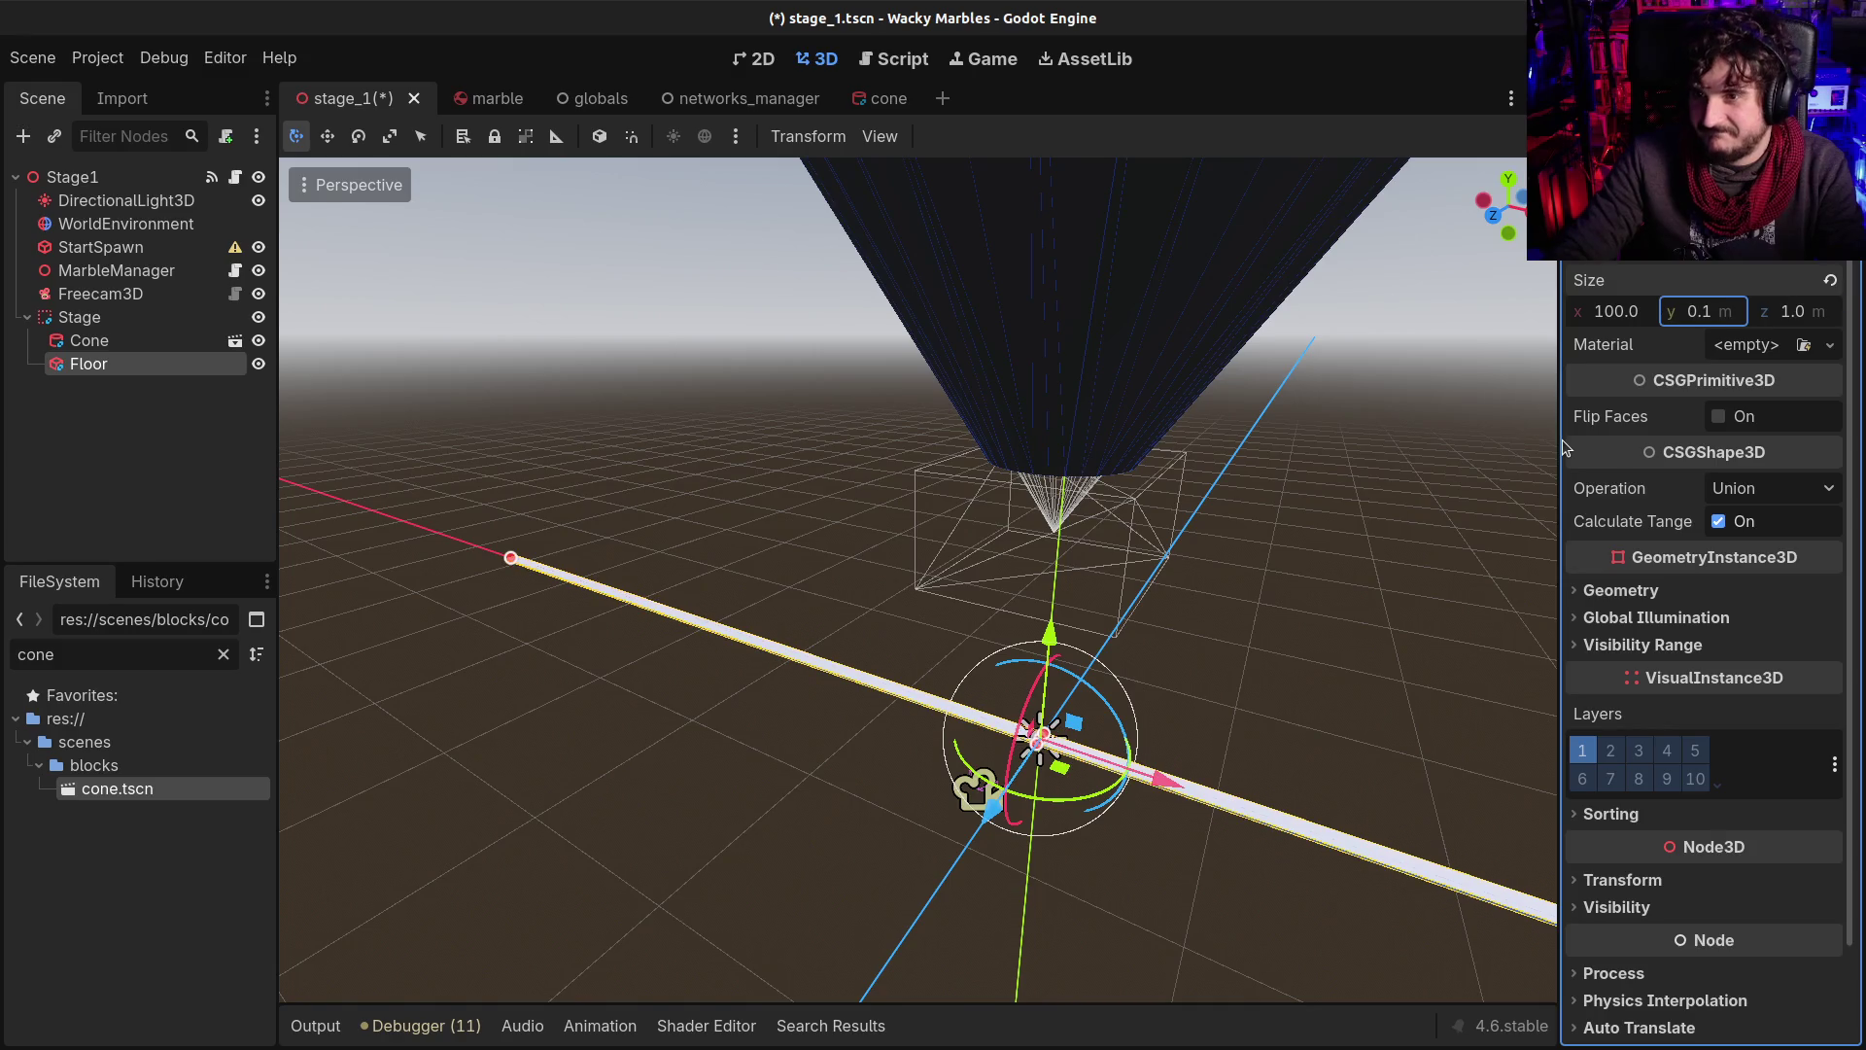
Set the Floor's z size to 100
key(BackSpace)
text(100)
key(Return)
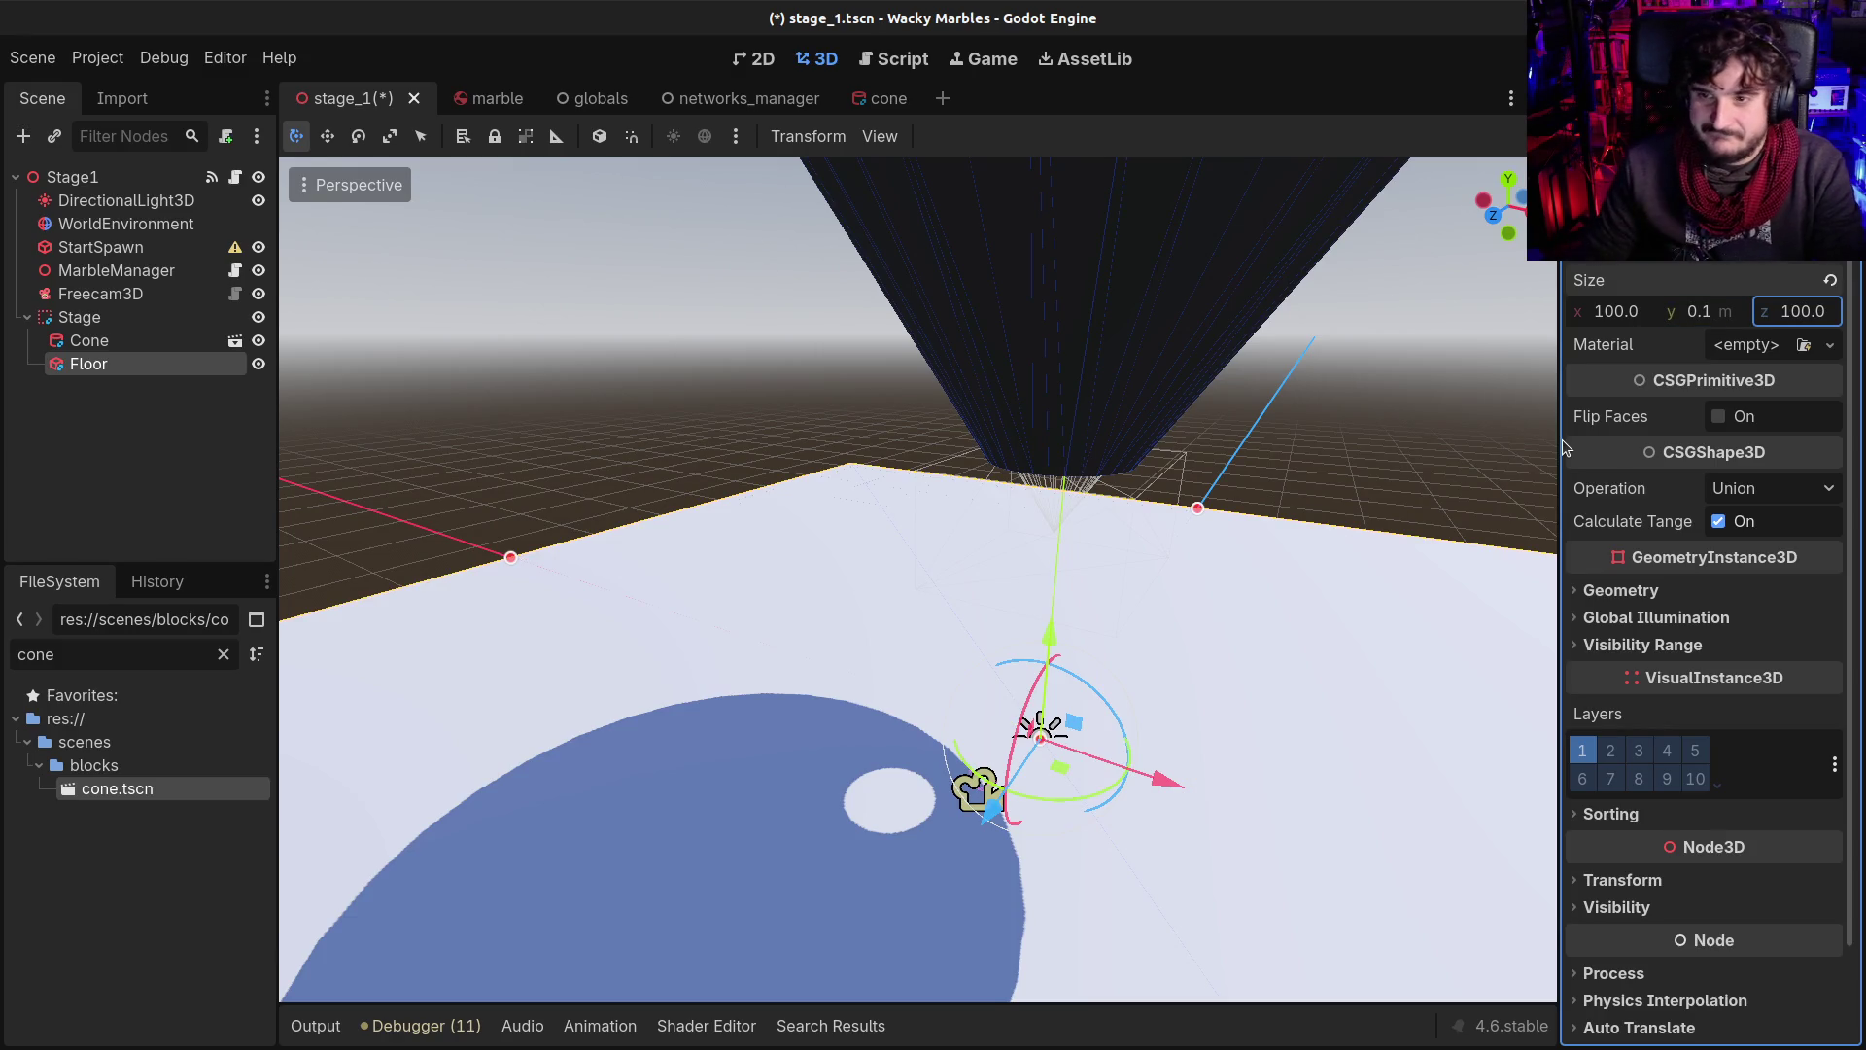
Give the Floor a new StandardMaterial3D with a green (375910) albedo colour
click(1745, 345)
click(1736, 404)
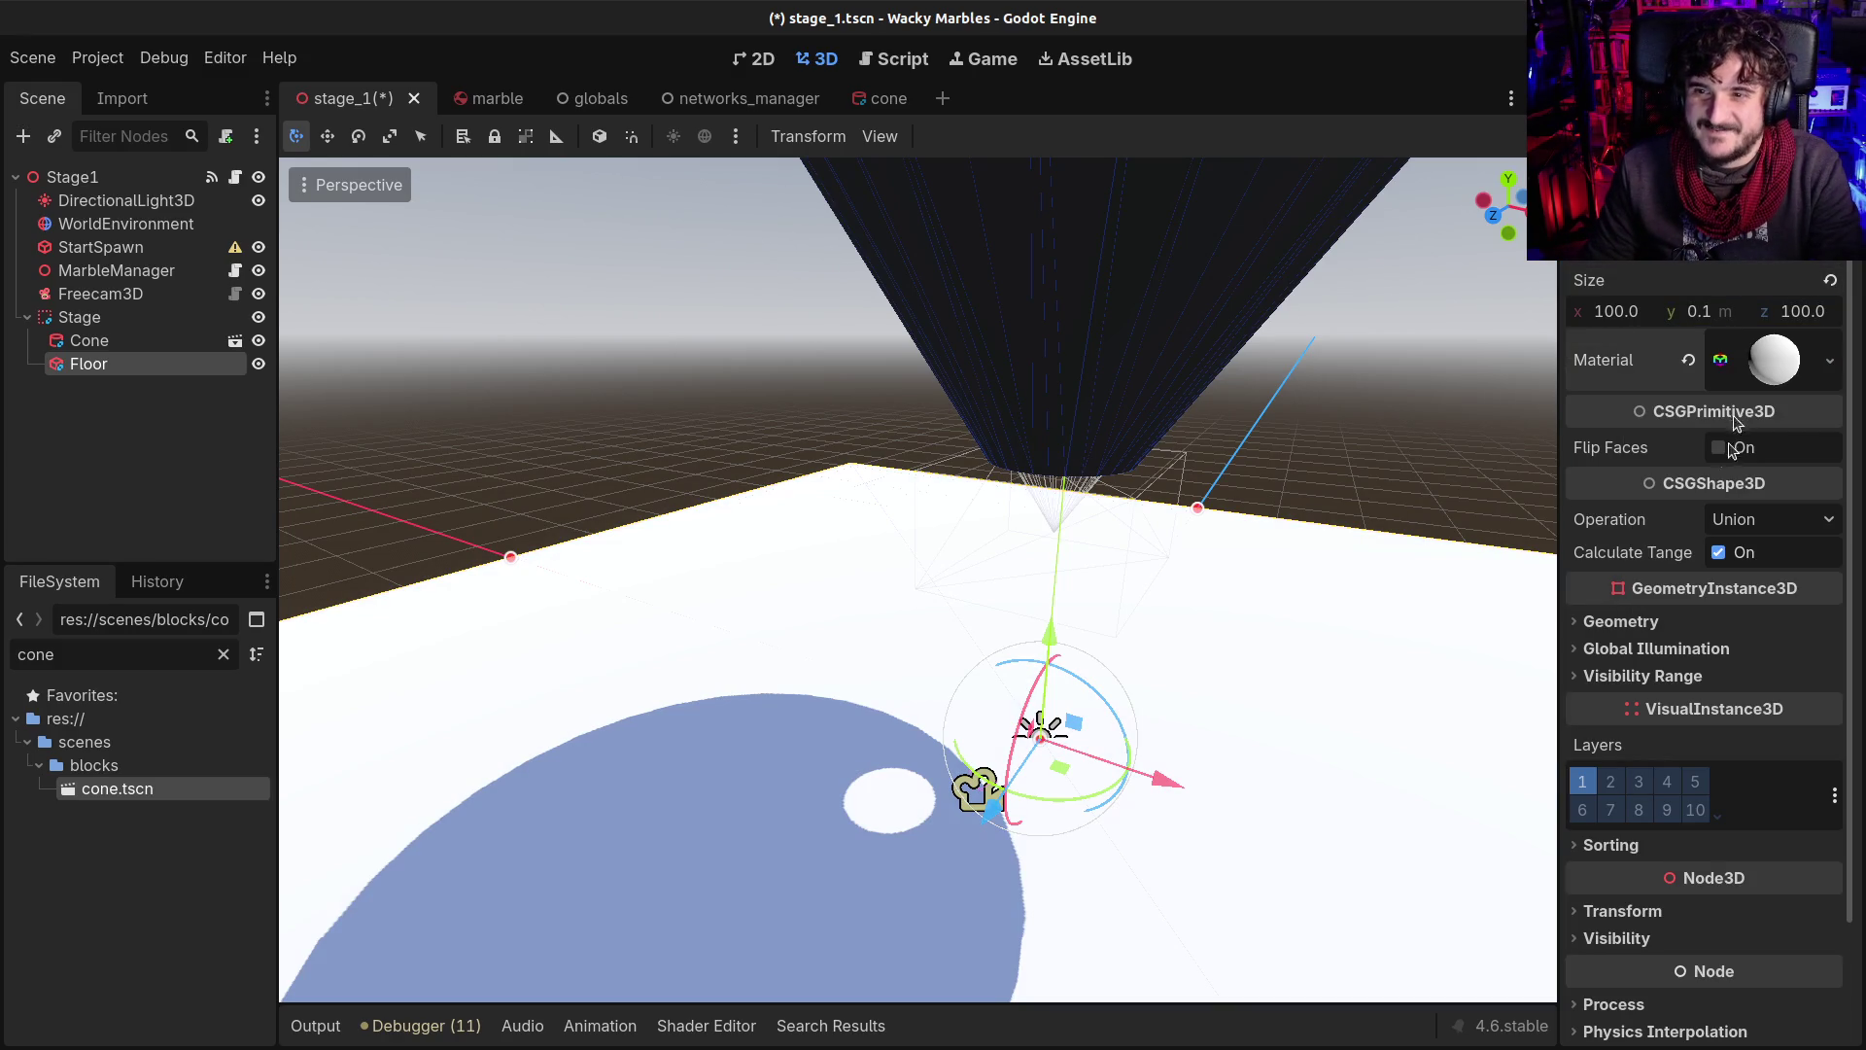
click(1784, 377)
click(1617, 666)
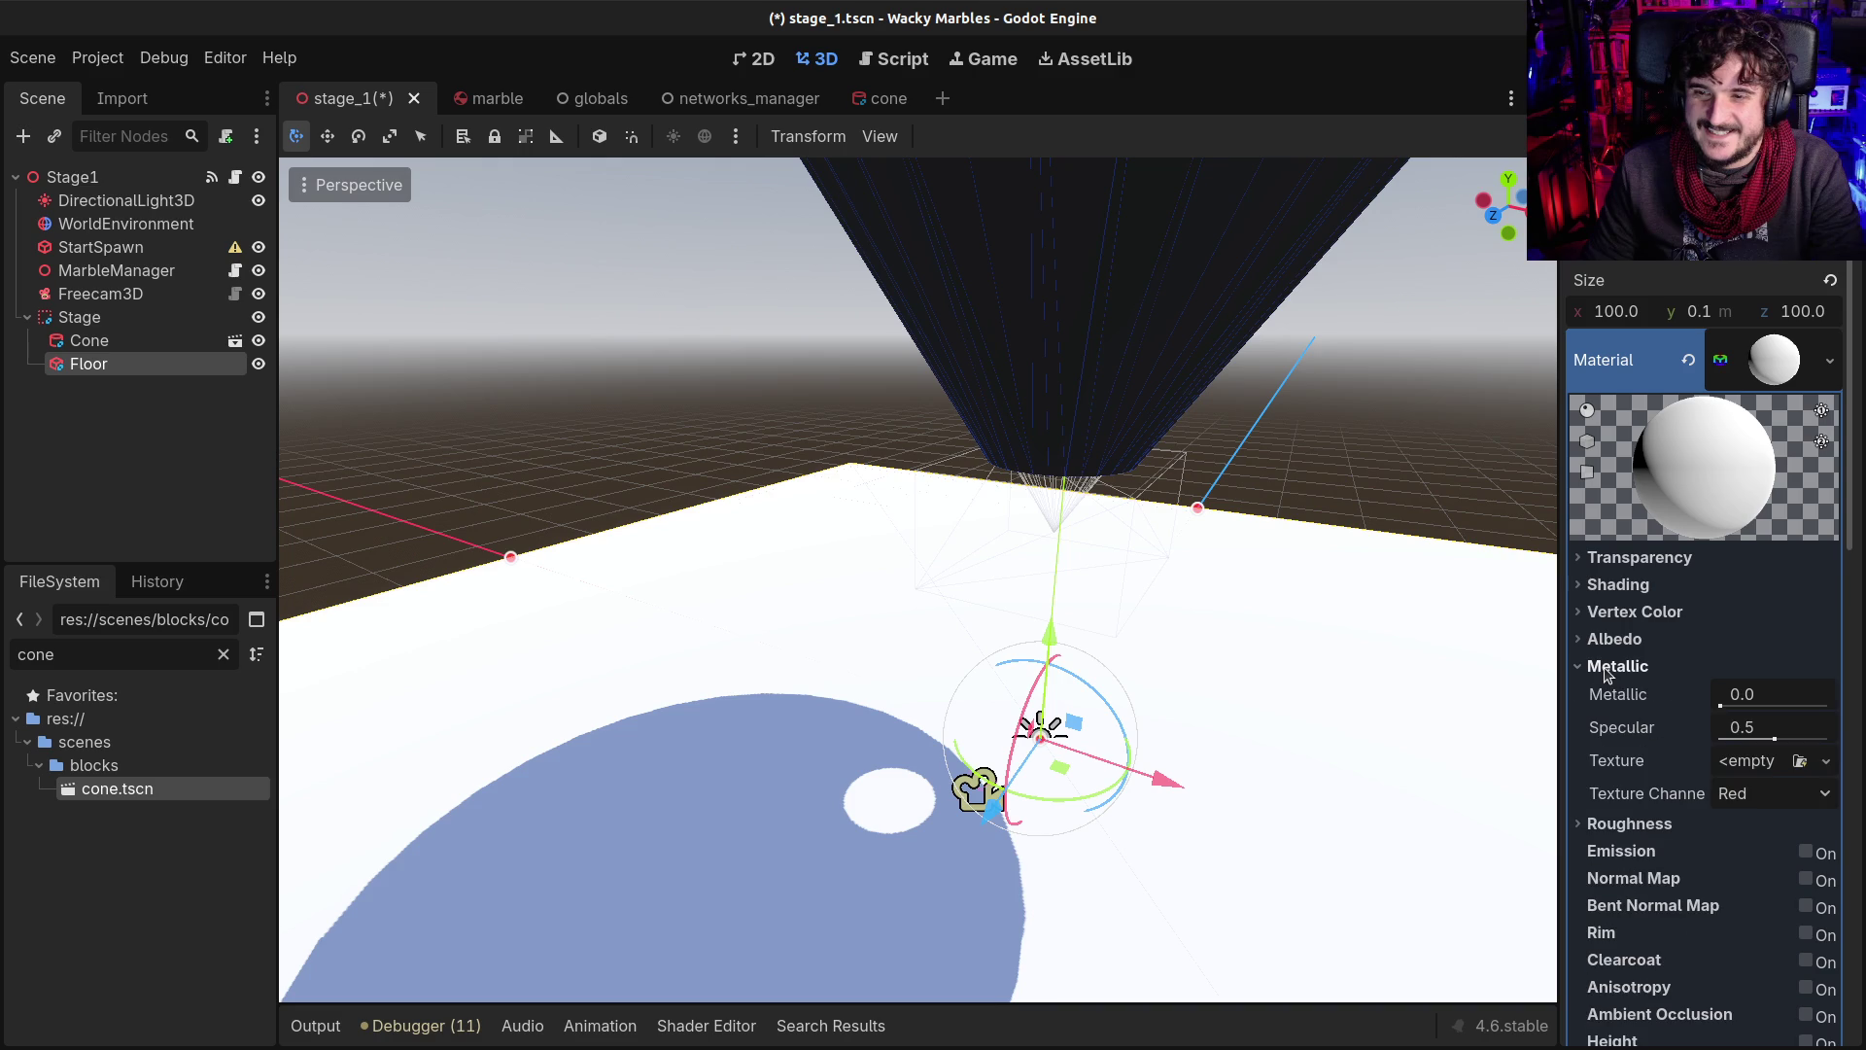
click(1614, 639)
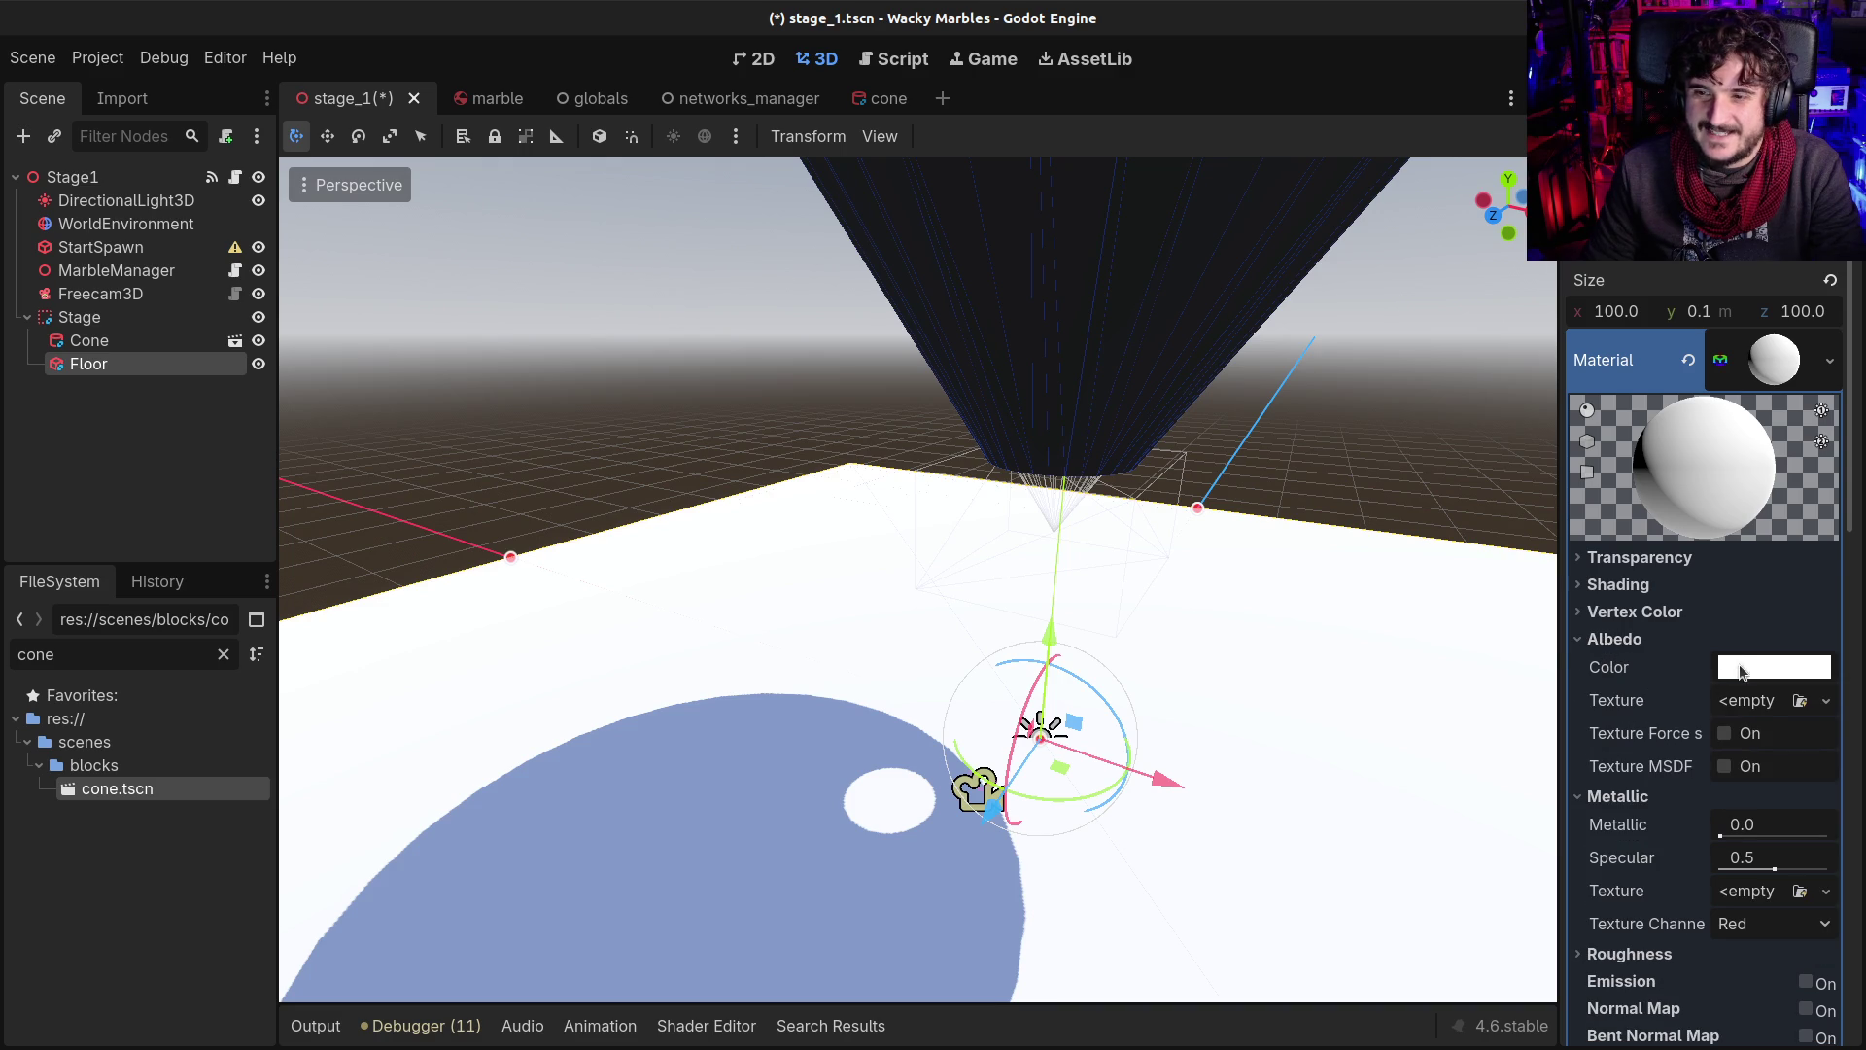
click(1741, 668)
mouse_move(1730, 146)
mouse_down()
mouse_move(1653, 117)
mouse_move(1682, 224)
mouse_up()
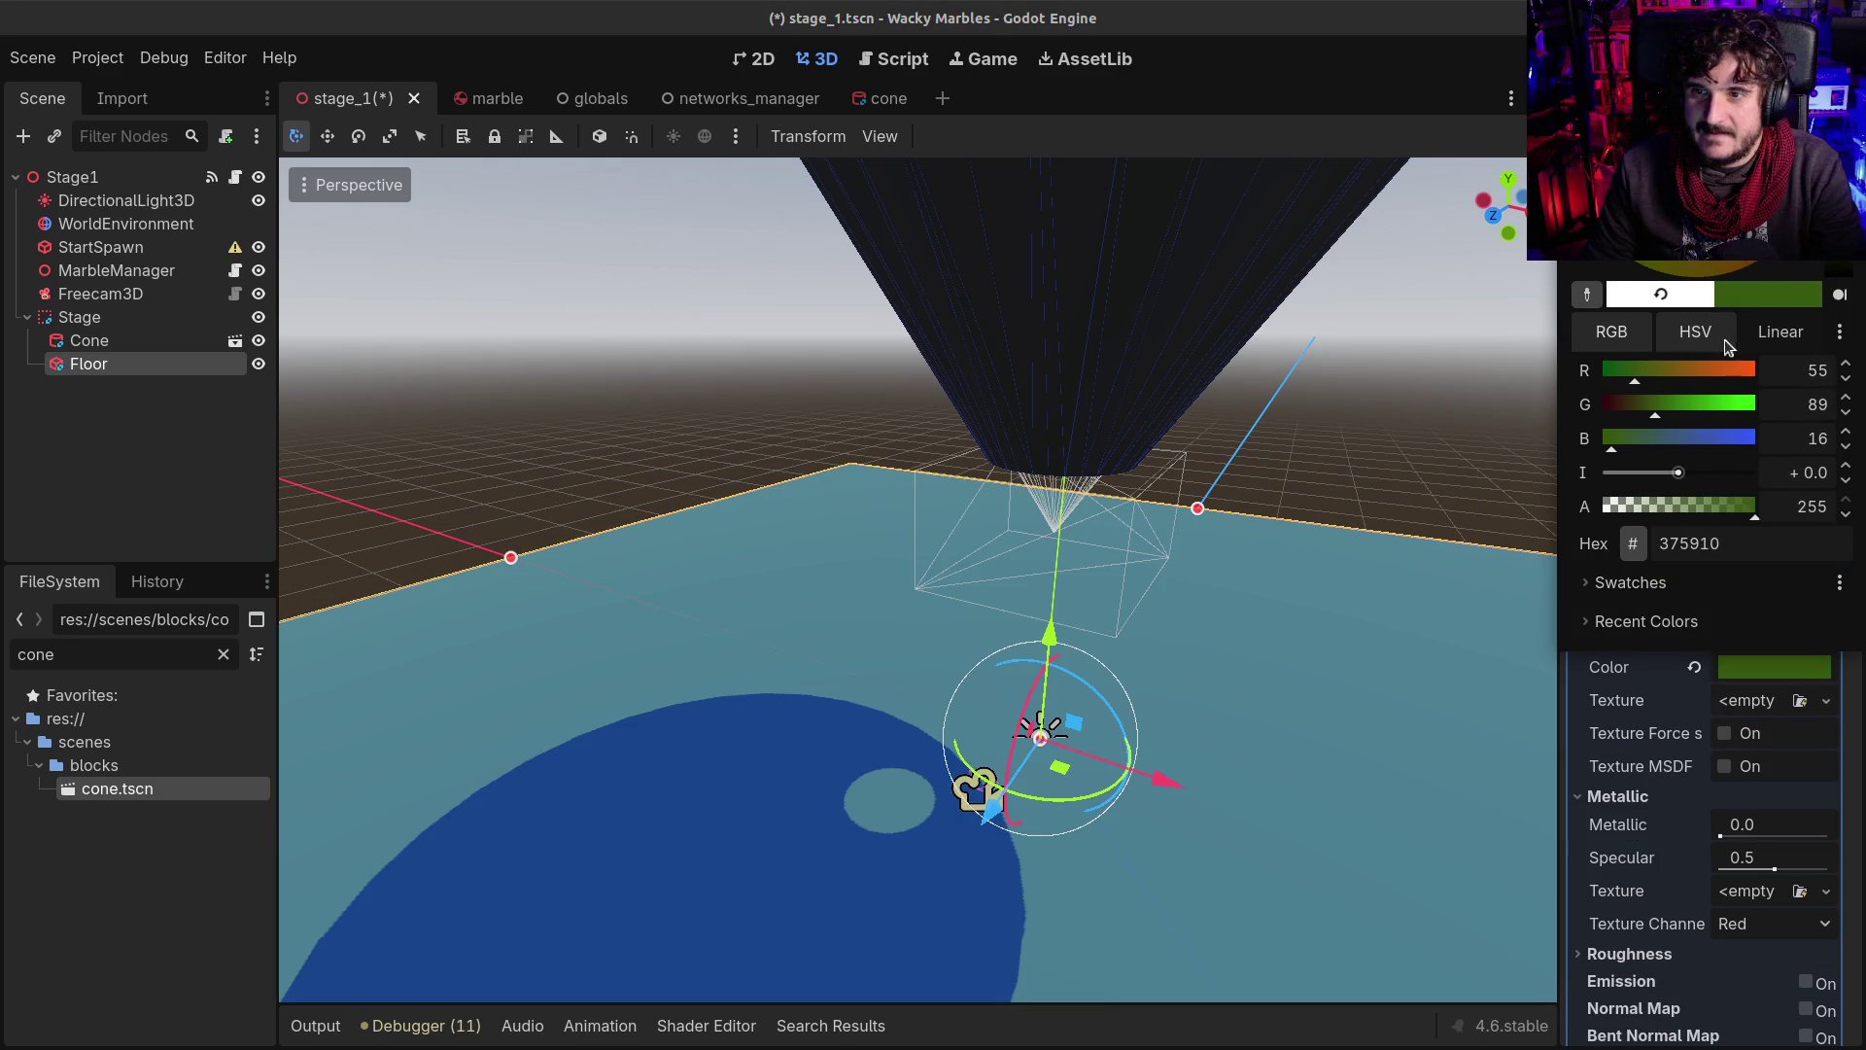
click(571, 387)
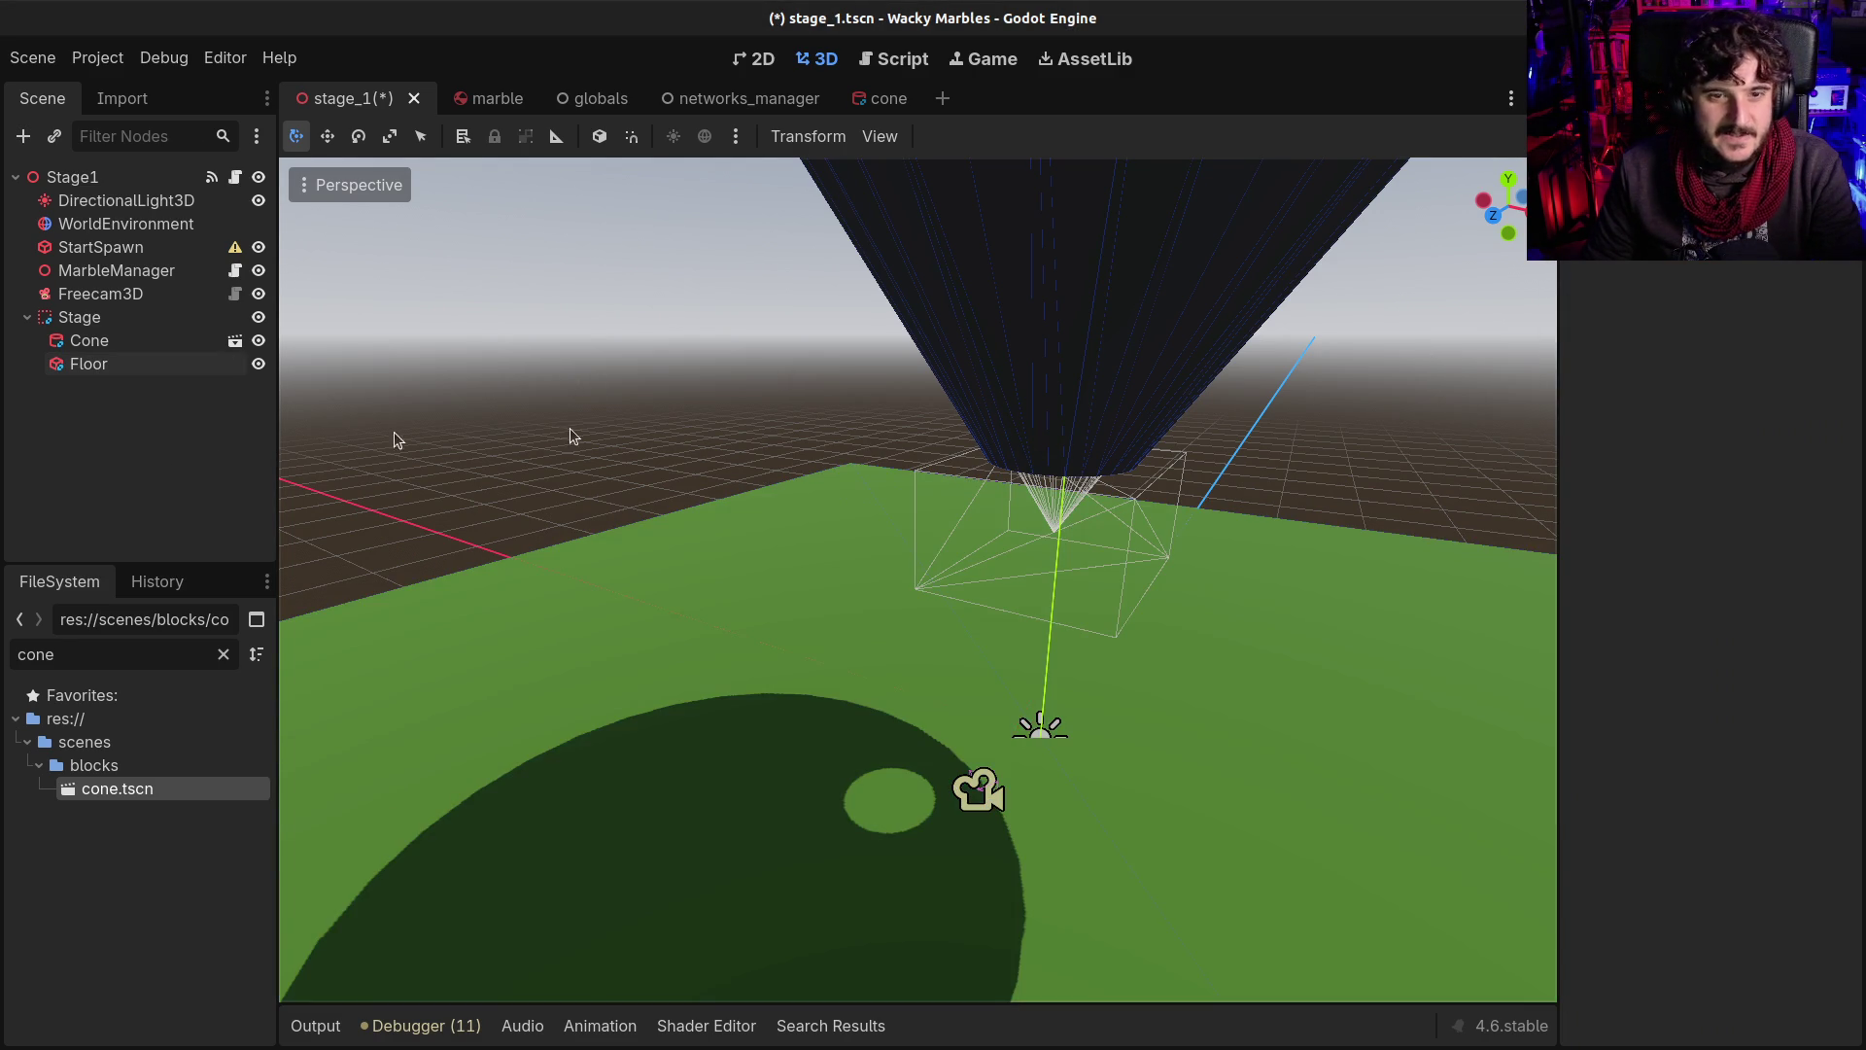
Move the Freecam3D camera up so it sits above the cone
scroll(382, 441, down, 6)
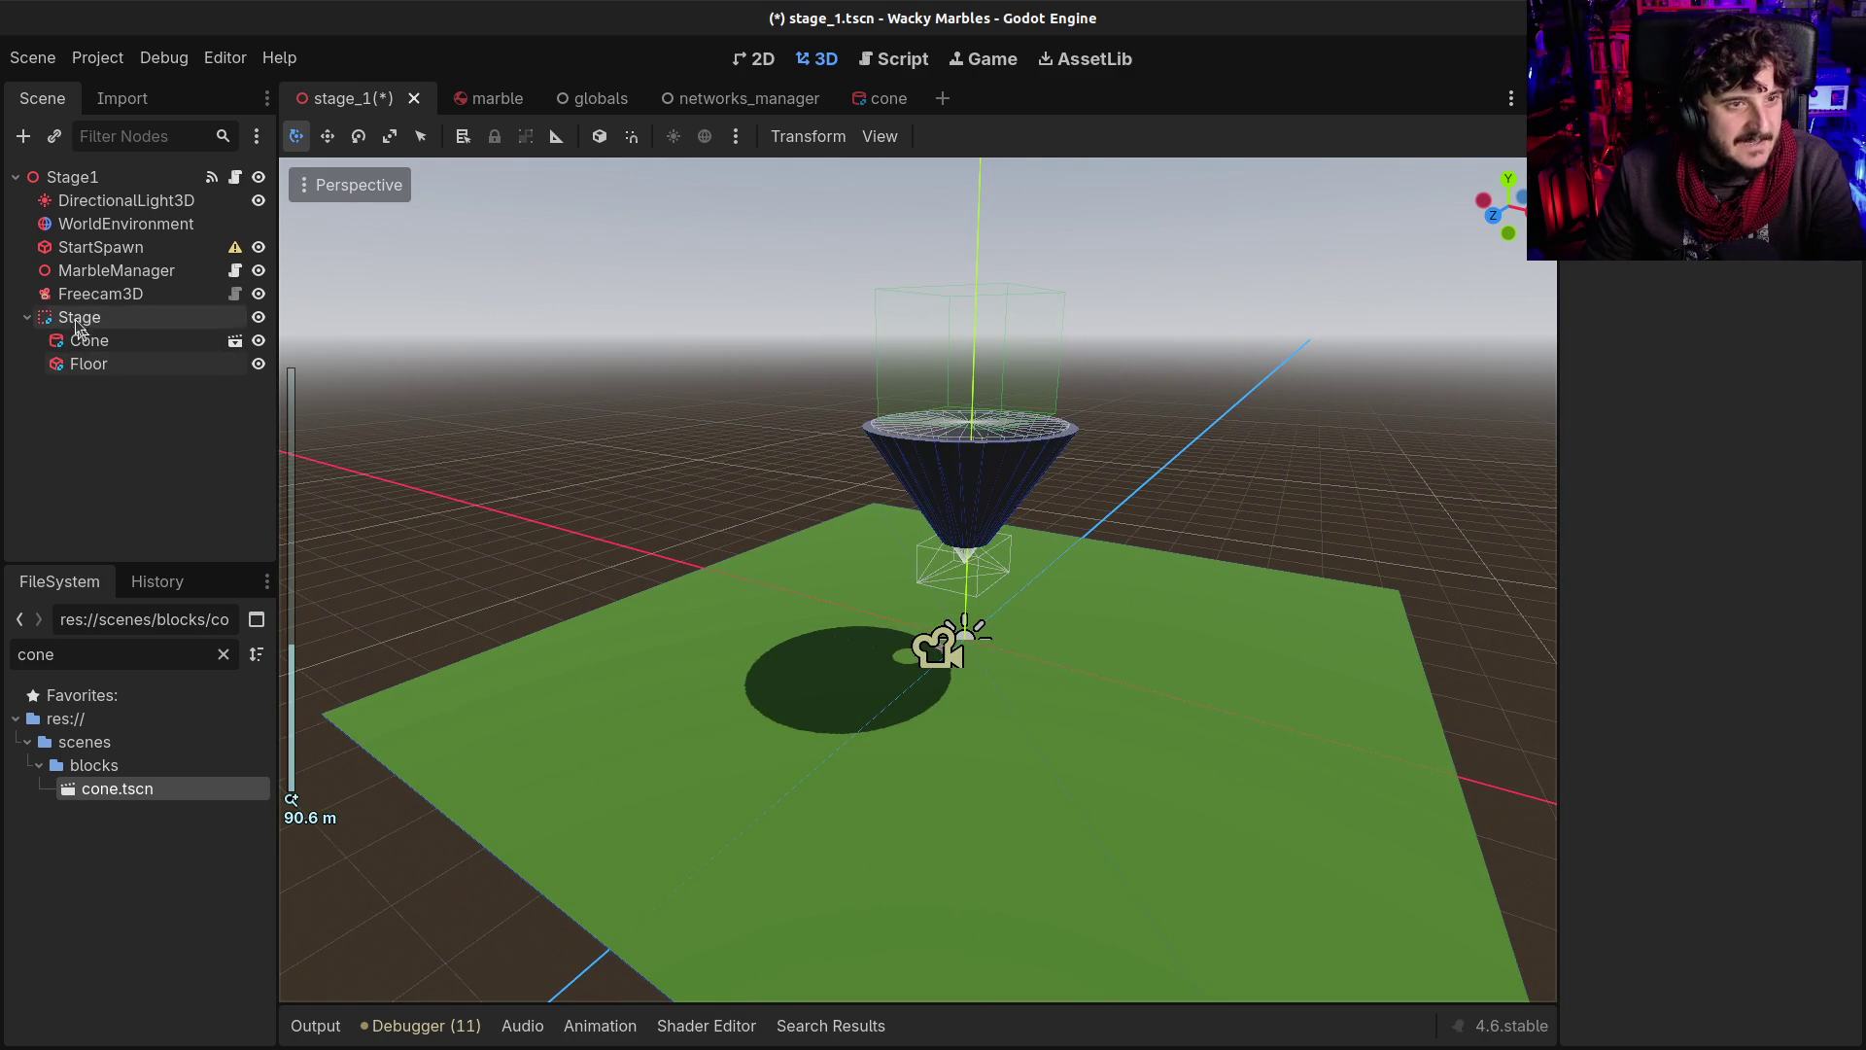
click(83, 294)
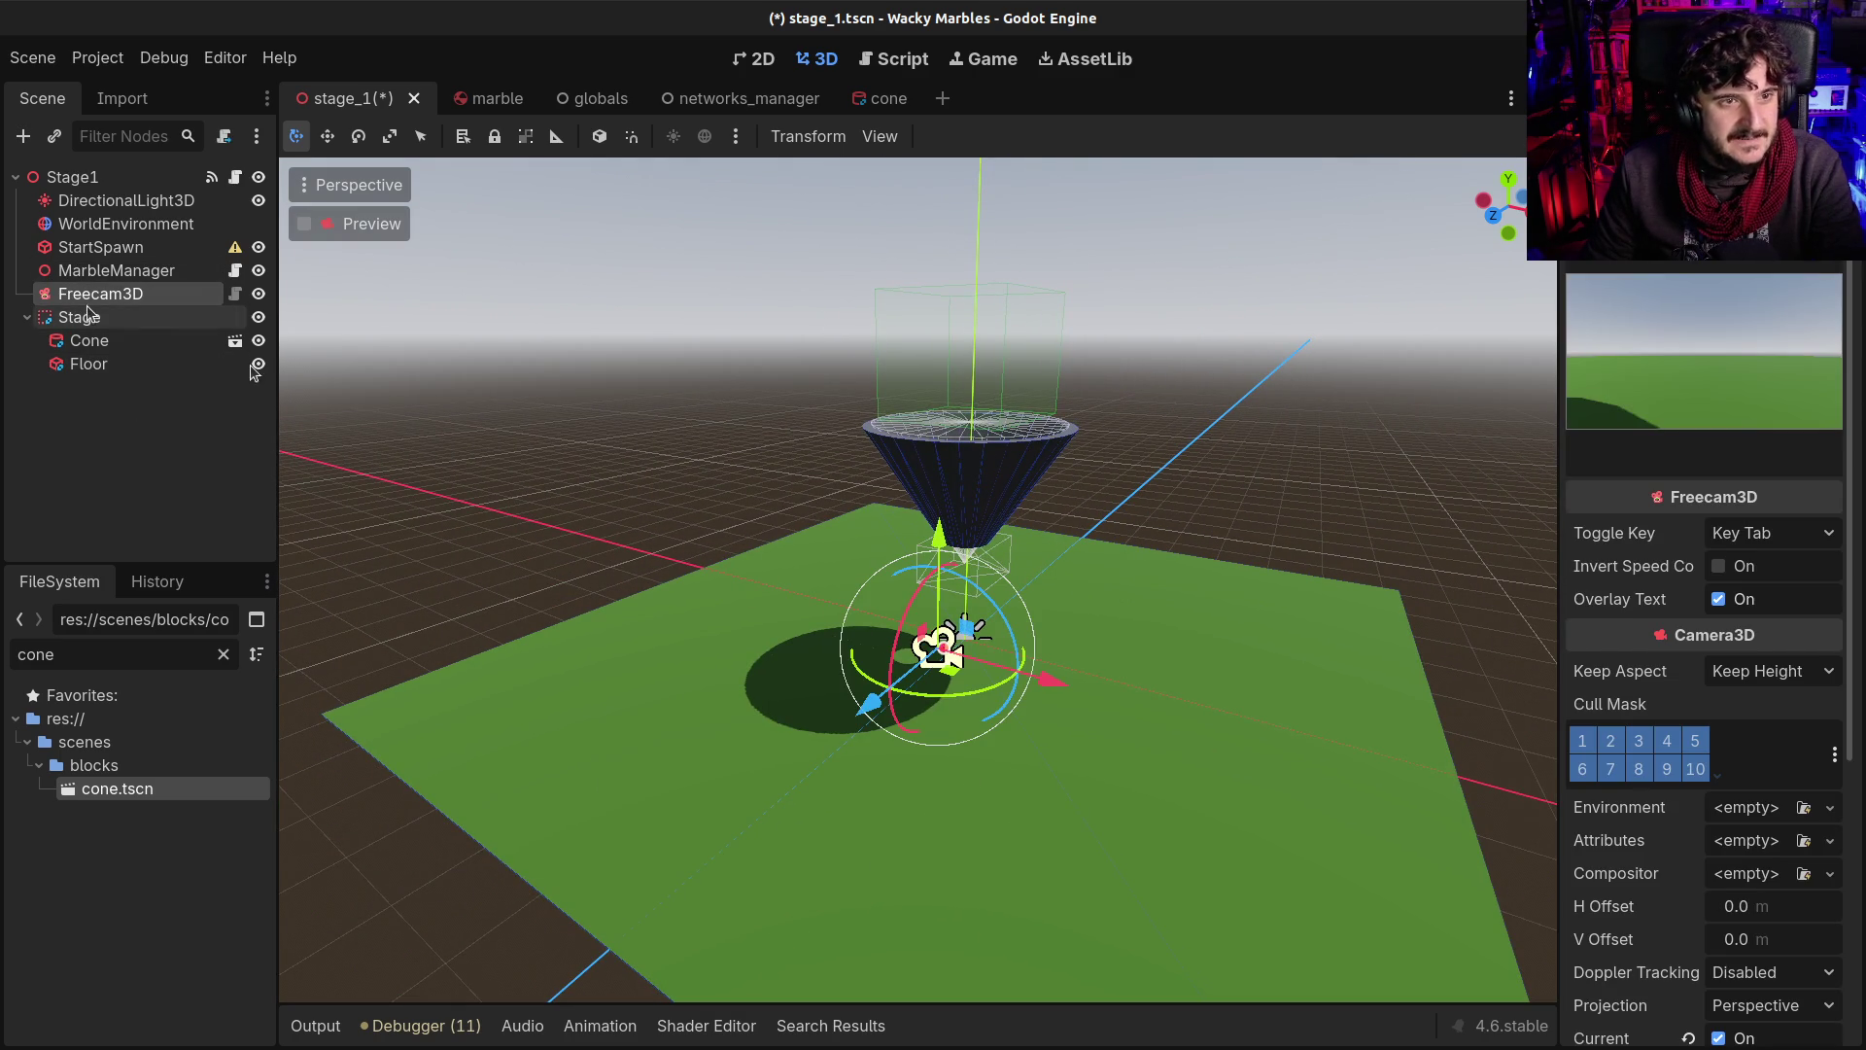
drag(870, 700, 785, 773)
mouse_move(842, 625)
mouse_down()
mouse_move(841, 301)
mouse_move(878, 226)
mouse_up()
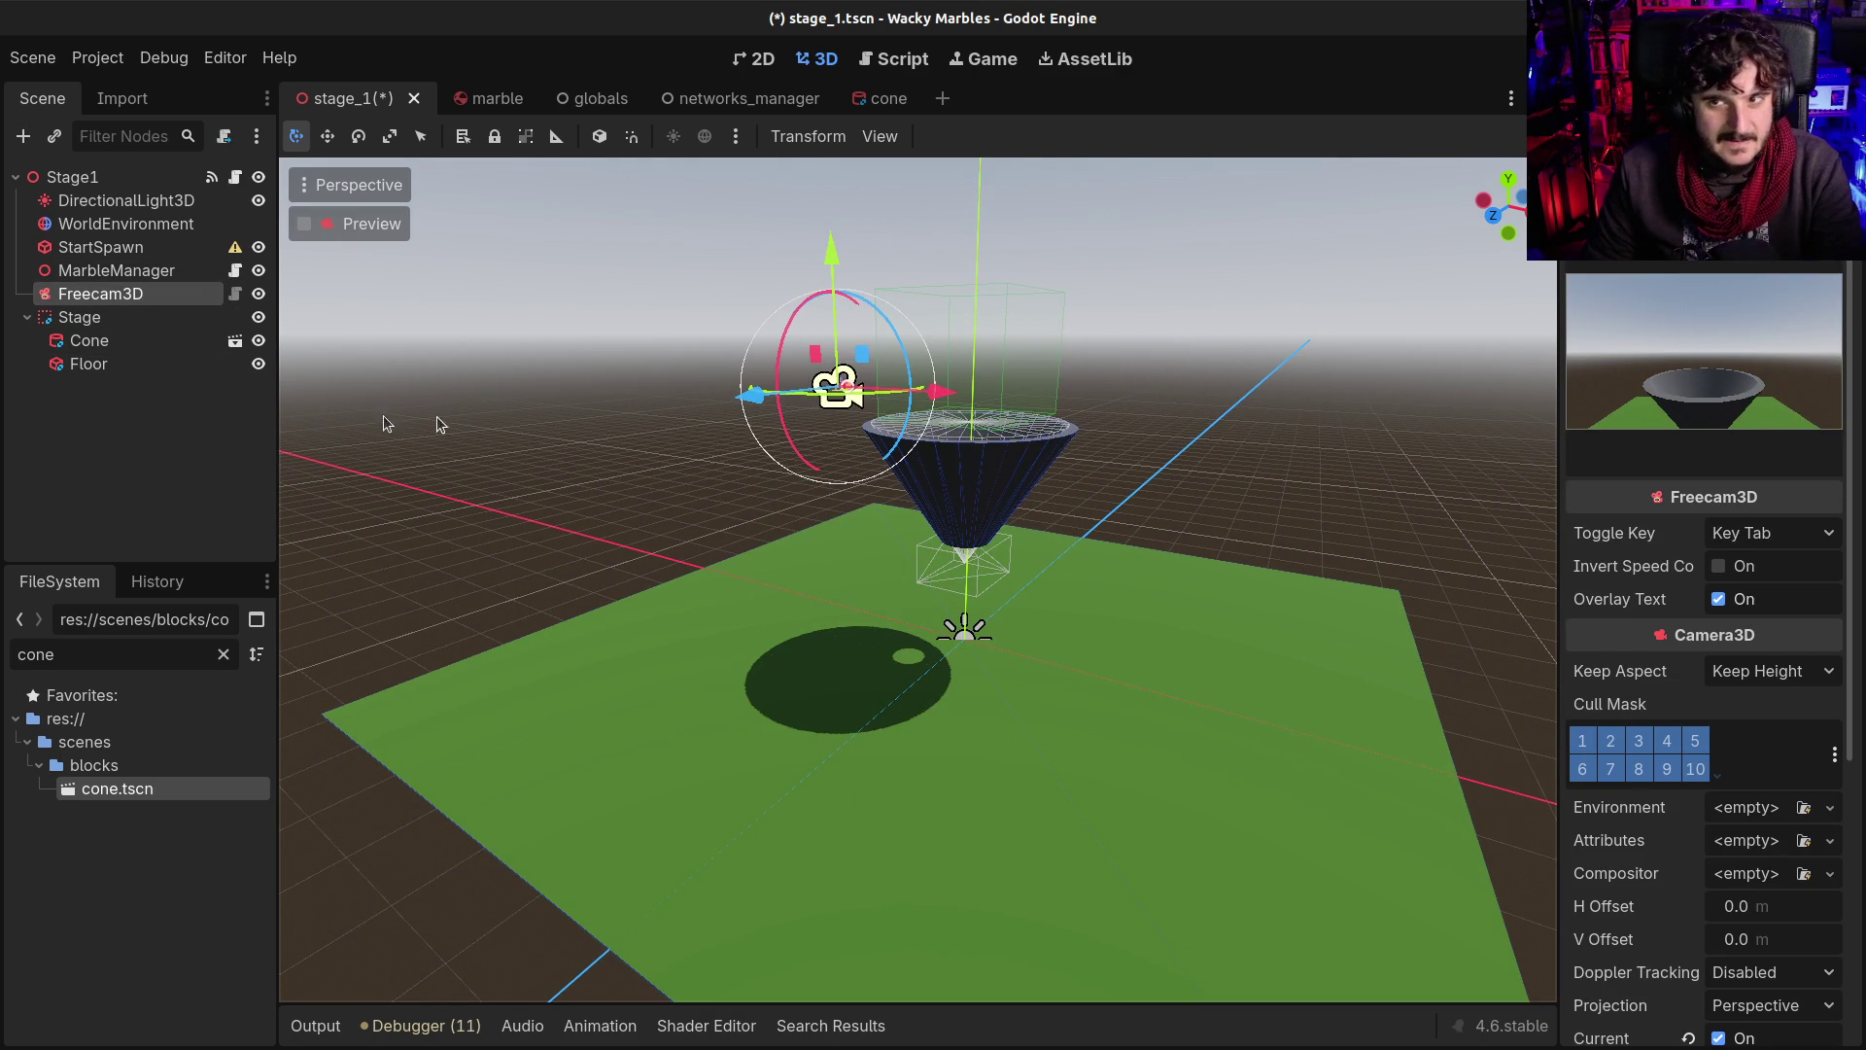
Enable Use Collision on the Stage, save the scene and run the game
click(80, 318)
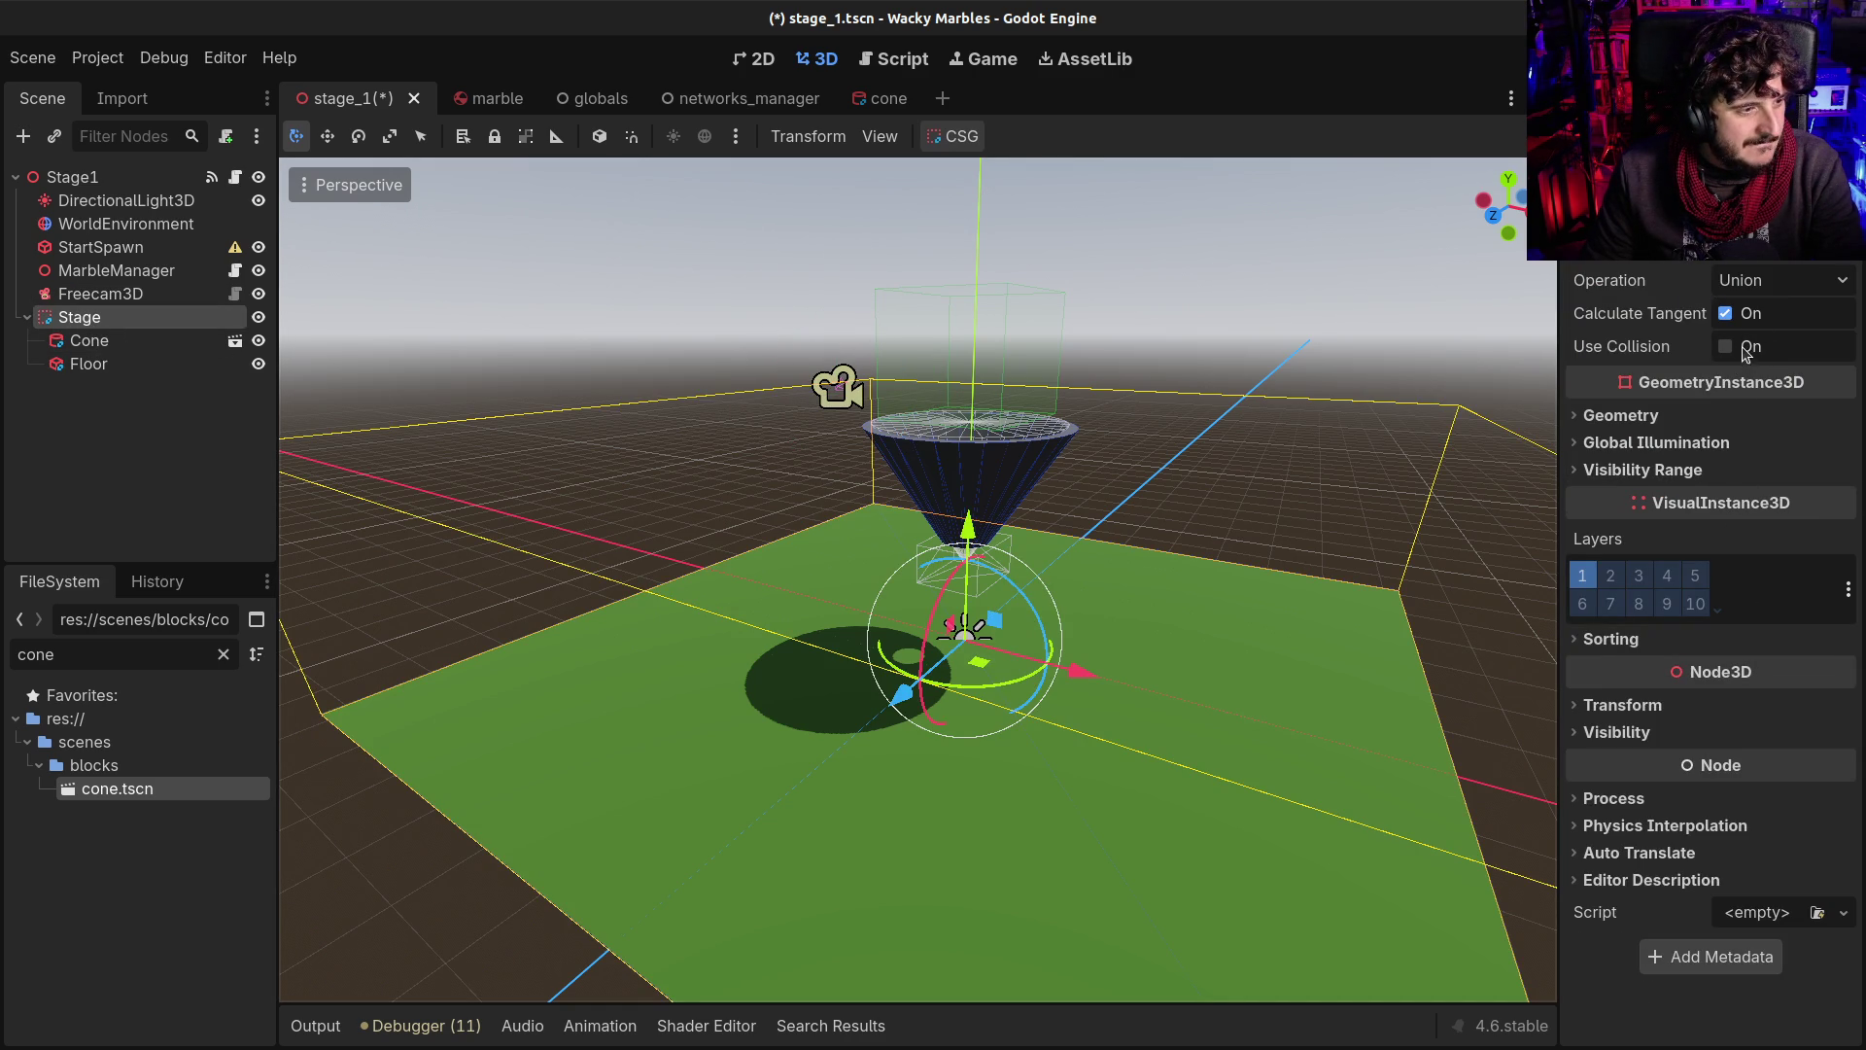
click(1734, 355)
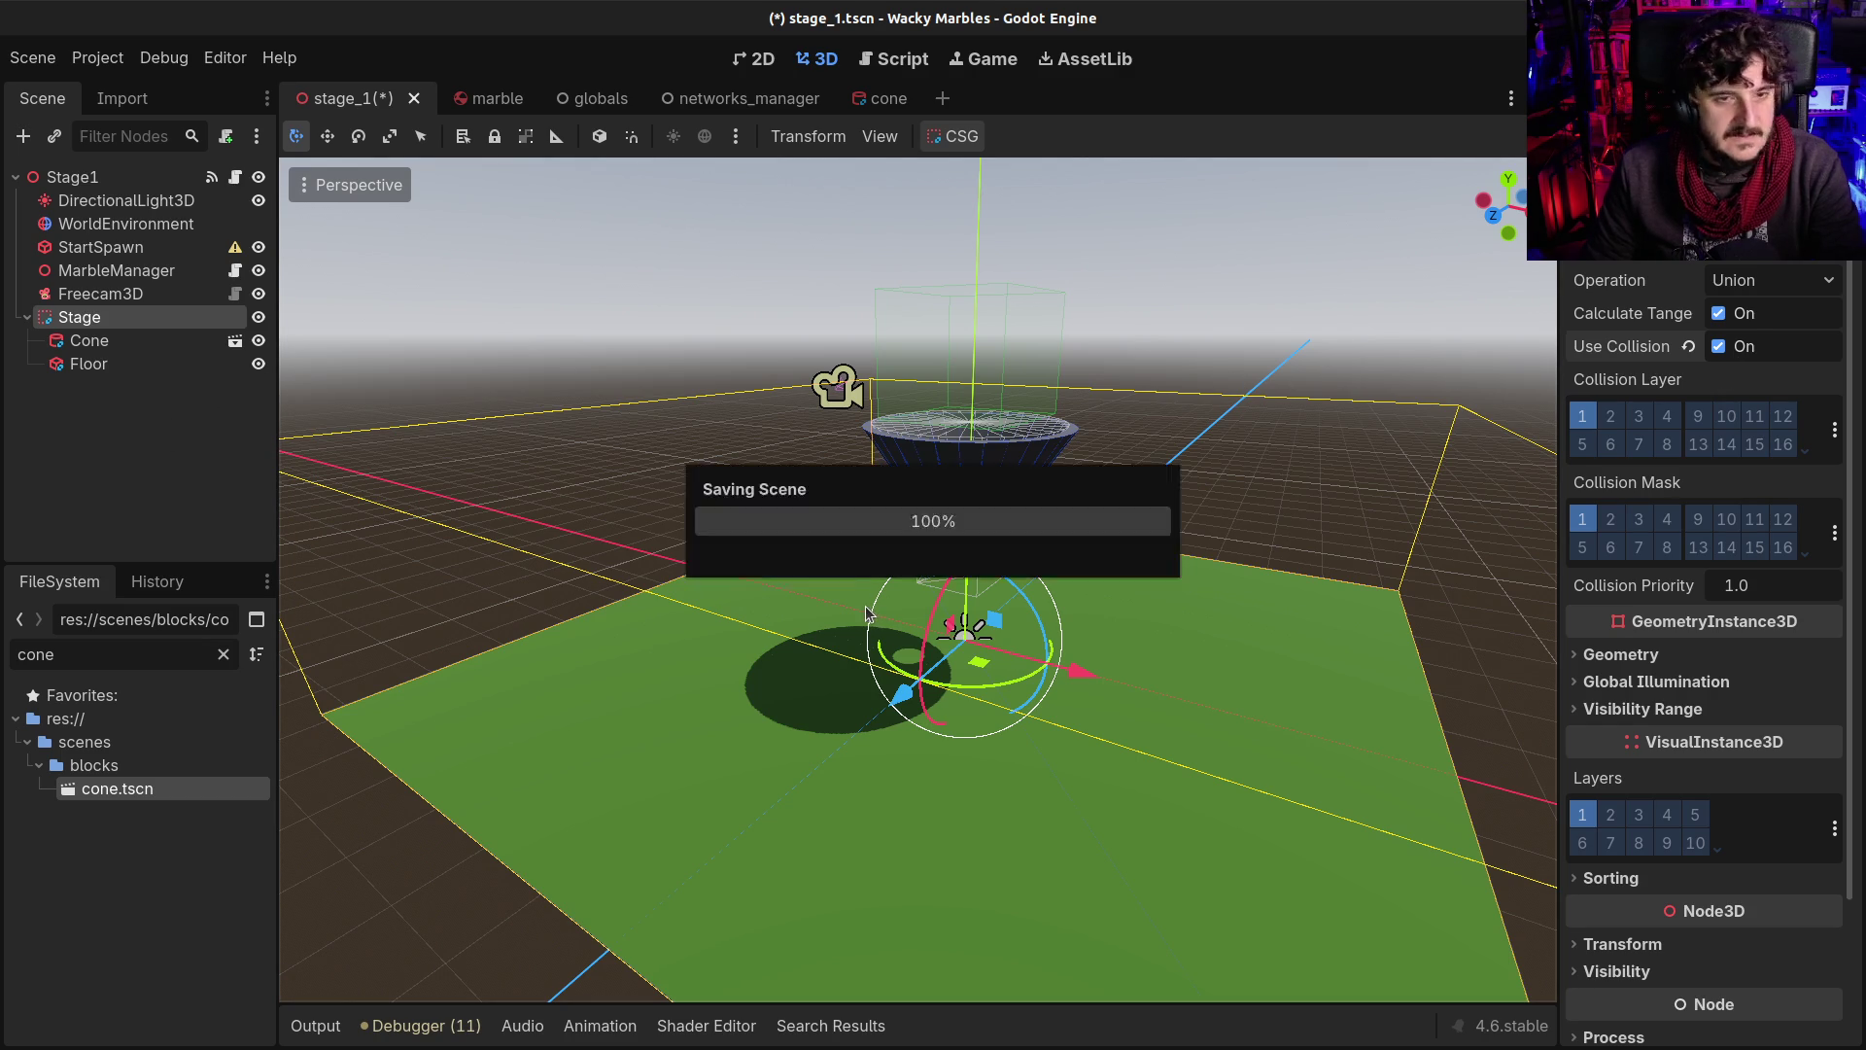
key(ctrl+s)
key(F5)
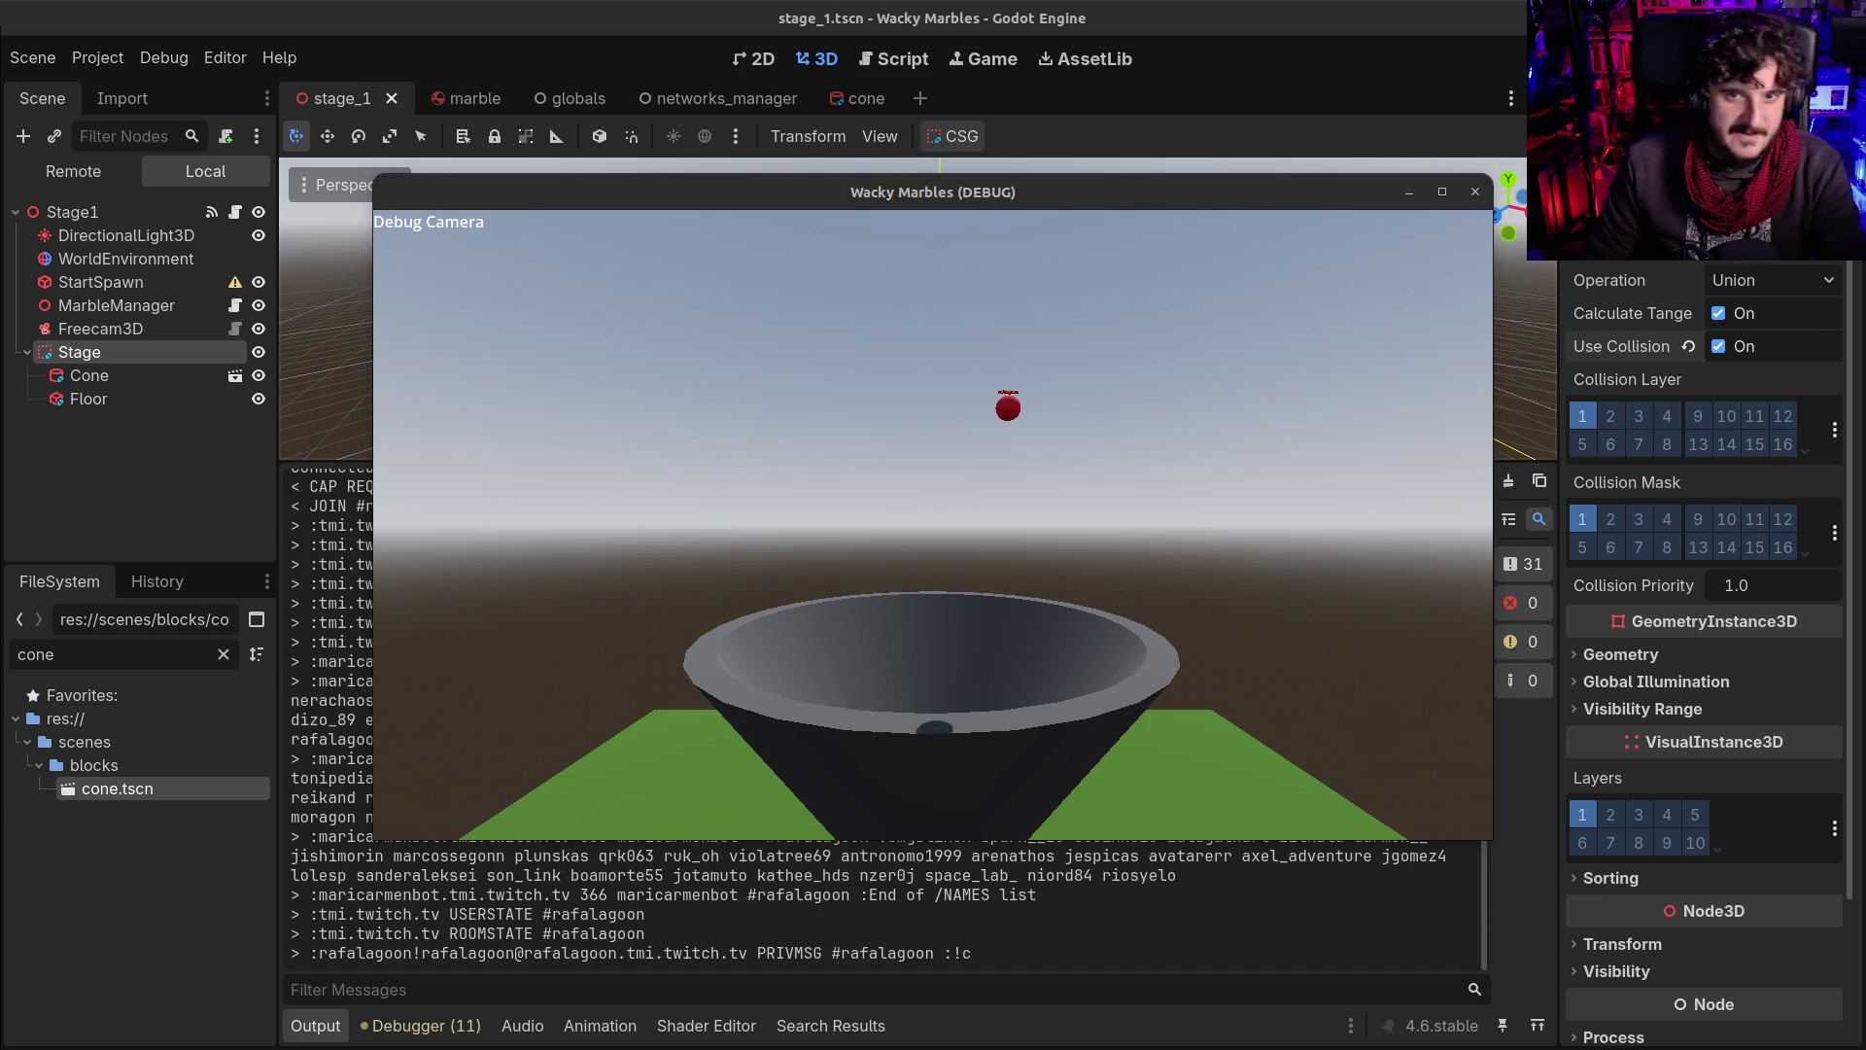
Enable the debug camera and fly it over the cone
right_click(1089, 381)
key(w)
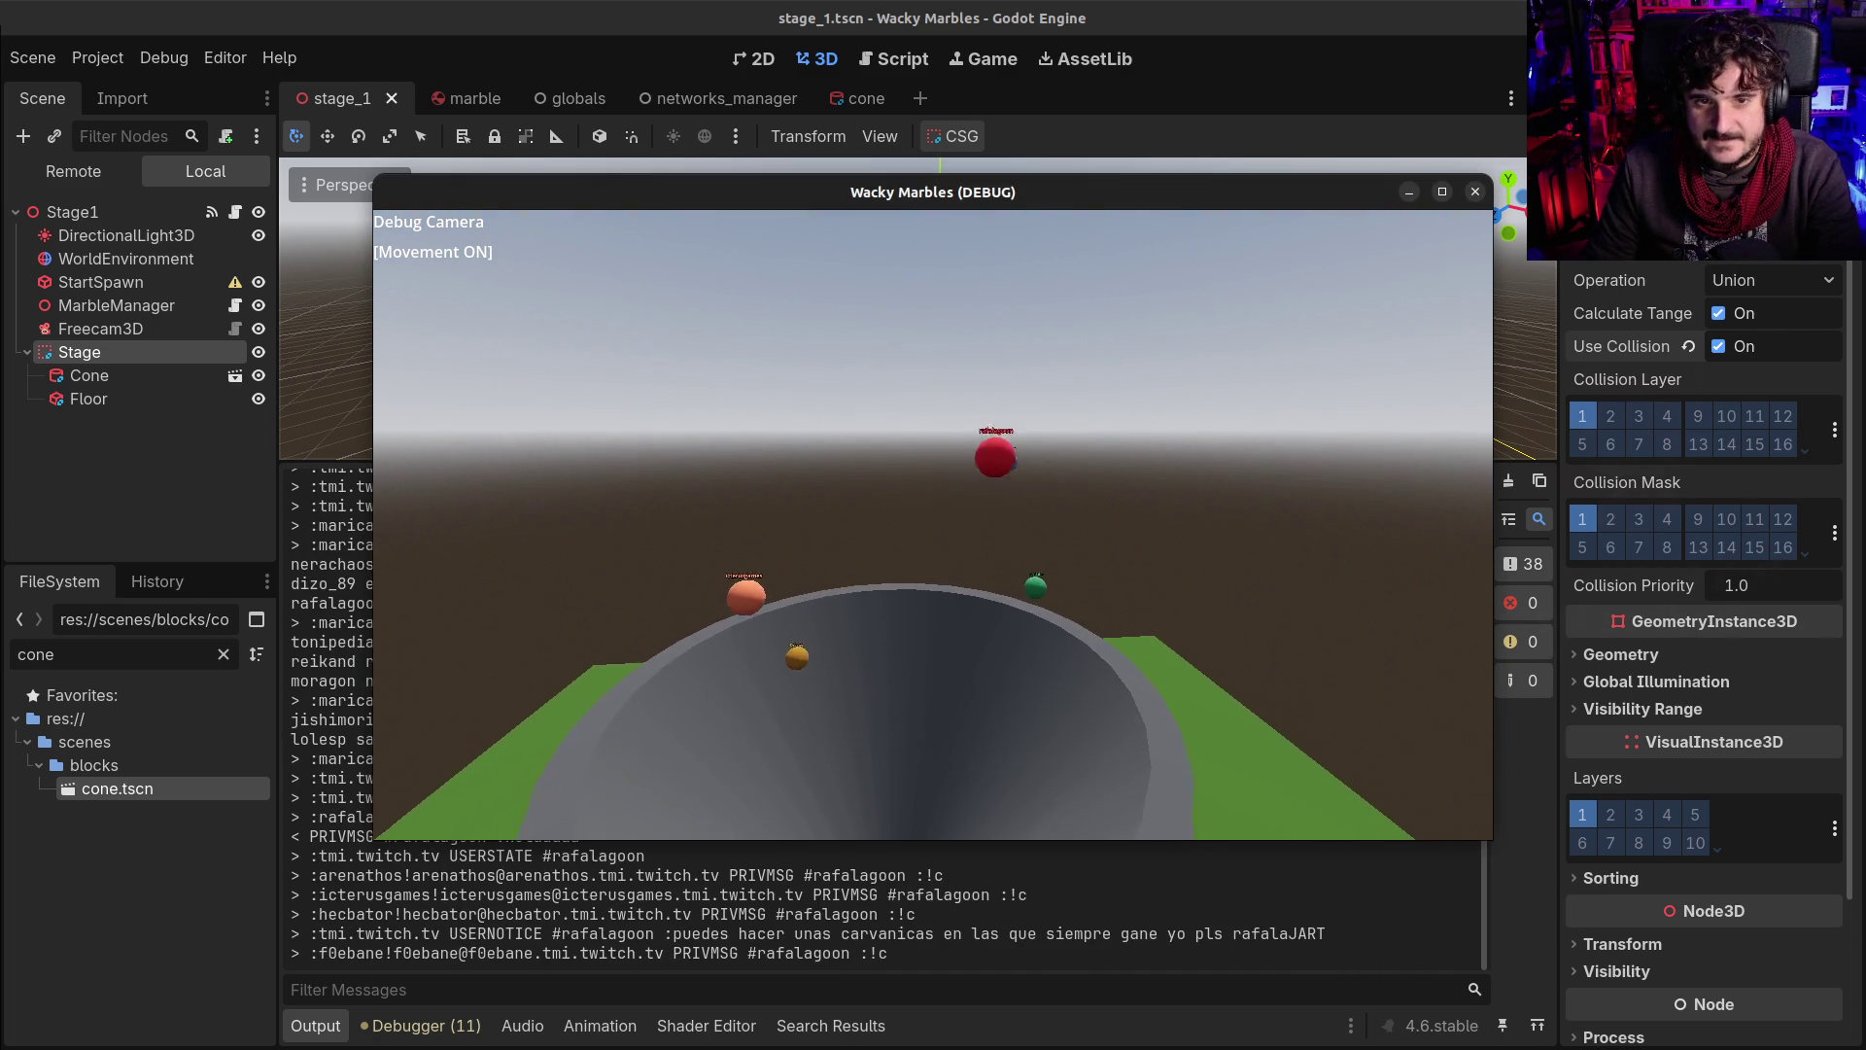
key(w)
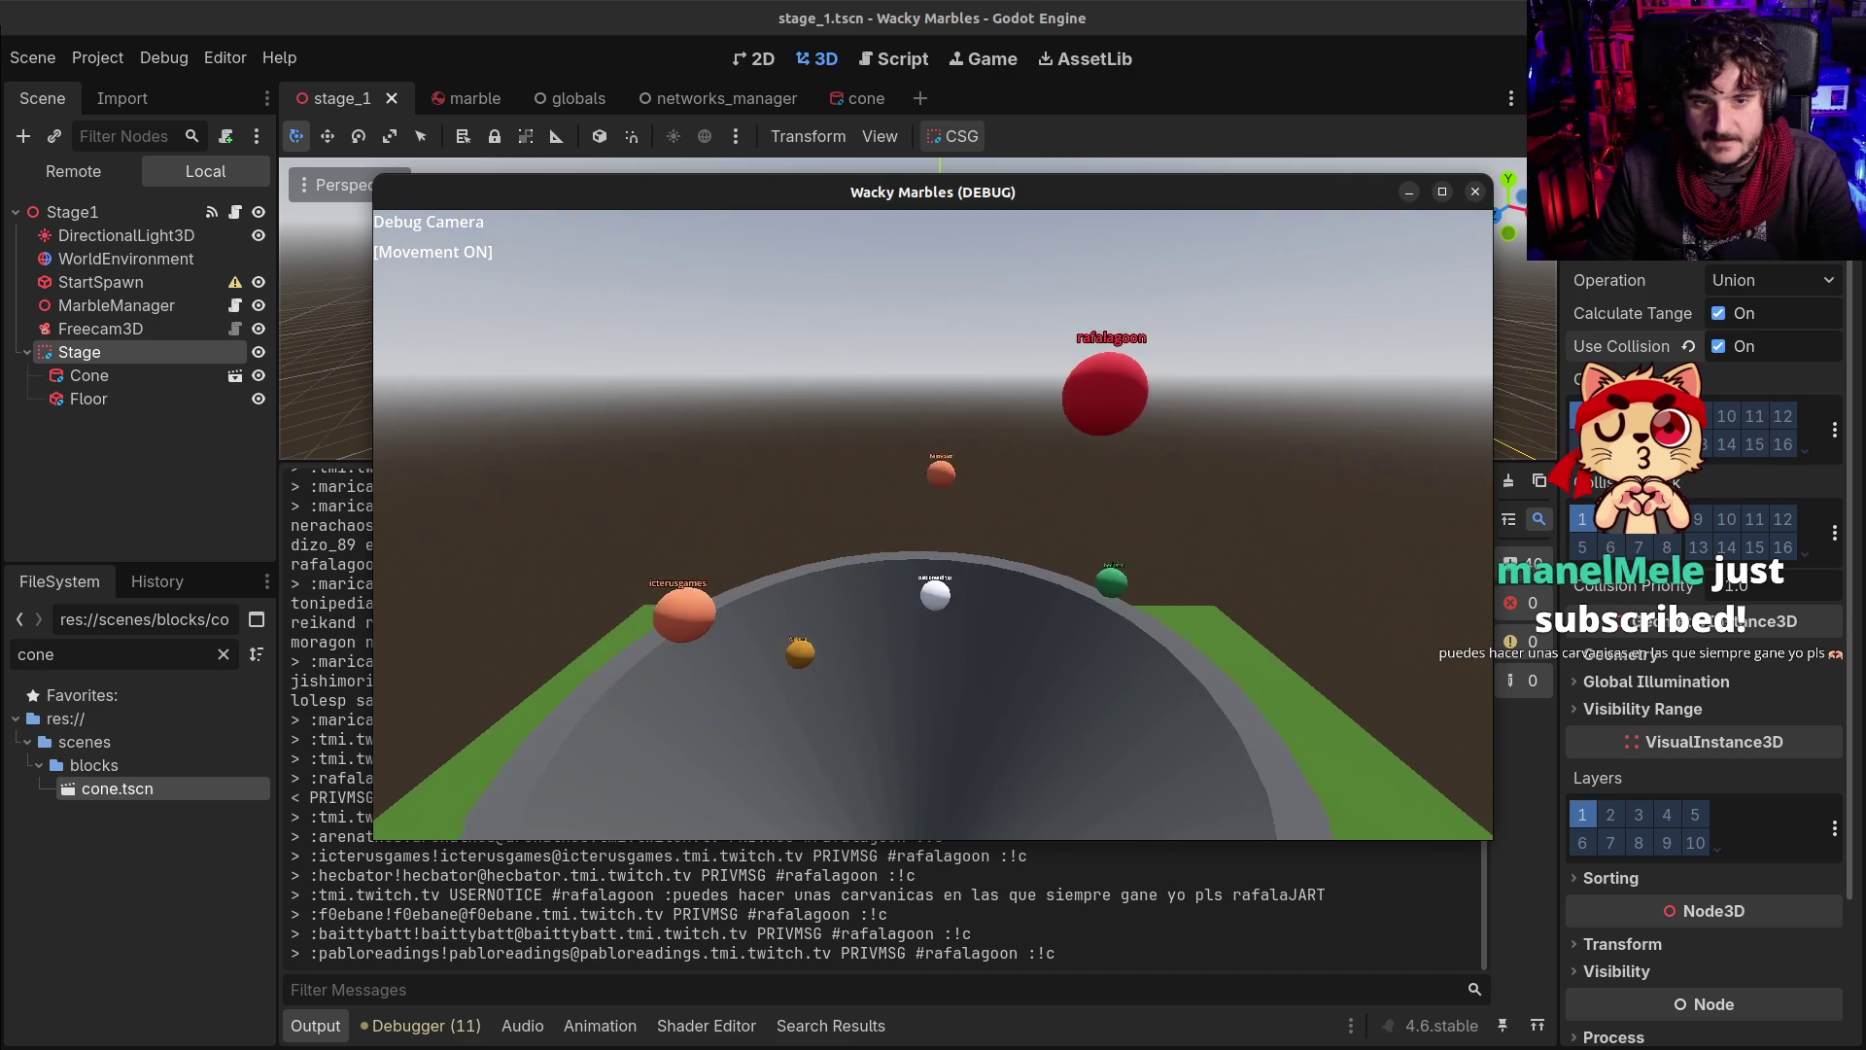
key(w)
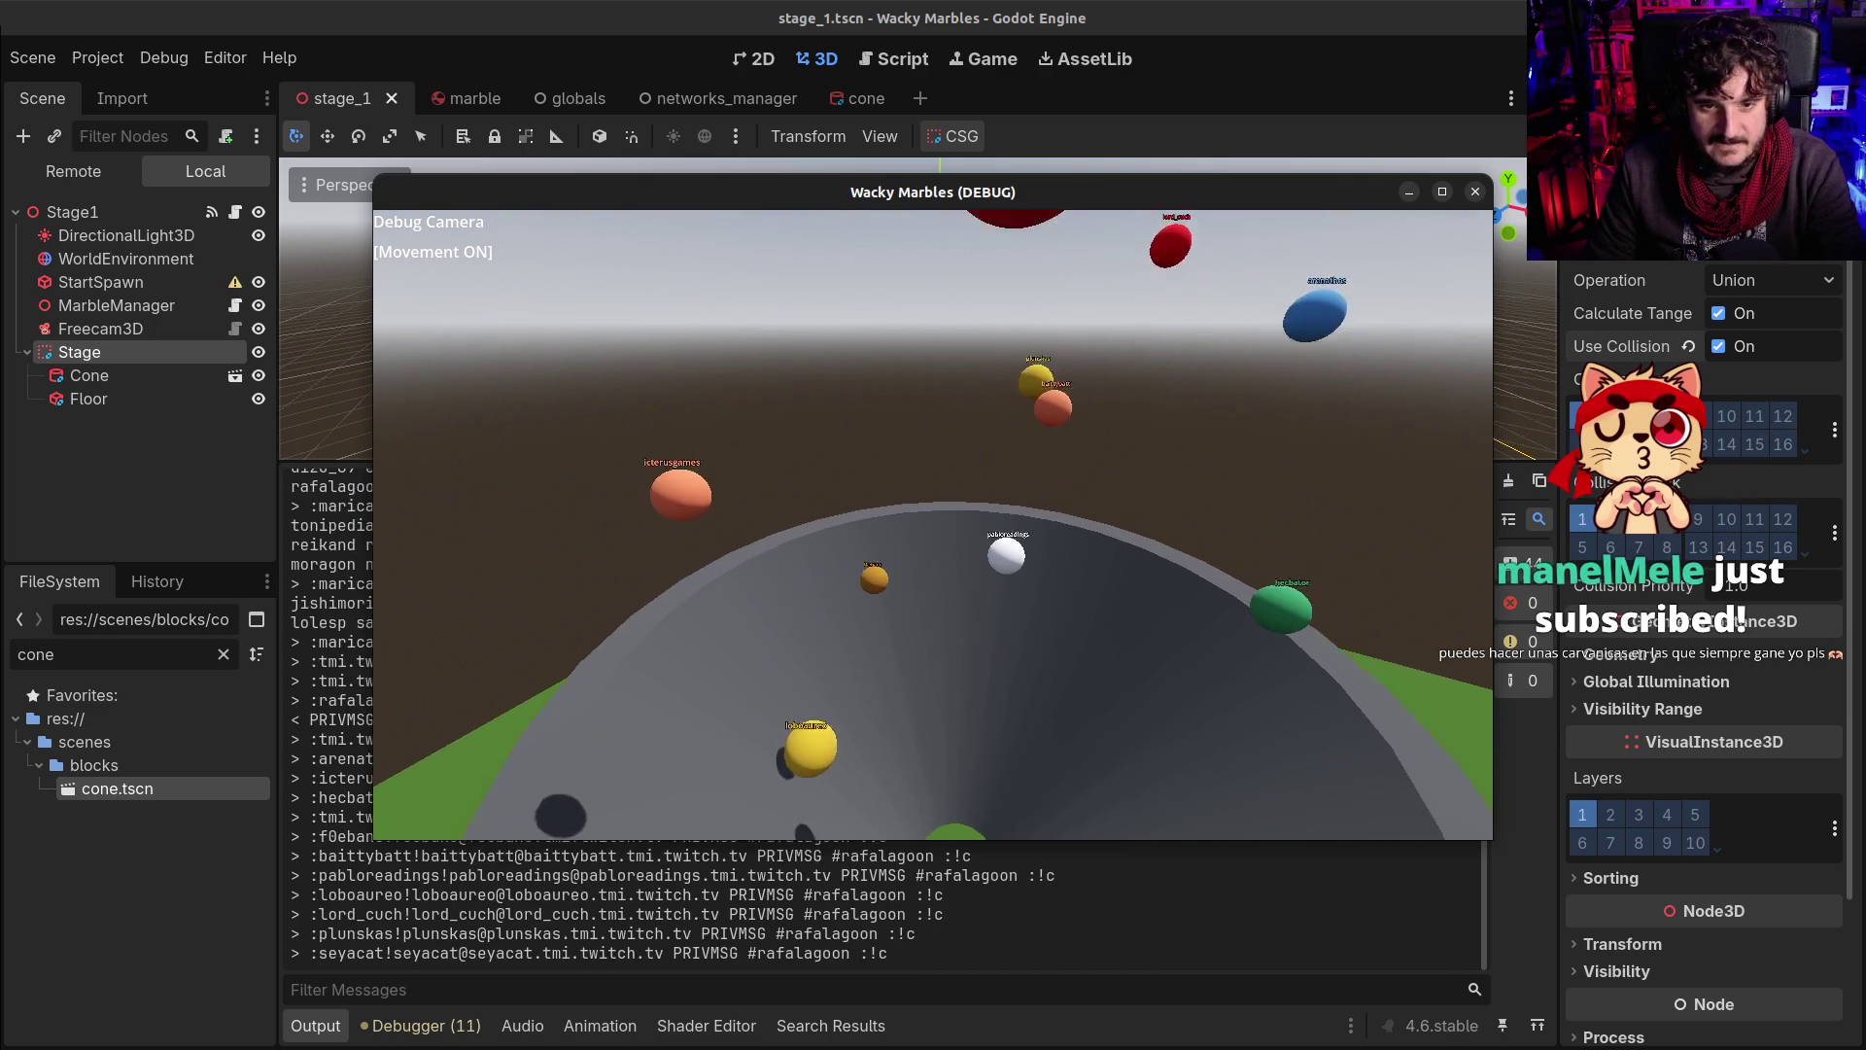
key(s)
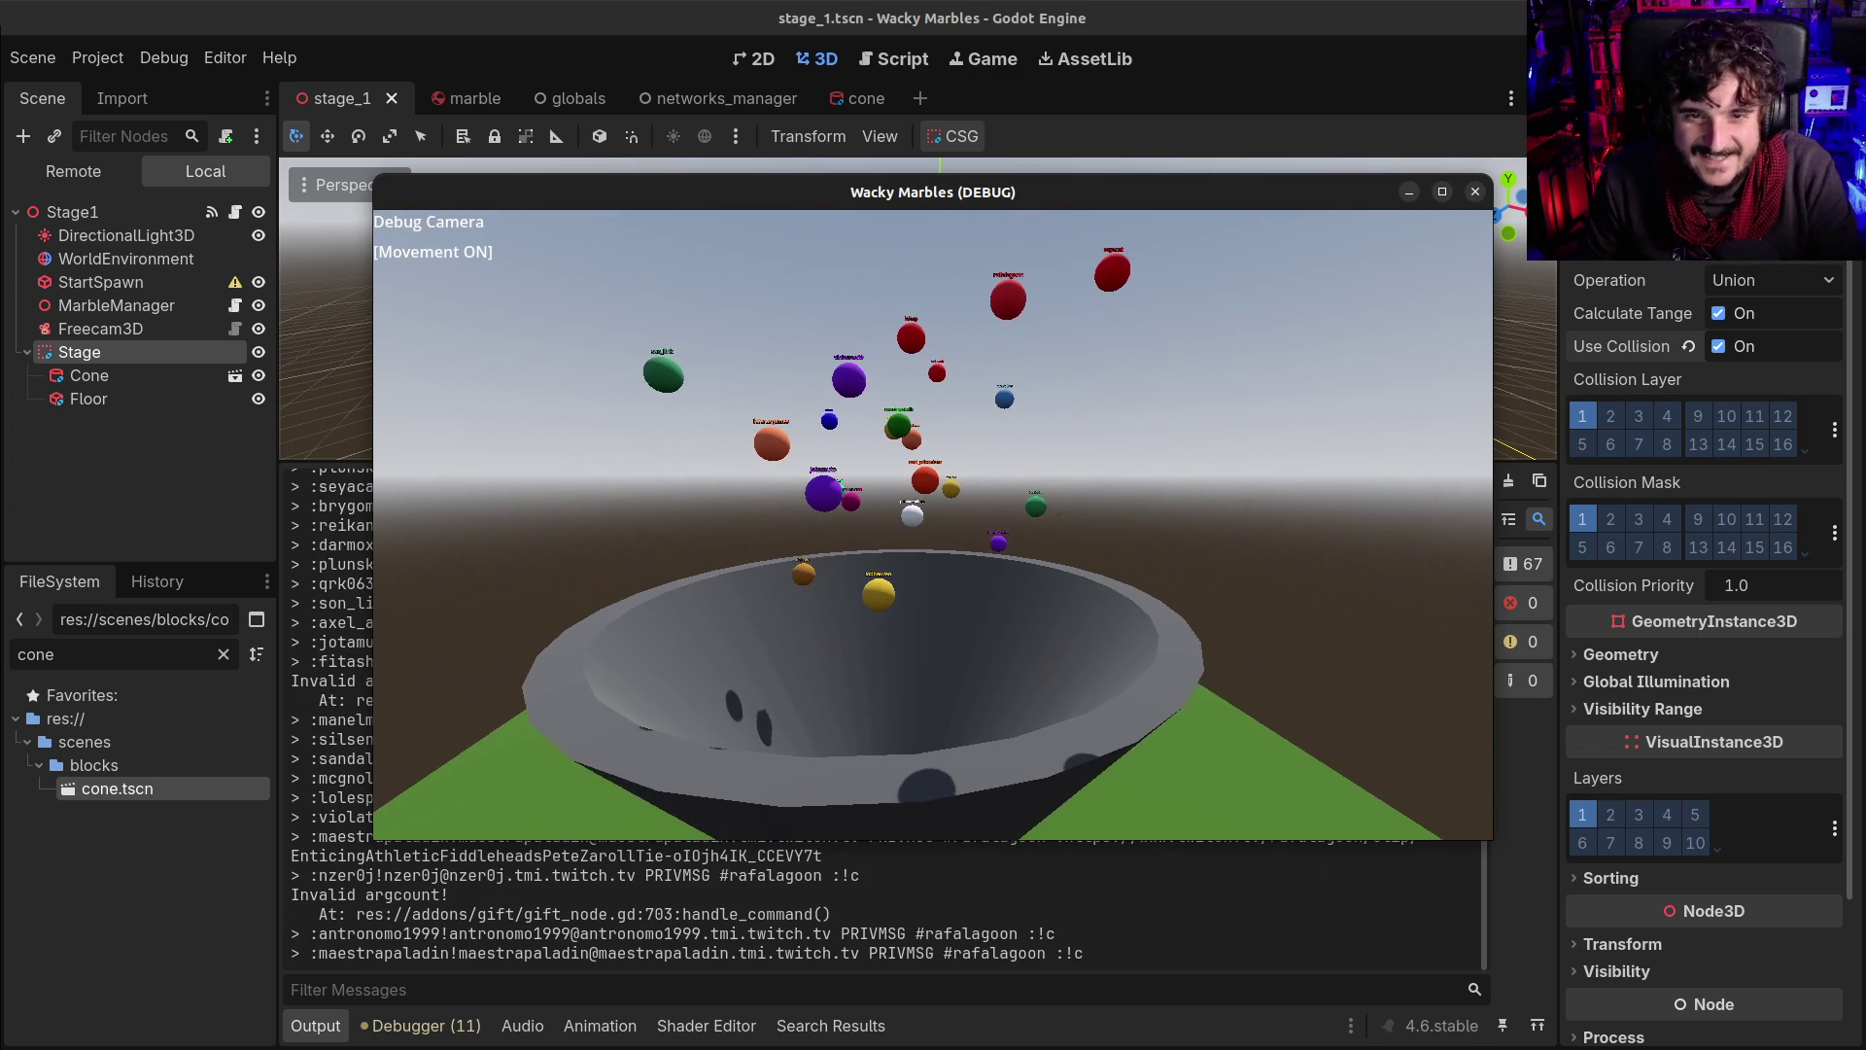
Maximize the game window and pull the debug camera back to frame the funnel
key(Tab)
click(1444, 194)
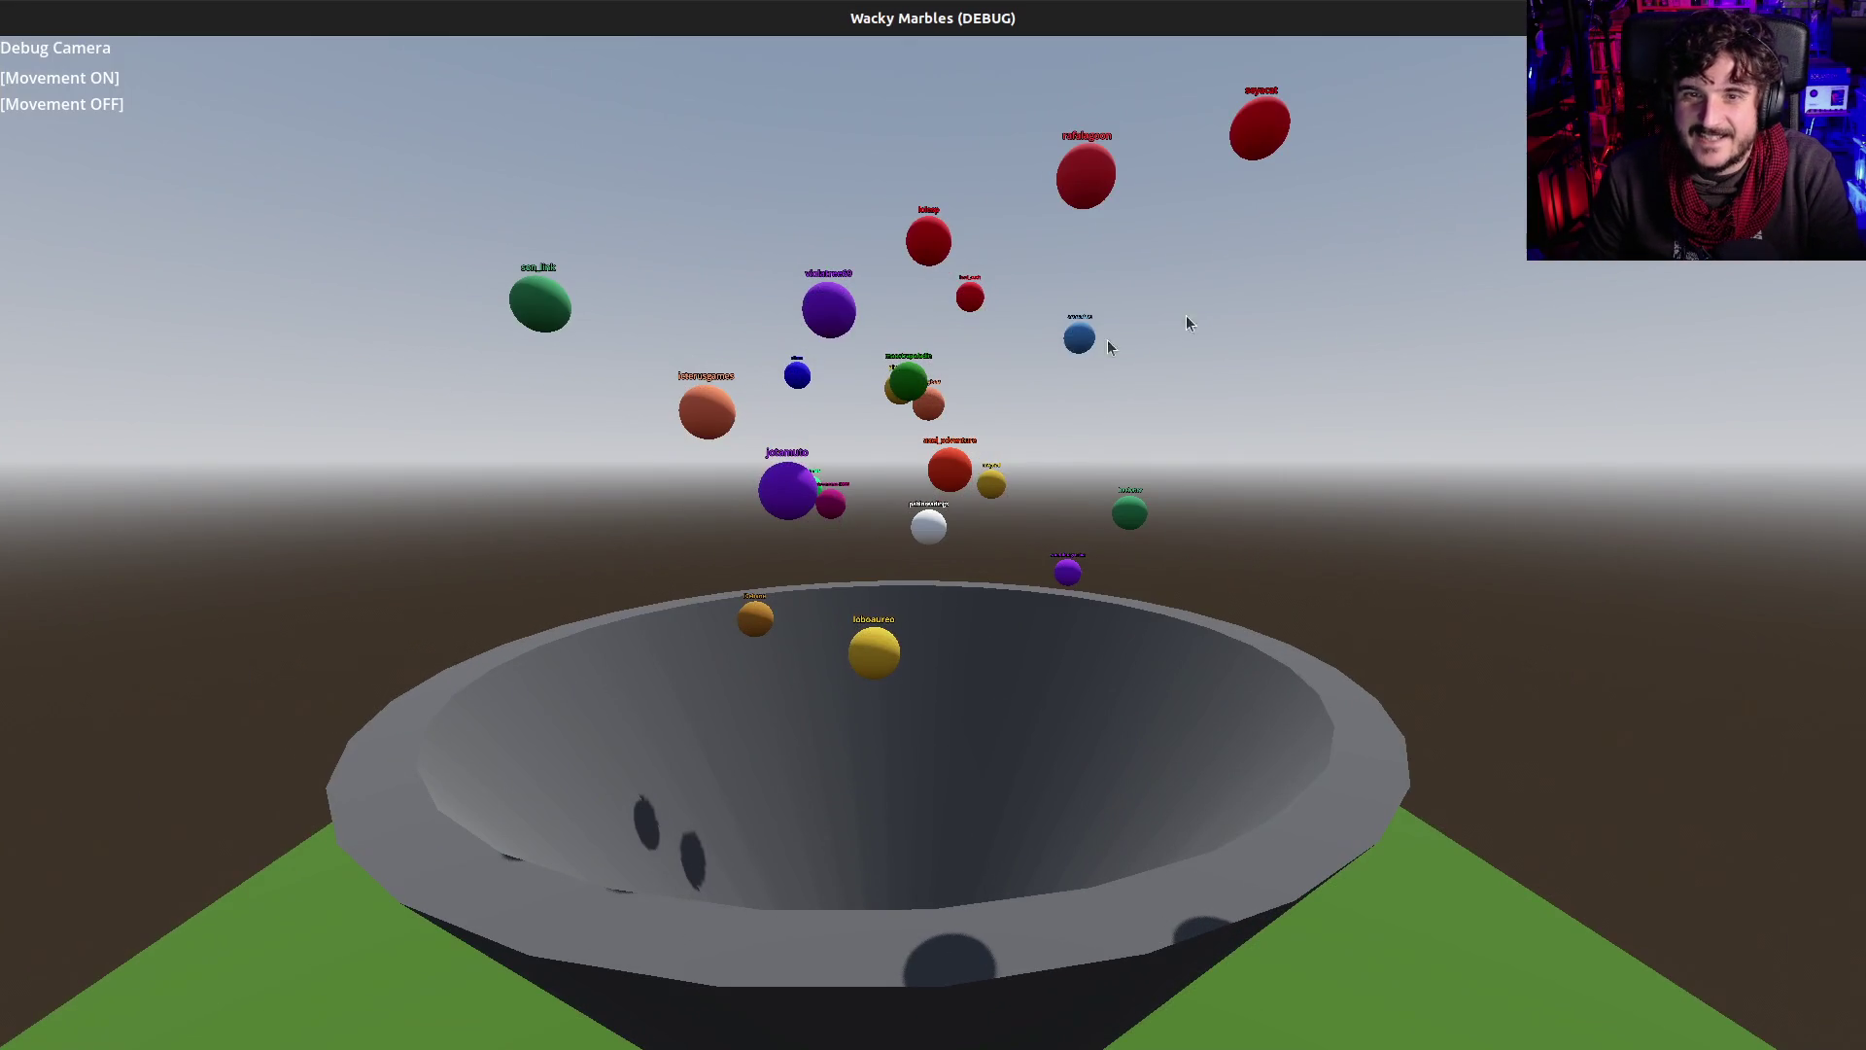
key(Tab)
key(s)
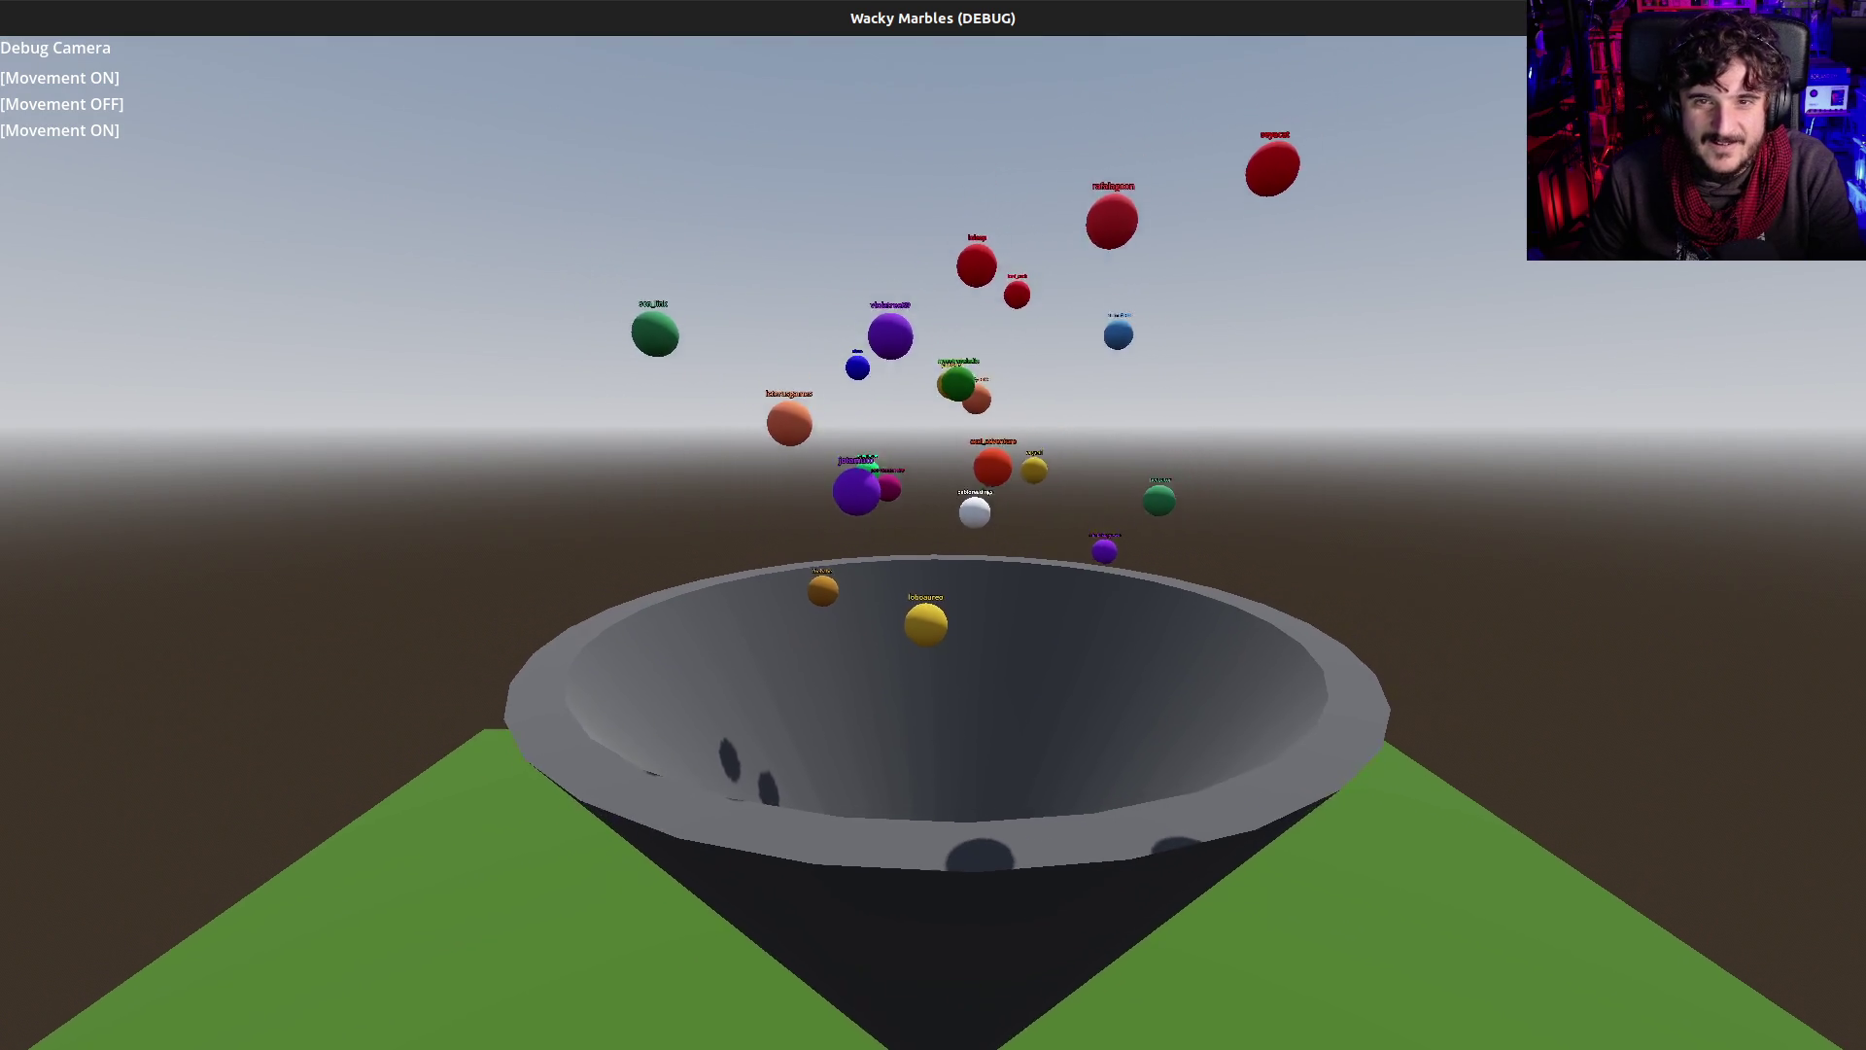
key(s)
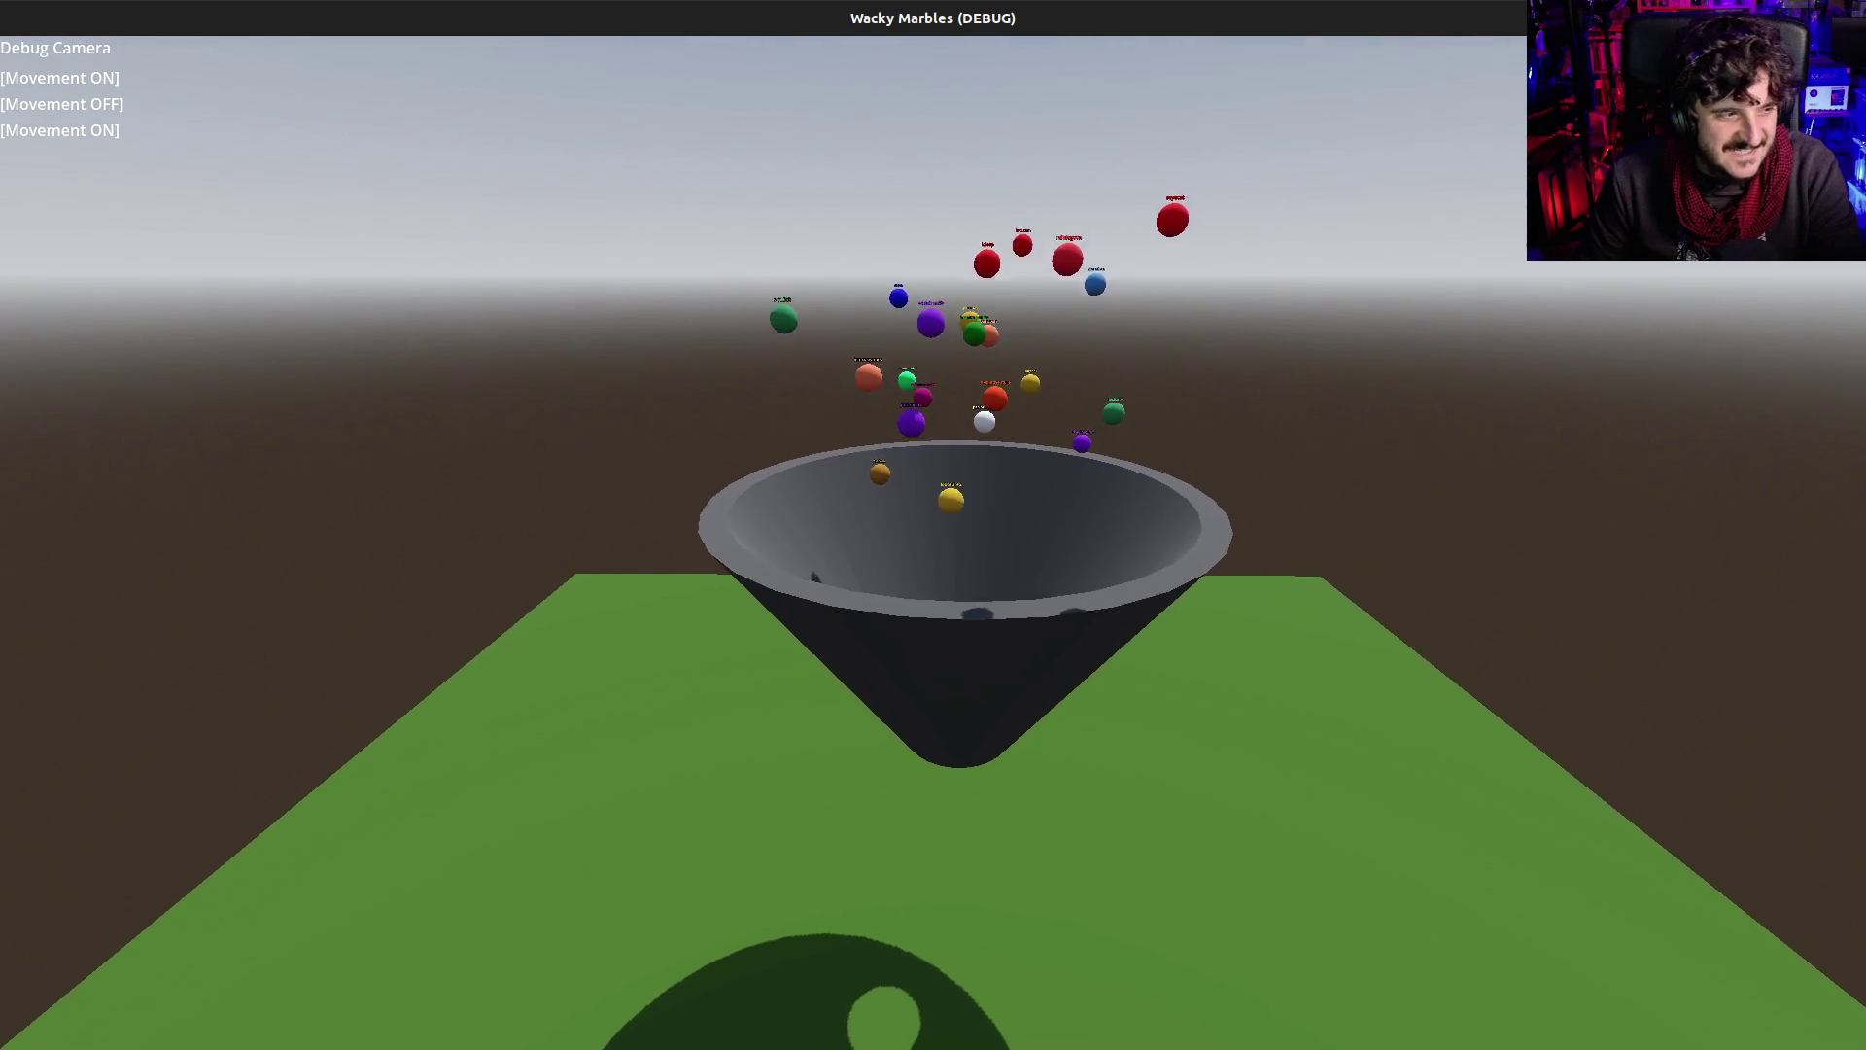
key(s)
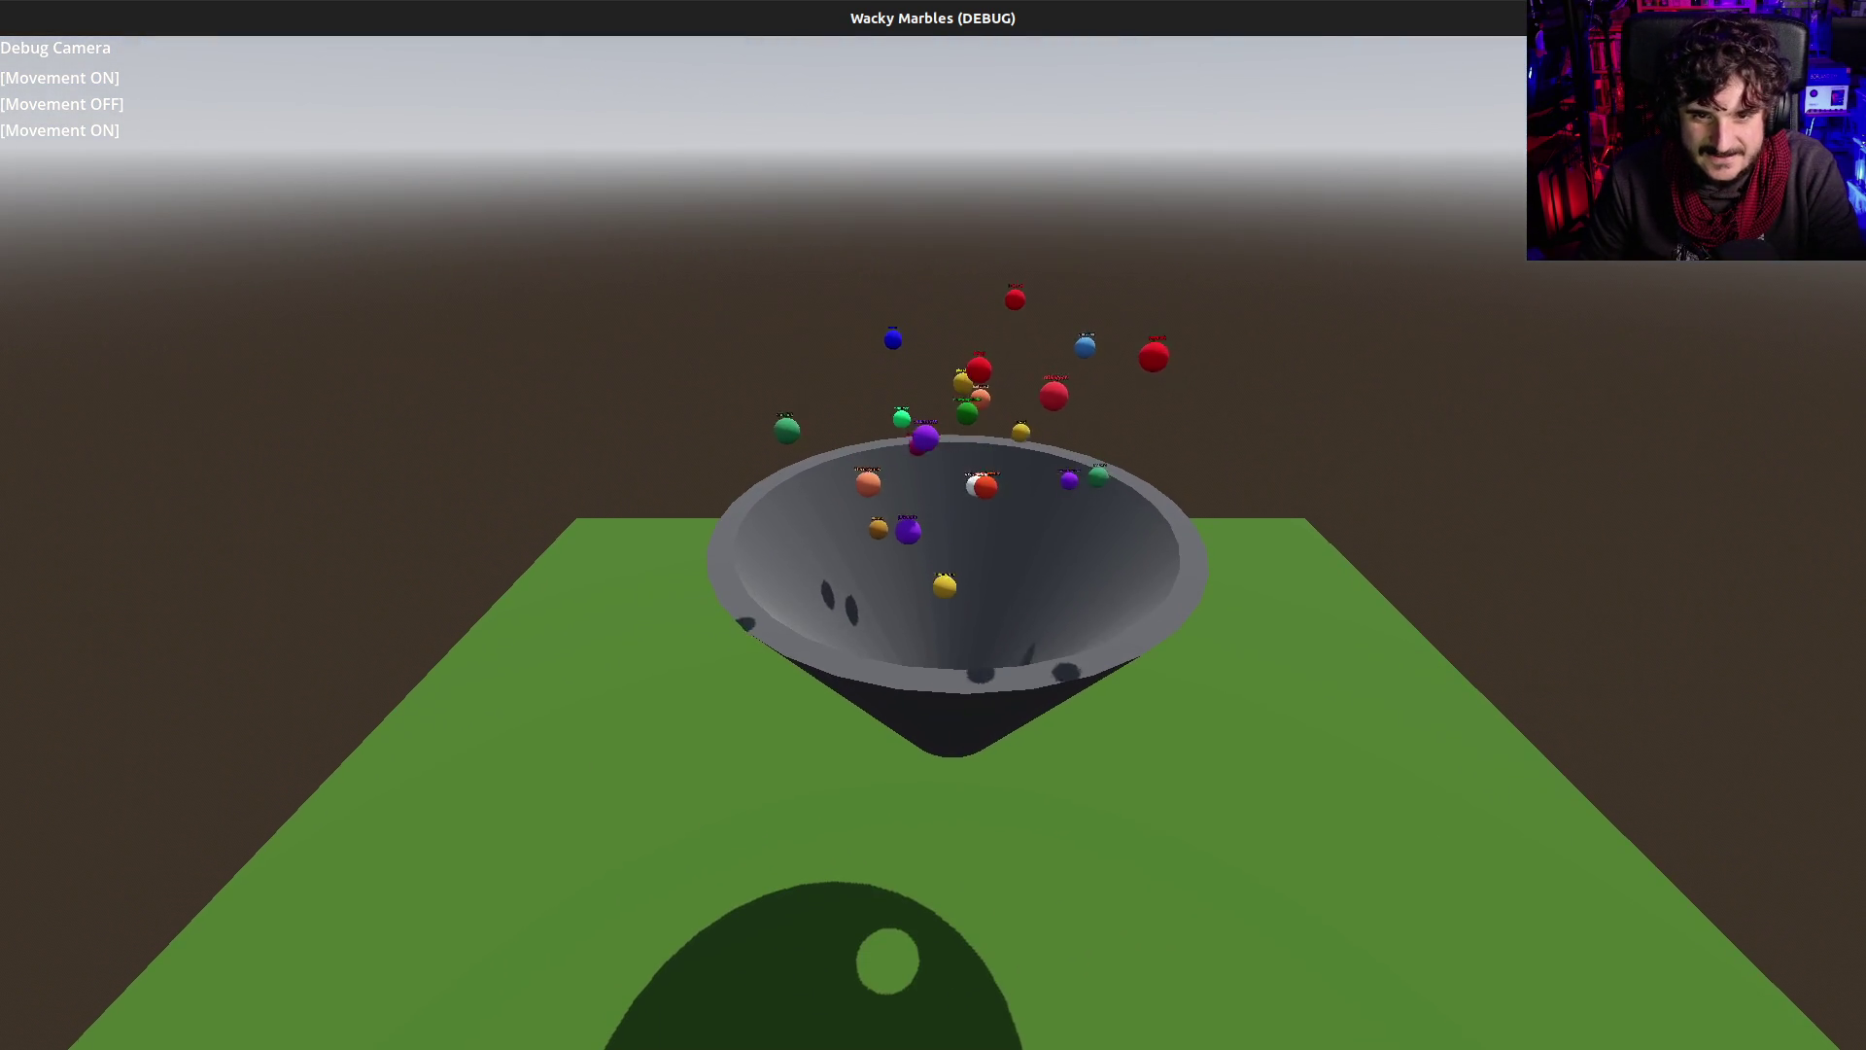
Follow the marbles falling through the funnel onto the field, then close the game
key(w)
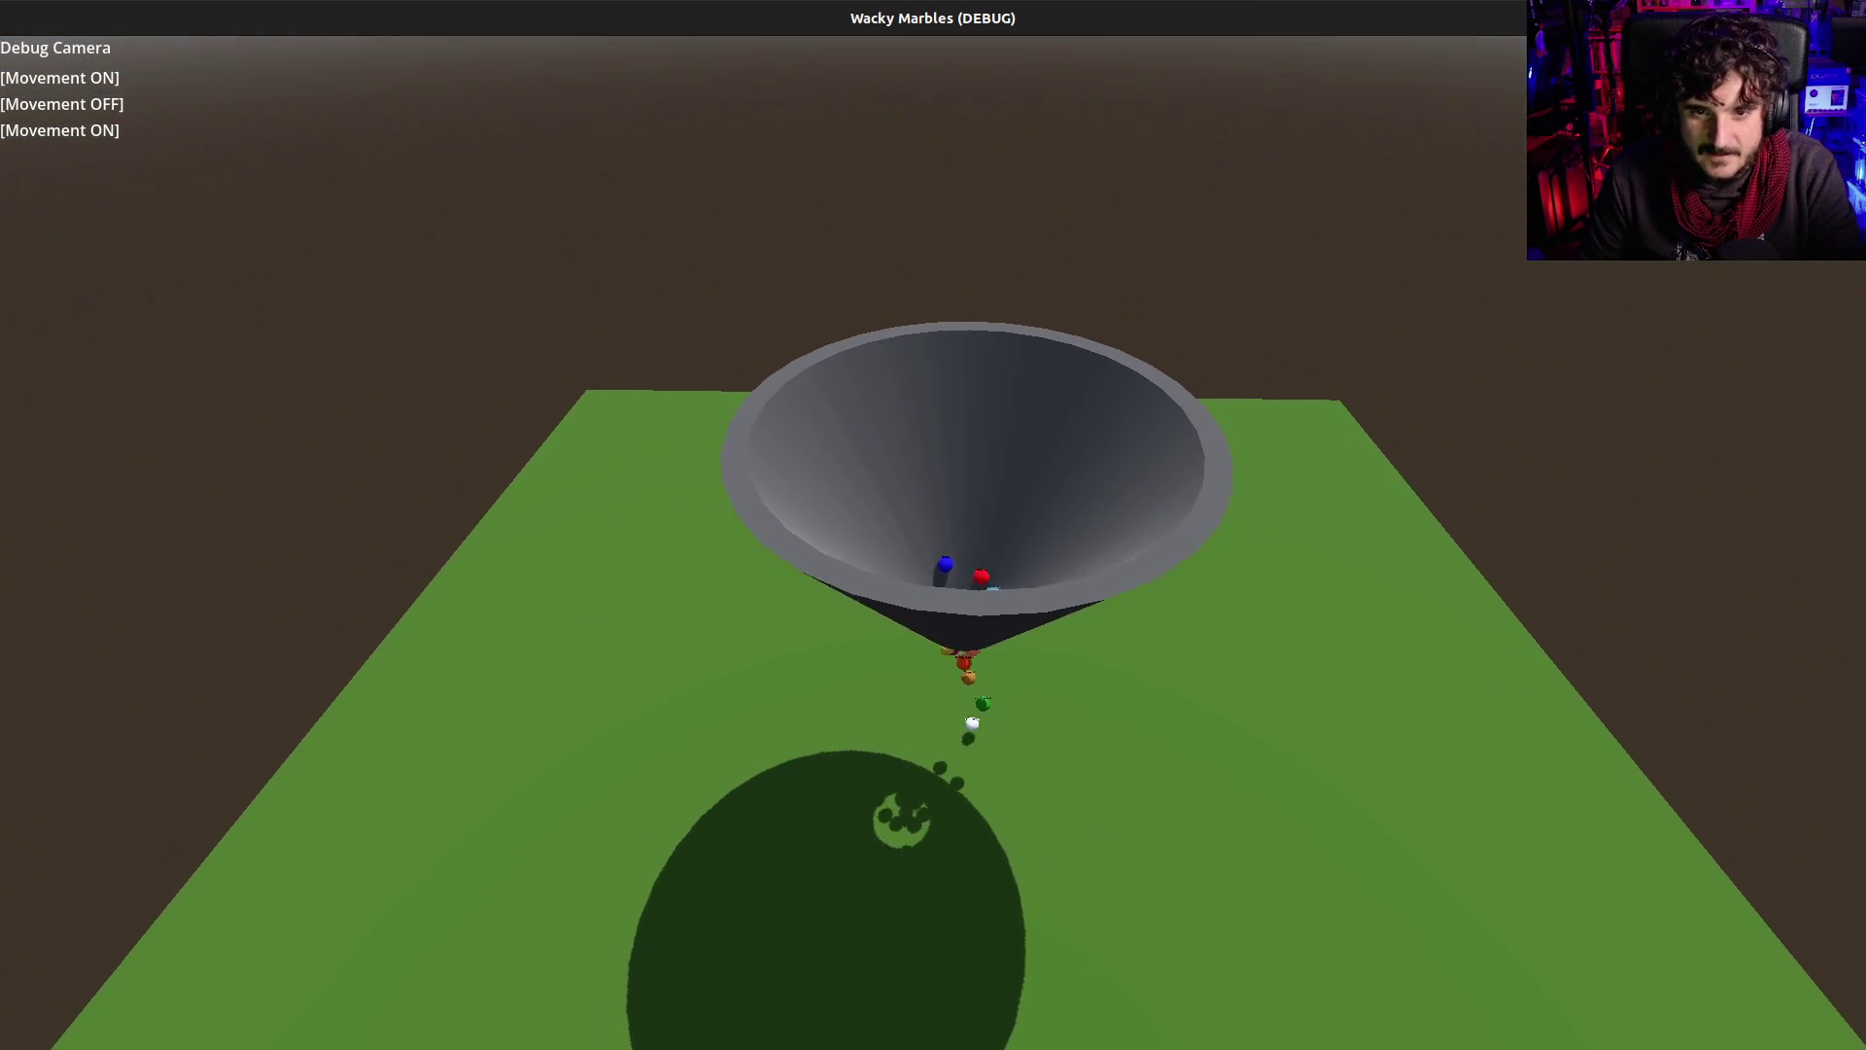
key(a)
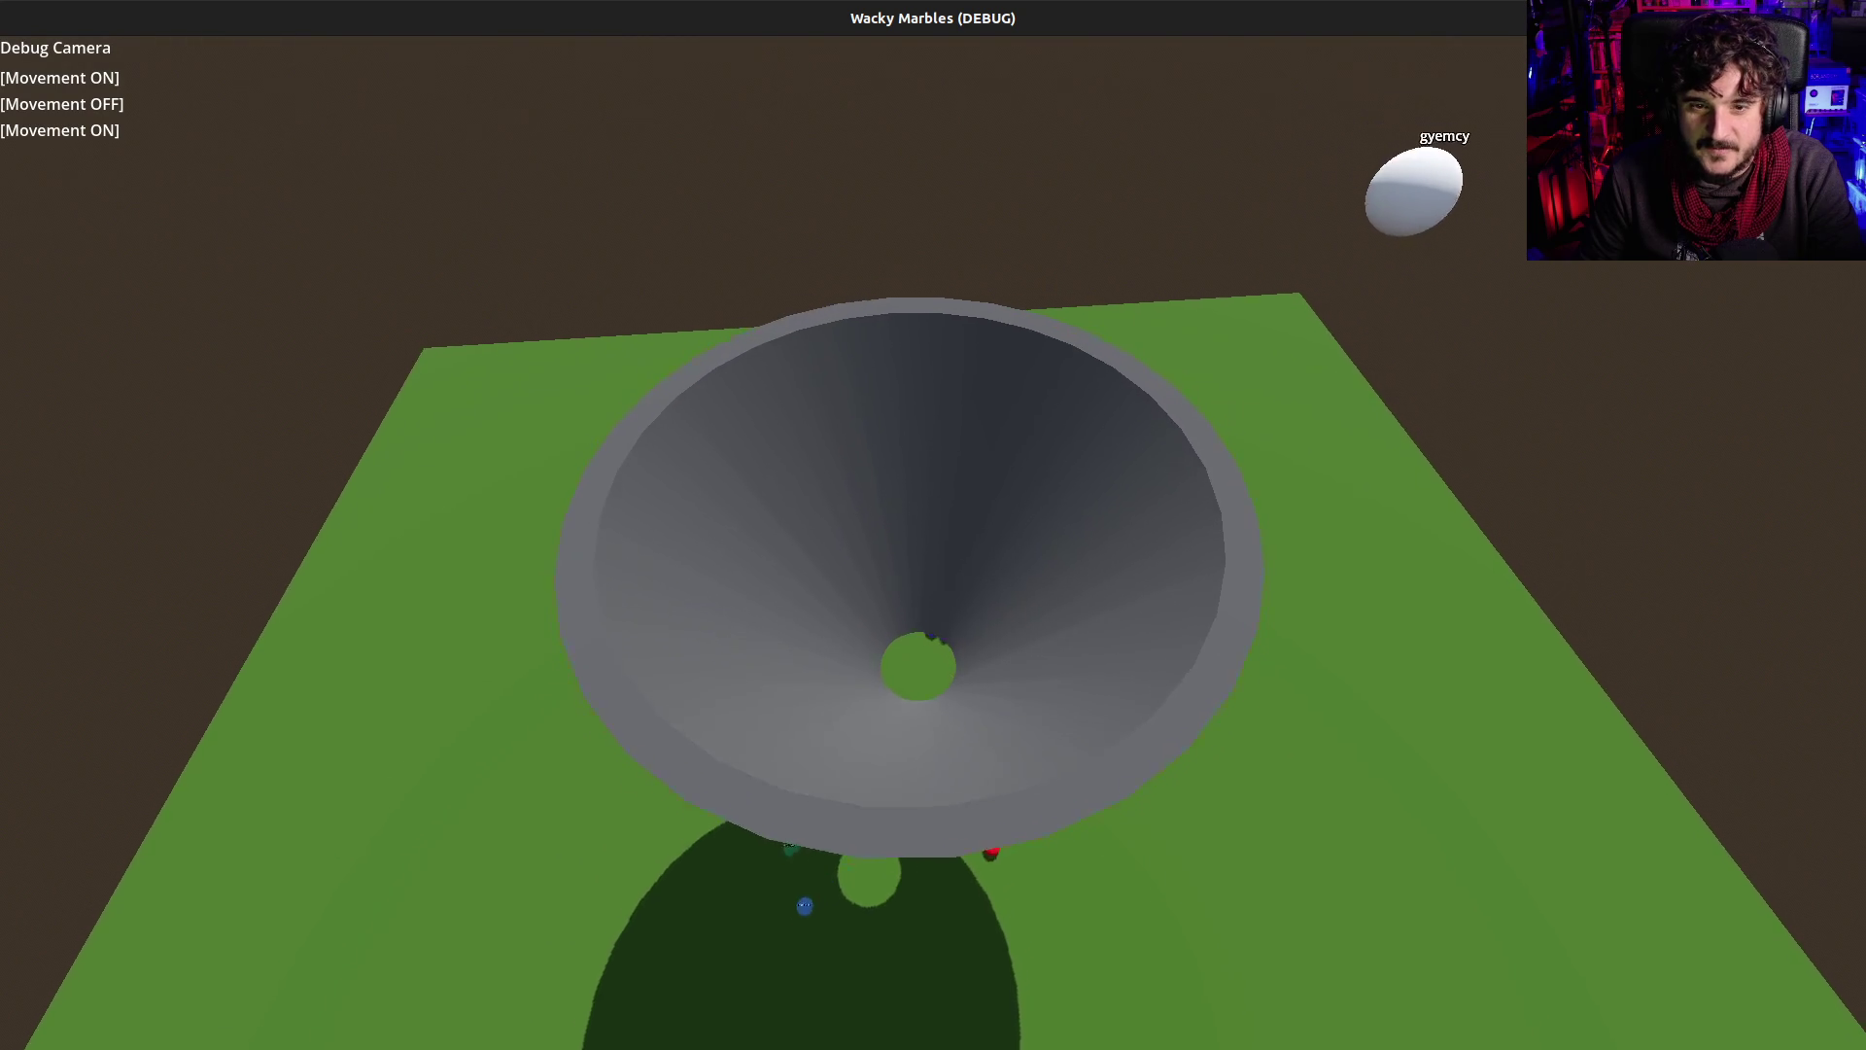
key(a)
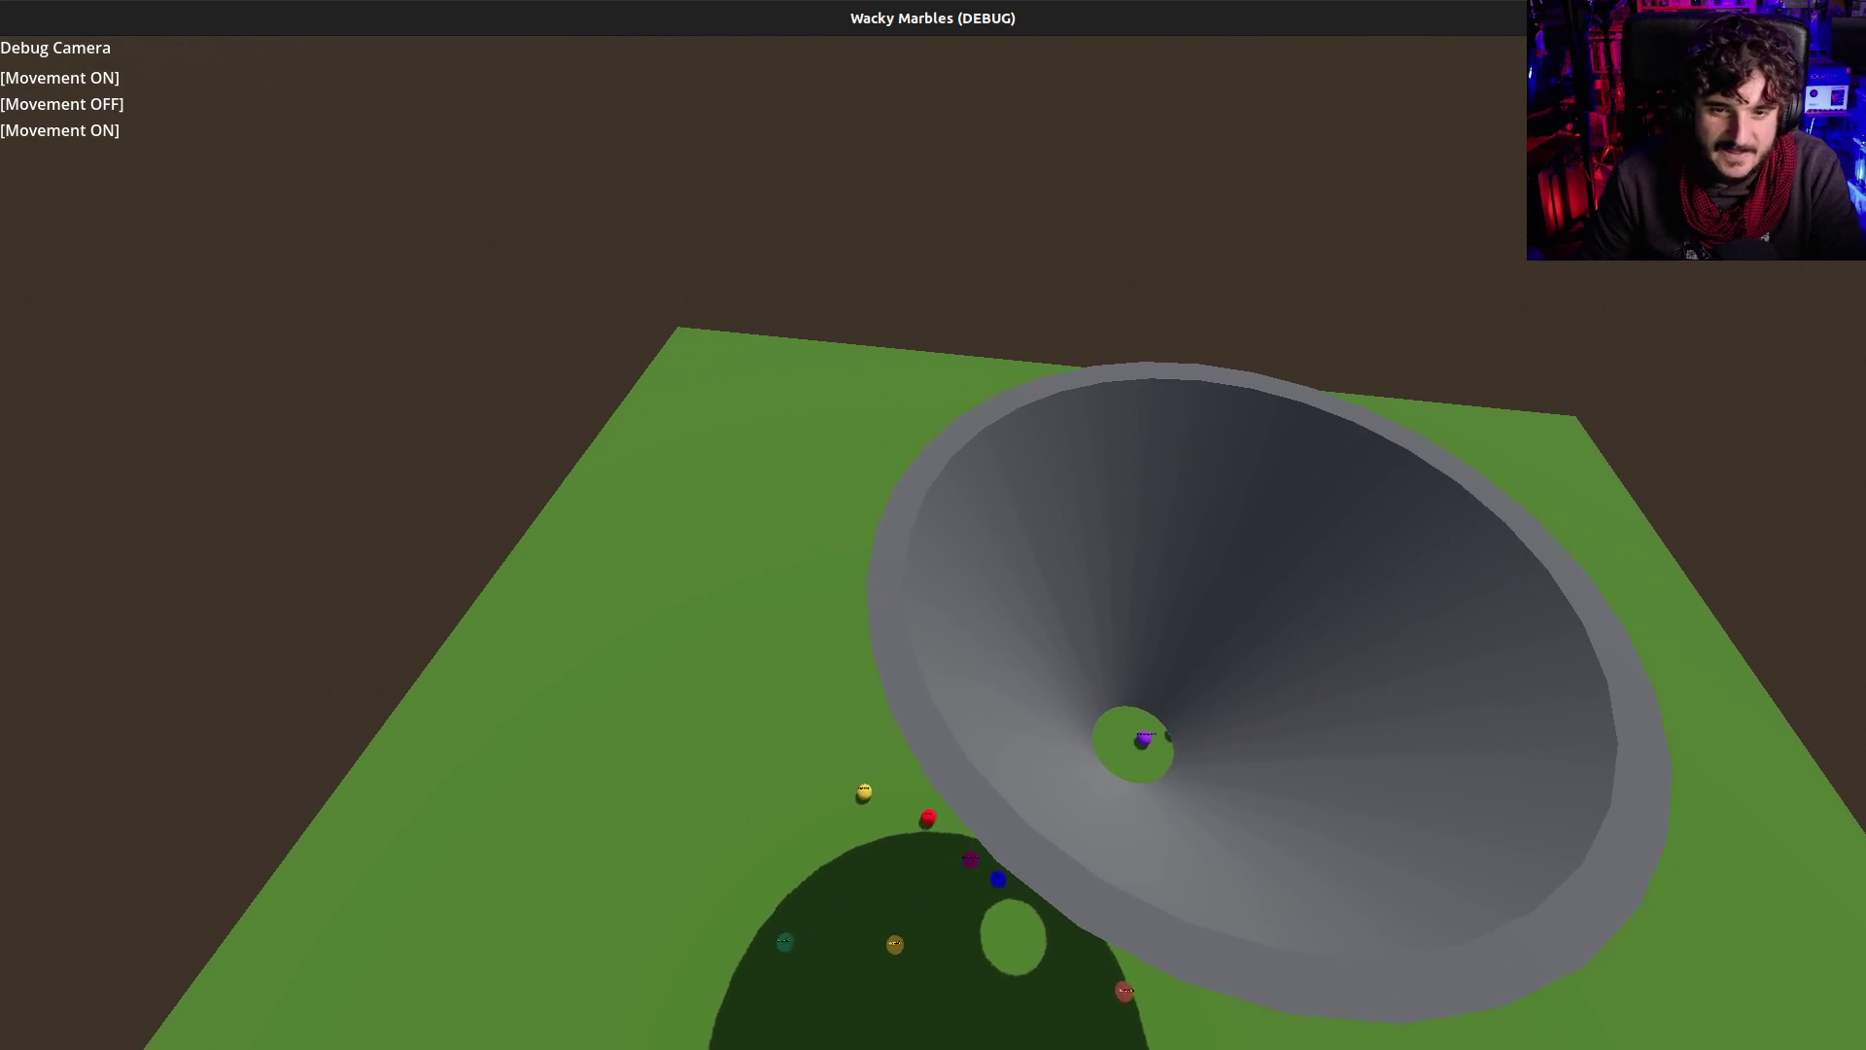
key(s)
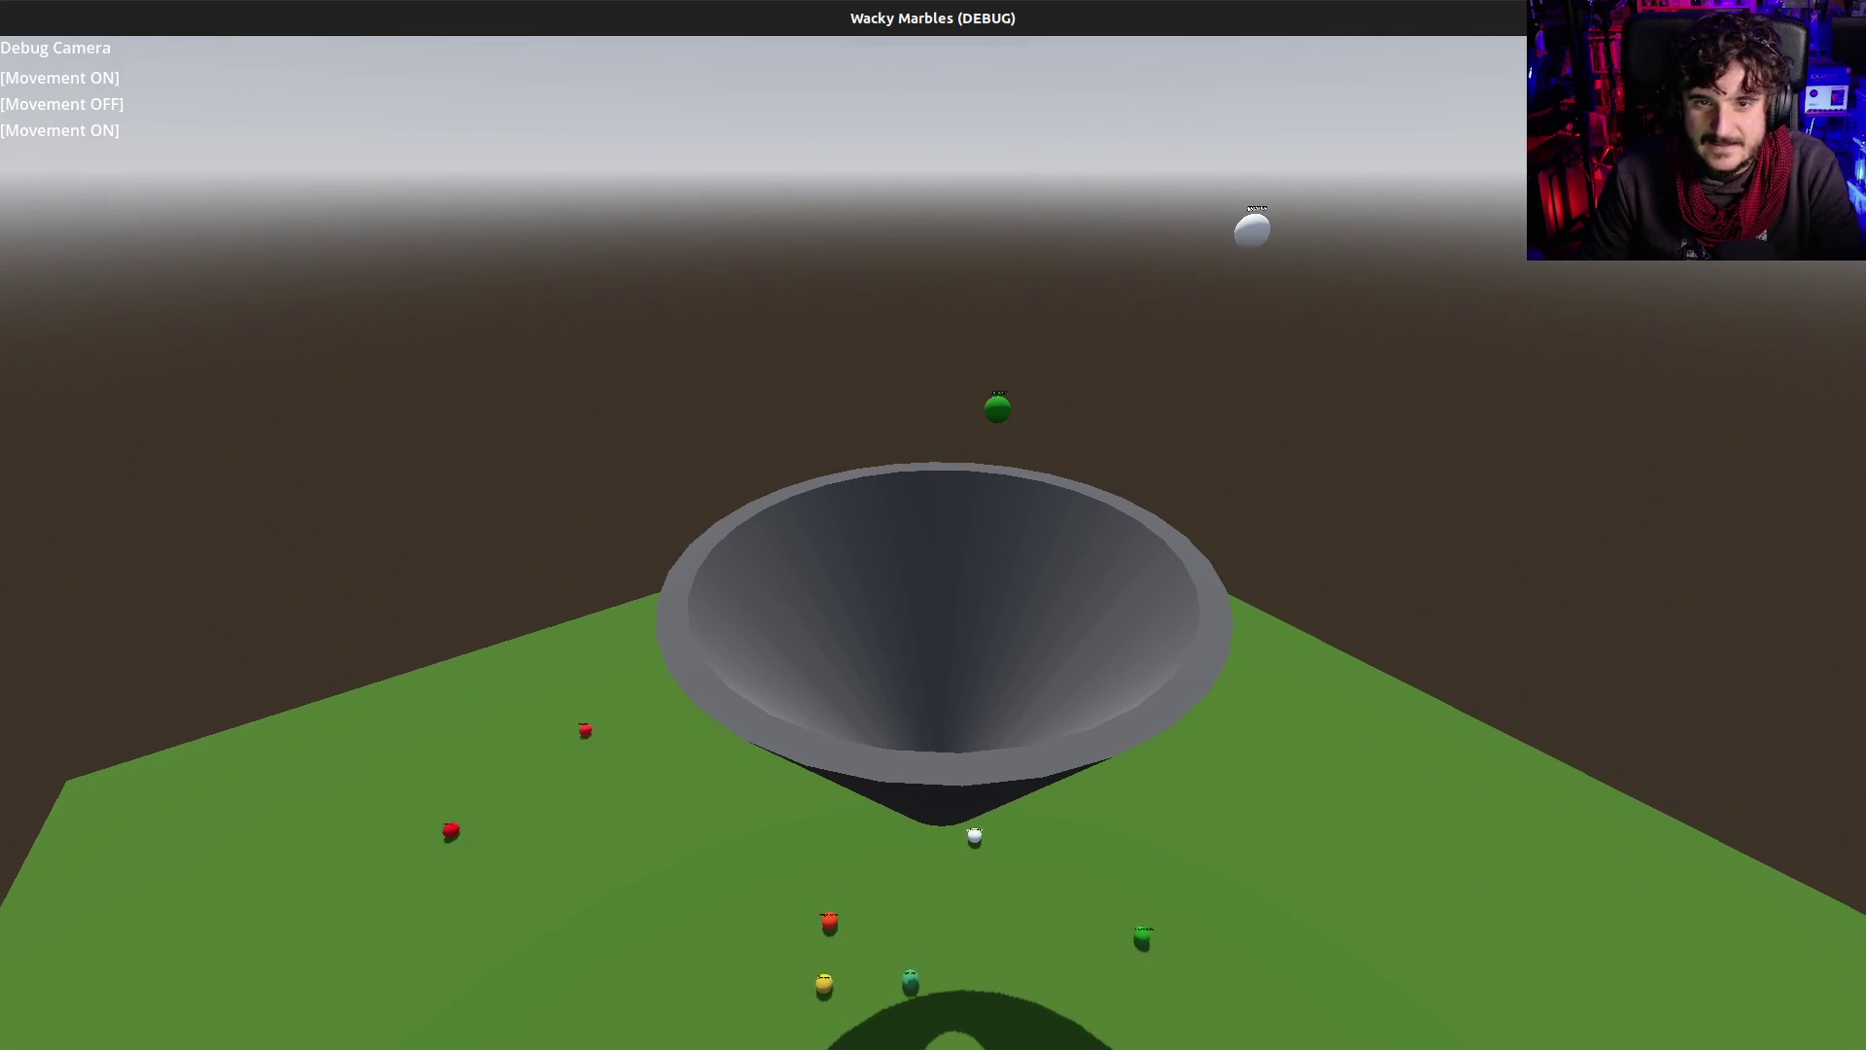
key(w)
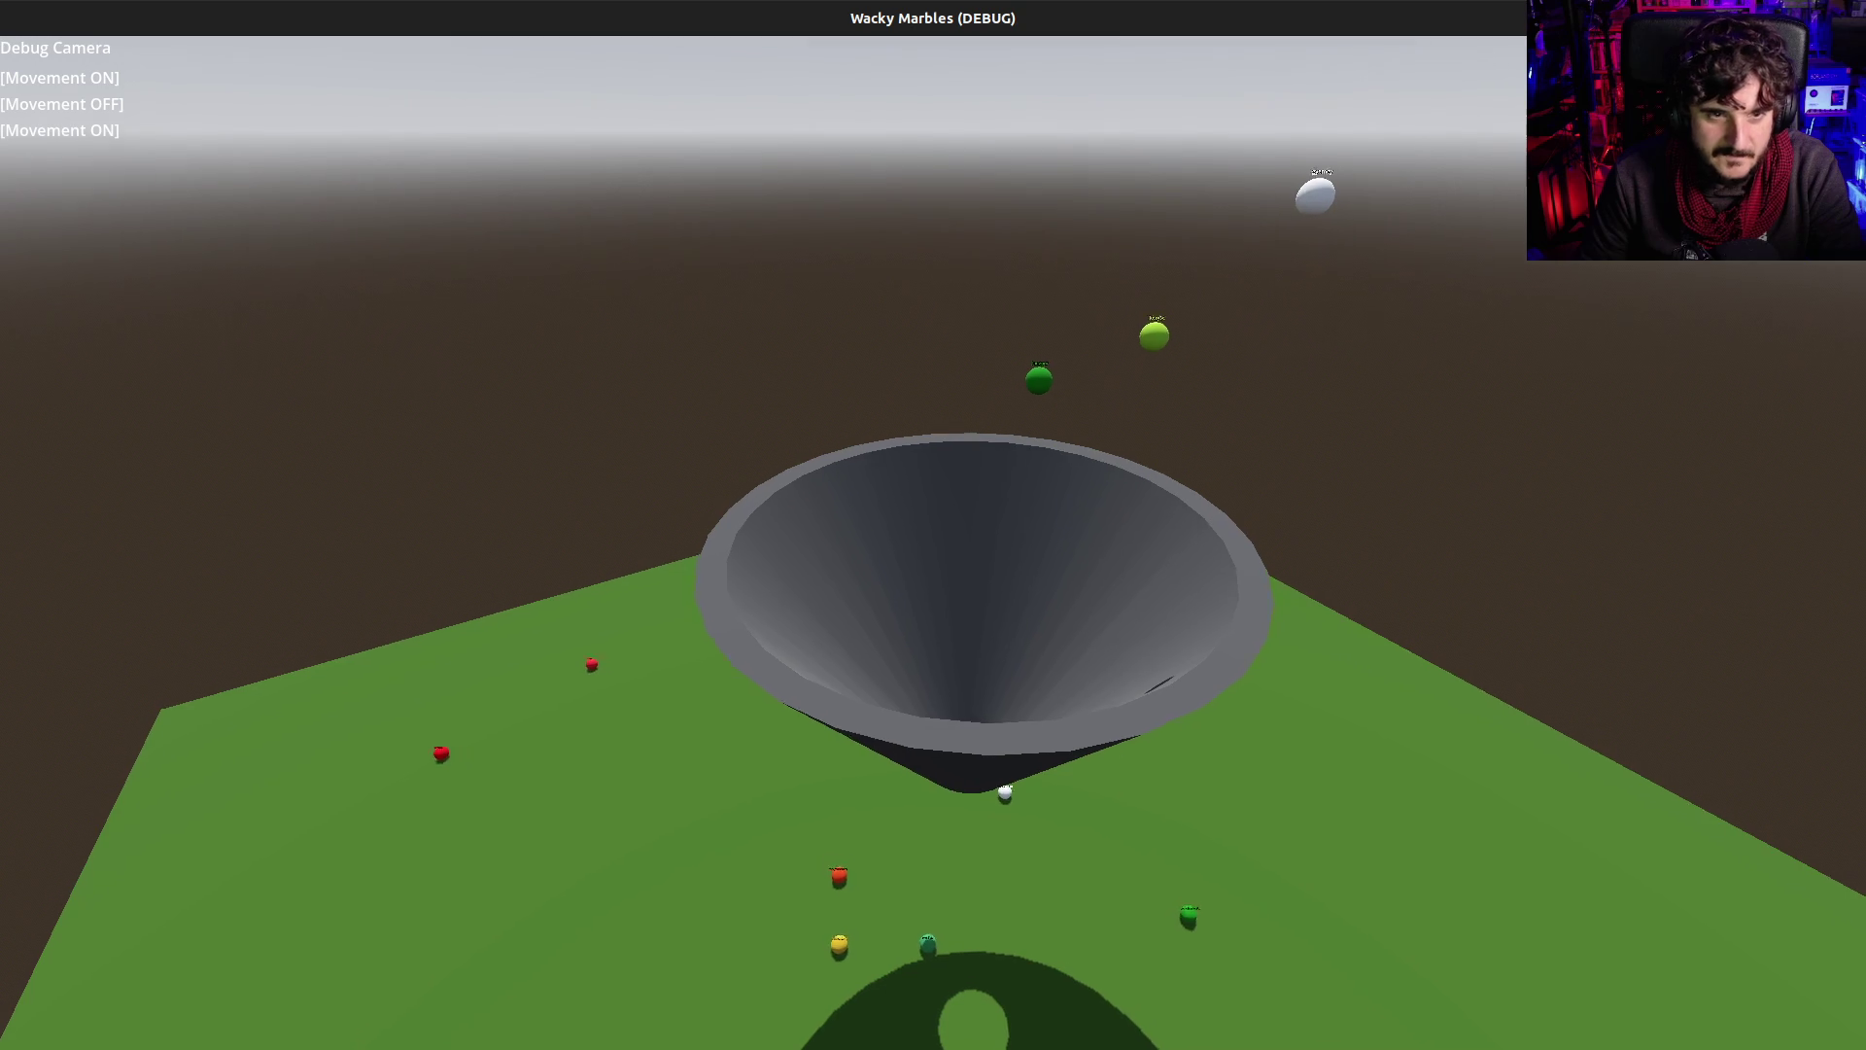
key(d)
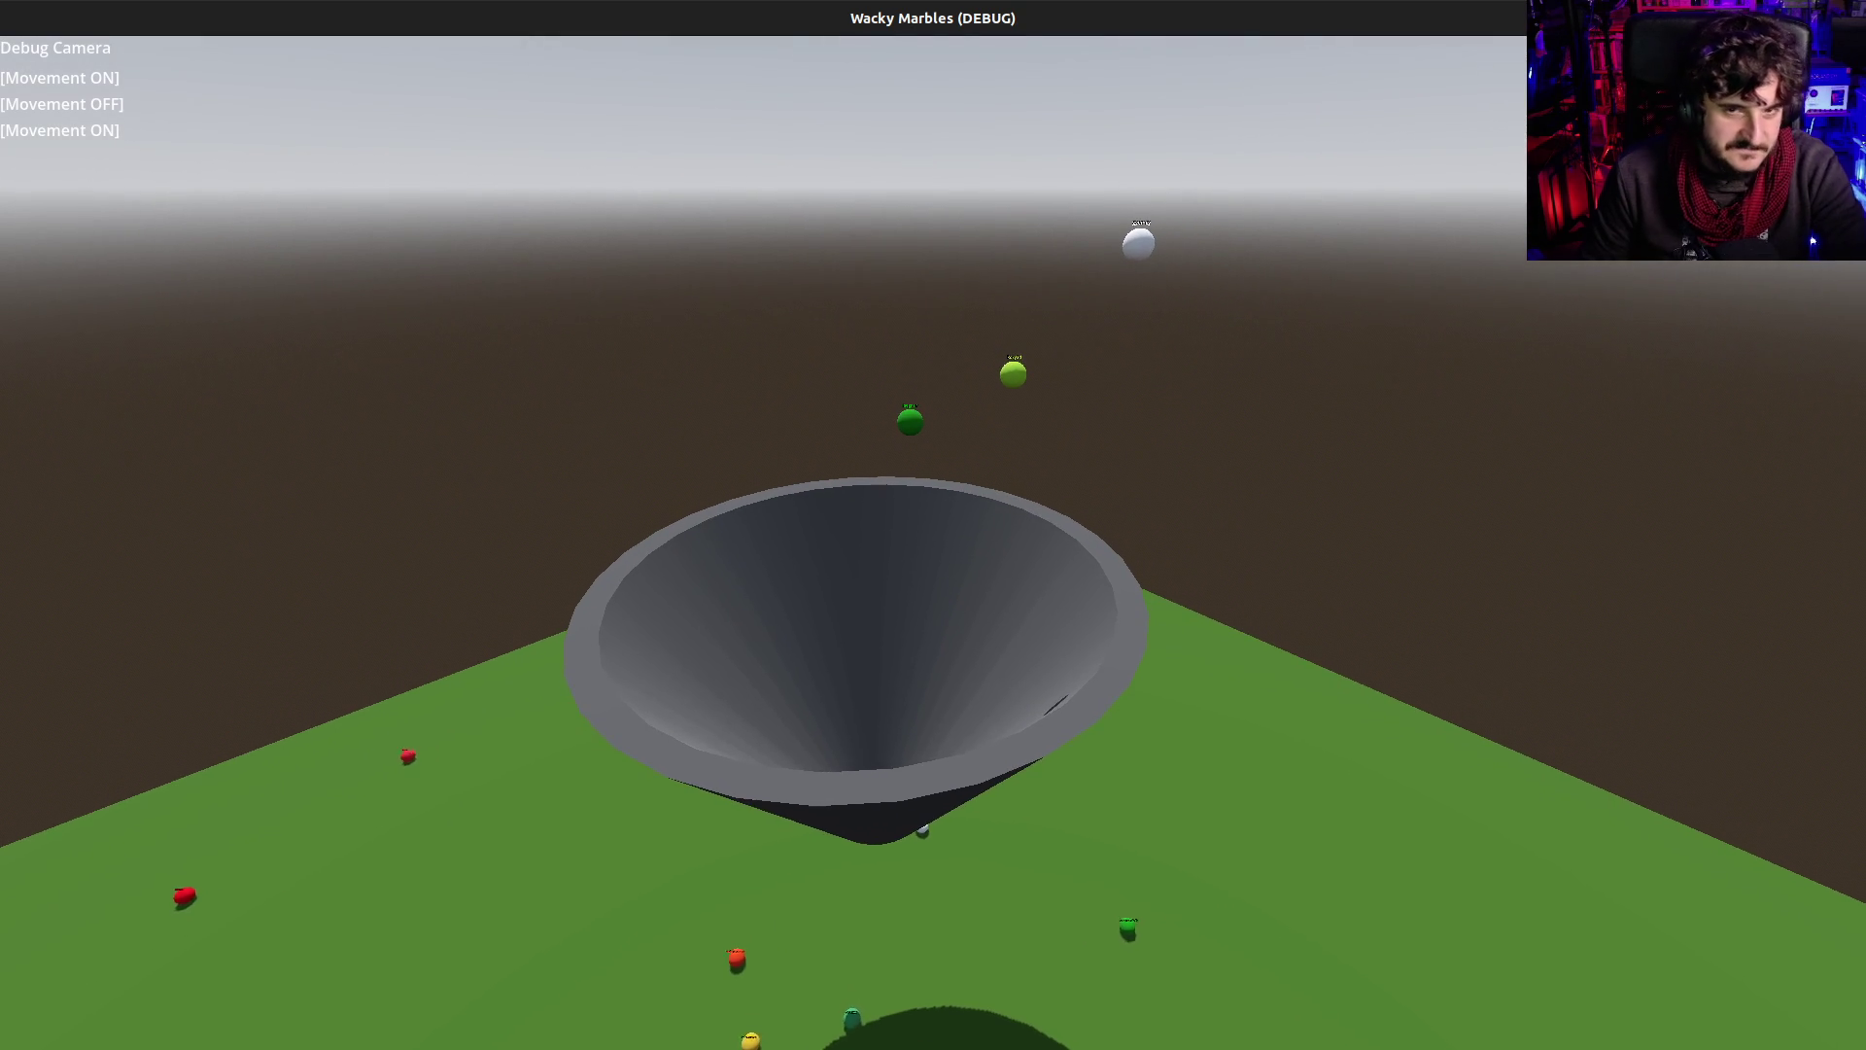
key(F8)
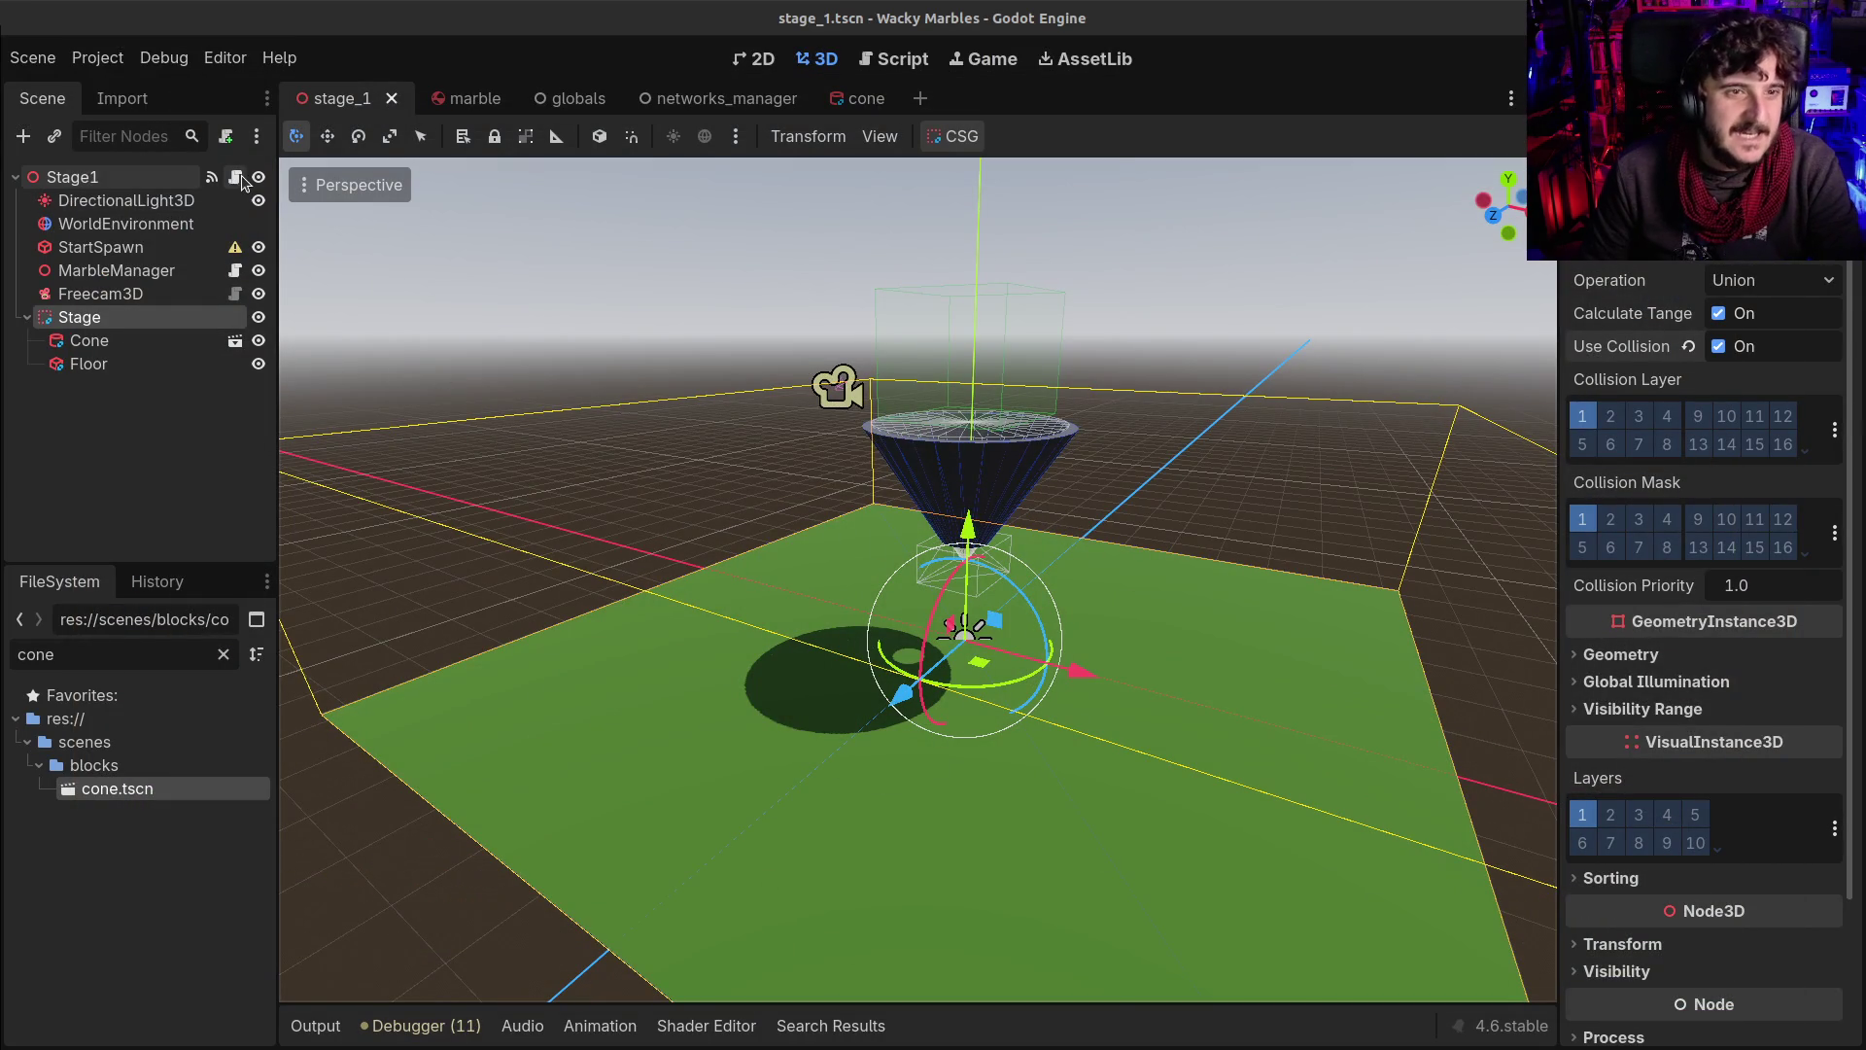
click(234, 272)
scroll(790, 347, up, 7)
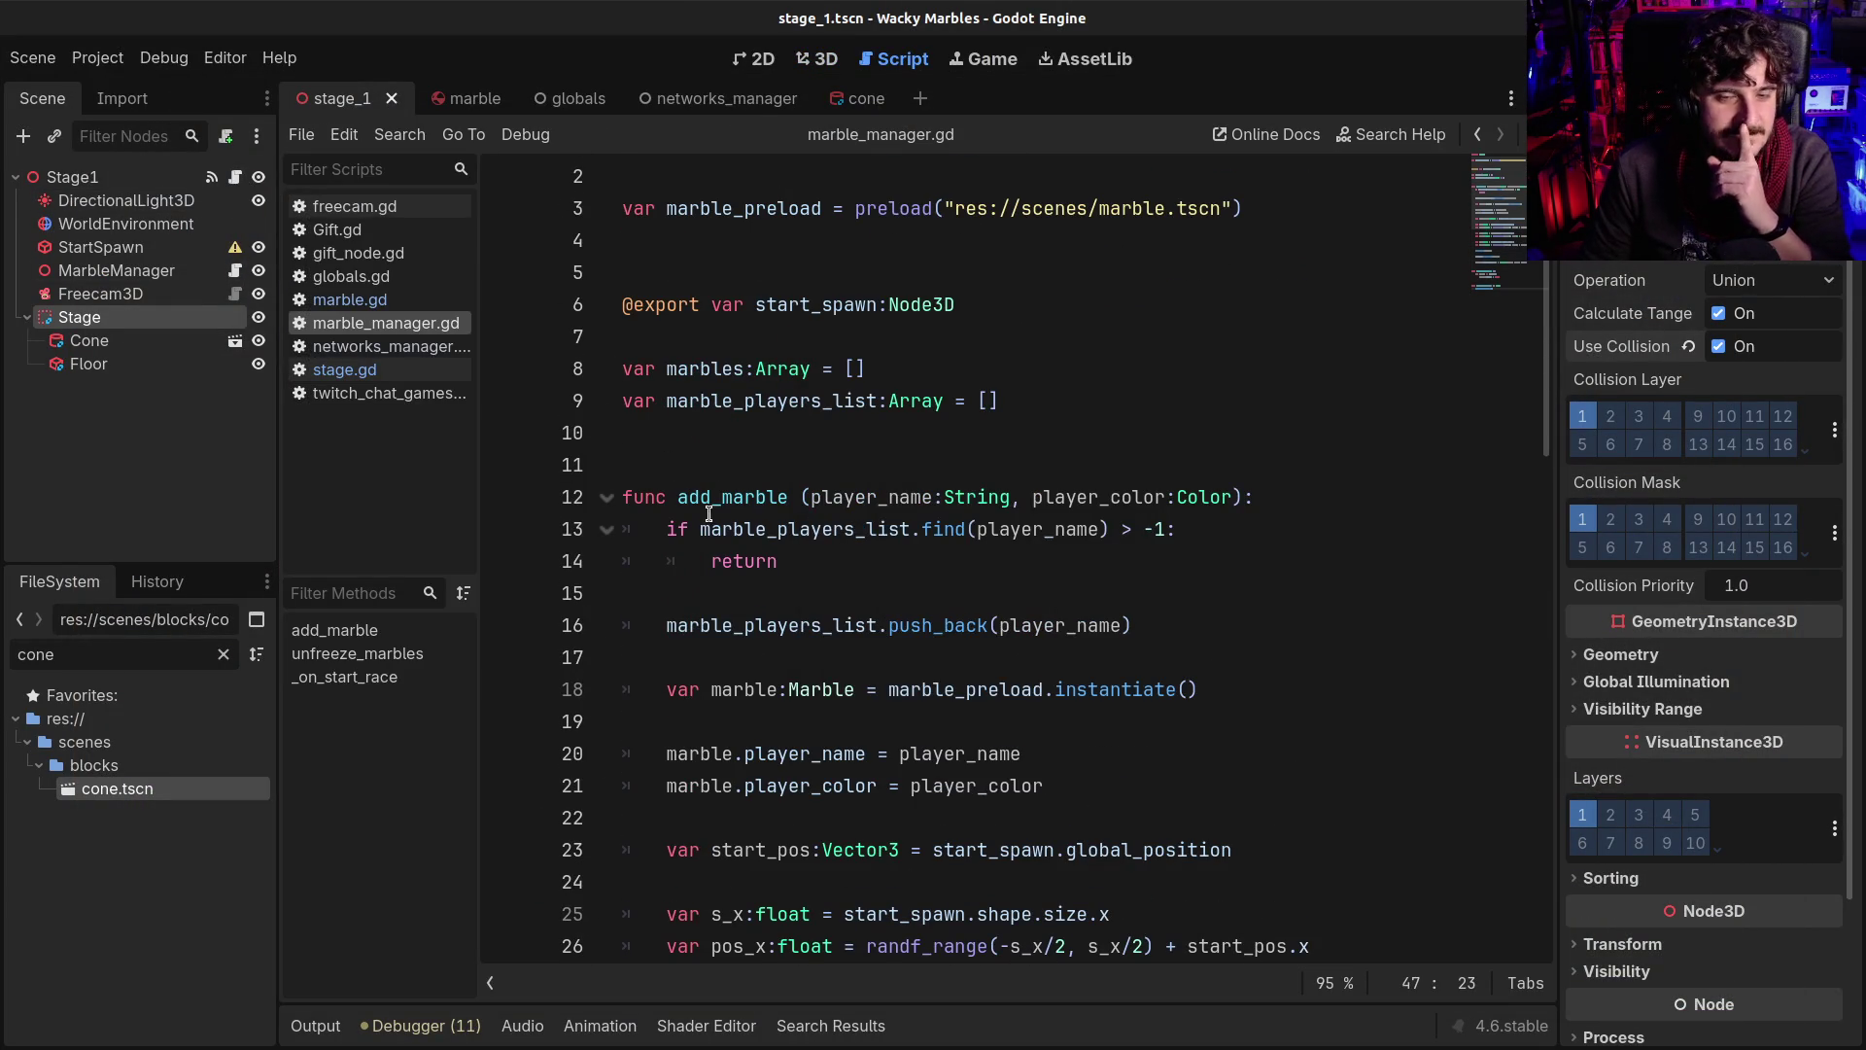
click(705, 529)
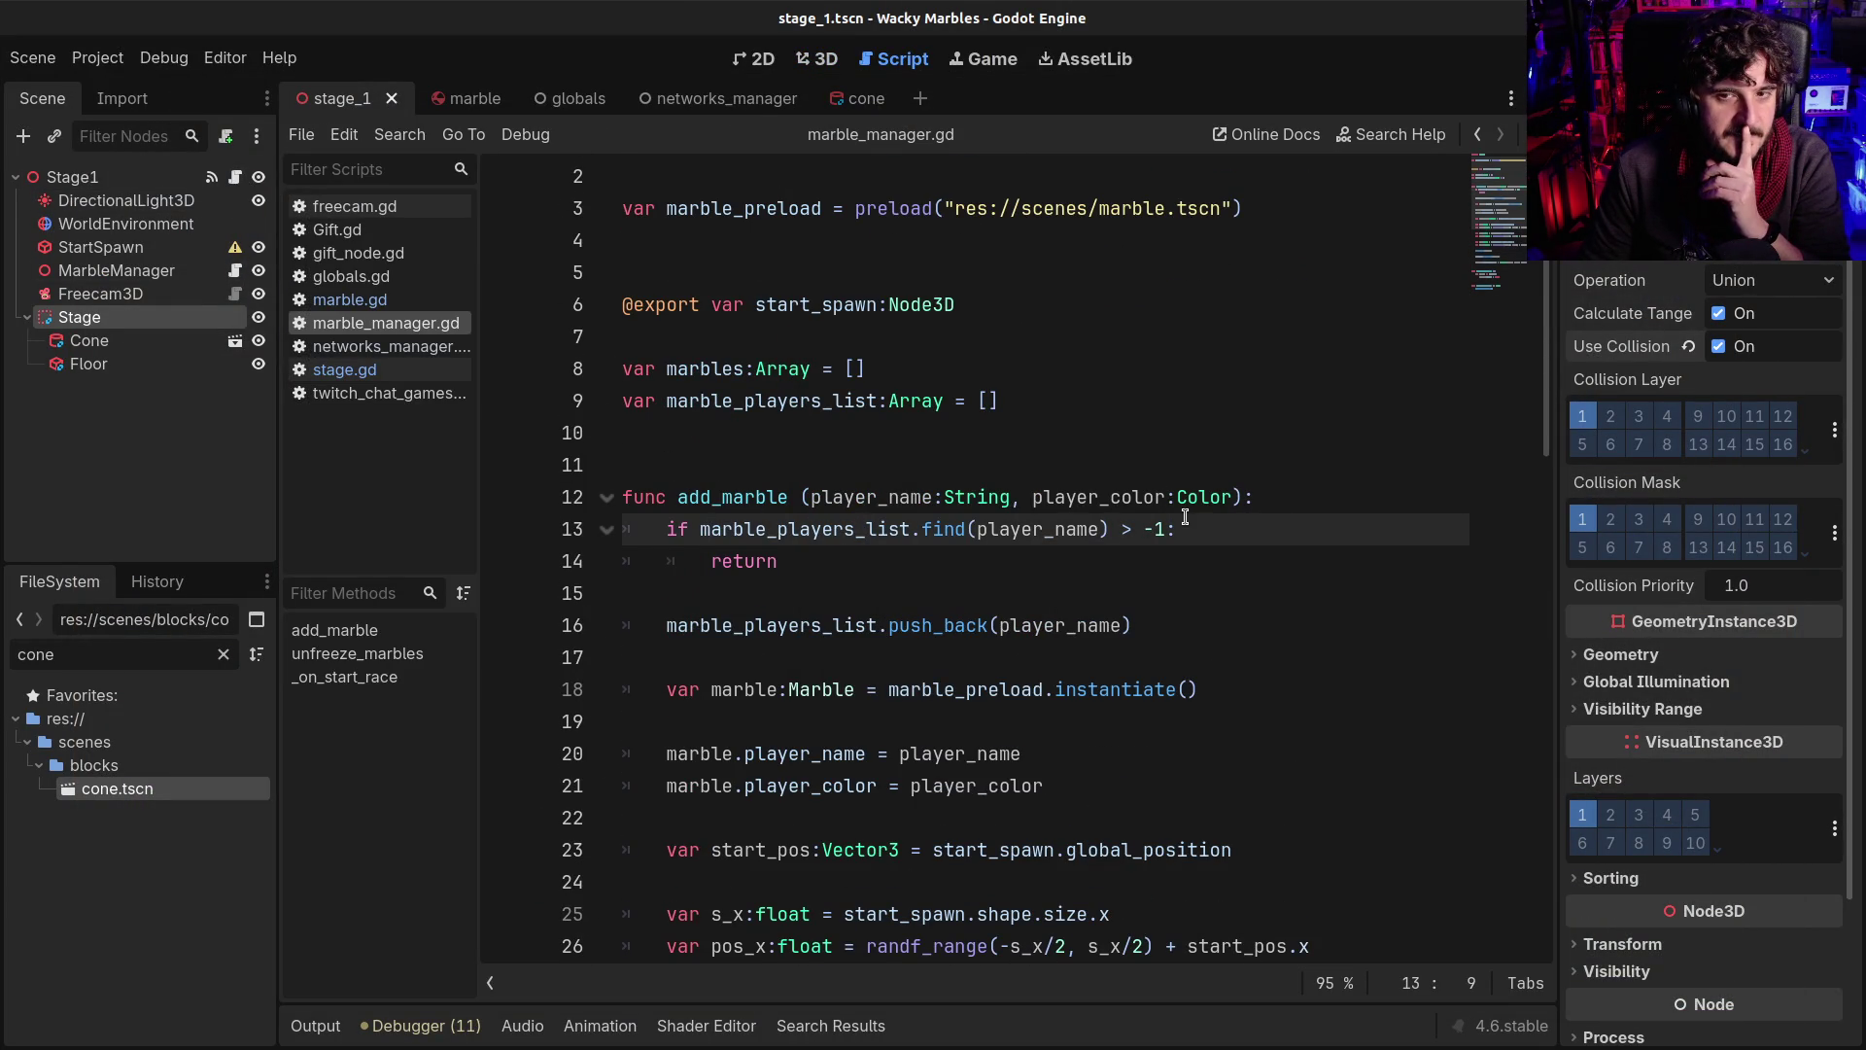
scroll(980, 414, up, 1)
click(709, 311)
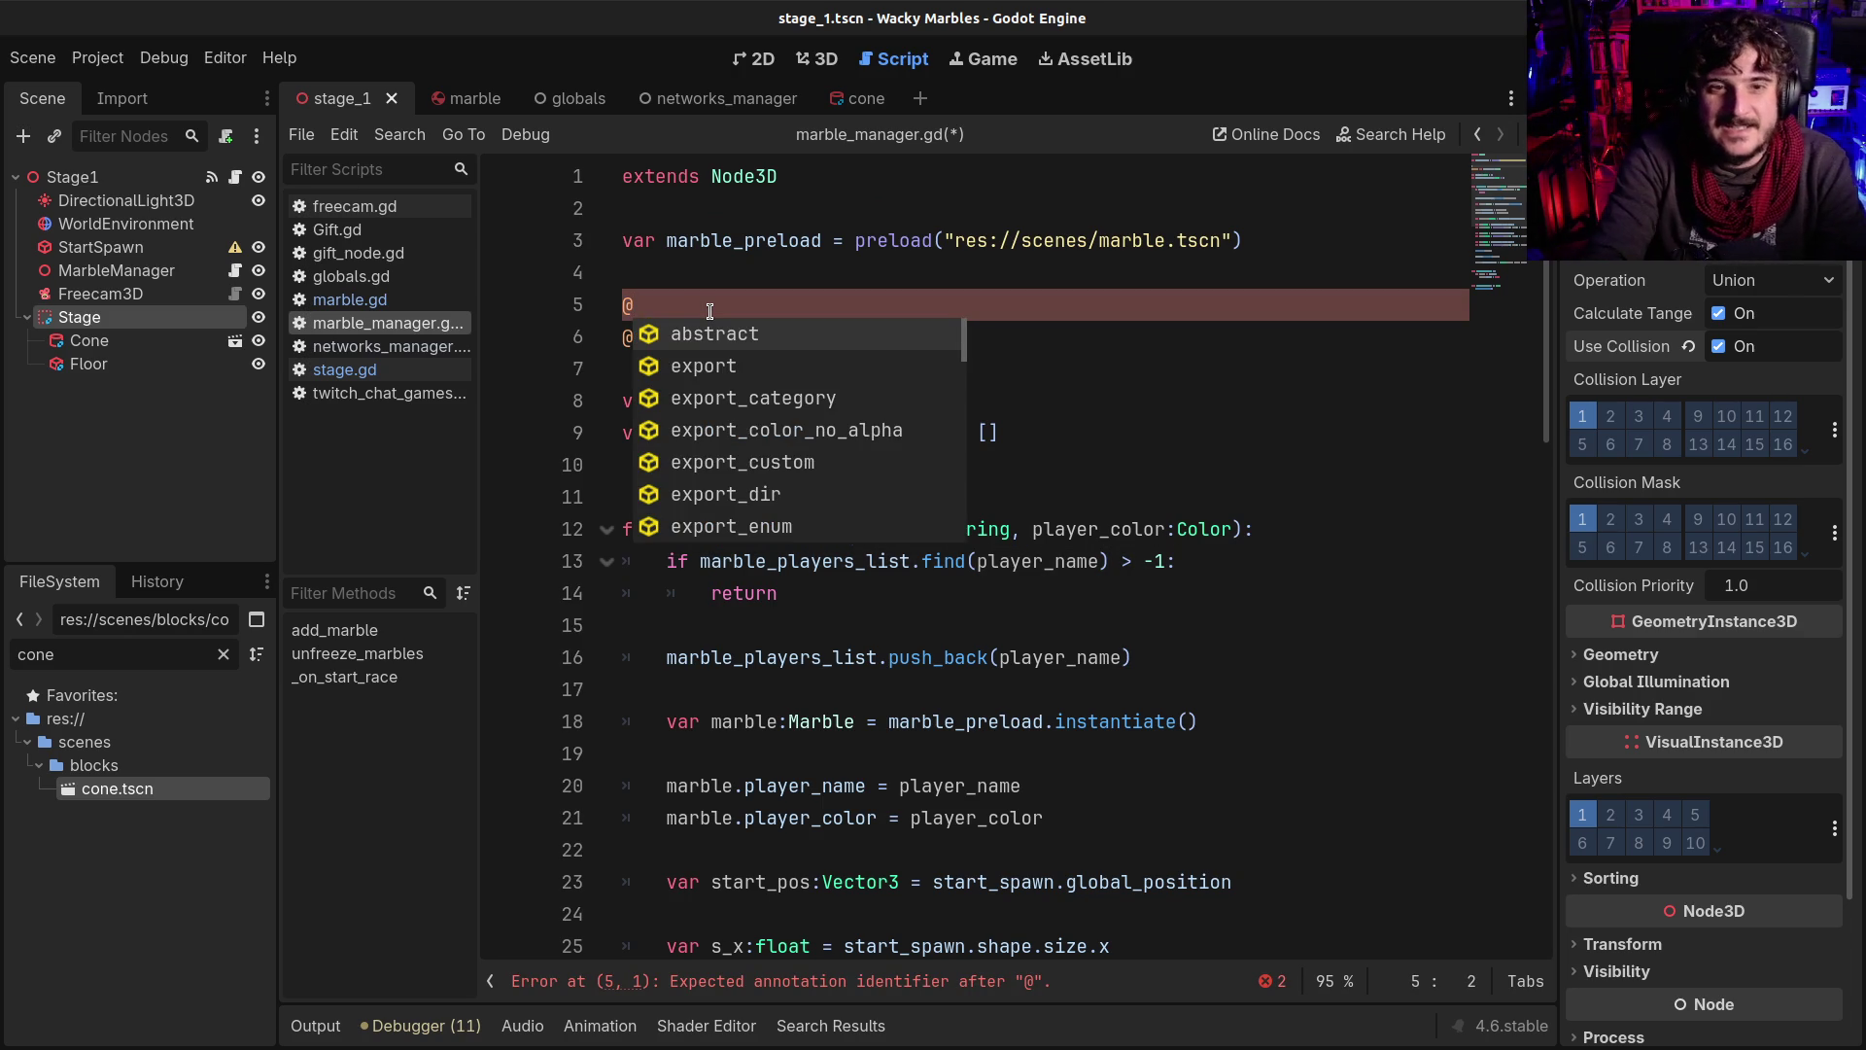
text(export var unlimited:bool =)
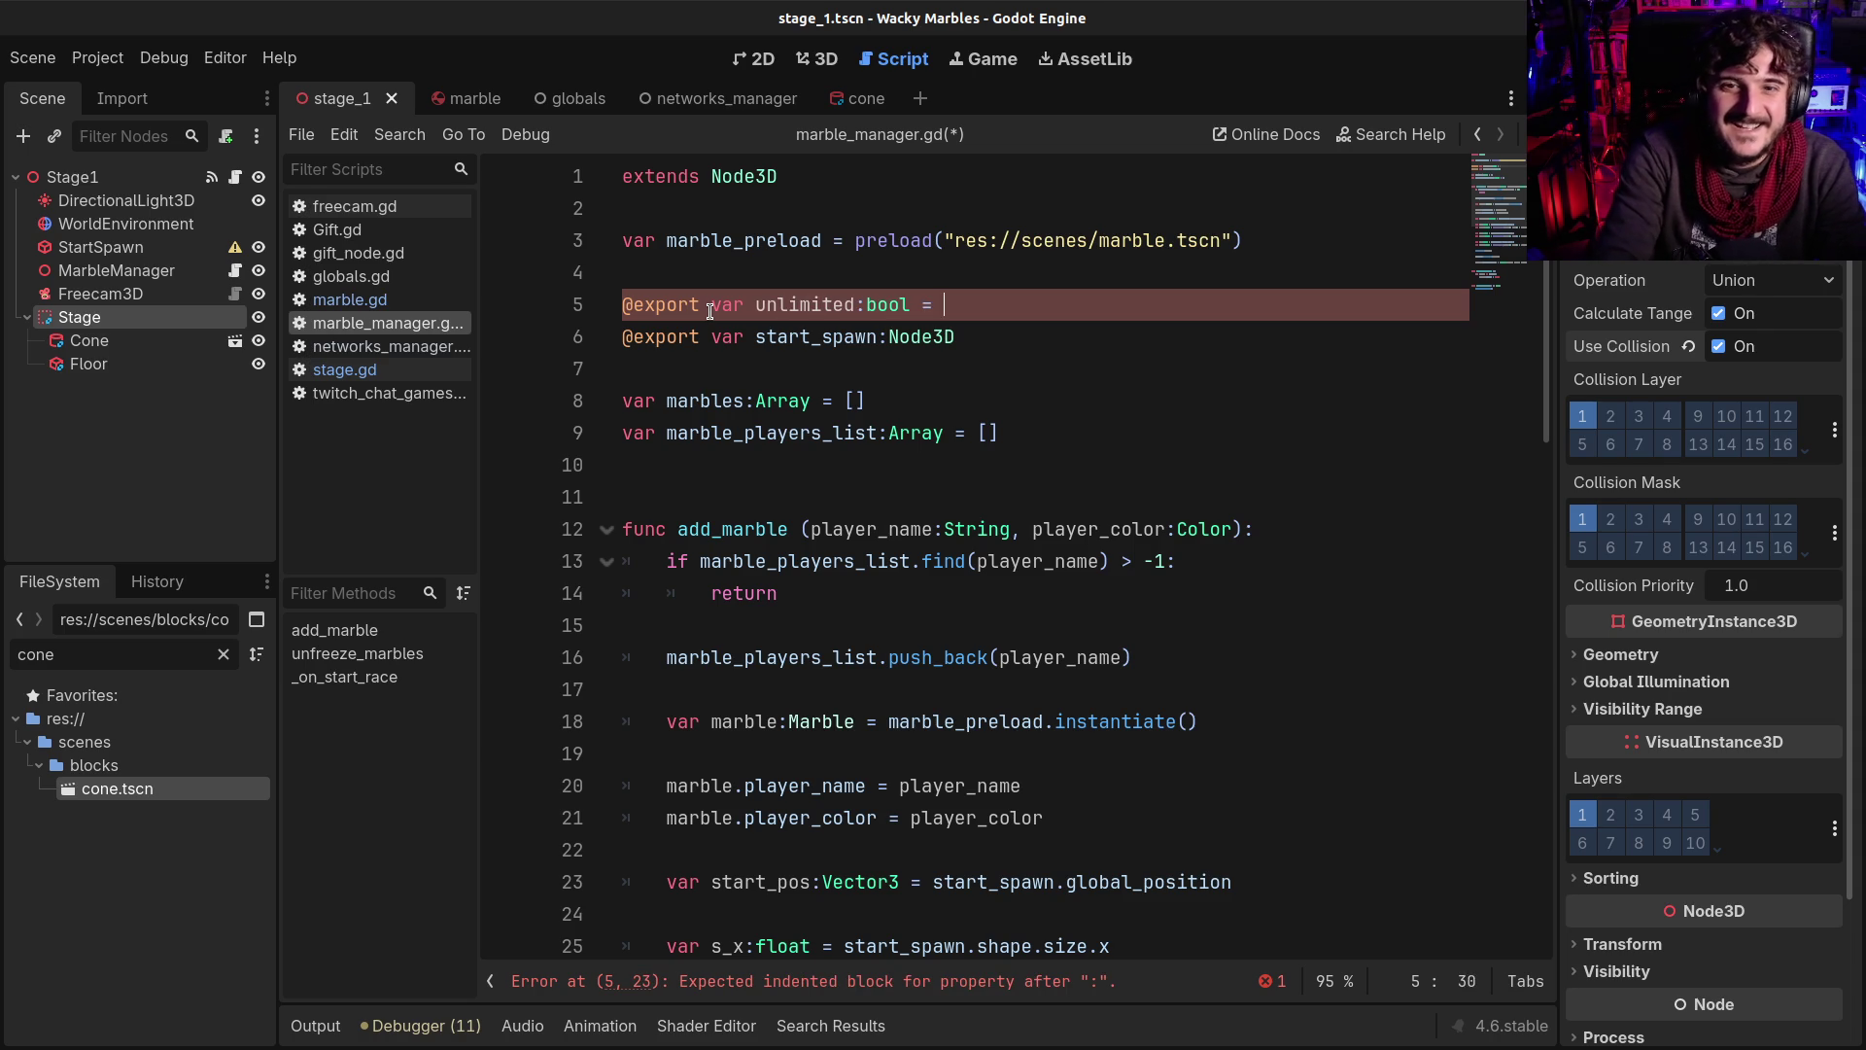
text(false)
key(ctrl+s)
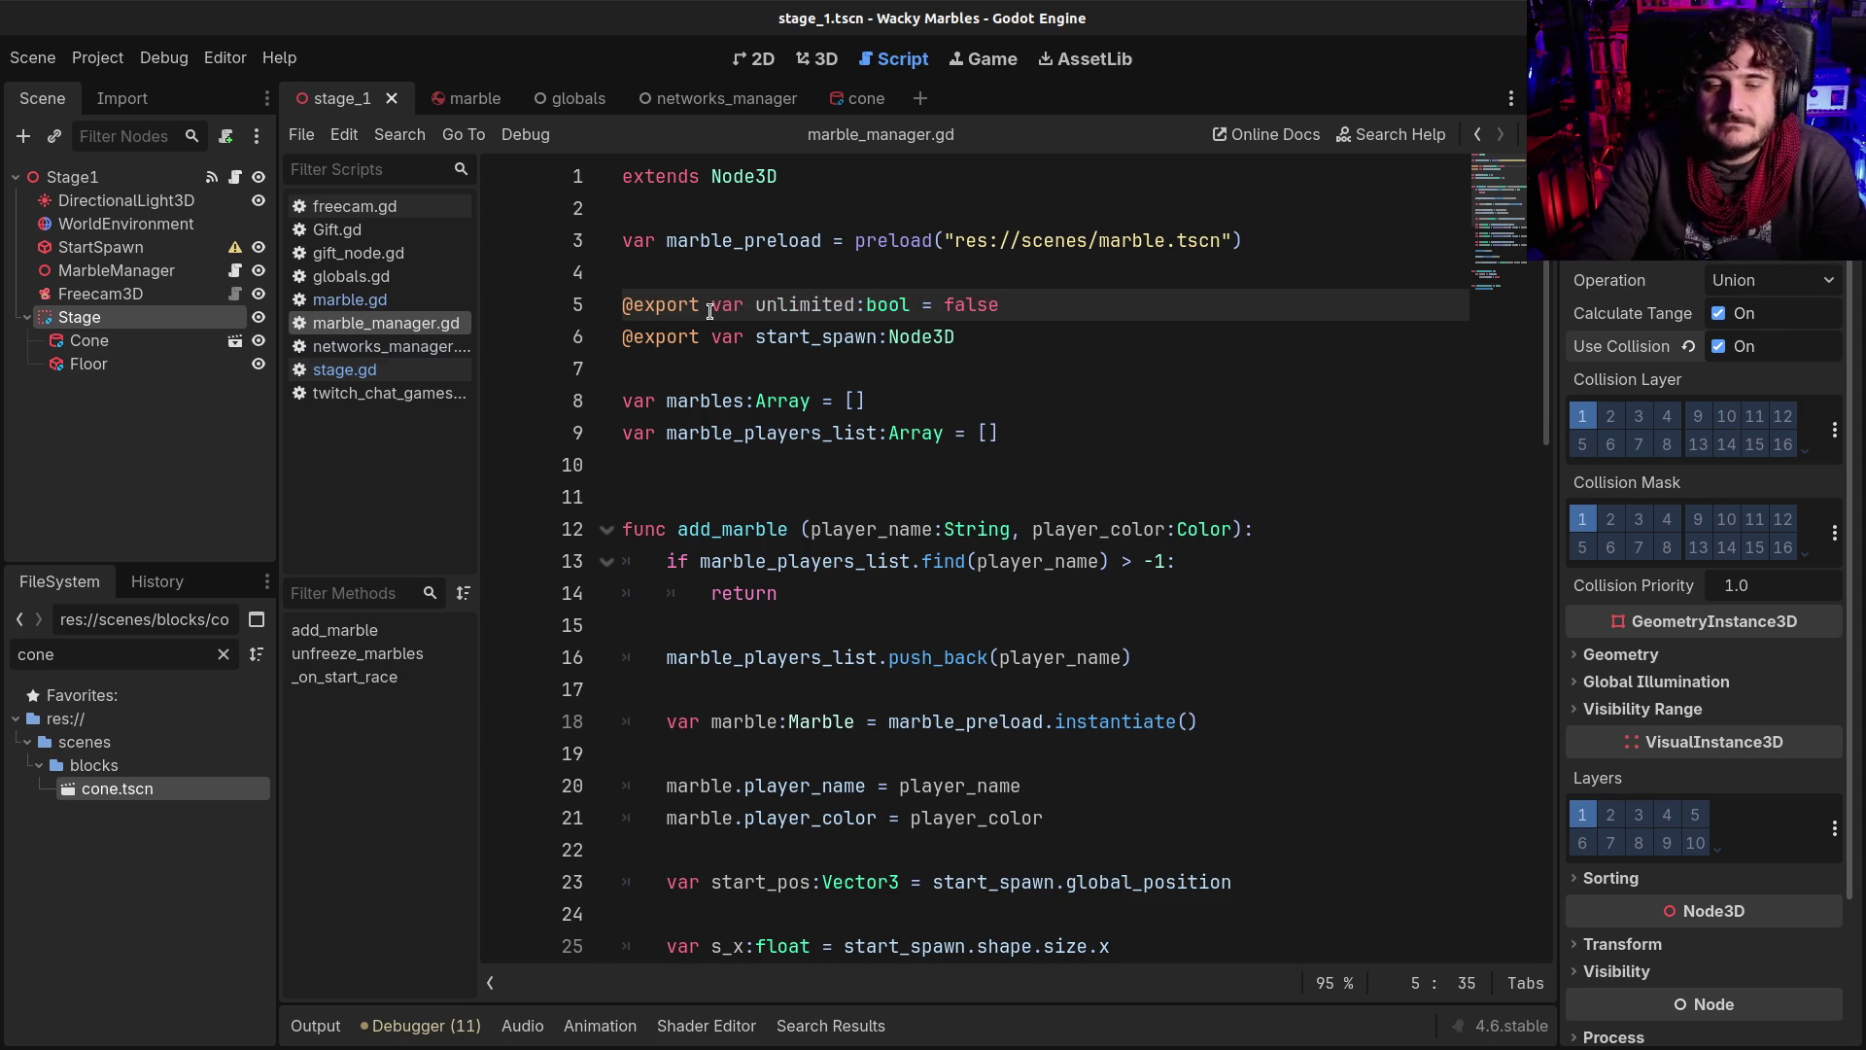
Append 'and not unlimited' to the line 13 if condition and save the script
click(1174, 562)
text(:)
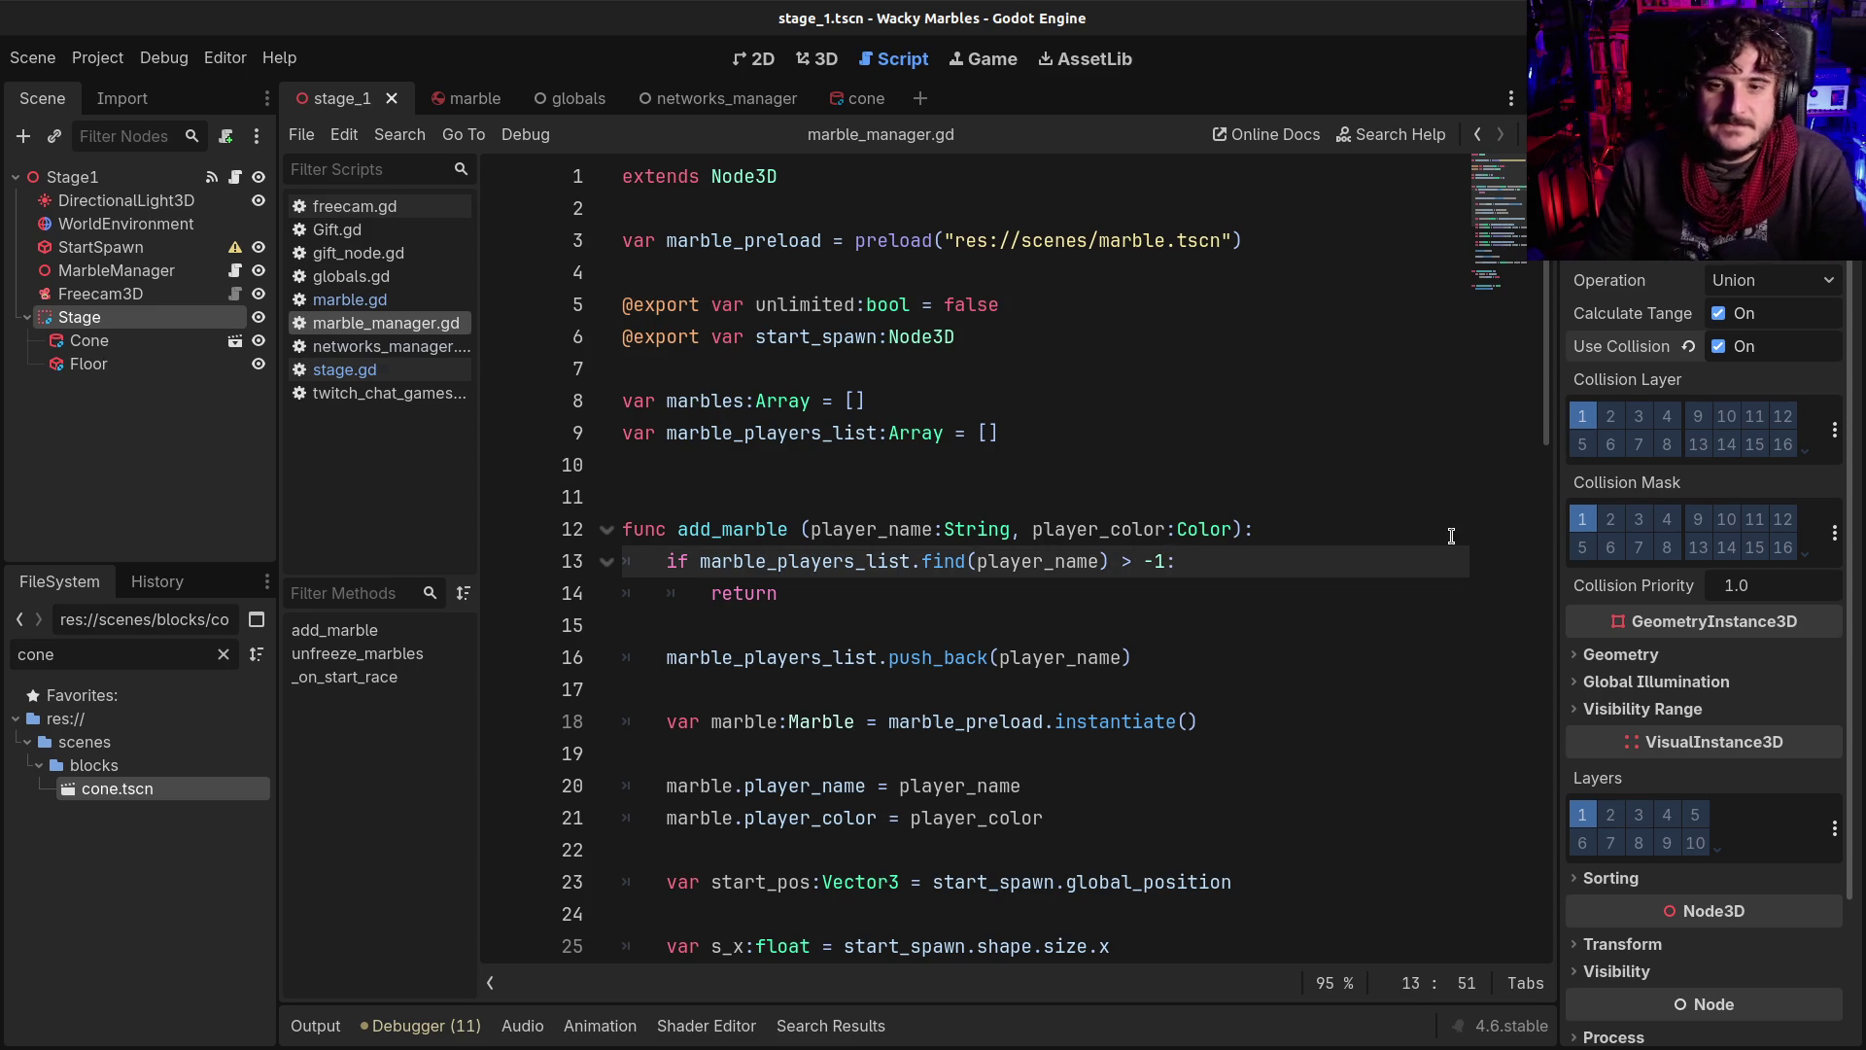
text( and )
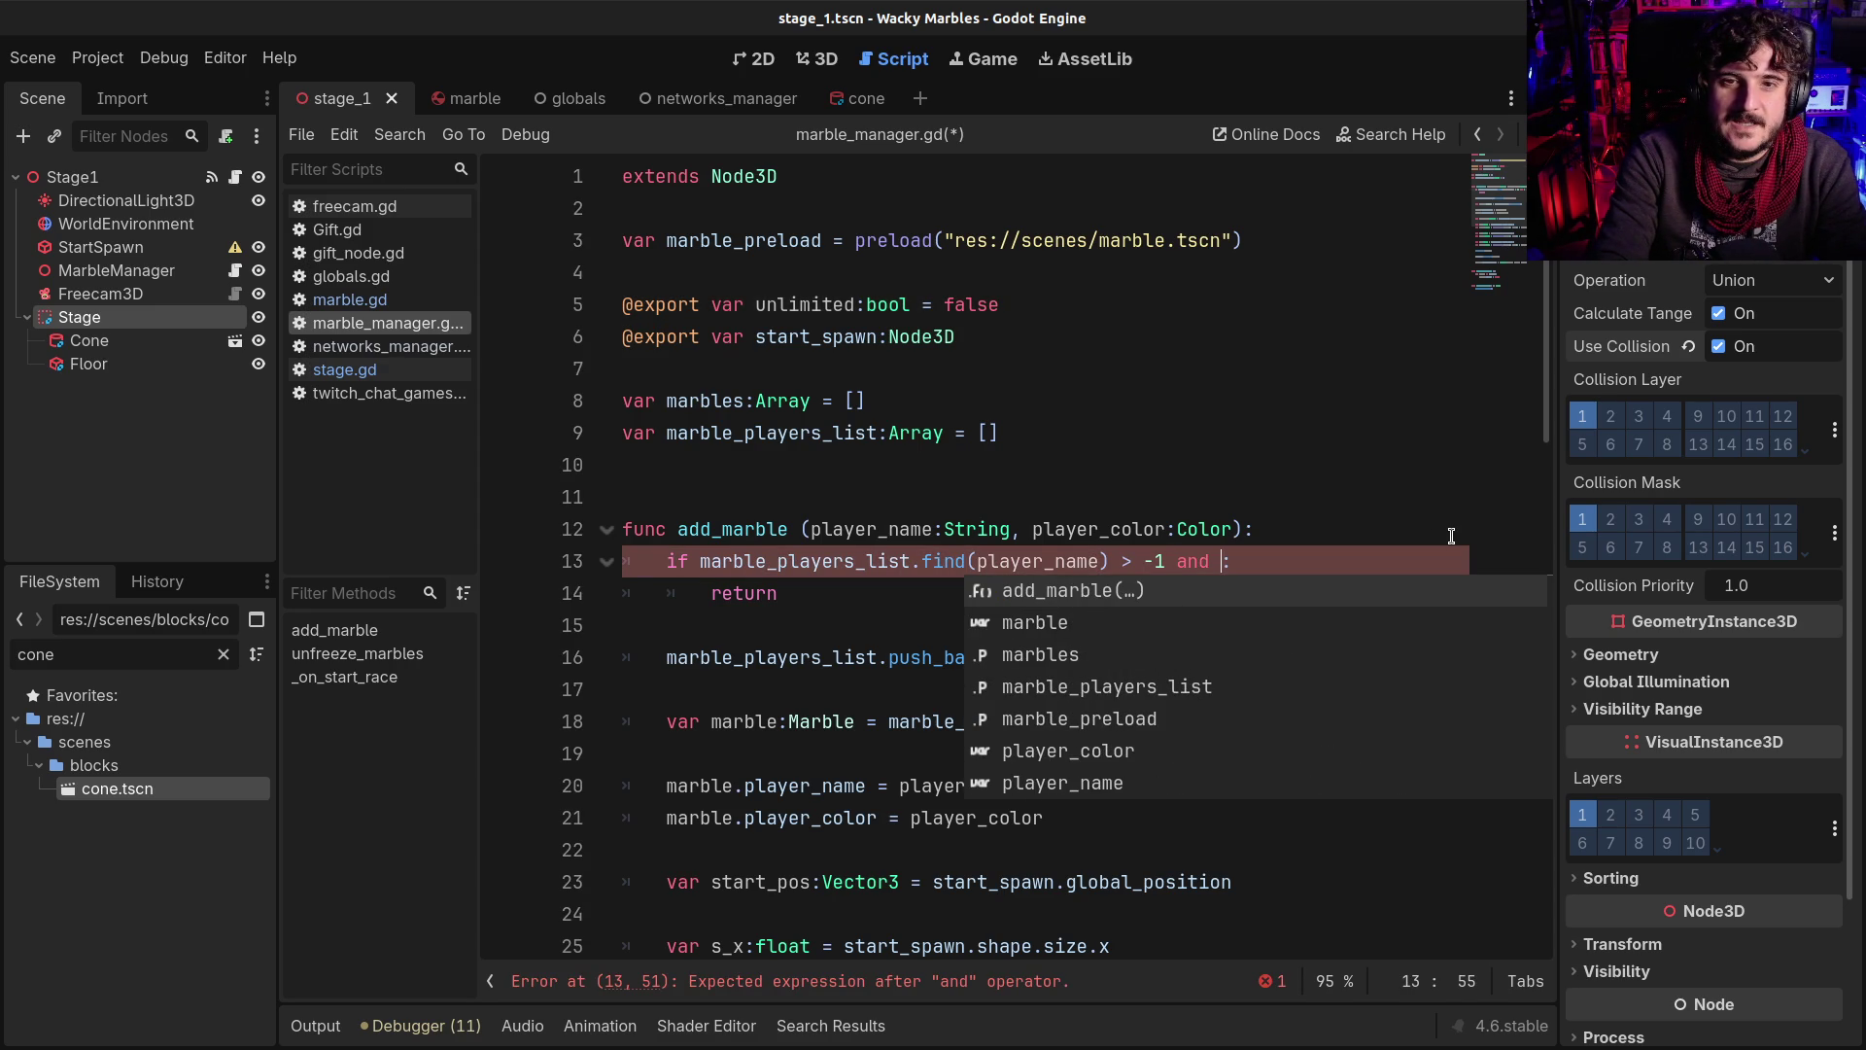
text(not un)
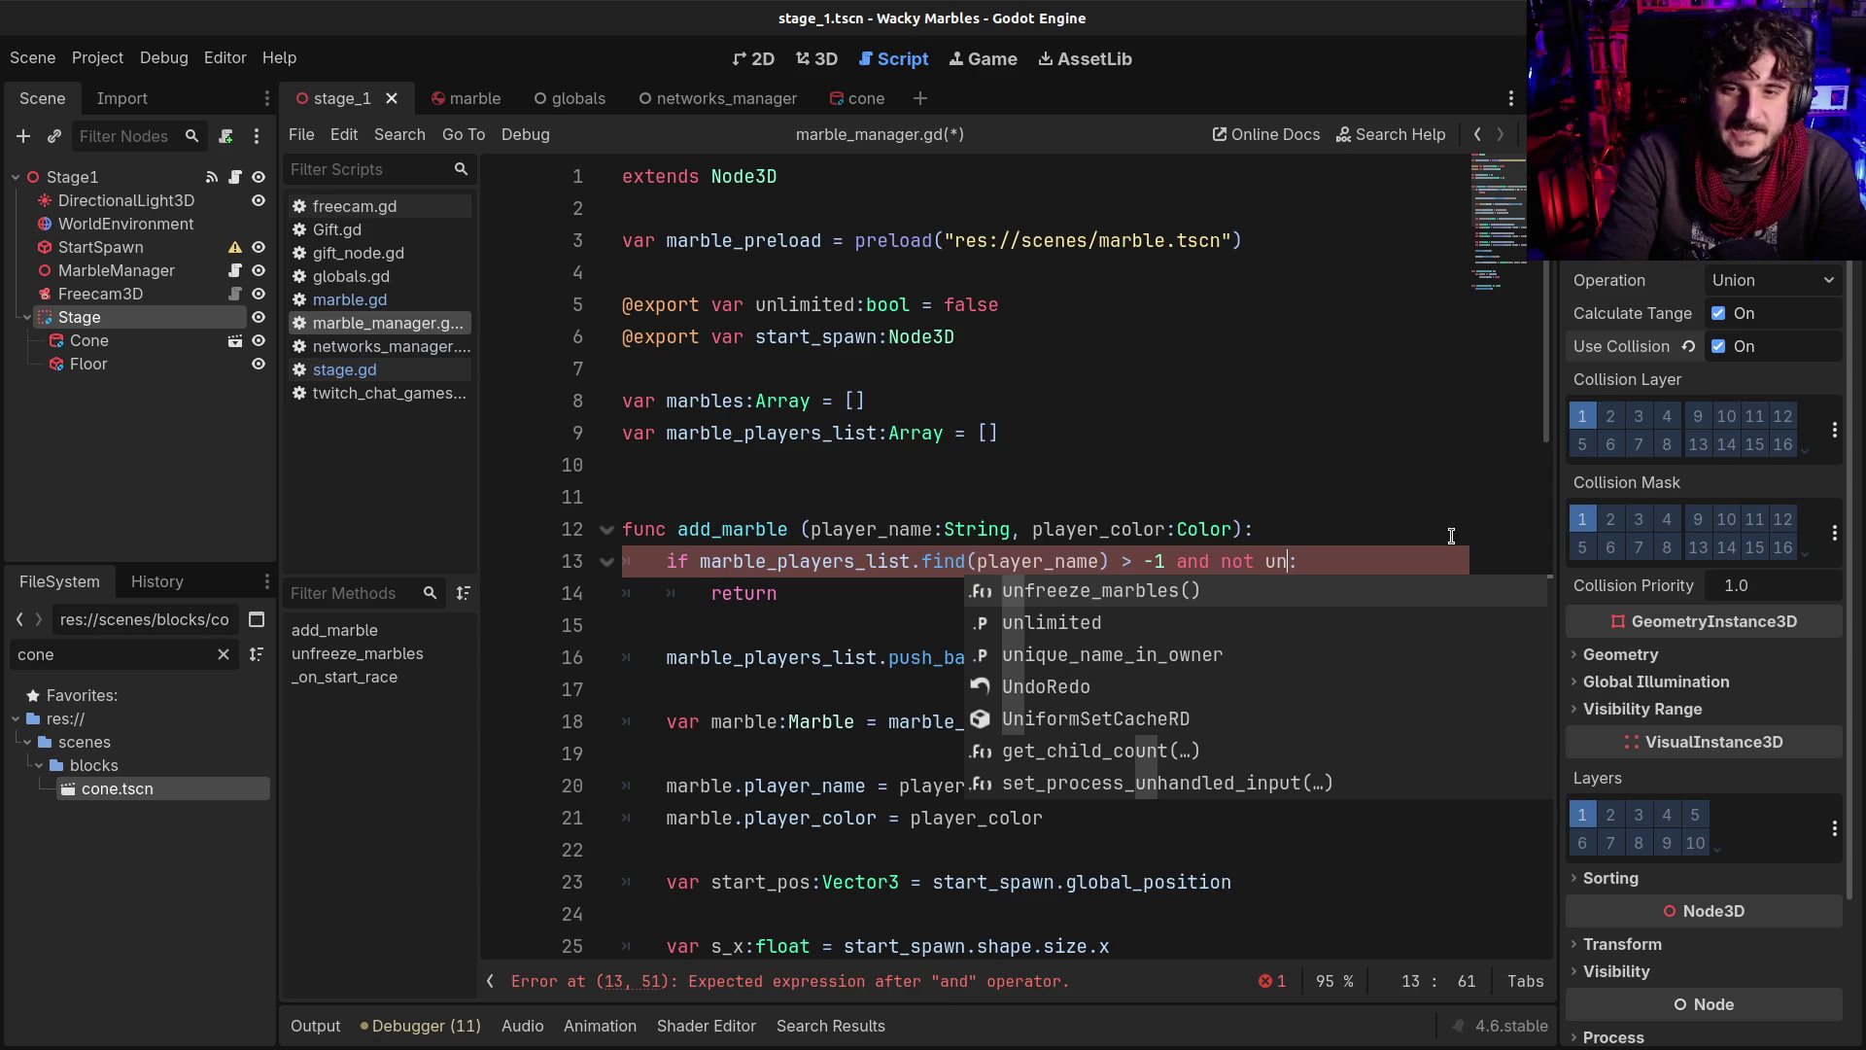
key(Down)
key(Return)
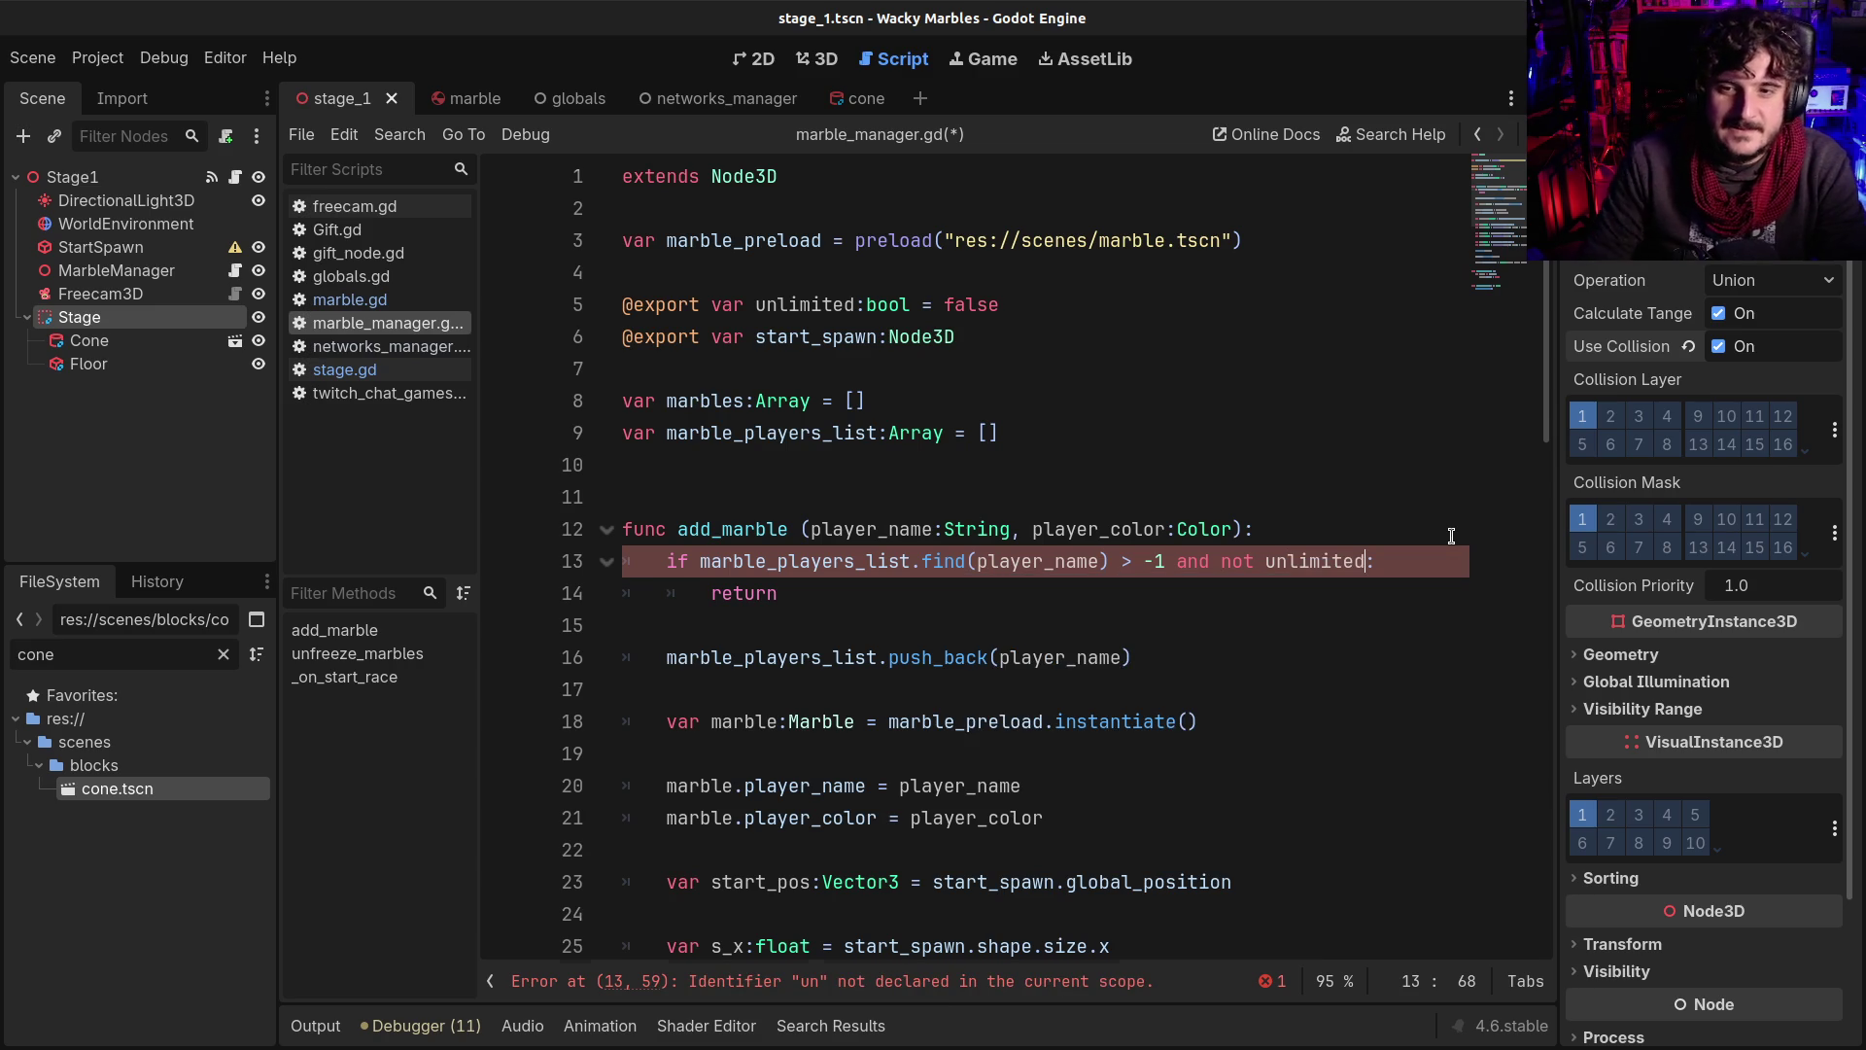
key(ctrl+s)
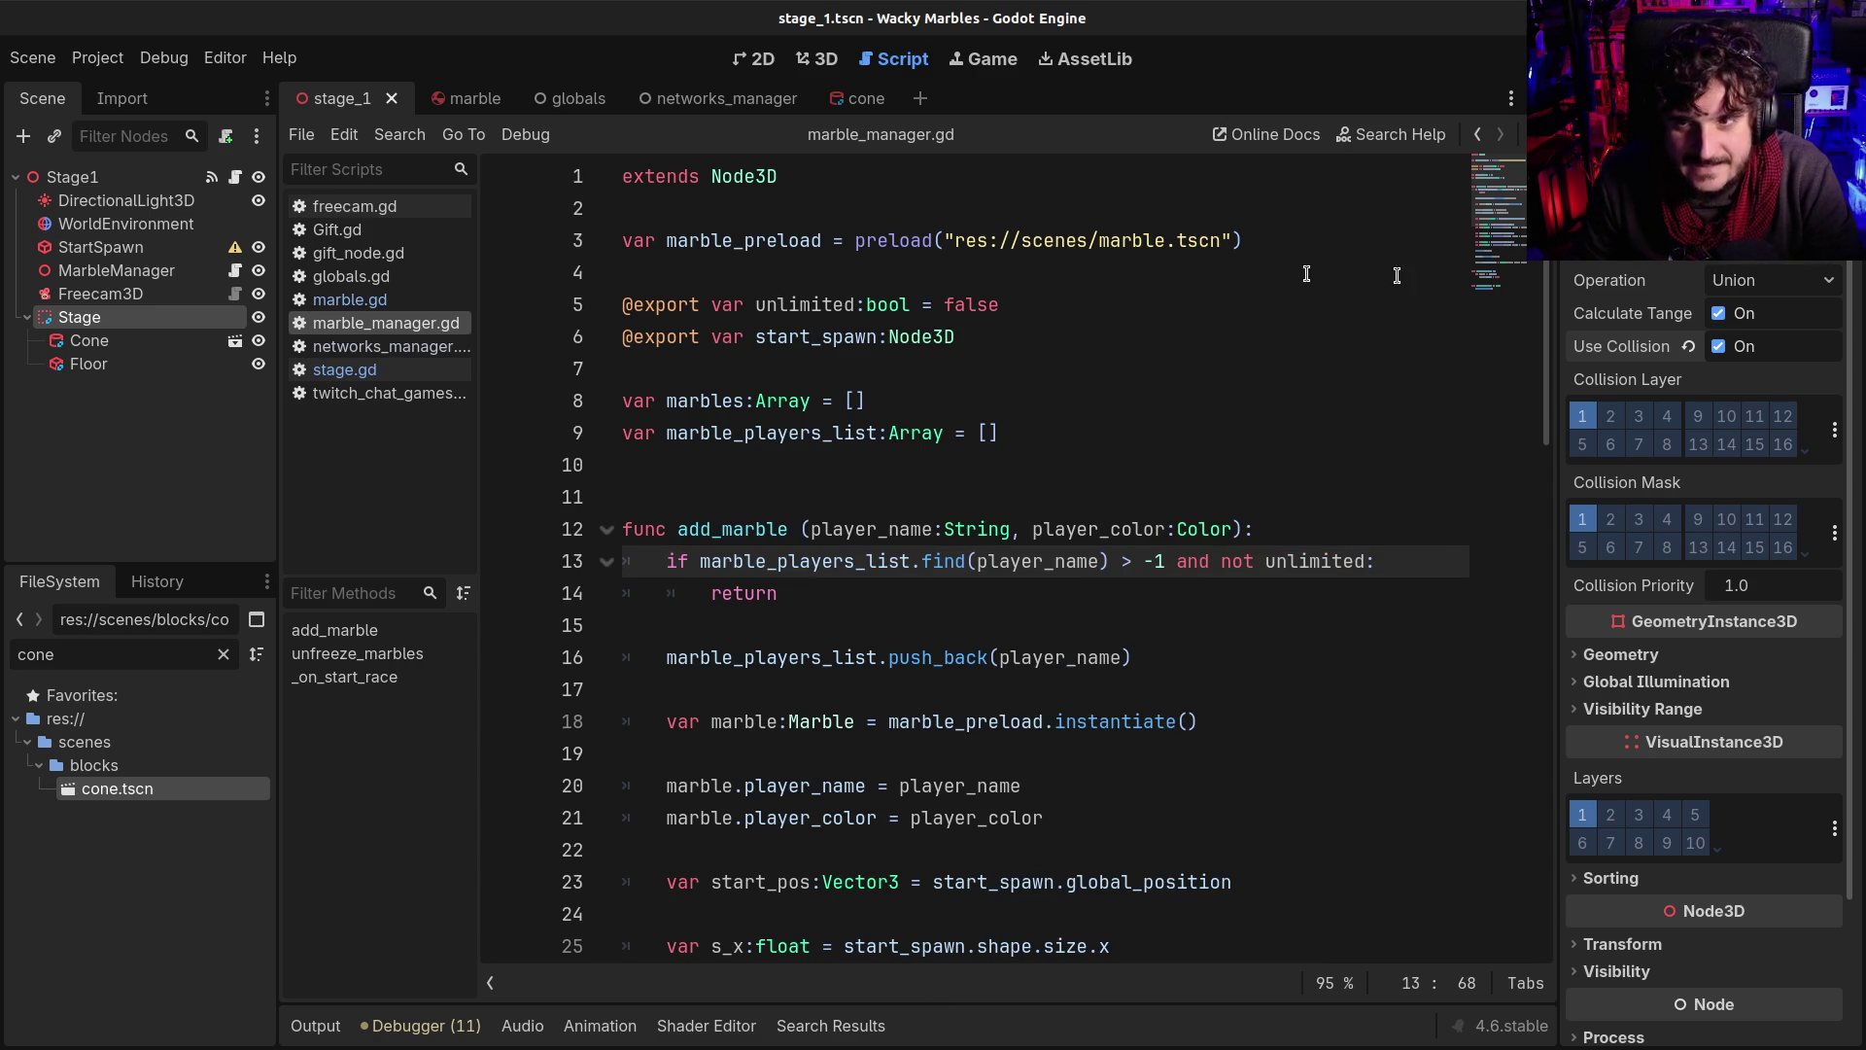
Turn on Unlimited for MarbleManager, save the scene and run the project
click(120, 269)
click(1734, 282)
key(ctrl+s)
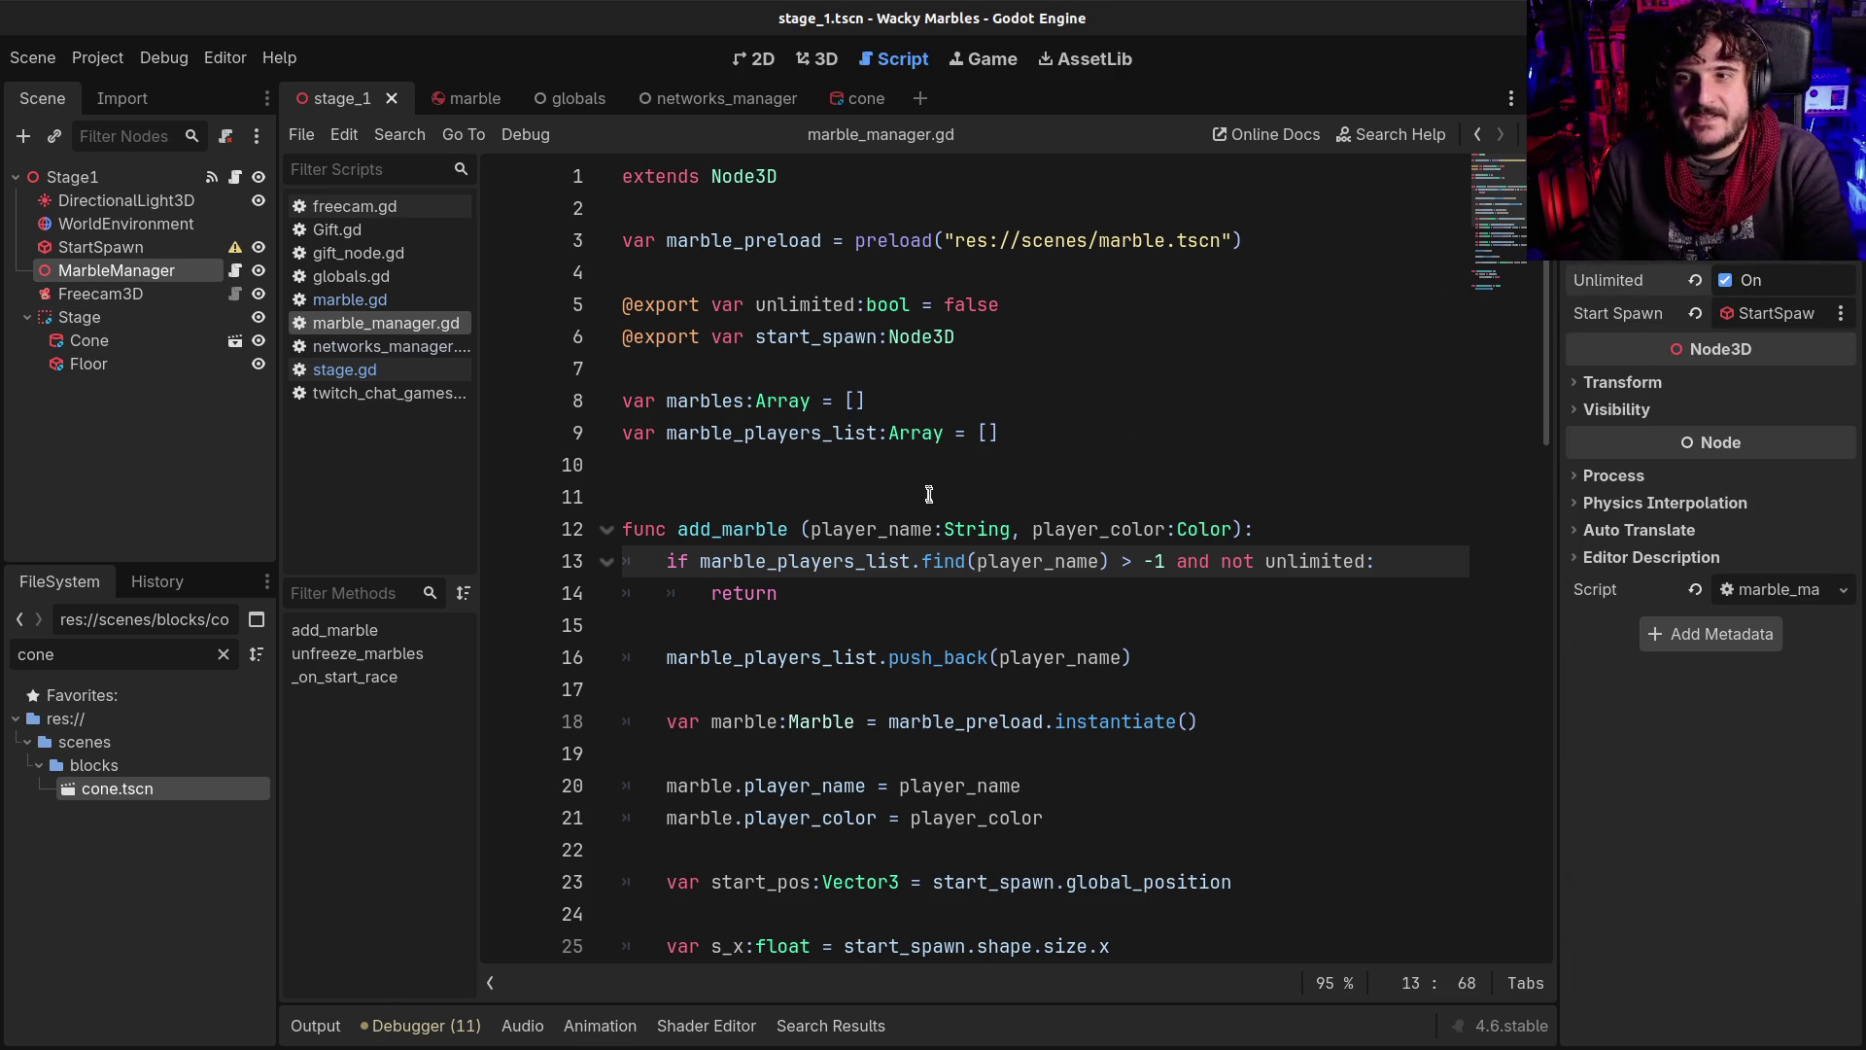
key(F5)
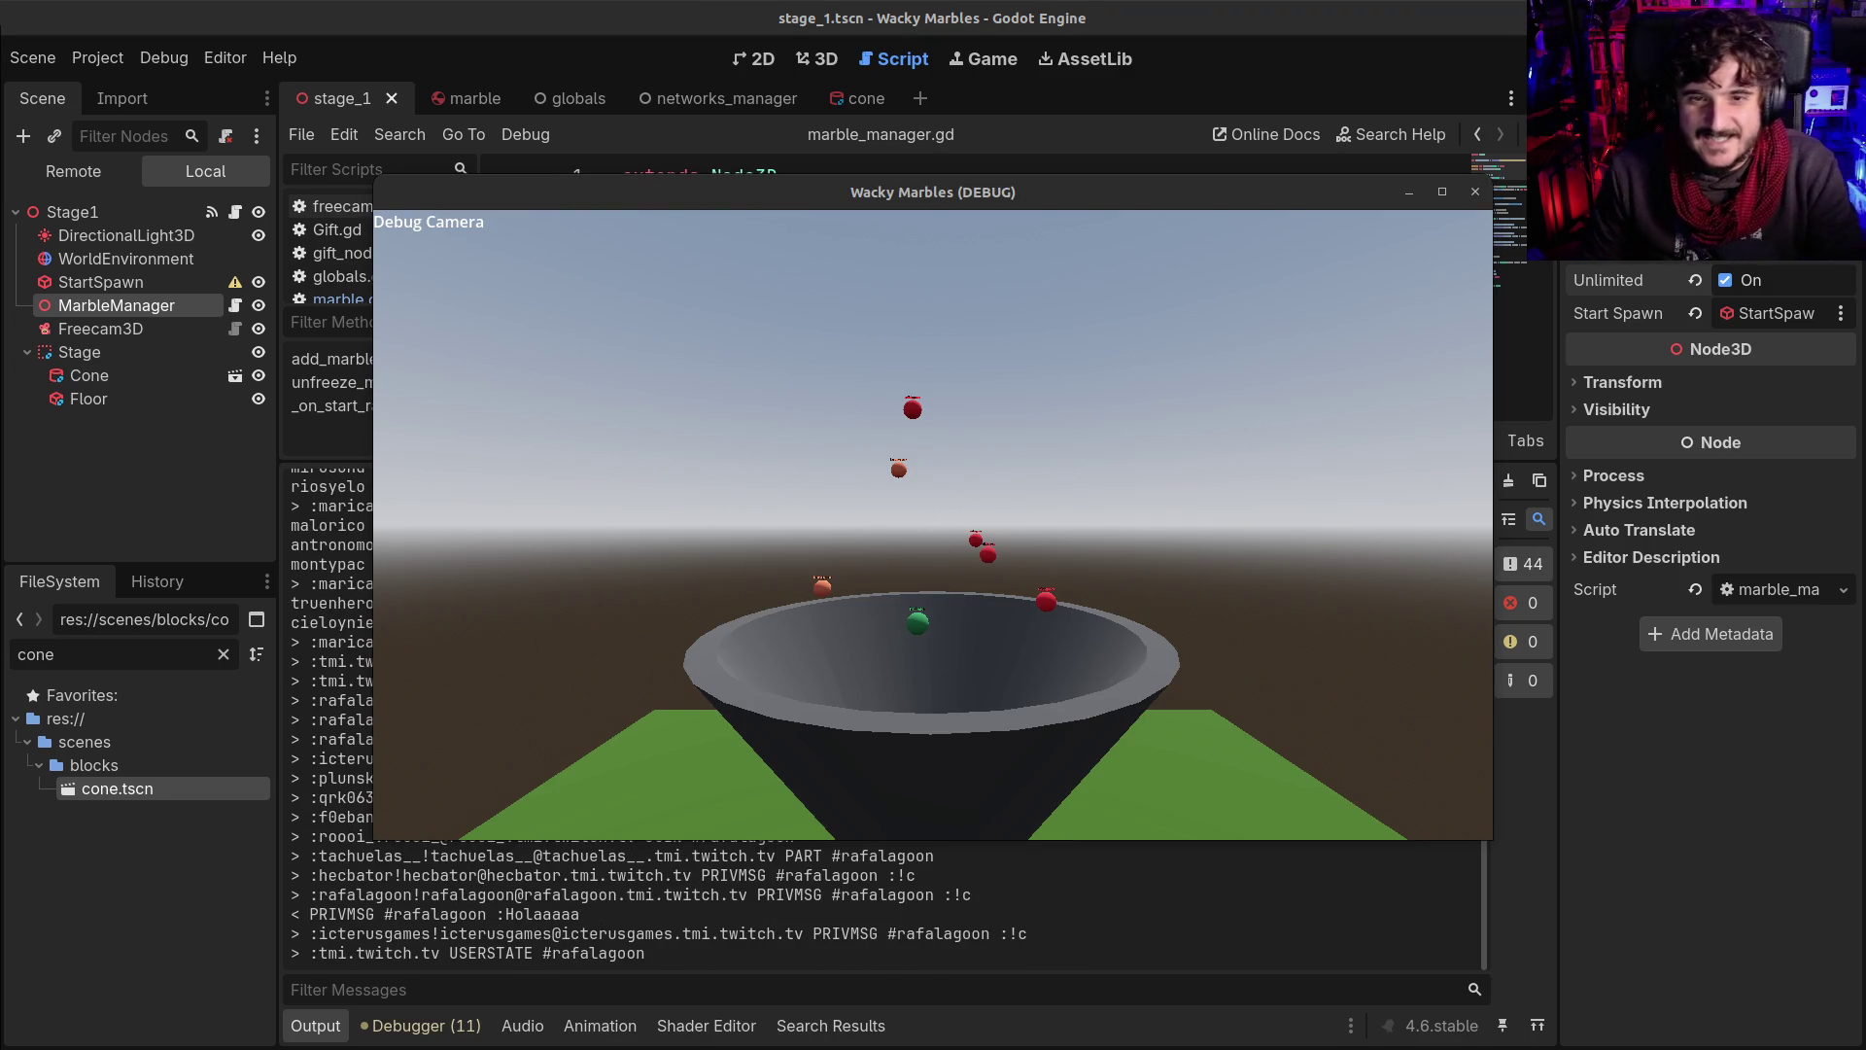
Maximize the game window, fly the debug camera around the funnel, then stop the game
click(1442, 191)
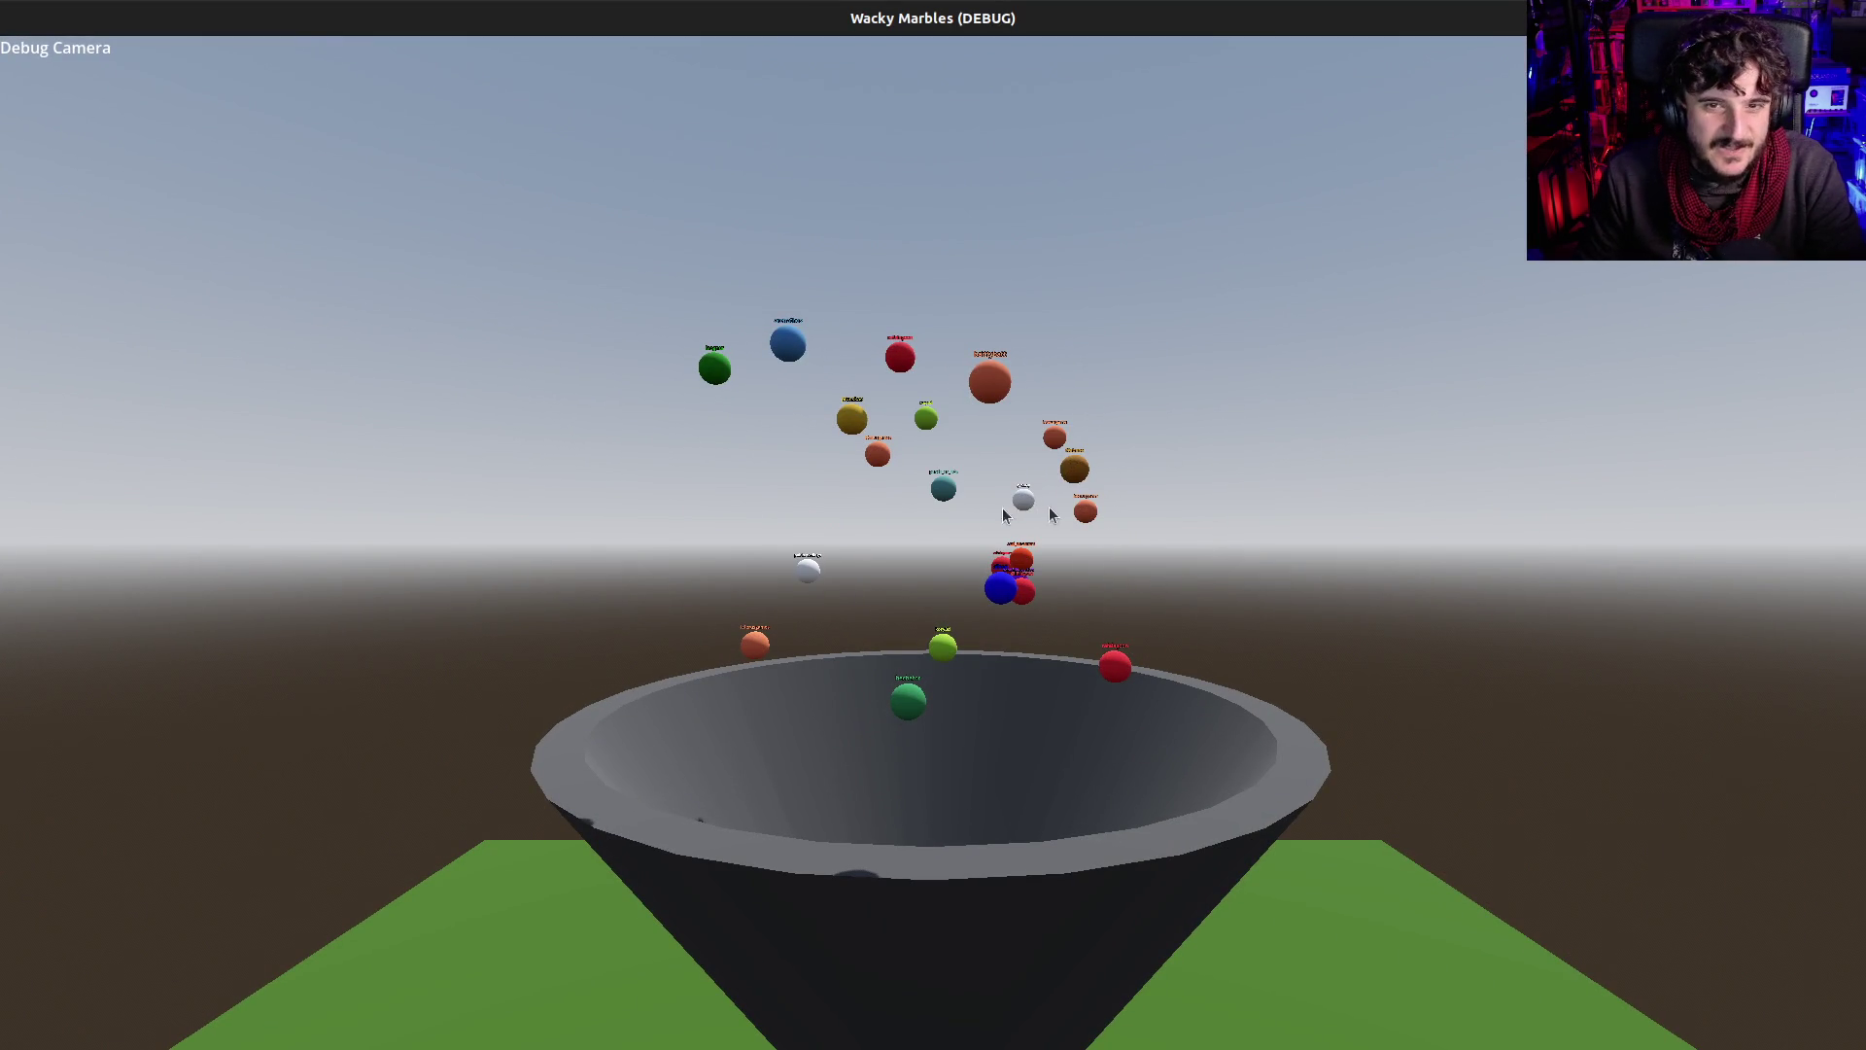
click(924, 530)
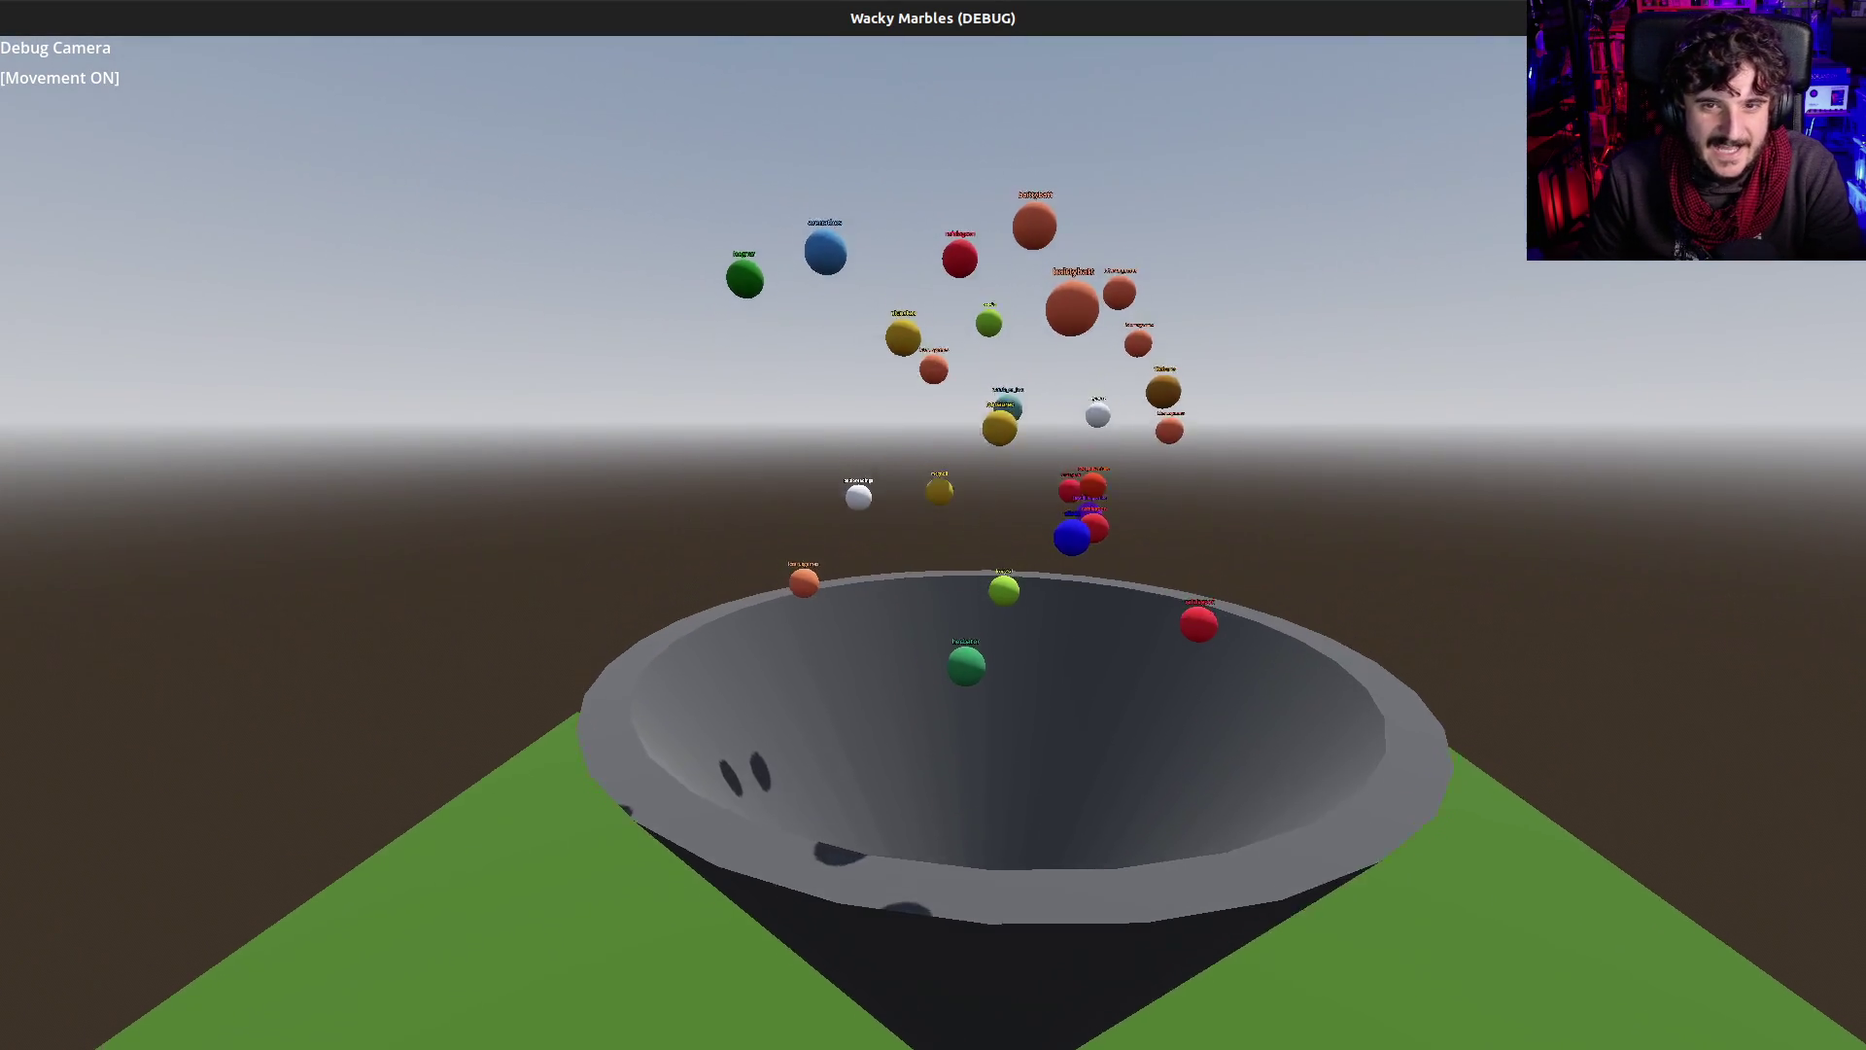
key(d)
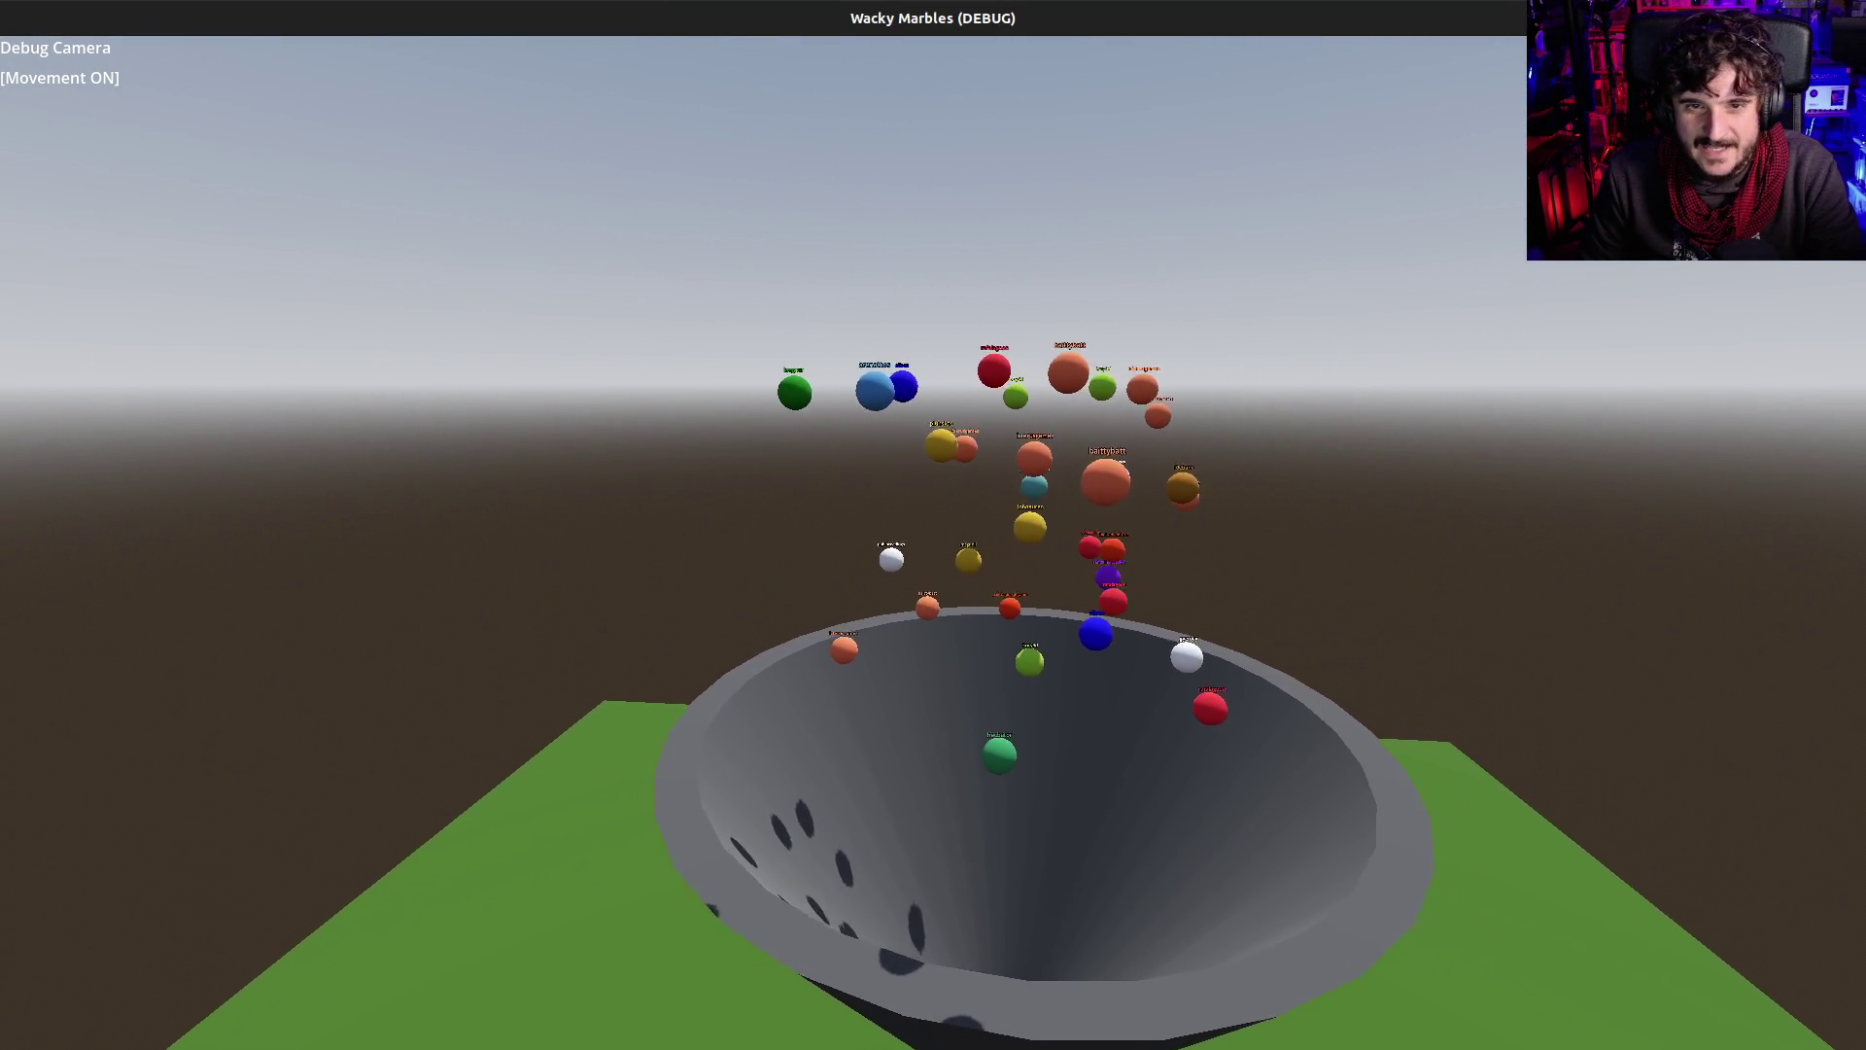
key(s)
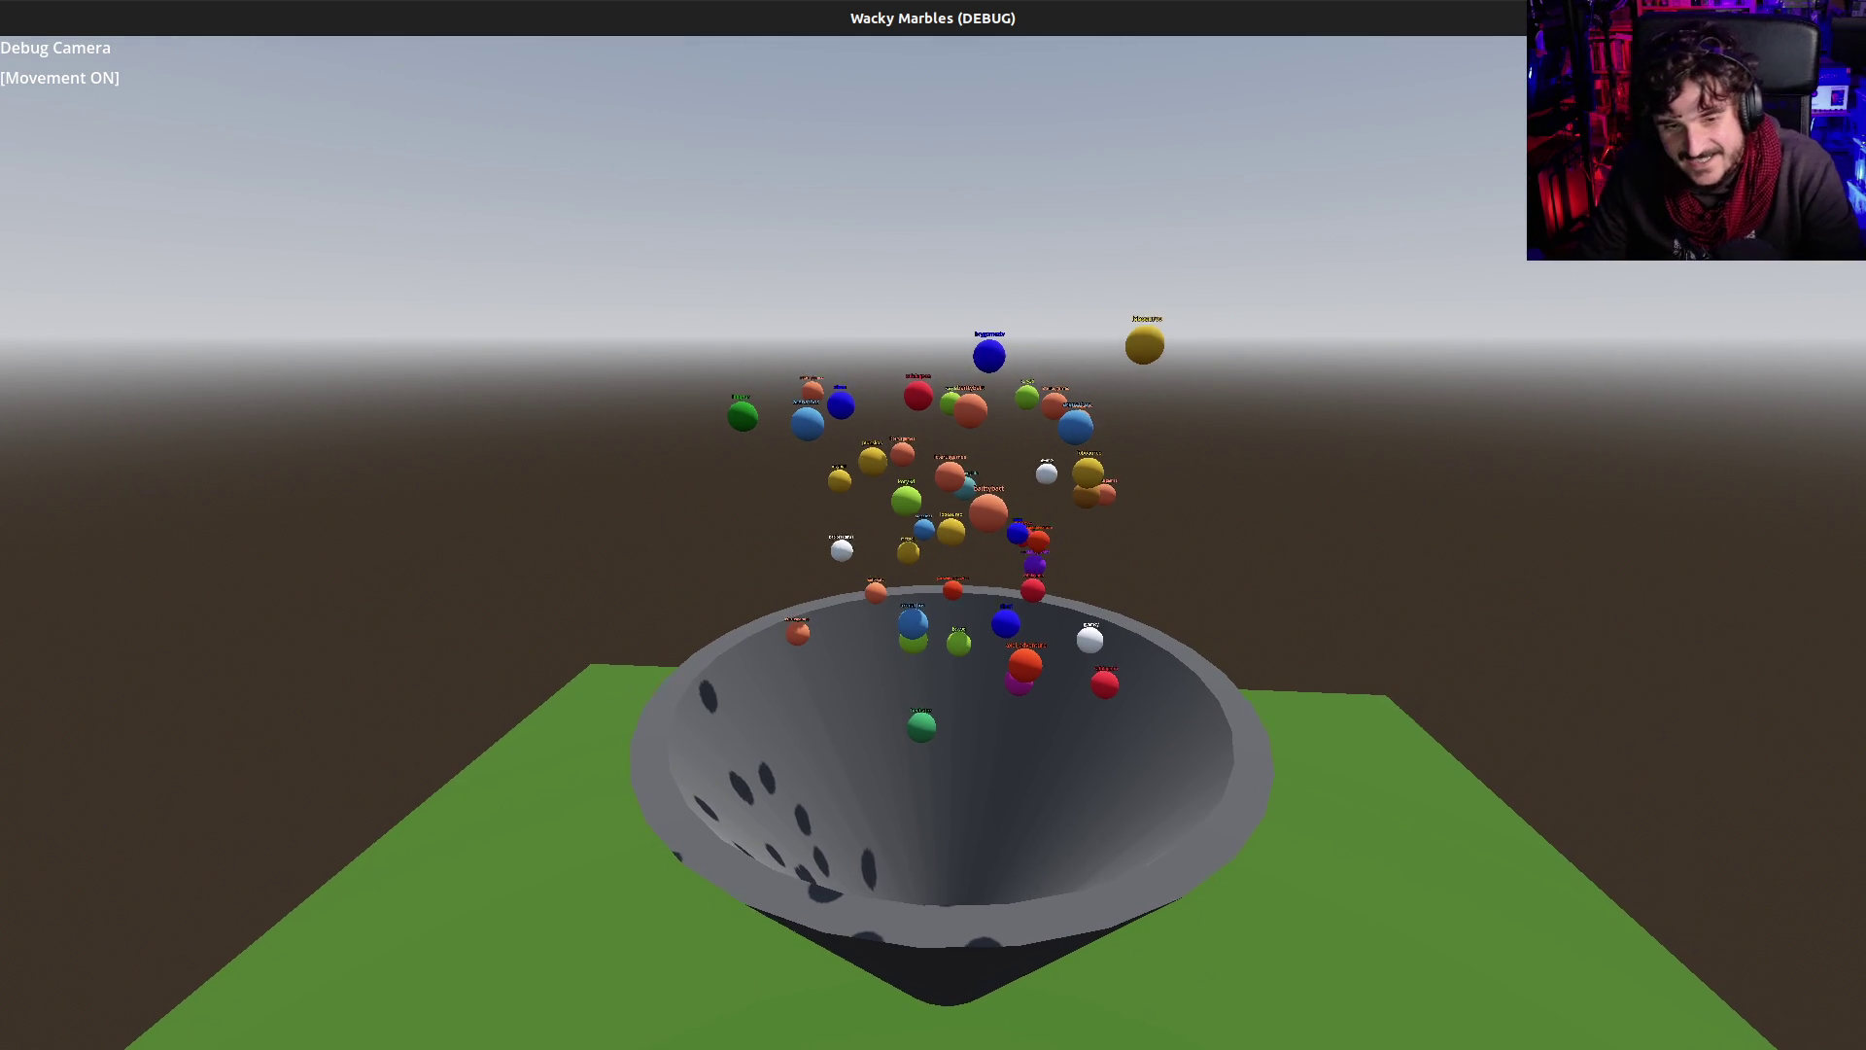
key(w)
key(w)
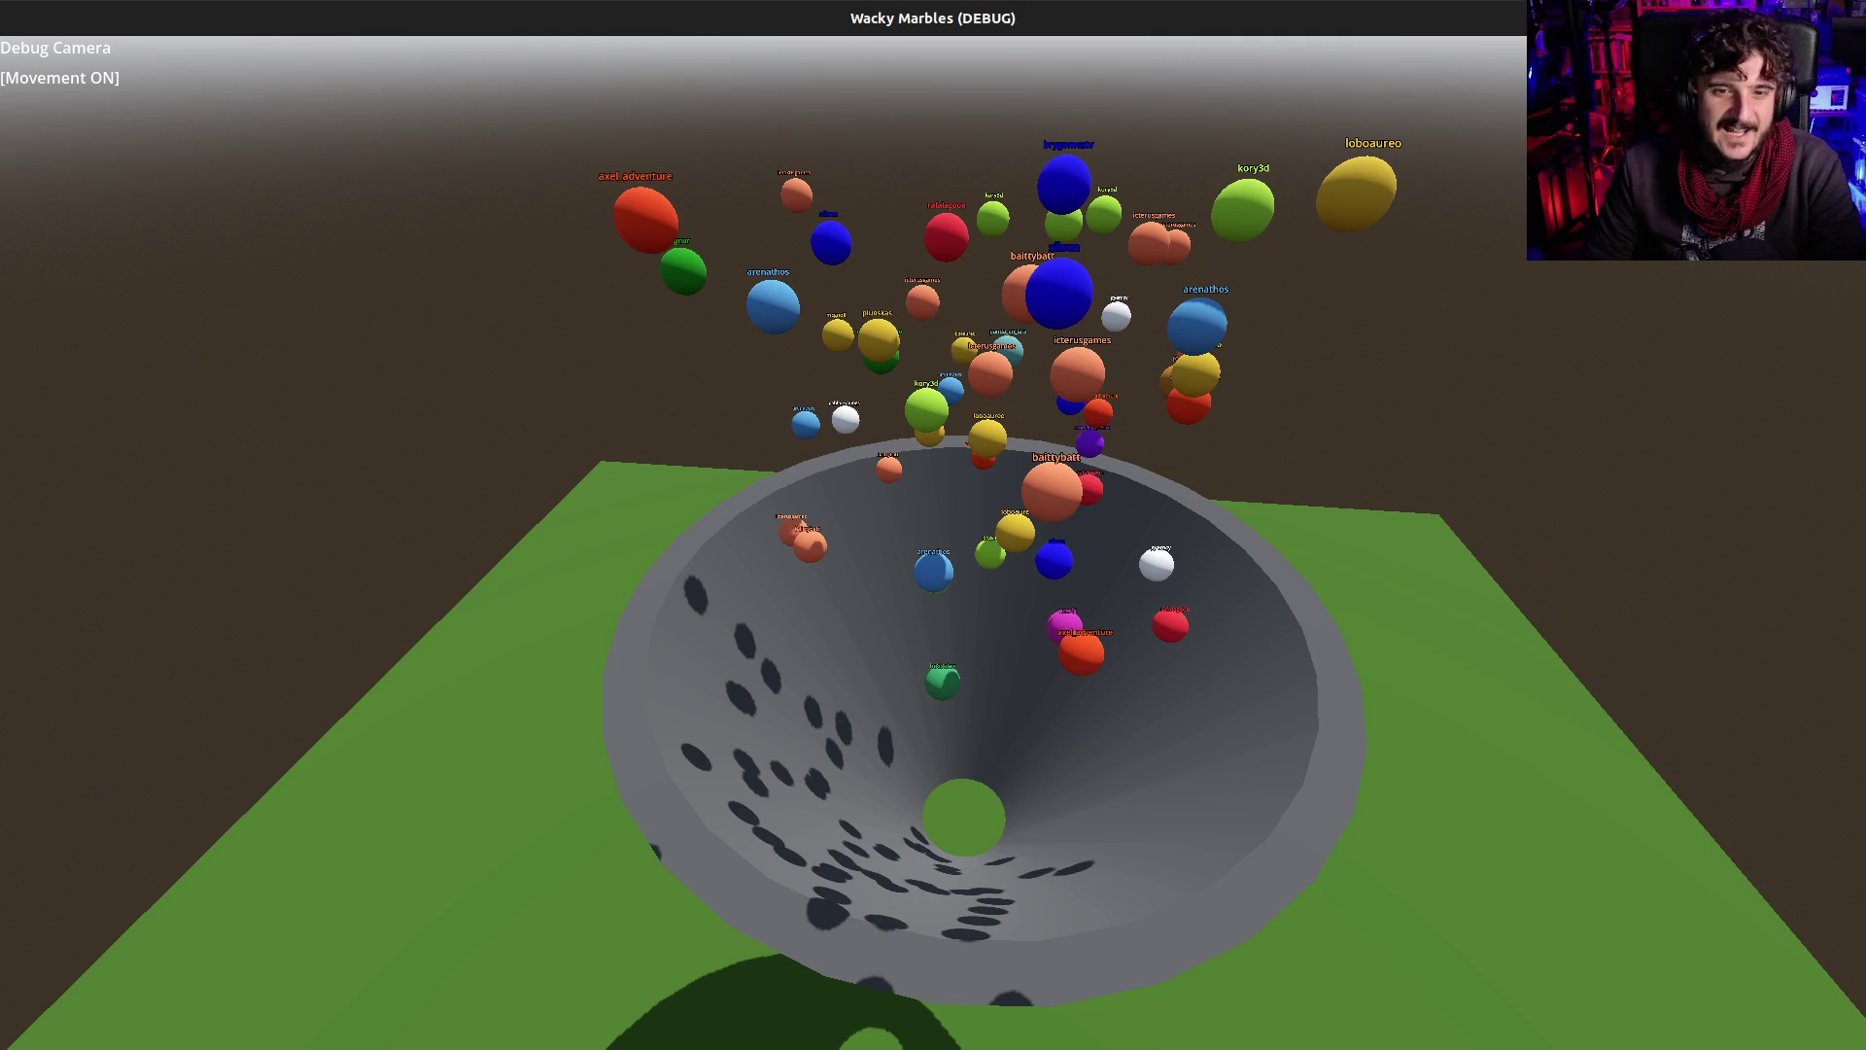
key(d)
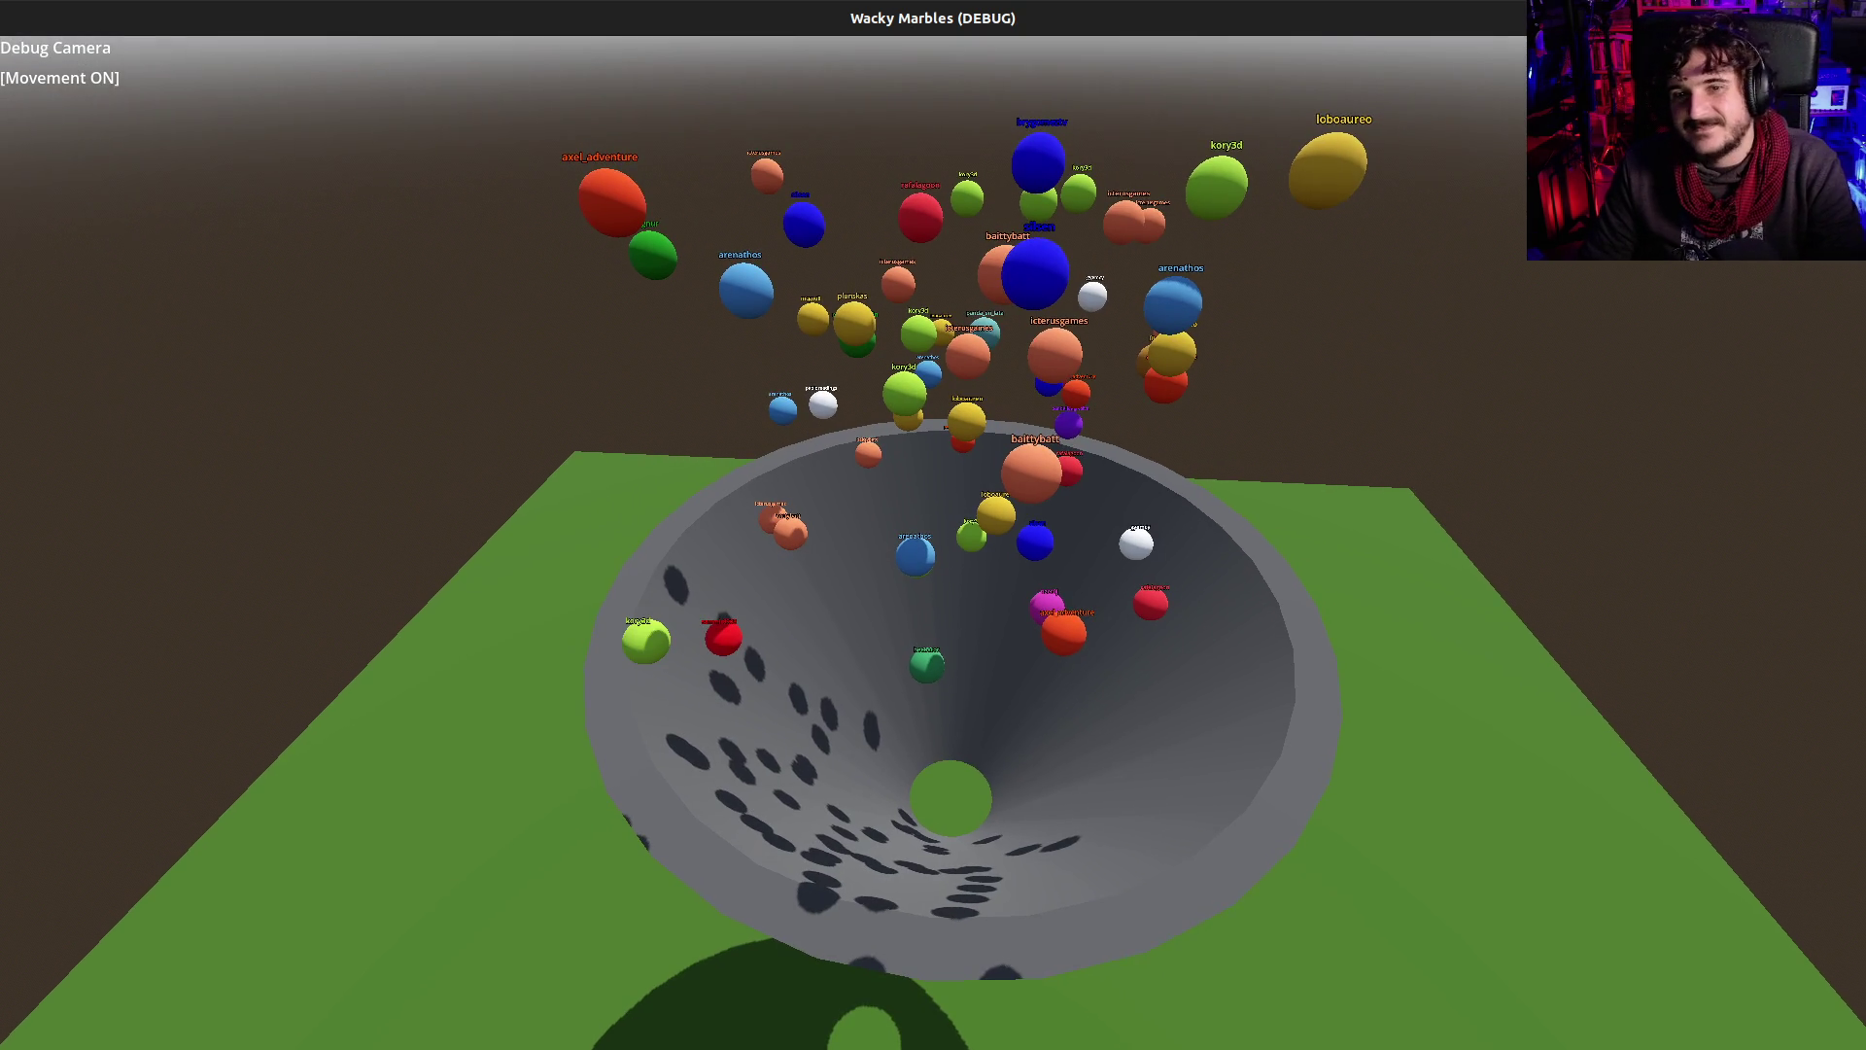
key(e)
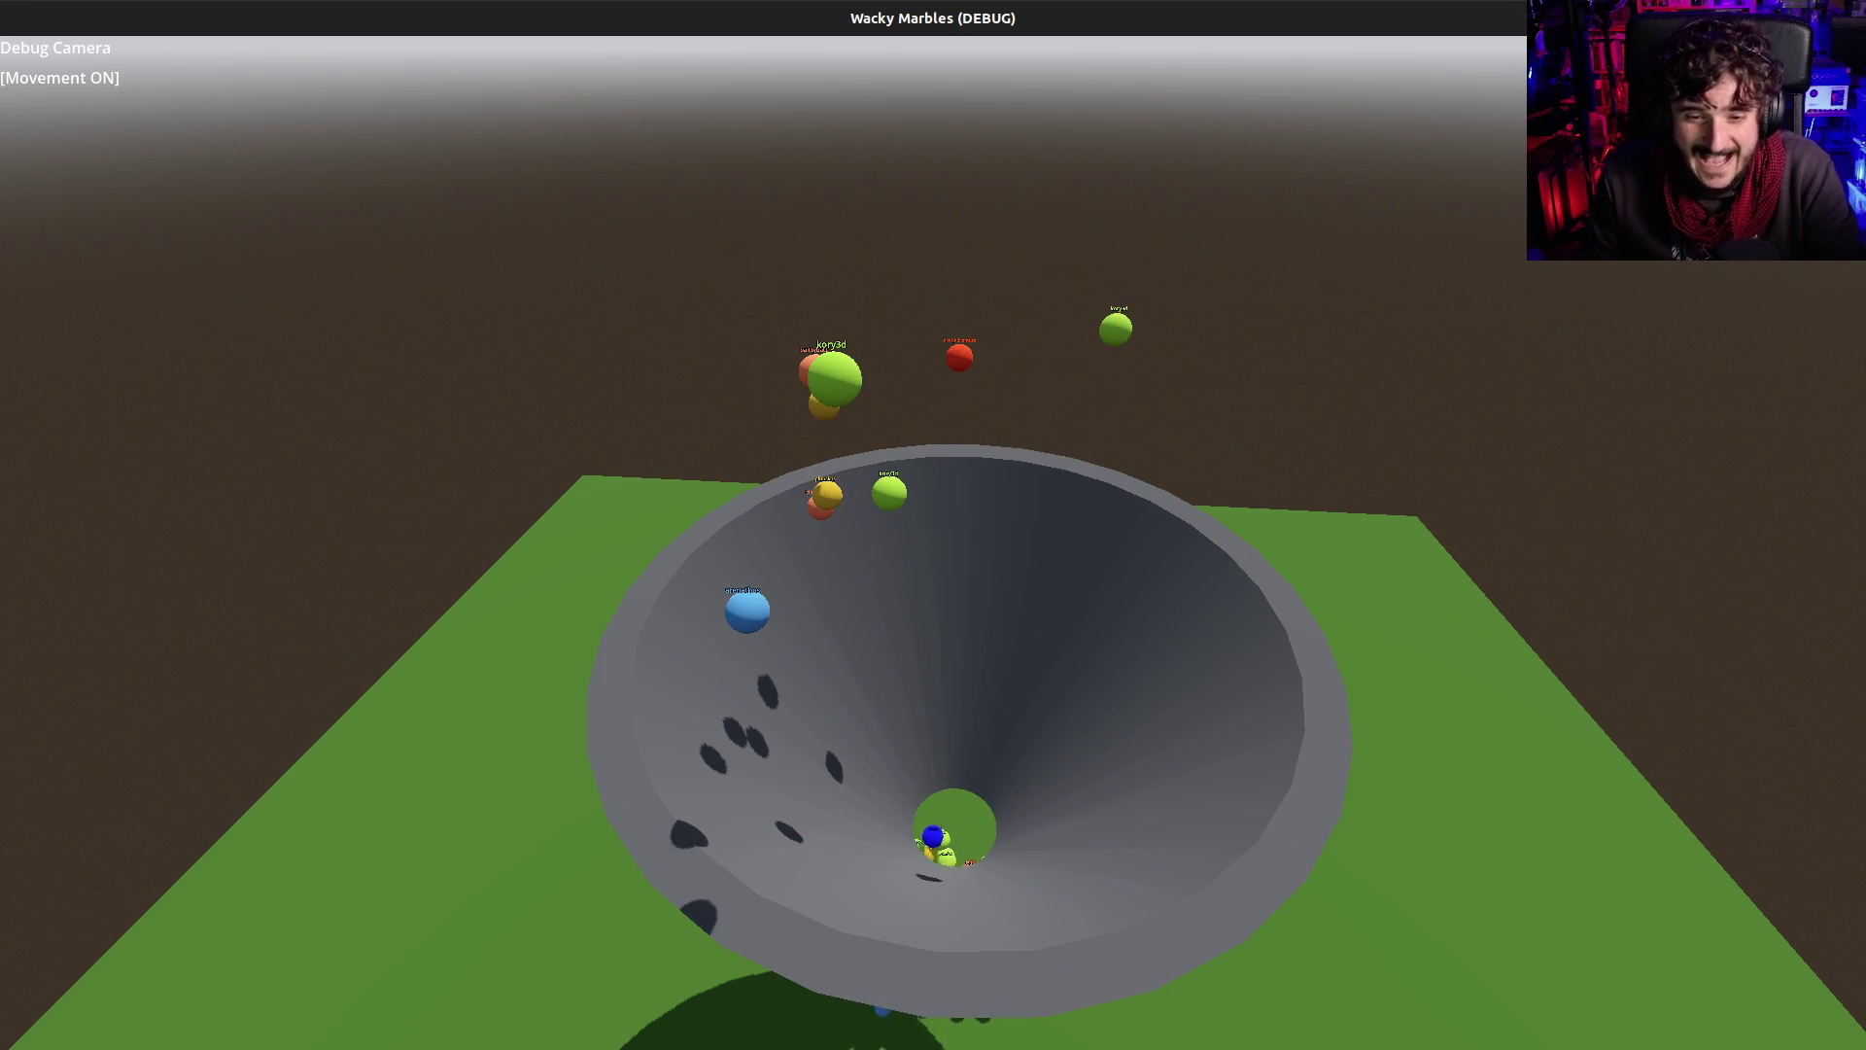
key(q)
key(F8)
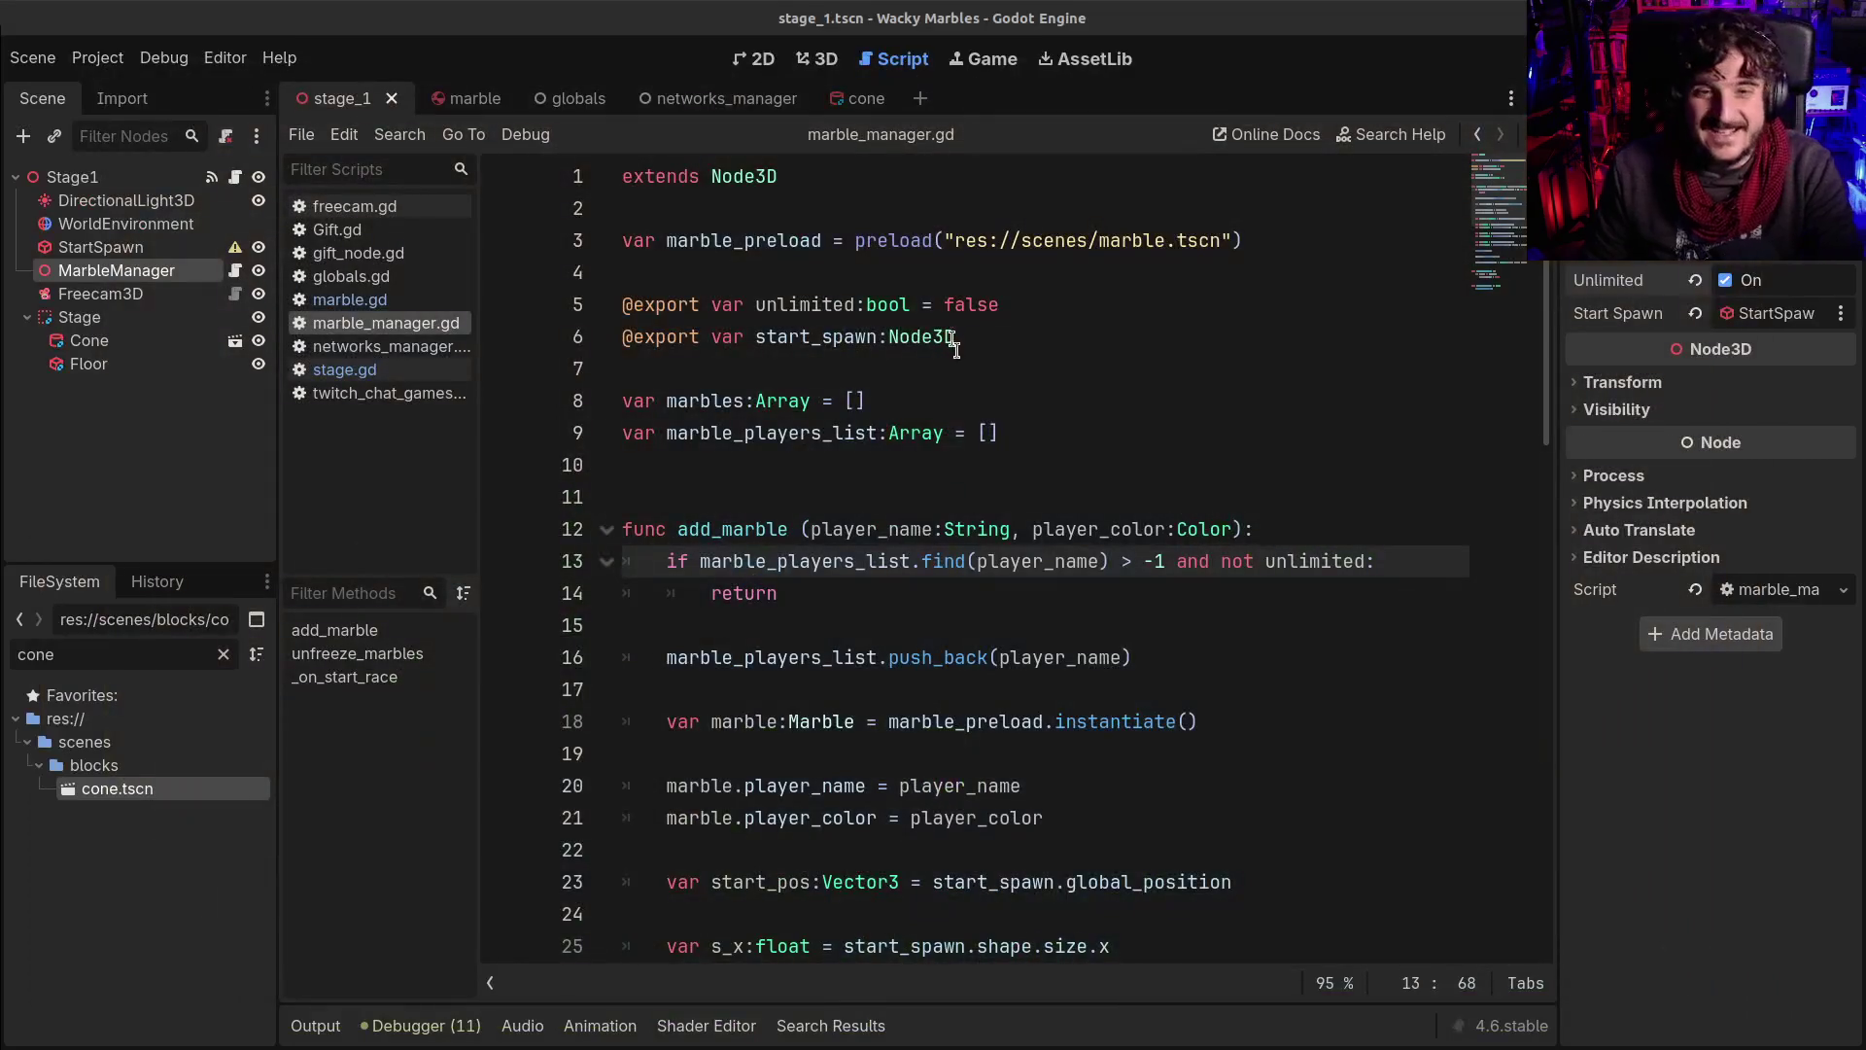
Switch to the cone scene and show it in the 3D view
click(918, 436)
click(801, 451)
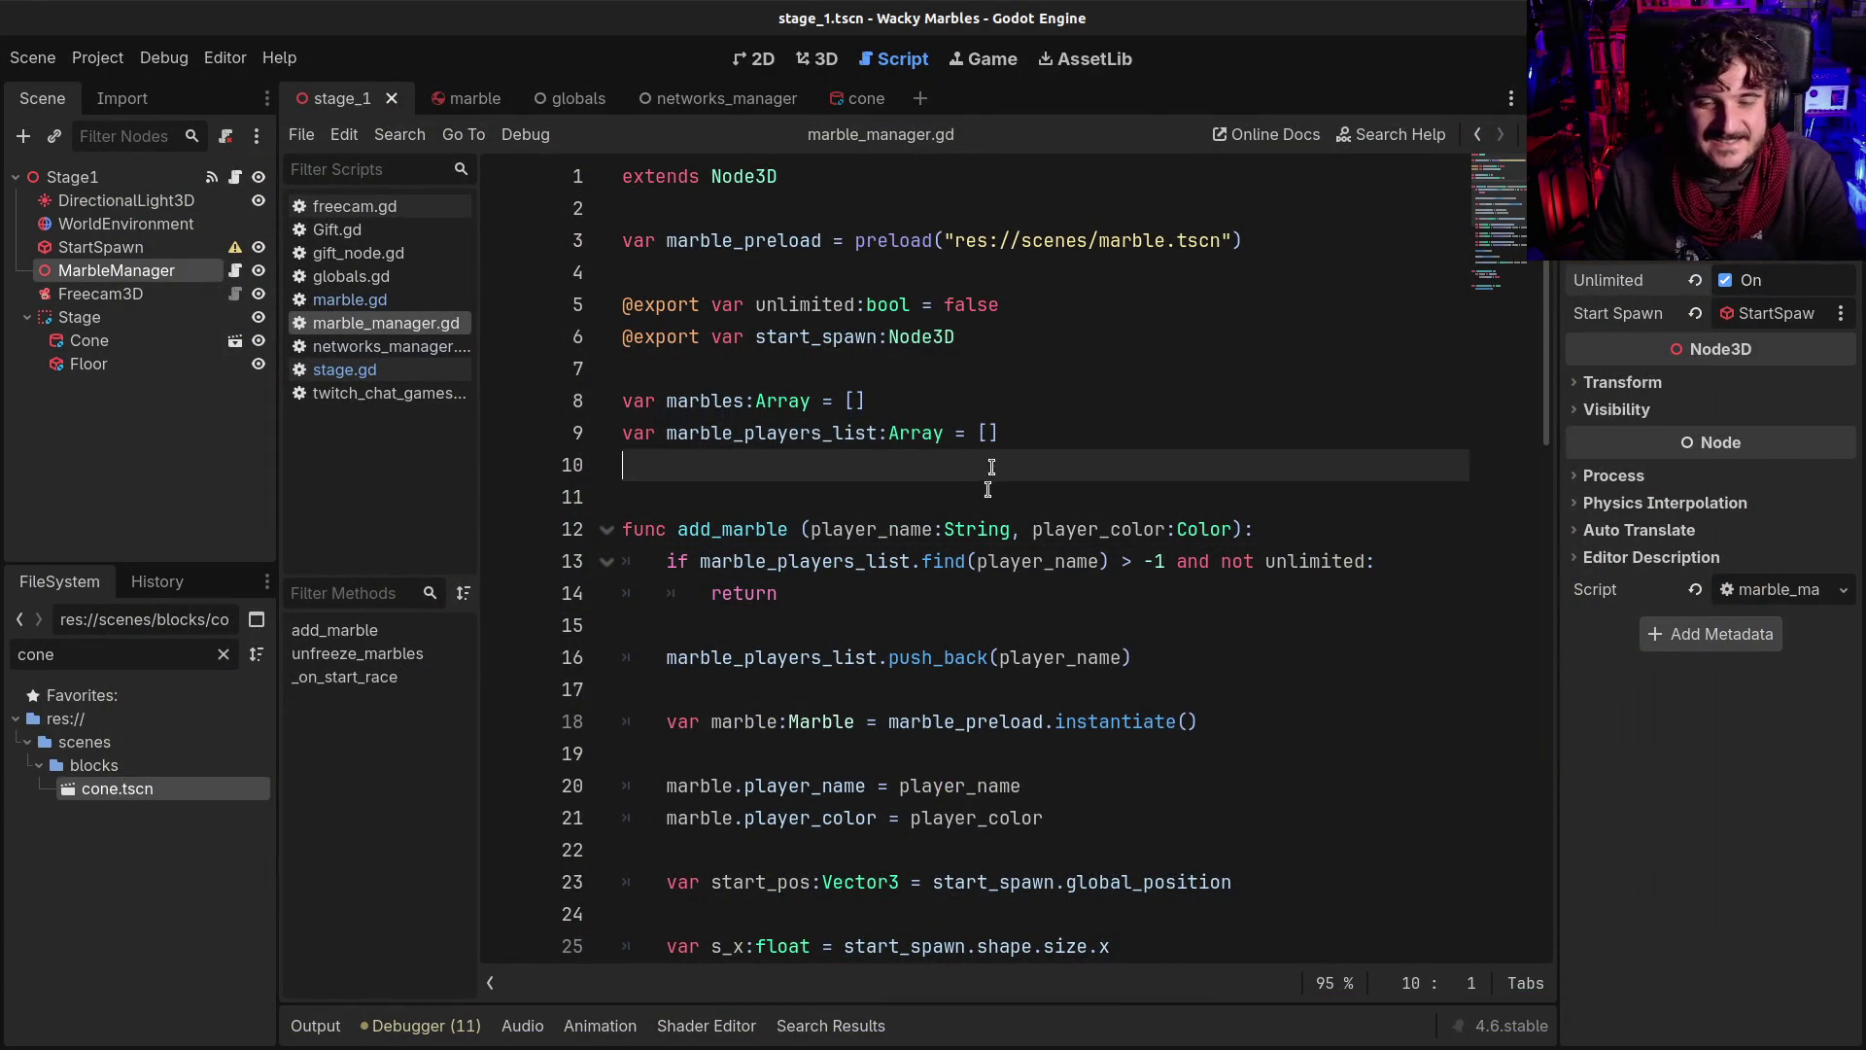
scroll(985, 520, down, 1)
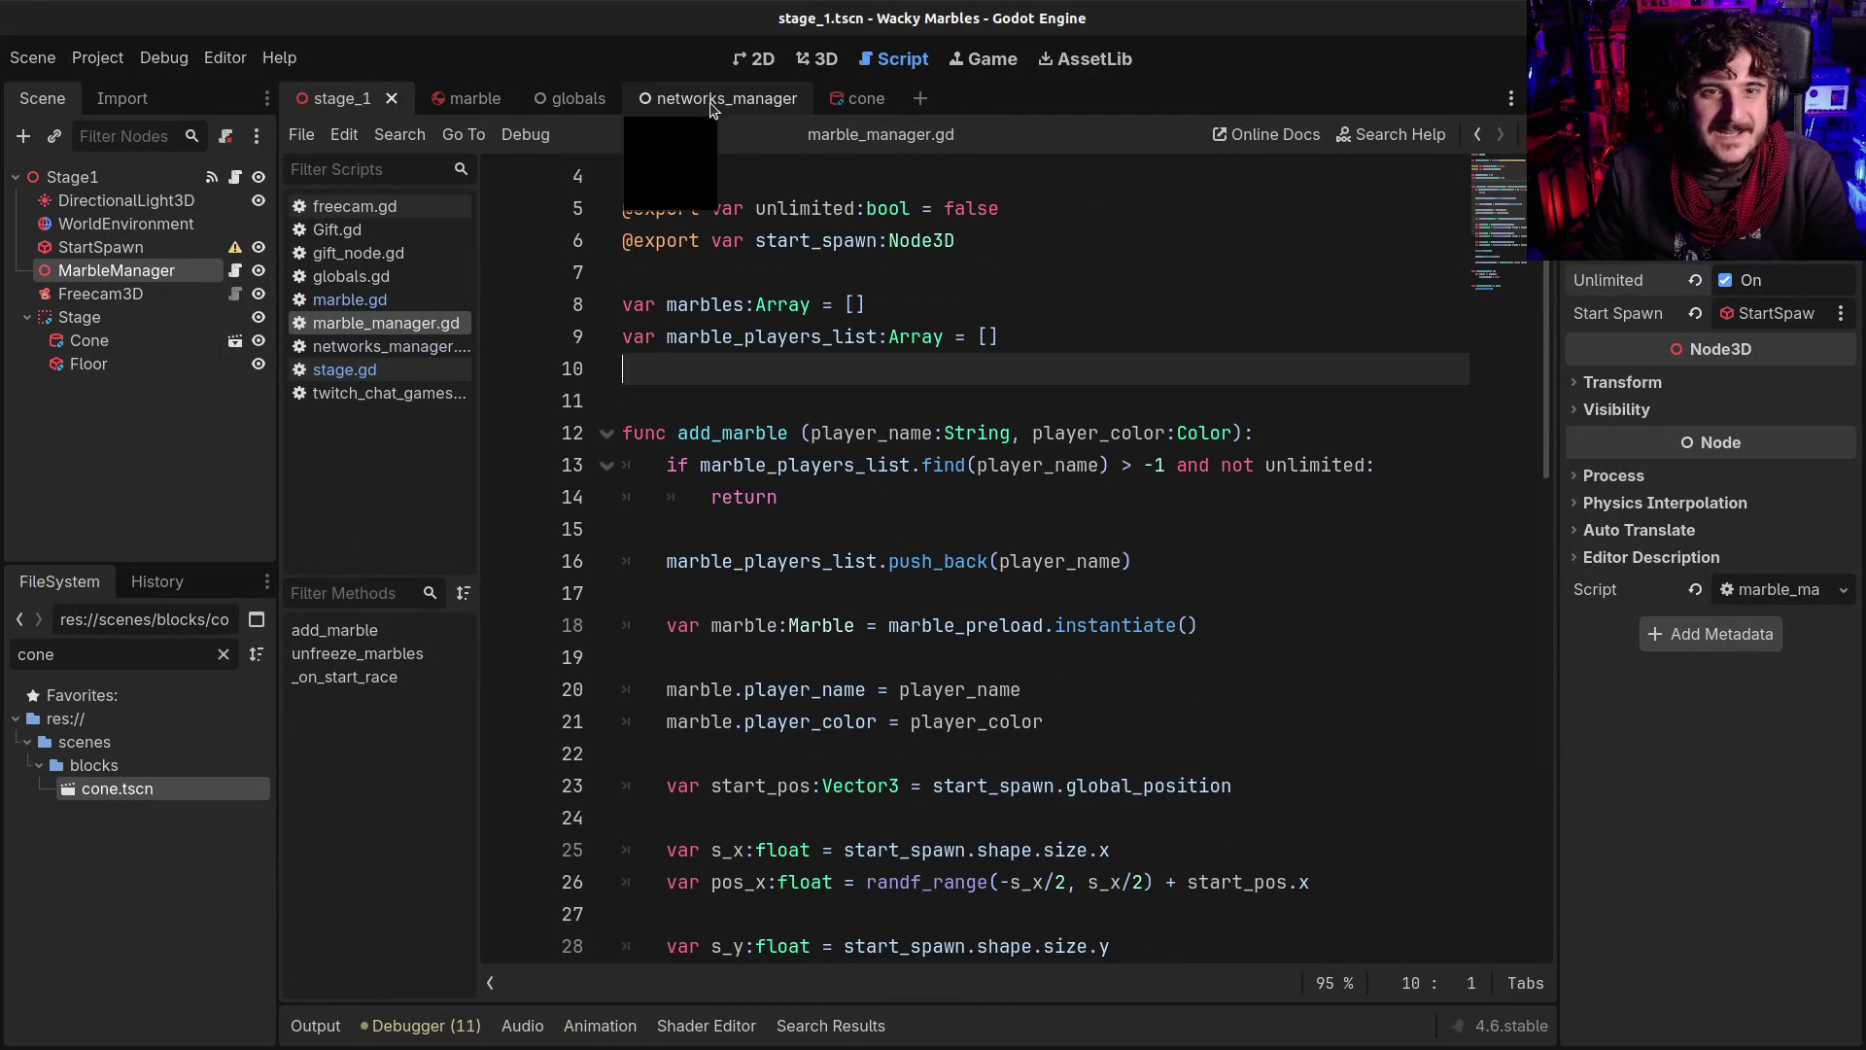
click(860, 98)
click(817, 58)
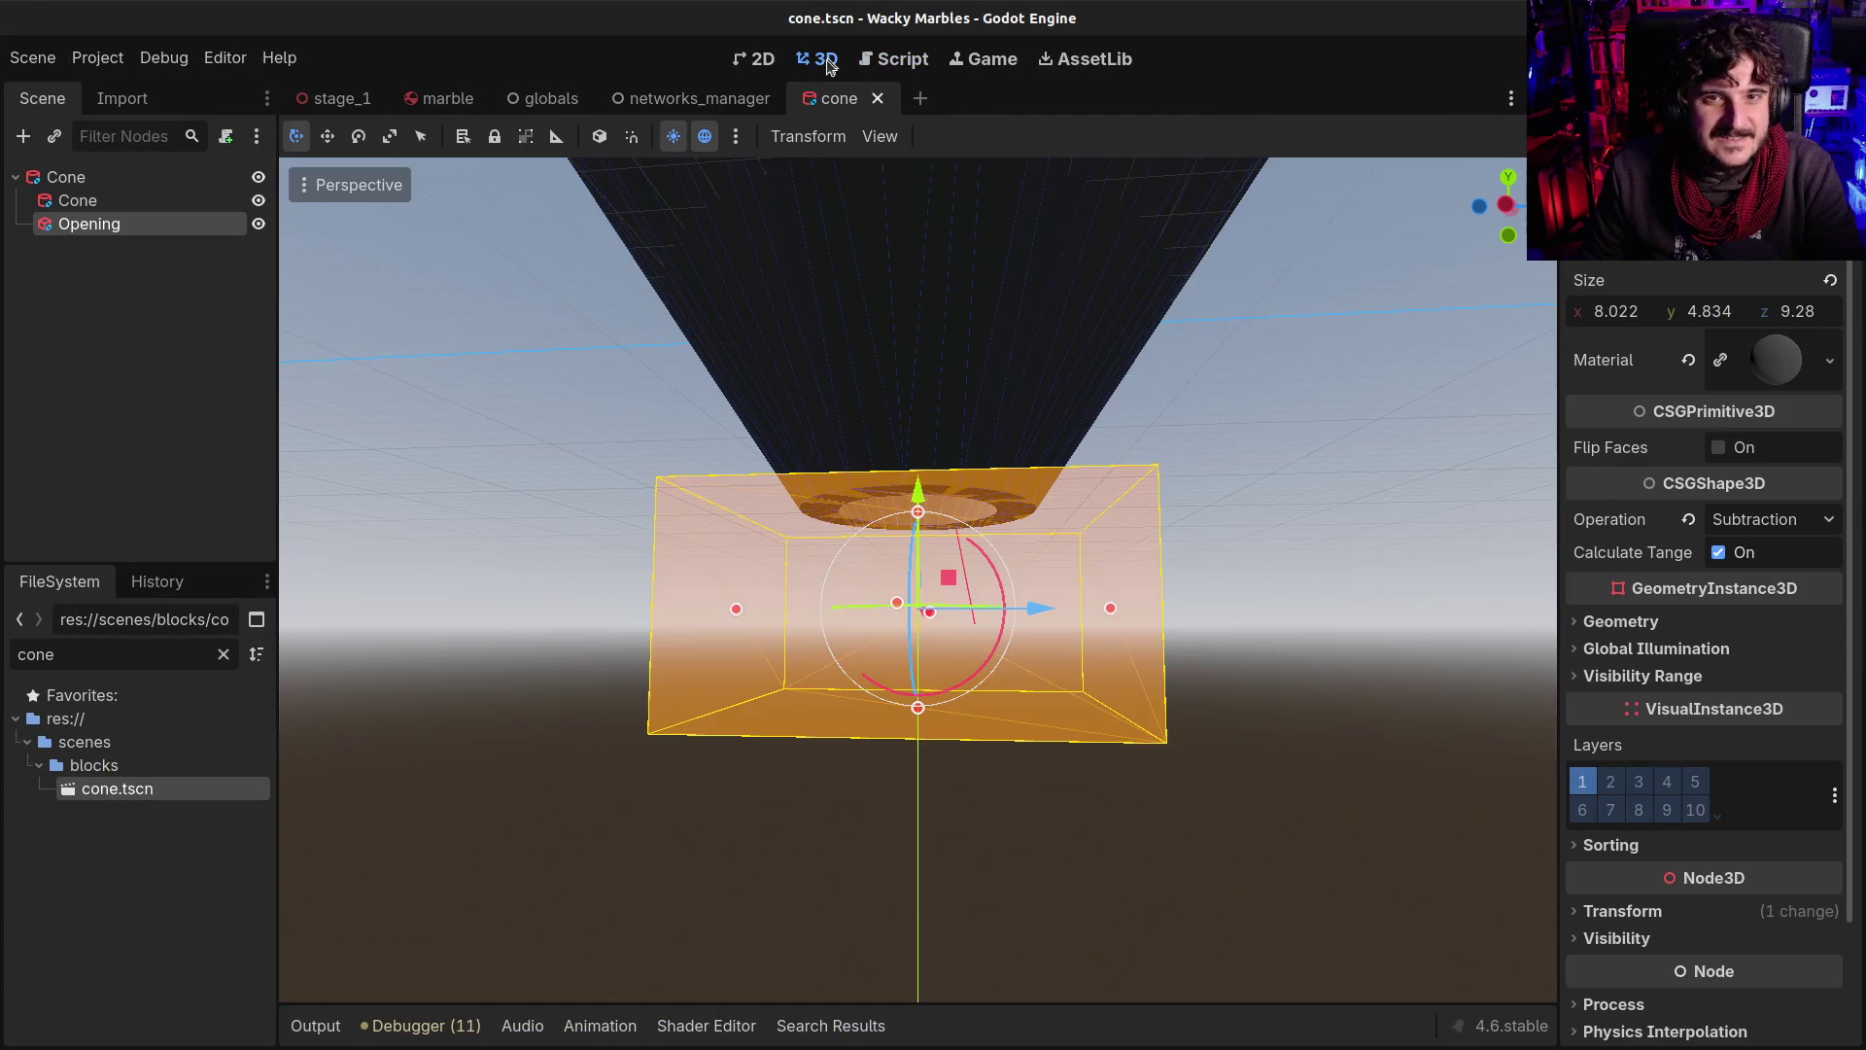
Shrink the Opening box to about 6.313 × 3.89 × 5.803, reposition it, save and run
mouse_move(861, 499)
mouse_down()
mouse_move(861, 724)
mouse_move(862, 702)
mouse_up()
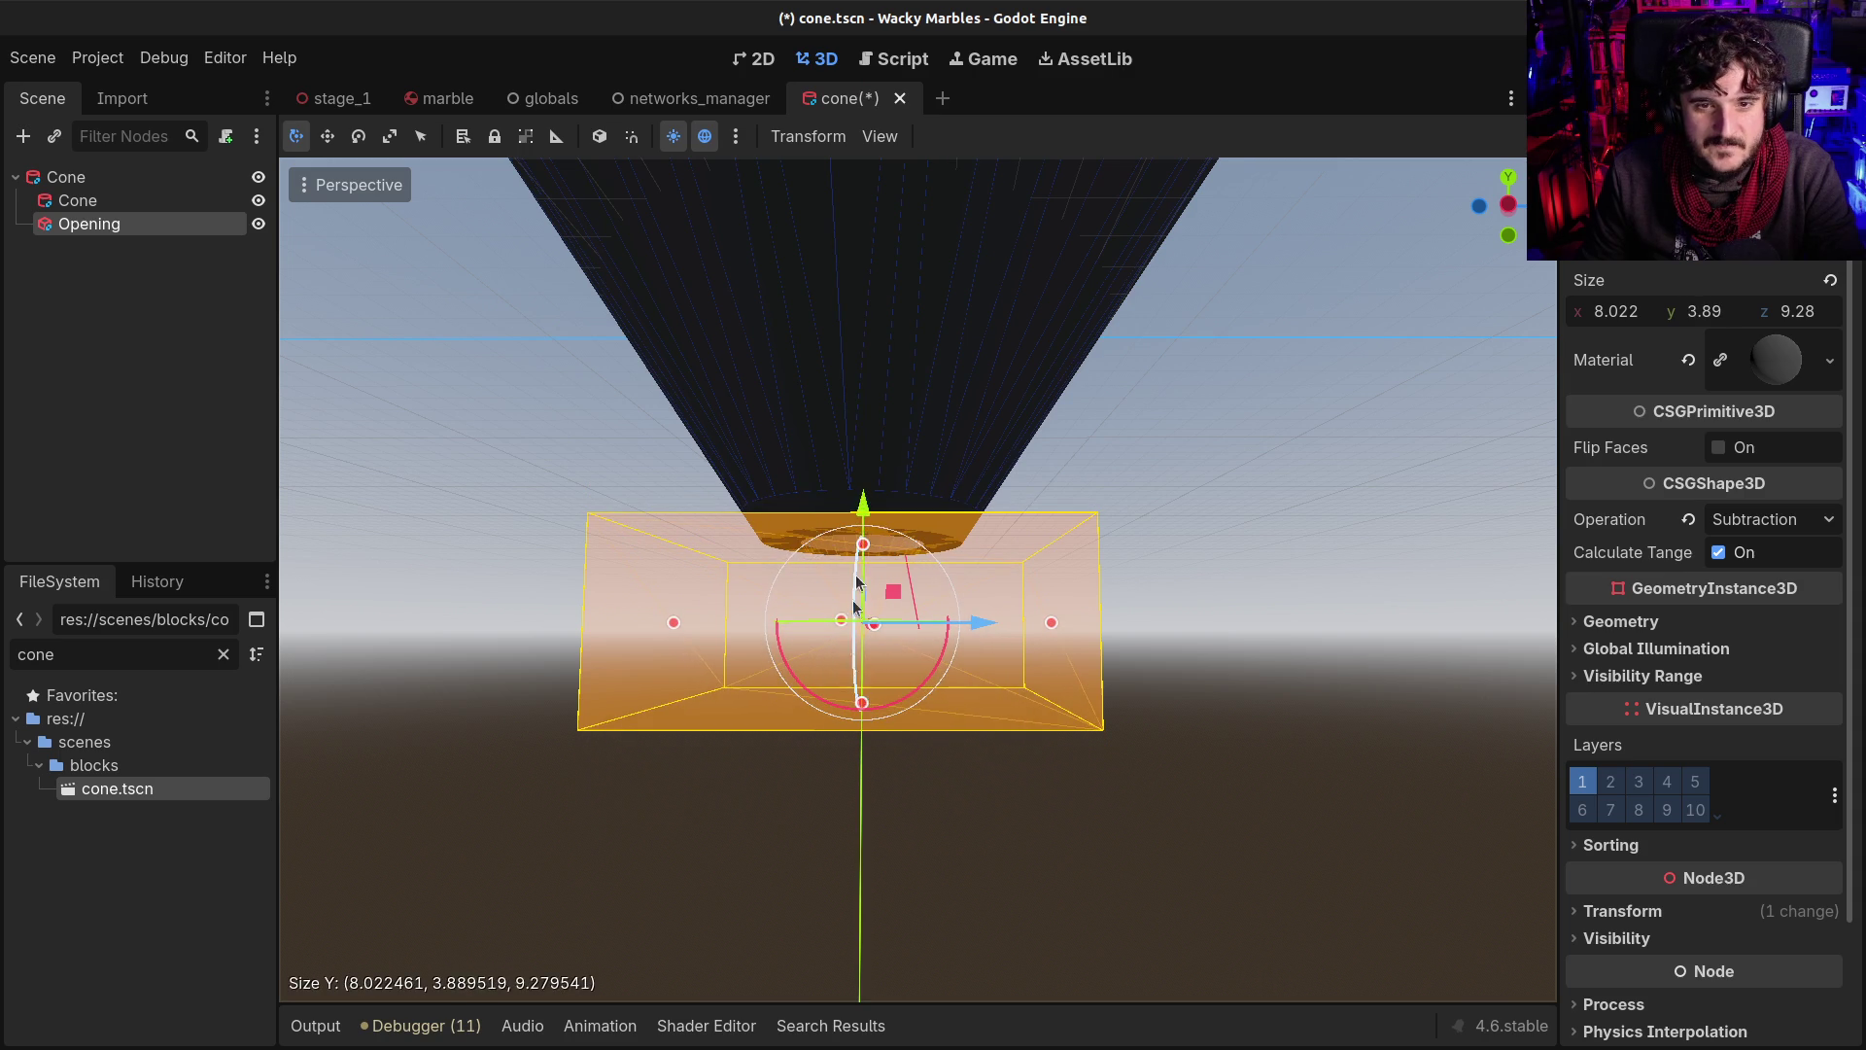
drag(863, 505, 866, 521)
mouse_move(1058, 639)
mouse_down()
mouse_move(980, 628)
mouse_move(997, 598)
mouse_move(674, 687)
mouse_move(796, 612)
mouse_move(903, 398)
mouse_up()
scroll(903, 399, up, 4)
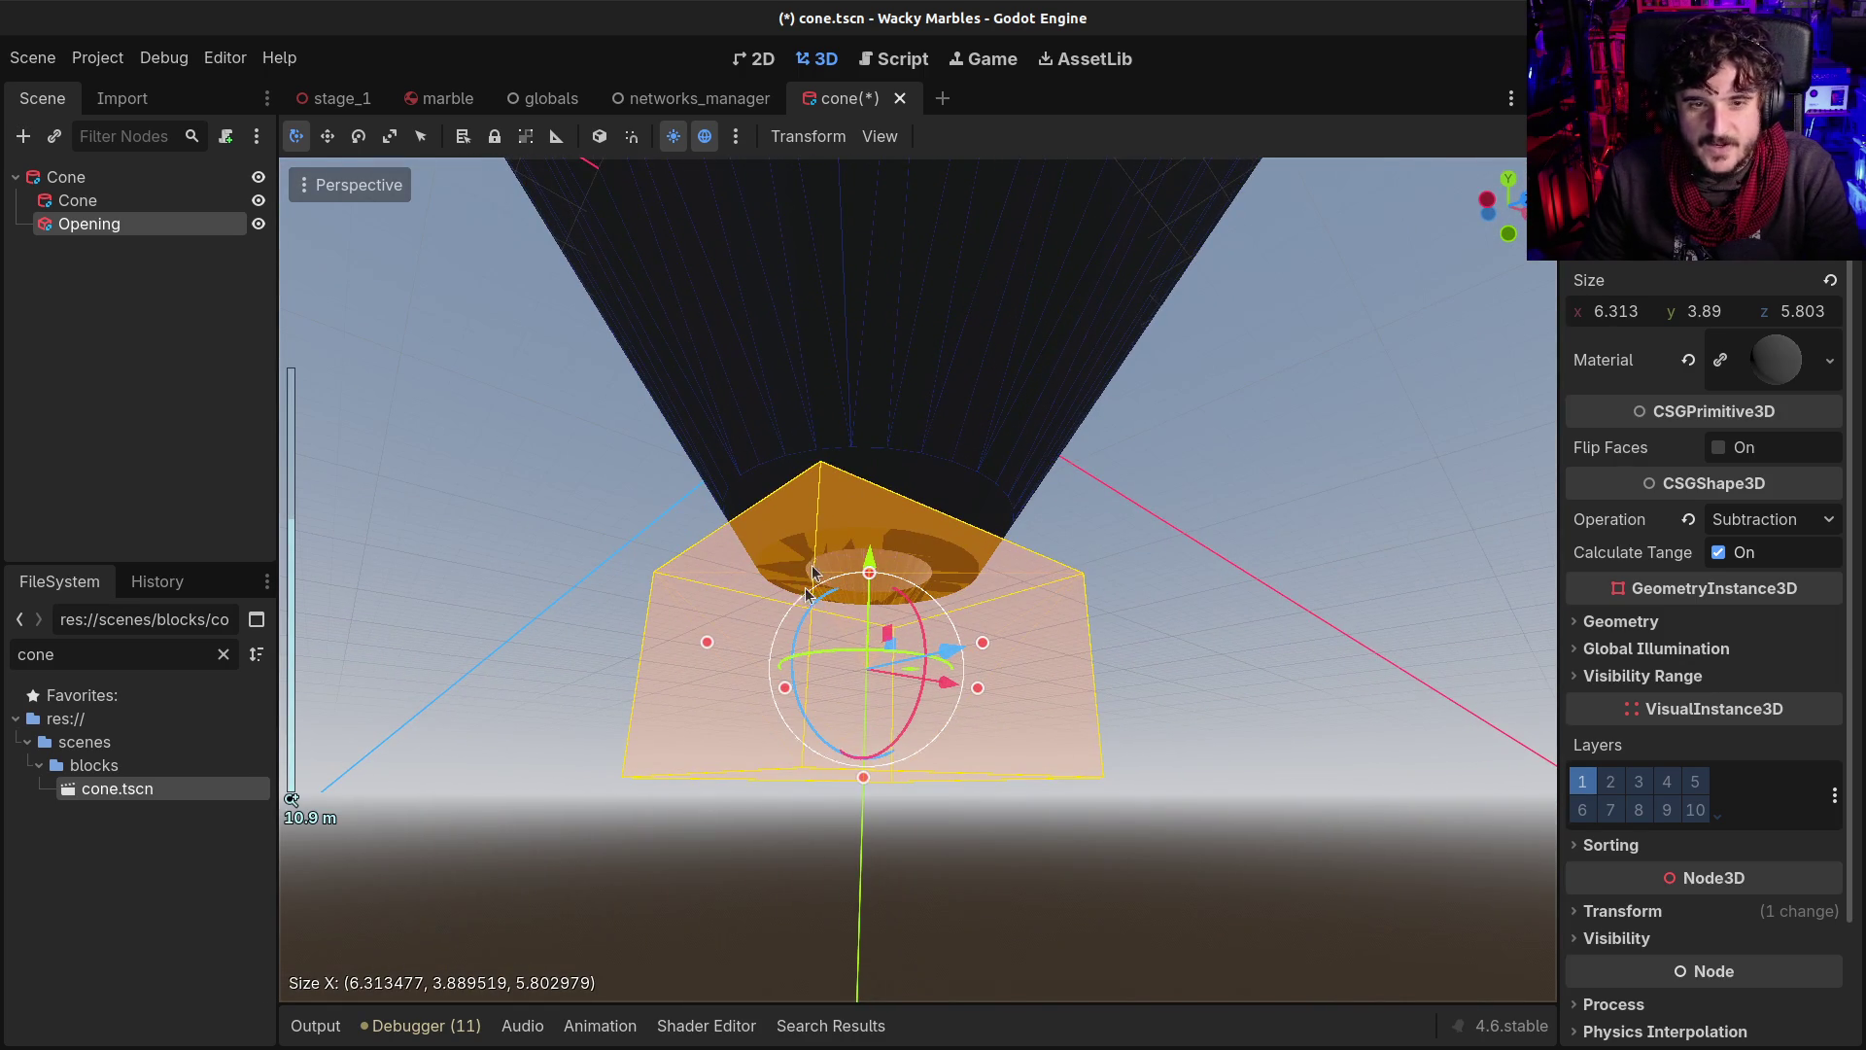
drag(873, 561, 877, 526)
key(ctrl+s)
key(F5)
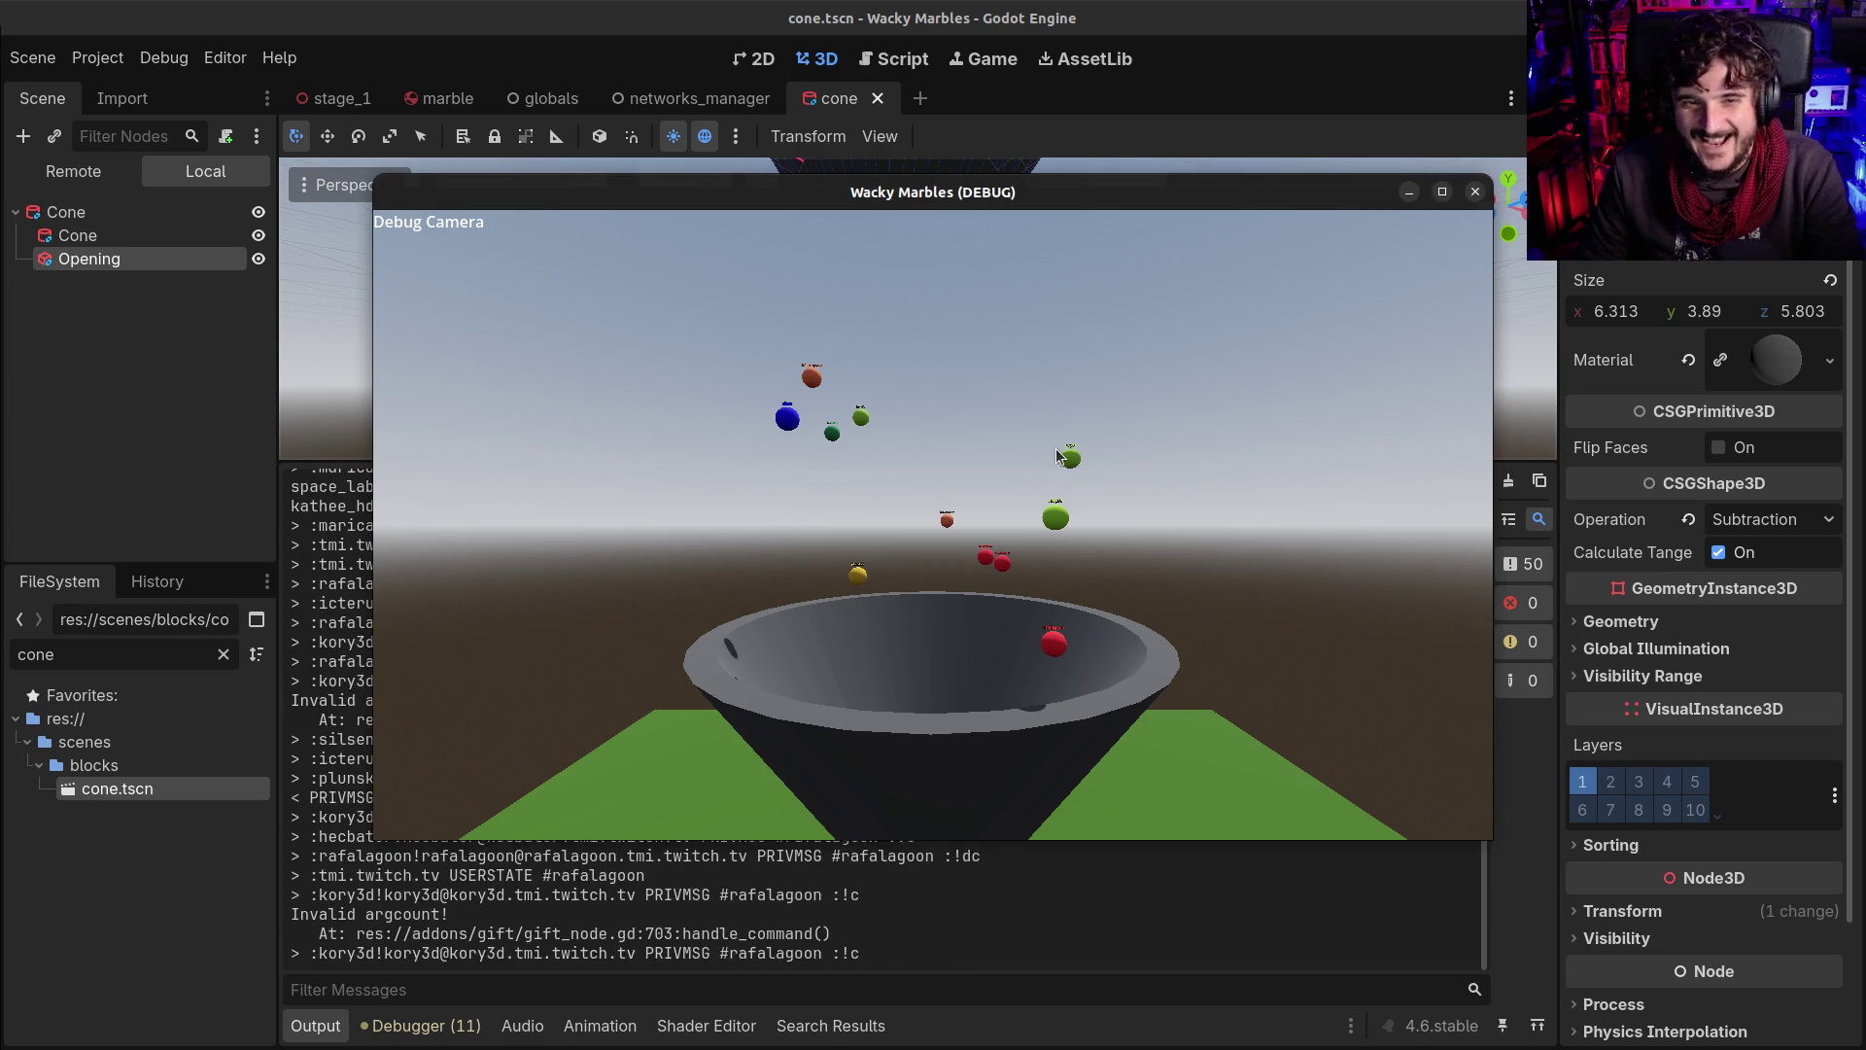
Maximize the game window and pull the debug camera back from the bowl
click(1443, 192)
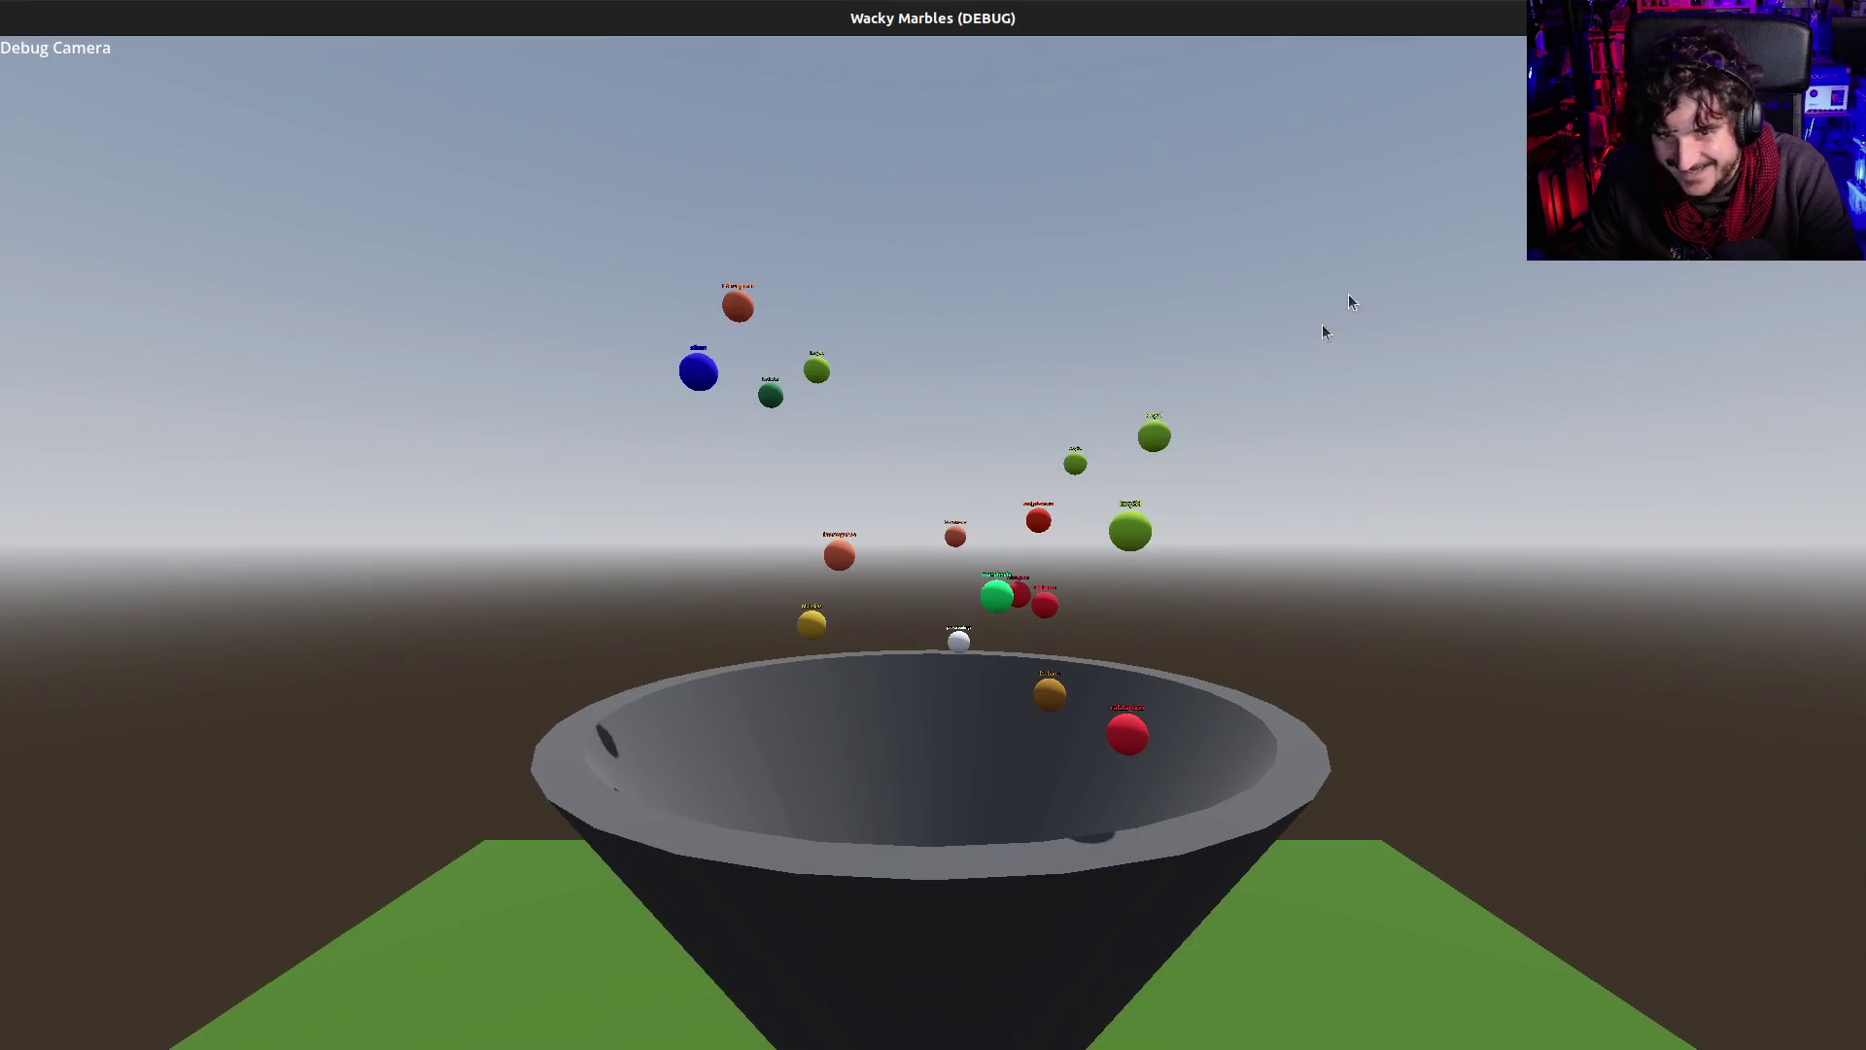
click(971, 540)
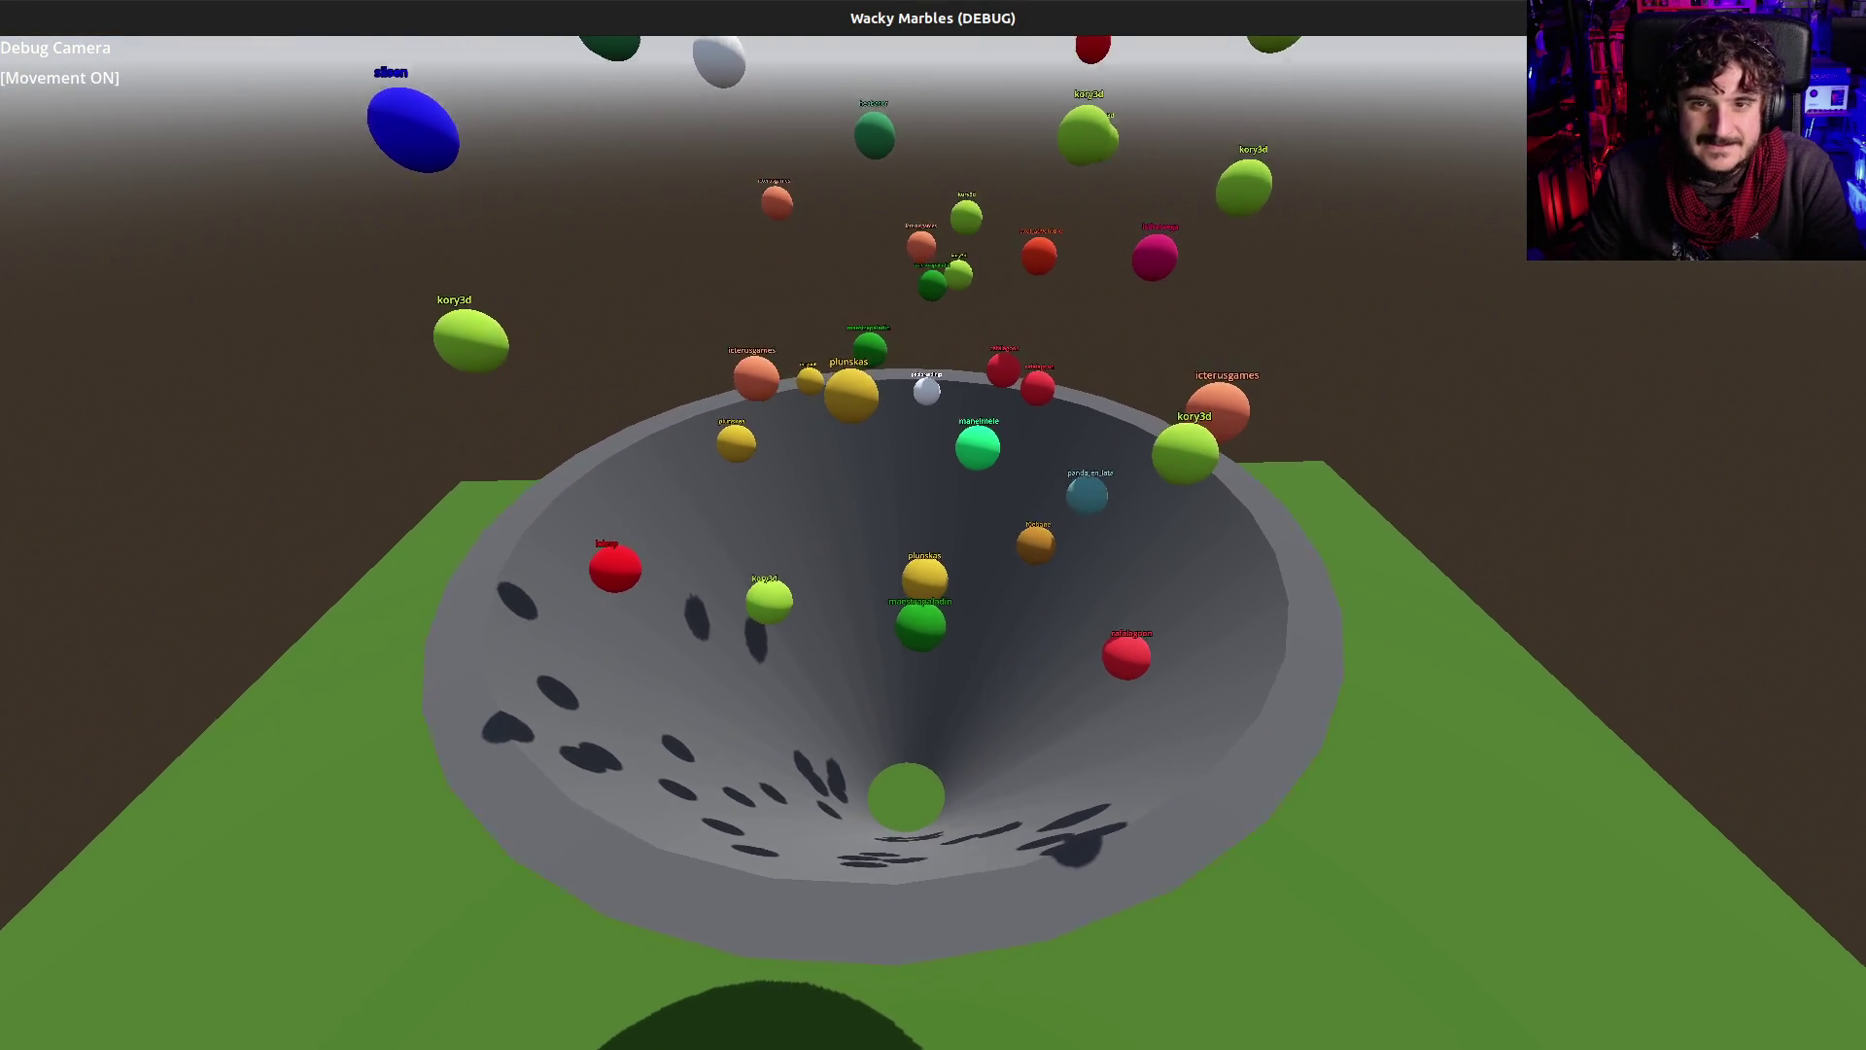
key(s)
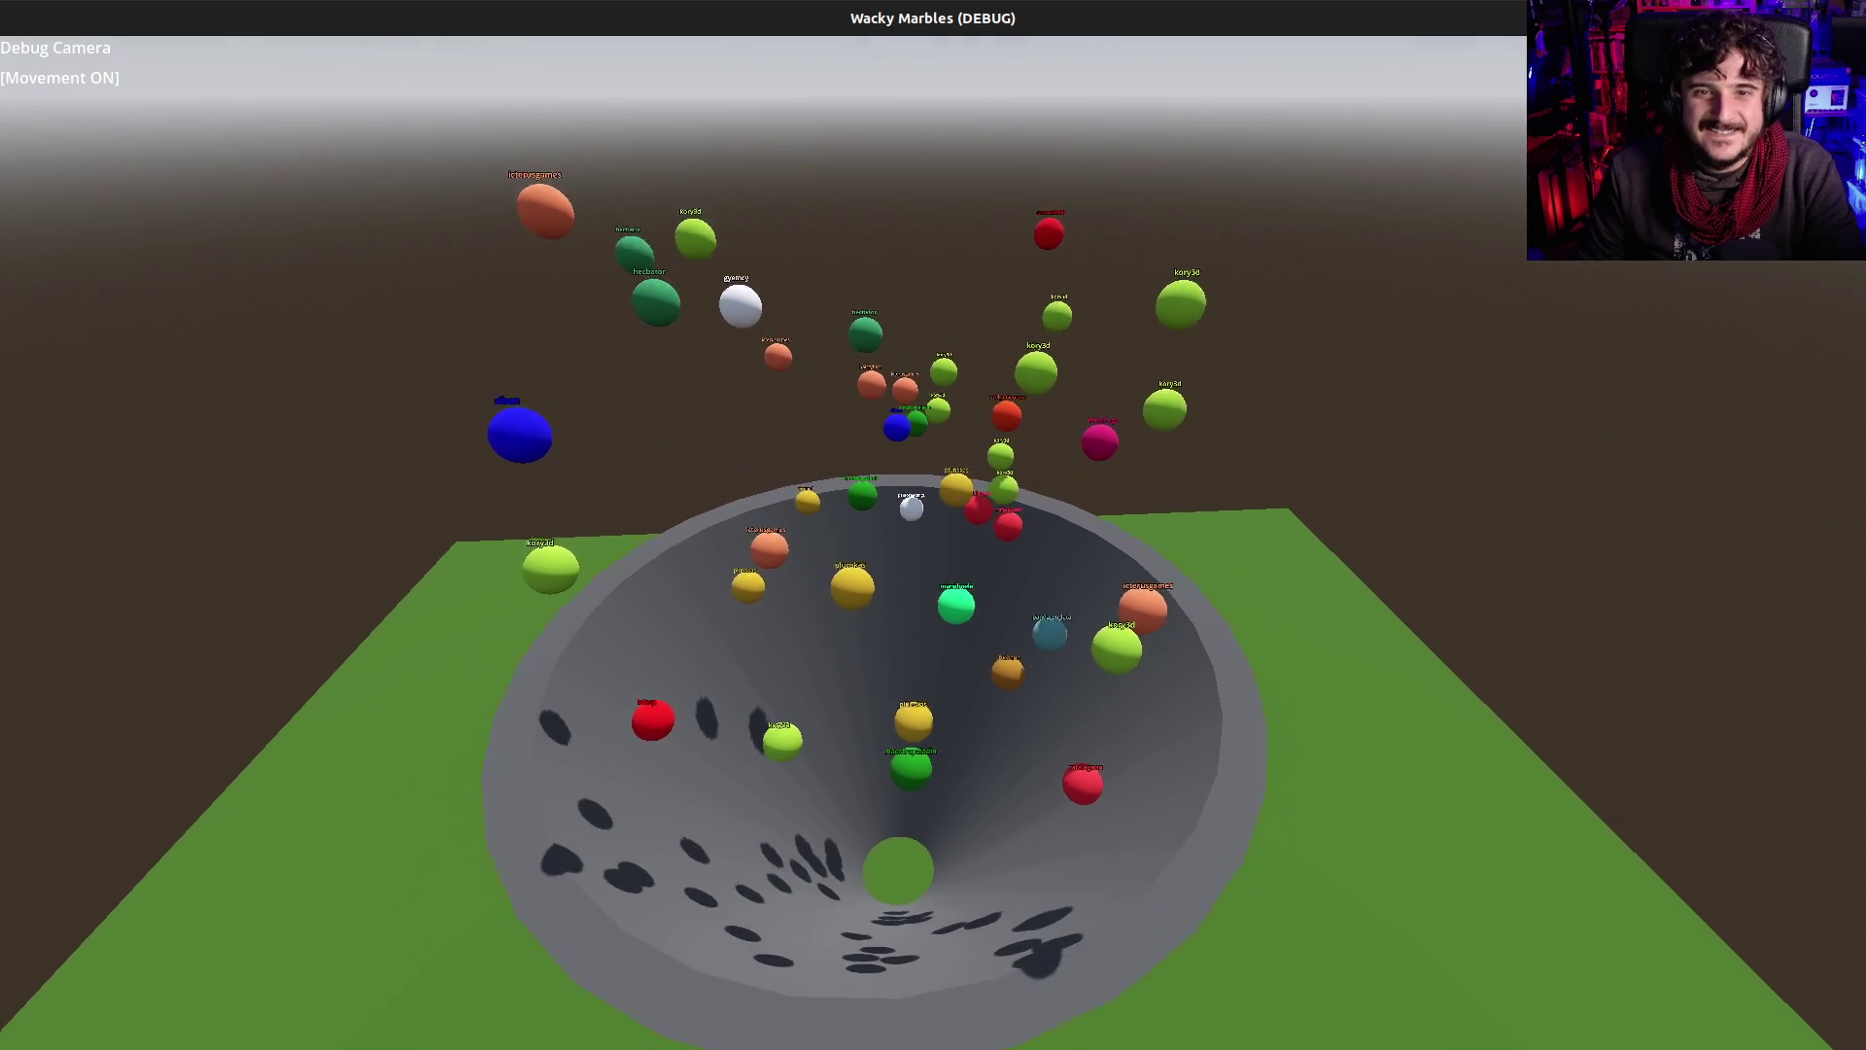
key(s)
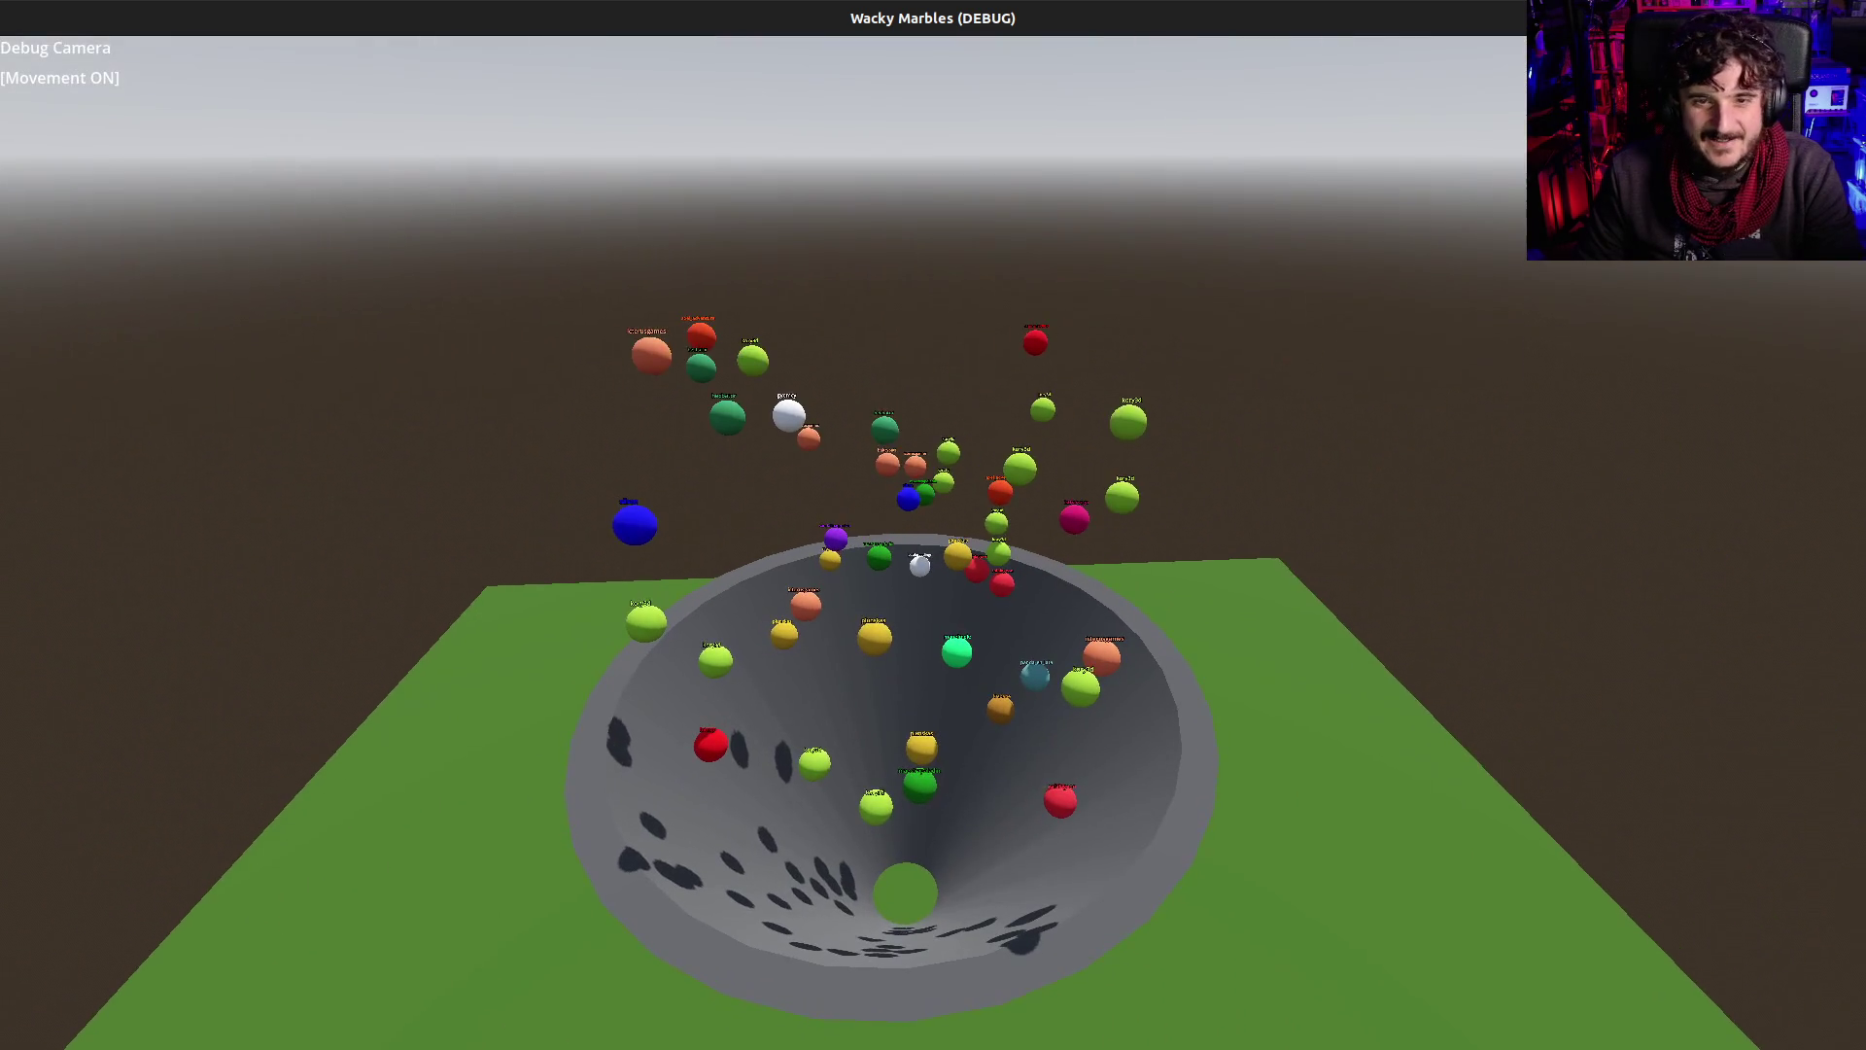
key(Escape)
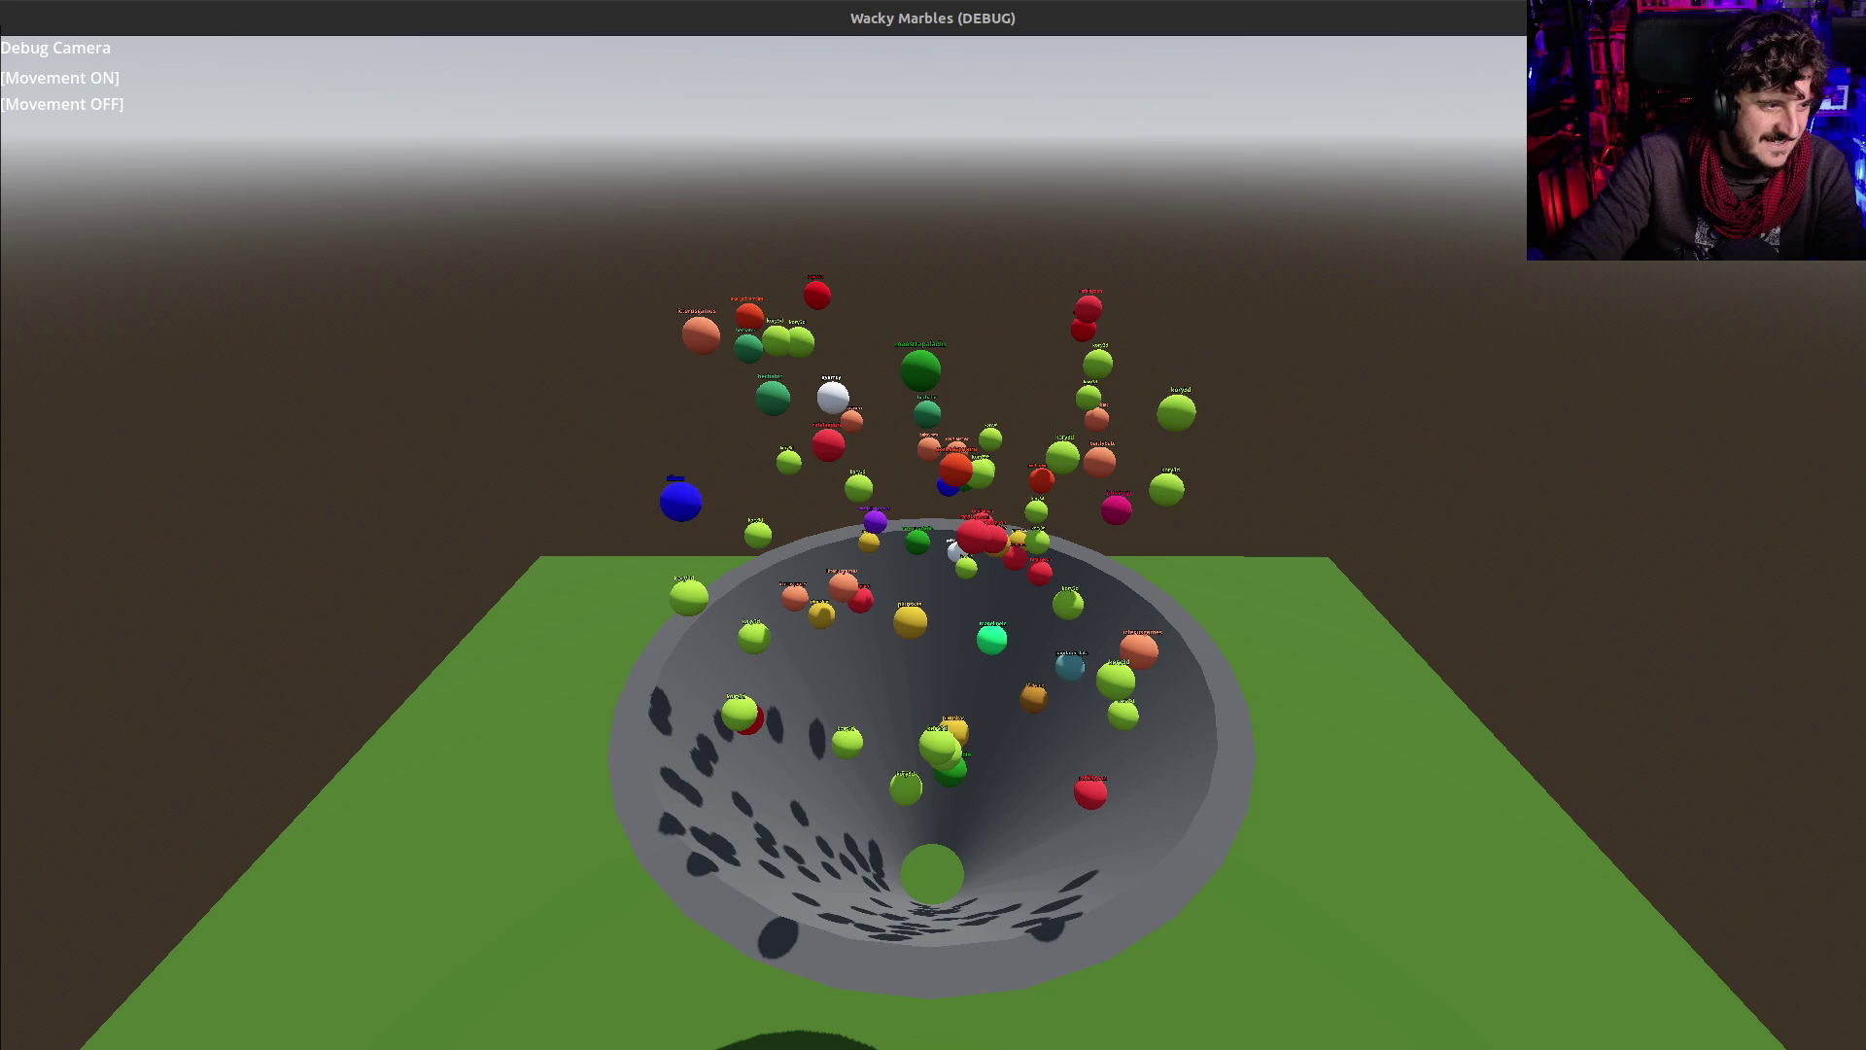
Fly the debug camera over the marbles scattered beside the bowl, then stop the game
click(1114, 587)
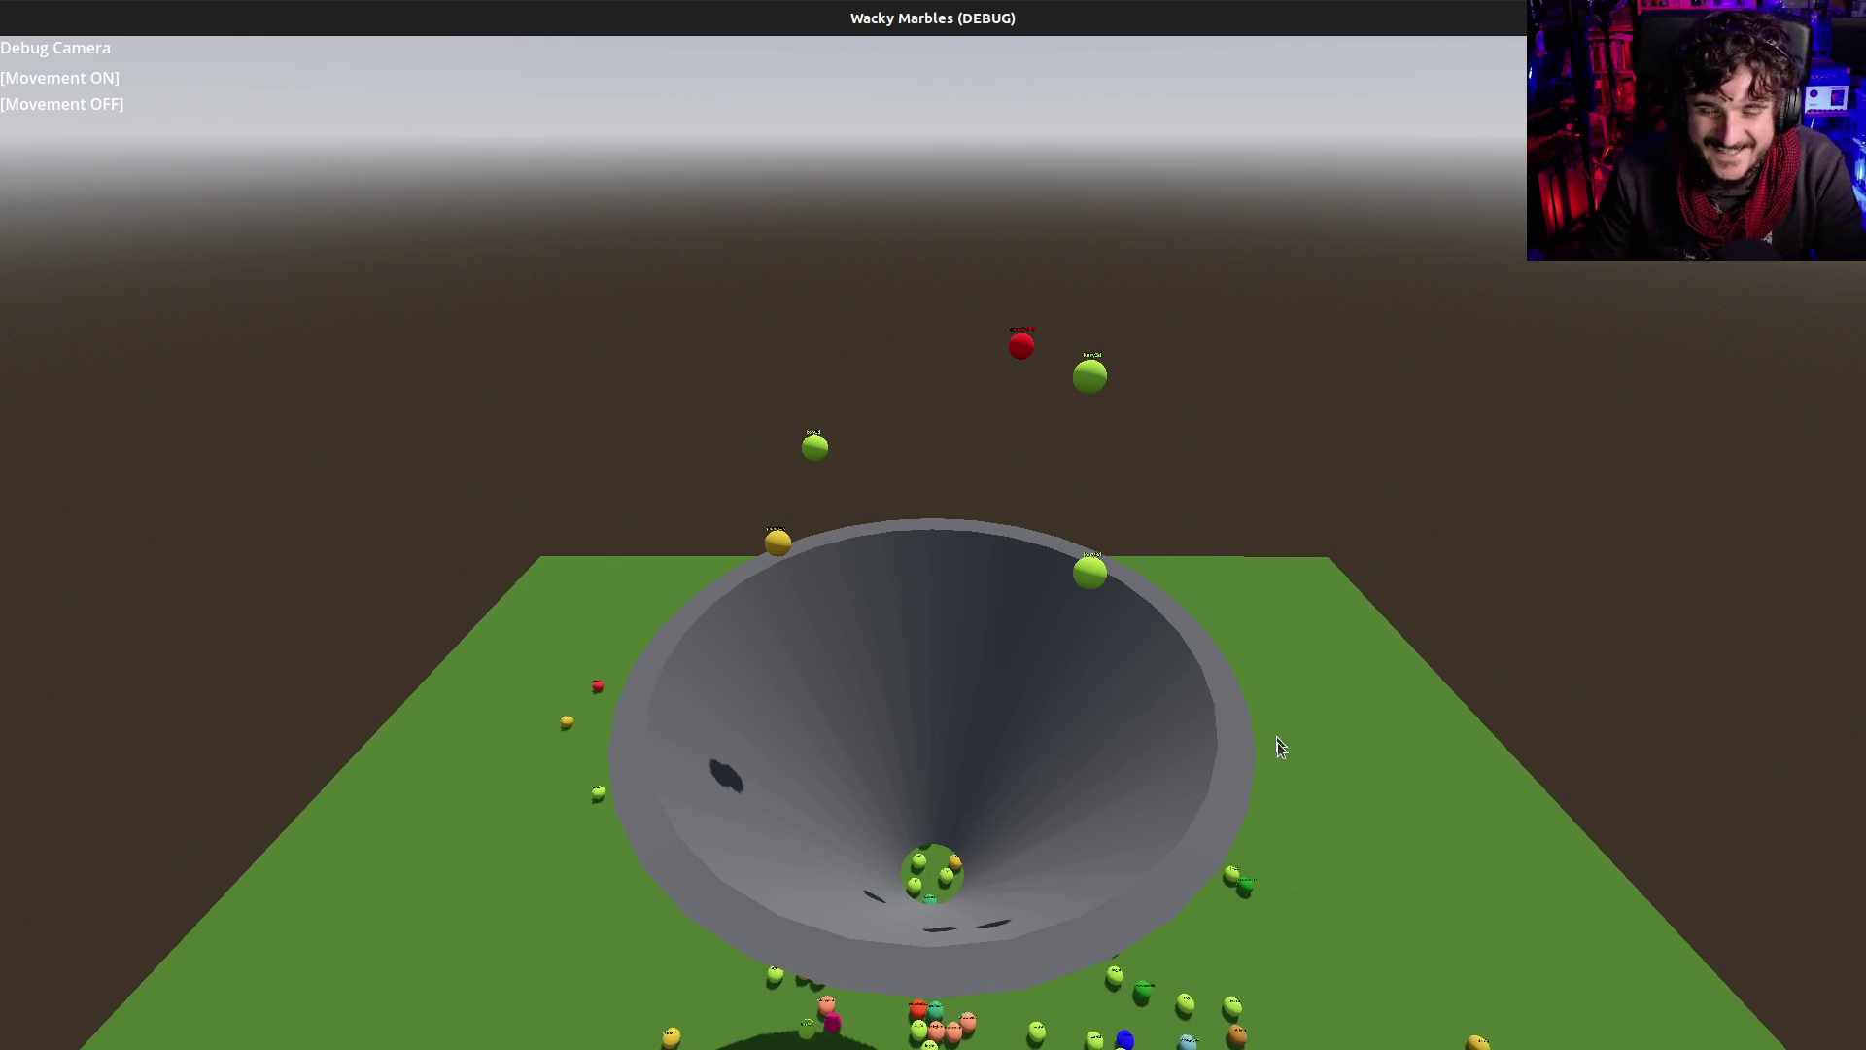
click(1302, 756)
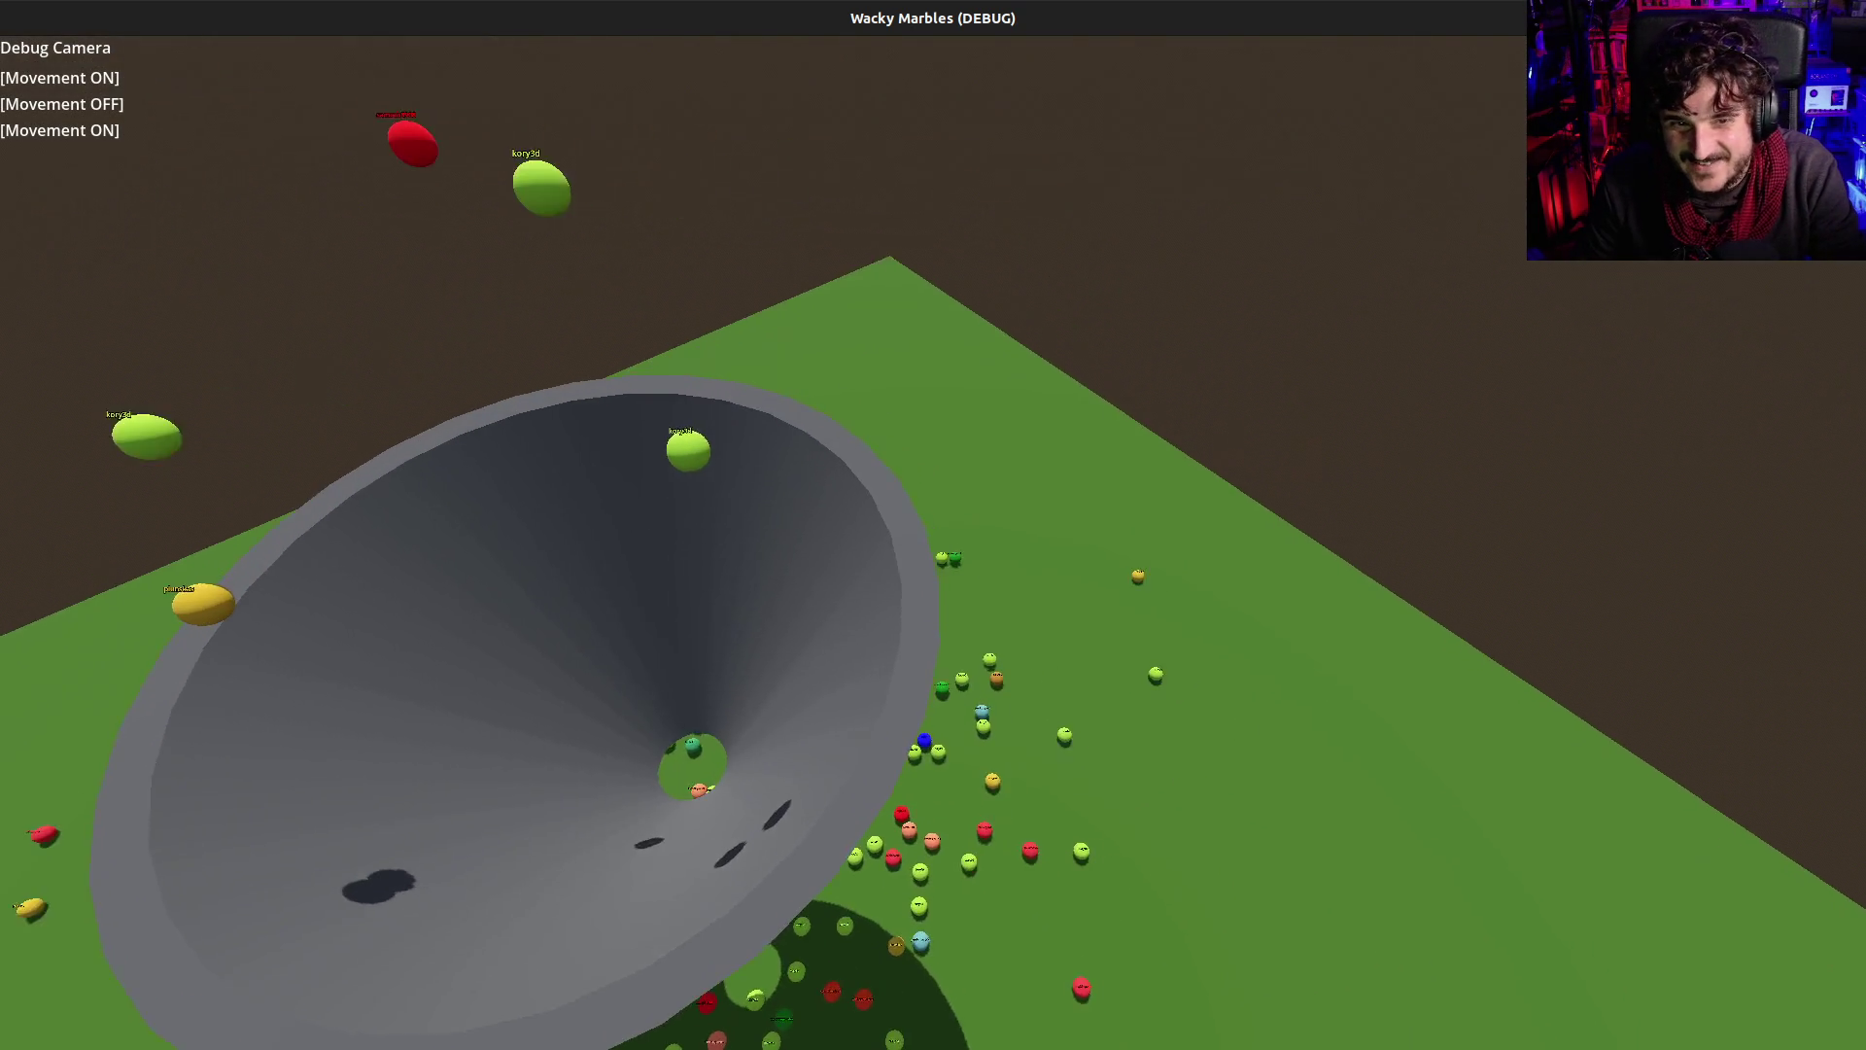
key(s)
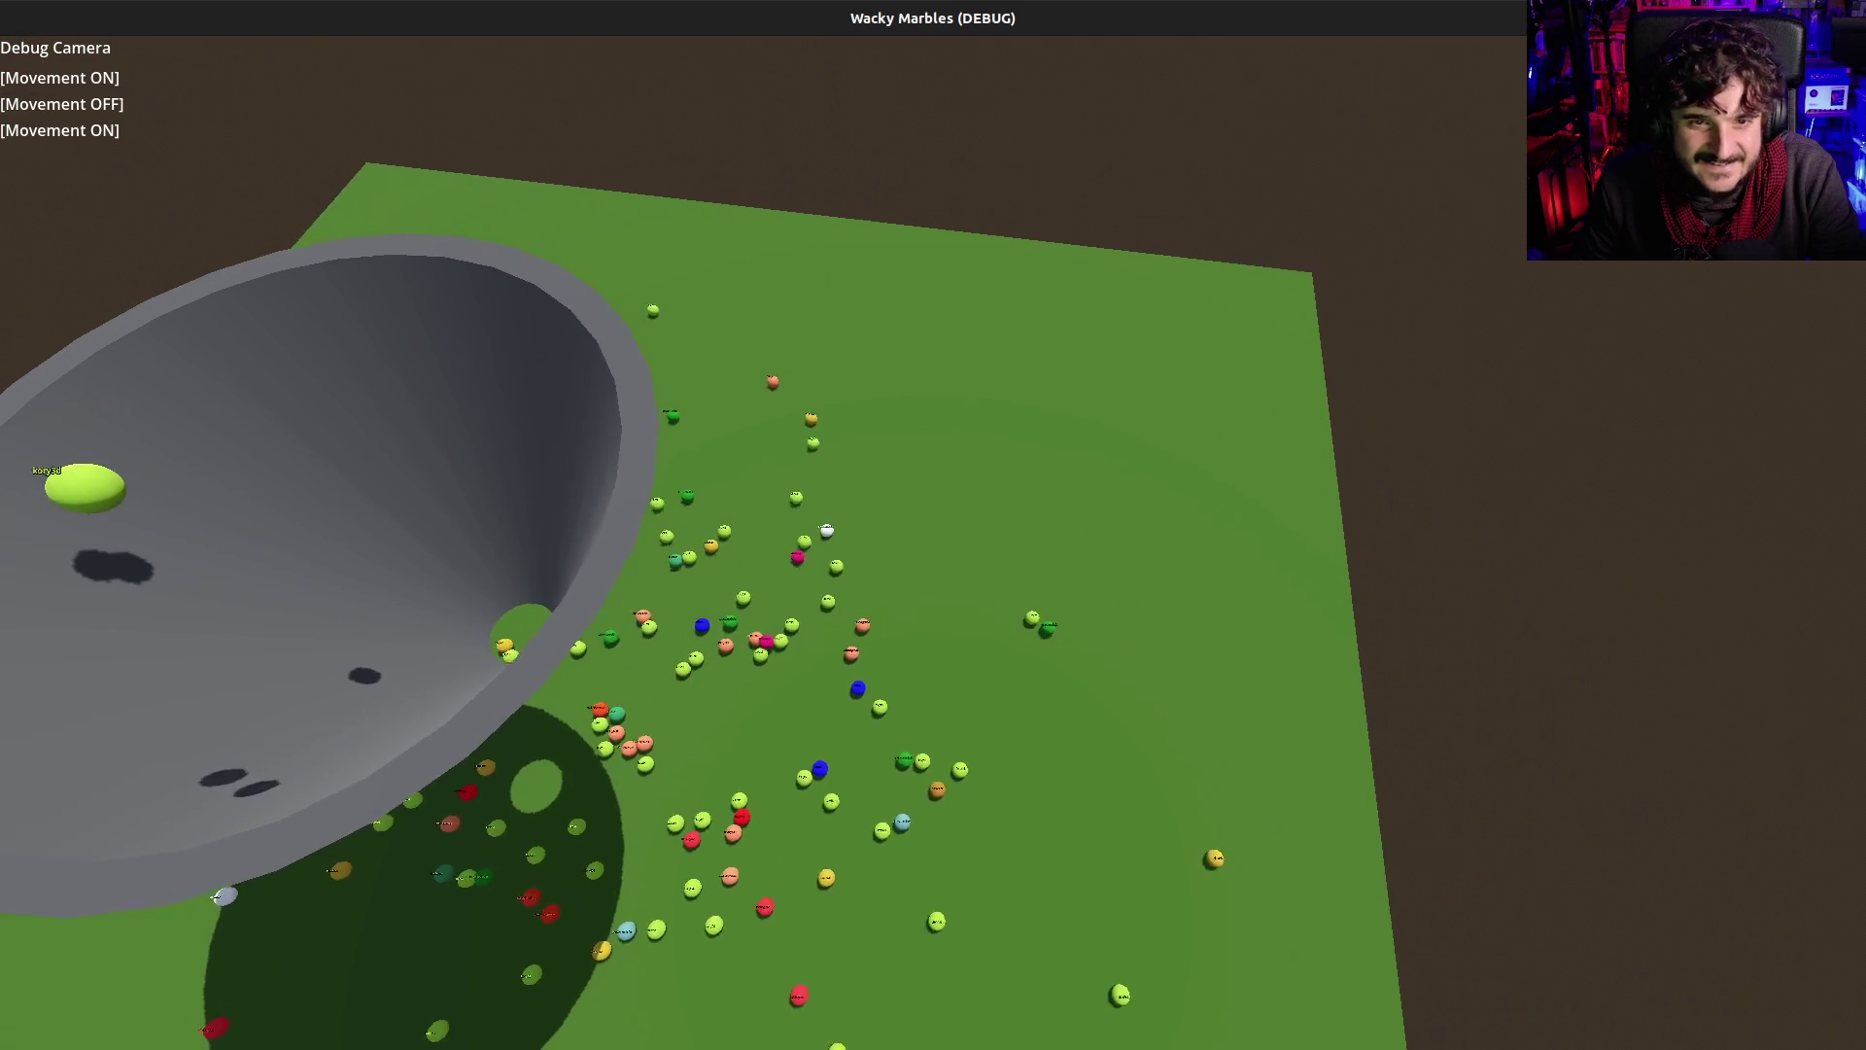
key(w)
key(w)
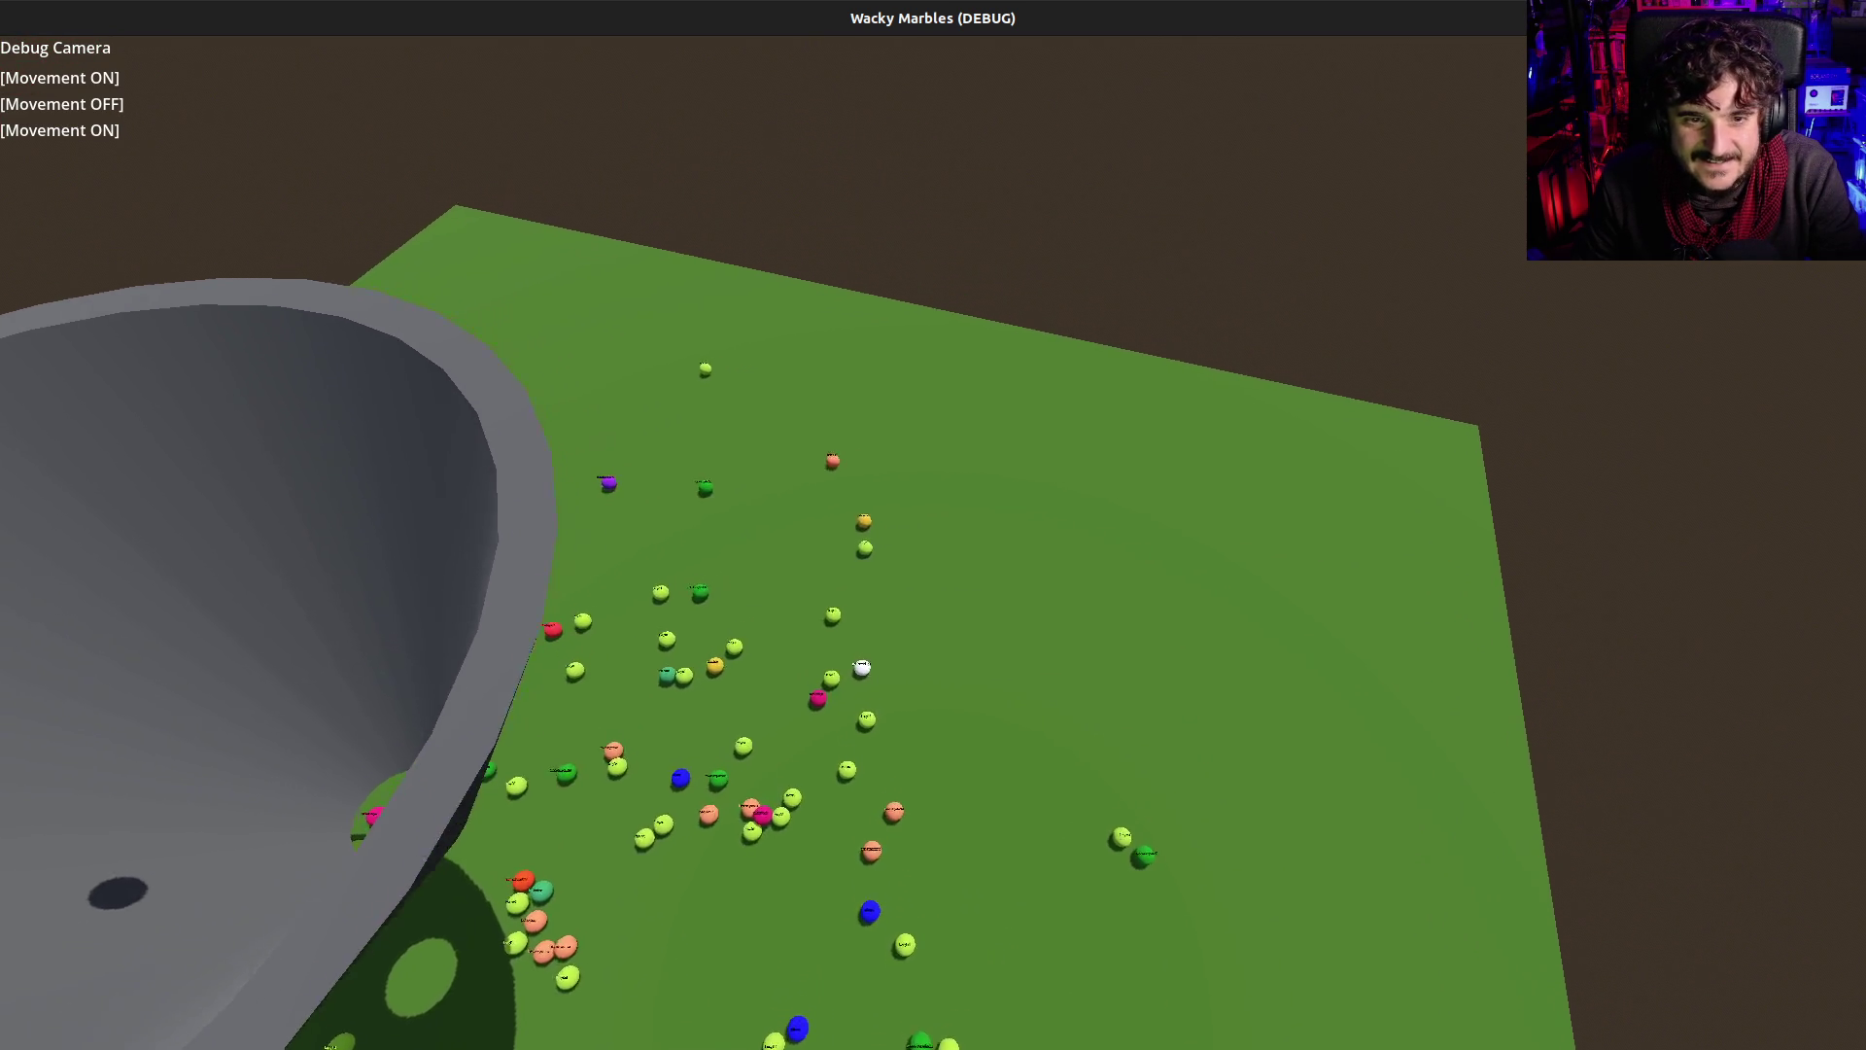
key(w)
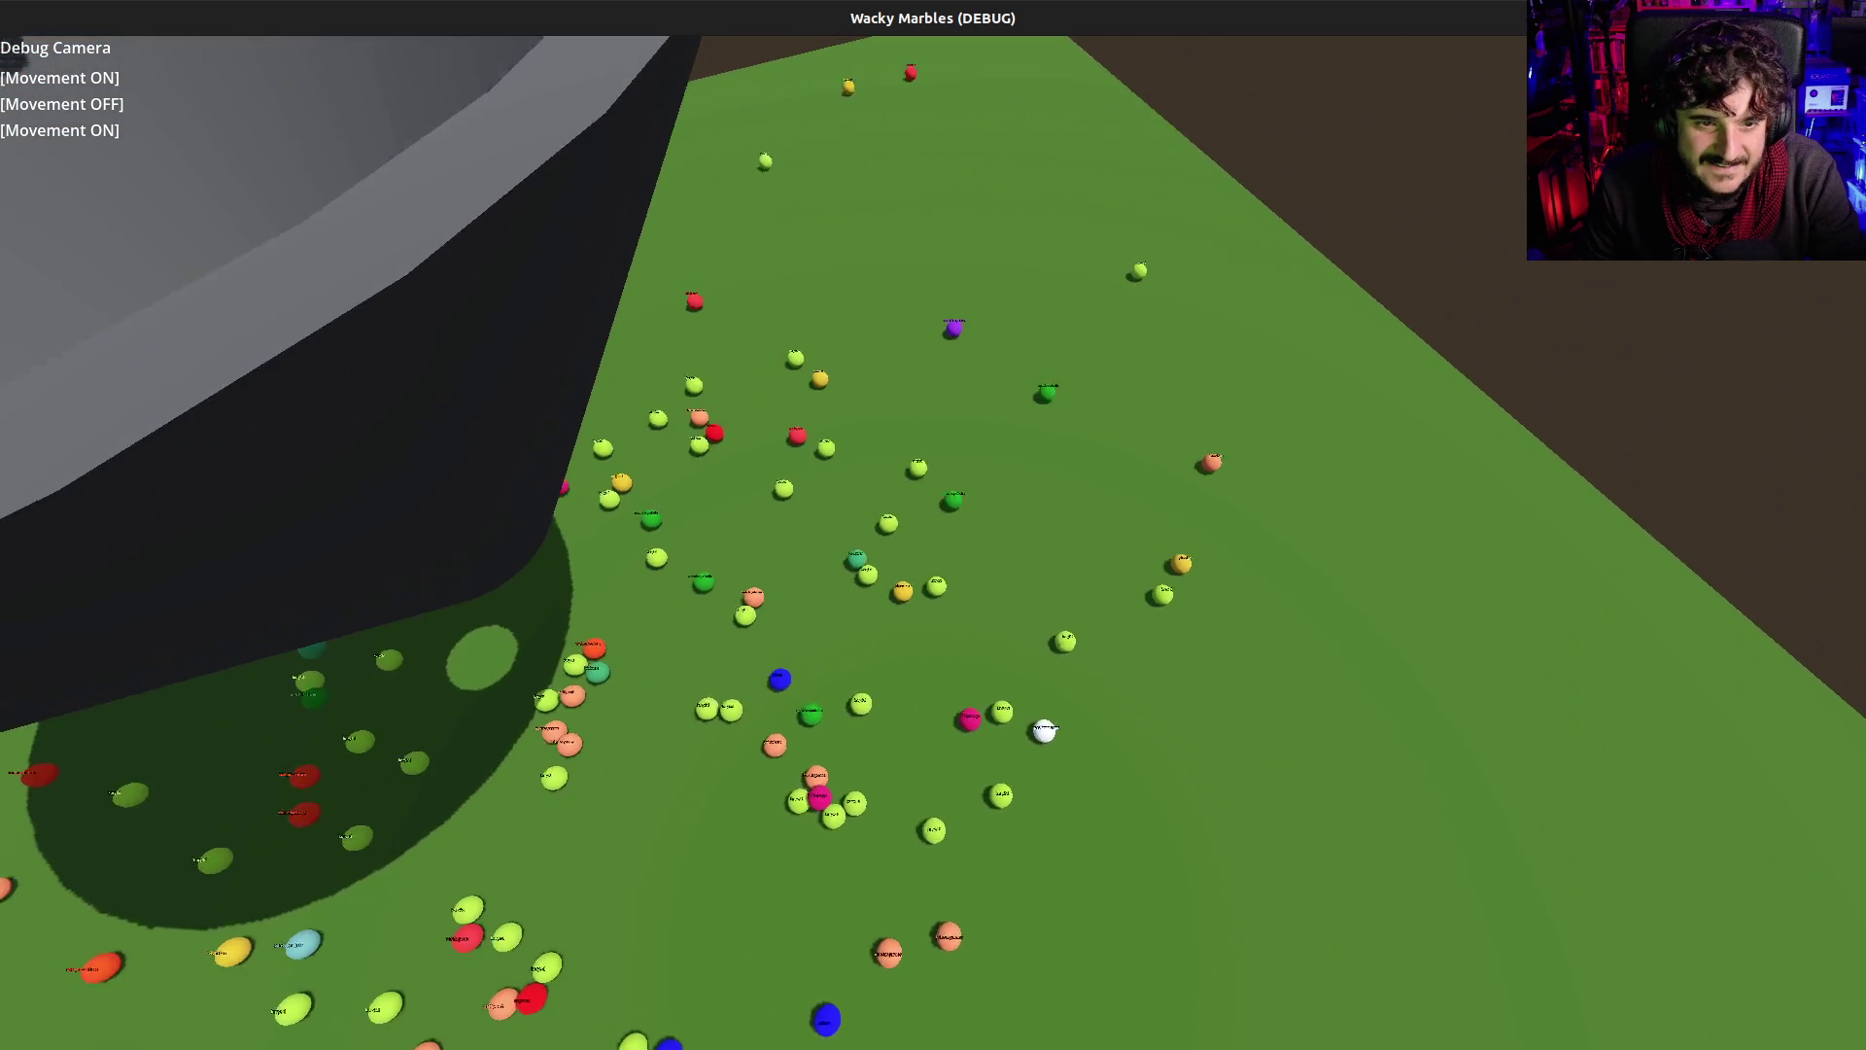
key(w)
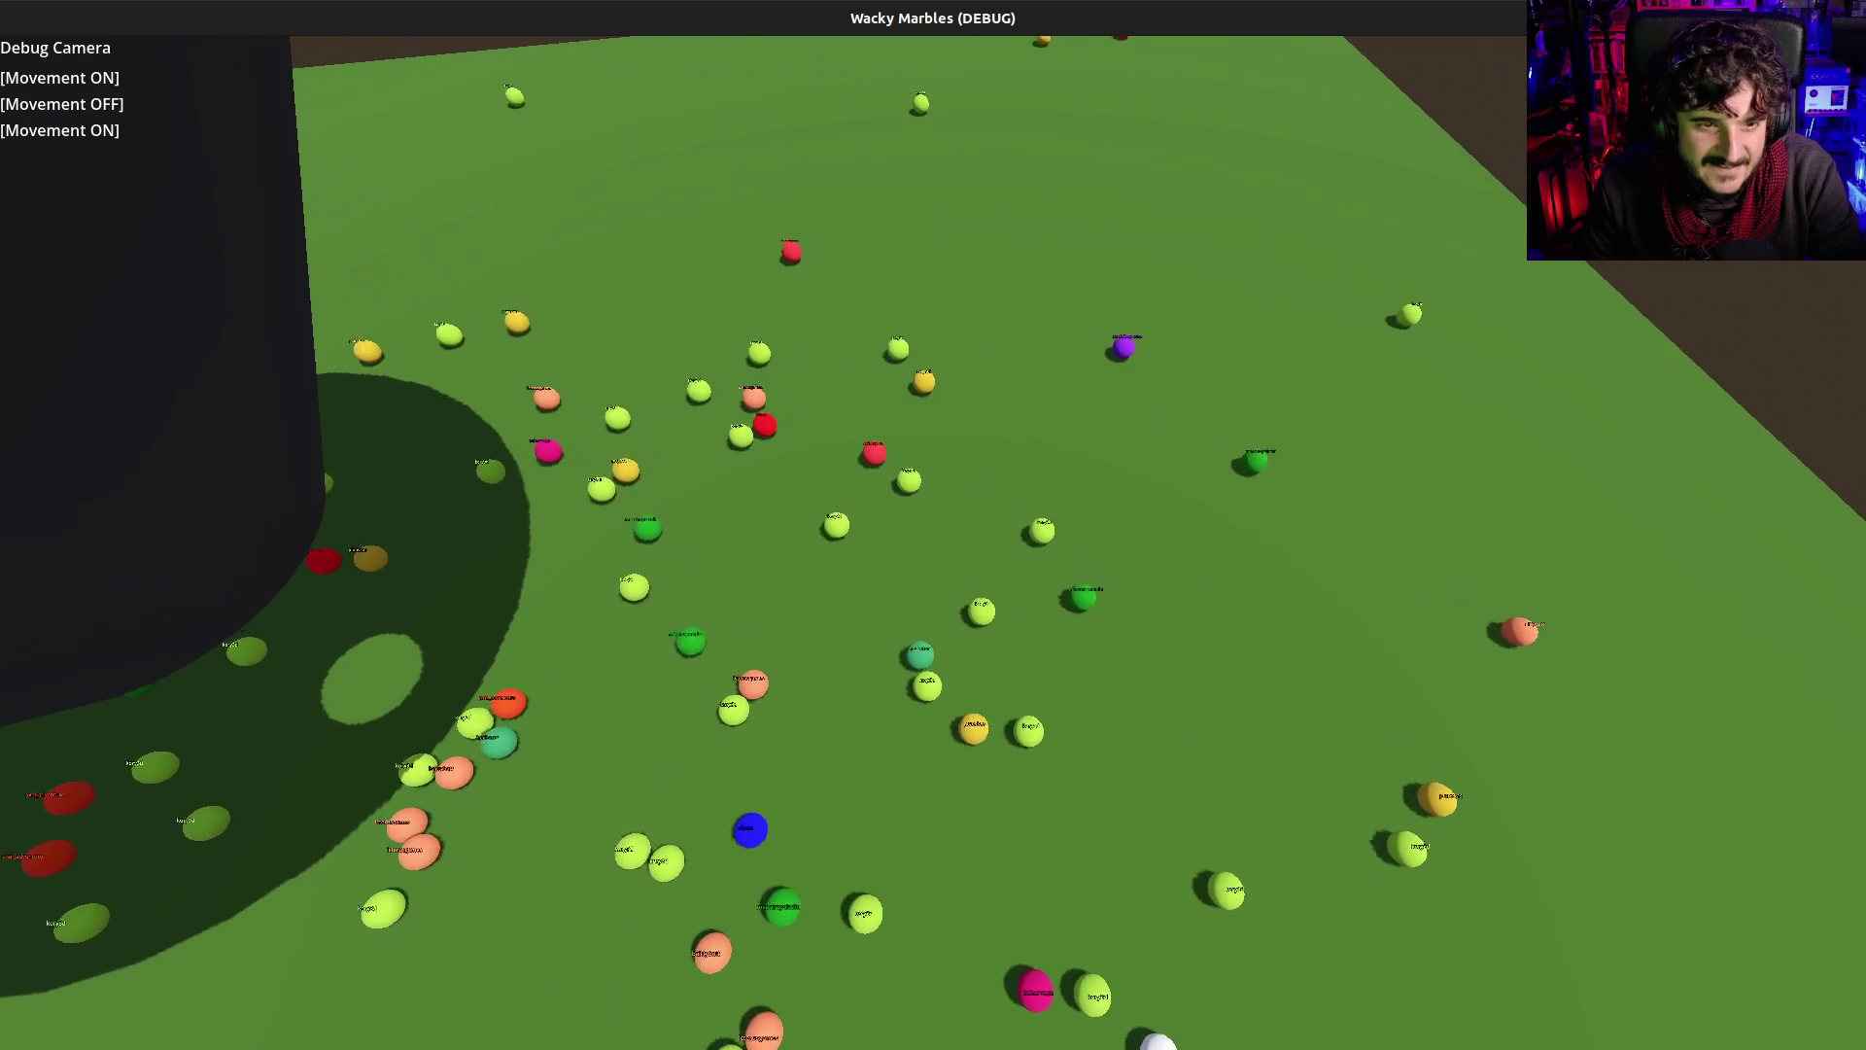
key(F8)
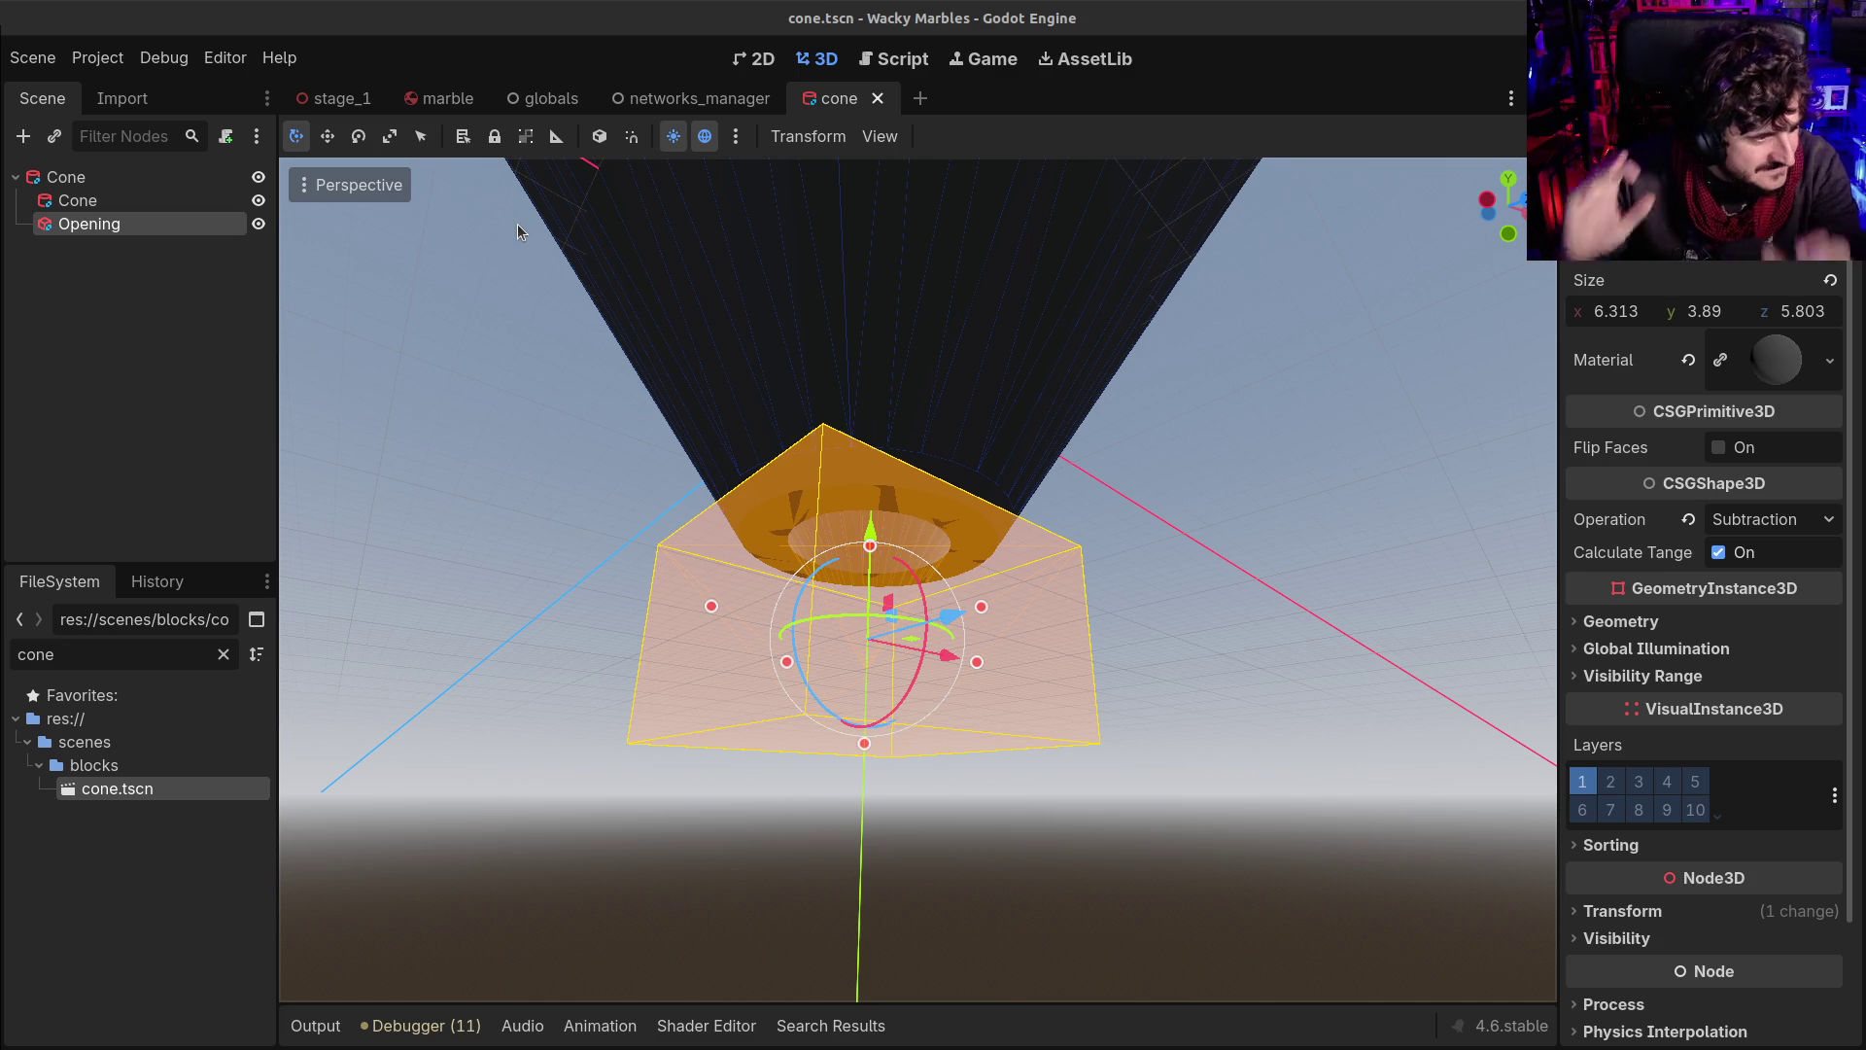
Orbit the cone view from above, then return to the stage_1 scene
scroll(518, 232, up, 2)
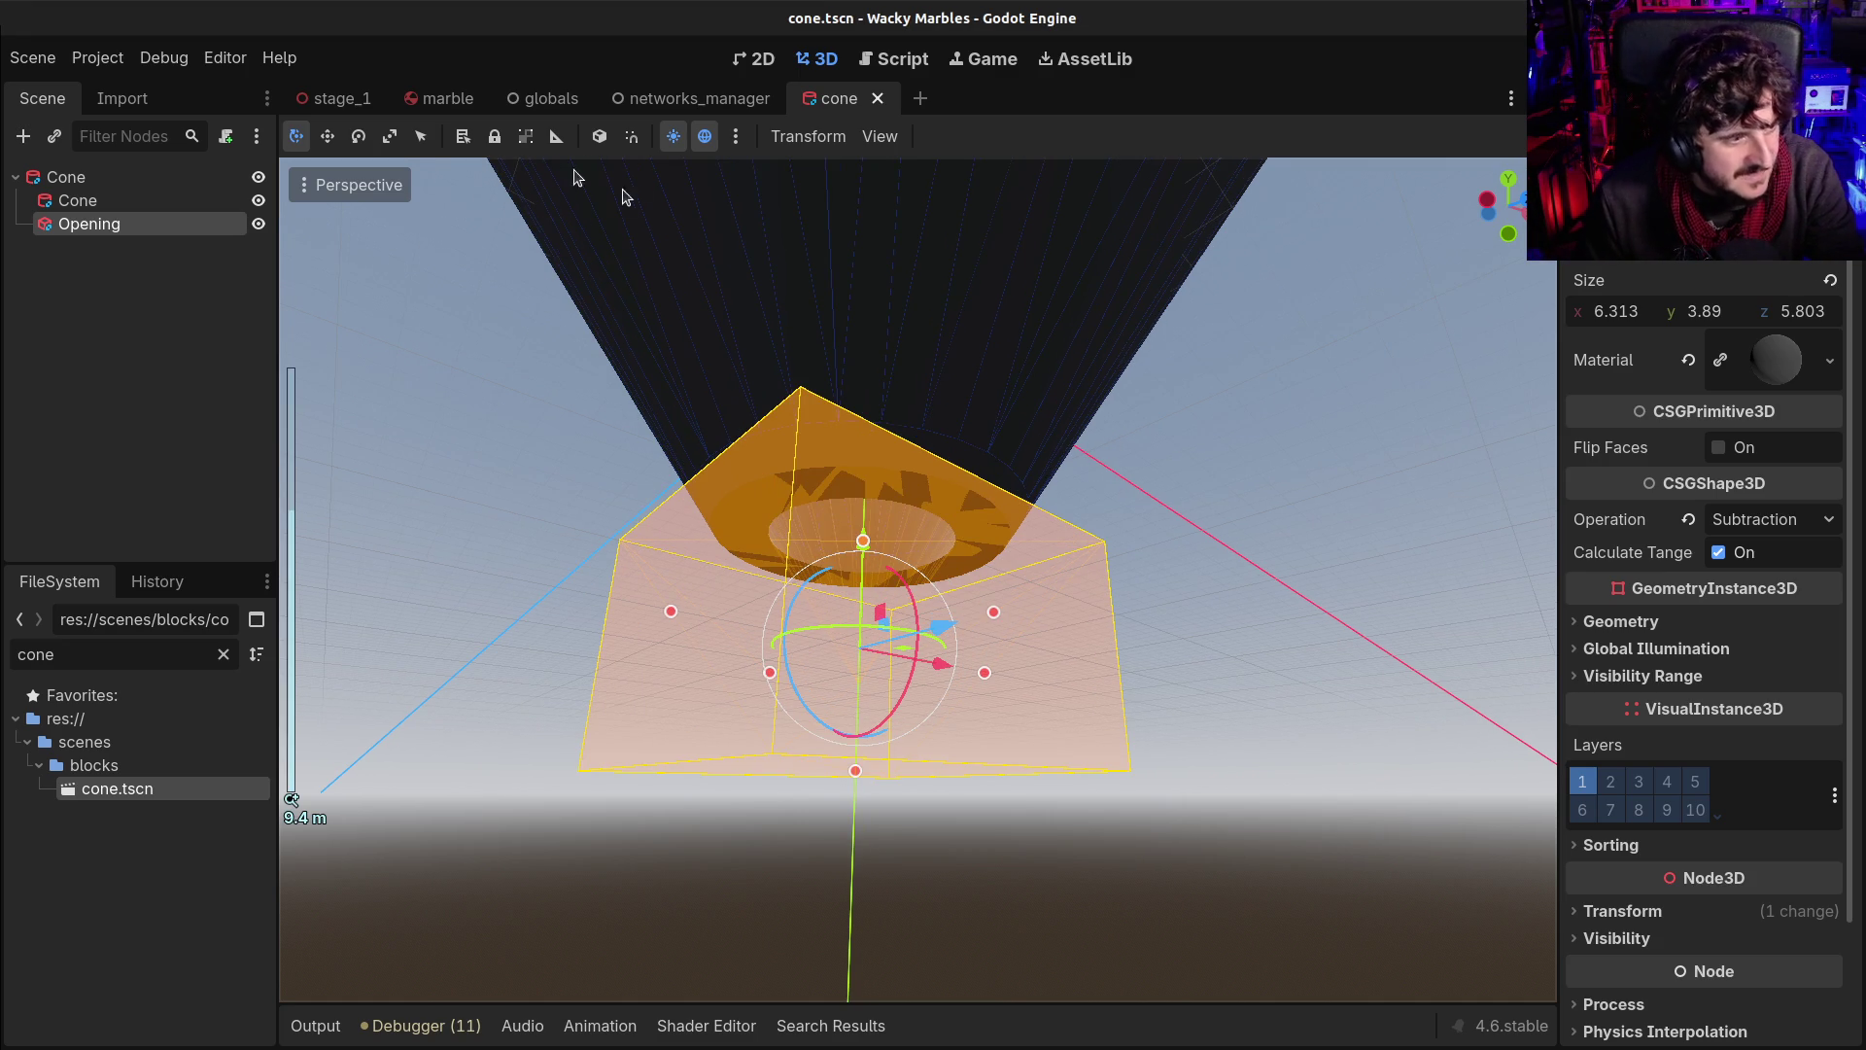
scroll(570, 175, down, 5)
drag(846, 321, 821, 360)
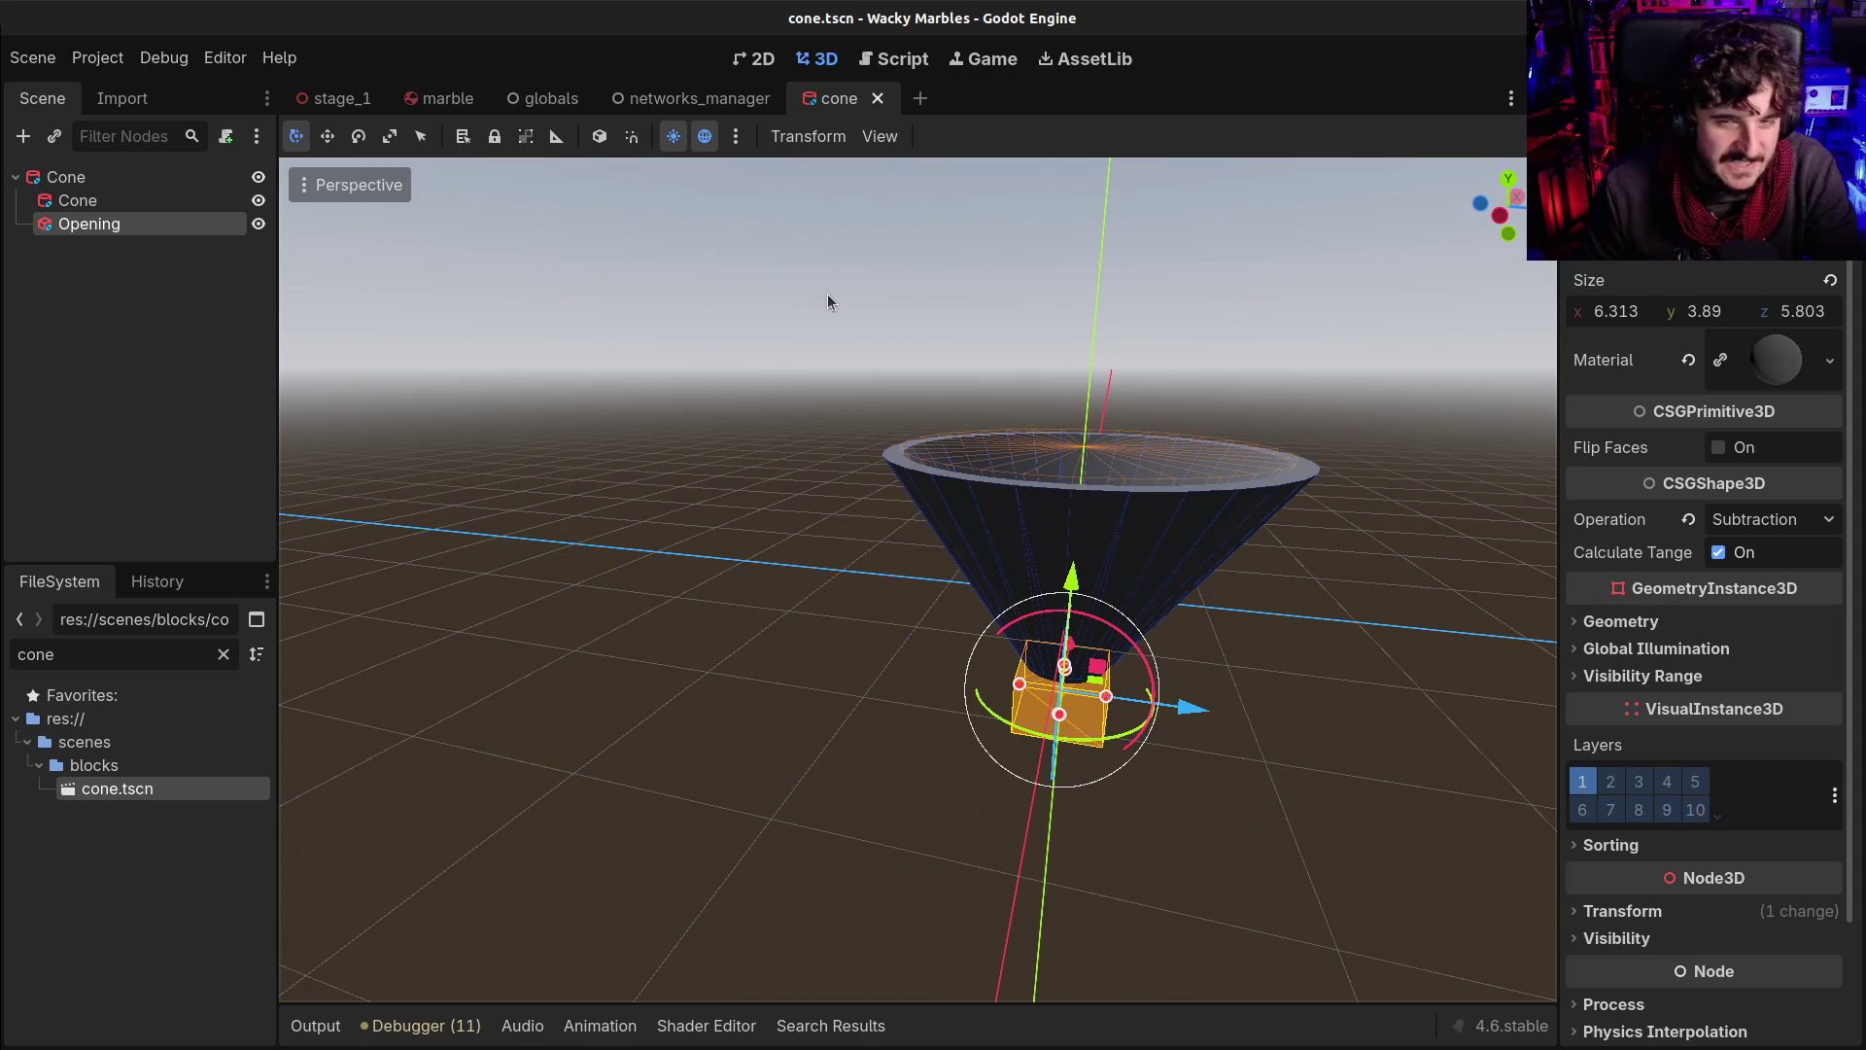
click(335, 98)
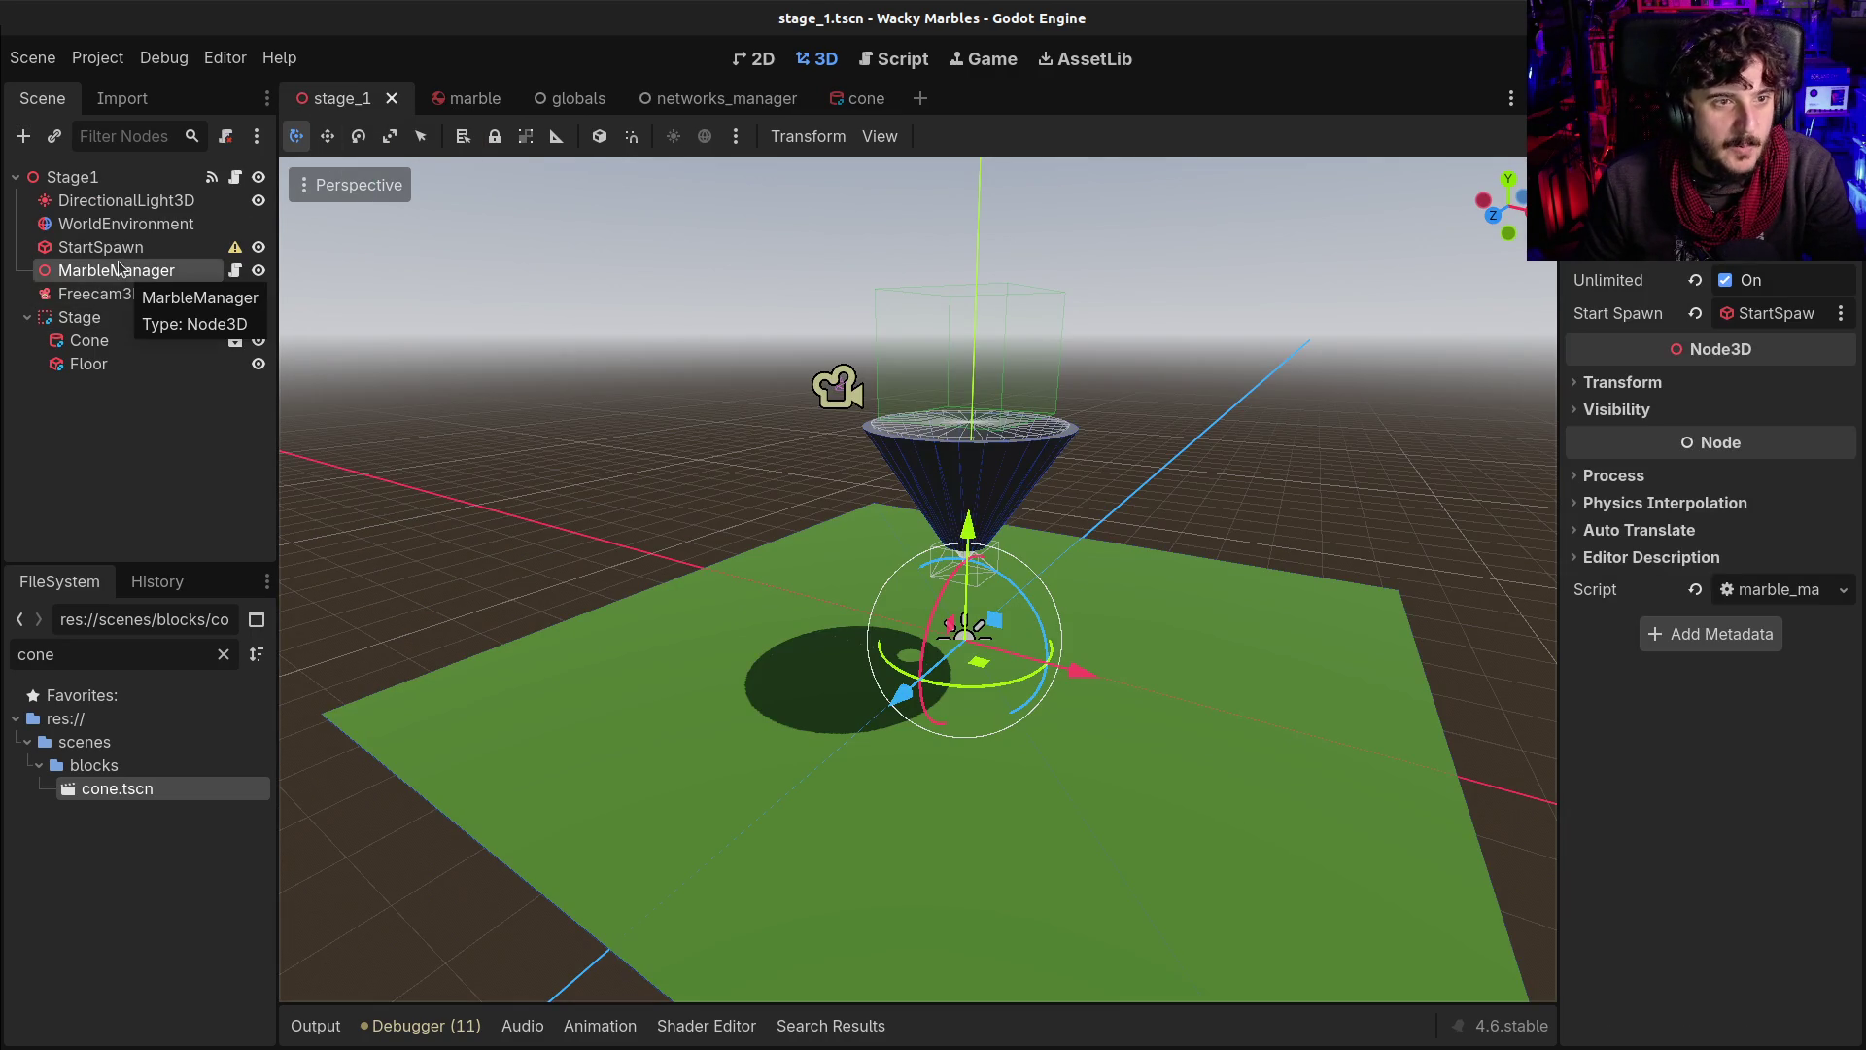
Make StartSpawn a child of the Cone and save stage_1
drag(100, 247, 120, 342)
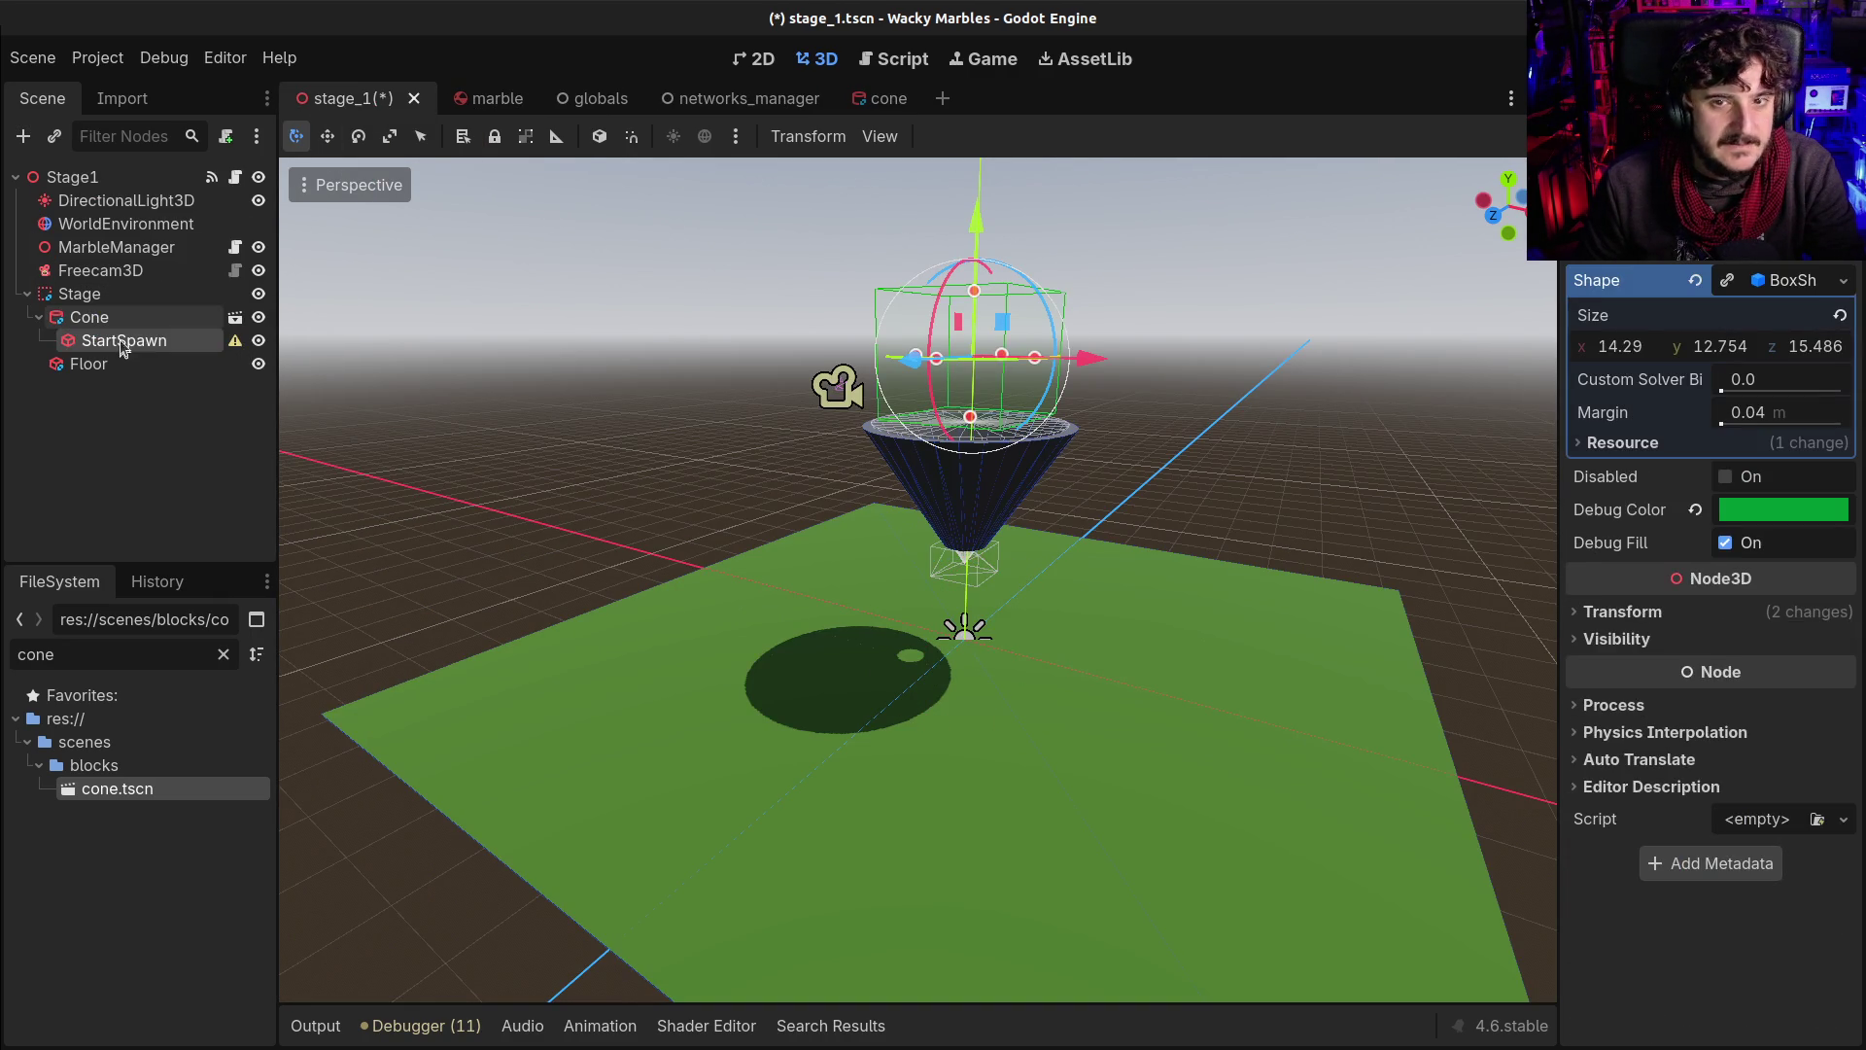
click(118, 249)
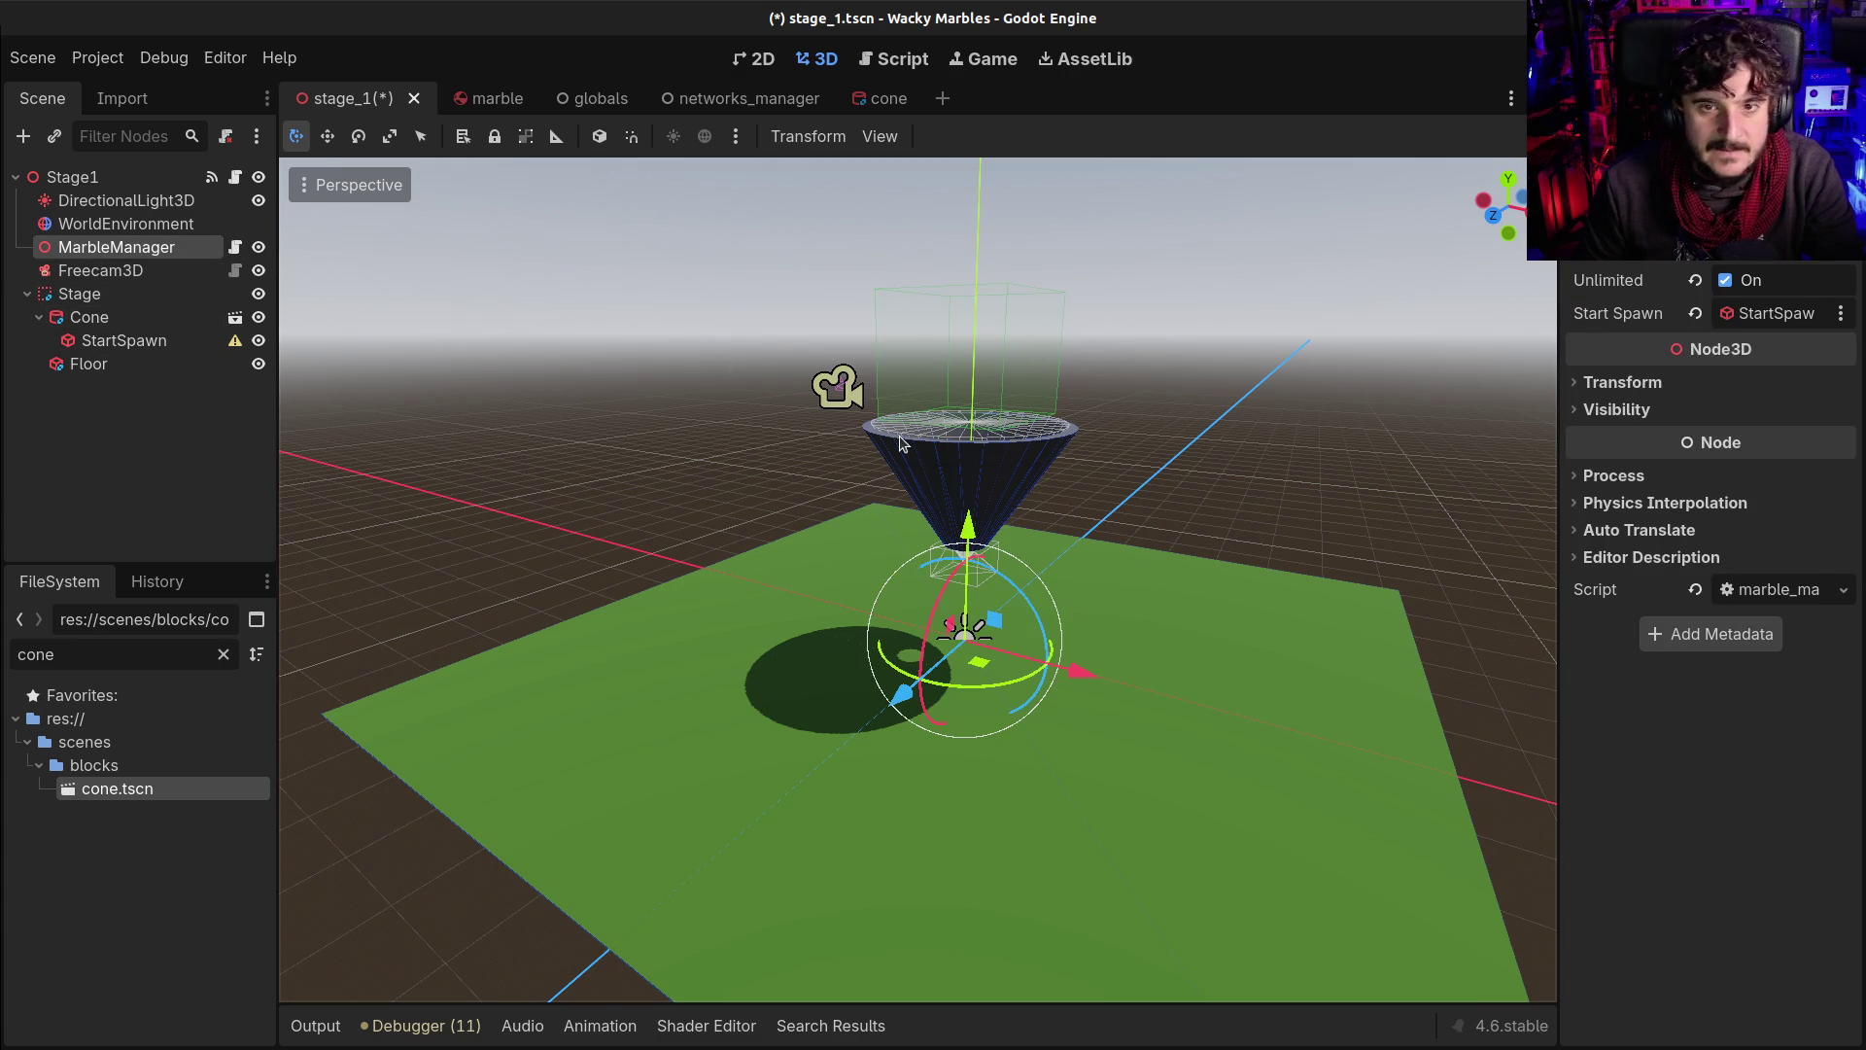
key(ctrl+s)
drag(968, 525, 936, 177)
key(Escape)
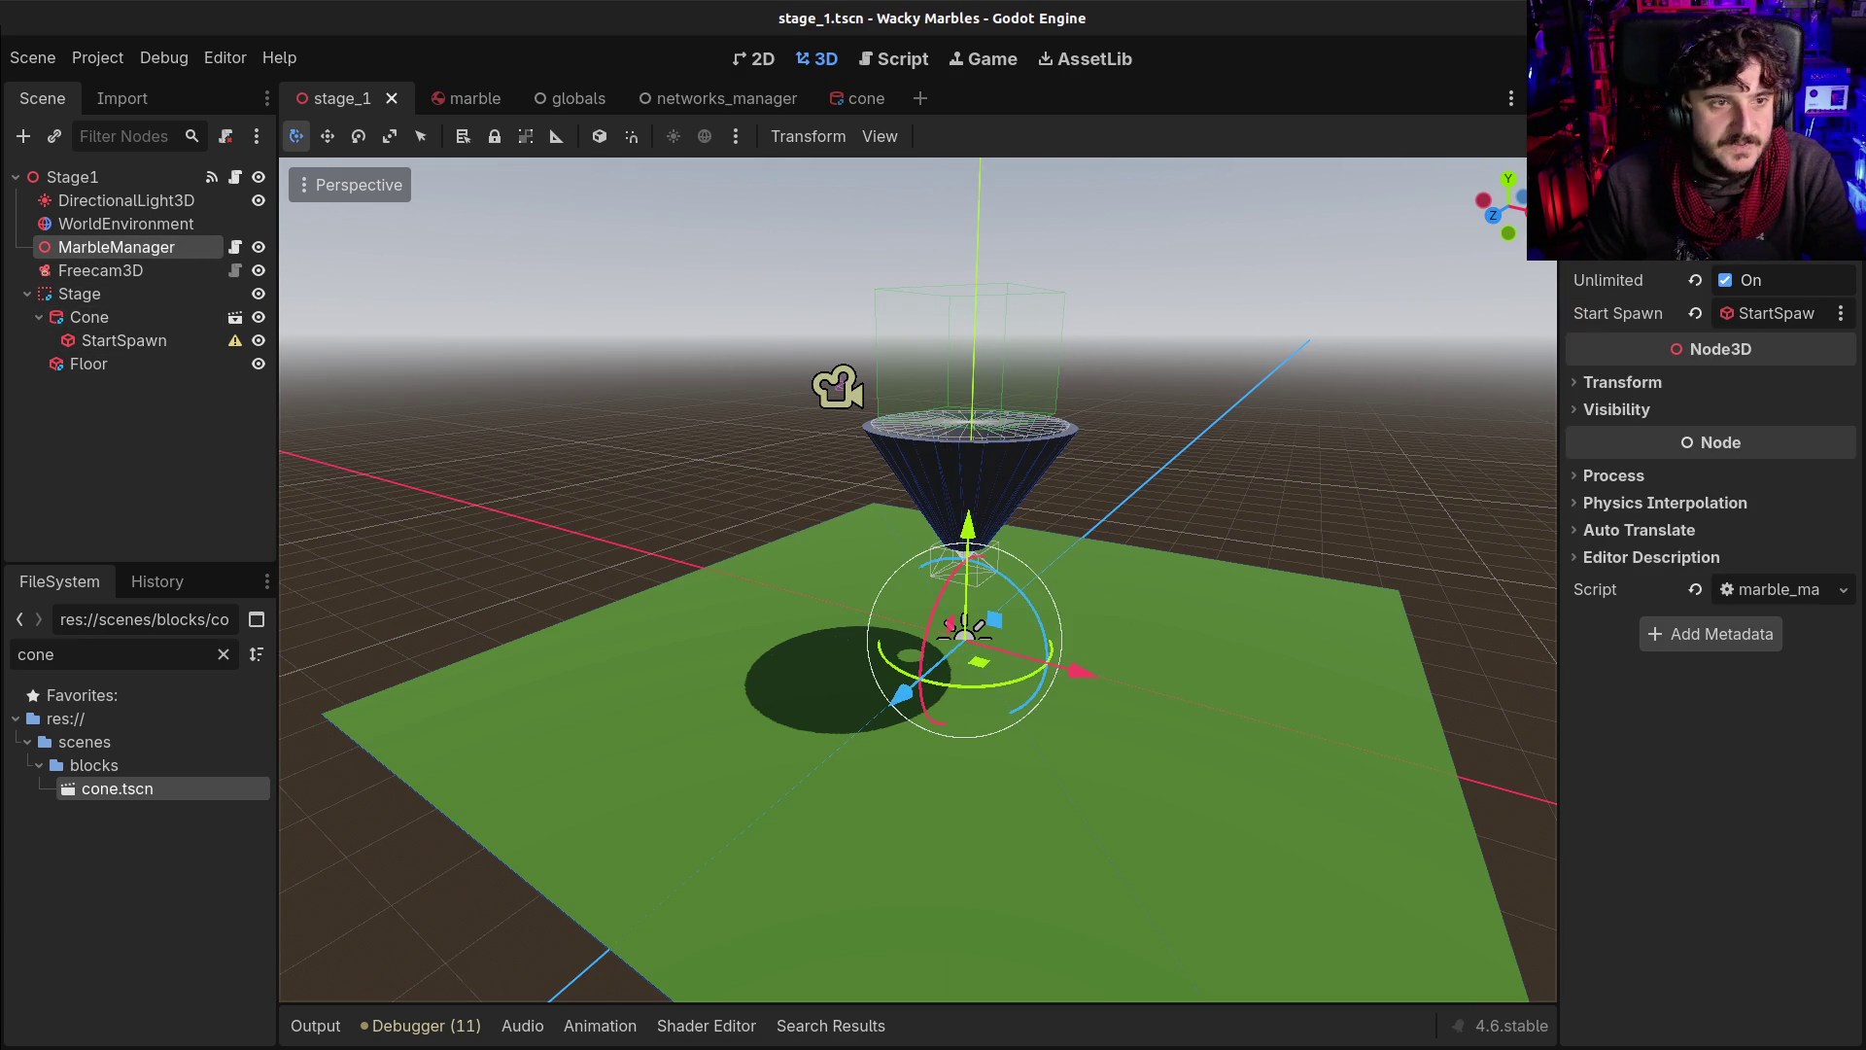
Raise the Cone higher, save stage_1, then create a new scene with a Control root
click(77, 317)
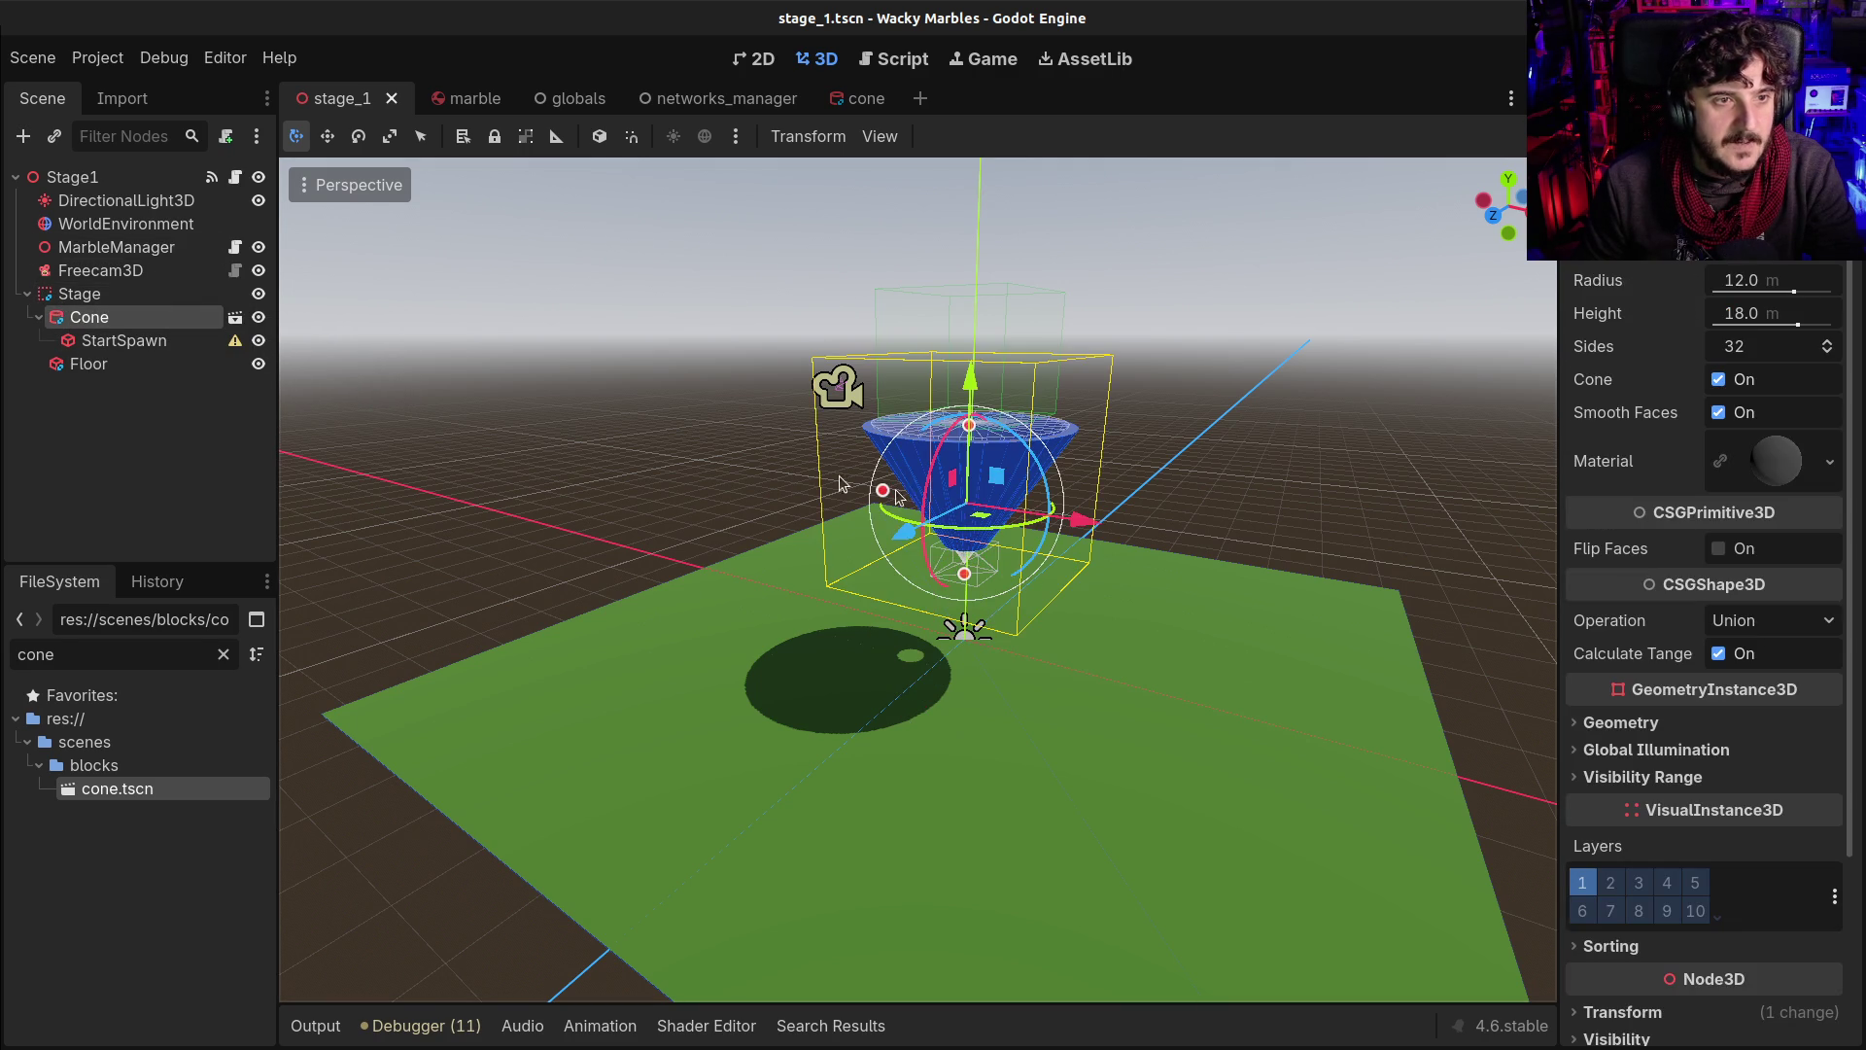
drag(914, 551, 965, 483)
scroll(1098, 496, down, 4)
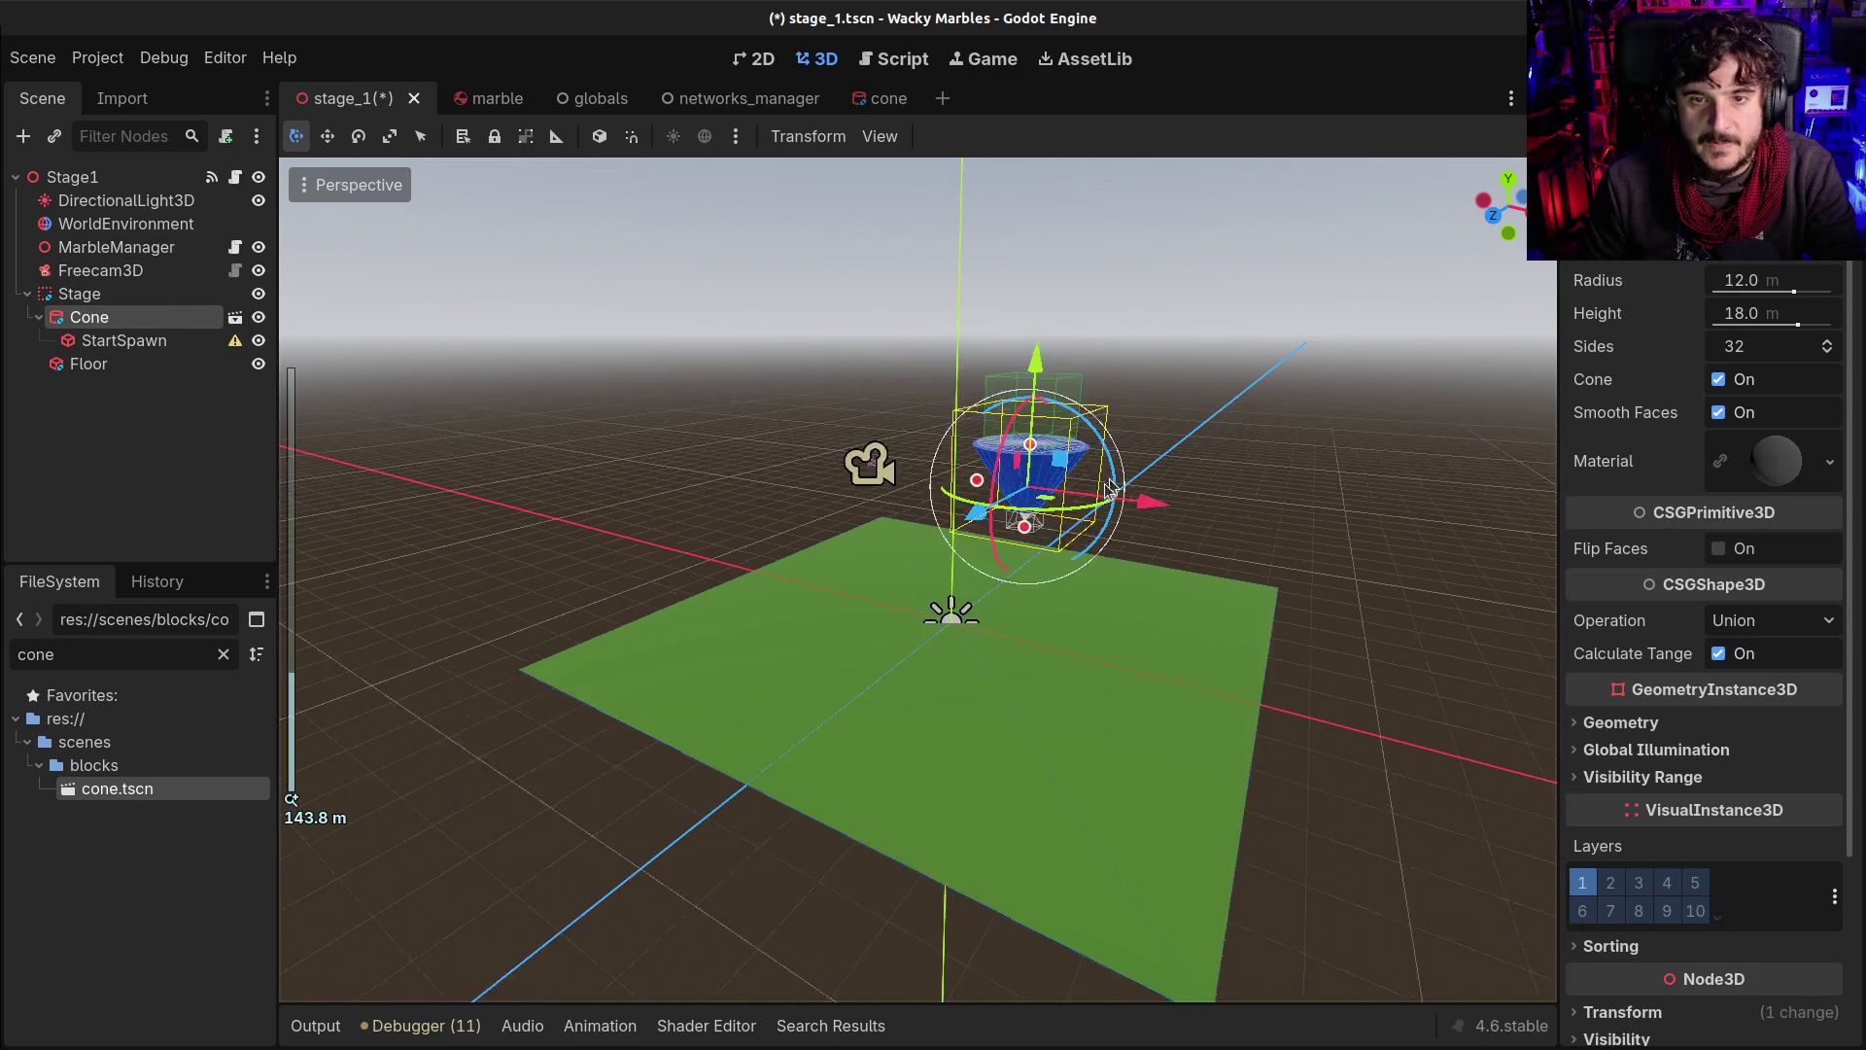
scroll(933, 311, up, 3)
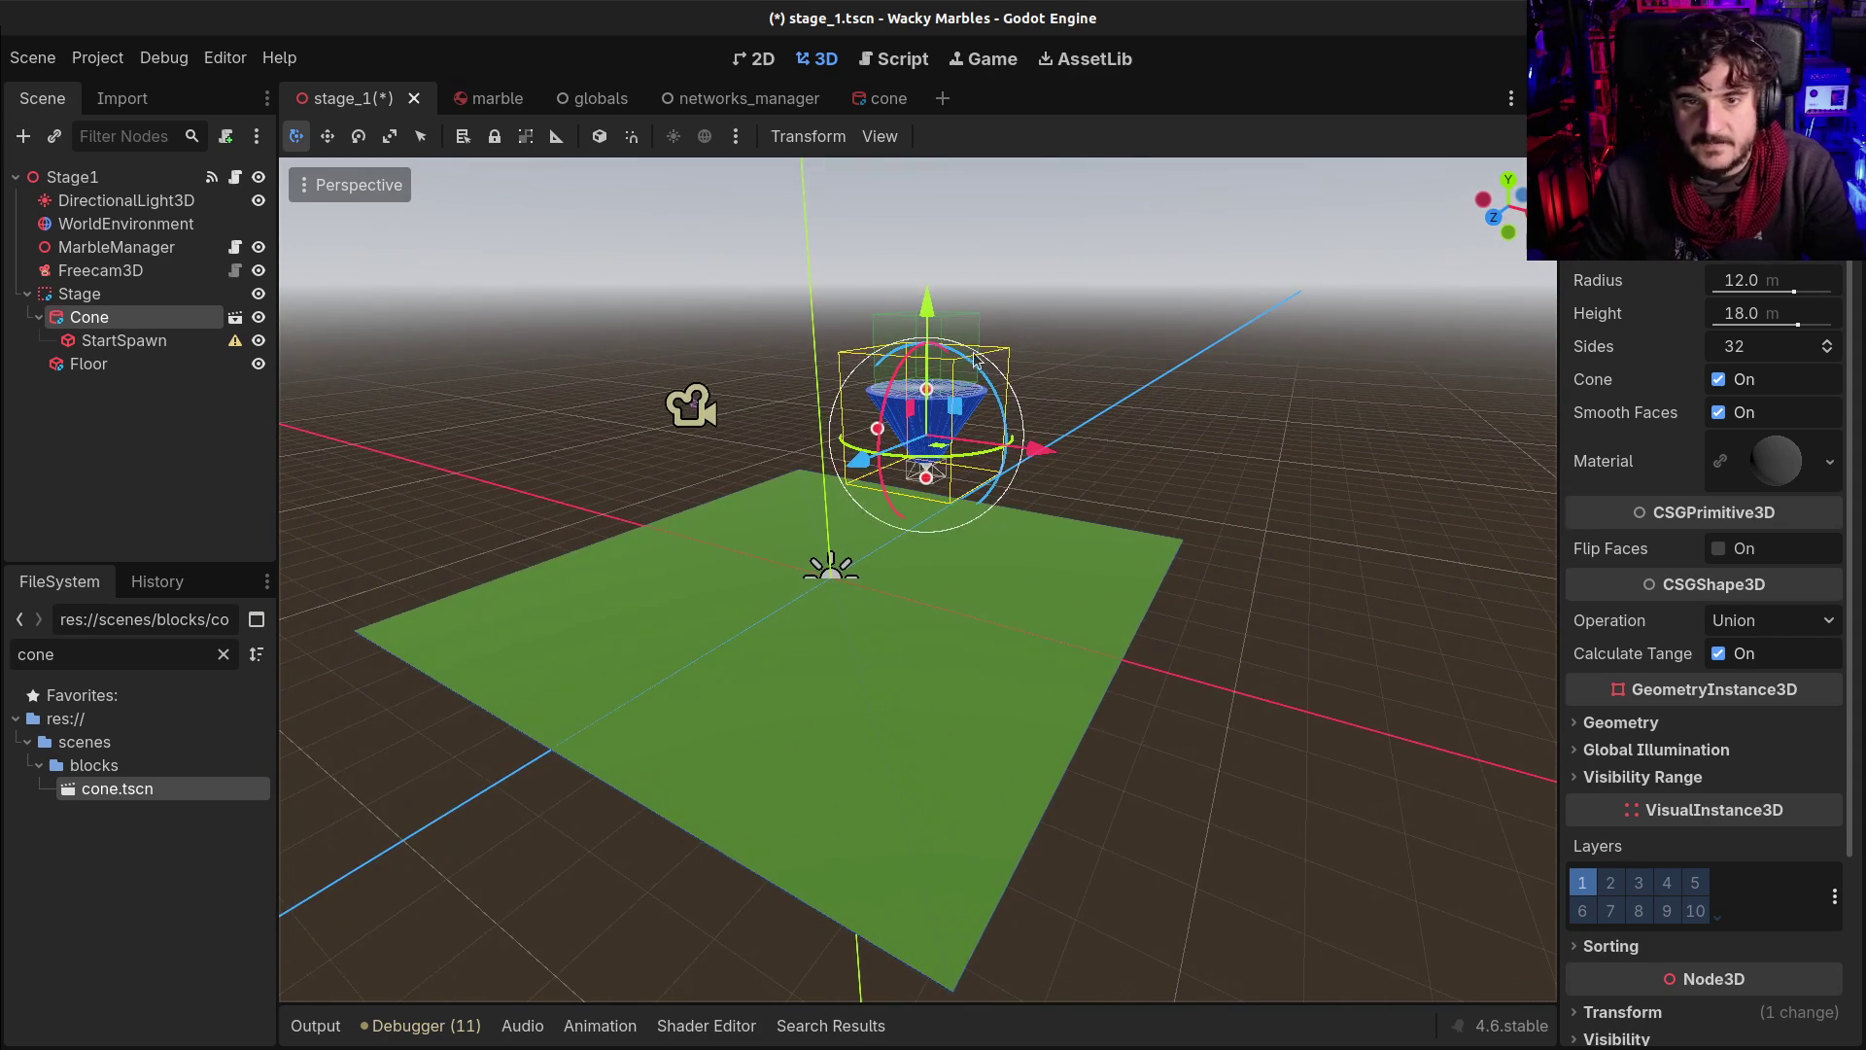
mouse_move(933, 311)
mouse_down()
mouse_move(931, 167)
mouse_move(904, 292)
mouse_move(874, 257)
mouse_up()
scroll(931, 219, down, 4)
key(ctrl+s)
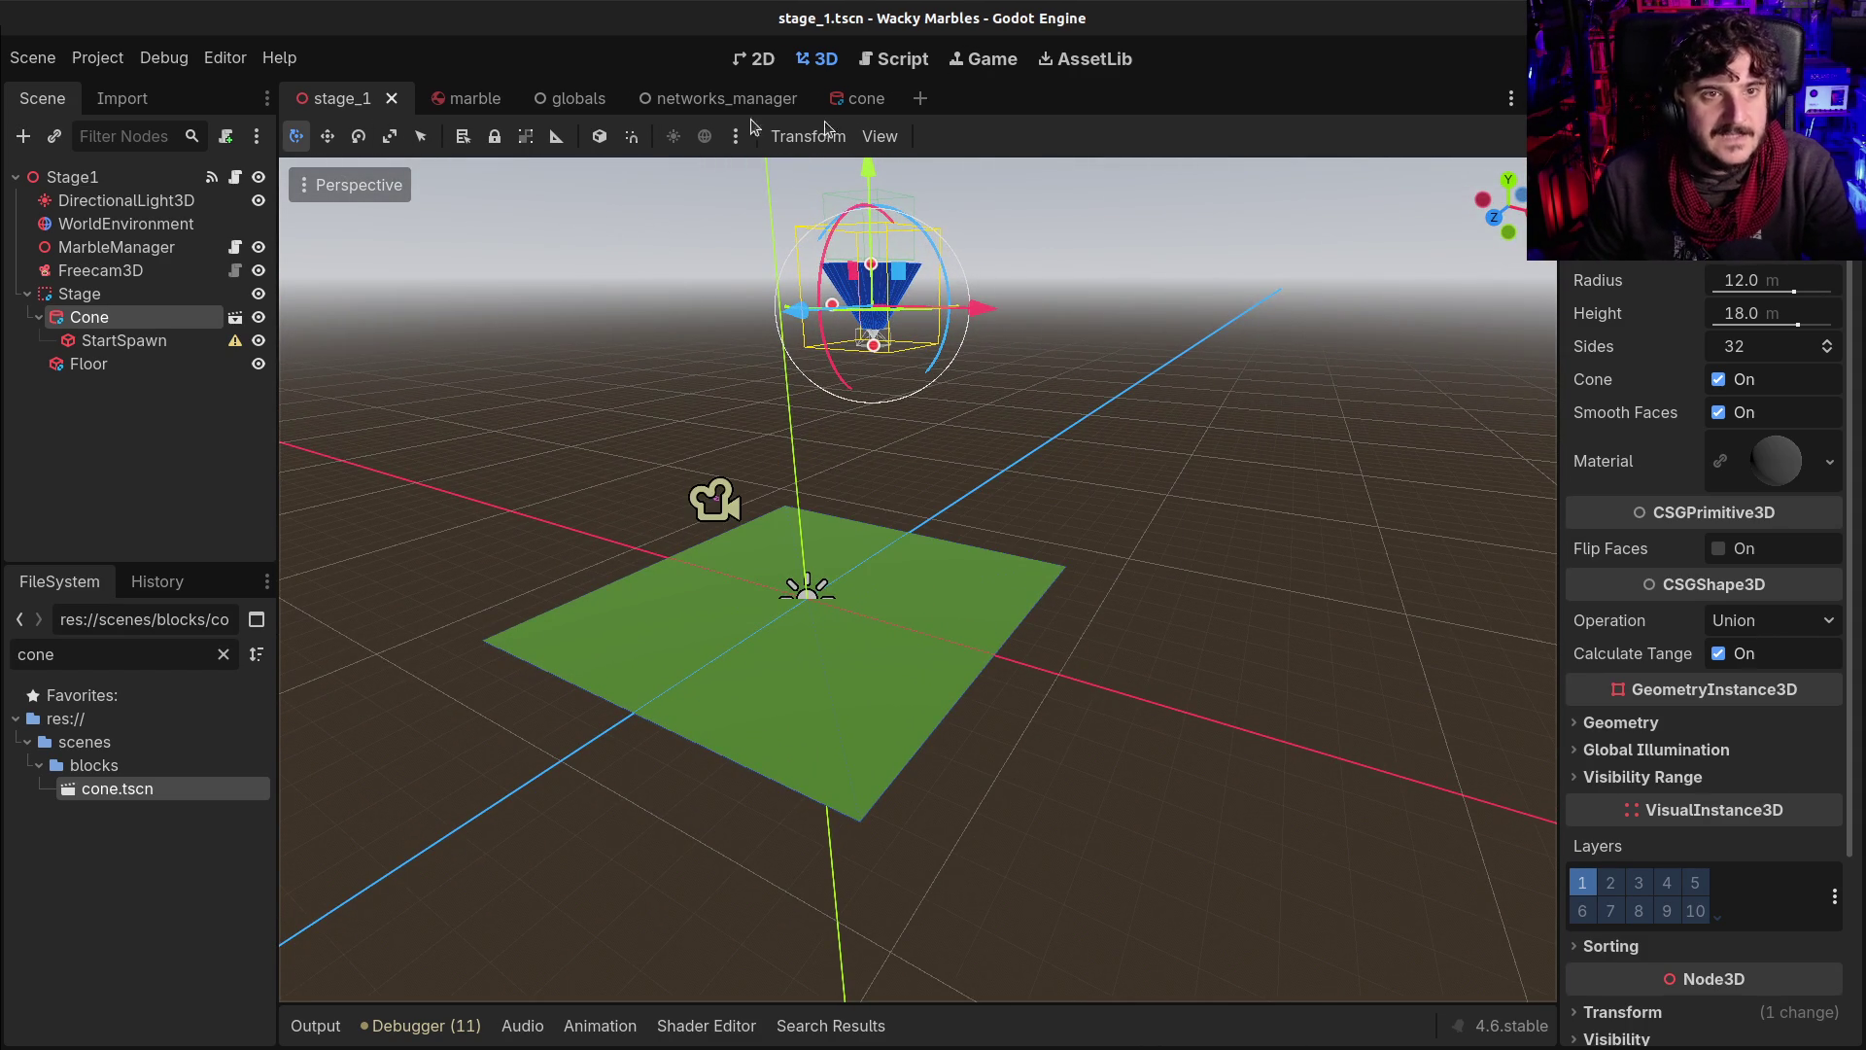
click(892, 98)
click(142, 292)
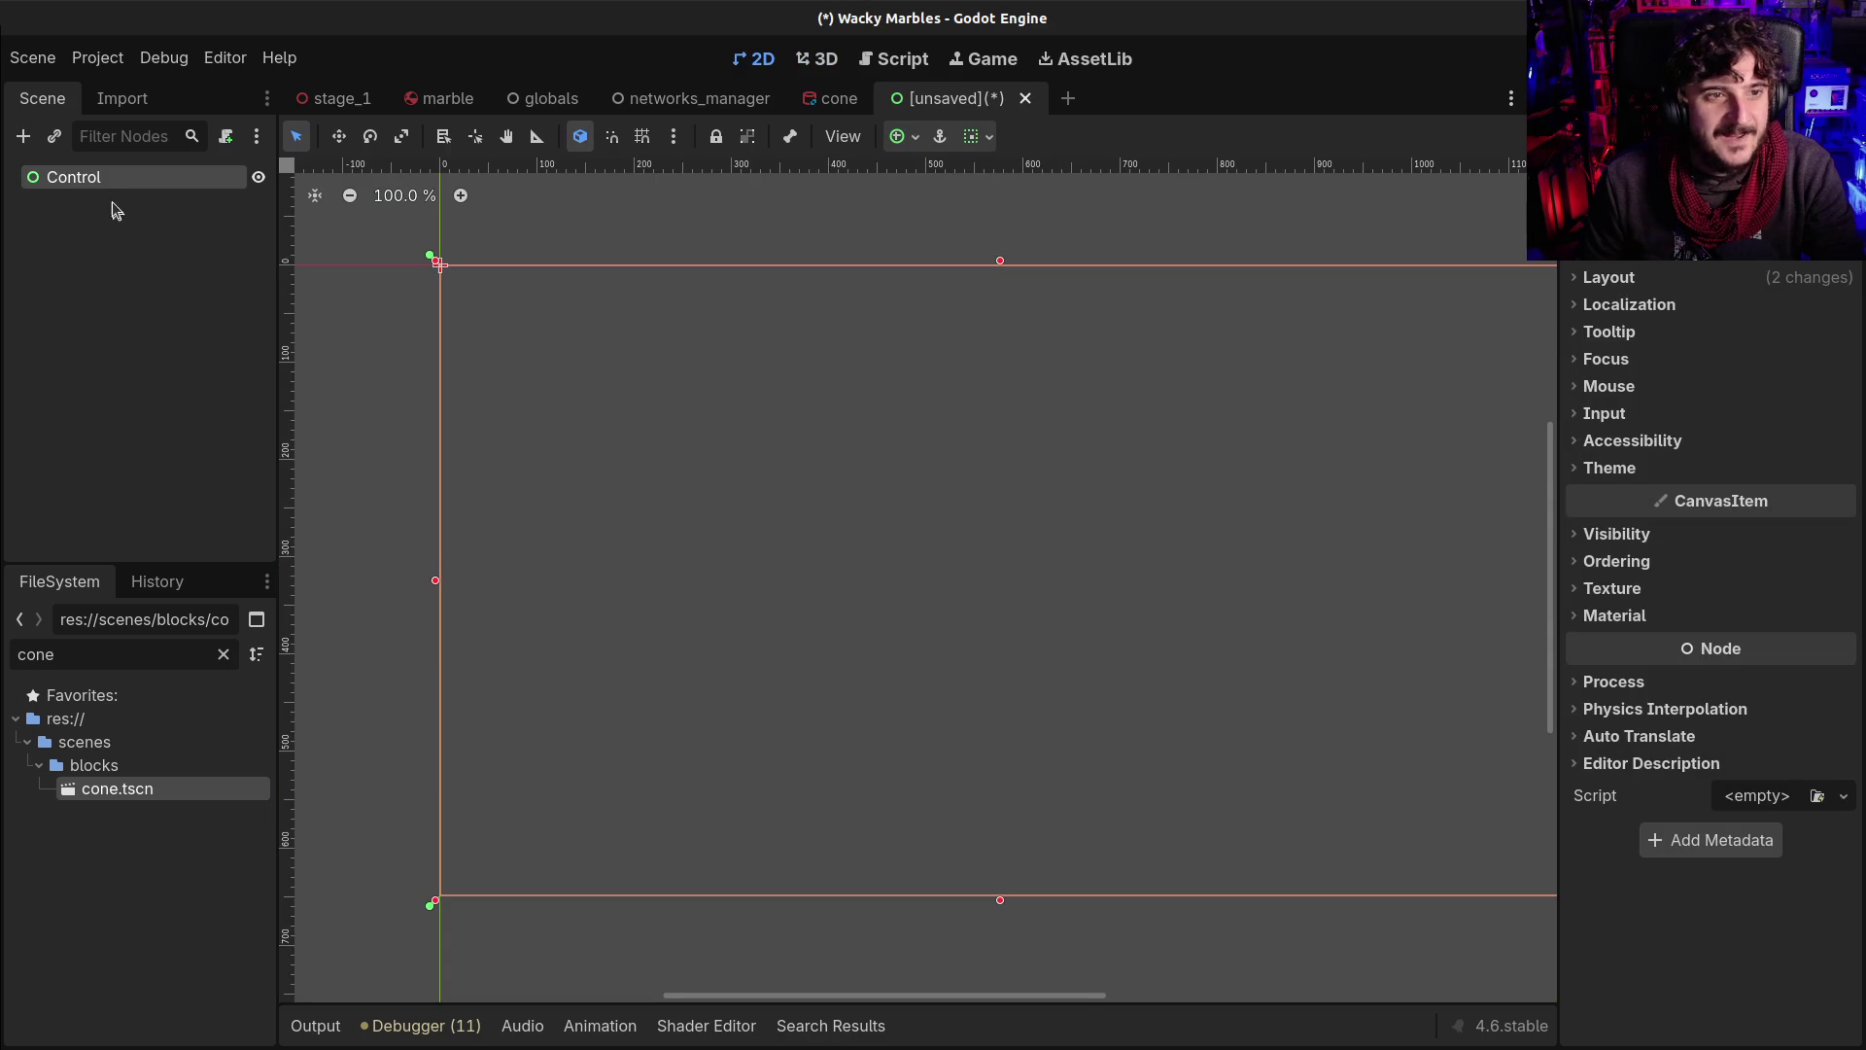
Rename the Control root node to UI and bring up the Create New Node dialog
double_click(91, 178)
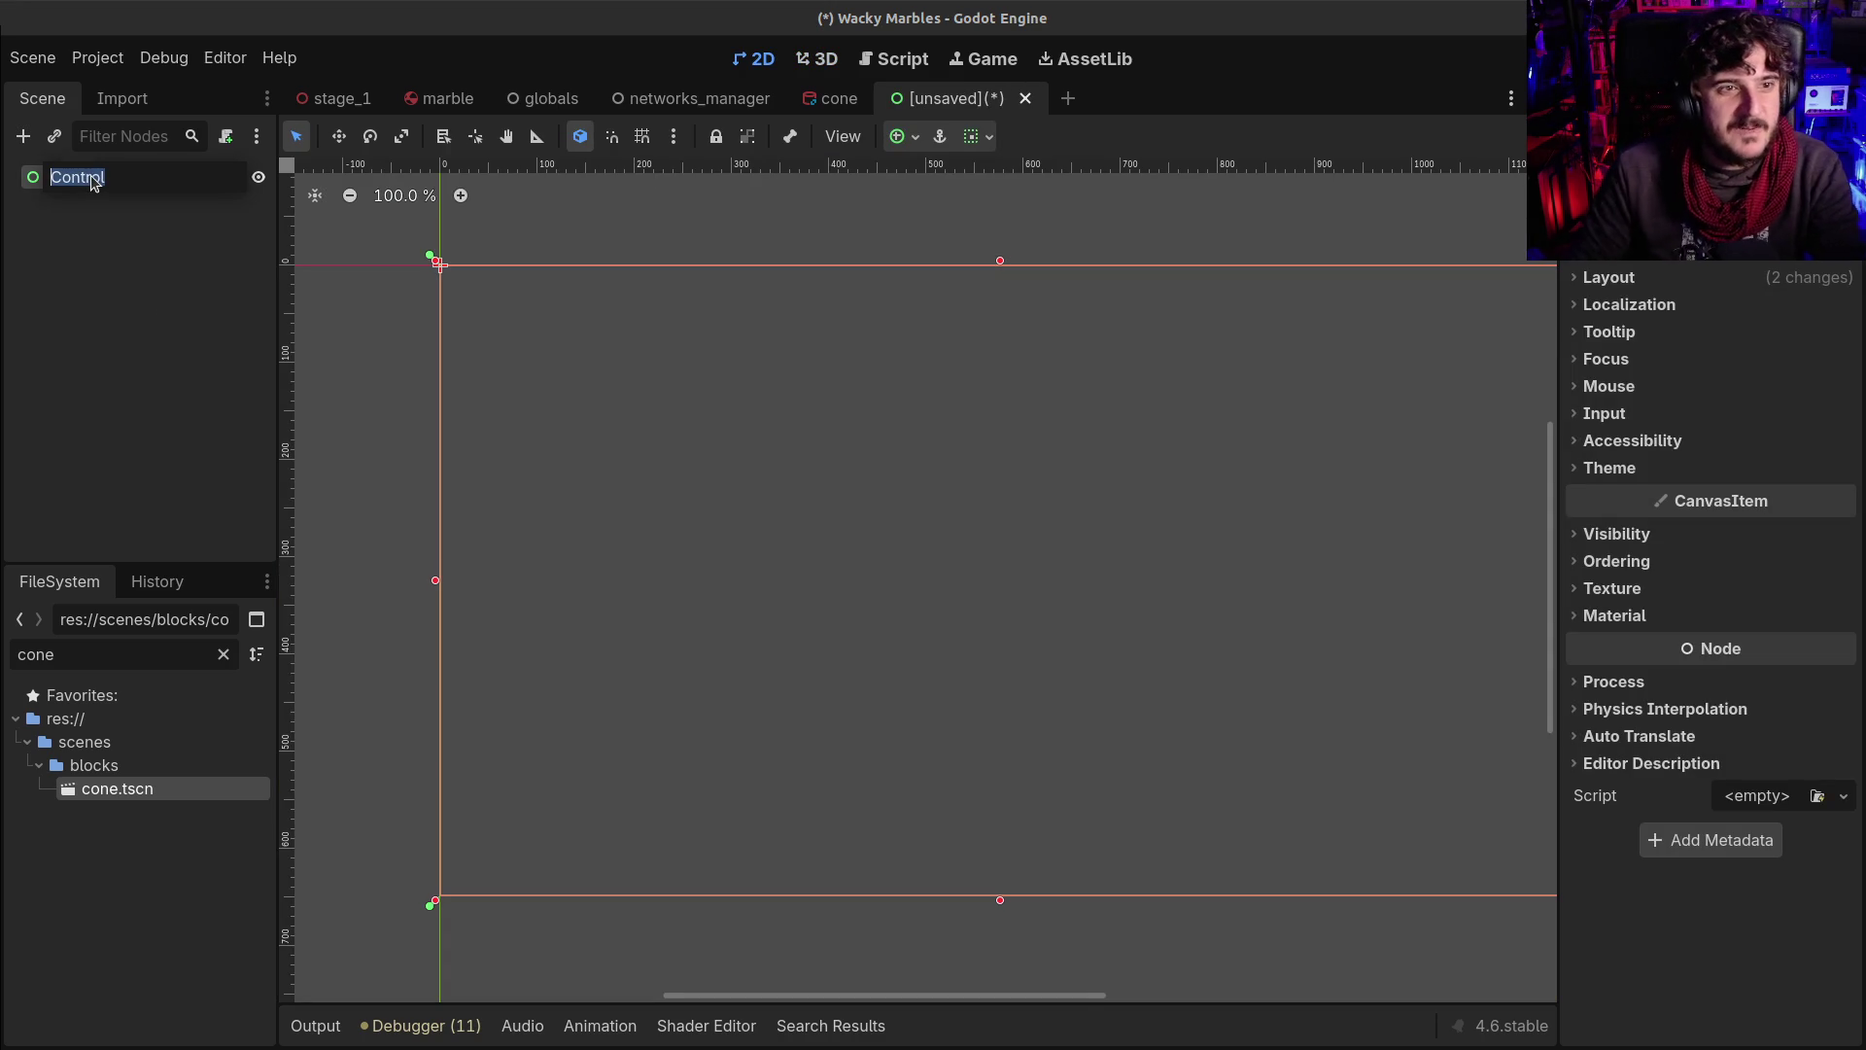
text(UI)
key(Return)
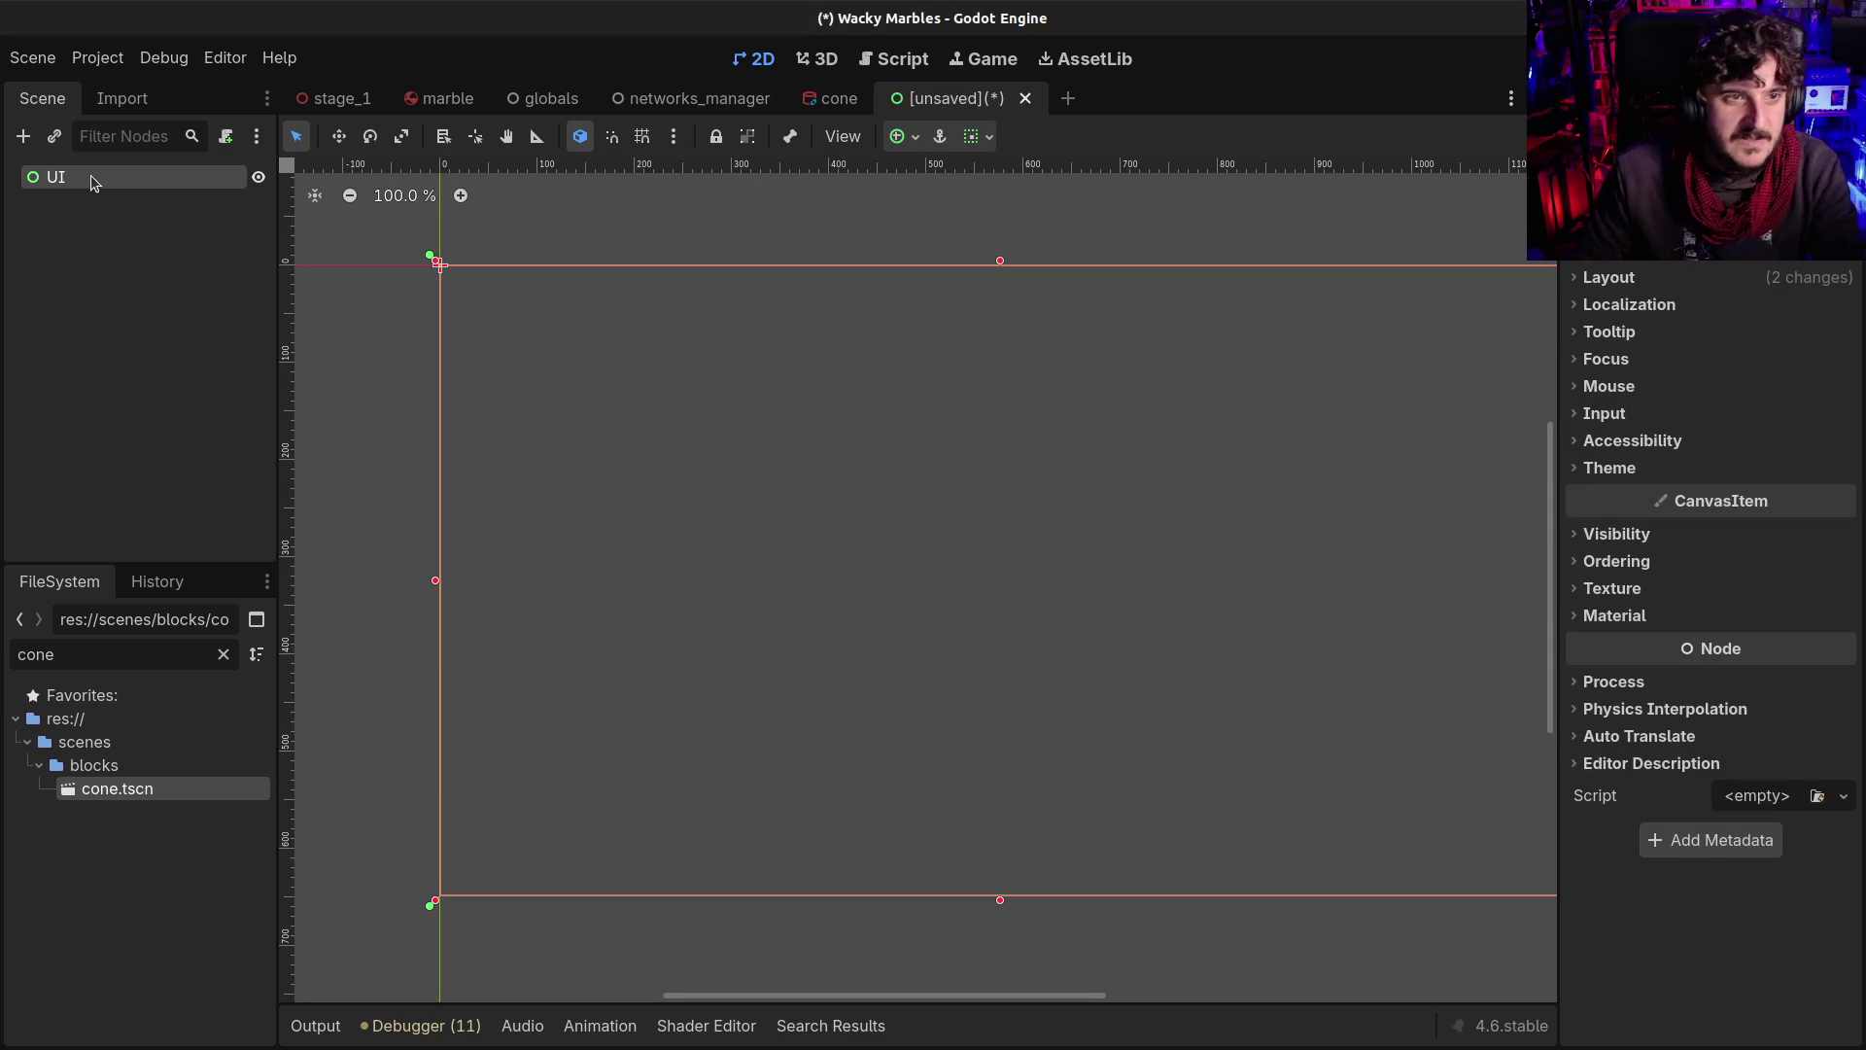
key(ctrl+d)
click(977, 556)
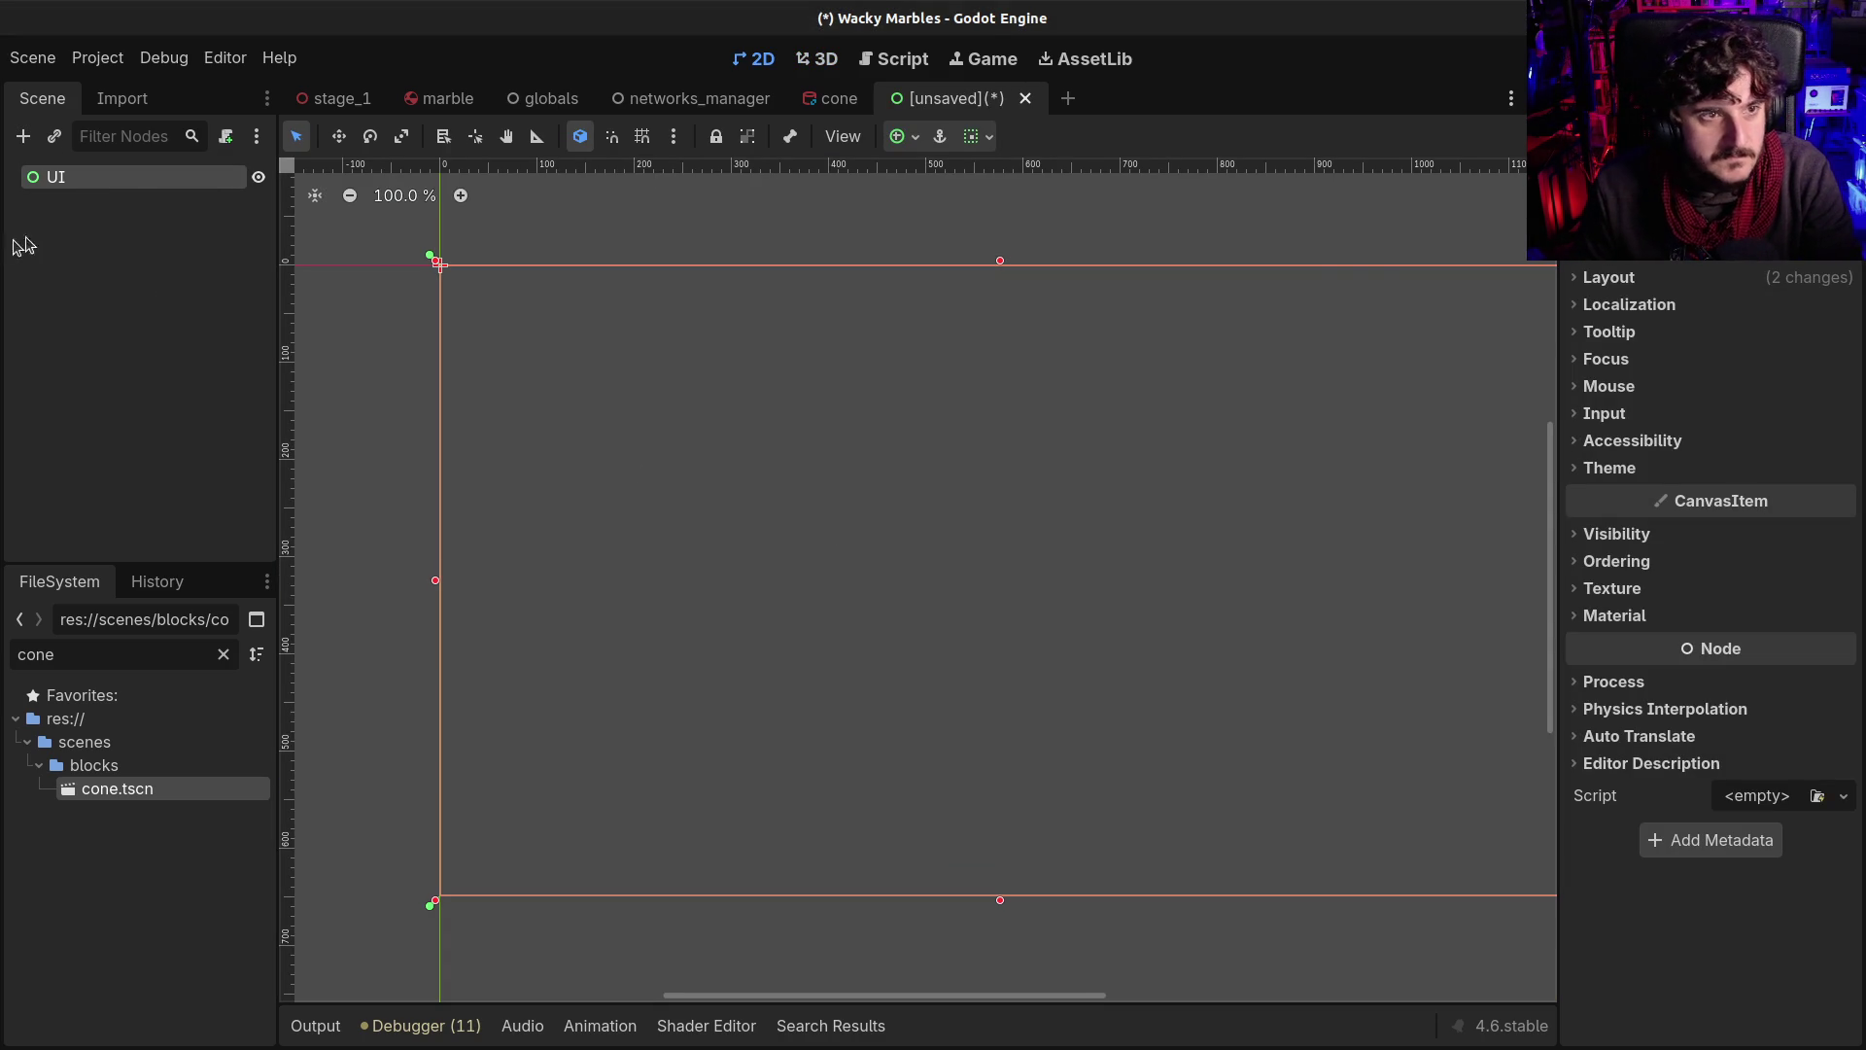
key(ctrl+a)
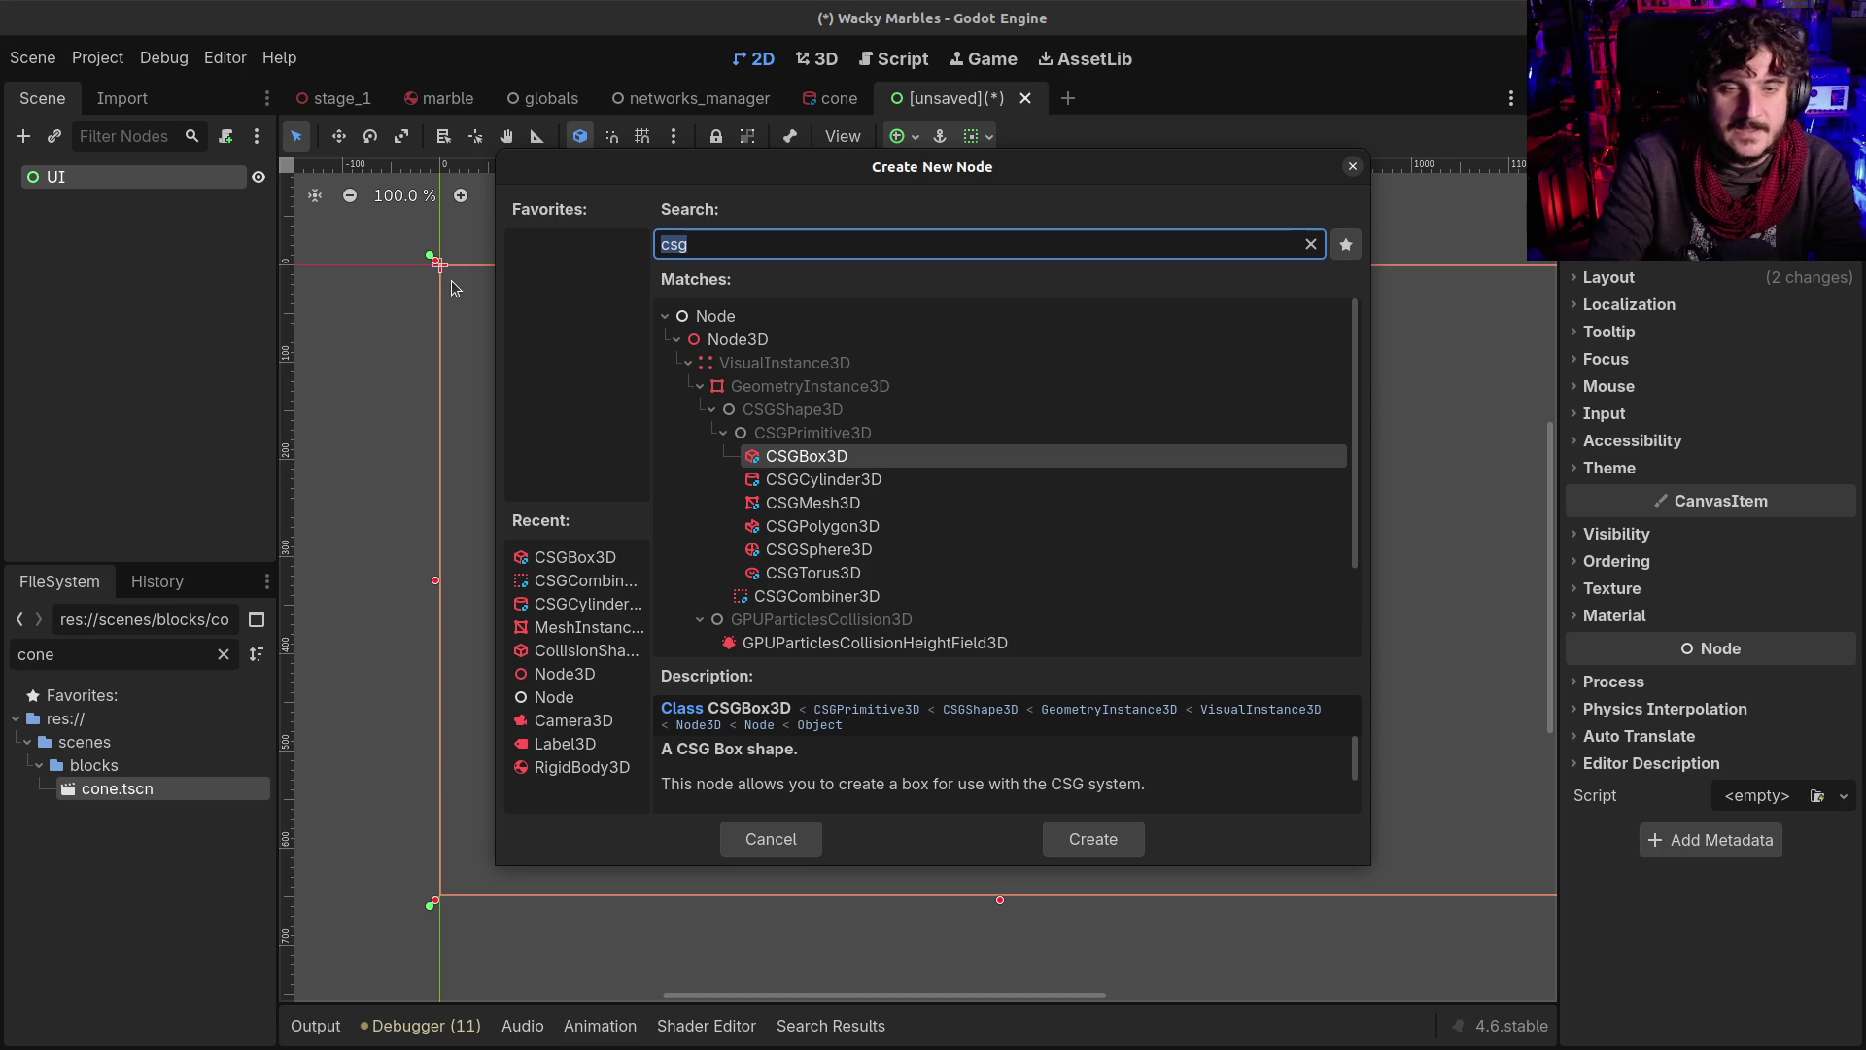
Add a Label under UI and give it the Top Wide anchor preset
text(label)
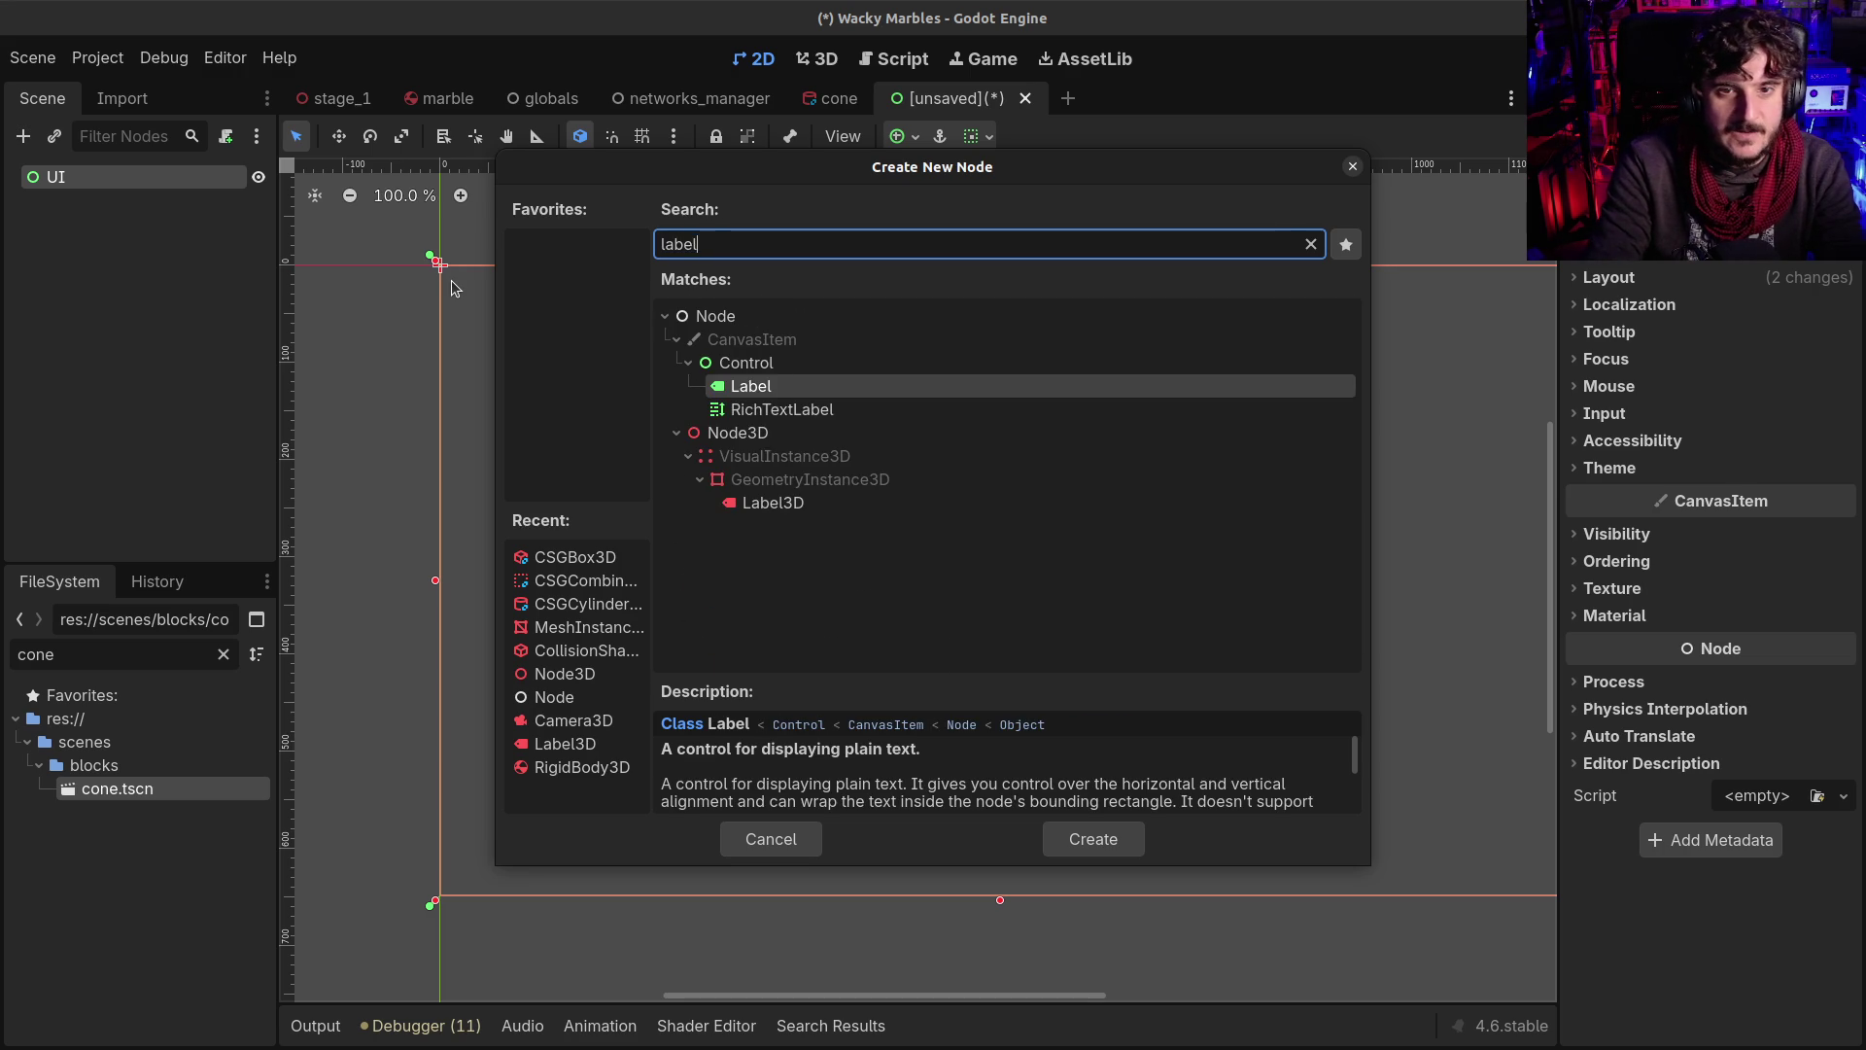
key(Return)
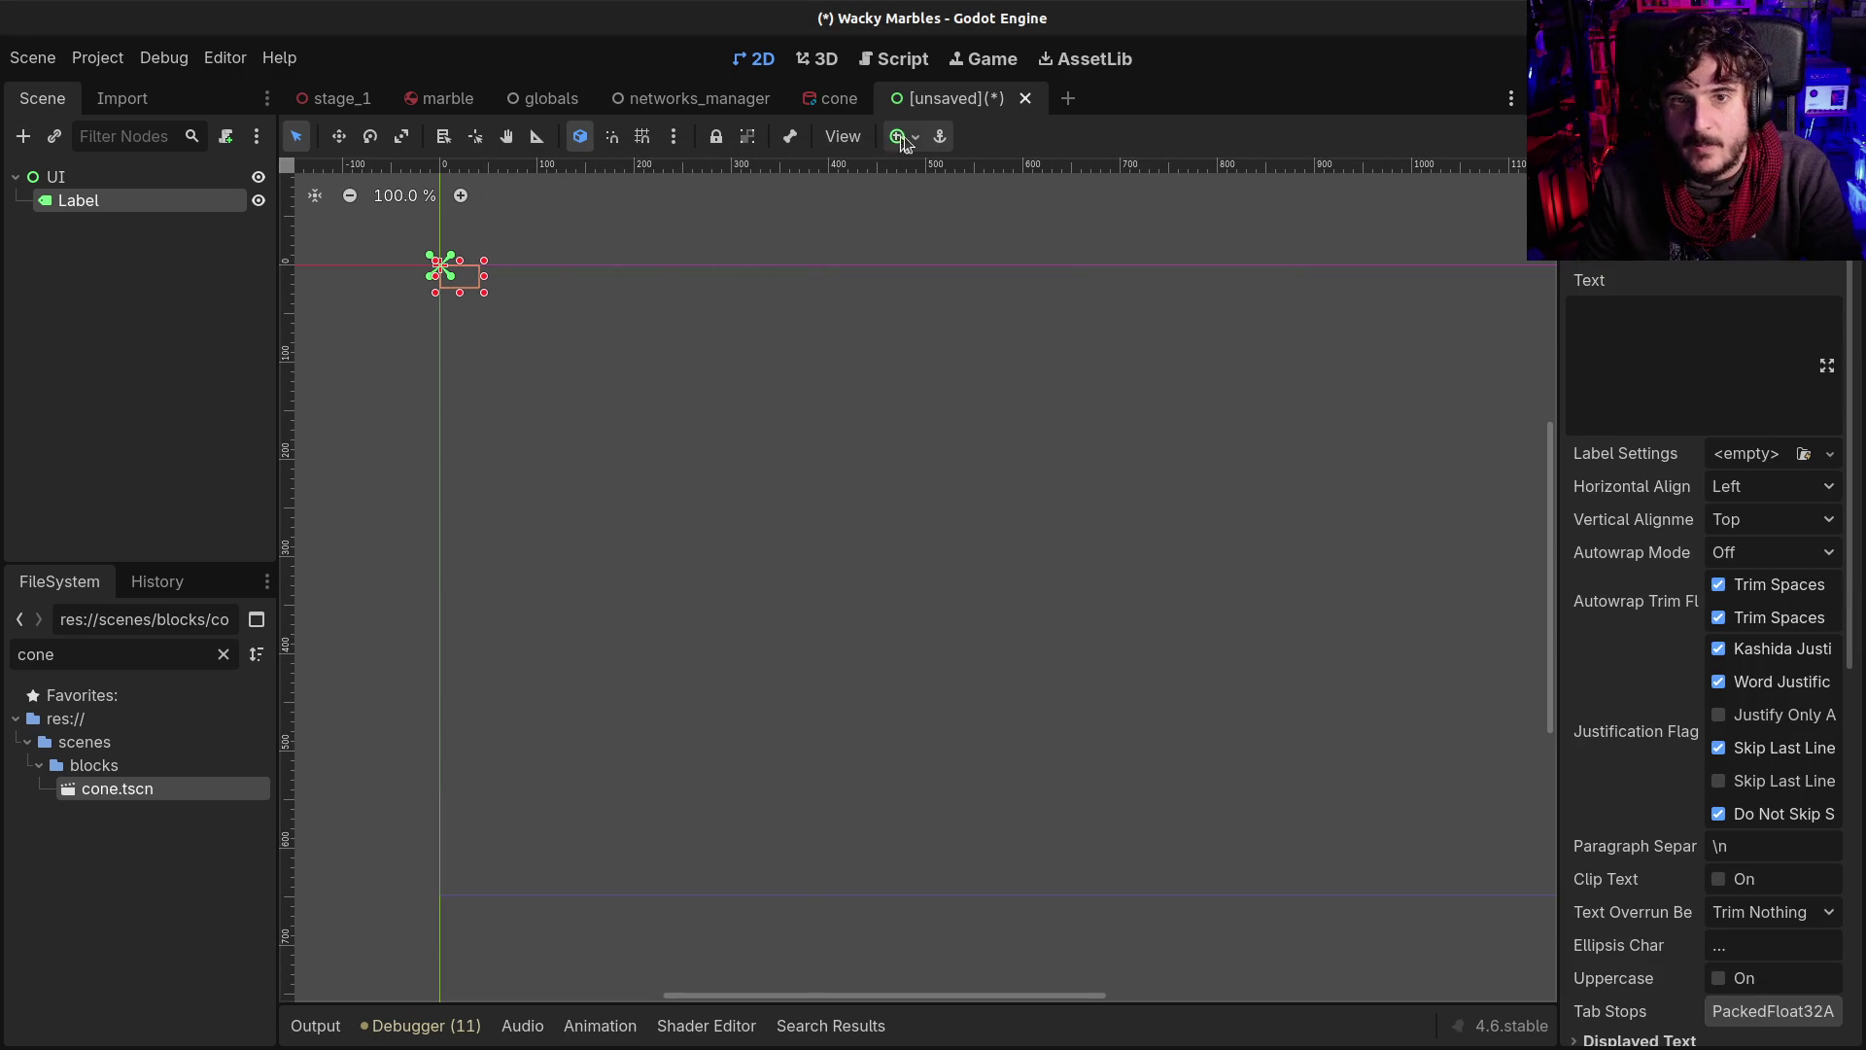
click(904, 136)
click(1025, 214)
click(1541, 321)
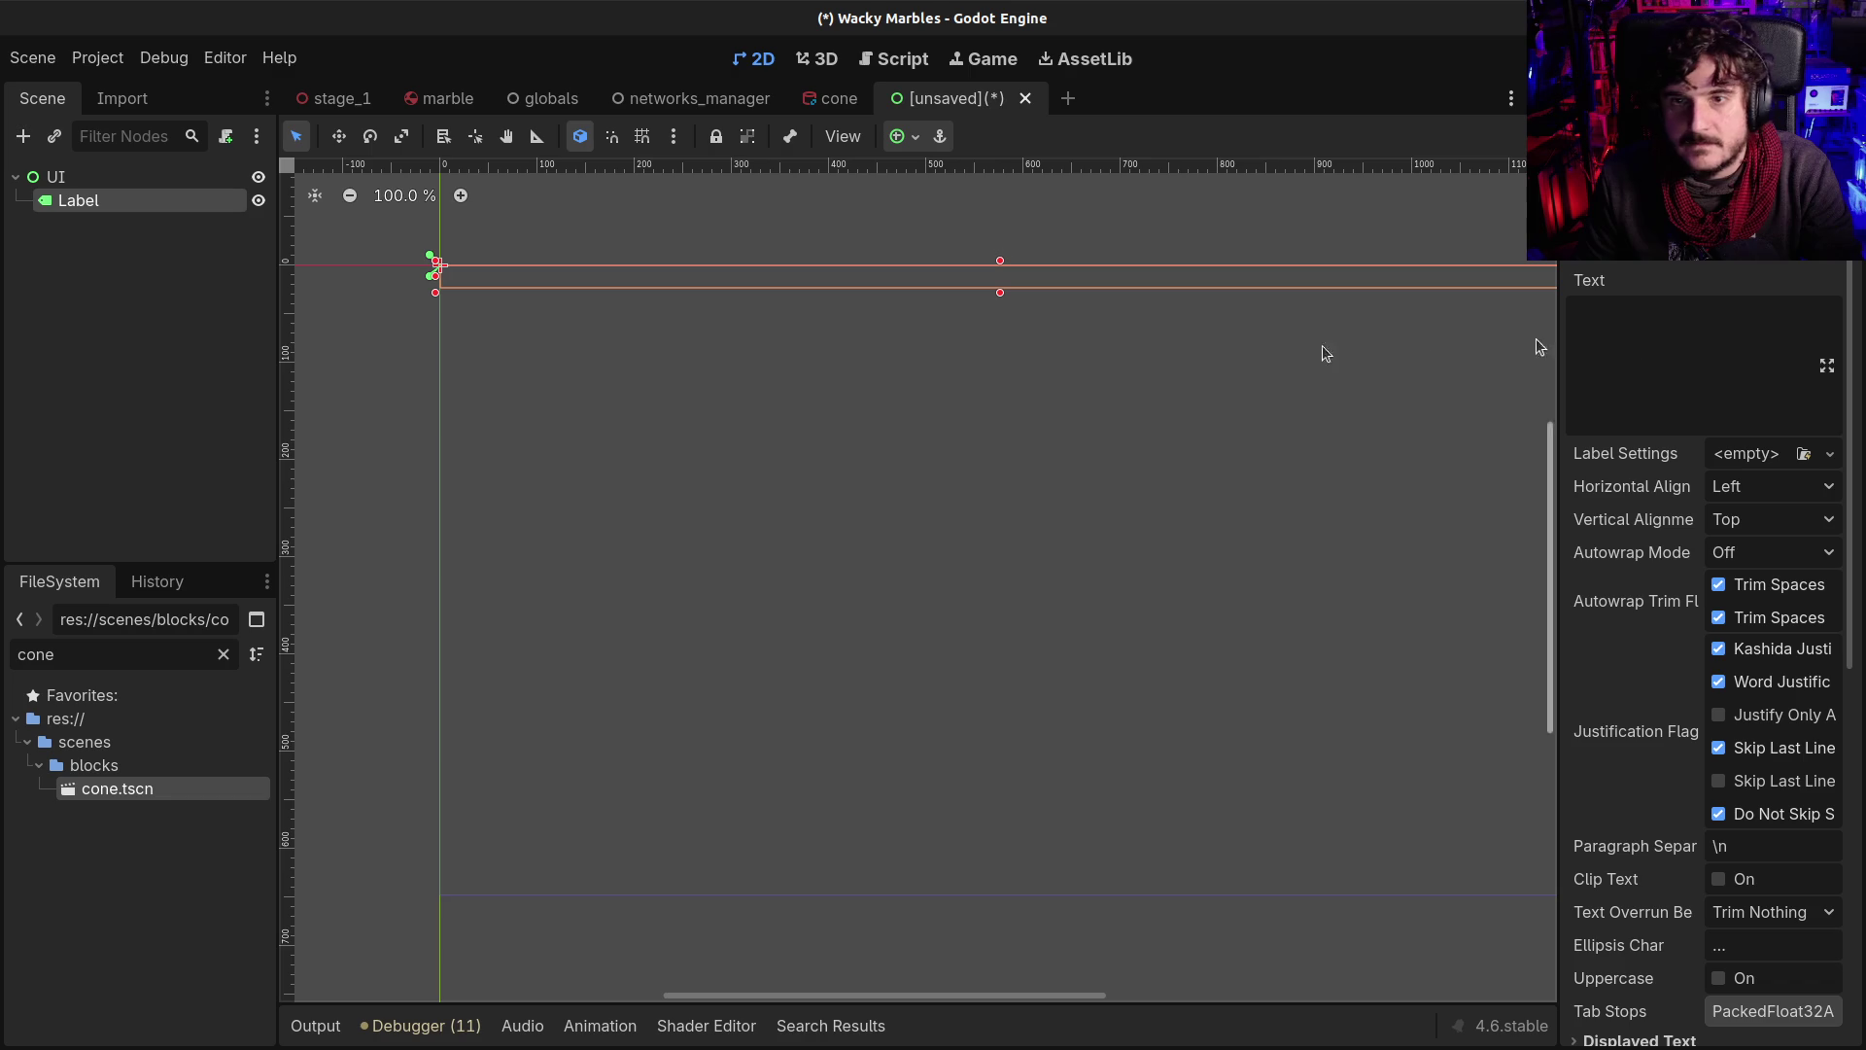
Rename the Label to MarblesNumber, then to MarblesQuantity
double_click(97, 203)
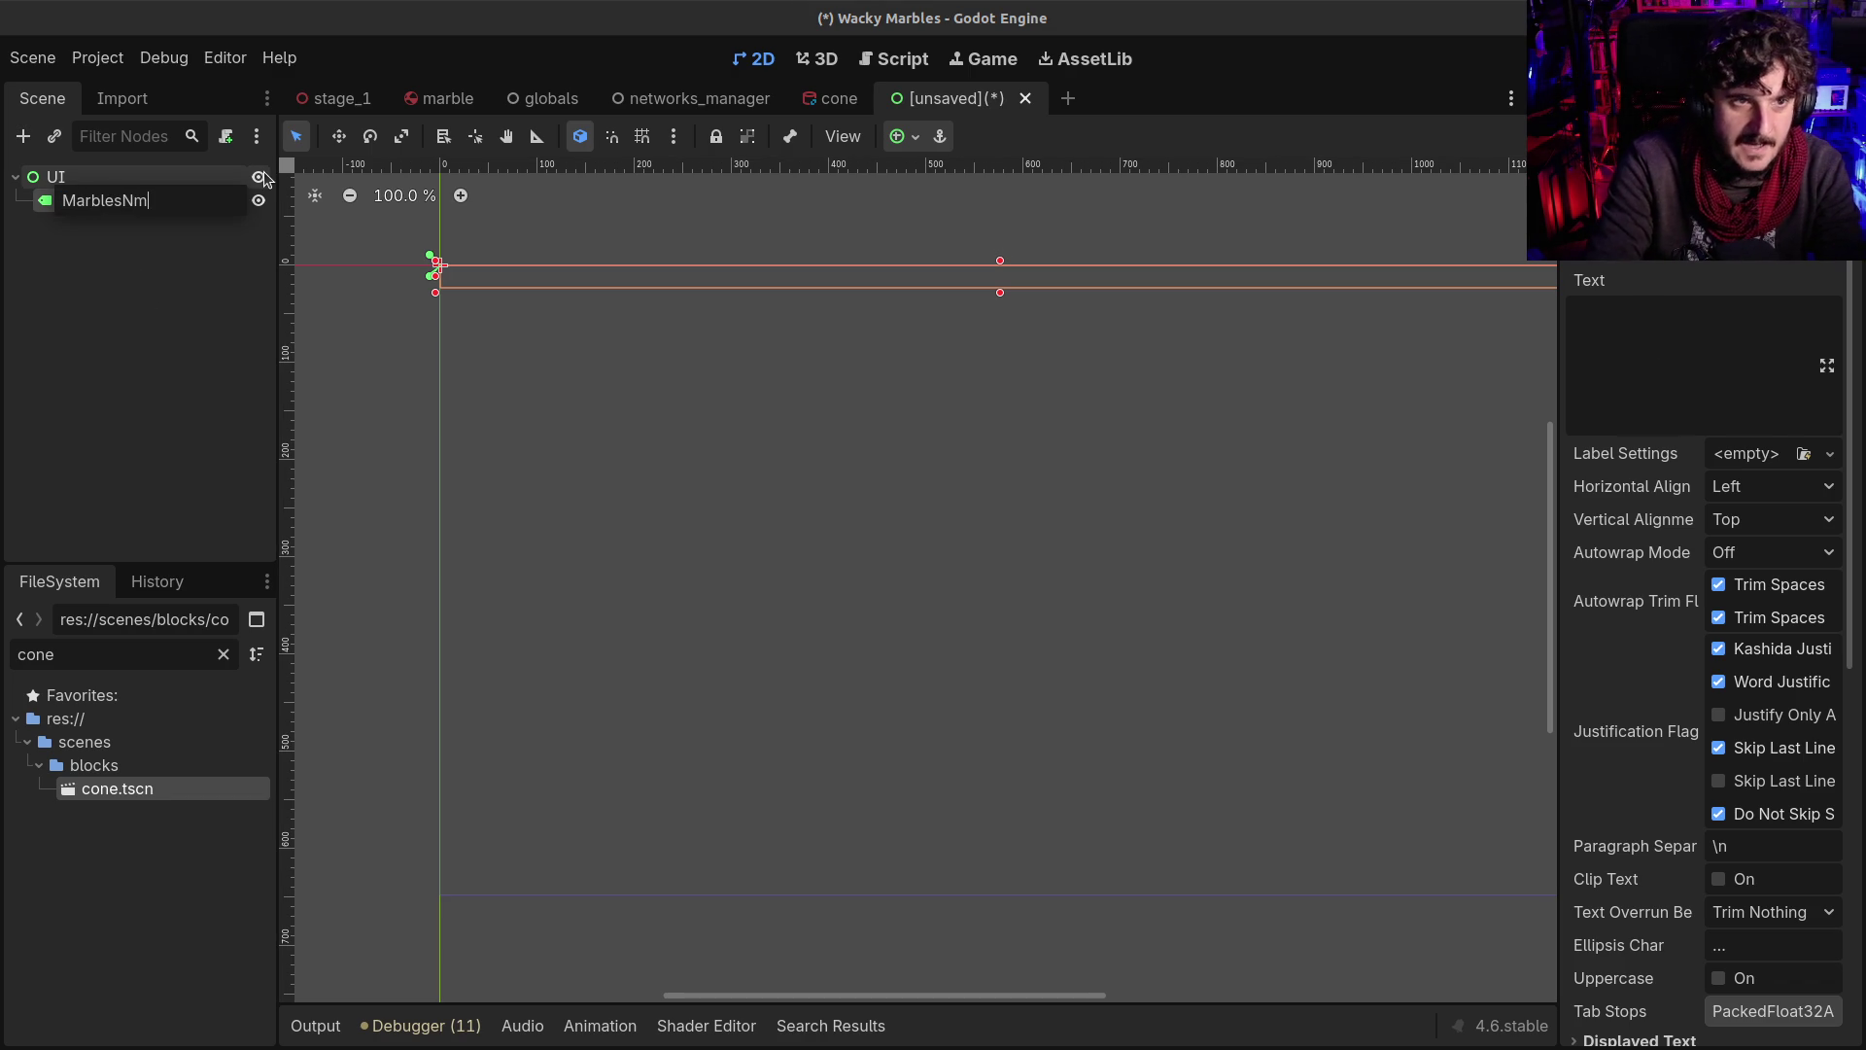
text(umber)
key(Return)
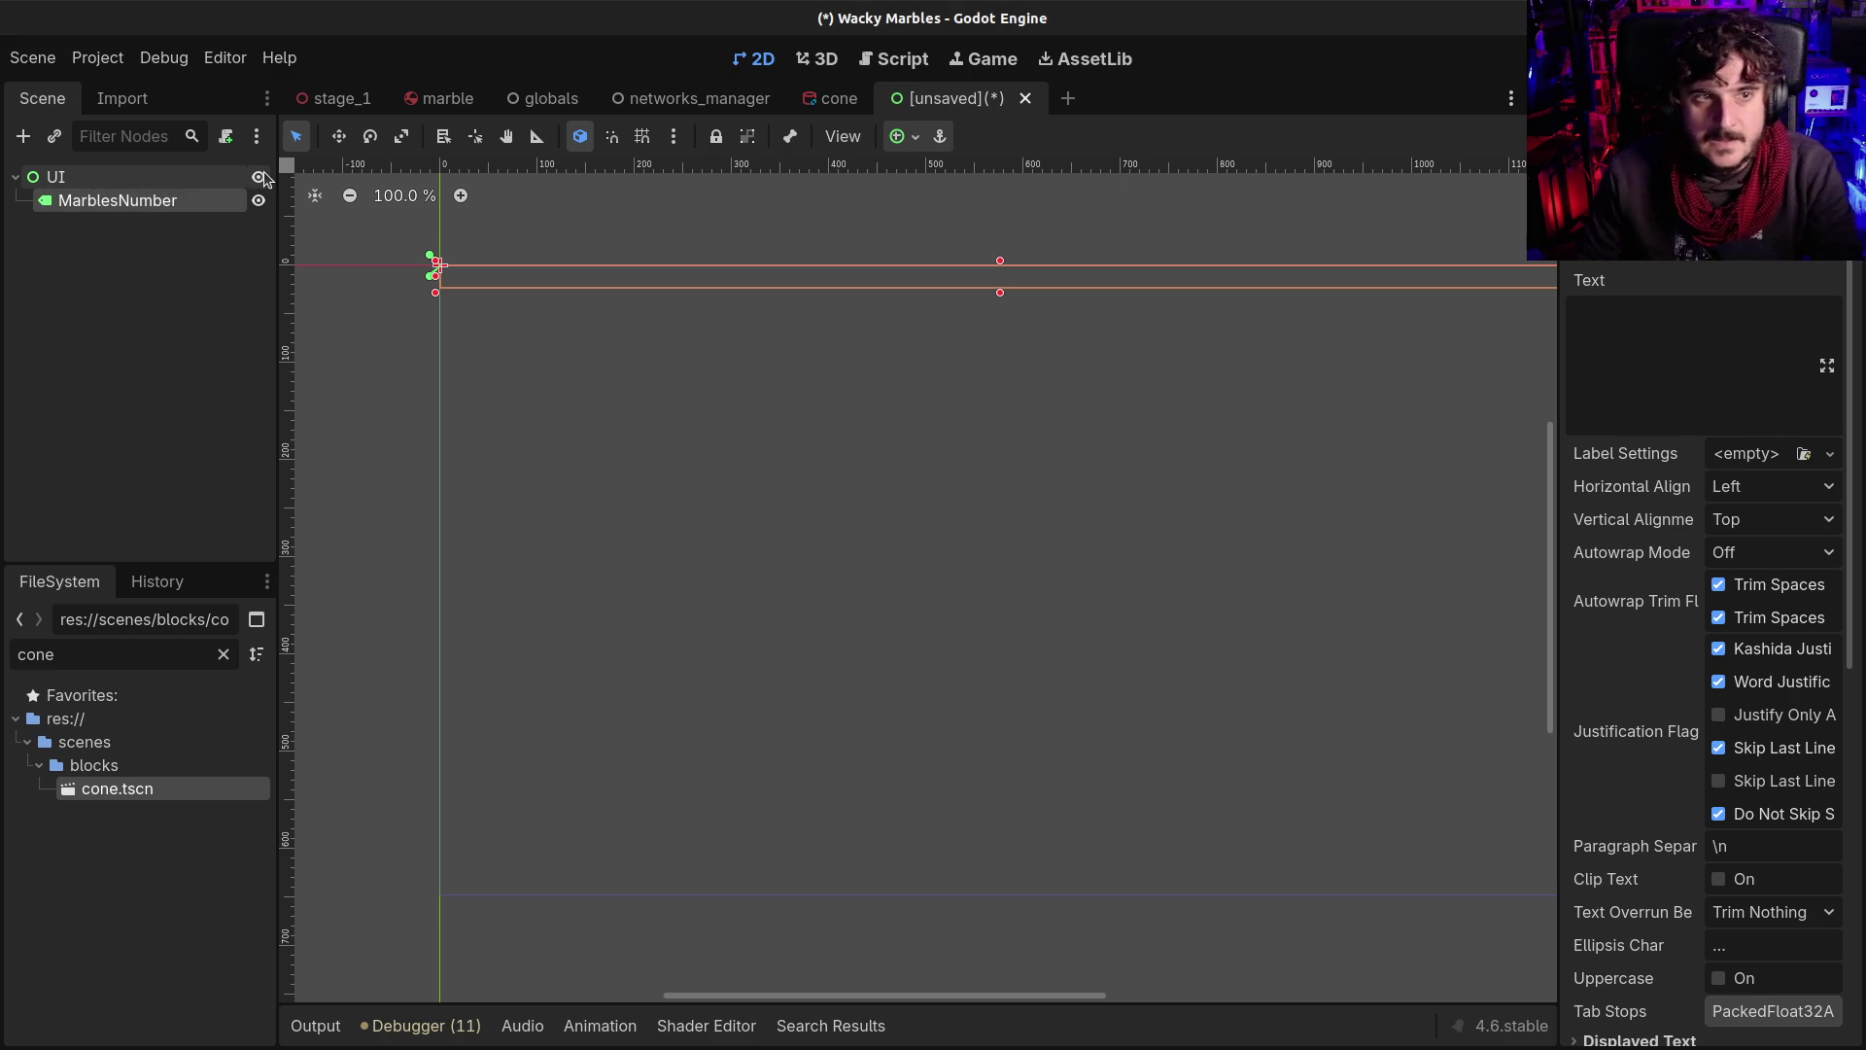
key(F2)
key(End)
key(shift+Left)
key(shift+Left)
key(shift+Left)
key(shift+Left)
text(Quantity)
key(Return)
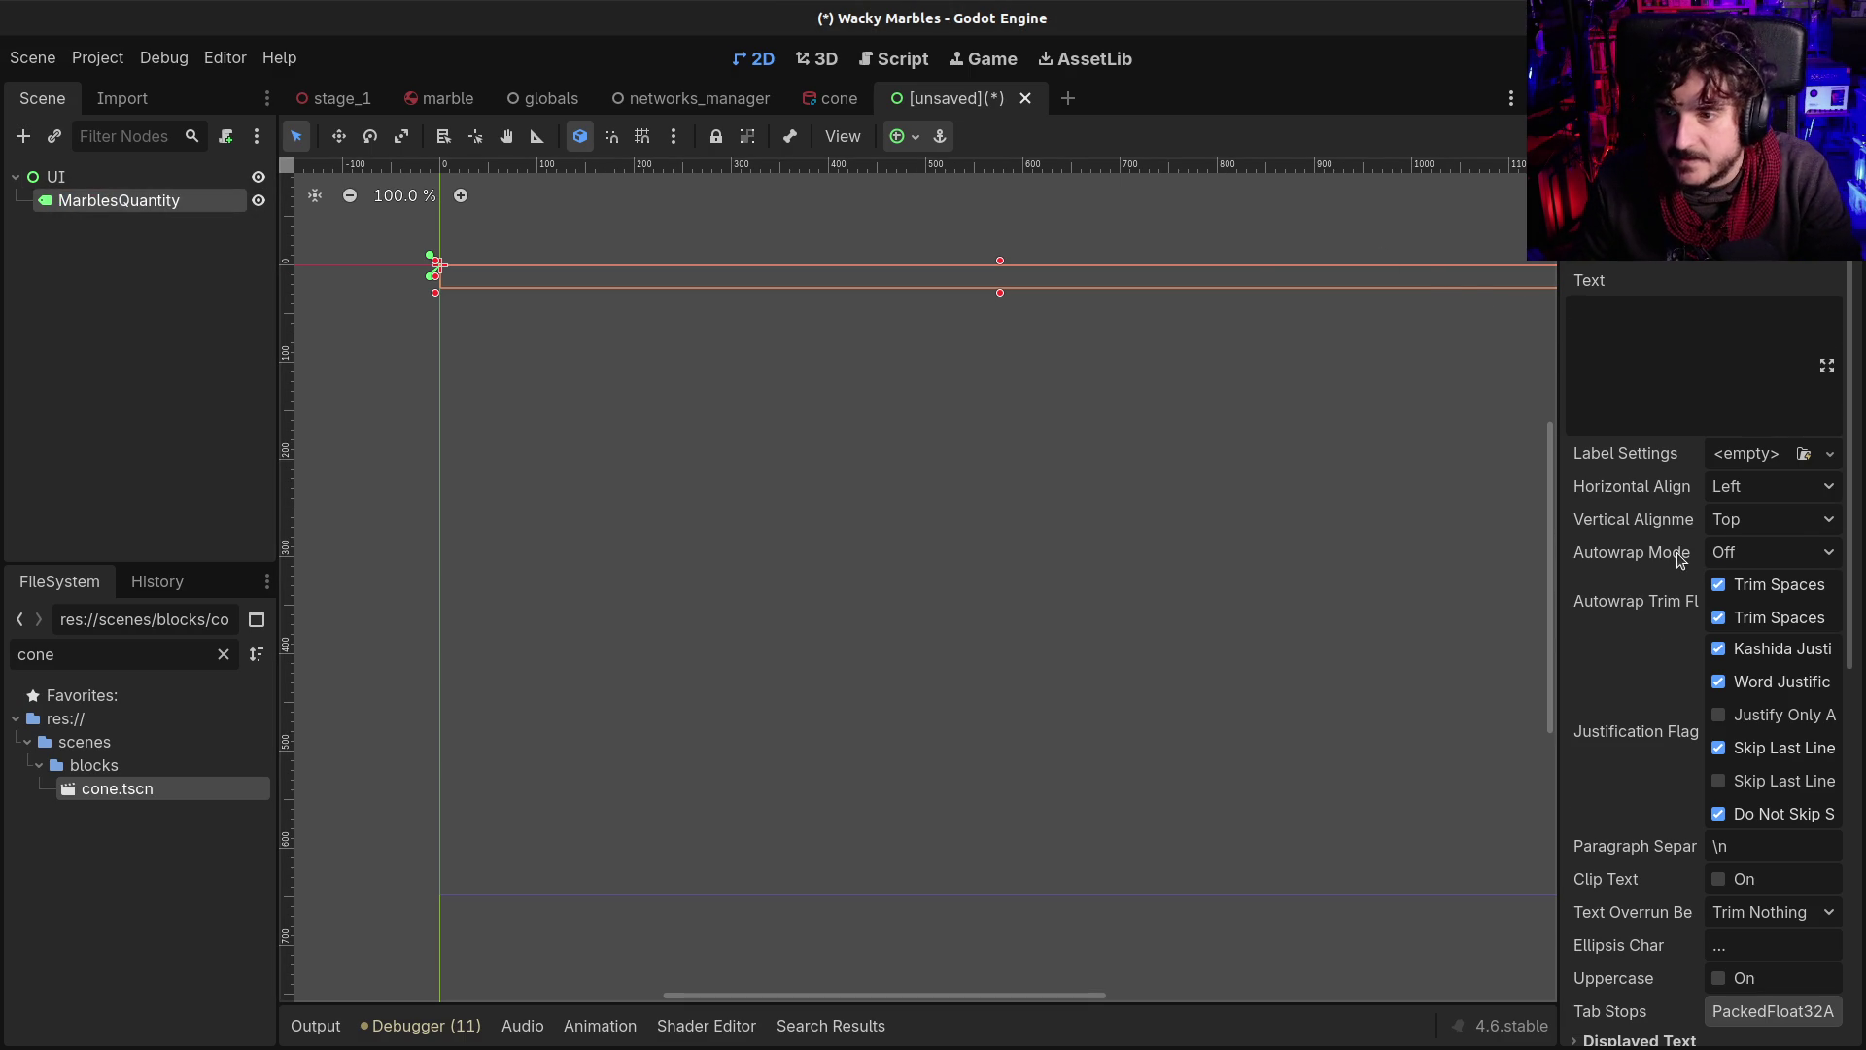
Centre the label text horizontally and vertically and set its text to 0
scroll(1681, 558, down, 5)
click(1764, 282)
click(1779, 343)
click(1769, 316)
click(1772, 379)
drag(1006, 295, 1006, 345)
scroll(1664, 535, up, 5)
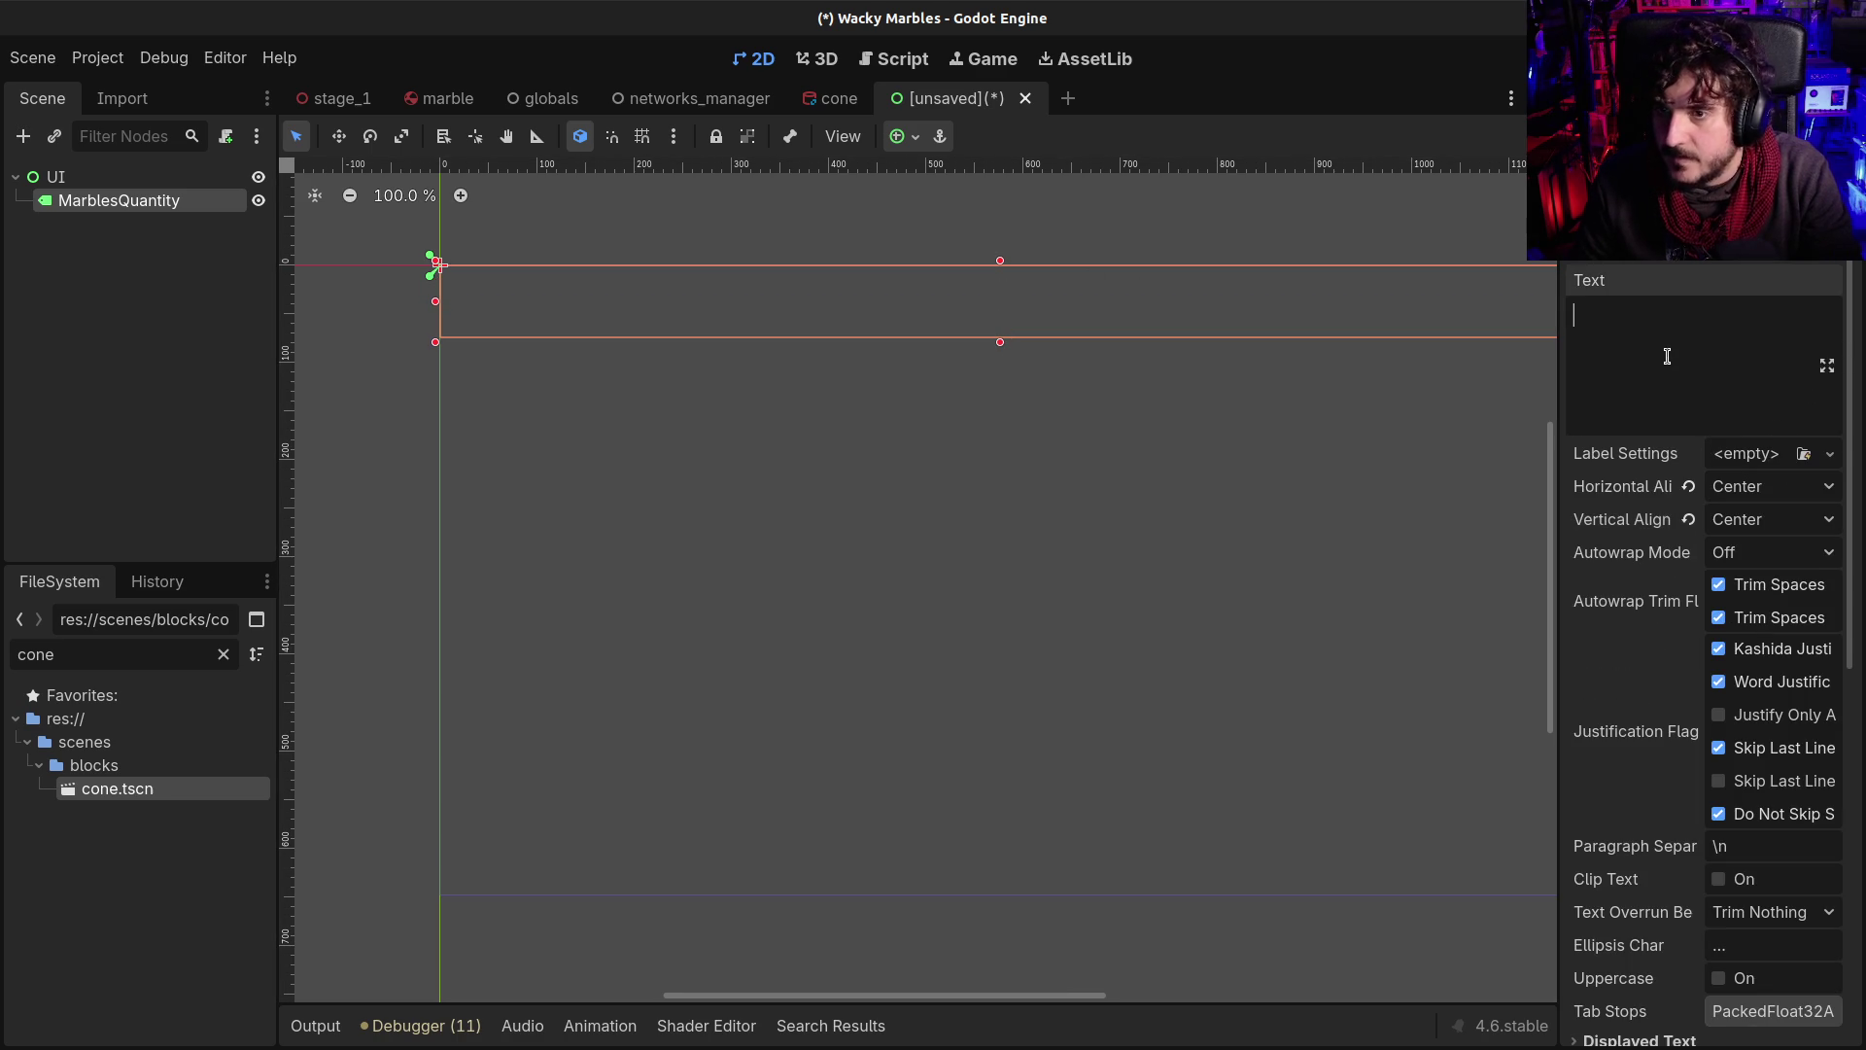
text(0)
scroll(1712, 696, down, 7)
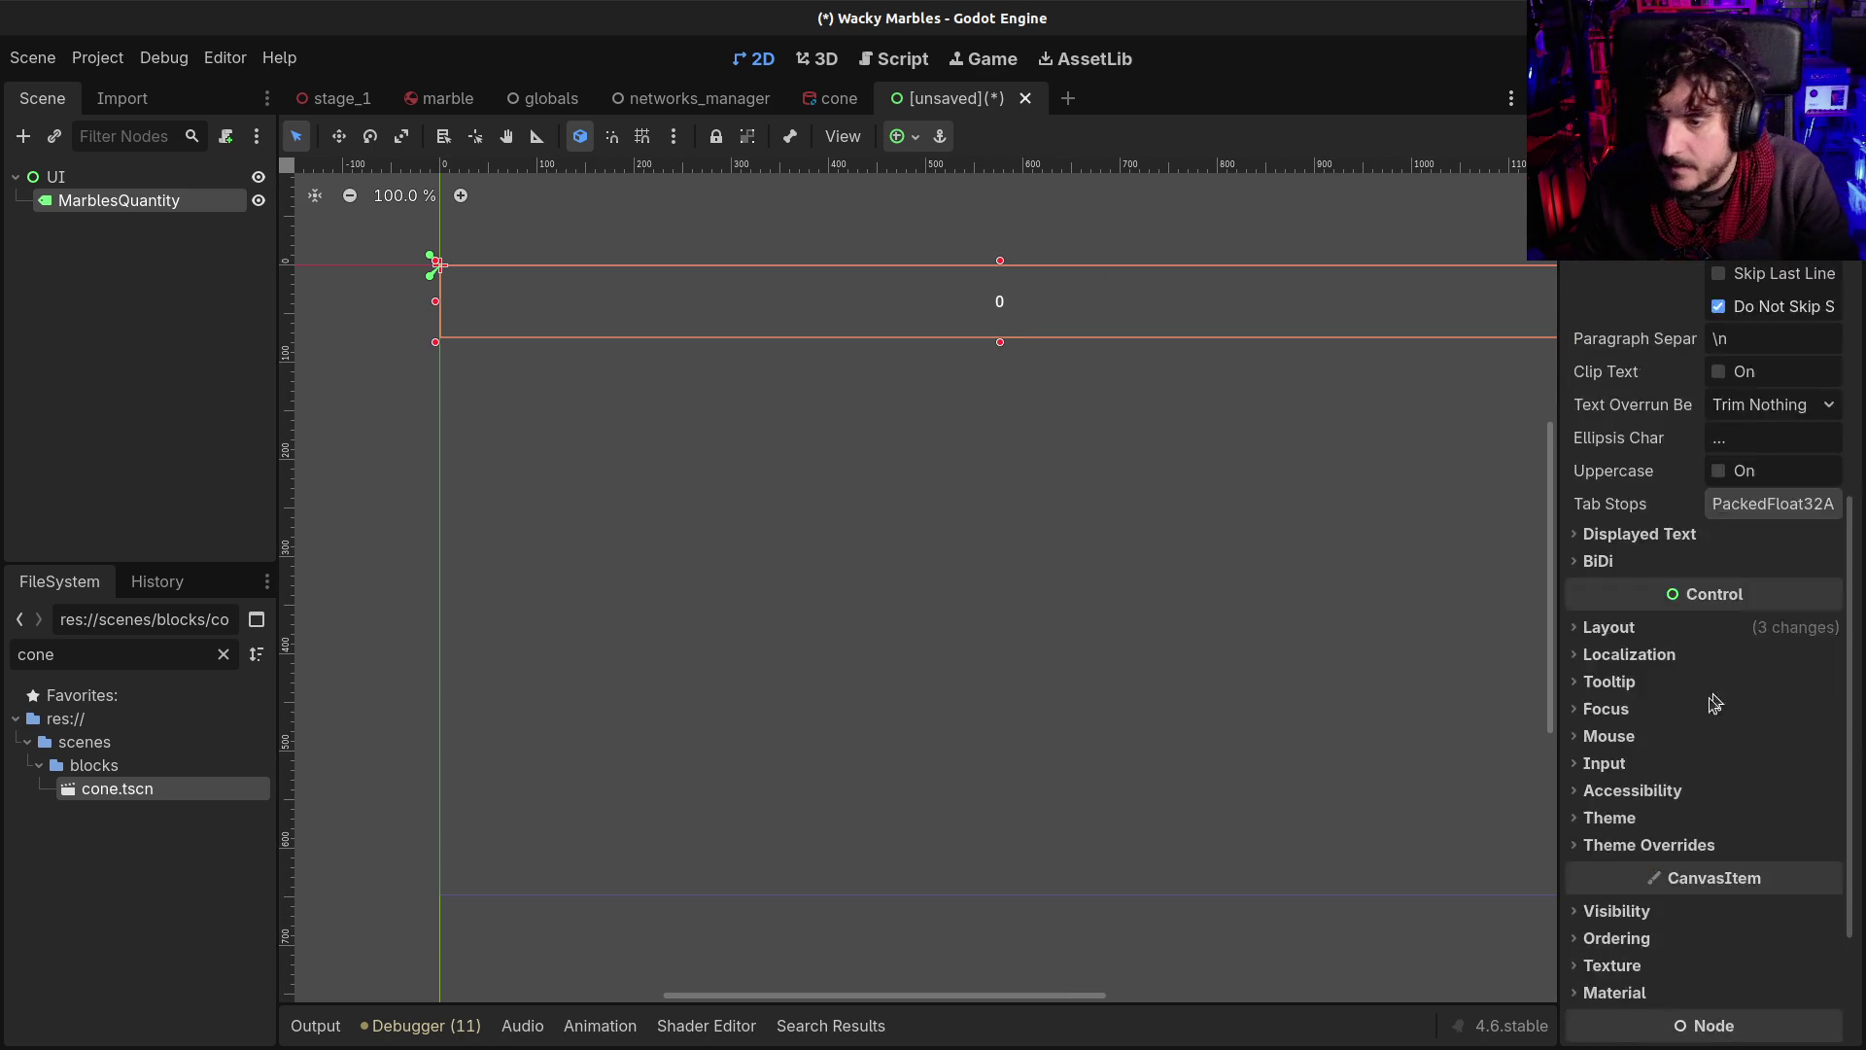
Enable the Font Color and Outline Size theme overrides on the label
click(1650, 651)
click(1588, 678)
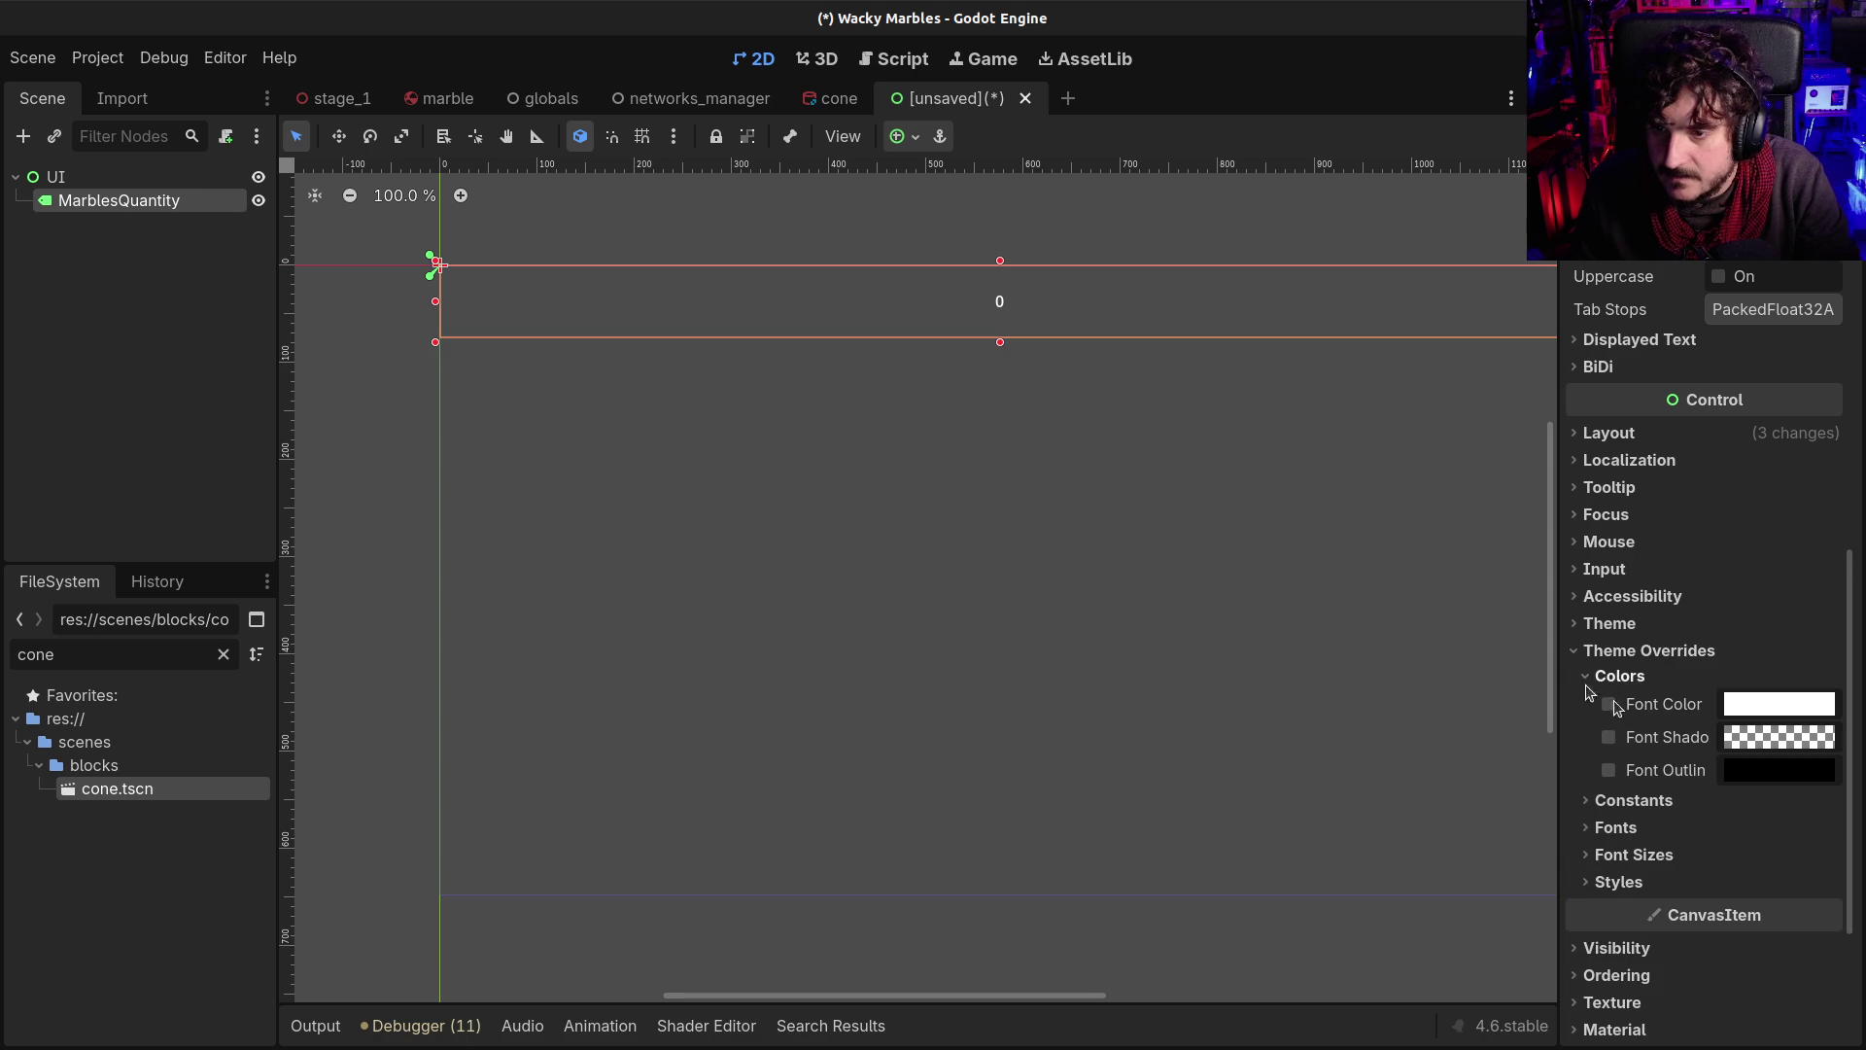
click(1609, 704)
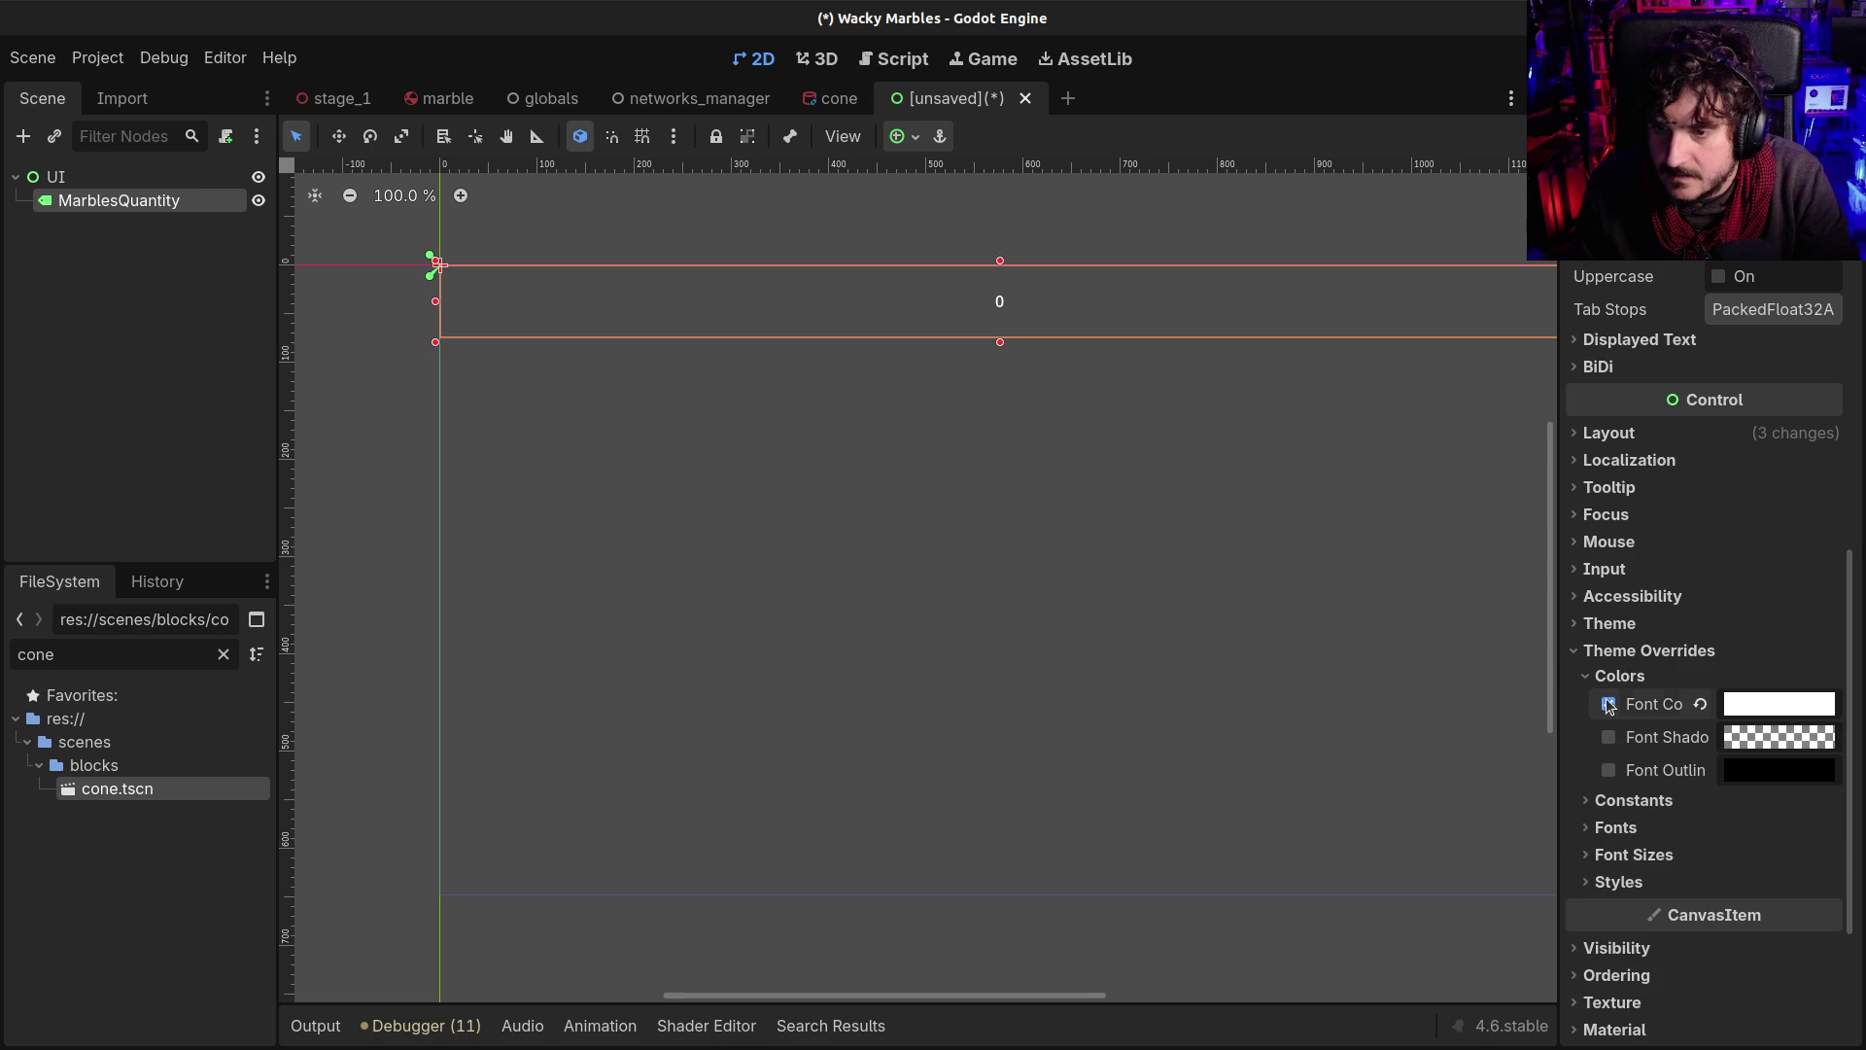
click(1588, 807)
click(1609, 963)
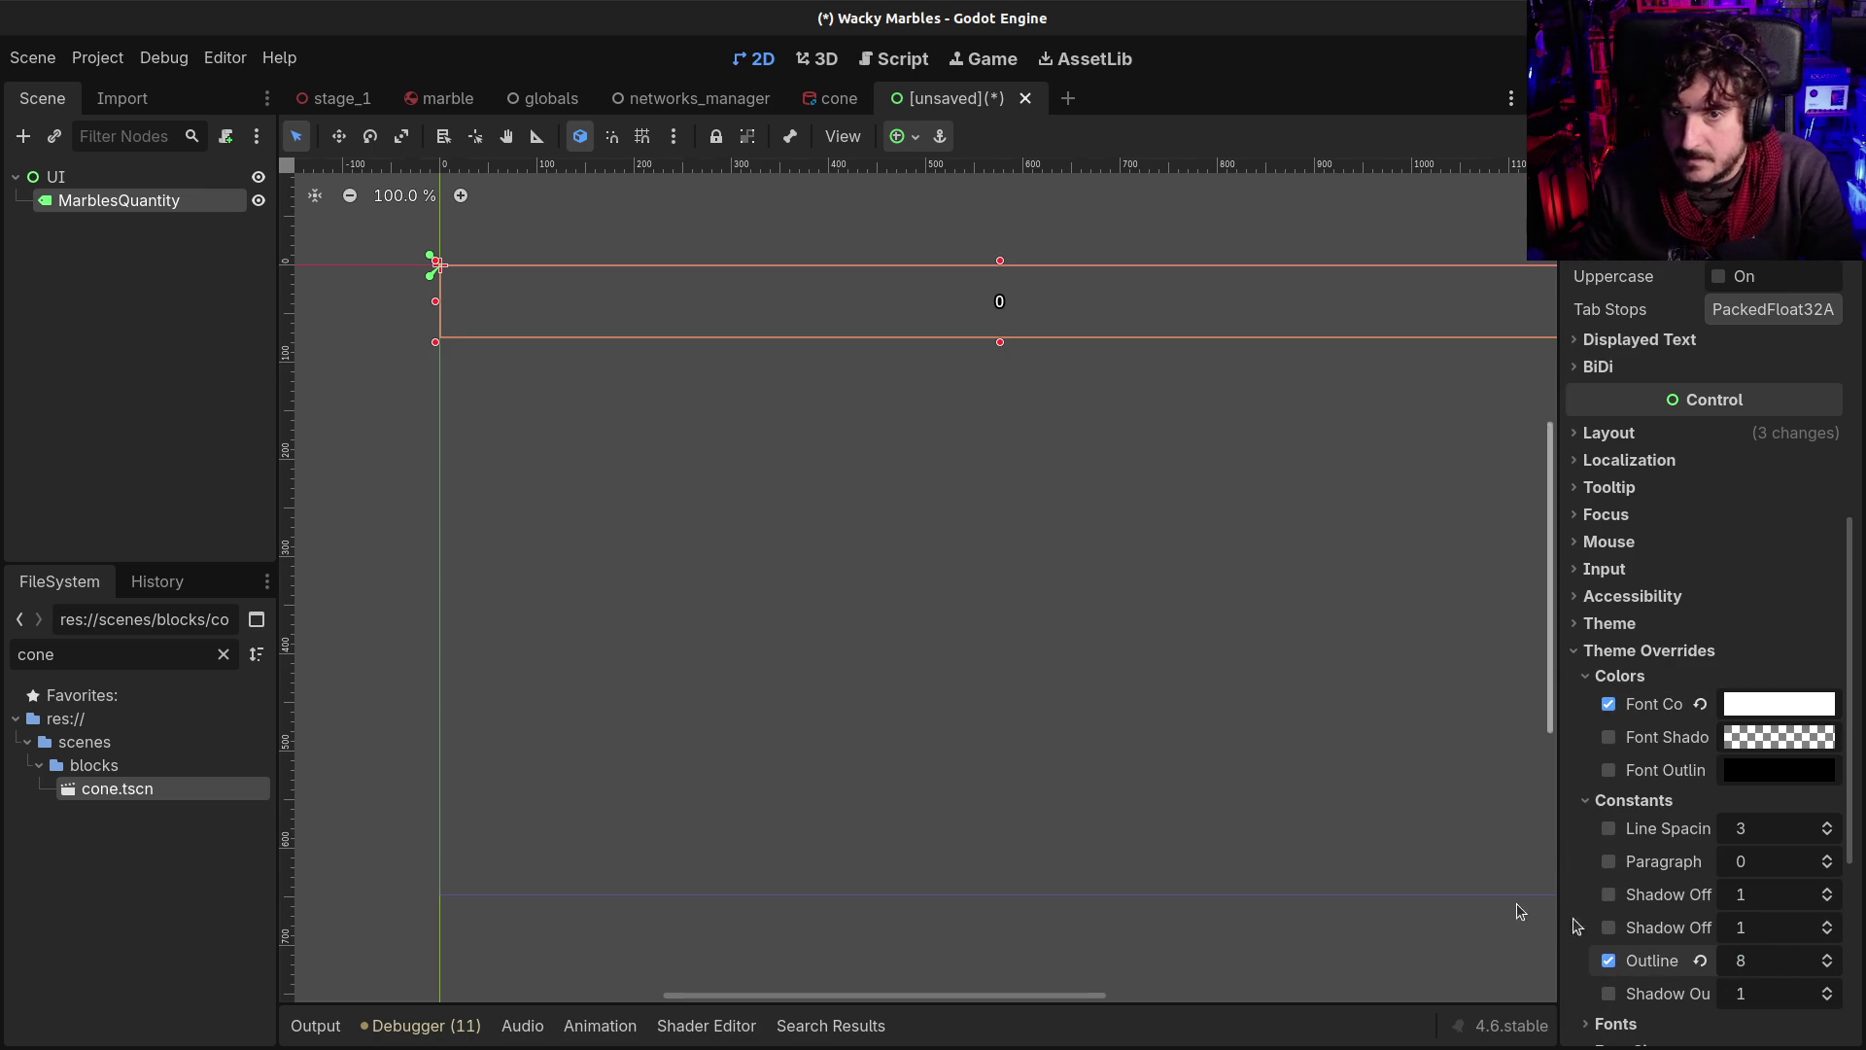
Set the label's Font Size override to 48 px and Outline Size to 12
scroll(1696, 826, down, 2)
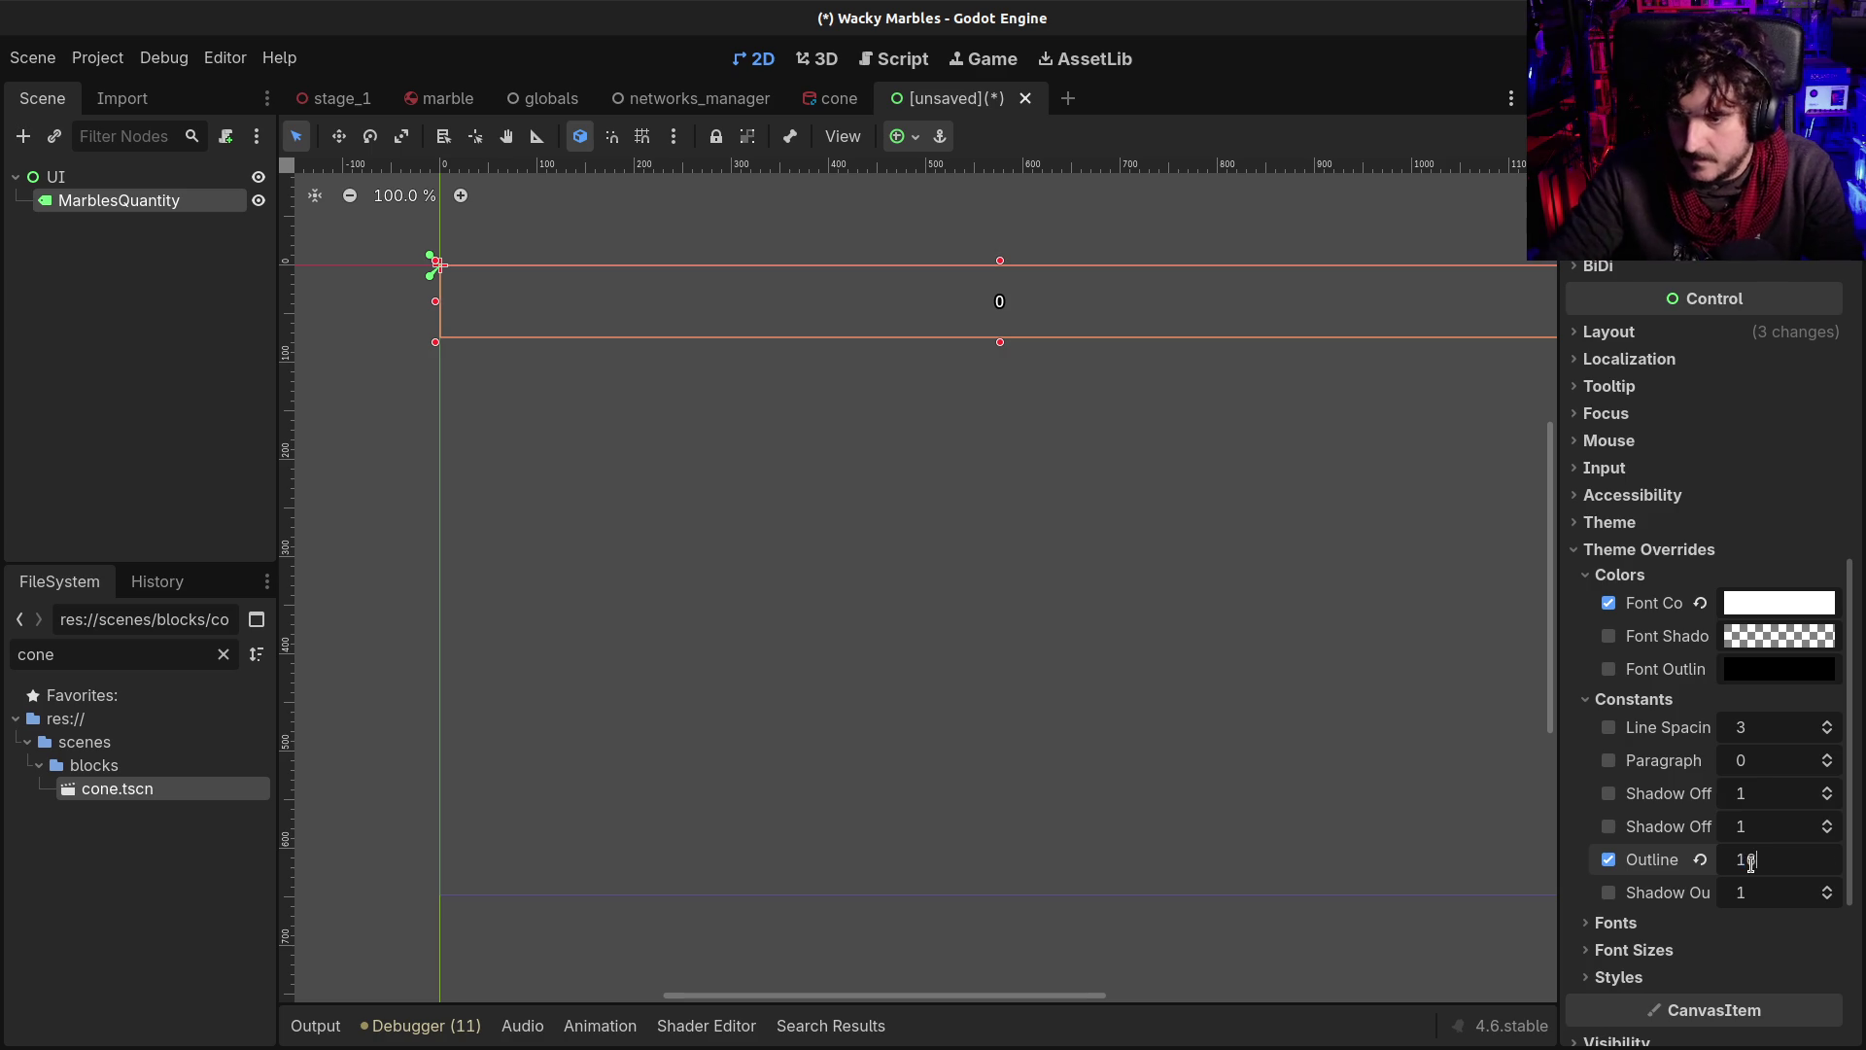
scroll(1750, 864, down, 5)
click(1638, 646)
click(1754, 675)
text(48)
key(Return)
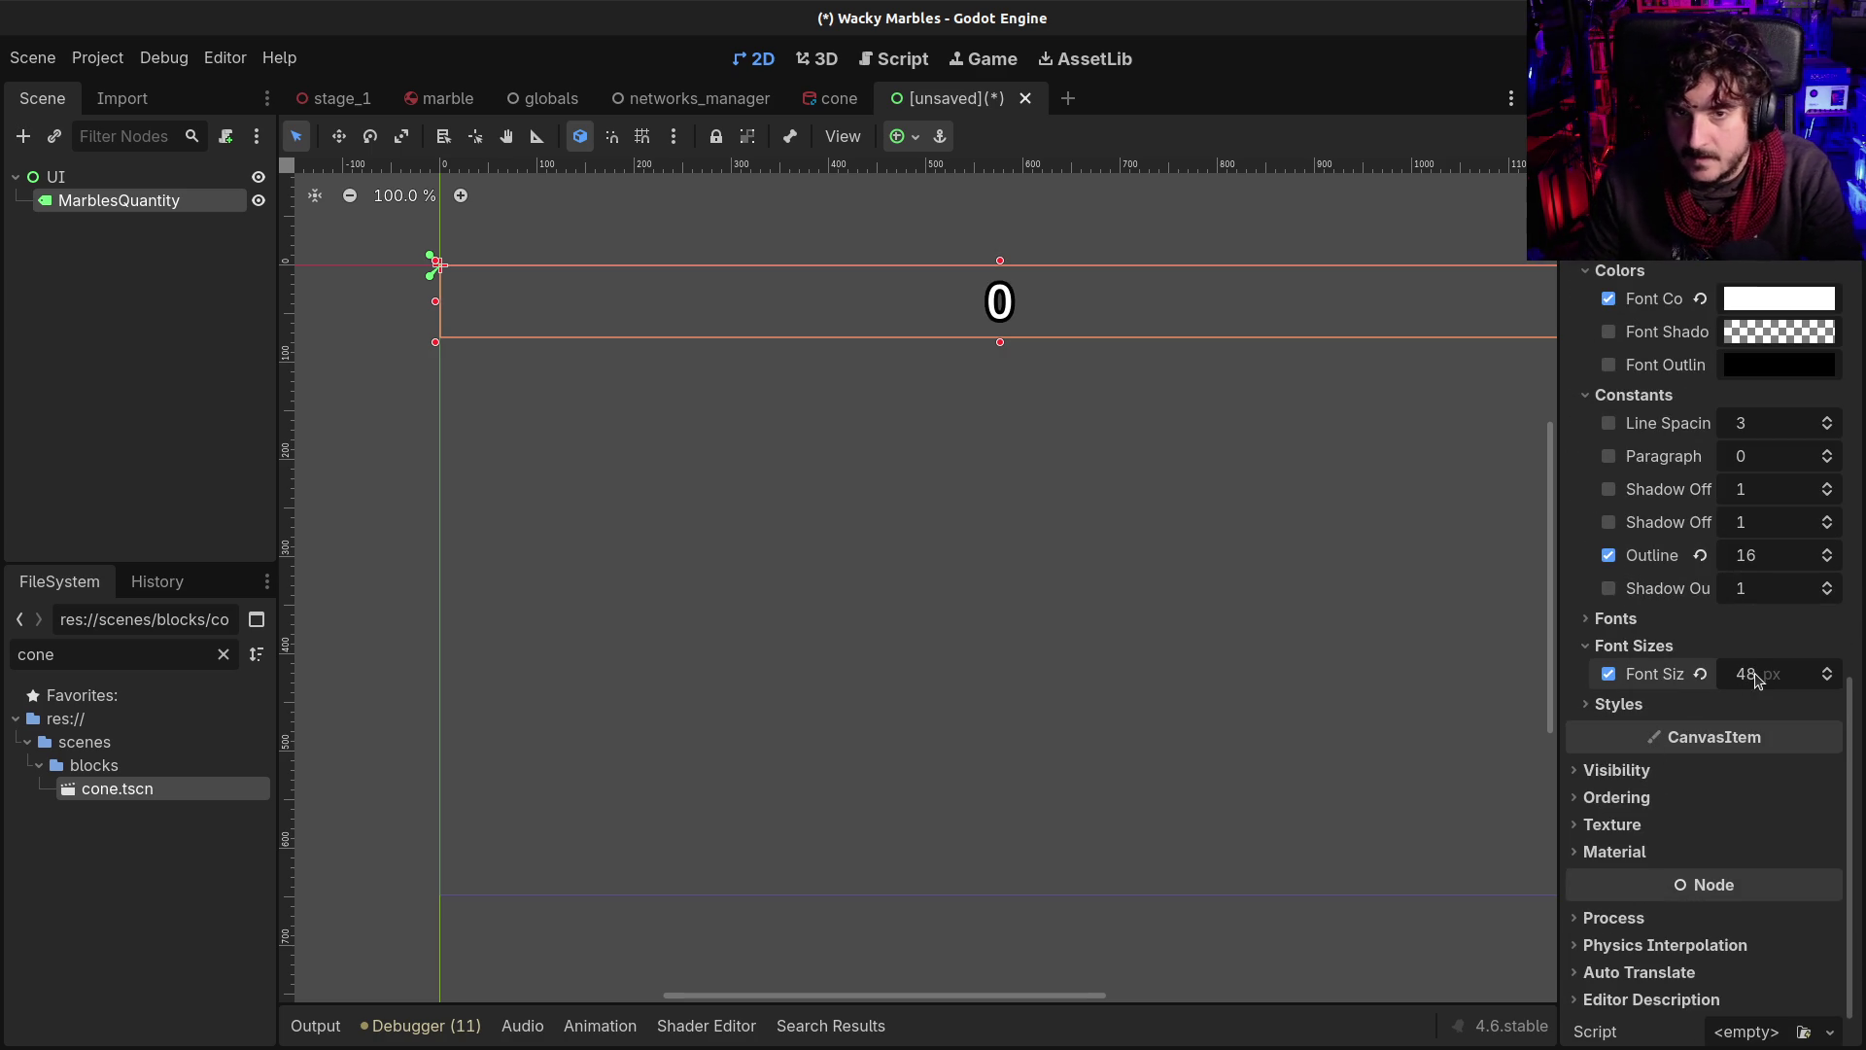
click(1764, 555)
text(12)
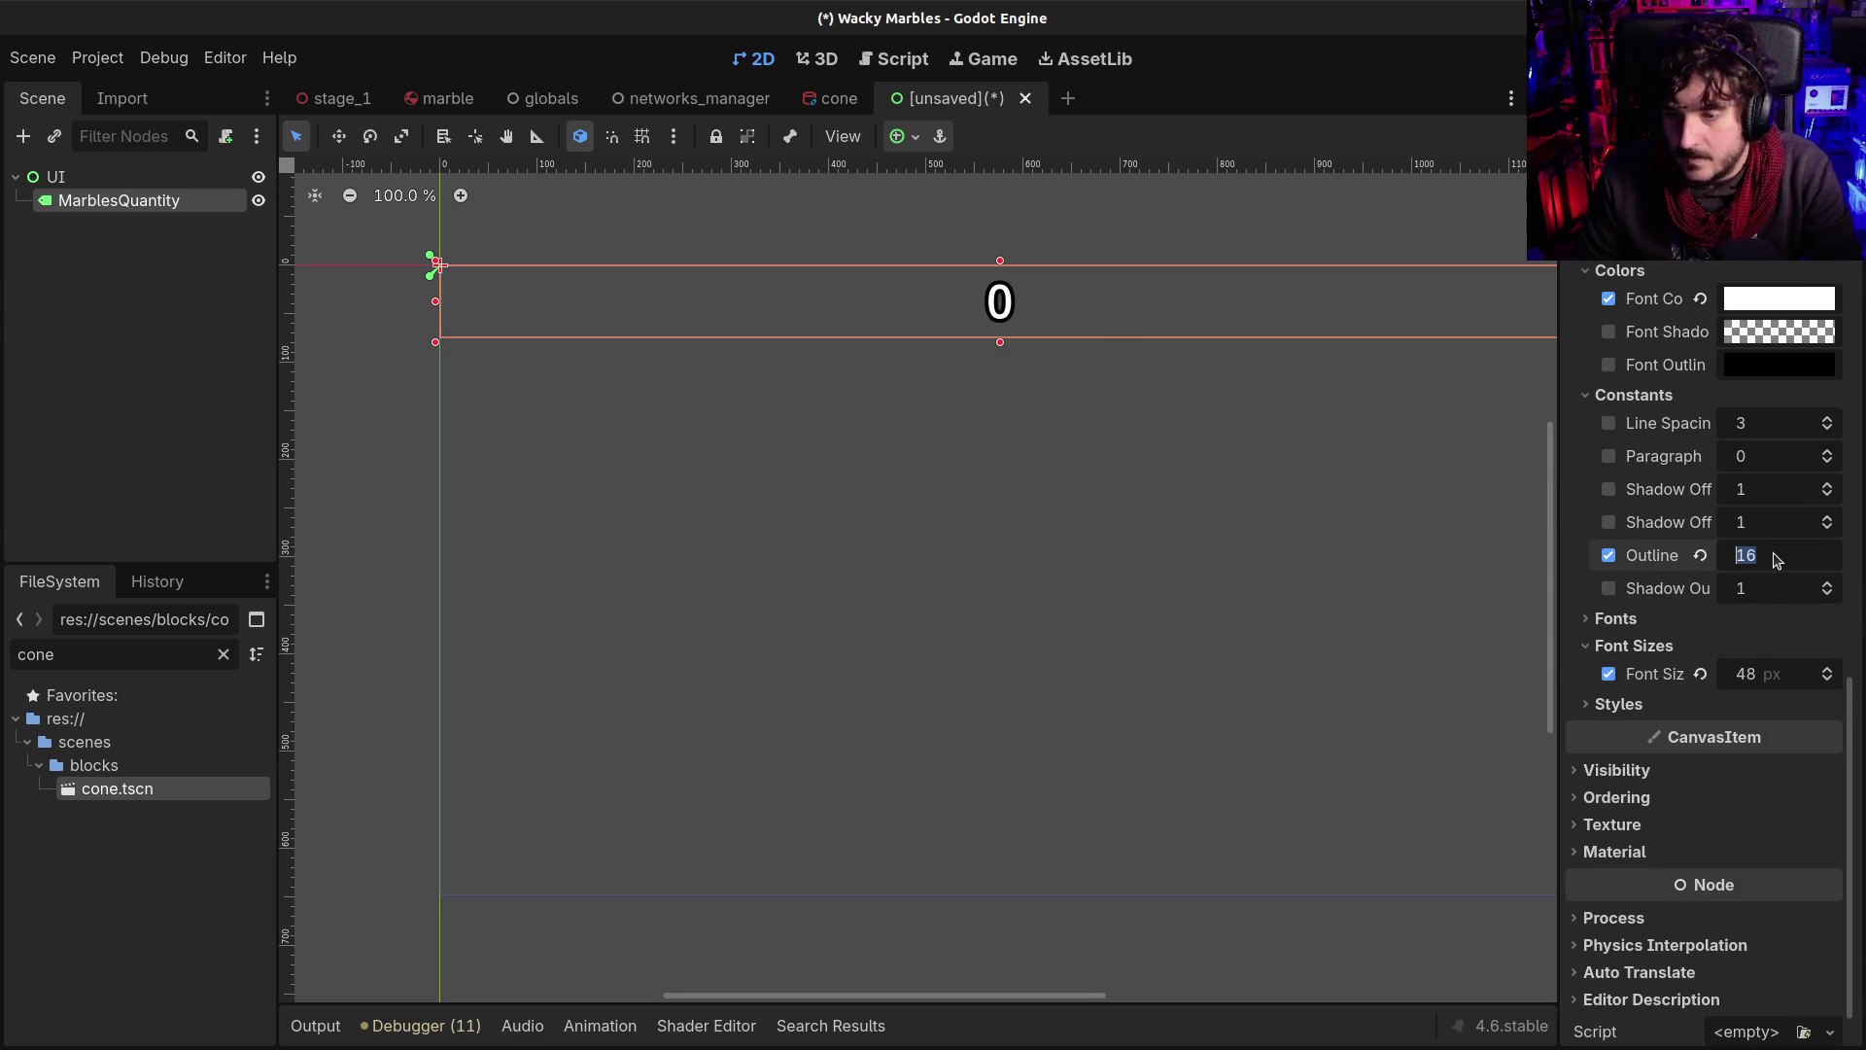
scroll(1770, 555, down, 1)
scroll(1785, 485, up, 4)
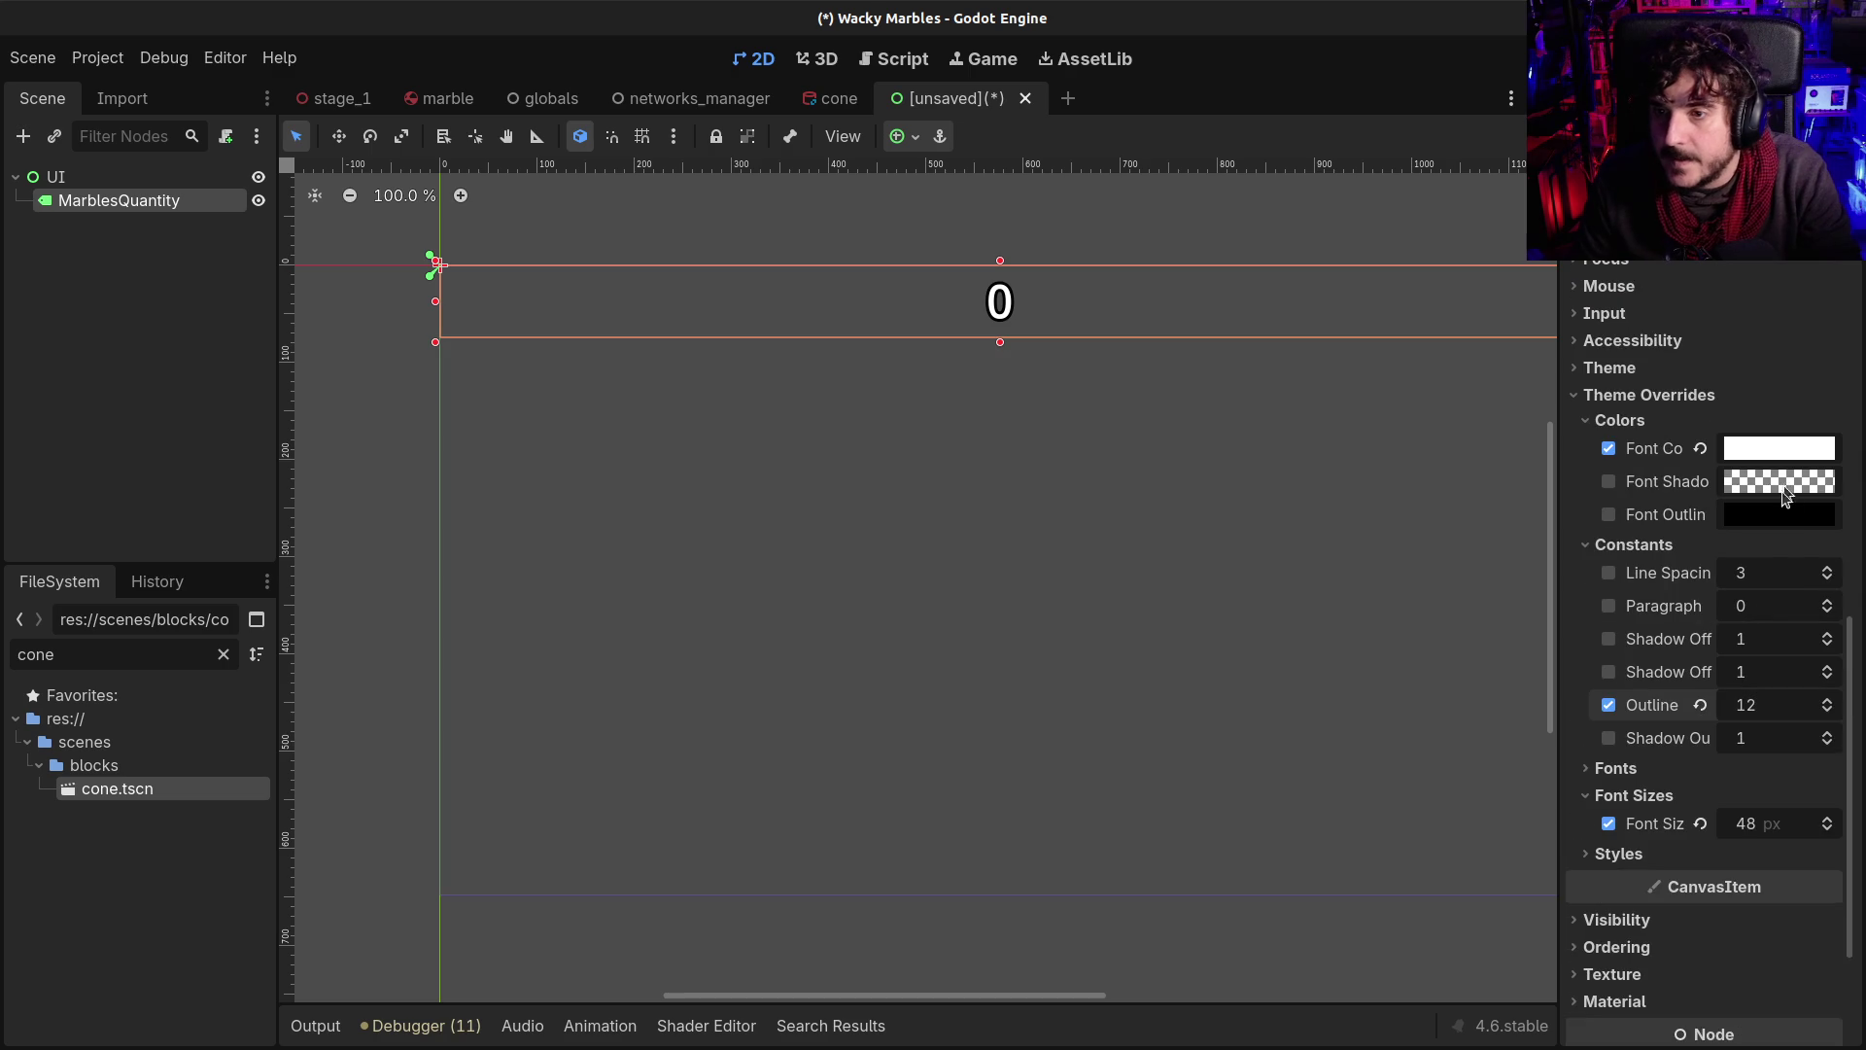
key(ctrl+s)
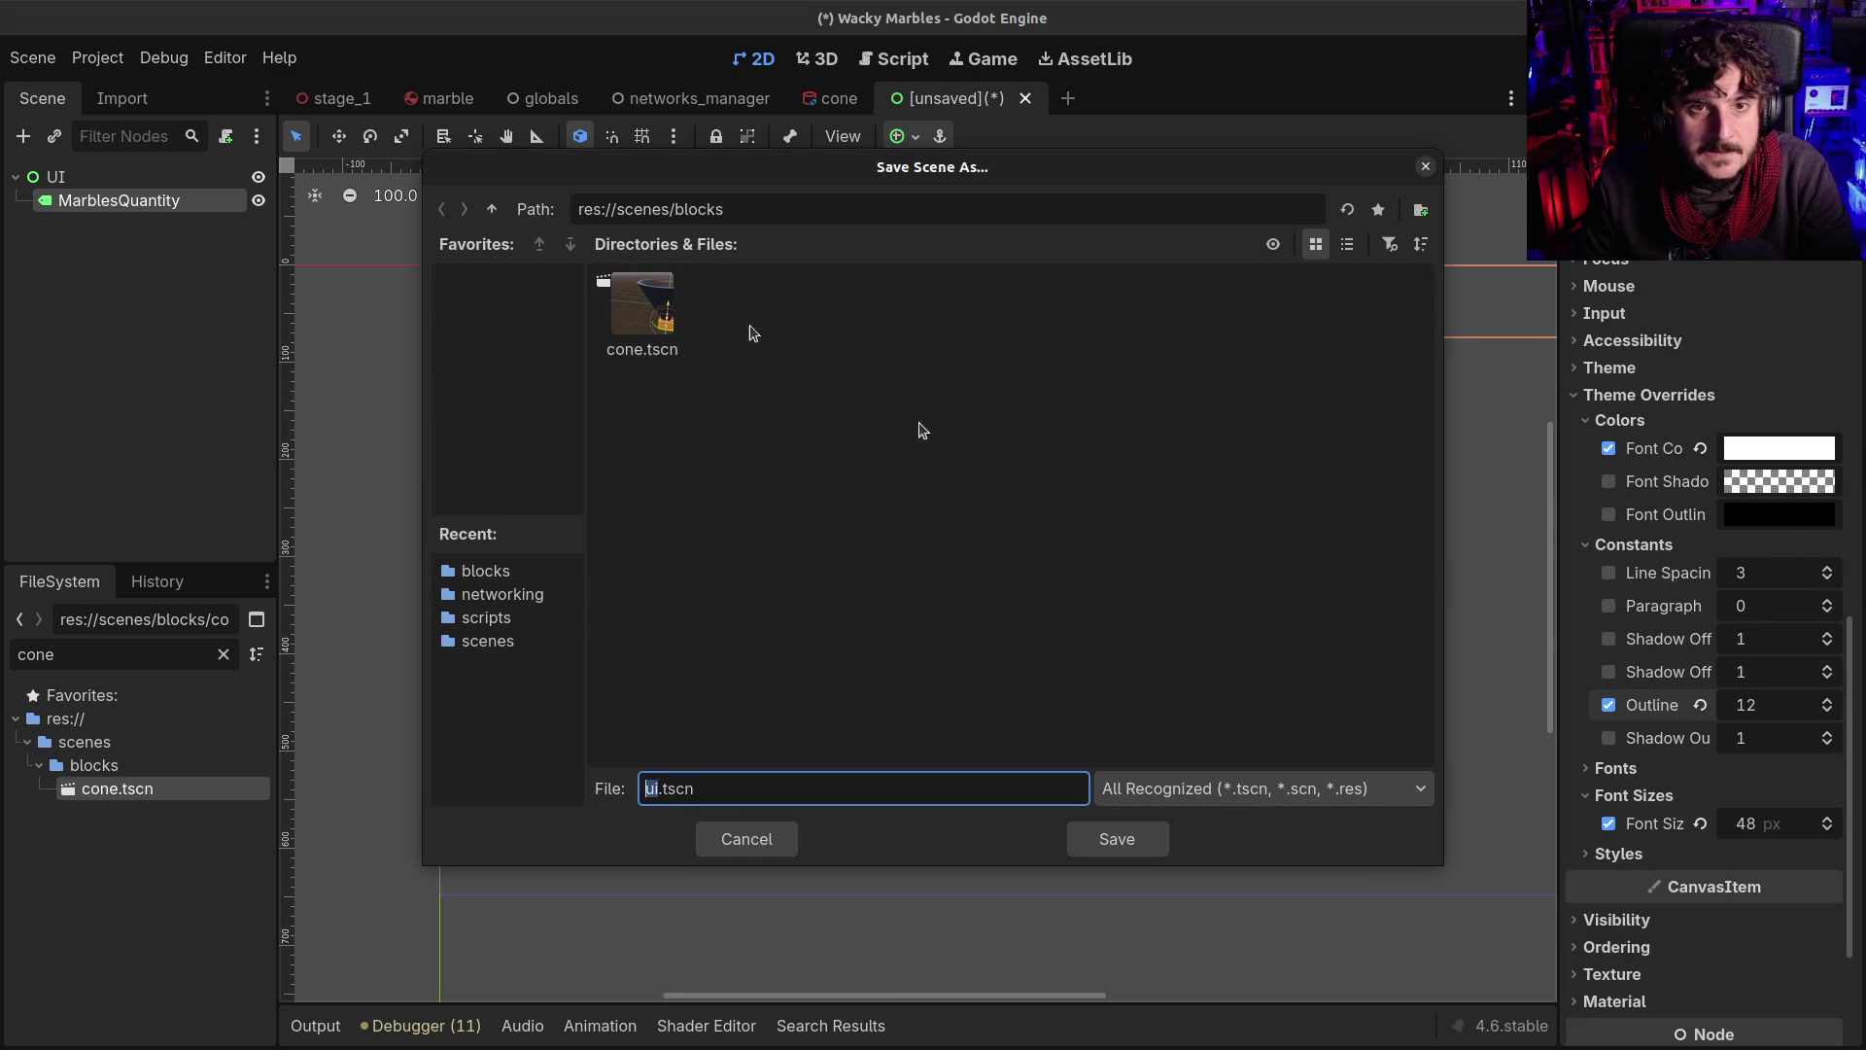
Save the UI scene as ingame_ui.tscn in res://scenes
click(492, 209)
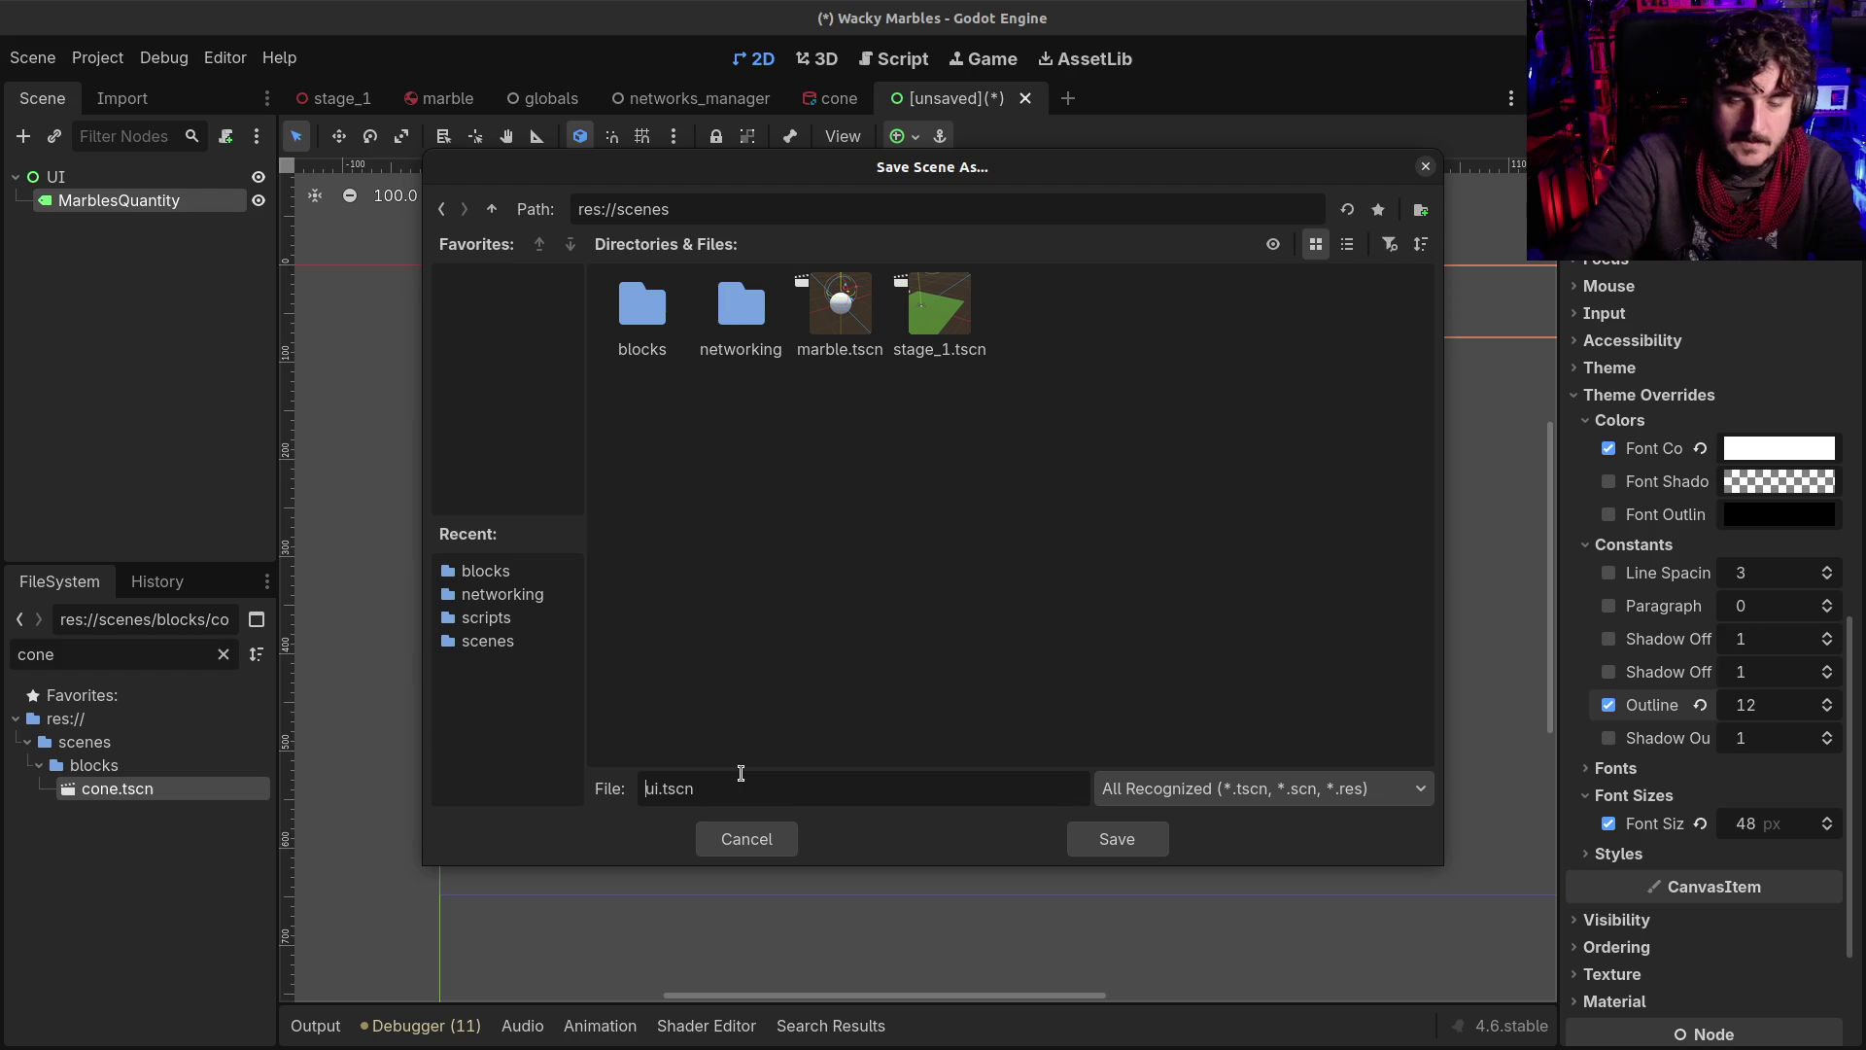
text(ingame_)
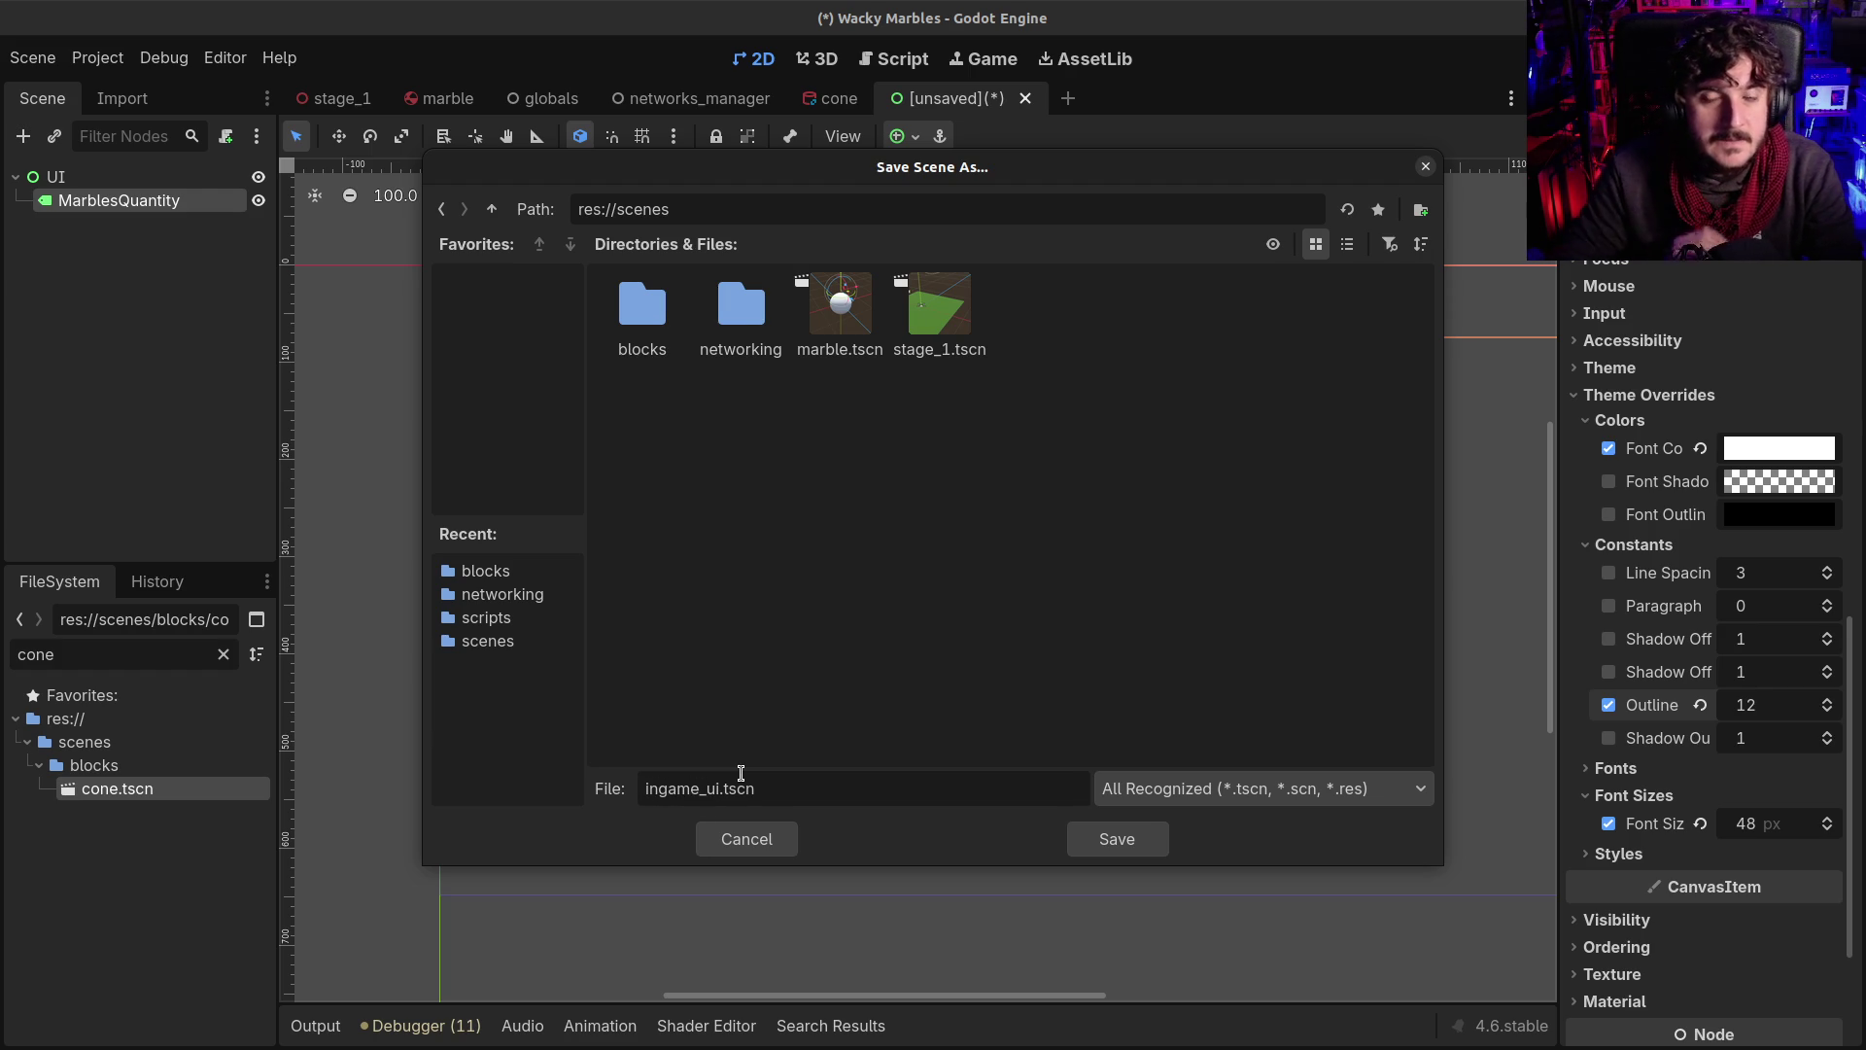
key(Return)
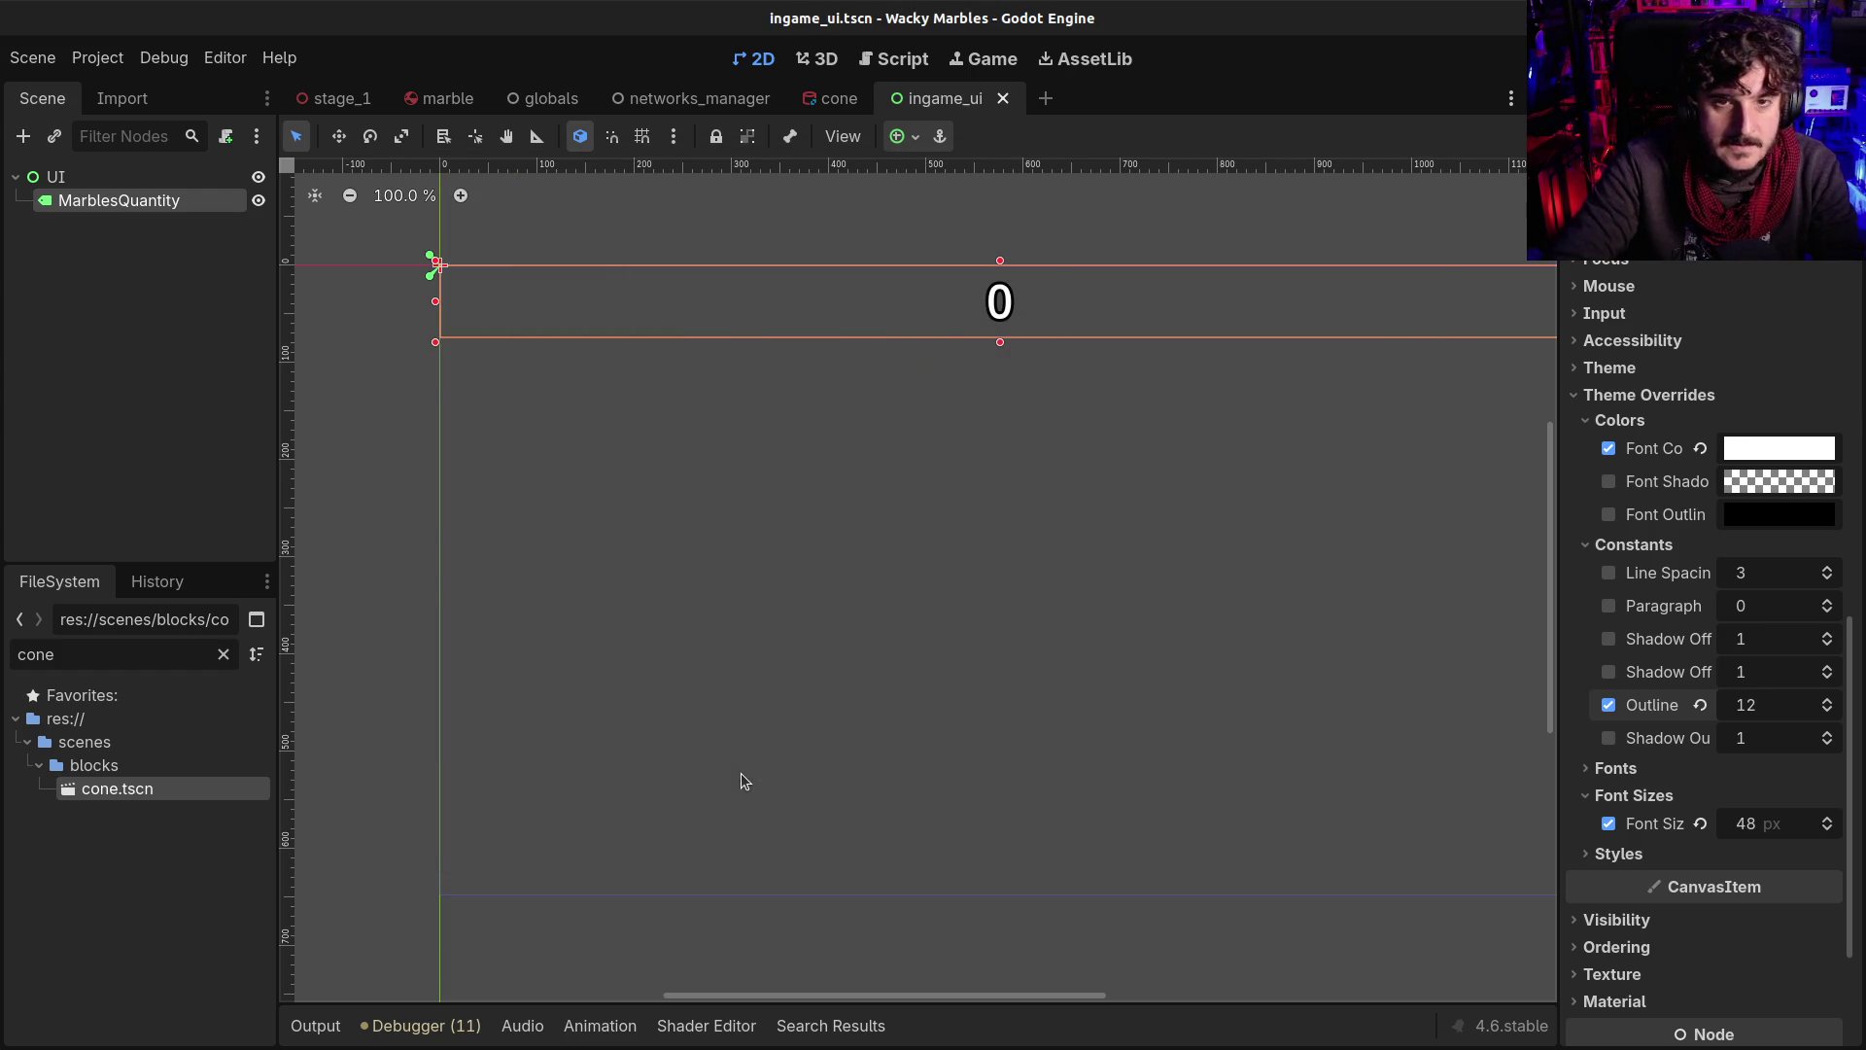
Rename the UI root node to InGameUI and save the scene again
double_click(60, 179)
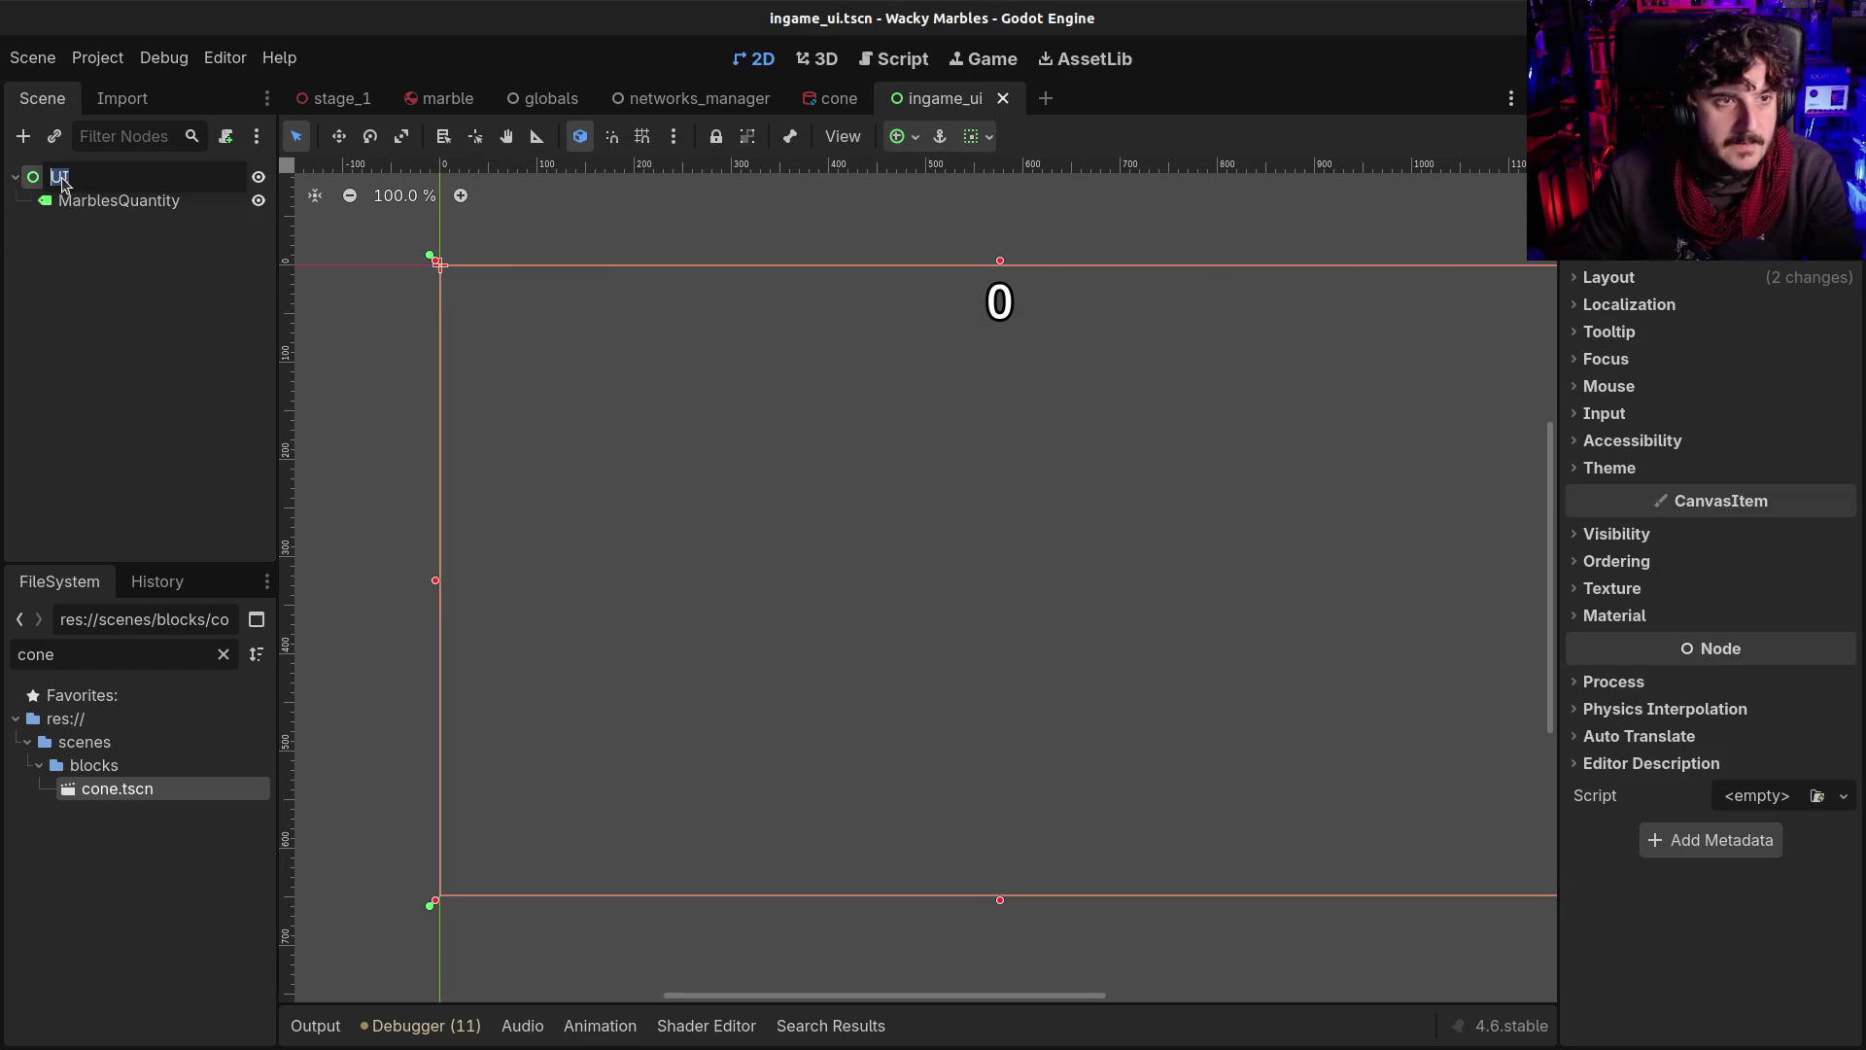
key(Home)
text(InGame)
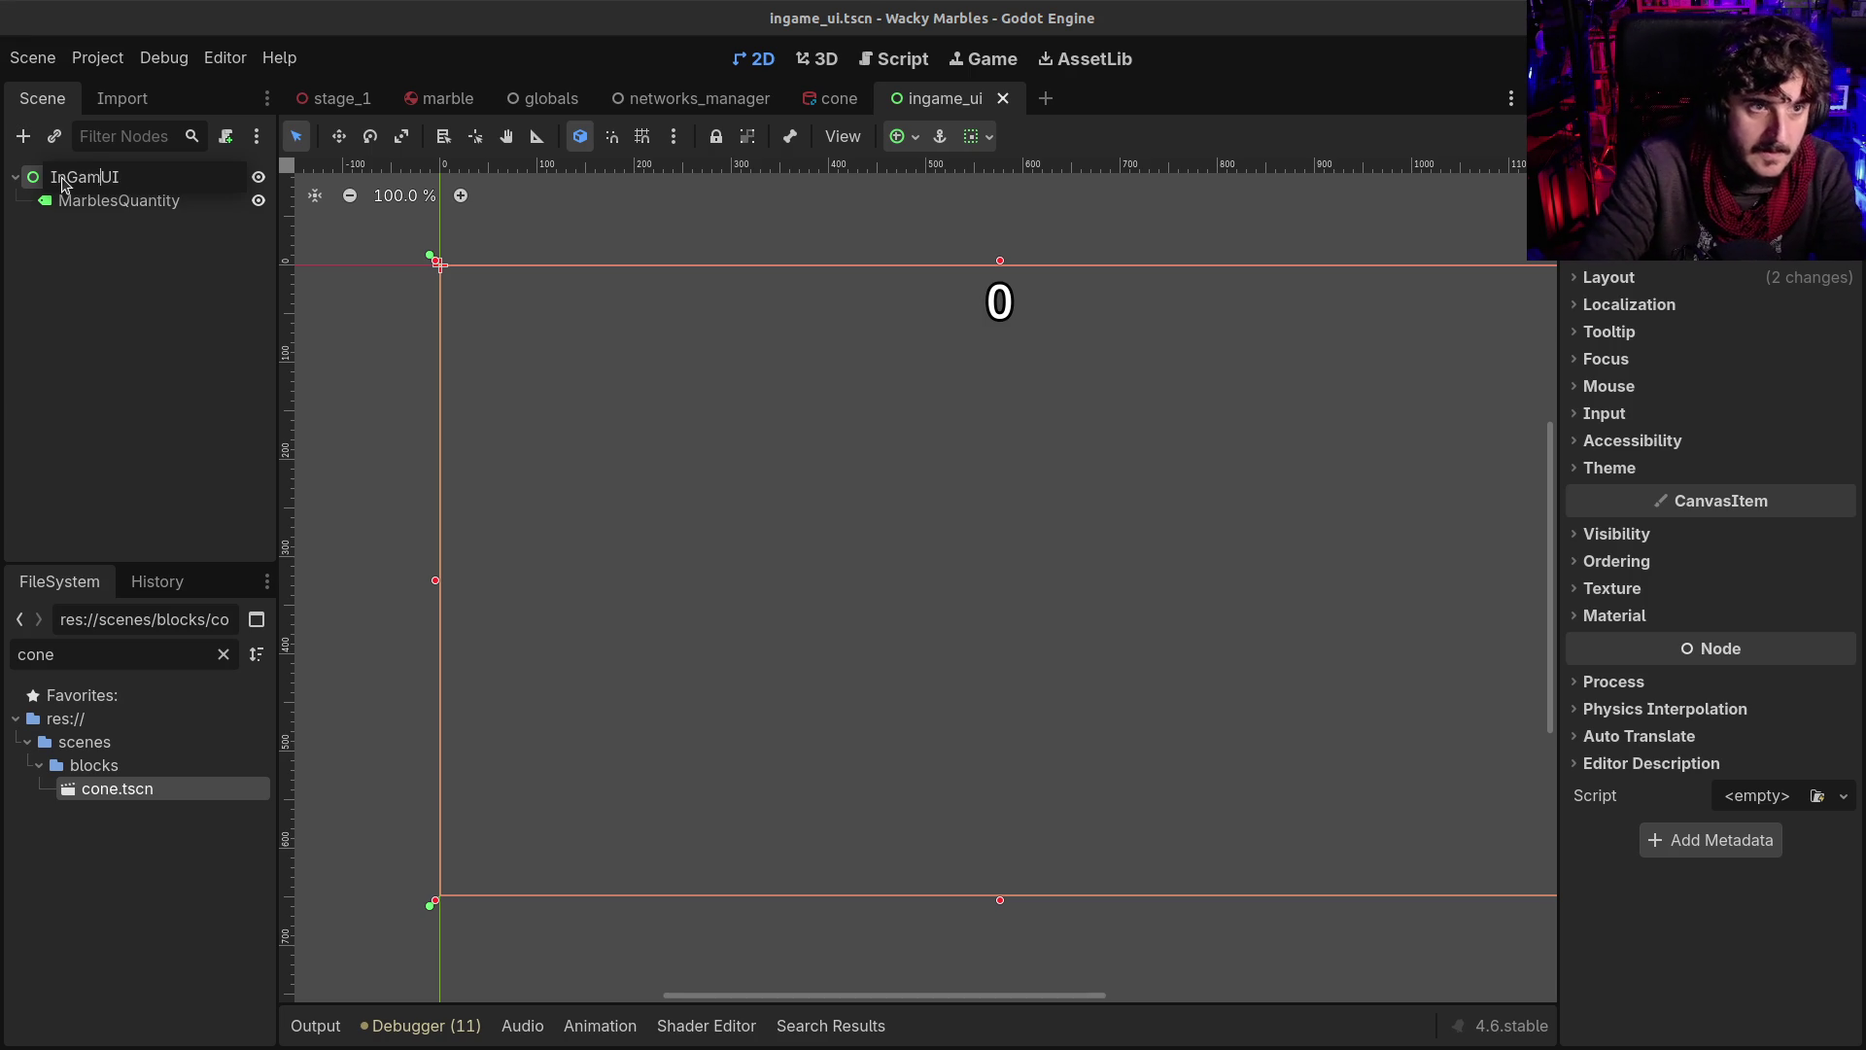
key(Return)
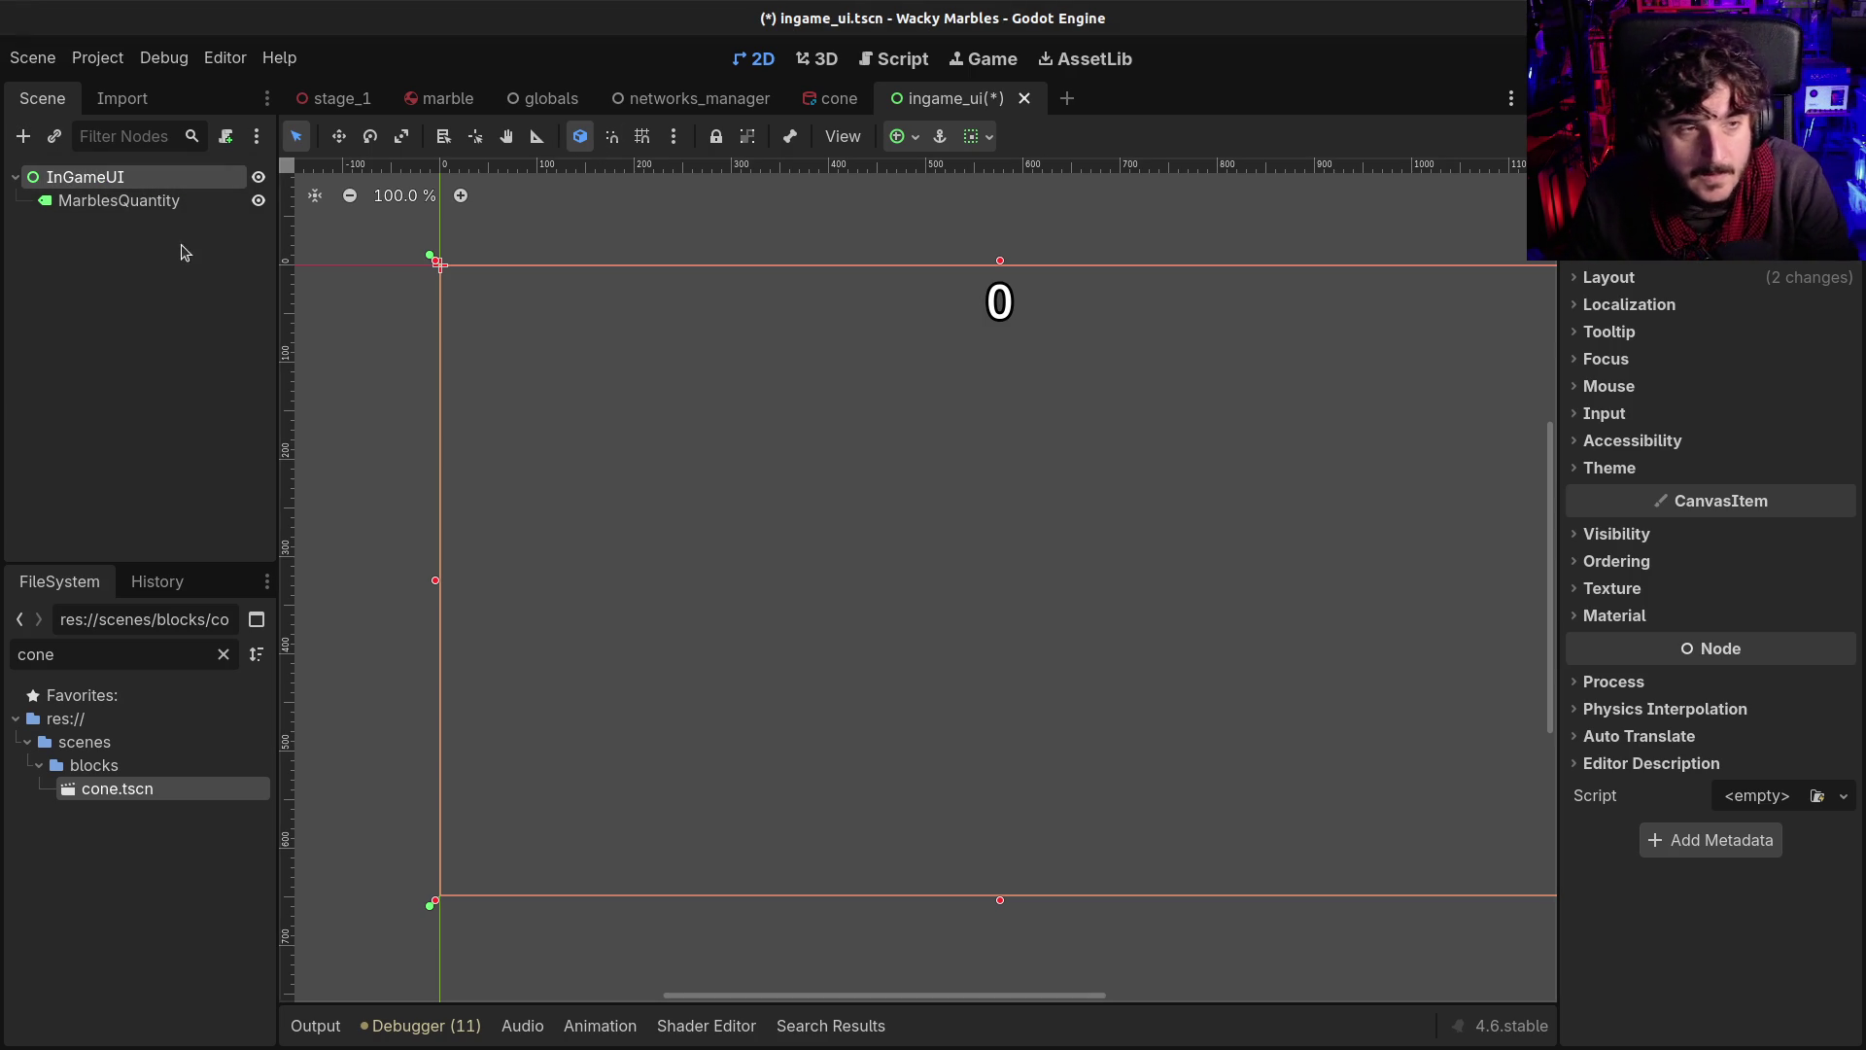
click(162, 268)
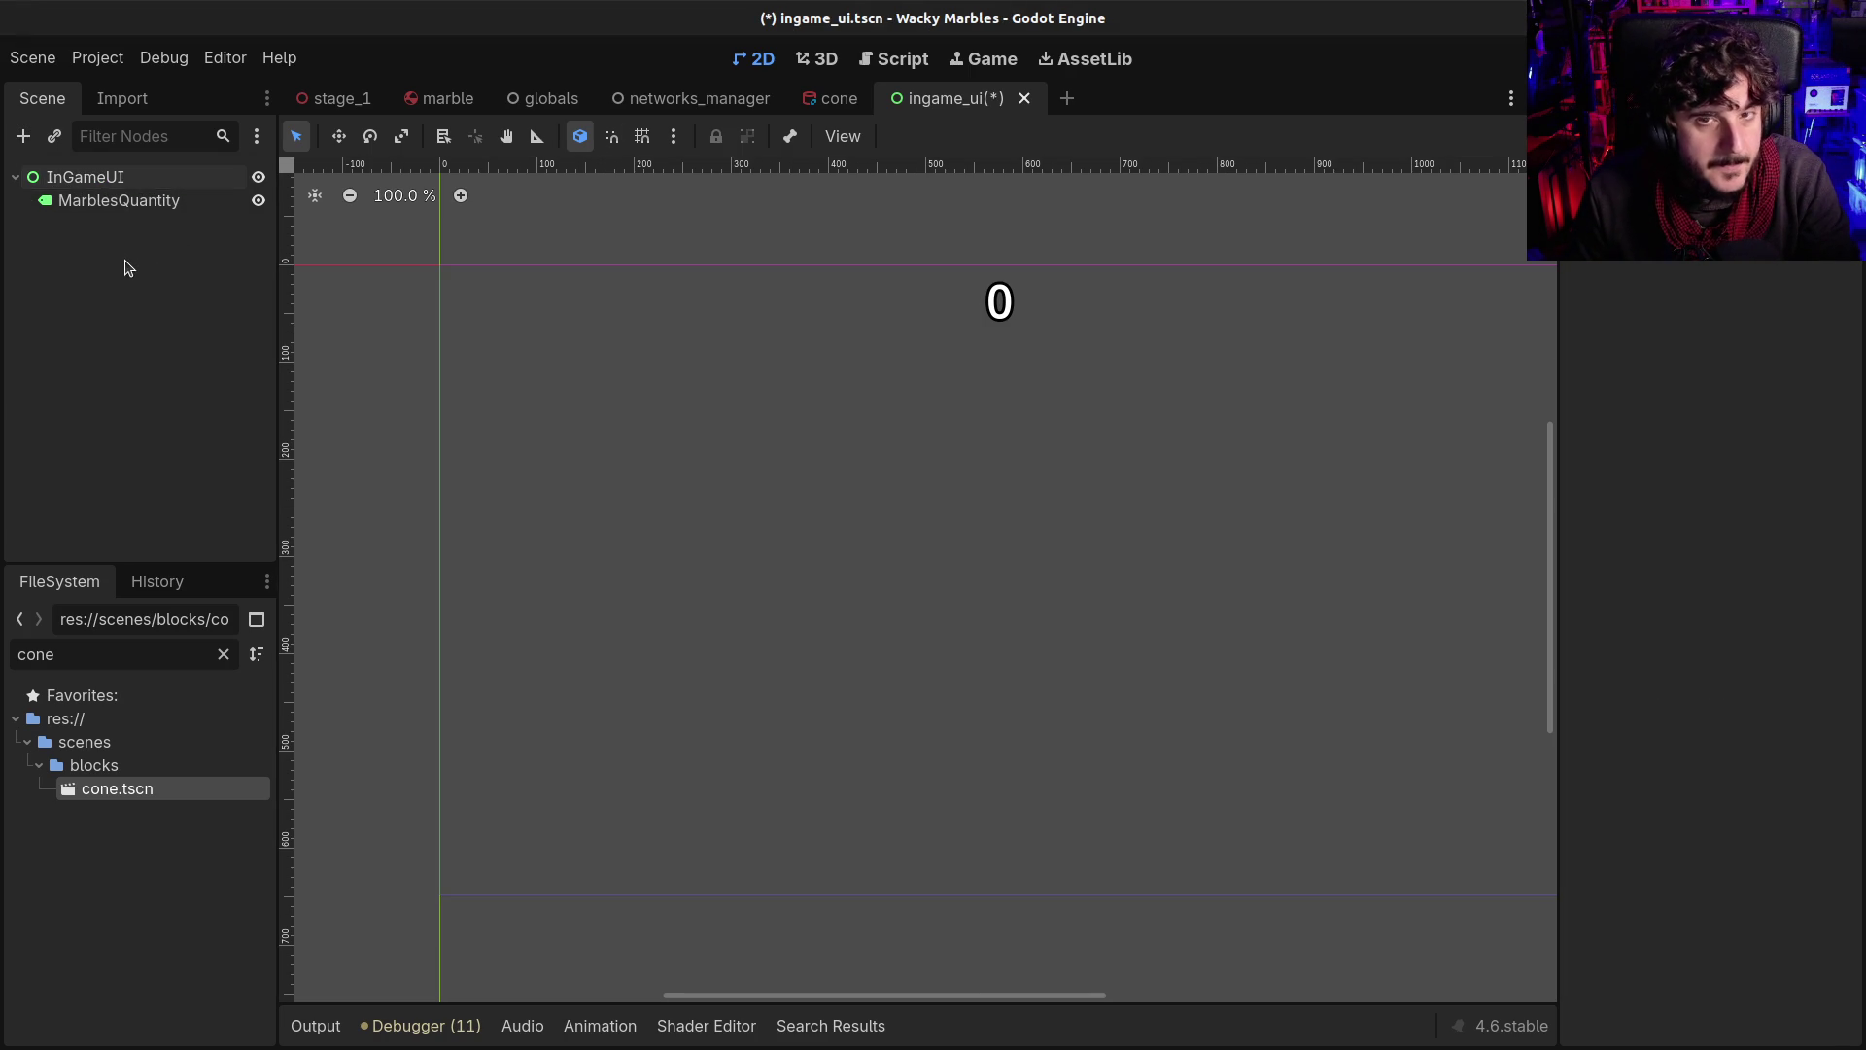
key(ctrl+s)
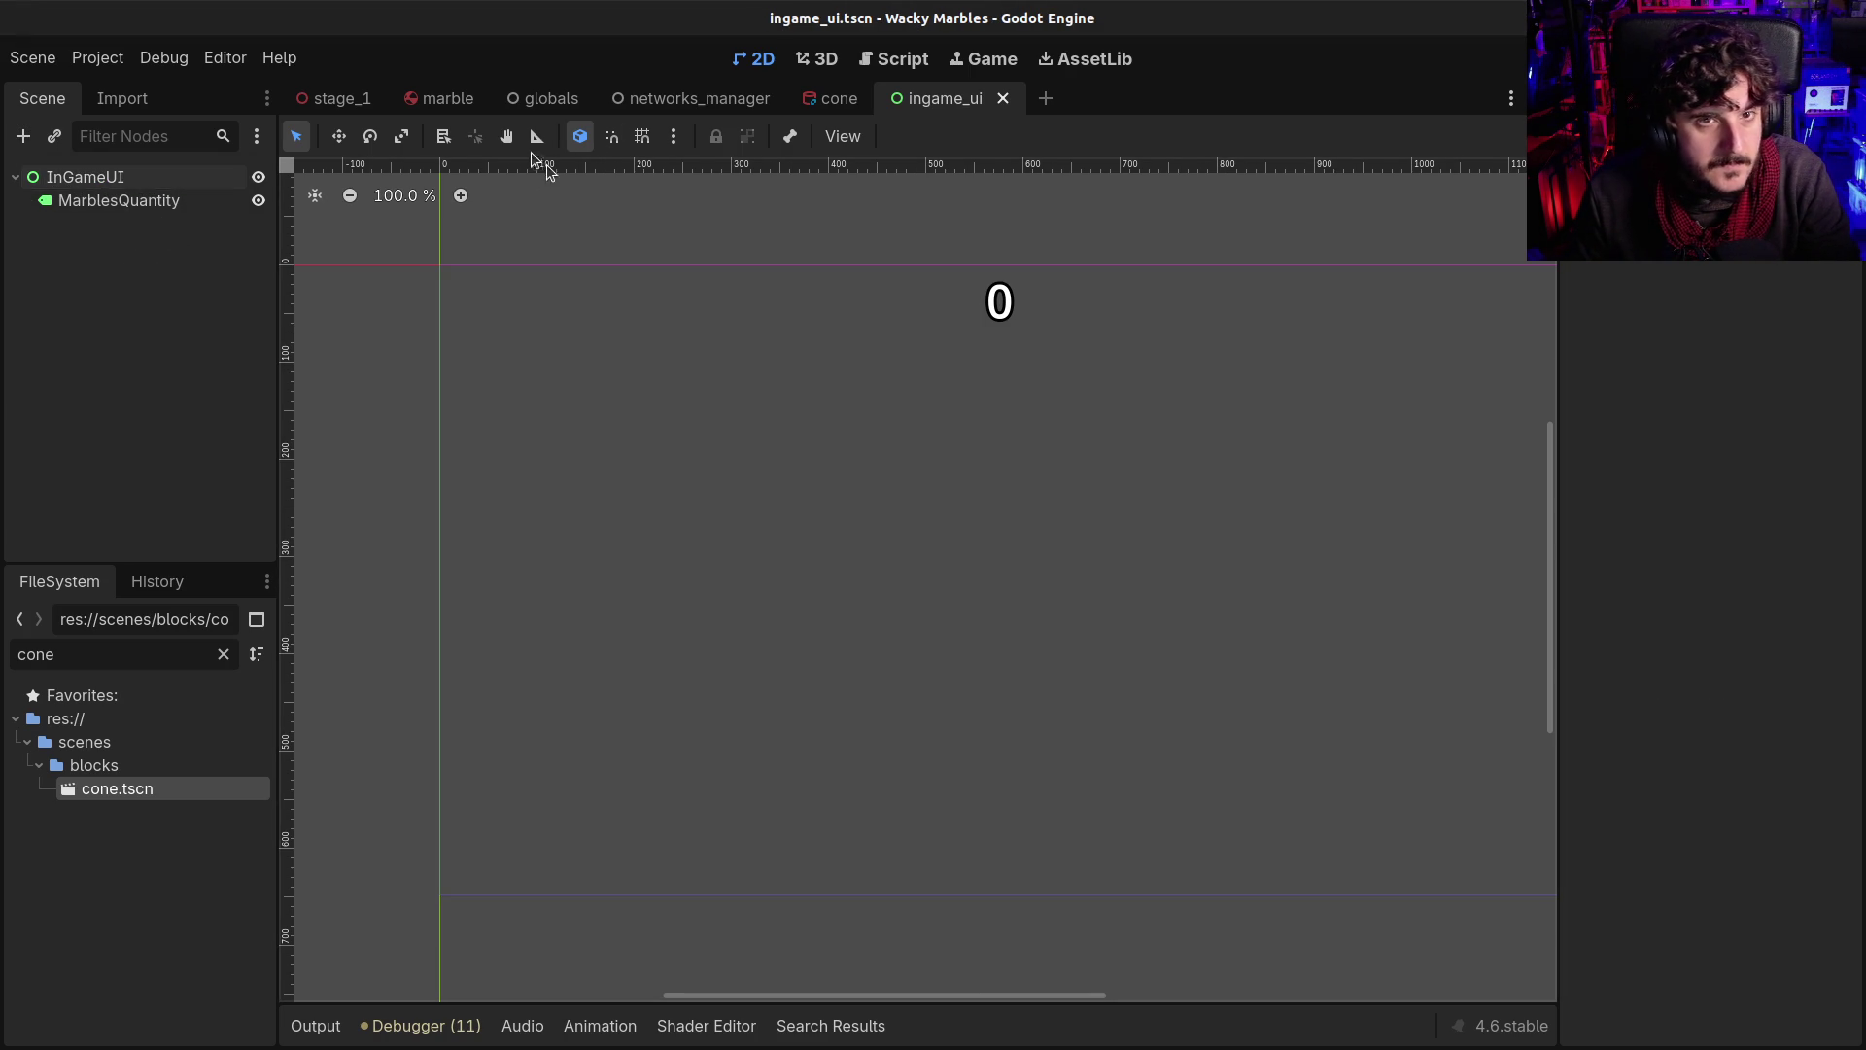
click(357, 94)
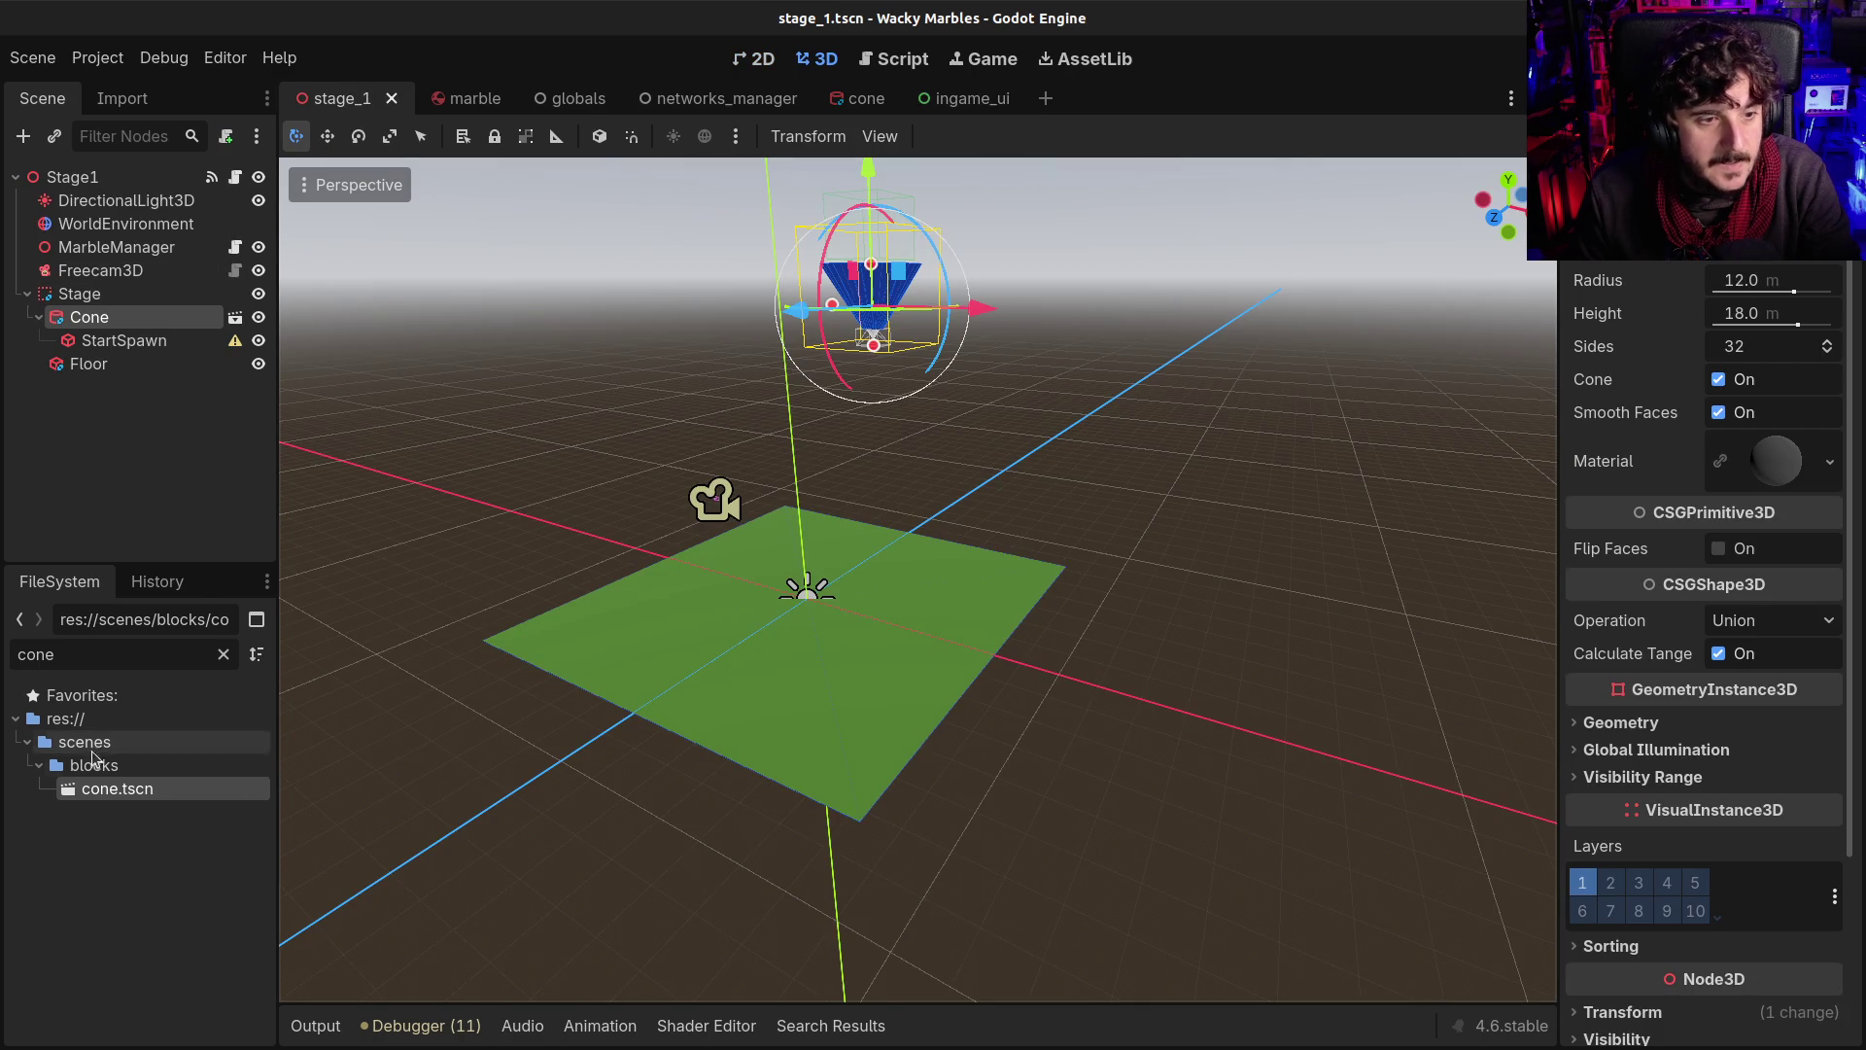
Add a CanvasLayer under Stage1 and instance ingame_ui.tscn inside it
click(87, 177)
key(ctrl+a)
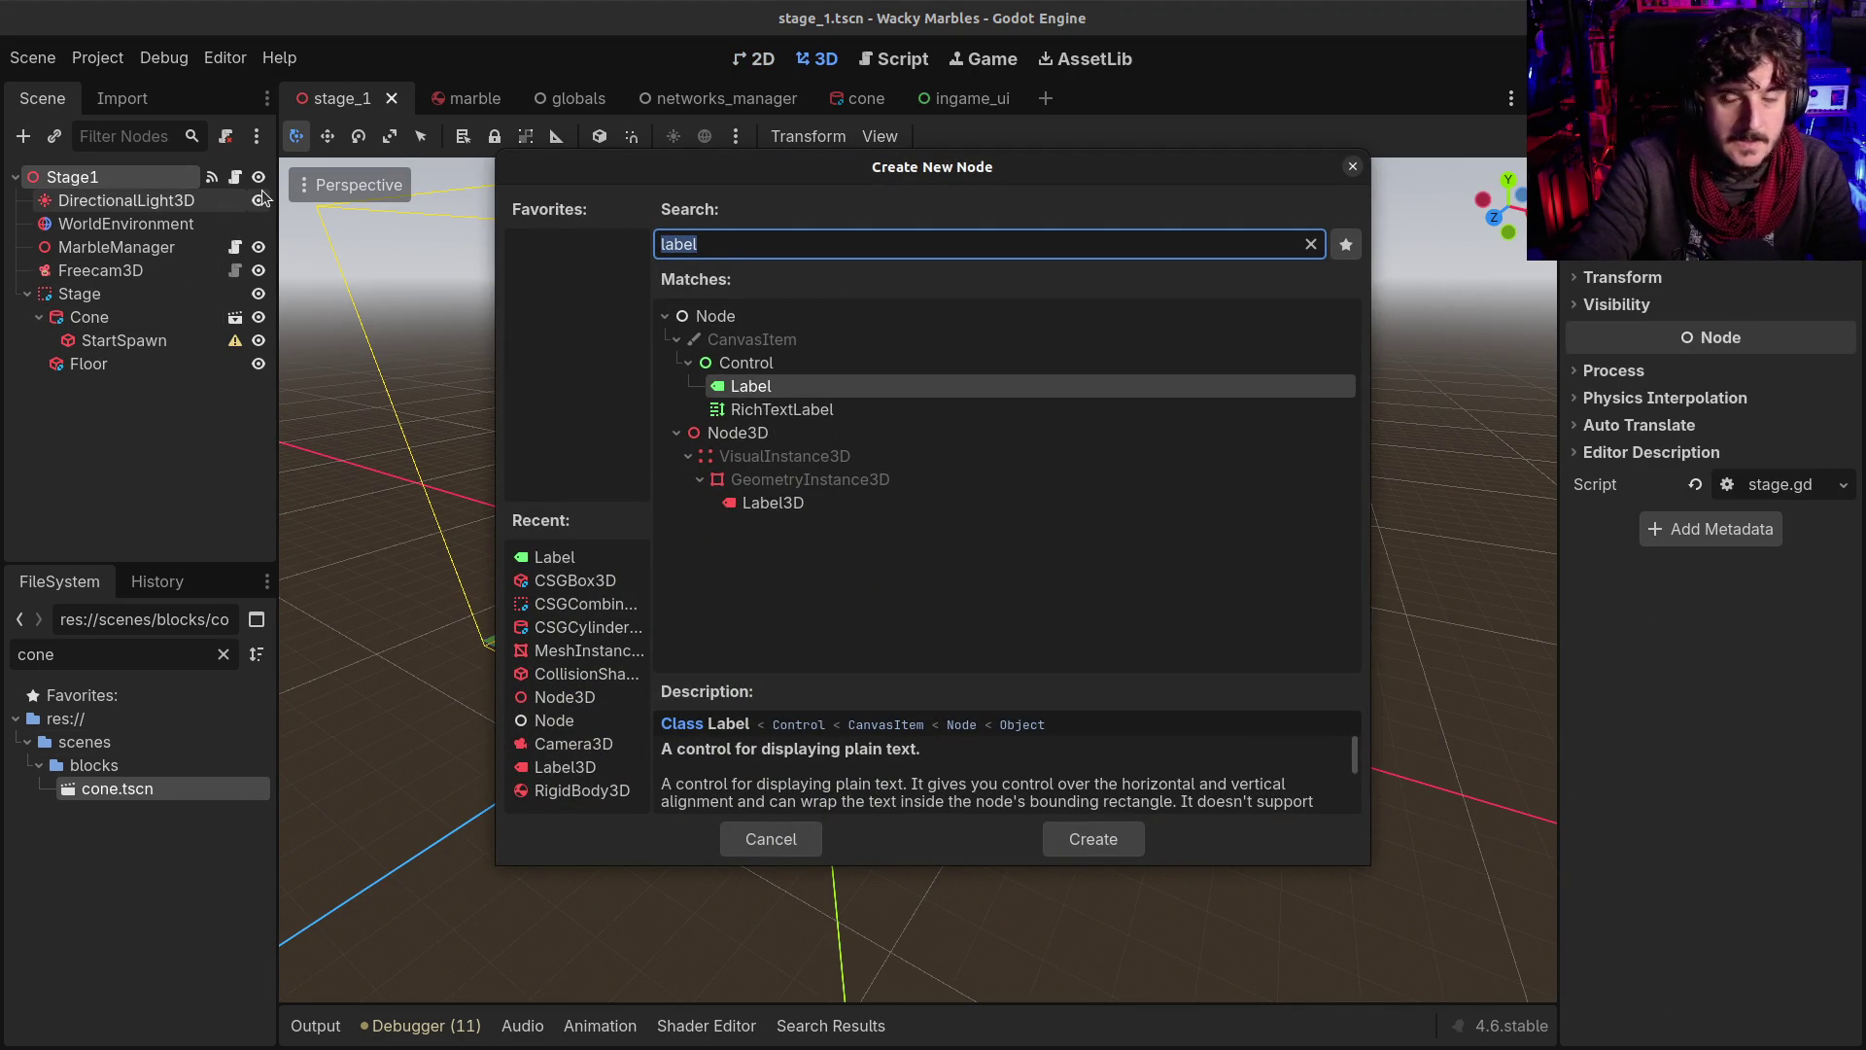
text(can)
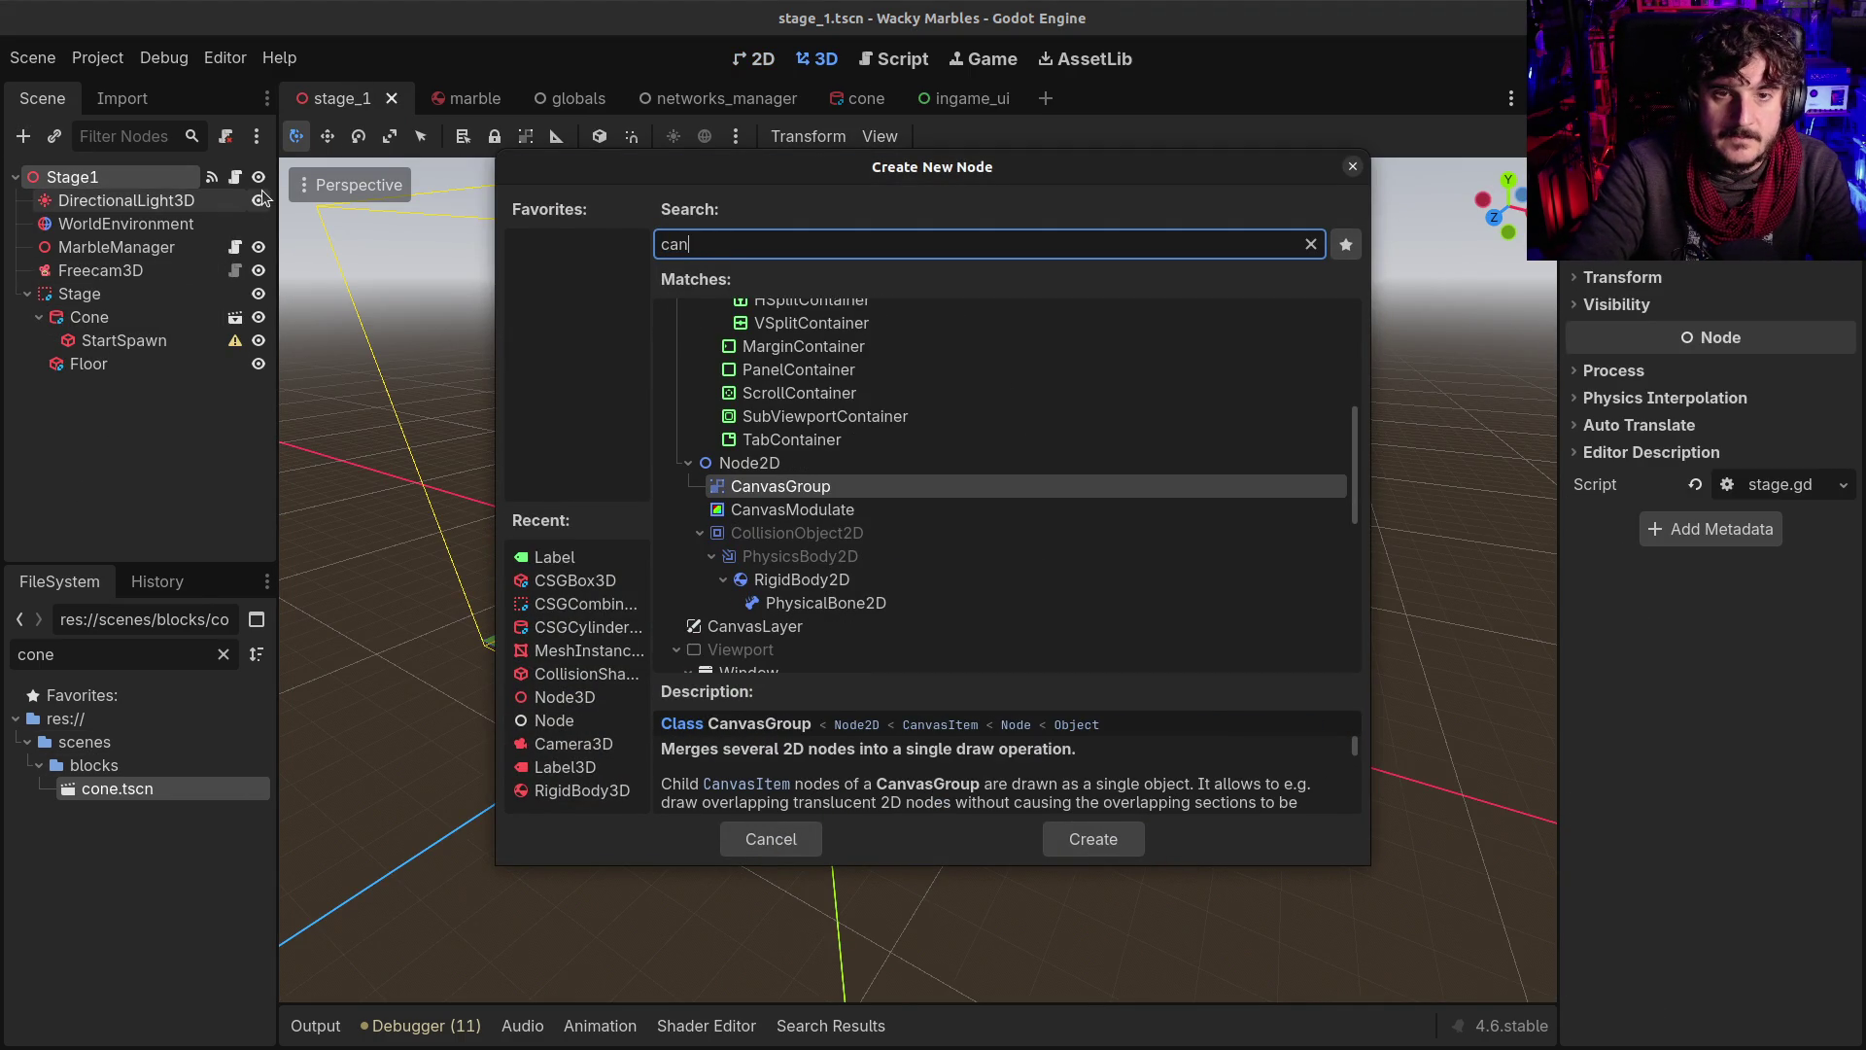
text(vasl)
key(Return)
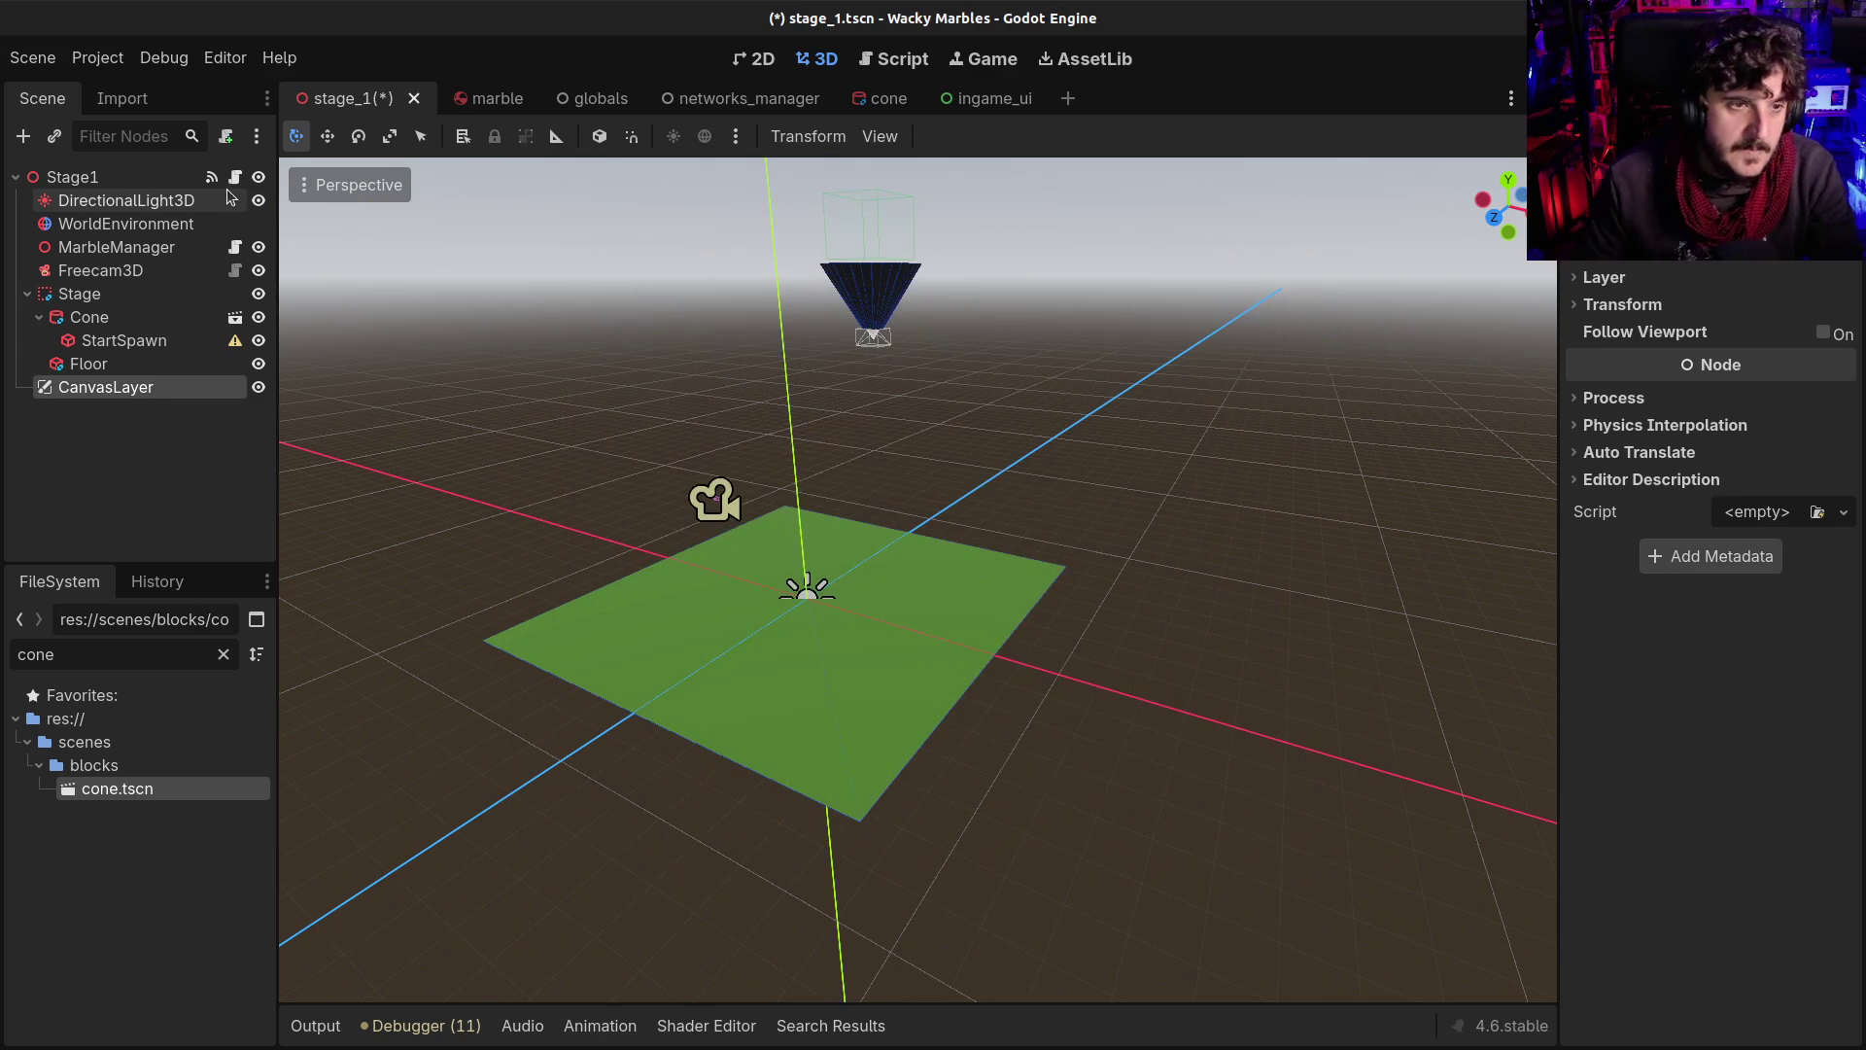
double_click(114, 653)
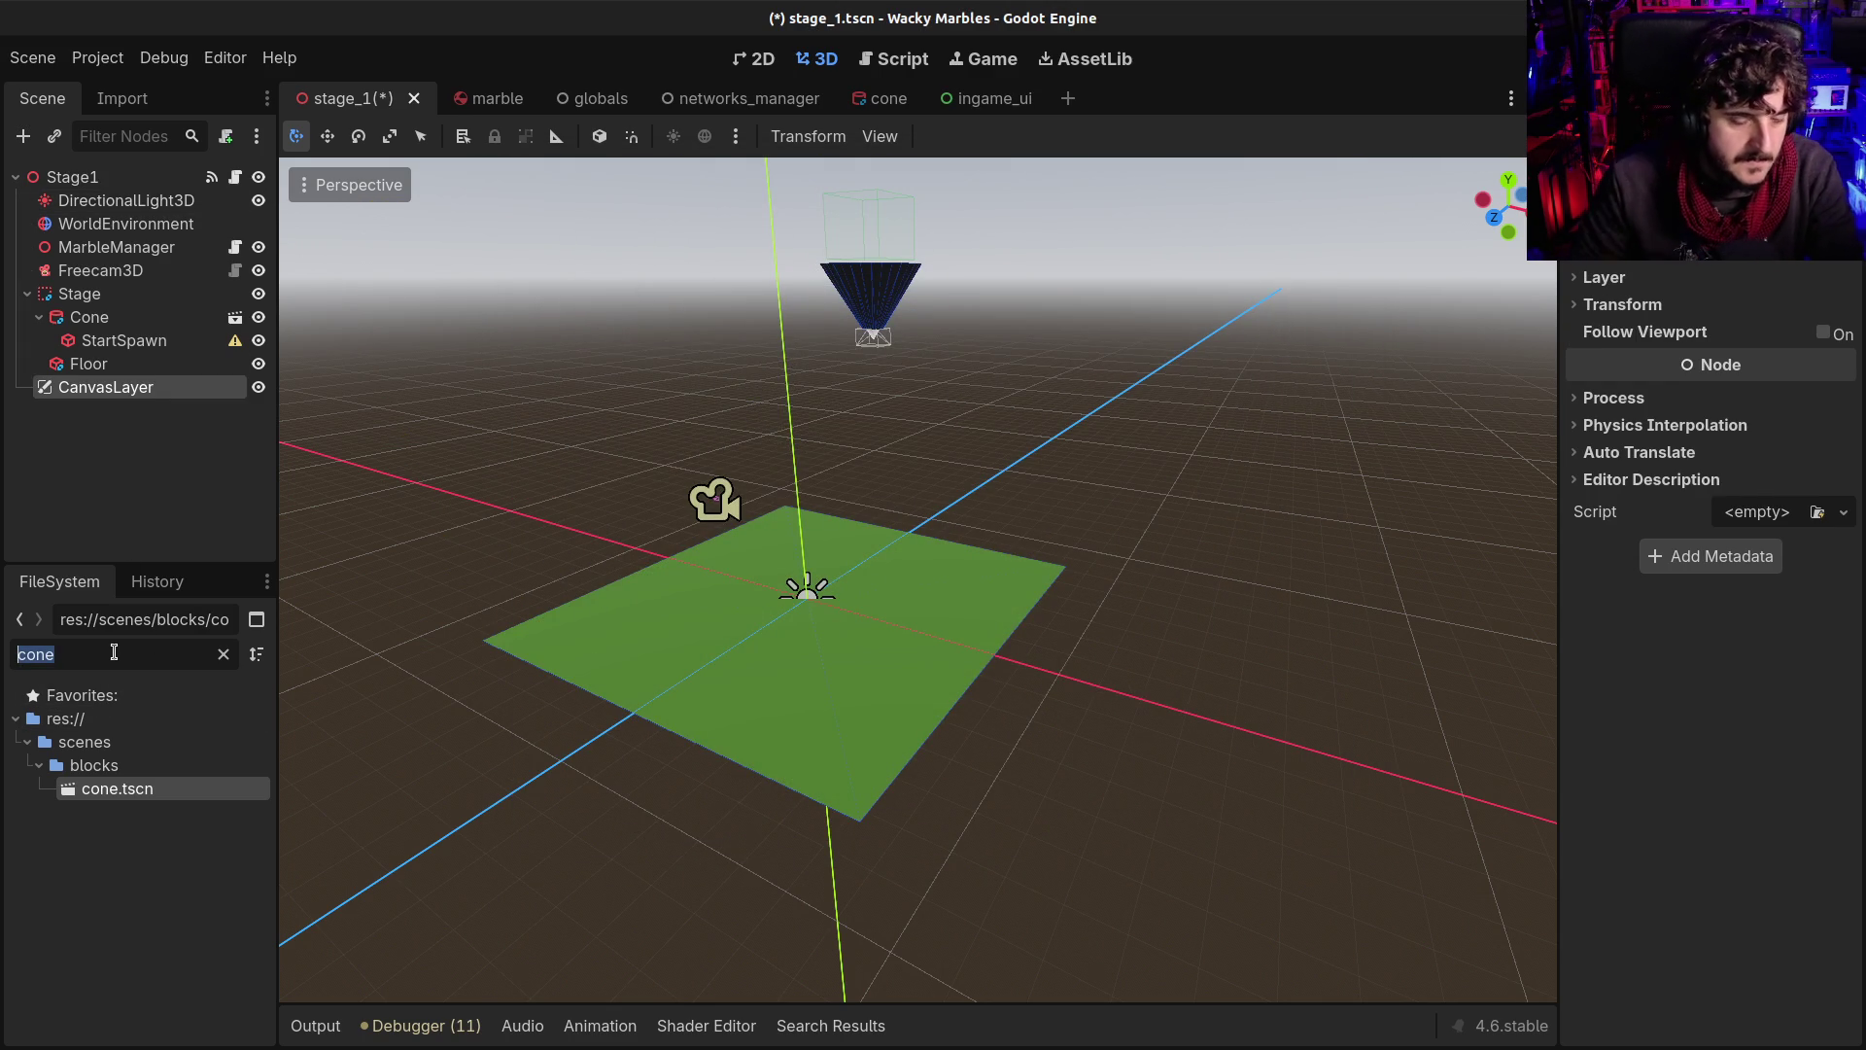
text(ui)
mouse_move(124, 765)
mouse_down()
mouse_move(159, 754)
mouse_move(142, 389)
mouse_up()
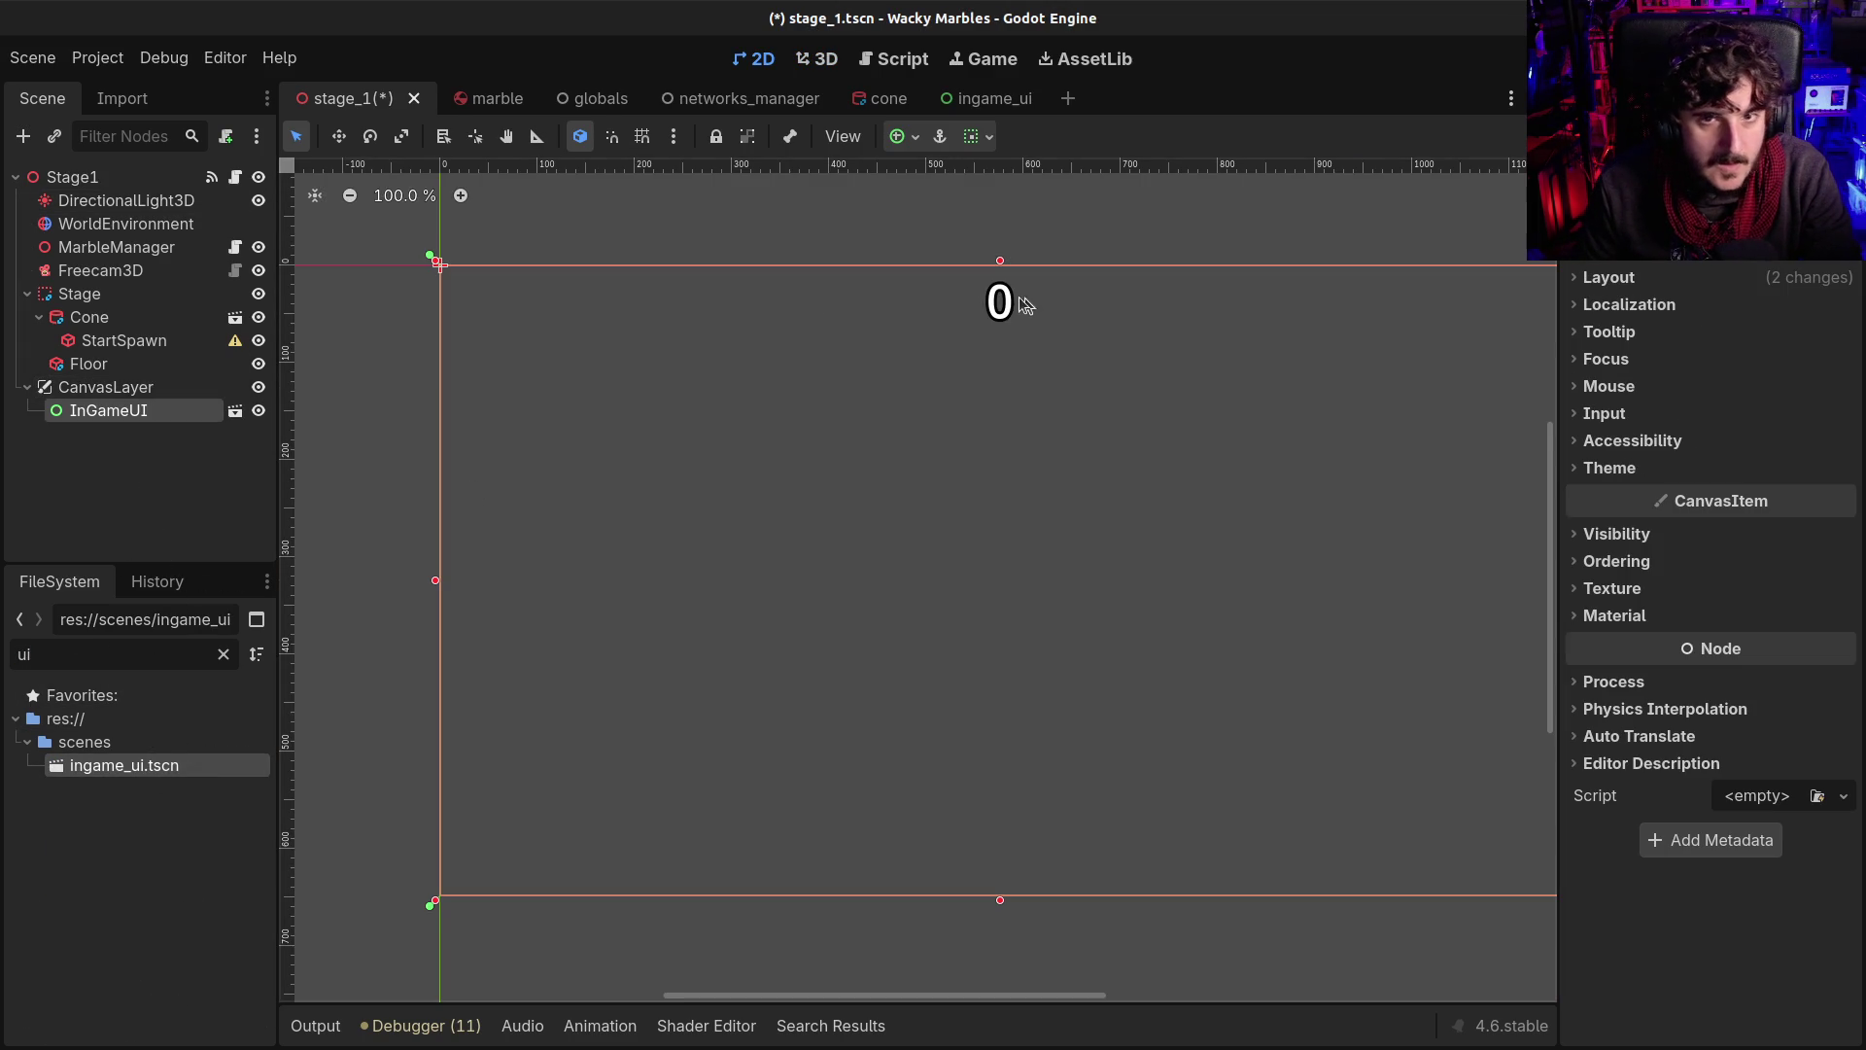
scroll(898, 297, down, 2)
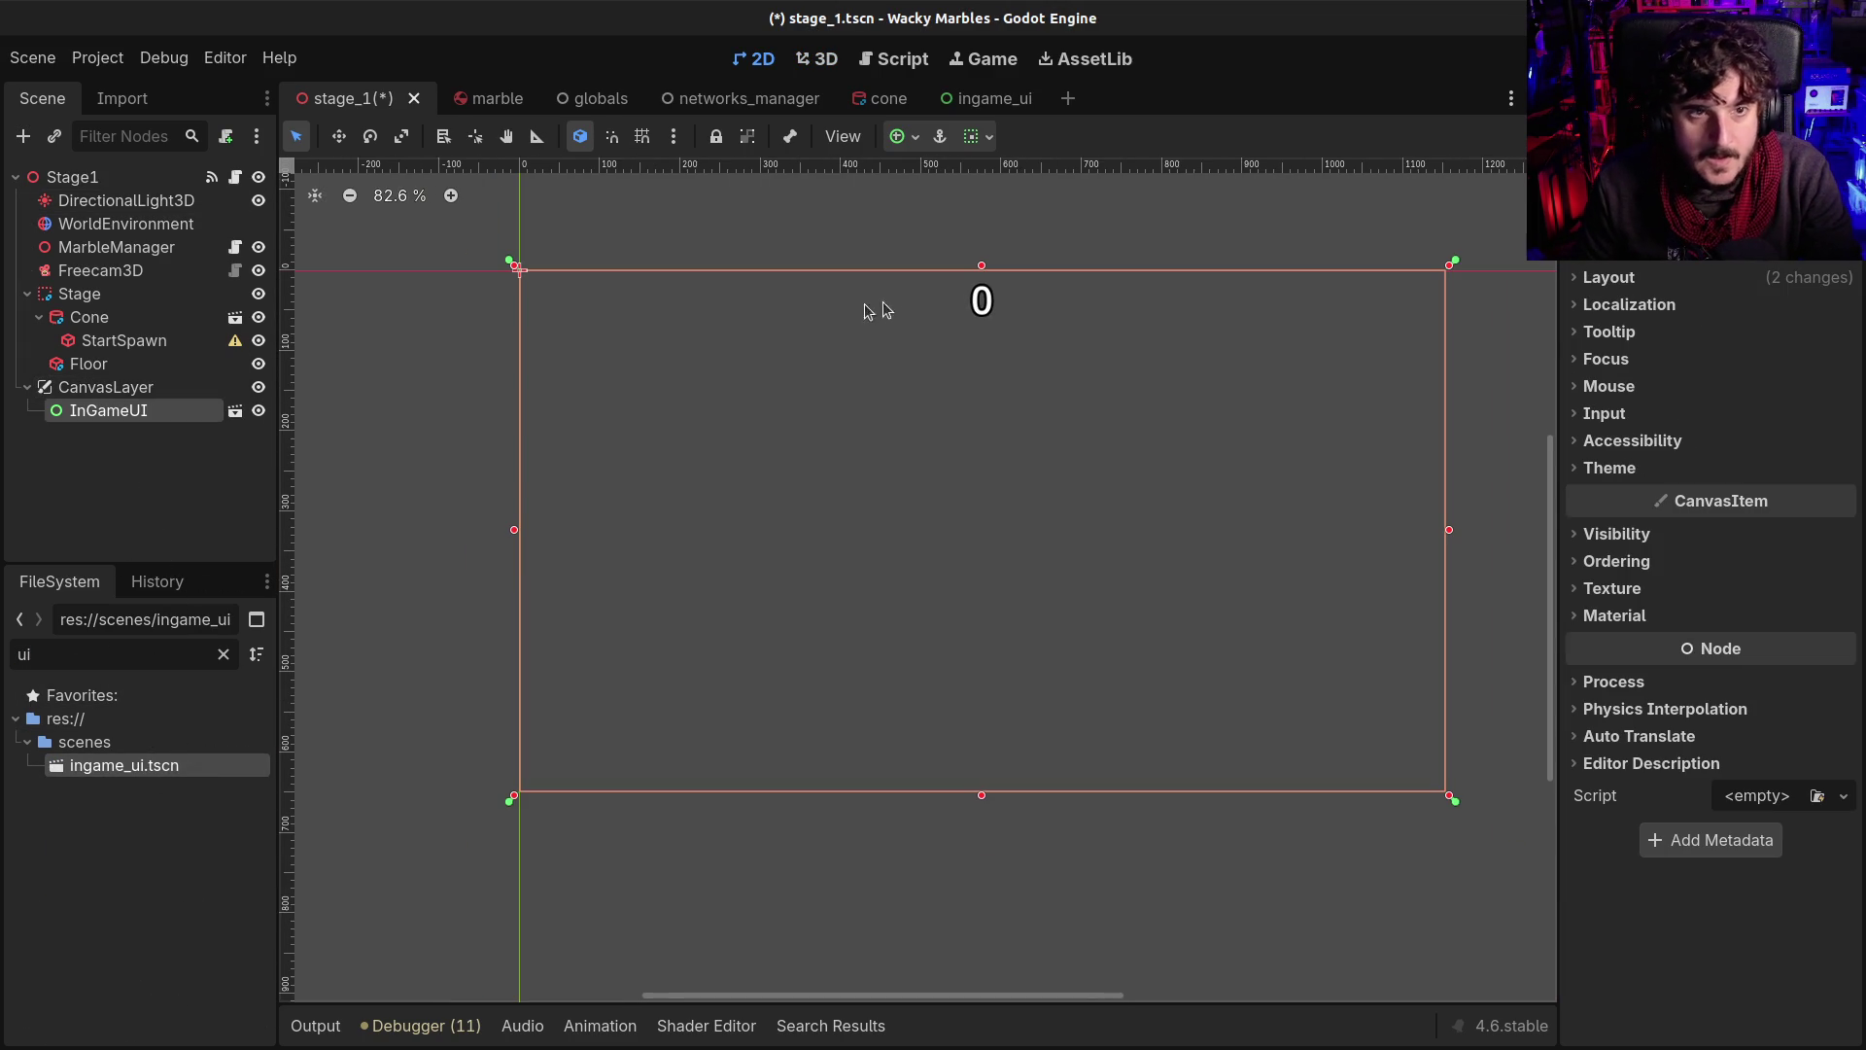
Switch between Stage1 and InGameUI to view the UI's top-centred 0 label in 2D
click(83, 388)
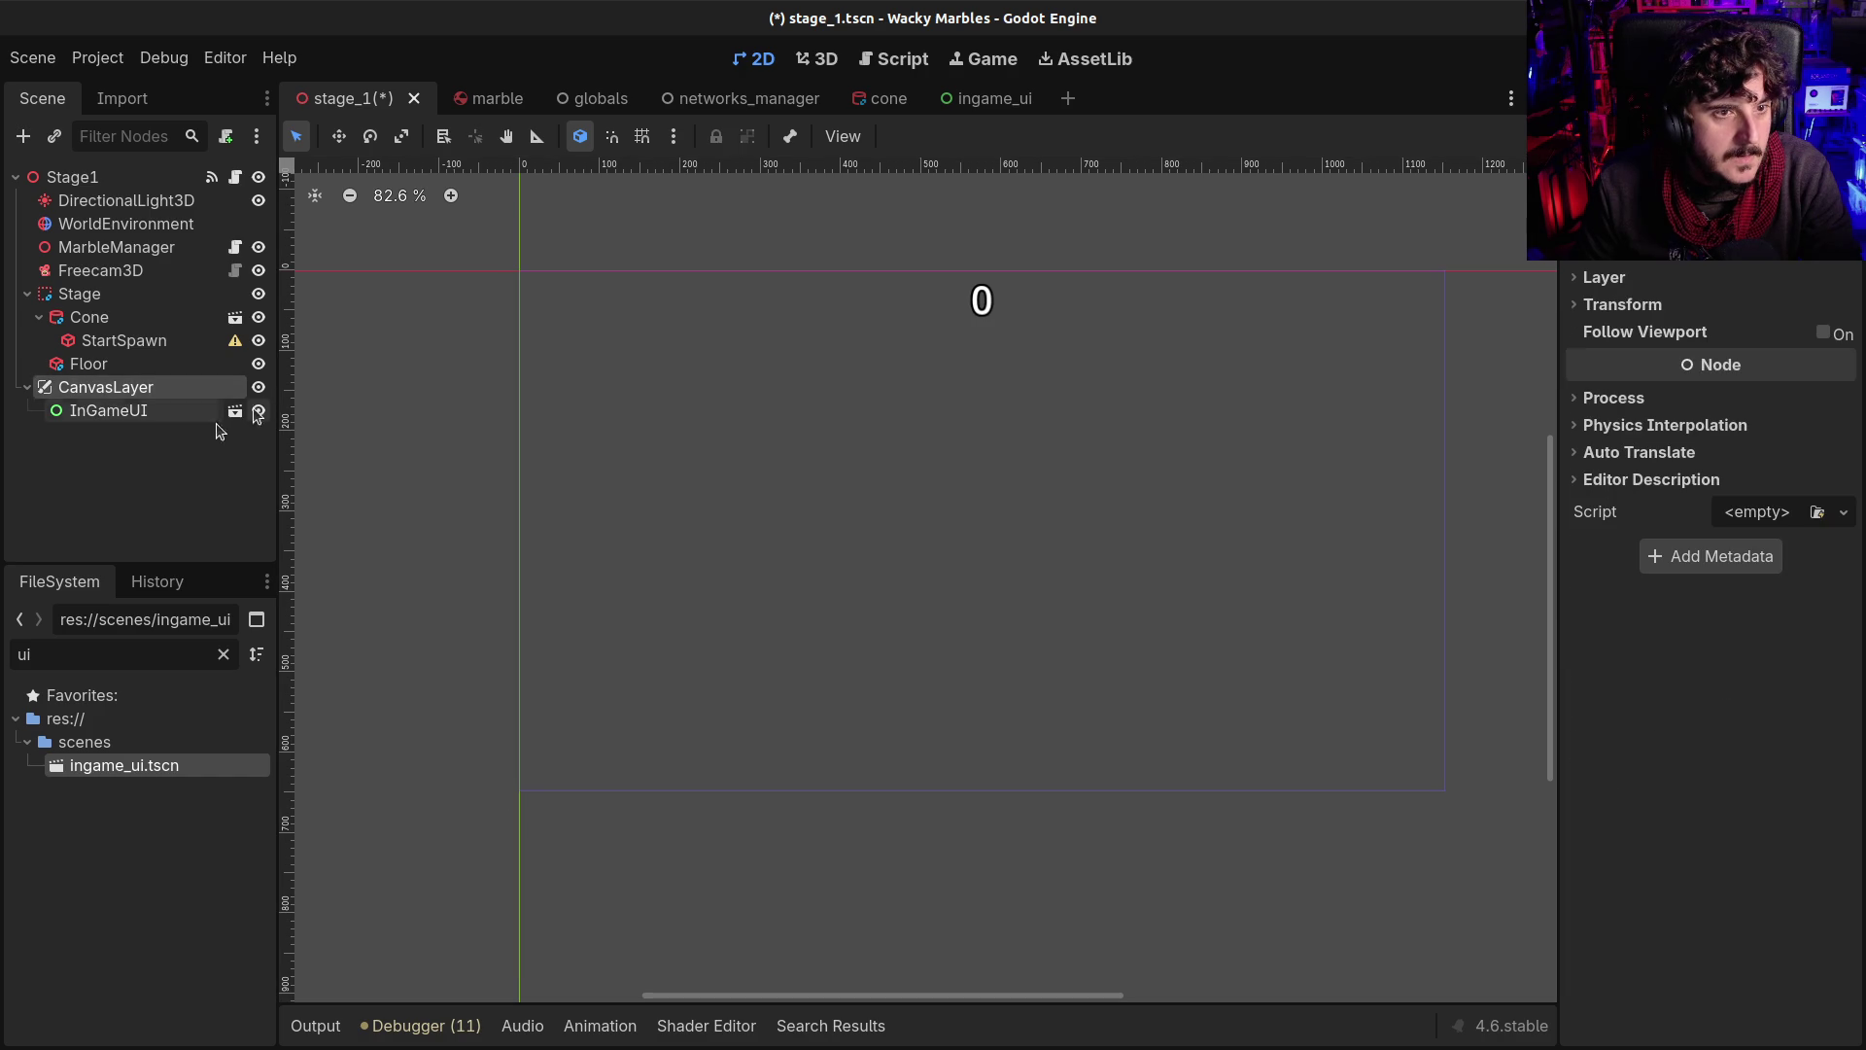
click(83, 411)
click(109, 177)
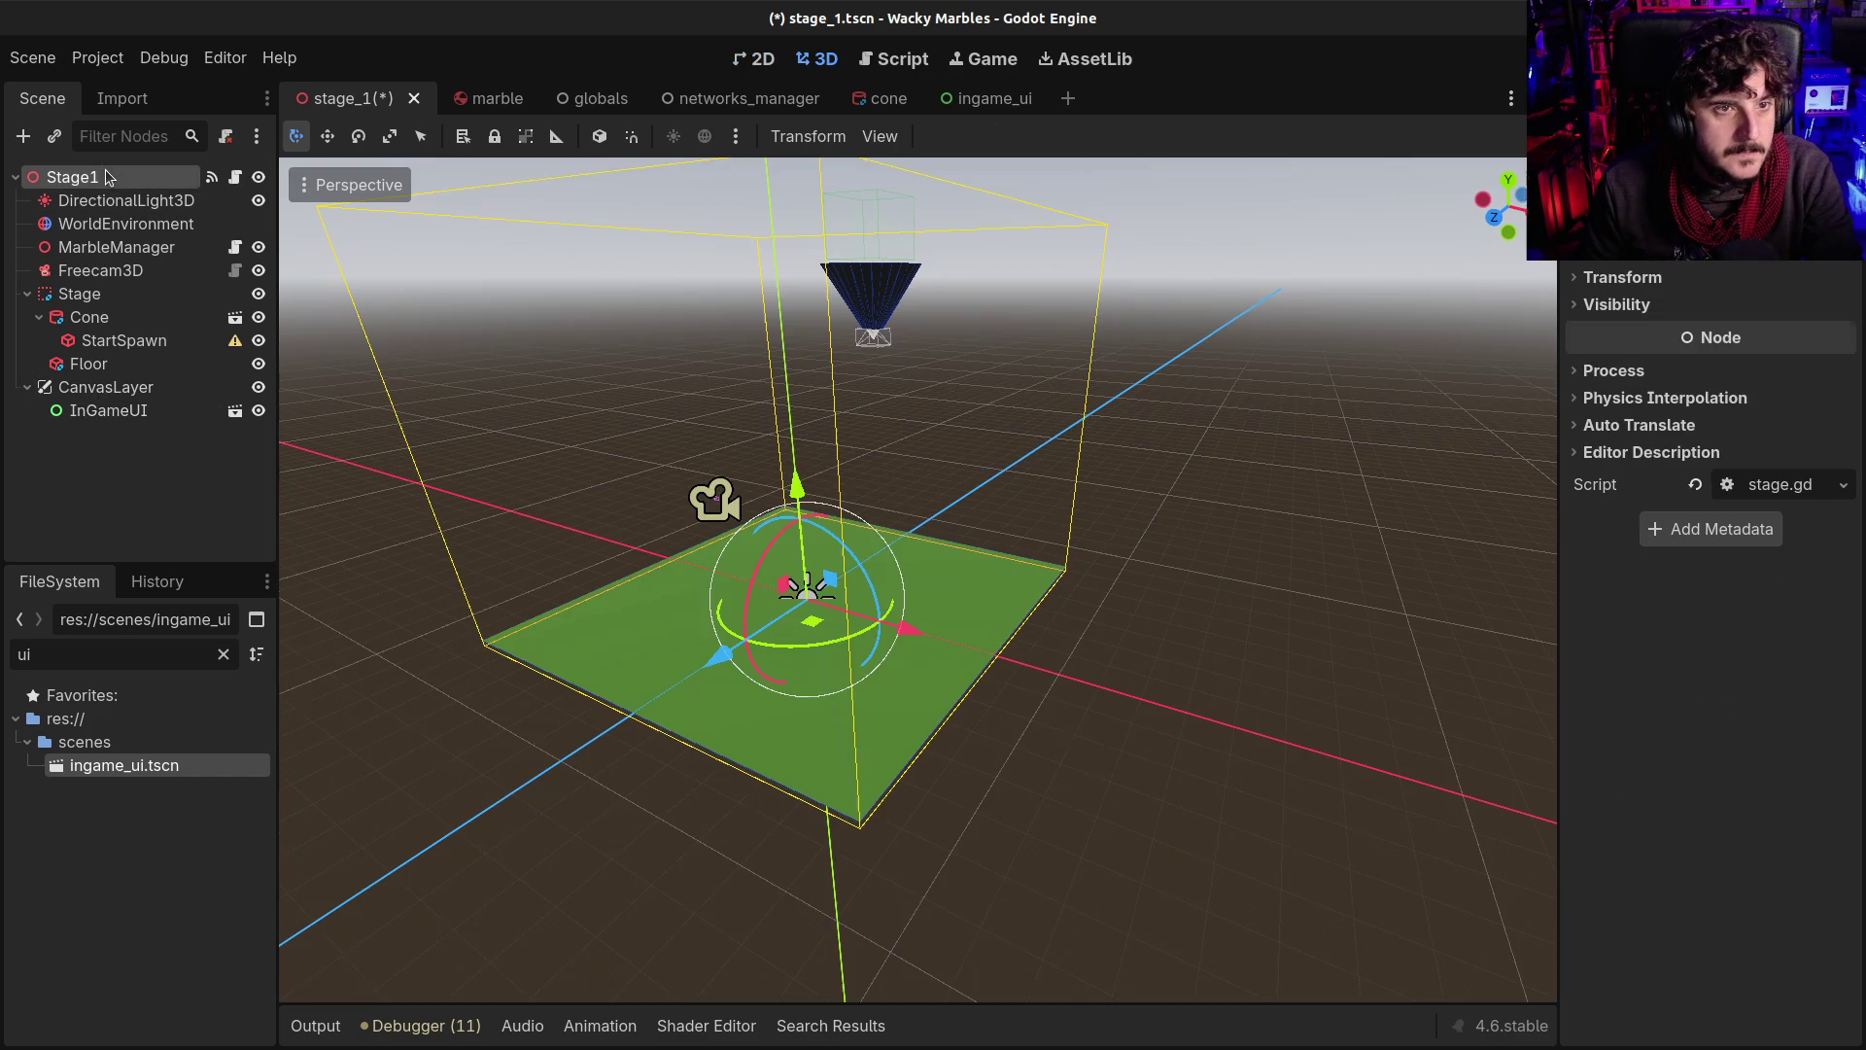
click(102, 410)
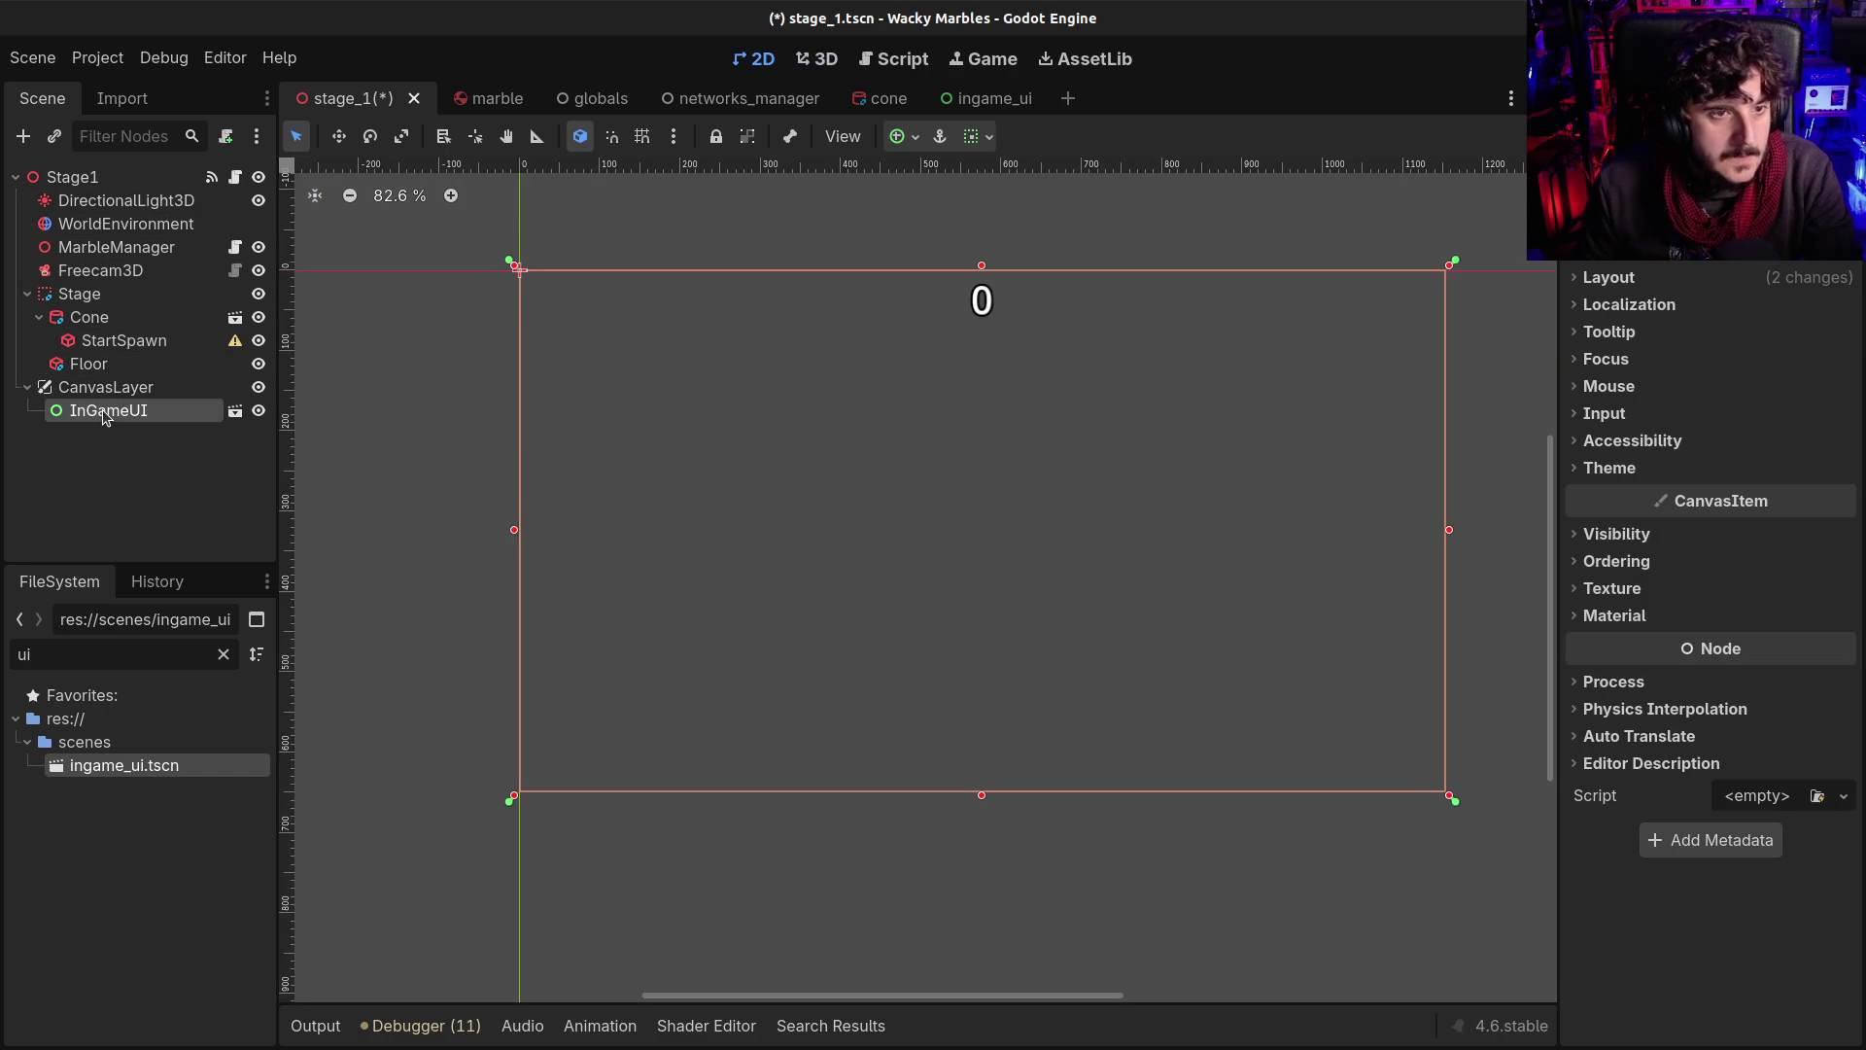
click(109, 175)
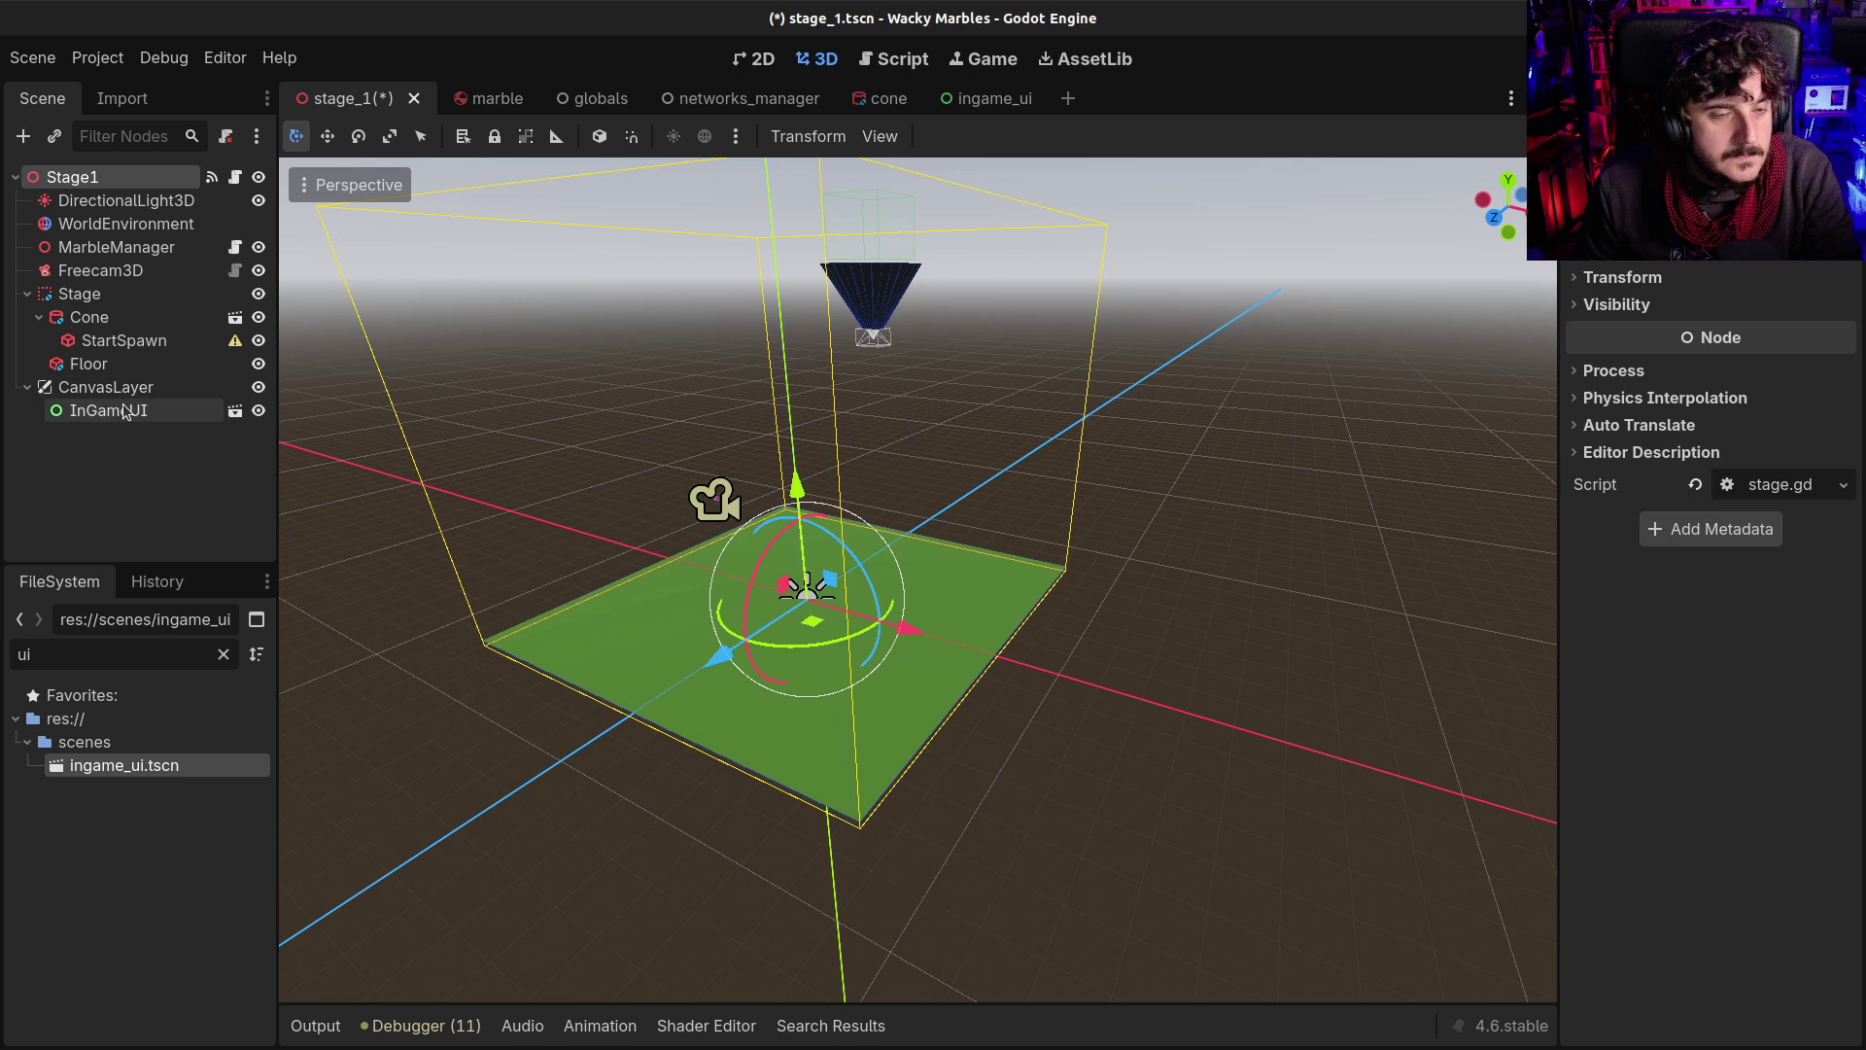
click(124, 410)
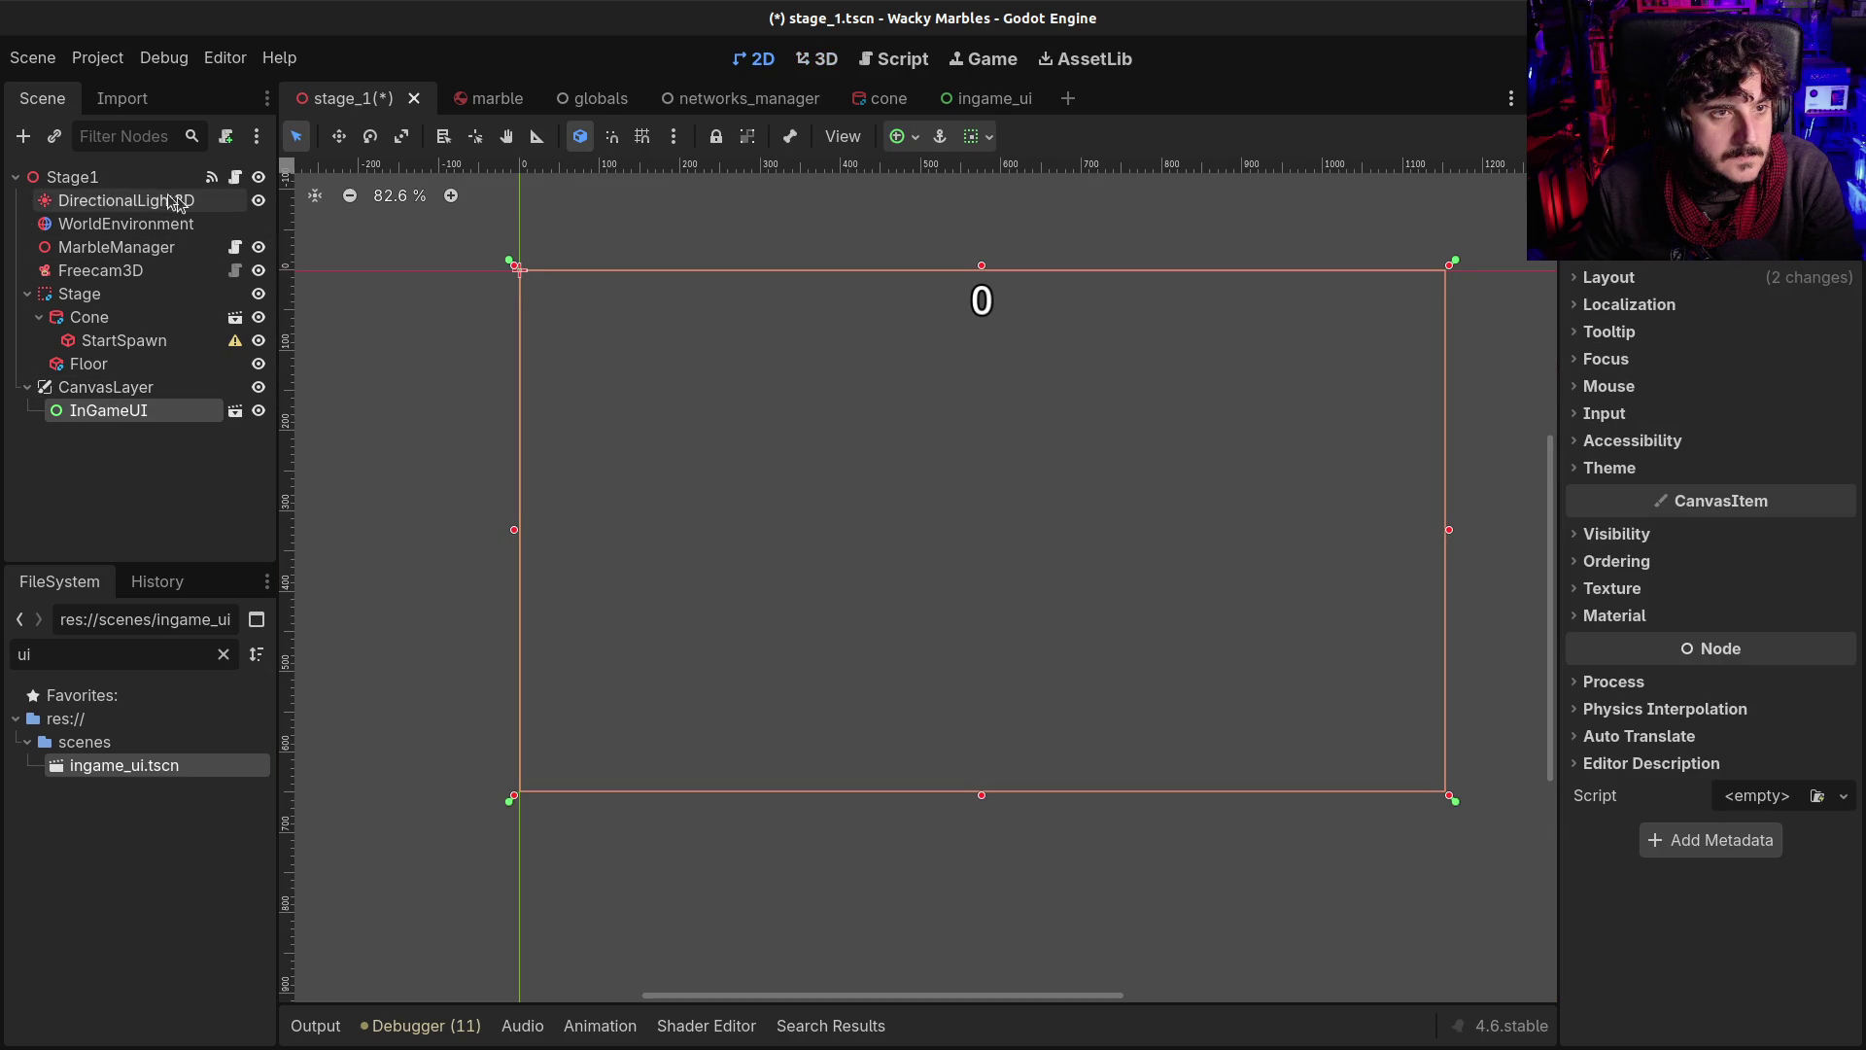
click(196, 175)
click(234, 177)
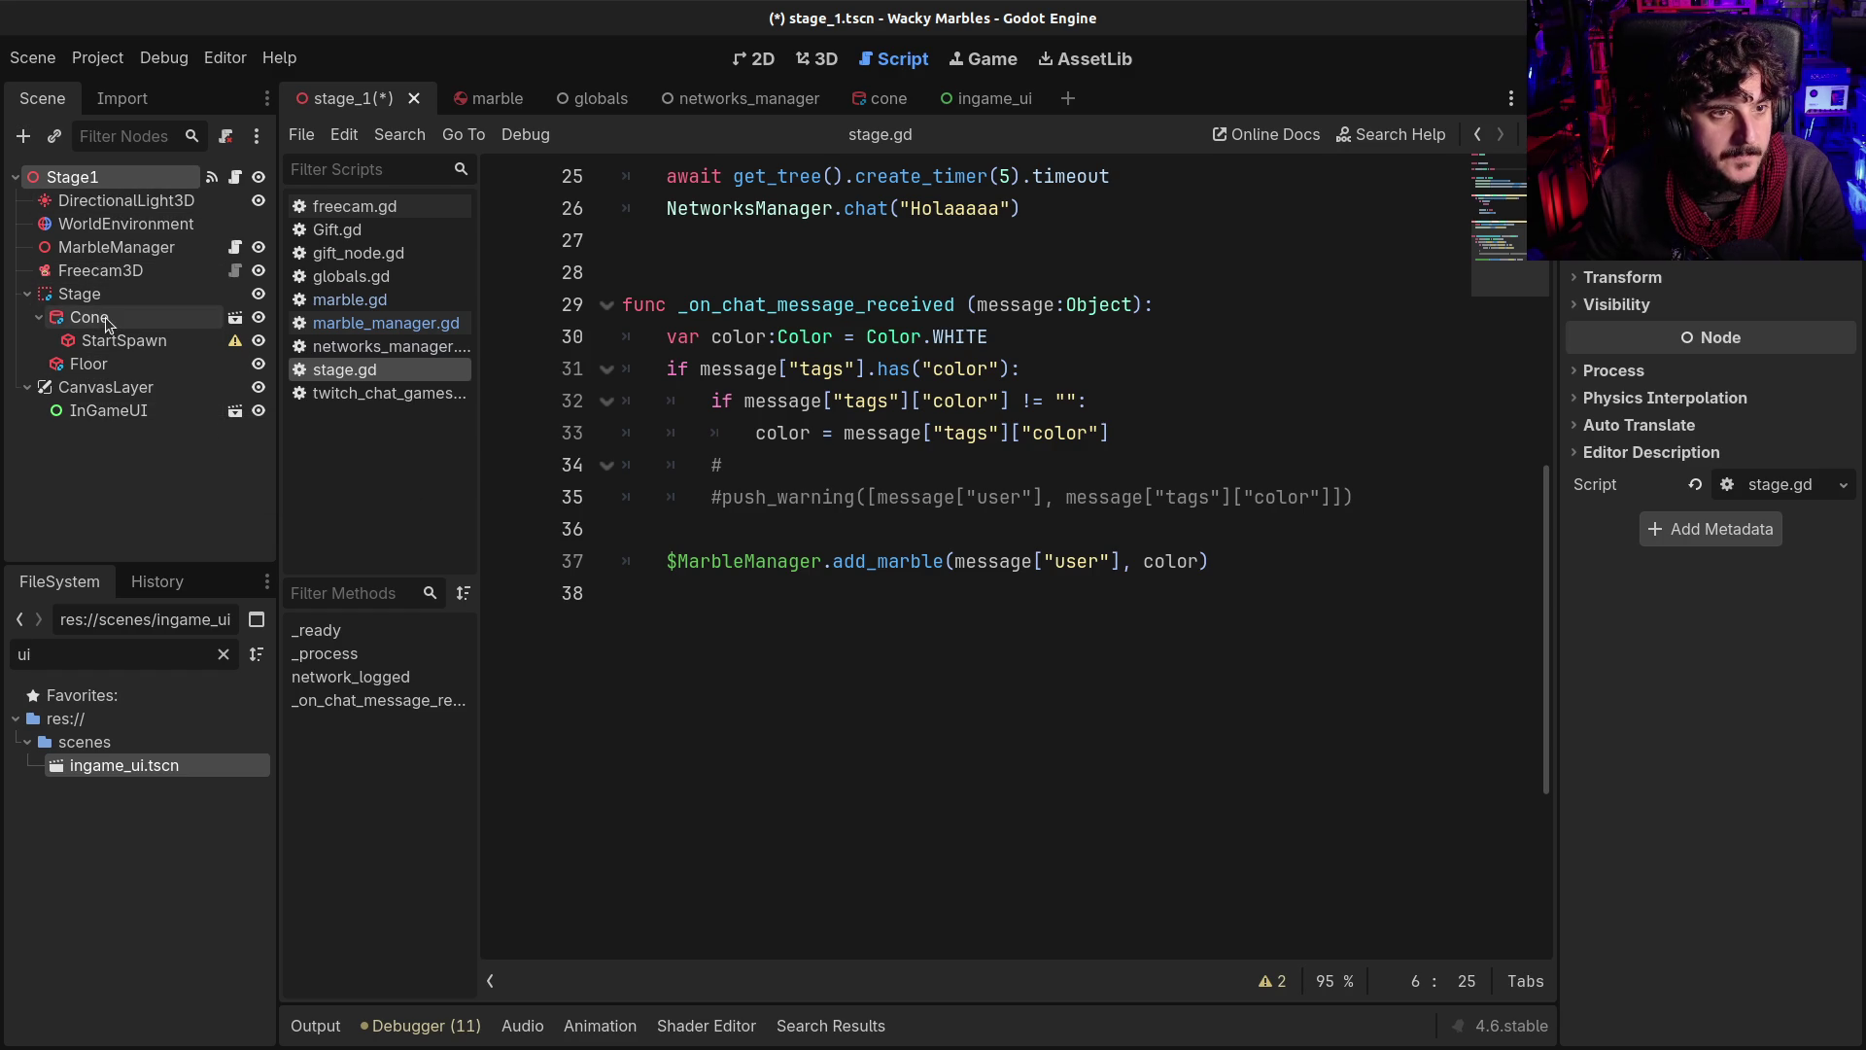
Review stage.gd's started flag and start_race signal, checking the MarbleManager and Cone nodes
click(116, 247)
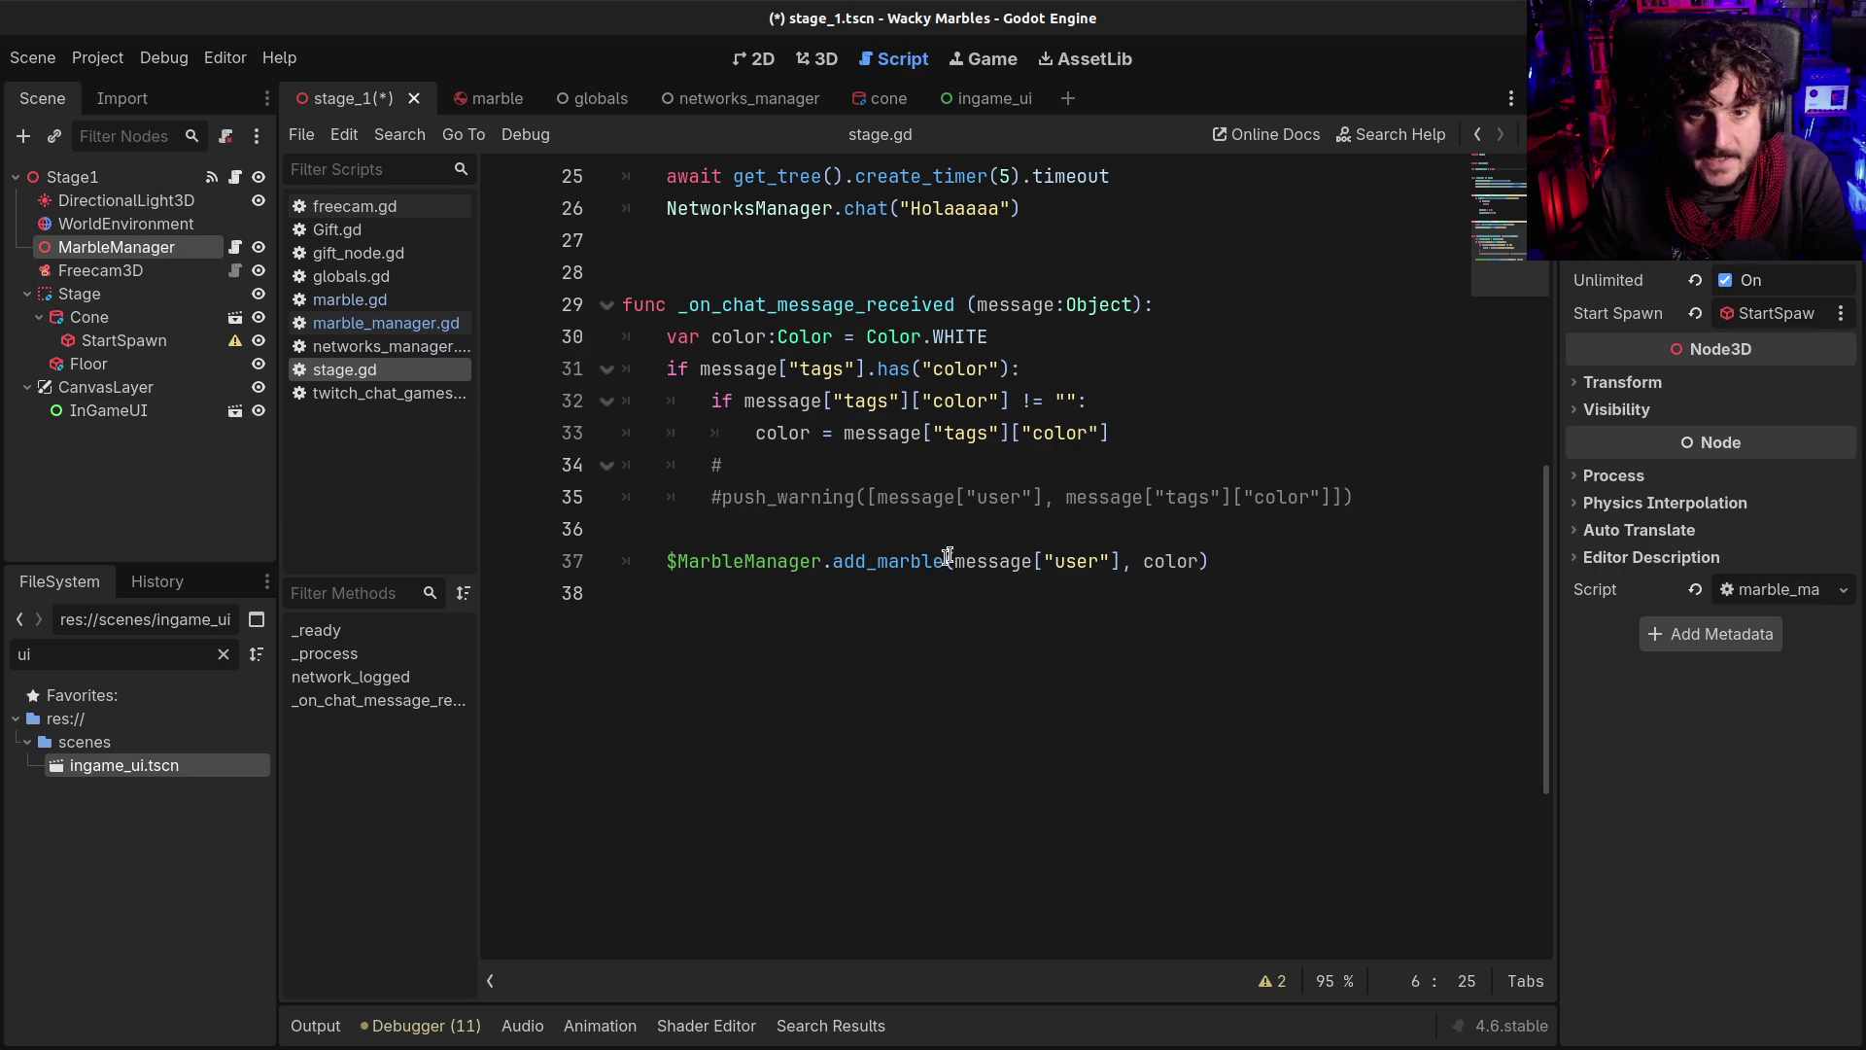
scroll(933, 554, up, 3)
scroll(927, 580, up, 5)
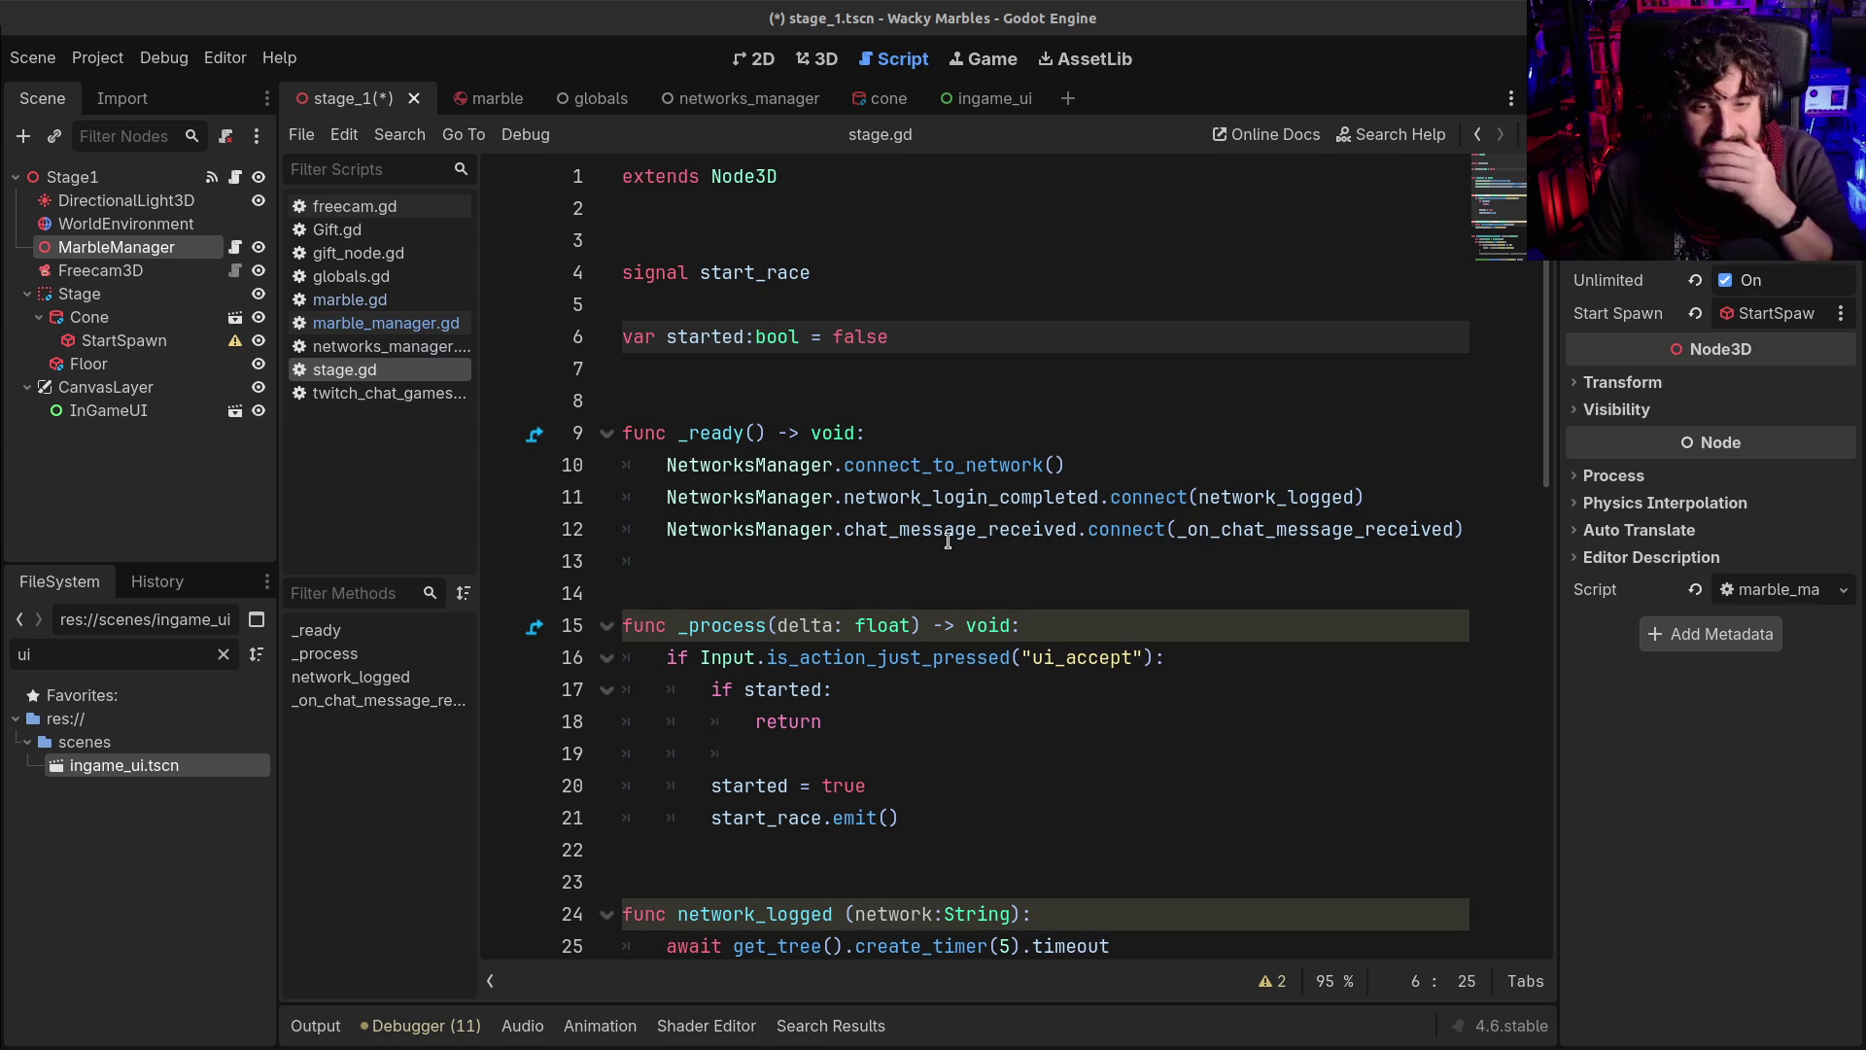
click(779, 364)
click(828, 594)
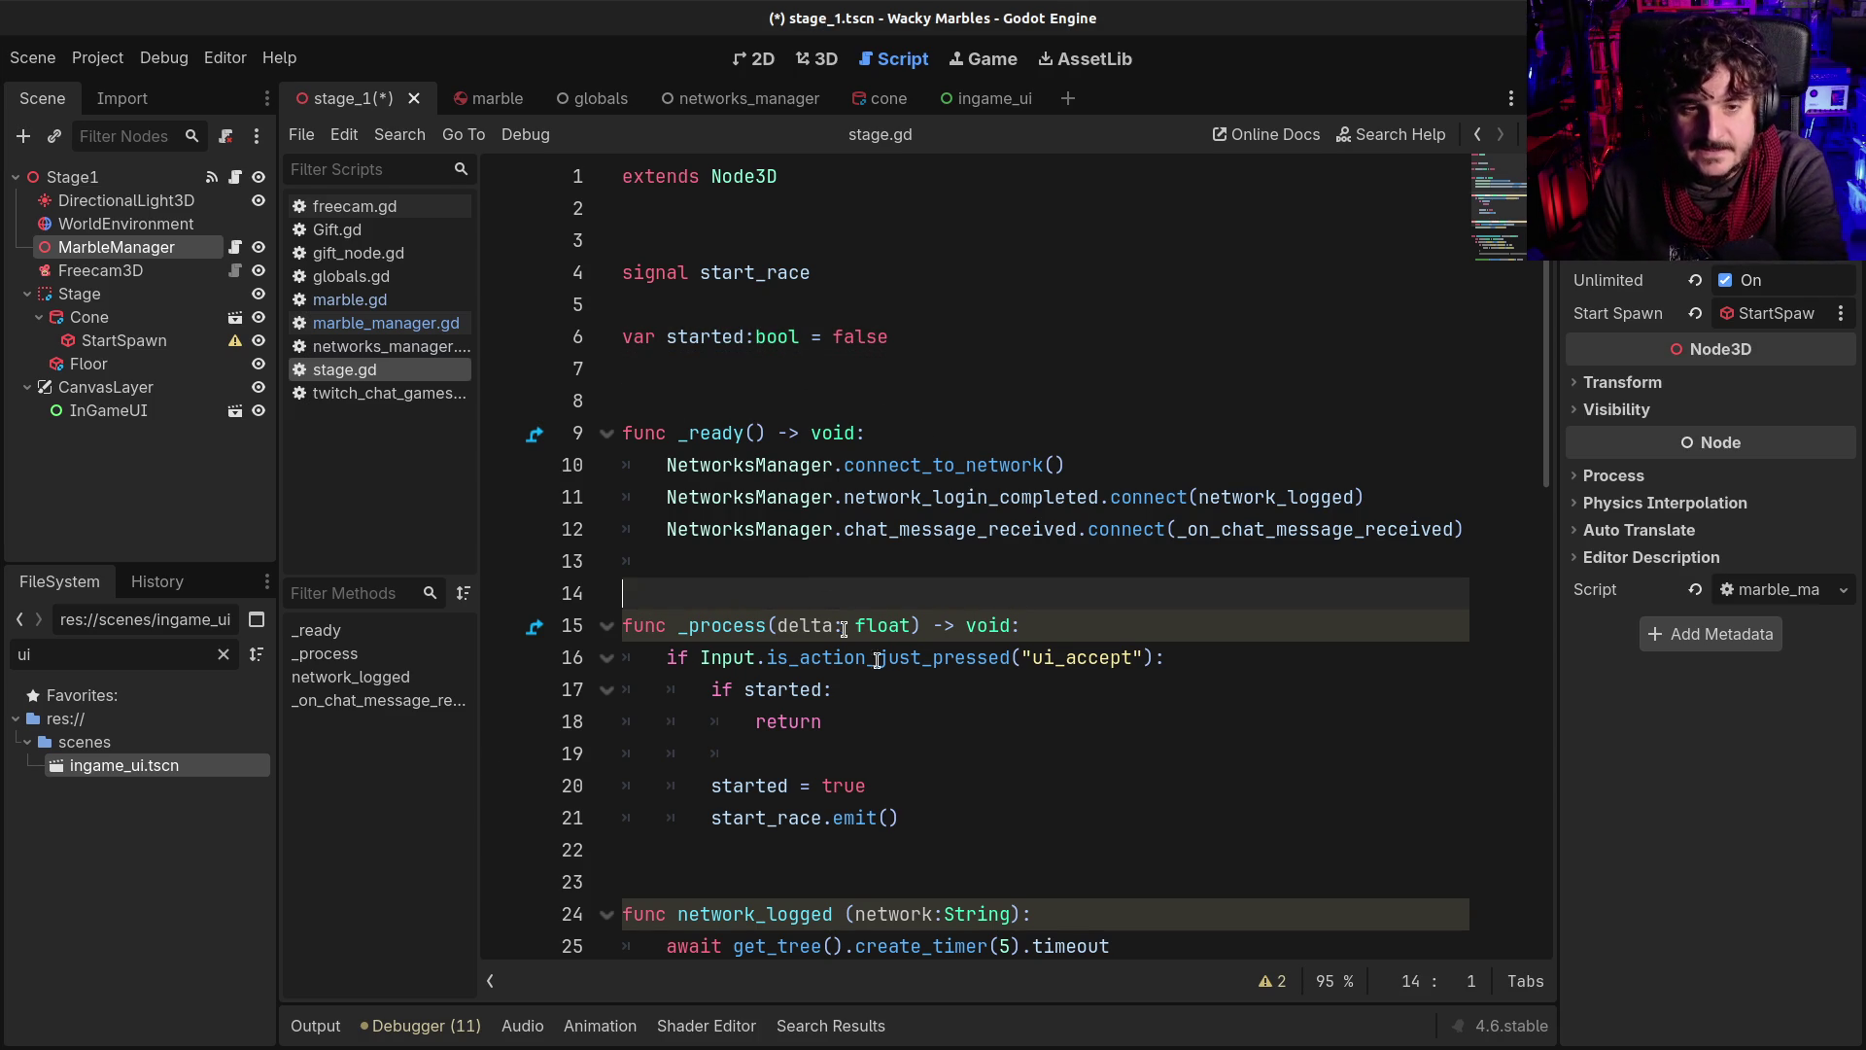
scroll(841, 627, down, 2)
scroll(895, 627, up, 2)
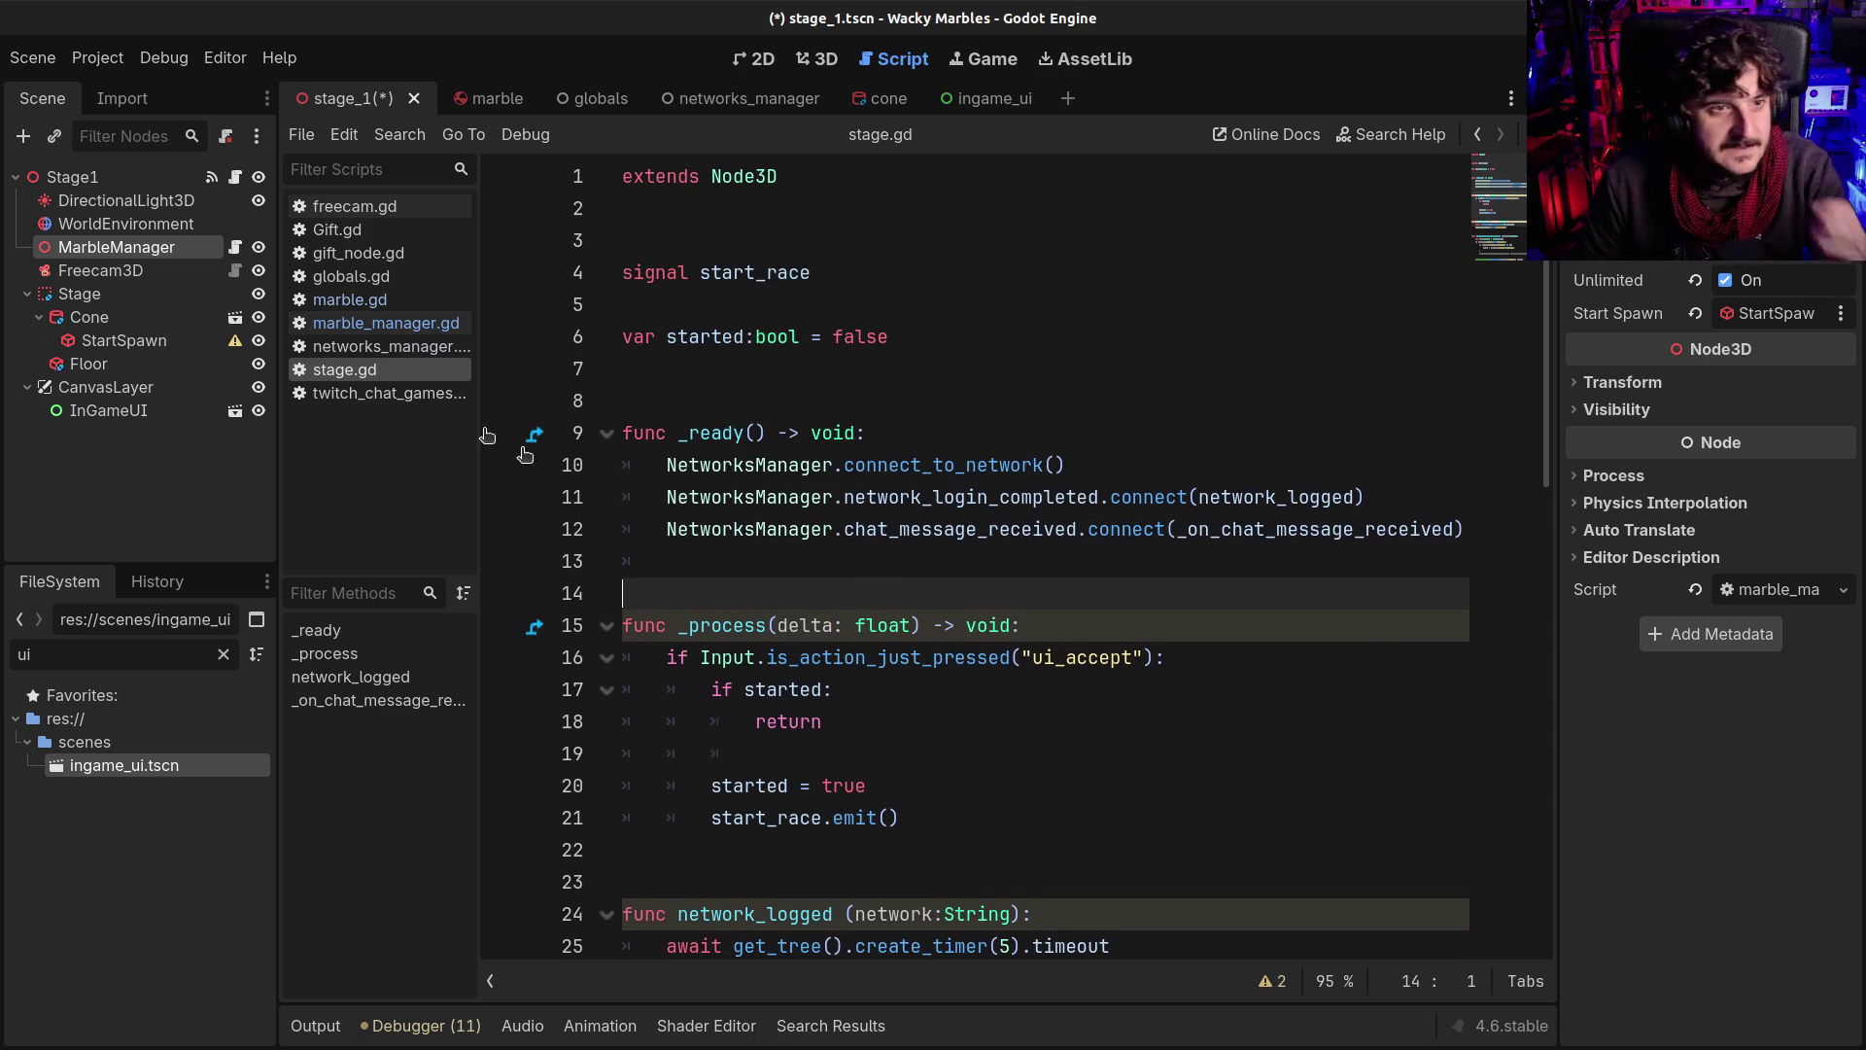
click(148, 323)
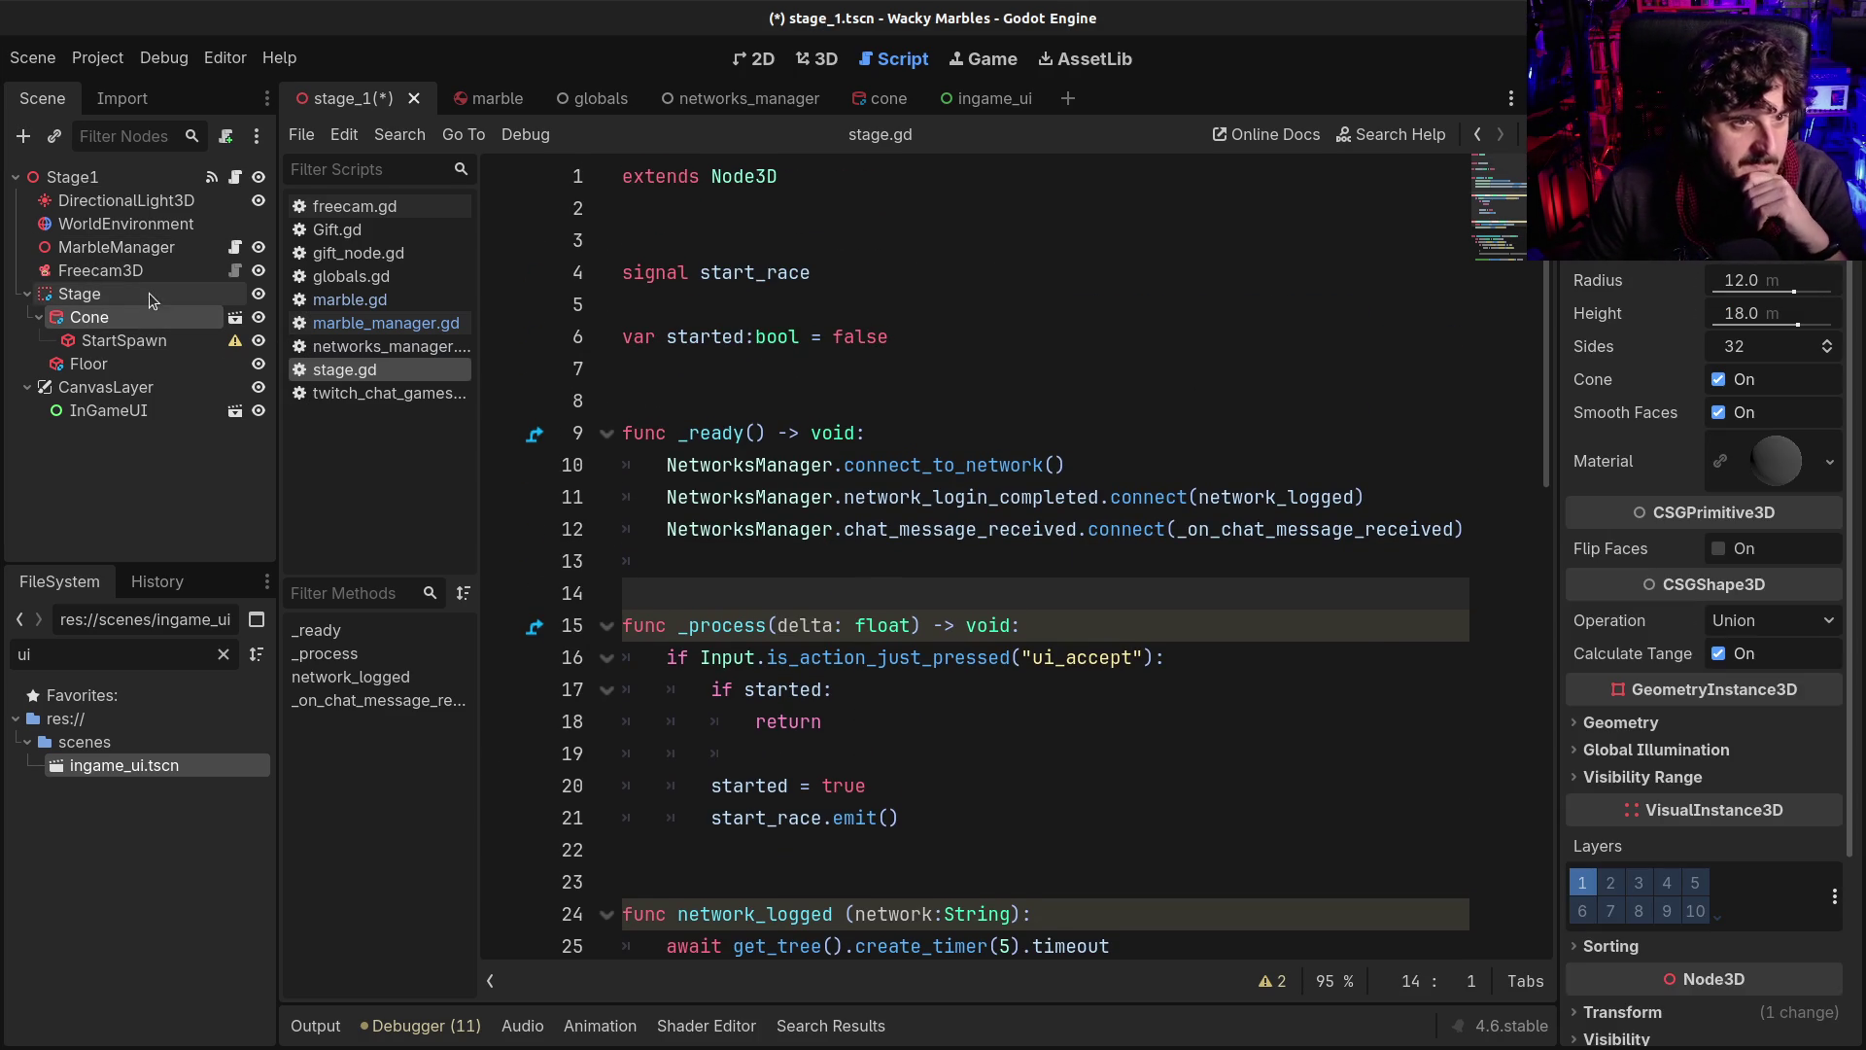
click(150, 235)
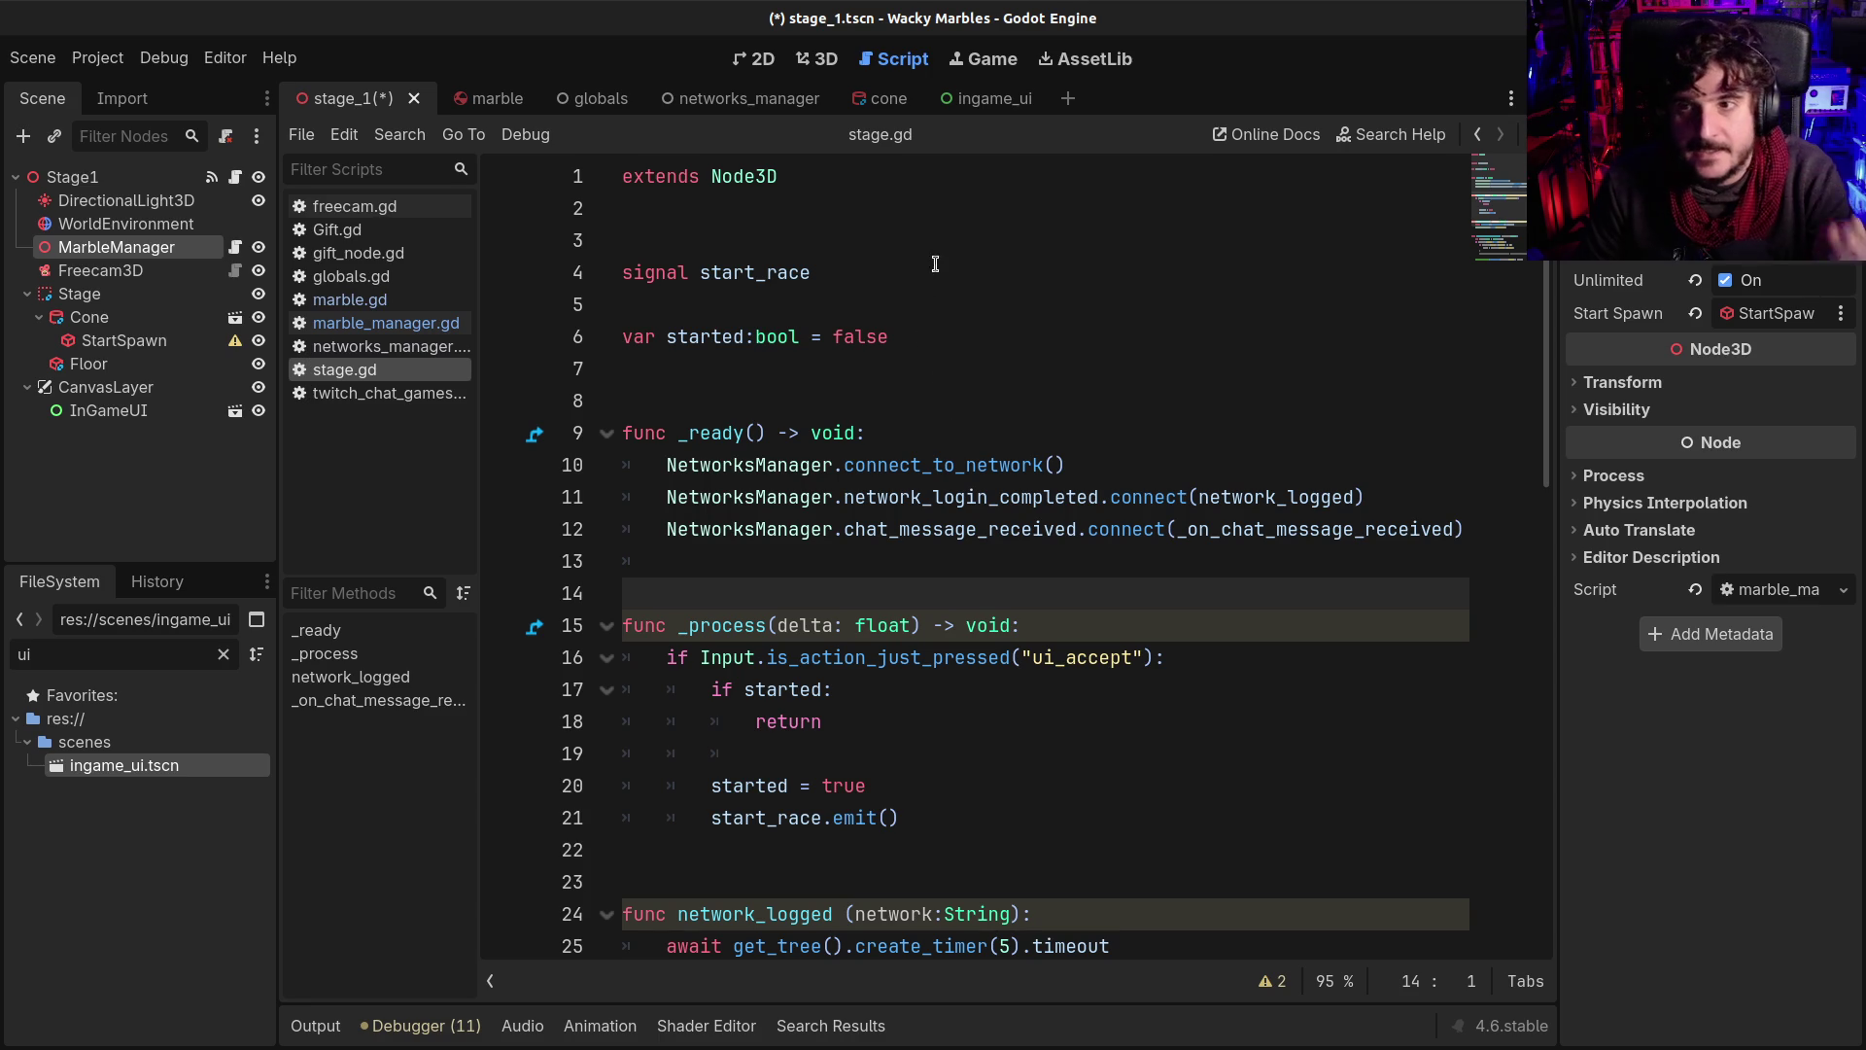
click(855, 210)
key(Down)
key(Down)
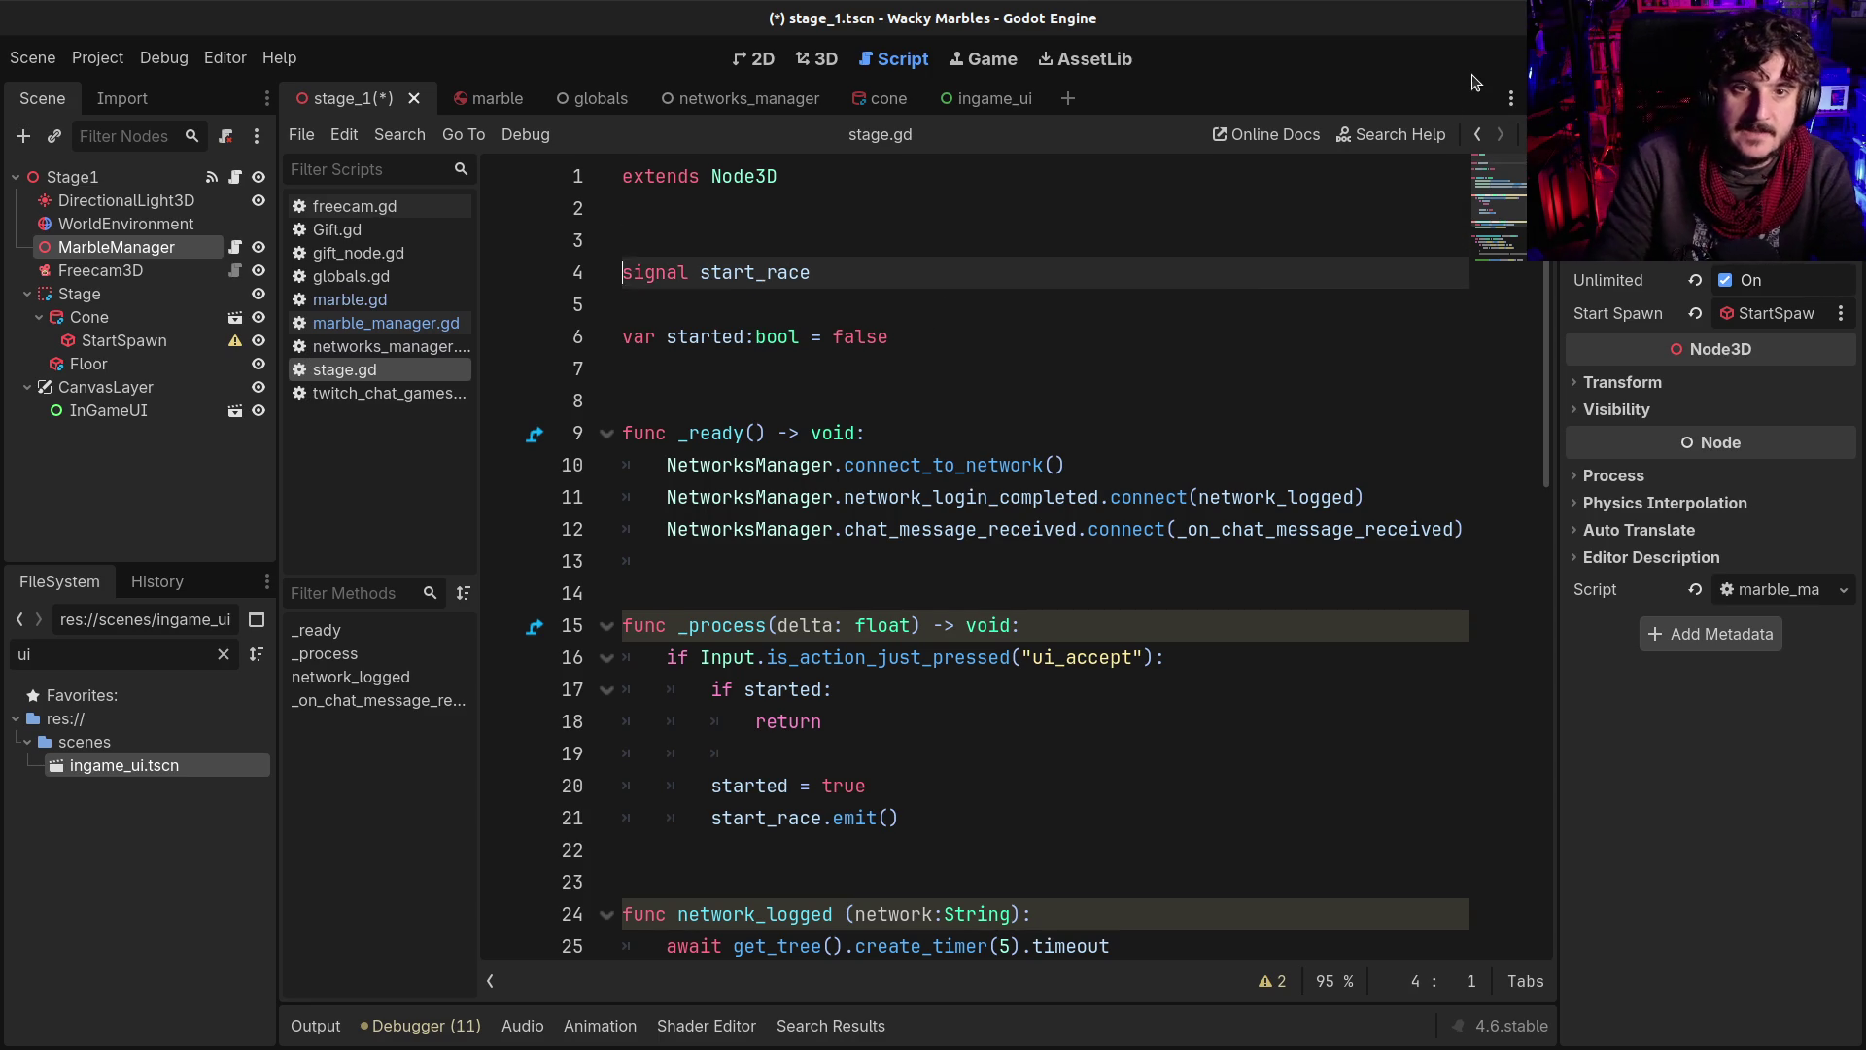
Declare 'signal marble_added' on line 3 of stage.gd and save
key(Up)
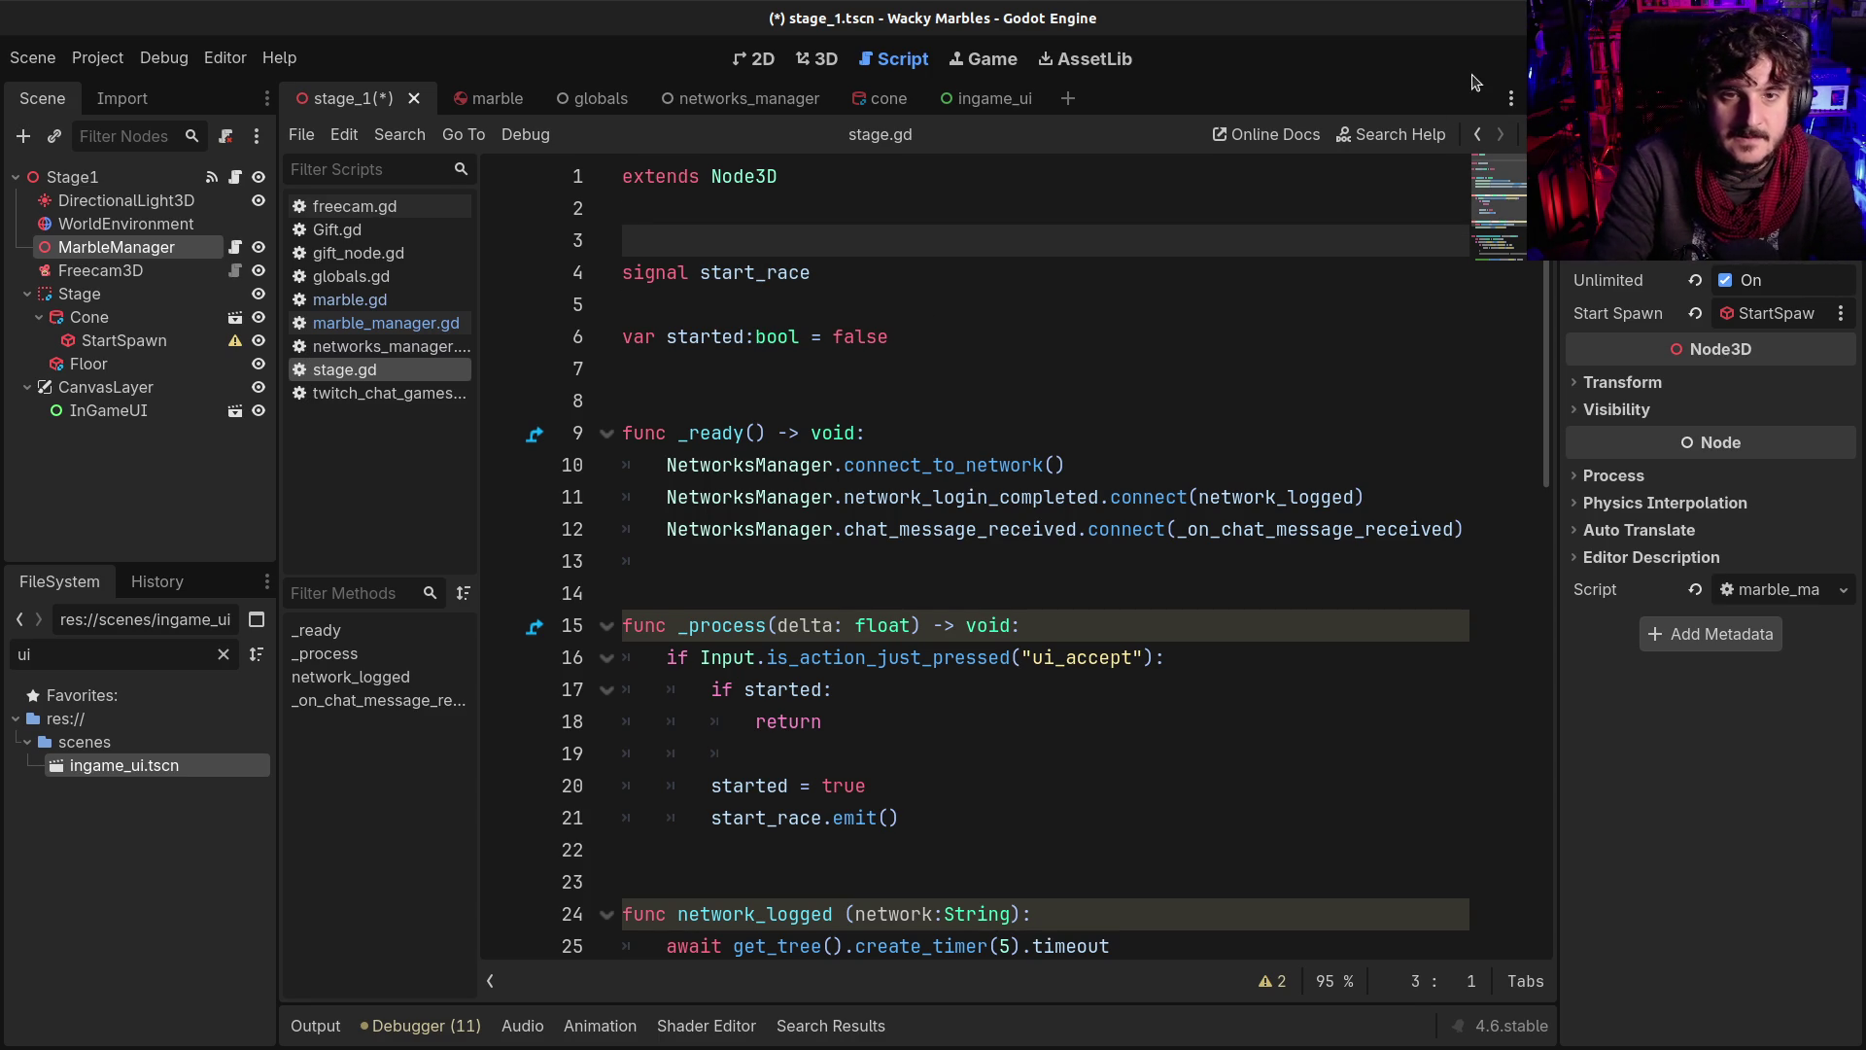
text(signal)
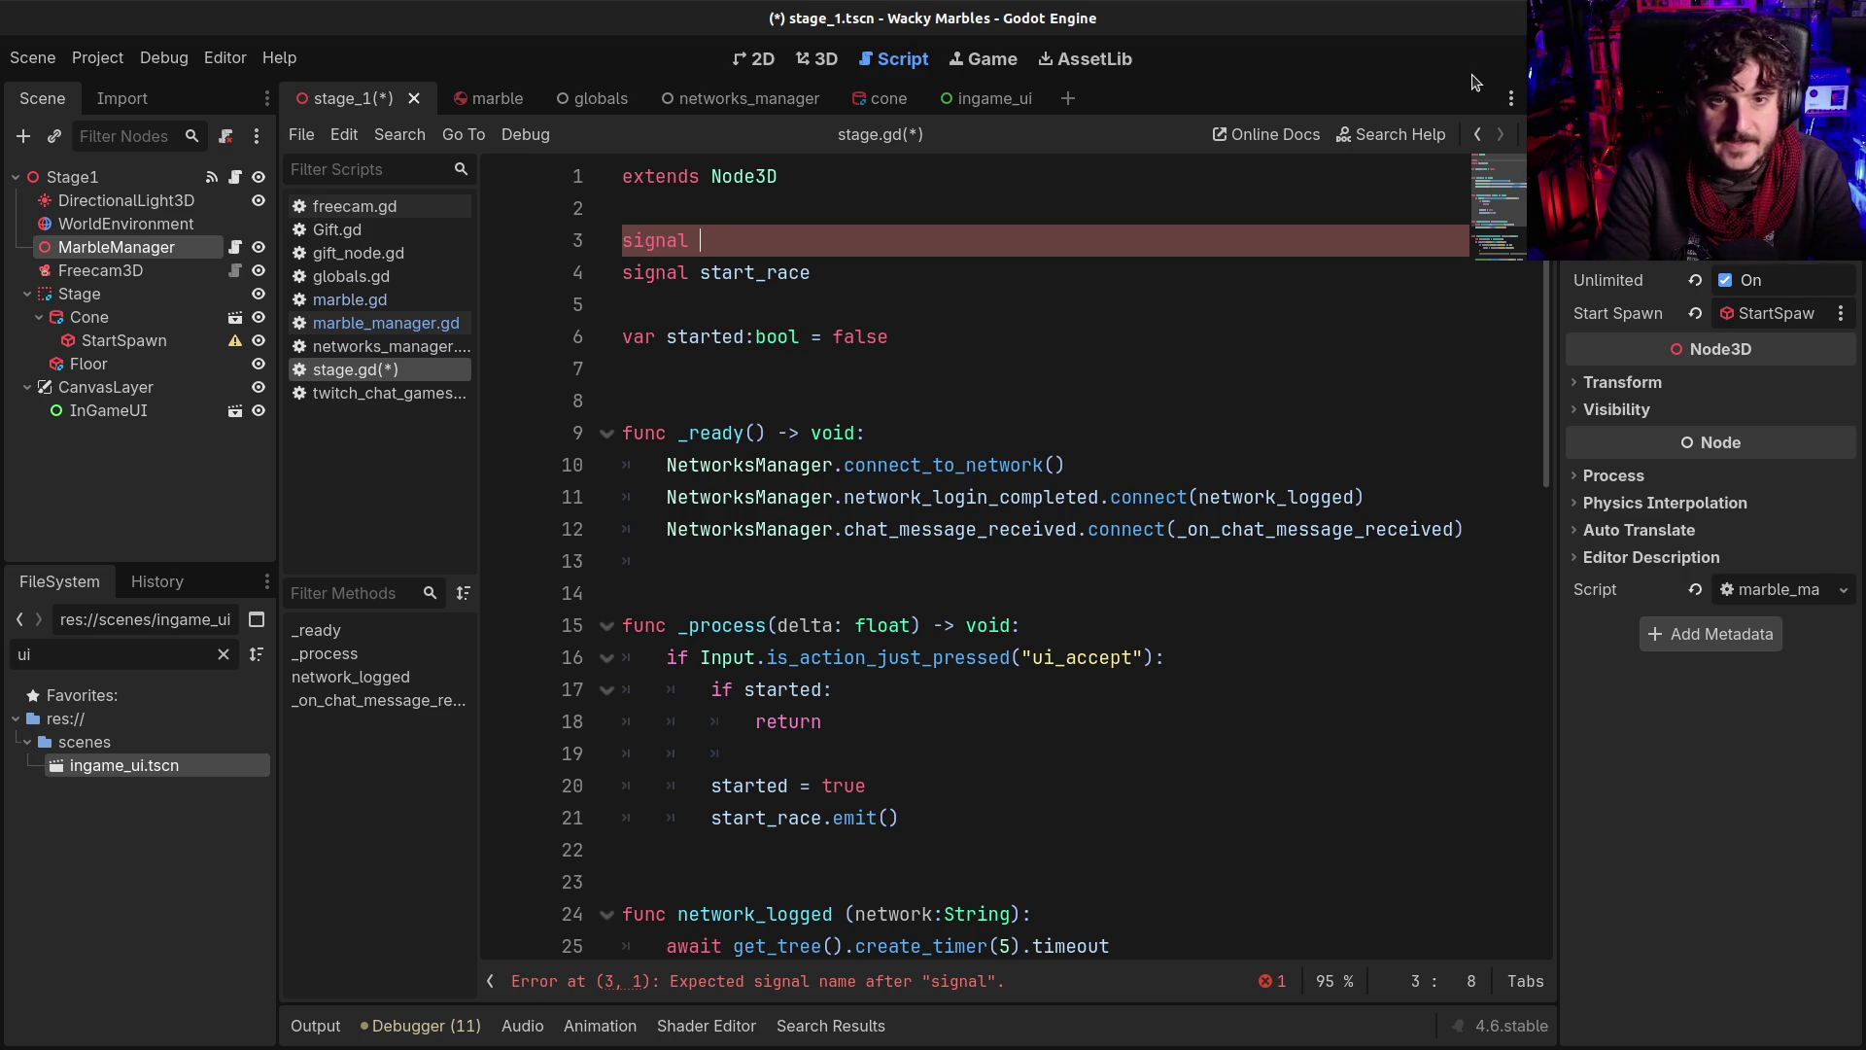
text(marble_added)
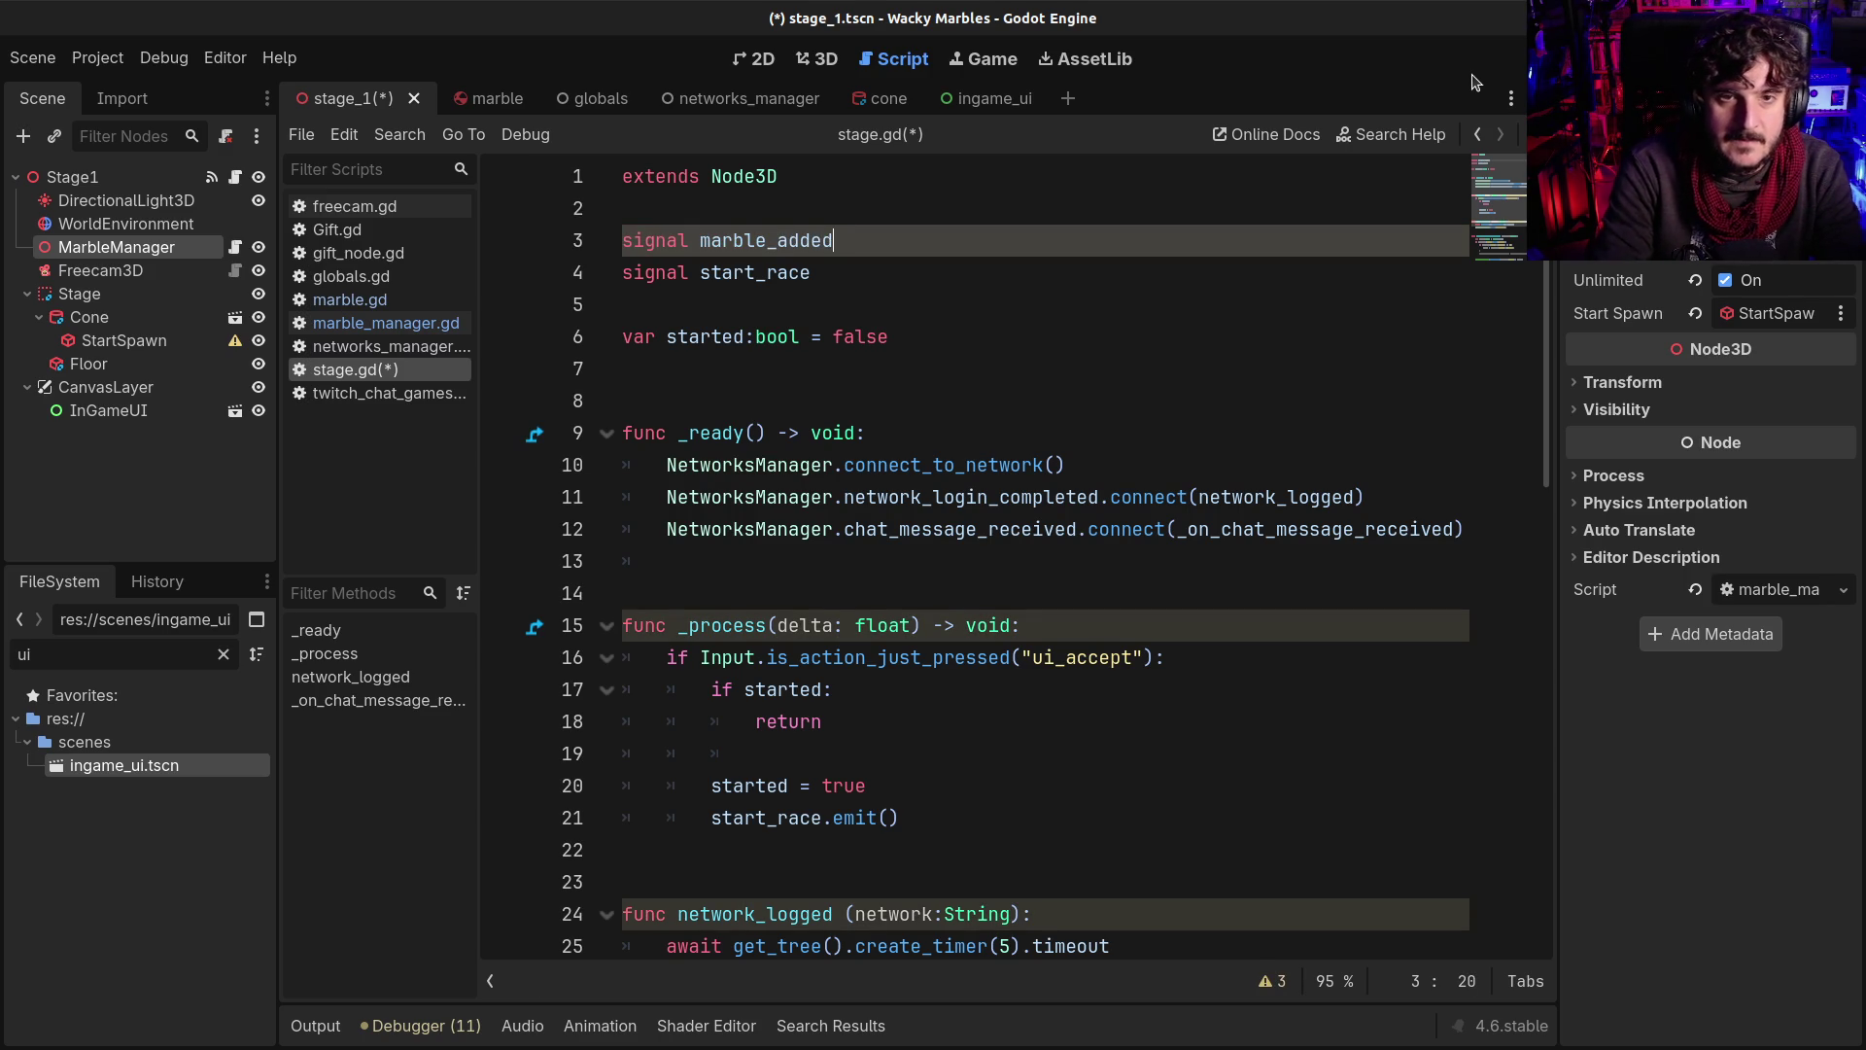
key(ctrl+s)
Give marble_added the parameters (player_name:String, color:Color) and save the script
click(771, 240)
click(870, 240)
text(()
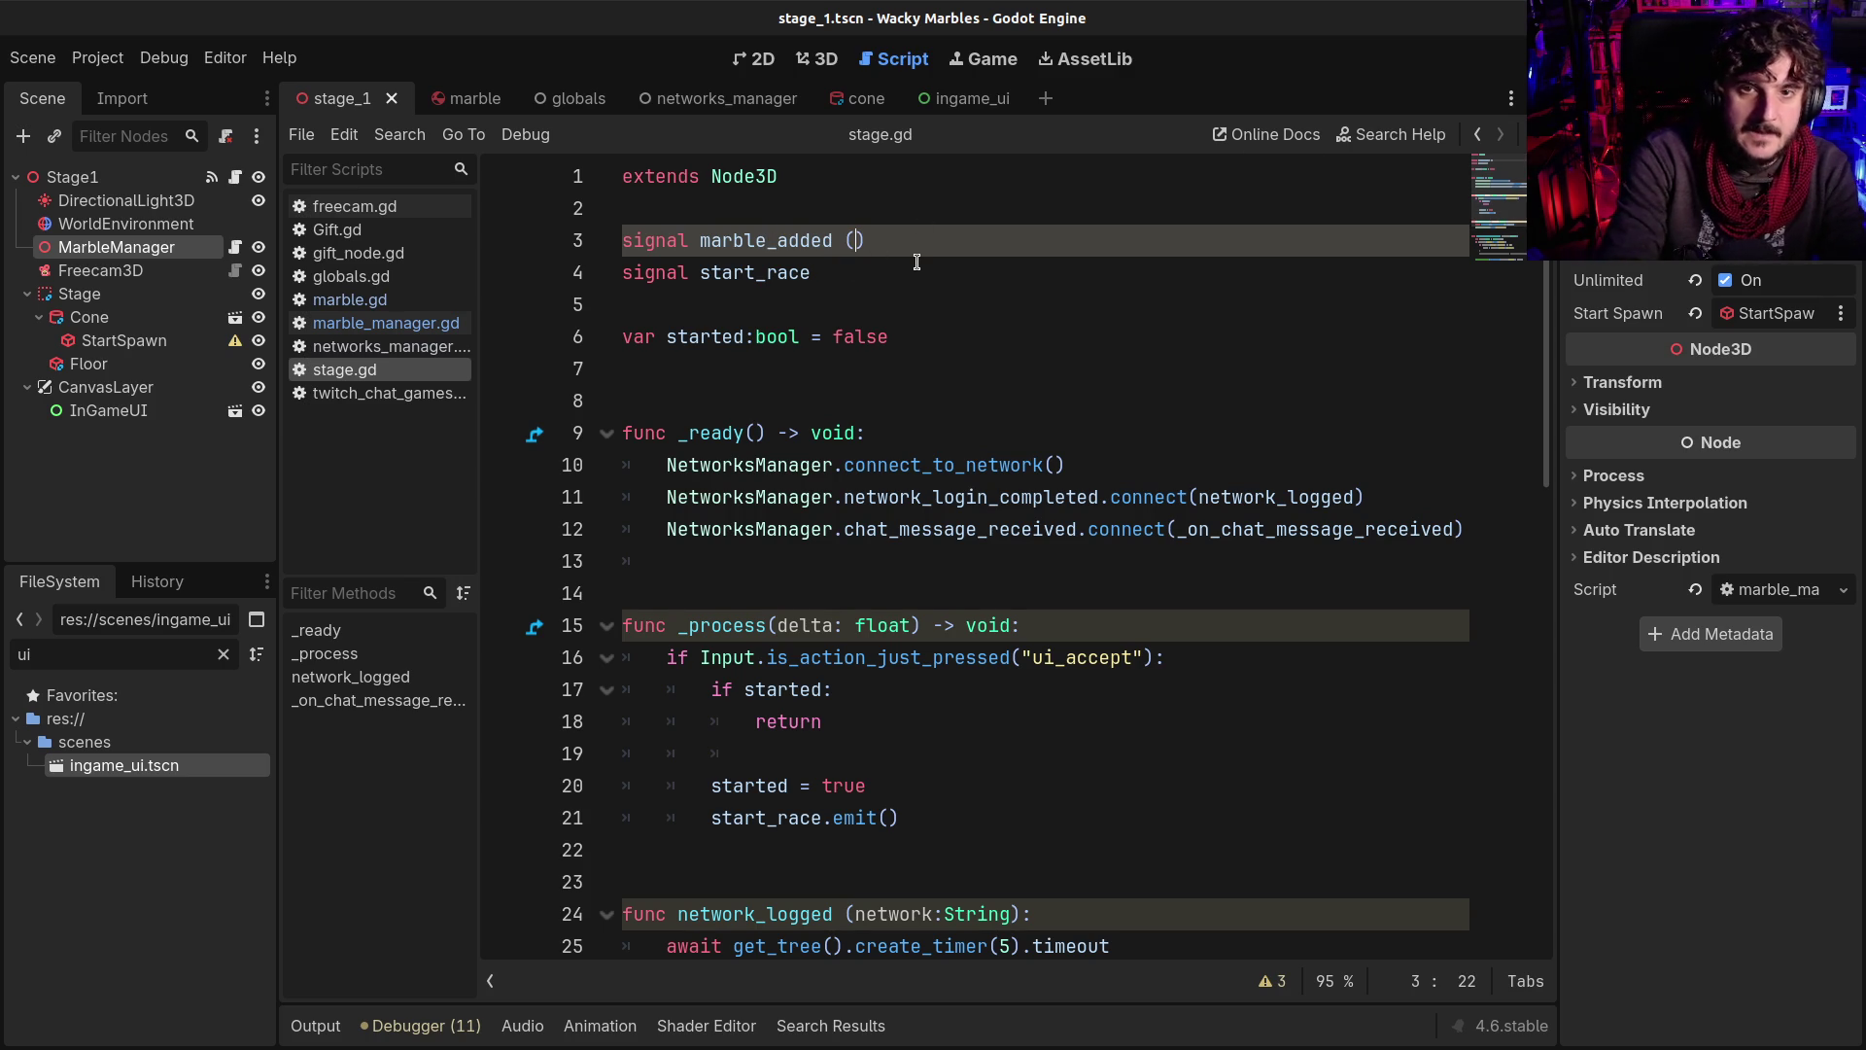
text(player_name:St)
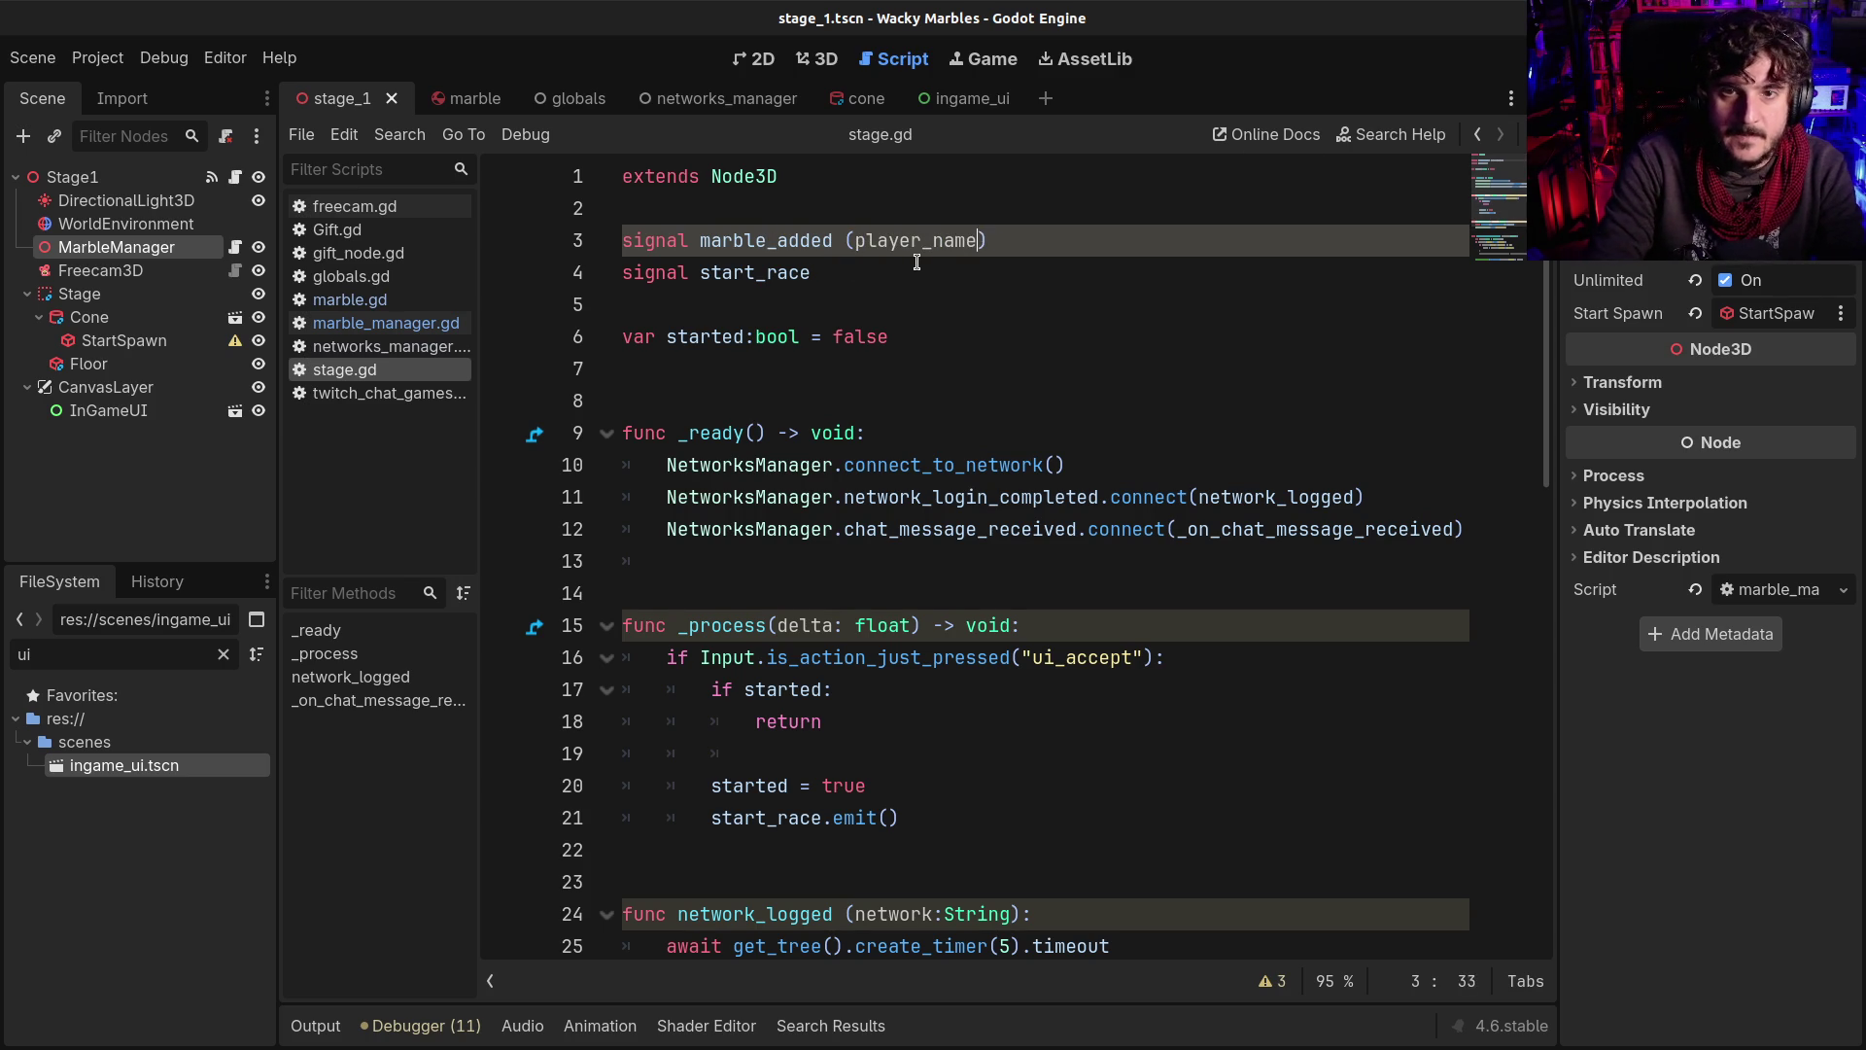
text(ring)
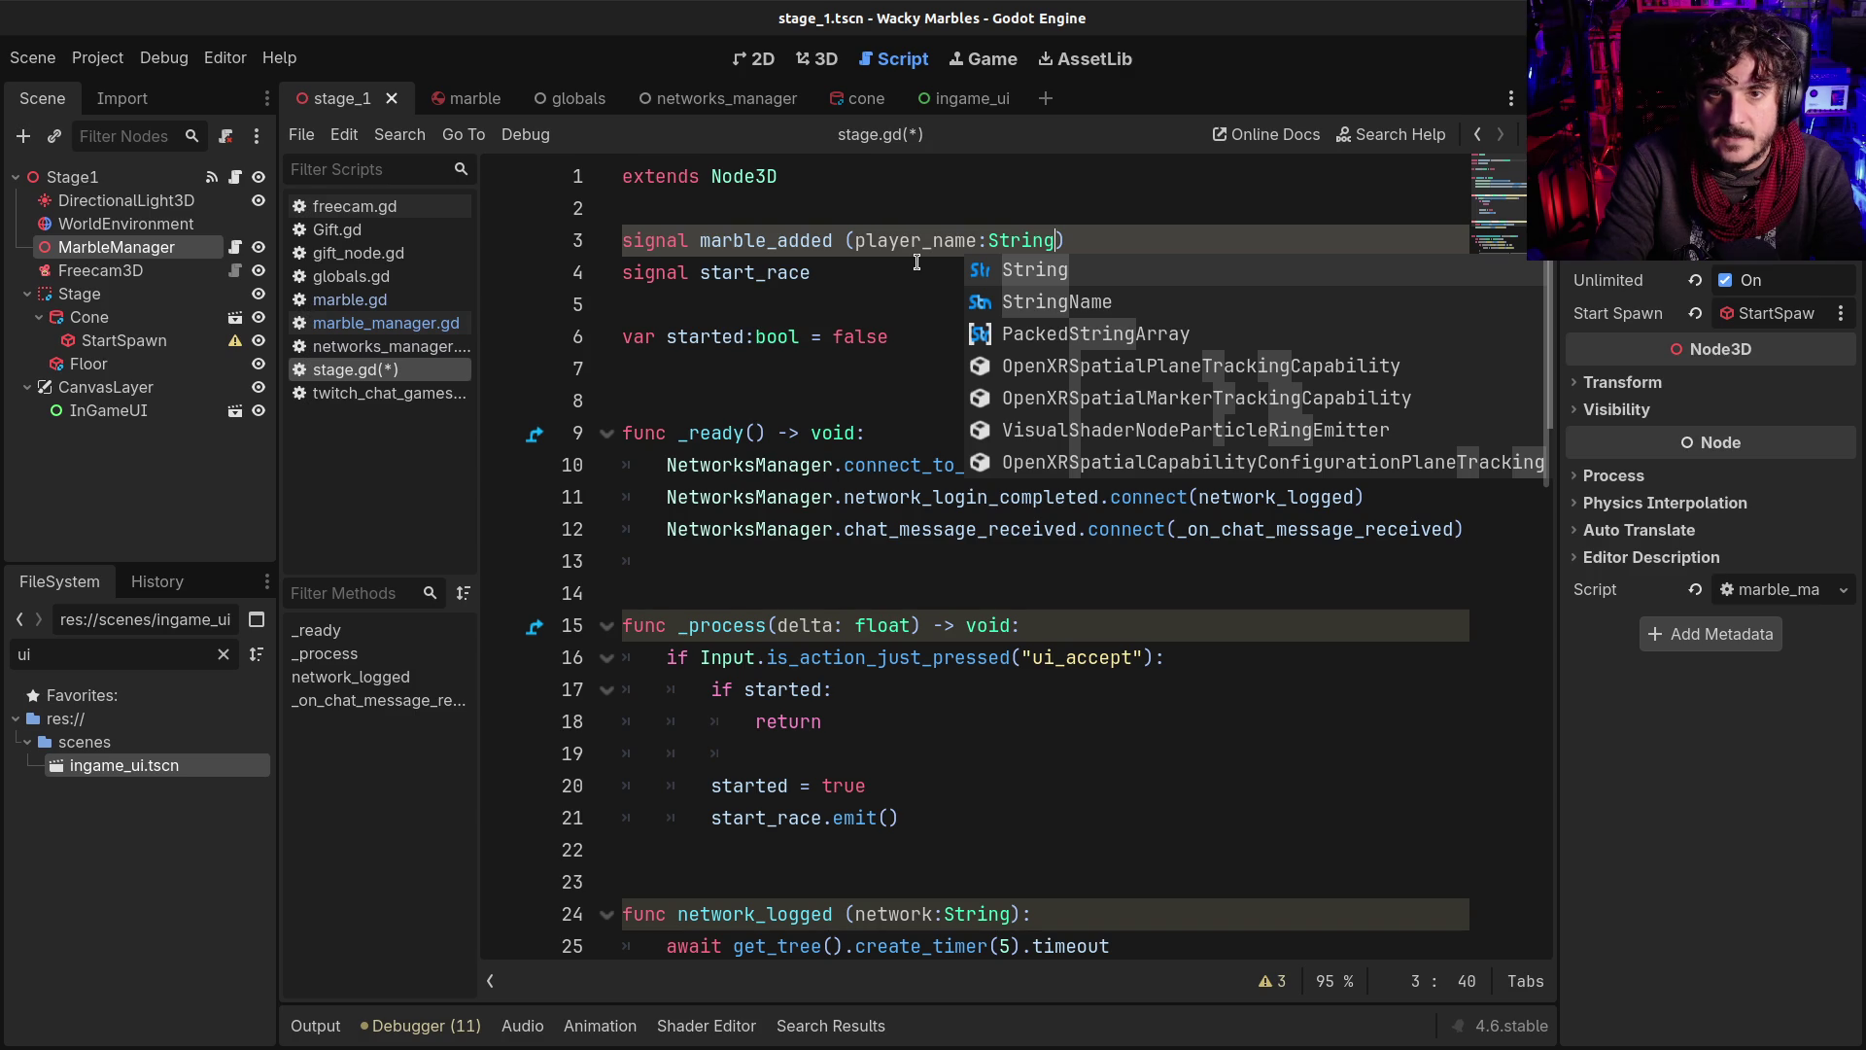
text(, )
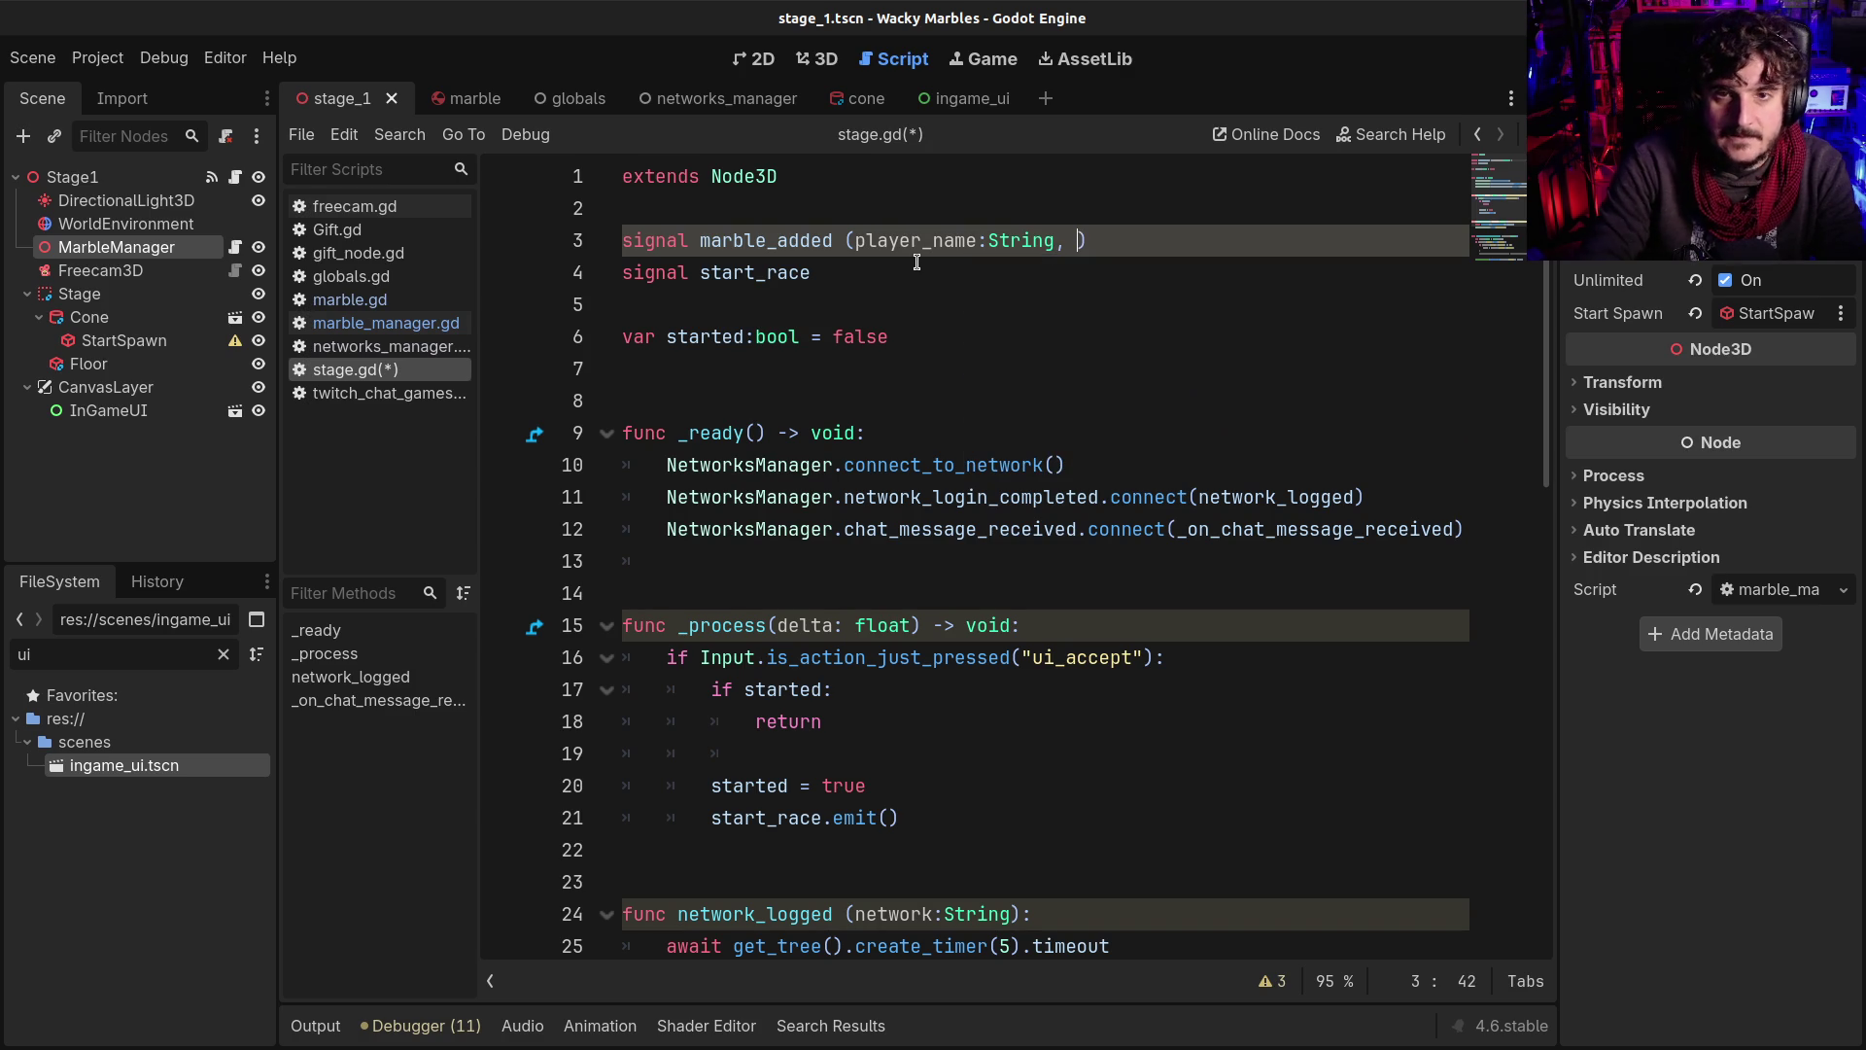
text(color:Co)
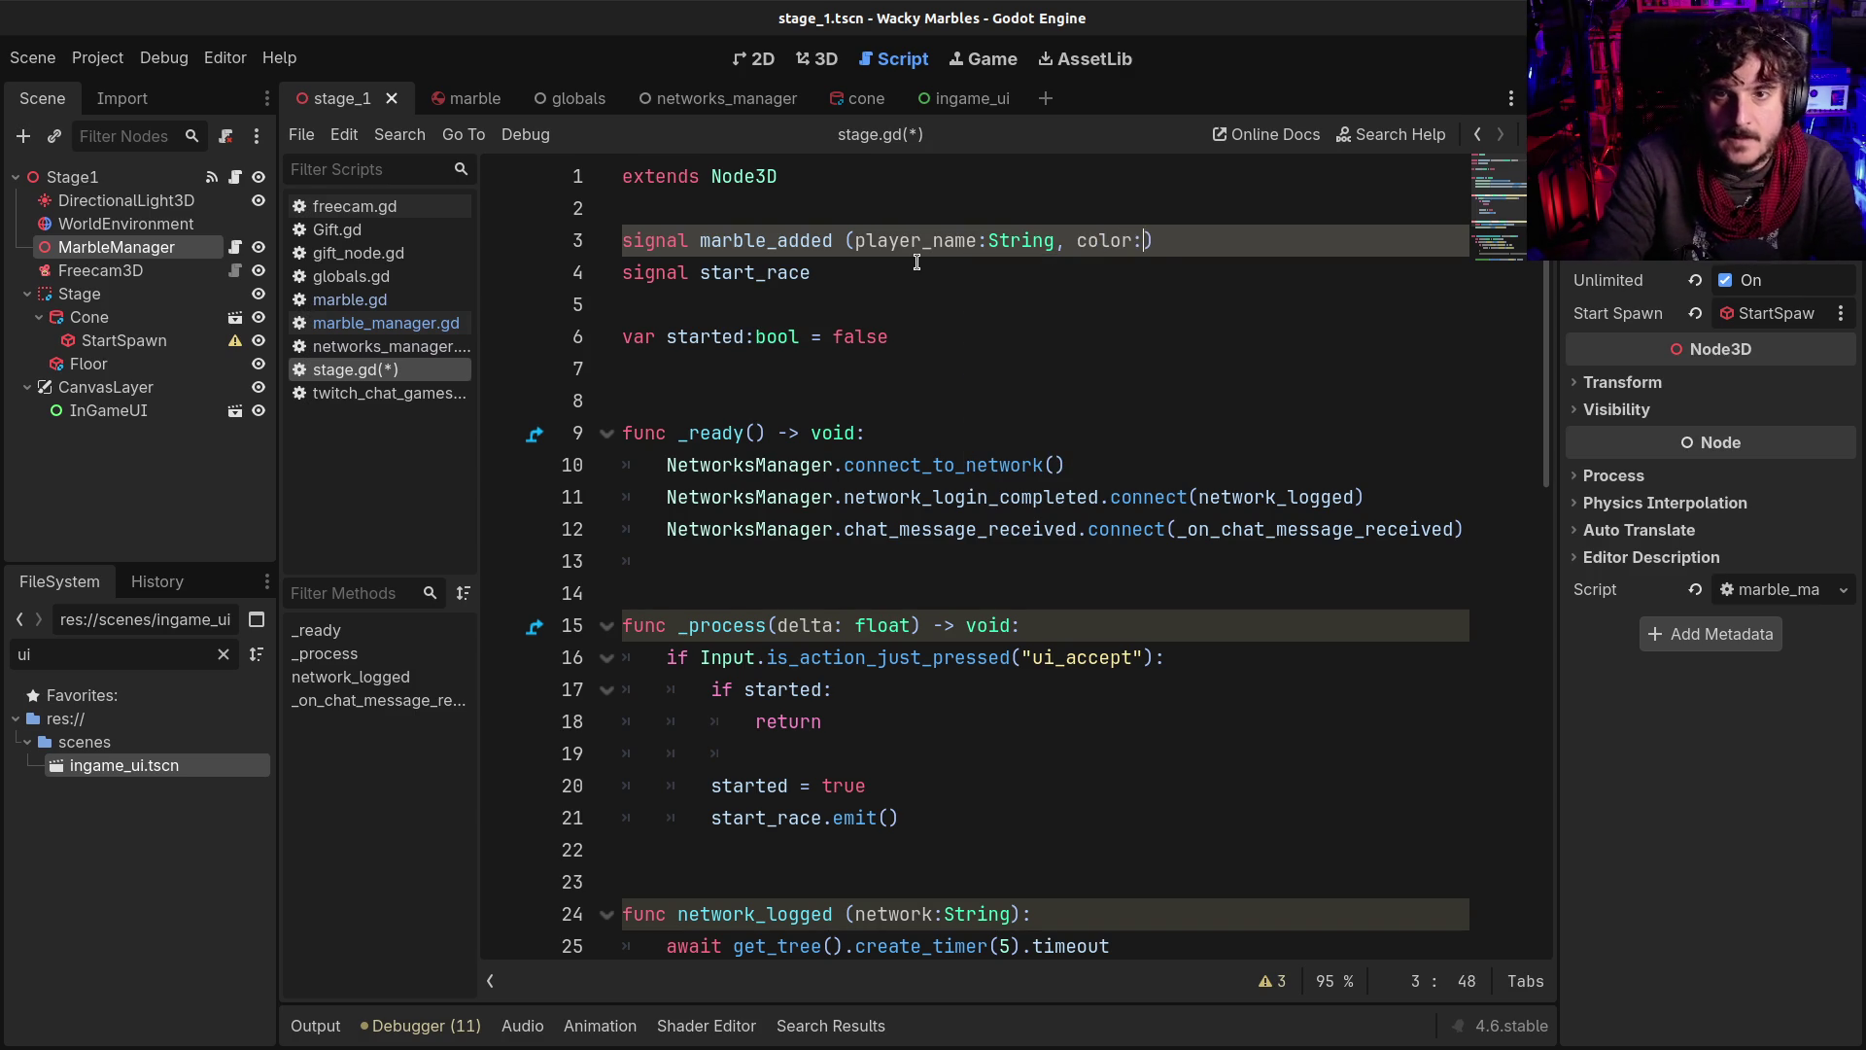
text(lor)
key(ctrl+s)
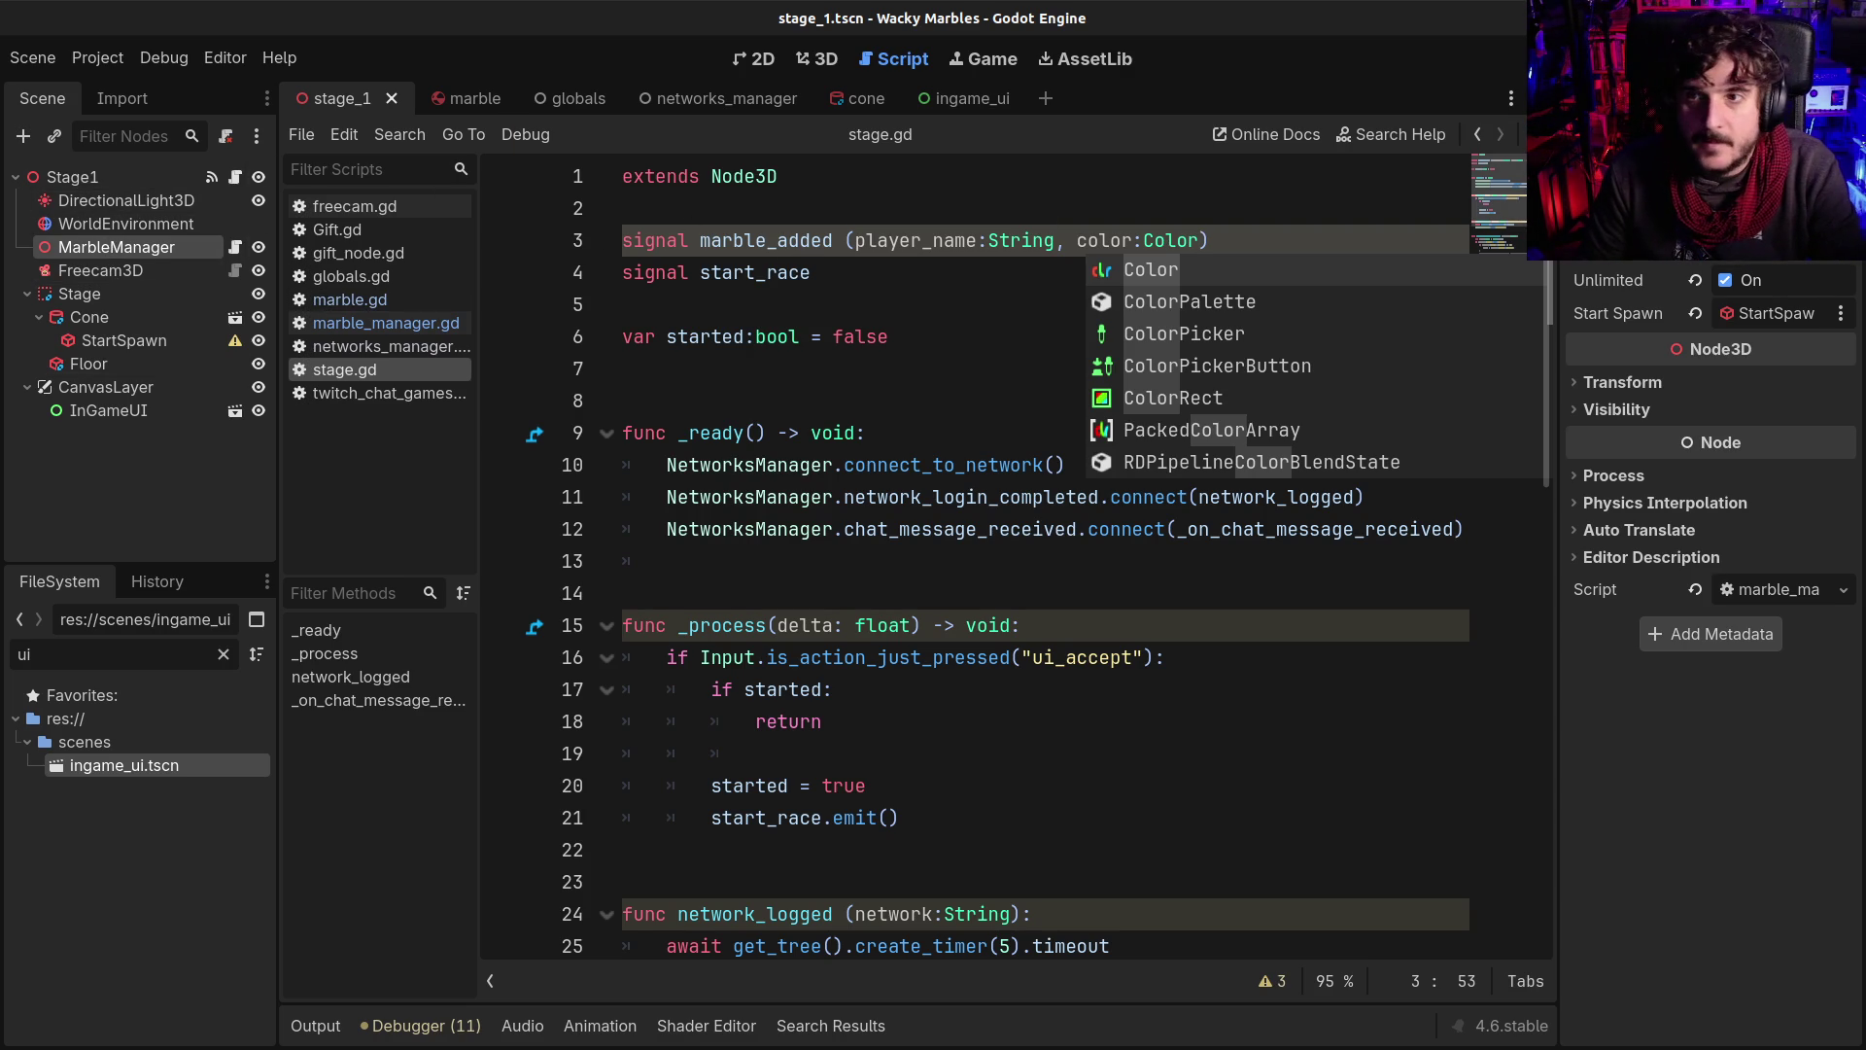
click(1687, 98)
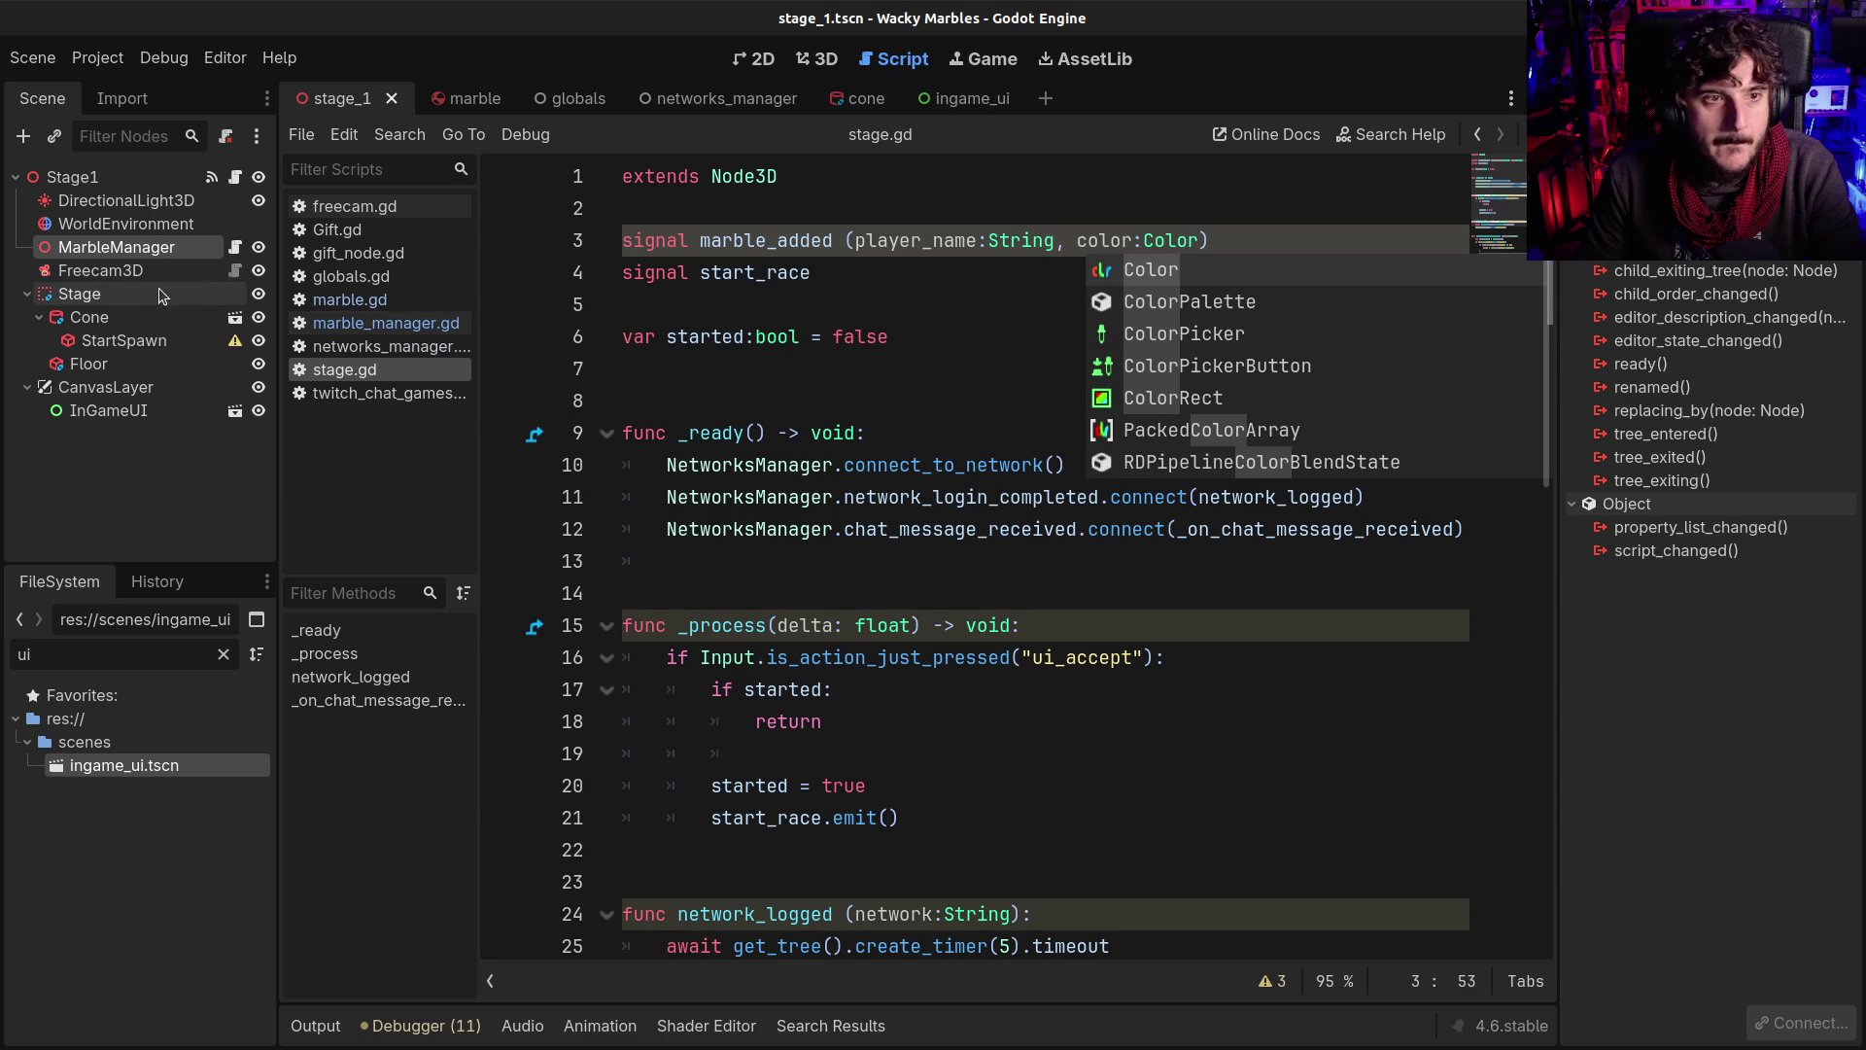
click(1046, 242)
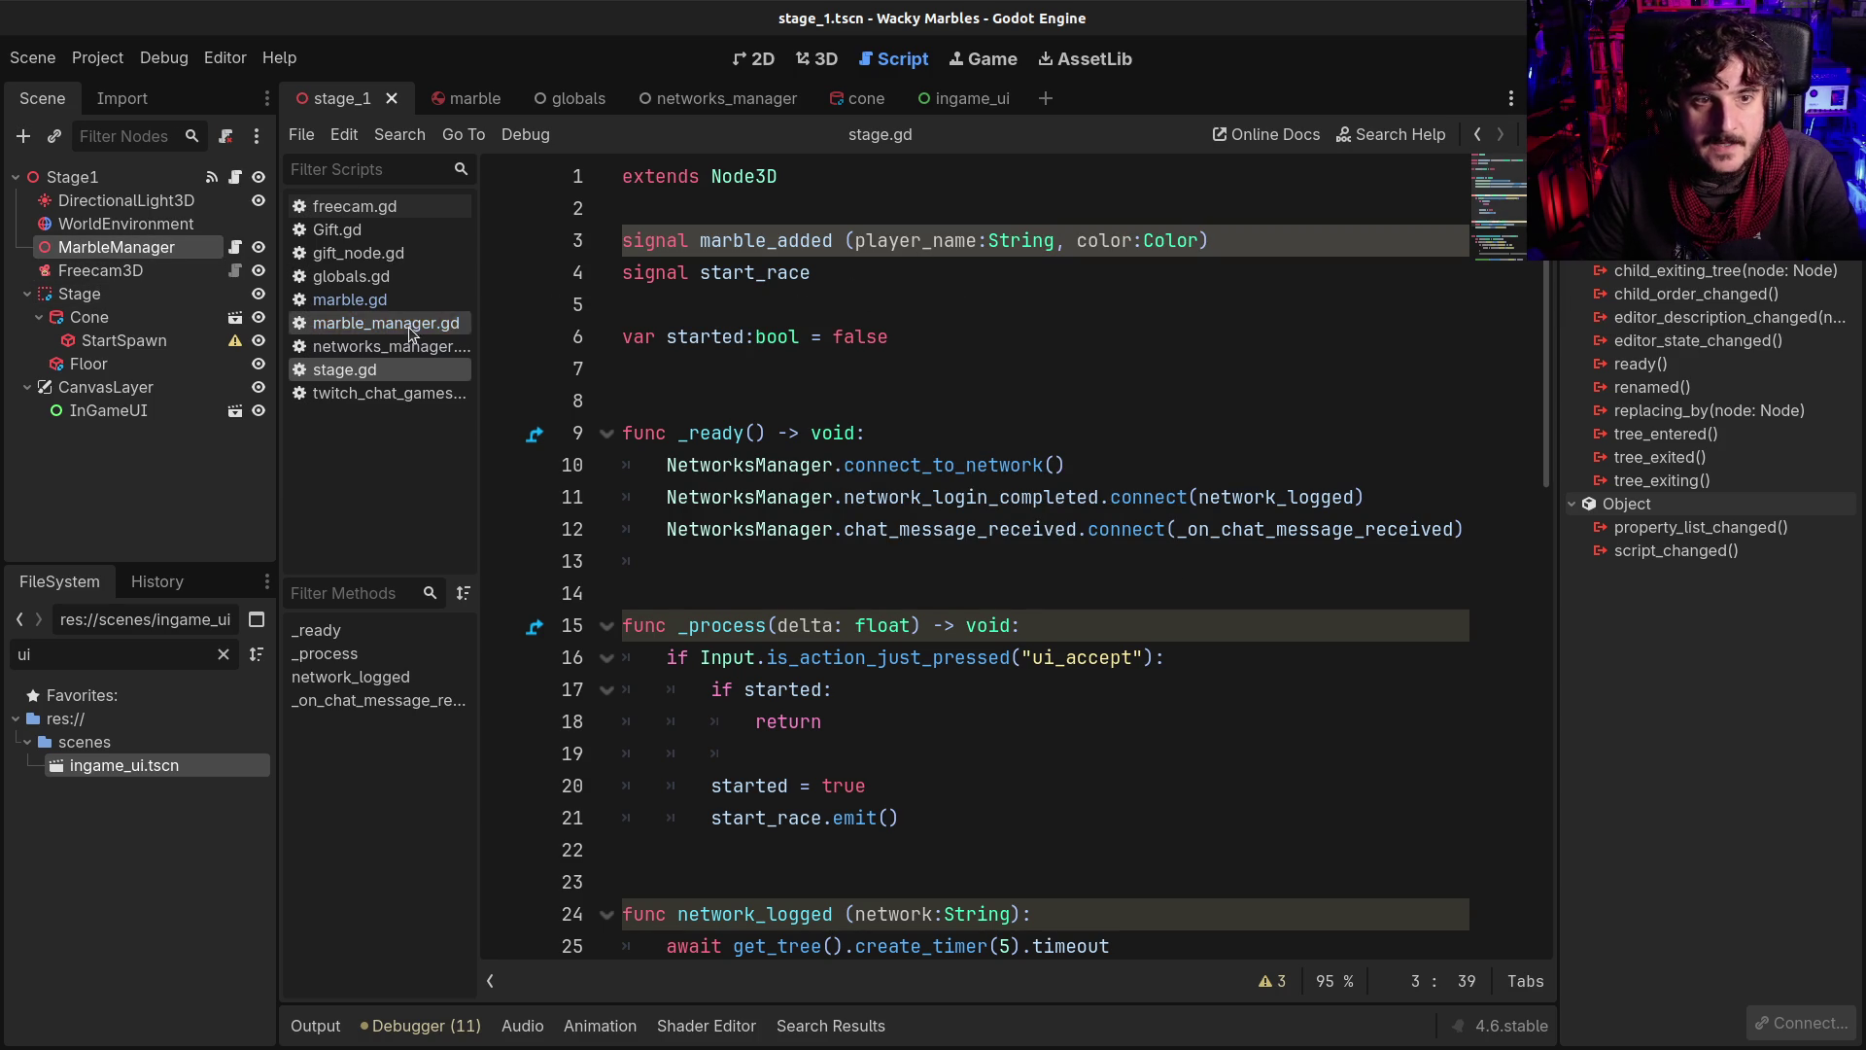
click(991, 242)
Move the marble_added signal declaration from stage.gd to below extends in marble_manager.gd
drag(1211, 242, 622, 242)
key(ctrl+c)
key(BackSpace)
click(234, 249)
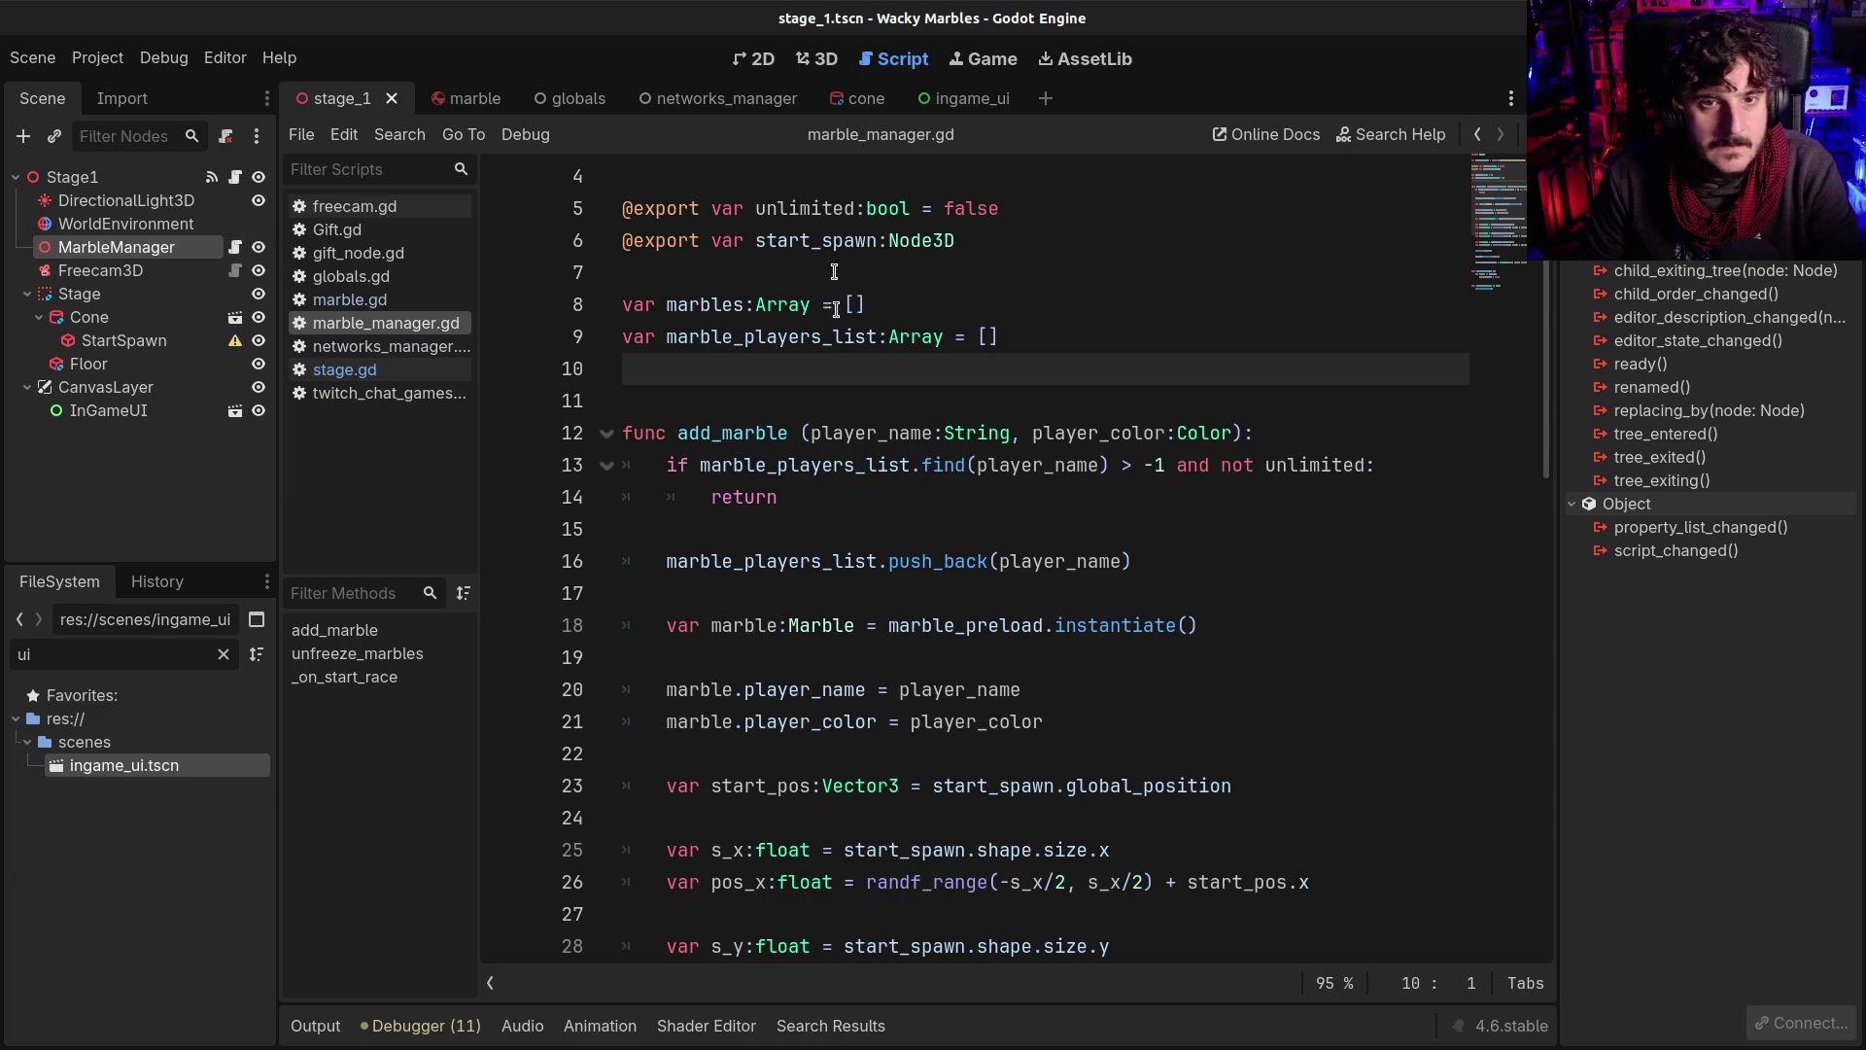
click(697, 212)
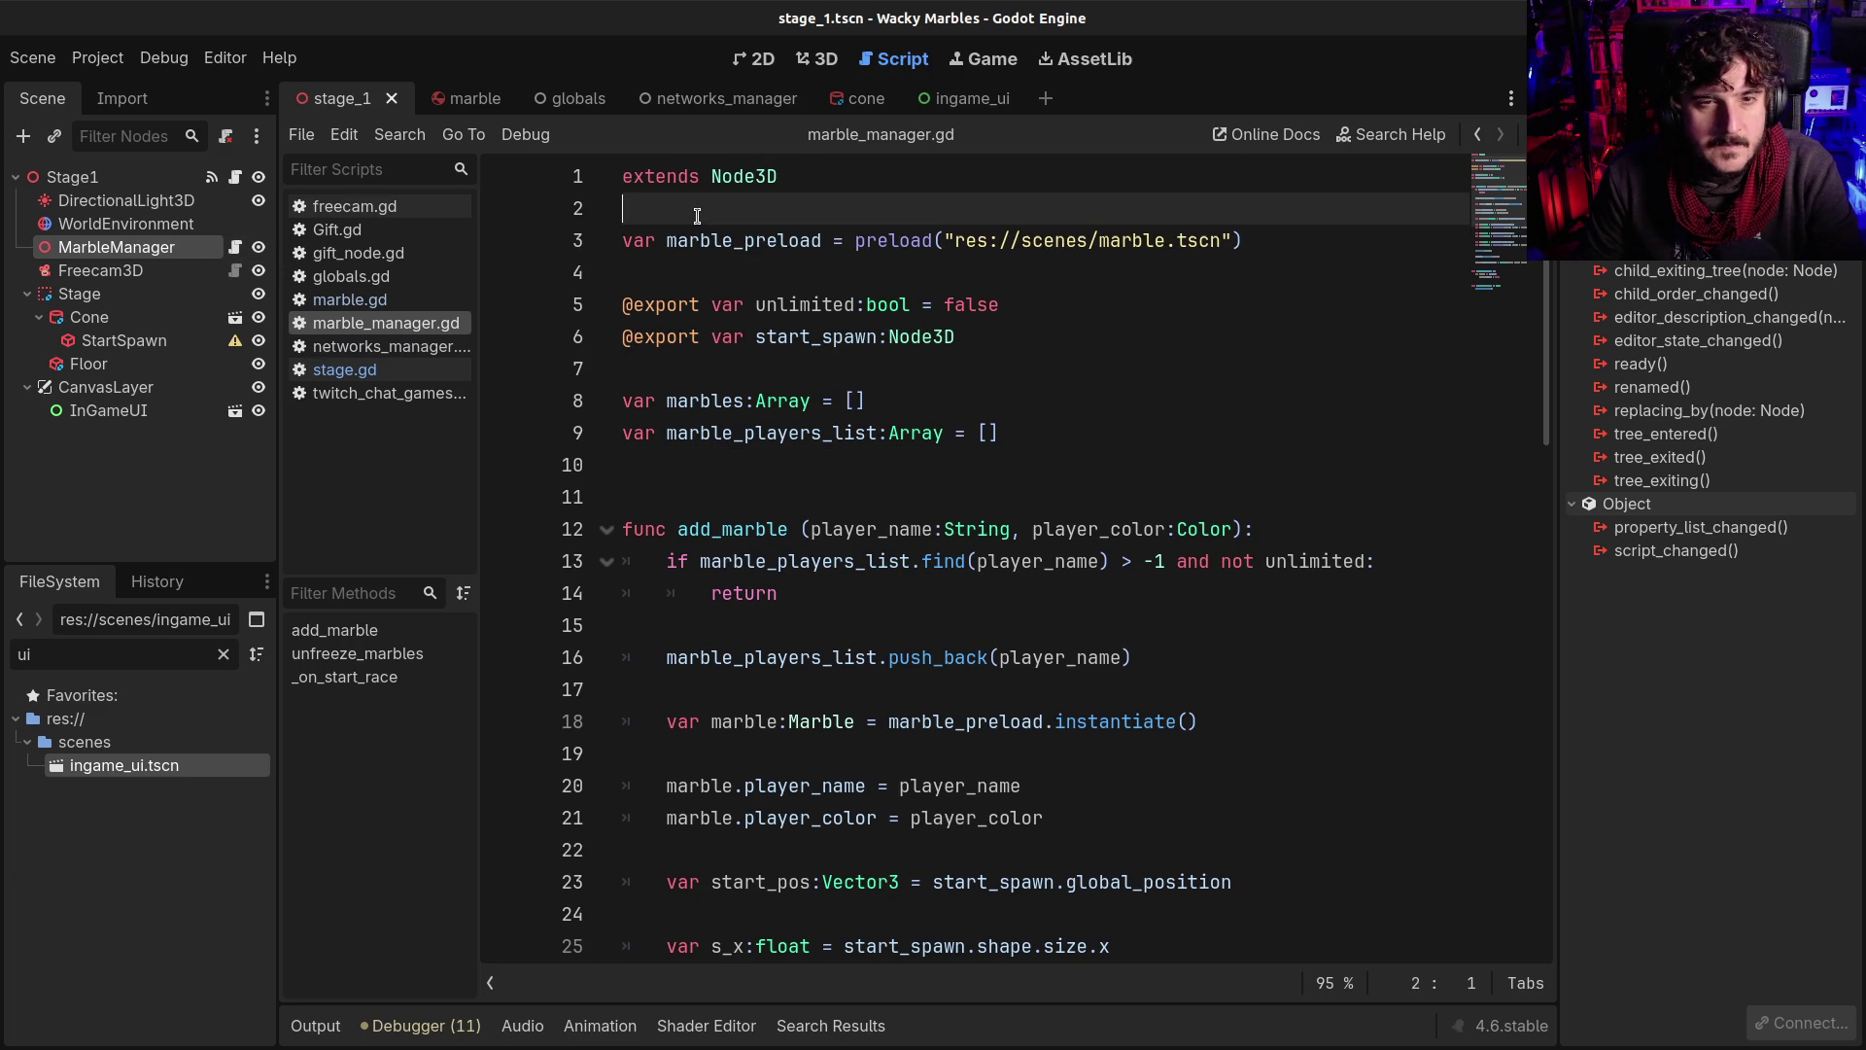
key(Return)
key(Return)
key(Up)
key(ctrl+v)
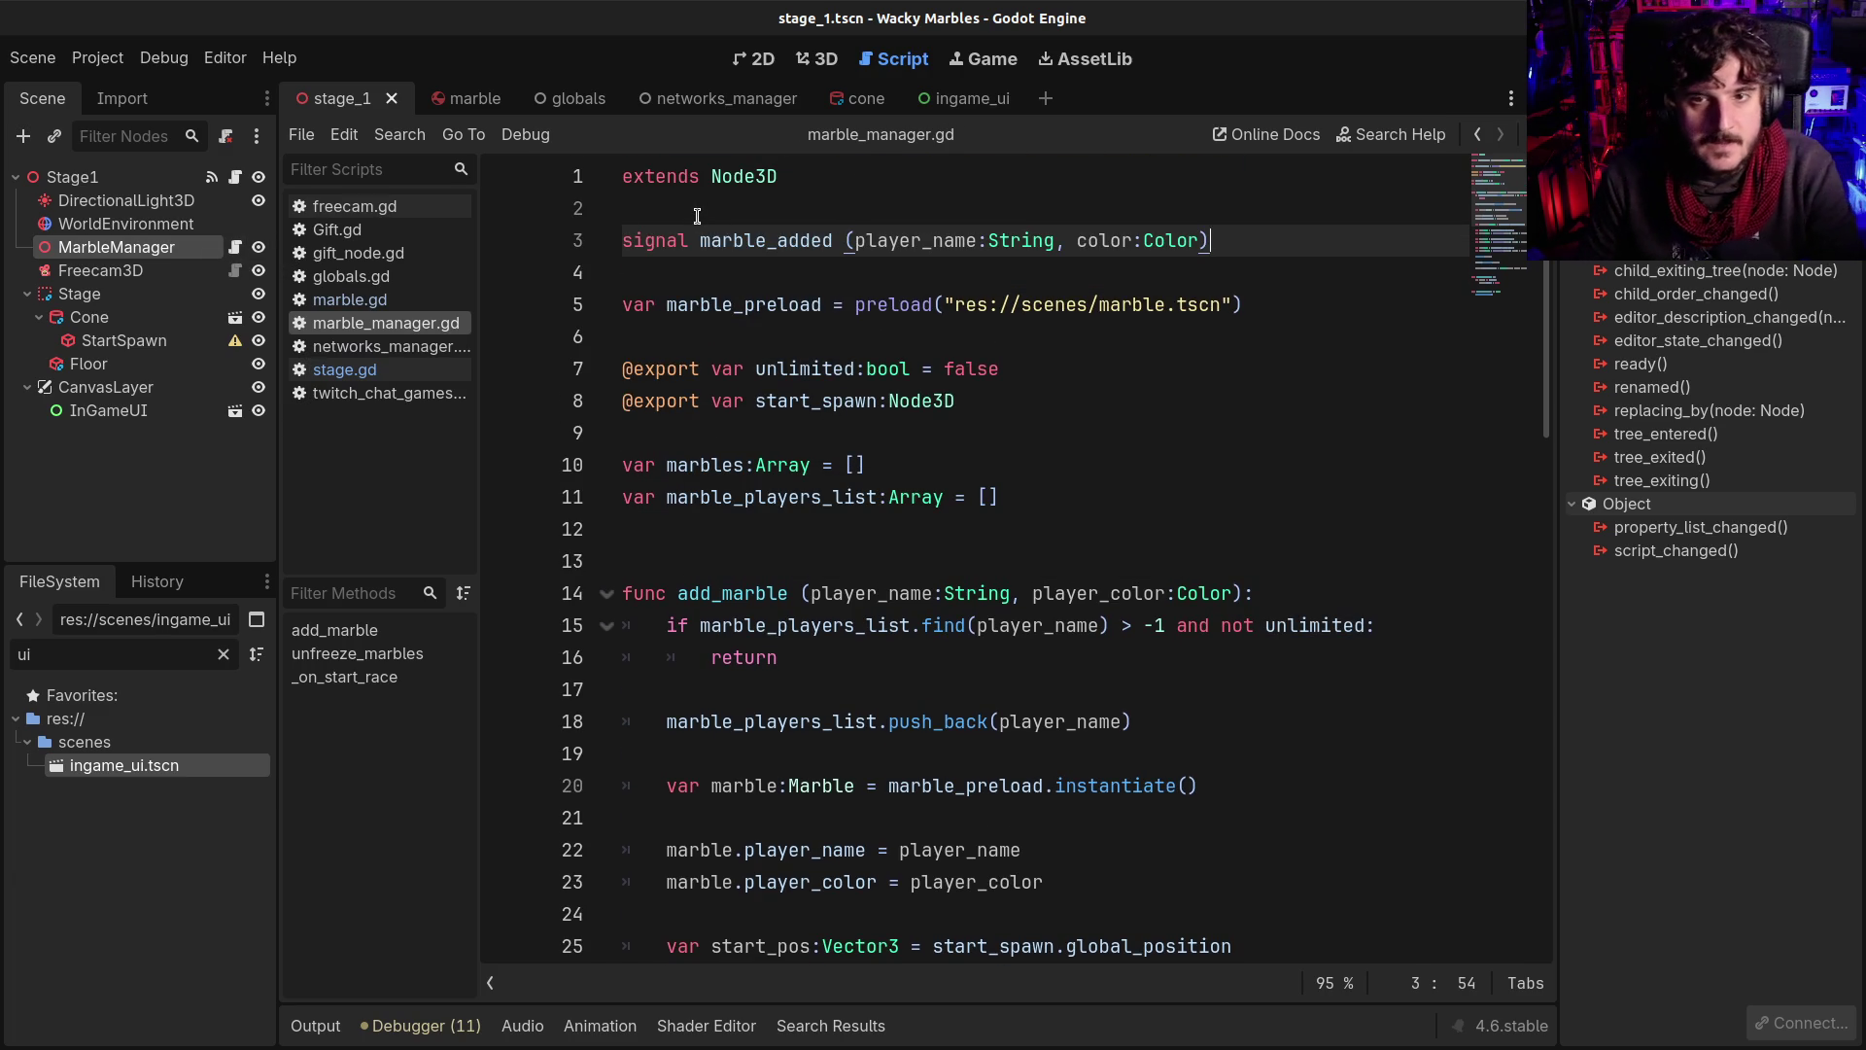
End add_marble with marble_added.emit(player_name, player_color) and save
click(722, 240)
double_click(722, 240)
scroll(1336, 510, down, 10)
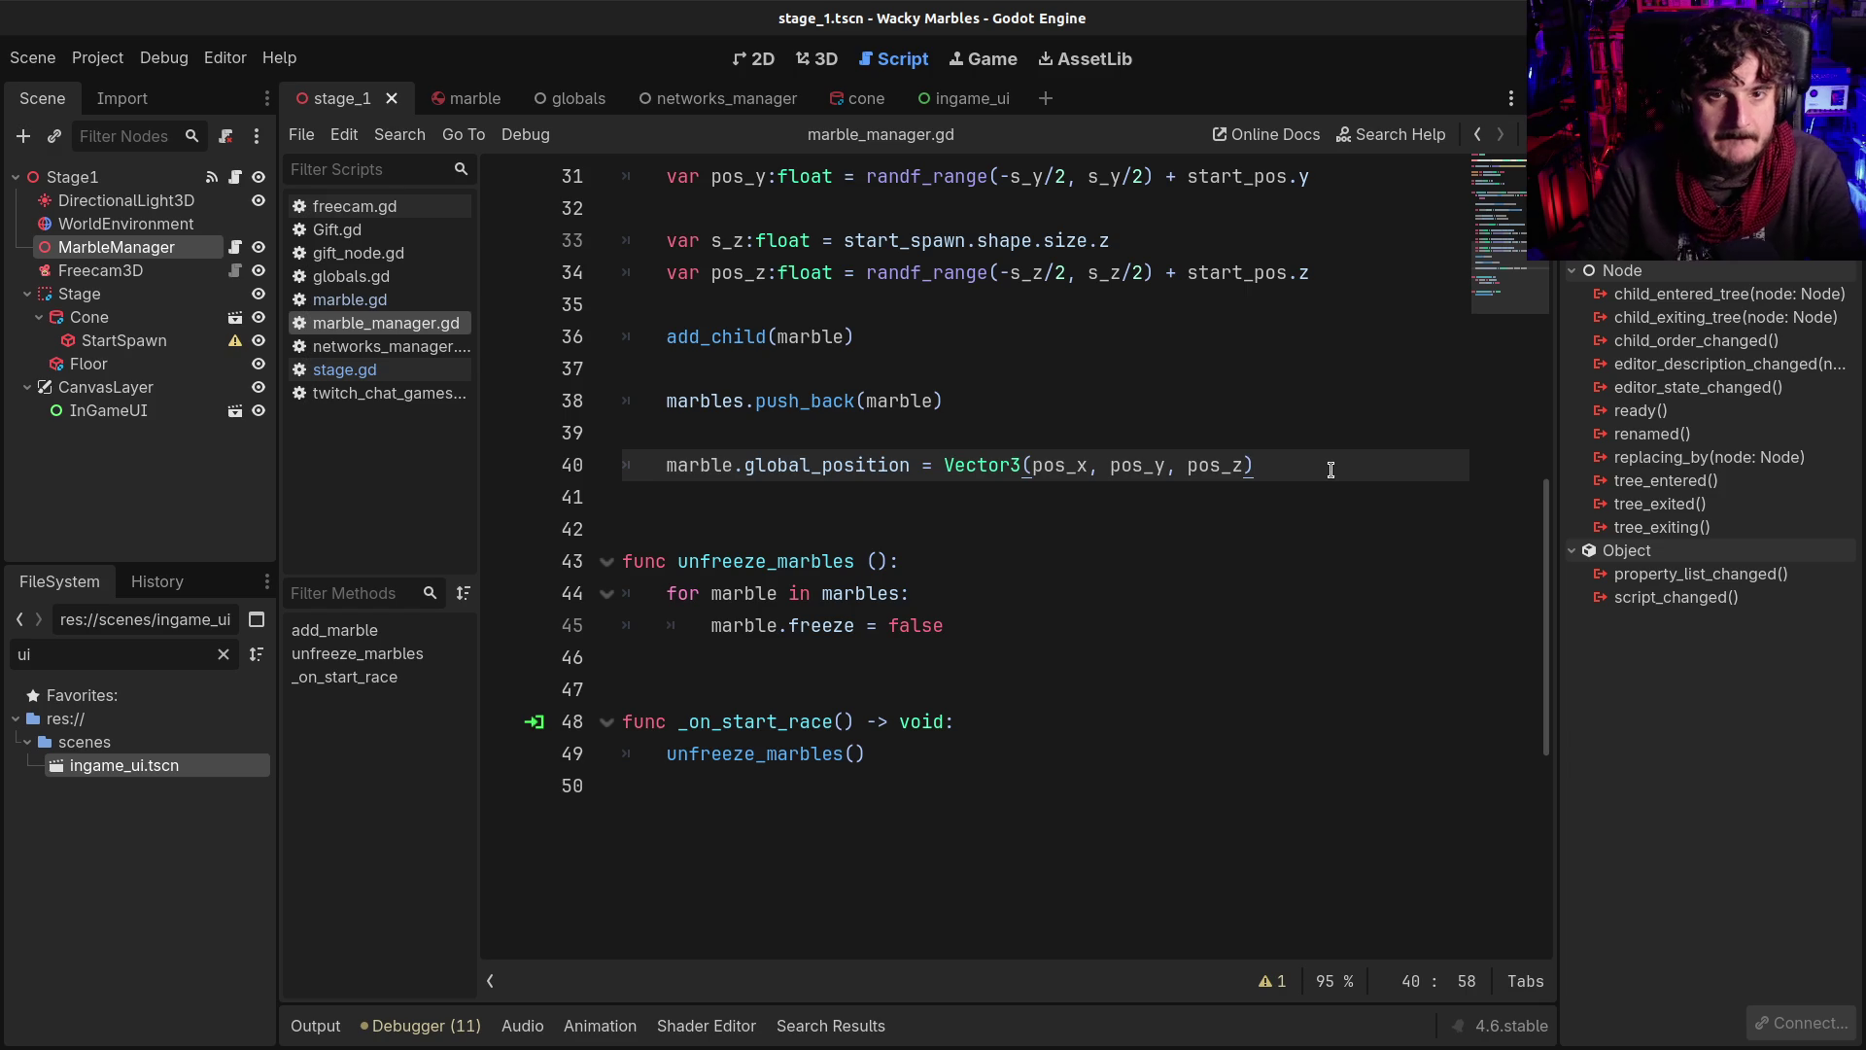
key(Return)
key(Return)
text(marble_added)
scroll(1331, 470, up, 4)
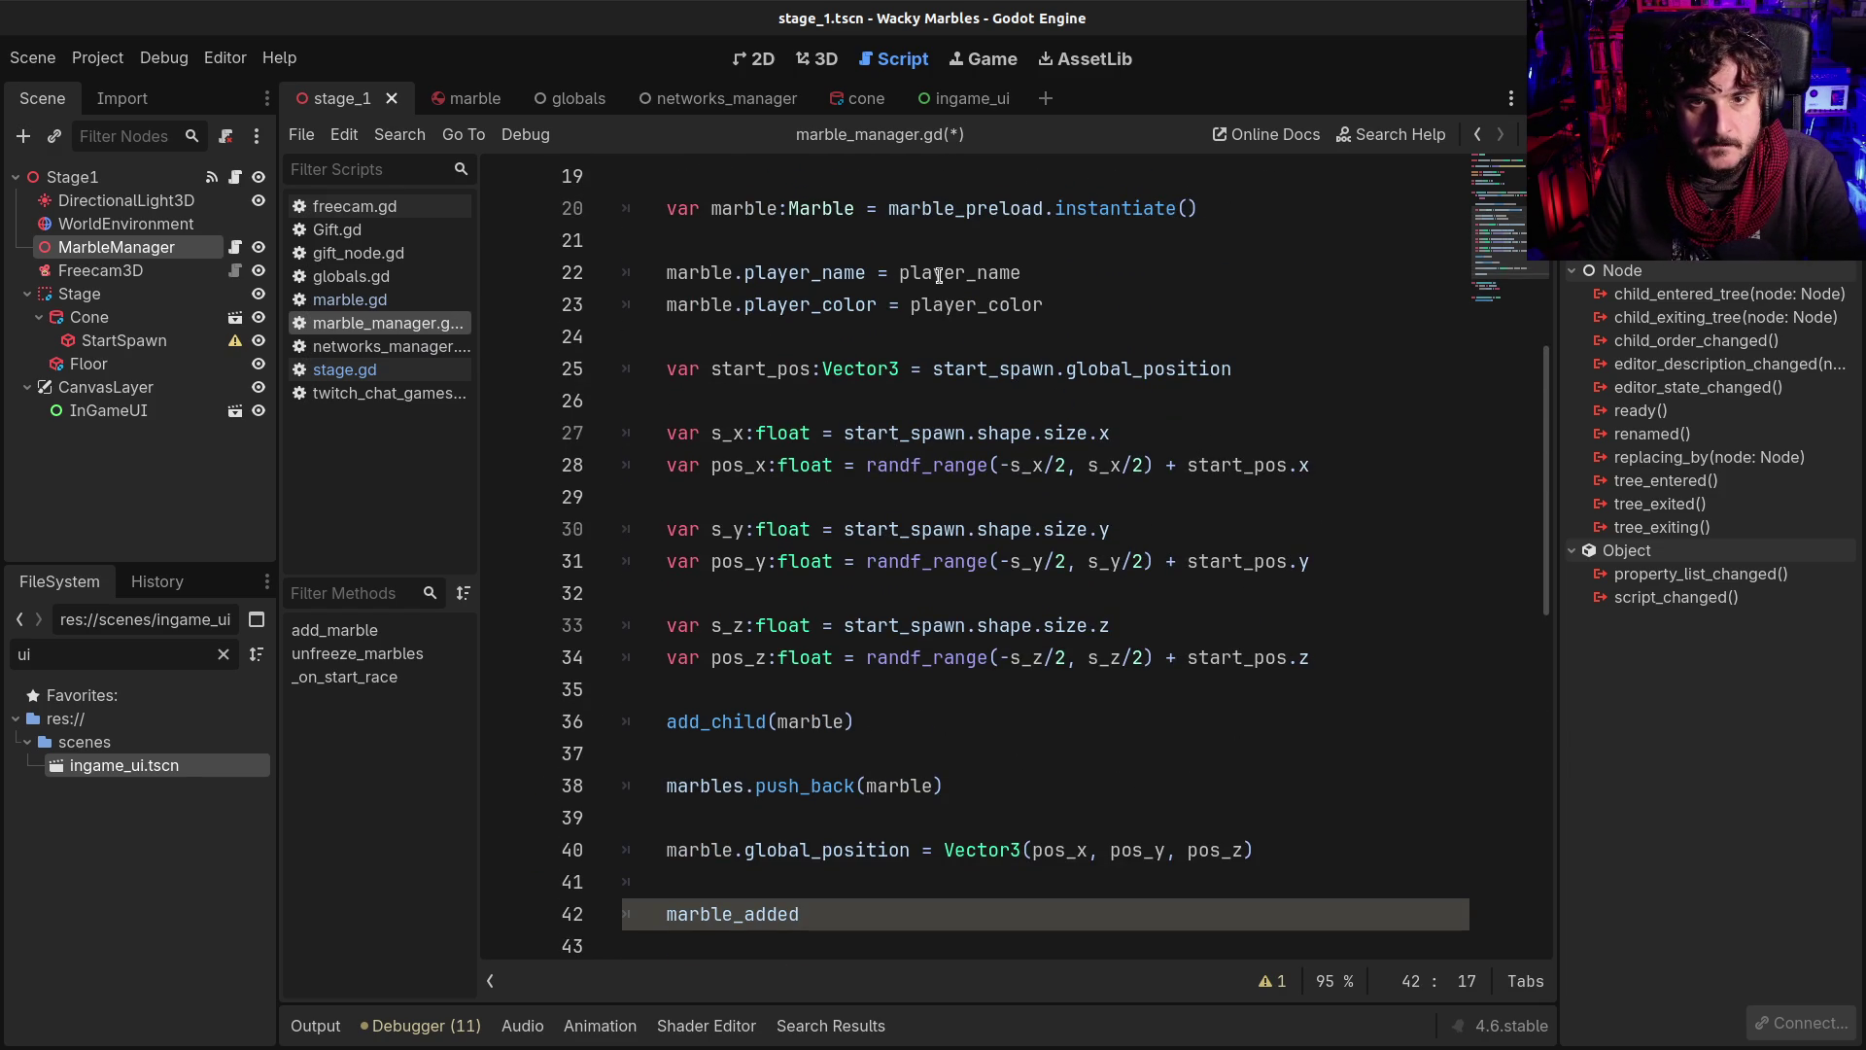
double_click(915, 272)
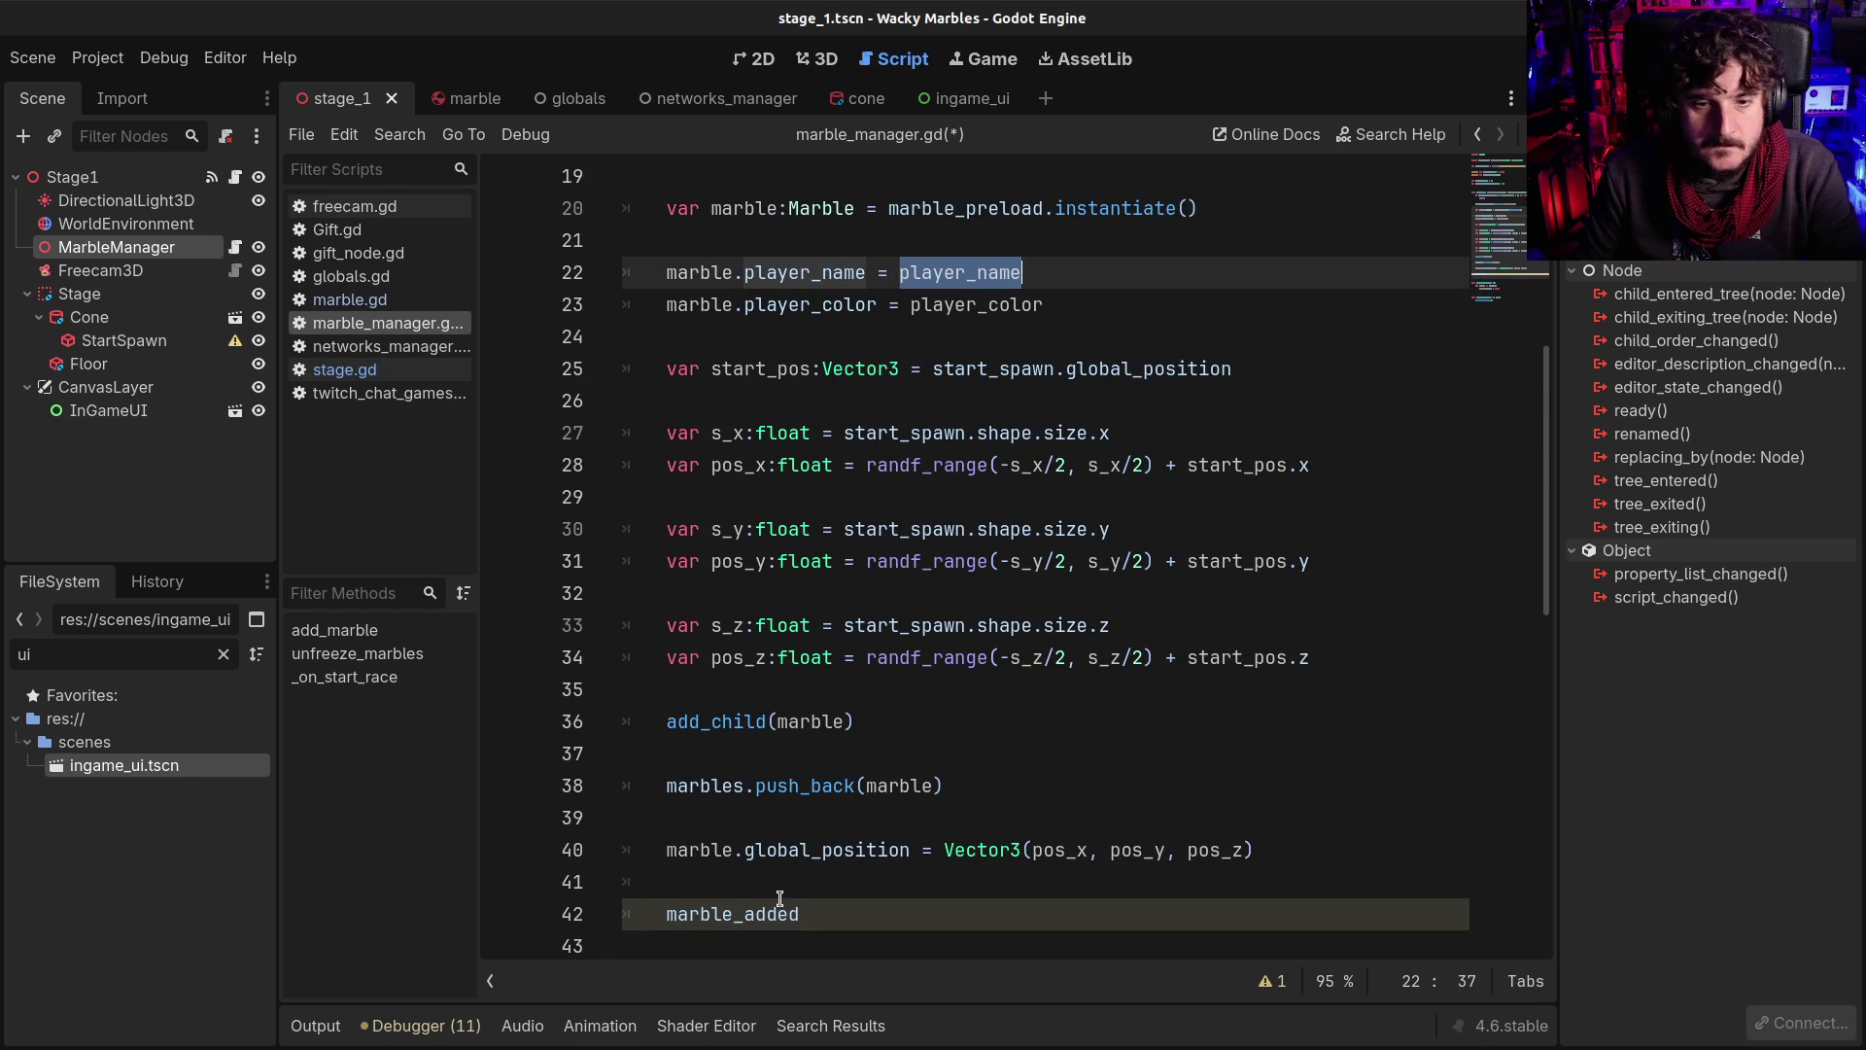
click(826, 914)
text(.emit(player_name,)
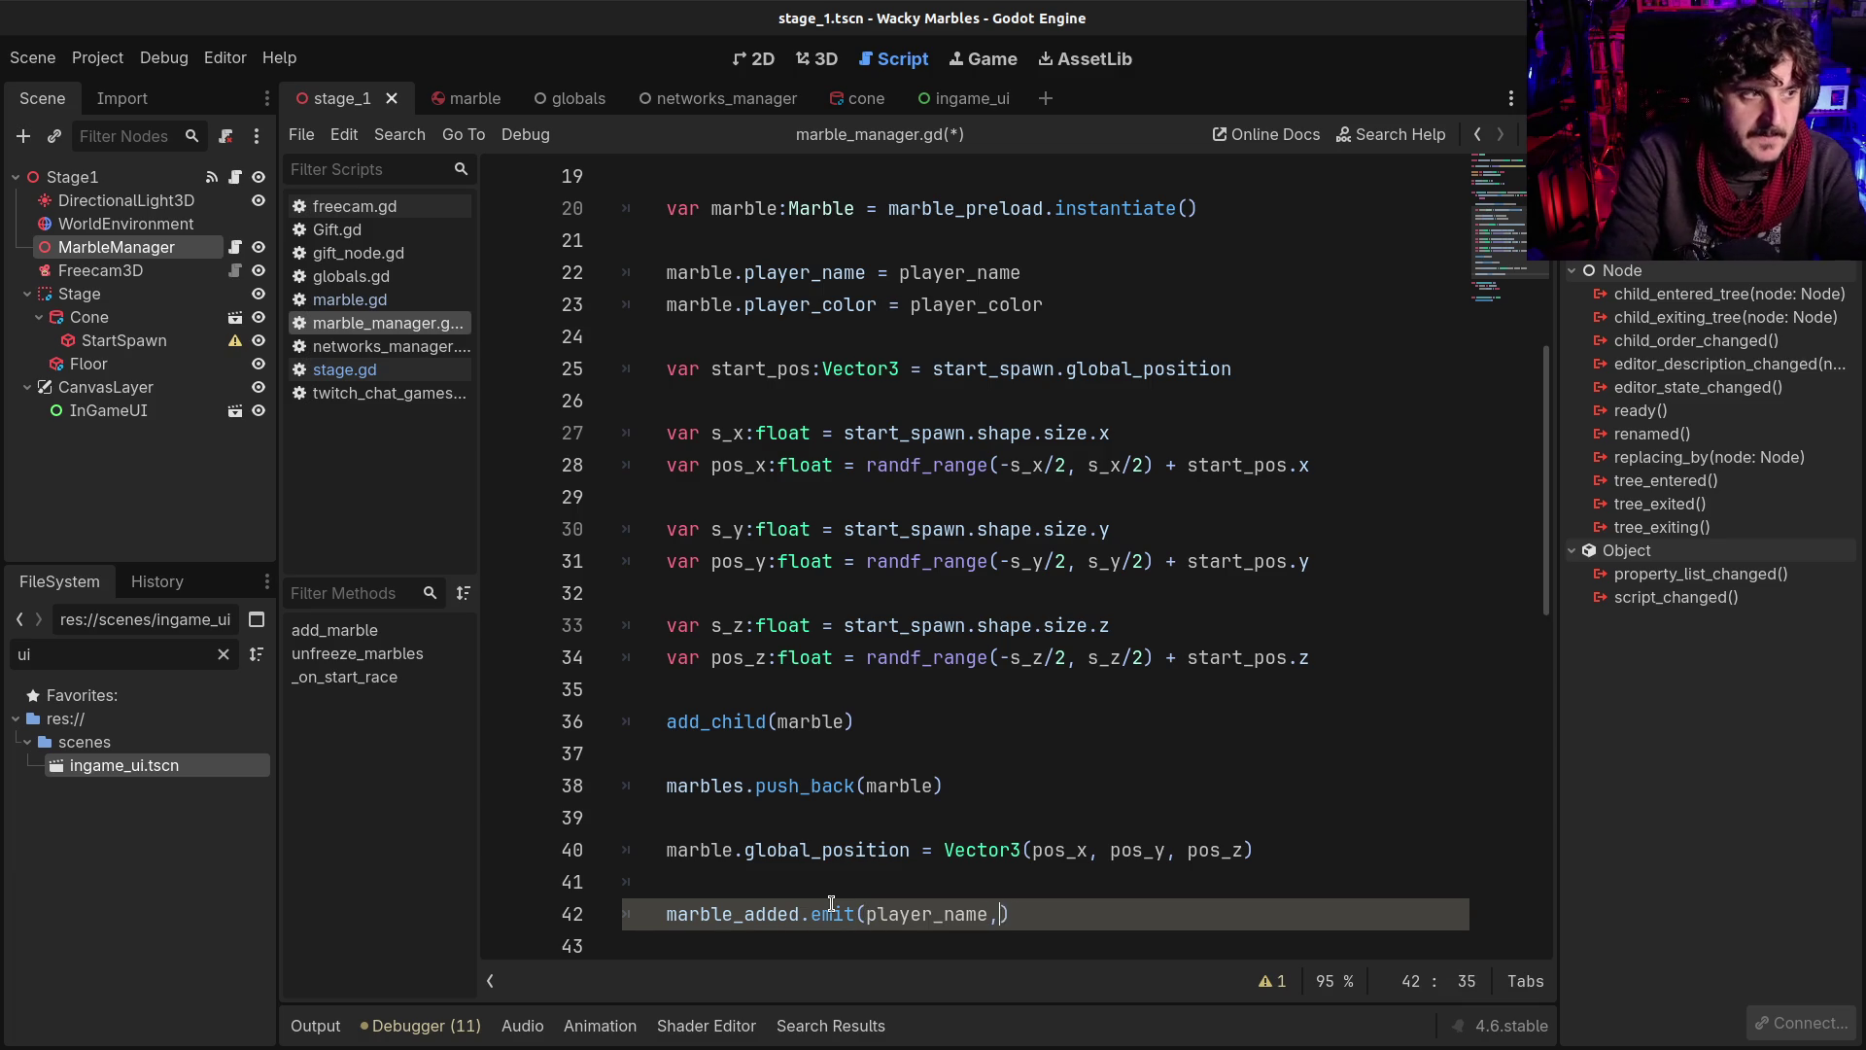
double_click(968, 304)
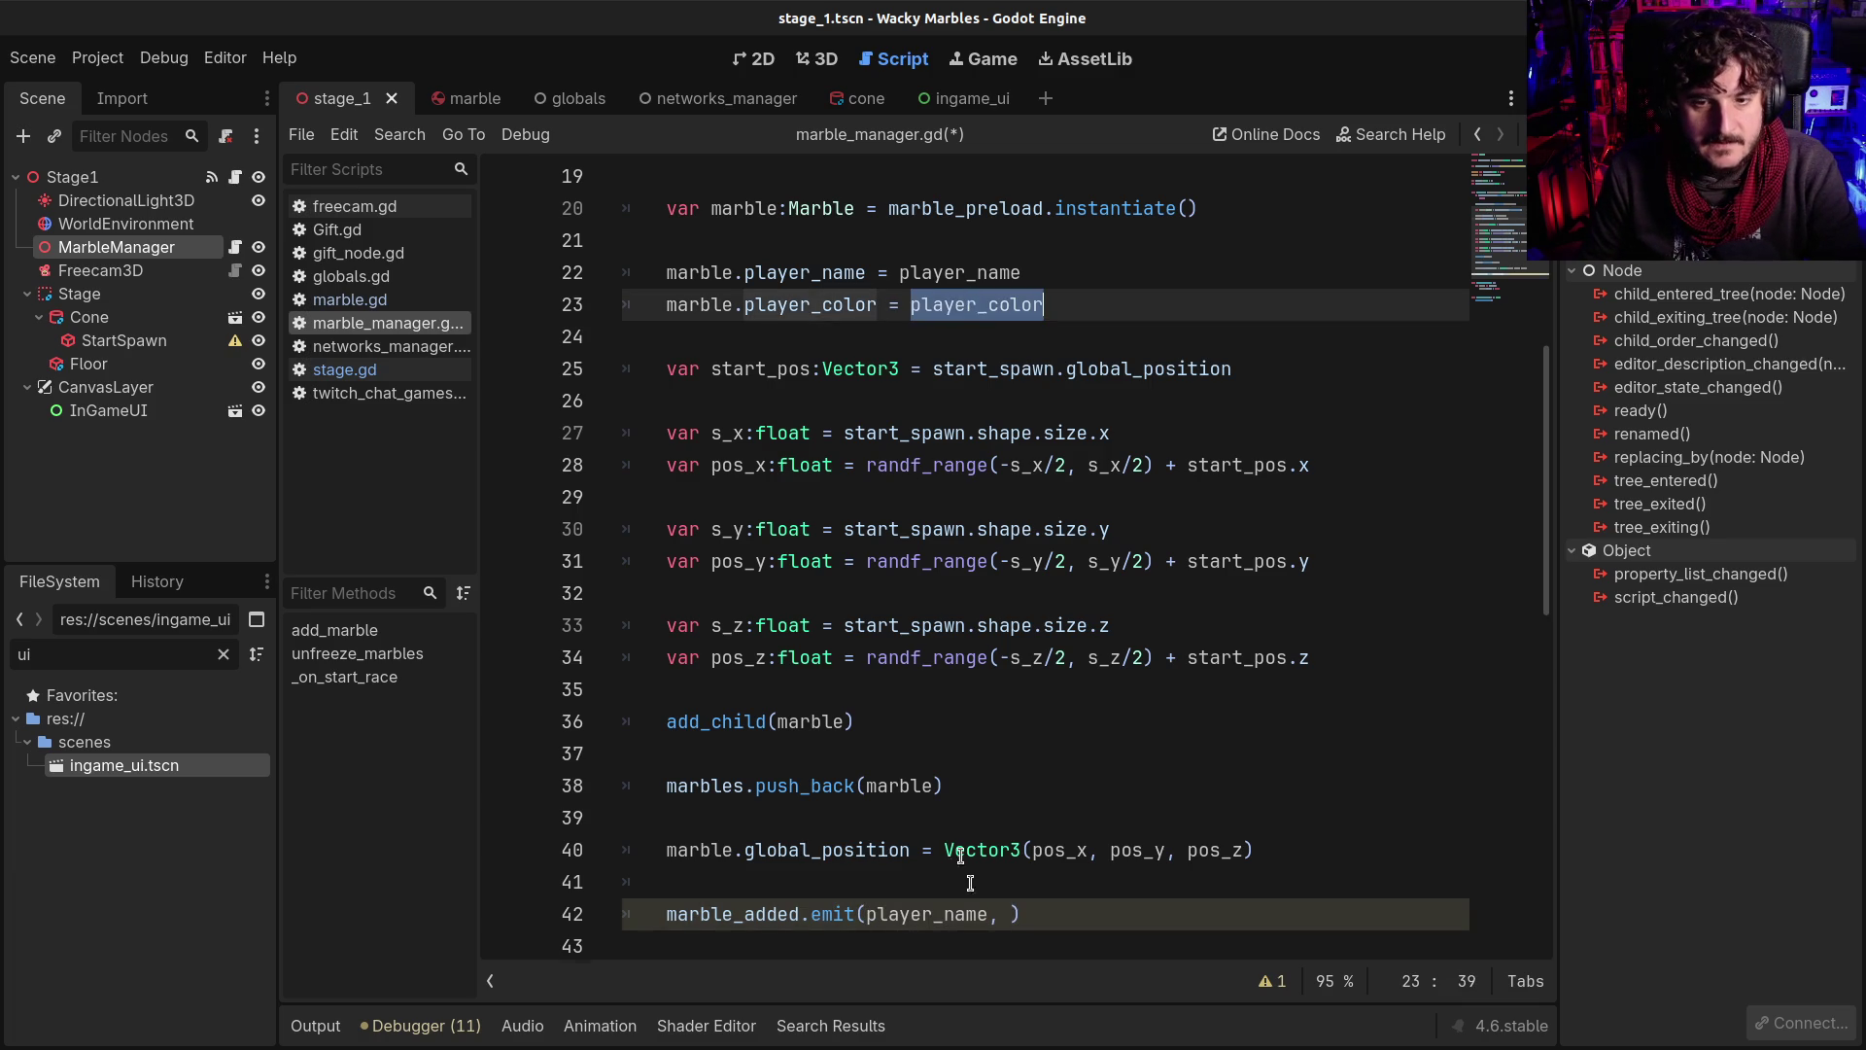
key(ctrl+c)
click(1011, 914)
key(ctrl+v)
key(ctrl+s)
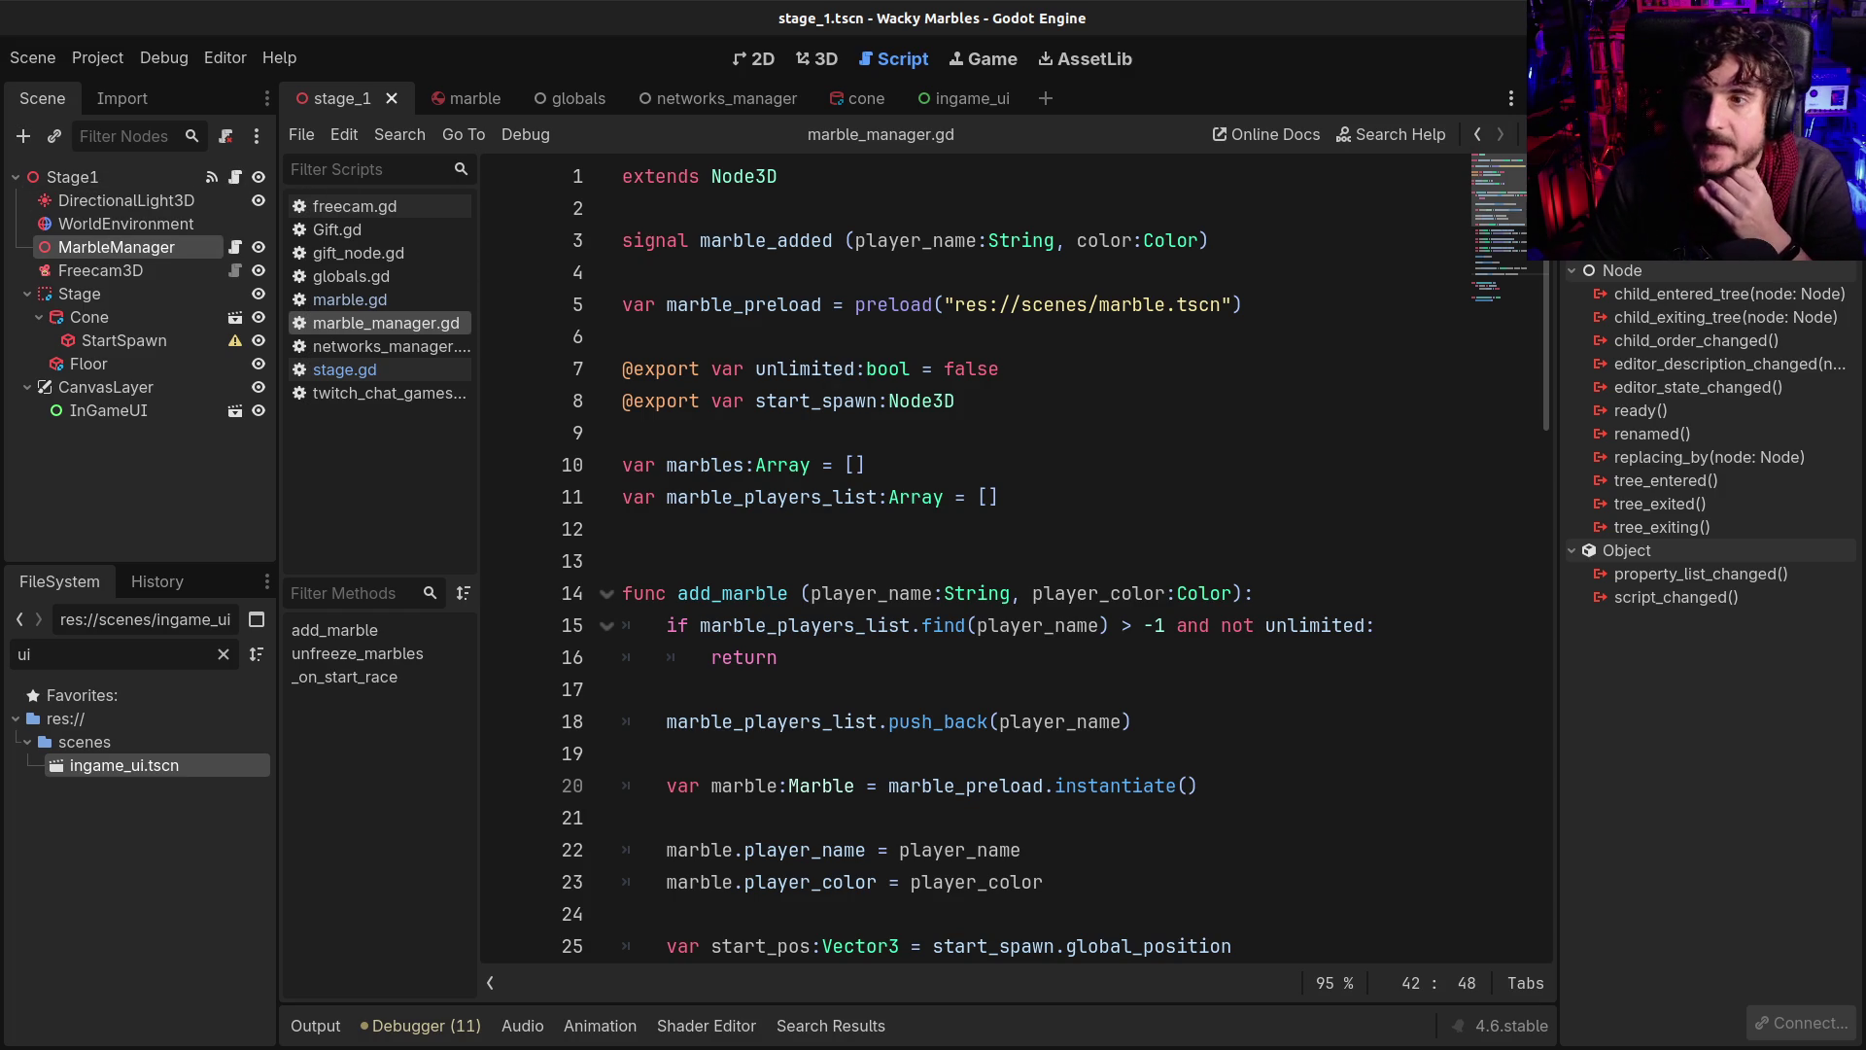
Connect MarbleManager's marble_added signal to Stage1 with receiver method _on_marble_added
double_click(1672, 247)
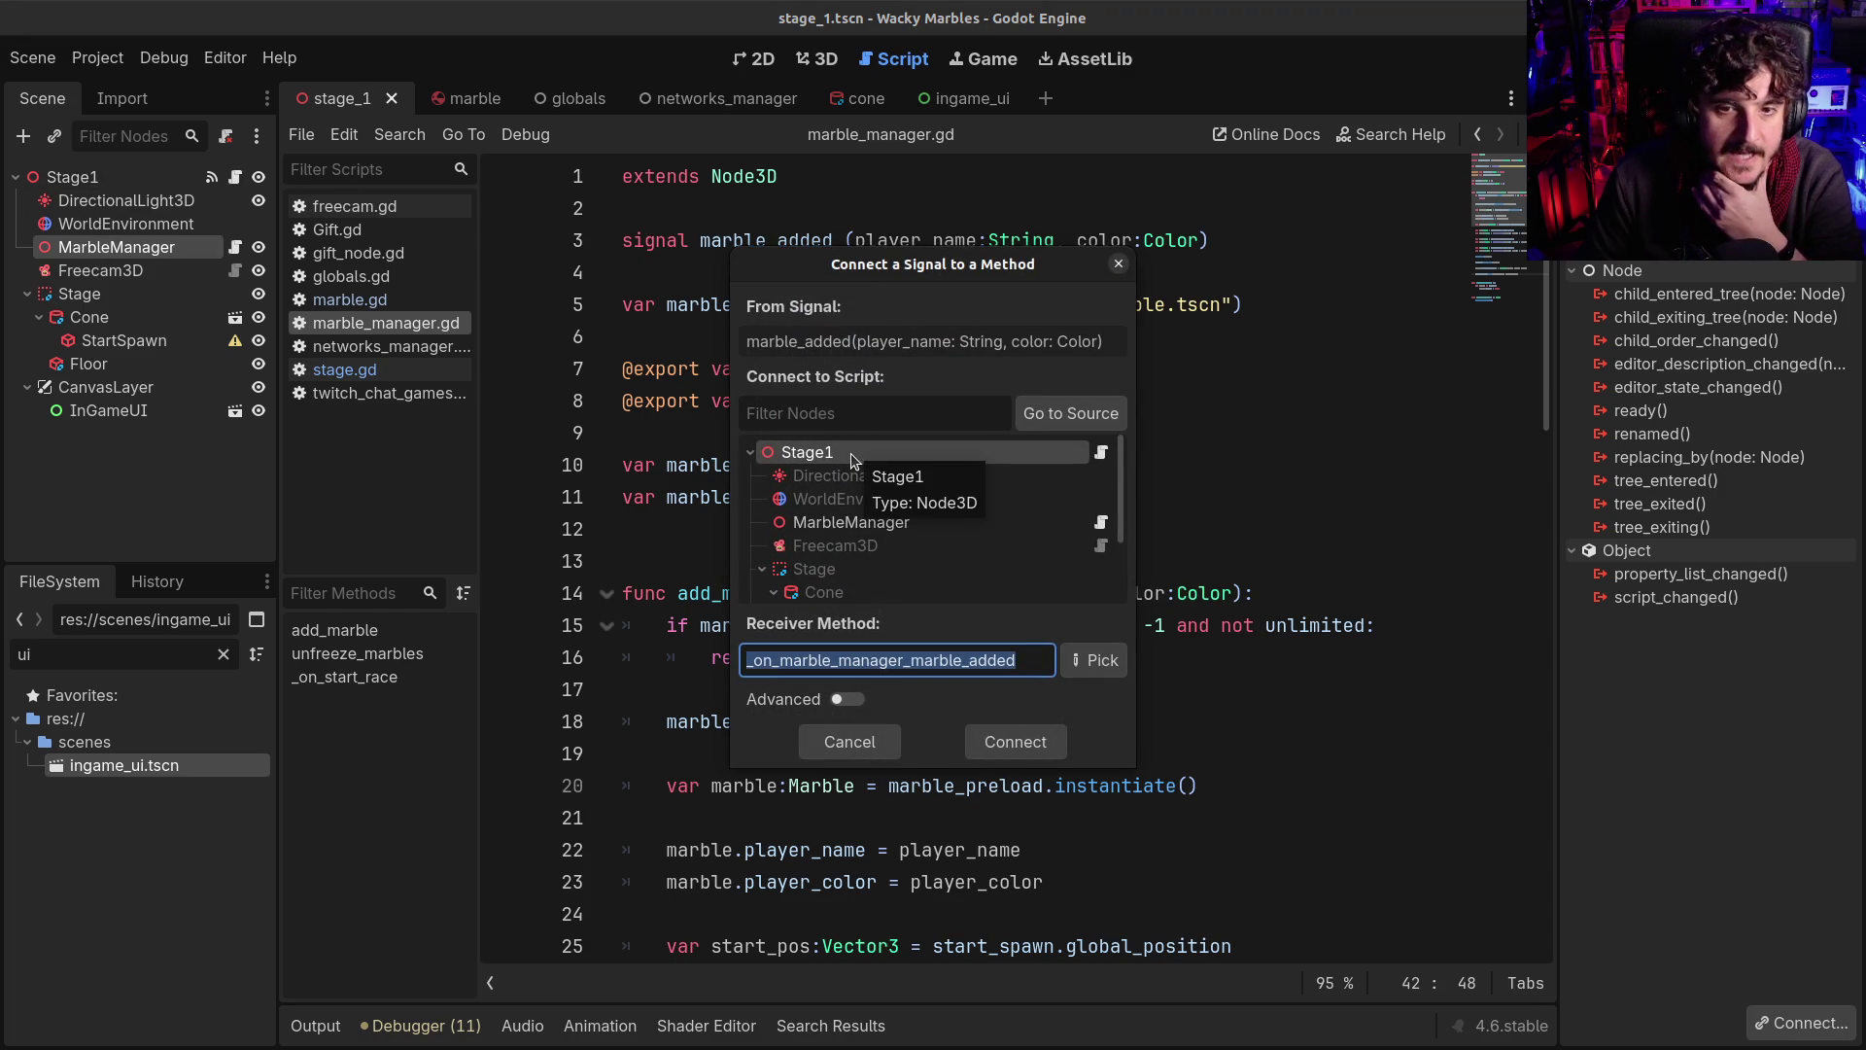
click(900, 660)
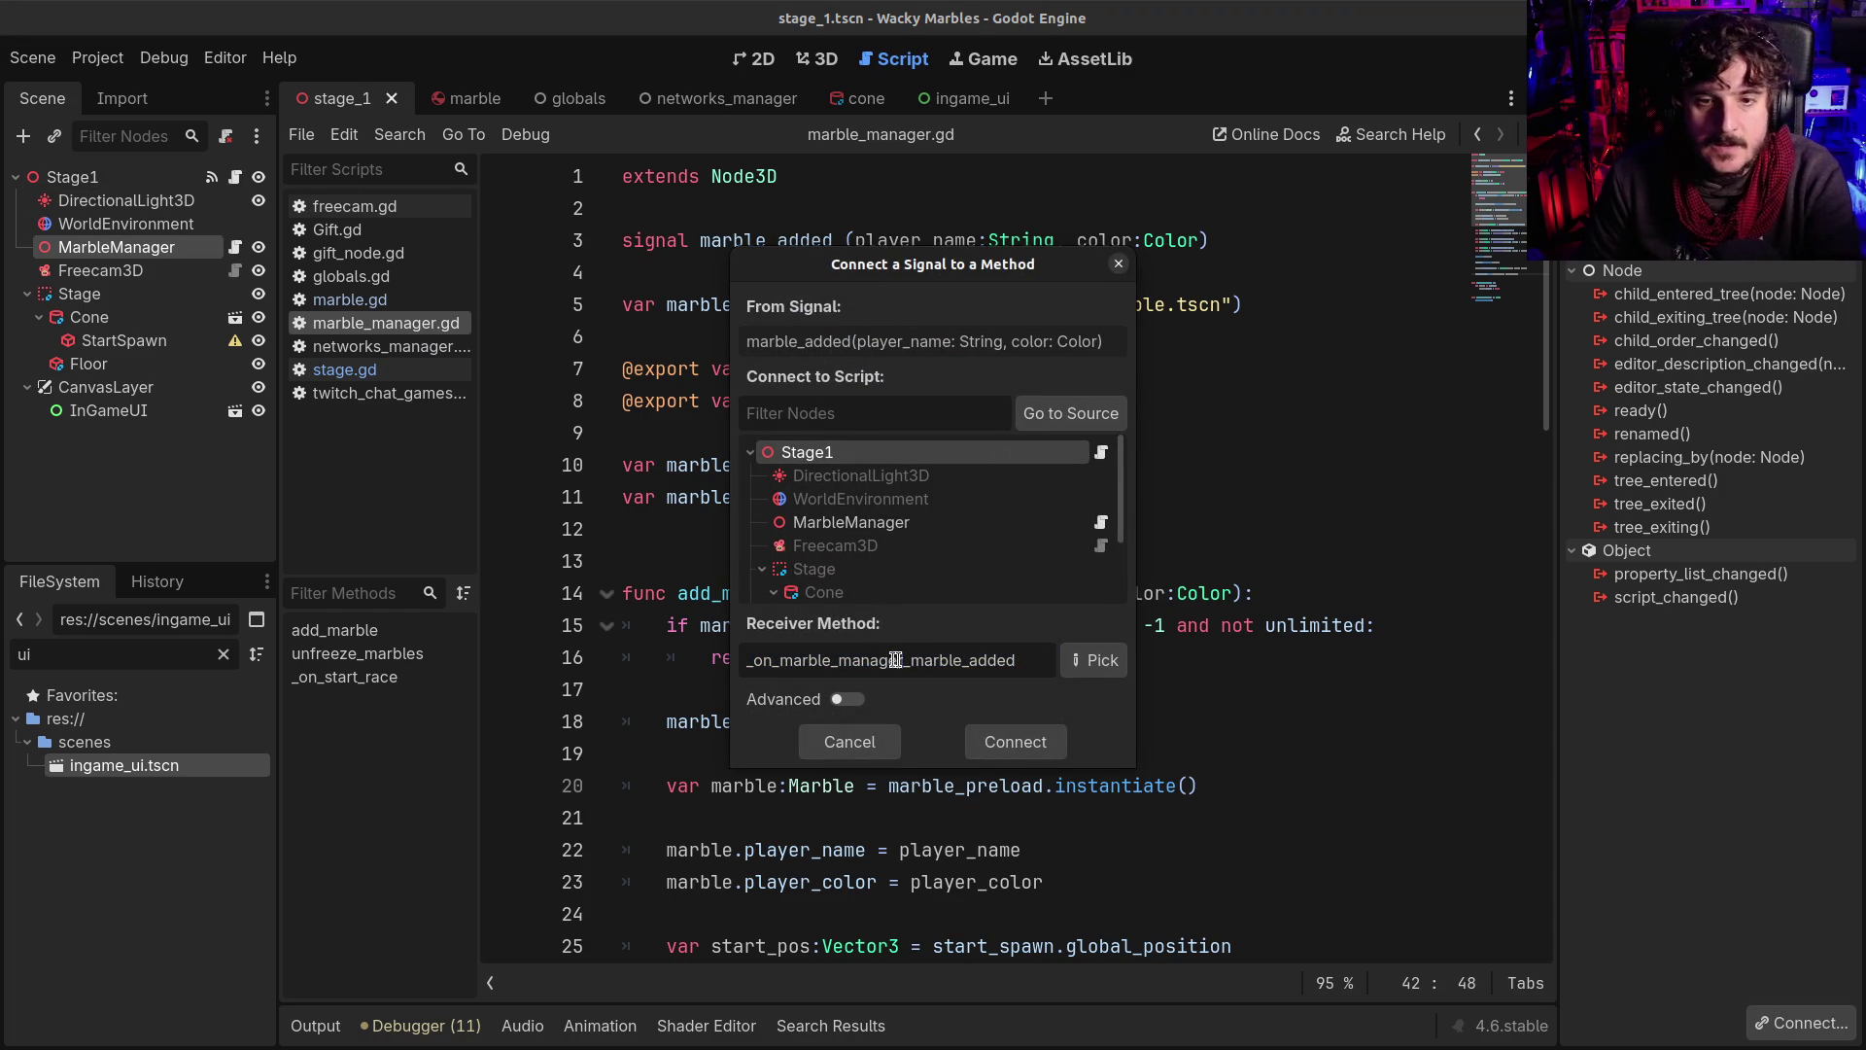
drag(902, 660, 789, 658)
key(BackSpace)
key(BackSpace)
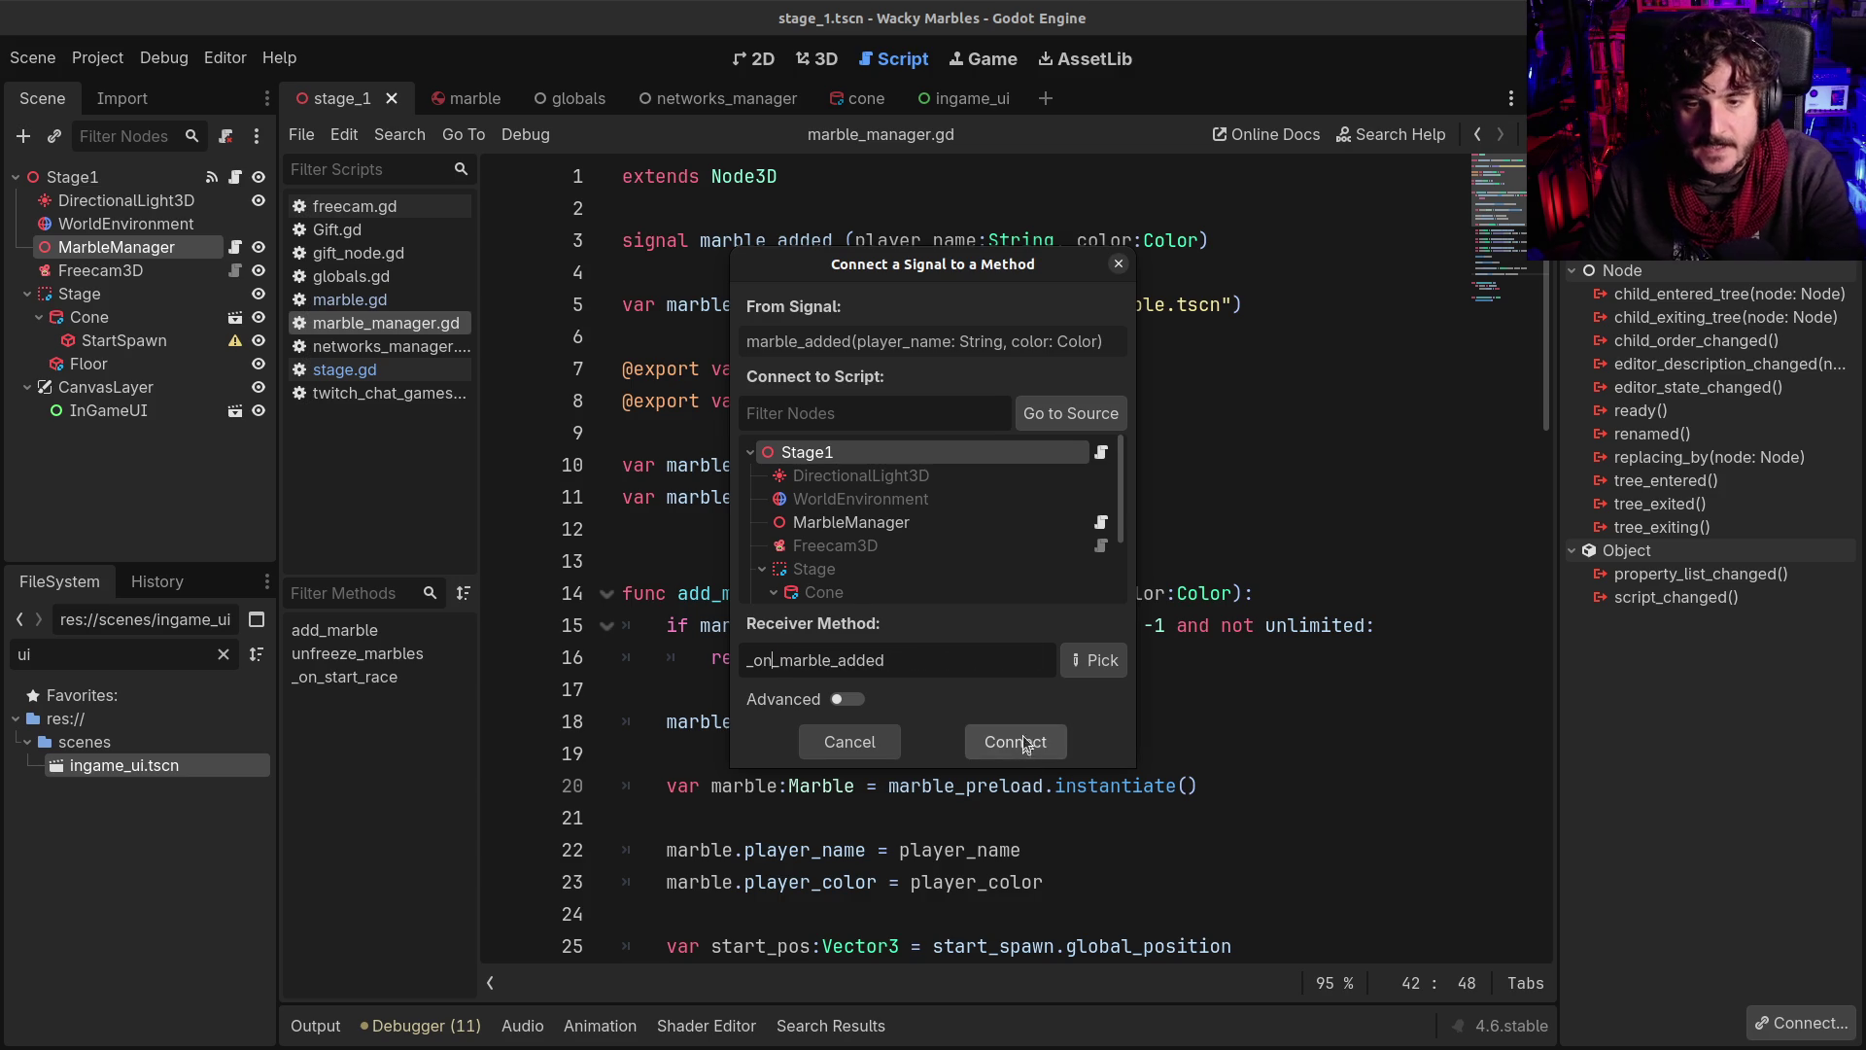
click(1023, 737)
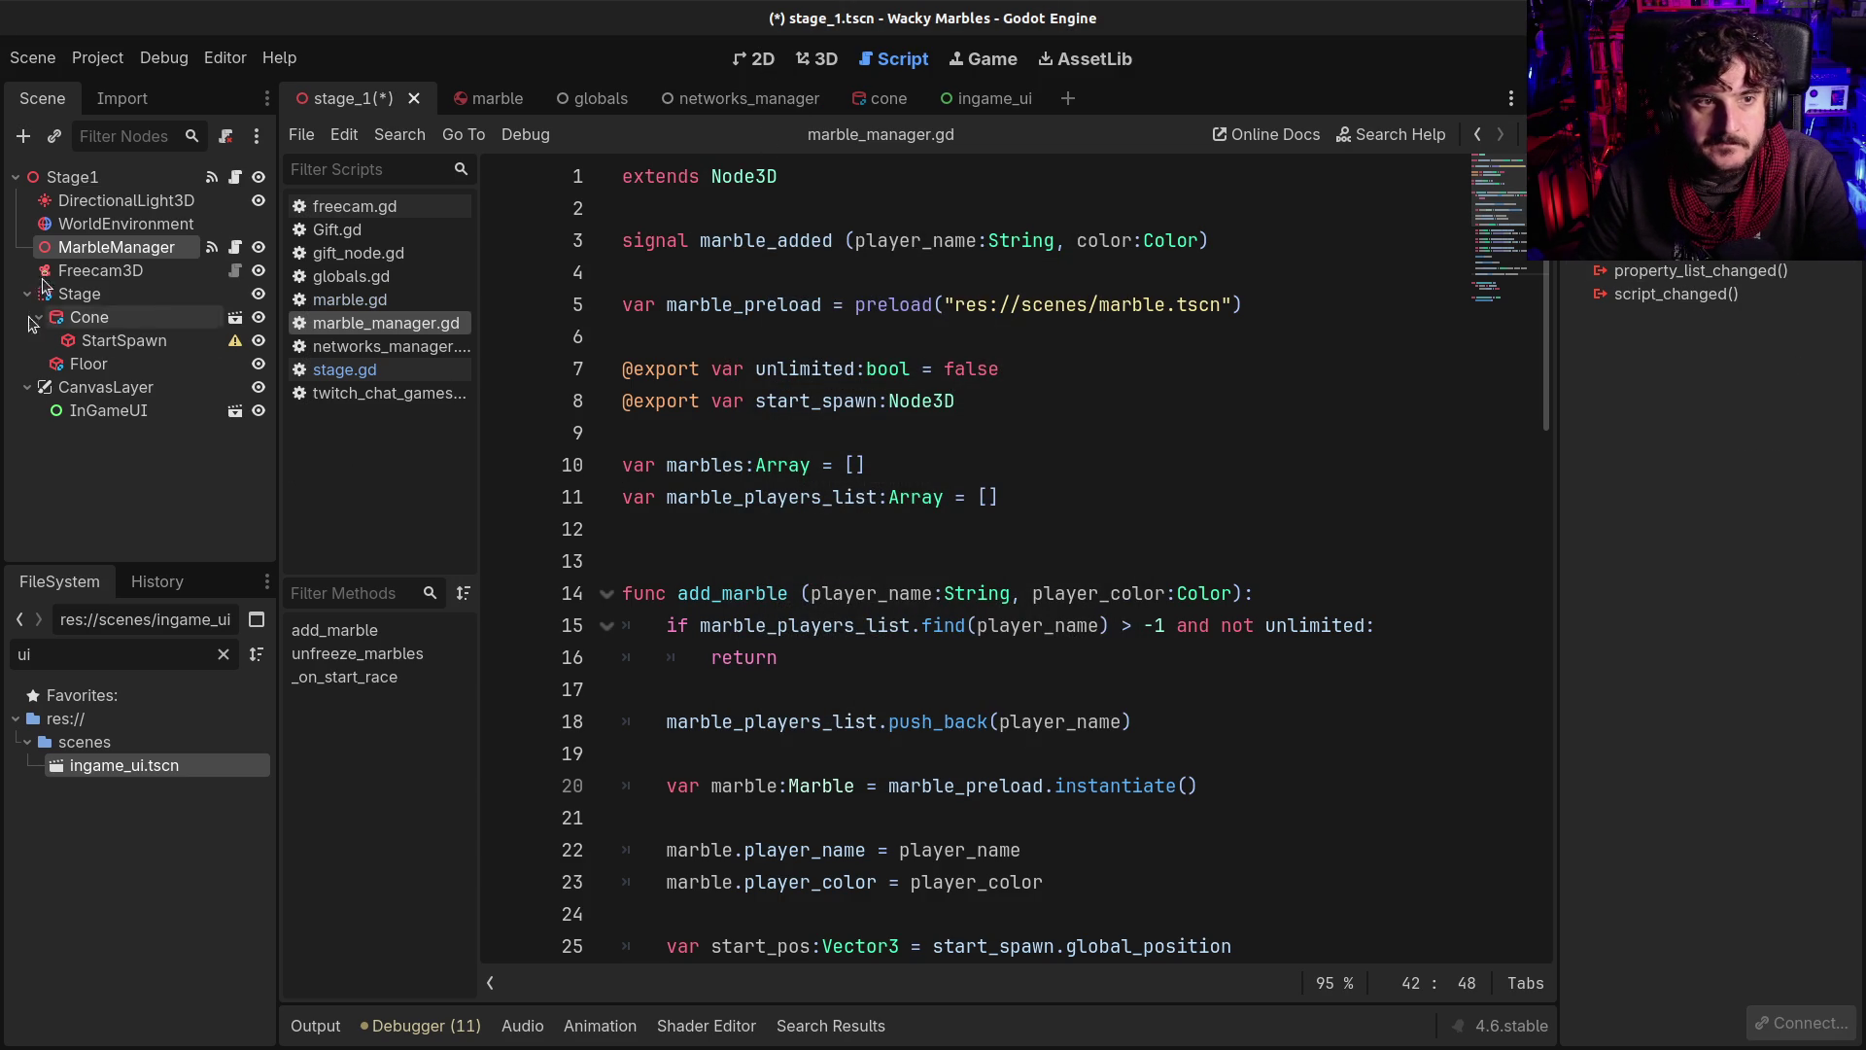
Review the generated _on_marble_added stub in stage.gd alongside marble_manager.gd's marbles variable
click(238, 179)
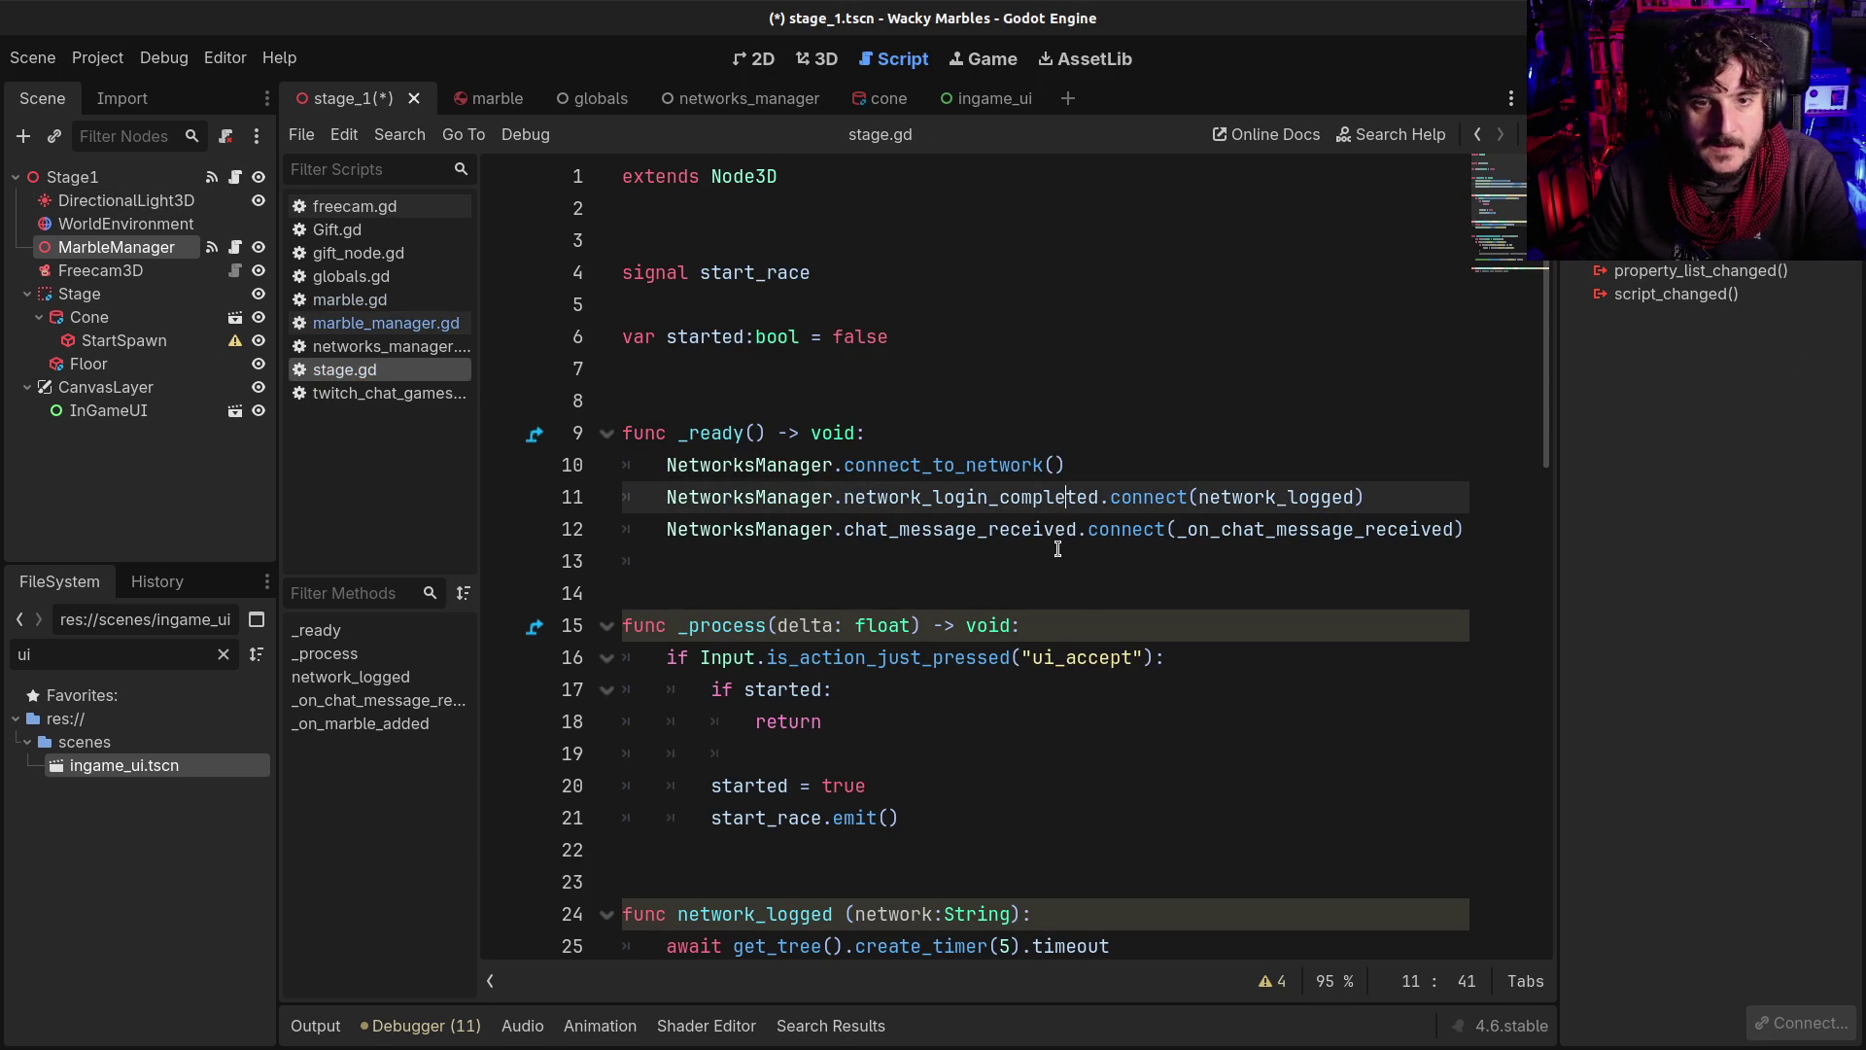
scroll(962, 580, down, 10)
drag(667, 529, 1117, 521)
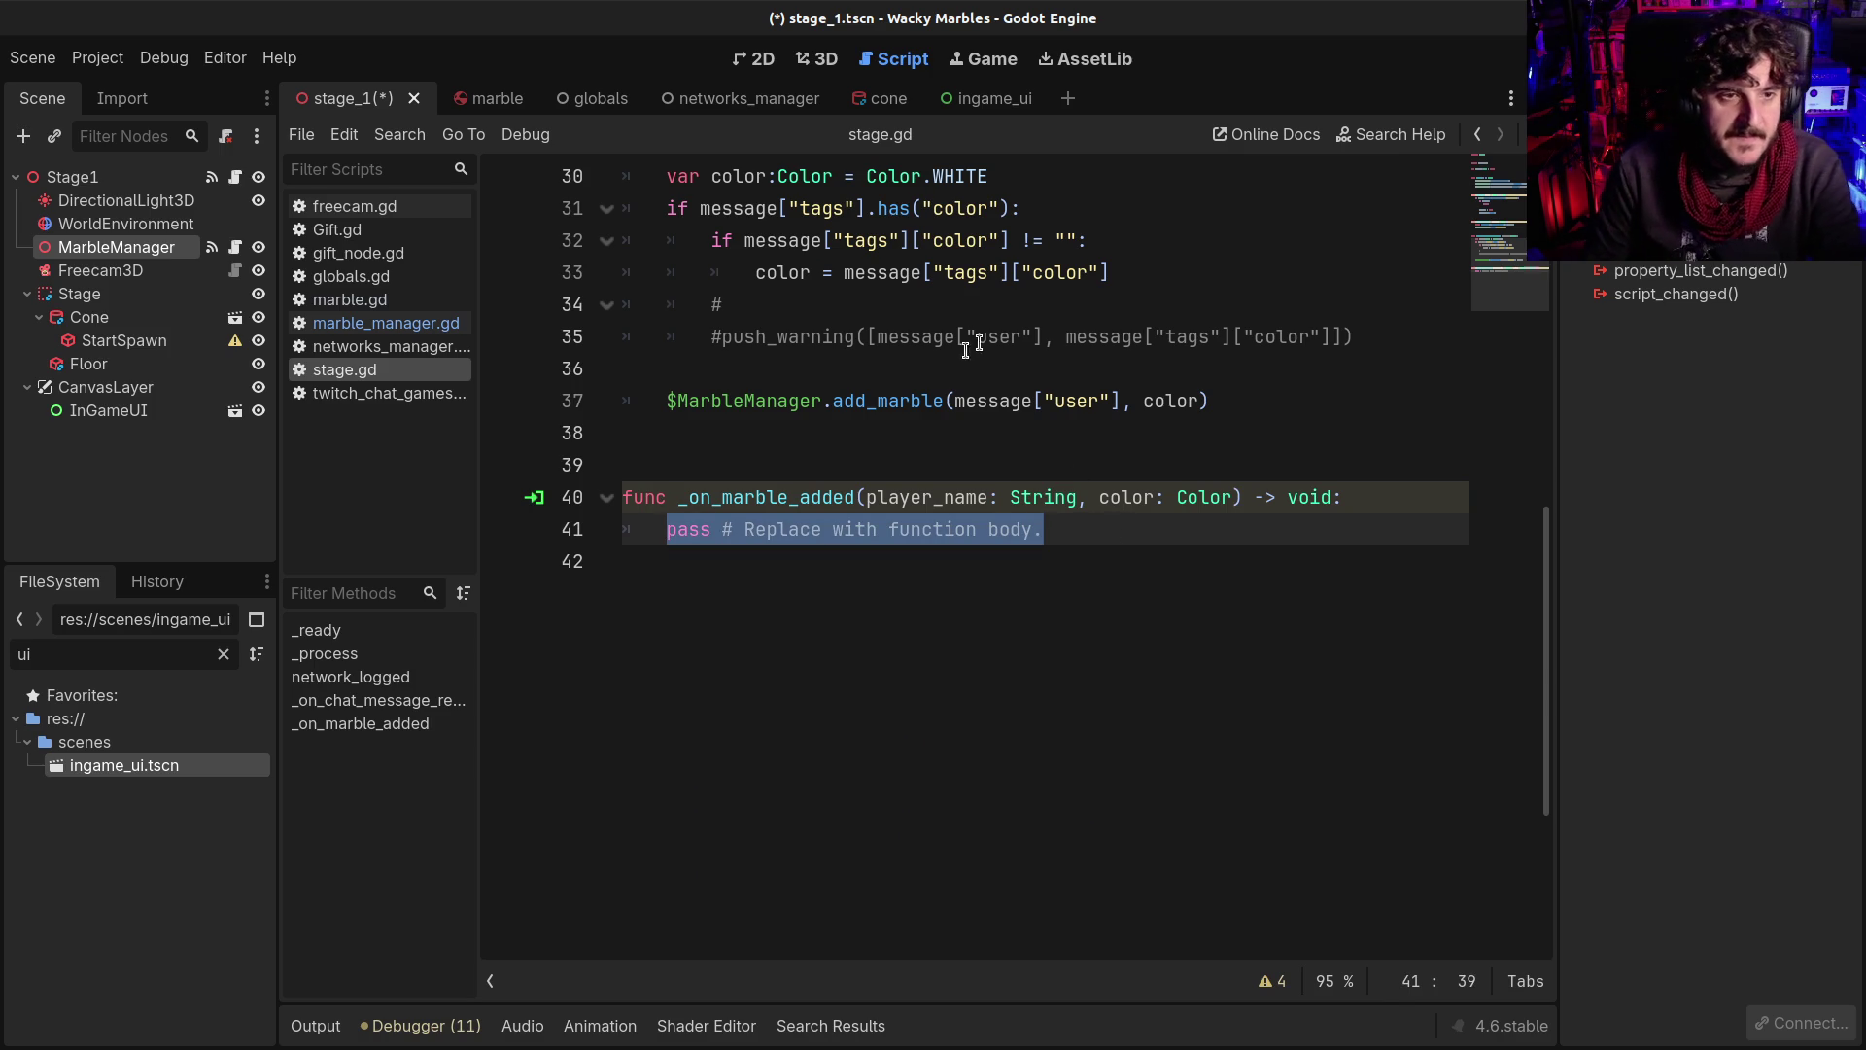
scroll(856, 418, up, 10)
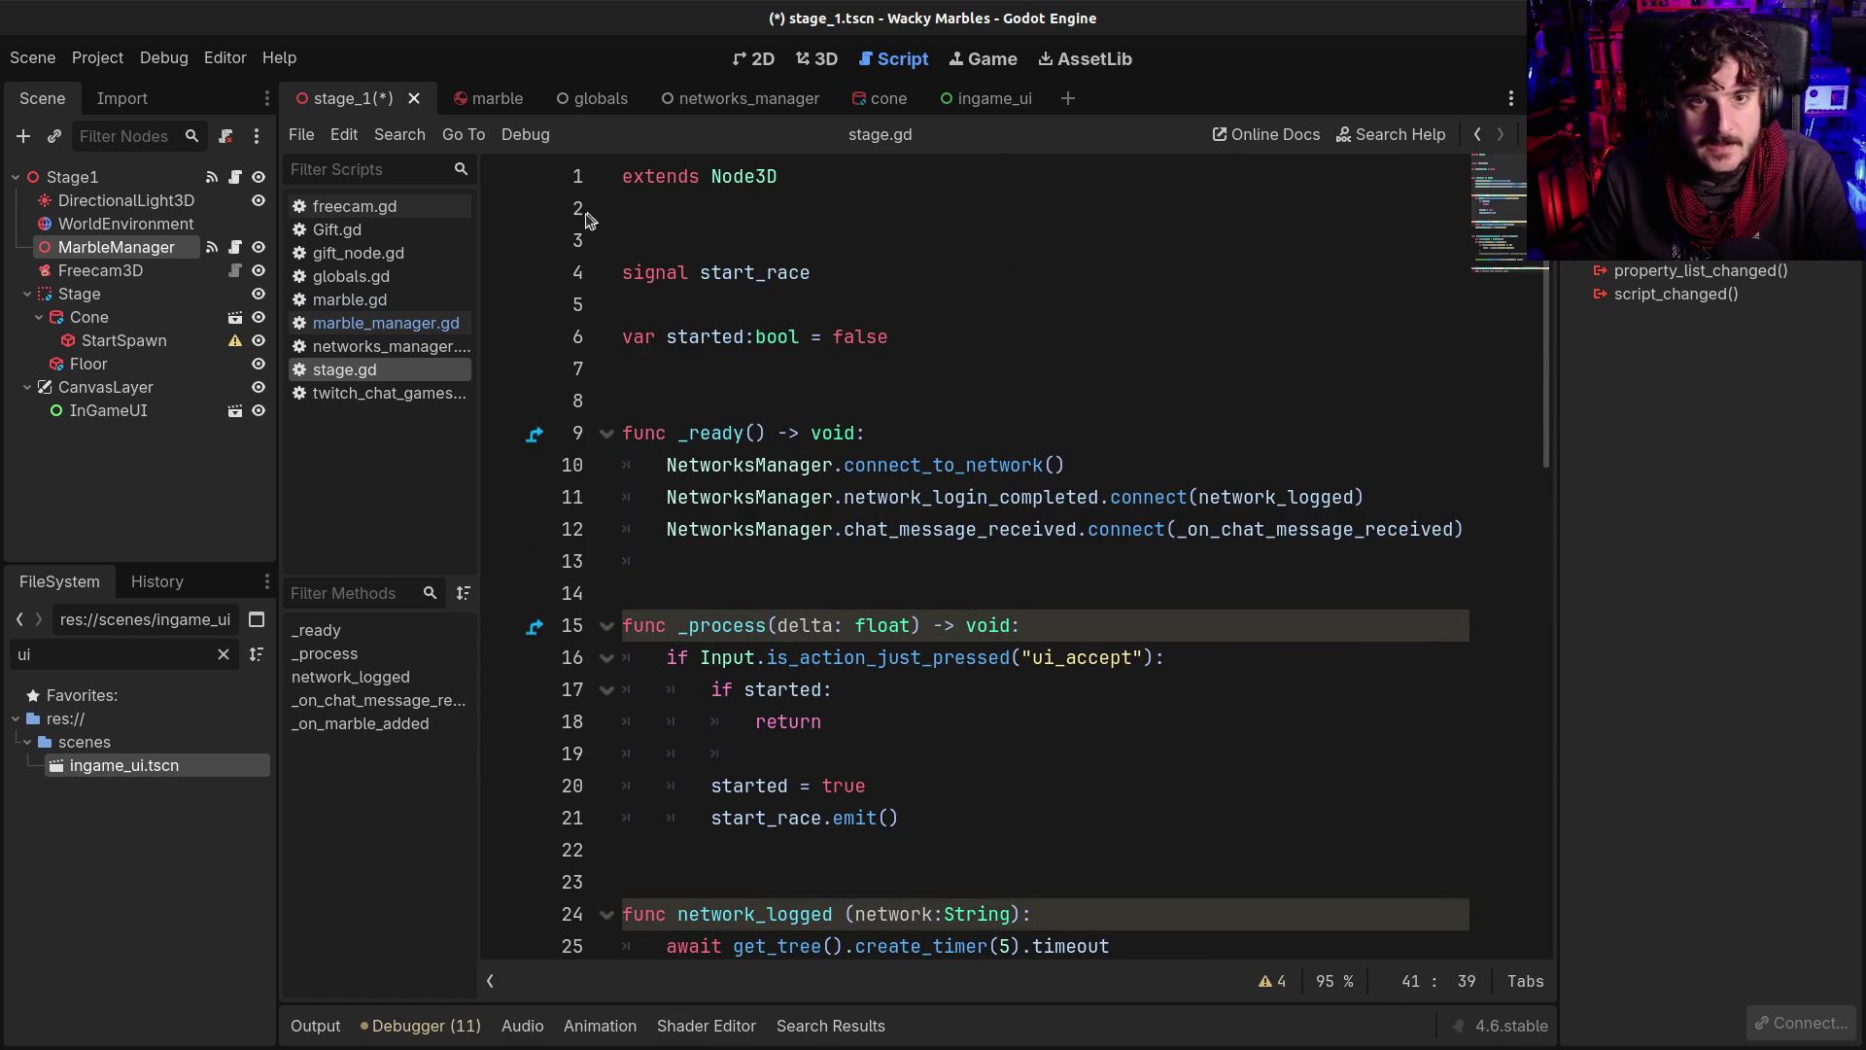
click(647, 221)
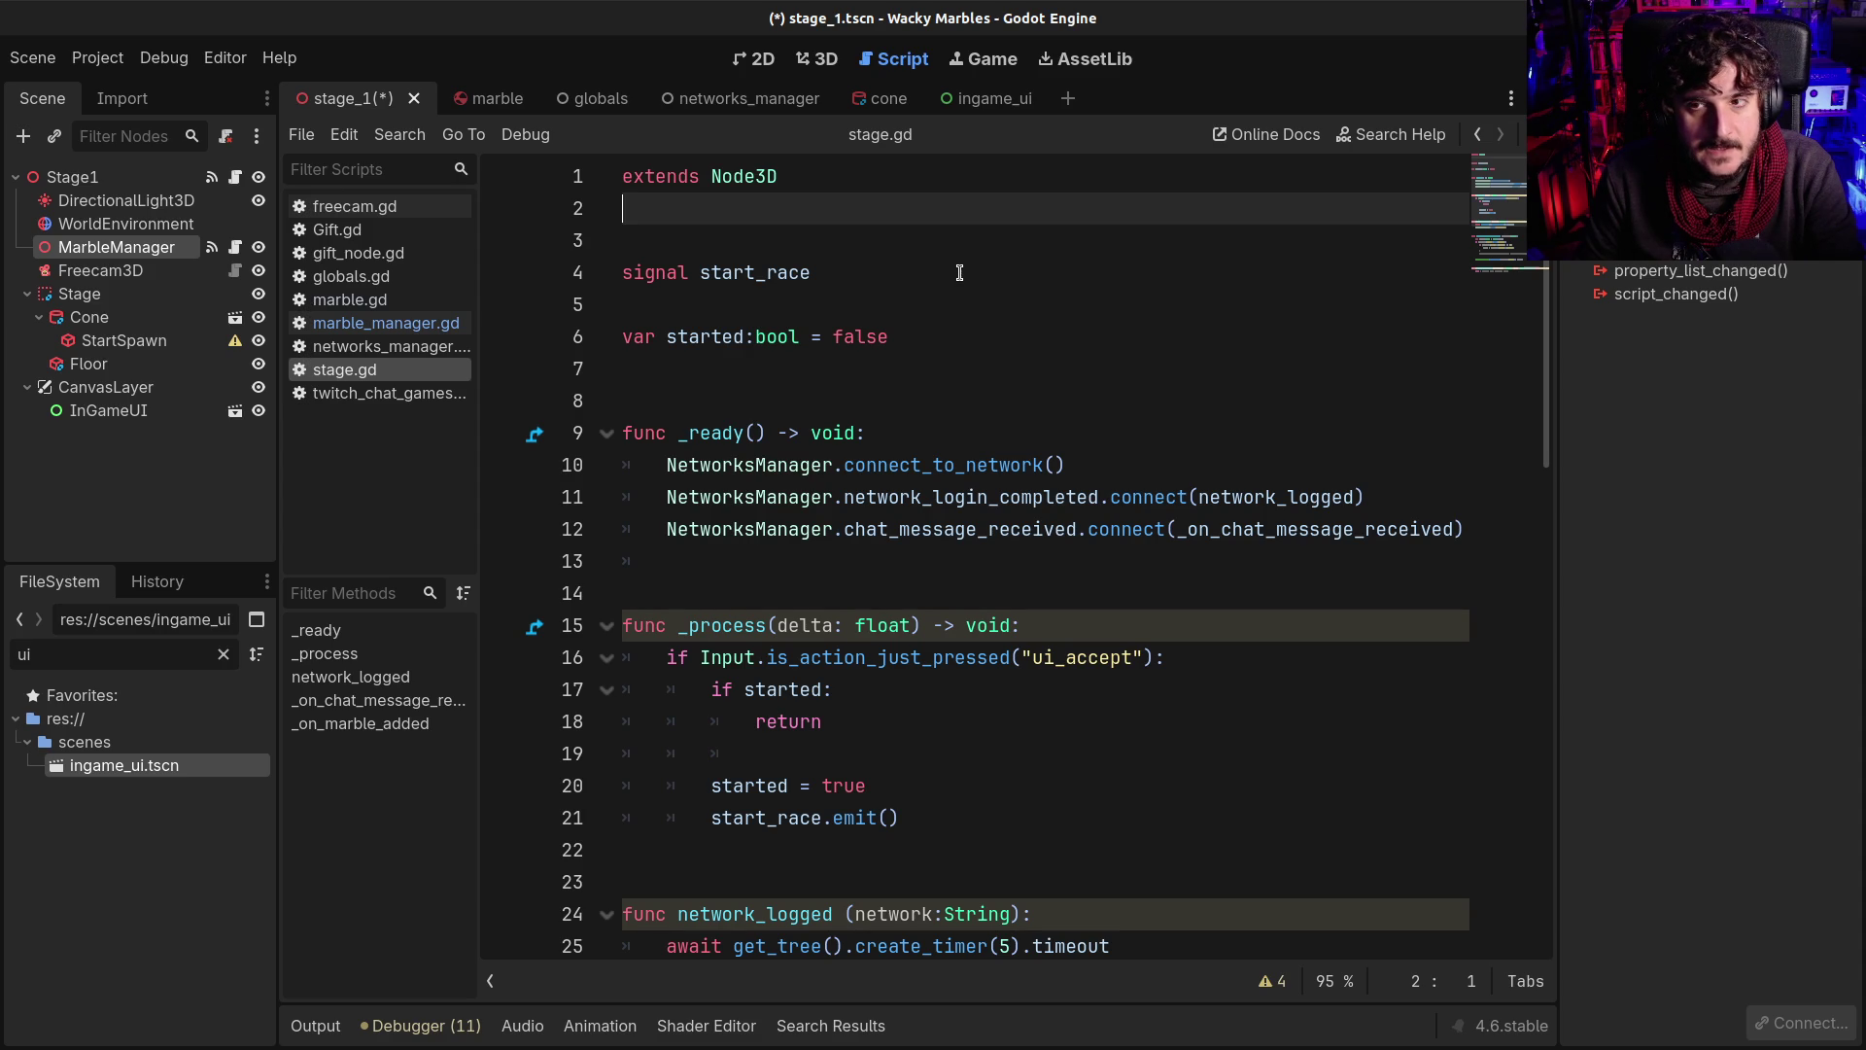
click(195, 249)
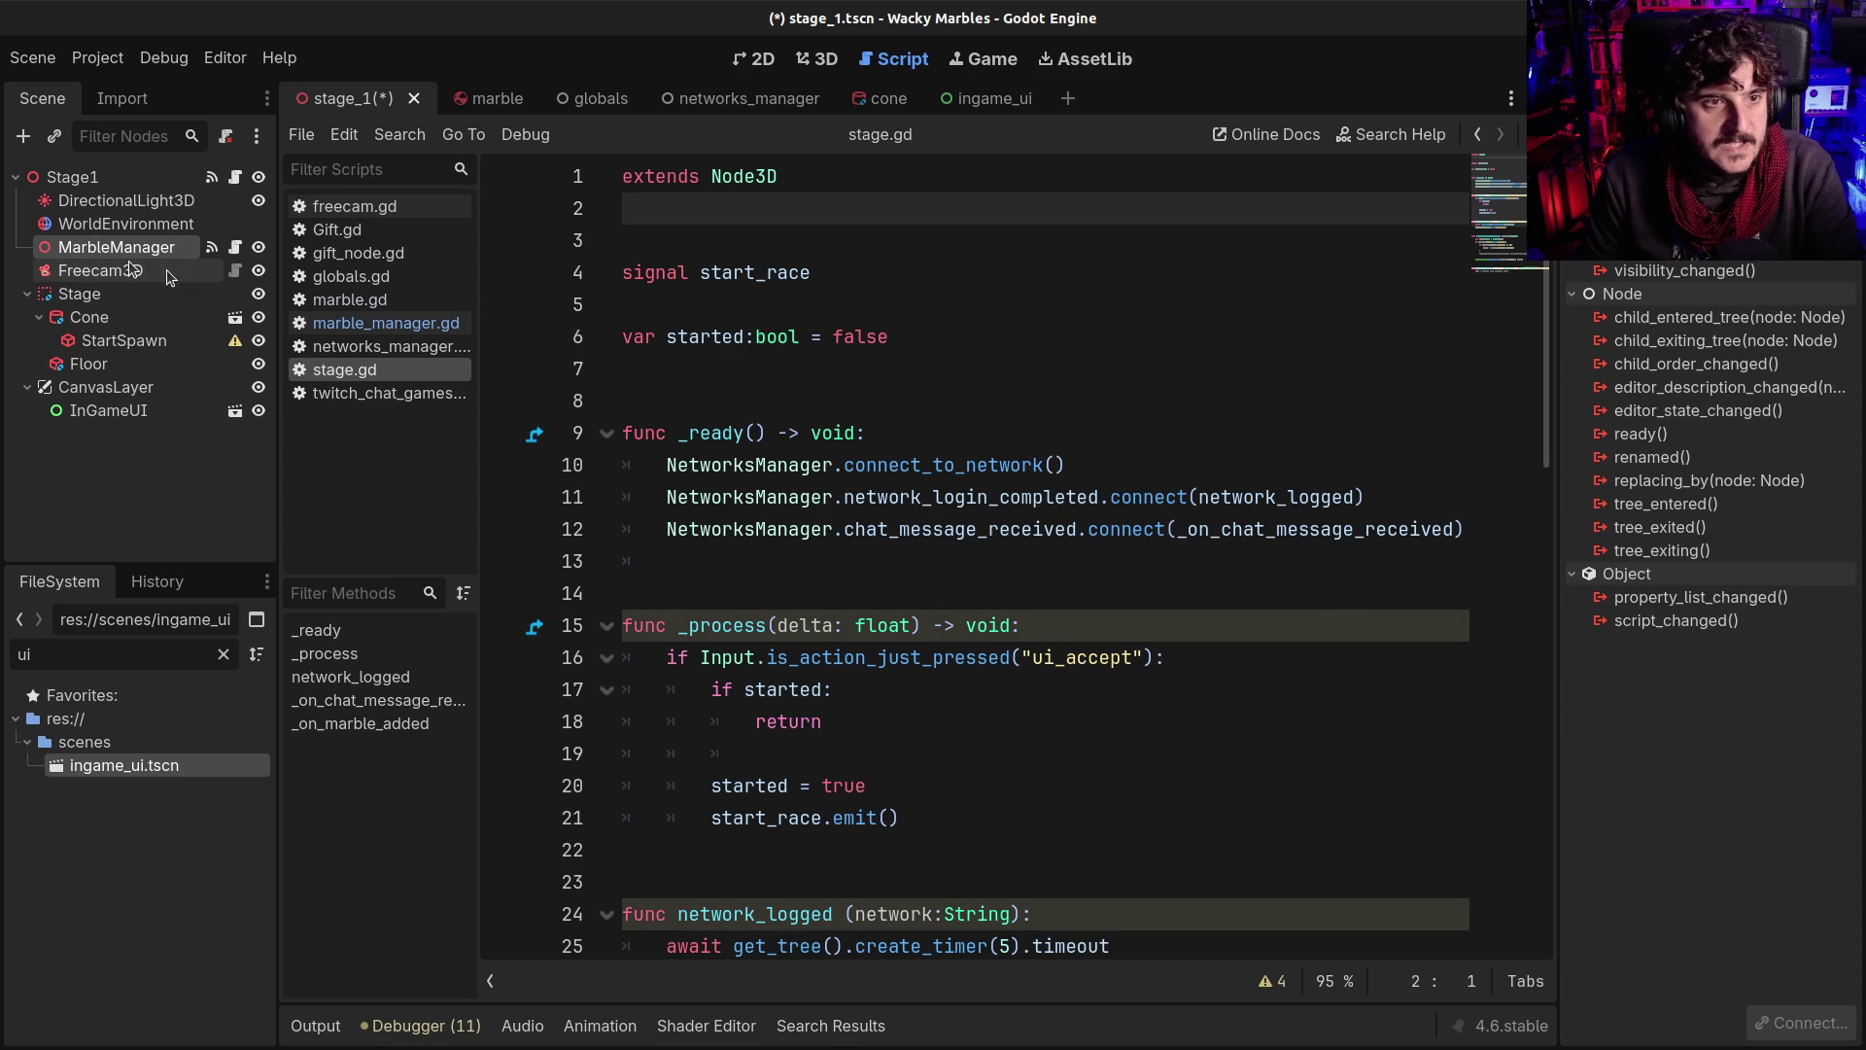
click(236, 248)
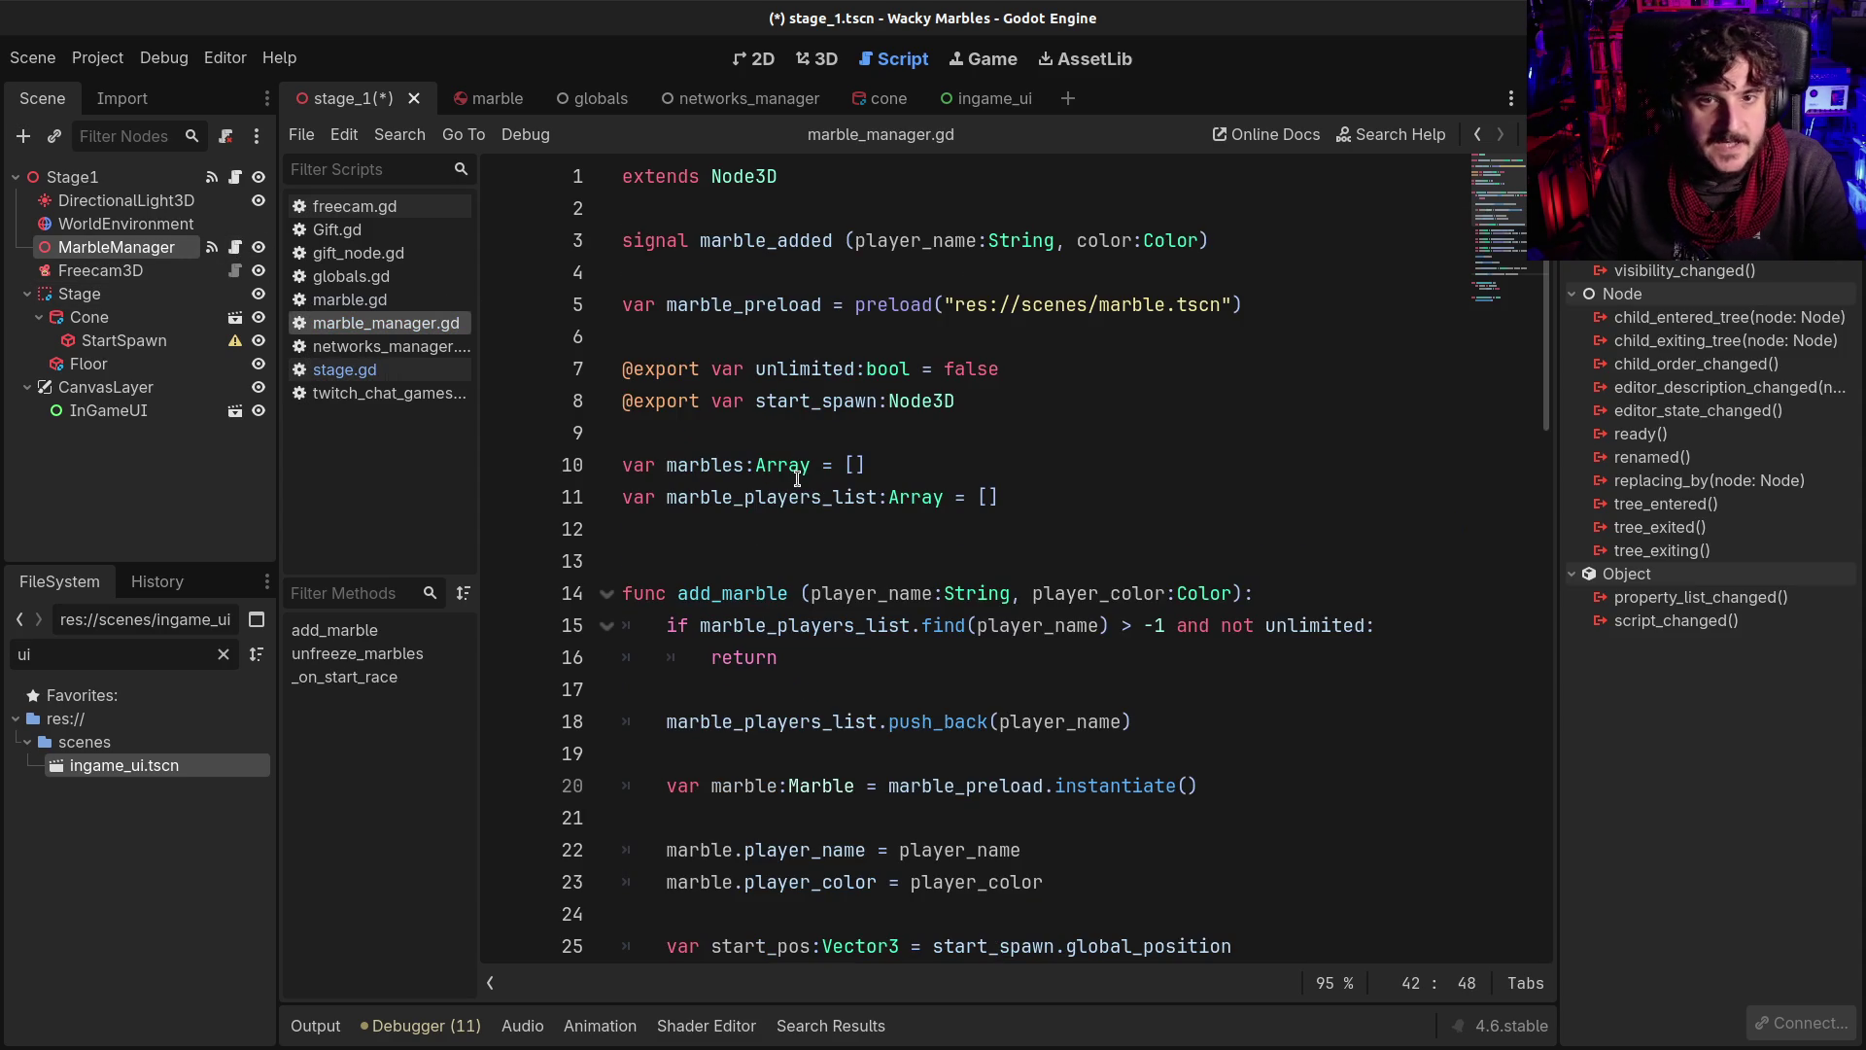
double_click(700, 471)
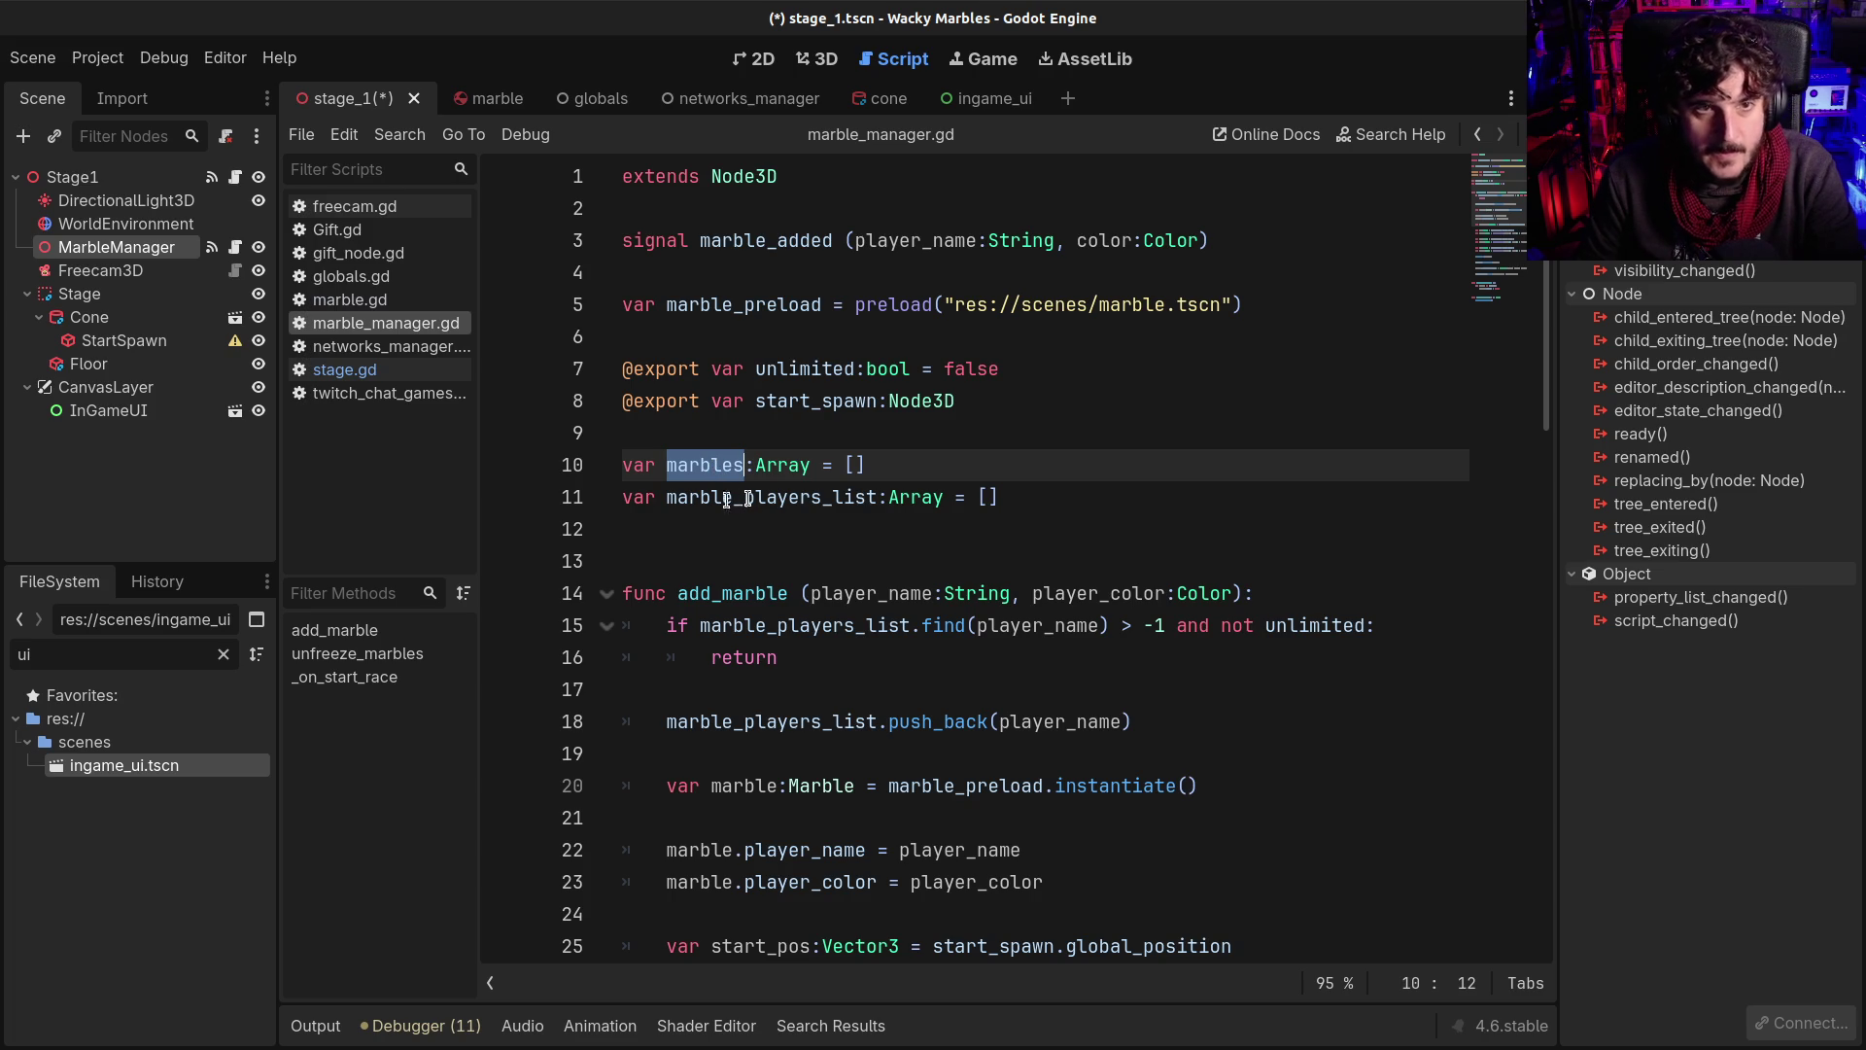
click(235, 177)
click(902, 345)
click(805, 240)
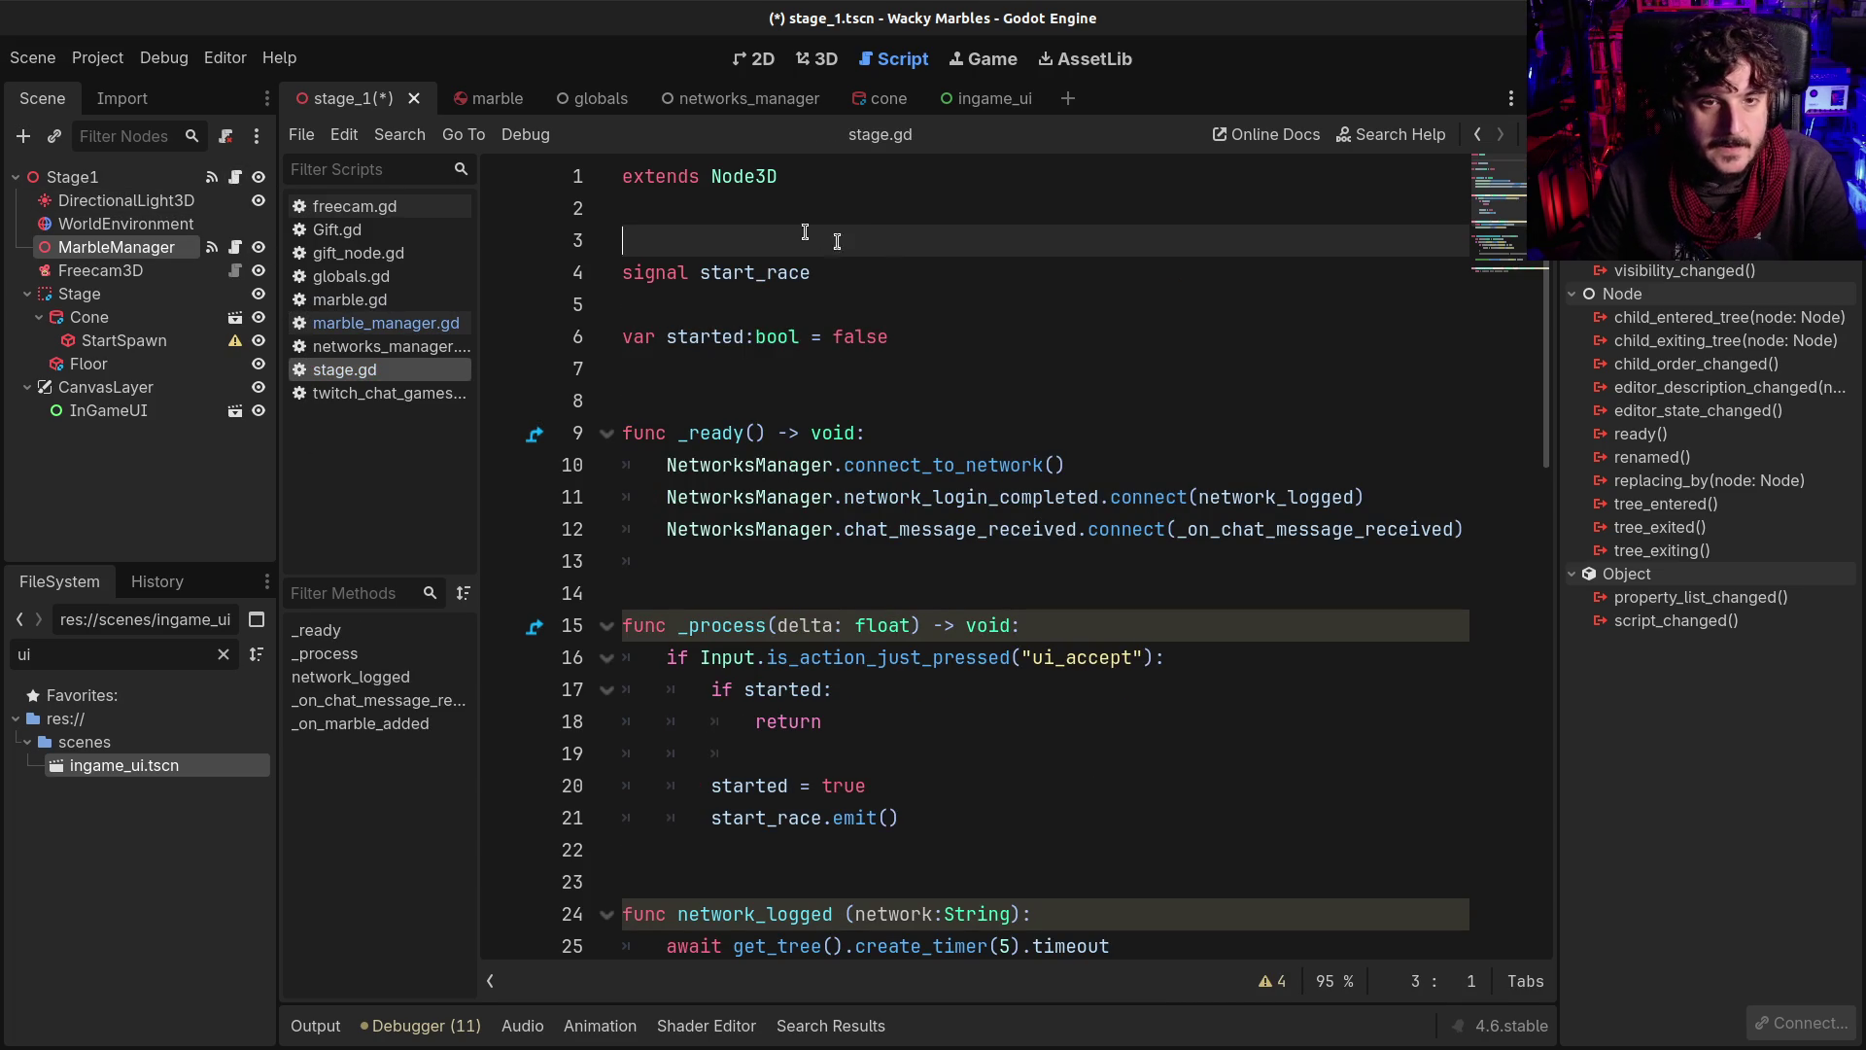
key(Down)
key(Down)
key(Down)
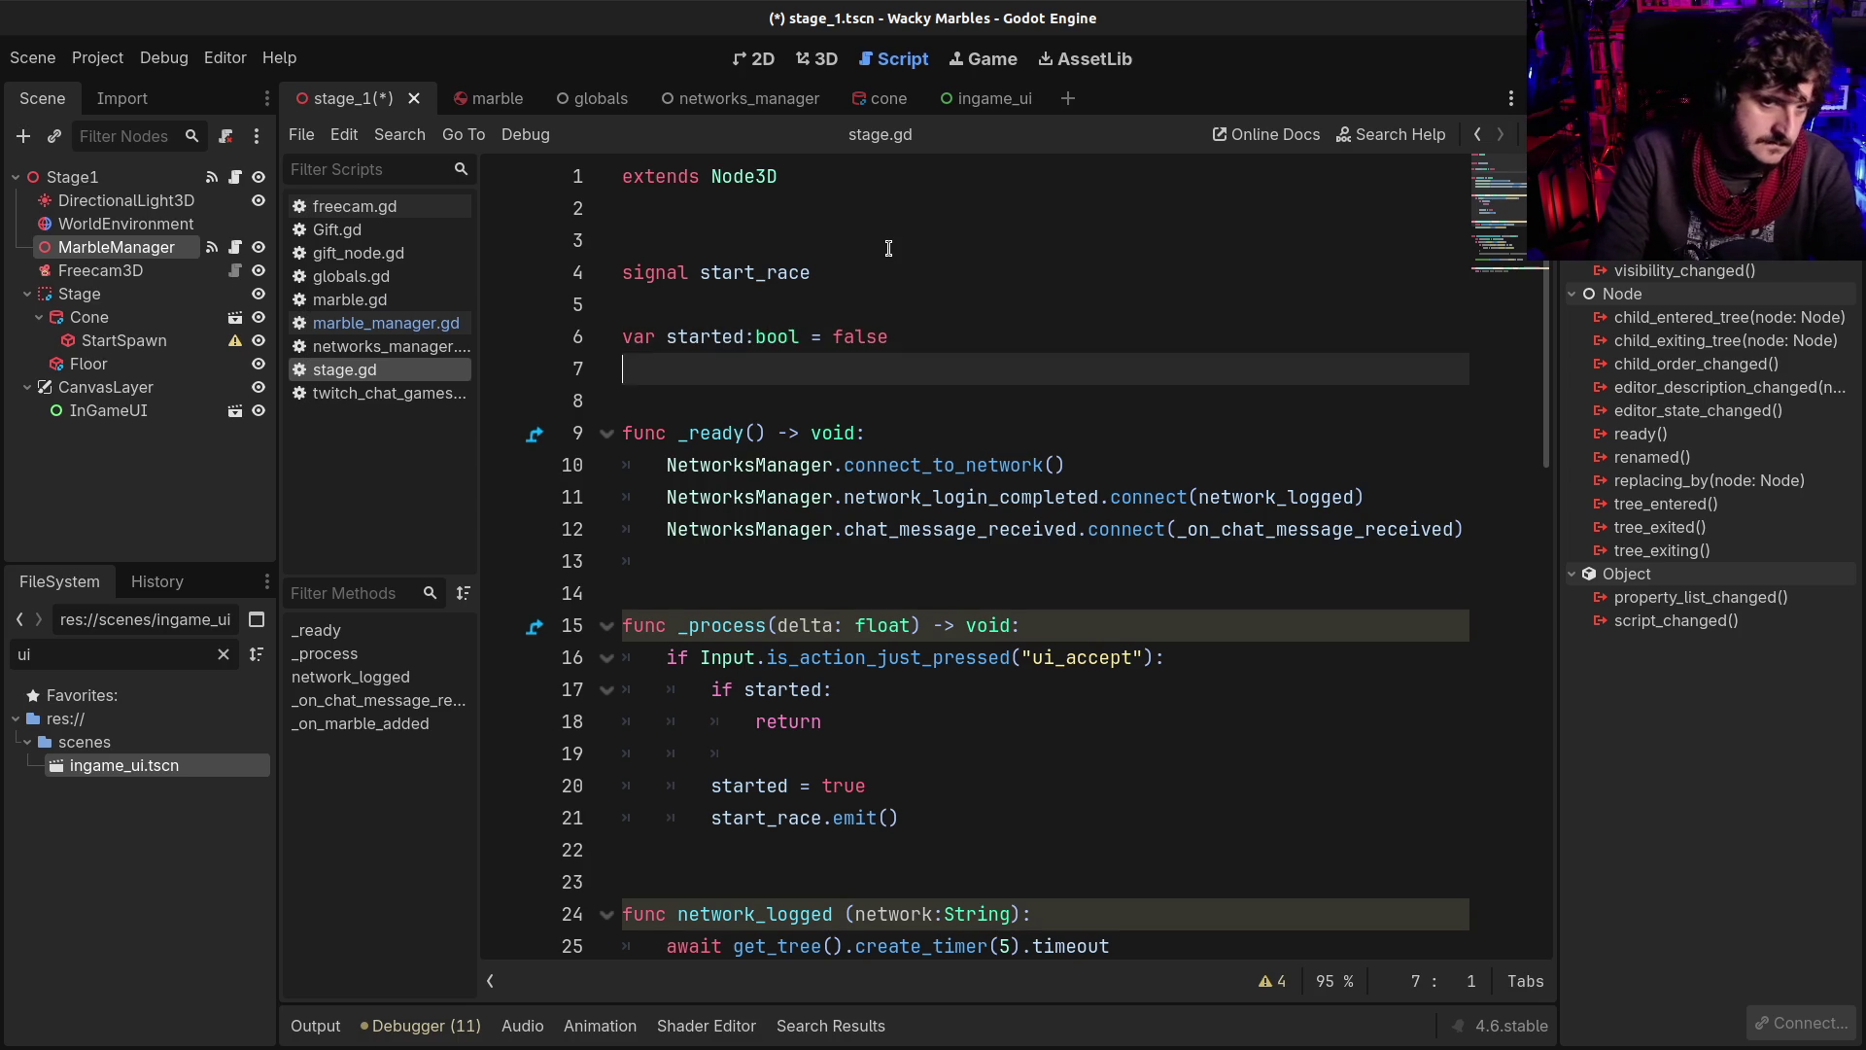
Declare 'var marbles_quantity:int = 0' below the started flag in stage.gd and save
key(Return)
text(var m)
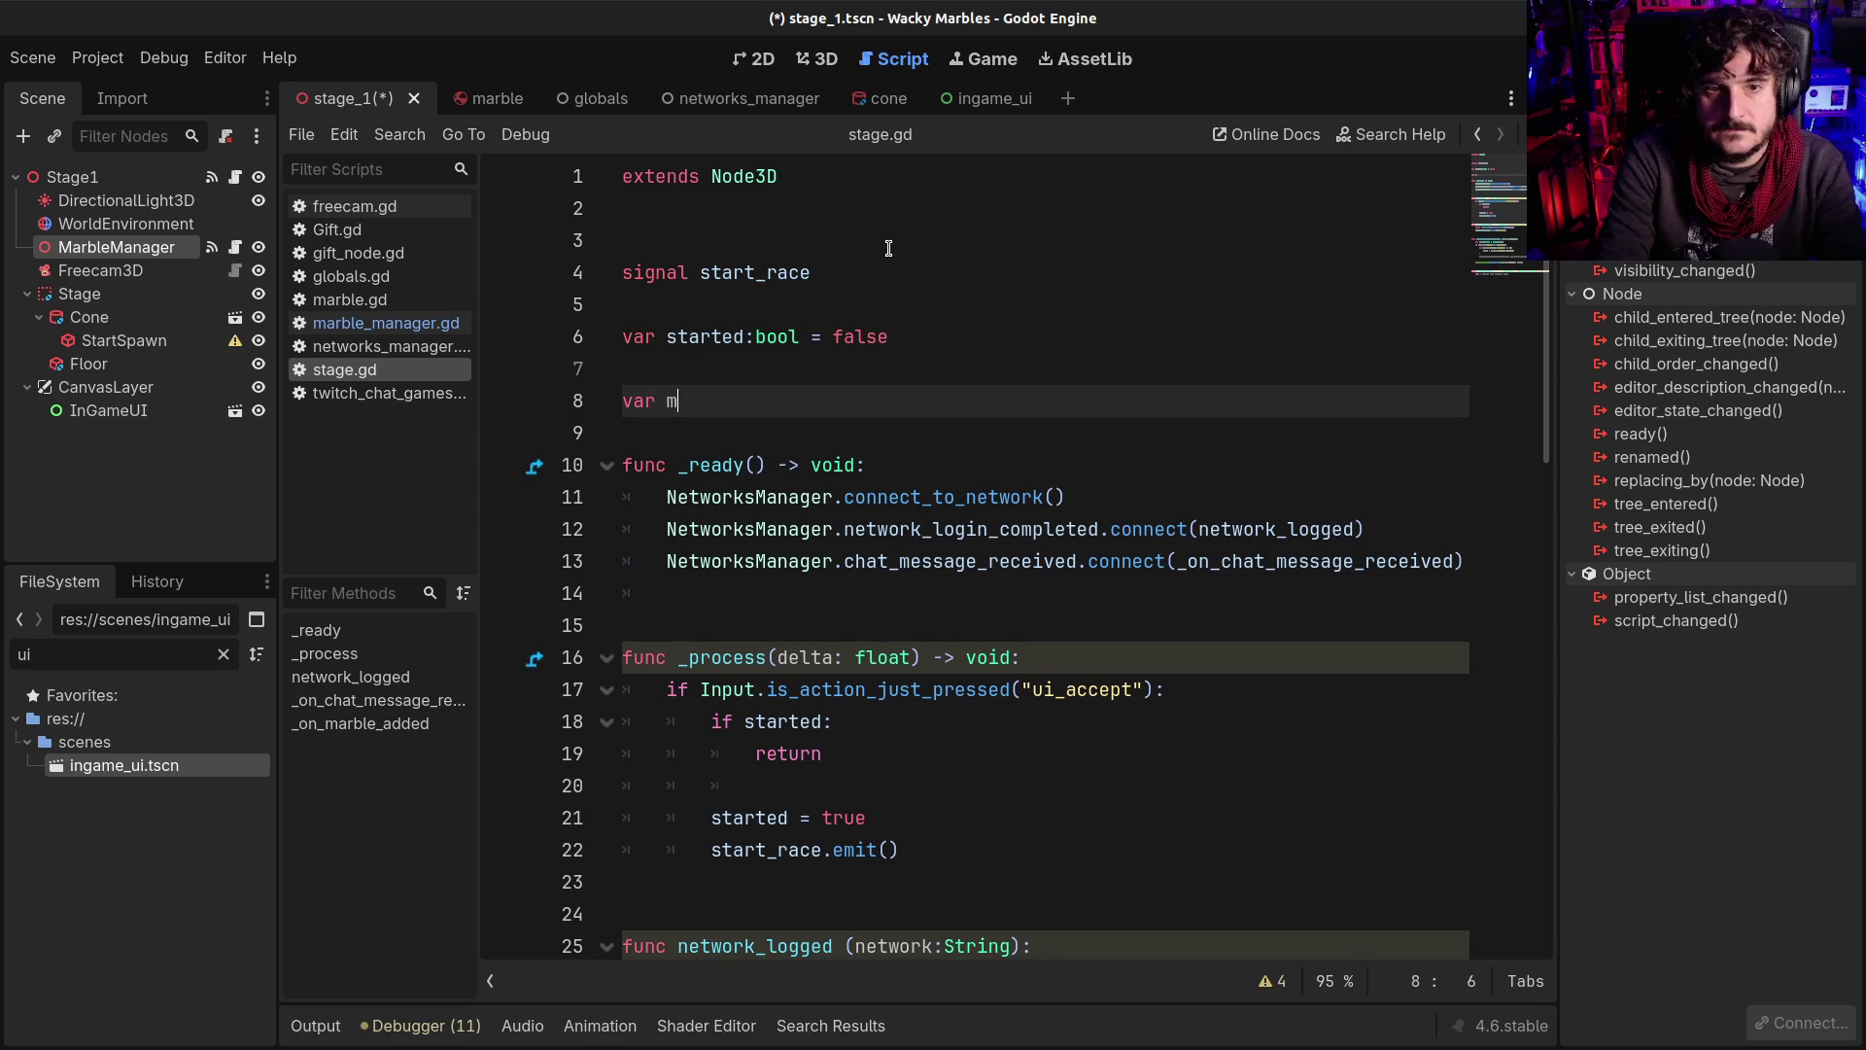
text(arbles_q)
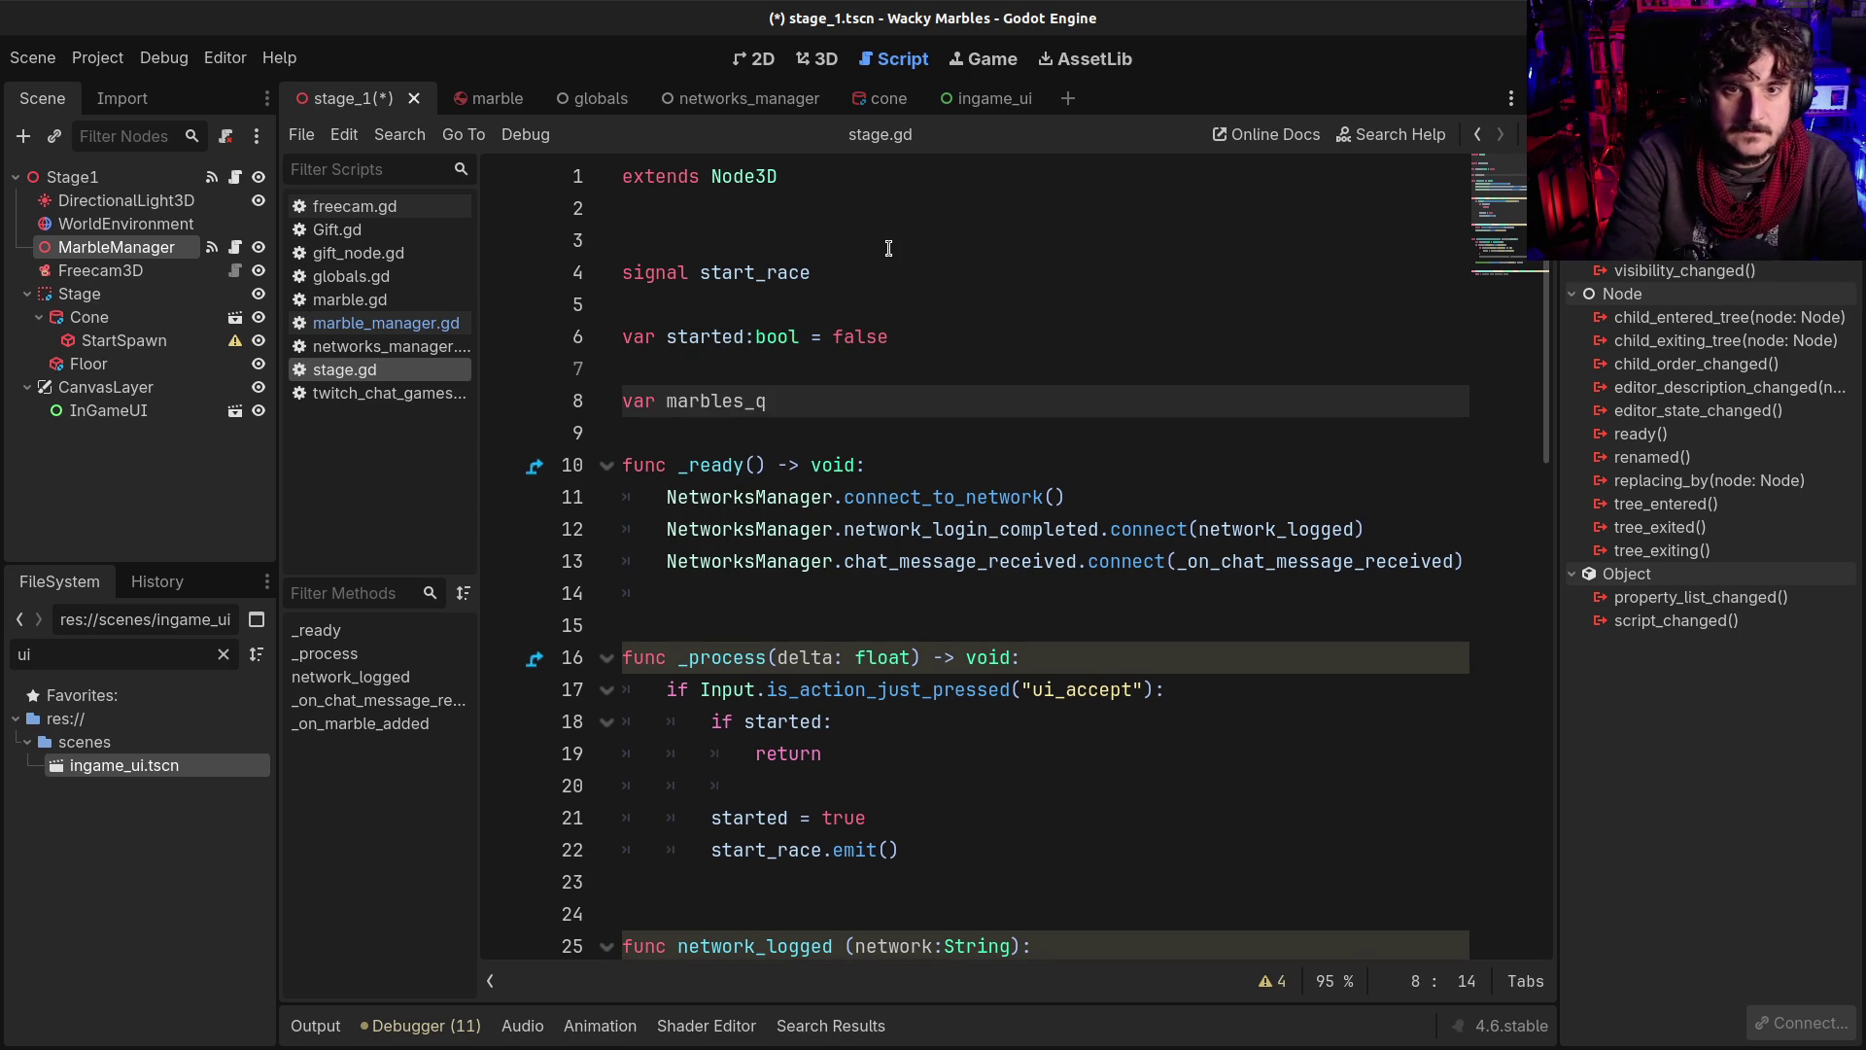
text(uantity:)
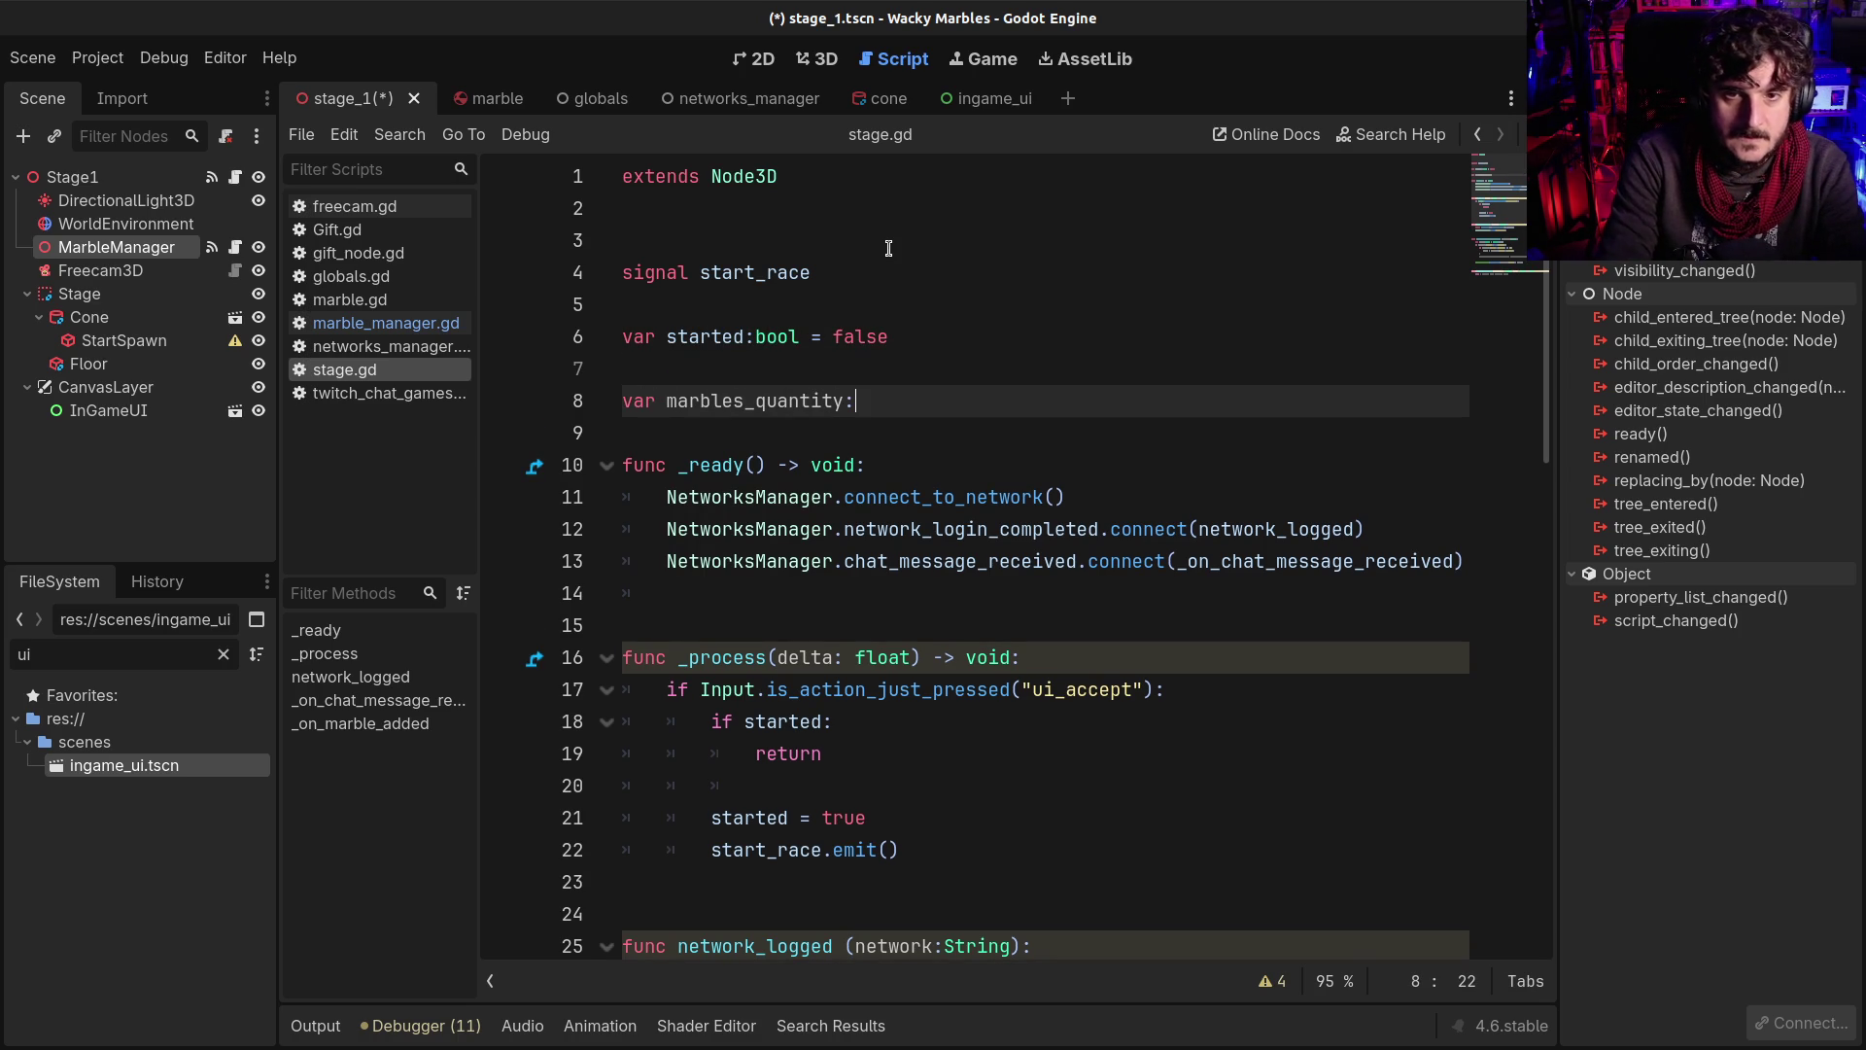
text(int = 0)
key(ctrl+s)
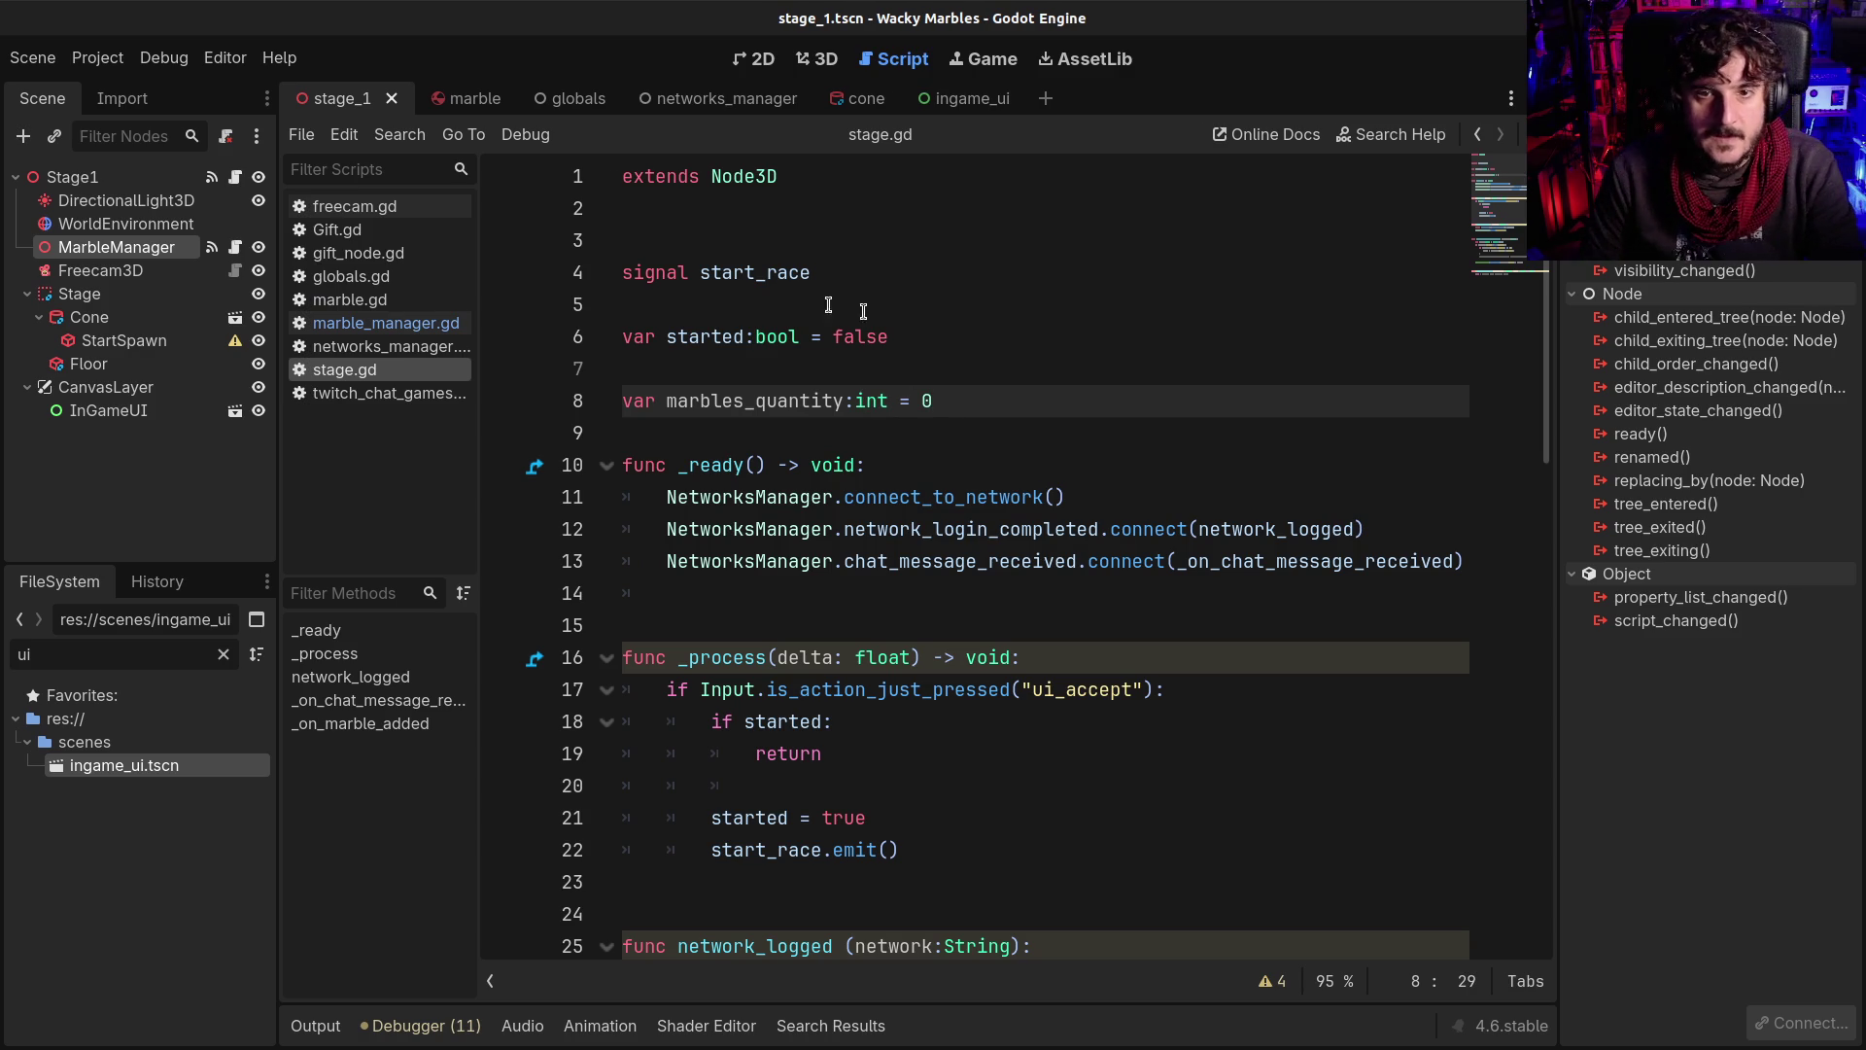
Replace pass in _on_marble_added with 'marbles_quantity += 1', then open the ingame_ui scene
double_click(754, 400)
key(ctrl+c)
scroll(1061, 454, down, 8)
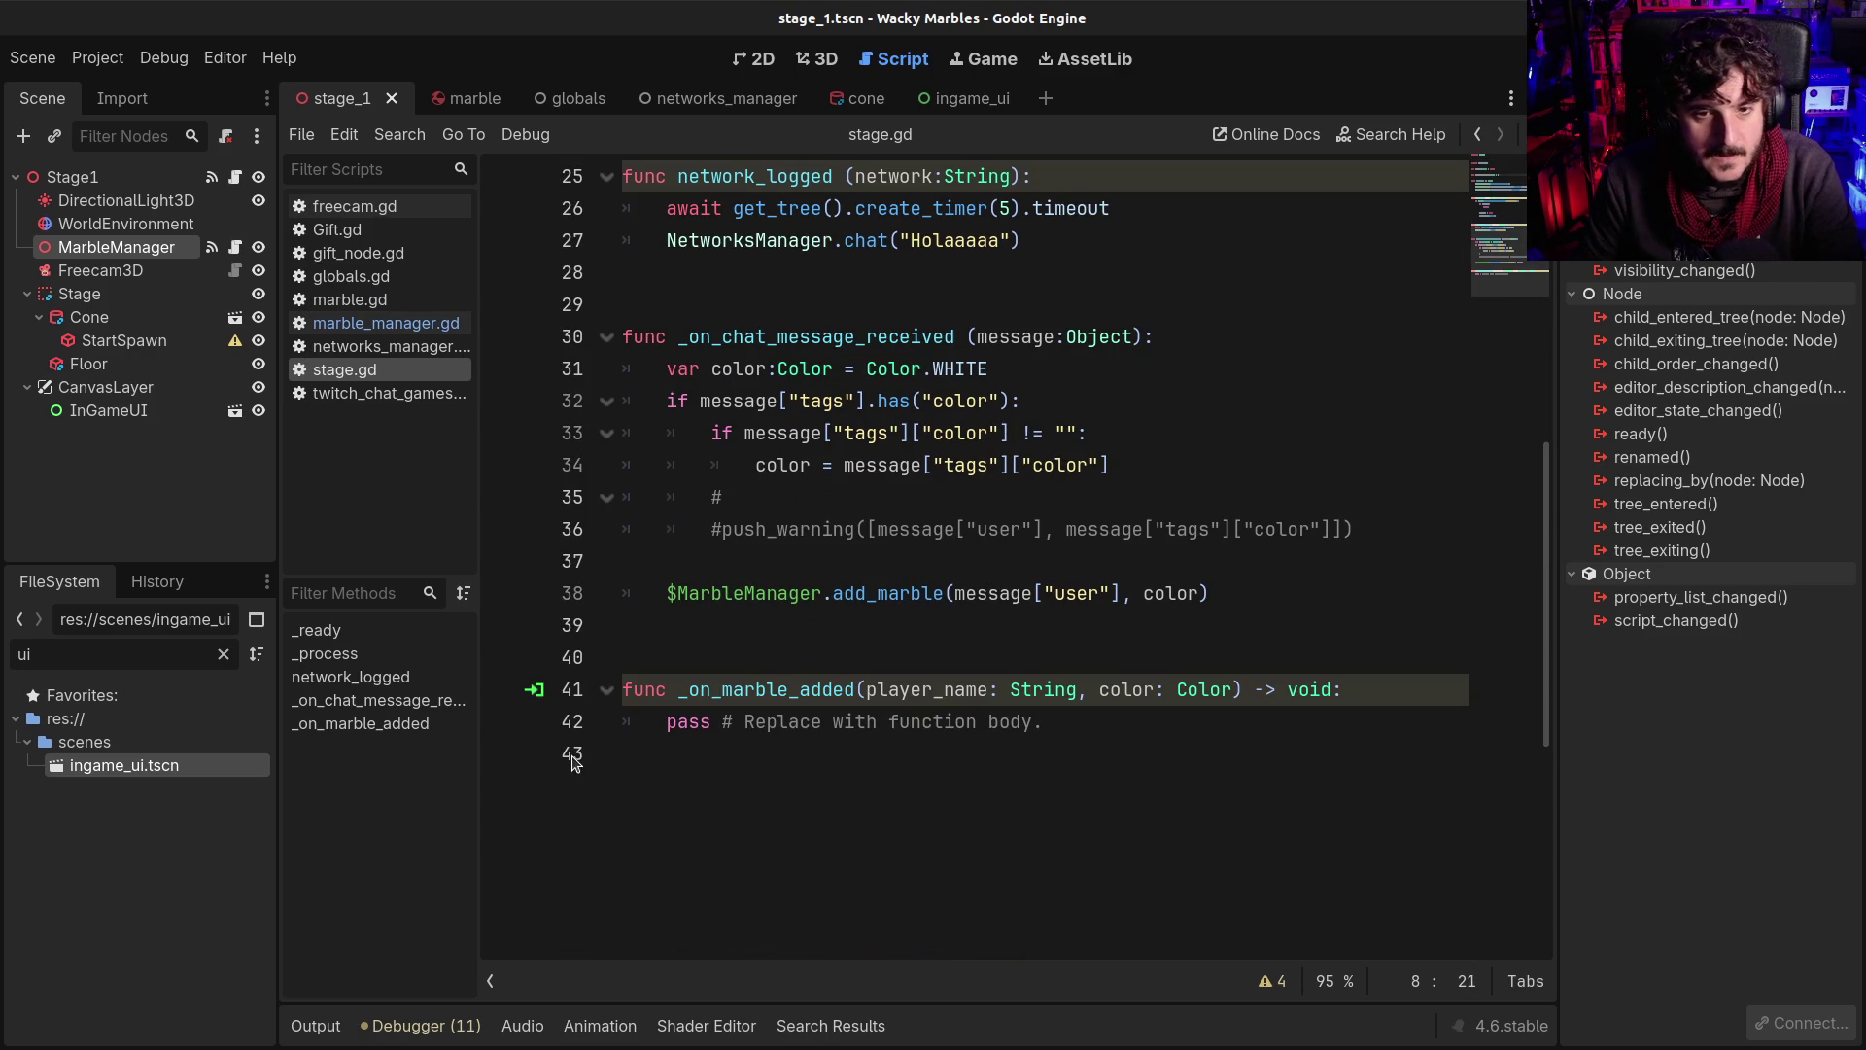
click(653, 721)
shift+click(1105, 716)
key(ctrl+v)
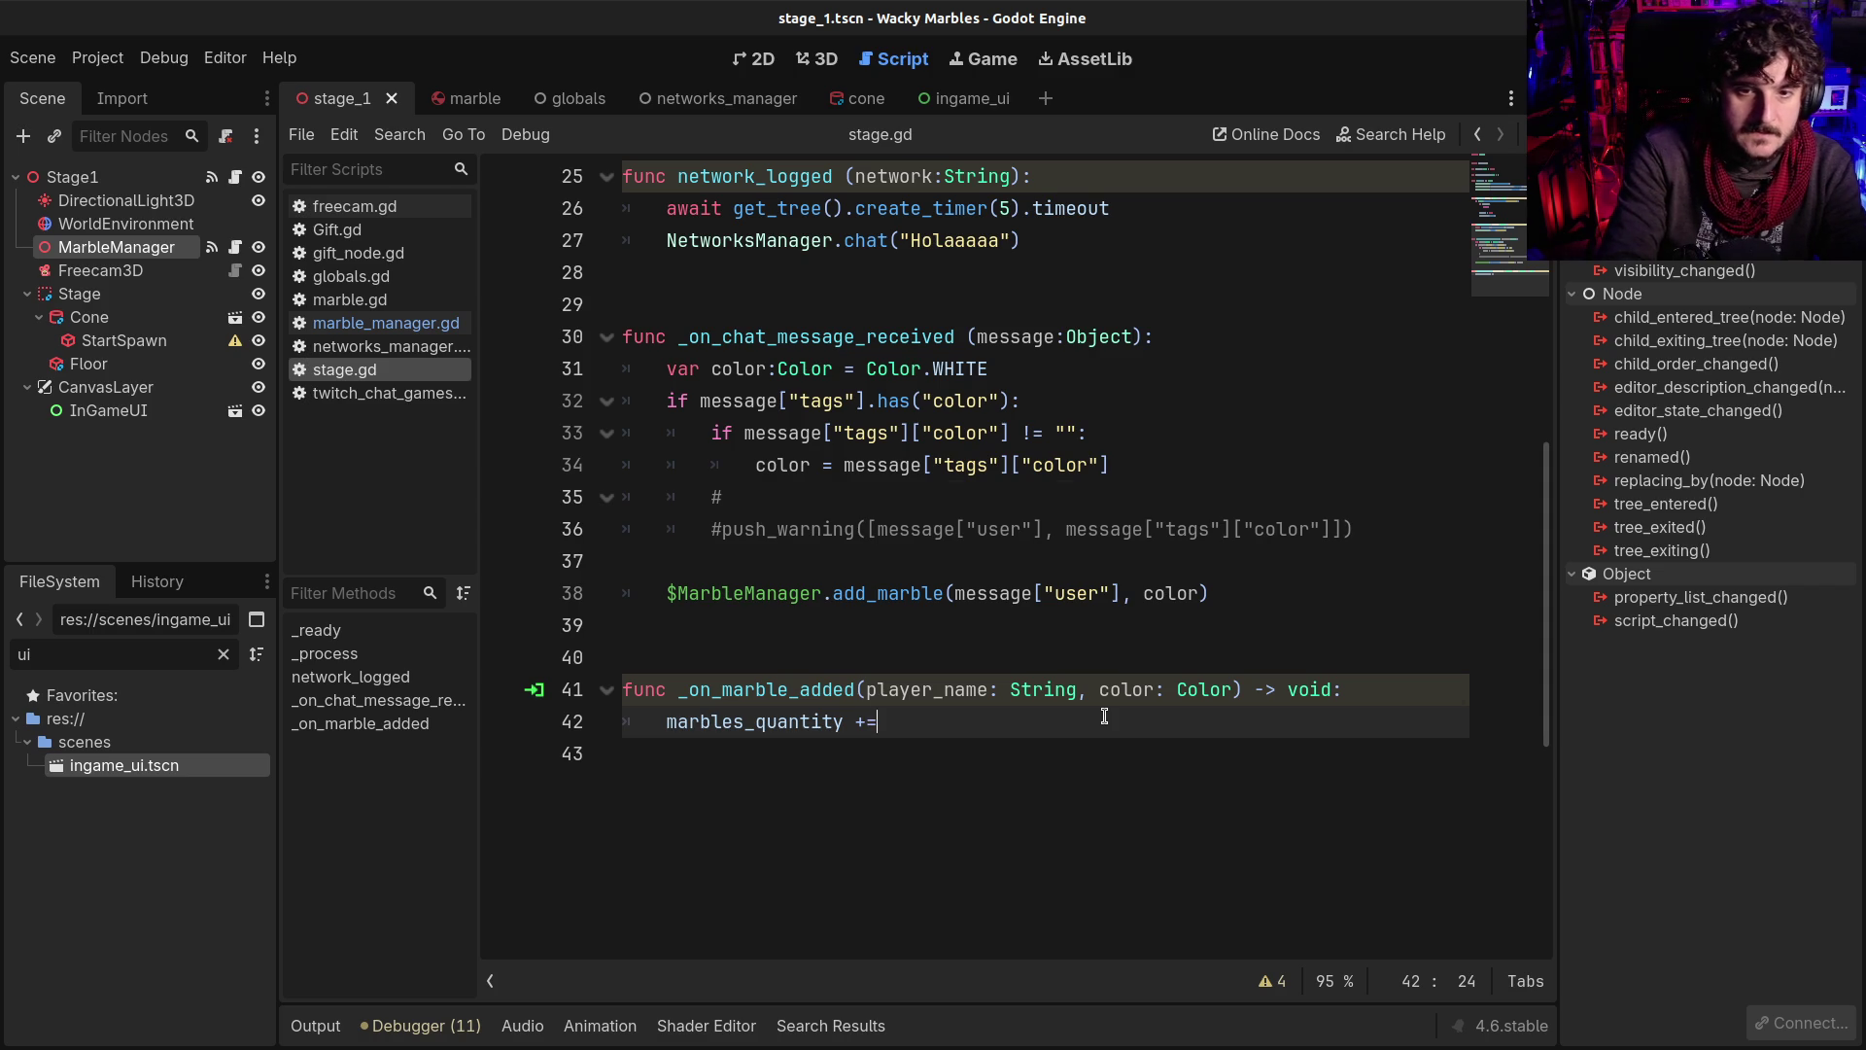
key(Escape)
text( 1)
key(Return)
key(Return)
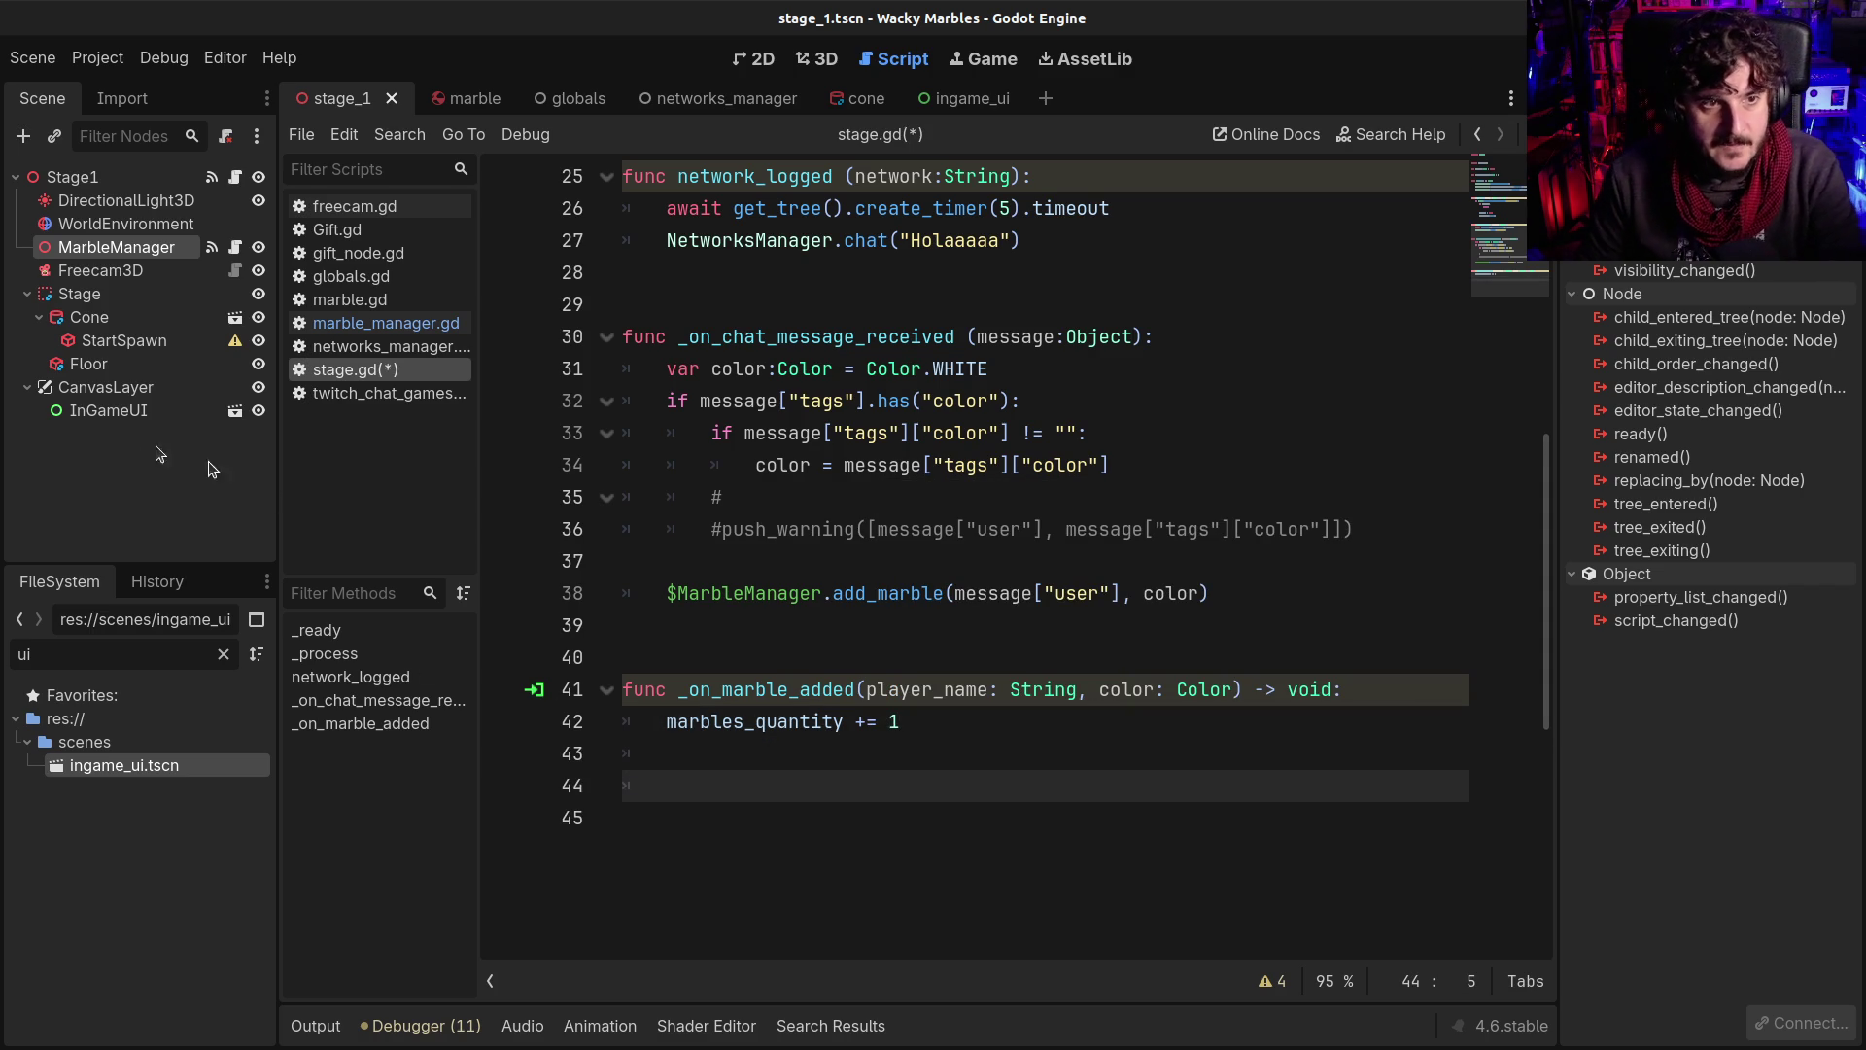
click(112, 410)
click(940, 97)
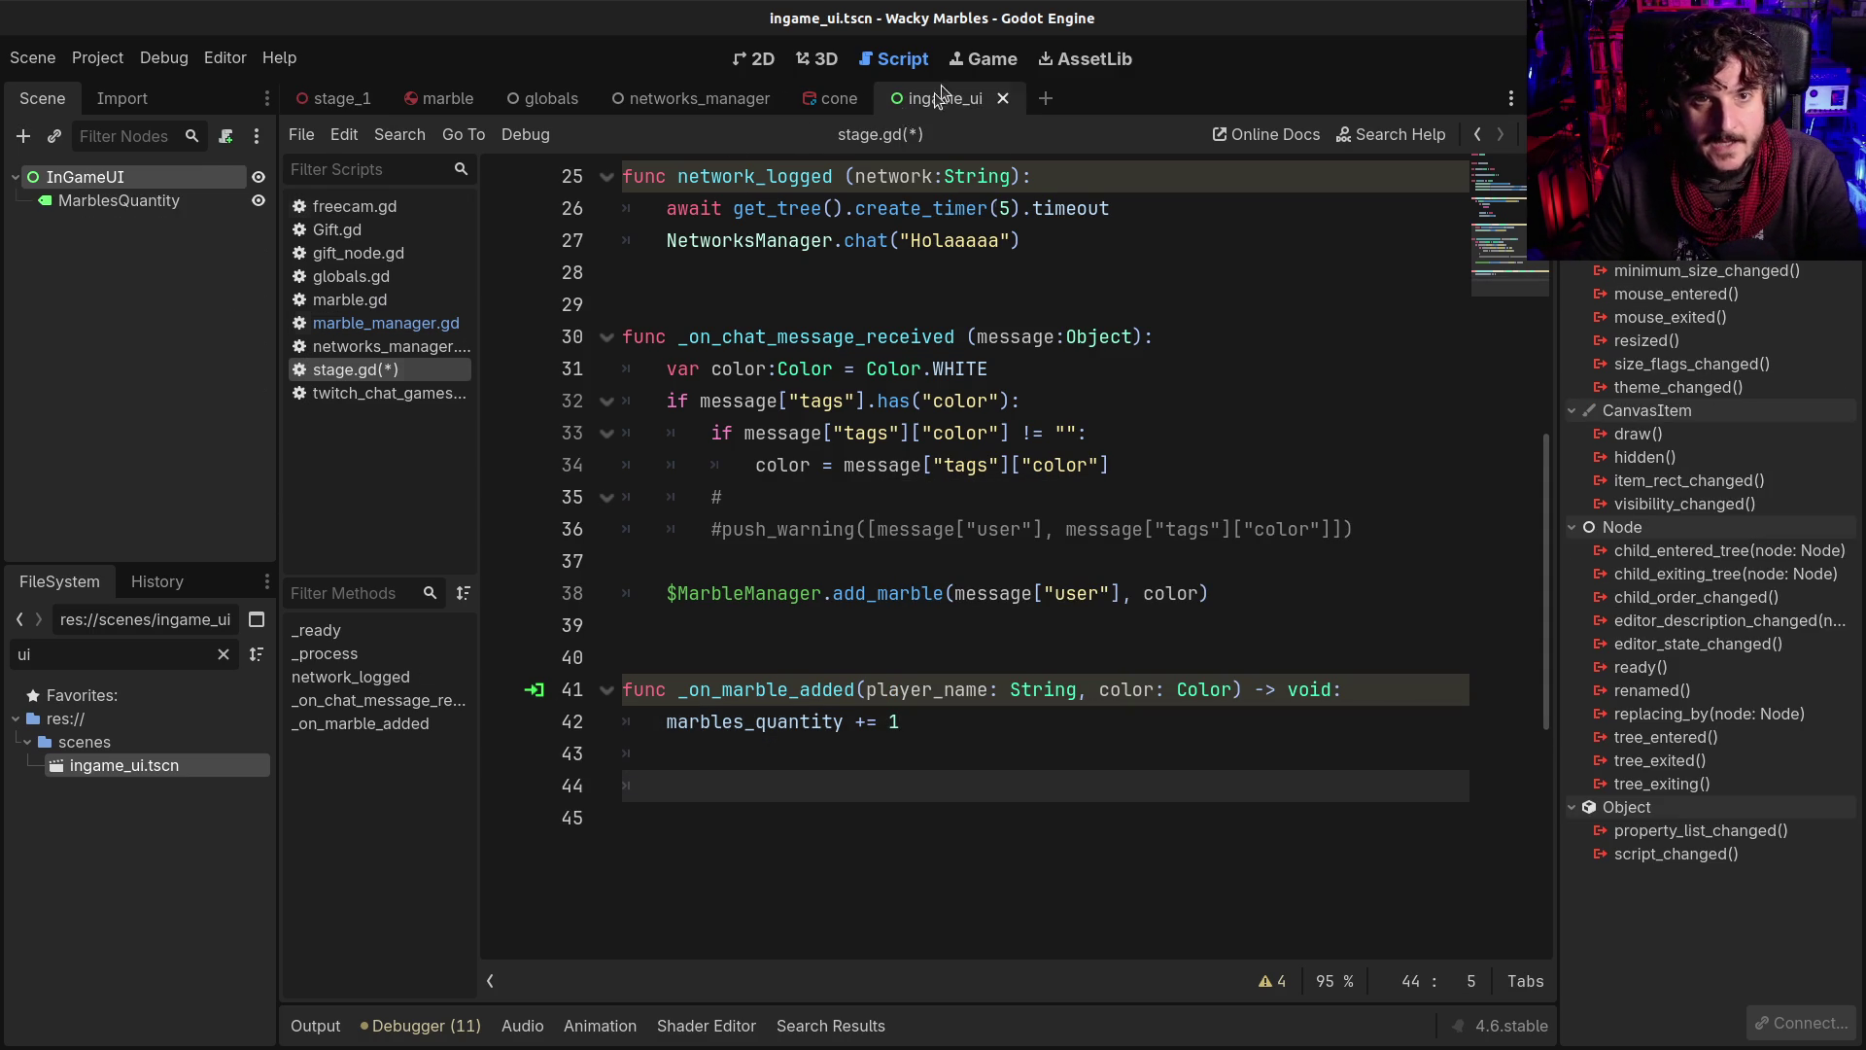
Attach a new ingame_ui.gd script to InGameUI and delete its template functions
click(227, 137)
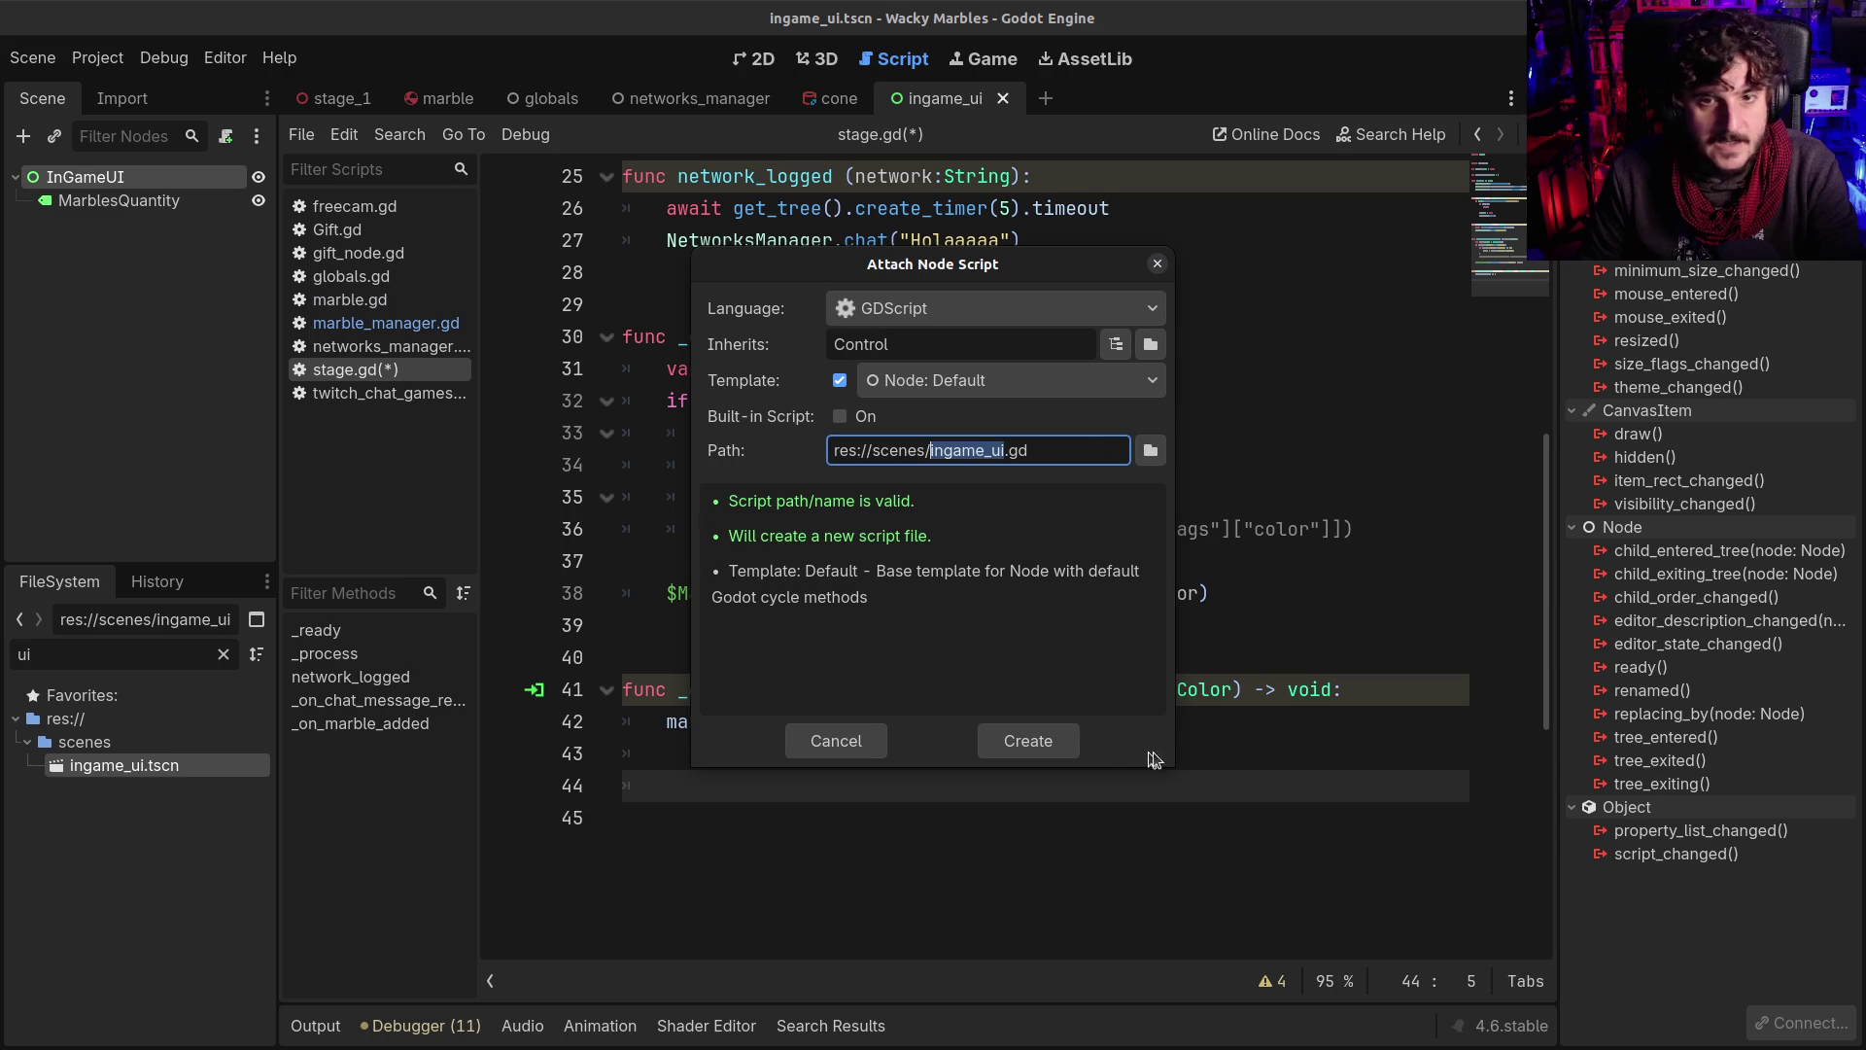
click(1046, 745)
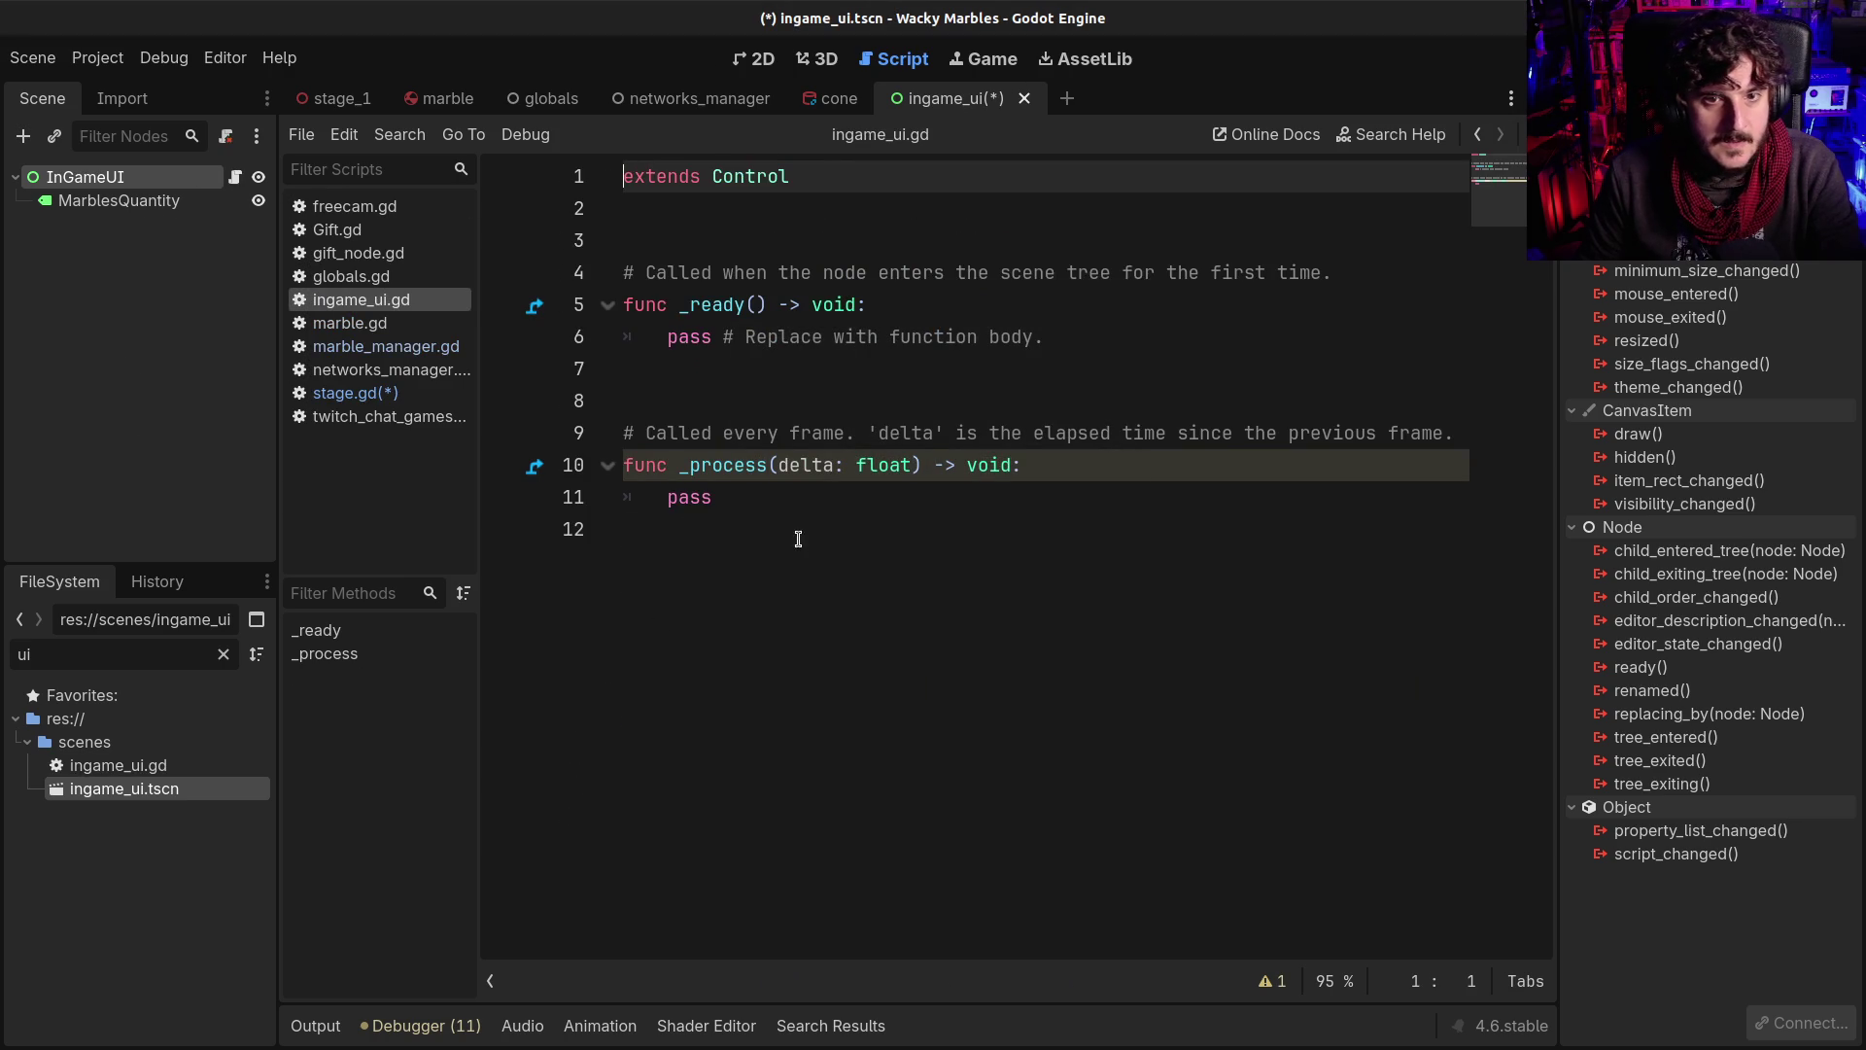
drag(796, 534, 560, 277)
key(BackSpace)
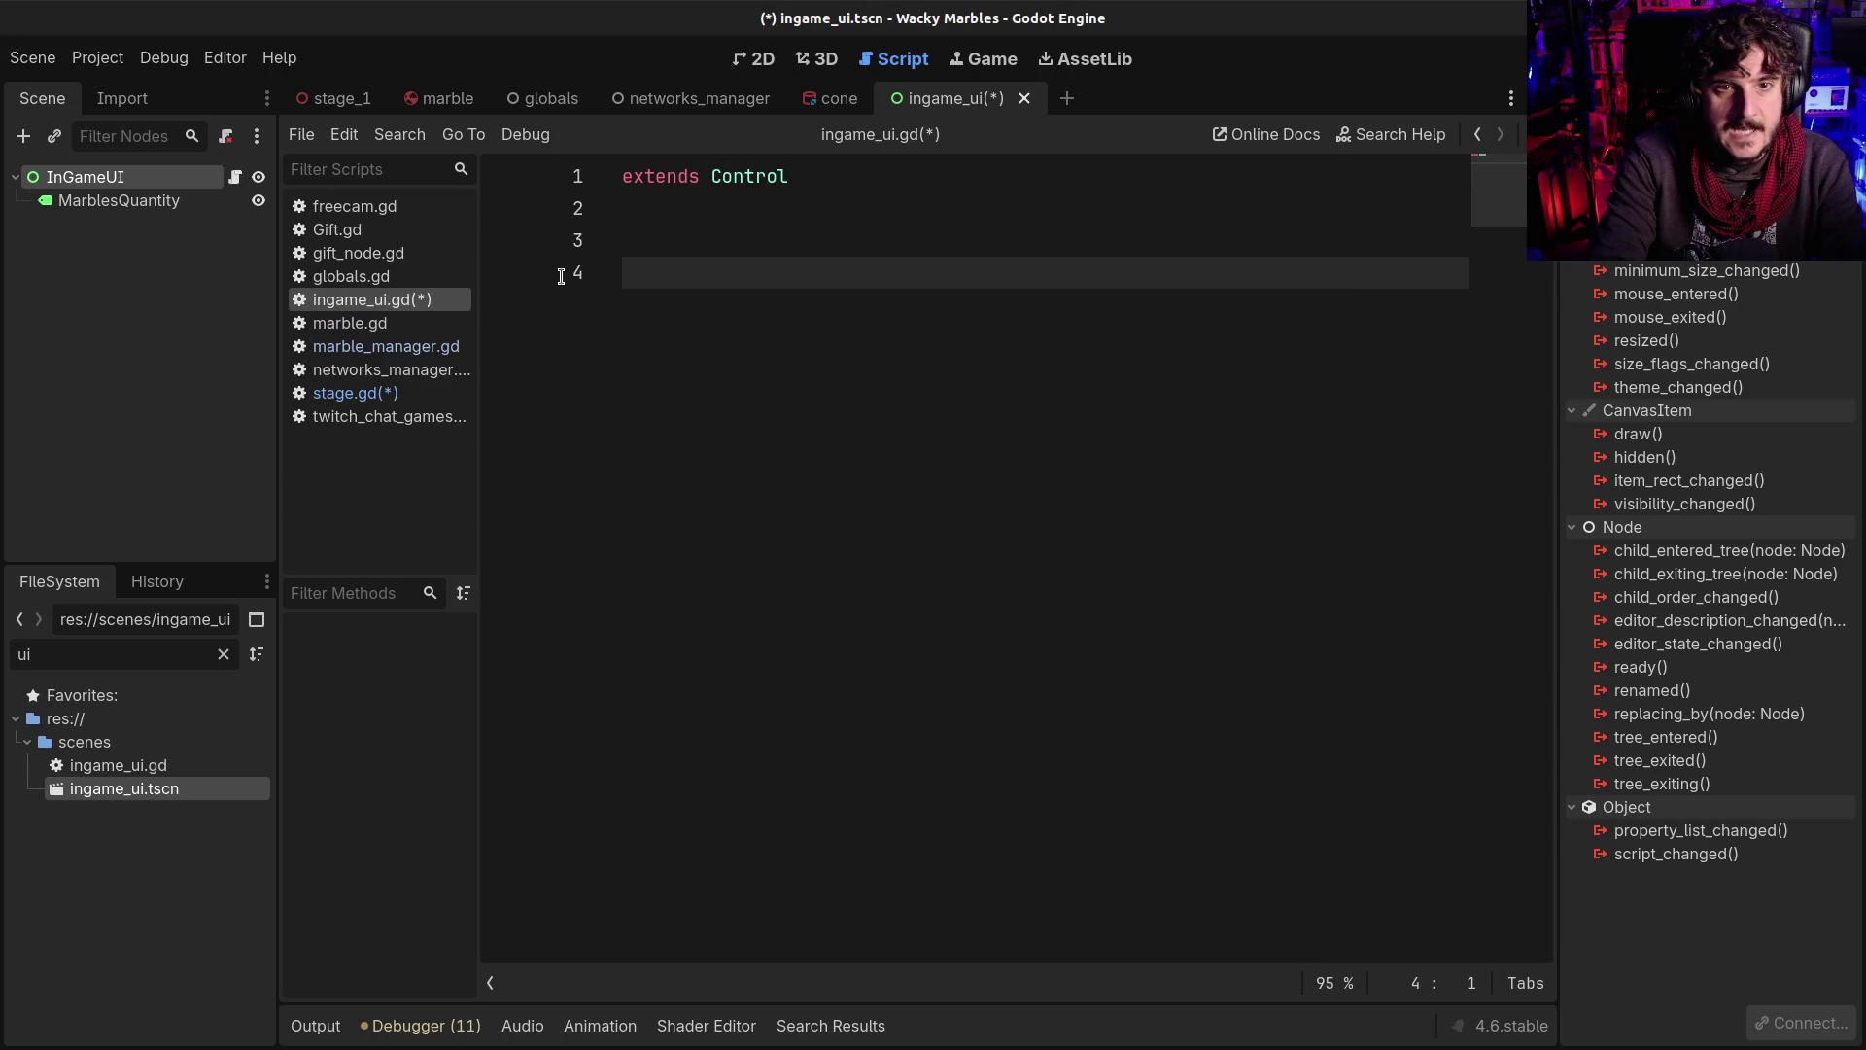
Declare func update_marbles_quantity(quantity:int) in ingame_ui.gd
text(func update)
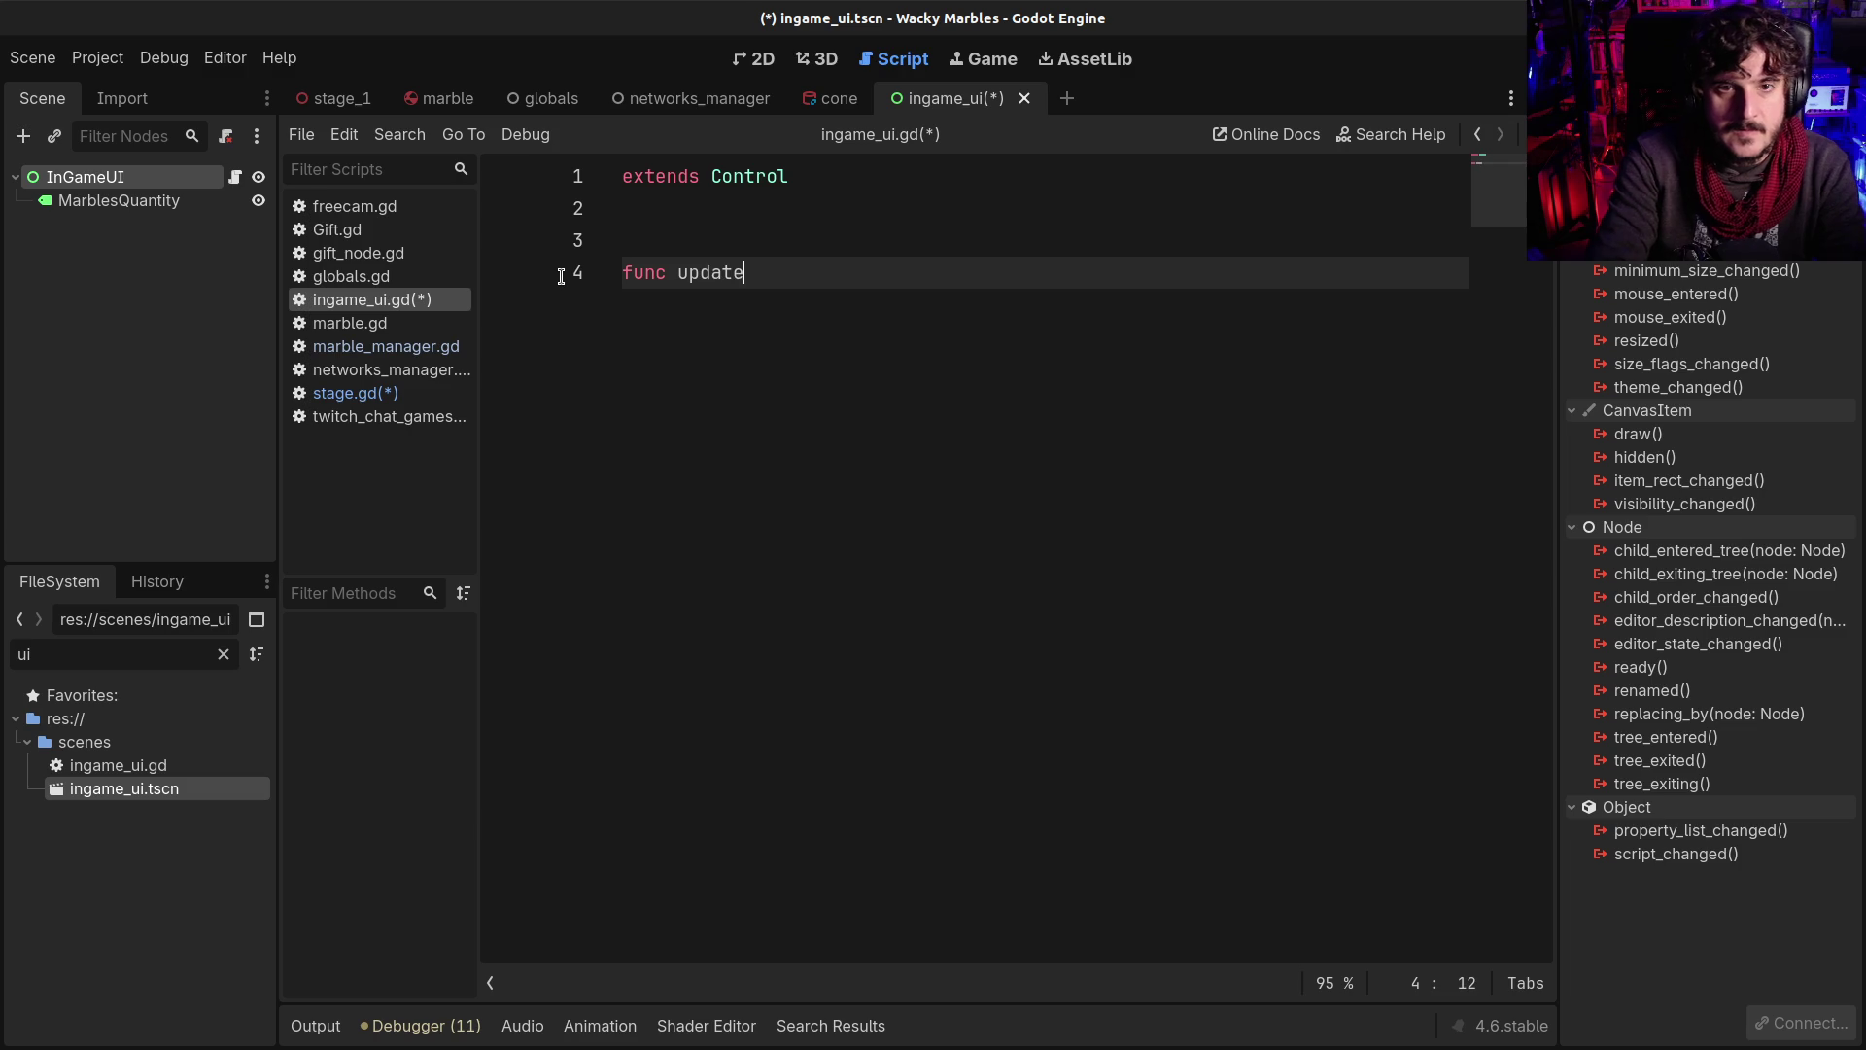
text(_)
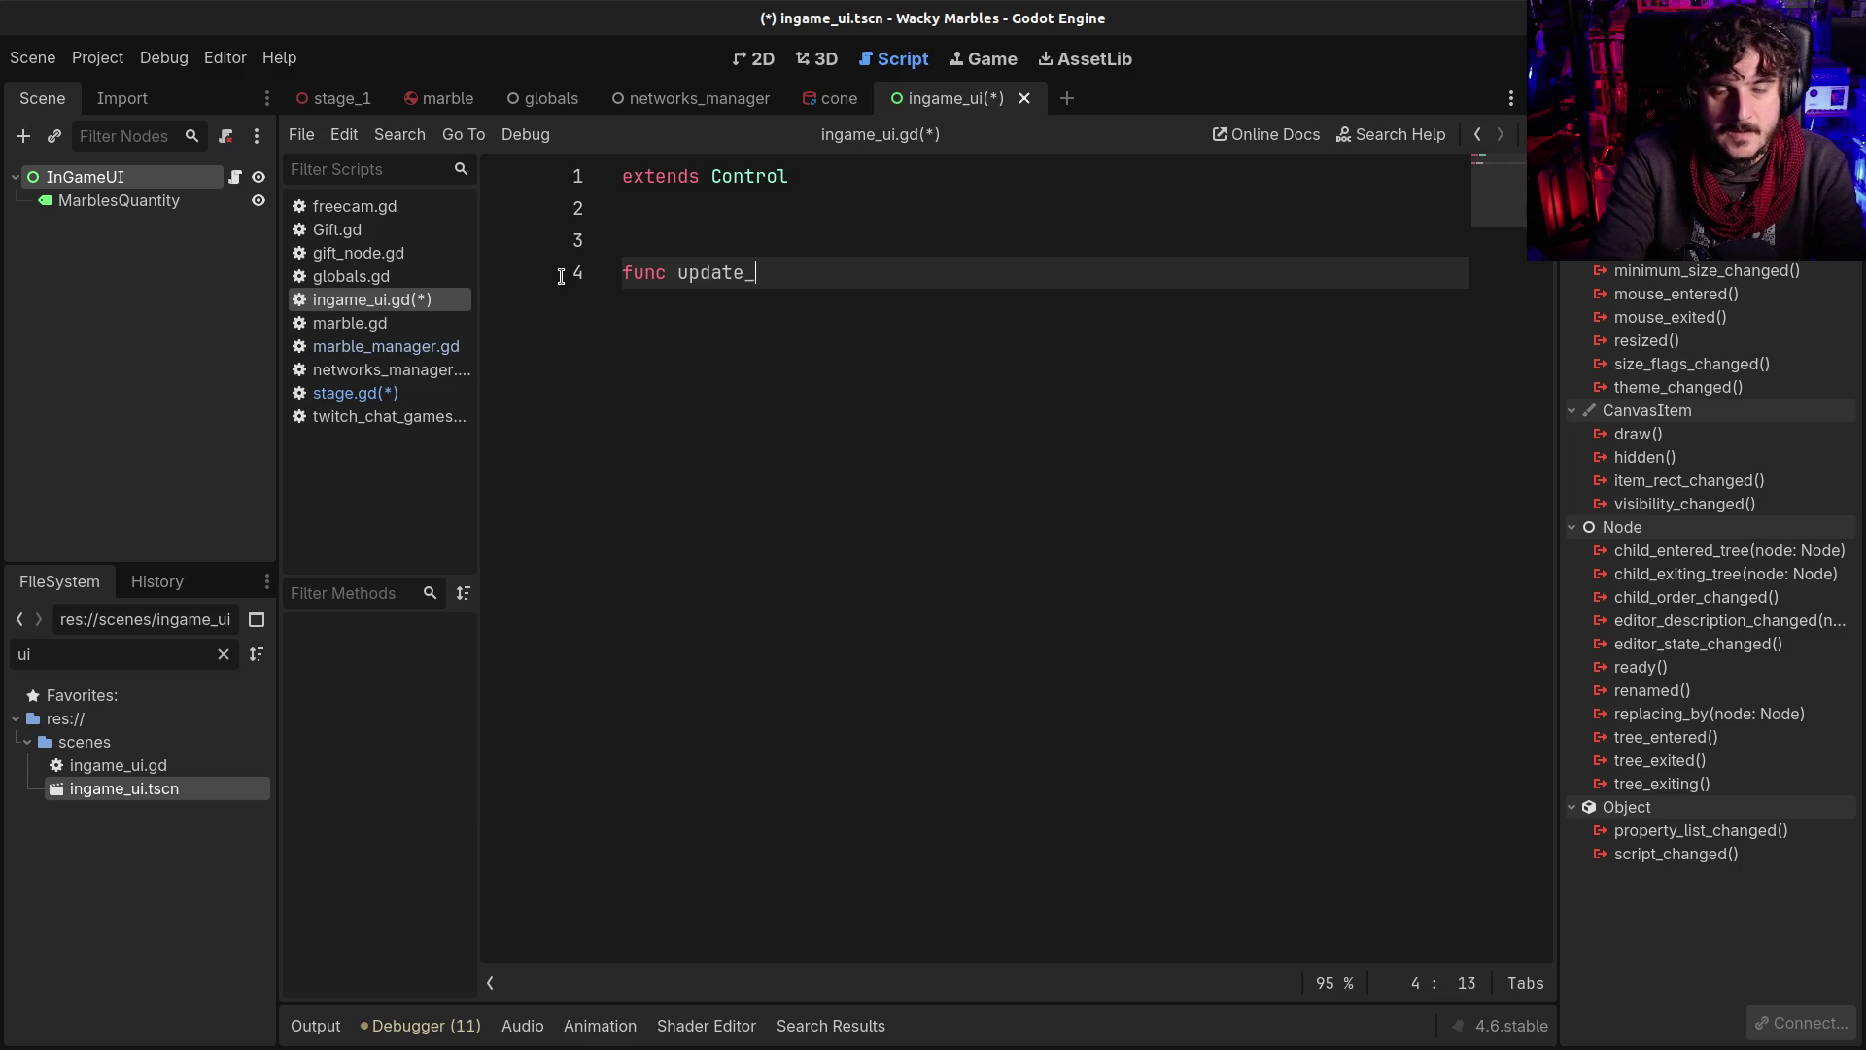
text(marbles_qua)
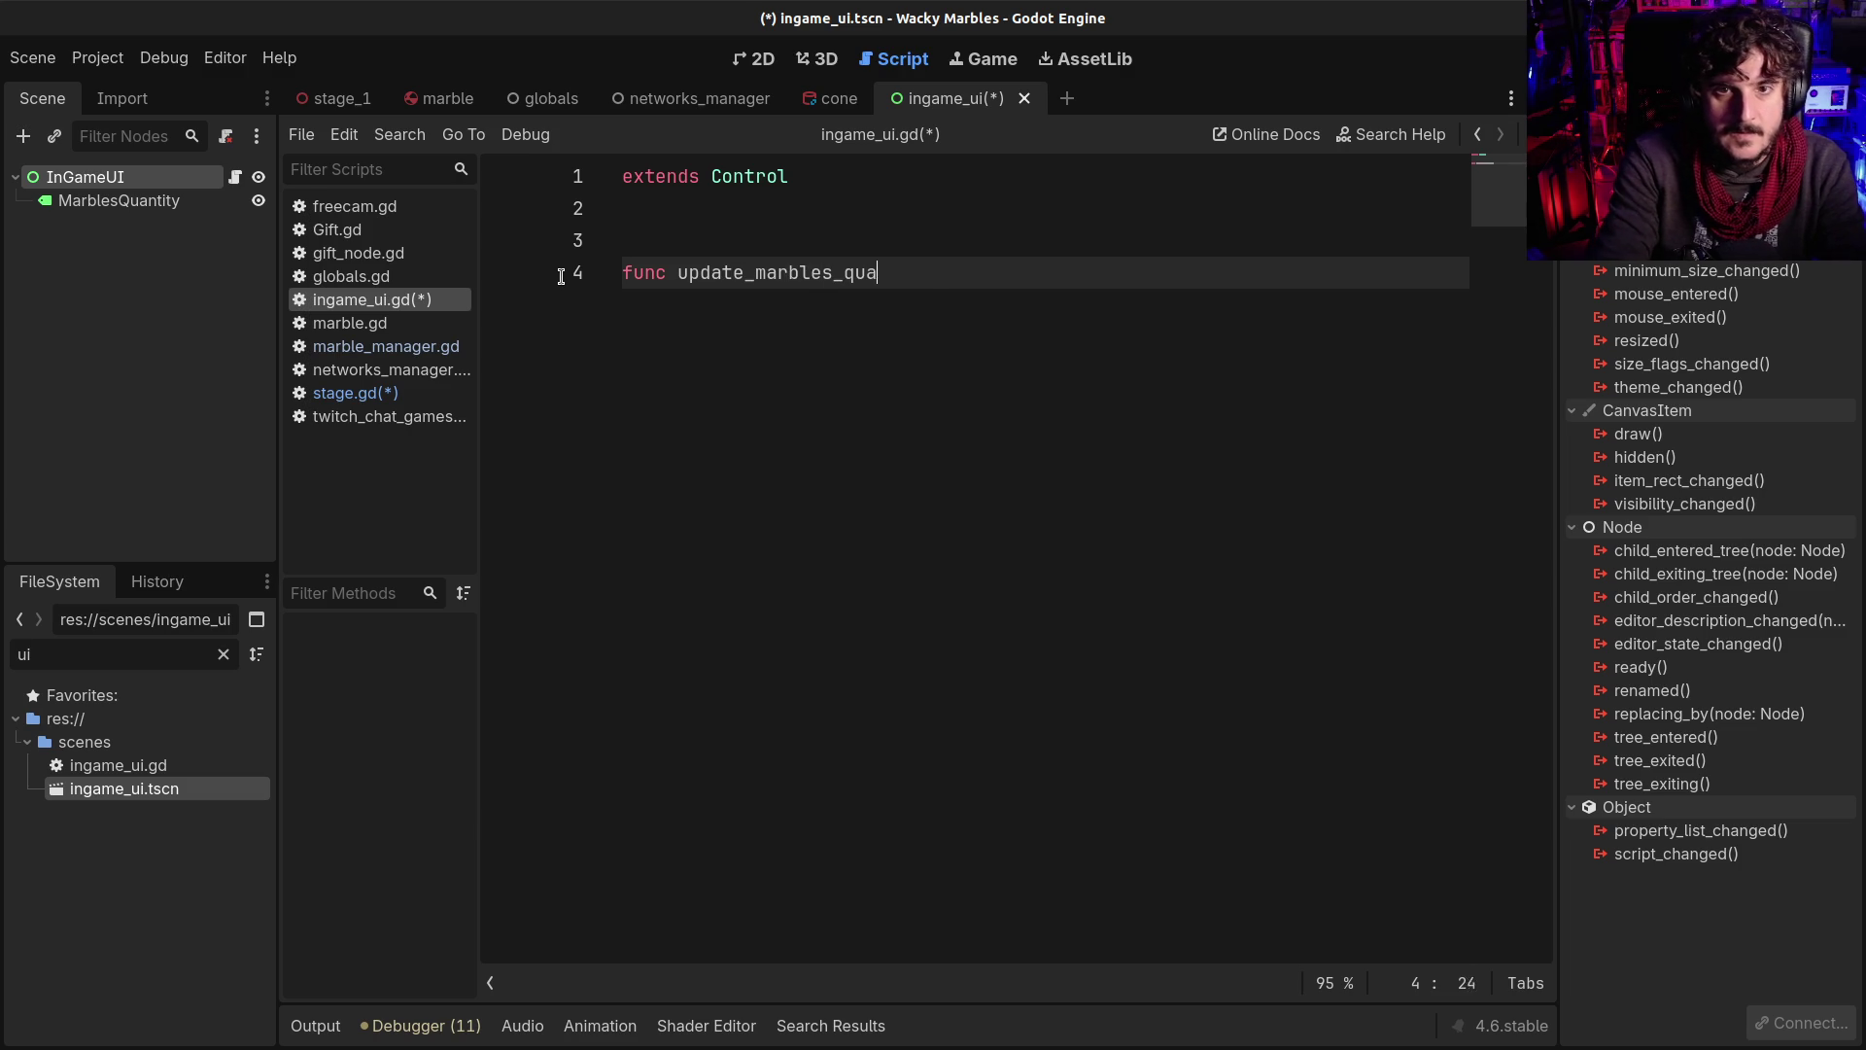
text(ntity()
text(nt)
key(BackSpace)
key(BackSpace)
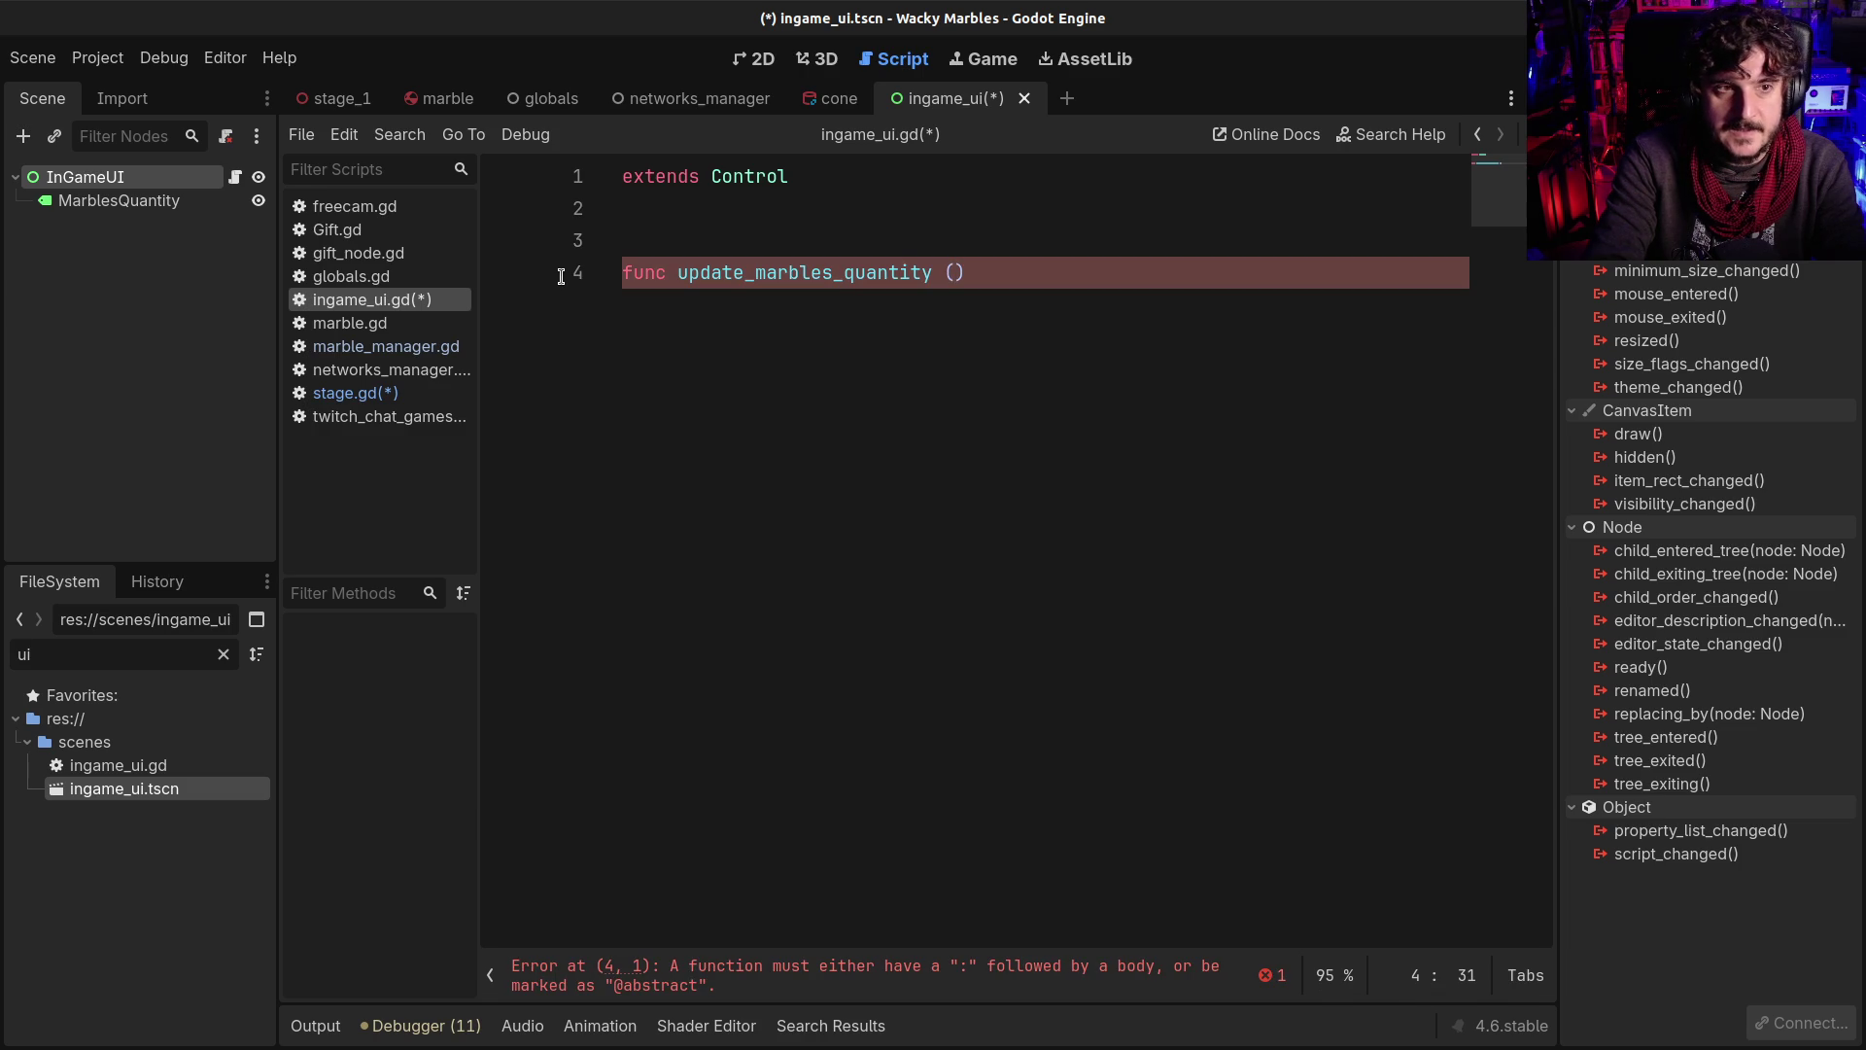
text(quanti)
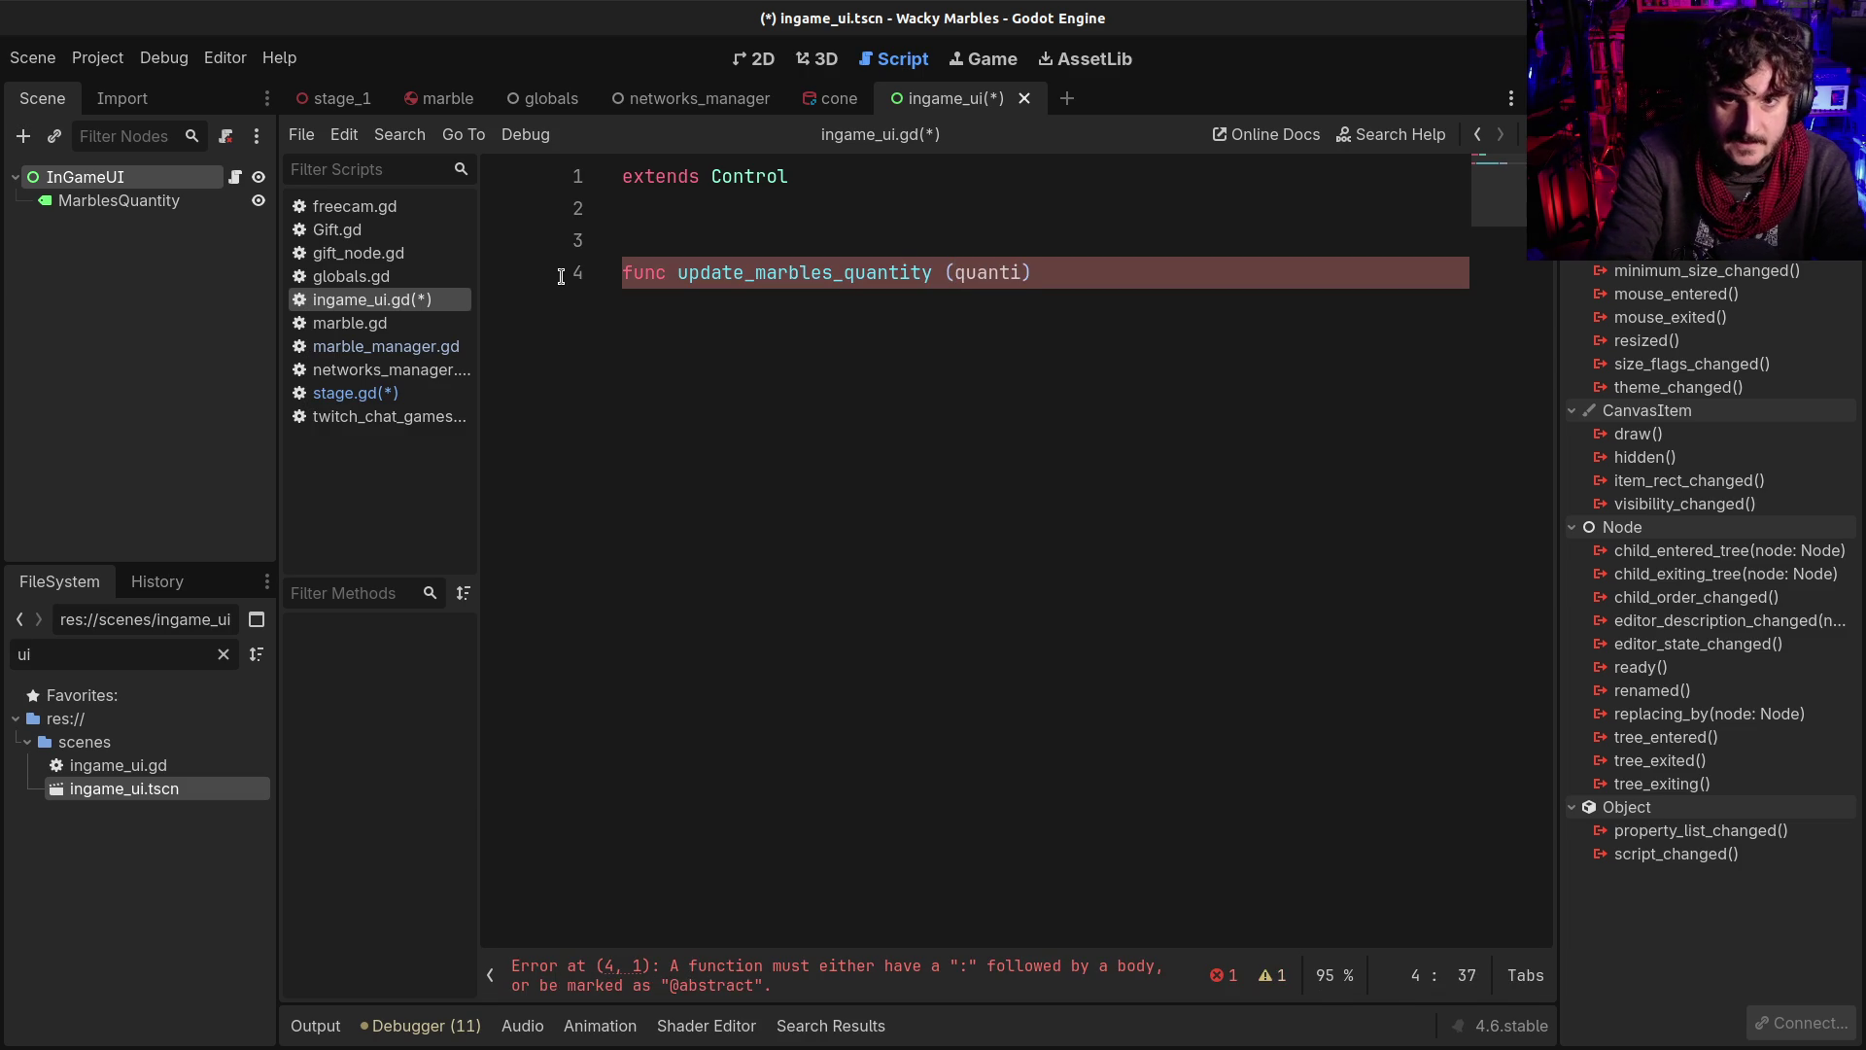
text(:int) )
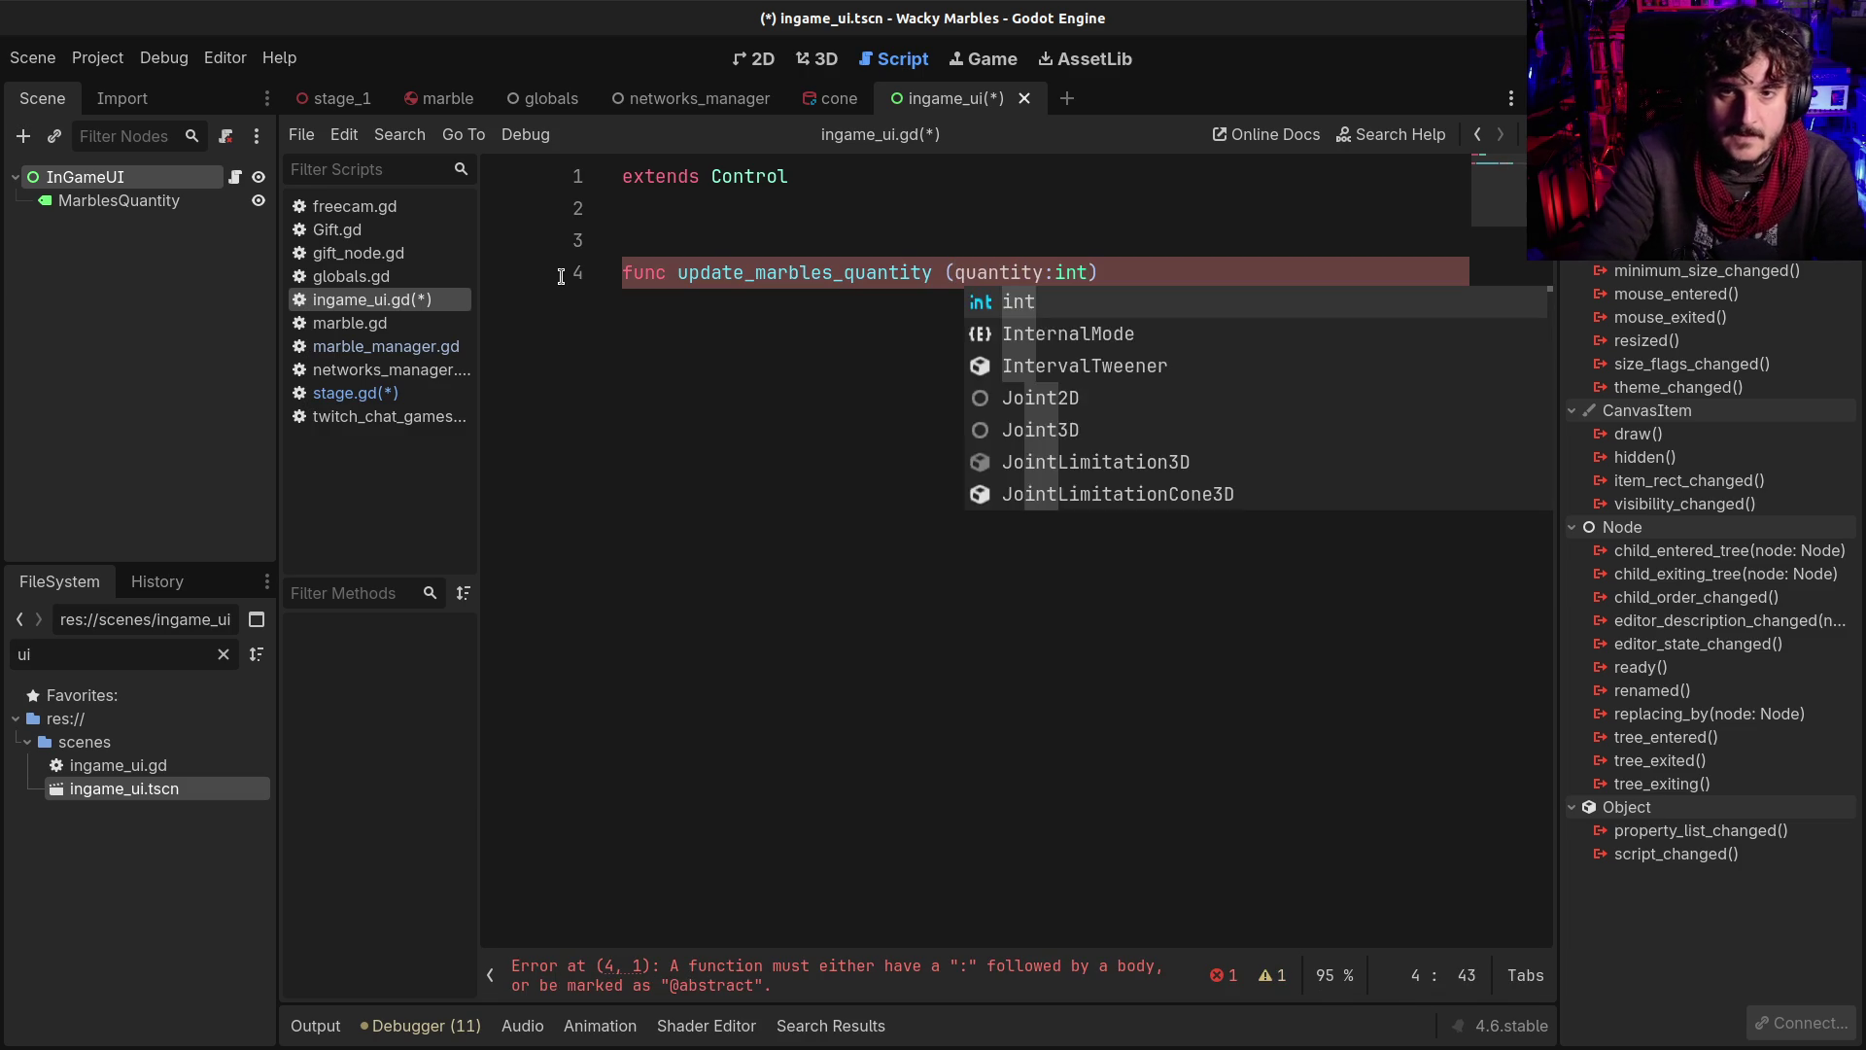
text(:)
key(Return)
key(Return)
key(BackSpace)
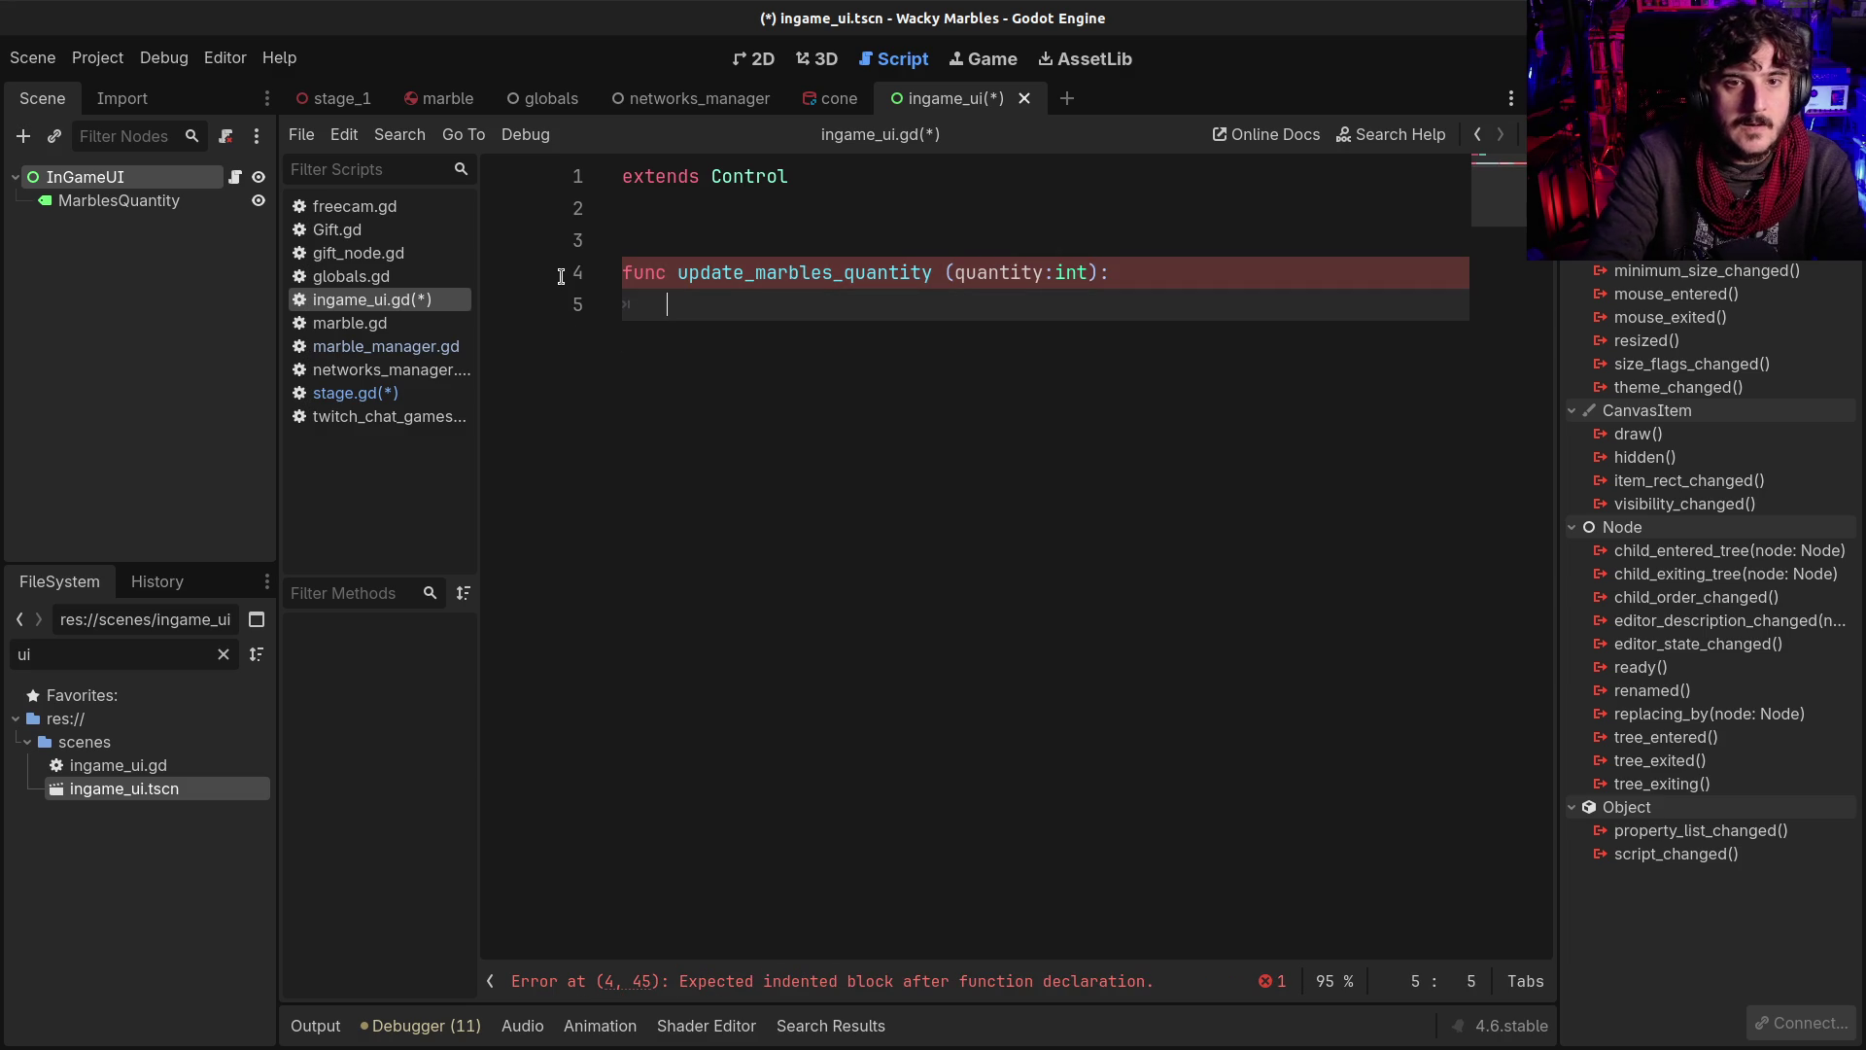
Give it the body $MarblesQuantity.text = str(quantity) and save the script
text($mar)
key(Return)
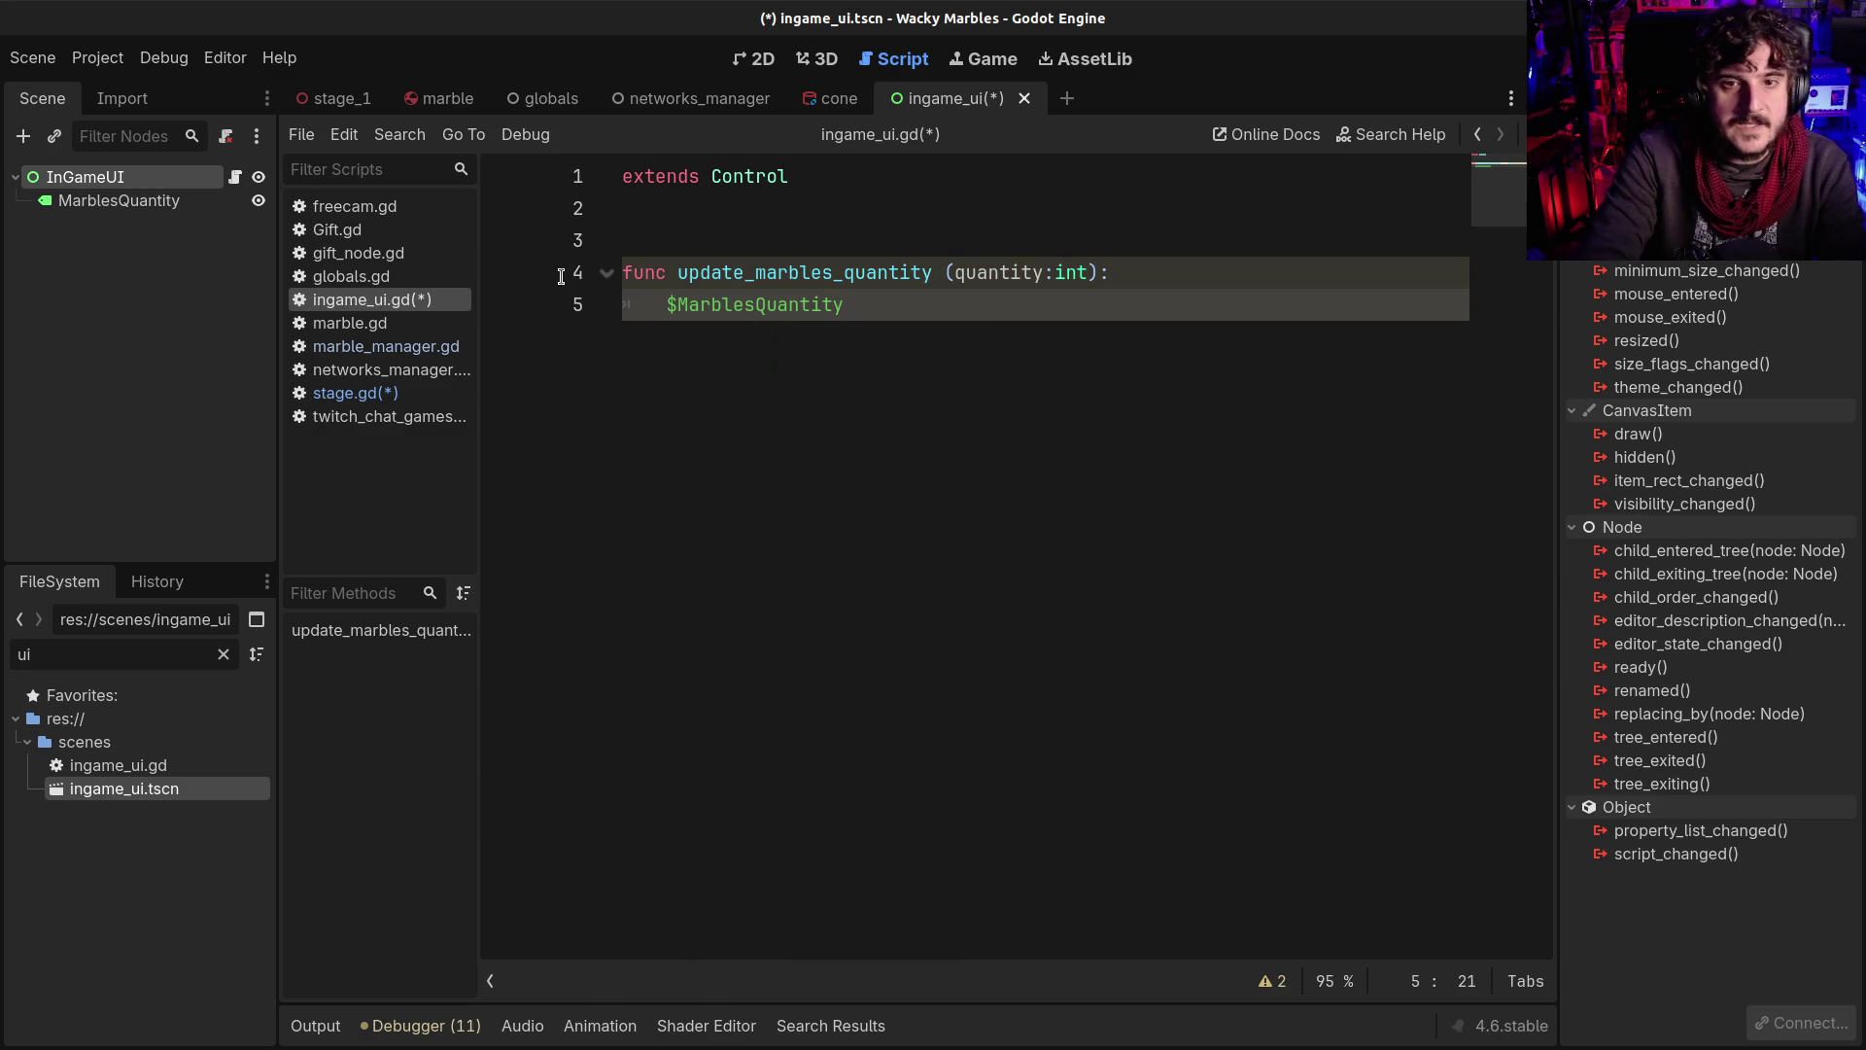
text(r(q)
key(Return)
key(ctrl+s)
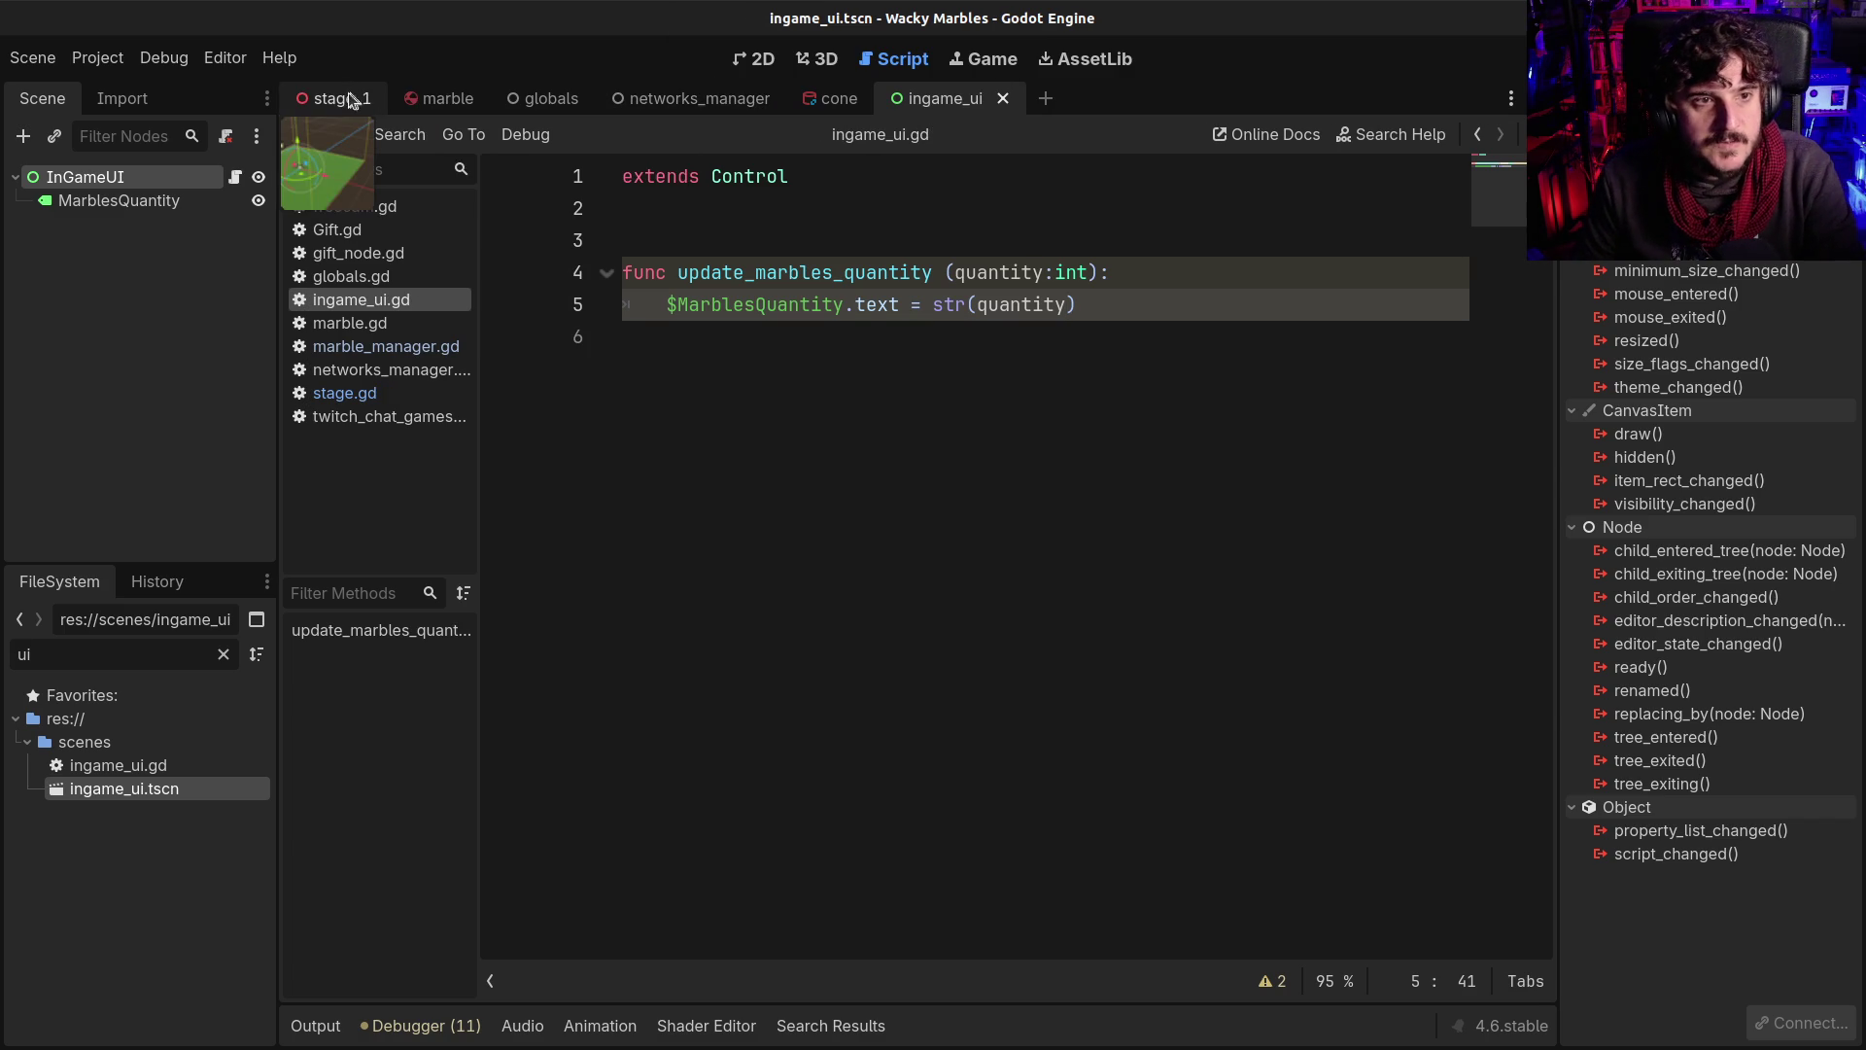
click(345, 103)
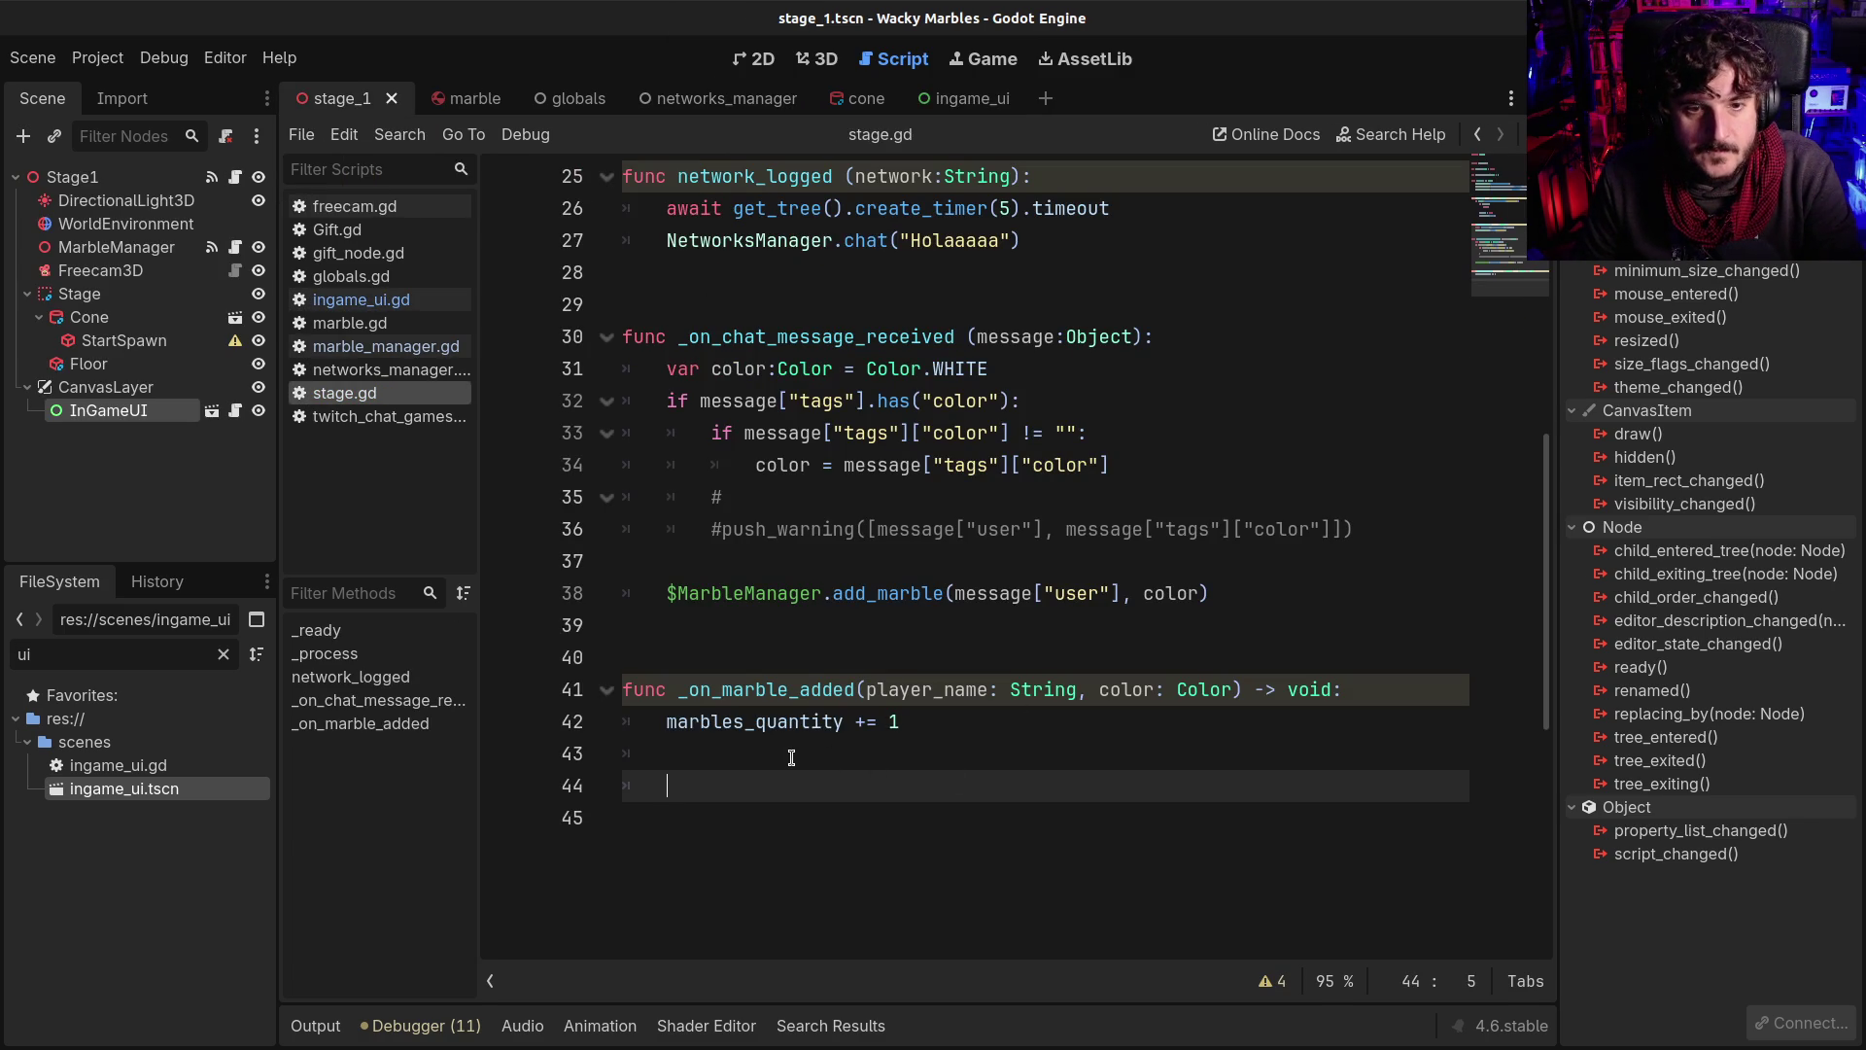
Select the Stage1 root node and place the caret on line 44 in _on_marble_added
text($In)
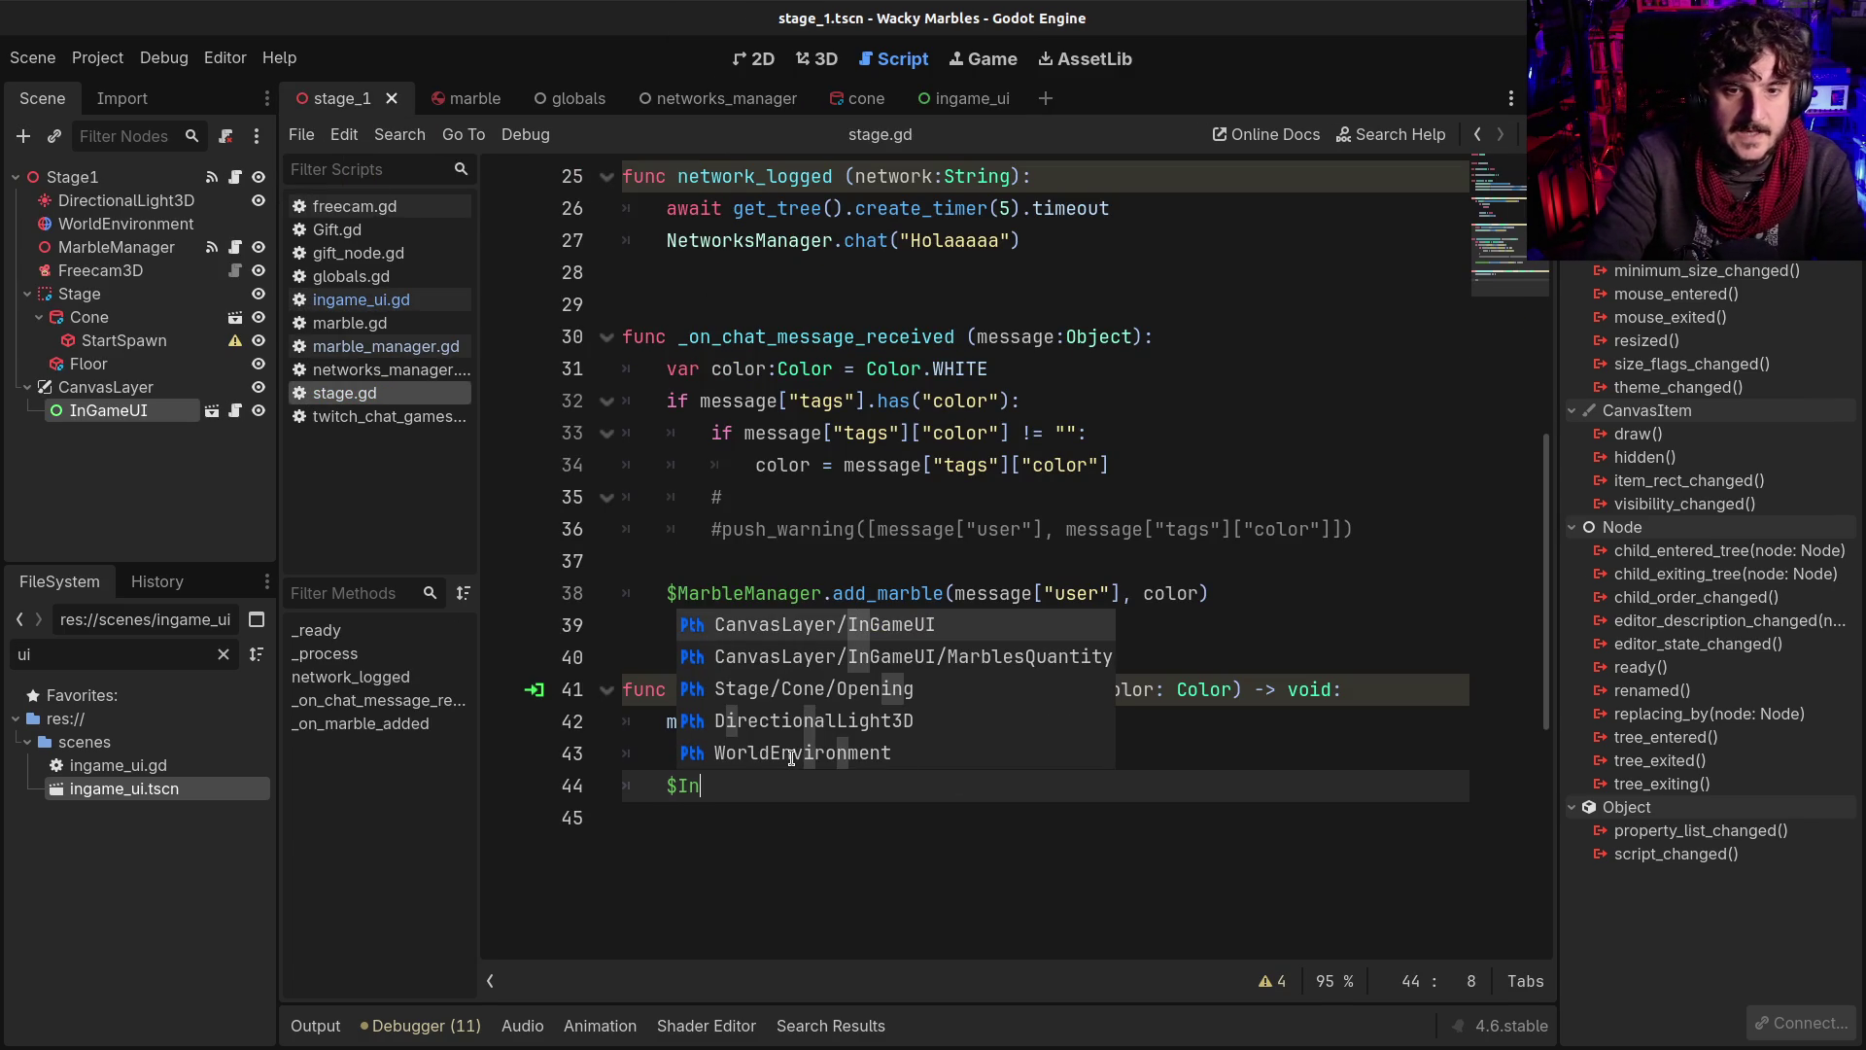
key(Escape)
key(BackSpace)
key(BackSpace)
key(BackSpace)
scroll(840, 505, up, 8)
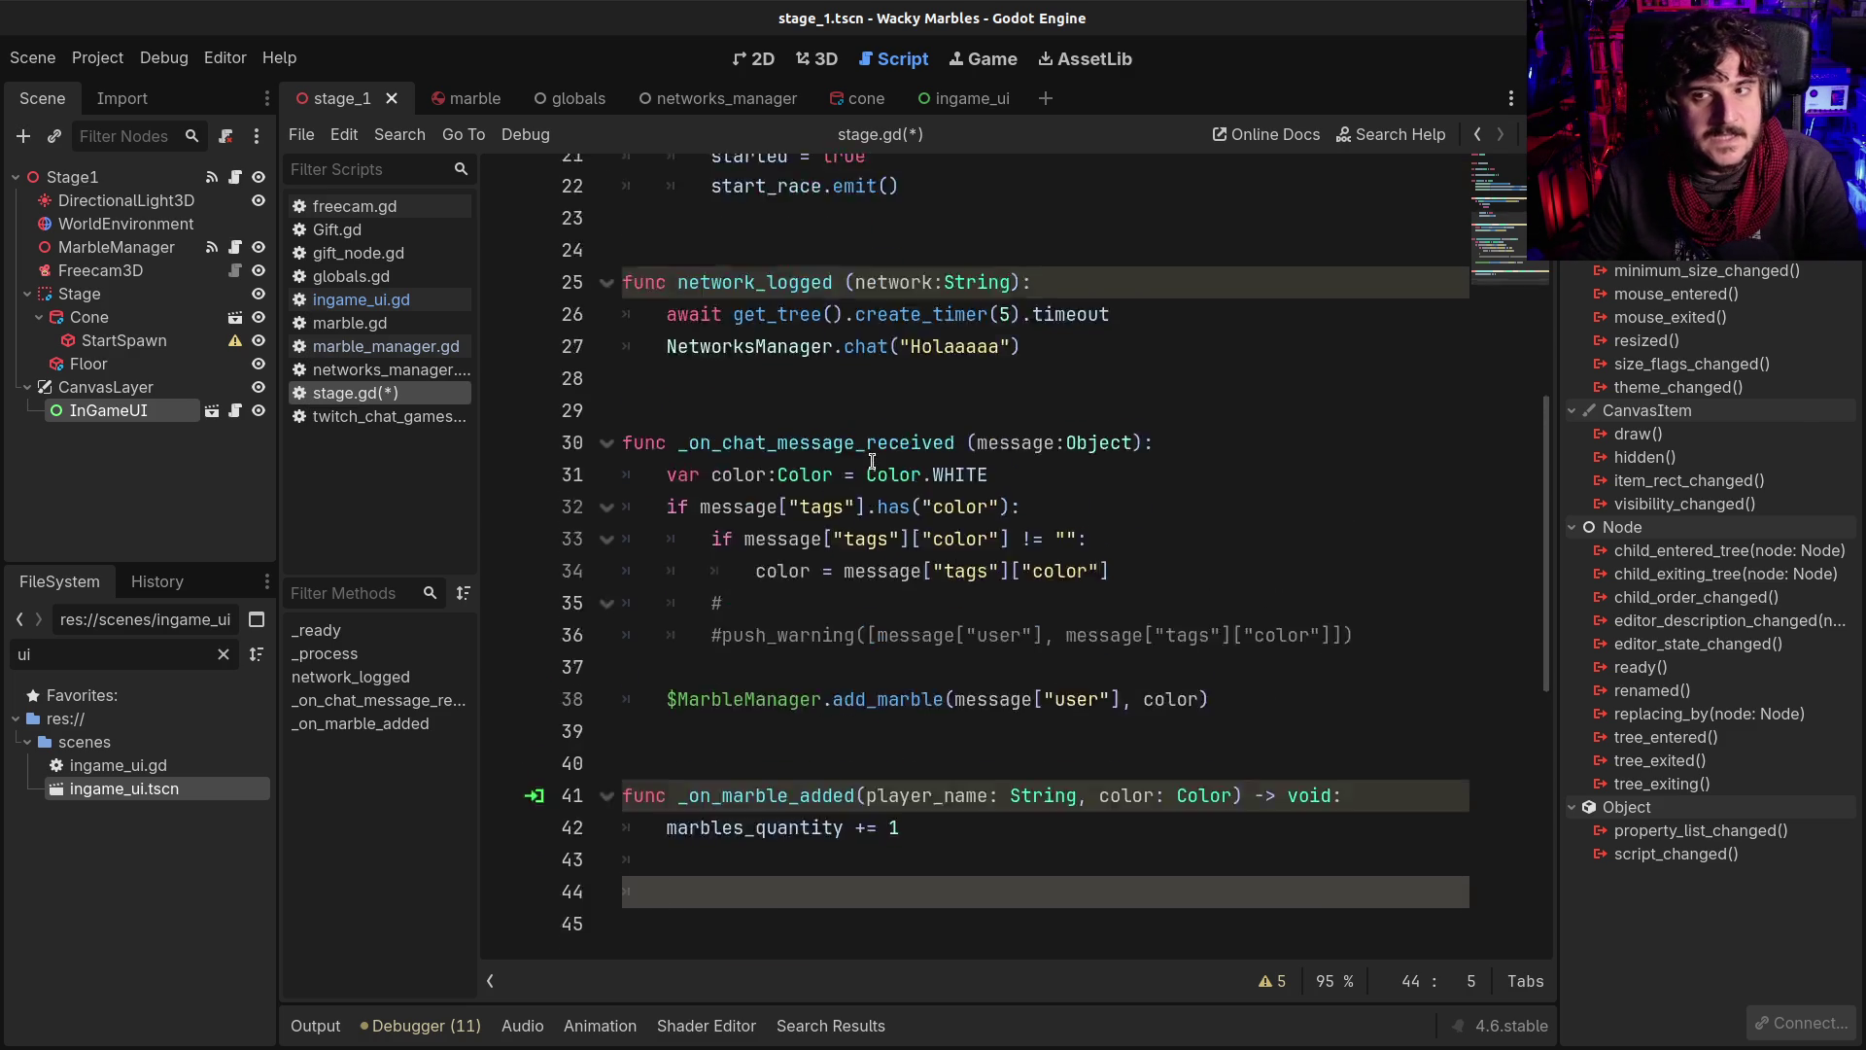
click(100, 178)
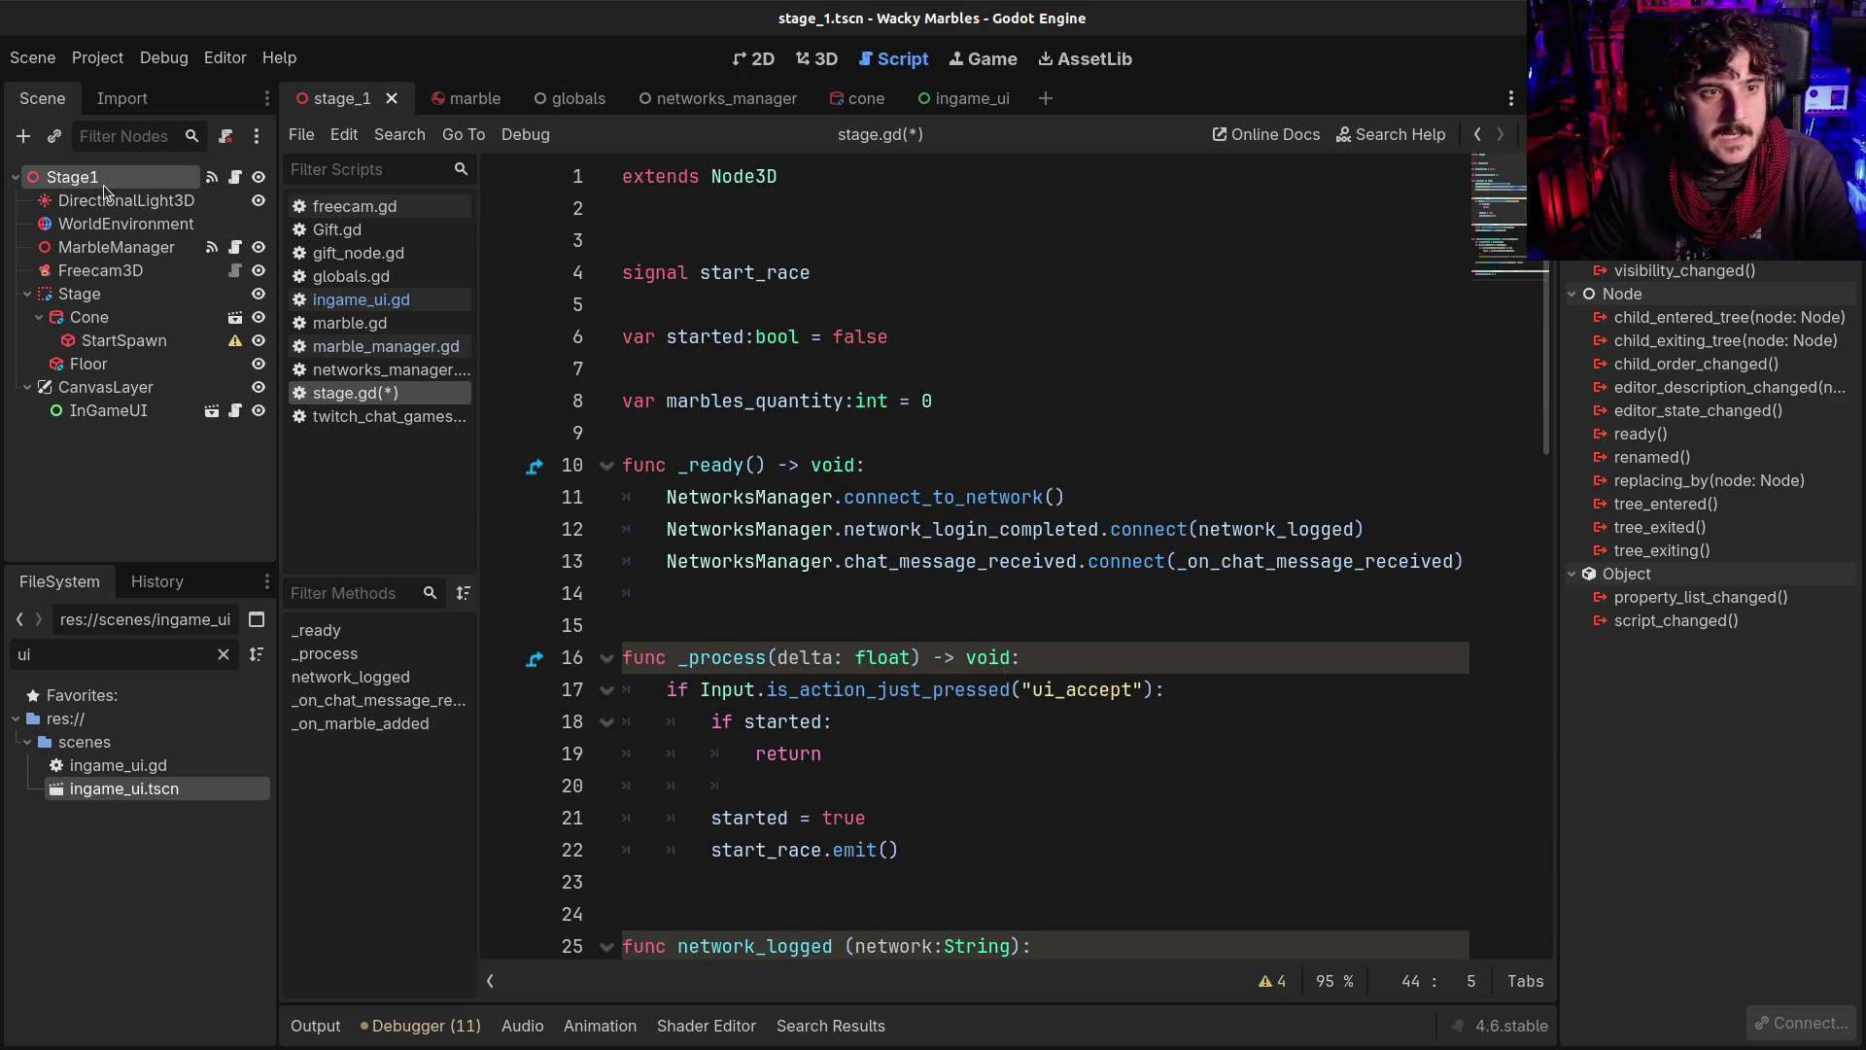
scroll(1004, 392, down, 10)
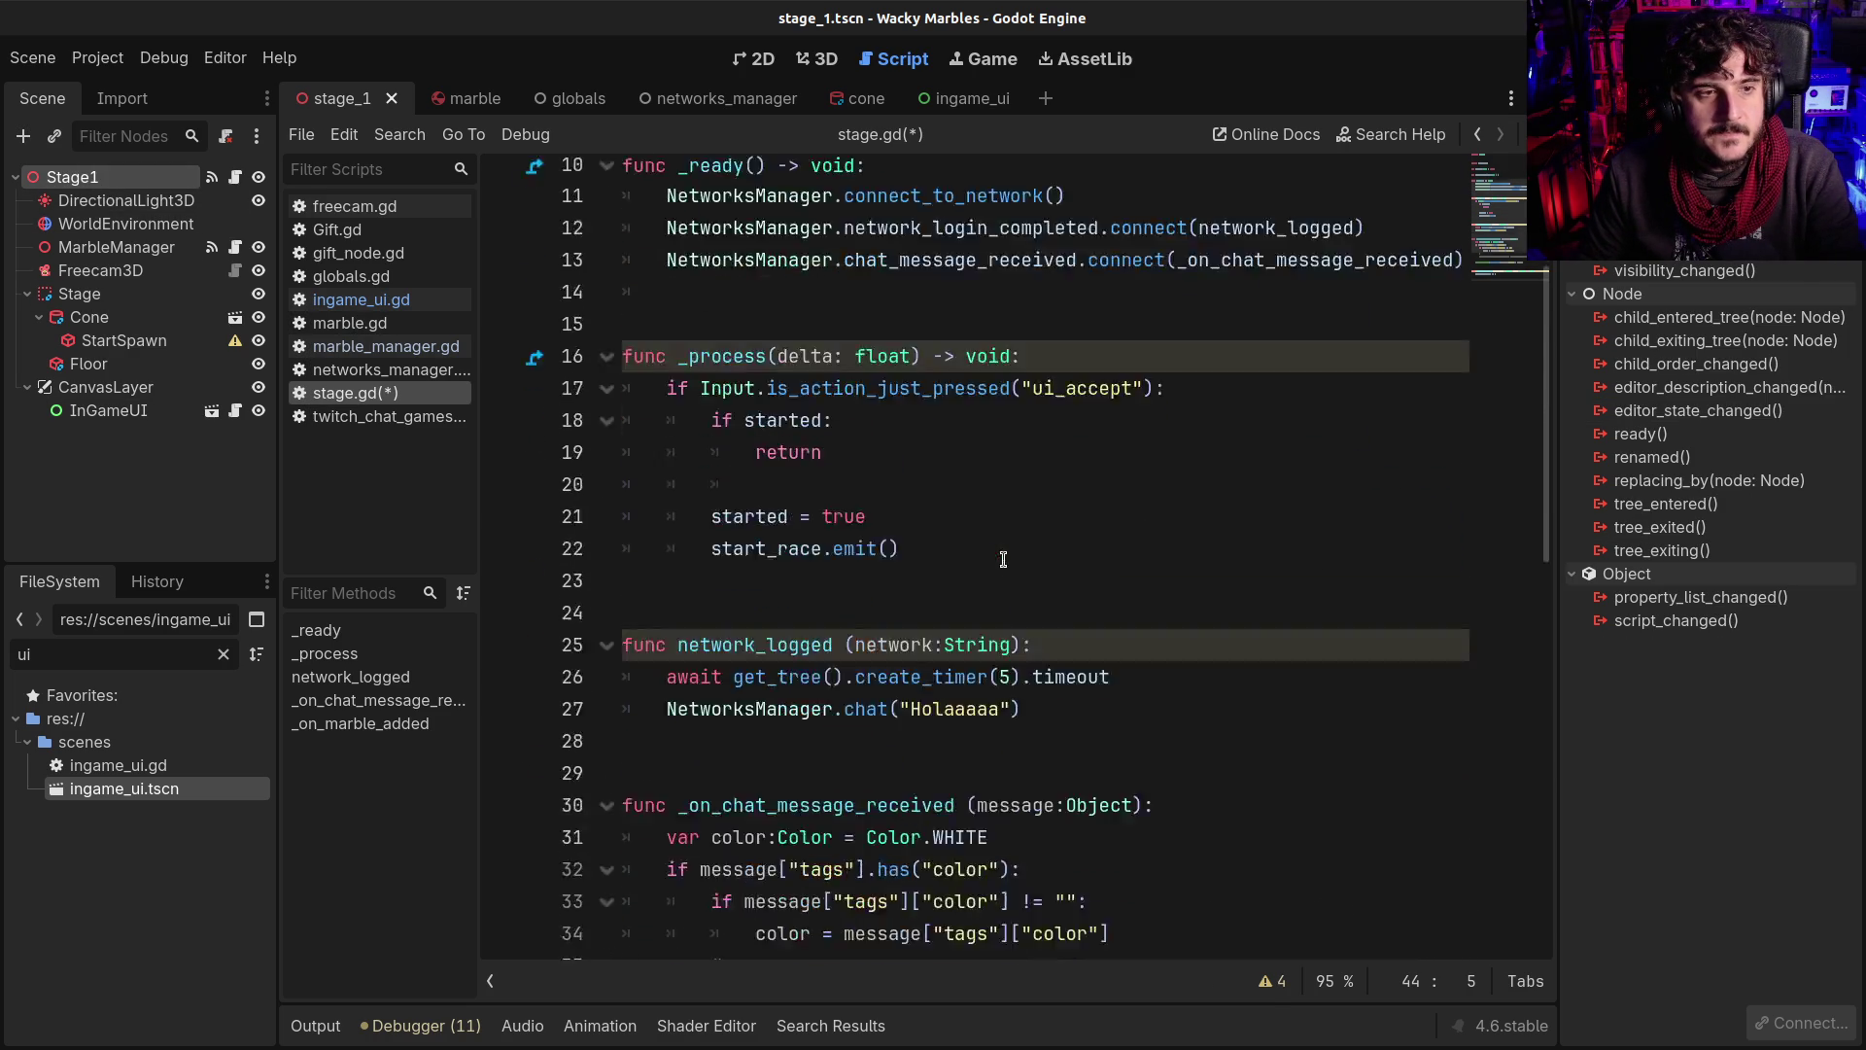
click(708, 509)
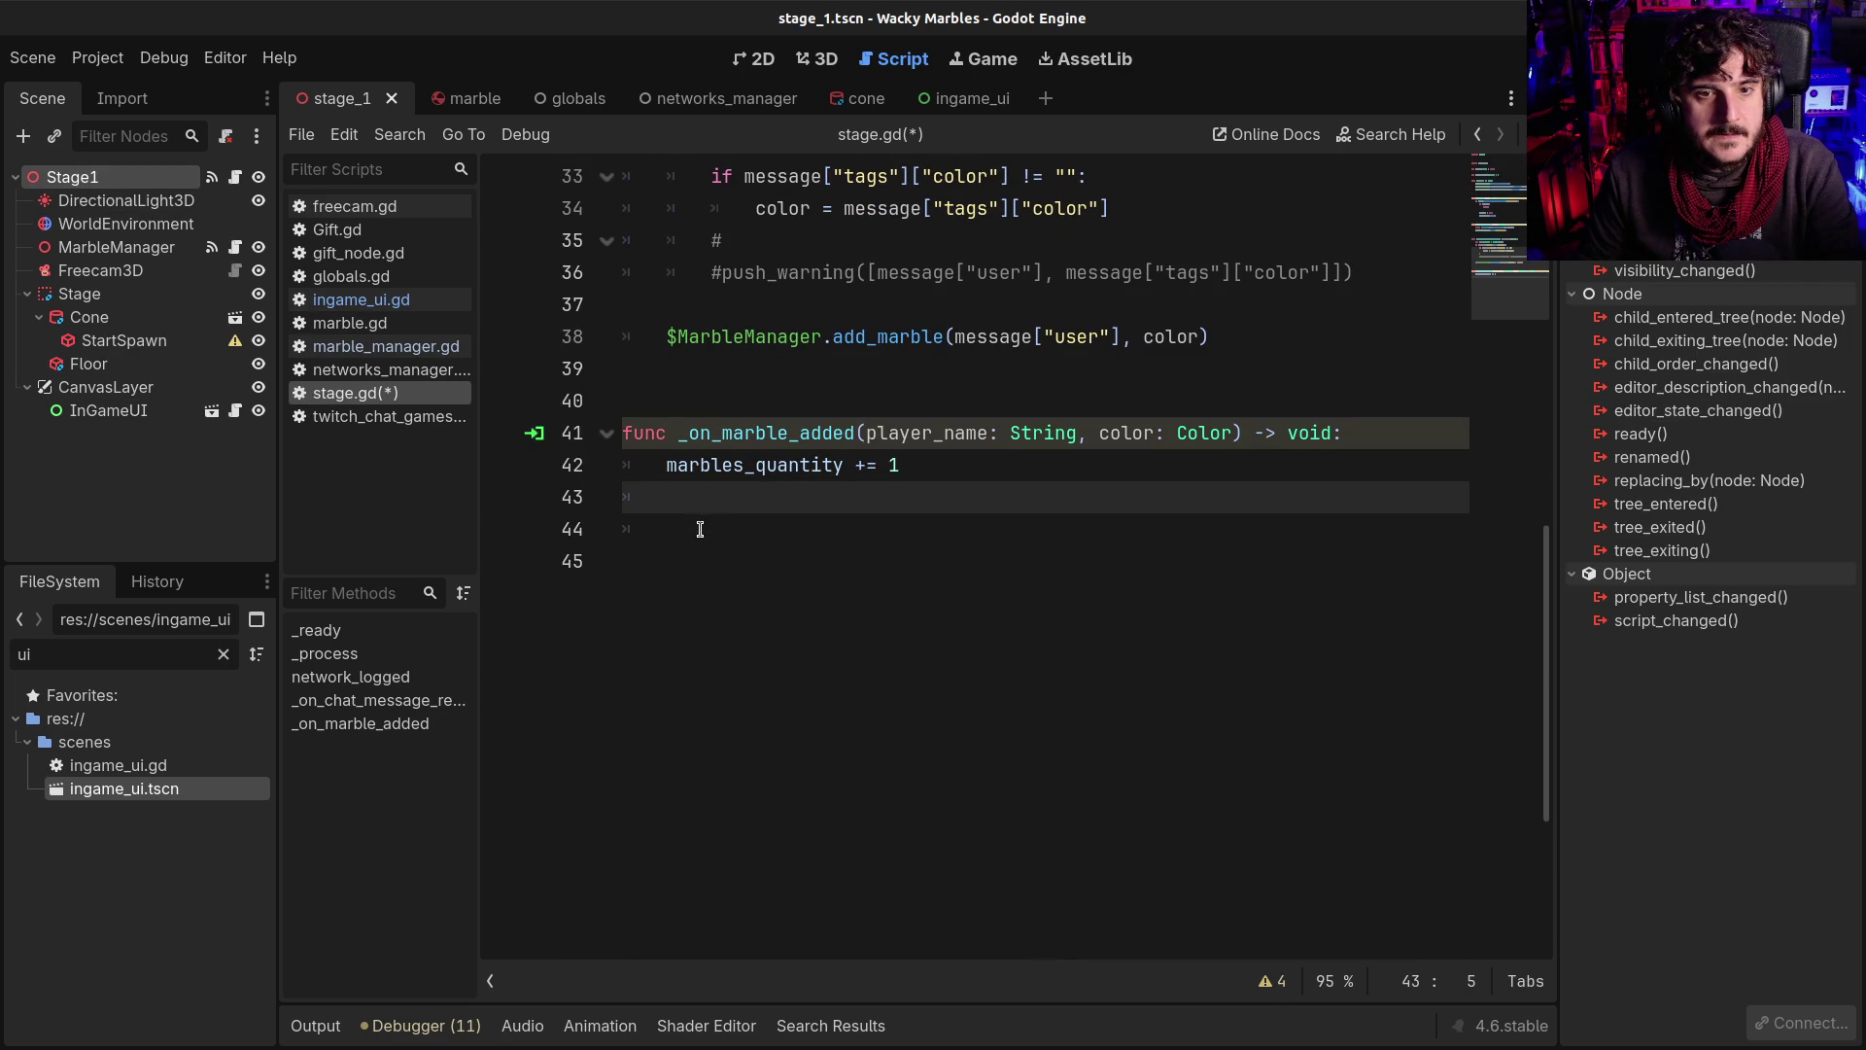
click(700, 528)
text($)
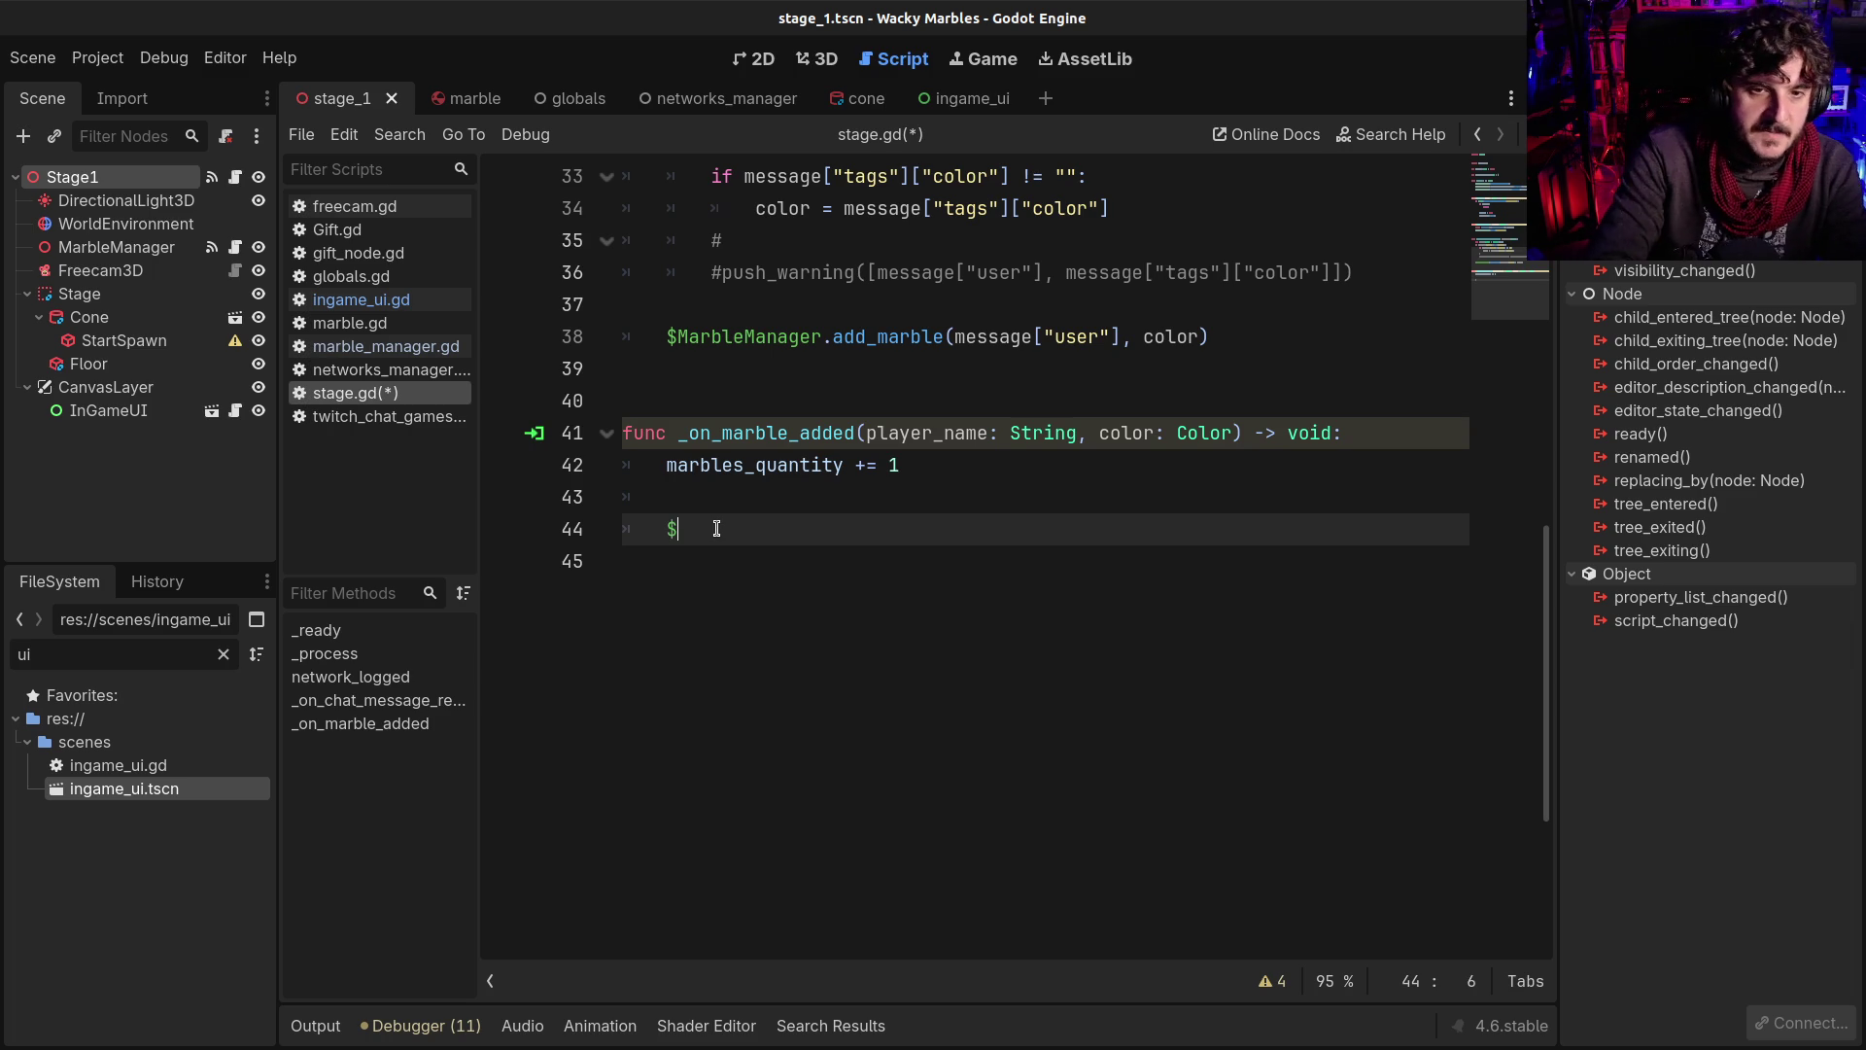
Add $CanvasLayer/InGameUI.update_marbles_quantity(marbles_quantity), save stage.gd and run the game
text(In)
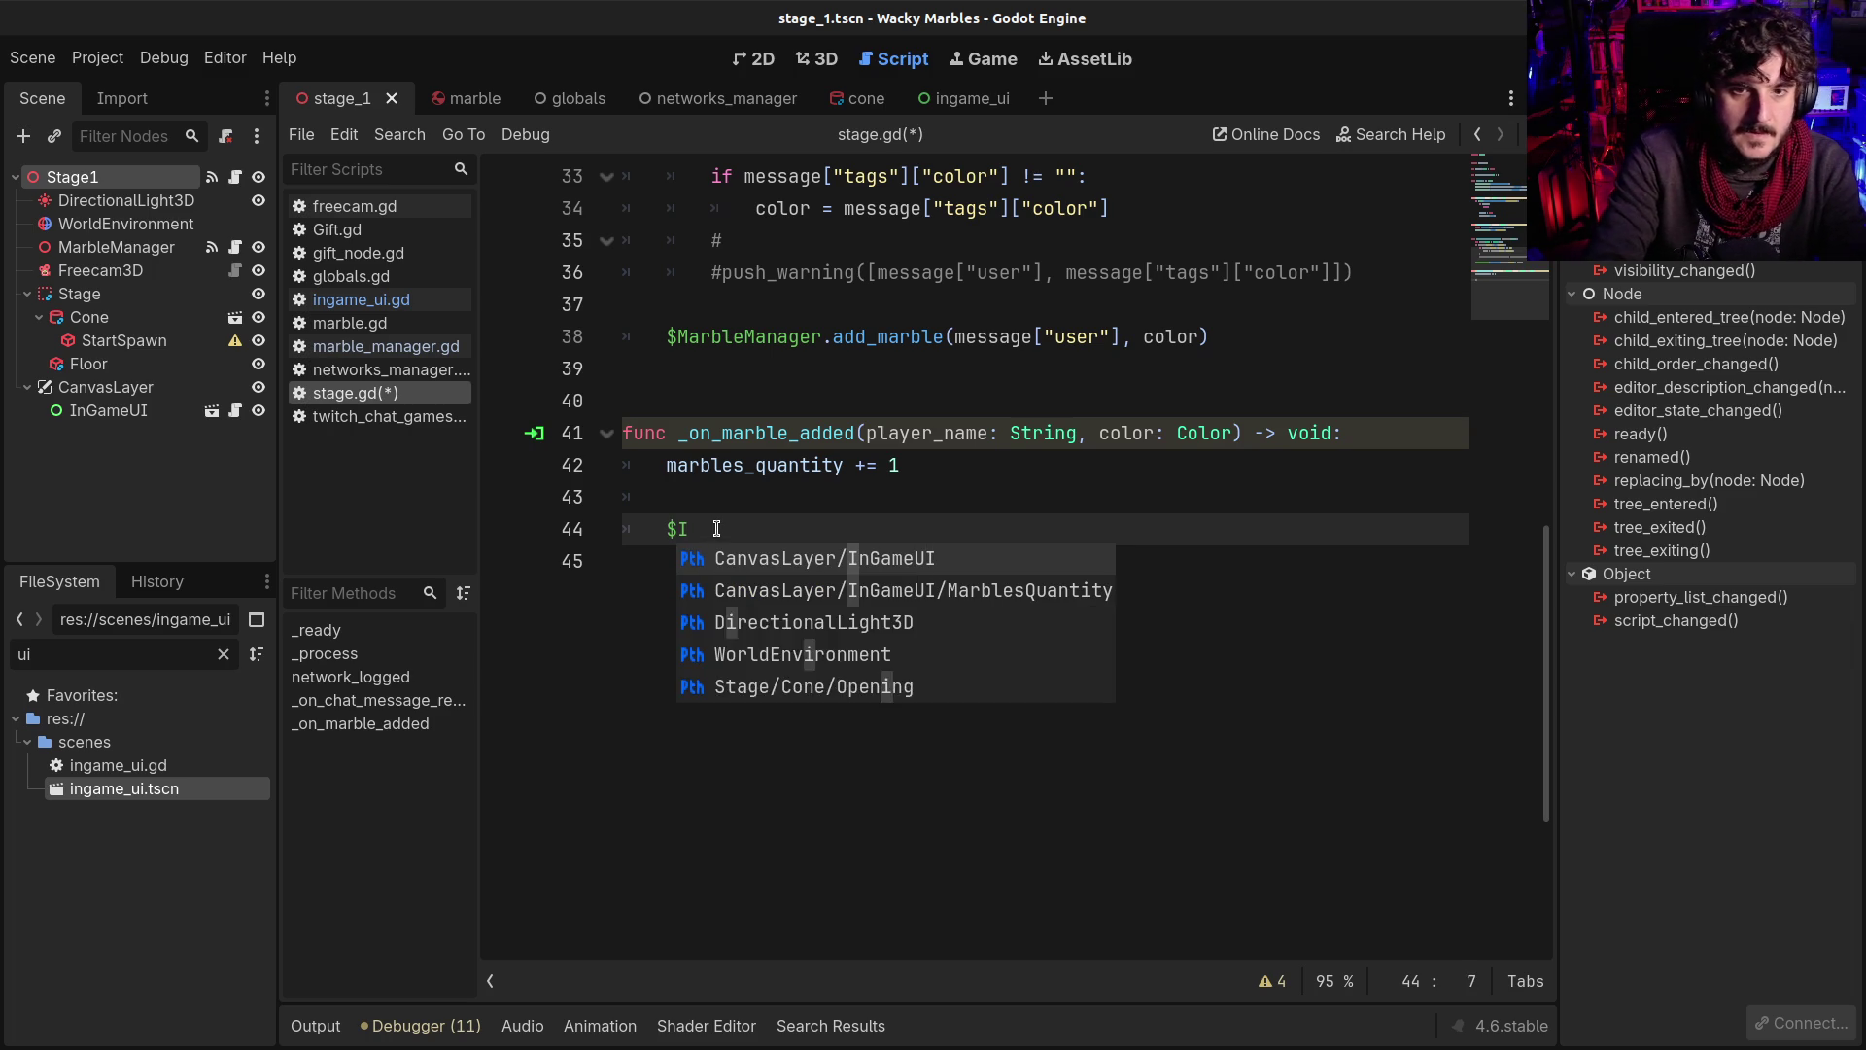
key(Return)
text(.)
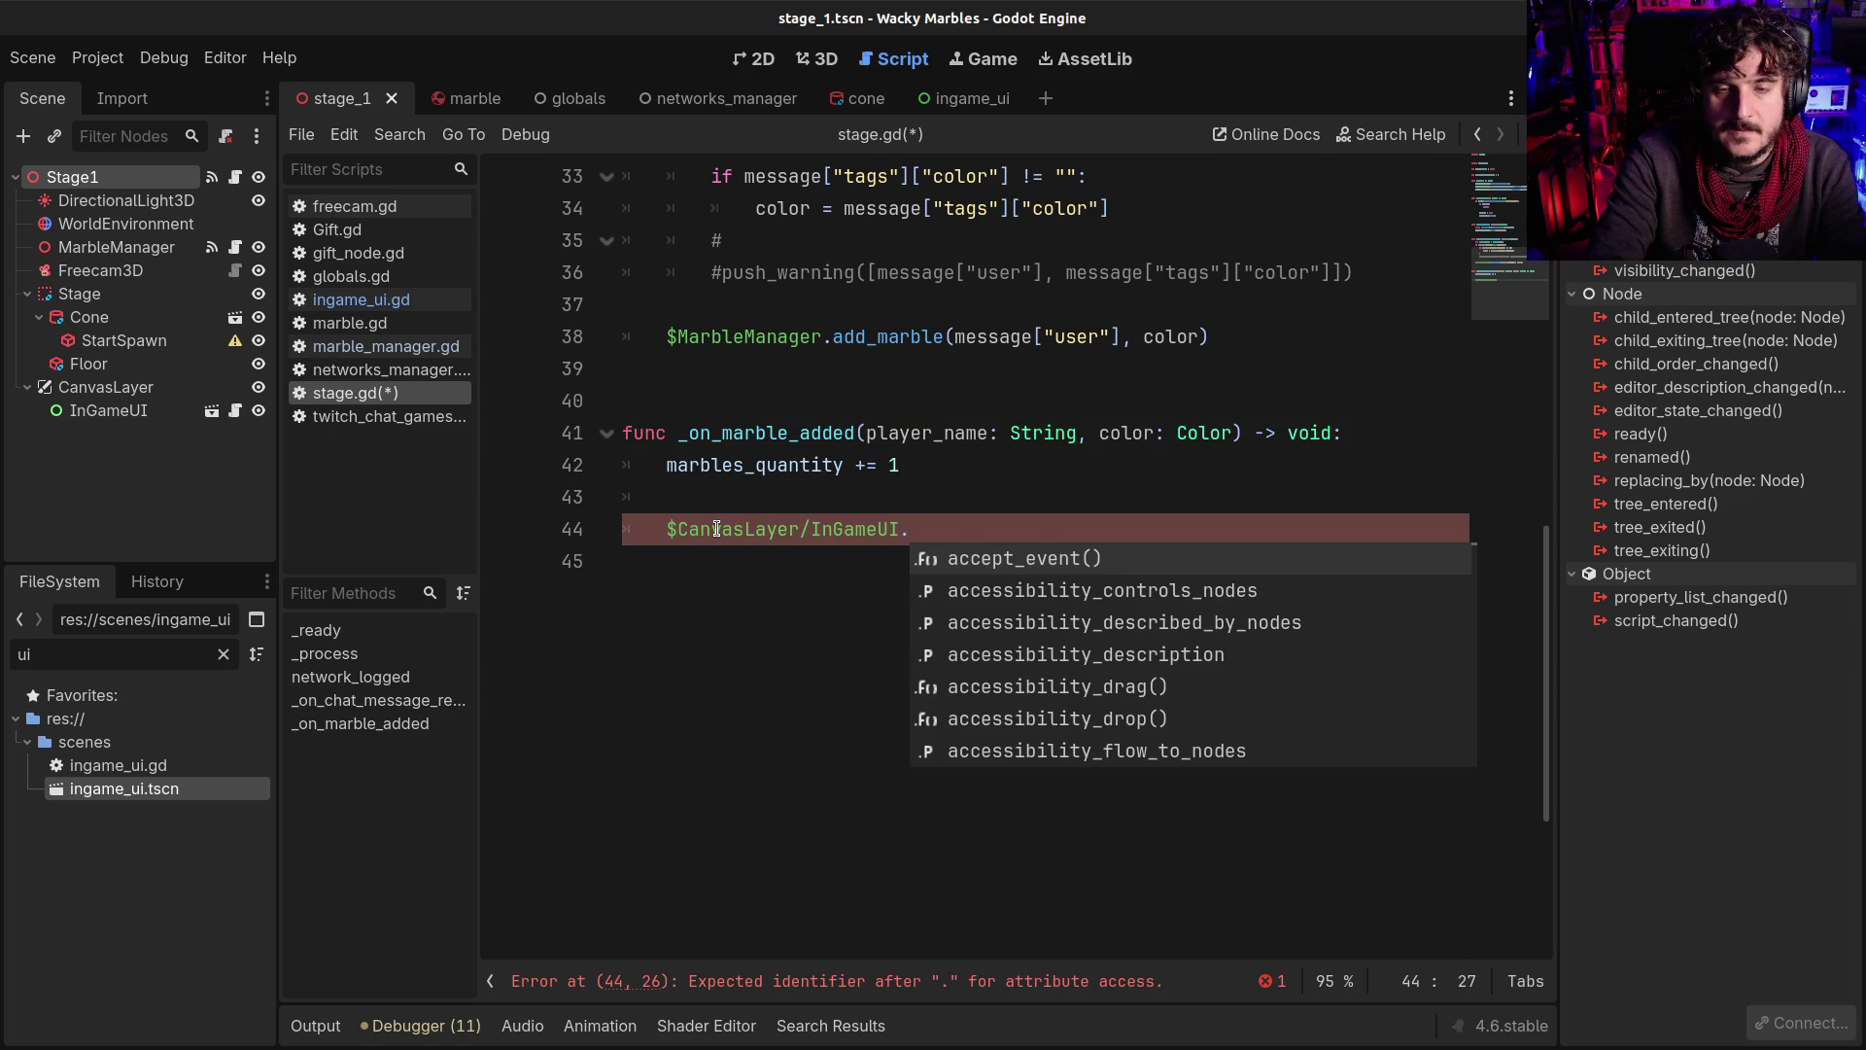
text(update_)
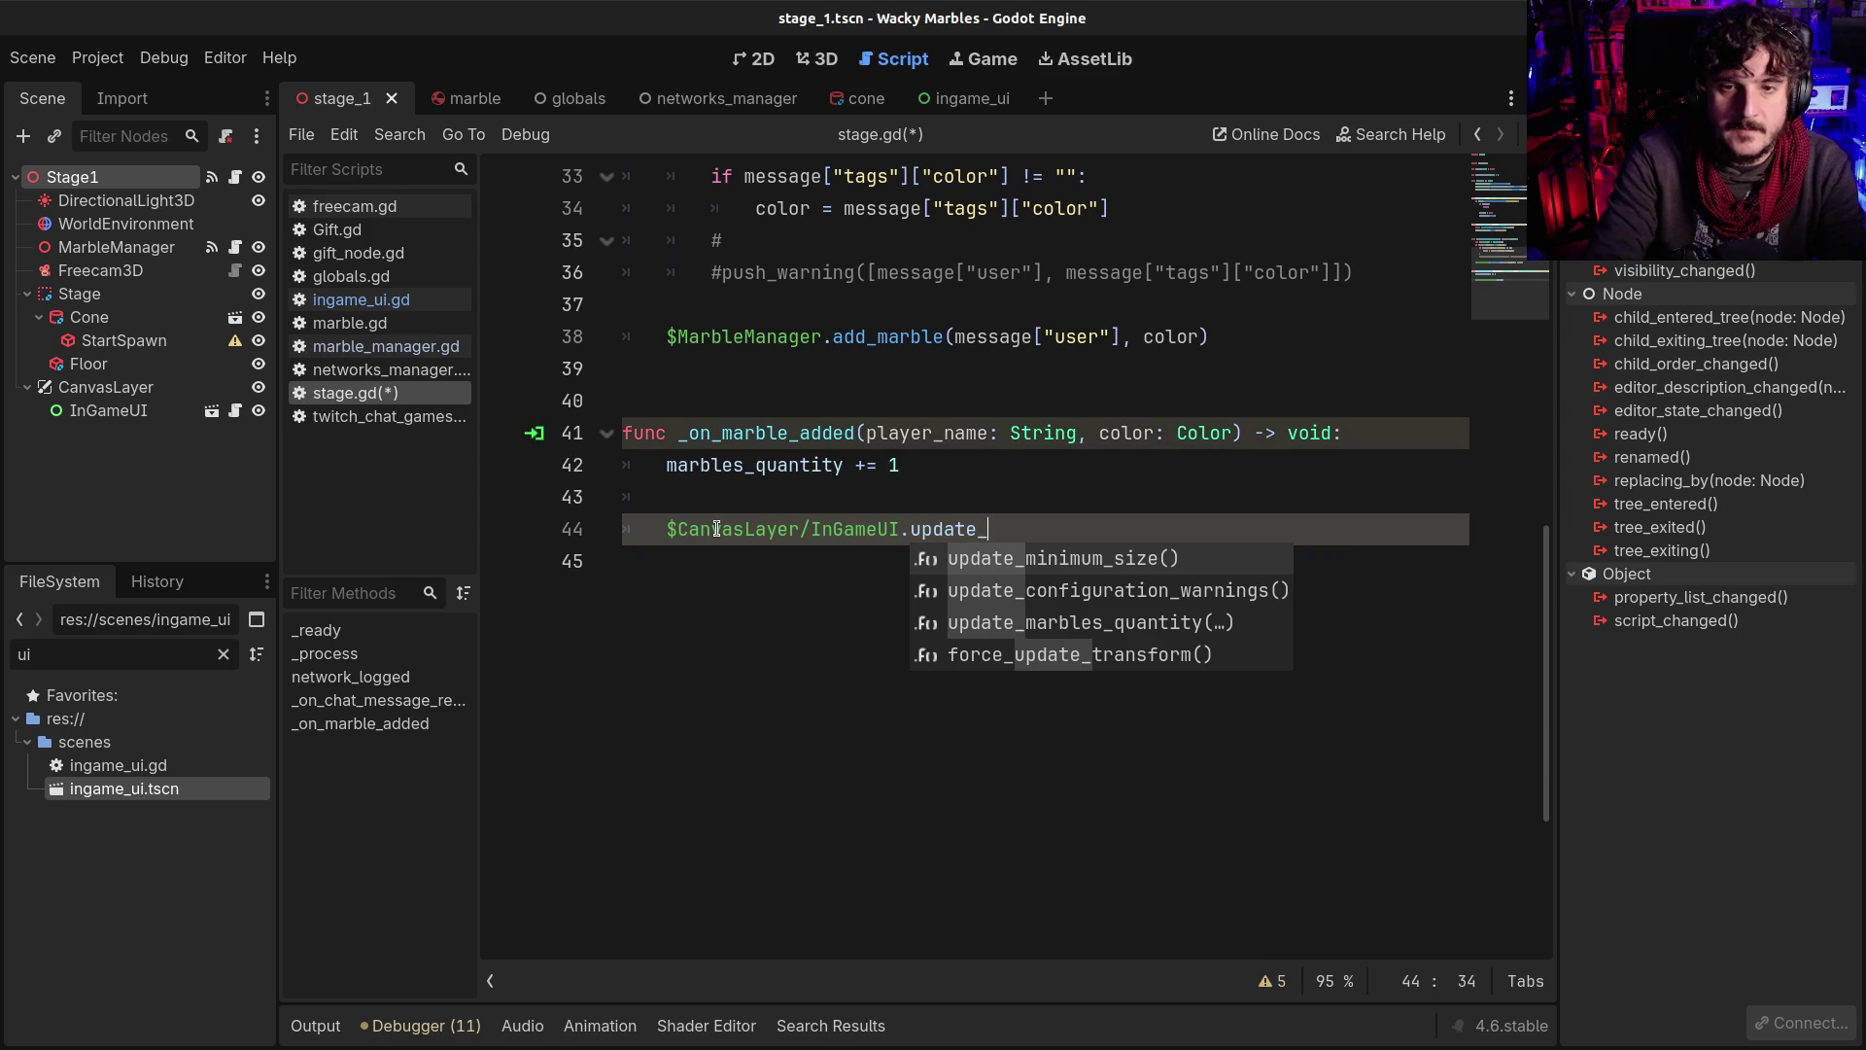
text(m)
text(arbles_)
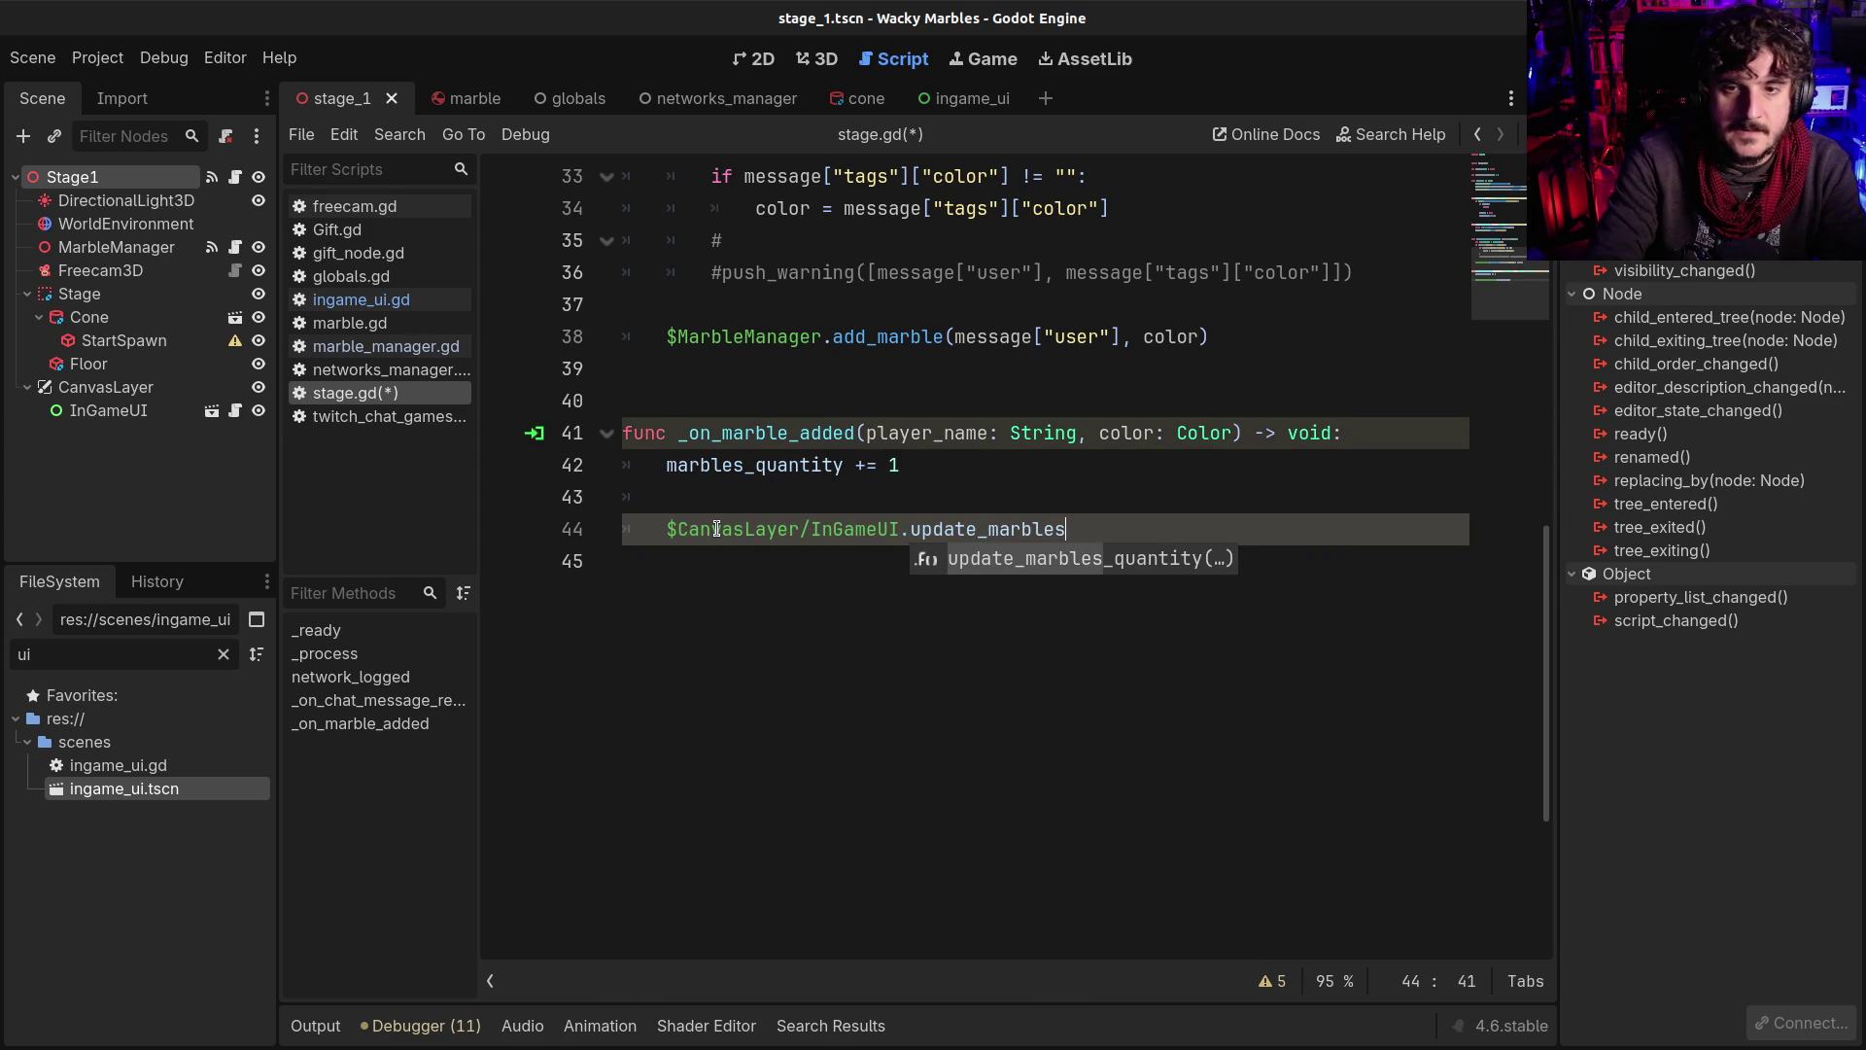
key(Return)
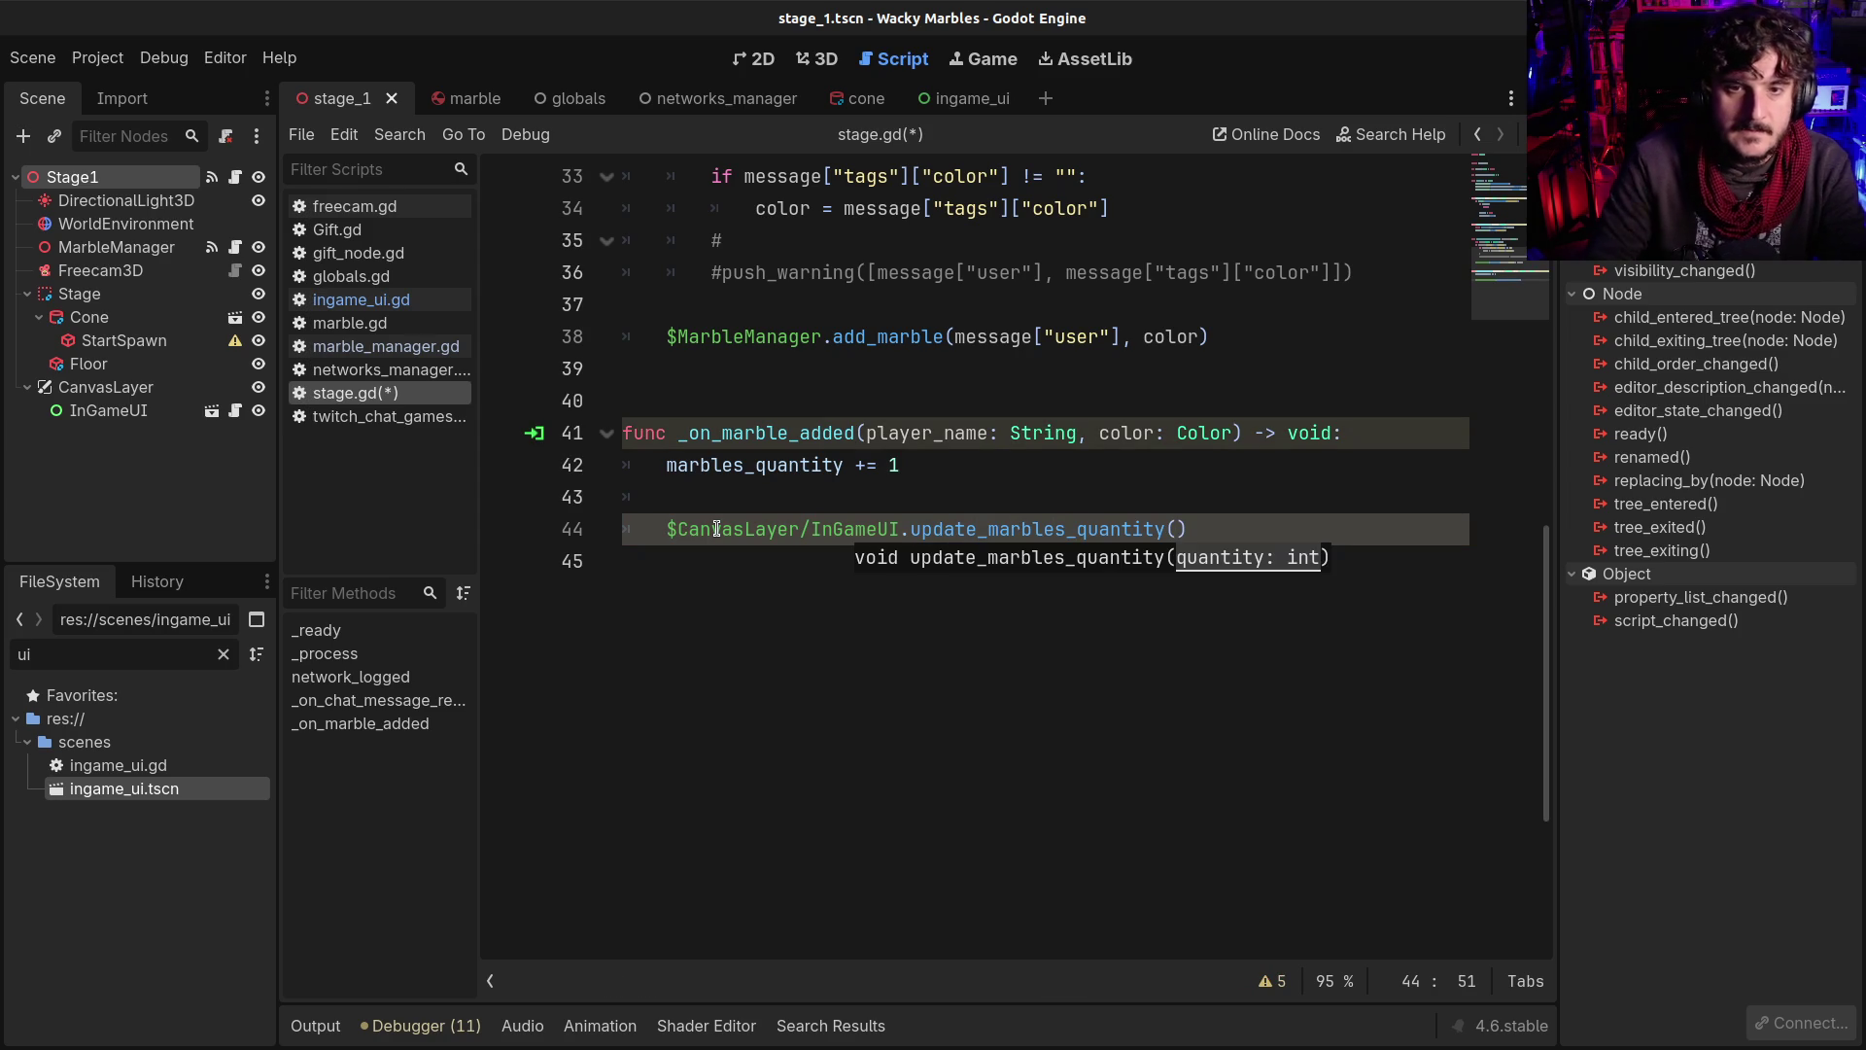
double_click(788, 465)
key(ctrl+c)
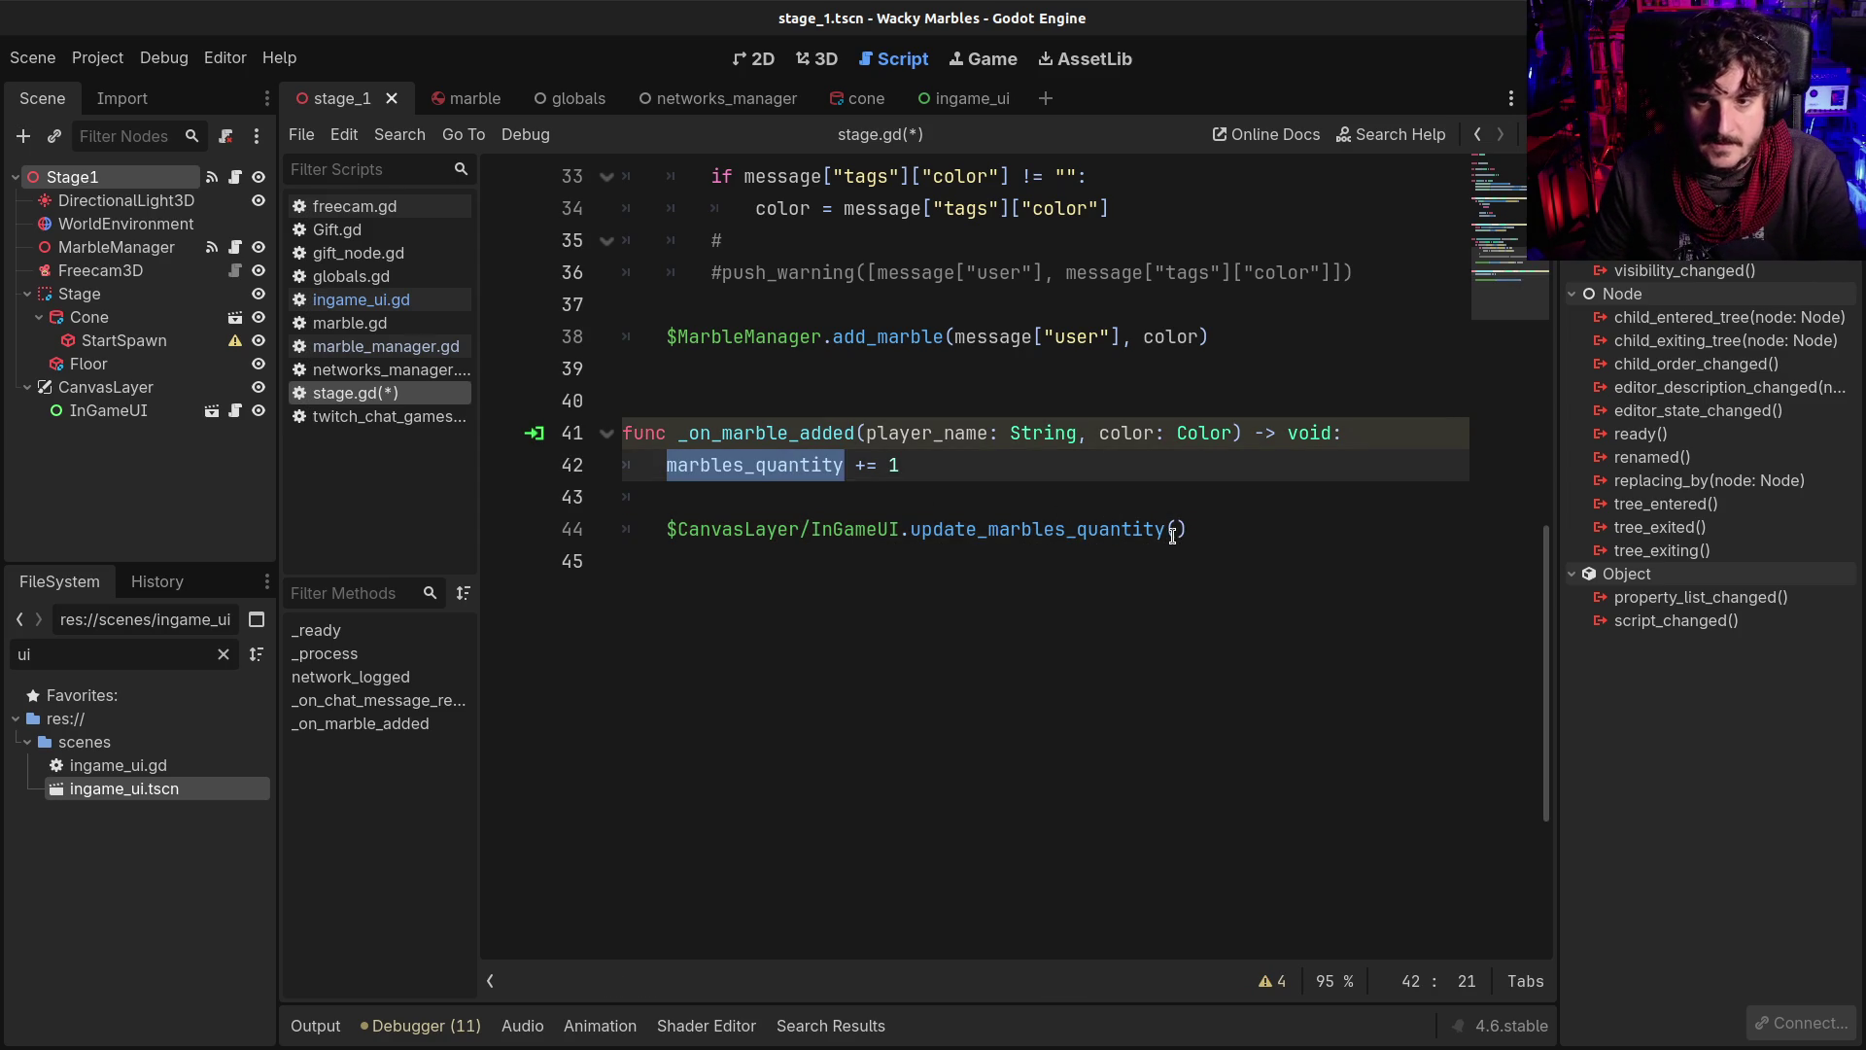
click(1174, 531)
key(ctrl+v)
key(ctrl+s)
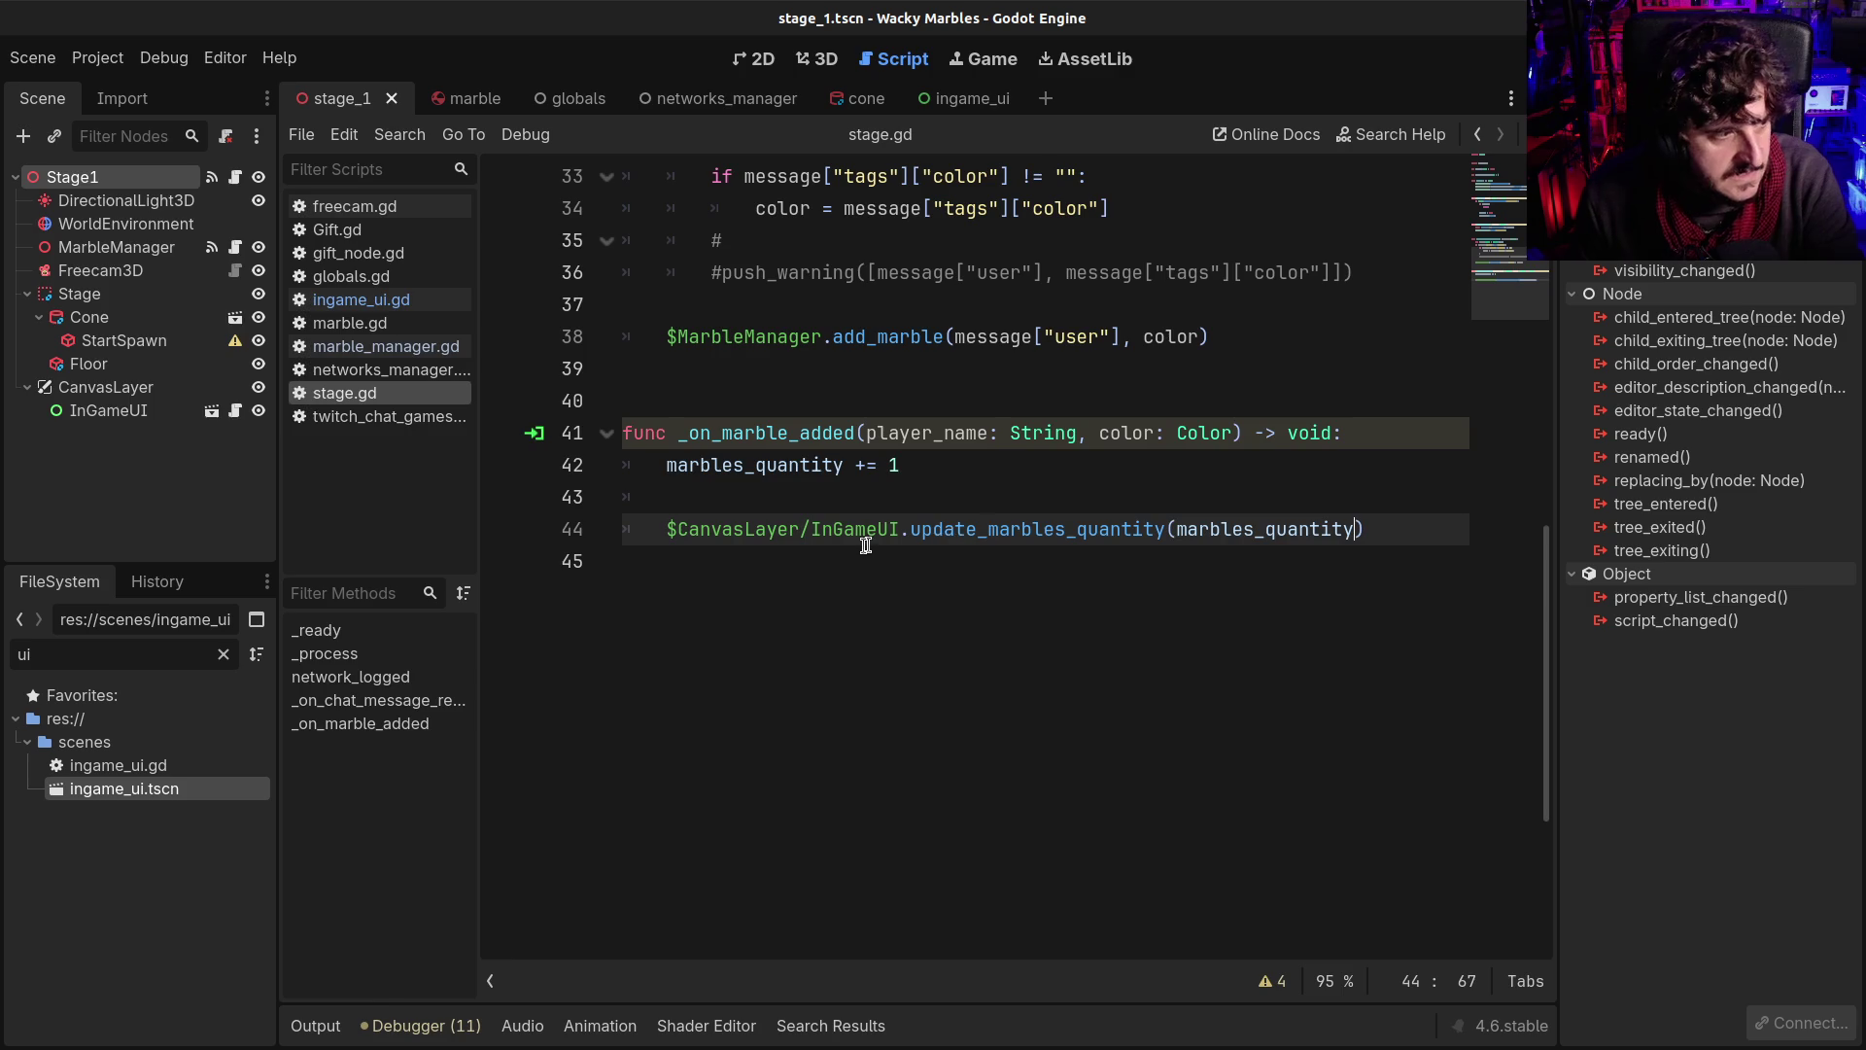
key(F5)
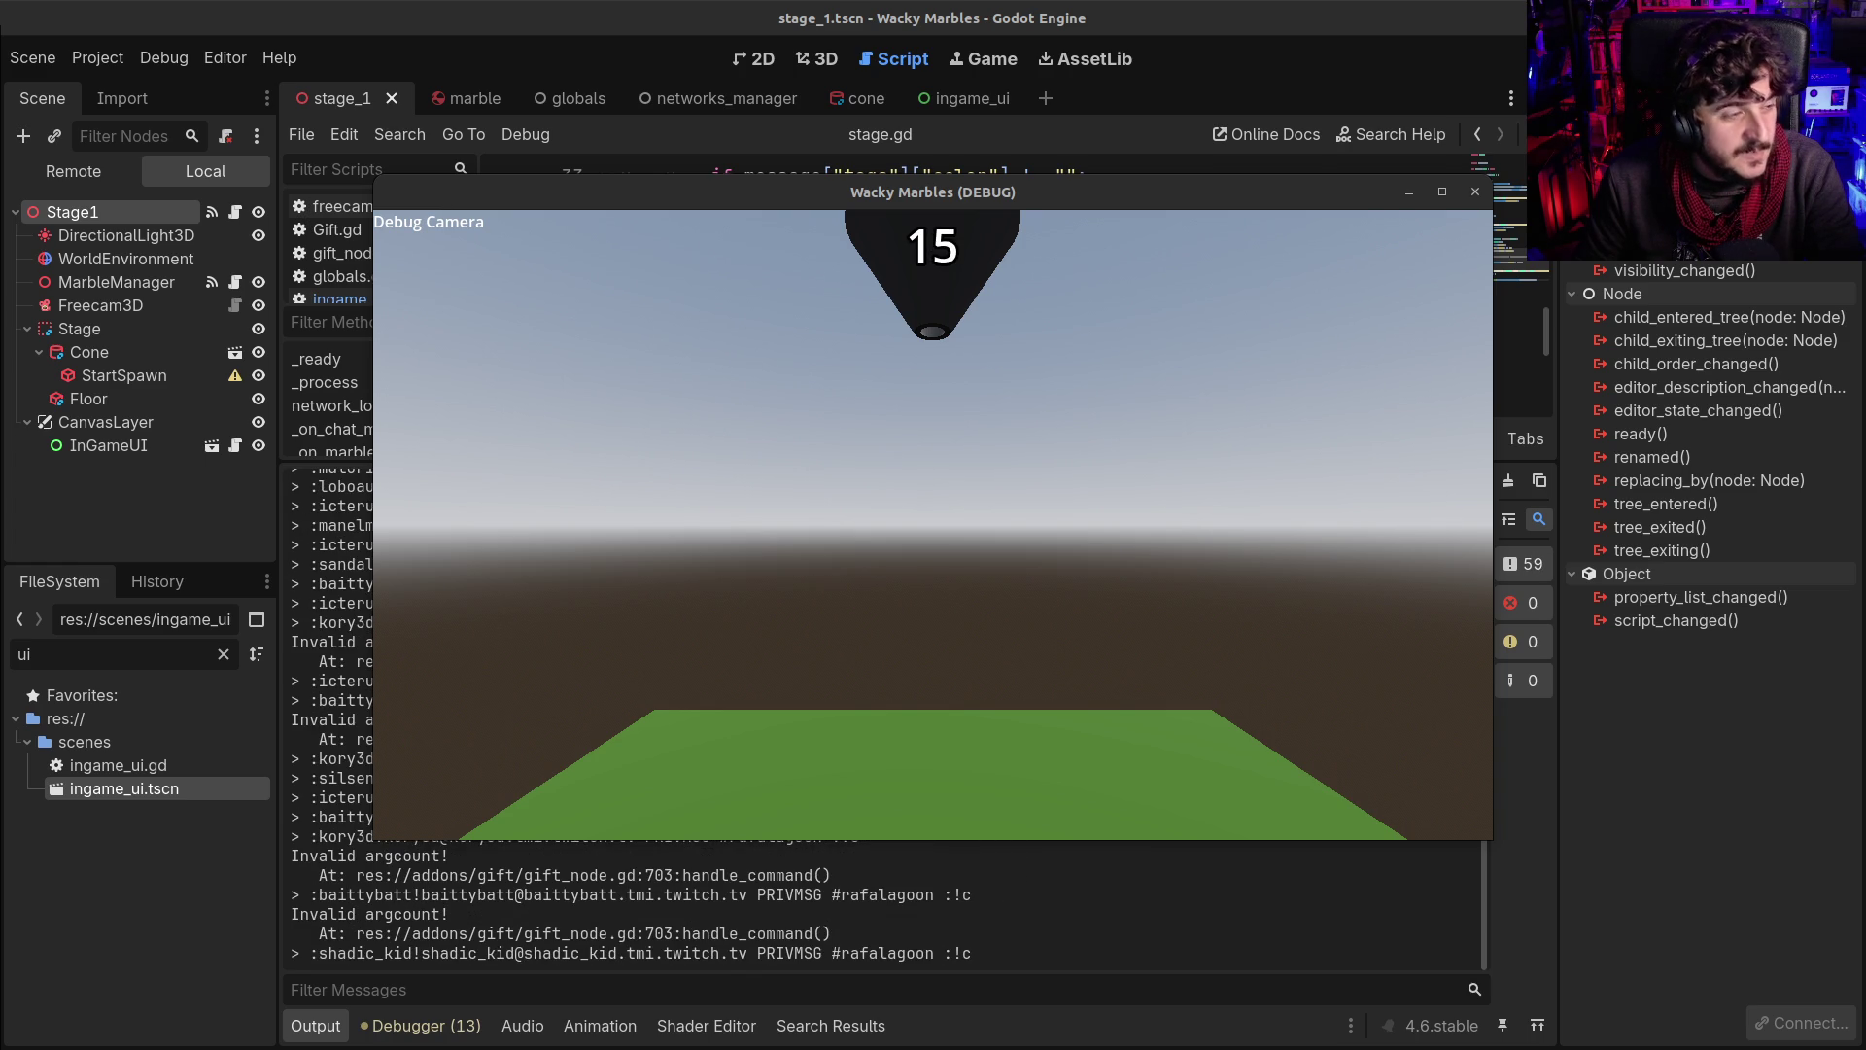
Fly the debug camera up around the cone to watch the marble counter climb, then stop the run
click(924, 492)
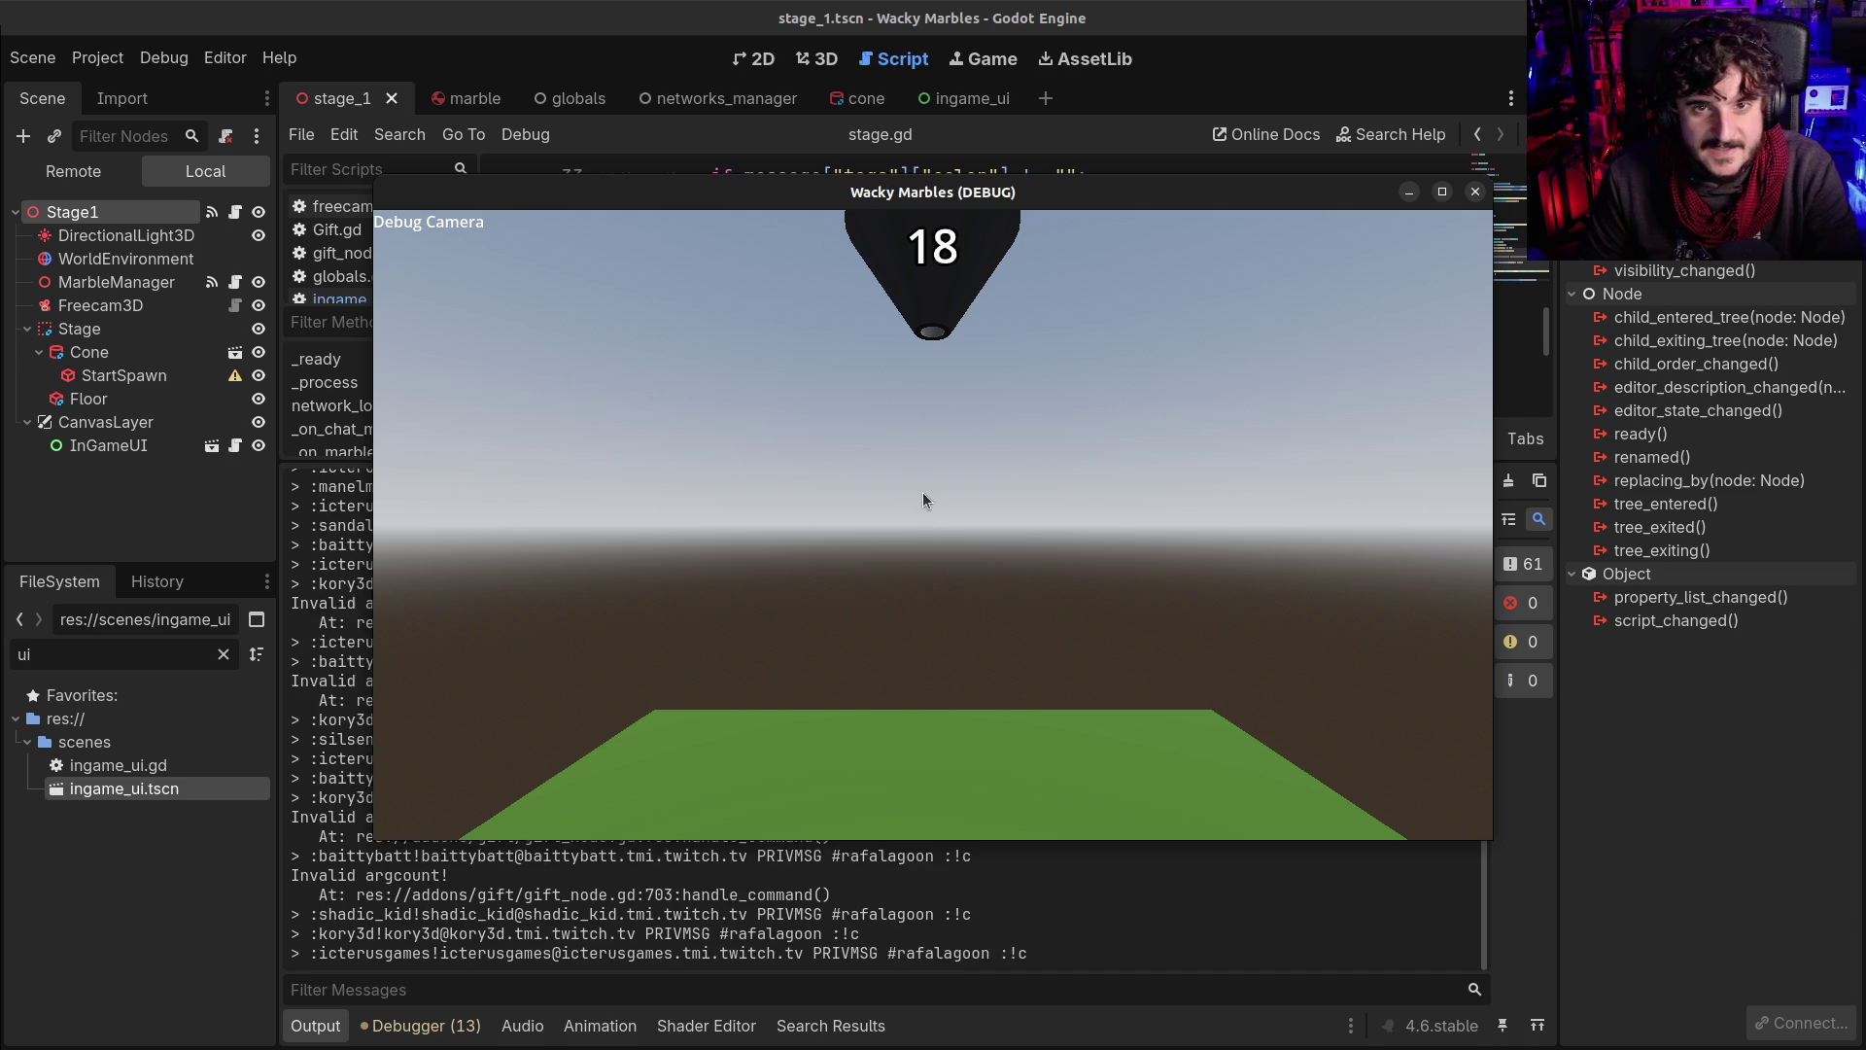
key(grave)
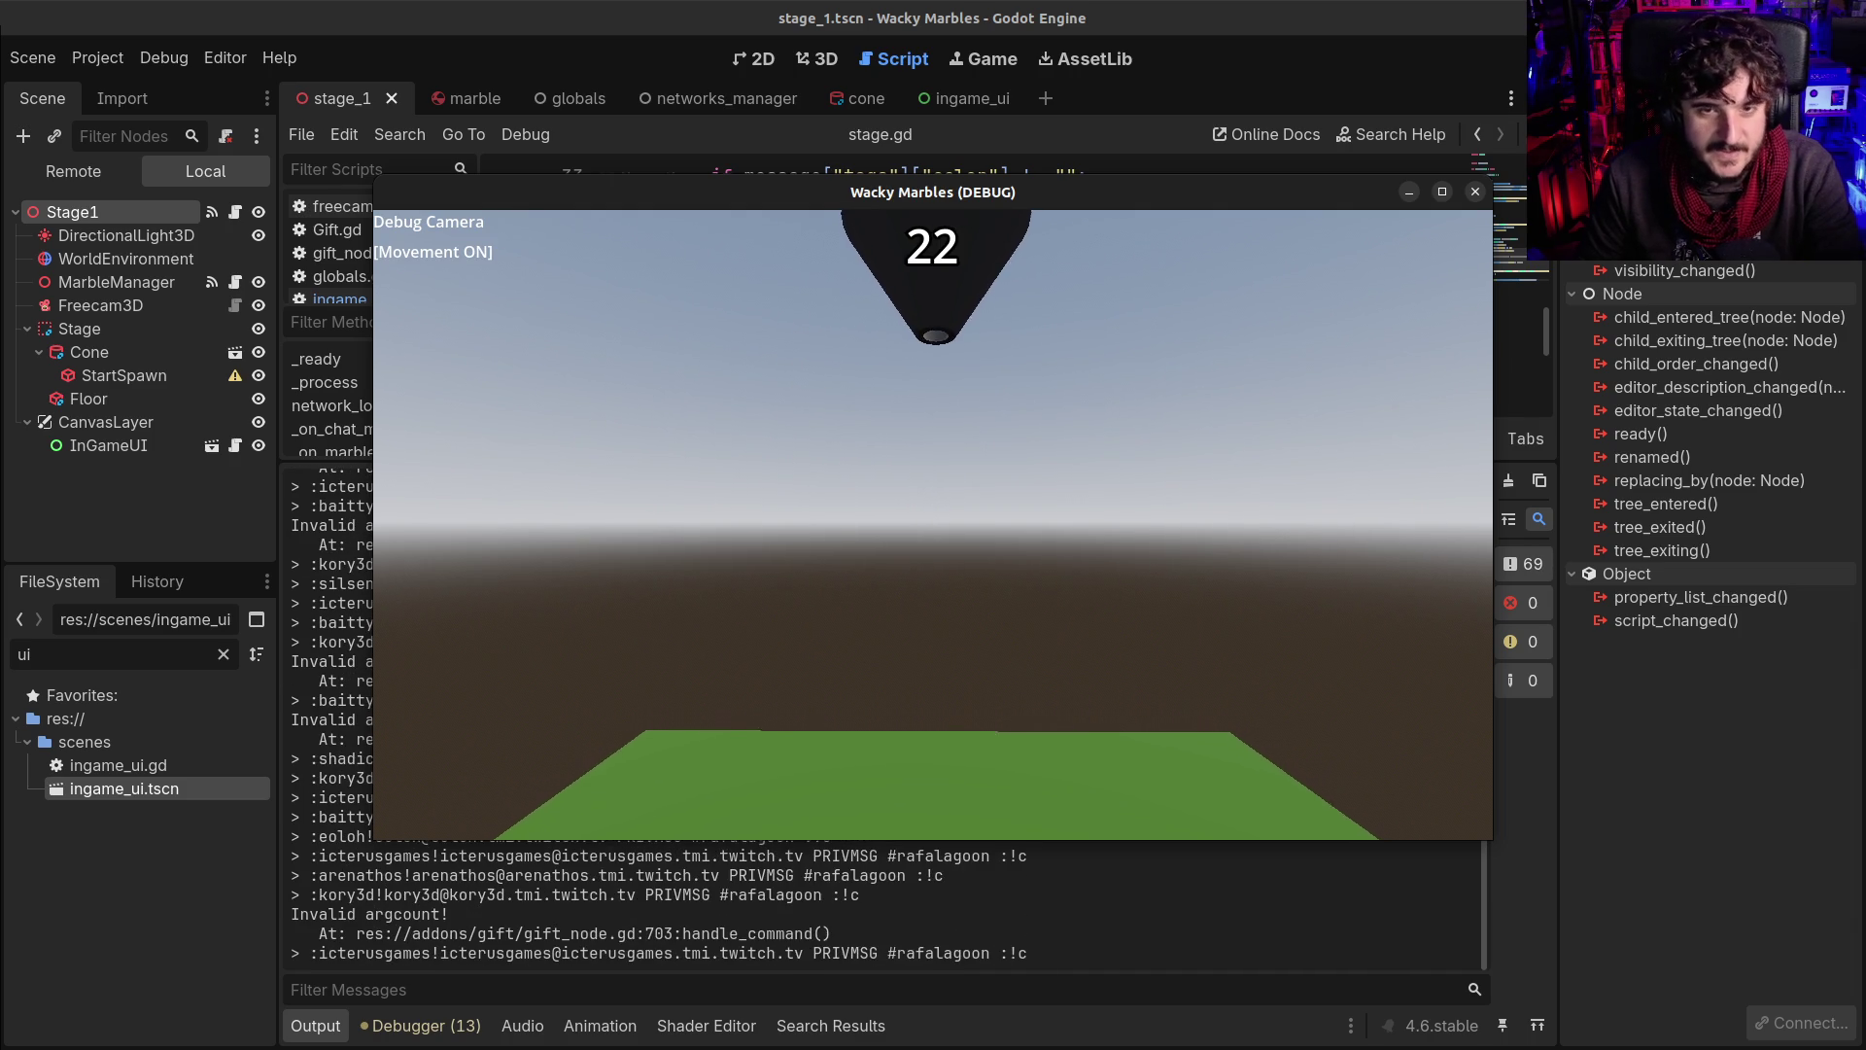
key(e)
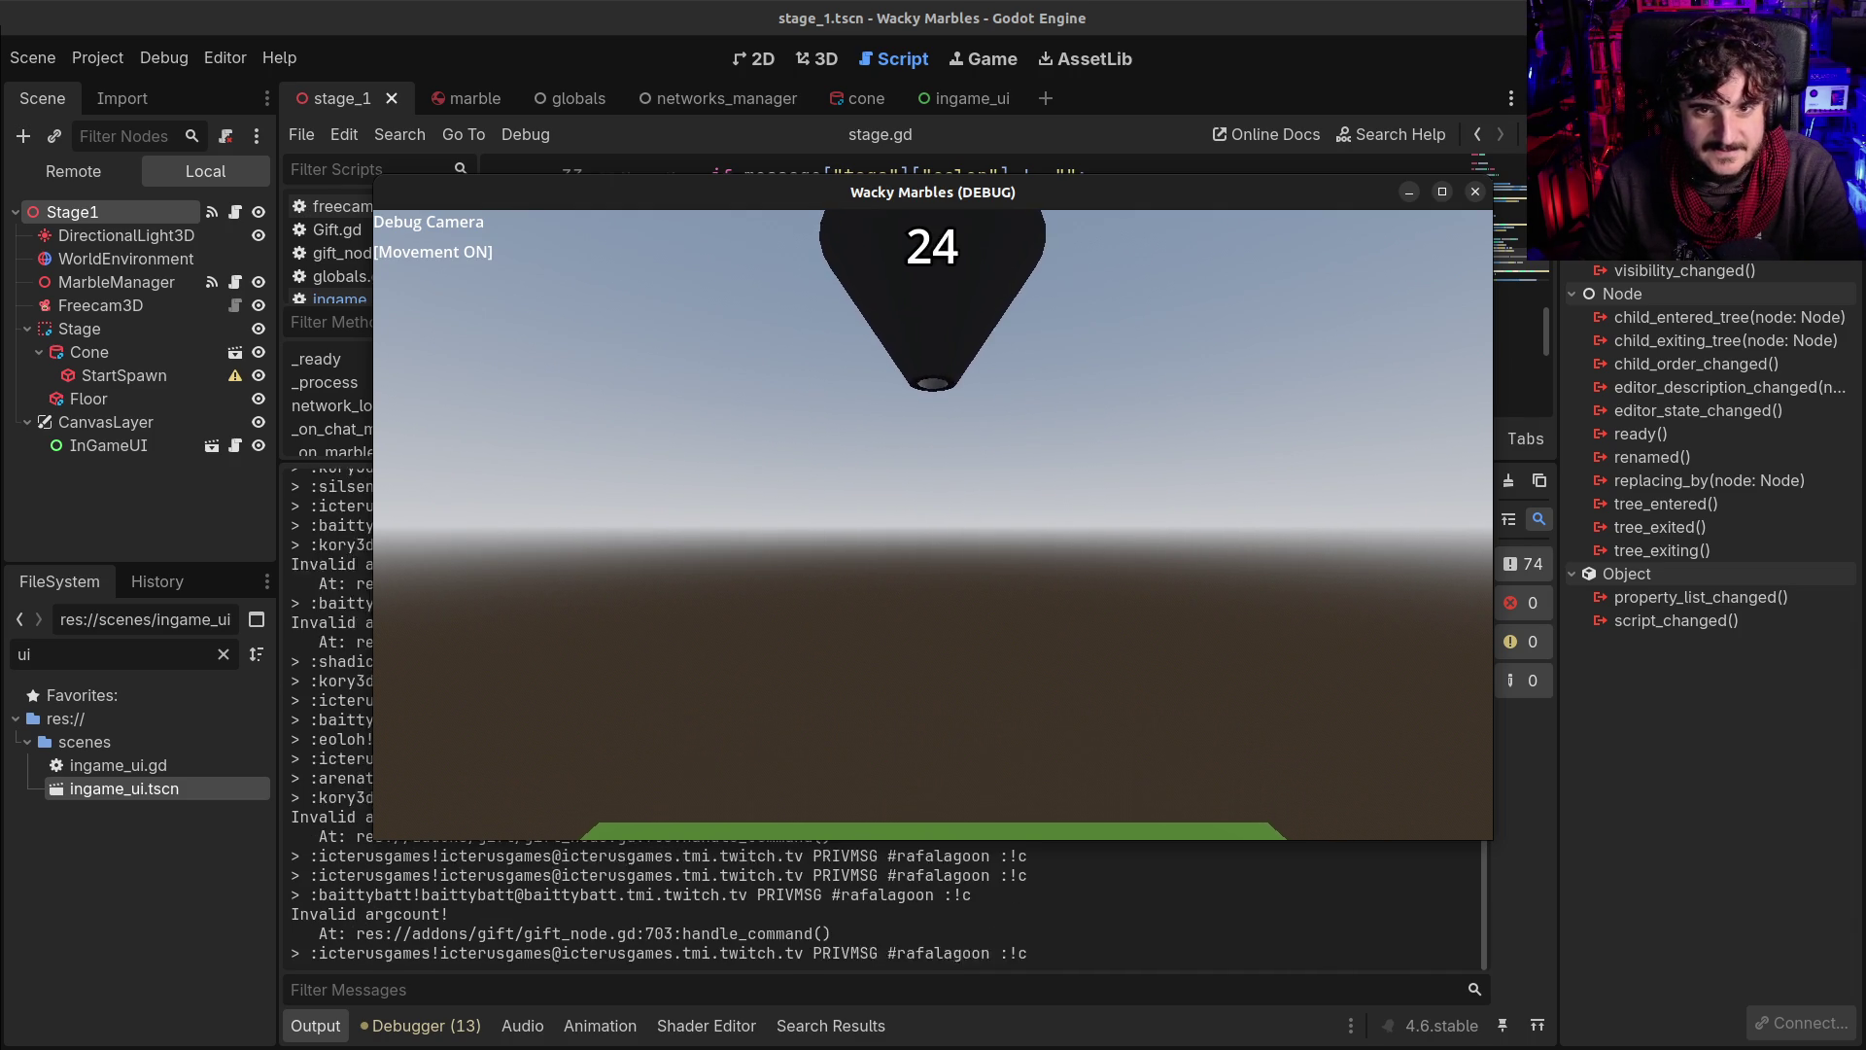
key(e)
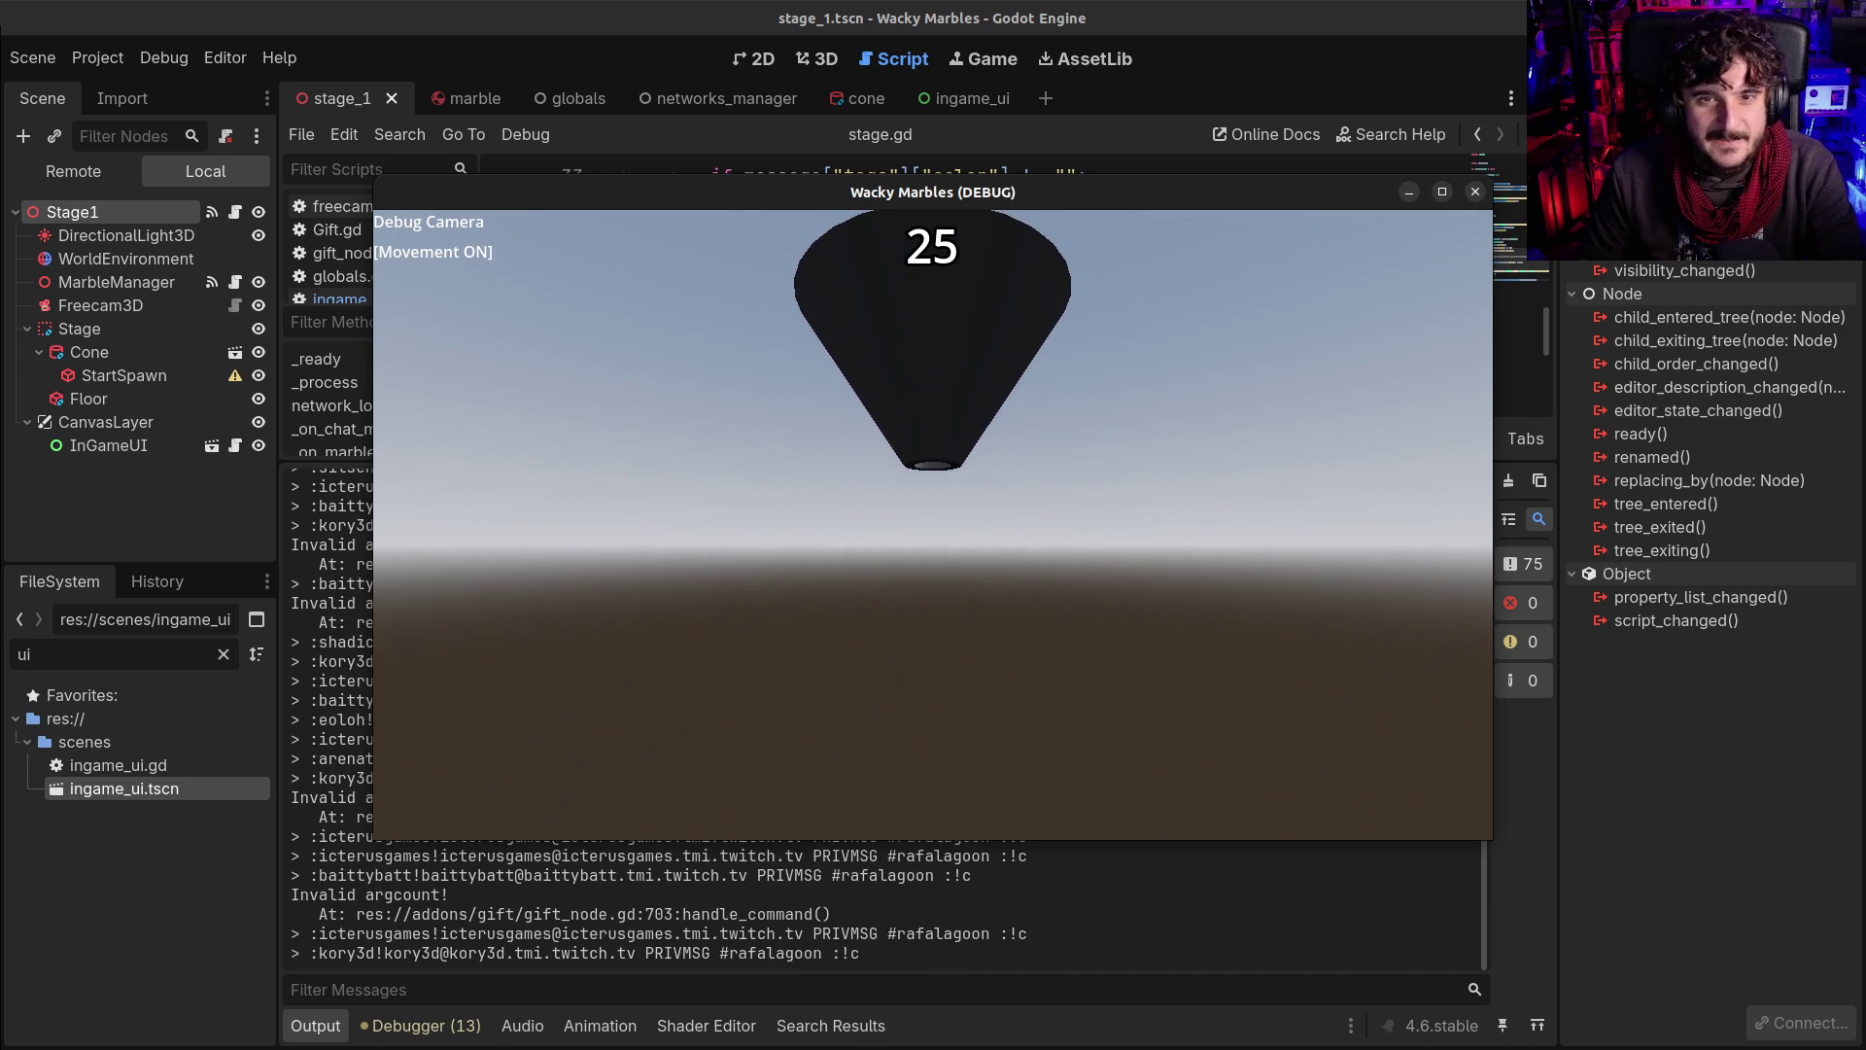
key(e)
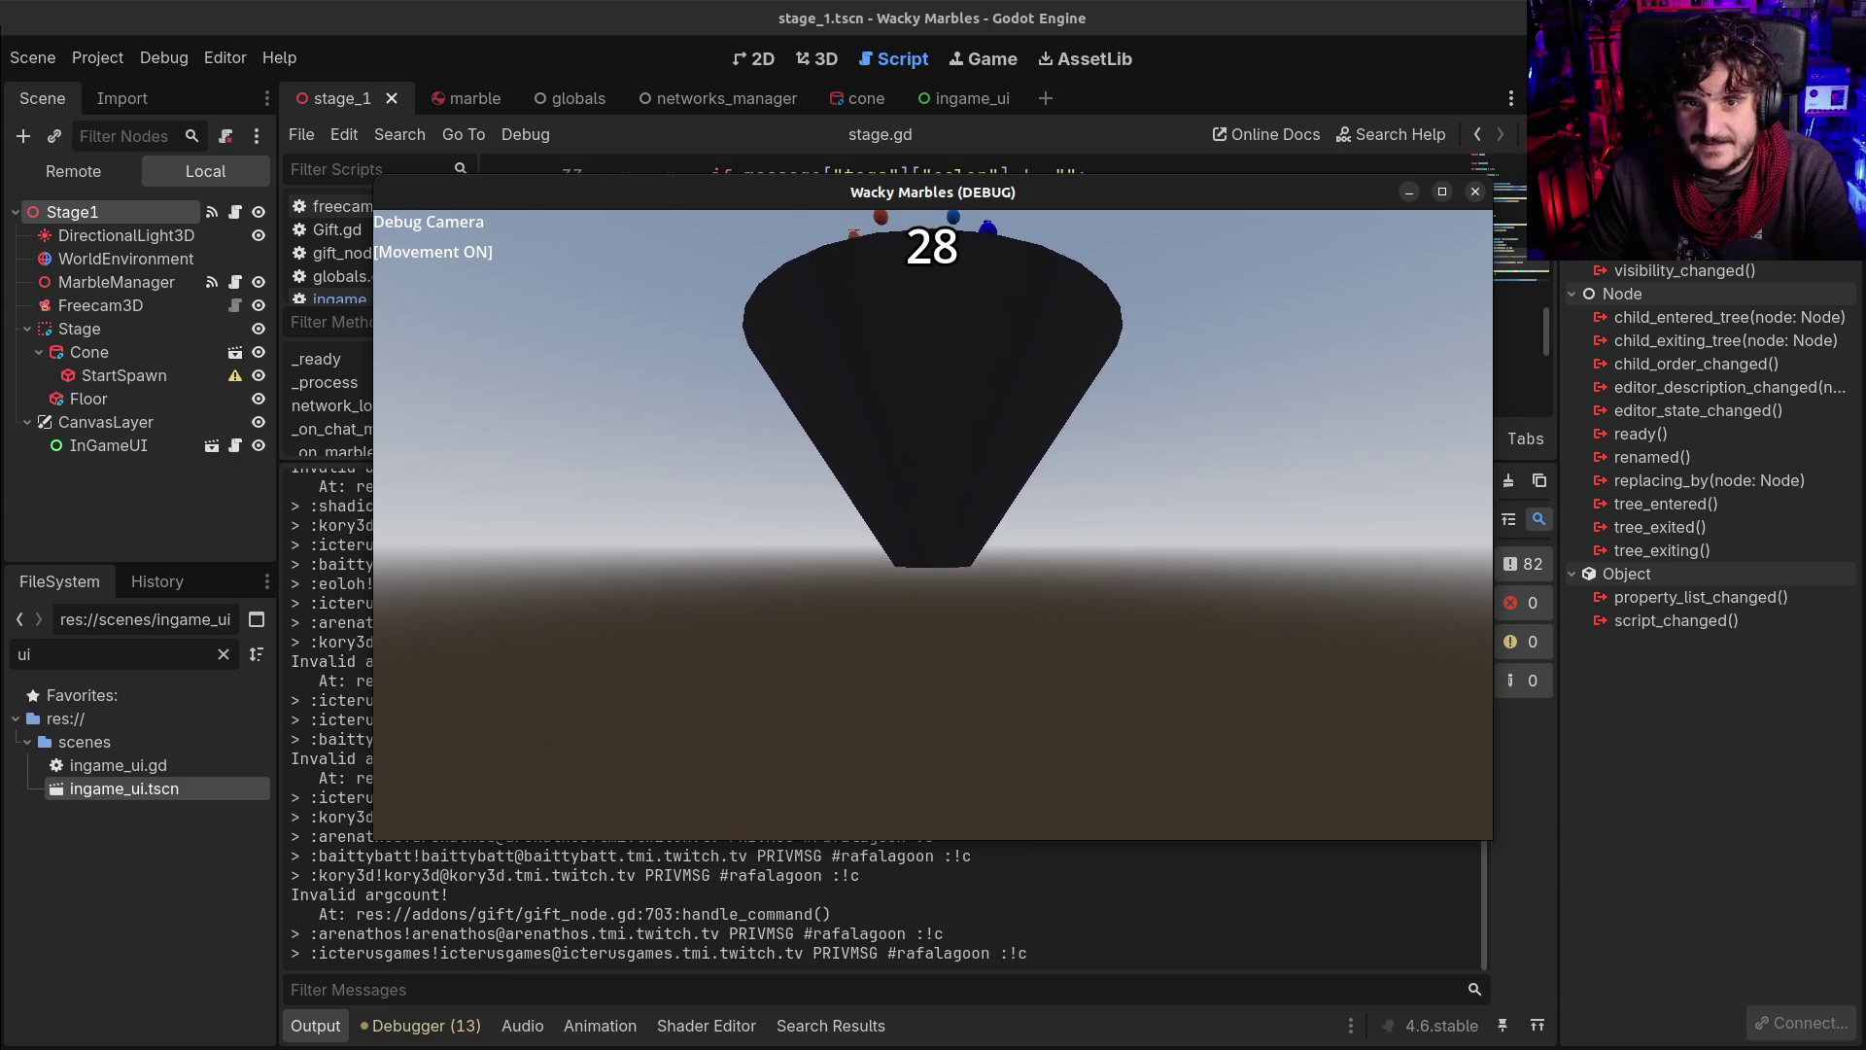
key(e)
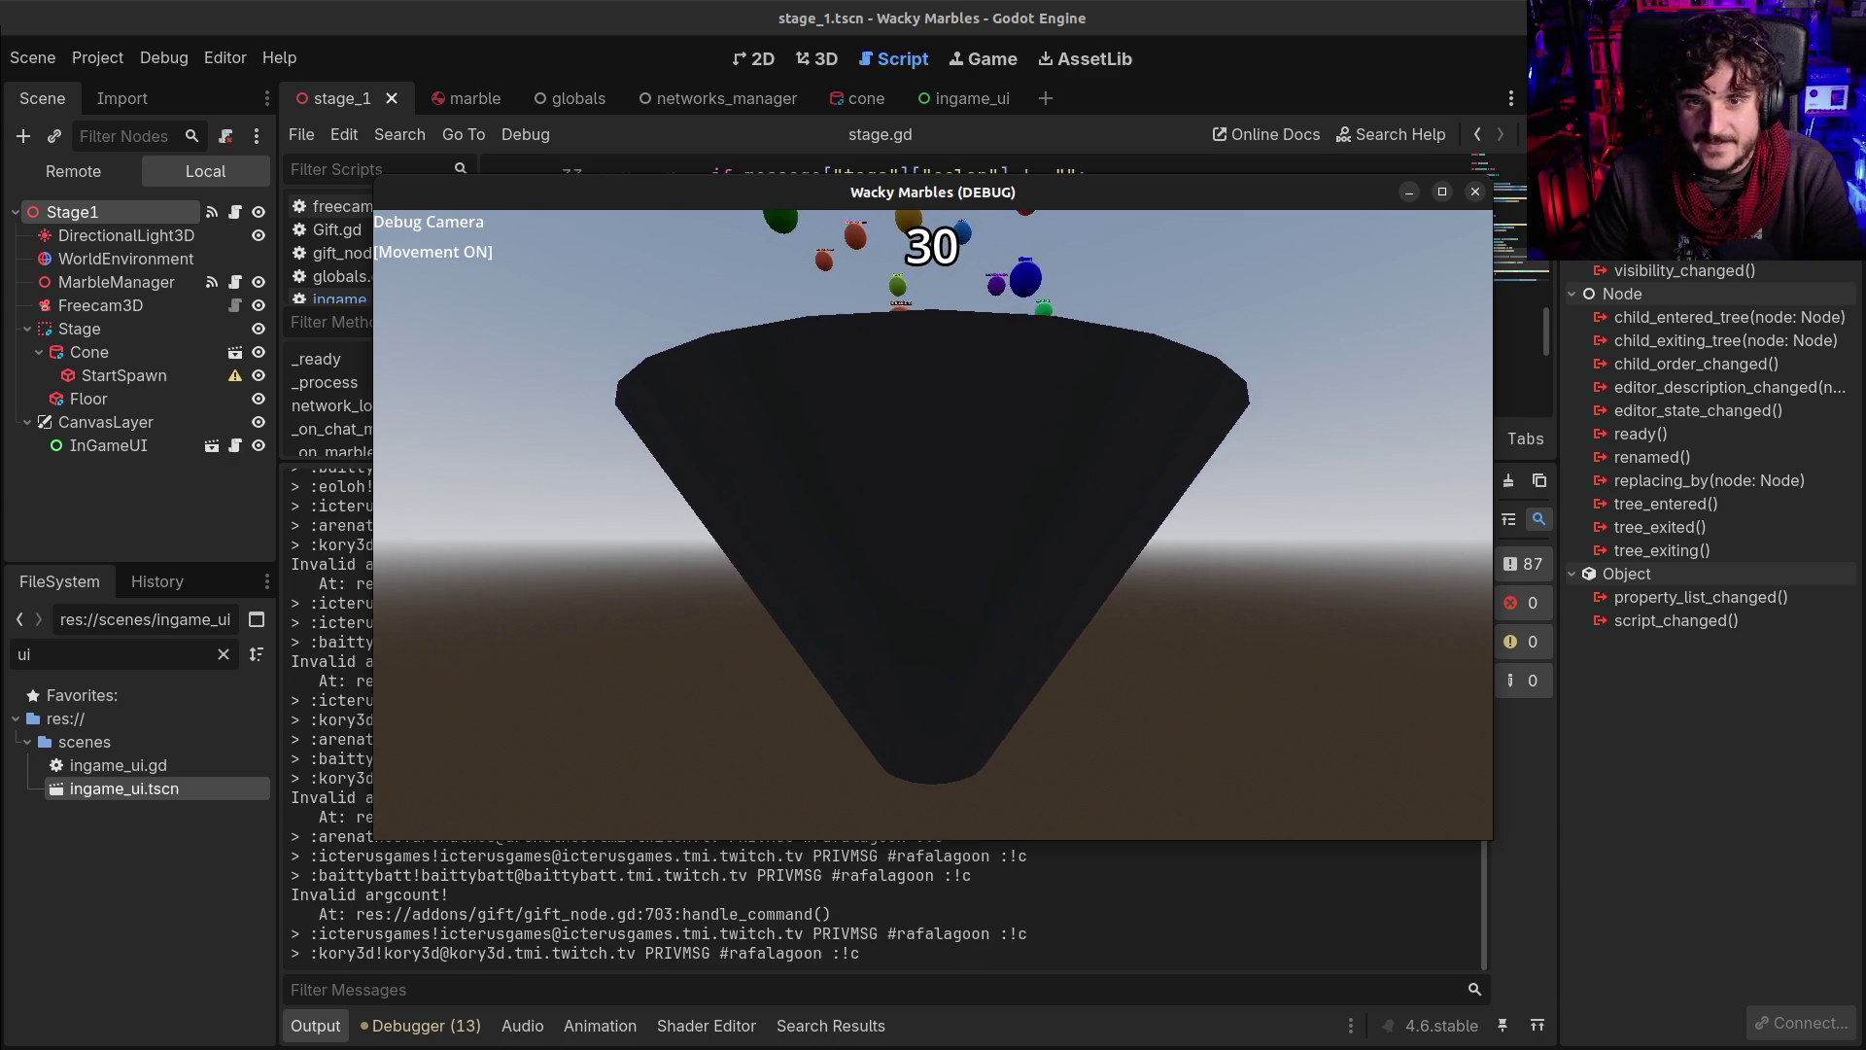
key(e)
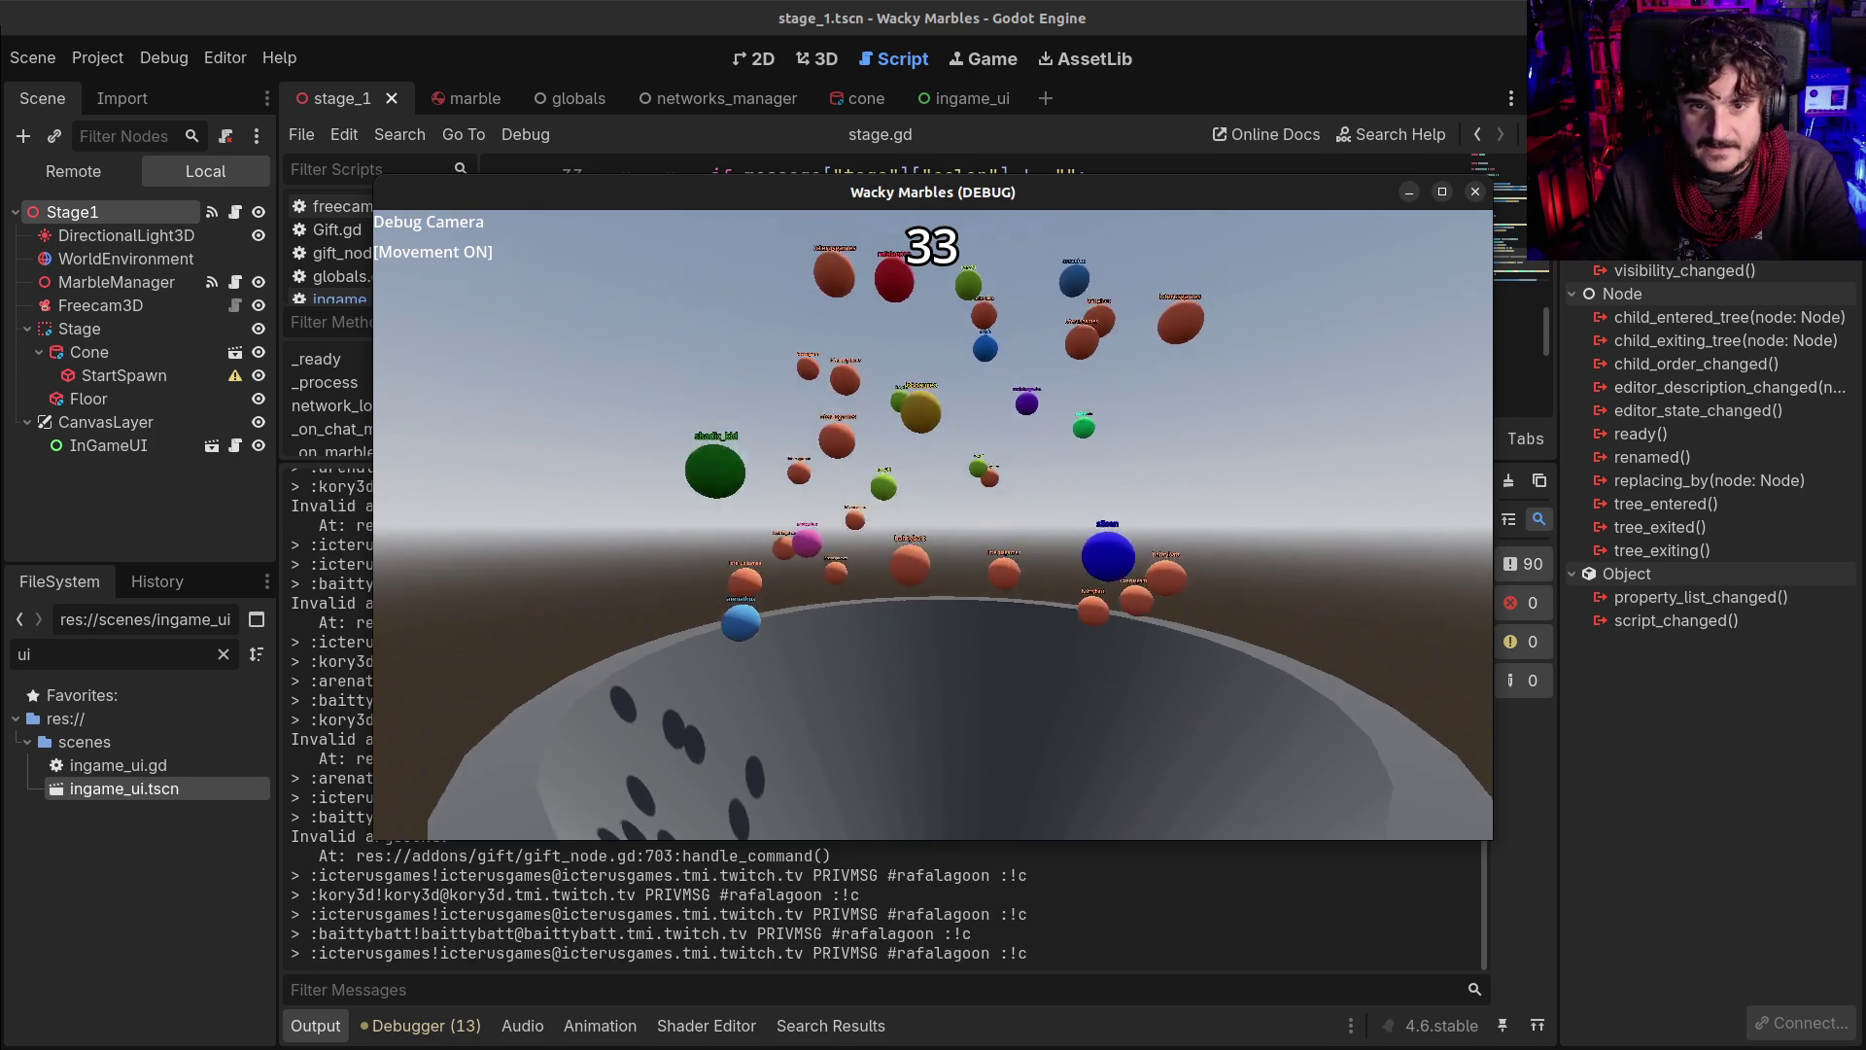
key(e)
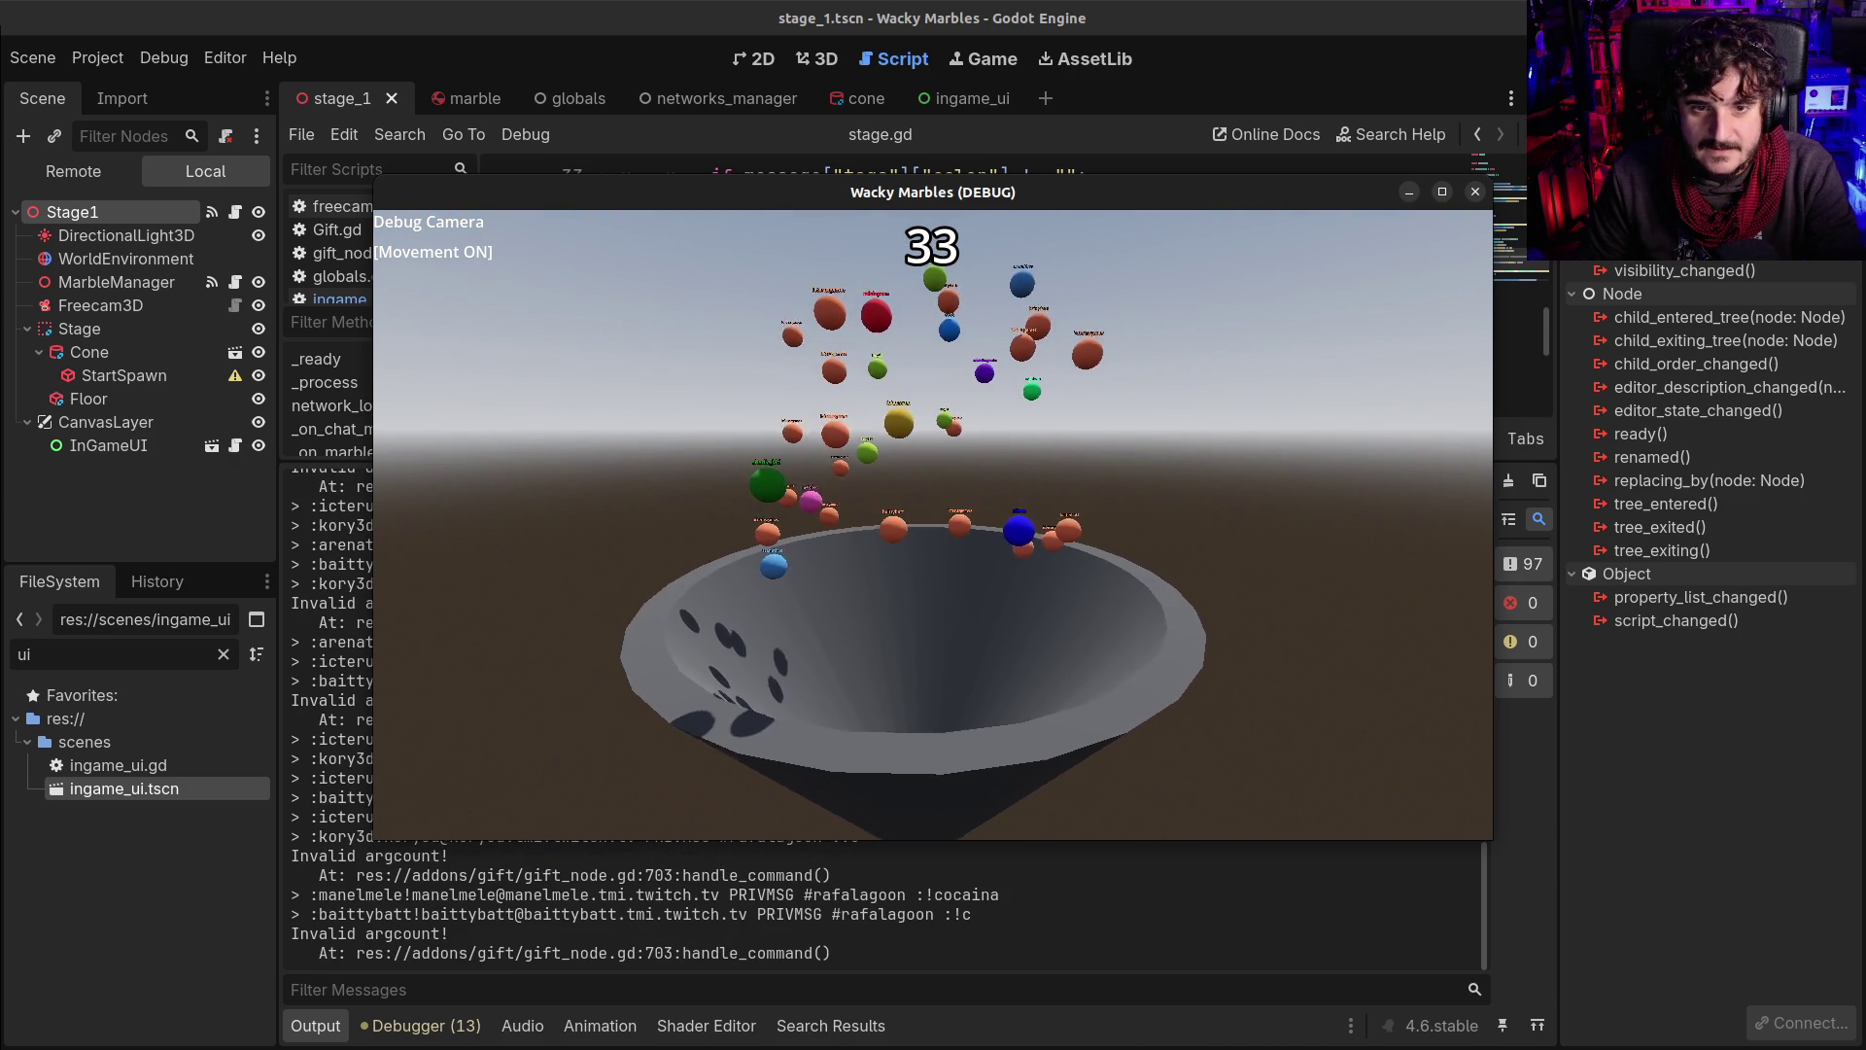
key(s)
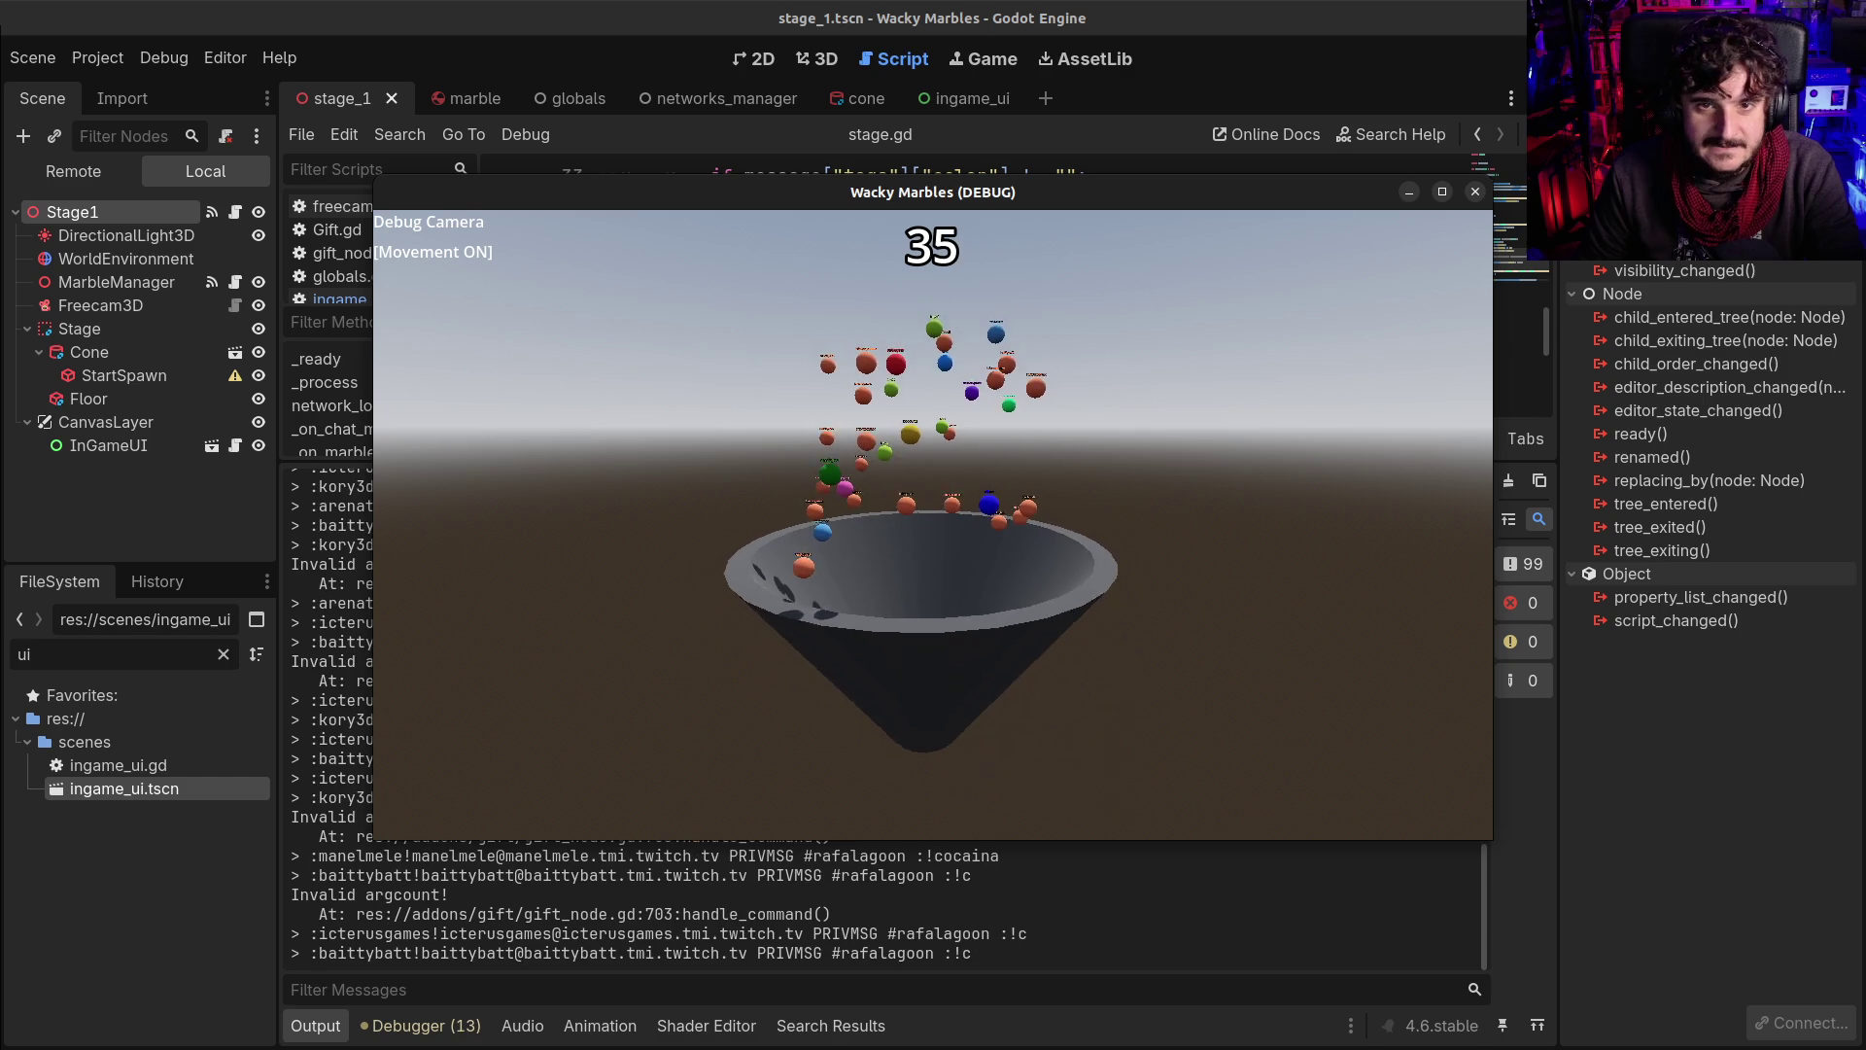
key(w)
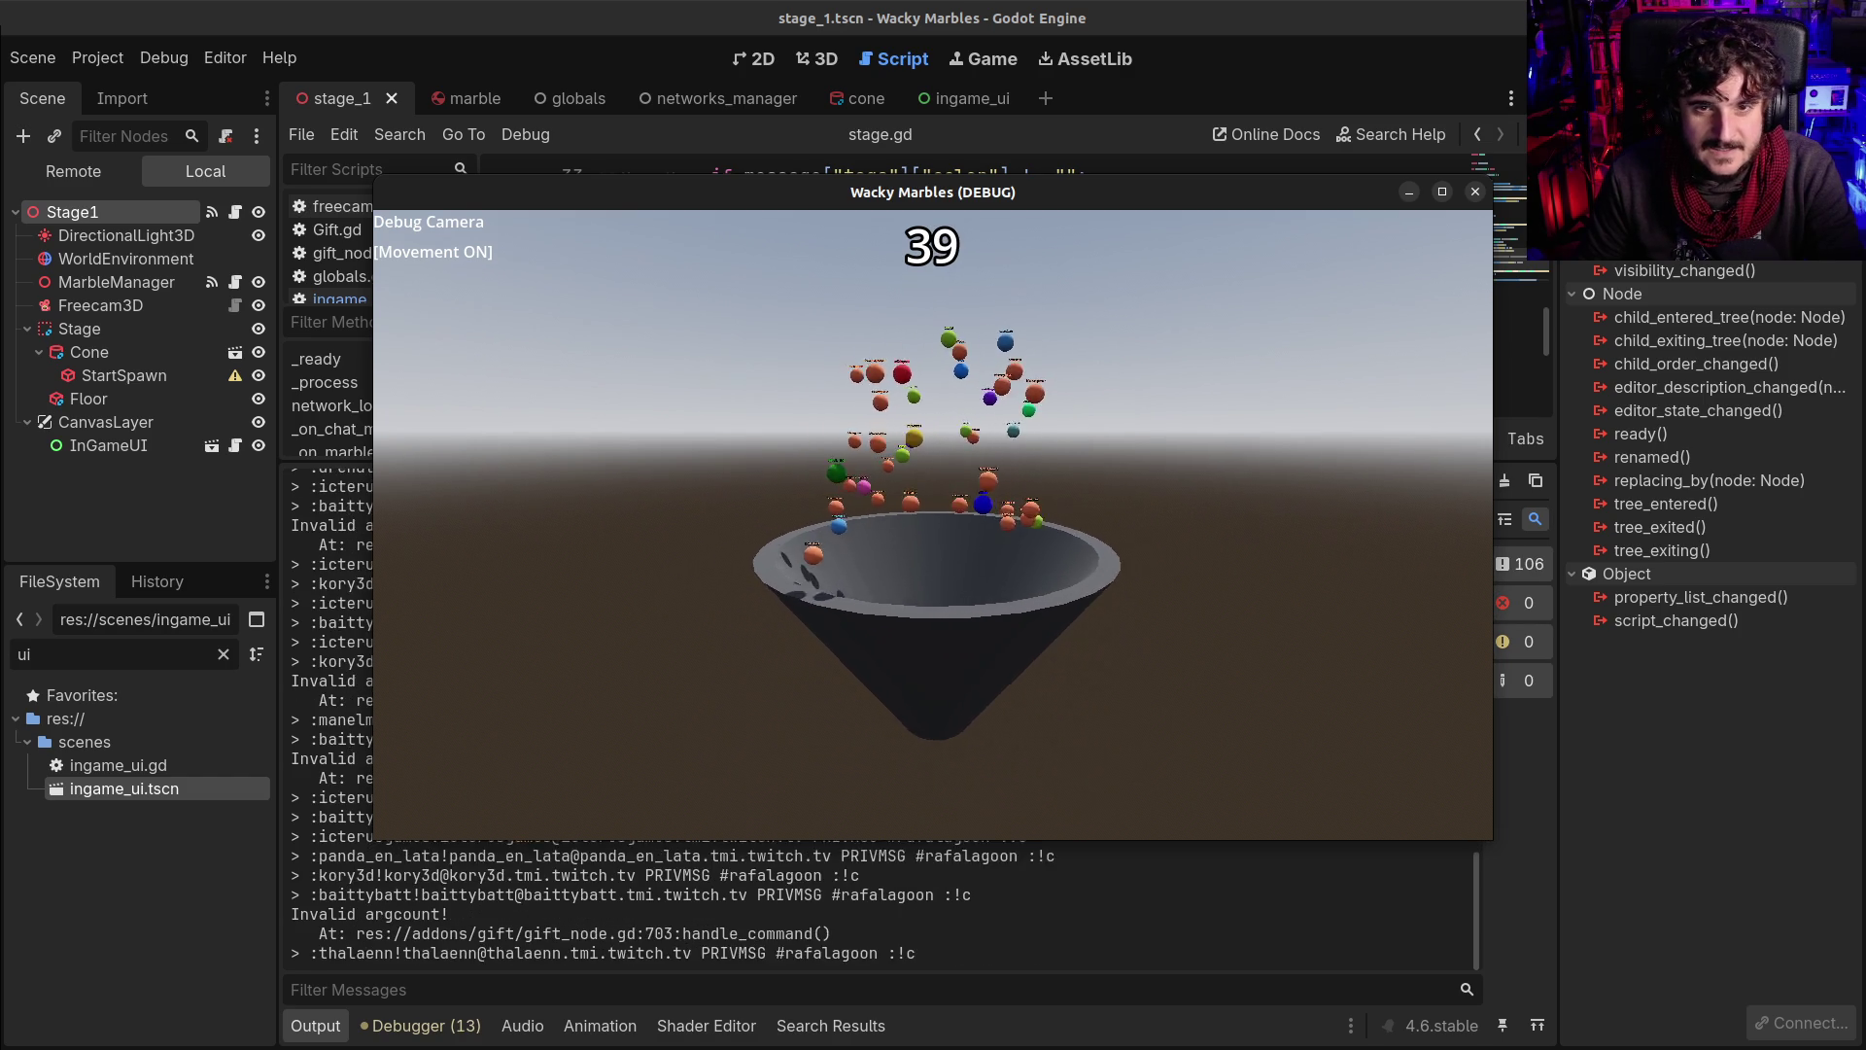
key(w)
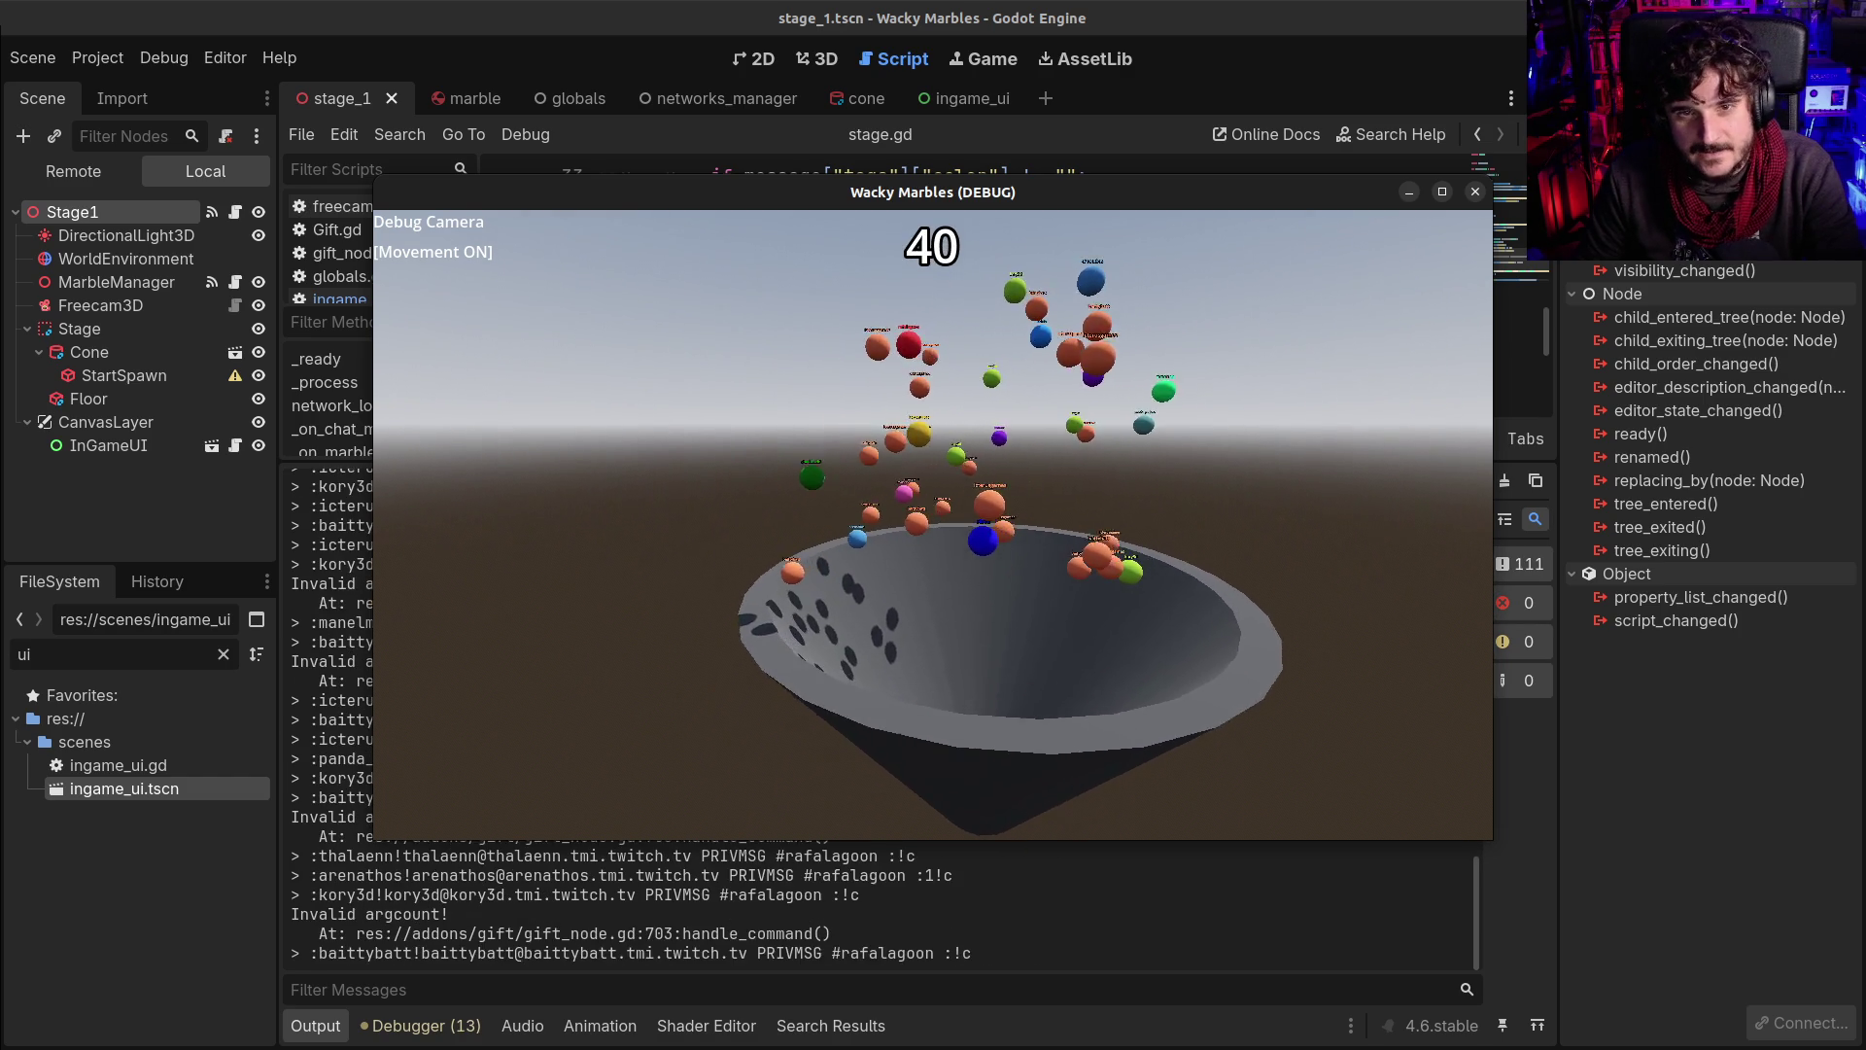
key(w)
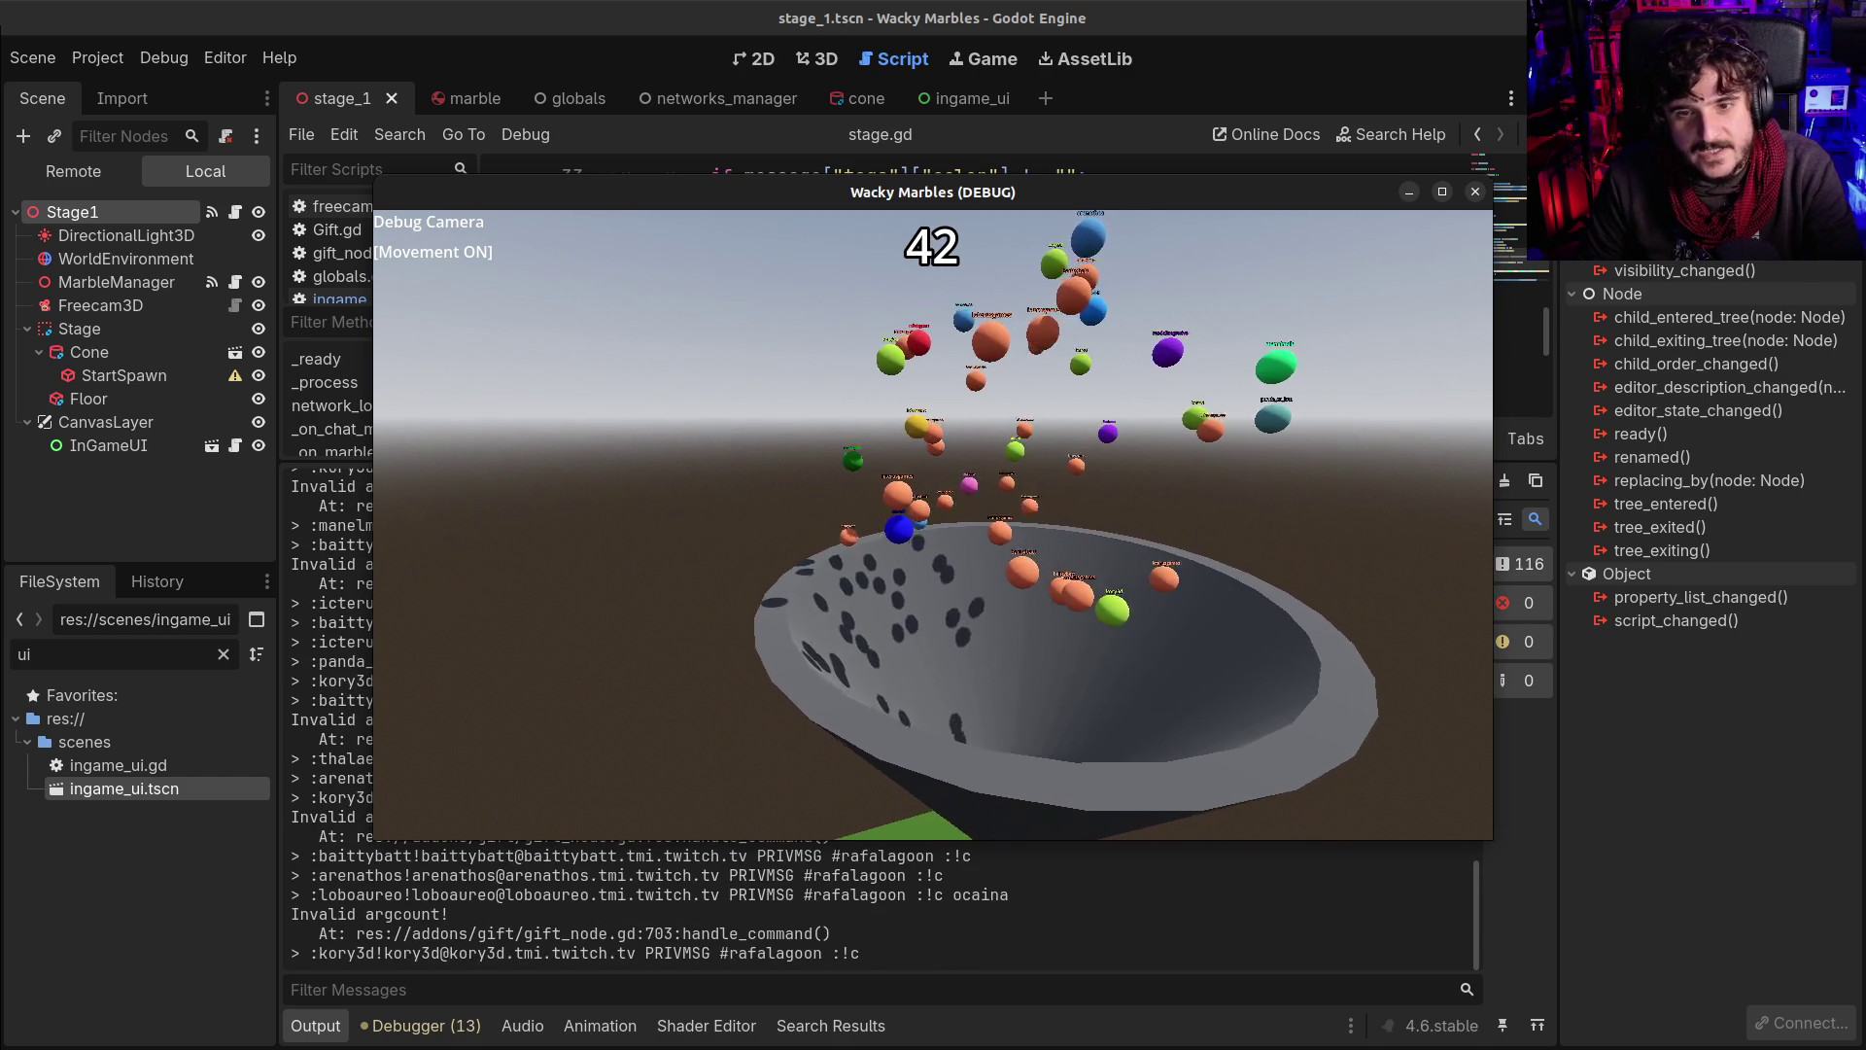
key(d)
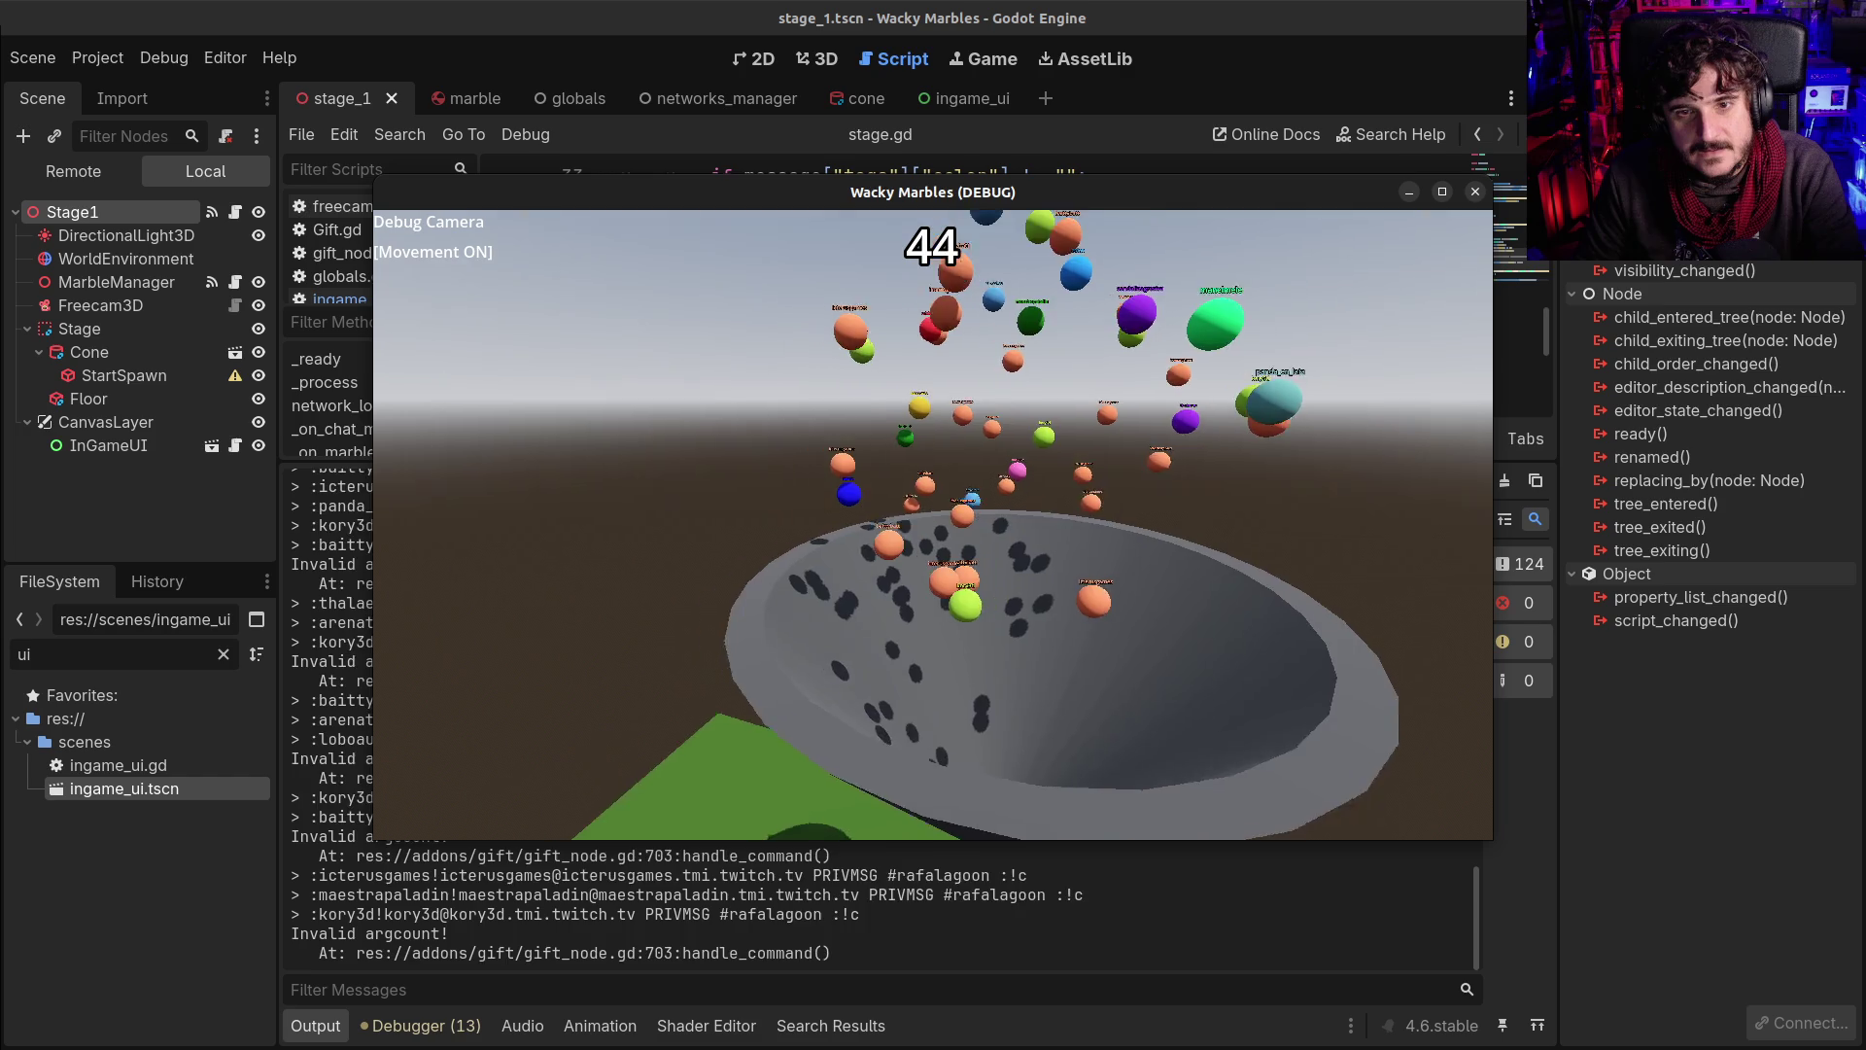
key(w)
key(s)
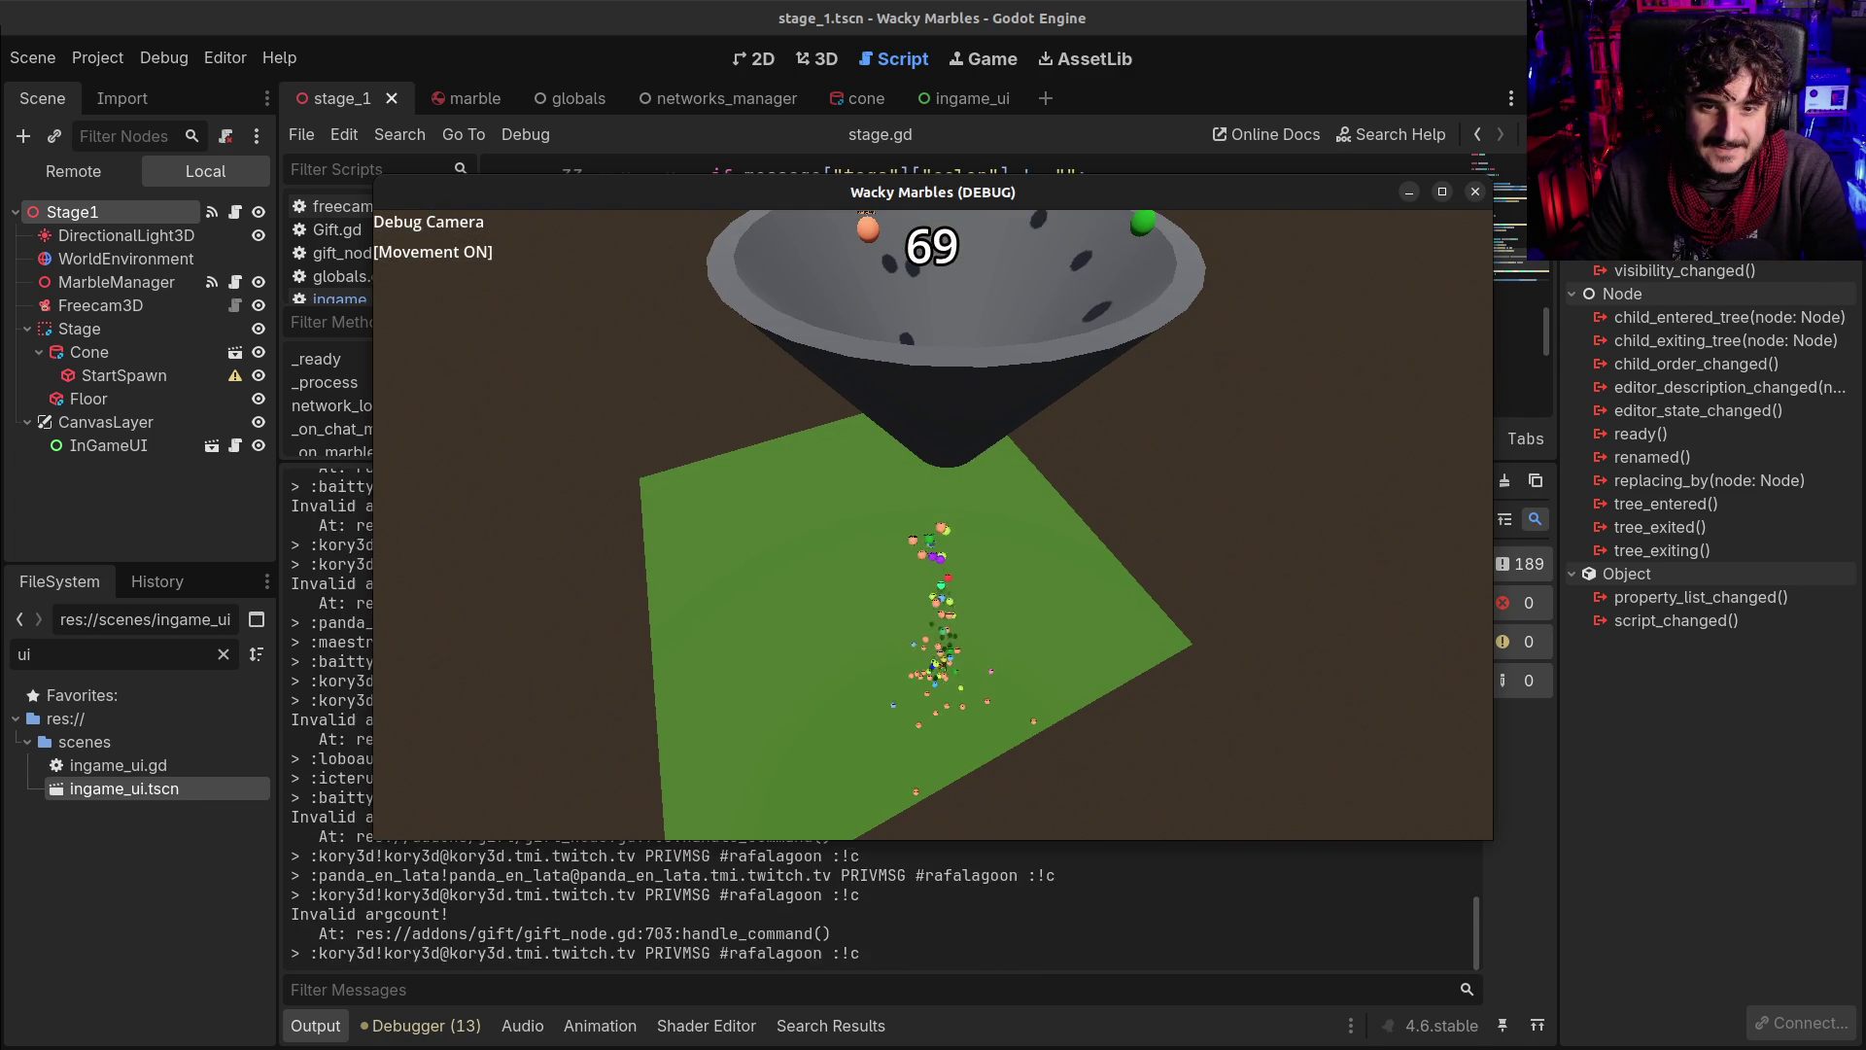
key(F8)
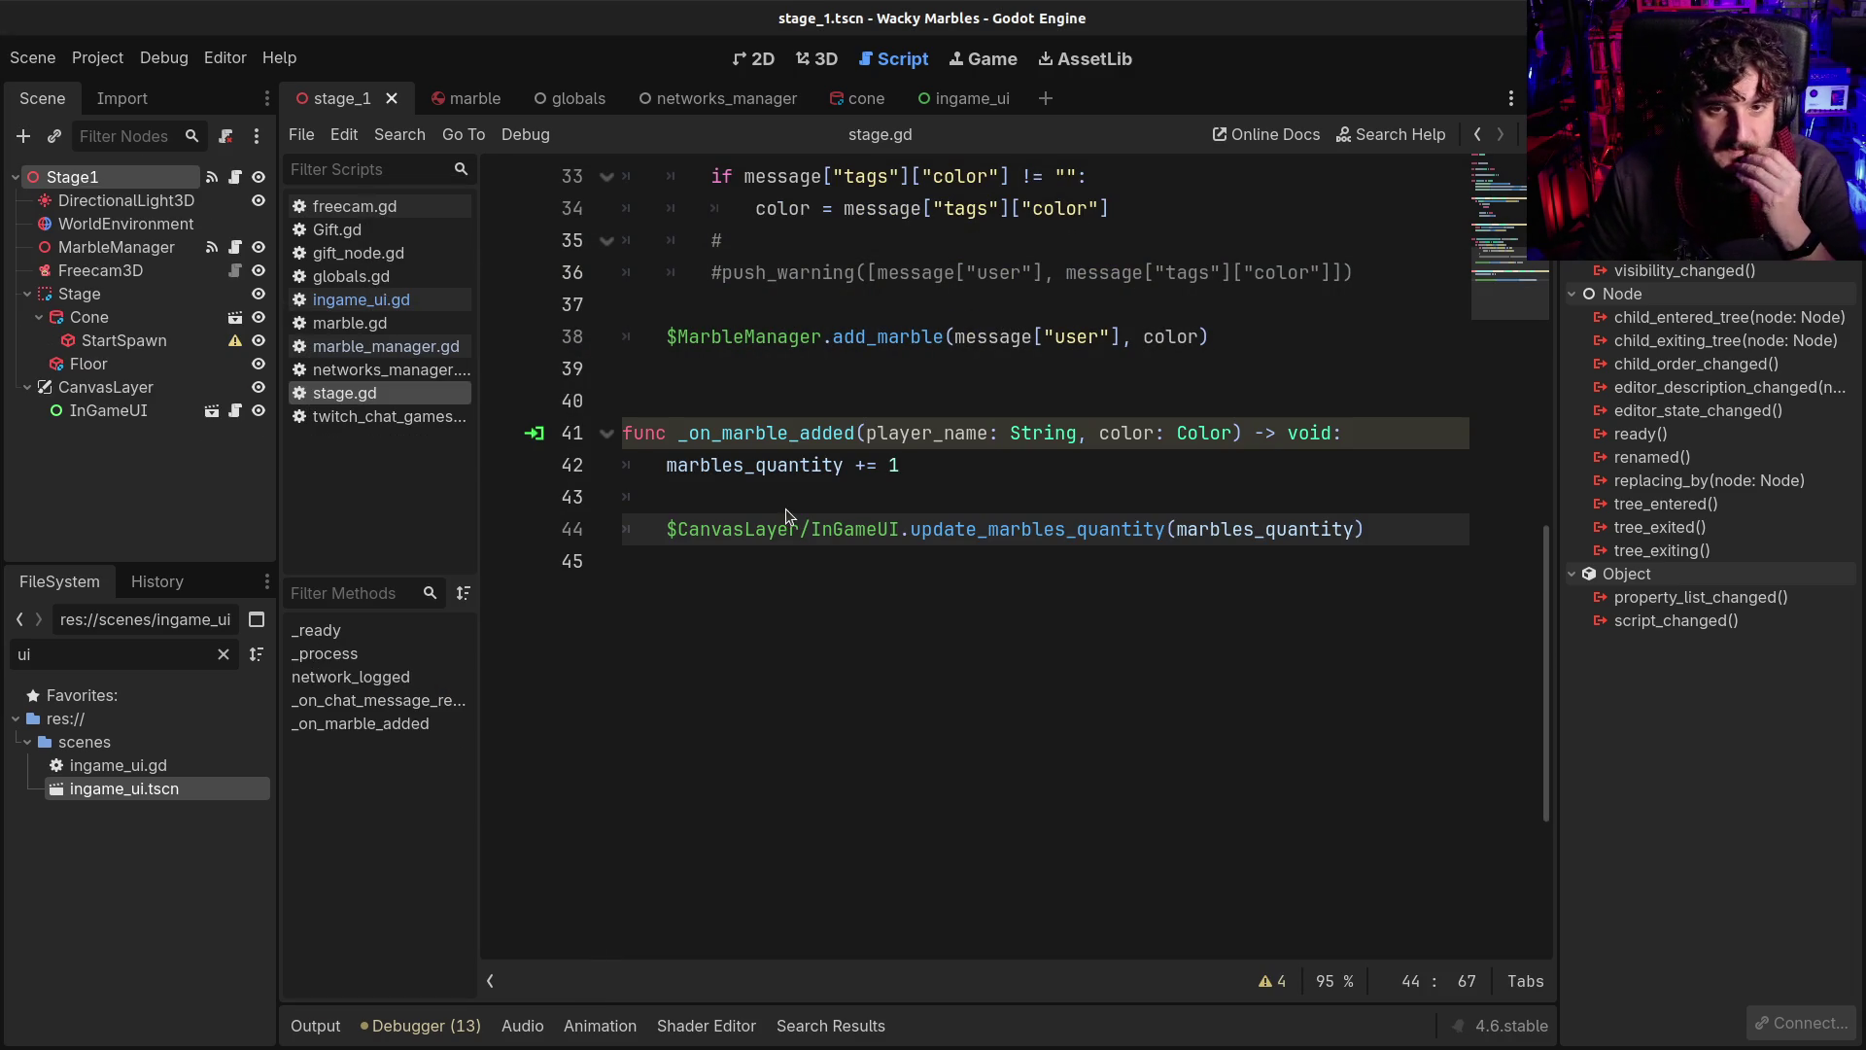
click(849, 400)
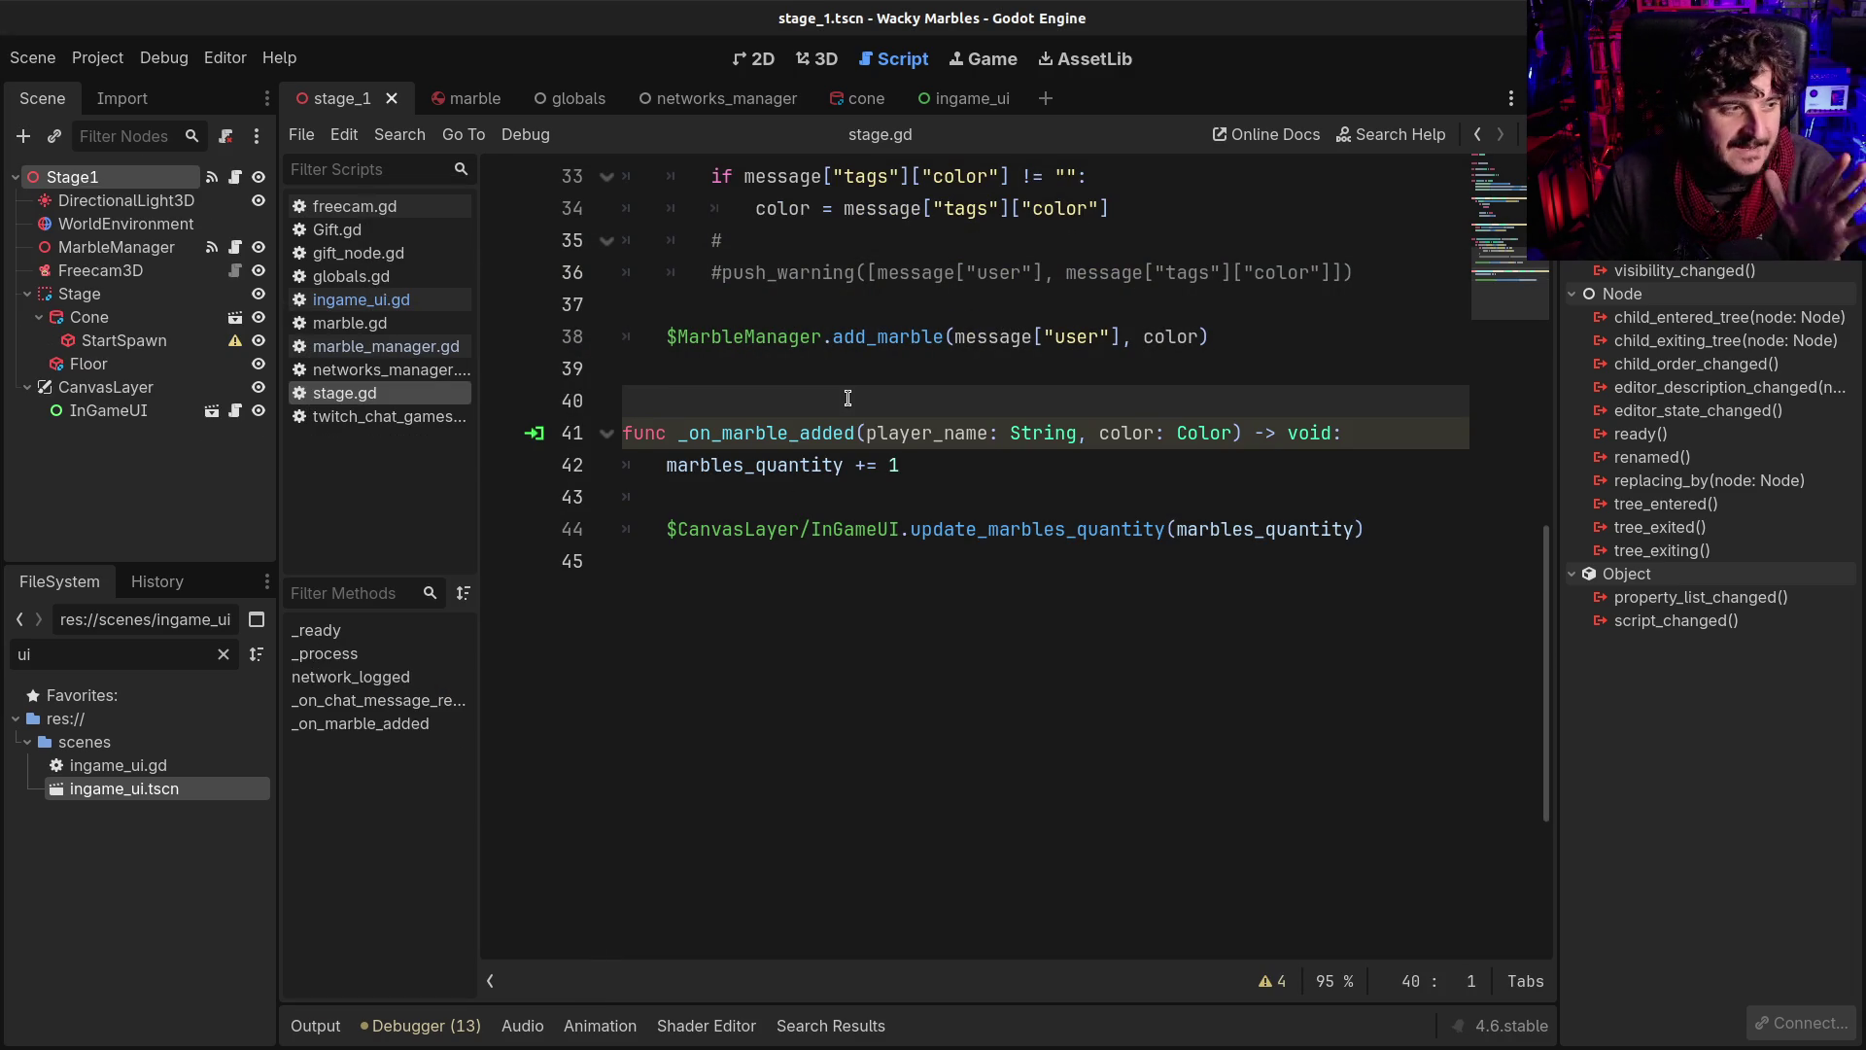
scroll(825, 440, up, 3)
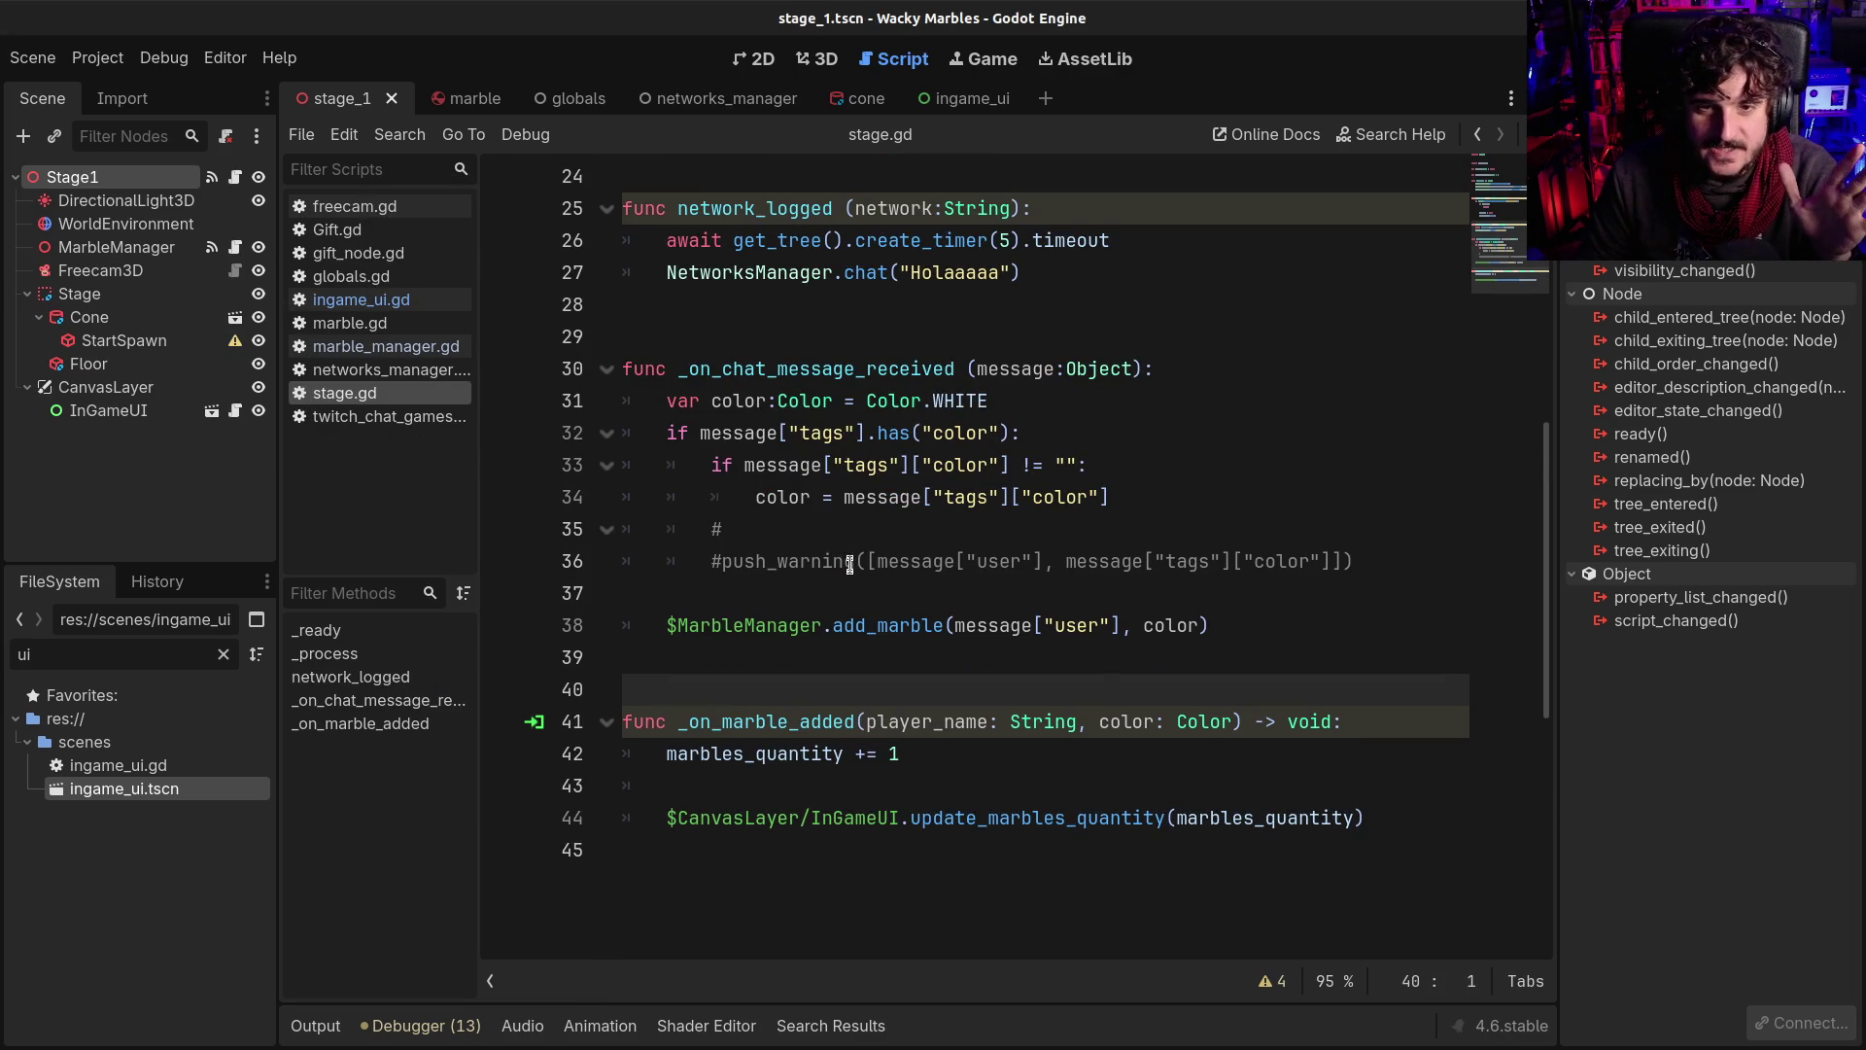
click(857, 348)
scroll(889, 562, down, 1)
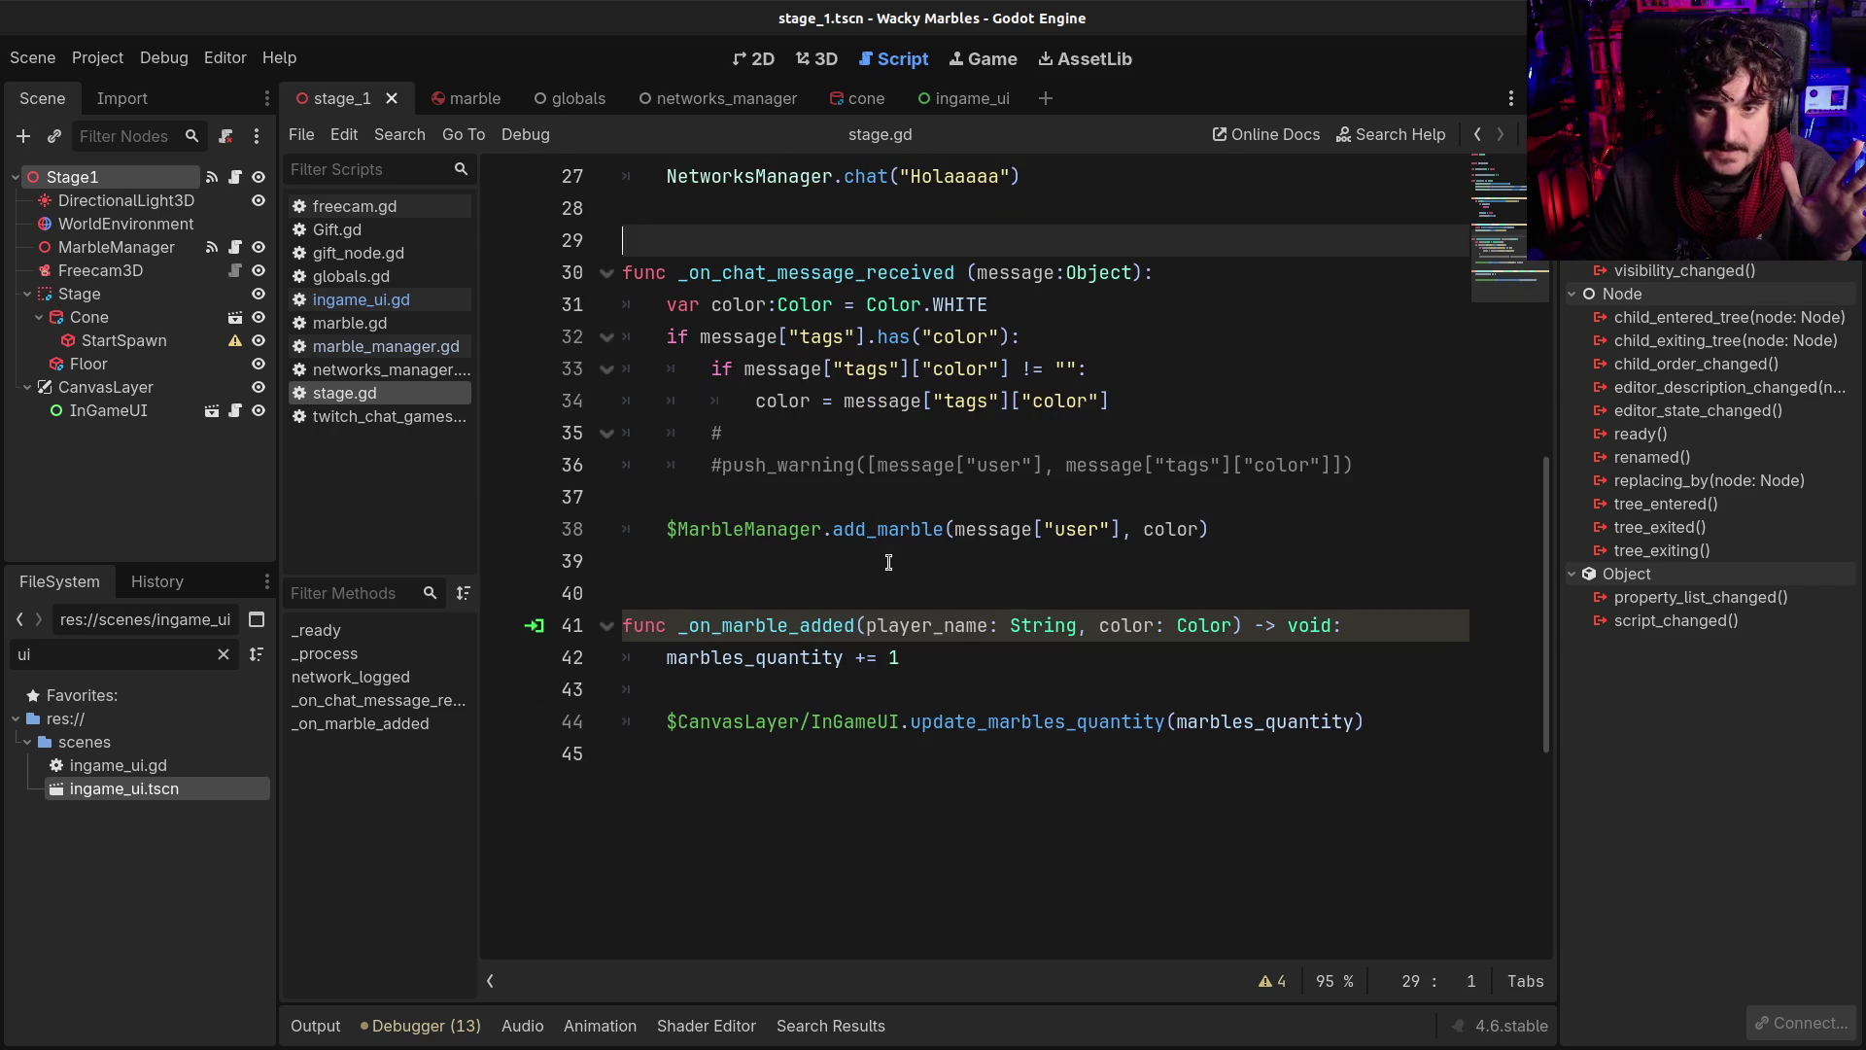
click(886, 569)
scroll(904, 588, up, 3)
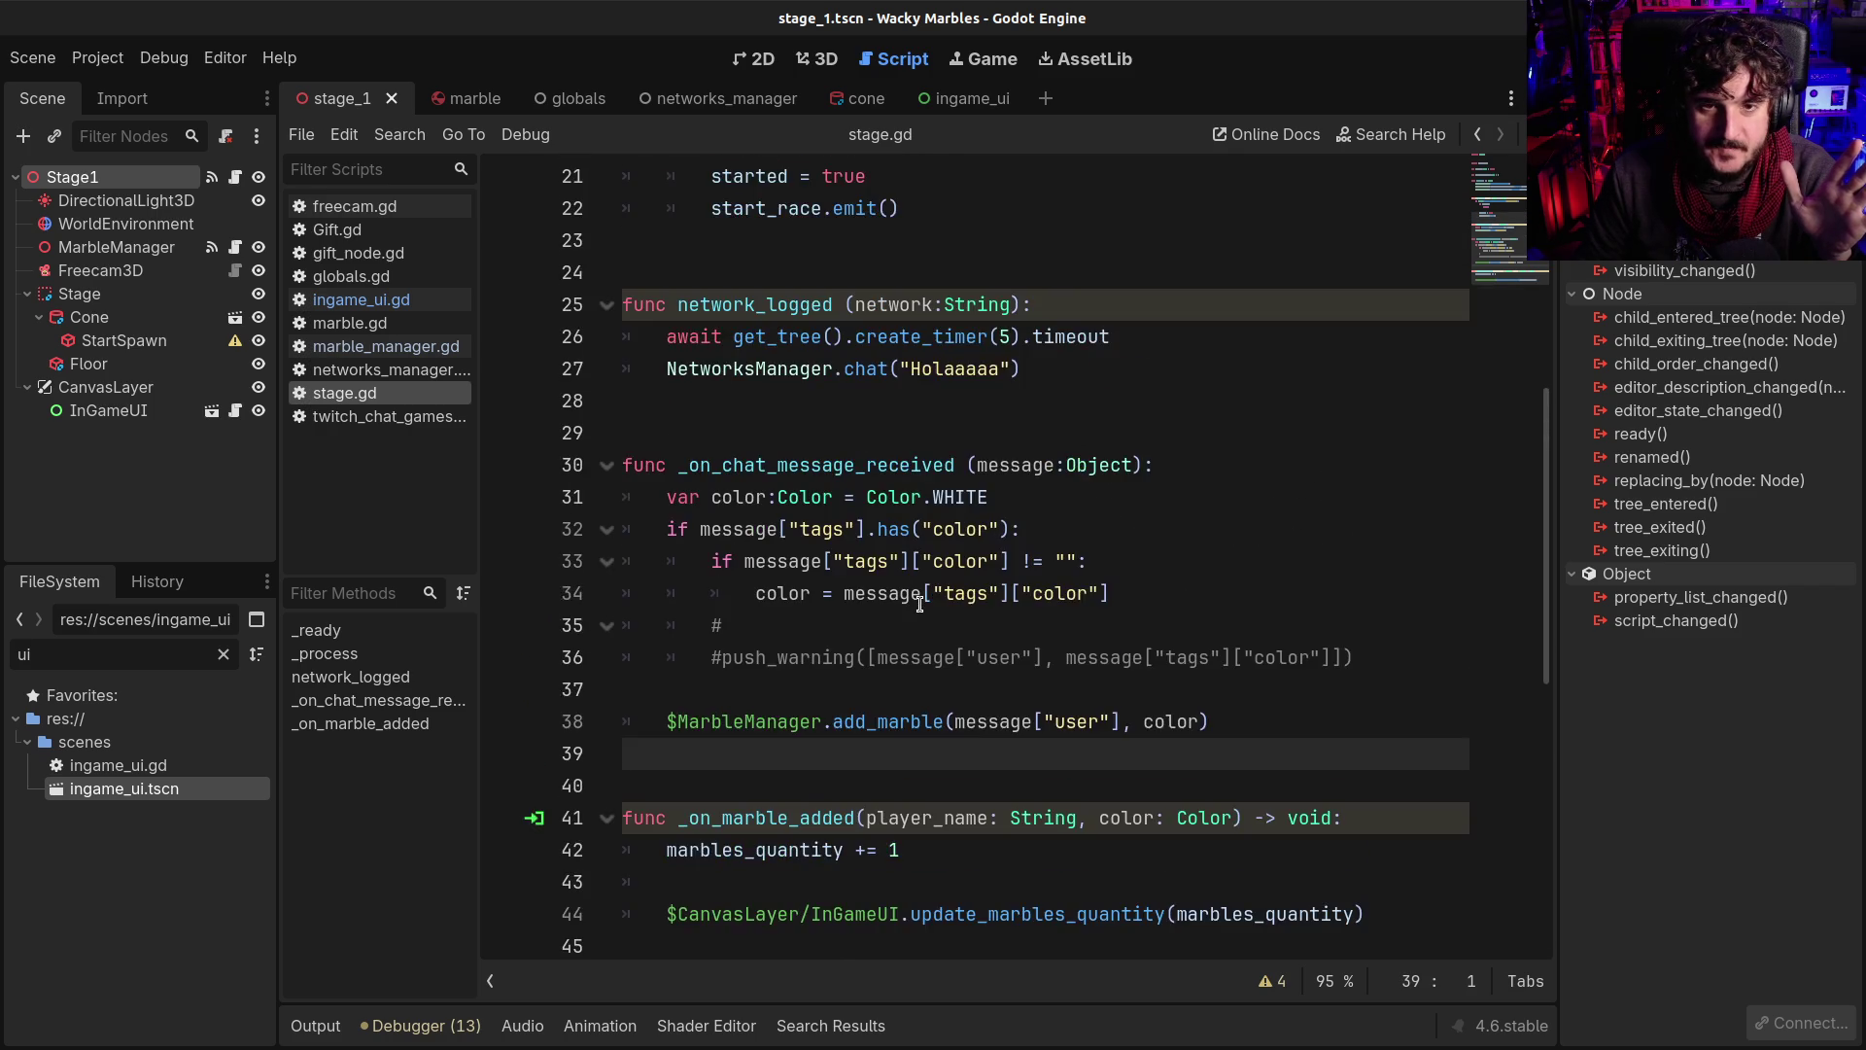
scroll(919, 596, up, 6)
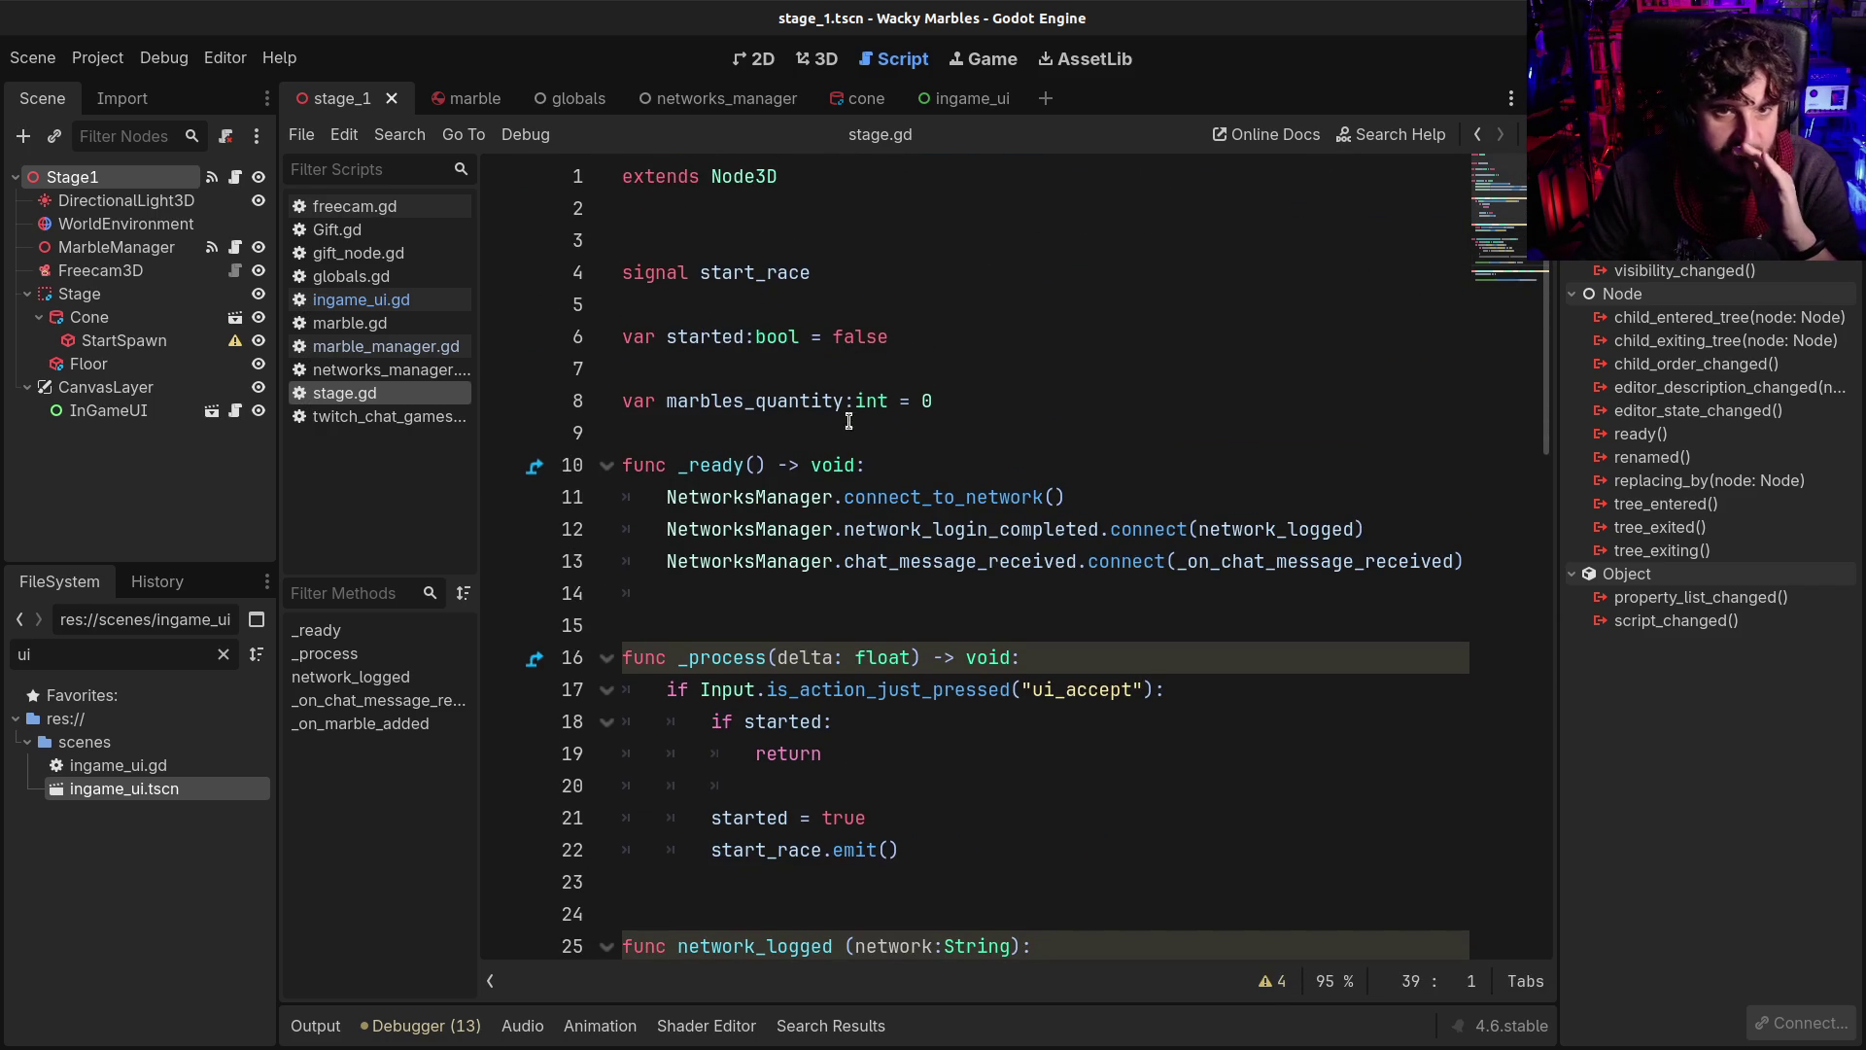
scroll(824, 465, down, 3)
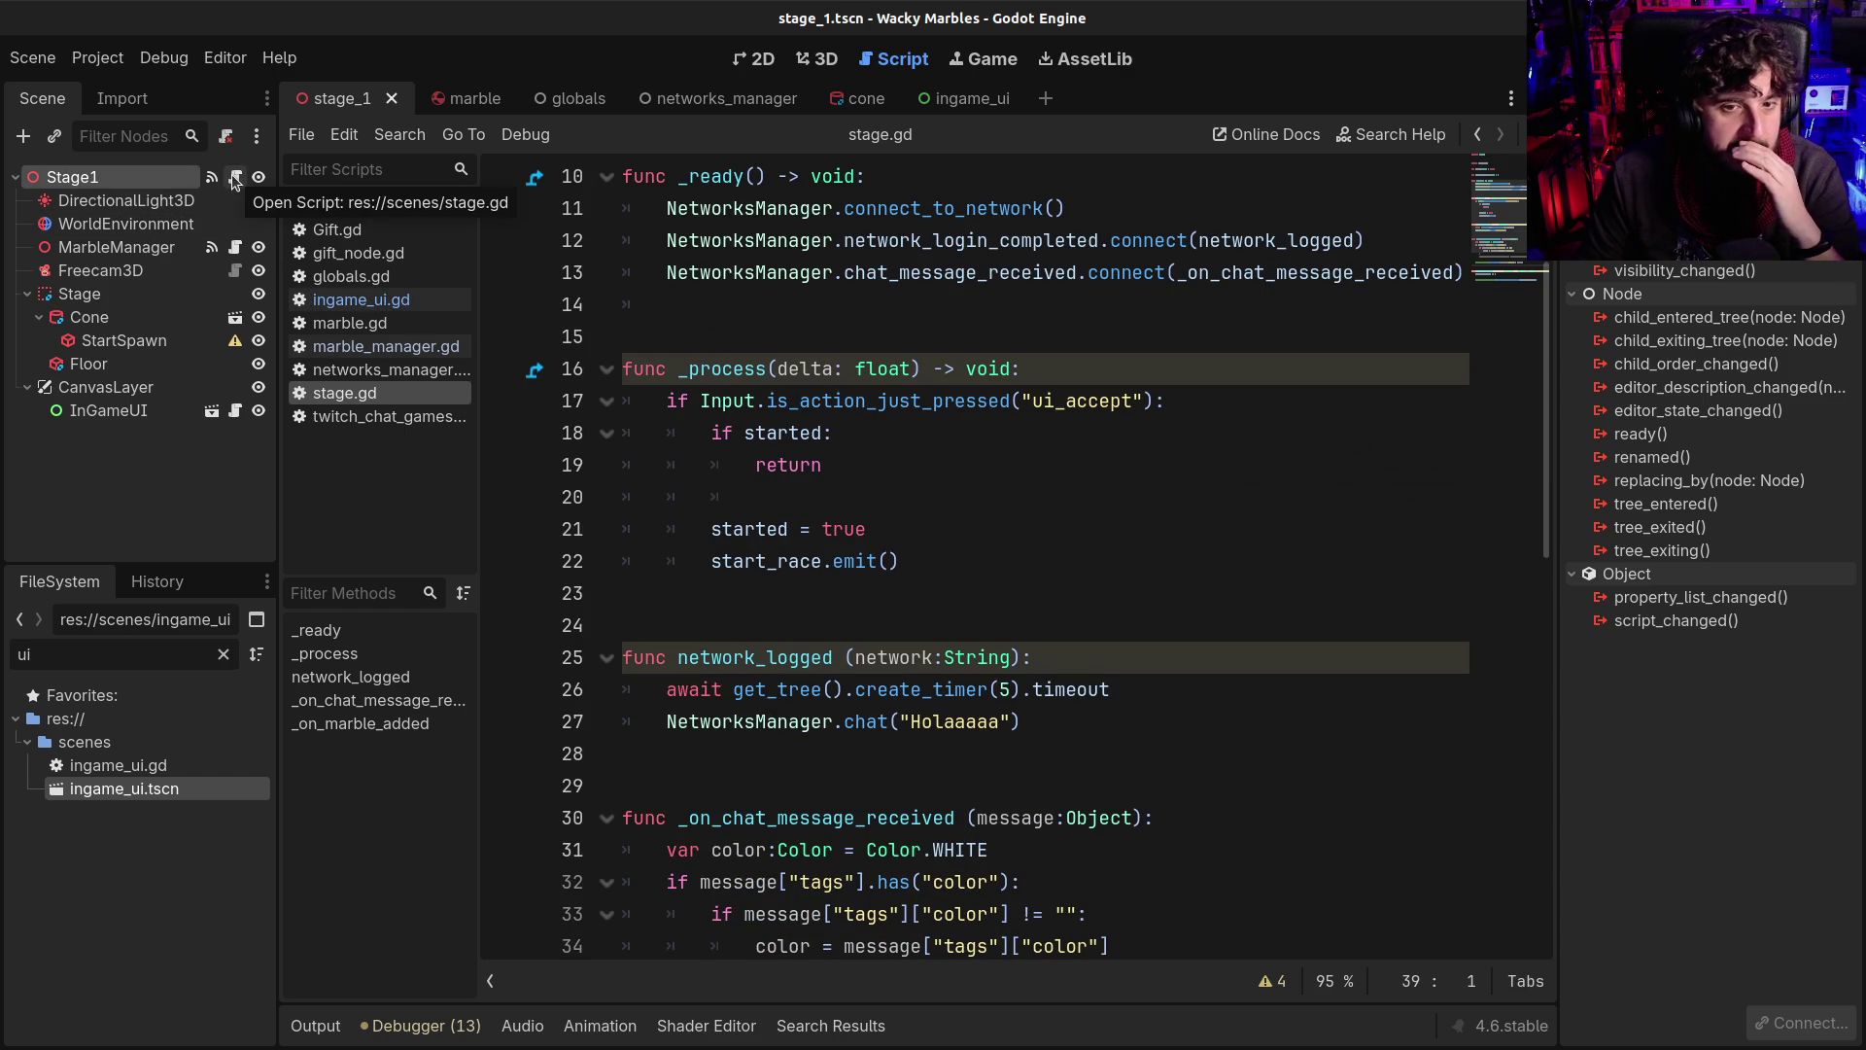
Open marble_manager.gd and declare var started:bool = false after the arrays
click(388, 347)
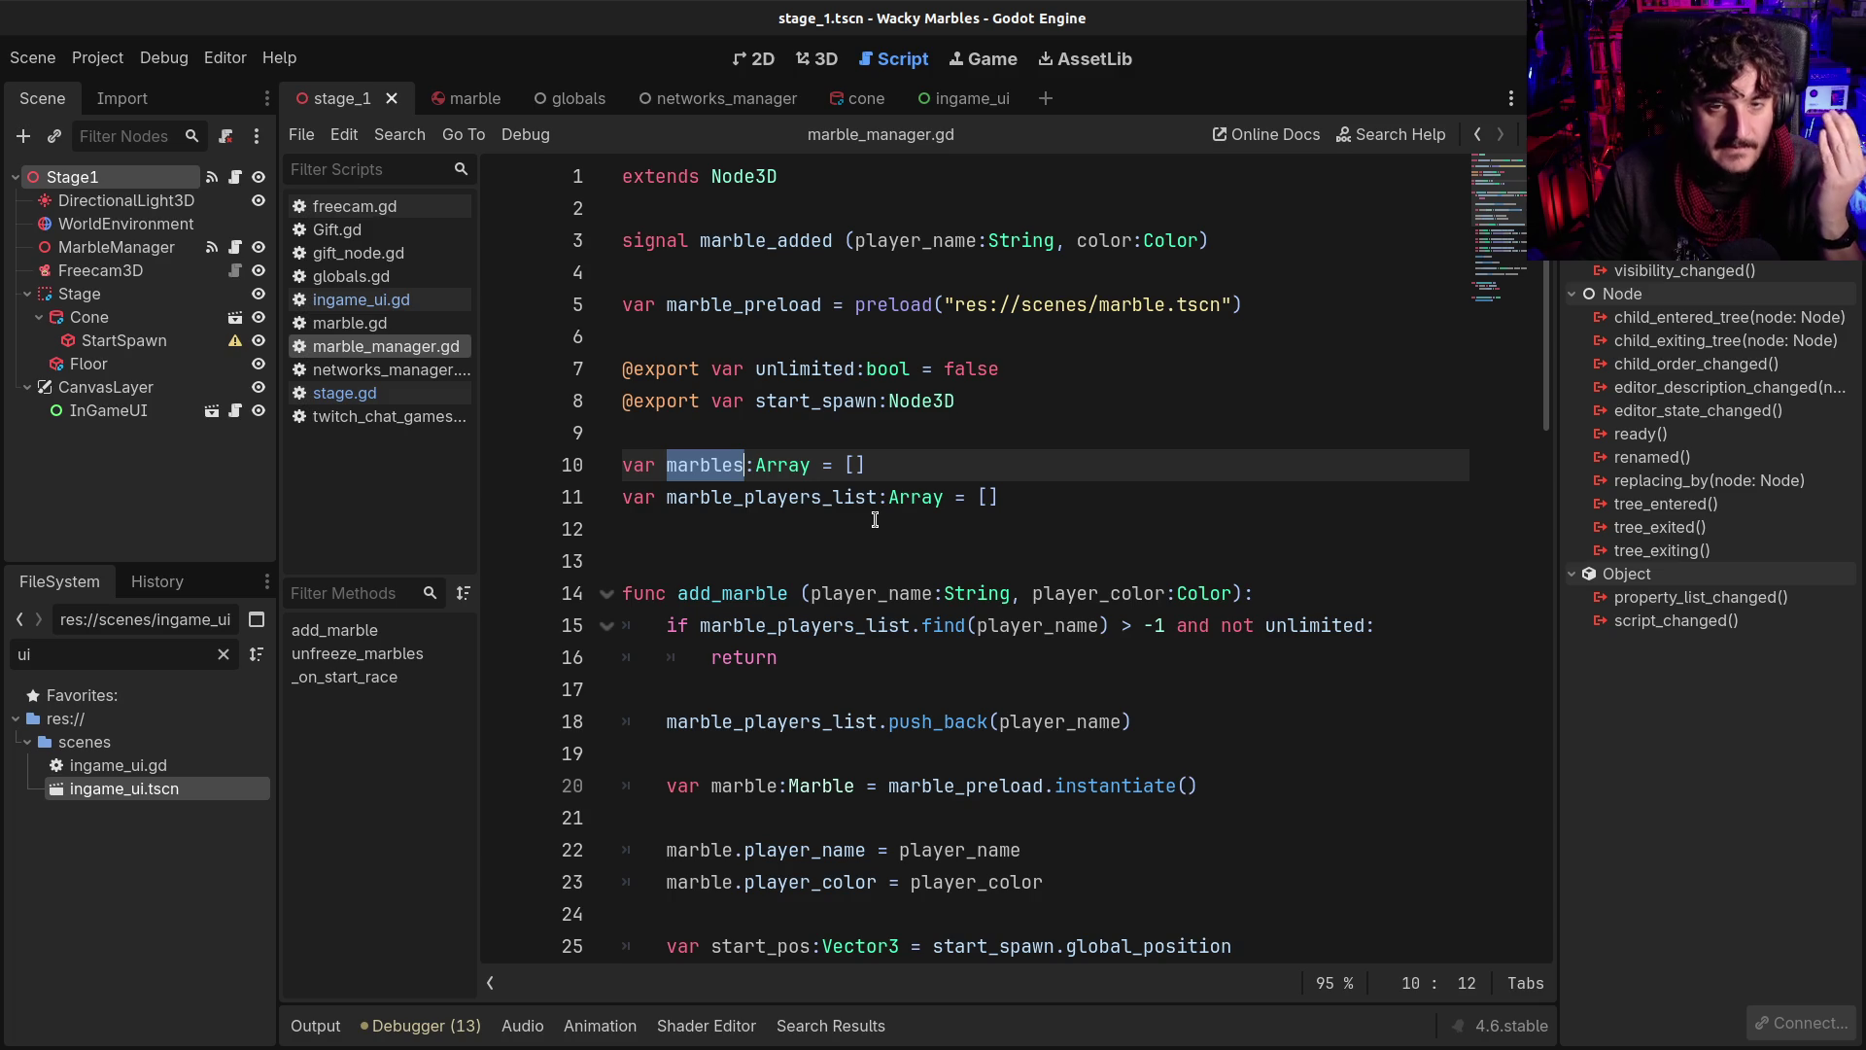
click(1053, 497)
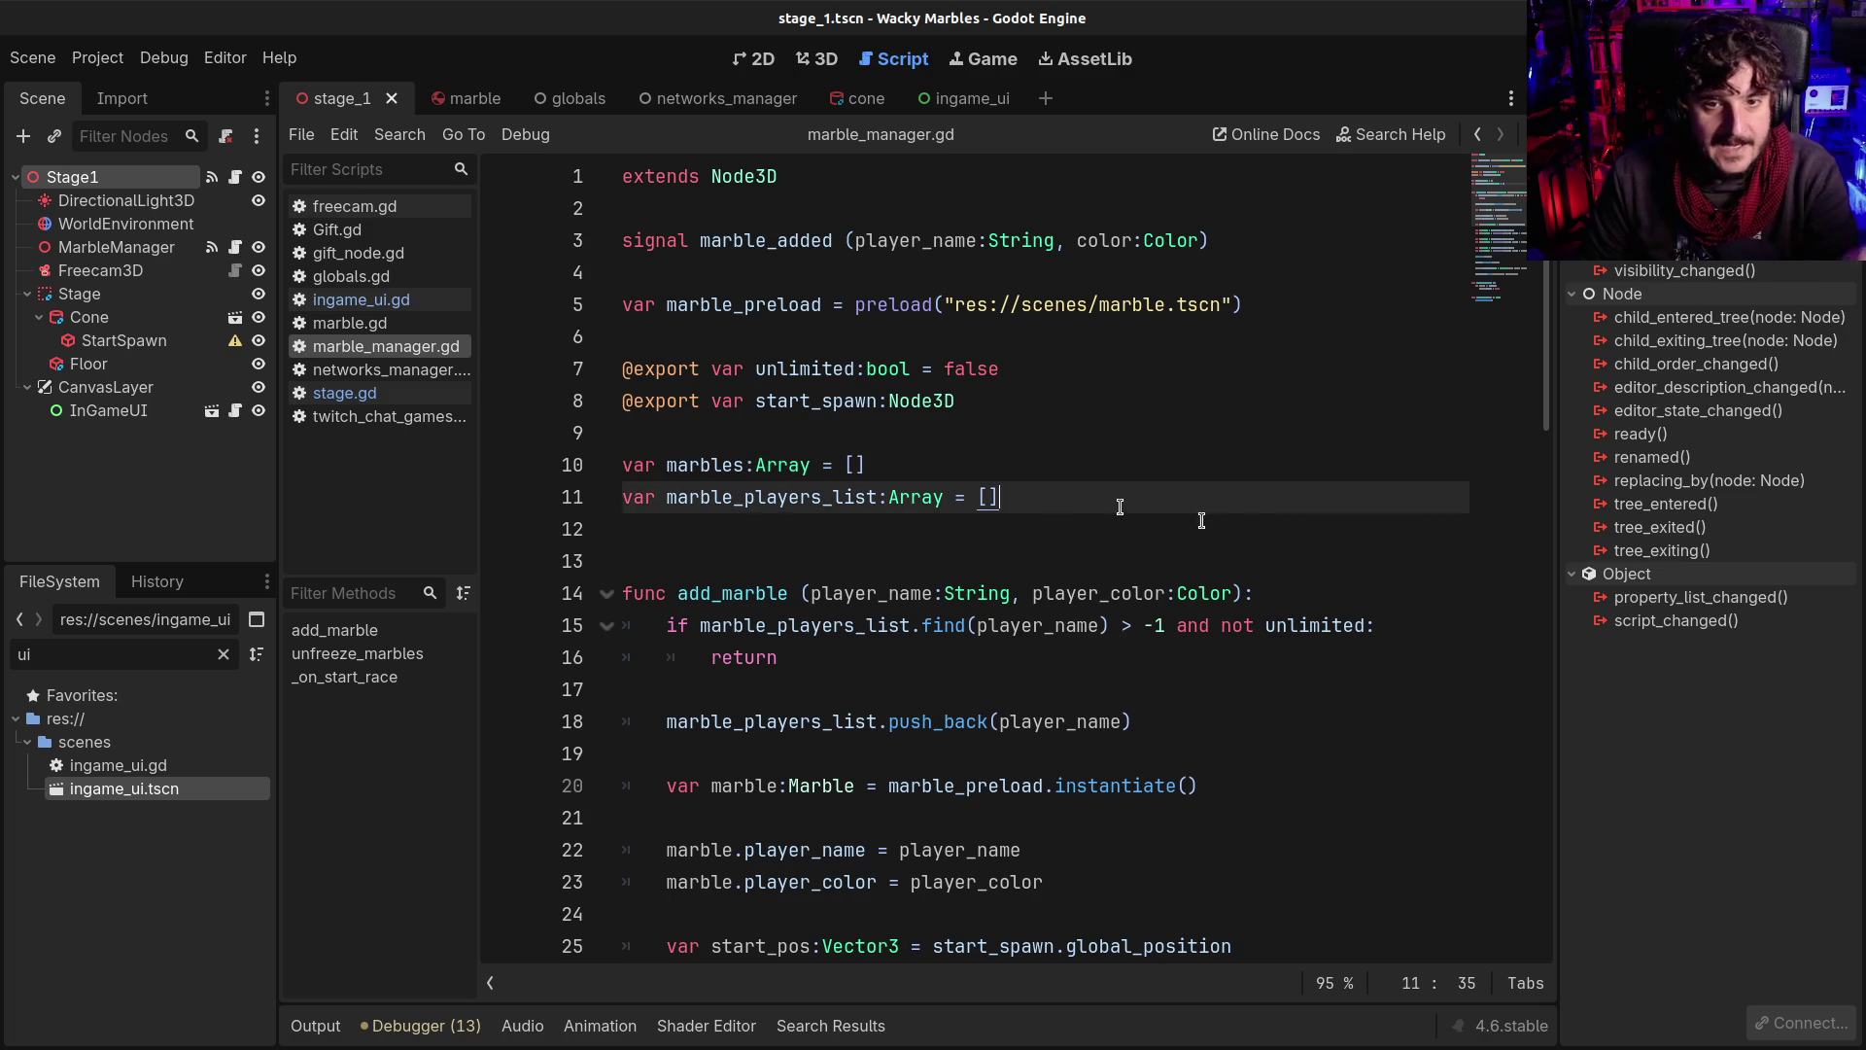
key(Return)
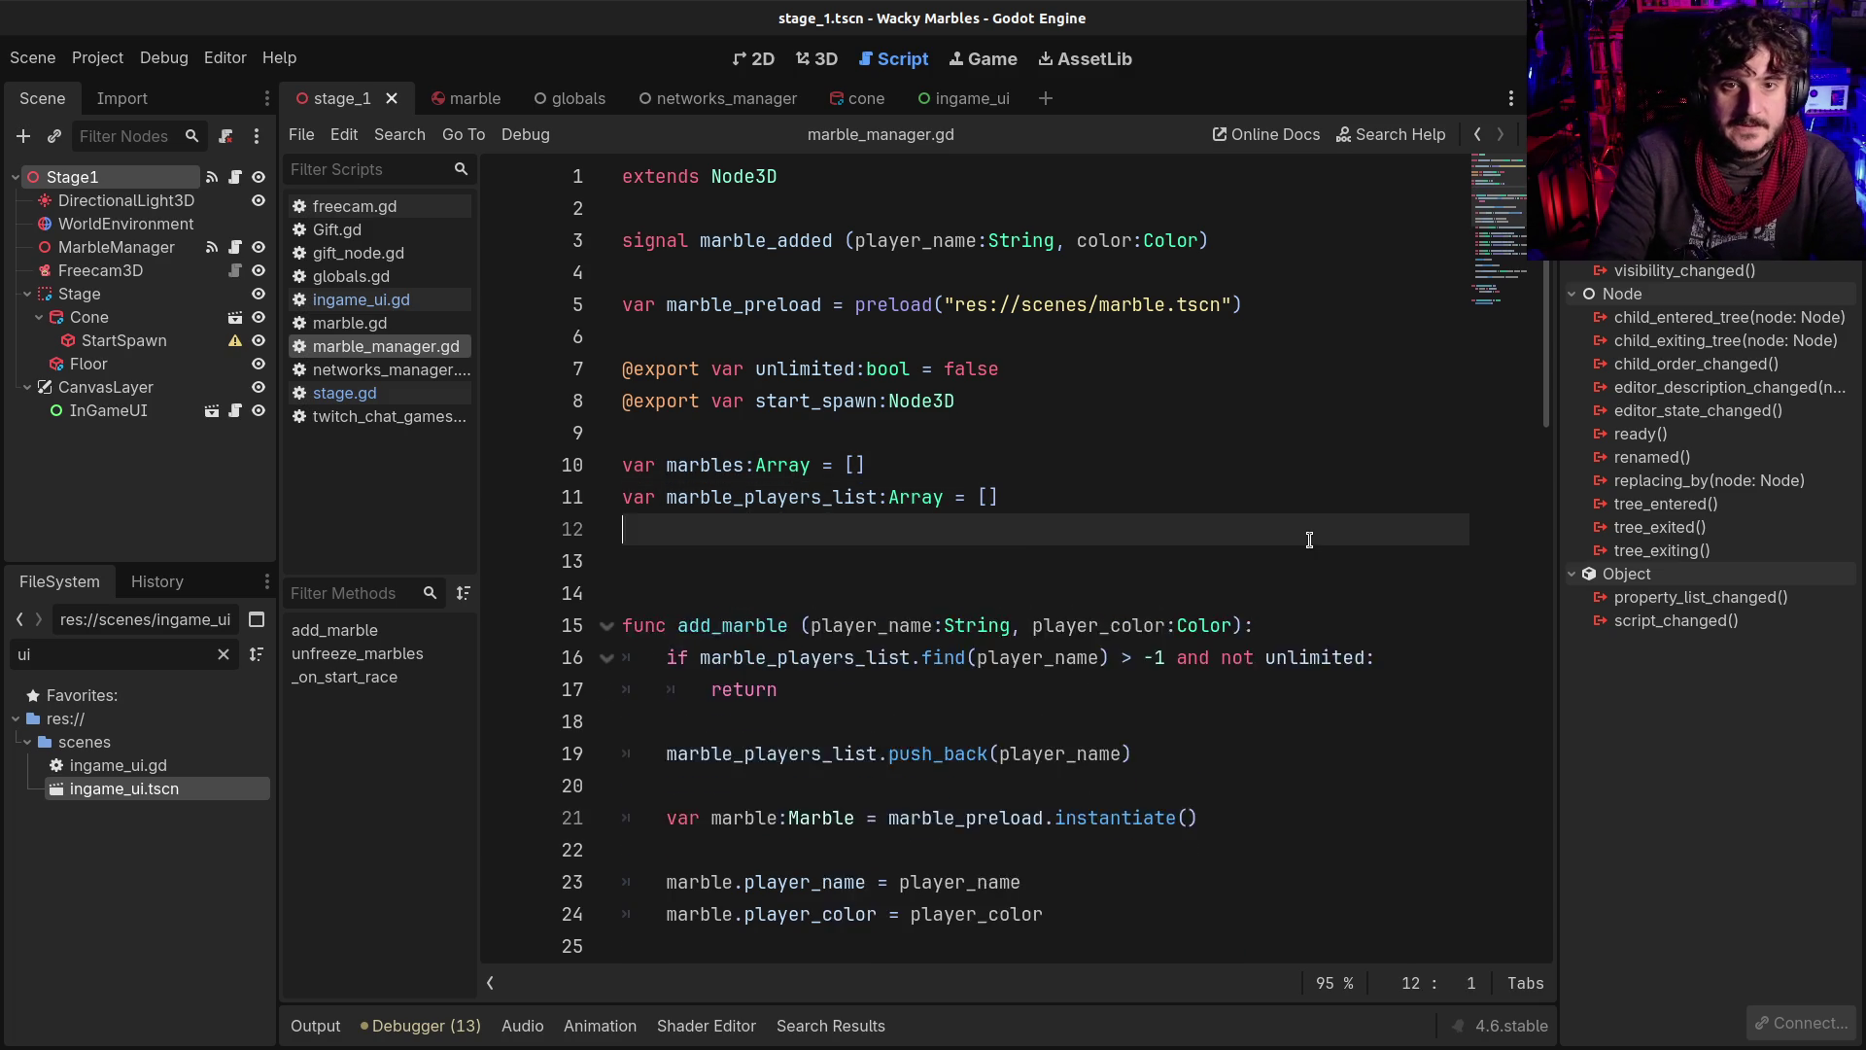
key(Return)
text(var _started)
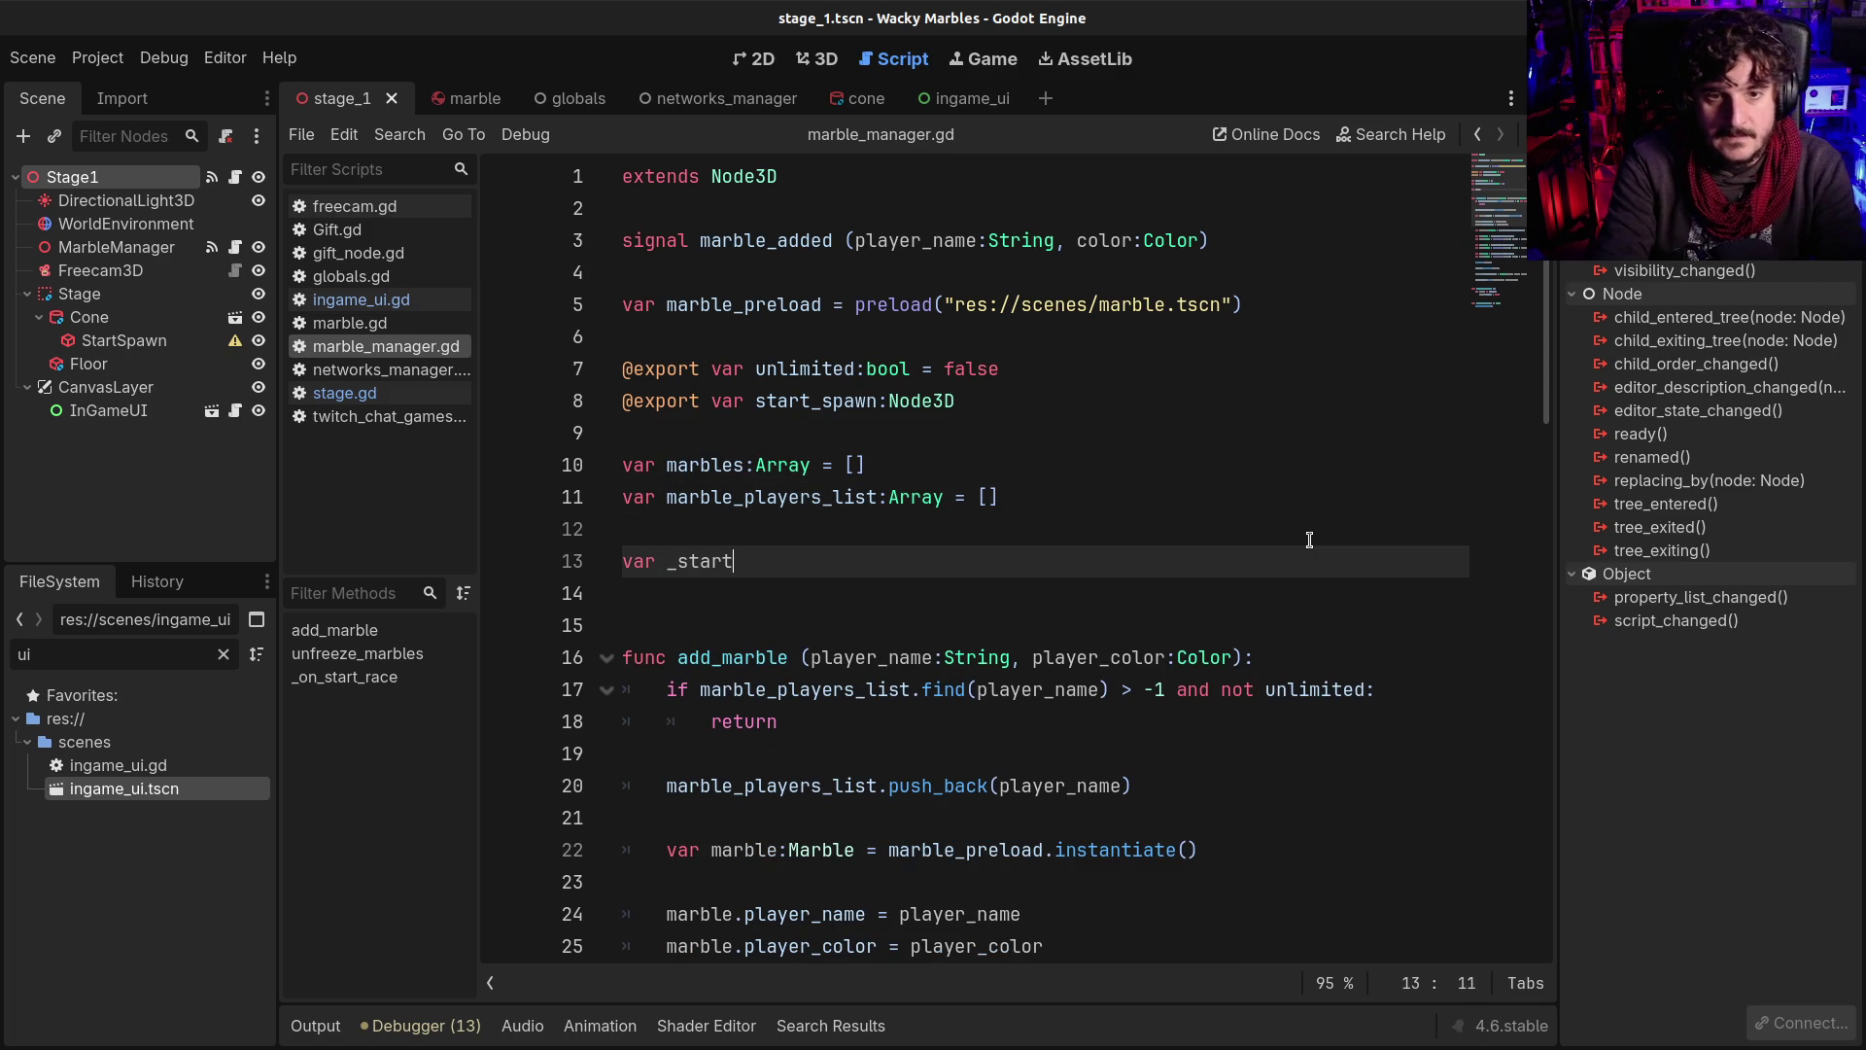
key(BackSpace)
key(BackSpace)
key(BackSpace)
text(started:bool = false)
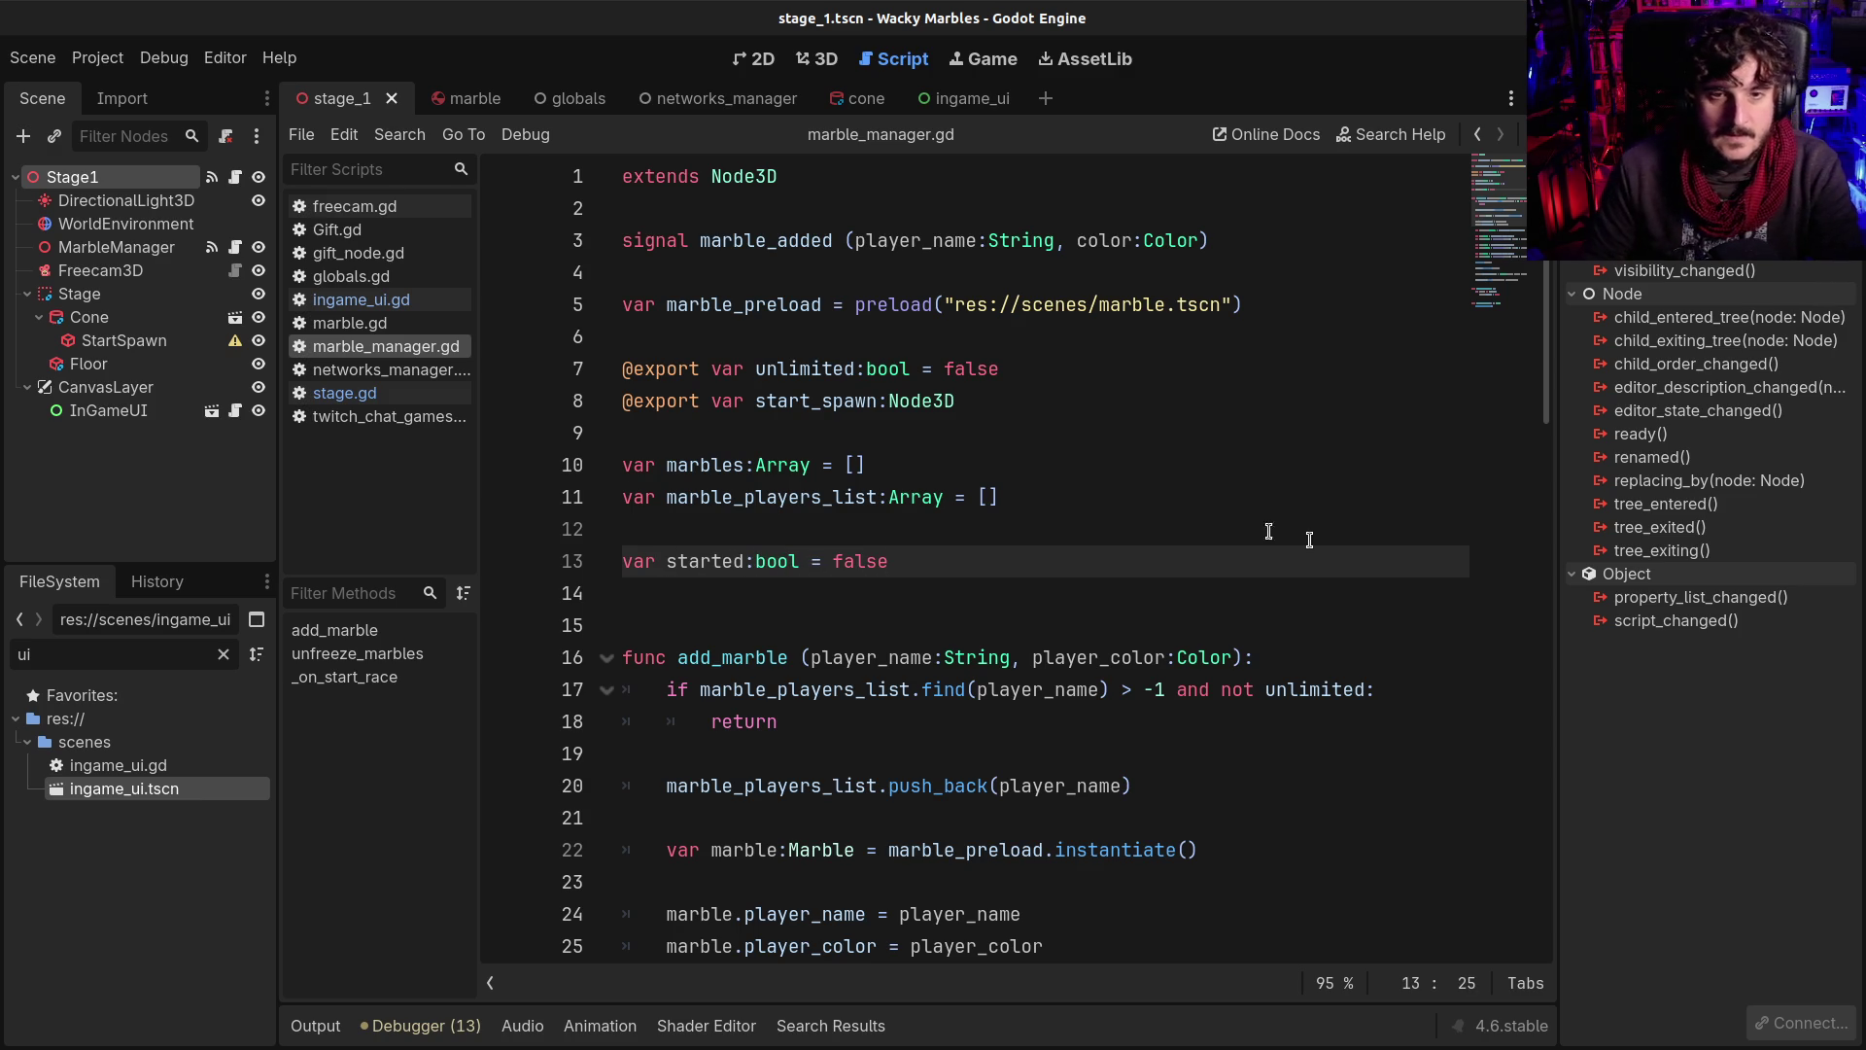
double_click(693, 555)
Split add_marble's if condition with backslash continuations, moving 'and not unlimited' onto its own line
scroll(929, 549, down, 2)
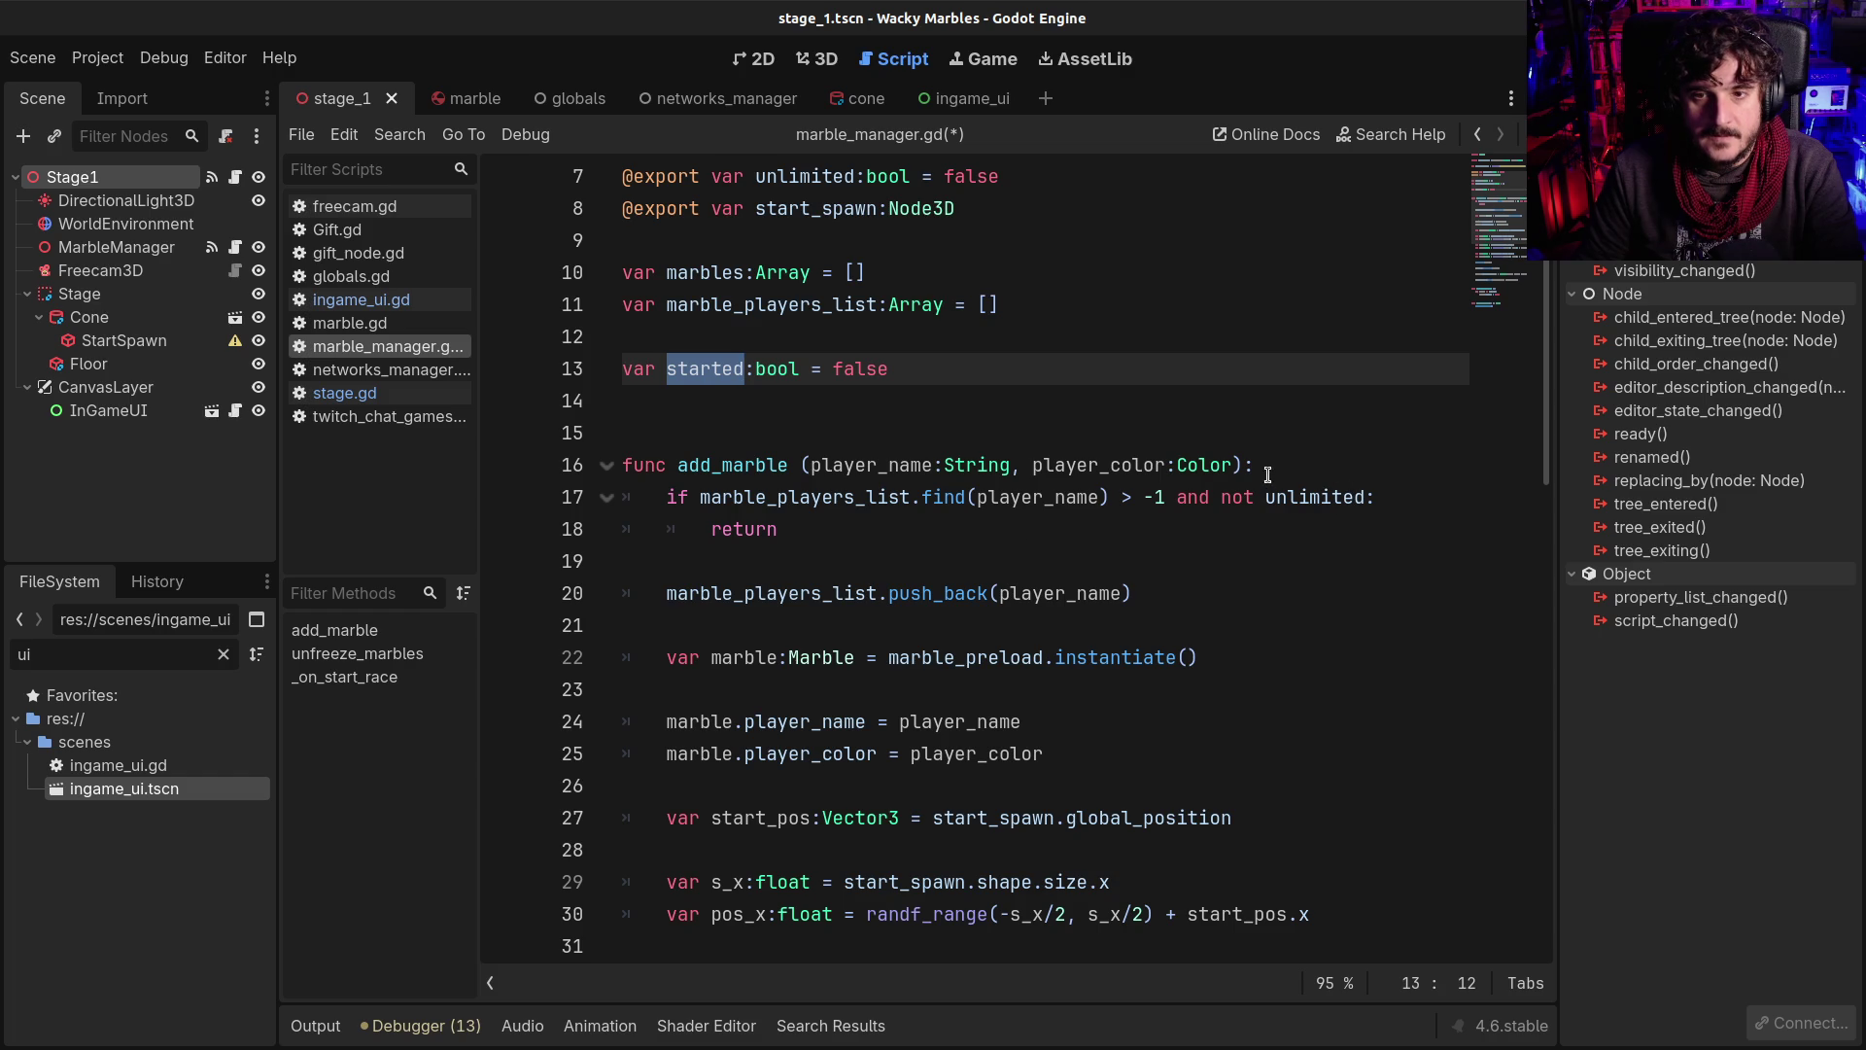
click(1178, 498)
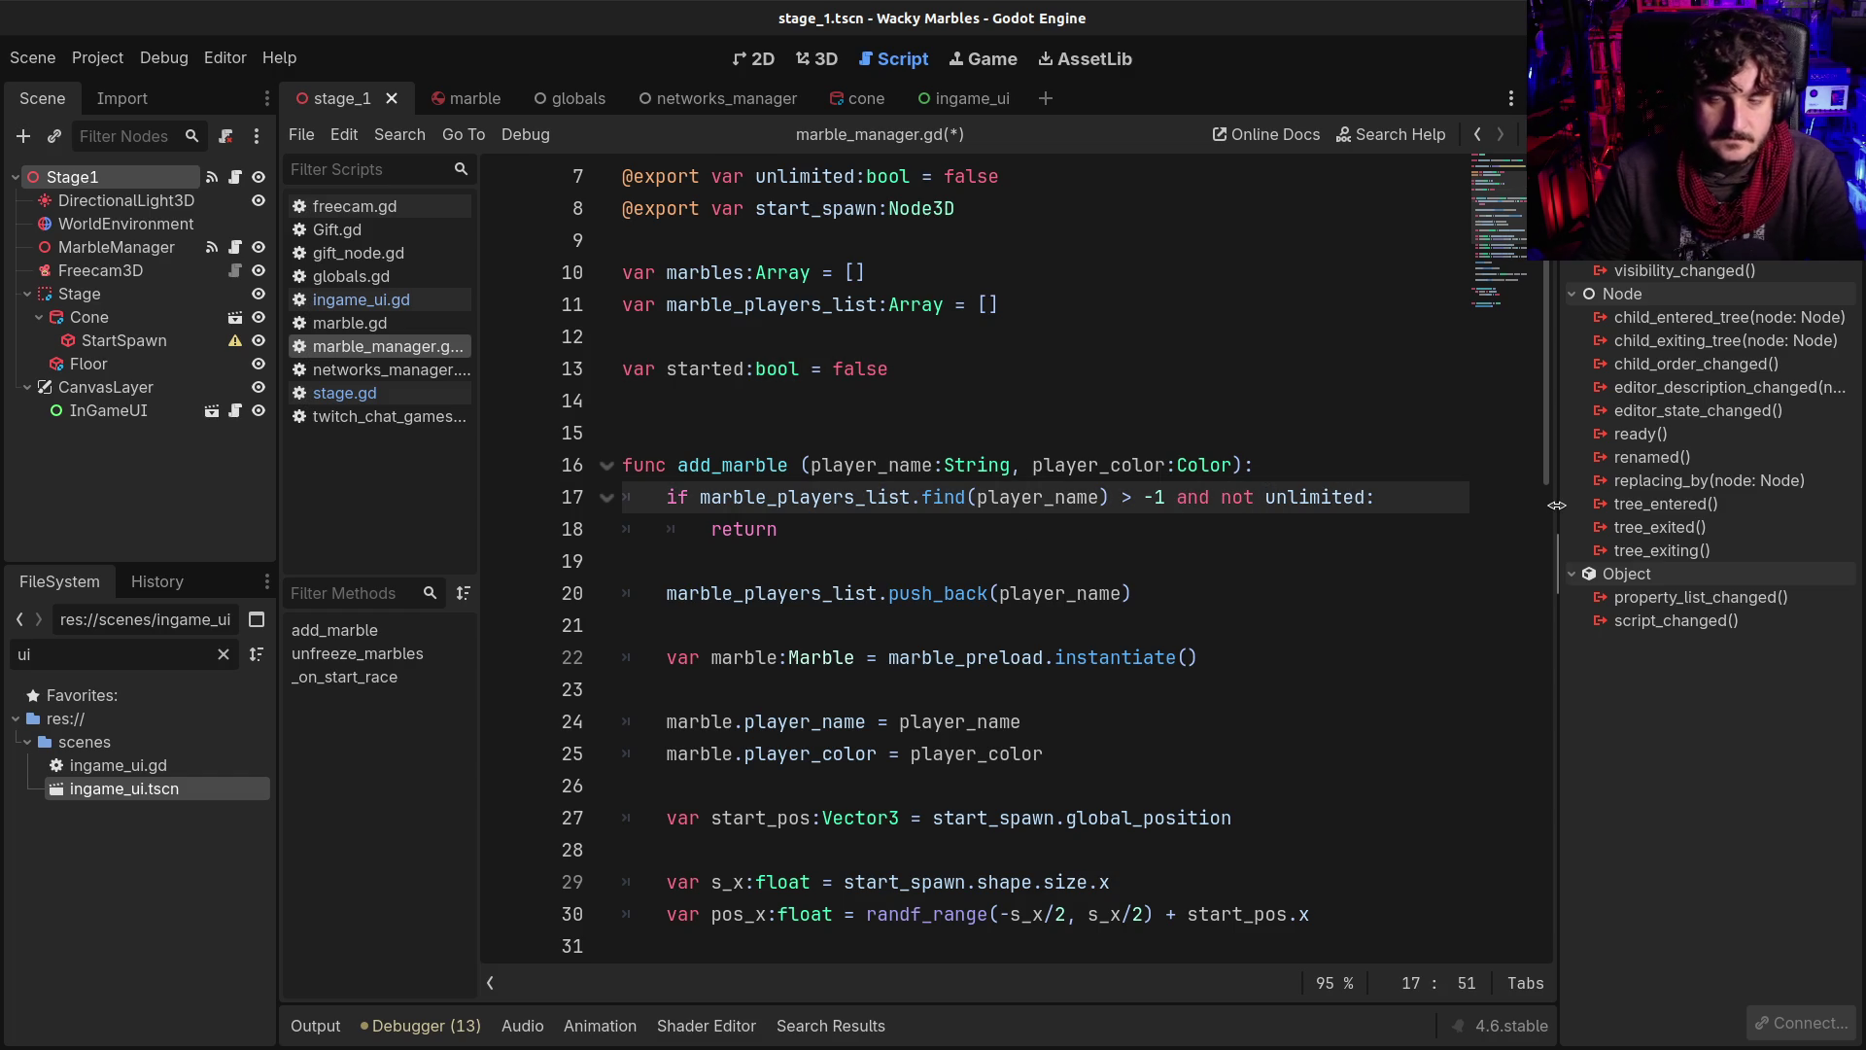
key(Return)
key(Tab)
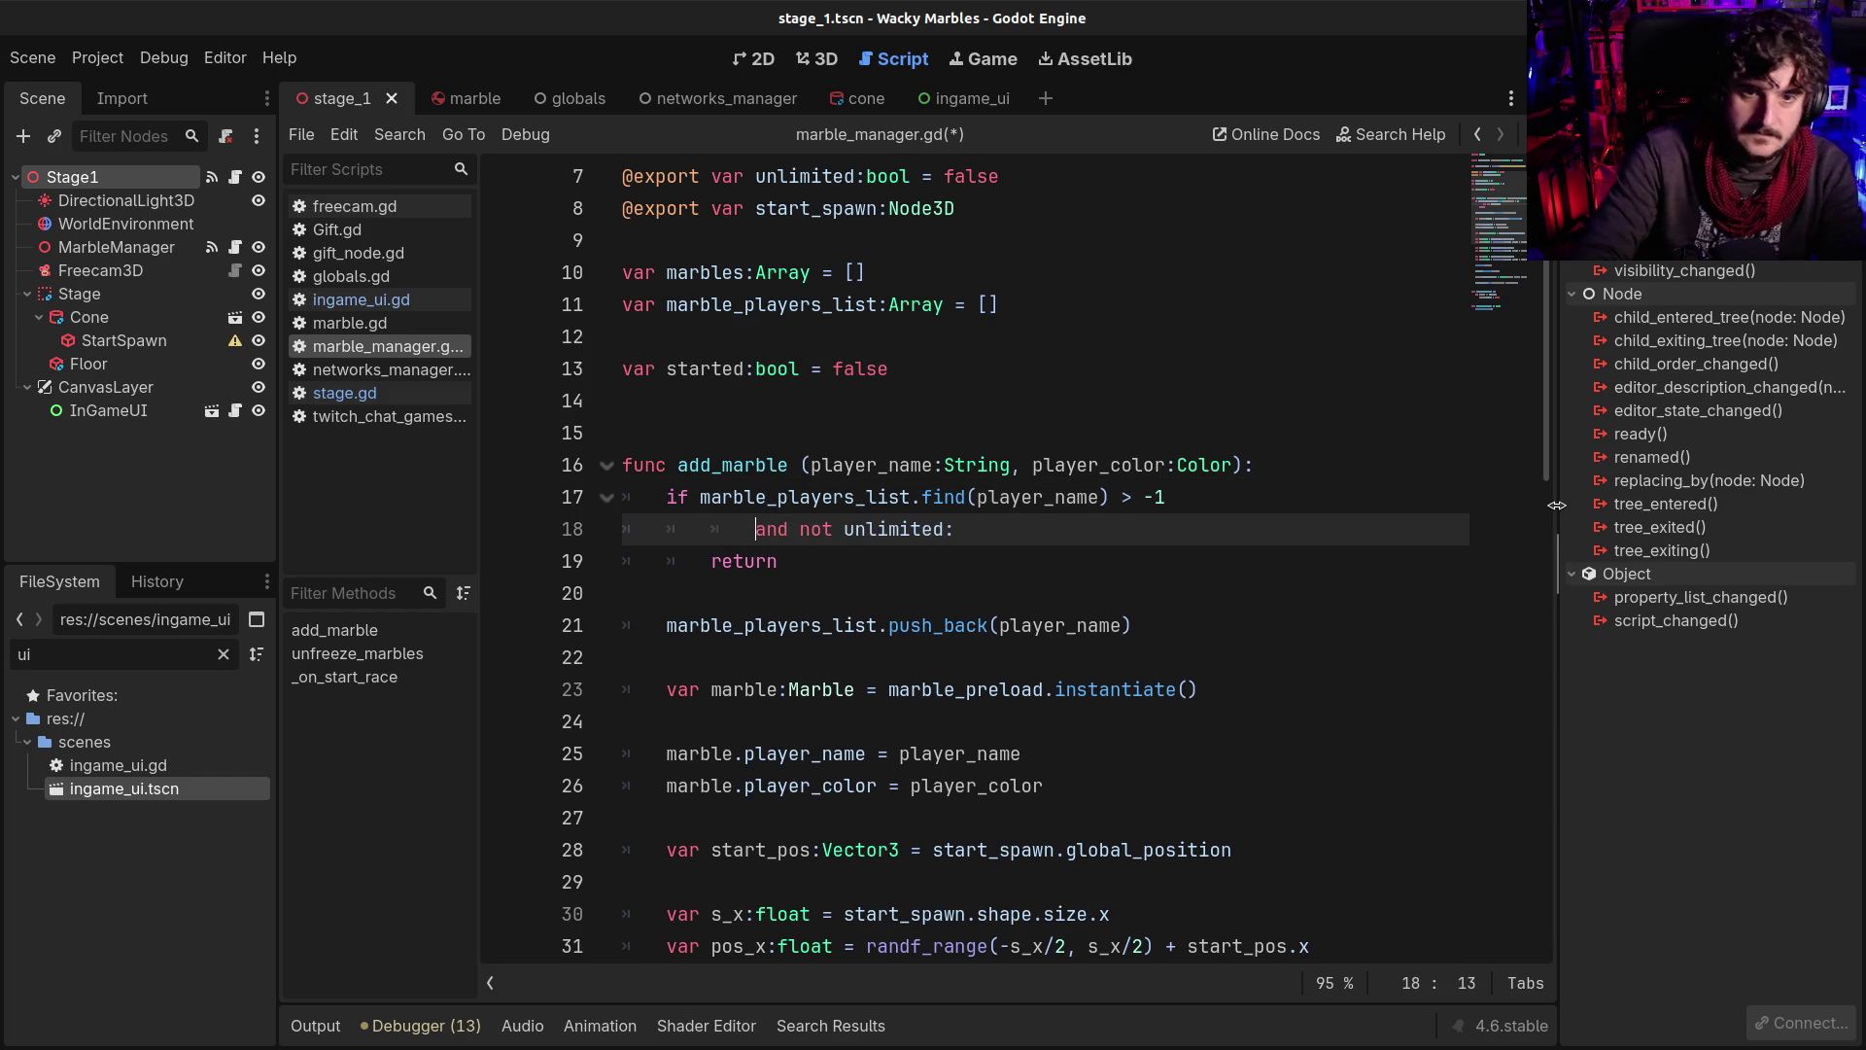
key(Up)
key(End)
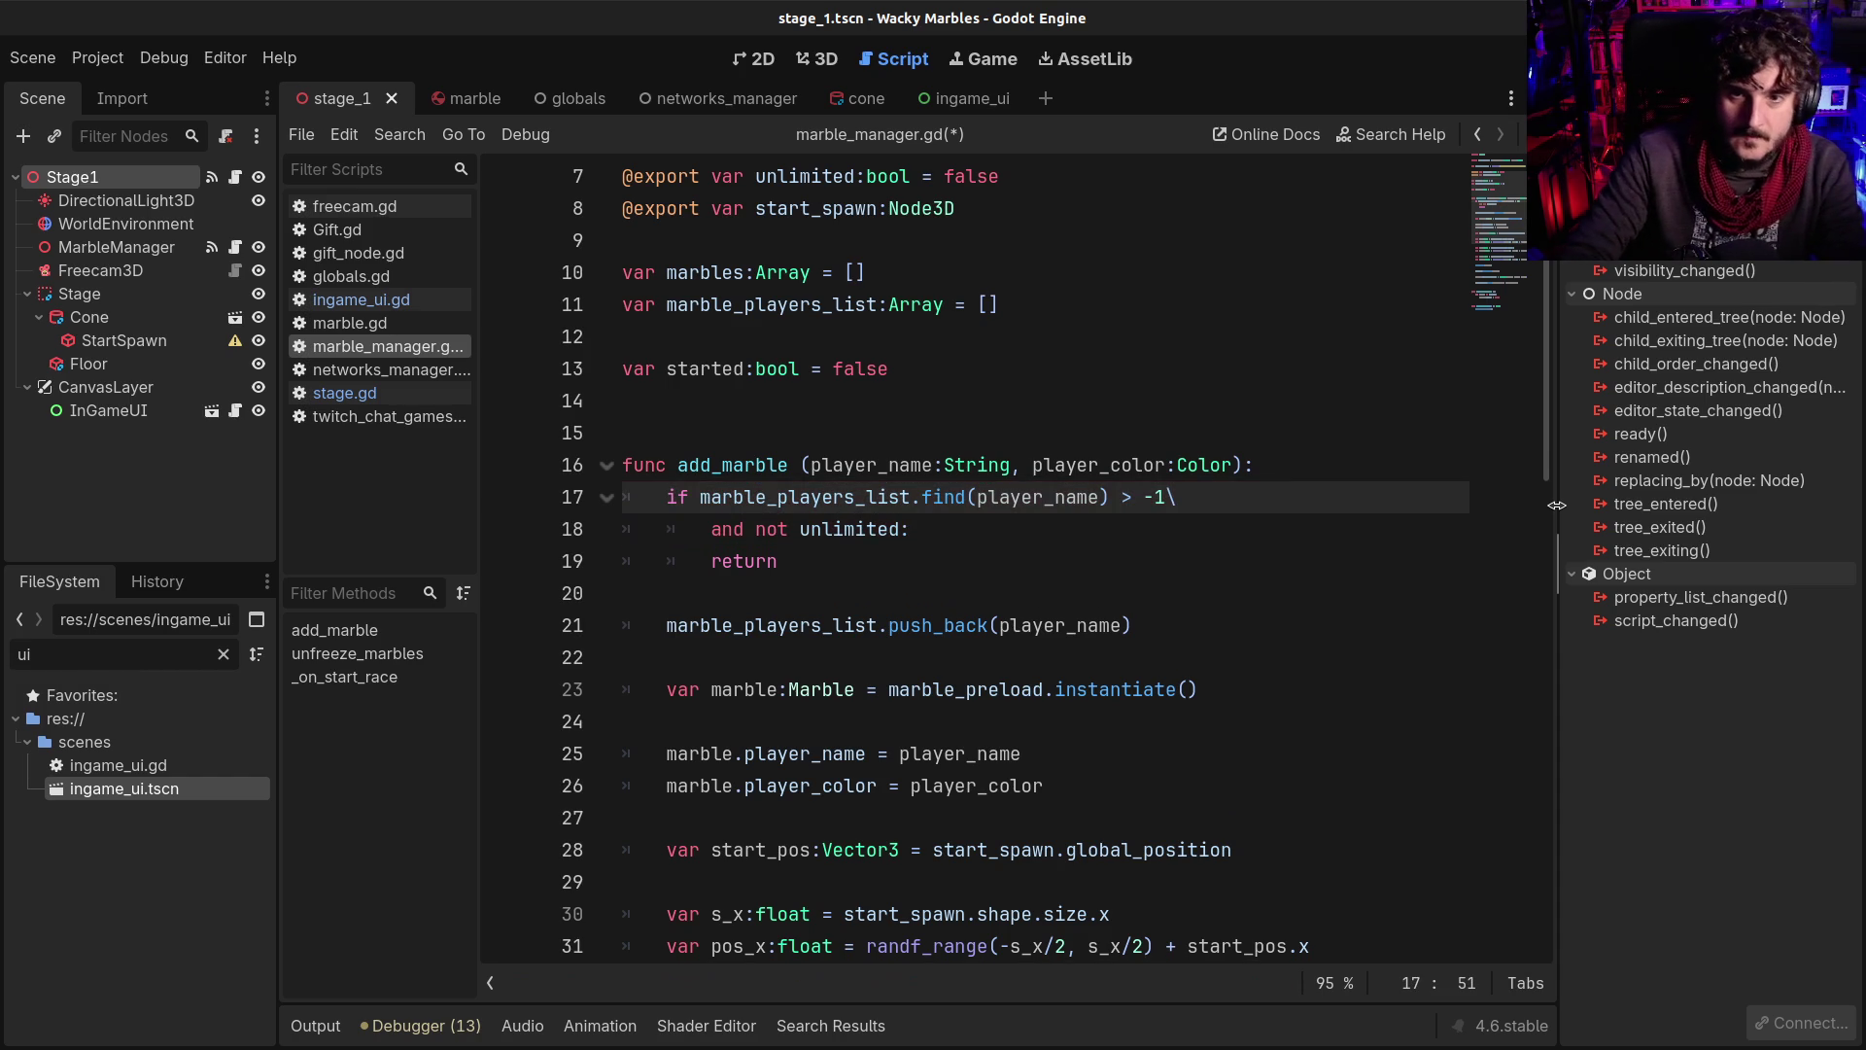
key(Return)
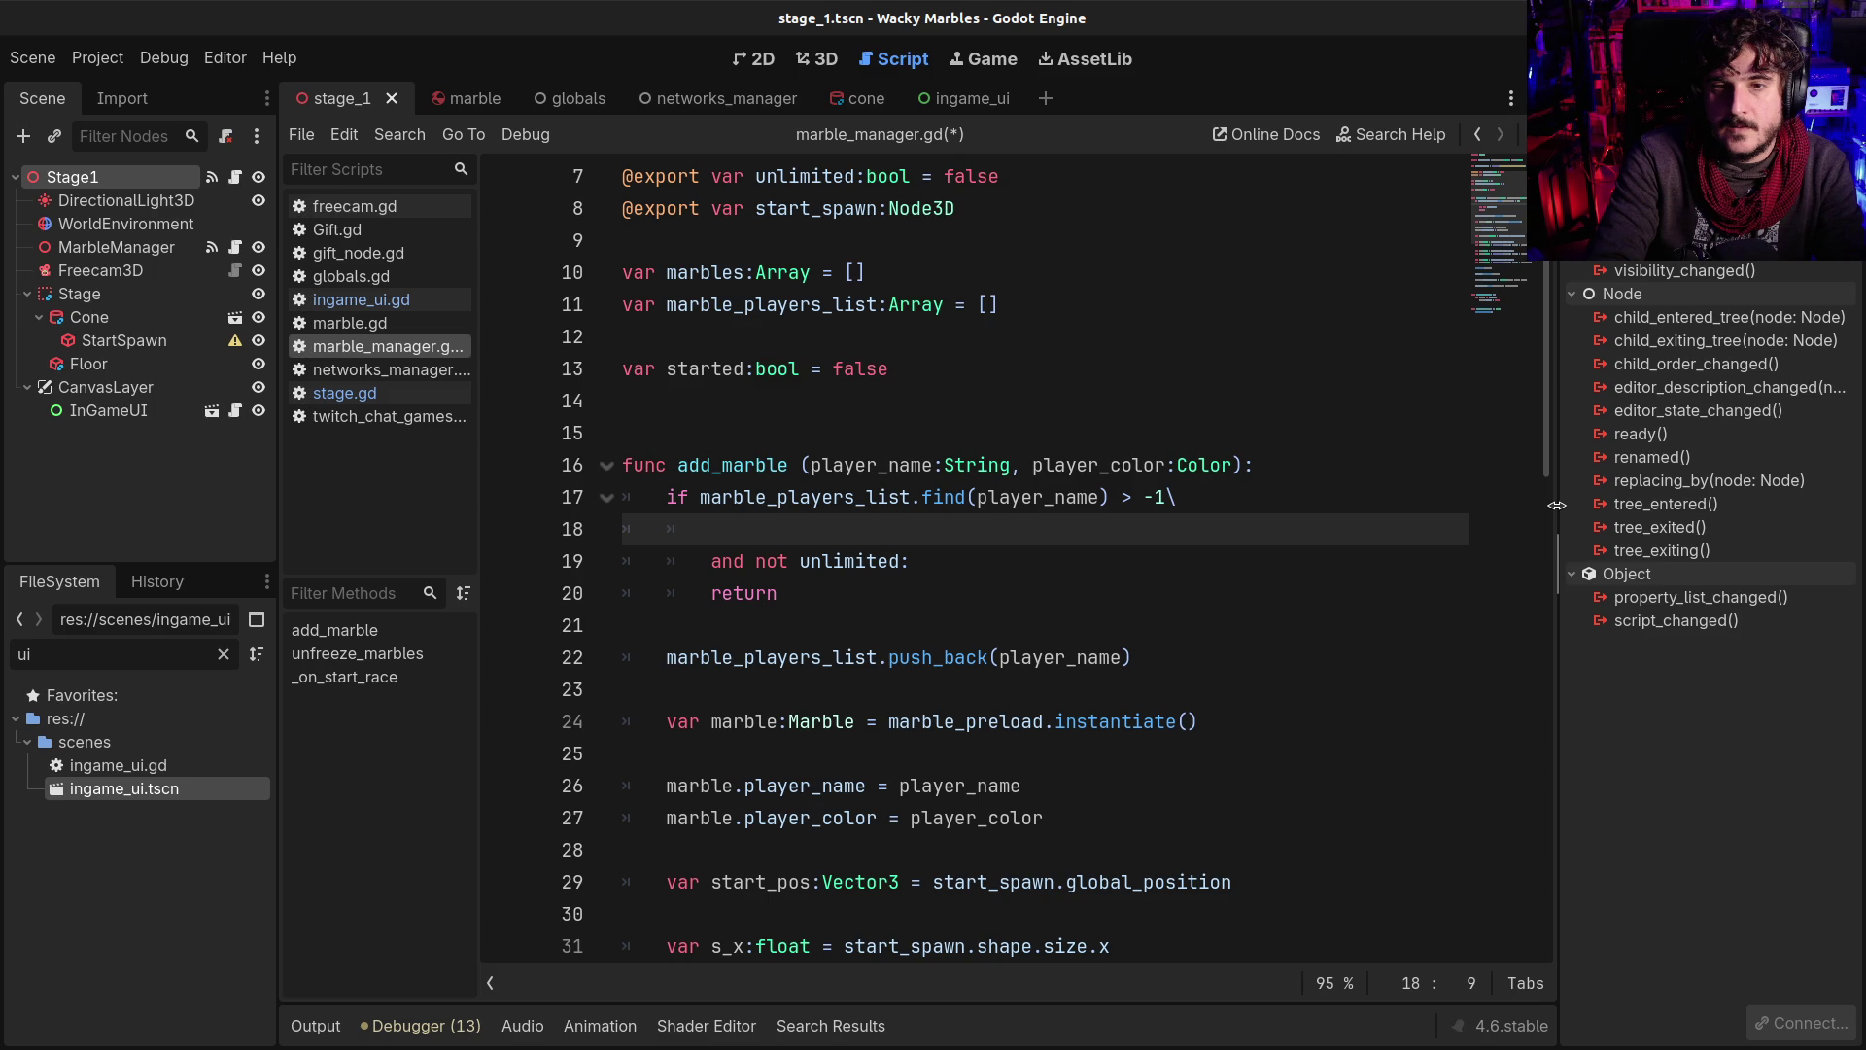
key(BackSpace)
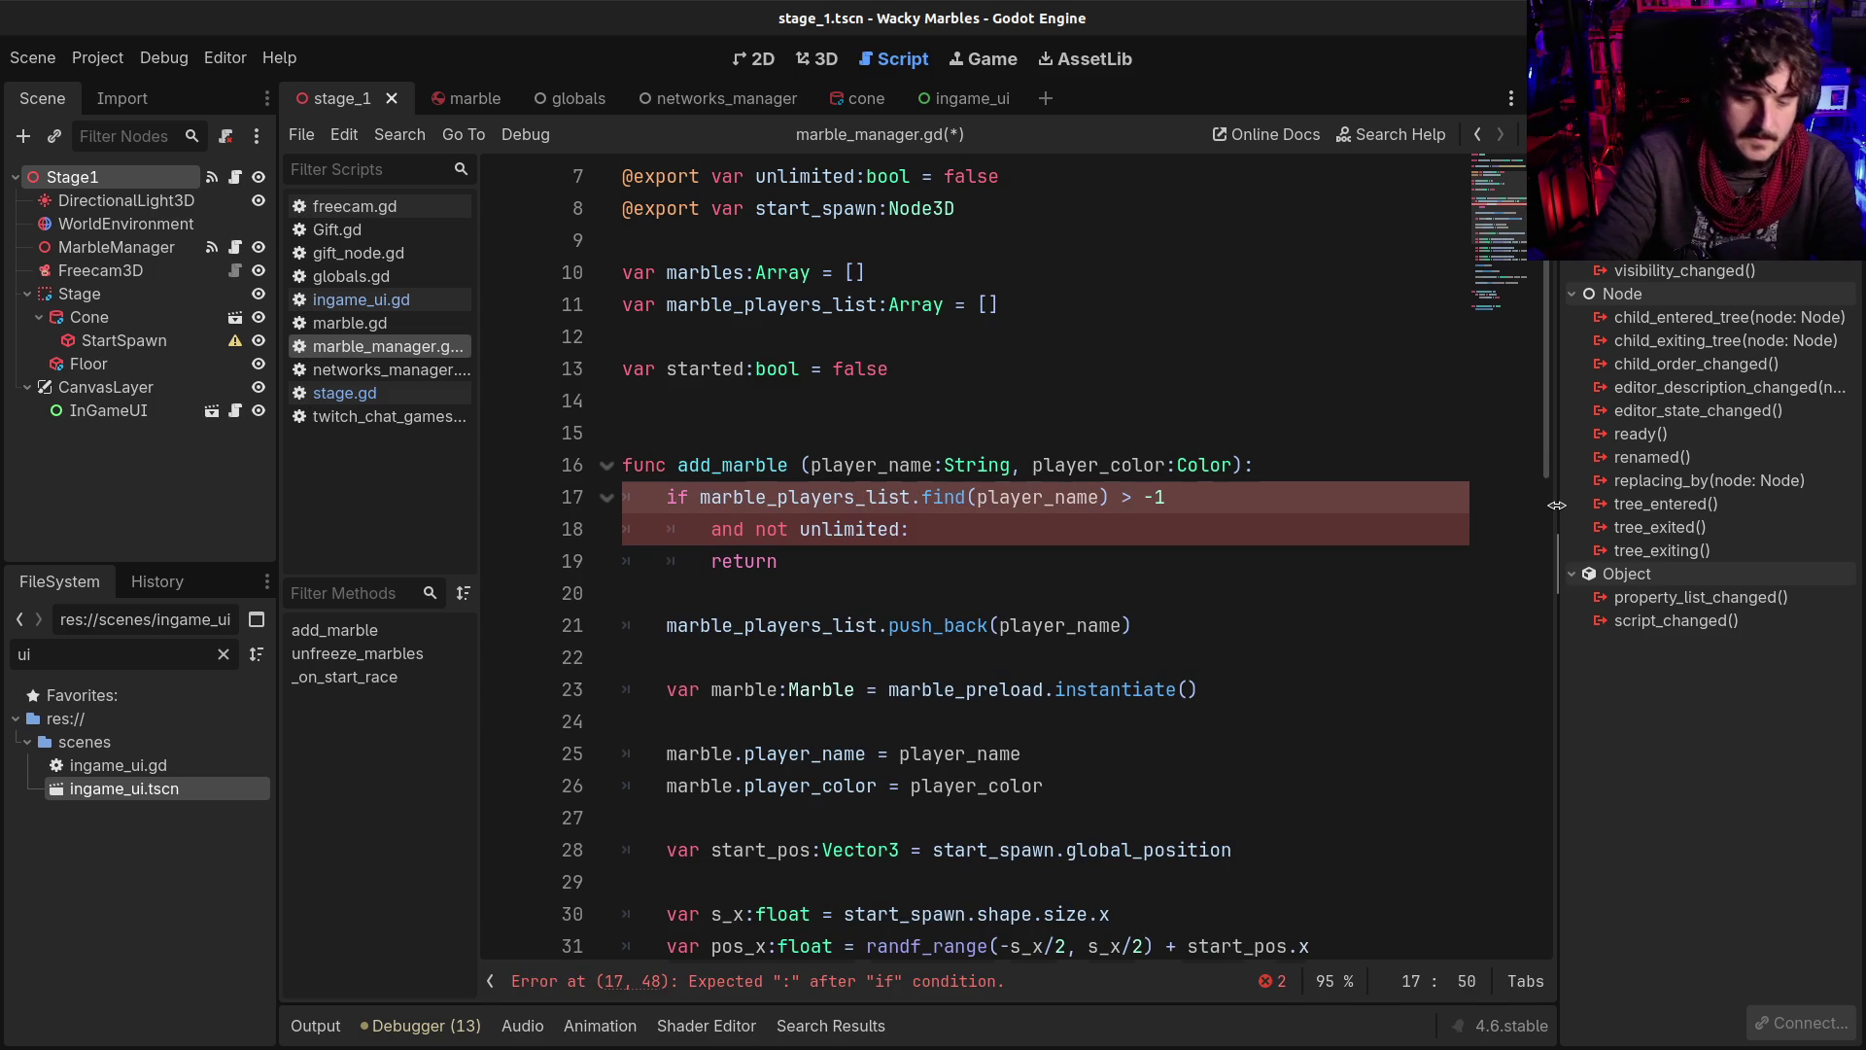
key(Left)
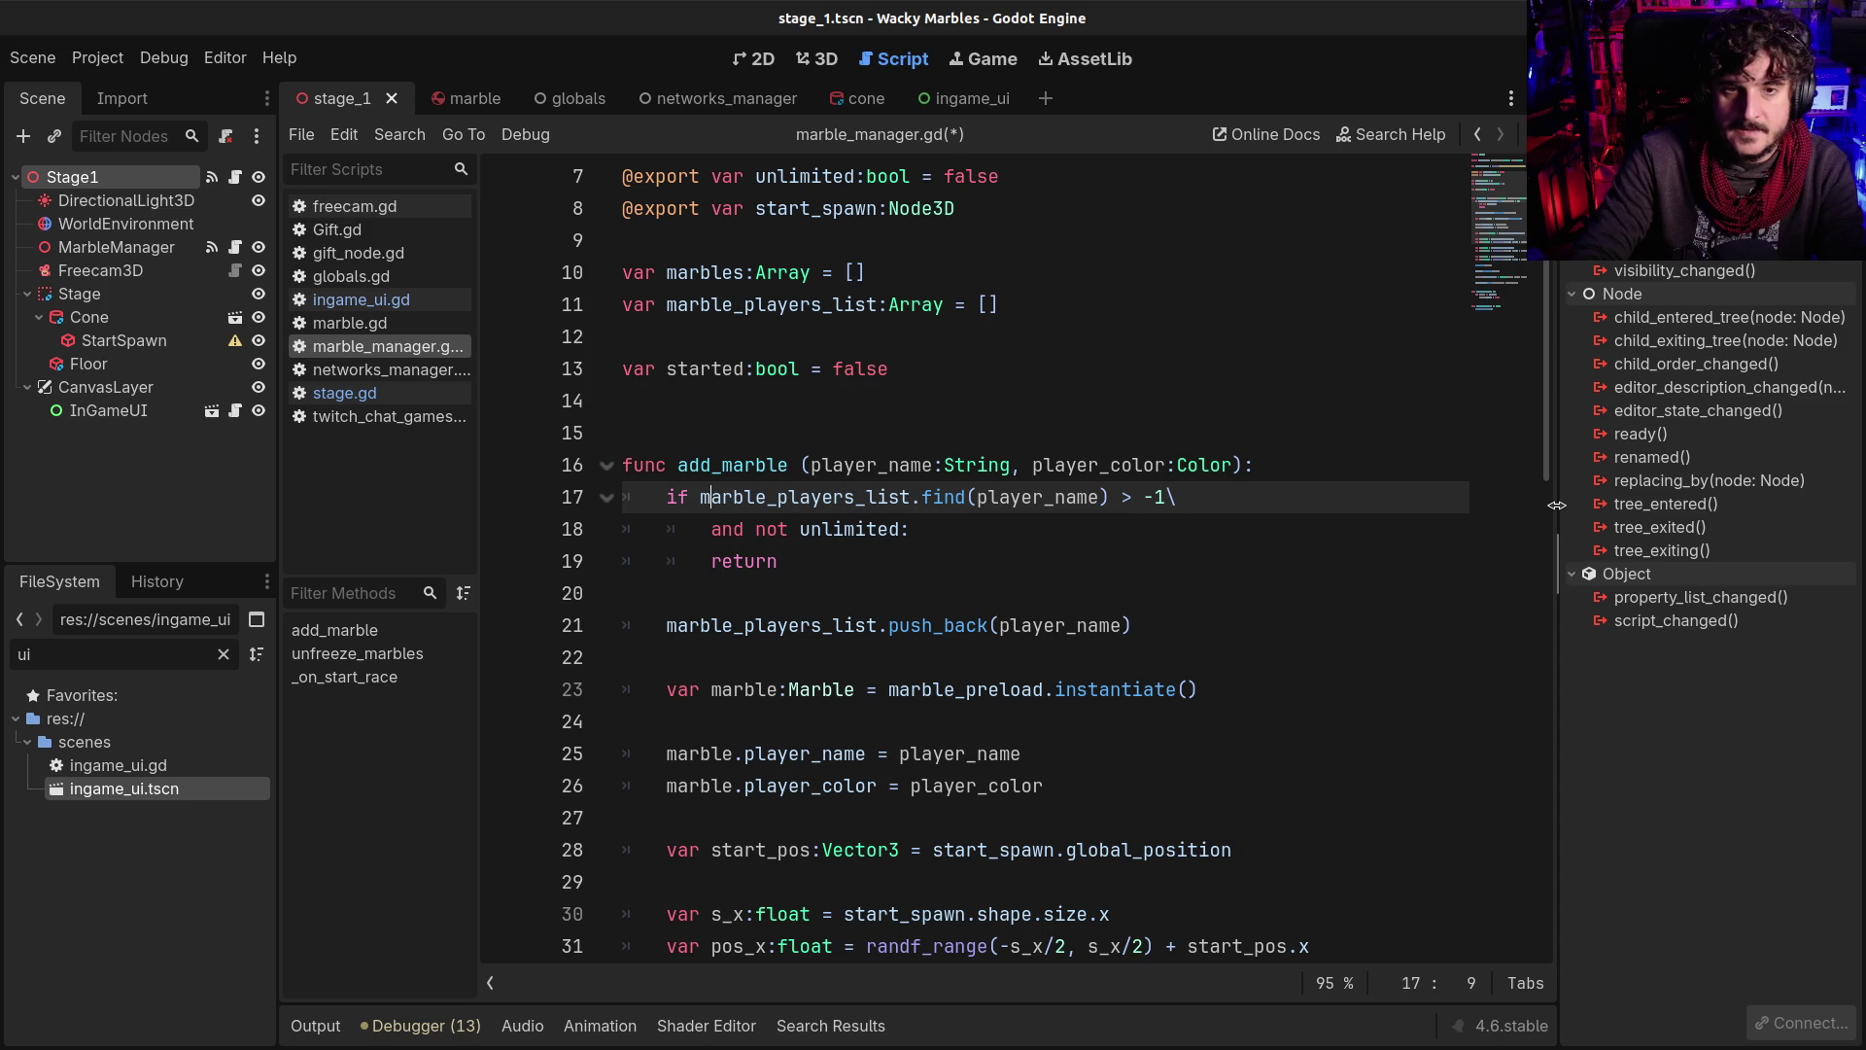
key(Return)
key(Up)
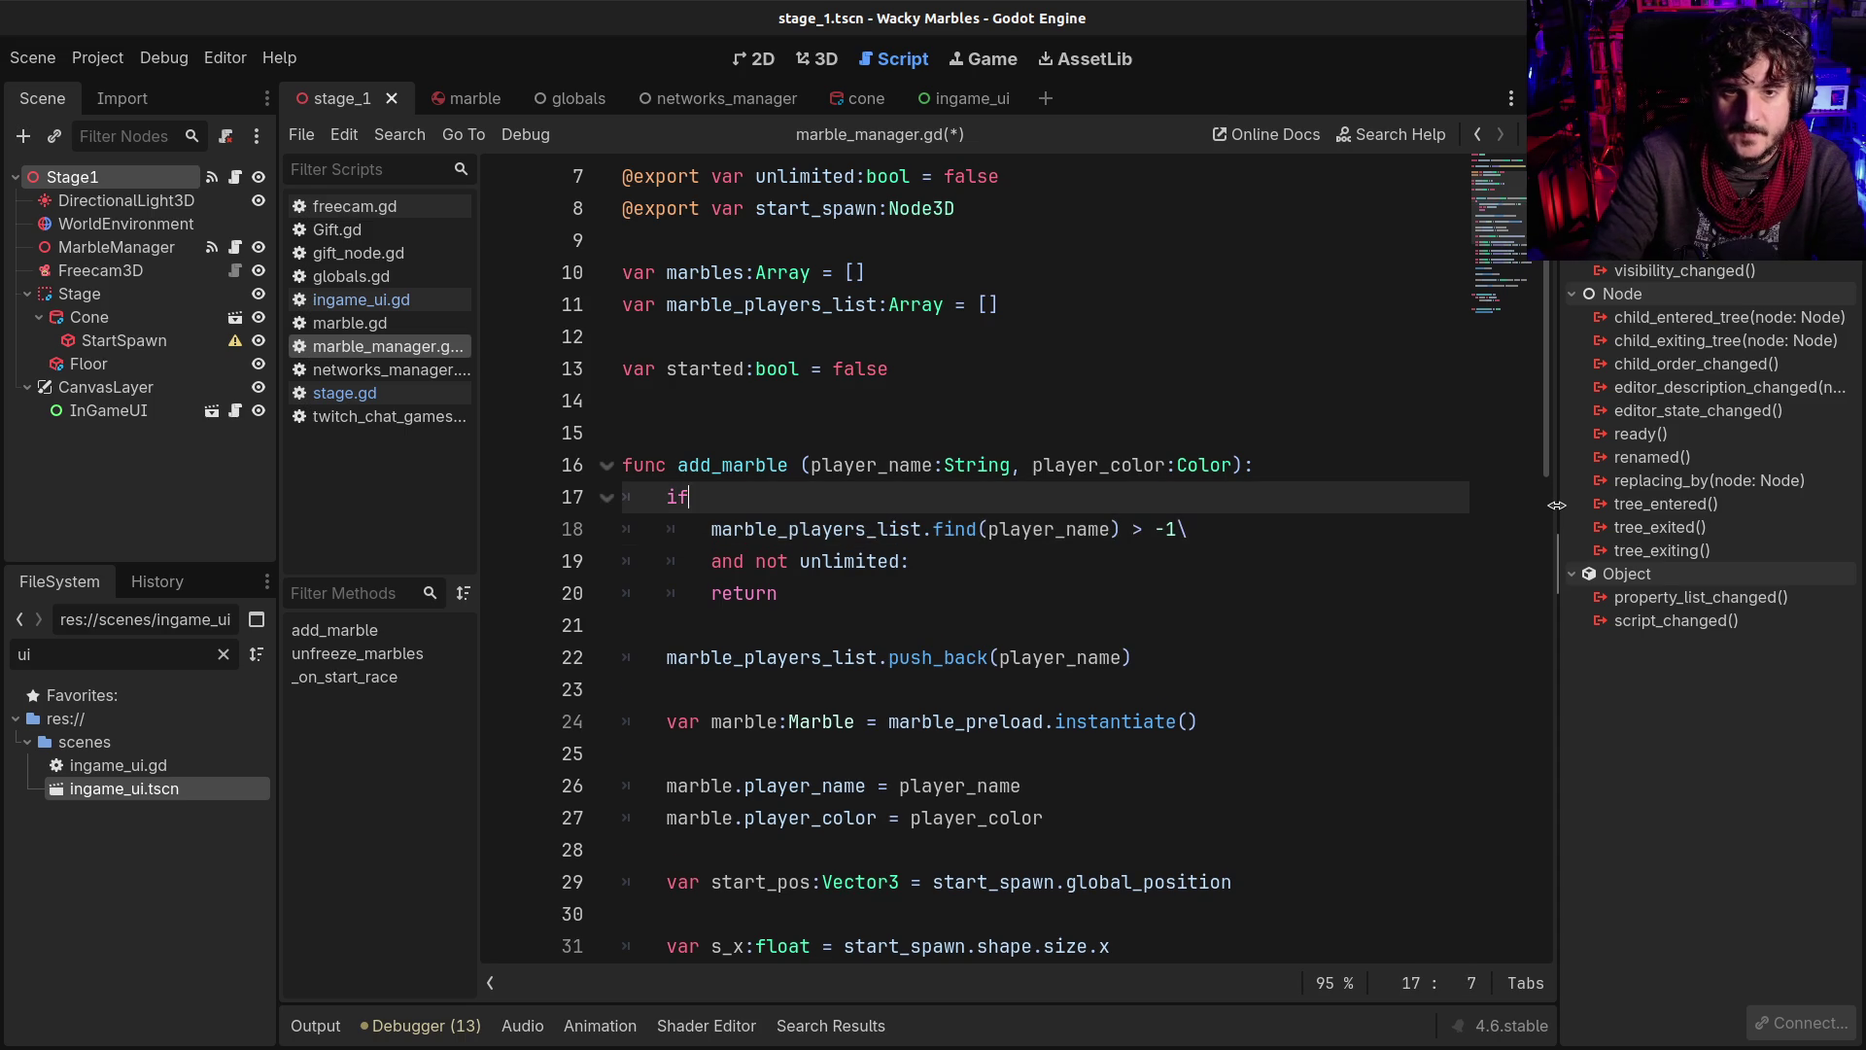
Put 'started or' at the start of the condition and remove the dangling or, joining lines 17–18
text( not)
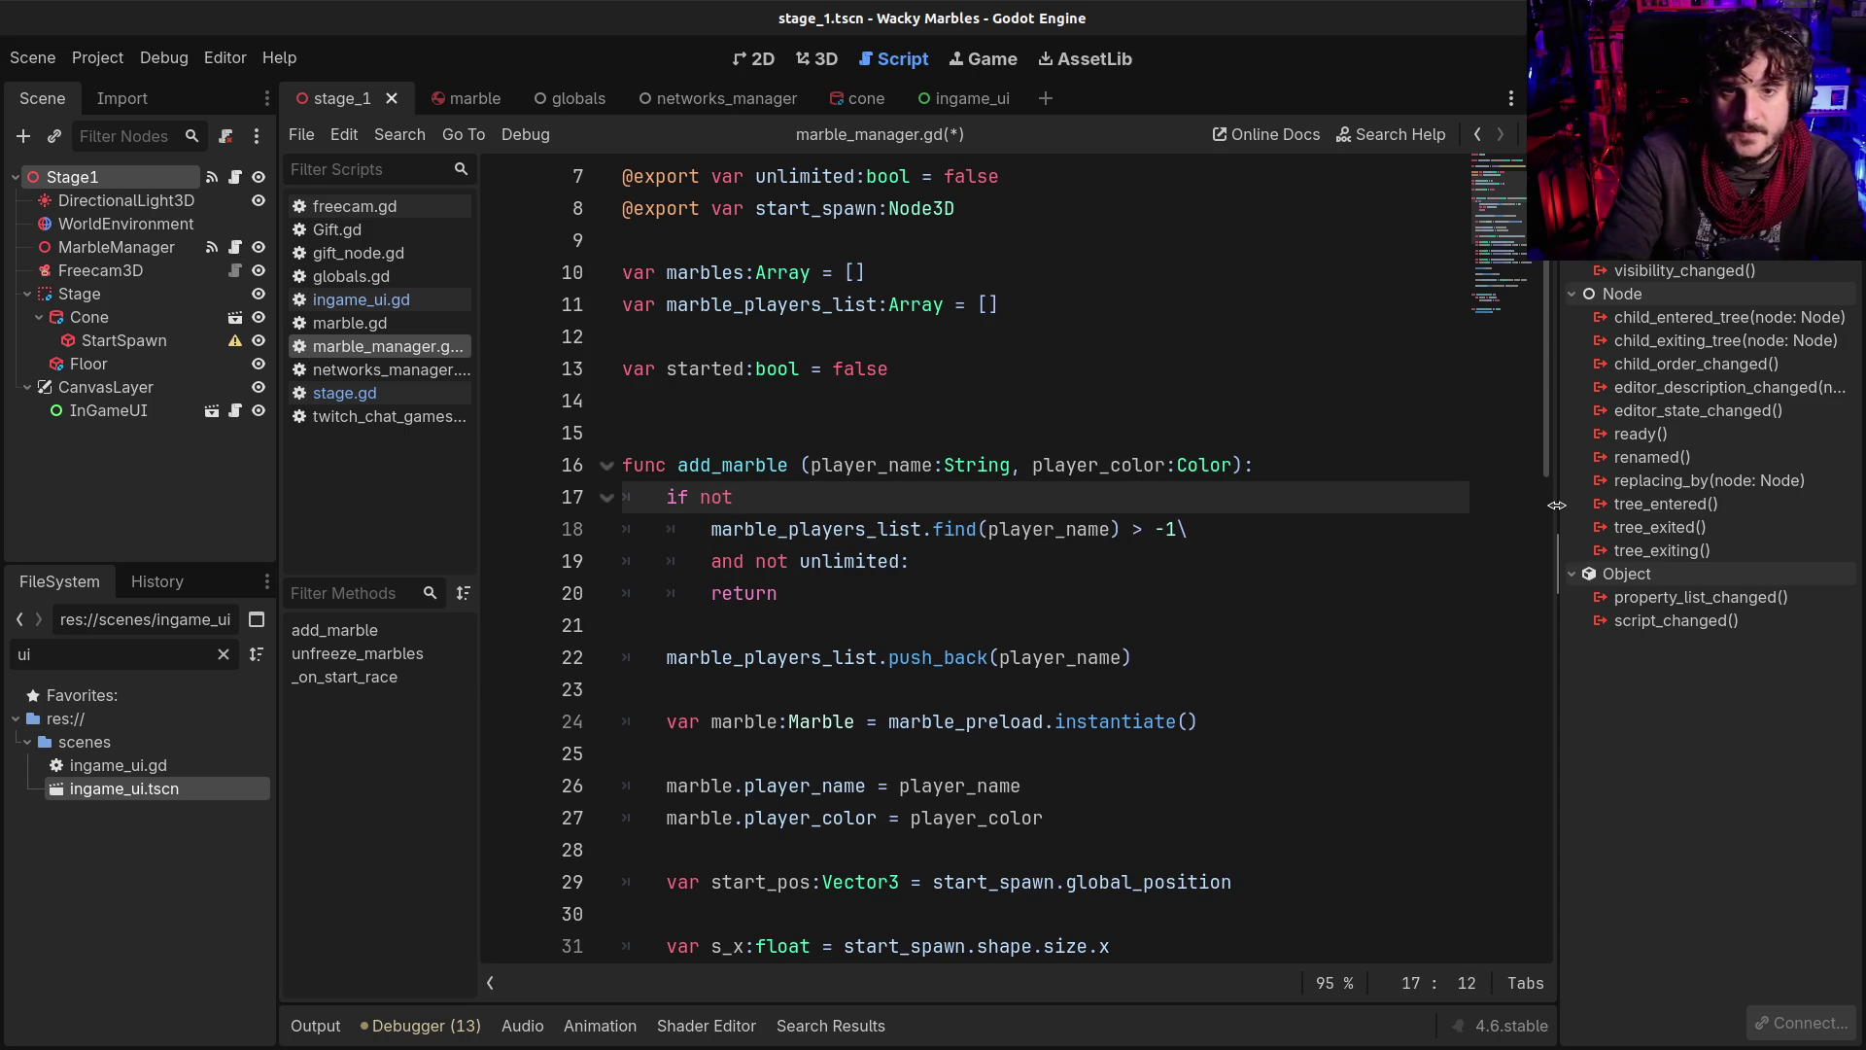
key(BackSpace)
key(BackSpace)
key(BackSpace)
text(st)
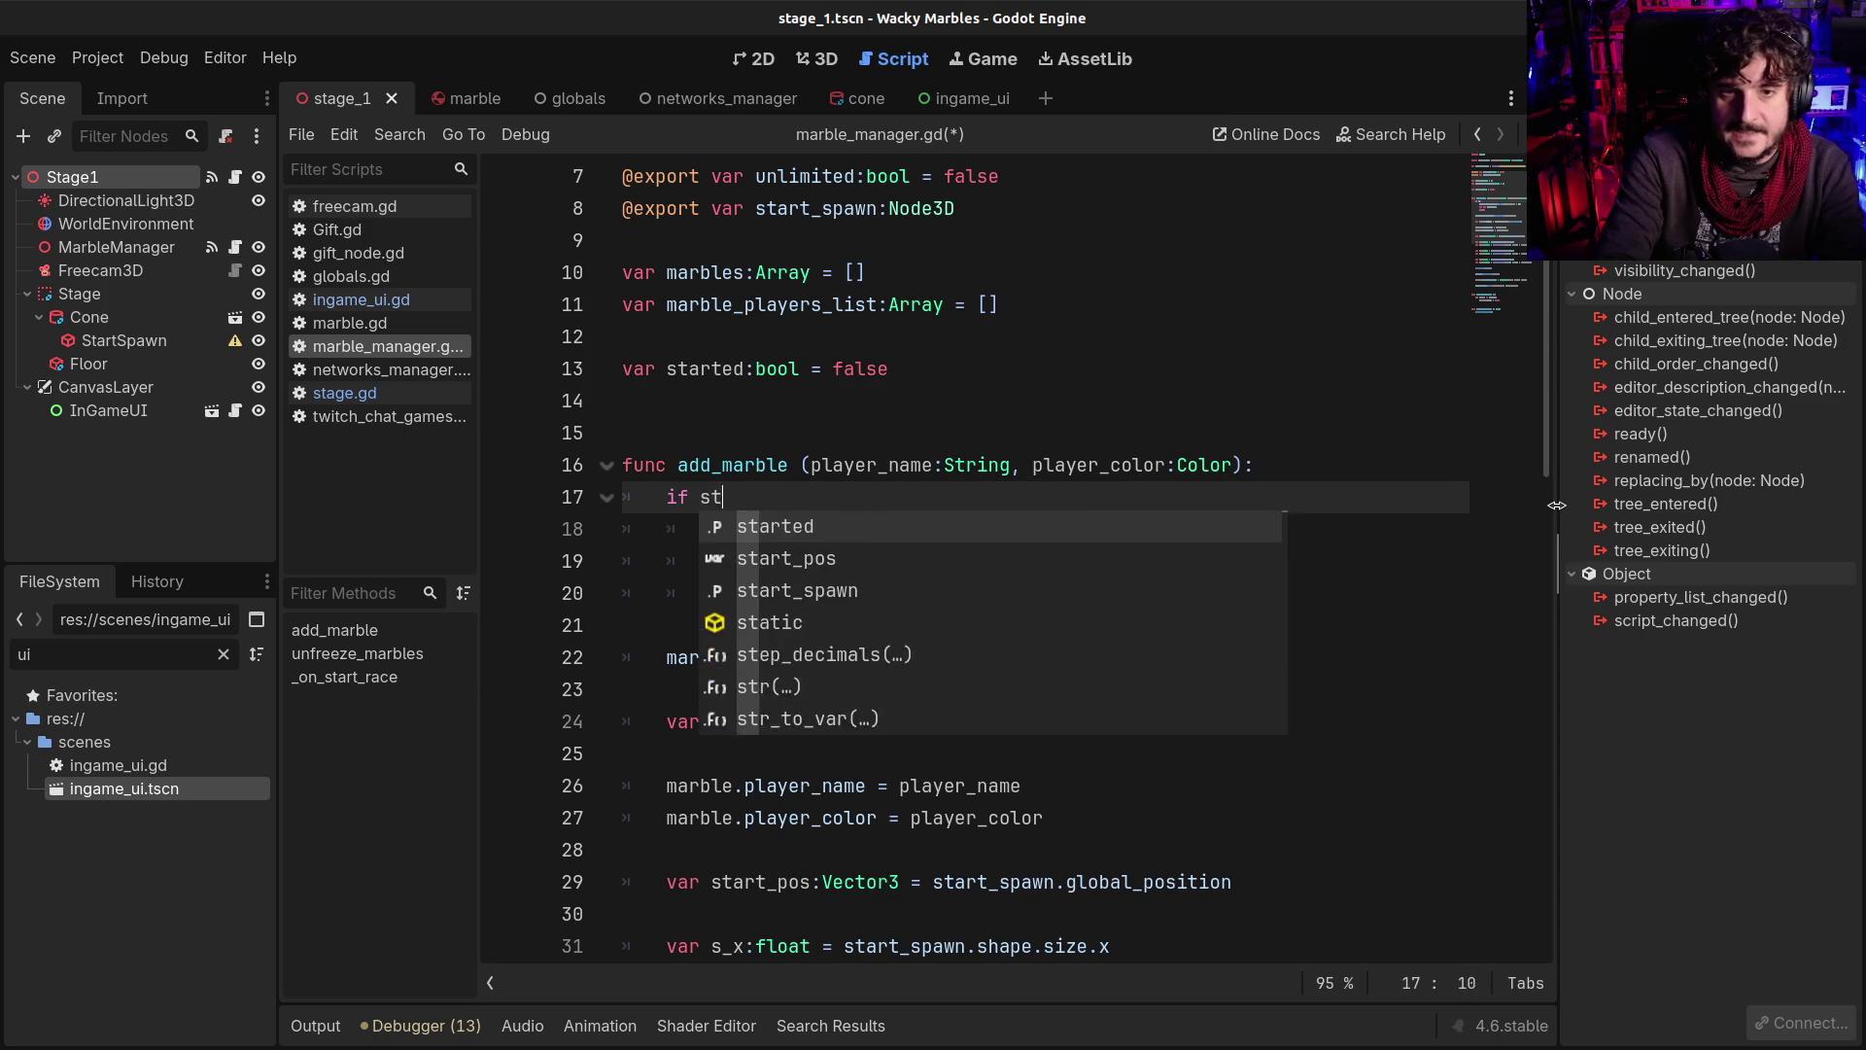
text(arted)
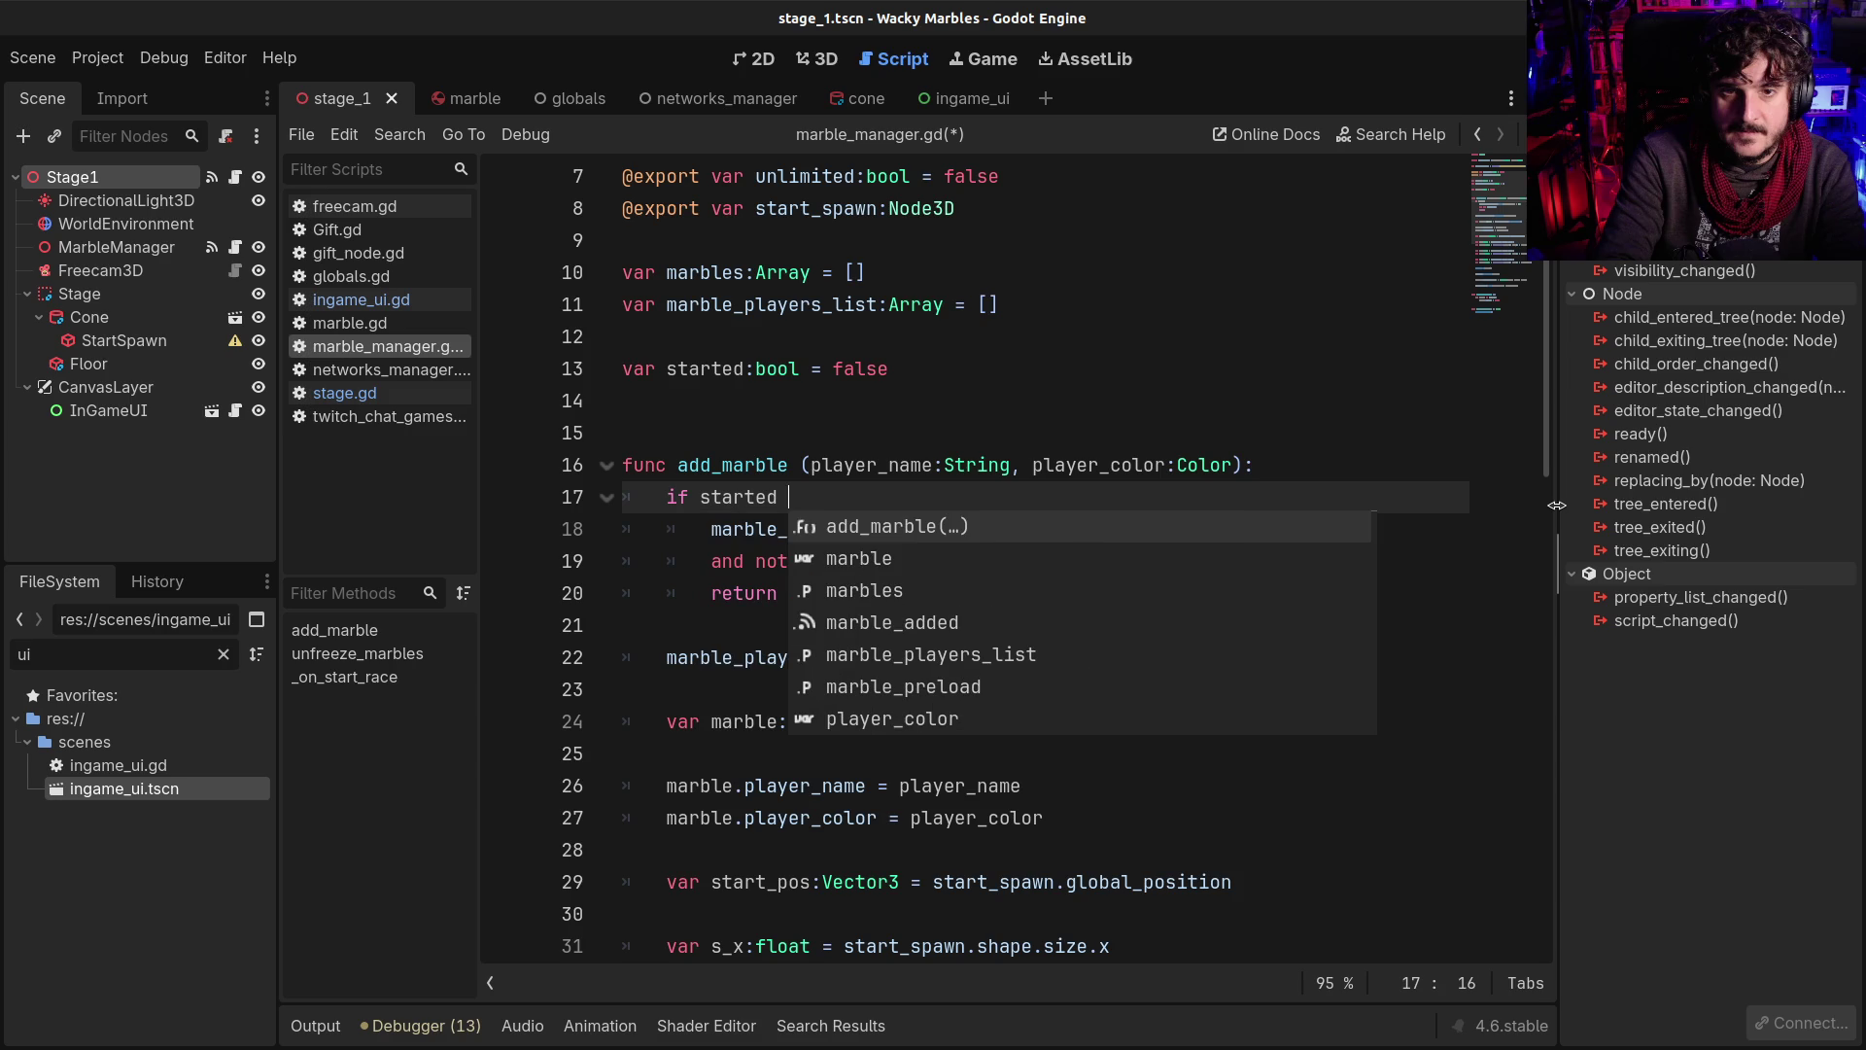
text( or\)
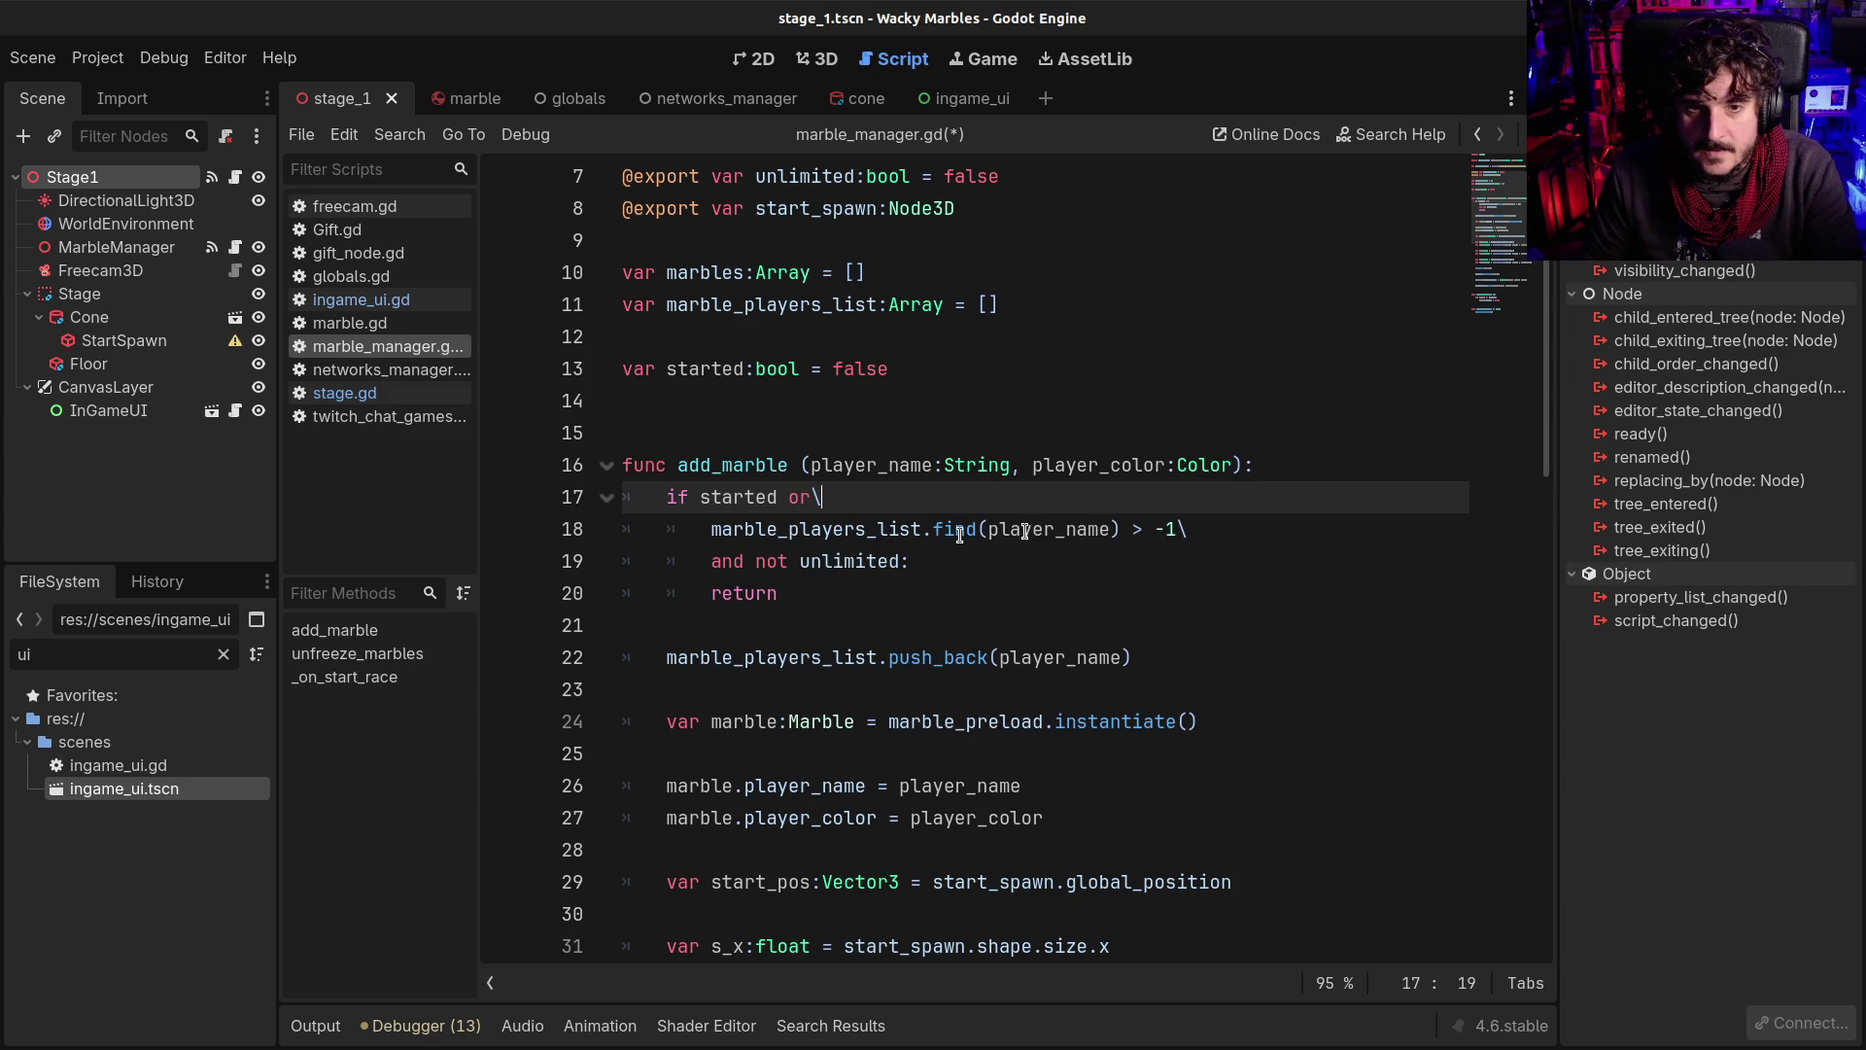
click(705, 530)
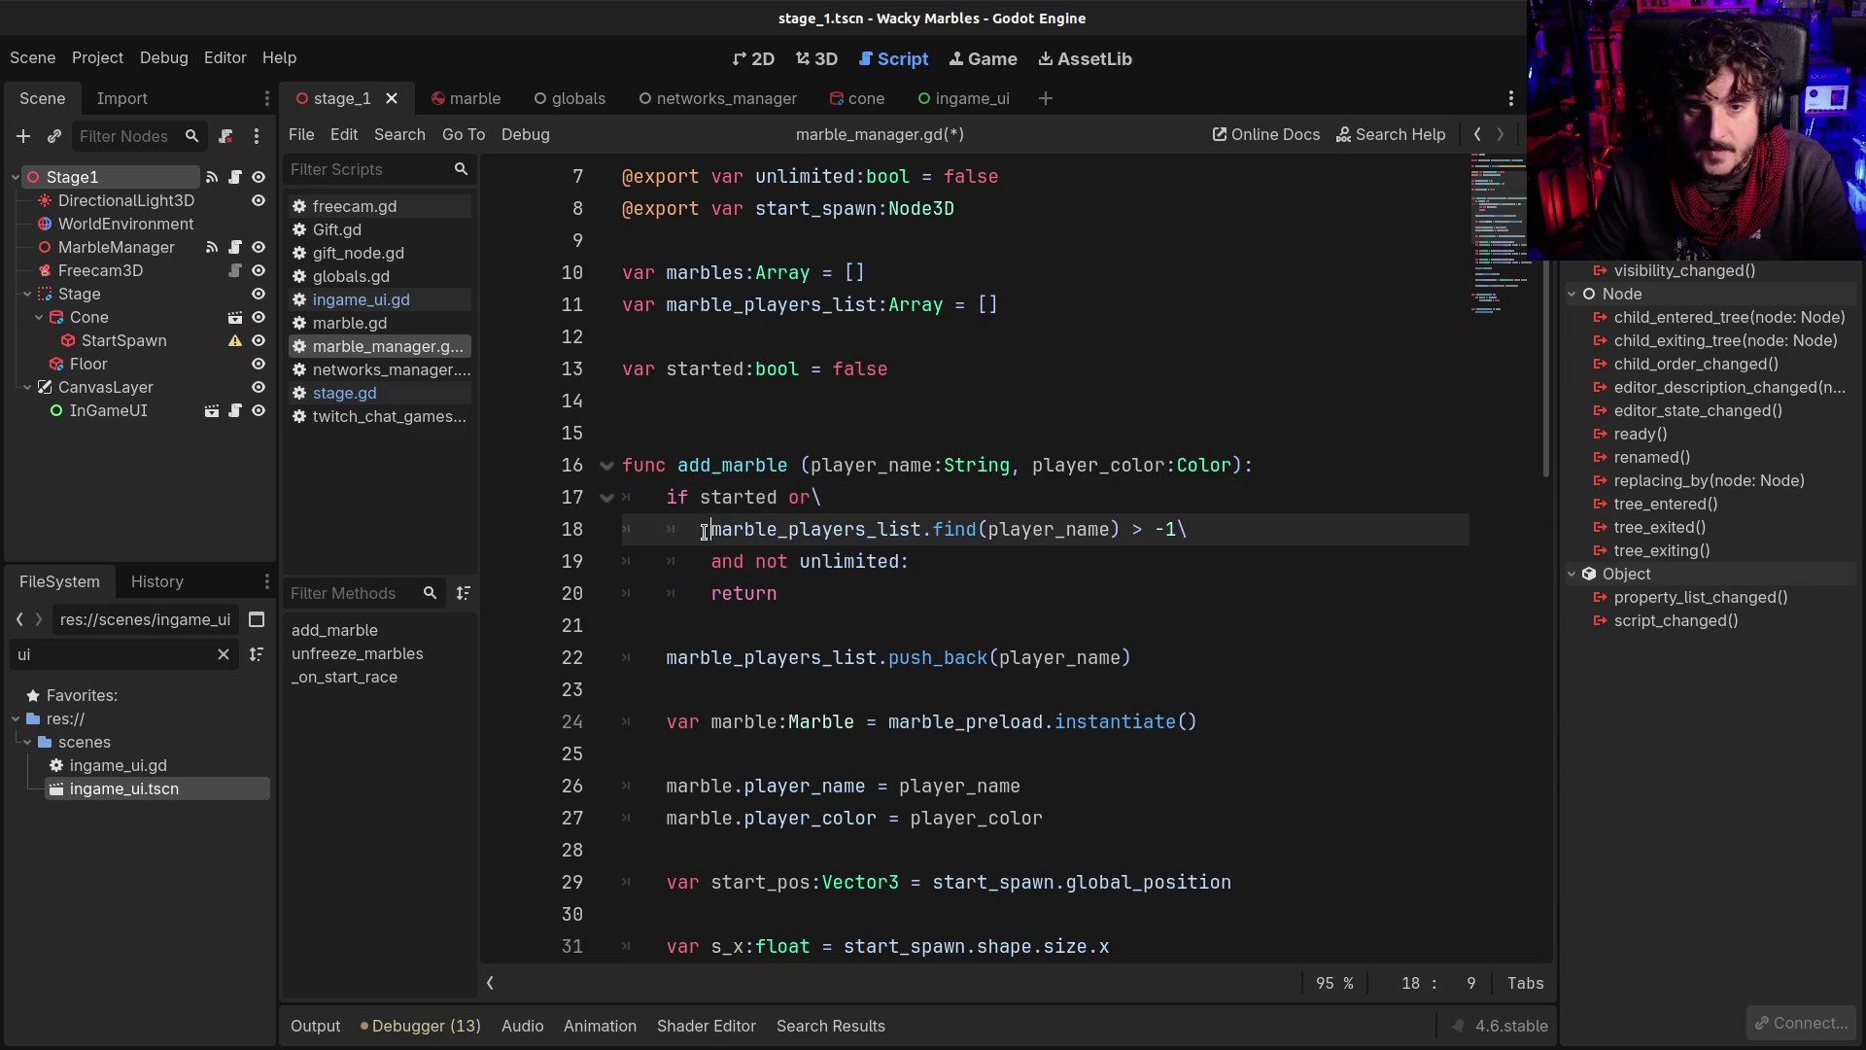
text(or)
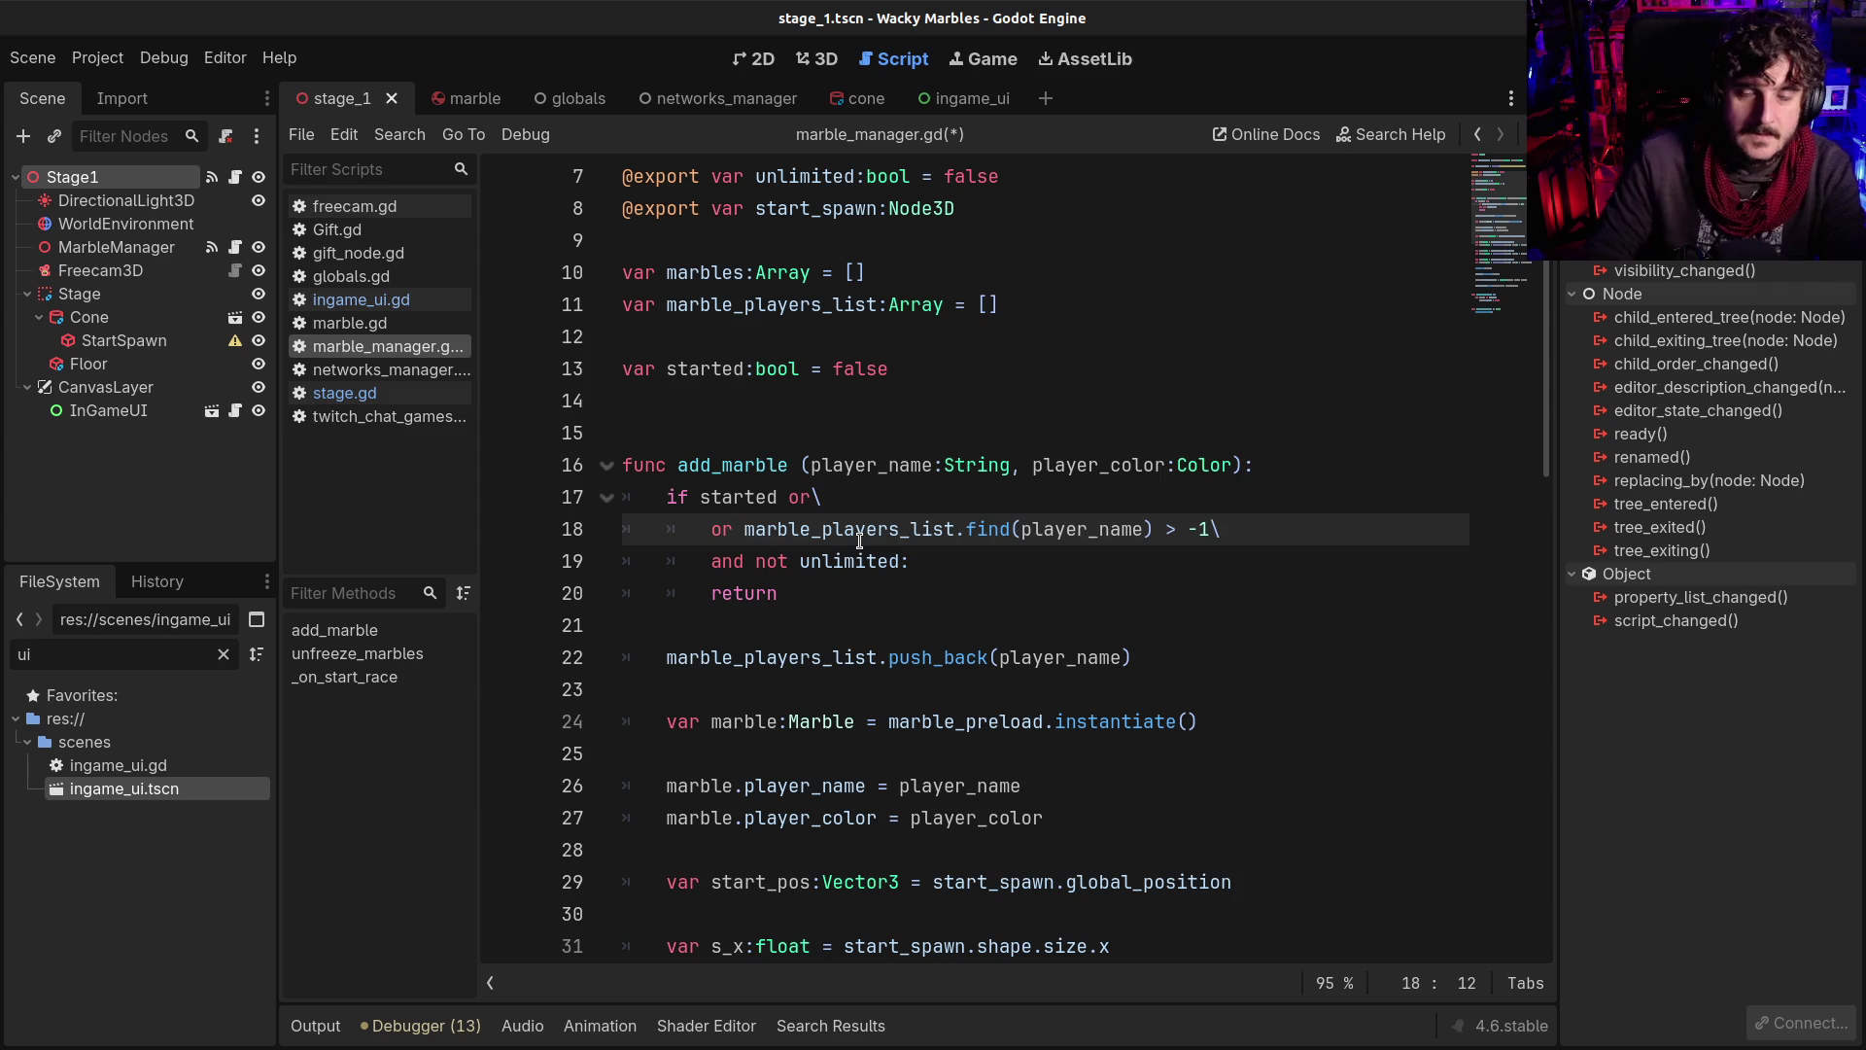
double_click(798, 497)
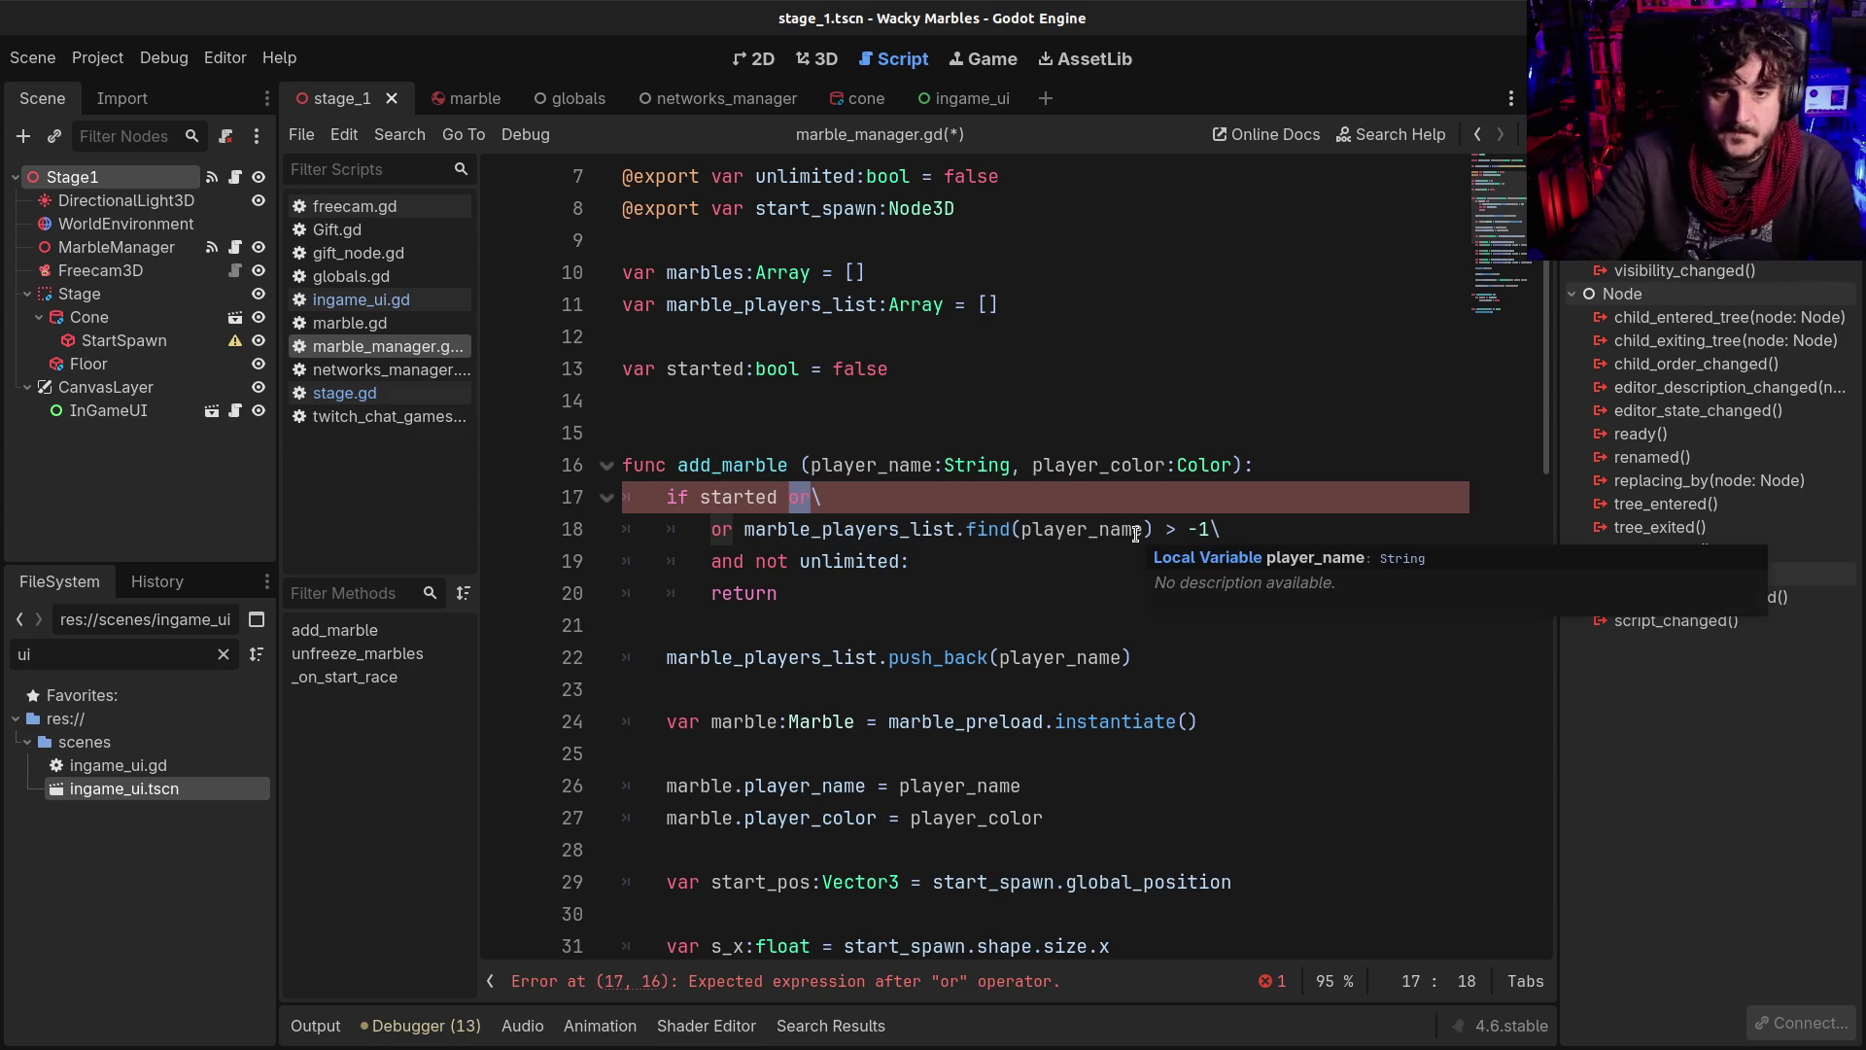
key(Delete)
key(Delete)
key(Delete)
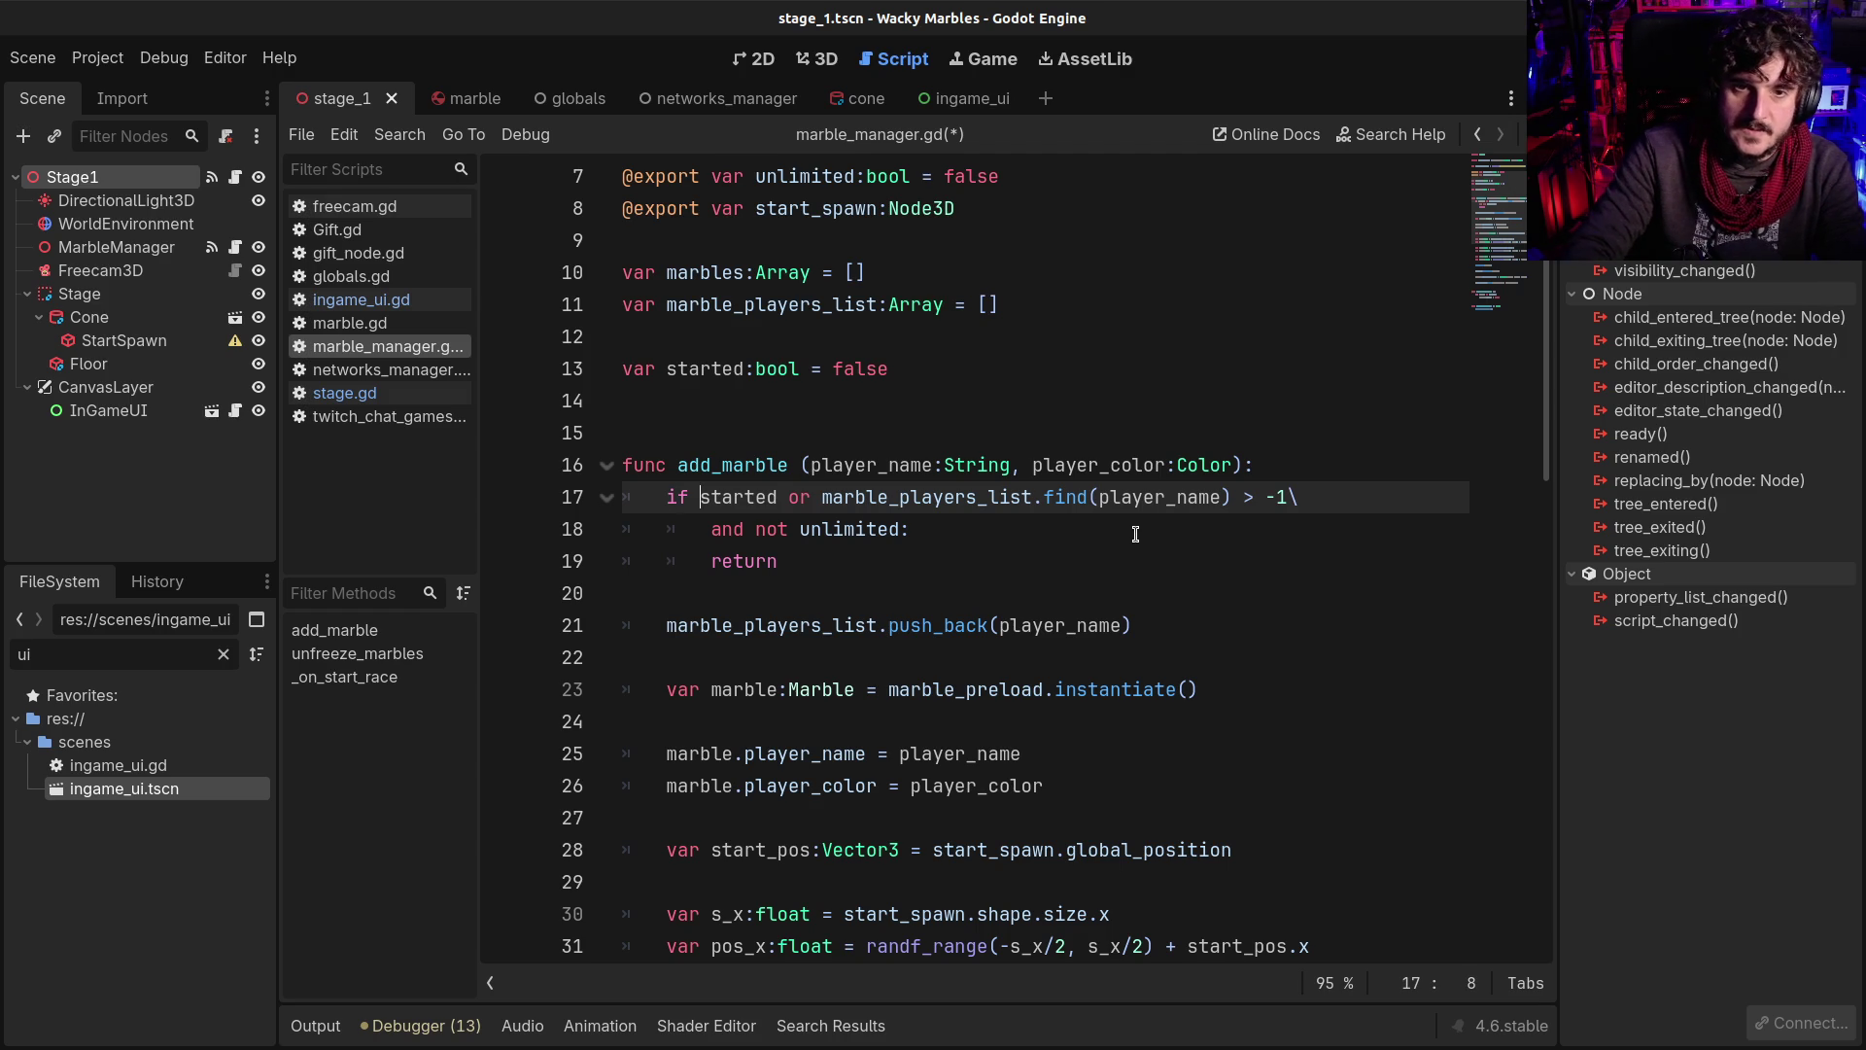
Wrap 'started or marble_players_list.find(player_name) > -1' in parentheses
text(()
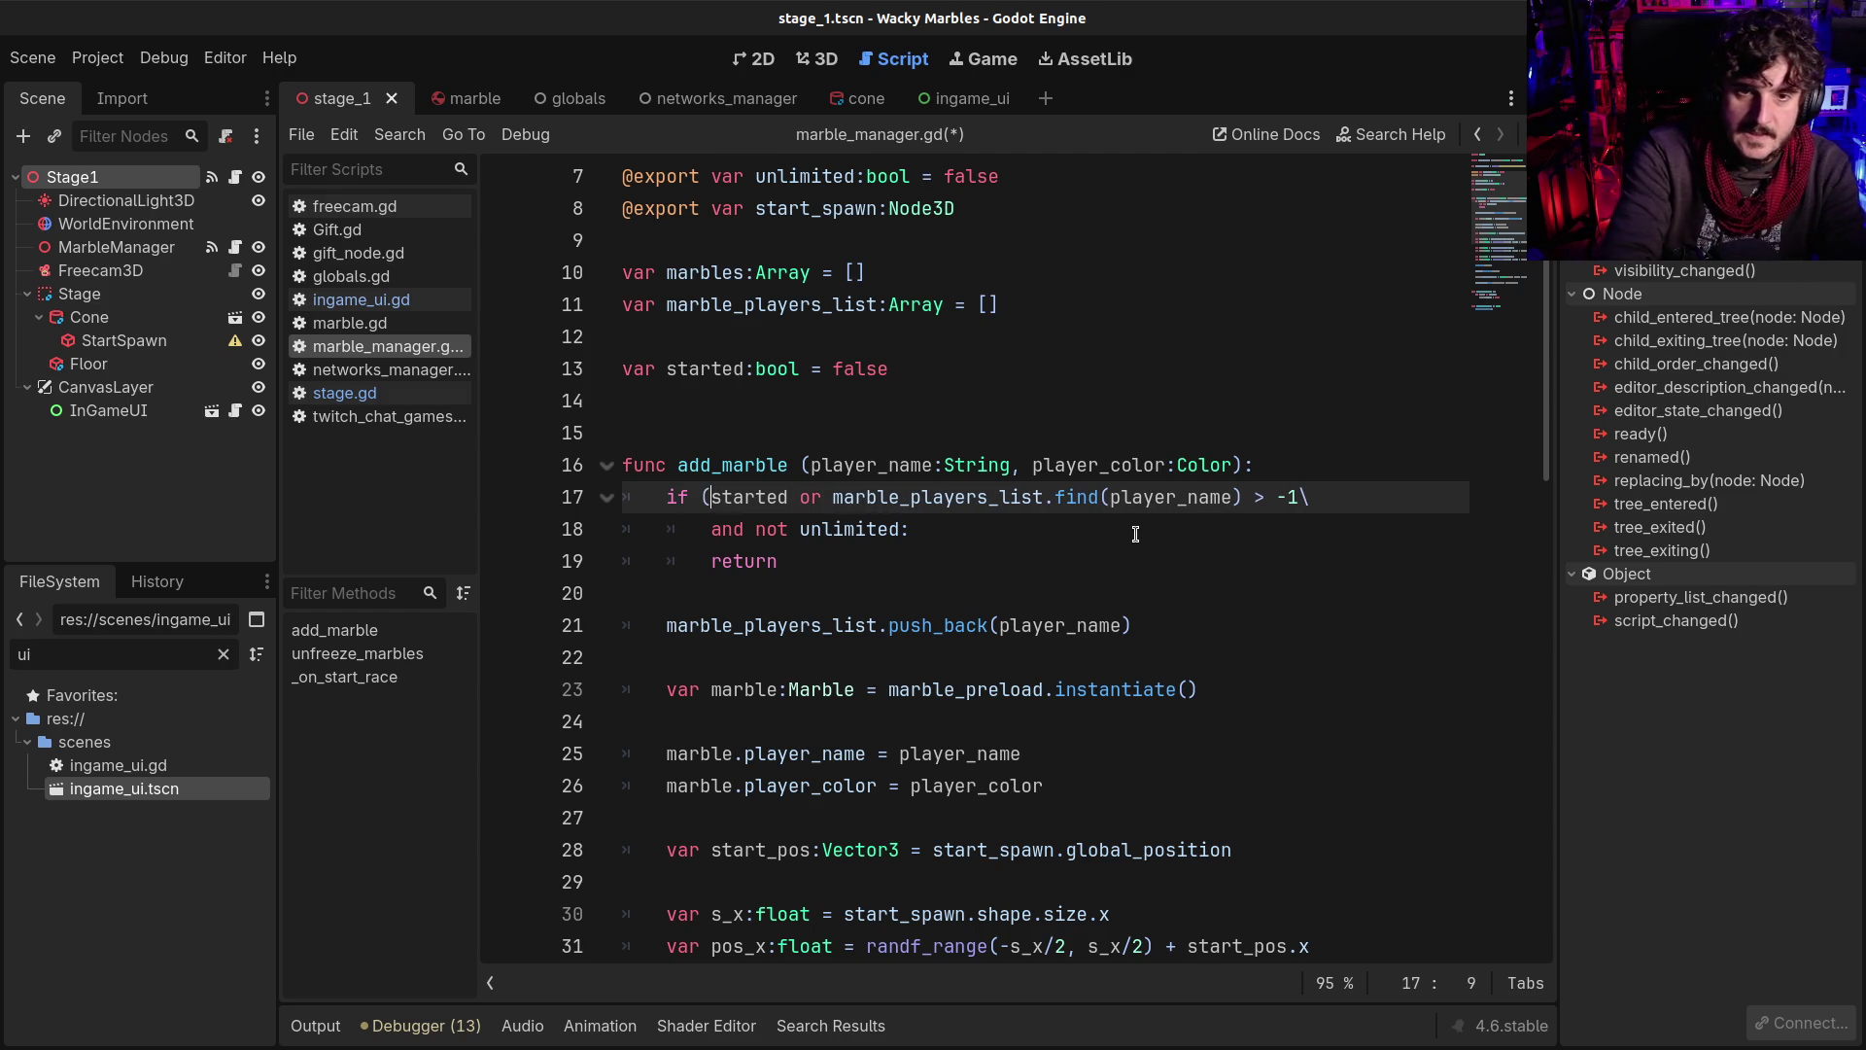
key(End)
key(Left)
text())
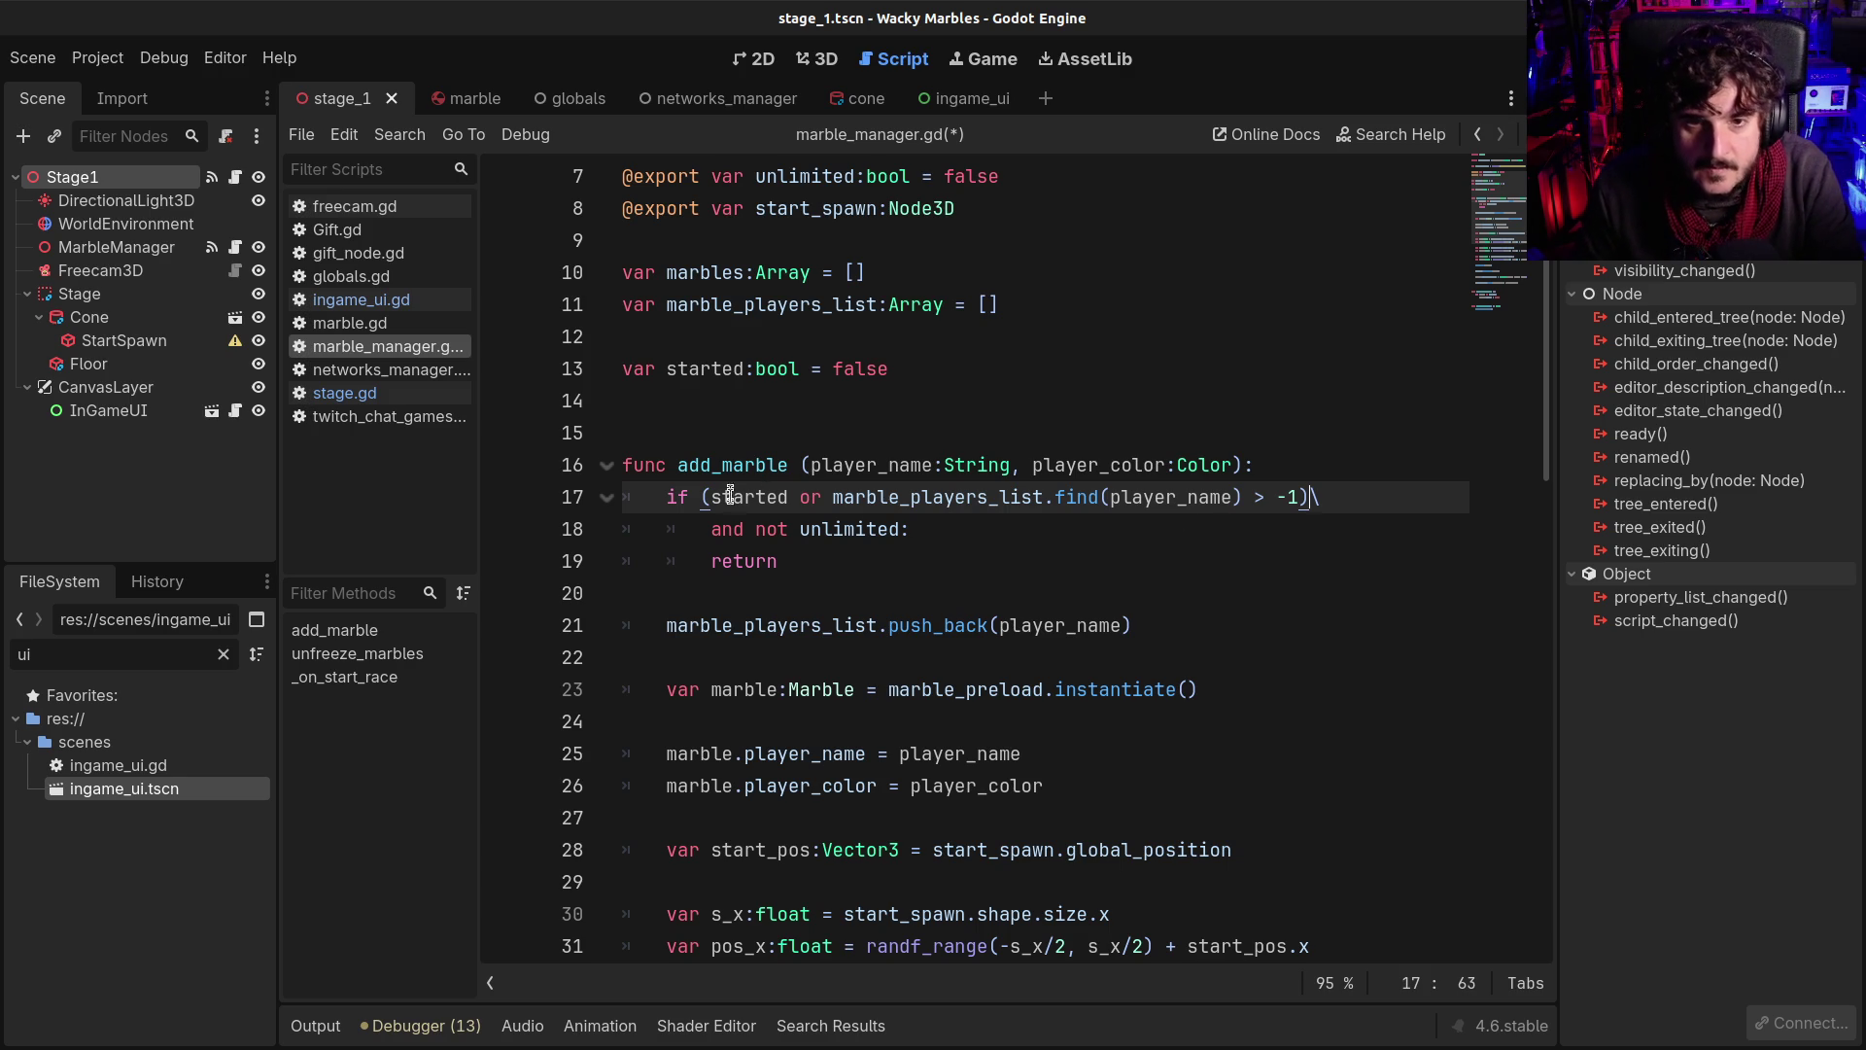
mouse_move(730, 500)
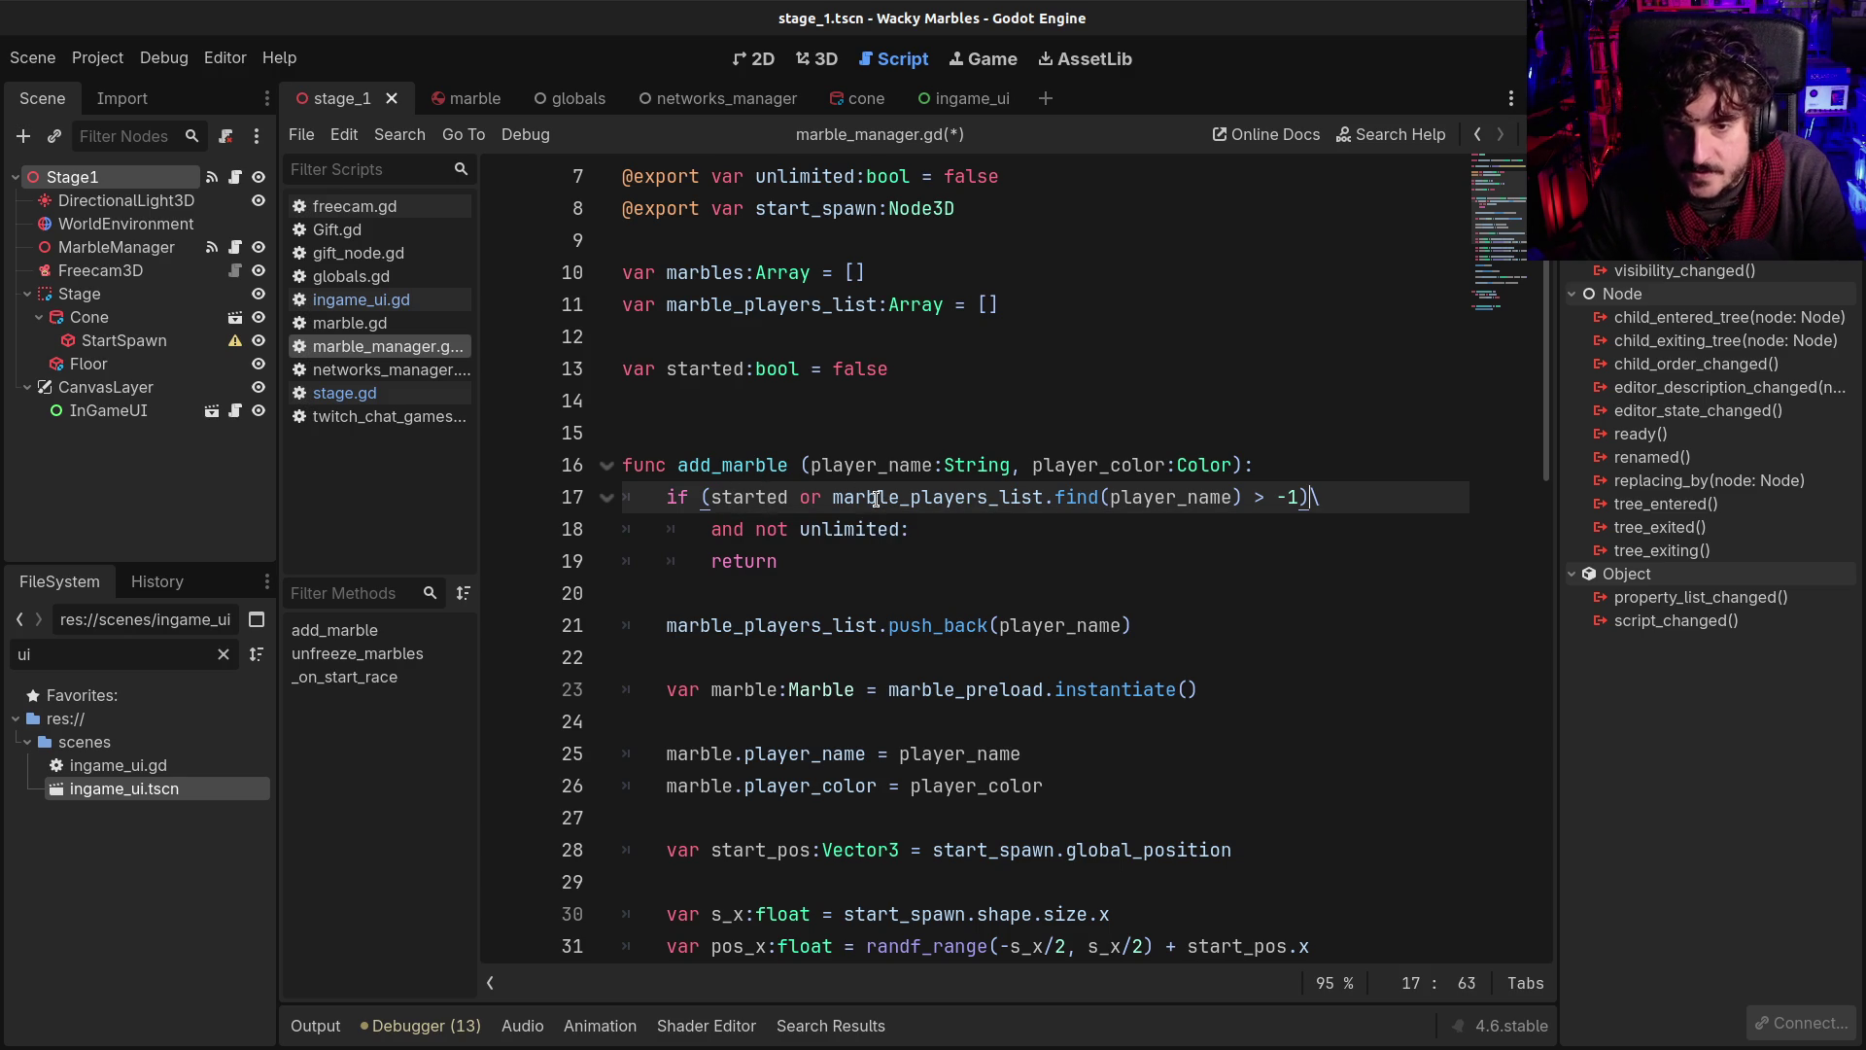
mouse_move(876, 500)
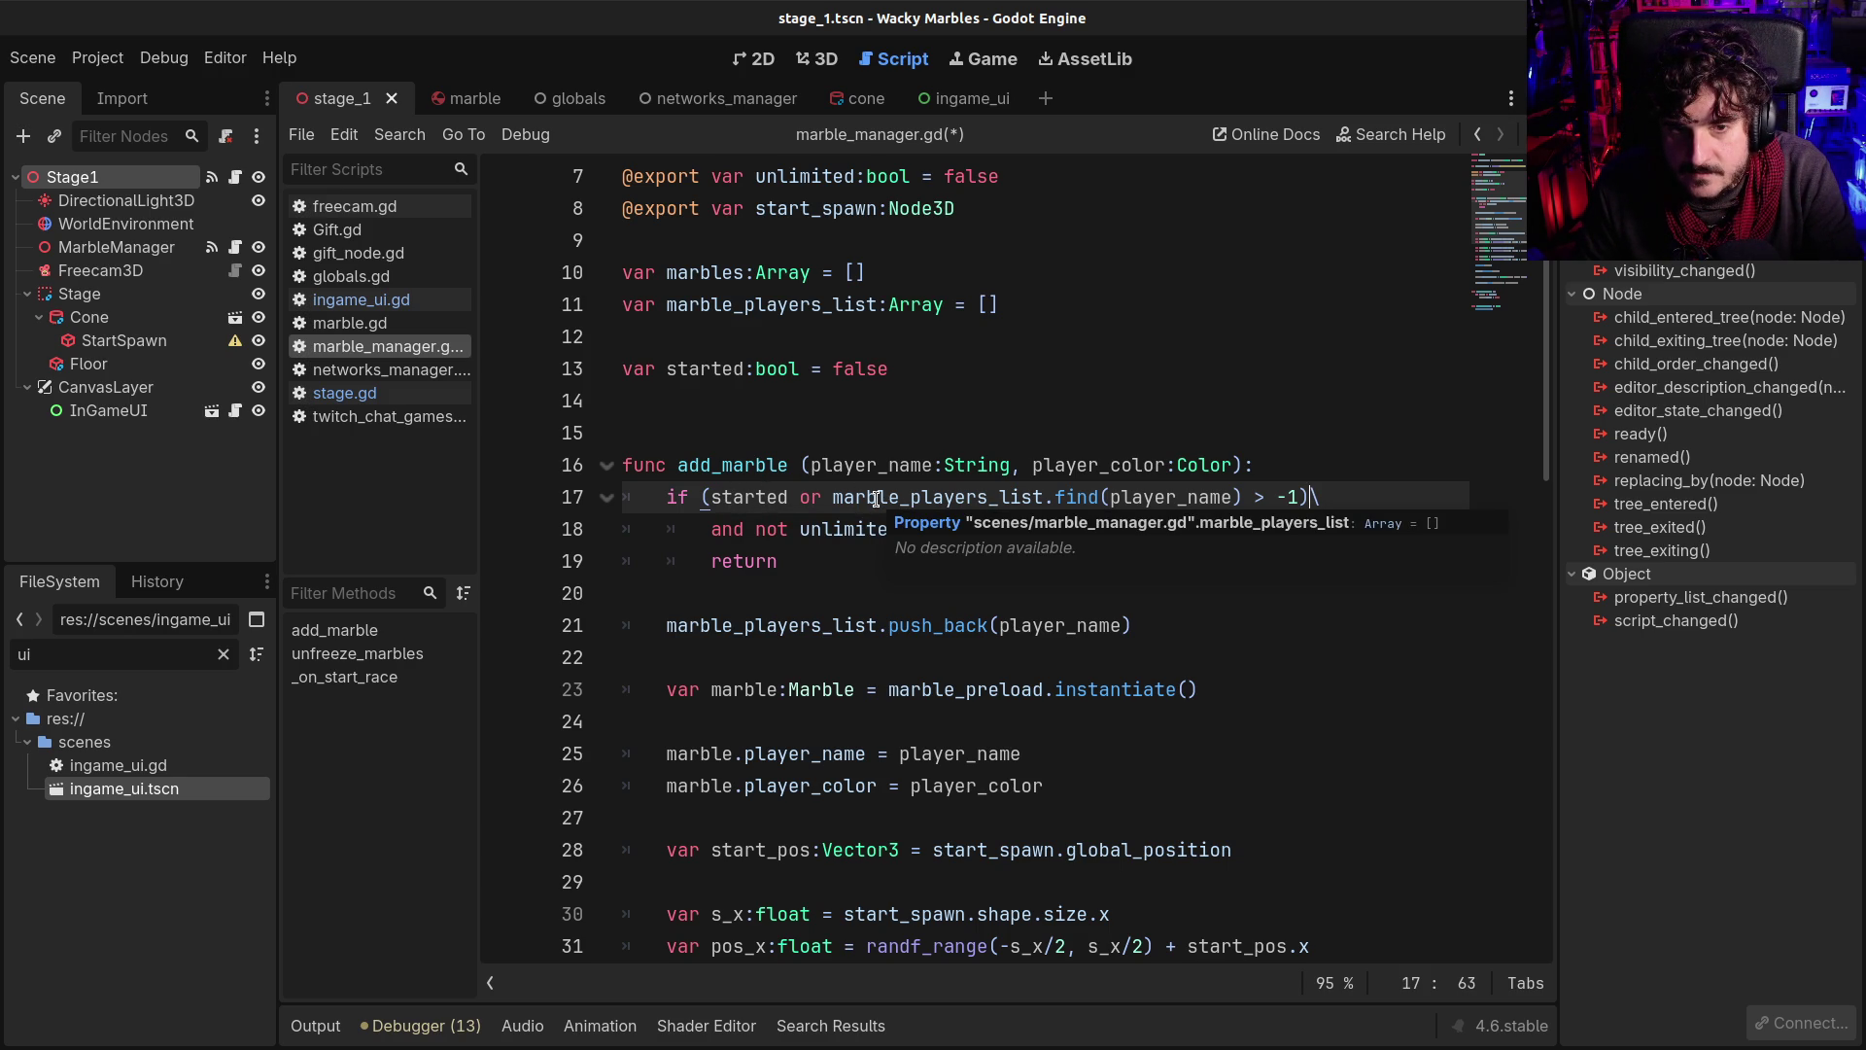
click(1047, 497)
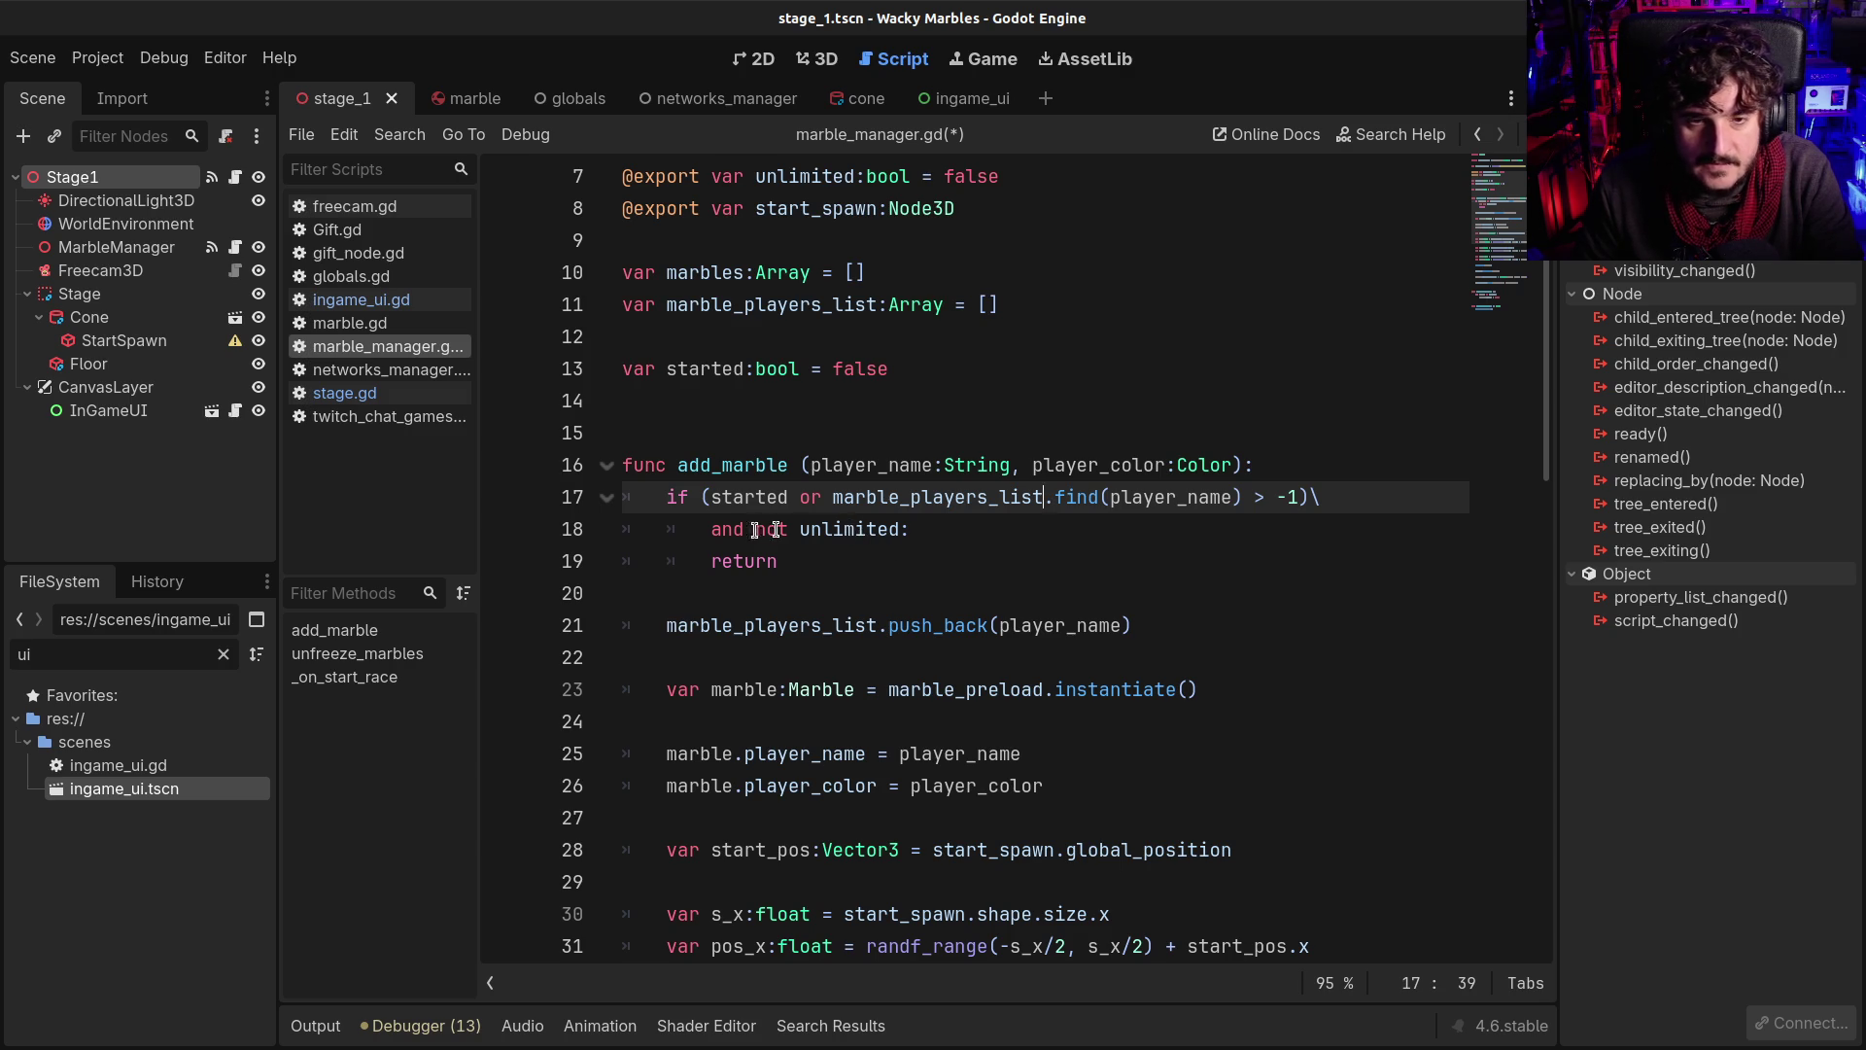
double_click(725, 494)
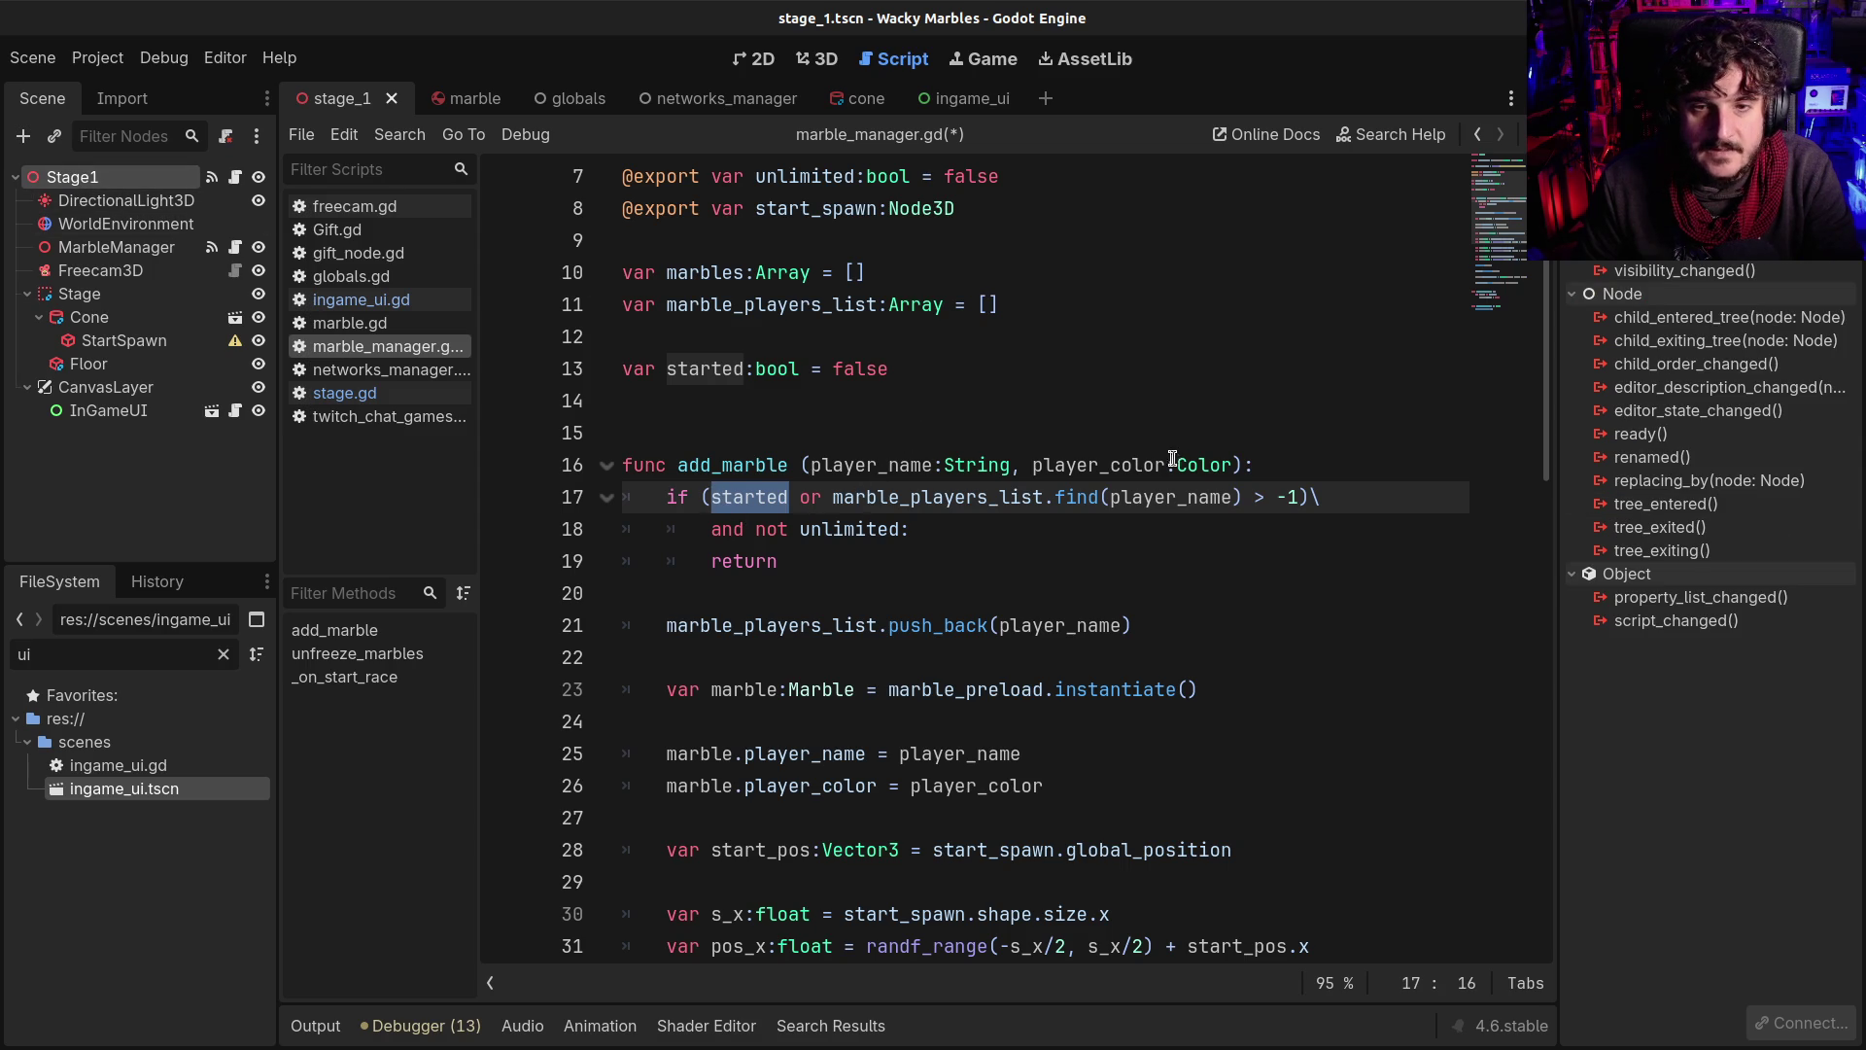
Add 'if started: return' at the top of add_marble
click(1250, 465)
key(Return)
text(if )
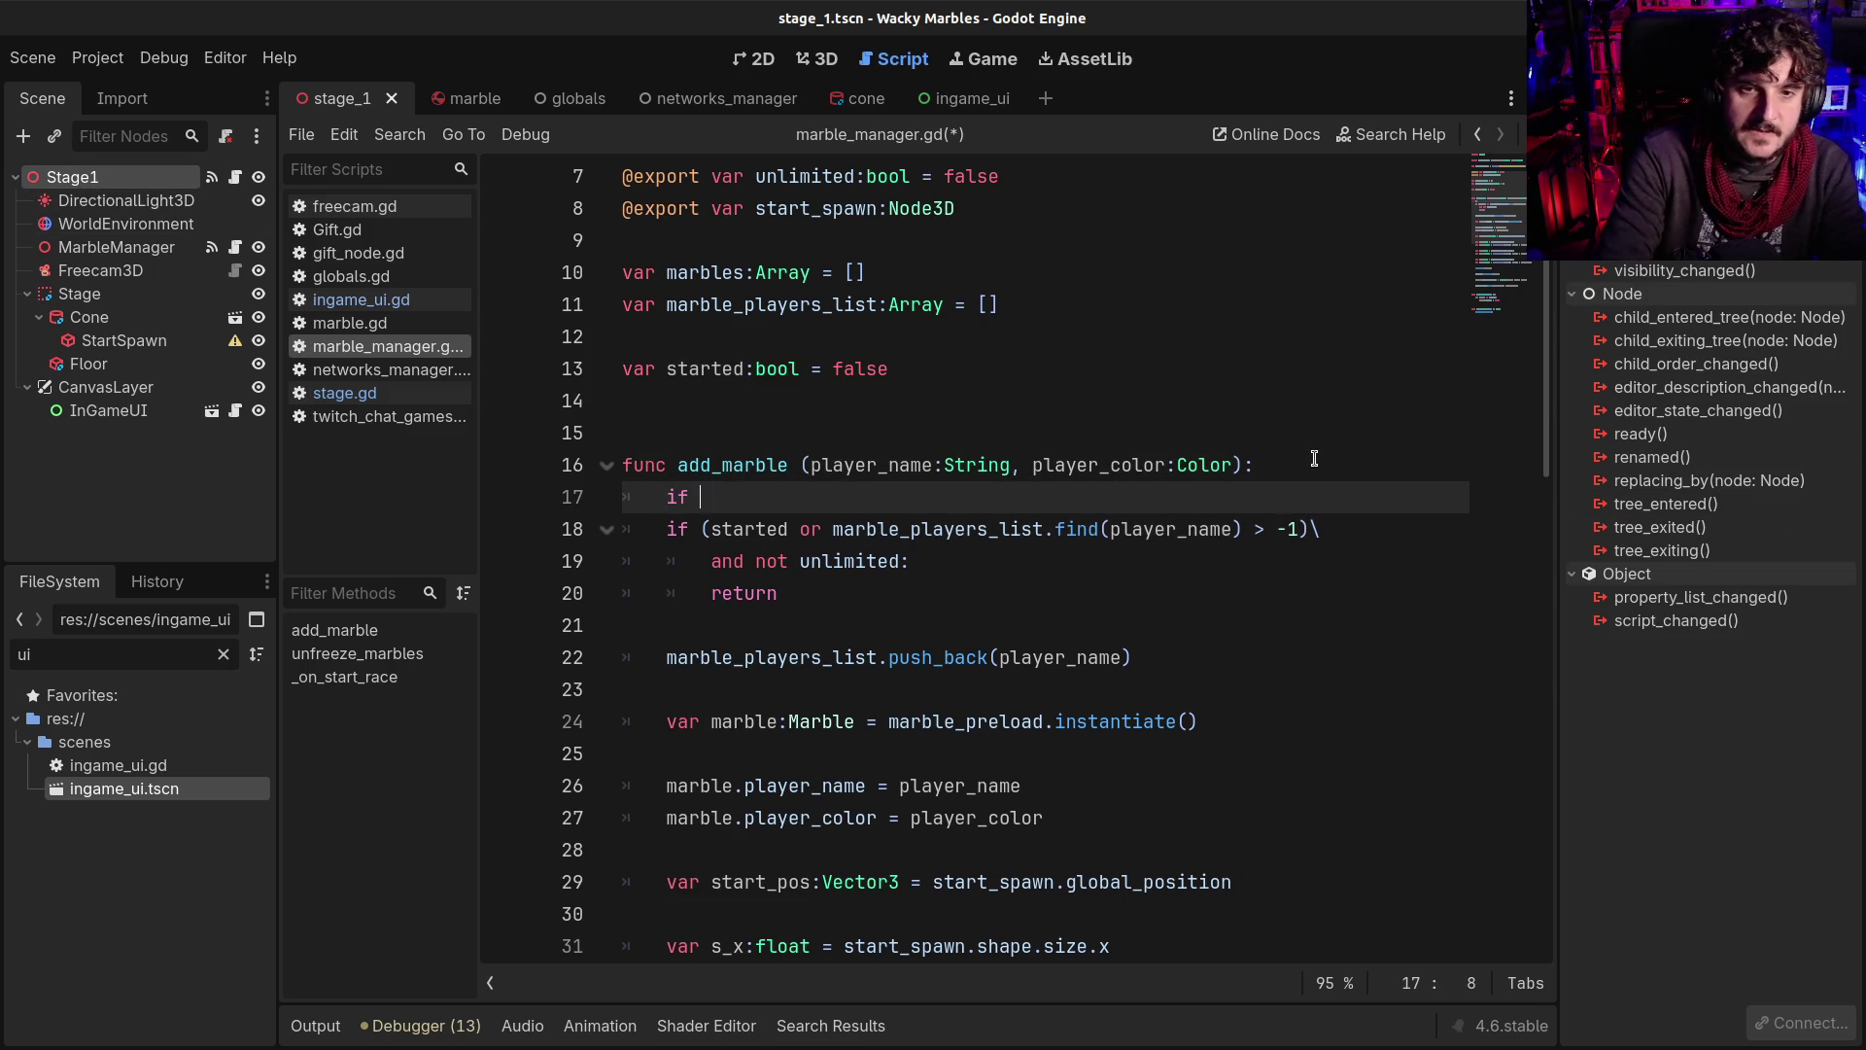
text(statrted:)
key(Return)
text(return)
key(Return)
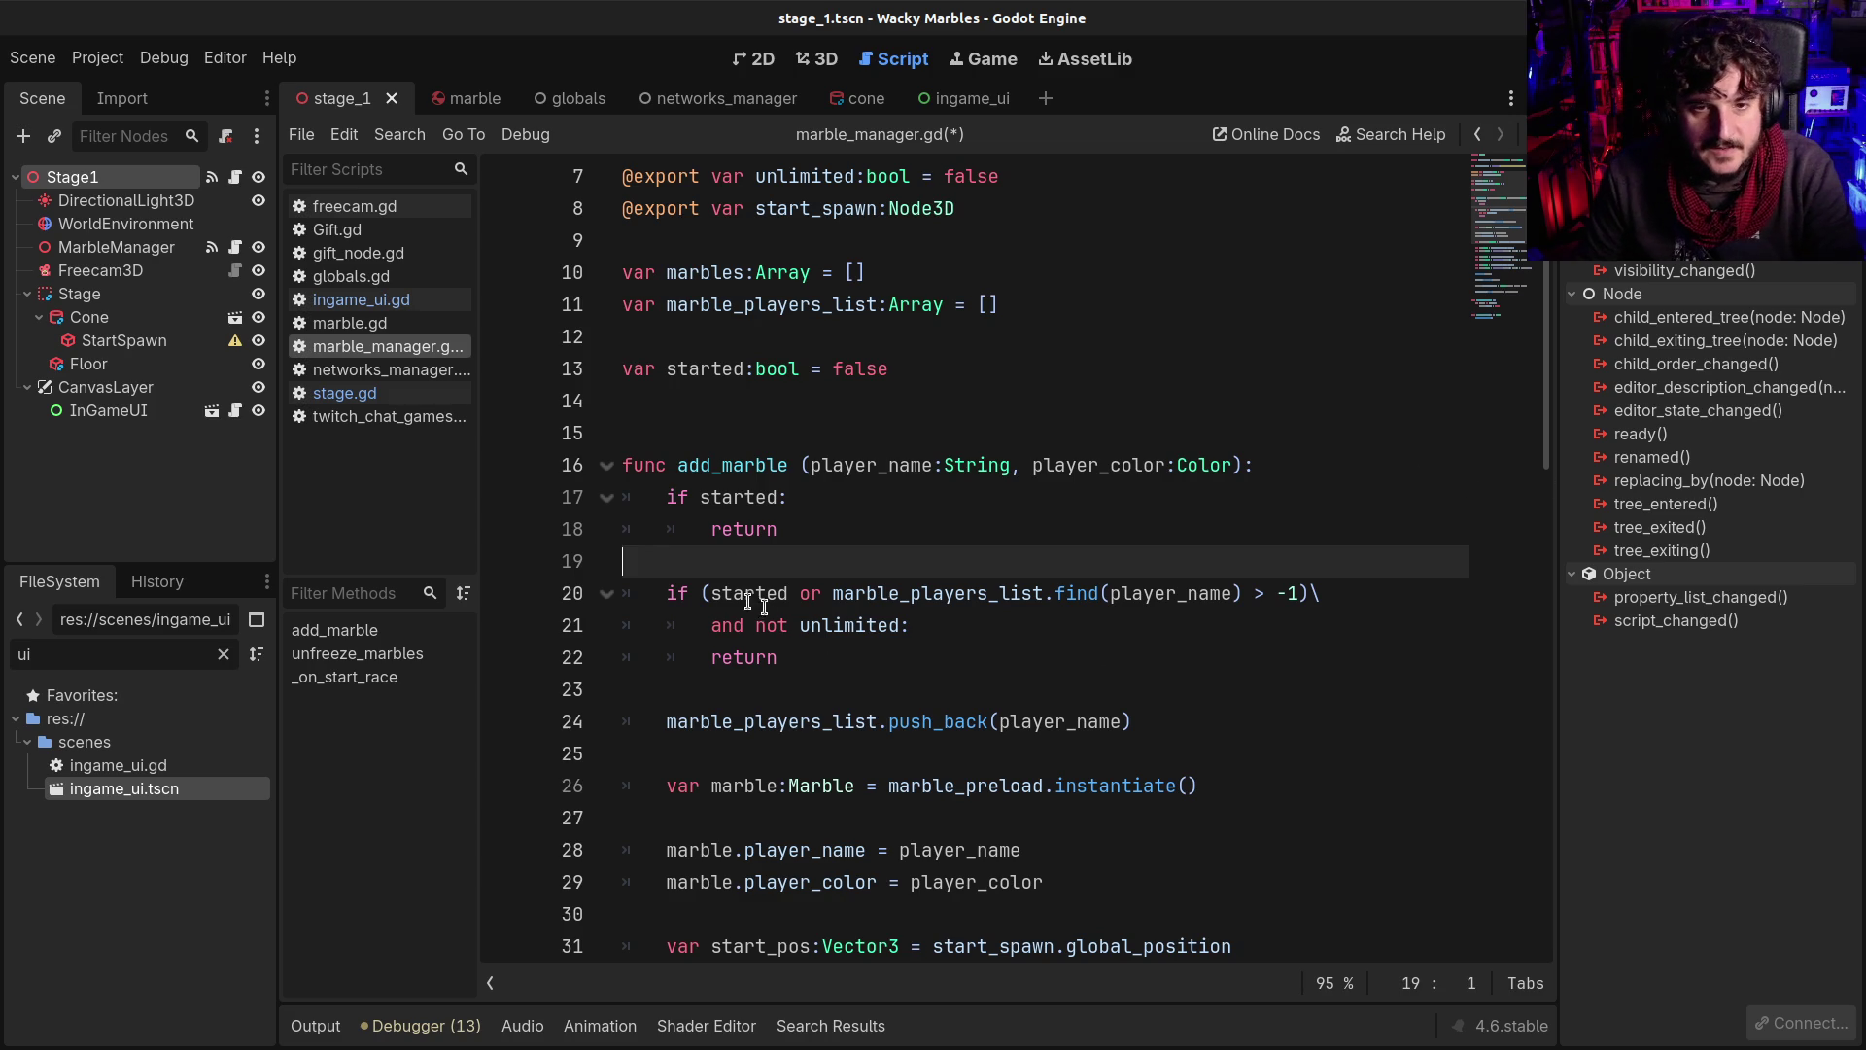
Strip '(started or' and its closing parenthesis from the old check, join its lines, and save marble_manager.gd
drag(702, 593, 829, 593)
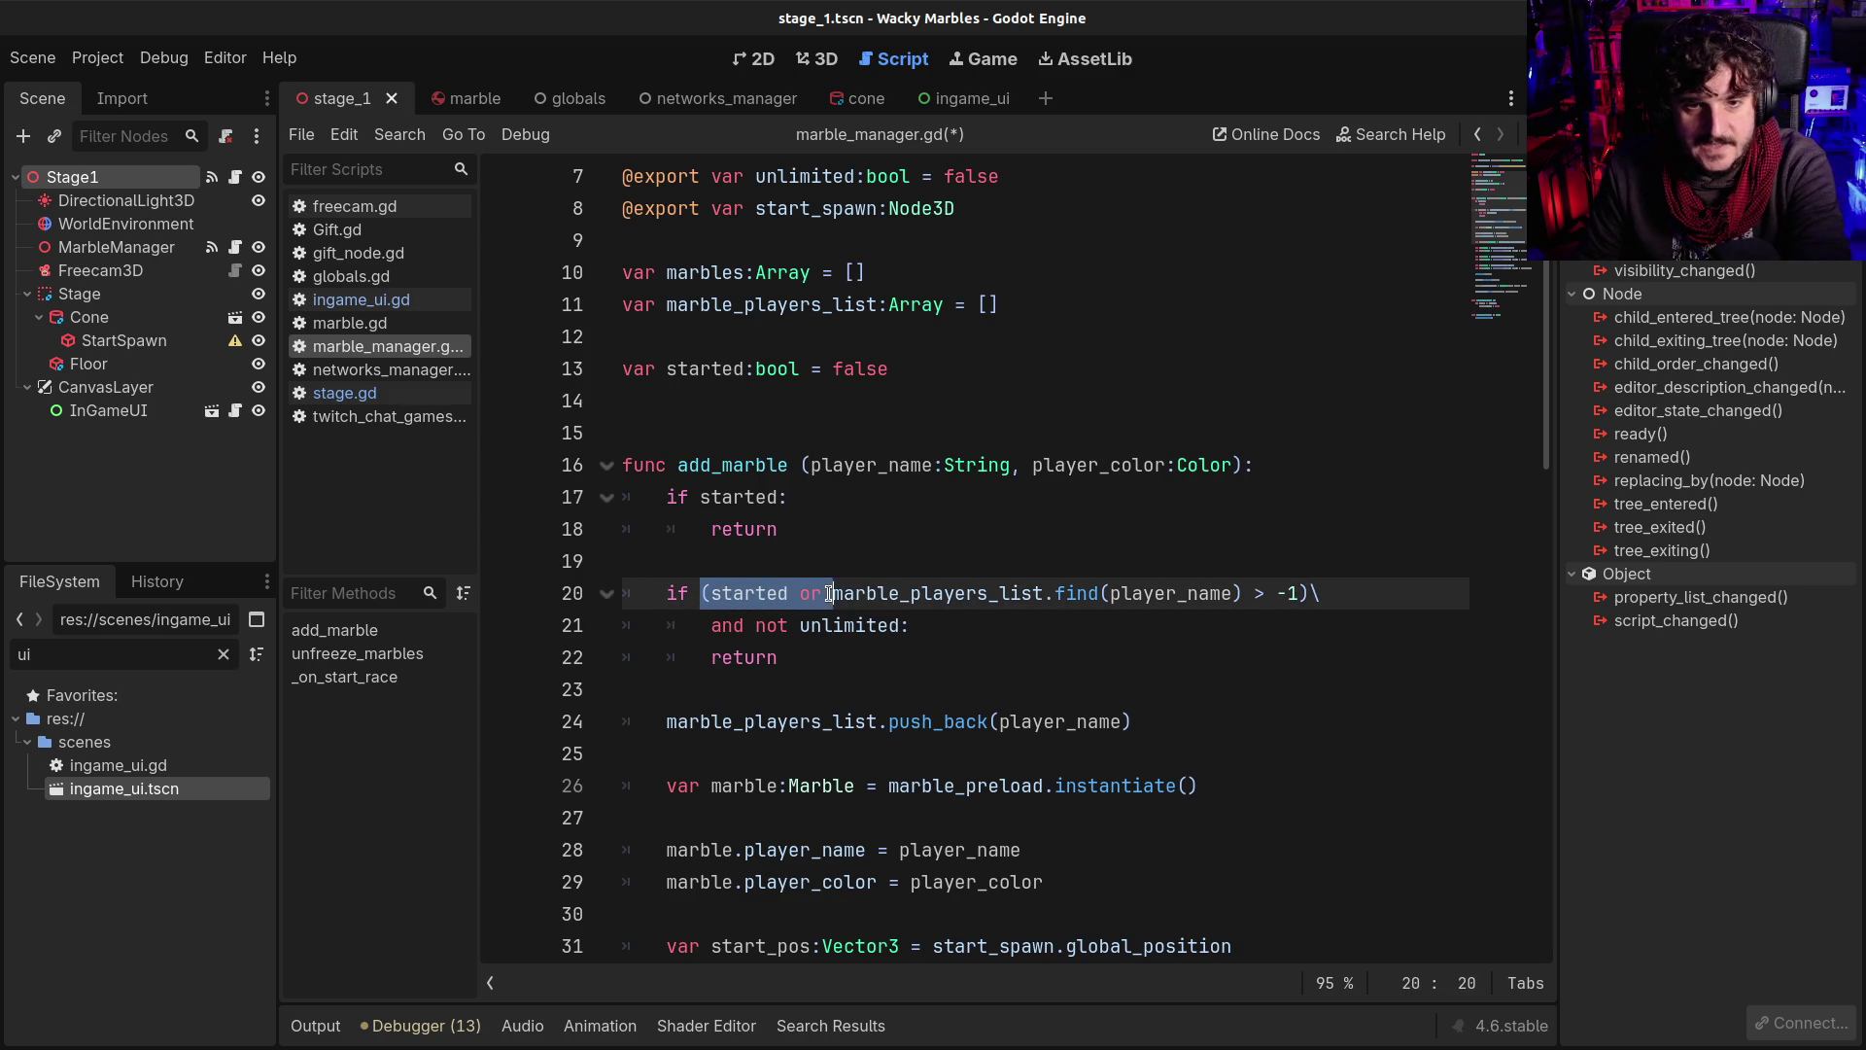
key(BackSpace)
click(1174, 595)
key(BackSpace)
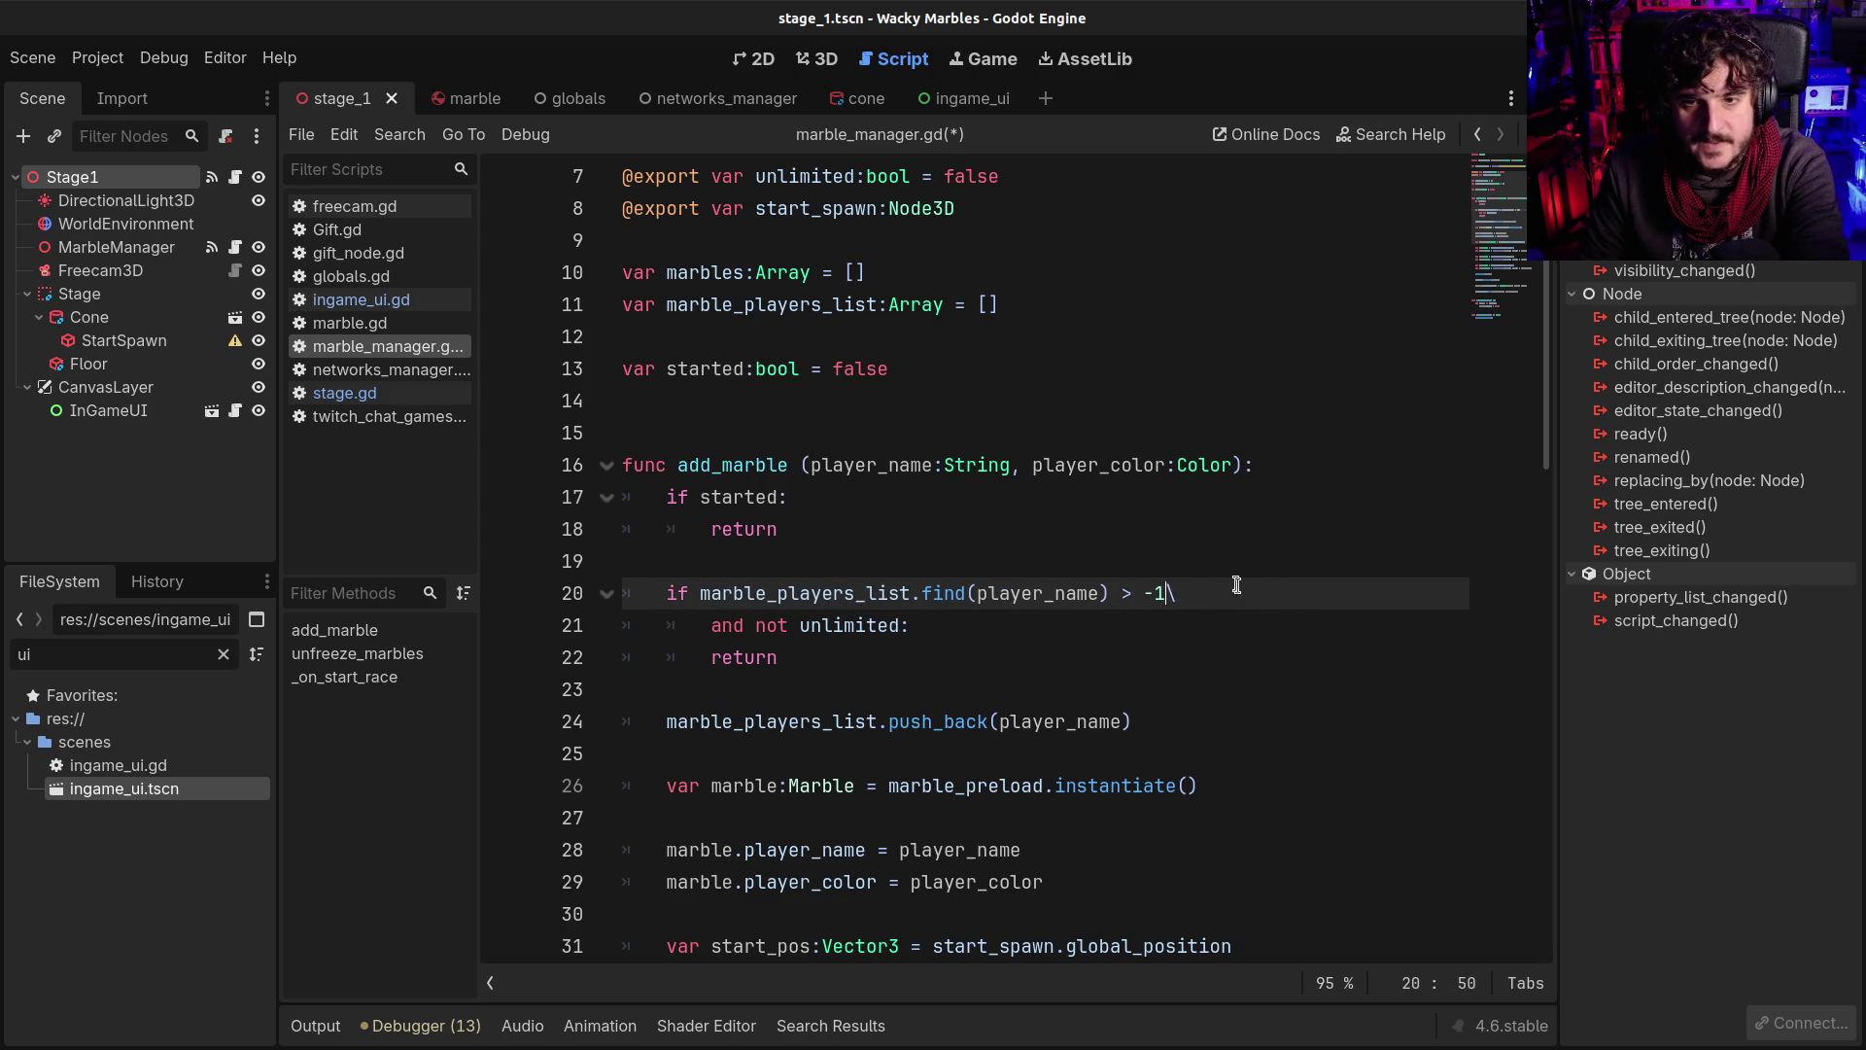
click(1186, 595)
key(BackSpace)
key(Delete)
key(Delete)
key(Delete)
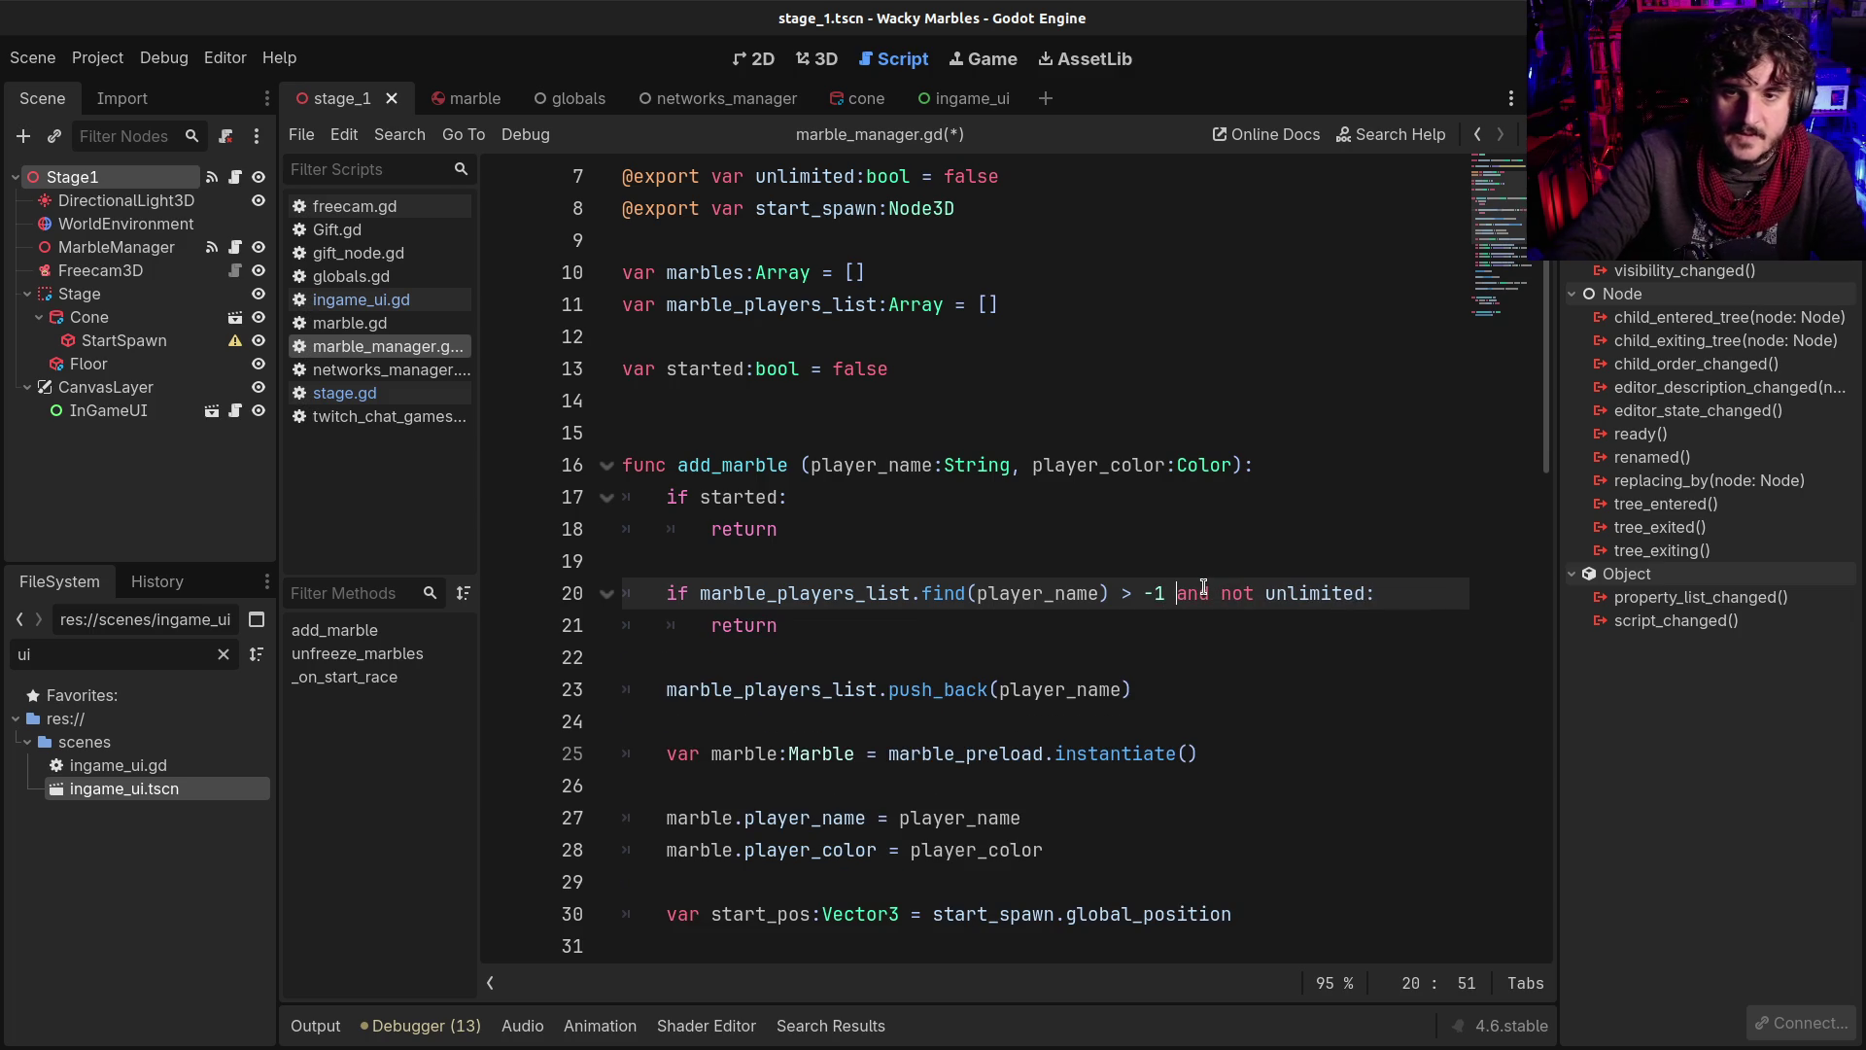
key(ctrl+s)
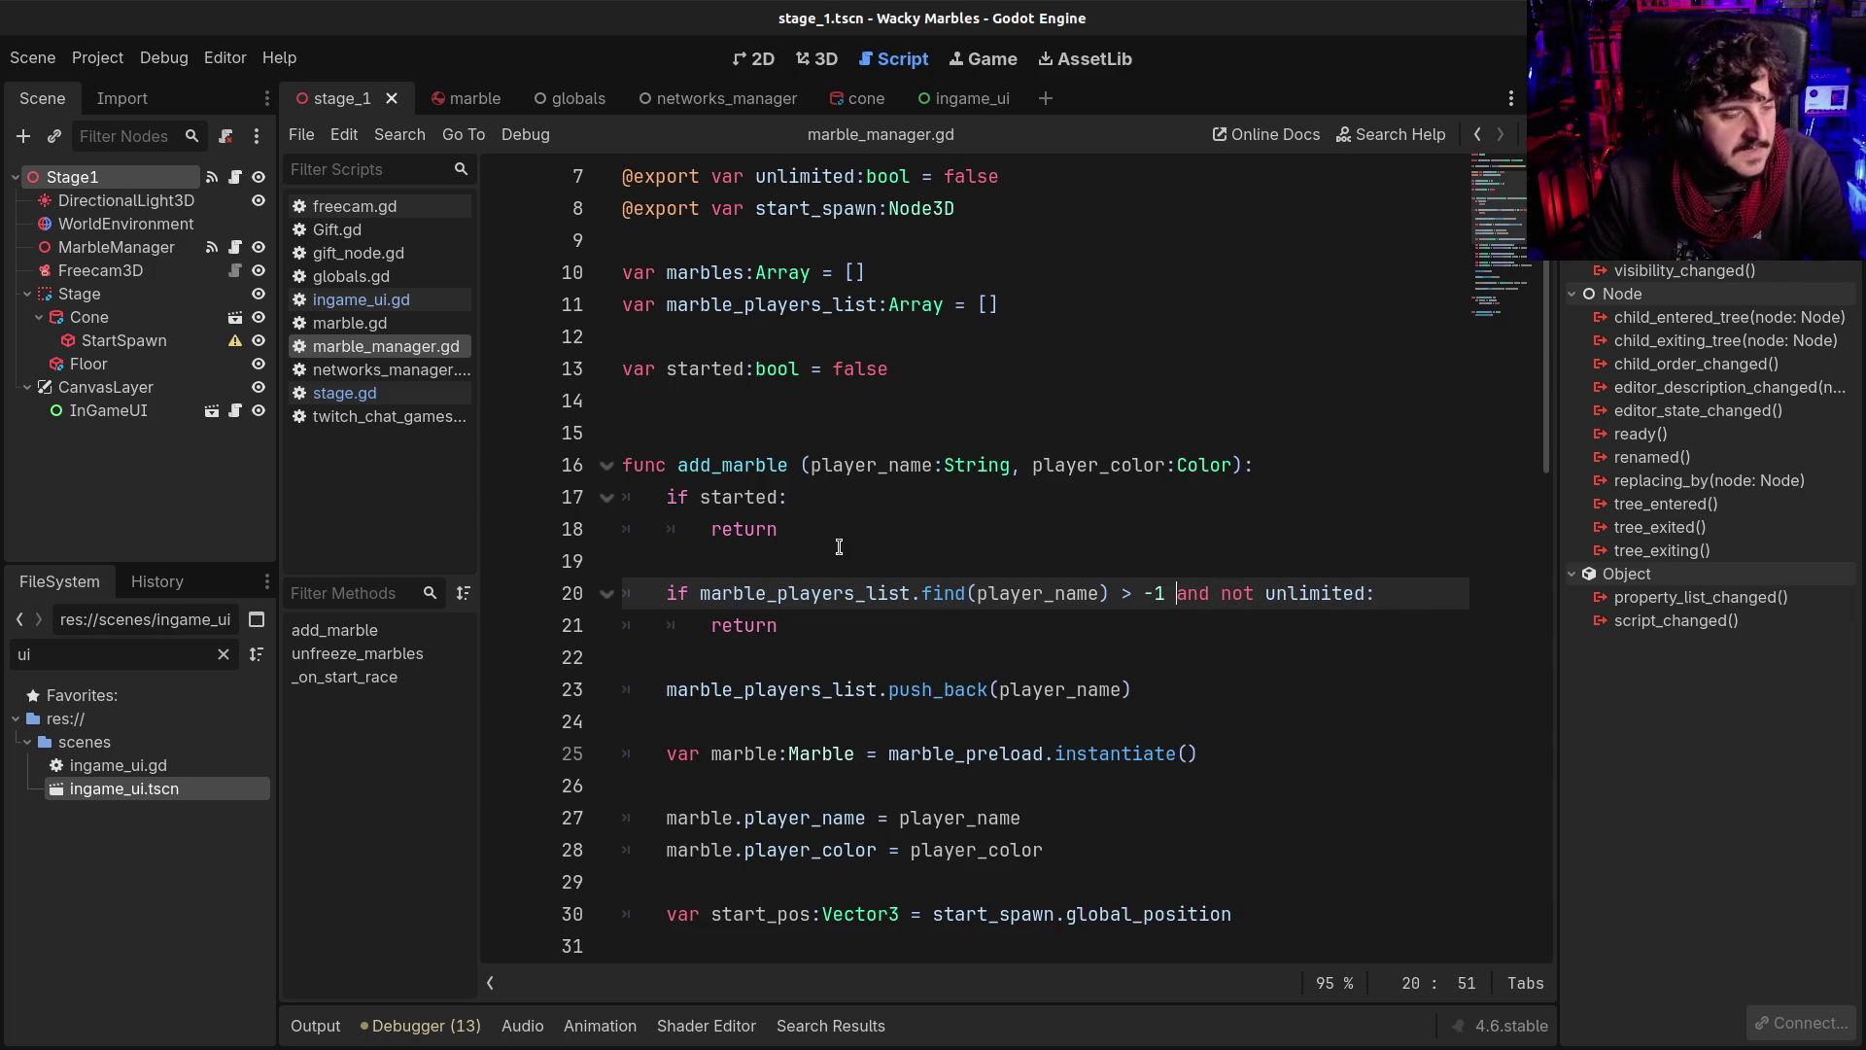
drag(700, 465, 751, 540)
click(751, 540)
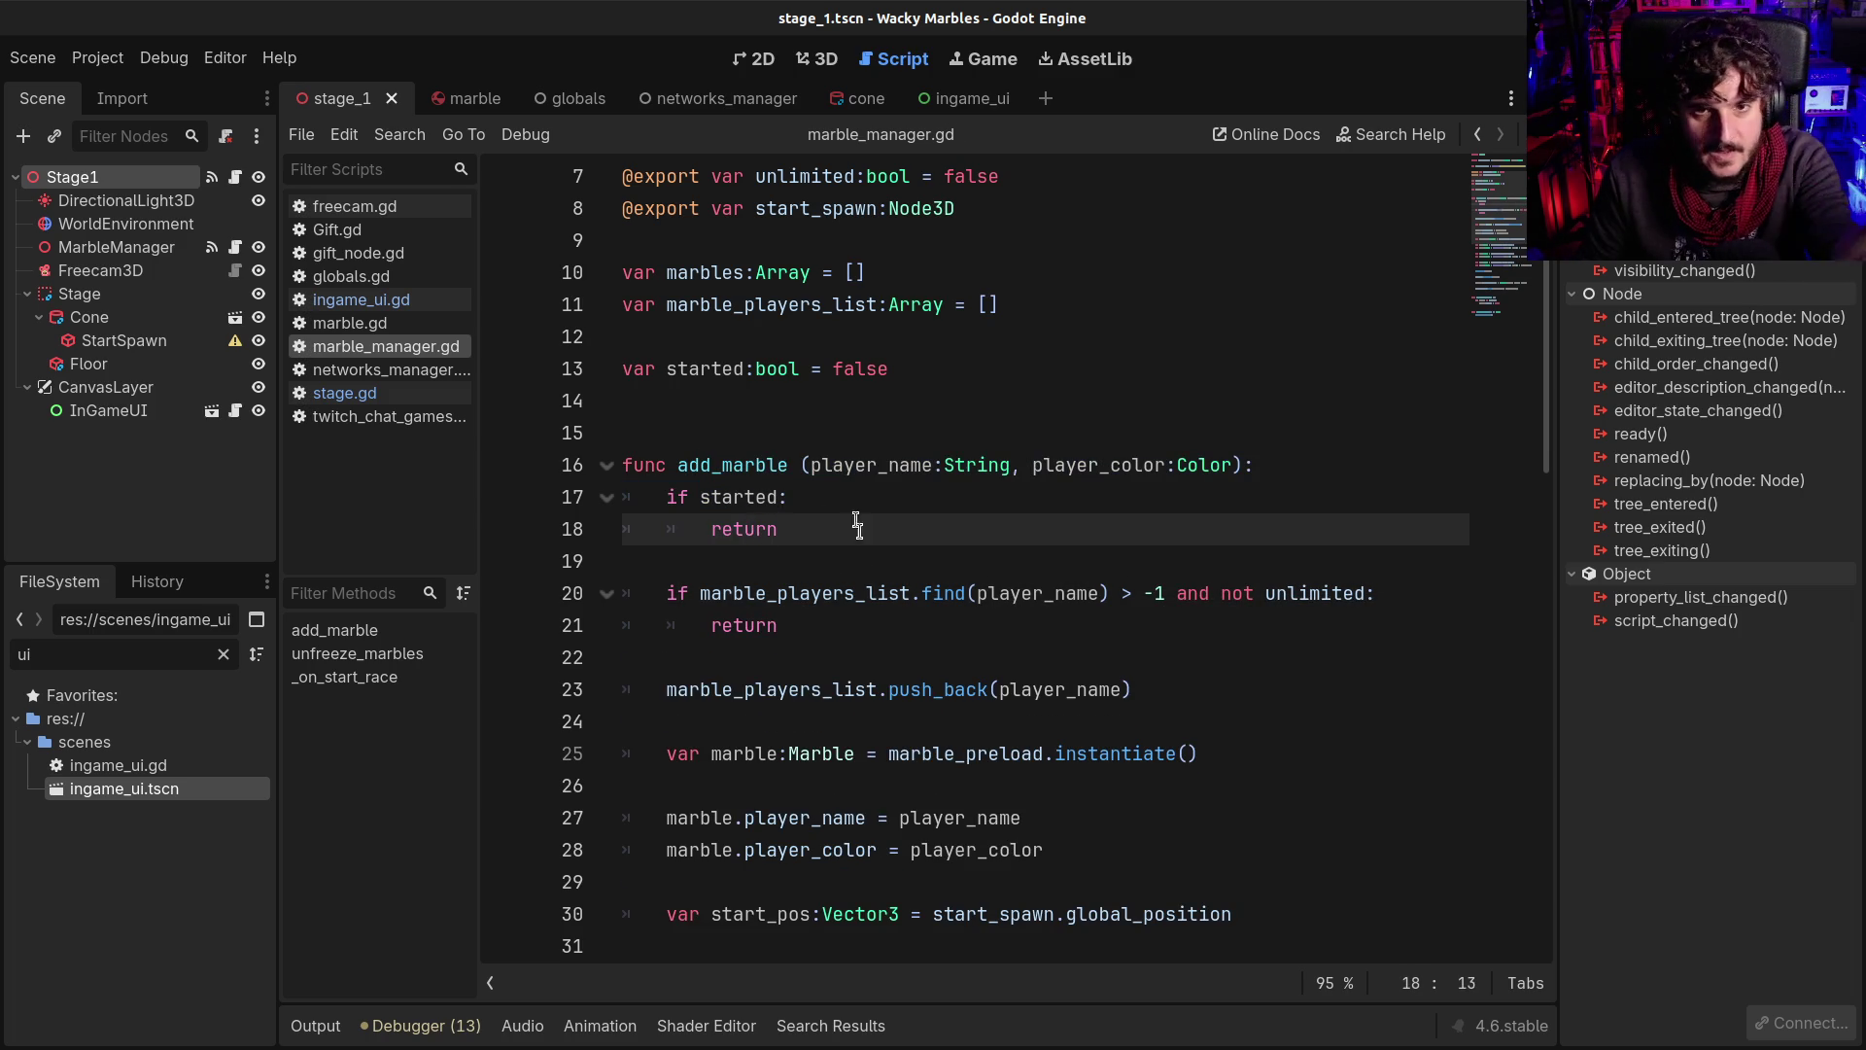
scroll(855, 559, down, 2)
scroll(836, 481, down, 1)
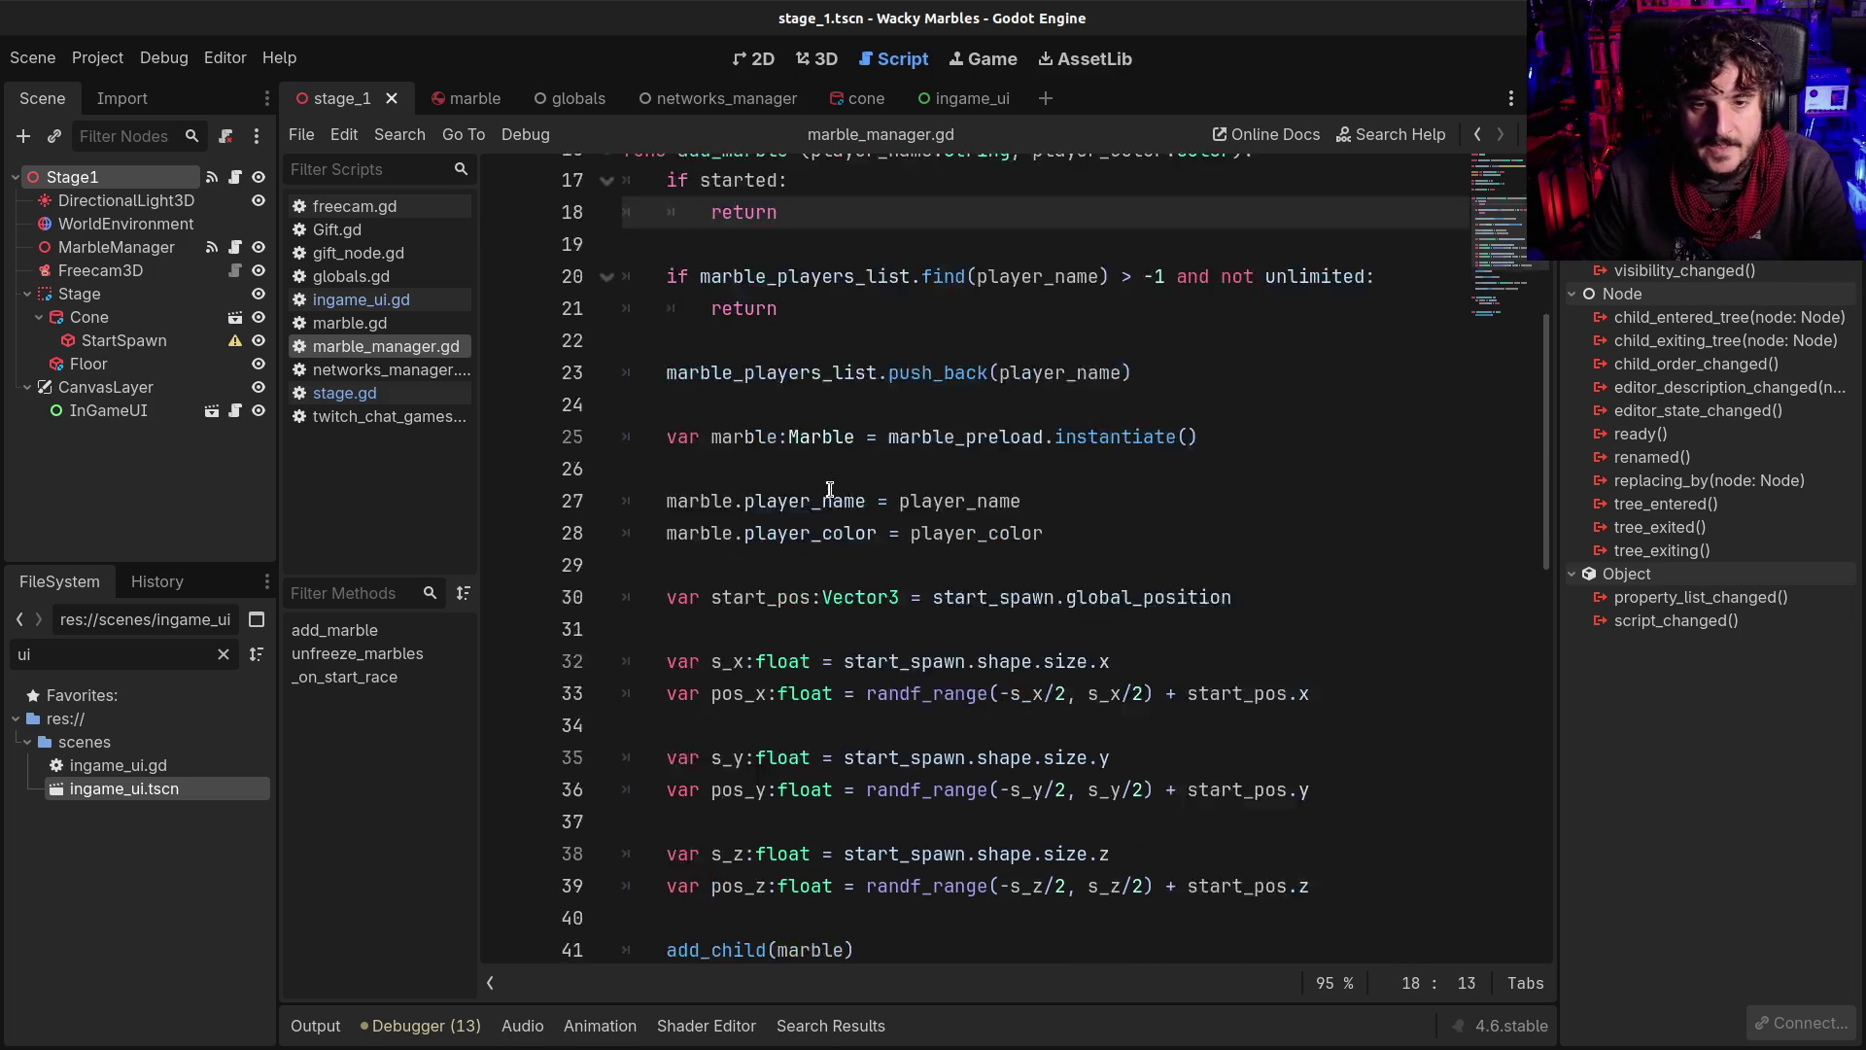
scroll(841, 530, up, 5)
scroll(838, 555, down, 6)
scroll(838, 555, down, 7)
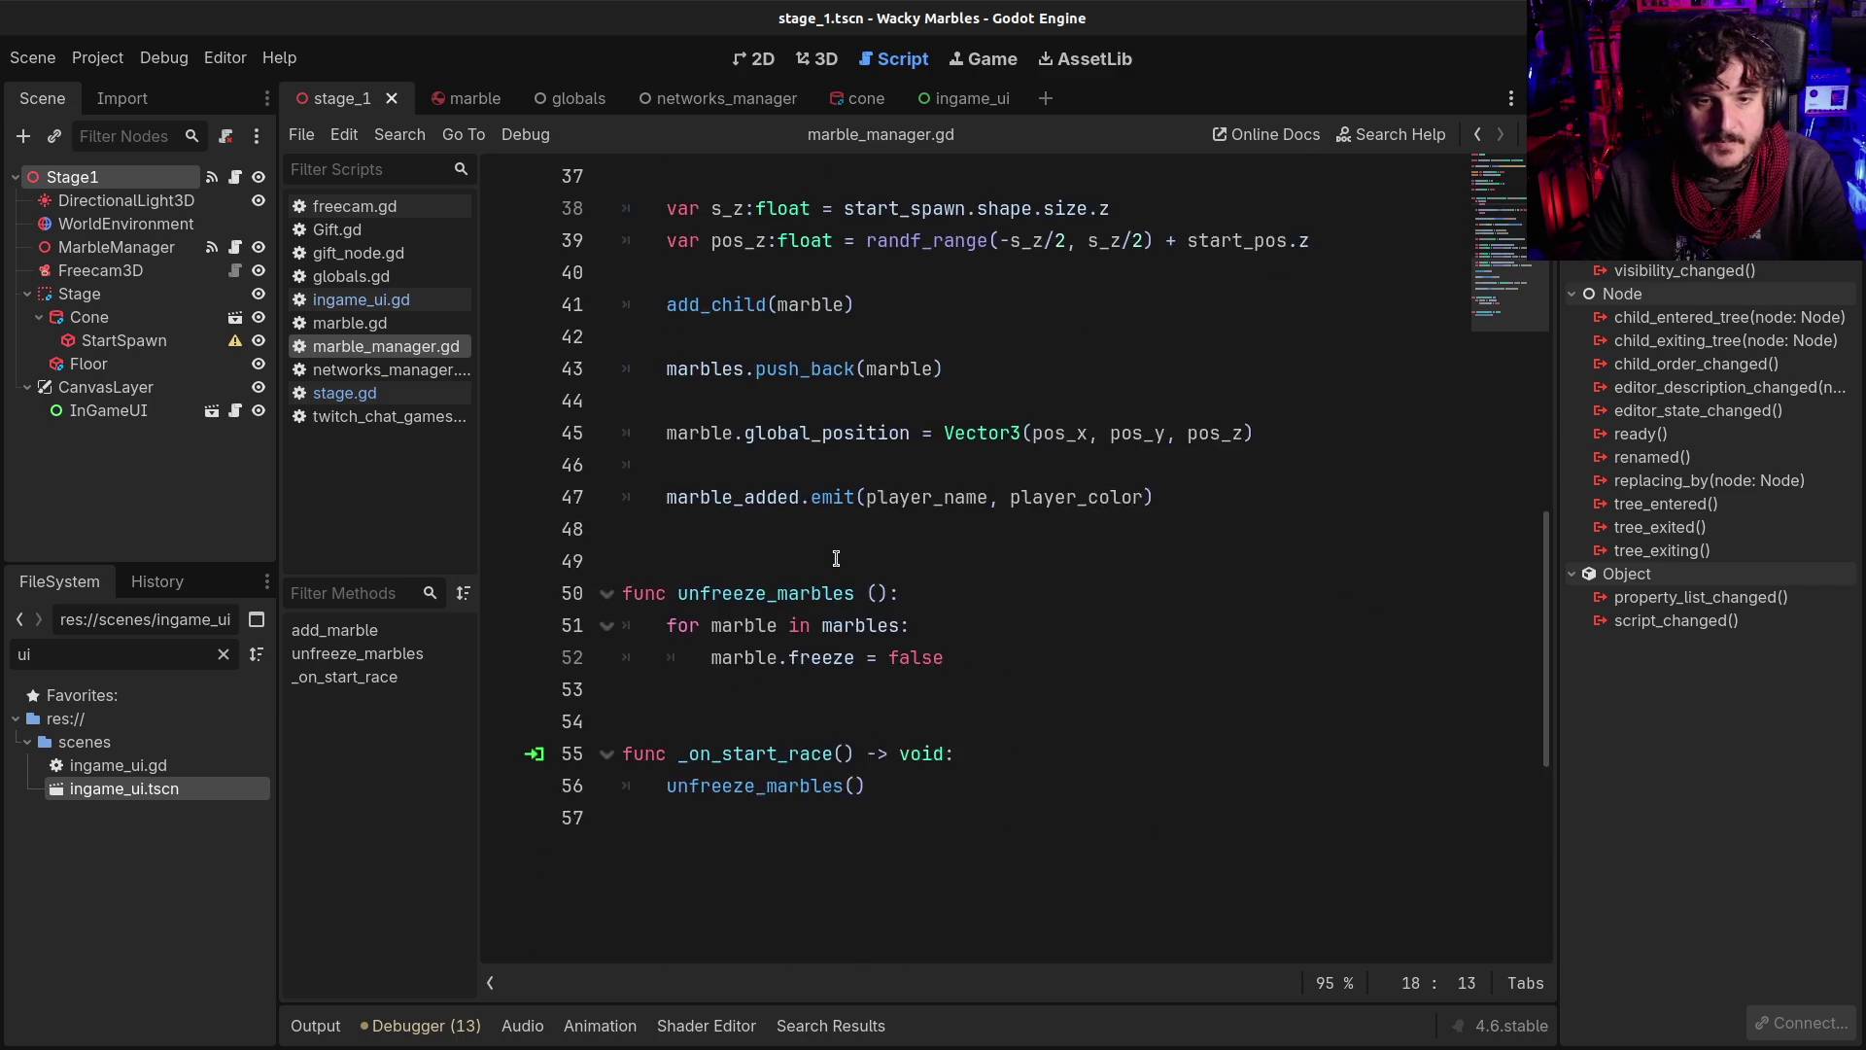
scroll(846, 574, up, 8)
scroll(851, 582, up, 4)
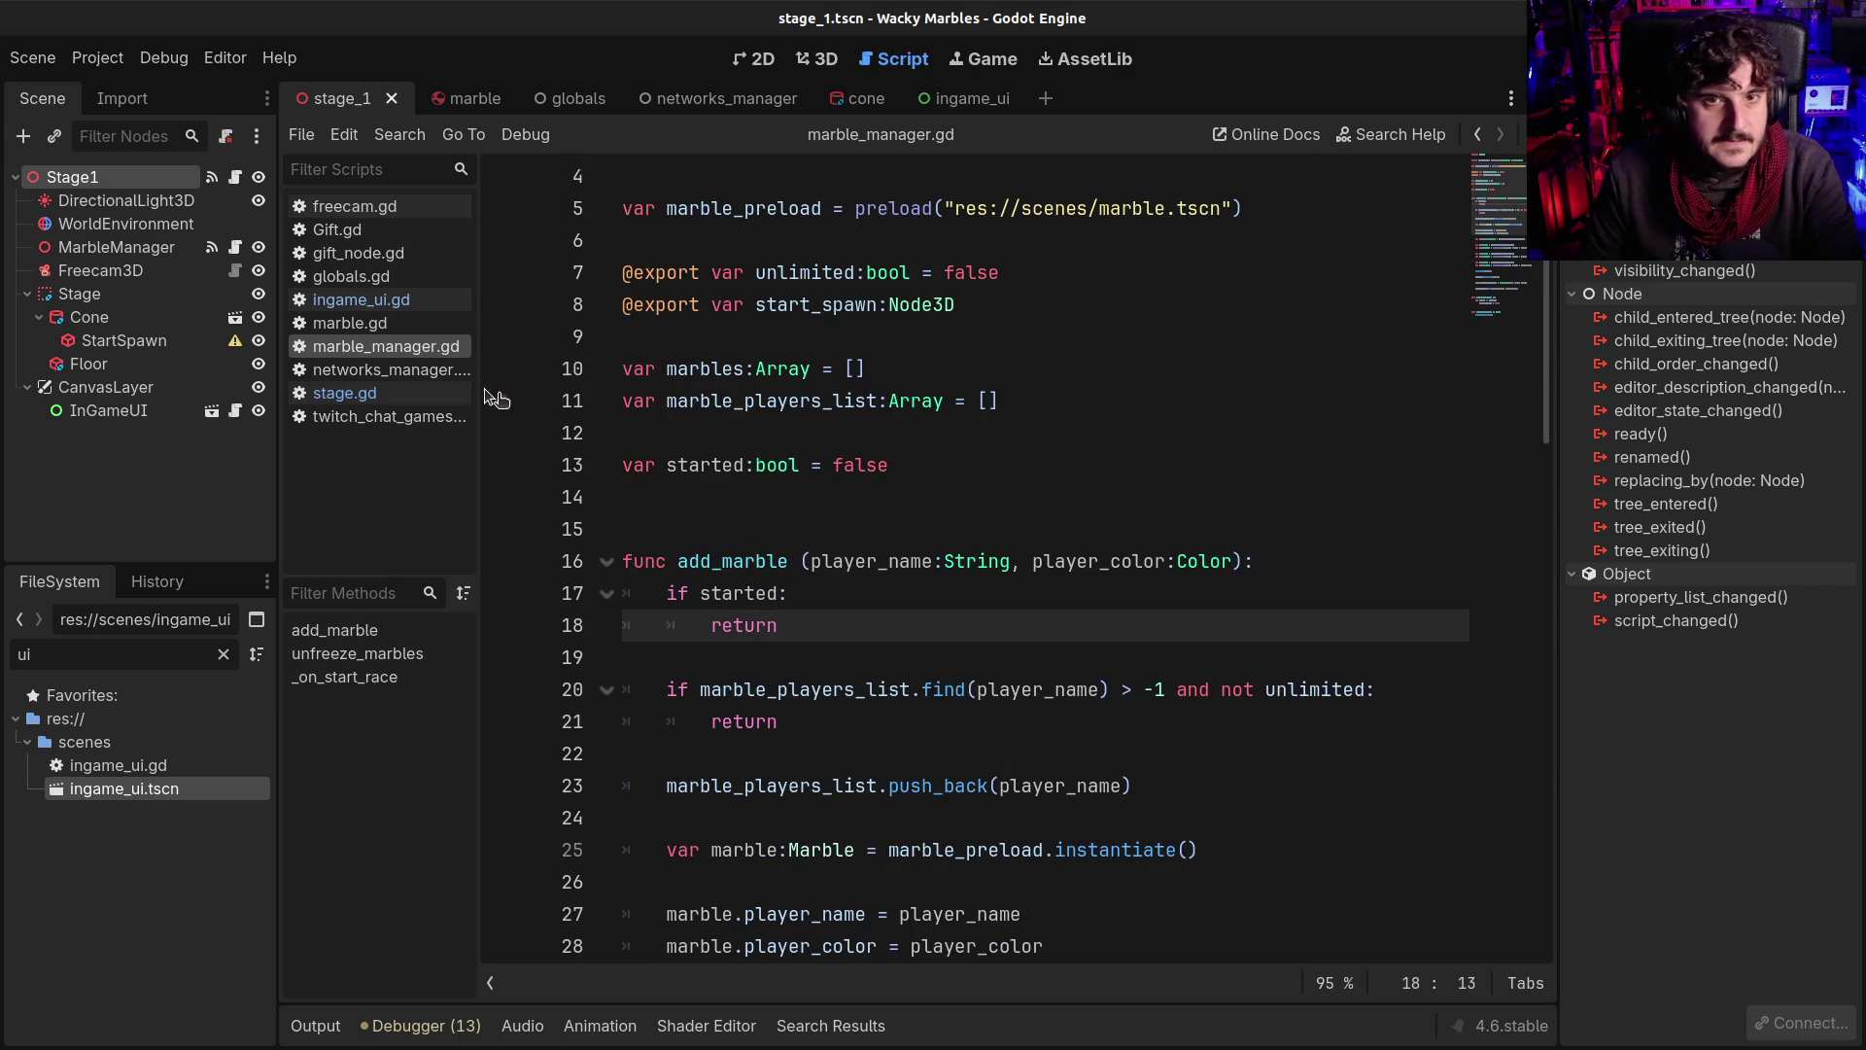
scroll(777, 439, down, 8)
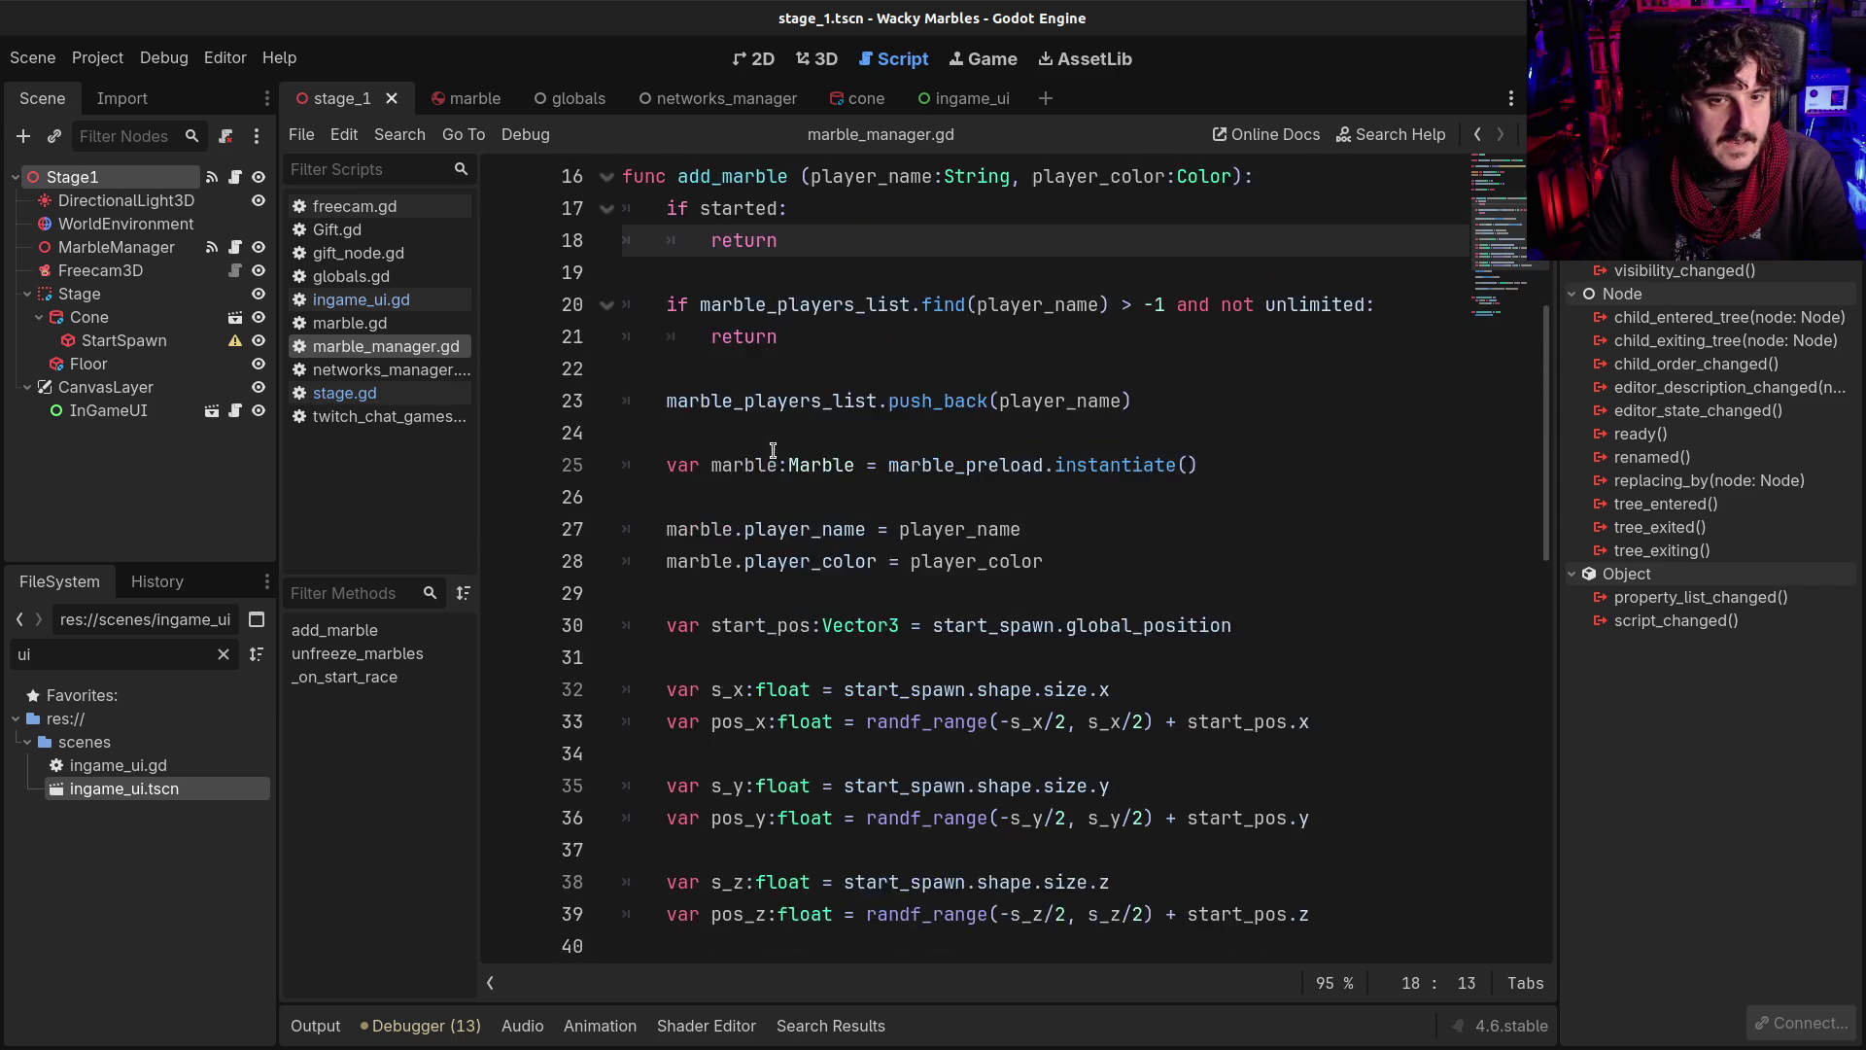
scroll(744, 449, up, 4)
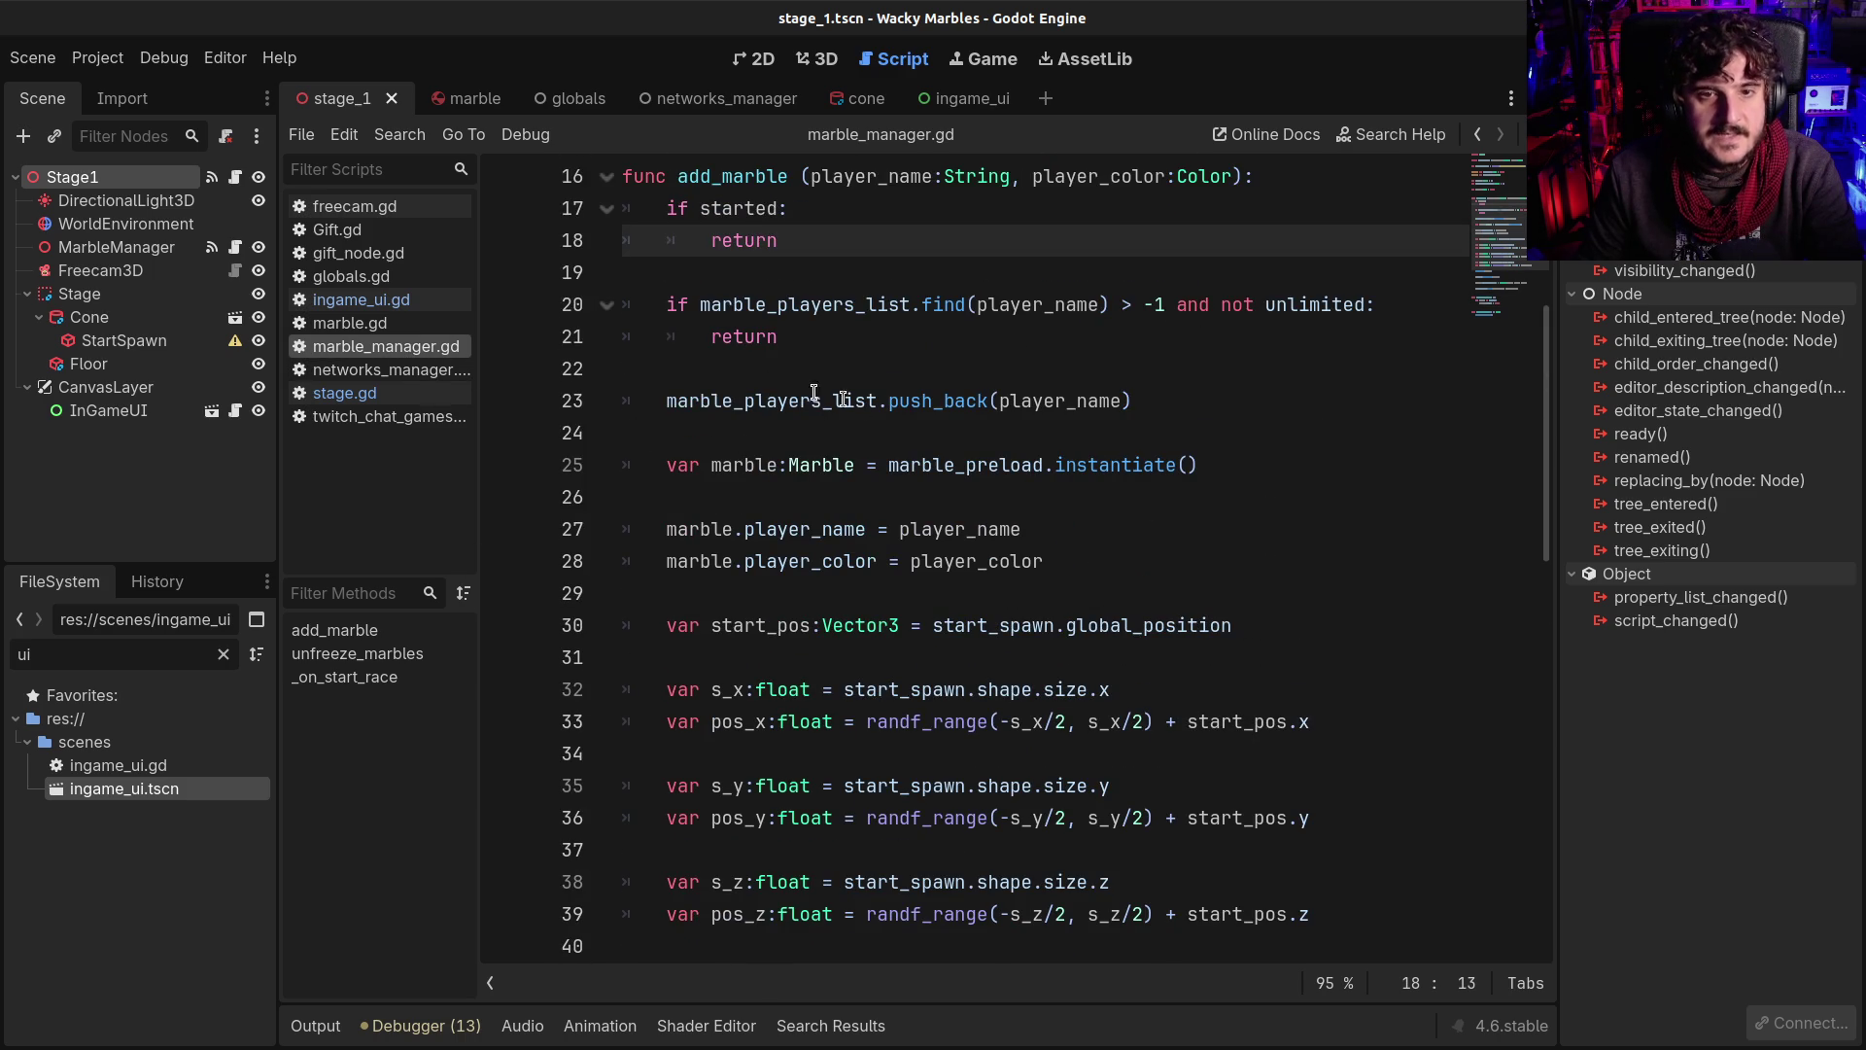
scroll(689, 418, down, 3)
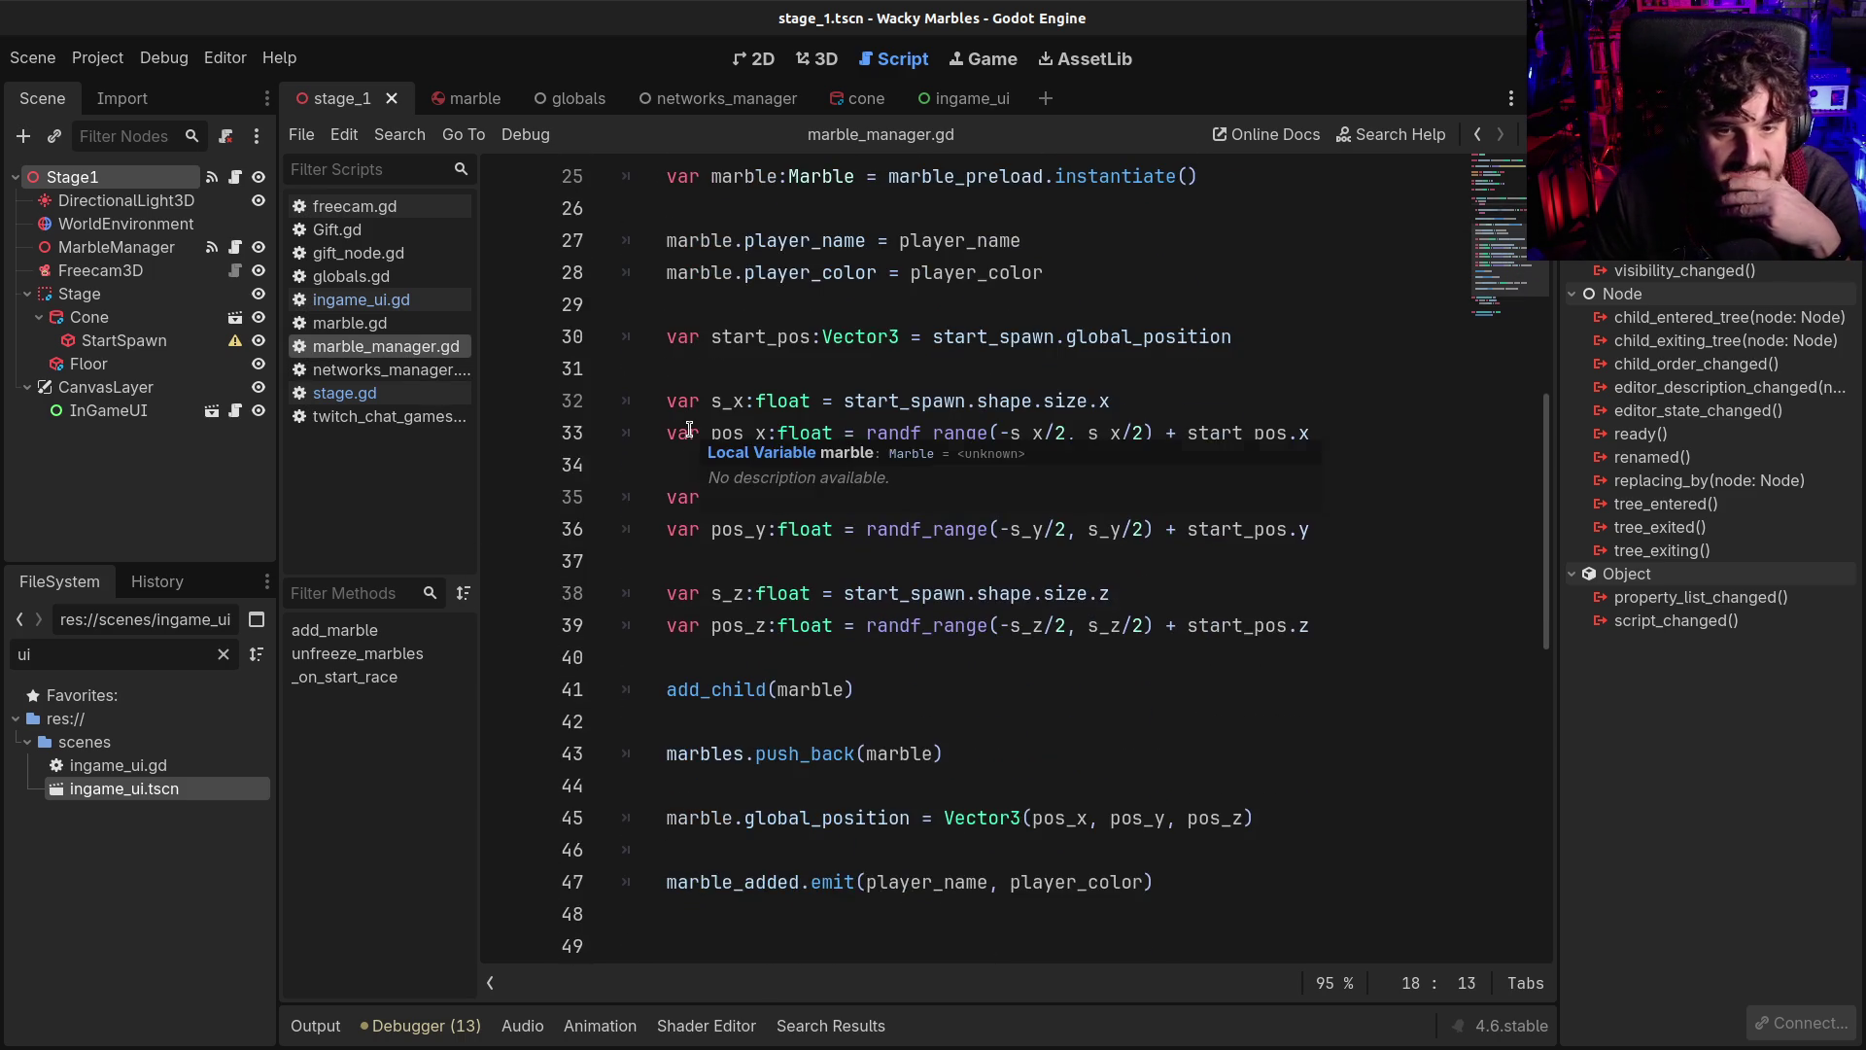
scroll(689, 429, down, 3)
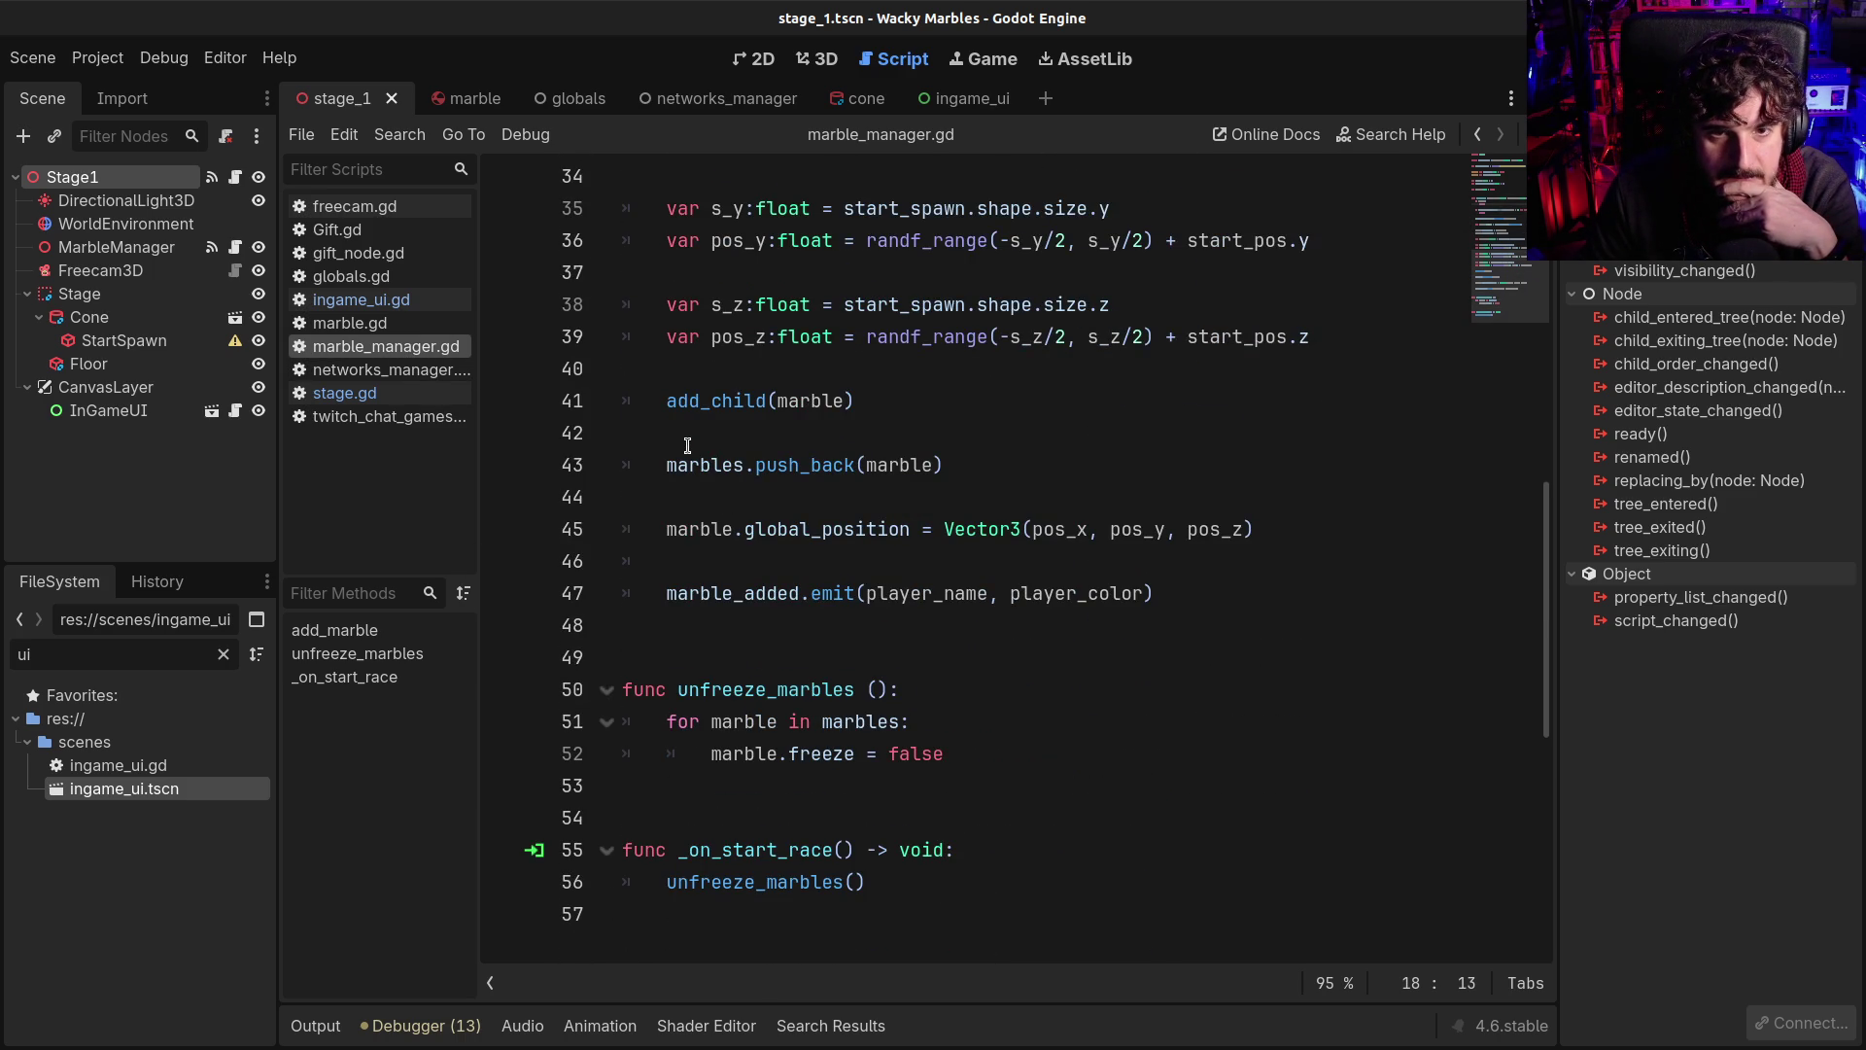
scroll(688, 445, up, 10)
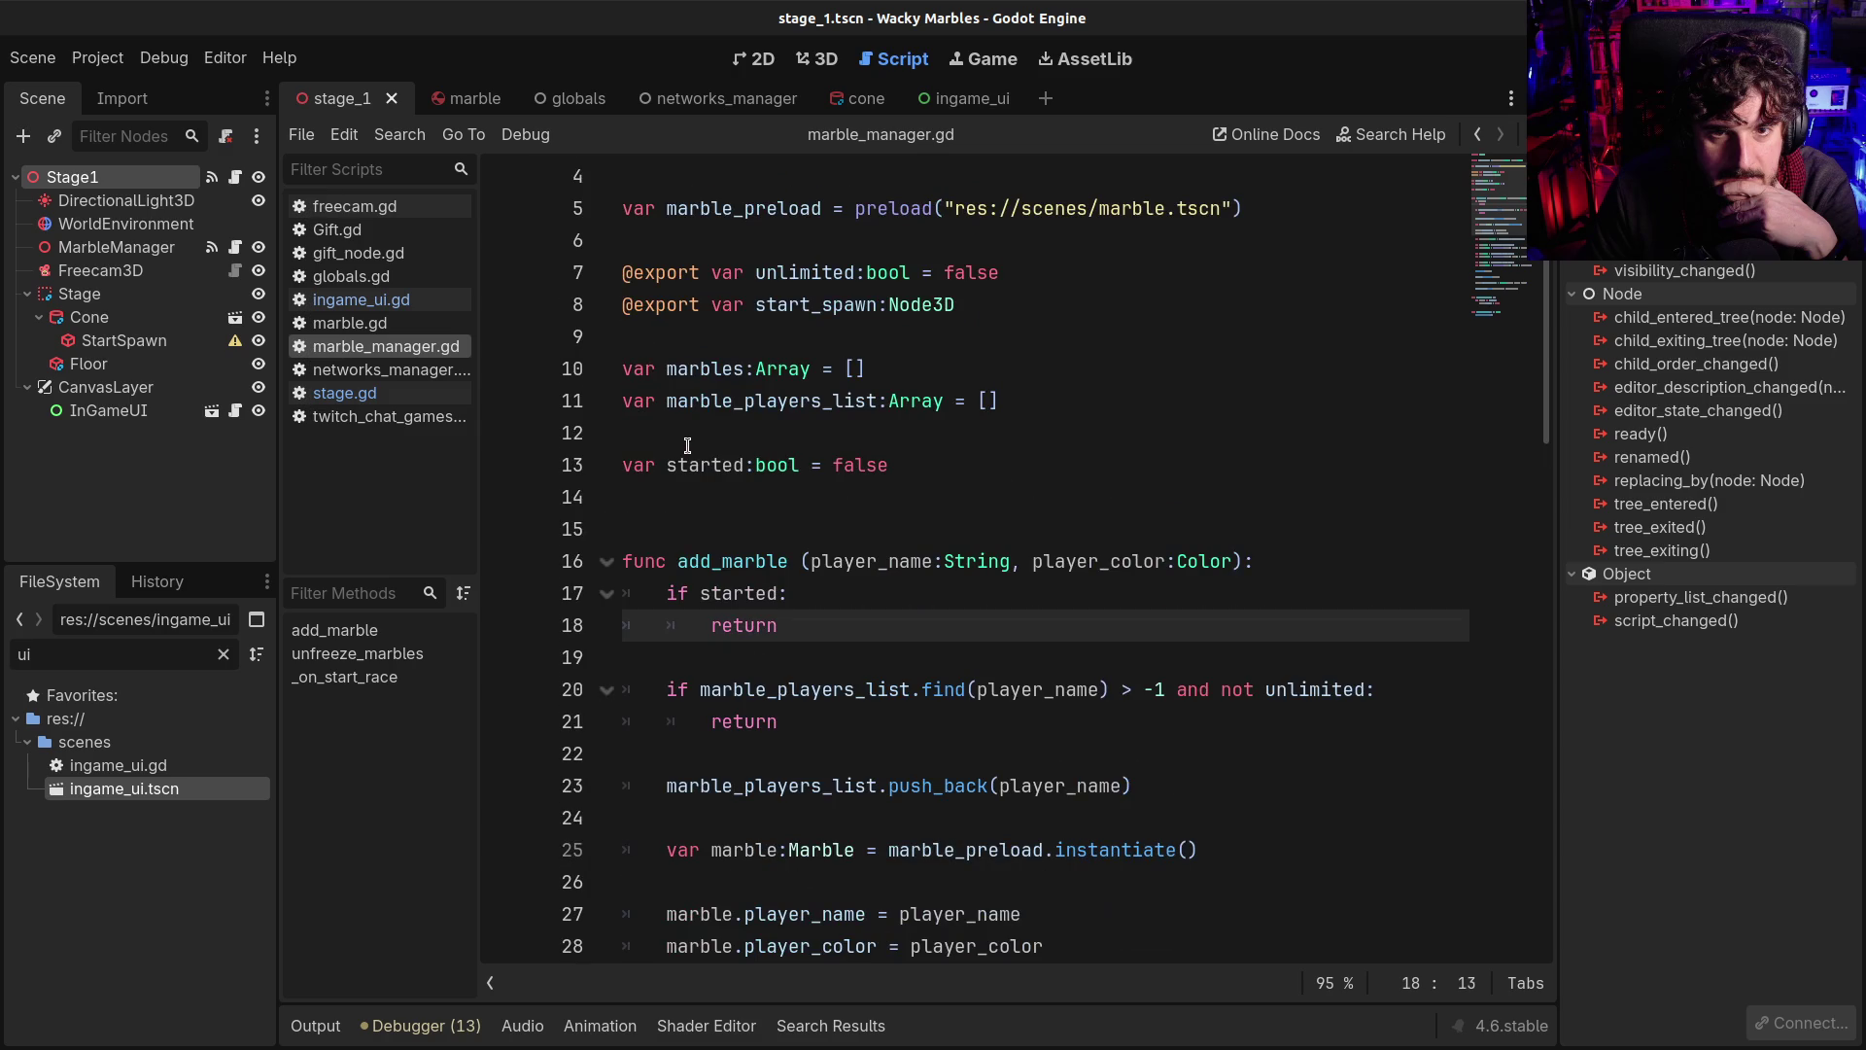
Show stage.gd, whose _process sets started and emits start_race, in the script editor
click(363, 394)
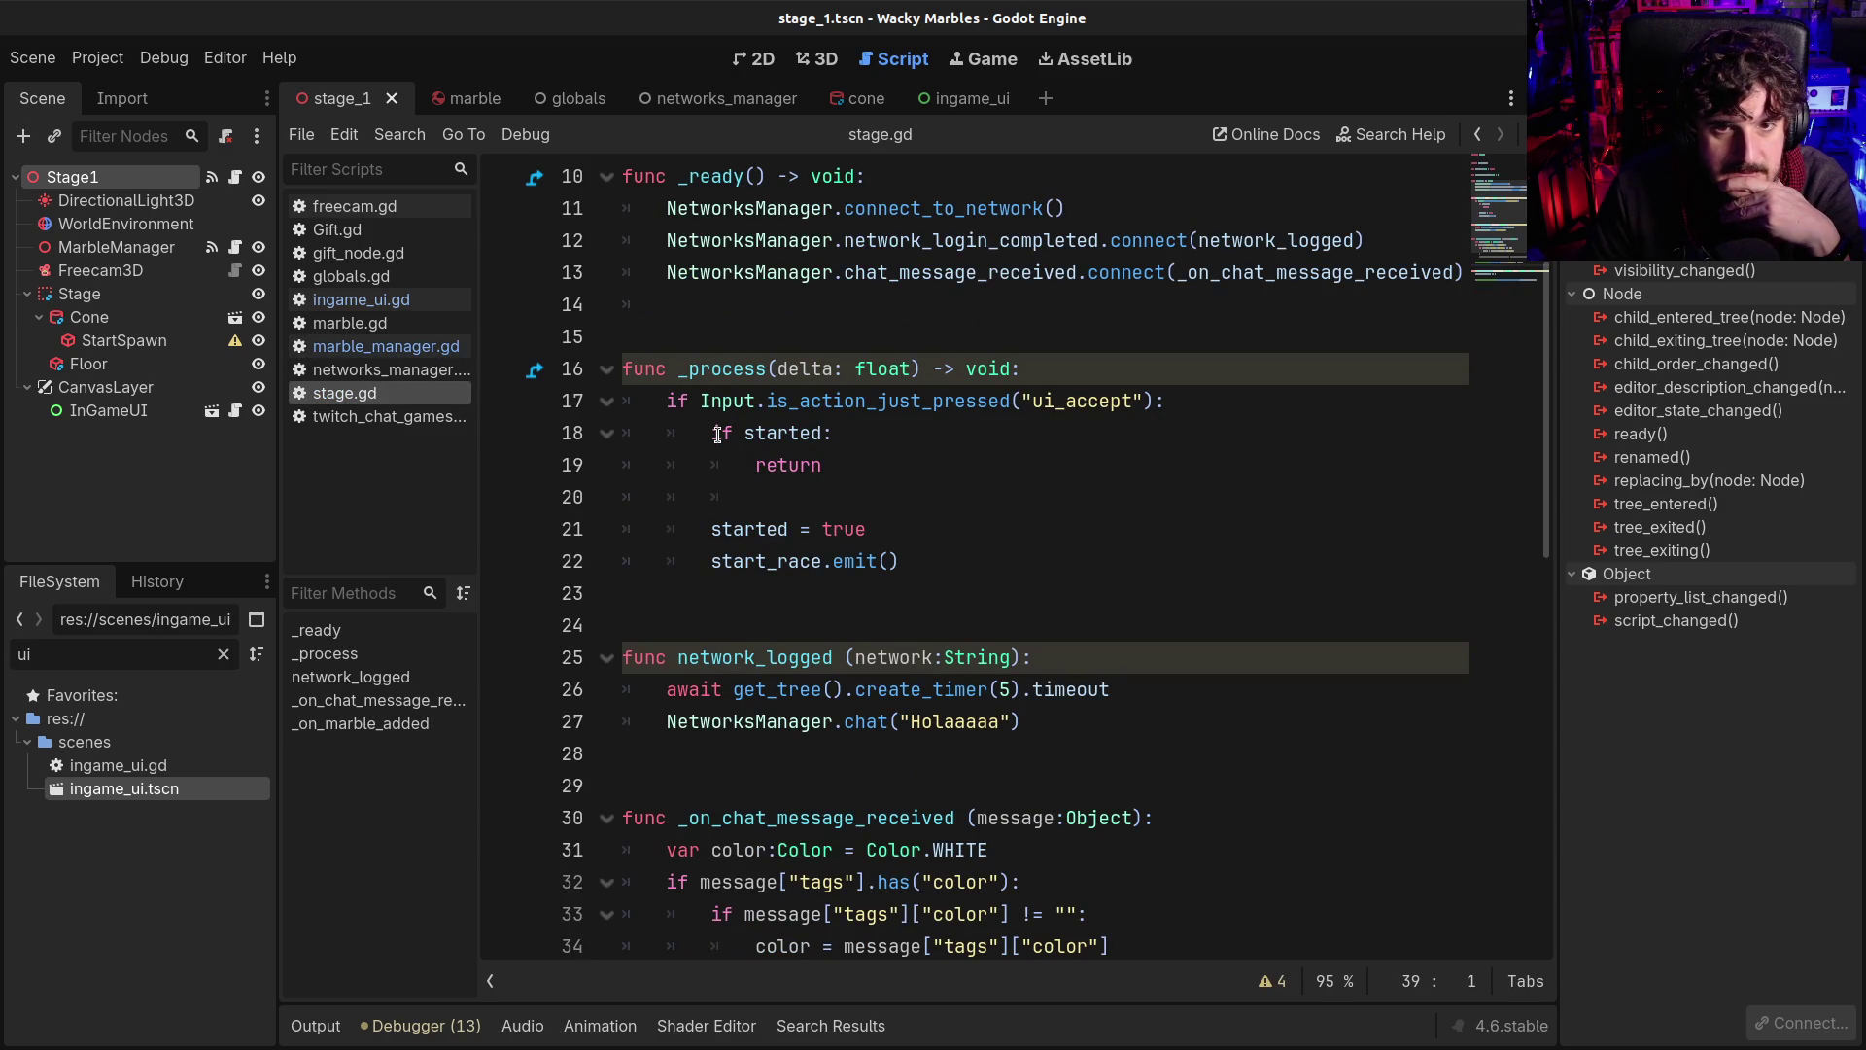
click(387, 407)
click(383, 393)
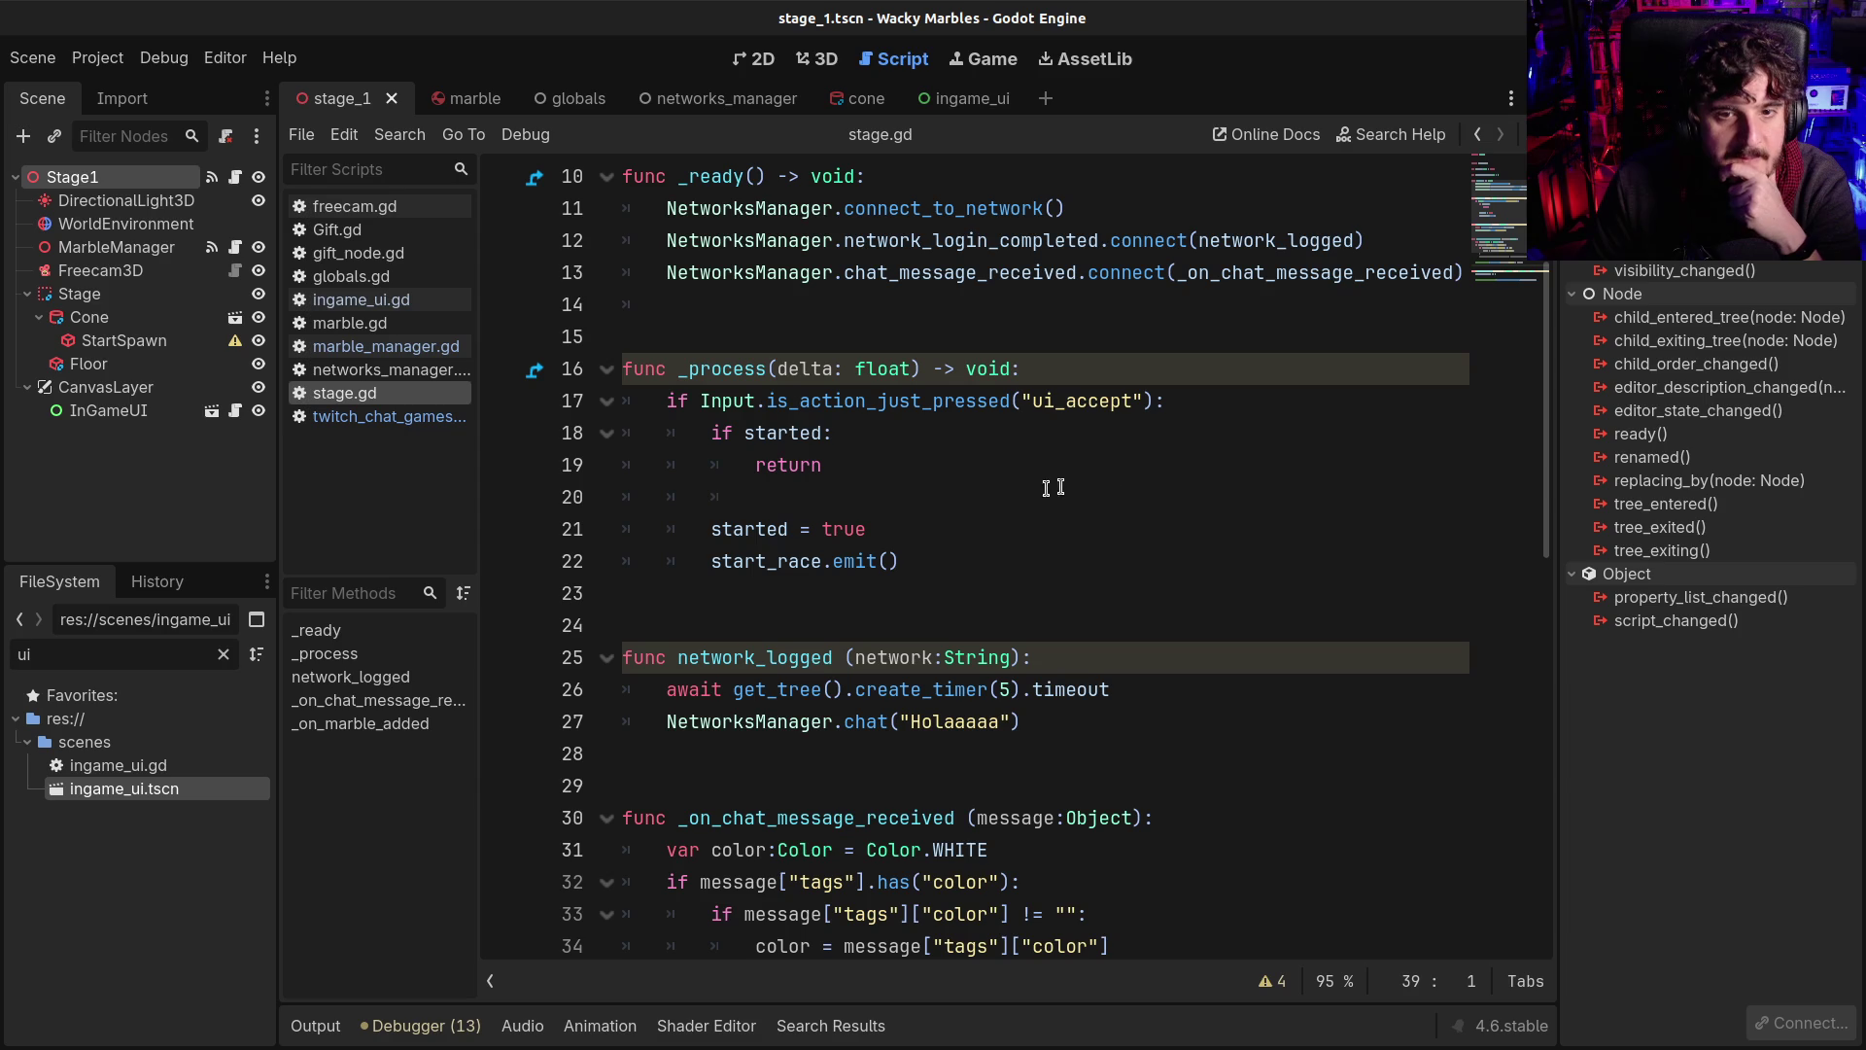
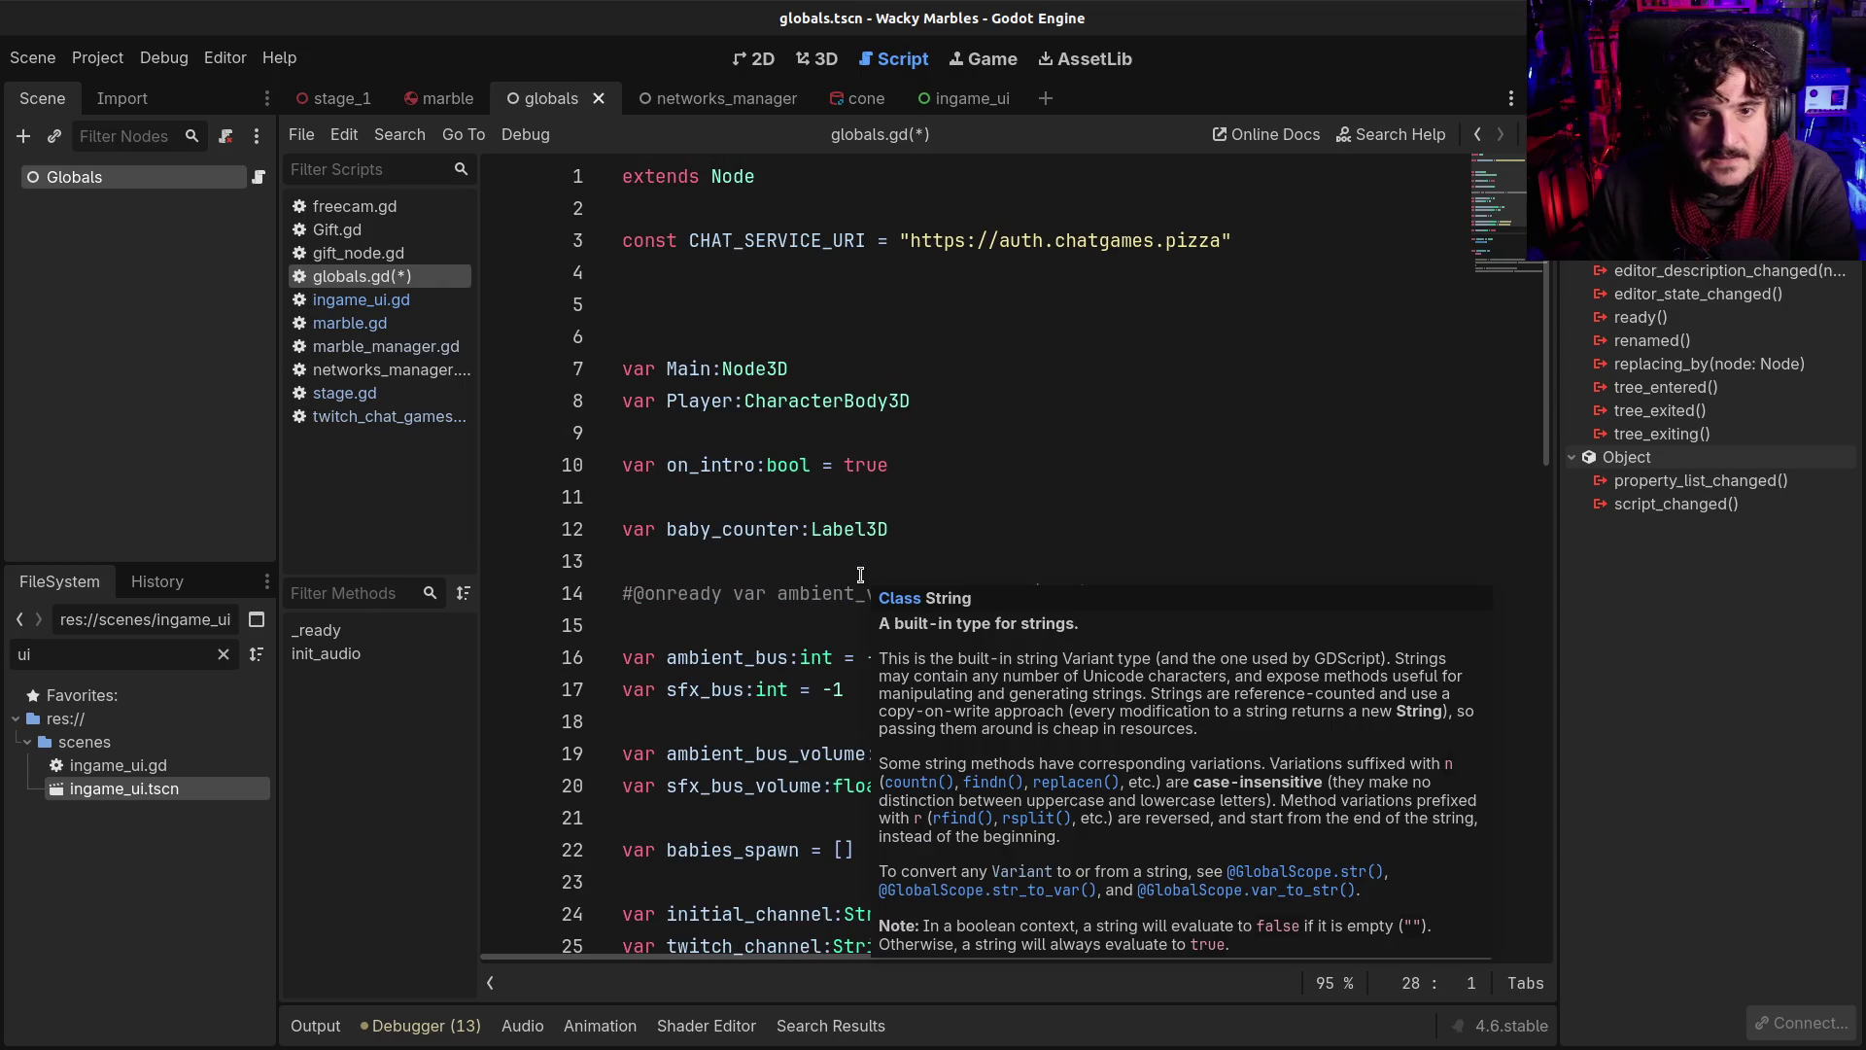
Delete the unused baby_counter, Player, Main, babies_spawn and end_game variable lines from globals.gd
scroll(826, 550, down, 1)
triple_click(917, 433)
key(BackSpace)
mouse_move(938, 320)
mouse_down()
mouse_move(497, 332)
mouse_move(467, 306)
mouse_up()
key(BackSpace)
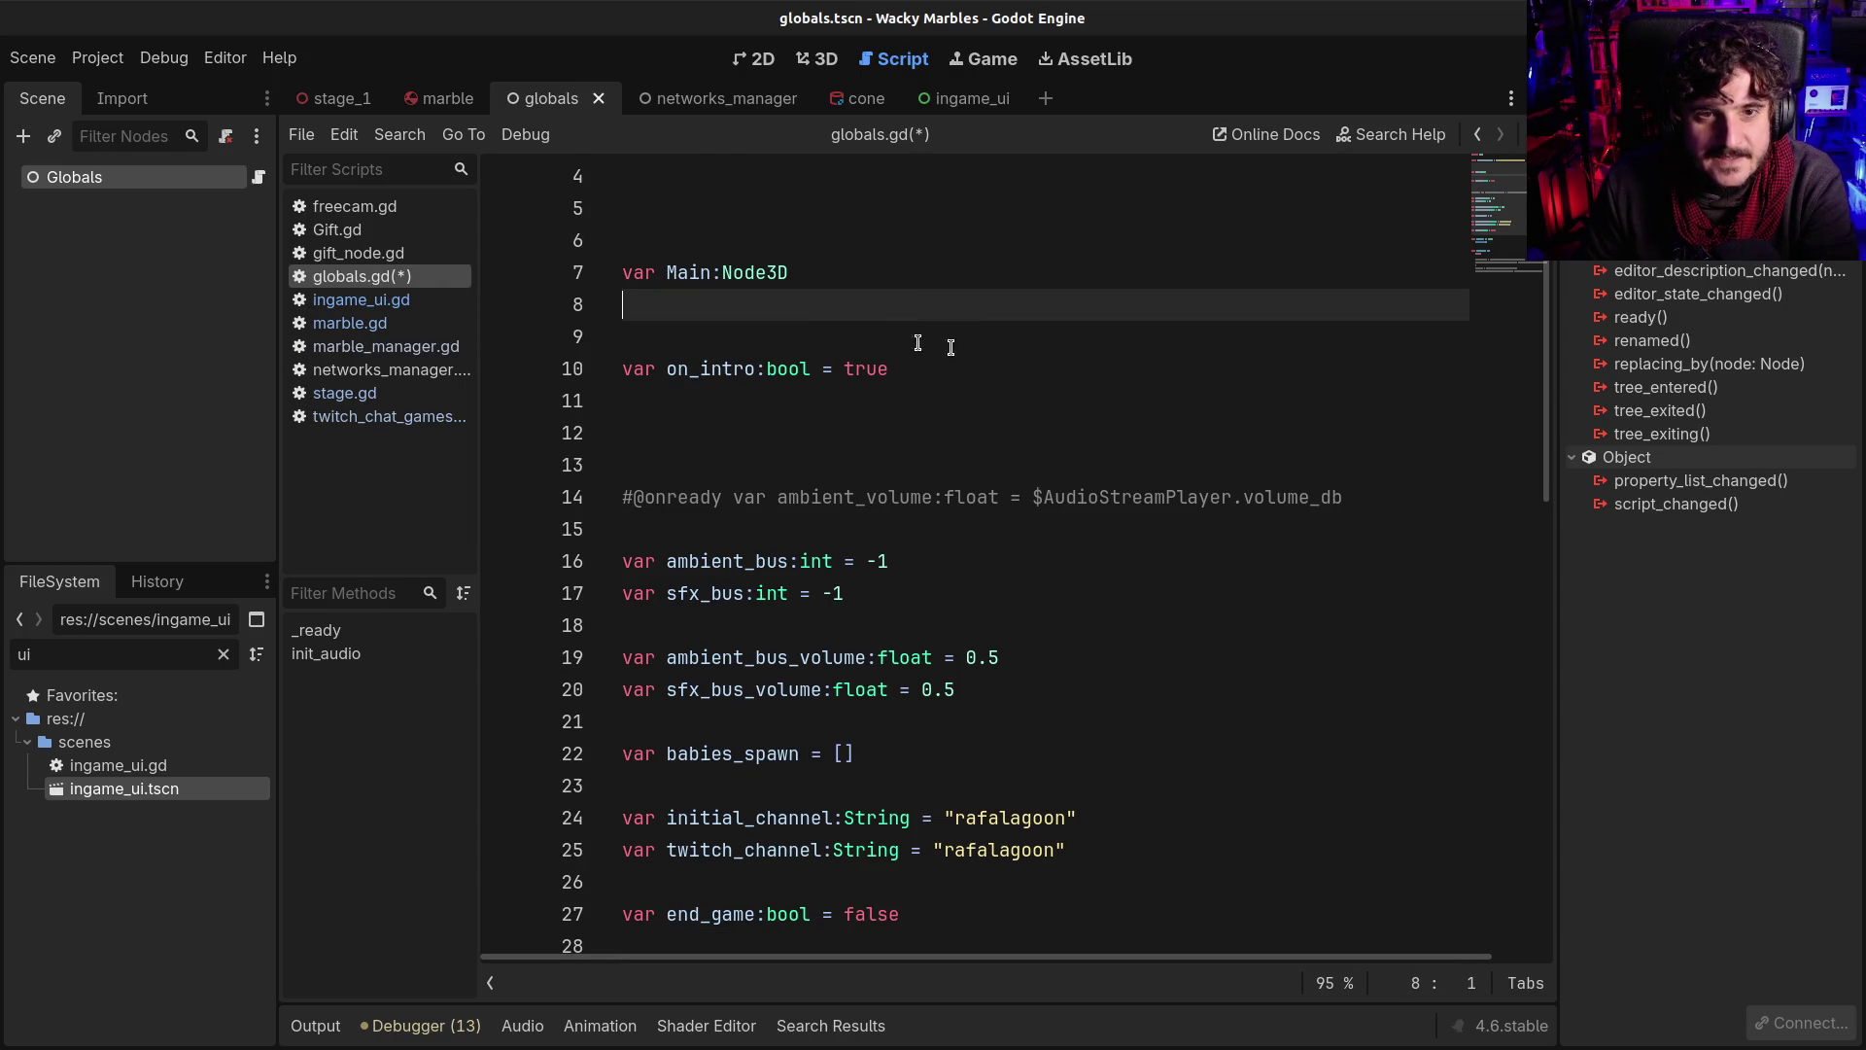
mouse_move(794, 305)
mouse_down()
mouse_move(765, 248)
mouse_move(754, 354)
mouse_move(971, 467)
mouse_move(1108, 465)
mouse_move(1119, 385)
mouse_move(1106, 428)
mouse_move(1108, 408)
mouse_up()
key(BackSpace)
key(BackSpace)
scroll(871, 435, down, 2)
scroll(917, 450, up, 2)
scroll(916, 450, down, 2)
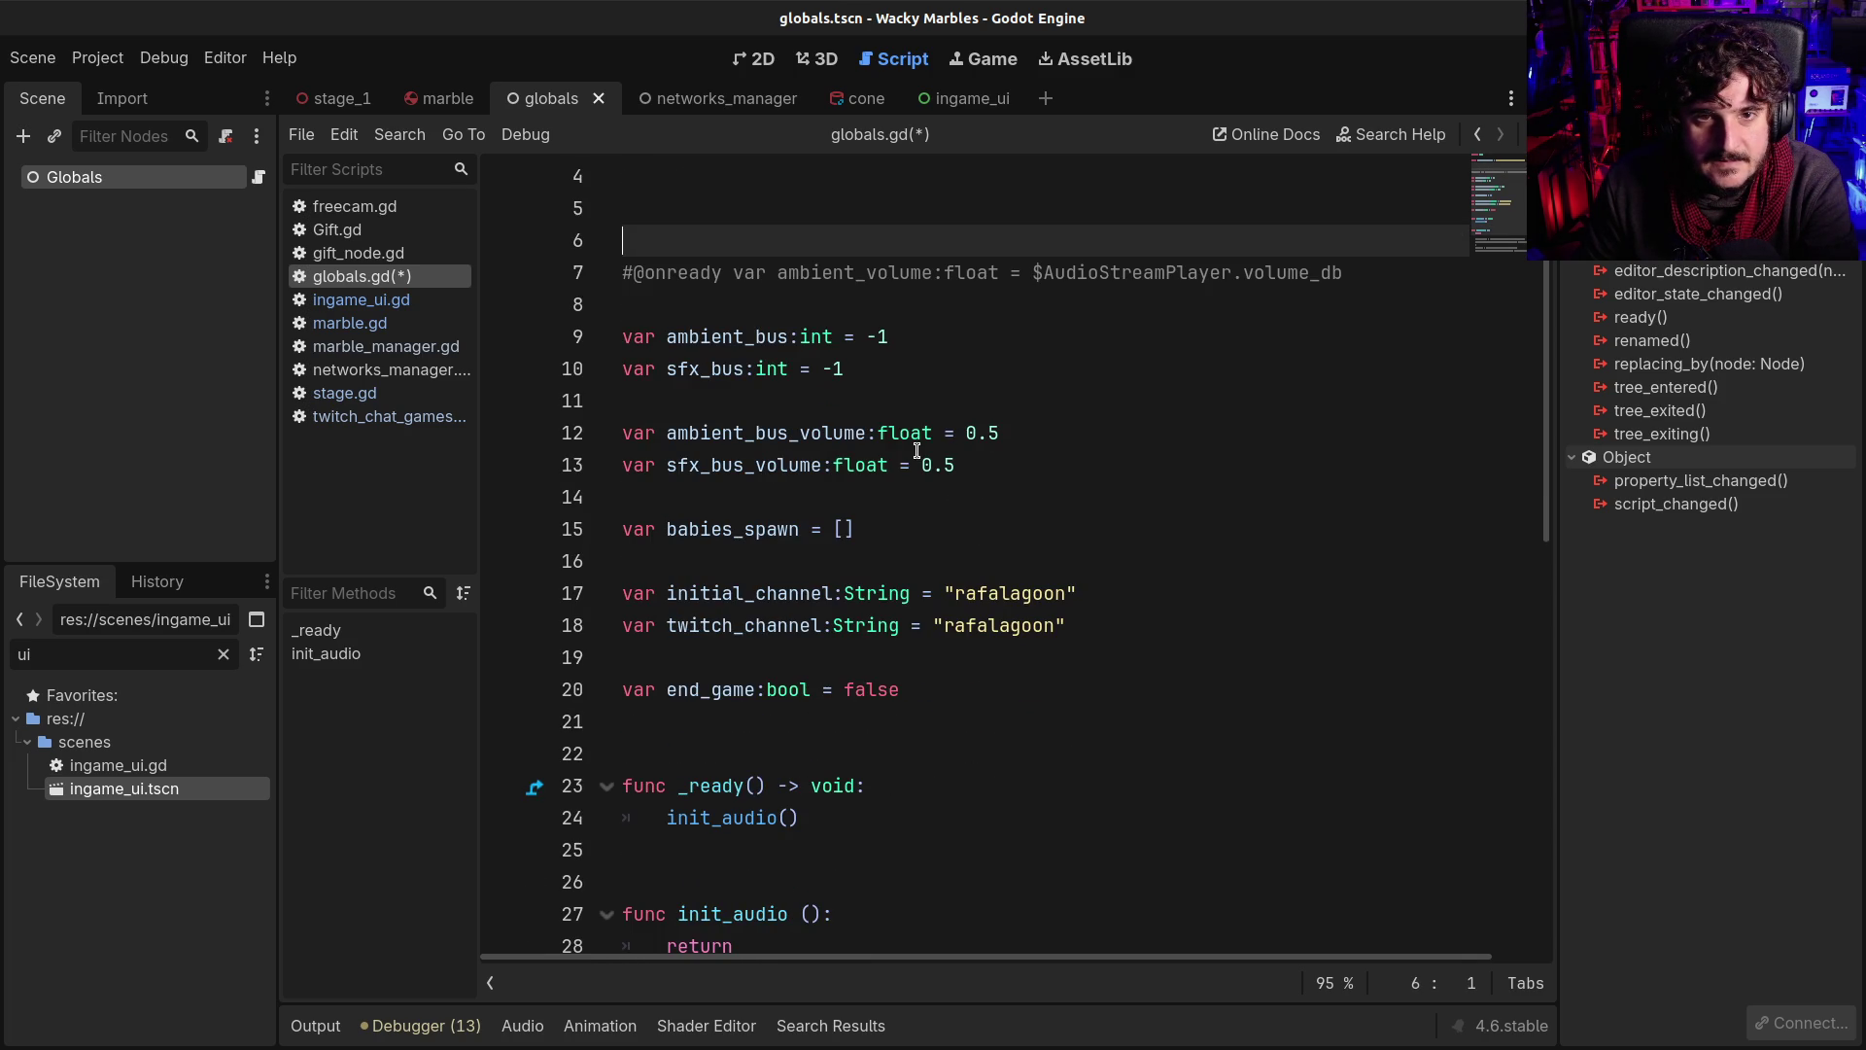
click(765, 304)
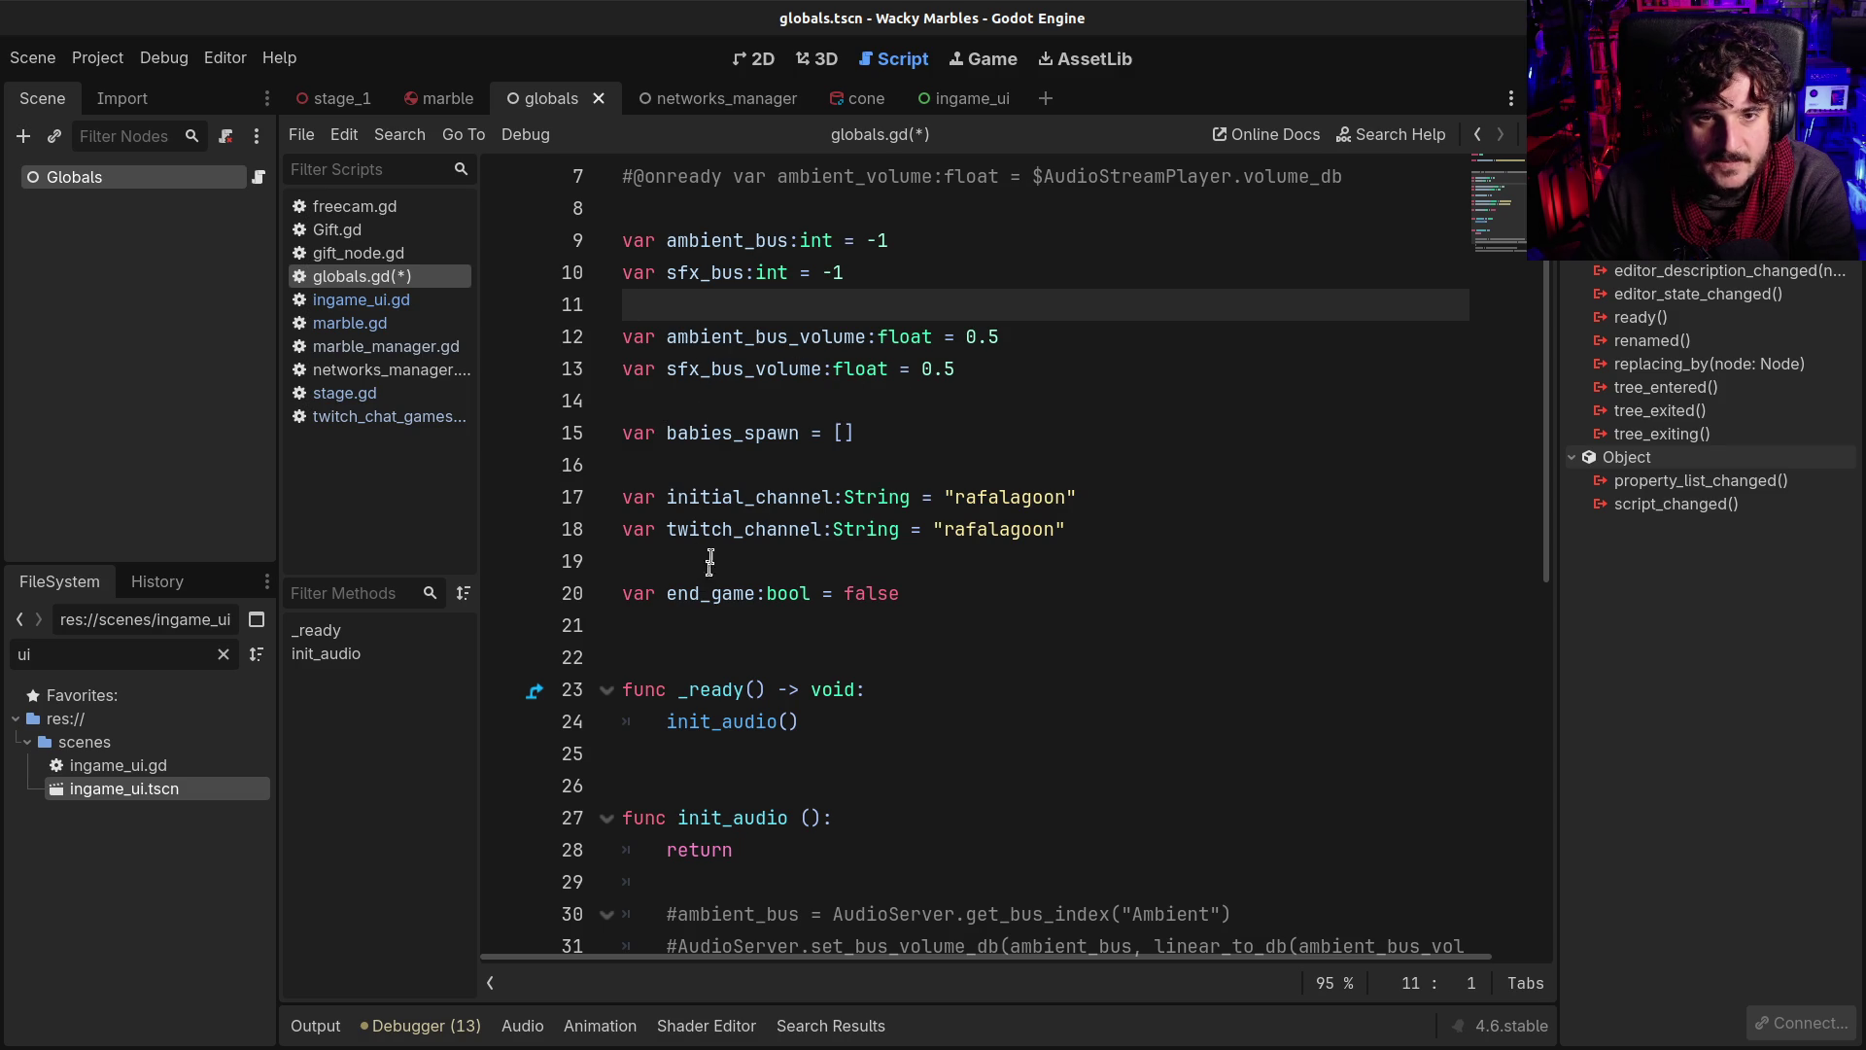
drag(736, 407, 826, 470)
key(BackSpace)
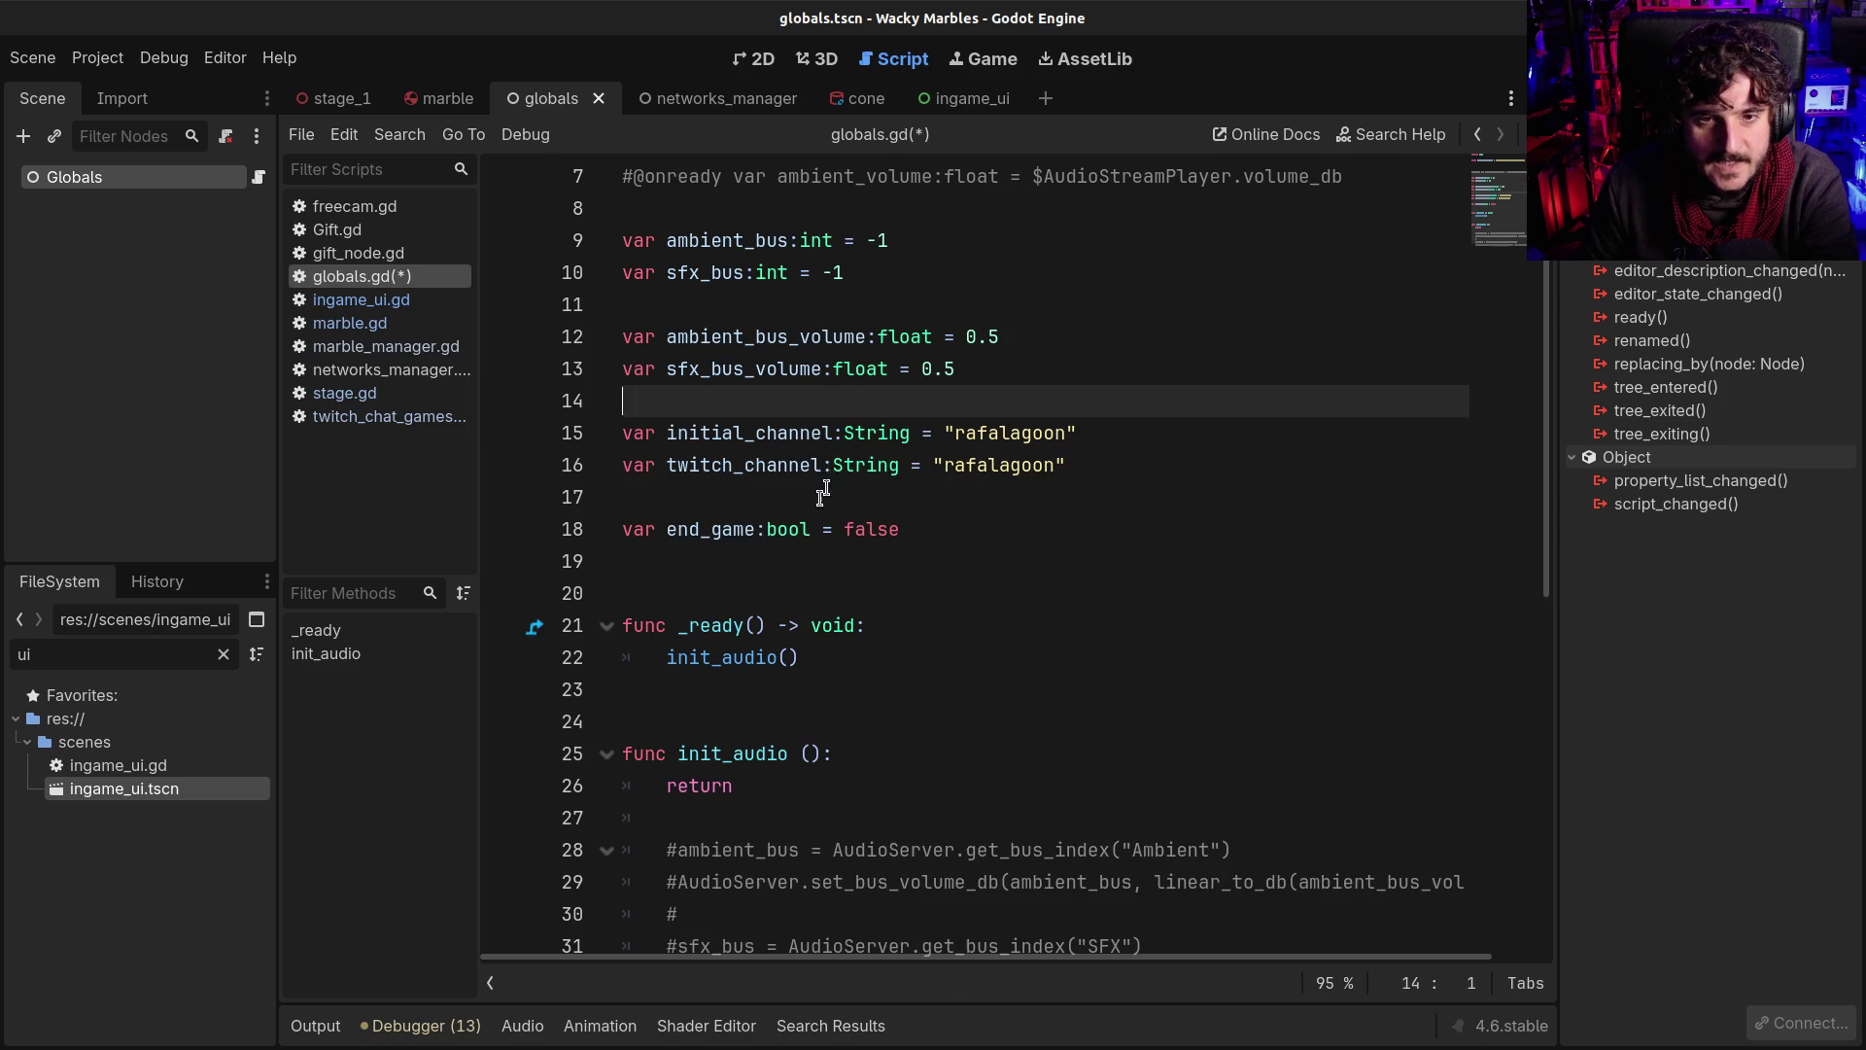
drag(677, 492, 1063, 566)
key(BackSpace)
Declare 'var race_started:bool = false' in globals.gd and save the script
text(var started =)
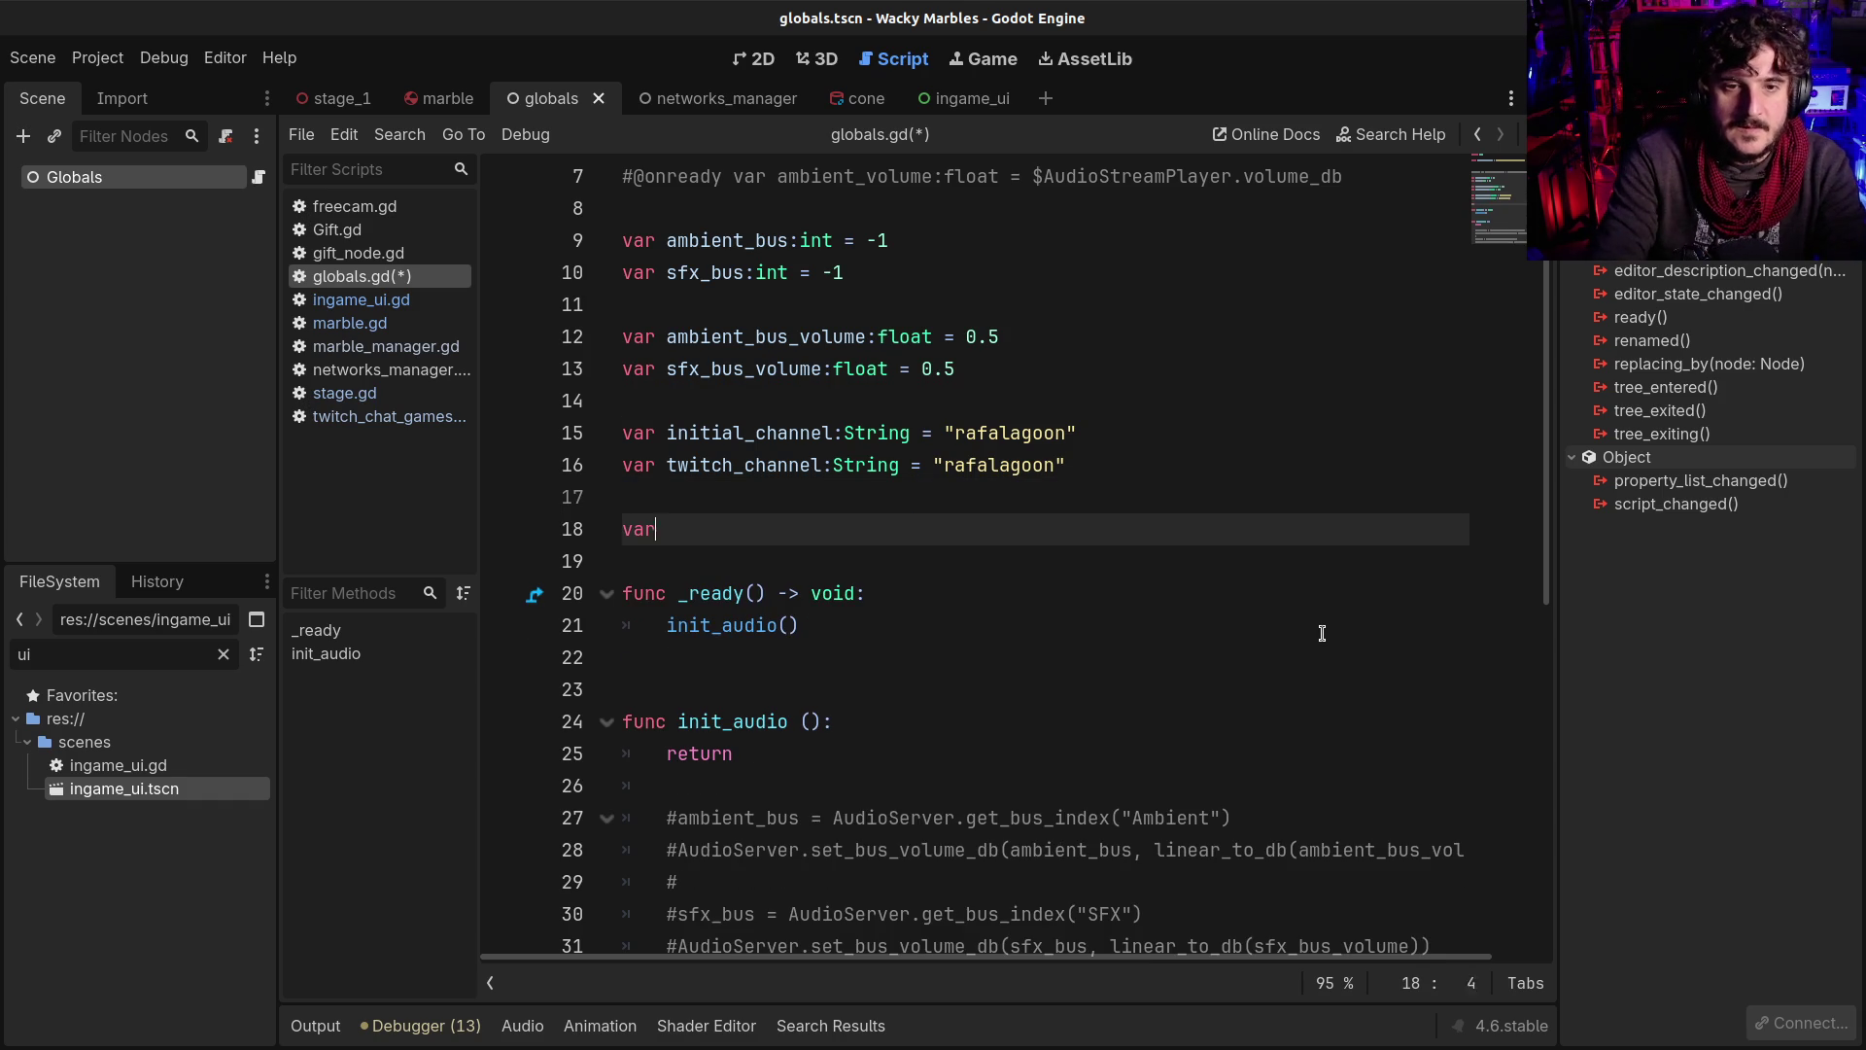
key(BackSpace)
key(BackSpace)
key(BackSpace)
text(:bool = )
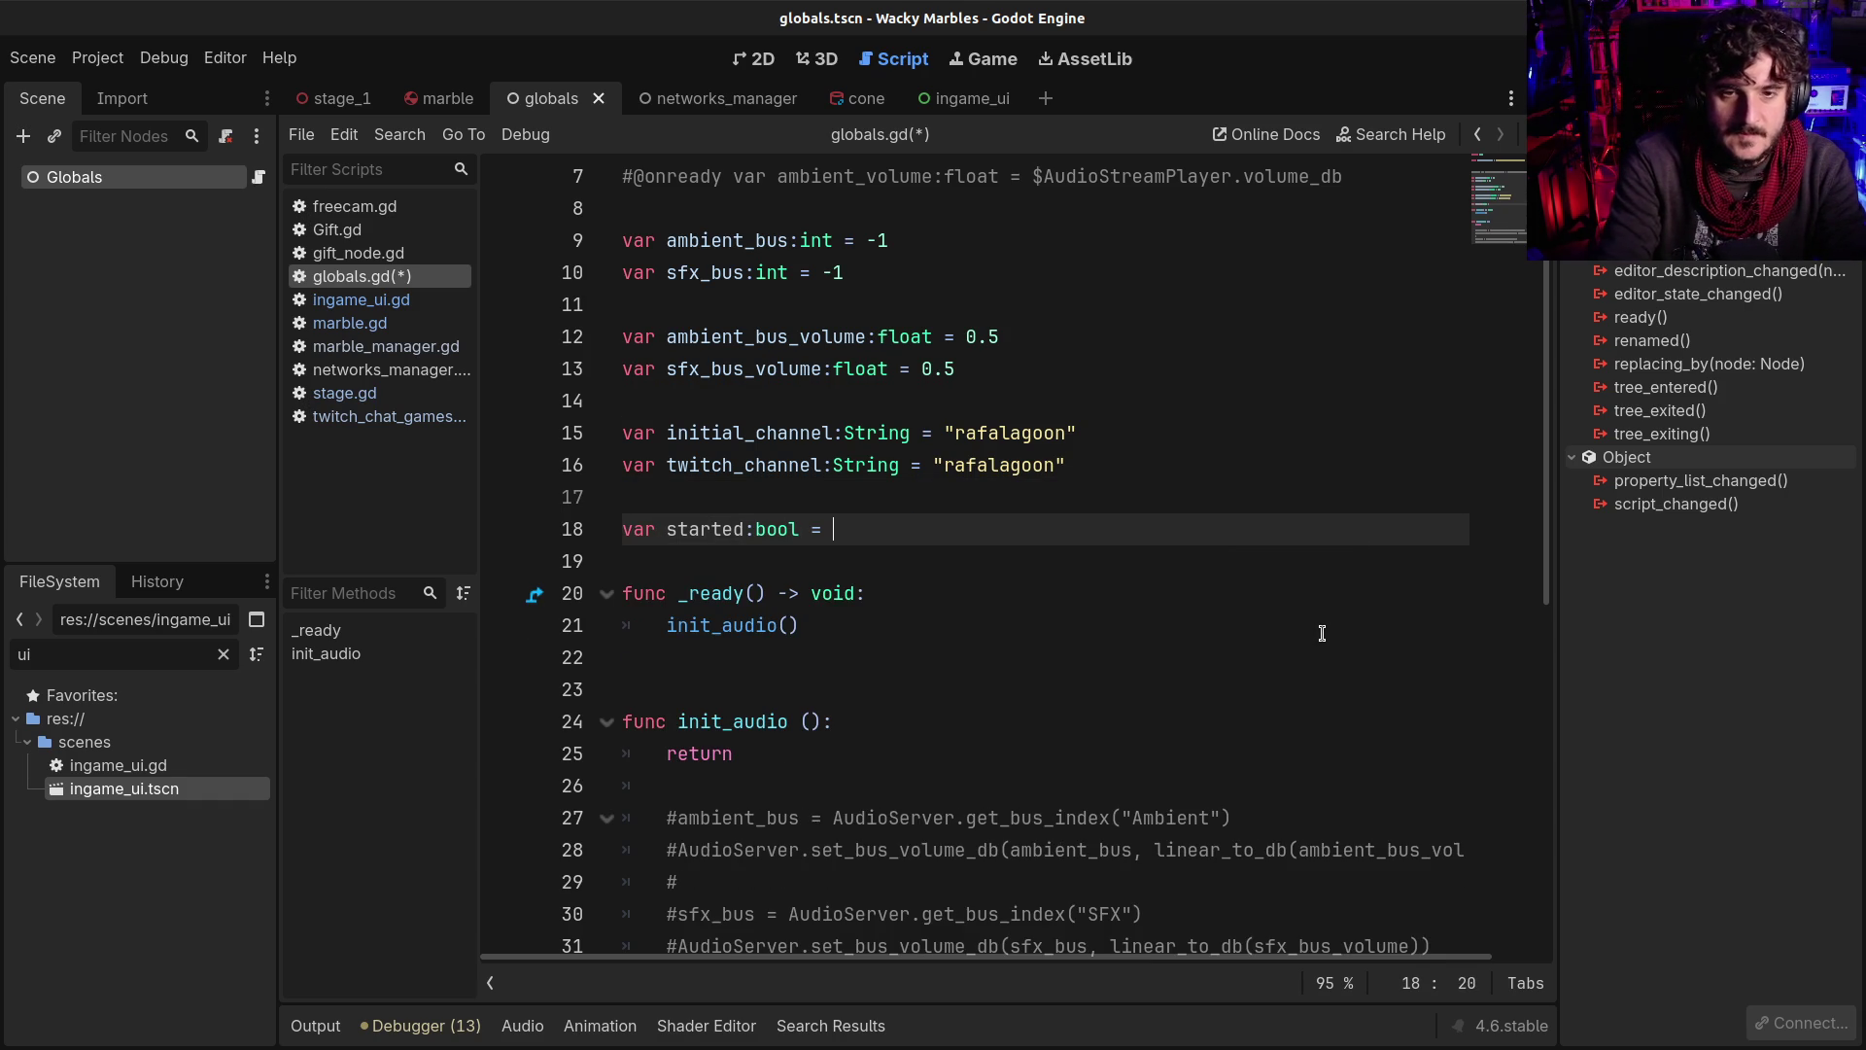
text(false)
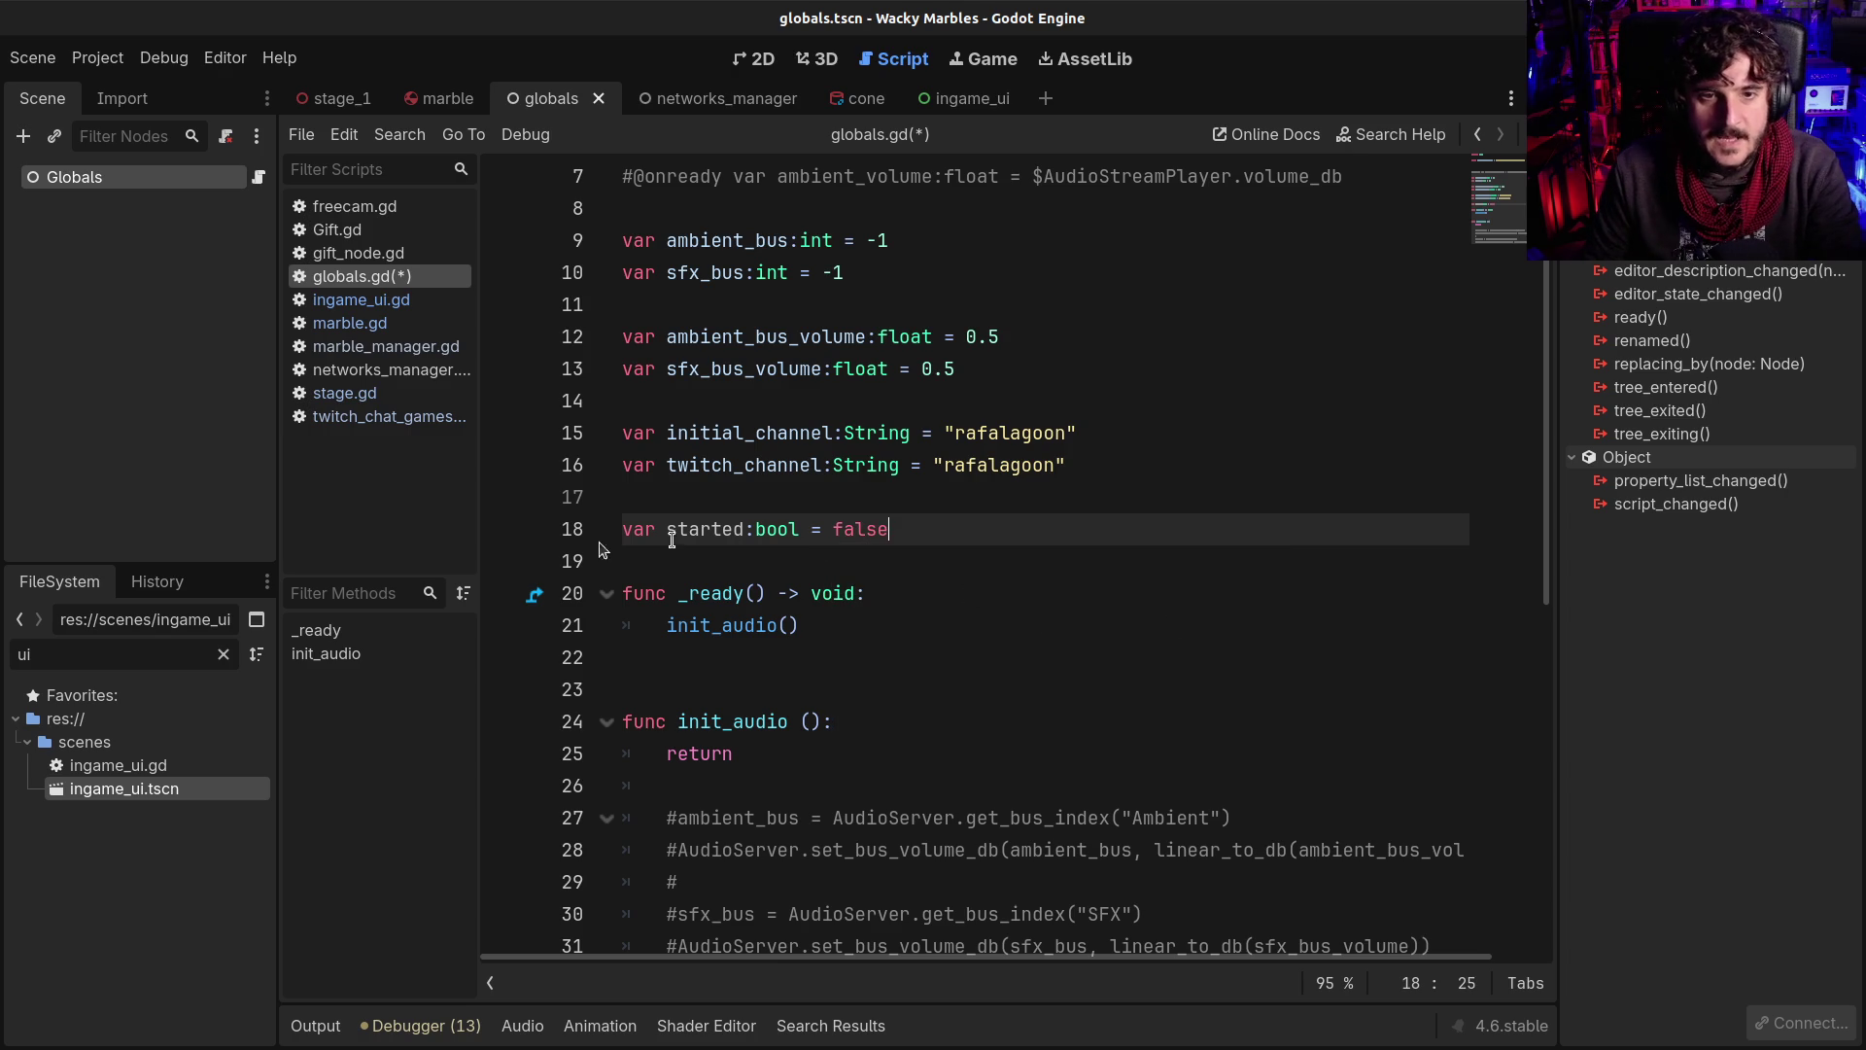
click(666, 528)
text(ga)
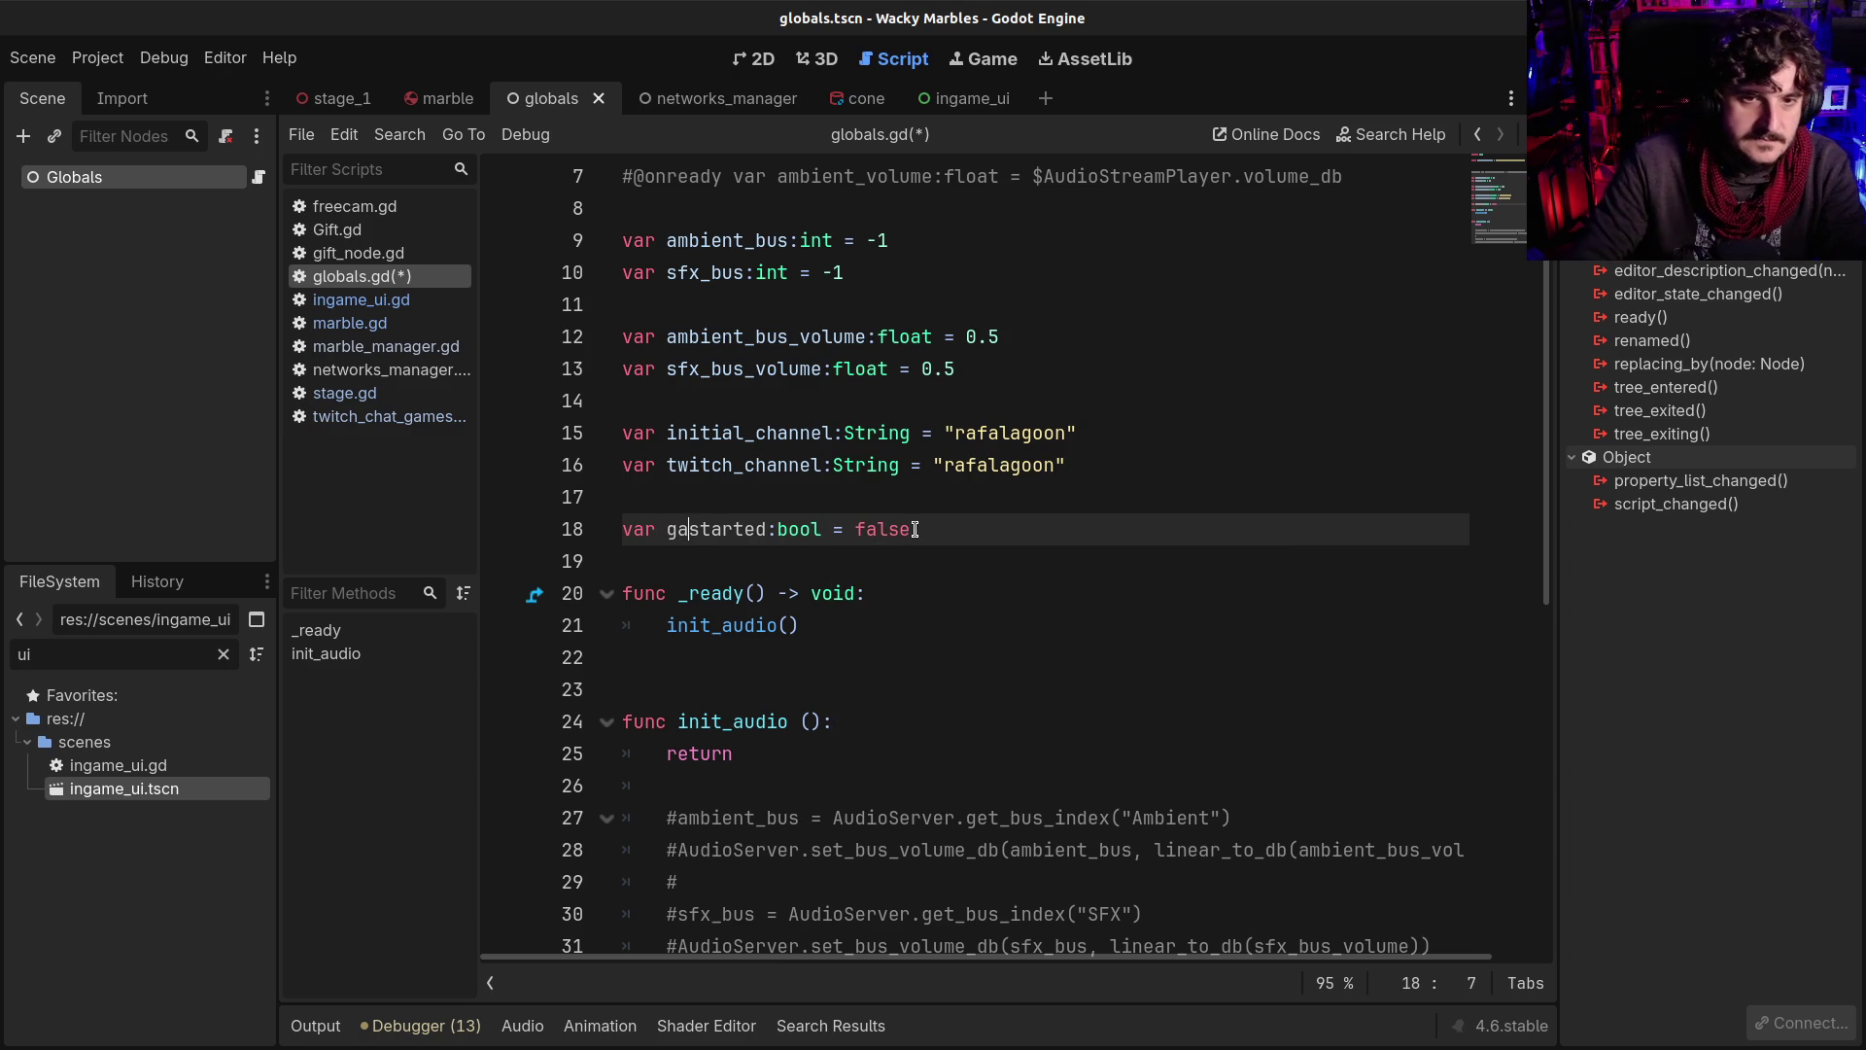
key(BackSpace)
key(BackSpace)
text(race_)
click(747, 529)
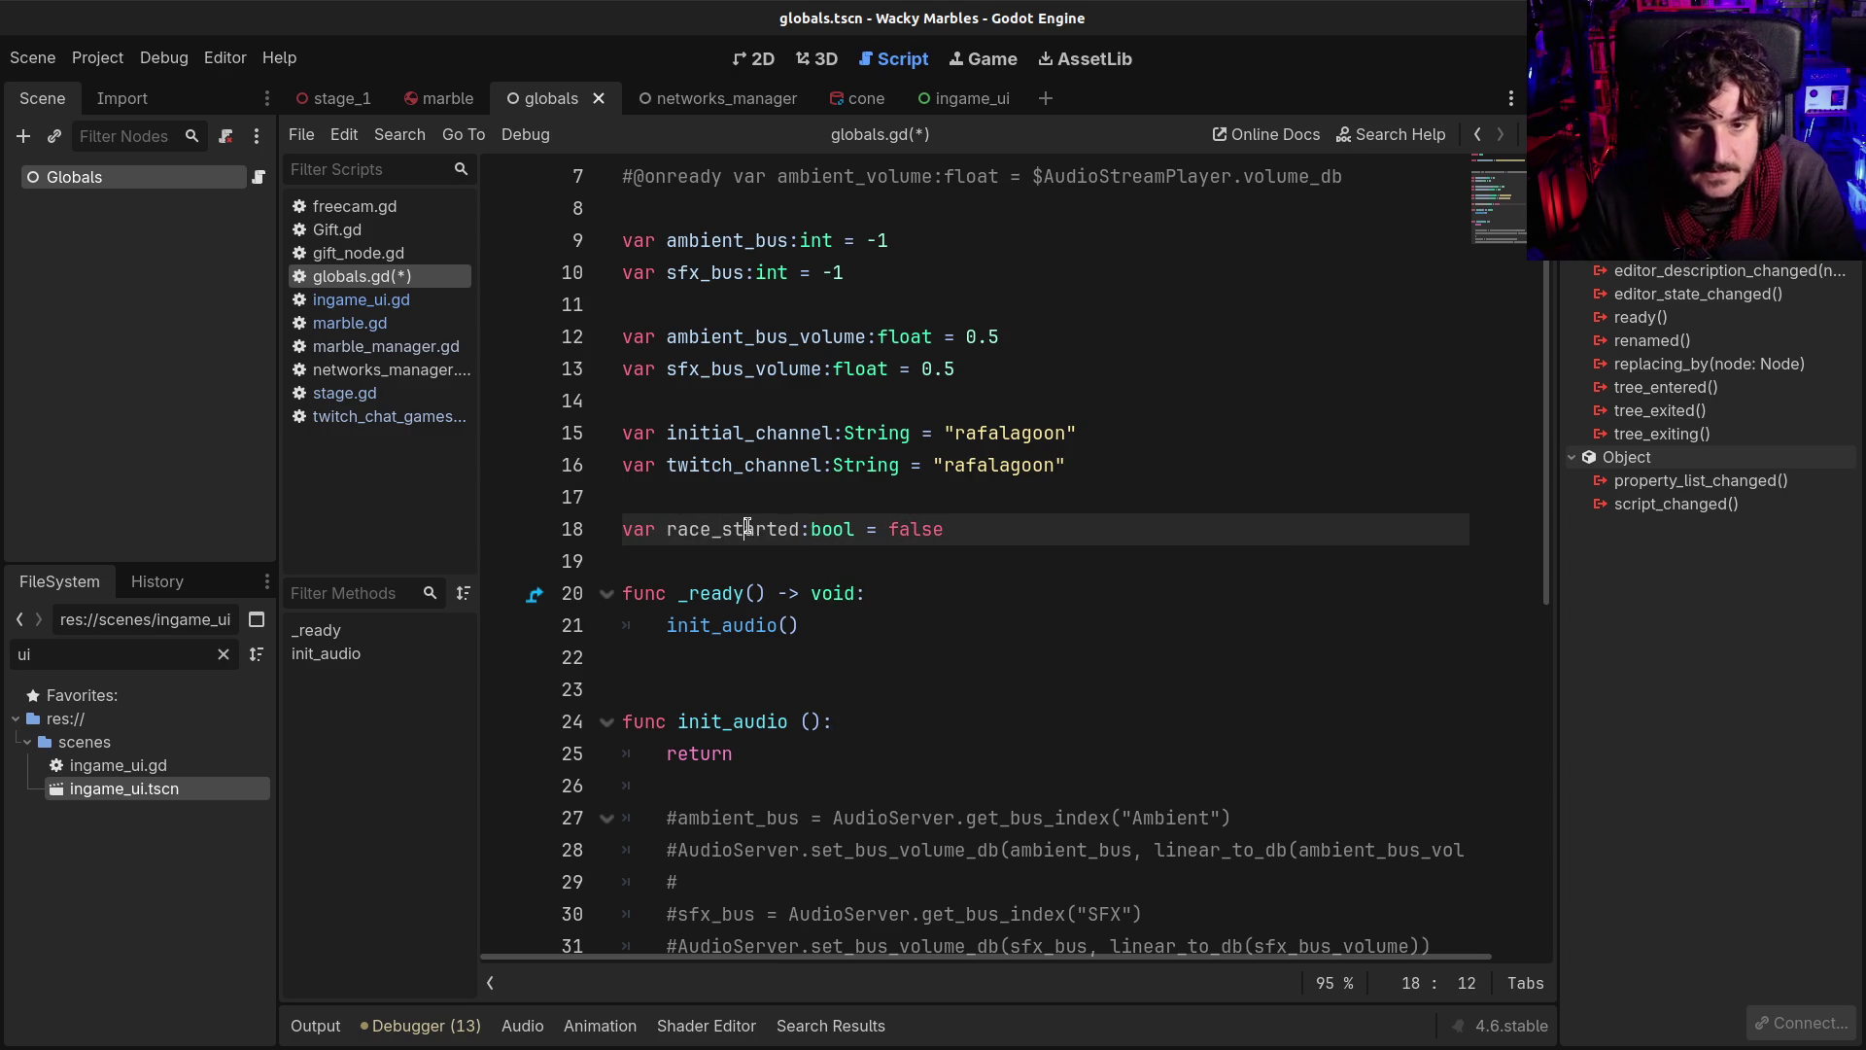
double_click(747, 528)
key(ctrl+s)
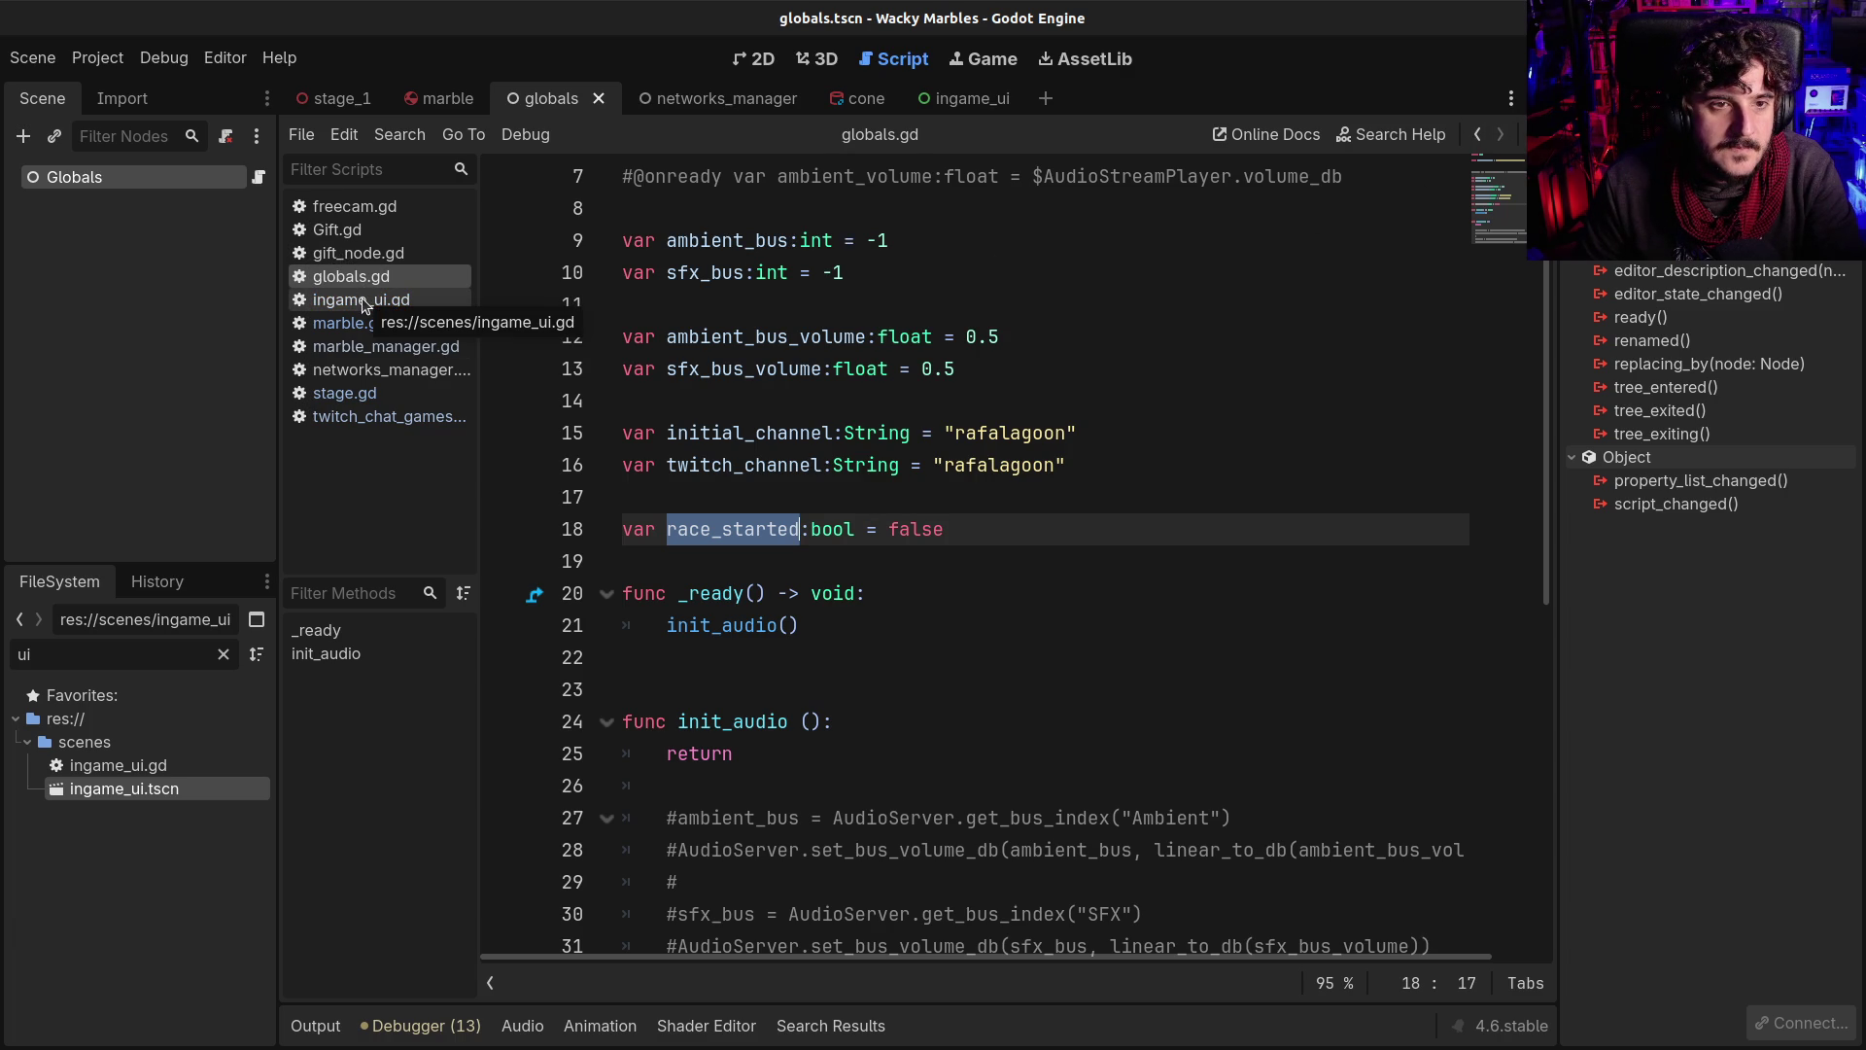
Look through the ingame_ui.gd, marble.gd and marble_manager.gd scripts
click(362, 300)
click(350, 323)
click(386, 346)
click(765, 630)
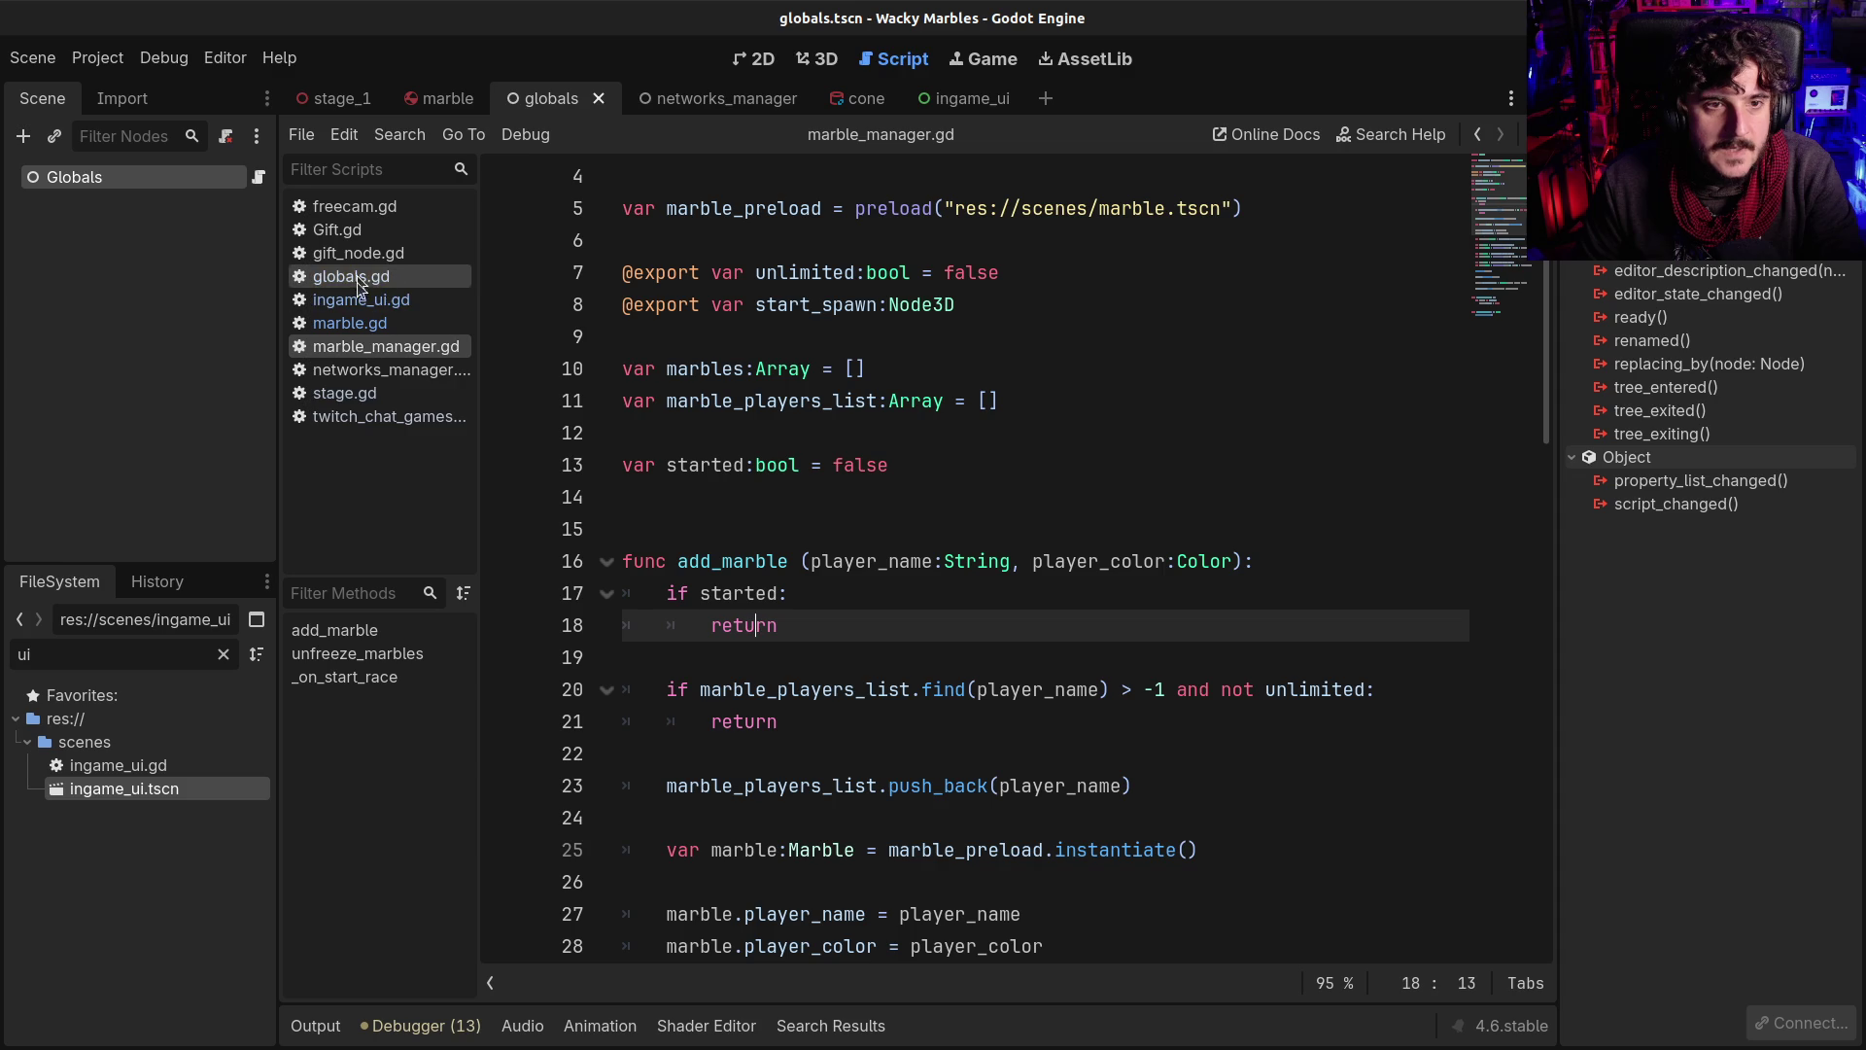
Open stage.gd with the caret at the end of the started = true line
click(372, 393)
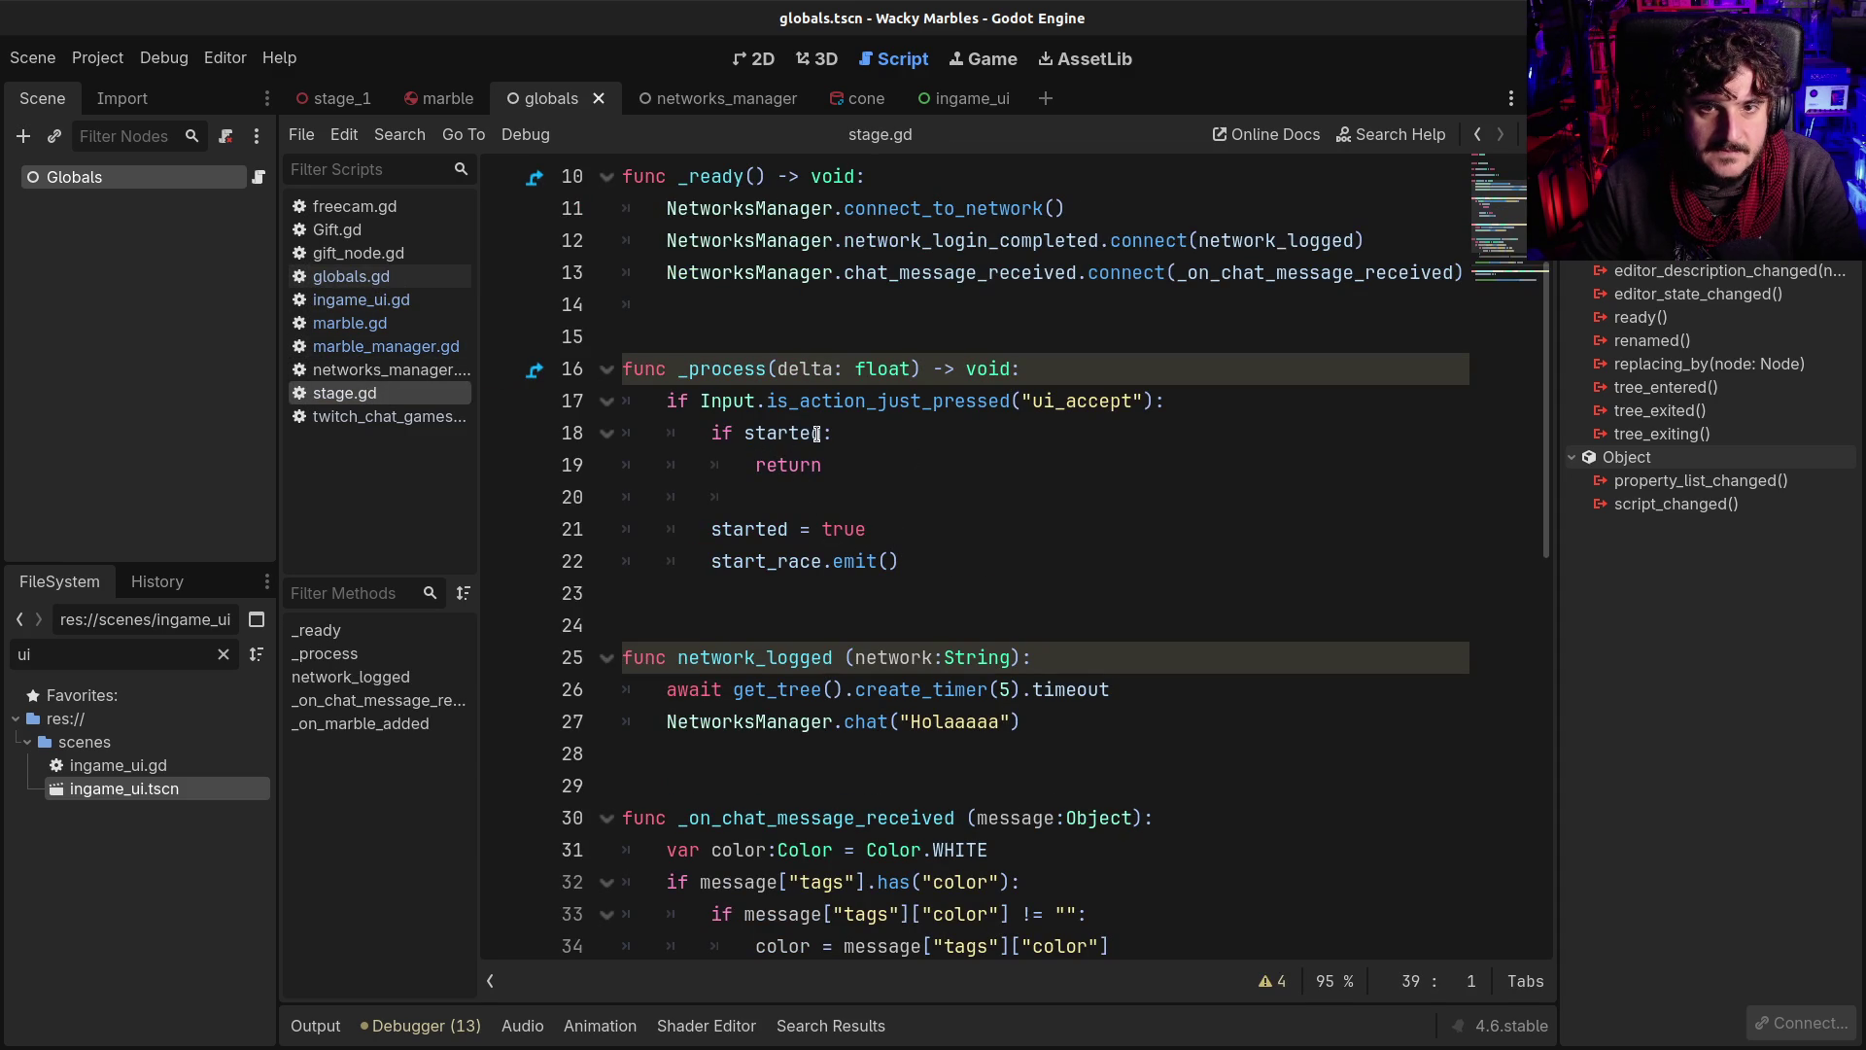
scroll(732, 500, up, 1)
scroll(729, 503, down, 1)
click(712, 527)
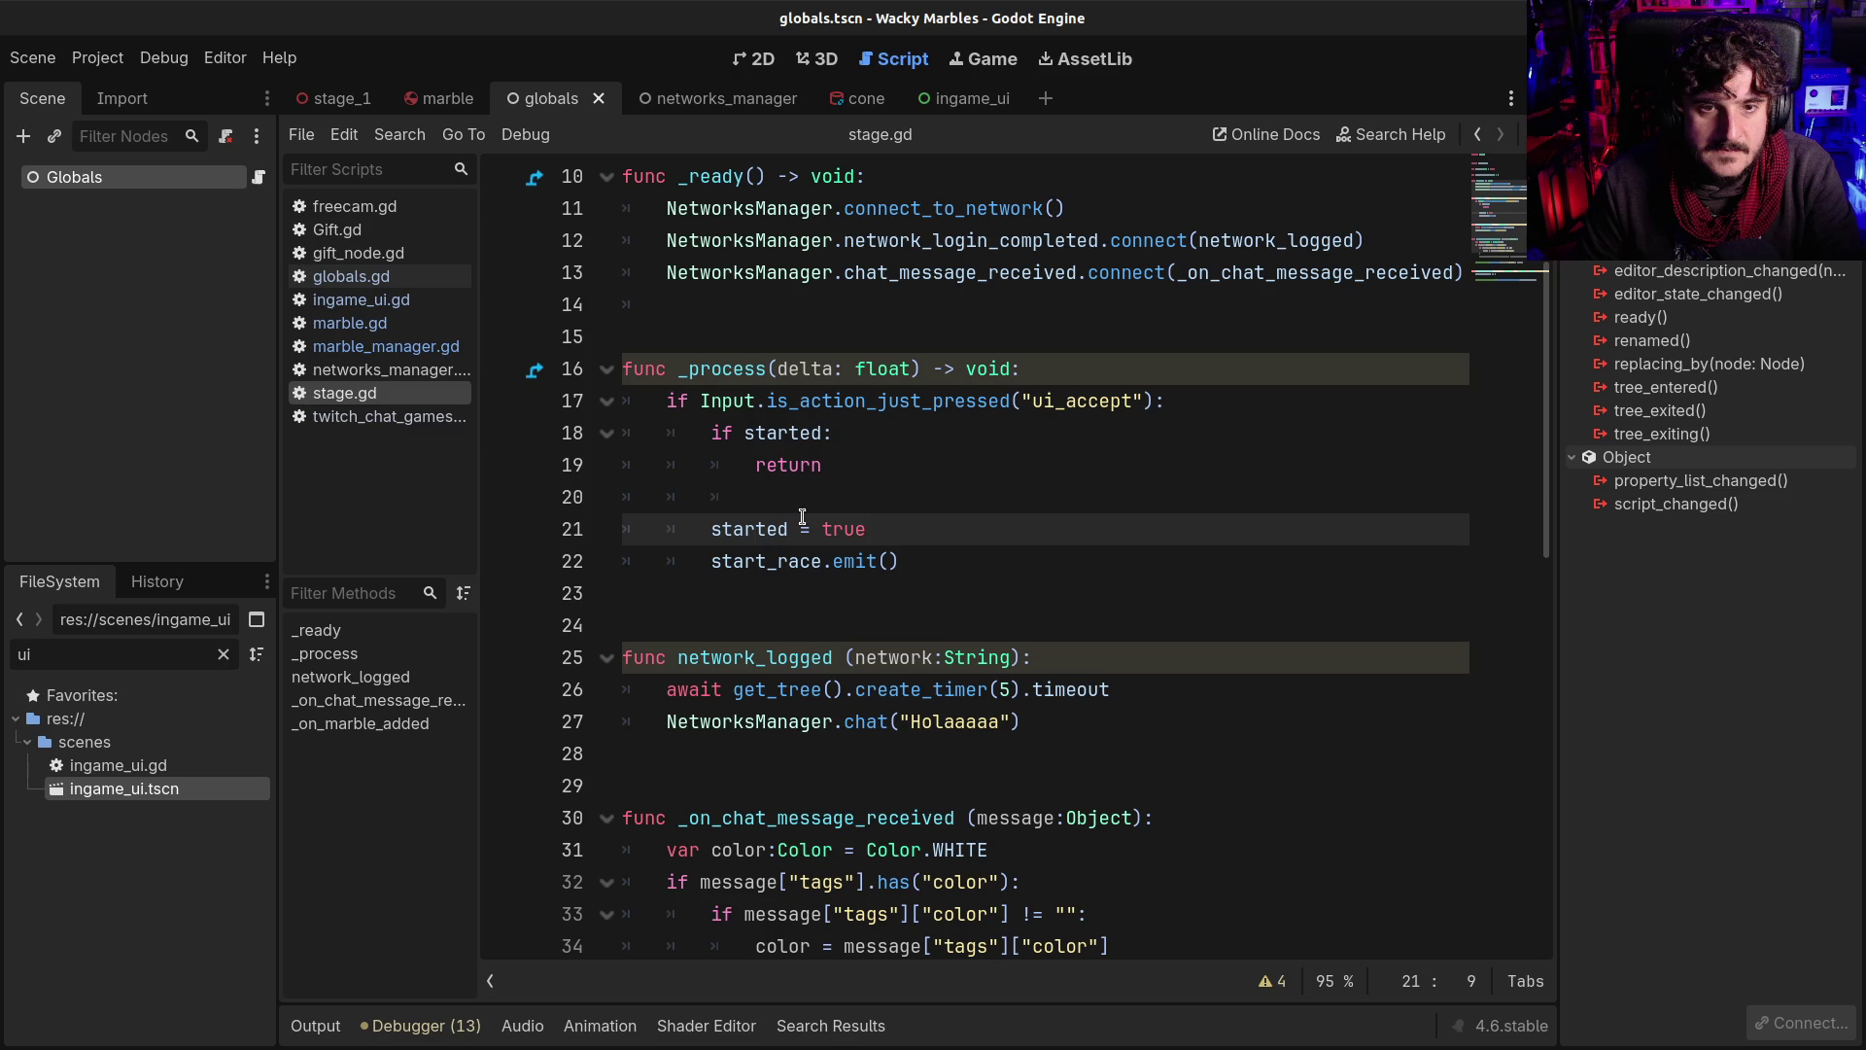
click(1134, 541)
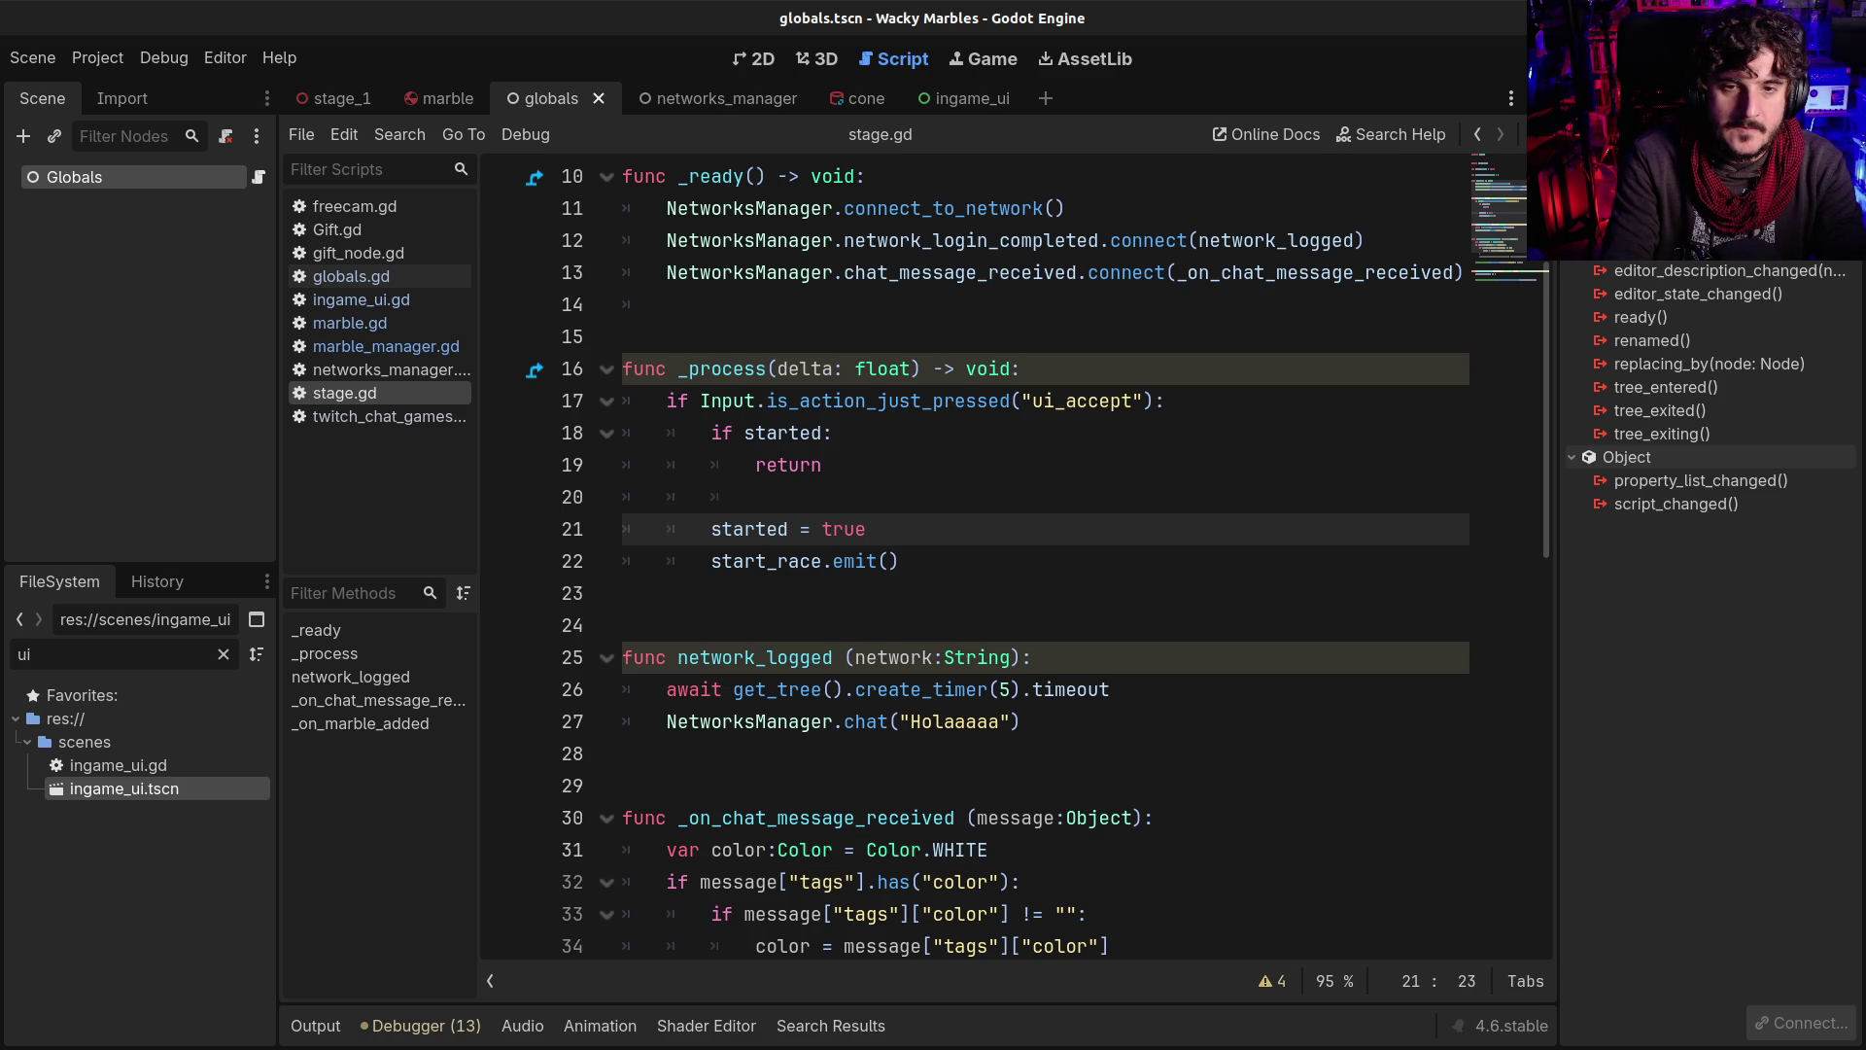
Add 'Globals.race_started = started' after started = true in stage.gd and save
key(Return)
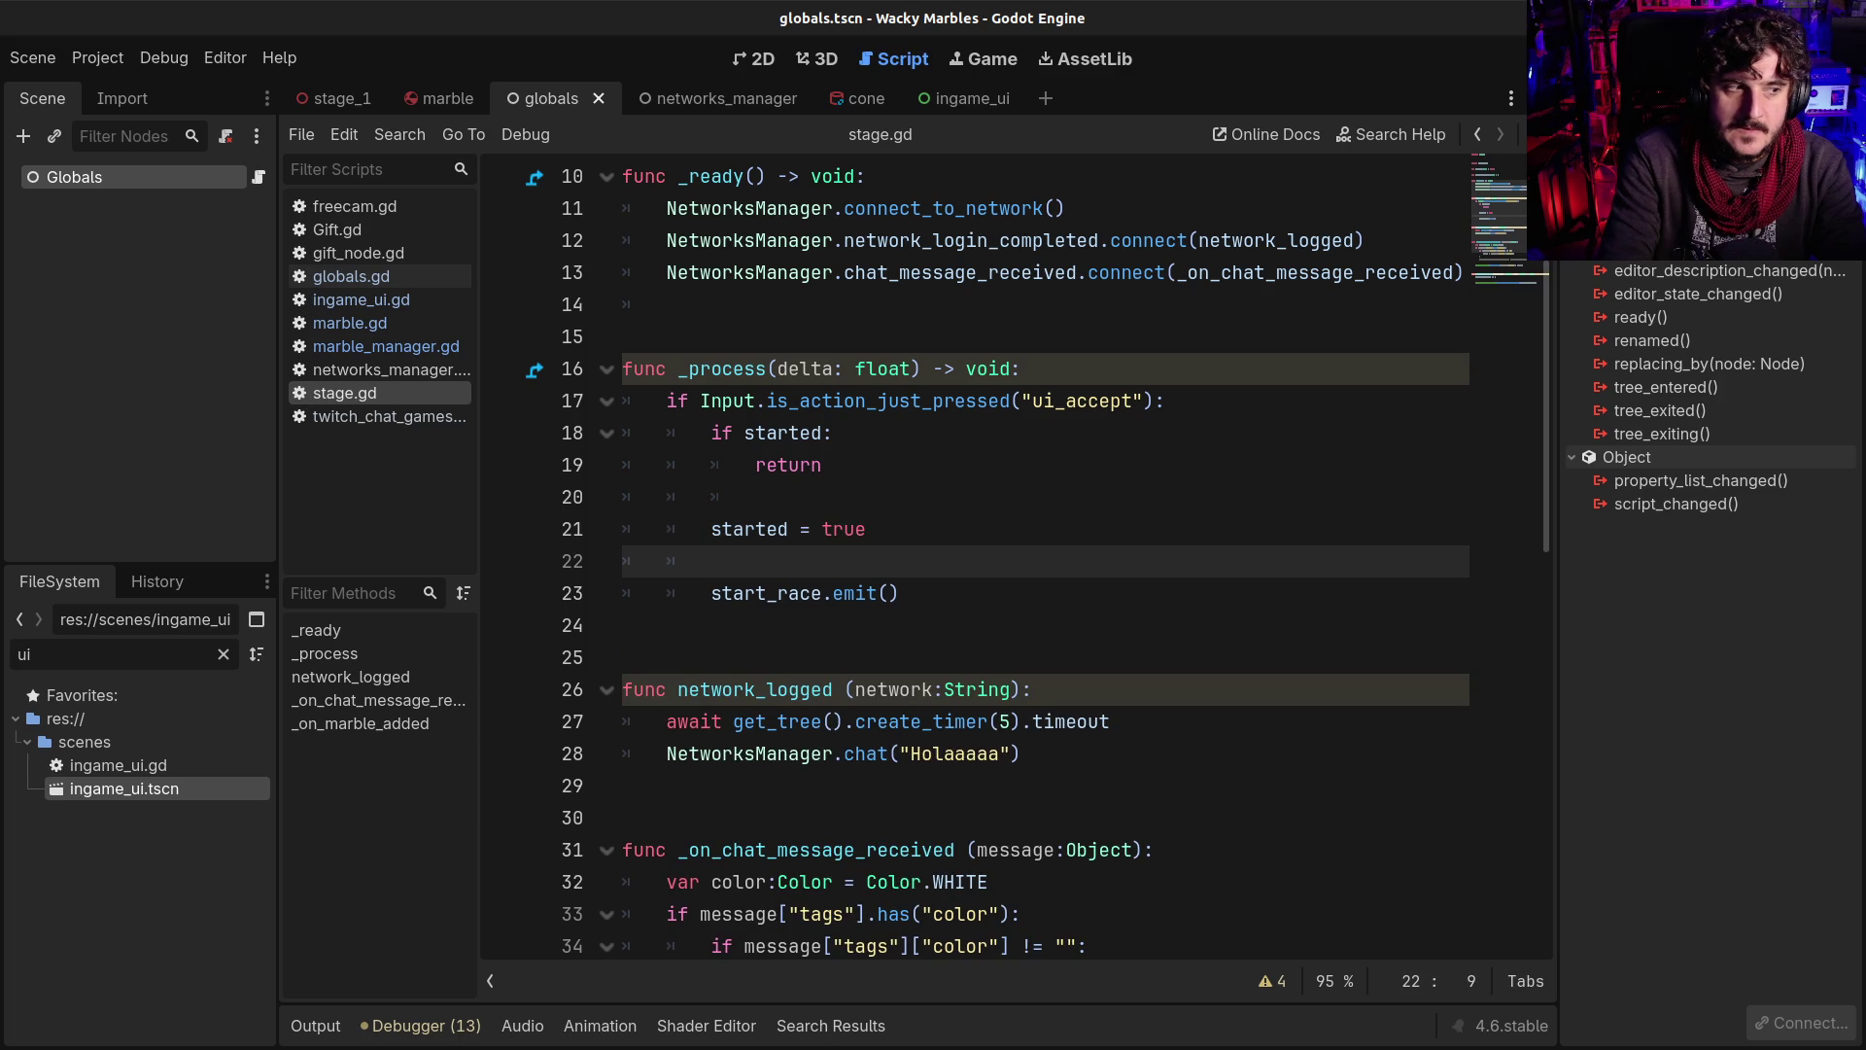
text(race_started)
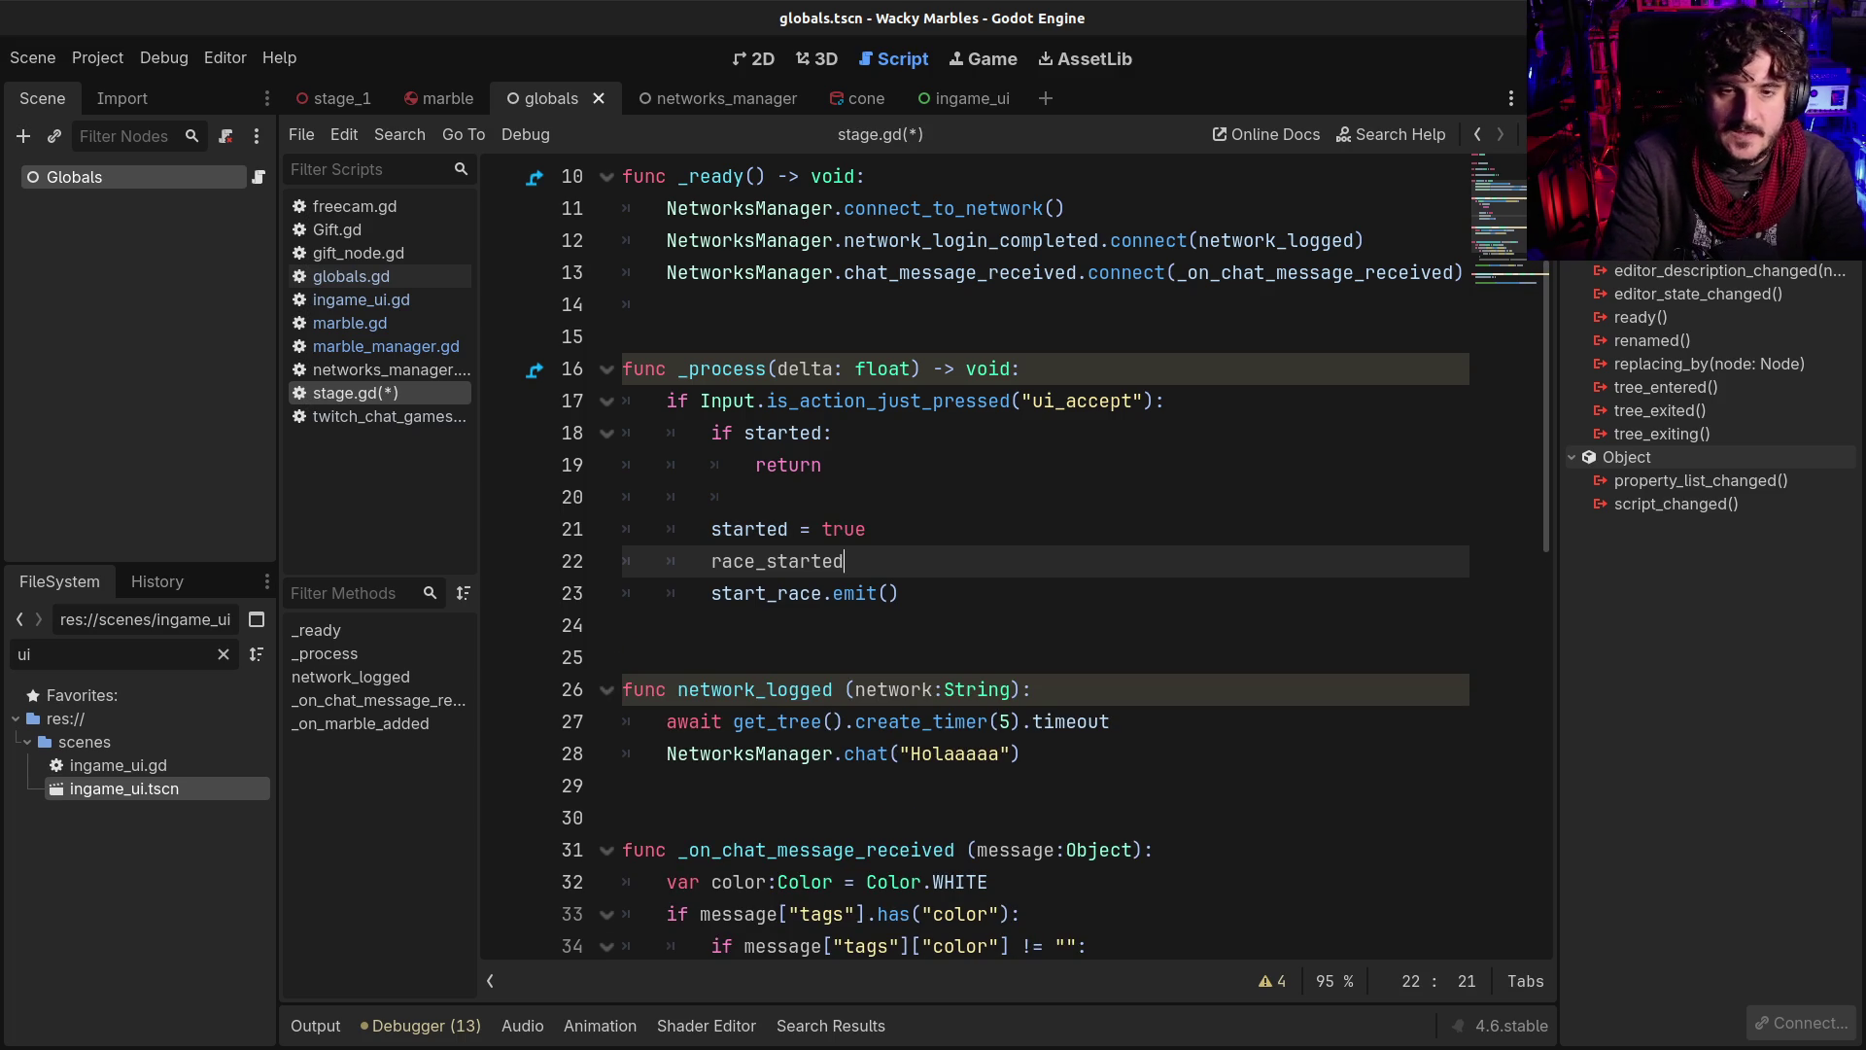
click(711, 561)
text(Globals.)
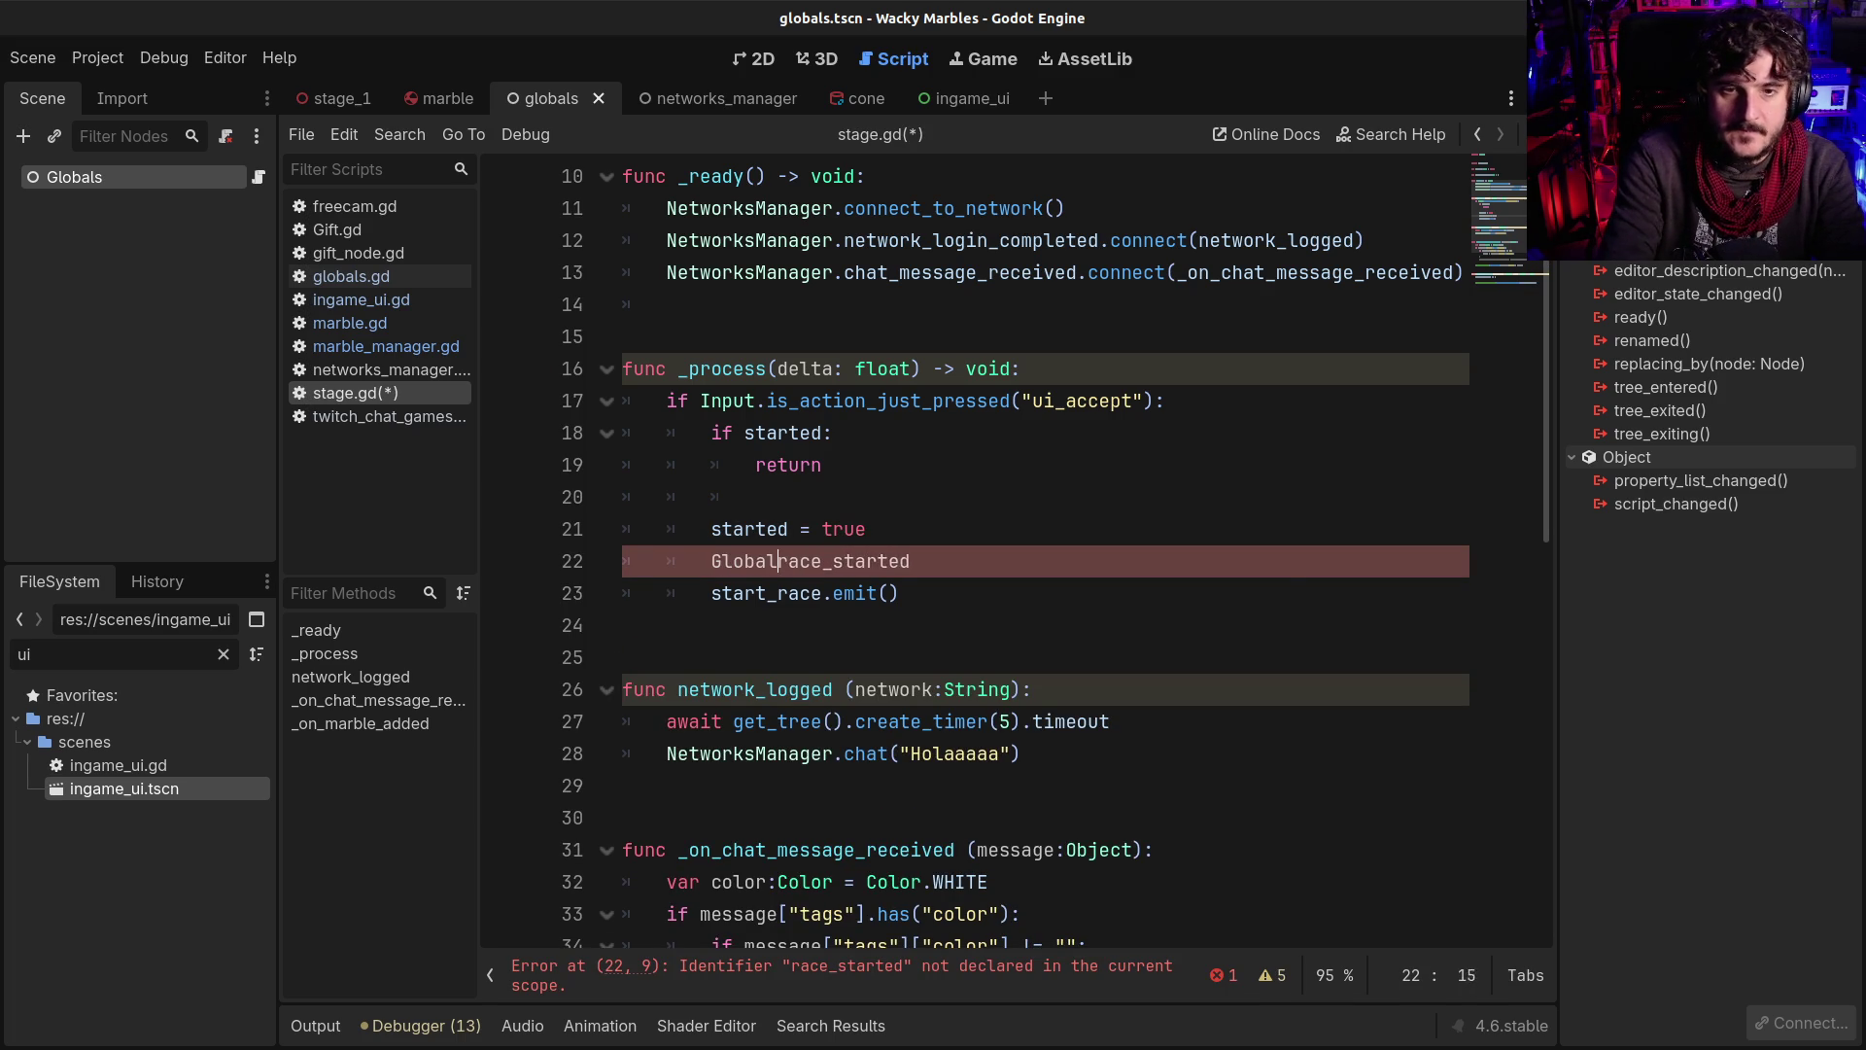
click(933, 561)
text(=)
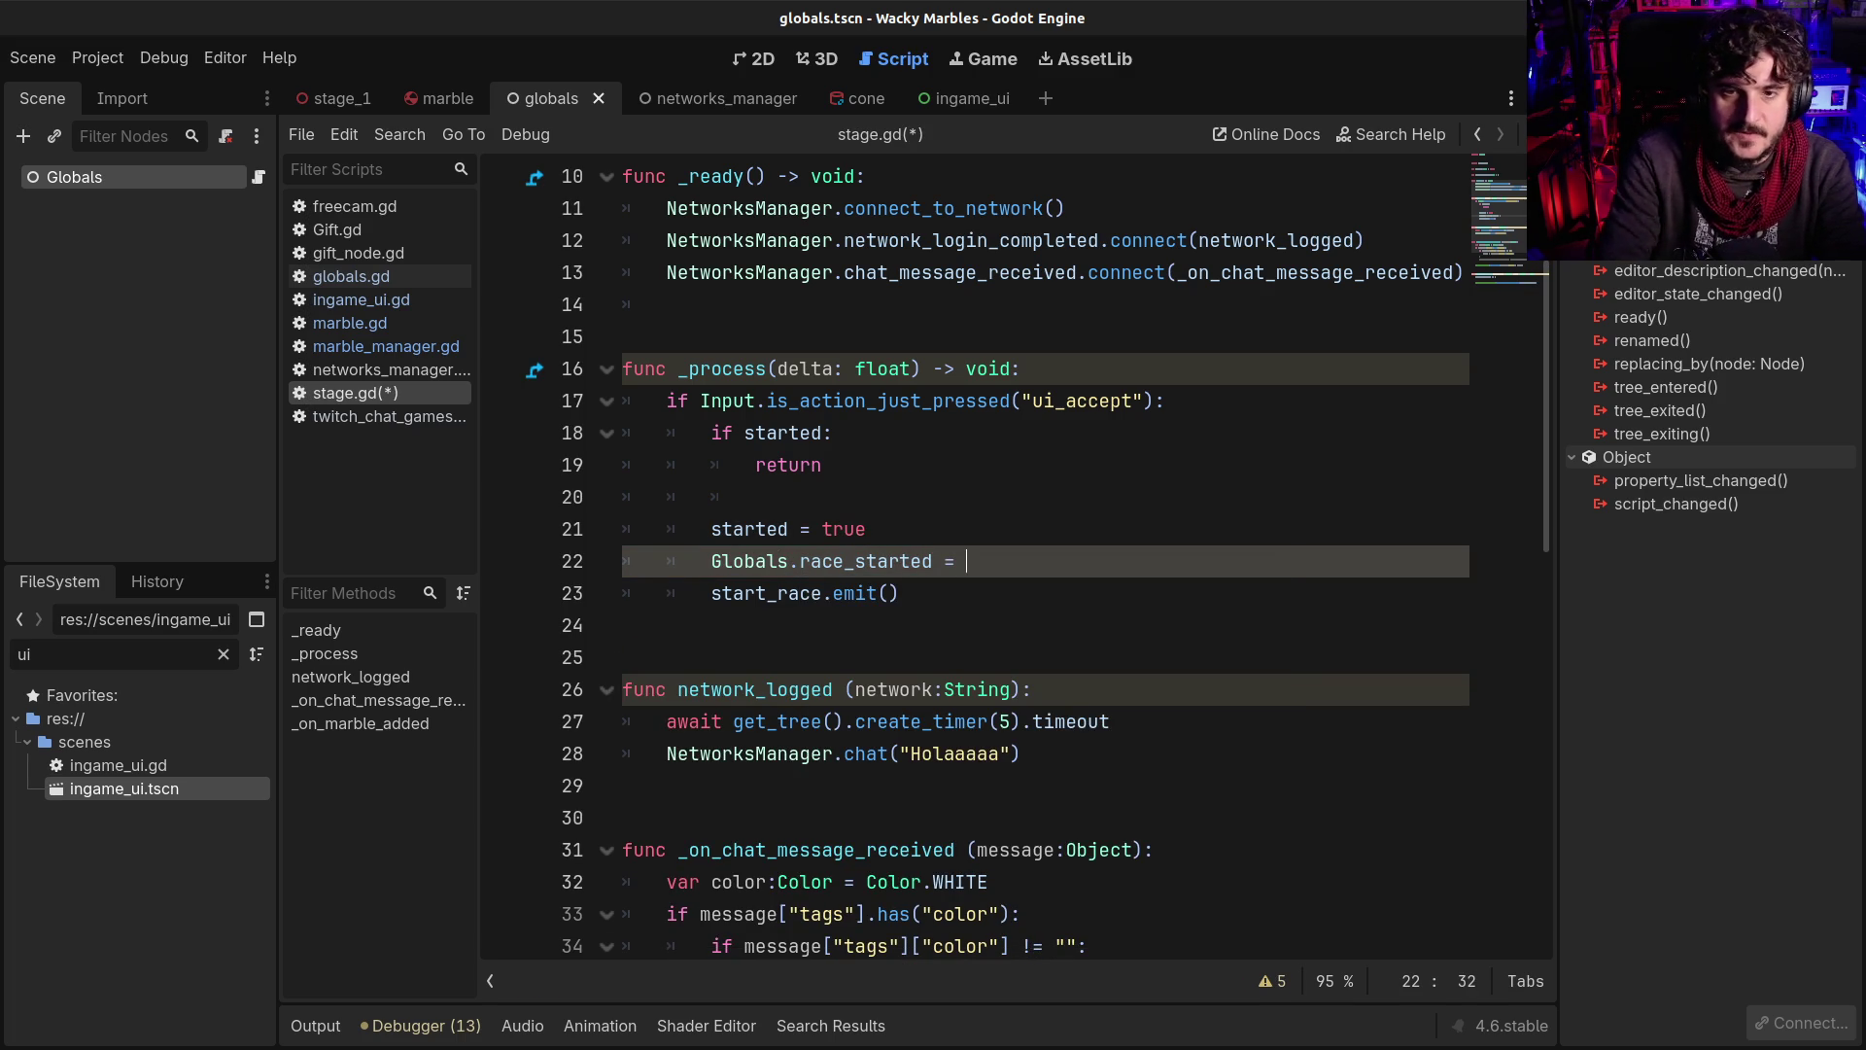
key(Escape)
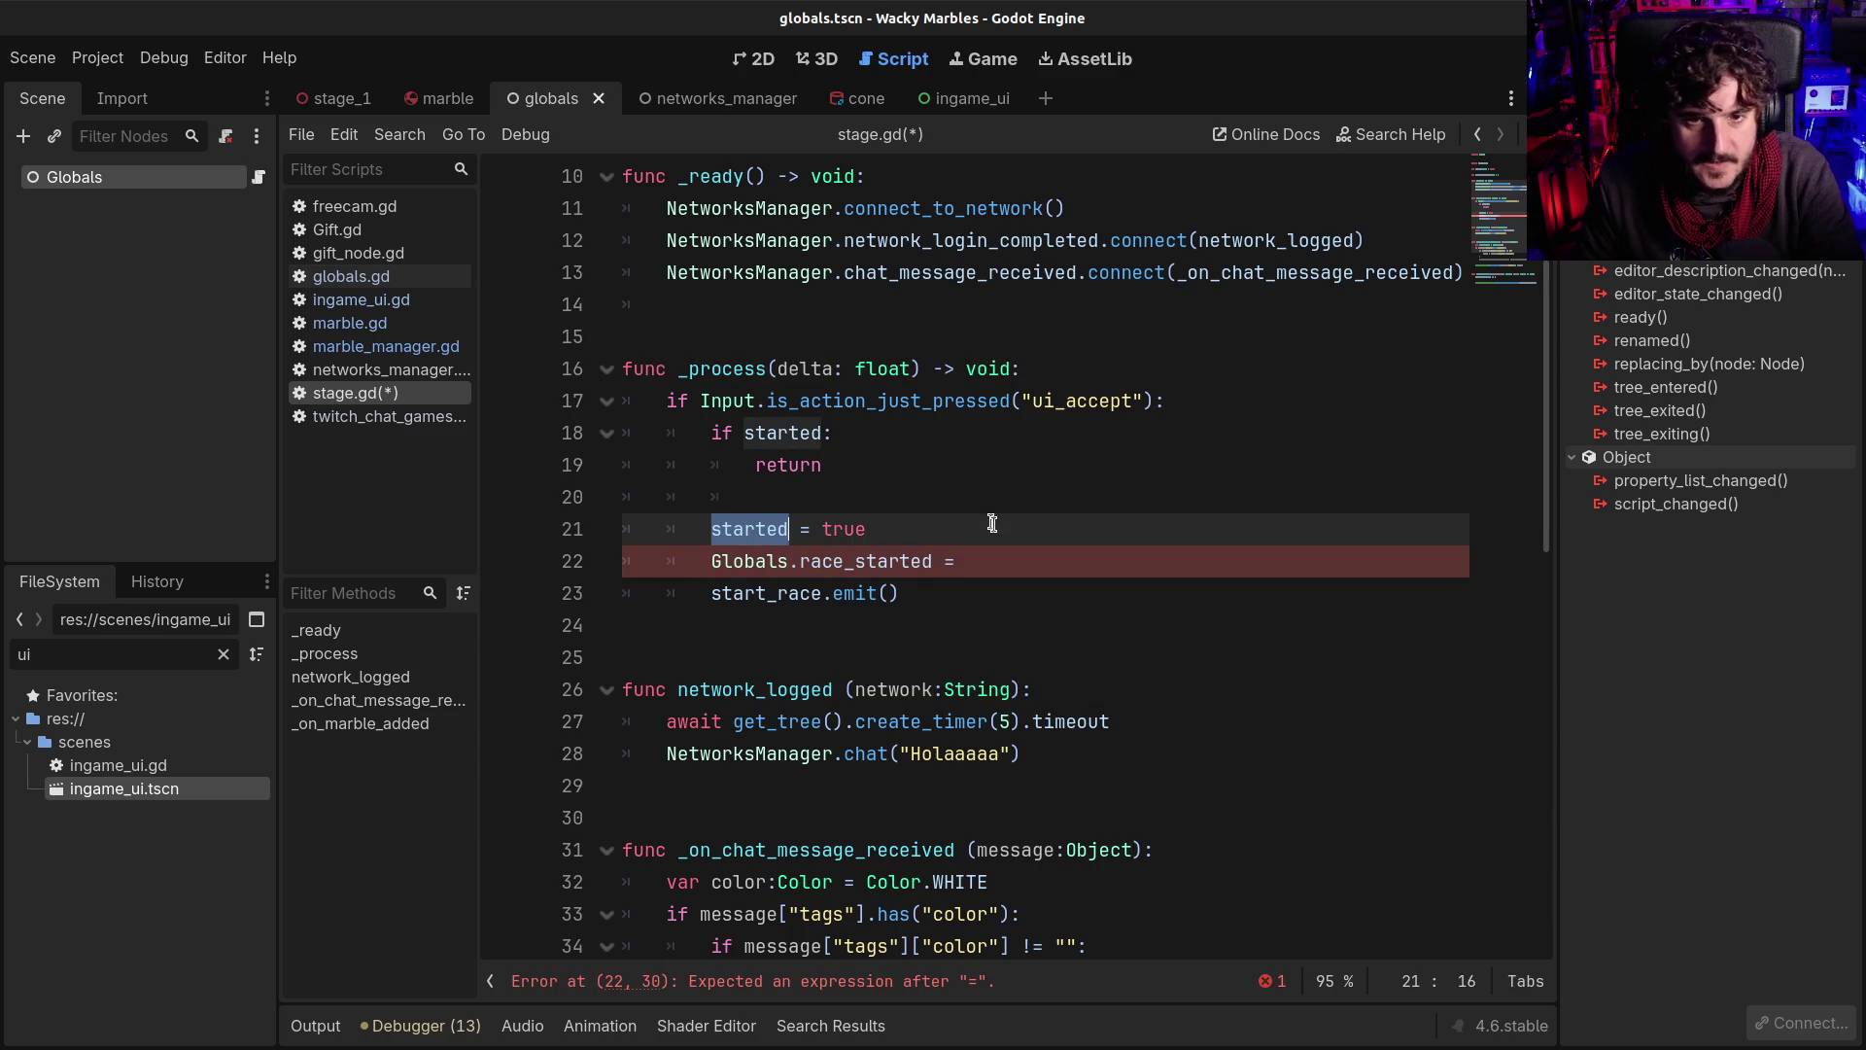
text(started)
key(ctrl+s)
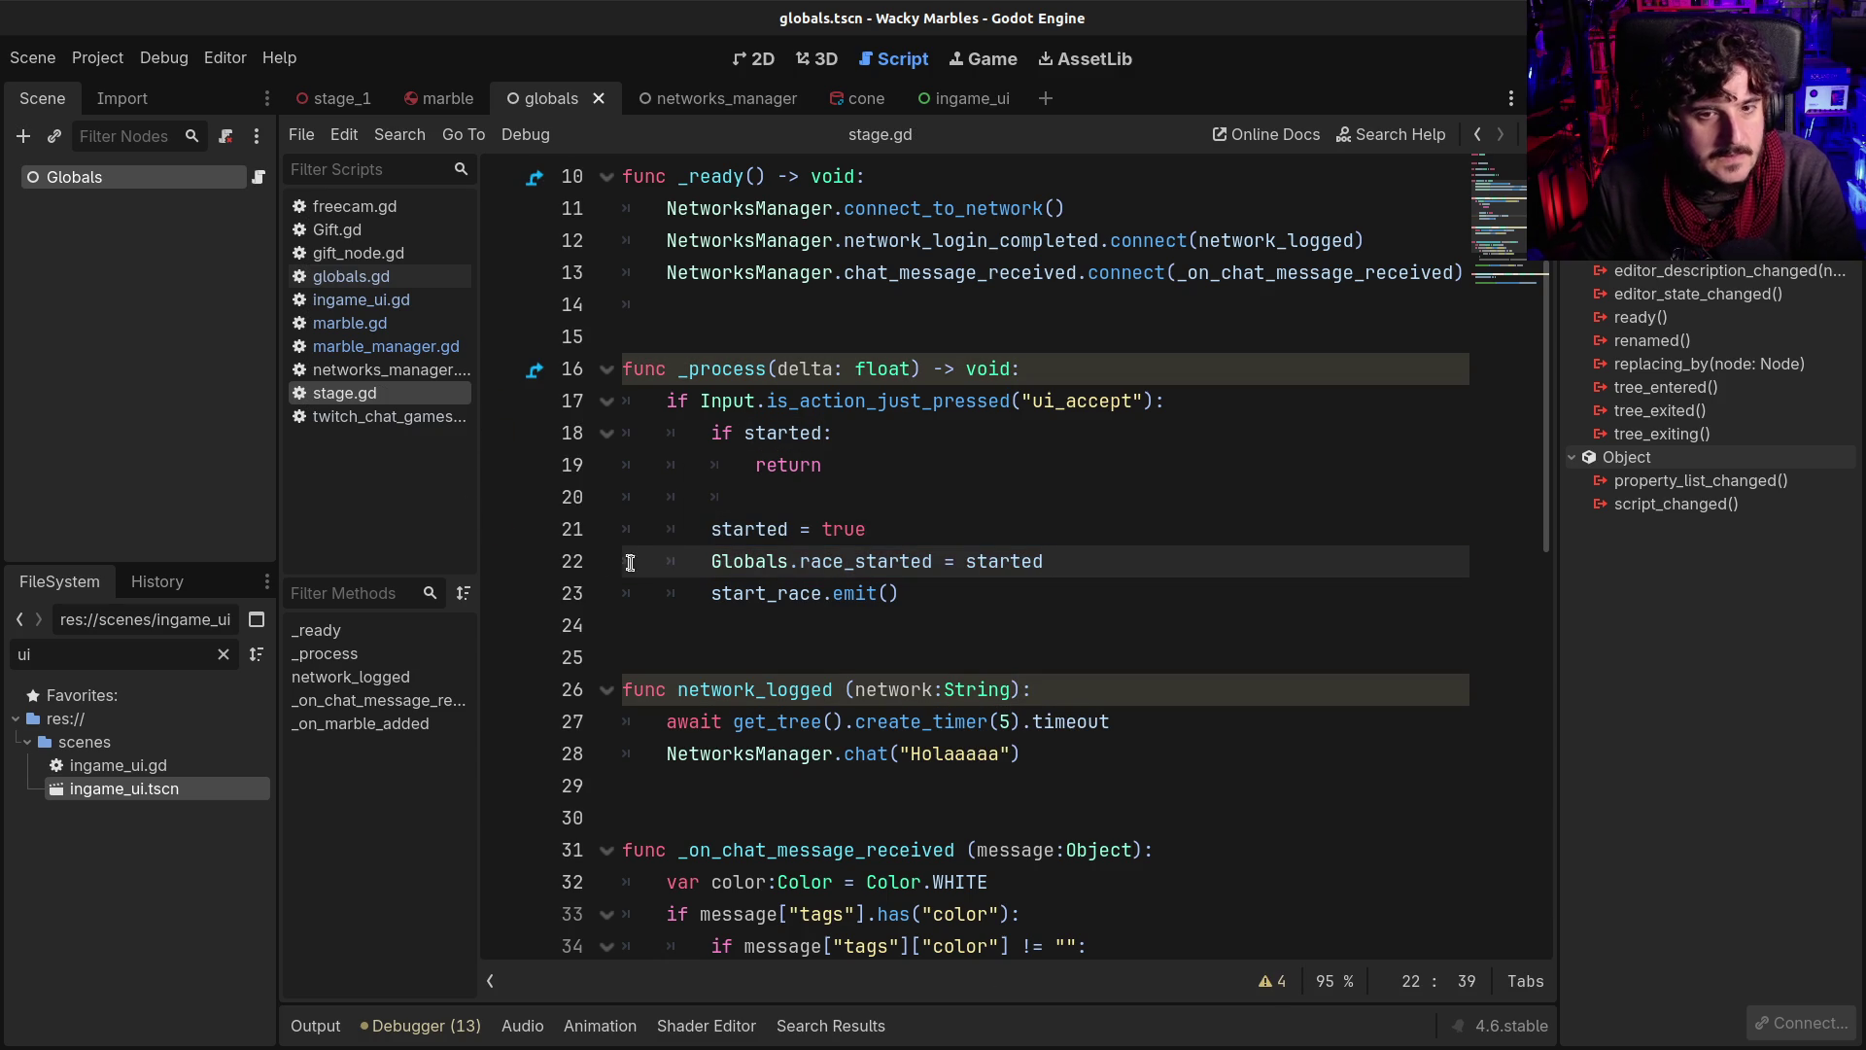
Replace started with Globals.race_started on marble_manager.gd line 17 and run the game
click(709, 560)
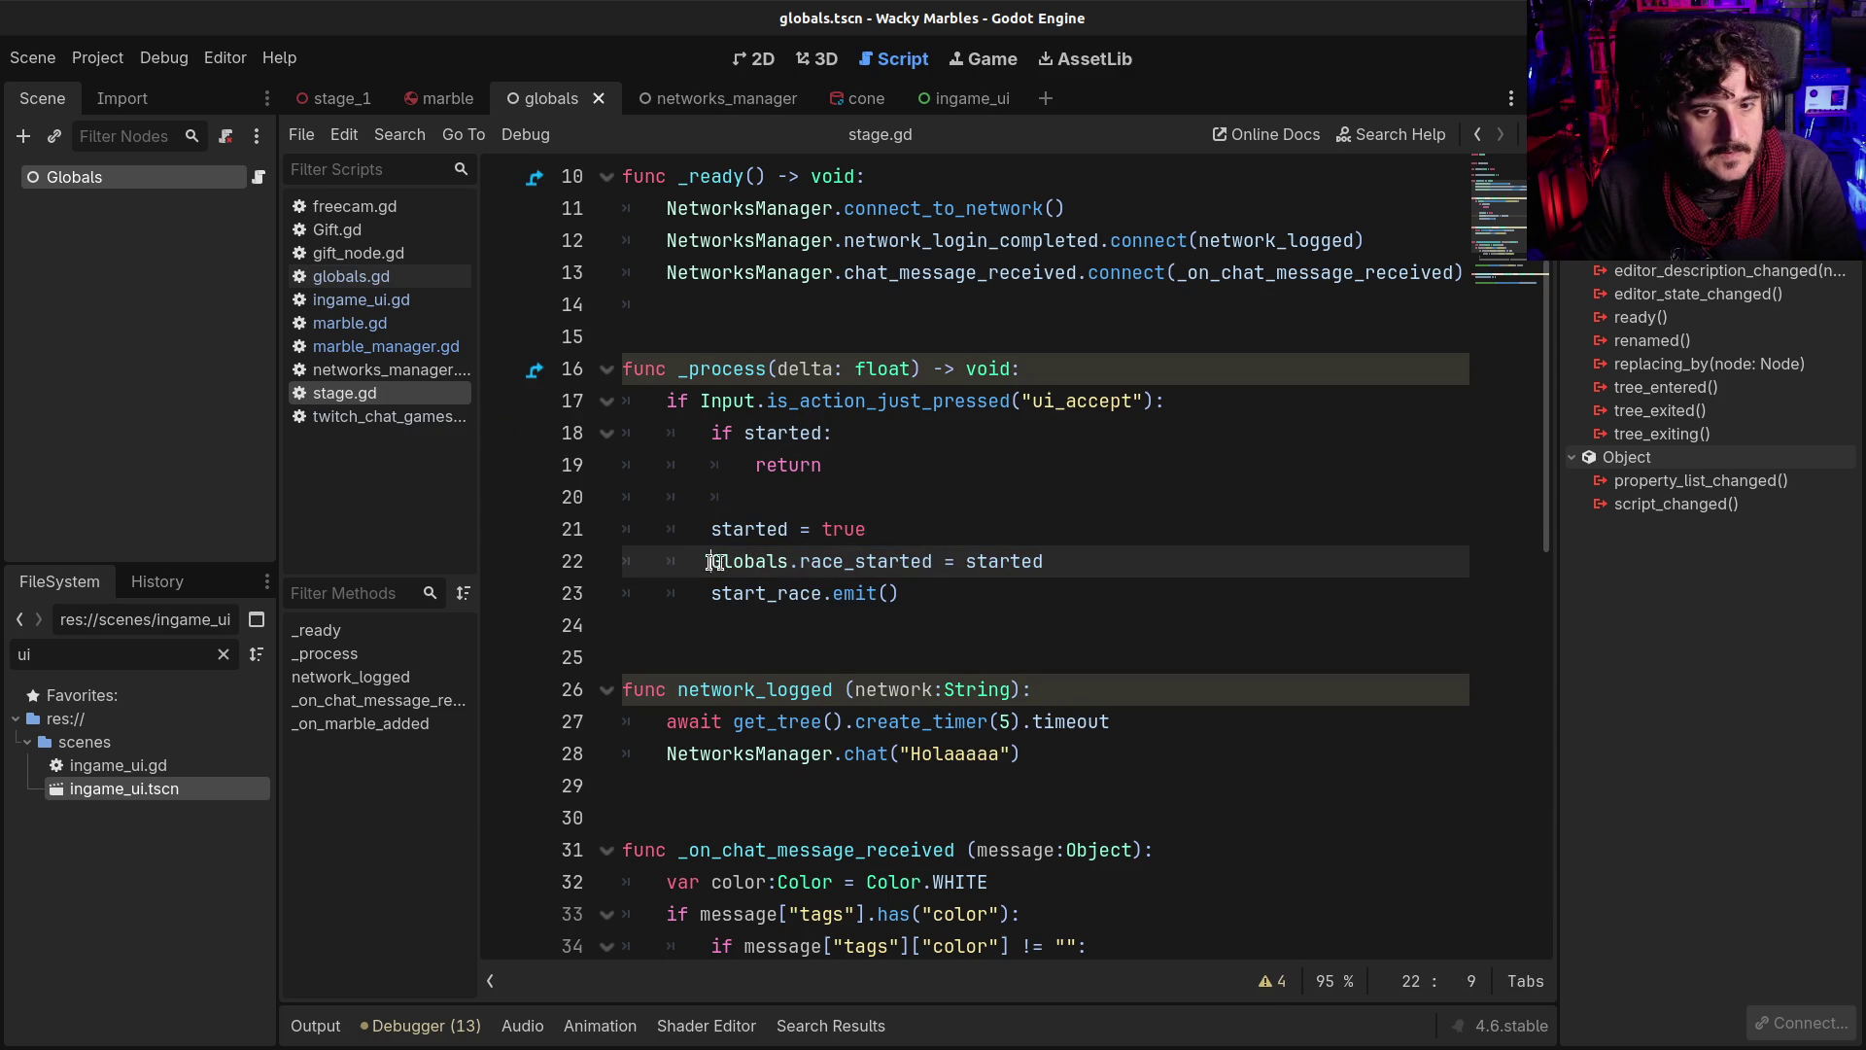
shift+click(932, 560)
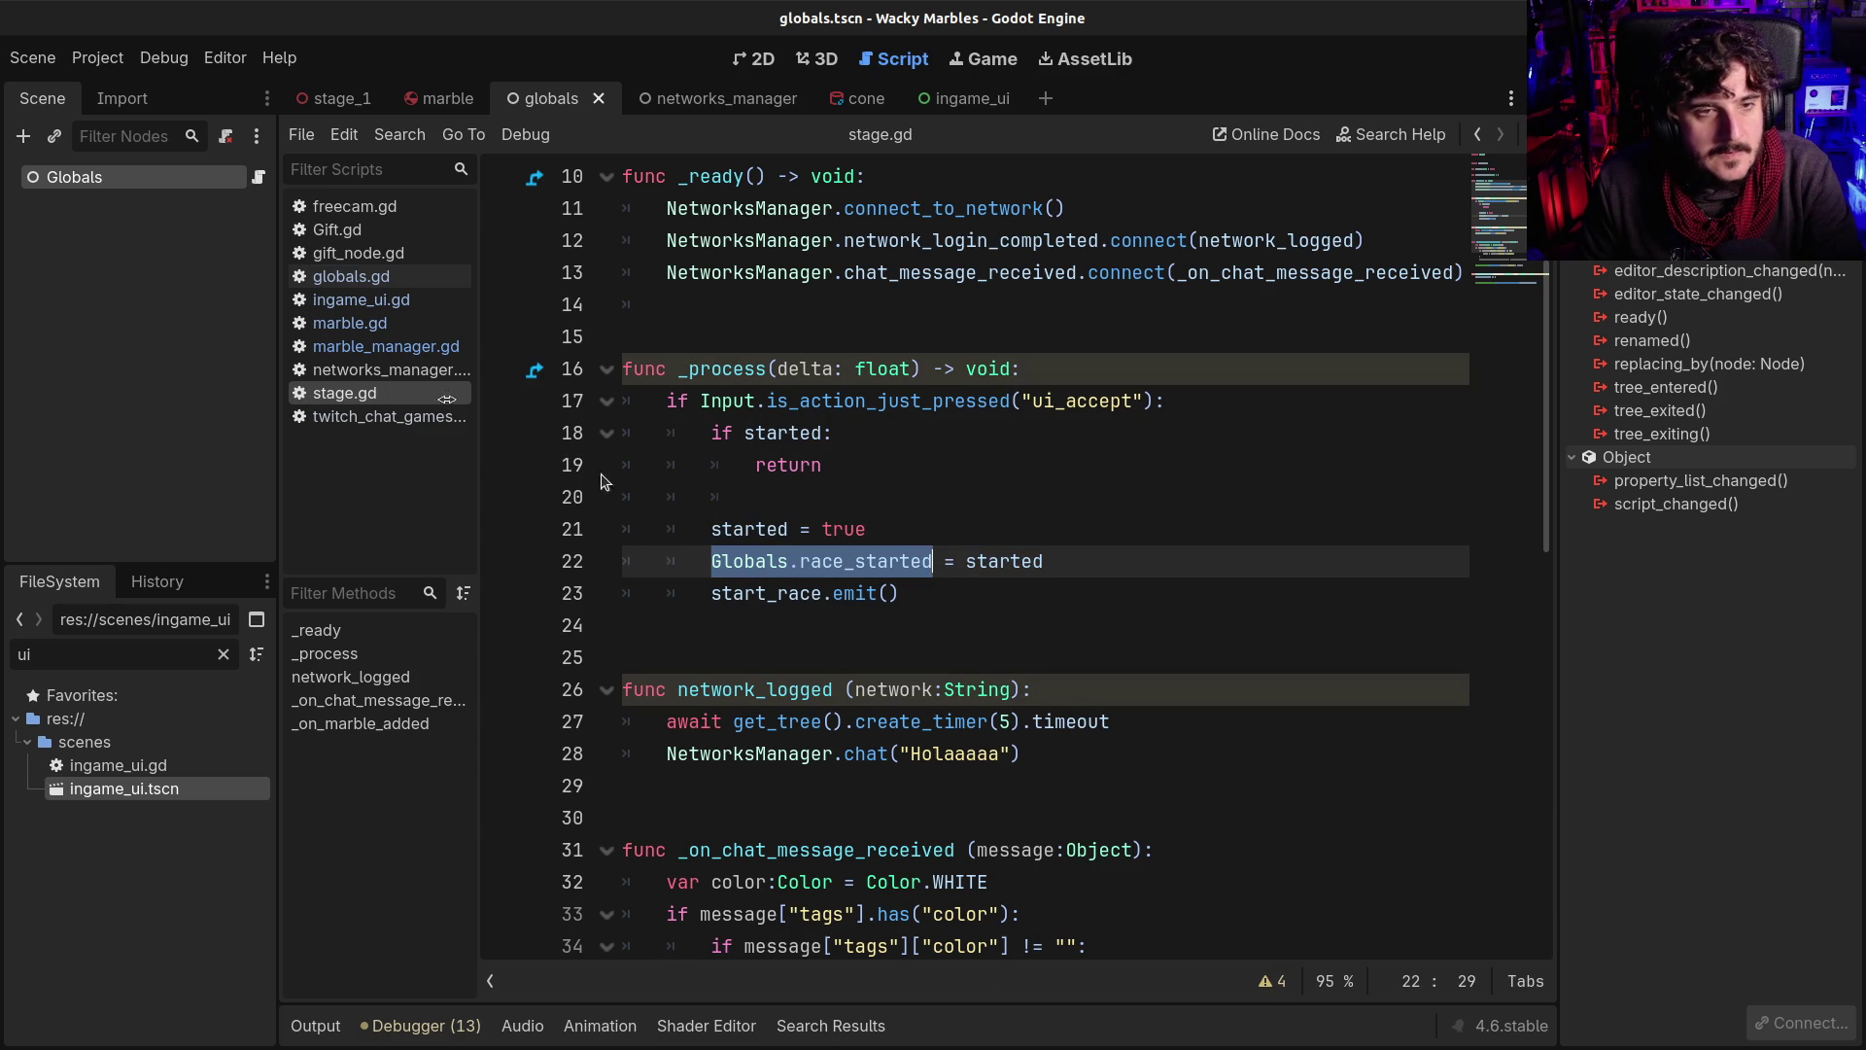
click(364, 325)
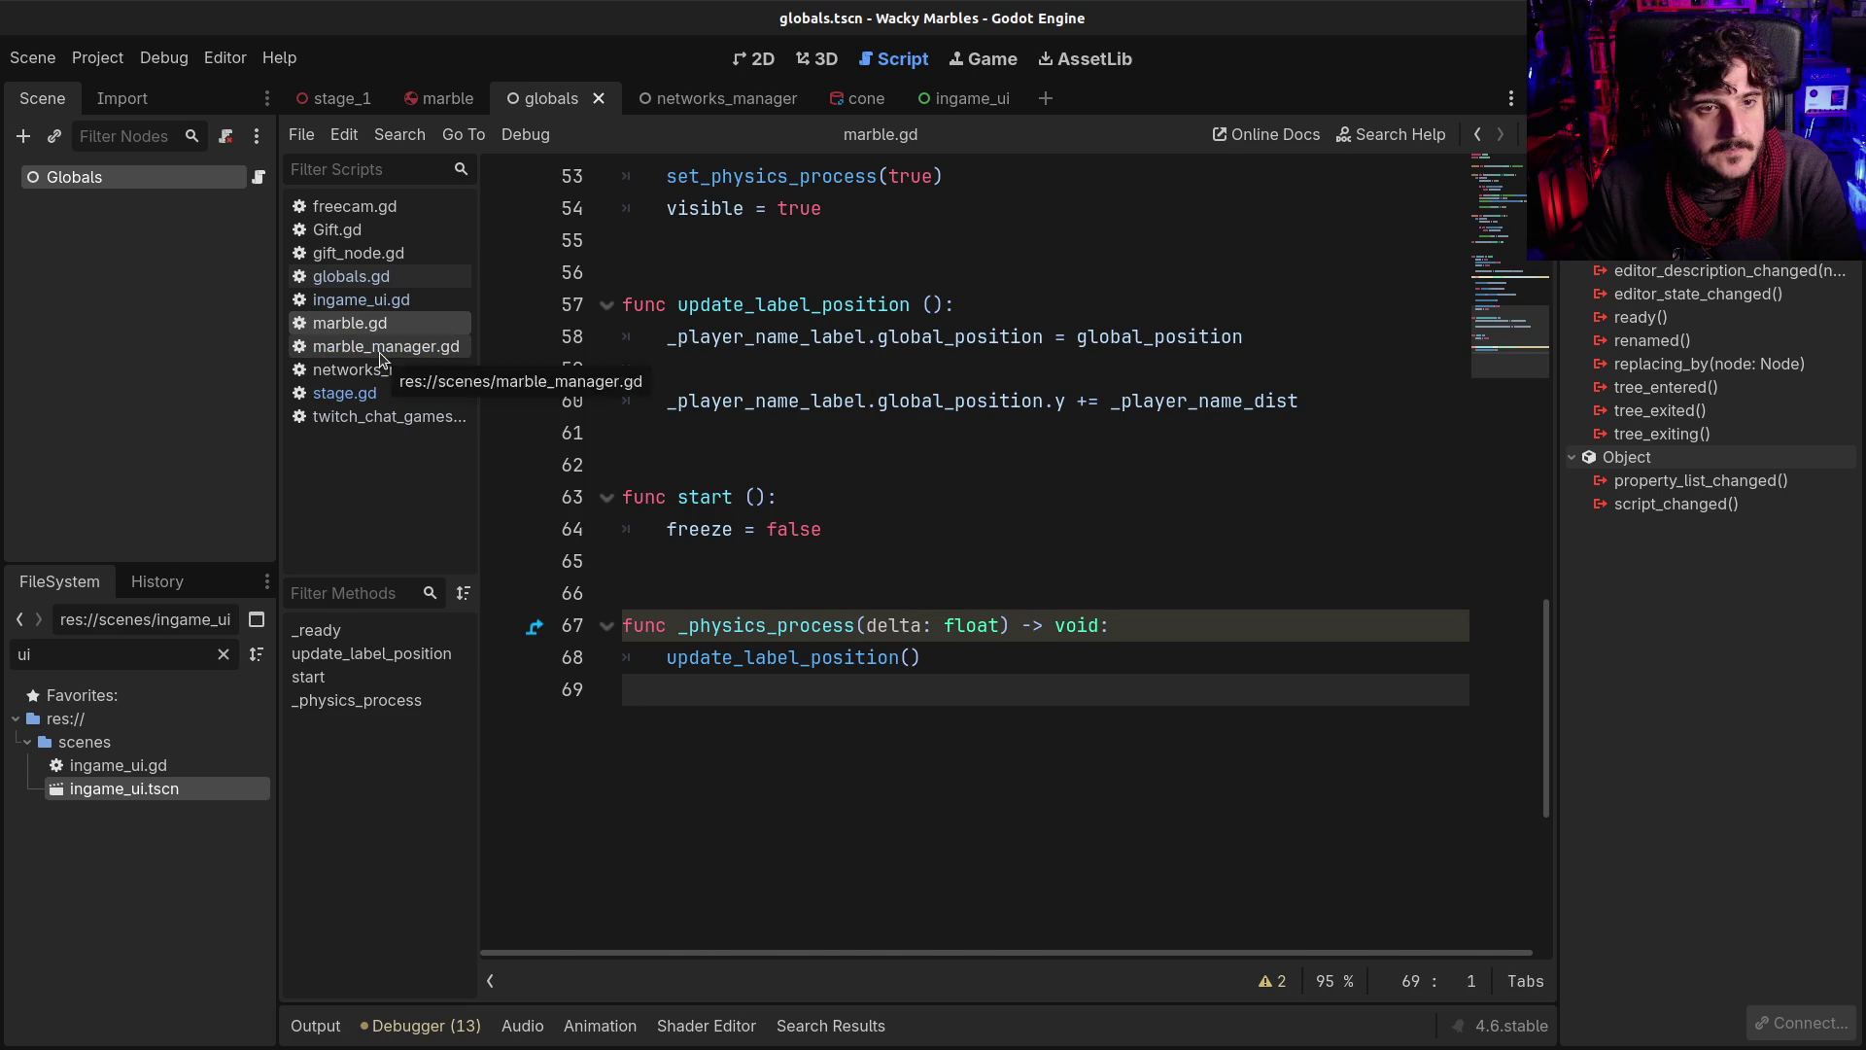
click(381, 348)
double_click(741, 593)
text(Globals.race_started)
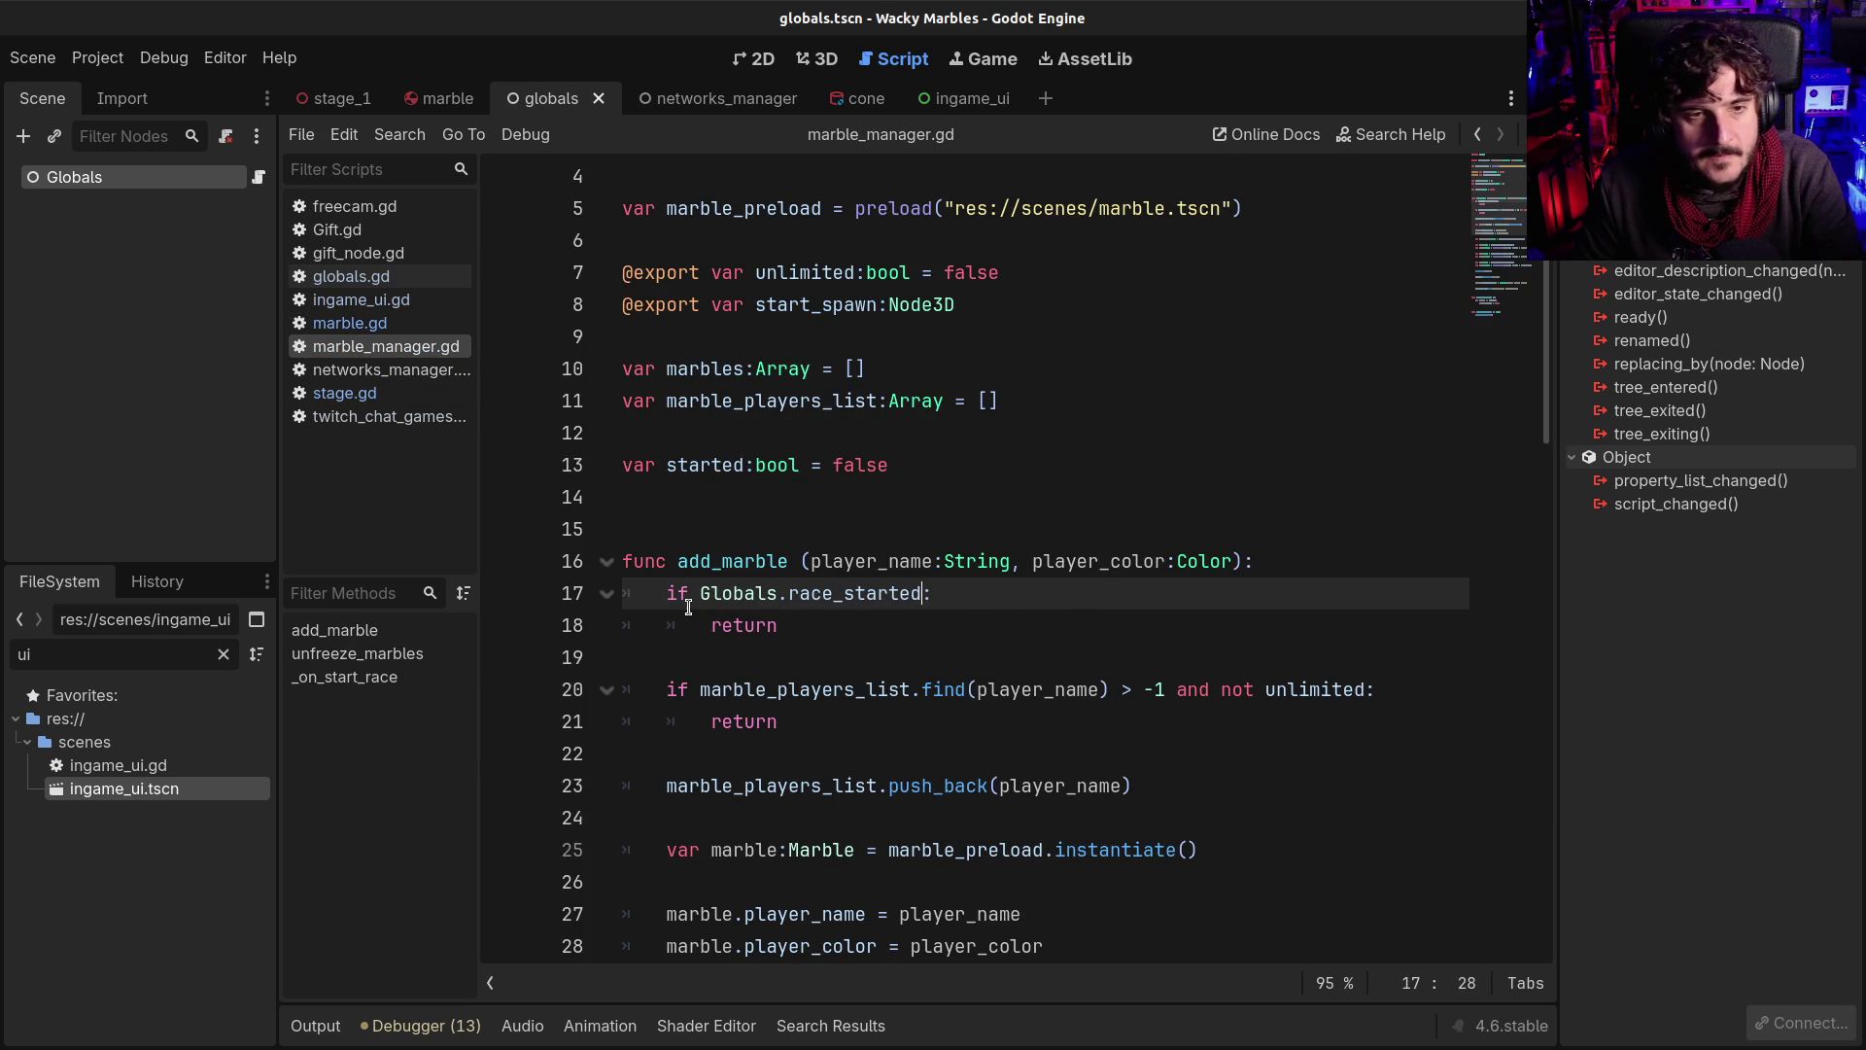
key(F5)
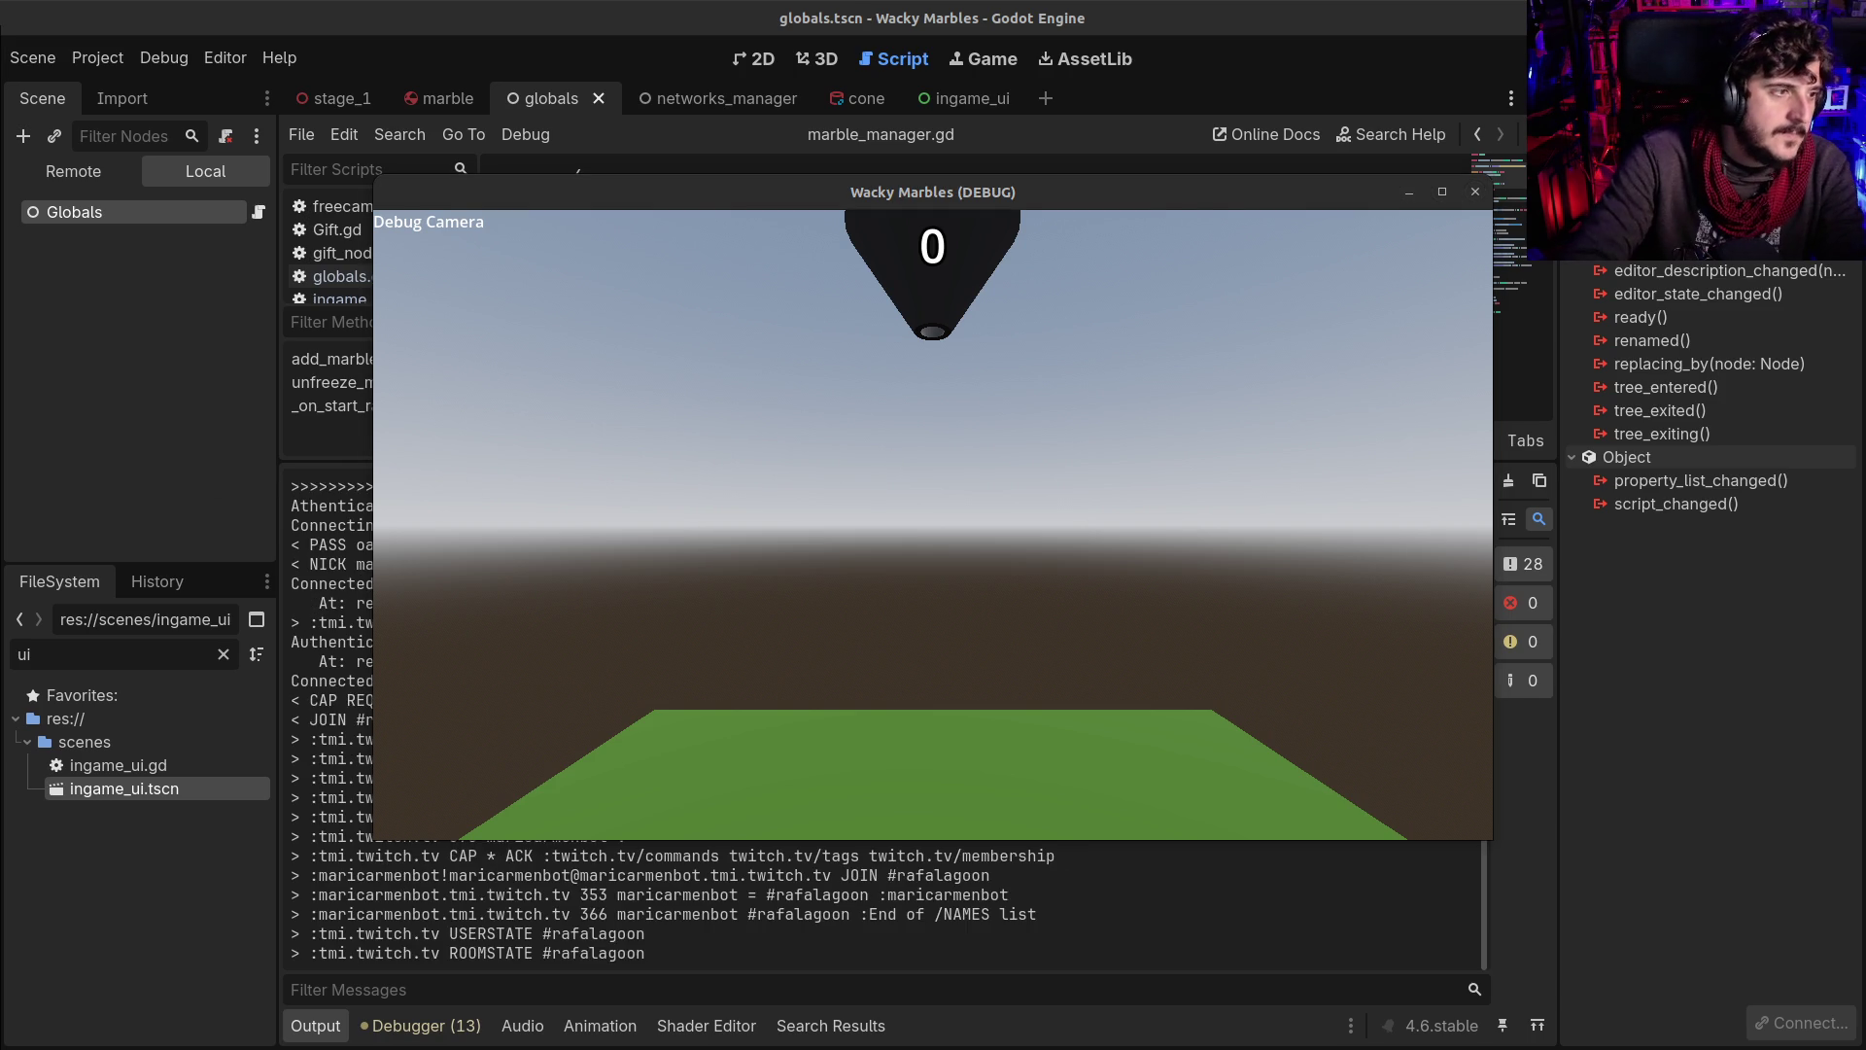
Test the running game with the debug free camera, then stop it with F8
click(1061, 623)
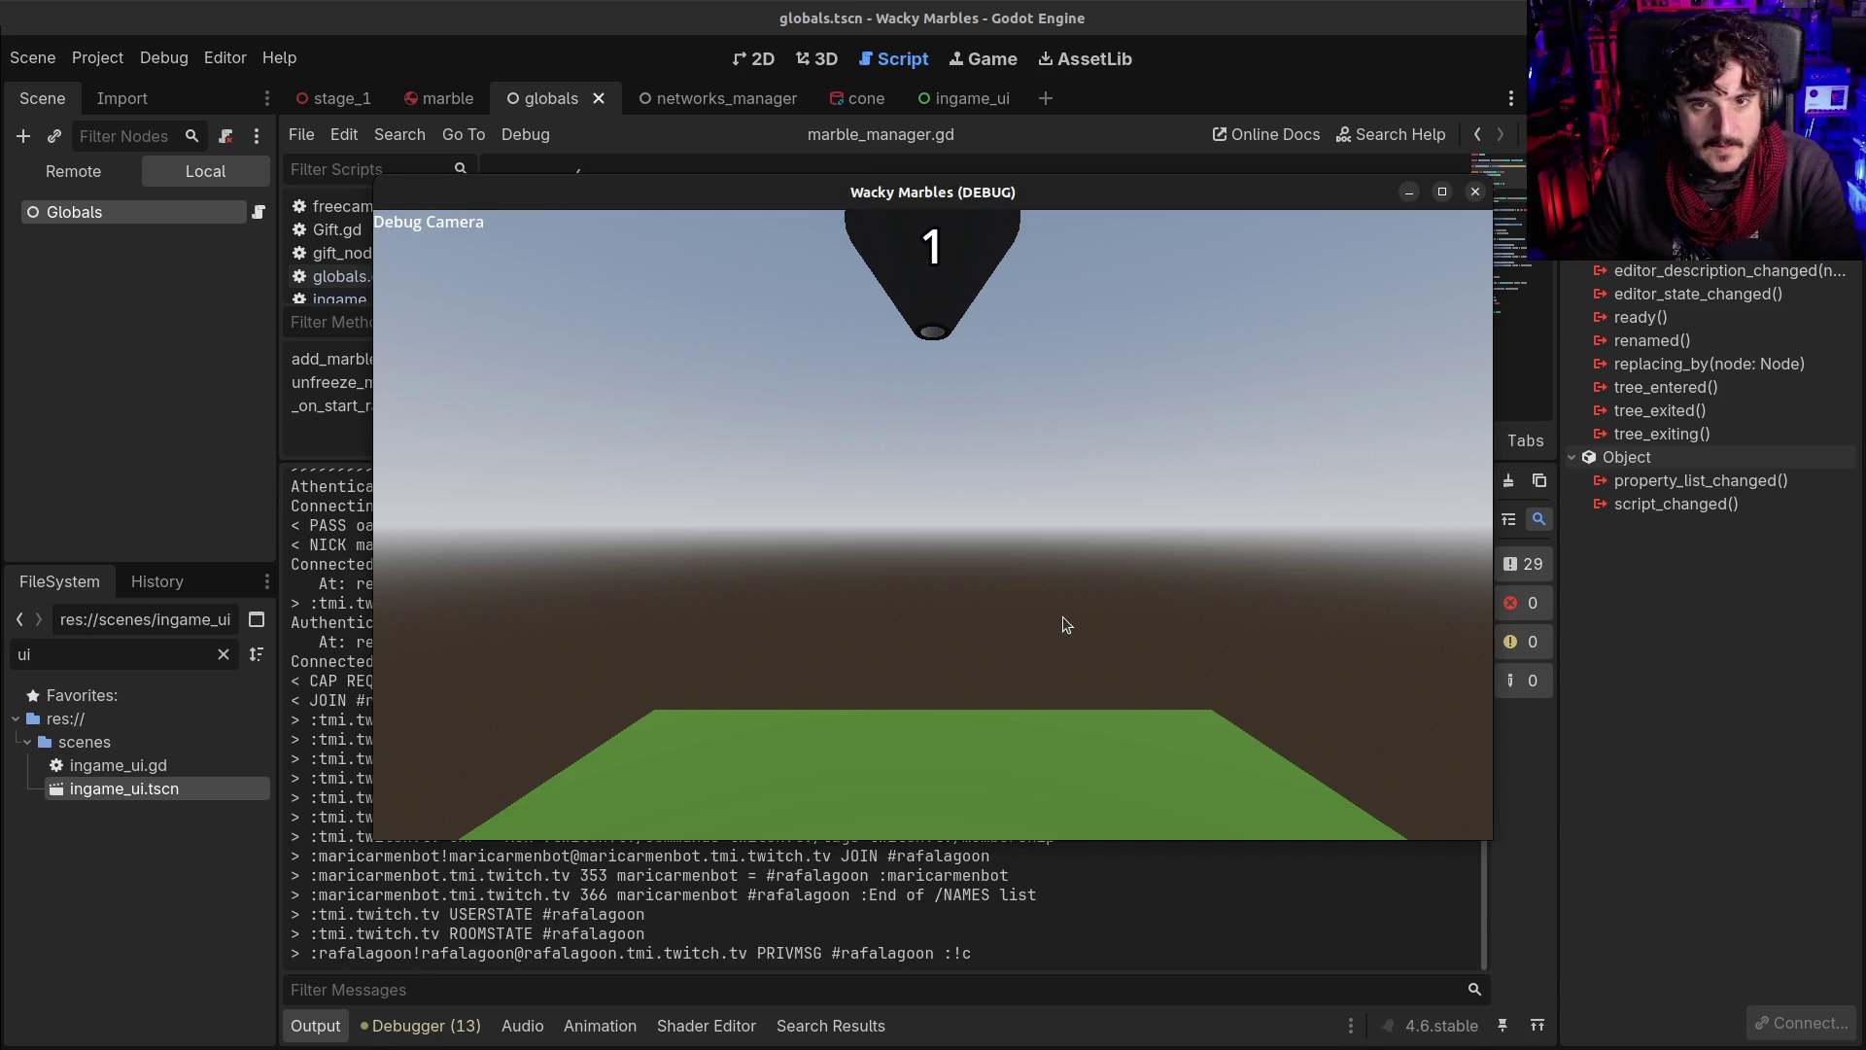
right_click(990, 564)
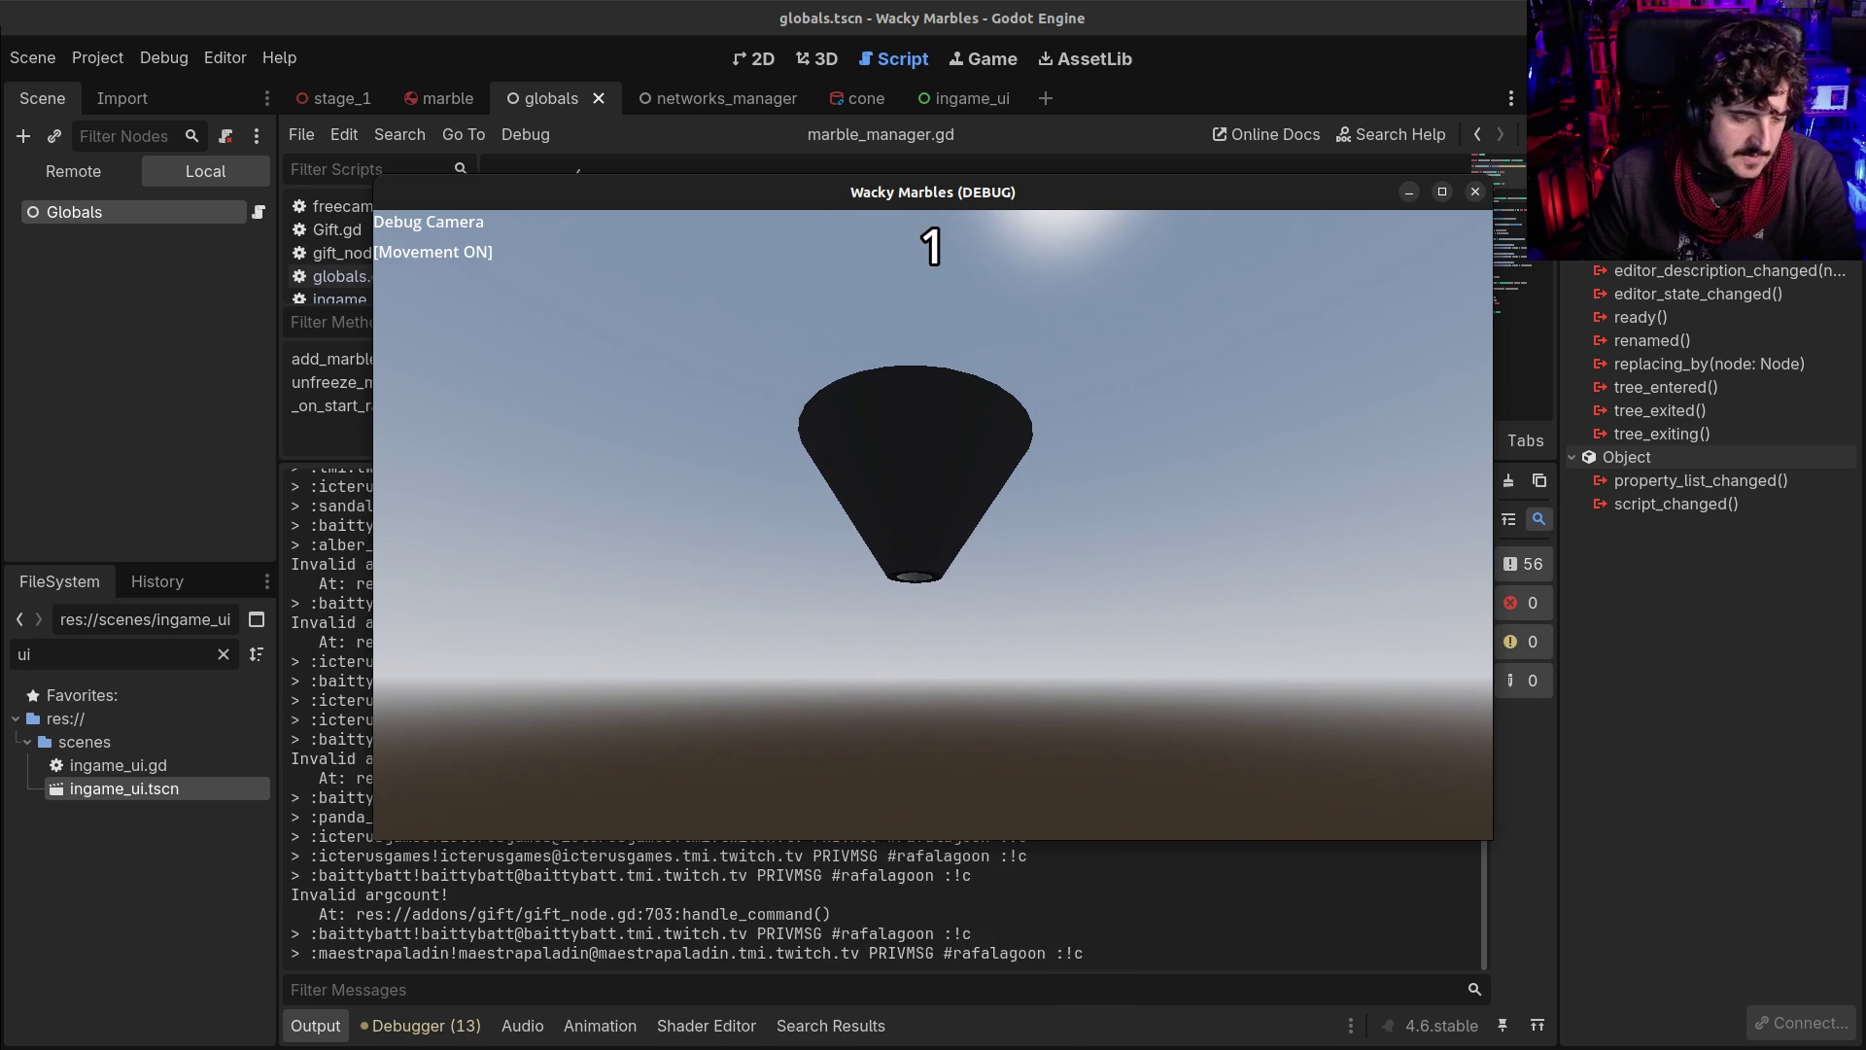
key(F8)
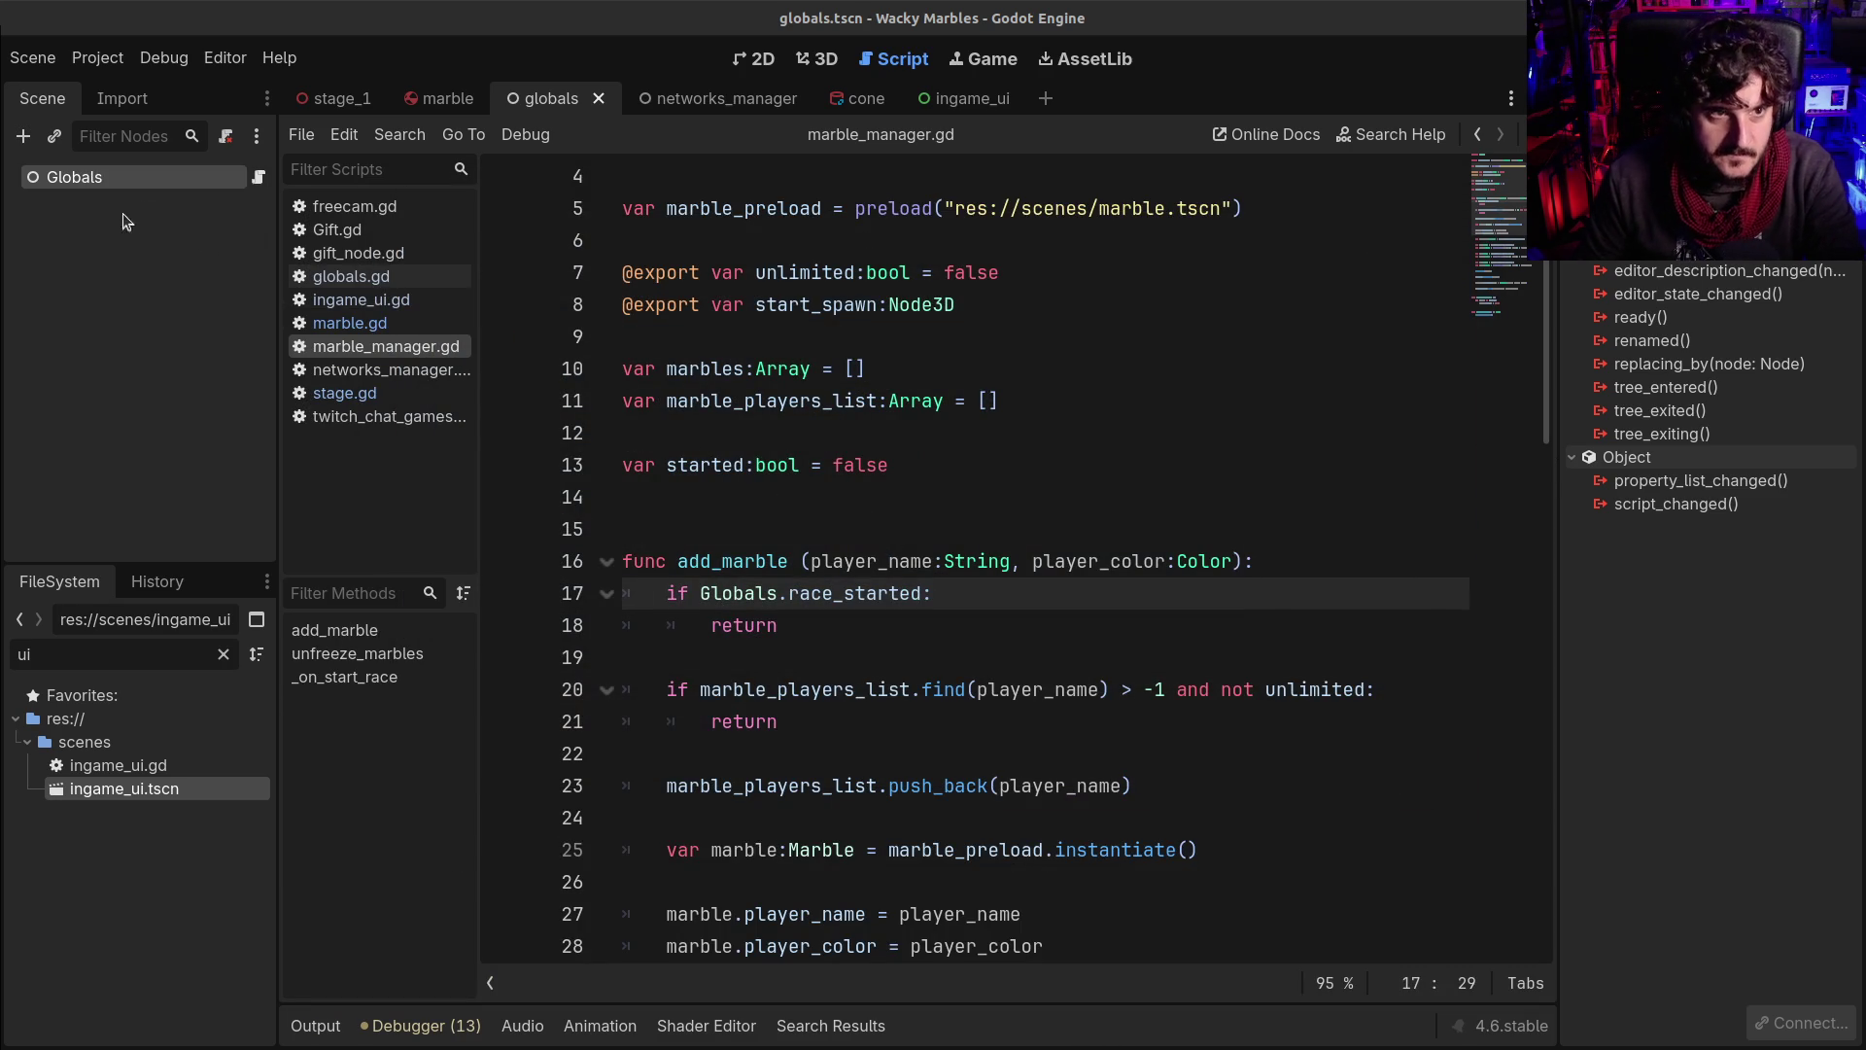
Review the stage_1 scene's stage.gd code, then switch to the cone scene
click(1604, 98)
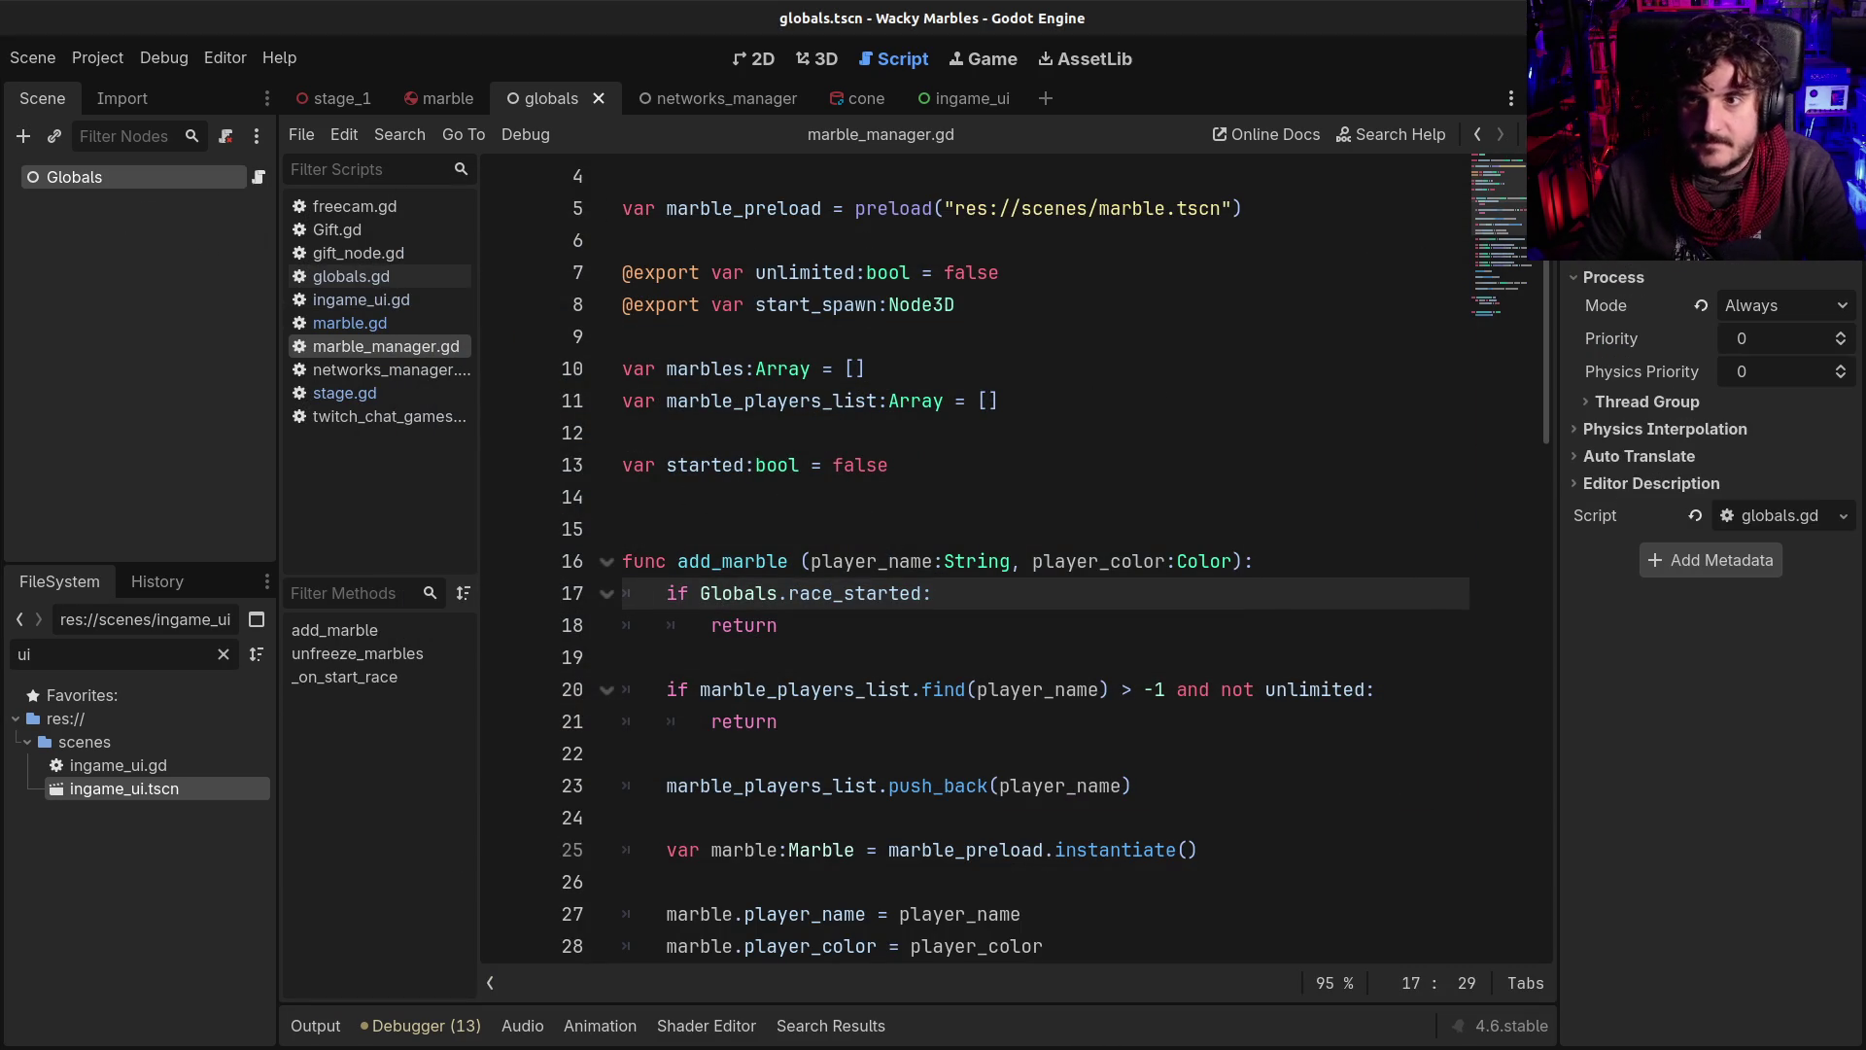
click(333, 99)
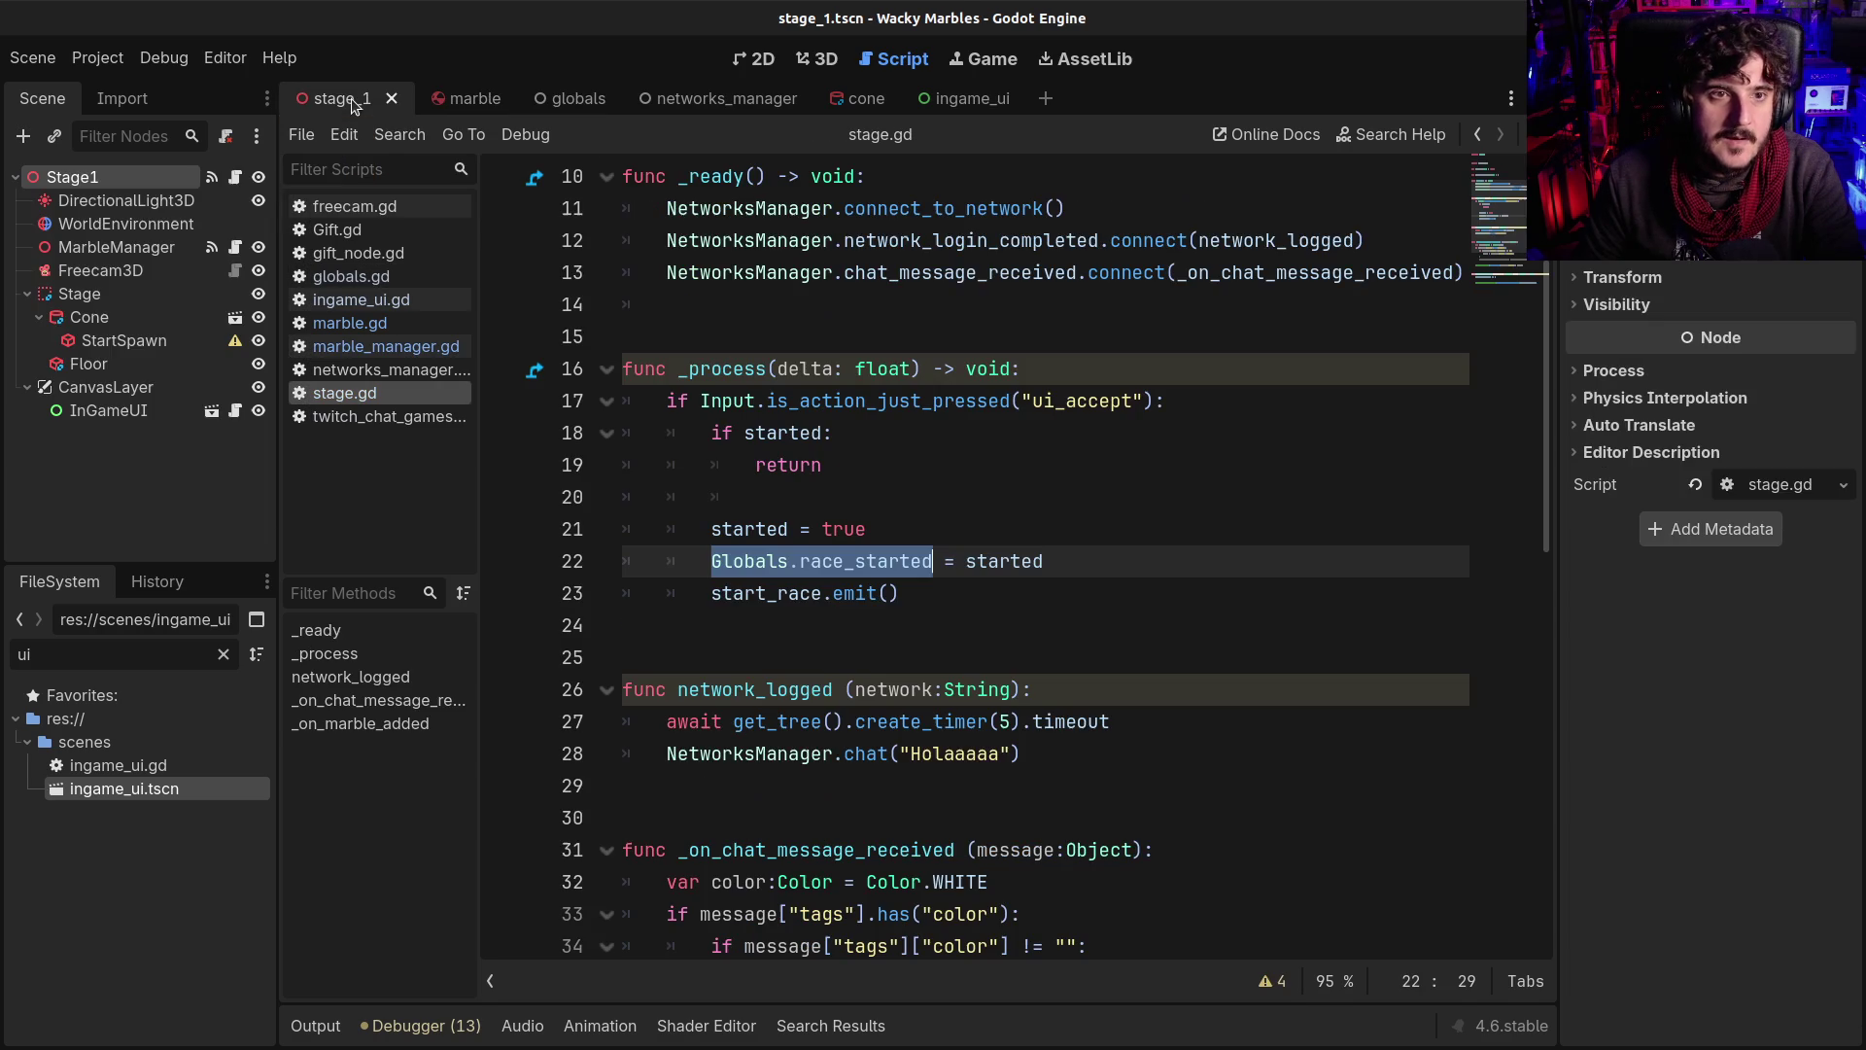
click(931, 492)
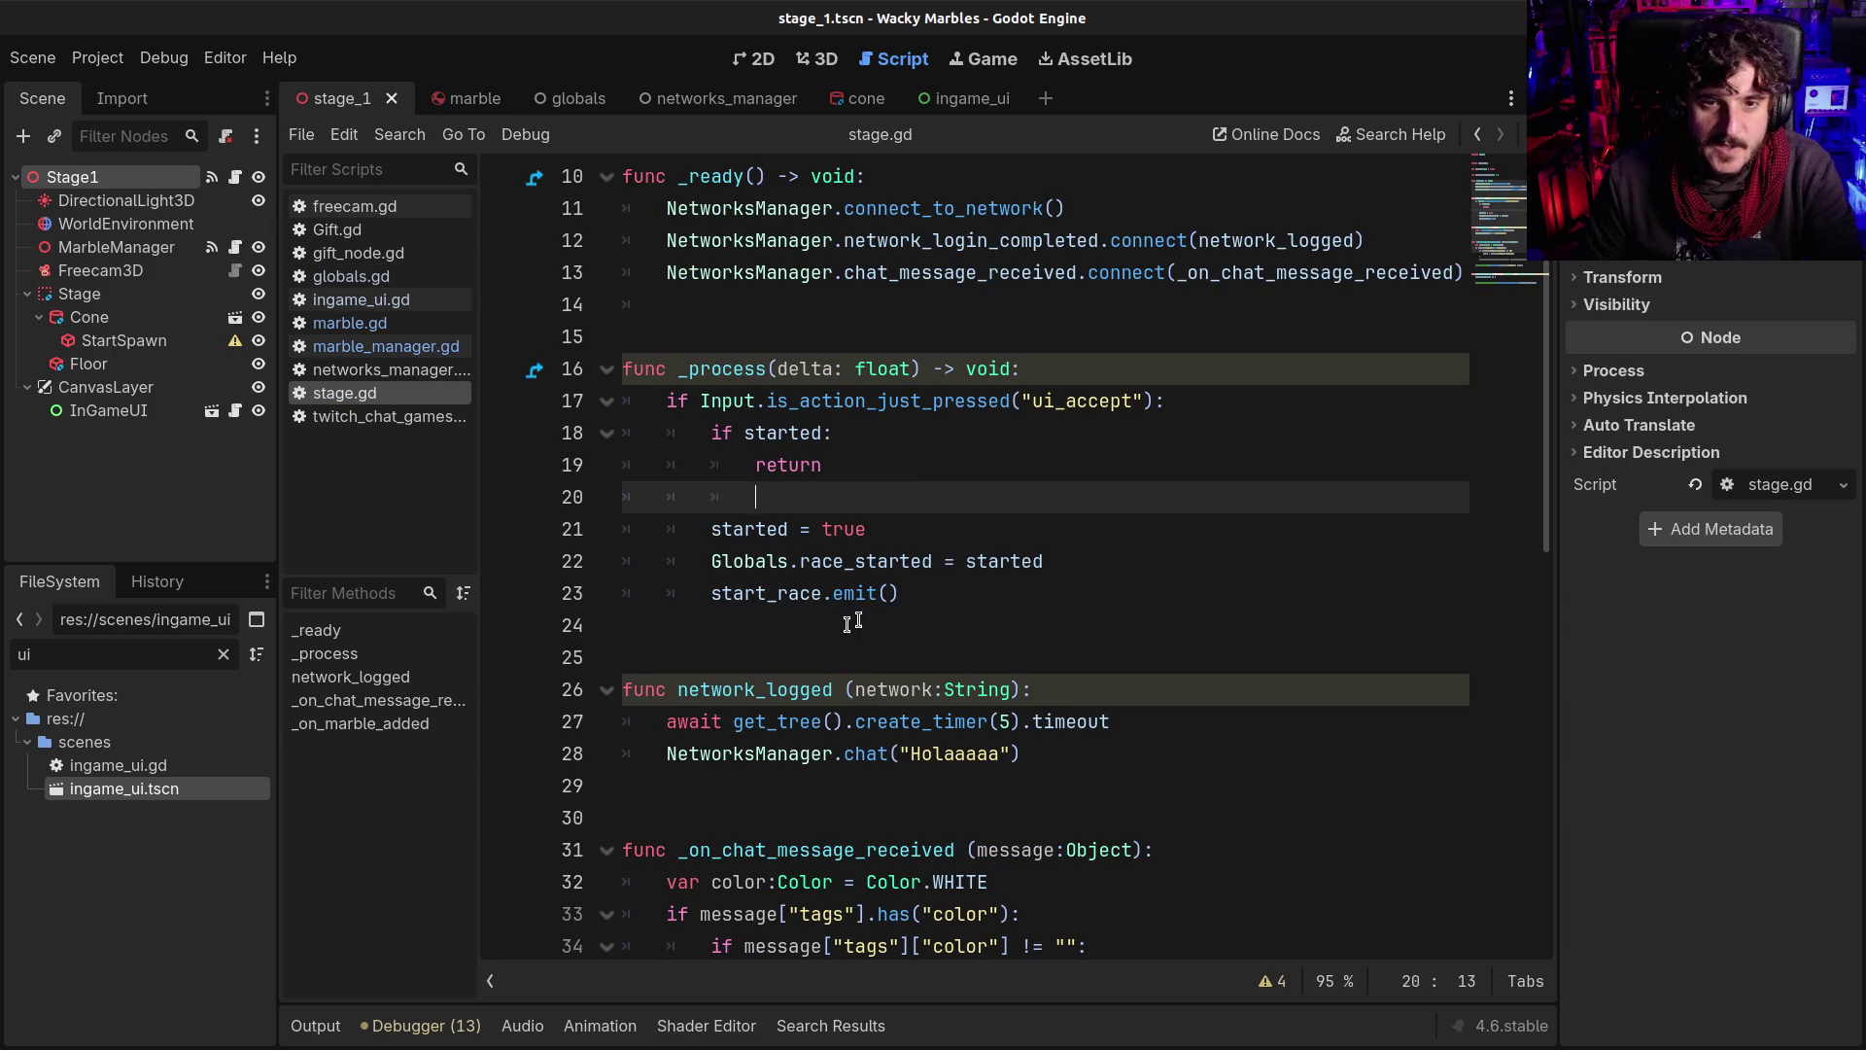
click(697, 692)
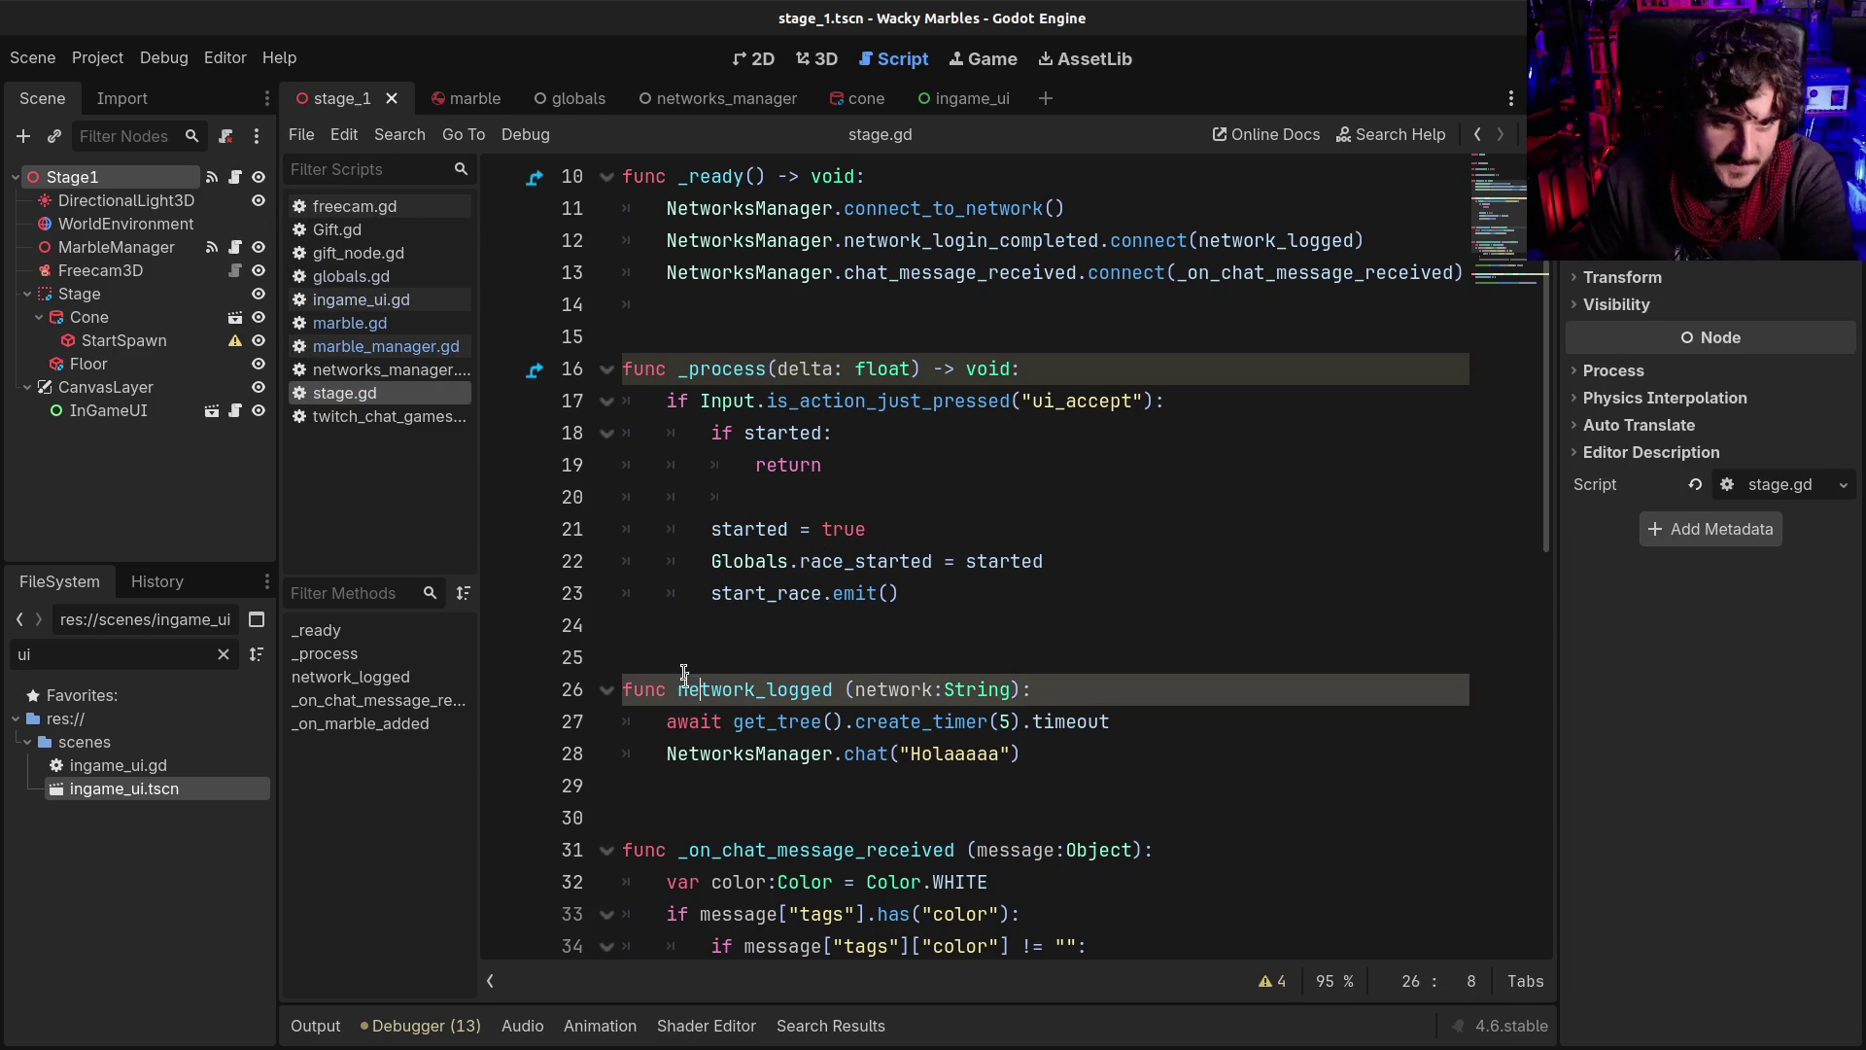
click(684, 669)
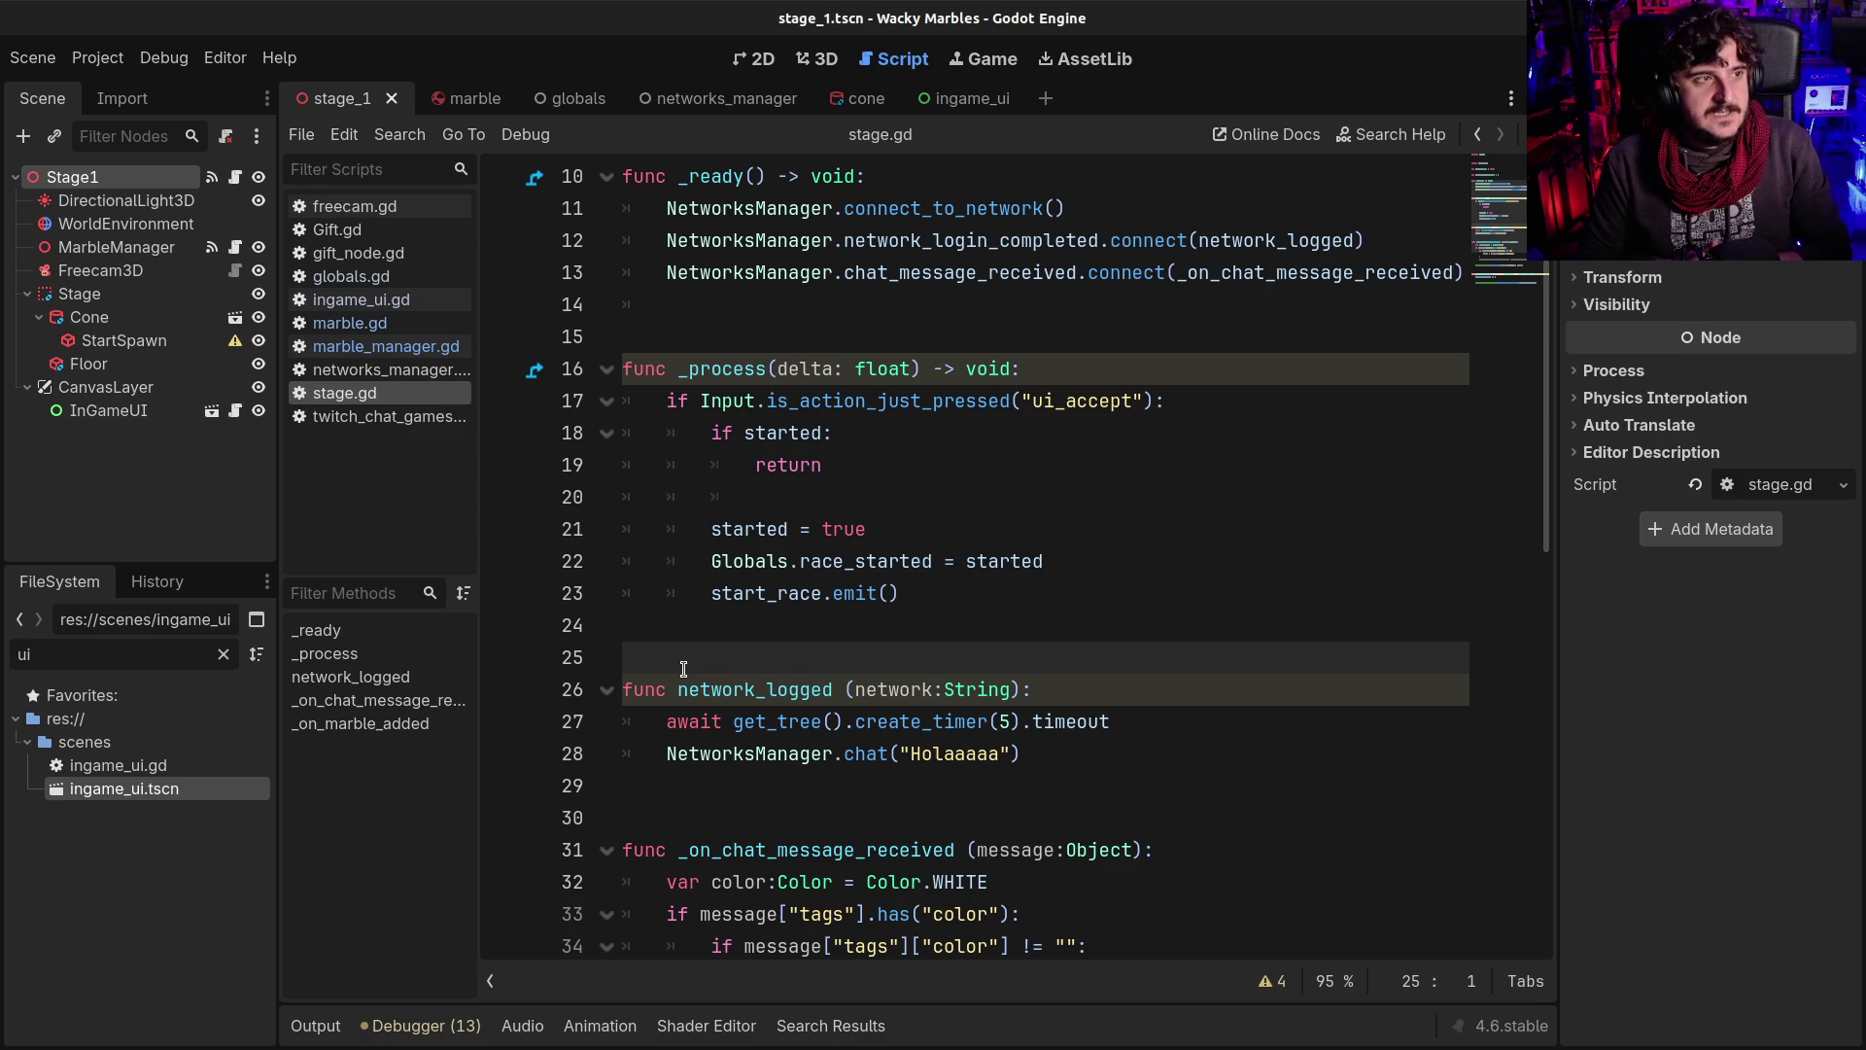
scroll(840, 604, down, 6)
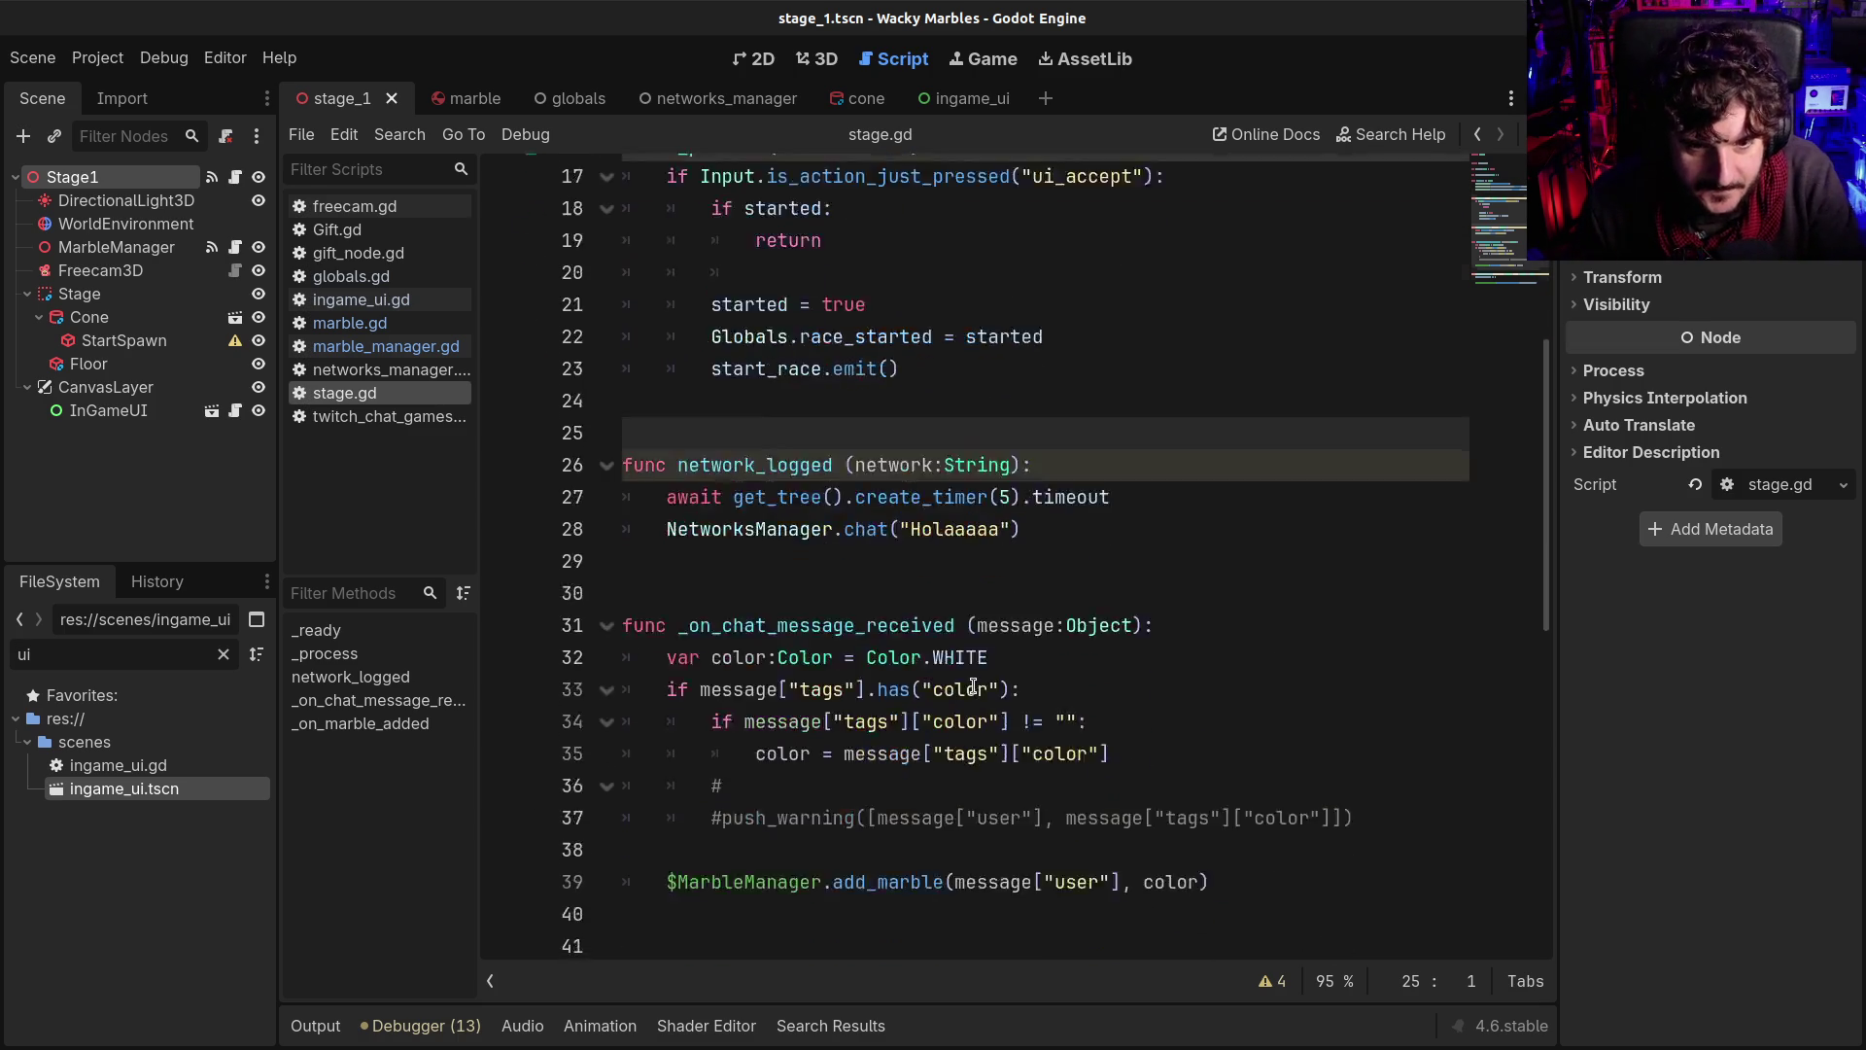
click(797, 599)
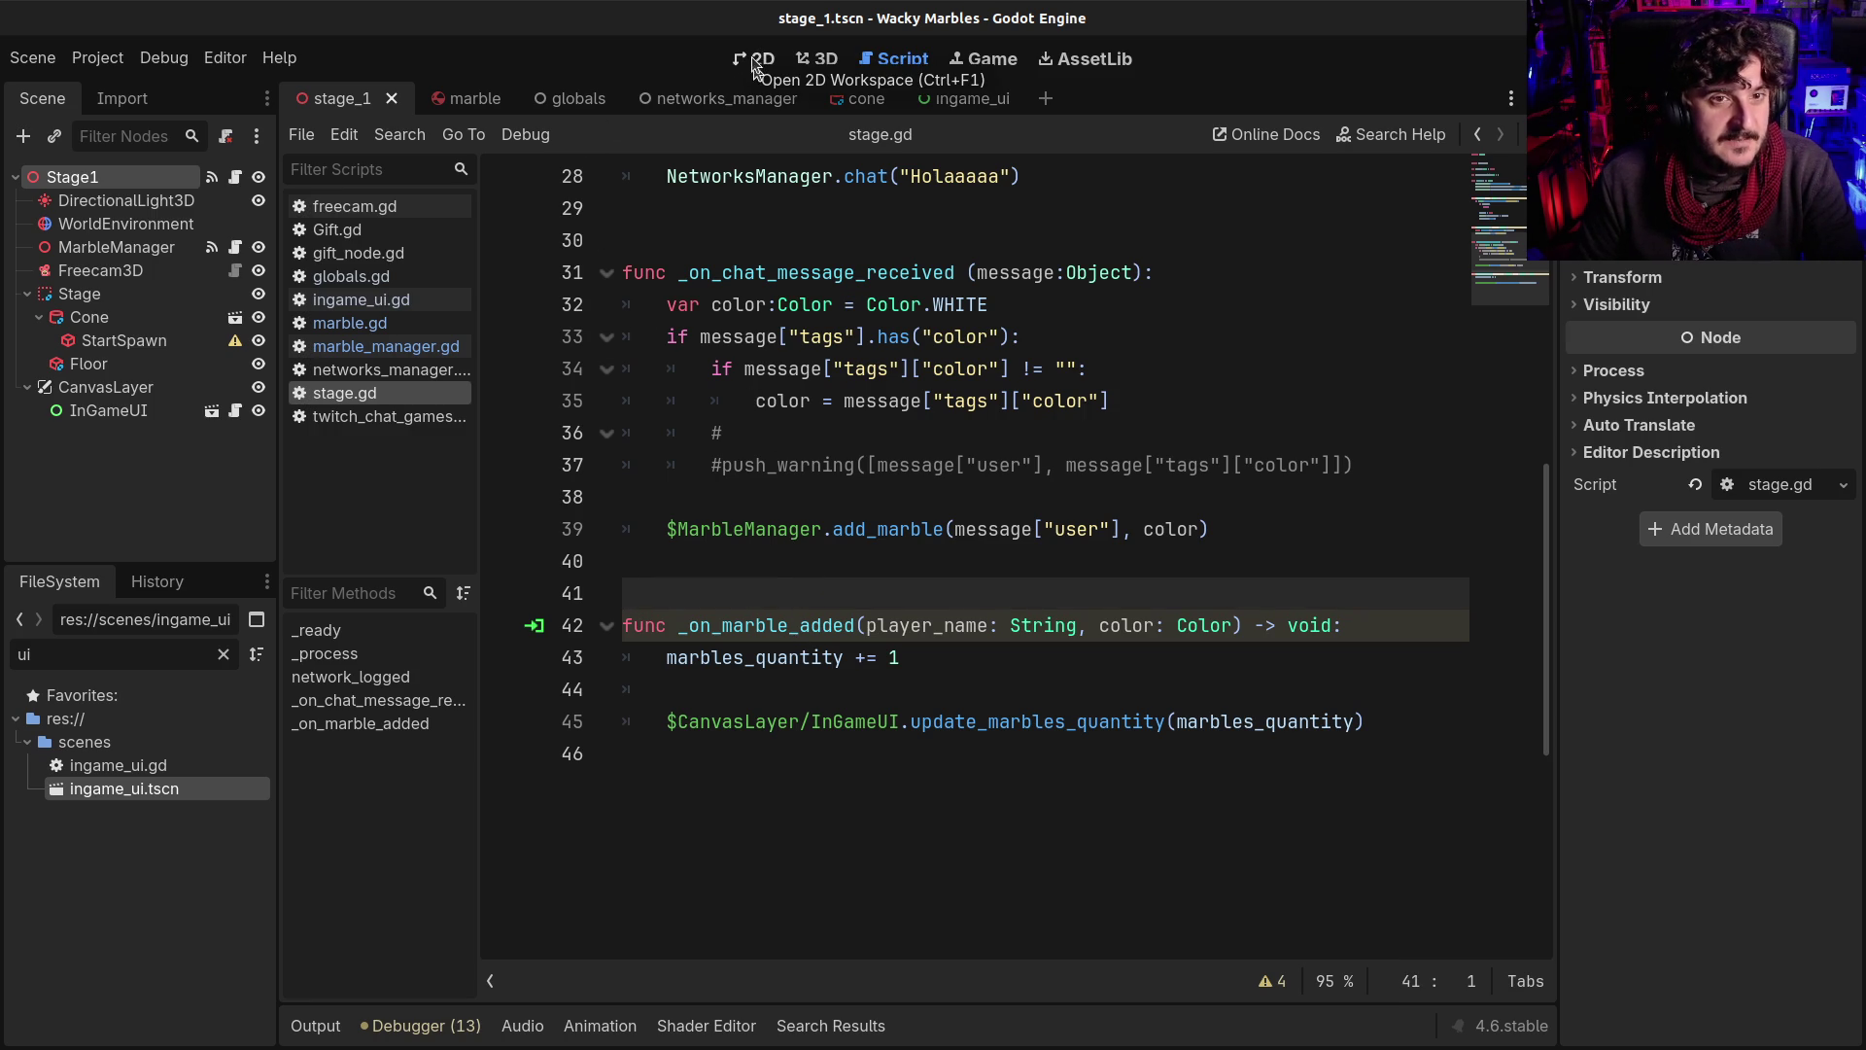
click(862, 103)
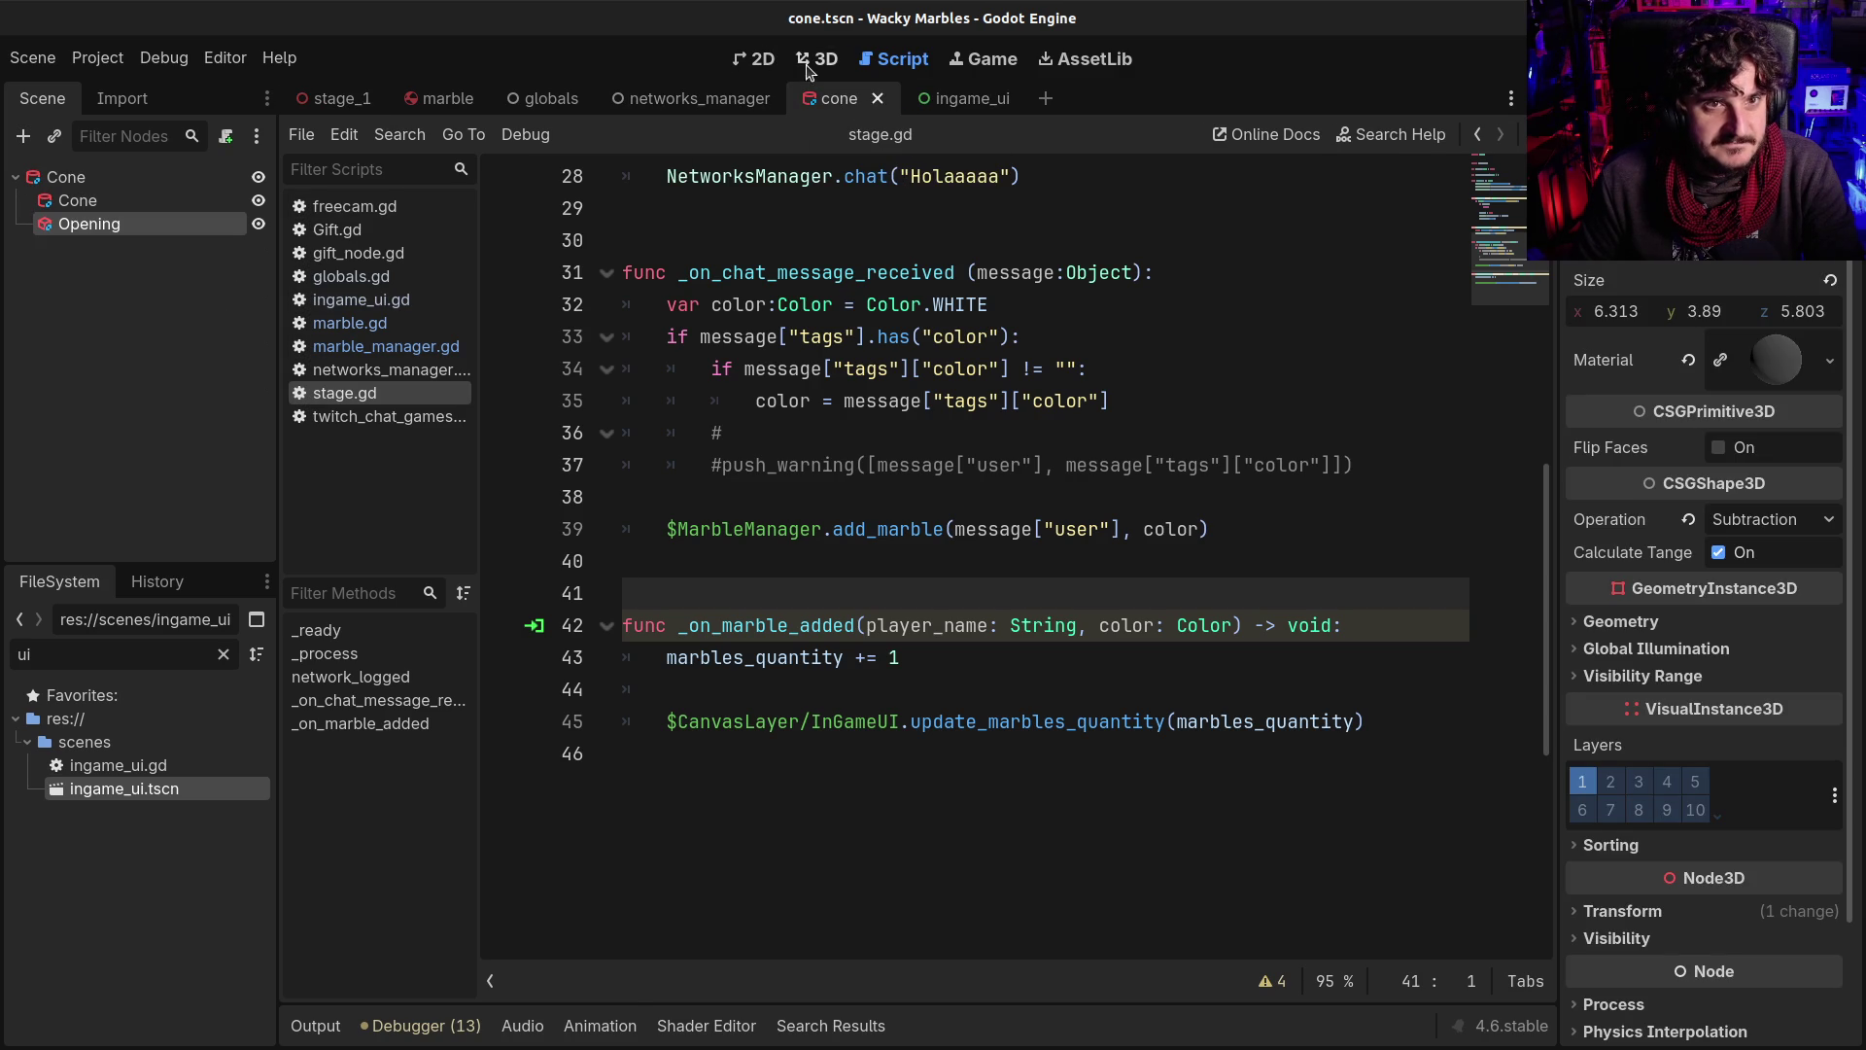
Inspect the Cone root in the 3D workspace, then start a new empty scene
click(808, 66)
click(87, 177)
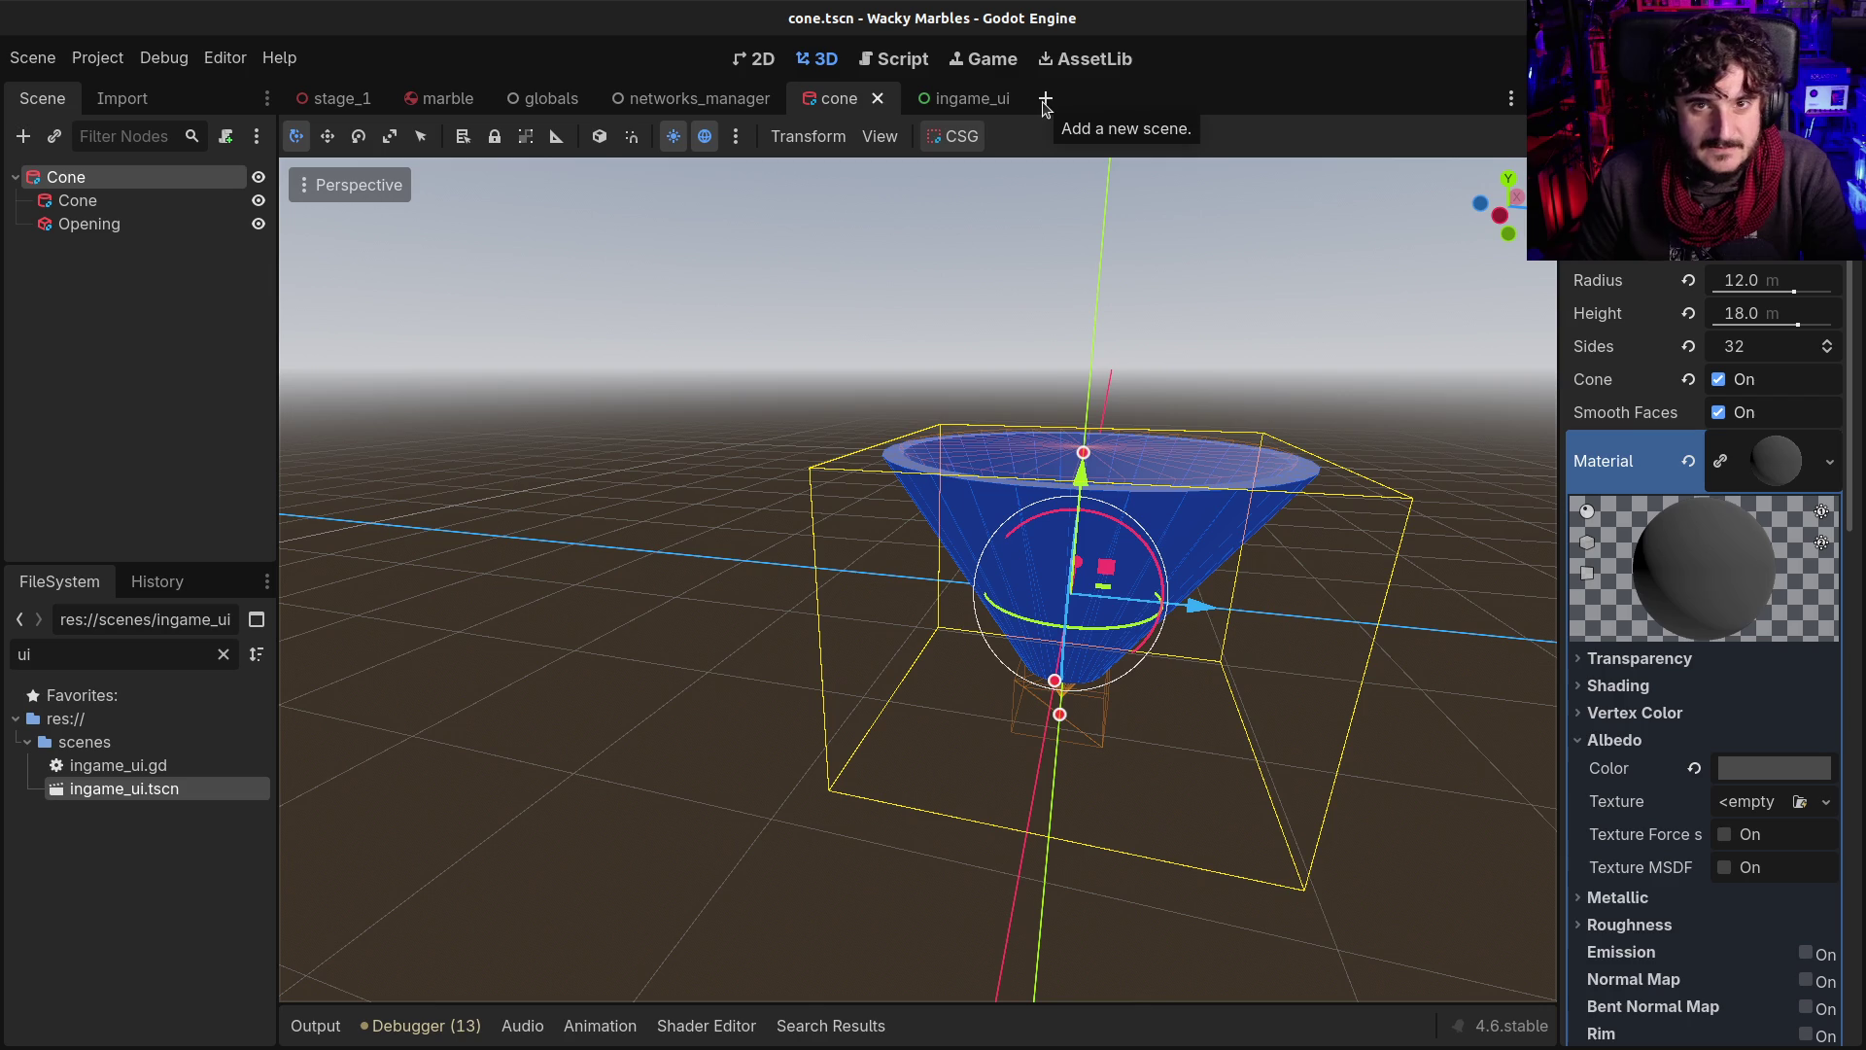
click(141, 260)
click(88, 176)
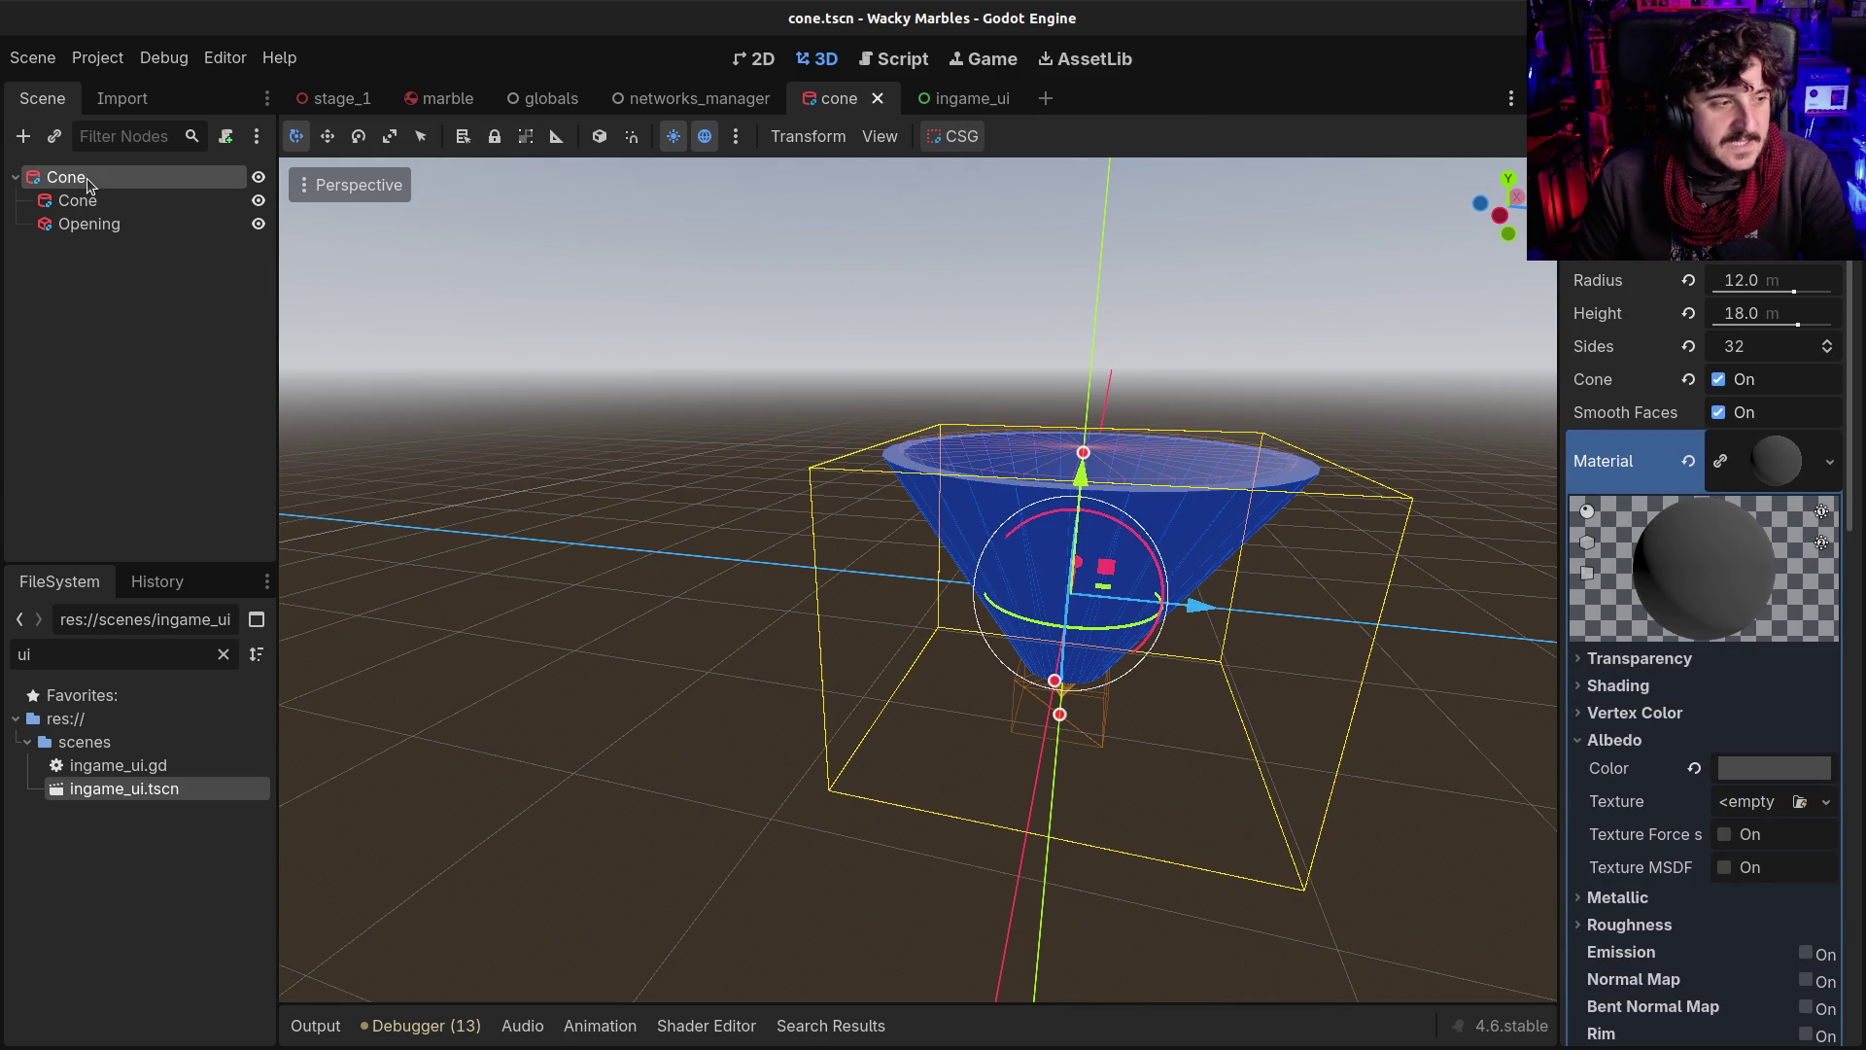
click(1045, 99)
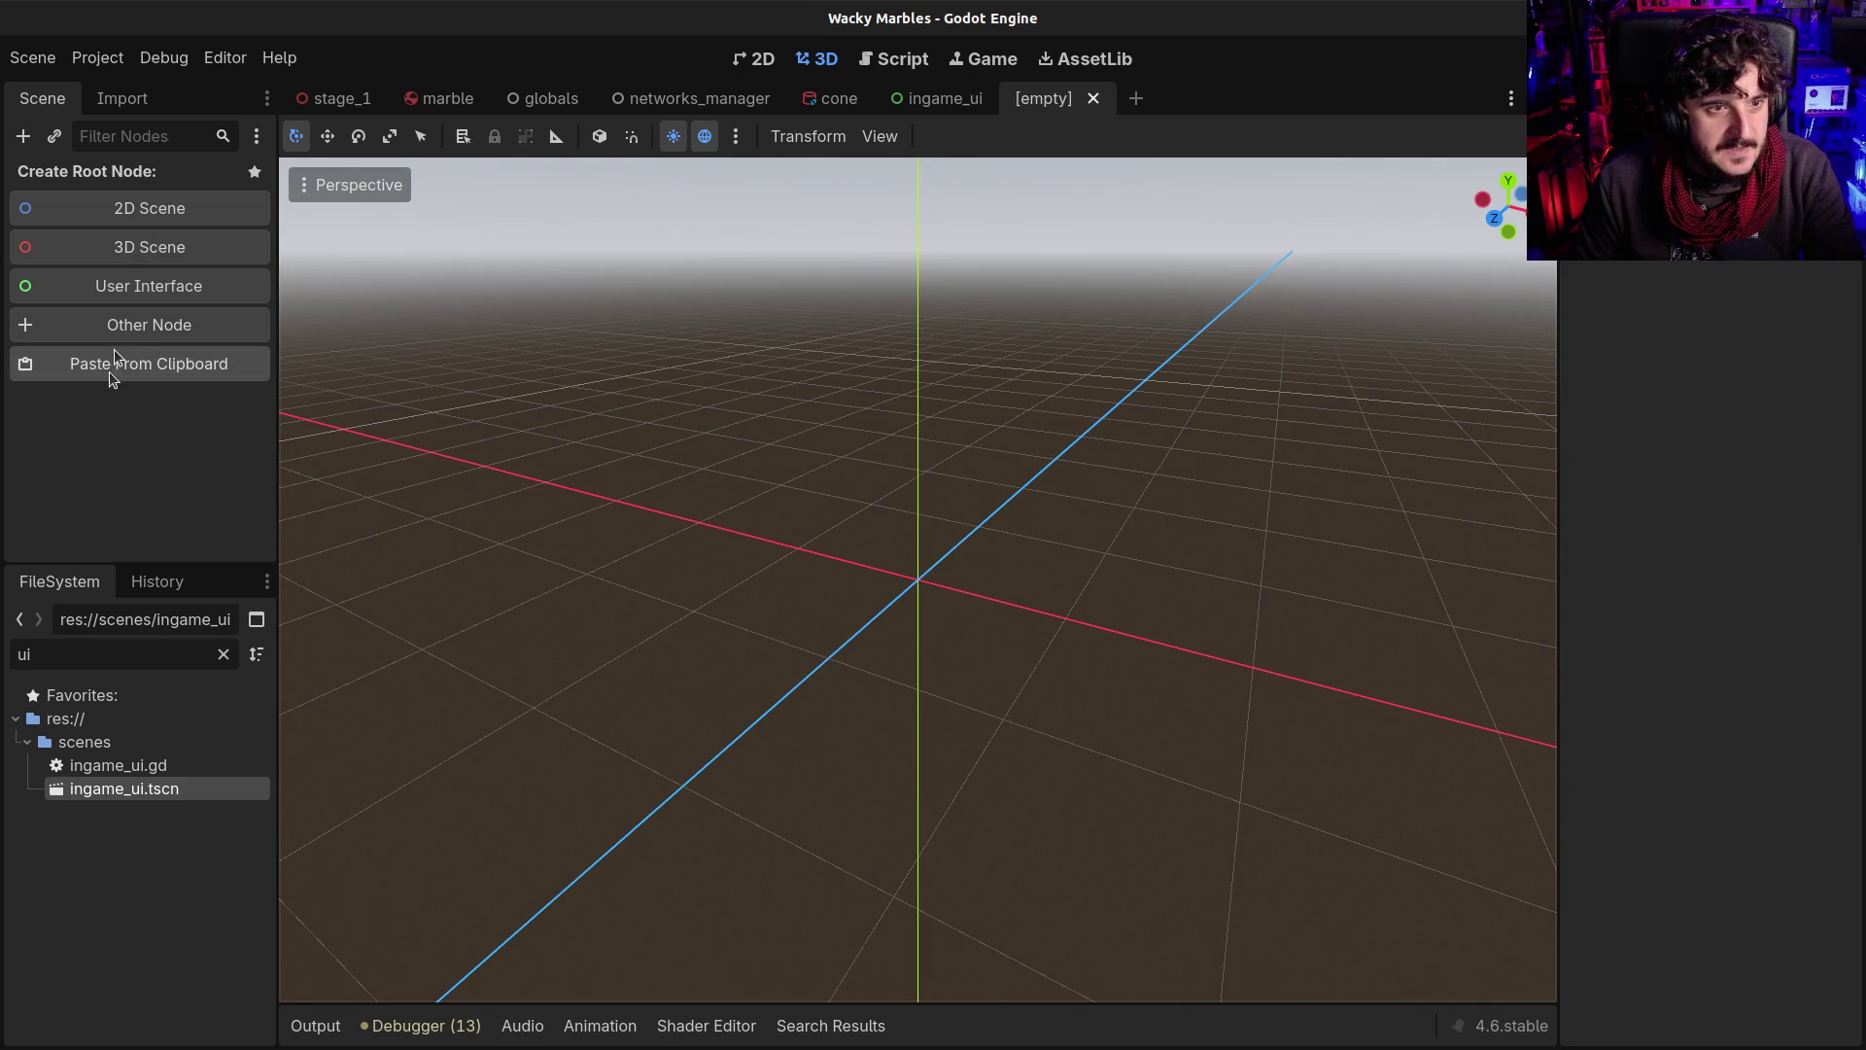
Create a CSGBox3D as the new scene's root node
click(93, 325)
text(CSG)
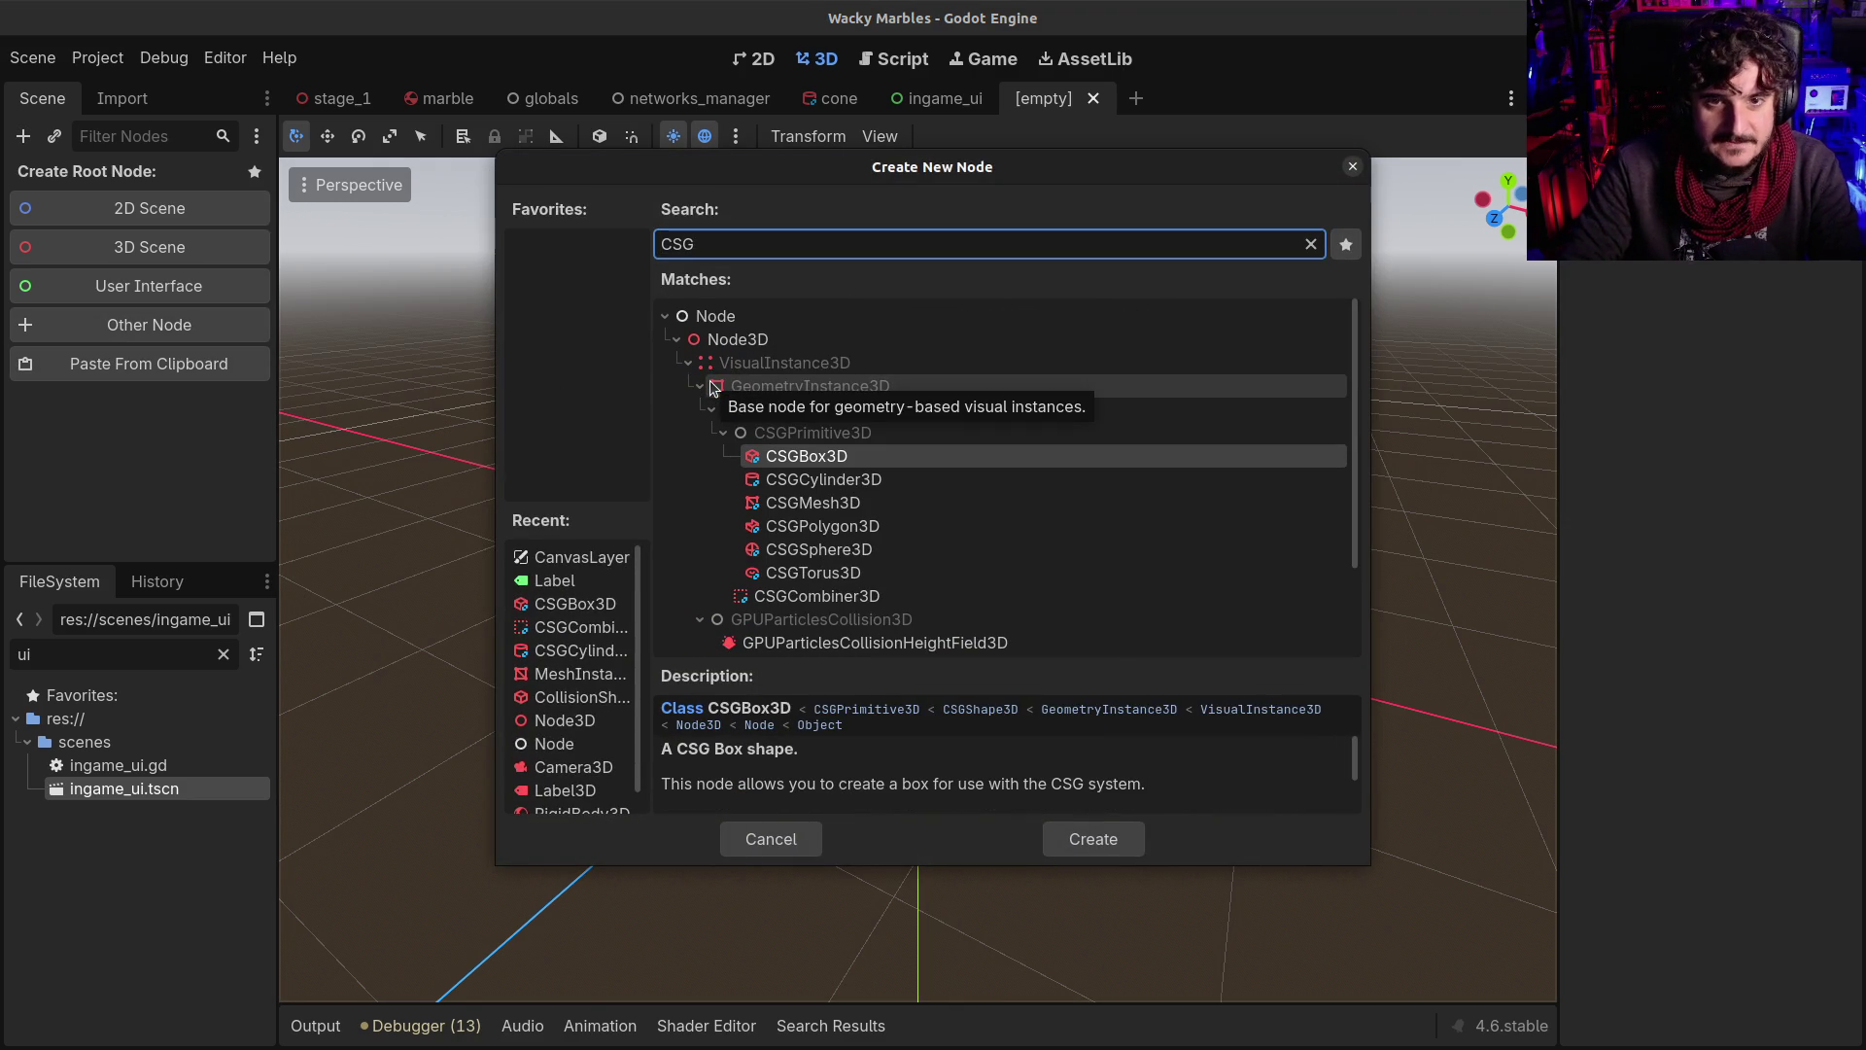
key(Return)
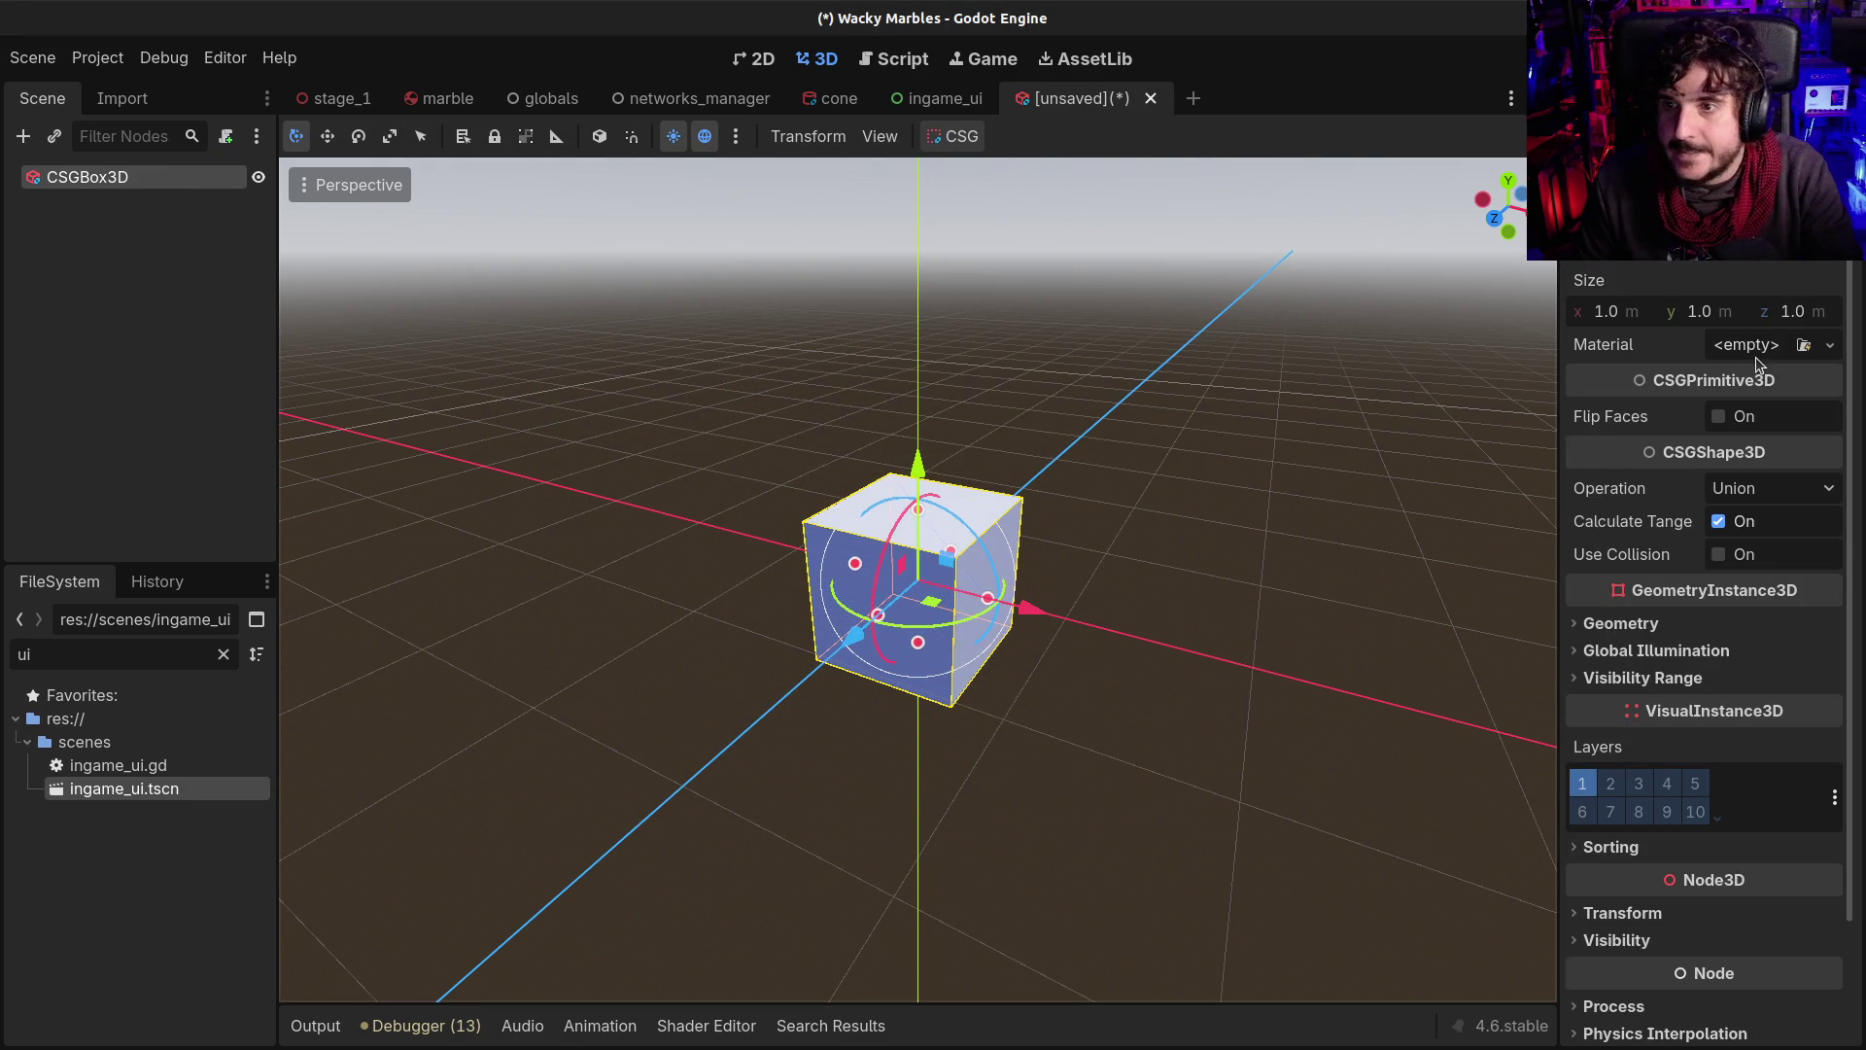
Size the box to 4 × 1.5 × 4 m in the Inspector
click(1625, 311)
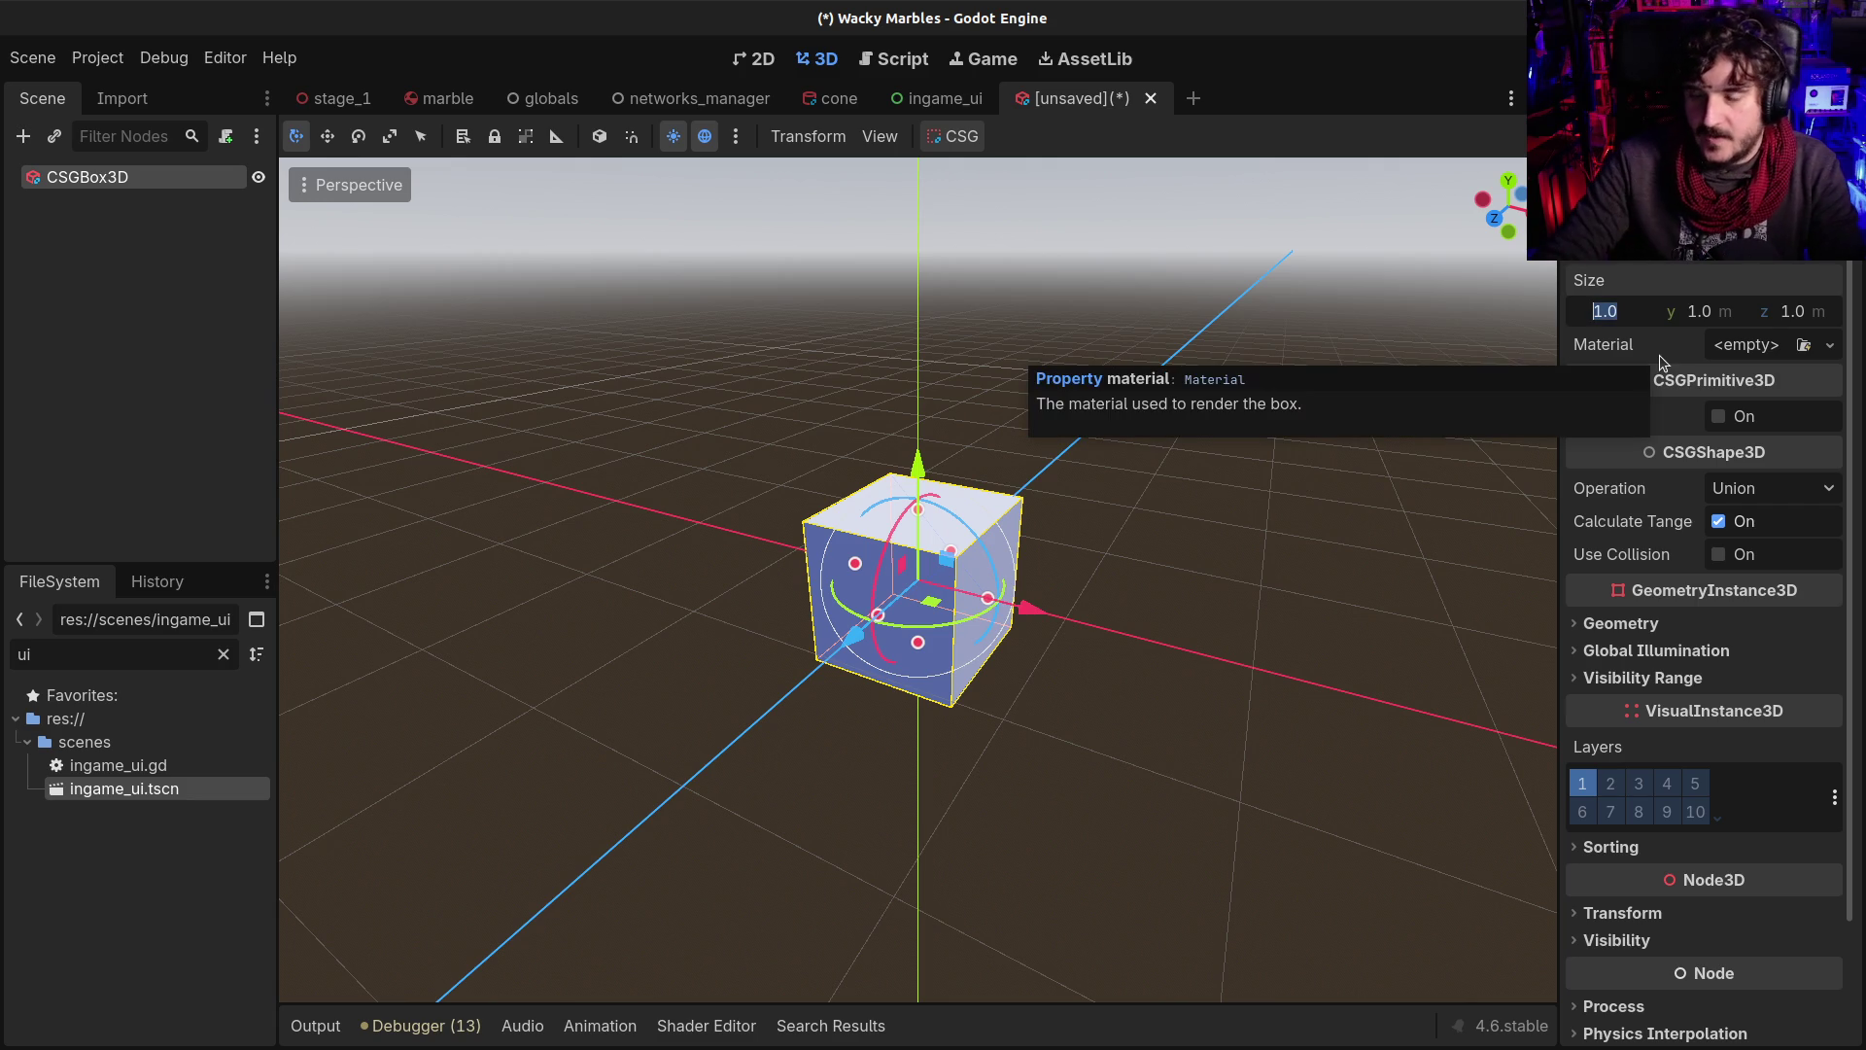
text(4)
key(Tab)
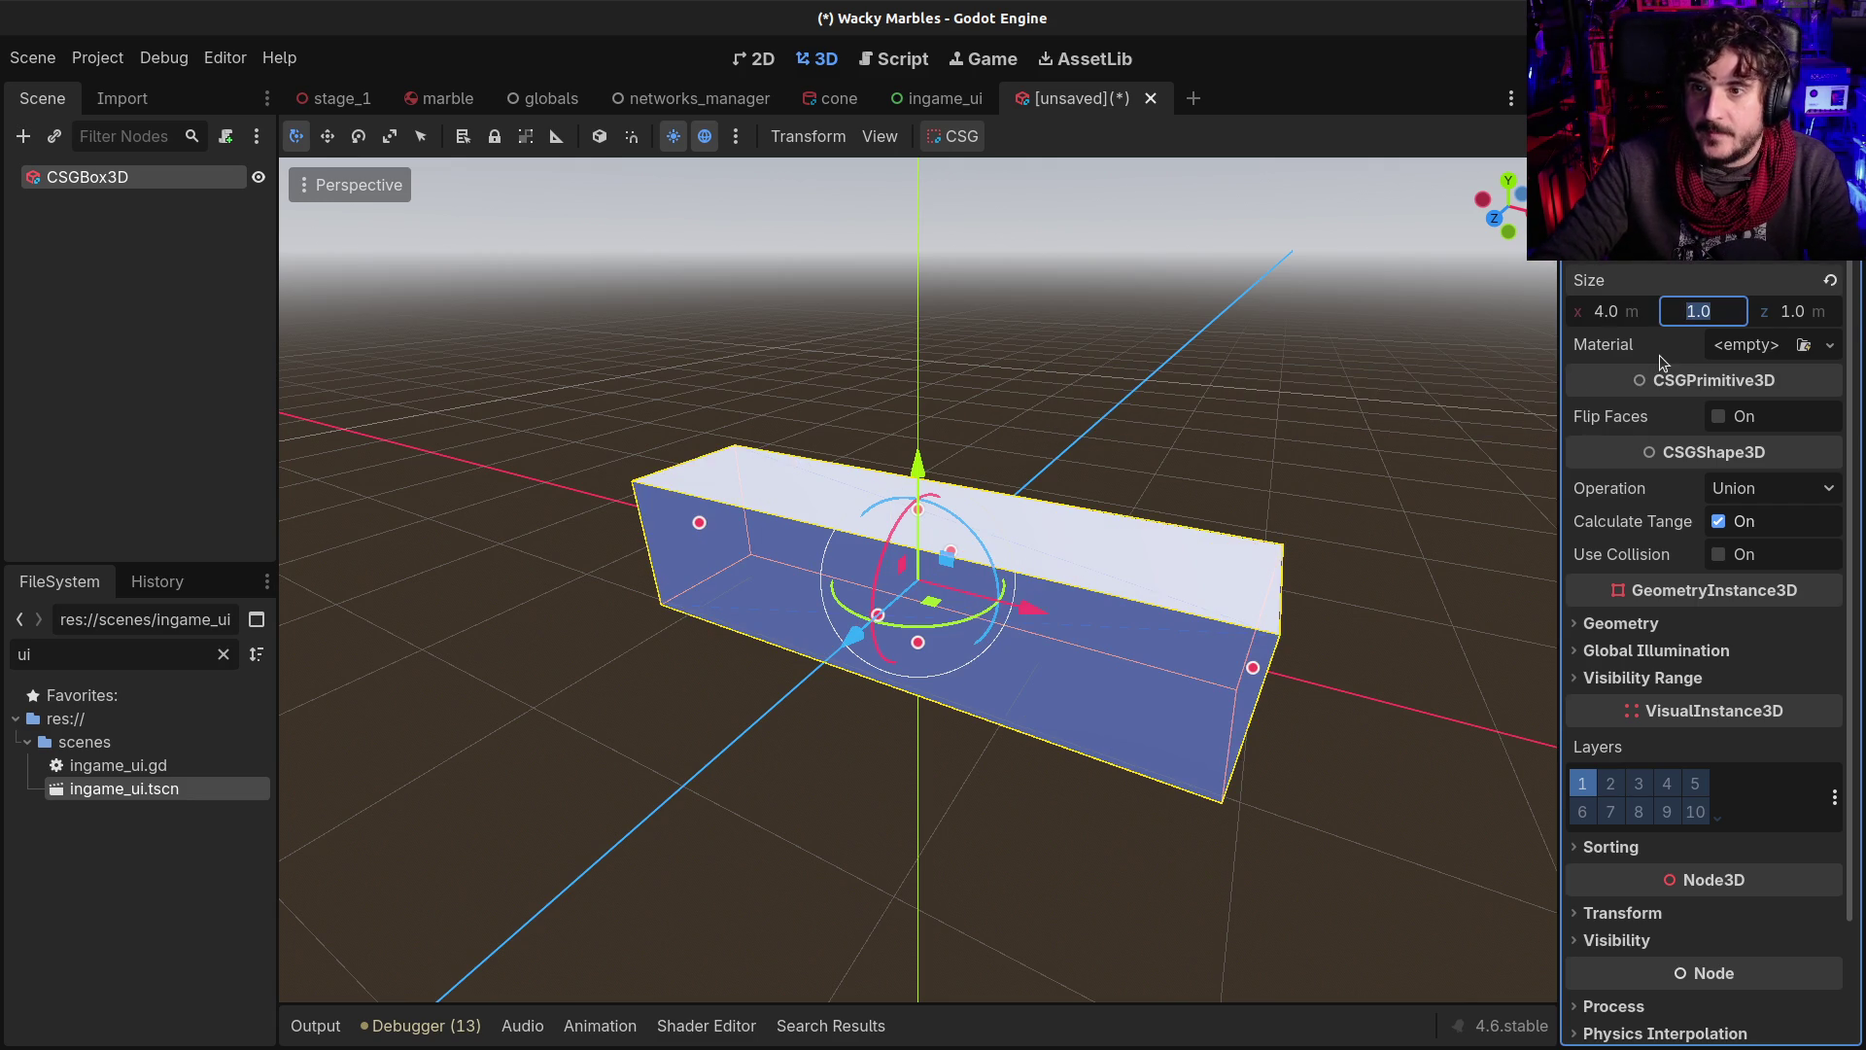
key(Tab)
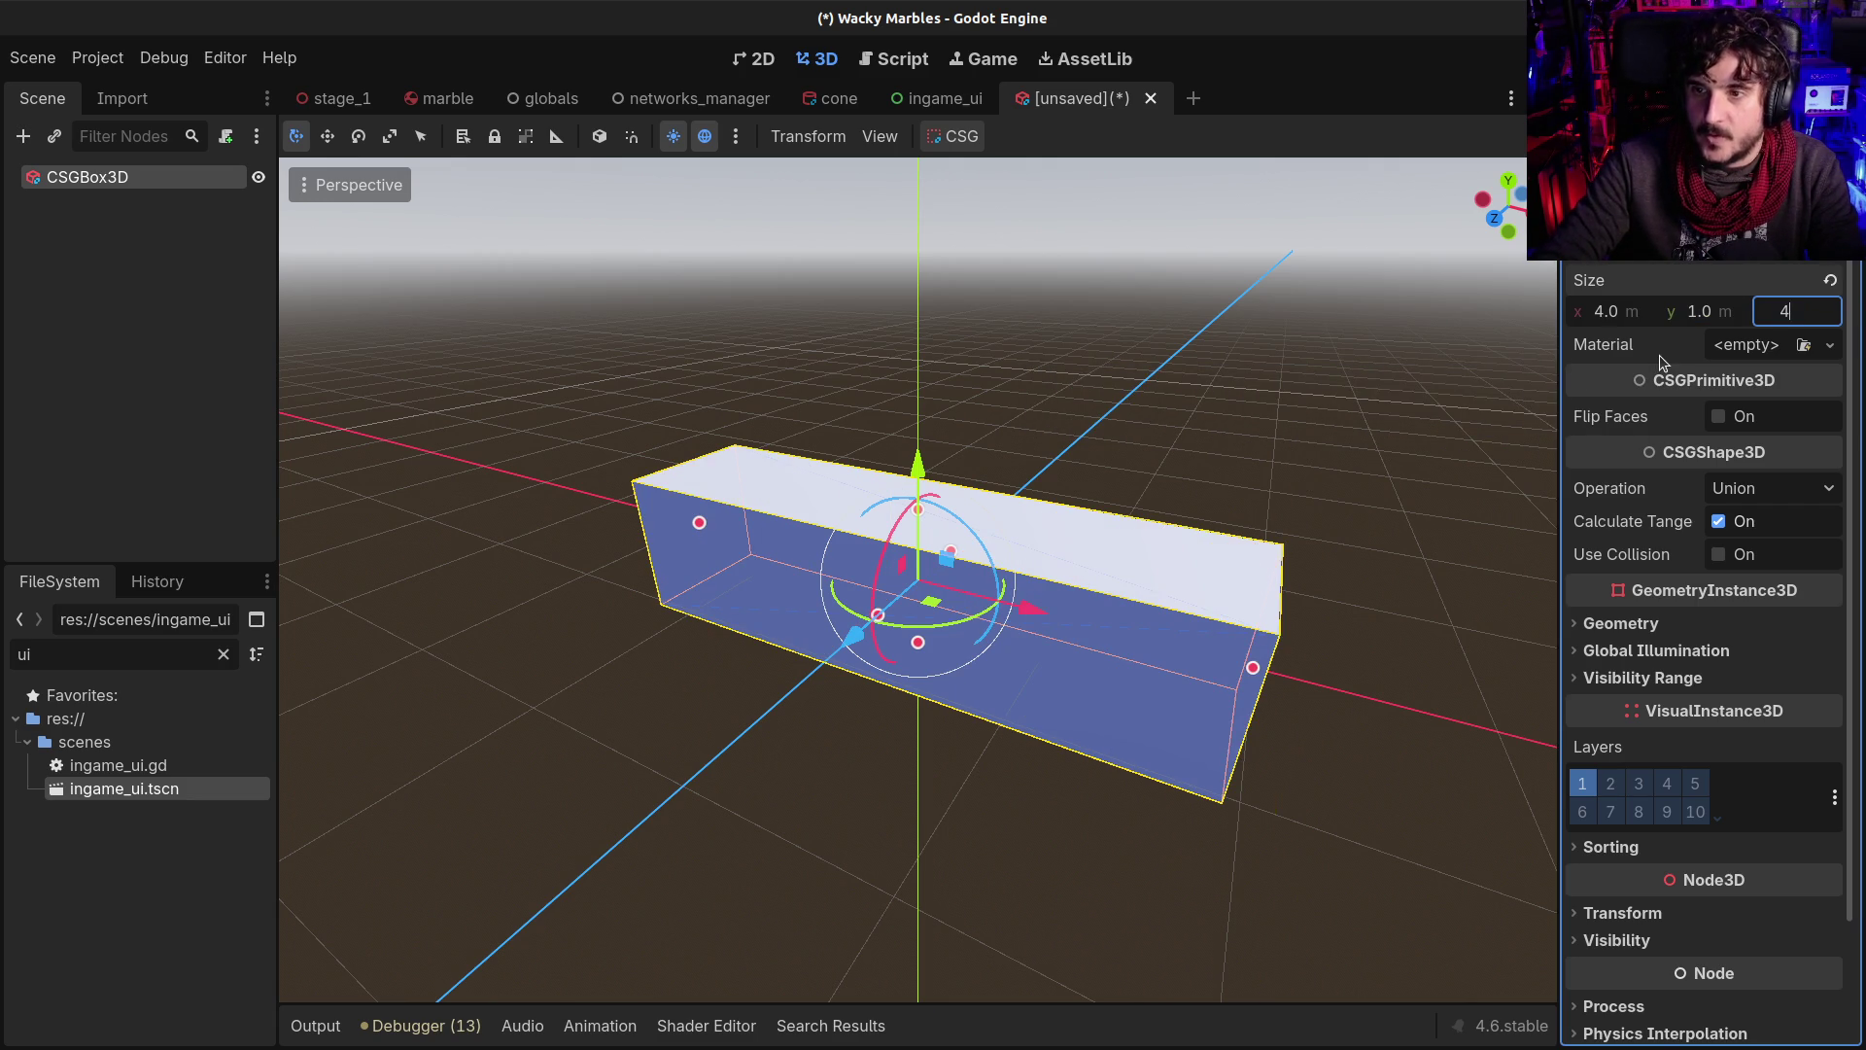
key(Return)
mouse_move(1346, 487)
mouse_down()
mouse_move(1147, 576)
mouse_move(979, 496)
mouse_up()
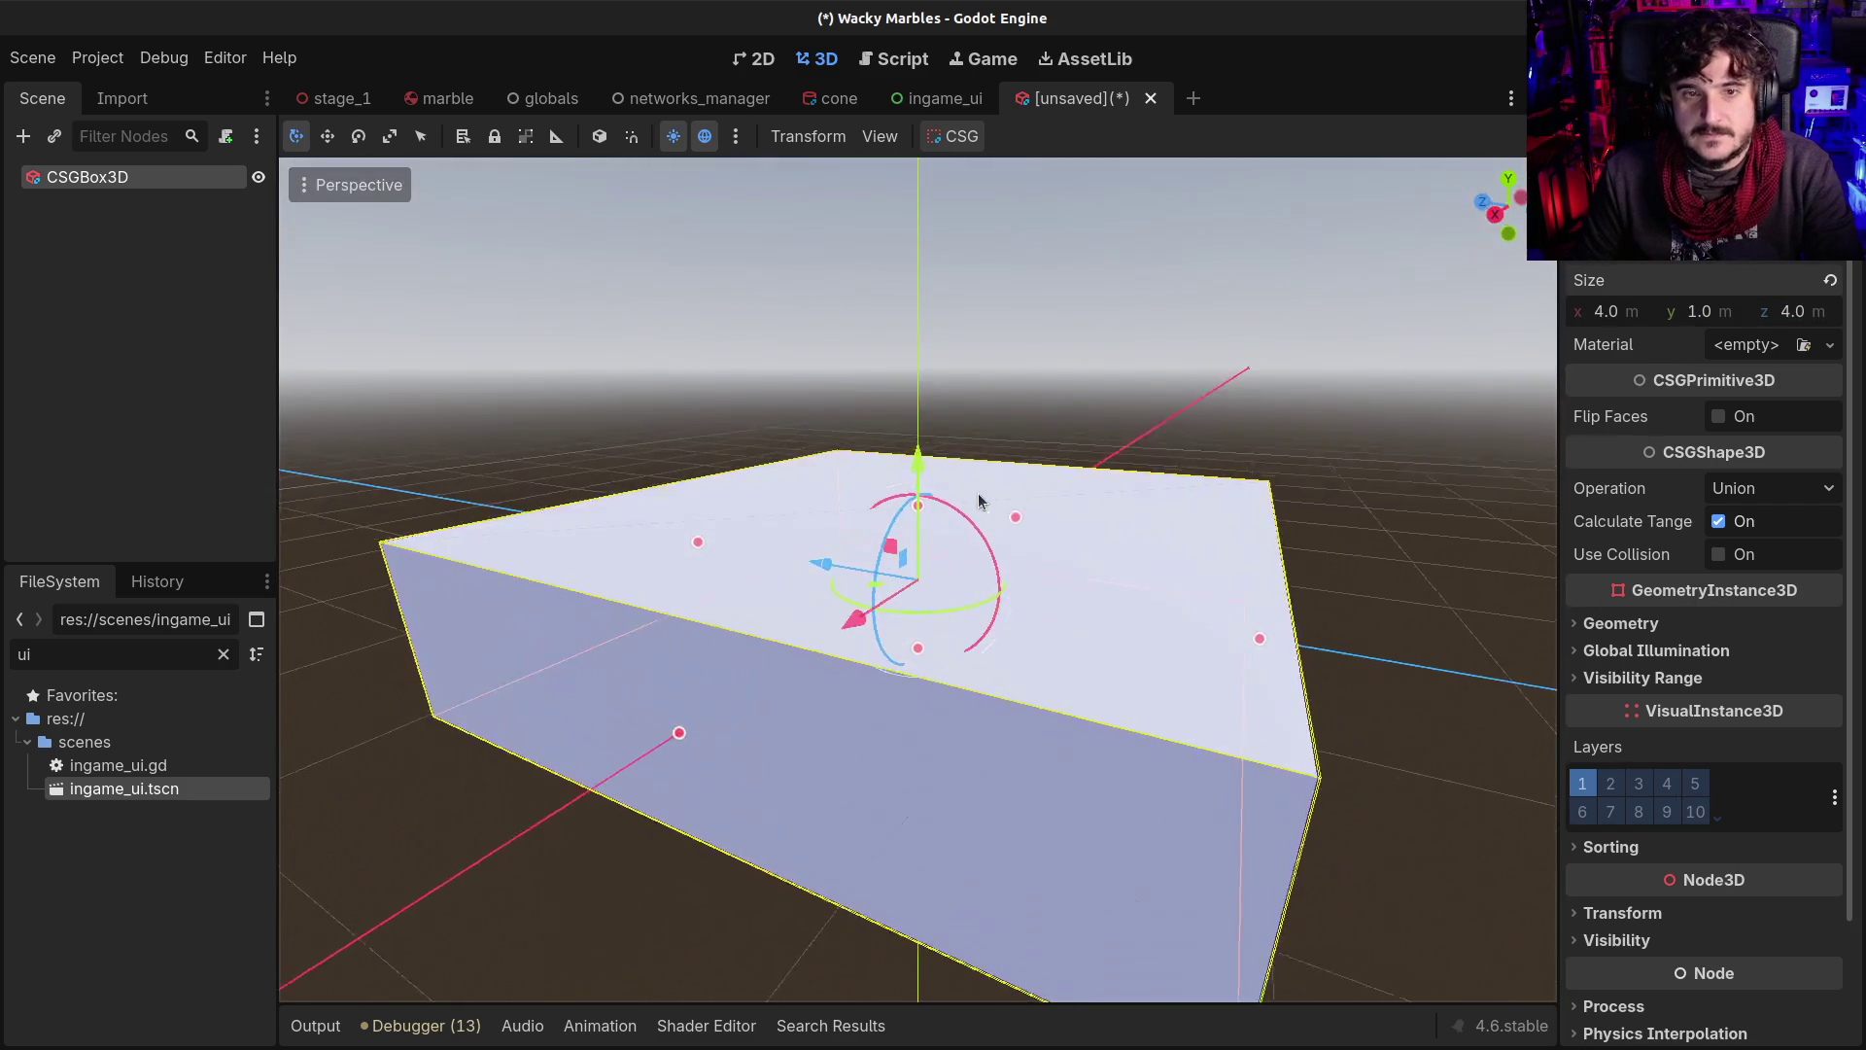
scroll(979, 496, up, 2)
click(1741, 307)
text(1.)
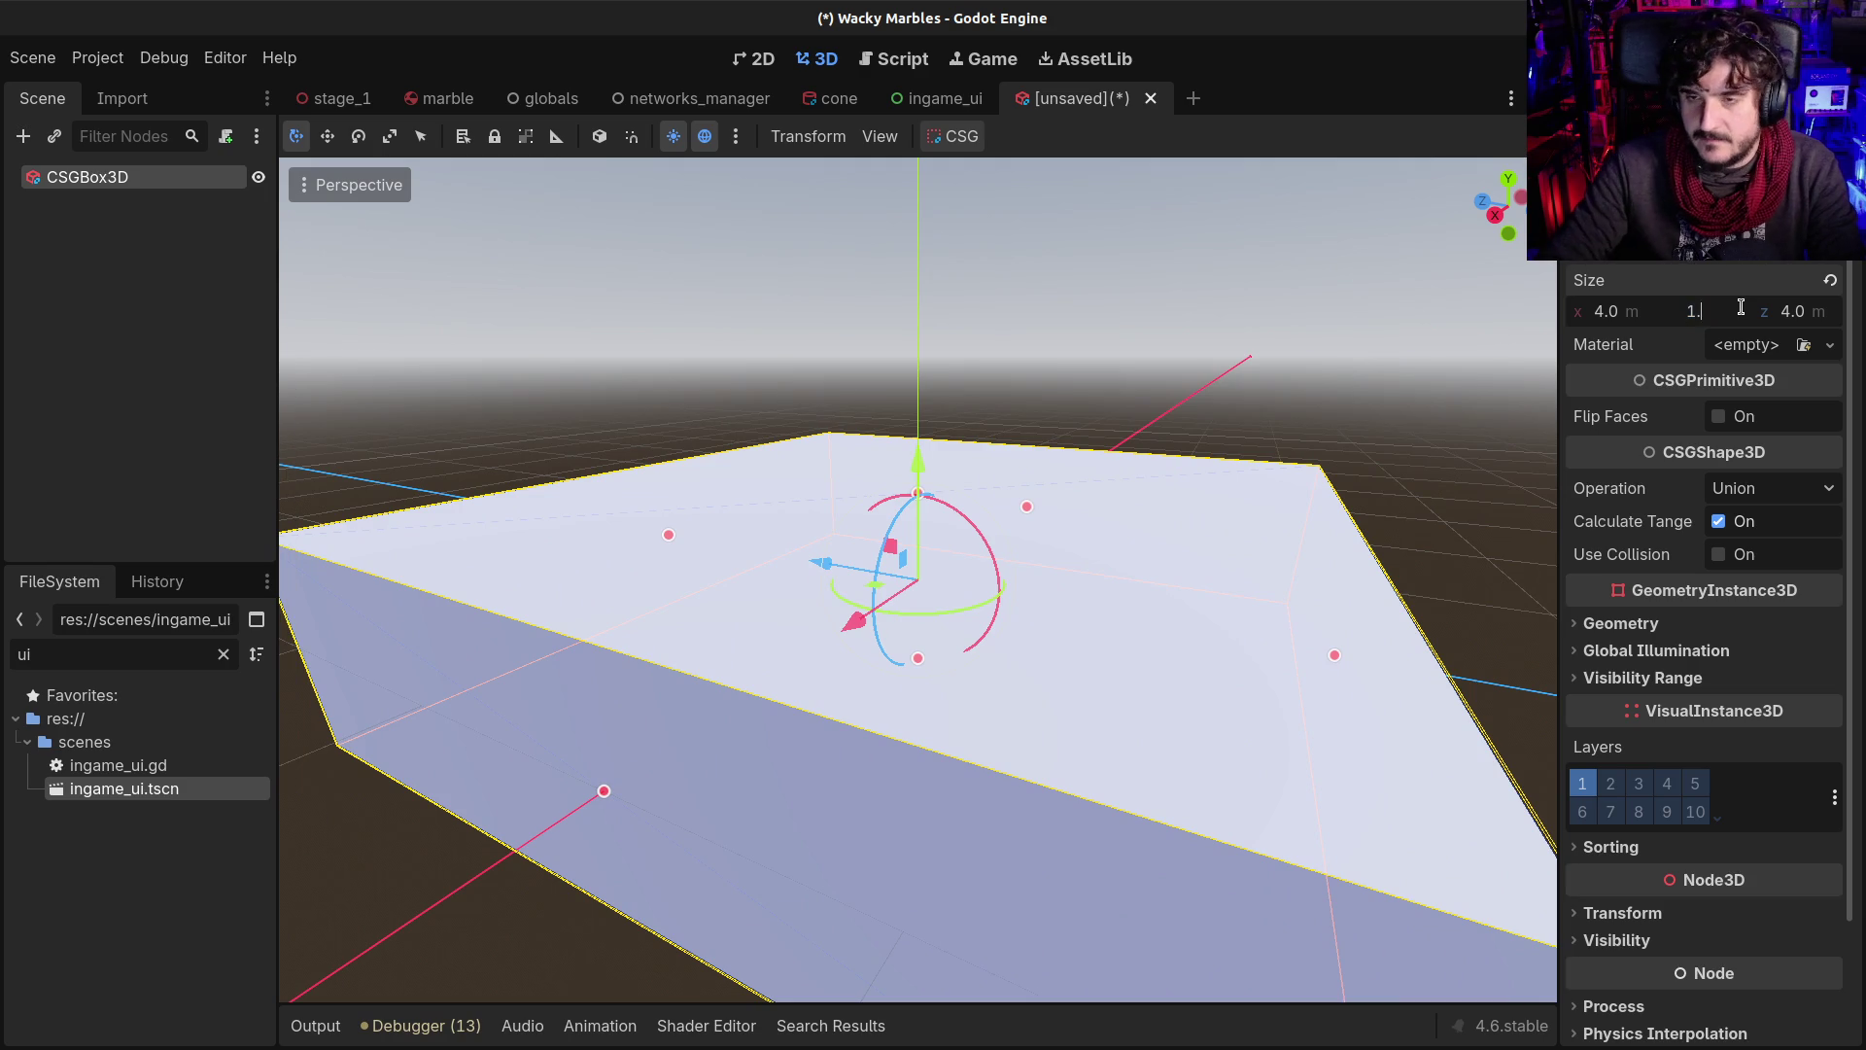
text(5)
key(Return)
drag(846, 362, 1115, 399)
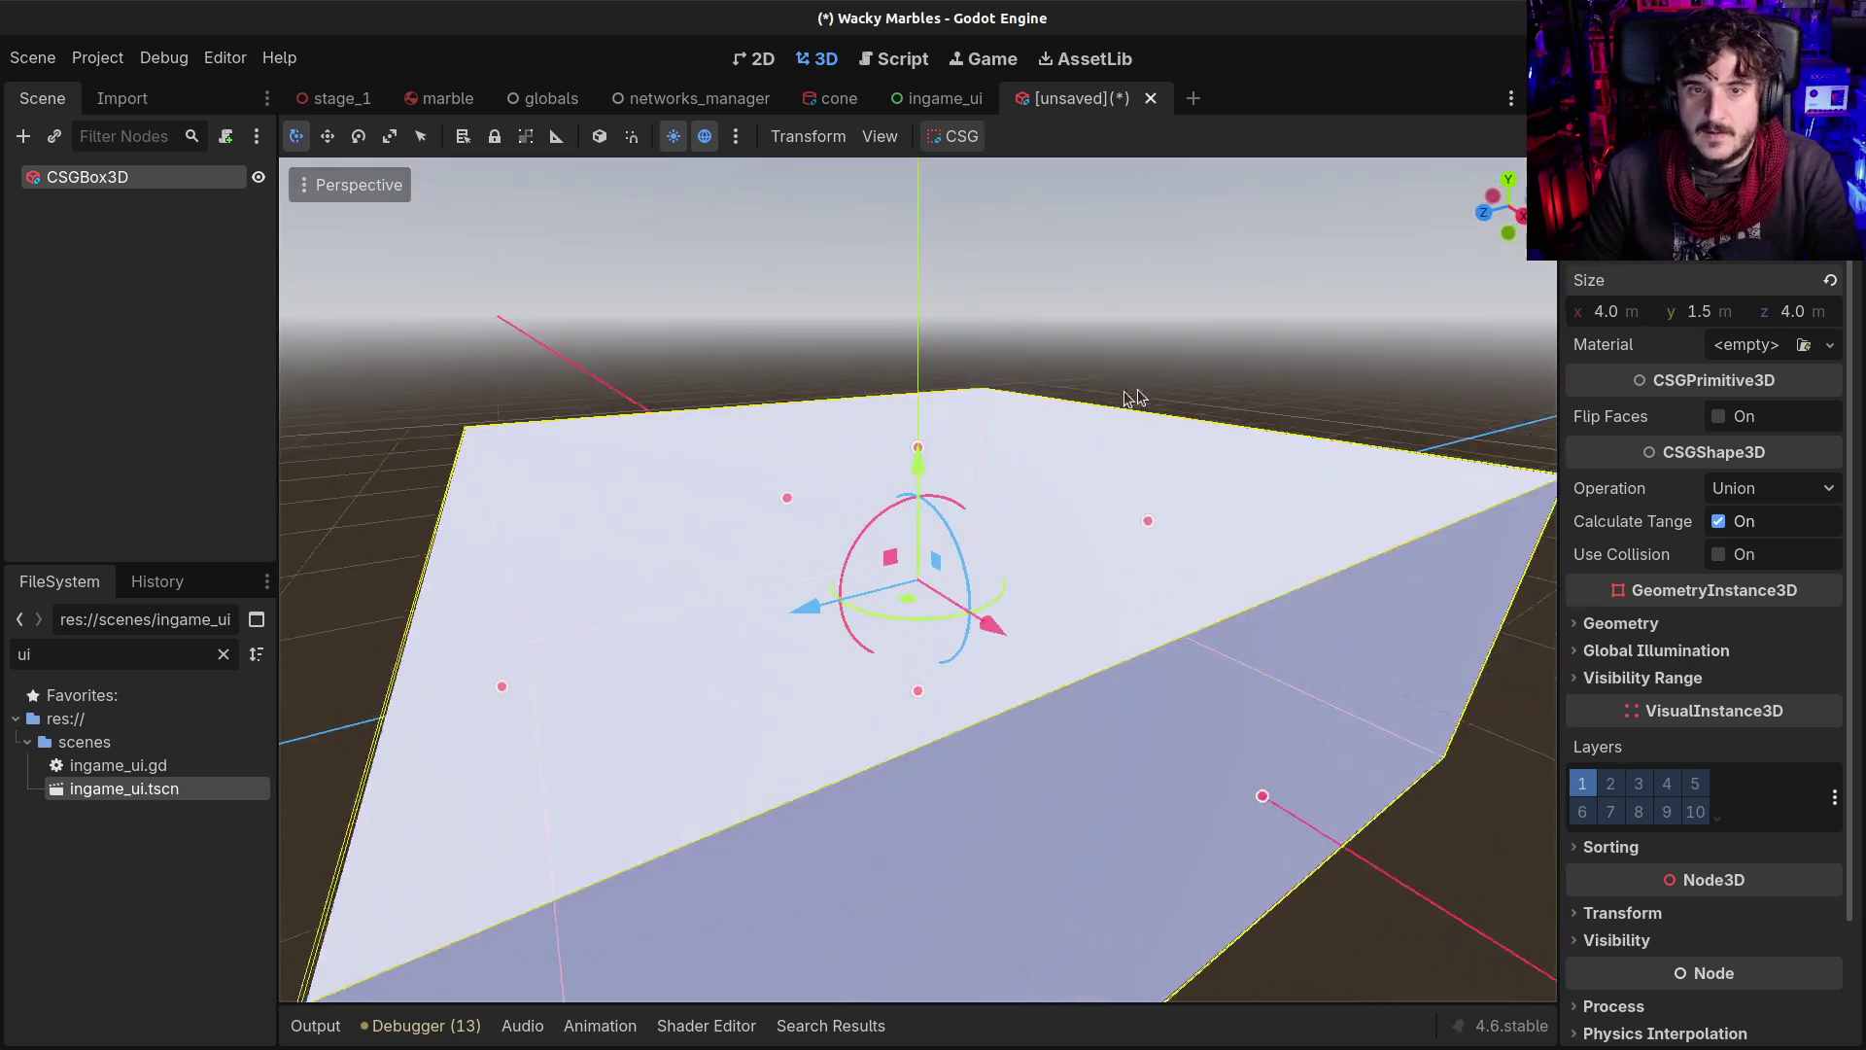
scroll(1112, 445, down, 5)
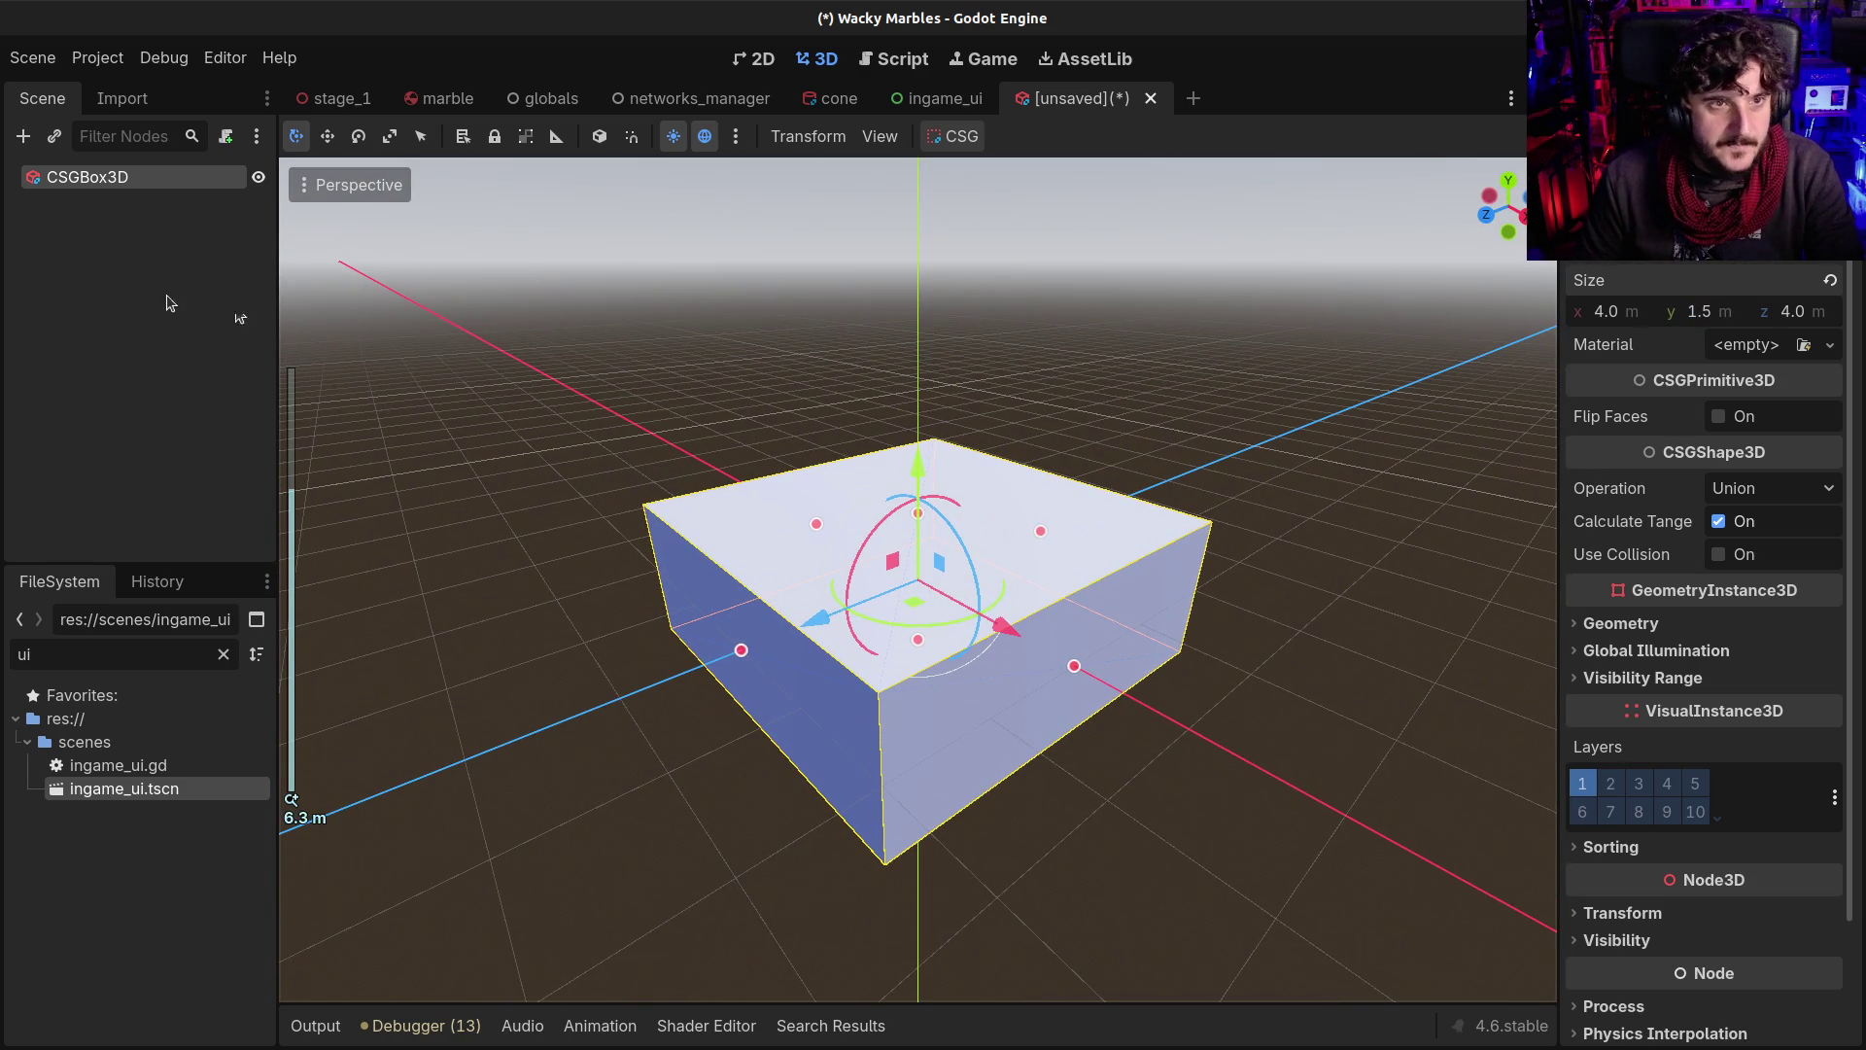
Rename the box to Goal and paste a copy of it as a child
double_click(80, 181)
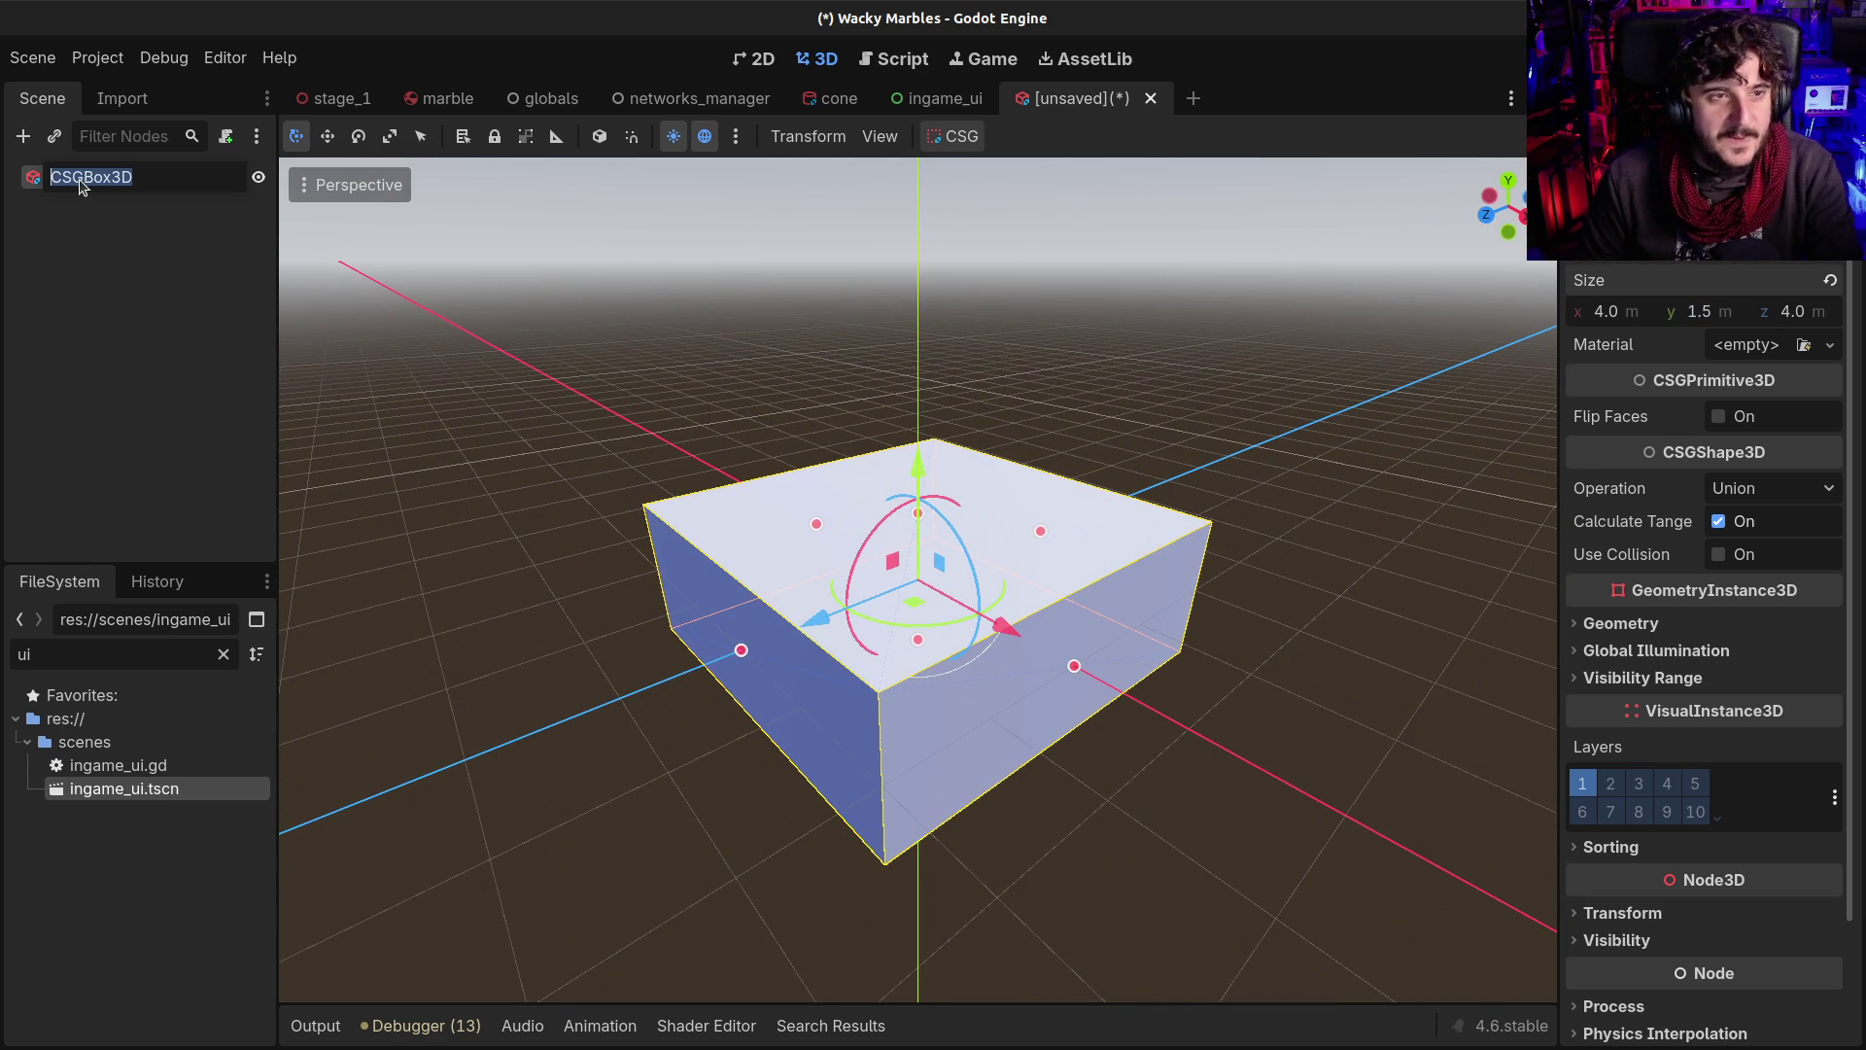
text(pla)
key(BackSpace)
key(BackSpace)
key(BackSpace)
text(Goa)
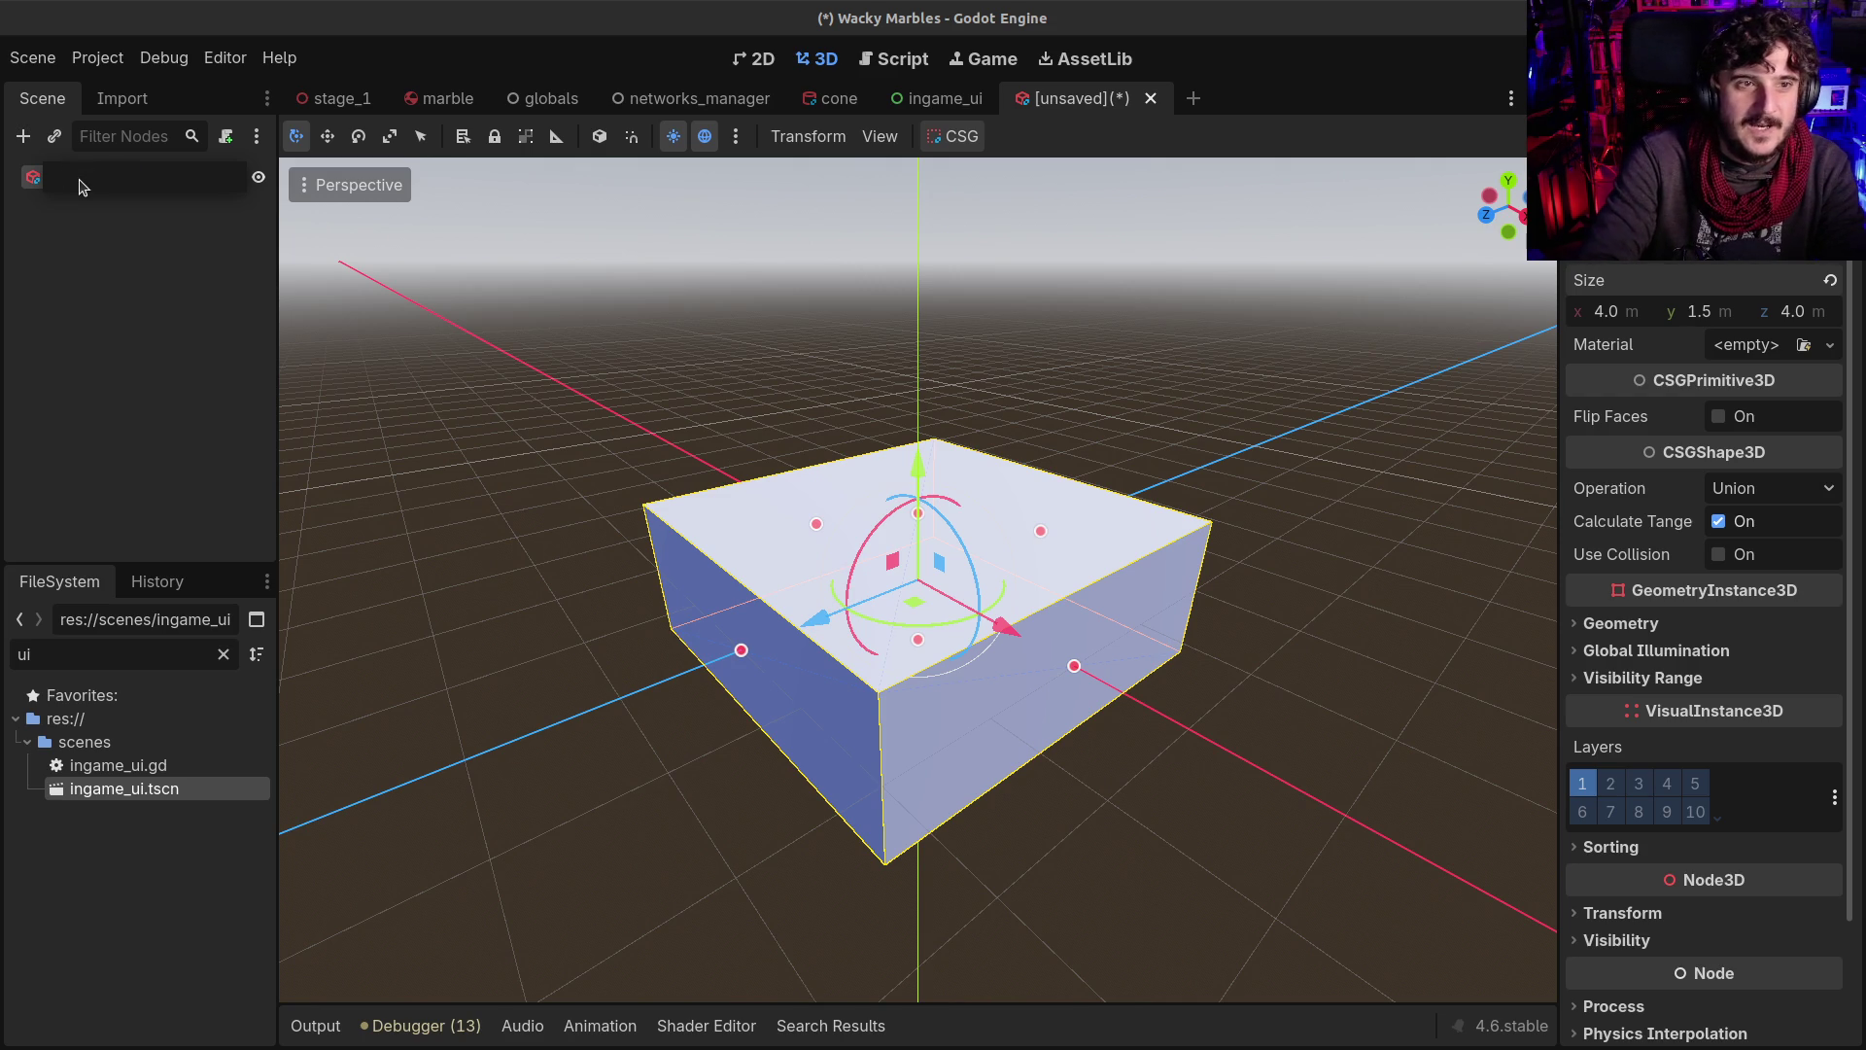
text(l)
key(Return)
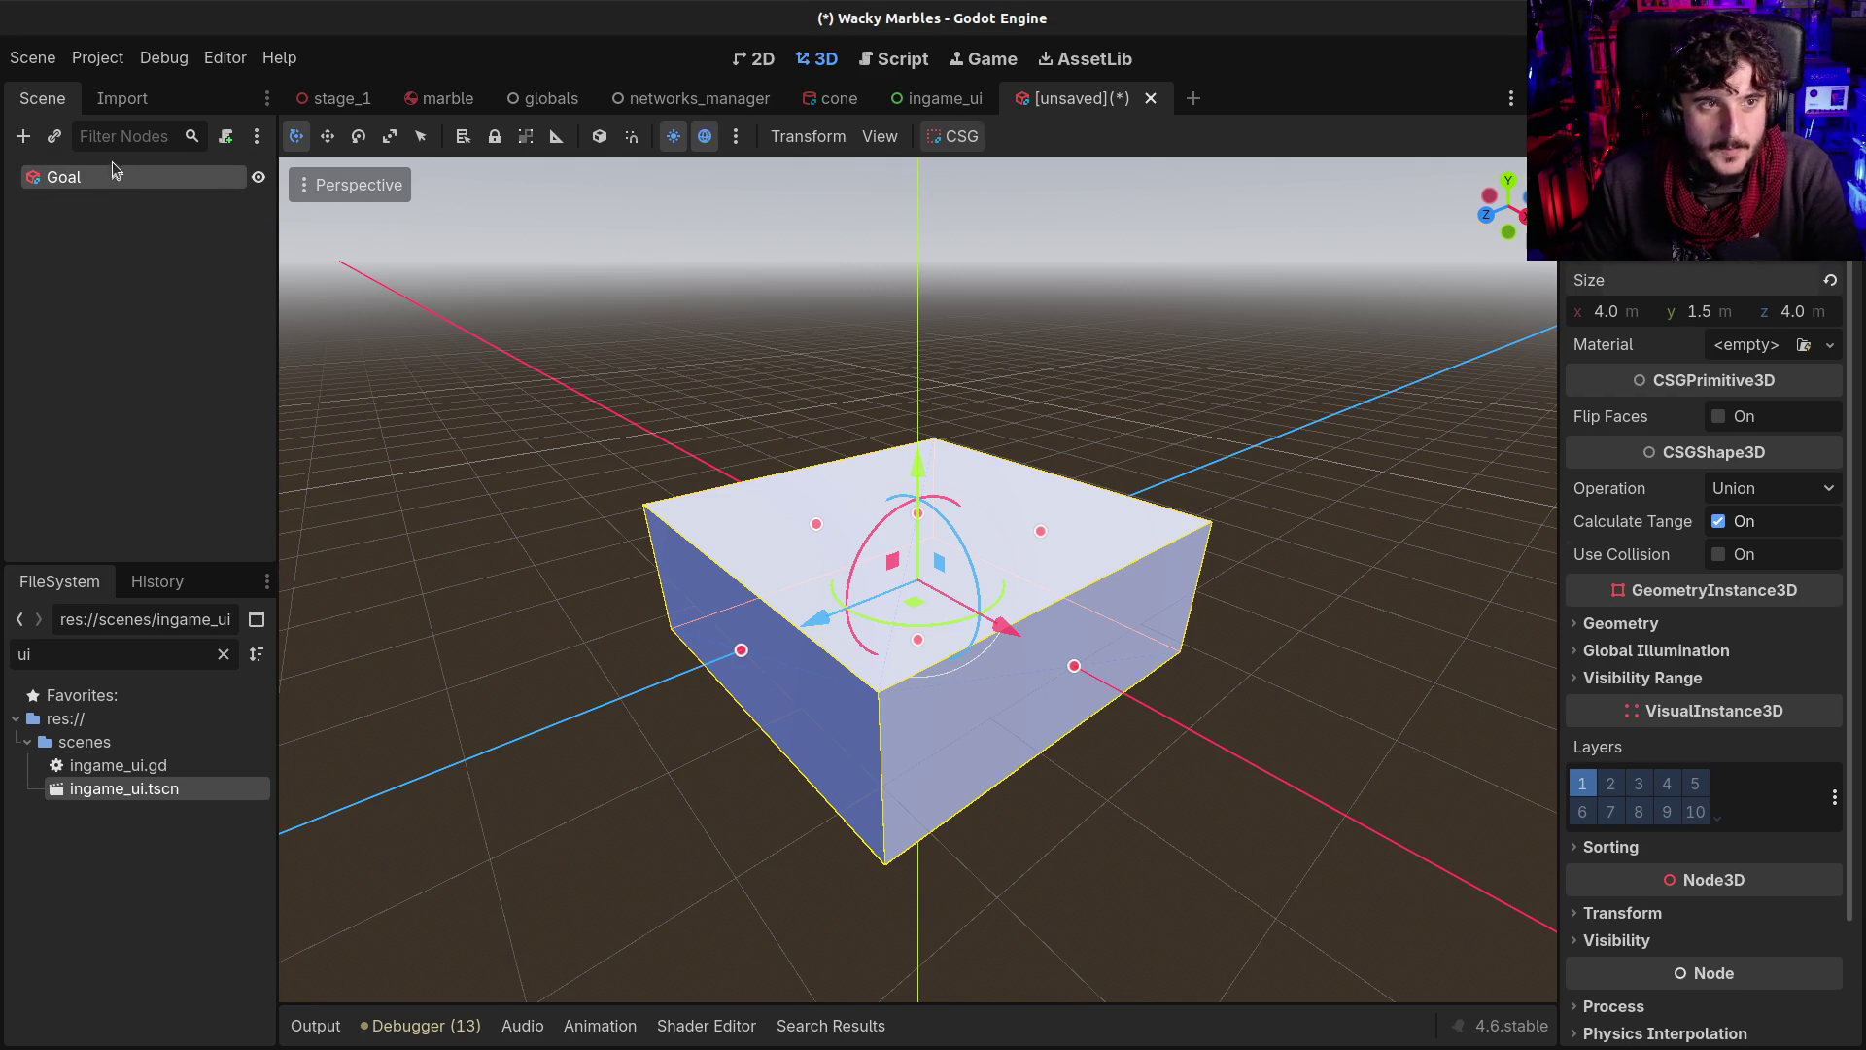
key(ctrl+c)
key(ctrl+v)
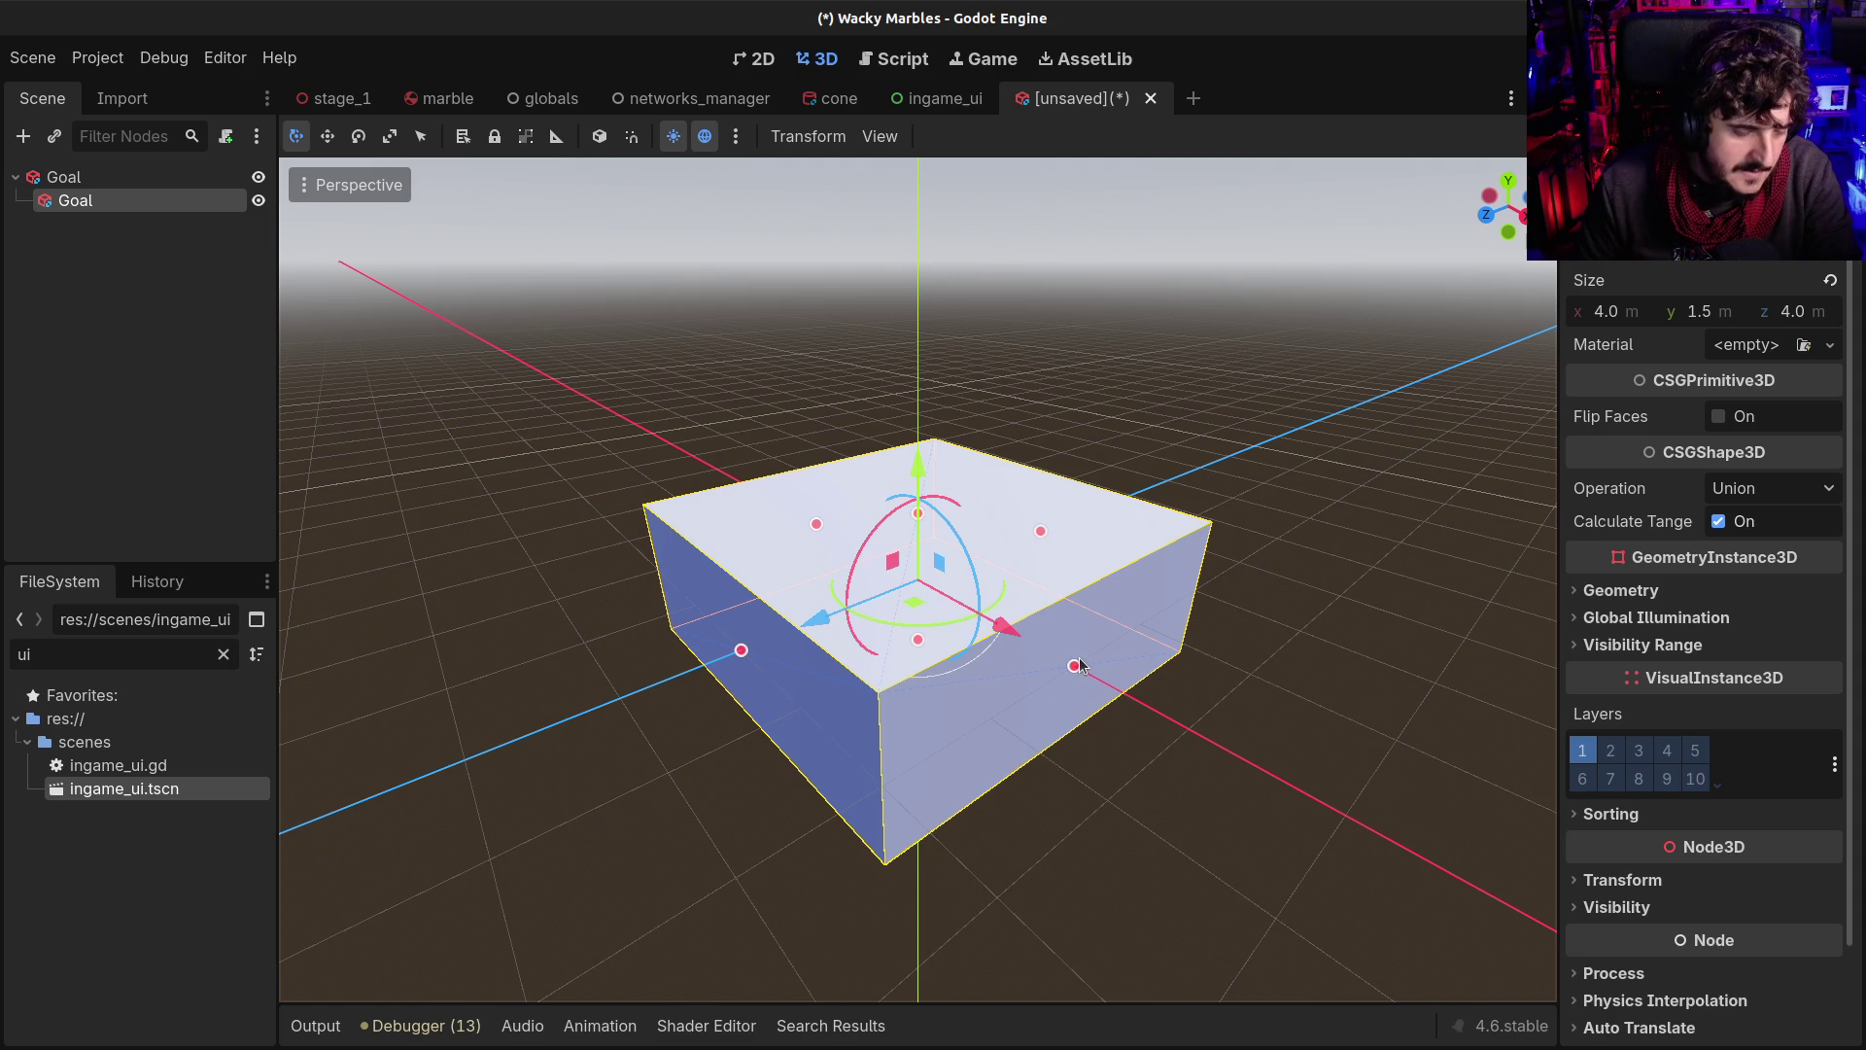
Size the inner box to 3.5 × 1.25 × 3.5 m
drag(1074, 666, 1060, 661)
click(1608, 311)
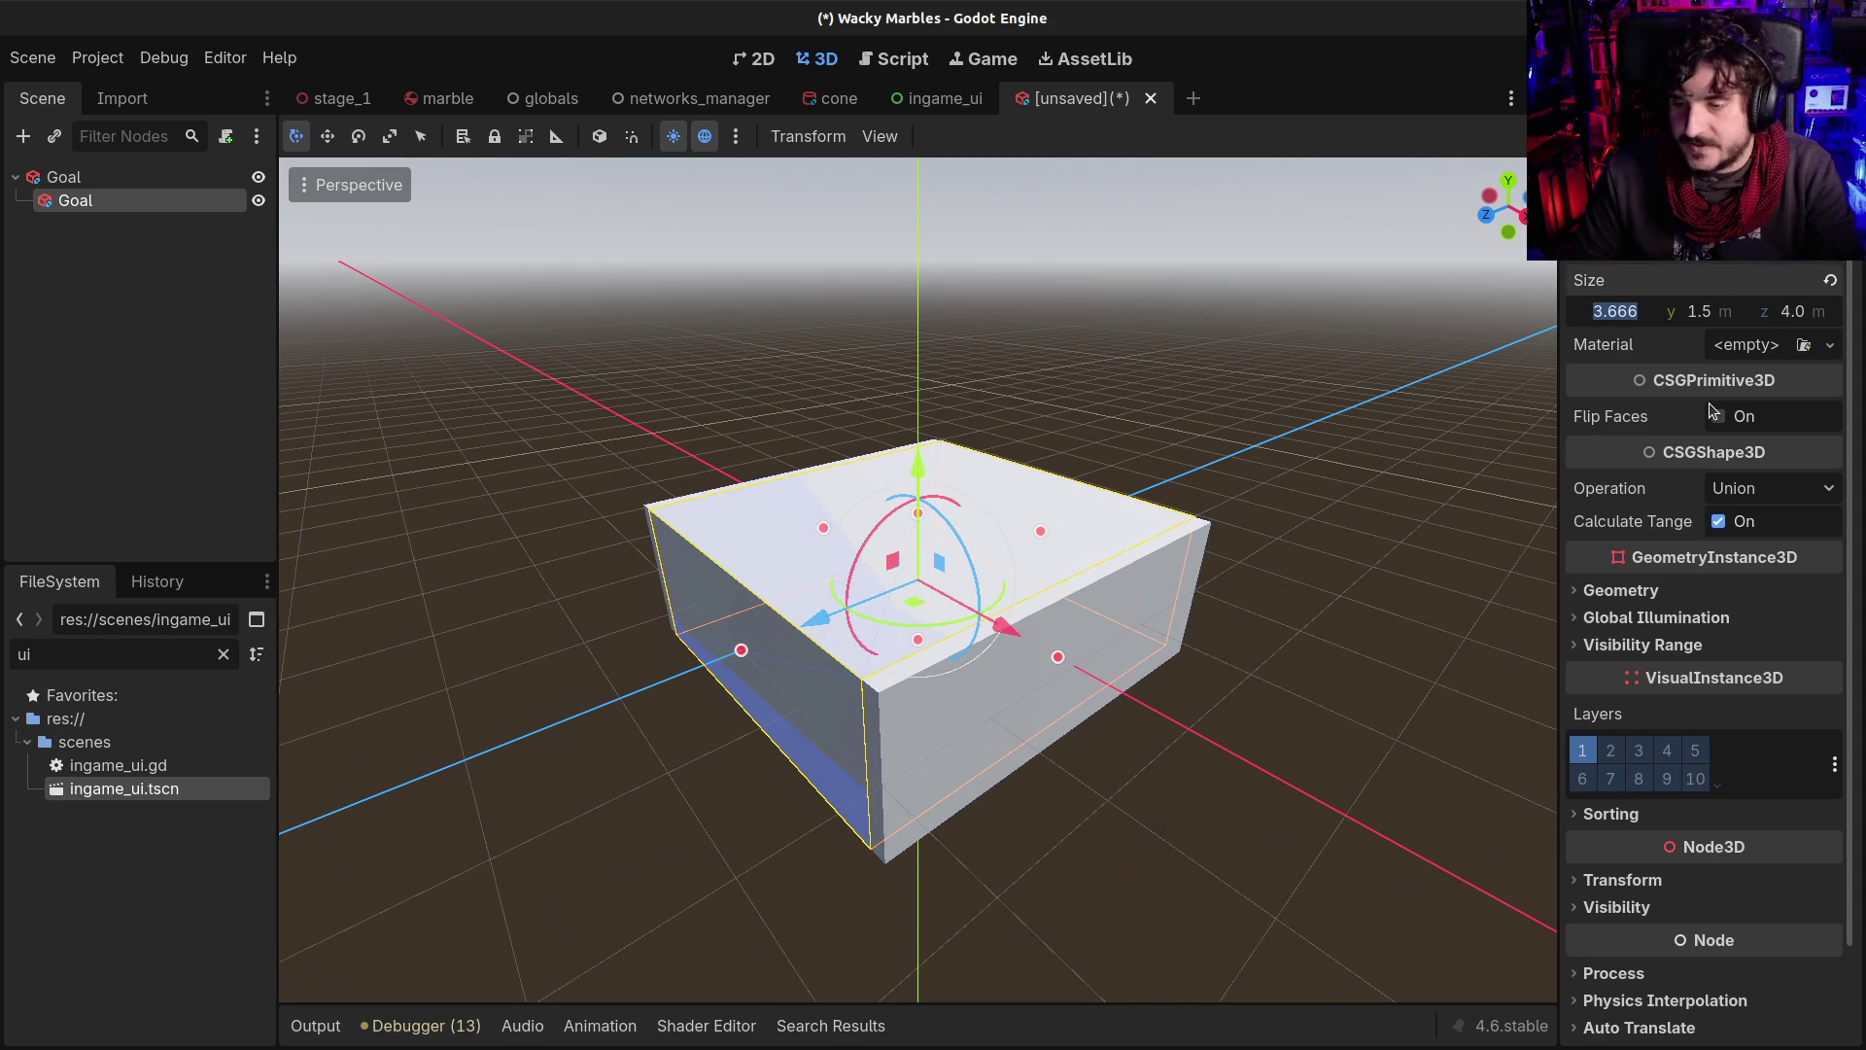
text(3.5)
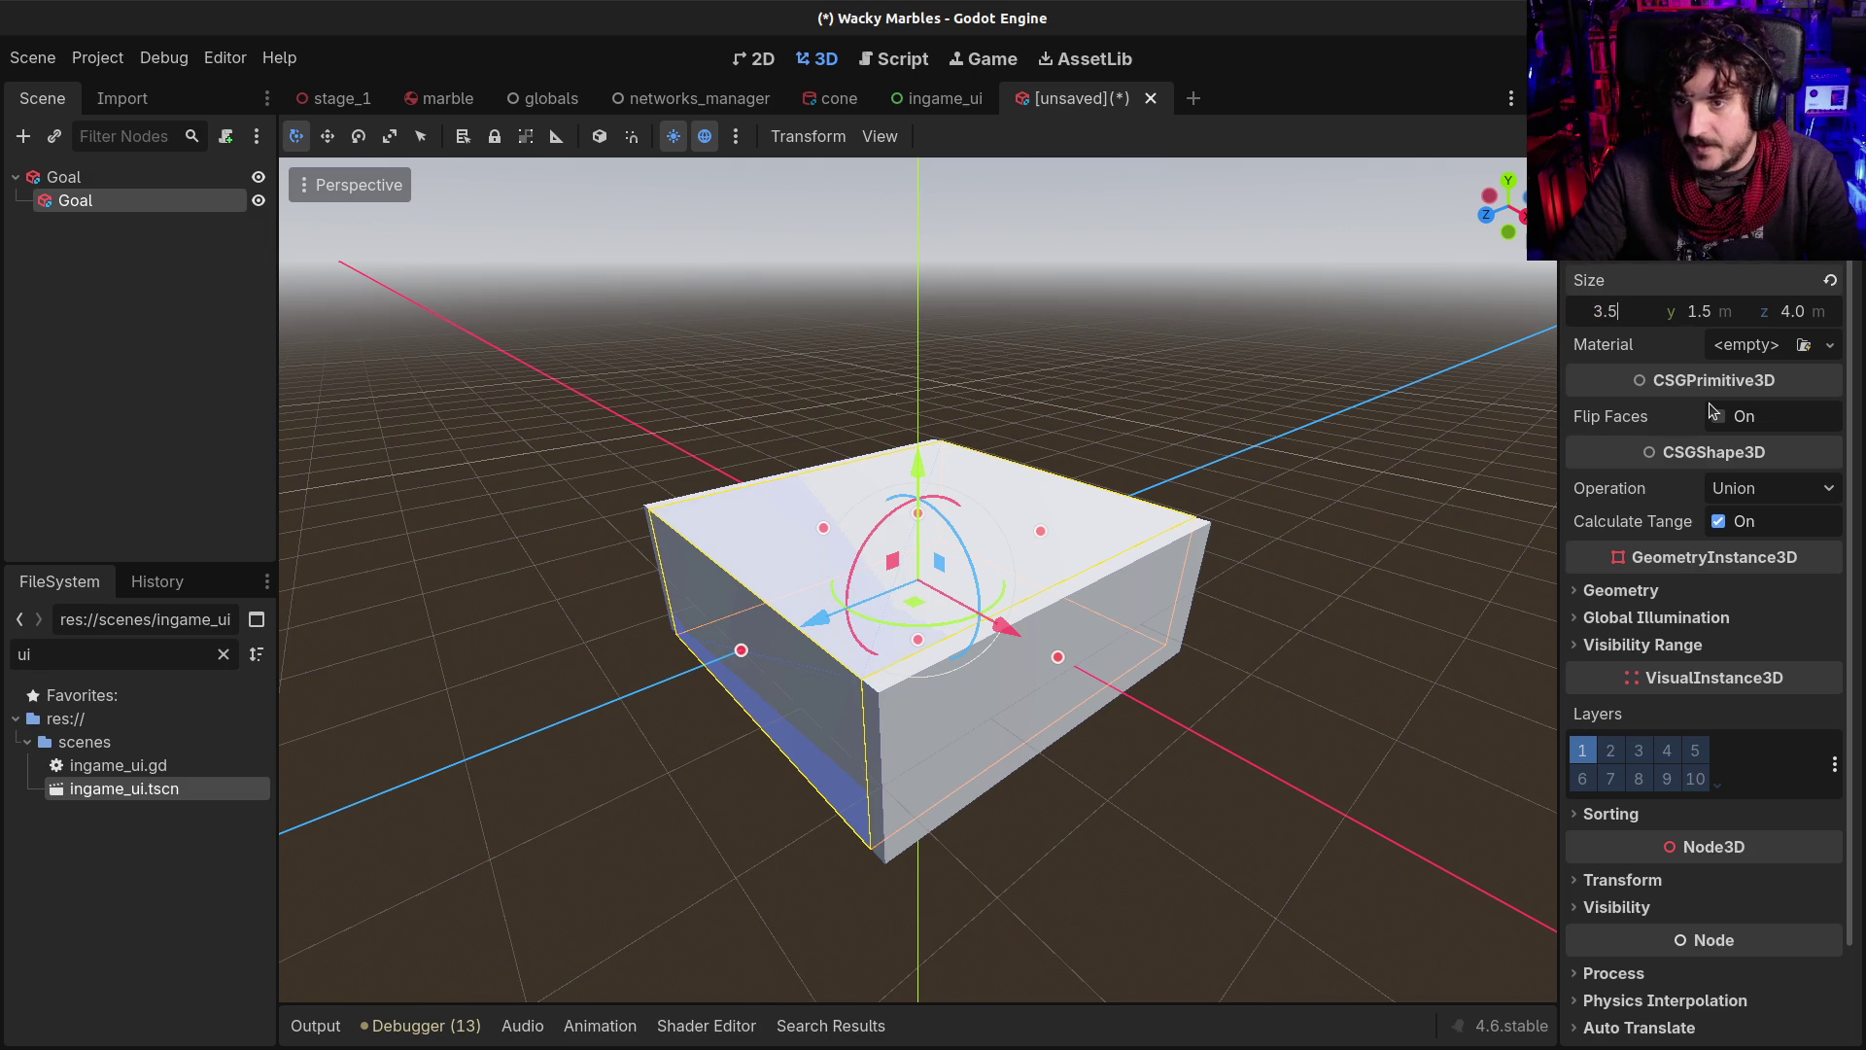
key(Return)
drag(1116, 442, 895, 554)
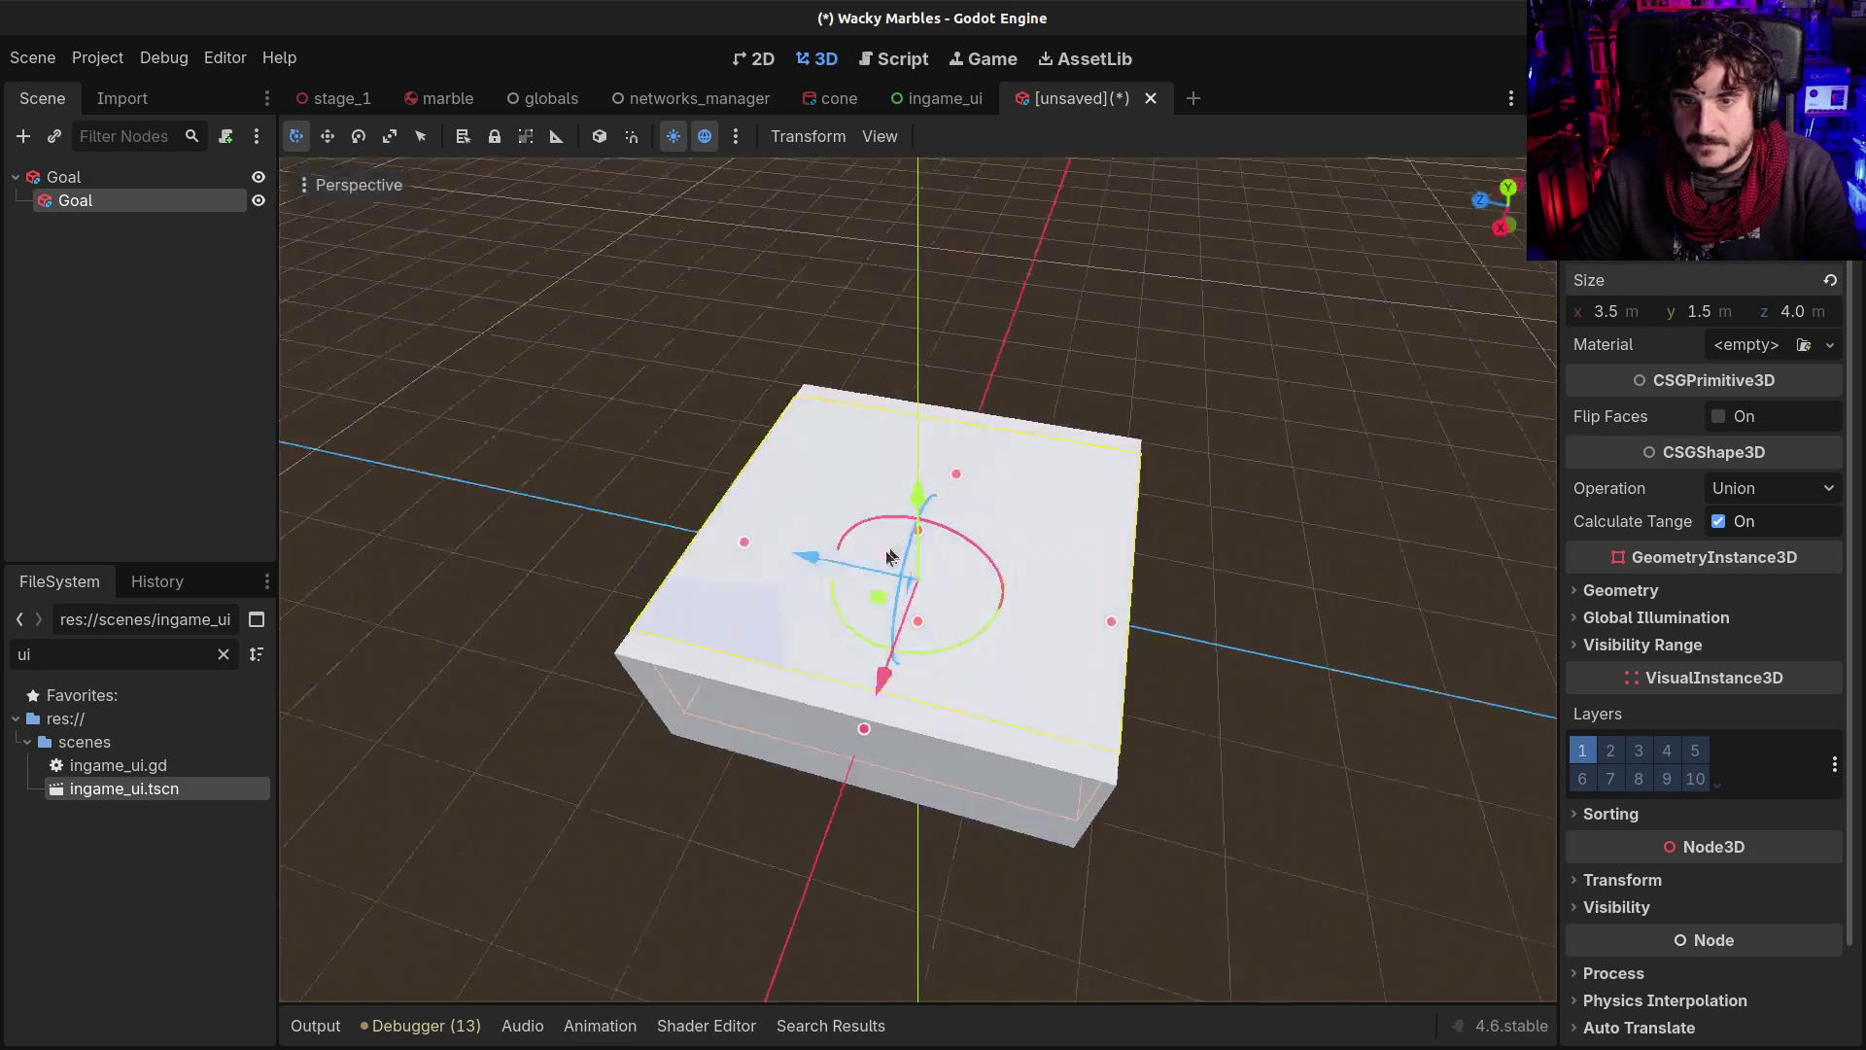
click(1794, 315)
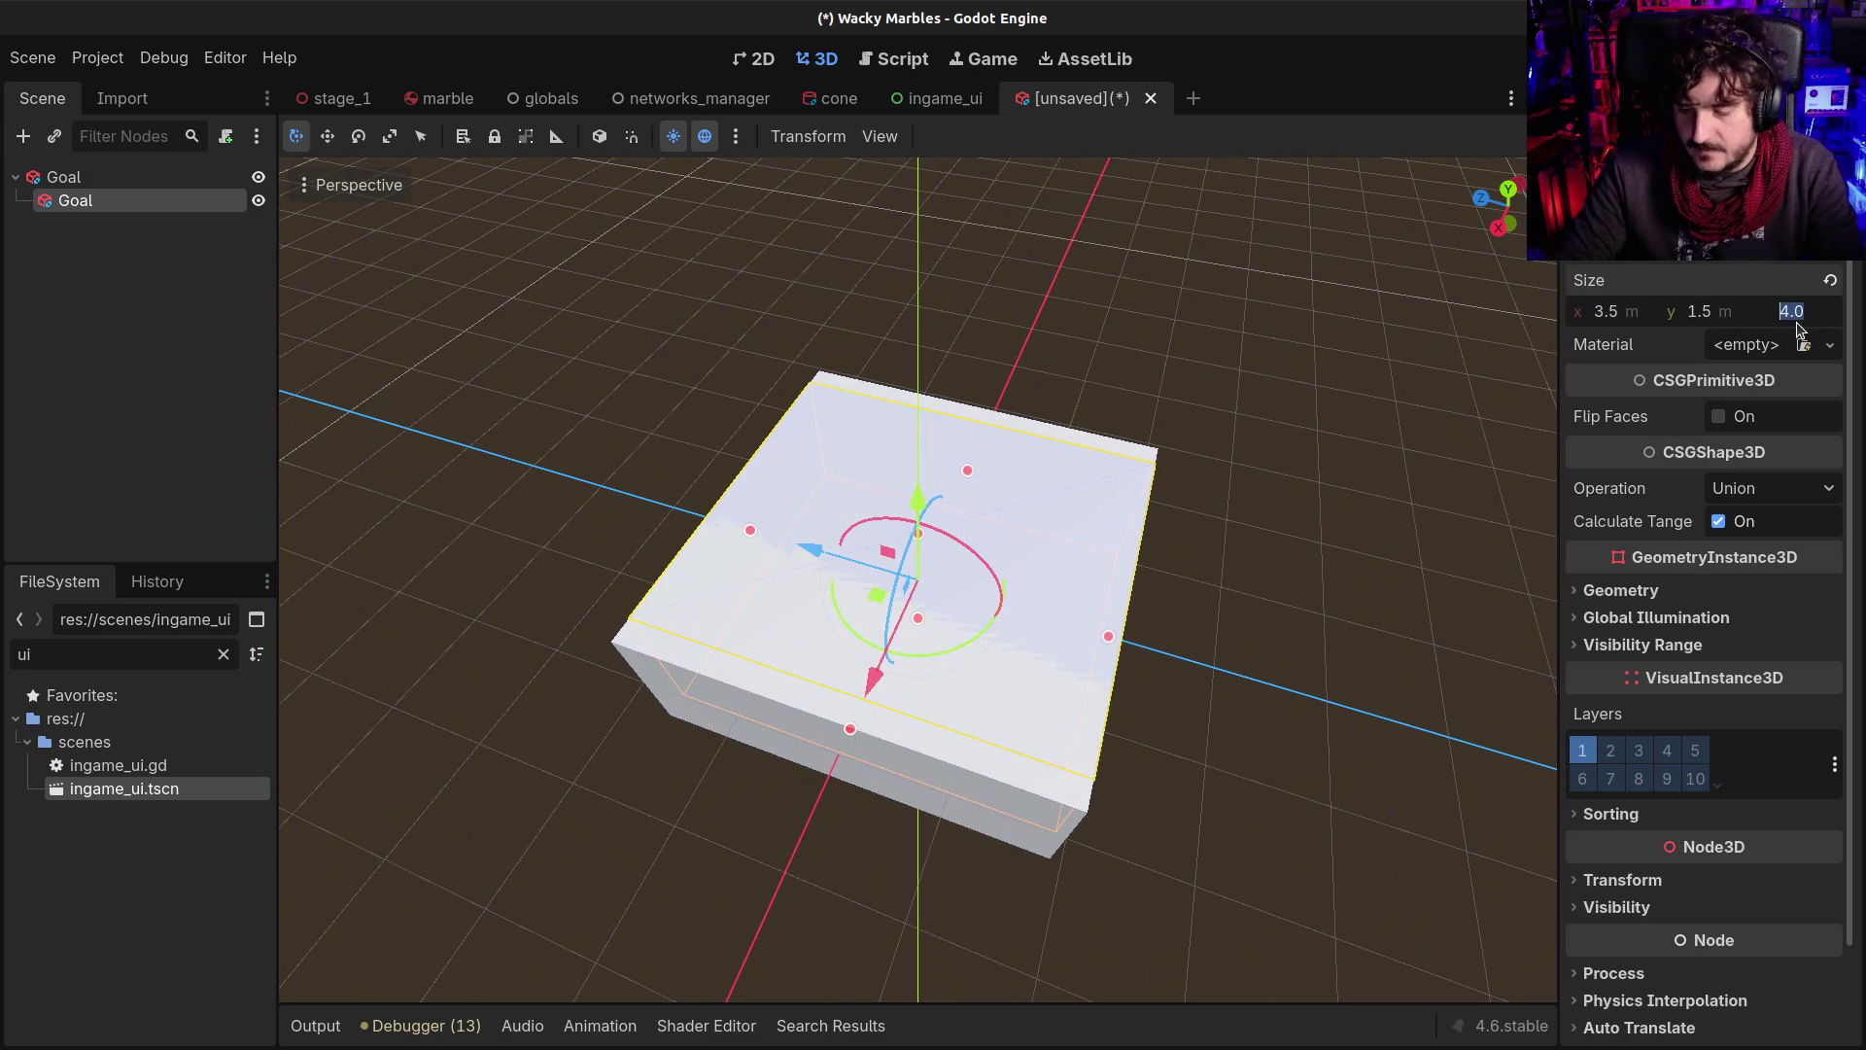
text(3.5)
key(Return)
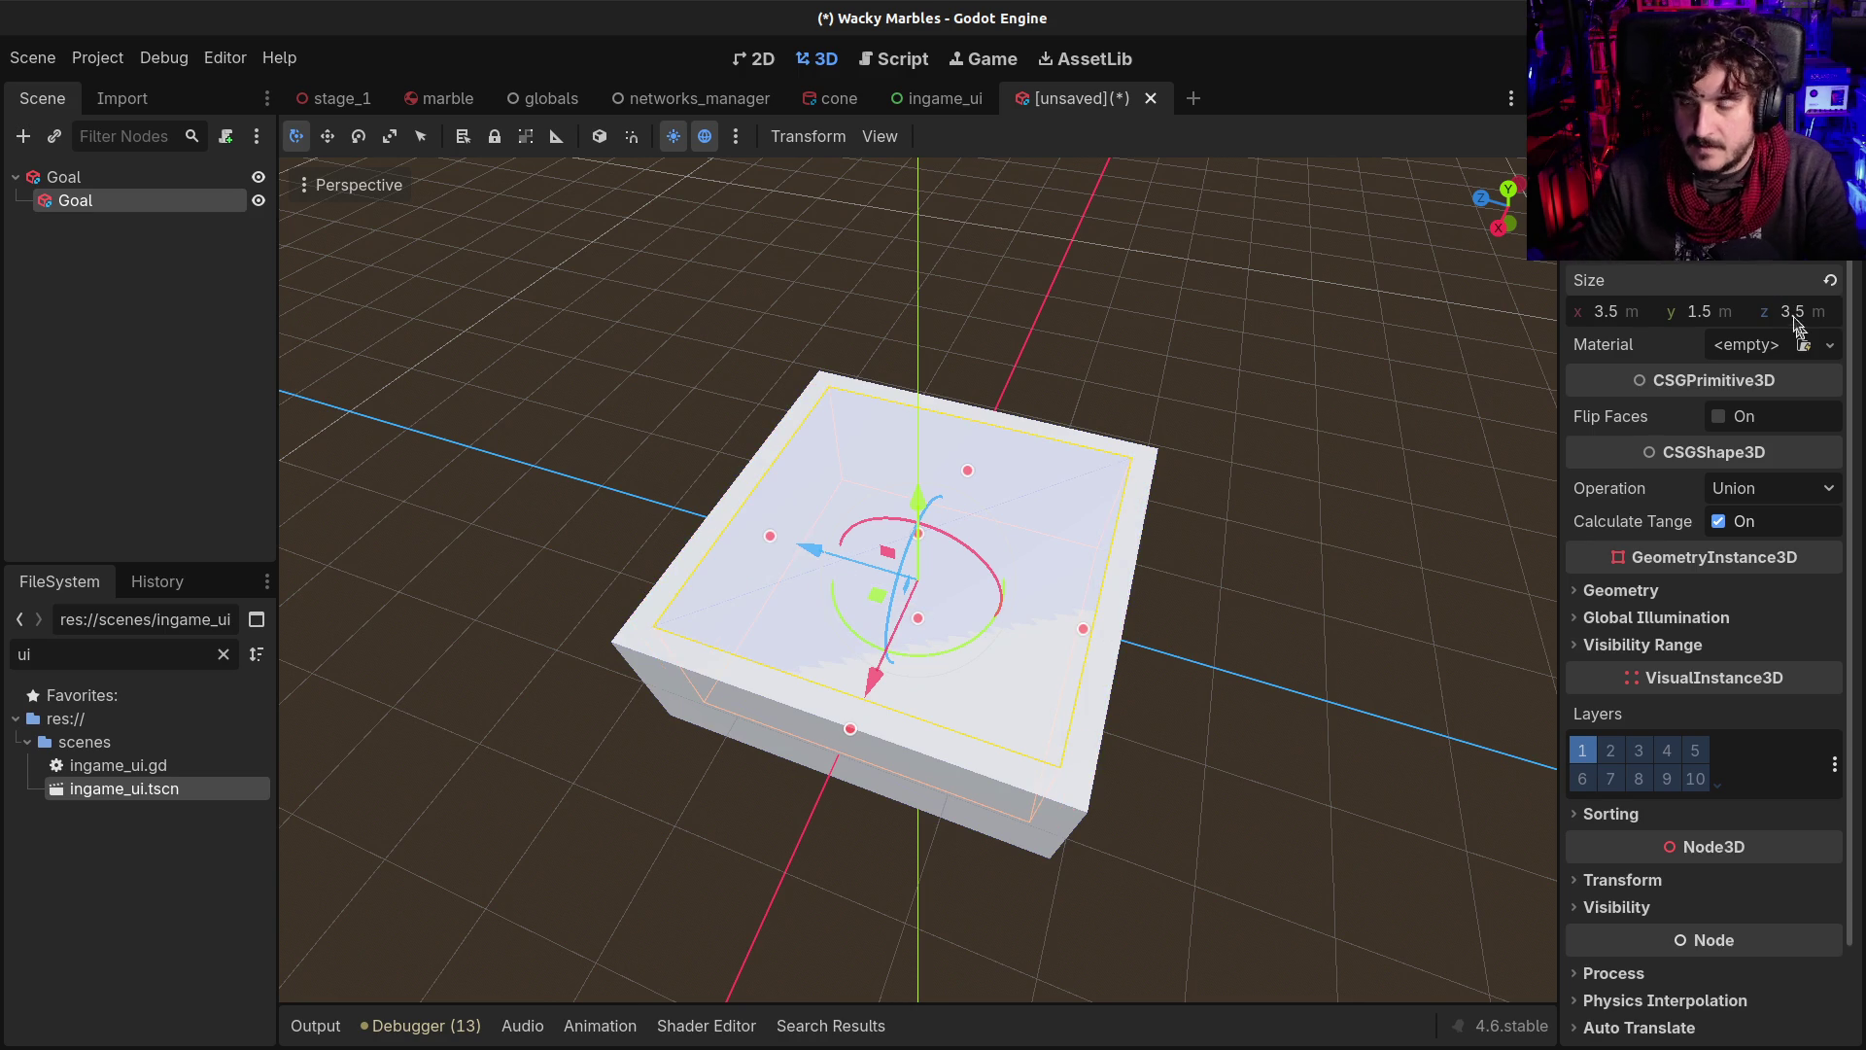
click(1720, 322)
text(1.25)
key(Return)
Raise the inner box slightly and set its CSG operation to Subtraction
drag(918, 459, 917, 445)
click(1772, 488)
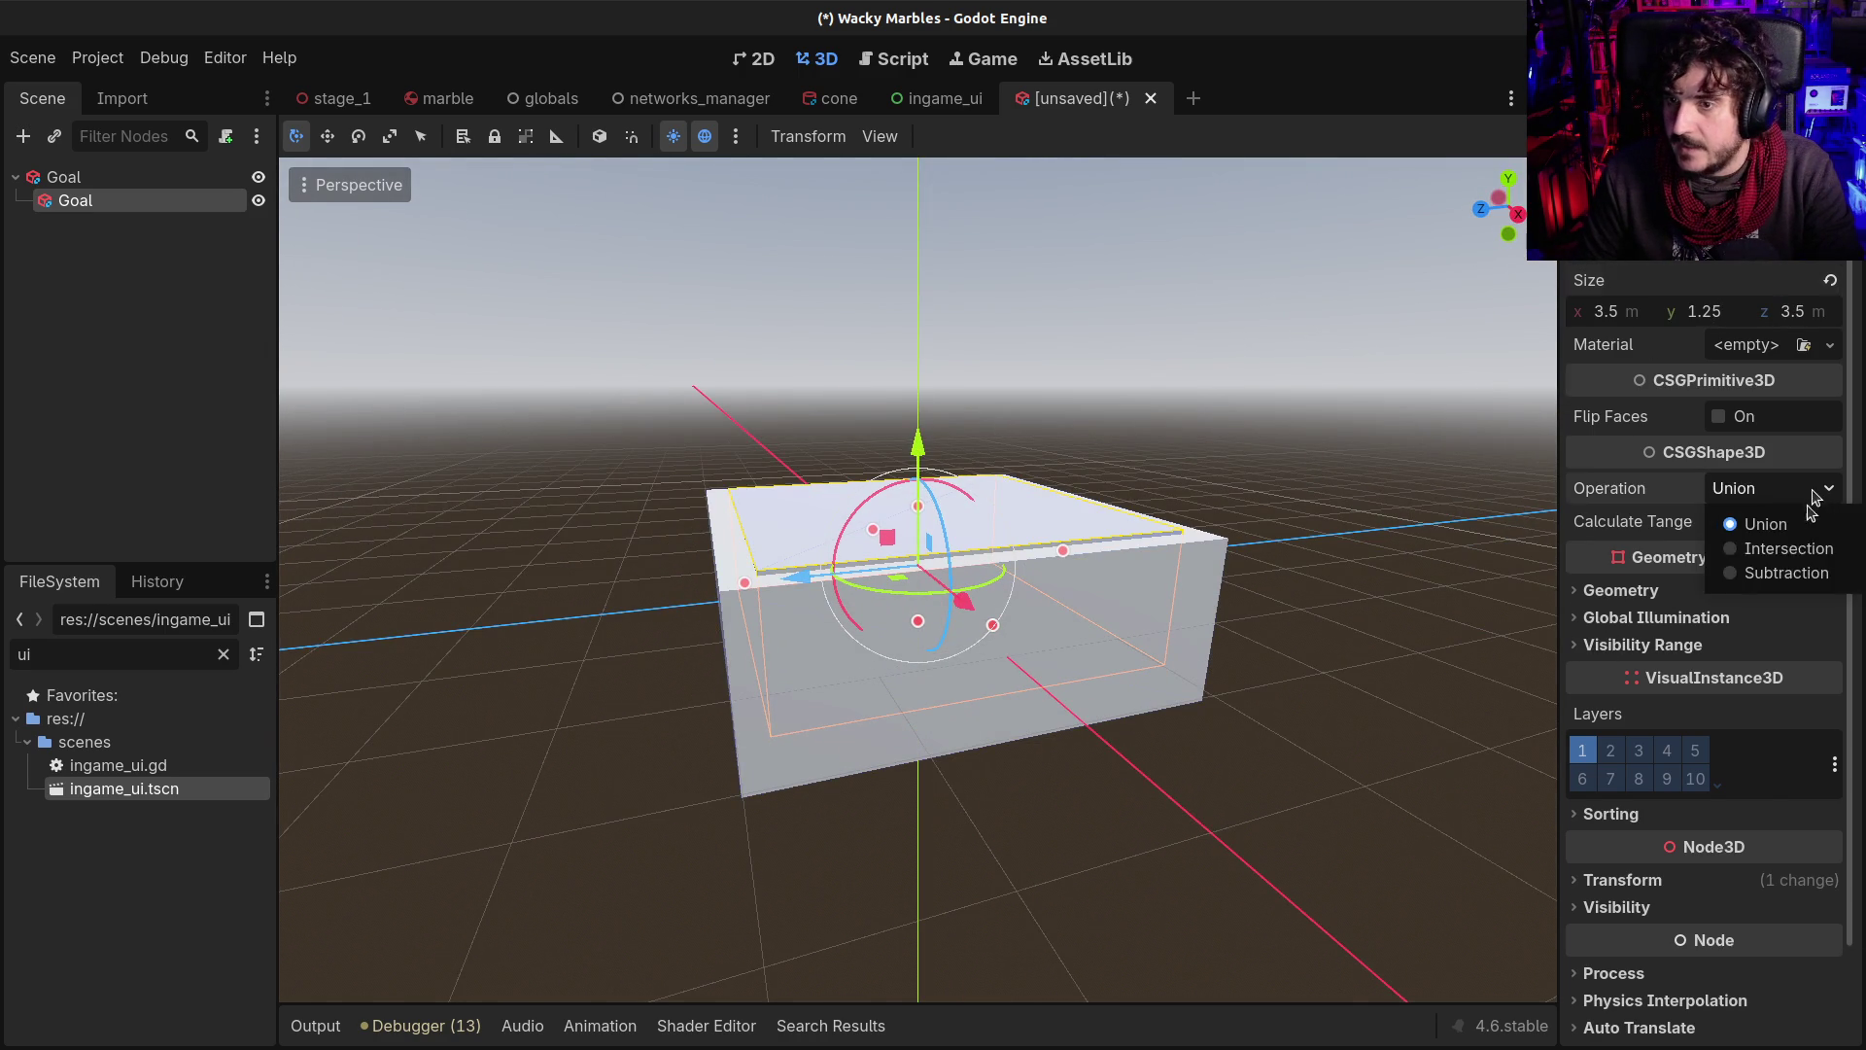
click(1787, 573)
mouse_move(1479, 529)
mouse_down()
mouse_move(947, 659)
mouse_move(783, 516)
mouse_move(519, 572)
mouse_move(764, 675)
mouse_move(1058, 634)
mouse_move(756, 710)
mouse_move(562, 645)
mouse_move(504, 521)
mouse_move(703, 567)
mouse_up()
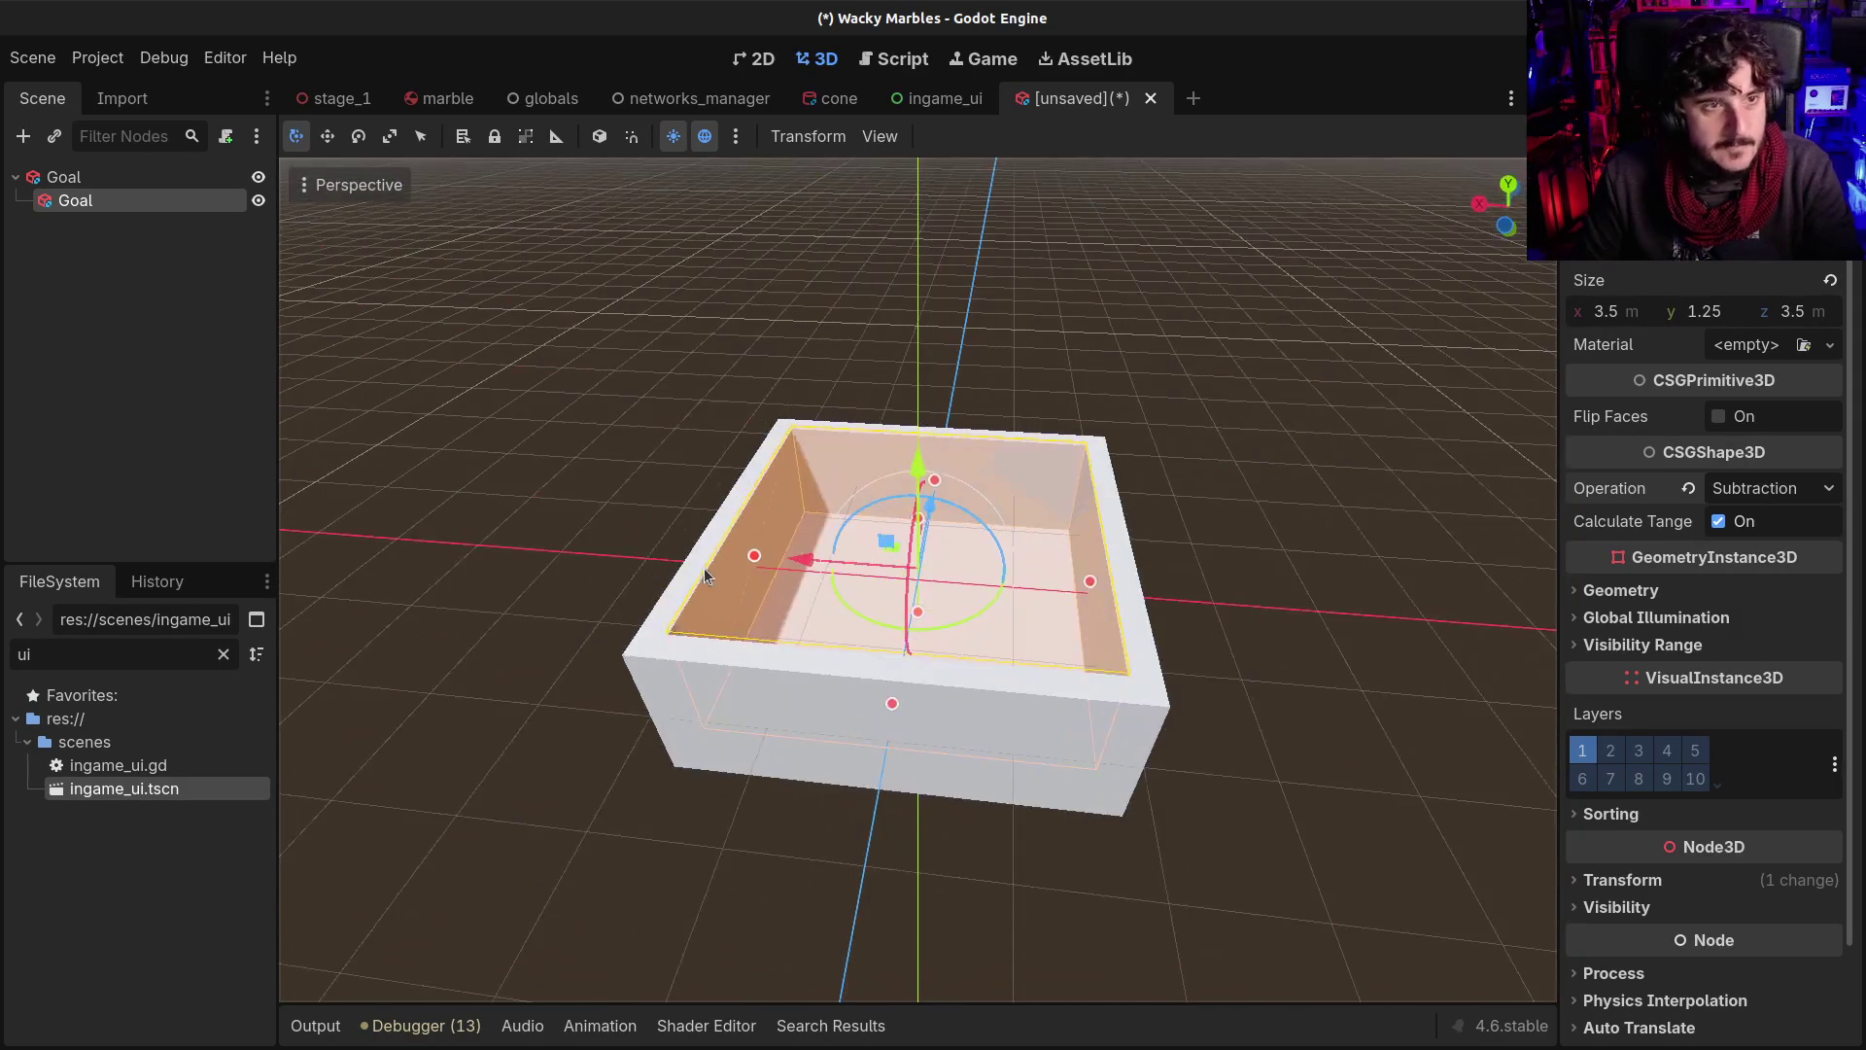
mouse_move(974, 484)
mouse_down()
mouse_move(941, 579)
mouse_move(696, 573)
mouse_move(558, 504)
mouse_move(397, 338)
mouse_up()
Select the parent Goal box, inspect the hollow shape, and begin renaming it
click(185, 185)
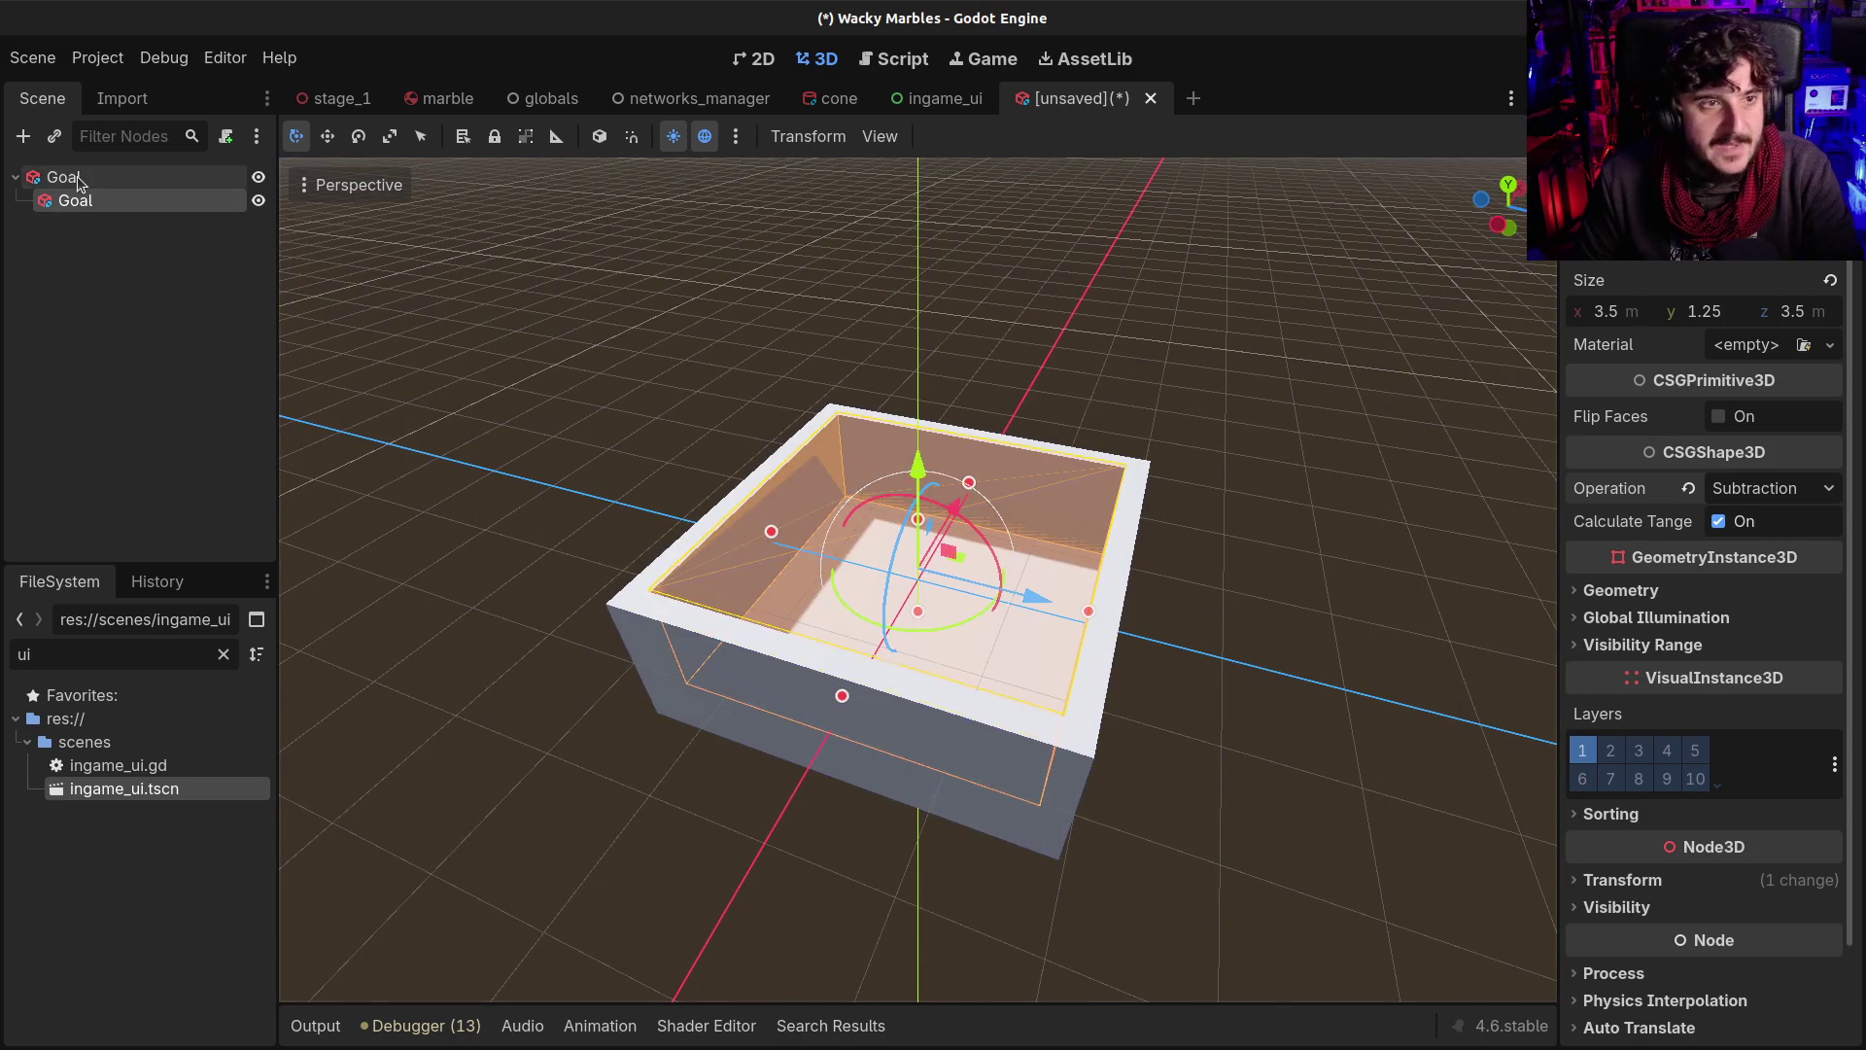
drag(908, 449, 545, 370)
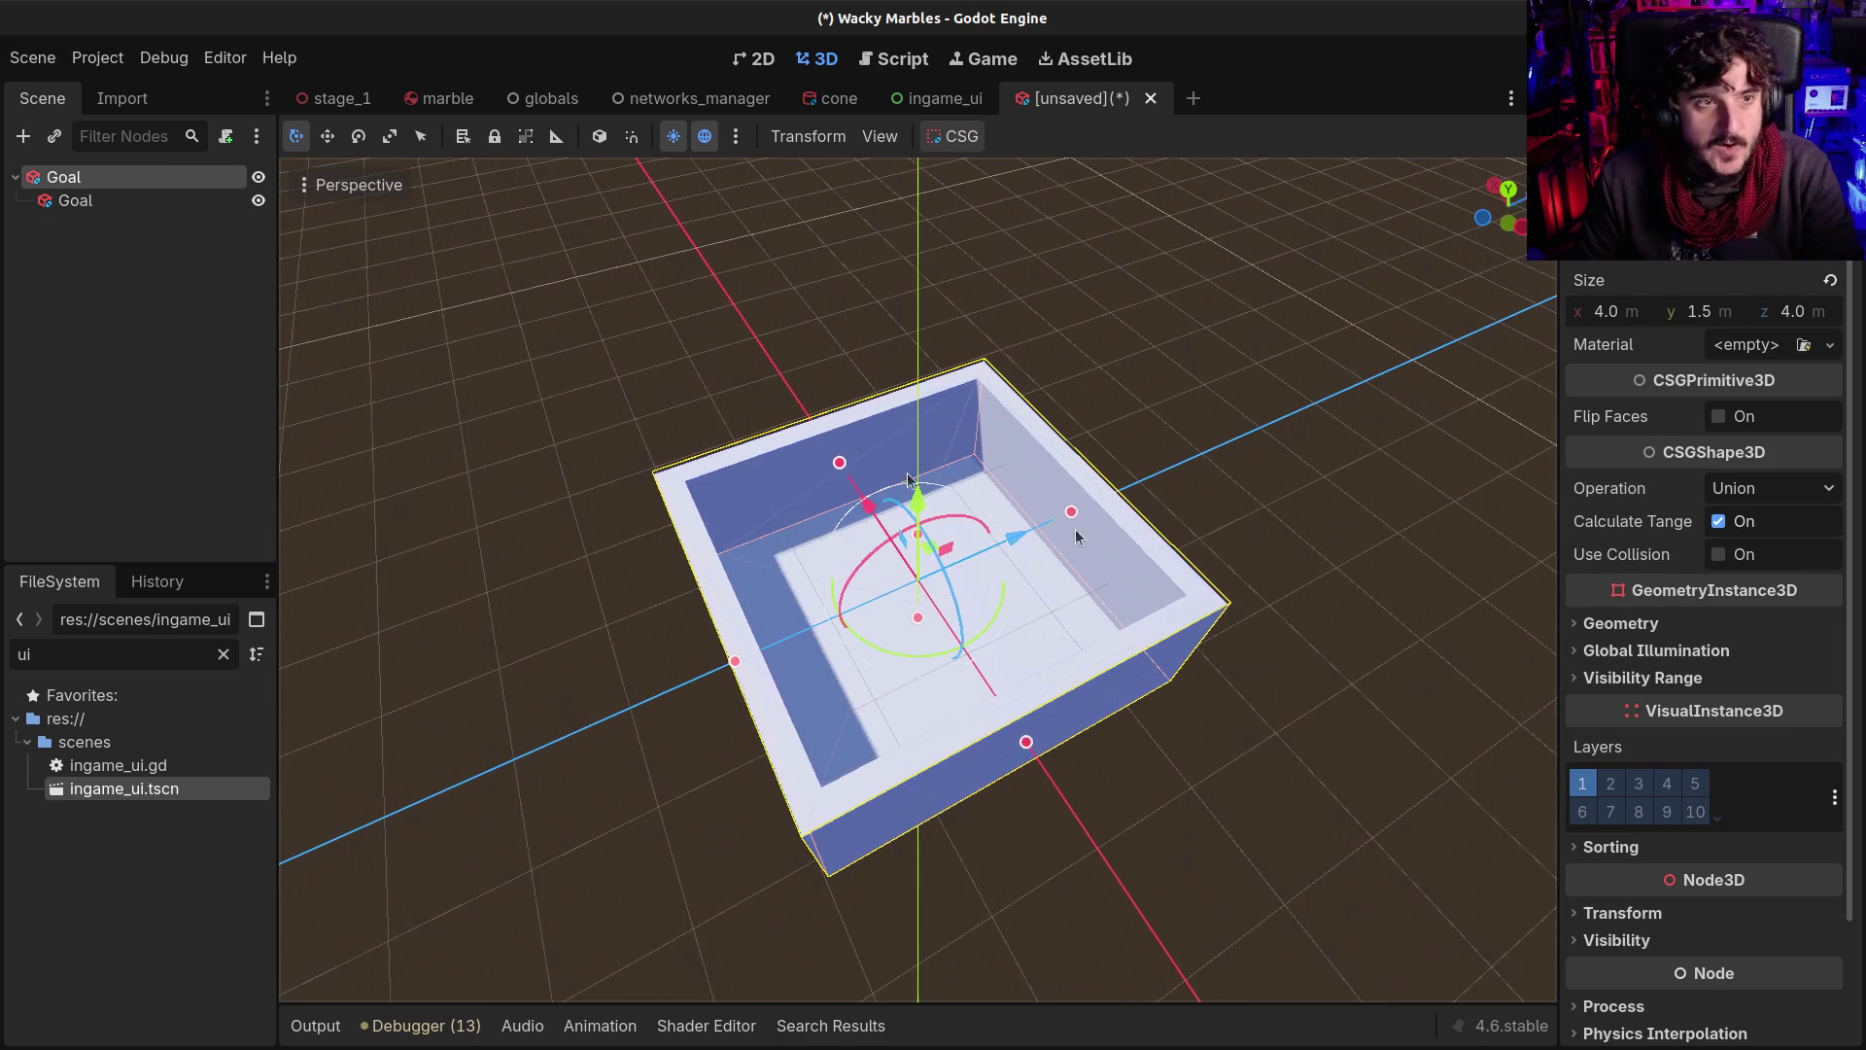
double_click(110, 173)
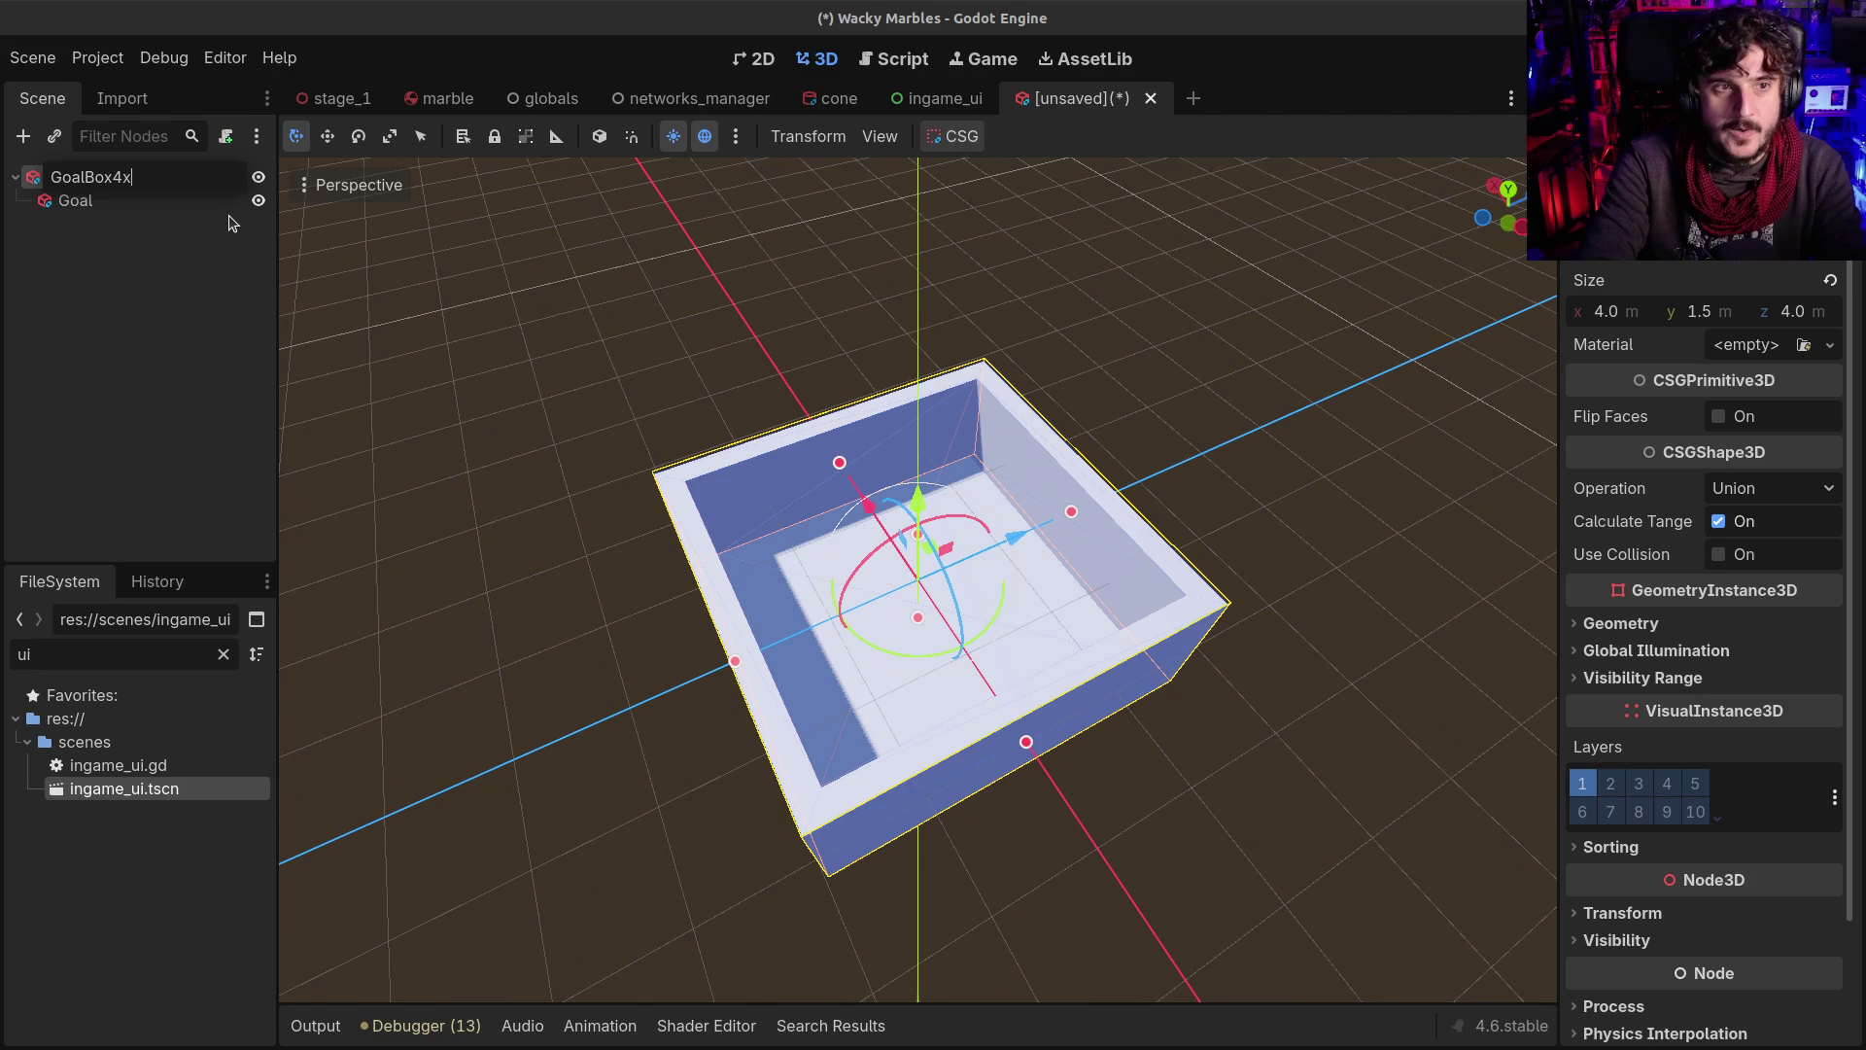
text(4)
Rename the parent box to GoalBox4x4
key(Return)
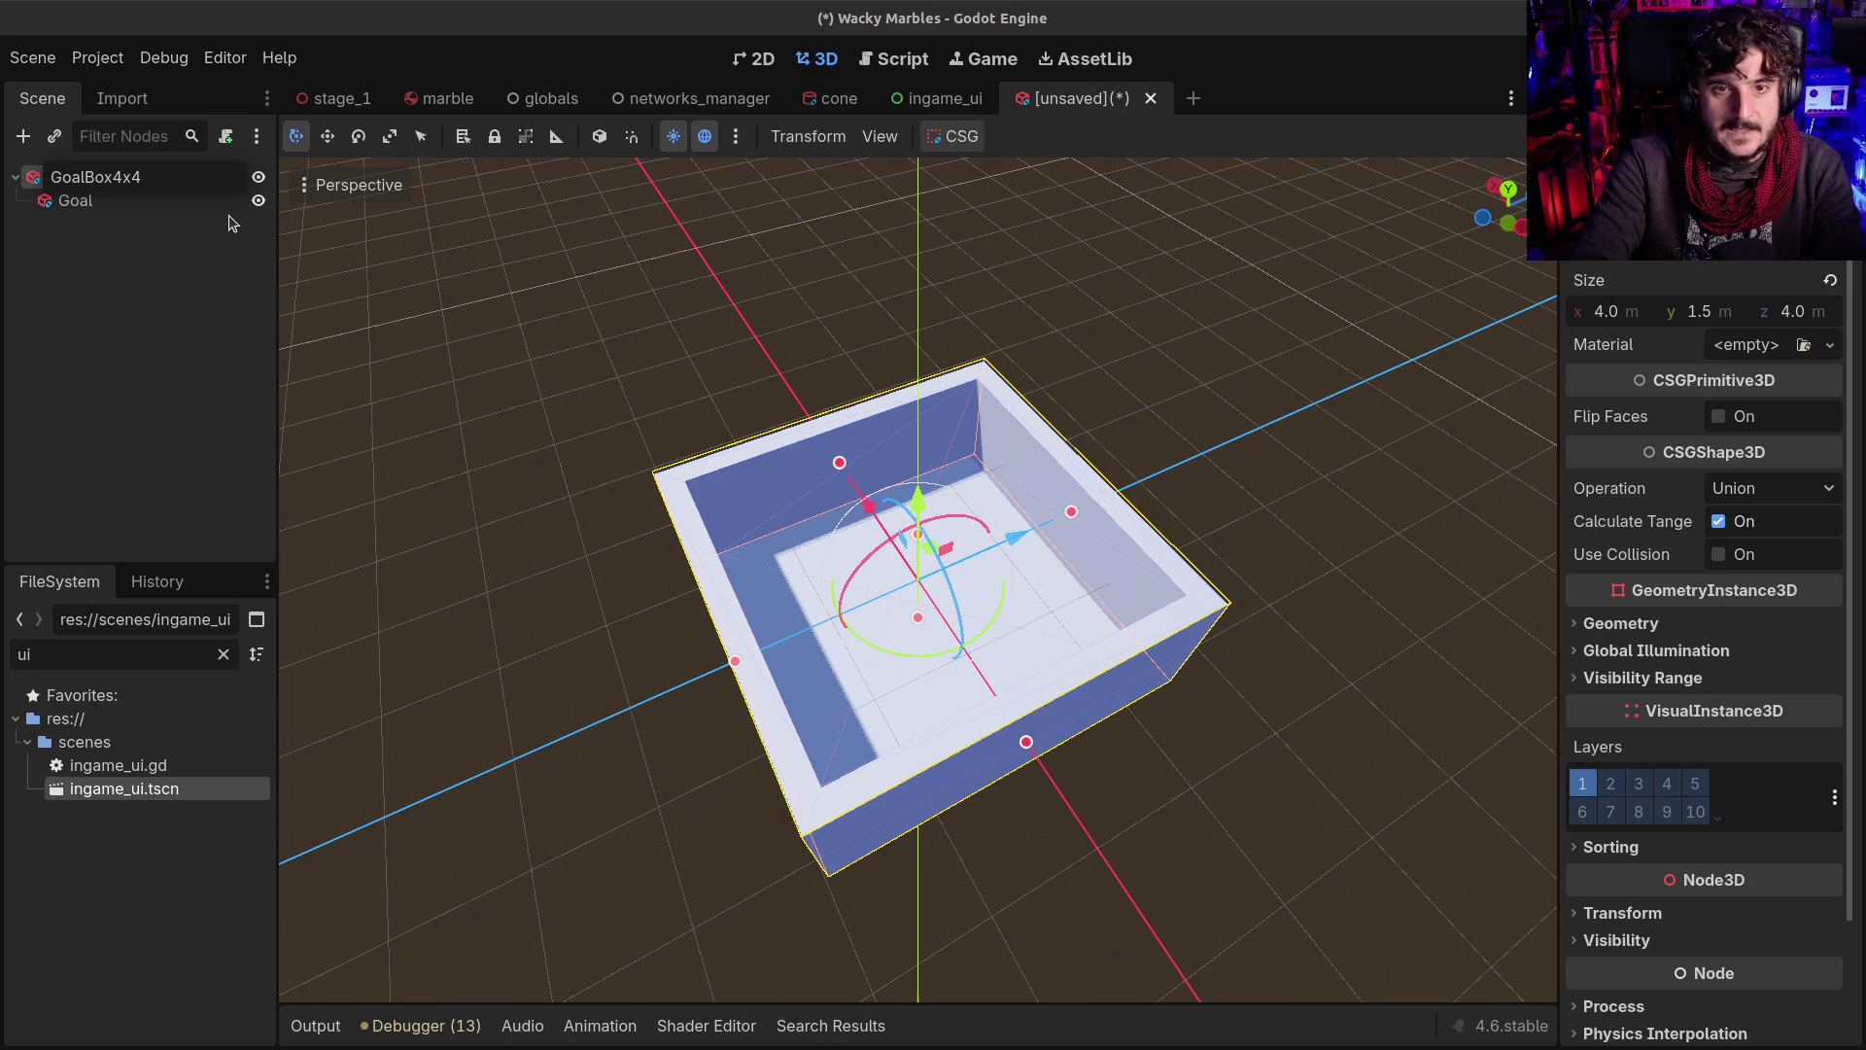
click(110, 202)
click(117, 177)
mouse_move(466, 512)
mouse_down()
mouse_move(868, 623)
mouse_move(1154, 571)
mouse_move(1192, 533)
mouse_move(1117, 591)
mouse_up()
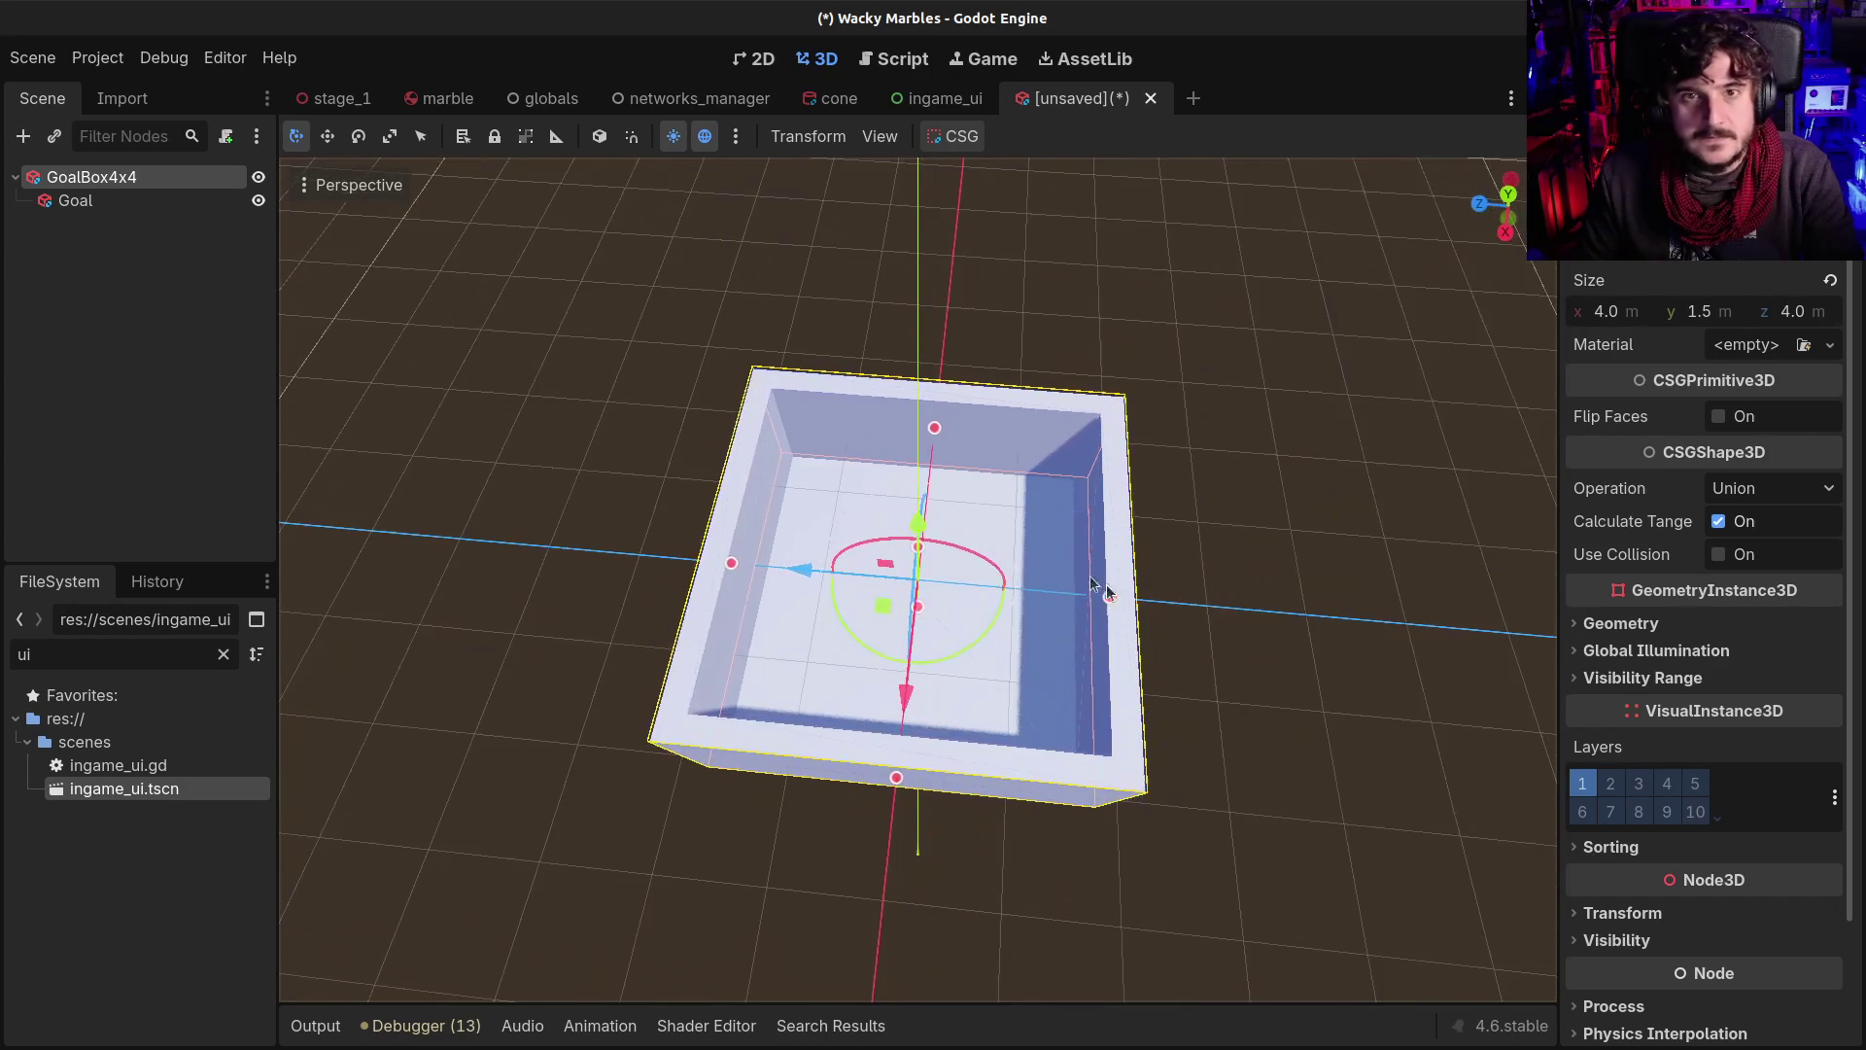
Save the scene as goal_box_4x_4.tscn in the blocks folder
key(ctrl+s)
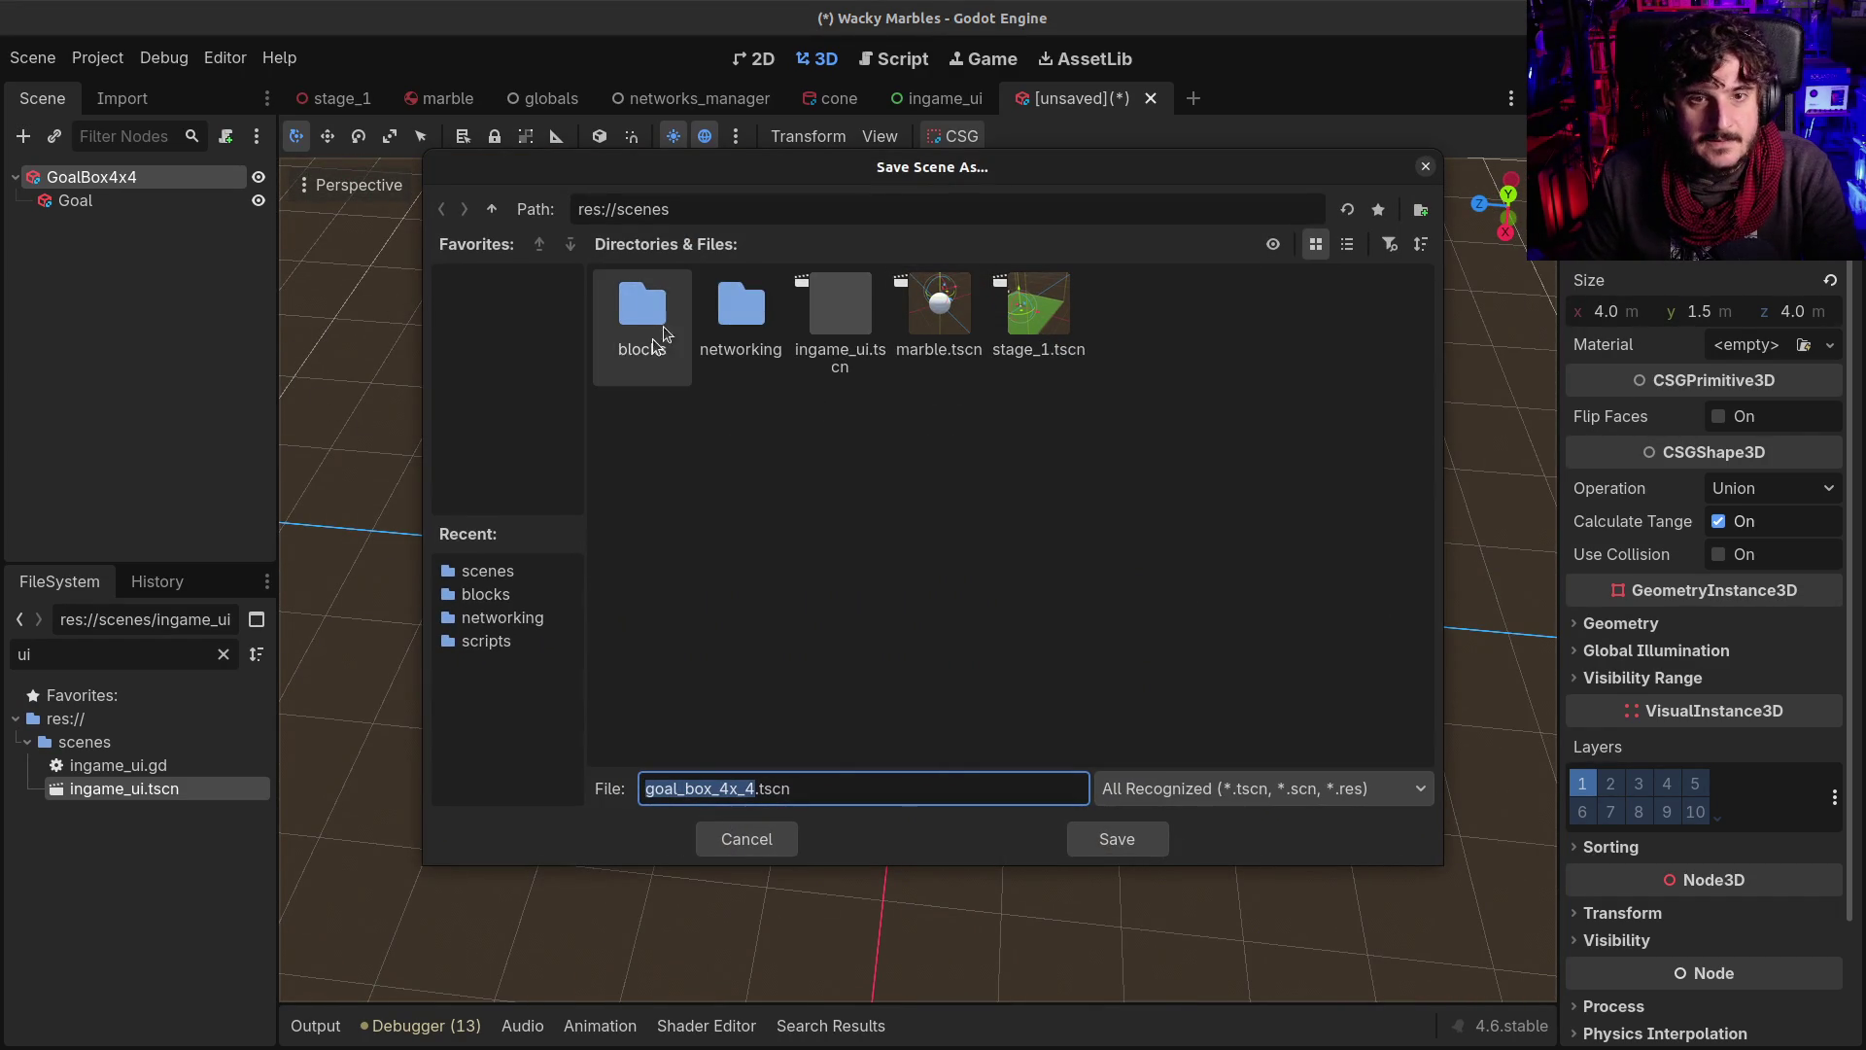
double_click(633, 305)
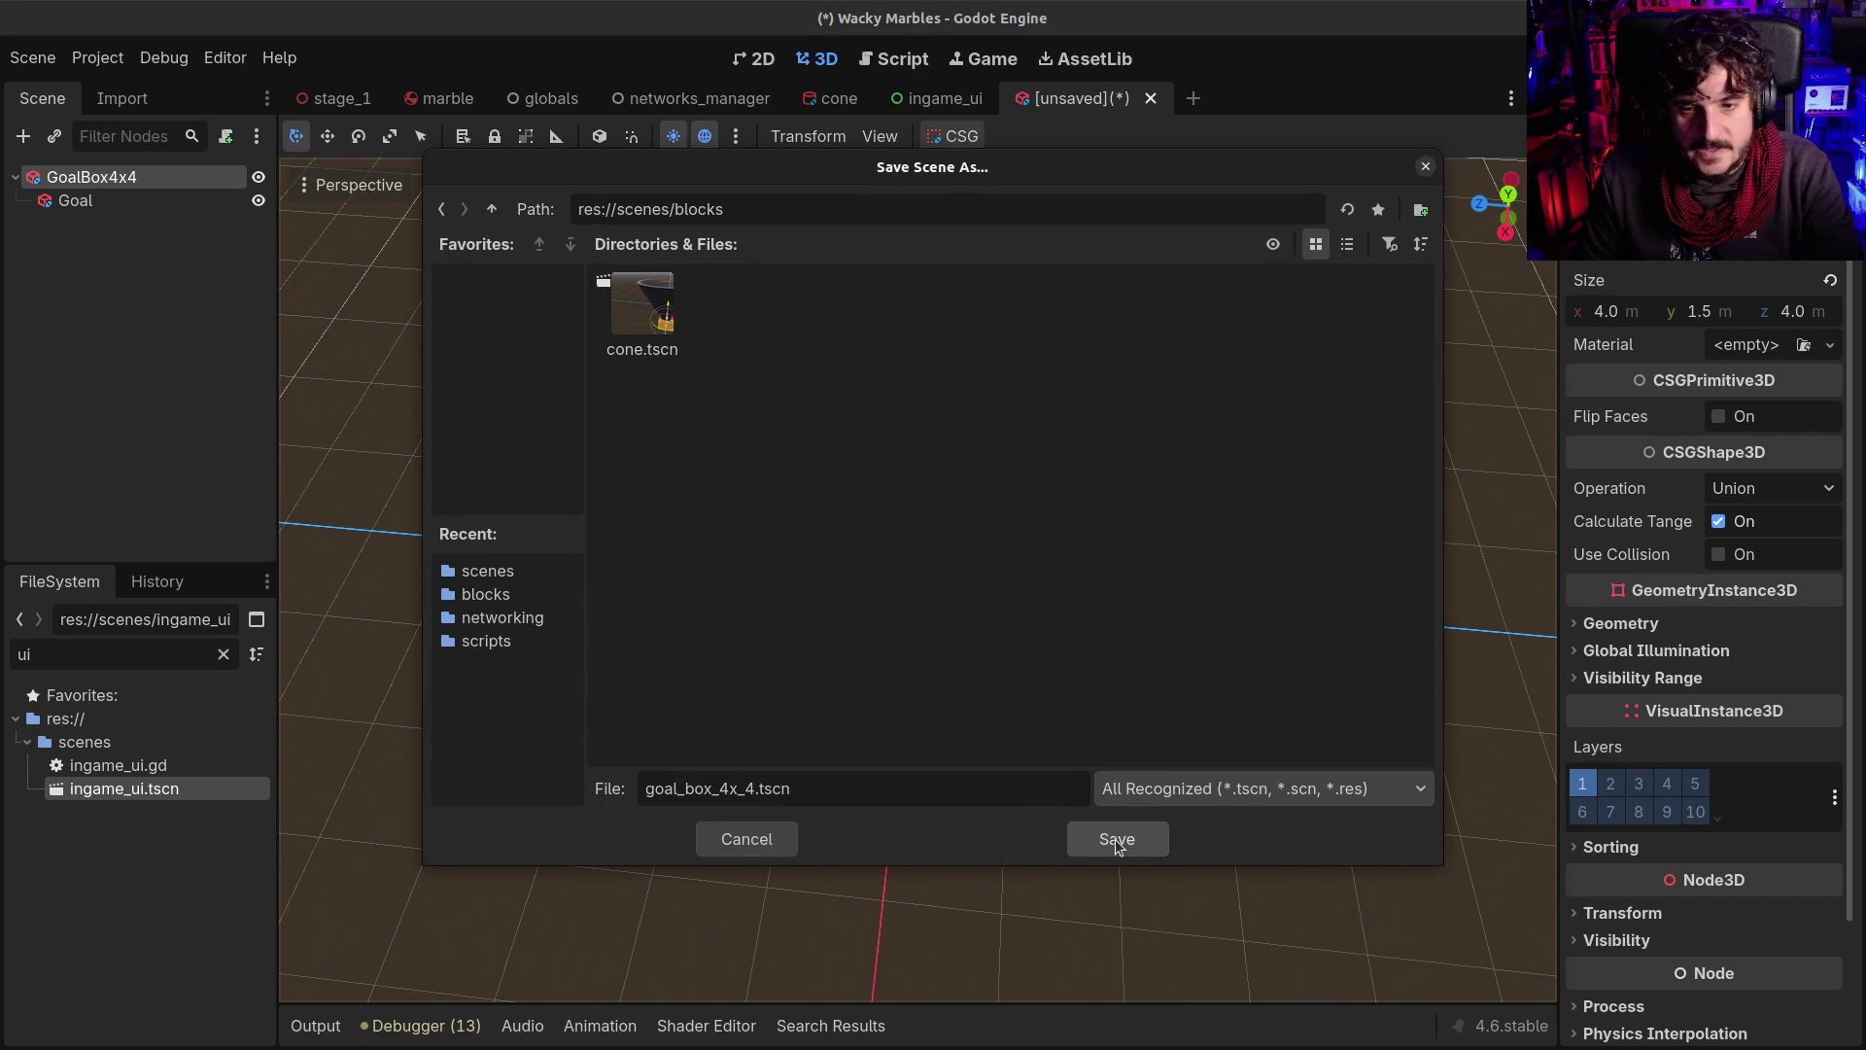
click(1116, 839)
mouse_move(714, 539)
mouse_down()
mouse_move(667, 546)
mouse_move(1088, 476)
mouse_move(1065, 464)
mouse_up()
click(114, 201)
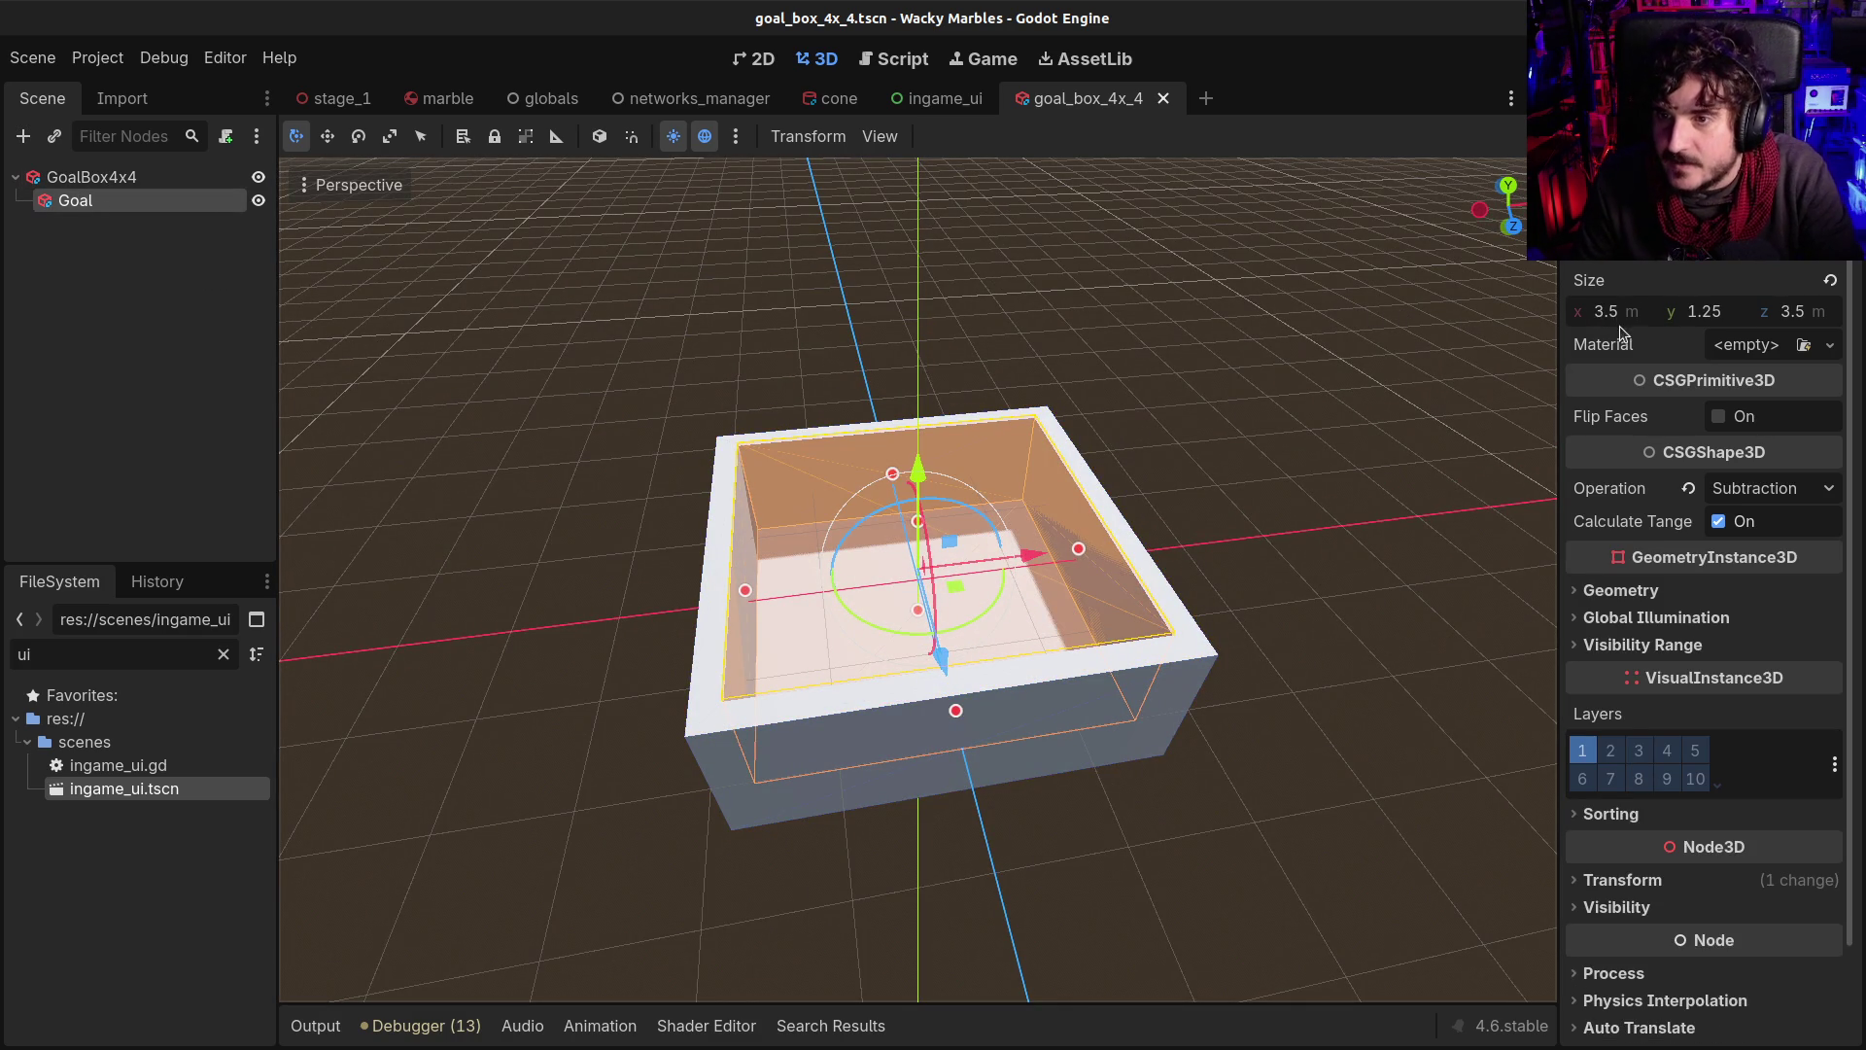
click(127, 176)
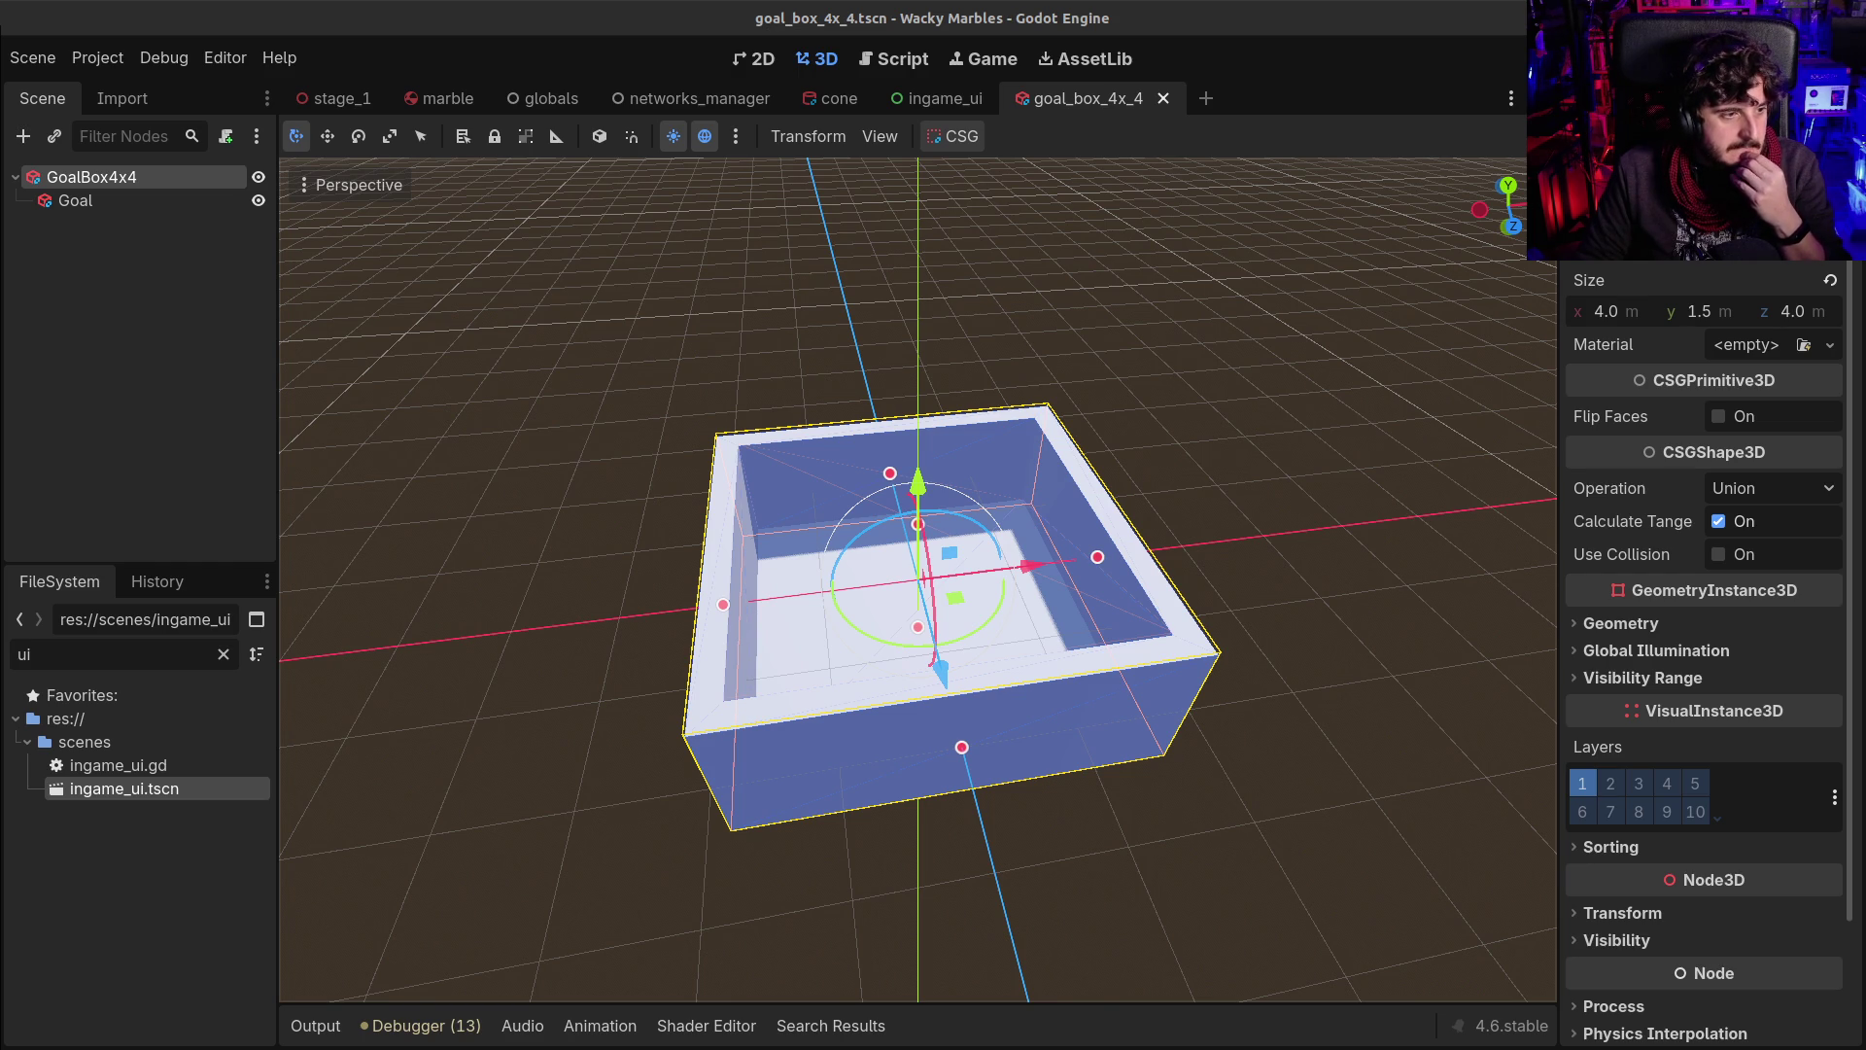
Set the outer GoalBox4x4 height to 2 m
mouse_move(758, 556)
mouse_down()
mouse_move(787, 597)
mouse_move(914, 582)
mouse_up()
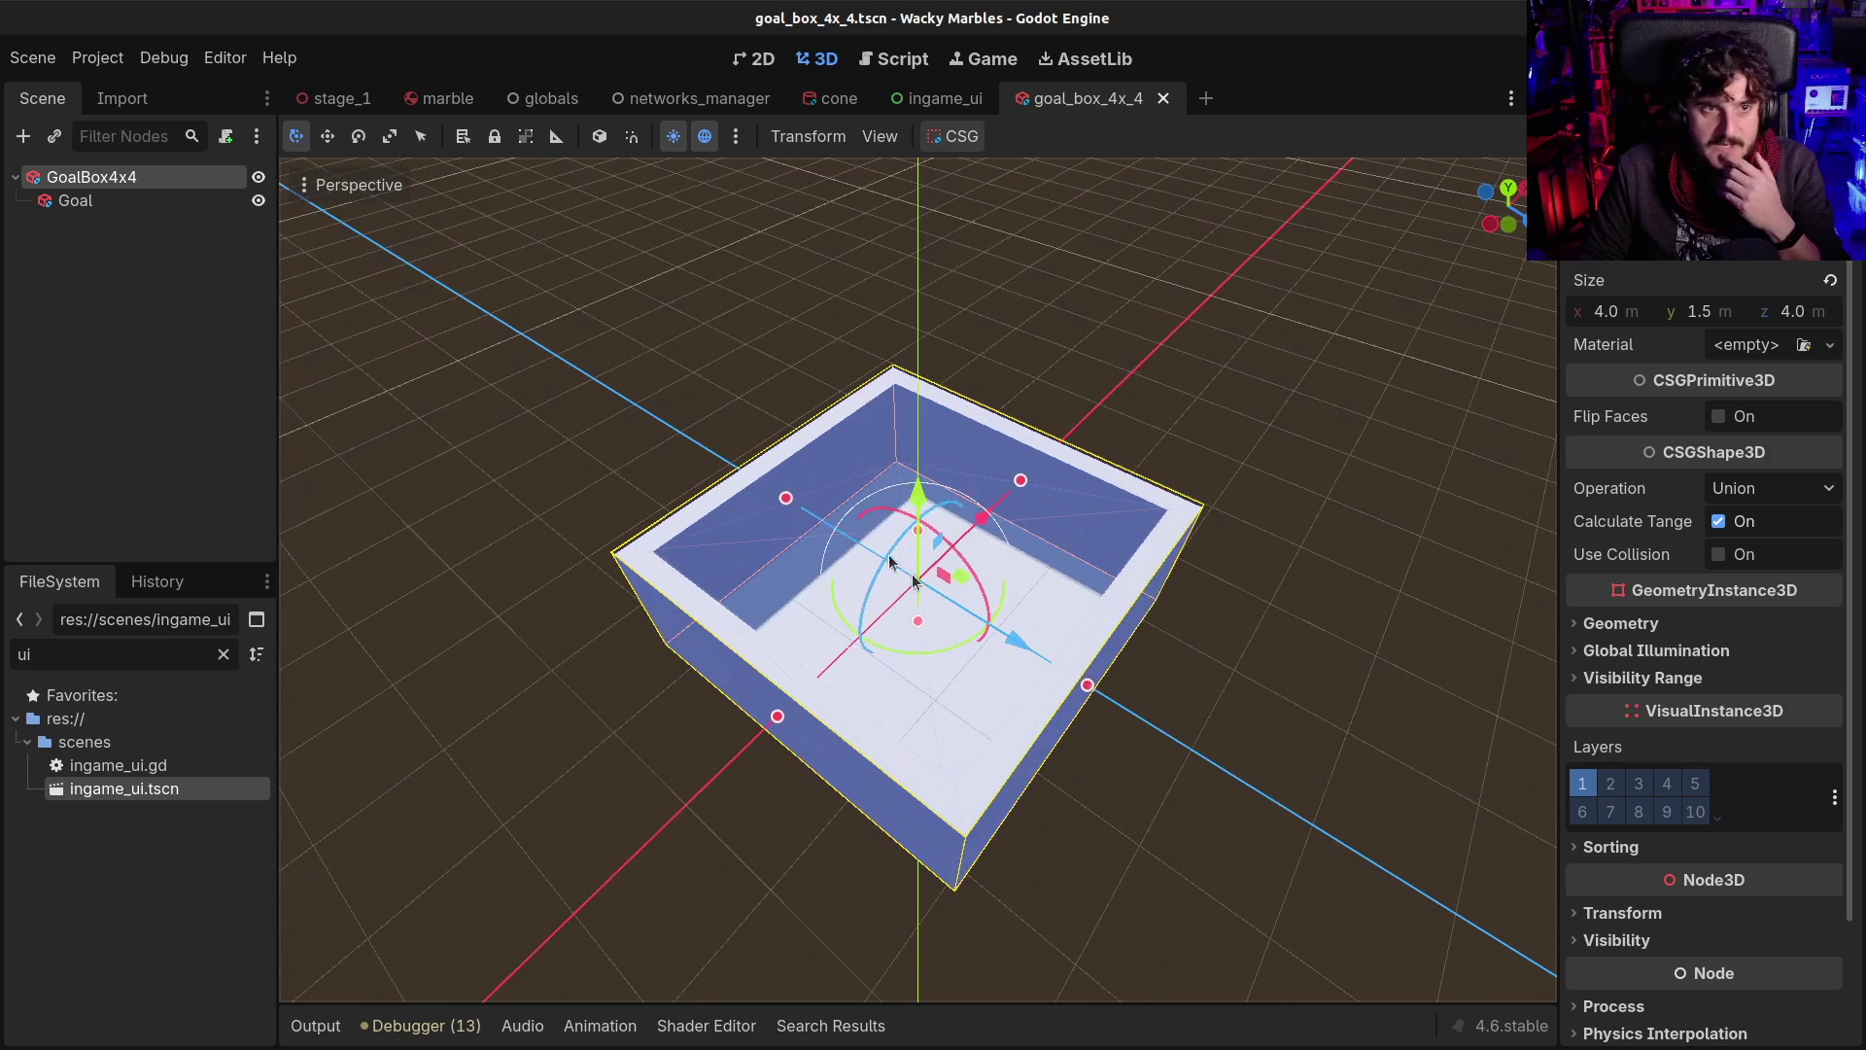
click(88, 200)
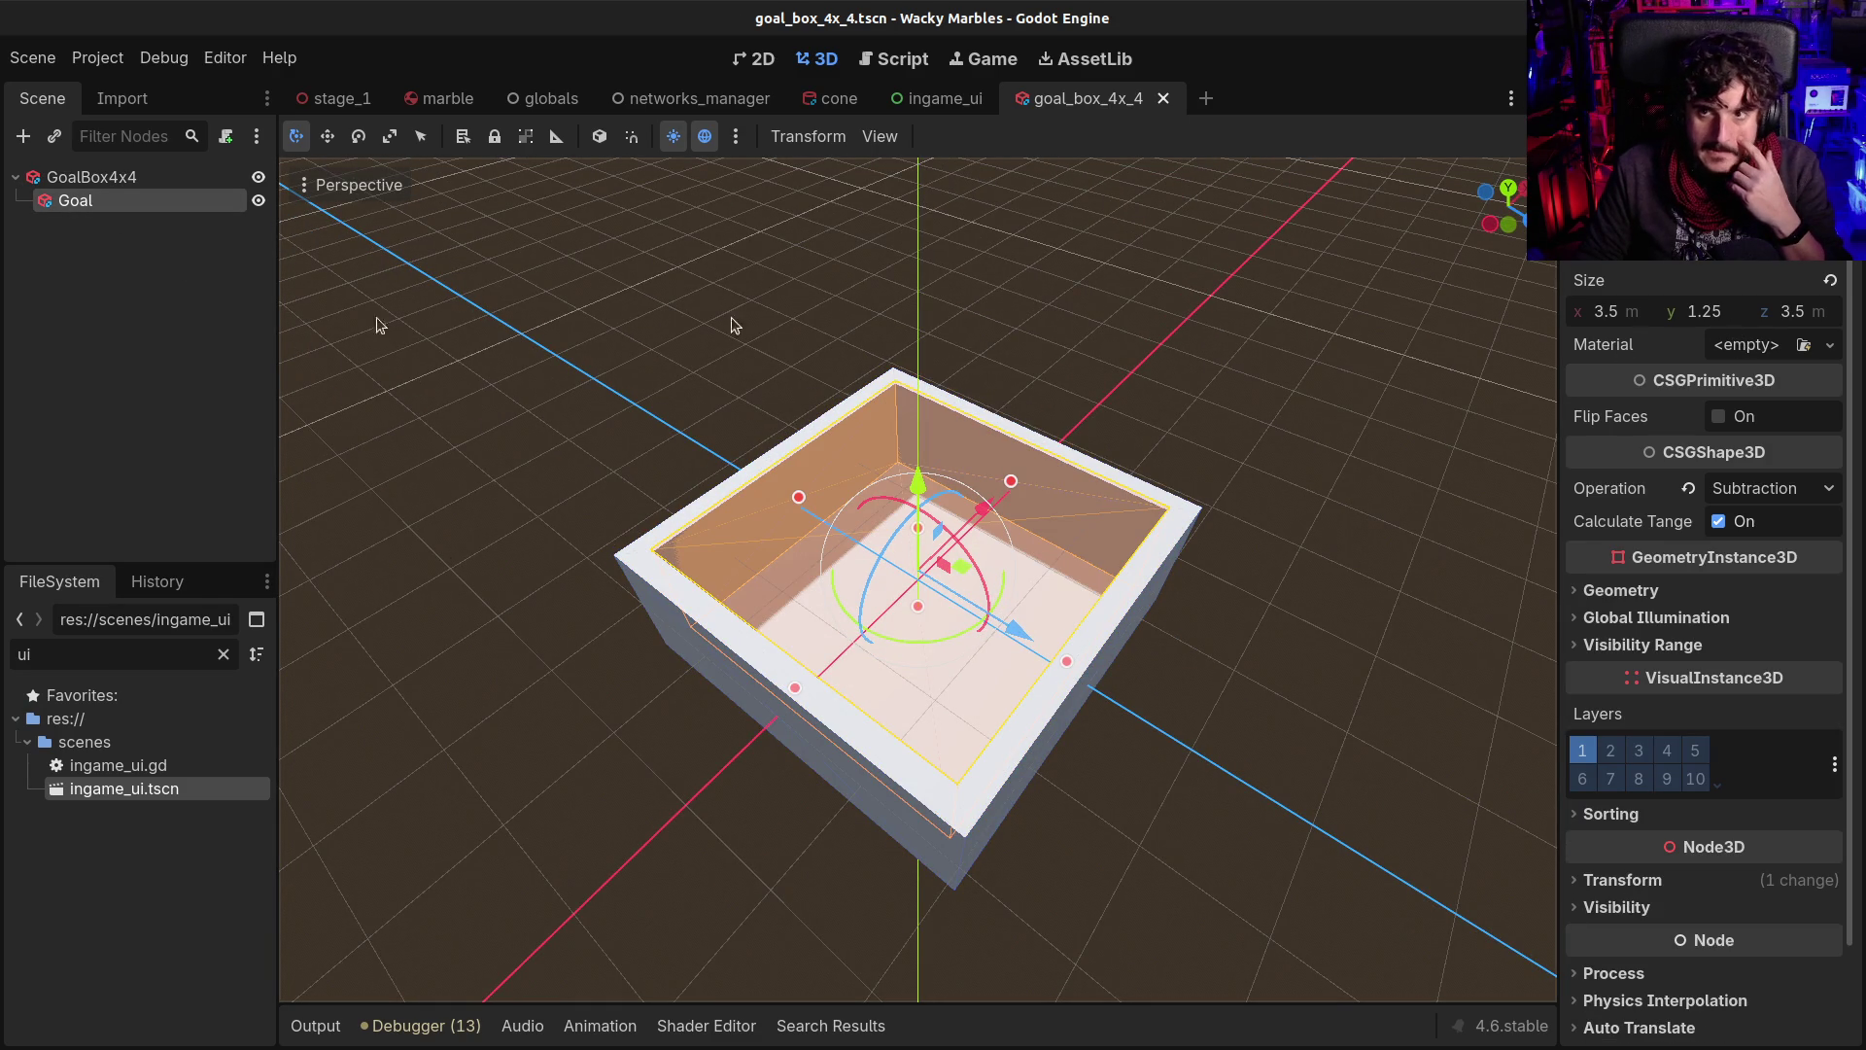
click(119, 173)
click(104, 201)
click(109, 180)
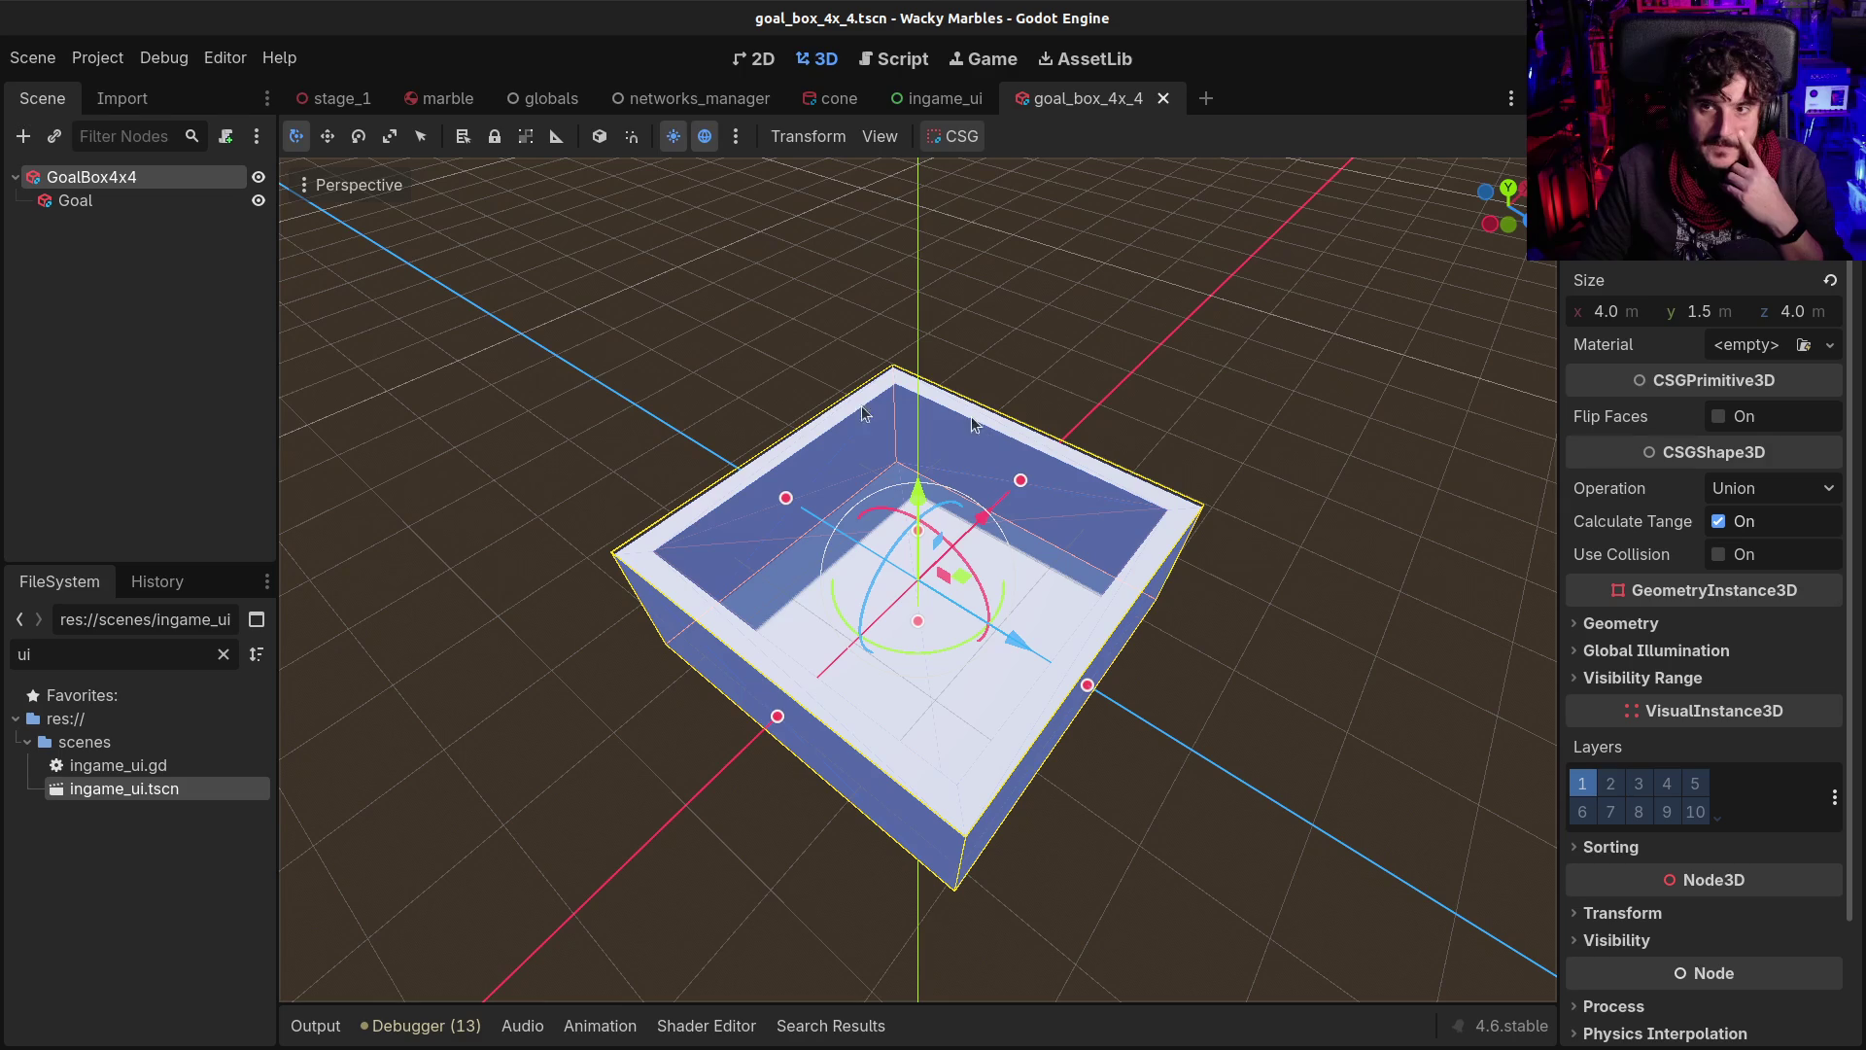
mouse_move(1386, 320)
mouse_down()
mouse_move(1357, 408)
mouse_move(1146, 326)
mouse_up()
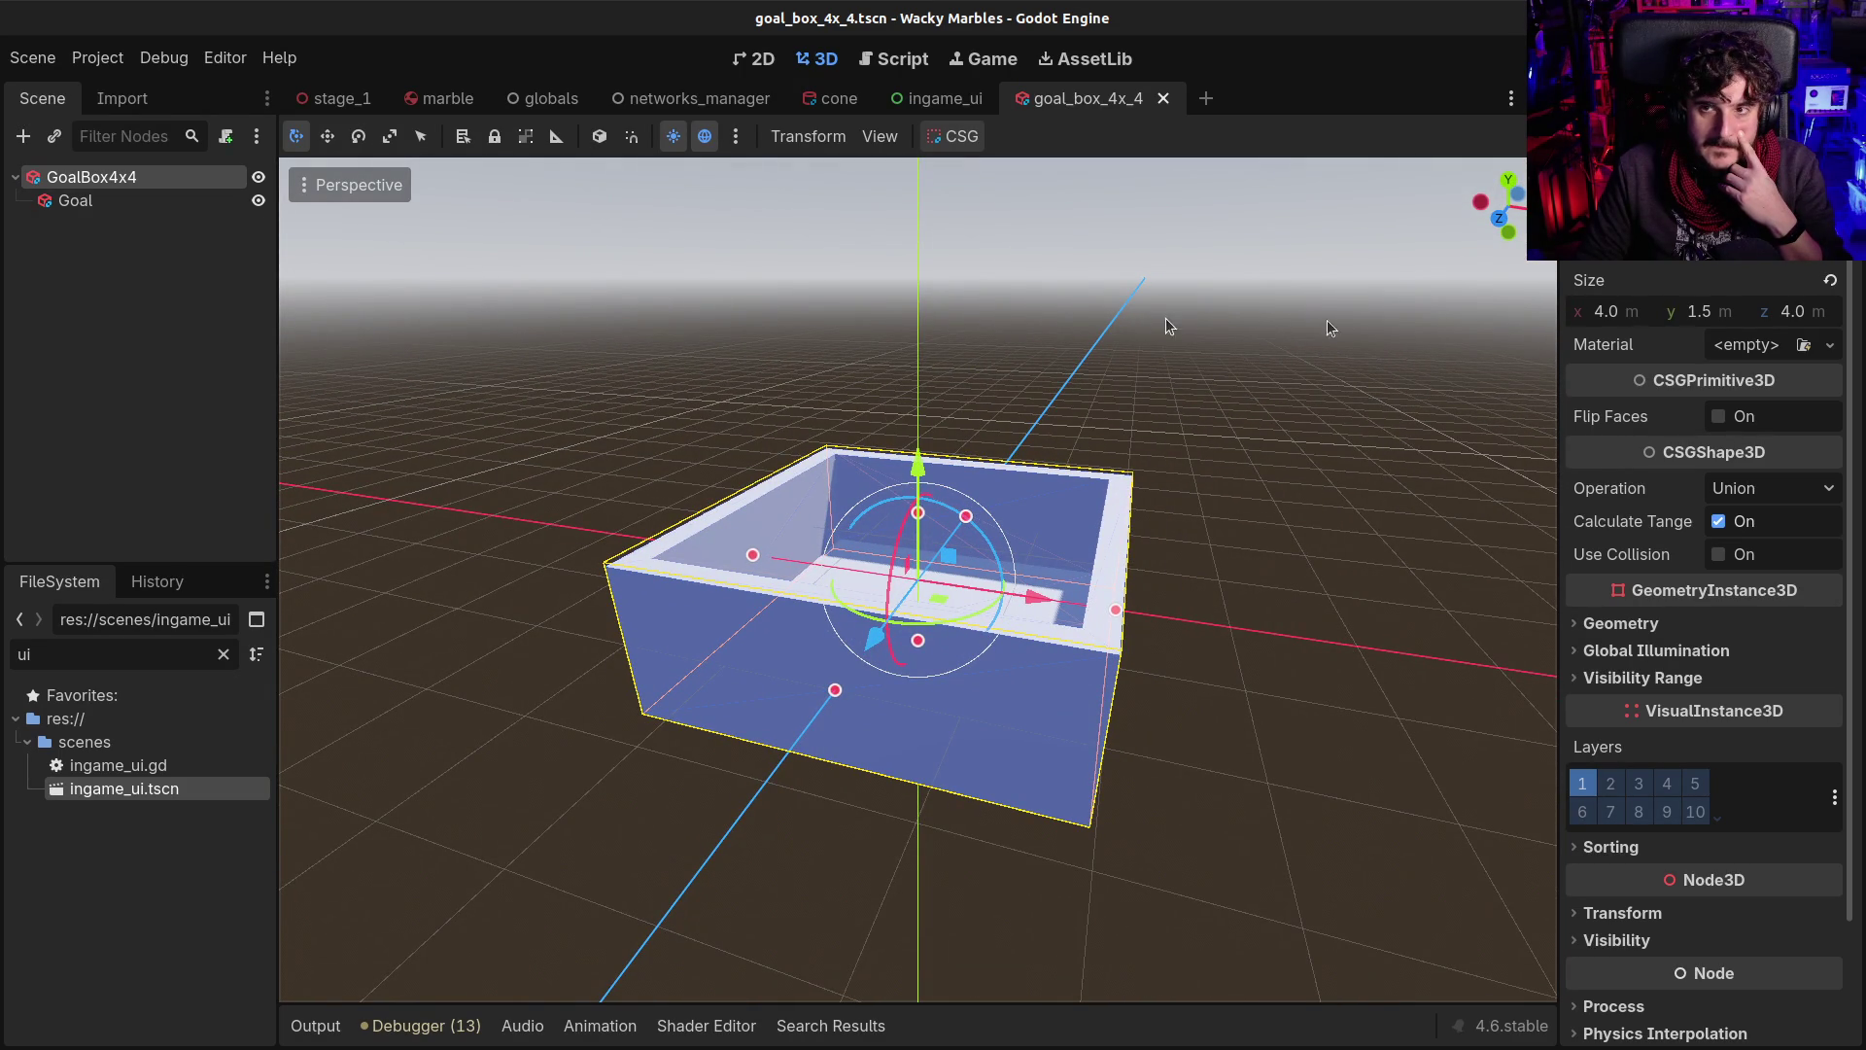
click(1717, 317)
text(2)
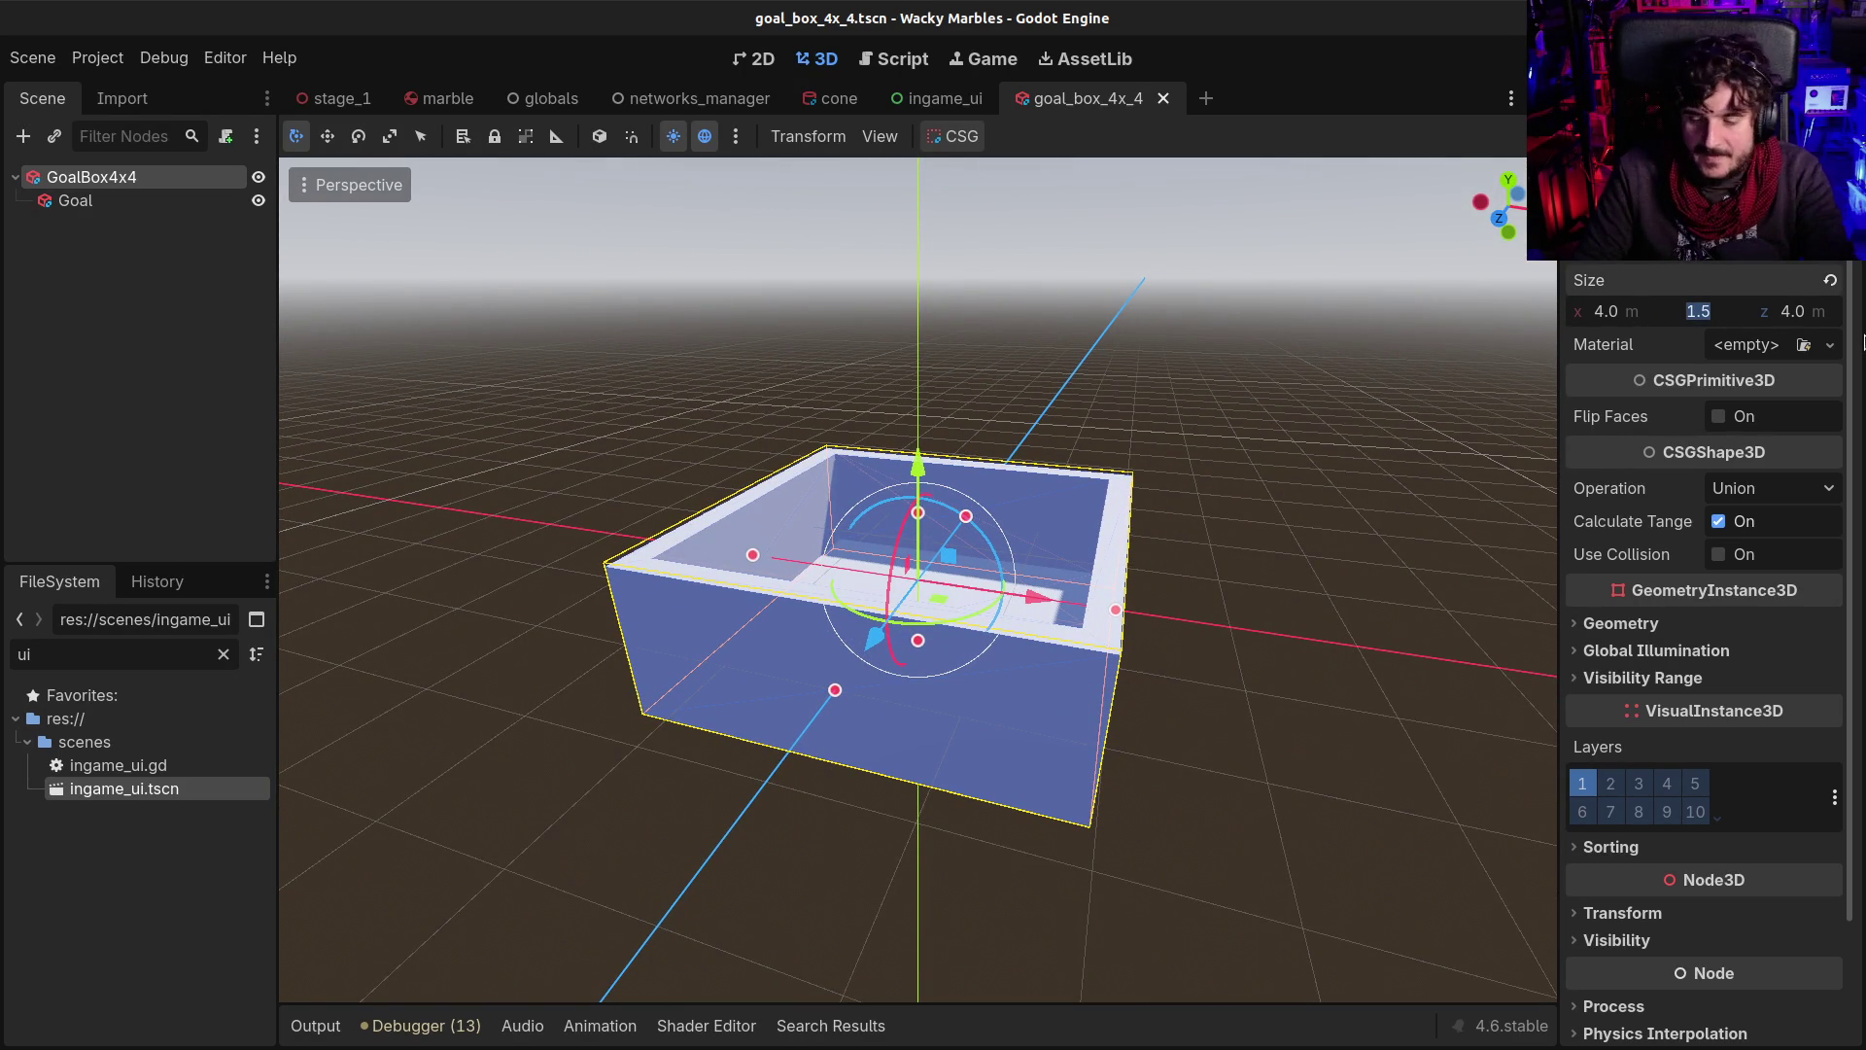
key(Return)
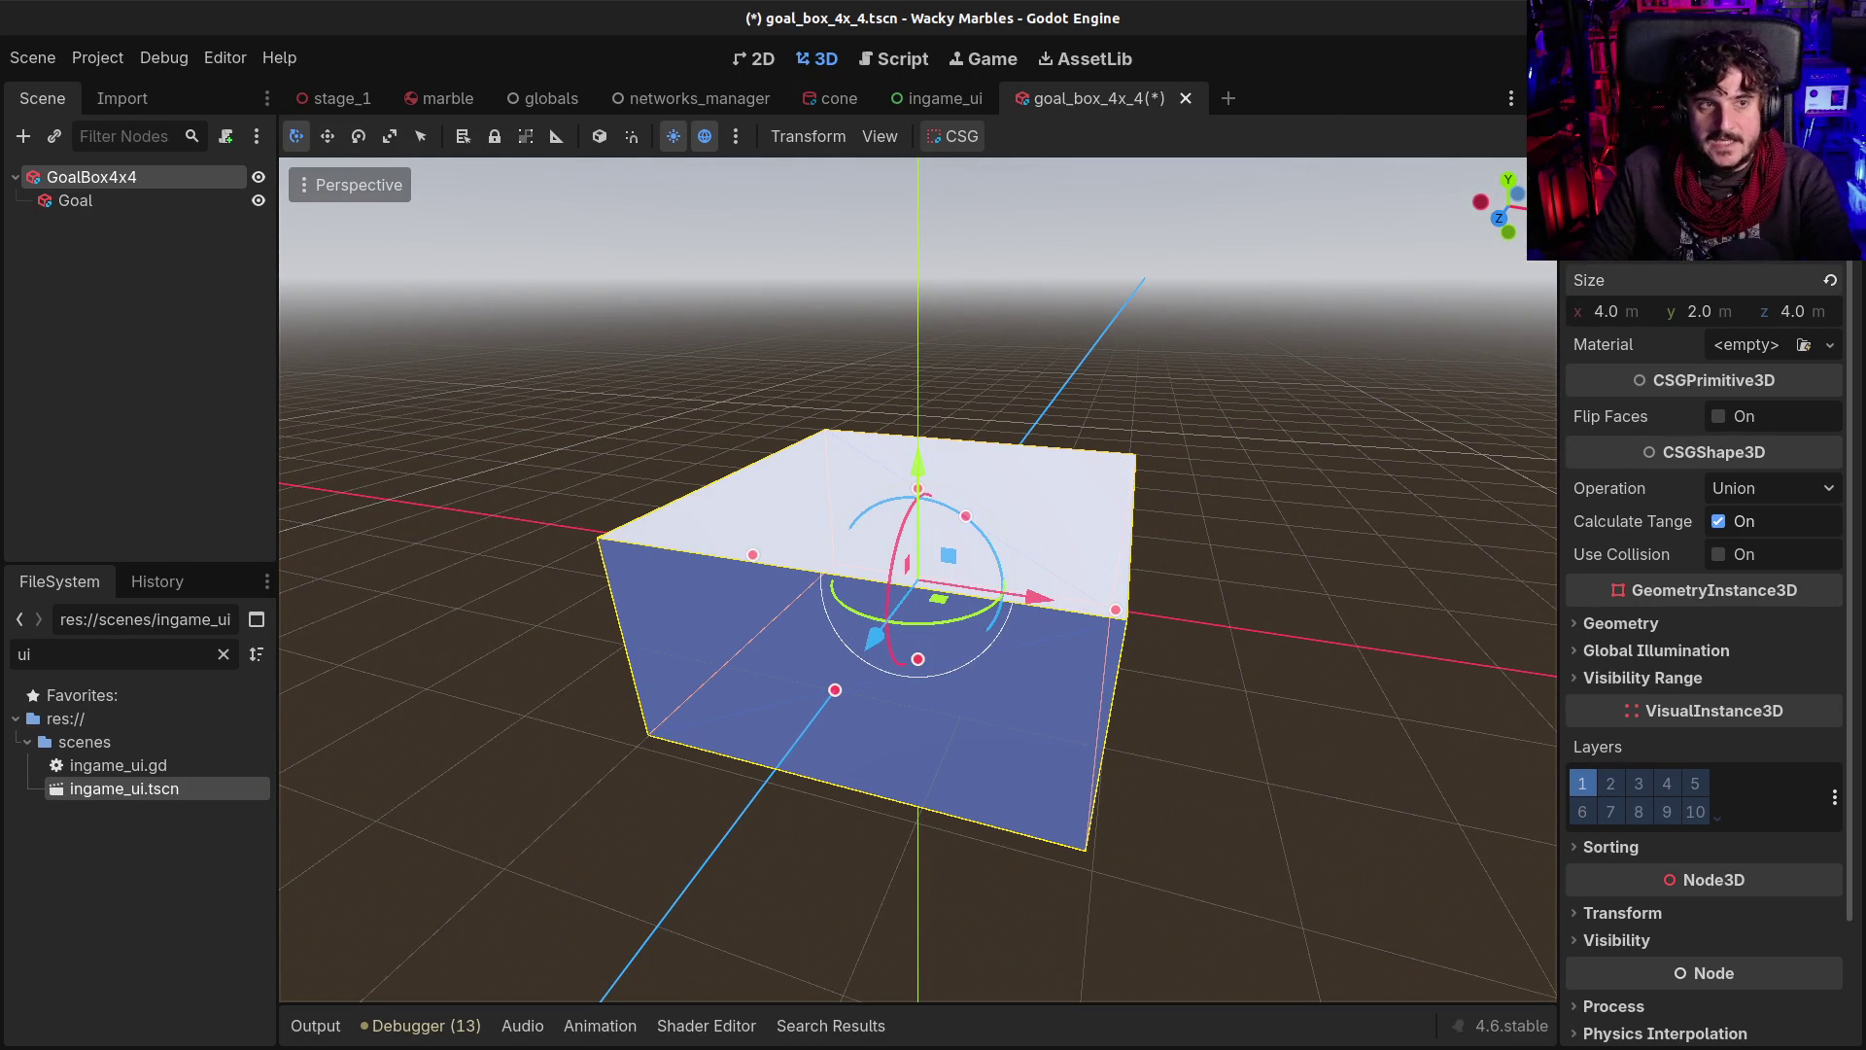
Set the inner Goal box height to 1.5 m, raise it upward, and save
click(124, 219)
click(97, 202)
click(1740, 317)
text(10.)
key(BackSpace)
key(BackSpace)
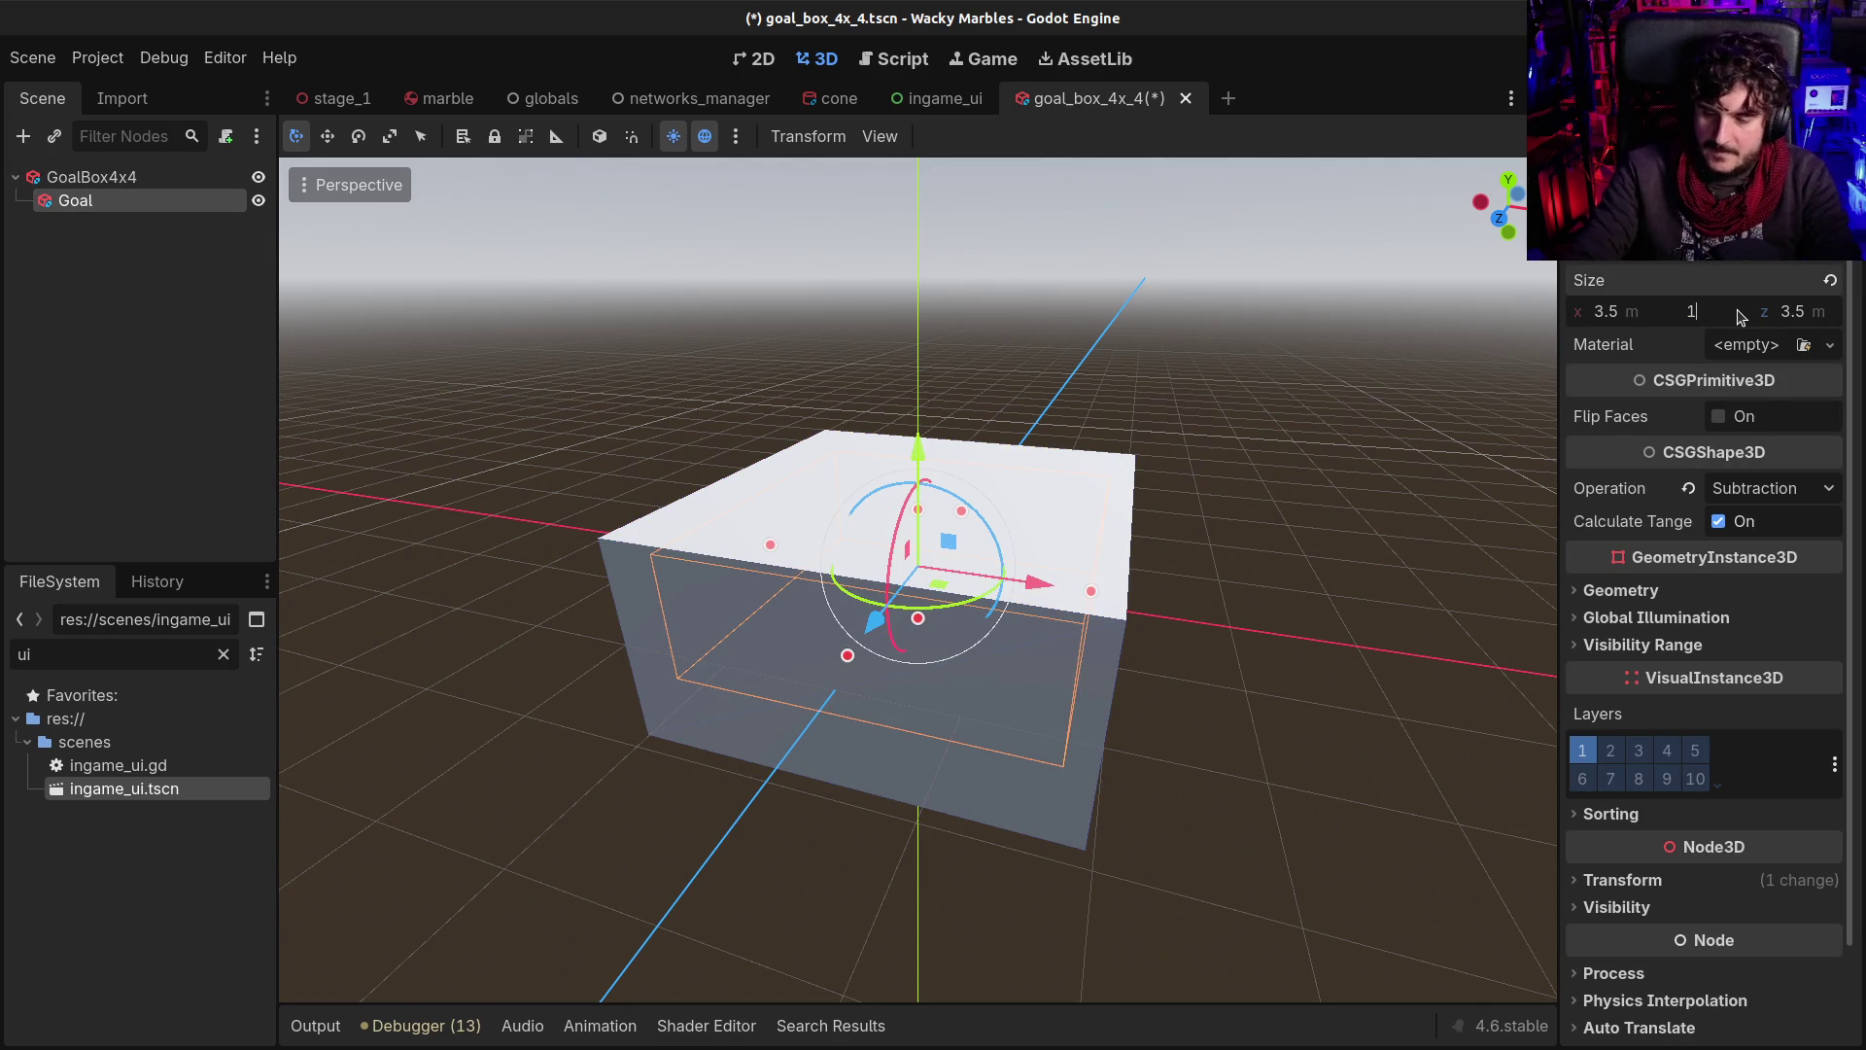
key(Return)
drag(738, 681, 837, 515)
drag(918, 463, 917, 447)
mouse_move(1054, 486)
mouse_down()
mouse_move(637, 501)
mouse_move(488, 444)
mouse_move(443, 639)
mouse_move(387, 452)
mouse_up()
key(ctrl+s)
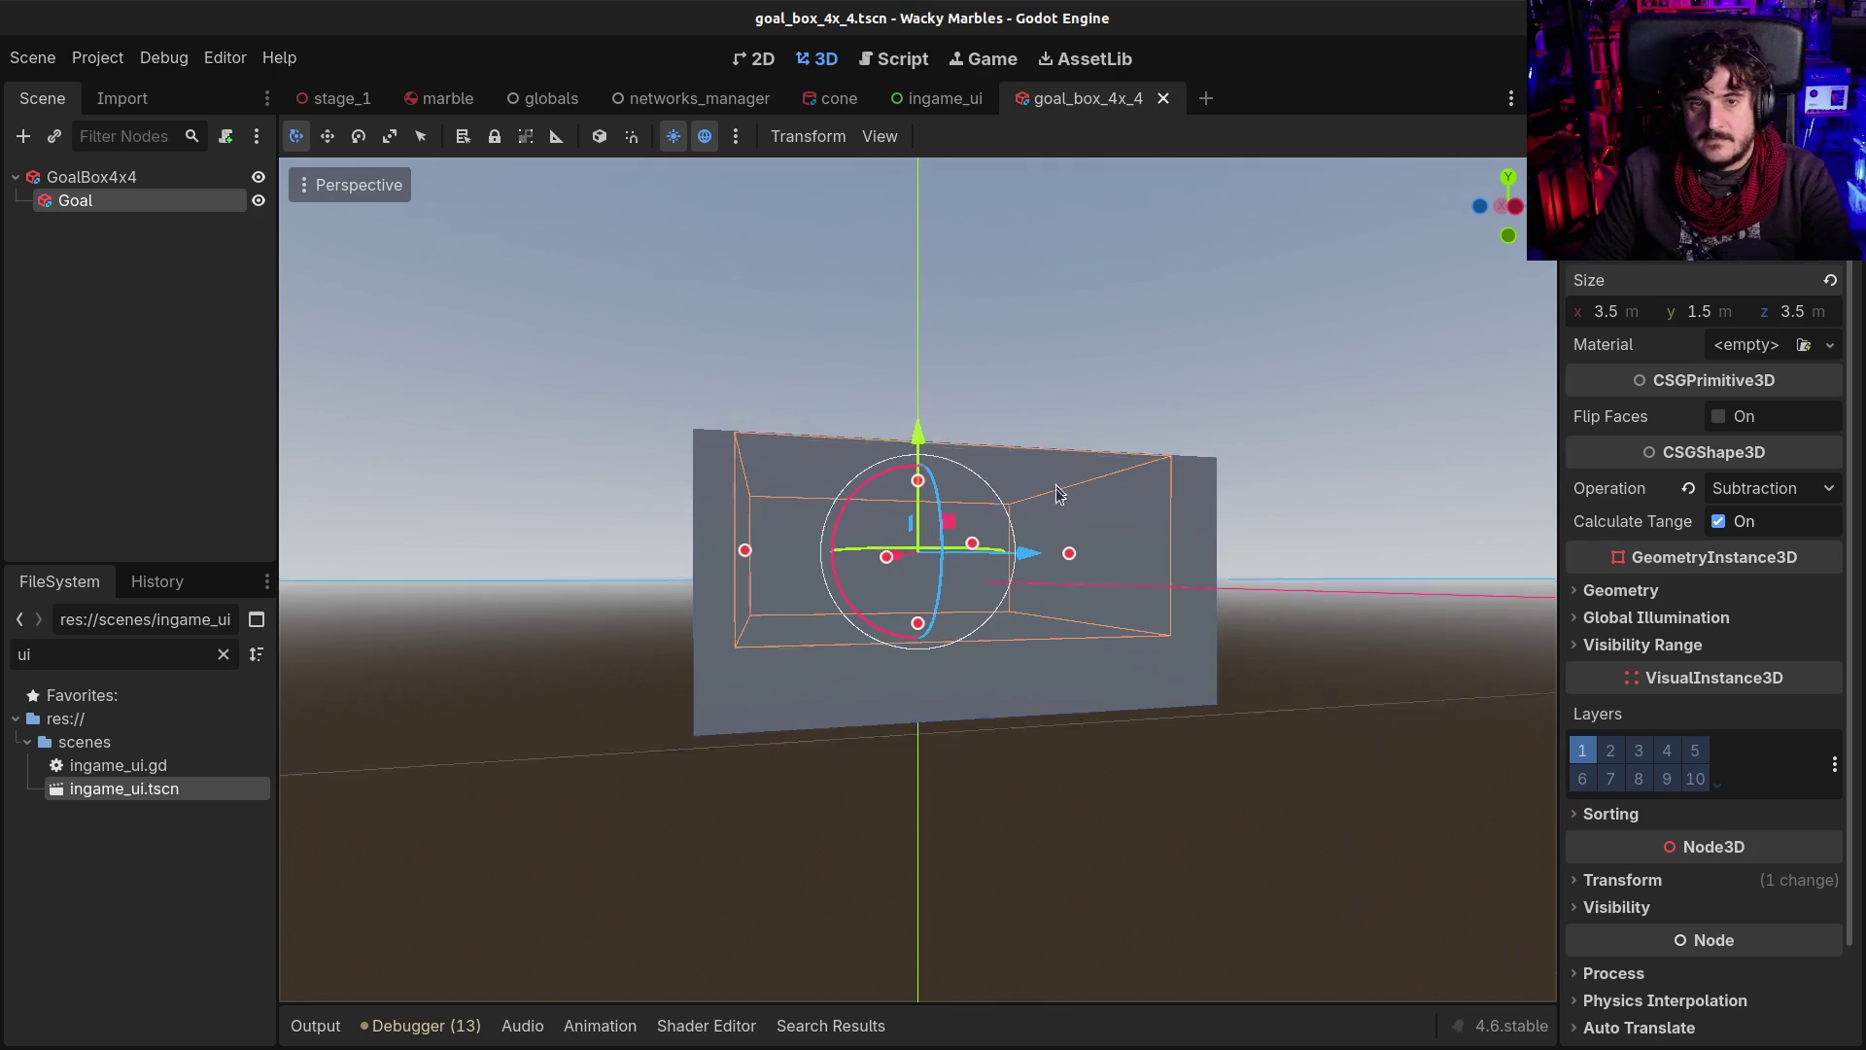
key(KP_3)
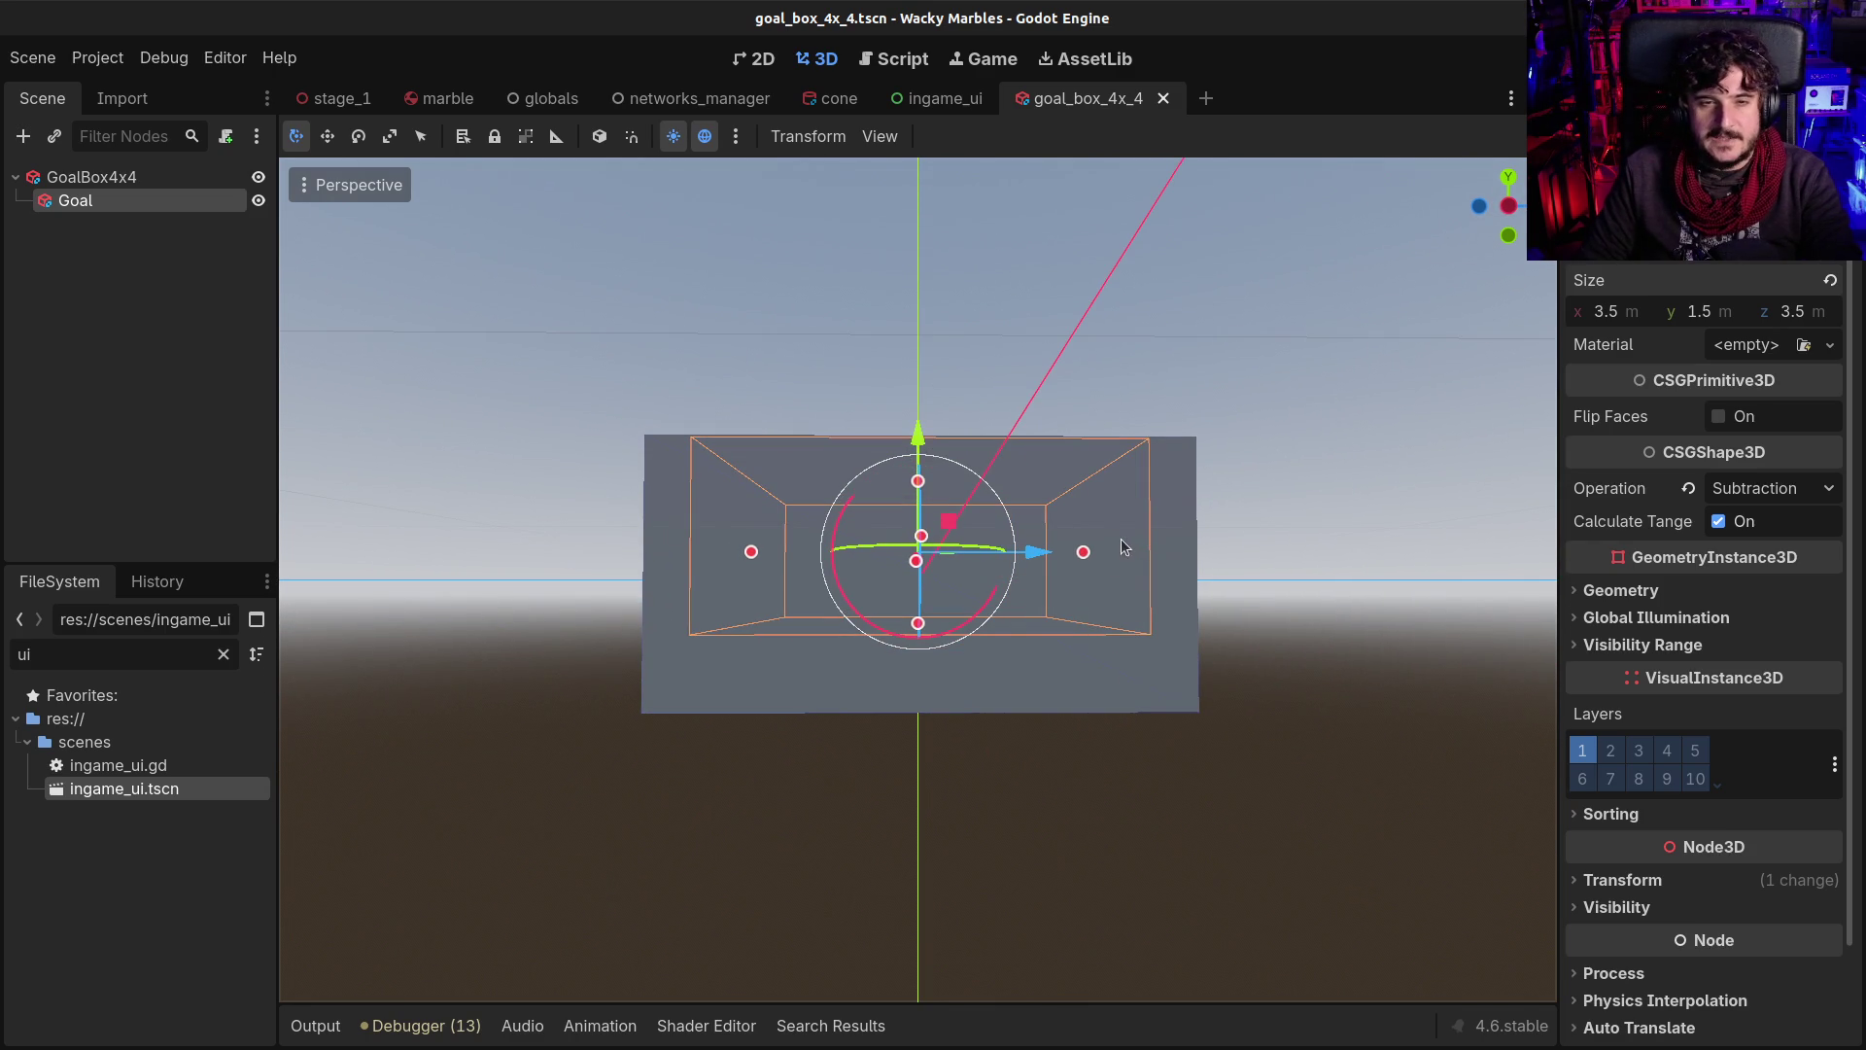
Select the inner Goal box and stretch it taller in the left orthogonal view
click(114, 178)
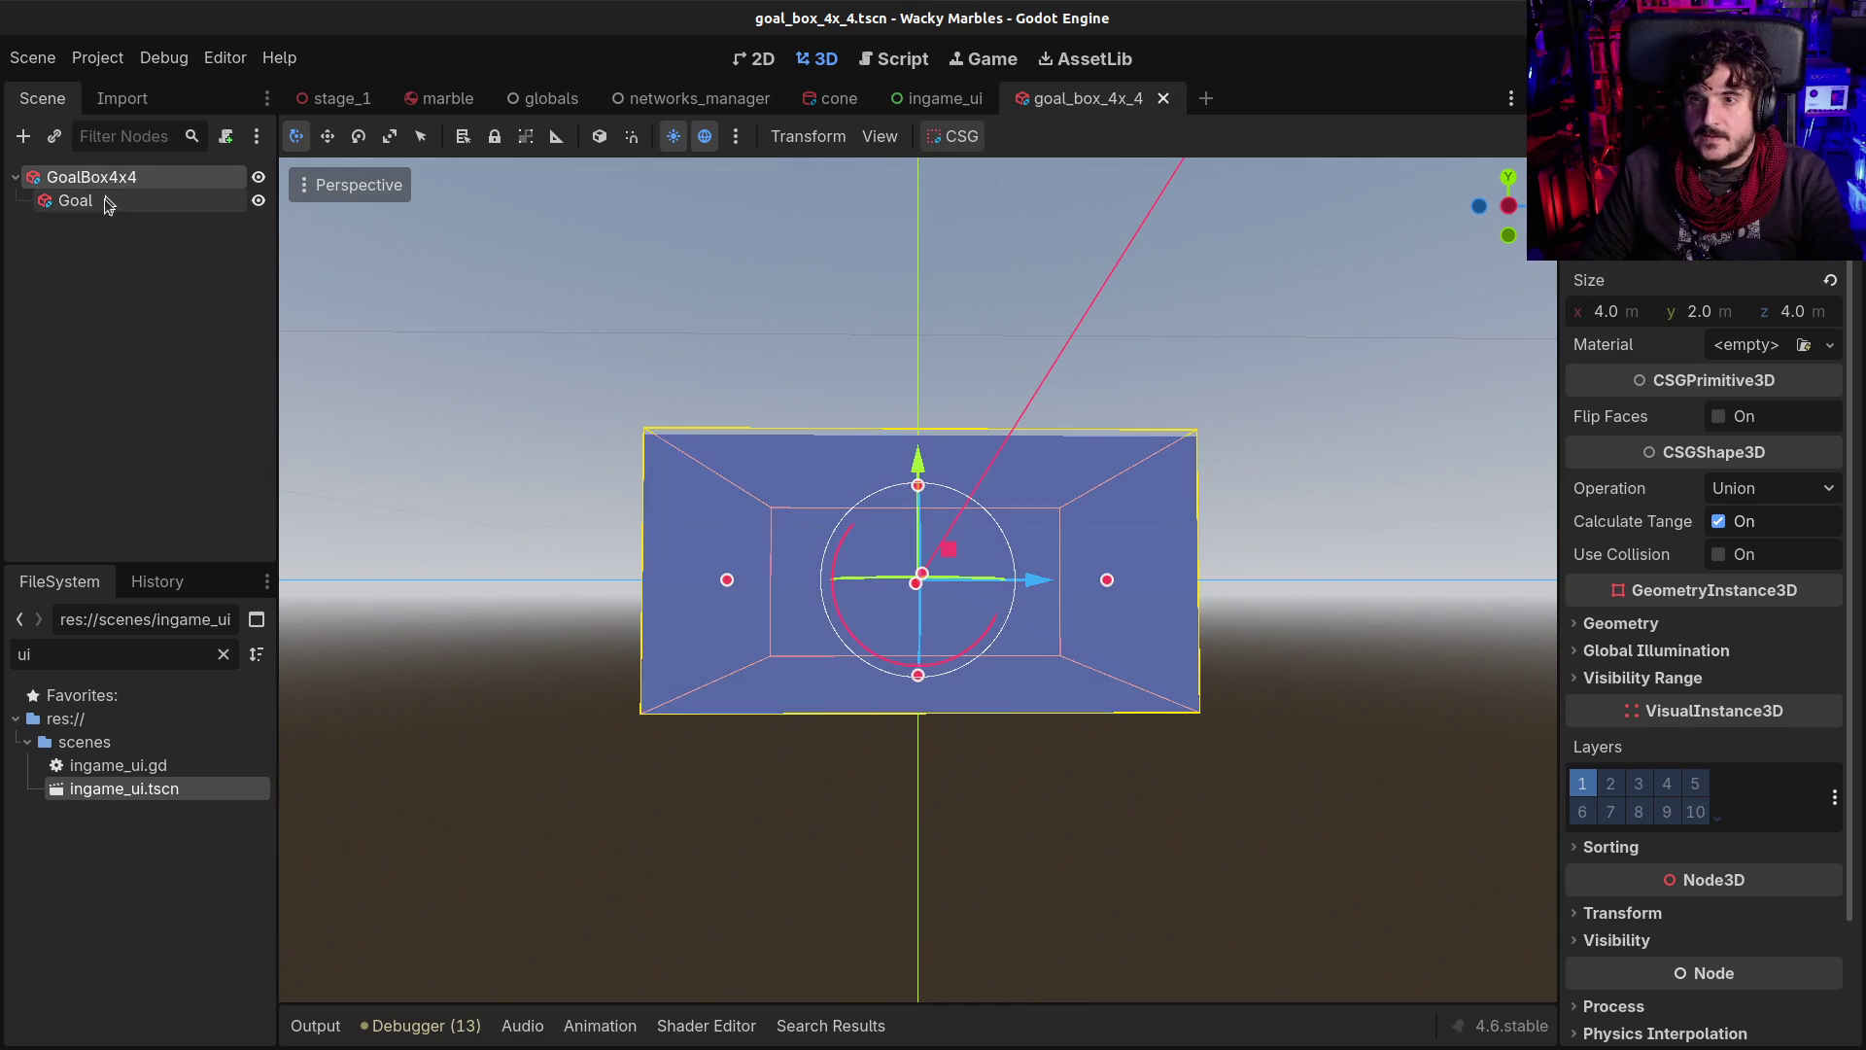
click(102, 204)
click(99, 200)
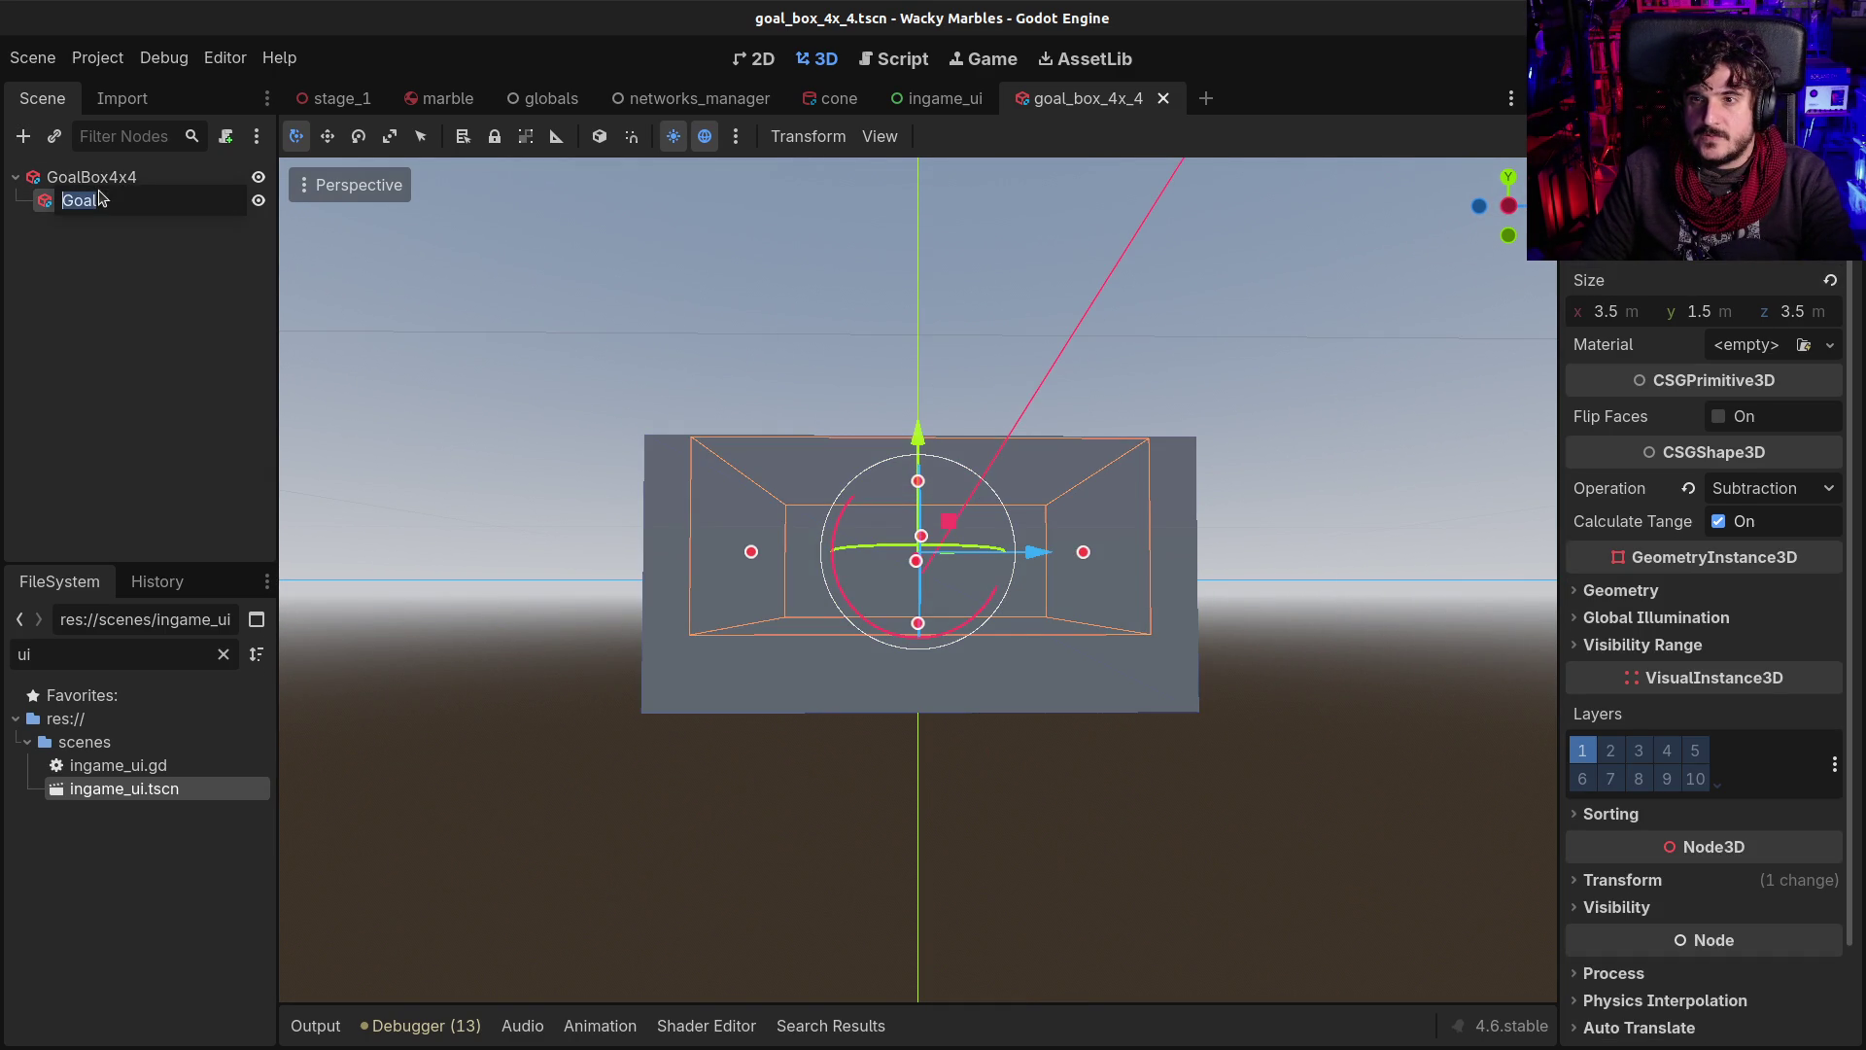
click(95, 177)
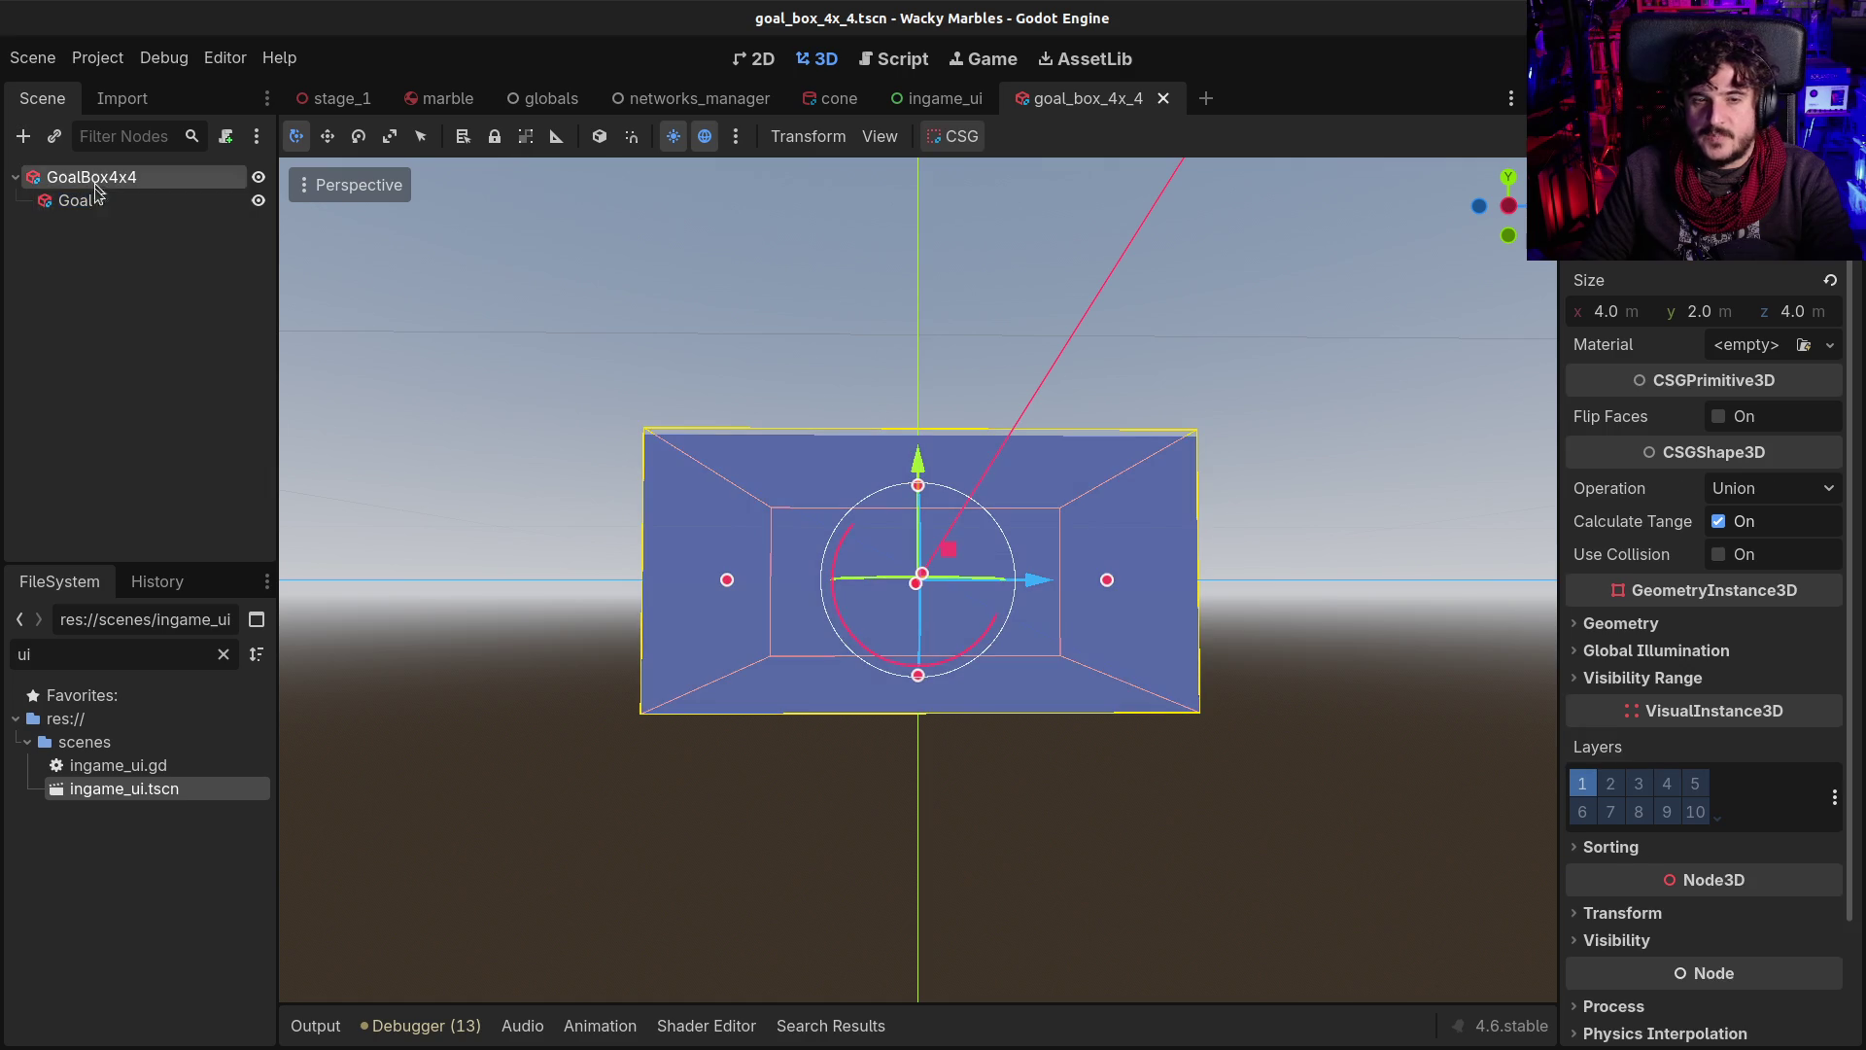
click(95, 200)
click(1509, 205)
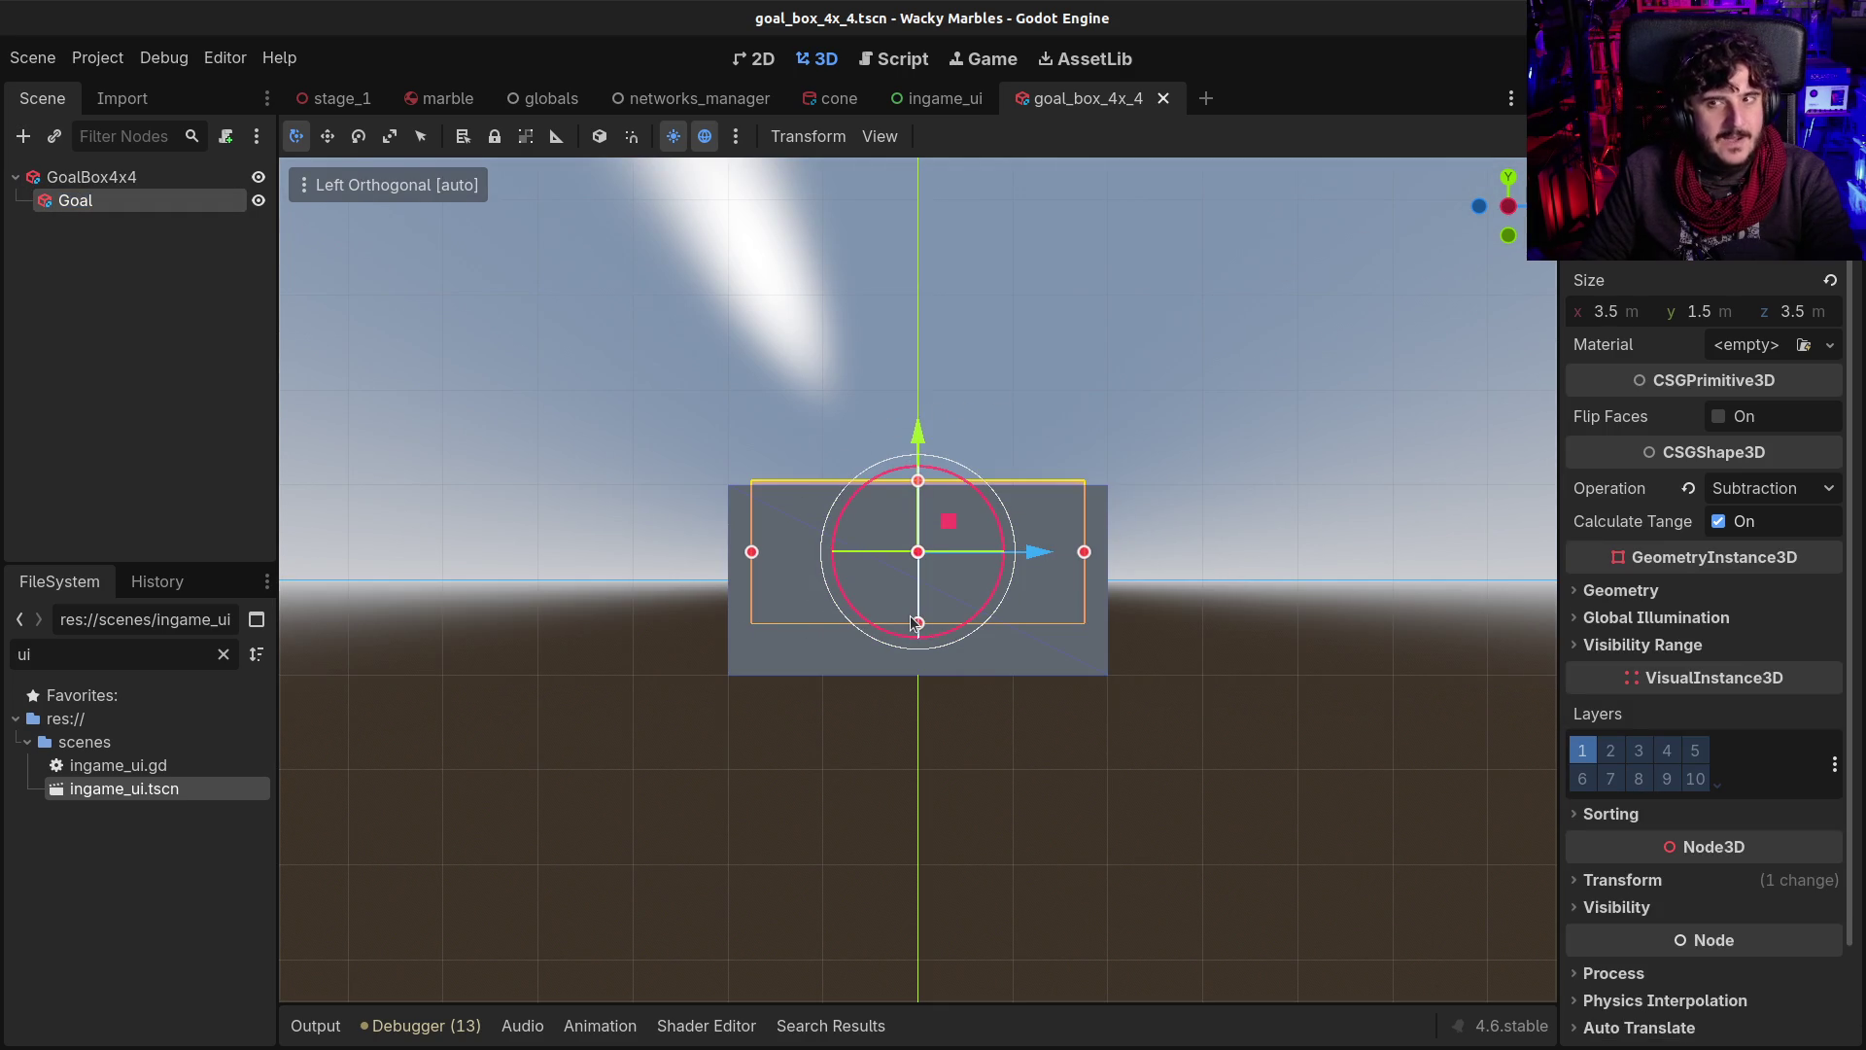
drag(918, 625, 918, 651)
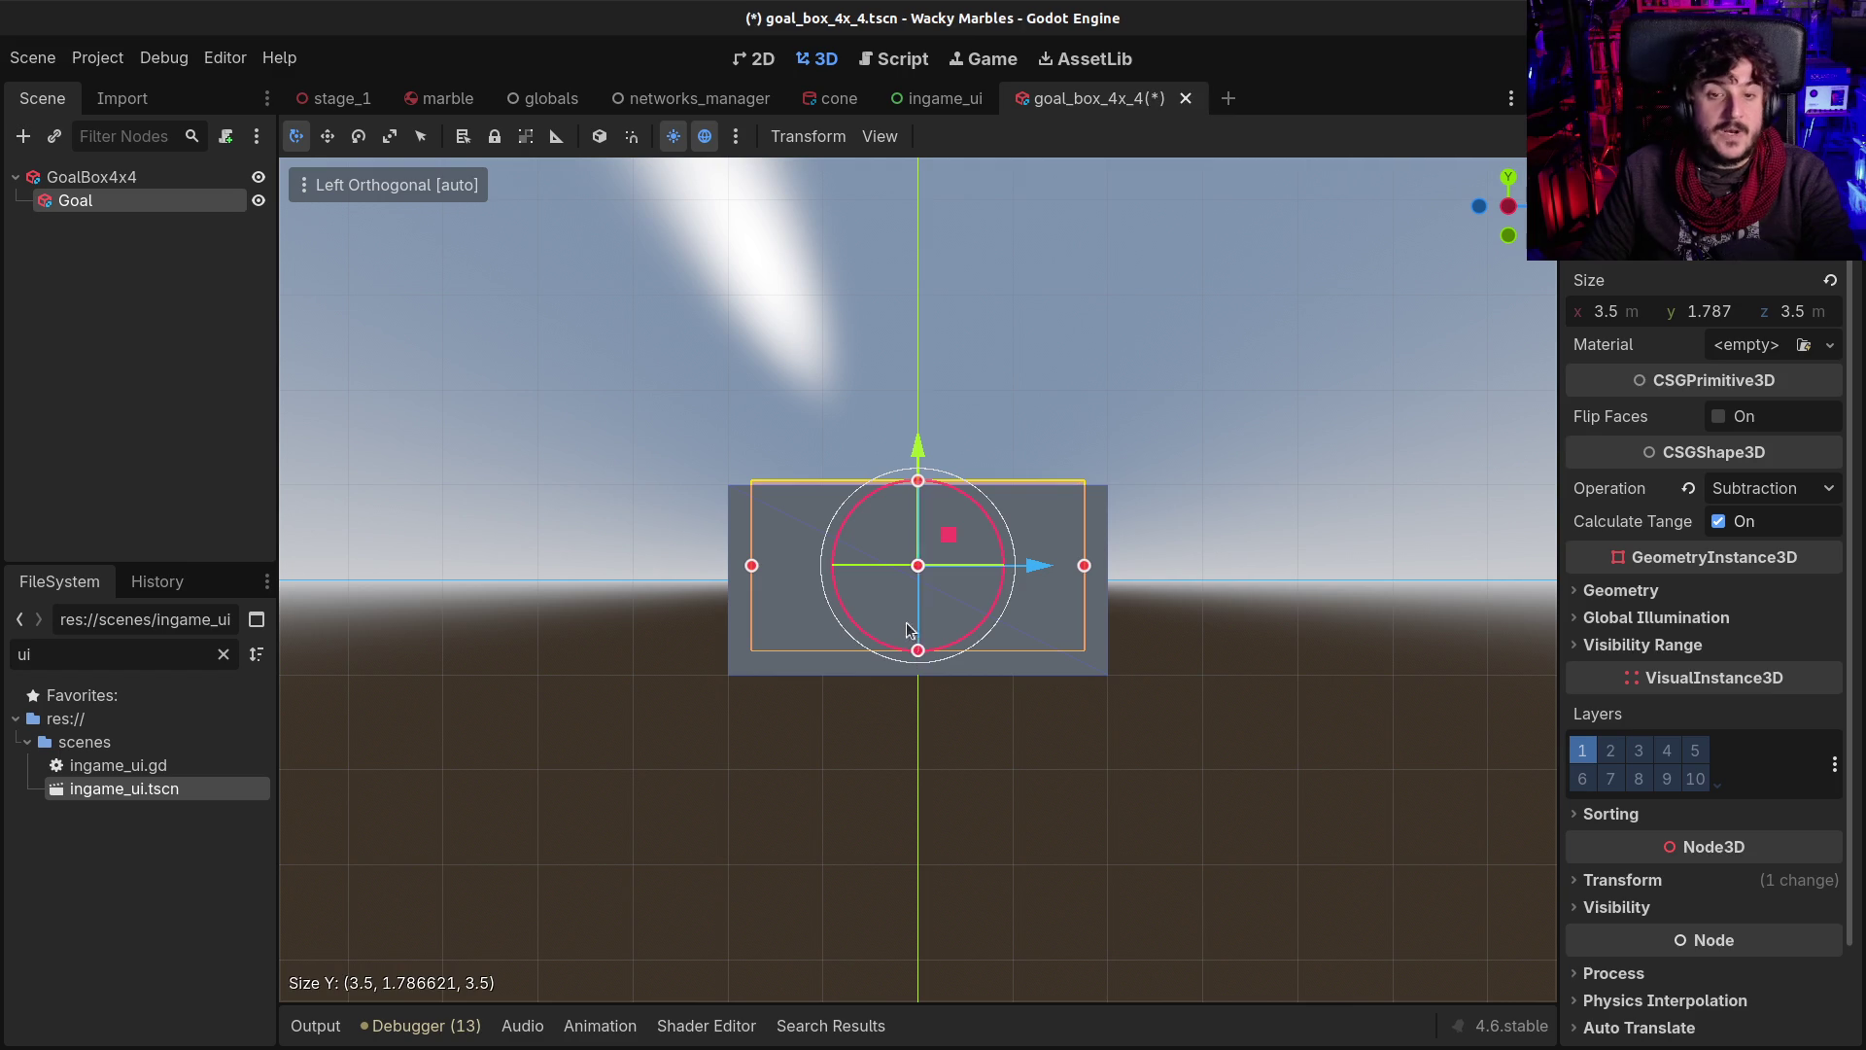
Set the Goal box's Size y to exactly 1.75 m and save goal_box_4x_4
click(1737, 314)
text(1.75)
key(Return)
mouse_move(743, 459)
mouse_down()
mouse_move(309, 690)
mouse_move(645, 530)
mouse_move(470, 481)
mouse_move(450, 533)
mouse_move(748, 529)
mouse_move(640, 439)
mouse_move(590, 527)
mouse_up()
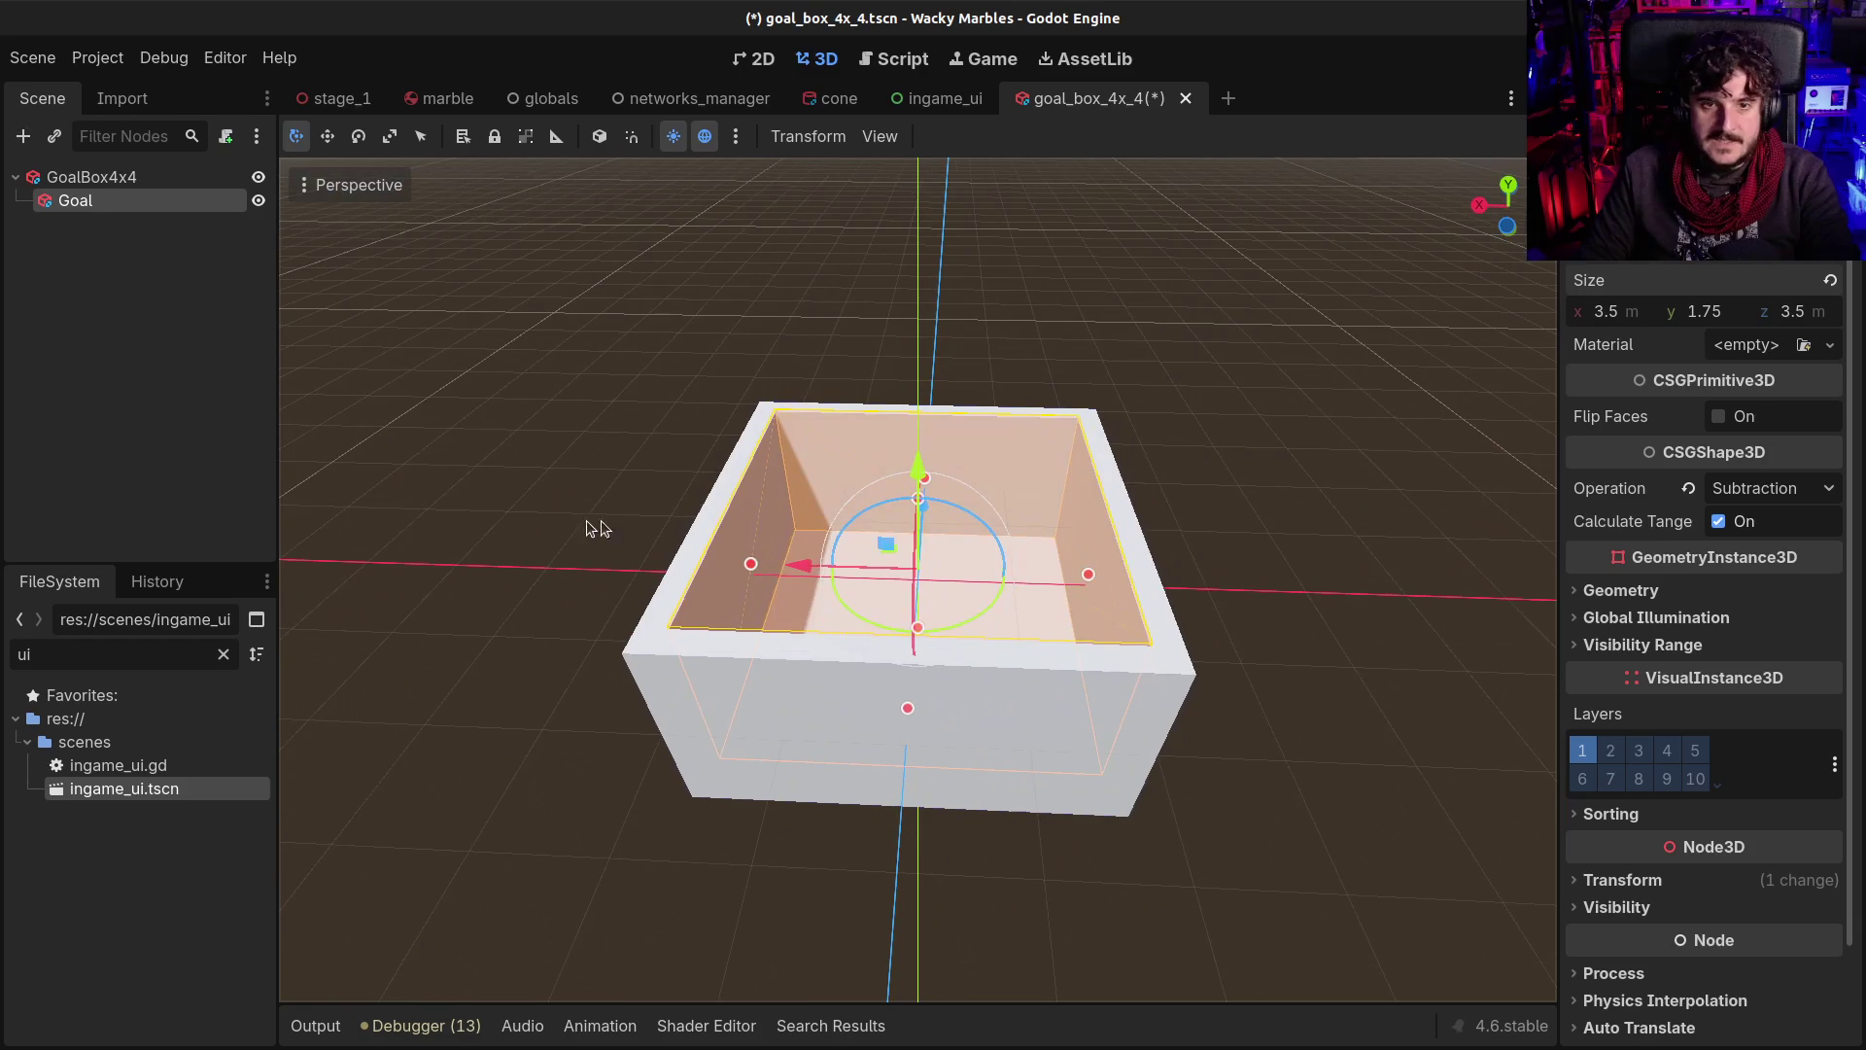
key(ctrl+s)
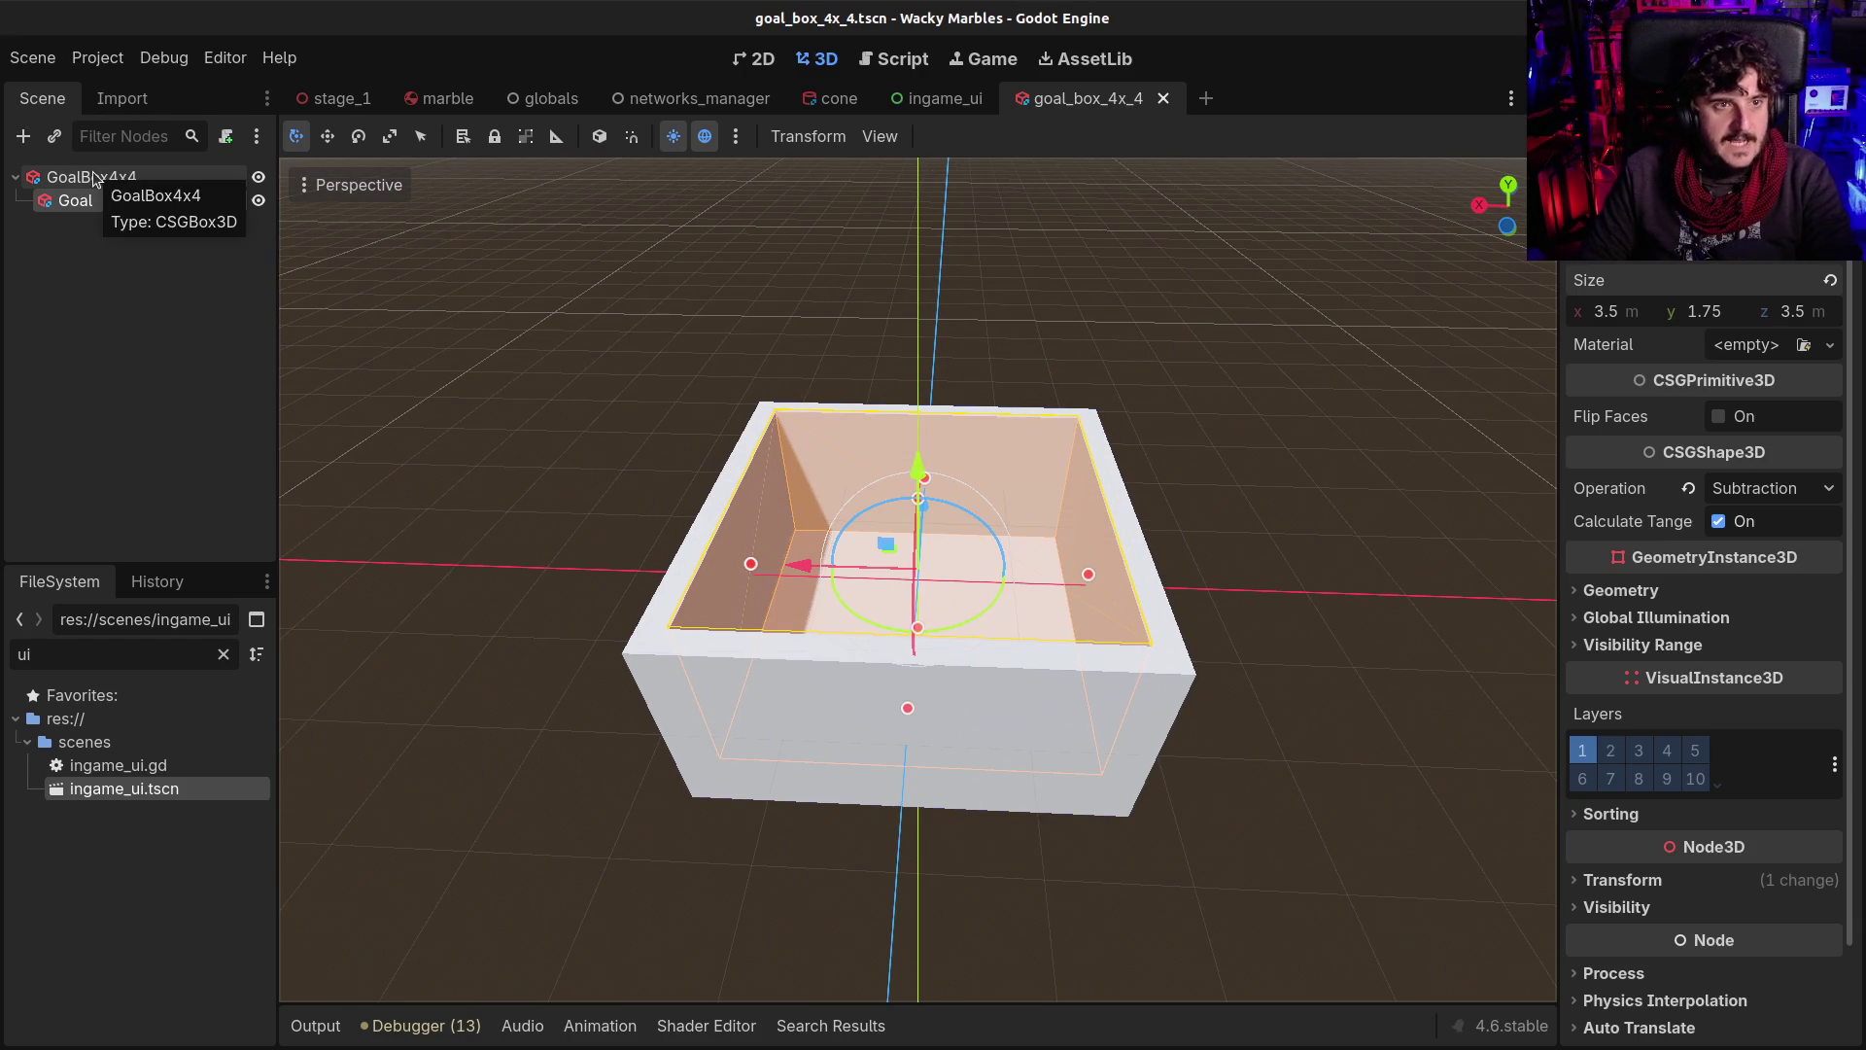
click(95, 179)
Copy the cone scene's material and paste it onto GoalBox4x4 and the inner Goal box
click(836, 100)
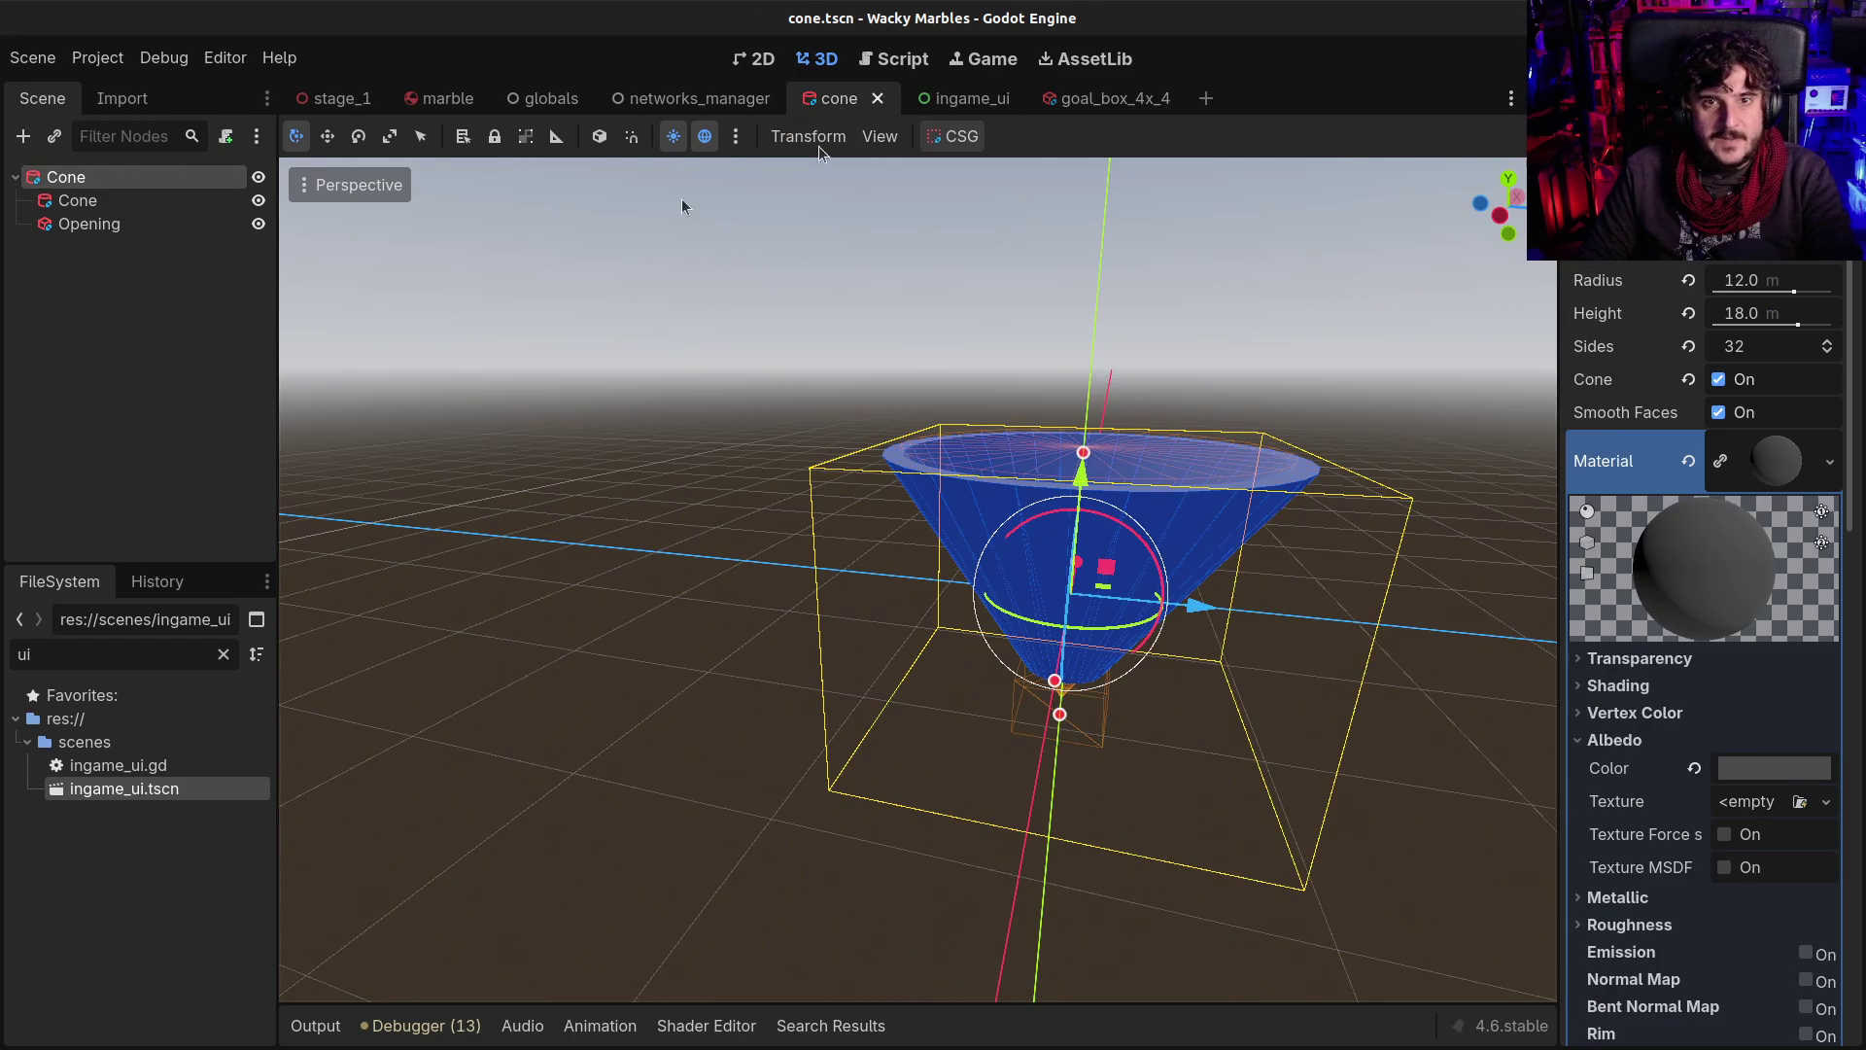
right_click(1800, 439)
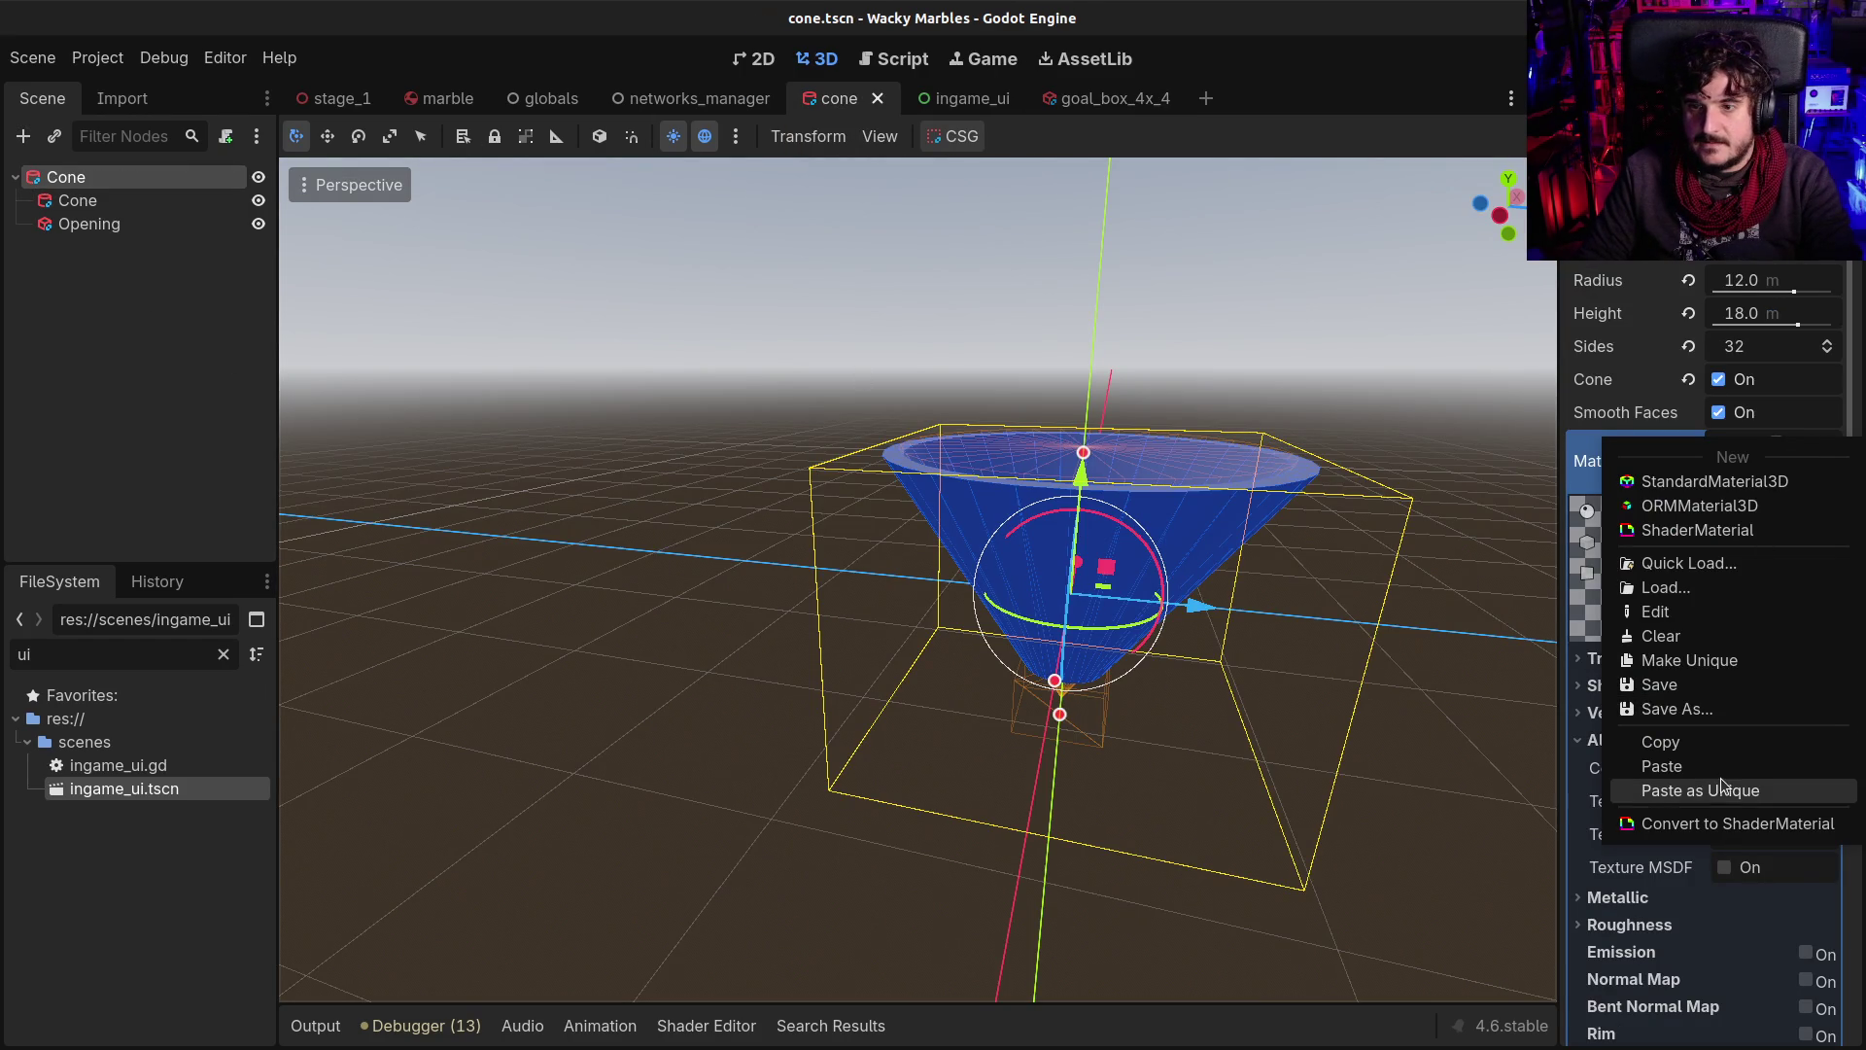
click(1661, 742)
click(1089, 98)
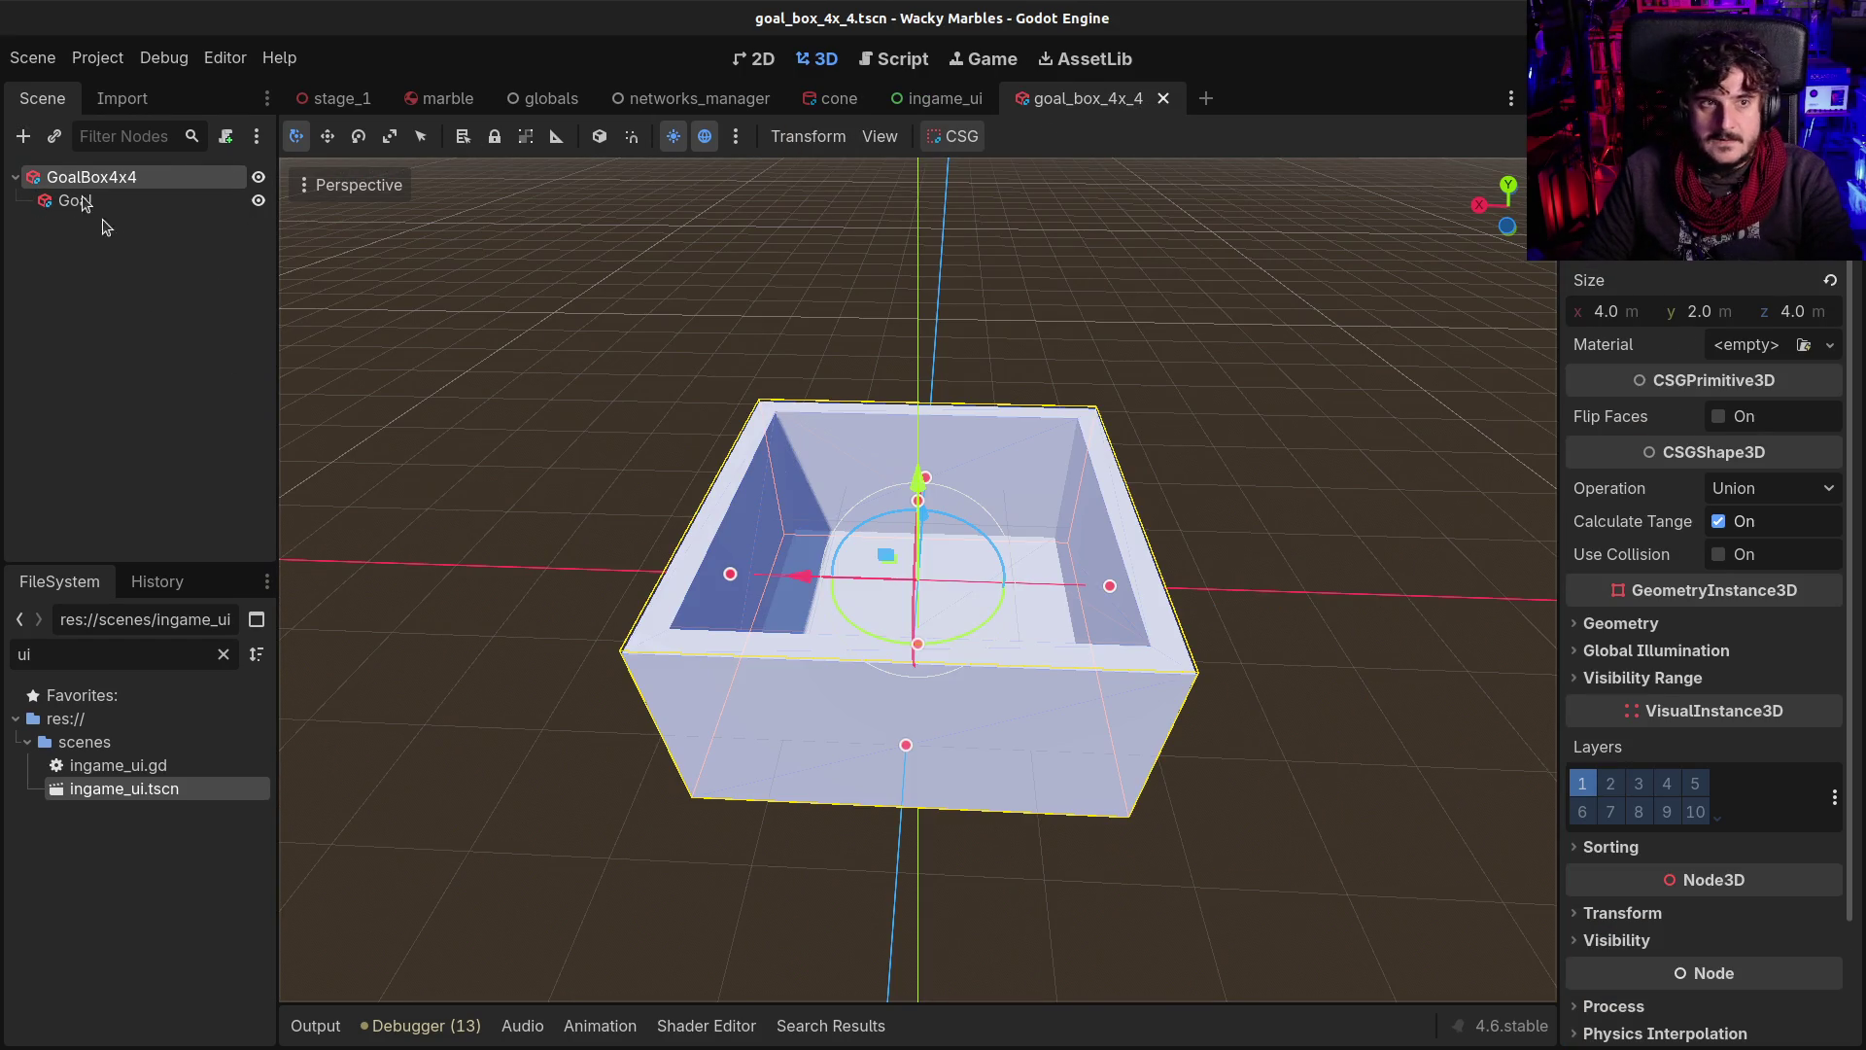
click(1757, 348)
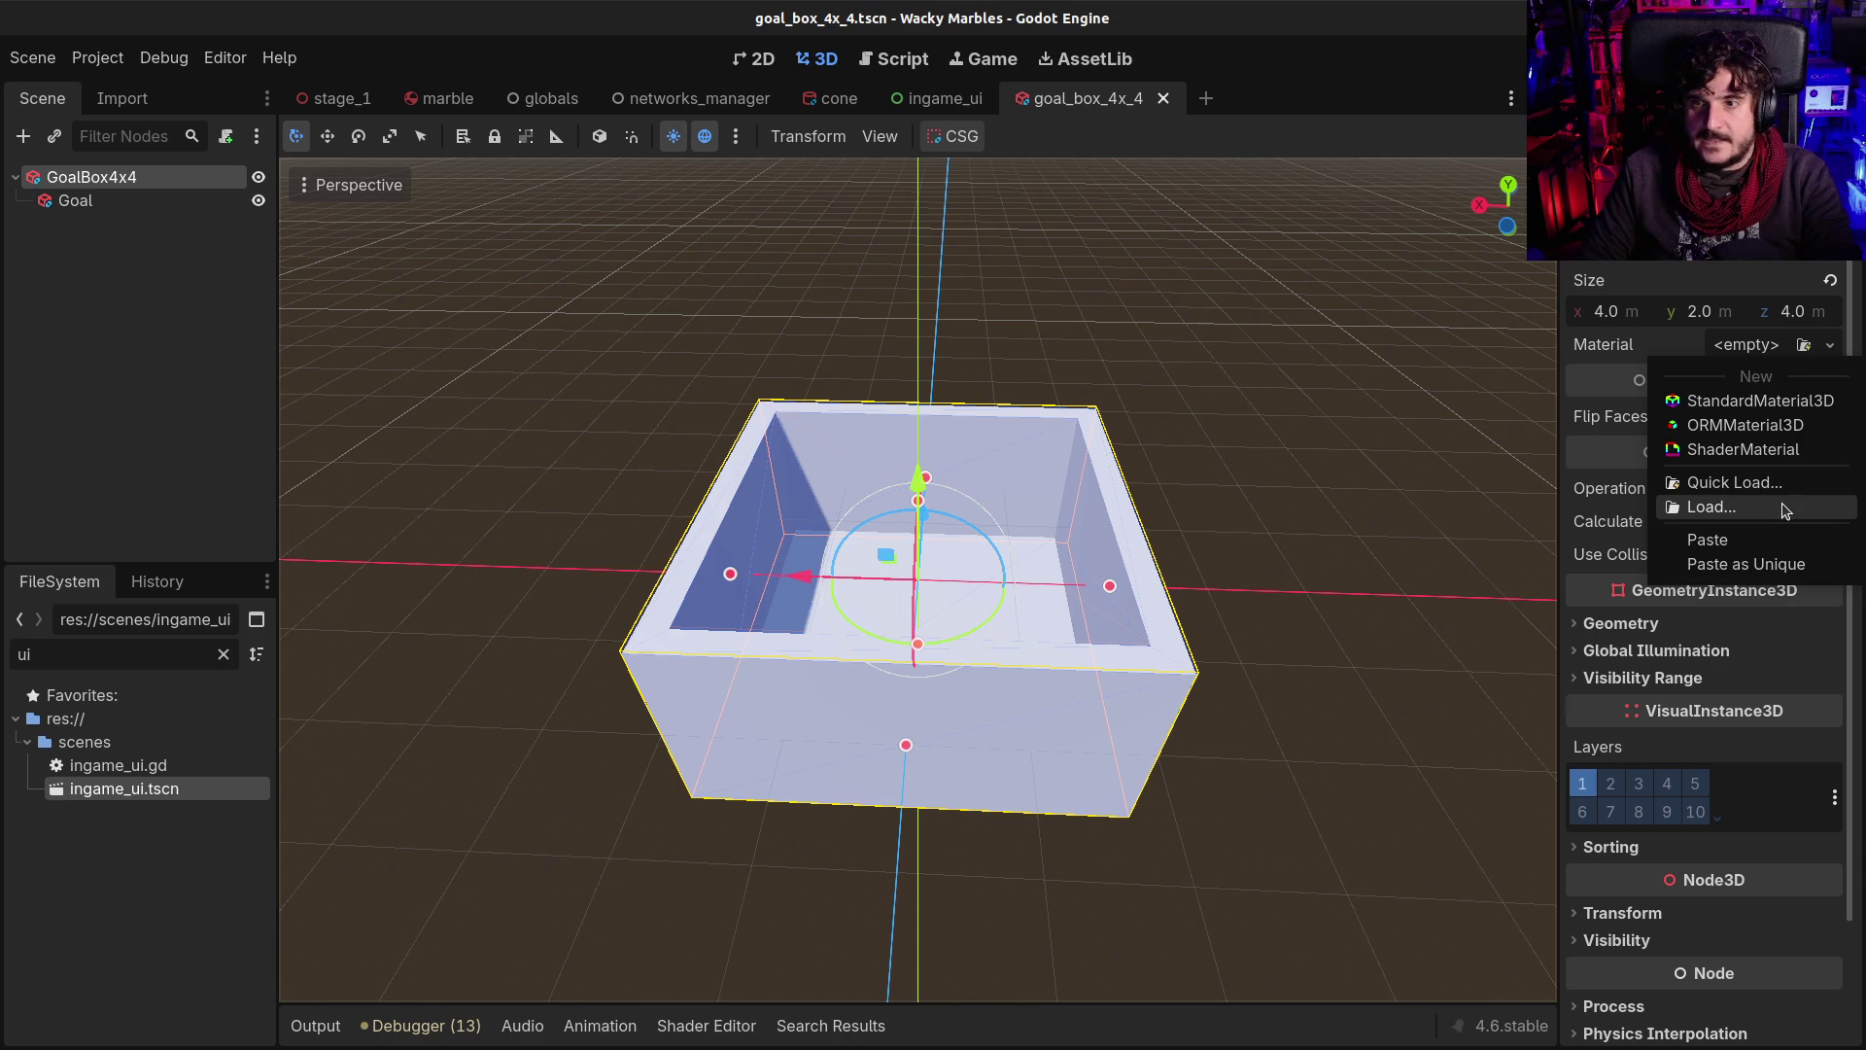
click(1771, 542)
click(175, 201)
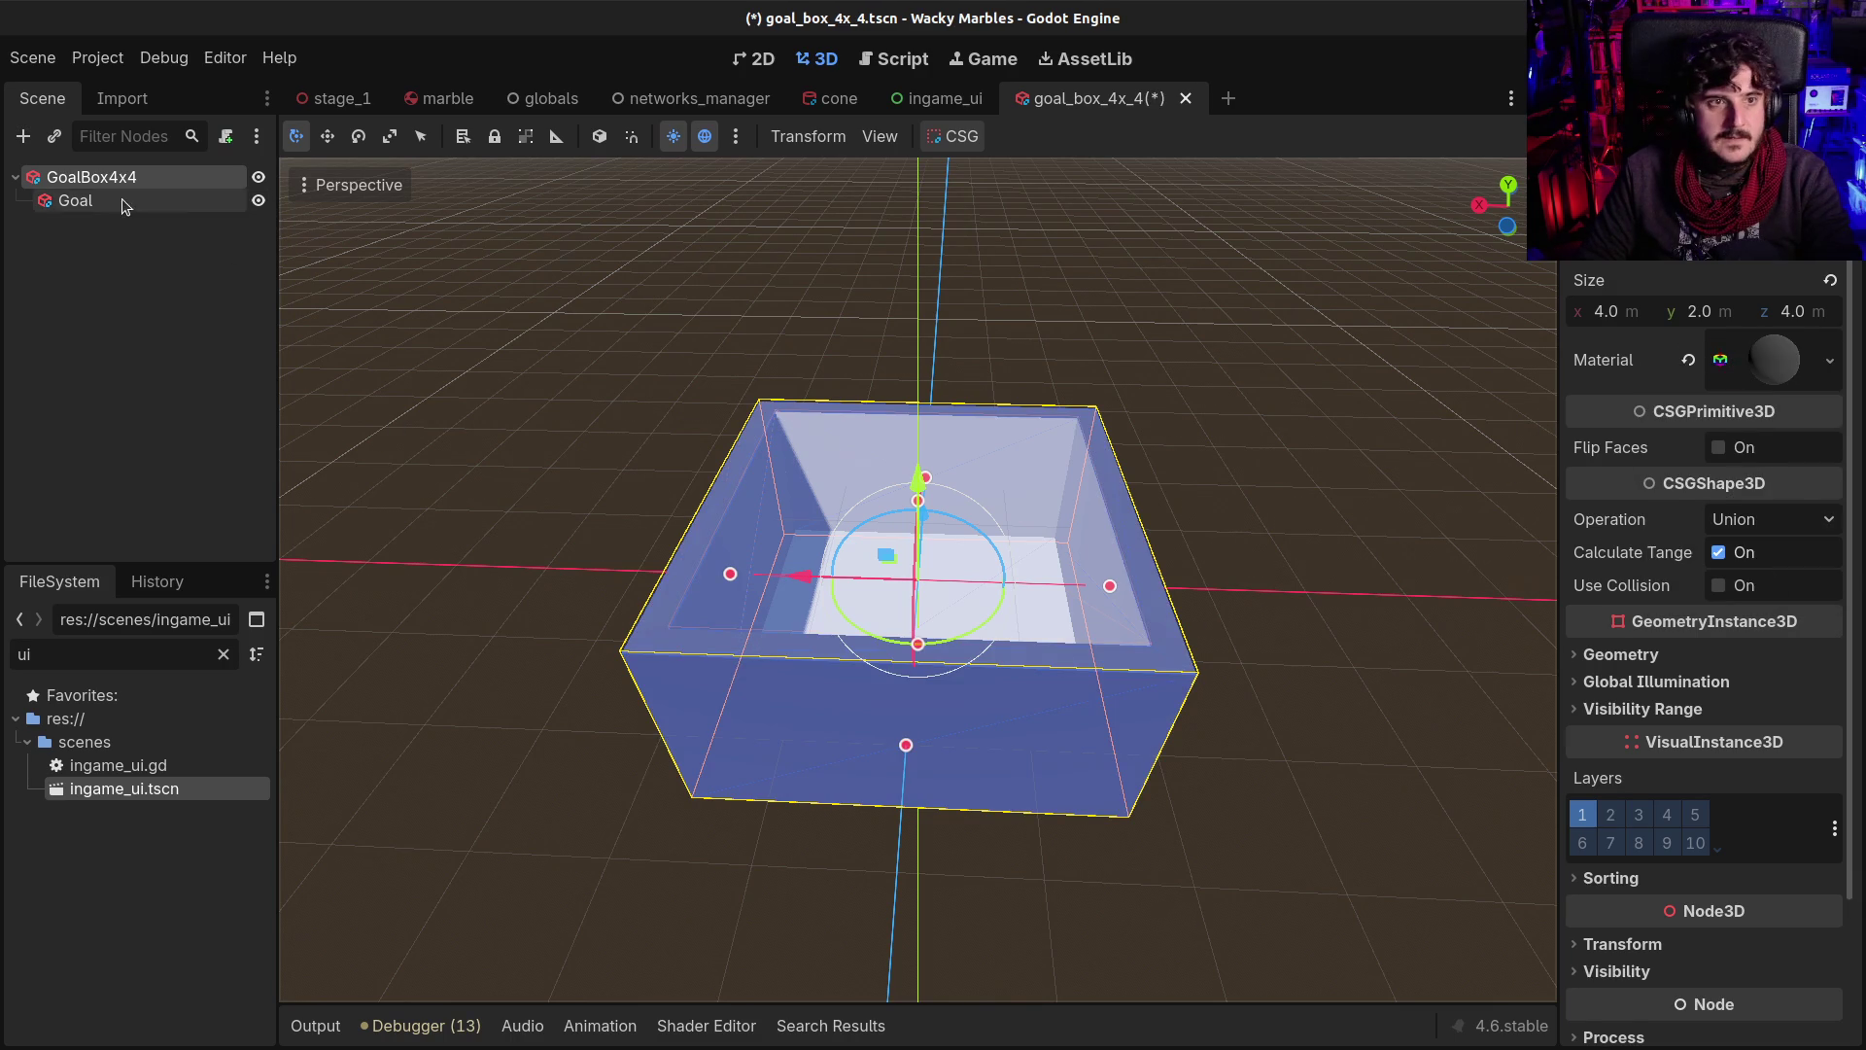
click(1761, 348)
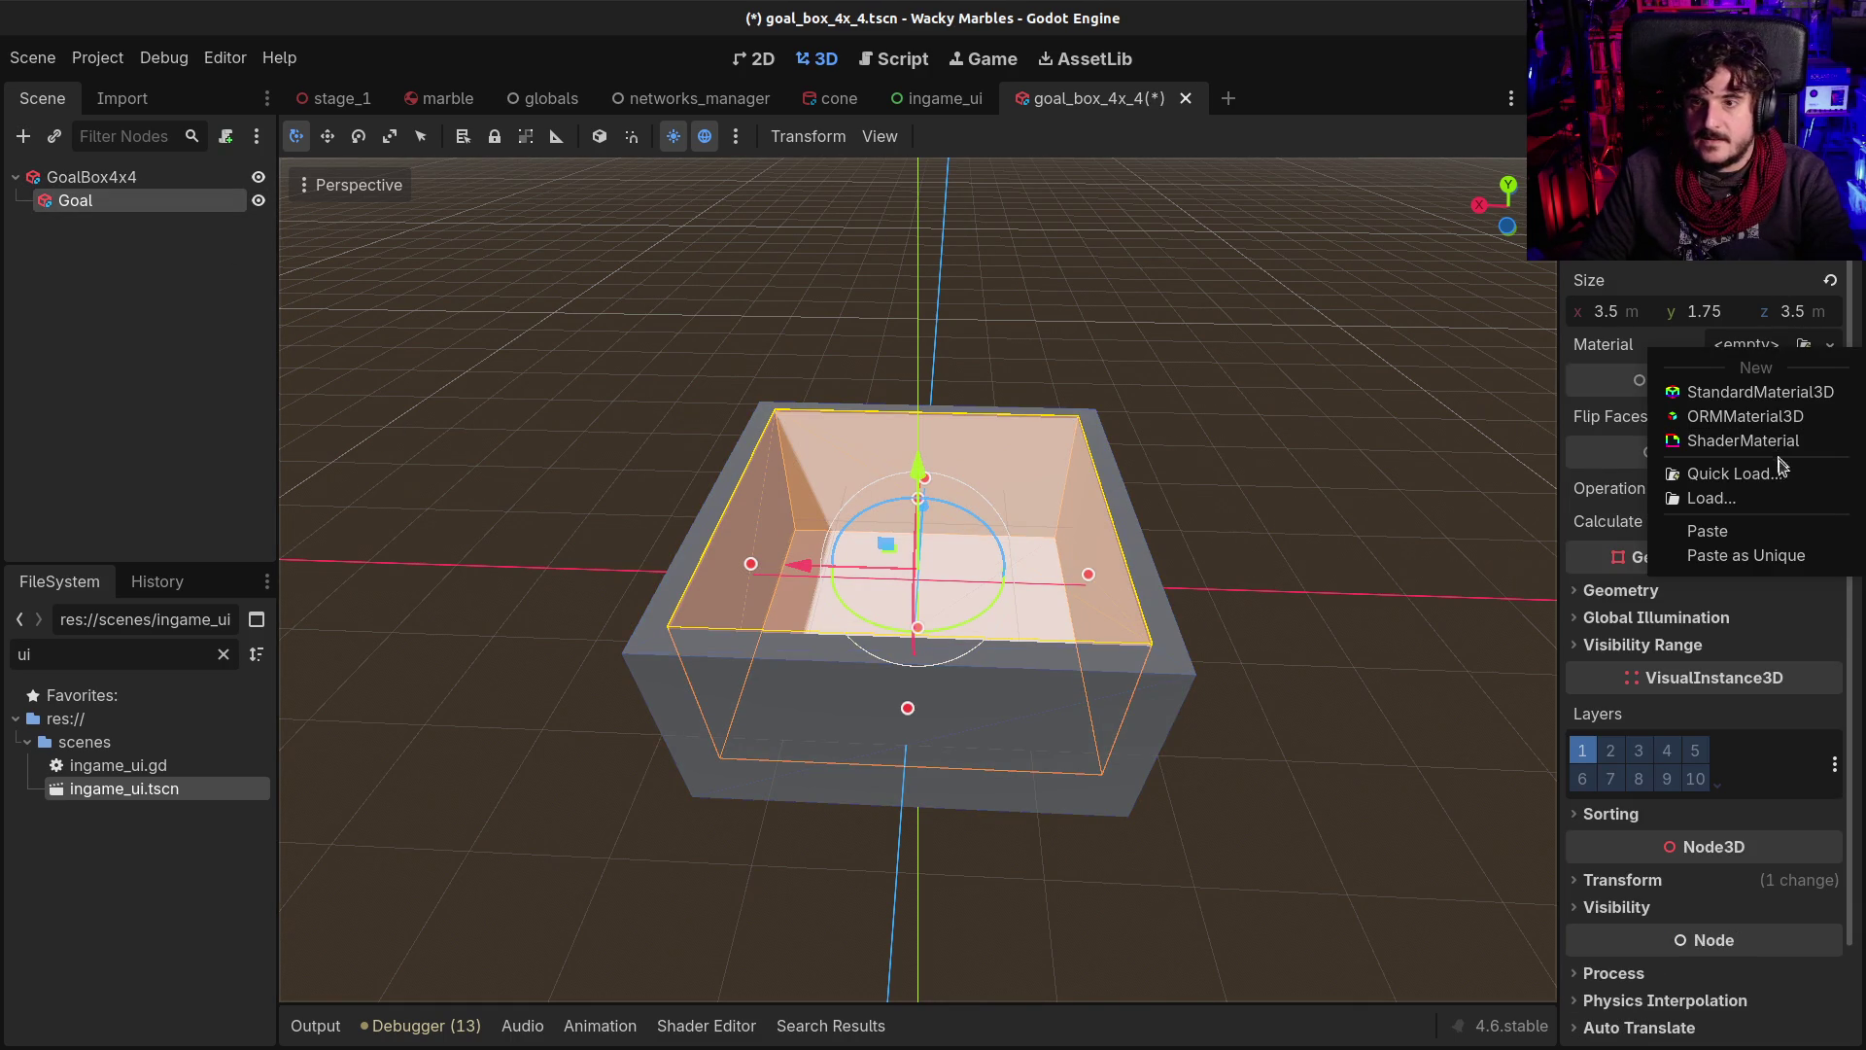
click(1770, 530)
mouse_move(297, 460)
mouse_down()
mouse_move(661, 496)
mouse_move(1176, 501)
mouse_move(1081, 472)
mouse_up()
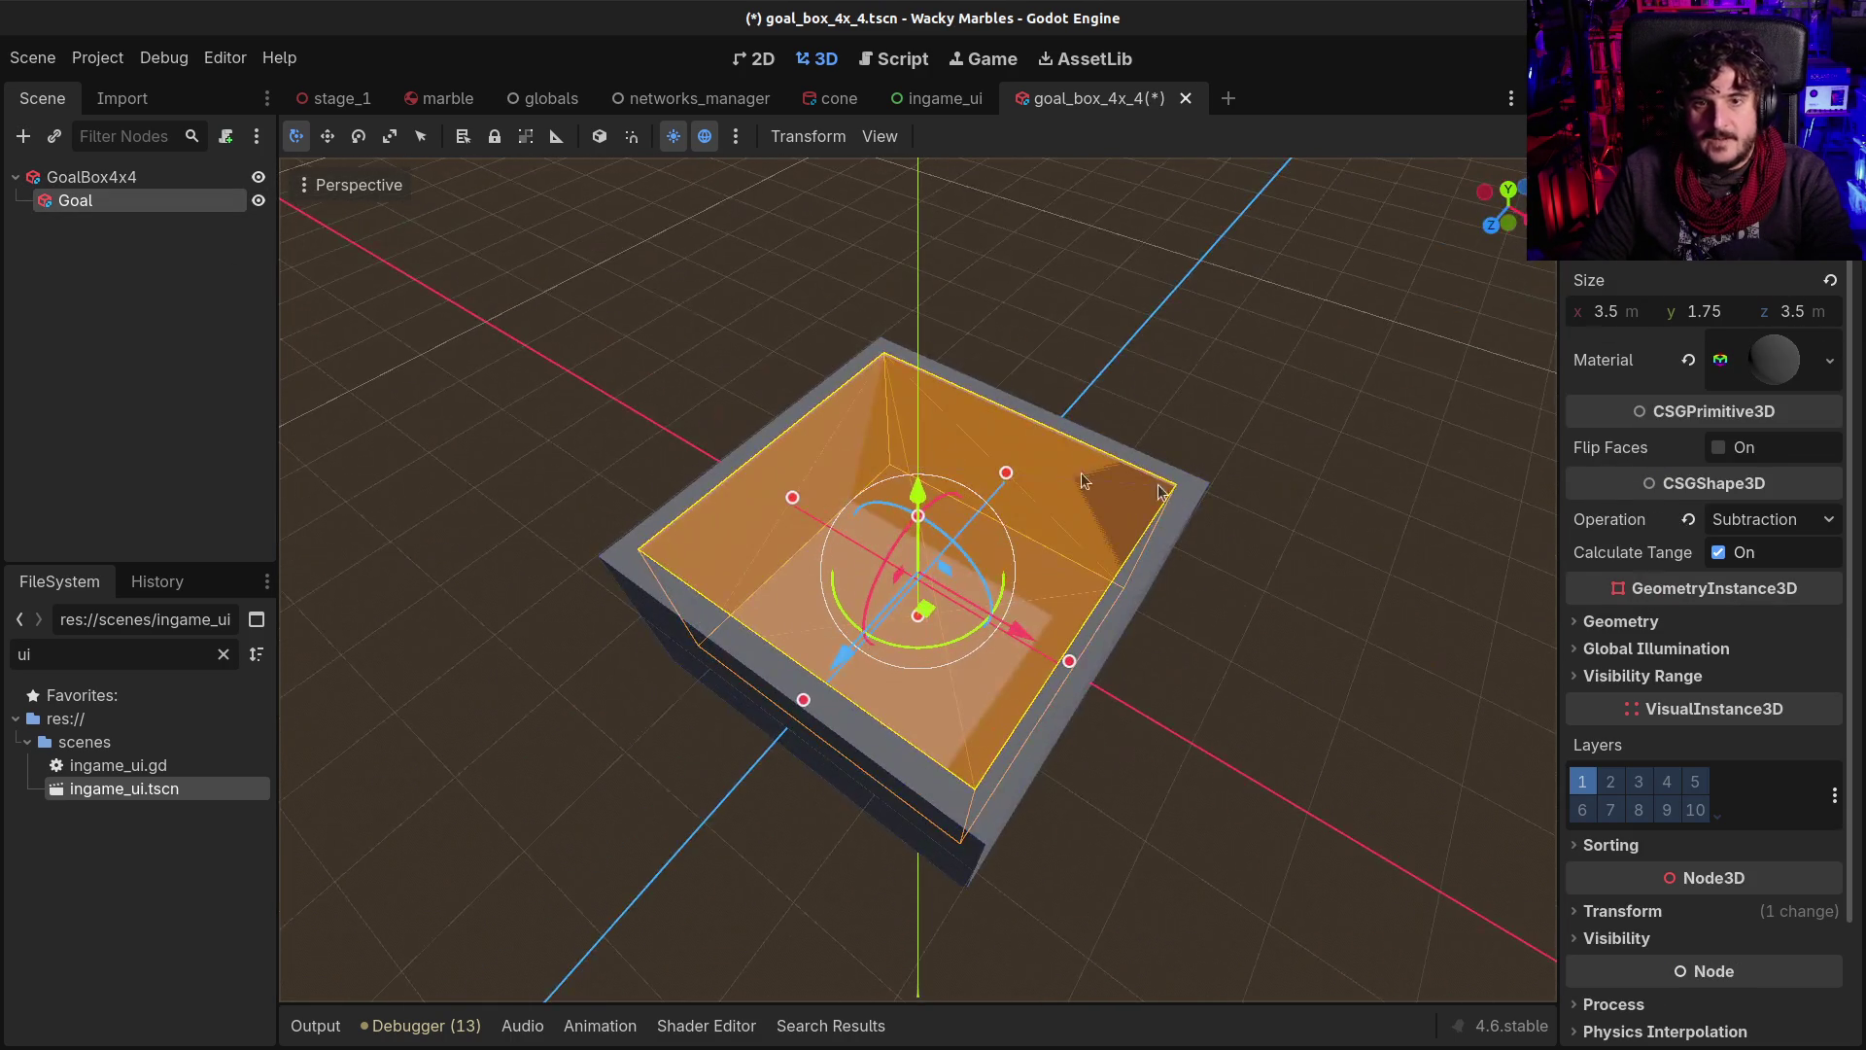
Make the Goal box's material its own unique copy with Paste as Unique
click(1772, 346)
right_click(1775, 365)
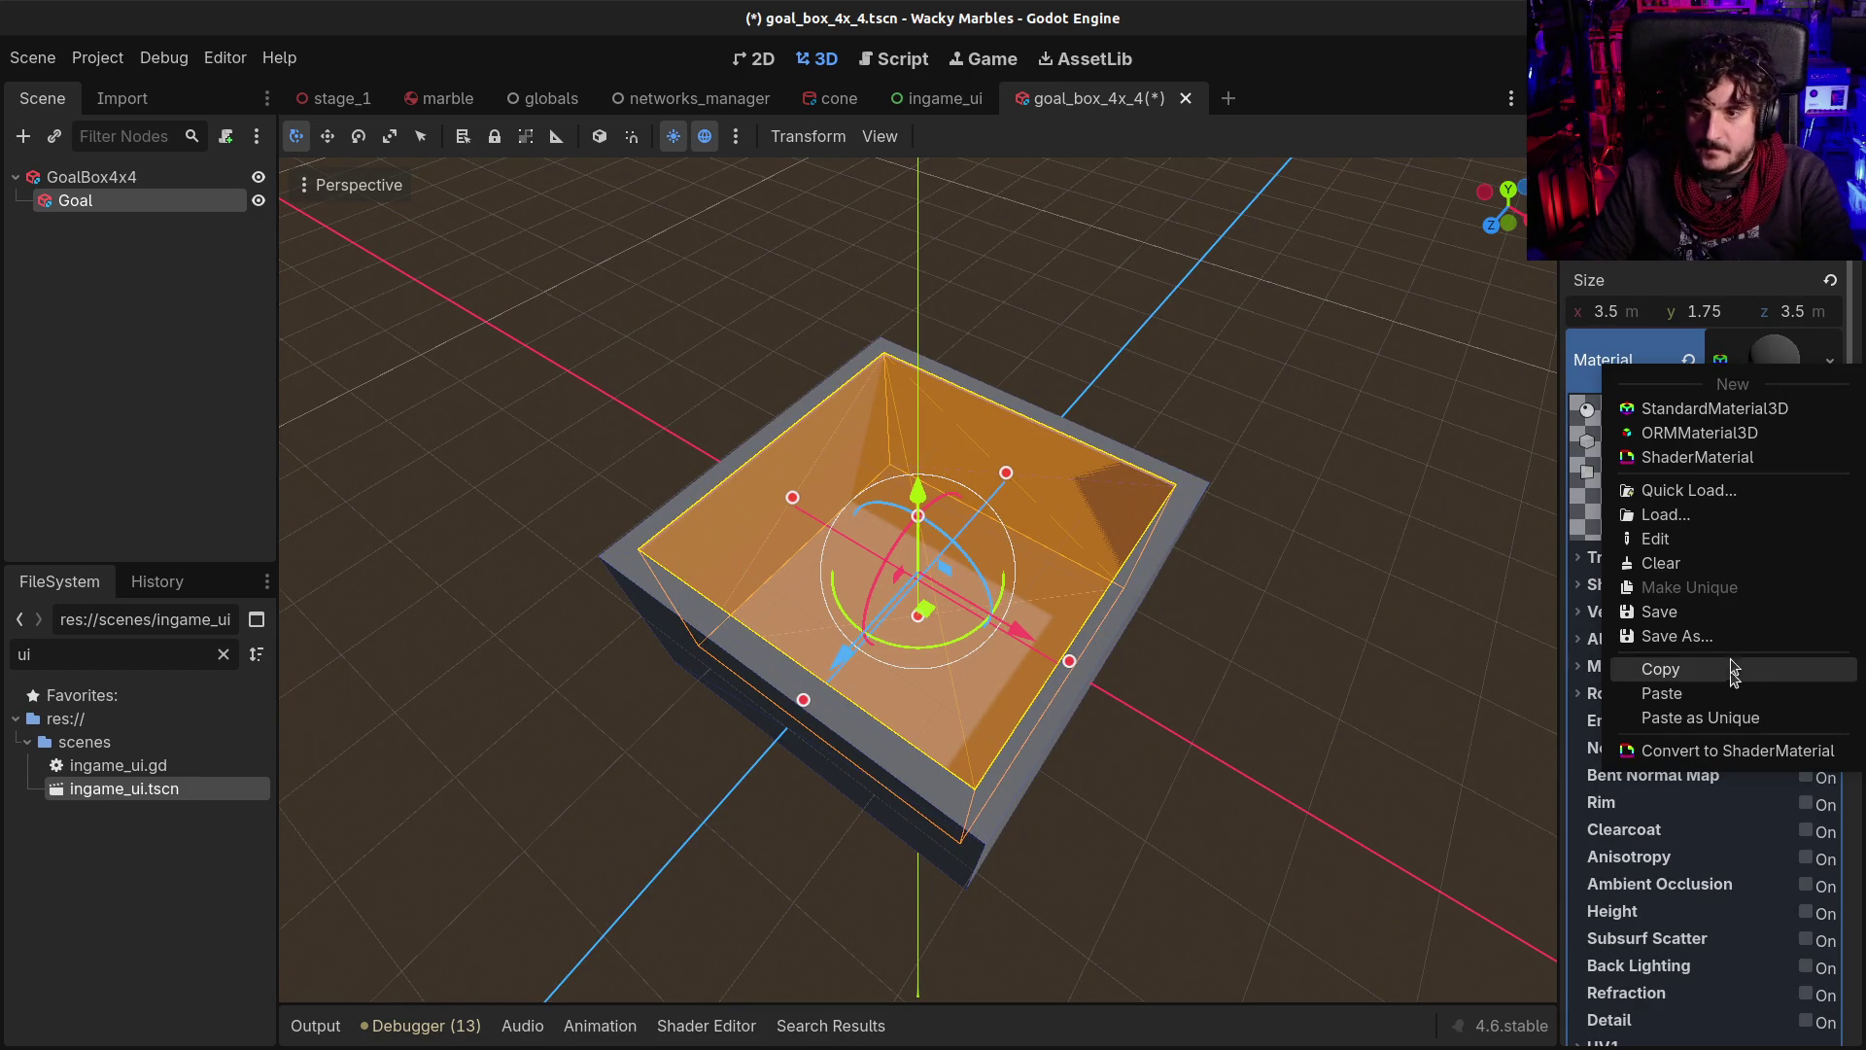
click(1747, 716)
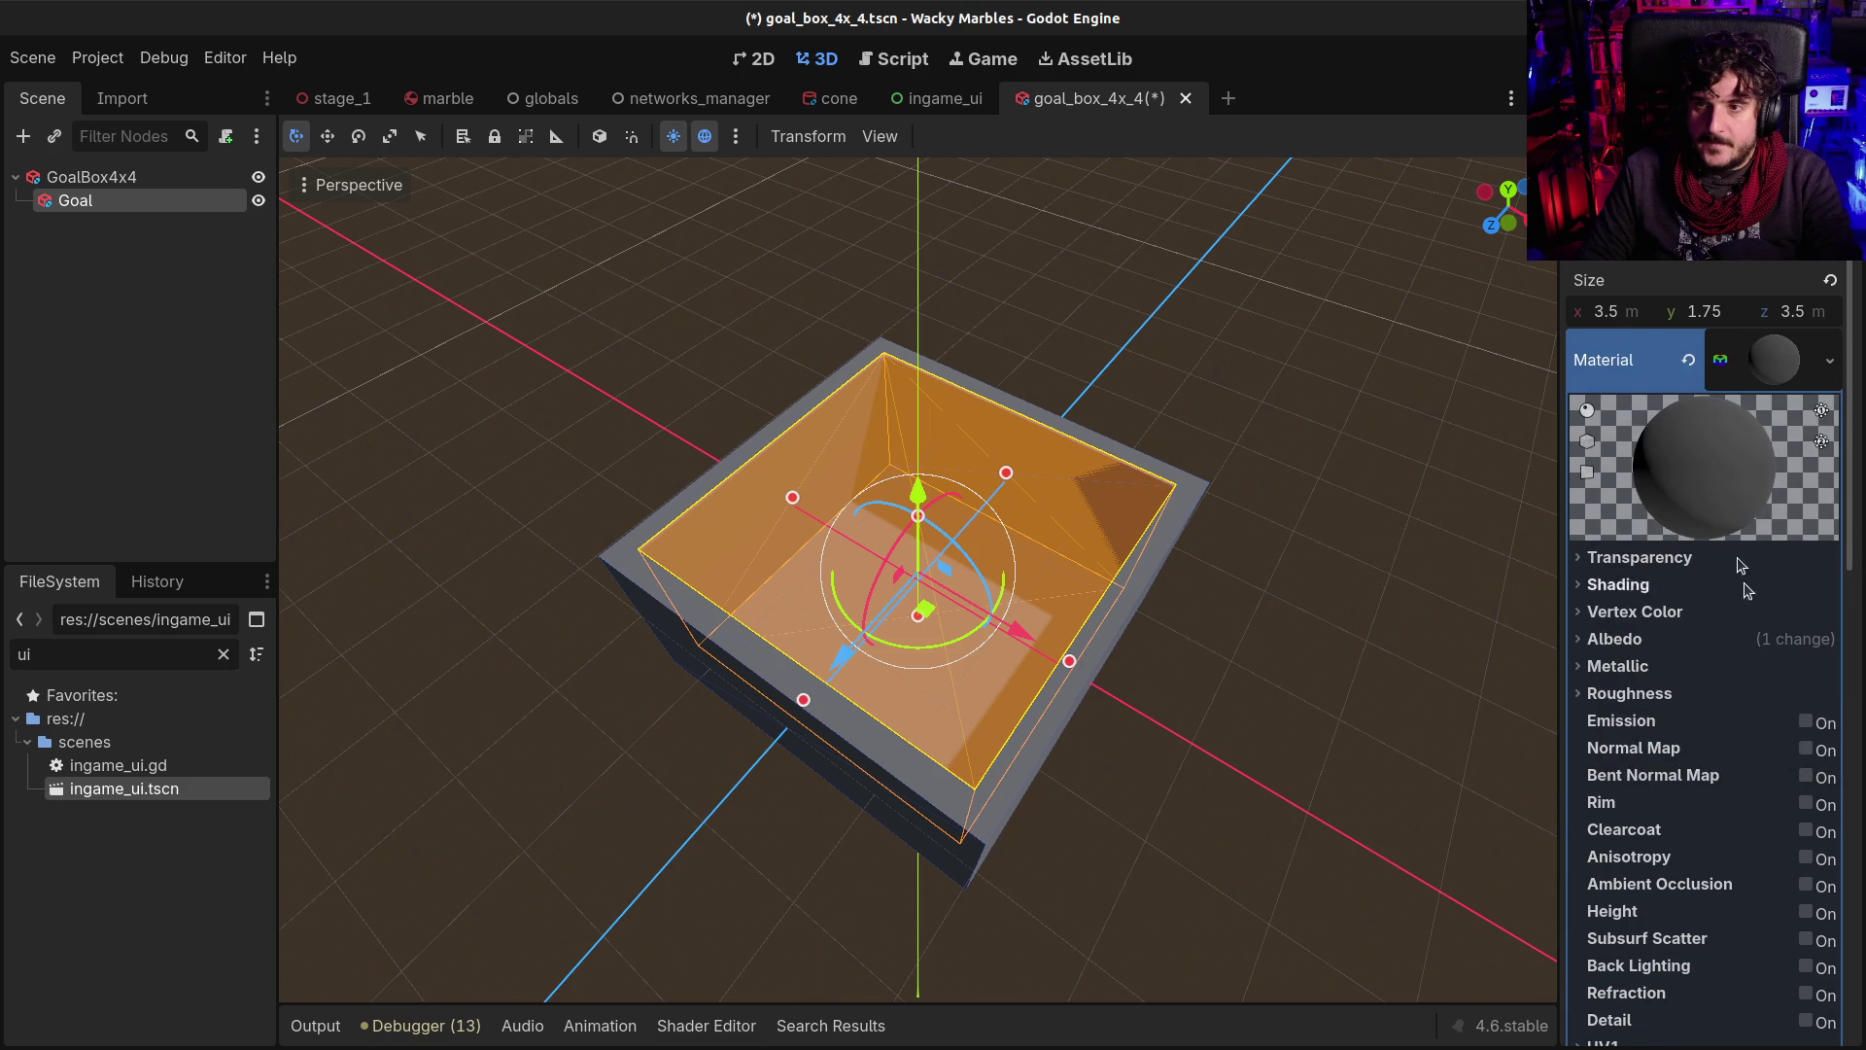
scroll(1740, 583, down, 5)
scroll(1662, 457, up, 3)
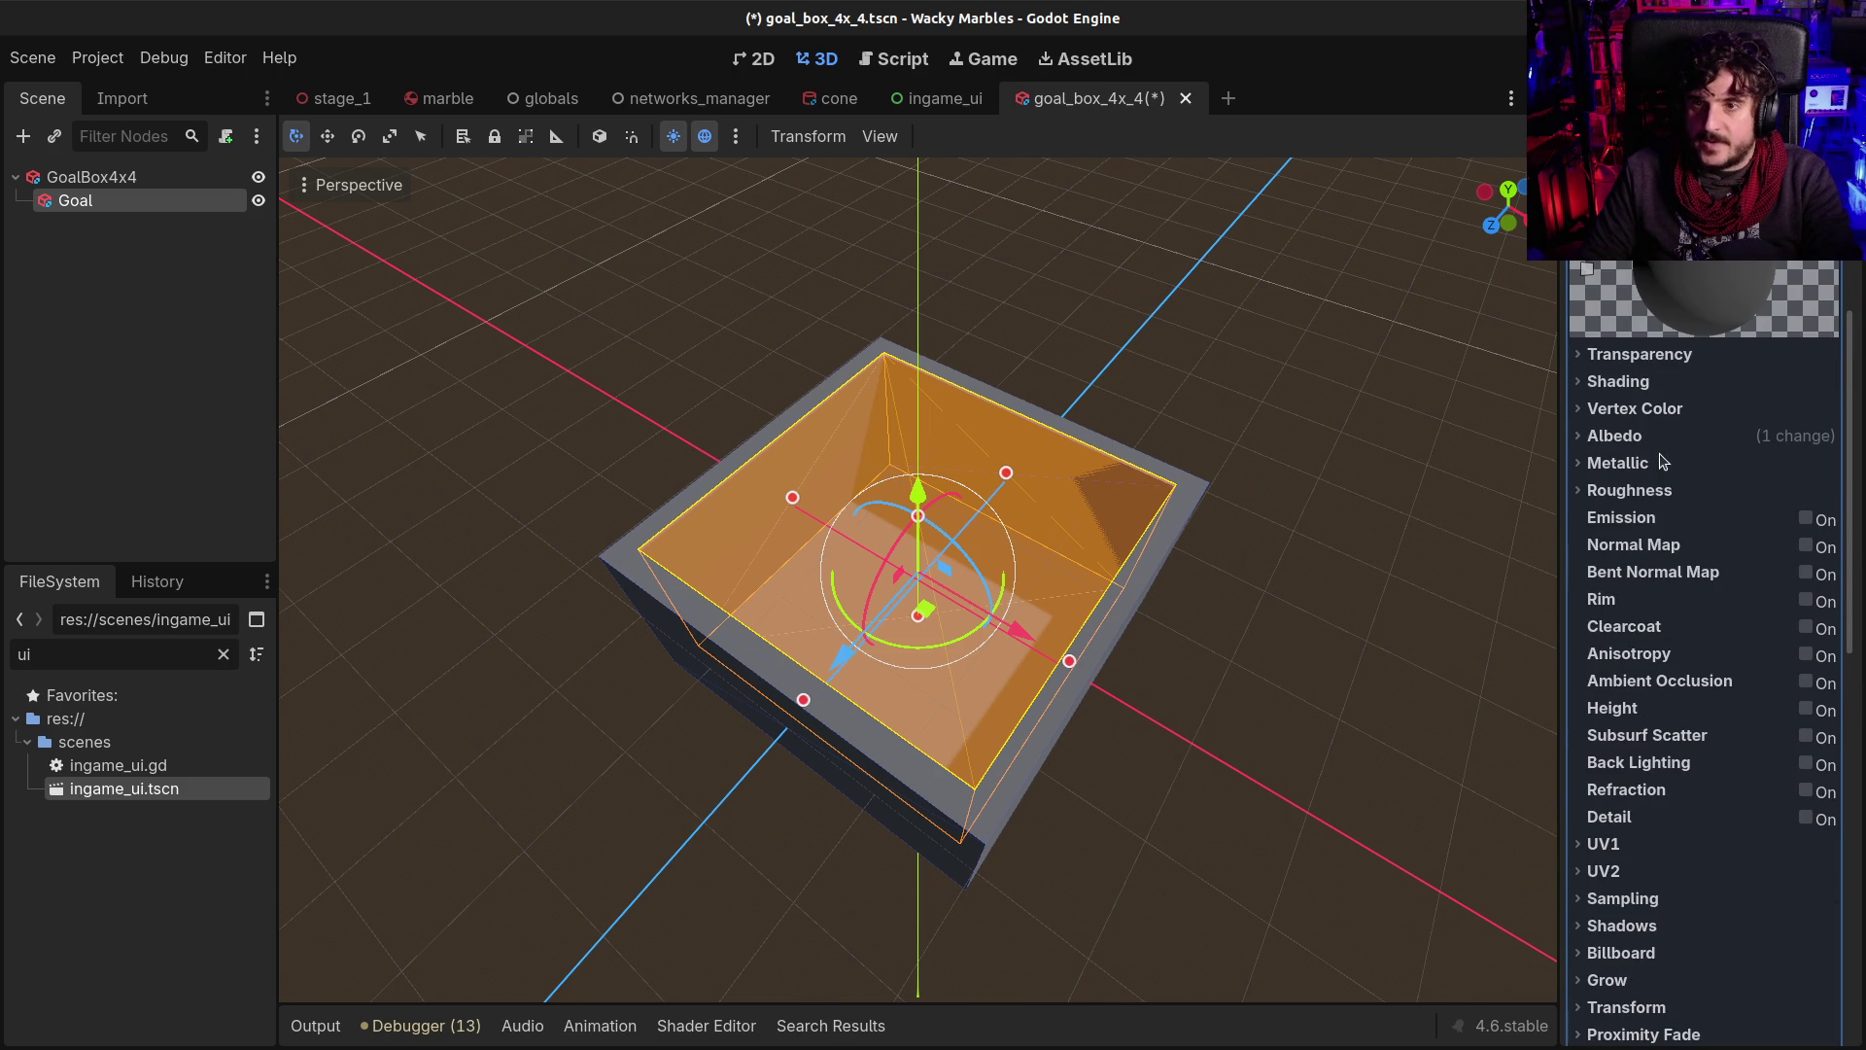
Set the unique material's albedo colour to green 22e98e
click(1623, 436)
click(1721, 467)
drag(1677, 560, 1585, 562)
drag(1838, 555, 1843, 530)
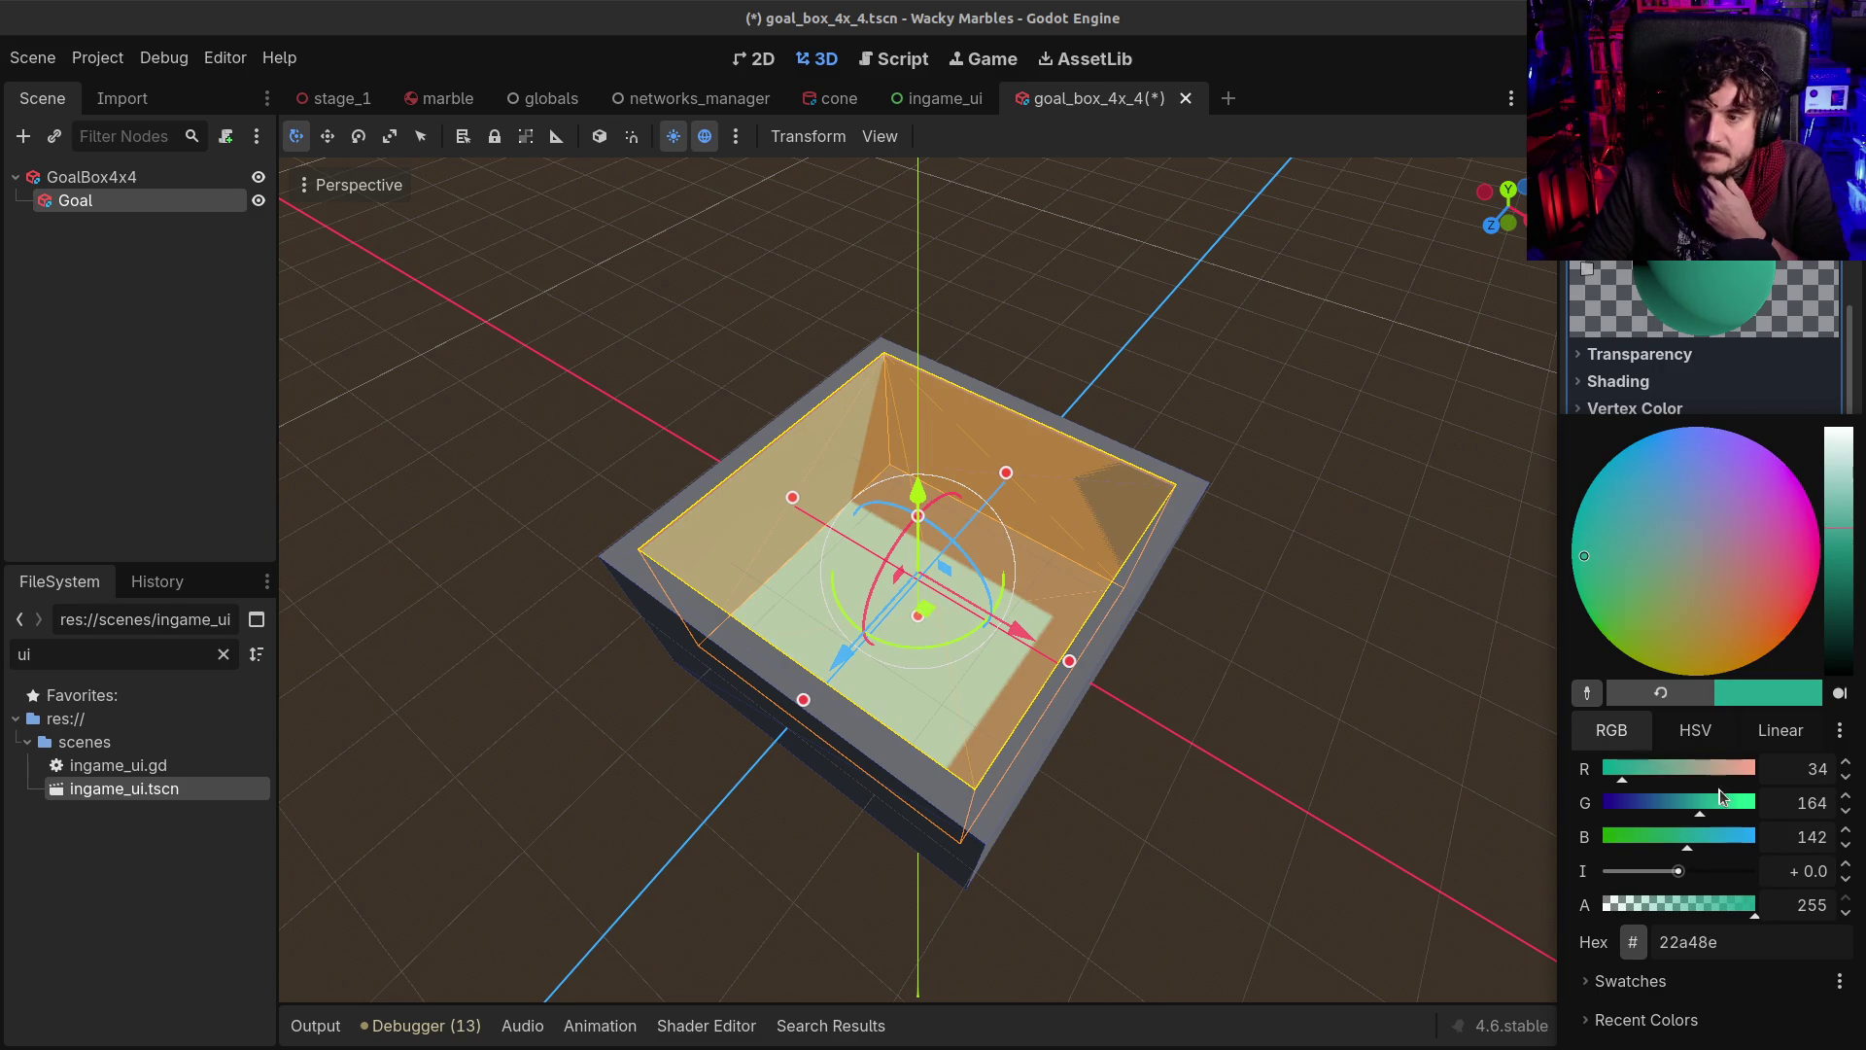
click(1743, 809)
drag(1844, 537, 1844, 569)
click(201, 388)
Save goal_box_4x_4 and select the GoalBox4x4 root node
mouse_move(576, 573)
mouse_down()
mouse_move(1101, 591)
mouse_move(1337, 416)
mouse_move(1401, 483)
mouse_move(1362, 587)
mouse_move(1021, 609)
mouse_move(860, 519)
mouse_up()
key(ctrl+s)
click(53, 202)
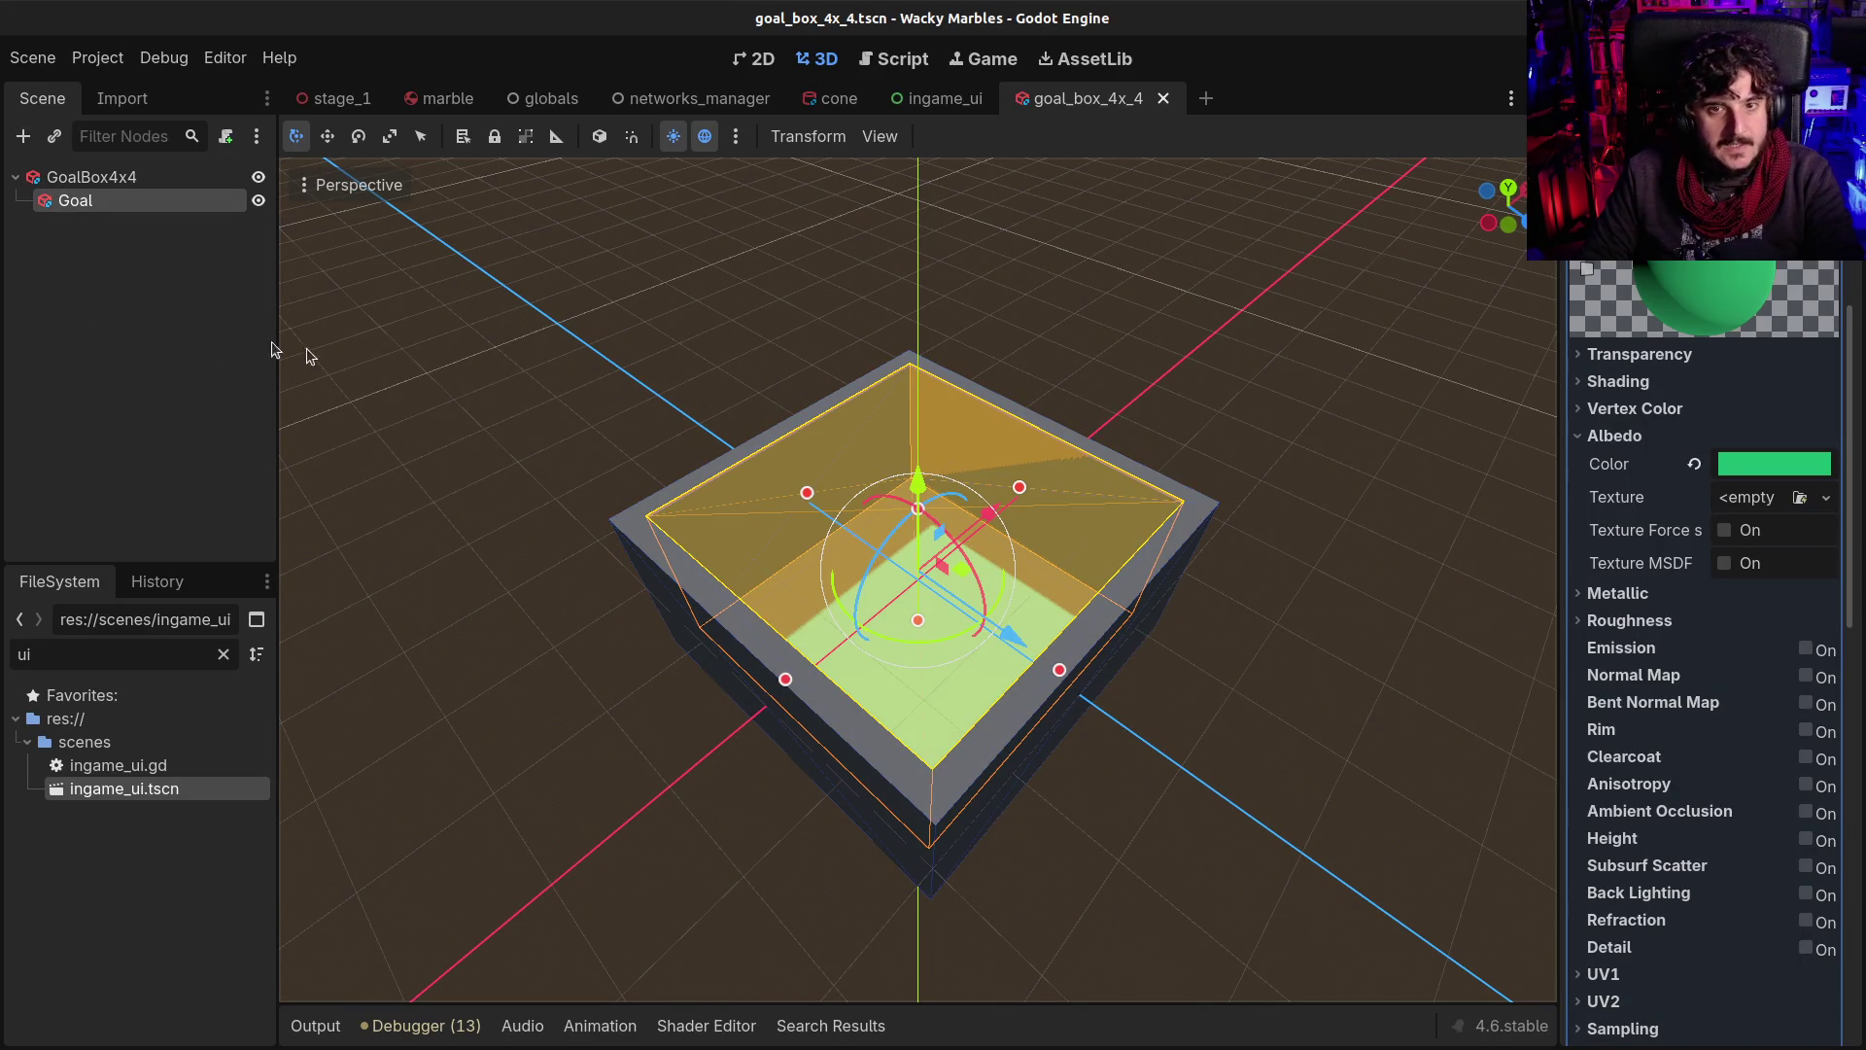
click(114, 179)
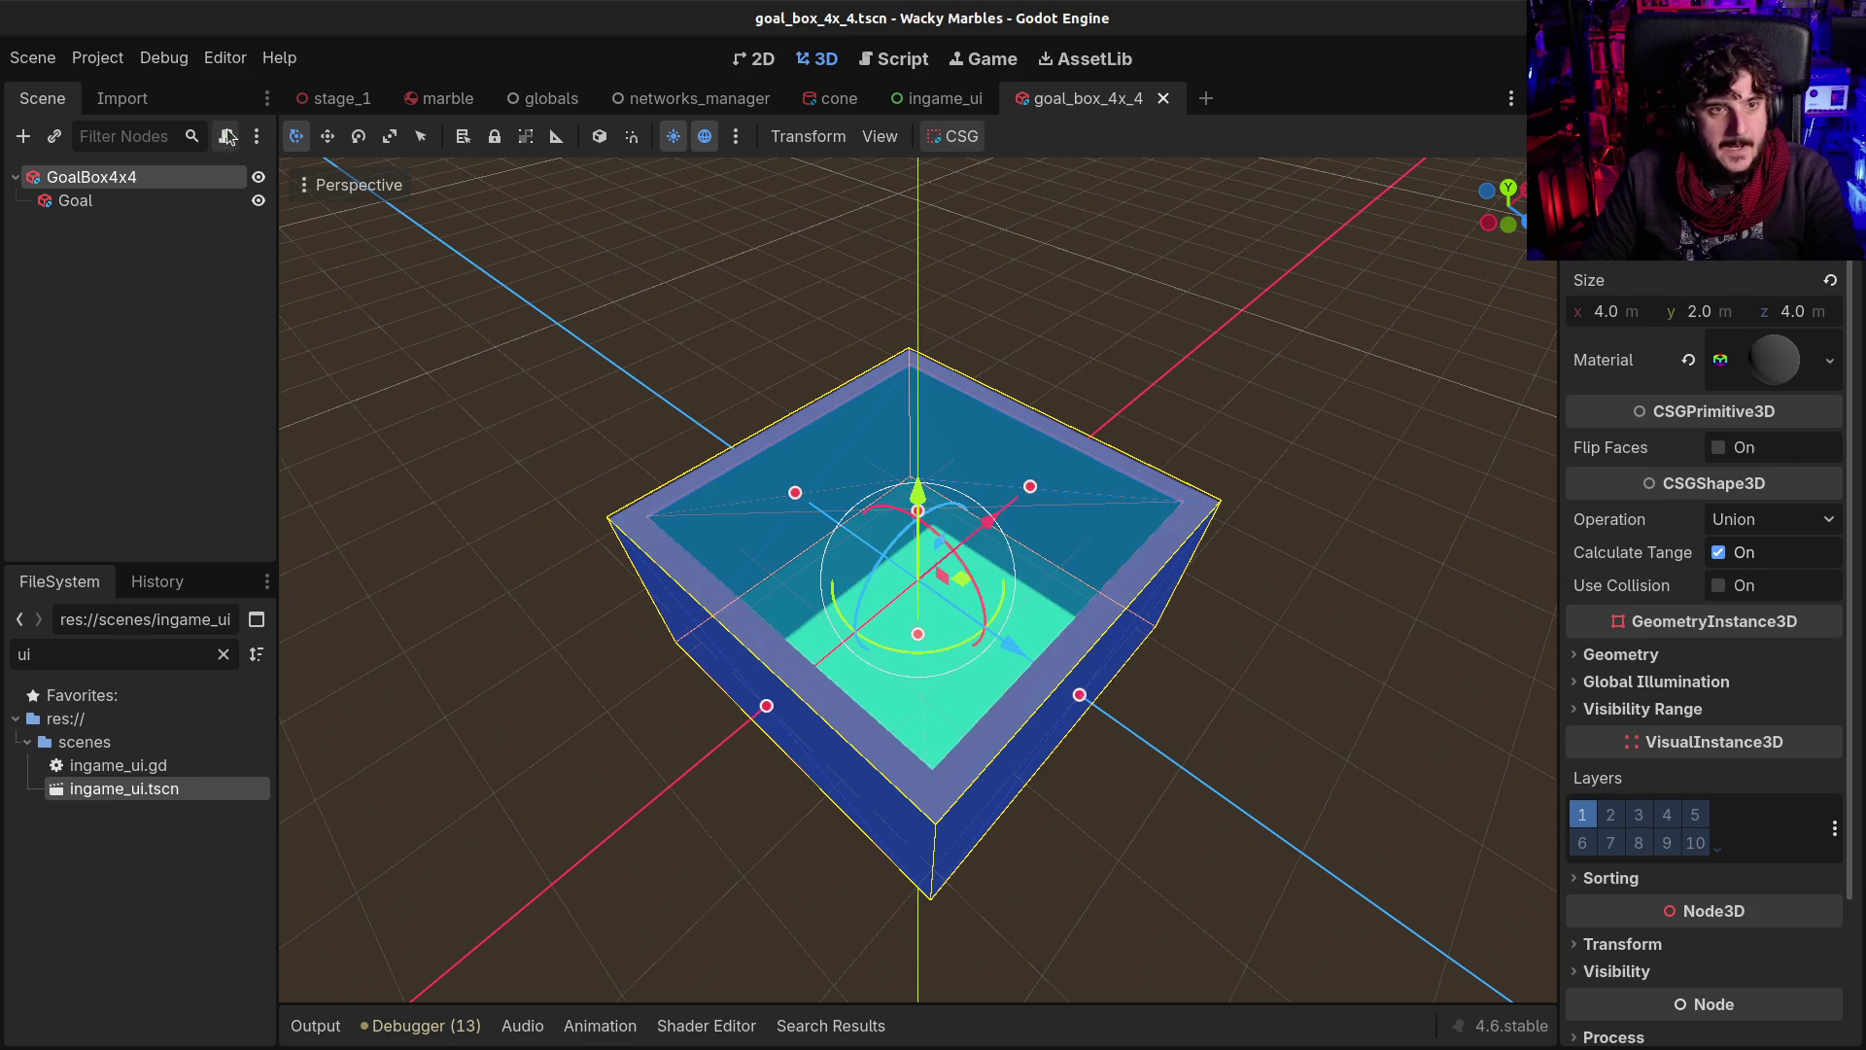
click(225, 137)
Create the new script as res://scenes/blocks/goal.gd, extending CSGBox3D
click(1046, 450)
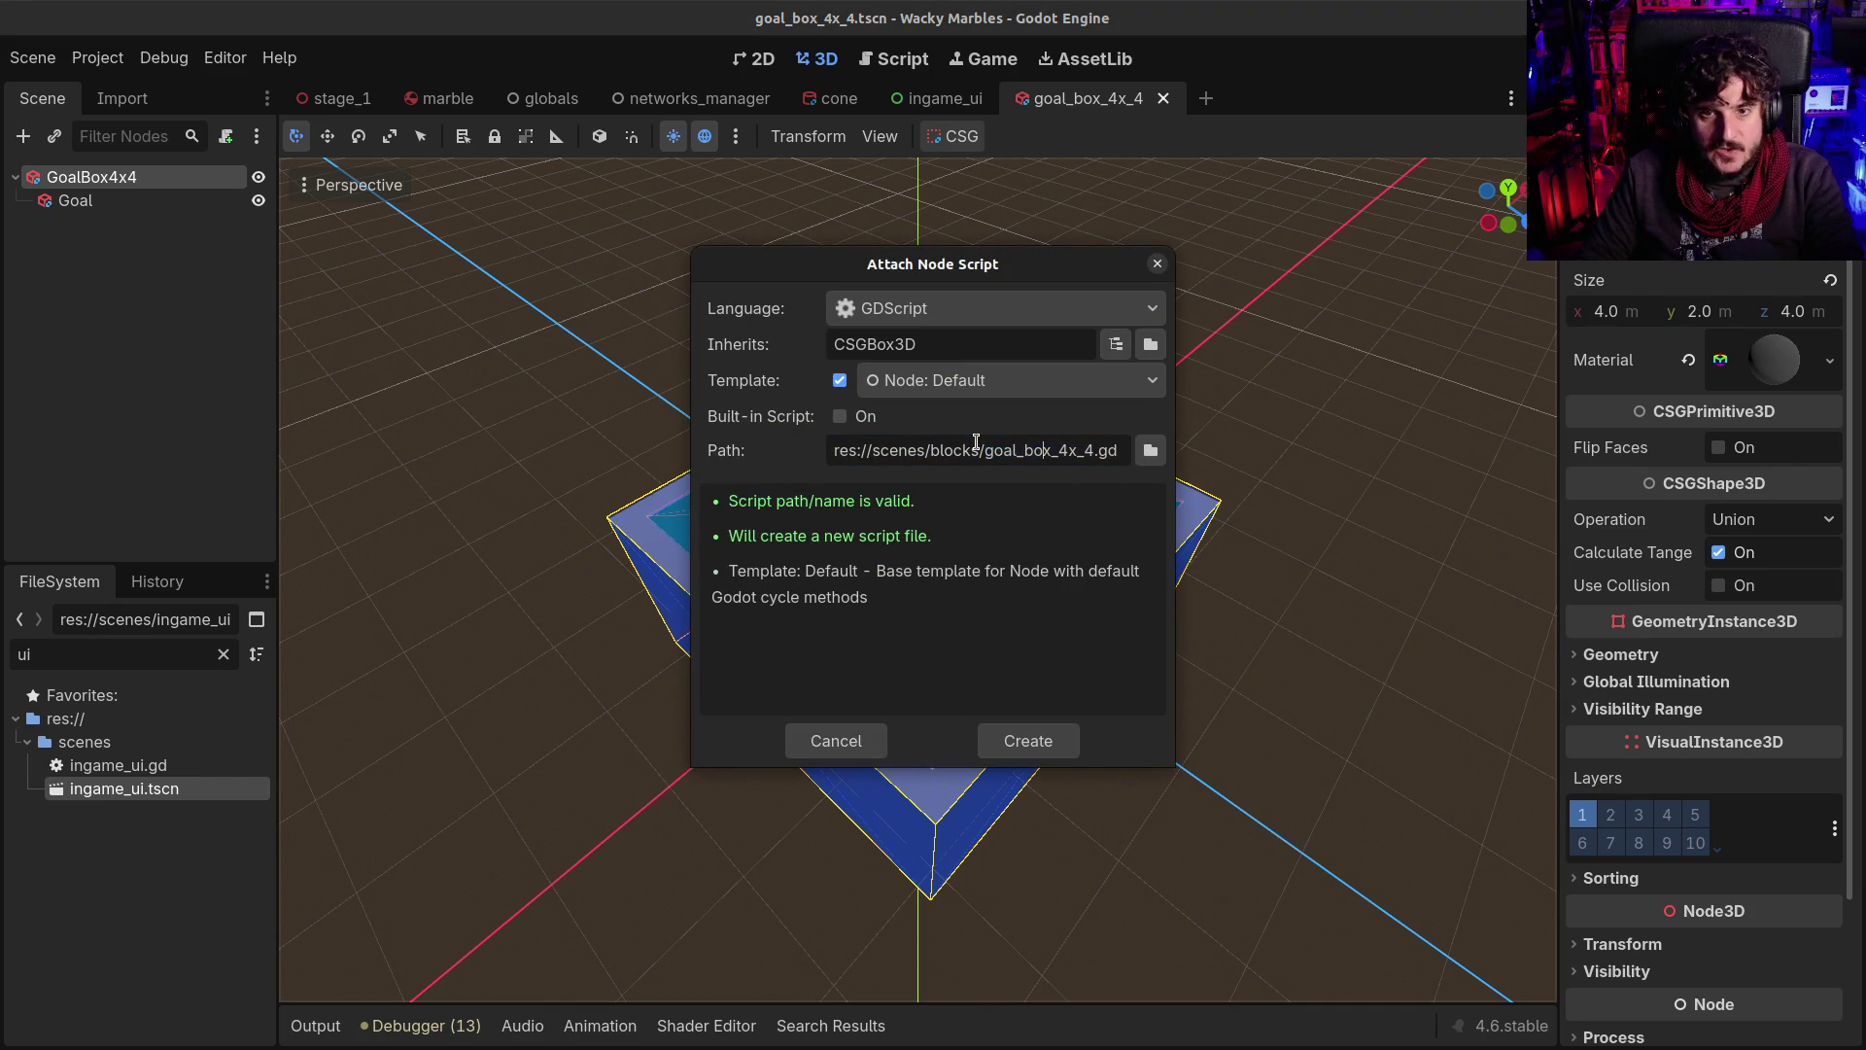
drag(1038, 450, 1077, 447)
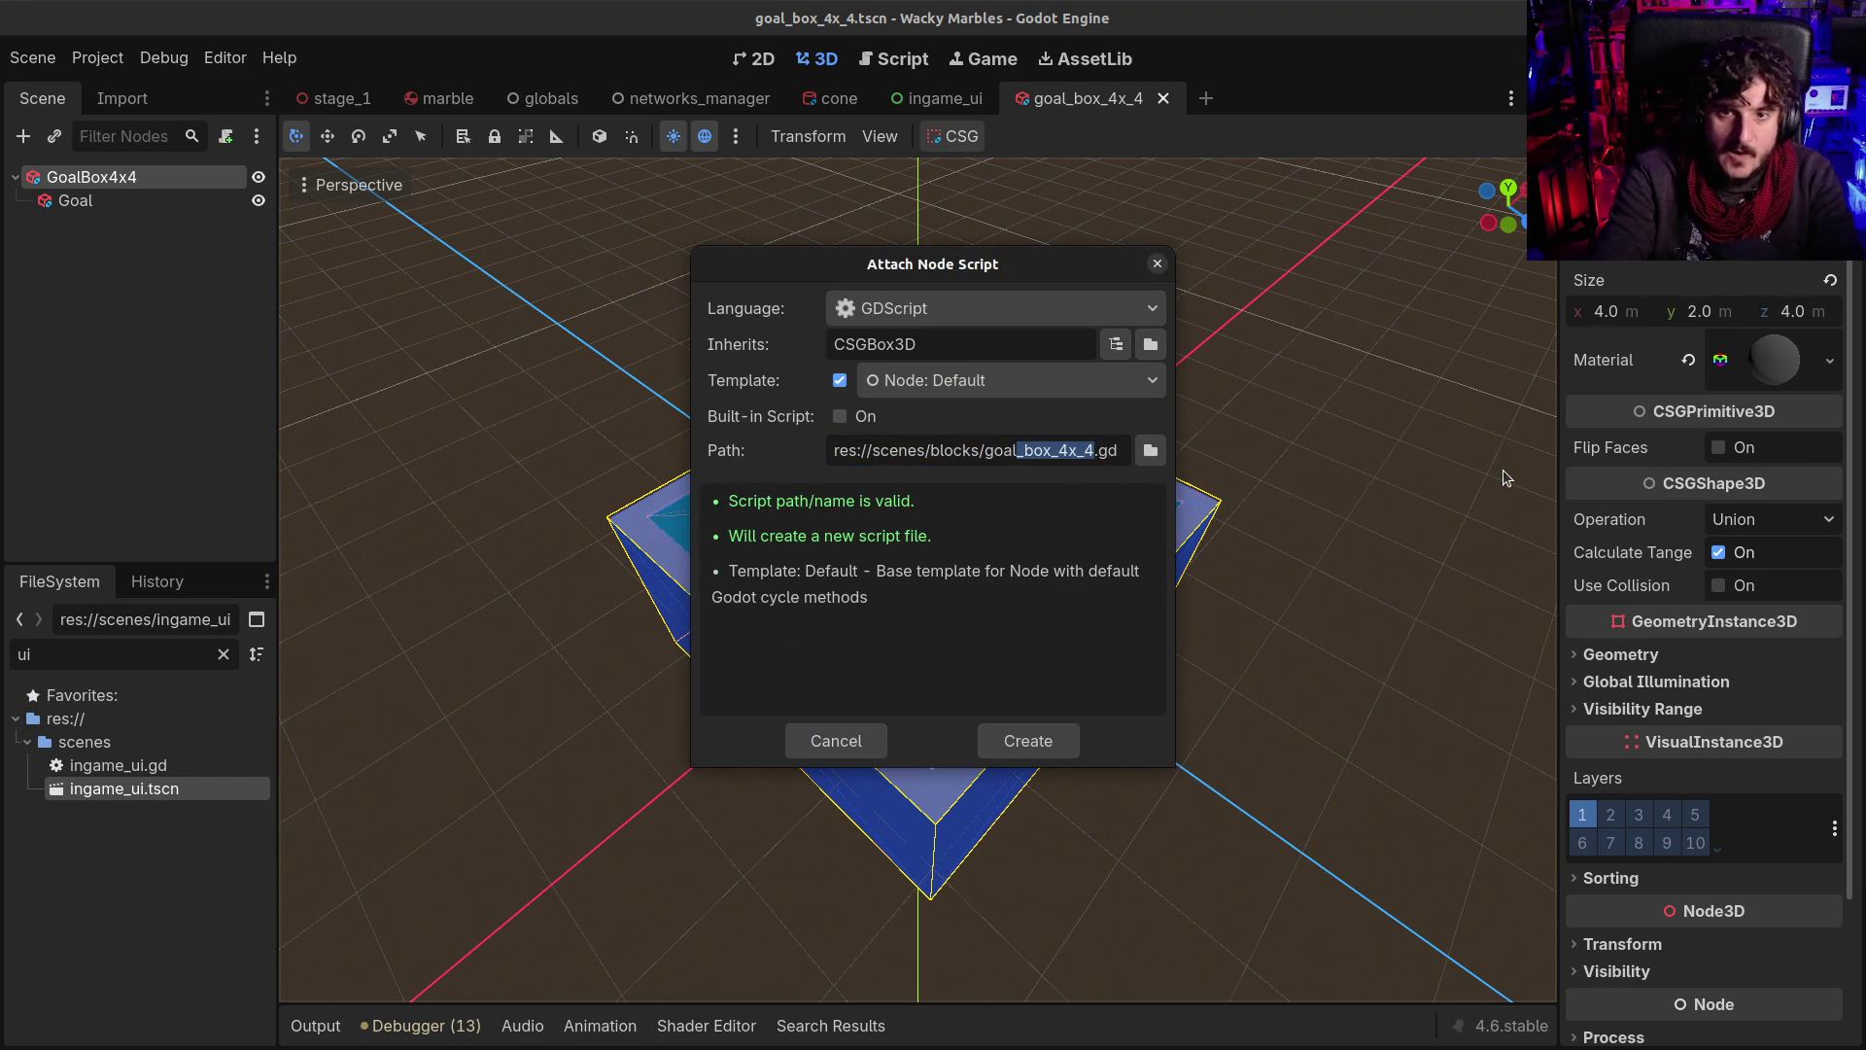
key(BackSpace)
key(Return)
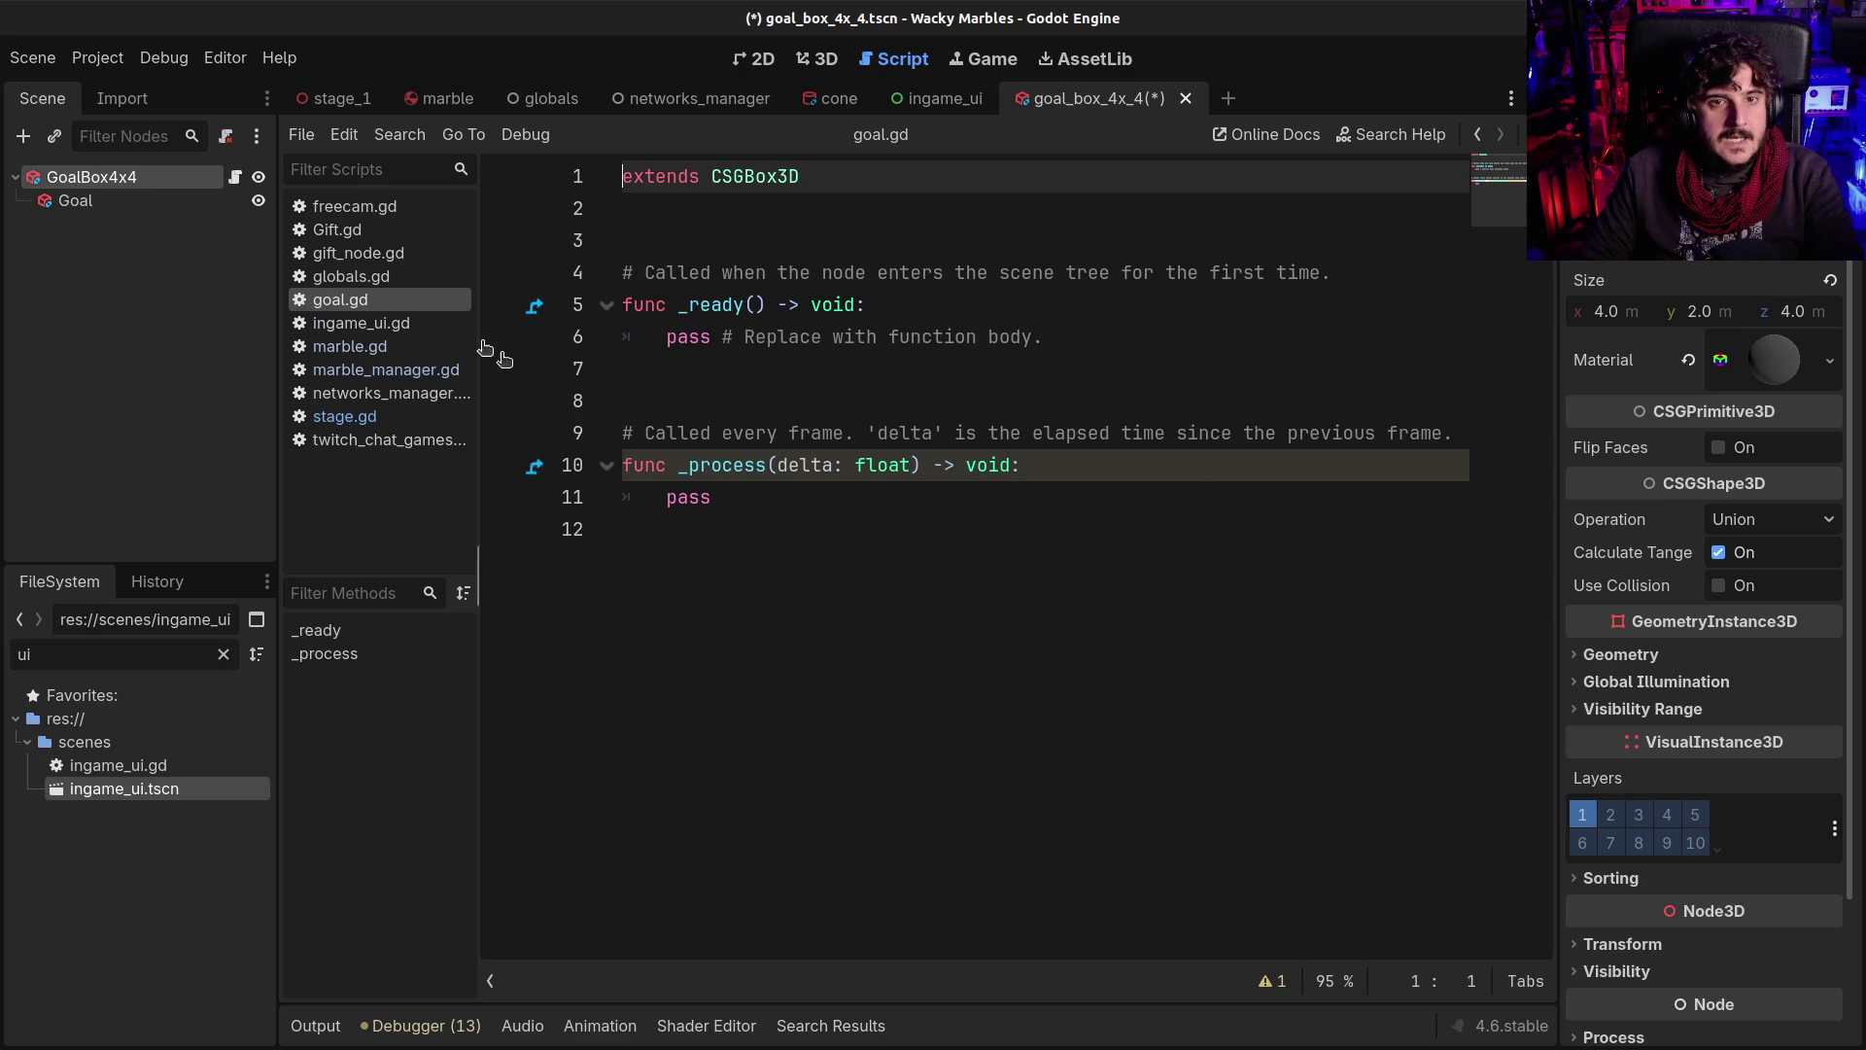
Return to the 3D view and reselect GoalBox4x4, cancelling the Add Node dialog
click(646, 535)
click(727, 501)
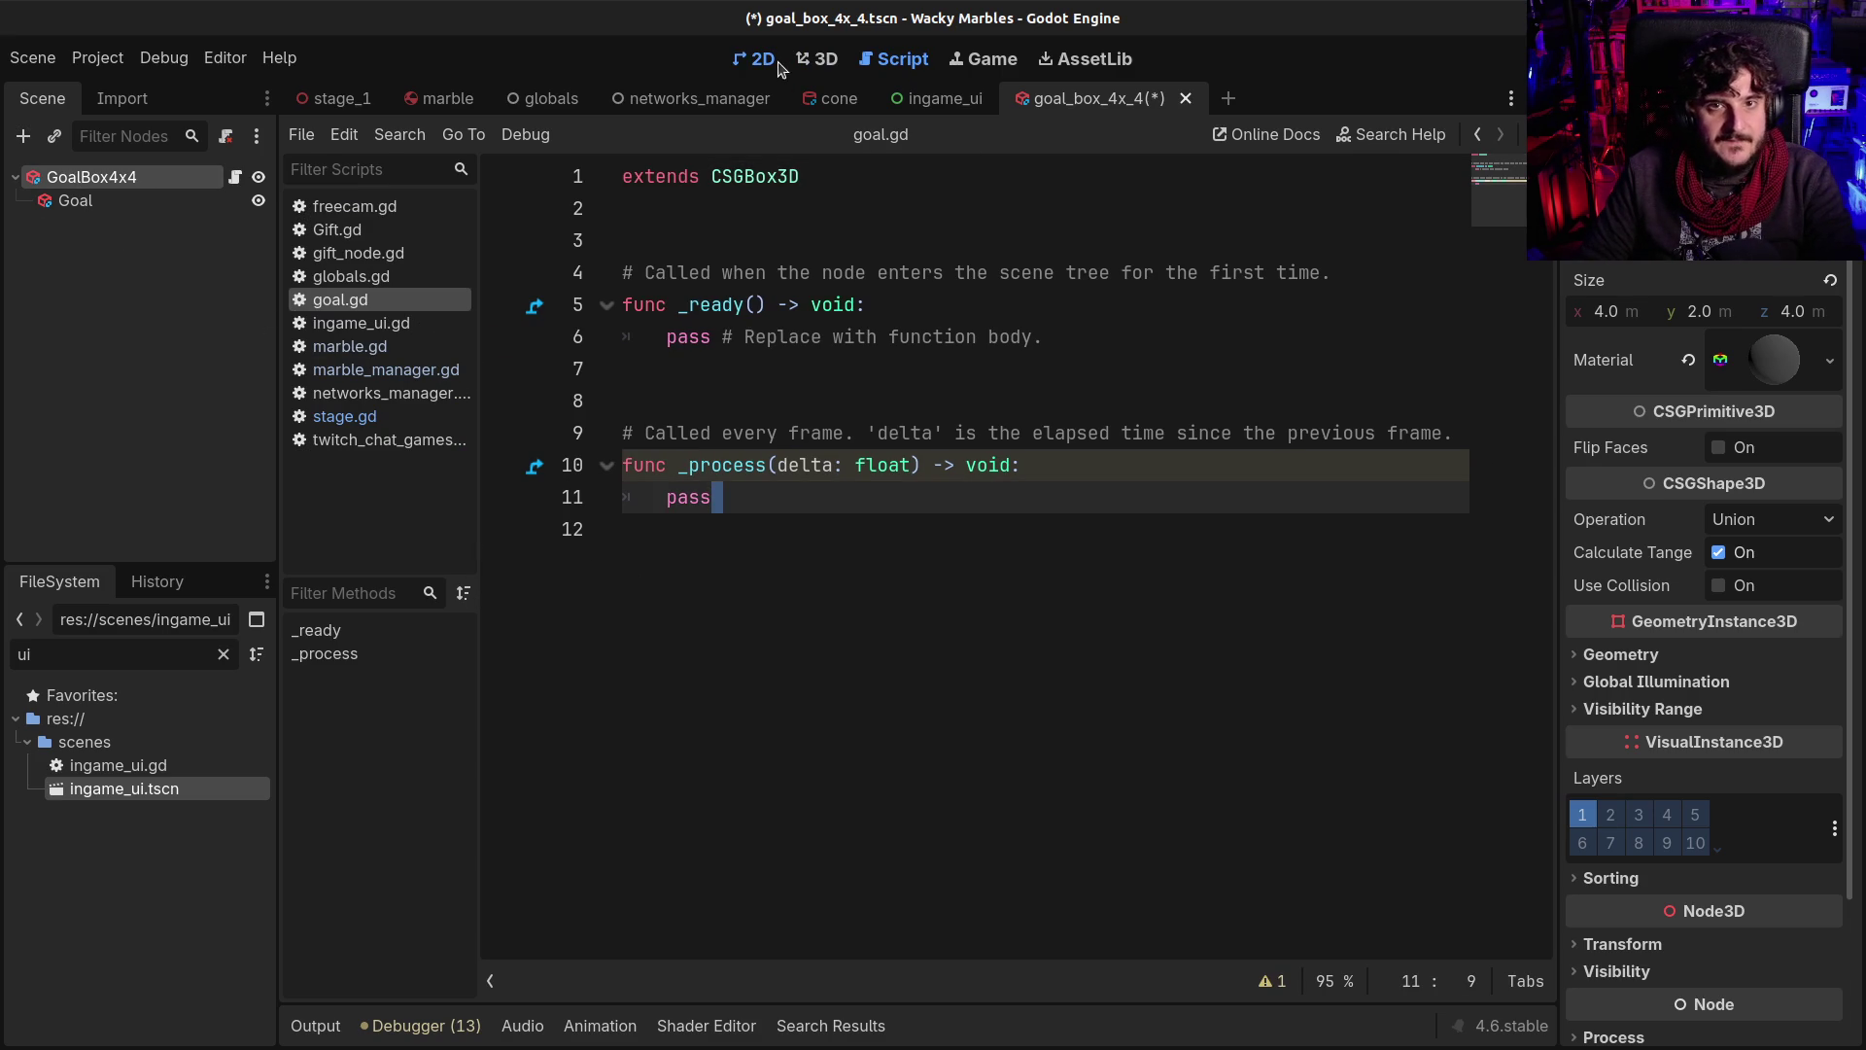
click(817, 58)
click(248, 406)
click(76, 179)
key(ctrl+a)
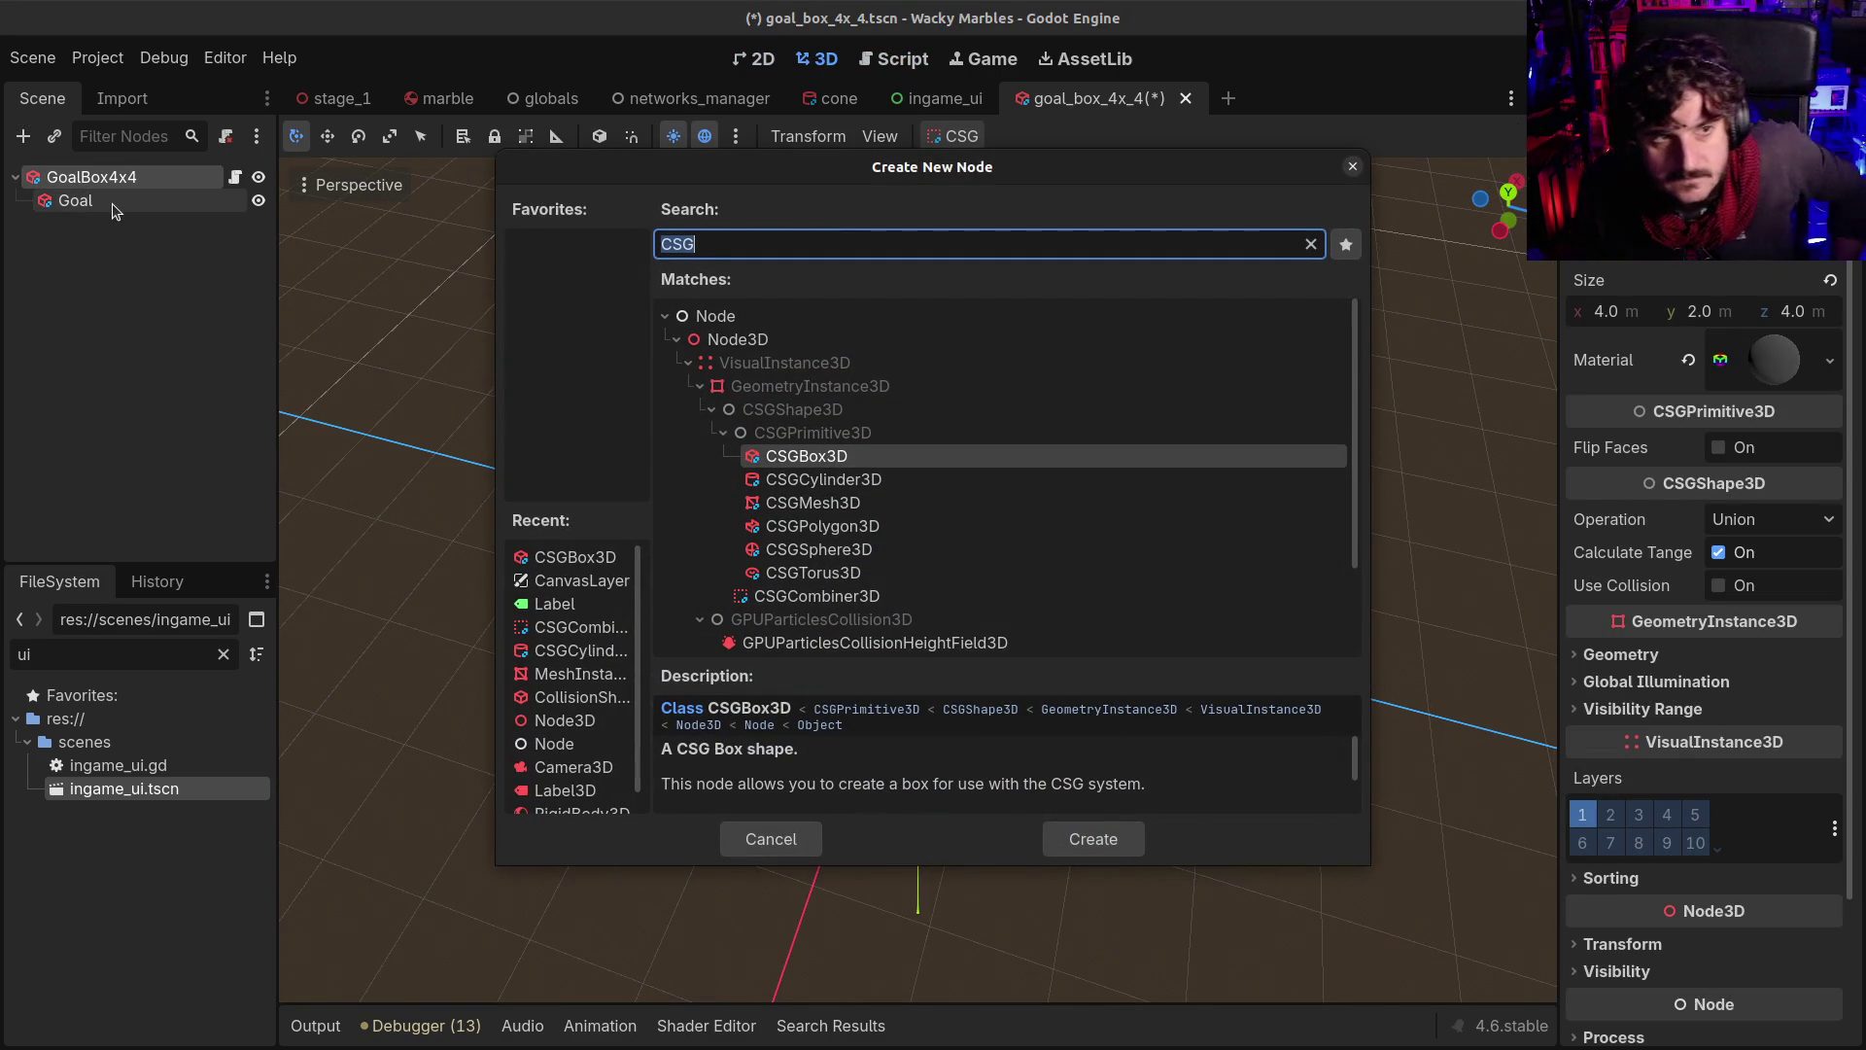
key(Escape)
double_click(107, 200)
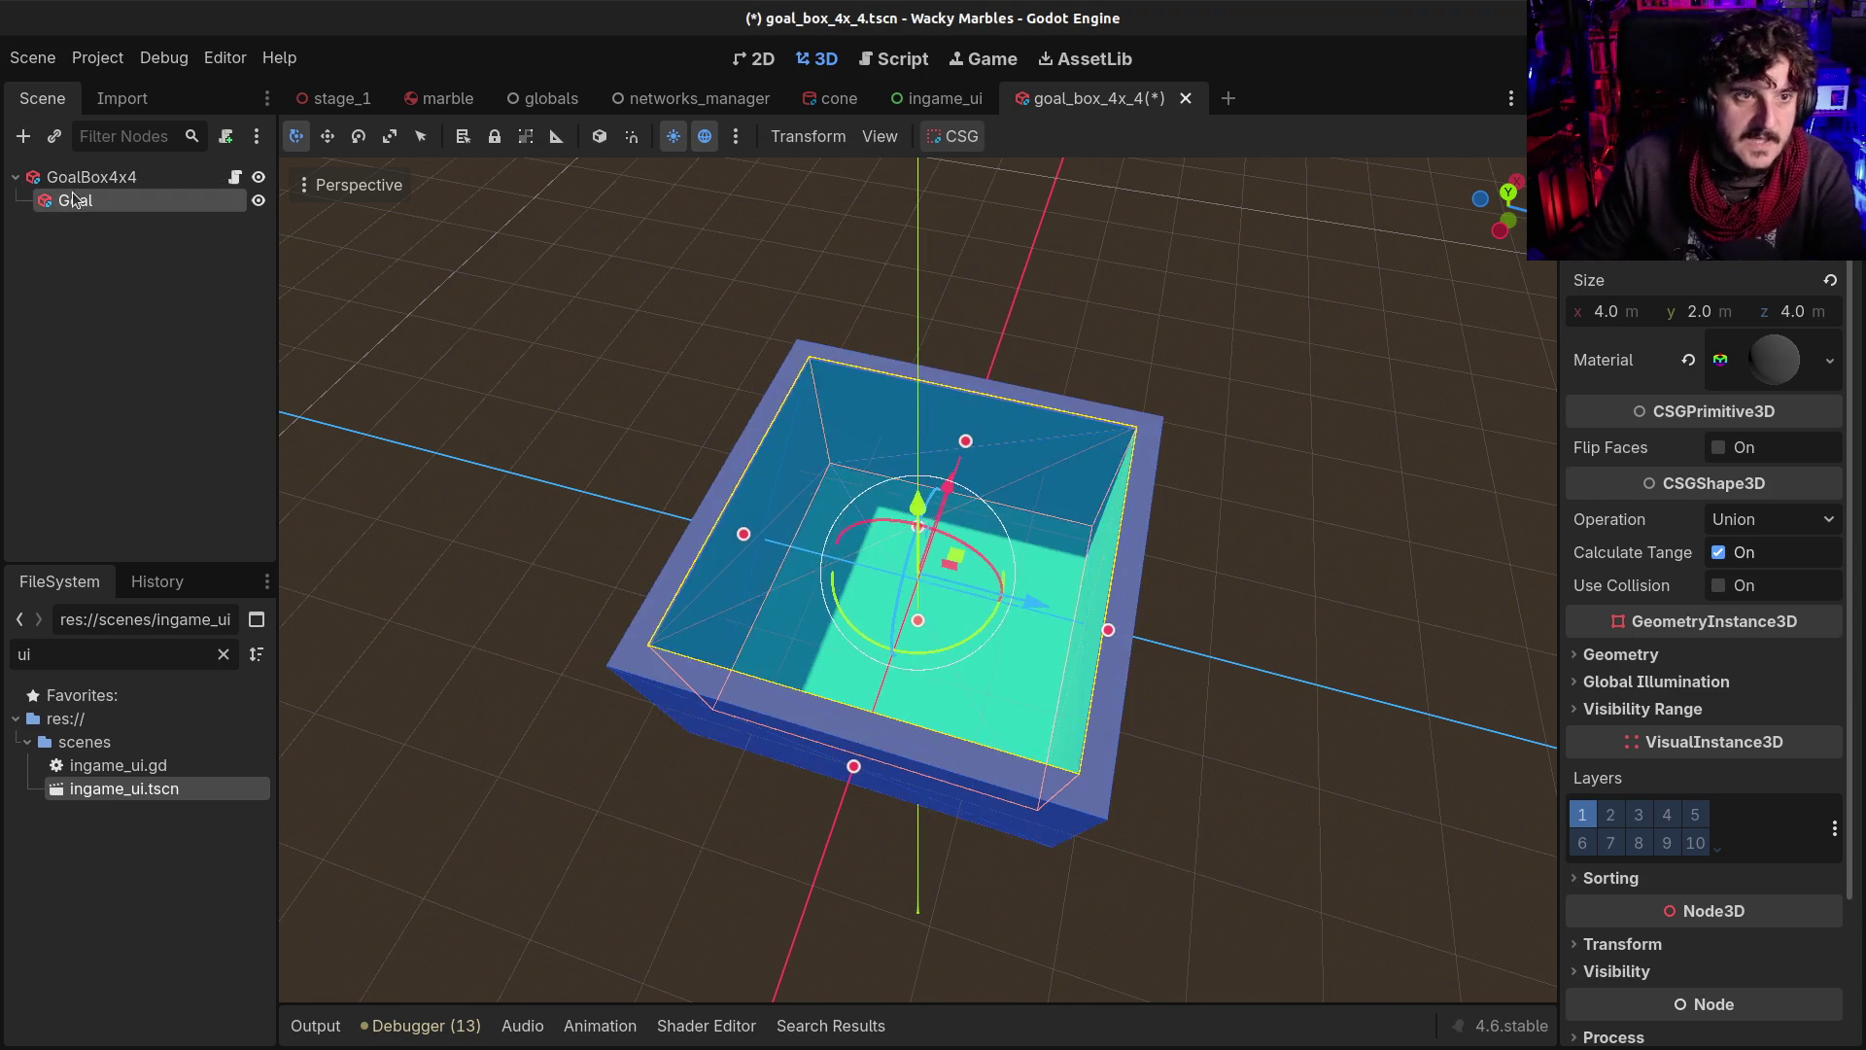
Rename the goal box's inner Goal node to Inside
text(Inside)
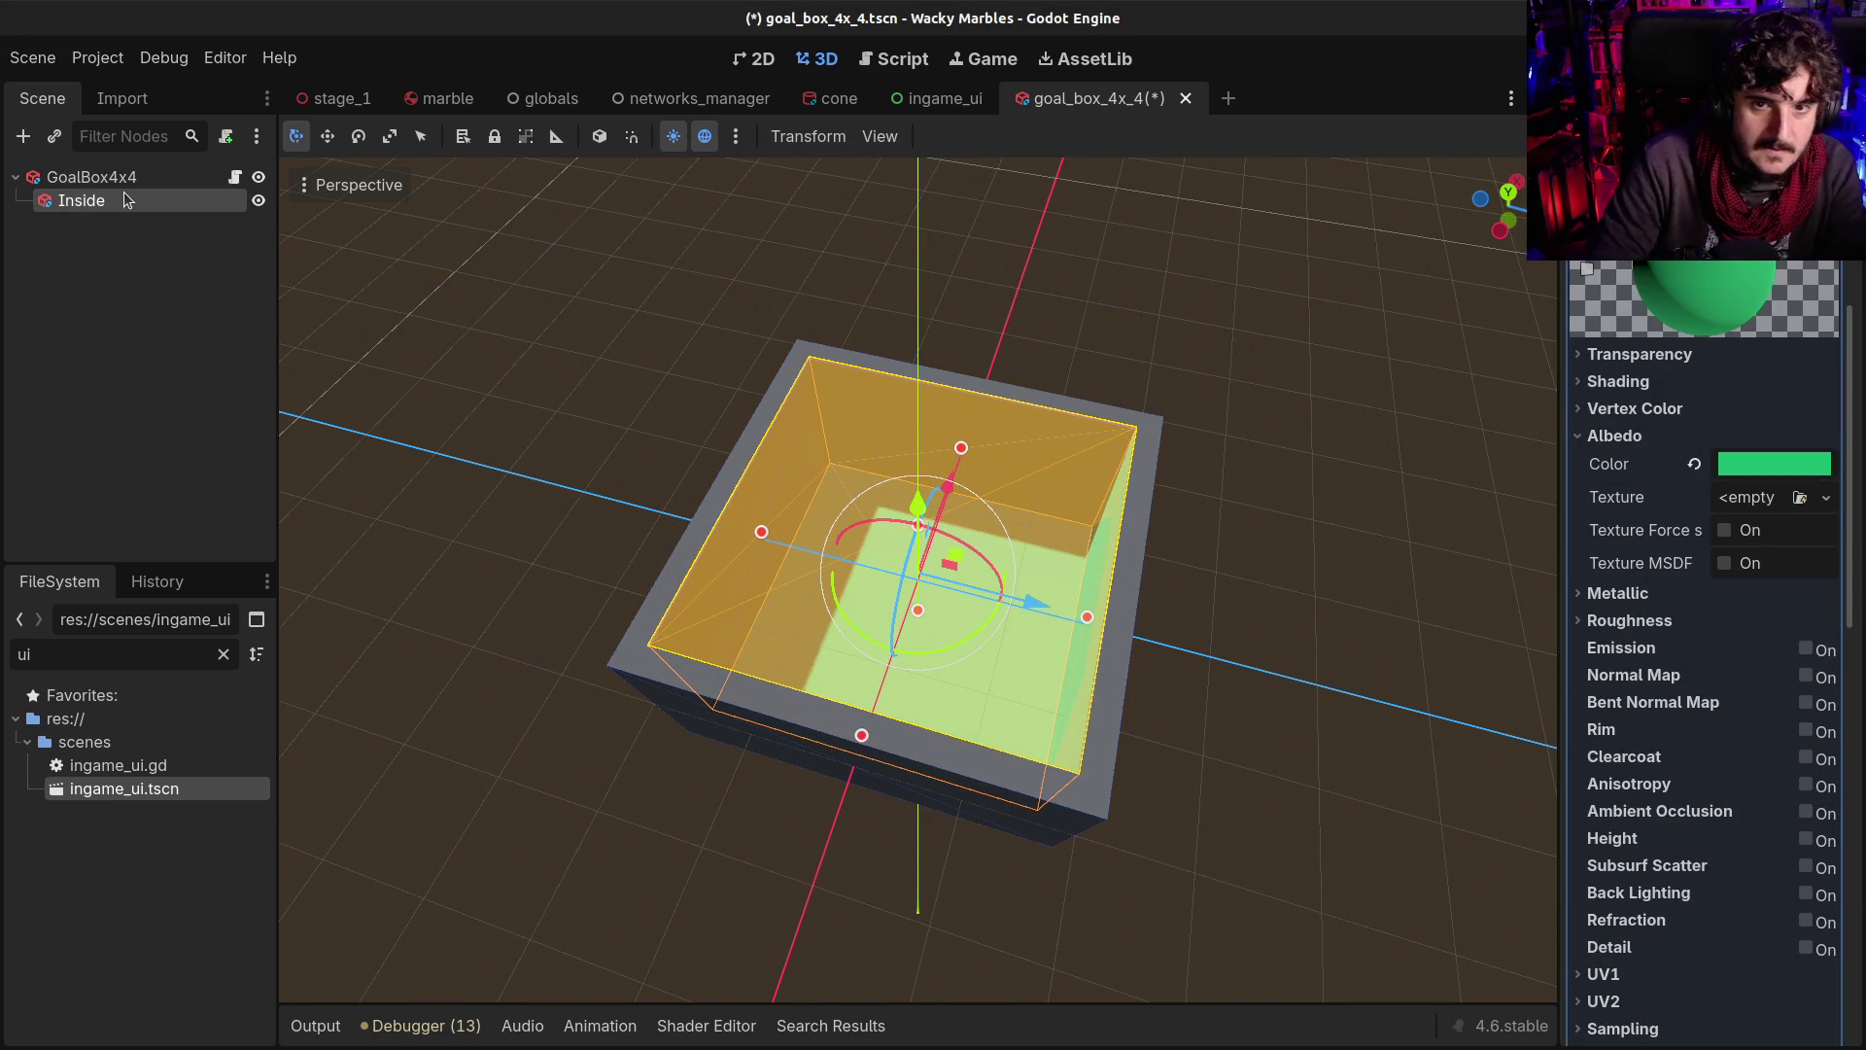
key(Return)
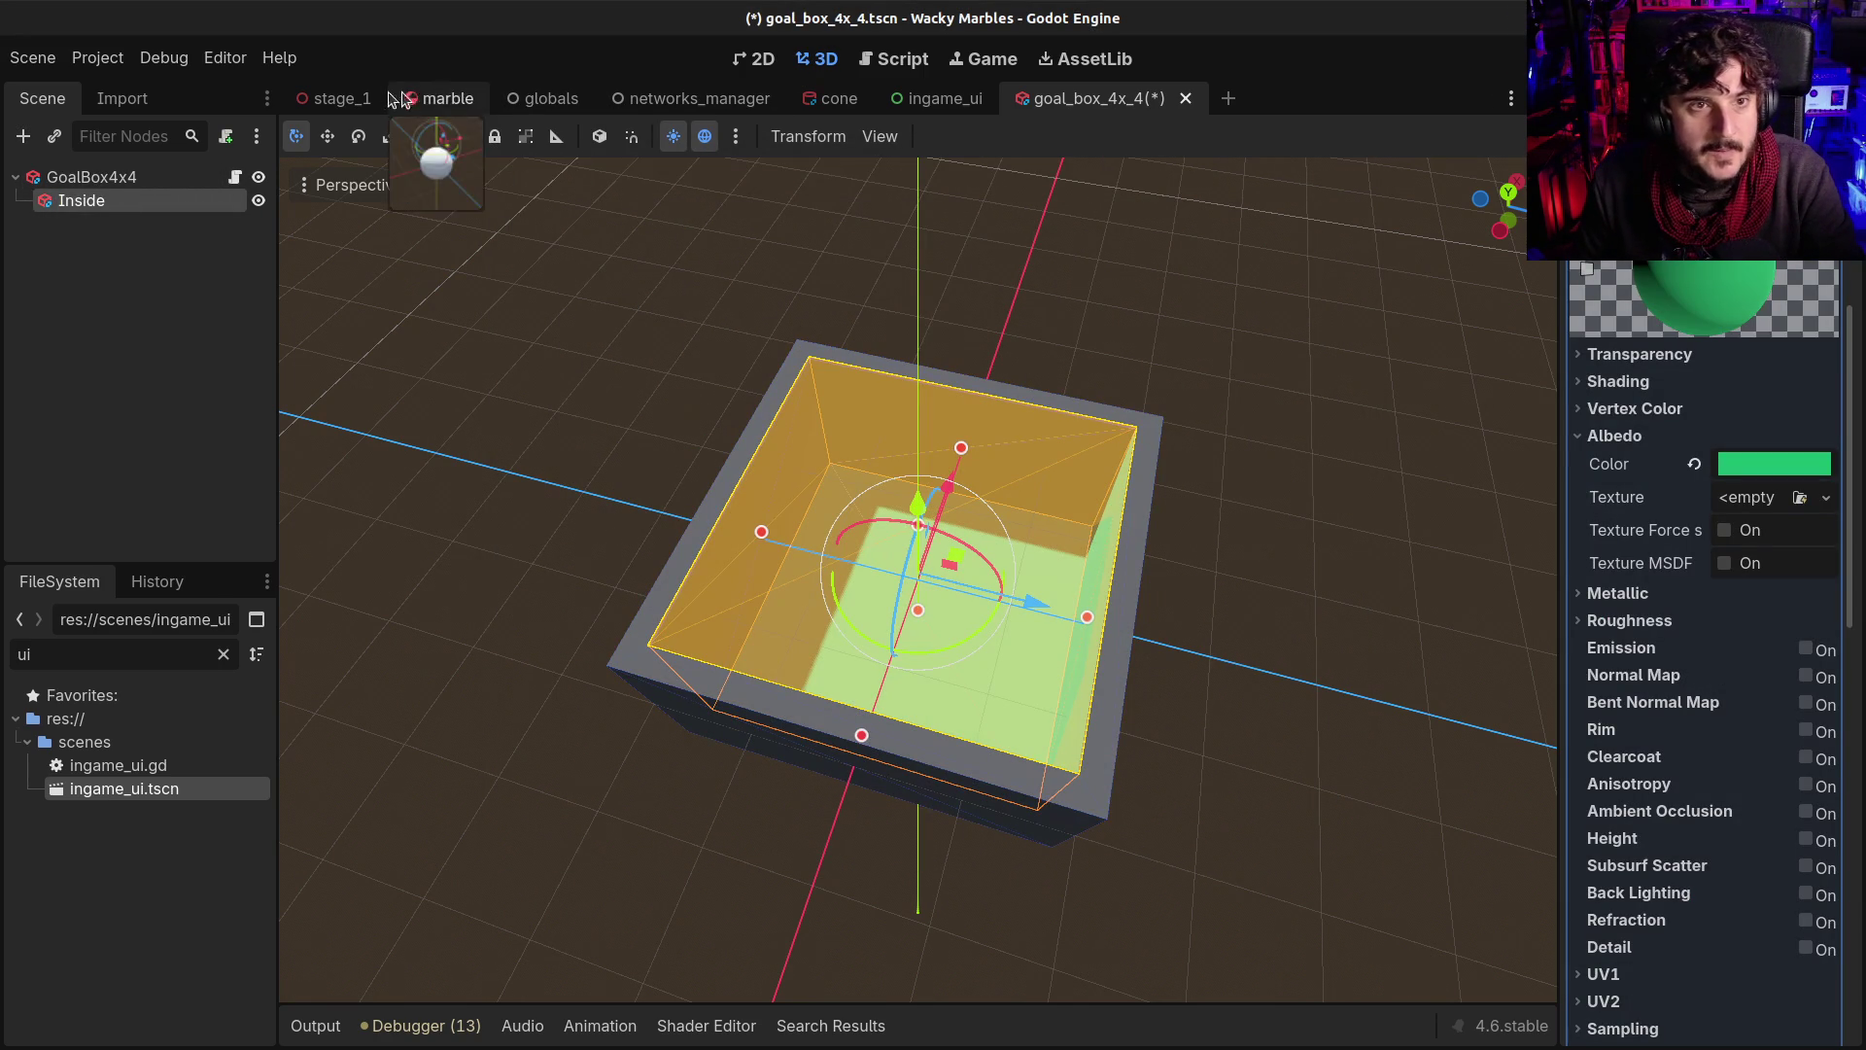
click(839, 98)
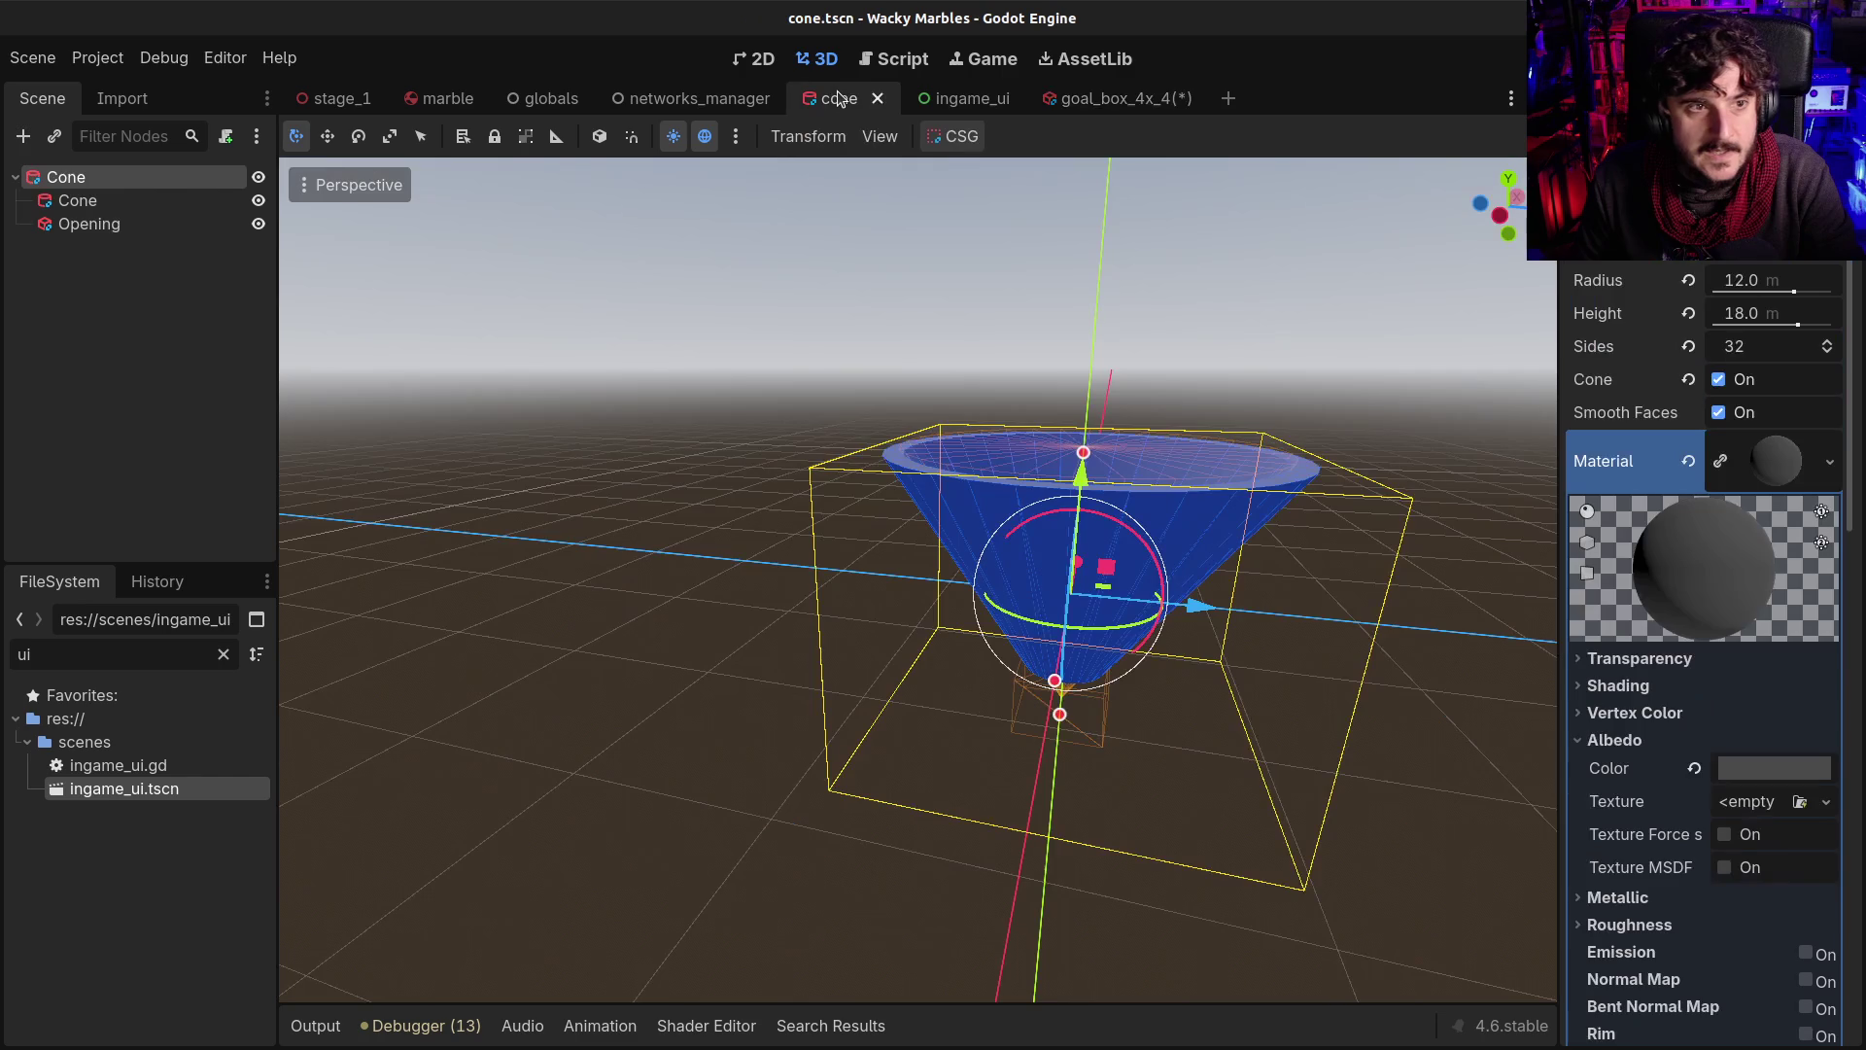
click(1103, 98)
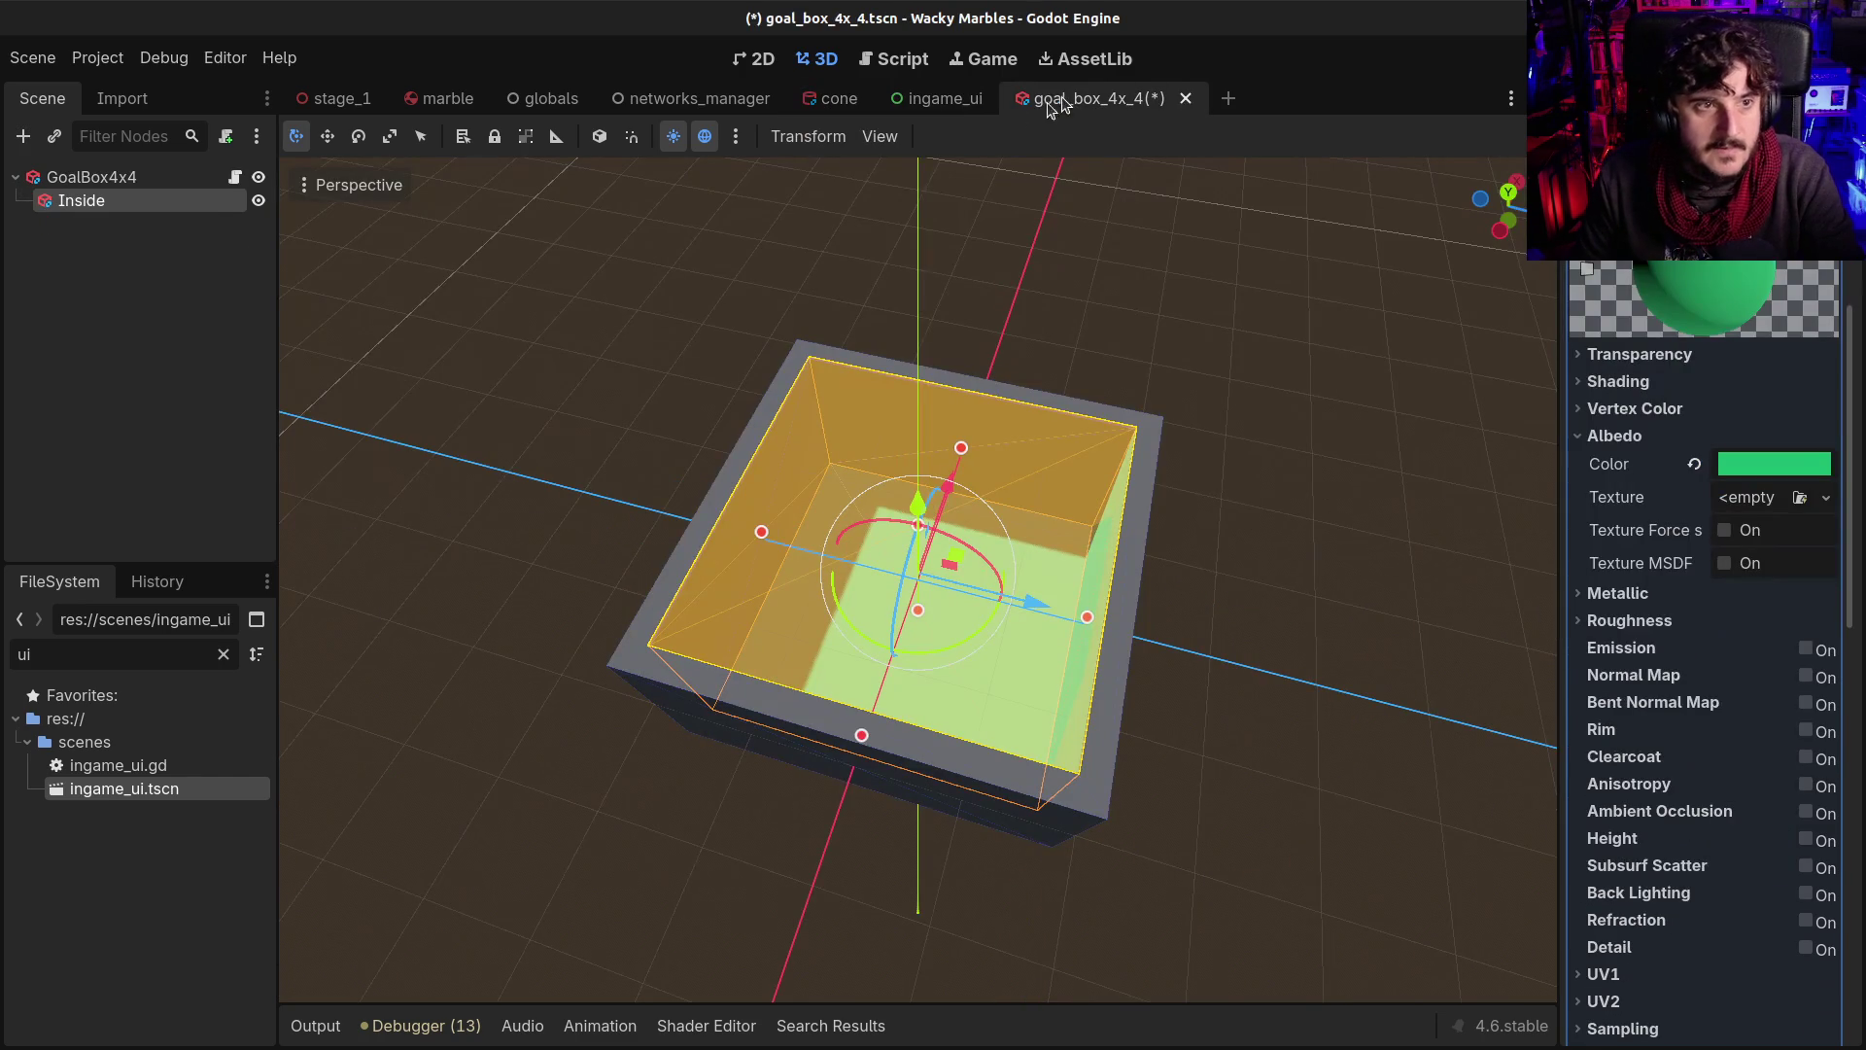
click(839, 98)
Rename the cone scene's inner Cone node to Inside and save the cone scene
click(138, 200)
double_click(138, 200)
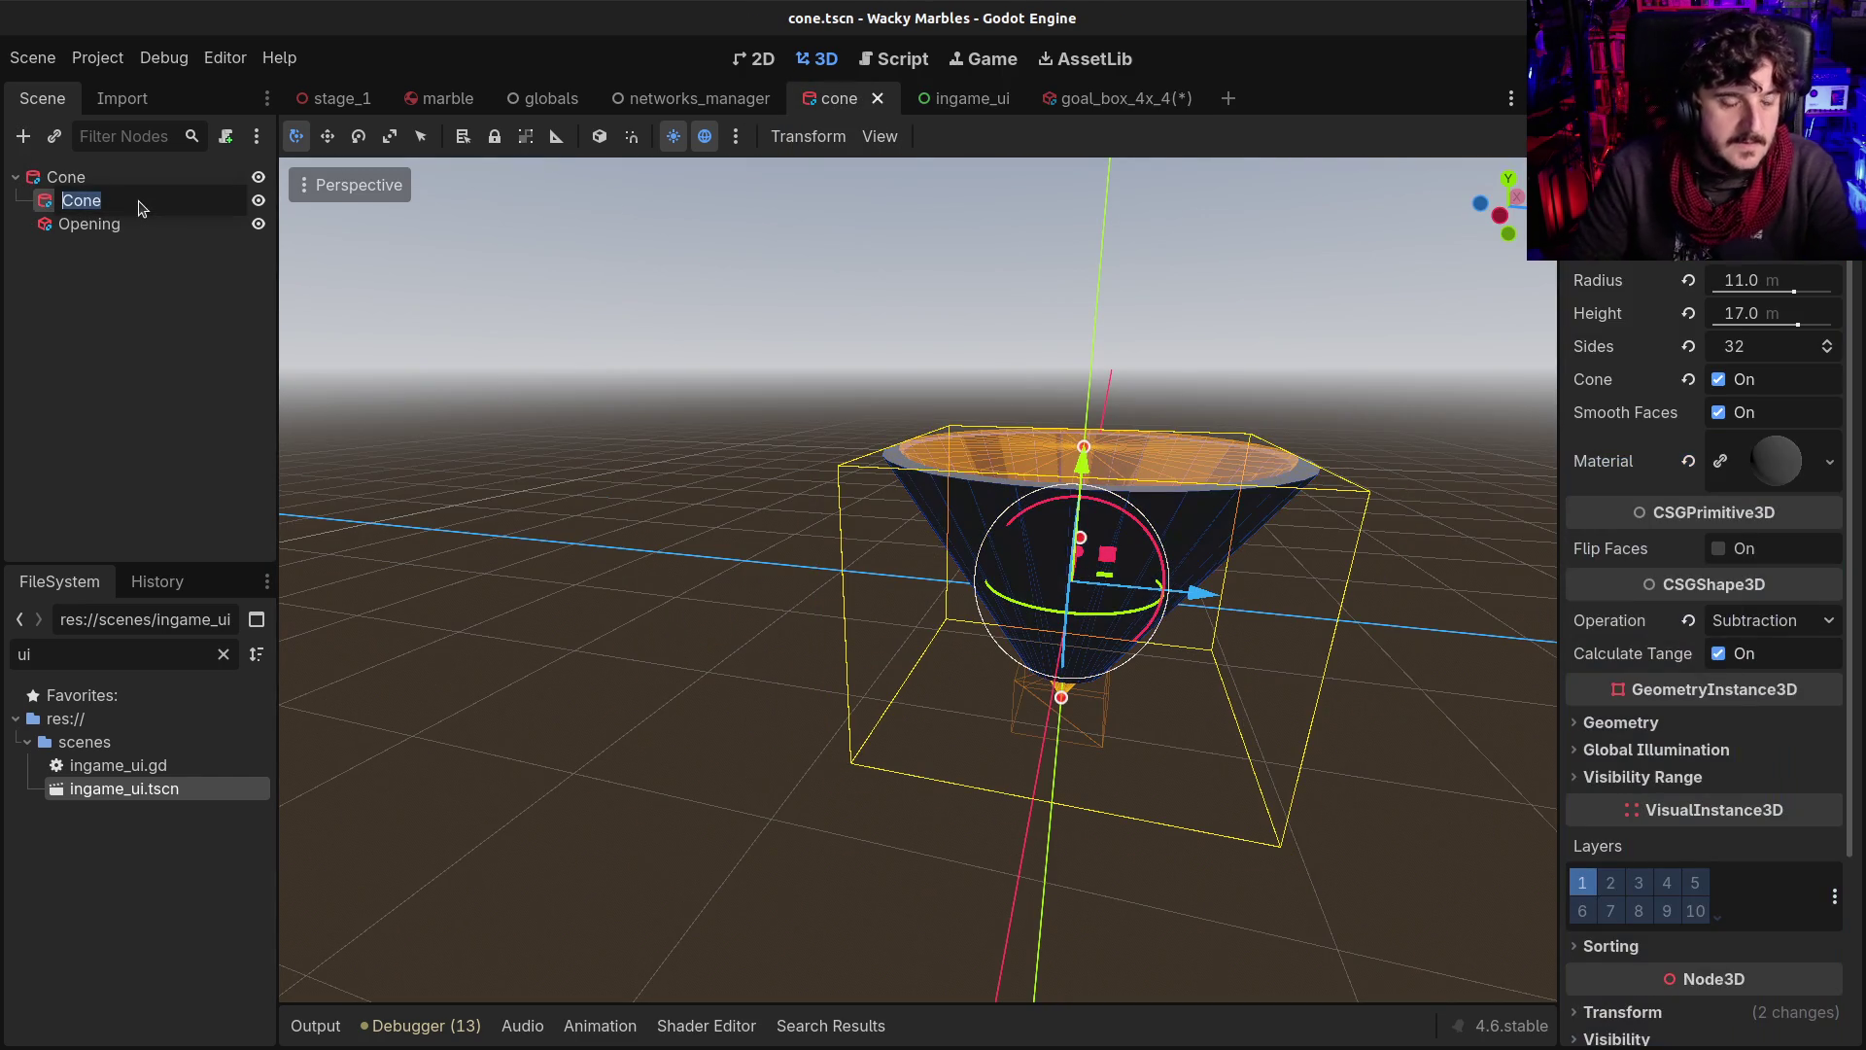
text(Inside)
key(Return)
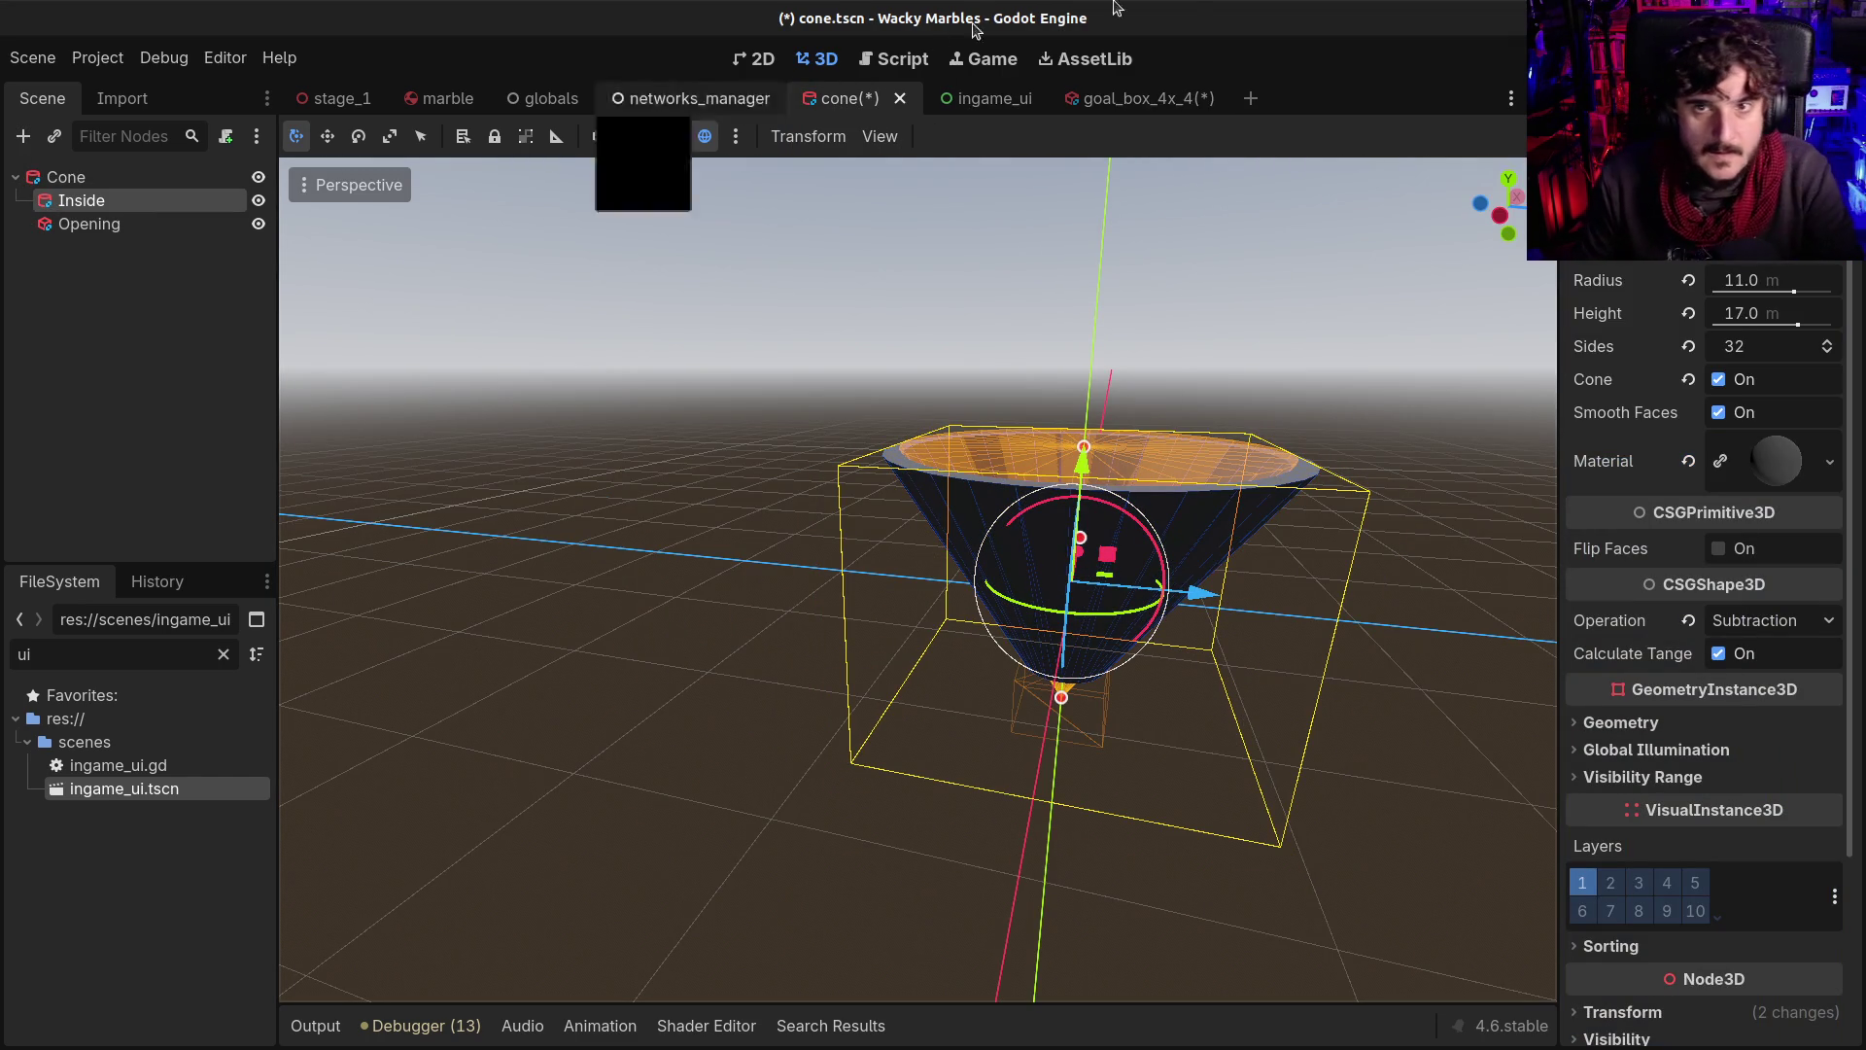
key(ctrl+s)
click(1121, 99)
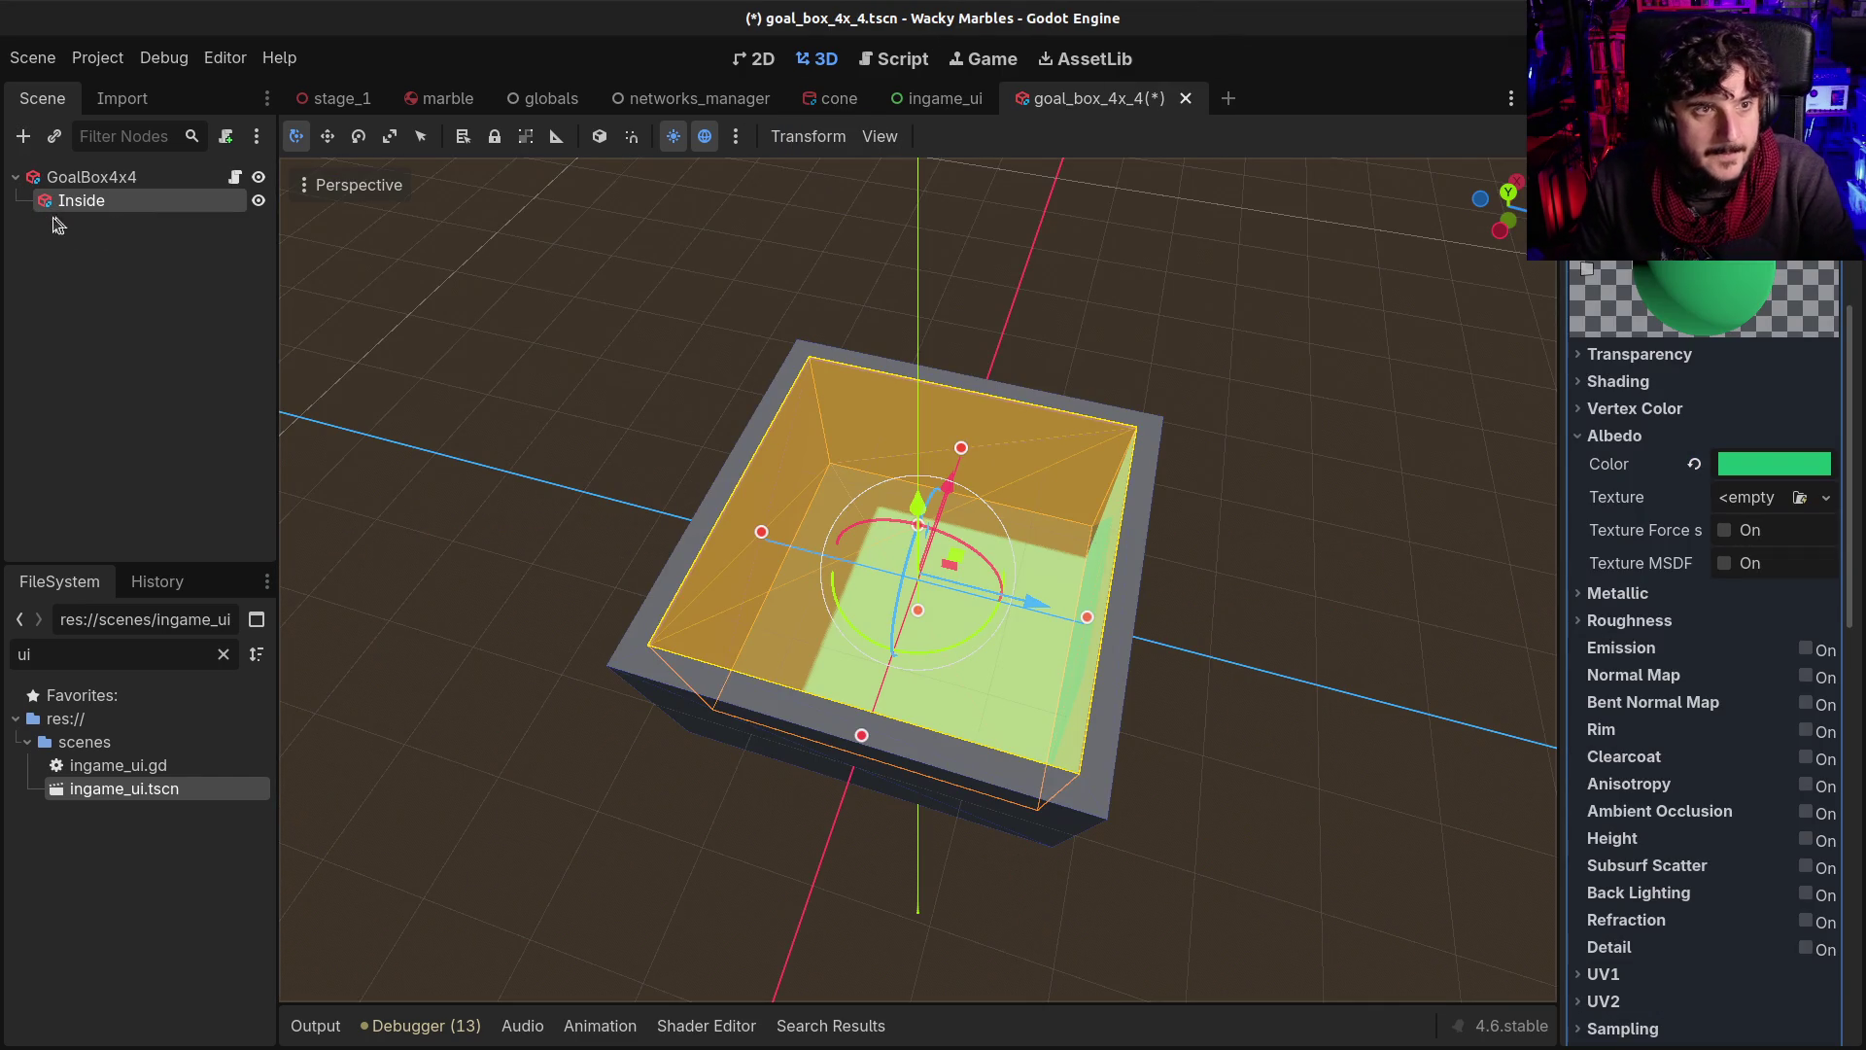
click(88, 177)
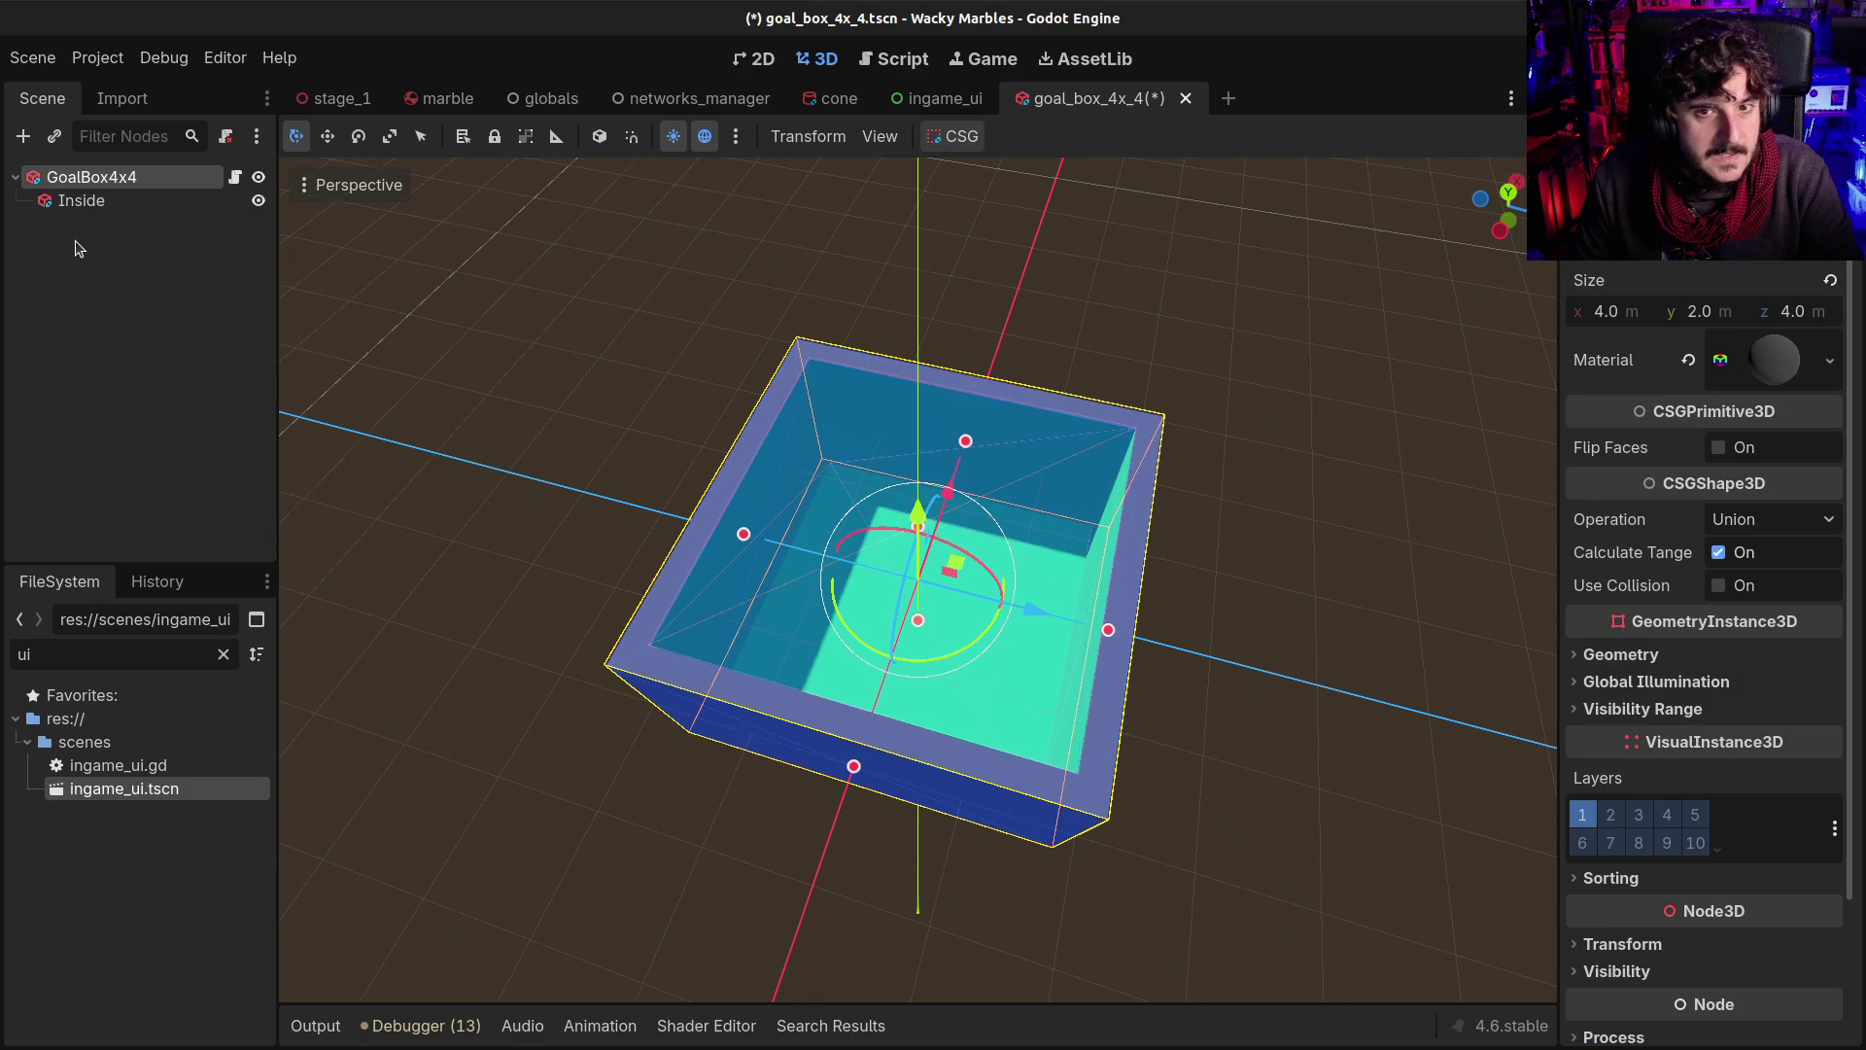
Add an Area3D under GoalBox4x4 with a CollisionShape3D child
key(ctrl+a)
text(area)
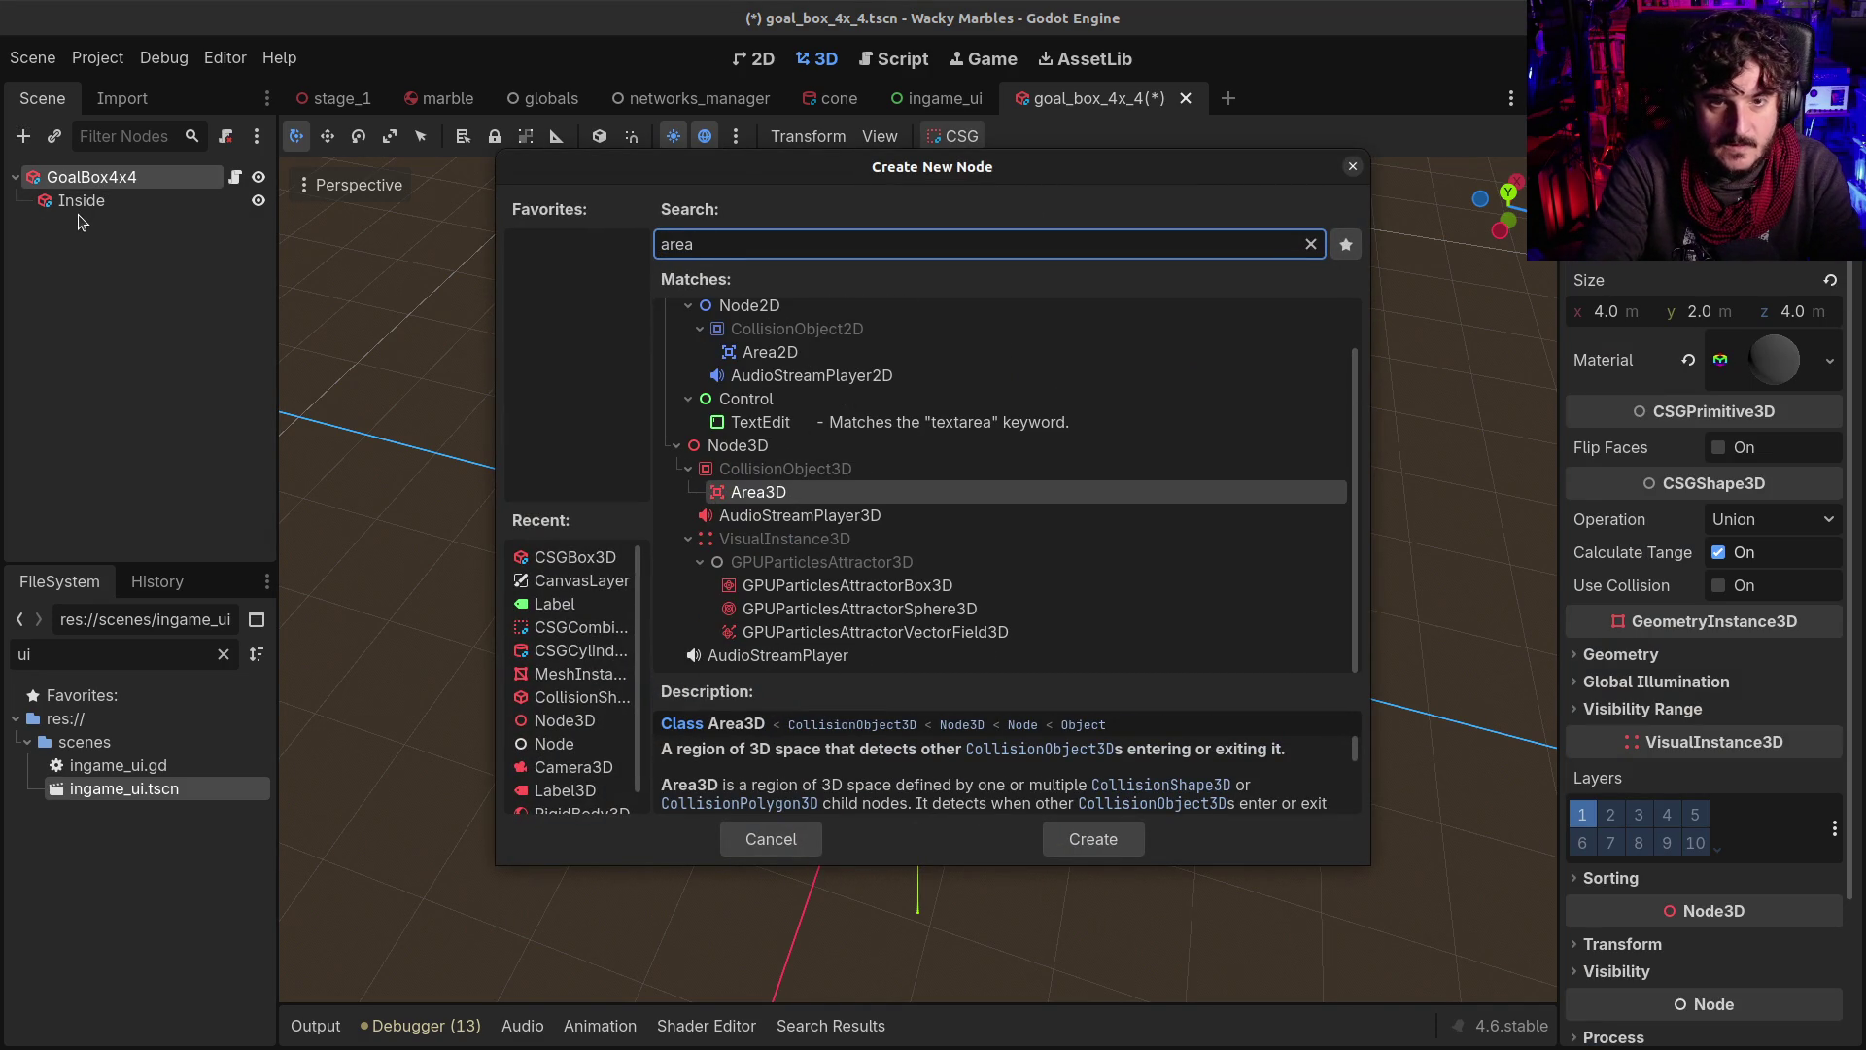
key(Return)
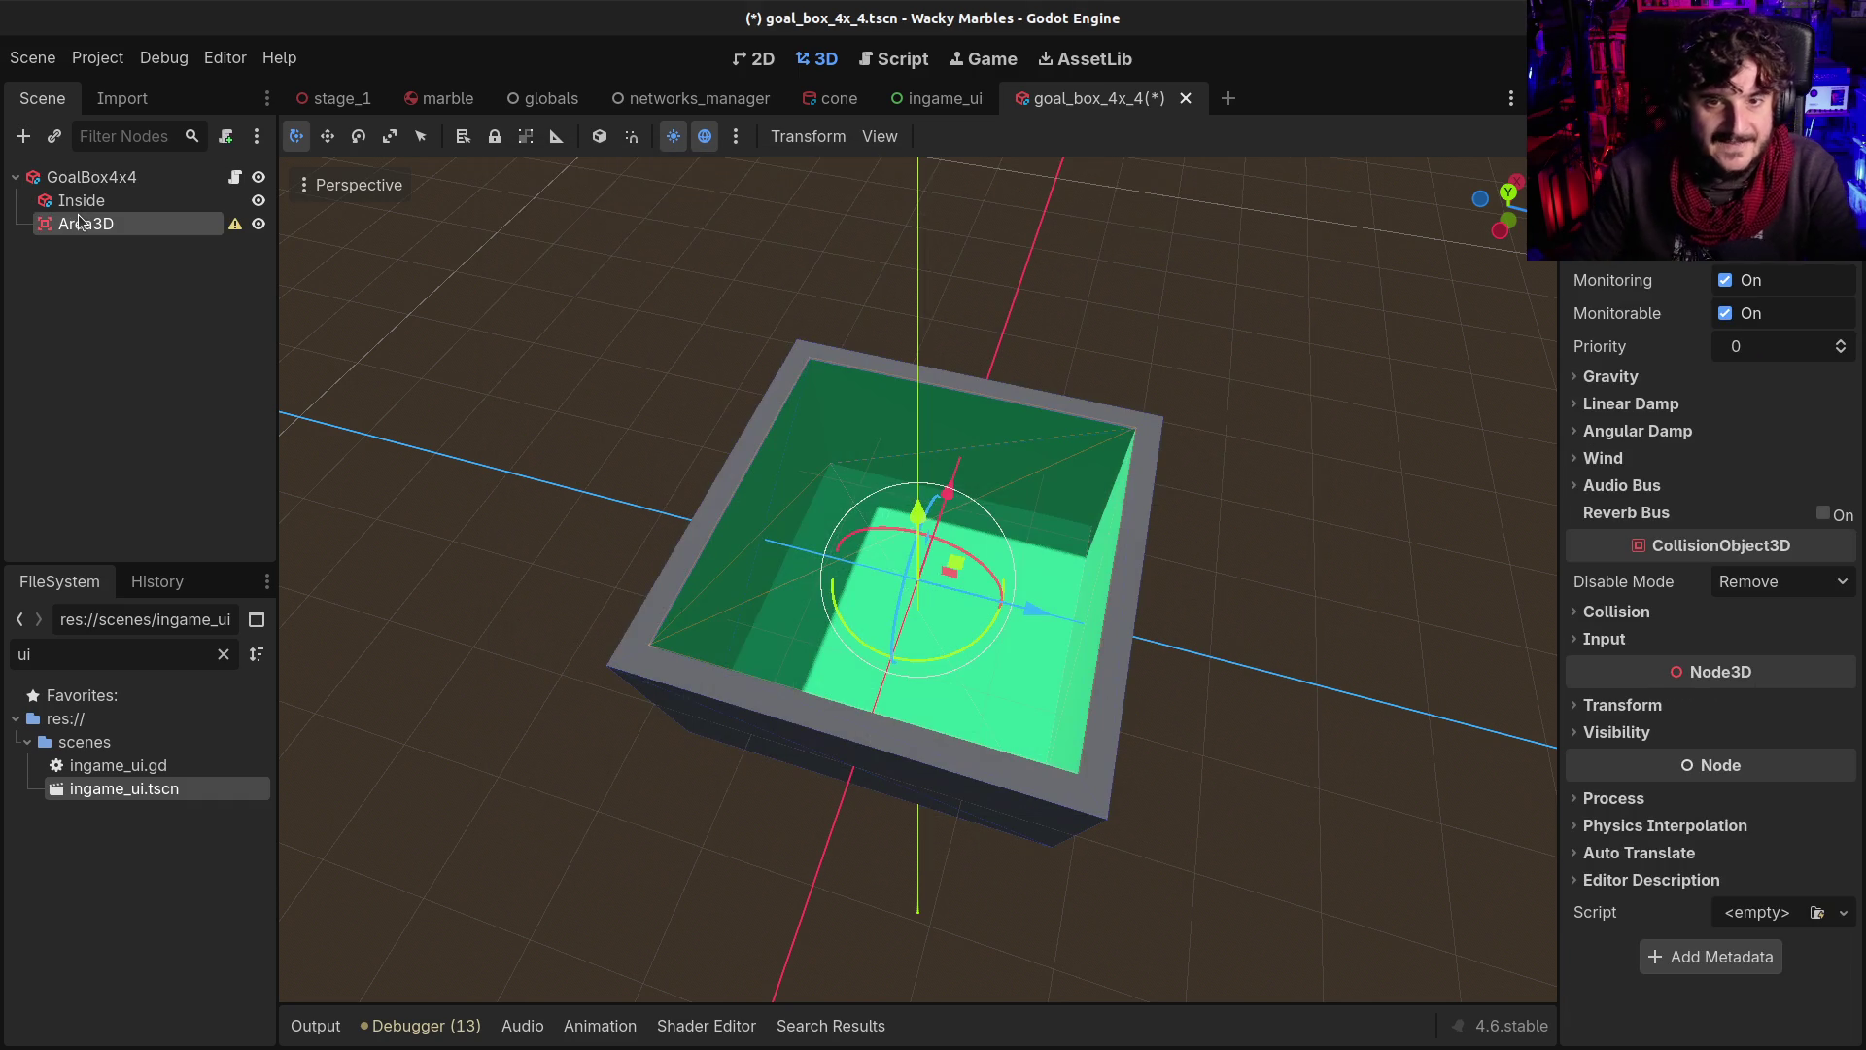
scroll(909, 522, down, 1)
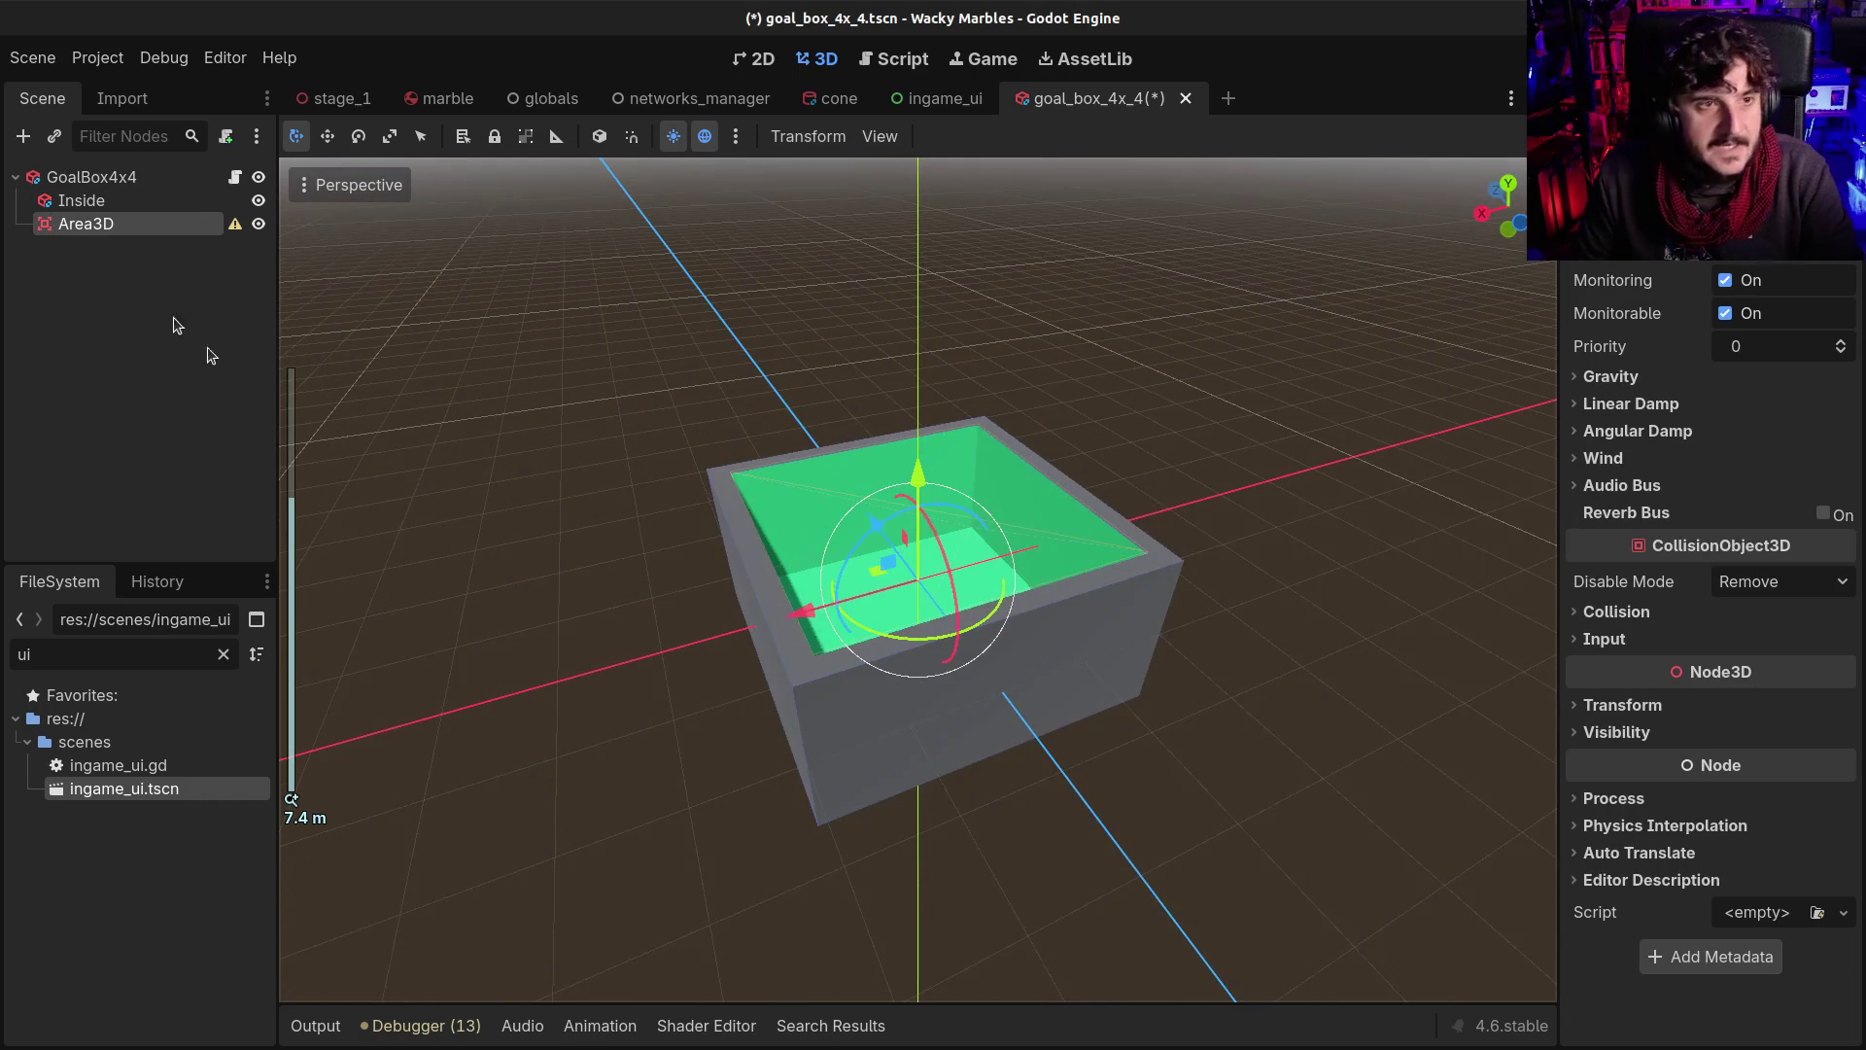
key(ctrl+a)
text(col)
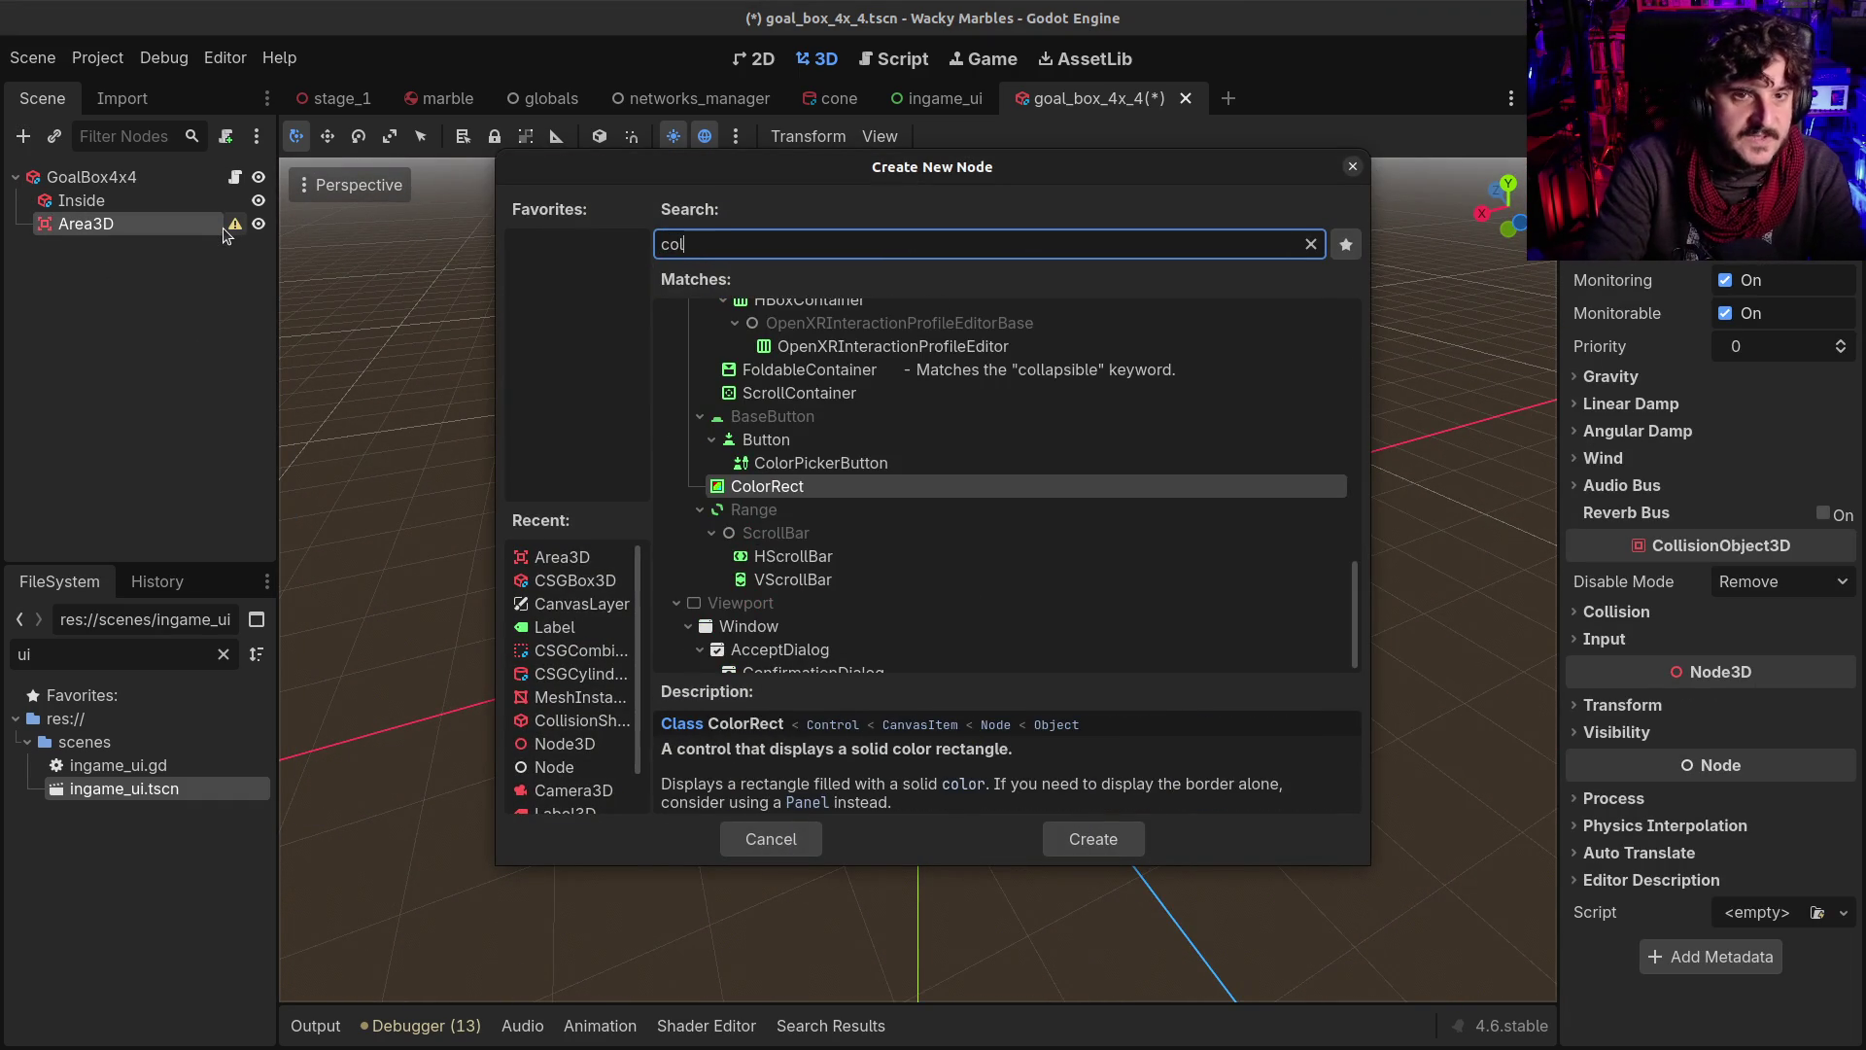
text(lision)
key(Return)
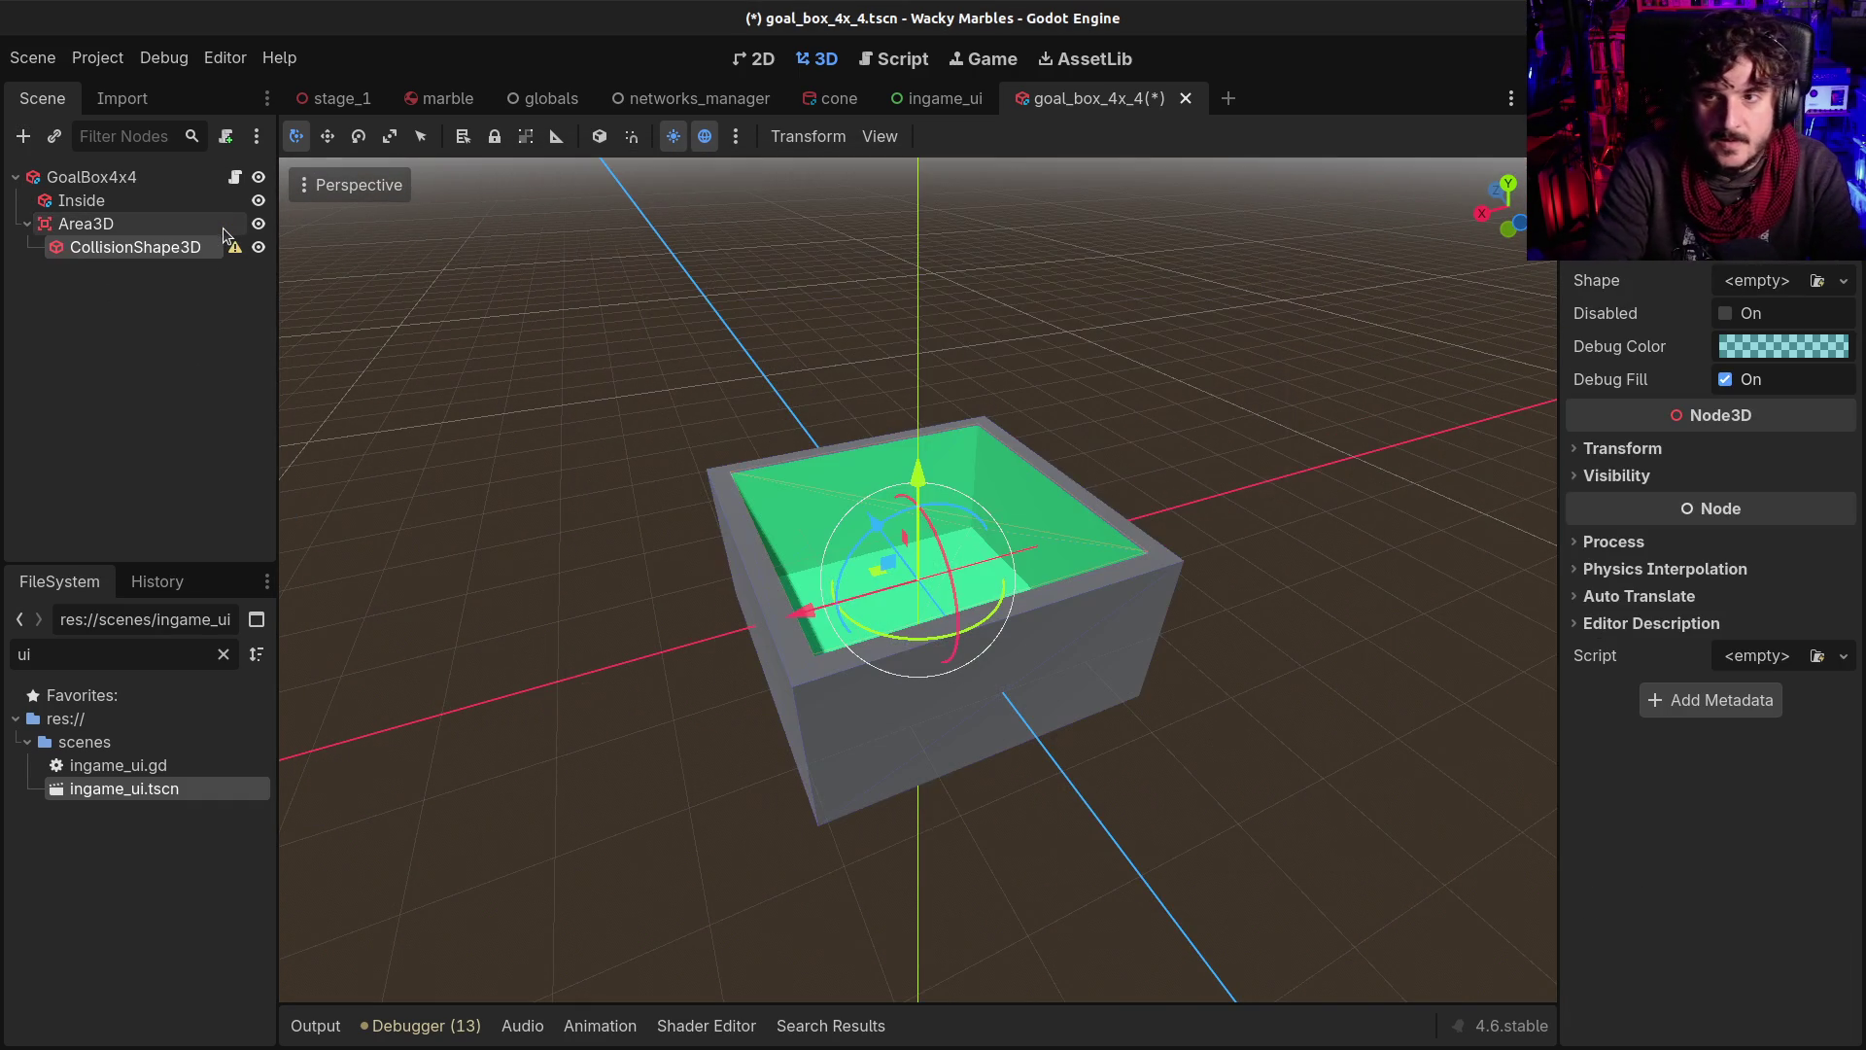
Give the CollisionShape3D a BoxShape3D
click(1843, 281)
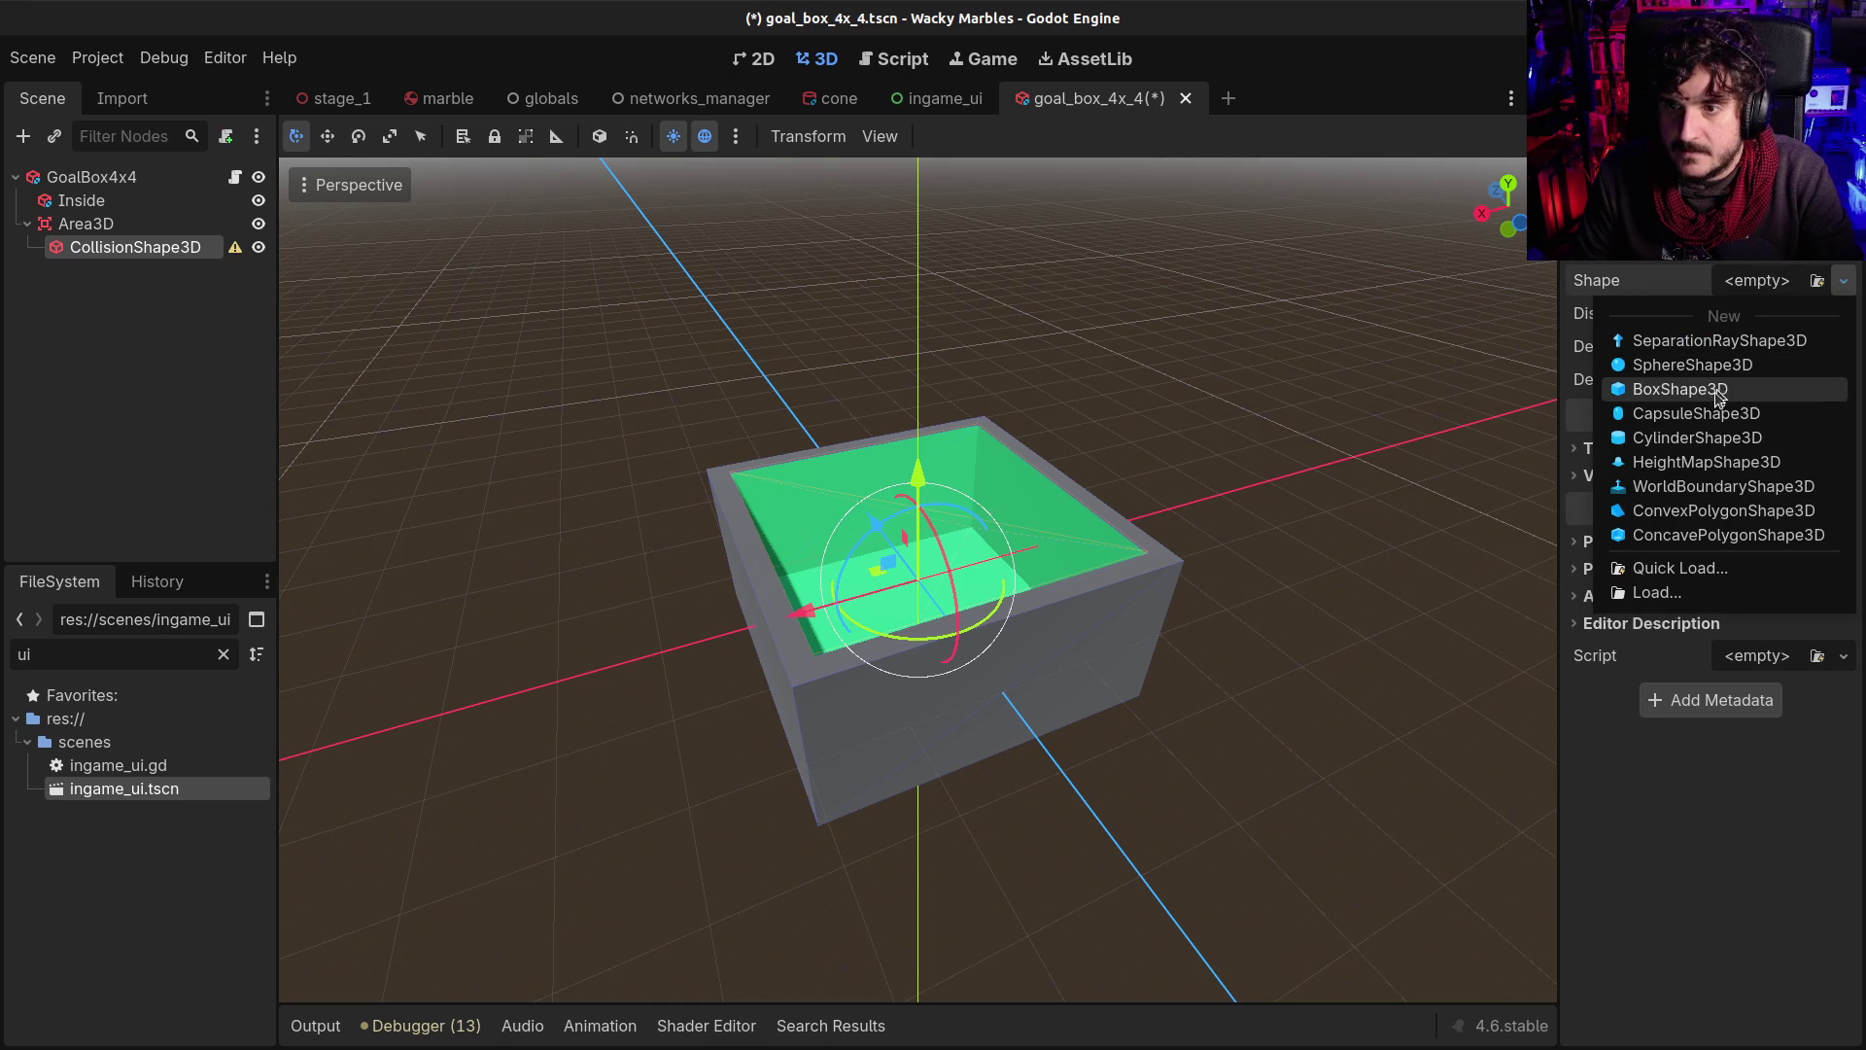
click(1680, 389)
key(KP_6)
key(KP_6)
key(KP_6)
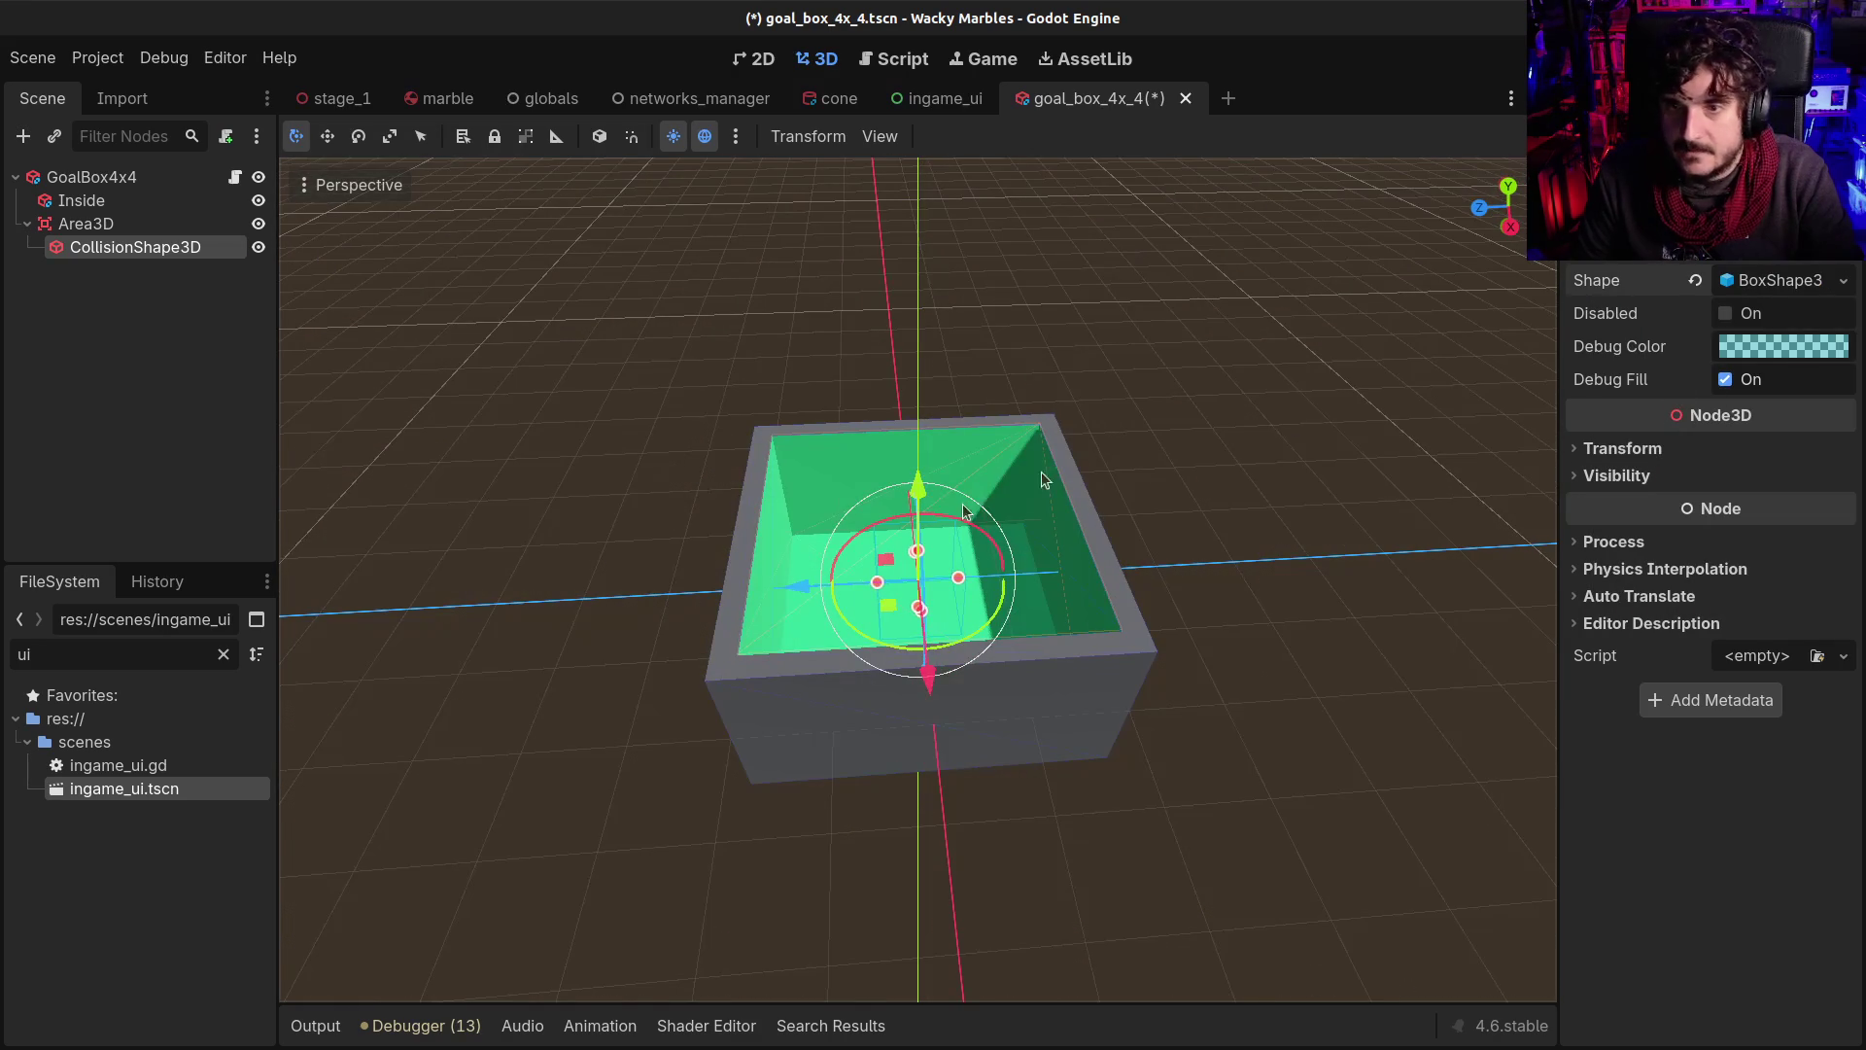
click(1779, 281)
Size the box shape 3.5 × 1.75 × 3.5 m and raise it slightly
click(1633, 352)
text(2.5)
key(Return)
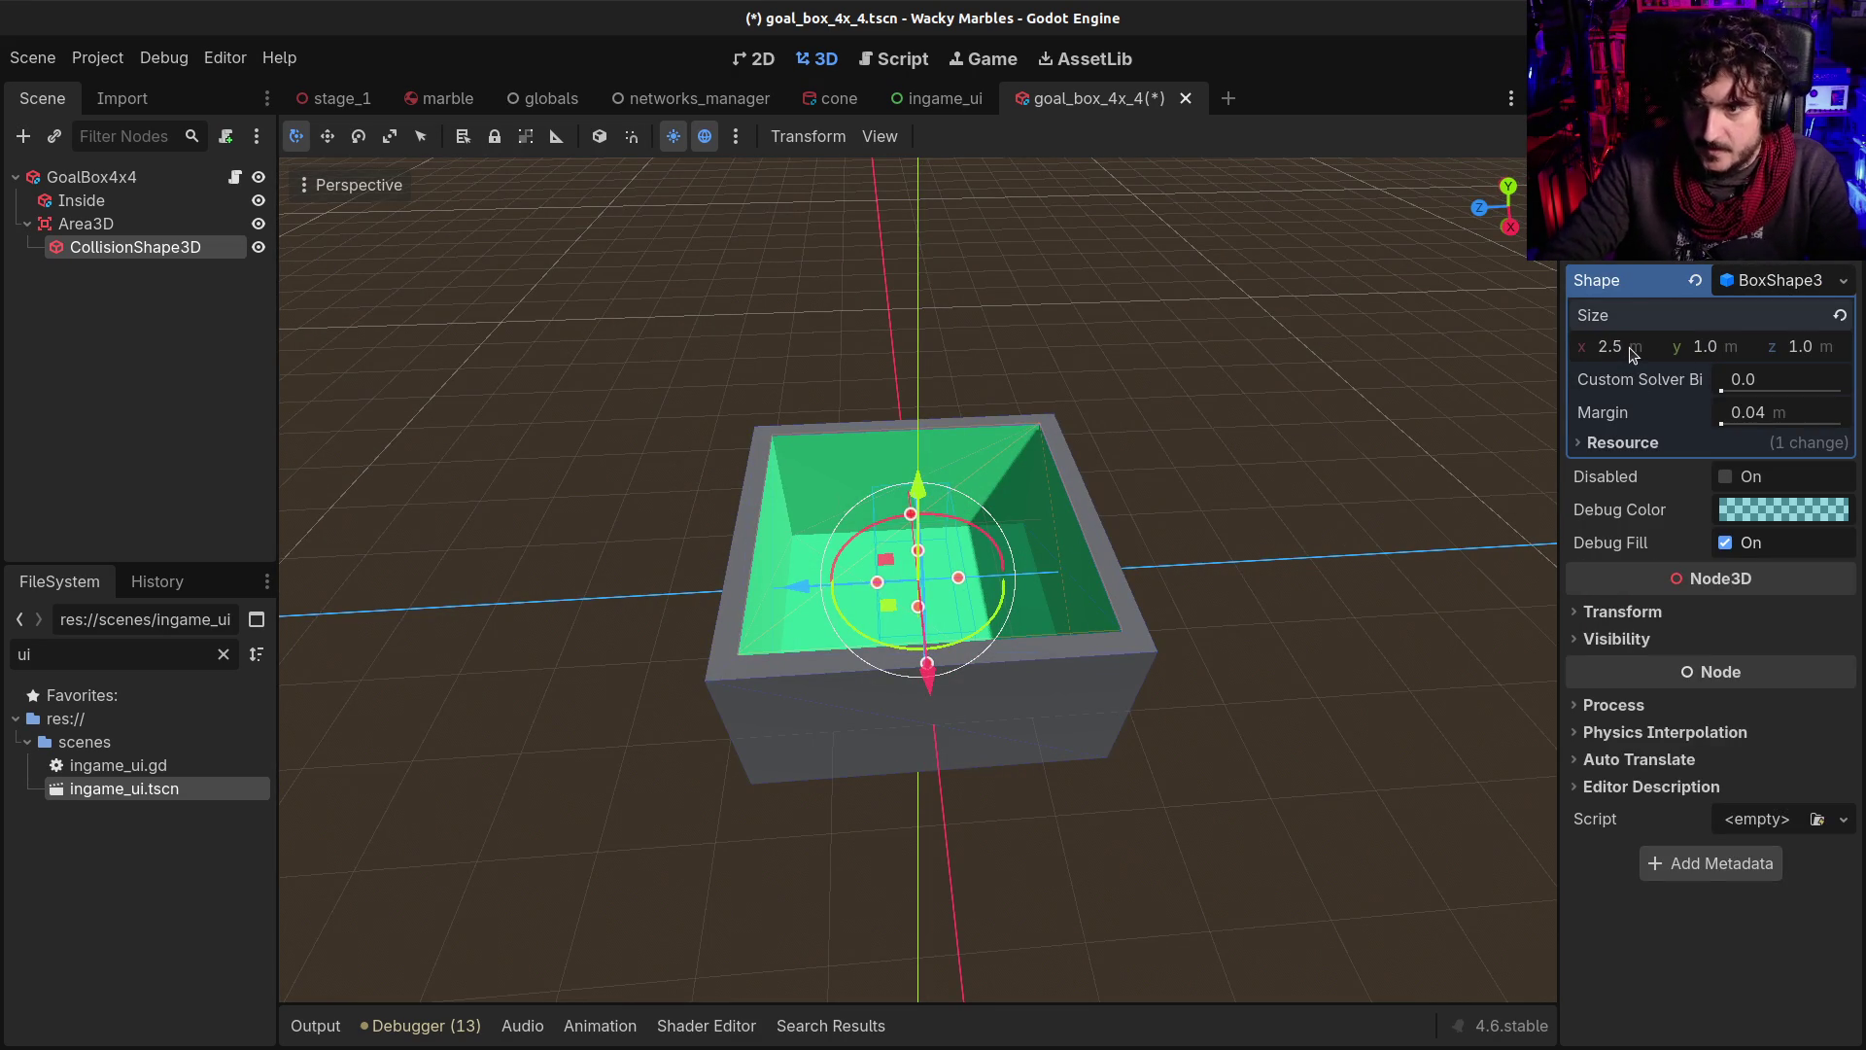
click(1634, 352)
text(3.5)
key(Tab)
text(1.)
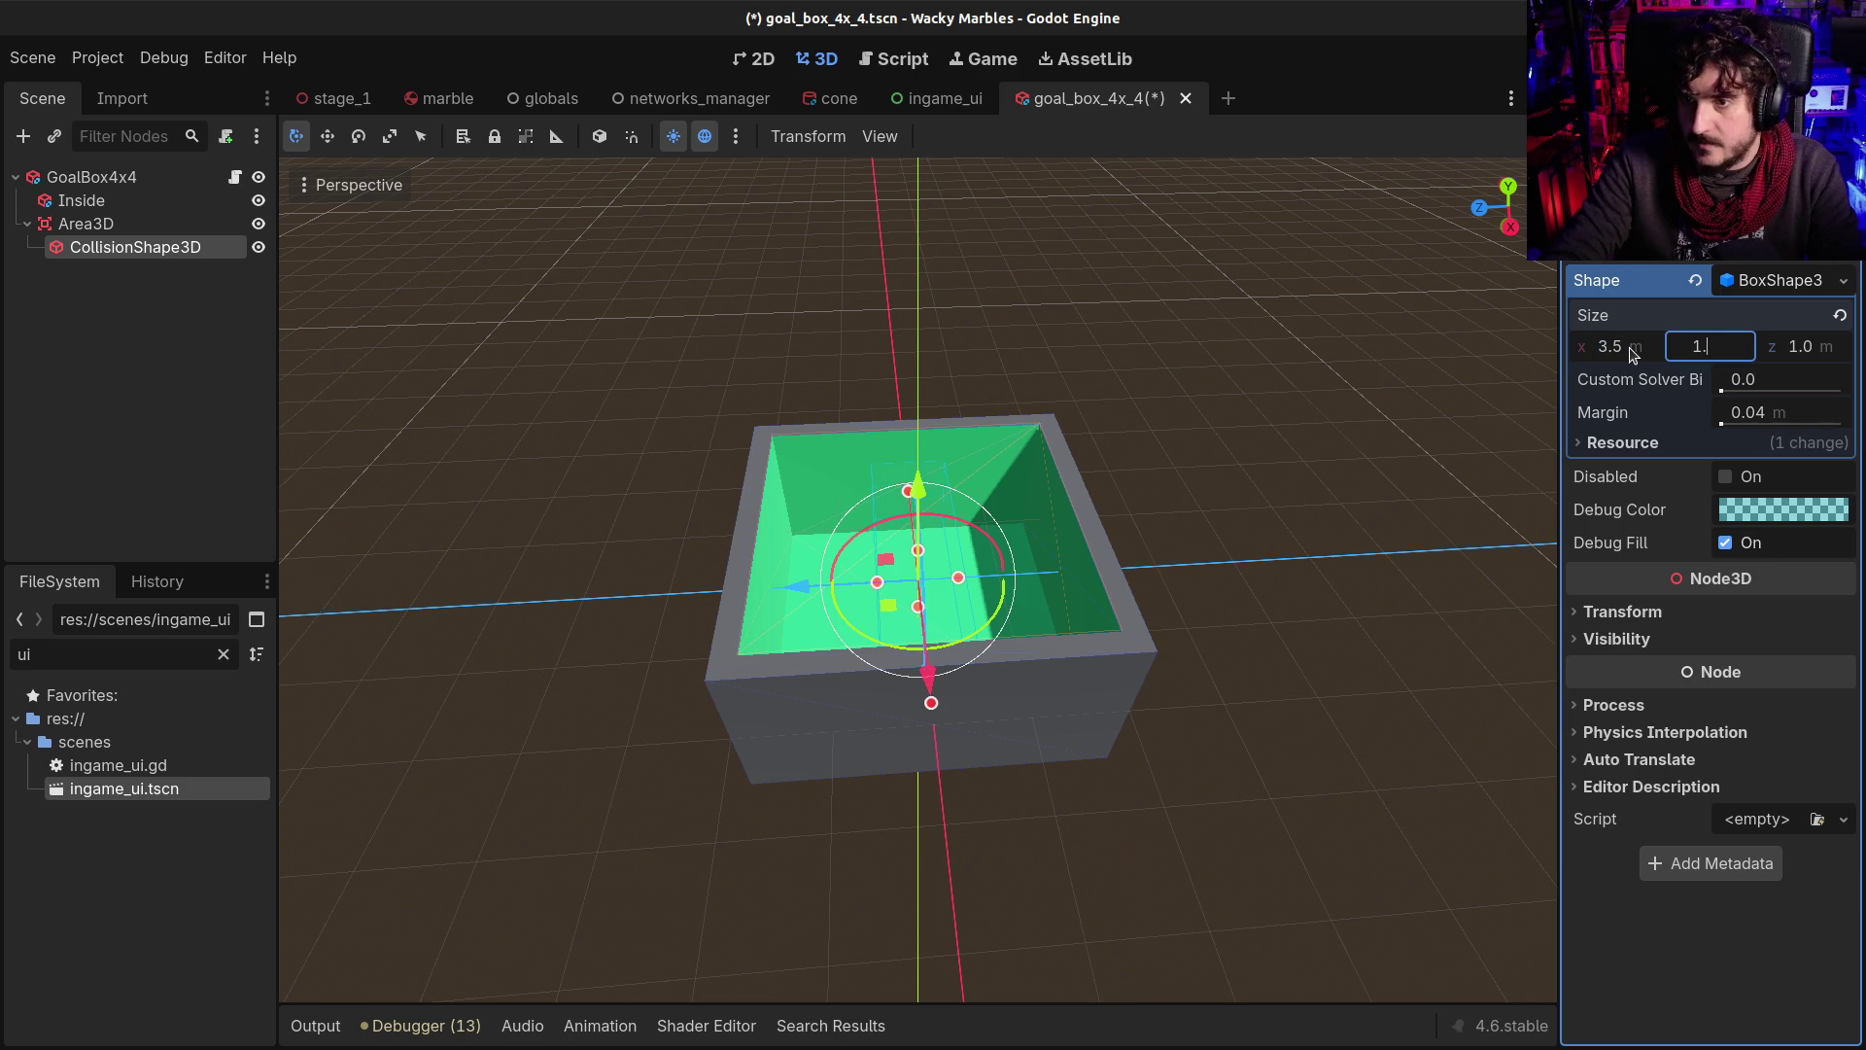
text(75)
key(Tab)
text(3)
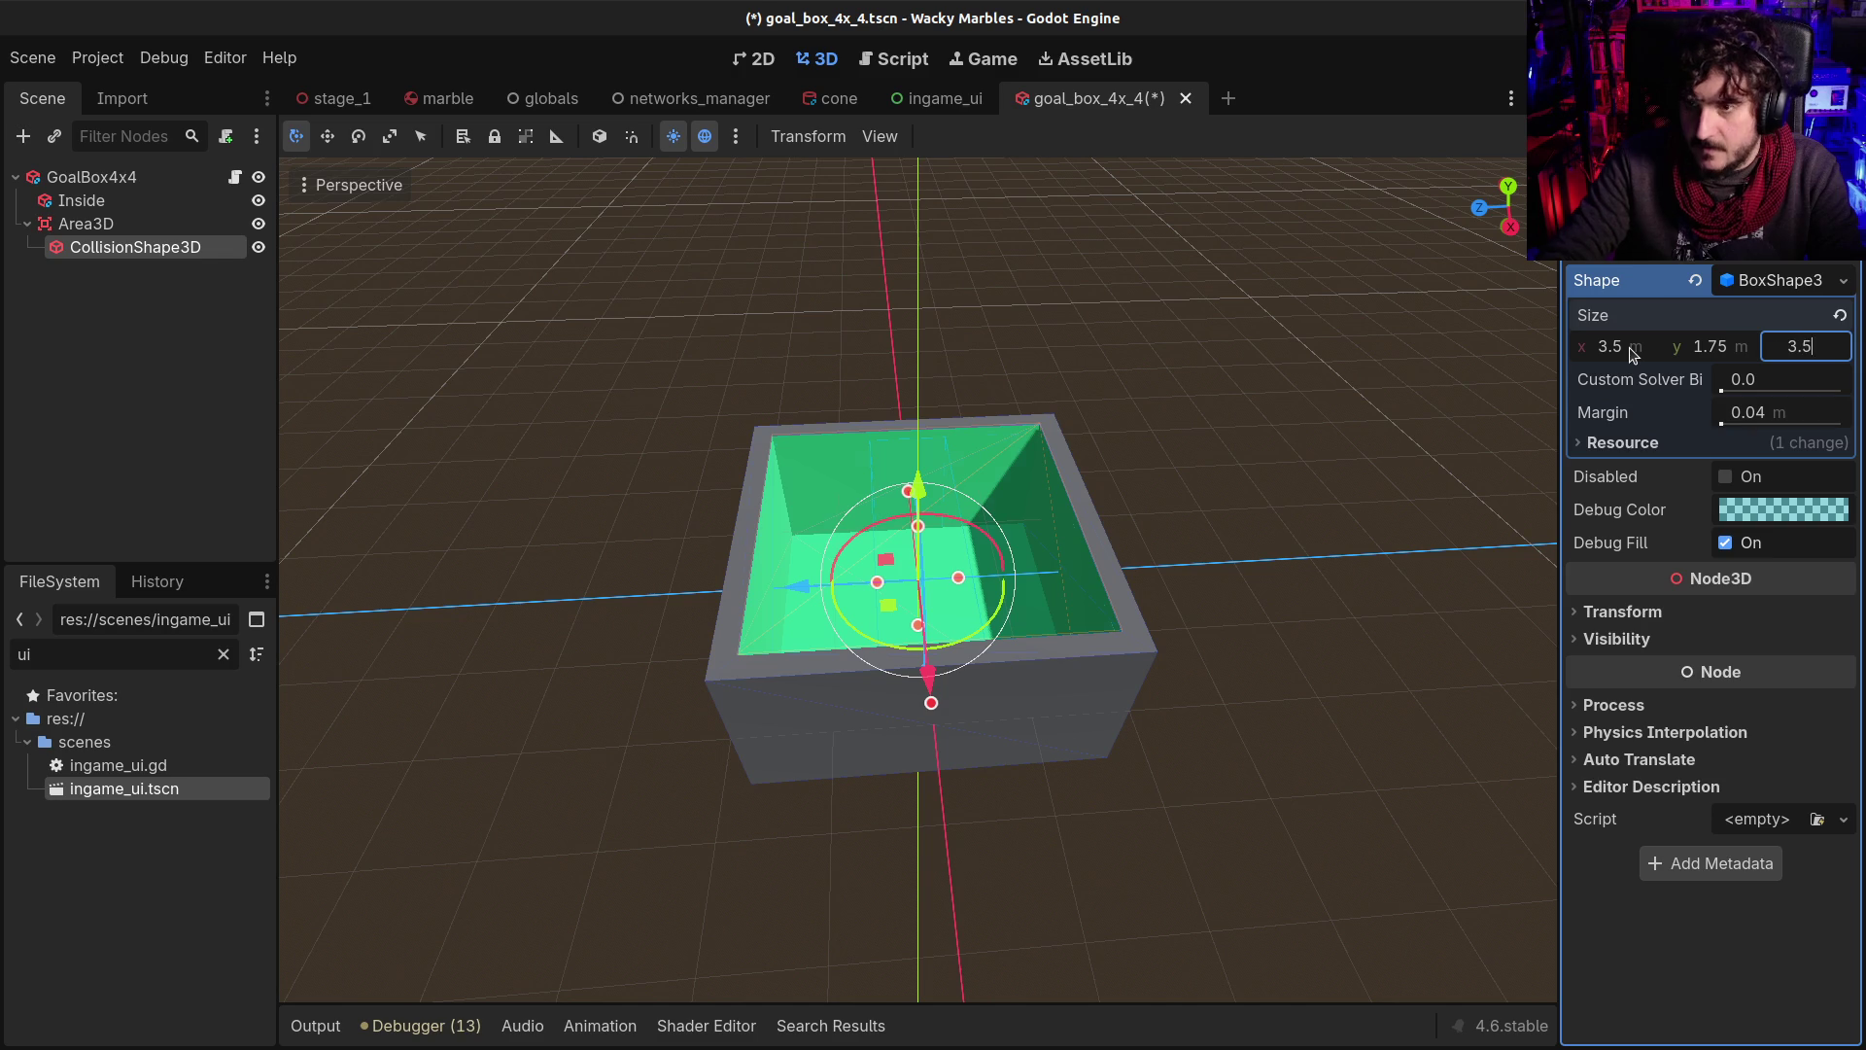
key(Return)
scroll(774, 372, down, 2)
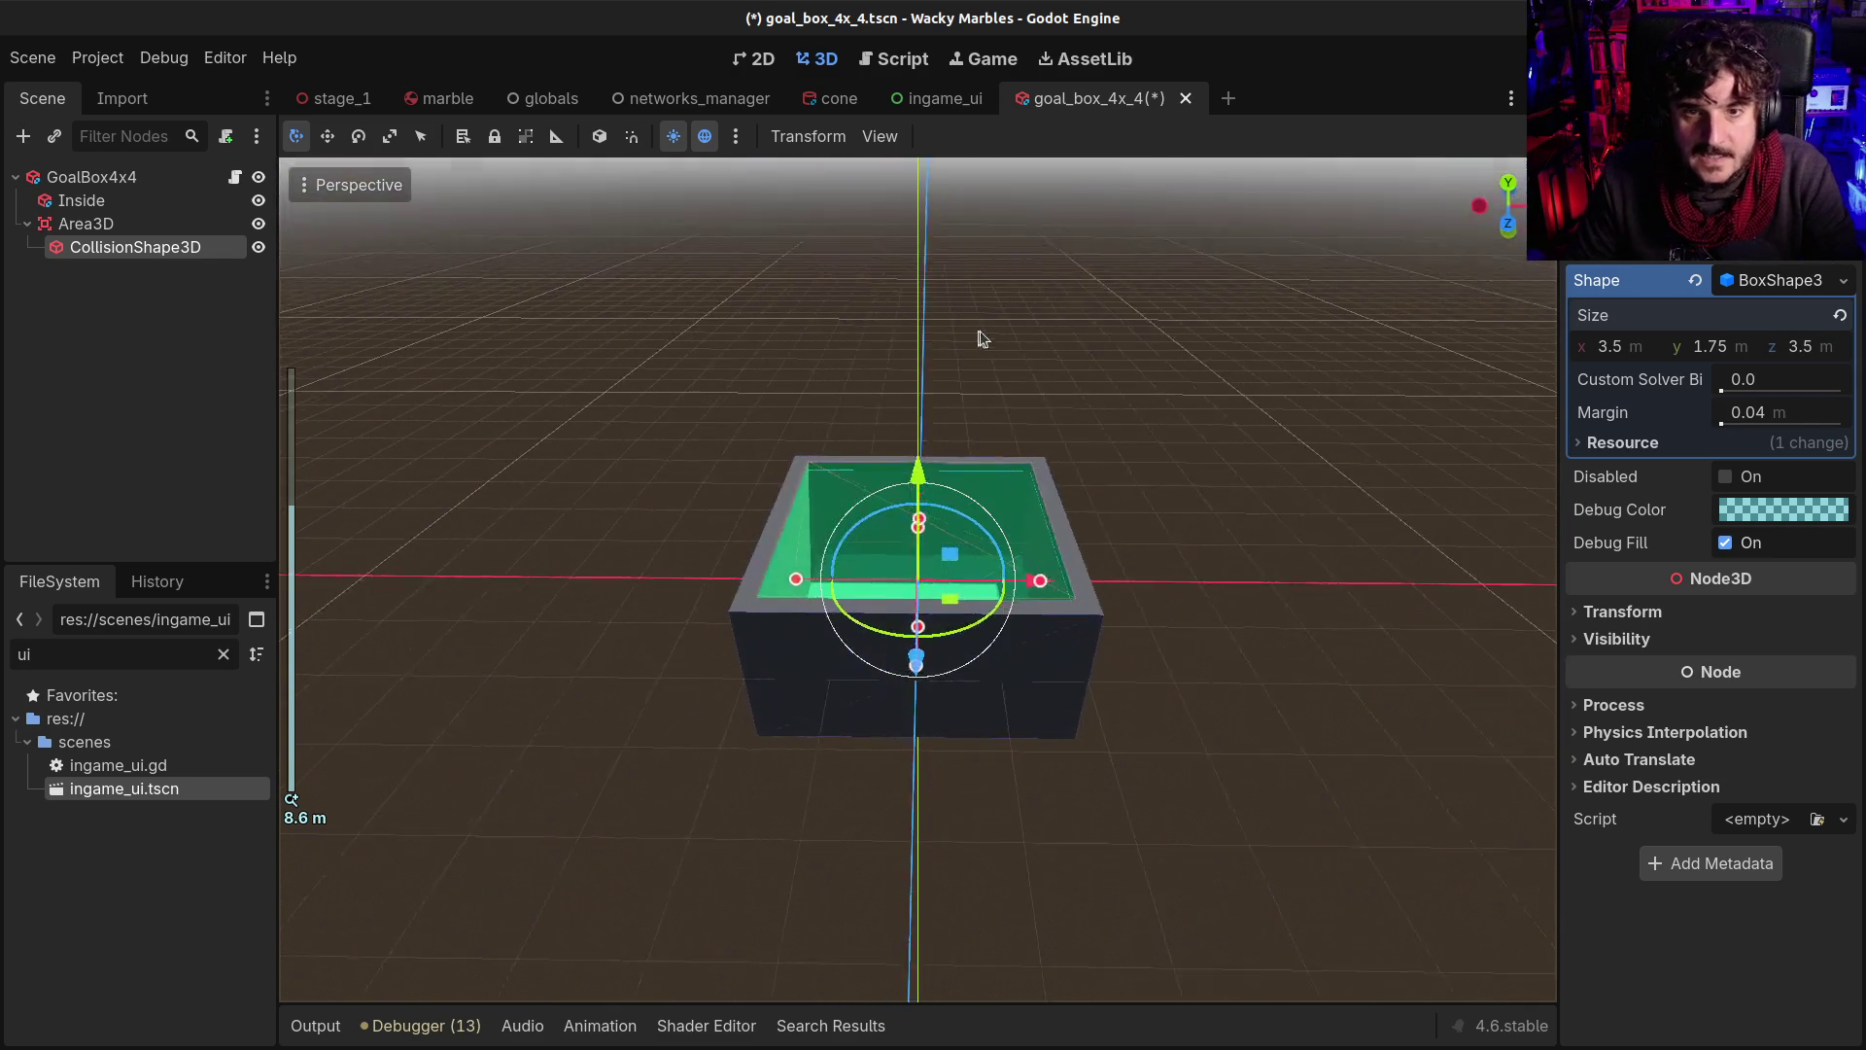
mouse_move(918, 483)
mouse_down()
mouse_move(914, 465)
mouse_move(865, 496)
mouse_move(902, 484)
mouse_move(917, 445)
mouse_move(919, 462)
mouse_up()
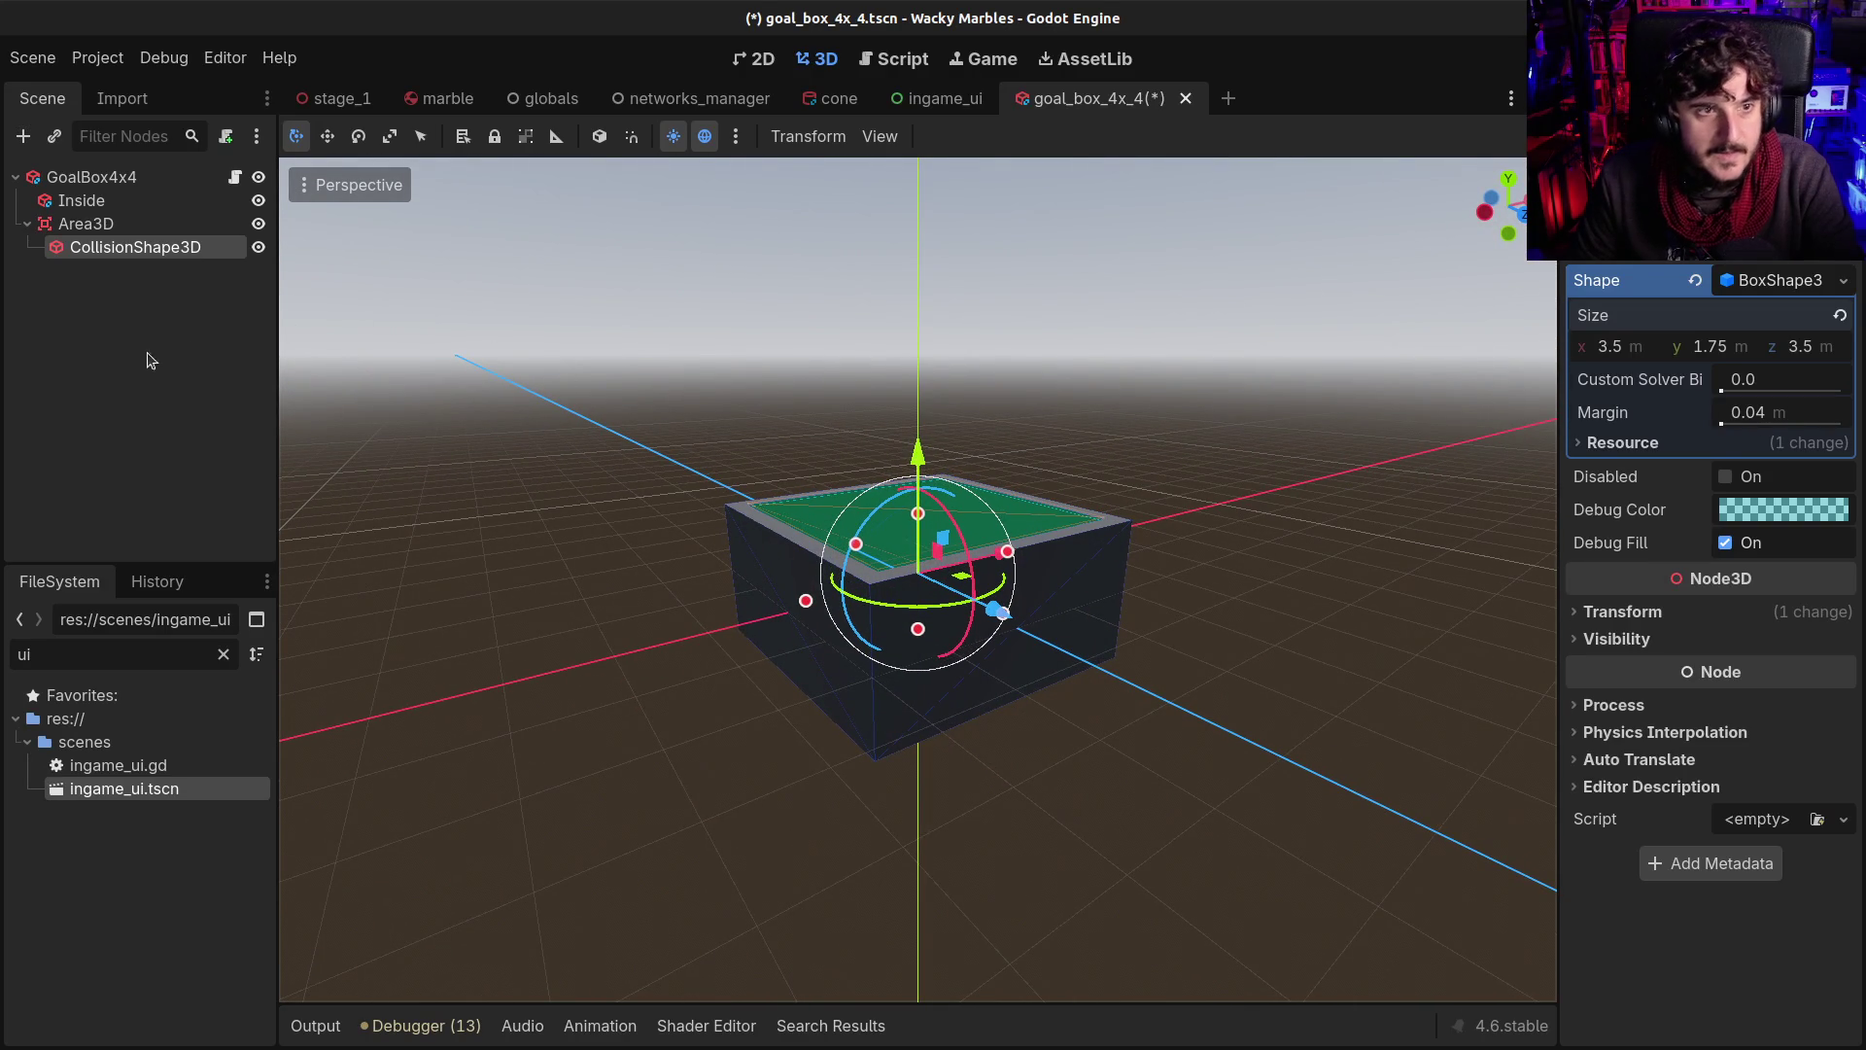
Turn off Area3D's collision layer 1 and mask 1, enabling mask 2 only
click(85, 224)
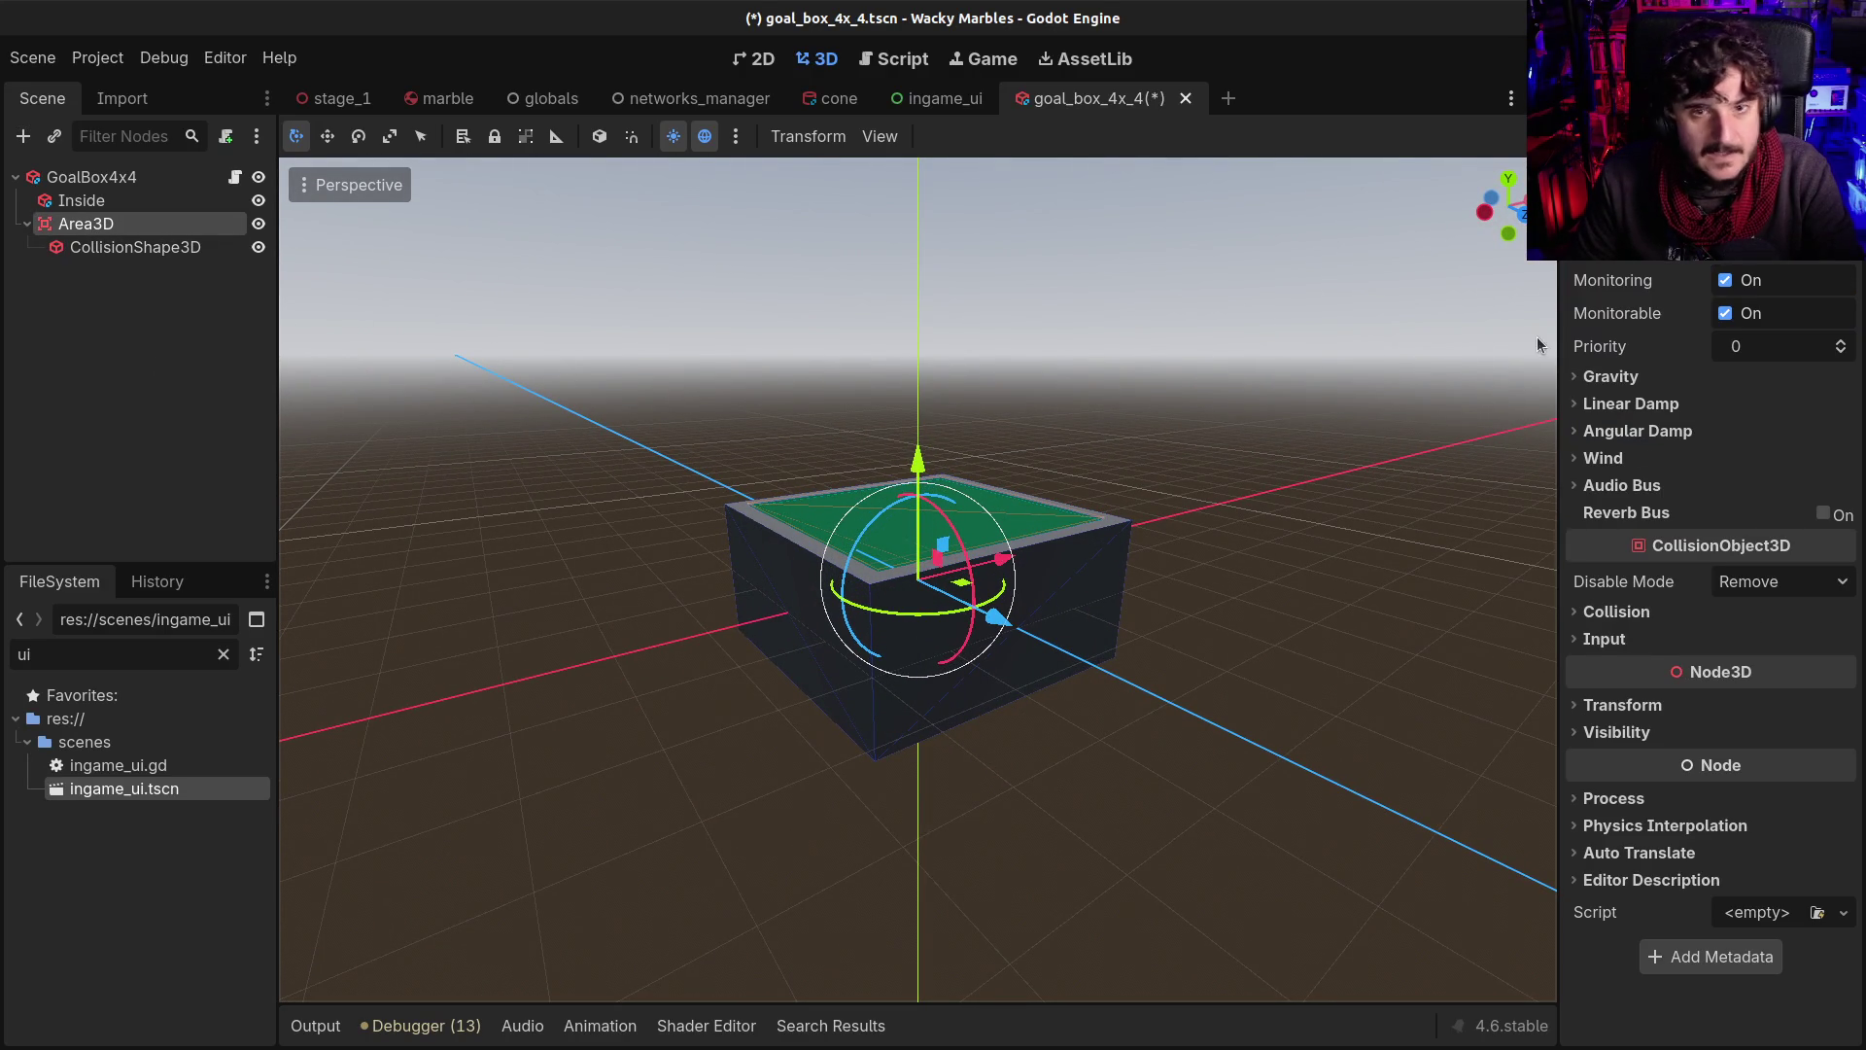
click(1613, 611)
click(1599, 678)
click(1594, 779)
click(1622, 780)
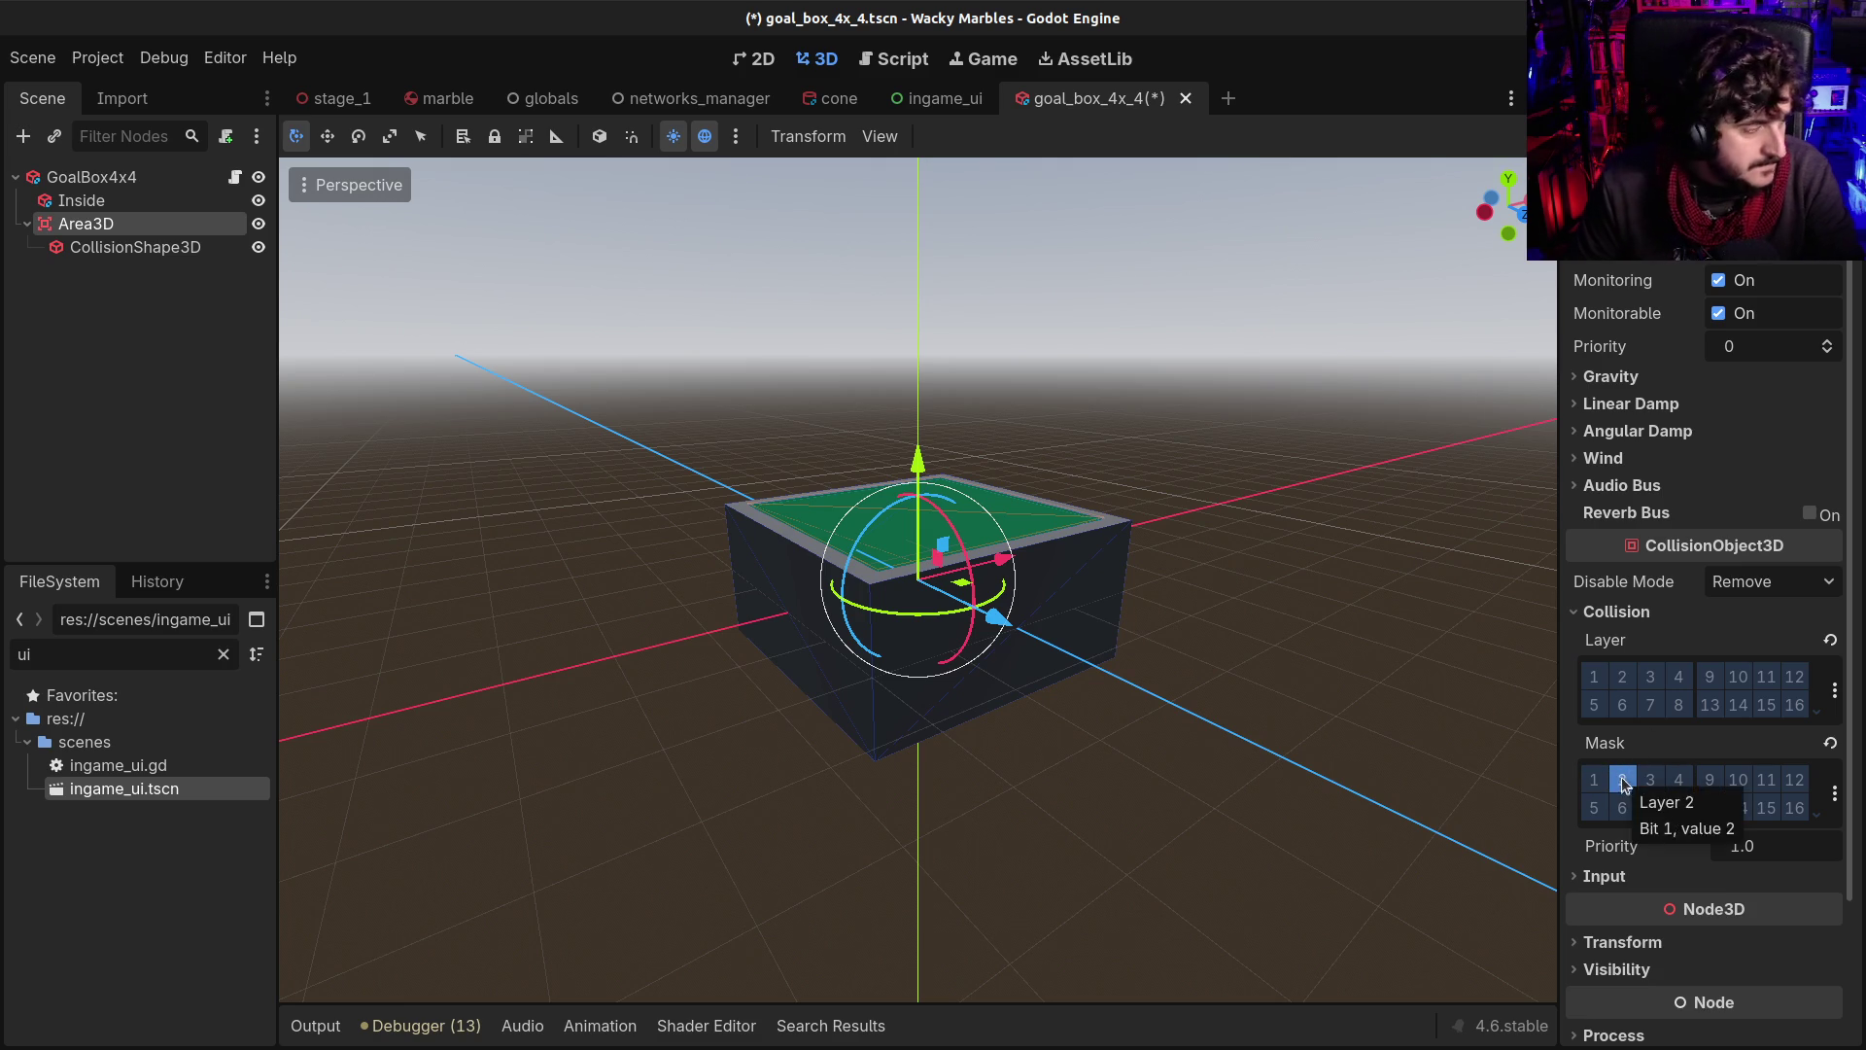
Save the goal box scene after inspecting the box from above
mouse_move(754, 487)
mouse_down()
mouse_move(1045, 647)
mouse_move(1166, 583)
mouse_move(1361, 661)
mouse_up()
scroll(1429, 654, up, 1)
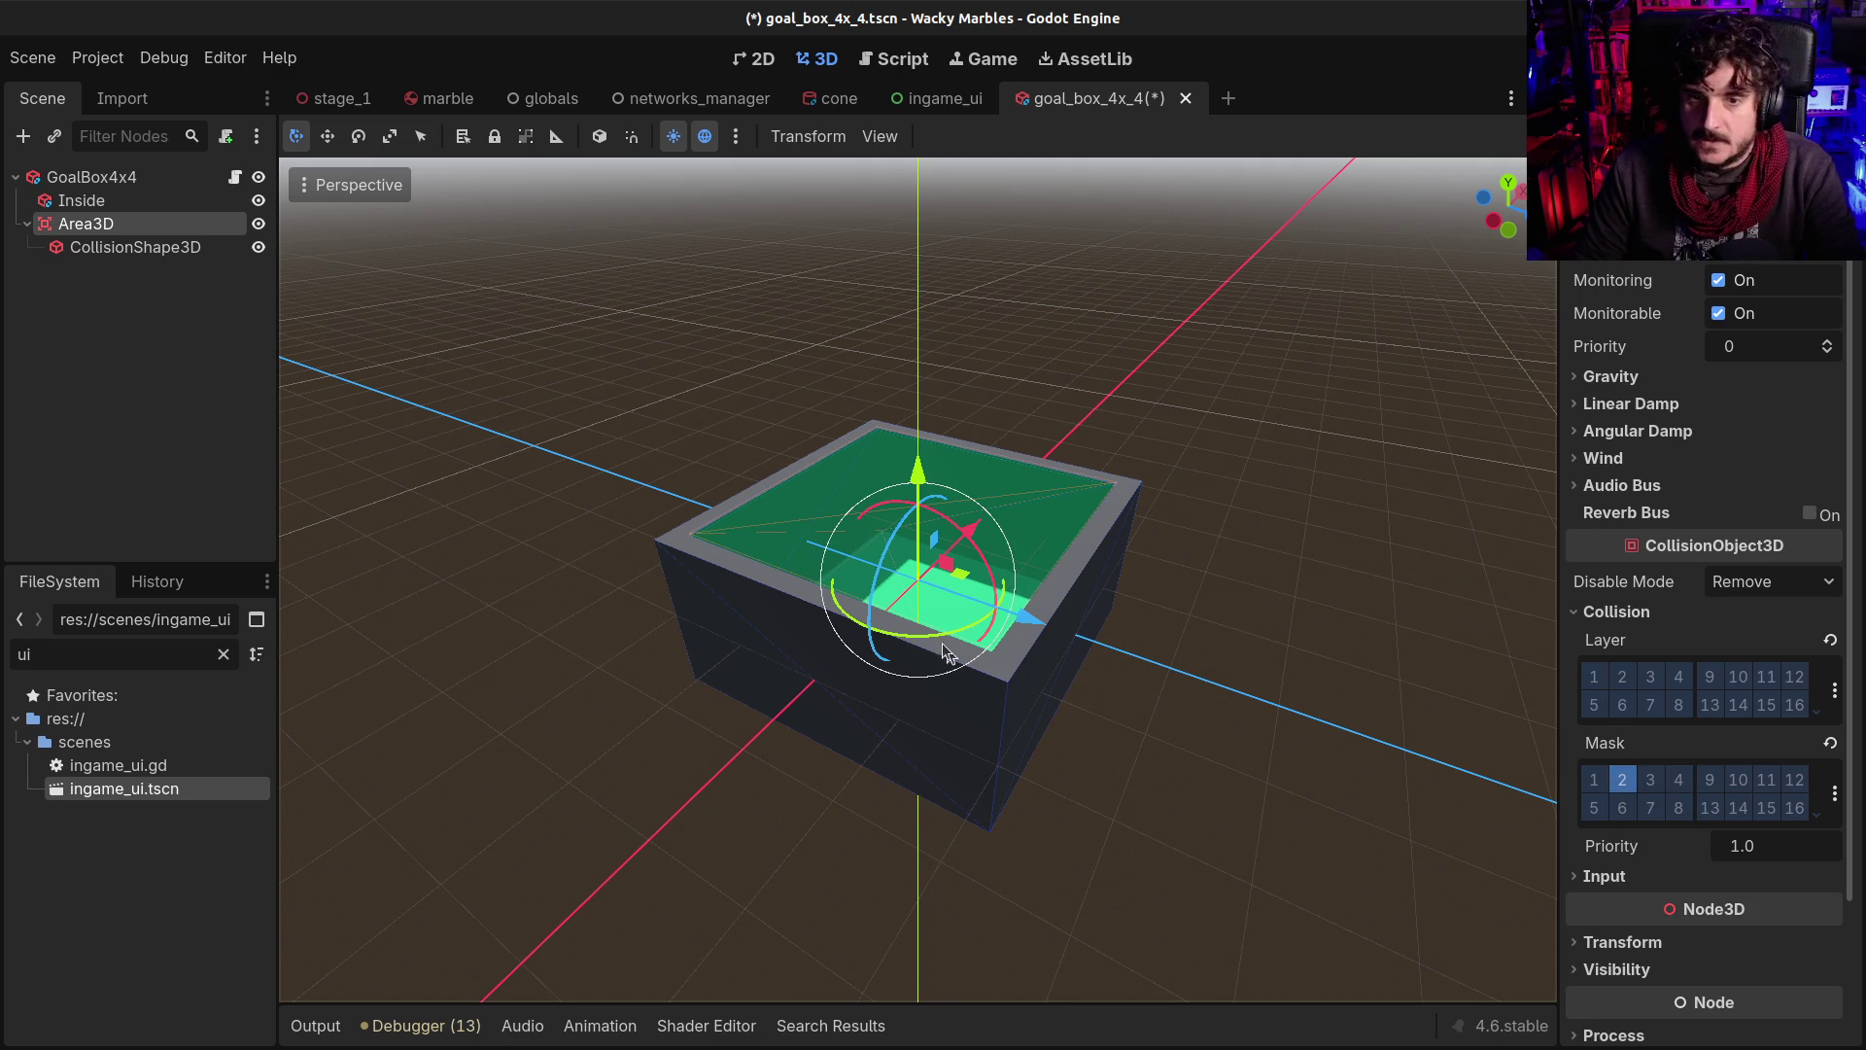
mouse_move(724, 544)
mouse_down()
mouse_move(1029, 617)
mouse_move(1124, 580)
mouse_move(972, 584)
mouse_up()
key(ctrl+s)
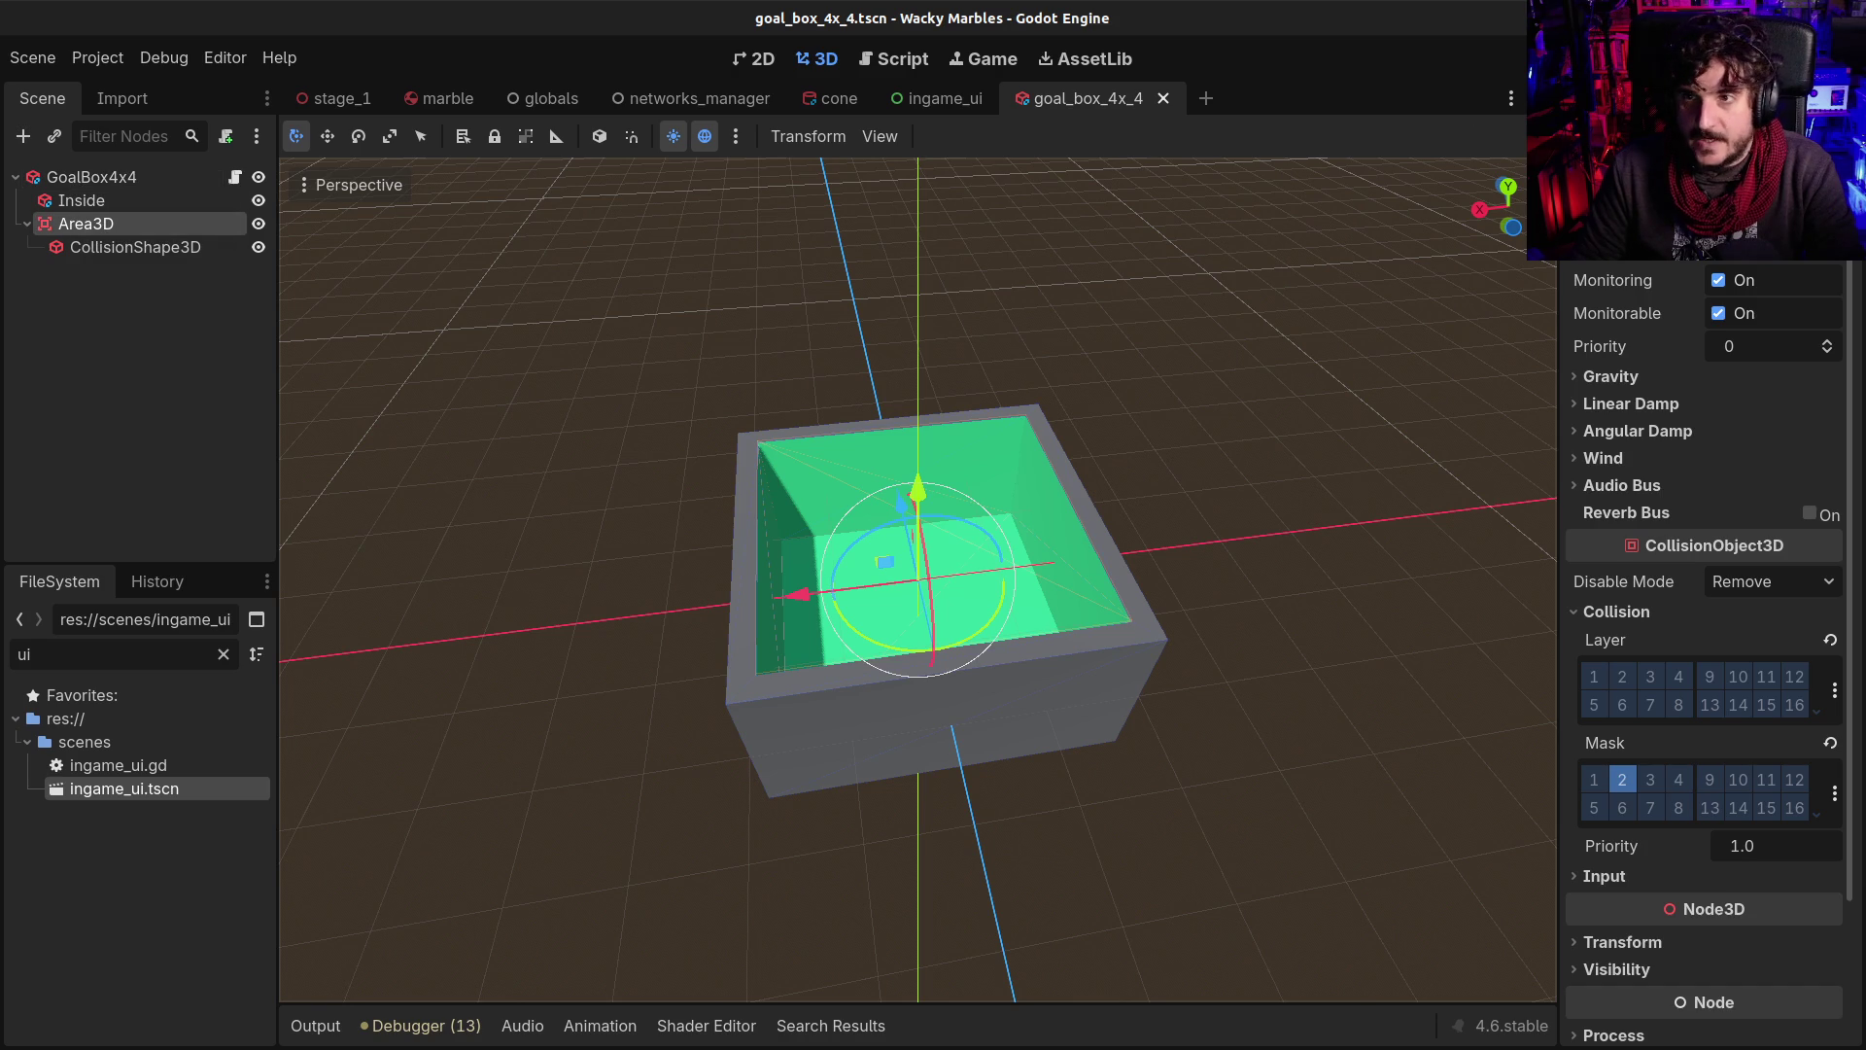
double_click(158, 227)
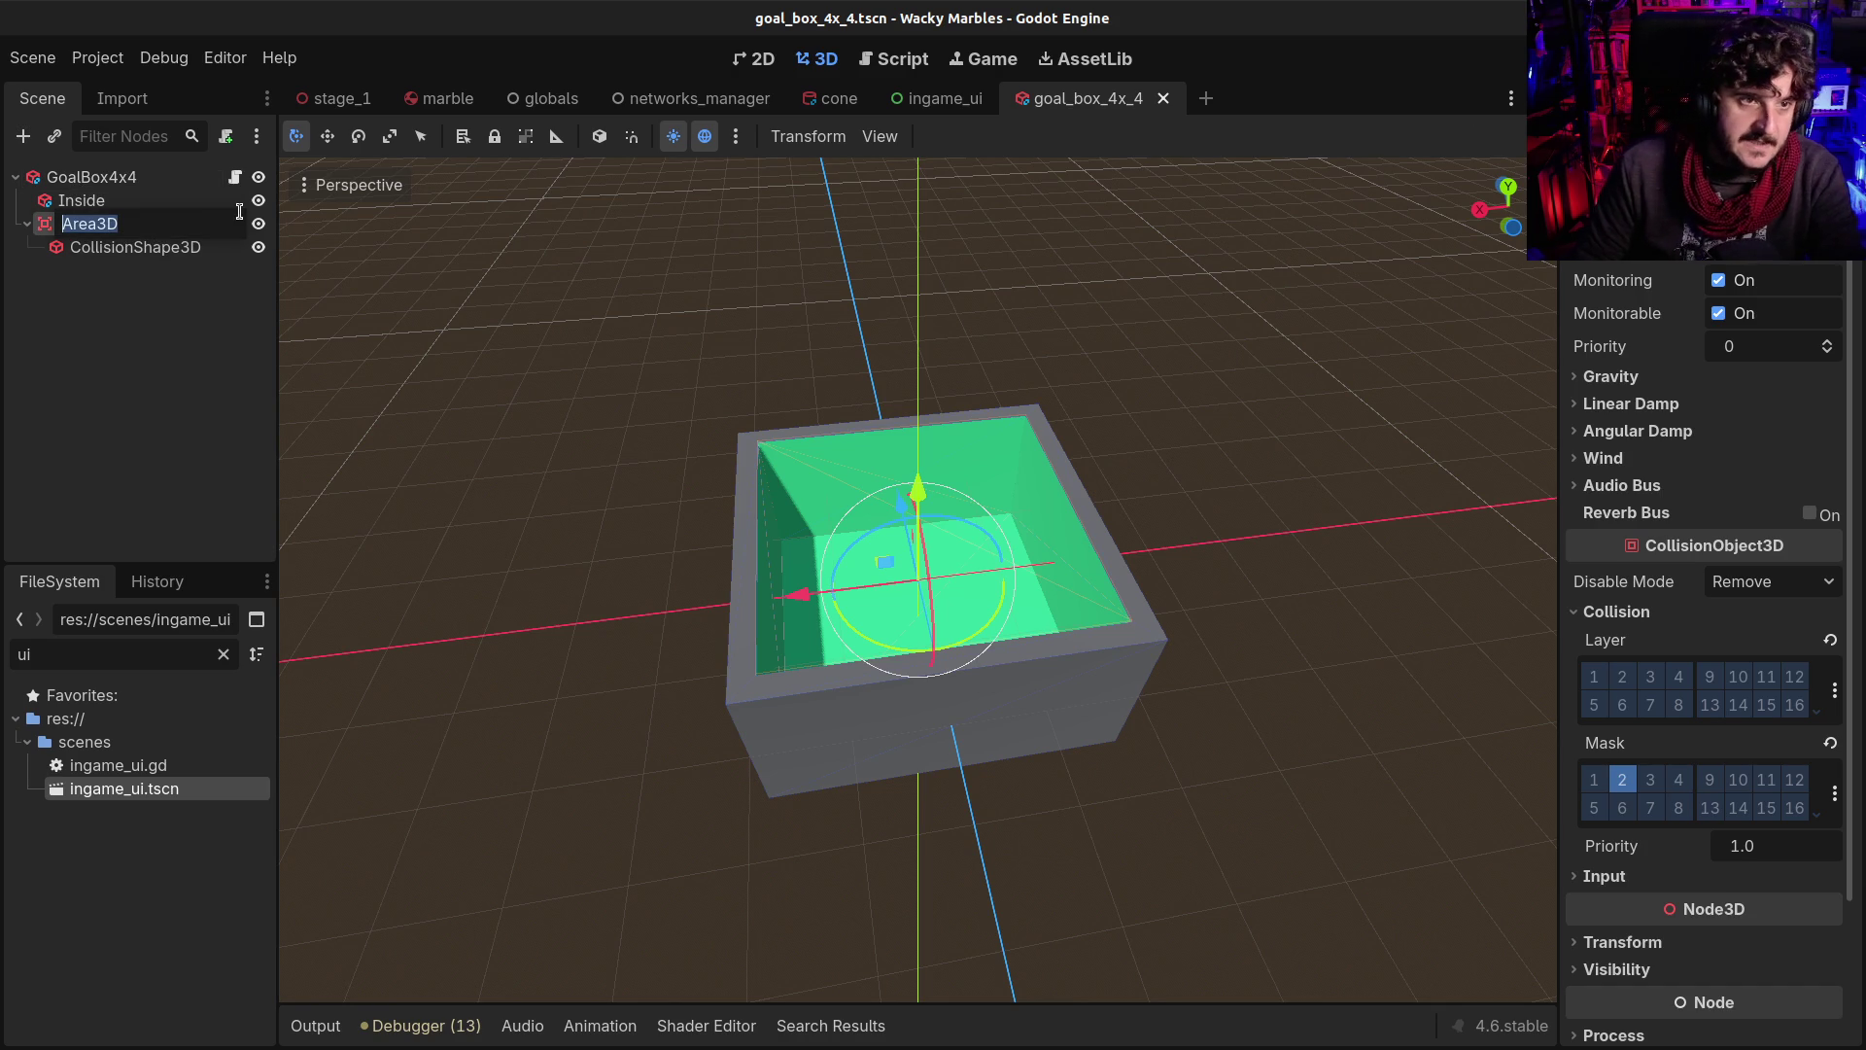
Rename Area3D to Goal and connect body_entered to a new _on_goal_body_entered in goal.gd
text(Goal)
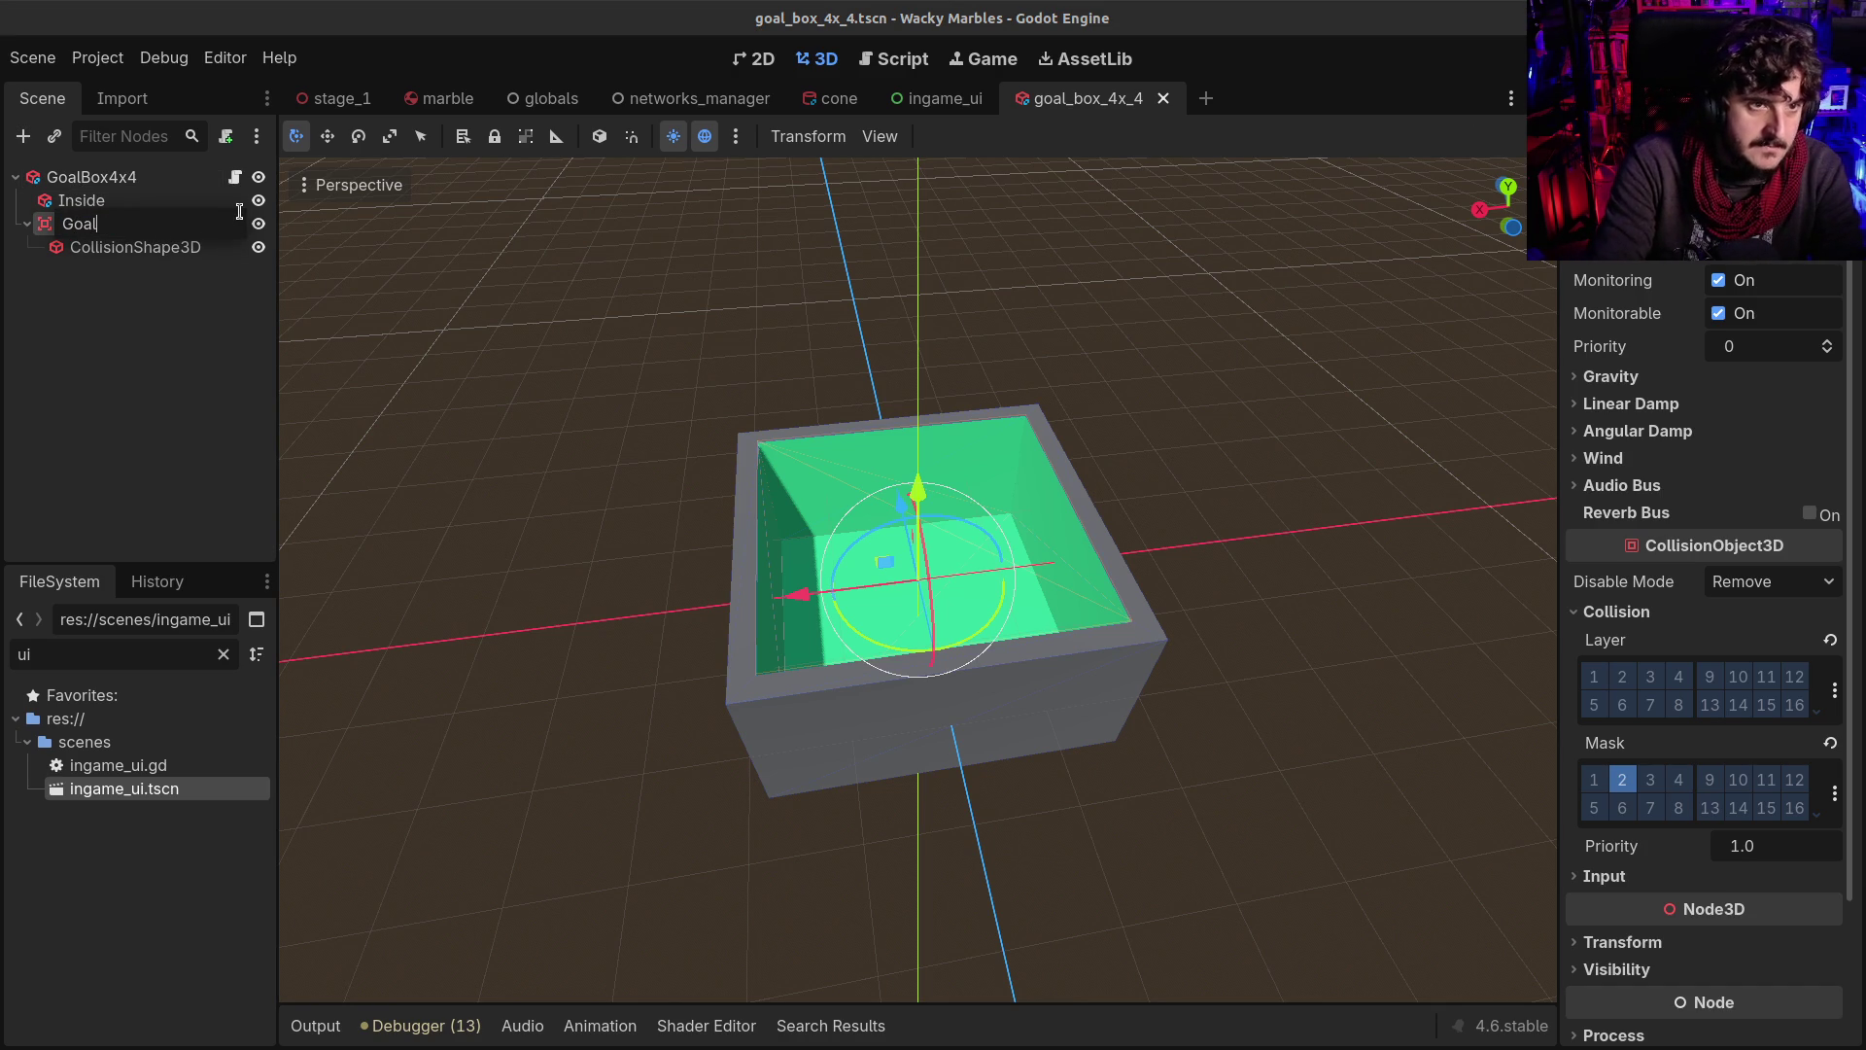
key(Return)
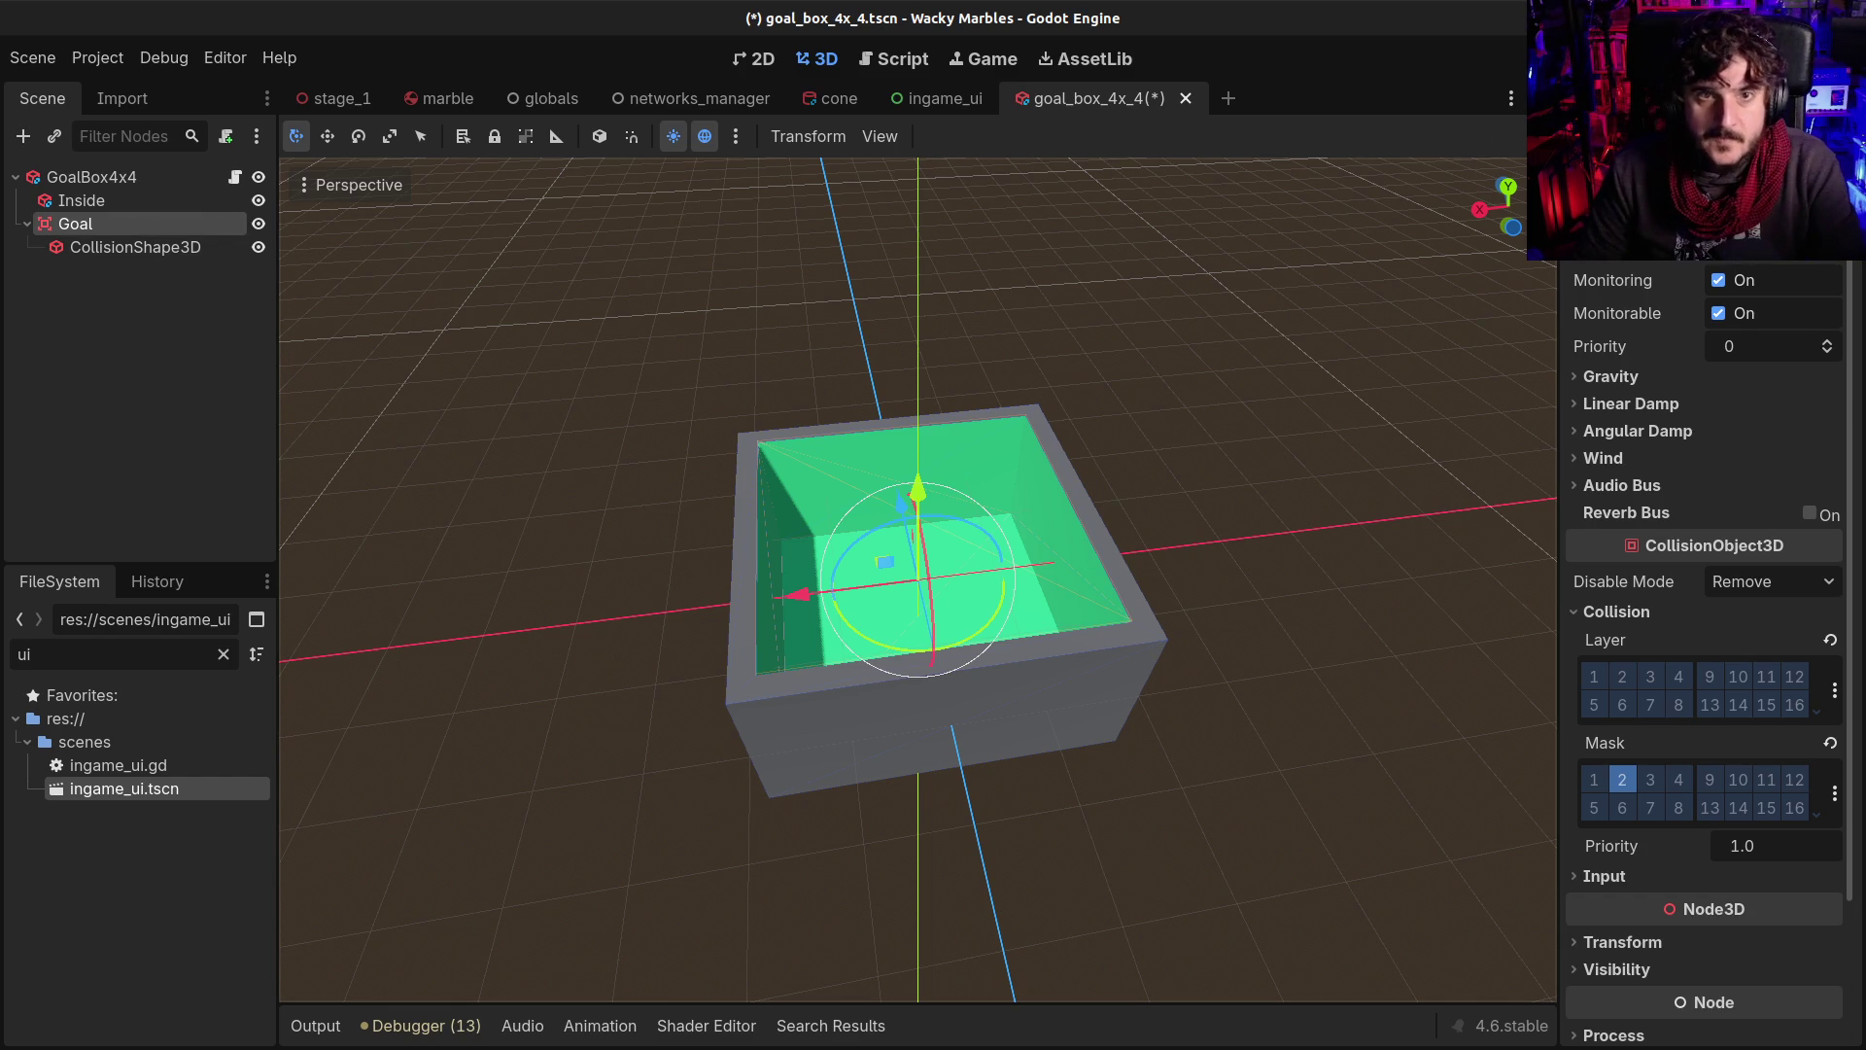
click(1668, 98)
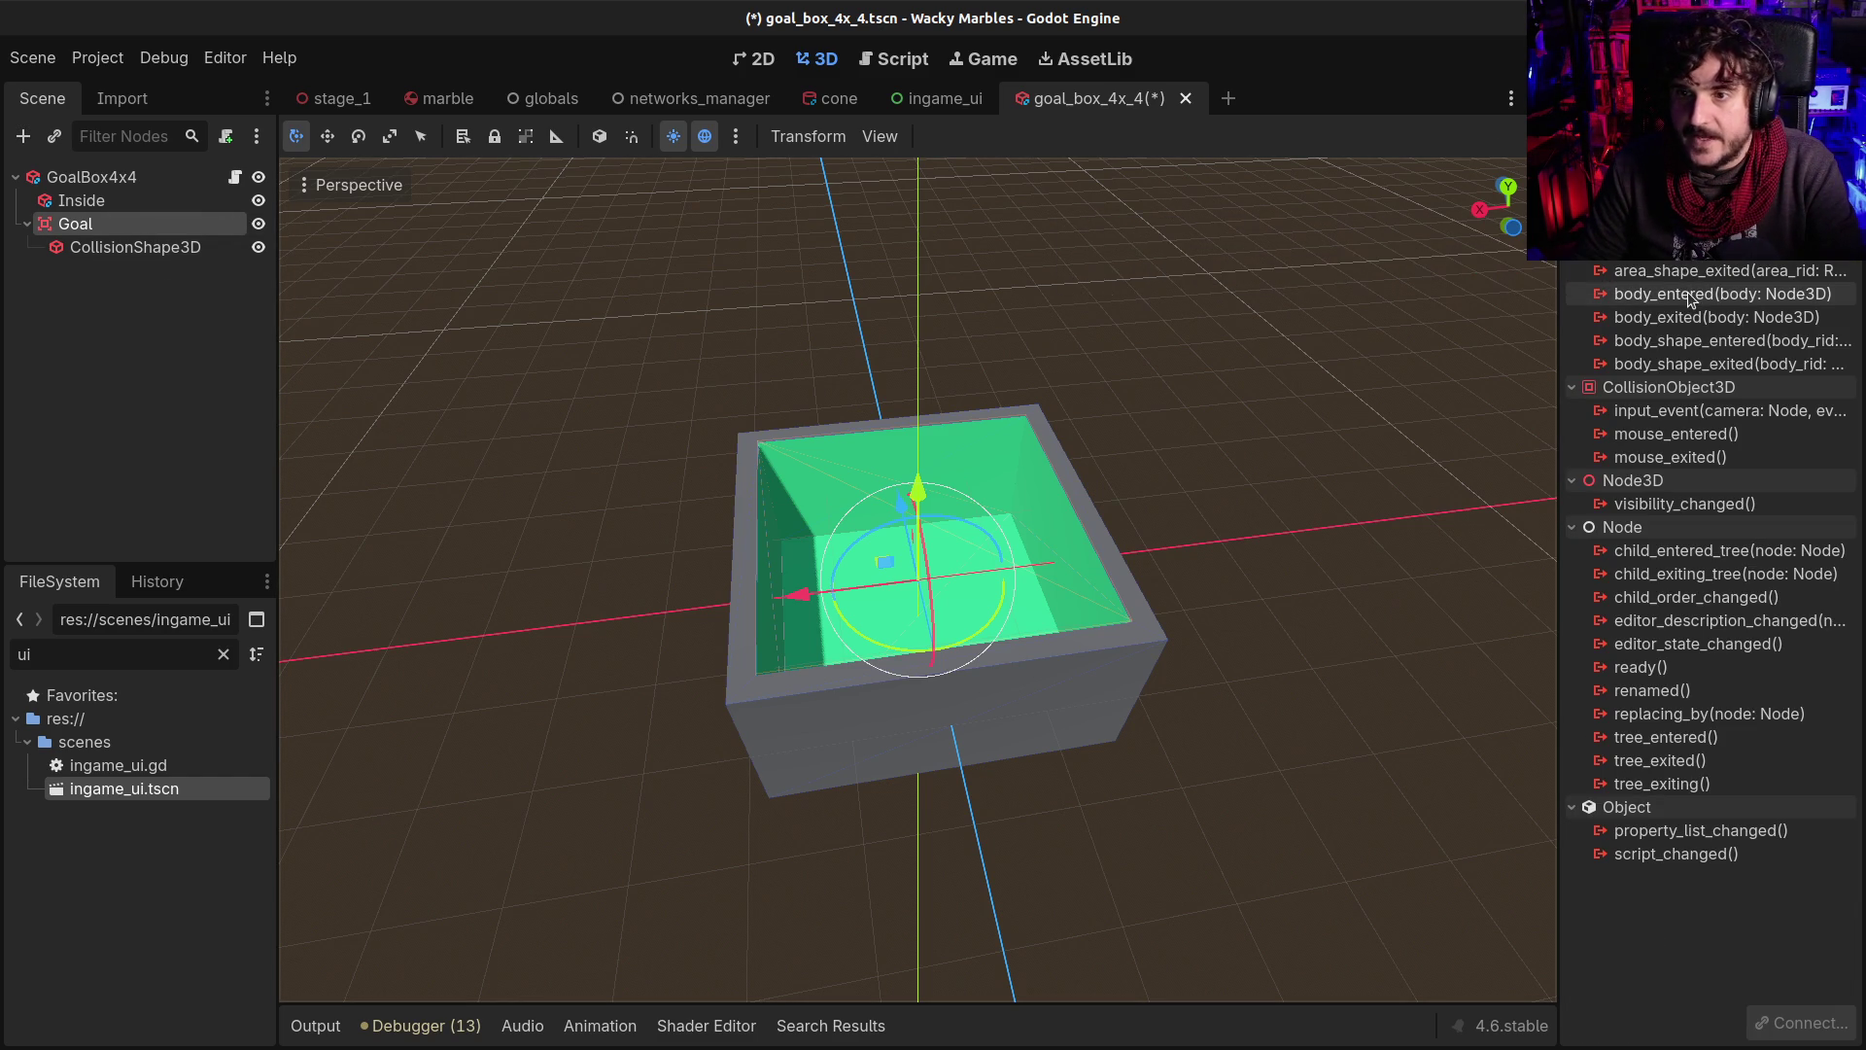
double_click(1721, 294)
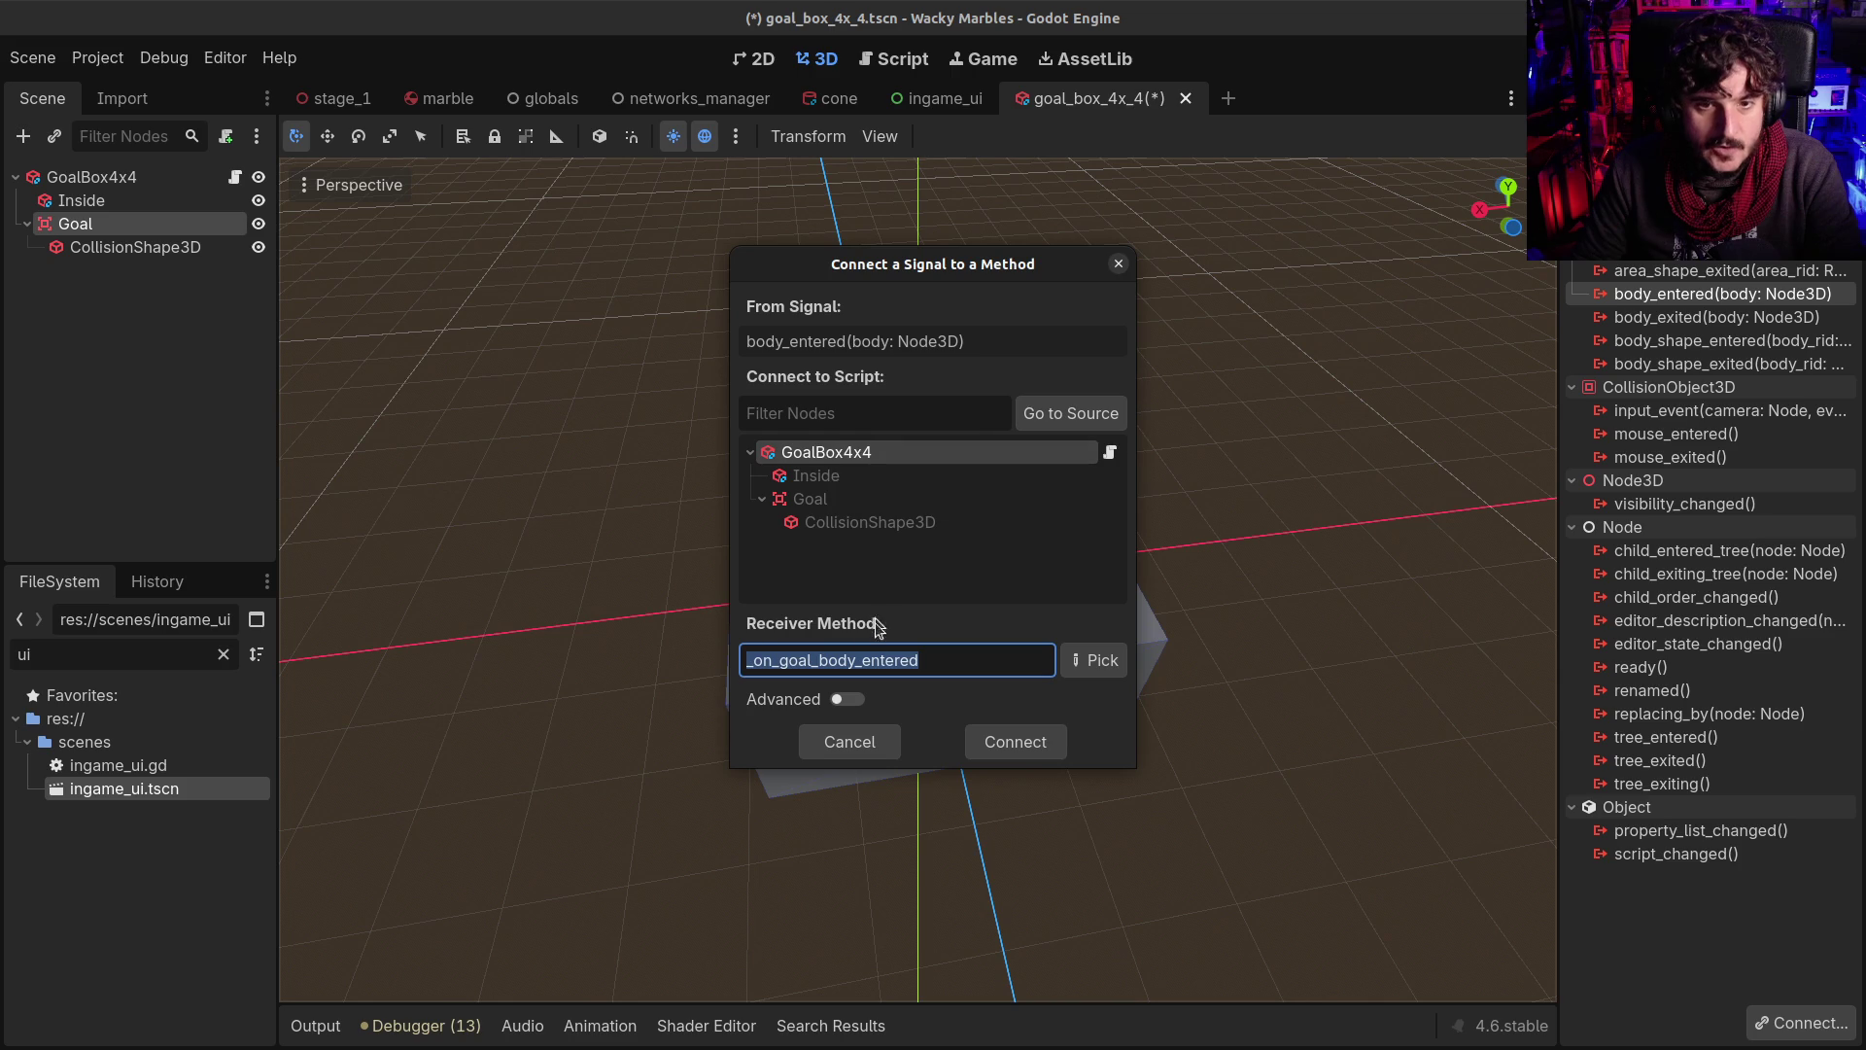
click(856, 660)
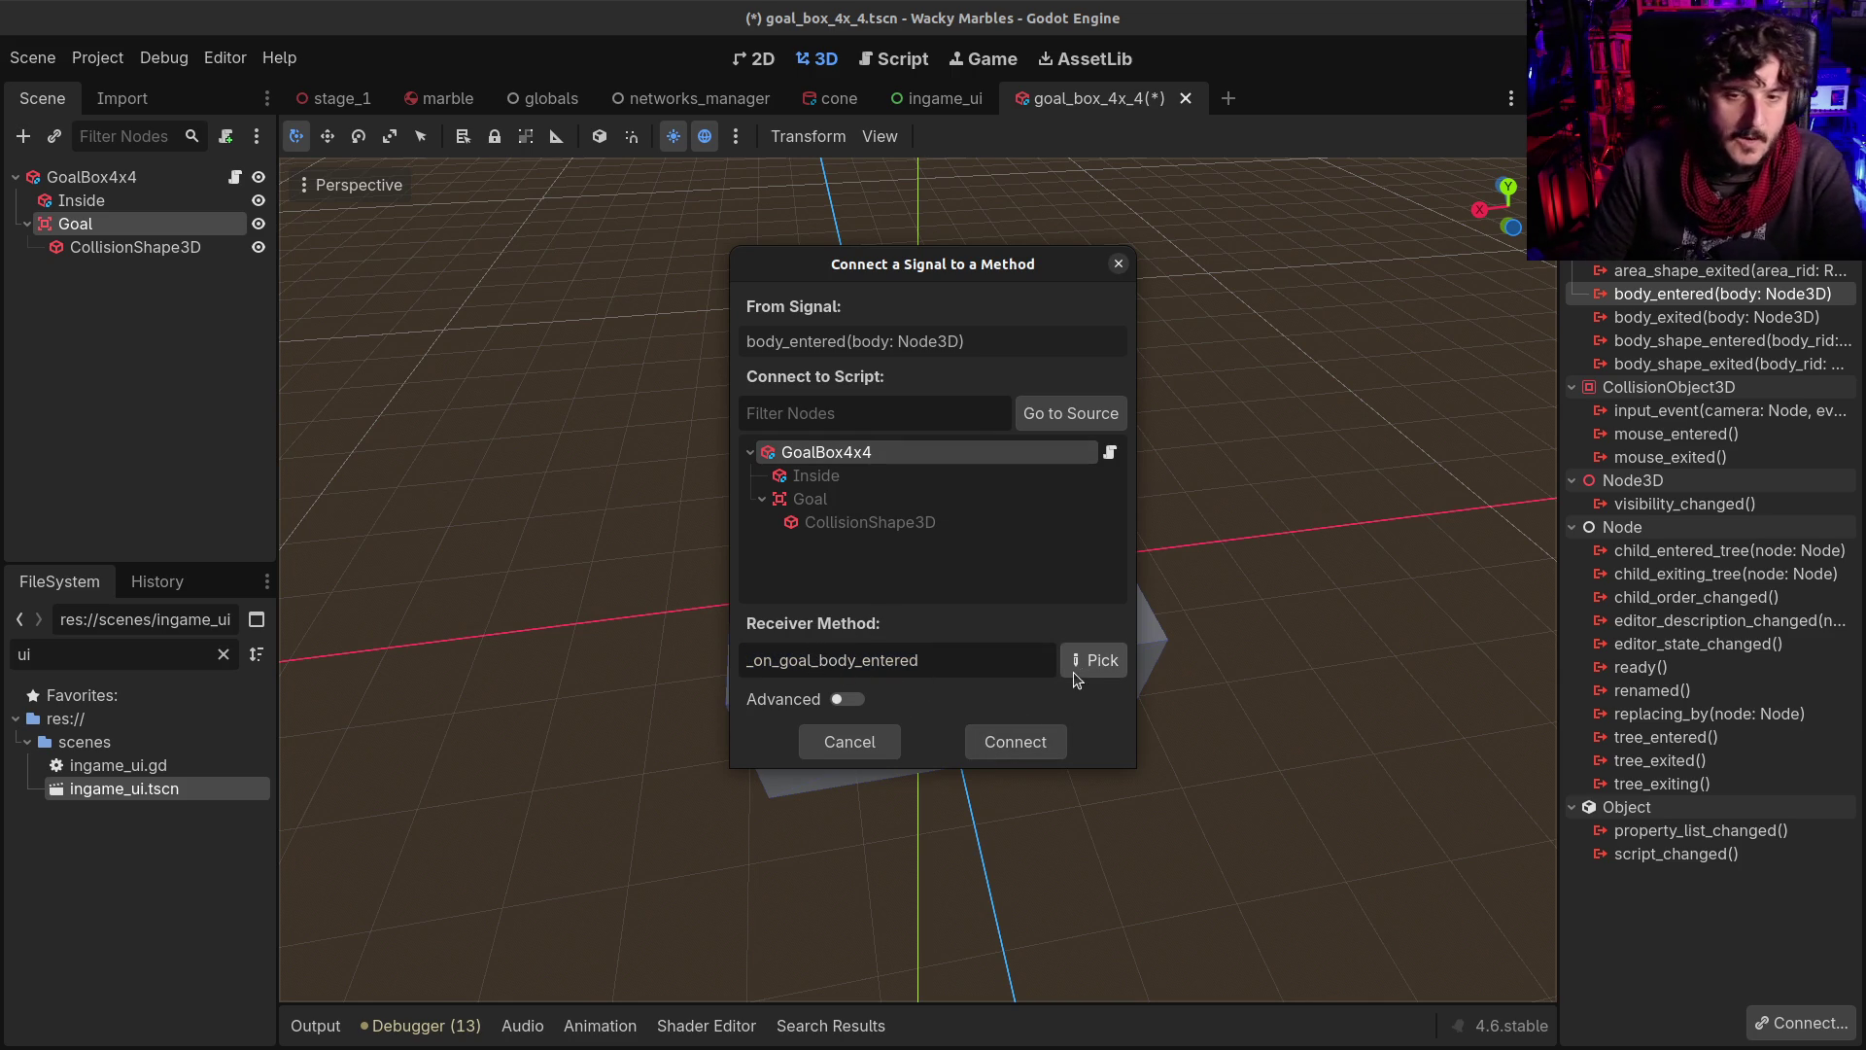
click(1001, 737)
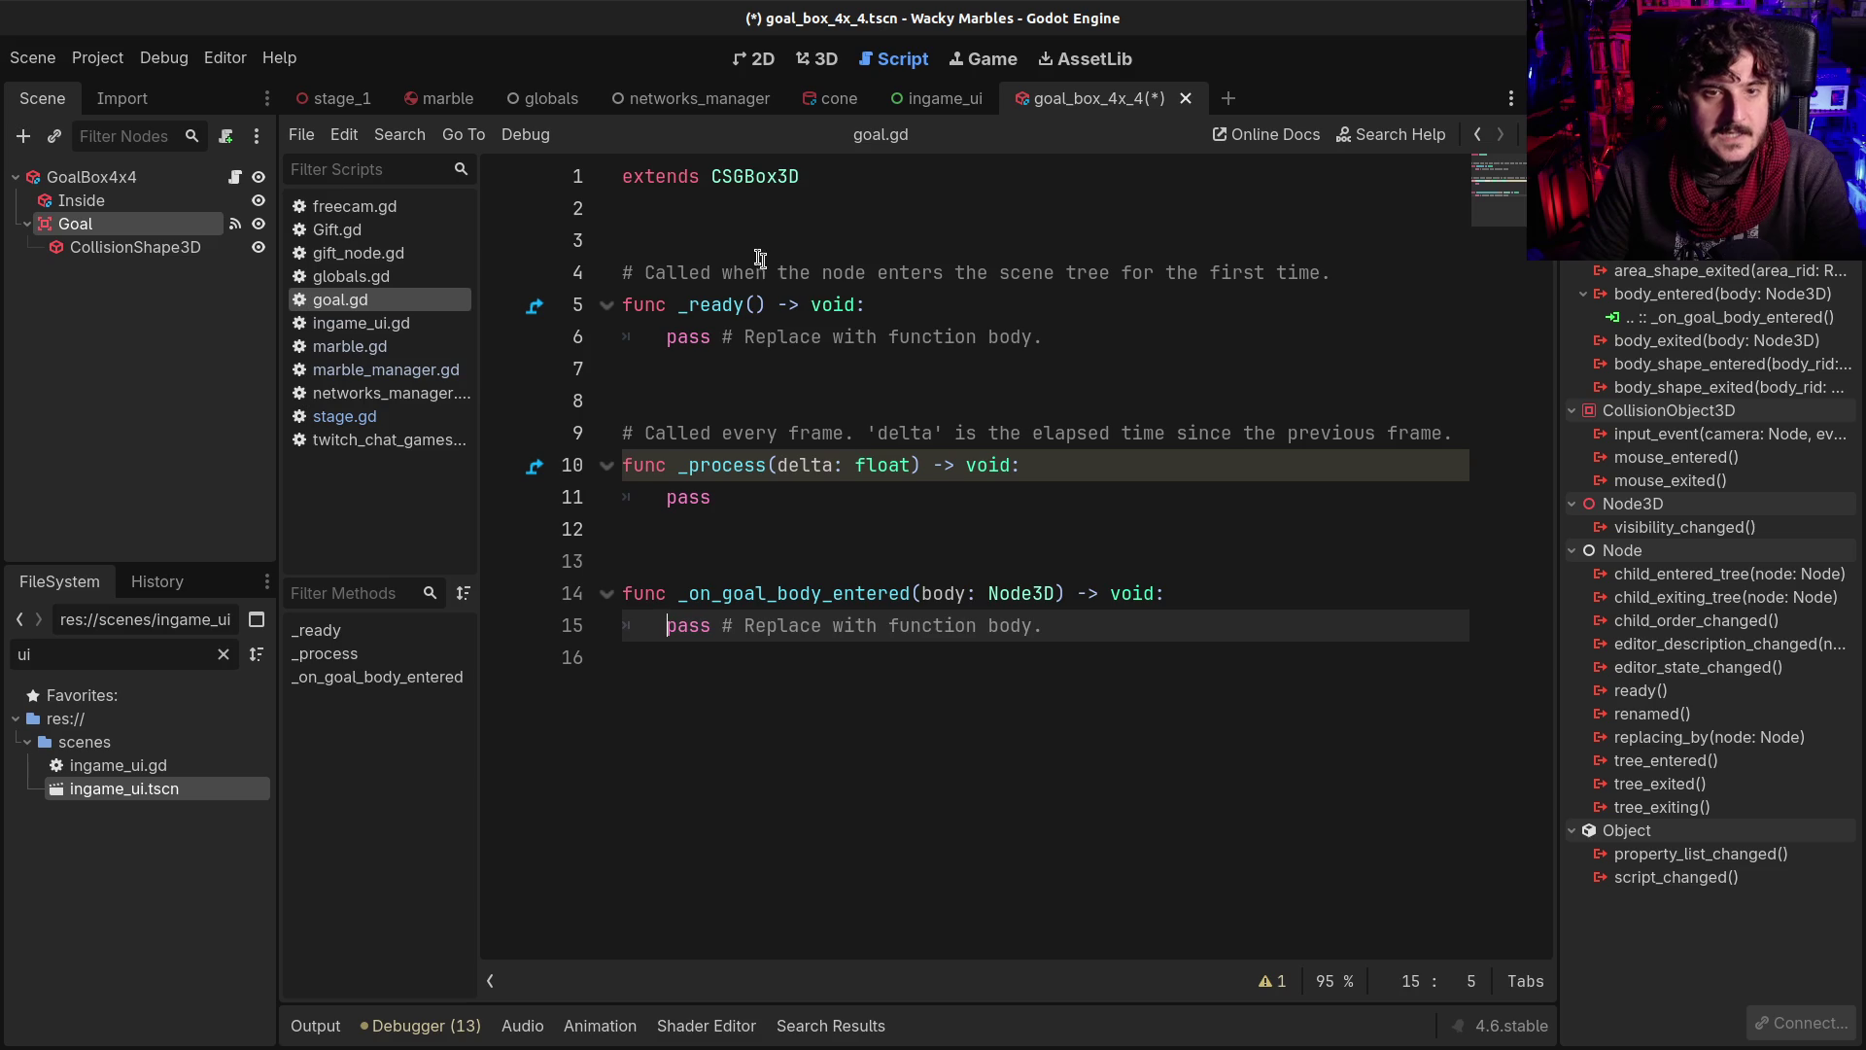
Add line 3 to goal.gd: signal goal(player_name:String, player_color:Color)
click(745, 225)
key(Return)
key(Up)
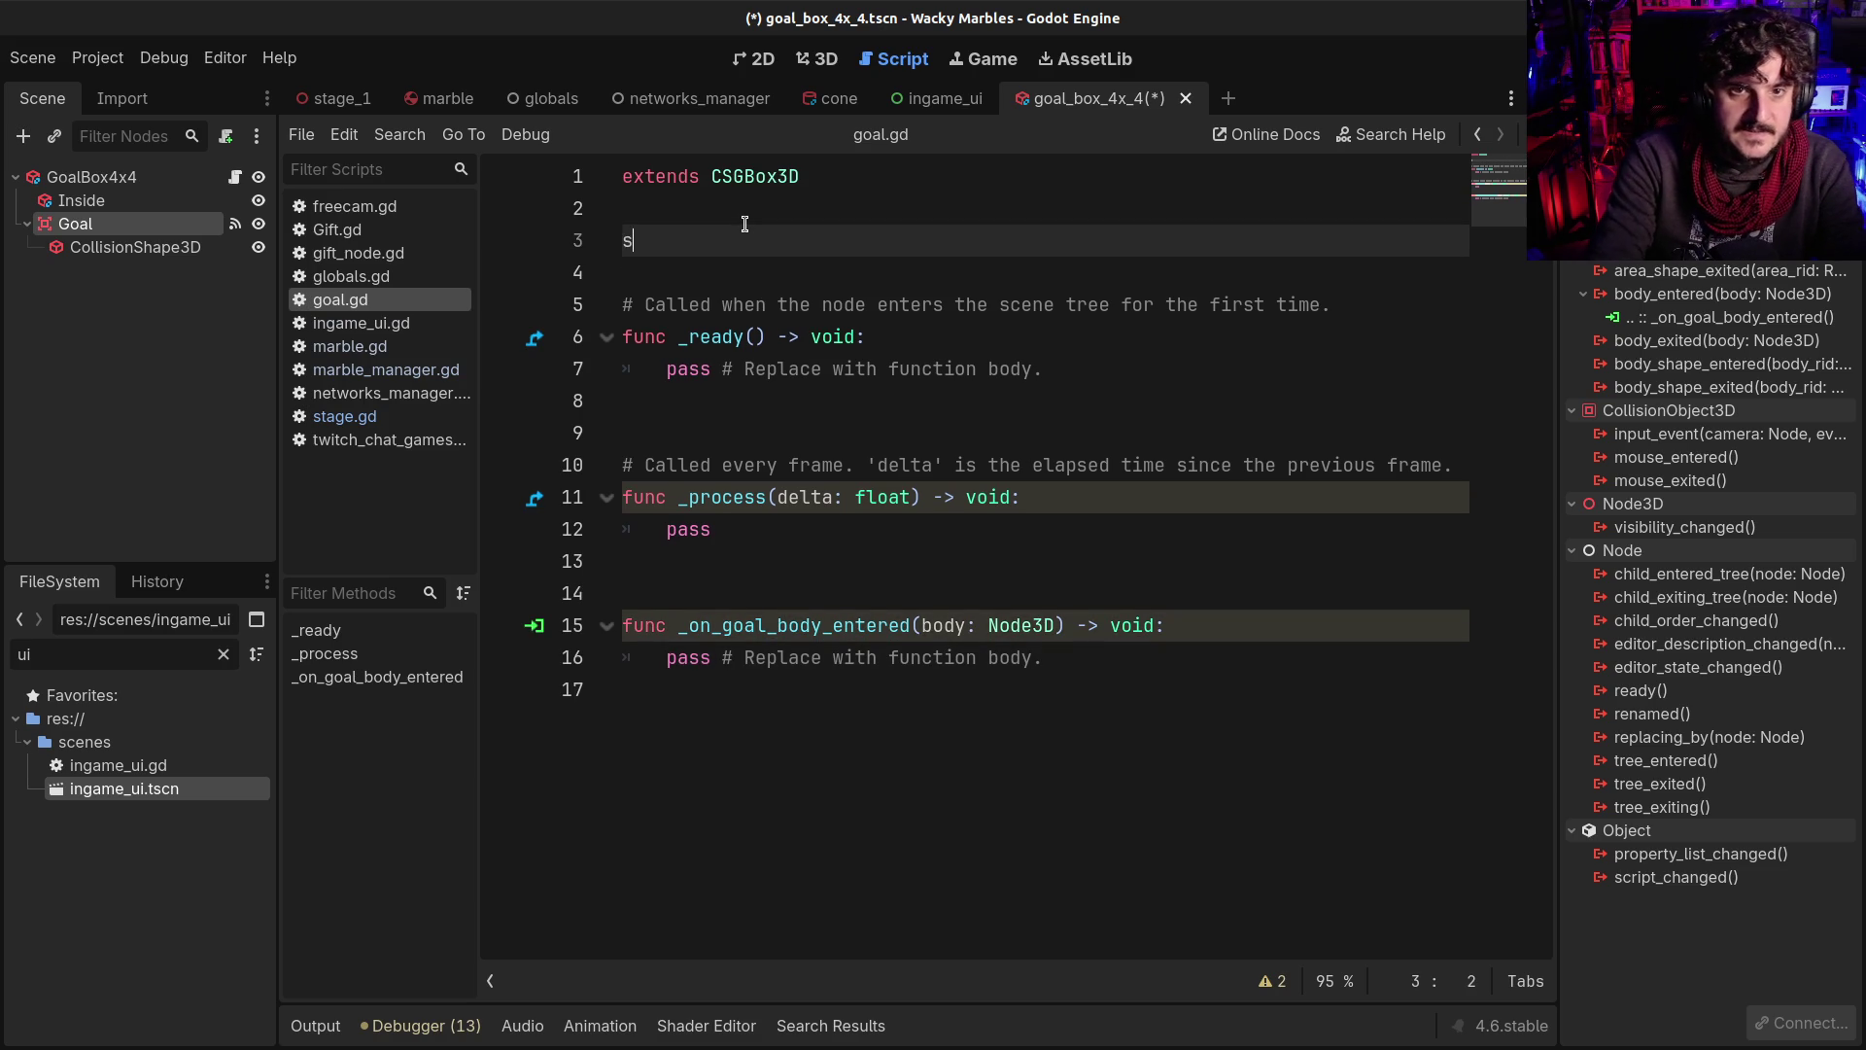
text(ignal goal)
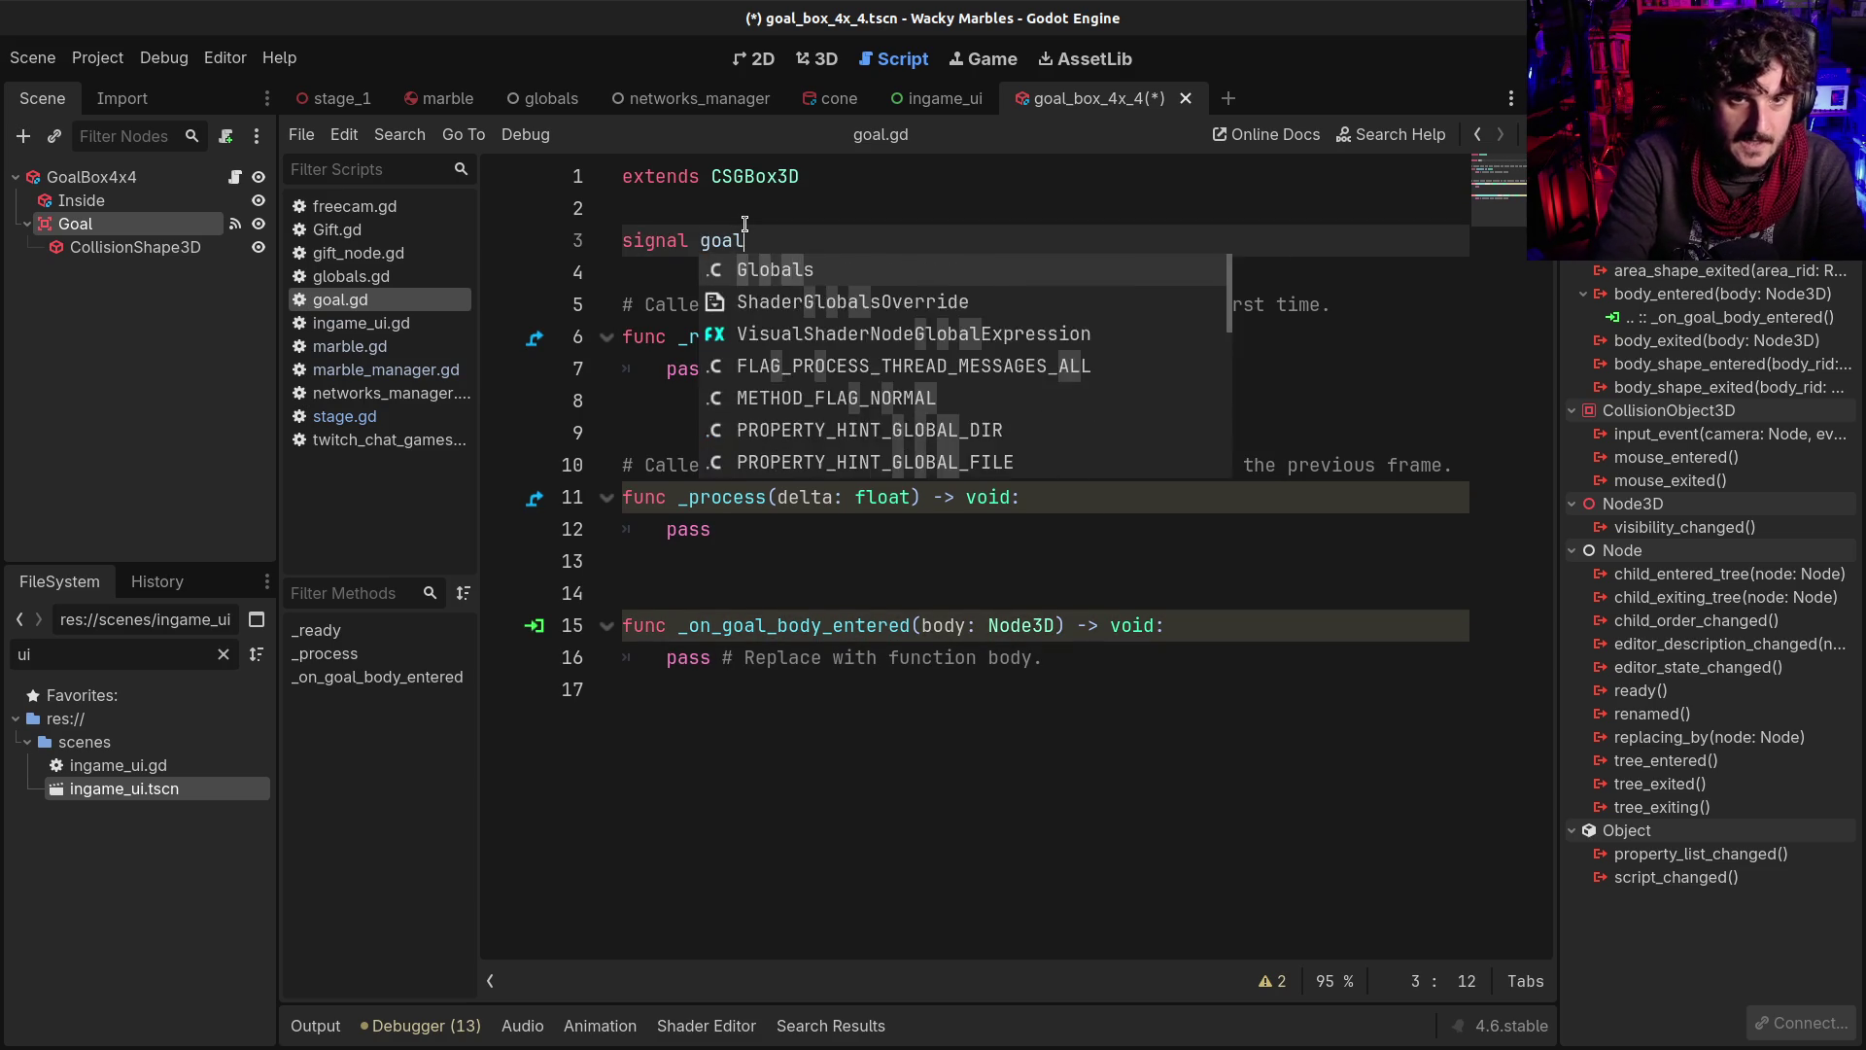
key(Escape)
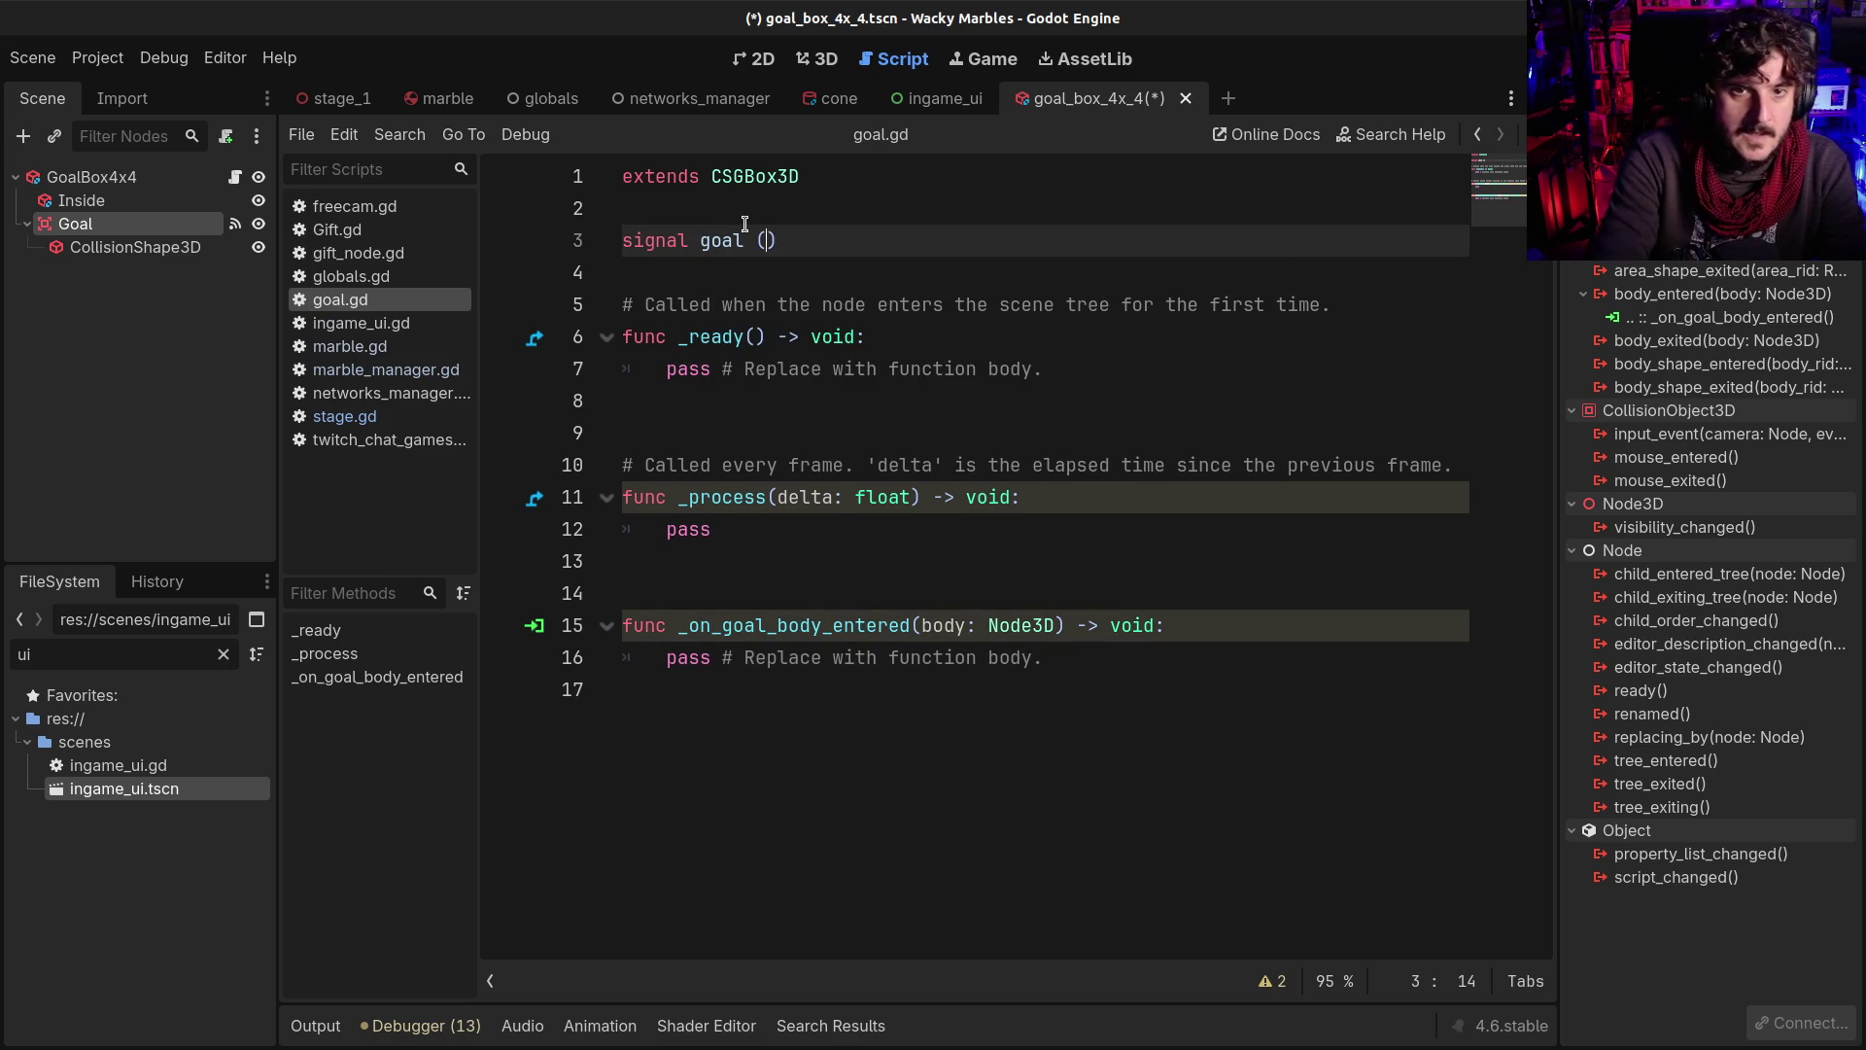
text(player_name:)
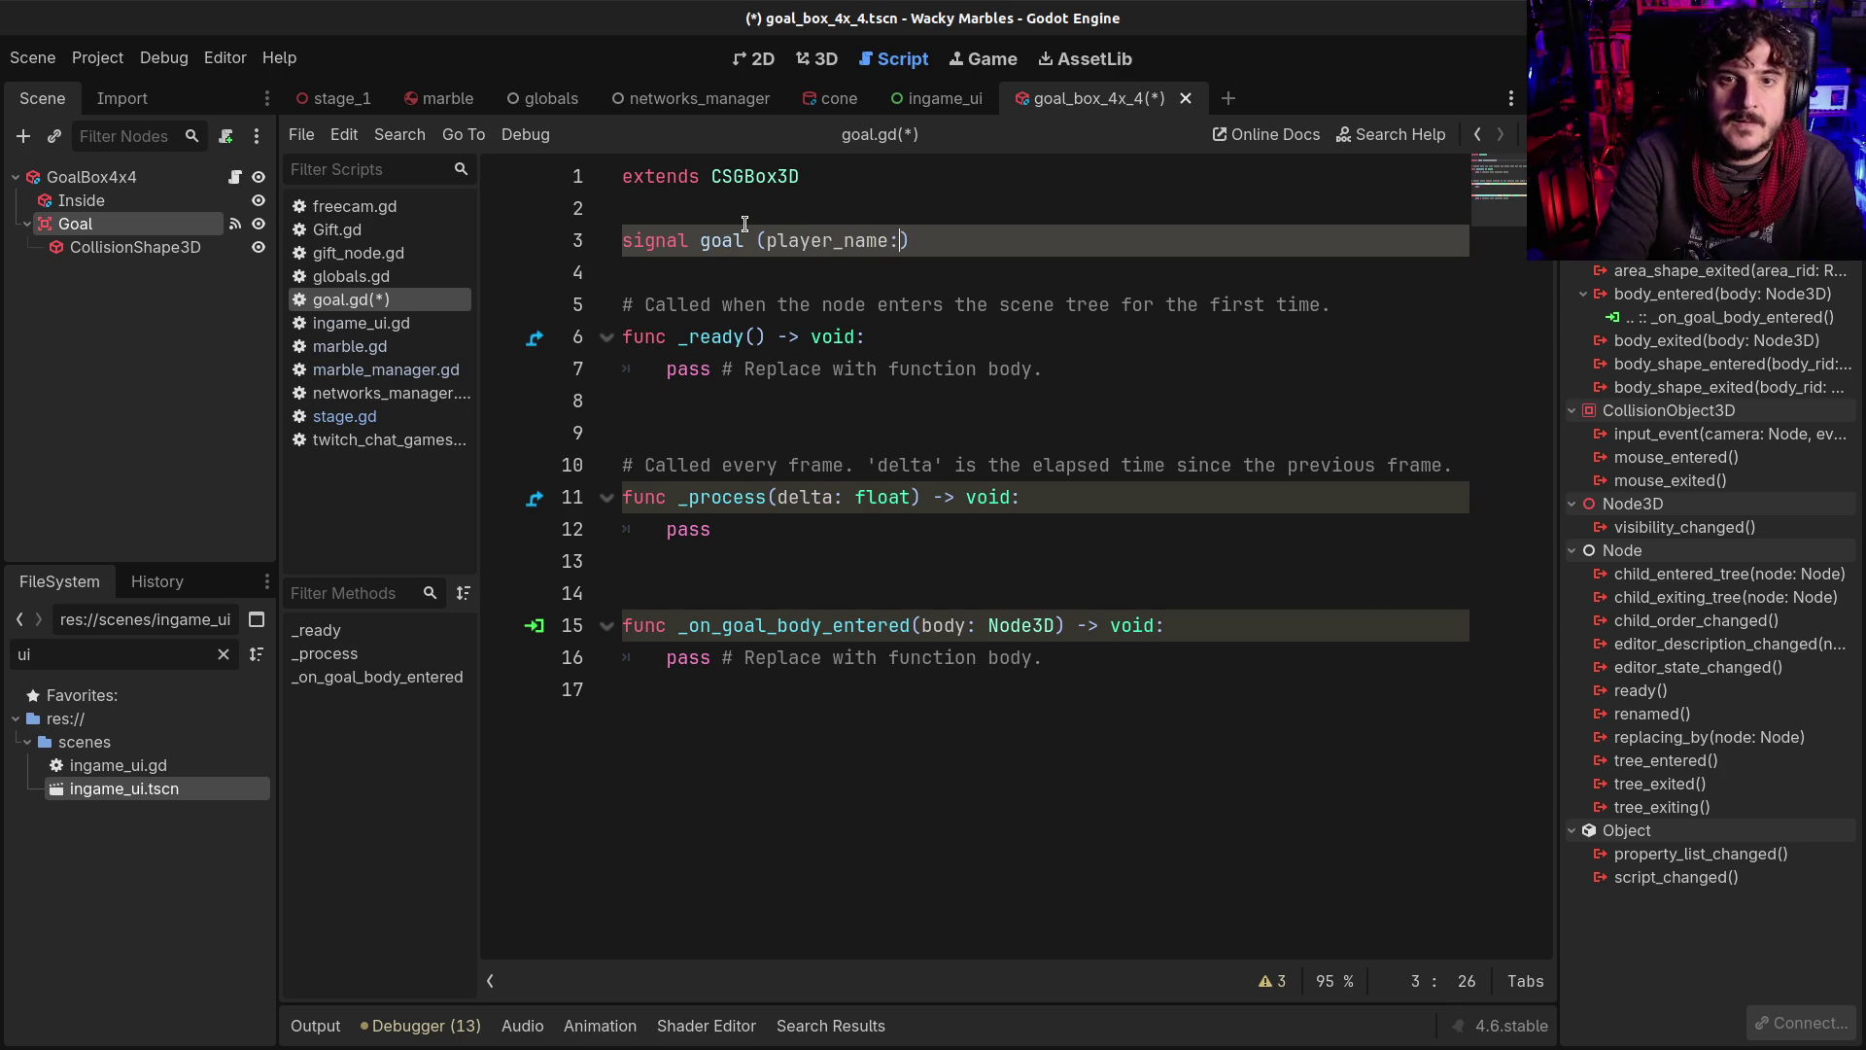
text(layer)
key(BackSpace)
key(BackSpace)
key(BackSpace)
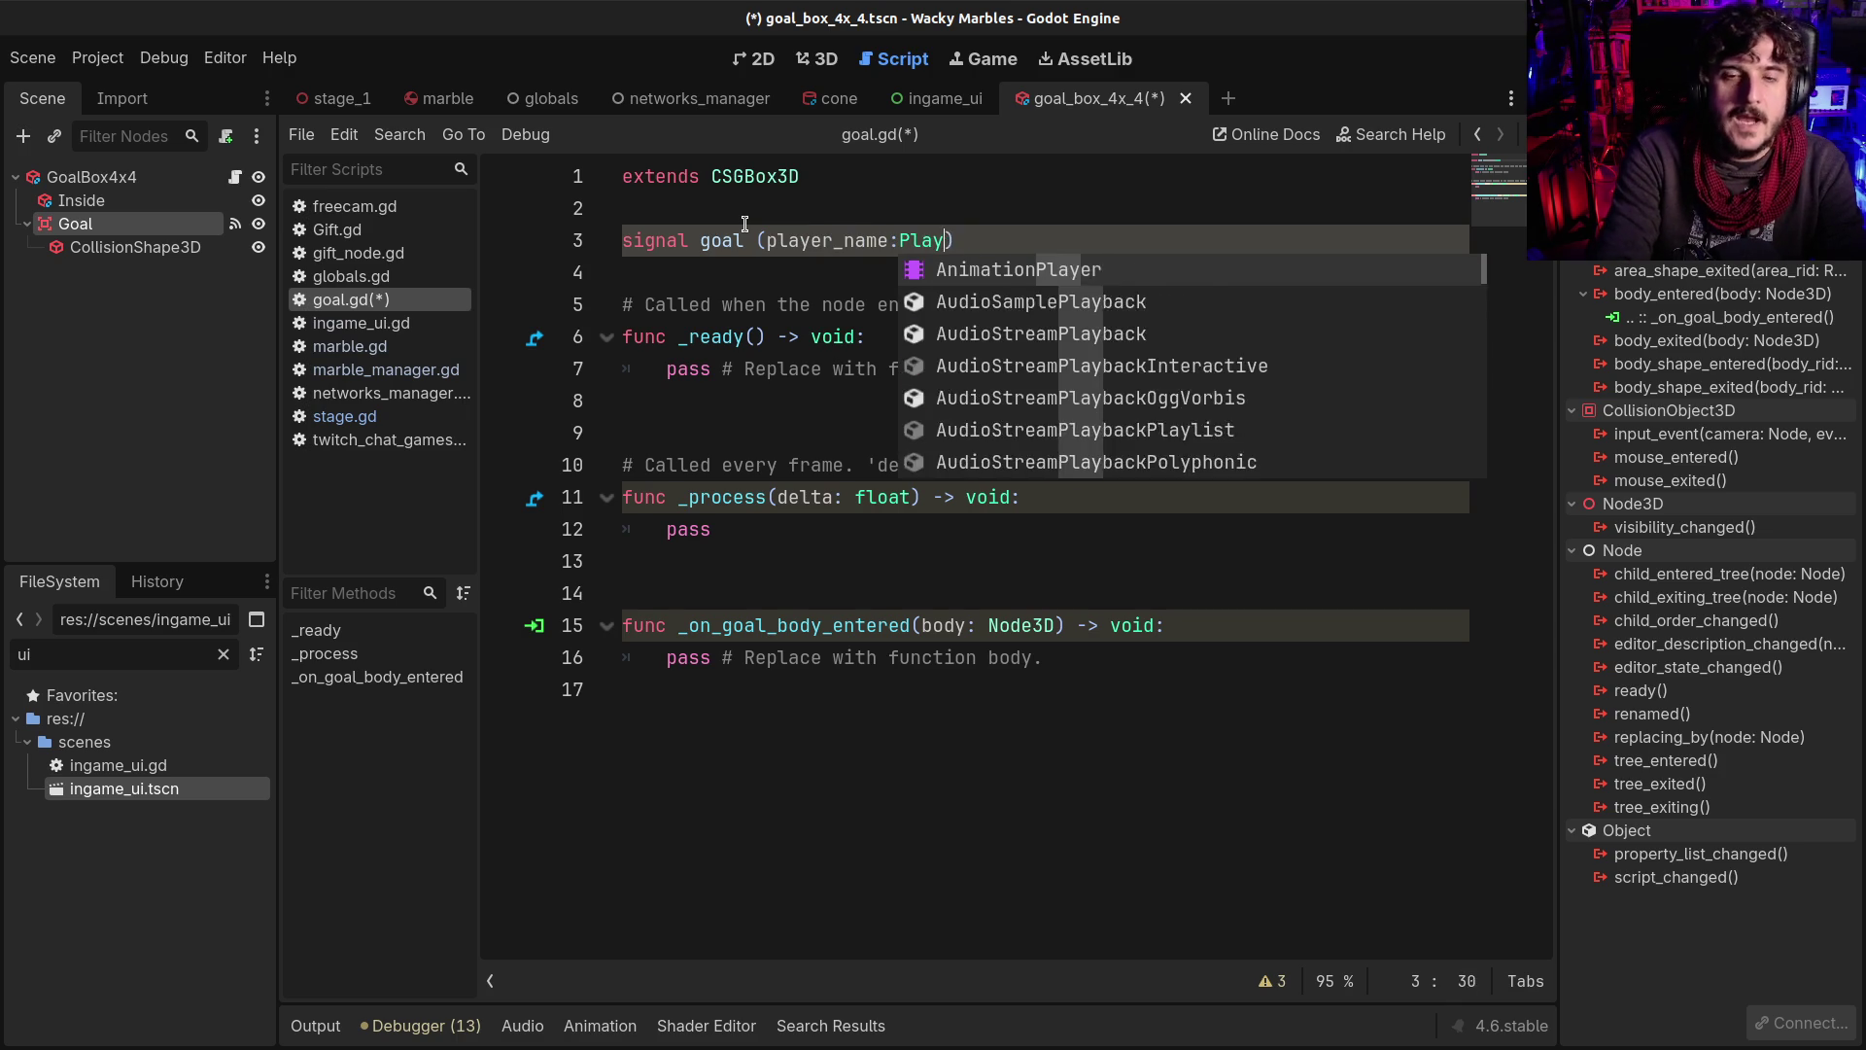
key(BackSpace)
key(BackSpace)
text(String, )
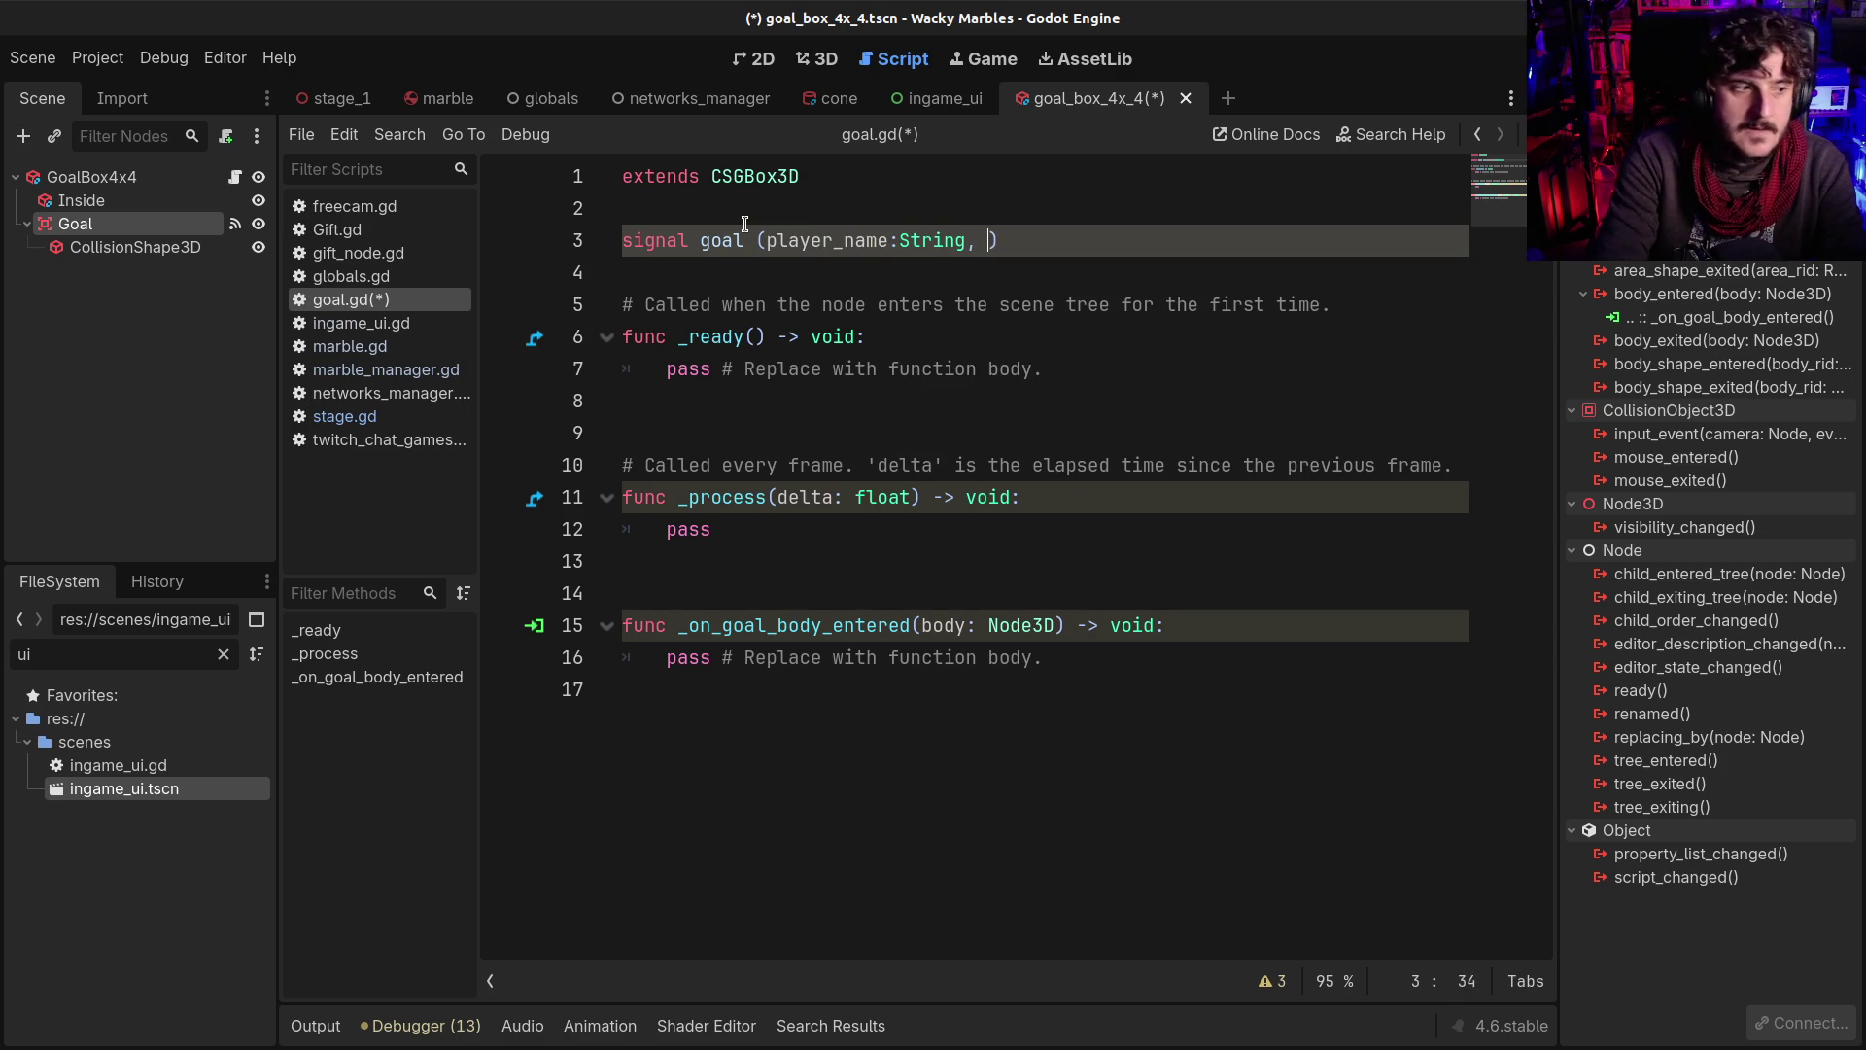
text(player_color:)
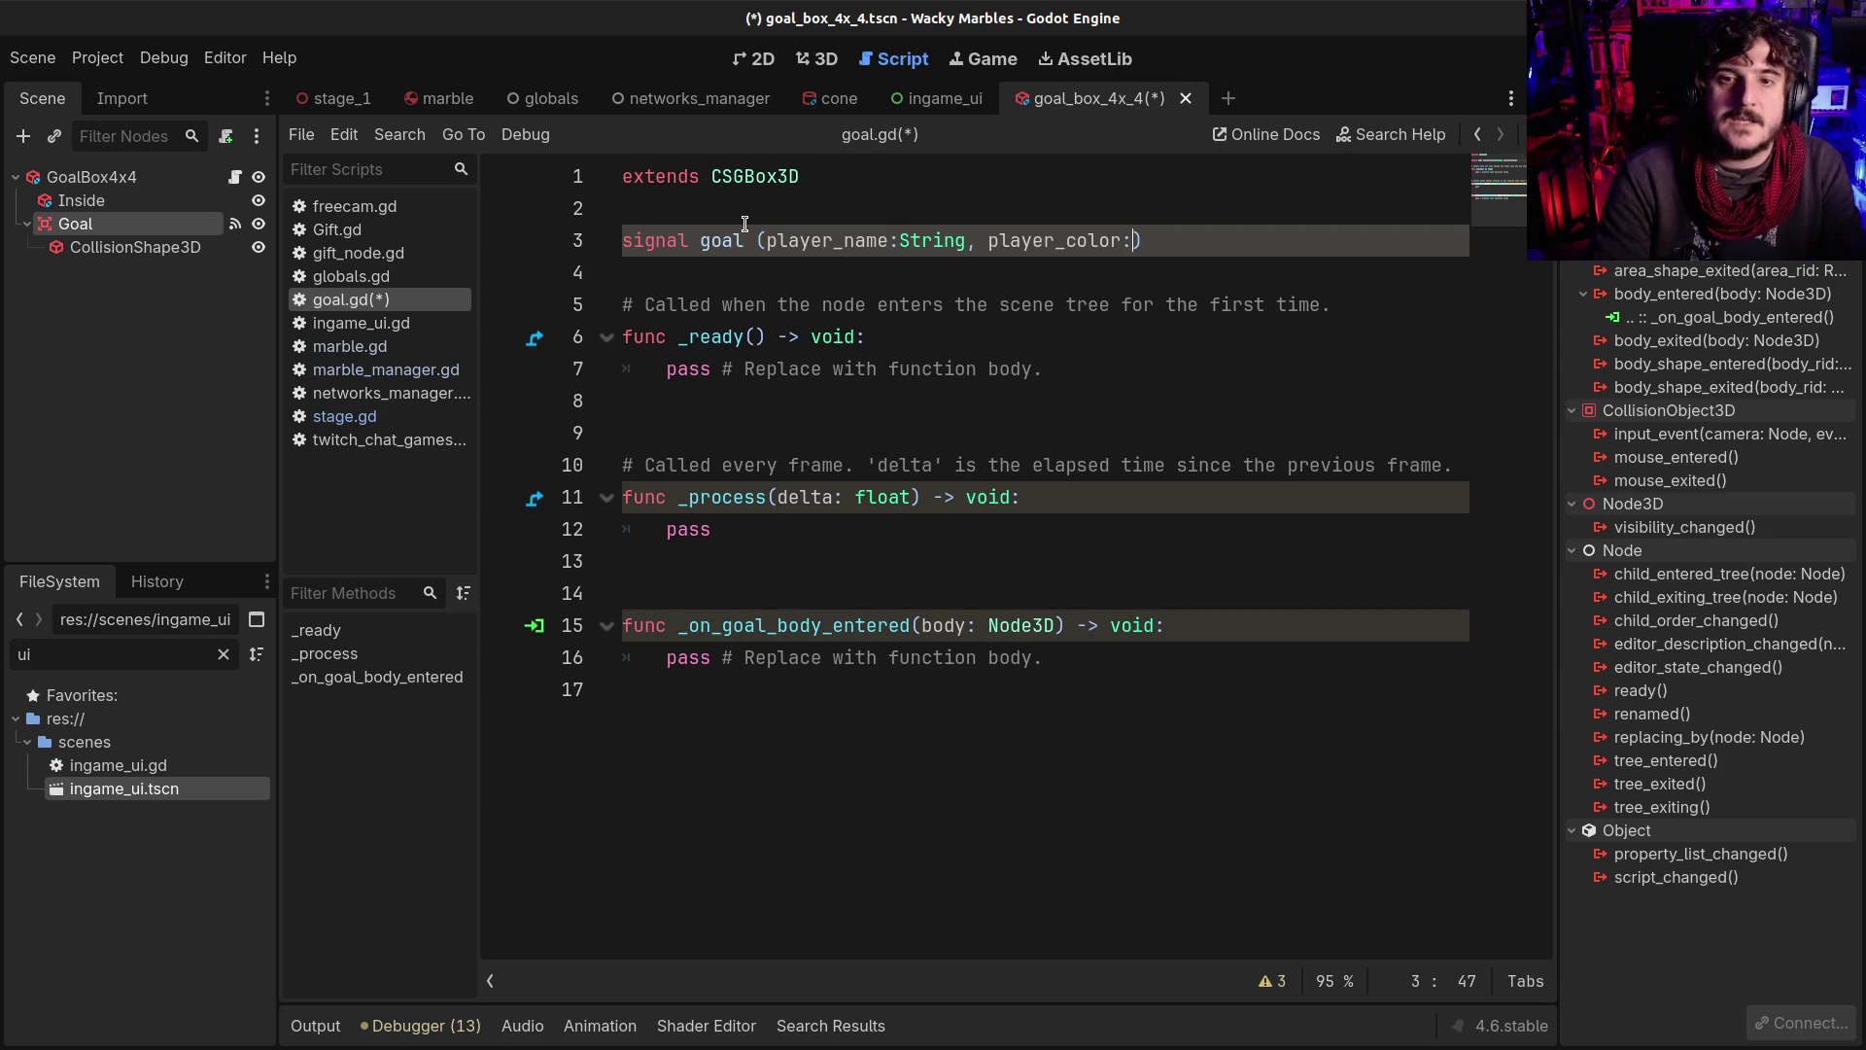
text(olor)
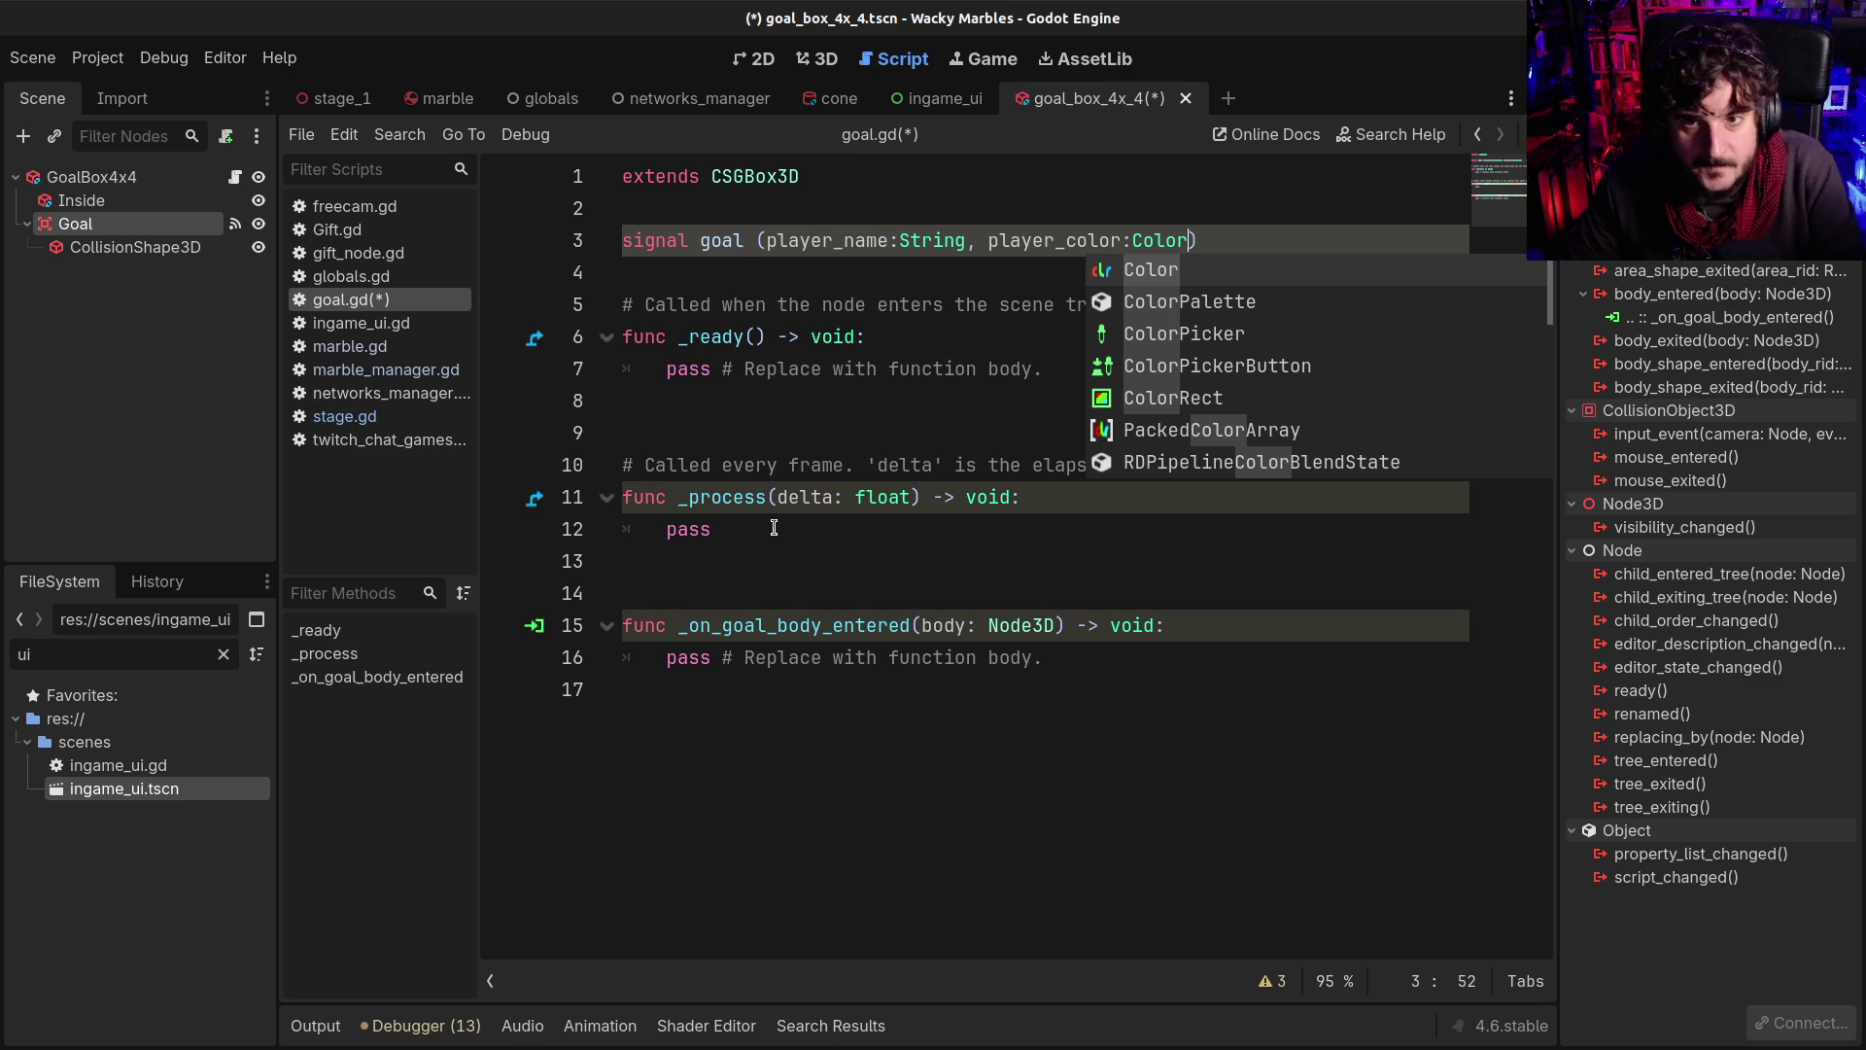
click(822, 368)
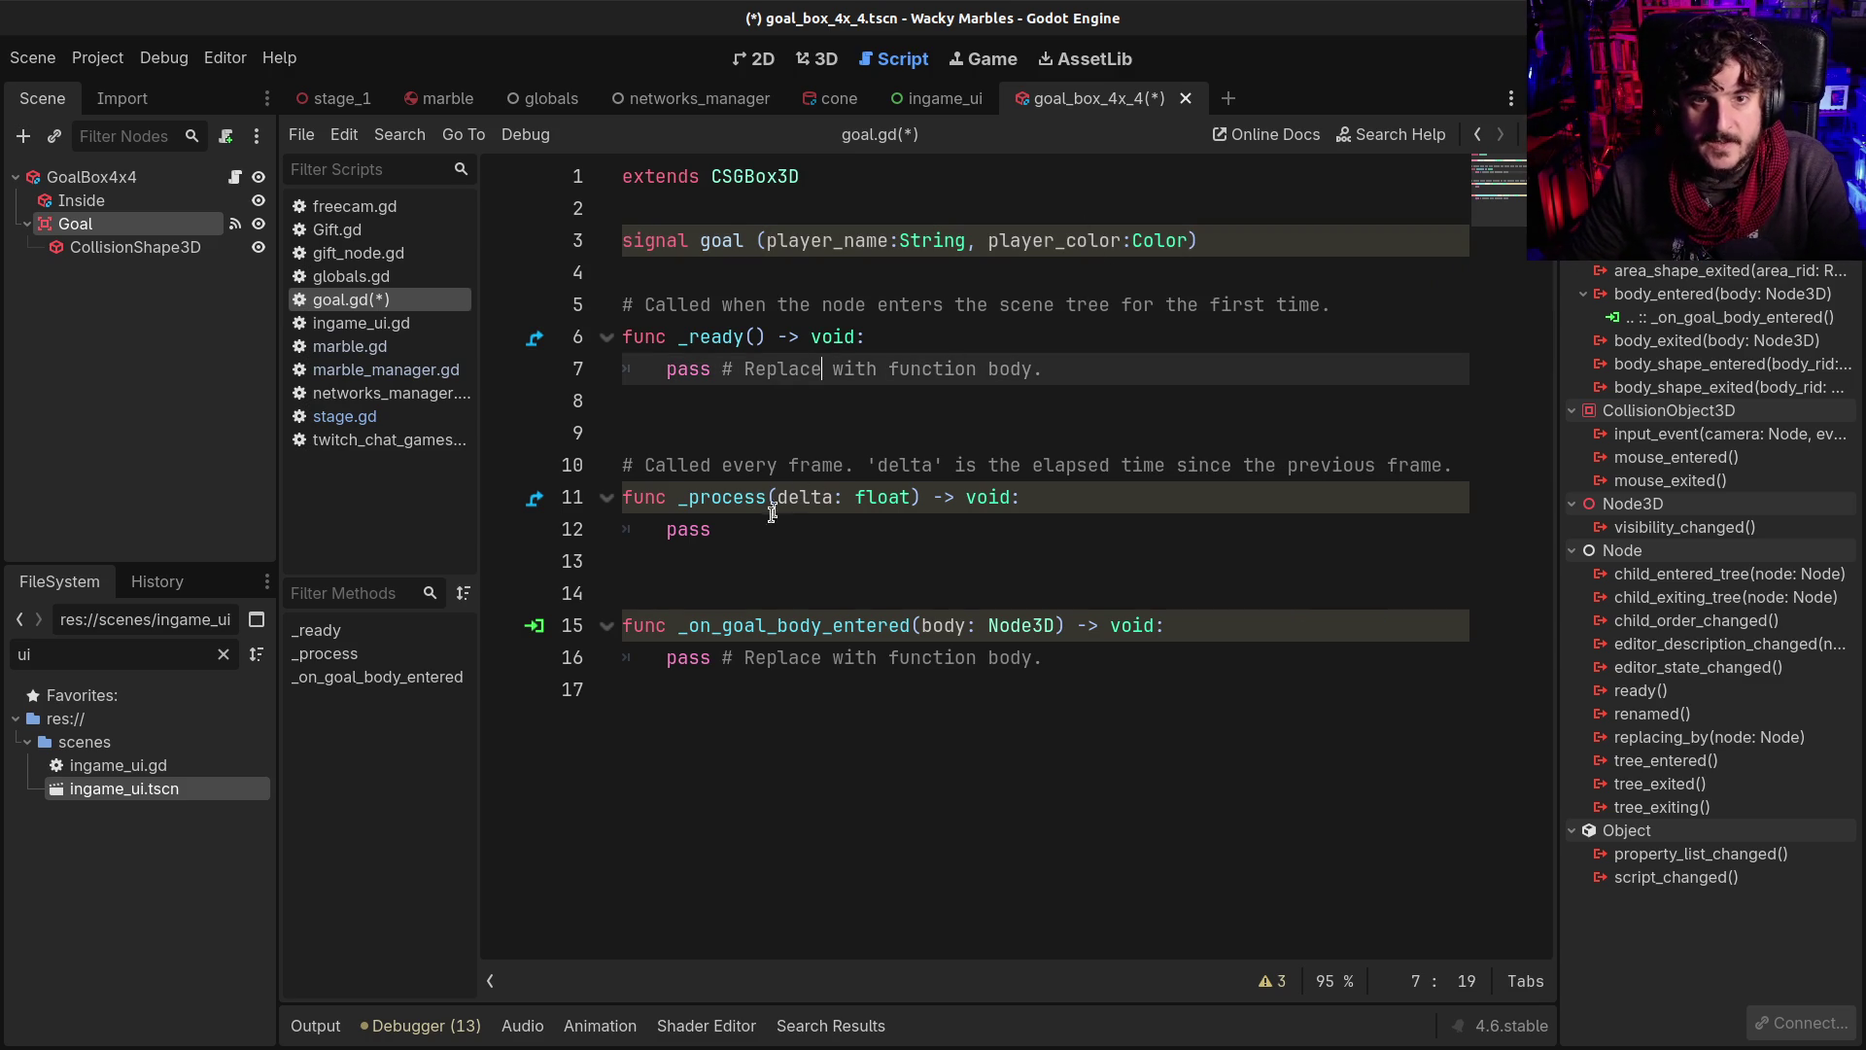
mouse_move(764, 522)
mouse_down()
mouse_move(680, 340)
mouse_move(702, 338)
mouse_up()
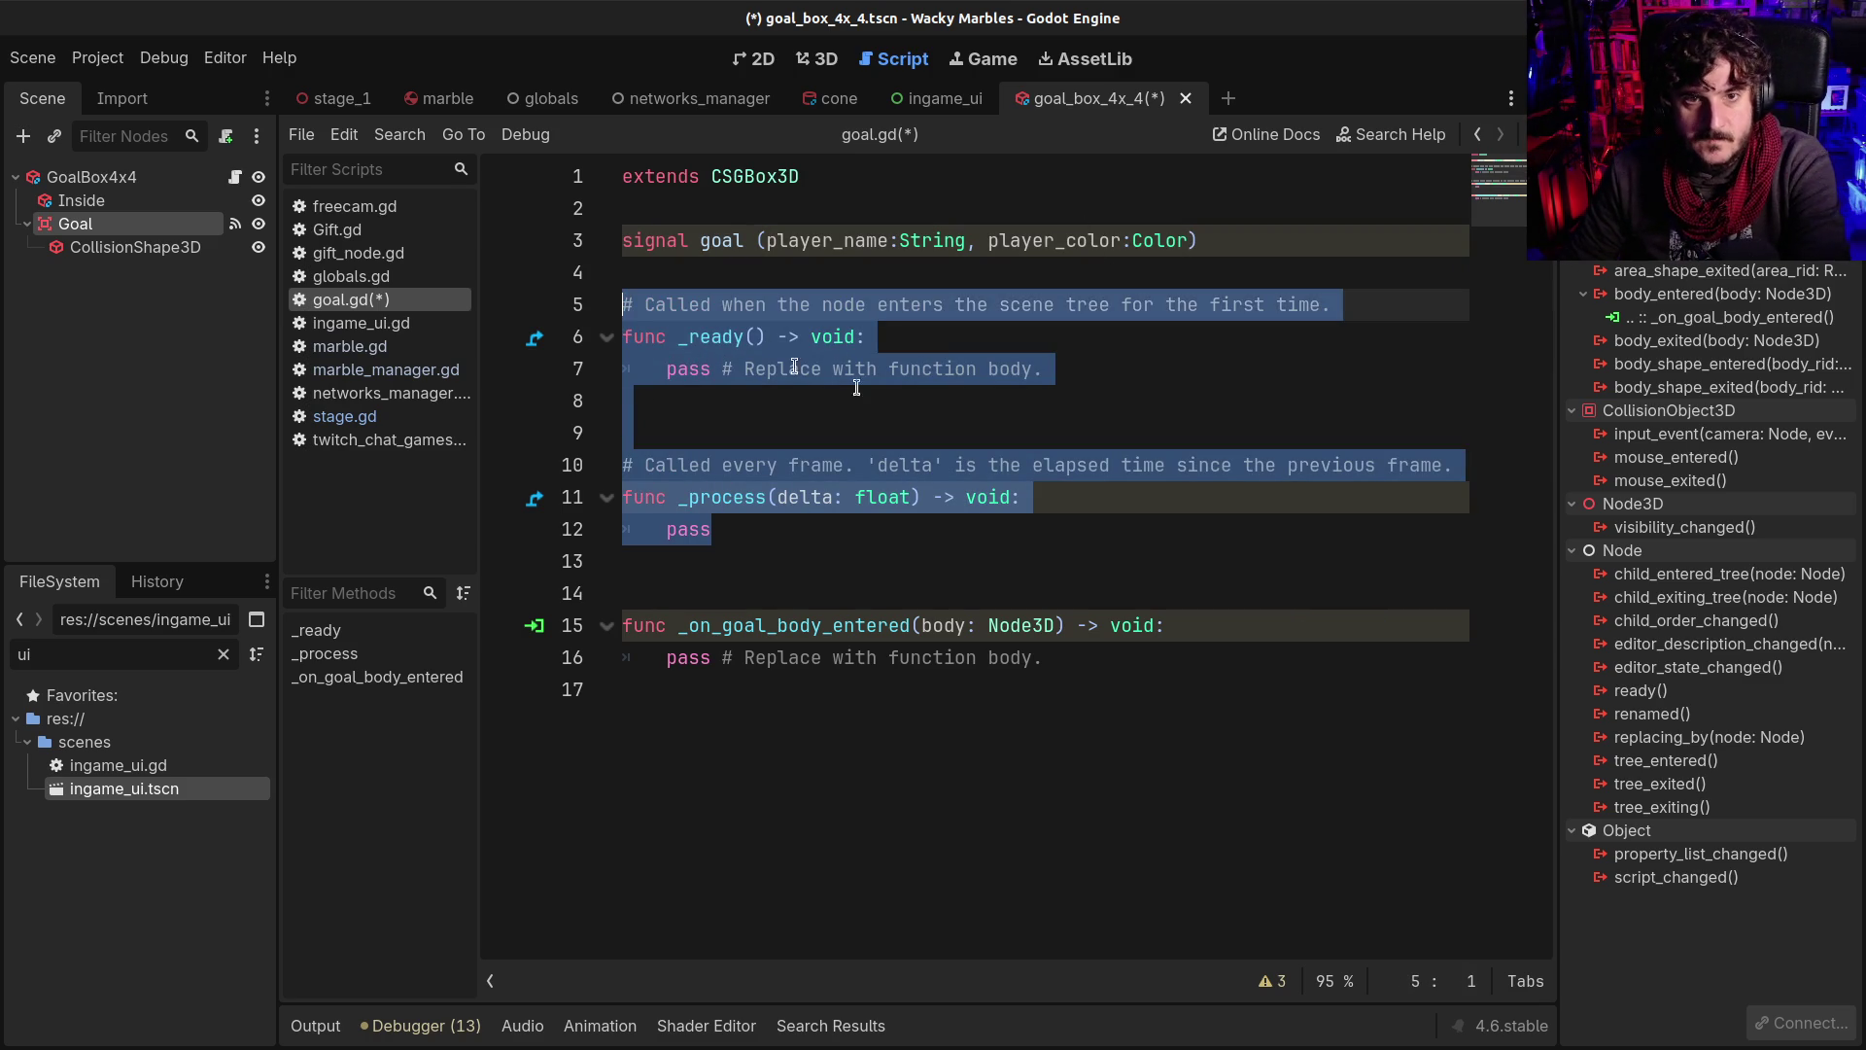
key(BackSpace)
click(724, 208)
key(Return)
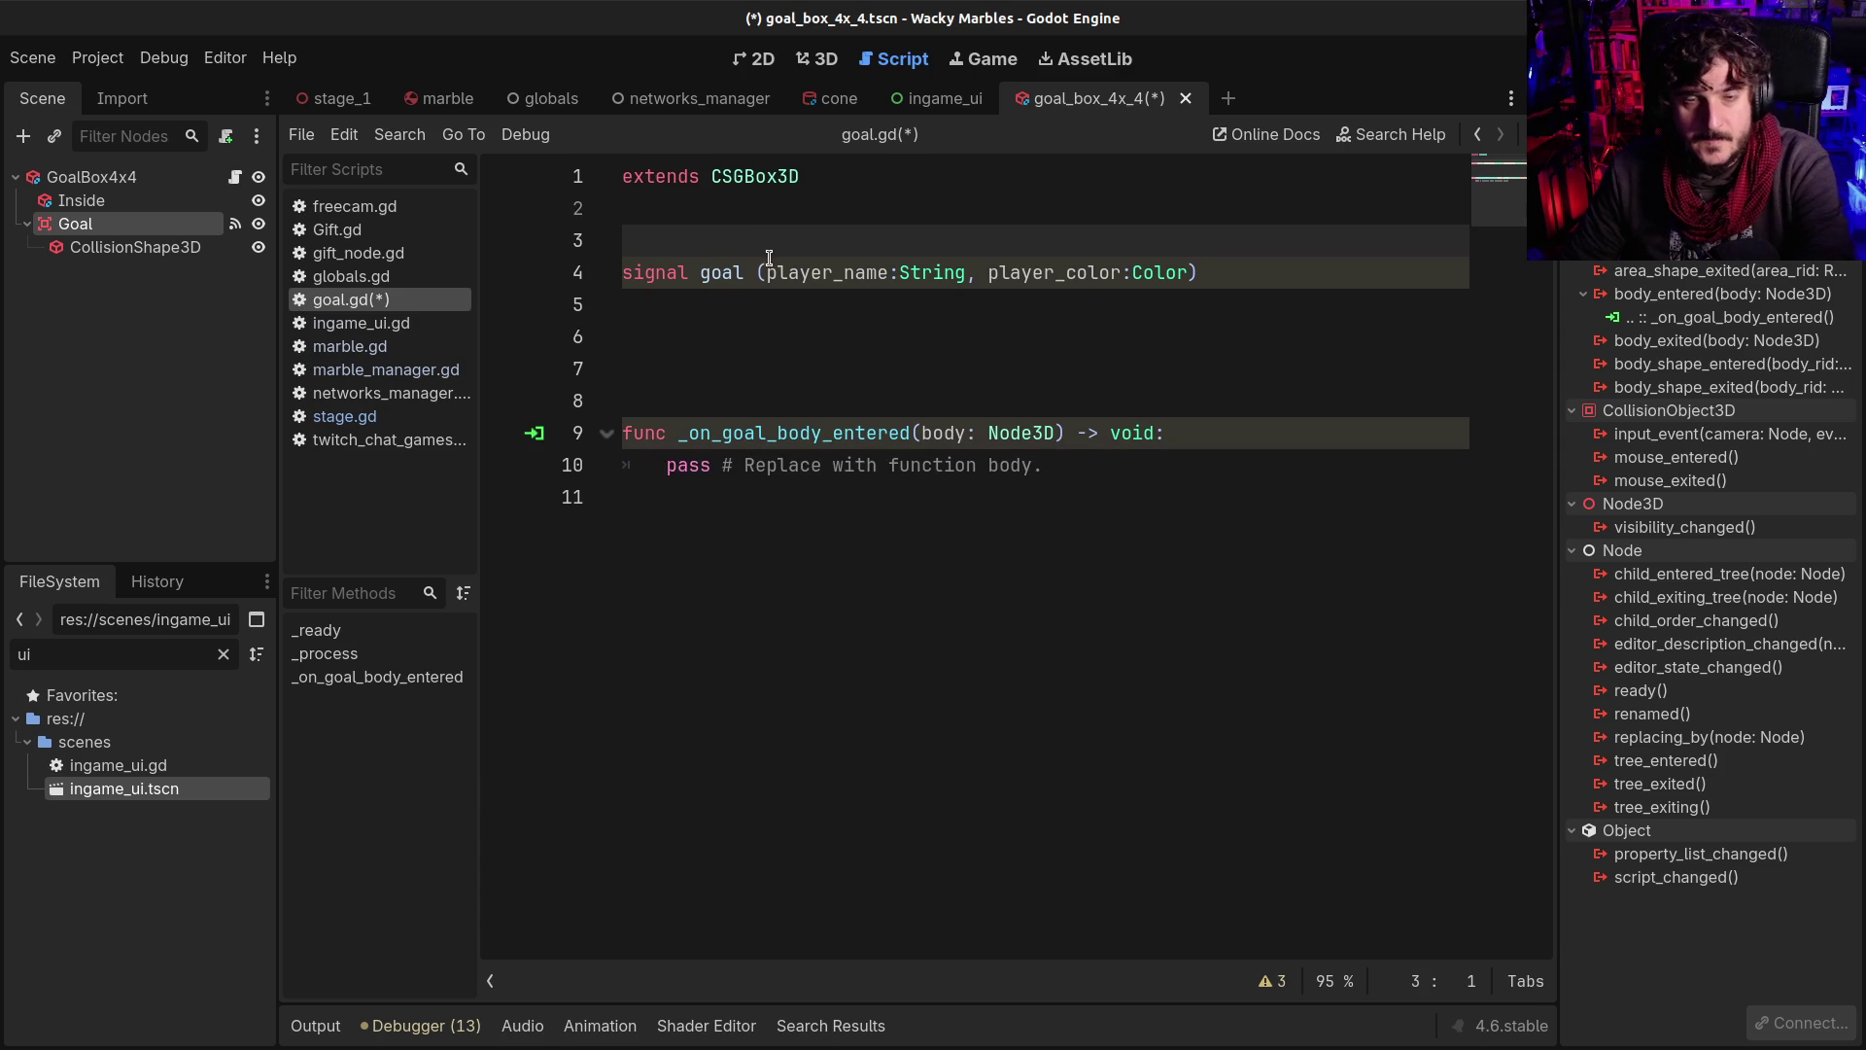
key(ctrl+s)
click(736, 336)
click(713, 408)
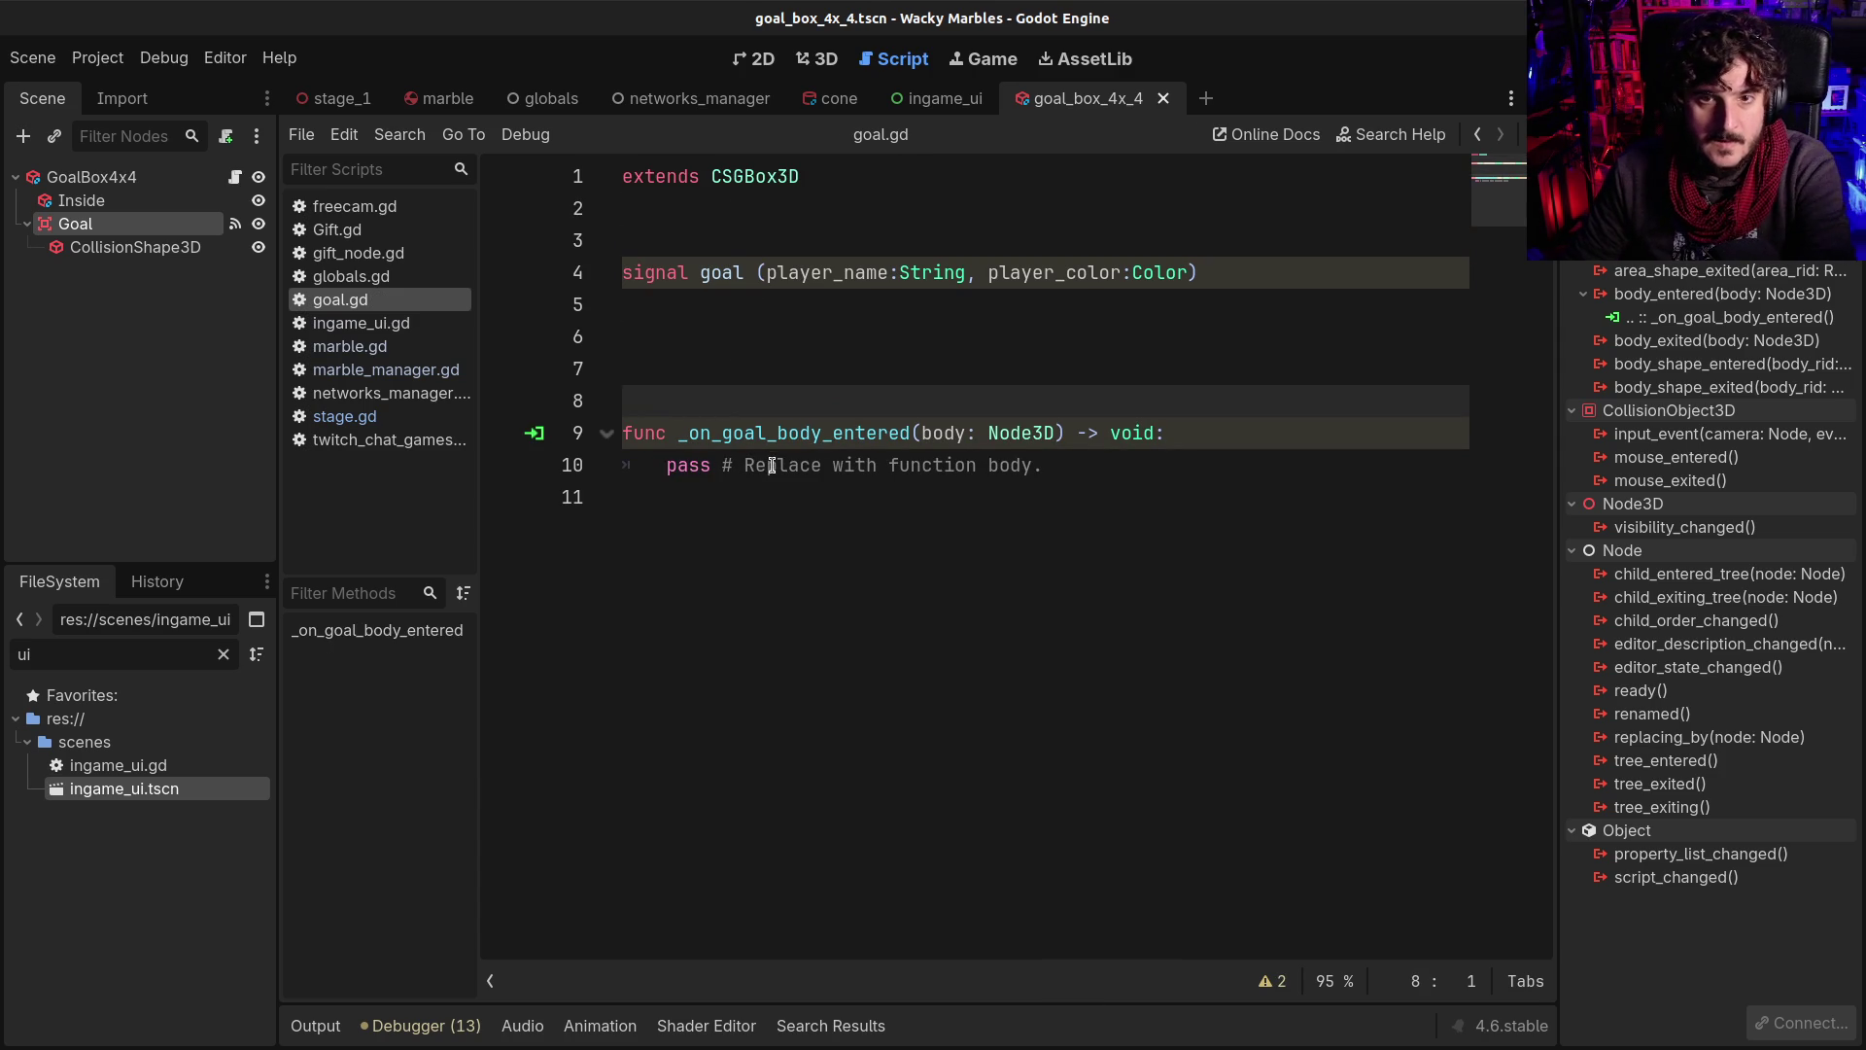
key(BackSpace)
drag(648, 425, 1105, 431)
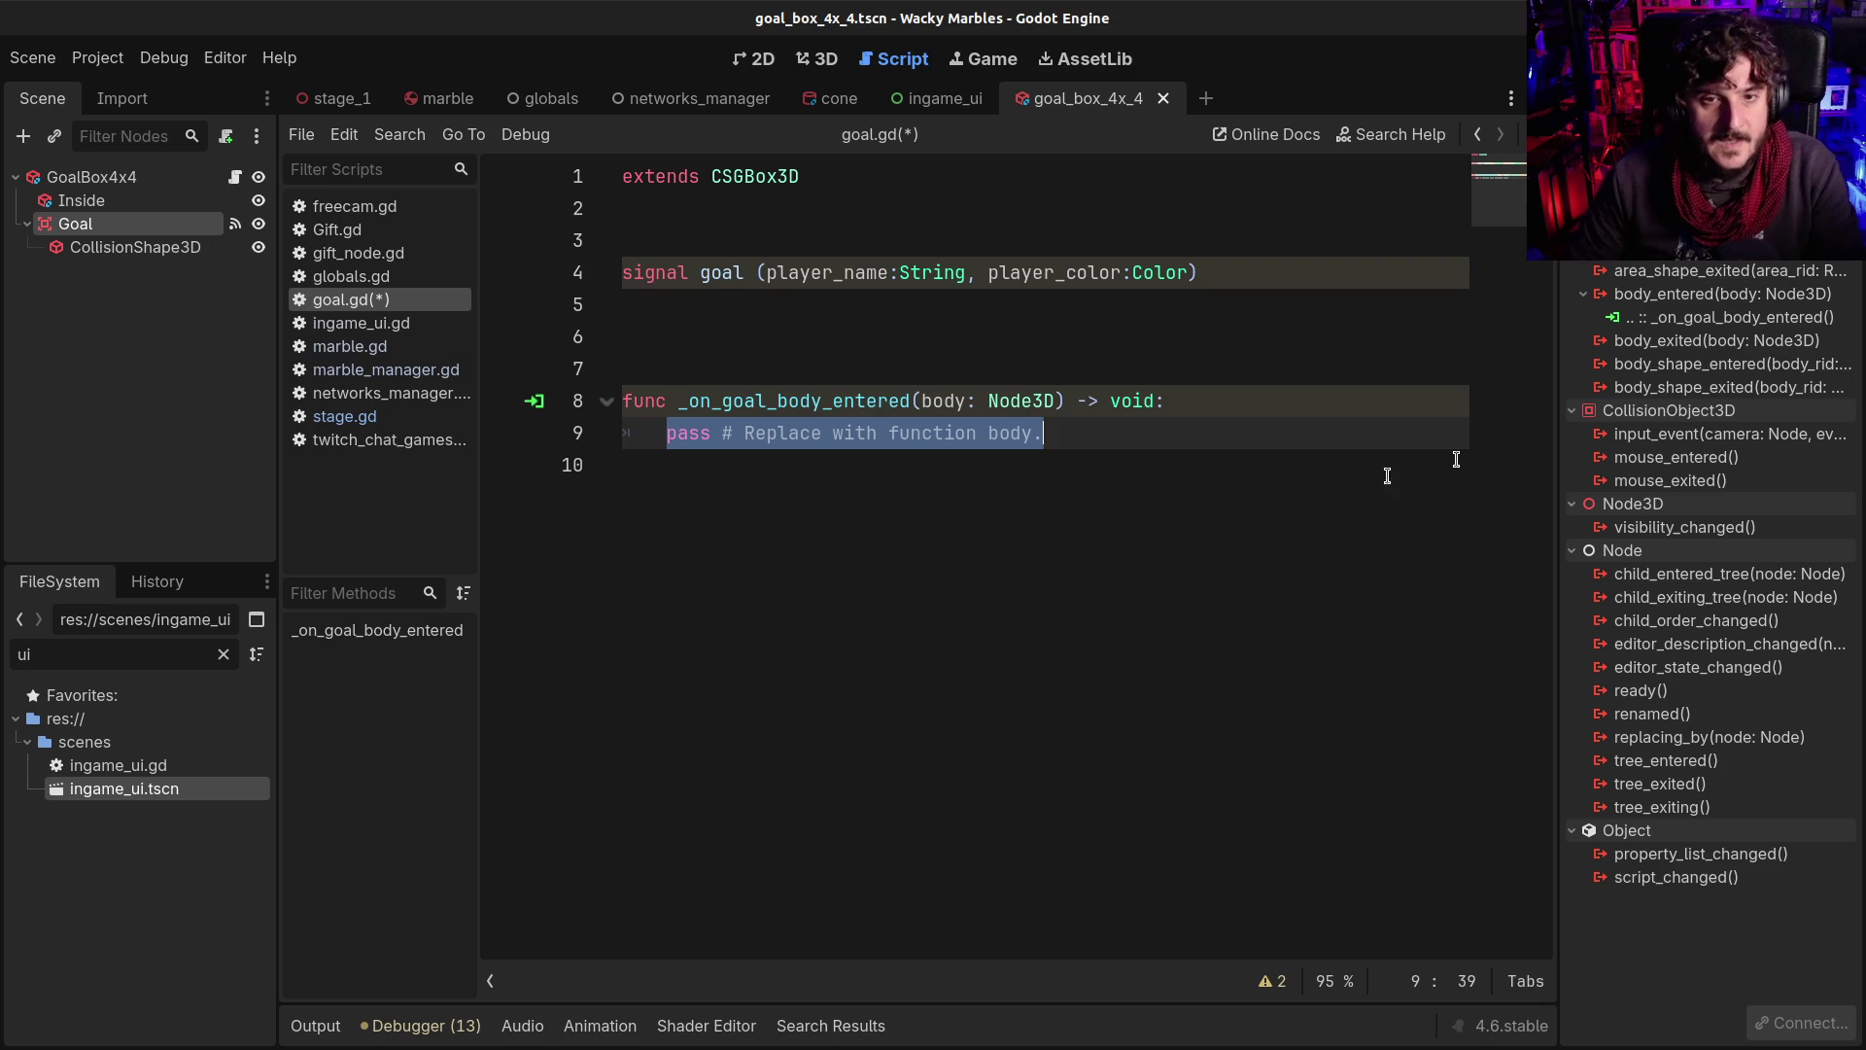
click(945, 401)
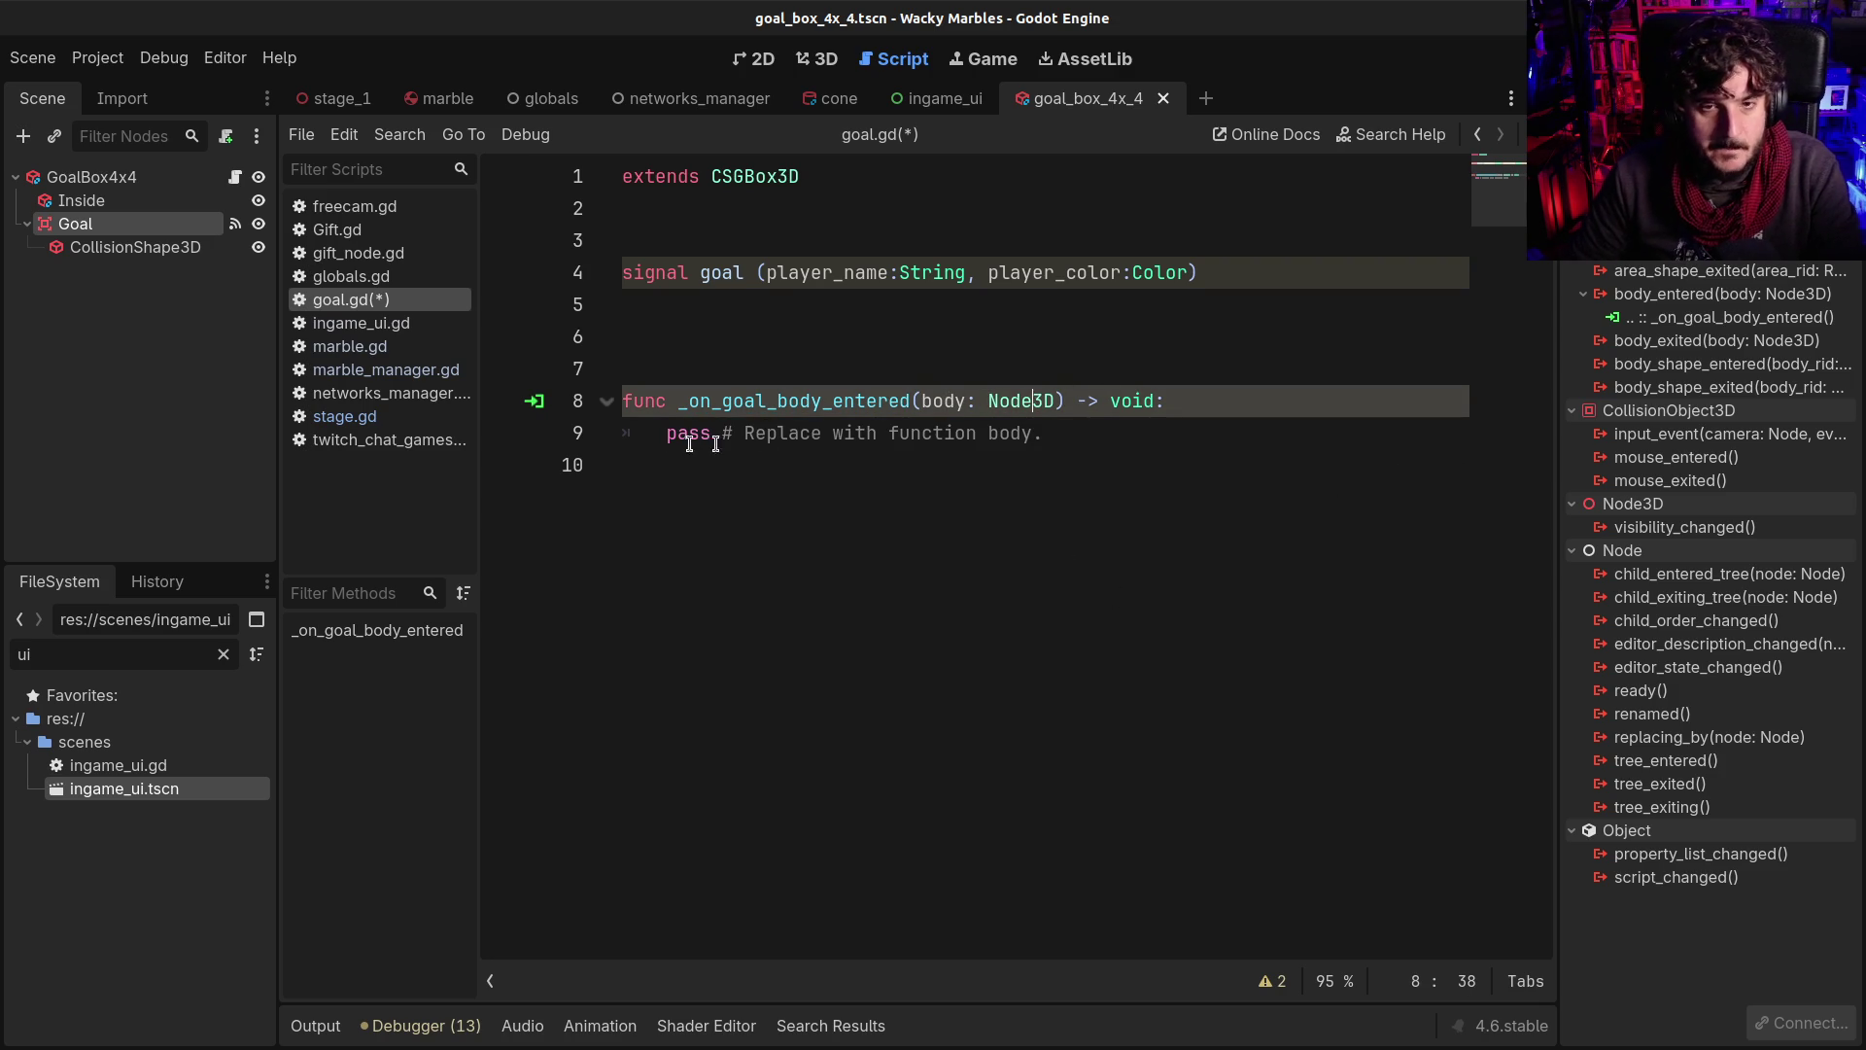
click(1045, 431)
double_click(1016, 400)
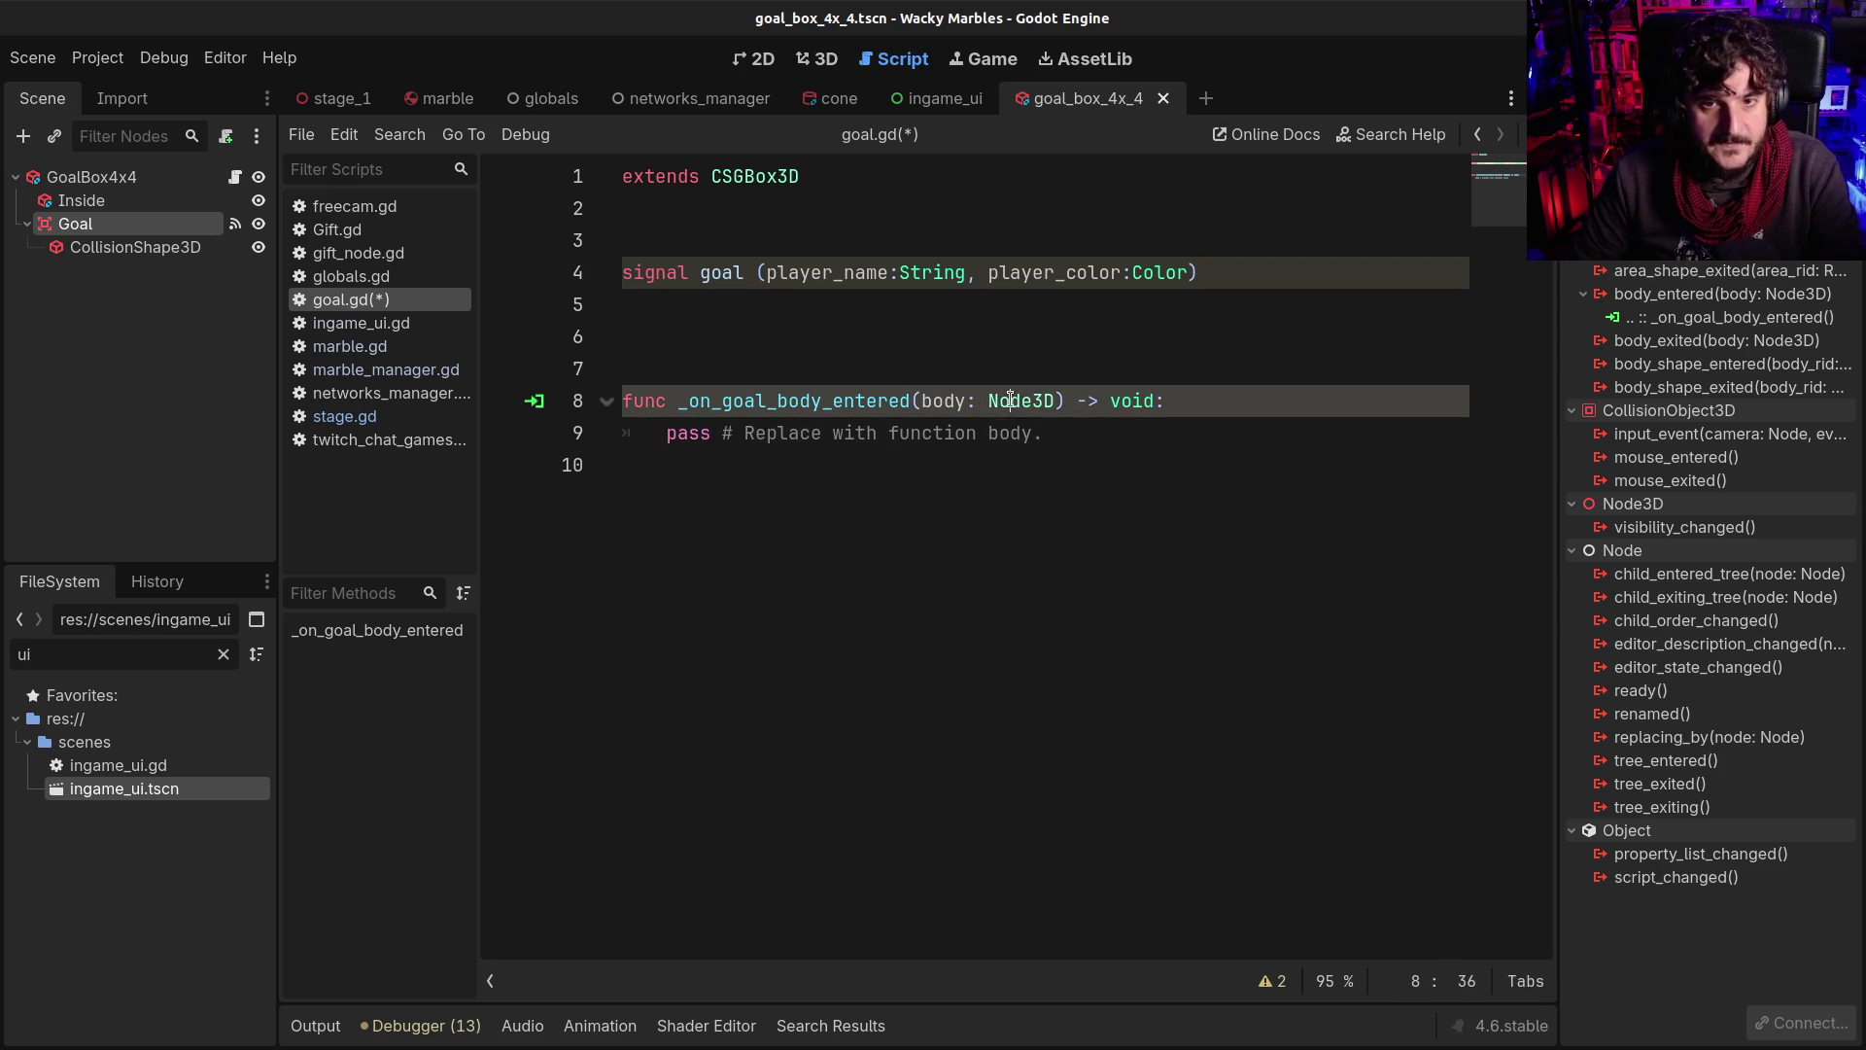
click(653, 435)
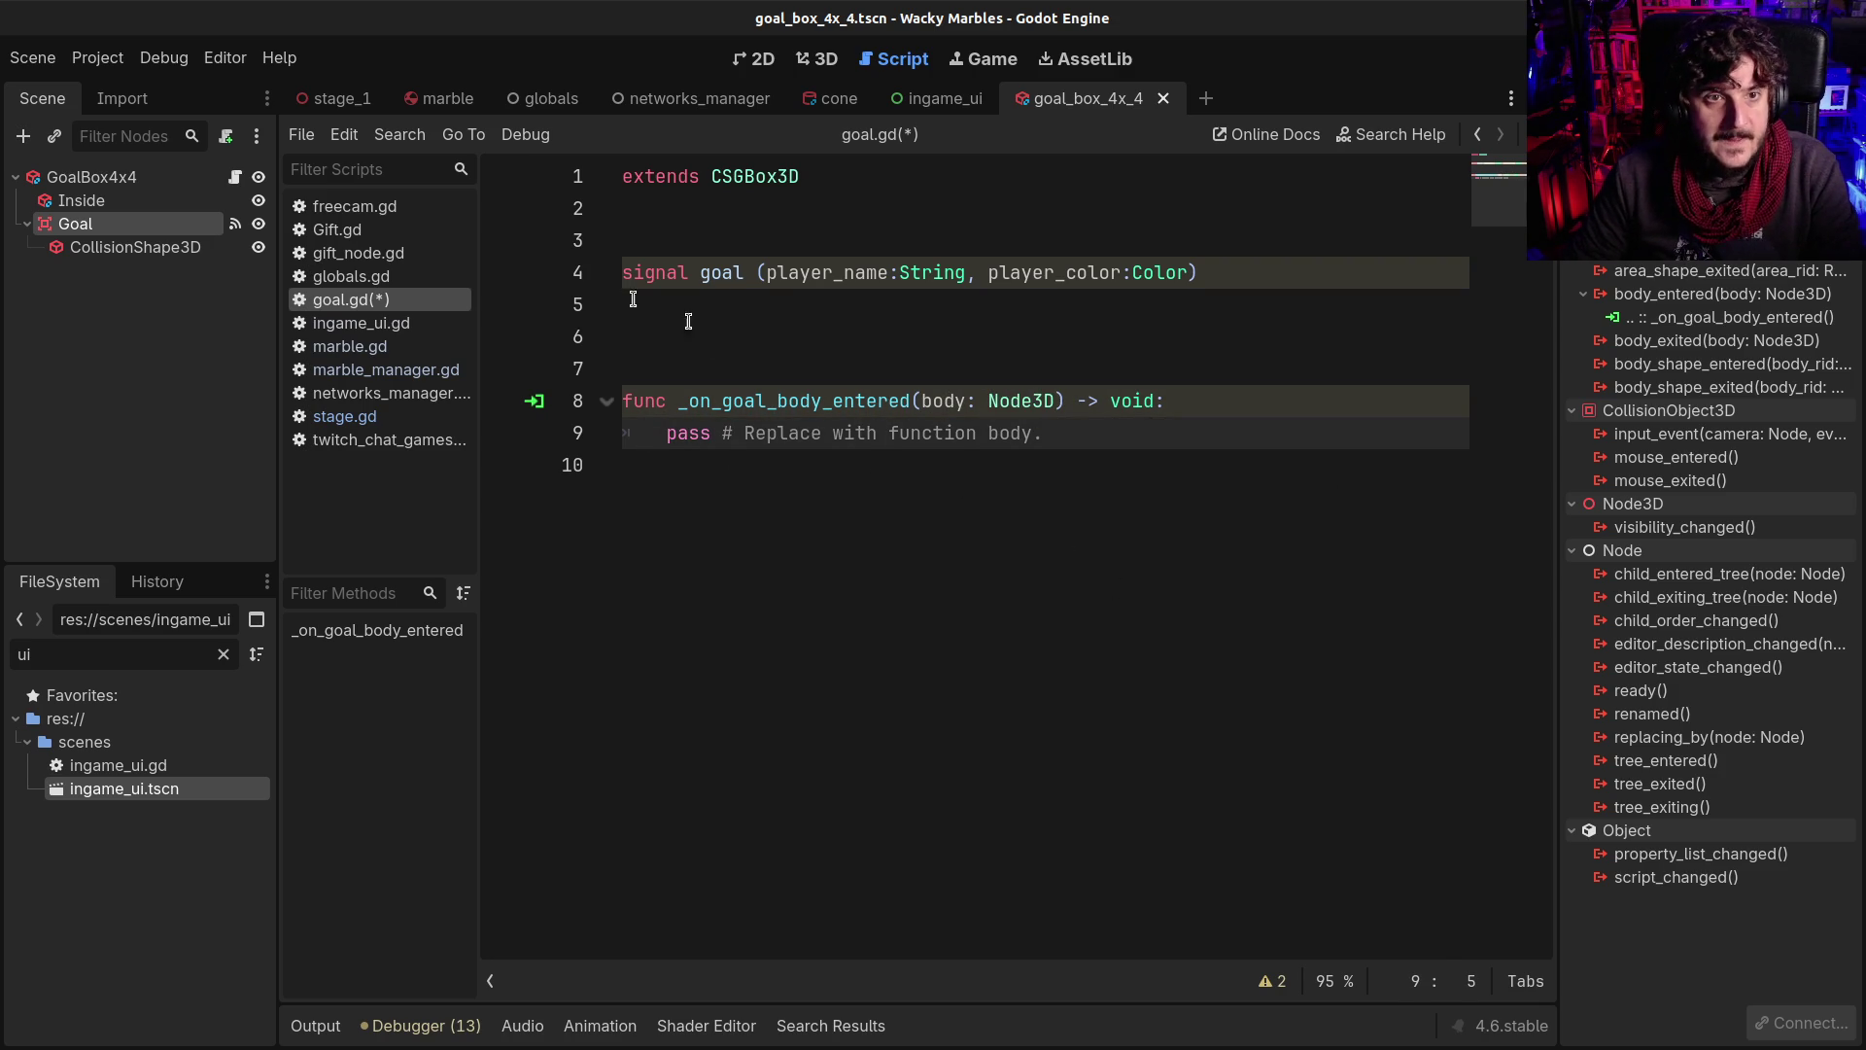
mouse_move(815, 104)
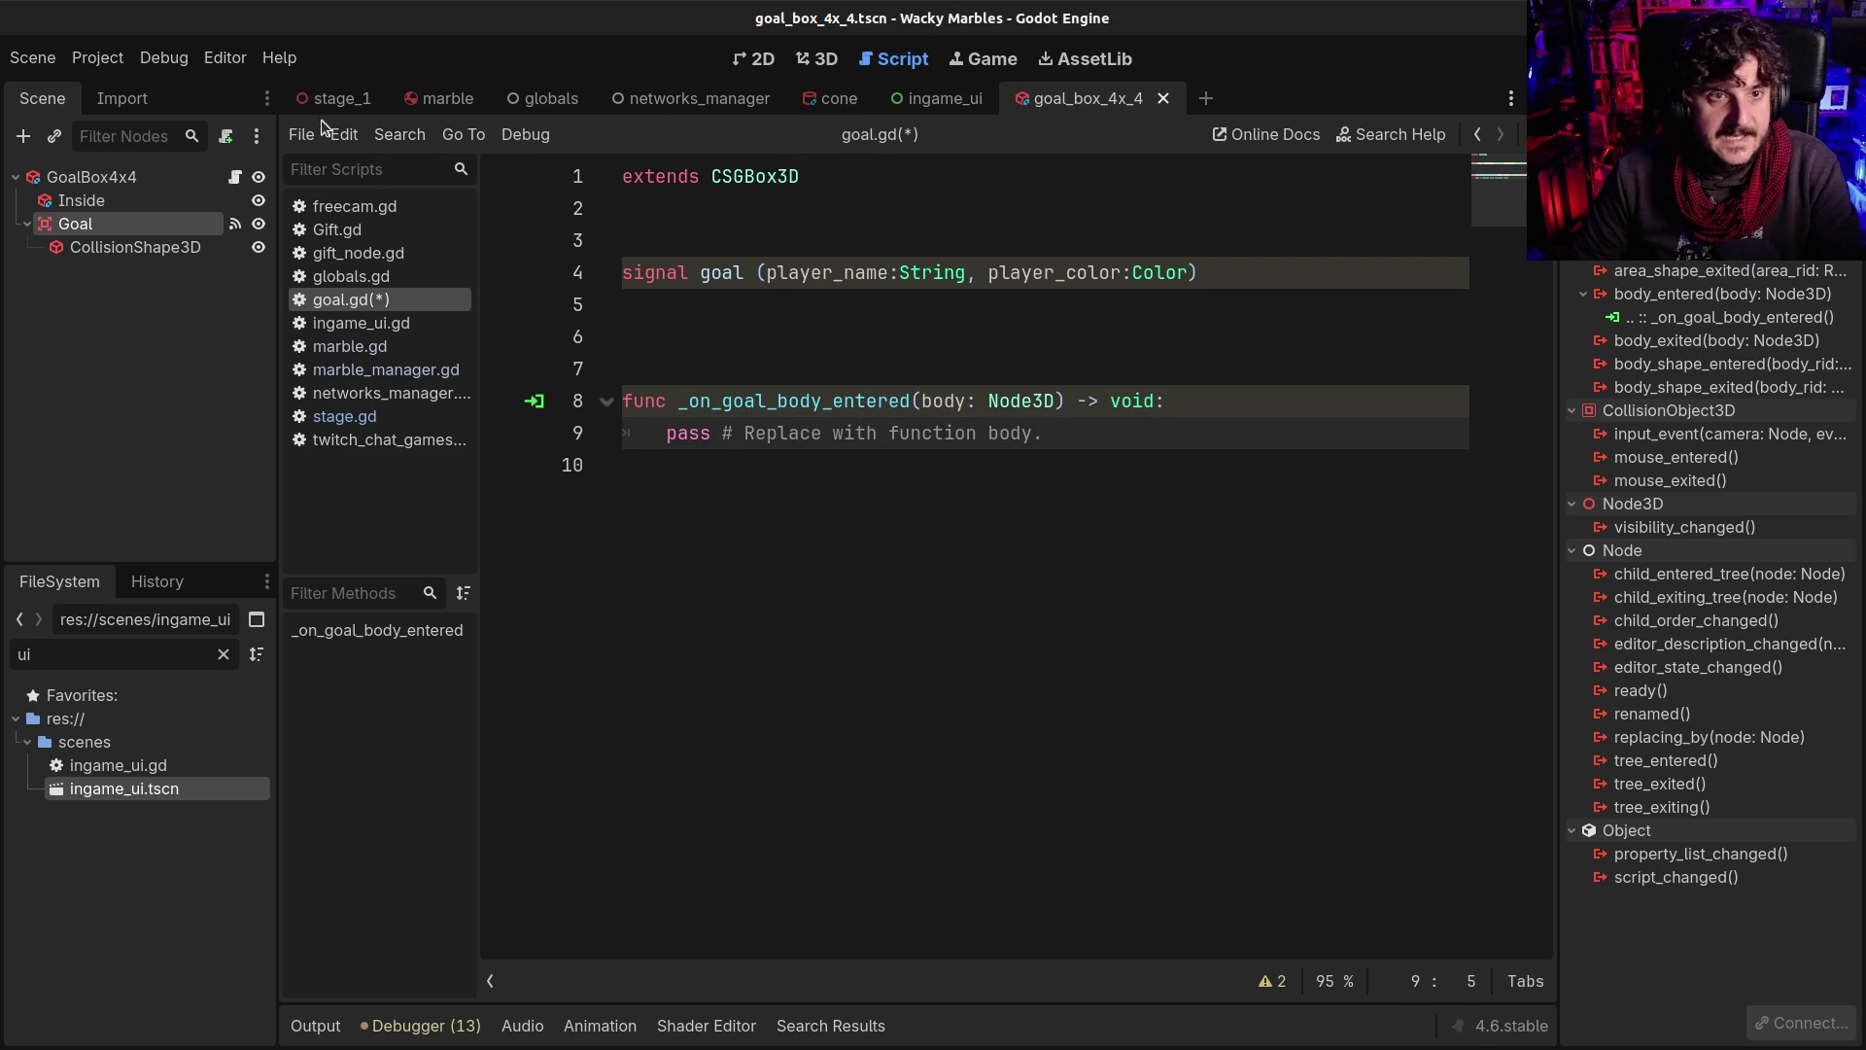
click(447, 101)
click(111, 175)
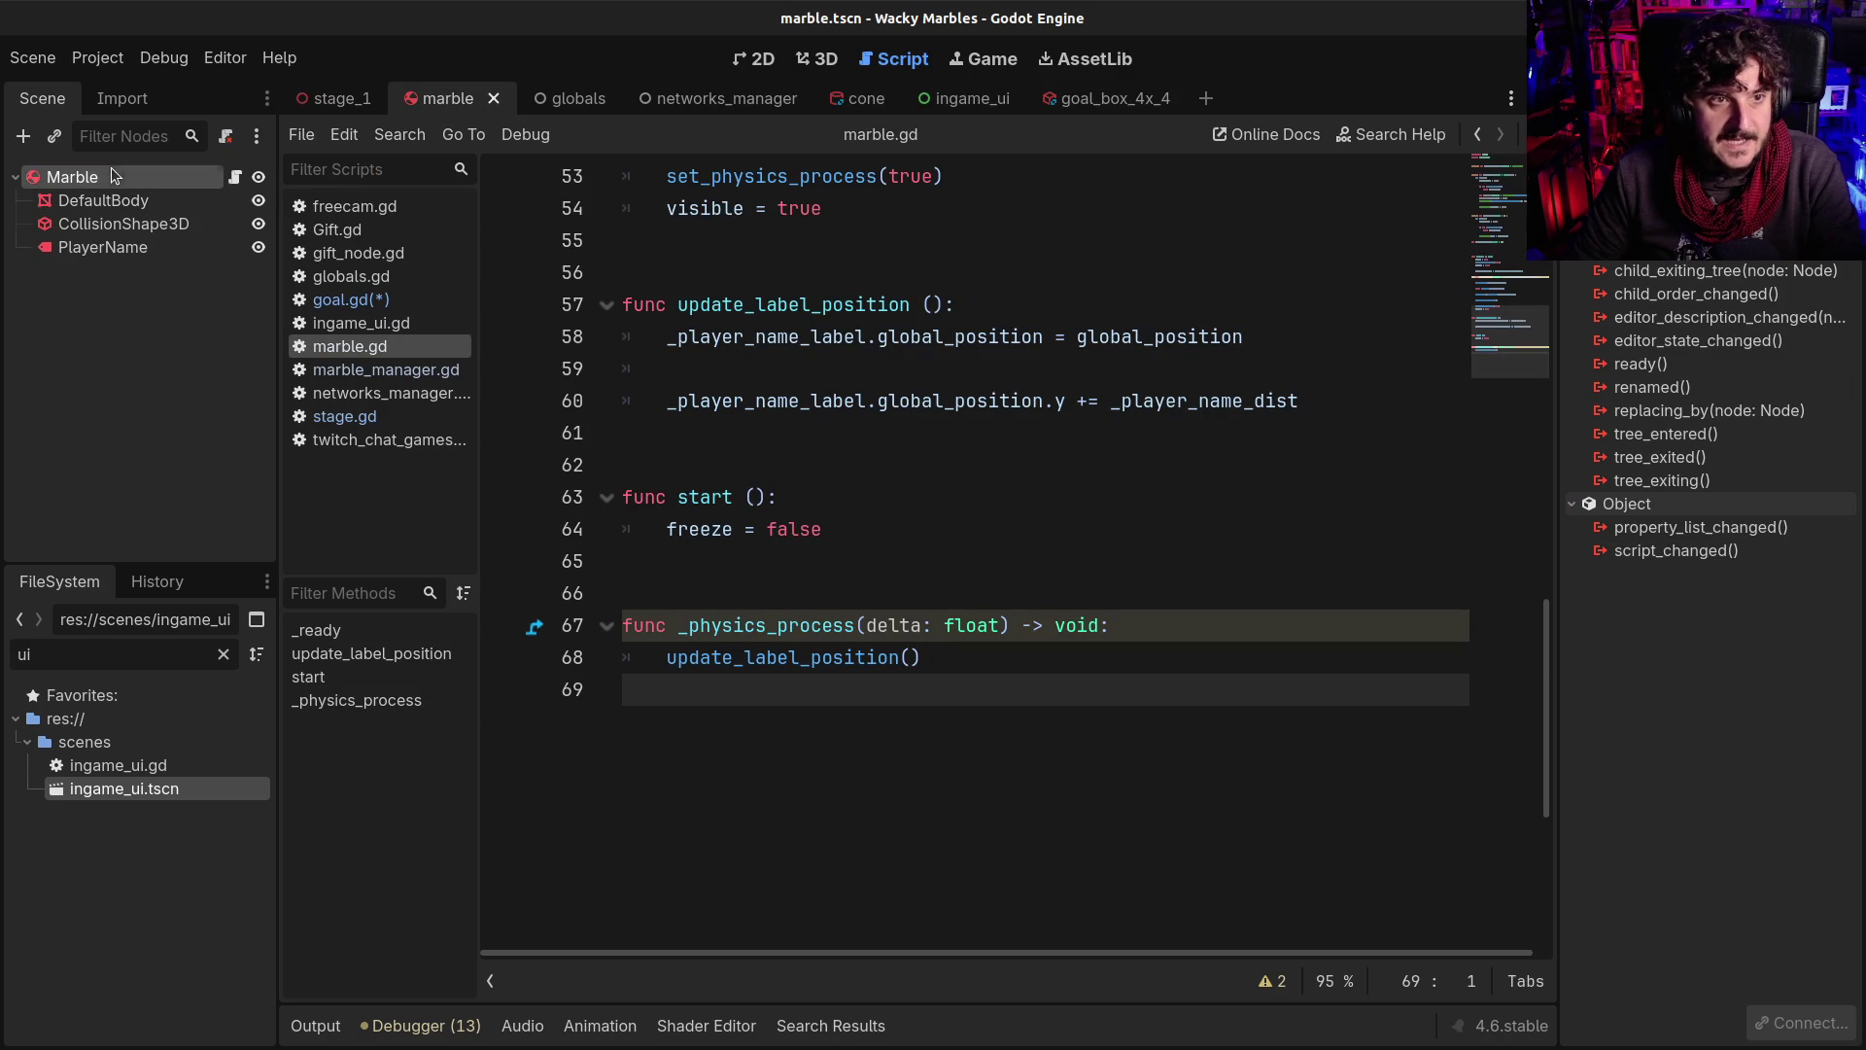
scroll(767, 544, up, 2)
scroll(767, 545, up, 15)
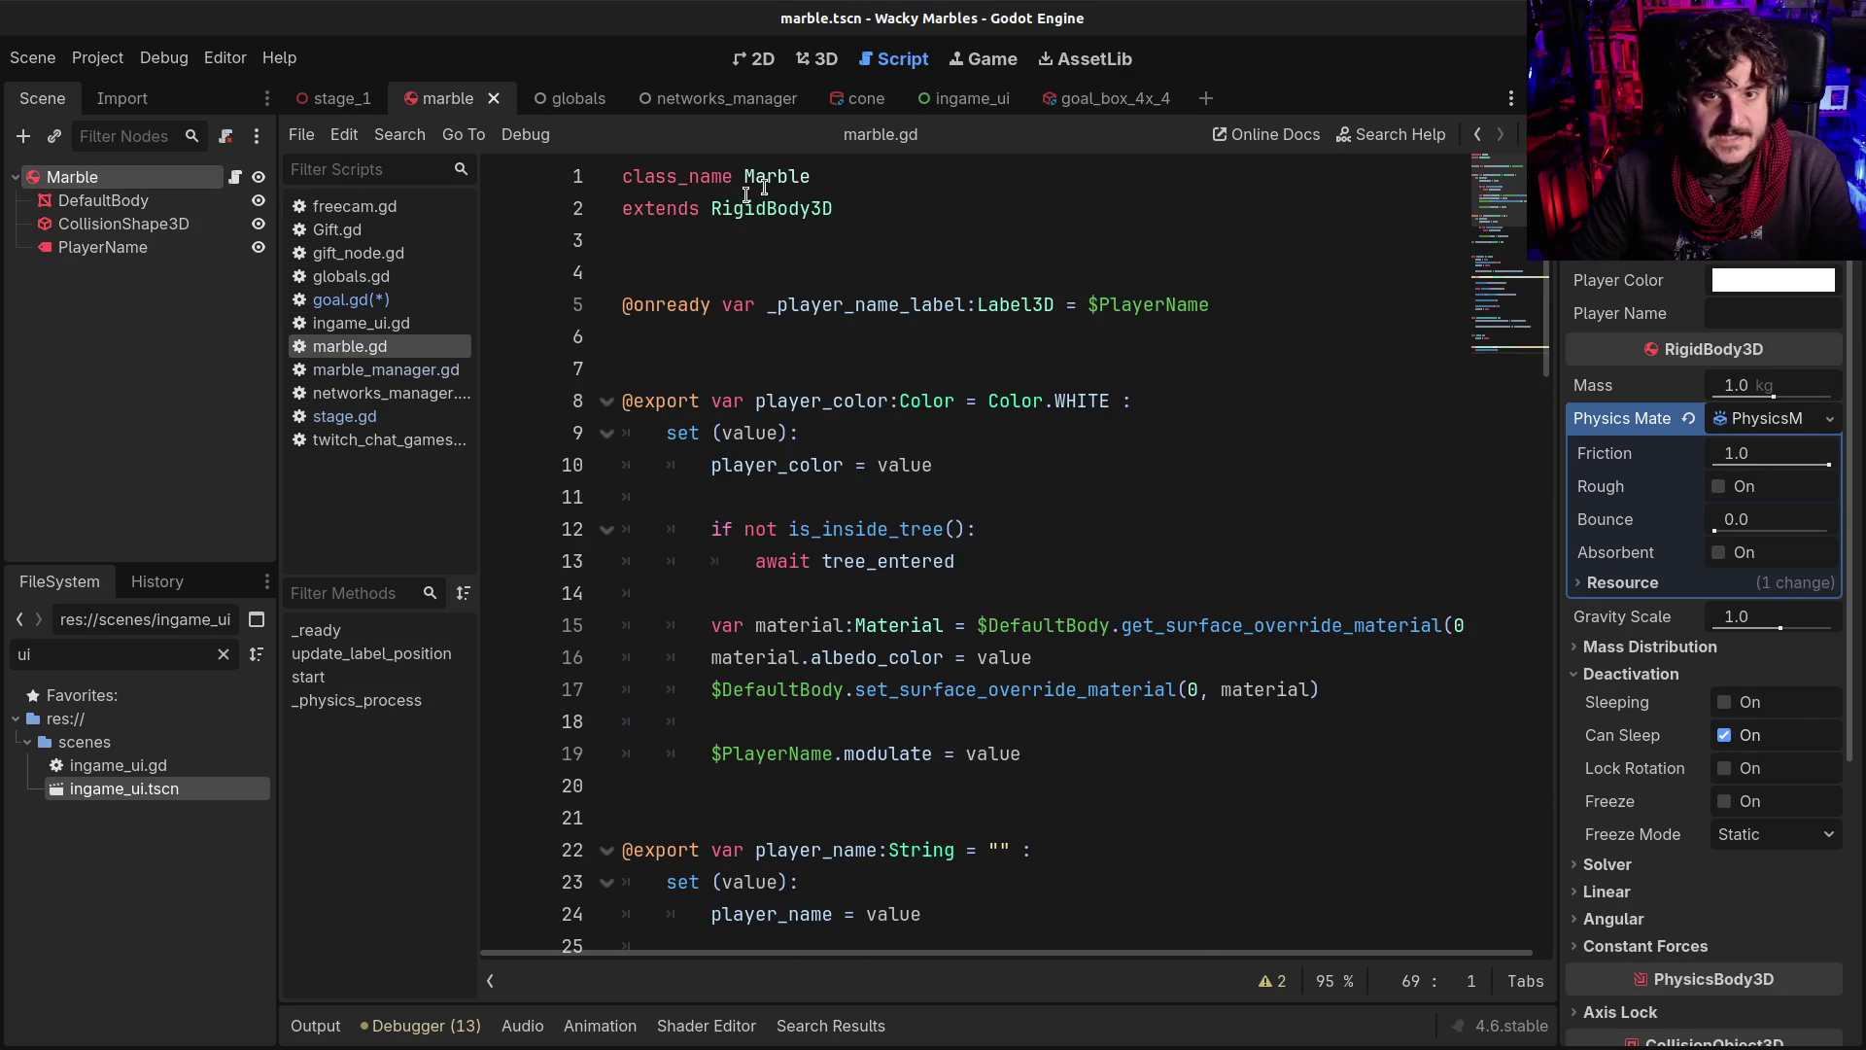
double_click(772, 177)
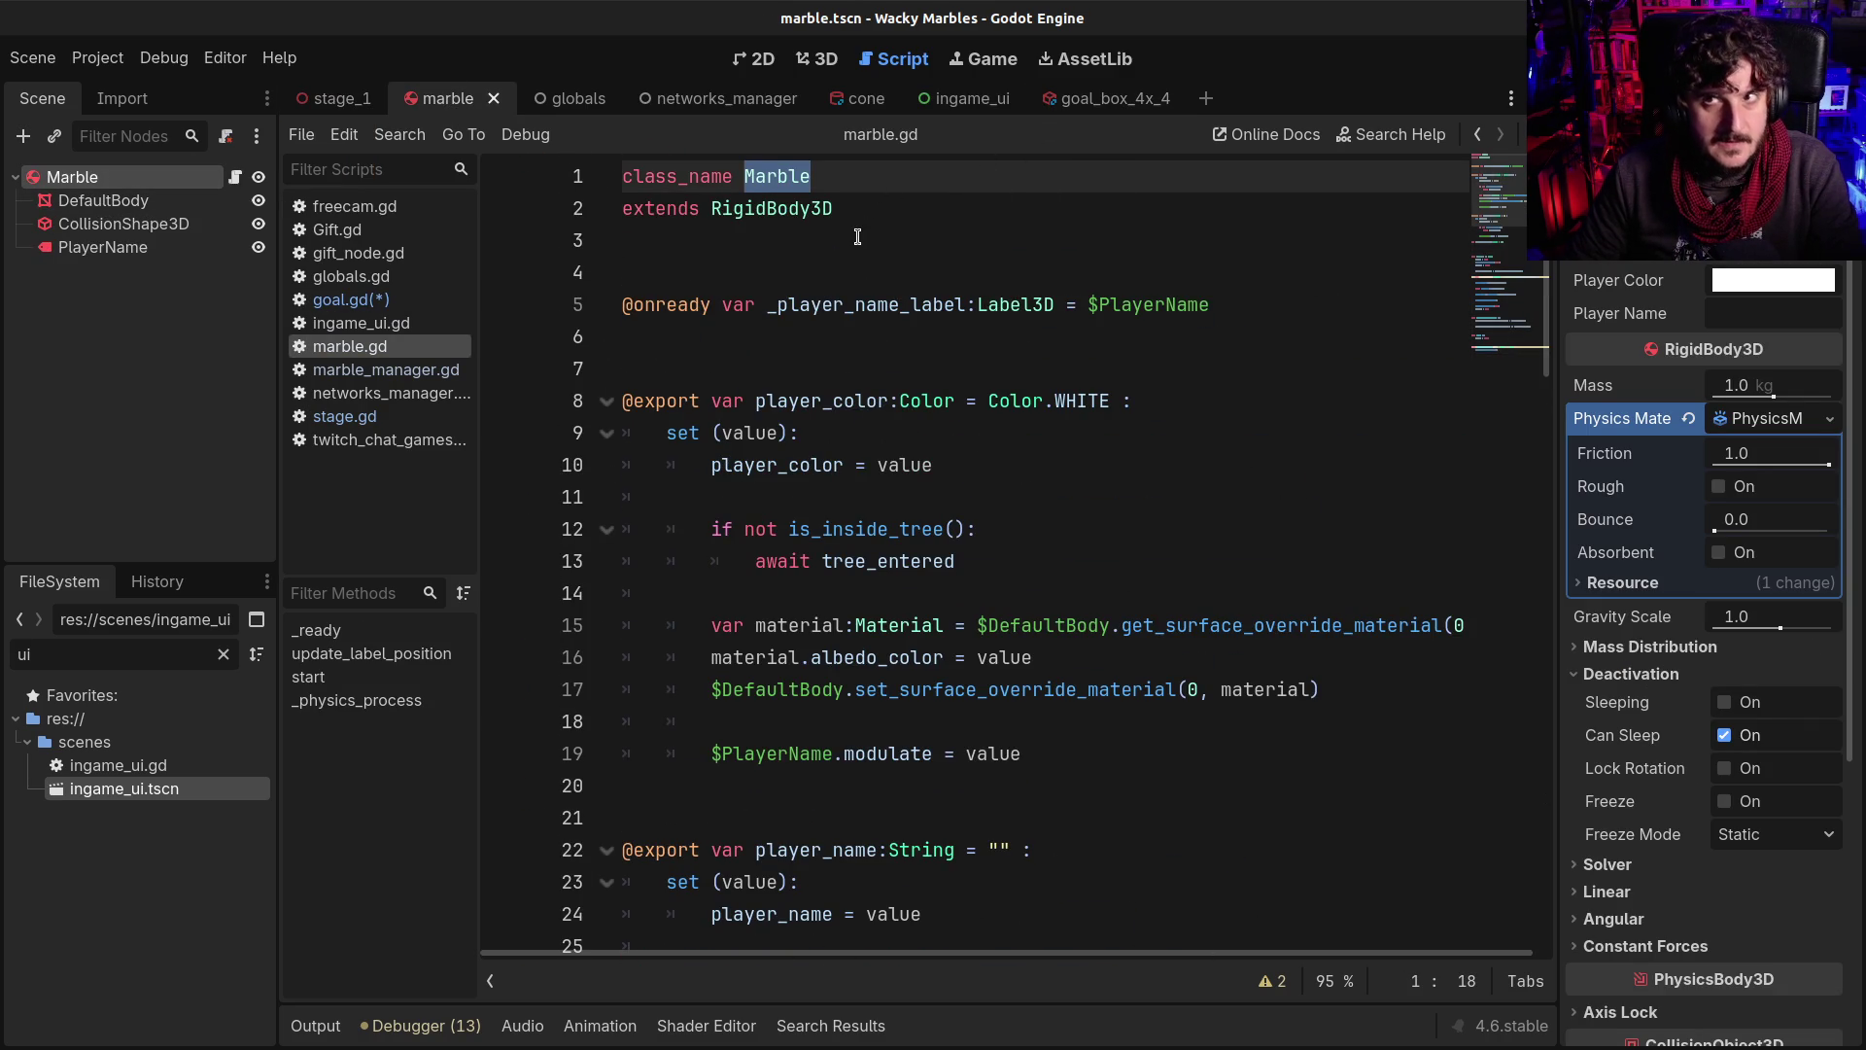
click(1078, 109)
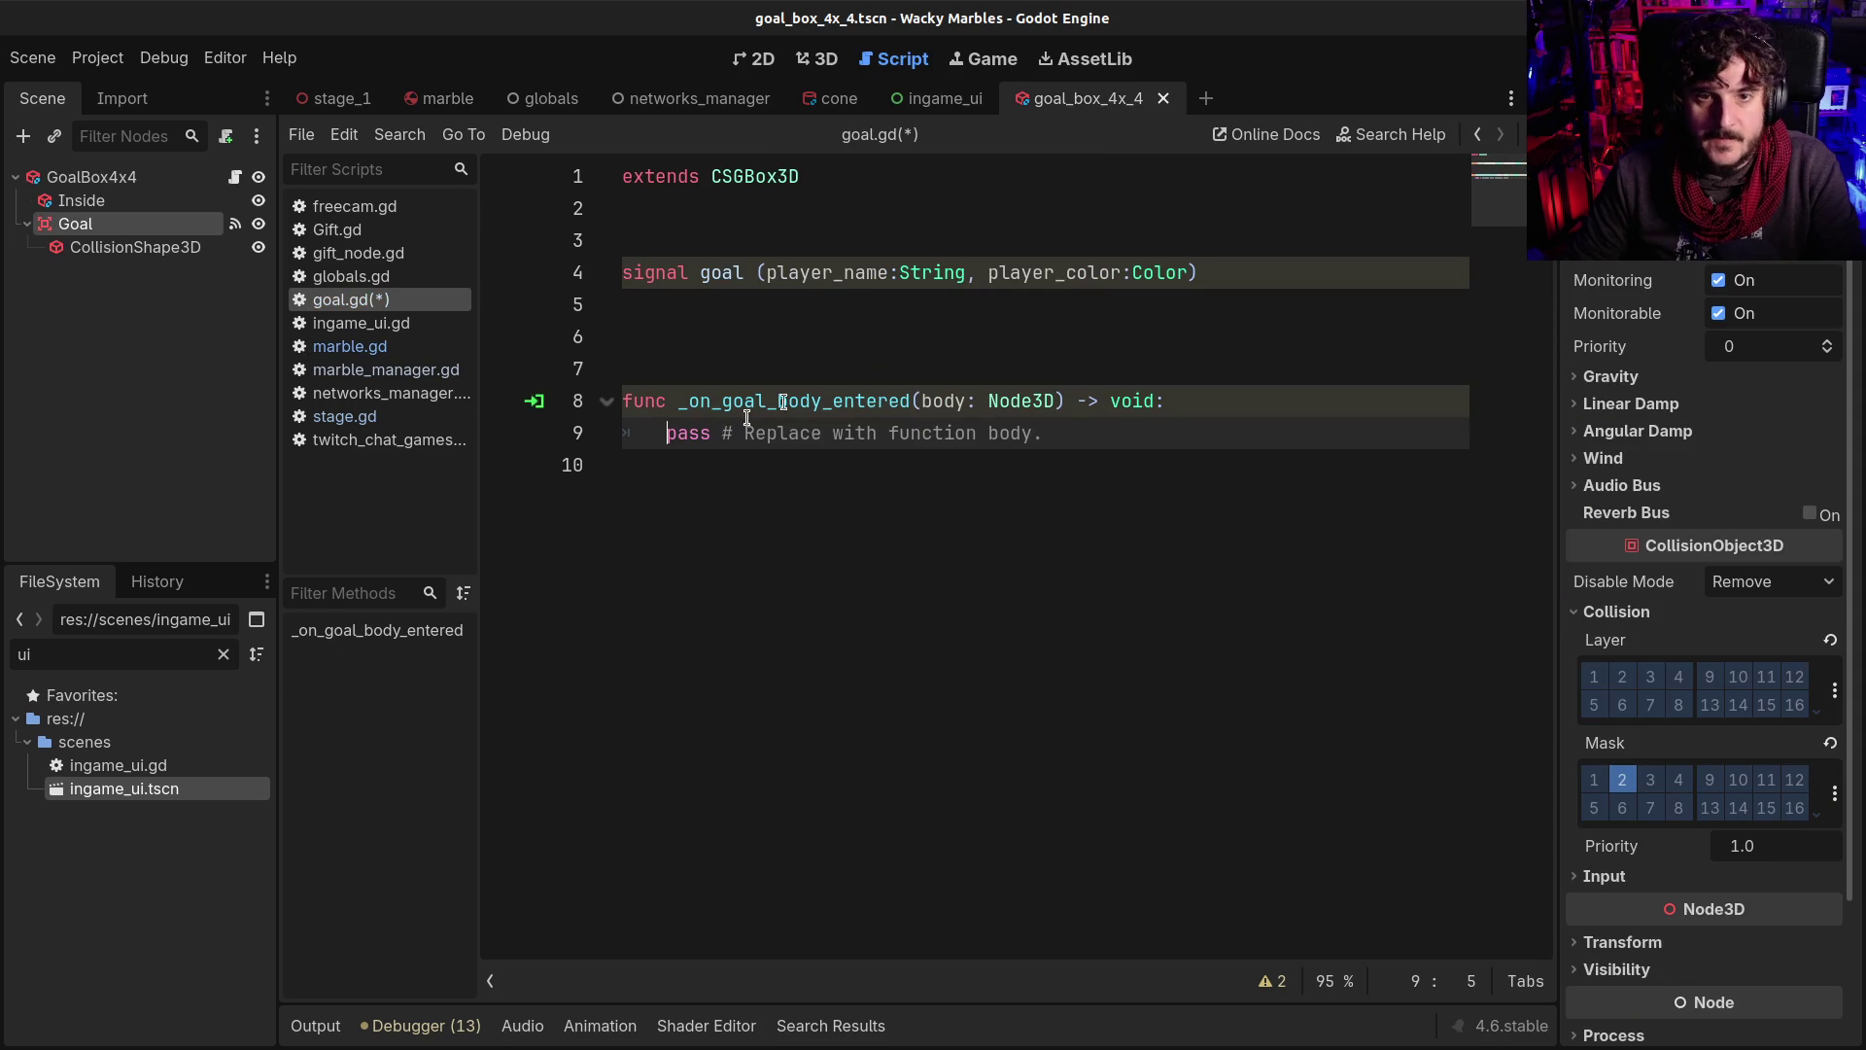
Replace the handler's placeholder line with an if check on whether body is Marble
triple_click(1082, 437)
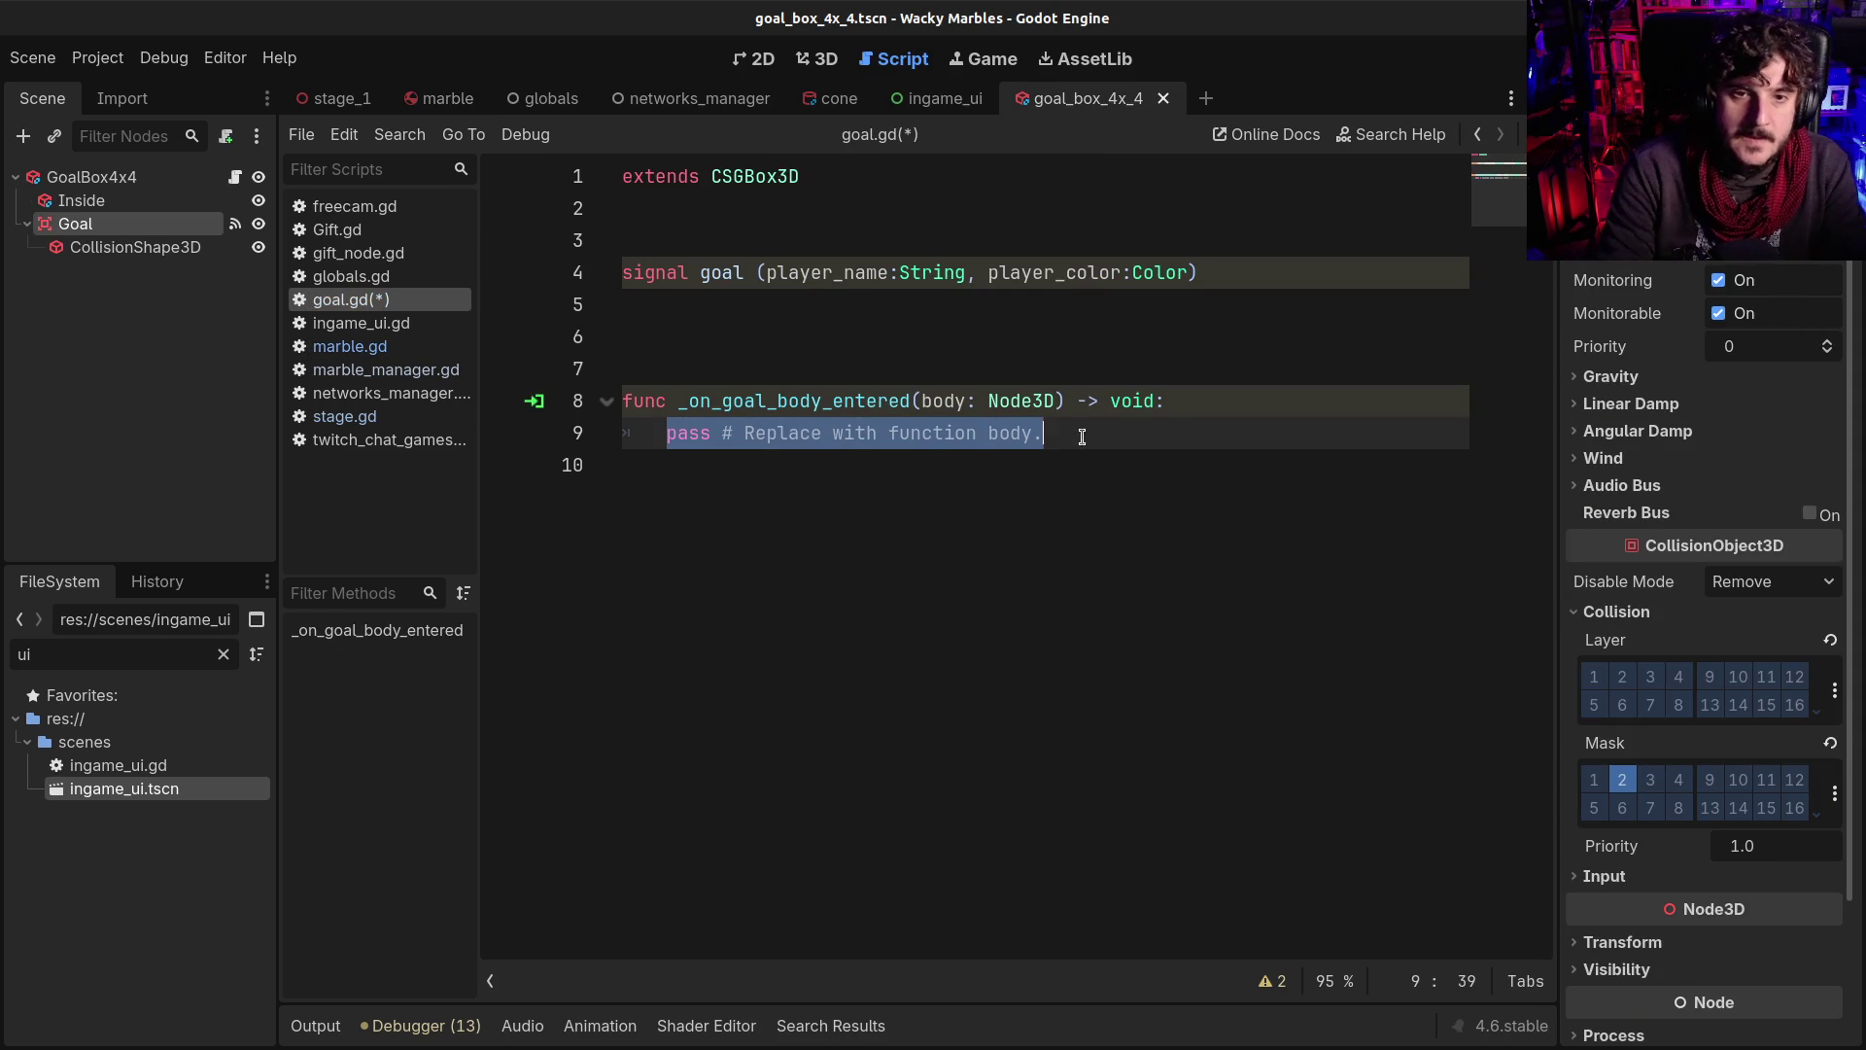
text(if body.ha)
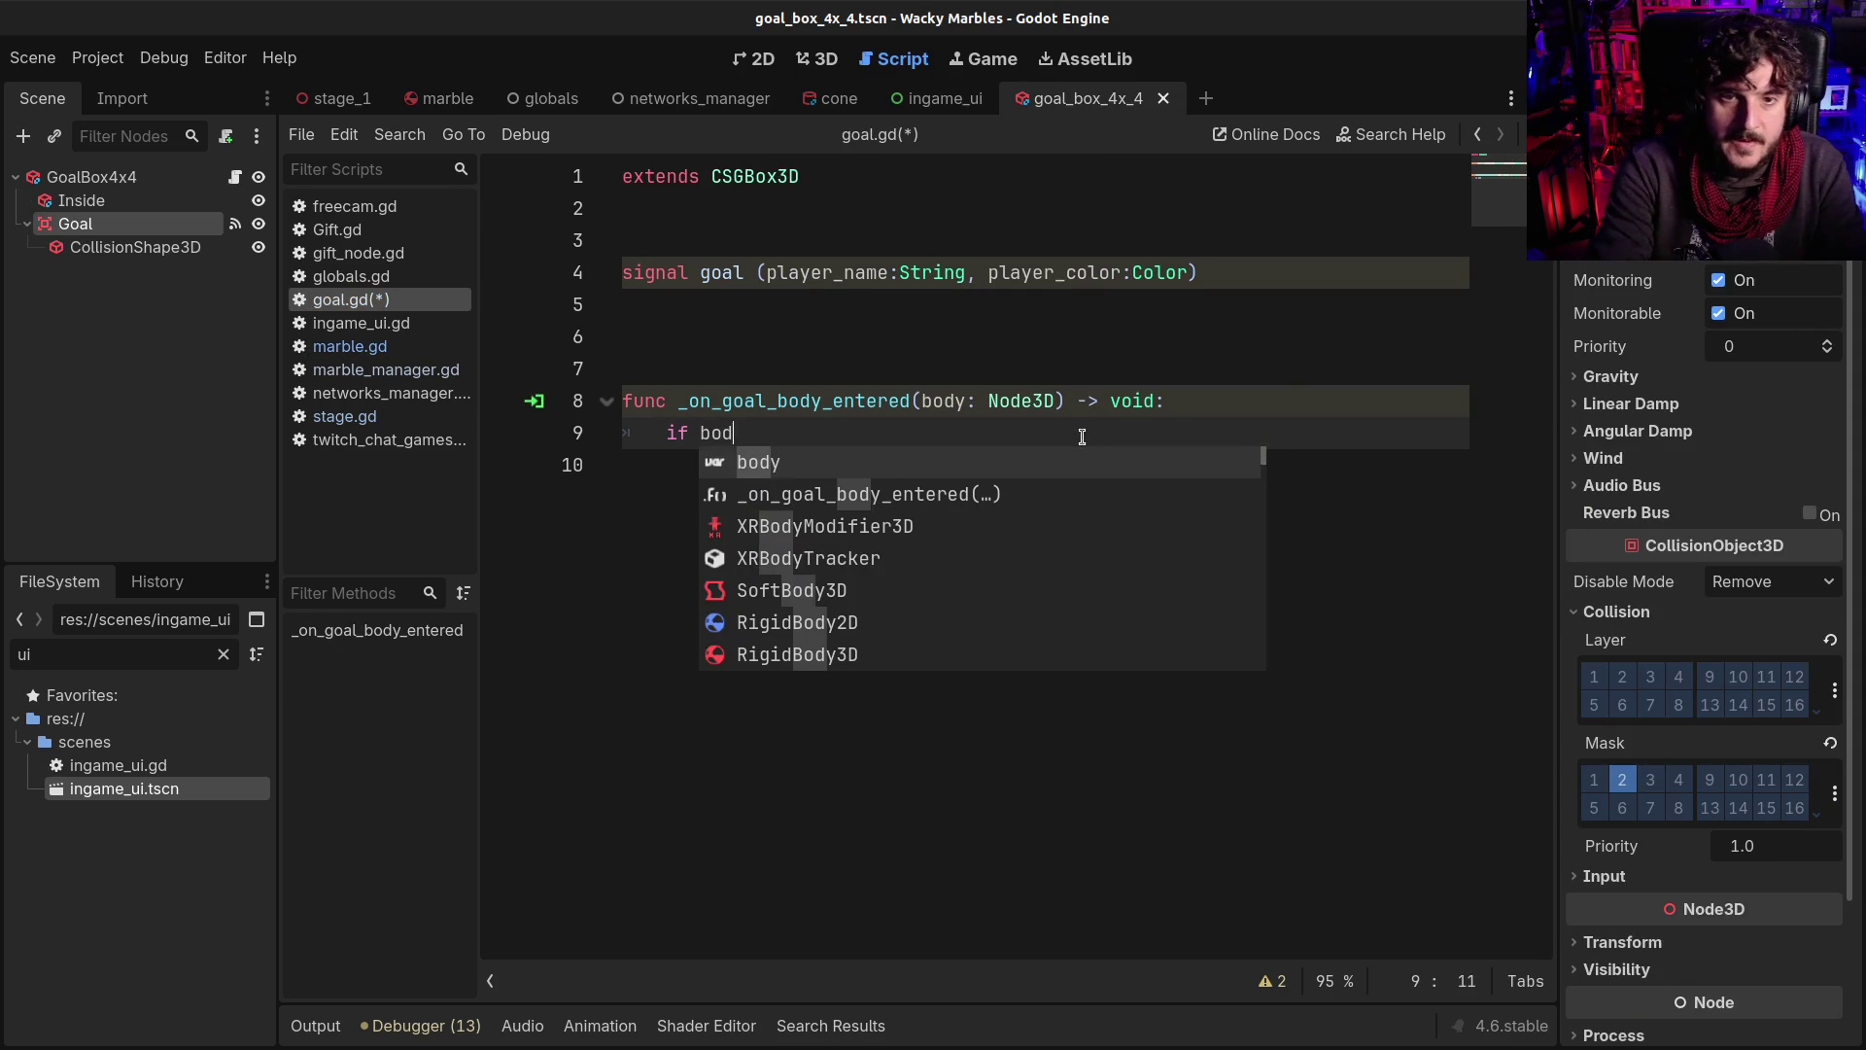
text(s_c)
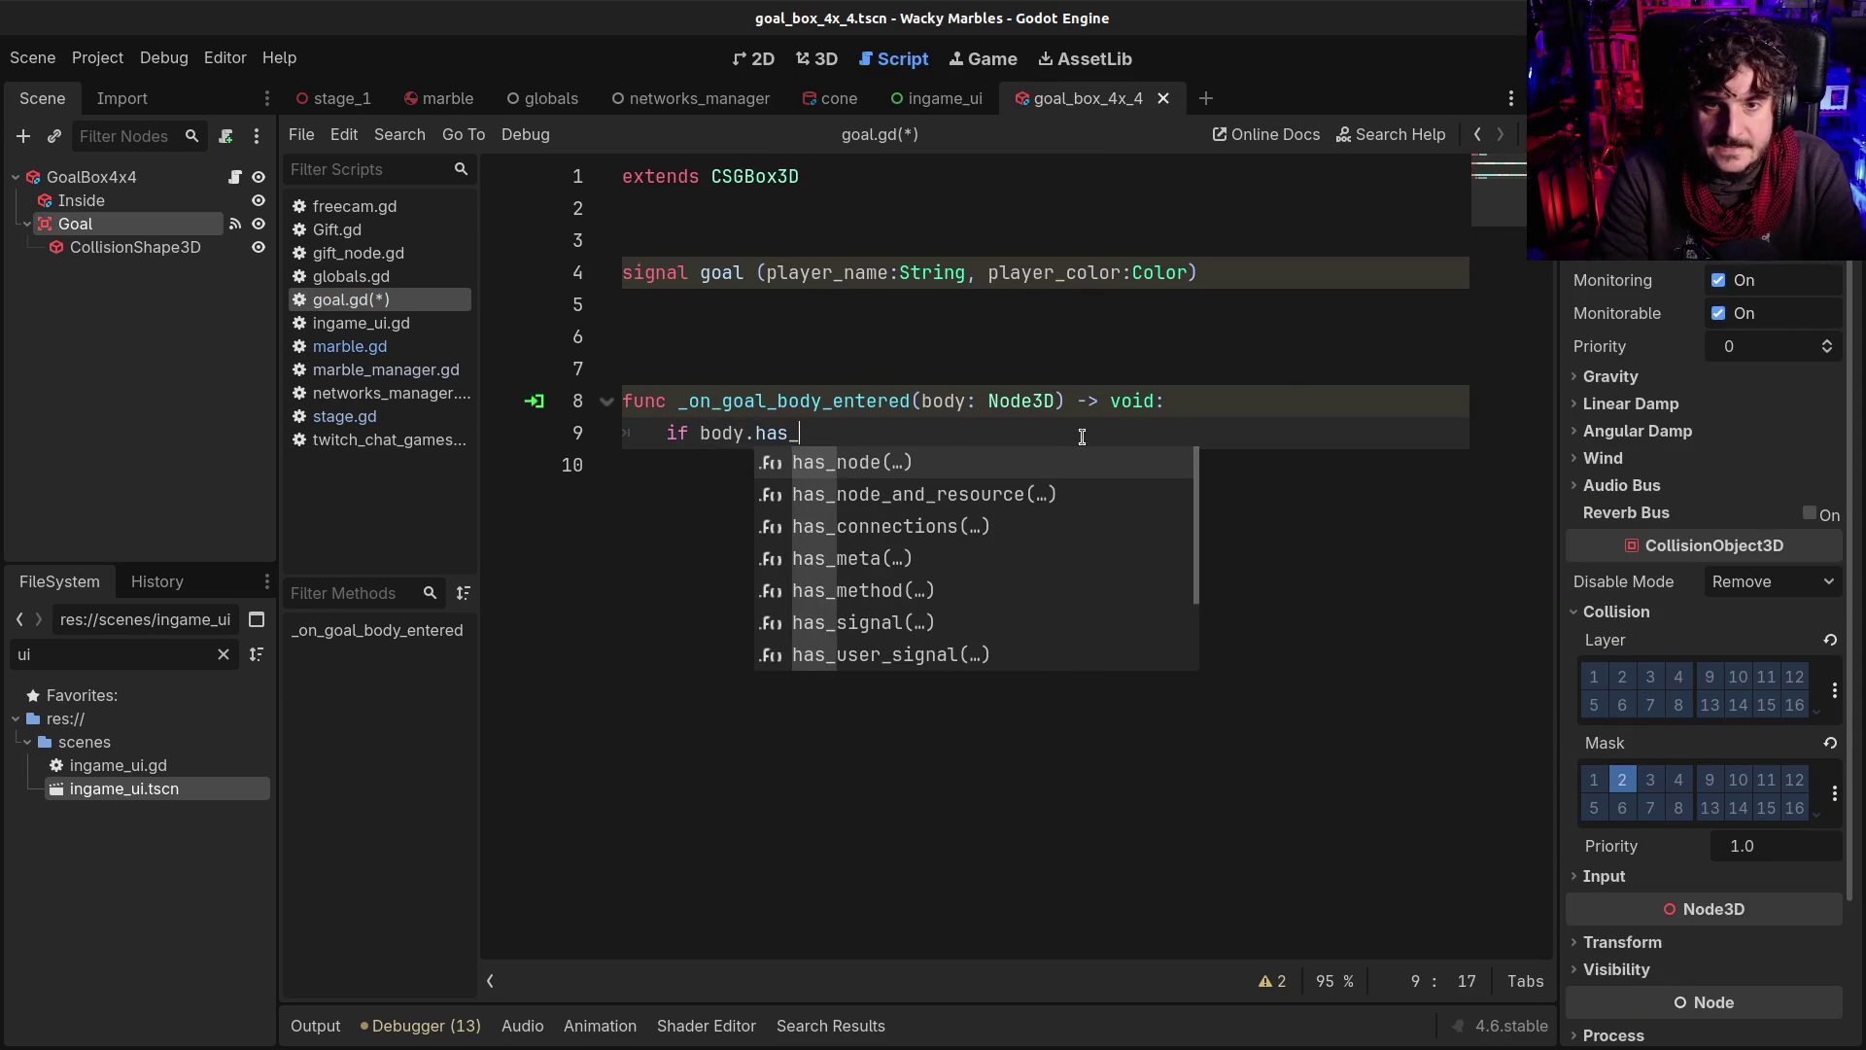
key(BackSpace)
key(BackSpace)
key(BackSpace)
text(is Marble)
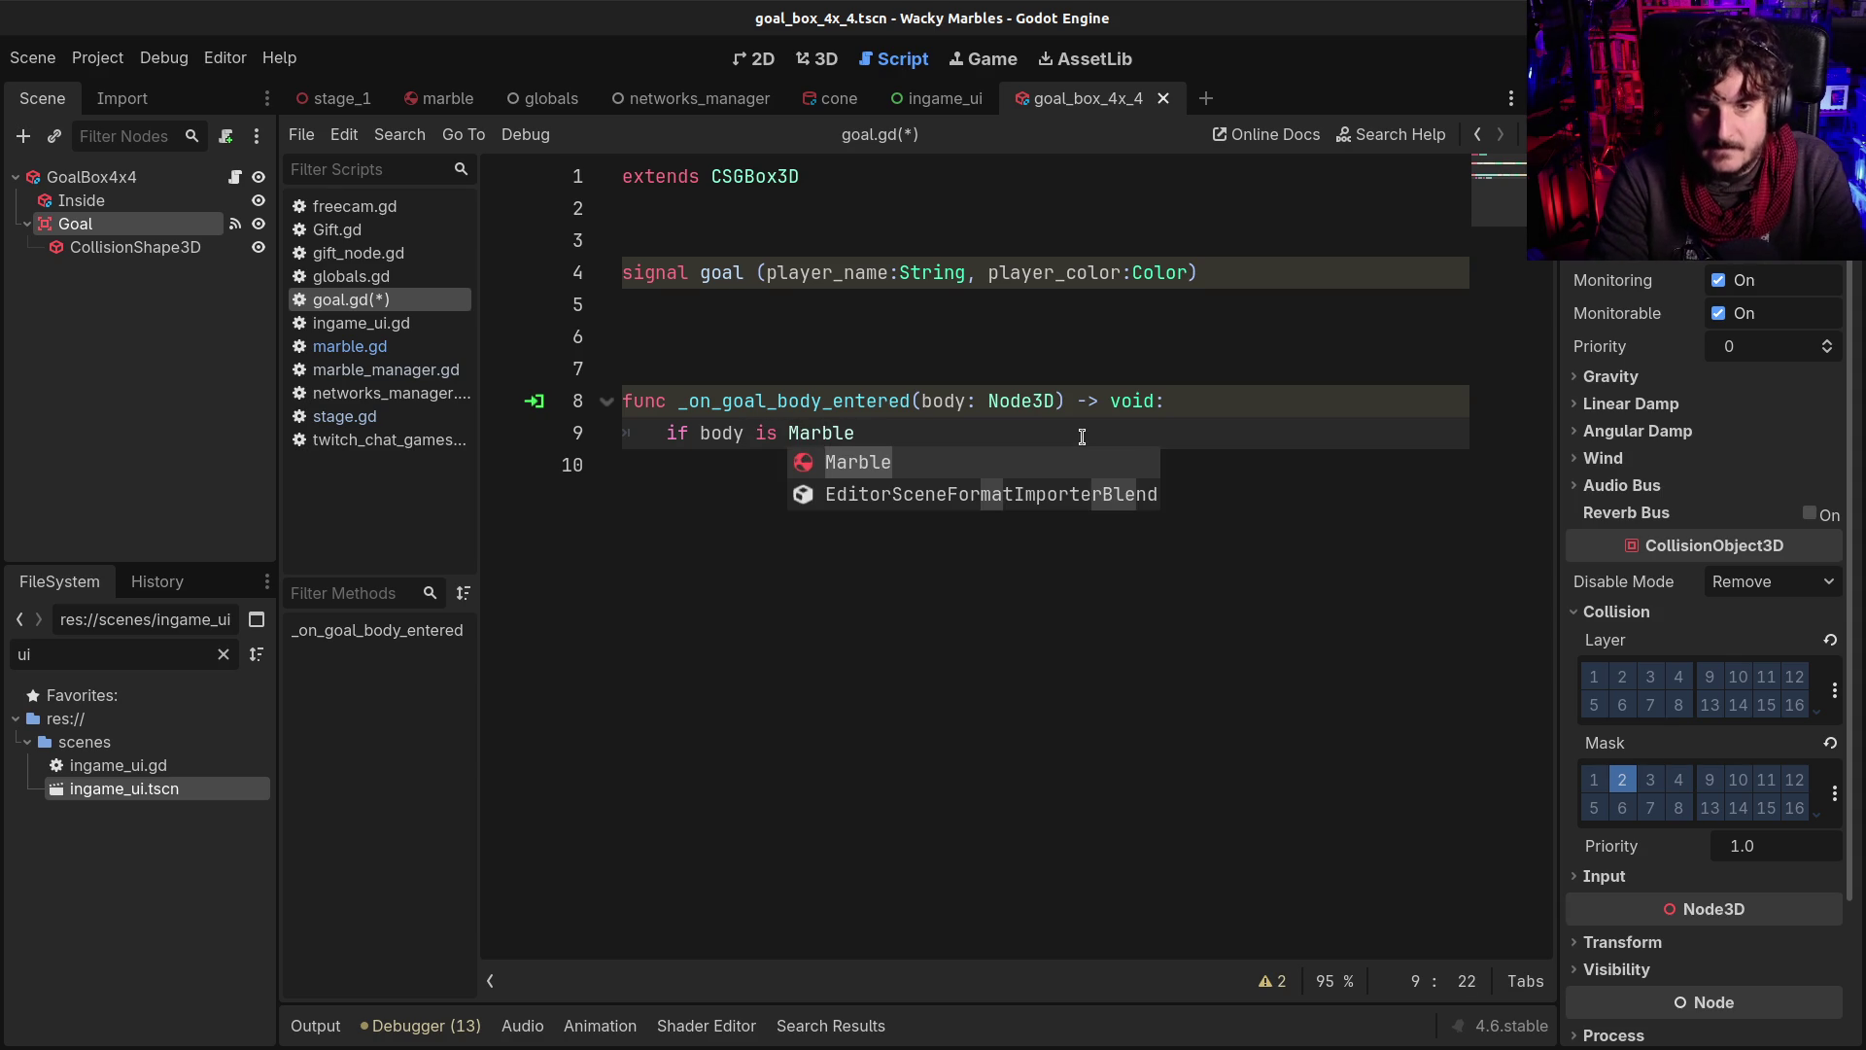
key(Escape)
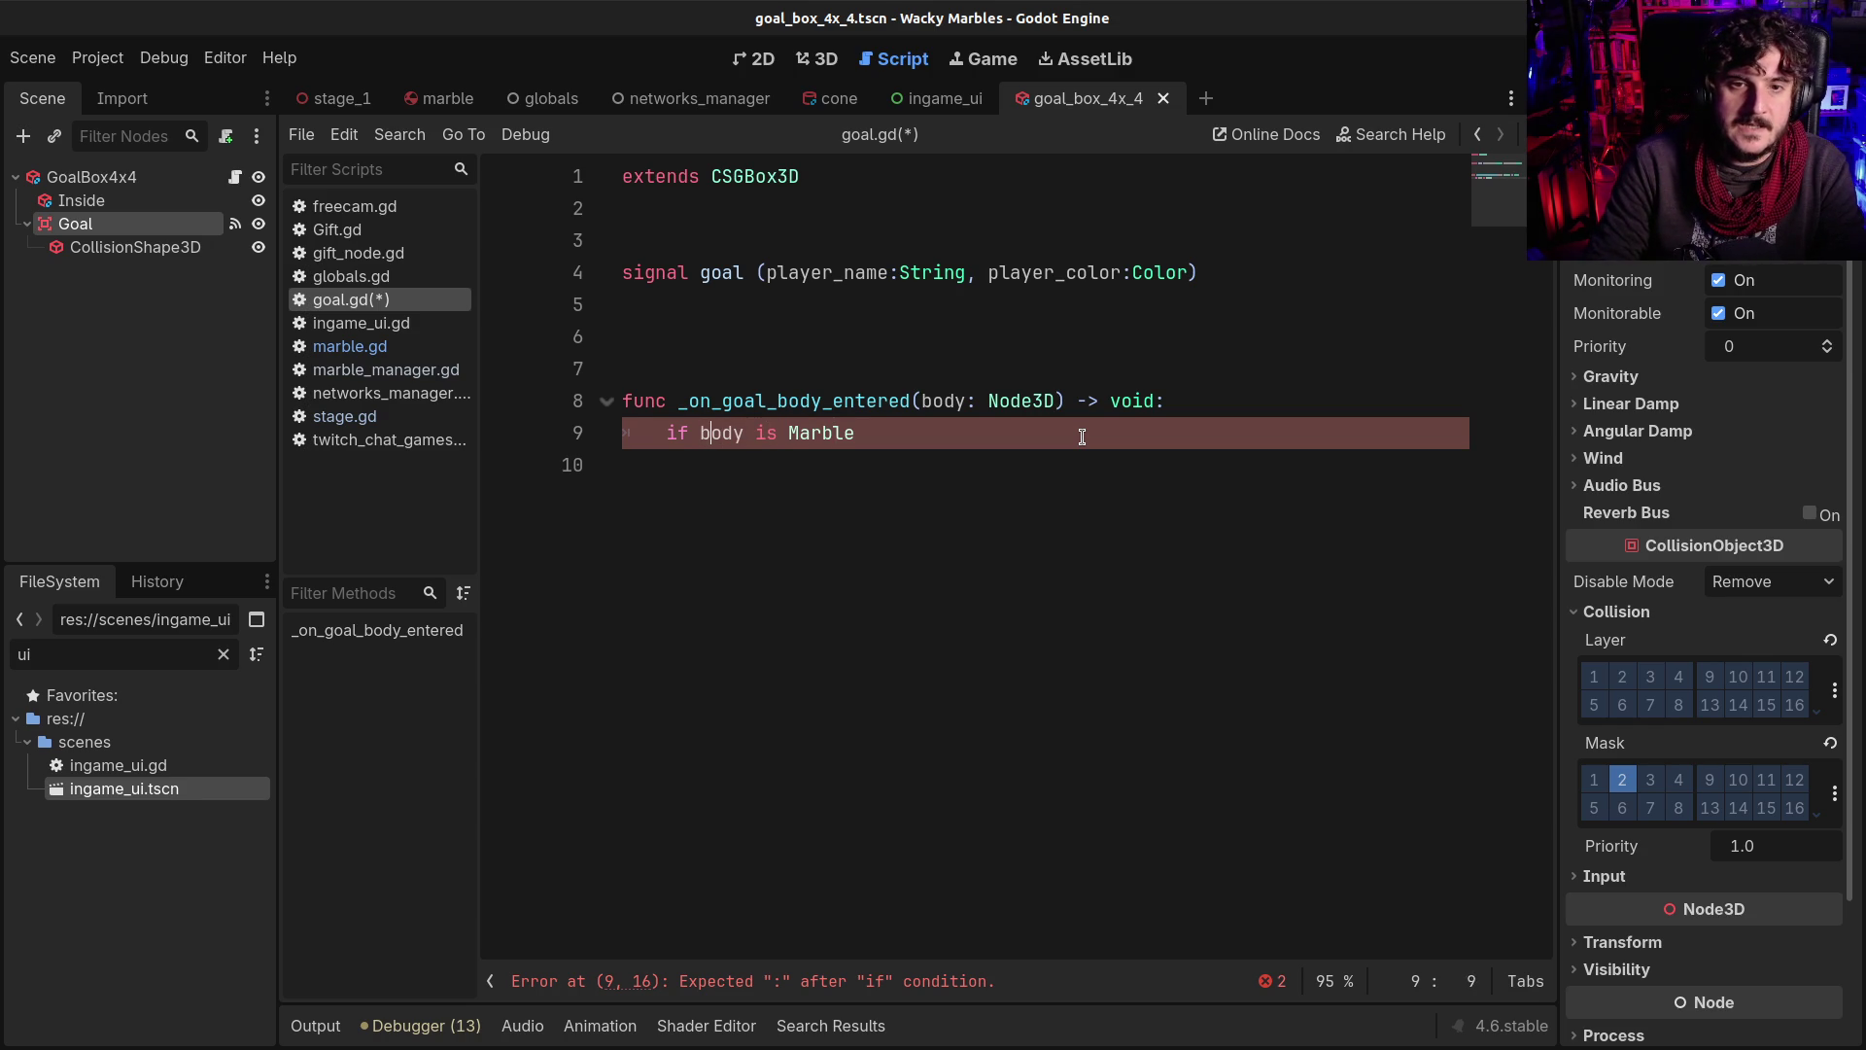
text(not)
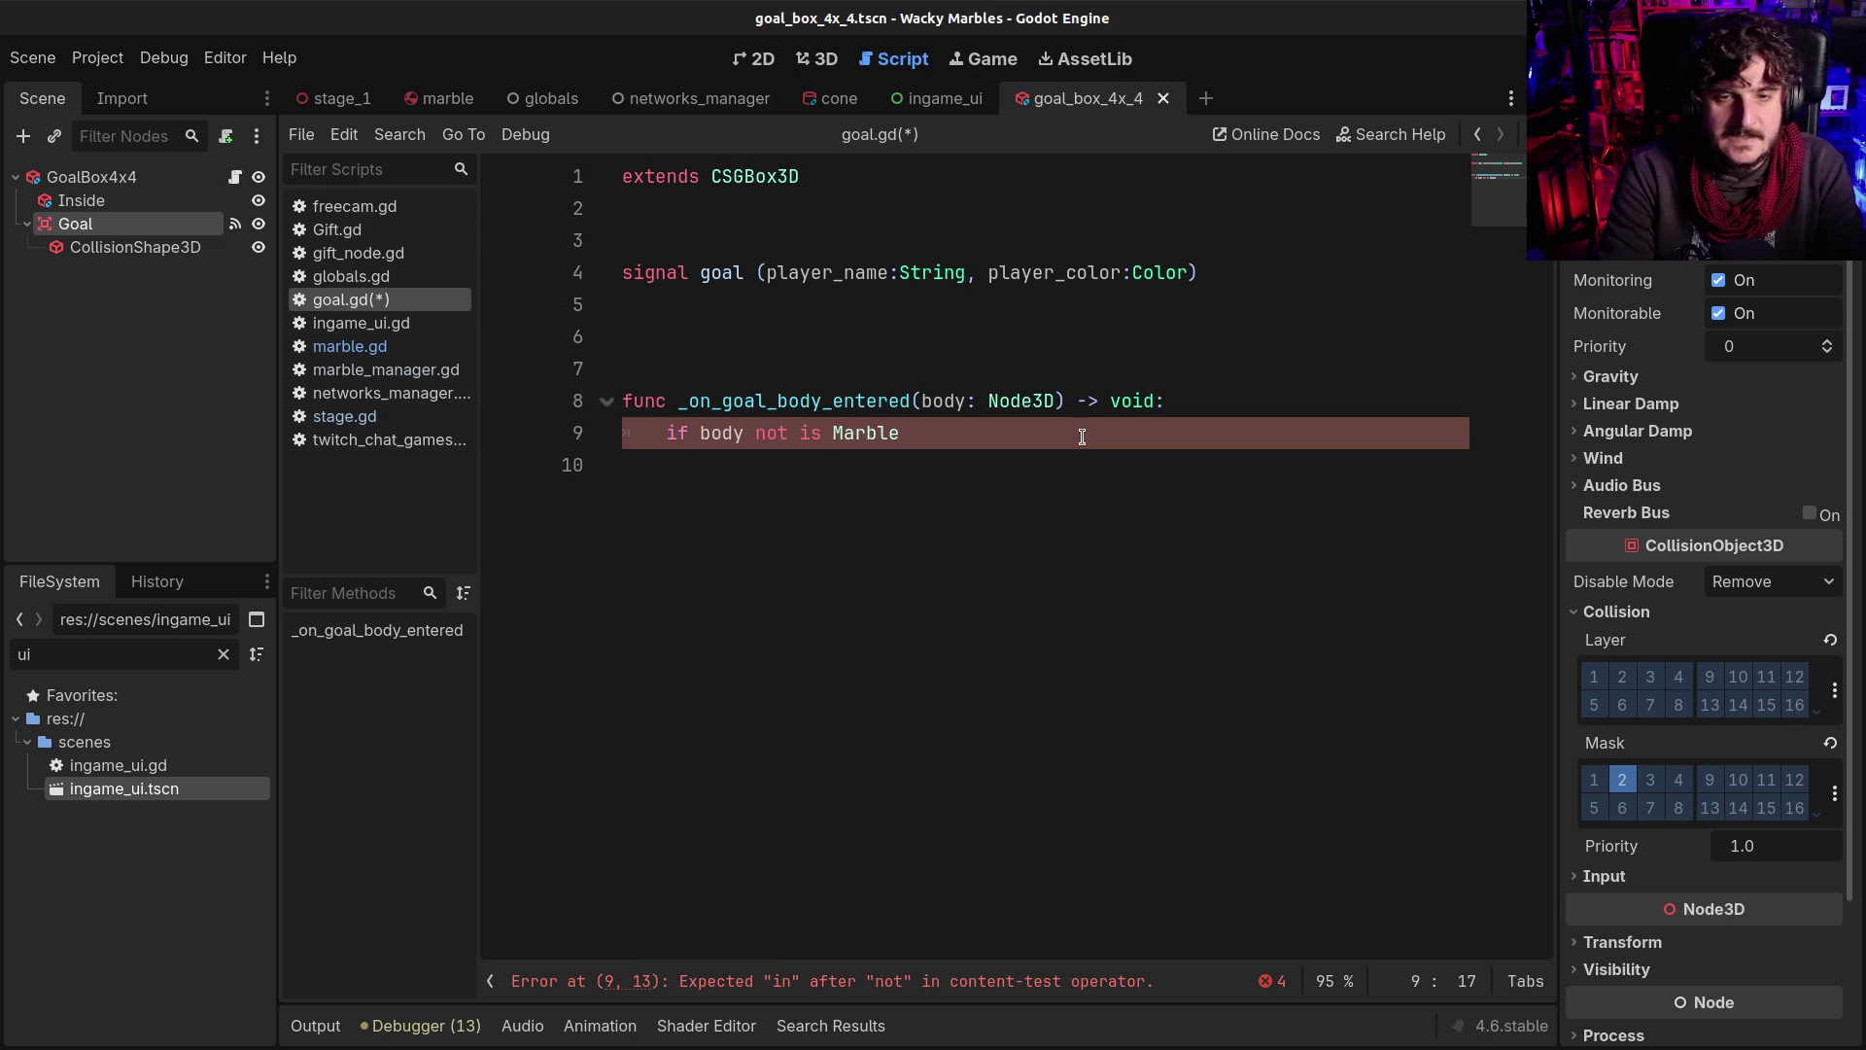
key(Return)
text(pass)
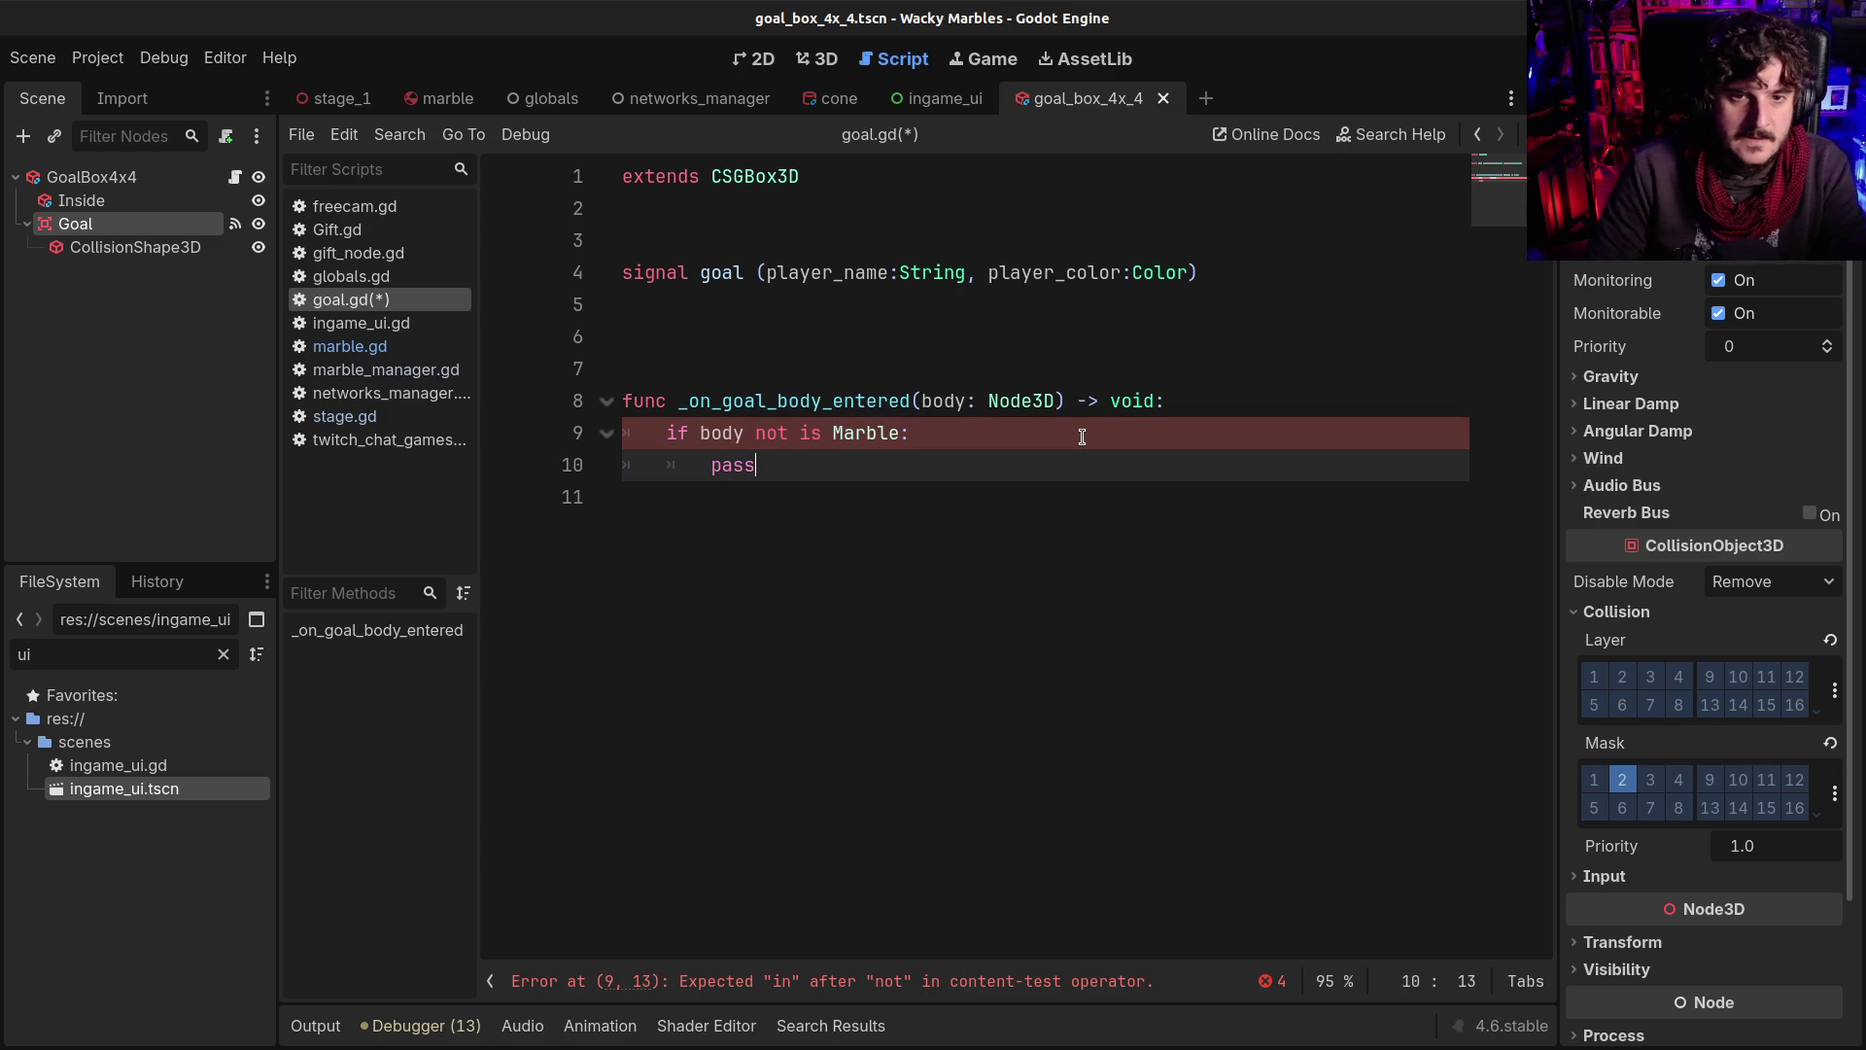
Fix the condition so it reads 'if body is not Marble'
key(Up)
key(Delete)
key(Delete)
key(Delete)
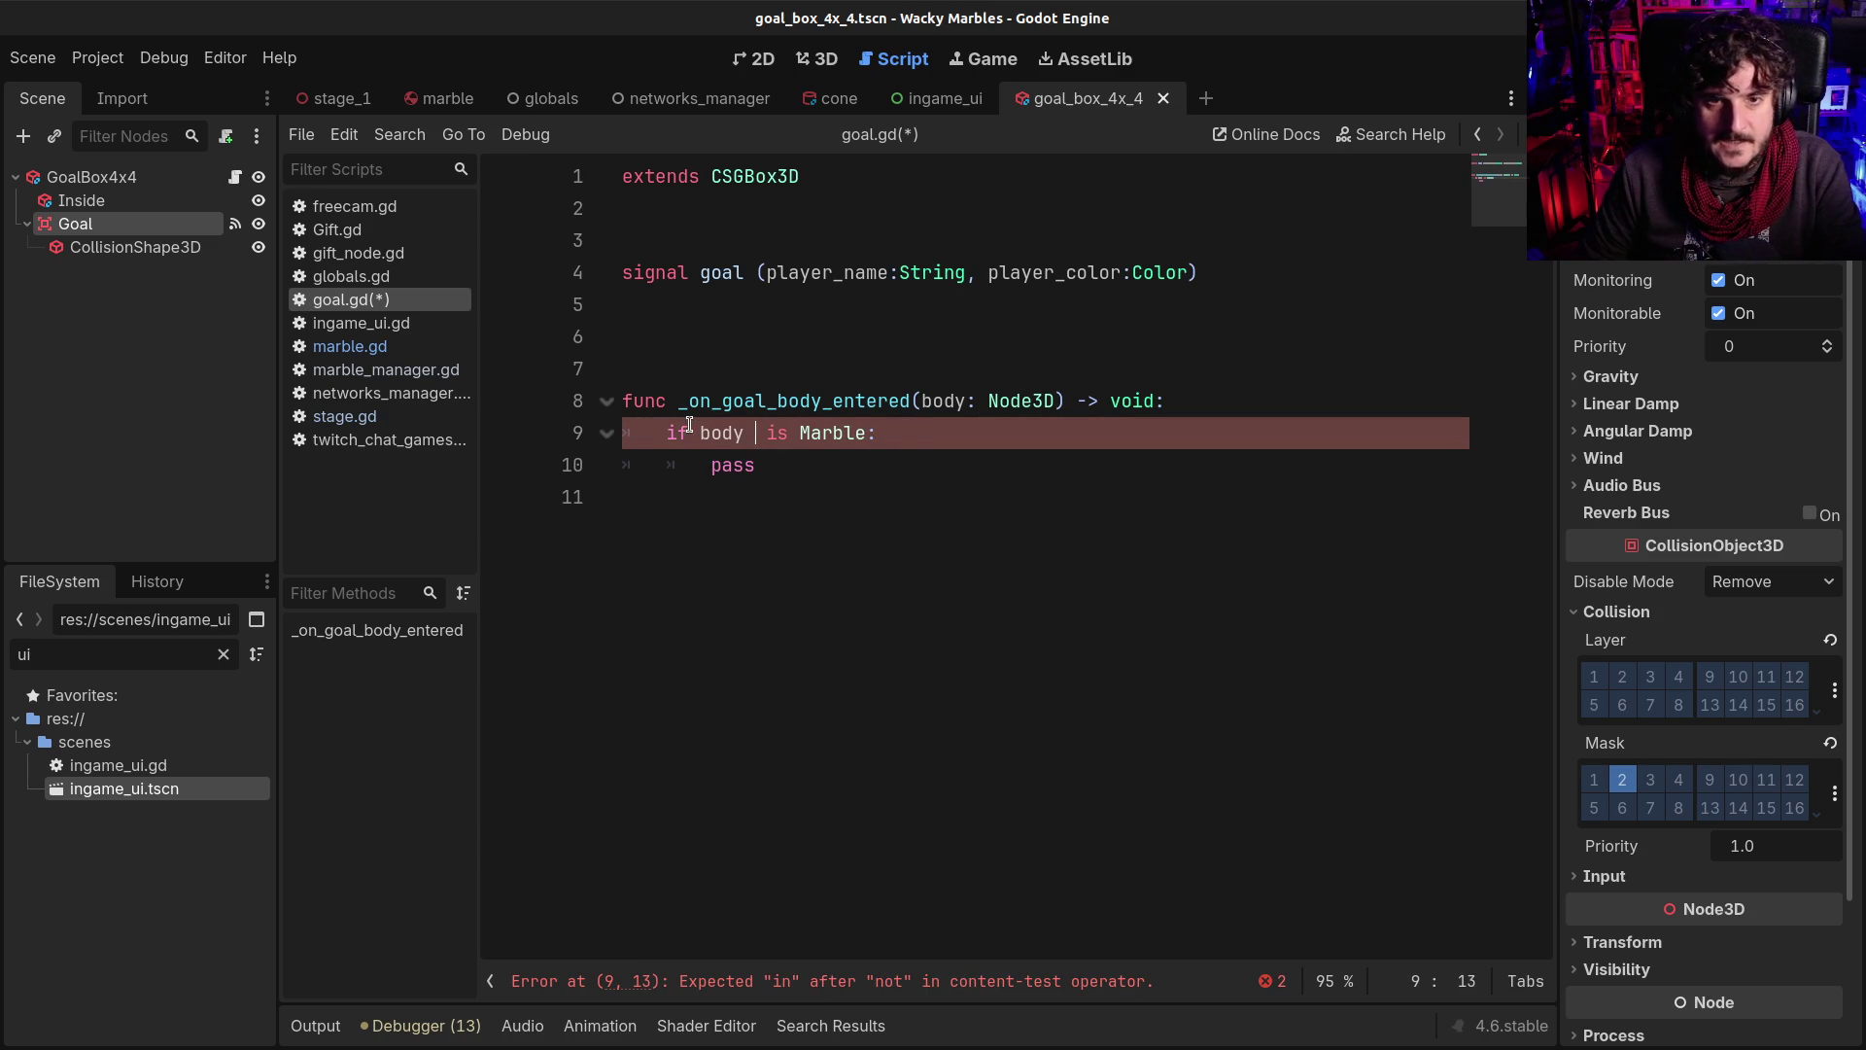
click(689, 428)
text(not)
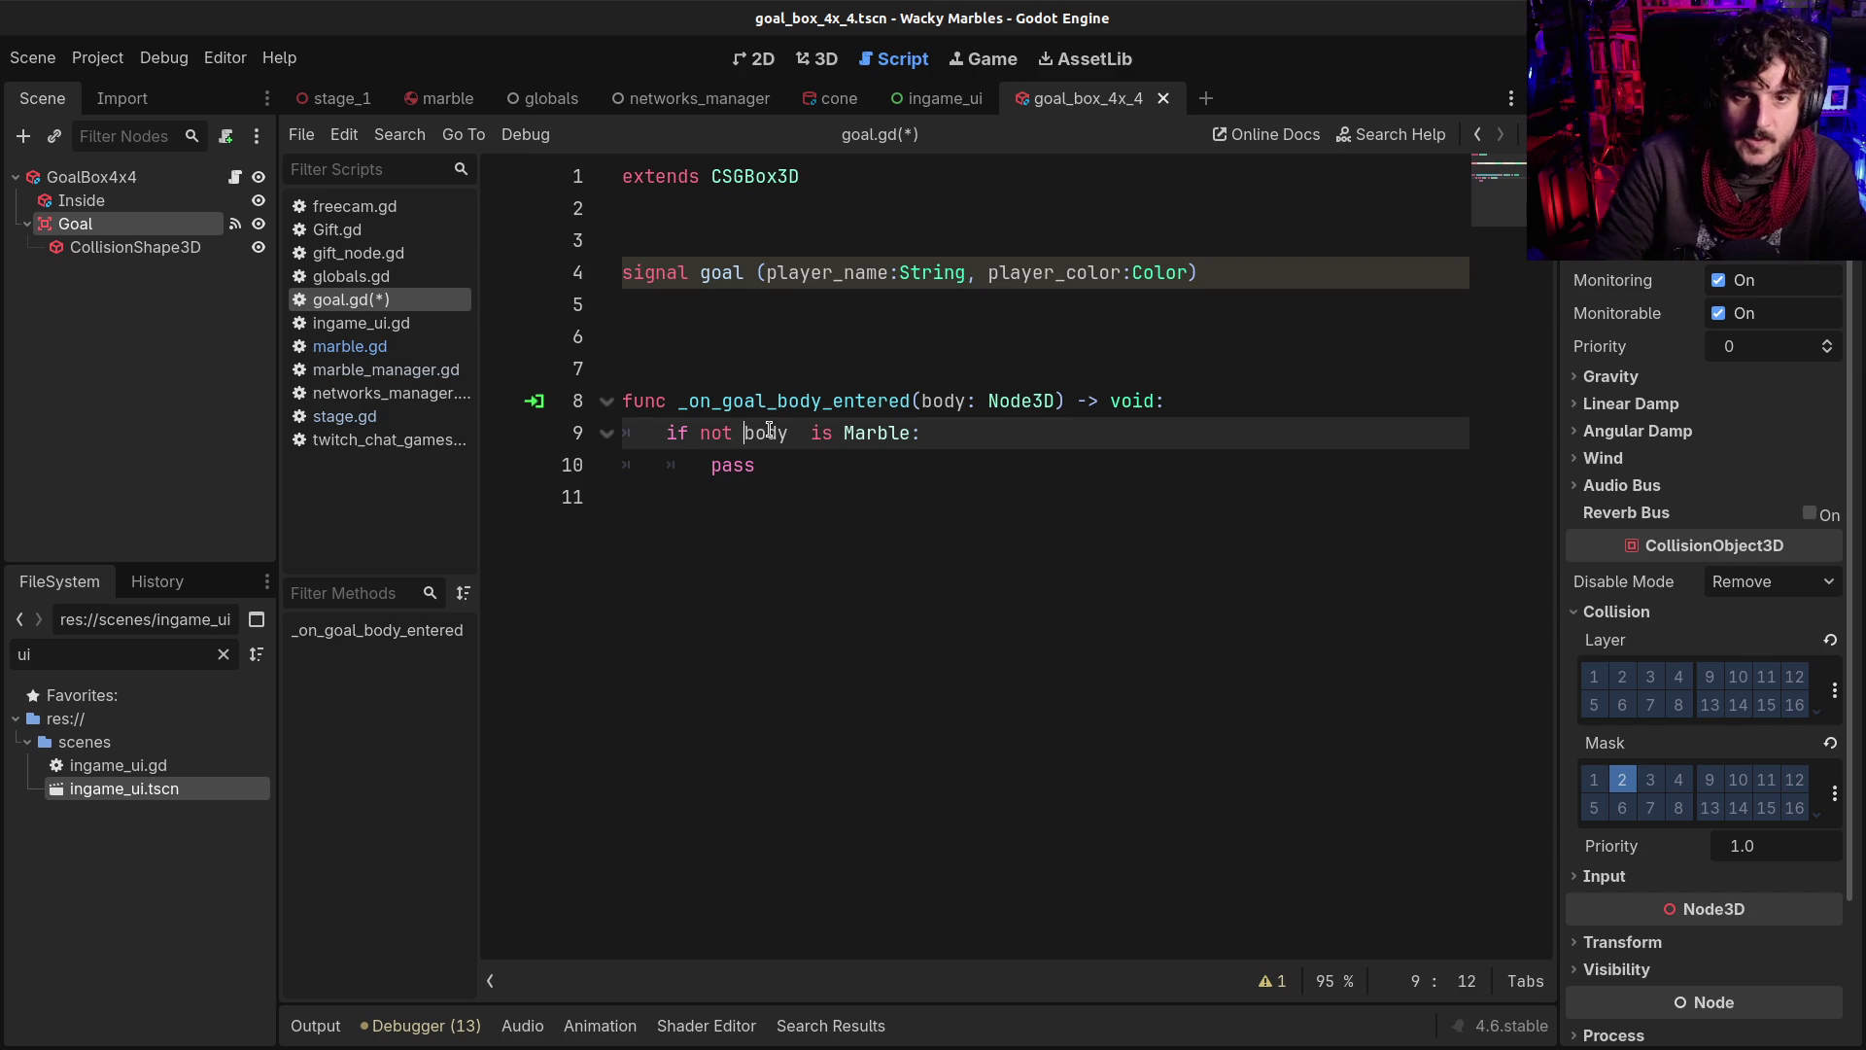
key(Delete)
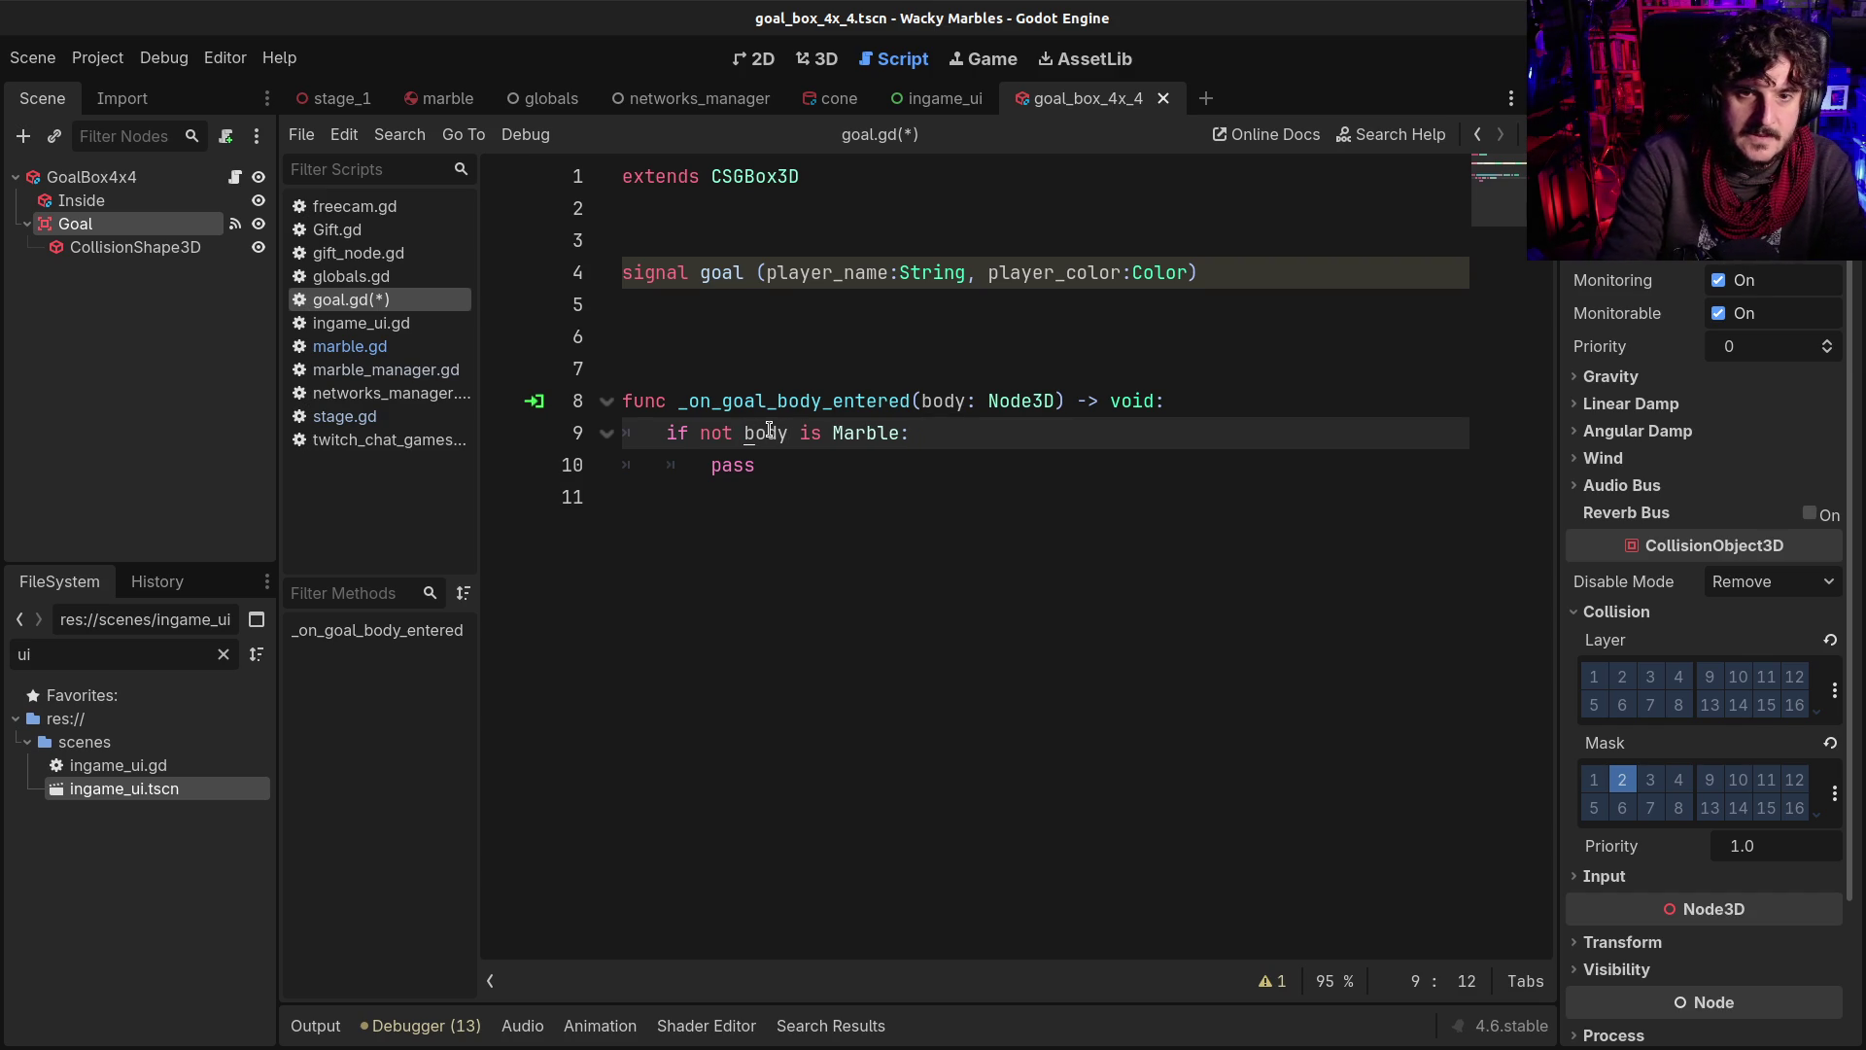
key(BackSpace)
key(BackSpace)
key(BackSpace)
key(Right)
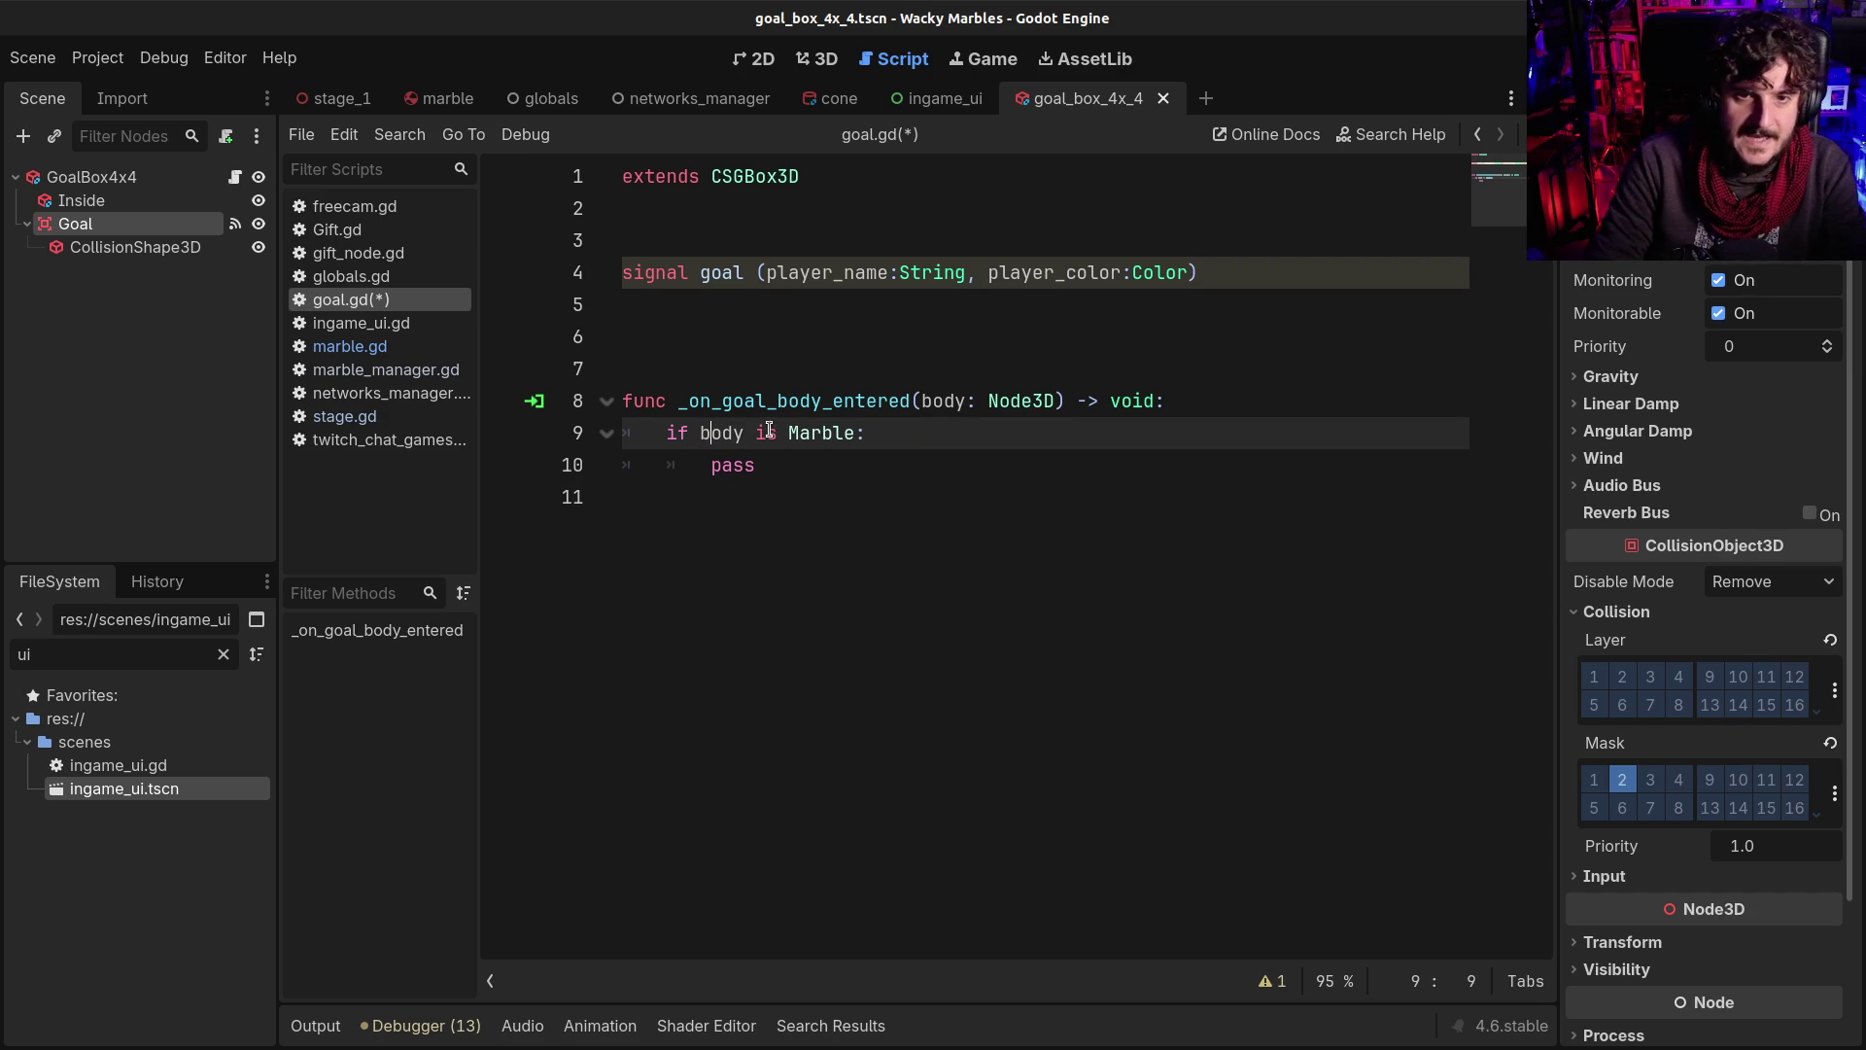
text(not)
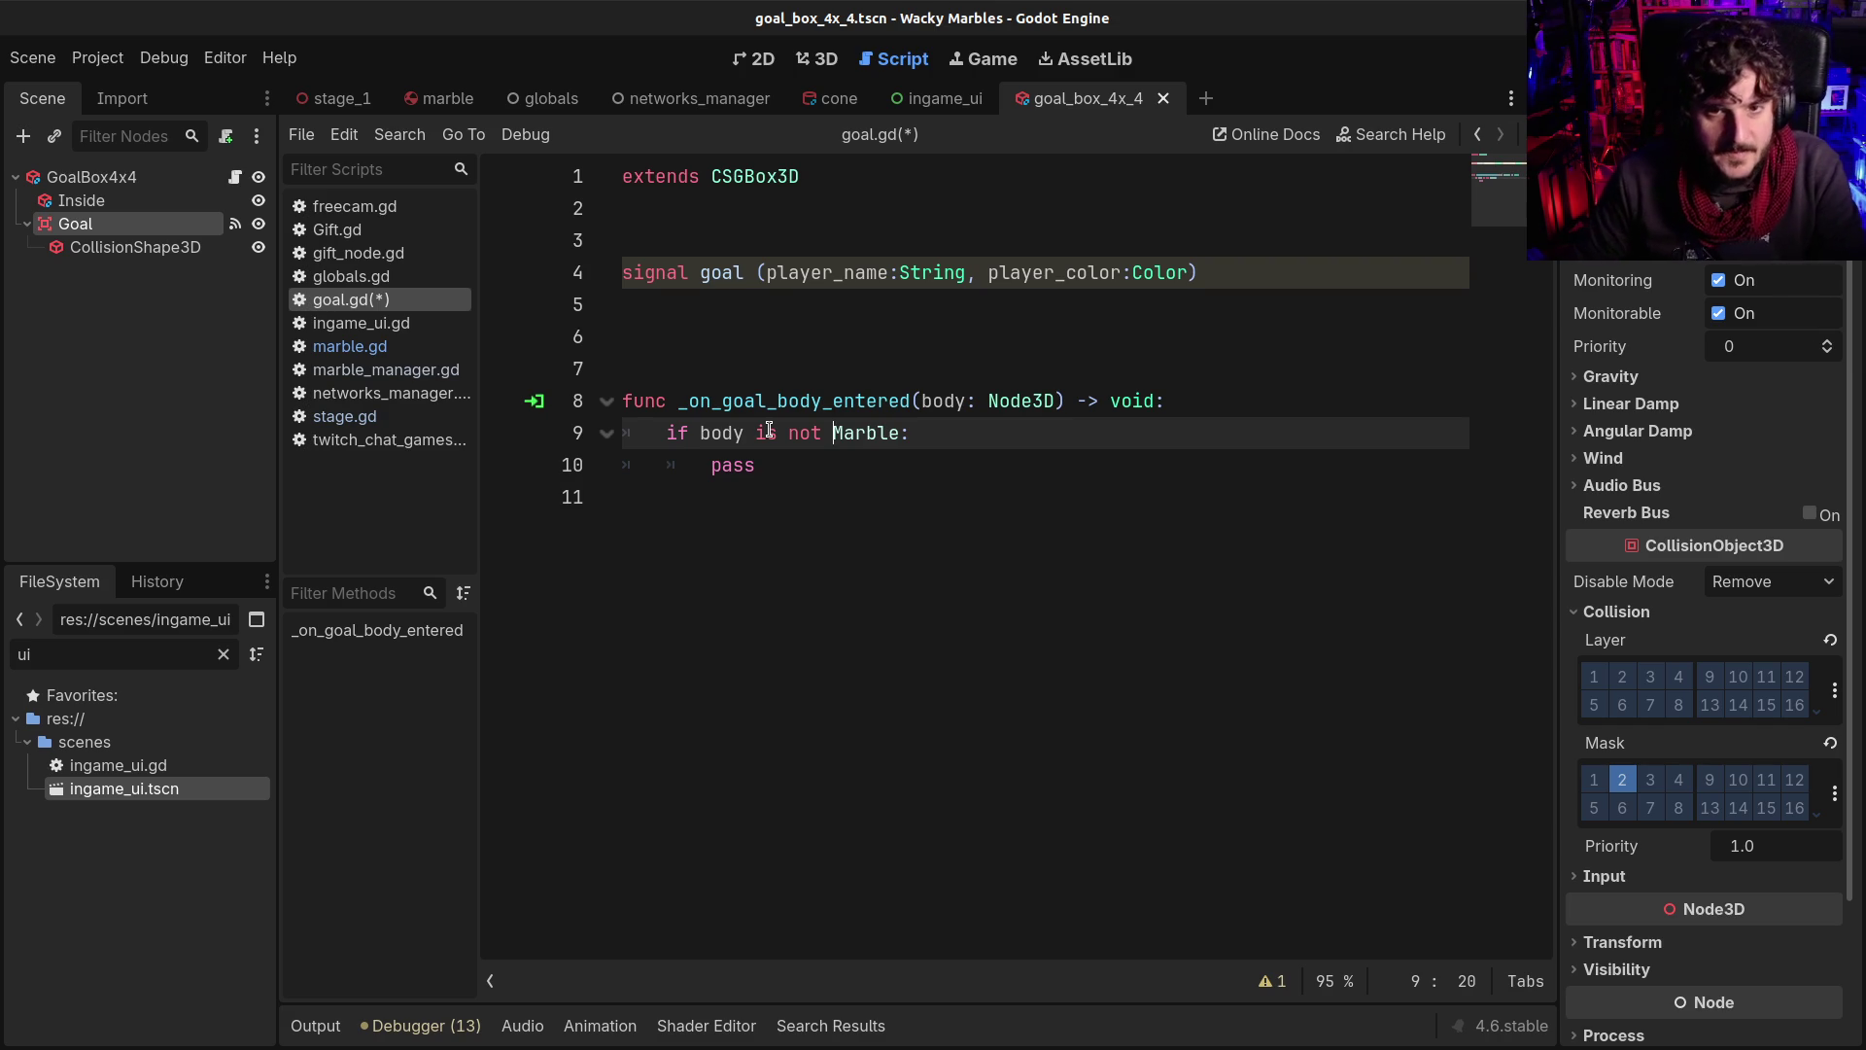
drag(755, 423, 824, 429)
click(824, 428)
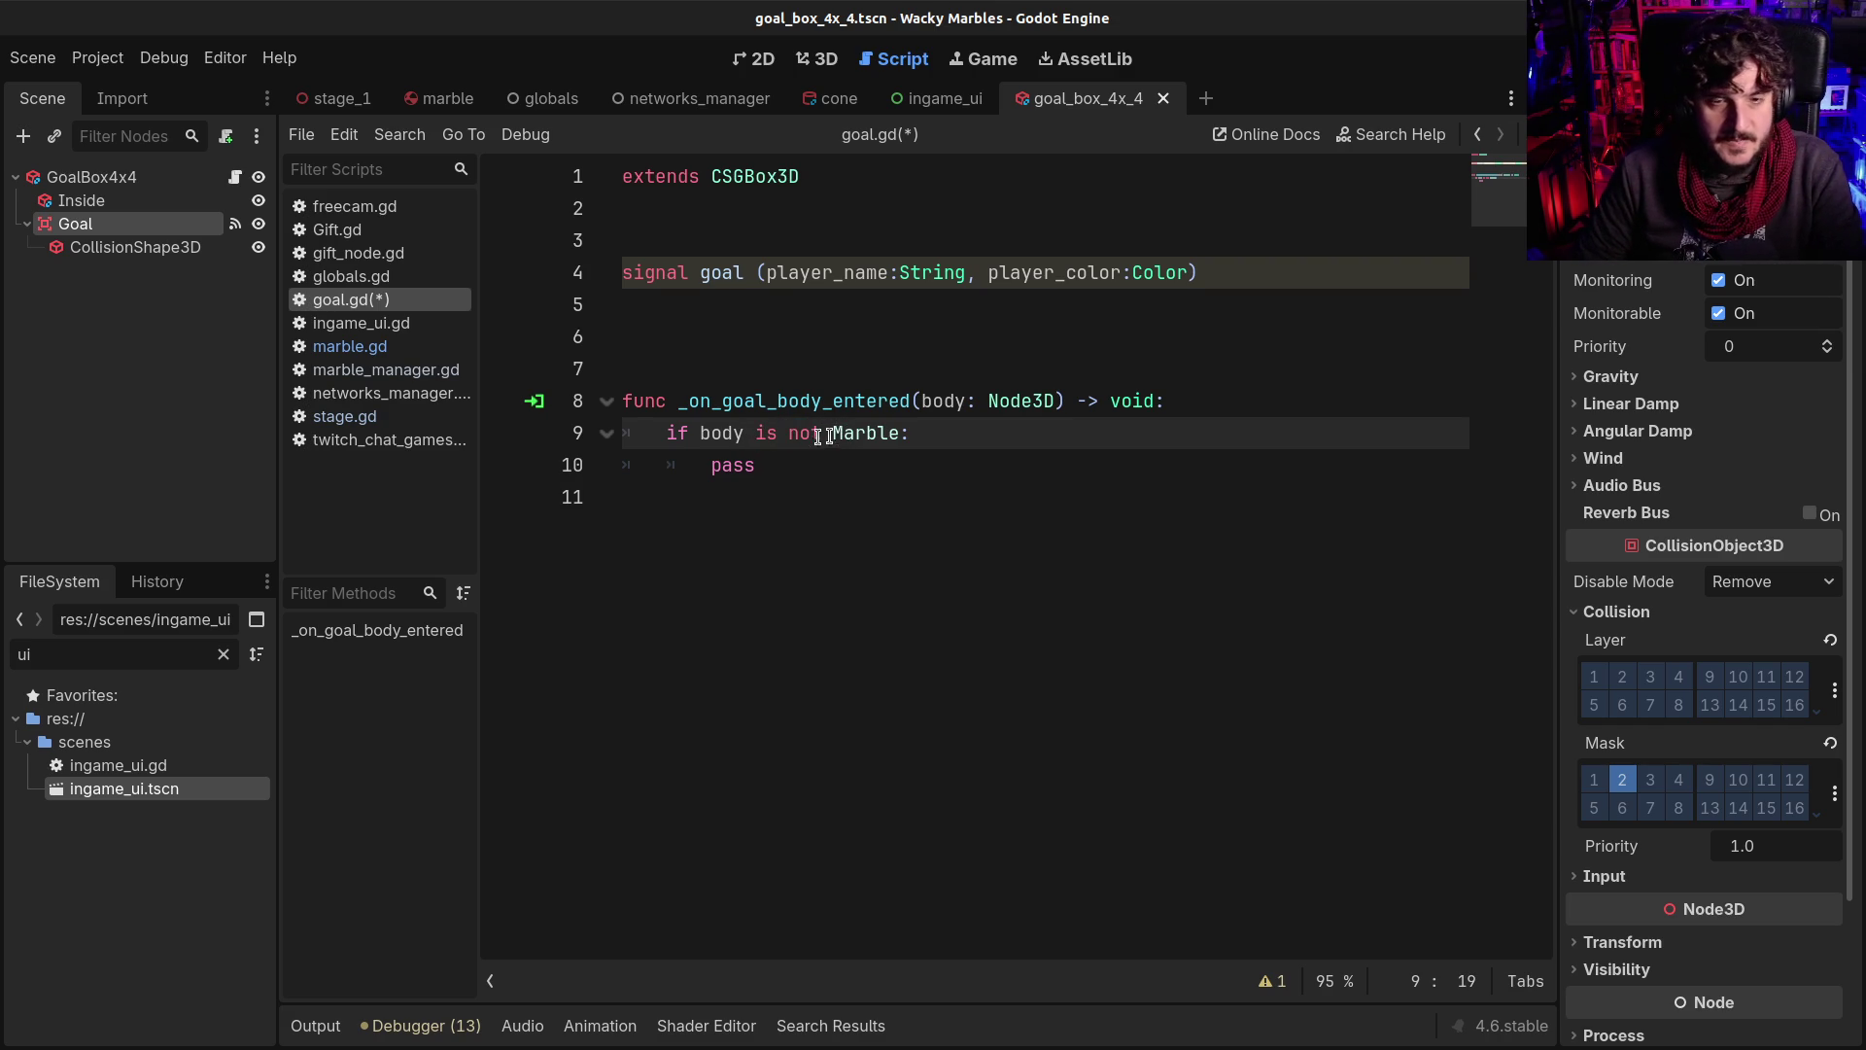
Make the if branch return instead of pass
double_click(738, 465)
text(return)
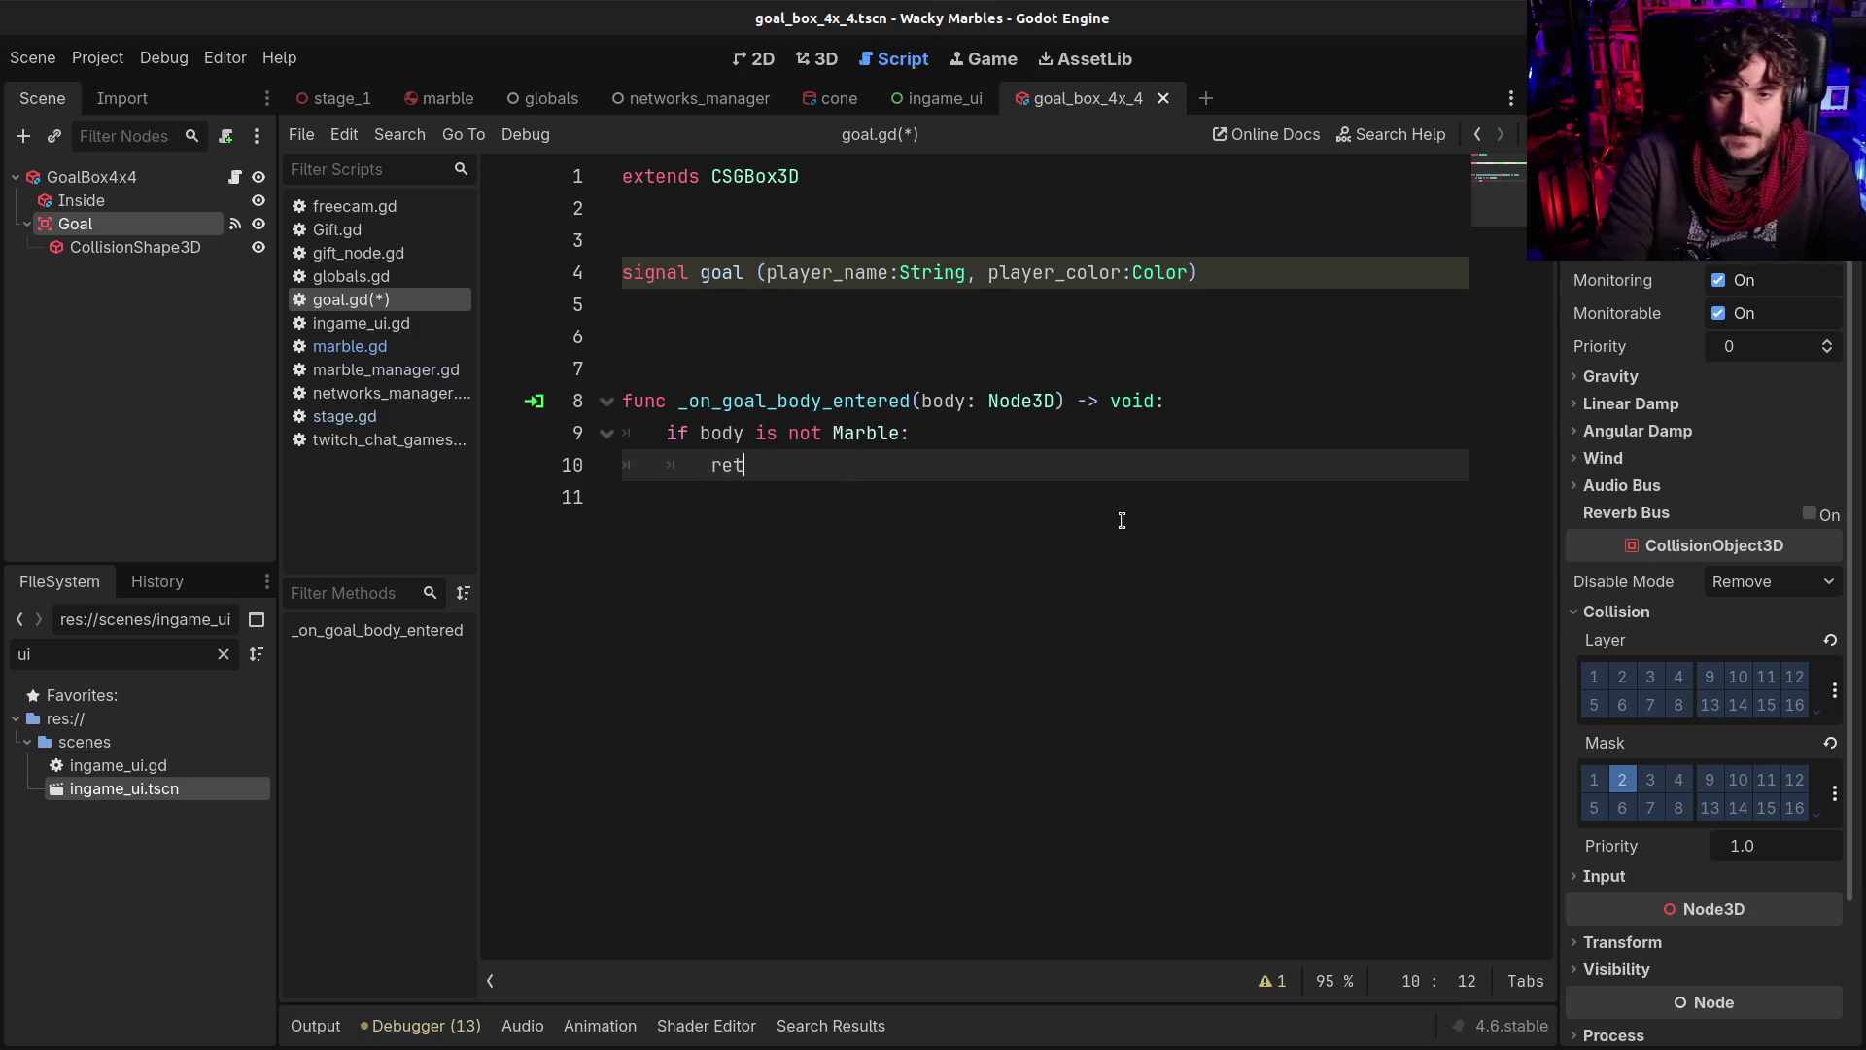
key(Return)
key(Return)
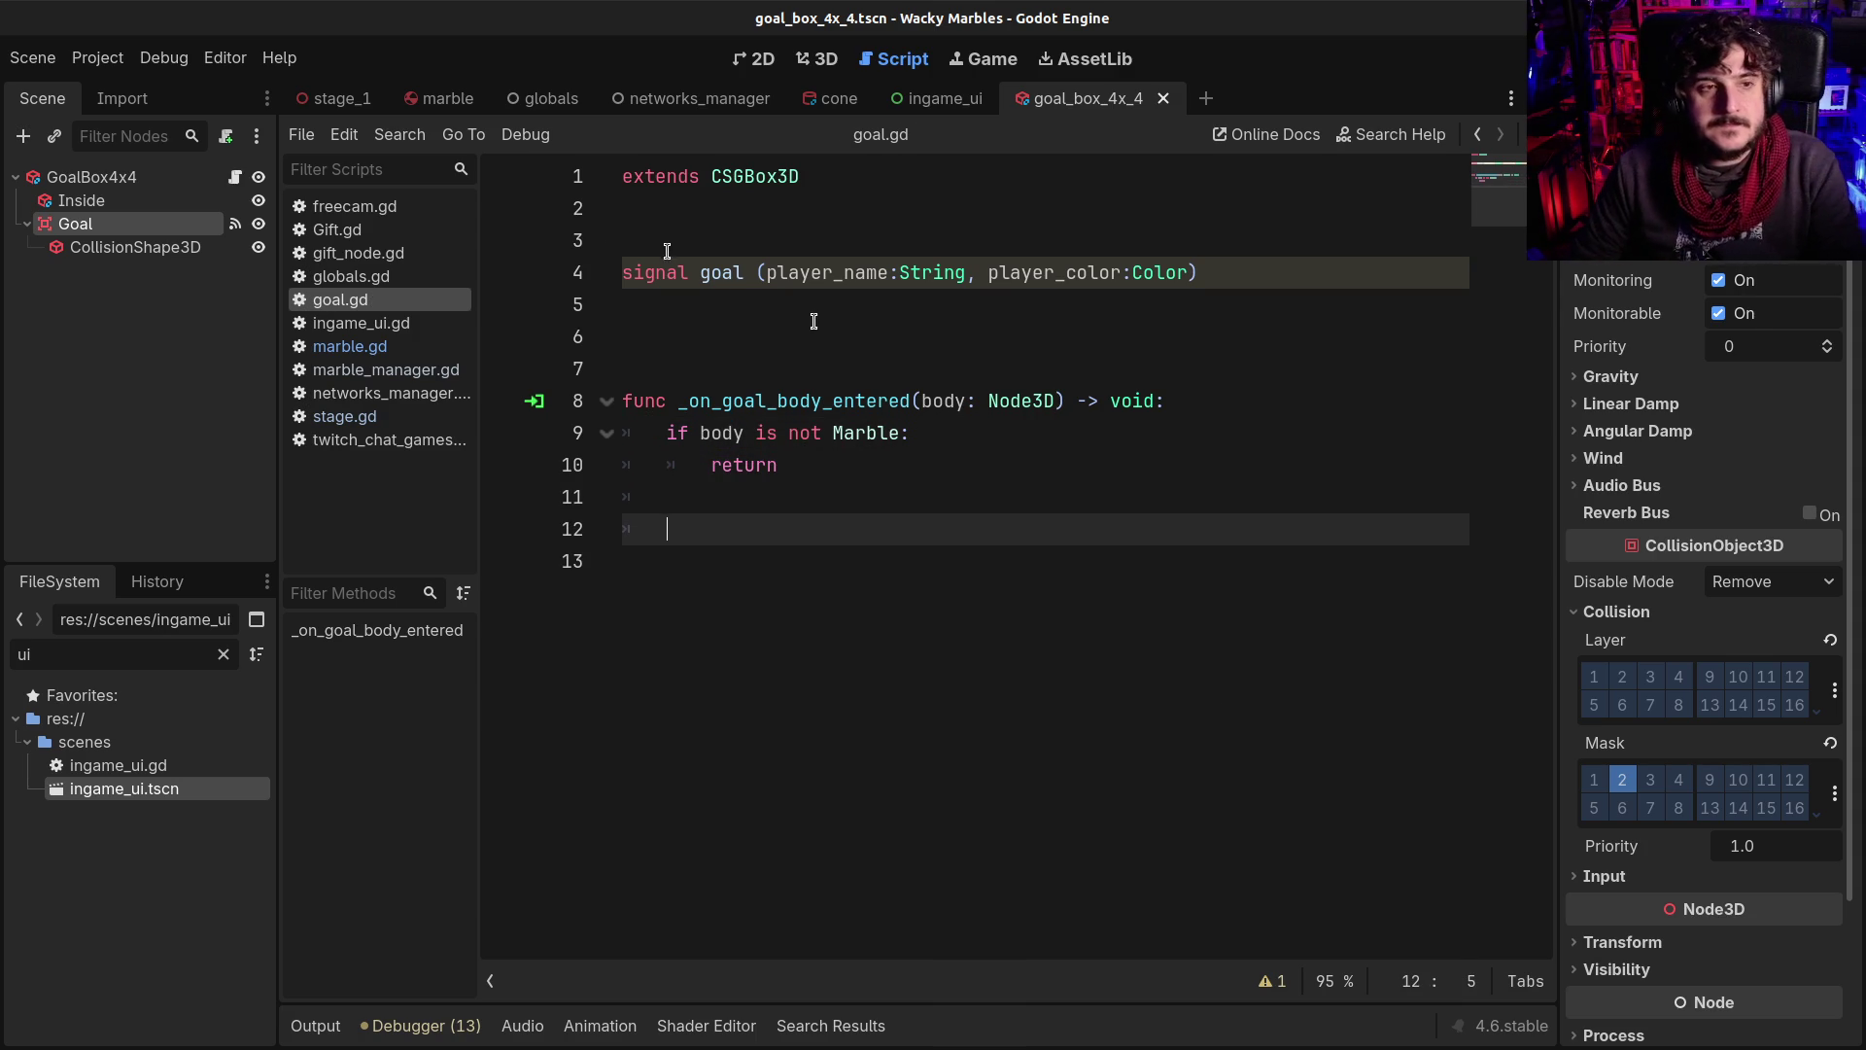
click(919, 95)
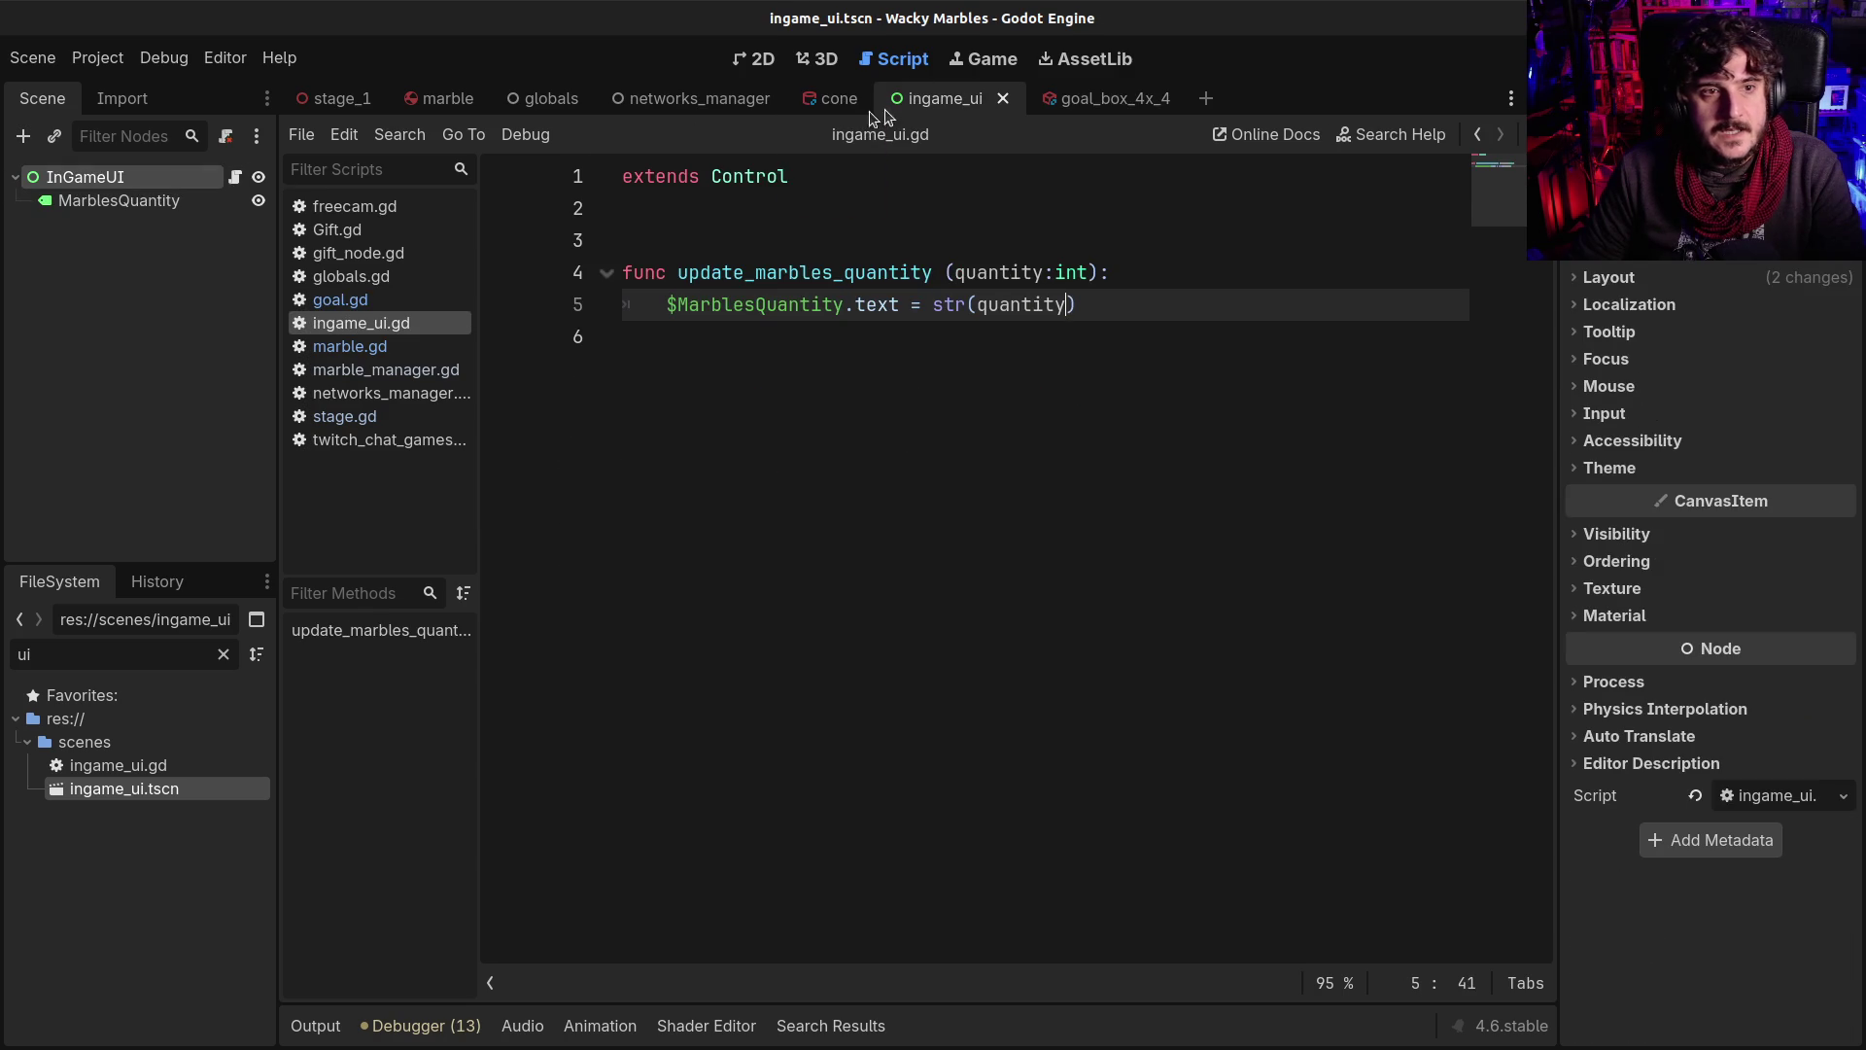
Create a new scene with a Control root node named WinPanel
click(754, 59)
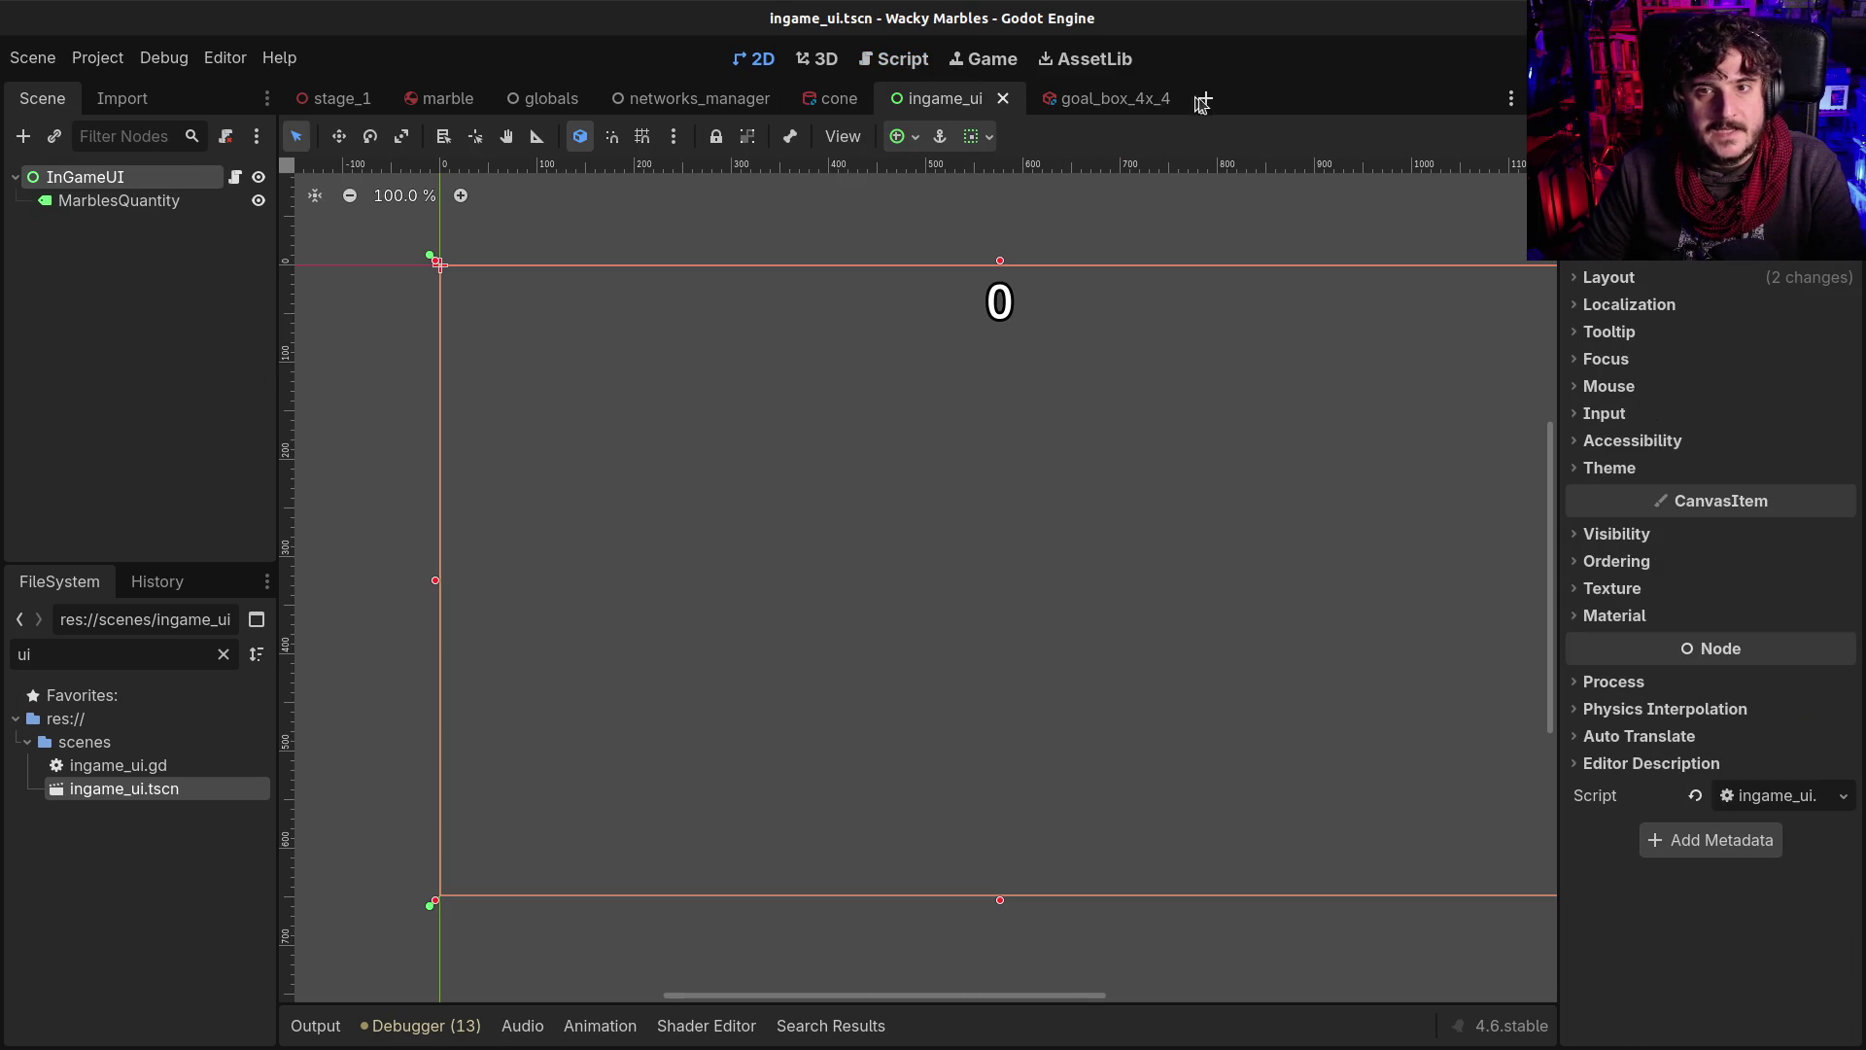
key(ctrl+n)
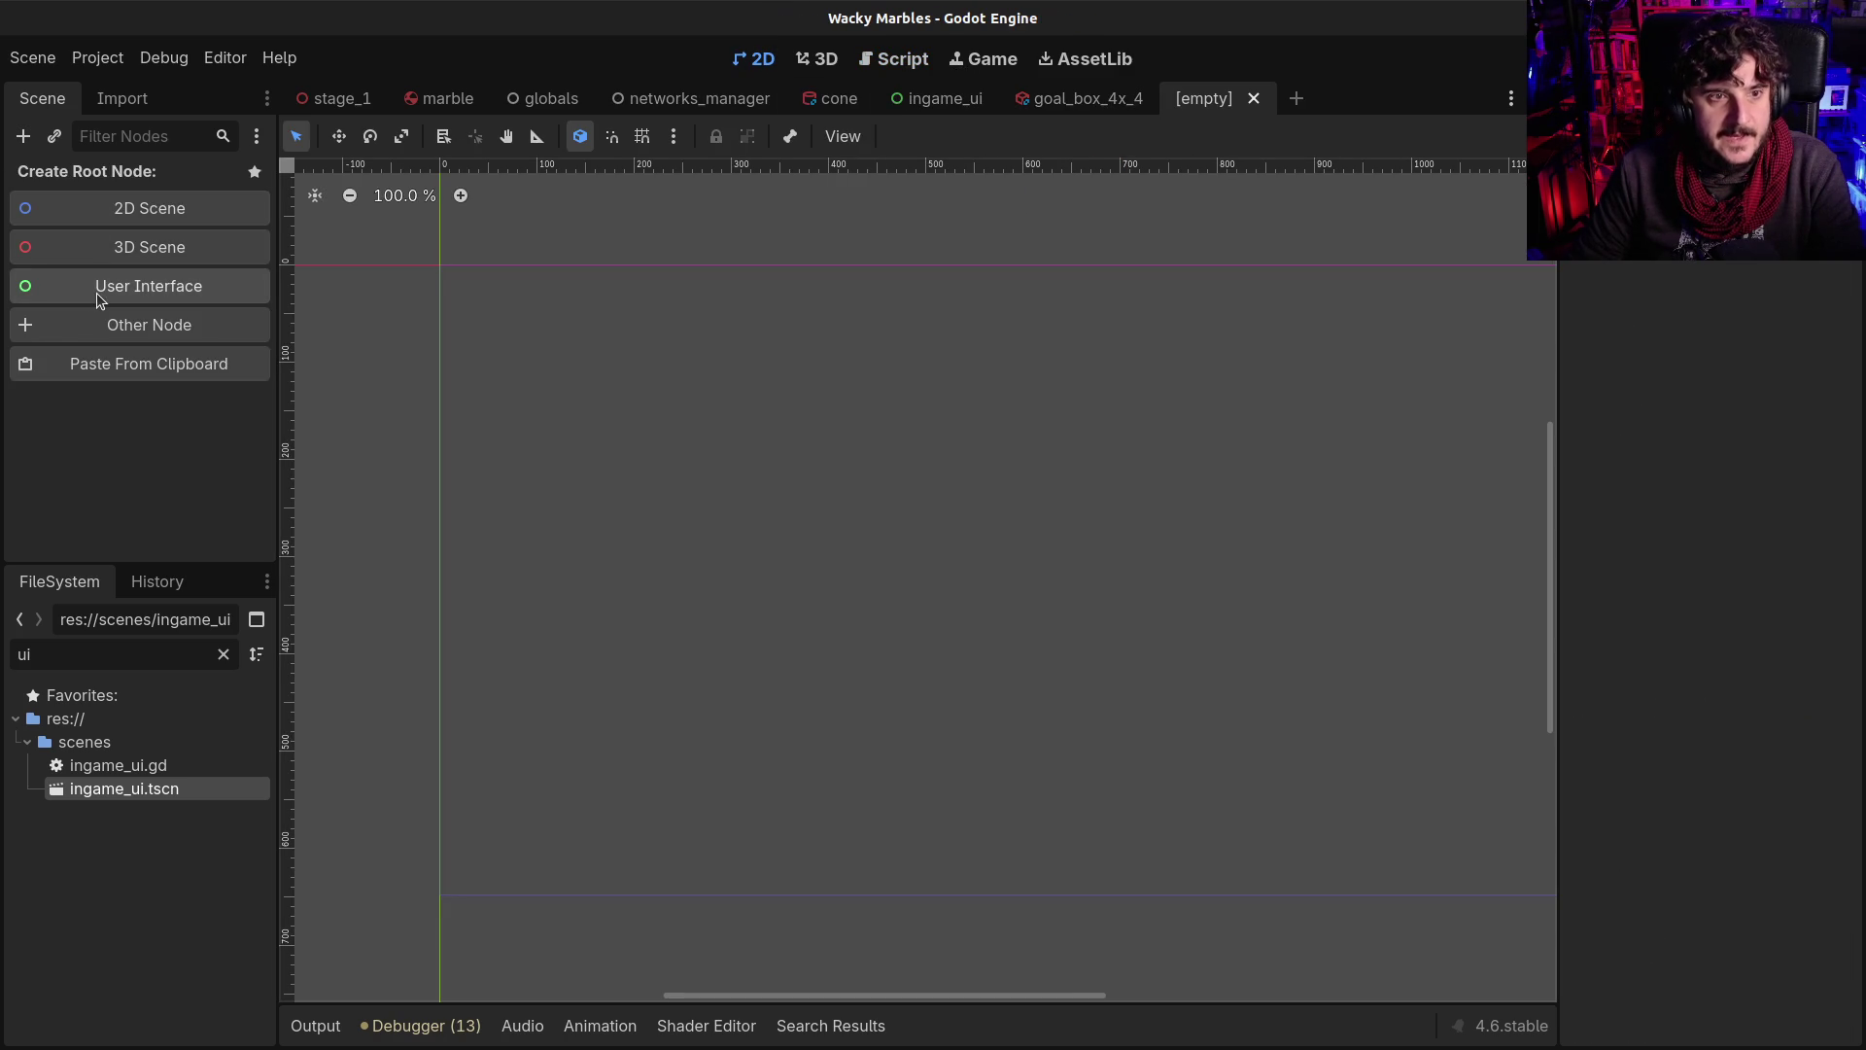
click(101, 290)
key(F2)
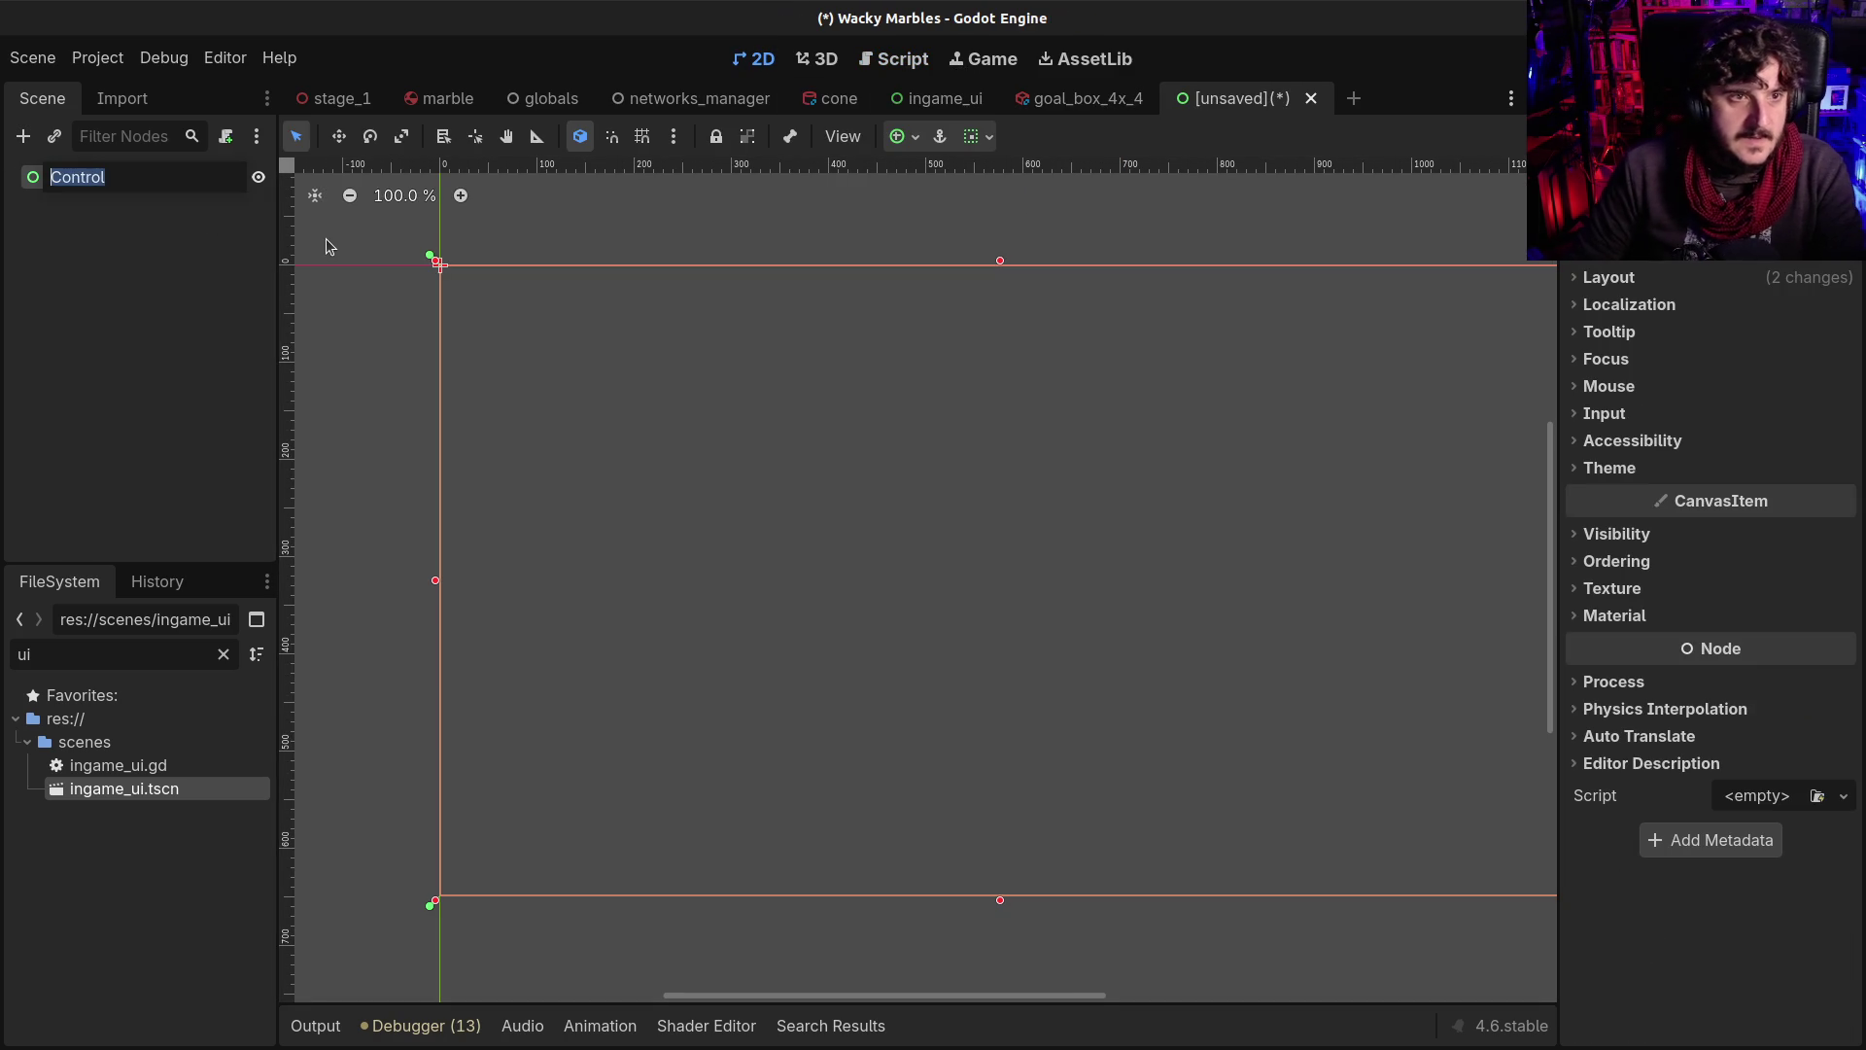
text(Win)
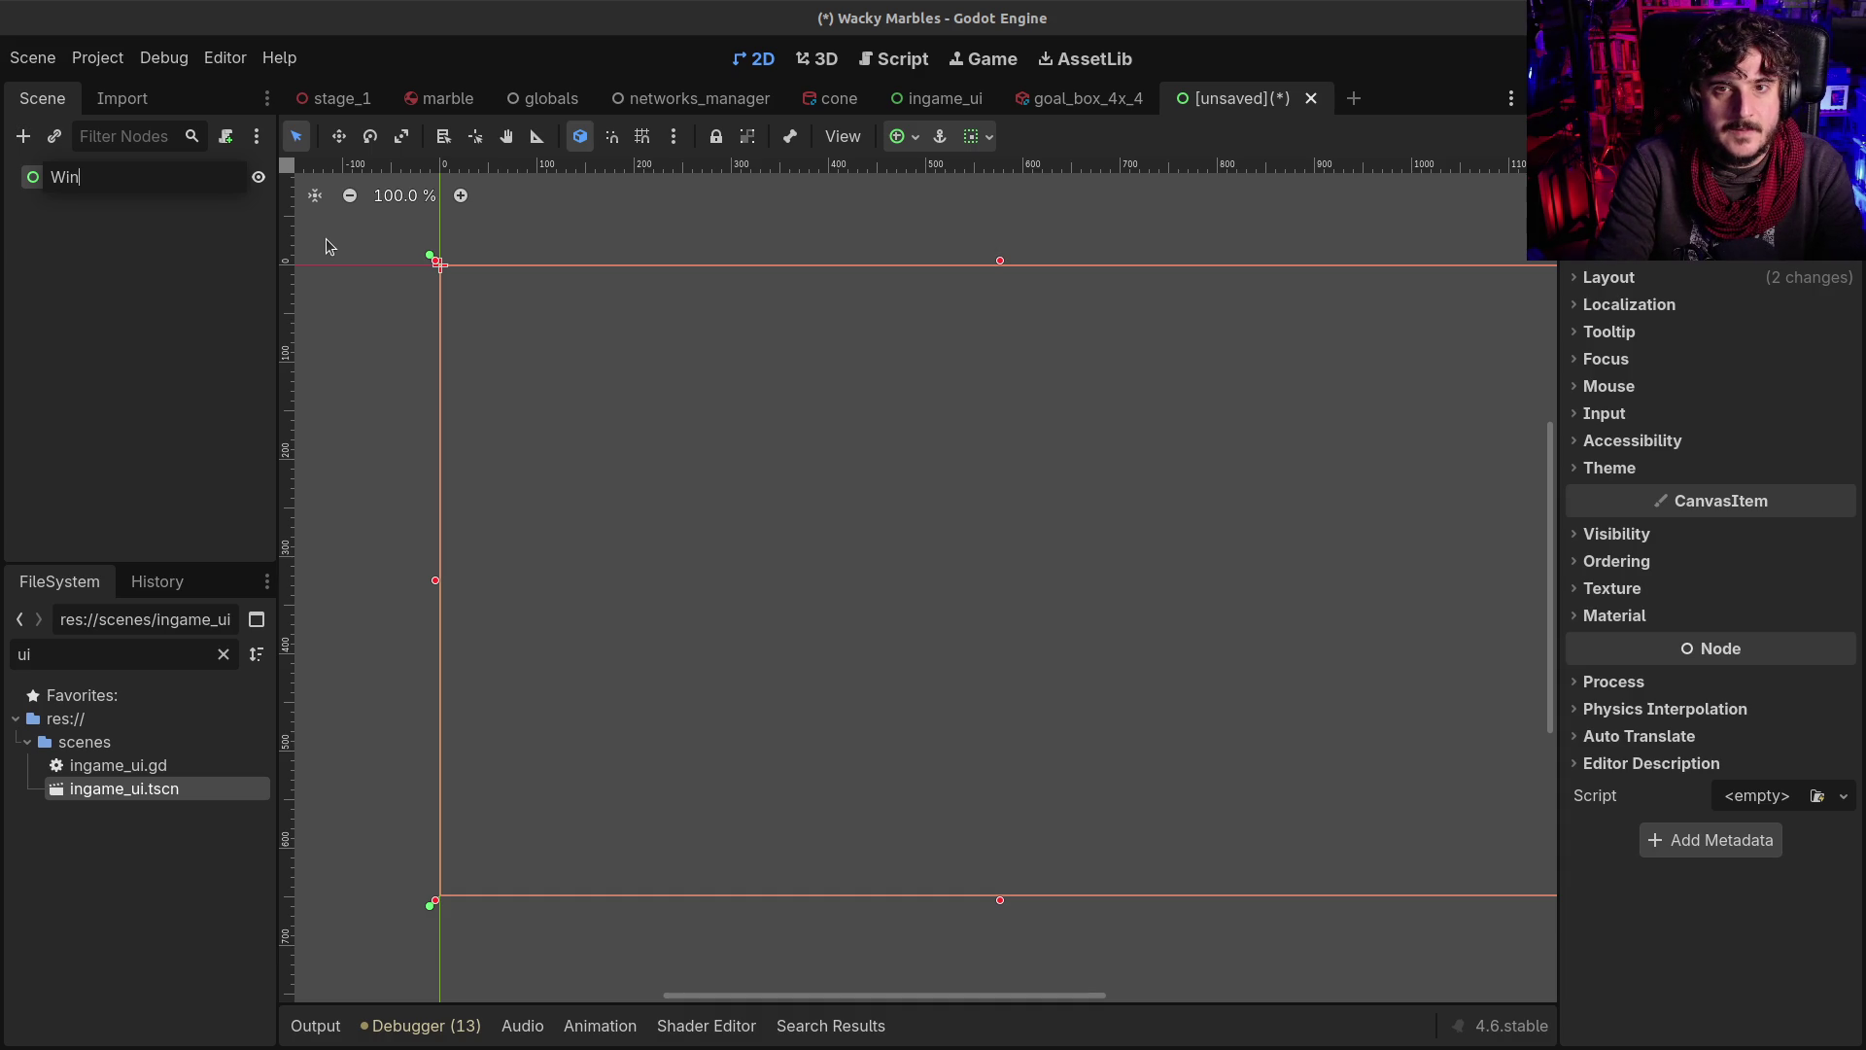
text(Panel)
key(Return)
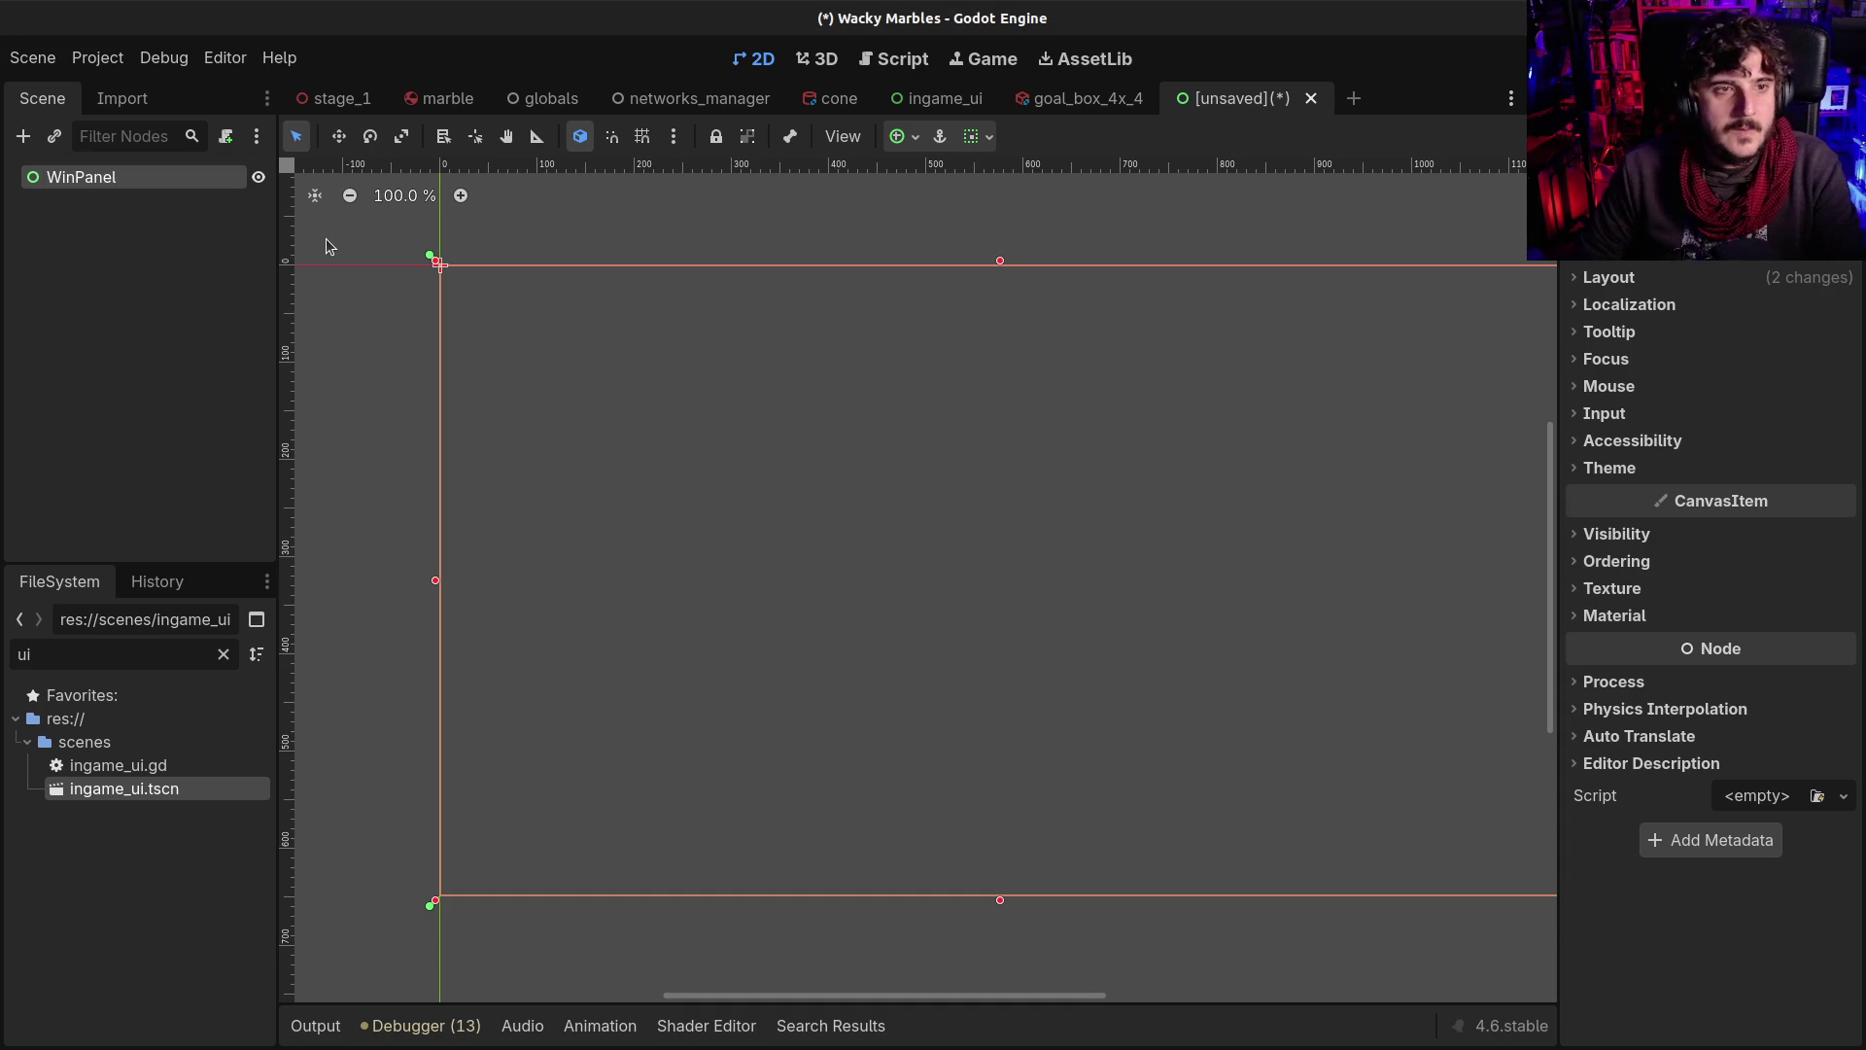
Save the scene as win_panel.tscn in the scenes folder
key(ctrl+s)
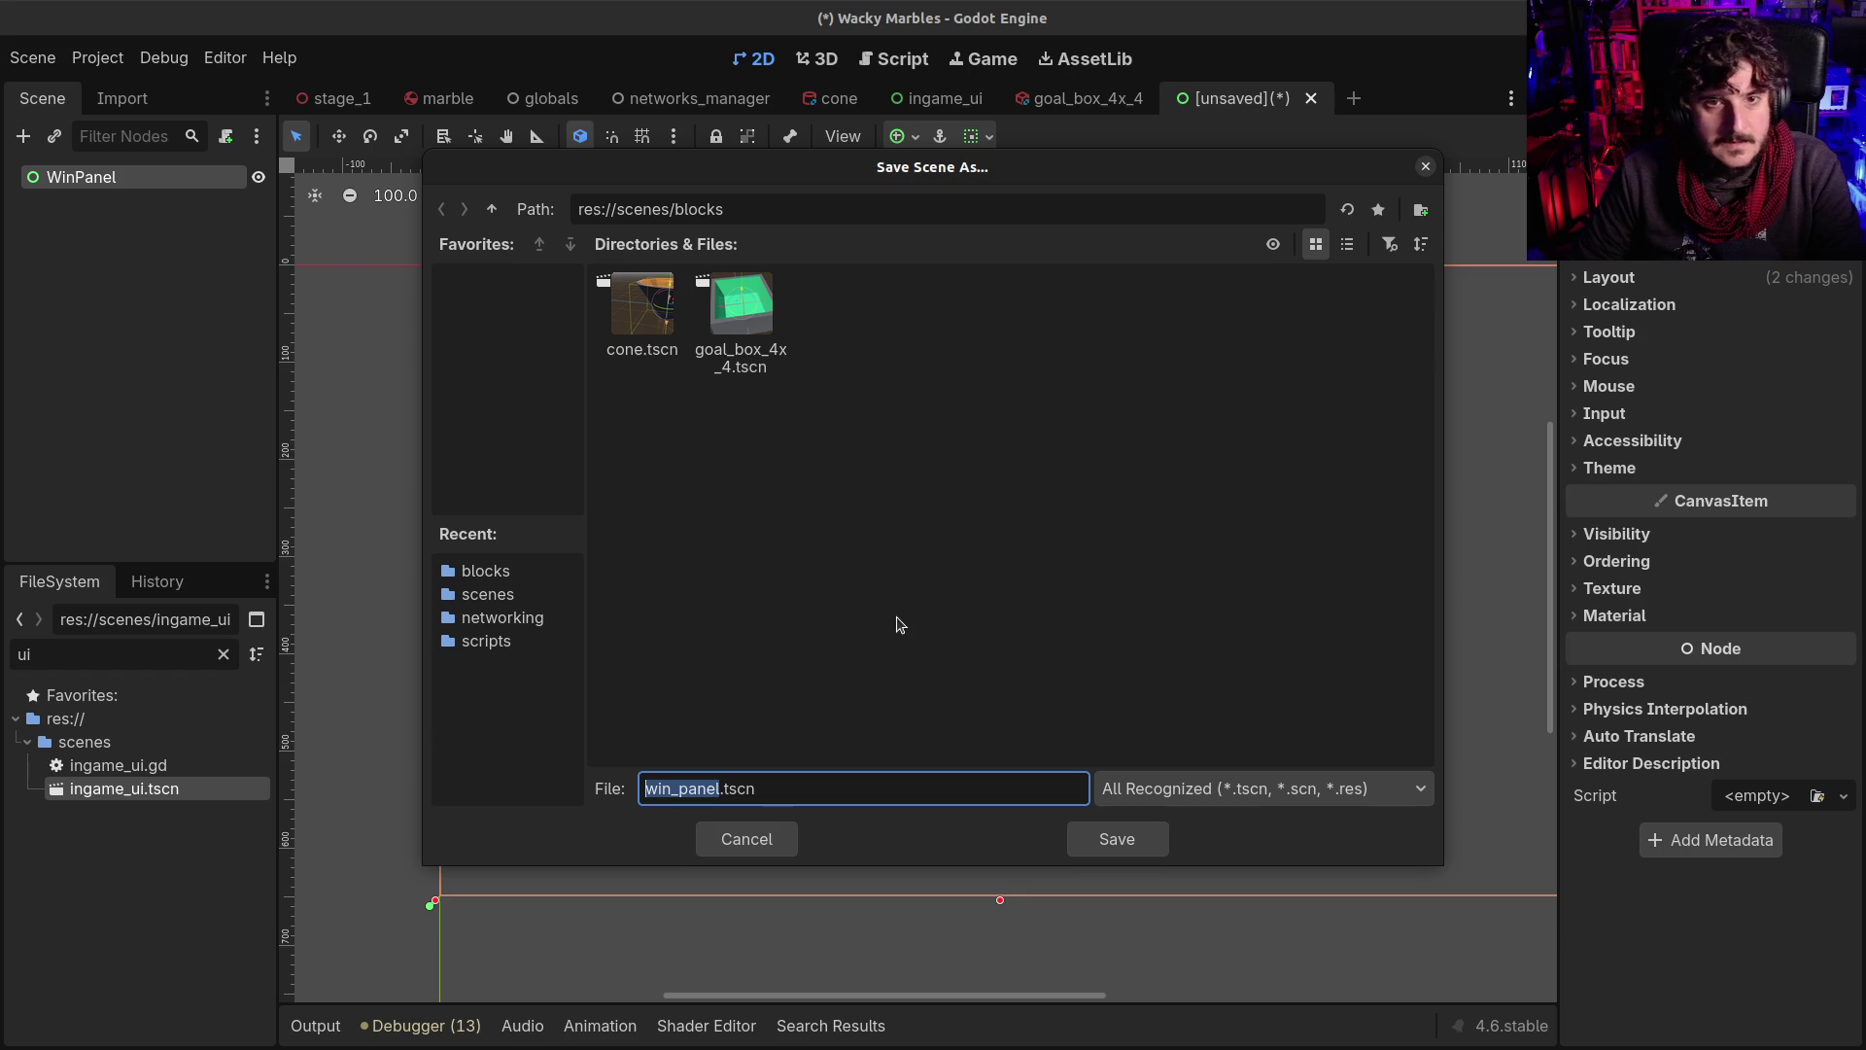
click(492, 209)
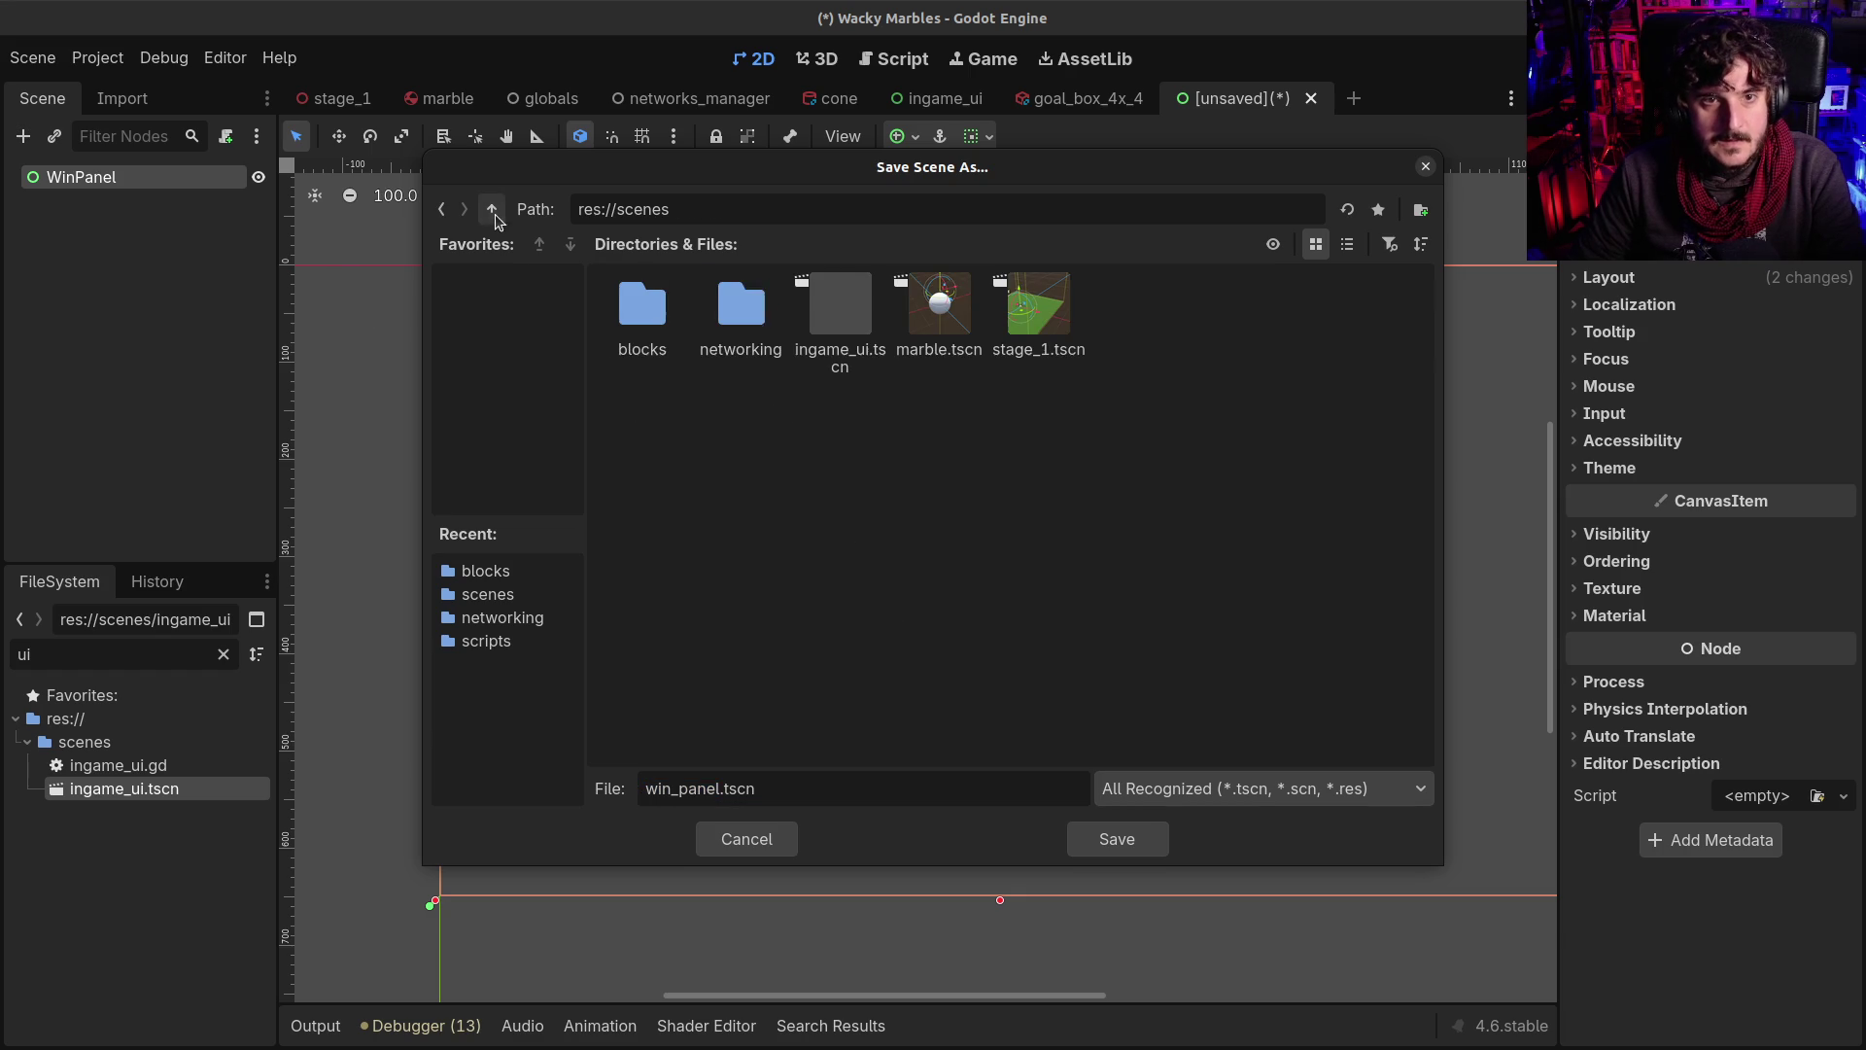
click(1121, 839)
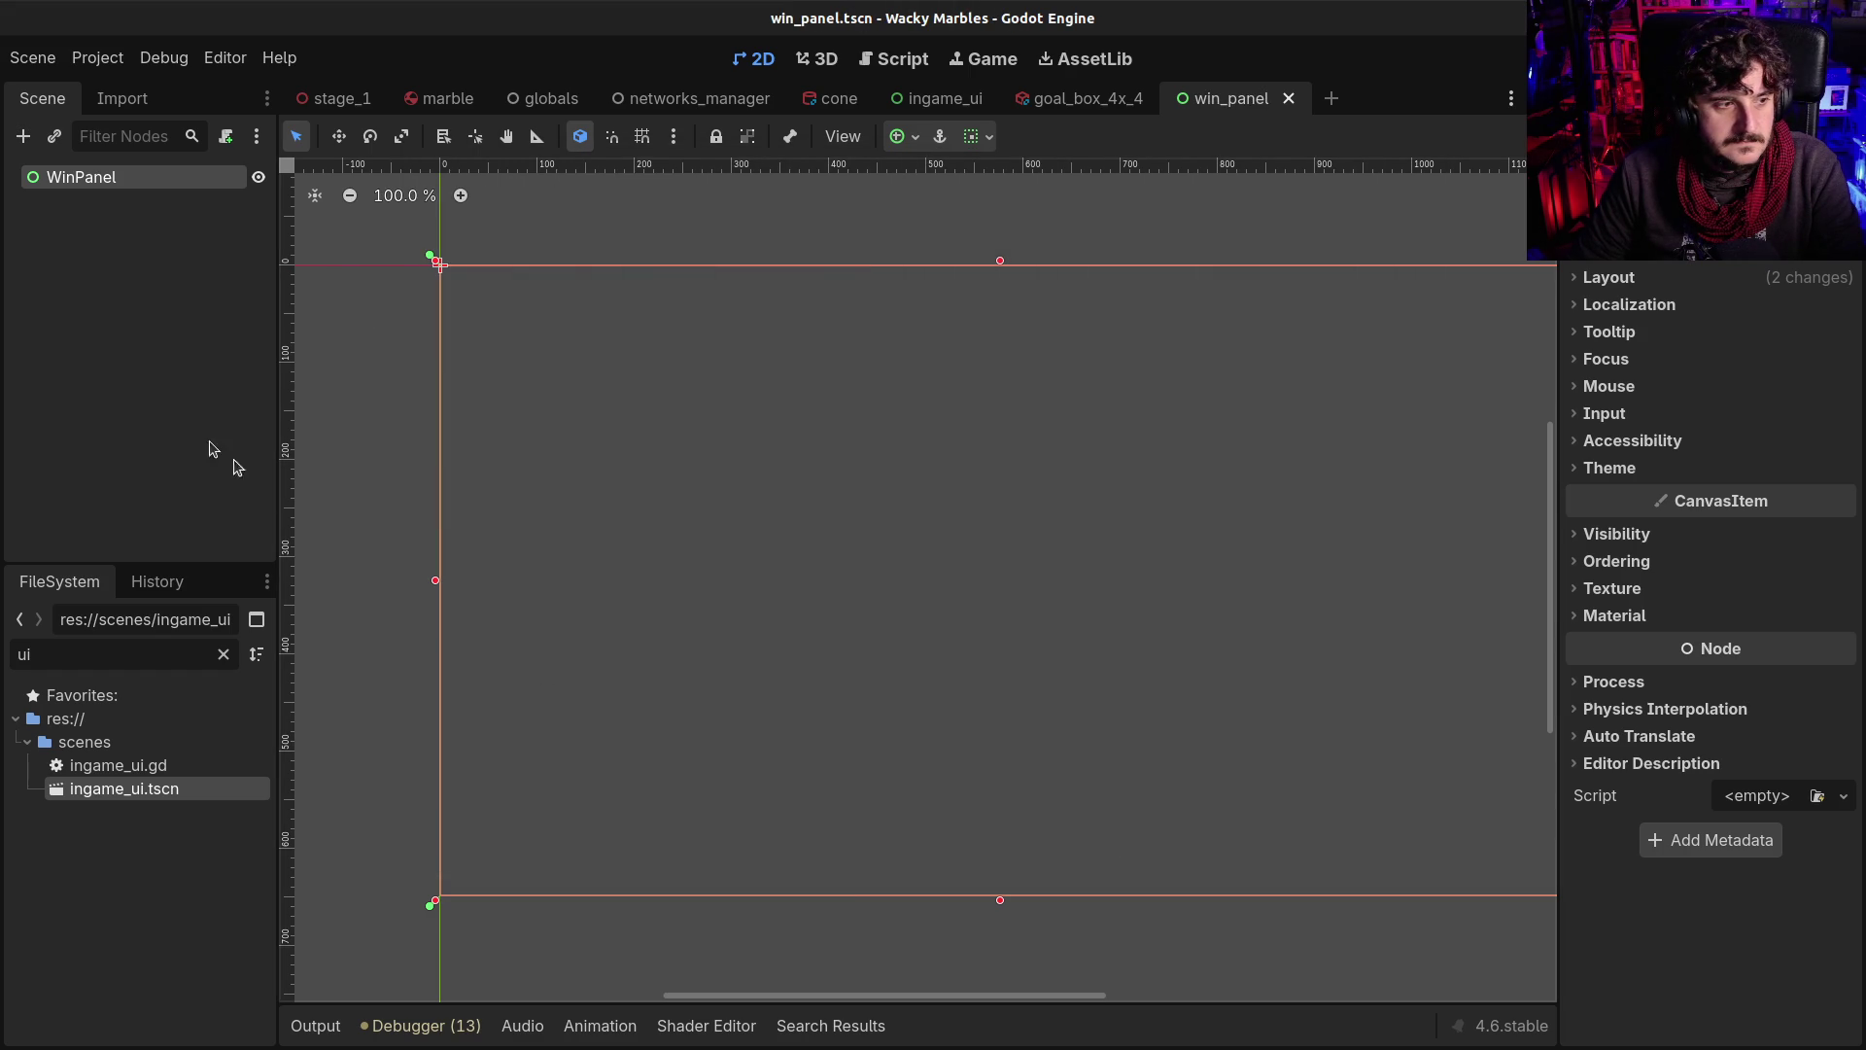
click(158, 336)
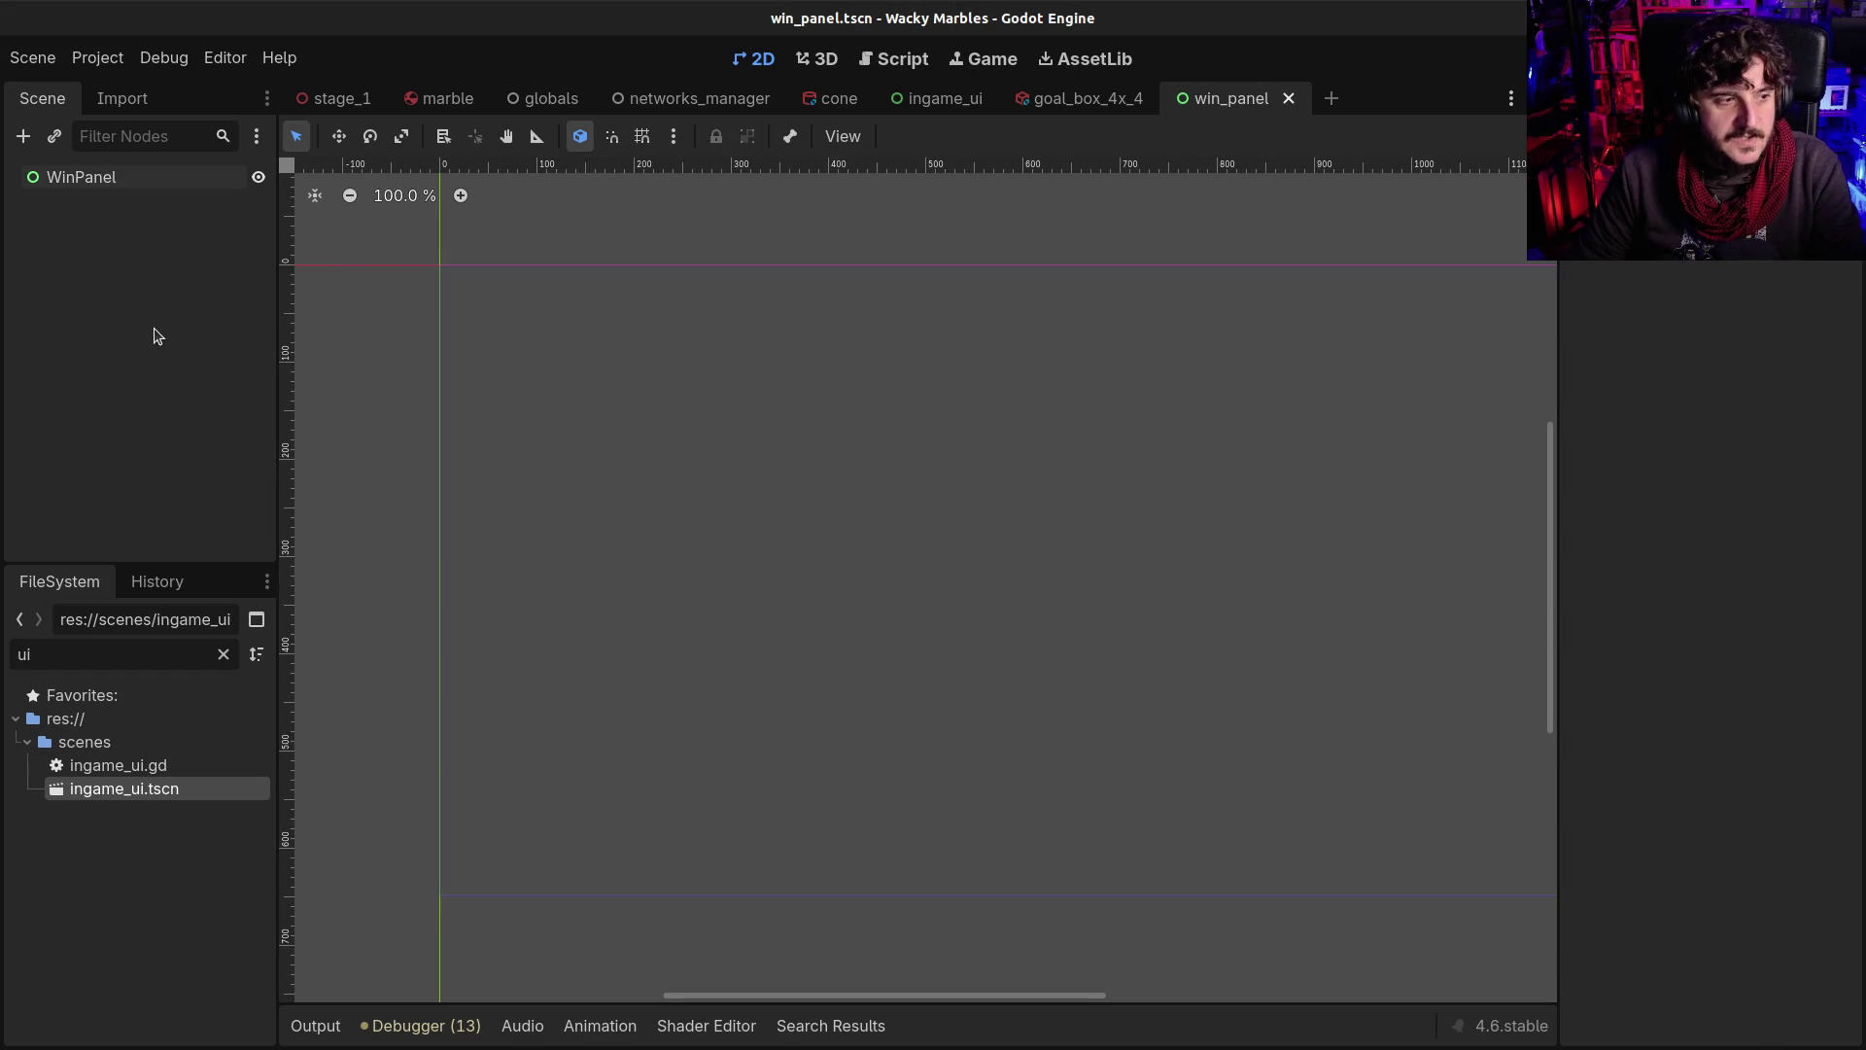
Open goal.gd and examine the 'if body is not Marble' check on line 9
click(899, 60)
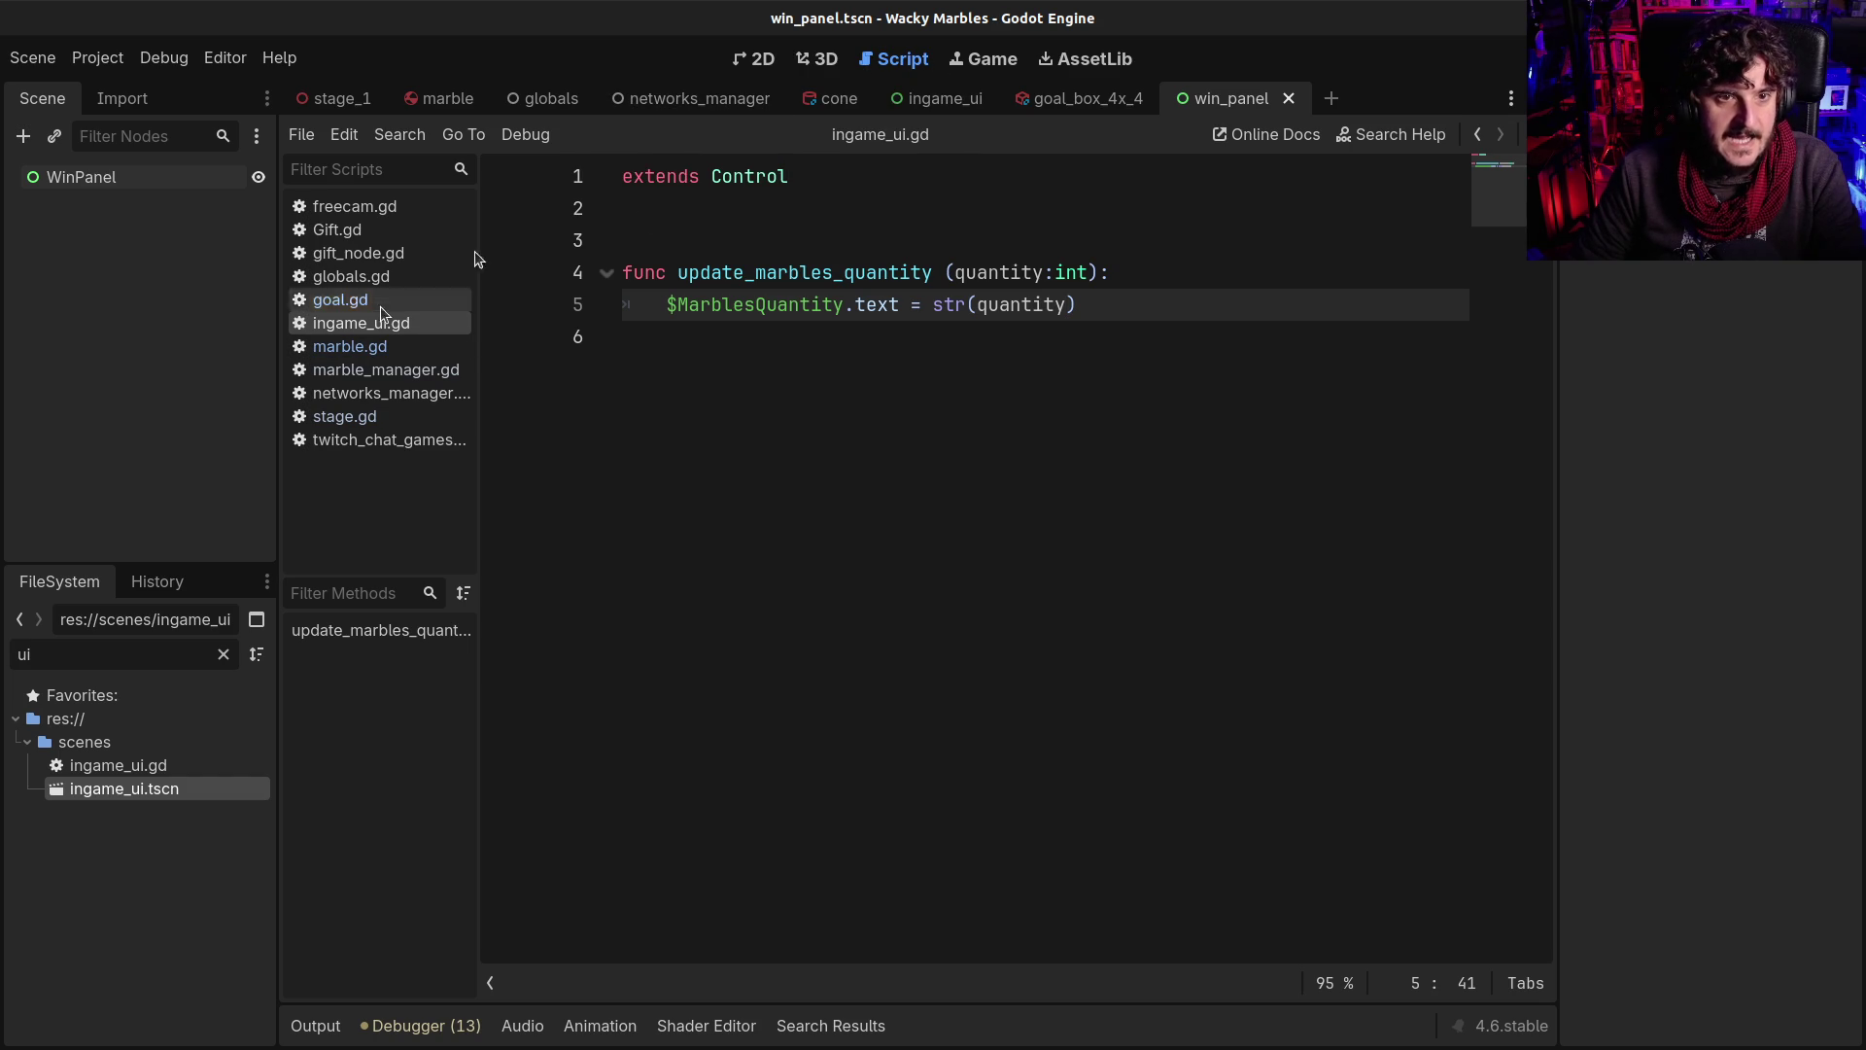
click(1478, 134)
click(1478, 134)
click(1500, 134)
drag(790, 434, 815, 434)
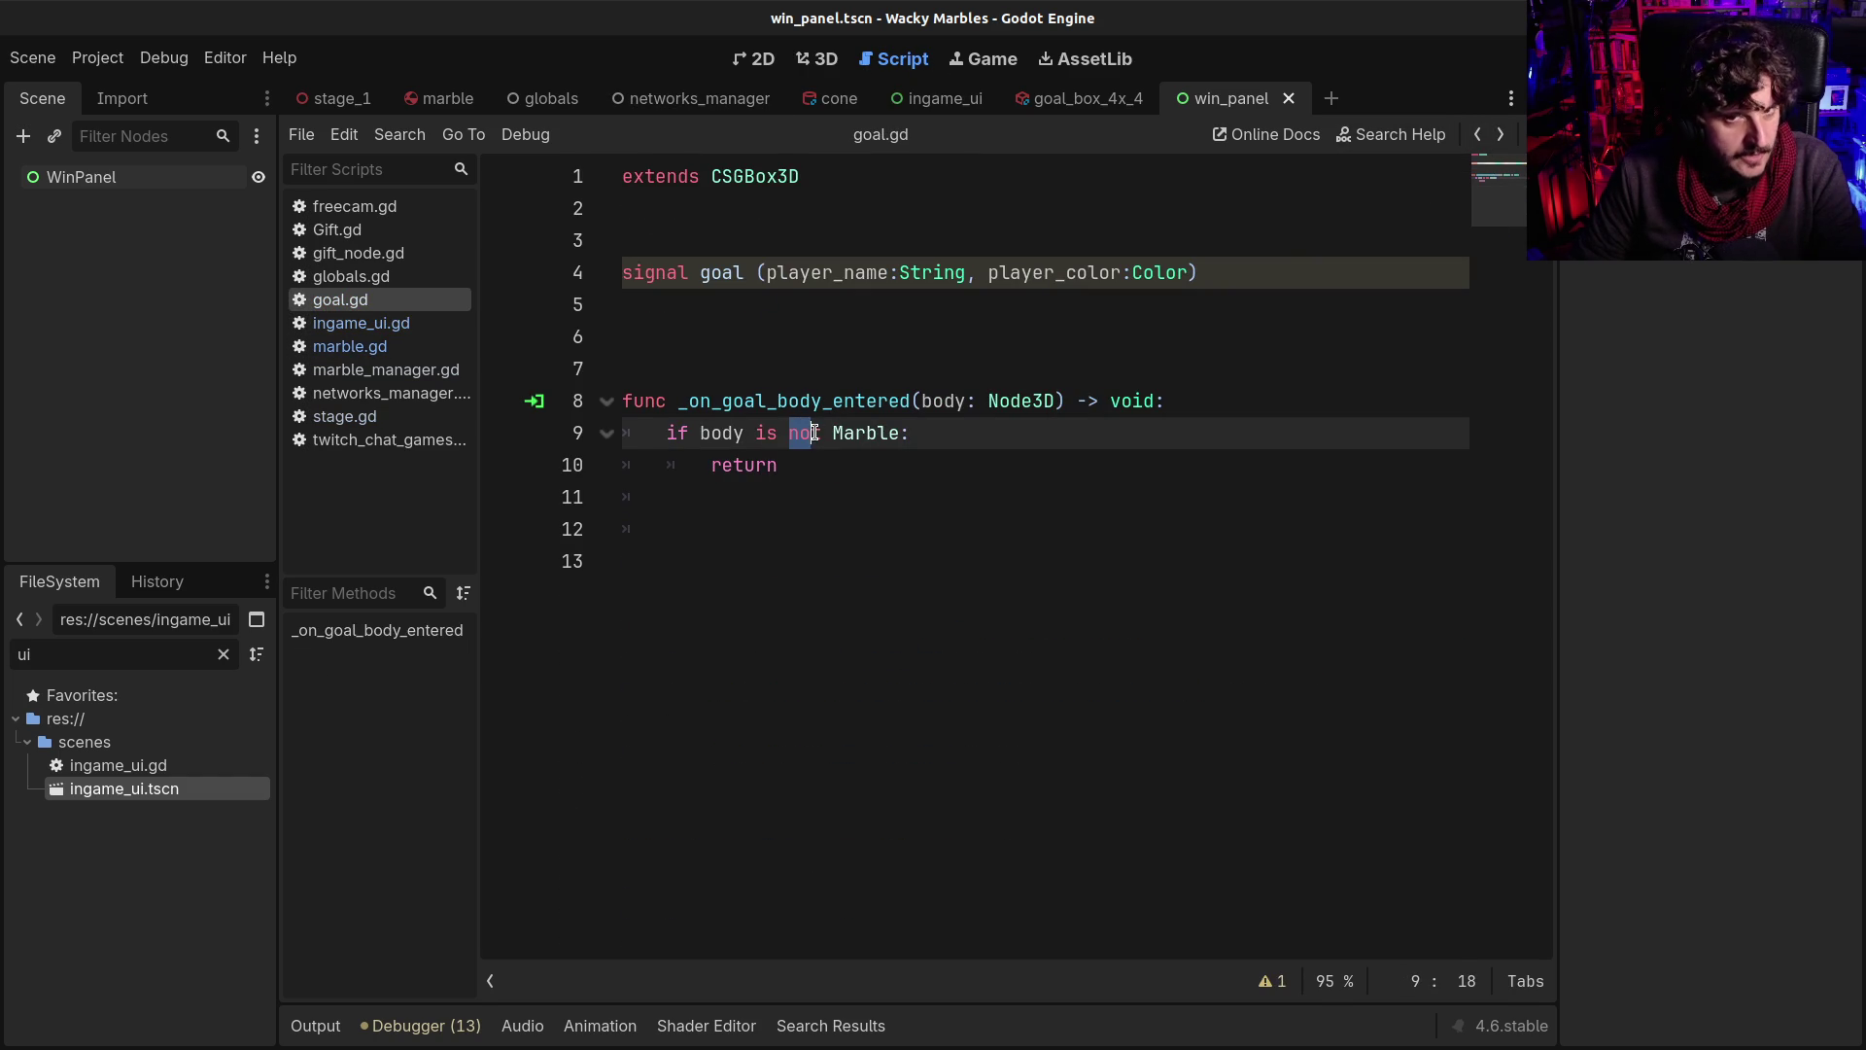
double_click(880, 433)
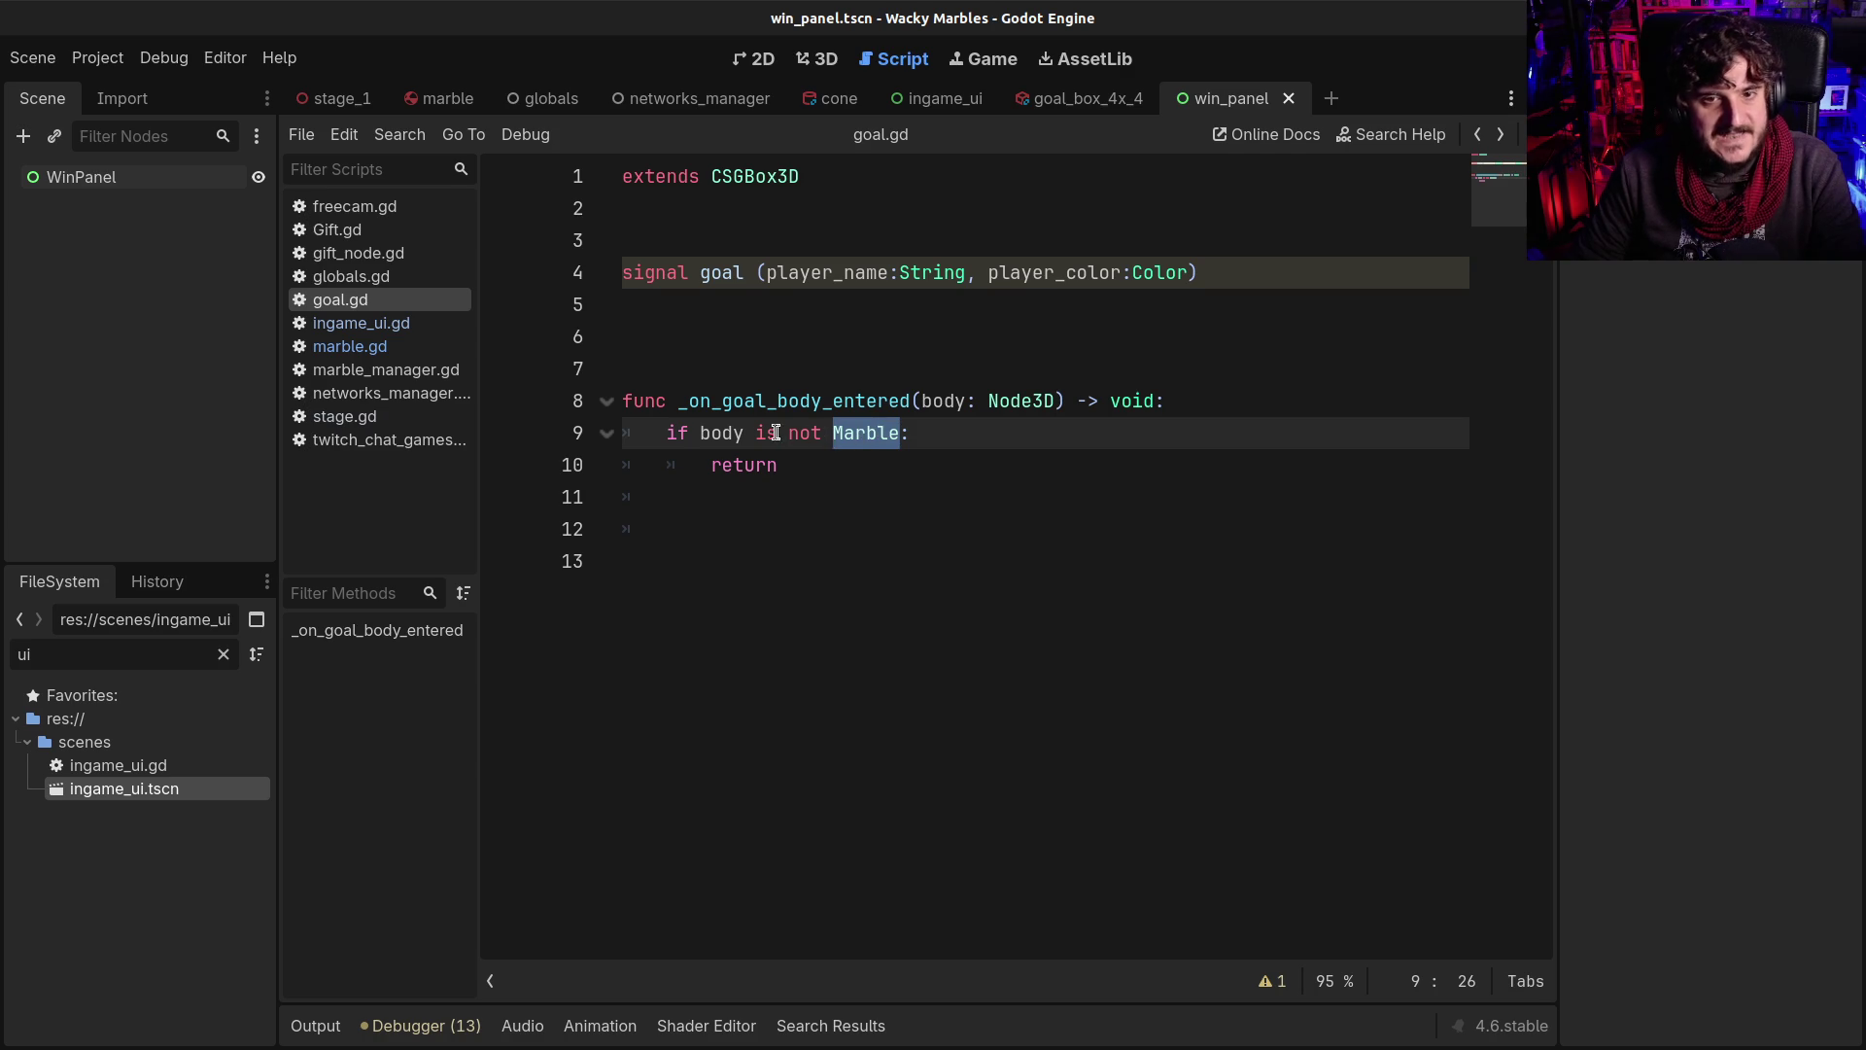
drag(787, 434, 875, 433)
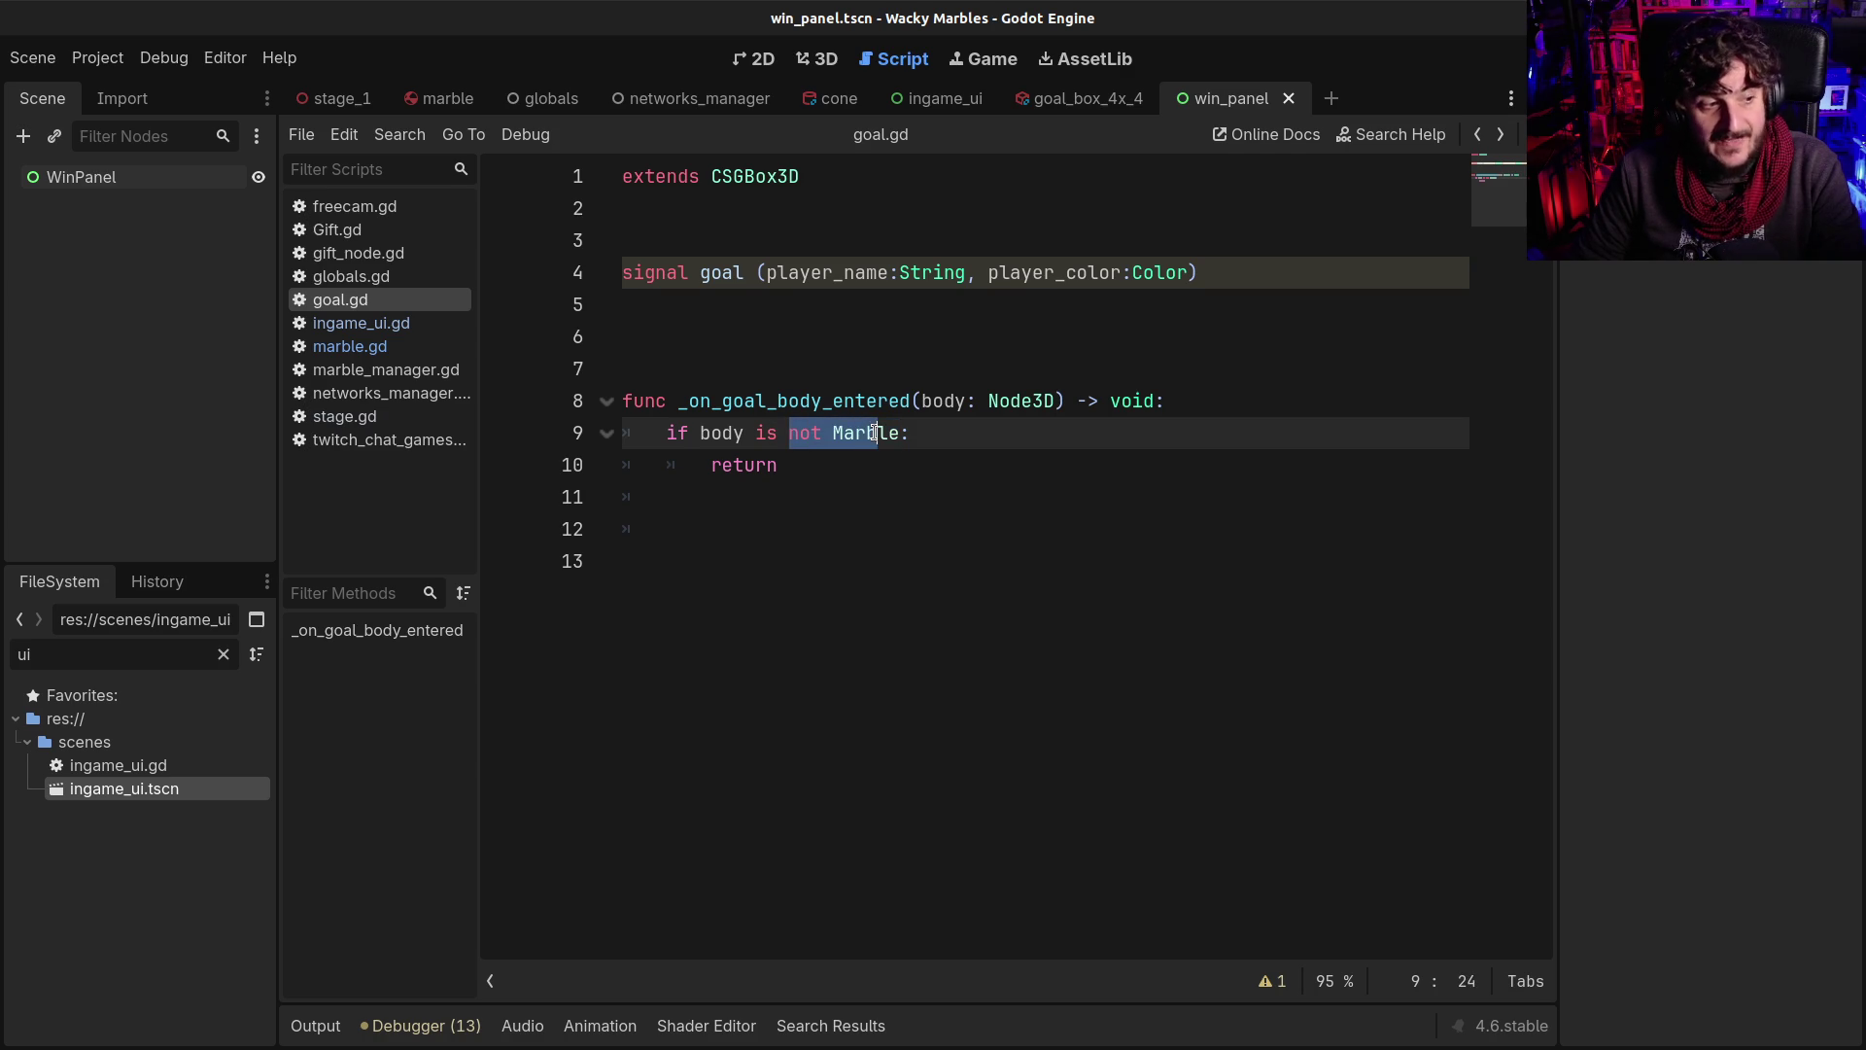
double_click(873, 433)
drag(756, 433, 822, 430)
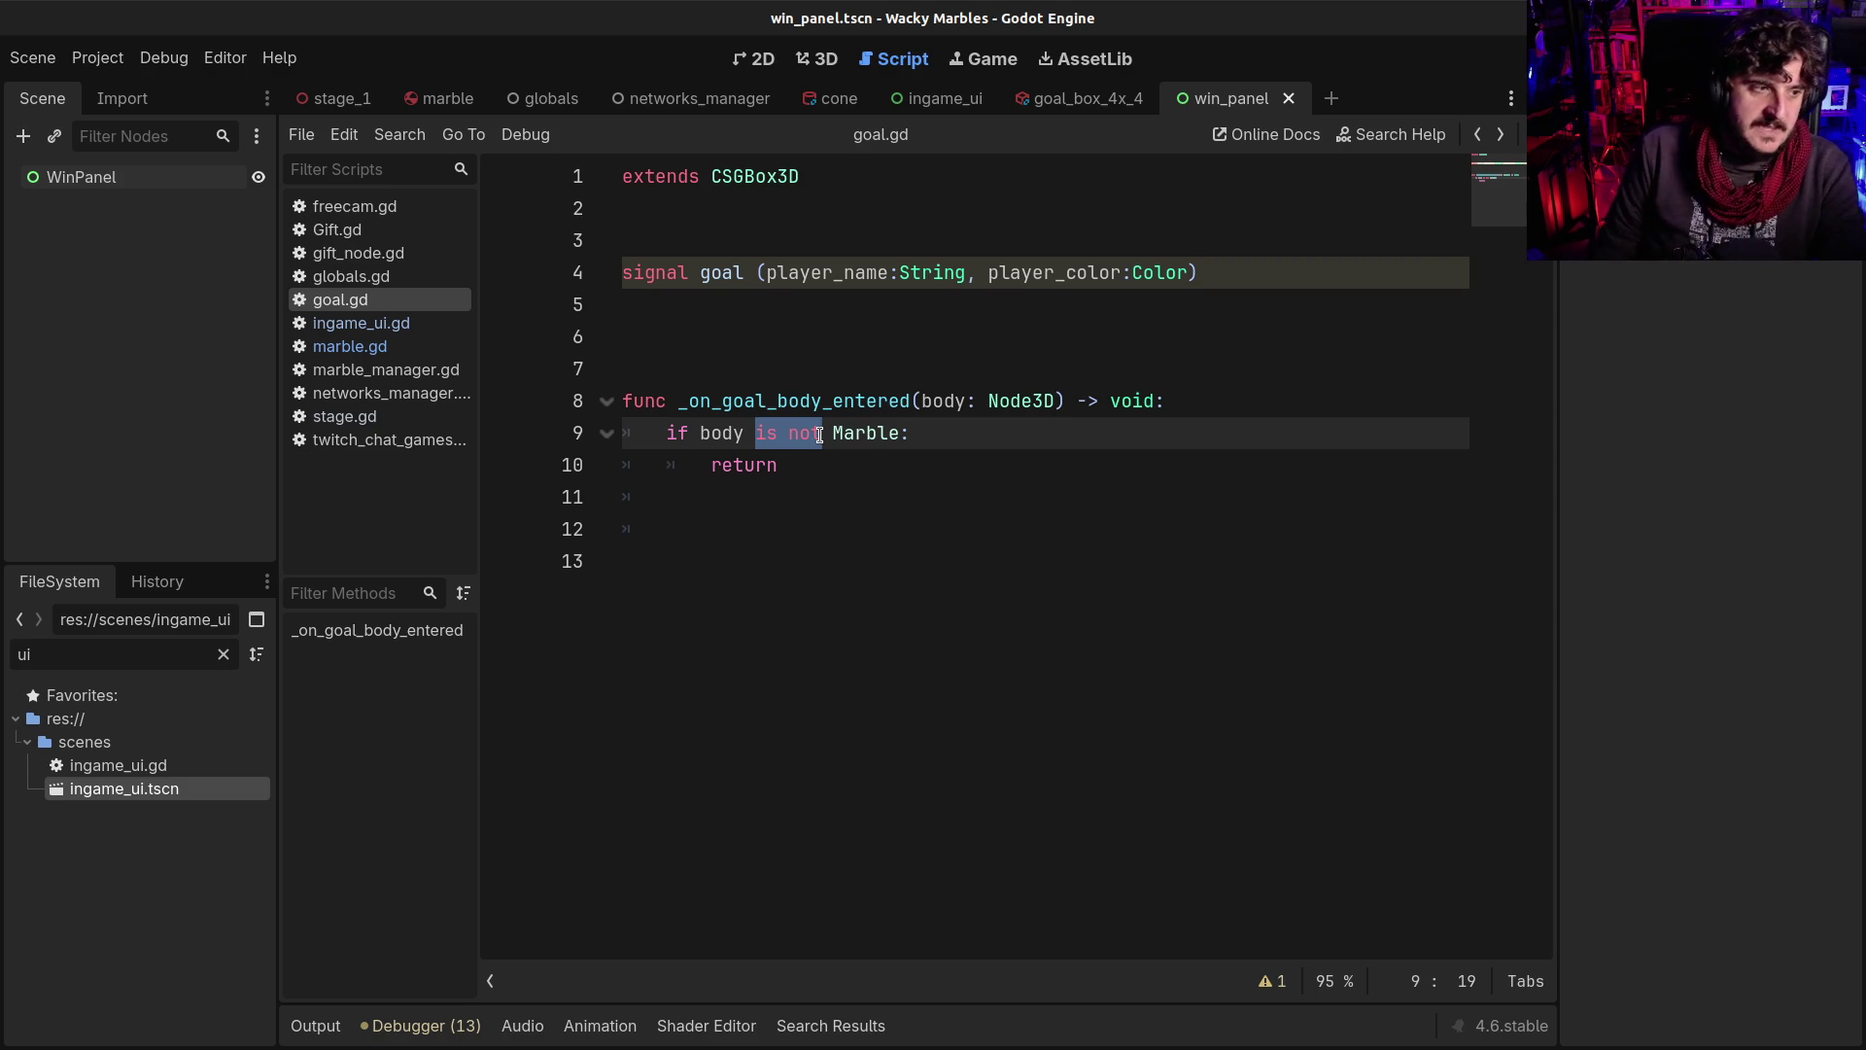
click(819, 434)
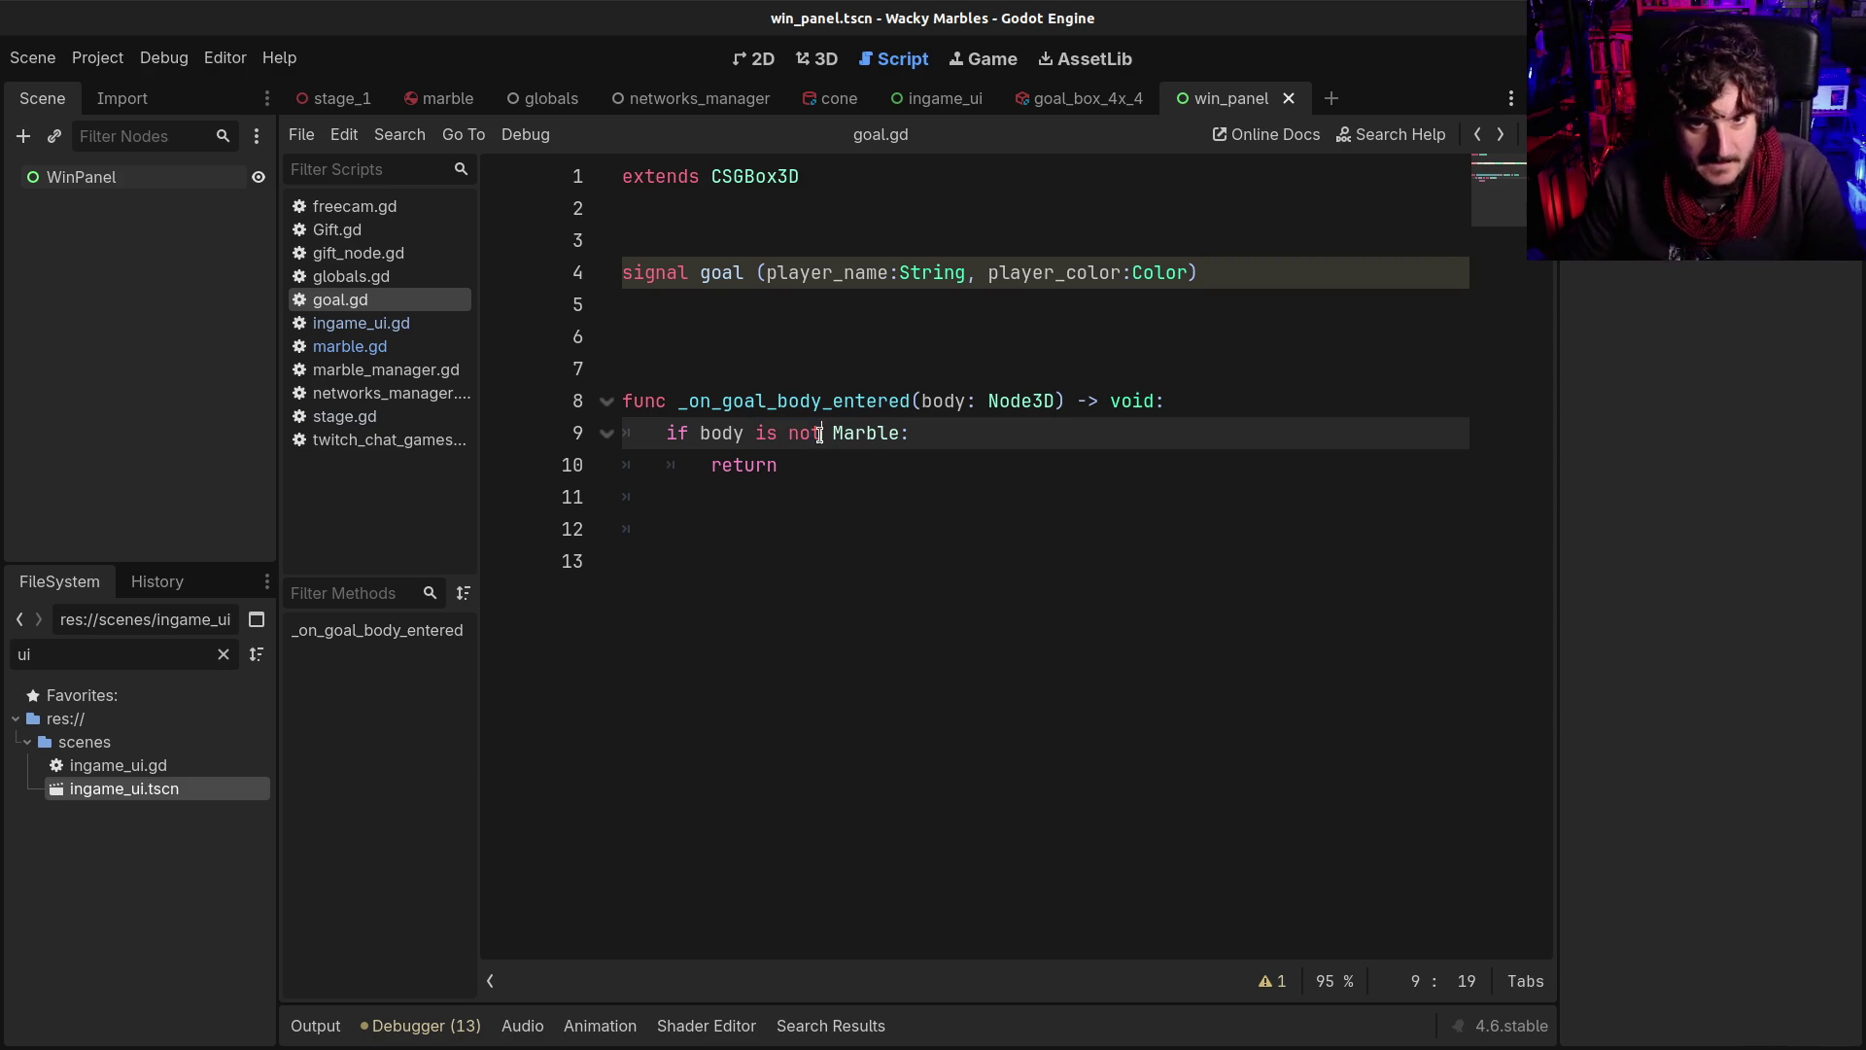
double_click(862, 431)
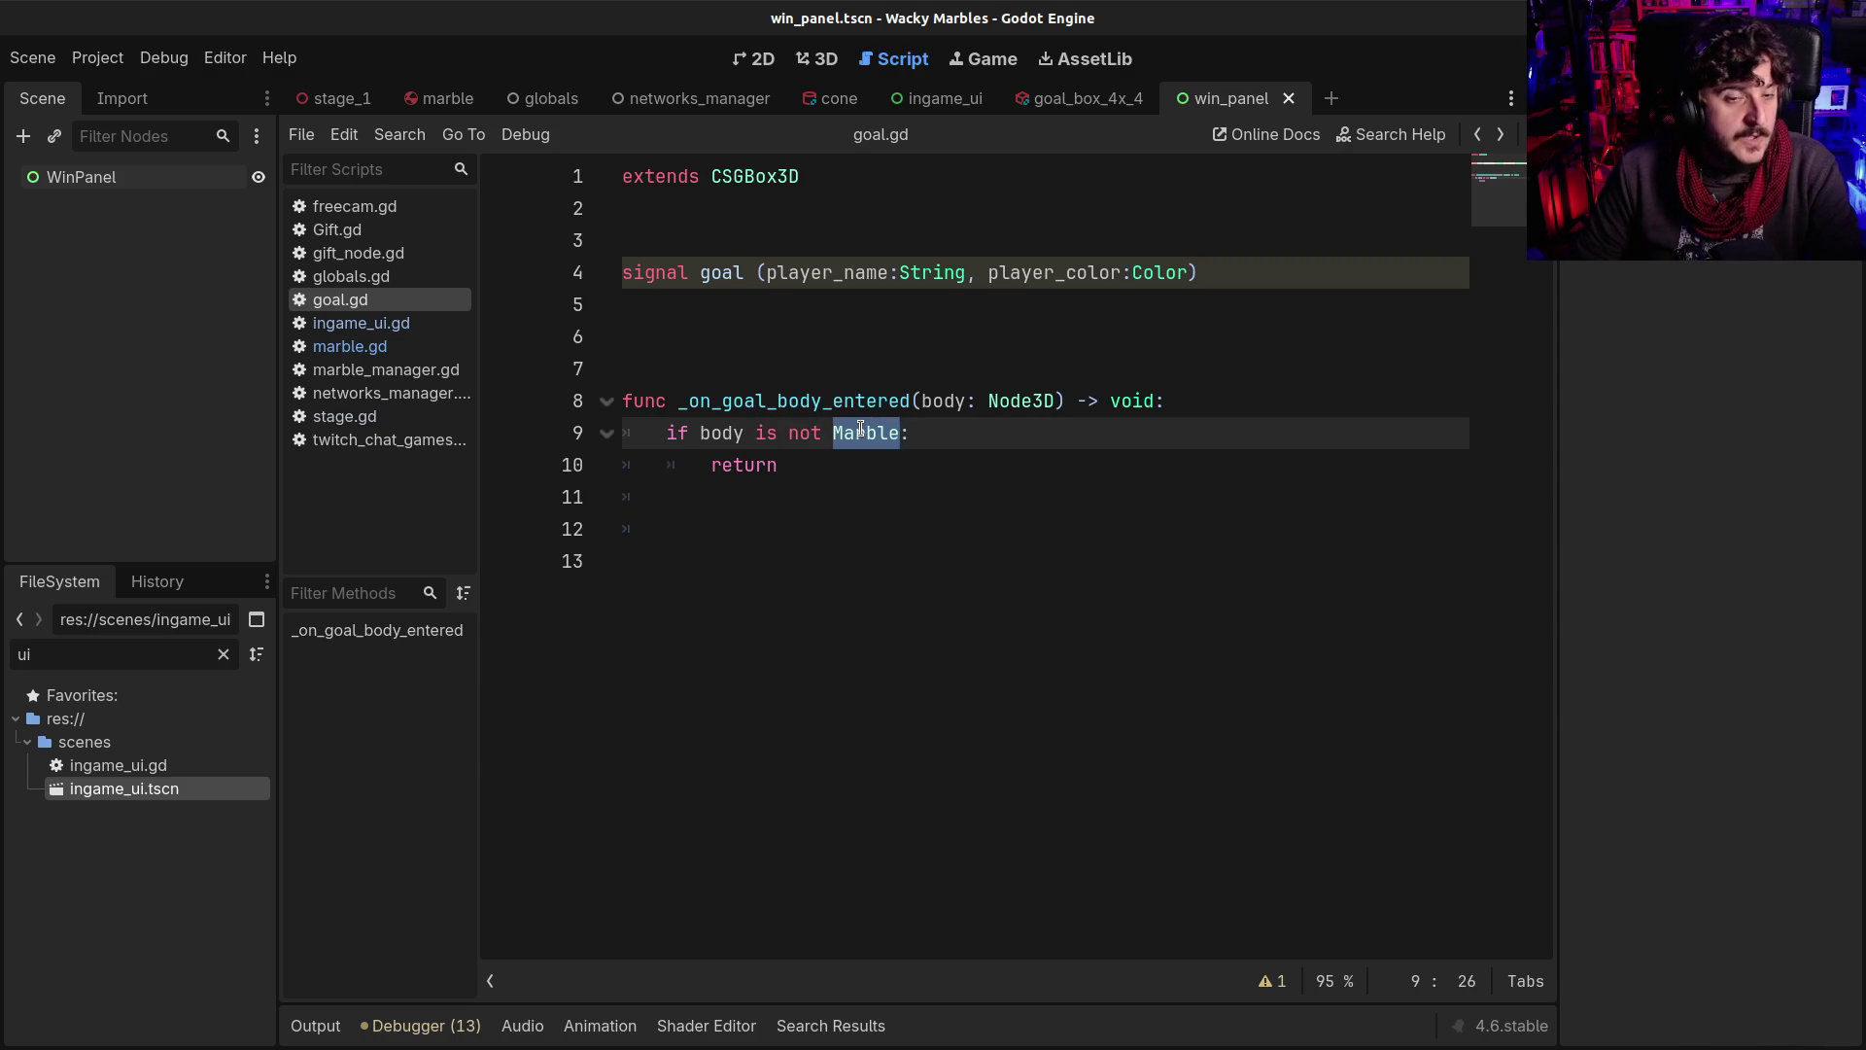
drag(756, 433, 824, 439)
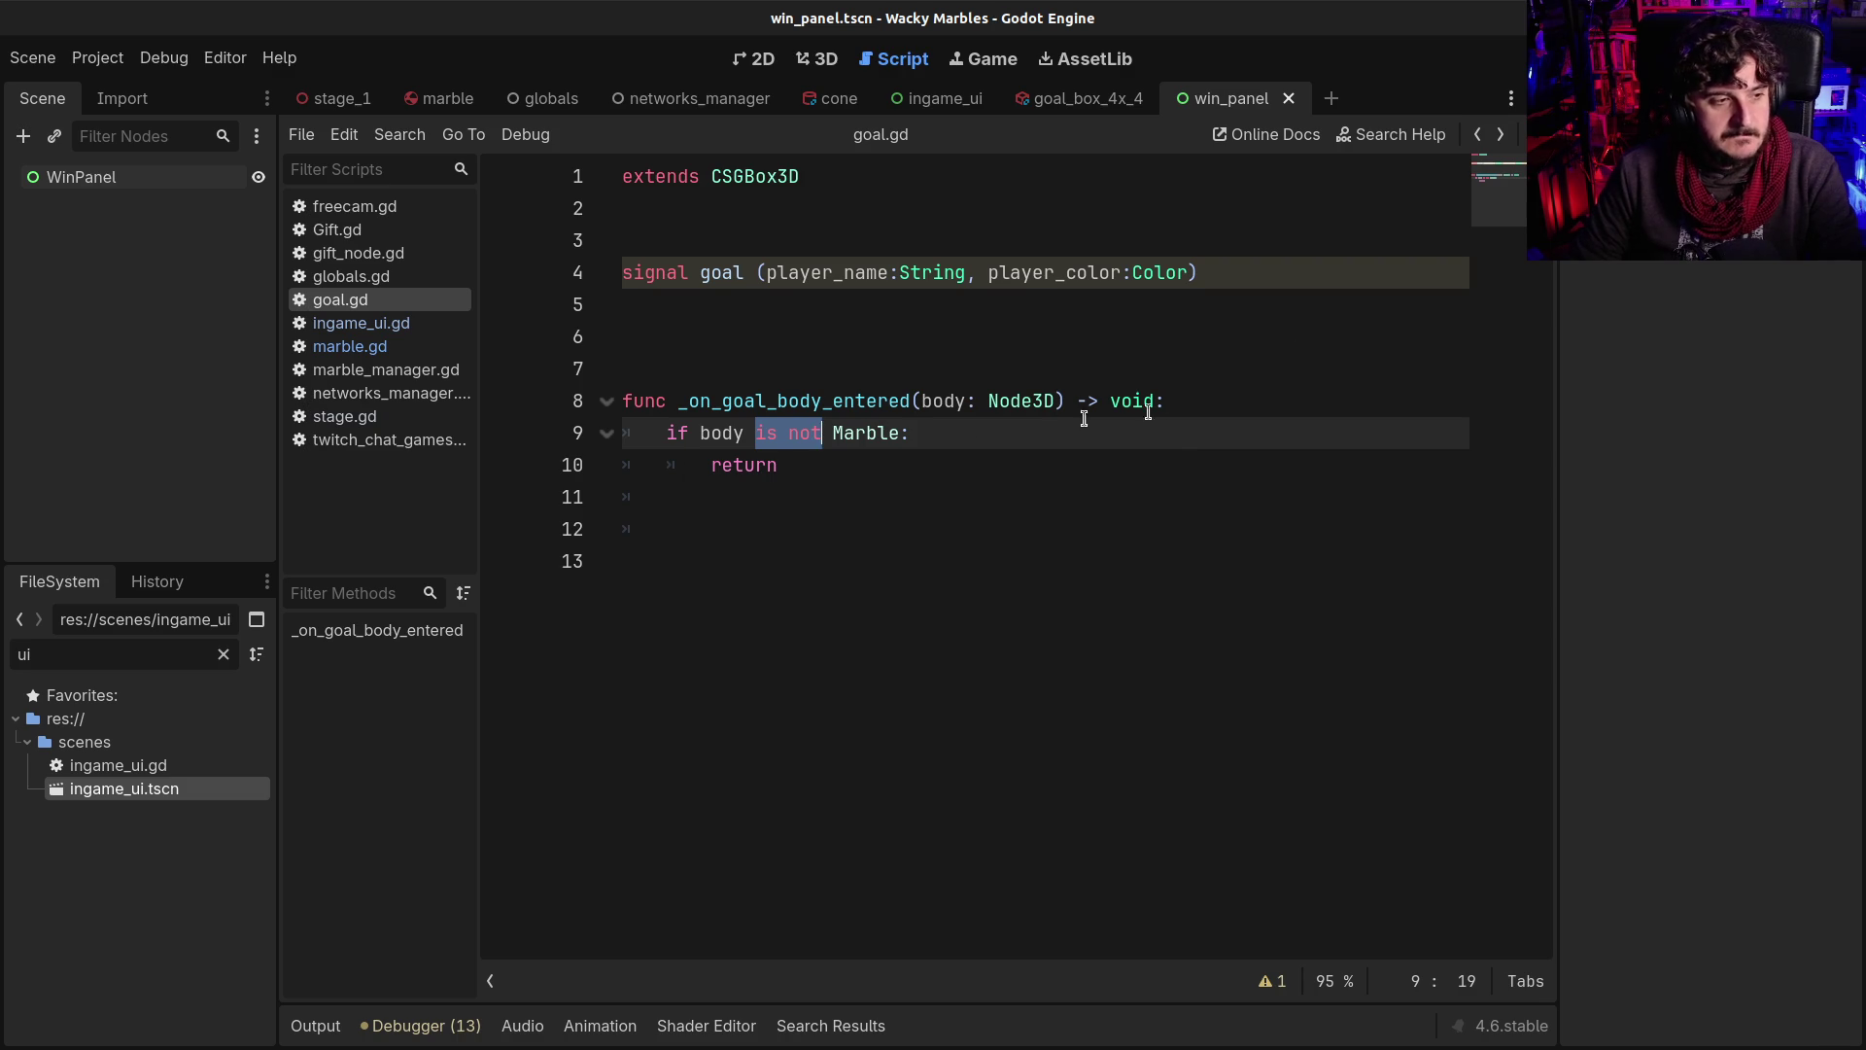
Glance at the WinPanel canvas, then return to goal.gd's line 9 condition
click(94, 181)
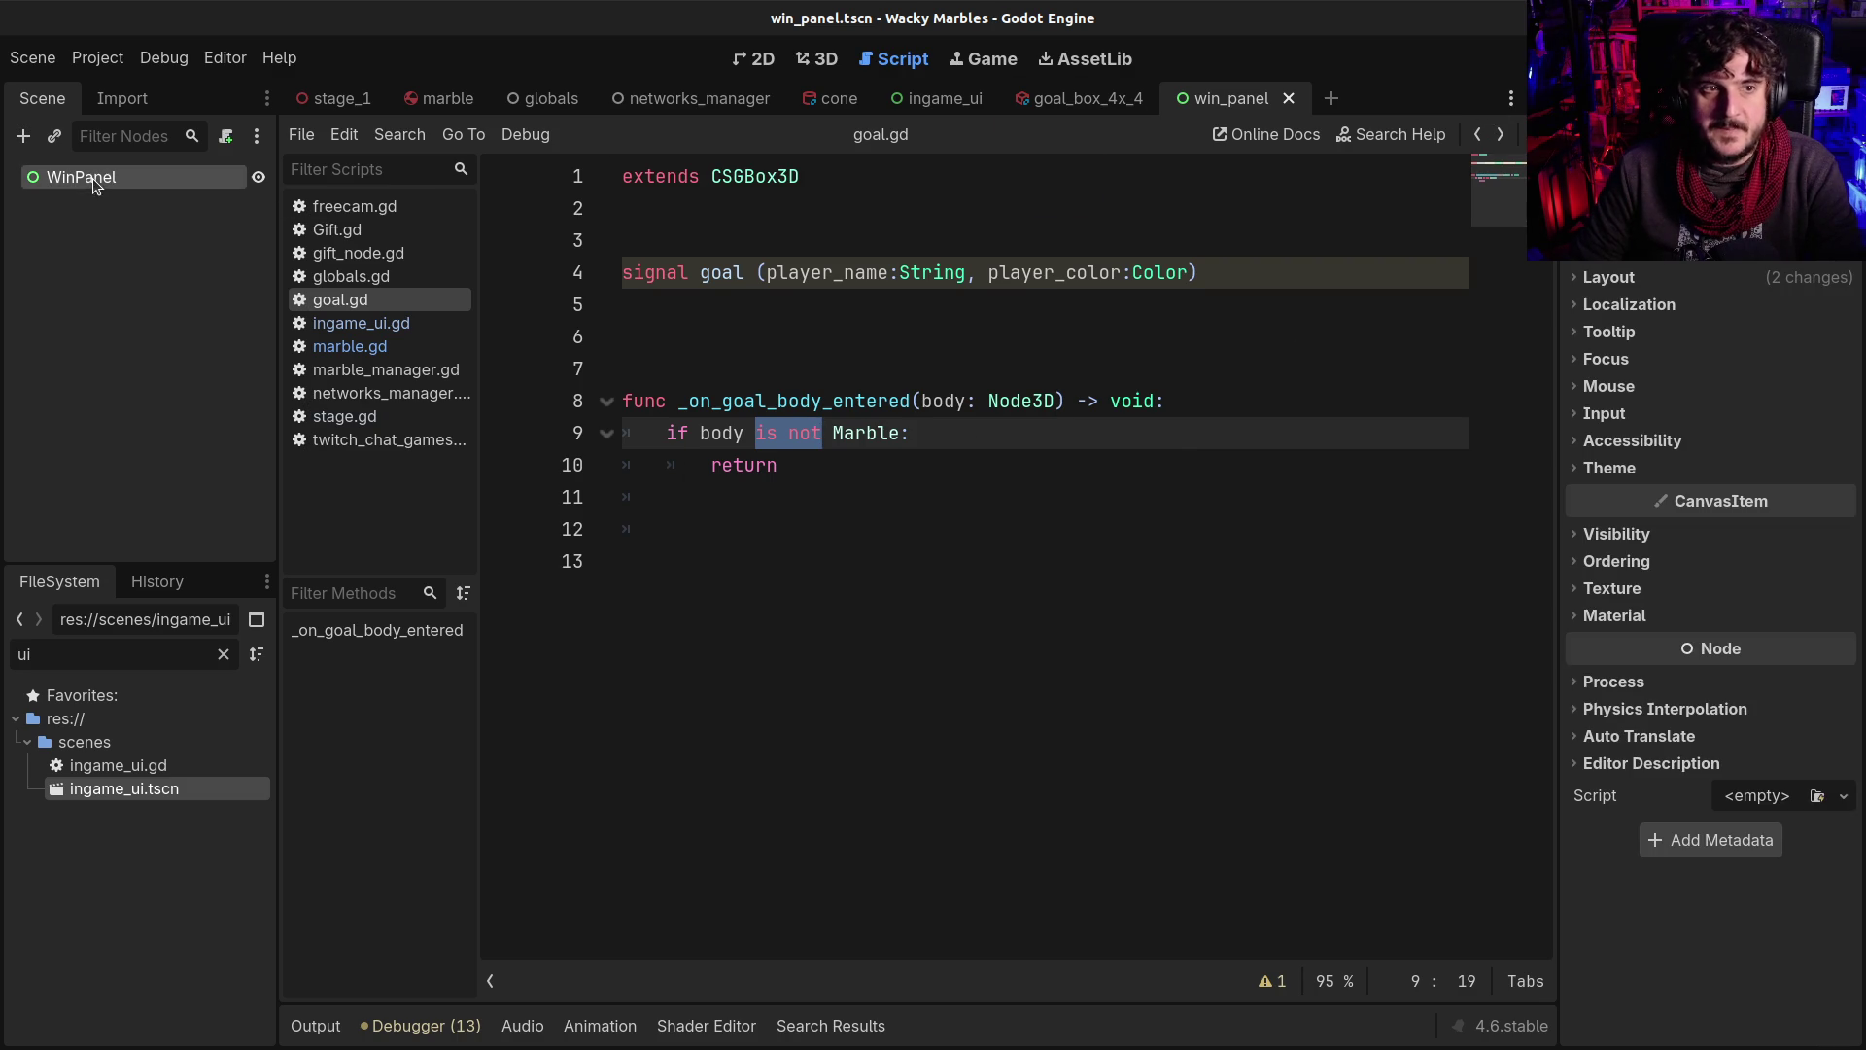
click(759, 59)
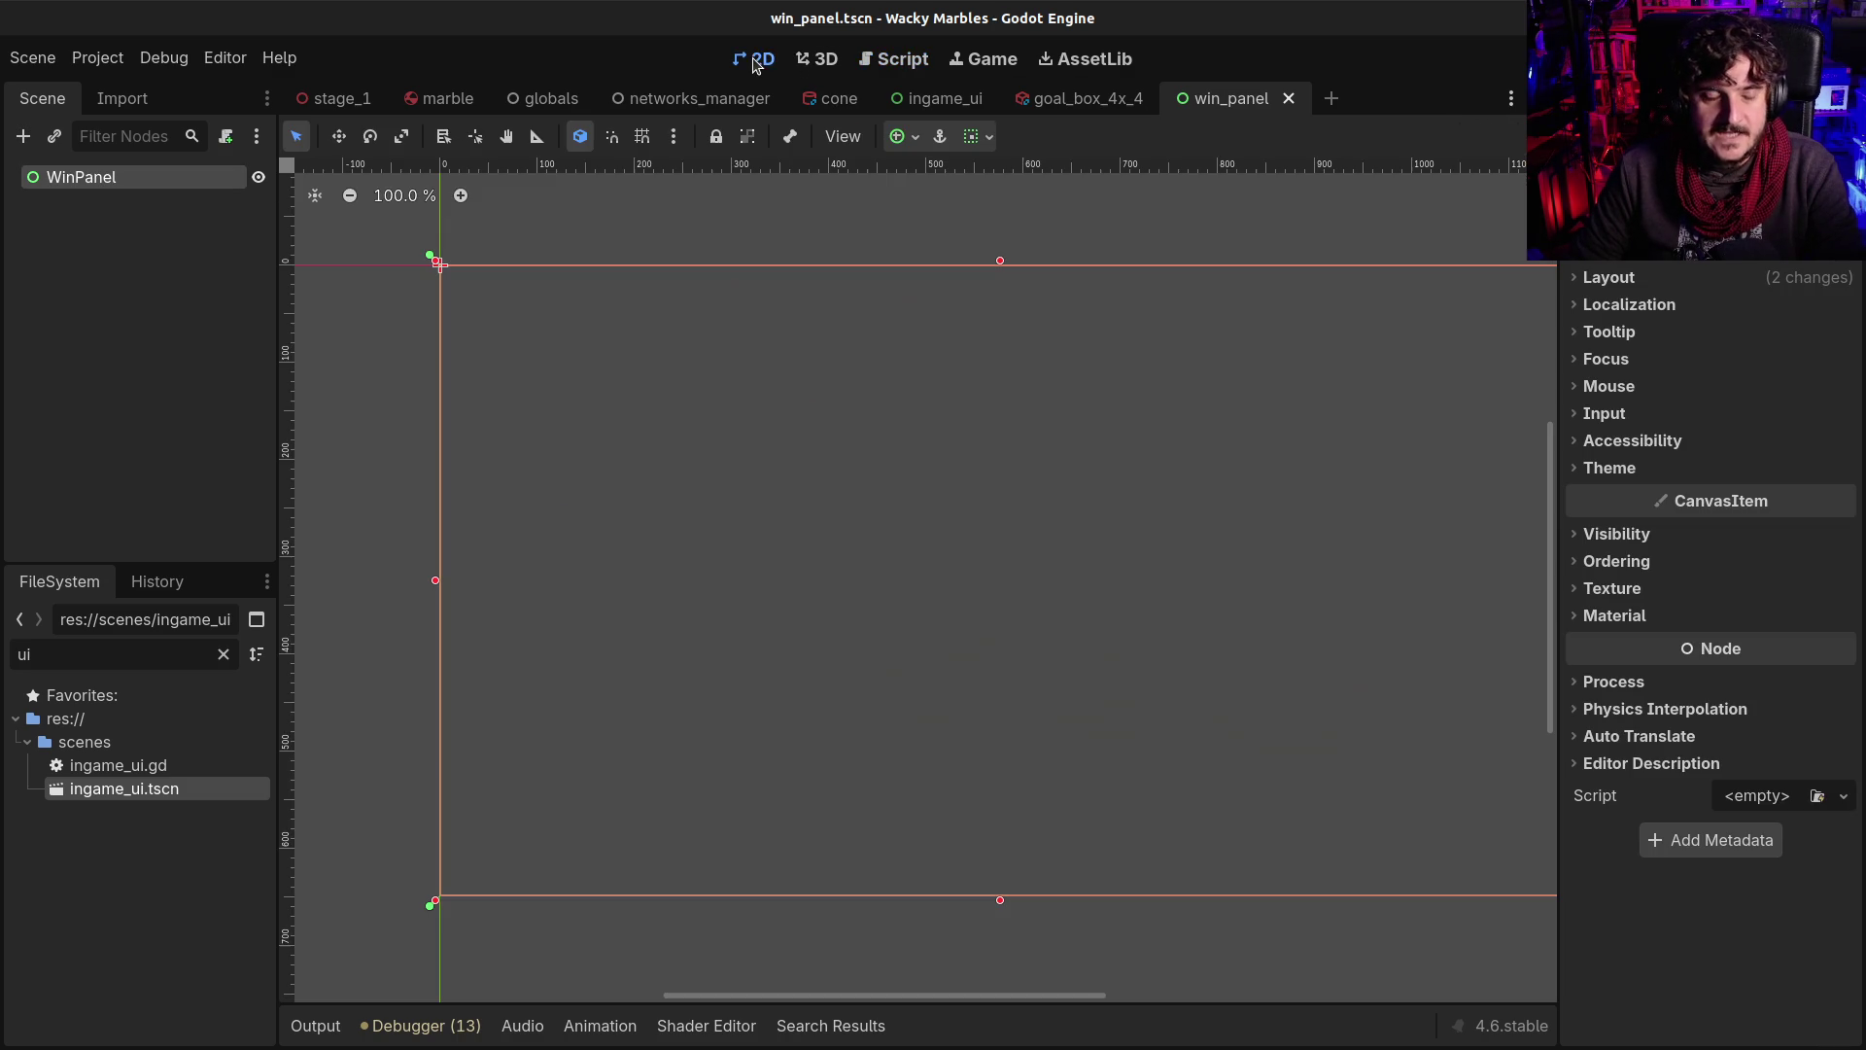
click(984, 59)
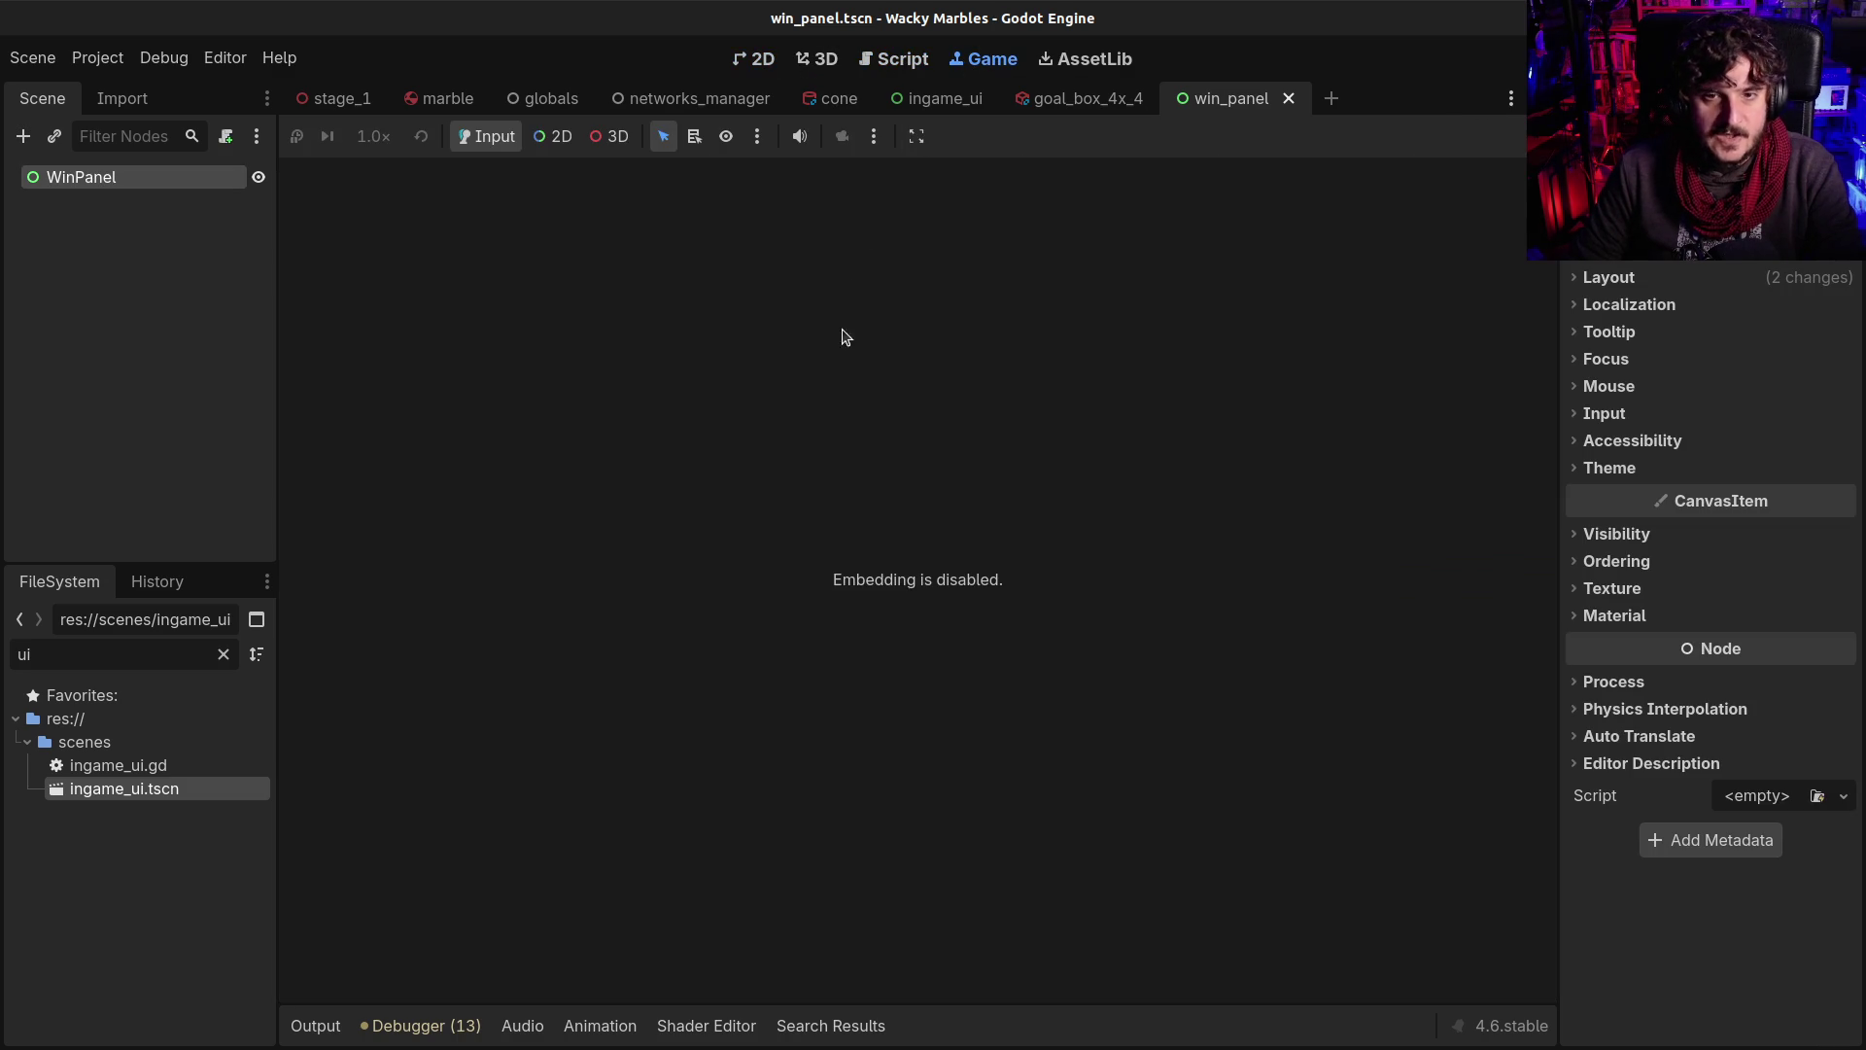
click(895, 60)
click(749, 433)
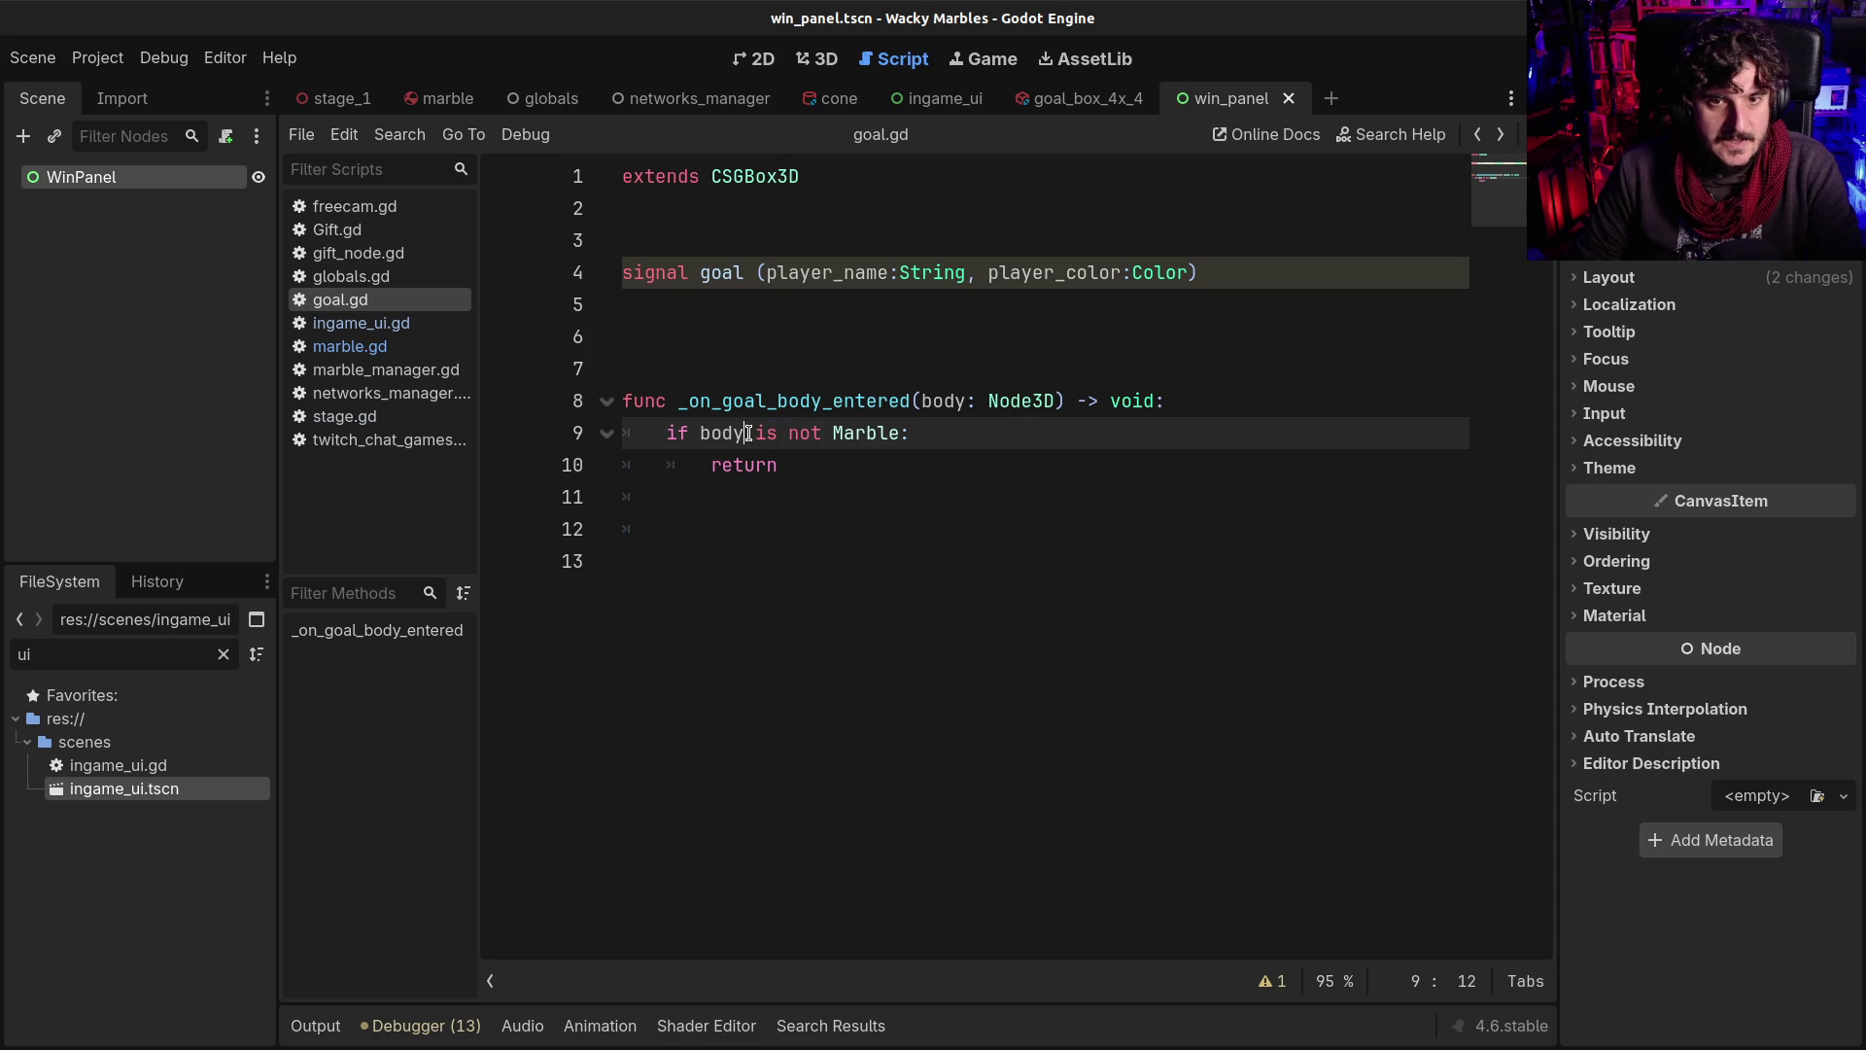
drag(758, 433, 821, 431)
click(813, 432)
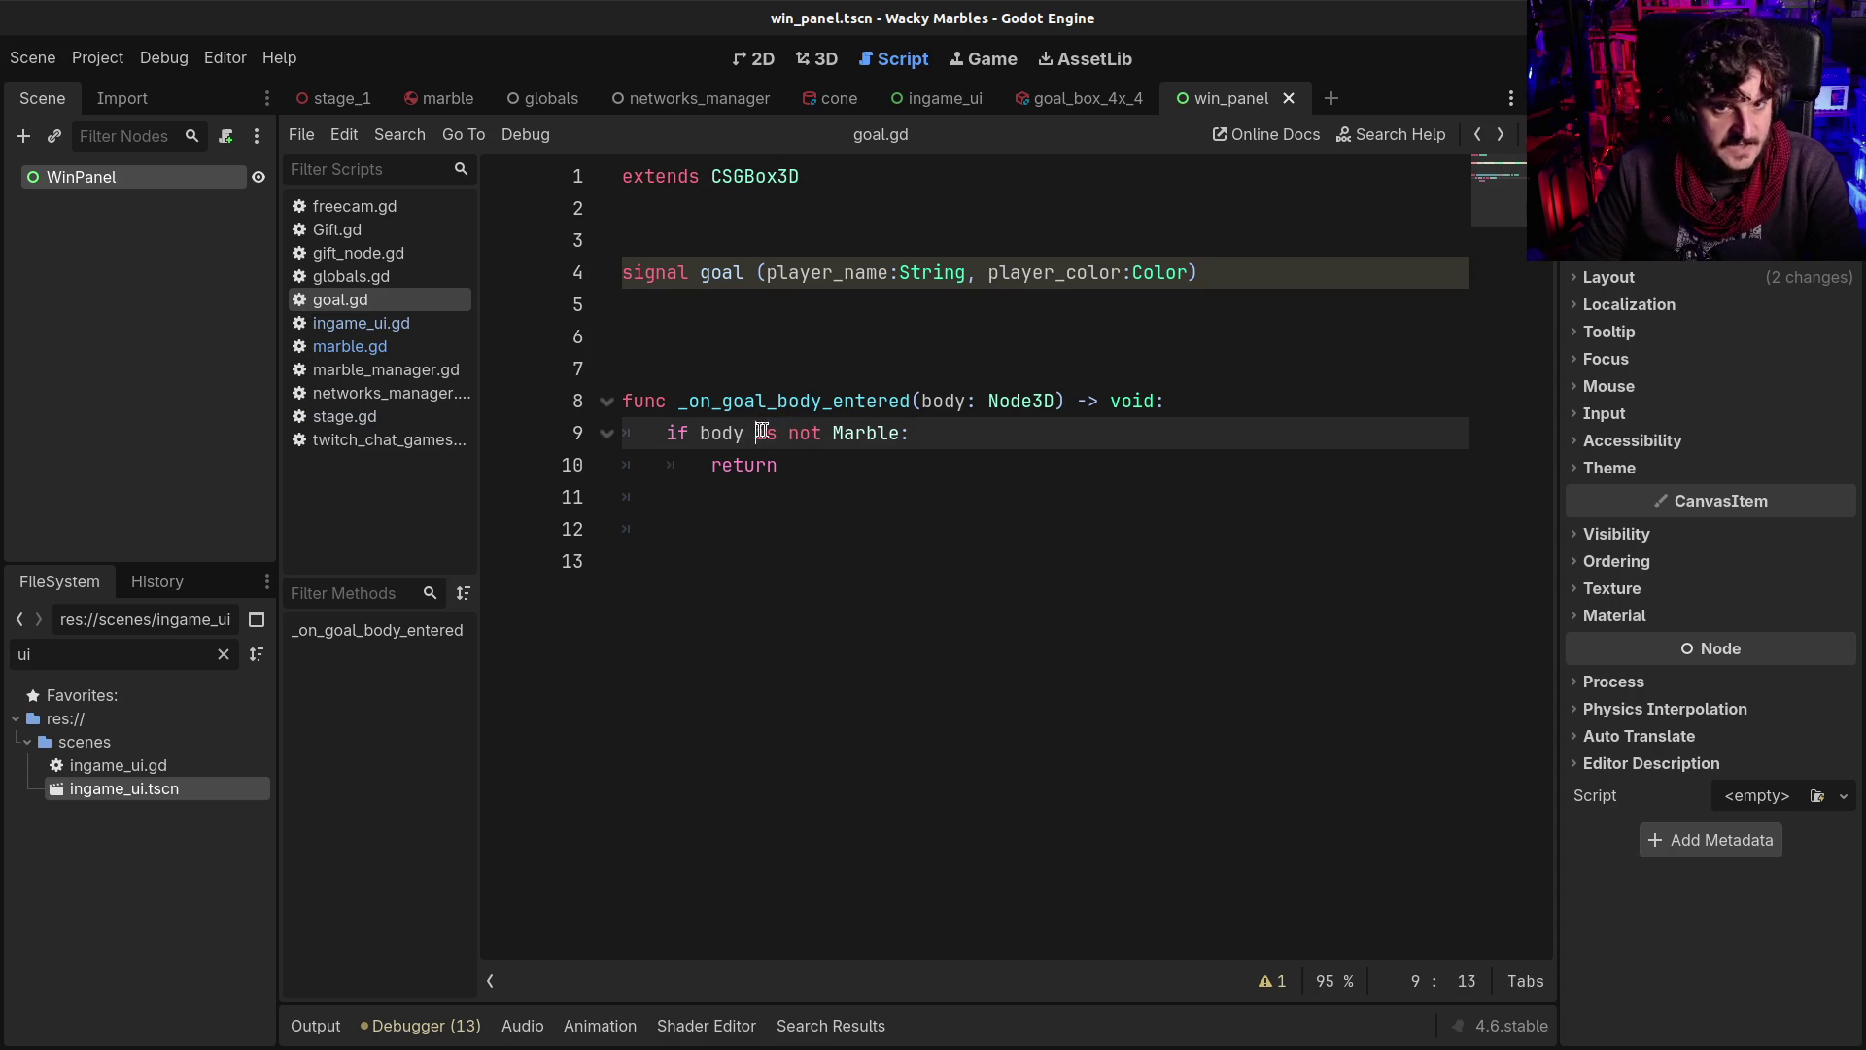
drag(757, 432, 919, 433)
click(795, 432)
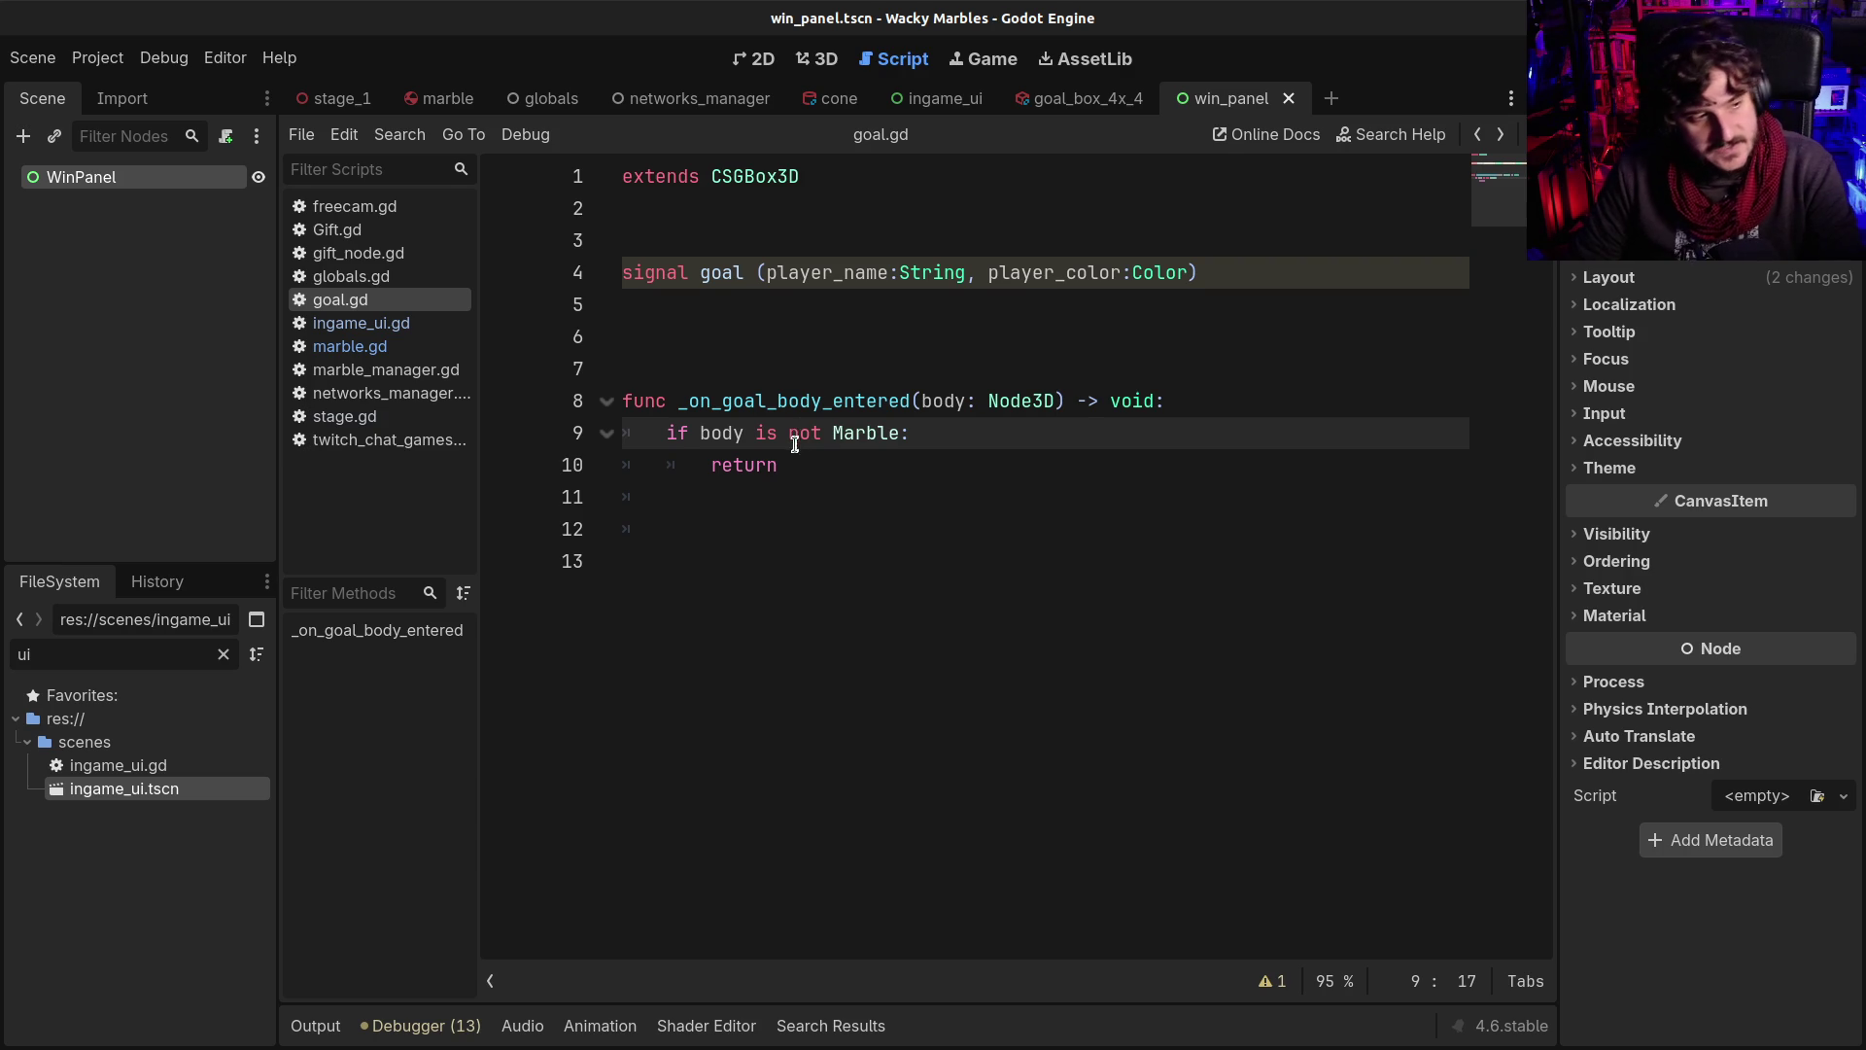
Rewrite line 9 as 'if not (body is Marble):'
click(689, 432)
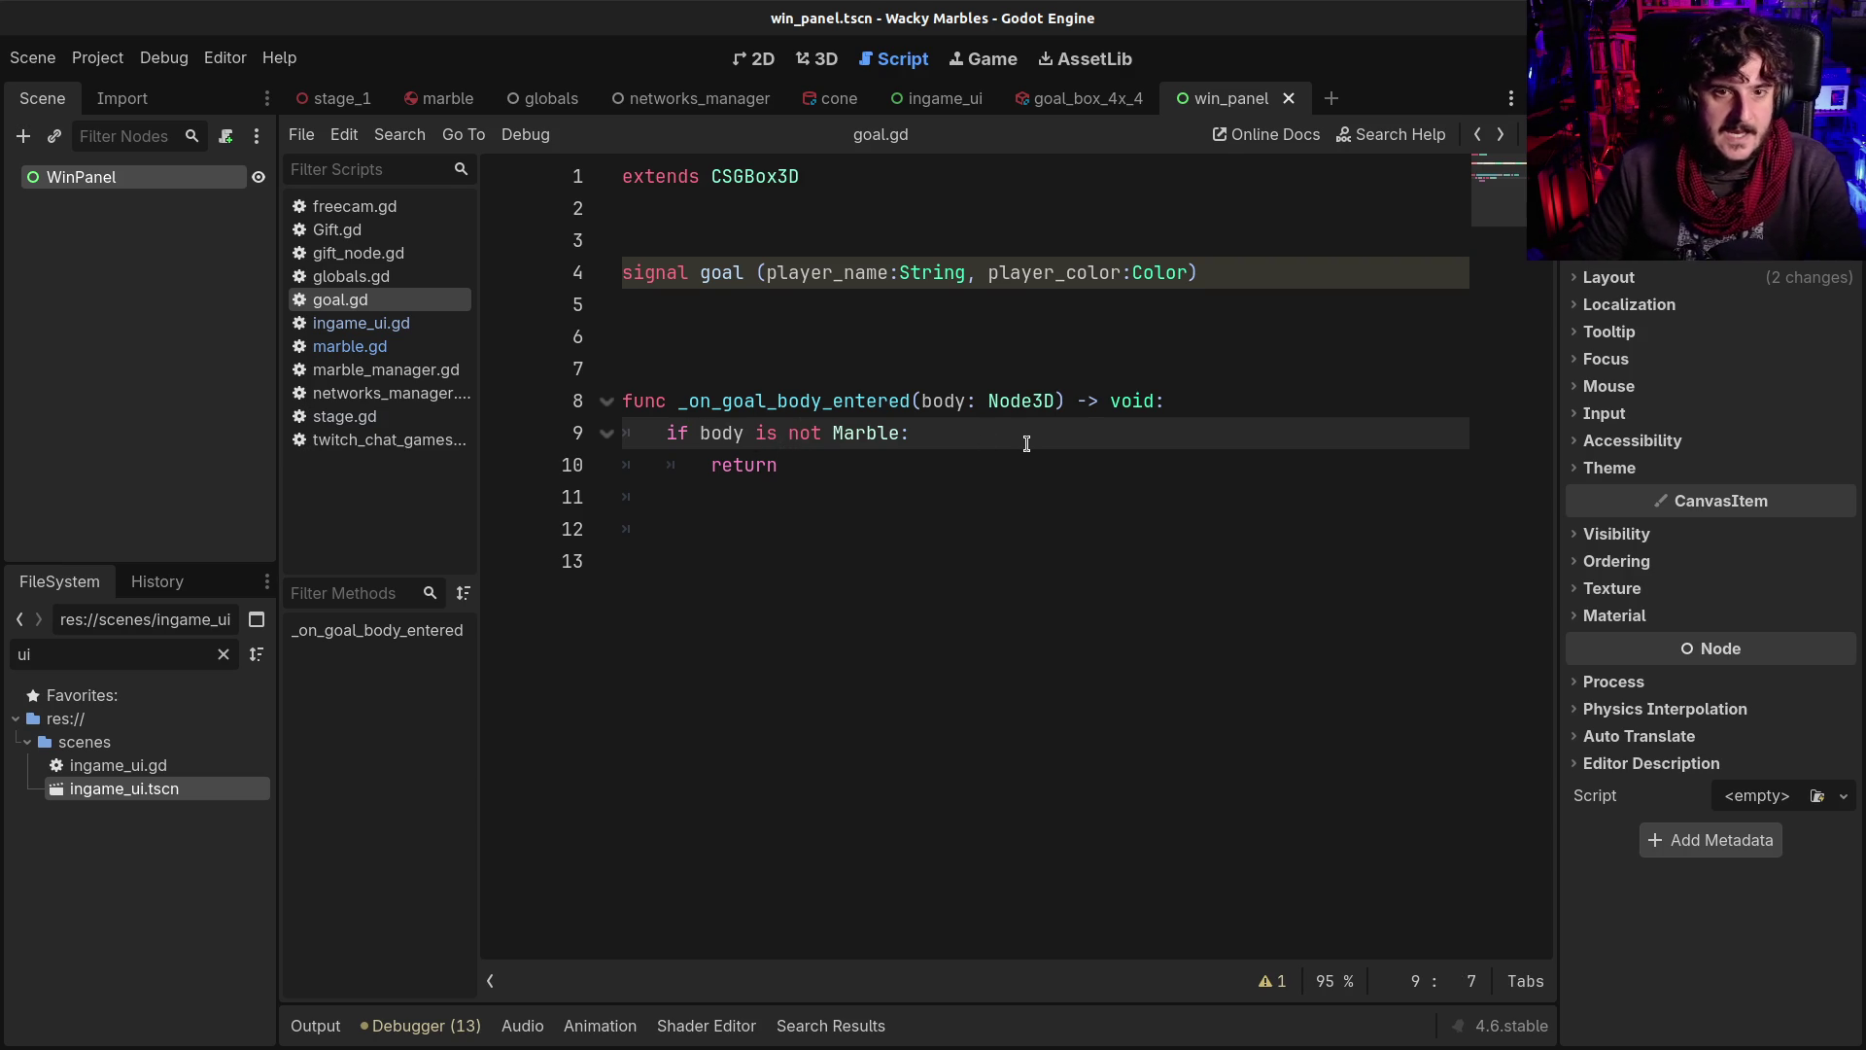
key(Right)
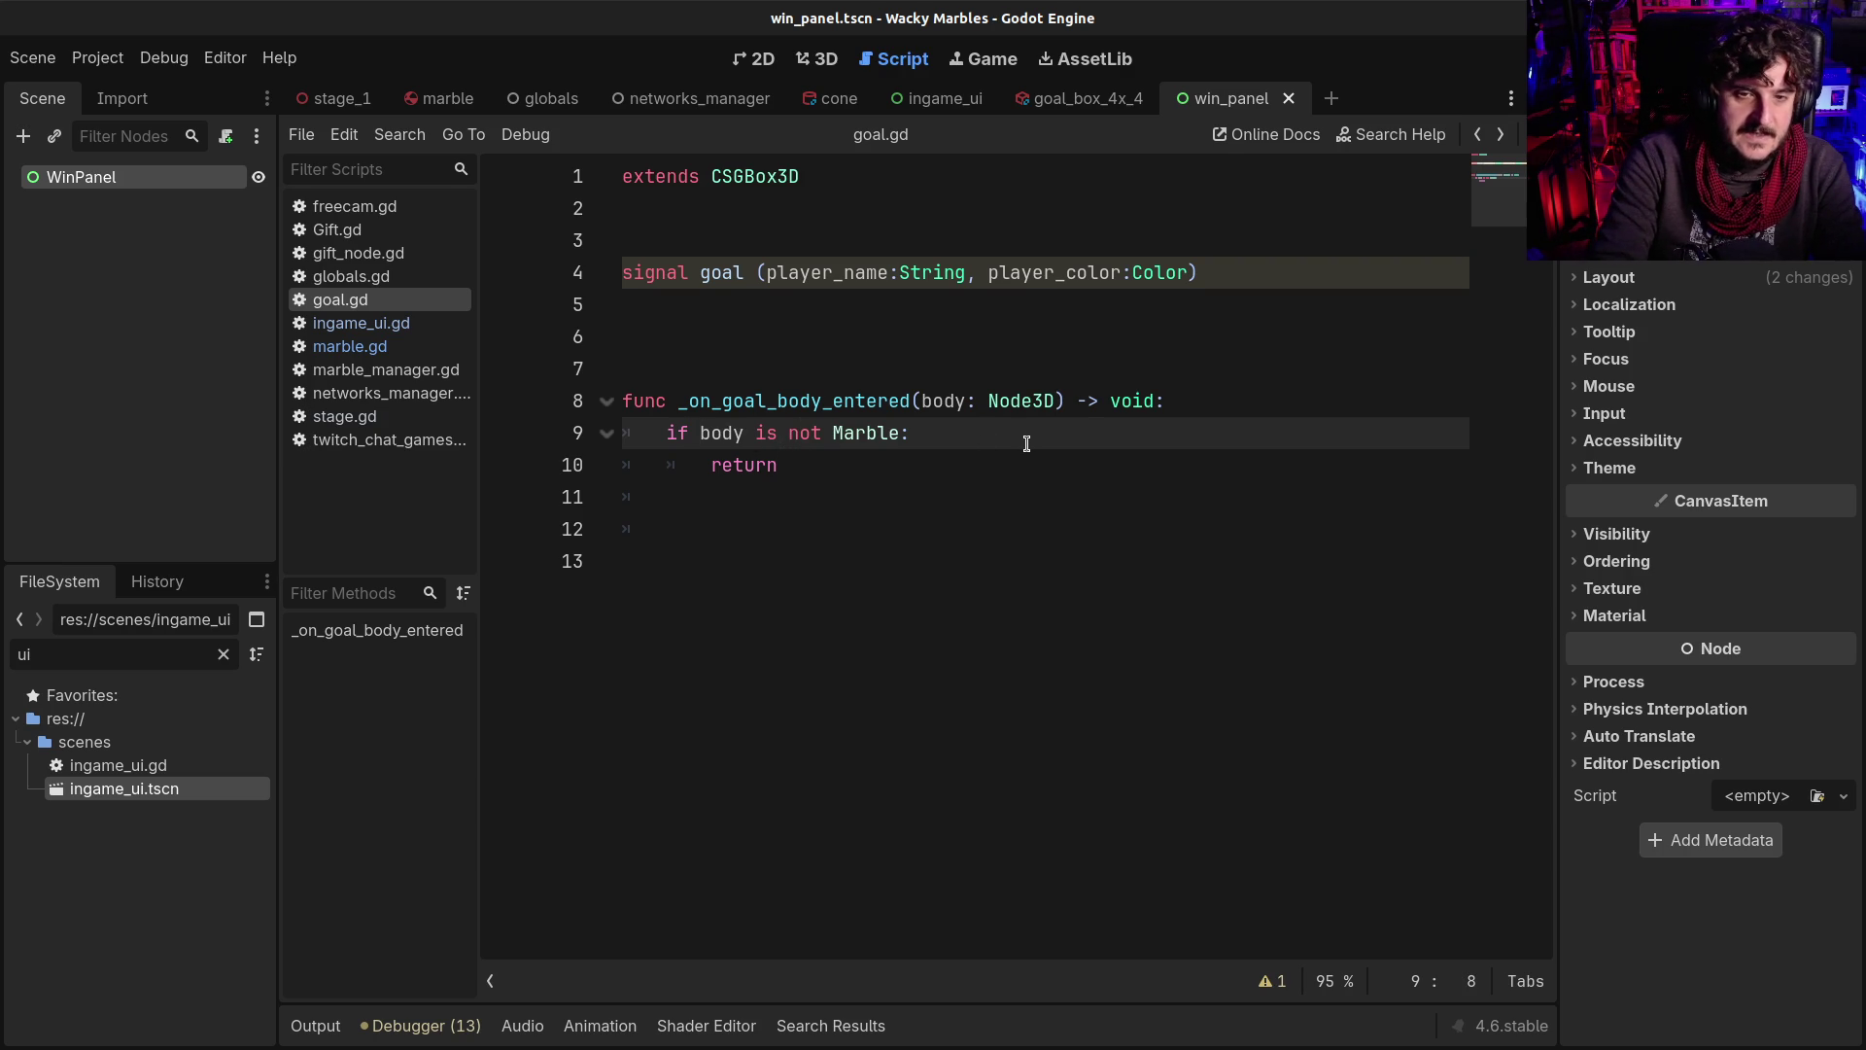
text(not ()
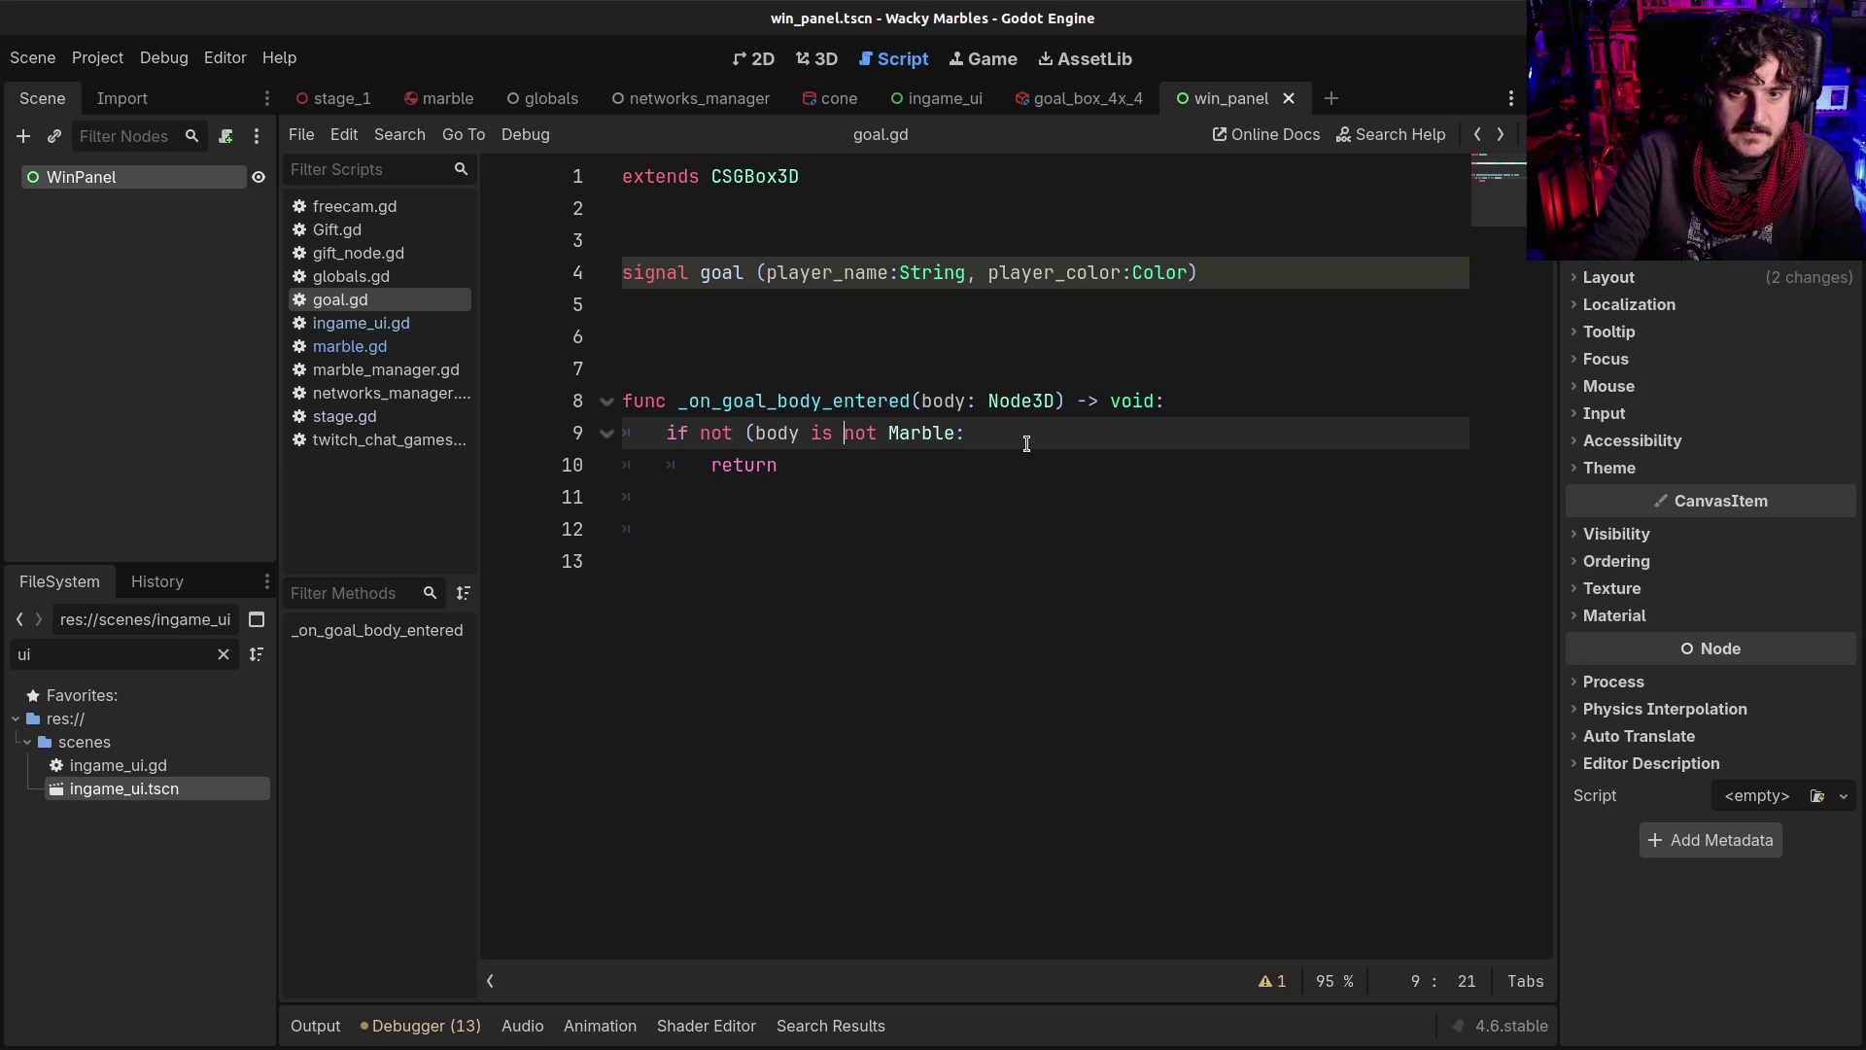
key(ctrl+shift+Right)
key(Delete)
key(Delete)
key(End)
text())
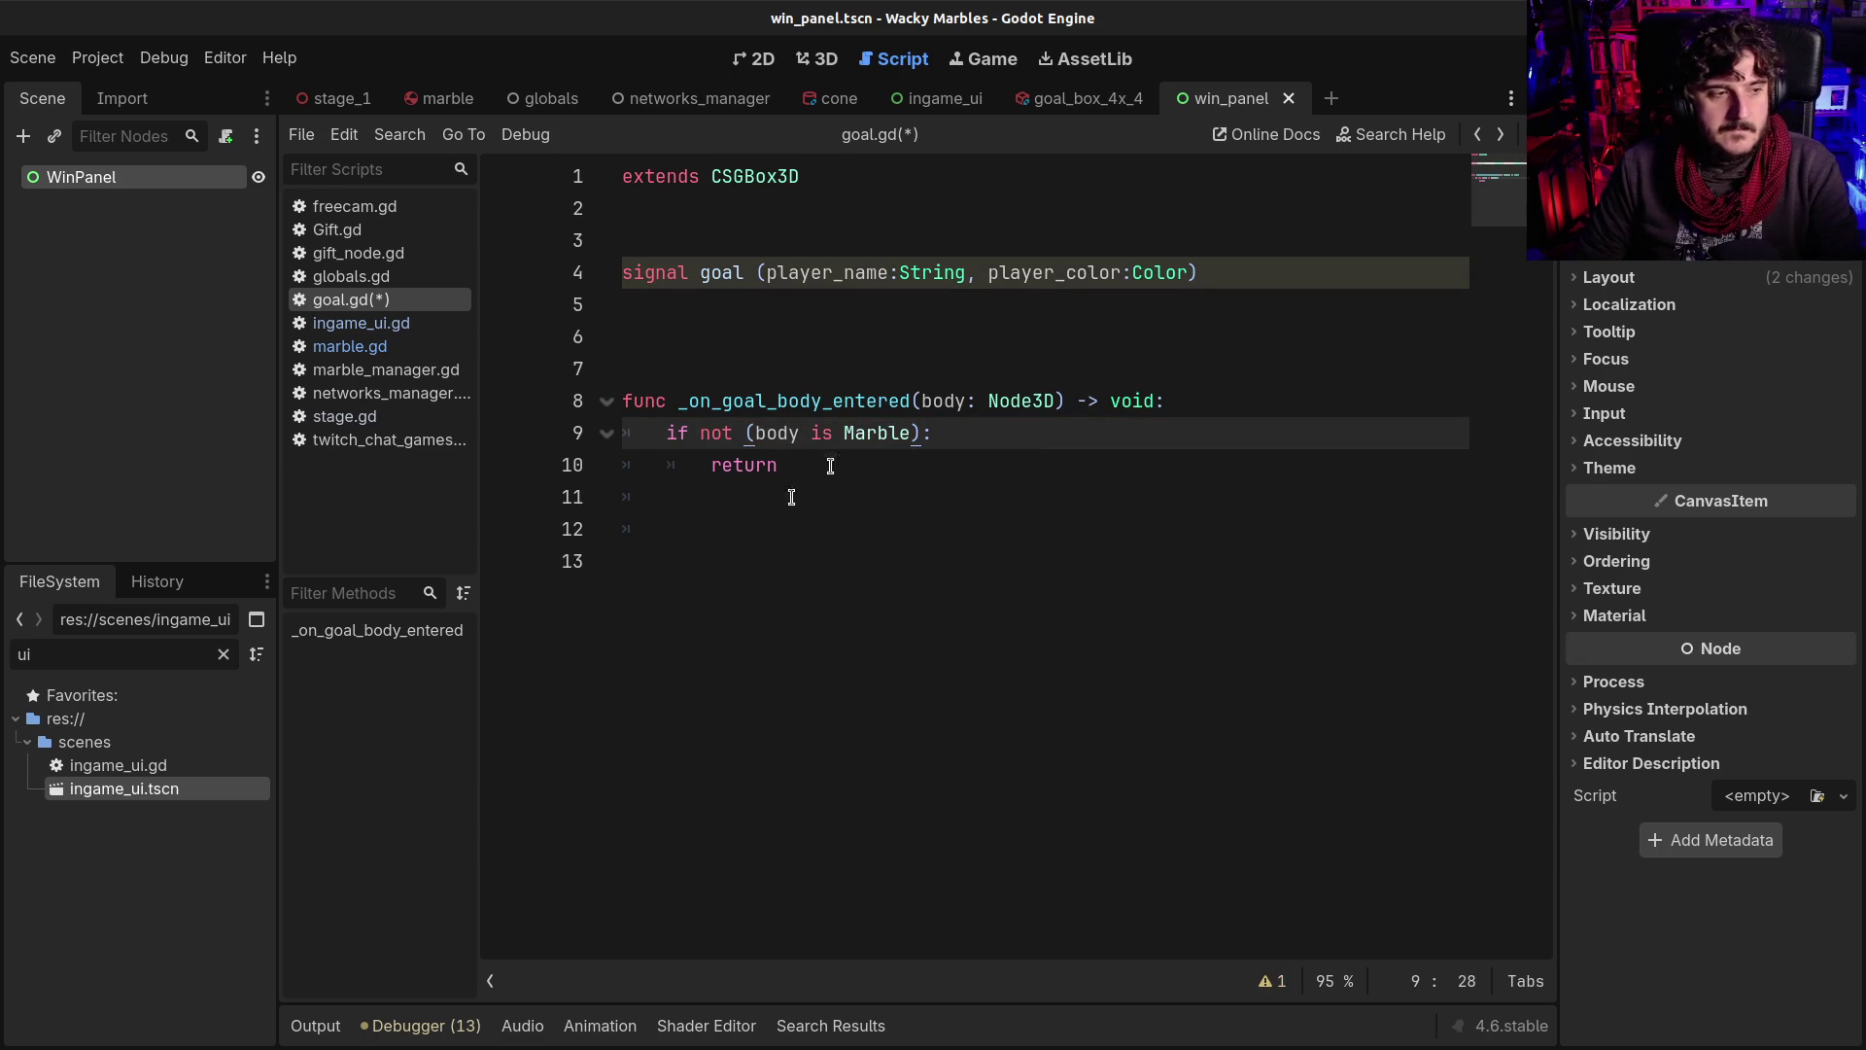
Undo back to 'if body is not Marble:' and save goal.gd
key(ctrl+z)
key(ctrl+z)
key(ctrl+z)
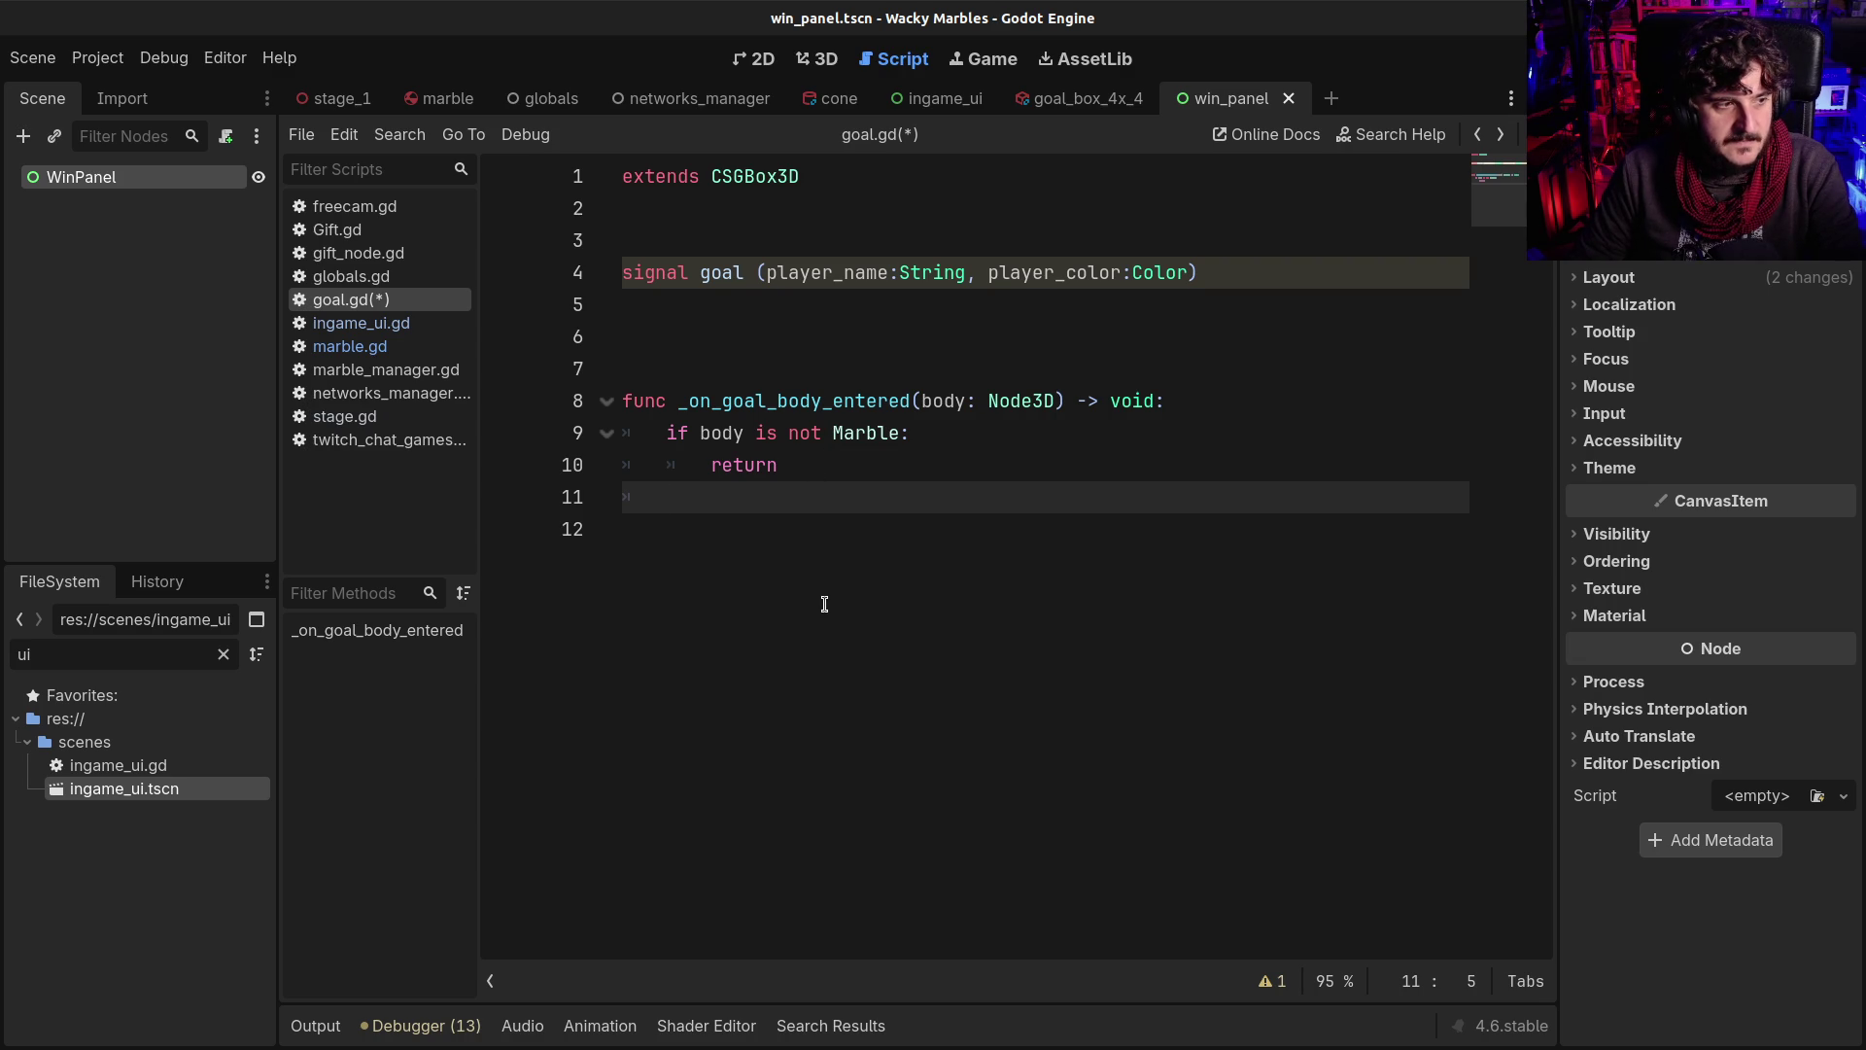
key(ctrl+s)
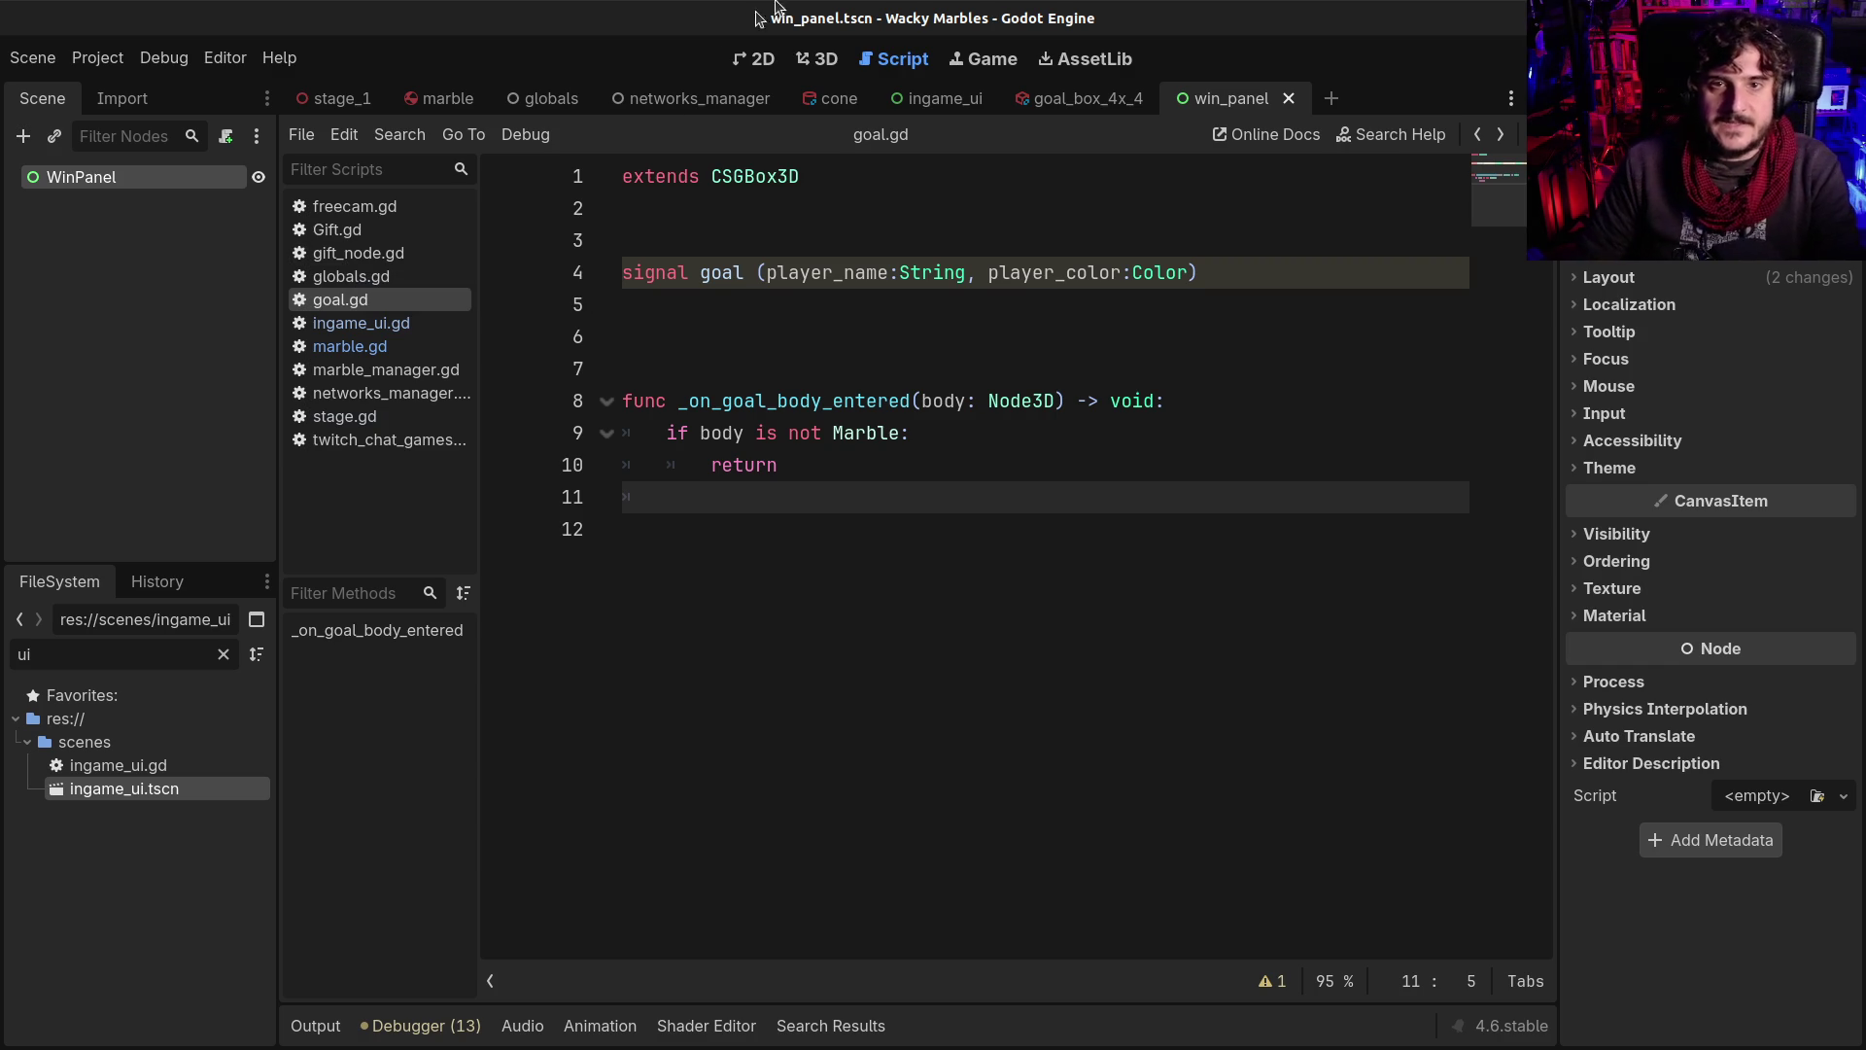
click(817, 59)
Add a RichTextLabel under WinPanel, anchored full width across the middle
click(754, 61)
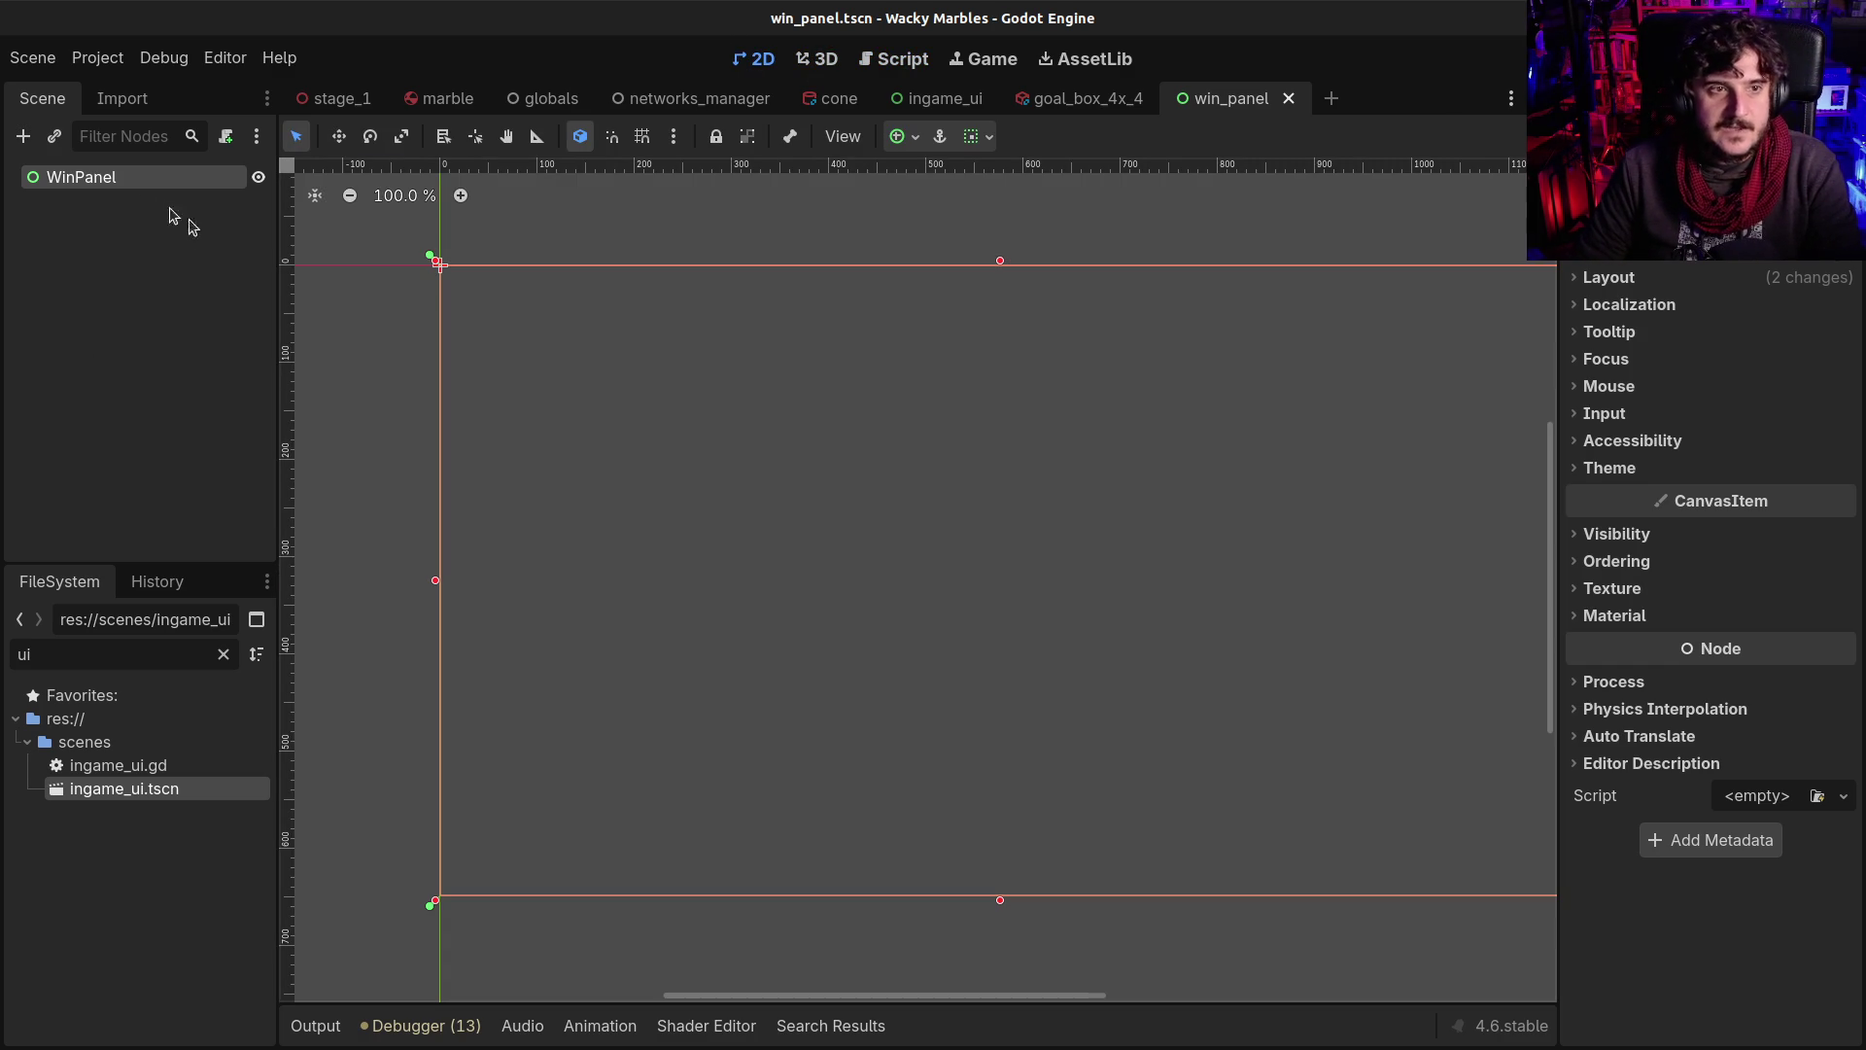
key(ctrl+a)
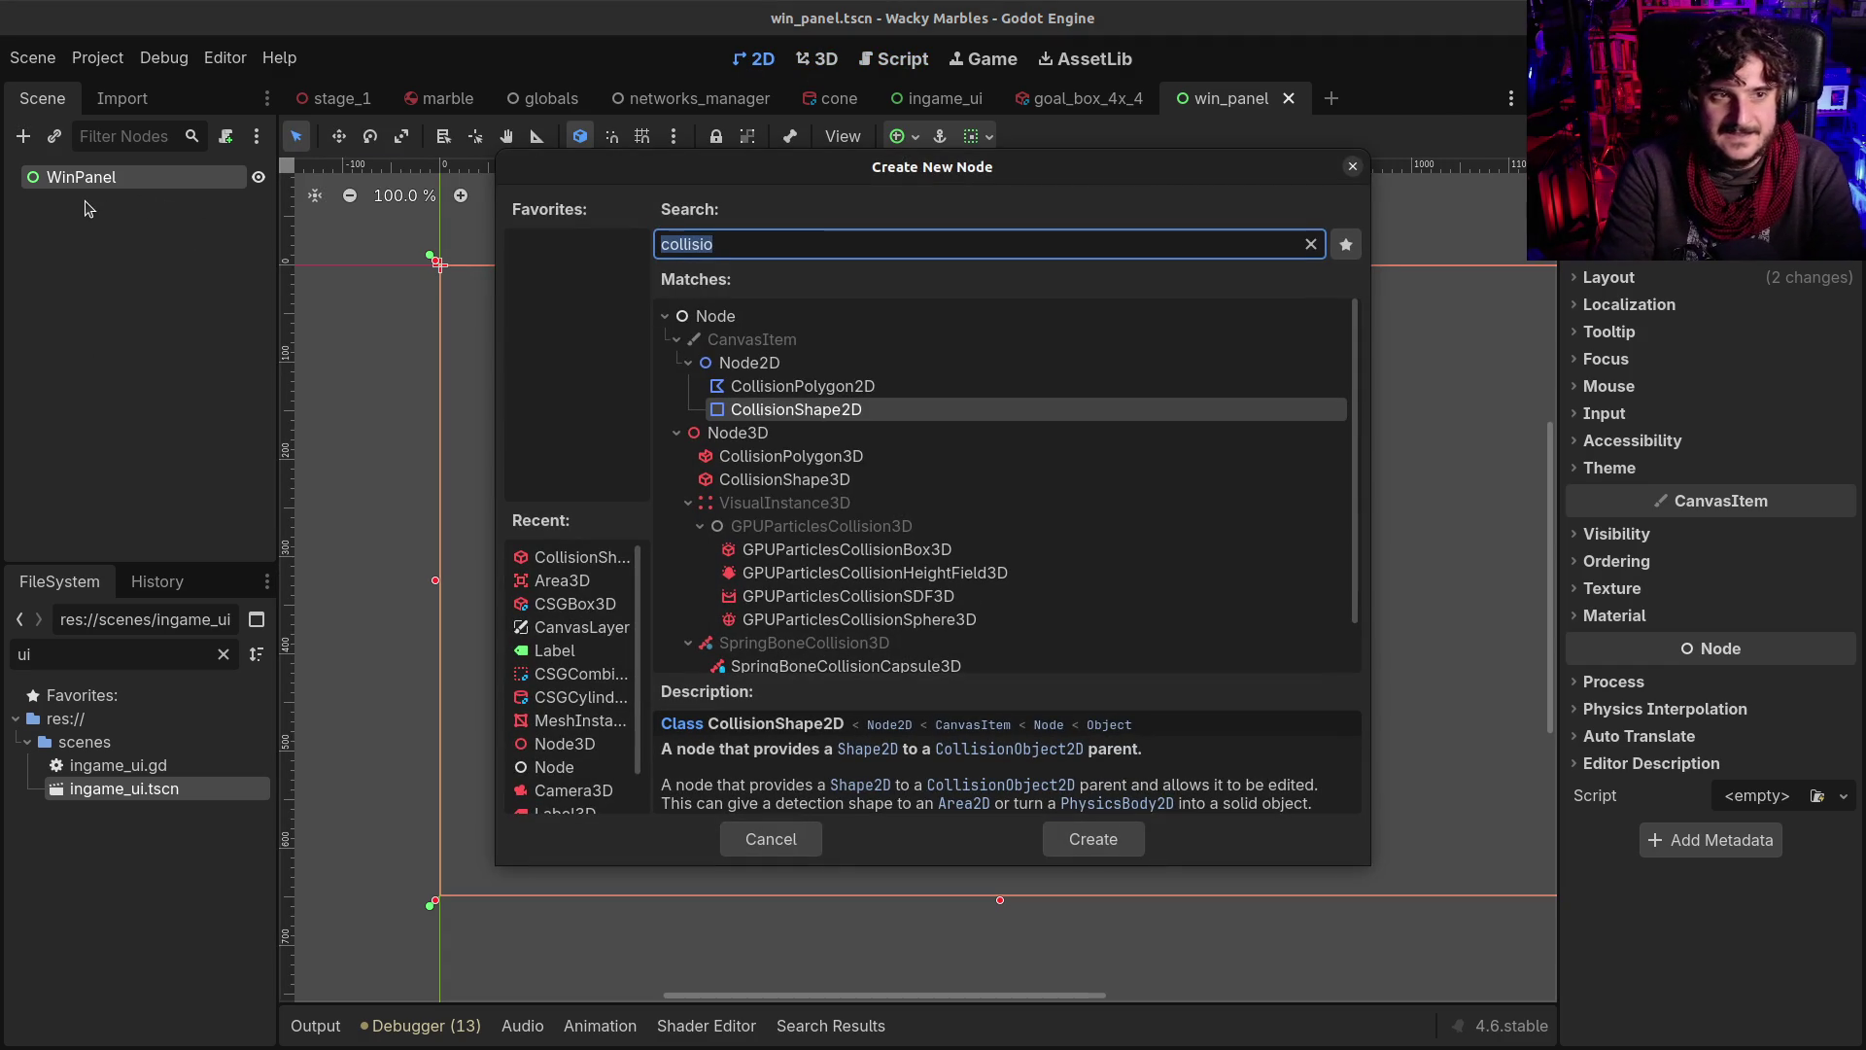
text(rich)
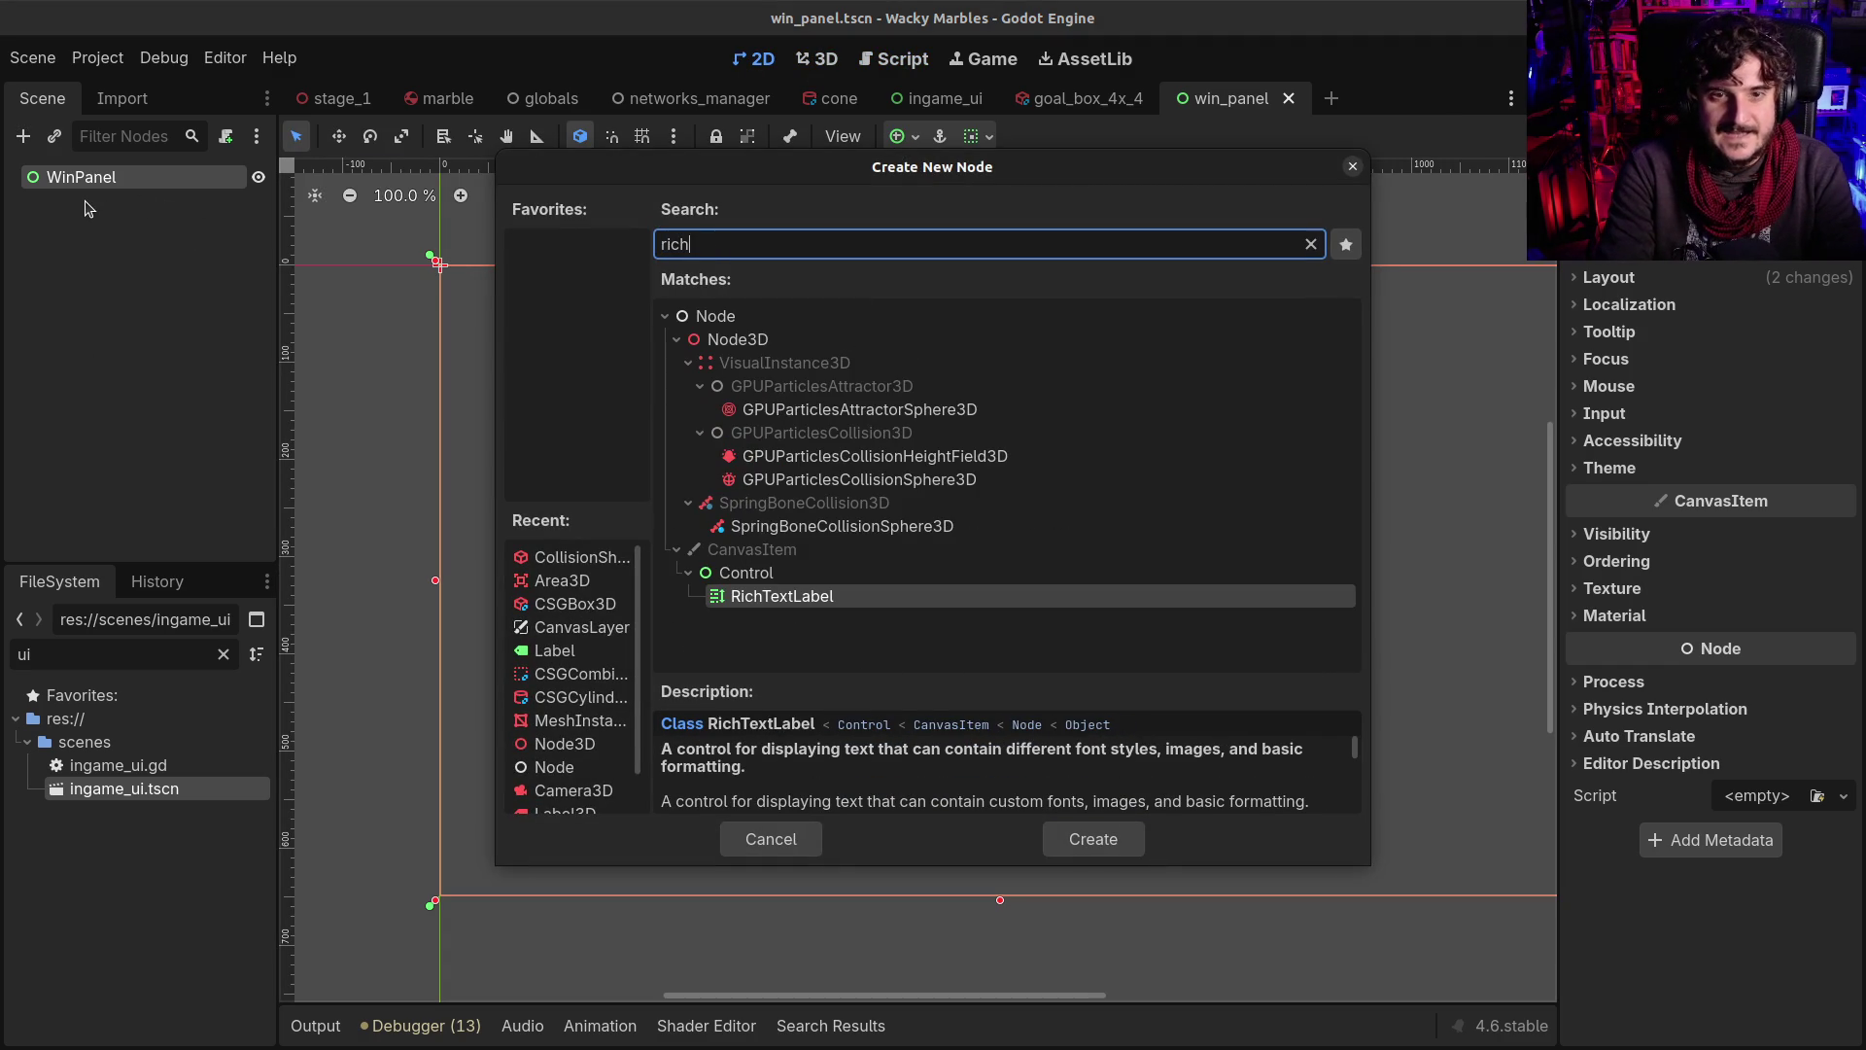
key(Return)
click(1719, 280)
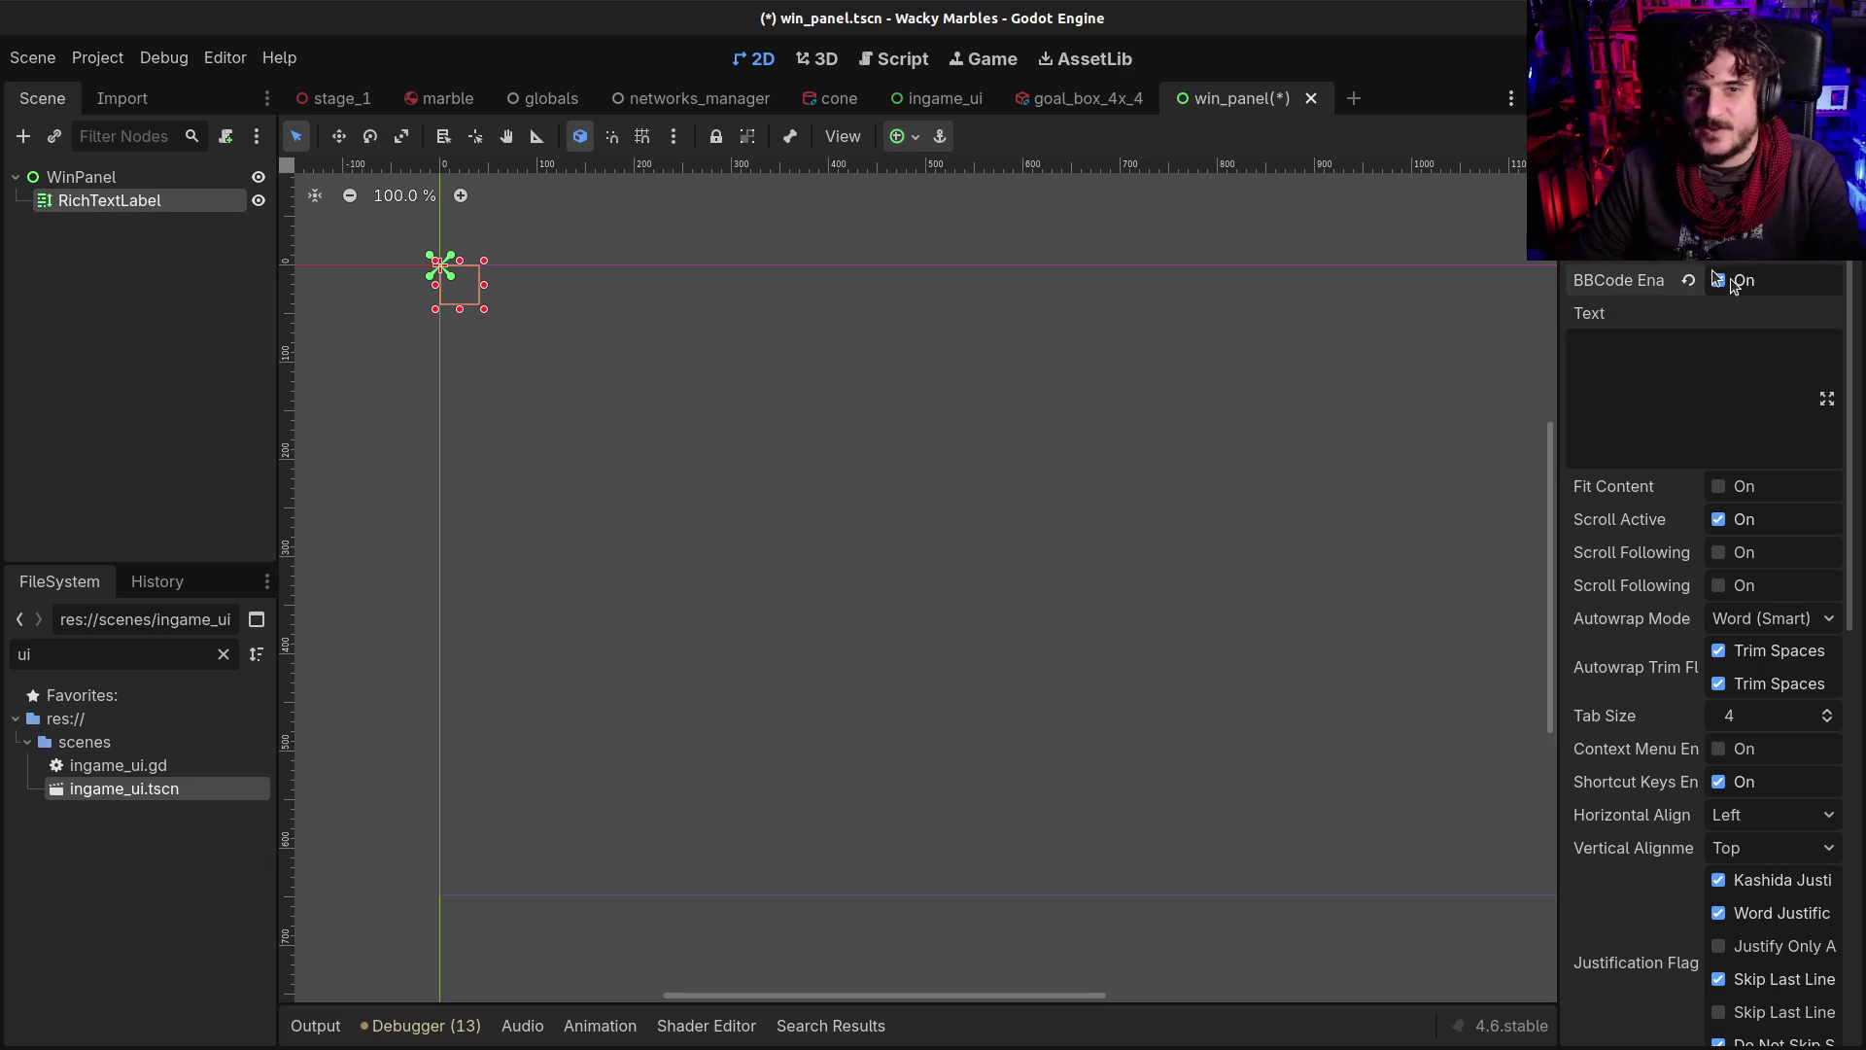
click(915, 137)
click(1024, 248)
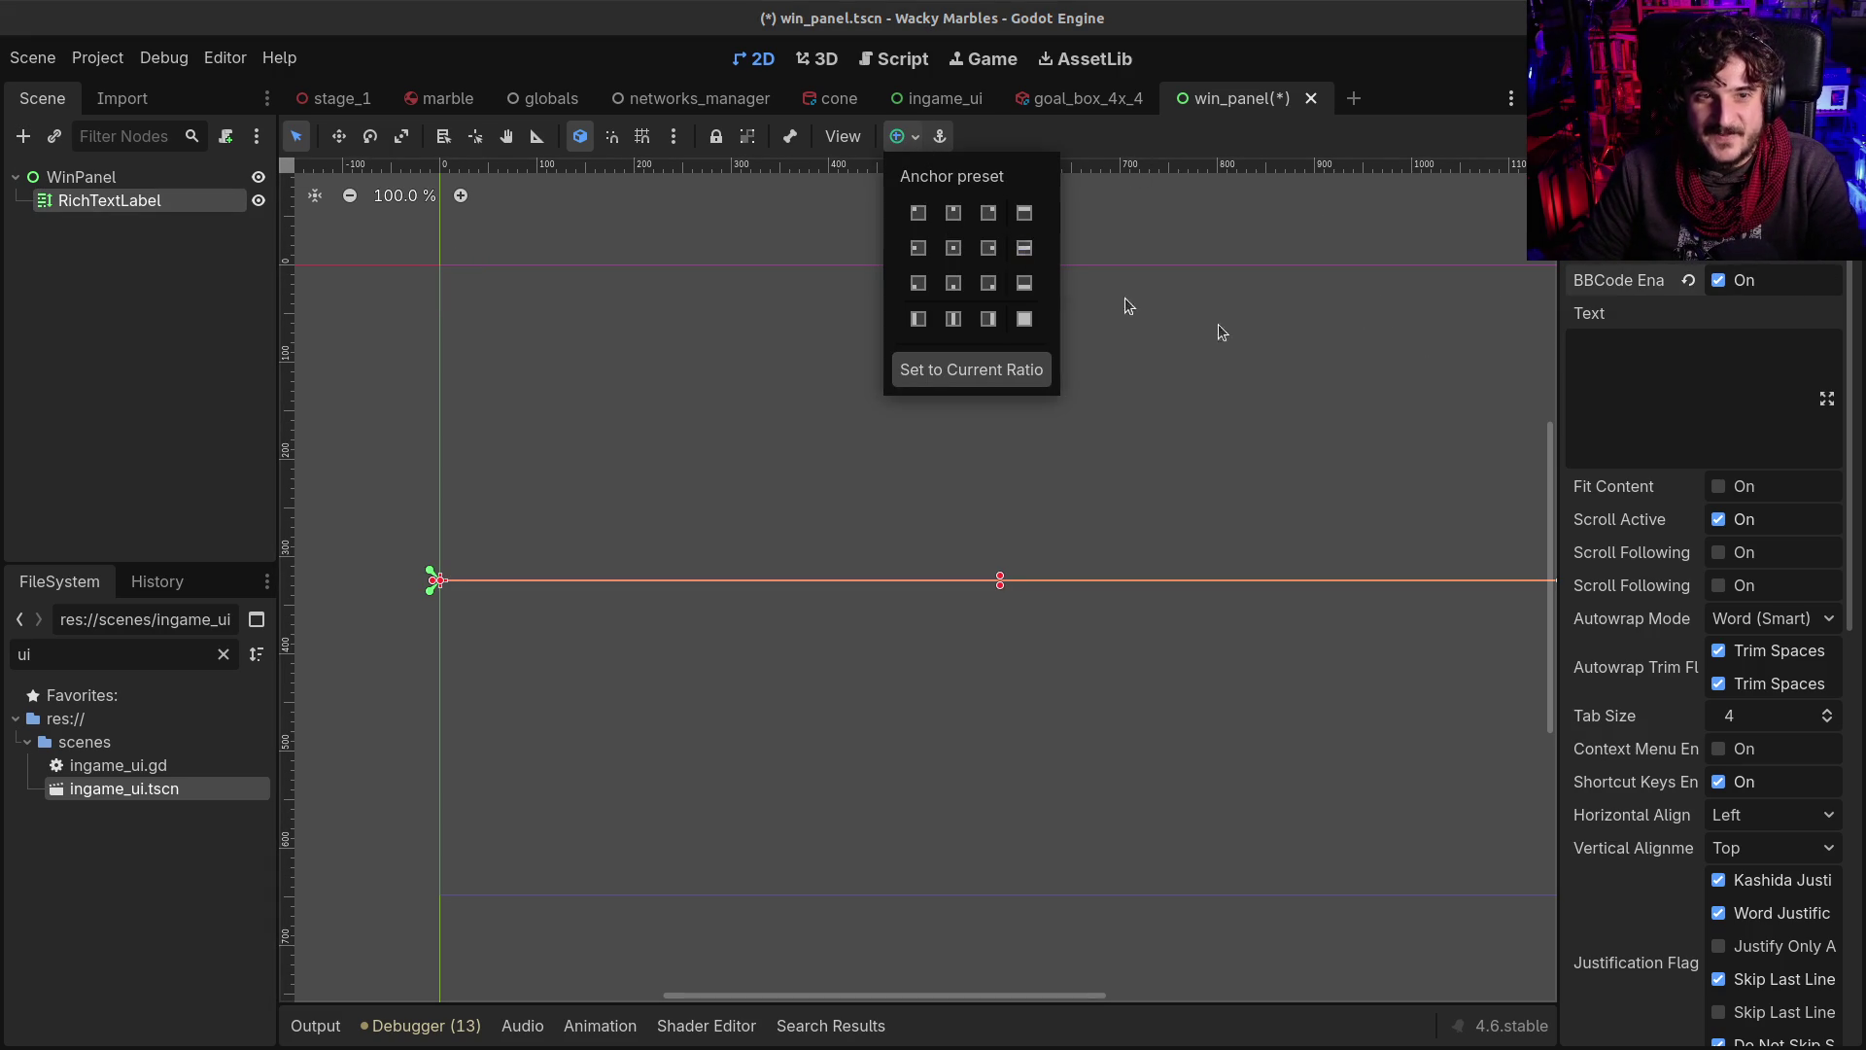
click(1633, 379)
Enter the rainbow-tagged '¡Fin de carrera!' text and give the label more height
click(1625, 353)
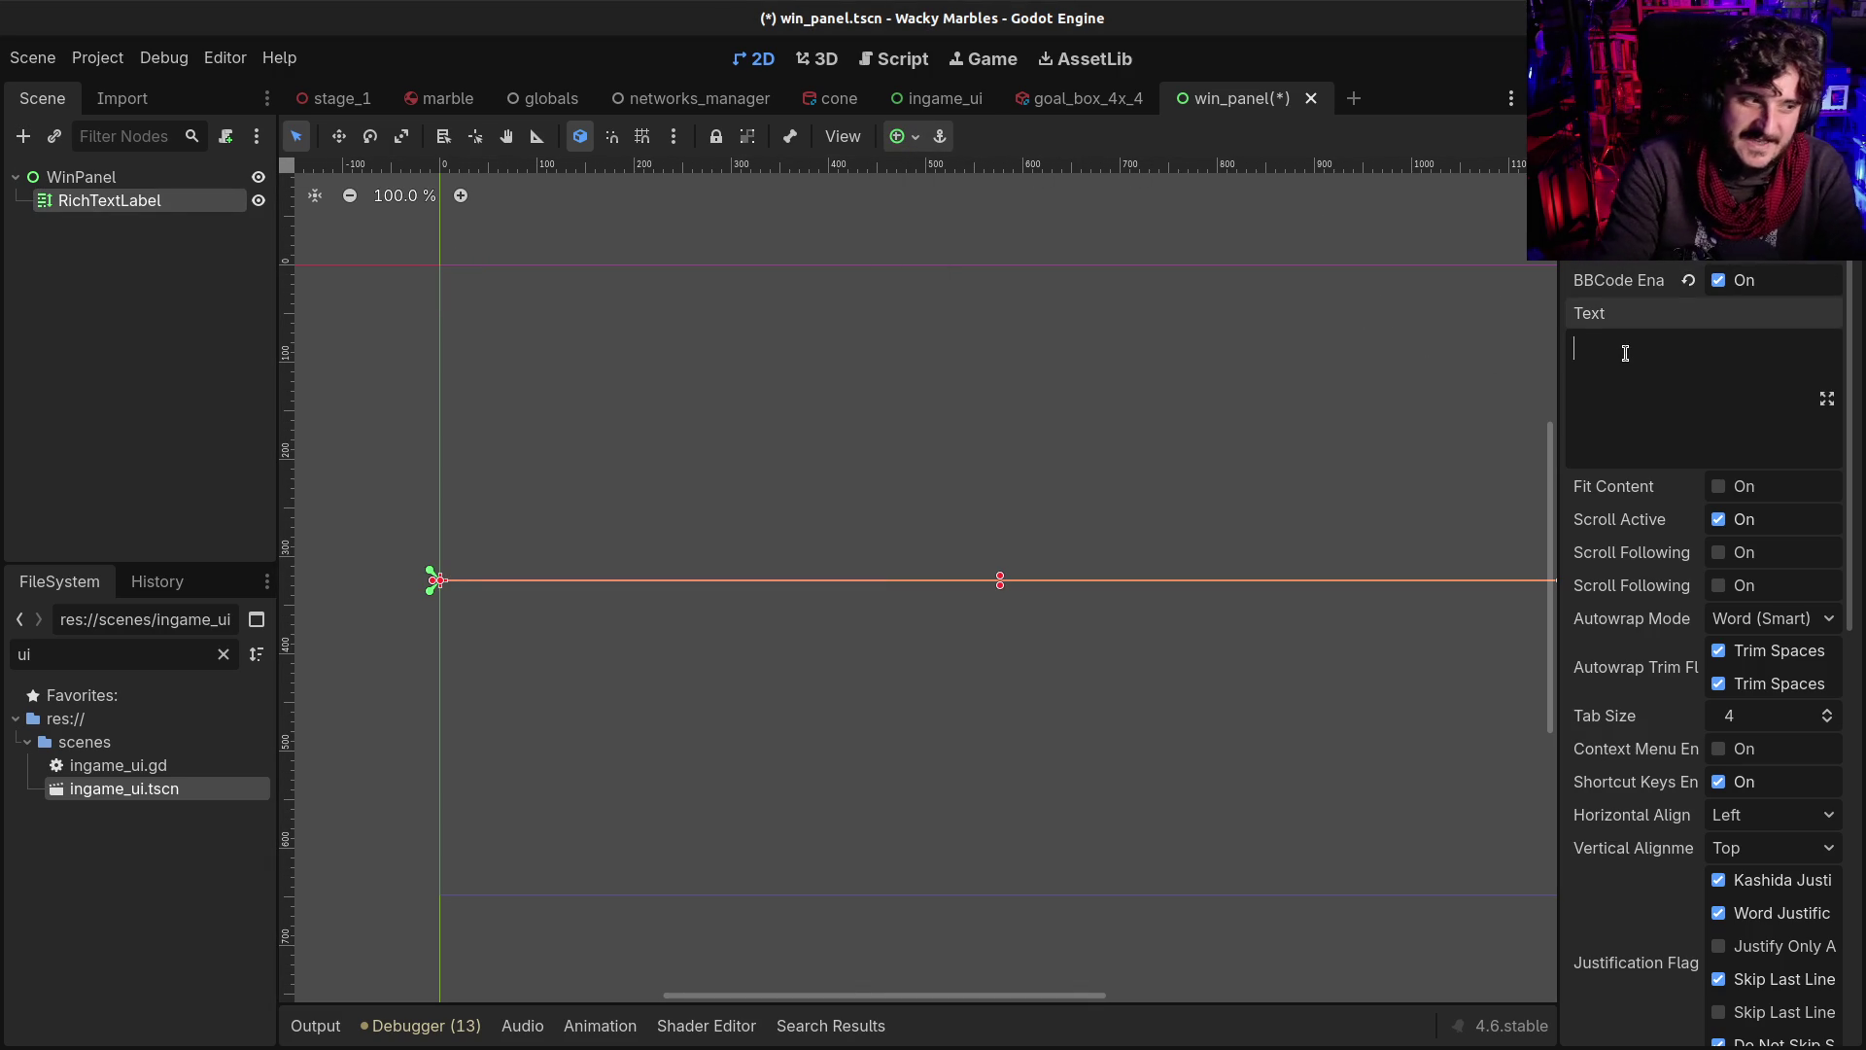
text([r)
text(aib)
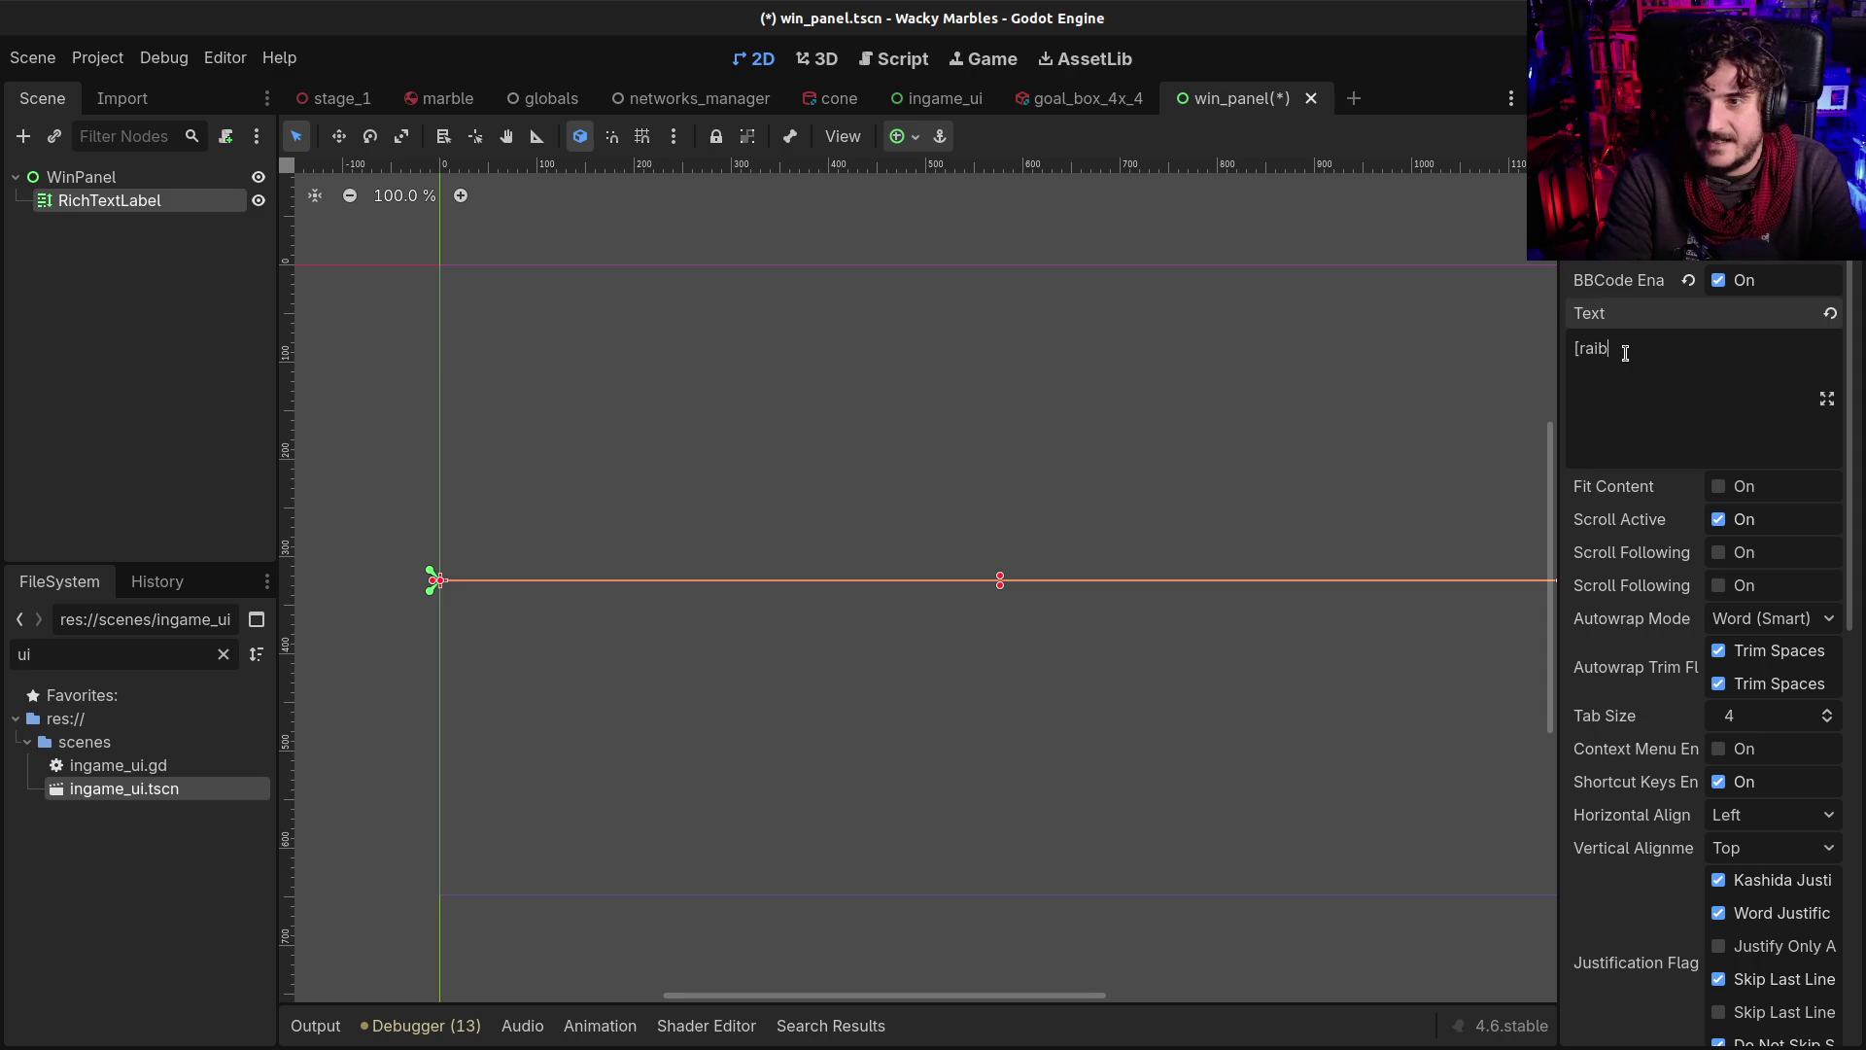
key(BackSpace)
text(nbow]¡Fin de carrera)
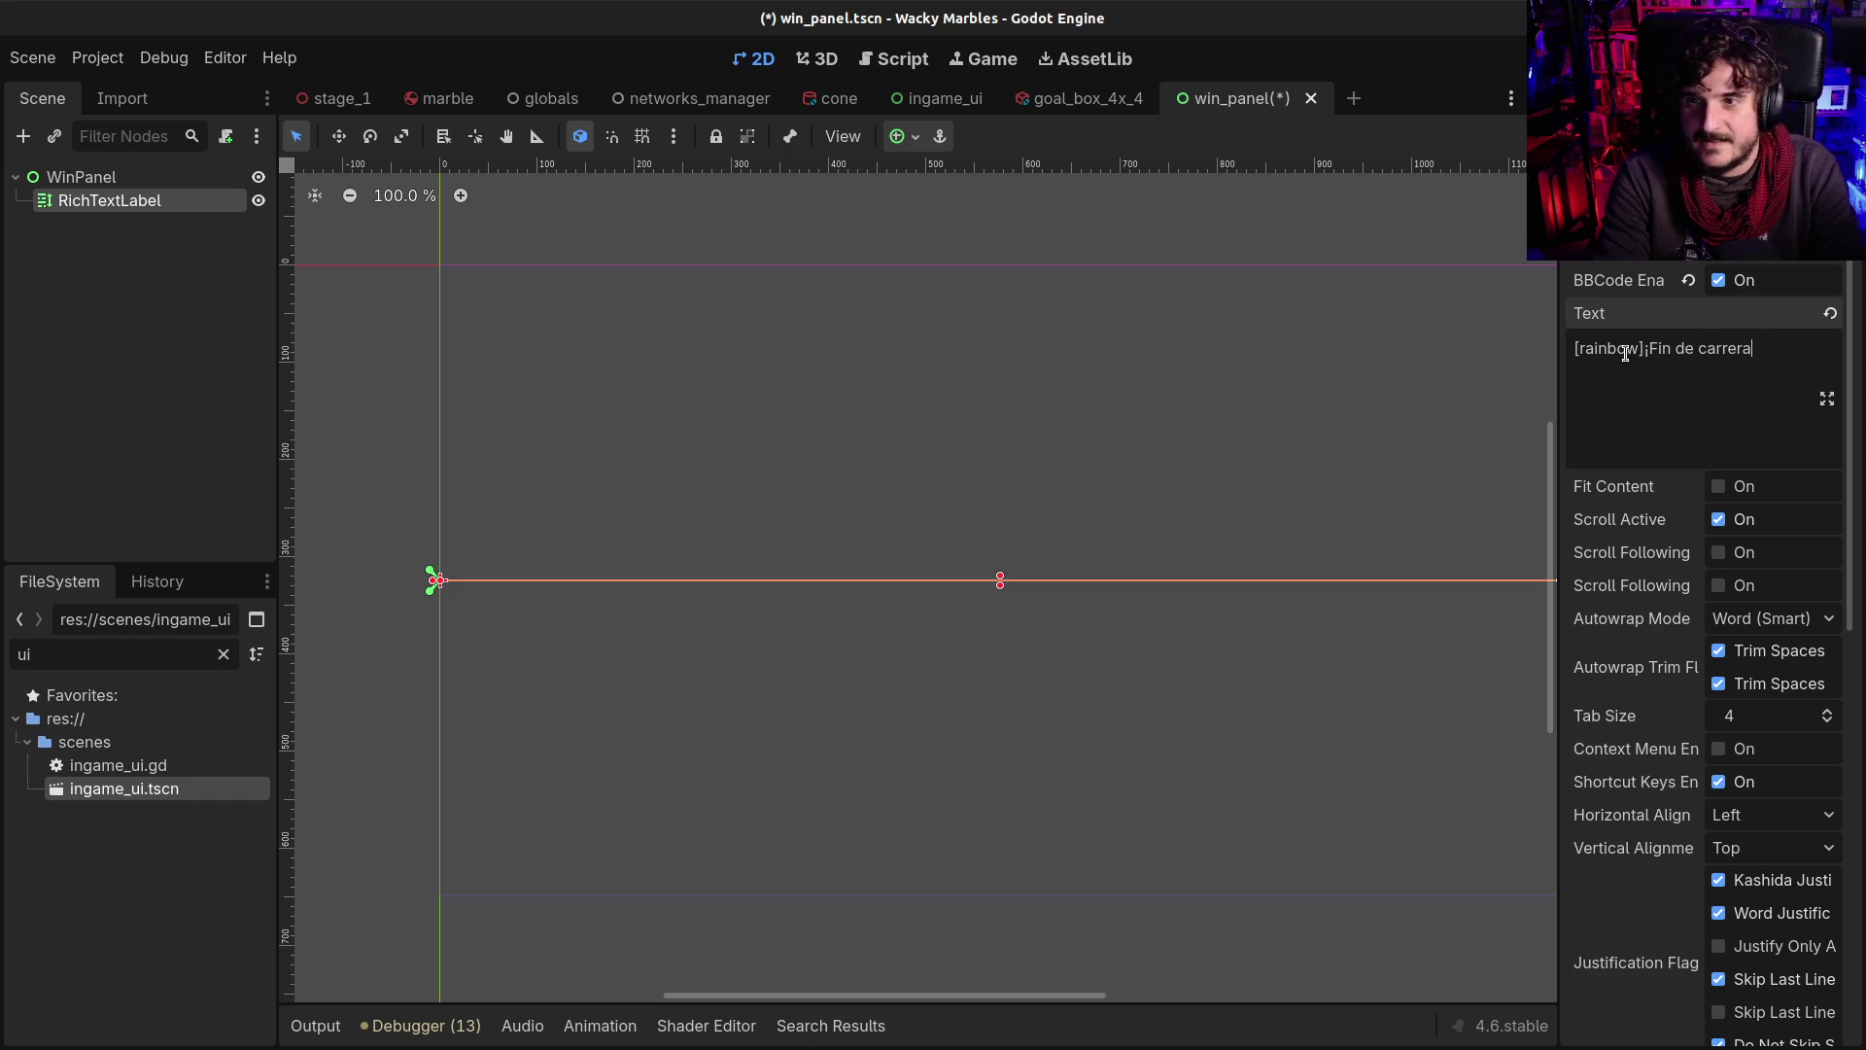
text(![/)
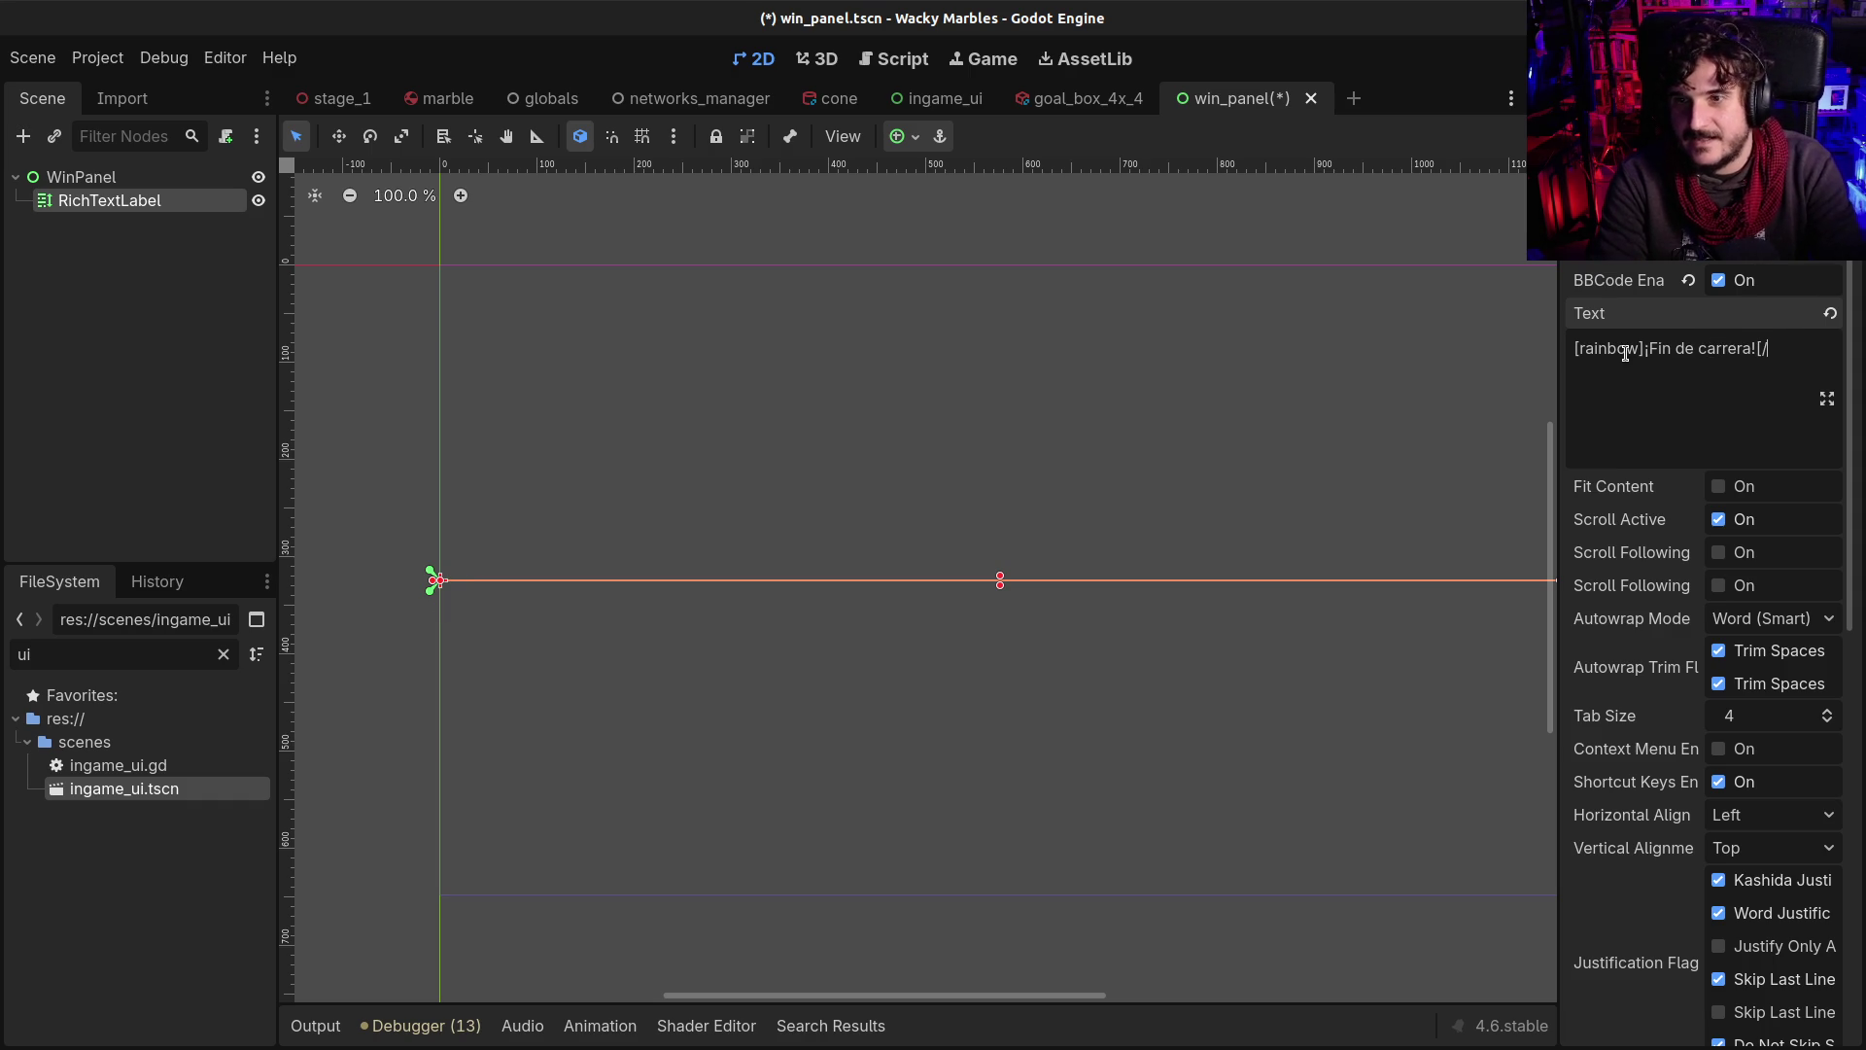
text(rainbo)
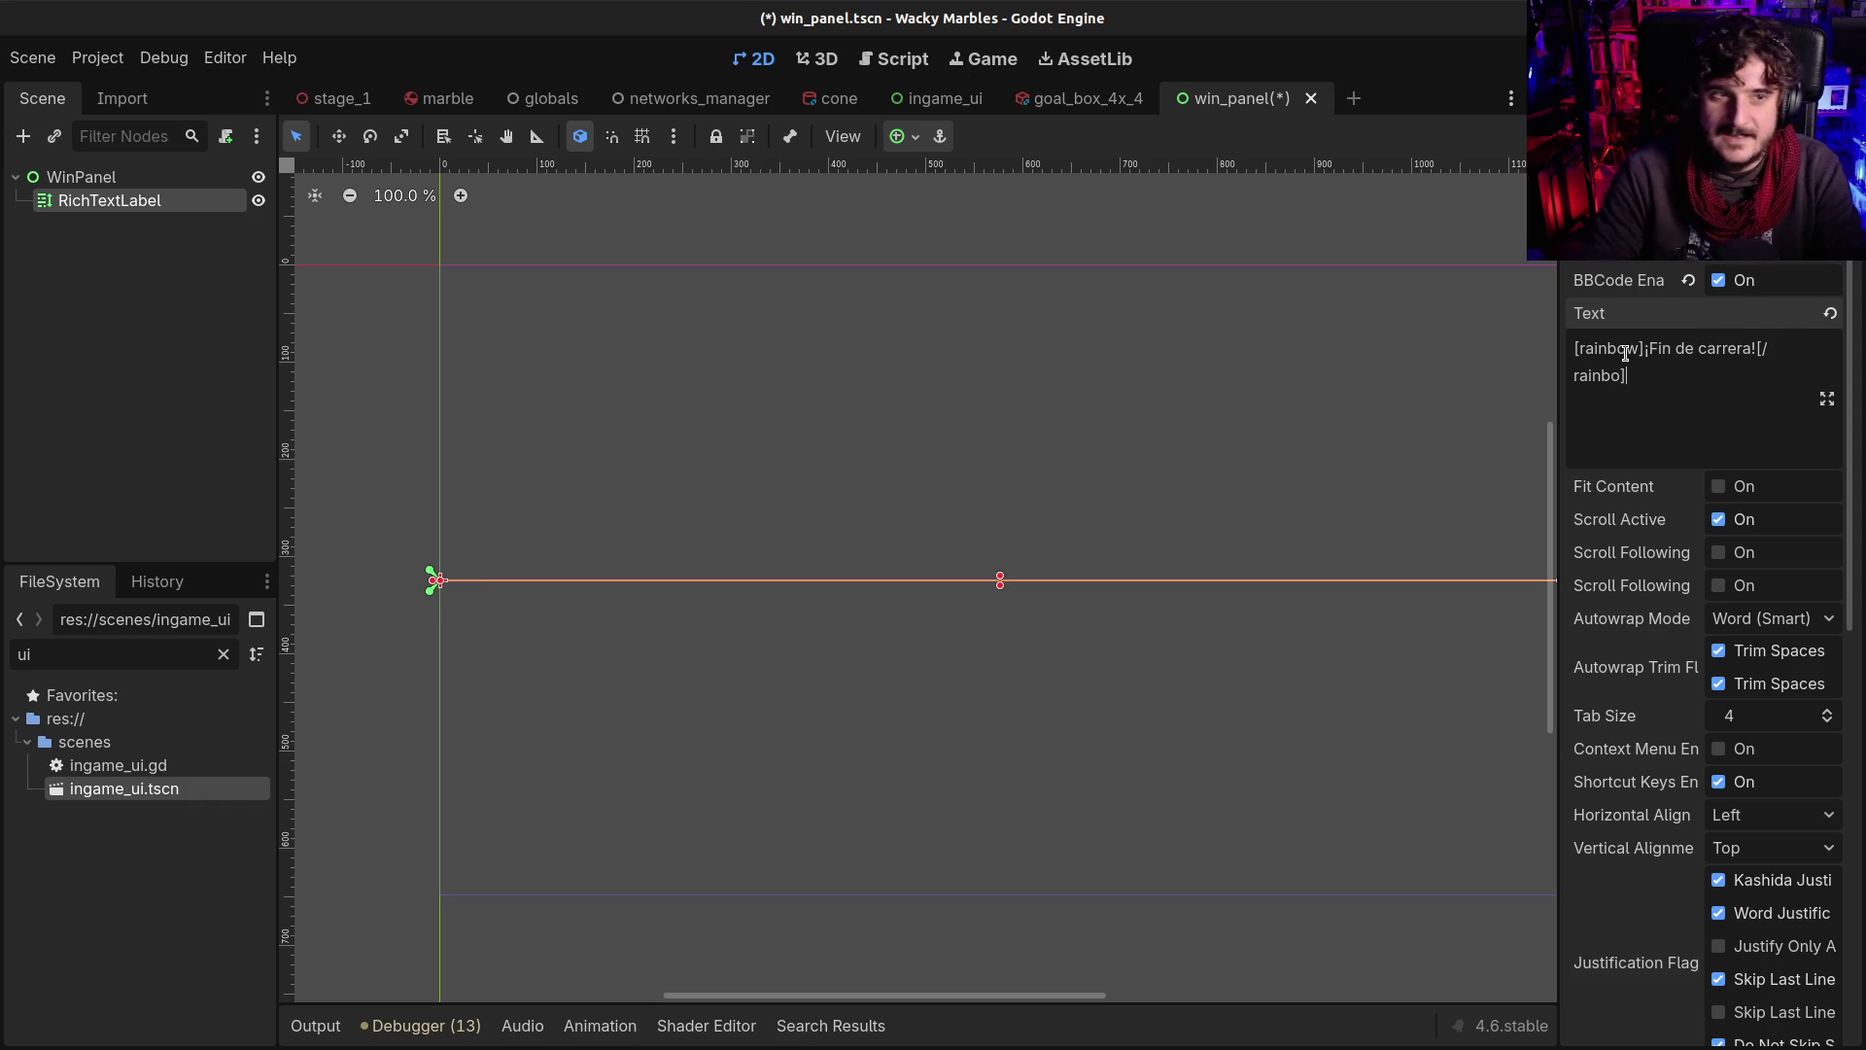
mouse_move(999, 586)
mouse_down()
mouse_move(1000, 645)
mouse_move(1009, 622)
mouse_up()
Complete the [/rainbow] closing tag and centre the text horizontally and vertically
text(w])
click(1770, 817)
key(Escape)
click(1767, 851)
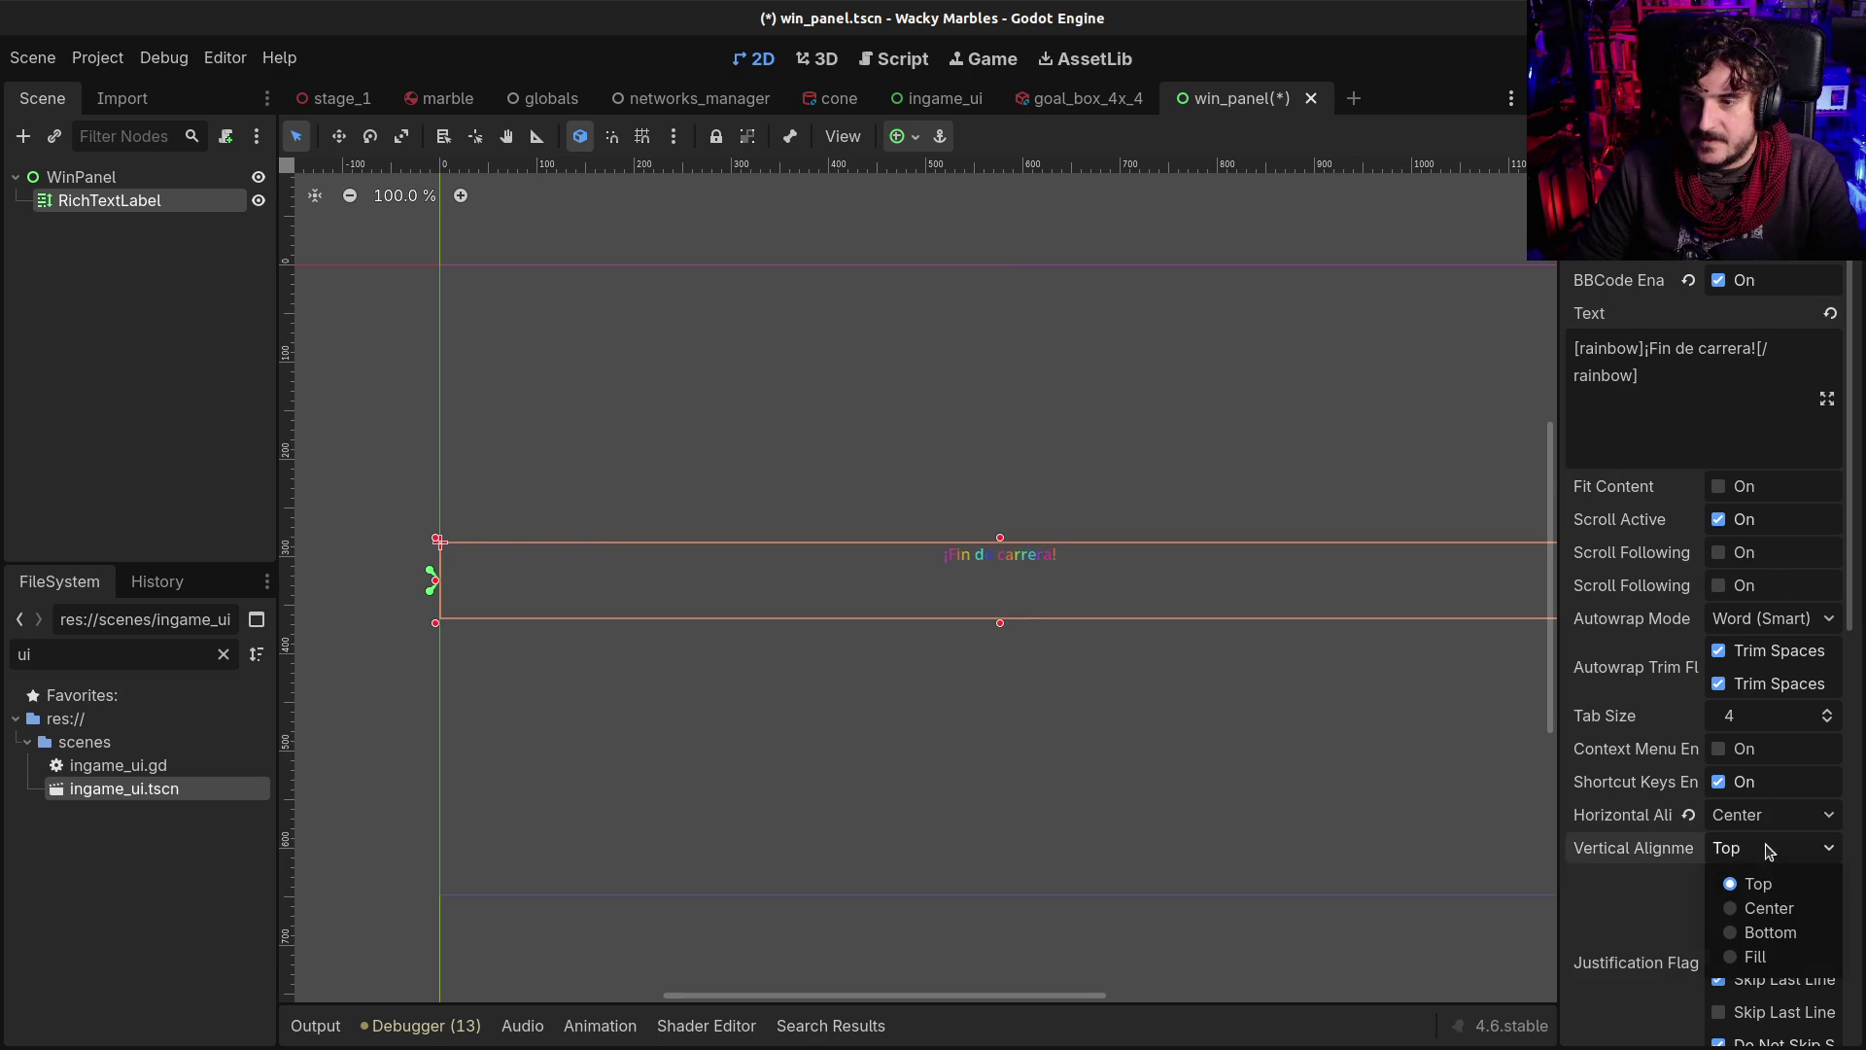
click(1770, 904)
Override the label's normal font size to 128
scroll(1293, 655, down, 1)
scroll(1657, 823, down, 7)
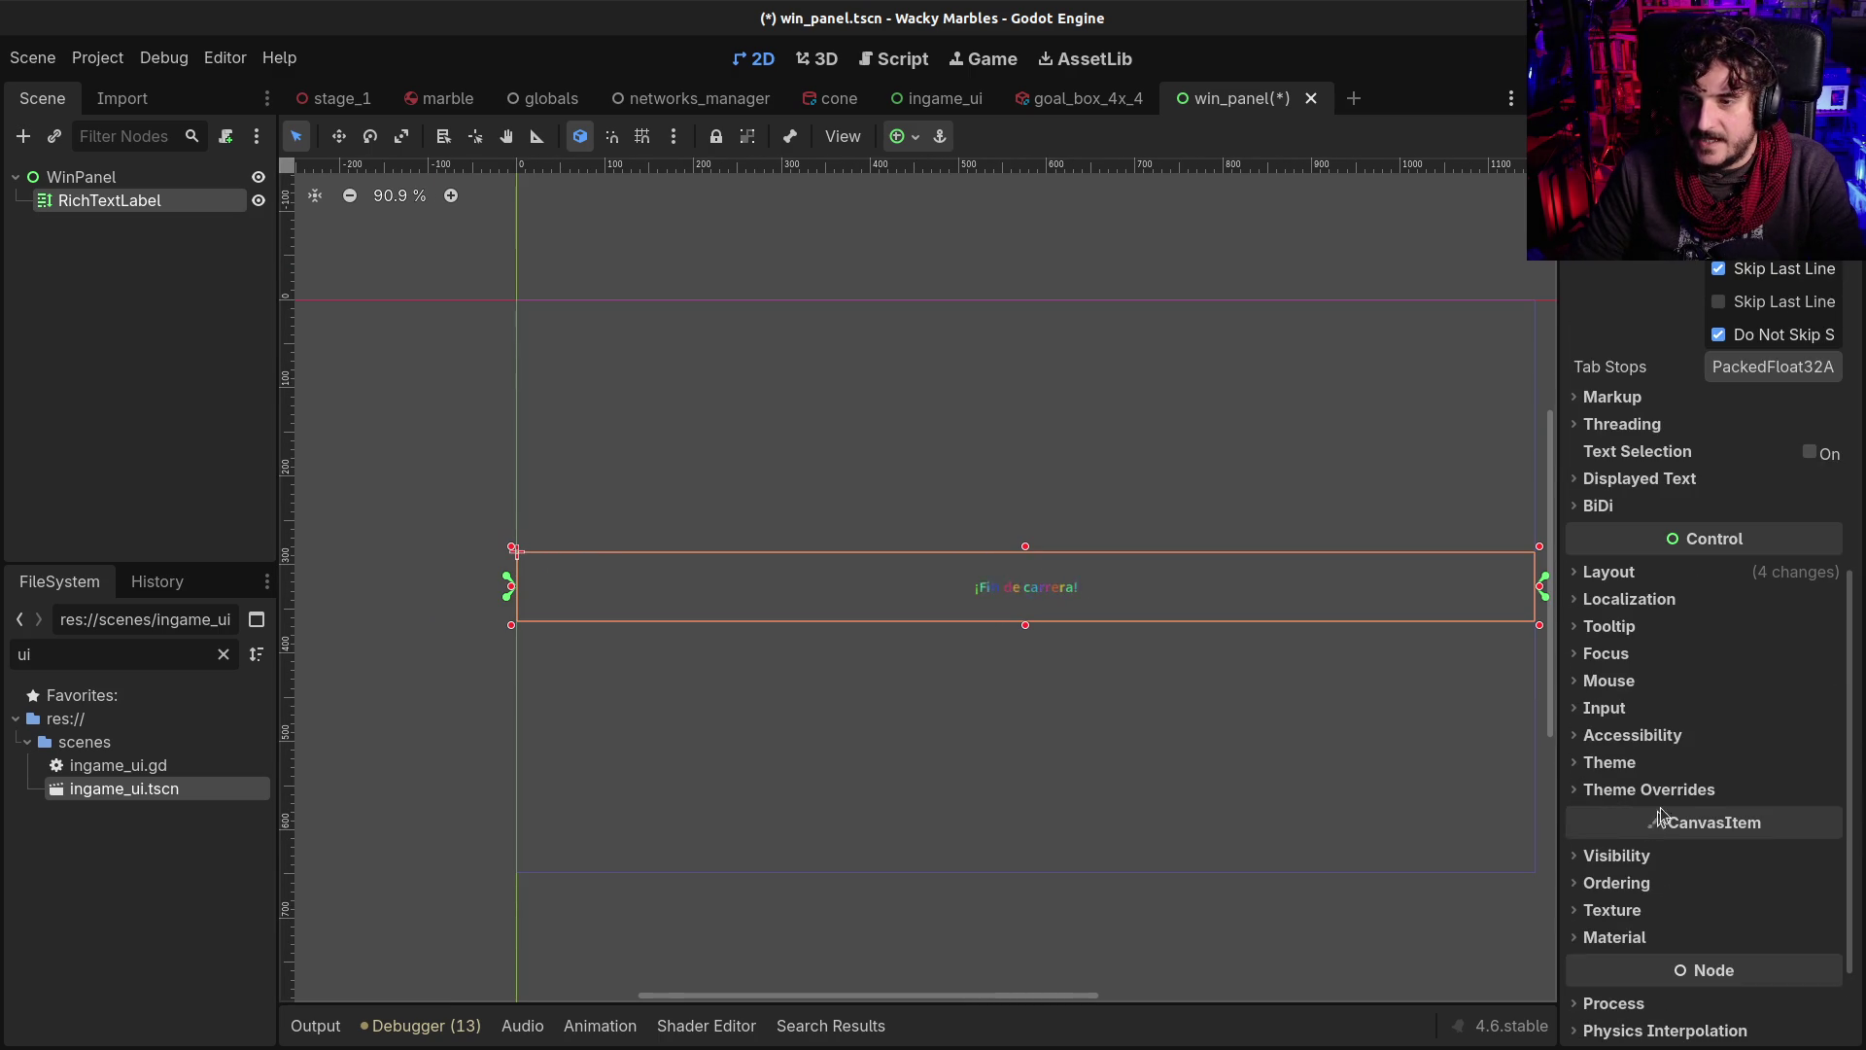
click(1676, 790)
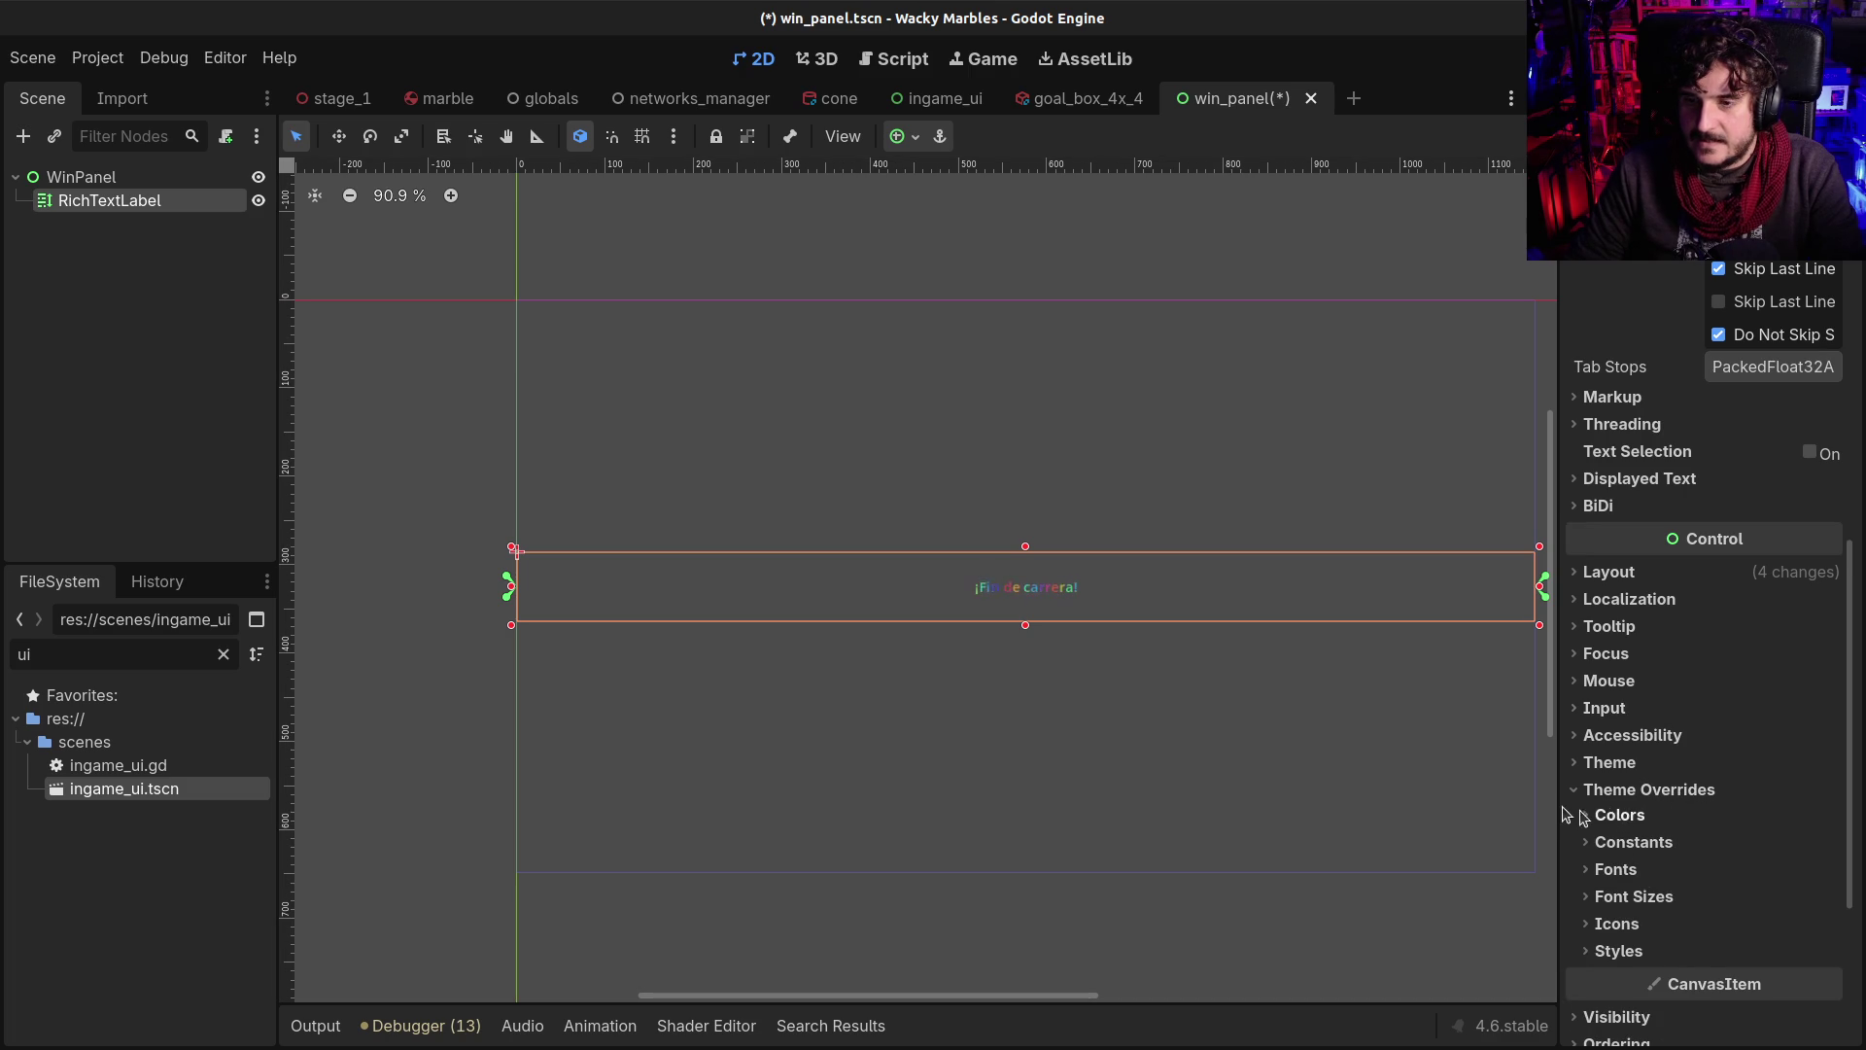
click(1619, 952)
scroll(1701, 880, down, 3)
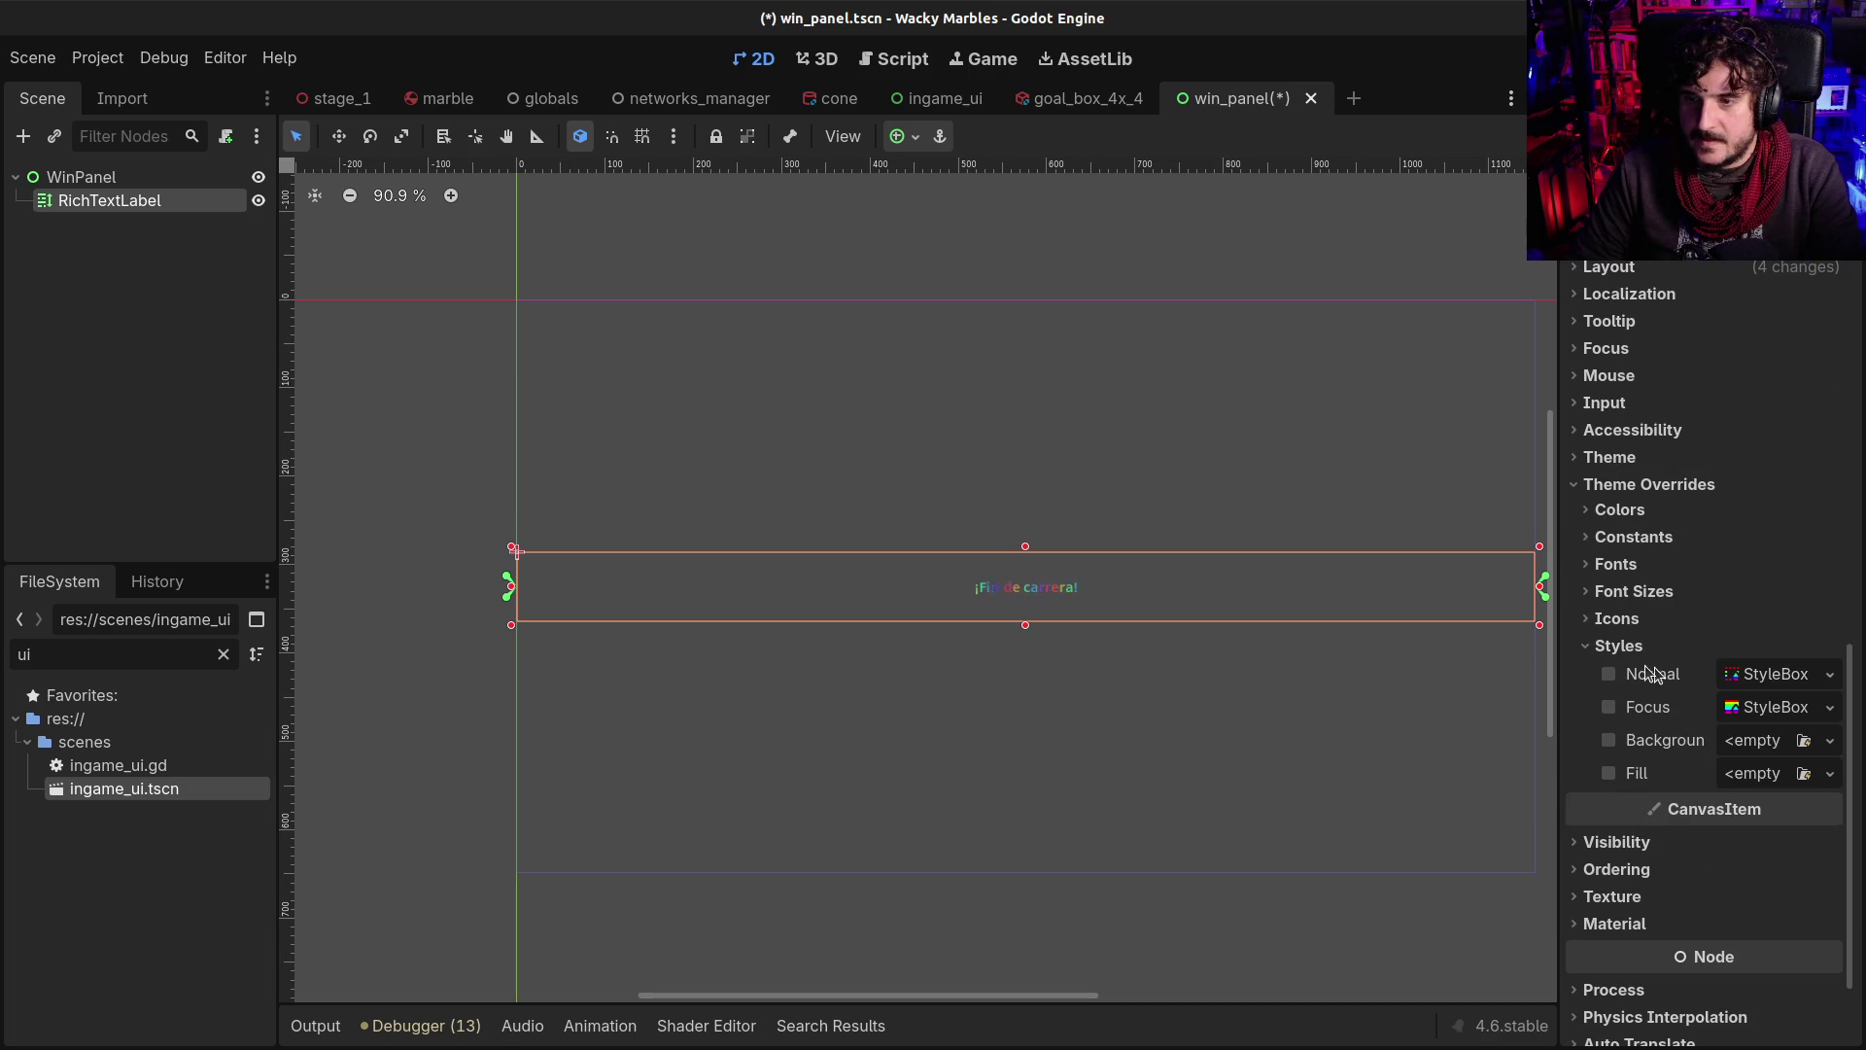
scroll(1645, 673, up, 1)
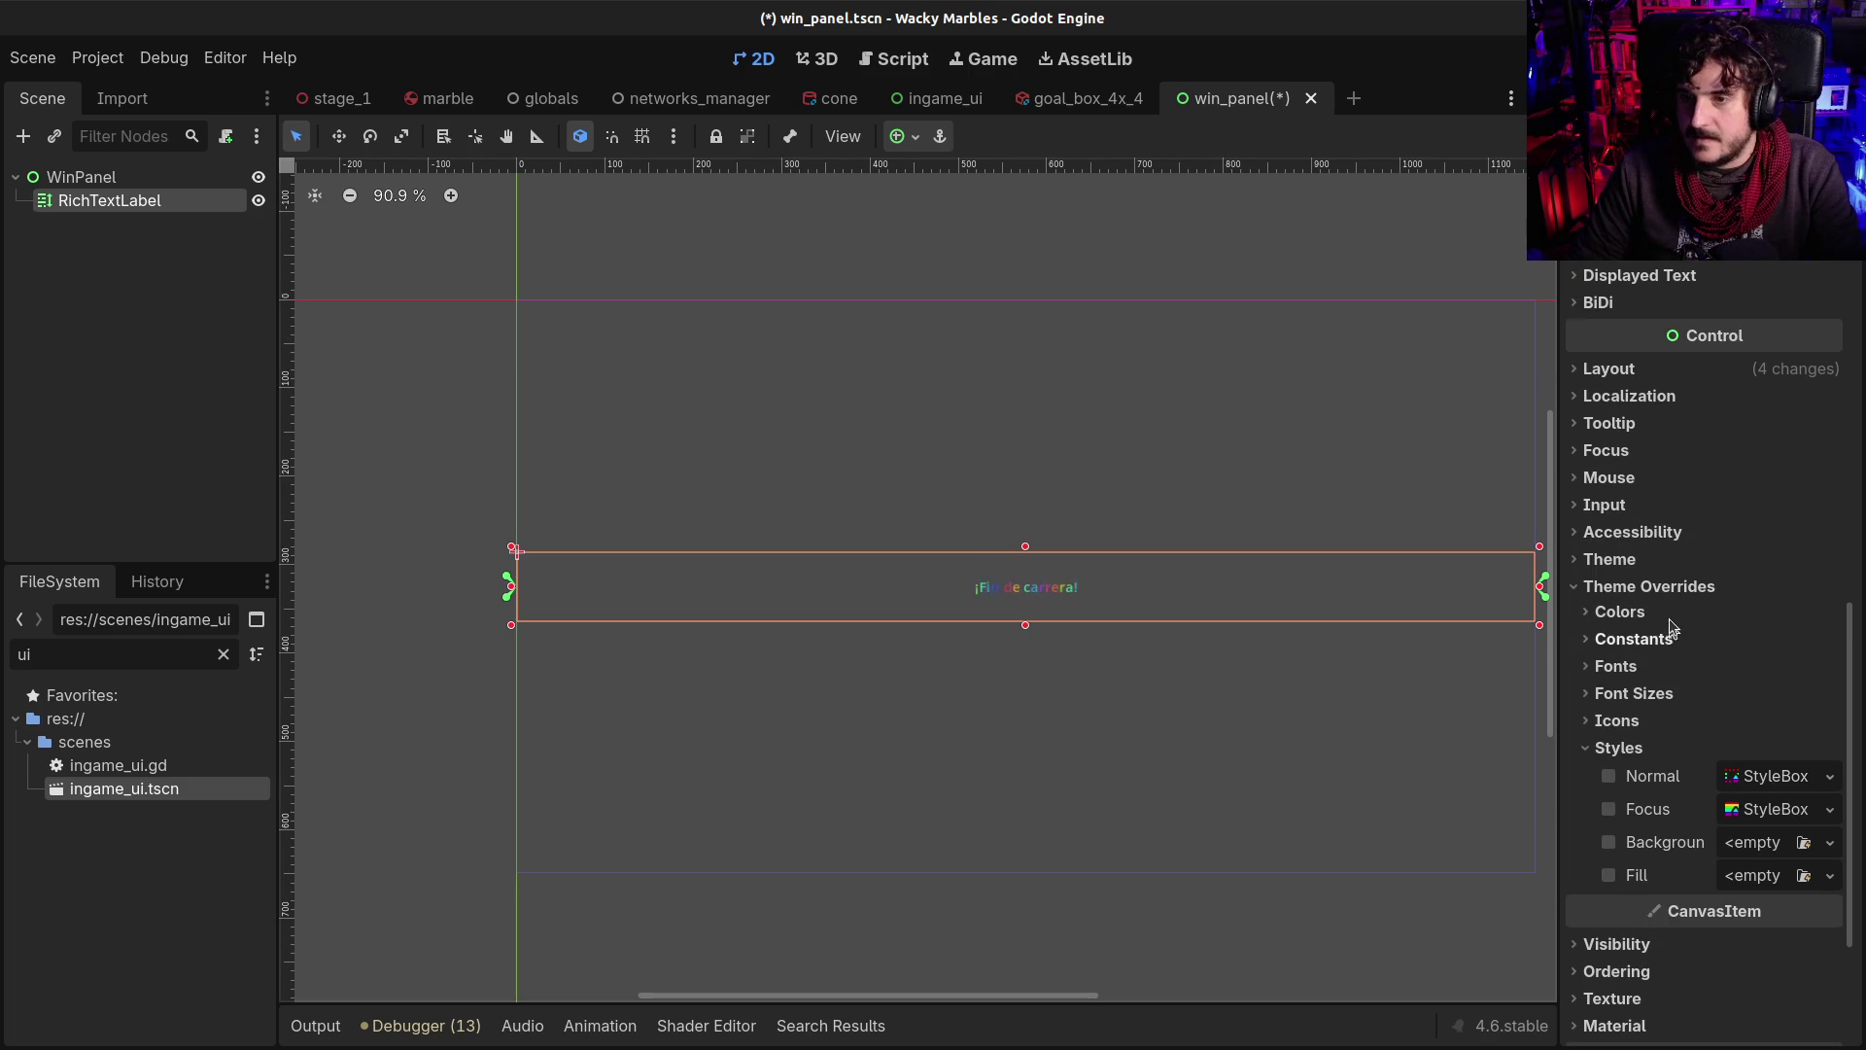
click(1634, 693)
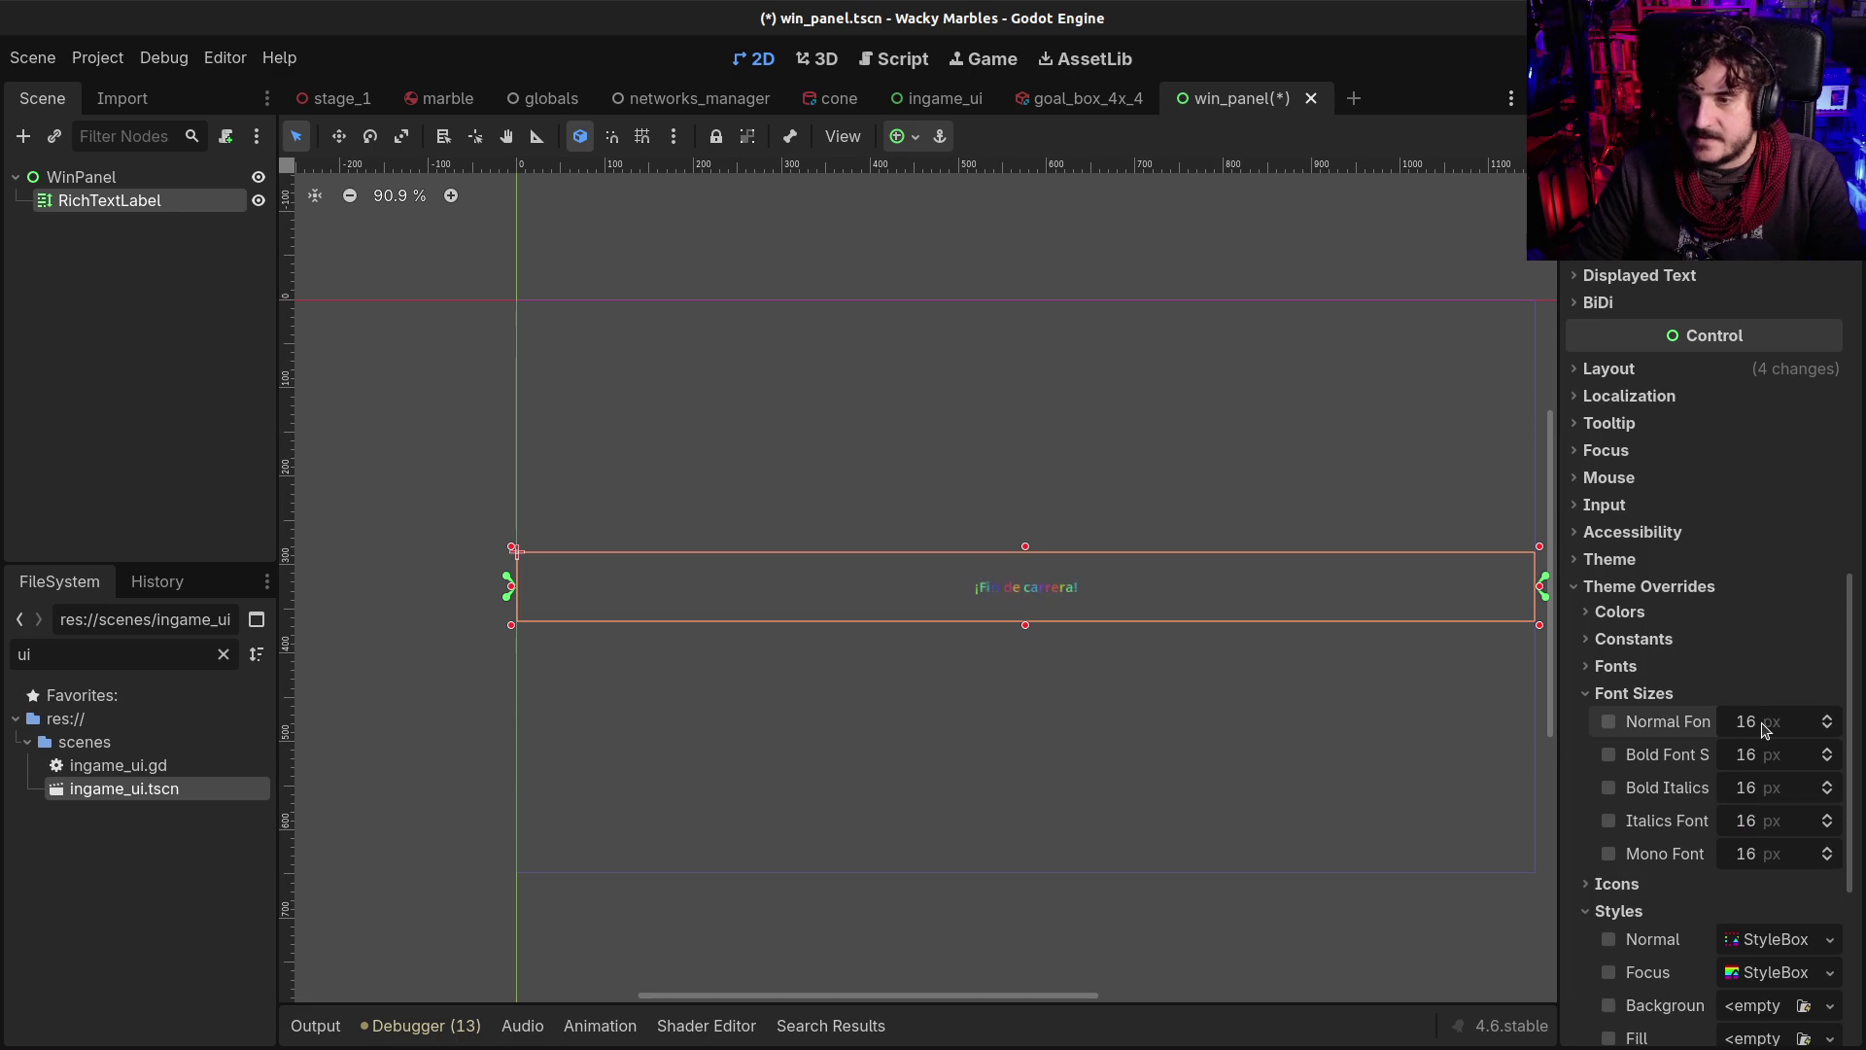
text(128)
key(Return)
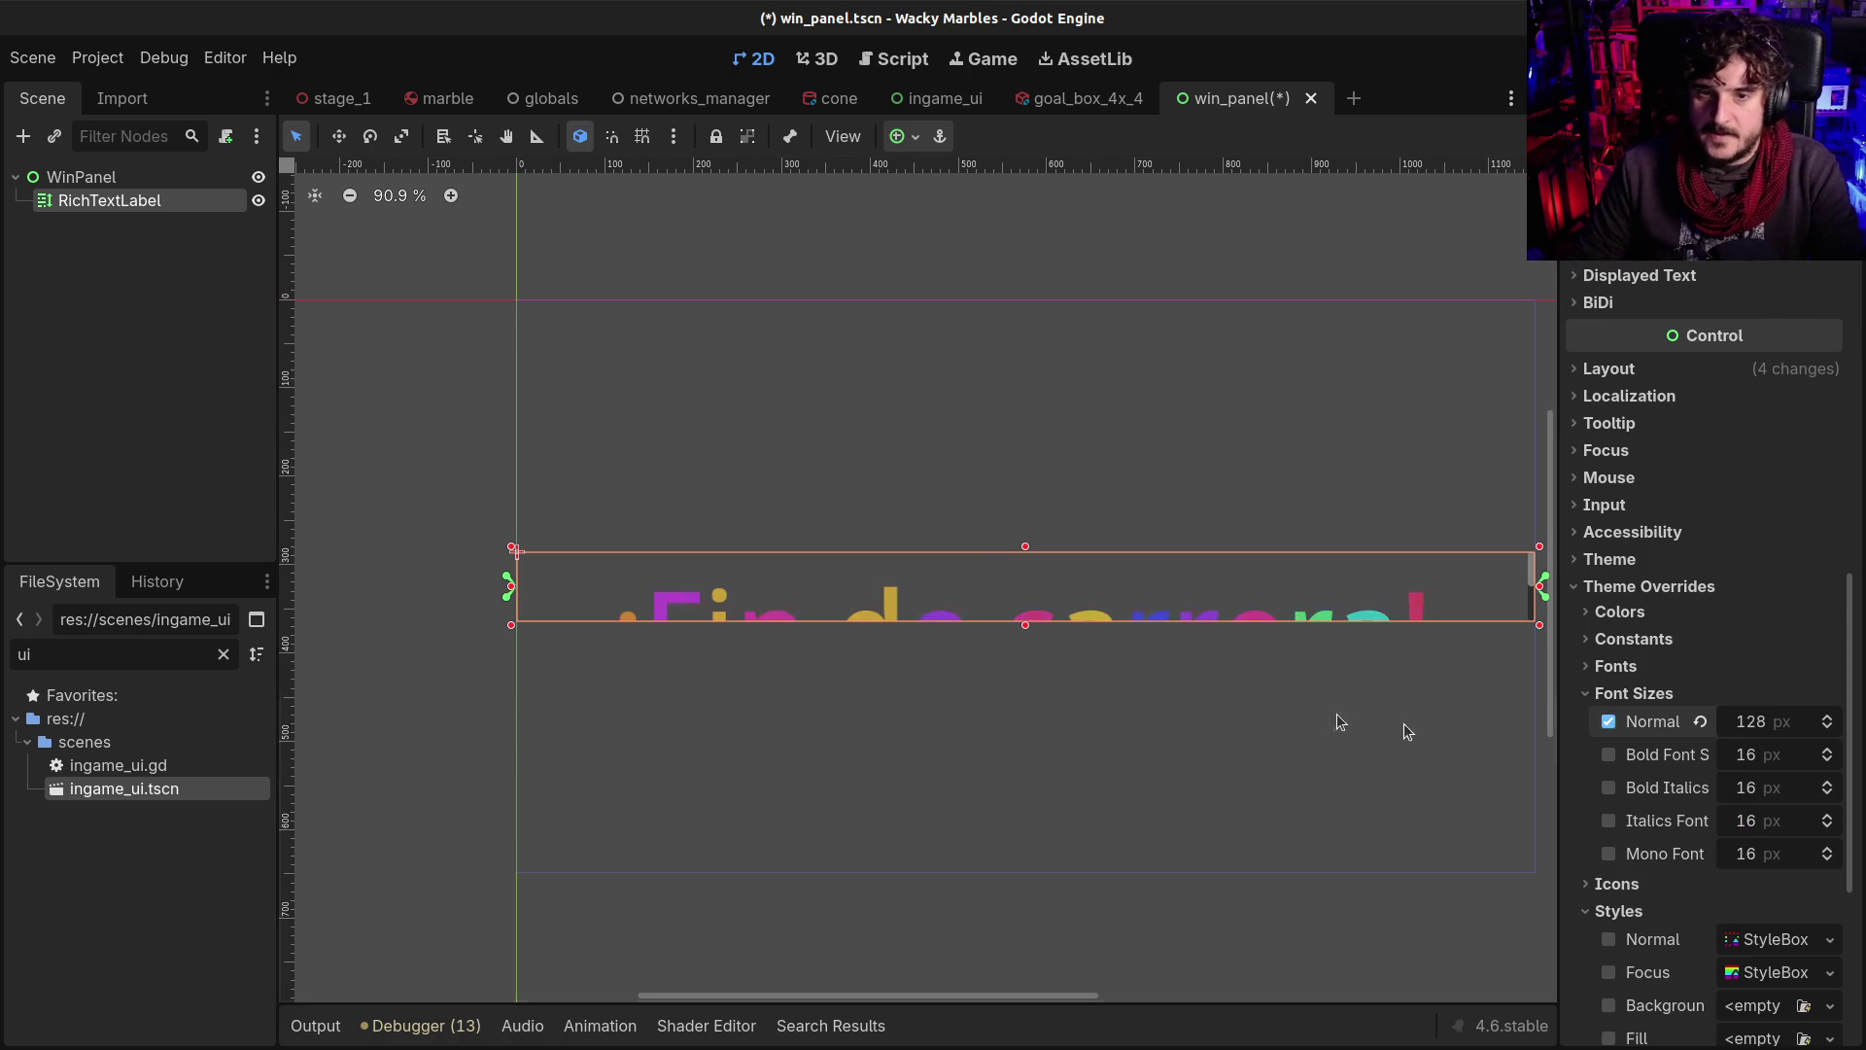
Enlarge the label box so the 128 px text fits
drag(1025, 624, 1022, 698)
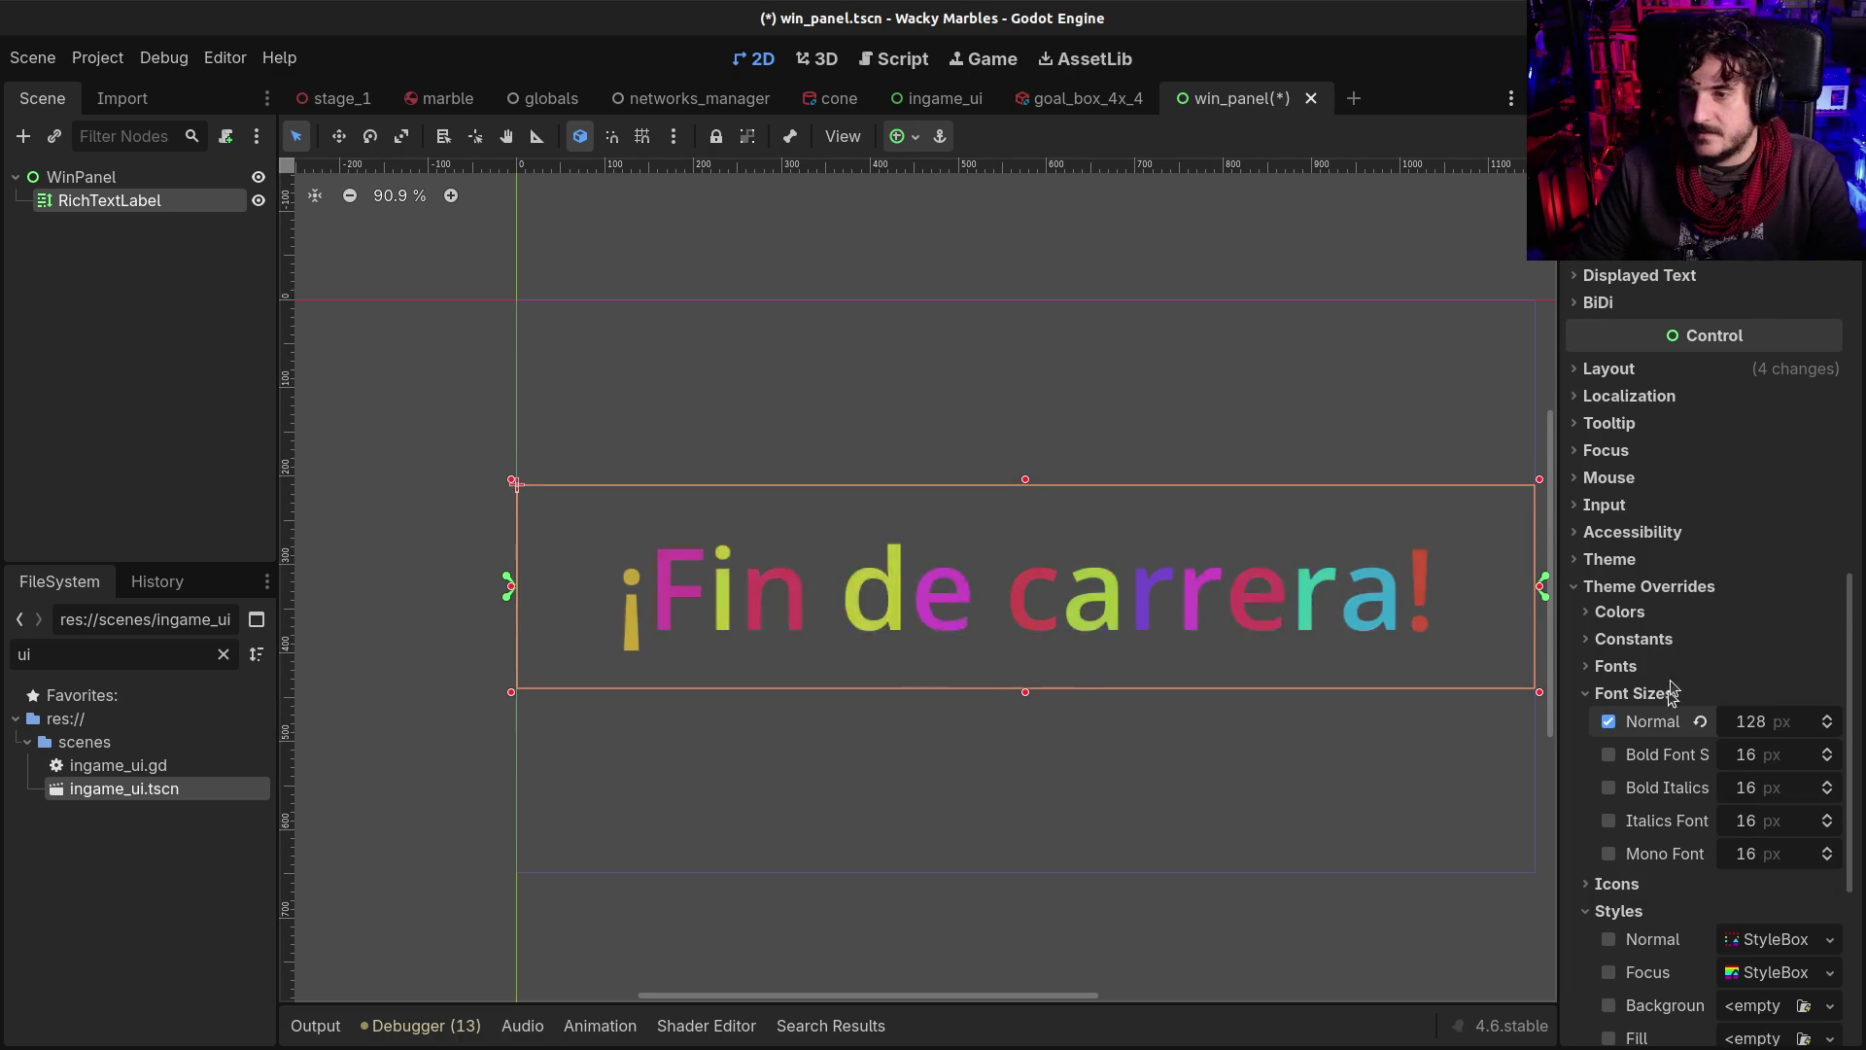
scroll(1652, 331, up, 10)
click(1646, 348)
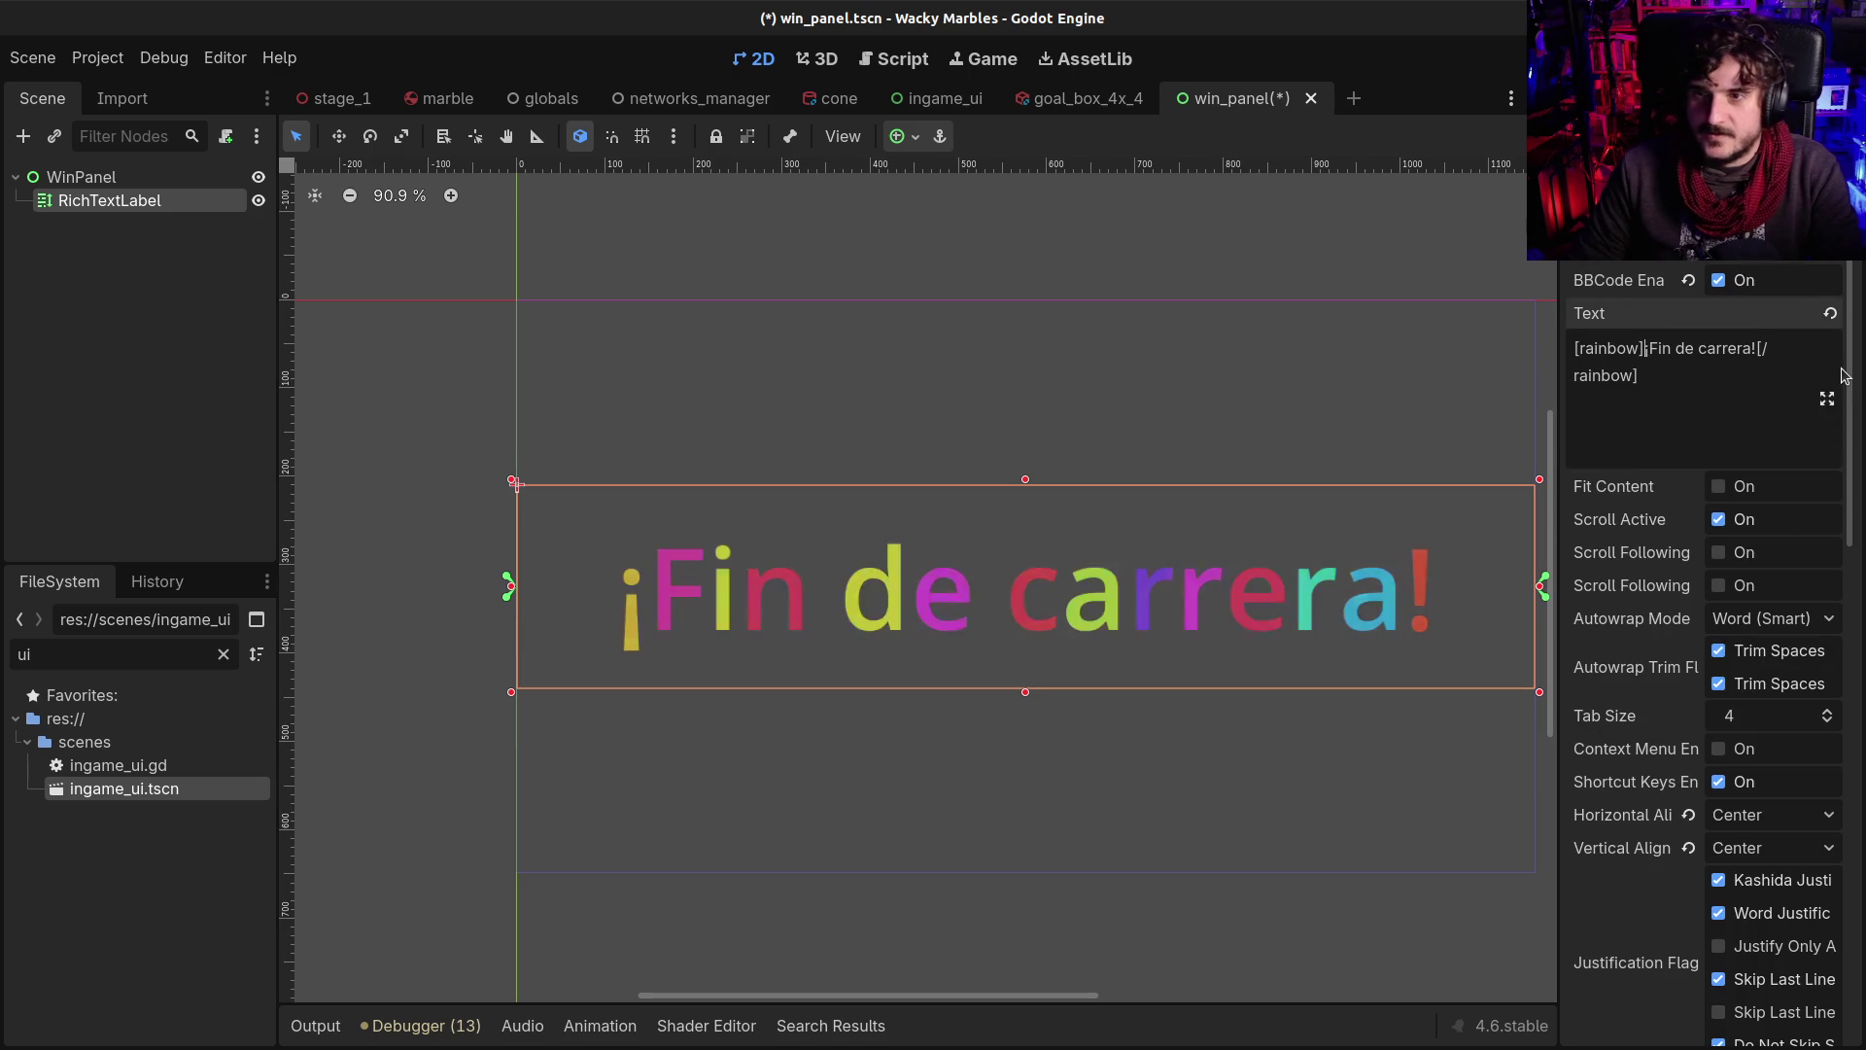
Wrap '¡Fin de carrera!' in [tornado]…[/tornado] inside the rainbow tag
text(ptirbadi)
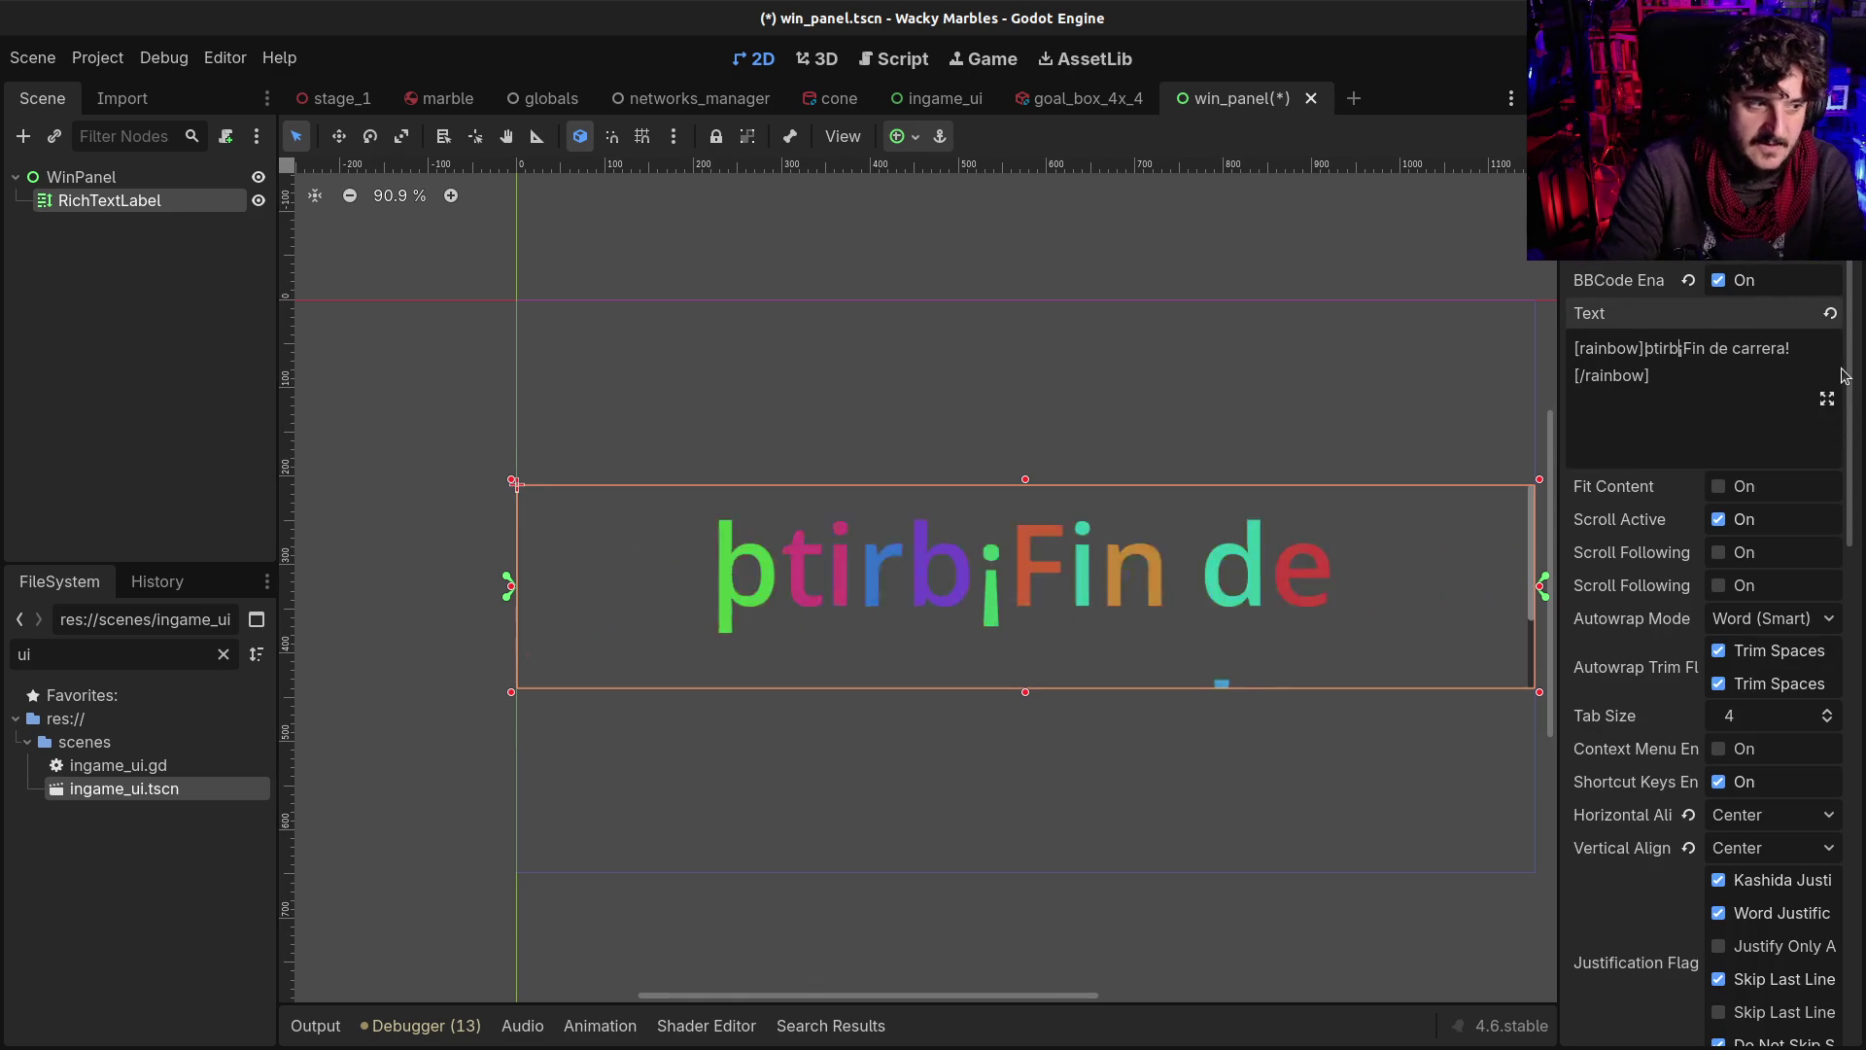
text([)
key(BackSpace)
key(BackSpace)
key(BackSpace)
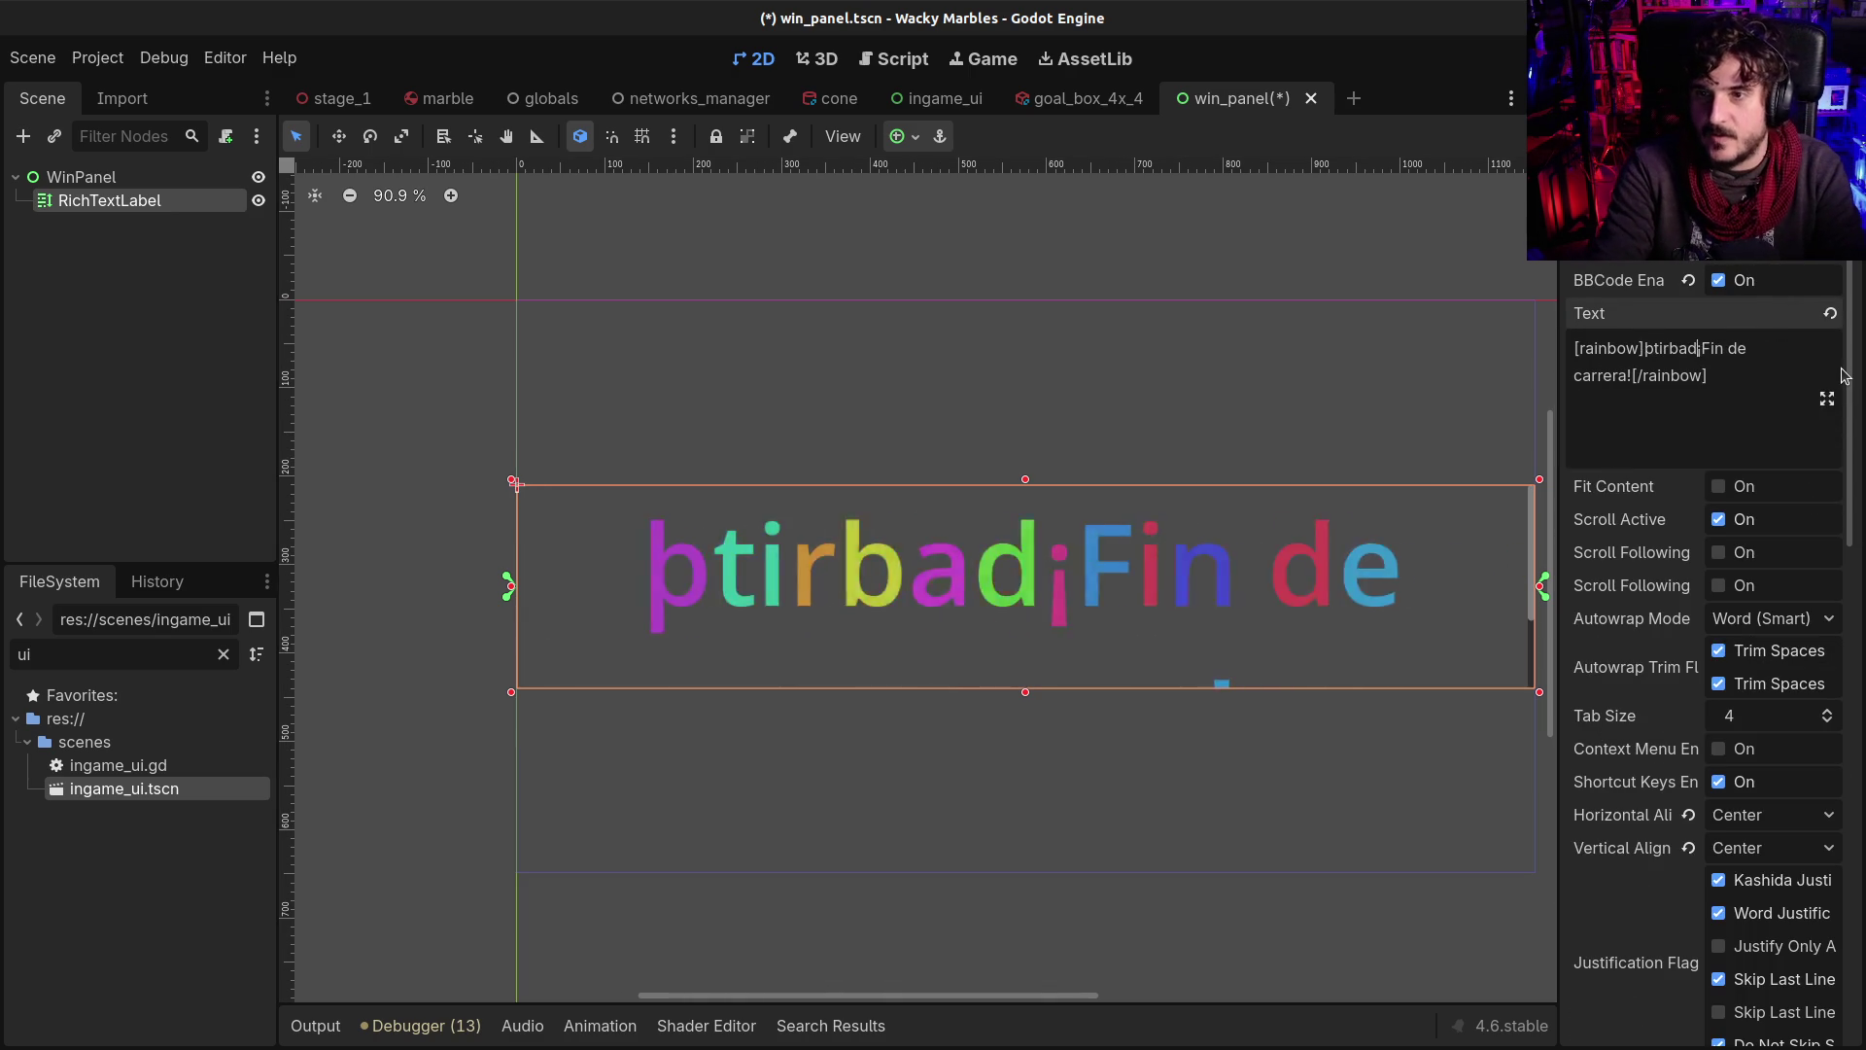
key(BackSpace)
key(BackSpace)
key(BackSpace)
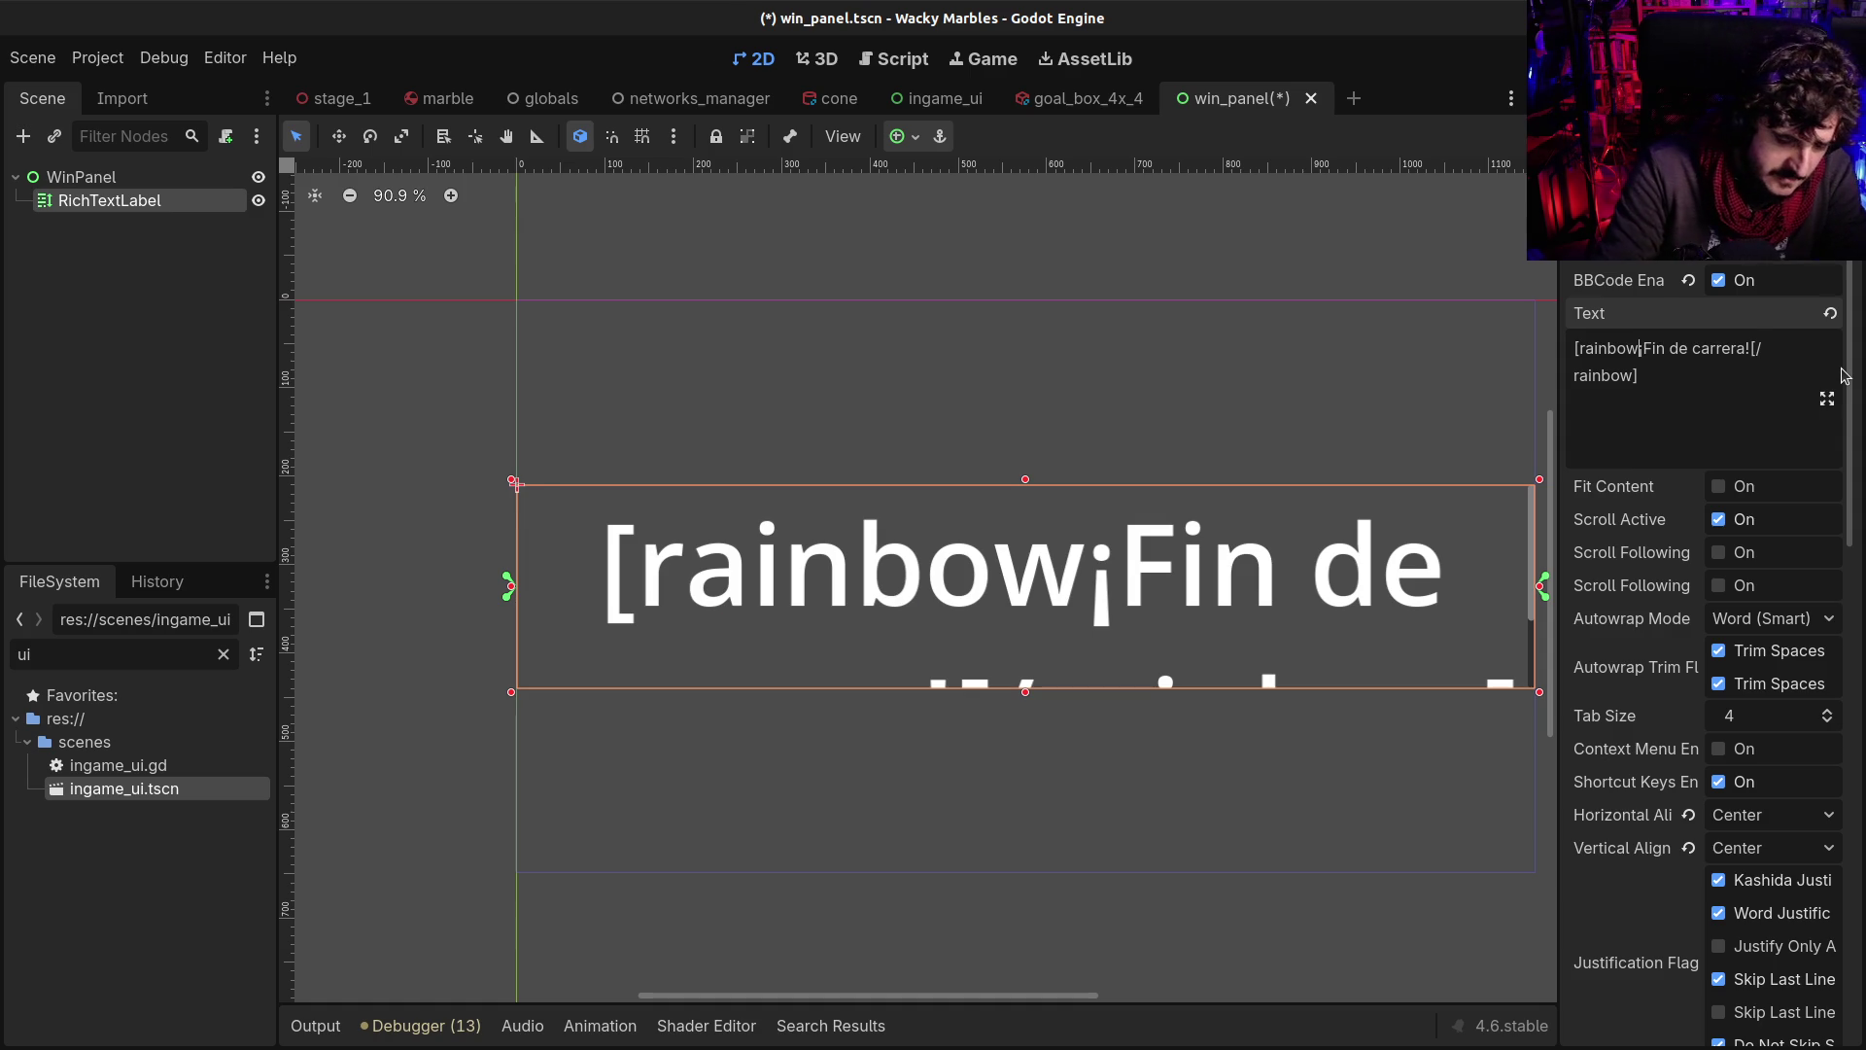
text([)
key(BackSpace)
text(][)
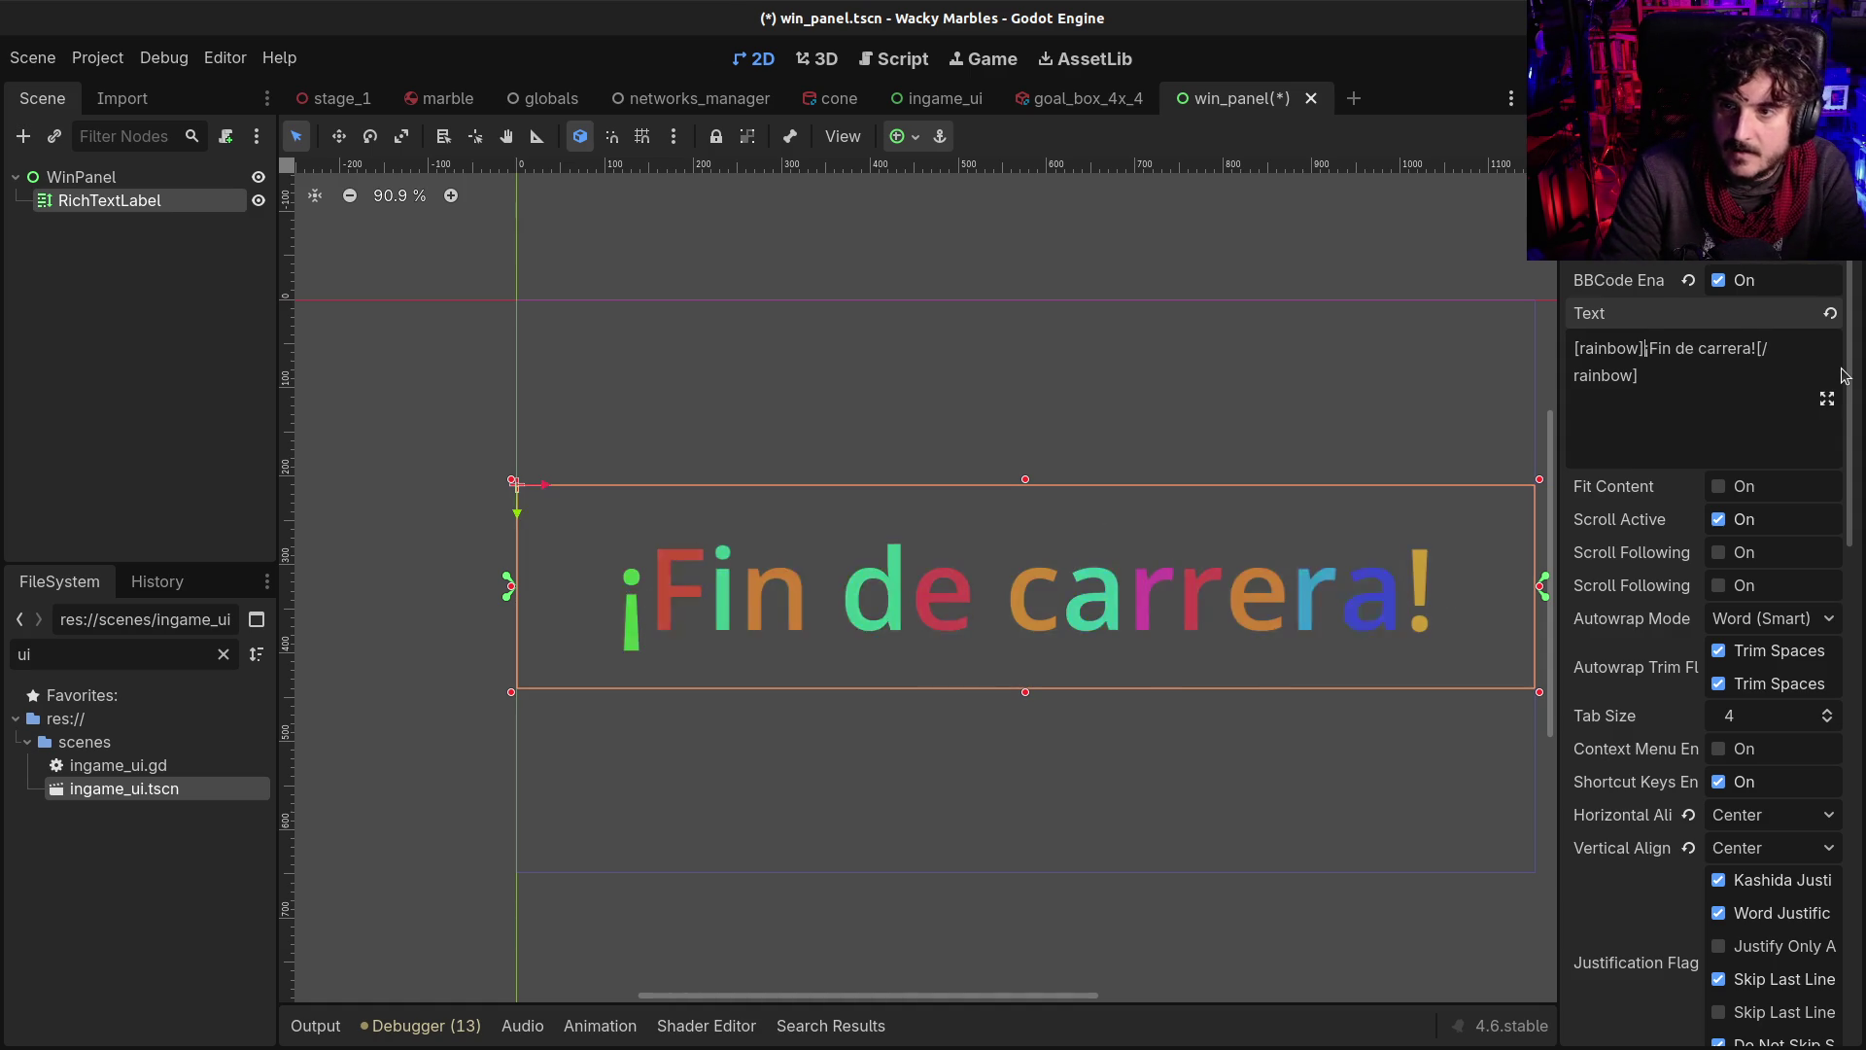
text(t)
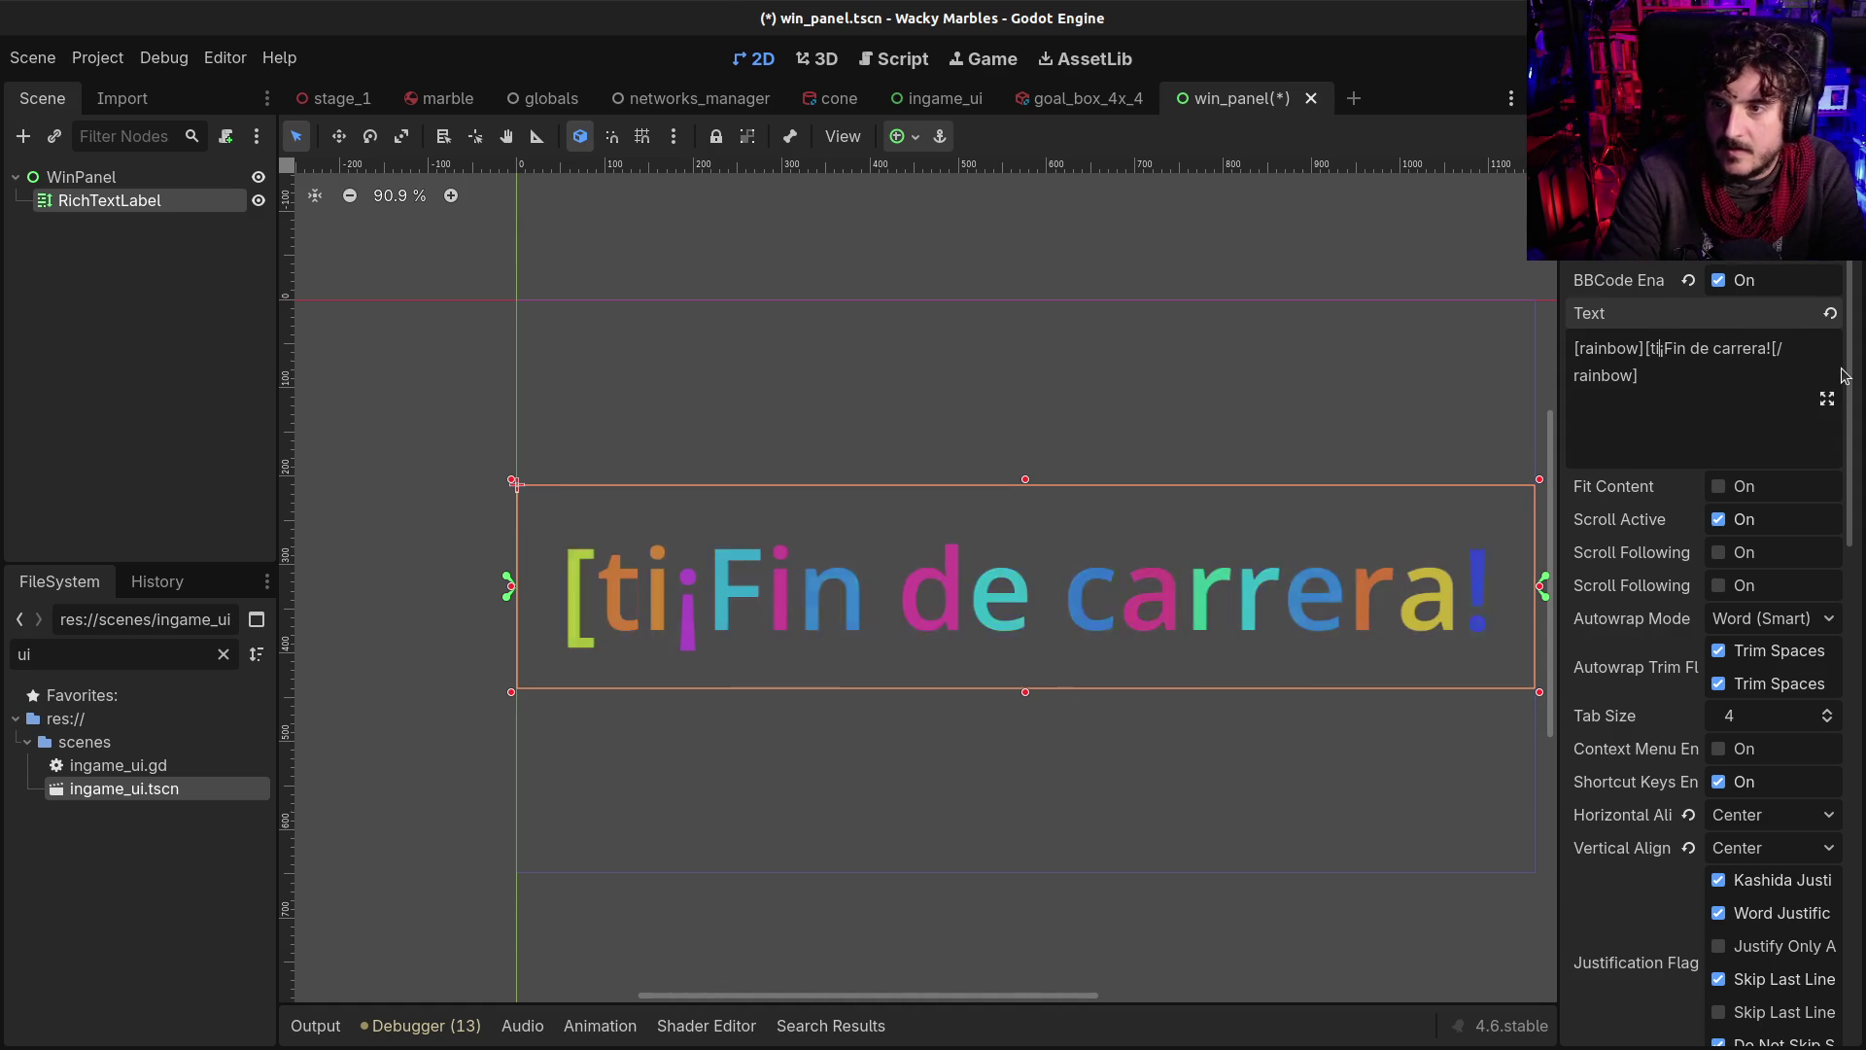
text(ornado)
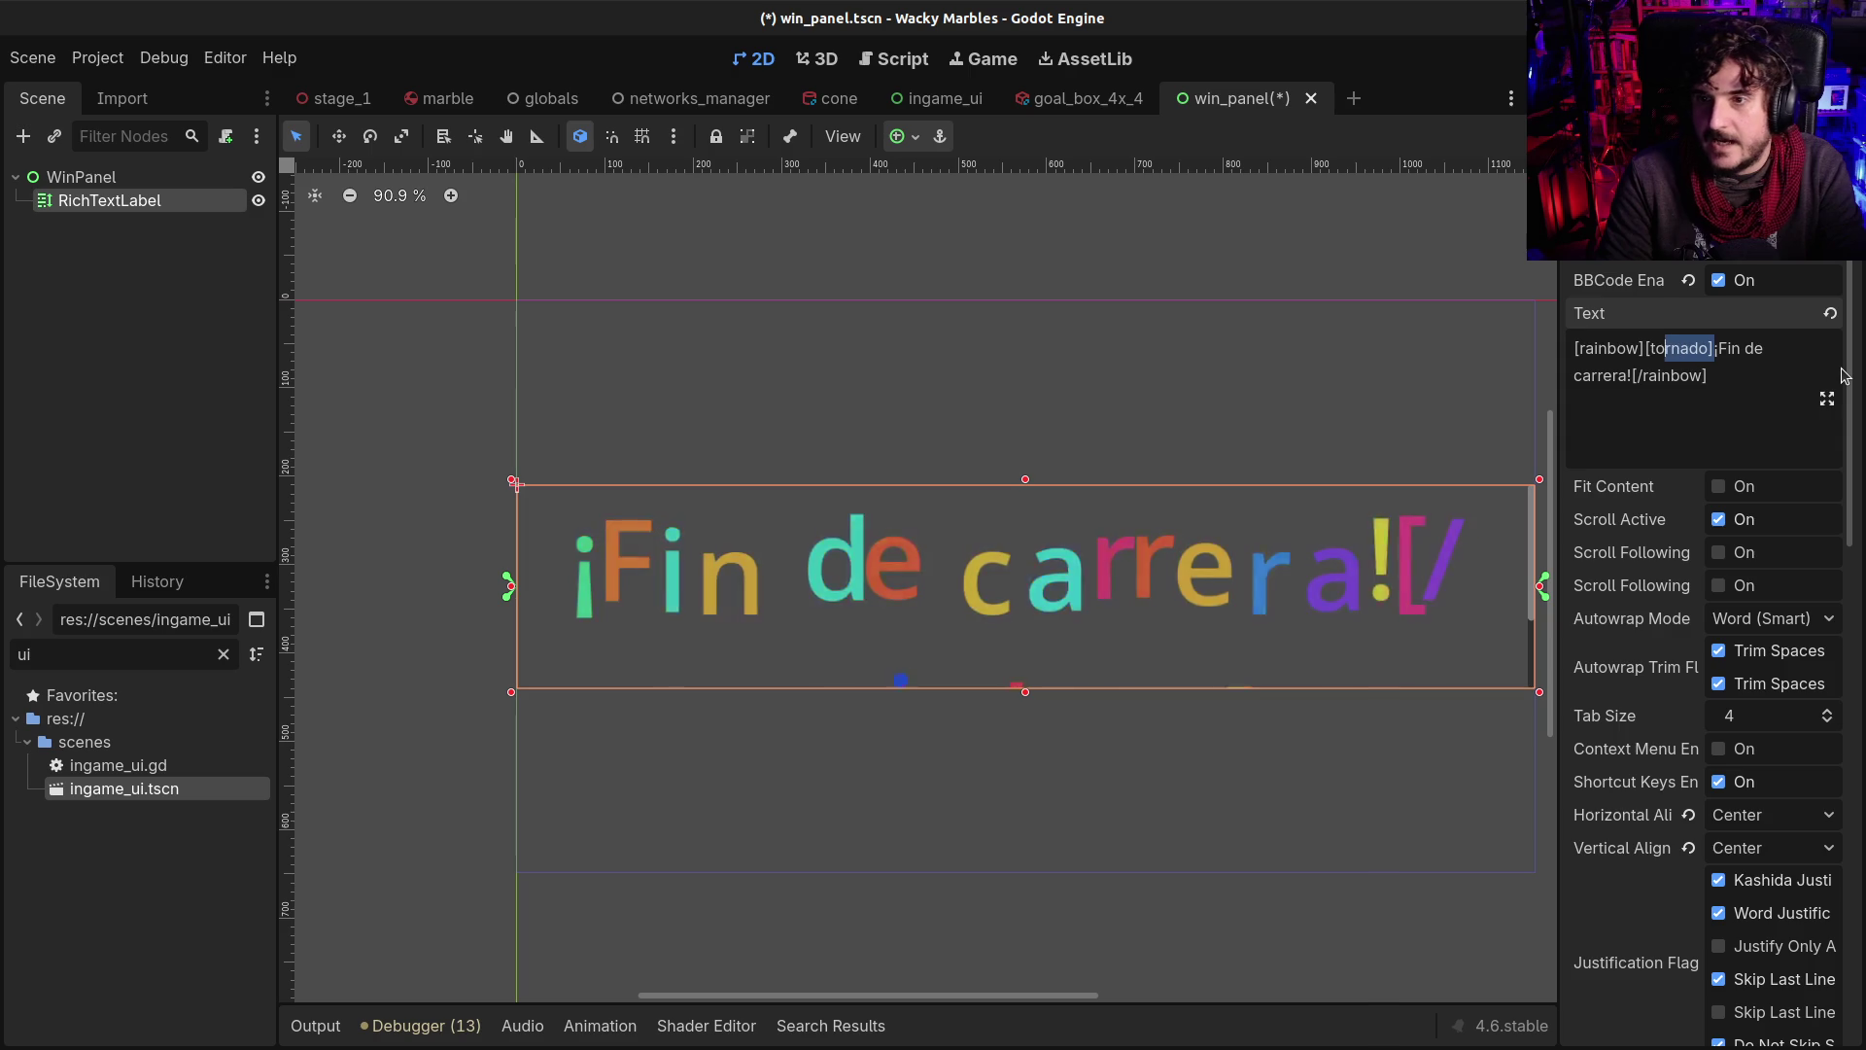
key(Down)
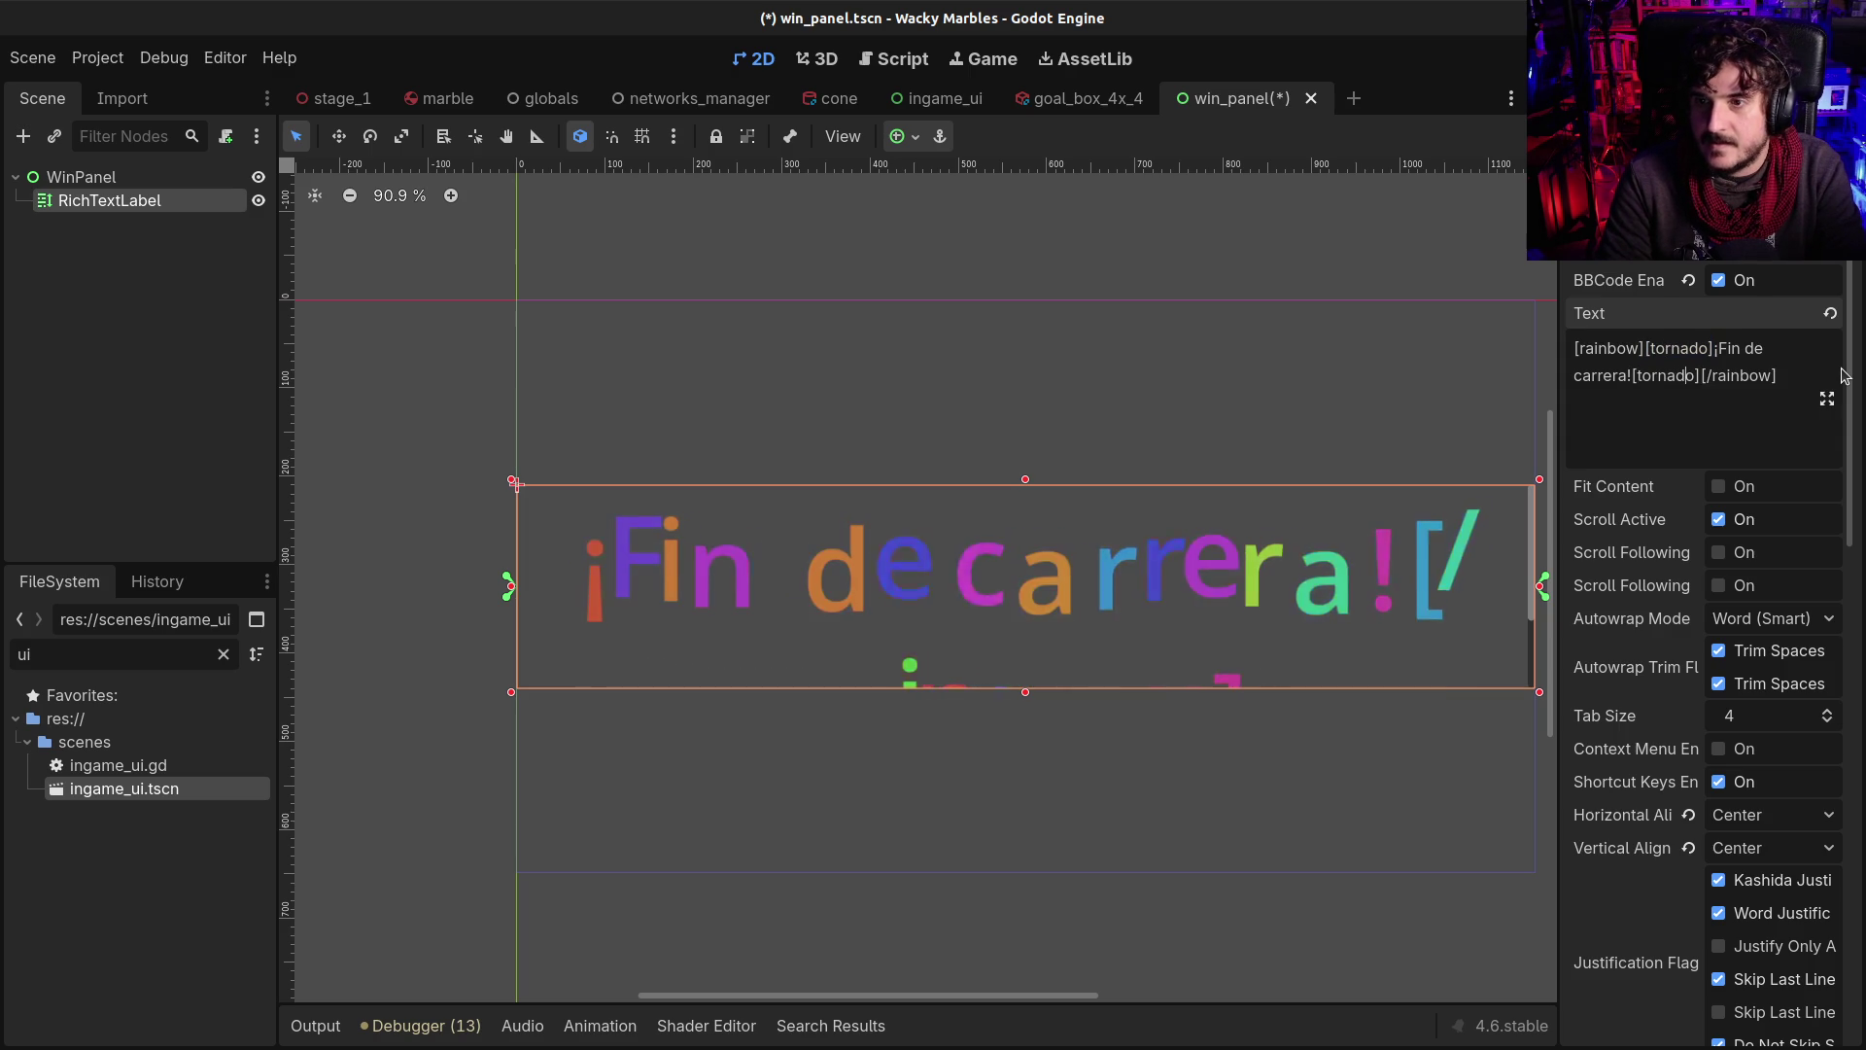
text(/)
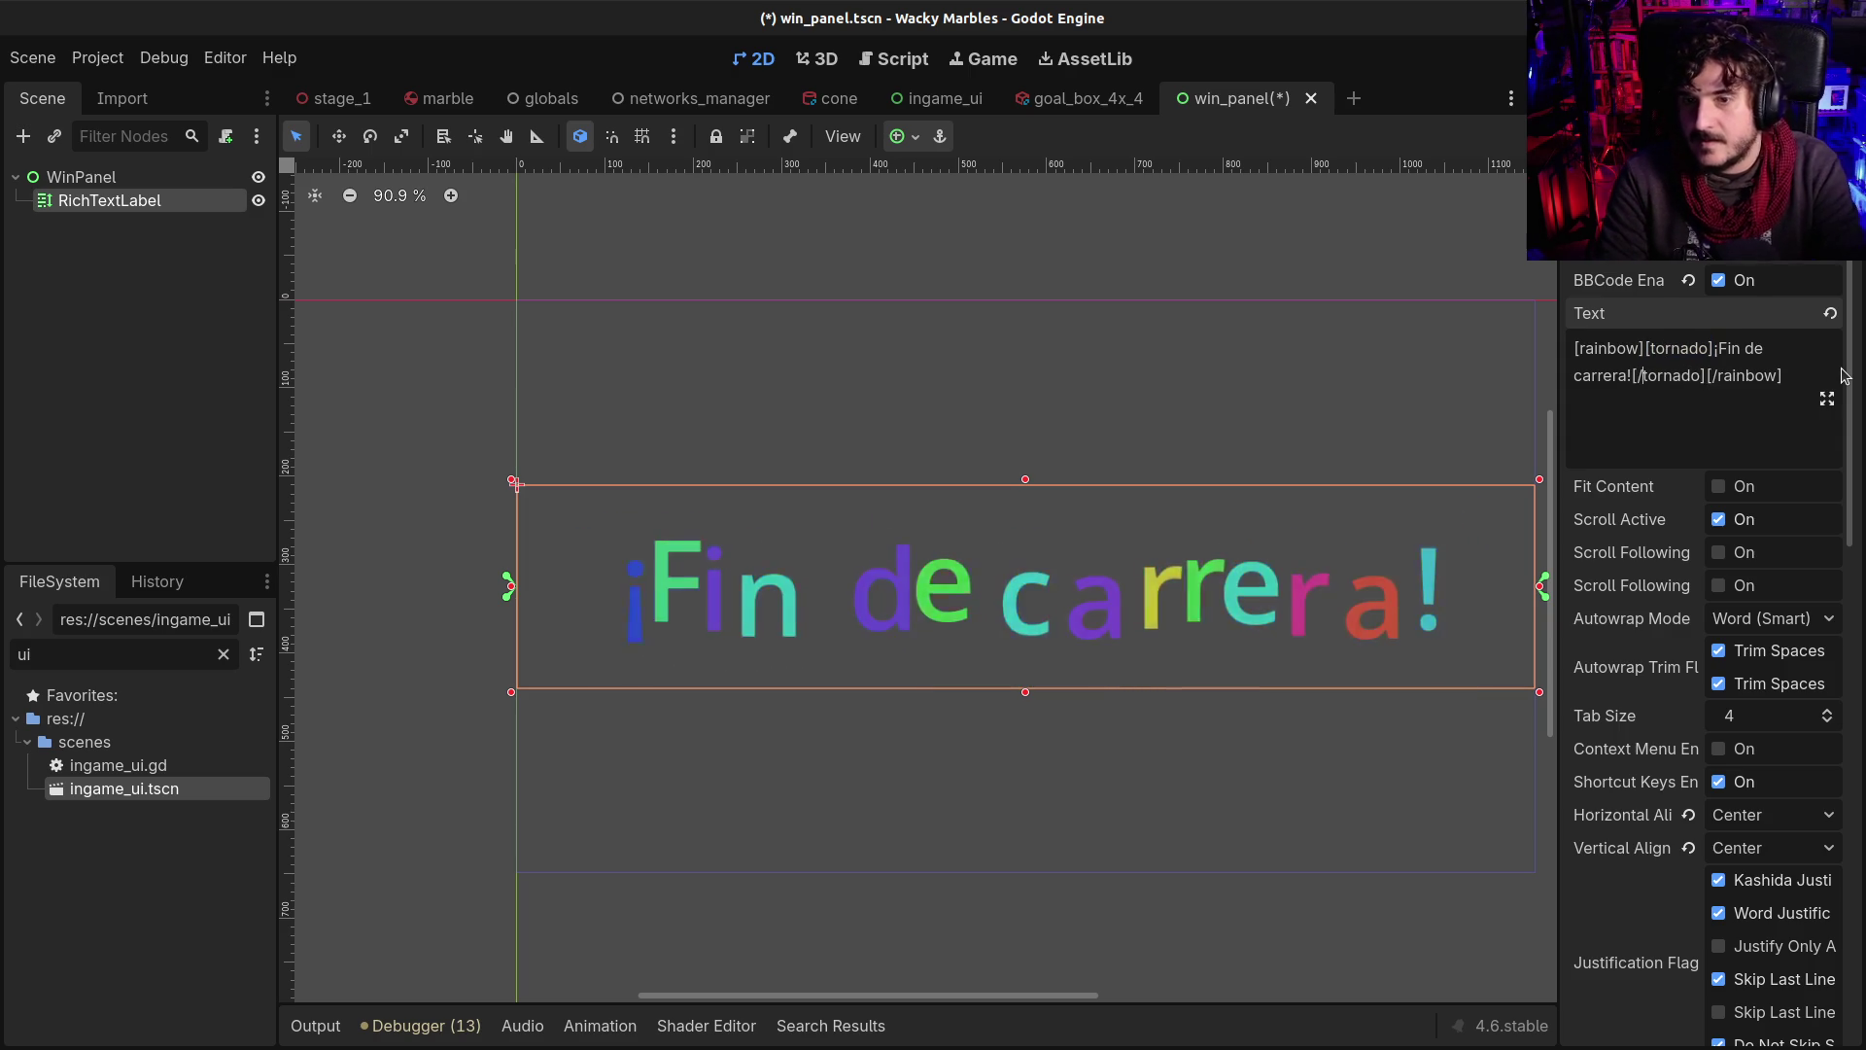
Add an Outline Size constant override and save win_panel.tscn
scroll(1750, 642, down, 6)
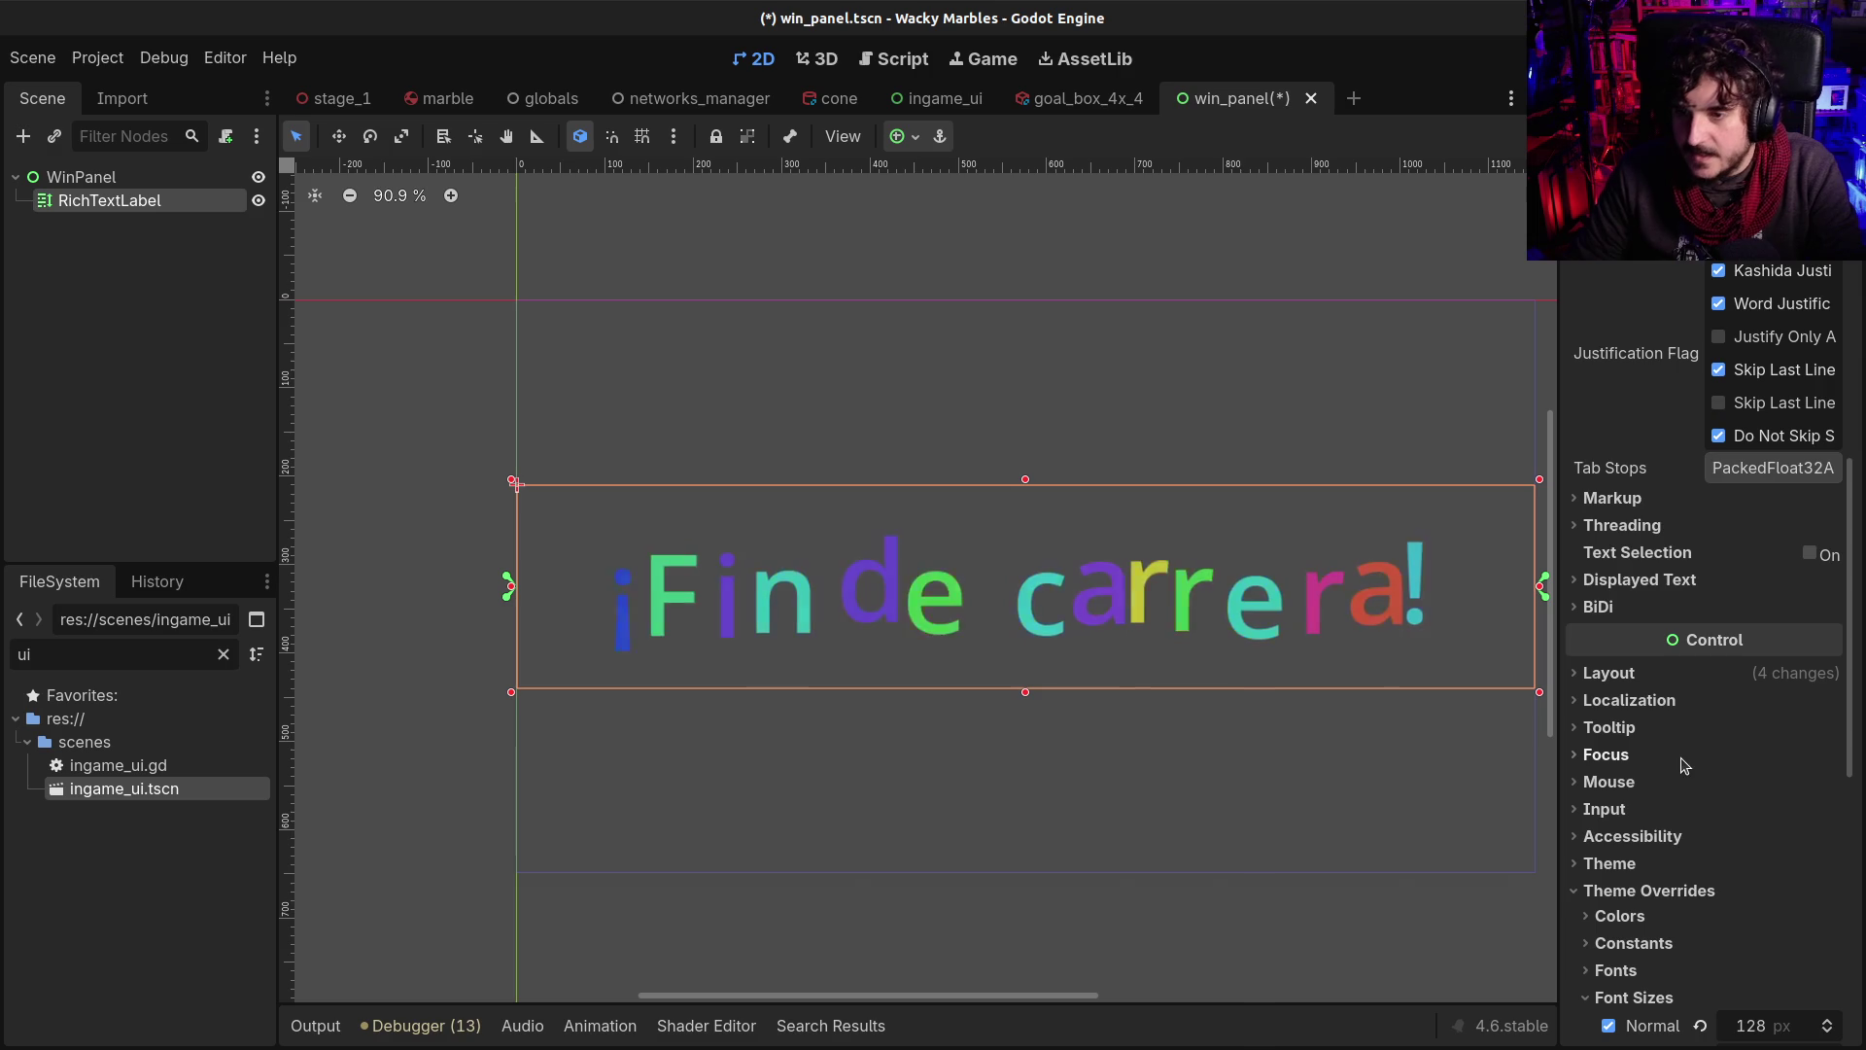
scroll(1652, 797, down, 2)
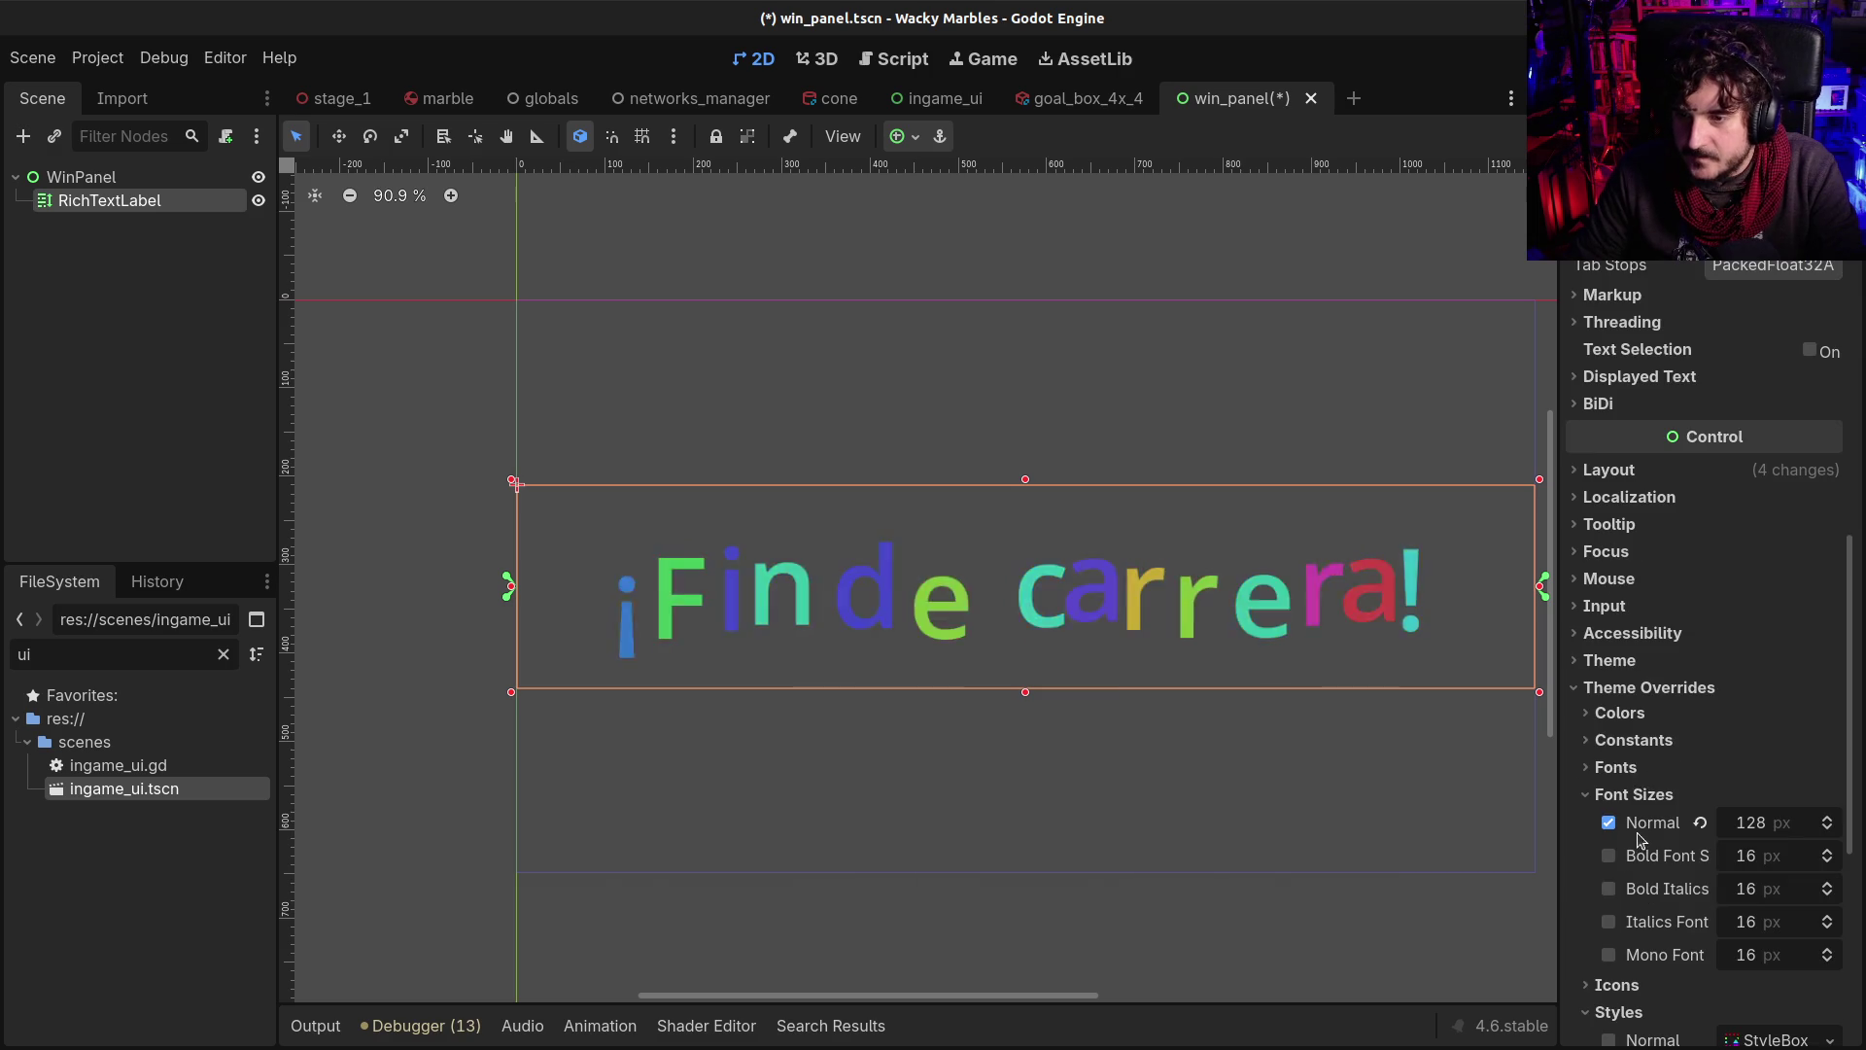
click(1622, 743)
scroll(1738, 799, down, 3)
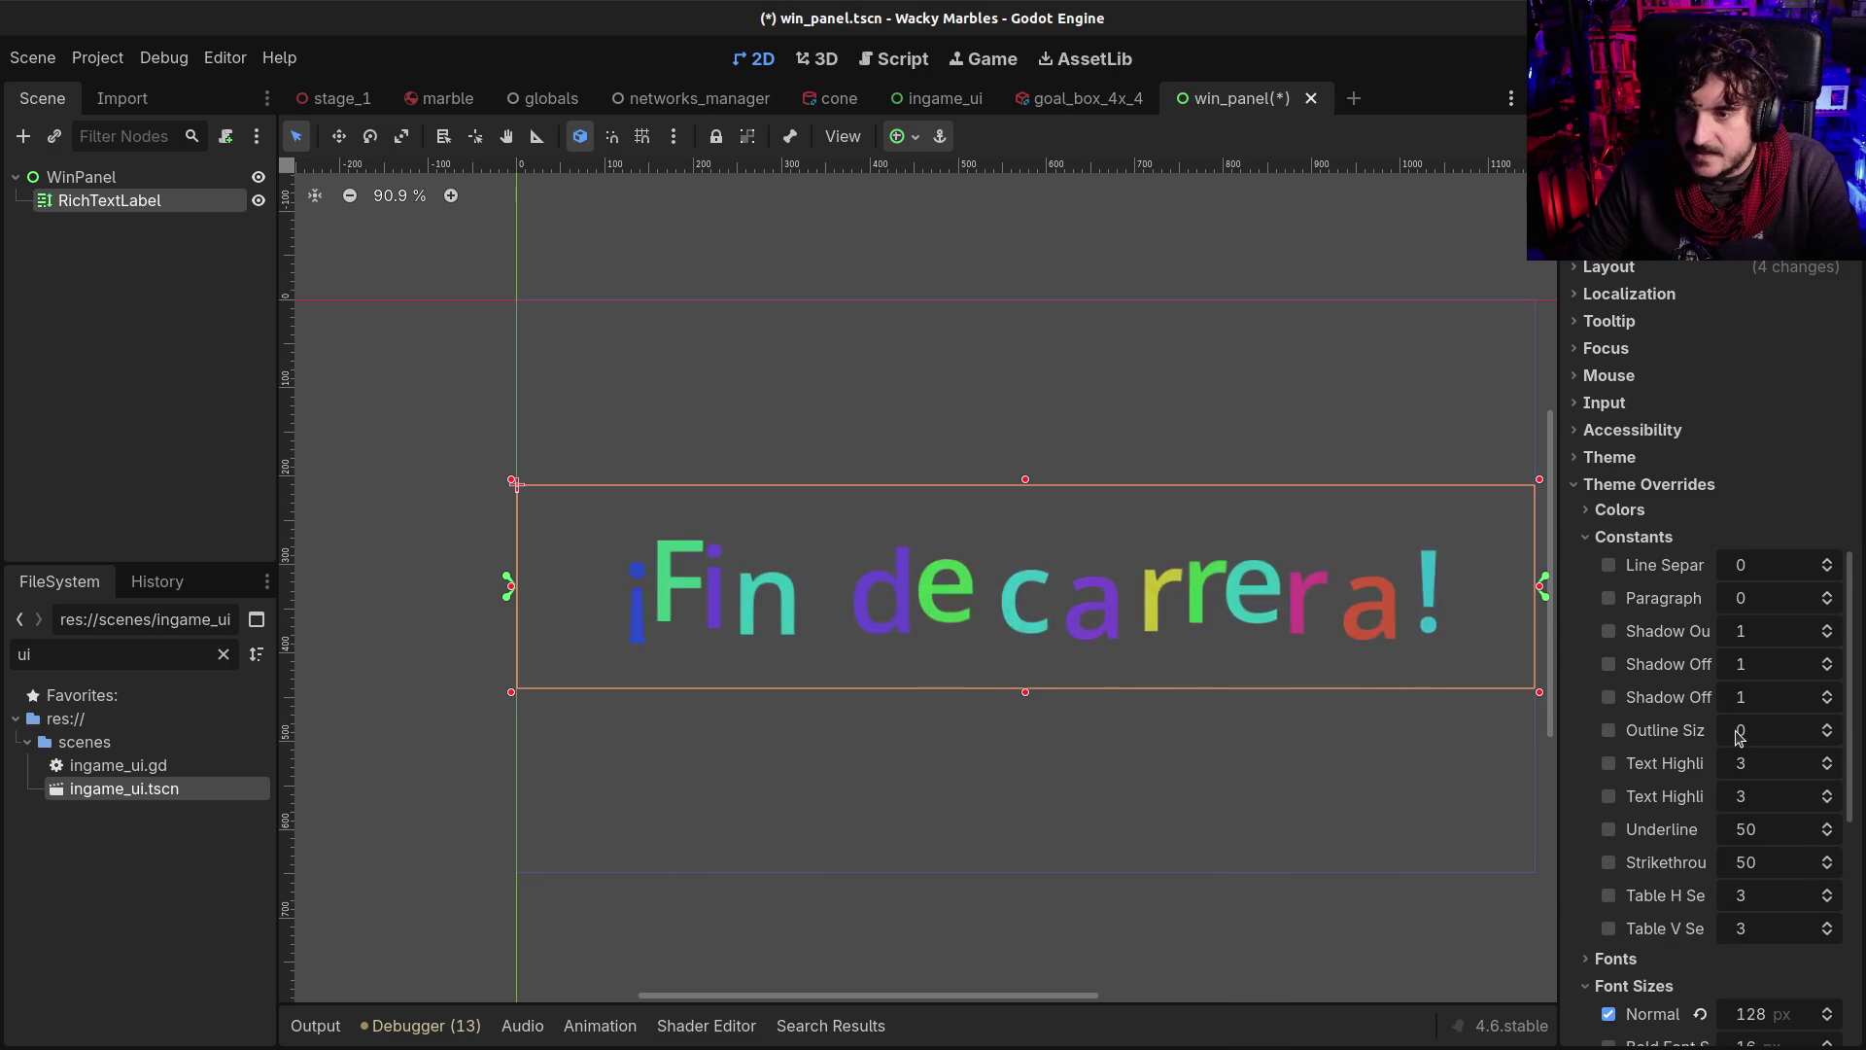
click(1745, 735)
text(16)
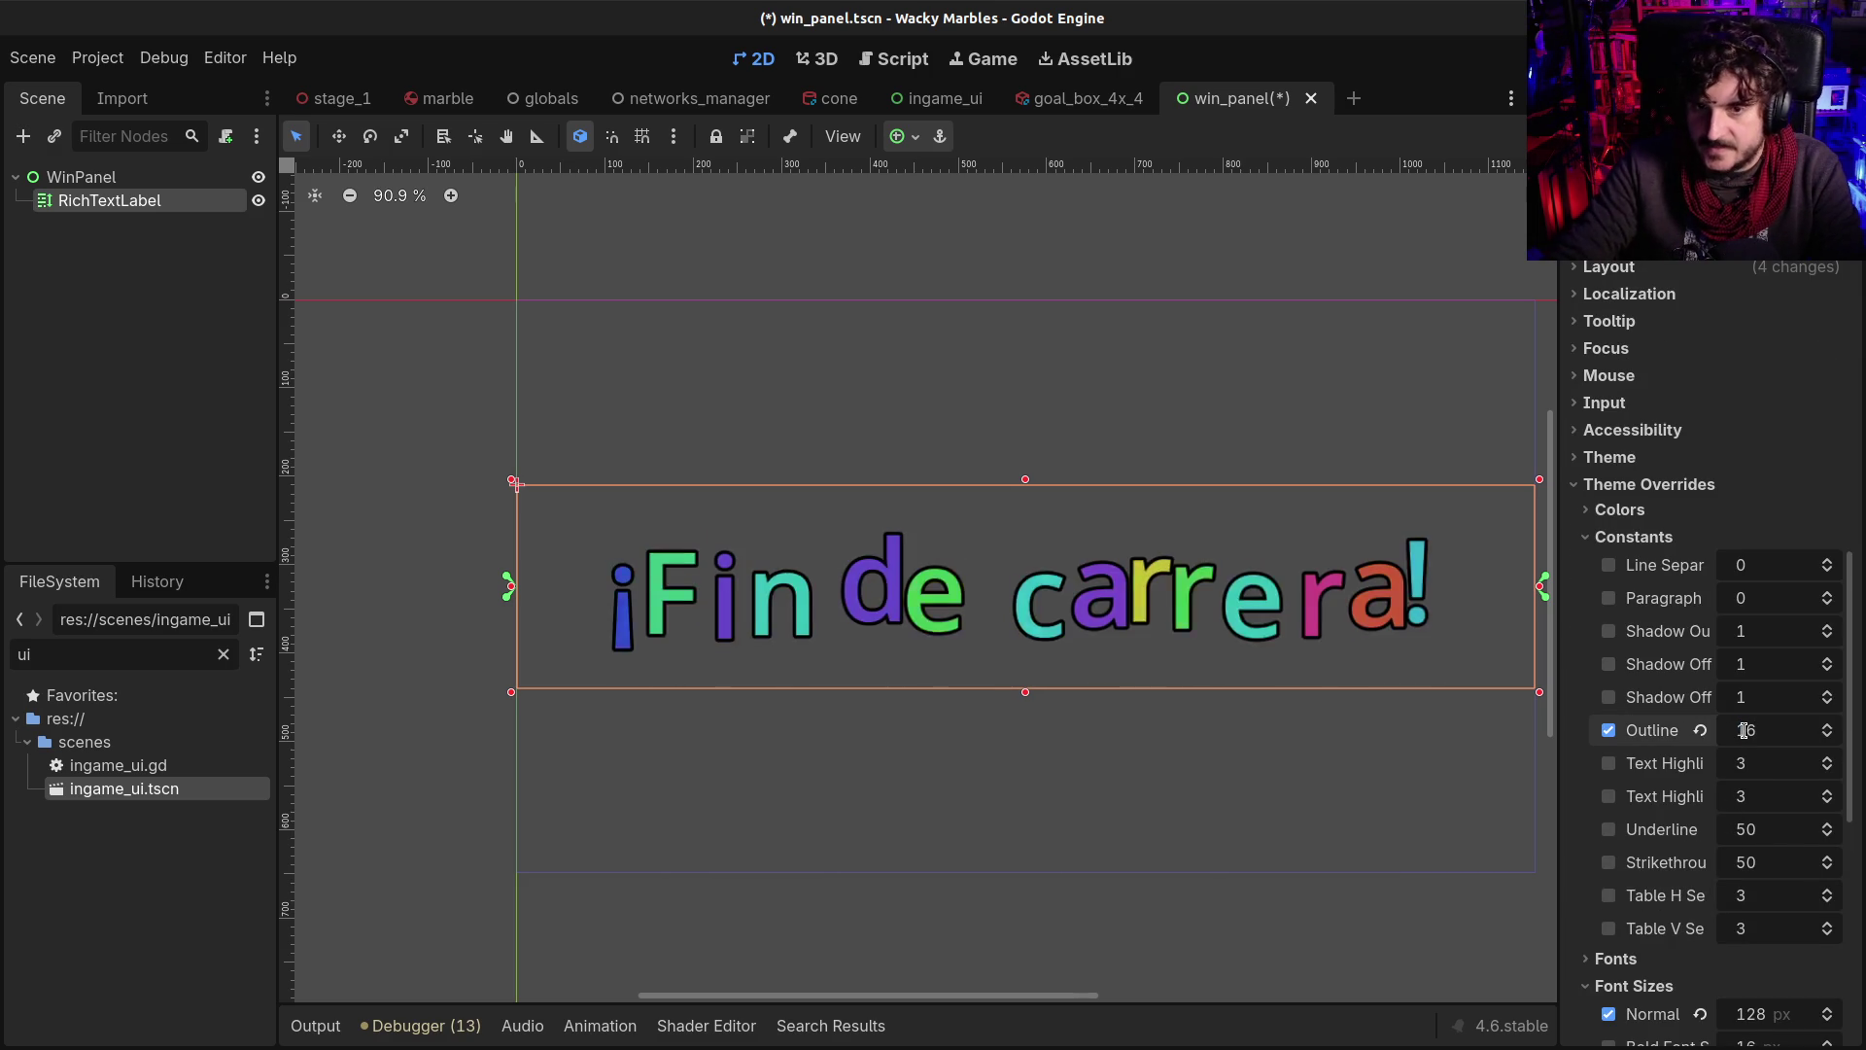
key(ctrl+s)
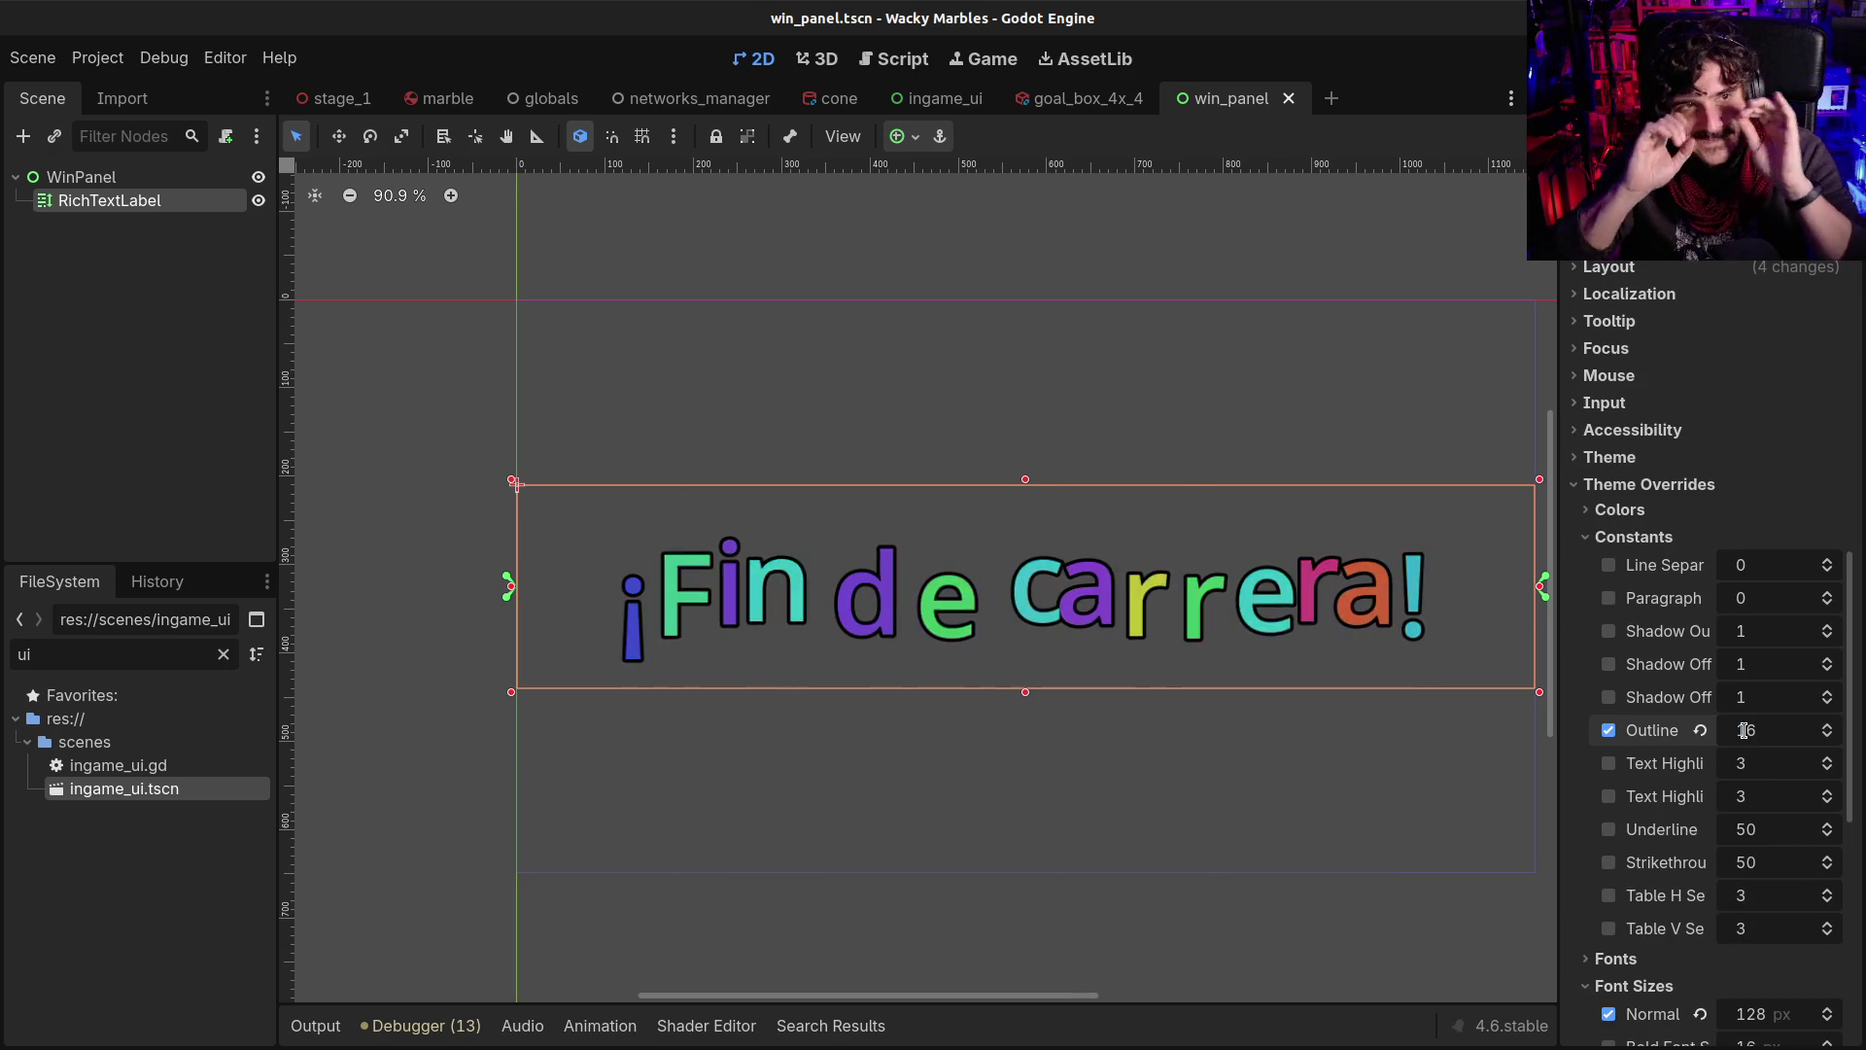
click(68, 177)
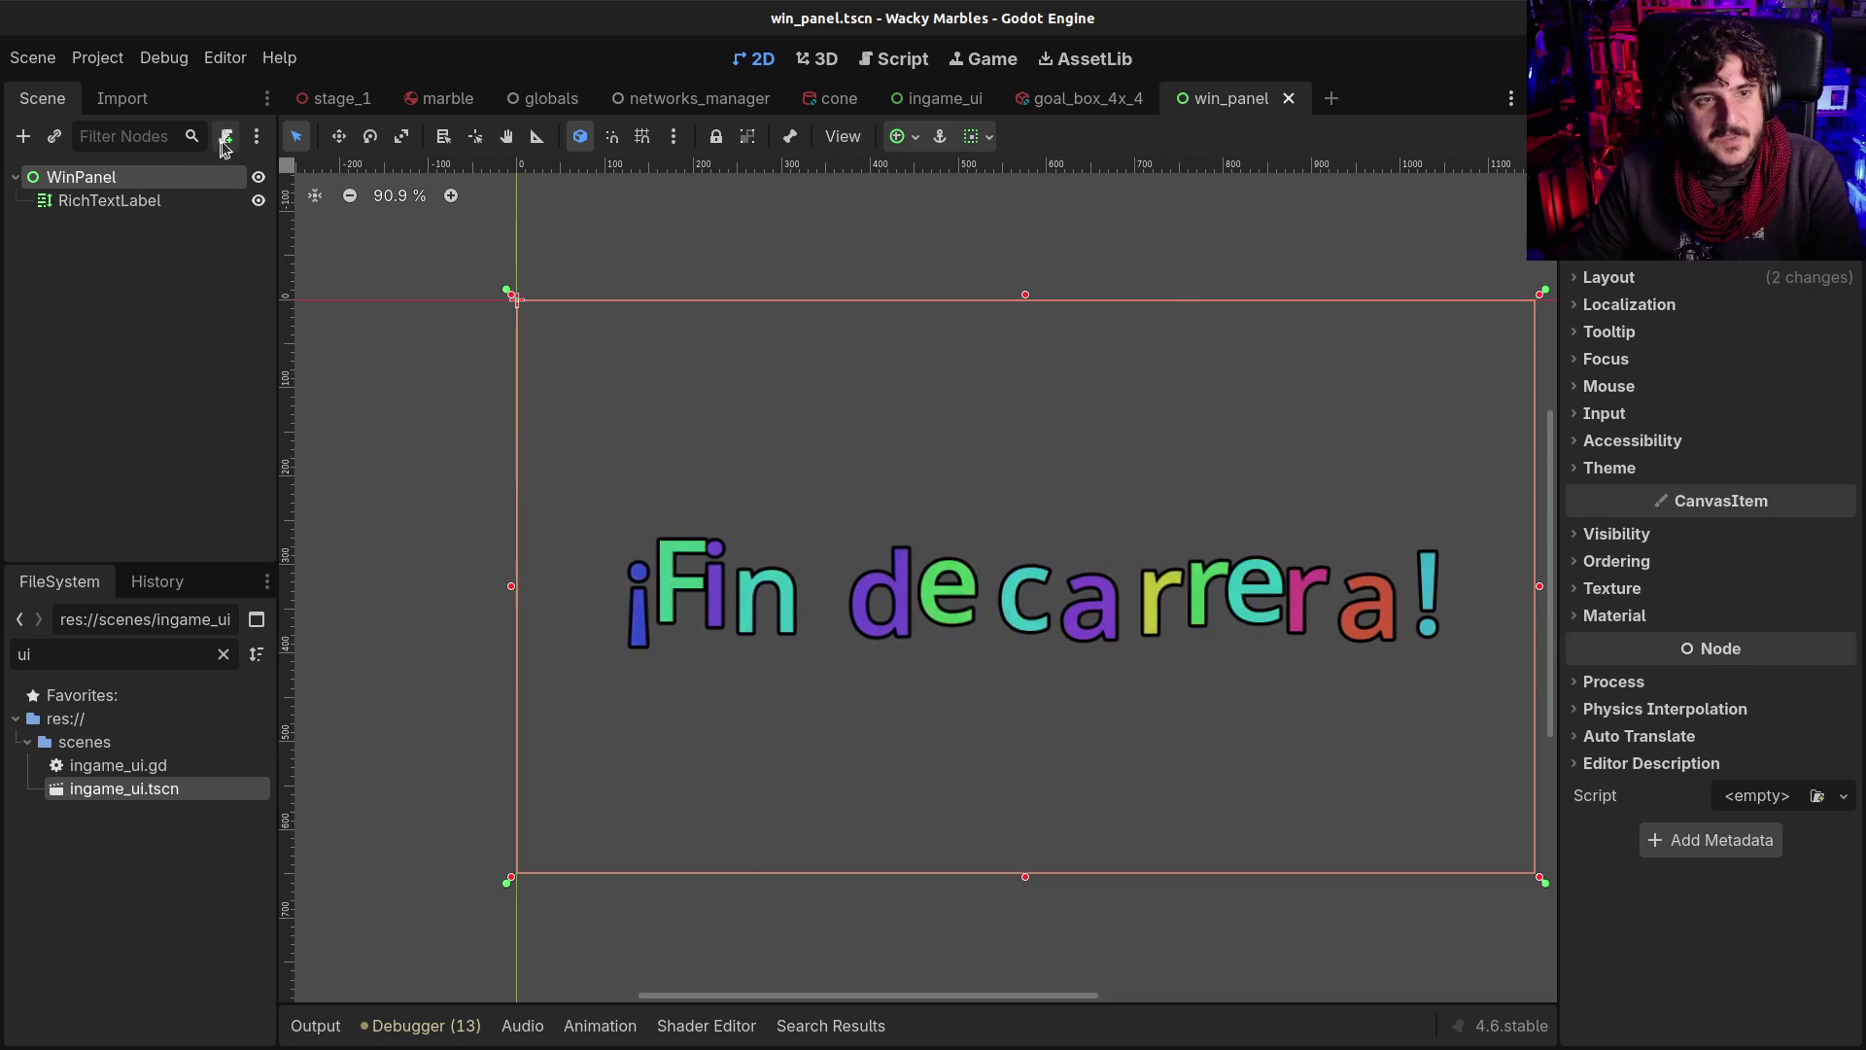
Attach a new win_panel.gd script to WinPanel and start renaming the RichTextLabel YouWinLabel
click(225, 136)
click(1041, 743)
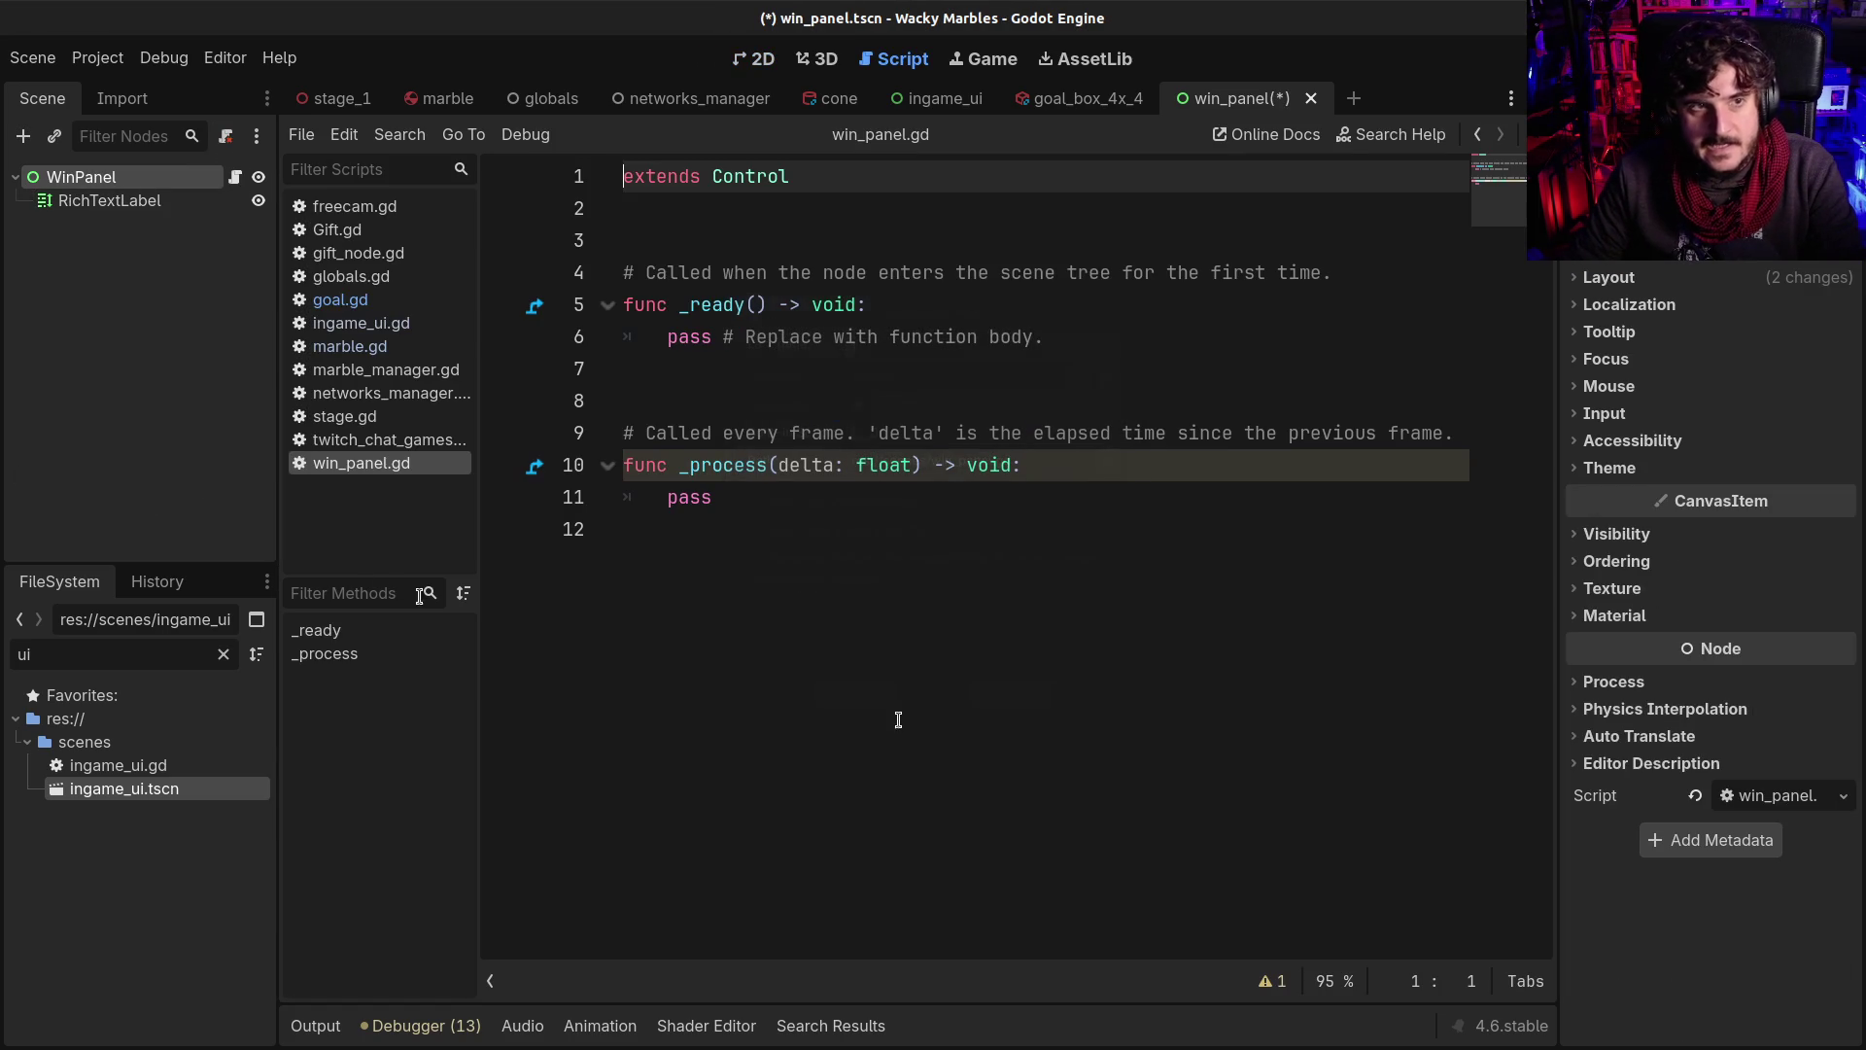
double_click(65, 199)
text(YouWinLanb)
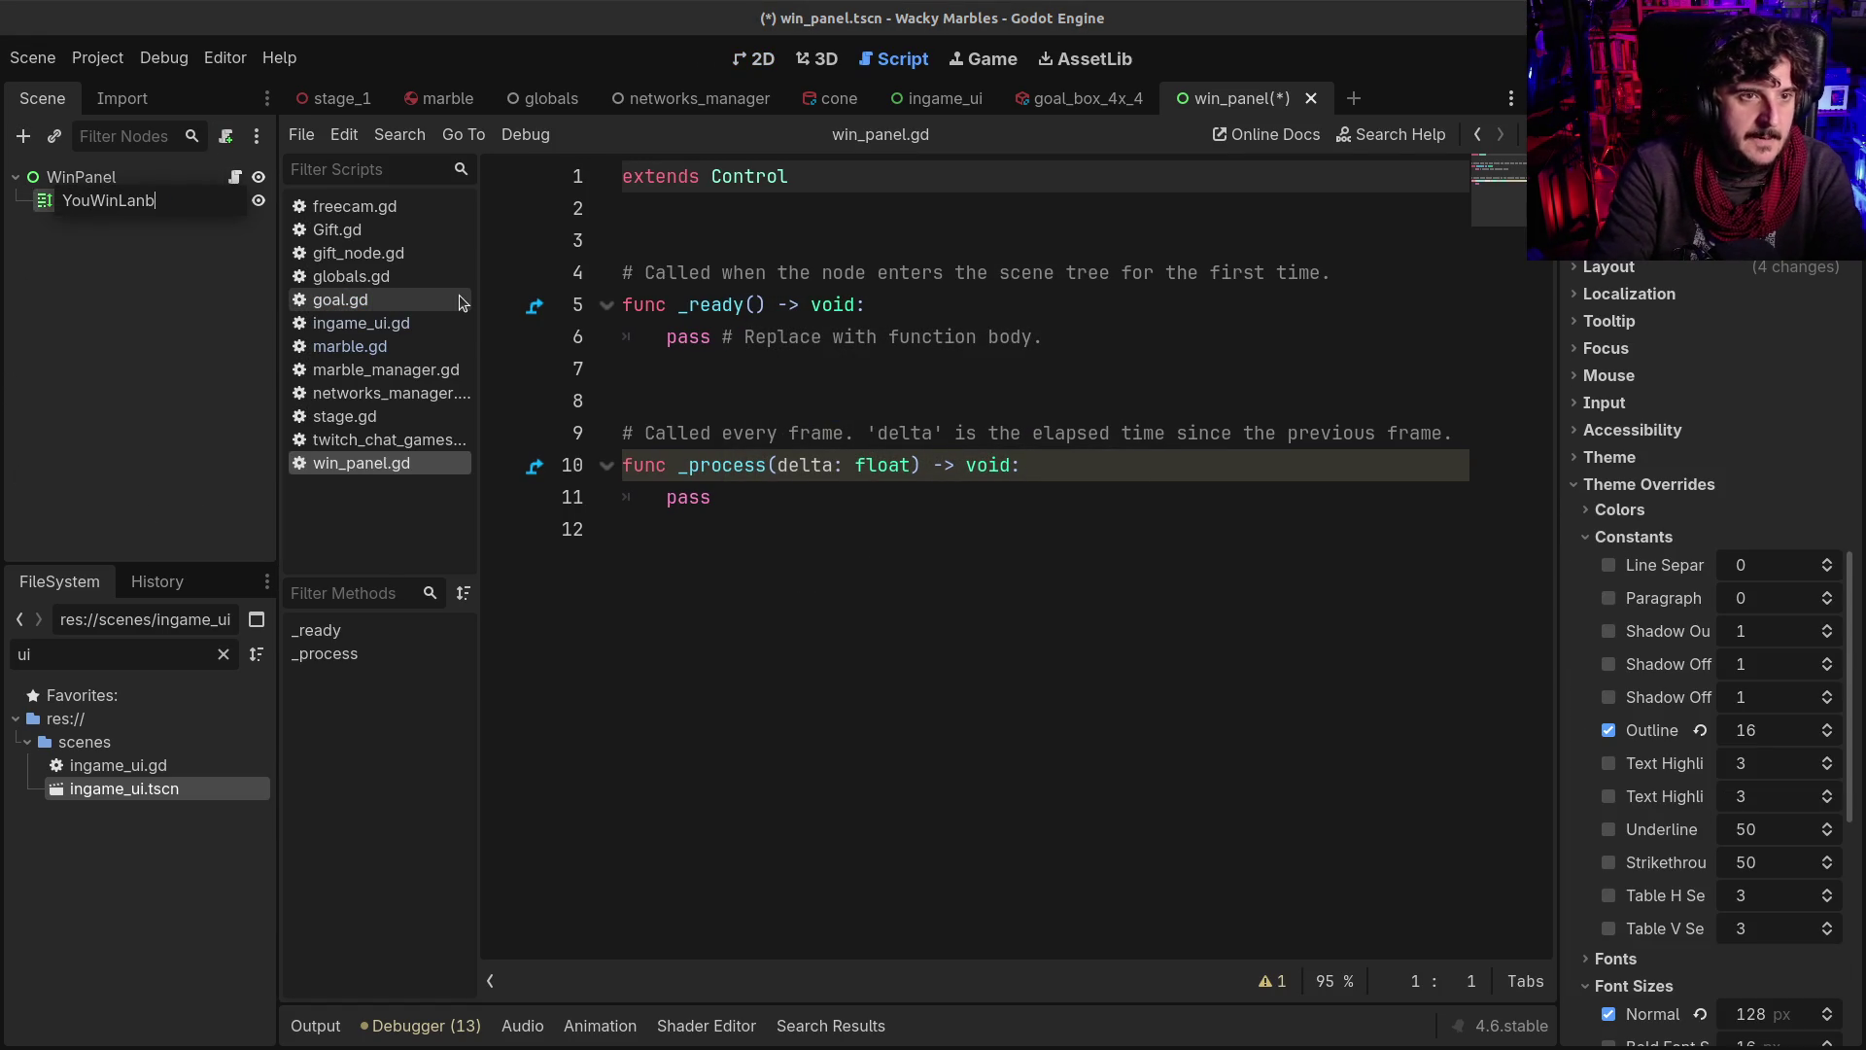
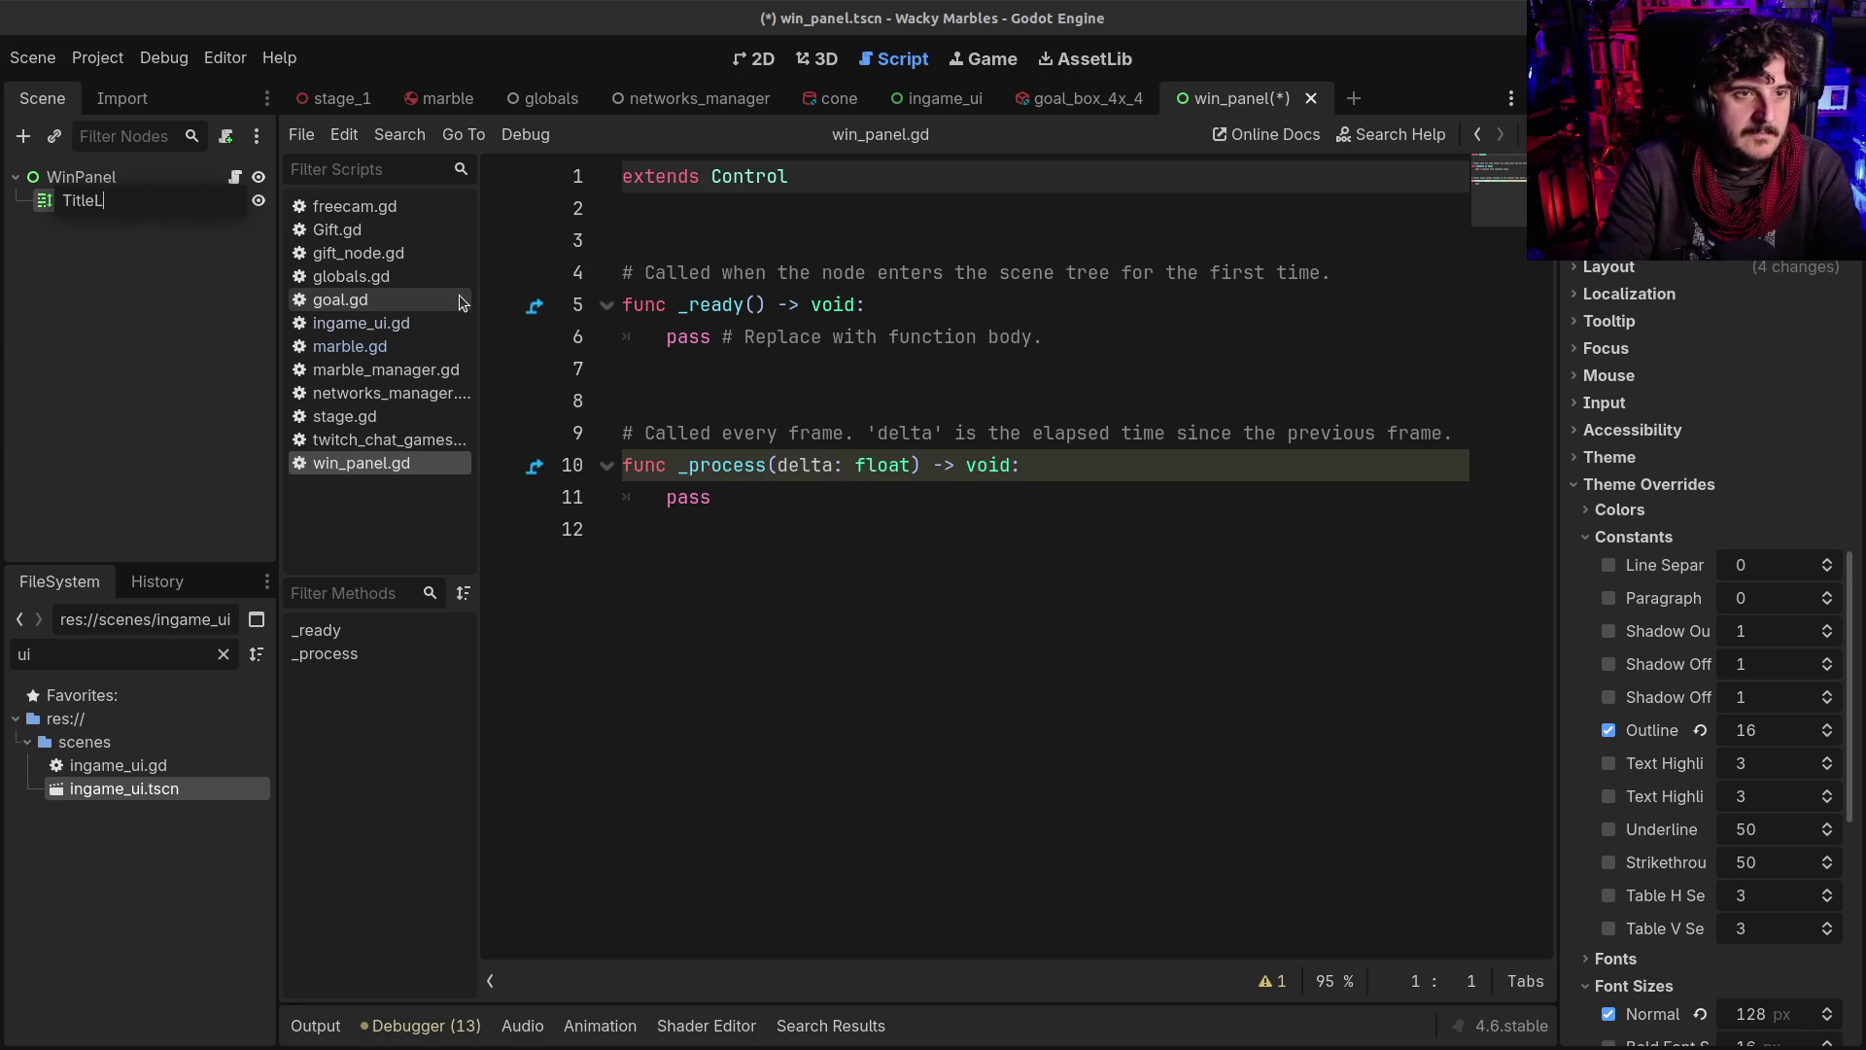
Finish renaming the rich text node to Title and save win_panel
key(BackSpace)
key(BackSpace)
key(Return)
key(ctrl+s)
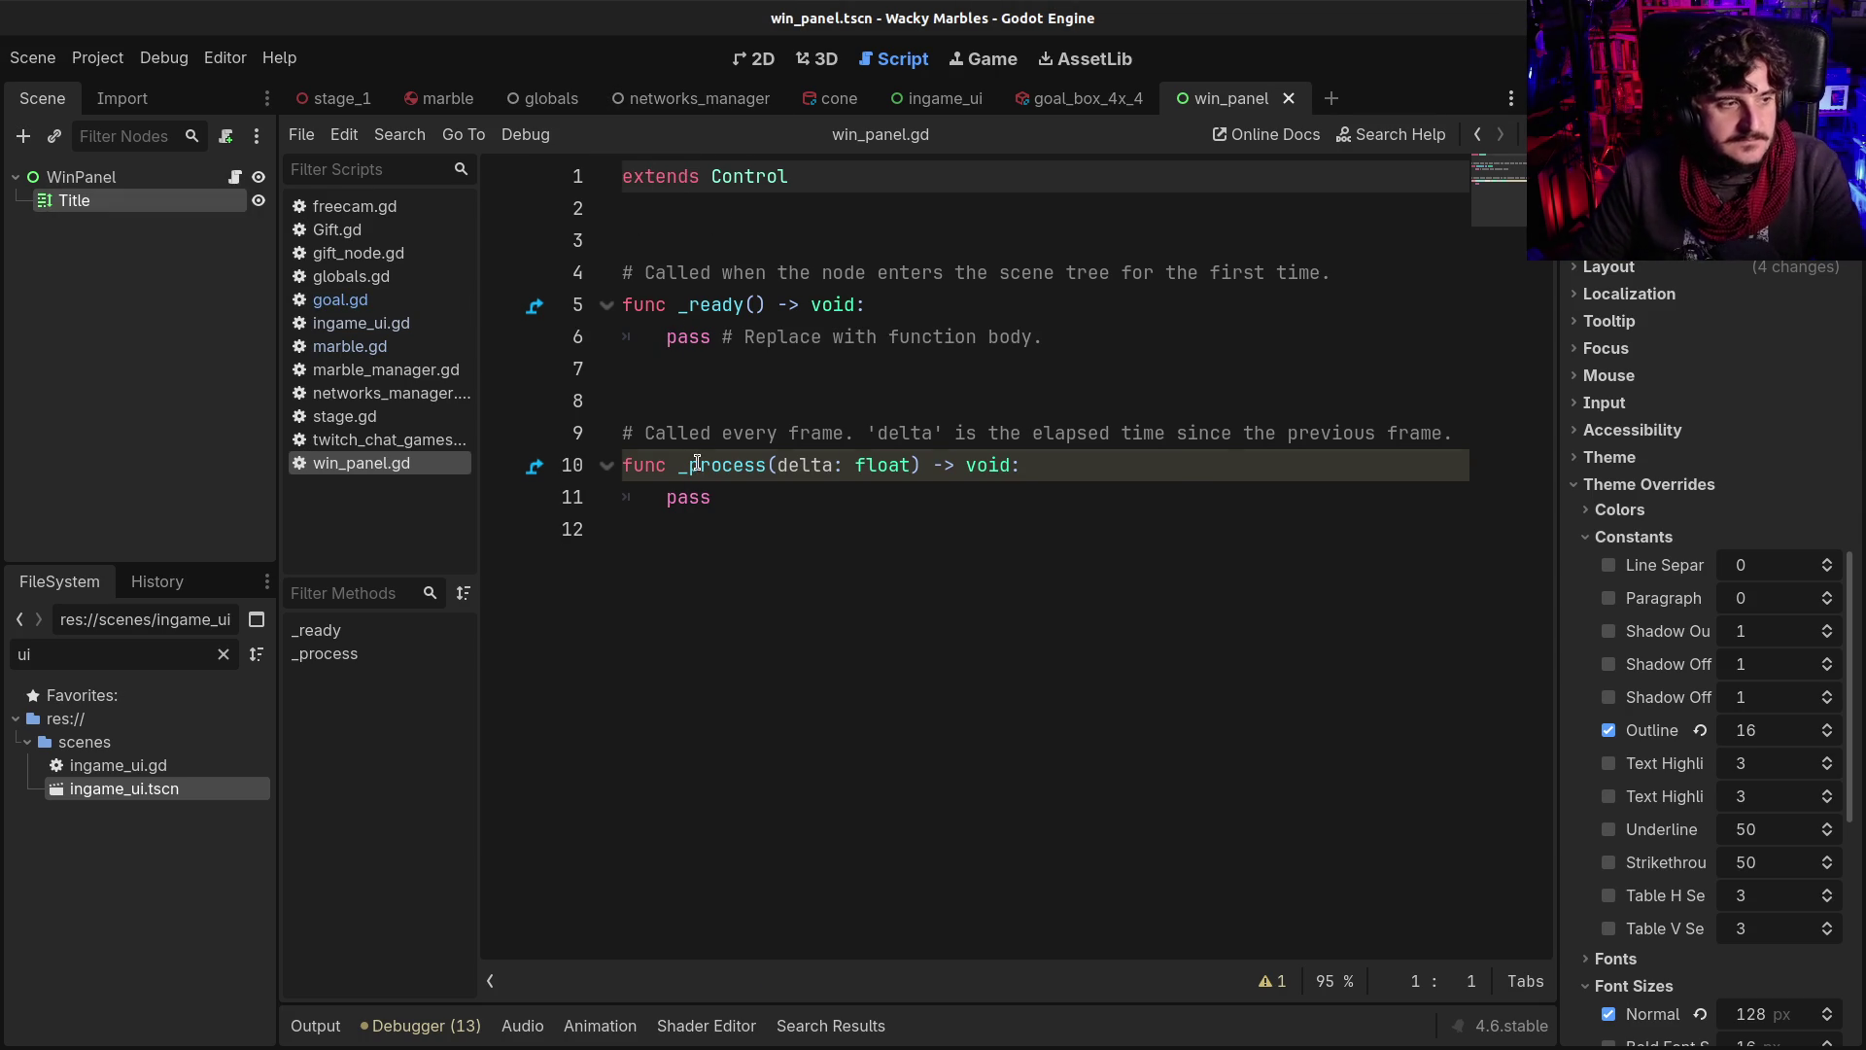
Show the panel's '¡Fin de carrera!' heading in the 2D view and select the WinPanel root
click(816, 58)
click(753, 58)
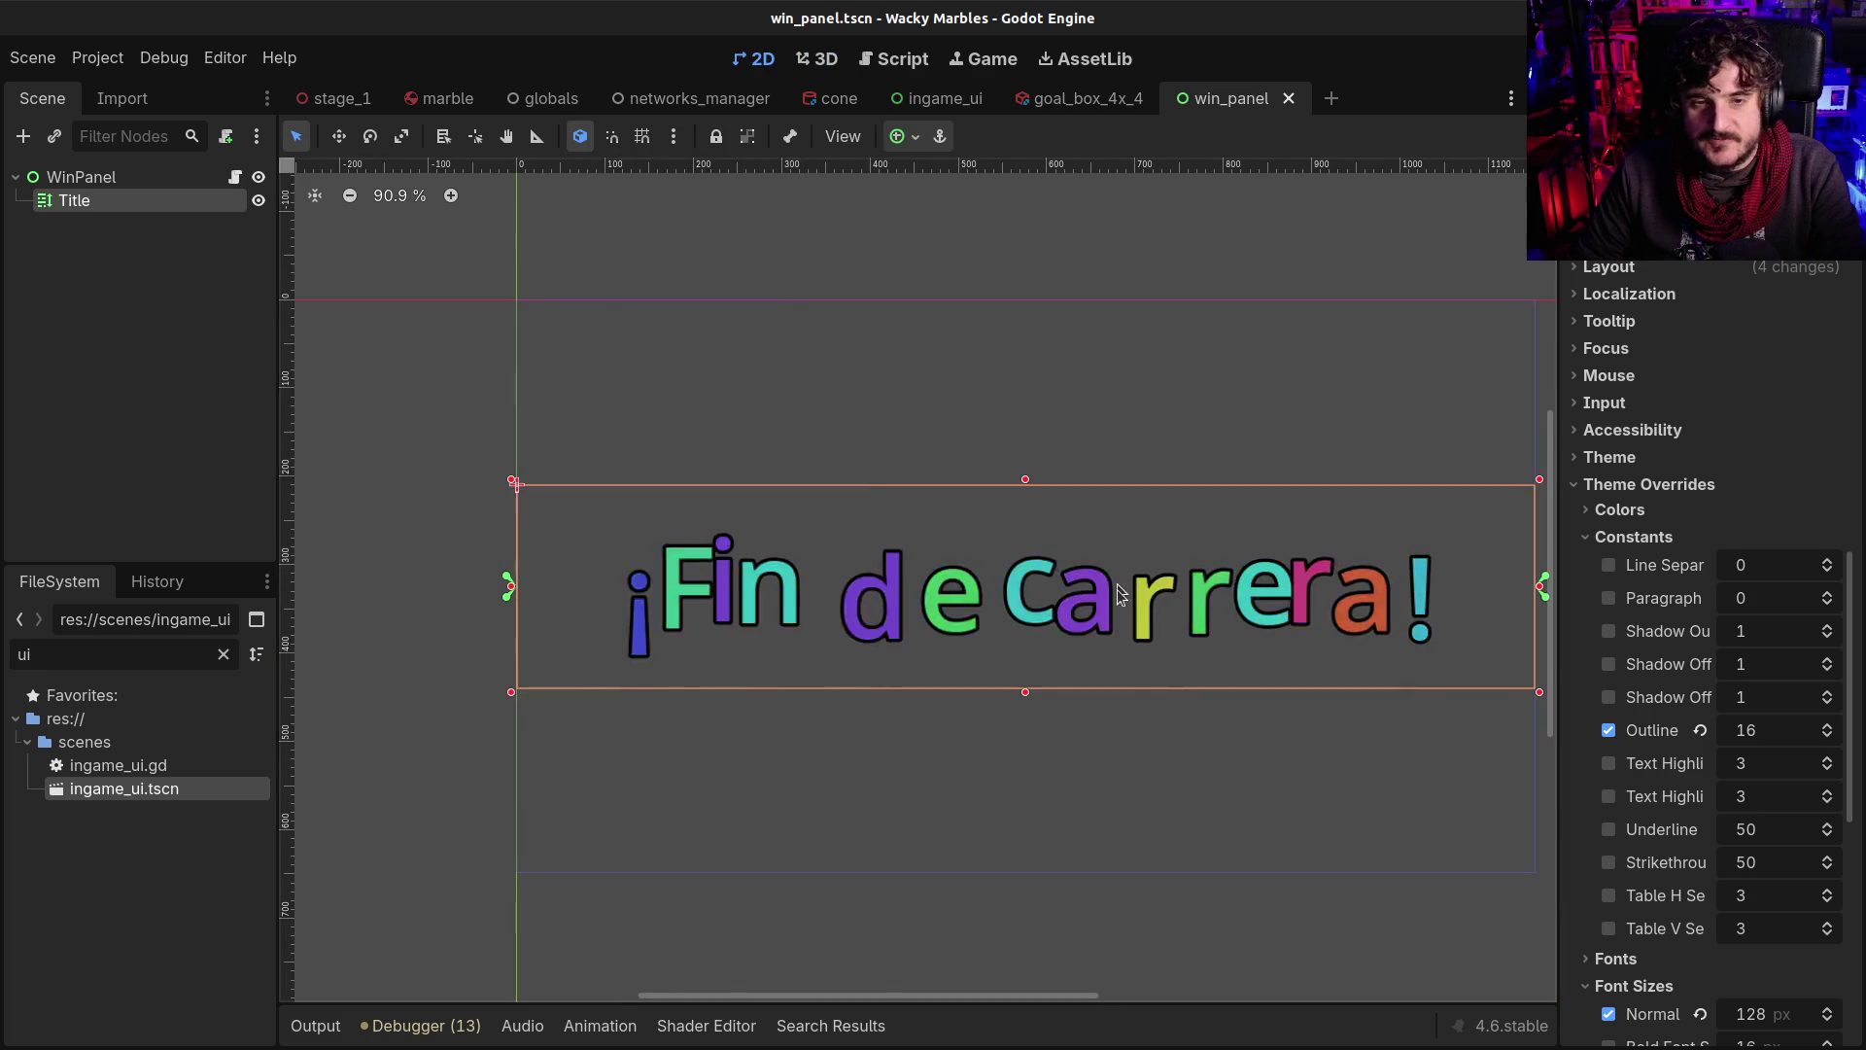
key(super)
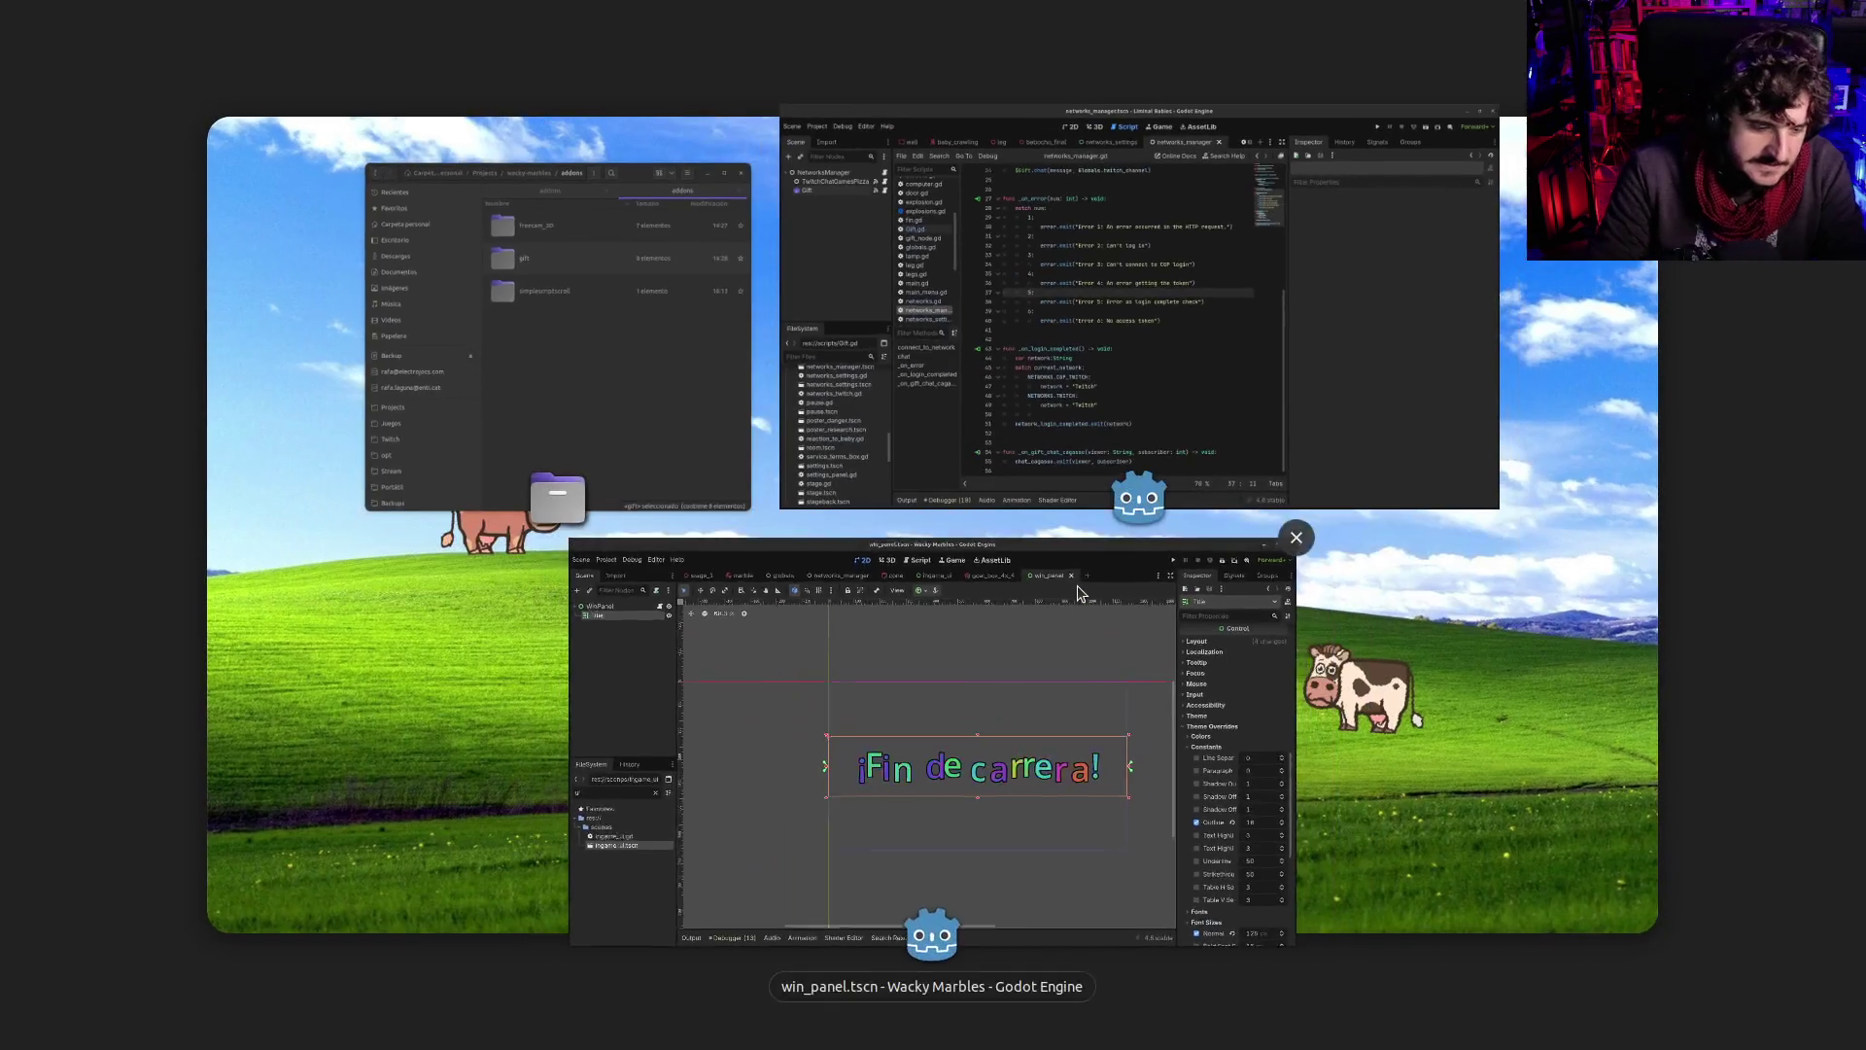
click(1077, 593)
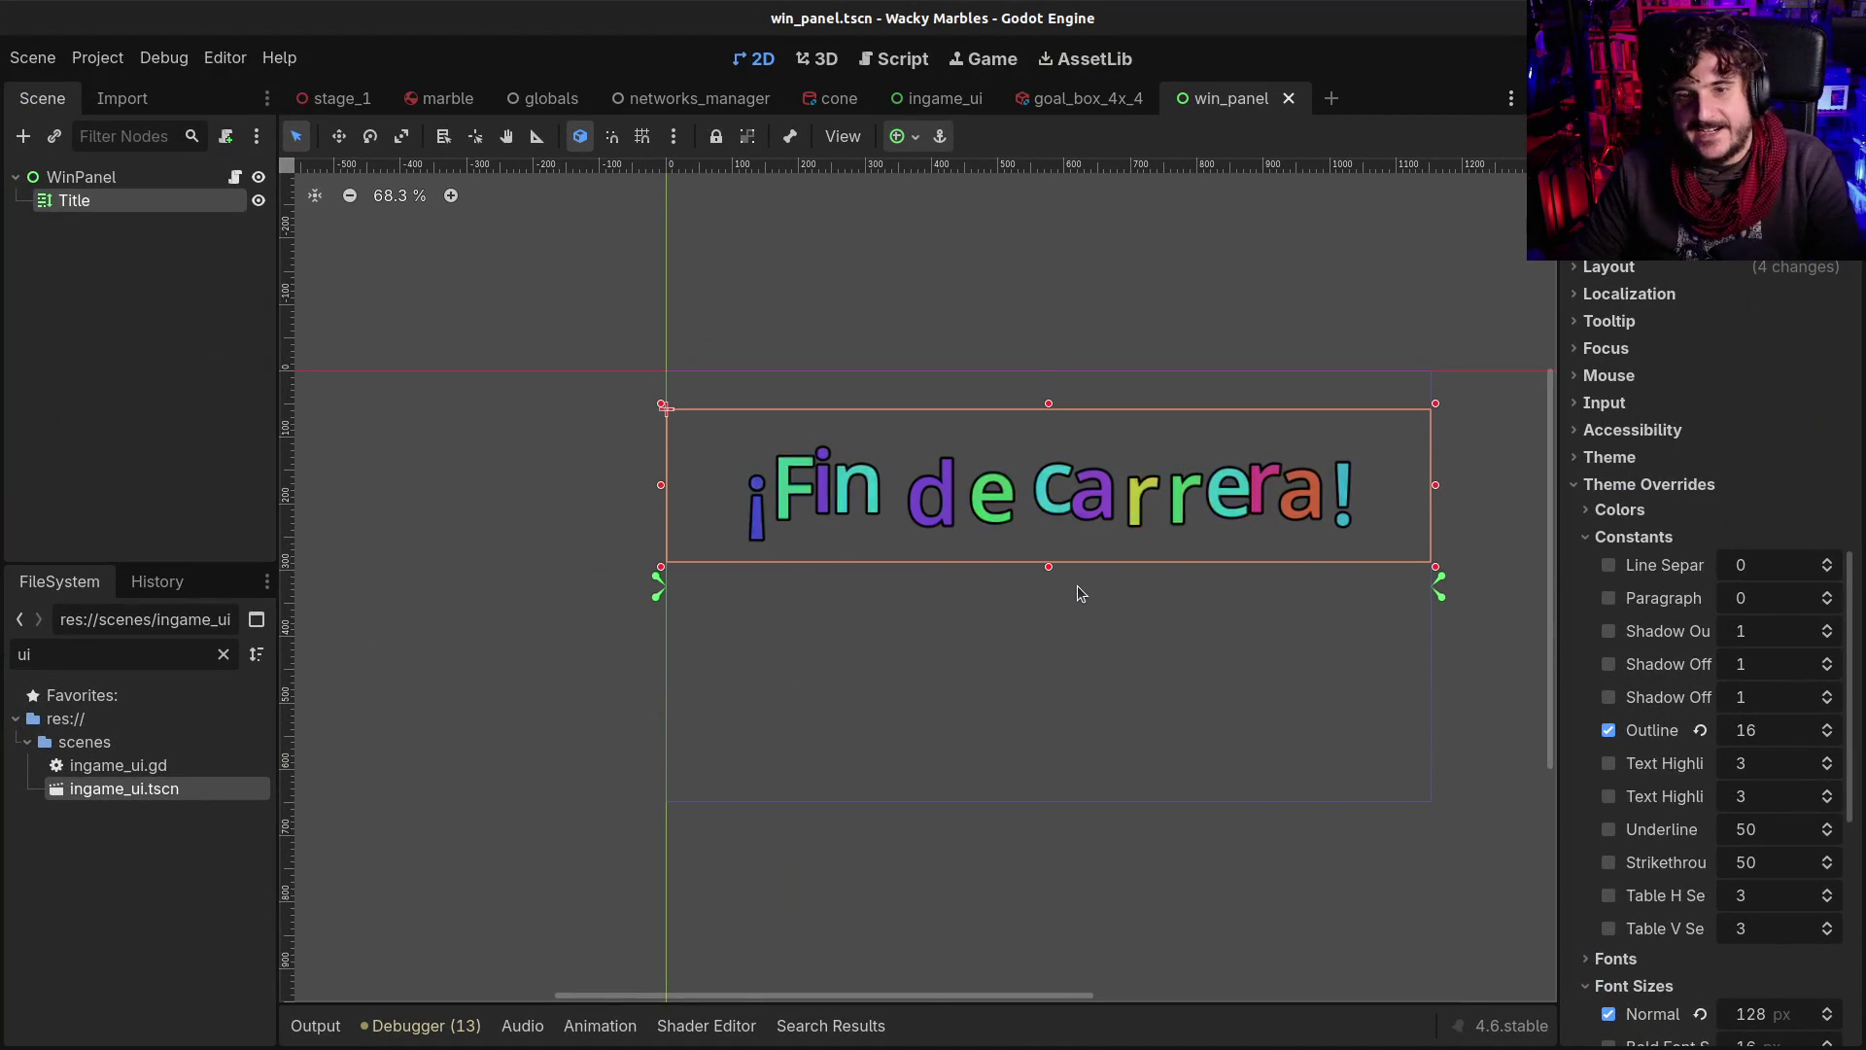
click(76, 177)
click(74, 201)
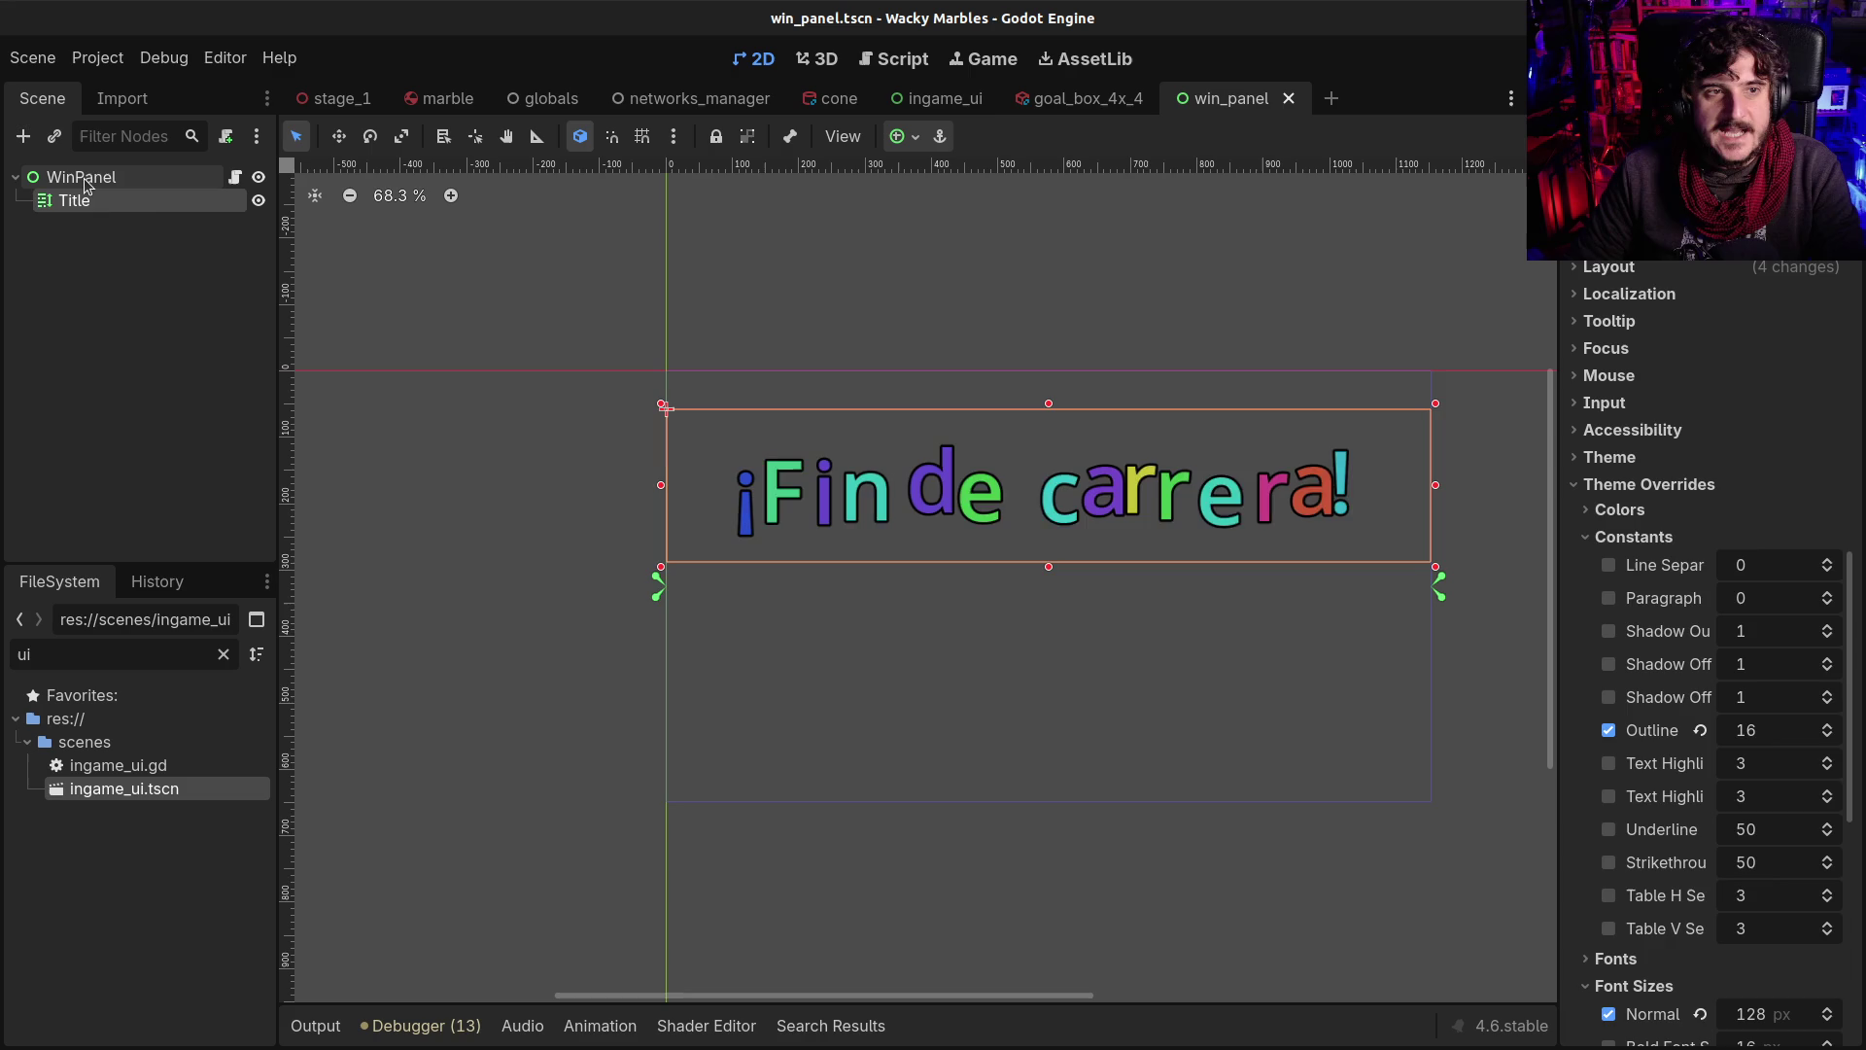
click(84, 178)
Add a Label node under WinPanel and name it Winner
key(ctrl+a)
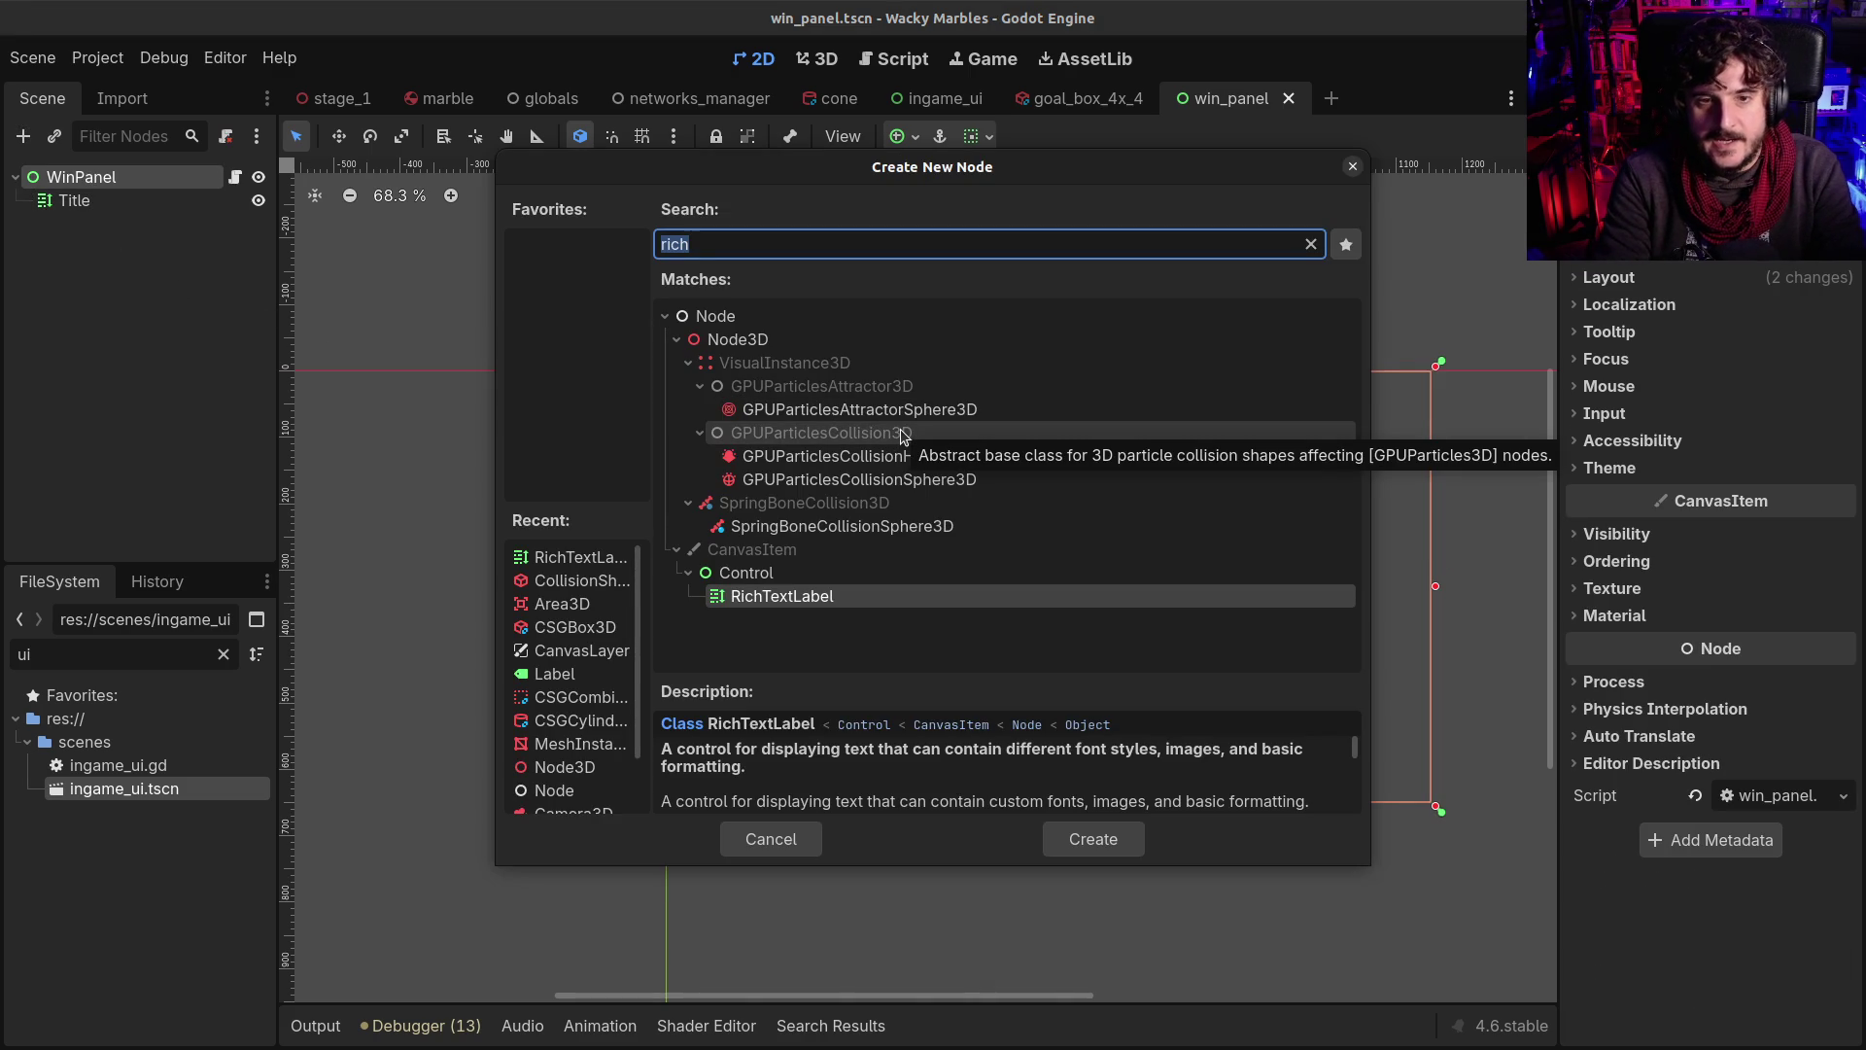
text(label)
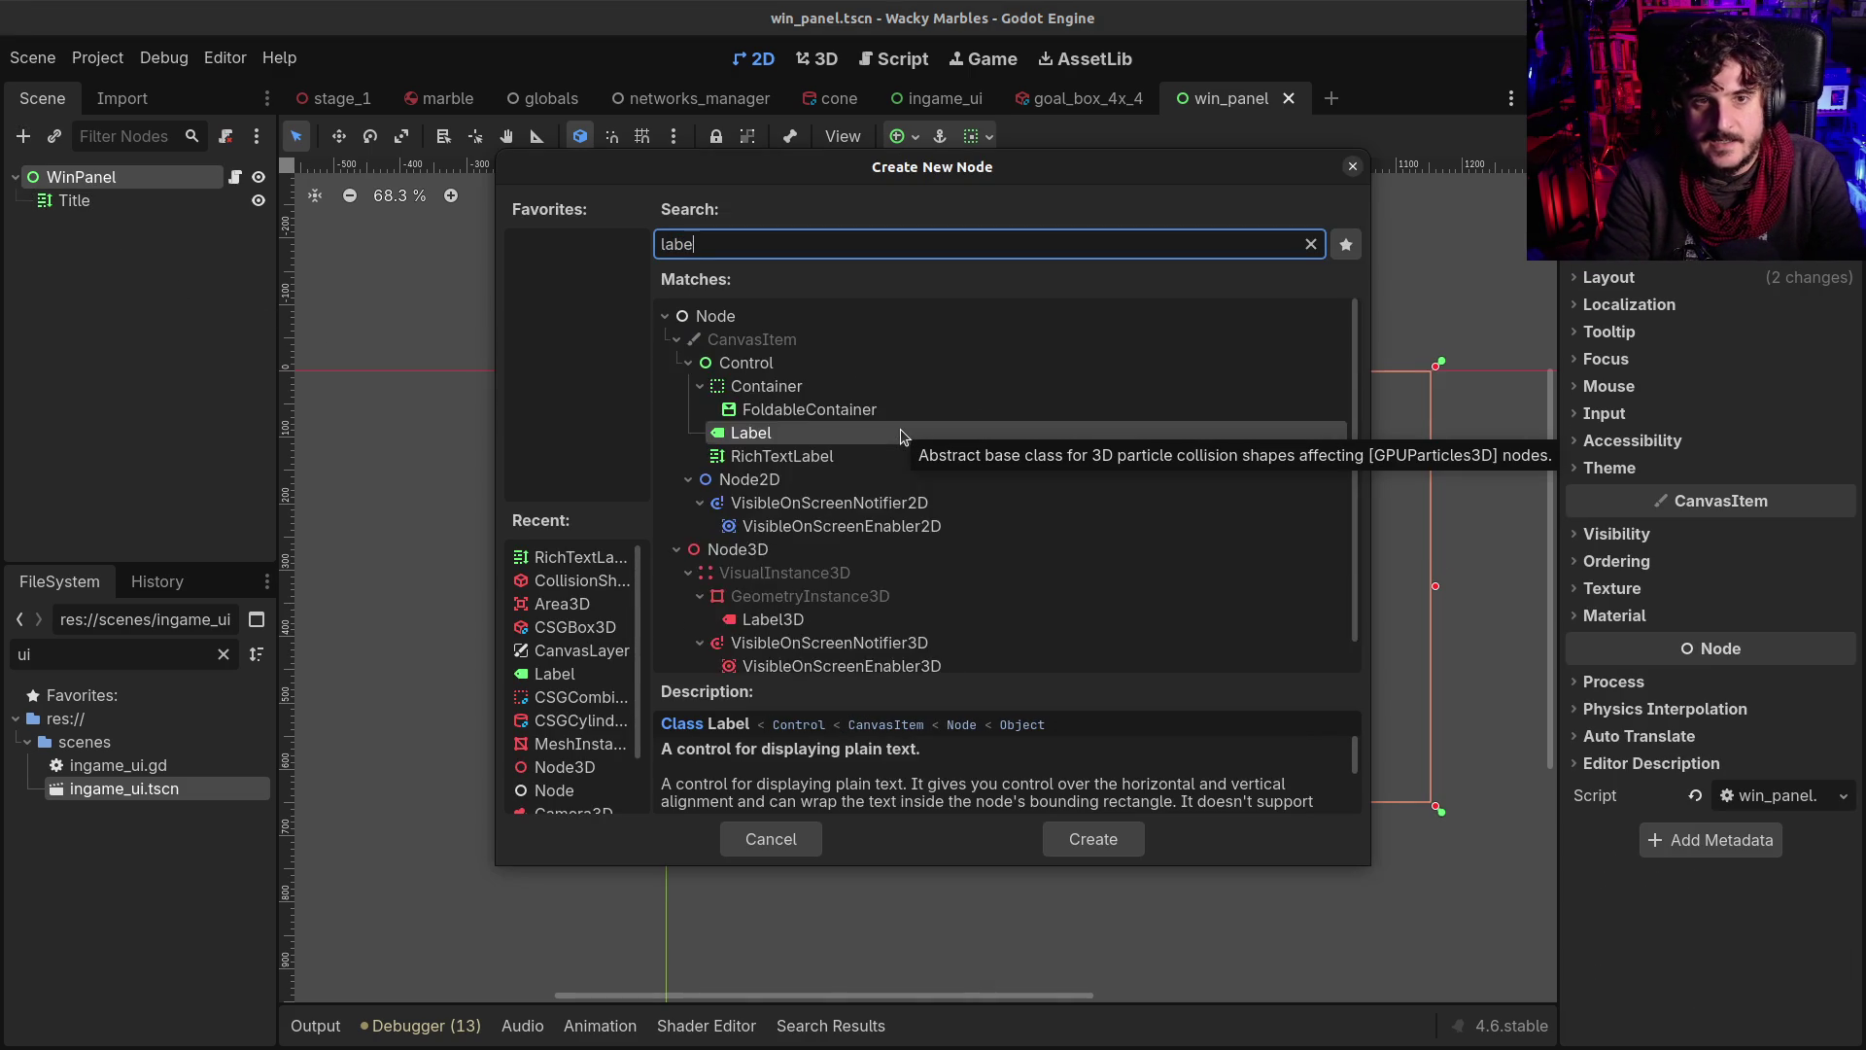
key(BackSpace)
key(BackSpace)
key(BackSpace)
text(r)
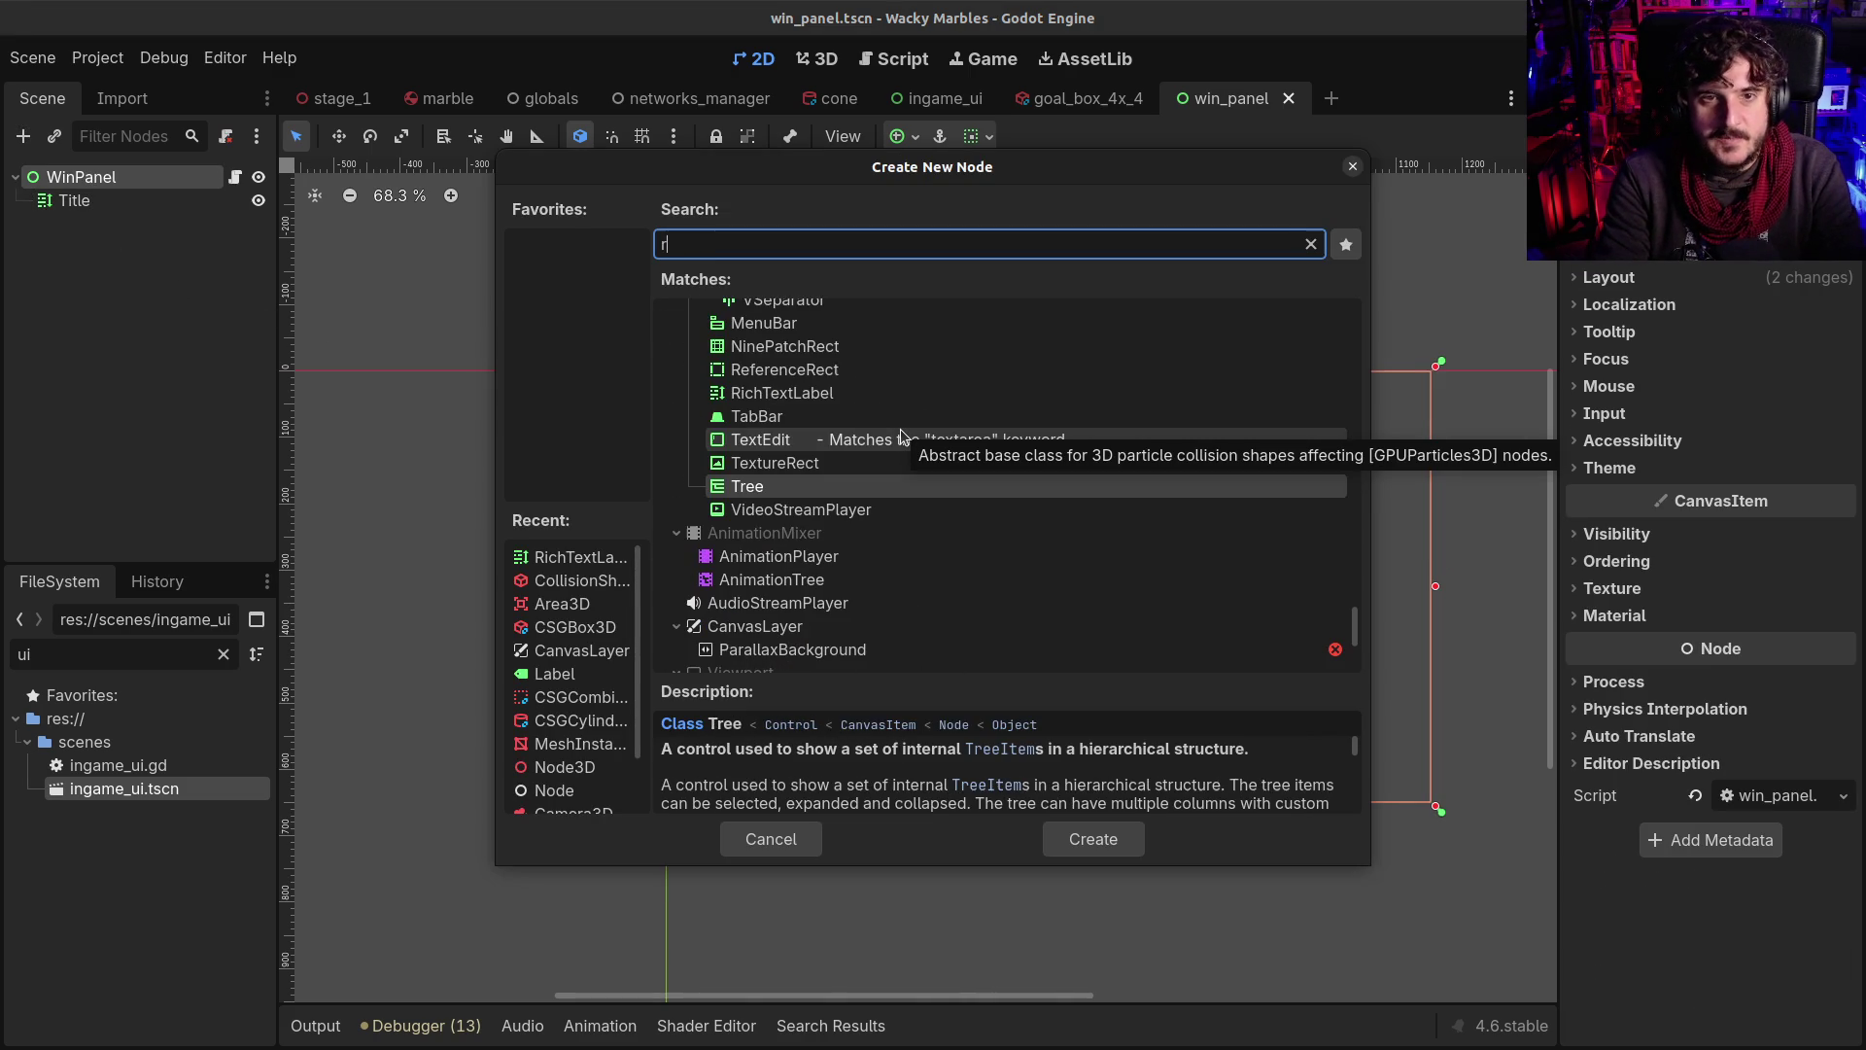
text(i)
key(BackSpace)
key(BackSpace)
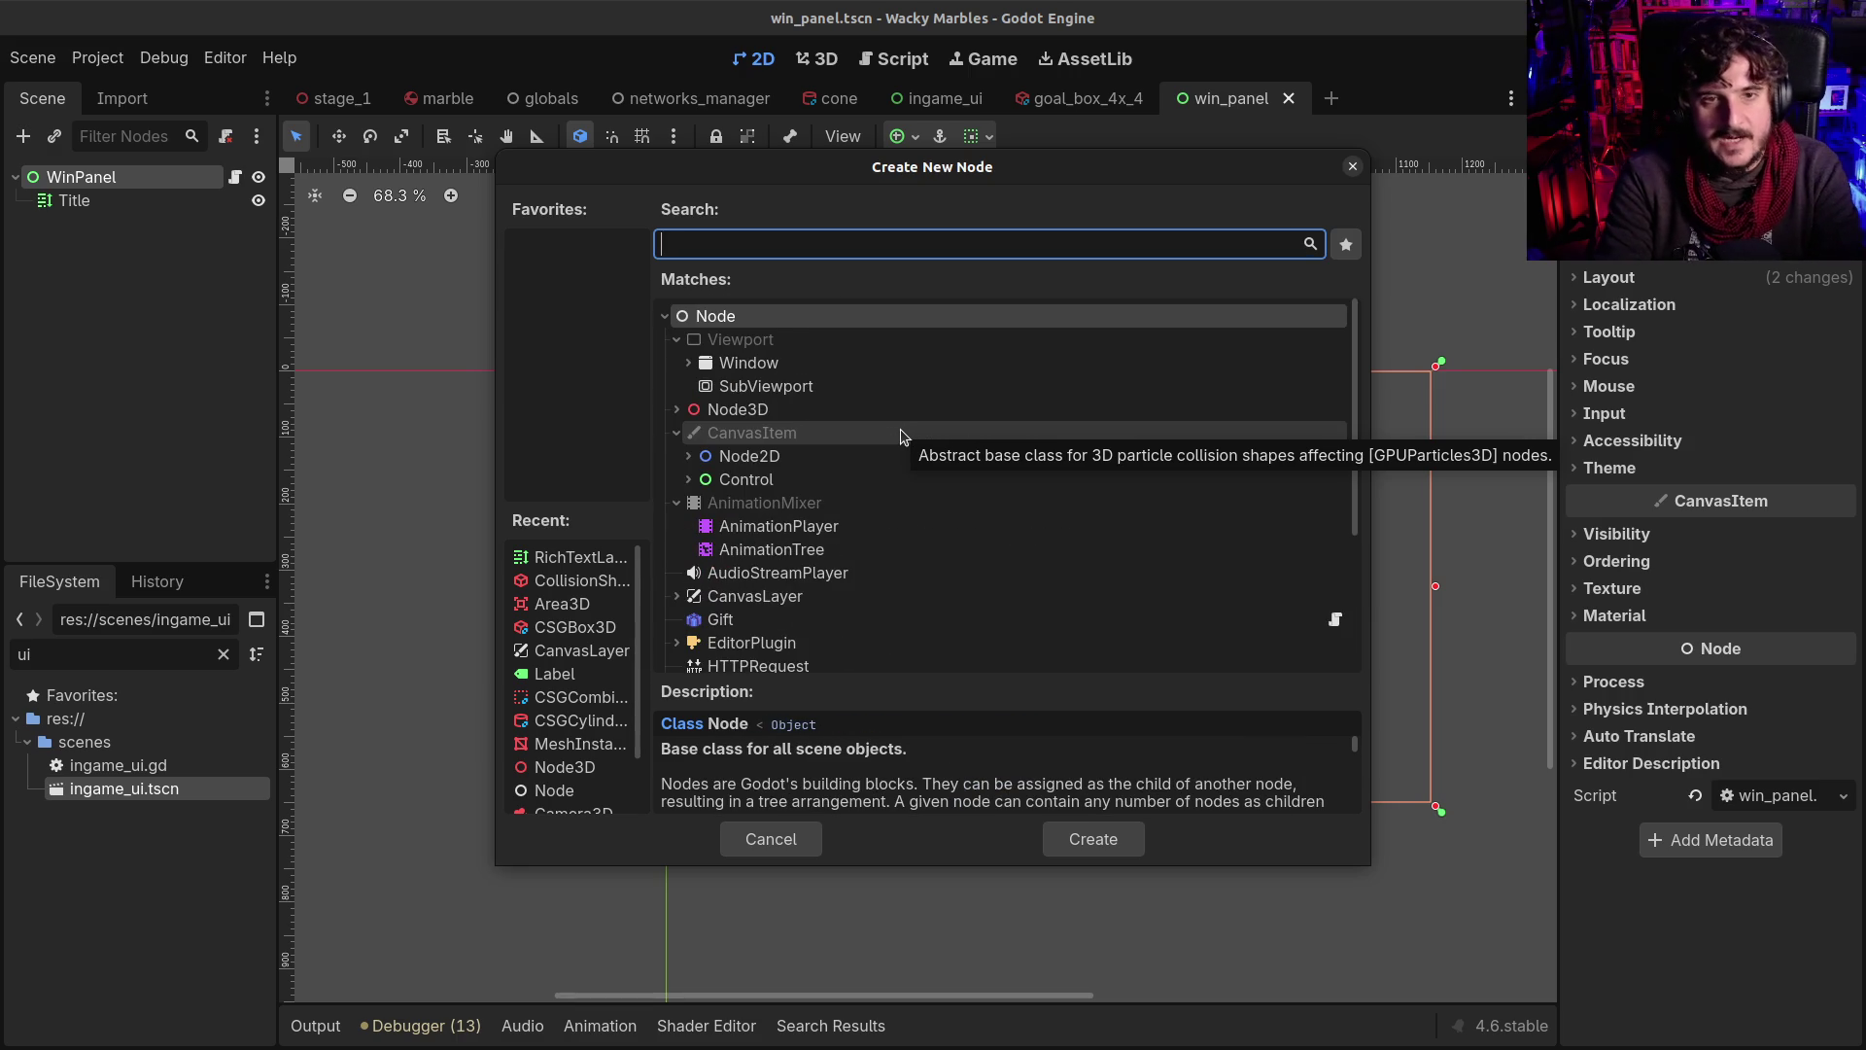
text(label)
key(Return)
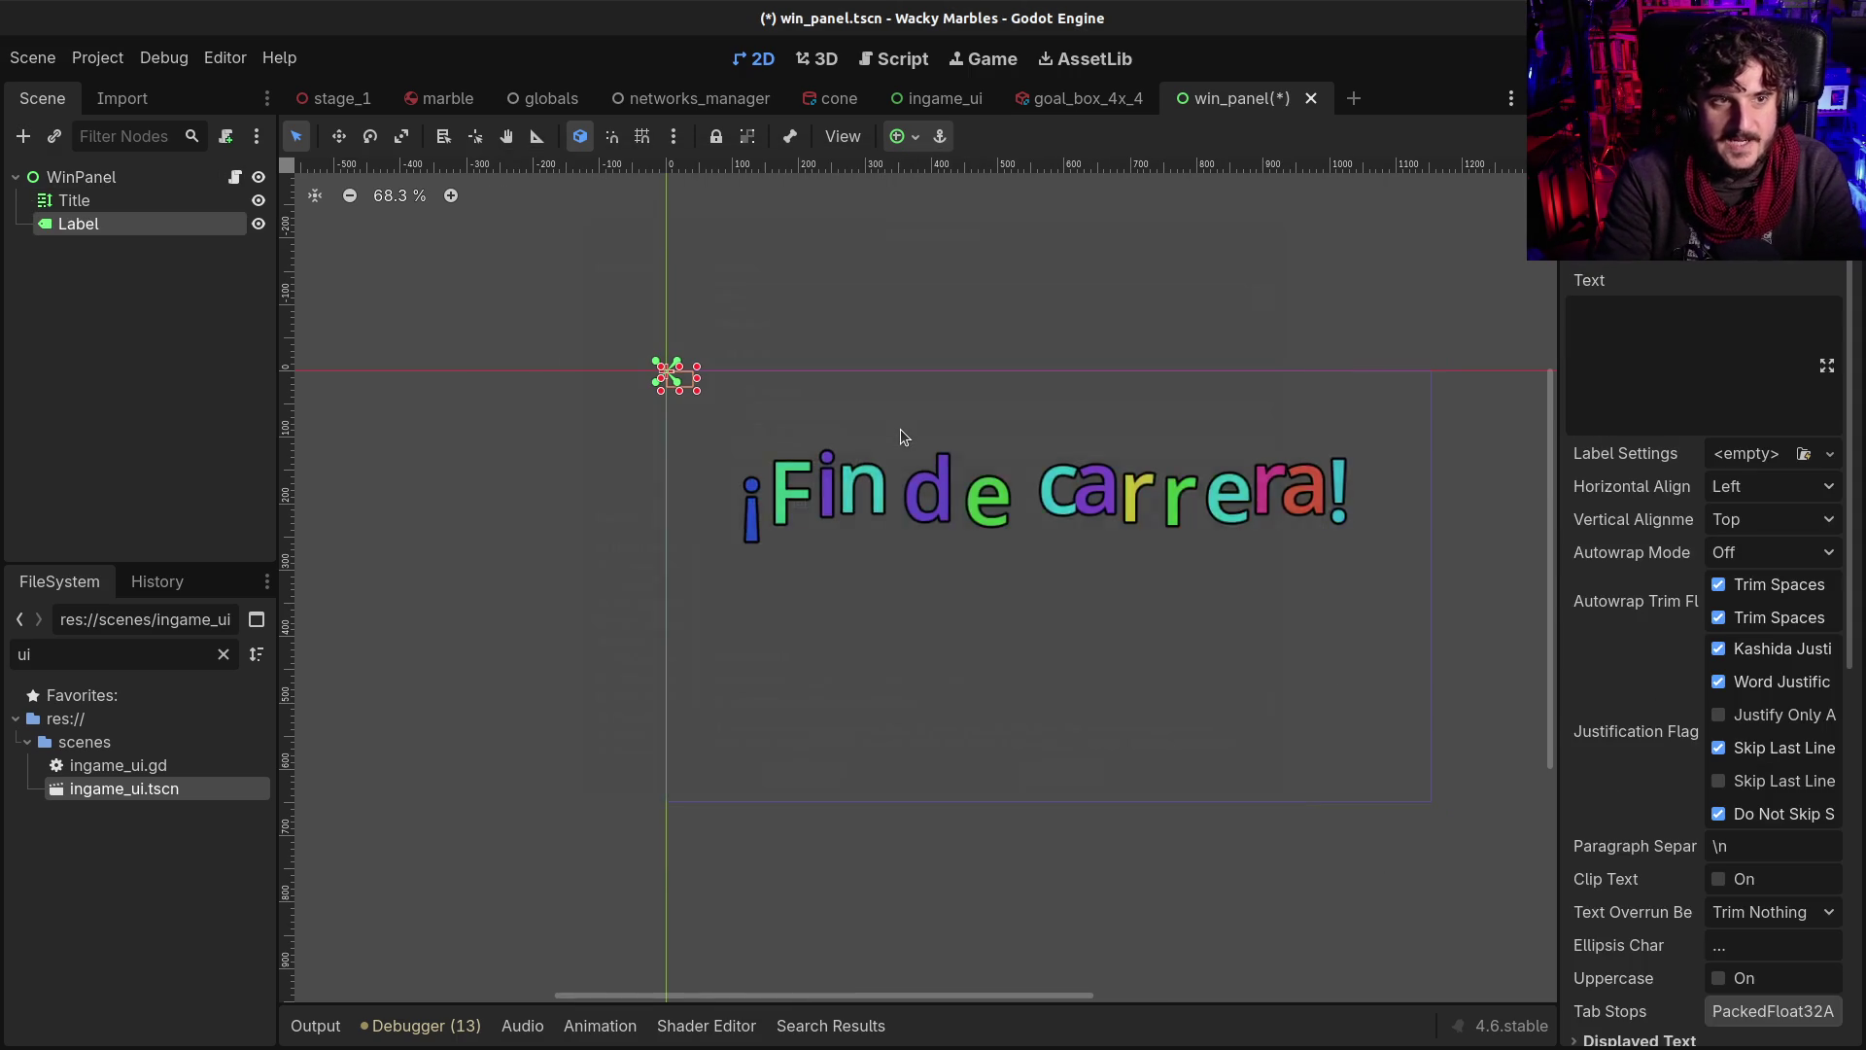
key(F2)
text(")
key(BackSpace)
text(Winner)
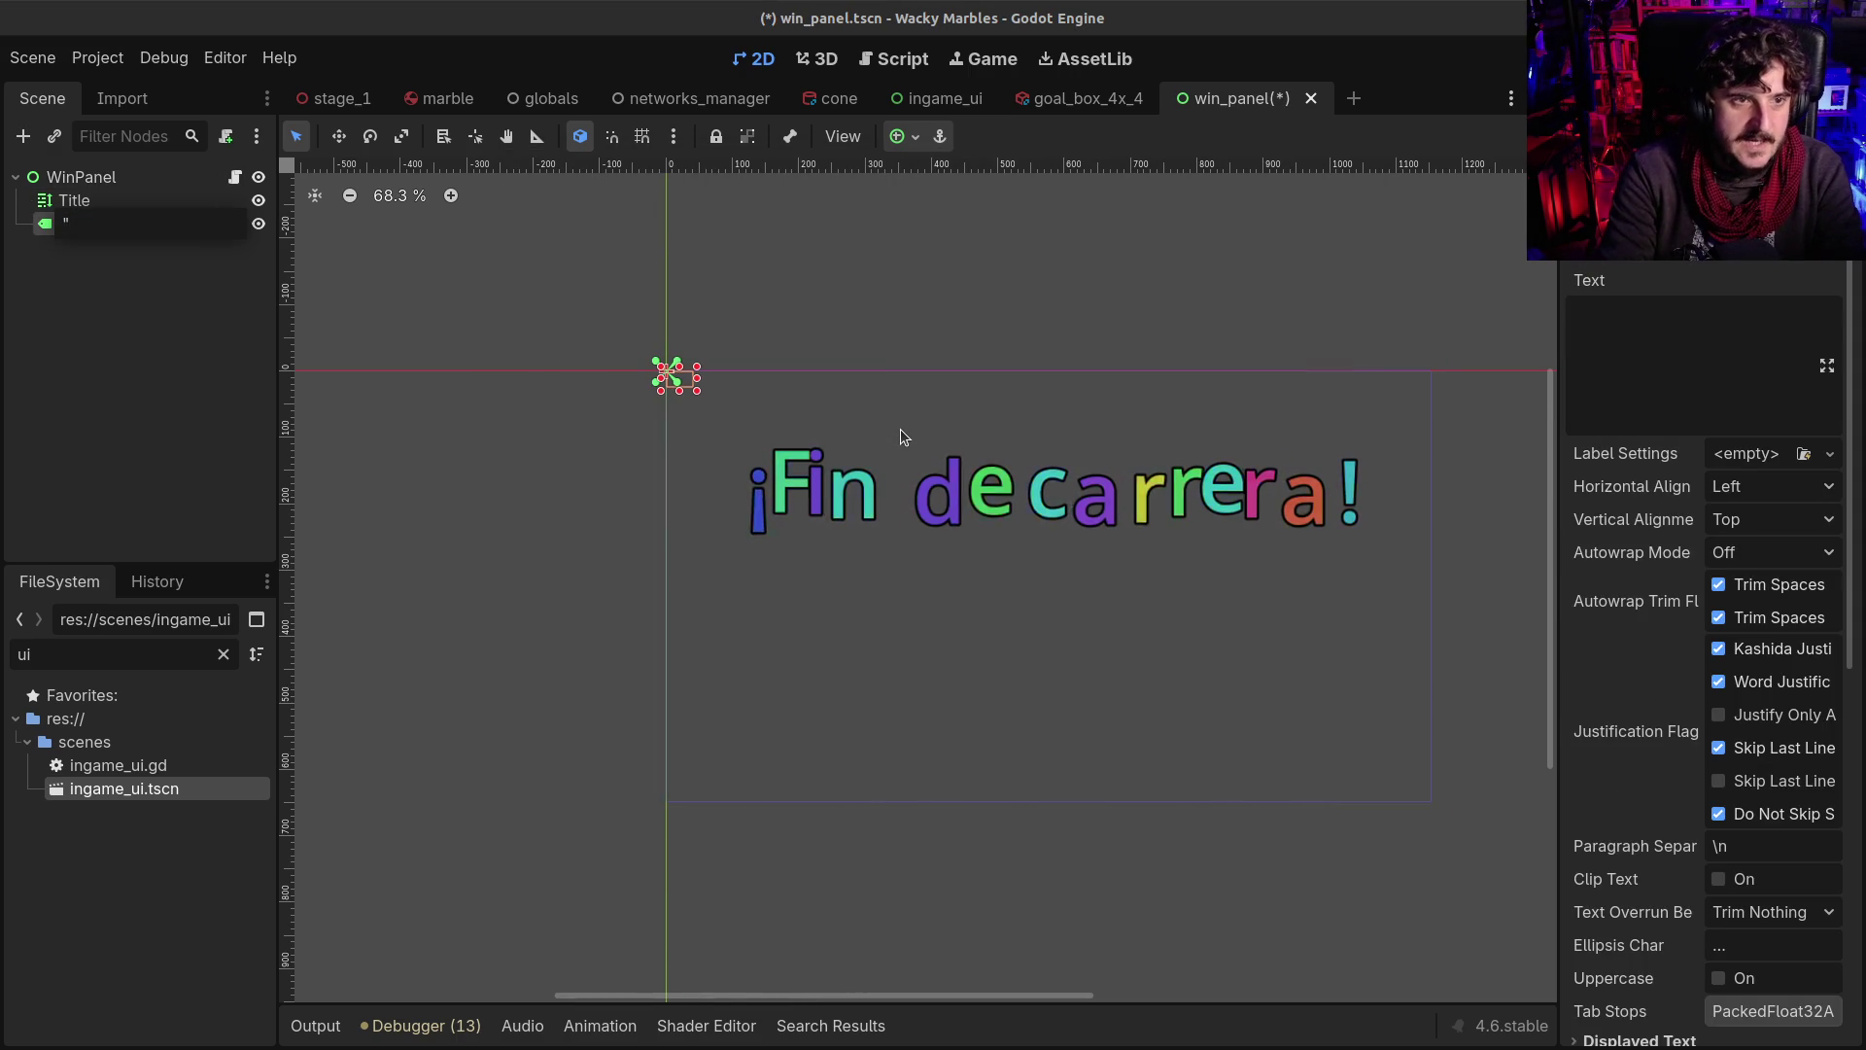
key(Return)
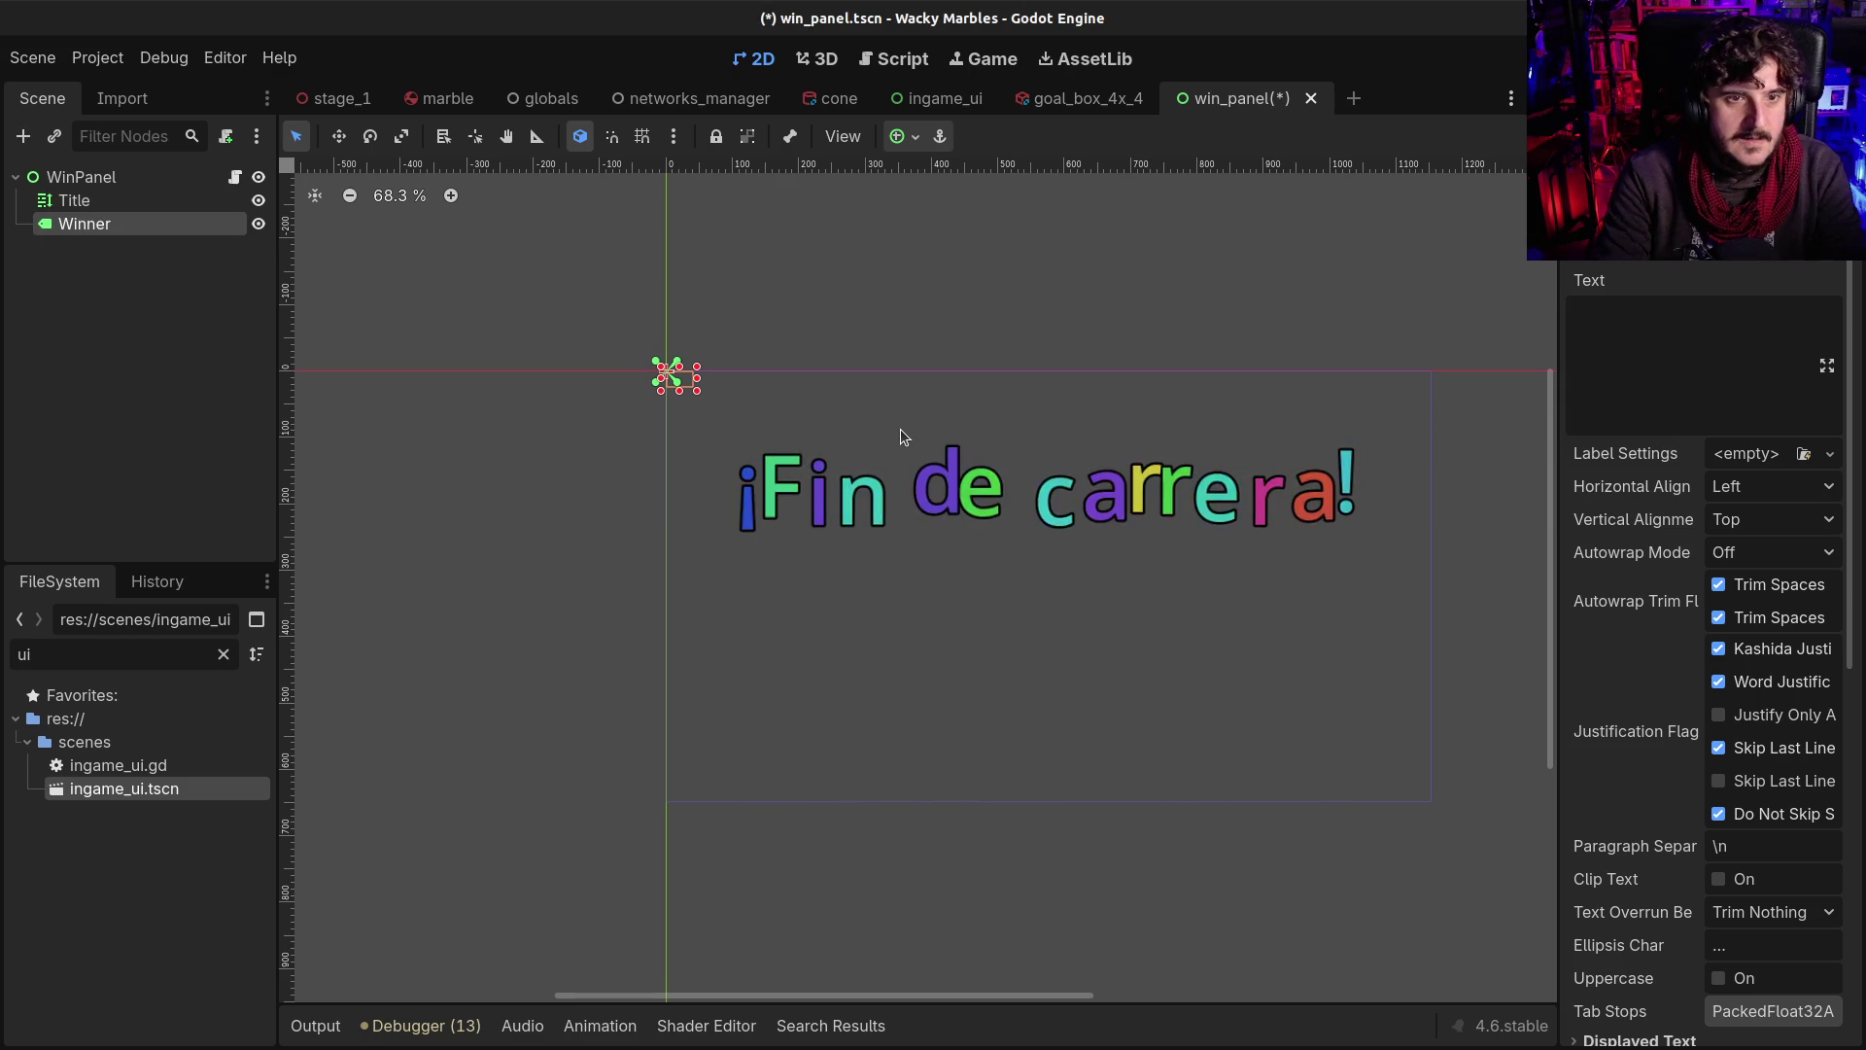
Anchor Winner HCenter Wide with text 'Ganador/a', centred both ways, and a taller box
click(904, 136)
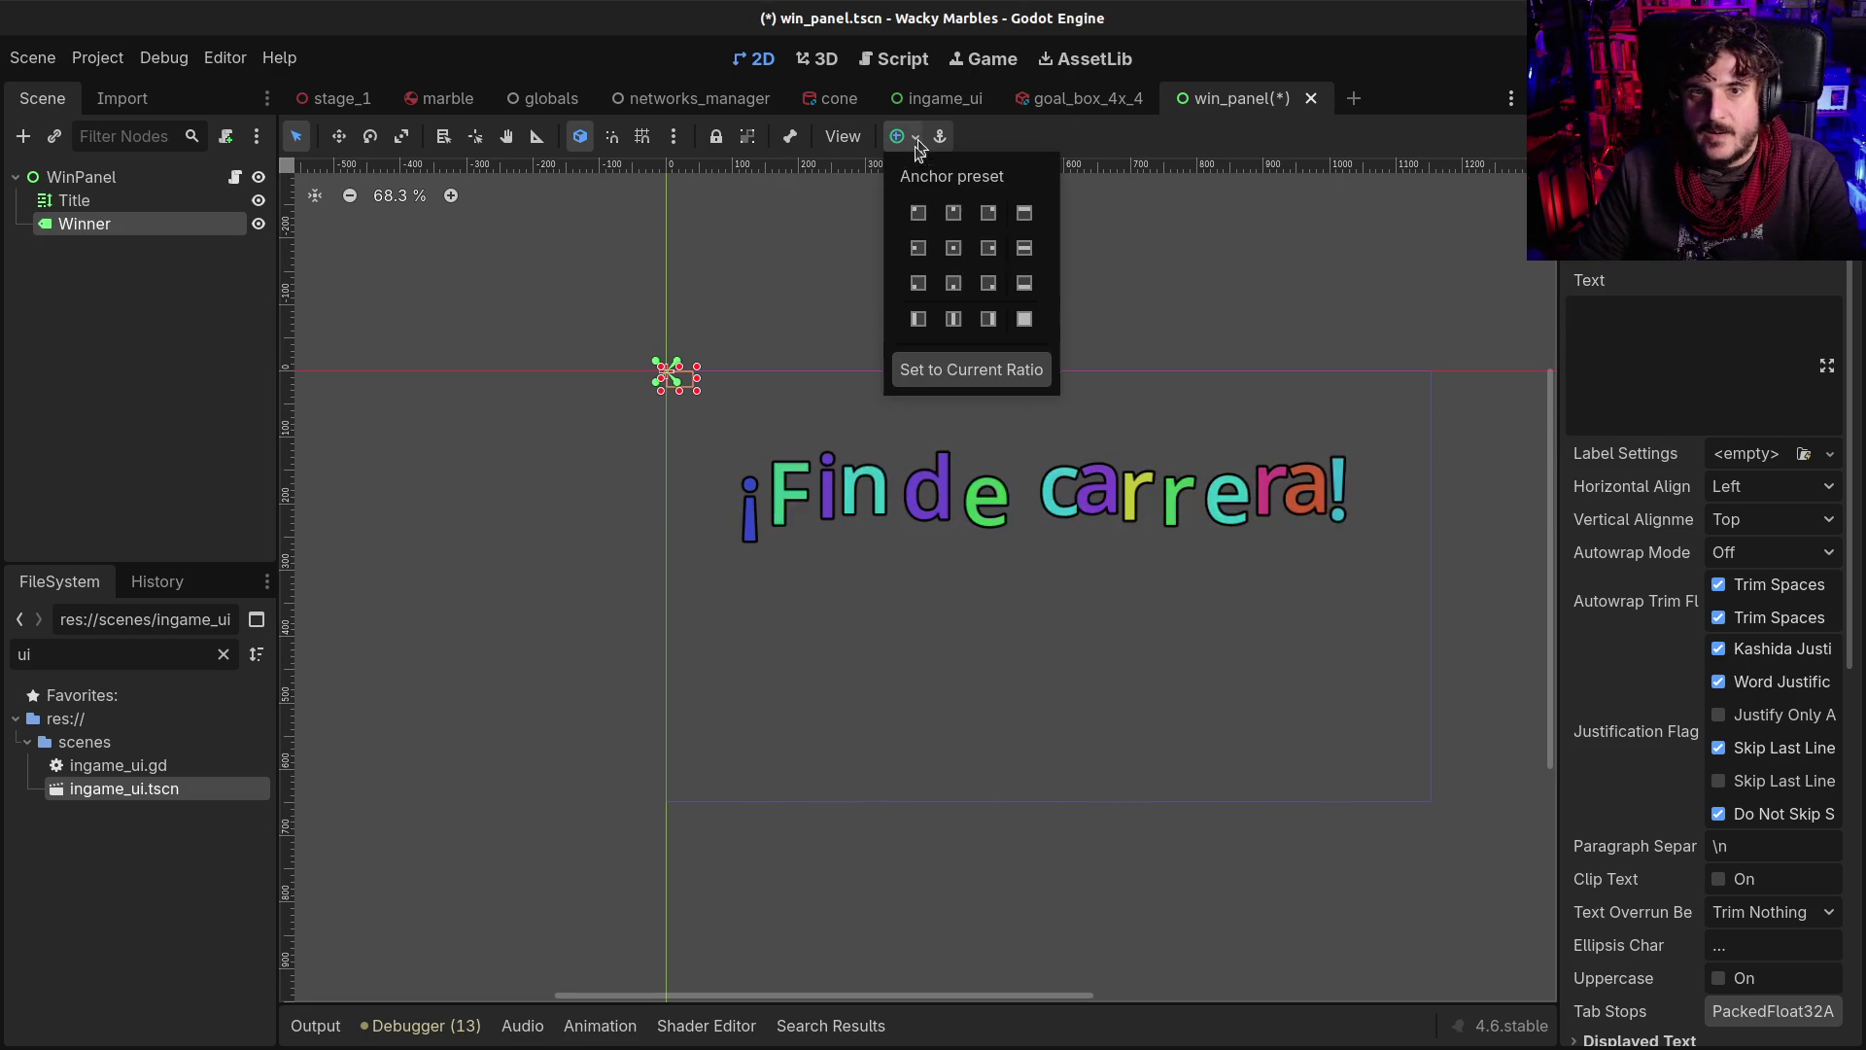
click(1025, 250)
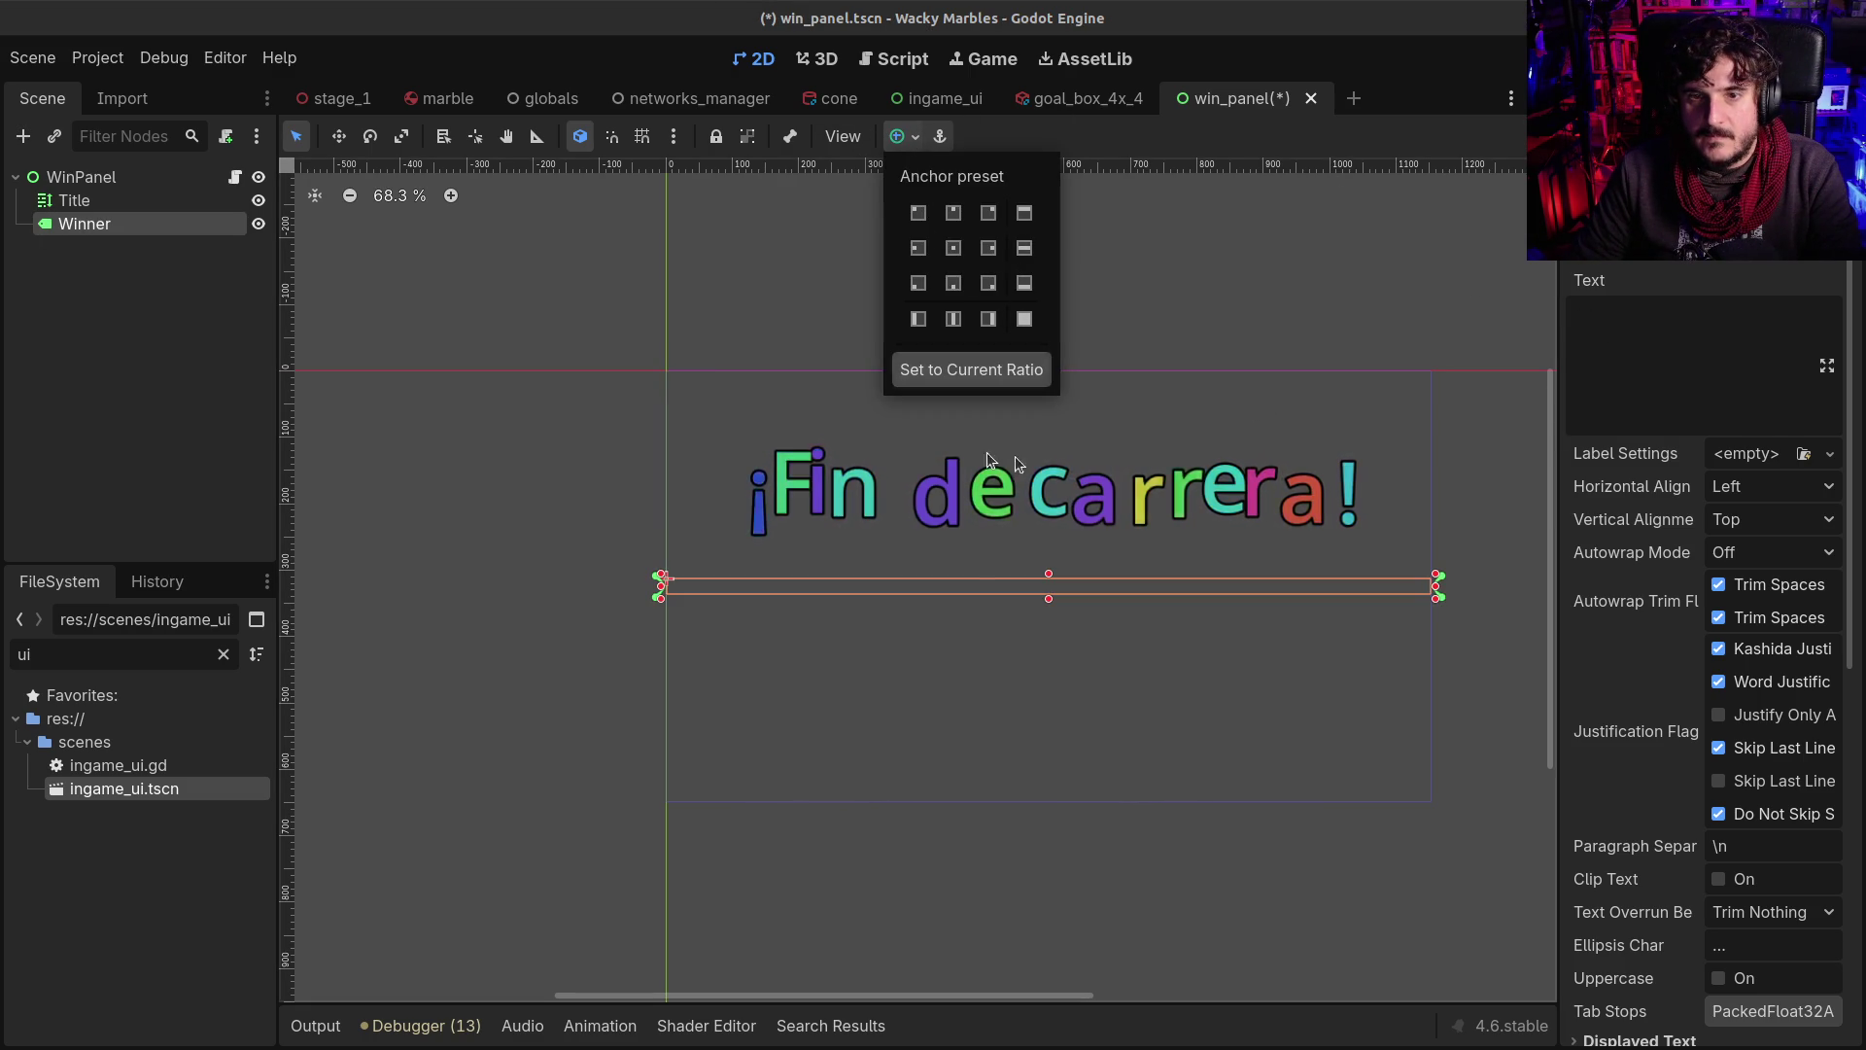
click(1666, 333)
text(G)
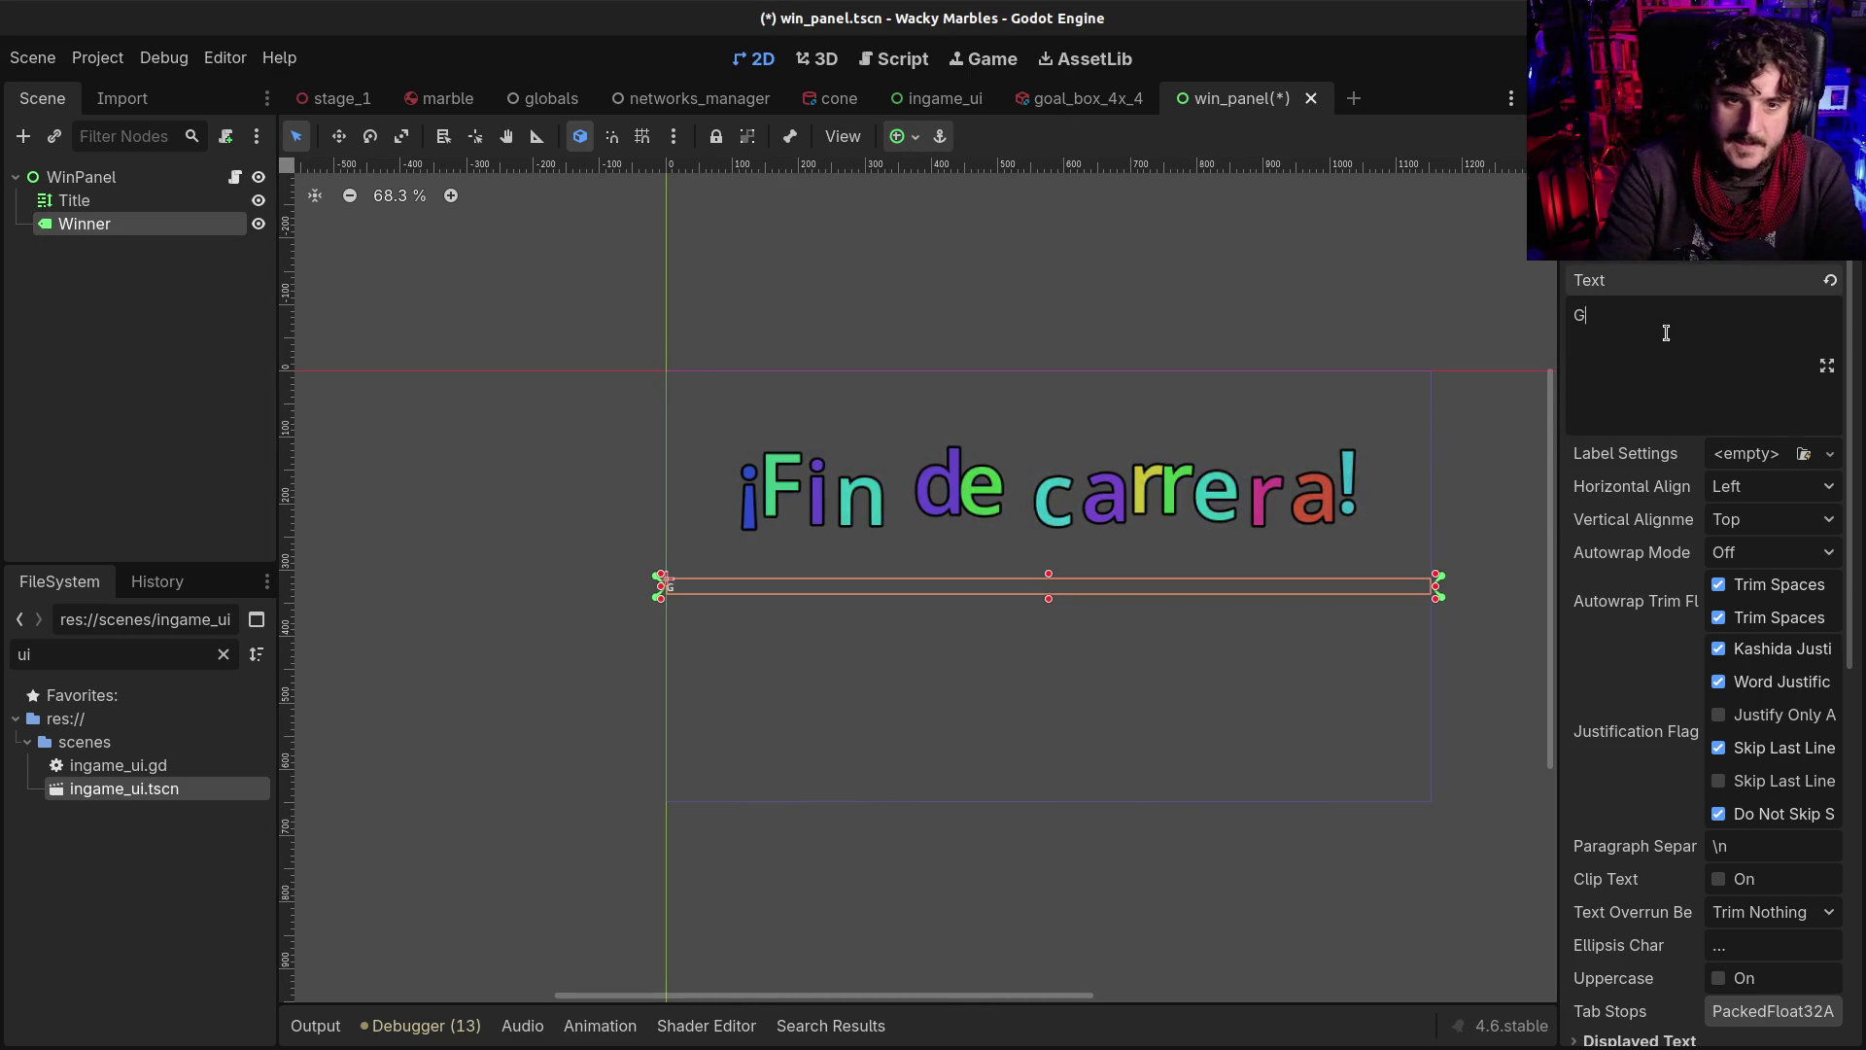
text(anador/a)
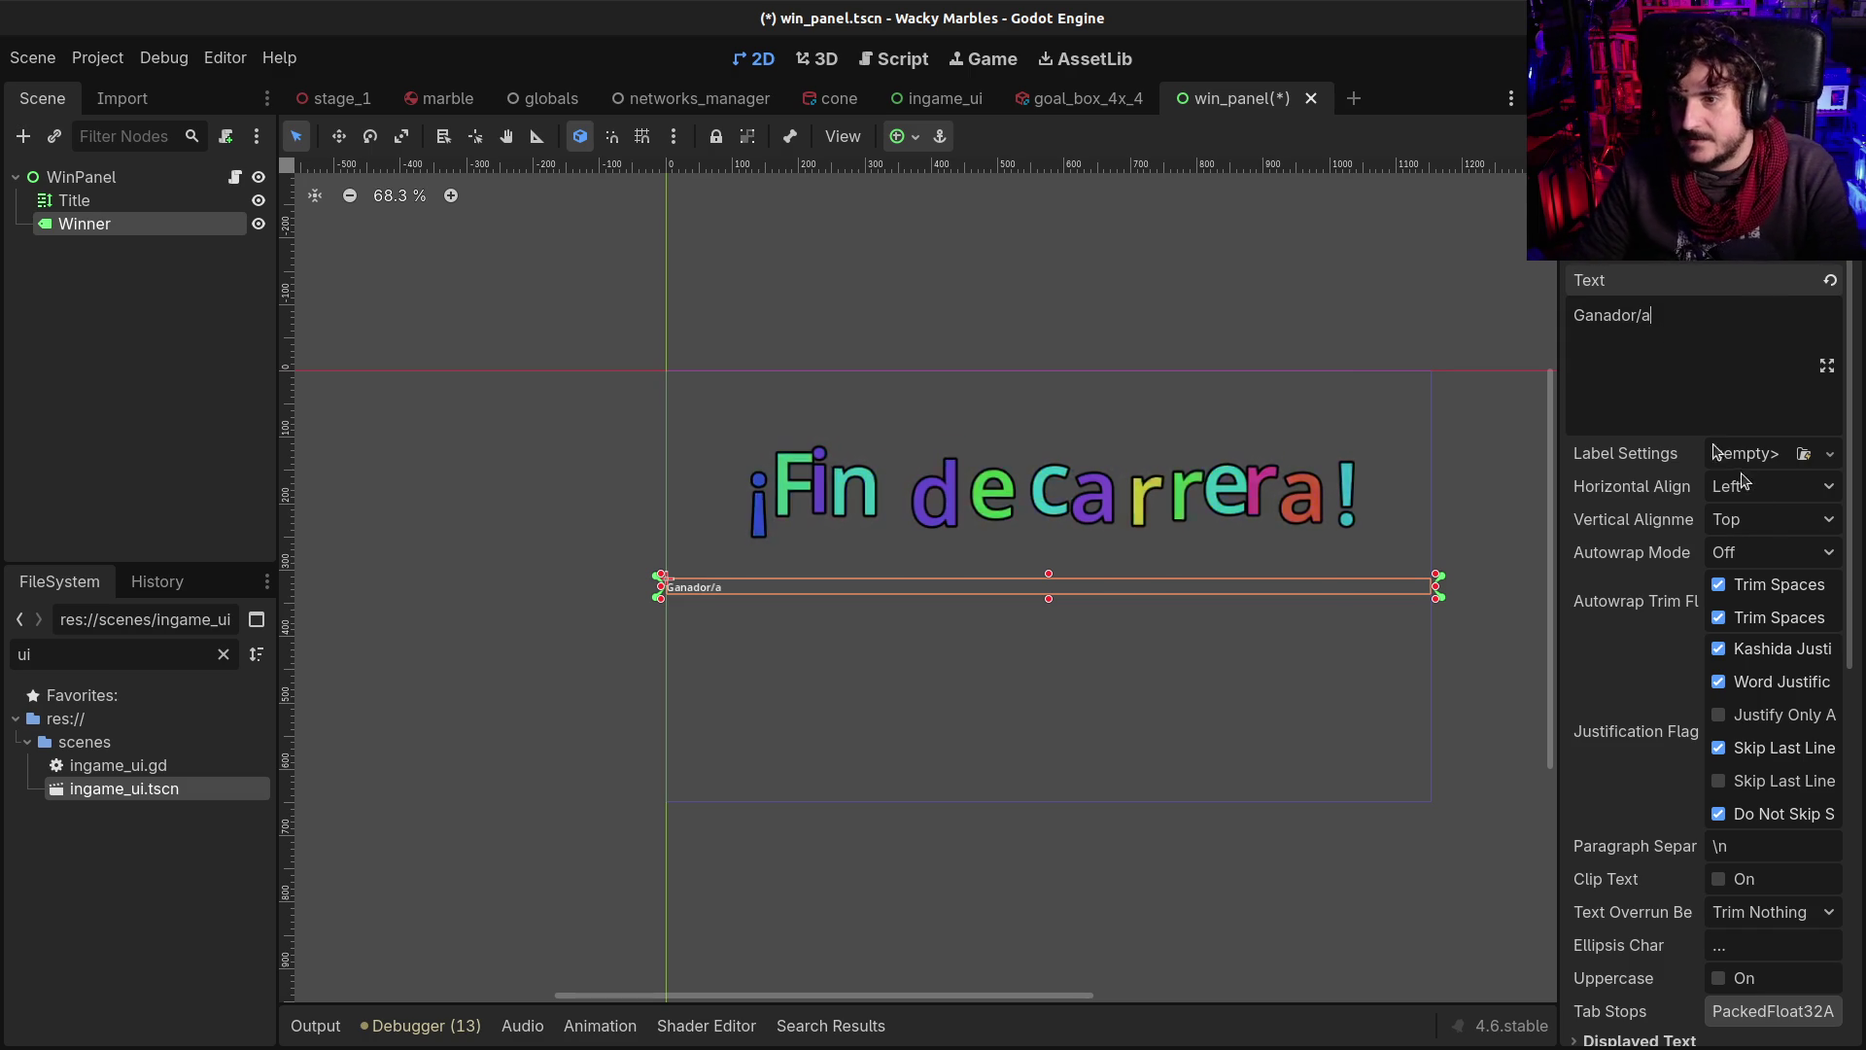
click(1771, 486)
click(1771, 543)
click(1776, 523)
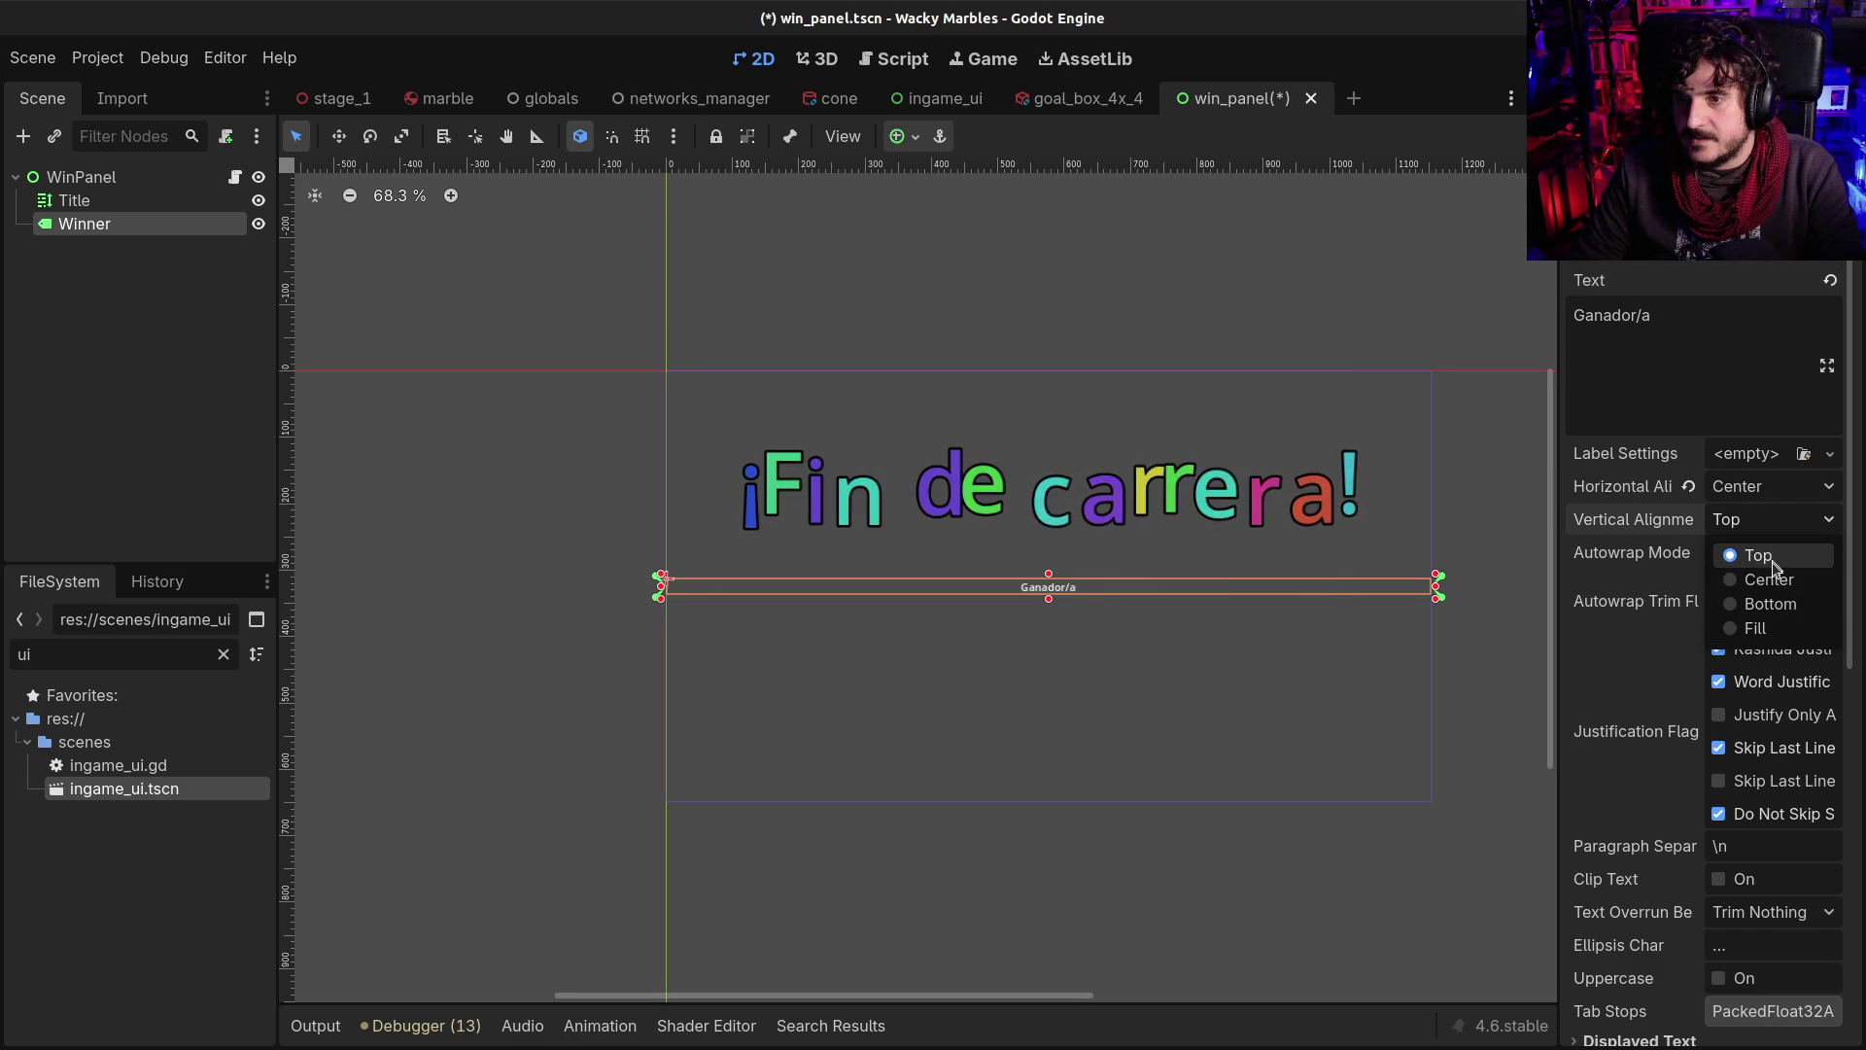
click(1756, 577)
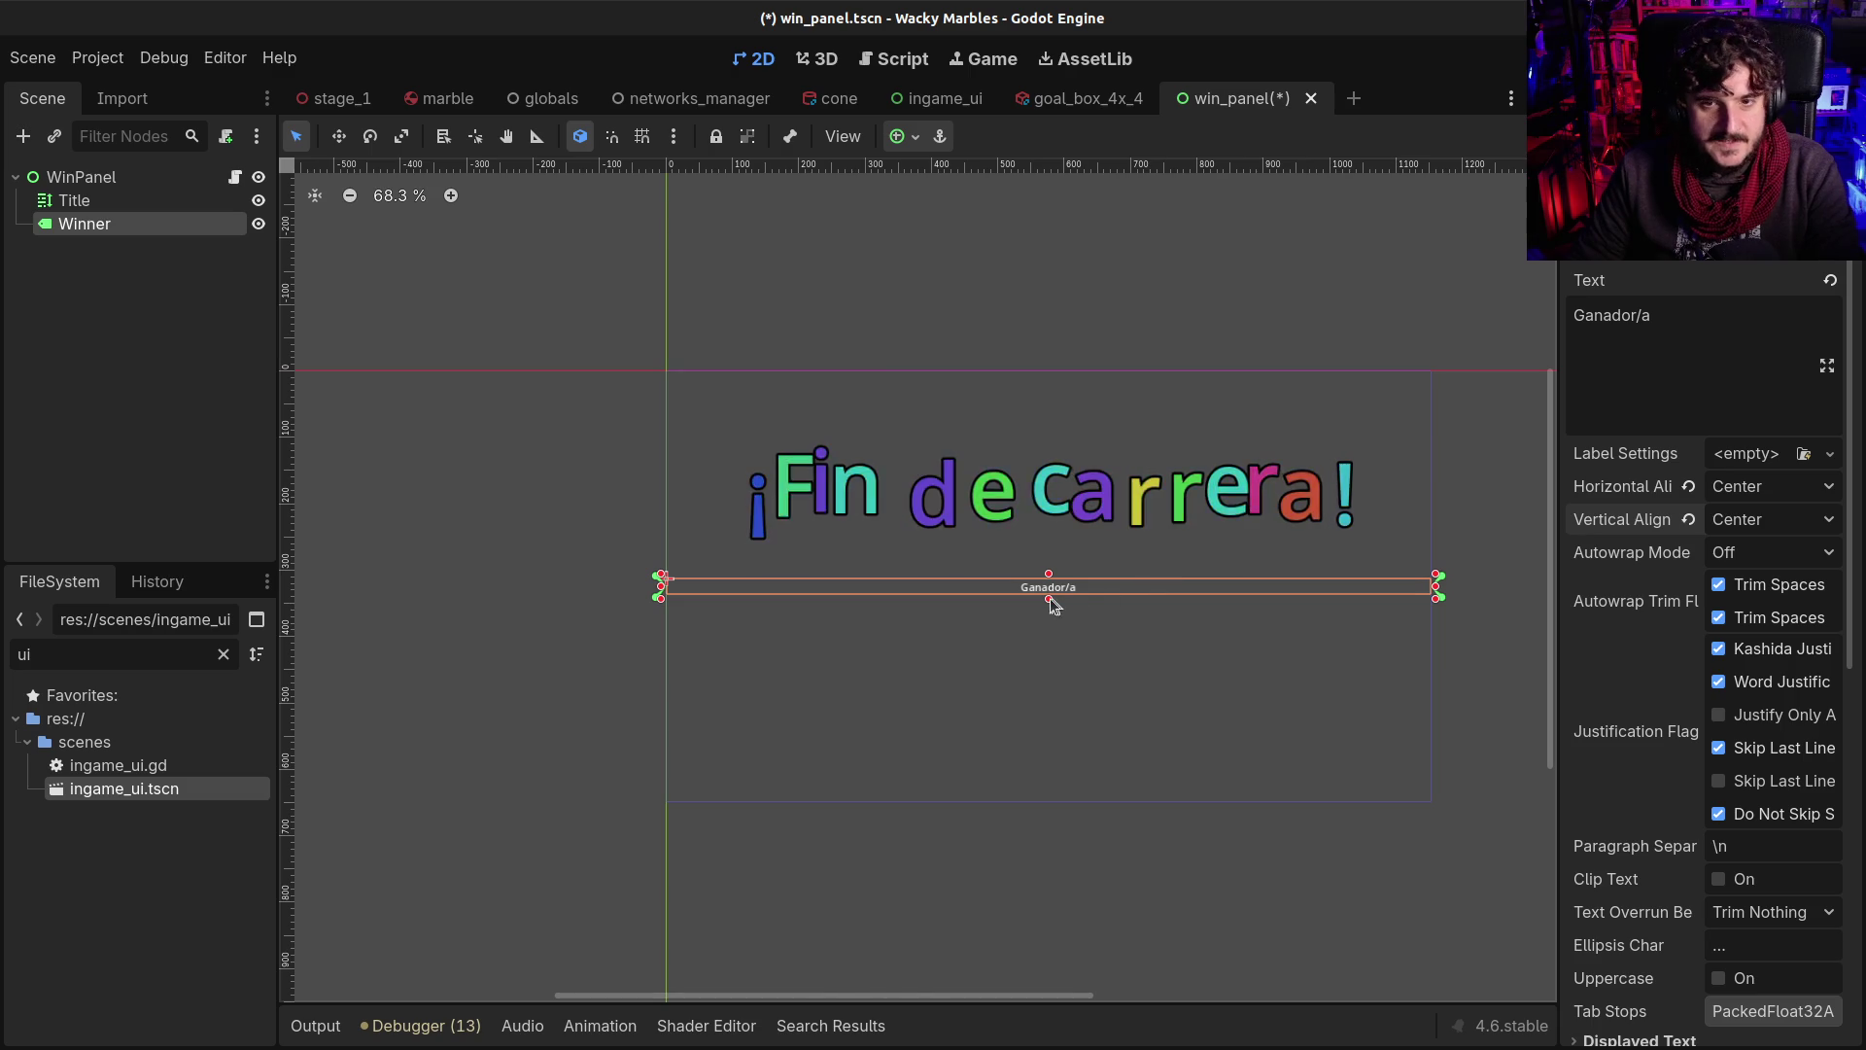
drag(1048, 597, 1049, 644)
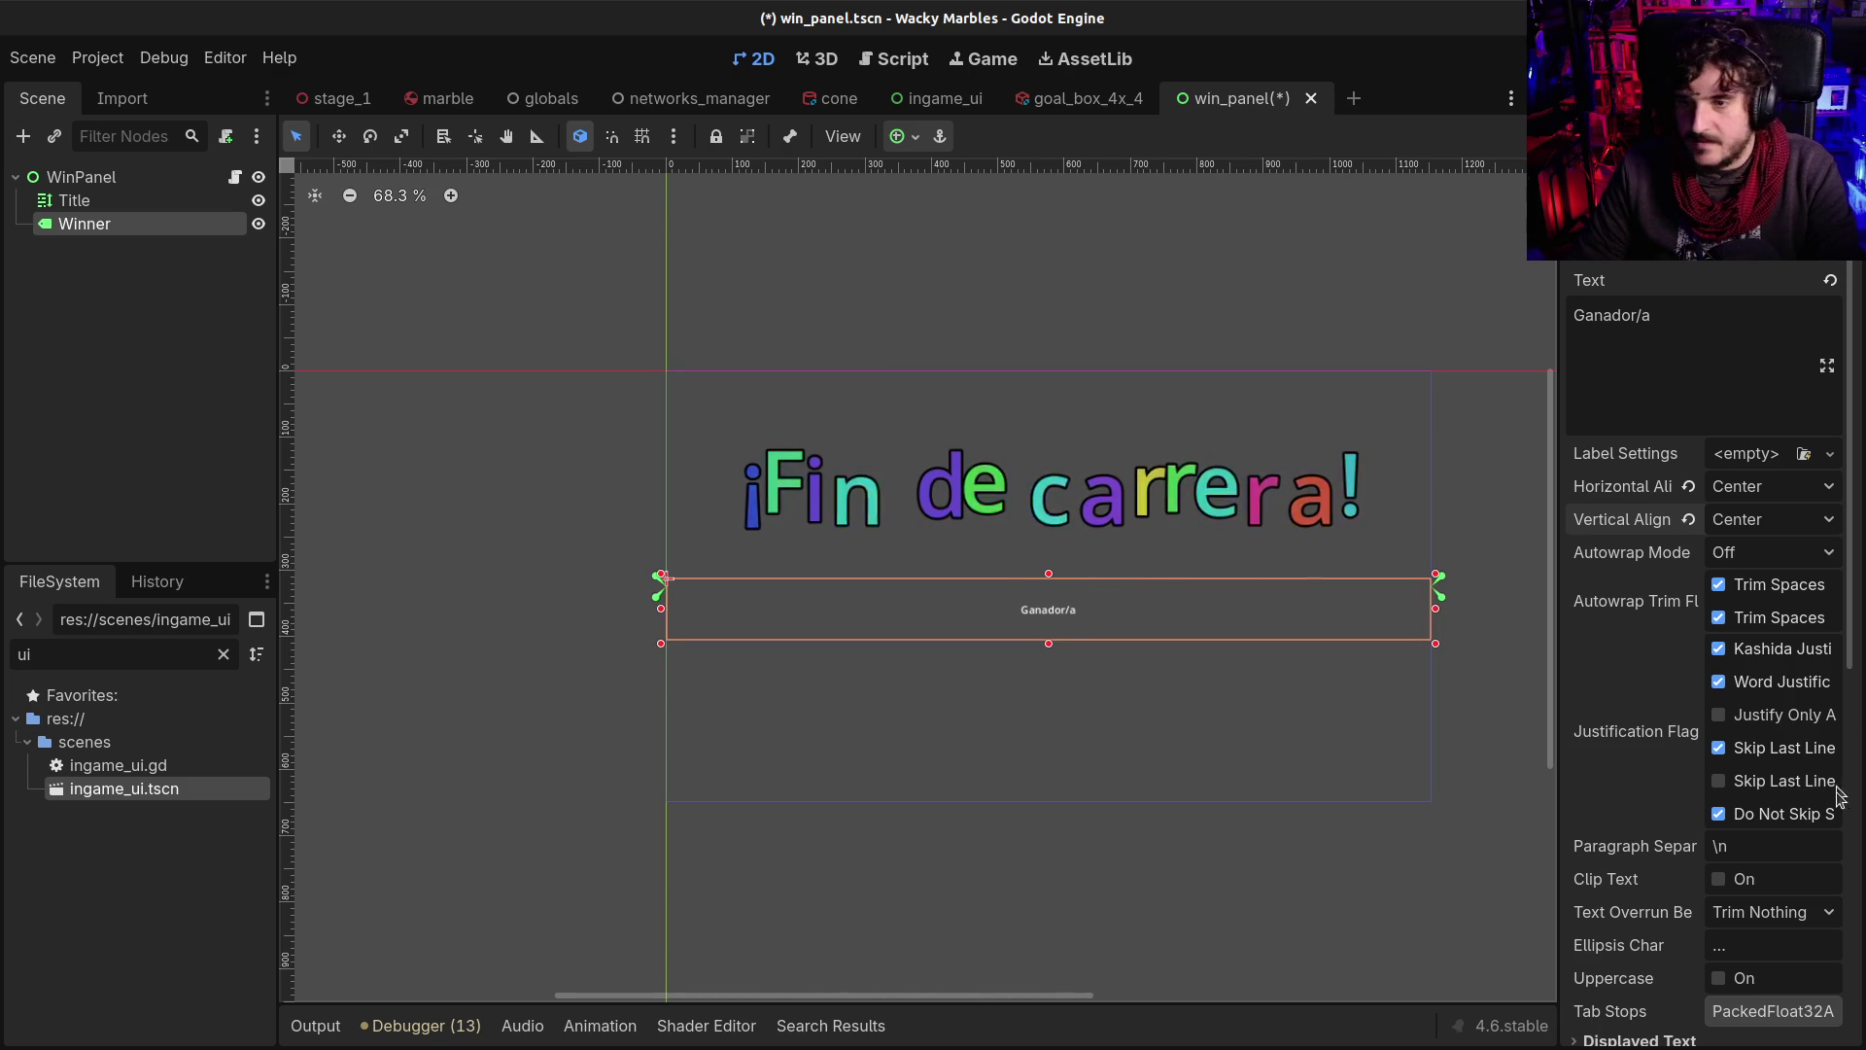
Override the Winner label's font size to 48
scroll(1649, 914, down, 2)
scroll(1650, 914, down, 10)
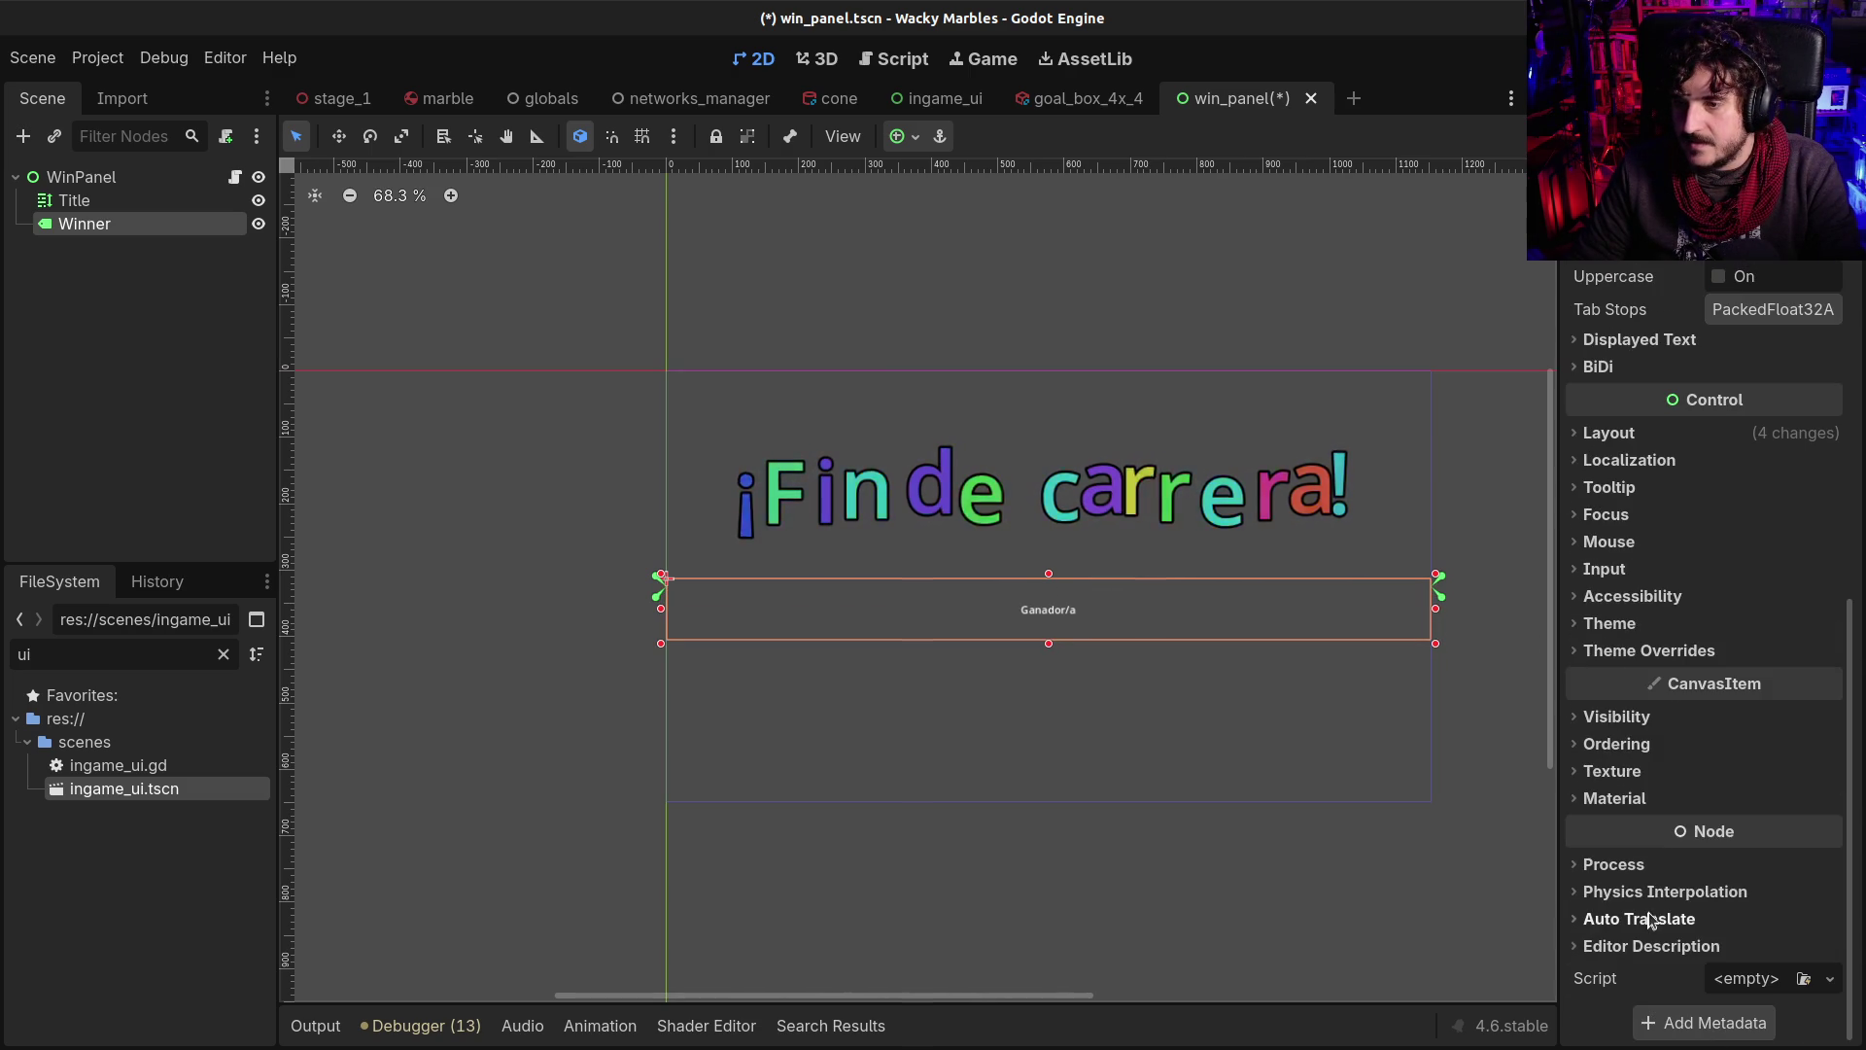
click(1642, 651)
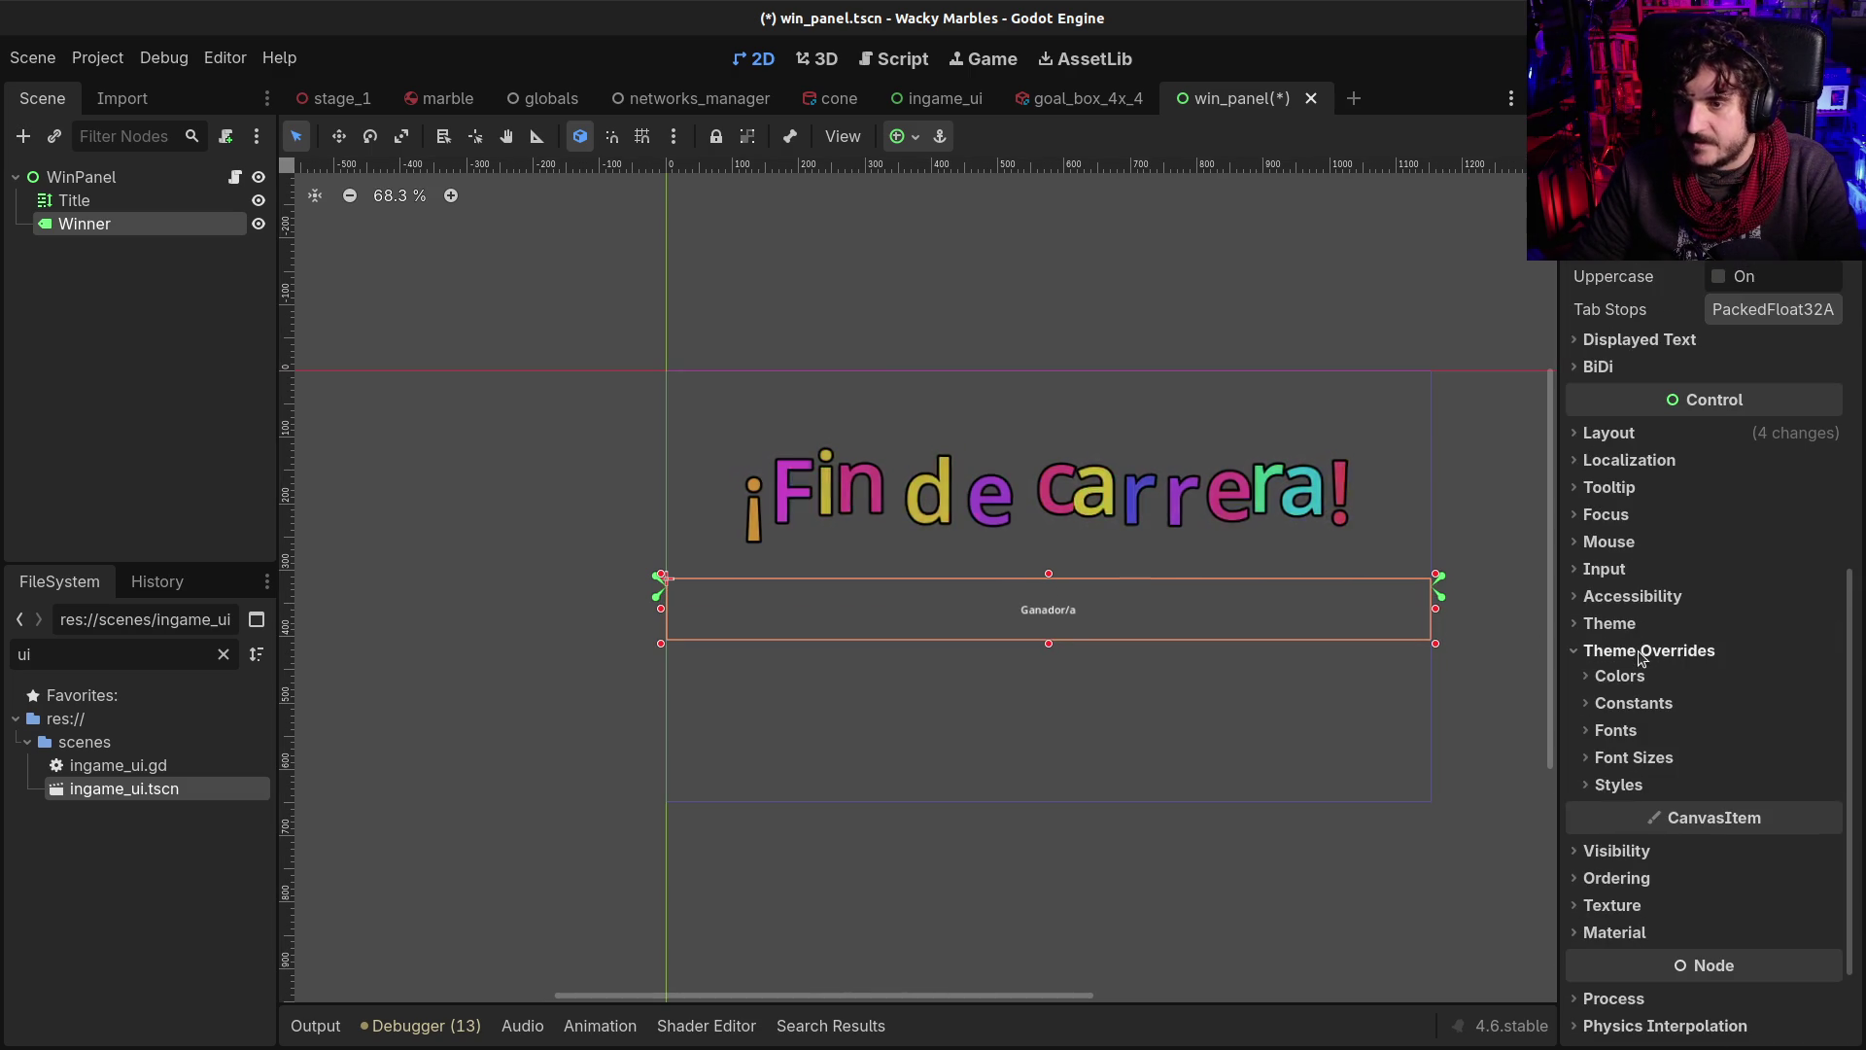
click(1609, 730)
click(1605, 788)
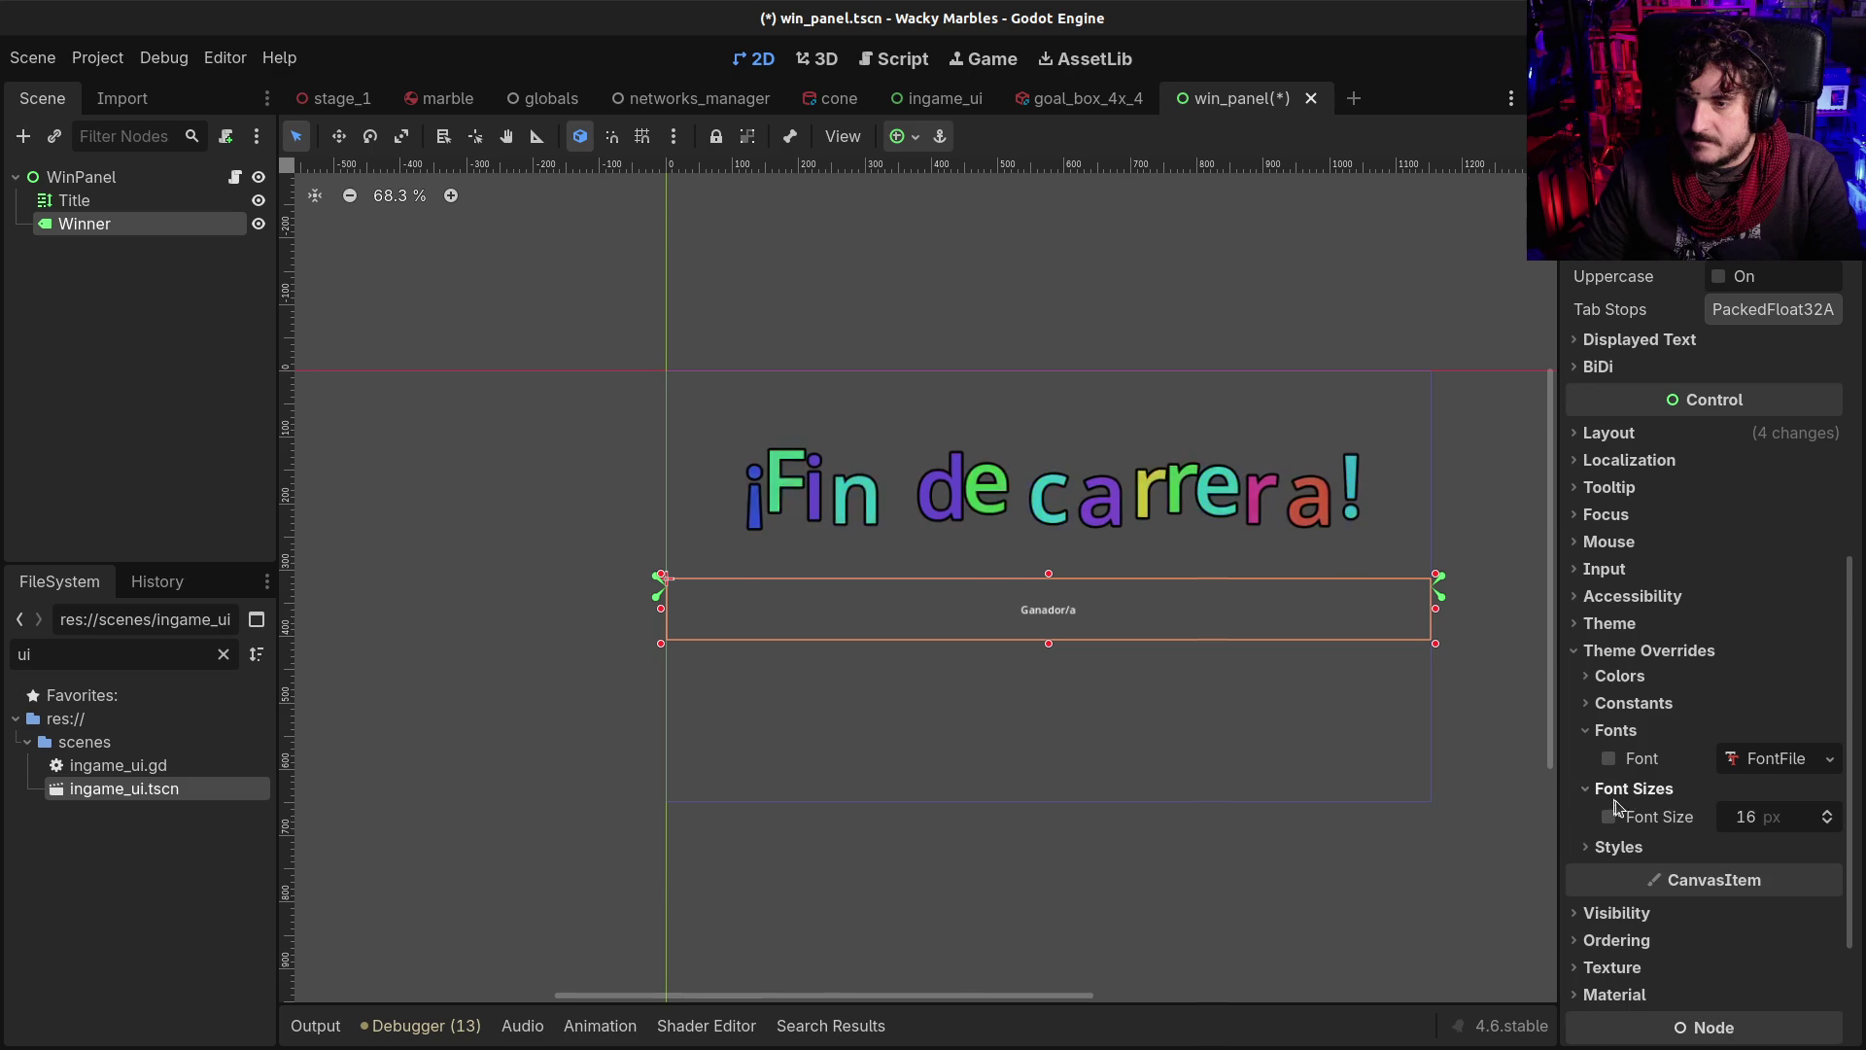
click(1726, 811)
text(48)
key(Return)
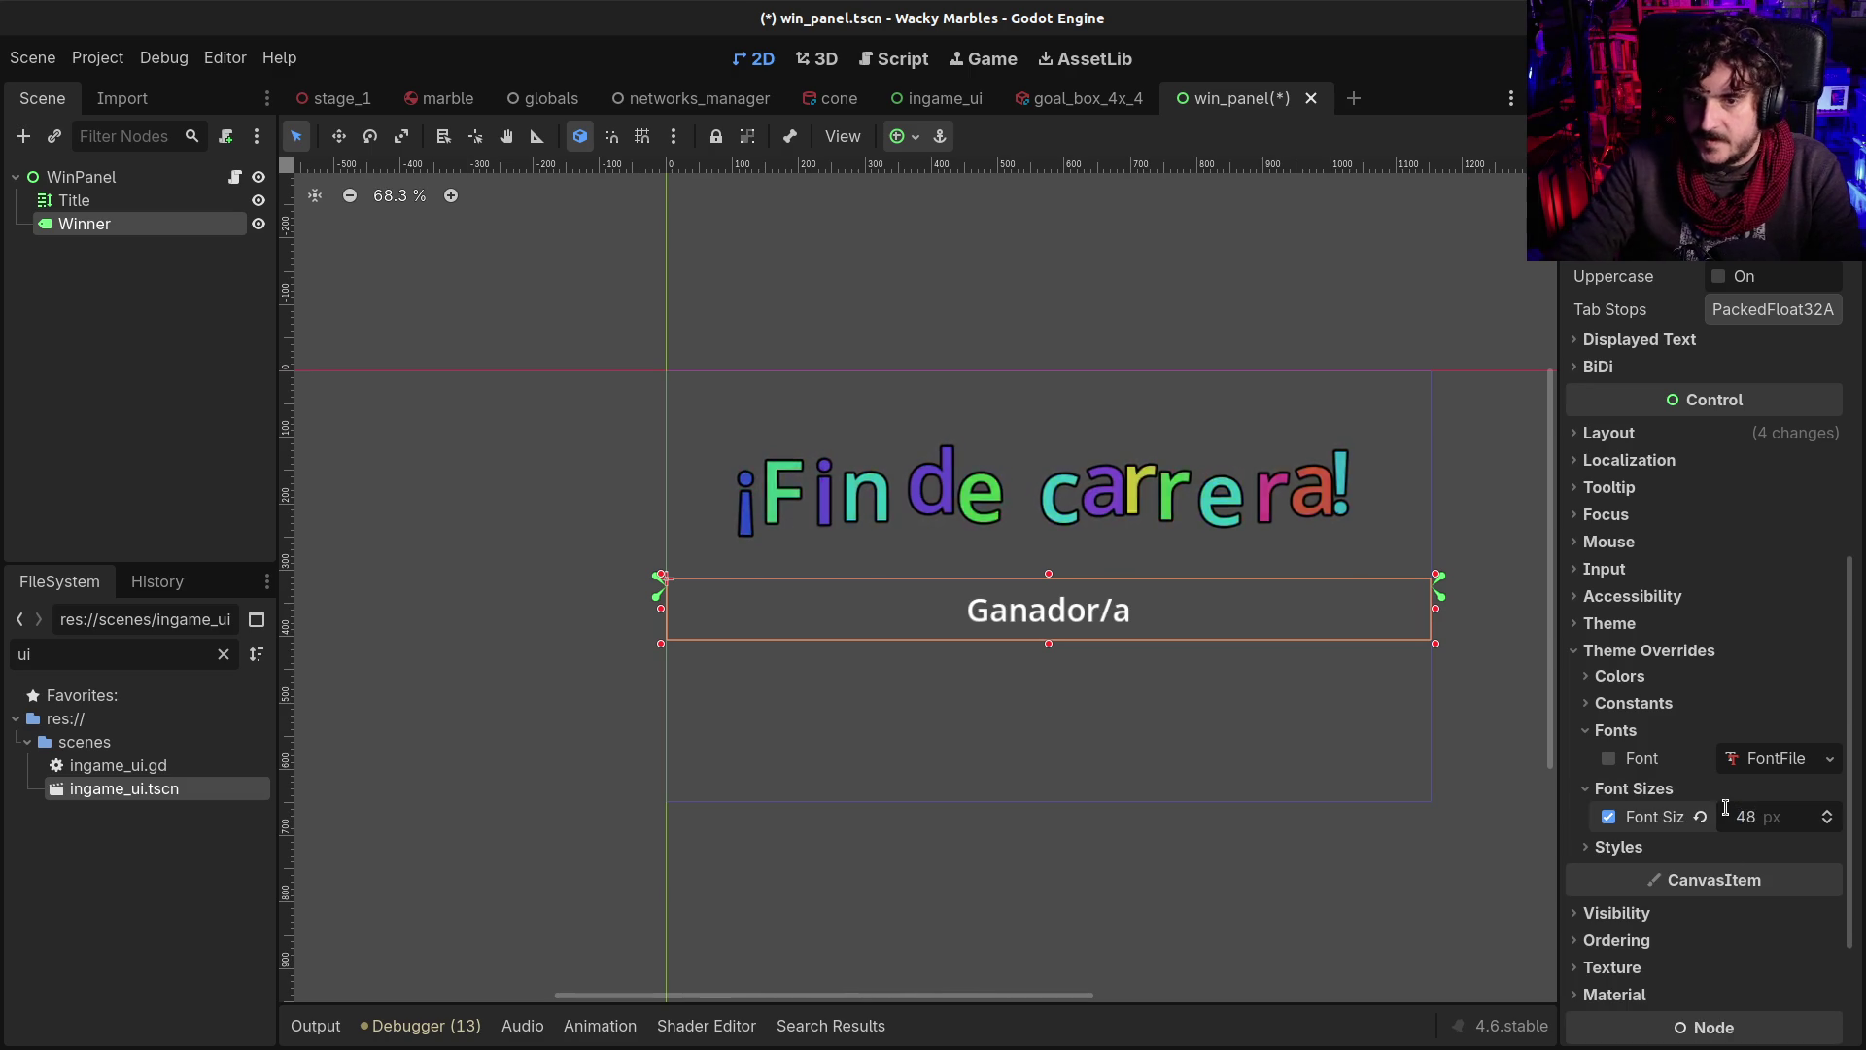
Set the Winner label's outline size override to 16 and save the scene
click(1634, 708)
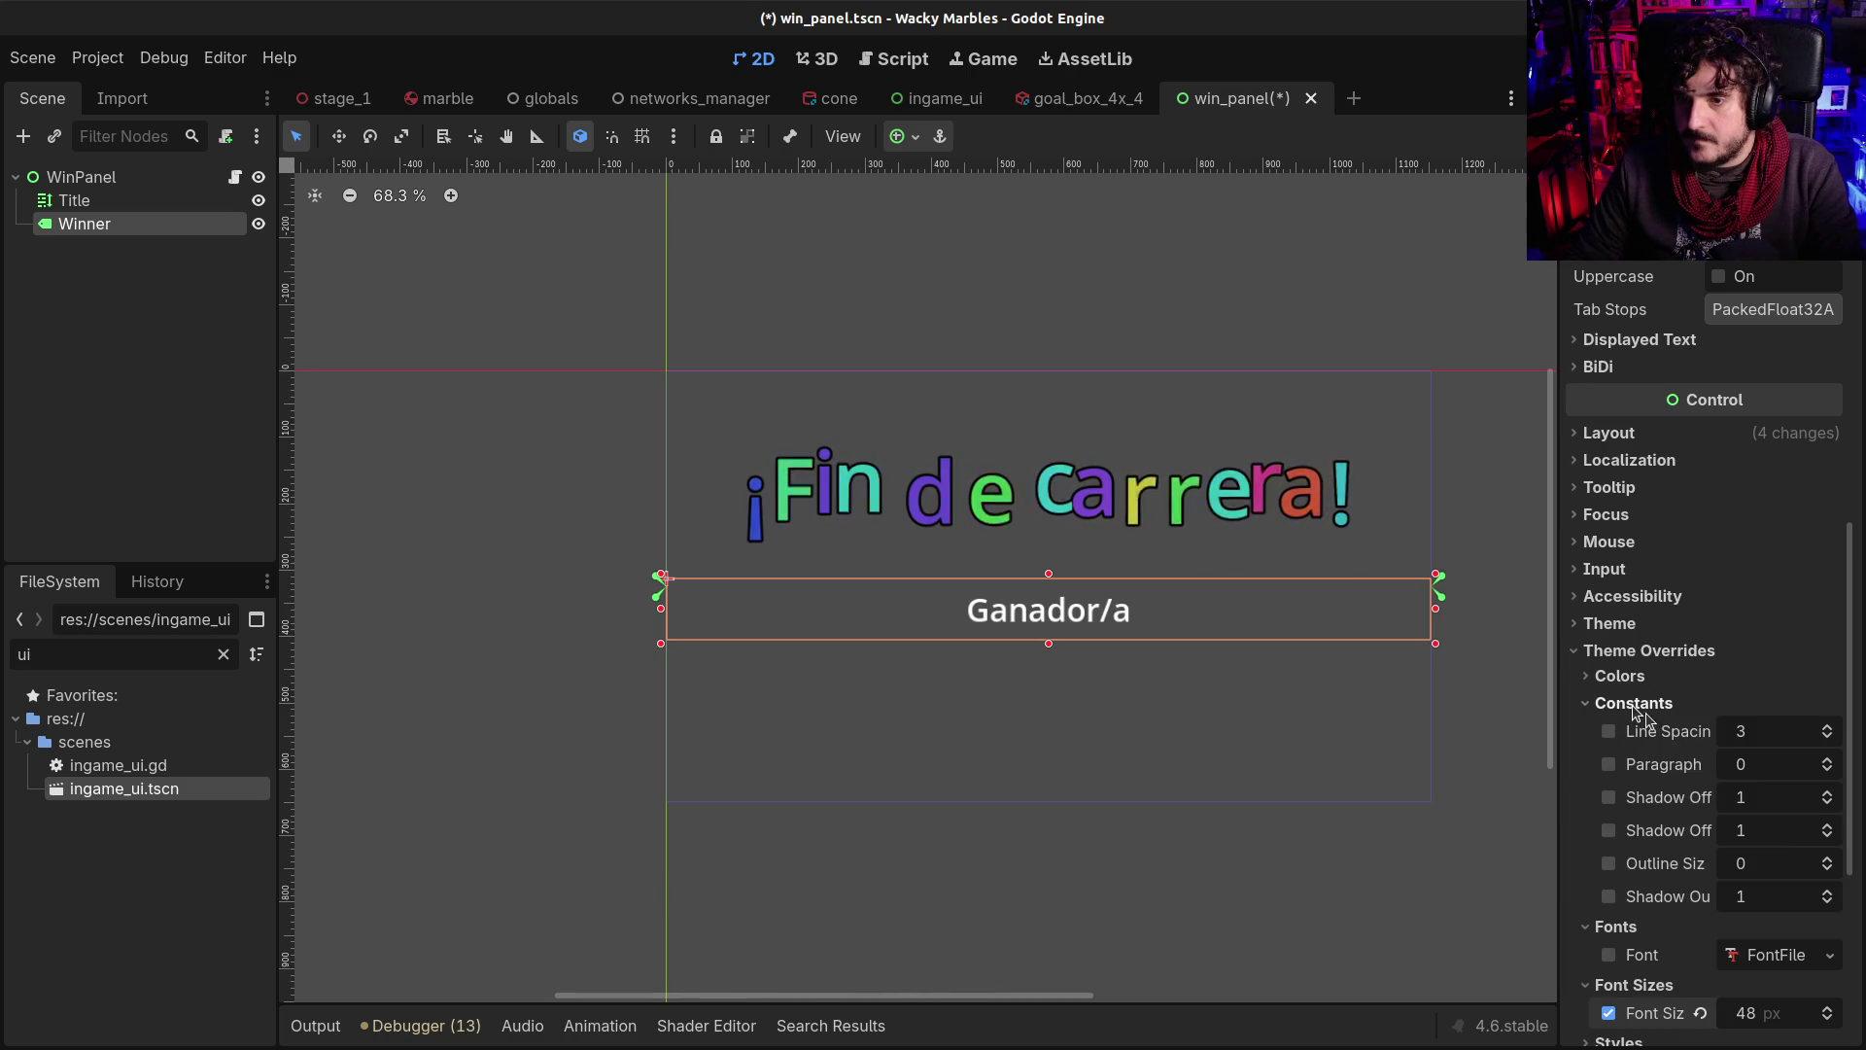
click(1742, 864)
text(8)
key(Return)
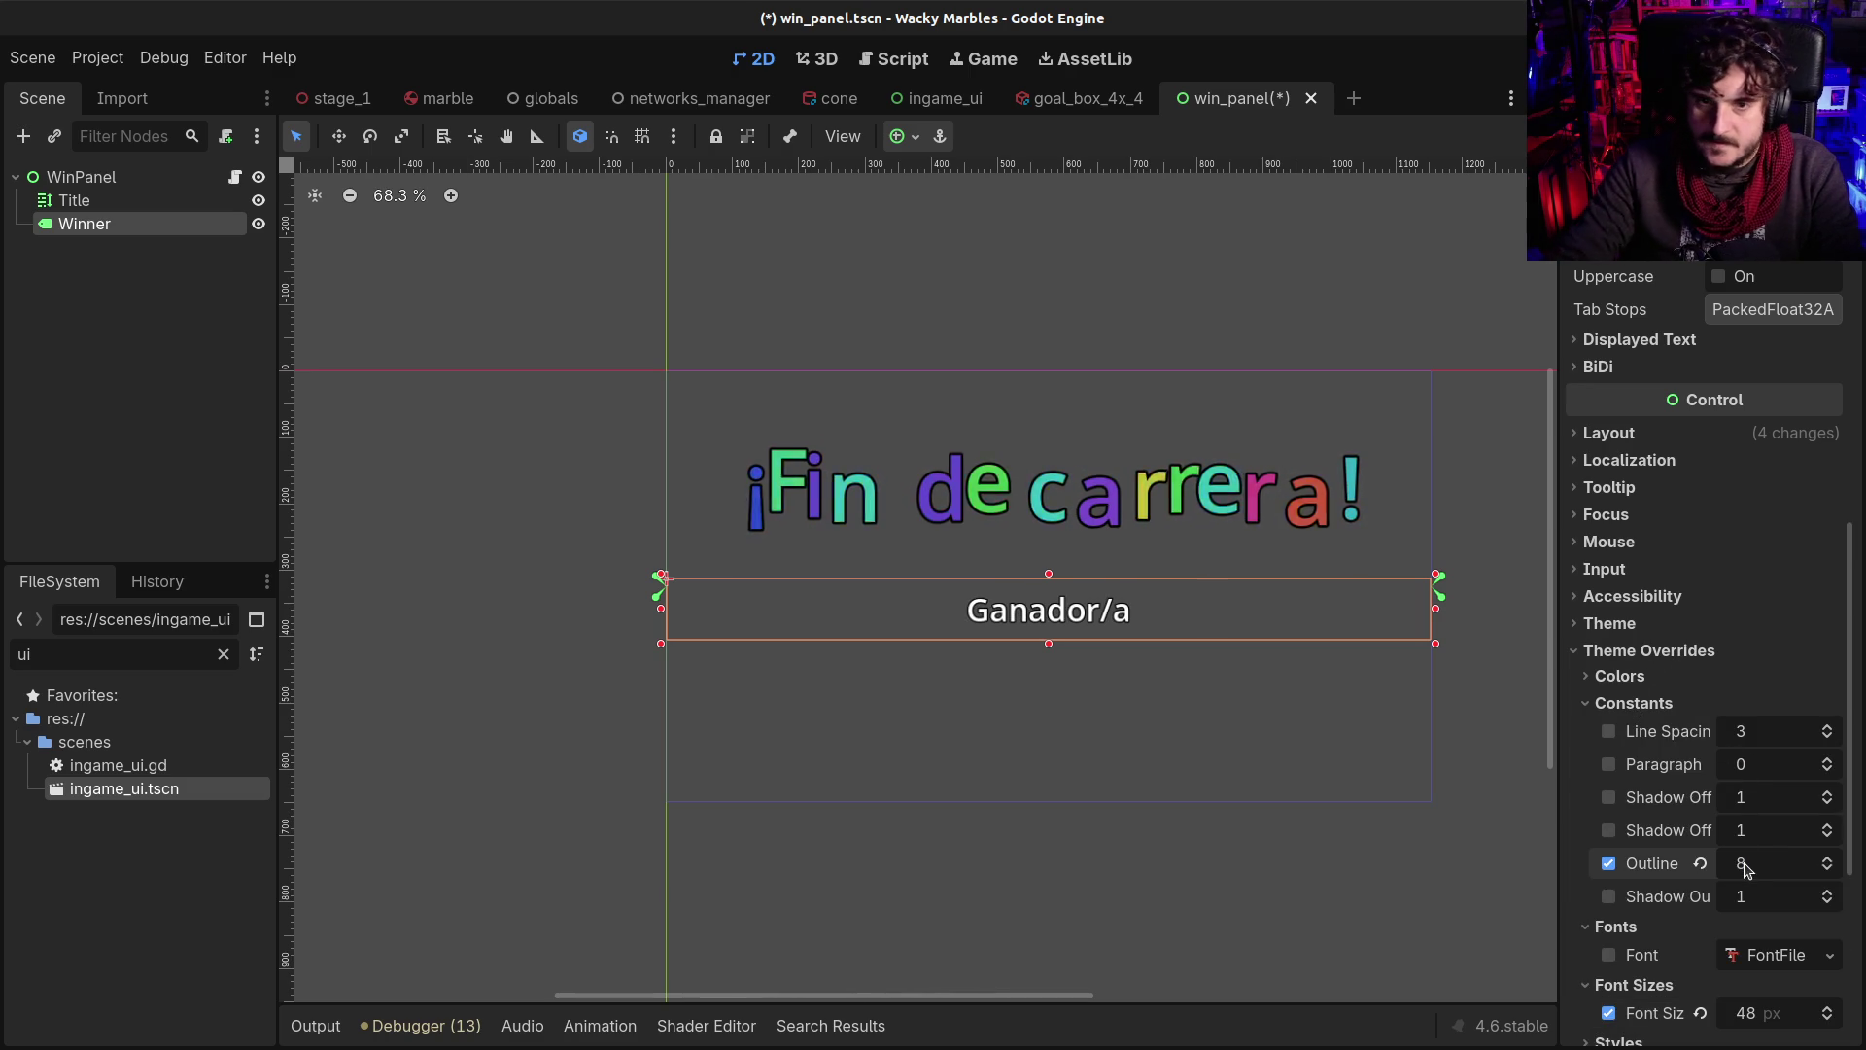
text(16)
key(Return)
key(ctrl+s)
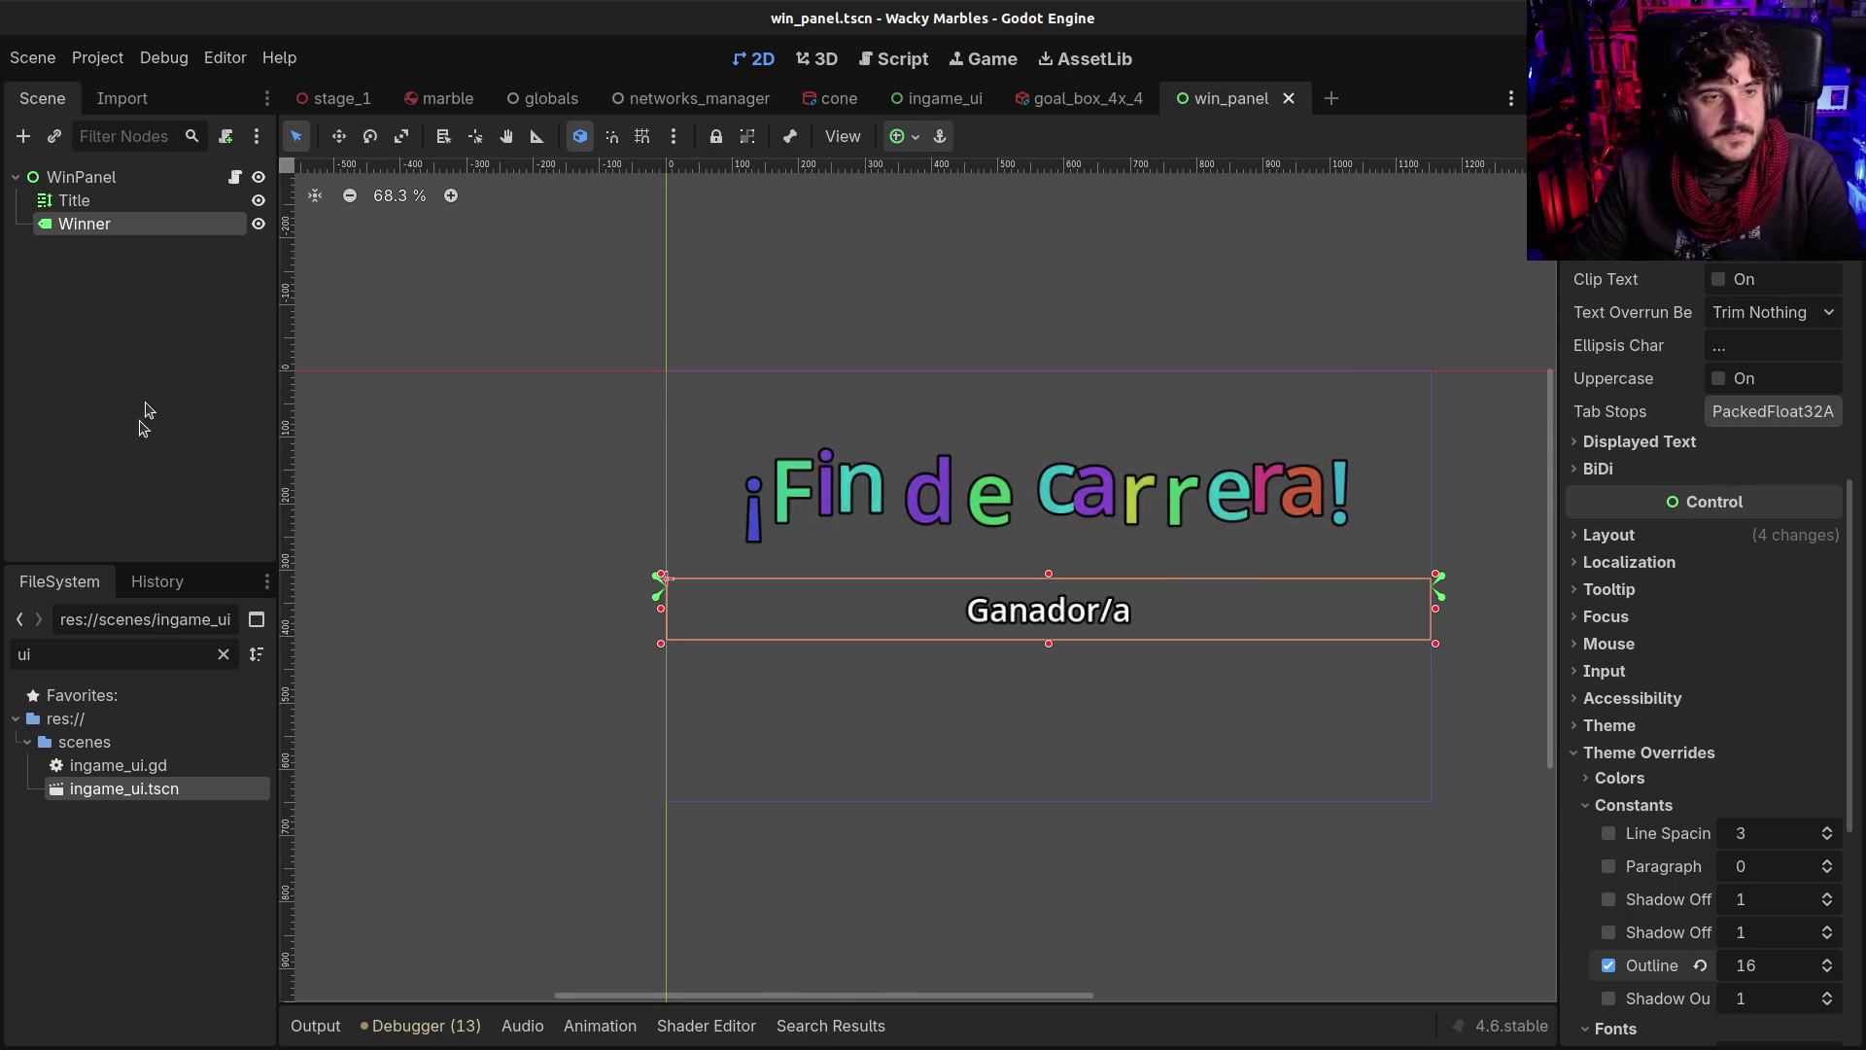
Clear the placeholder 'Ganador/a' text, then save win_panel with WinPanel selected
scroll(1750, 389, up, 6)
drag(1657, 316, 1303, 239)
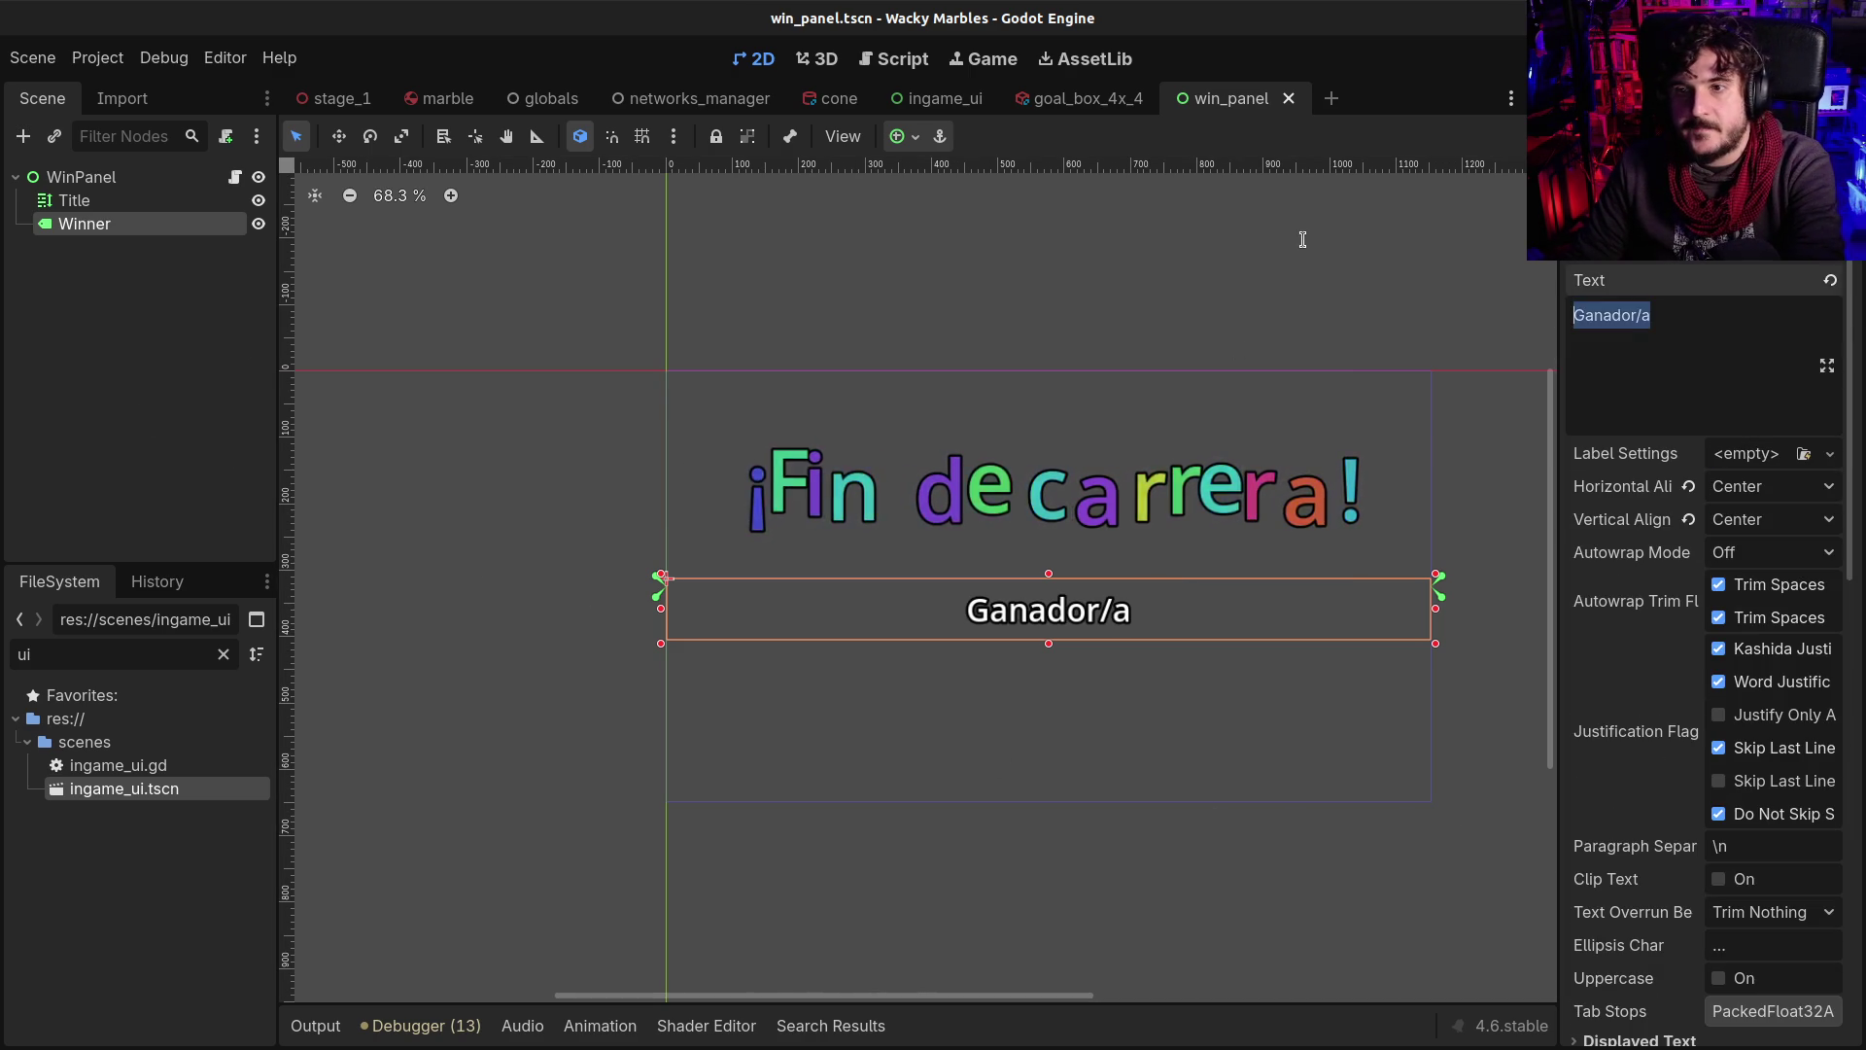
key(BackSpace)
click(75, 176)
key(ctrl+s)
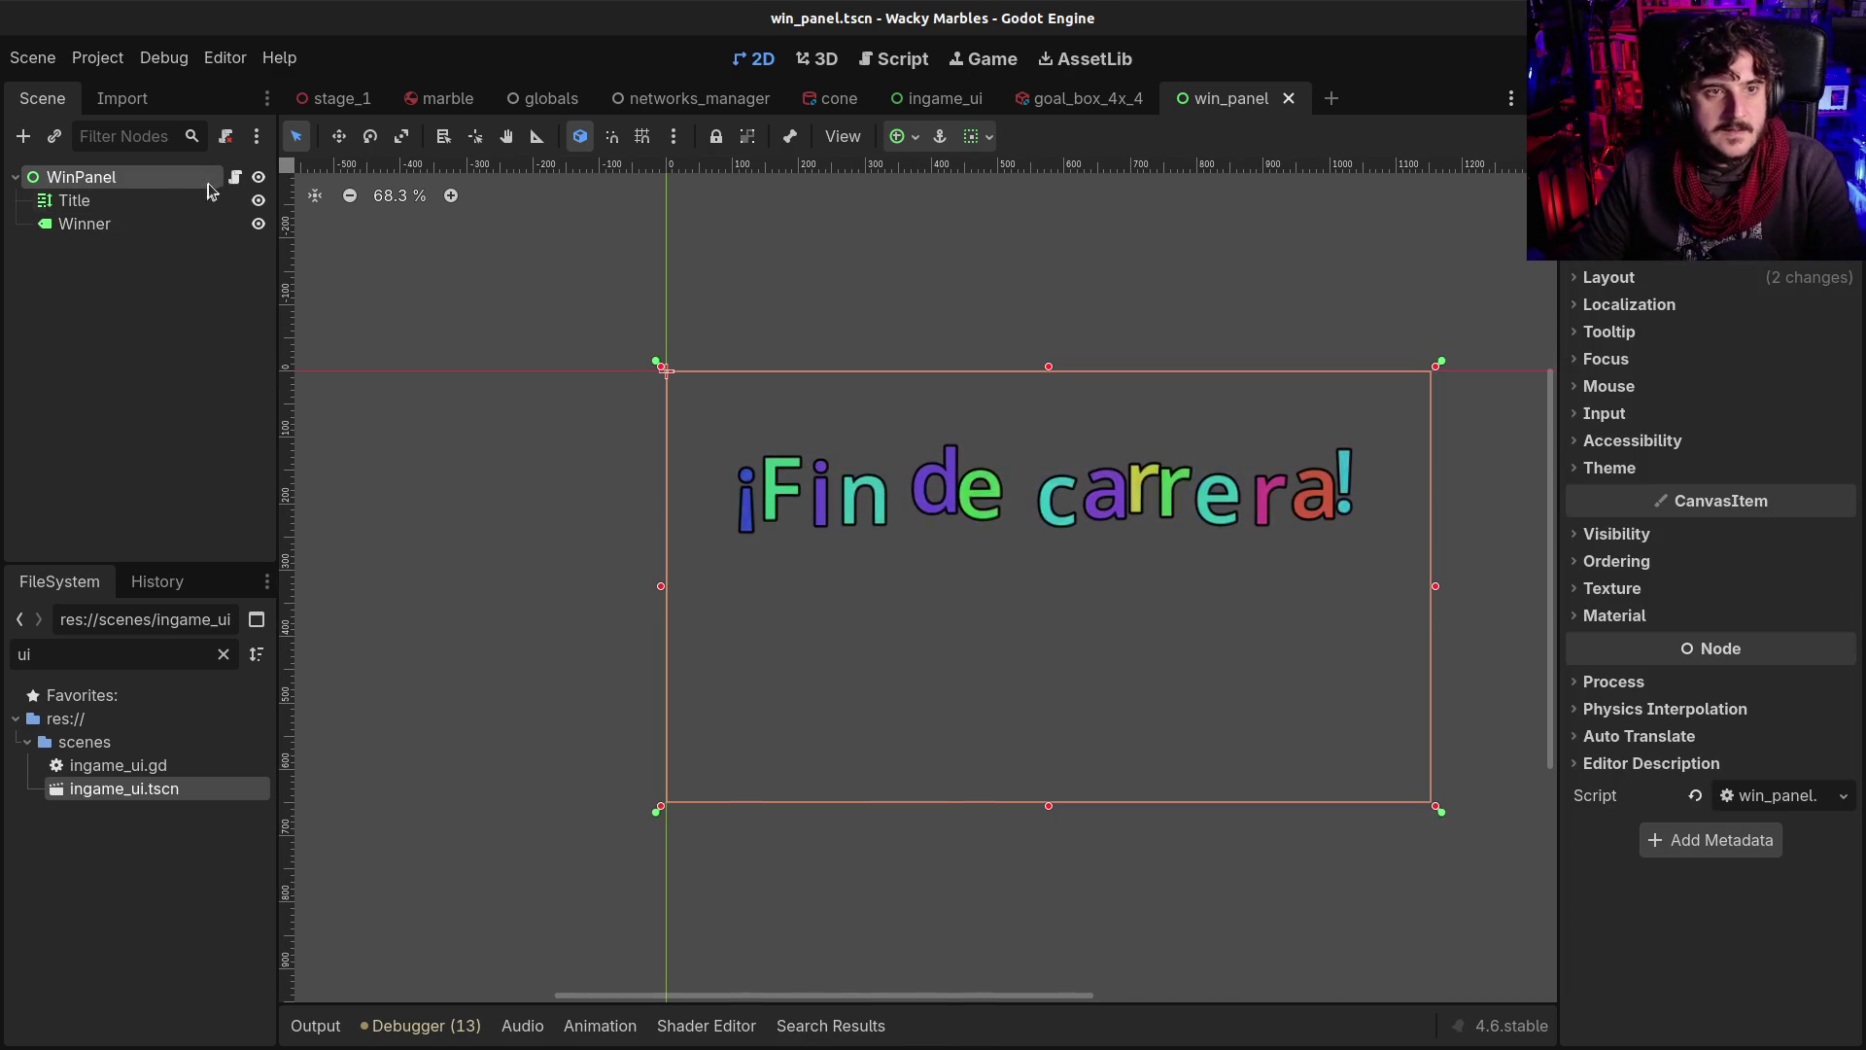
click(232, 180)
Replace the template functions with a set_winner(player_name: String, player_color) signature
mouse_move(721, 497)
mouse_down()
mouse_move(690, 500)
mouse_move(581, 279)
mouse_up()
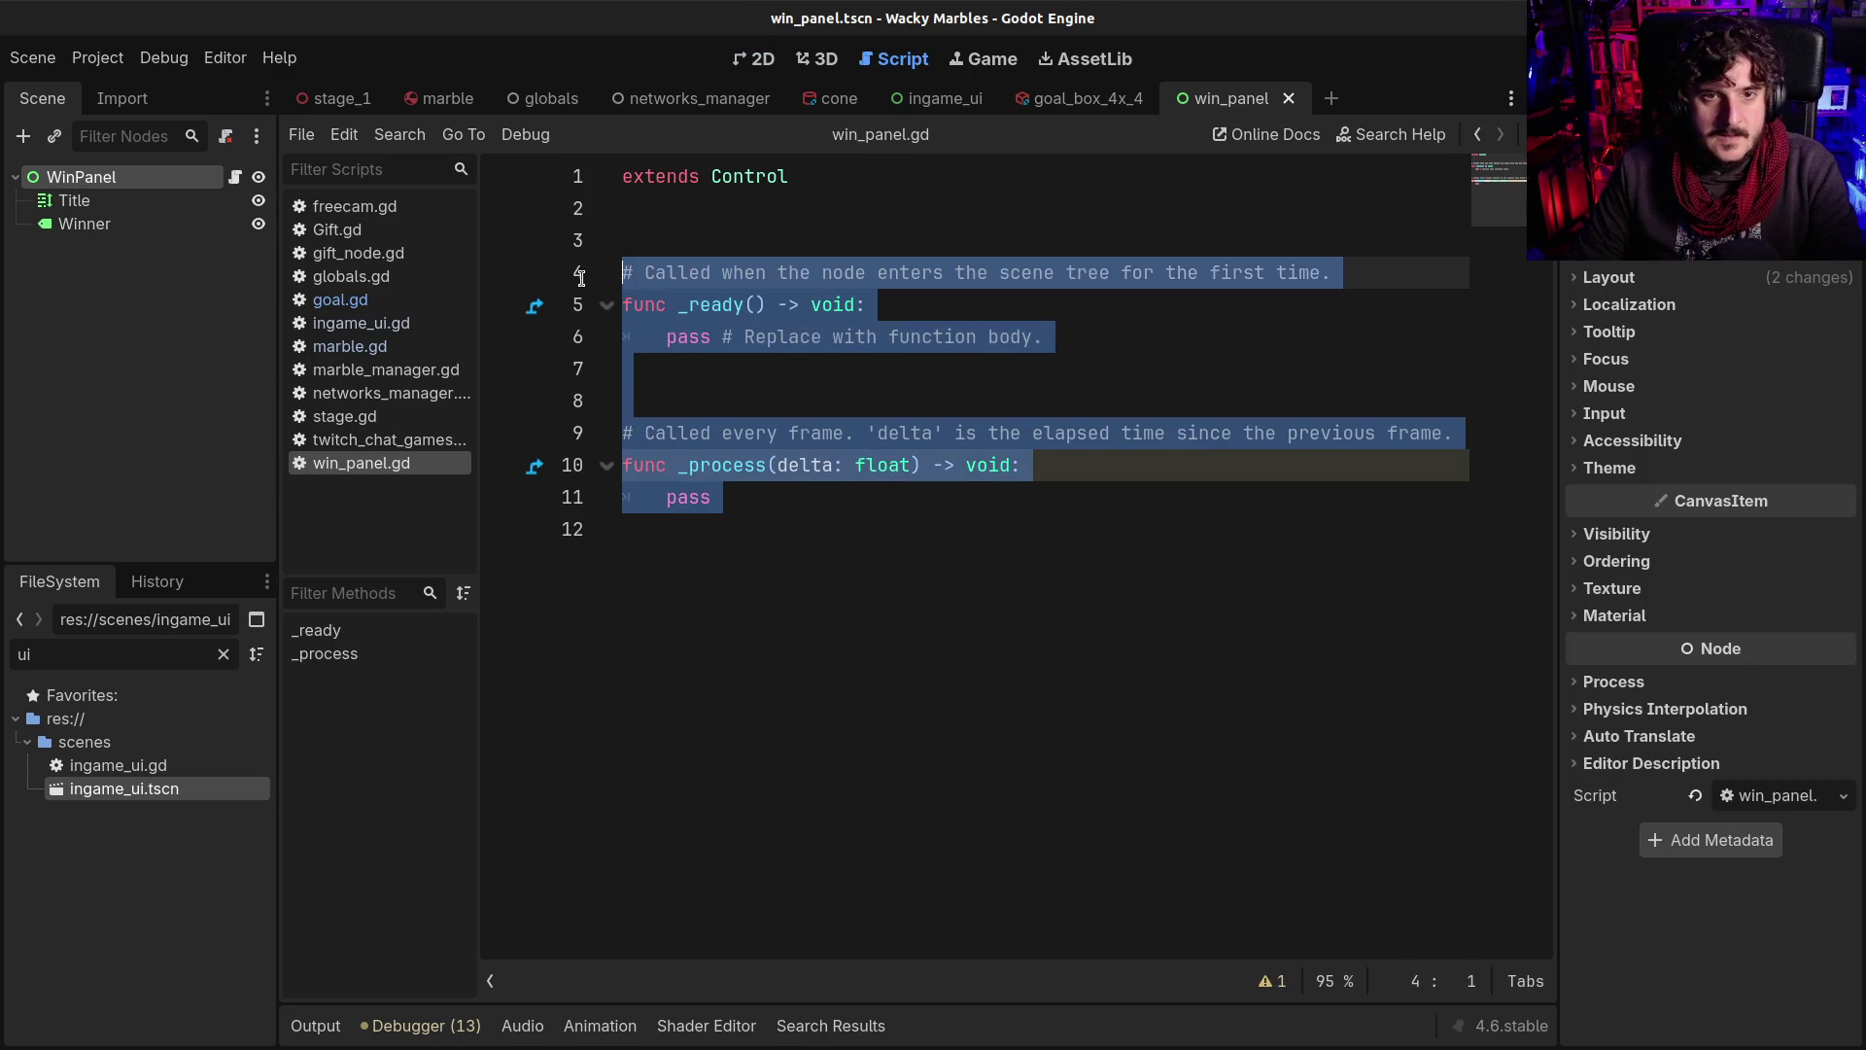
key(BackSpace)
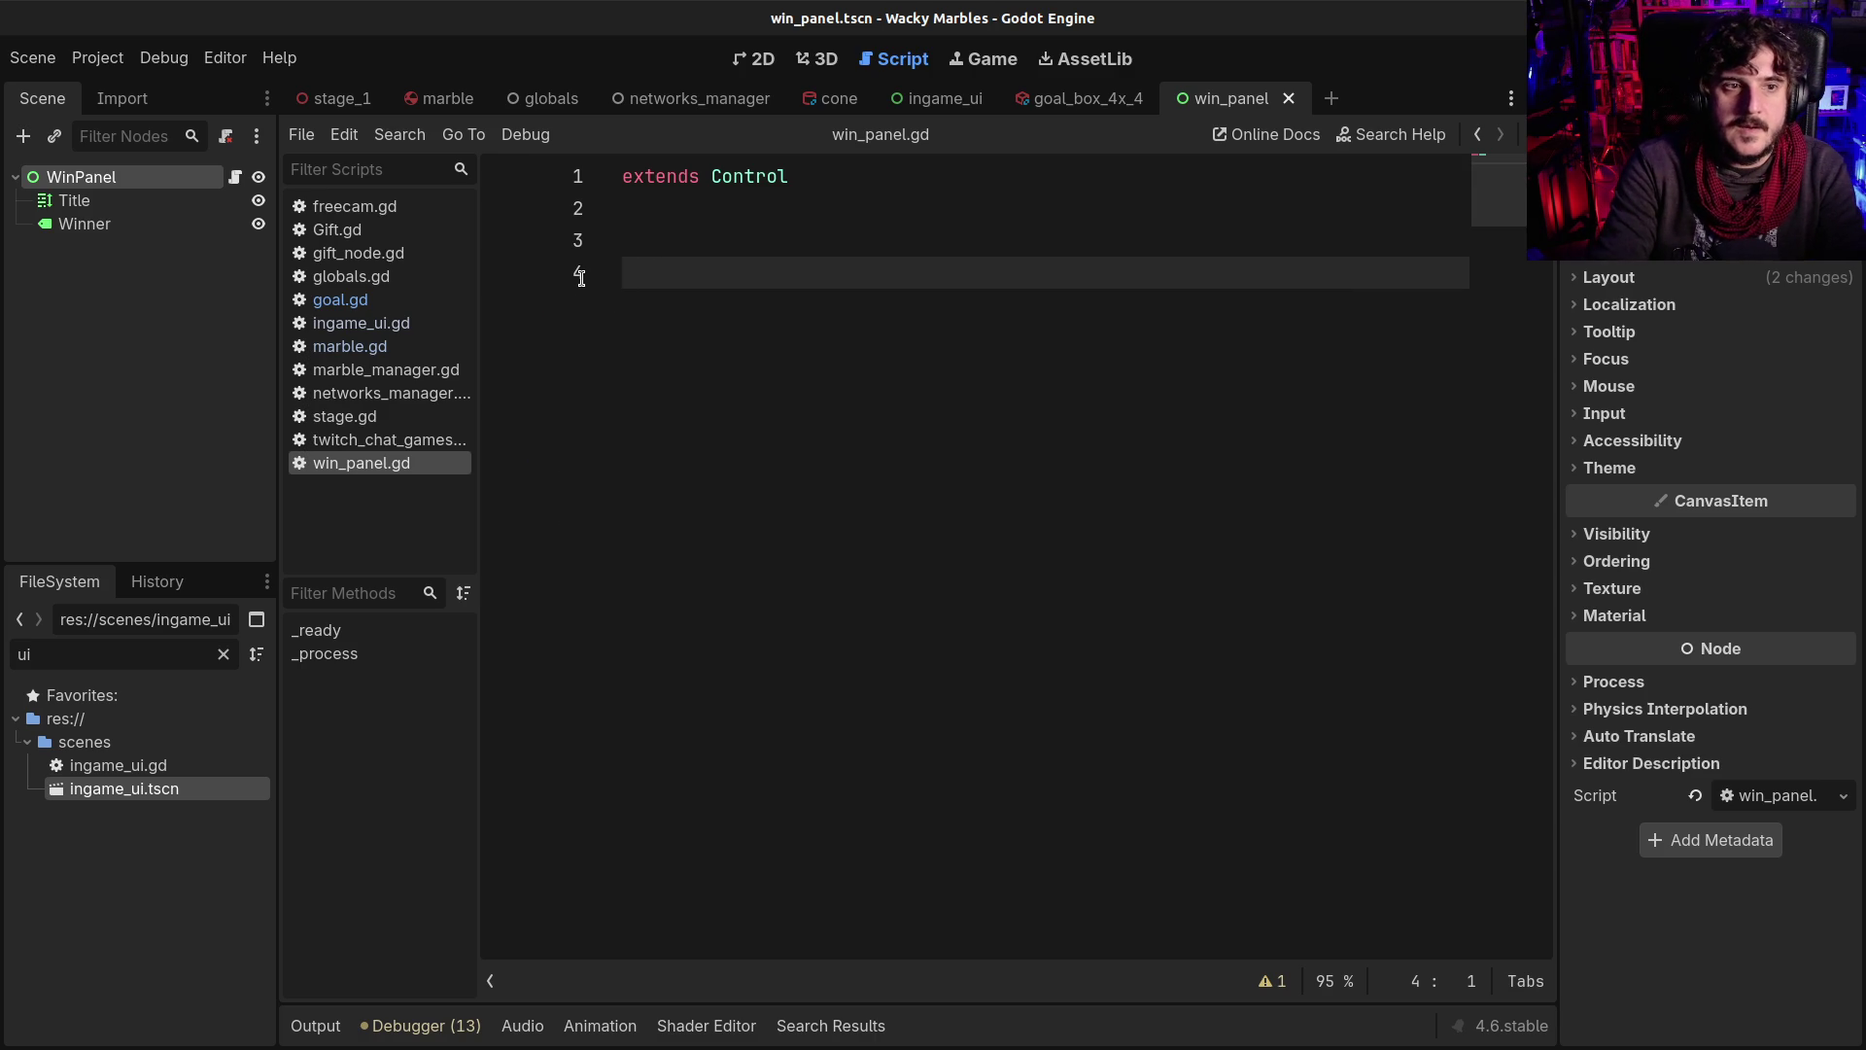
text(fun)
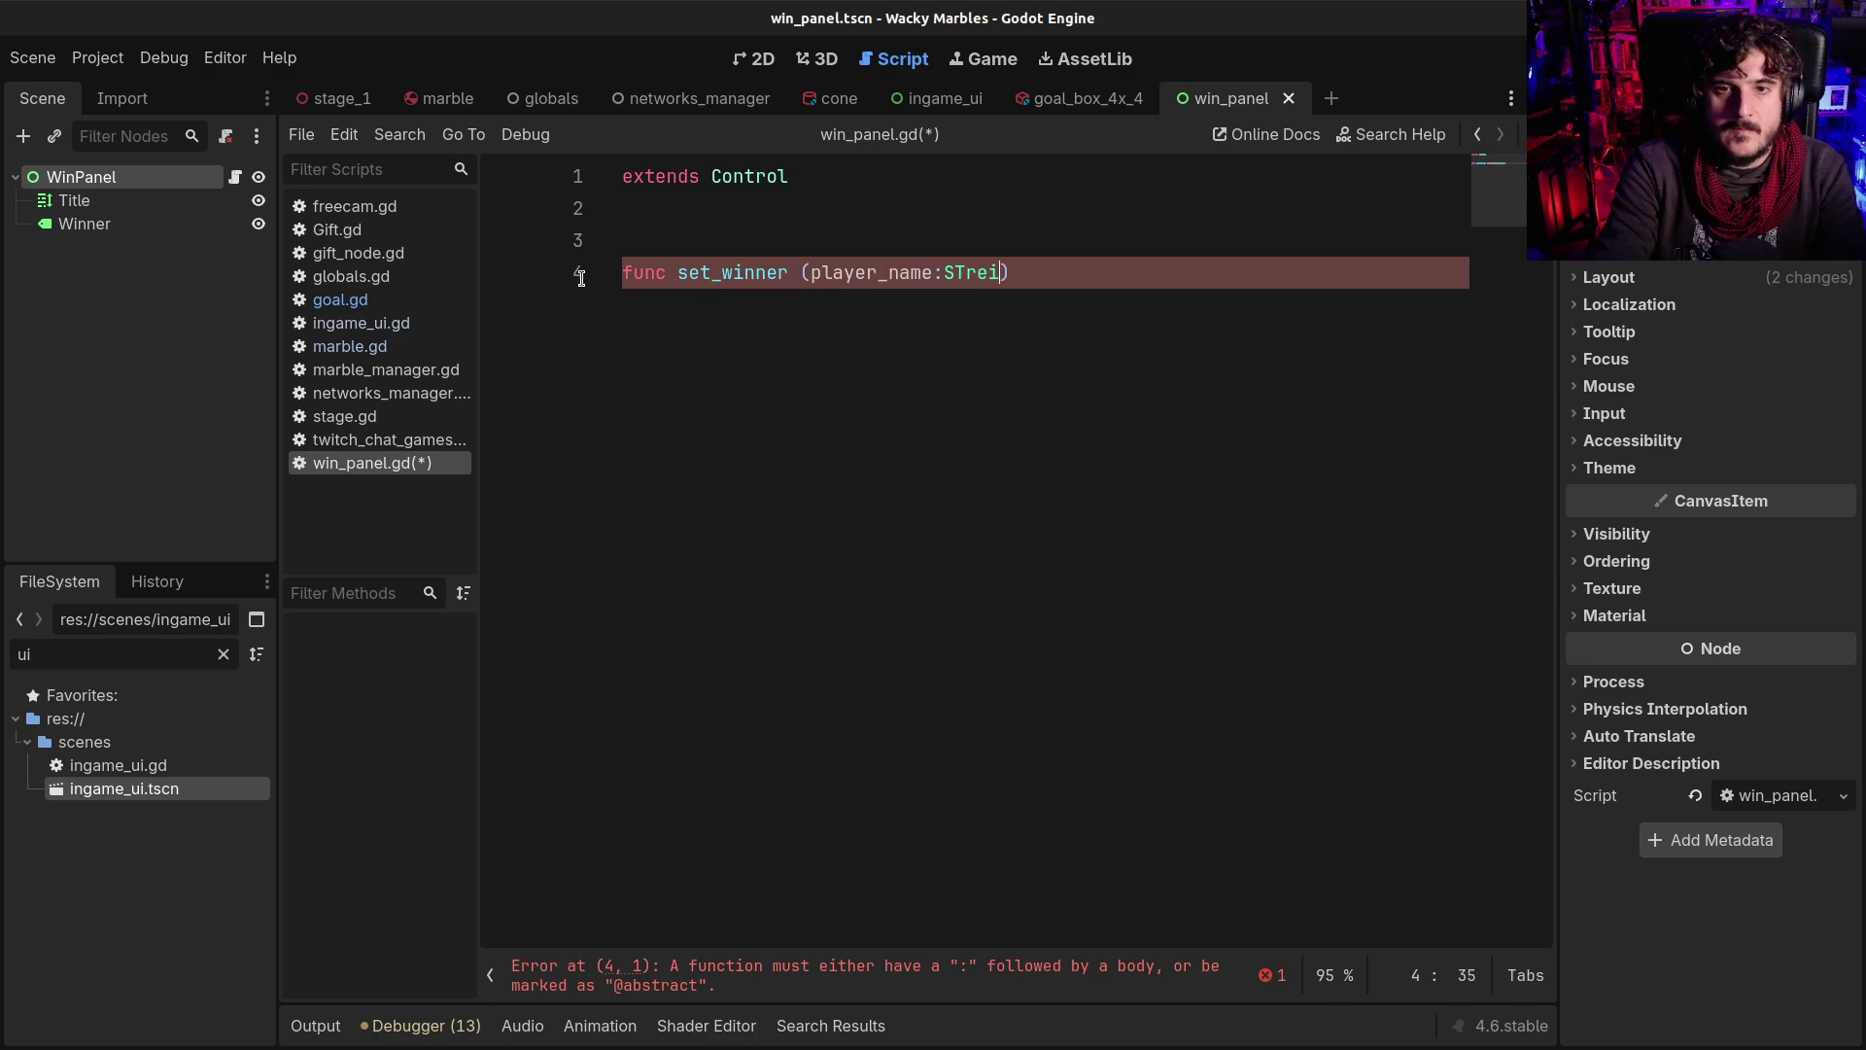
key(BackSpace)
key(BackSpace)
key(BackSpace)
text(tring,)
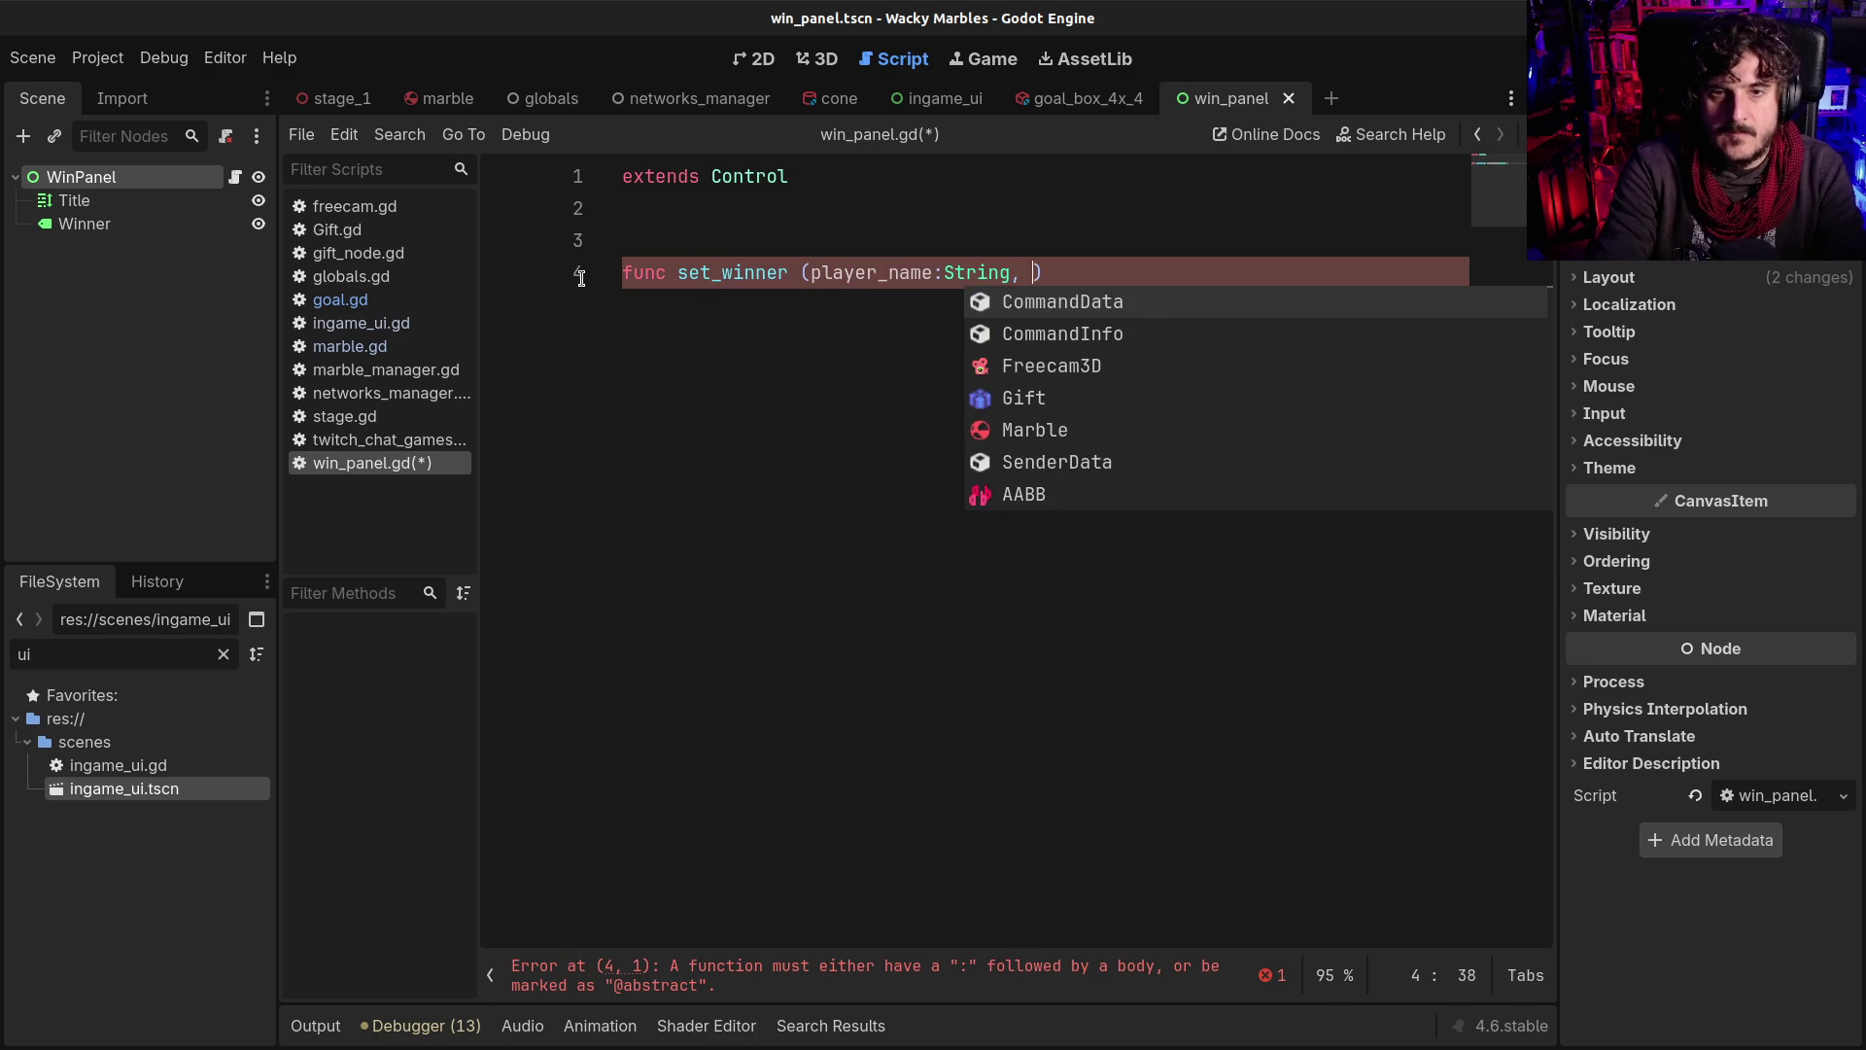
key(Escape)
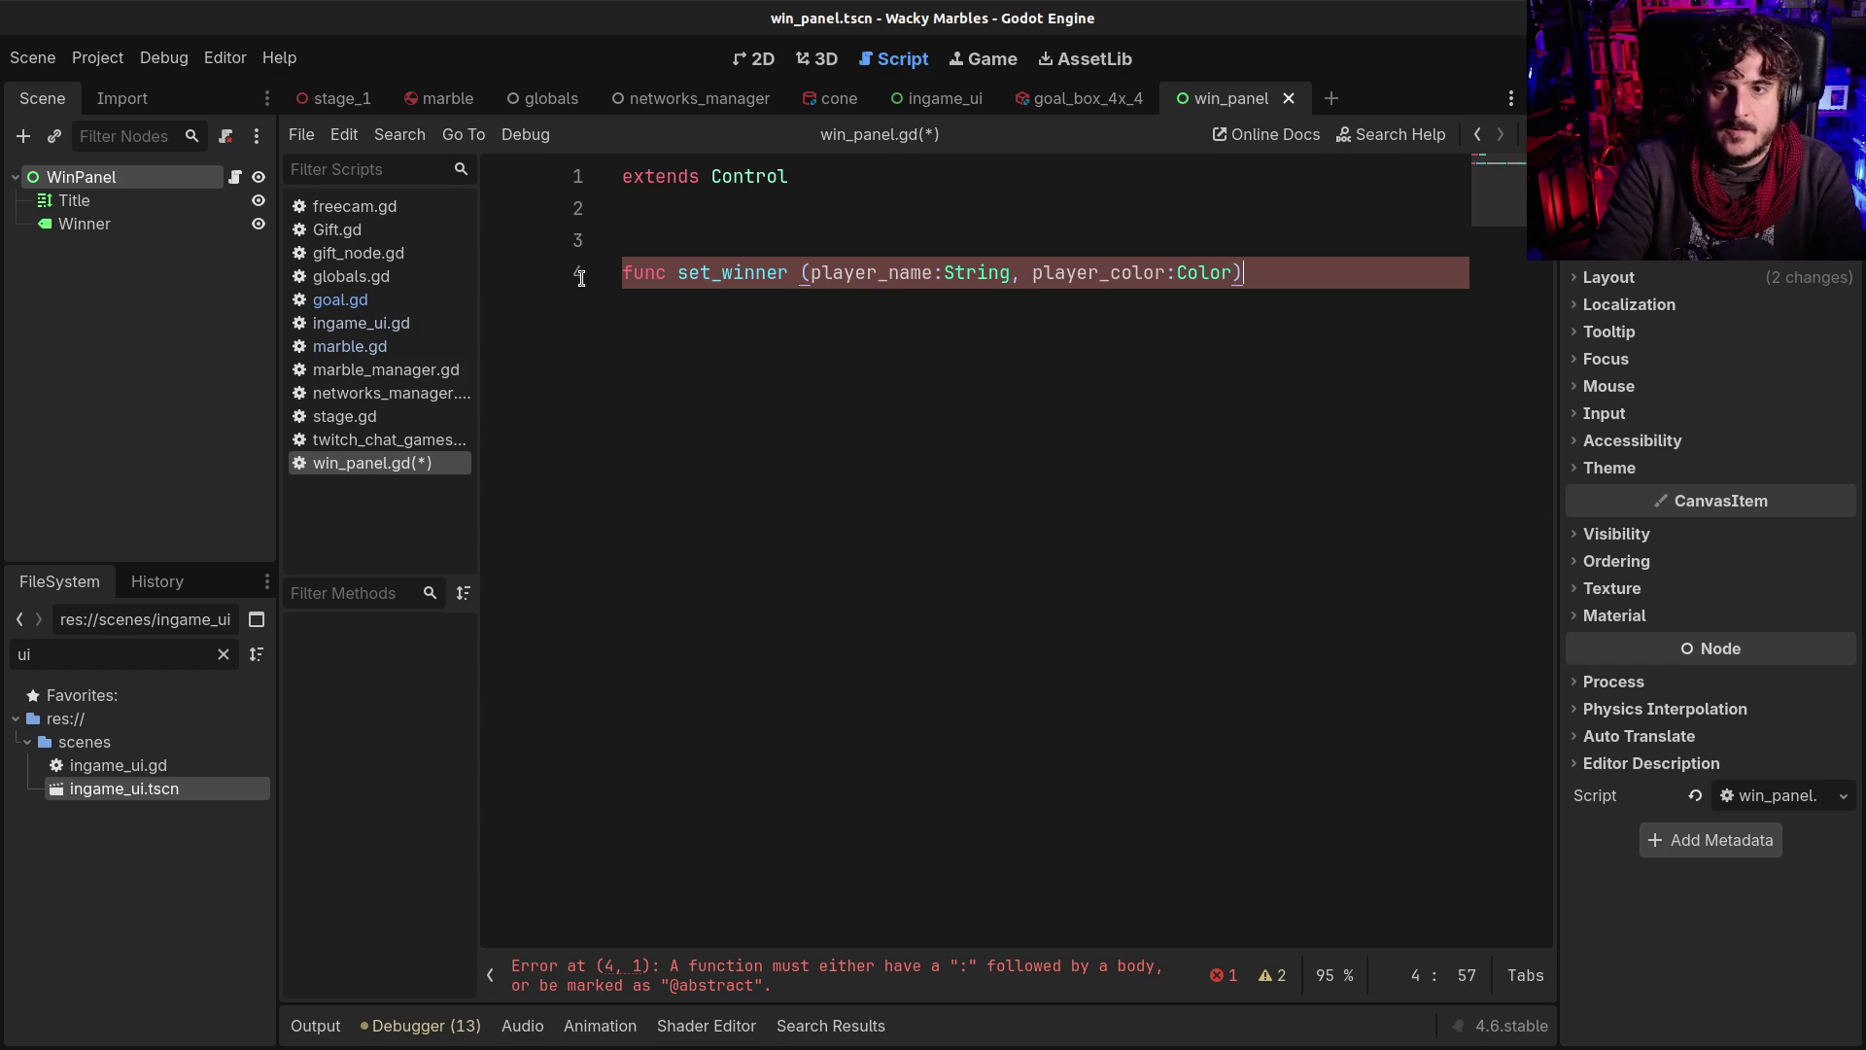
Give set_winner the body $Winner.text = player_name and save win_panel.gd
key(Return)
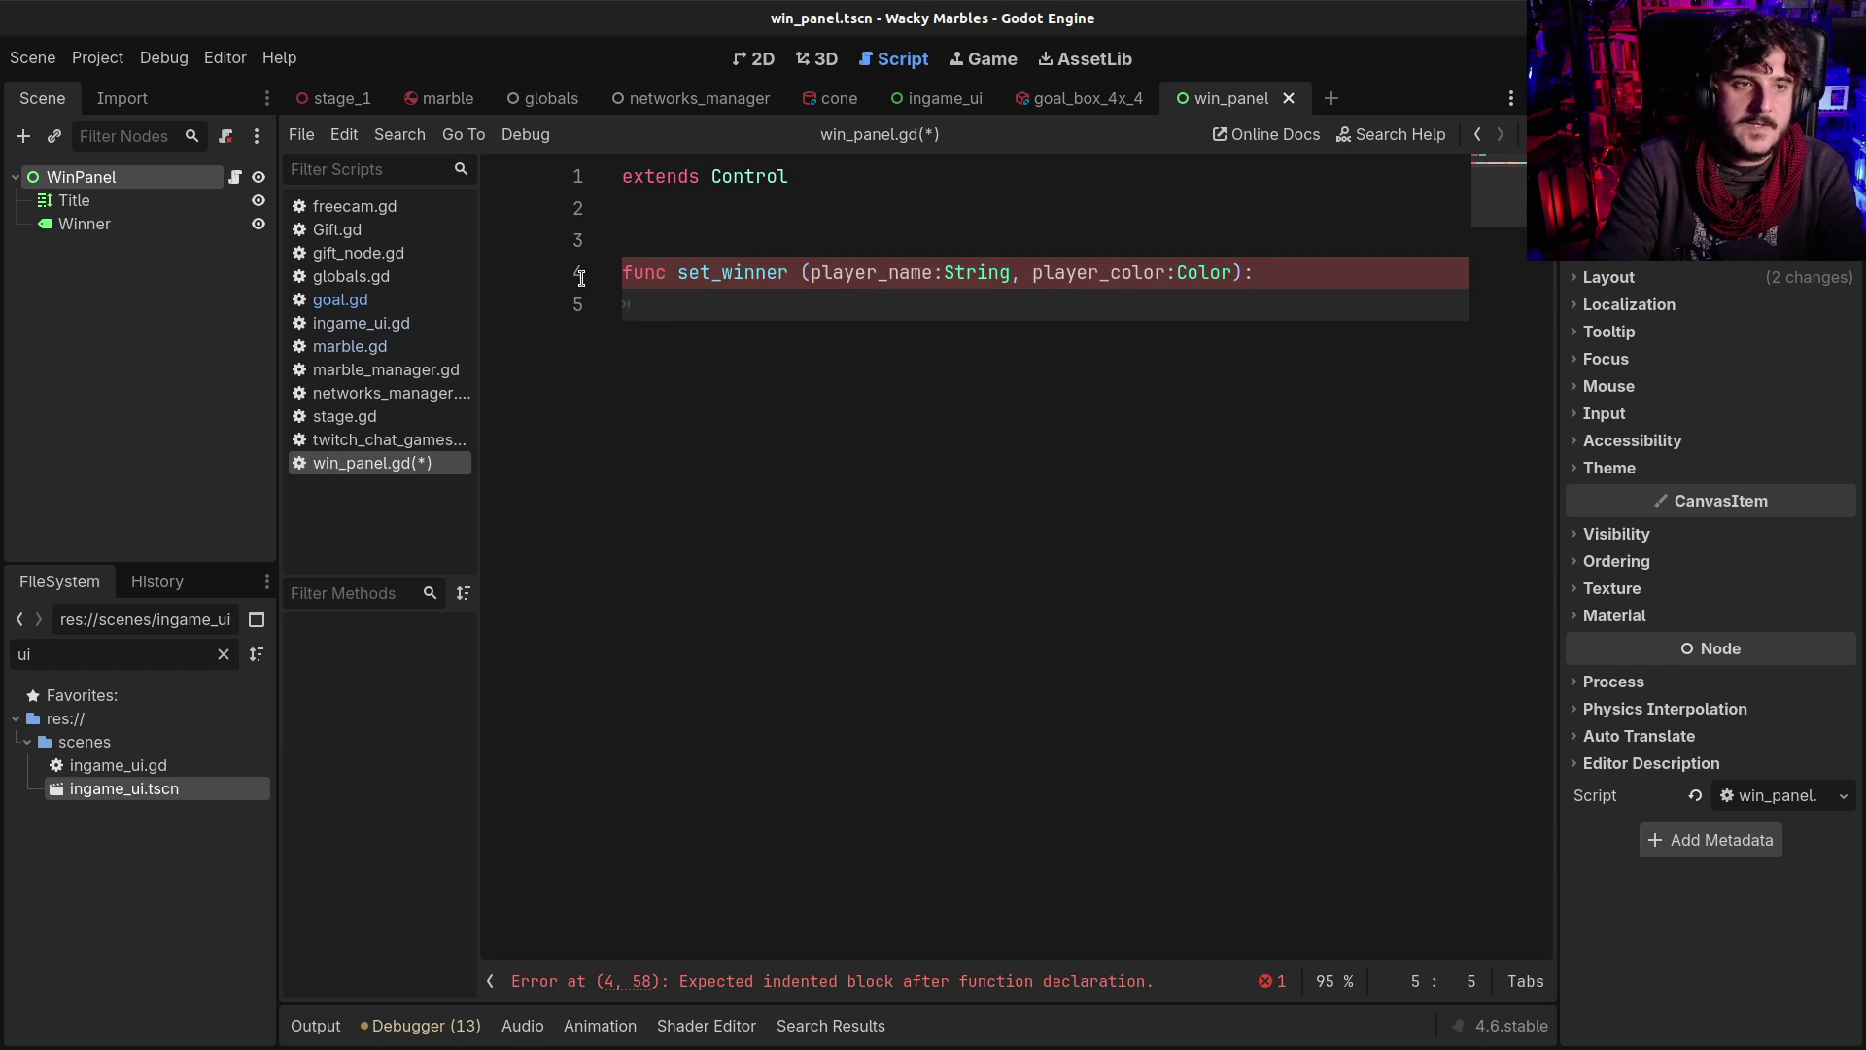
text($W)
key(Return)
text(.)
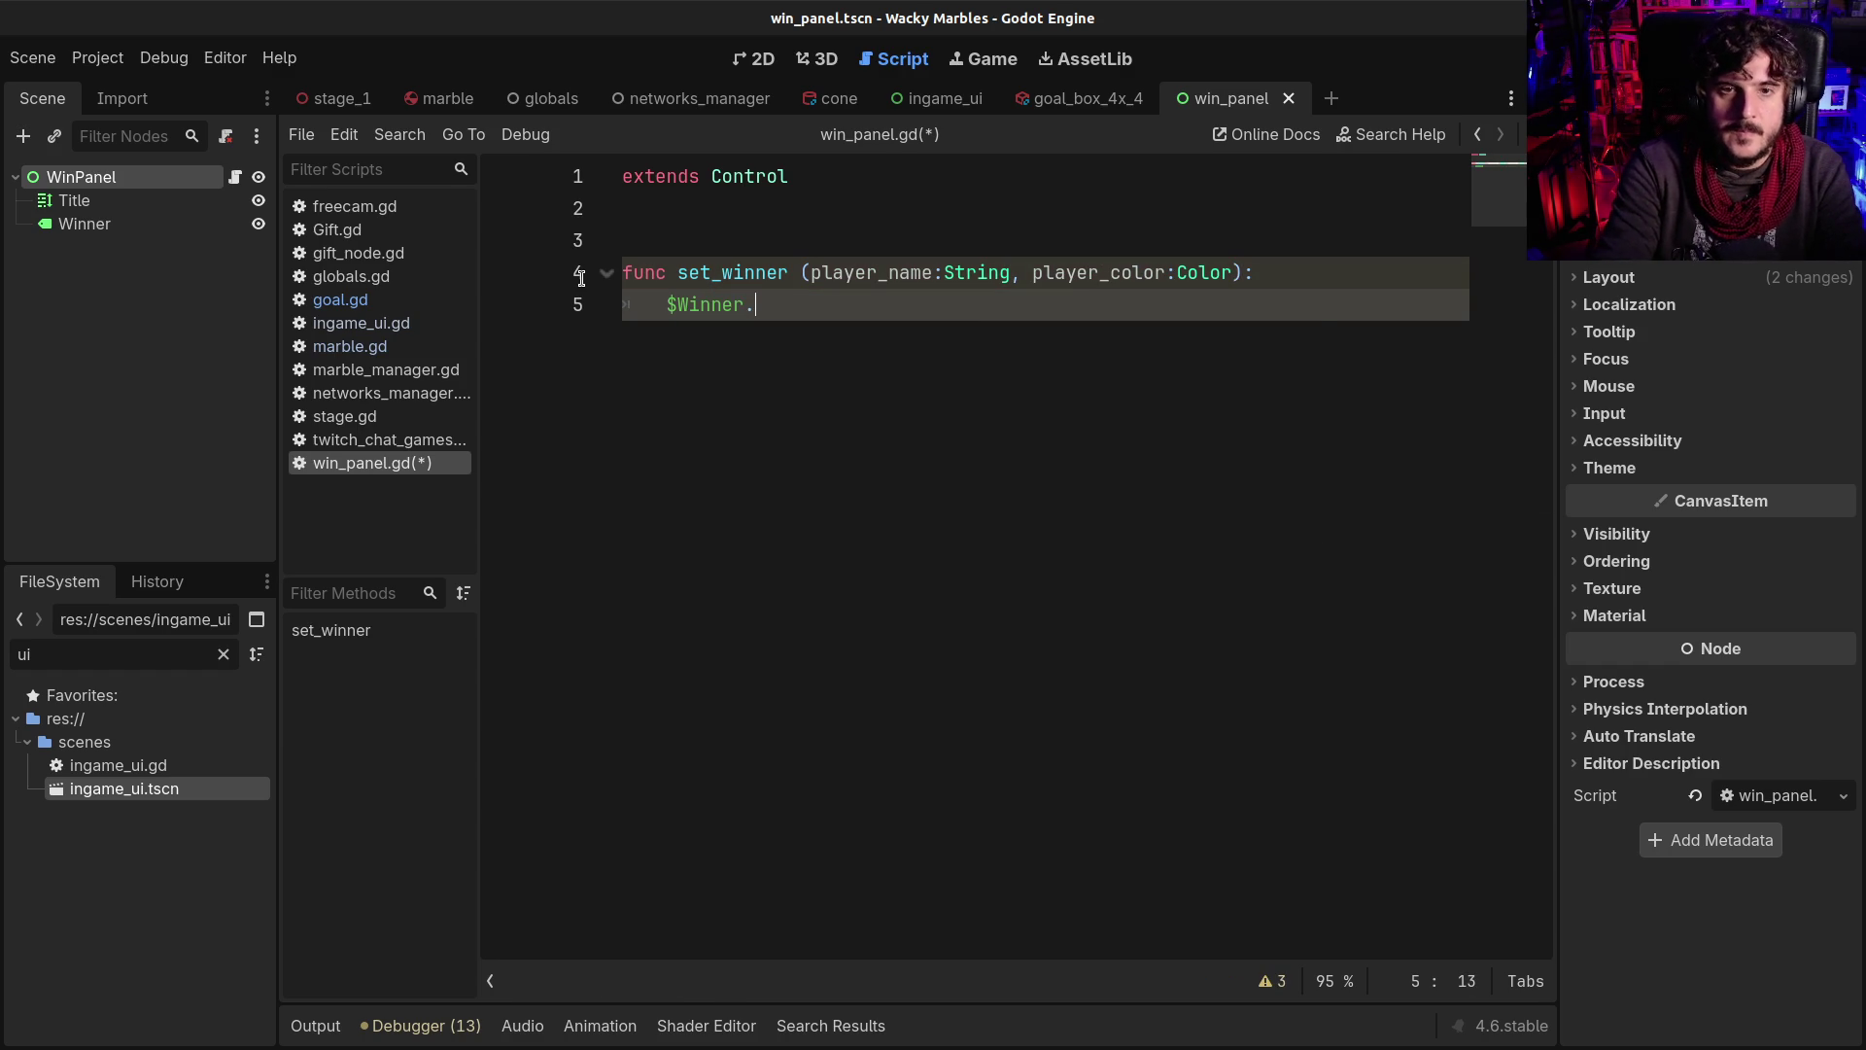
text(text = player_)
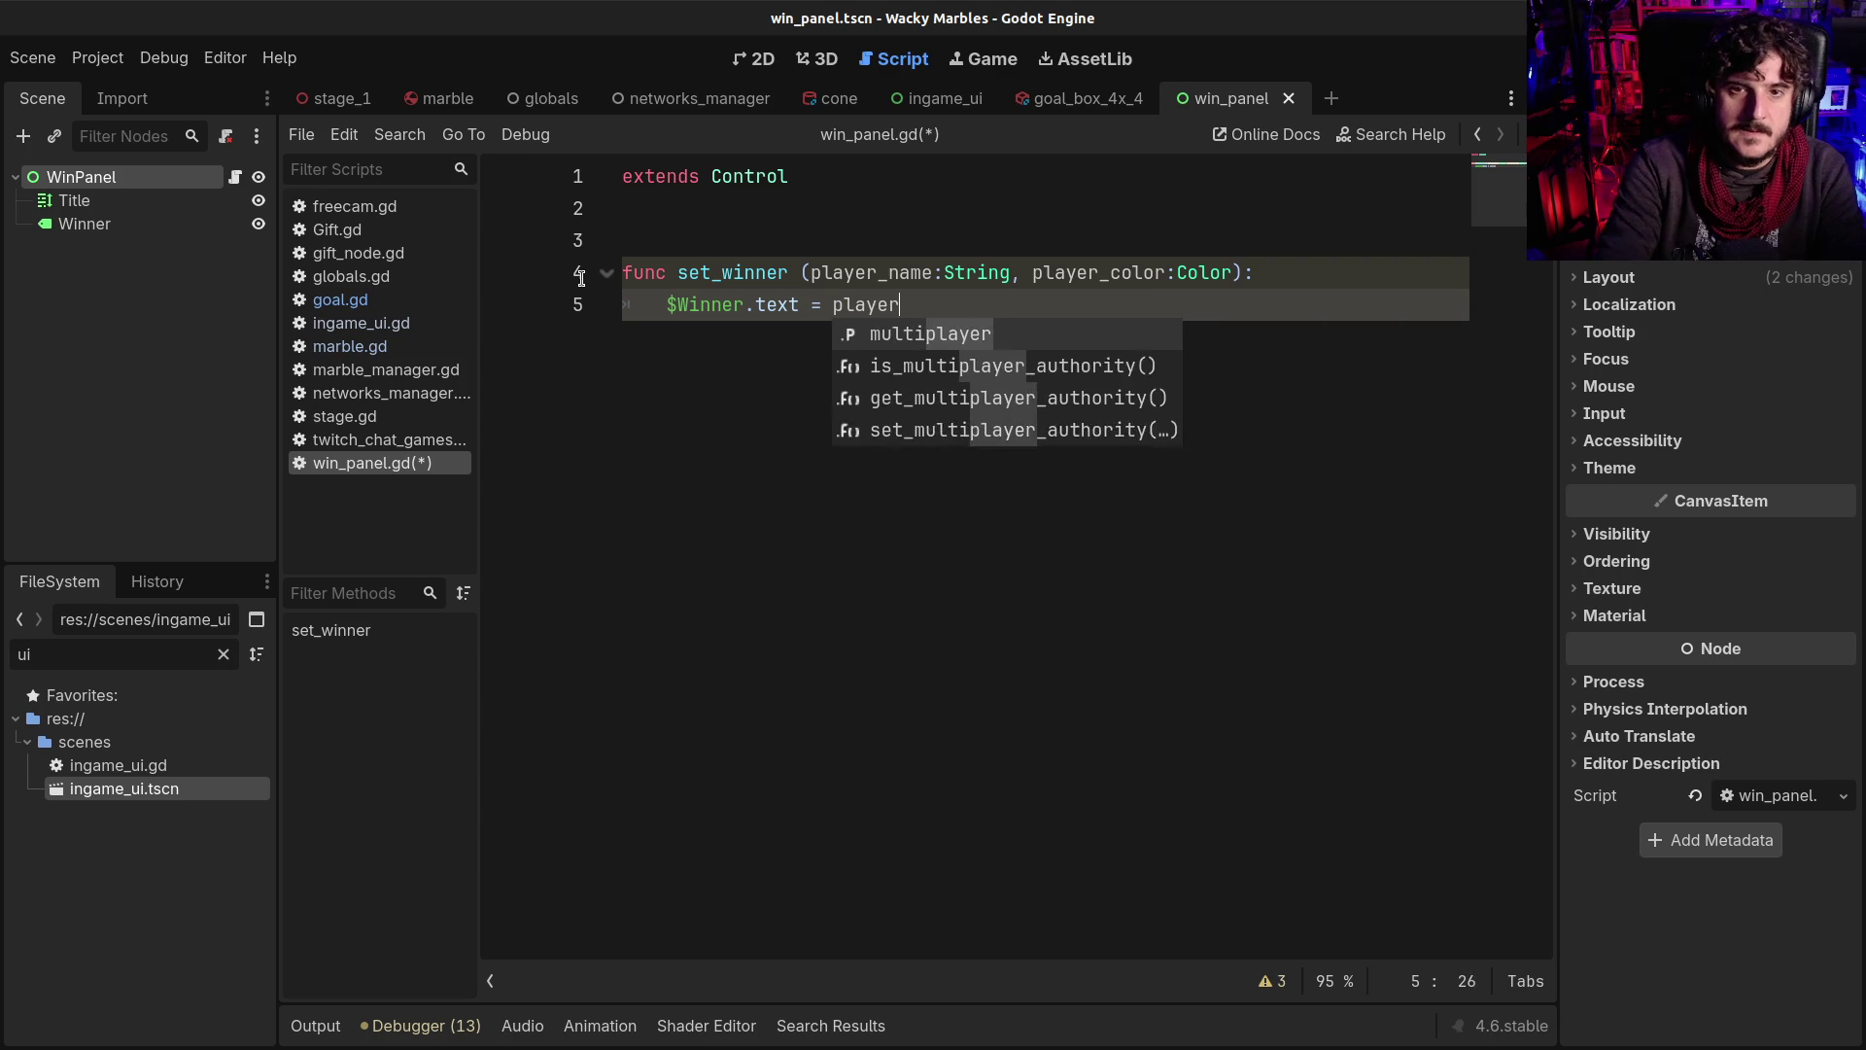
key(Down)
key(Return)
key(ctrl+s)
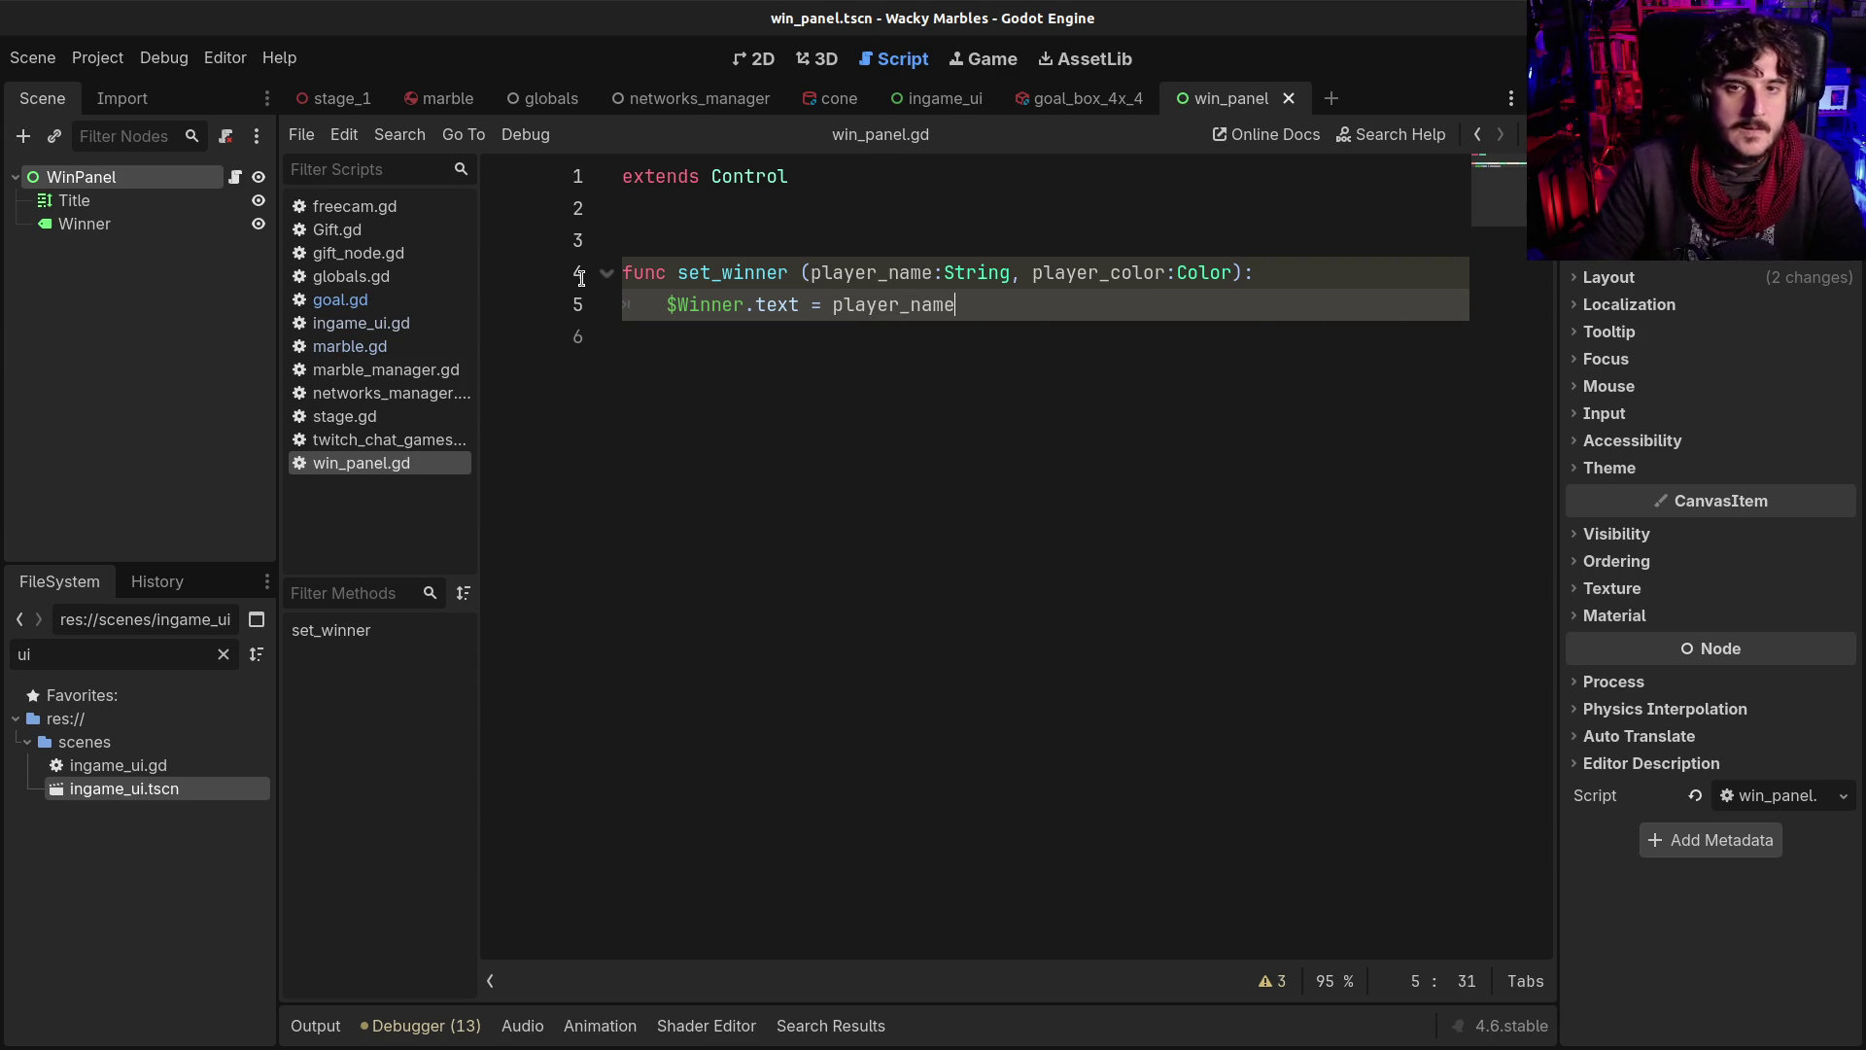
click(347, 416)
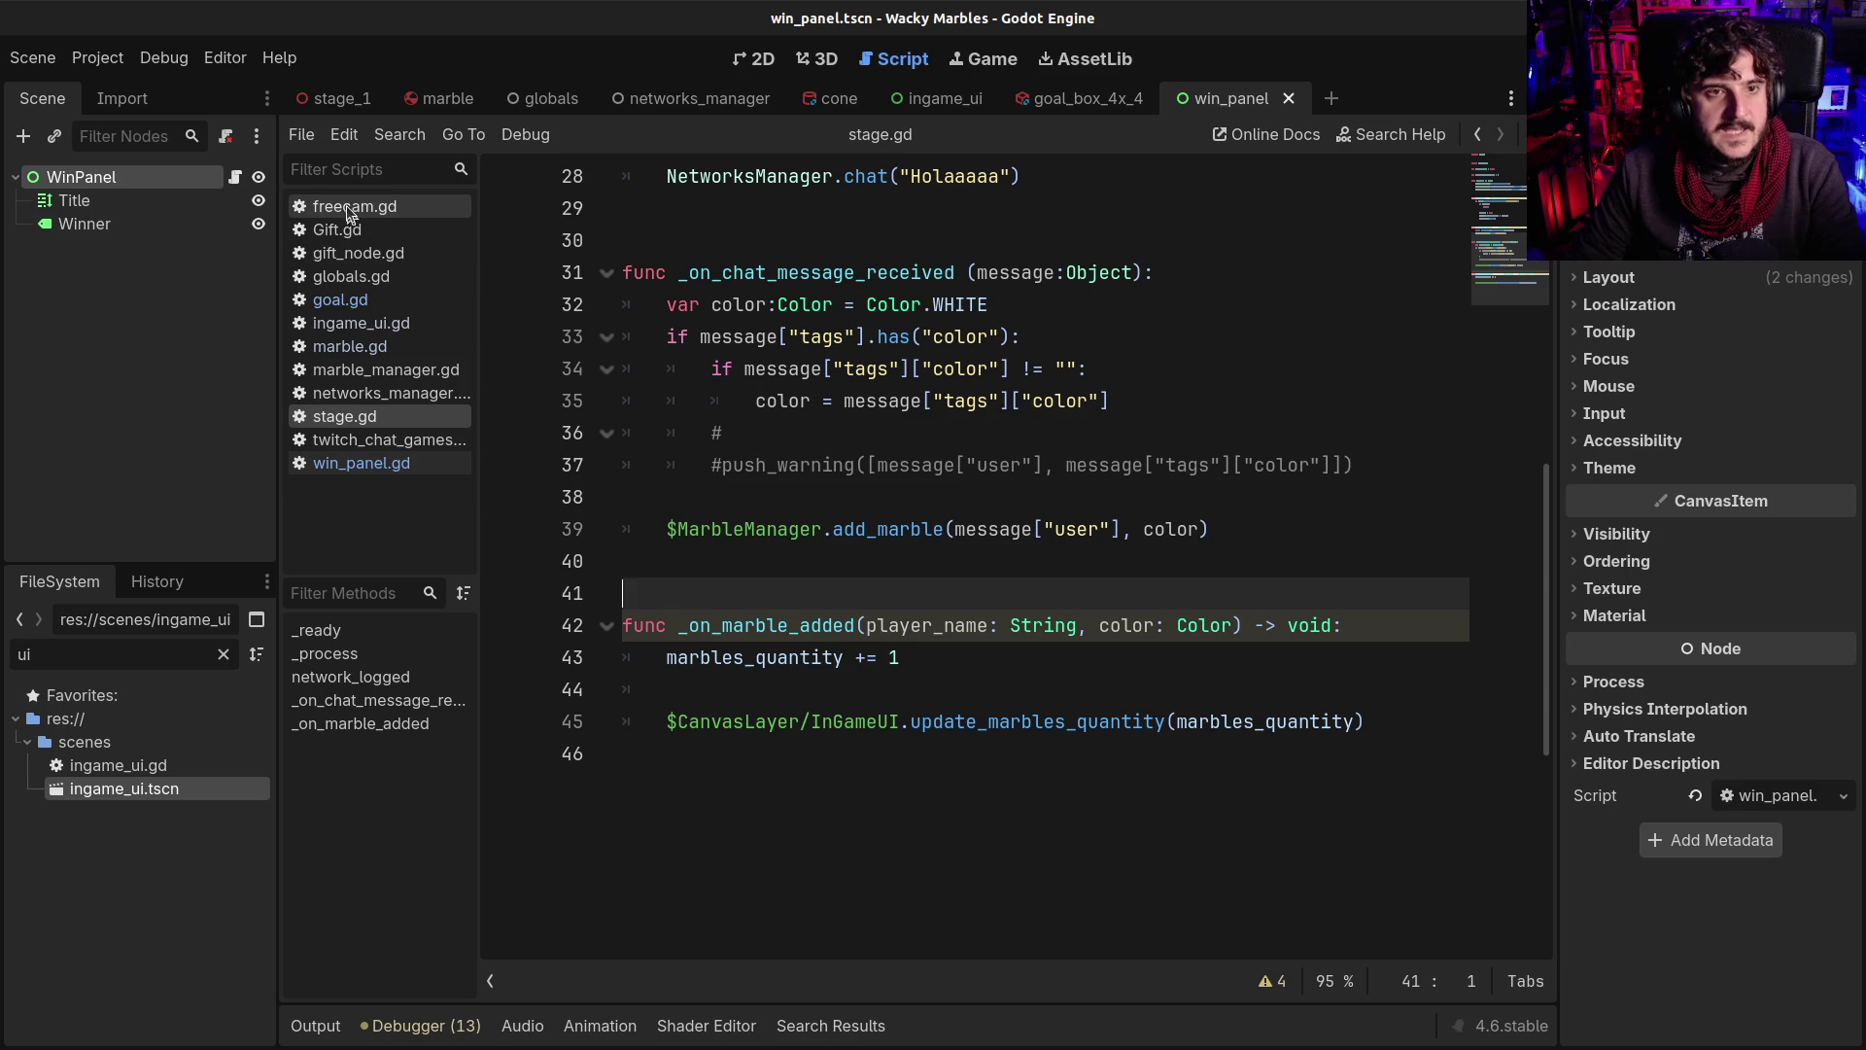
In goal.gd, type the body parameter as Marble and save
click(1079, 98)
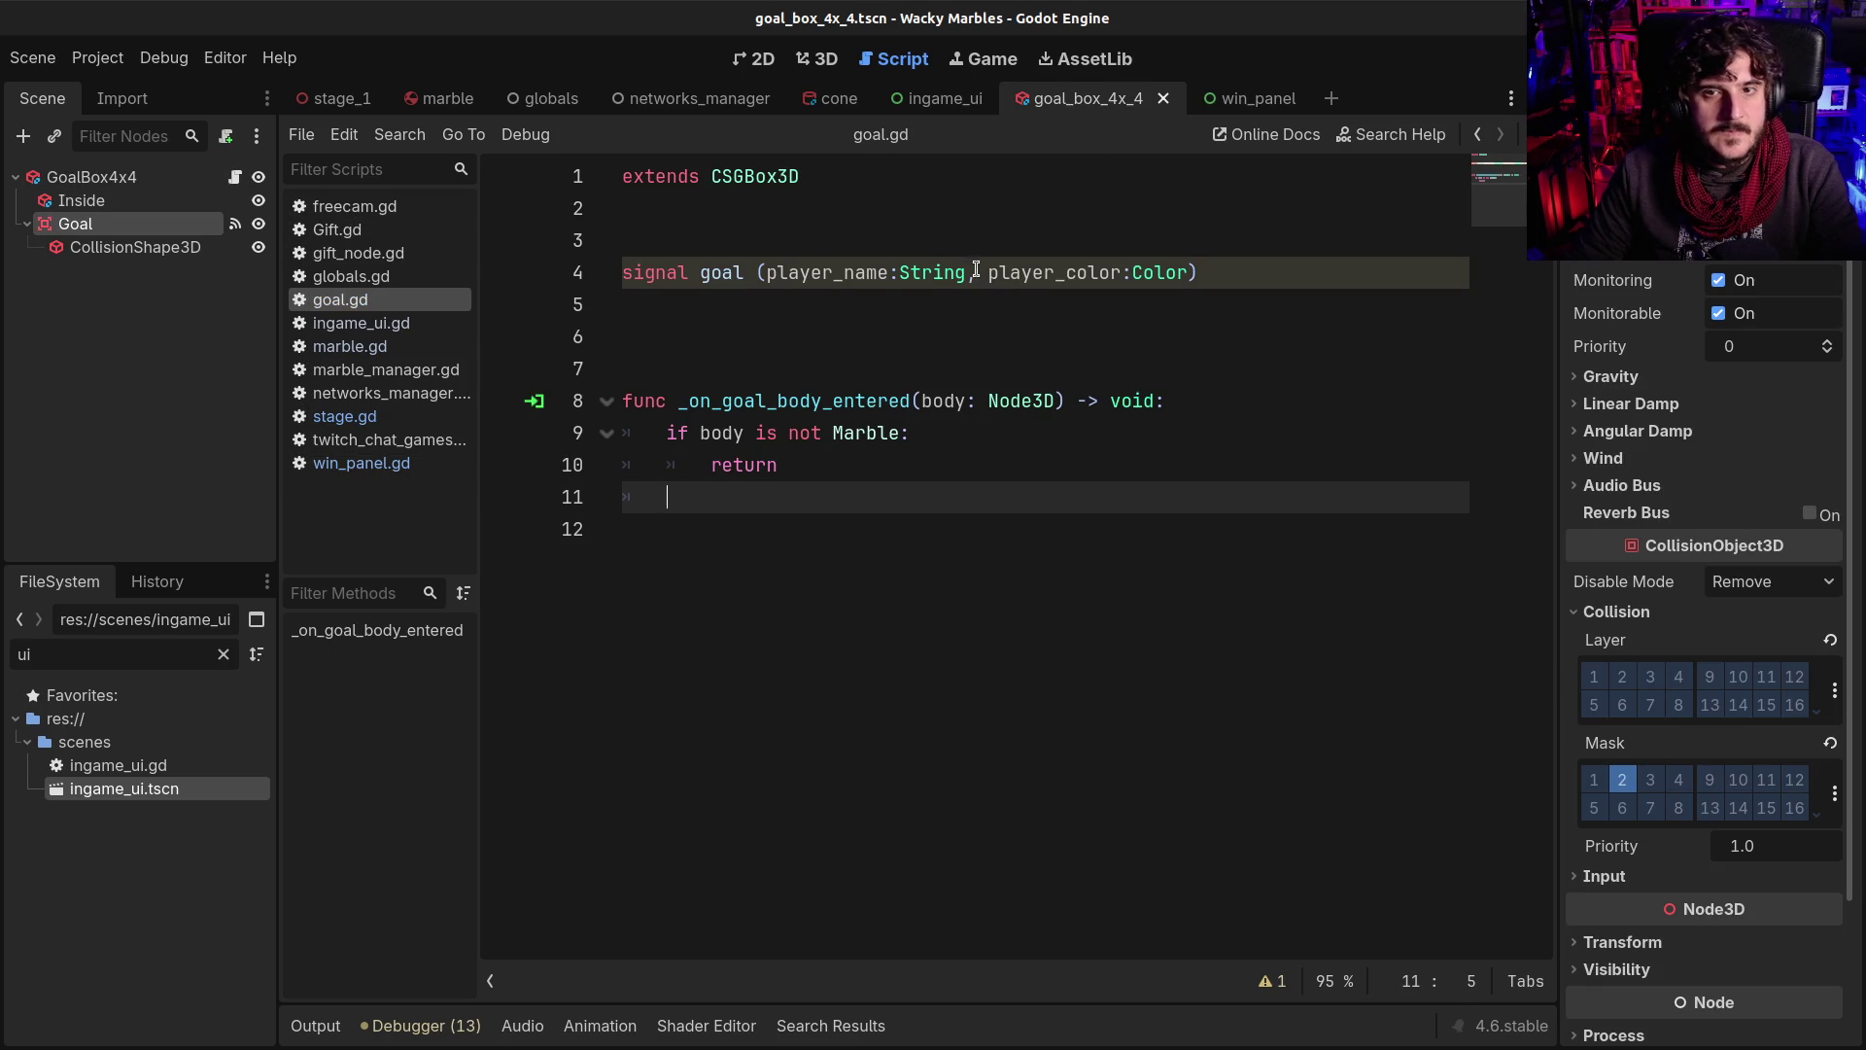
key(Return)
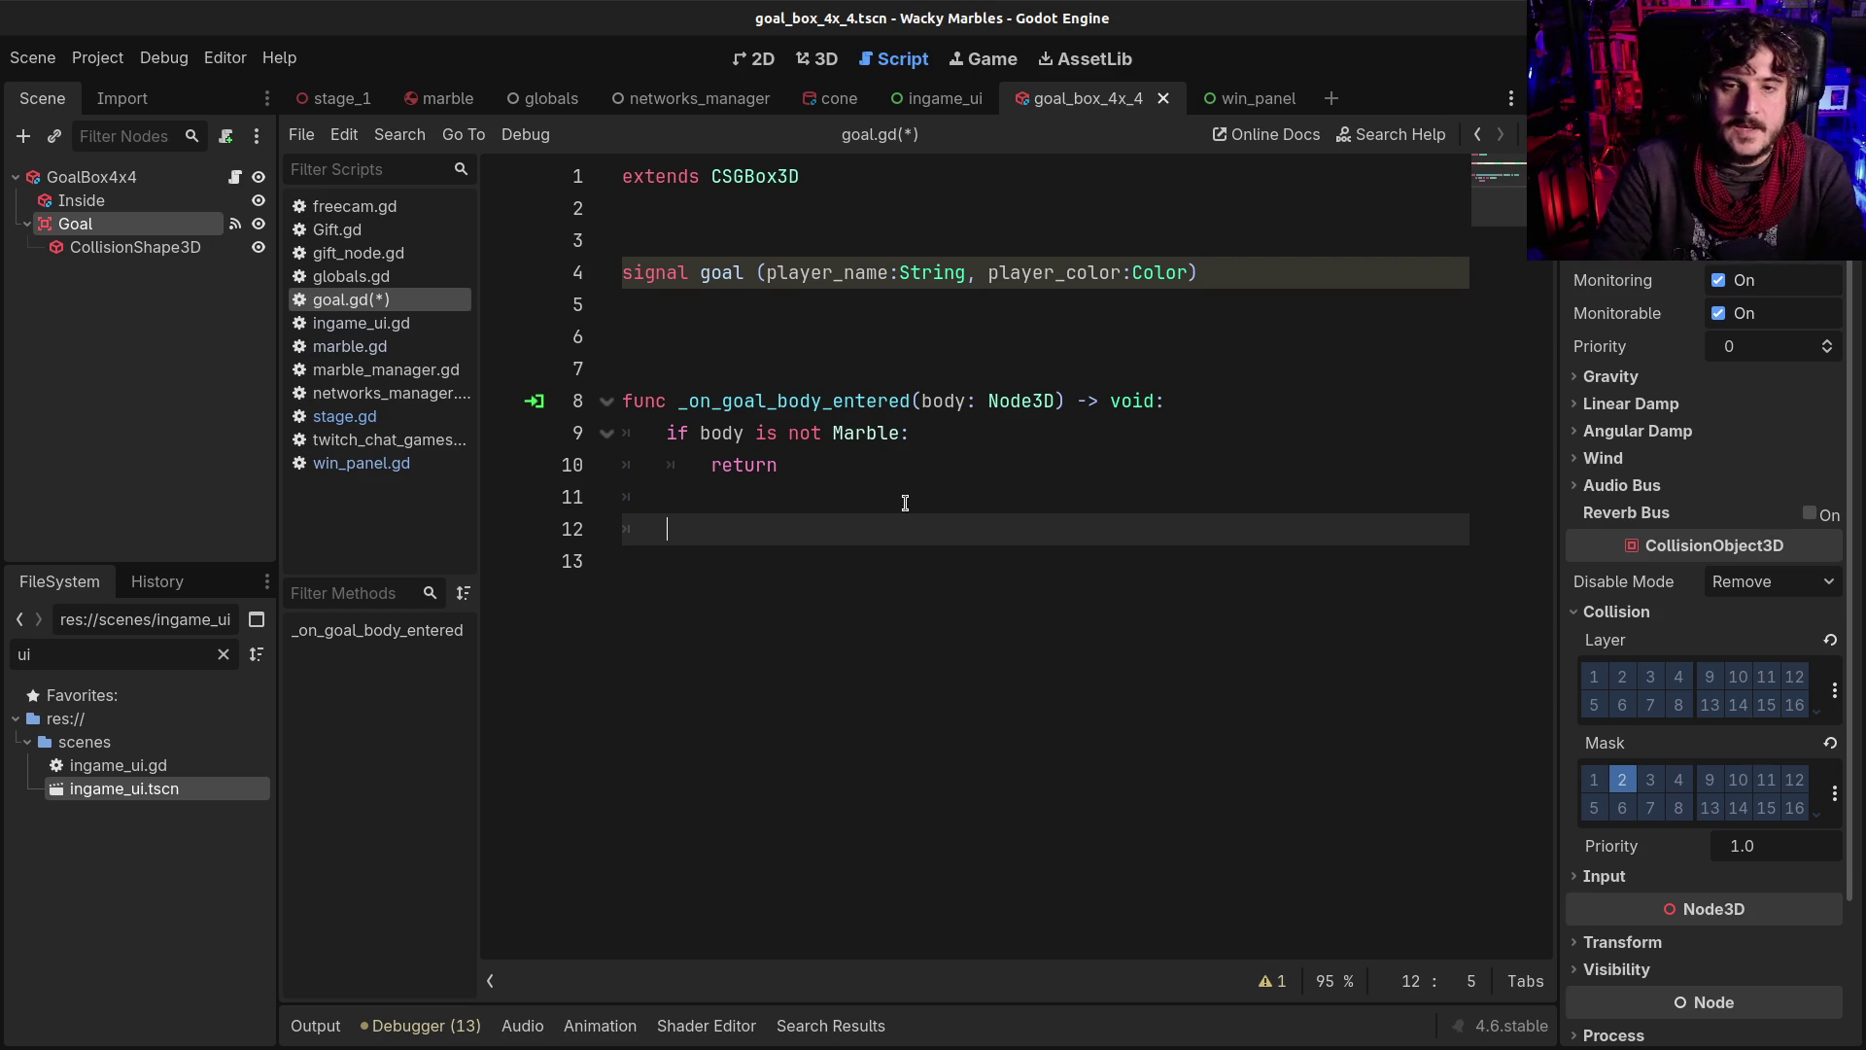
double_click(1004, 399)
text(Marble)
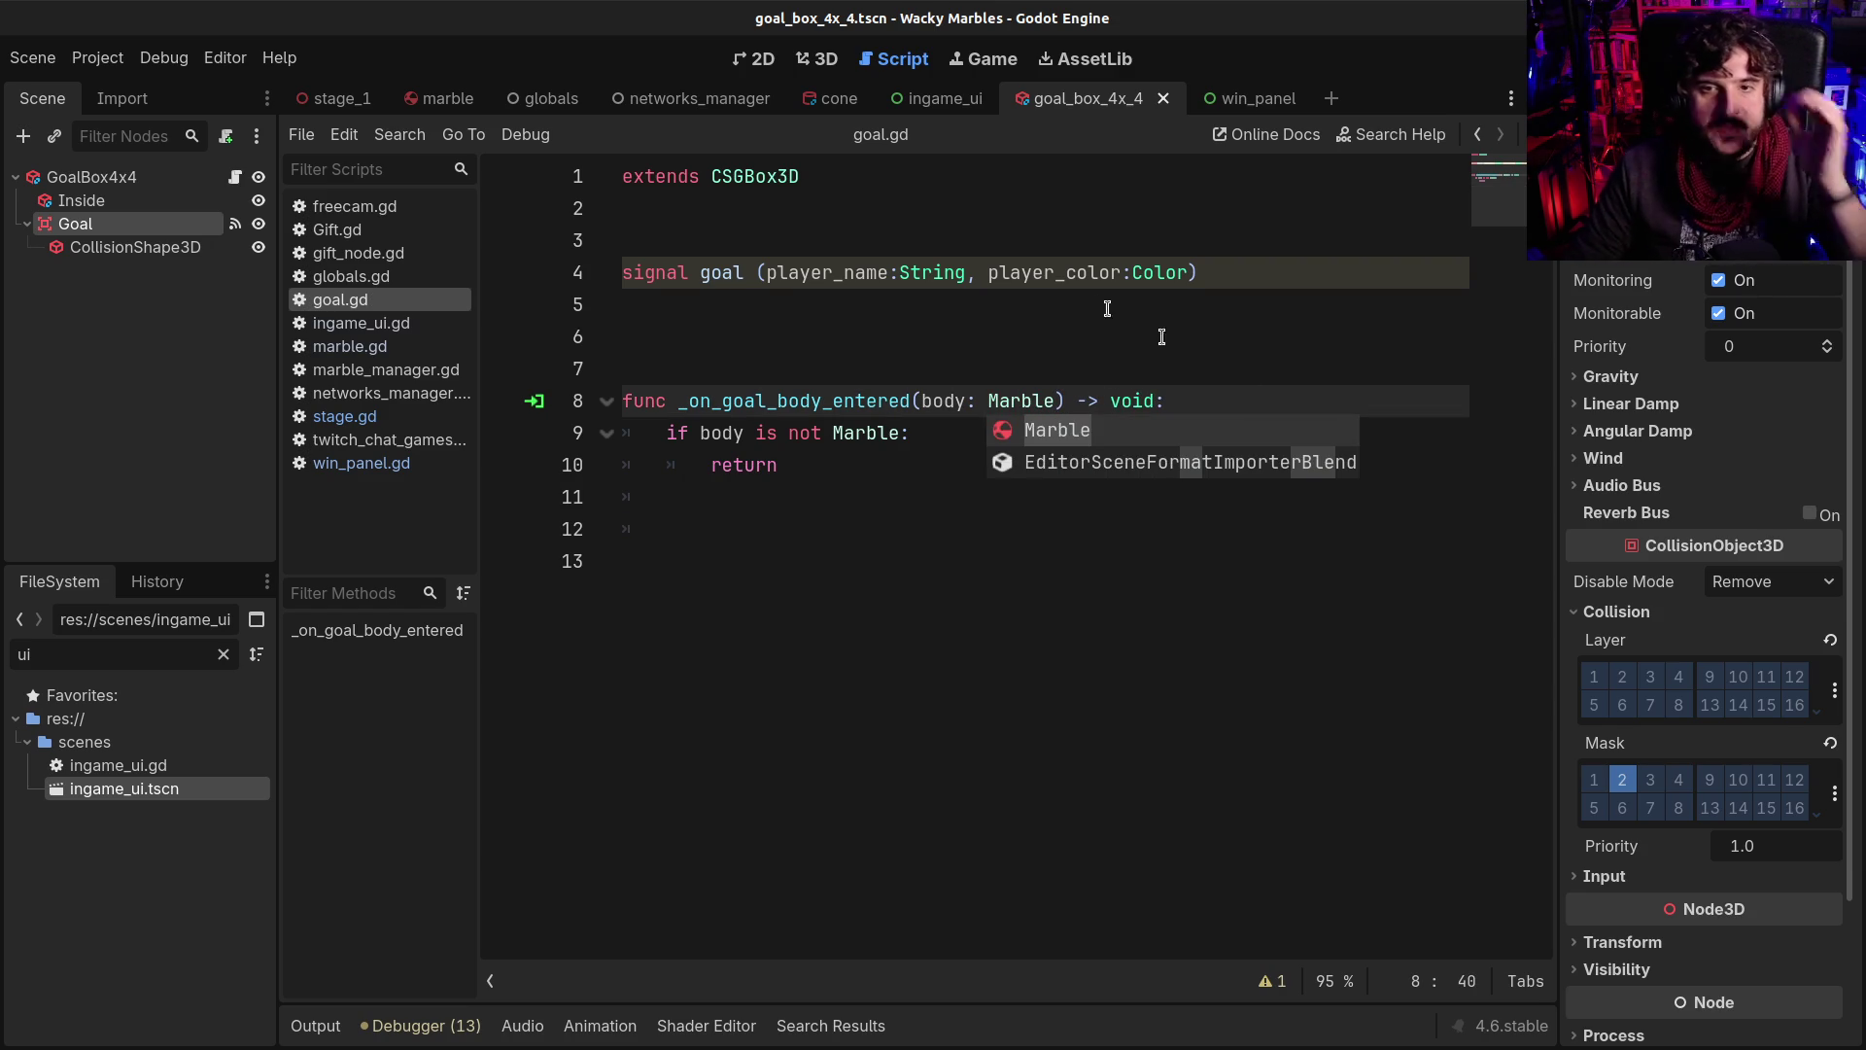
click(1026, 313)
key(ctrl+s)
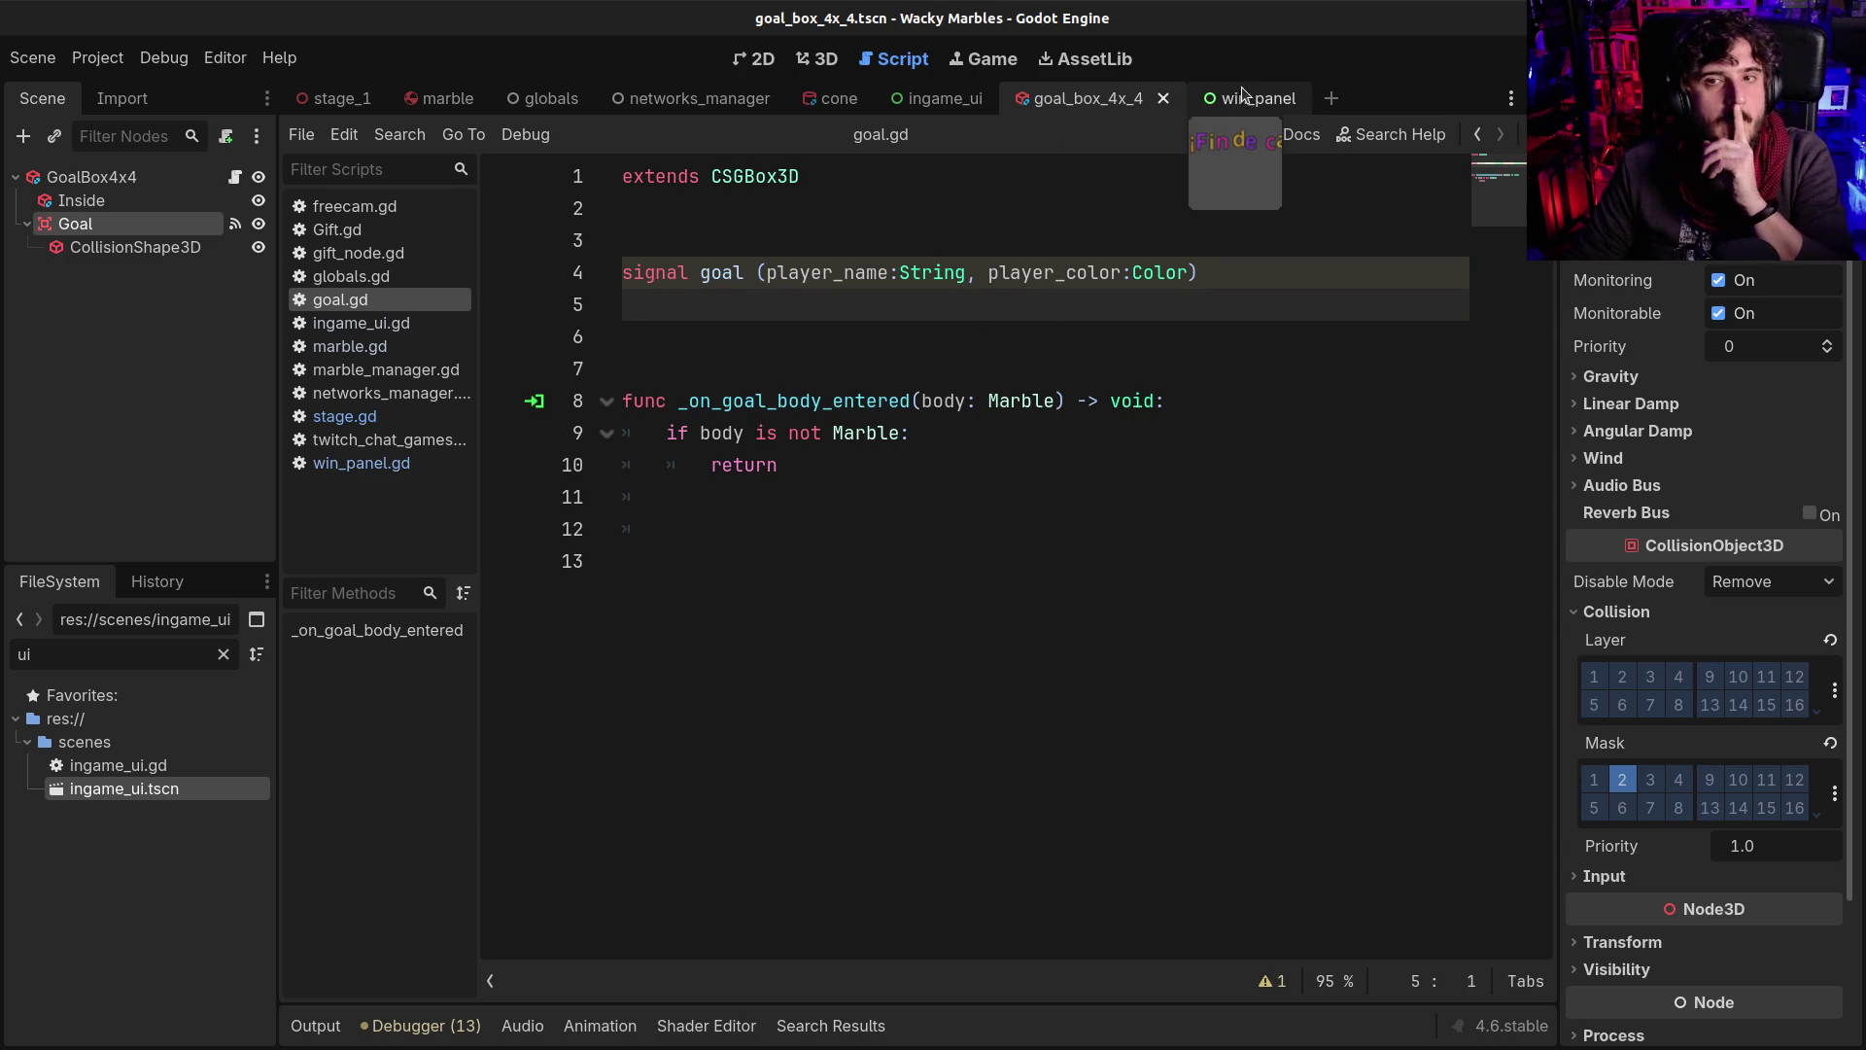
Enable collision layer 2 on the marble scene and save it
click(1246, 98)
click(442, 101)
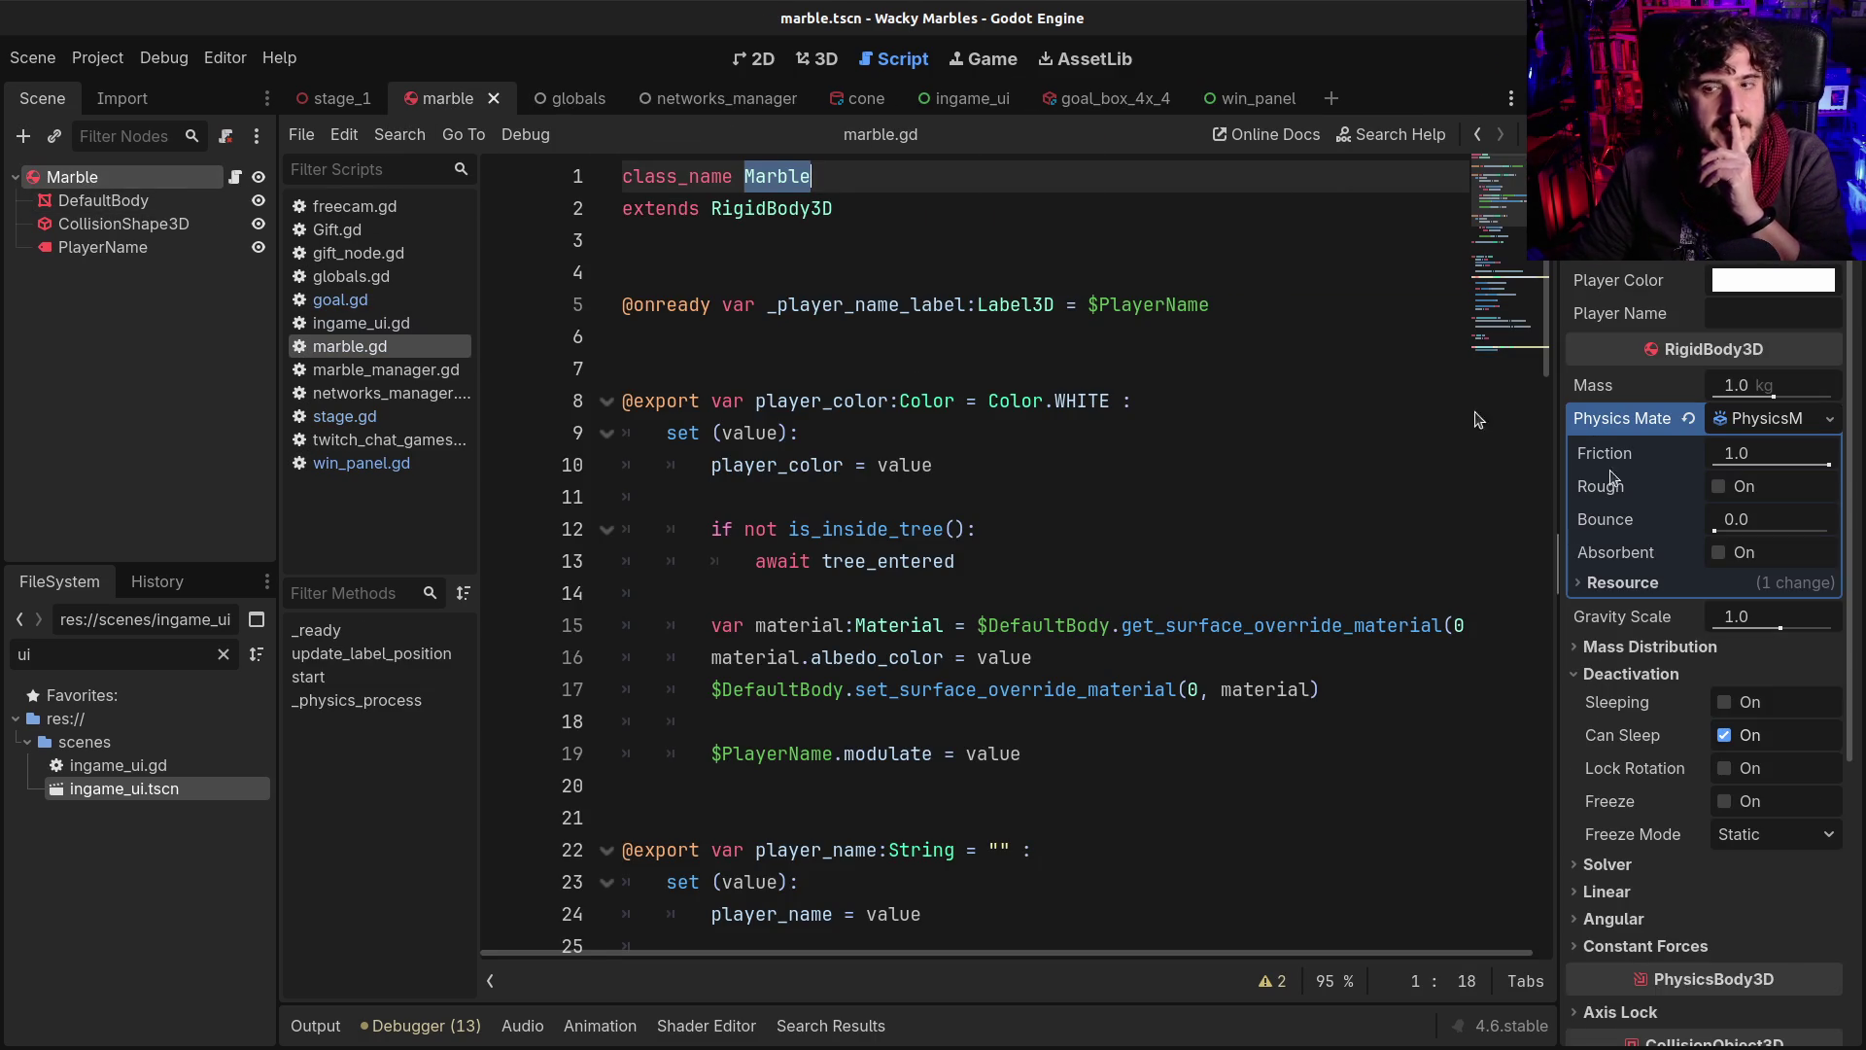
scroll(1633, 729, down, 5)
click(1618, 678)
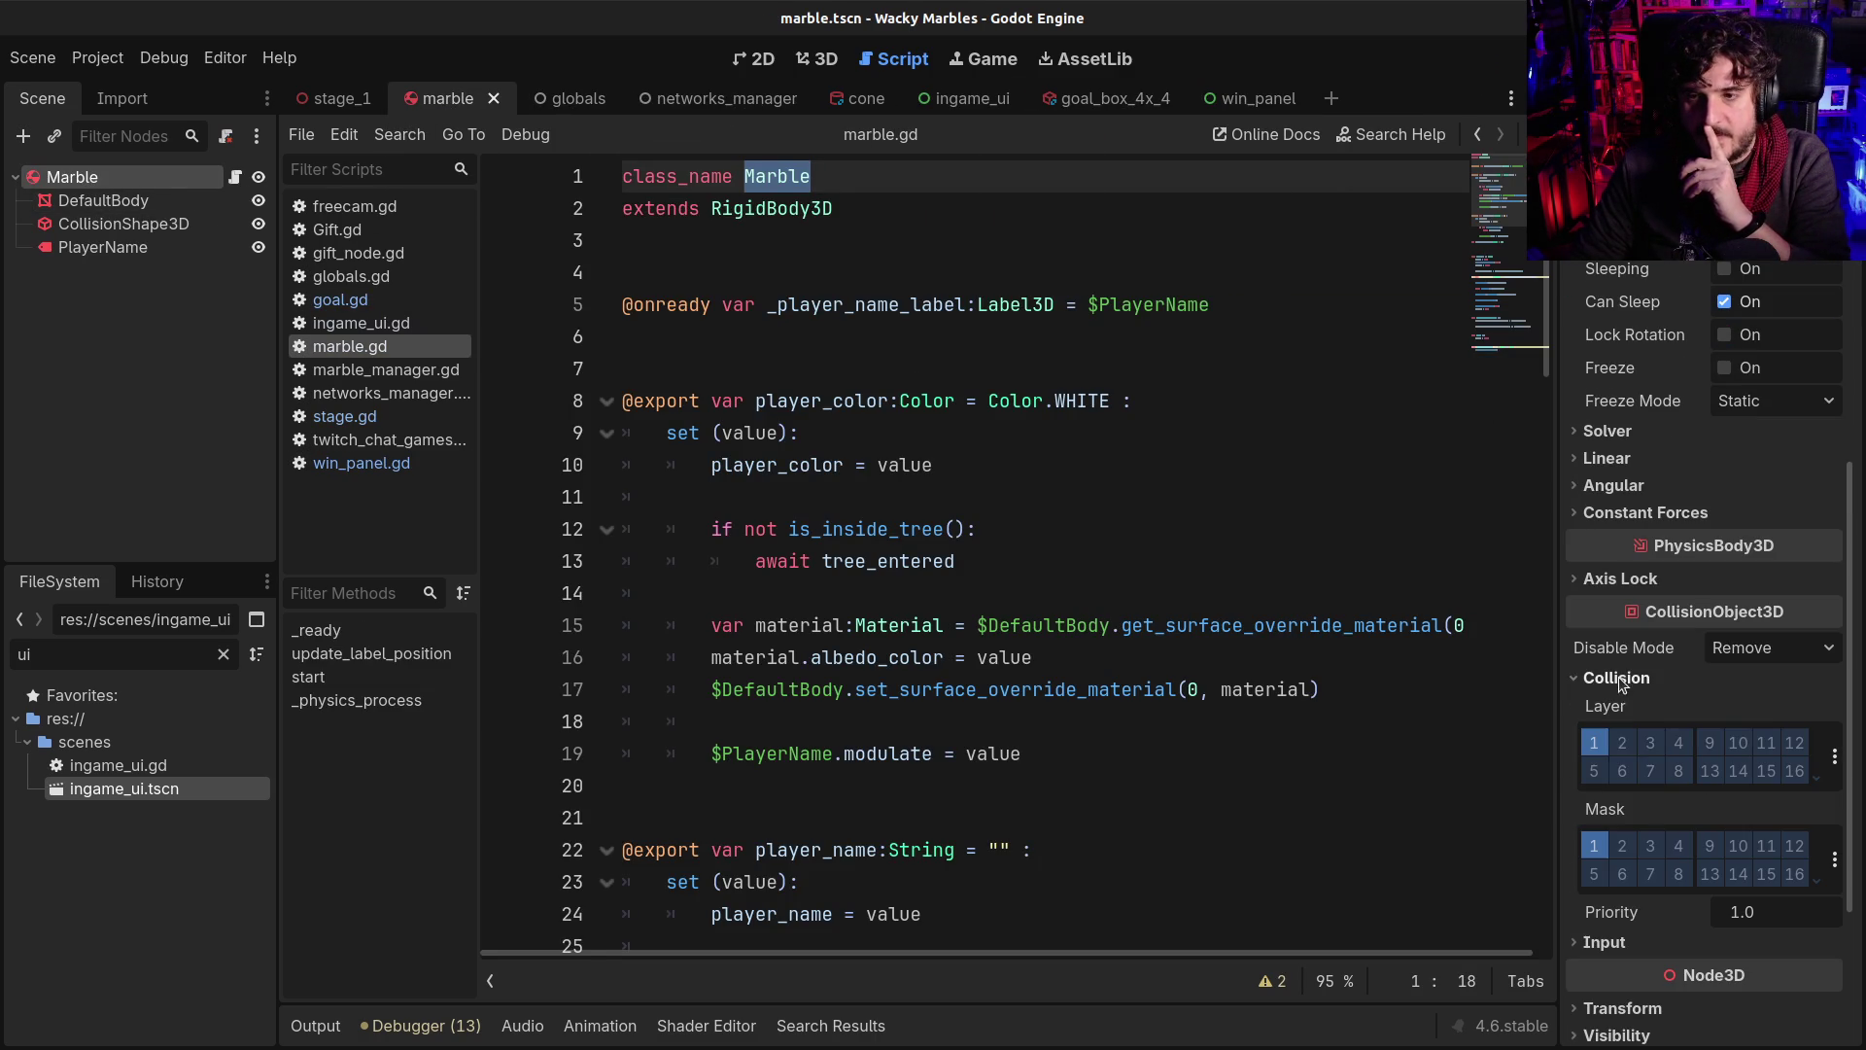
click(1623, 744)
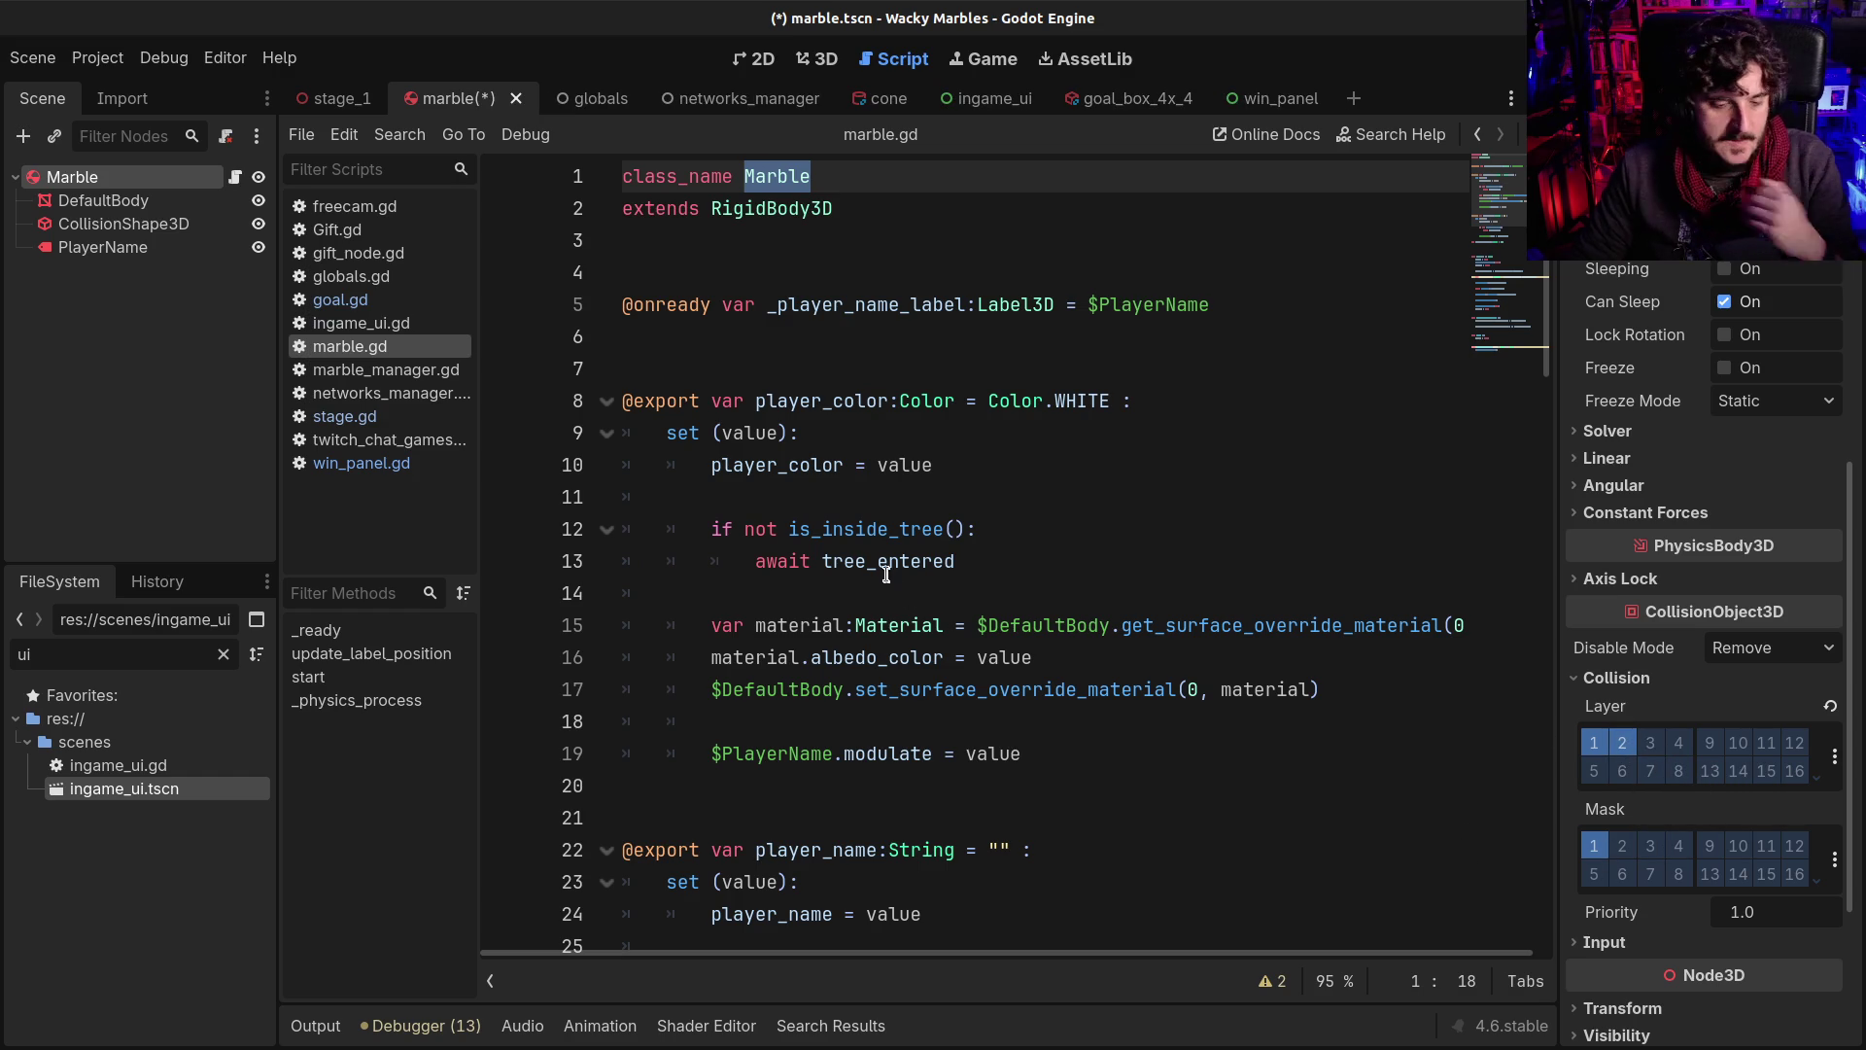
key(ctrl+s)
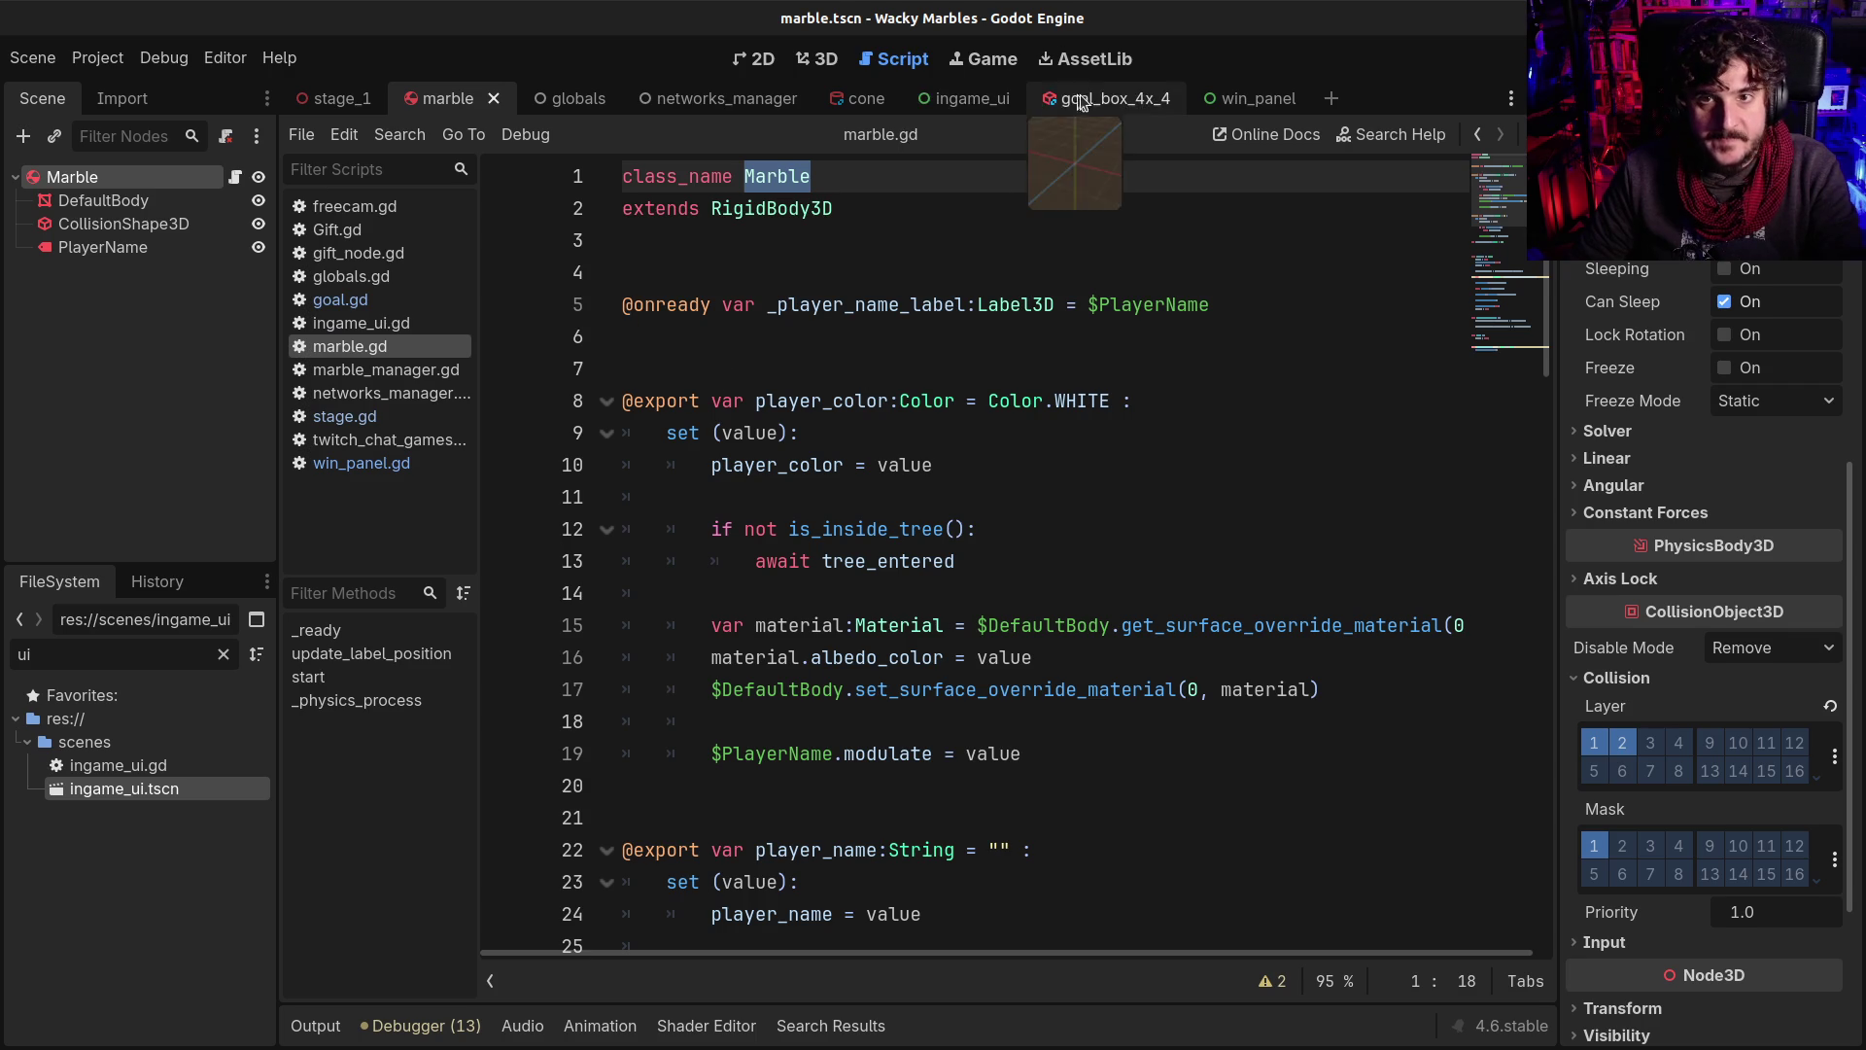
Replace the player_name declaration in goal.gd with a goal signal emit call
click(1109, 98)
click(711, 539)
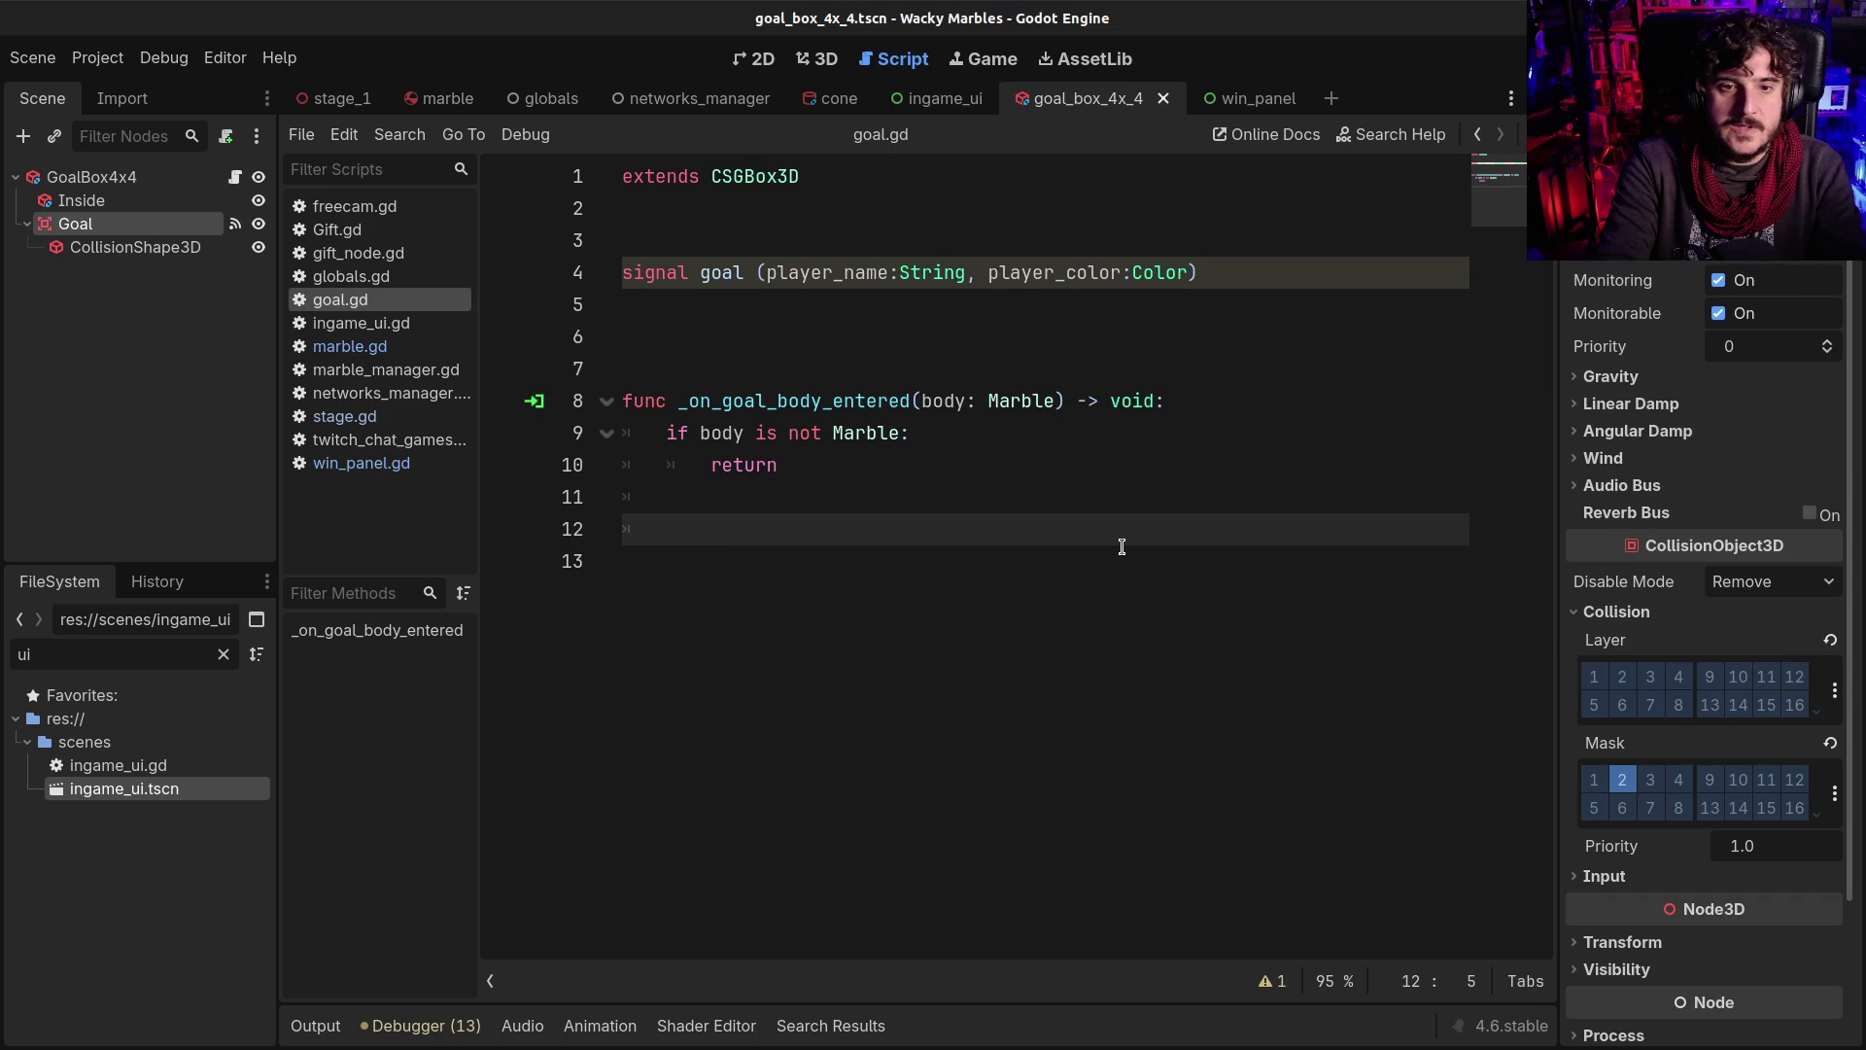
text(var player_name =)
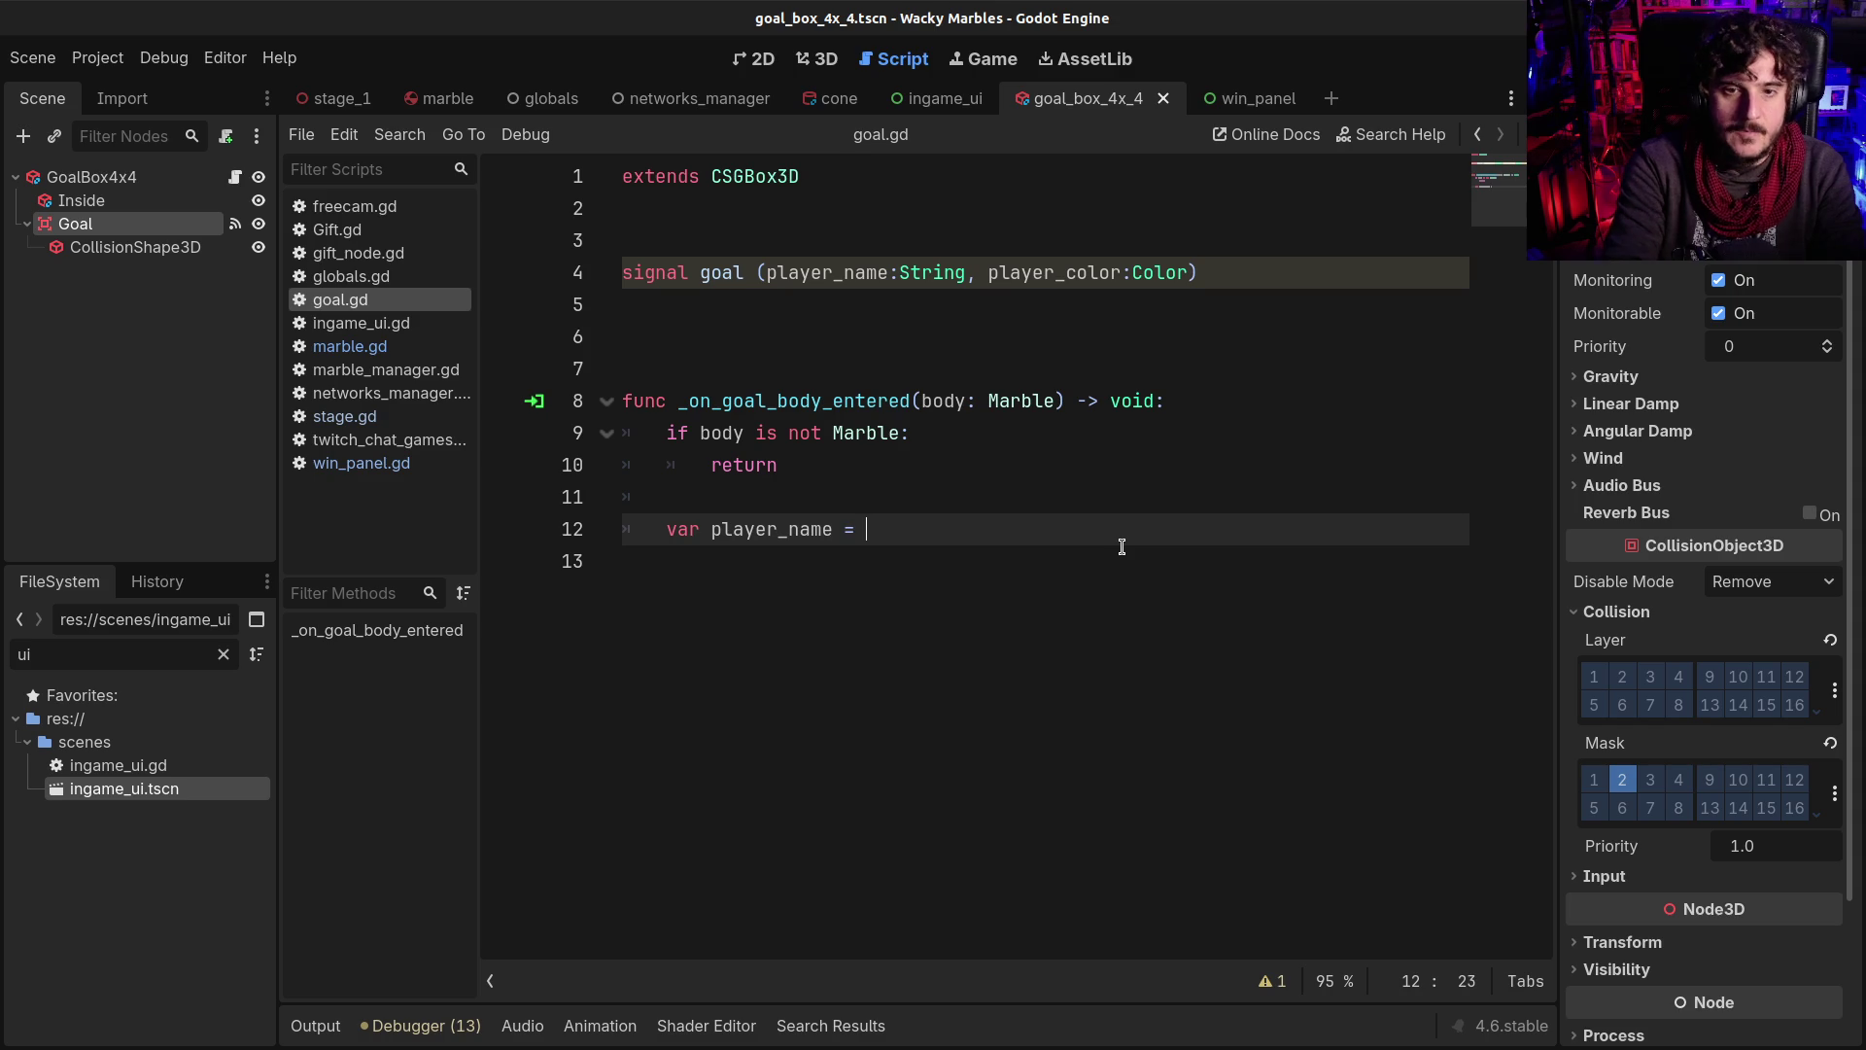
key(BackSpace)
key(BackSpace)
key(BackSpace)
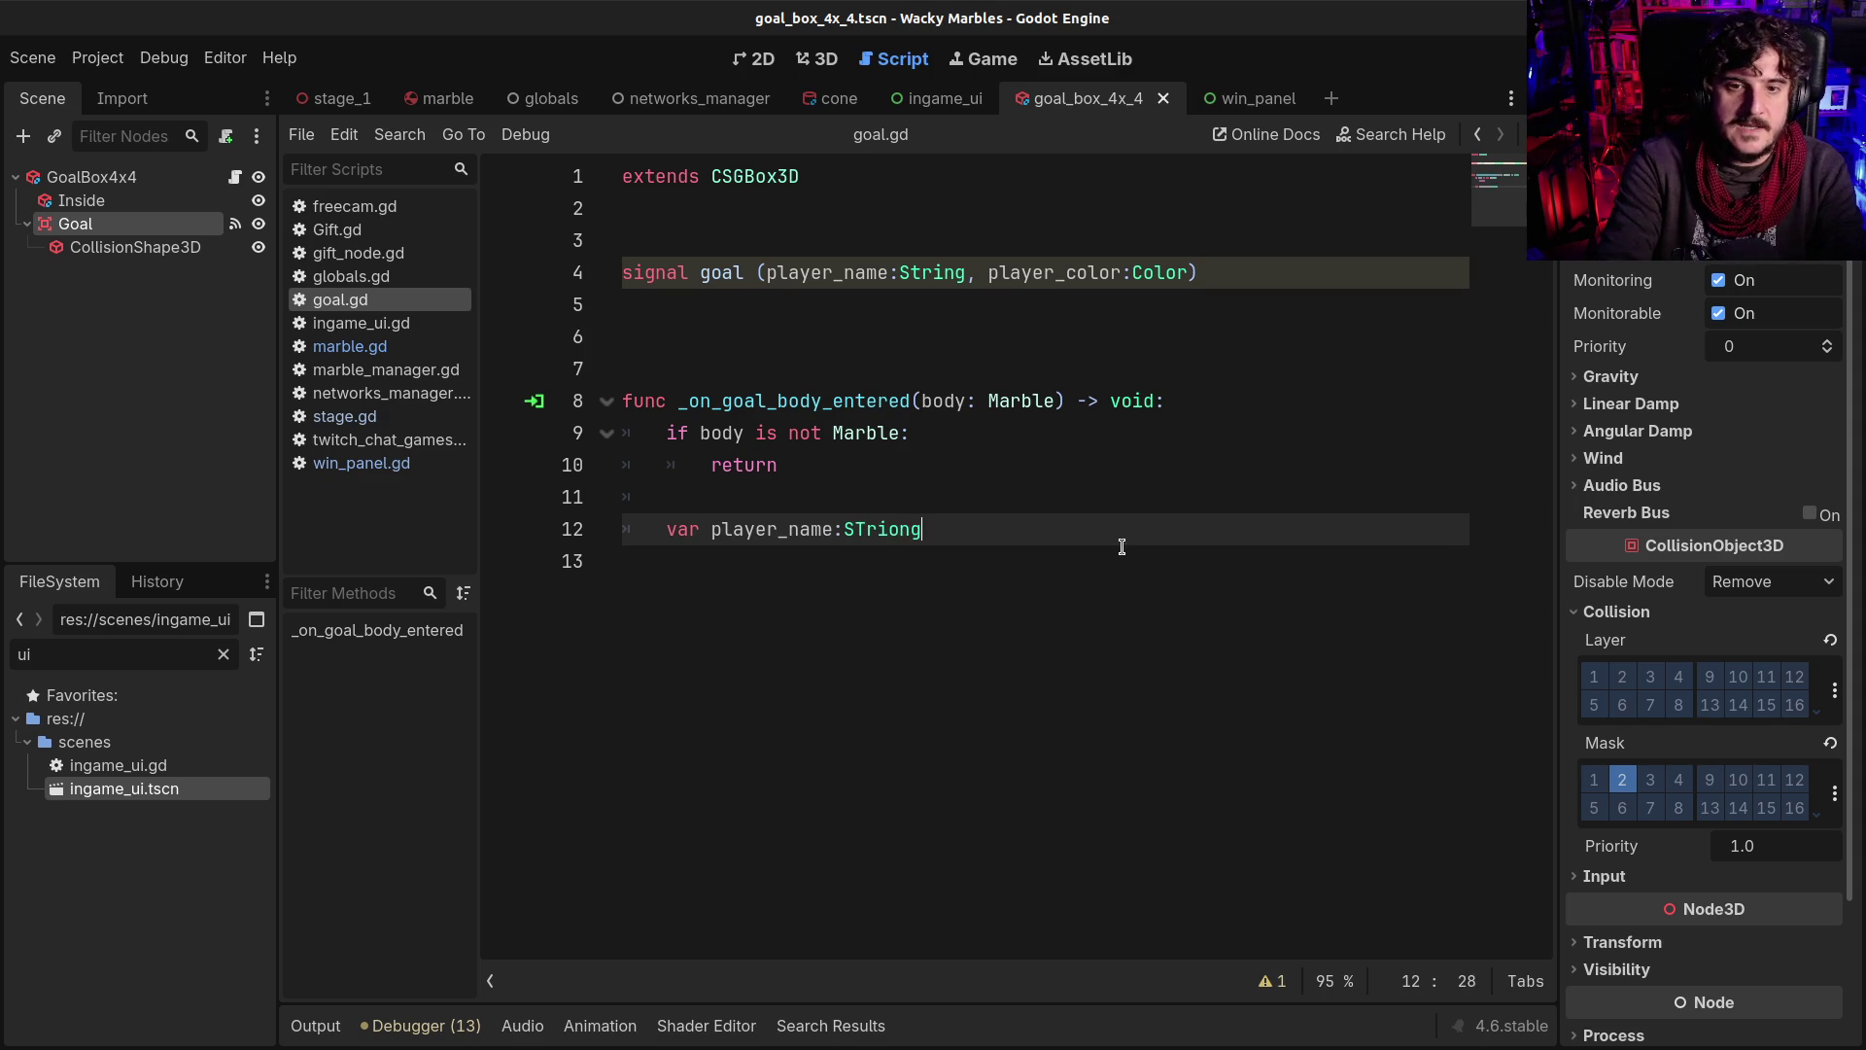
key(BackSpace)
key(BackSpace)
key(BackSpace)
key(shift+Home)
key(BackSpace)
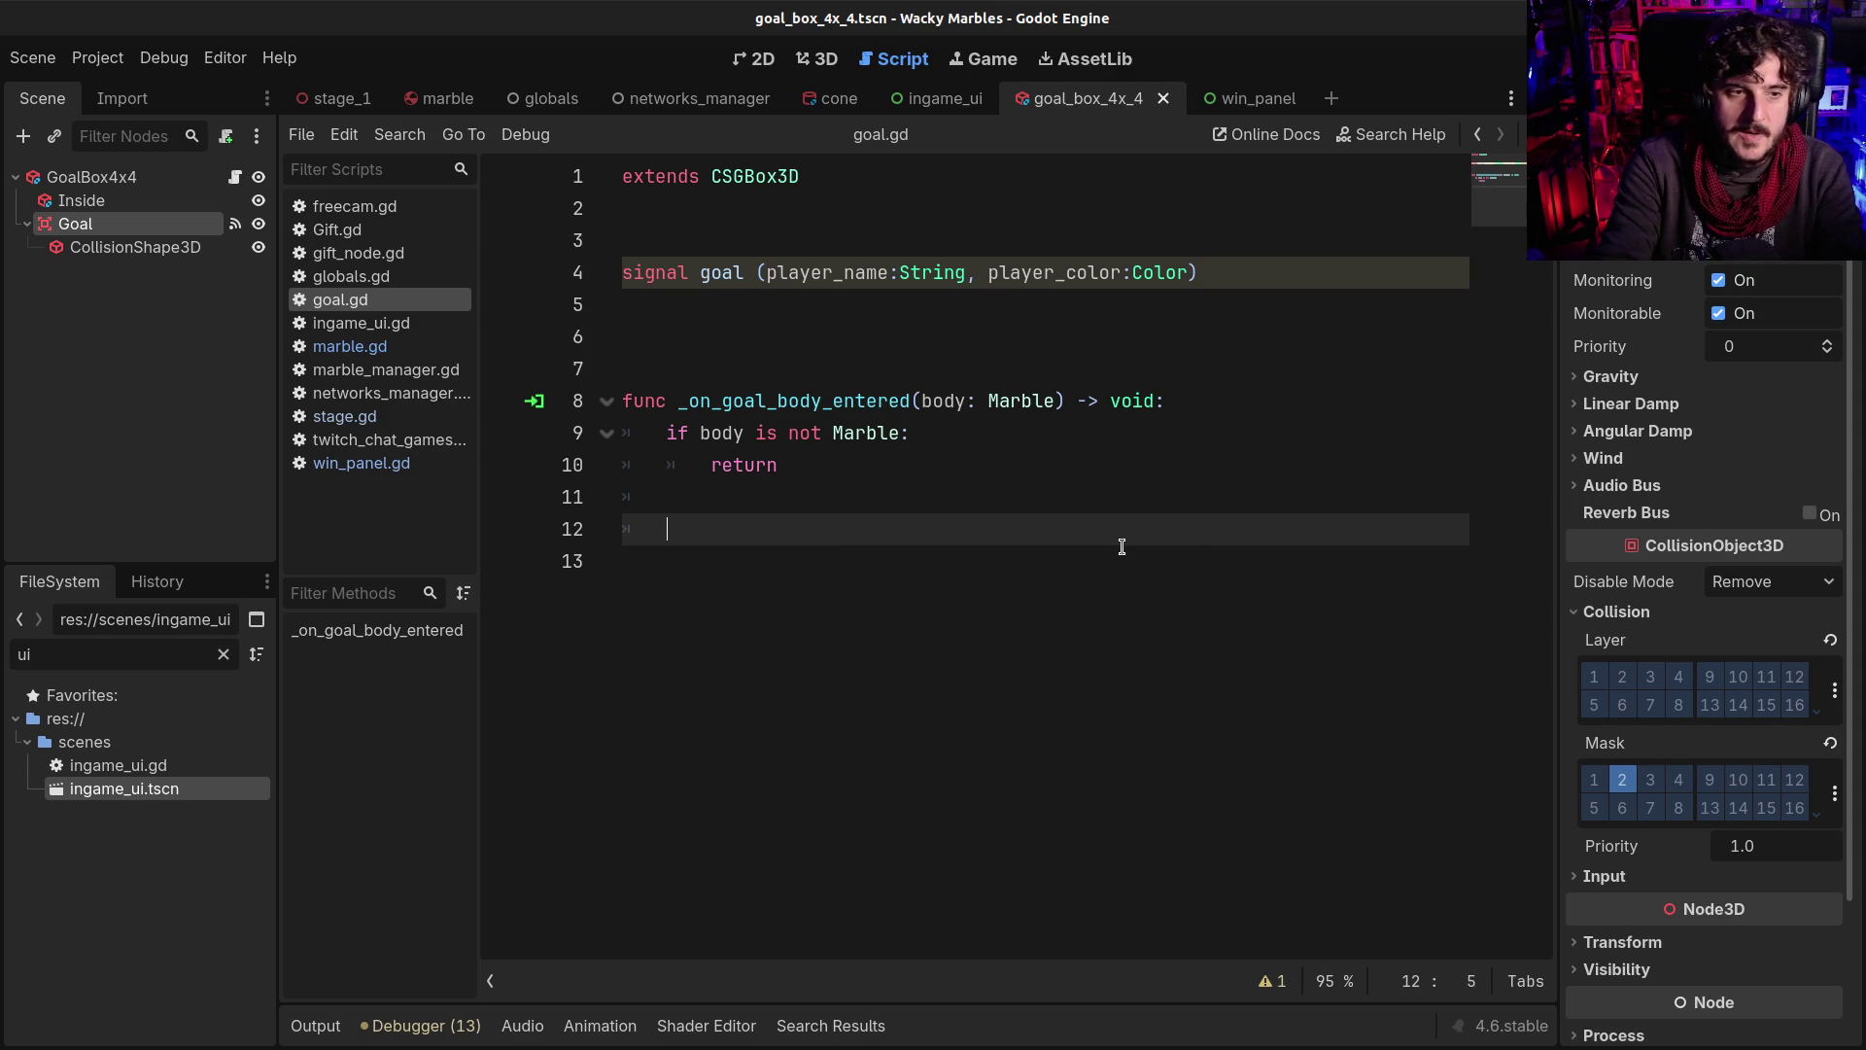
text(goal.)
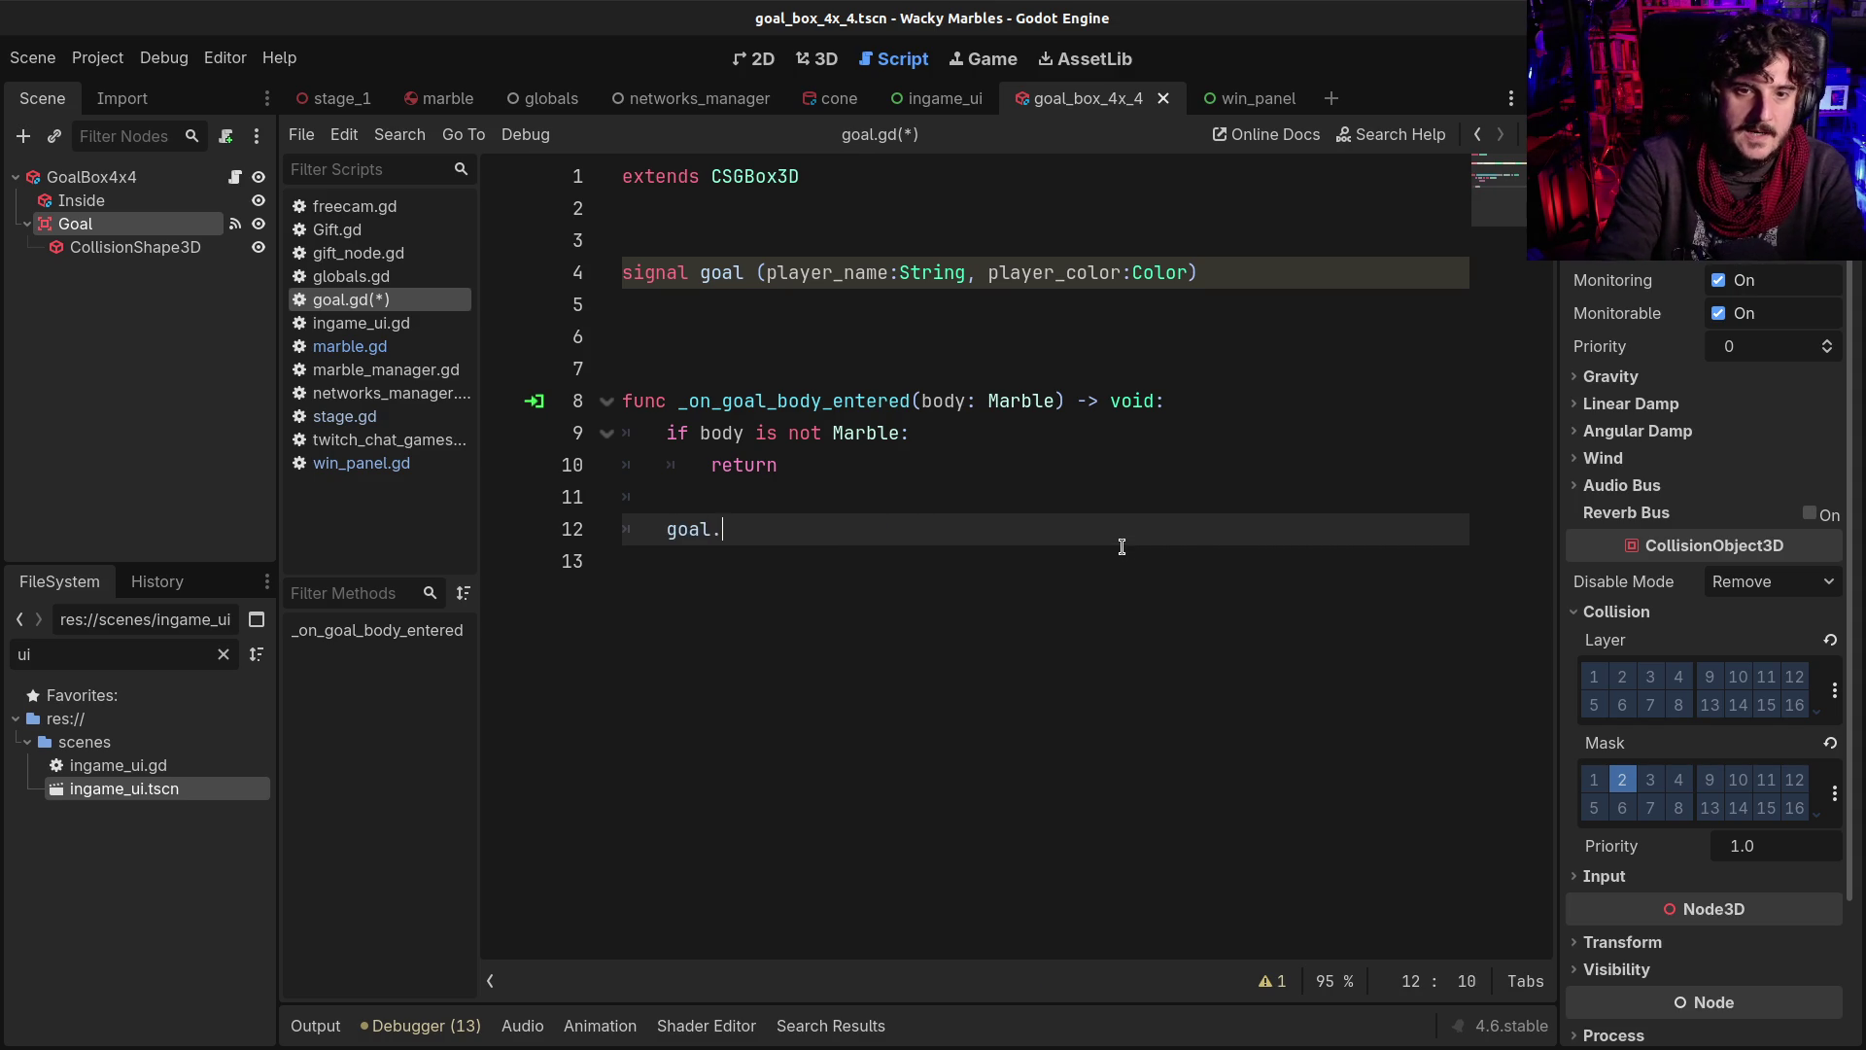
text(emit()
key(Return)
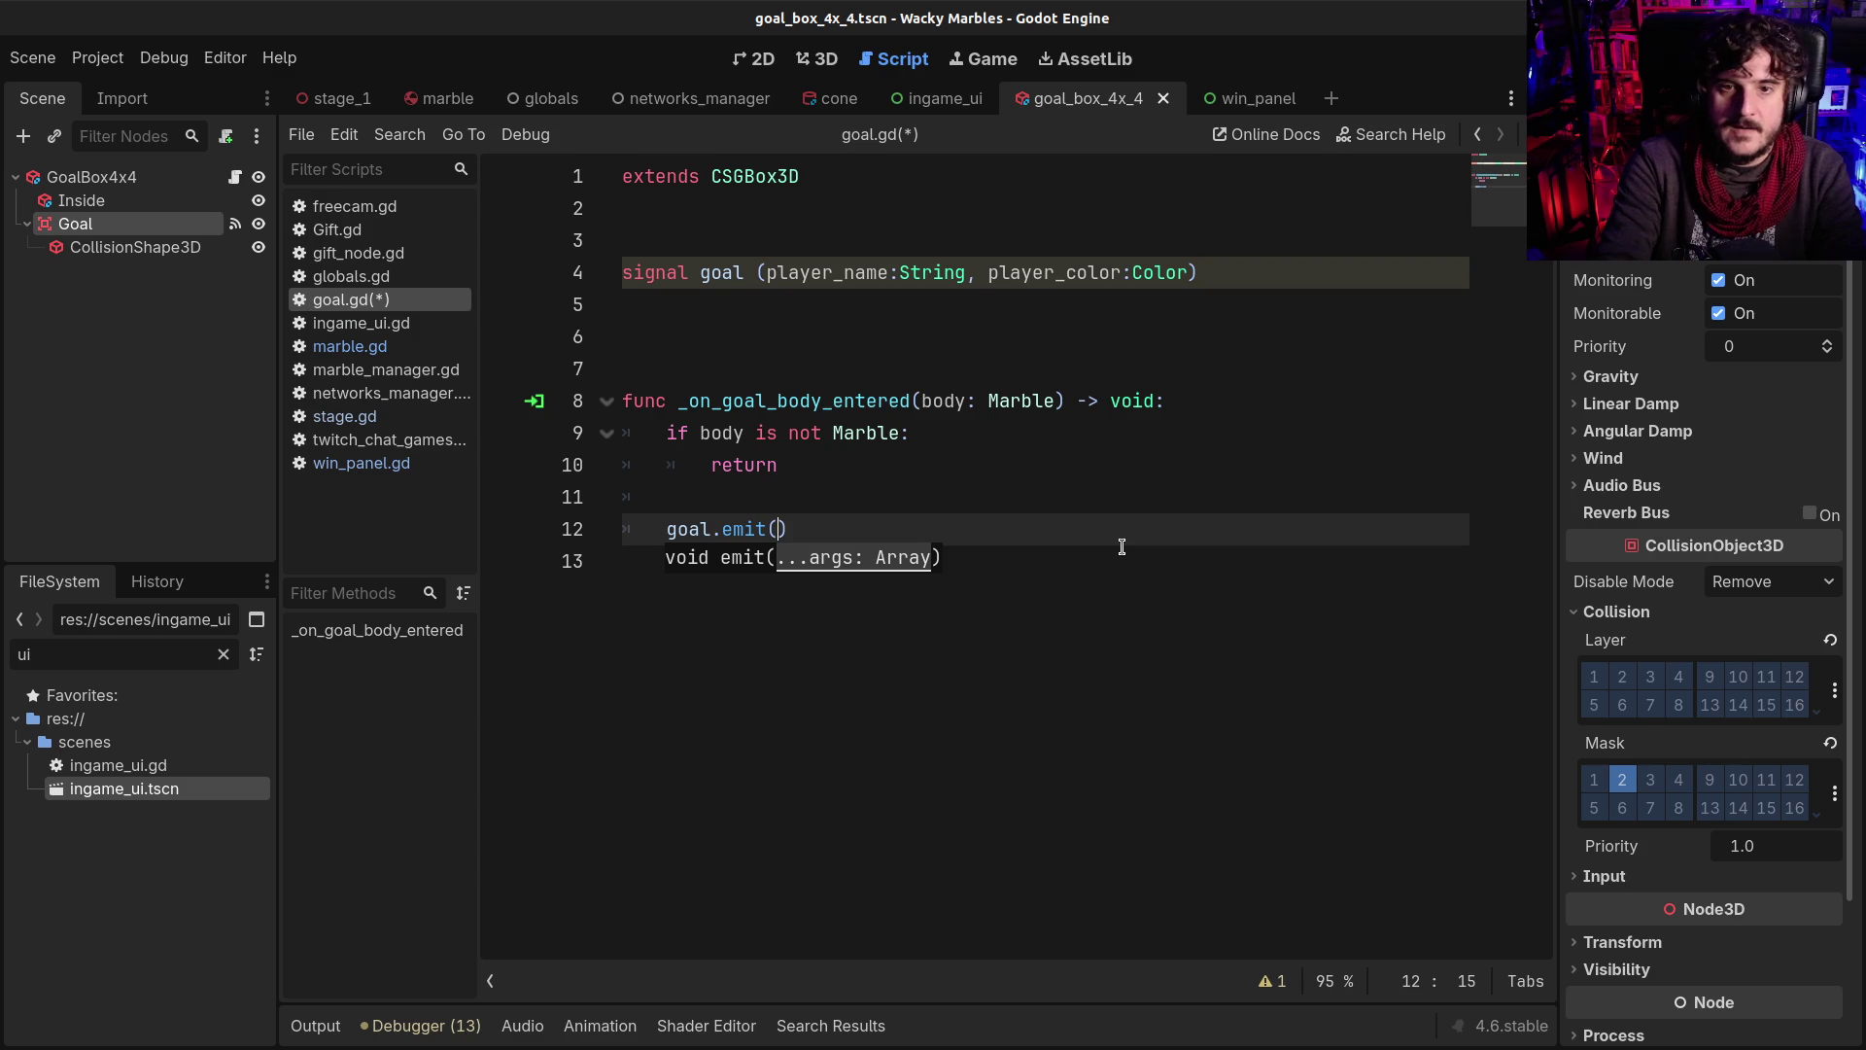
text(body)
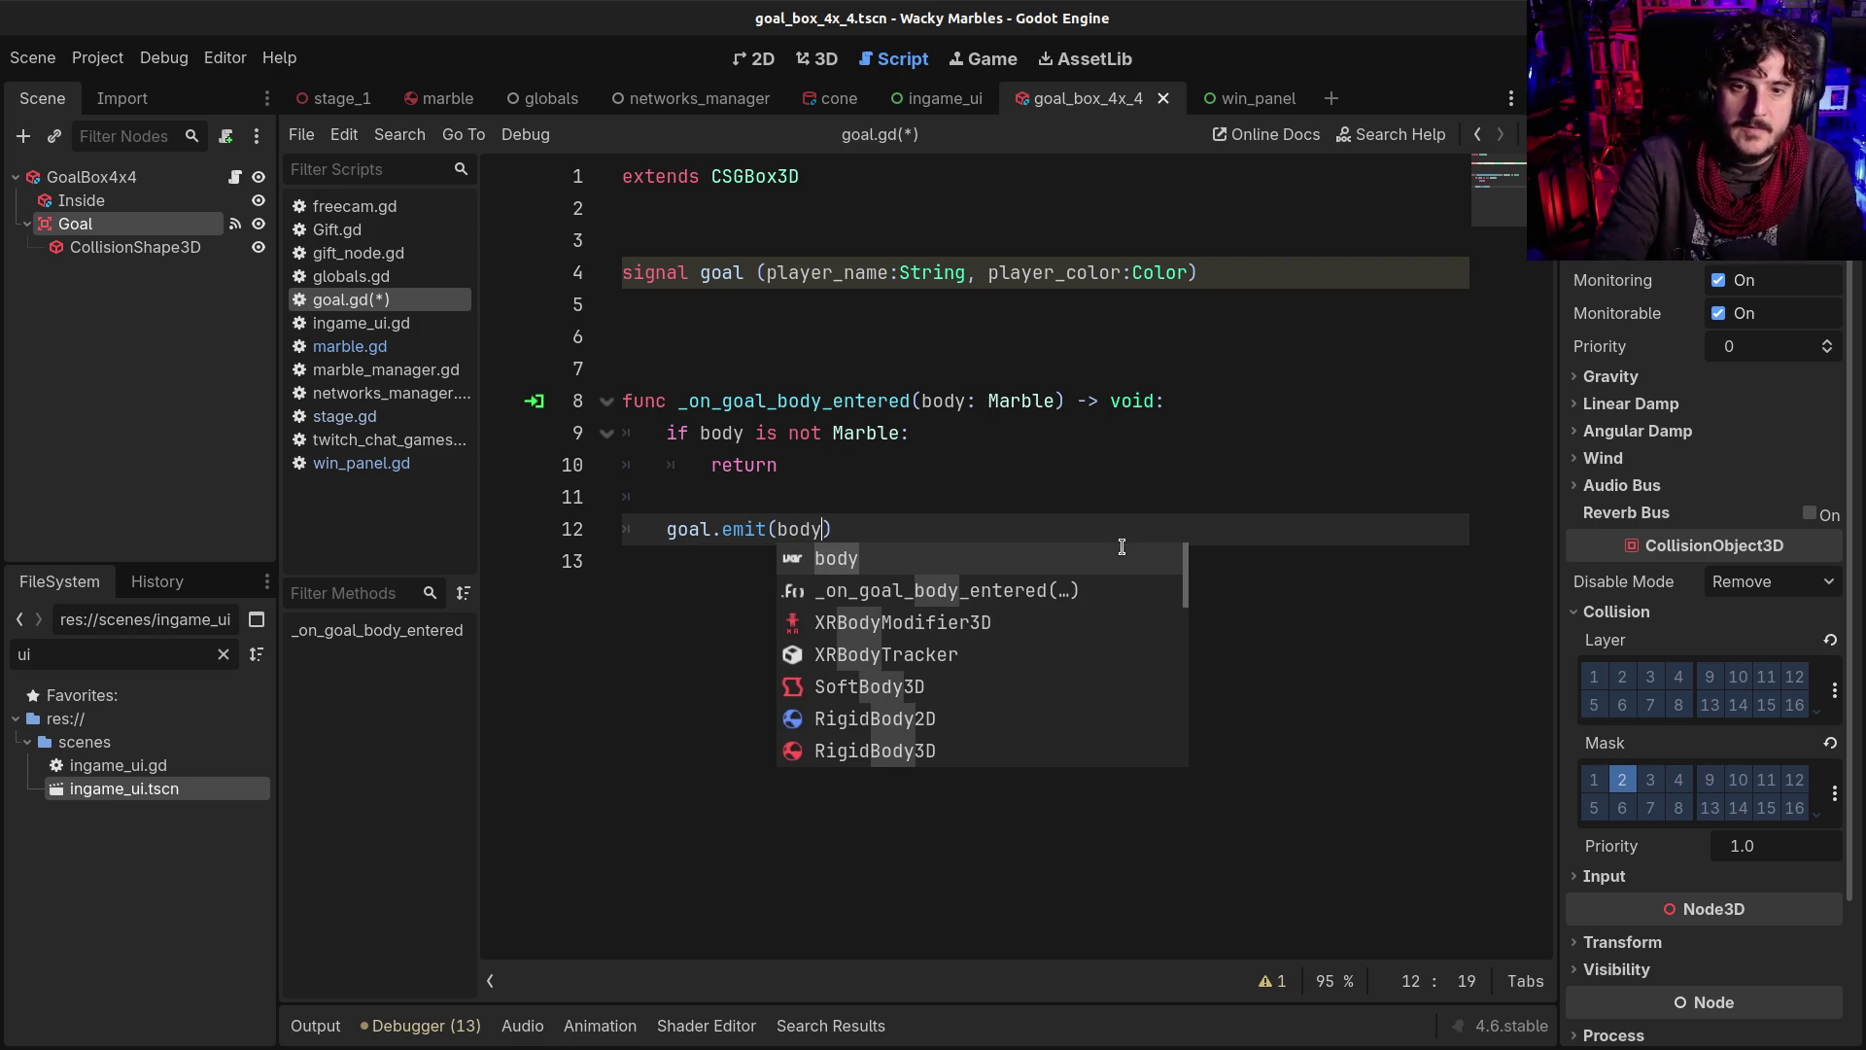
Rename body to marble and emit goal with marble.player_name and marble.player_color, then save
double_click(938, 400)
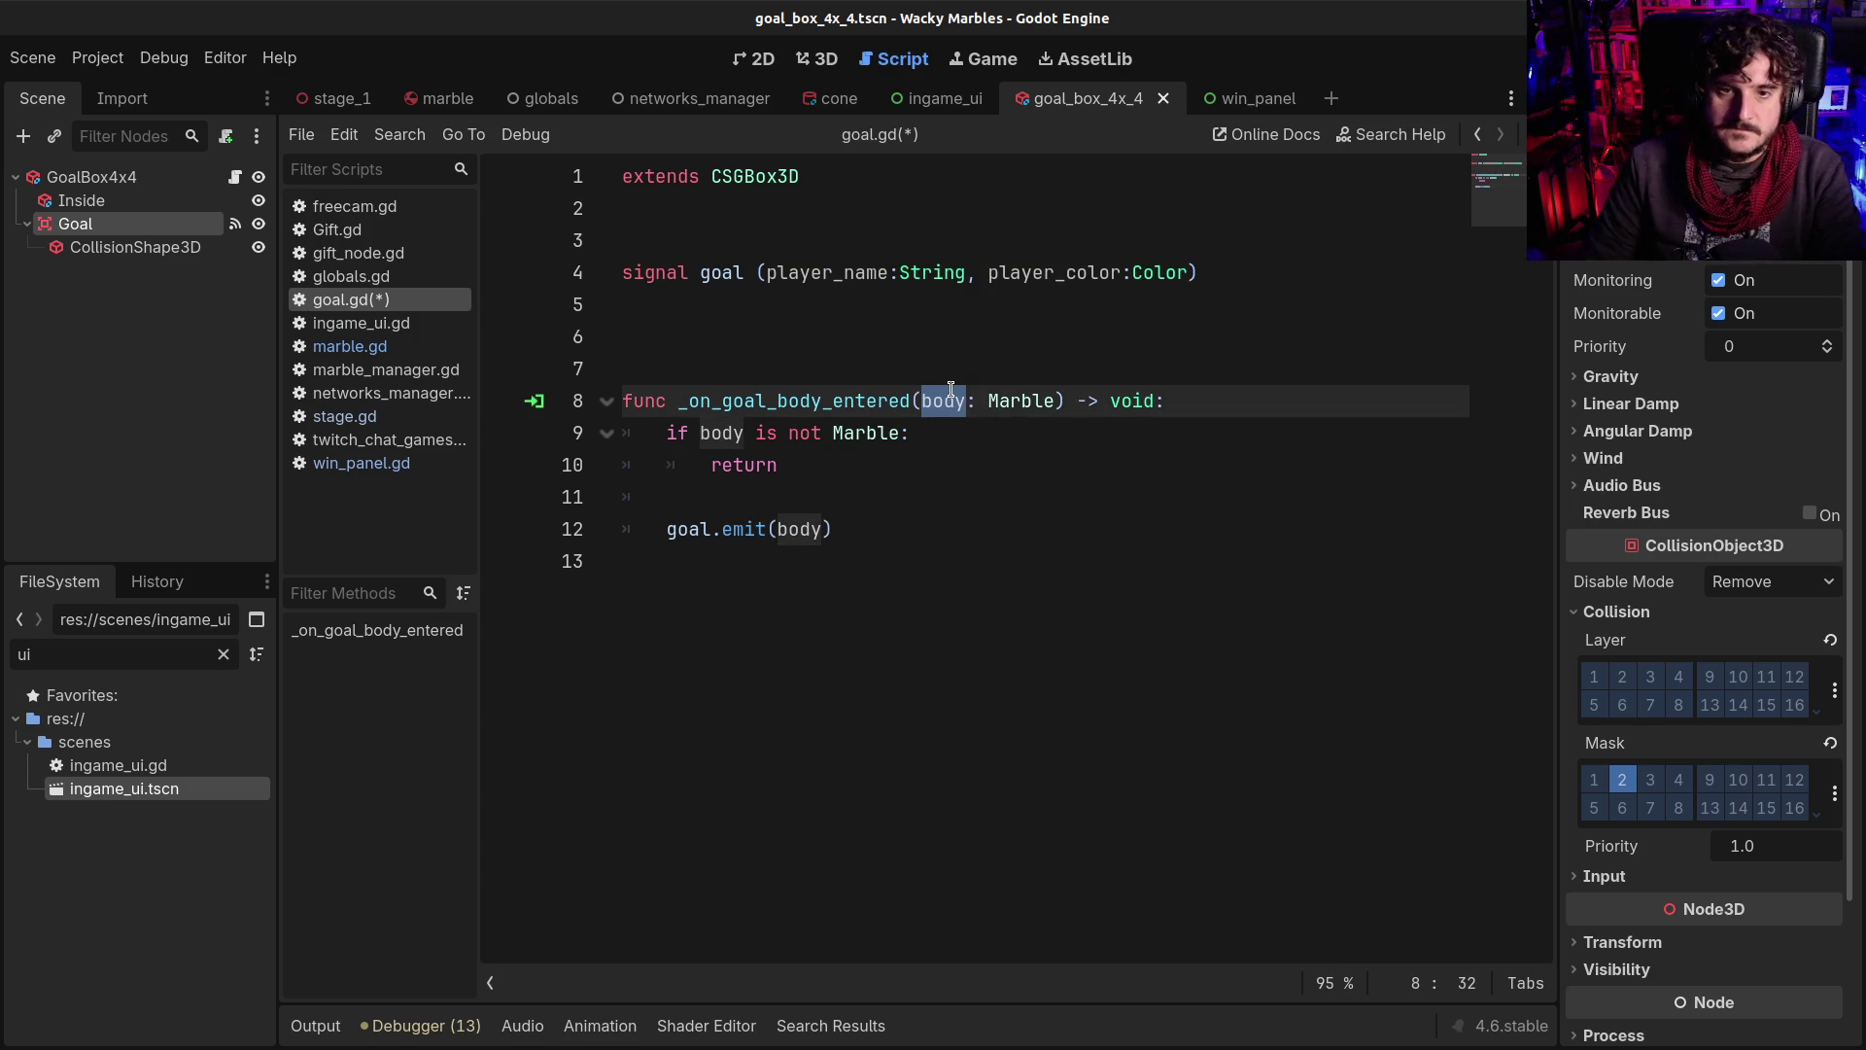
text(marble)
double_click(949, 400)
key(ctrl+c)
double_click(731, 432)
key(ctrl+v)
click(807, 530)
double_click(807, 529)
key(ctrl+v)
text(.player_name, marble)
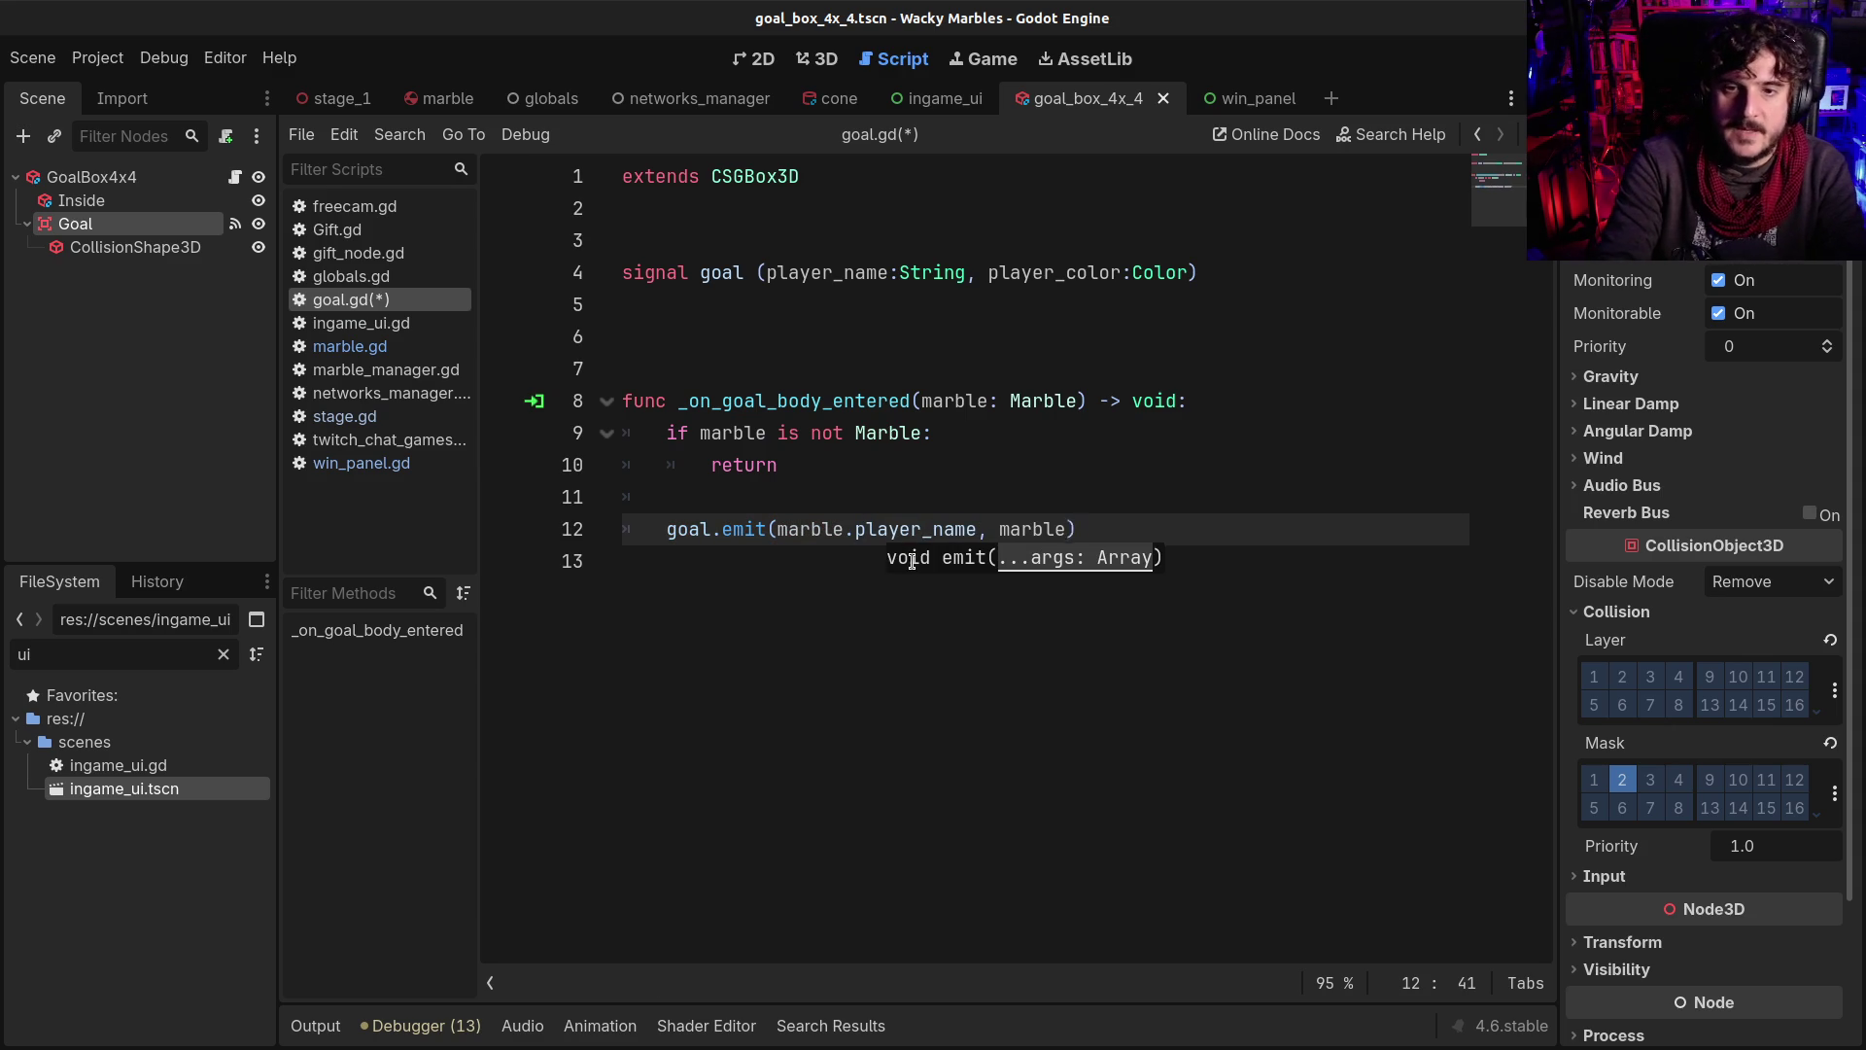
text(.player_)
text(colo)
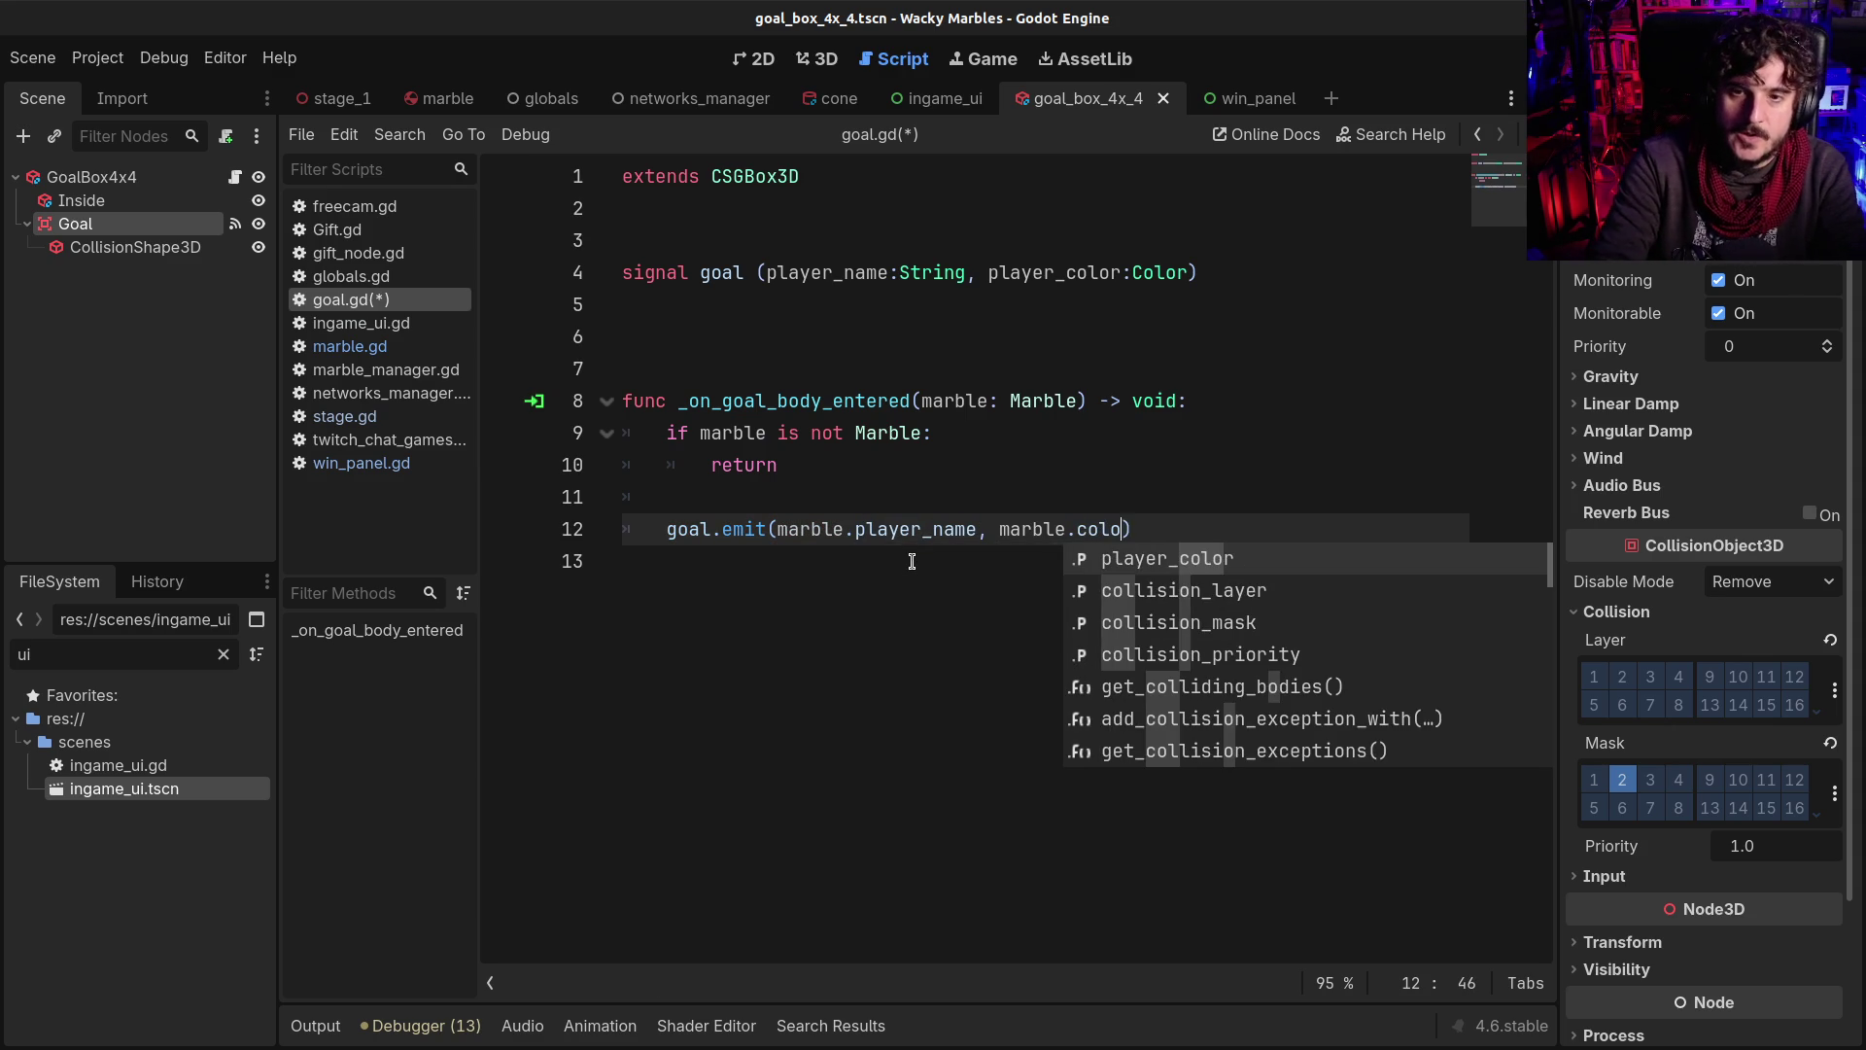
key(Return)
key(ctrl+s)
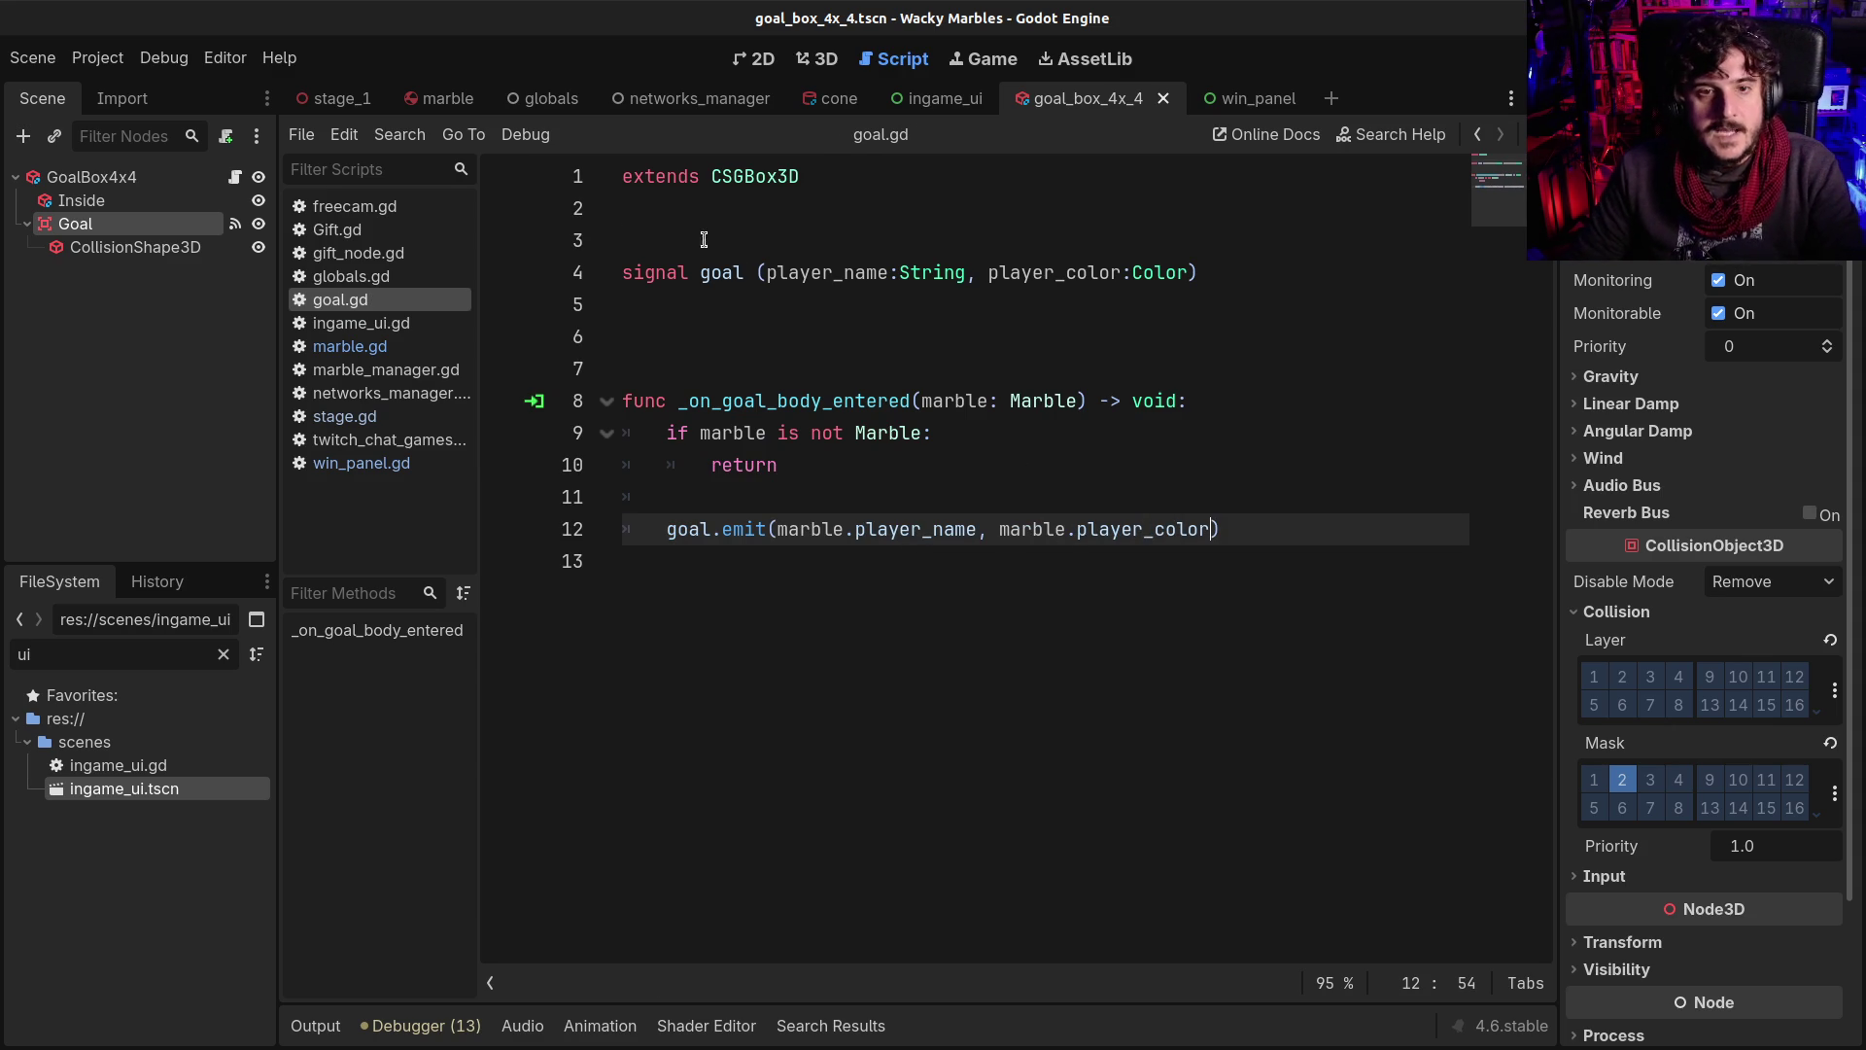
Restore Node3D as the parameter type, remove a blank line, and select GoalBox4x4
click(706, 243)
click(771, 394)
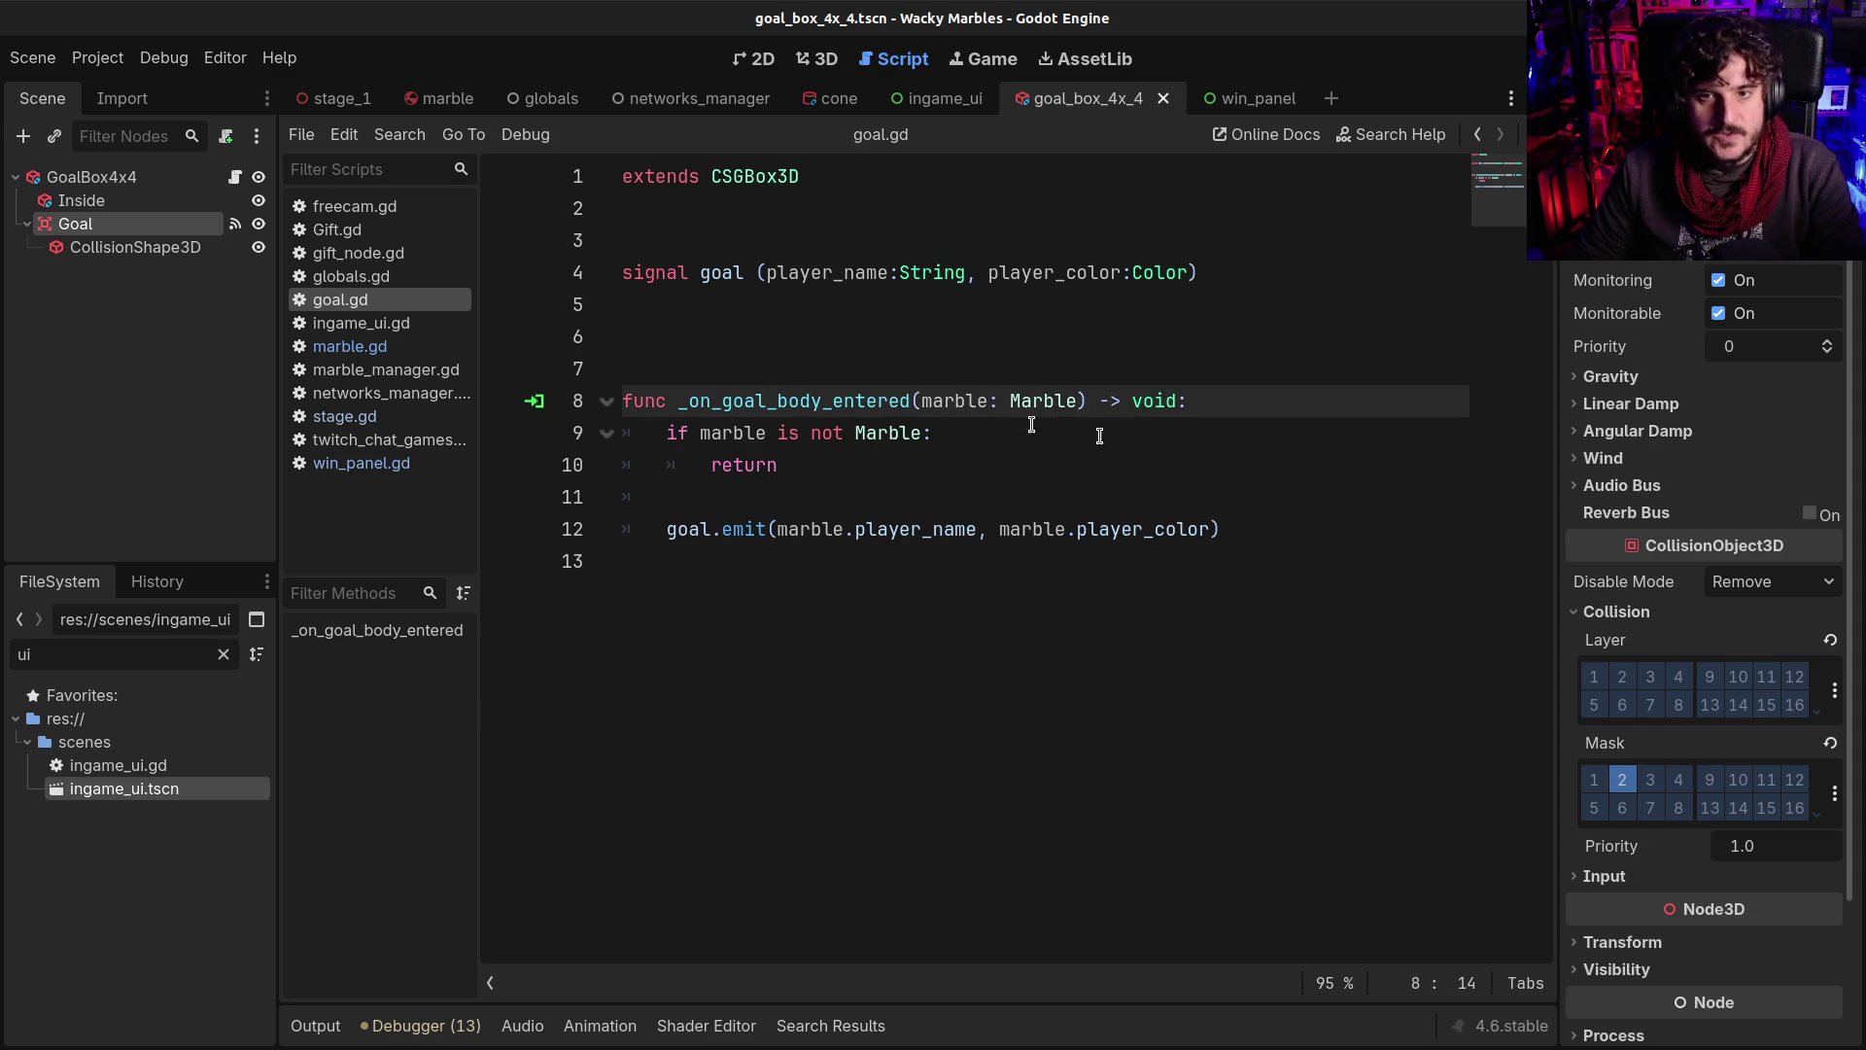
click(721, 433)
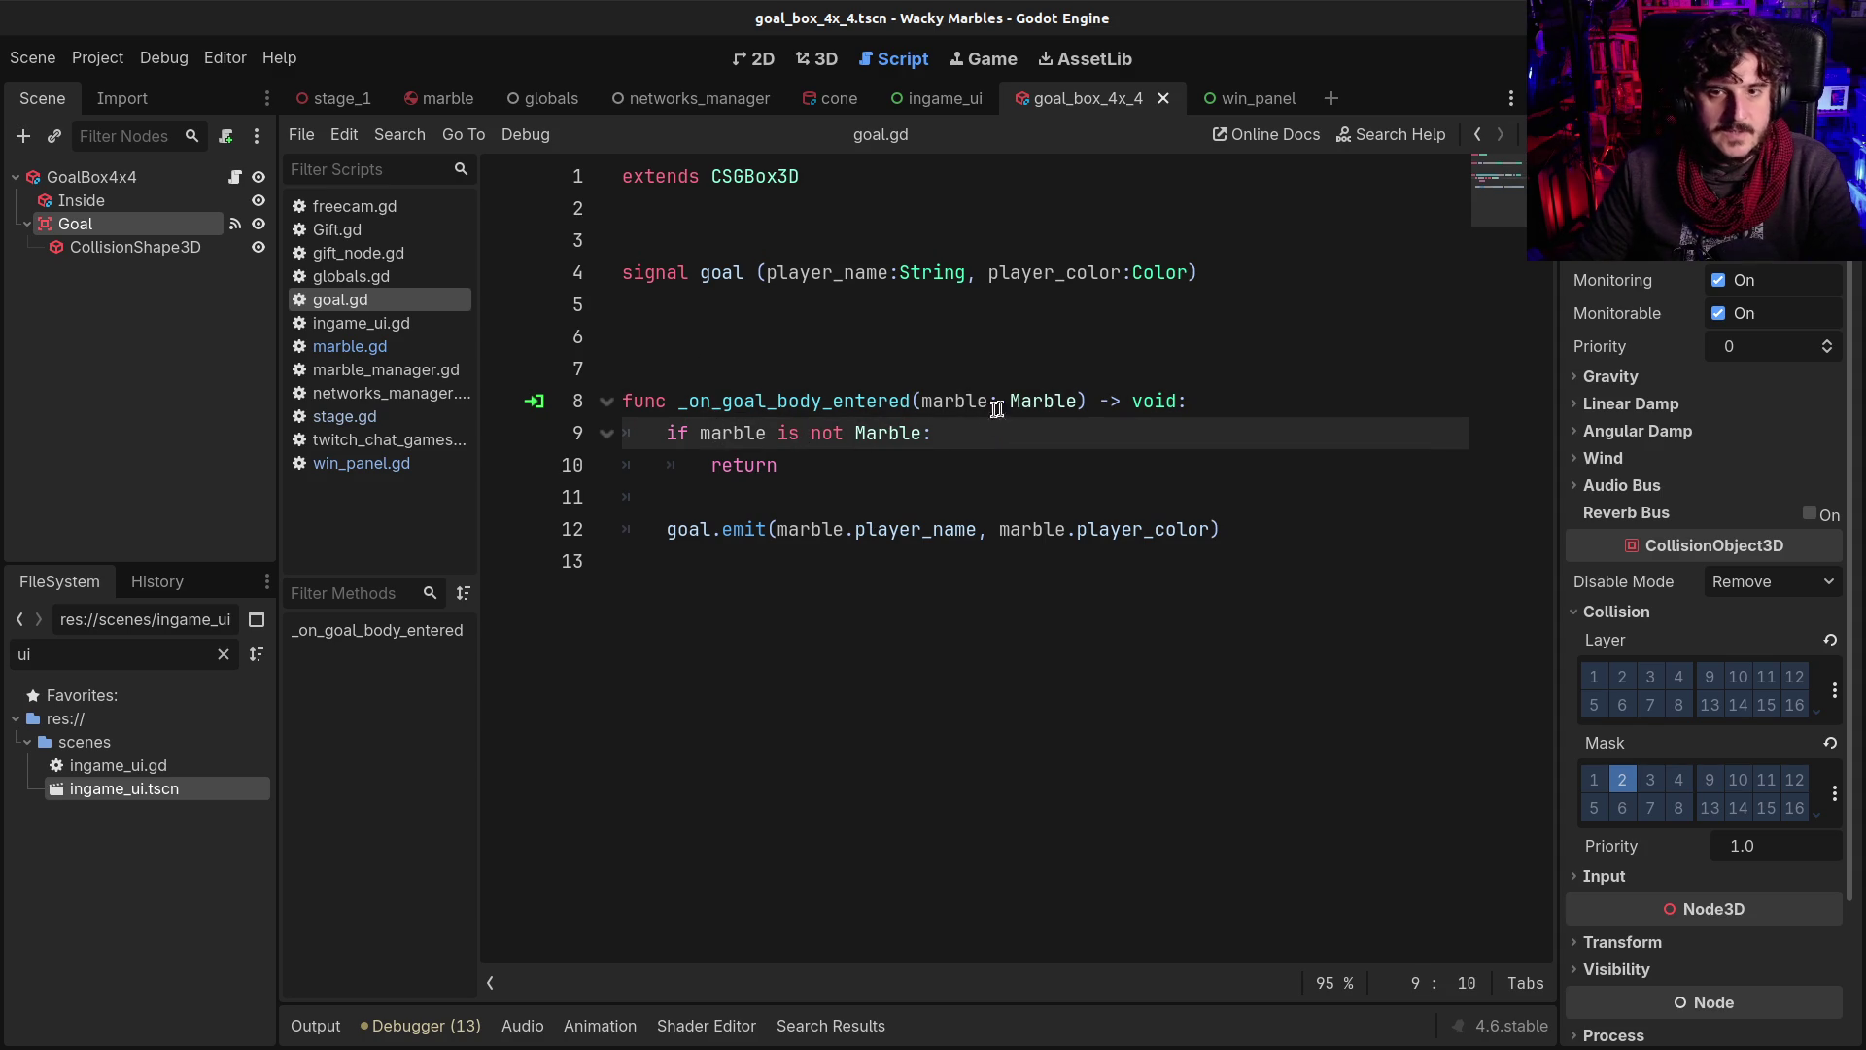
drag(704, 431, 899, 432)
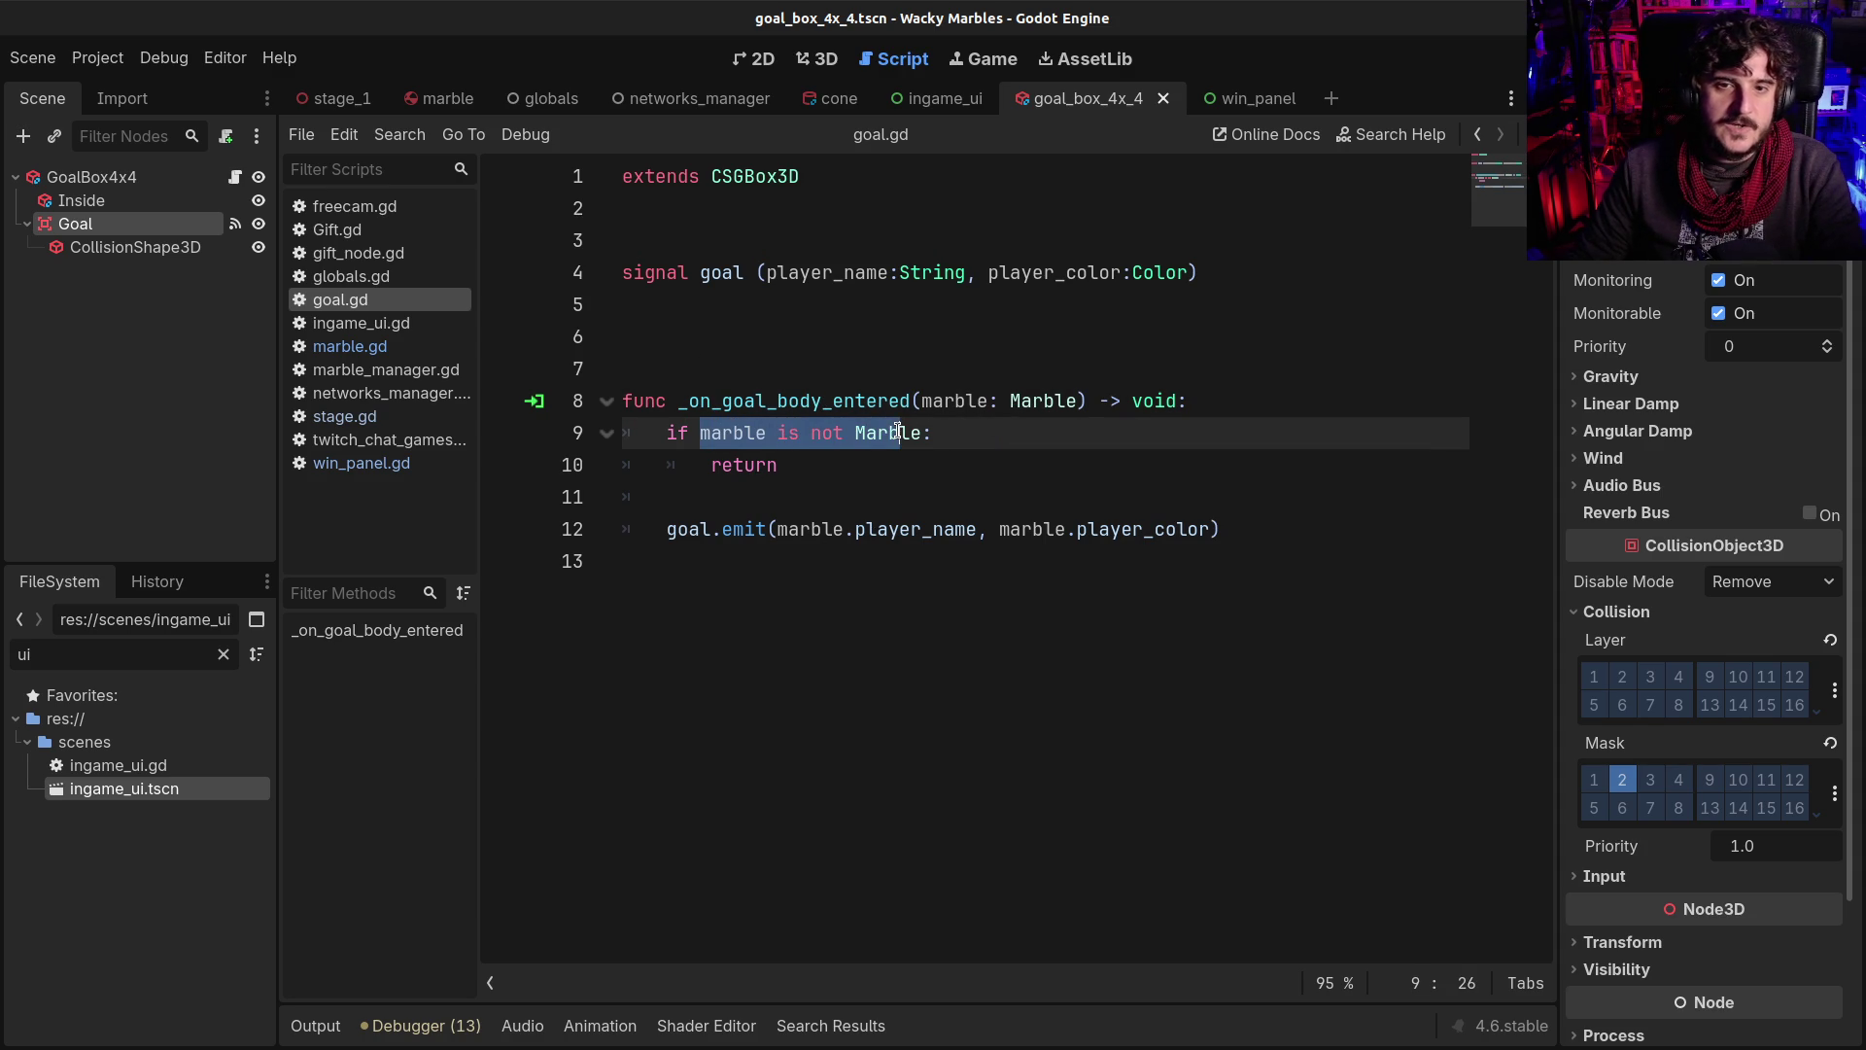
double_click(1051, 399)
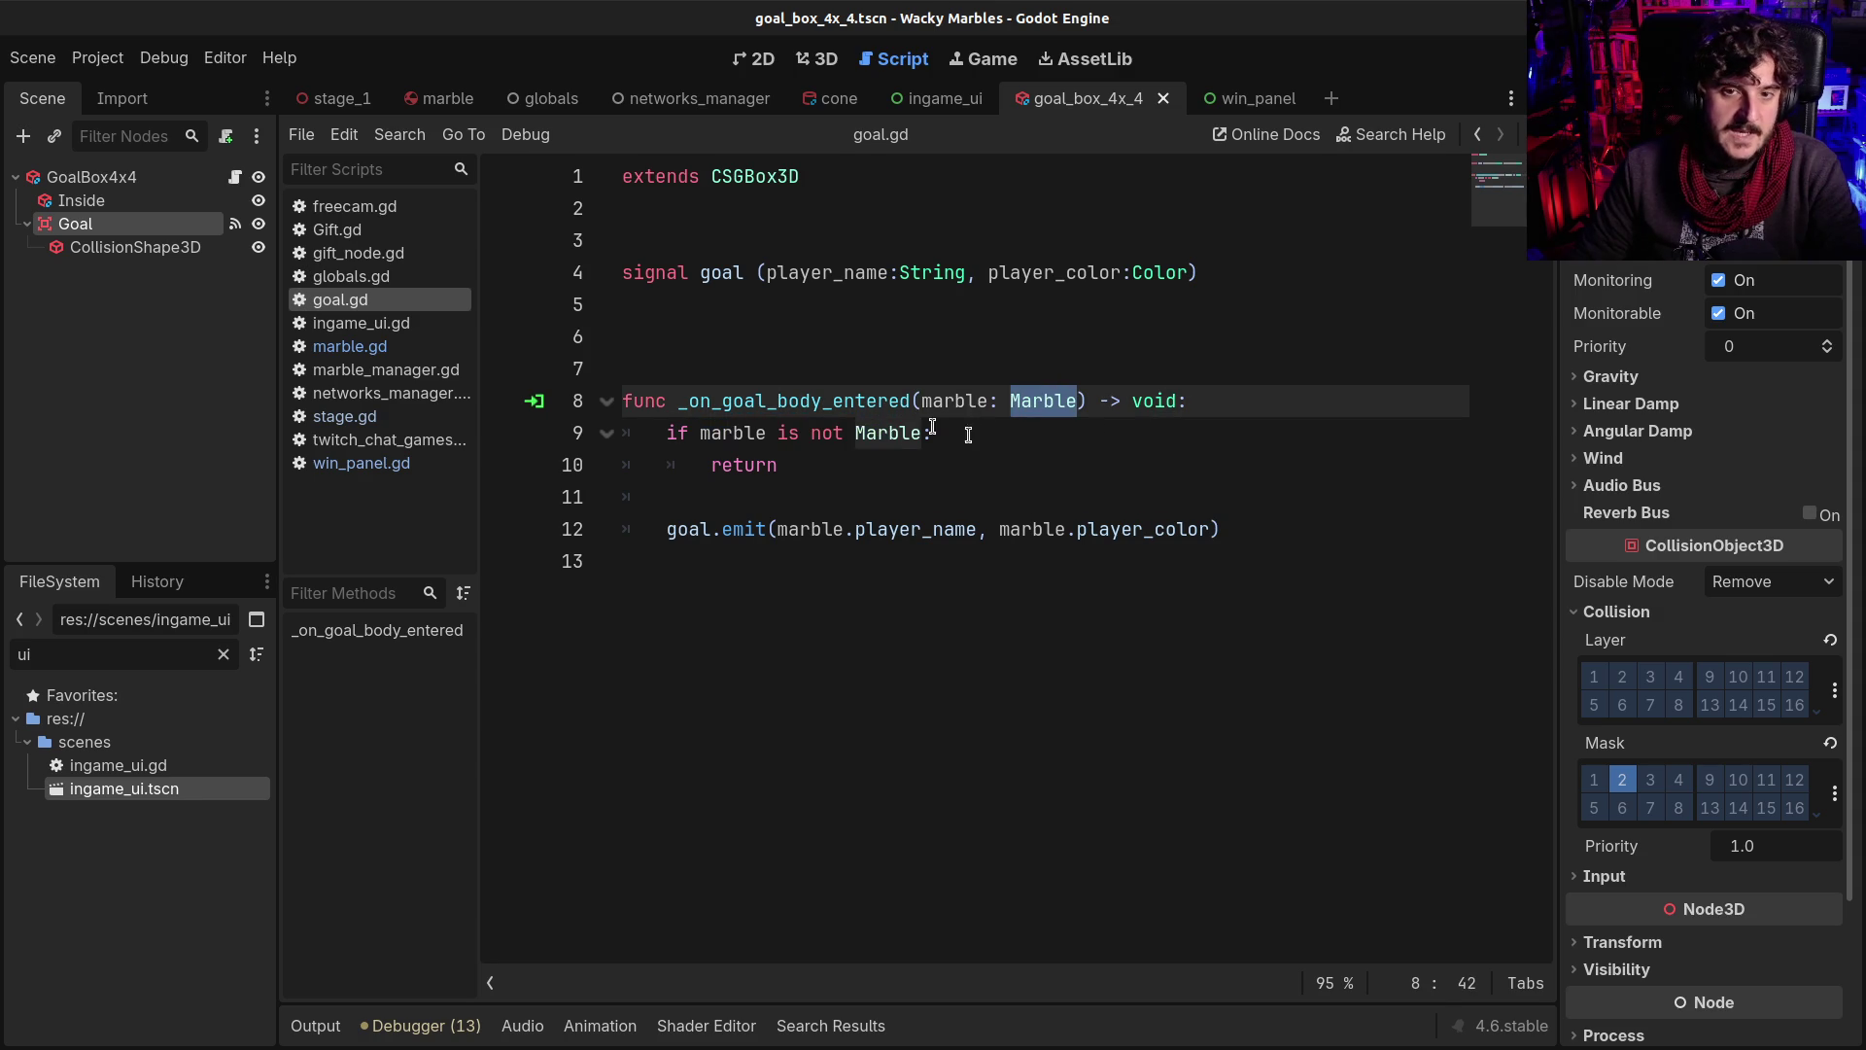
text(Node3D)
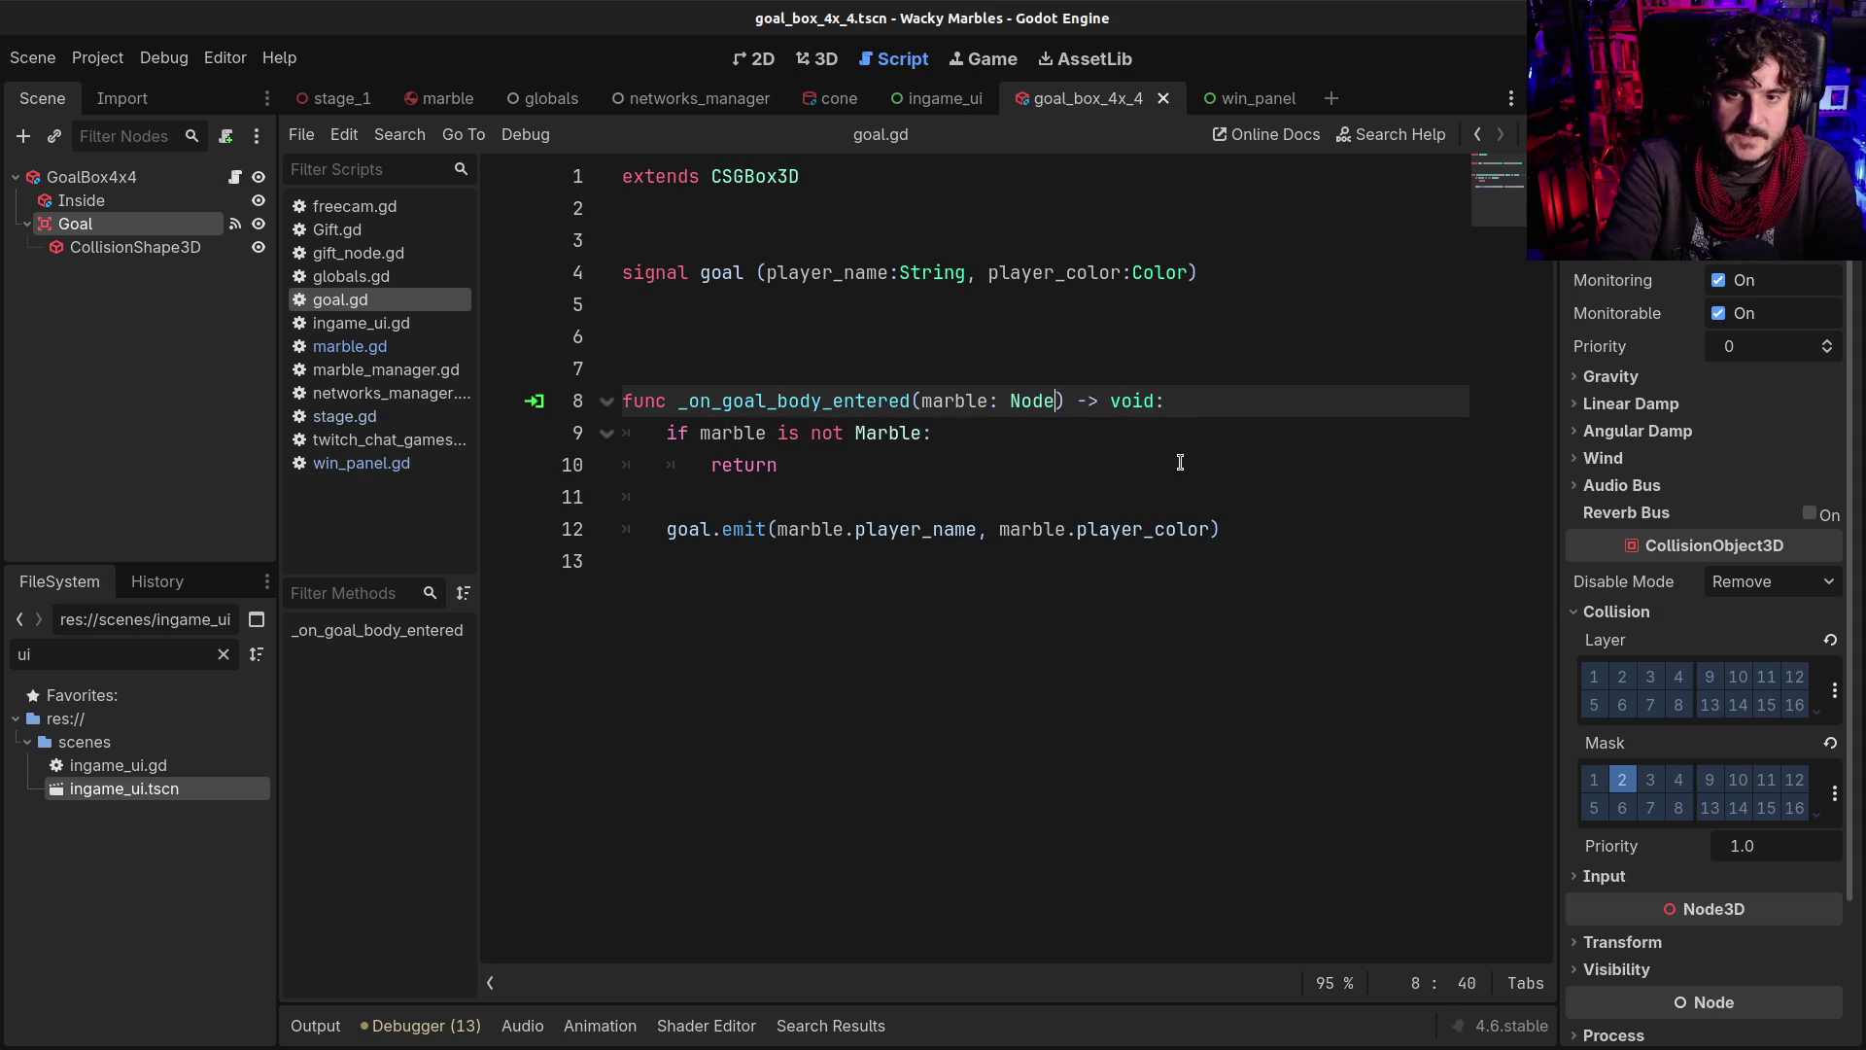
click(707, 432)
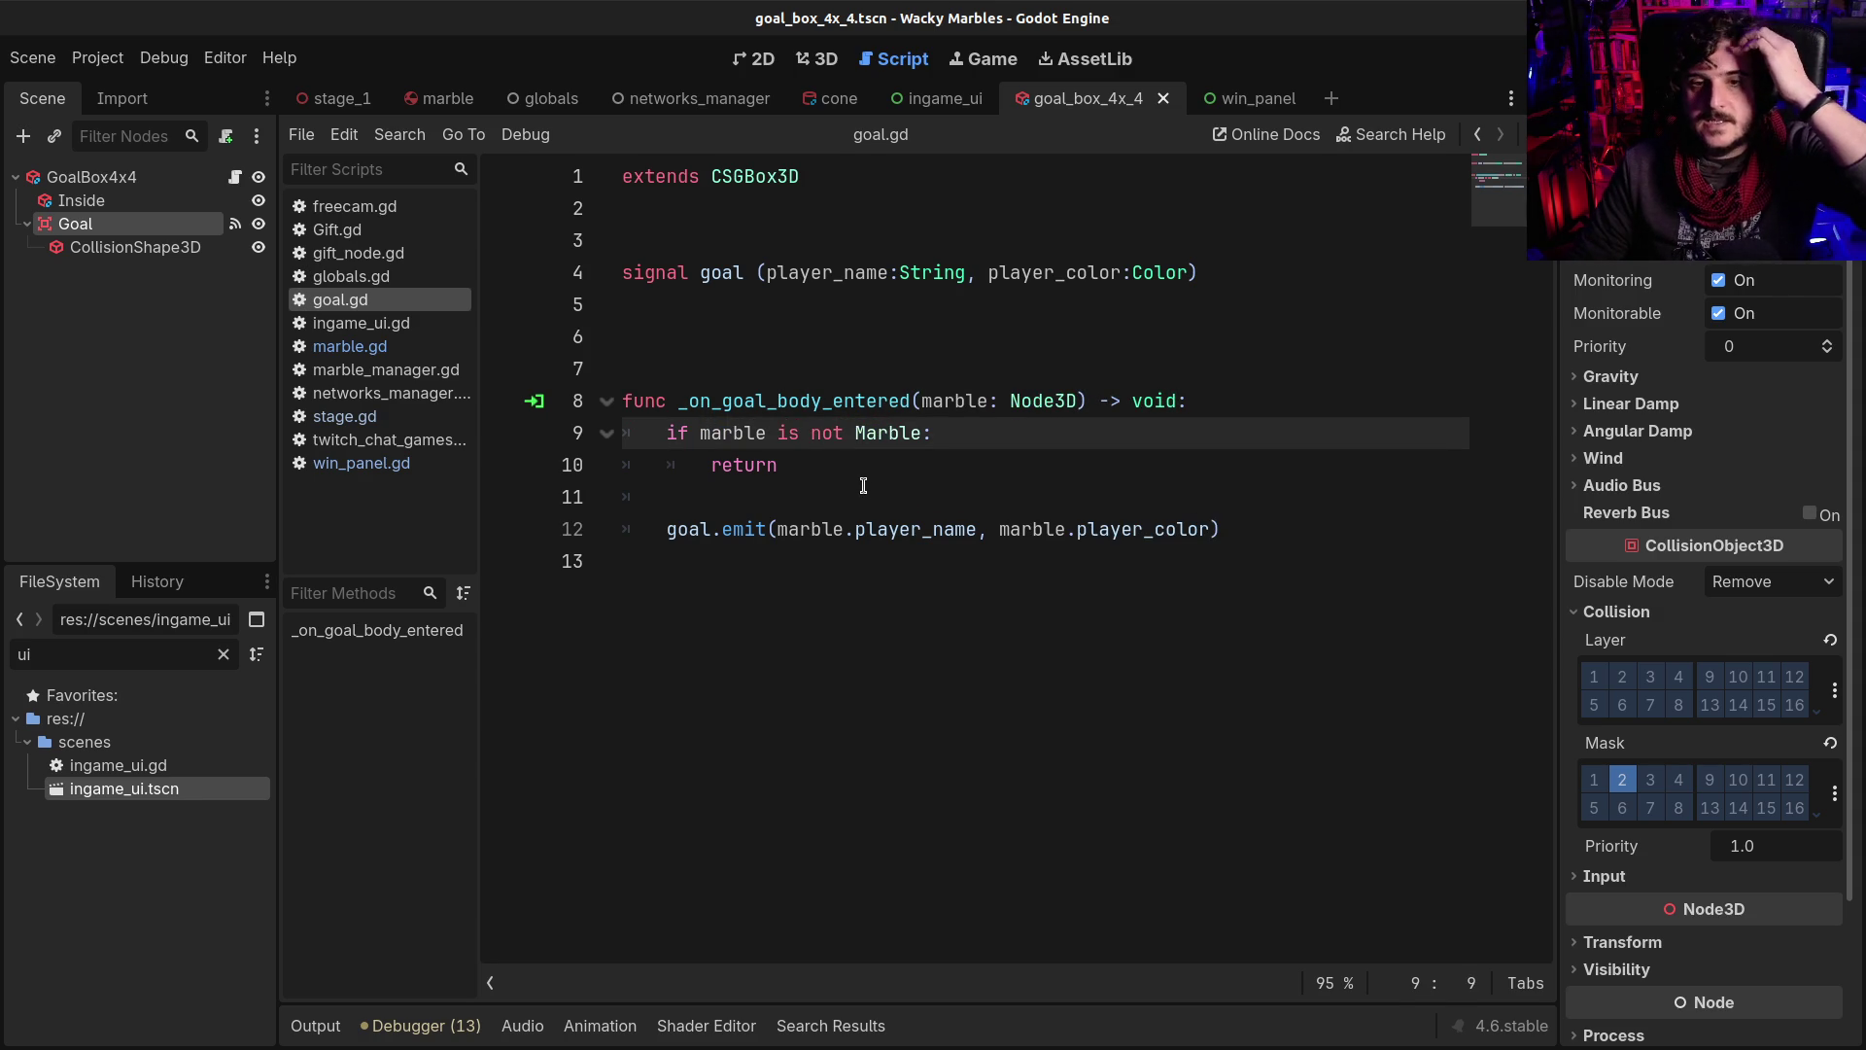
click(863, 485)
click(713, 333)
key(BackSpace)
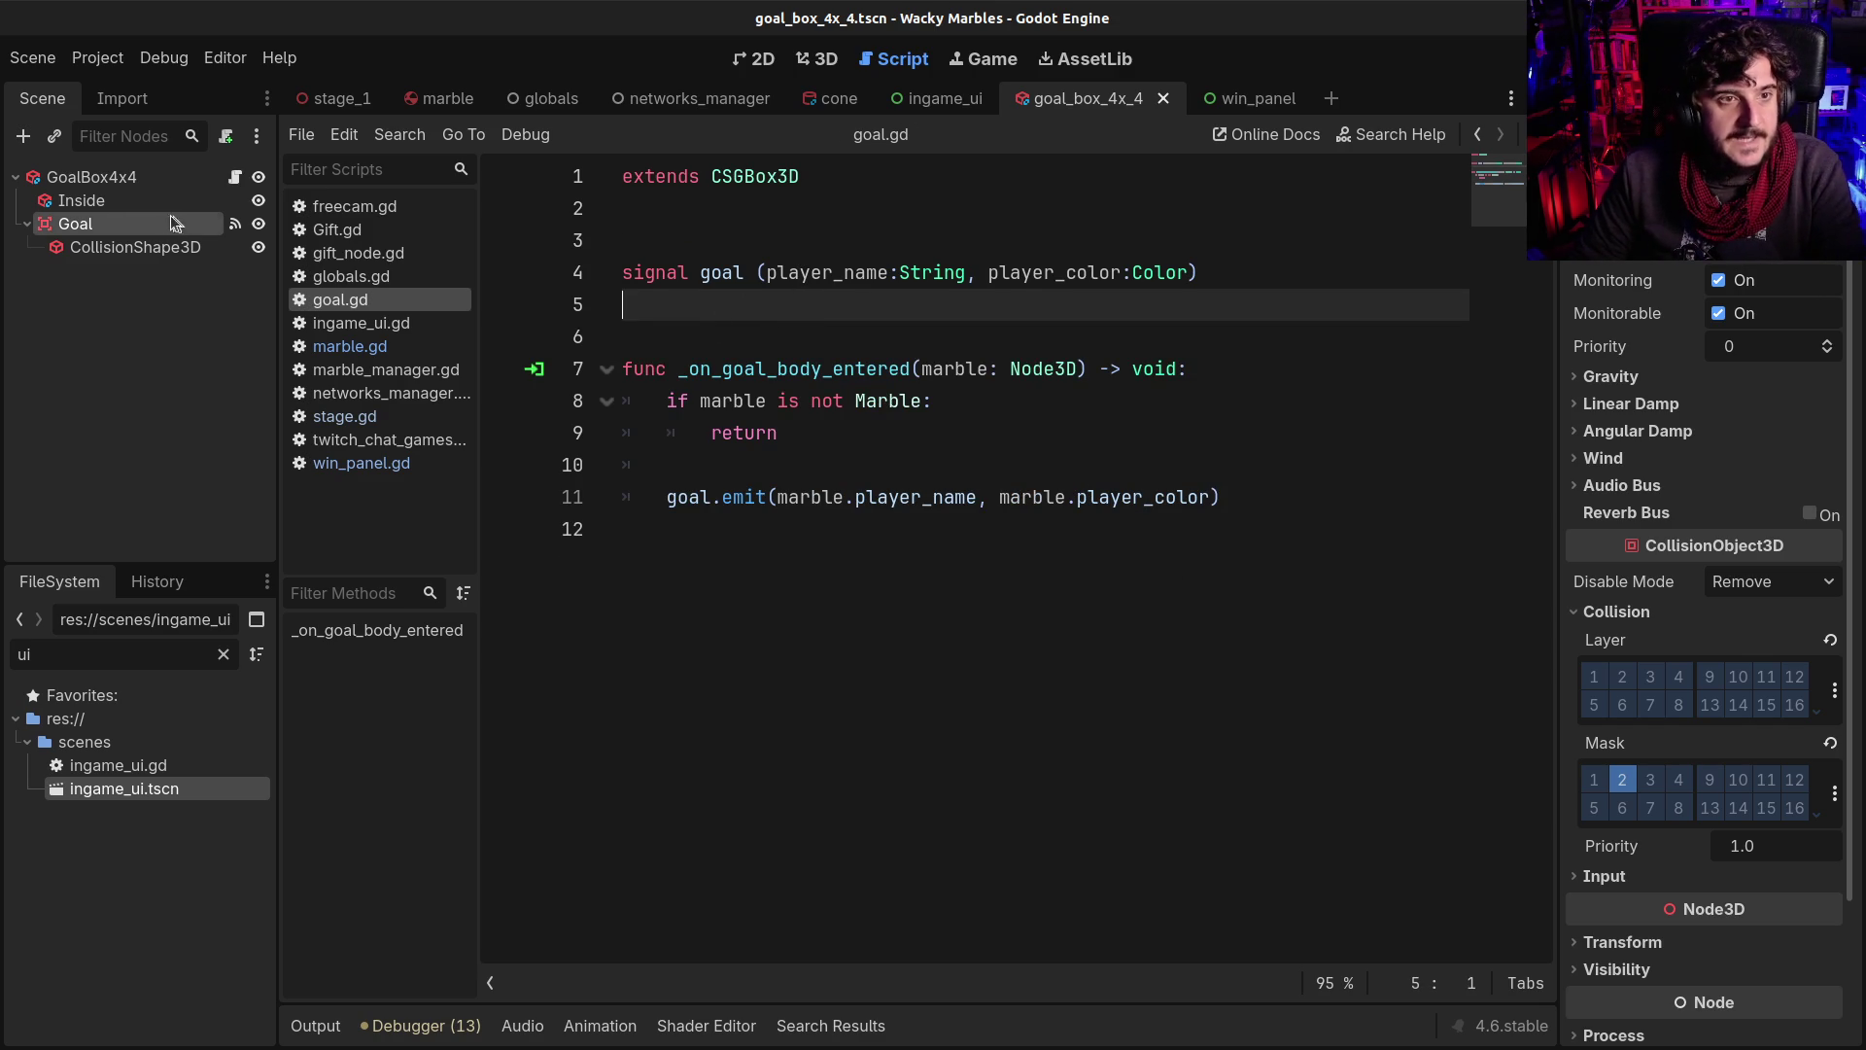
click(93, 178)
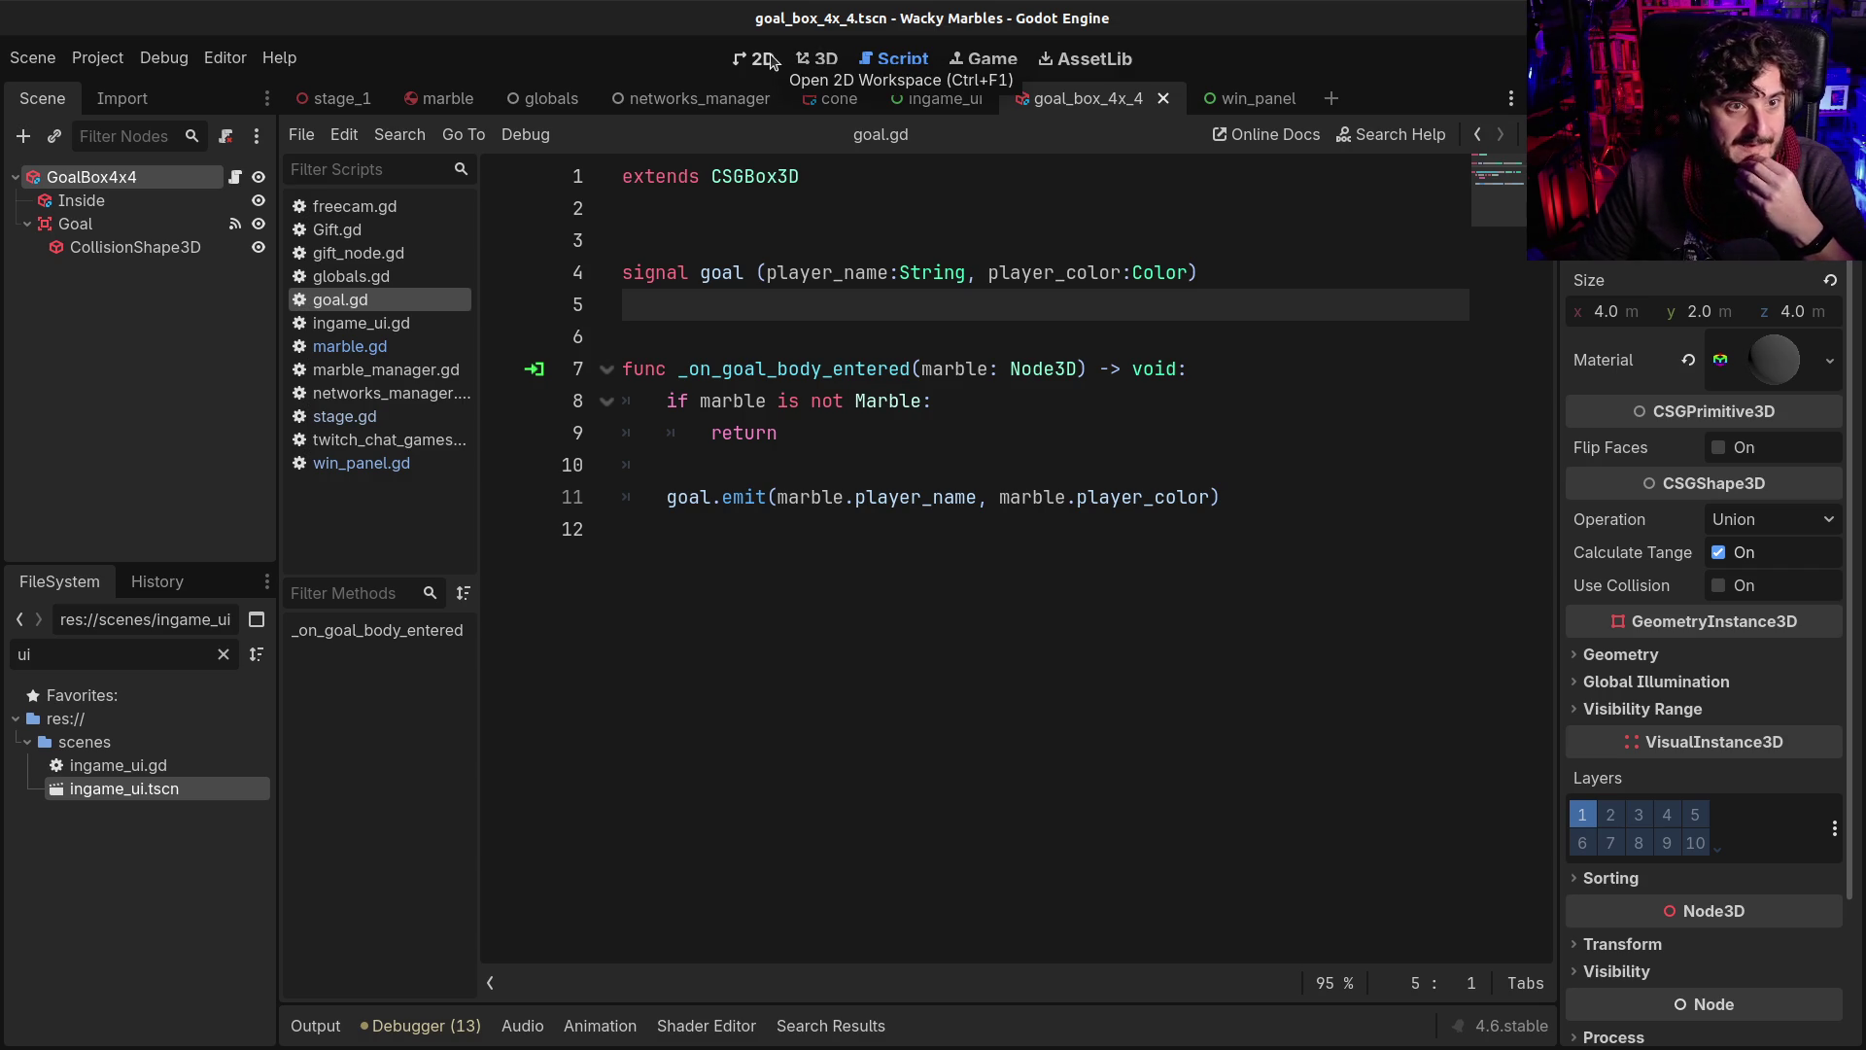
click(801, 176)
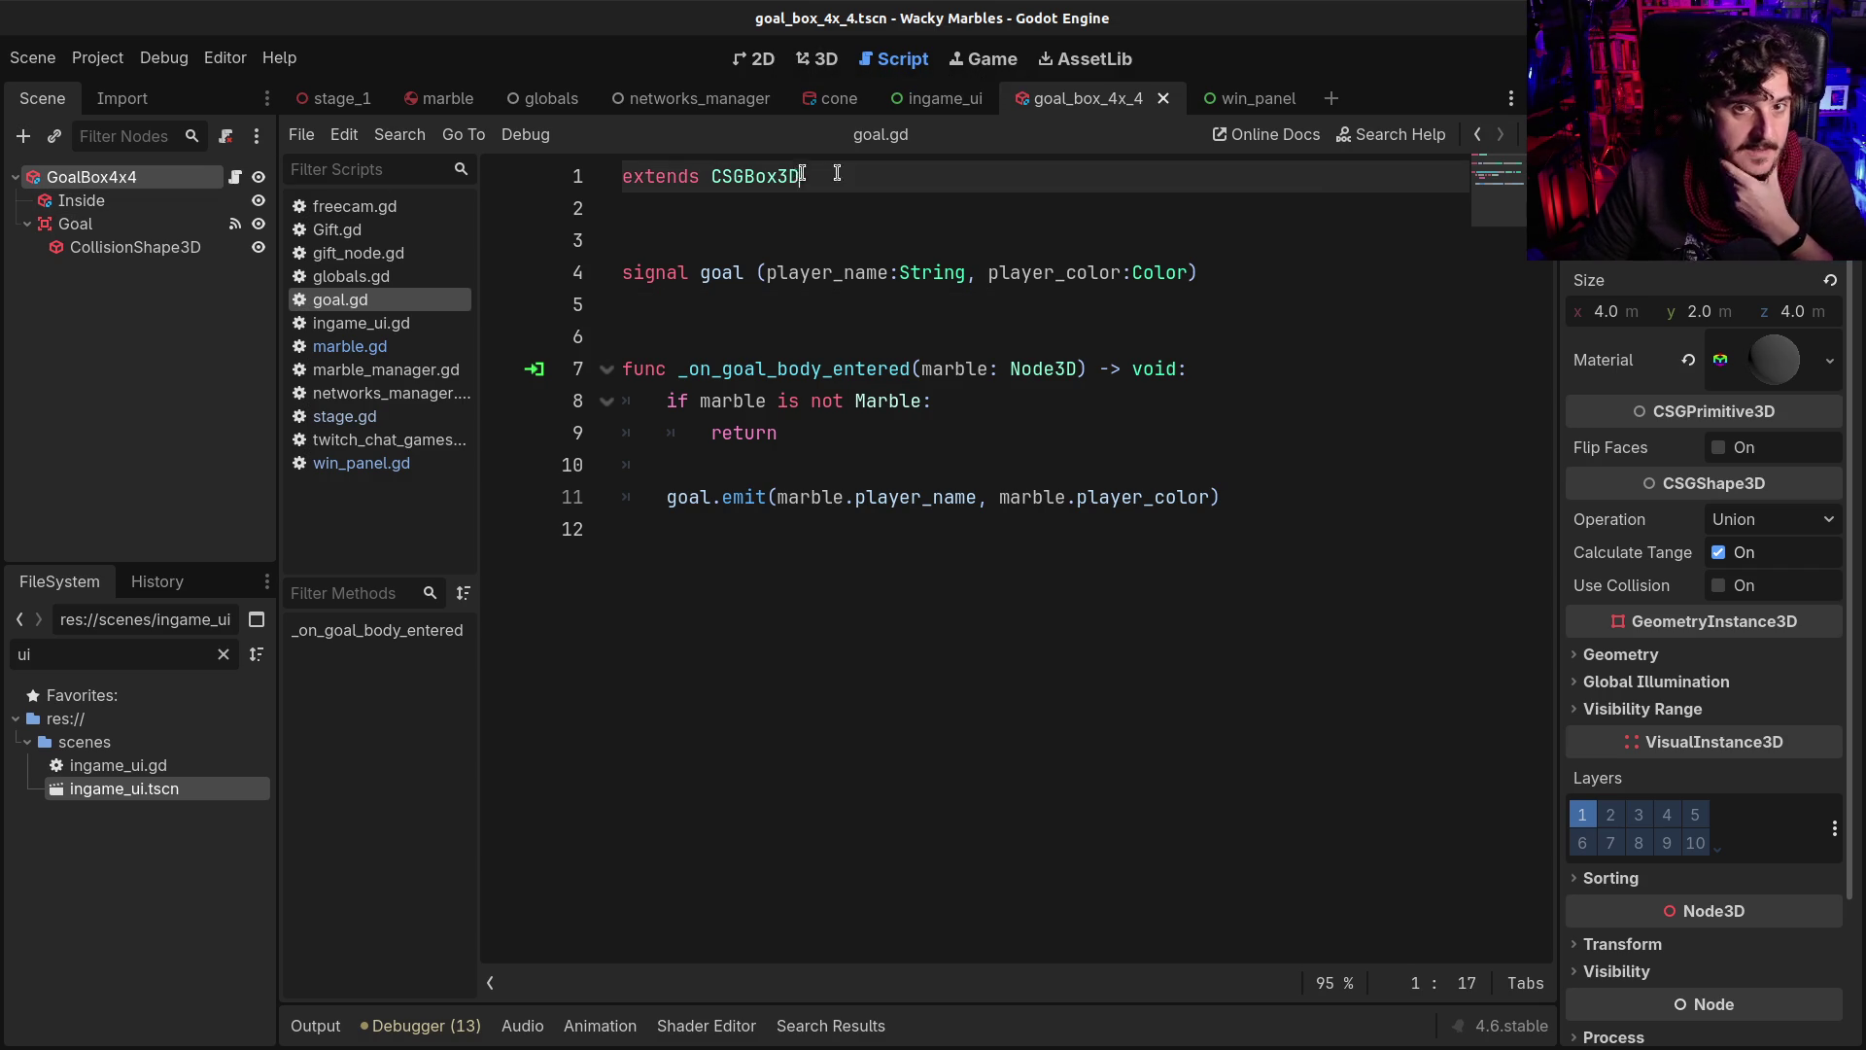
Insert 'class_name StageGoal' above 'extends CSGBox3D' in goal.gd and save
key(ctrl+shift+Return)
text(c)
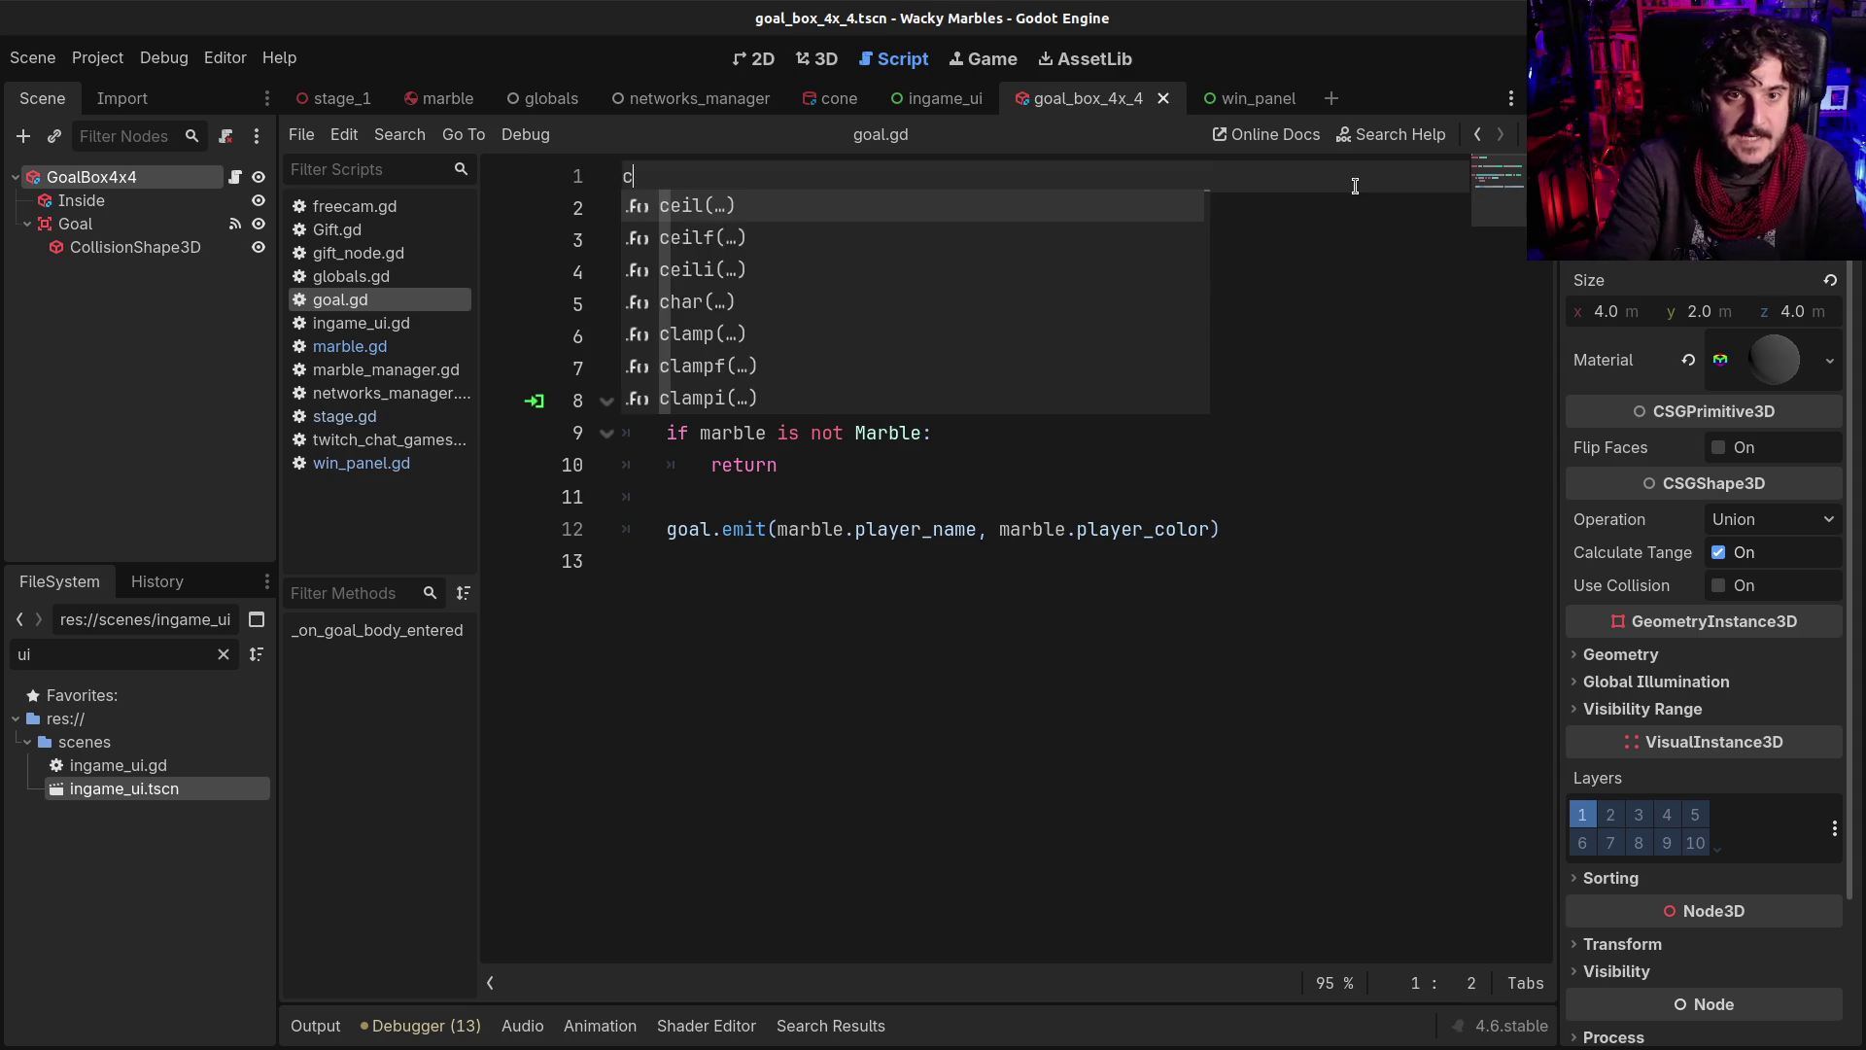
text(lass_name)
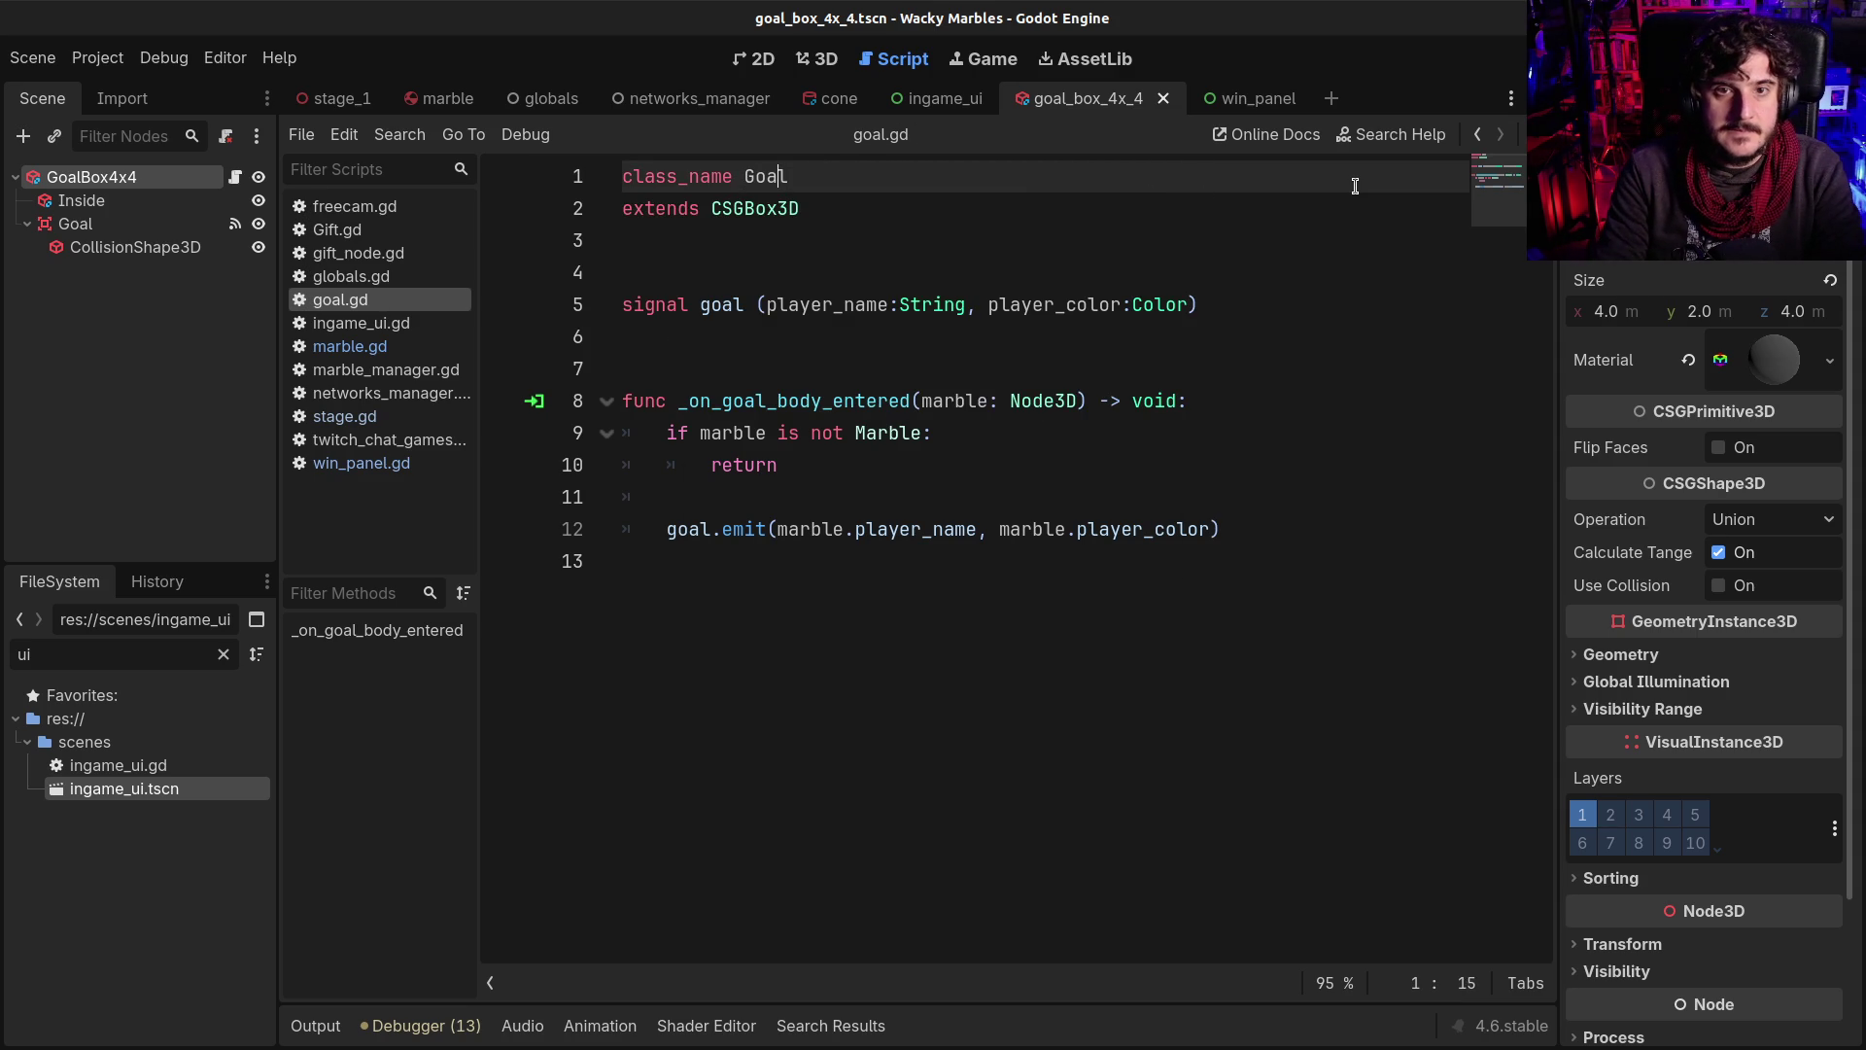
text(Stage)
key(ctrl+s)
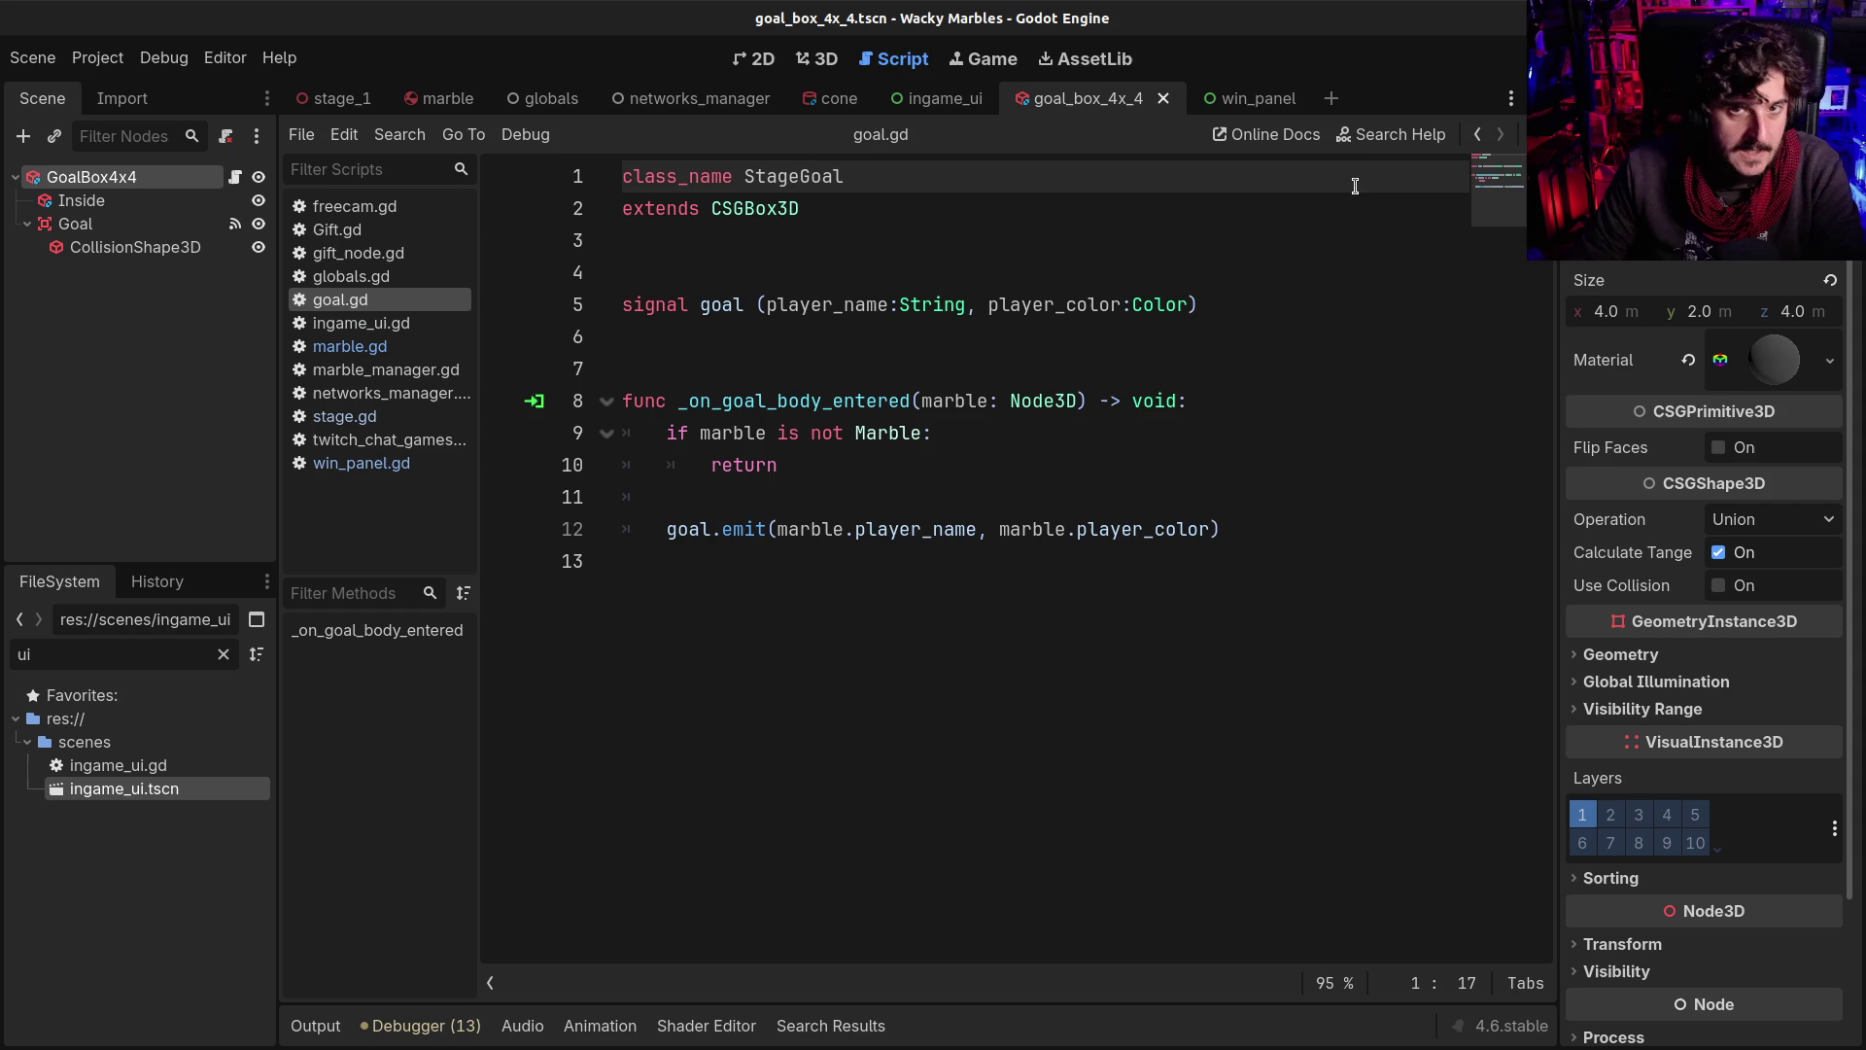
double_click(789, 179)
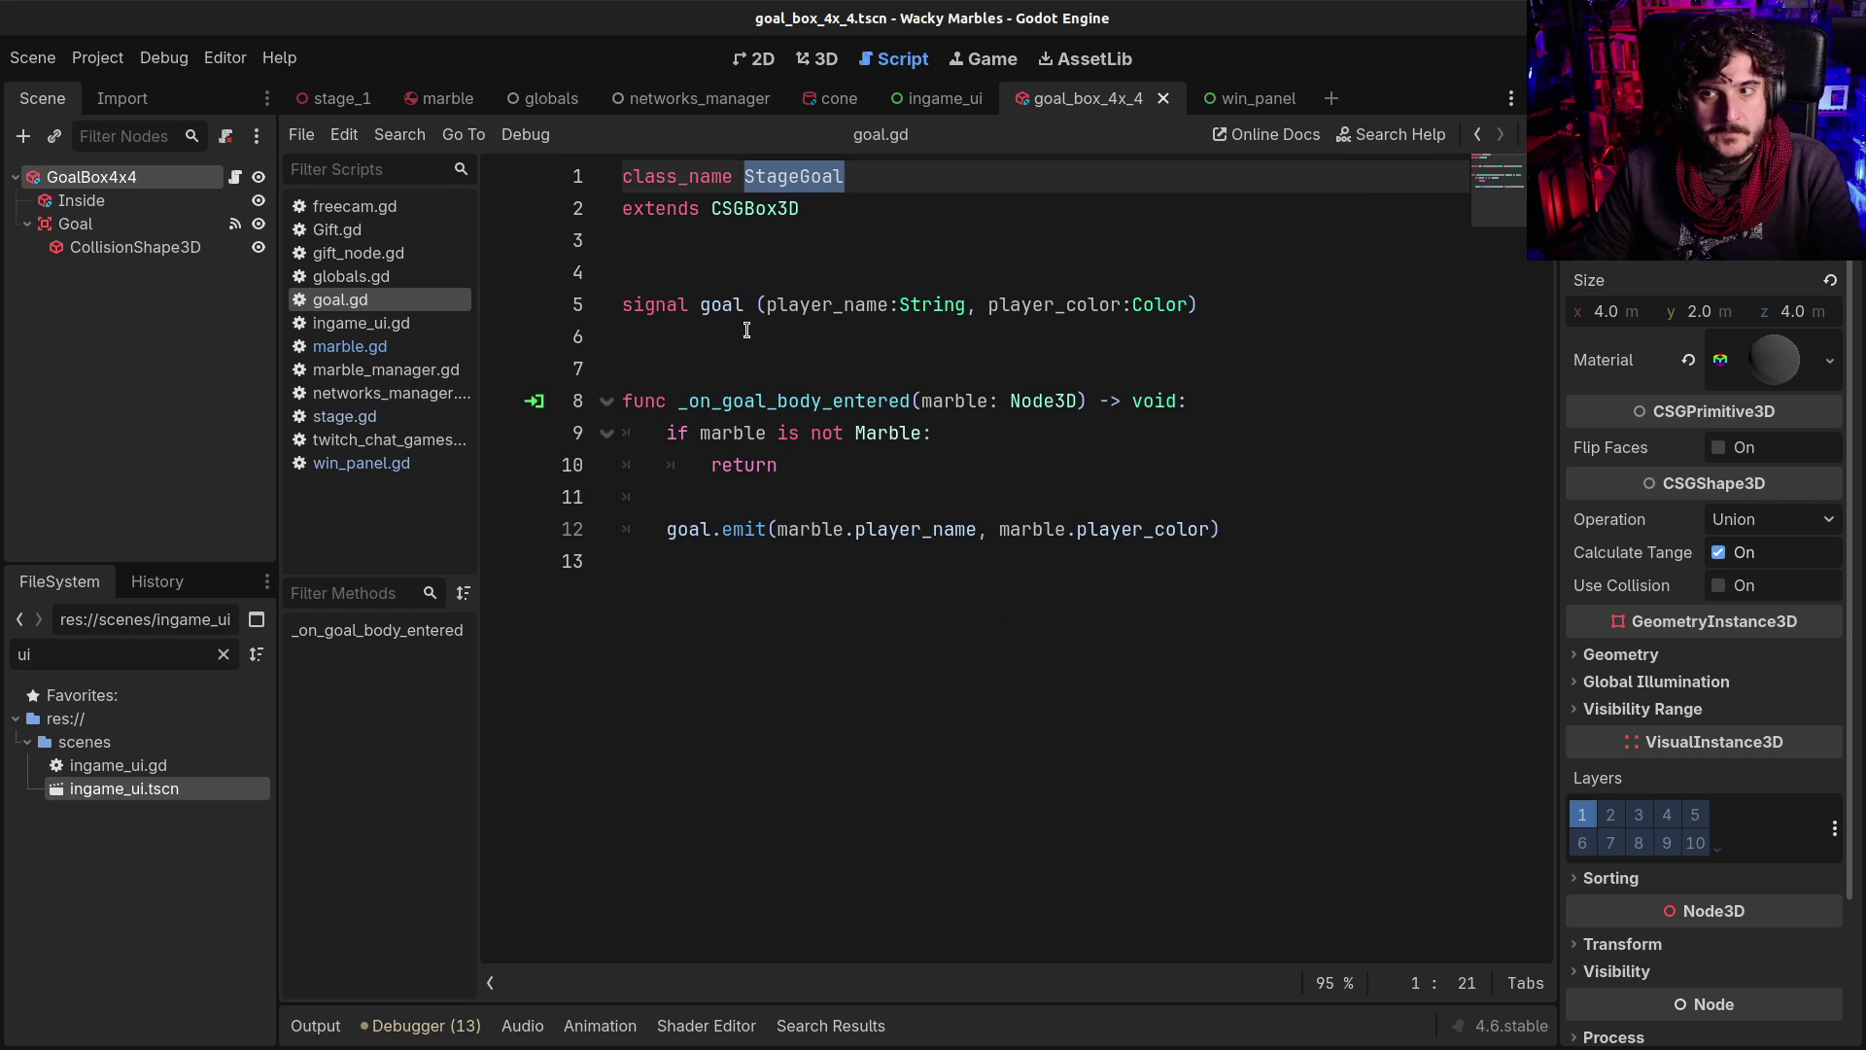
click(756, 179)
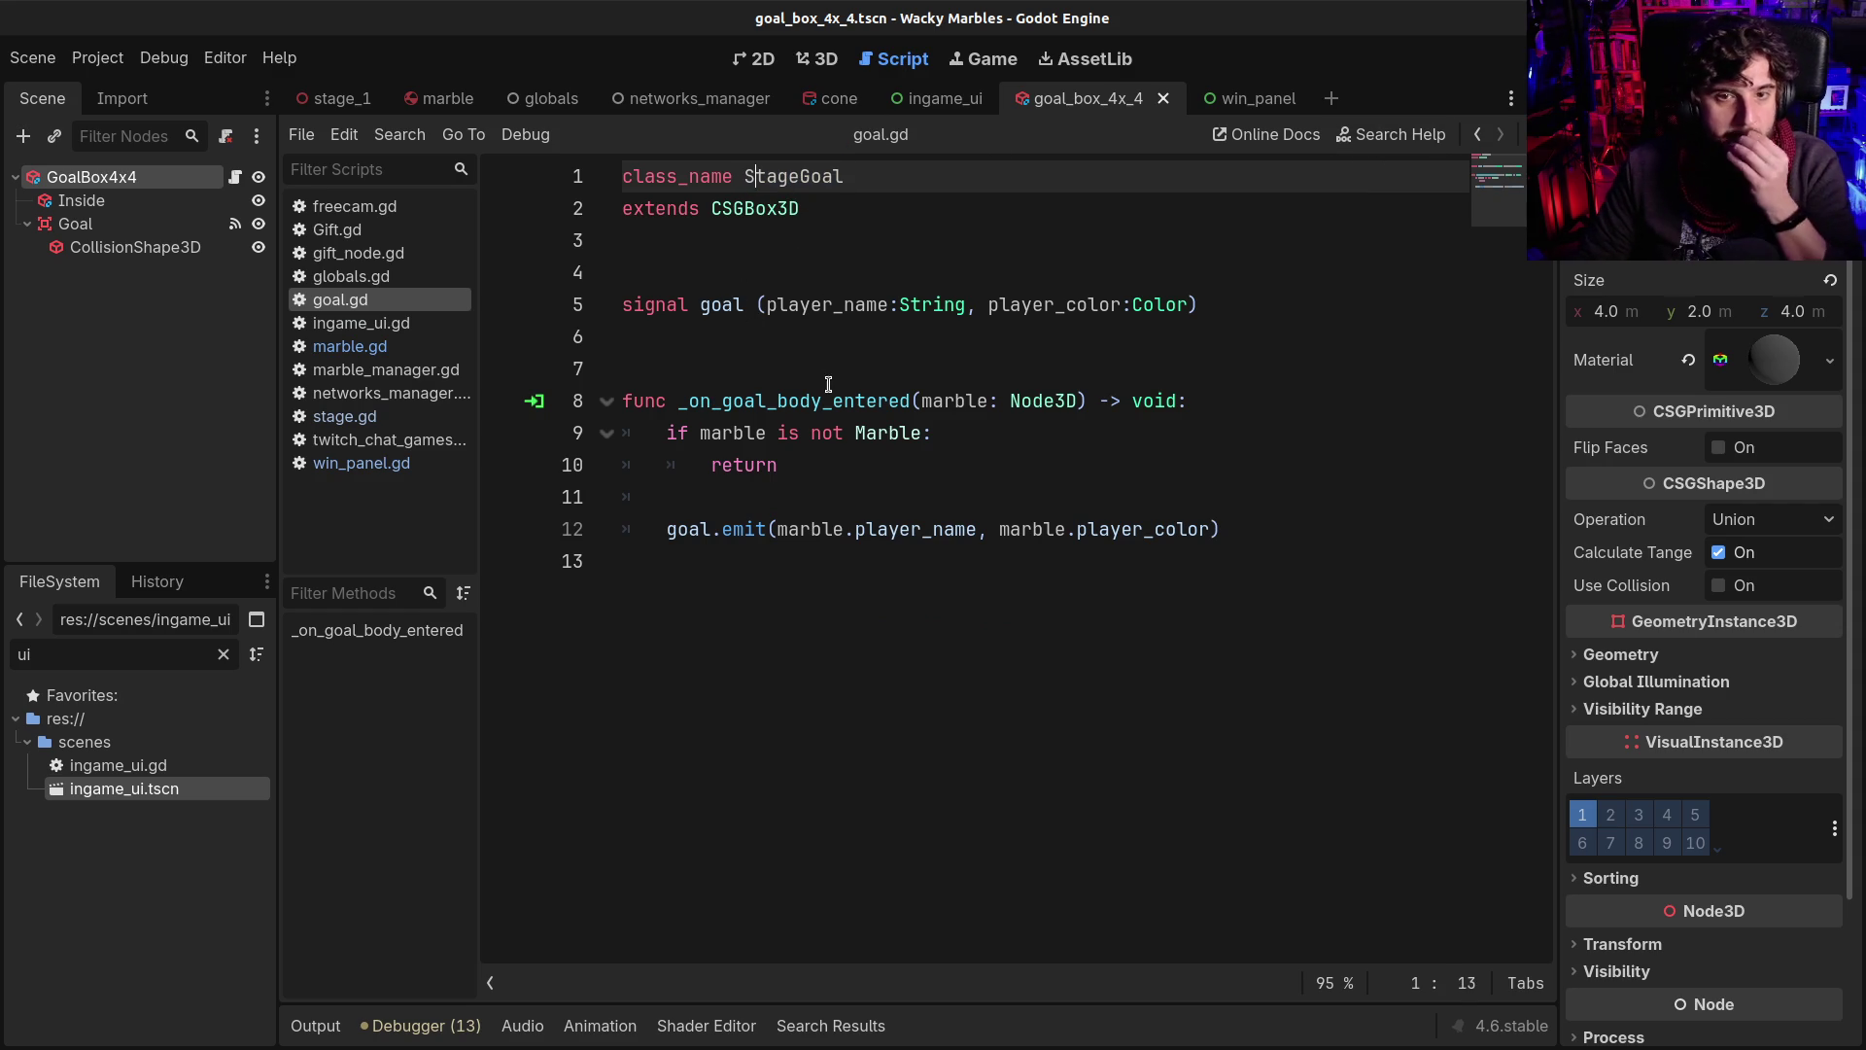
In the stage_1 scene, rename the Stage node to StageManager
click(336, 101)
click(162, 294)
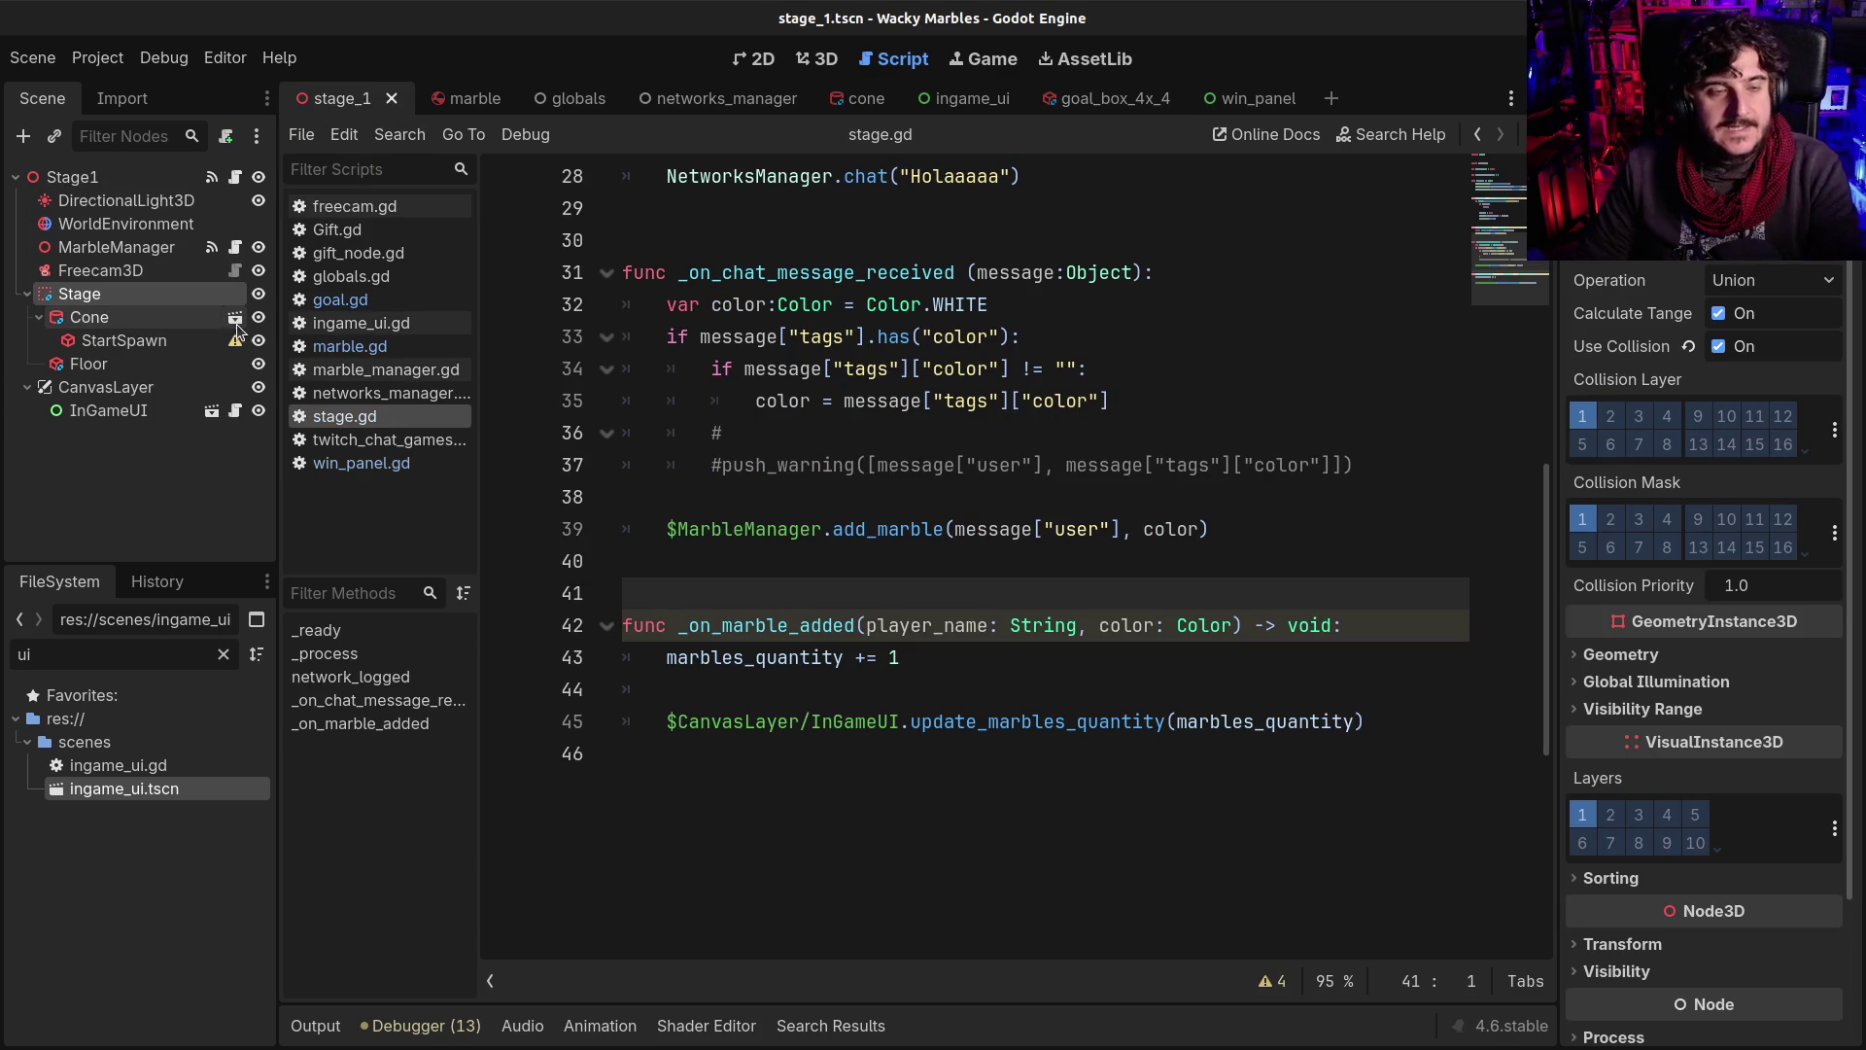
key(End)
text(Ma)
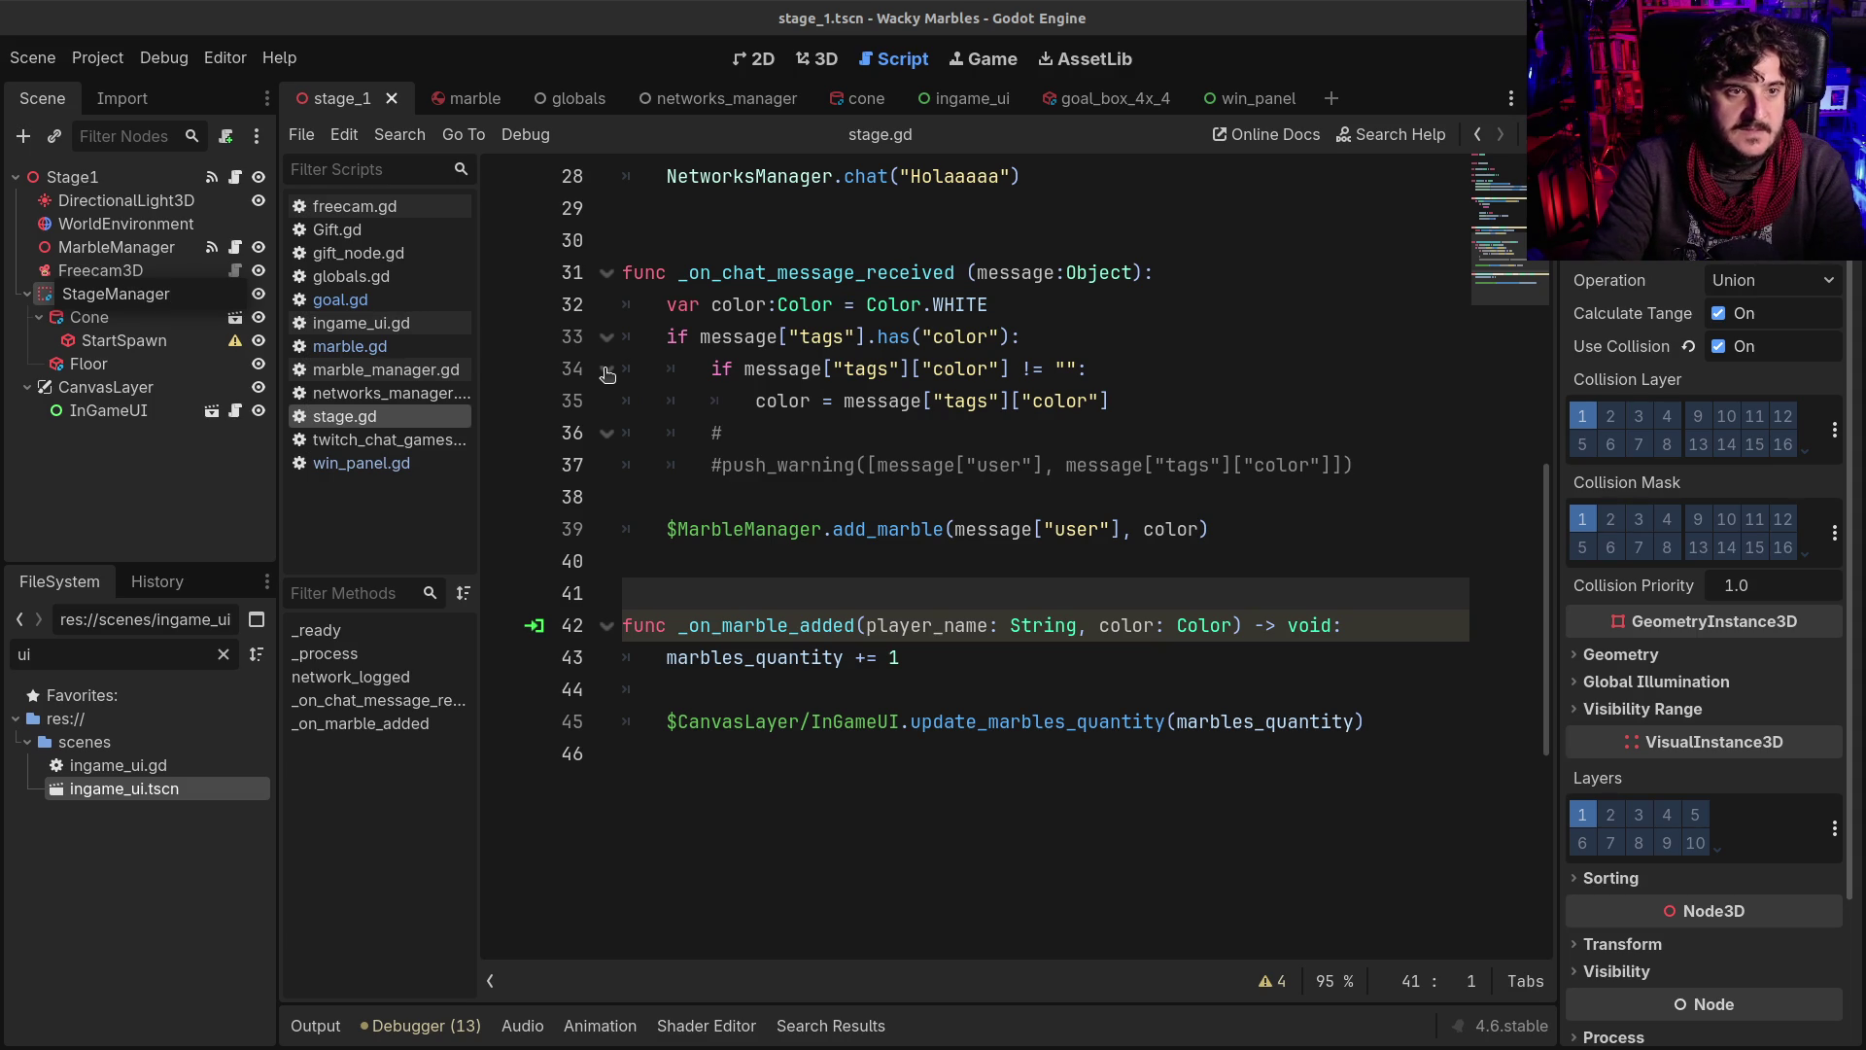
key(Return)
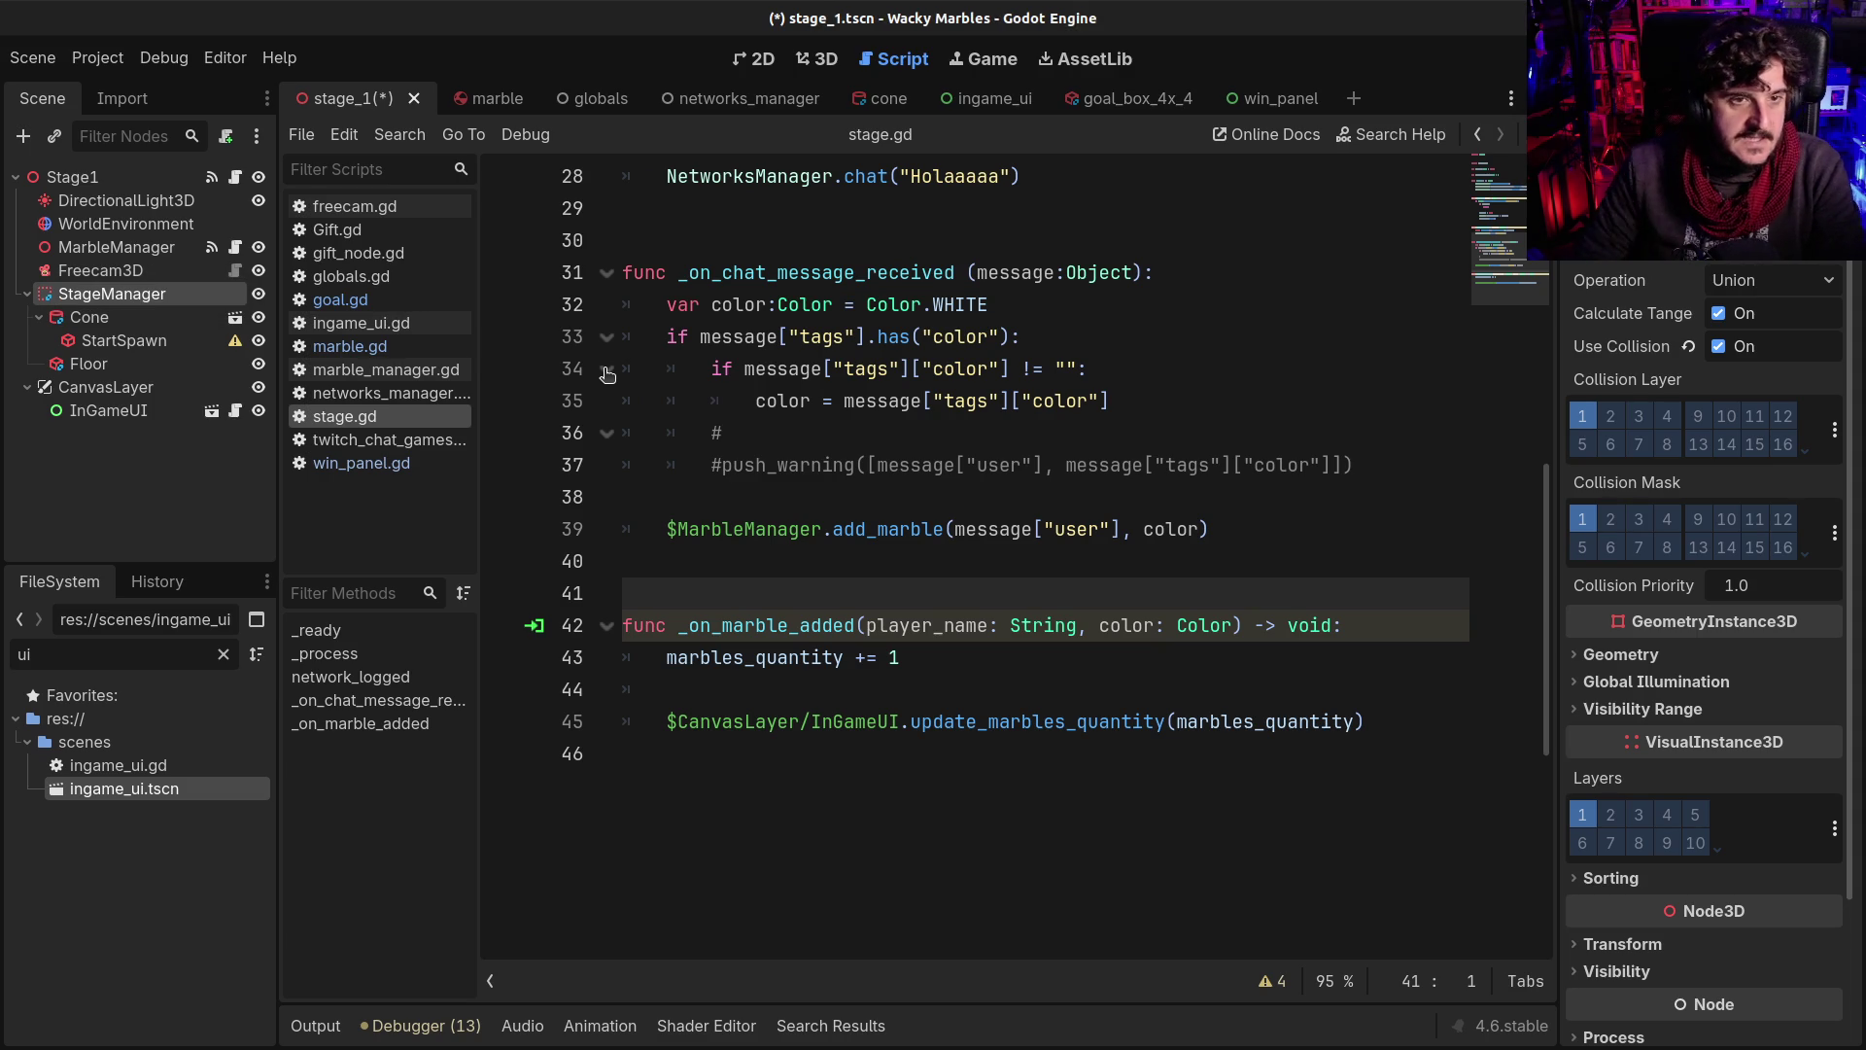
View stage_1 in the 3D editor, checking StartSpawn and reselecting StageManager
click(128, 294)
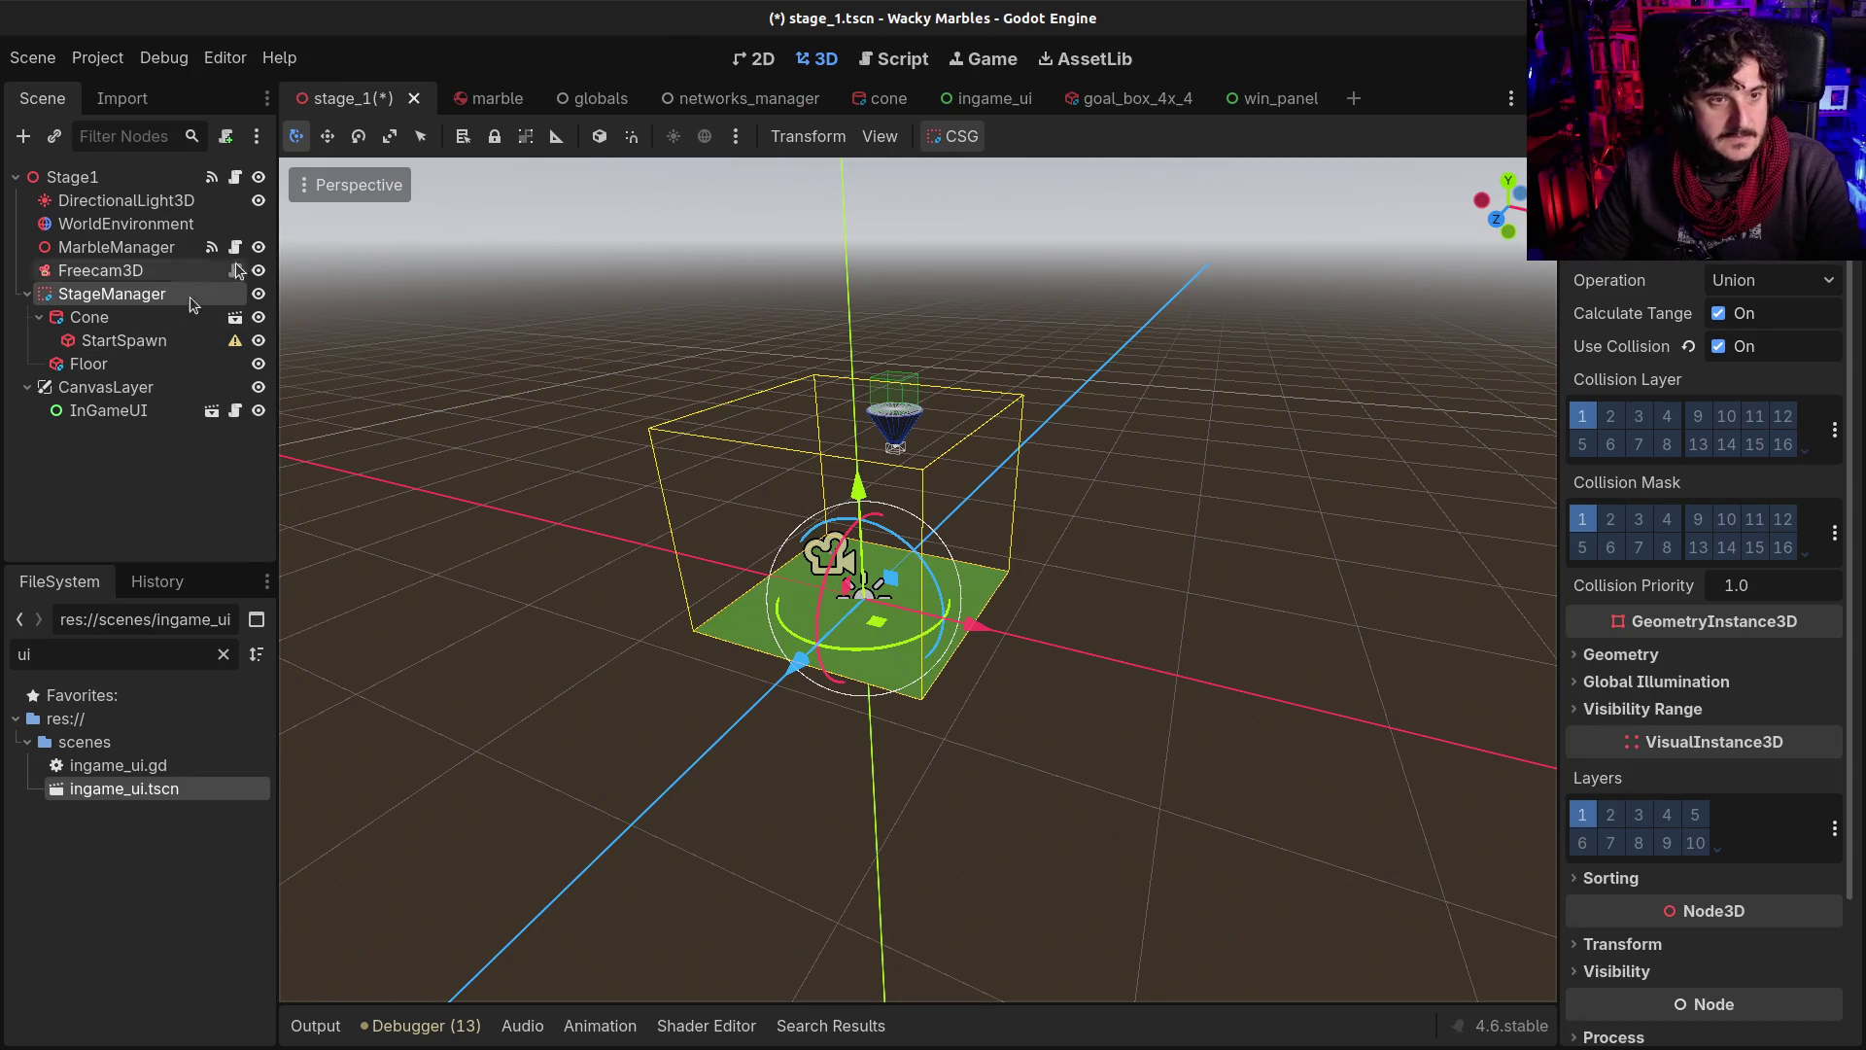
click(124, 340)
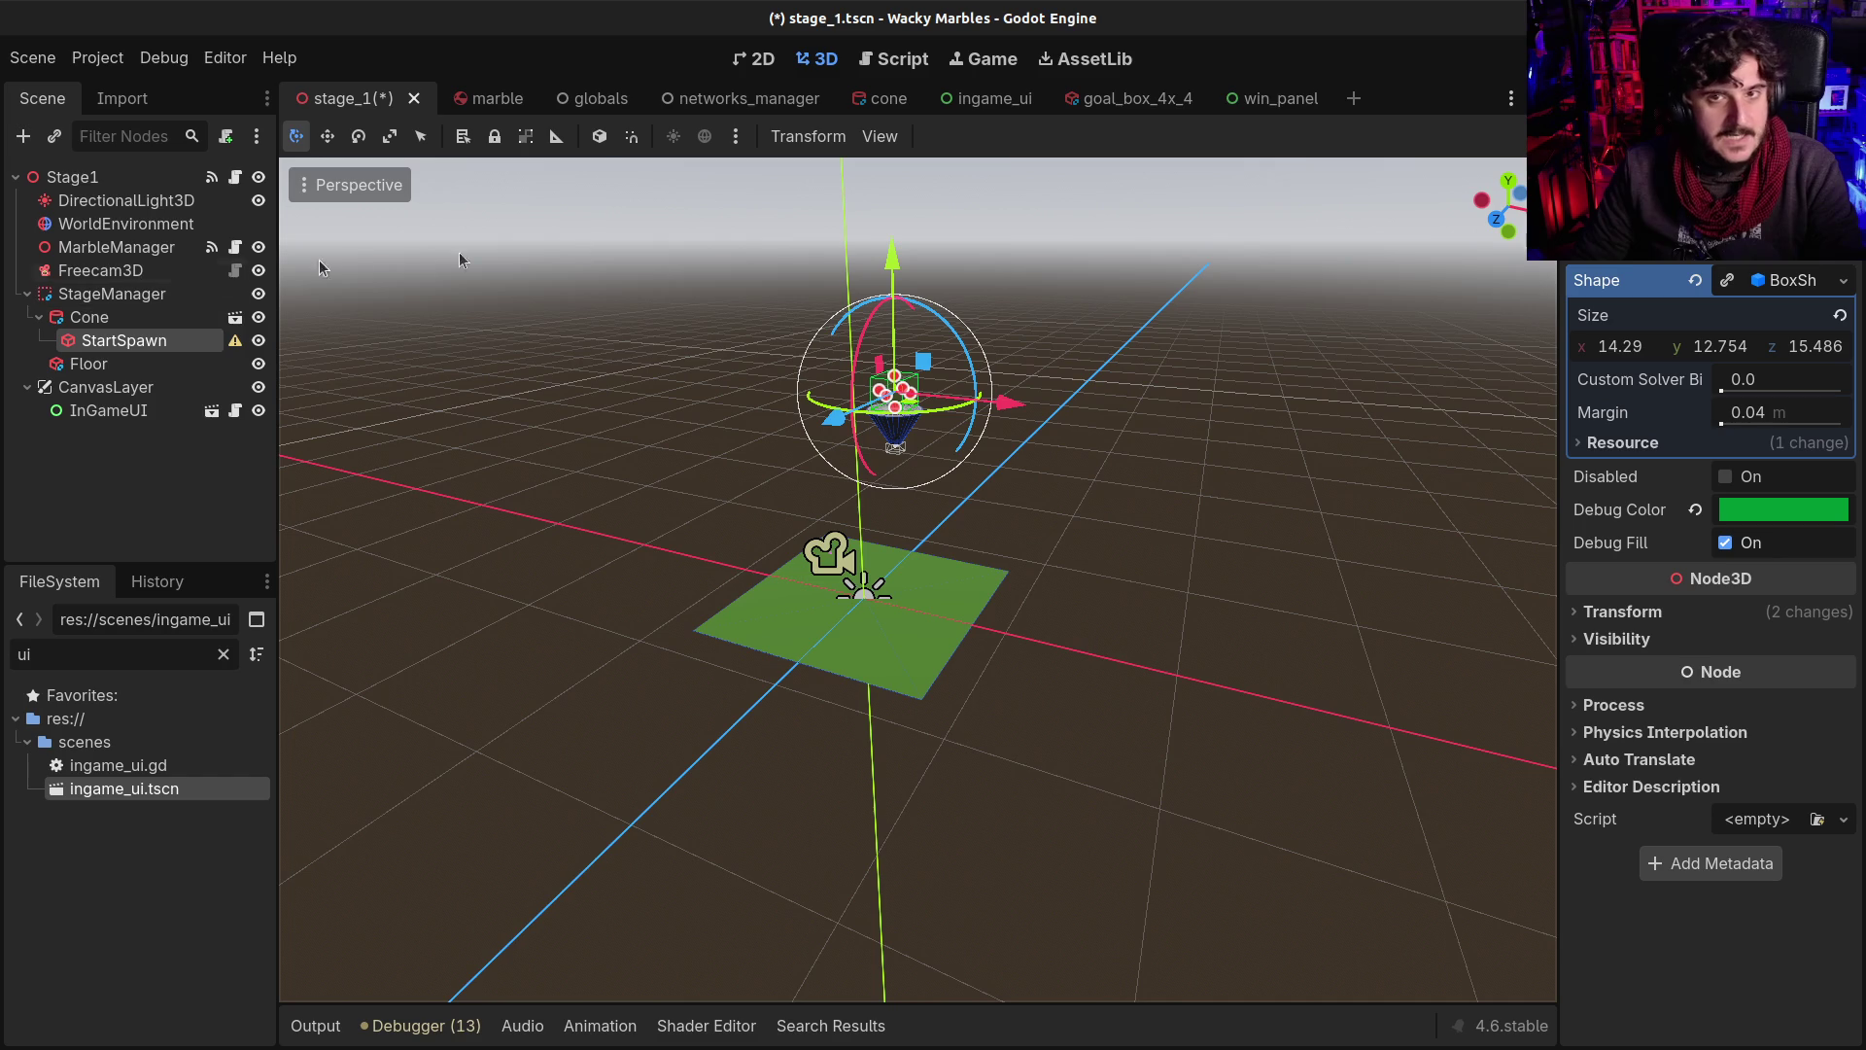
click(111, 295)
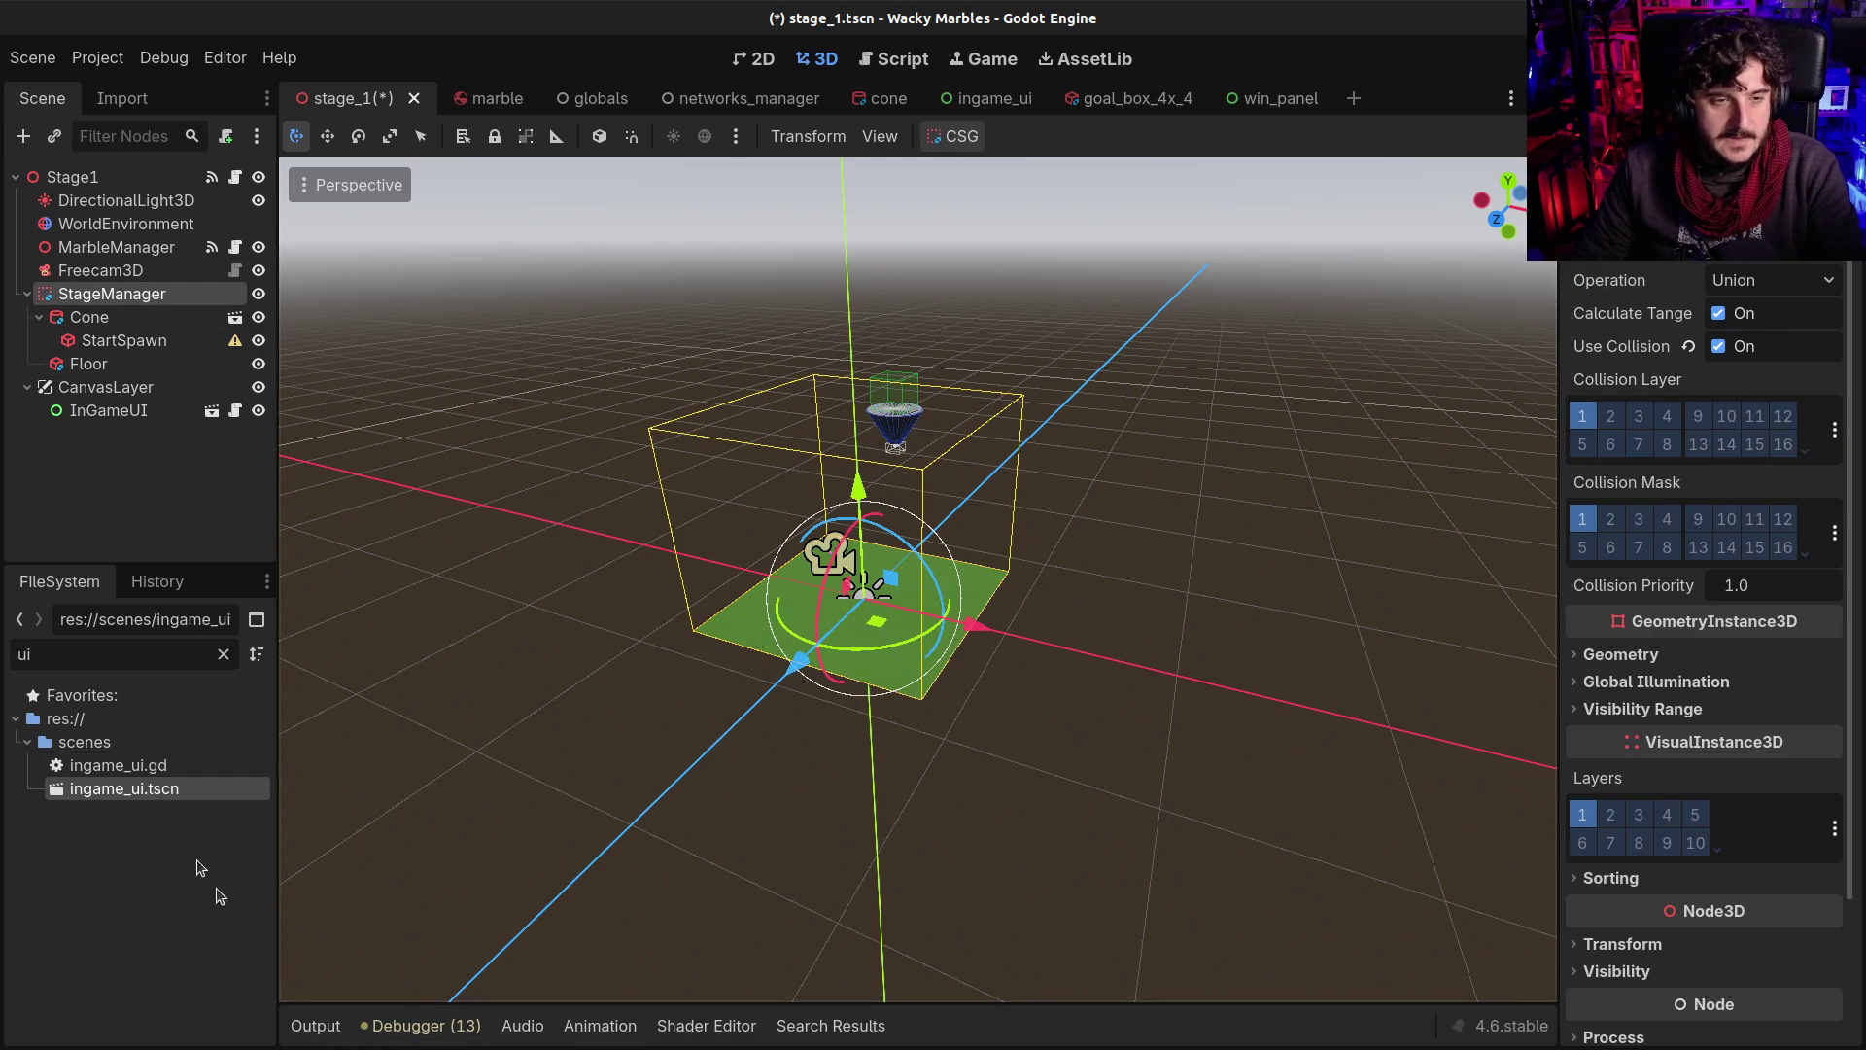
double_click(87, 652)
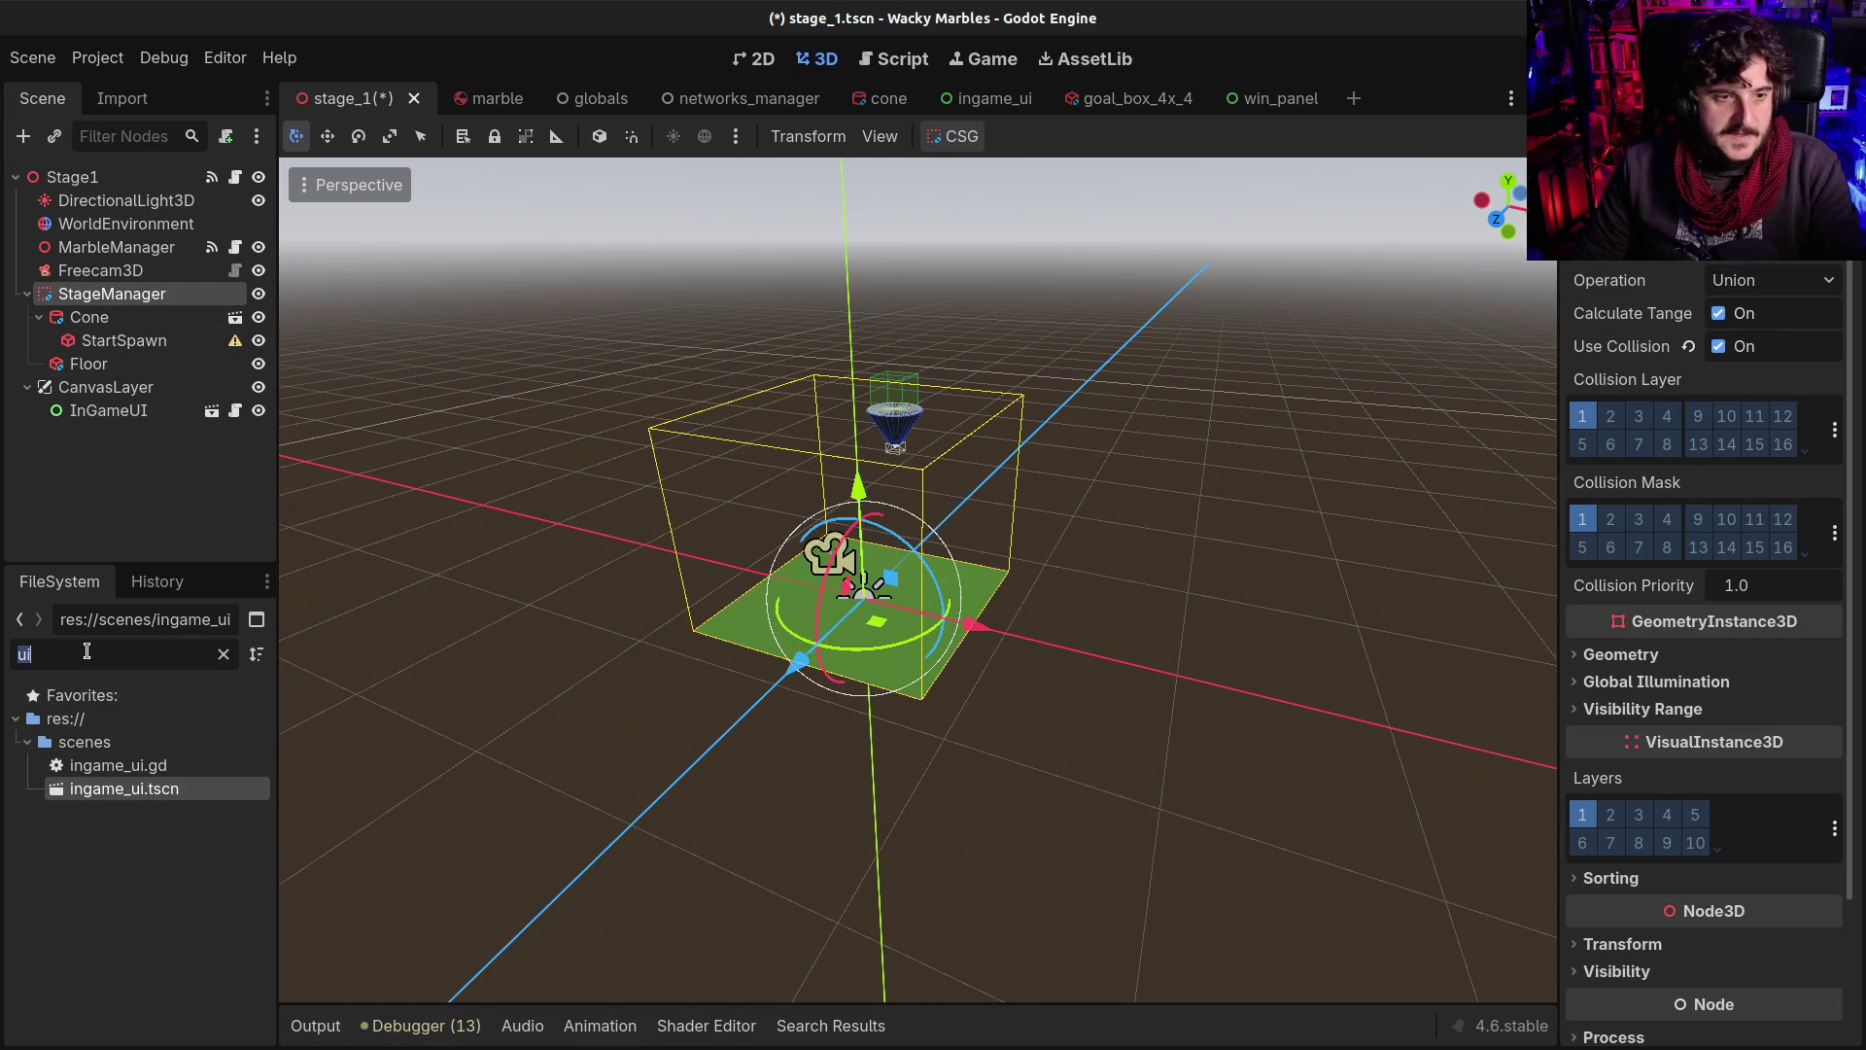
Filter FileSystem for 'goal' and instance goal_box_4x_4.tscn under StageManager
text(goal)
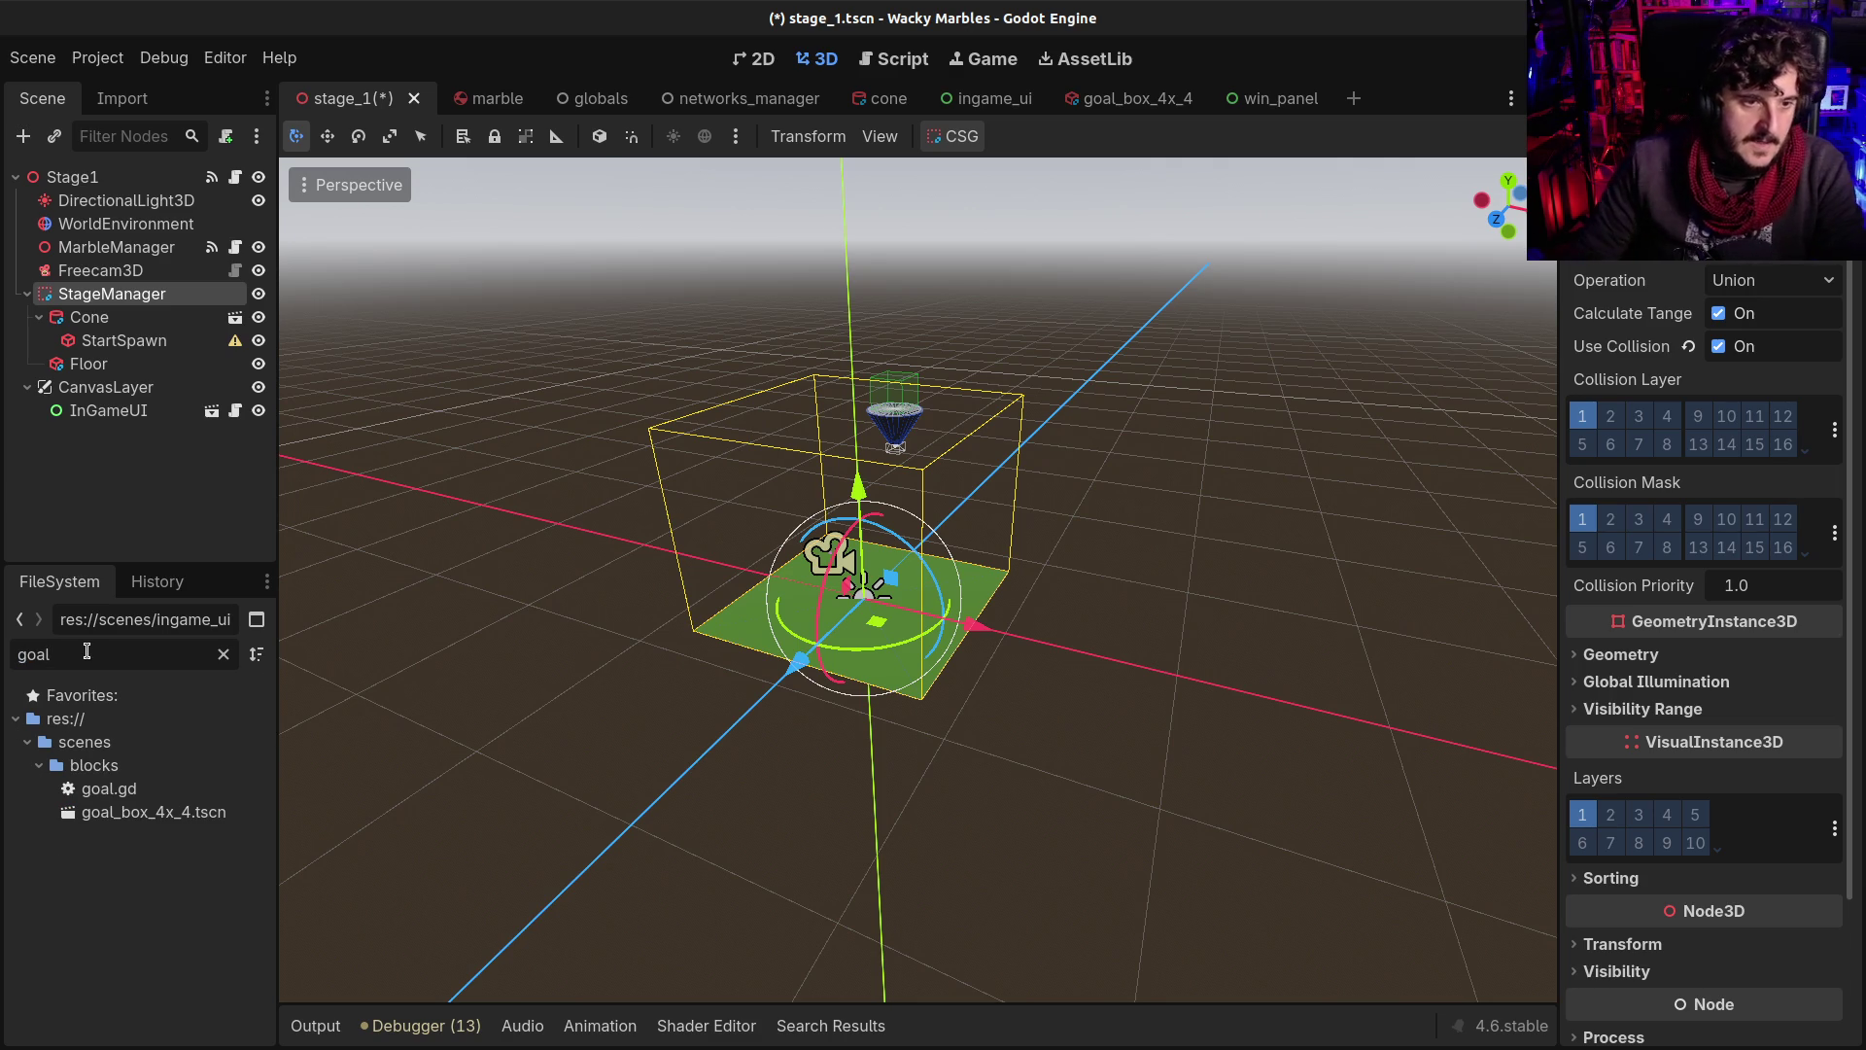
click(100, 815)
mouse_move(100, 815)
mouse_down()
mouse_move(155, 355)
mouse_move(136, 296)
mouse_up()
scroll(659, 712, up, 10)
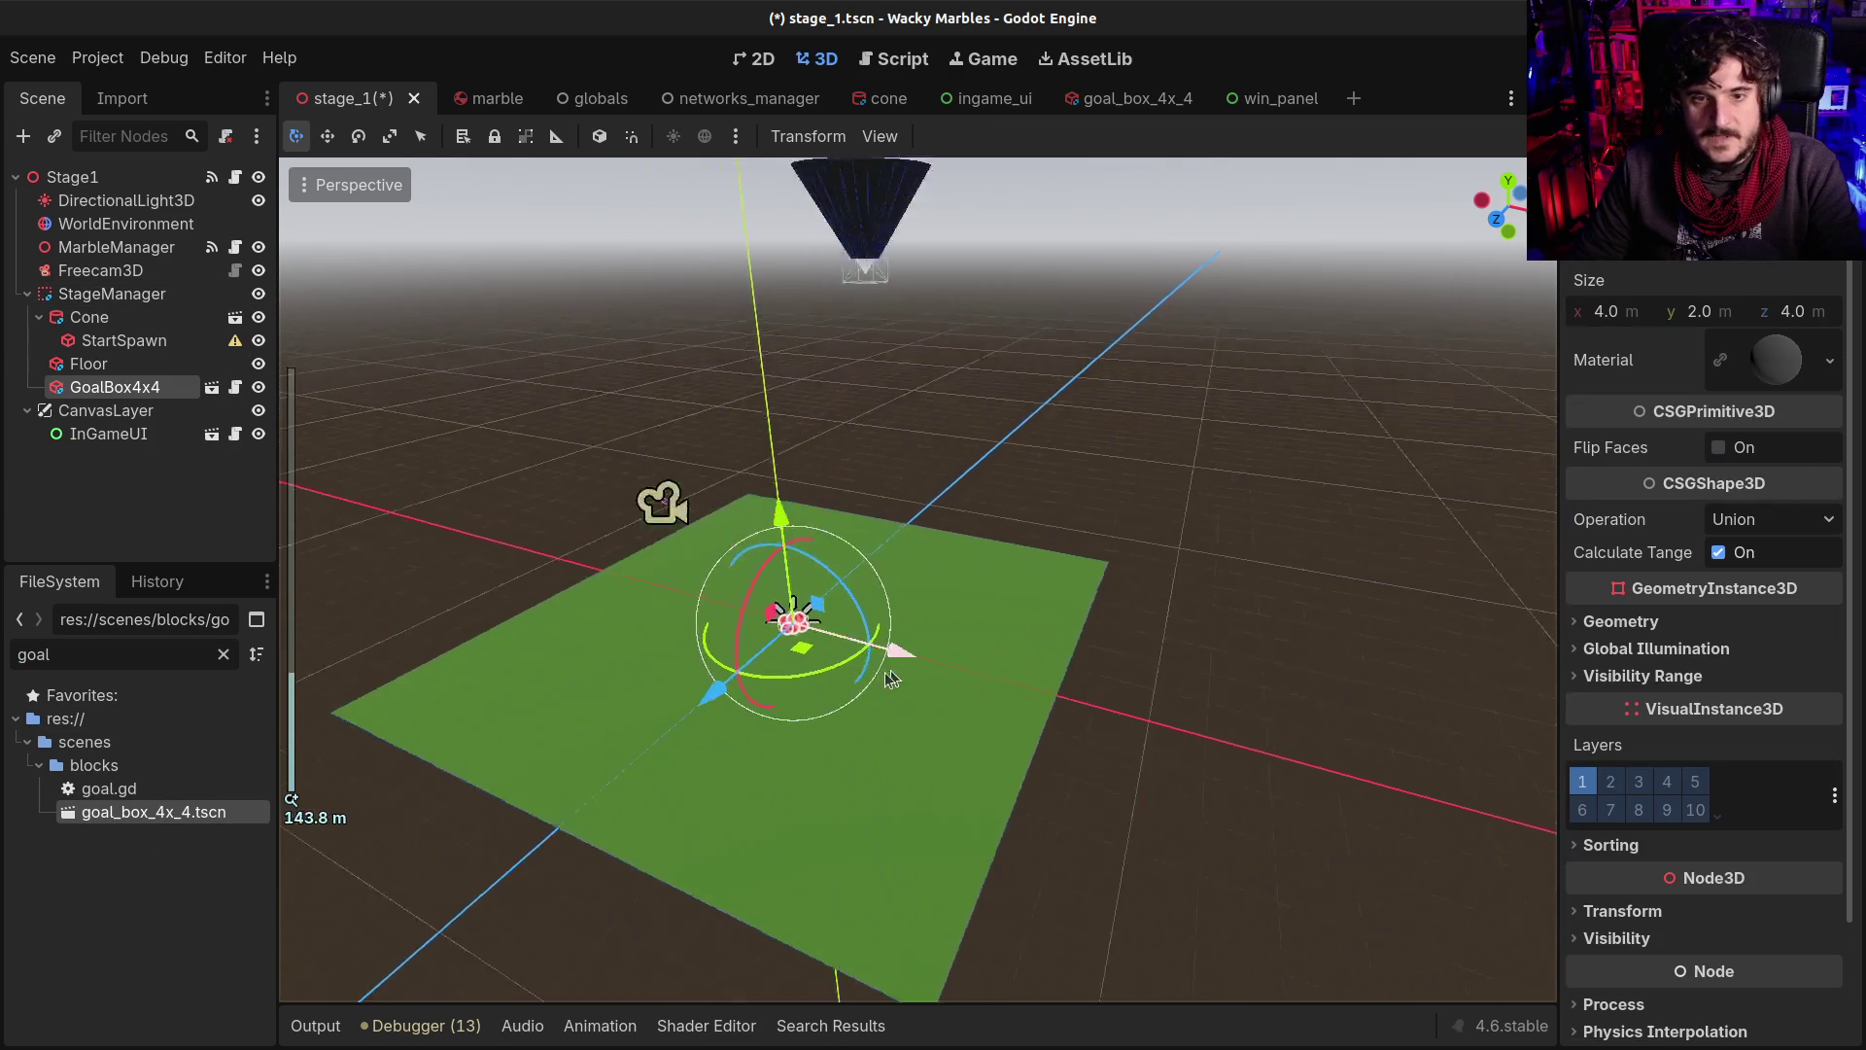
scroll(659, 713, down, 3)
Move the goal box about 10 m along Z using the top-down view
mouse_move(651, 680)
mouse_down()
mouse_move(643, 608)
mouse_move(671, 622)
mouse_move(768, 572)
mouse_move(832, 581)
mouse_move(816, 615)
mouse_up()
scroll(694, 543, down, 5)
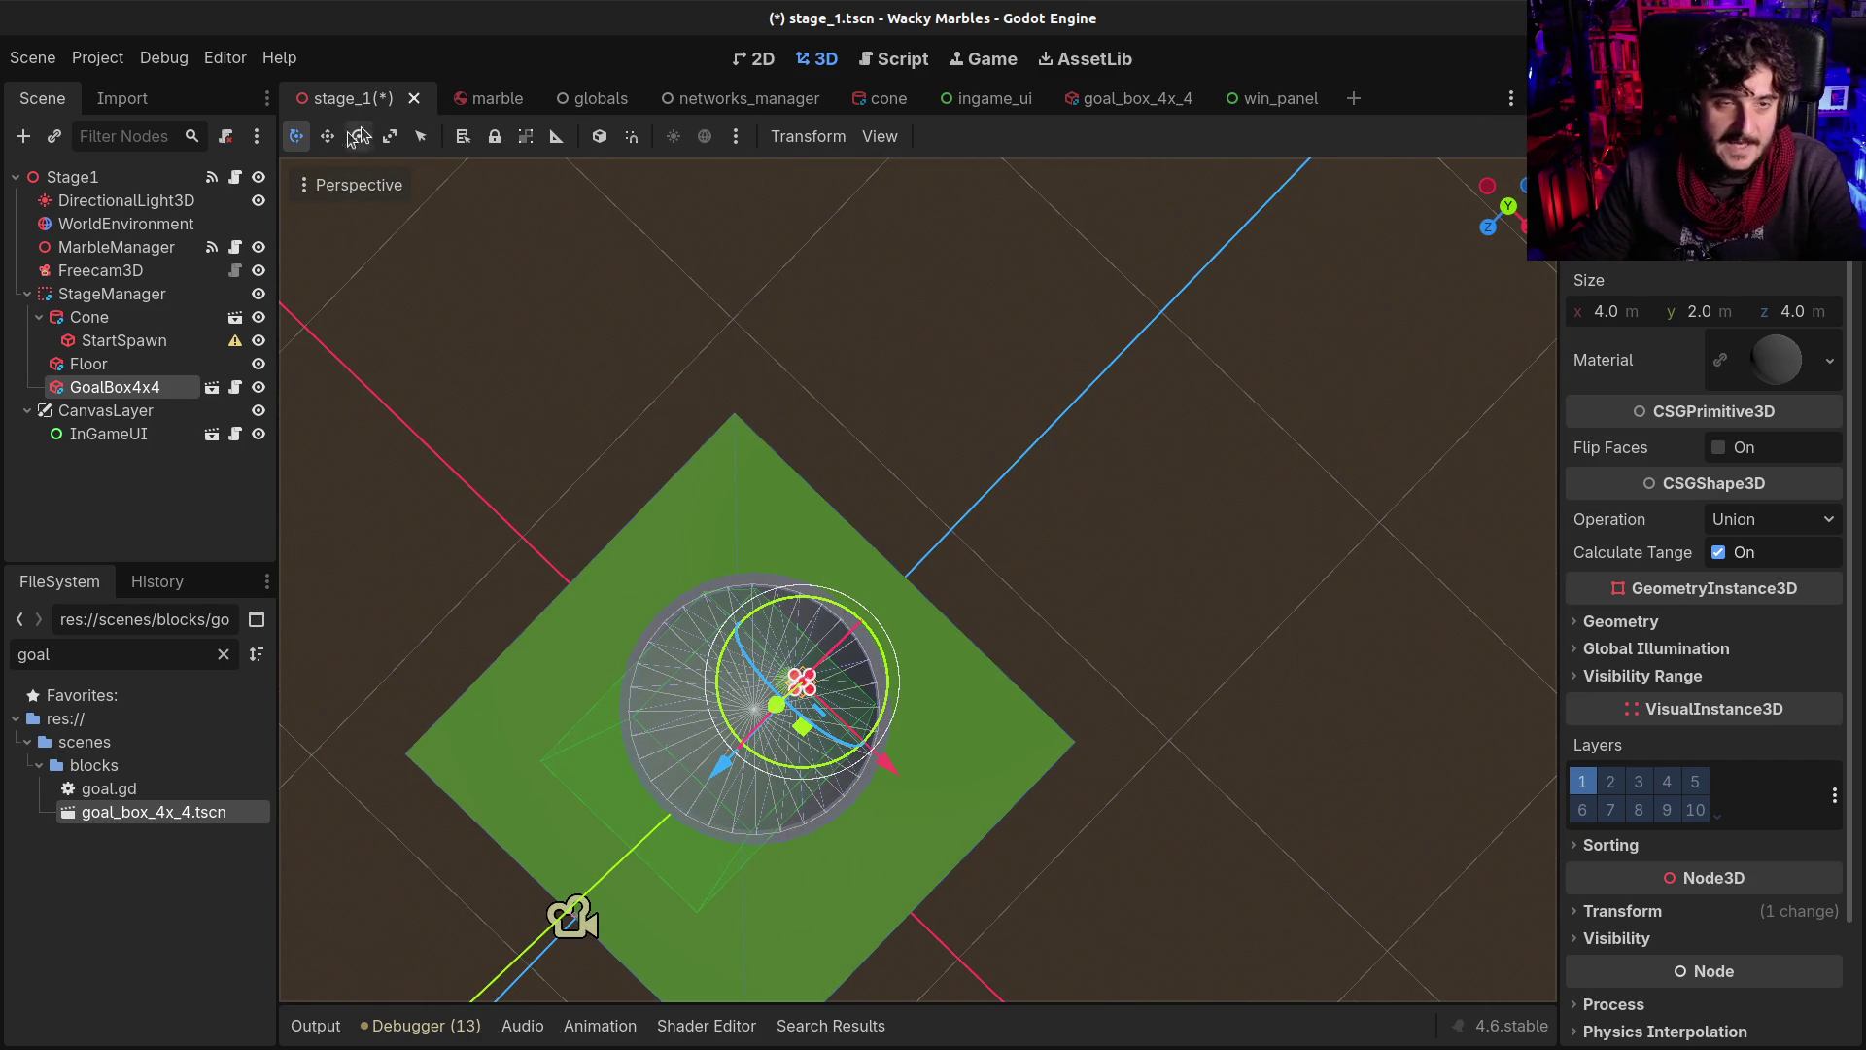
click(1508, 206)
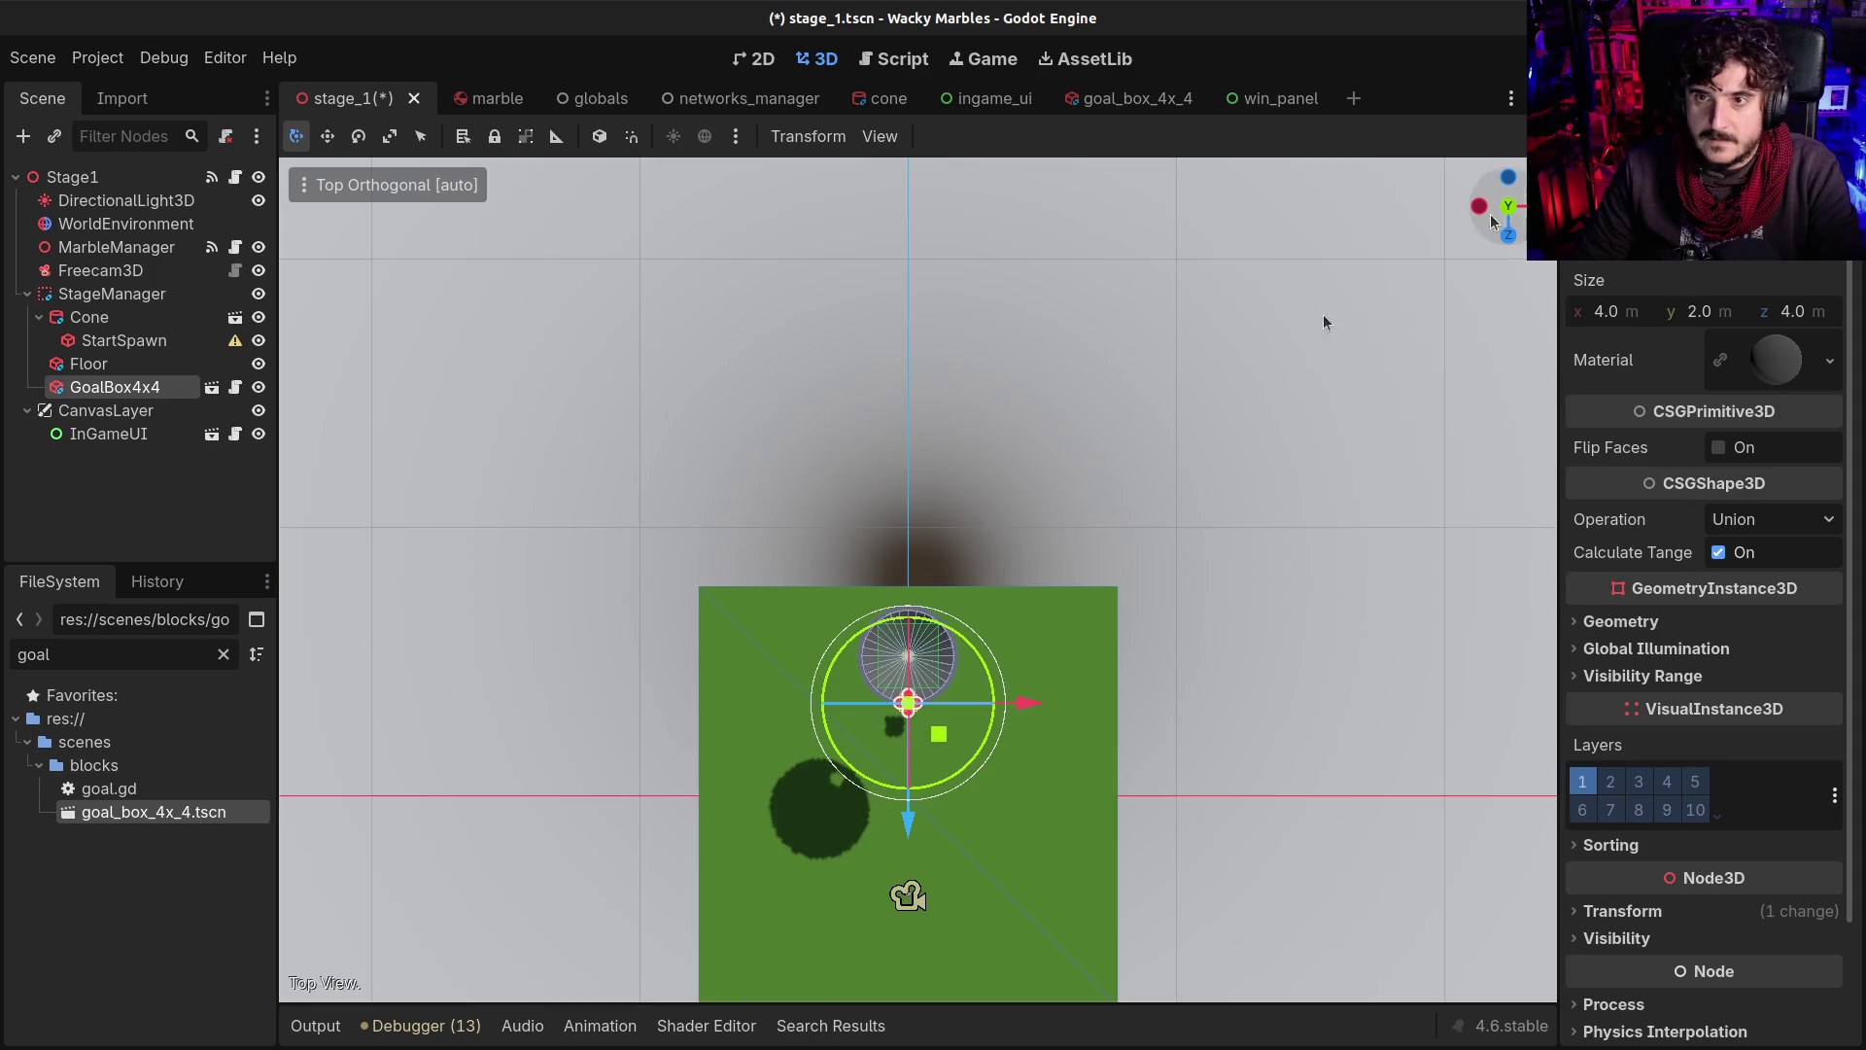
drag(1507, 195, 1506, 206)
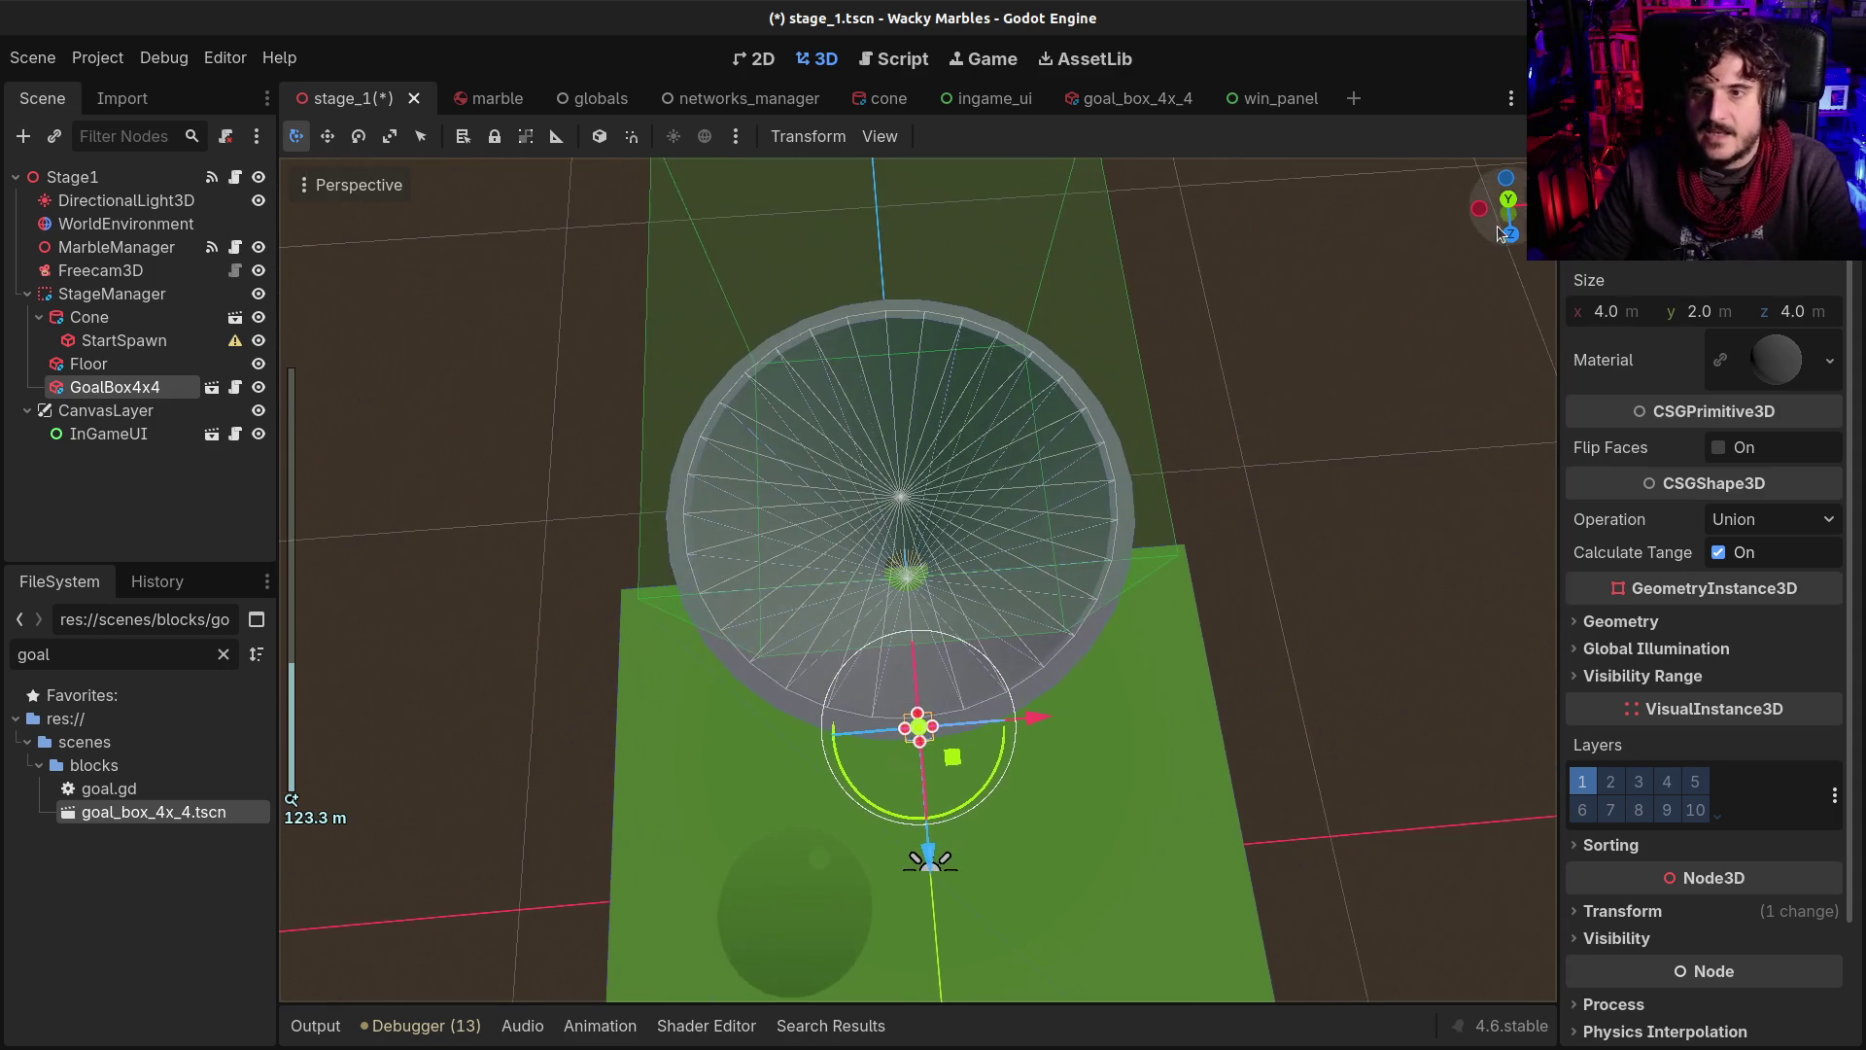
click(1506, 206)
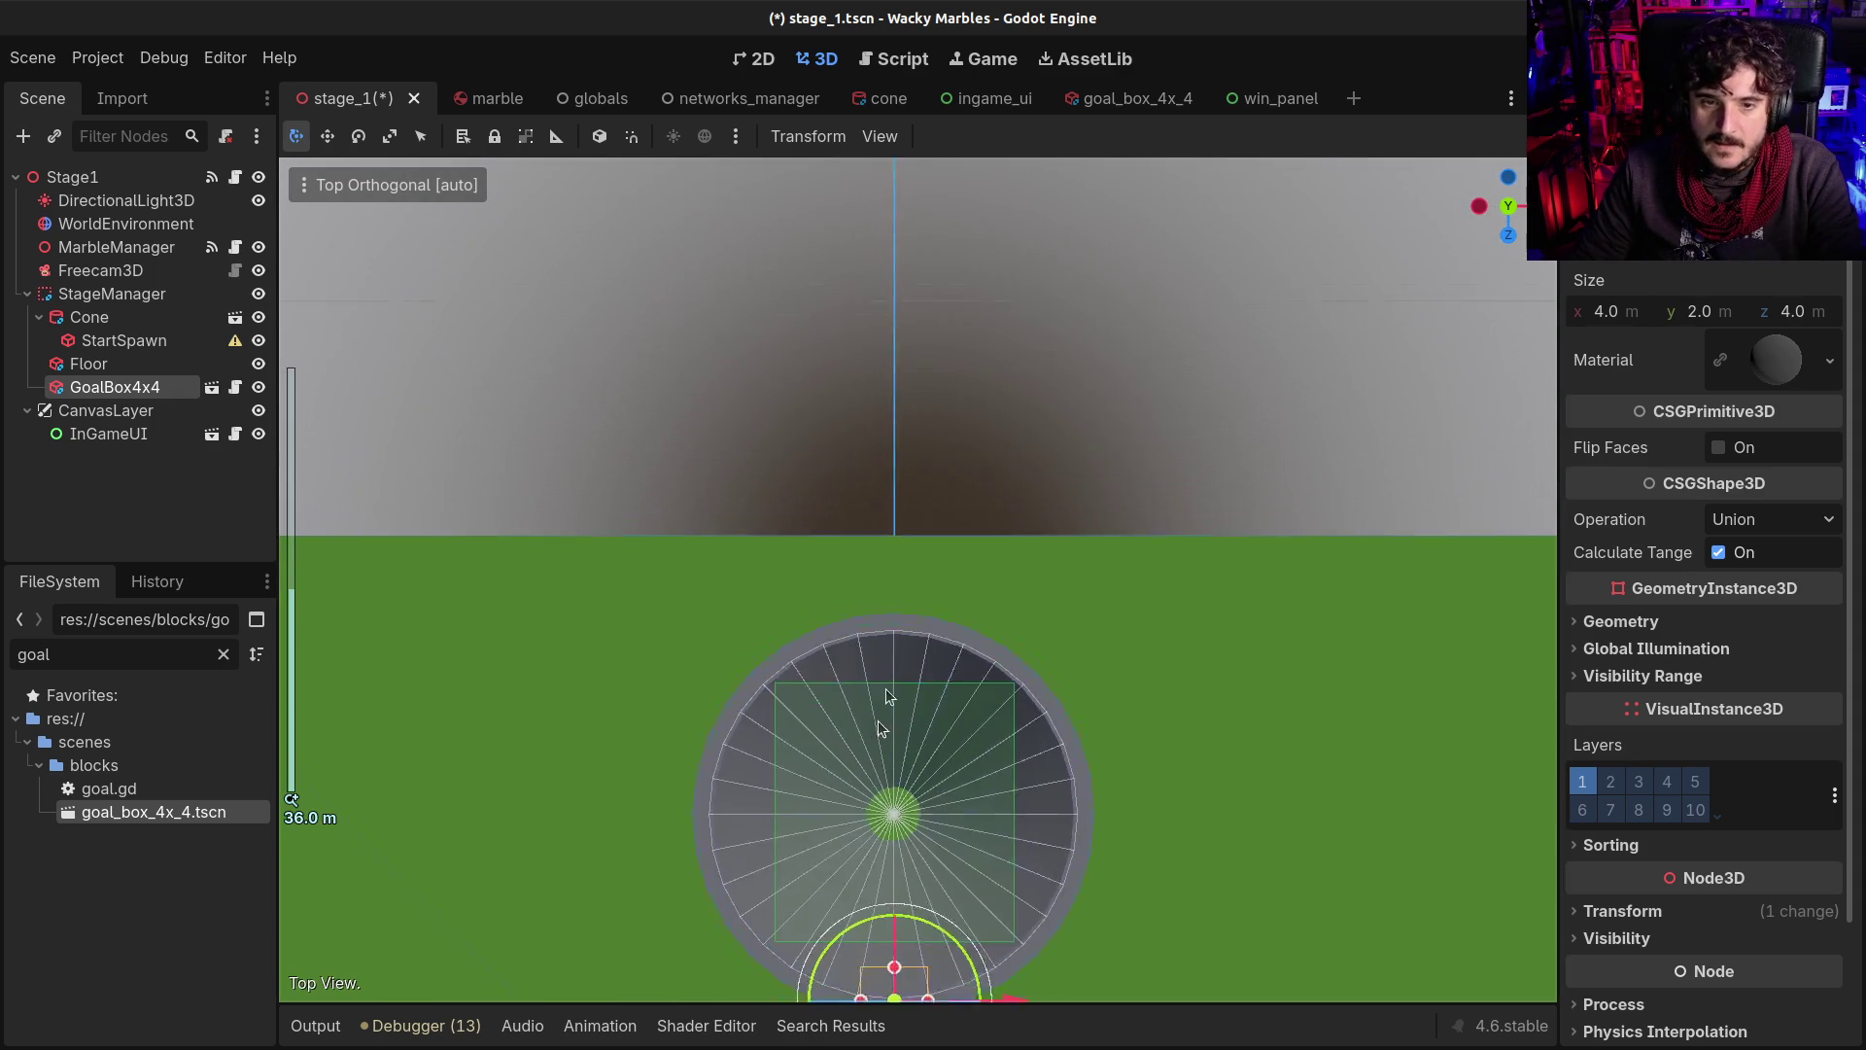
drag(936, 820, 958, 646)
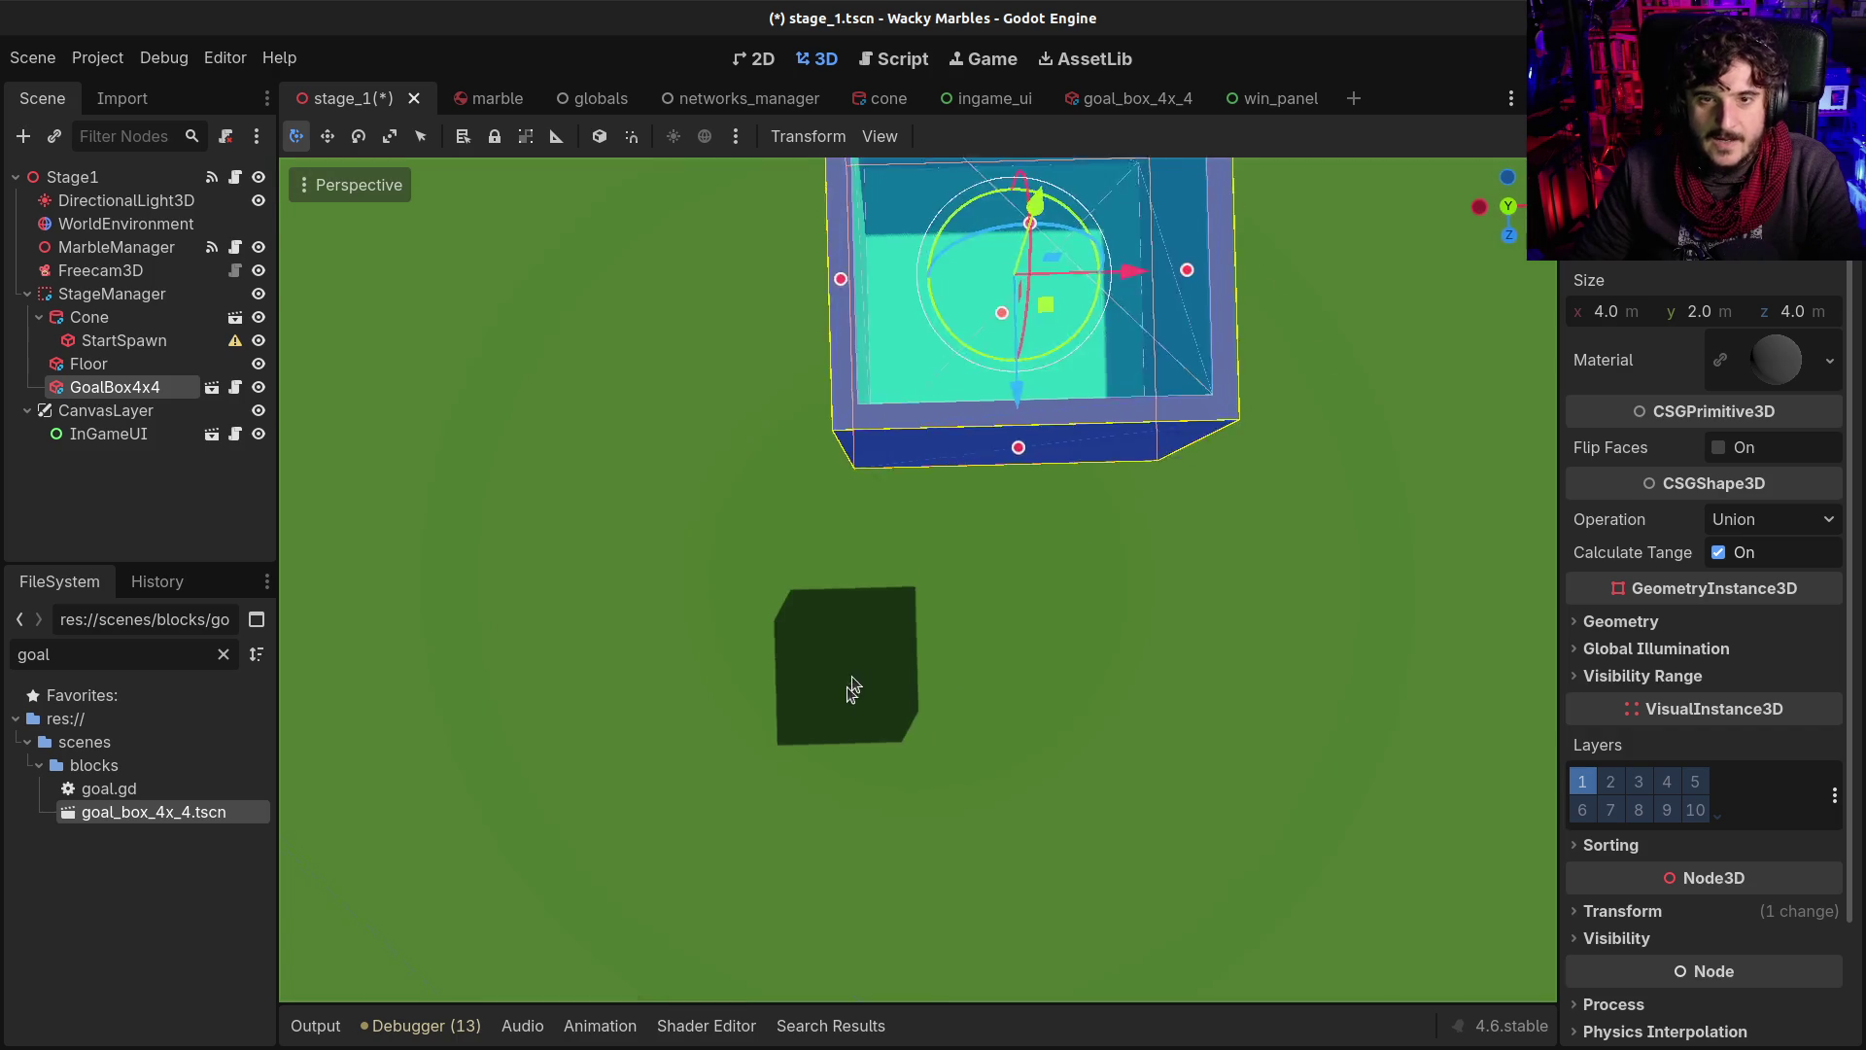
mouse_move(896, 586)
mouse_down()
mouse_move(913, 486)
mouse_move(926, 630)
mouse_up()
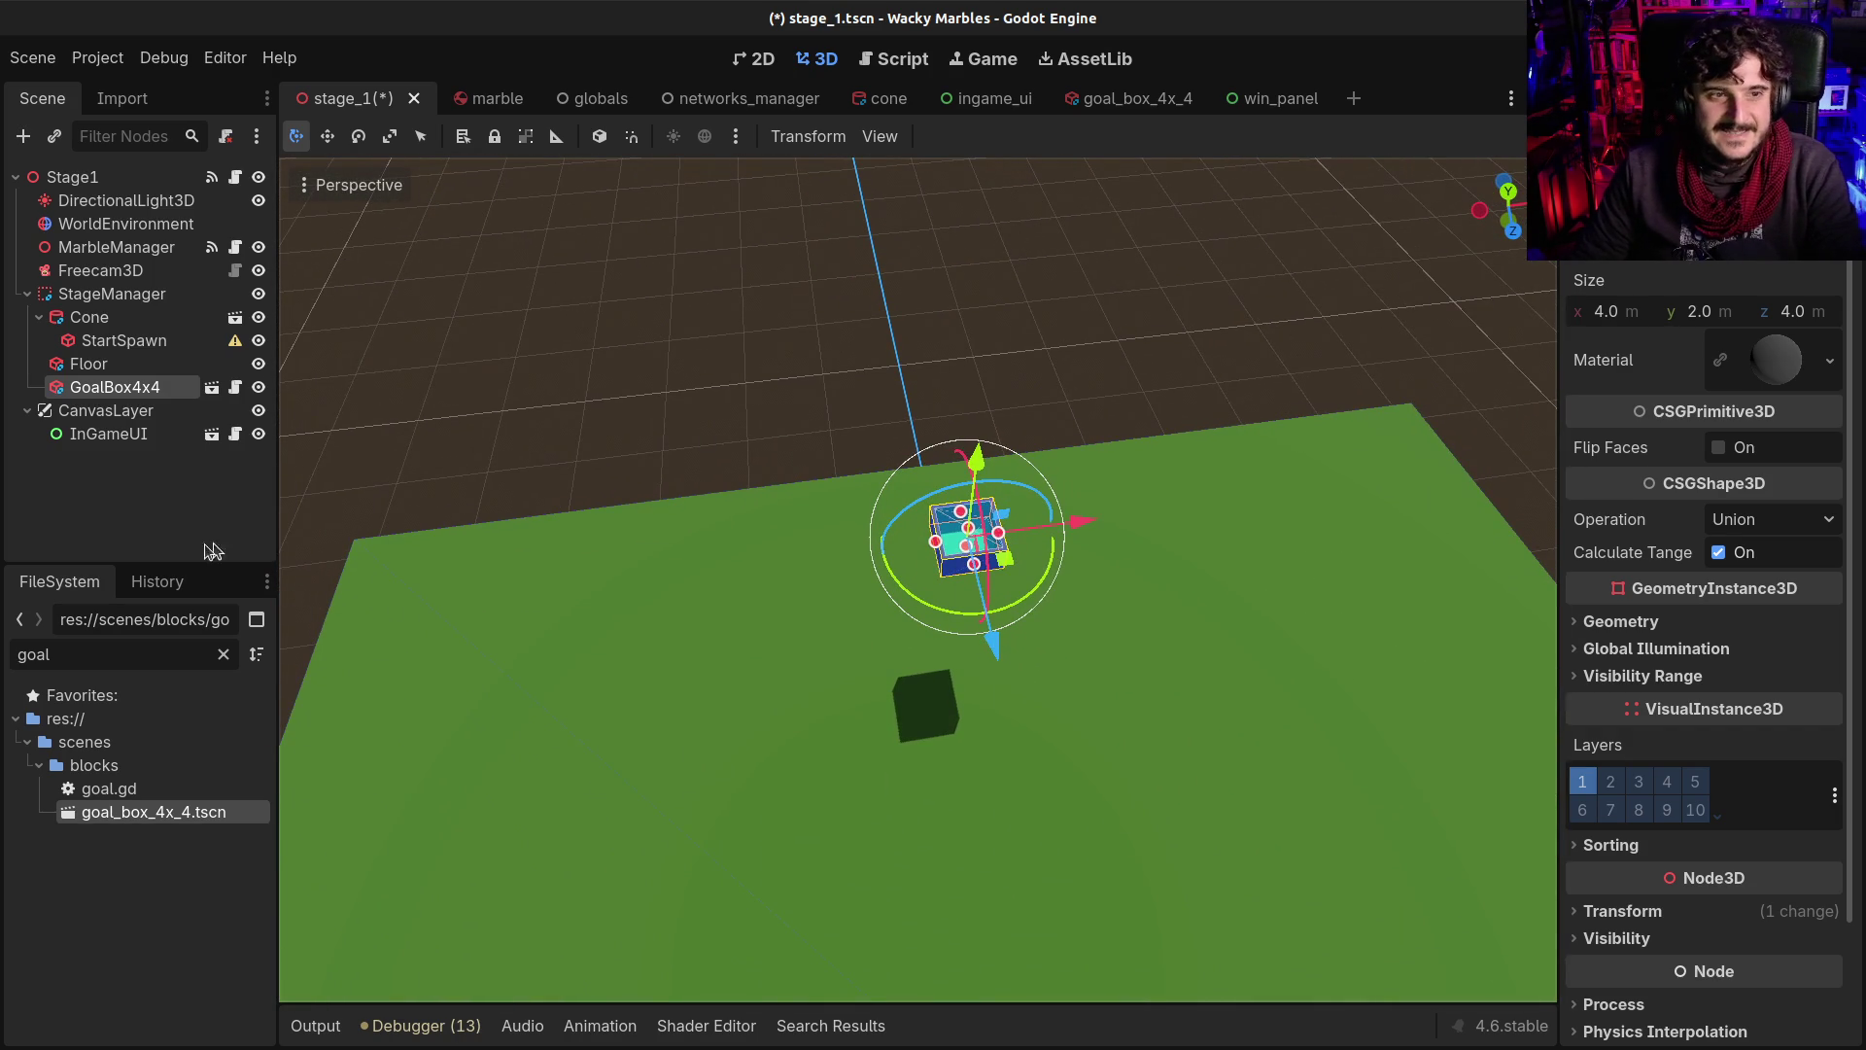
Save the stage scene and undo an accidental 21.70 m stretch of the goal box
key(ctrl+s)
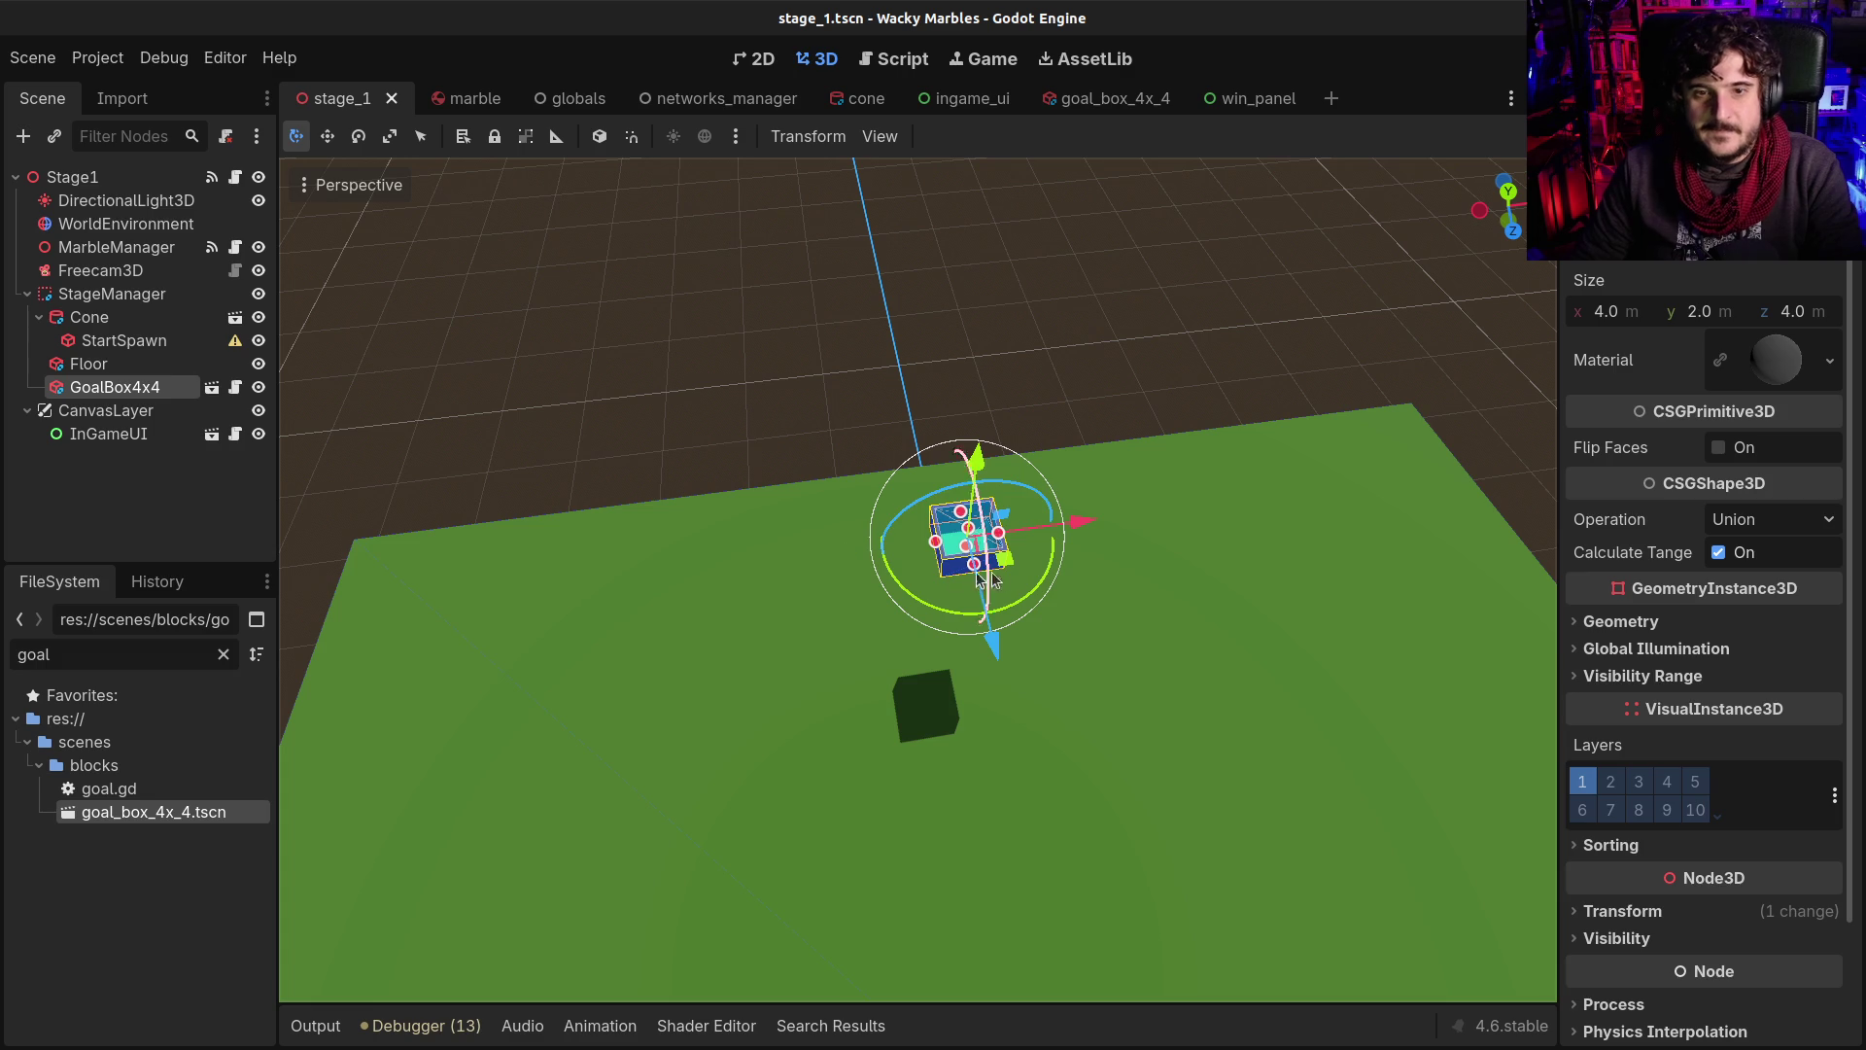
drag(991, 571, 1016, 899)
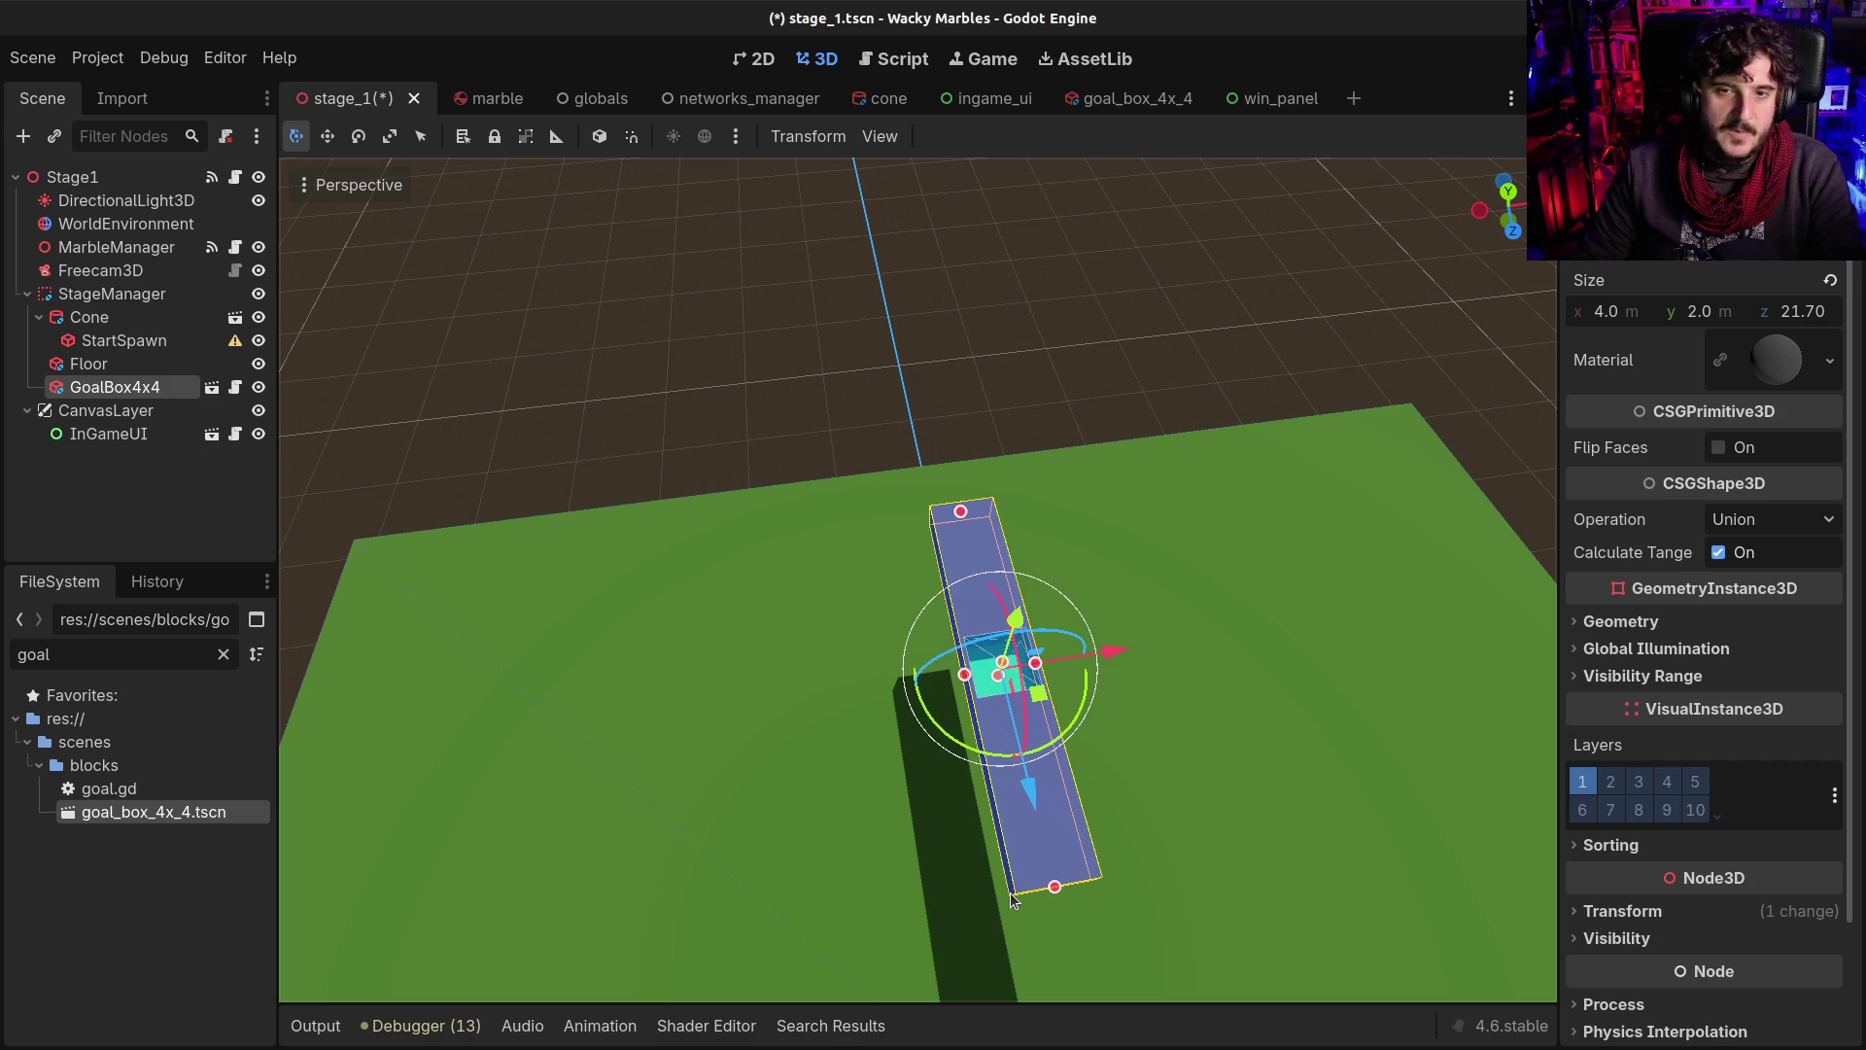
key(ctrl+z)
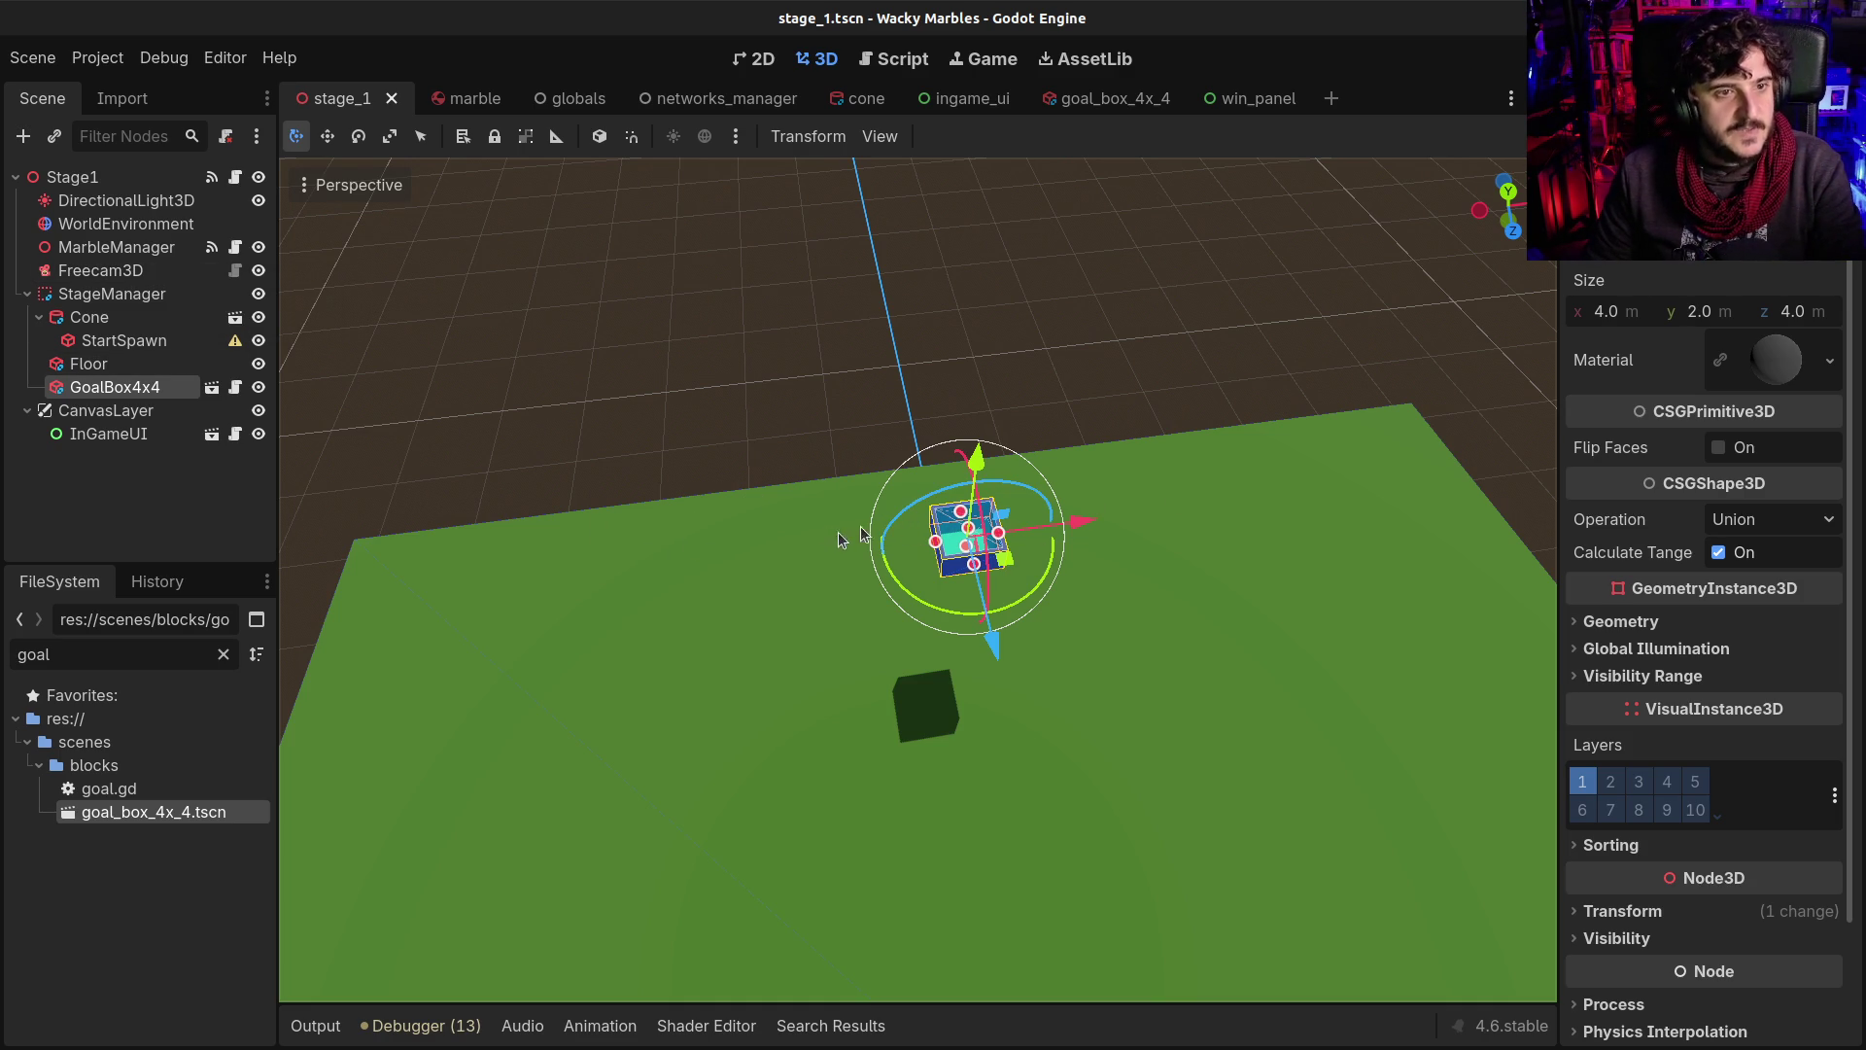
Reorder GoalBox4x4 so it sits above Floor in the scene tree
click(73, 367)
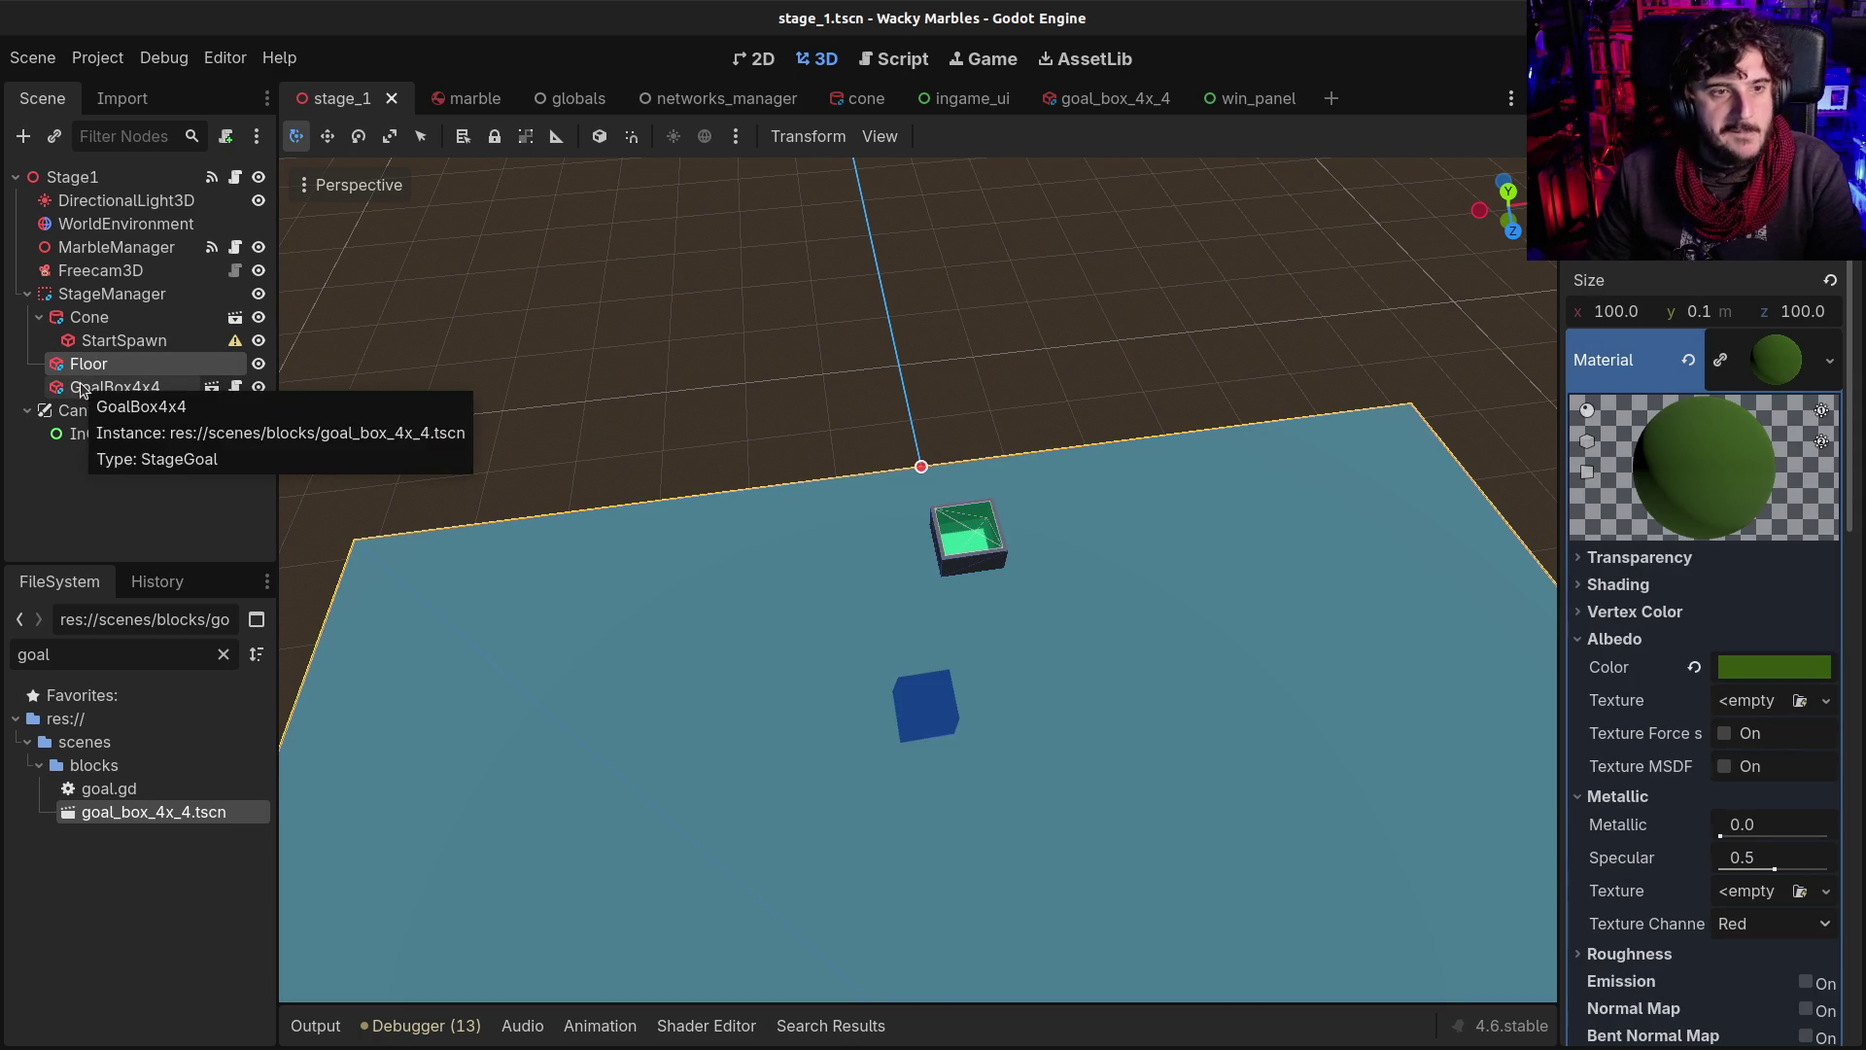
click(82, 385)
click(82, 369)
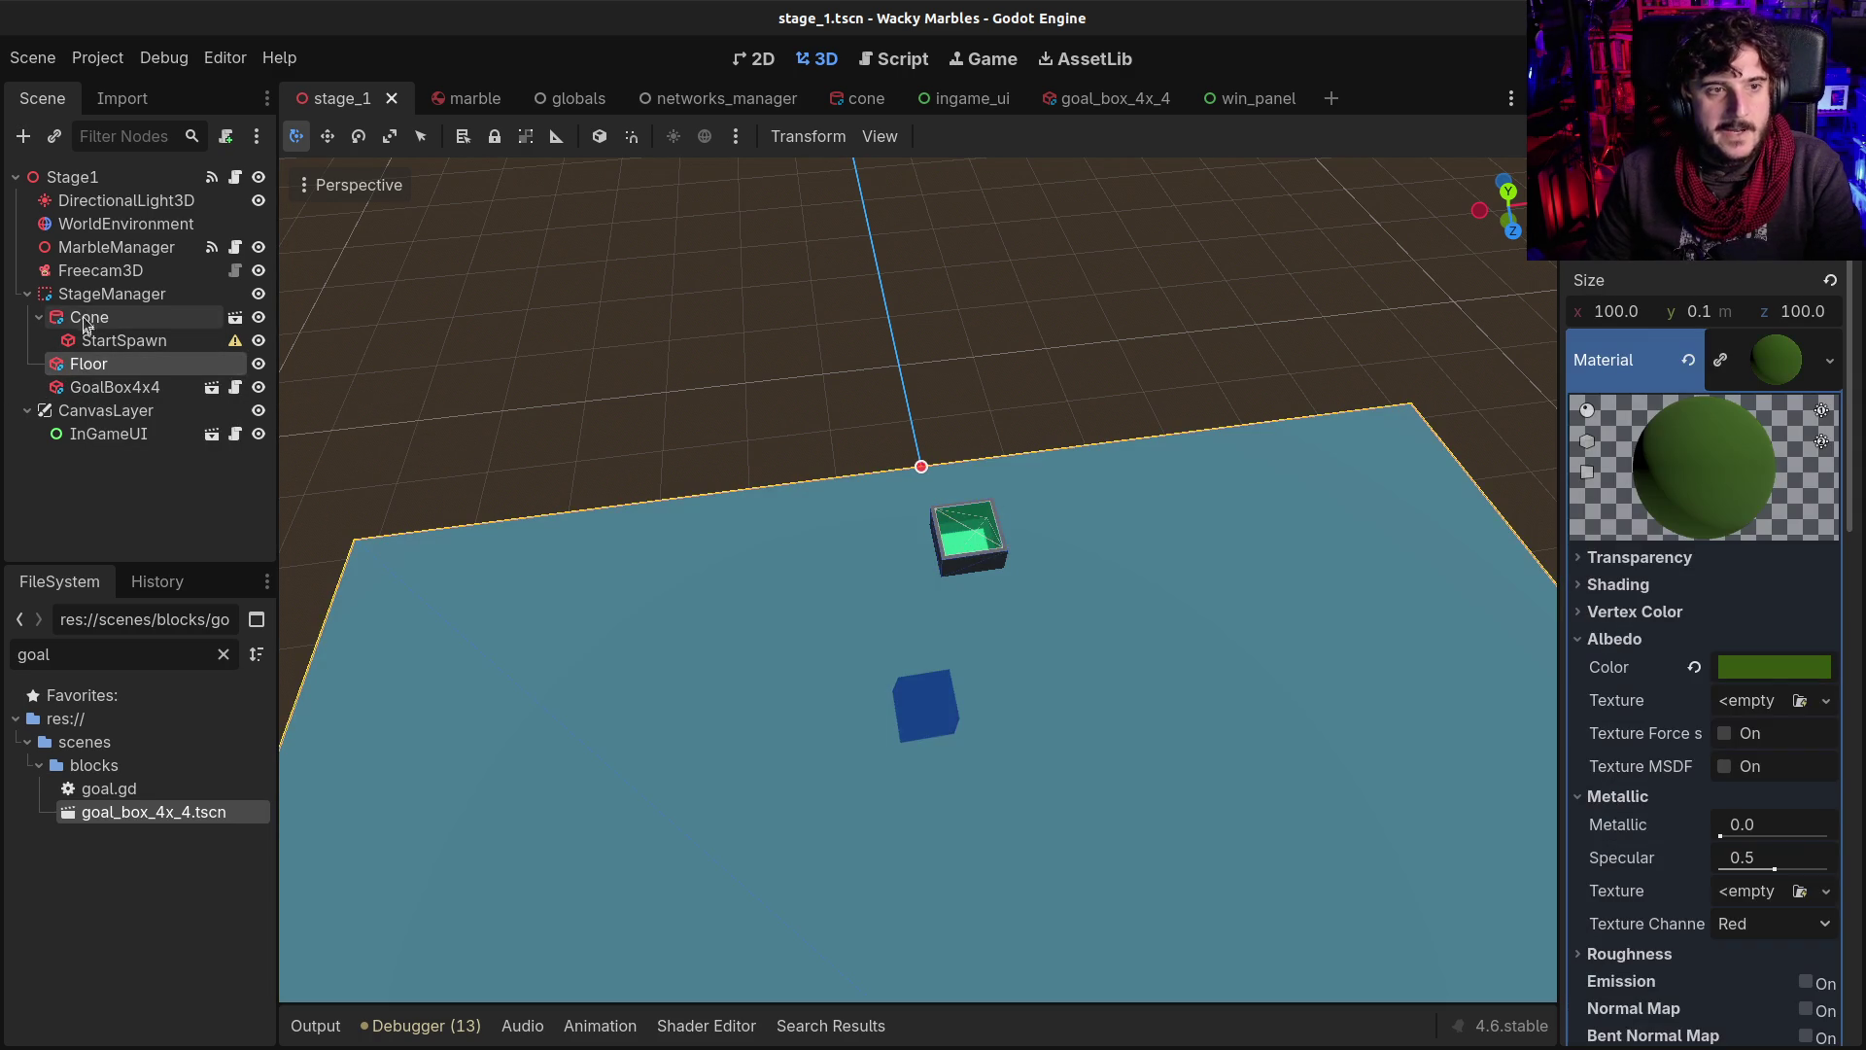
click(87, 369)
double_click(56, 363)
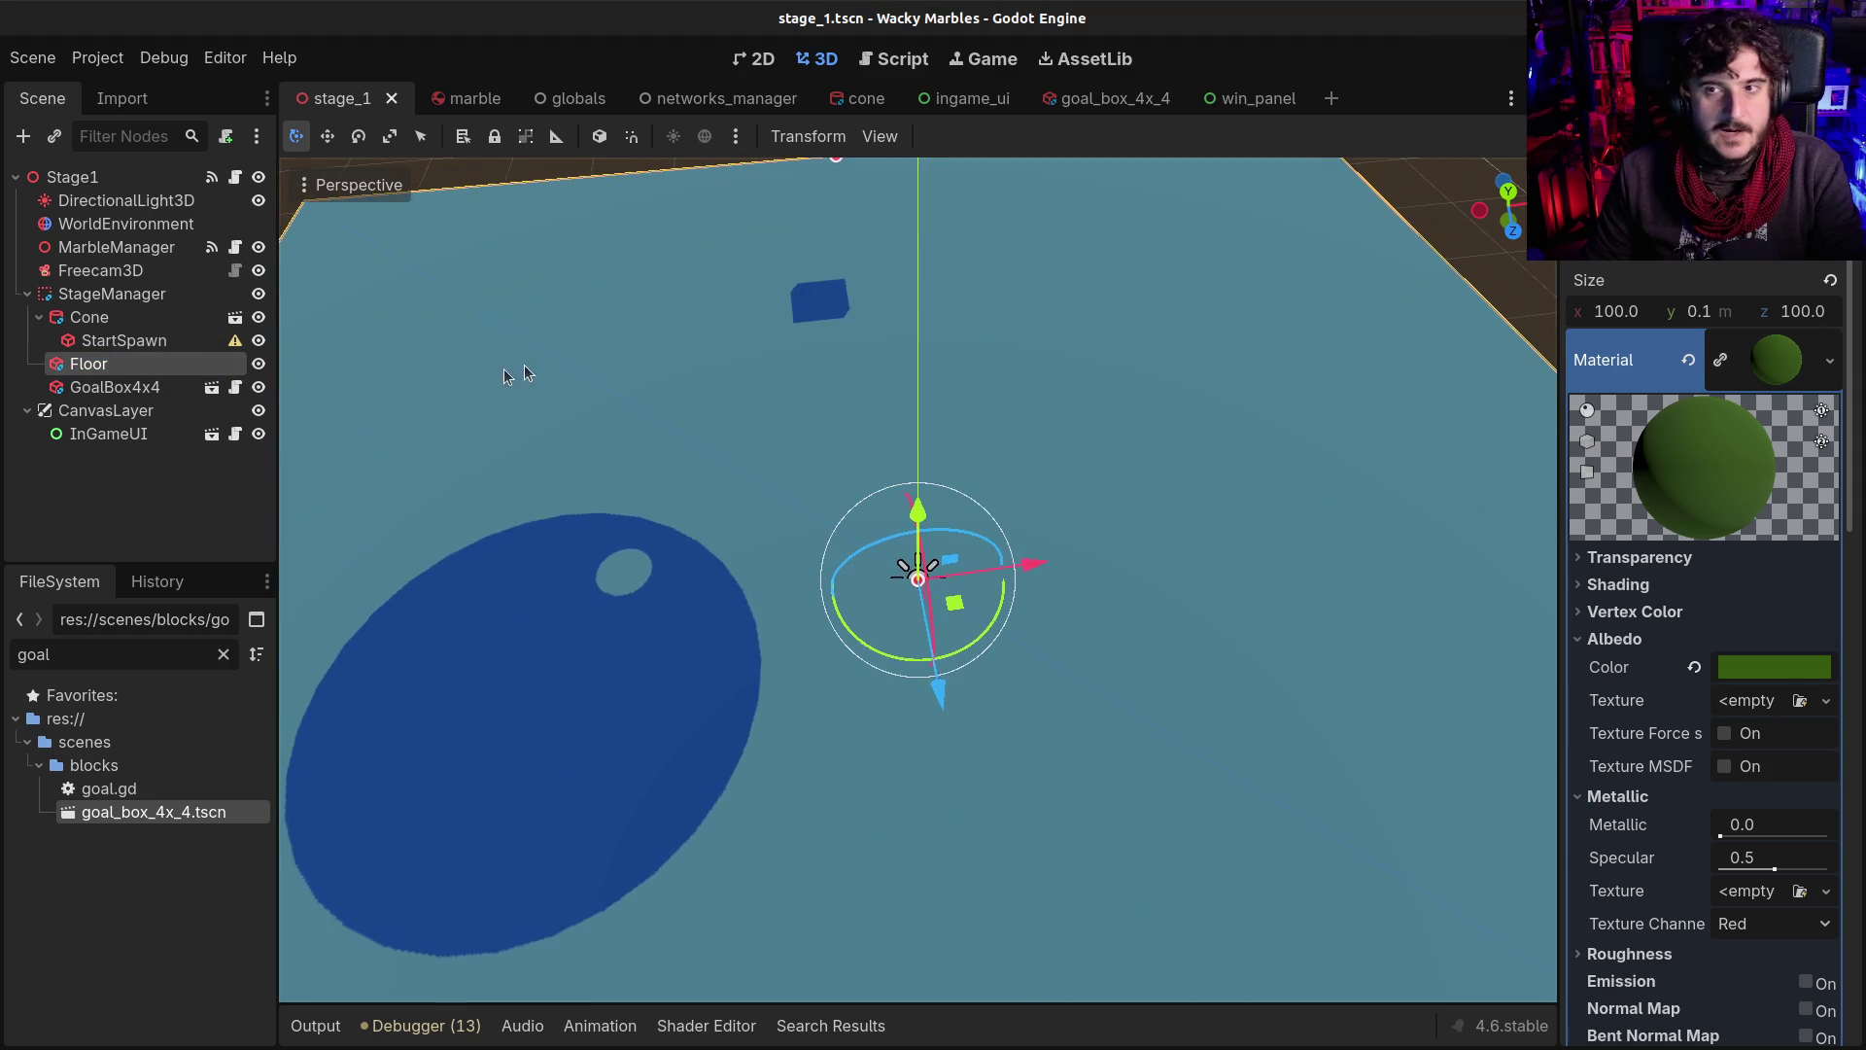
scroll(875, 398, down, 3)
drag(89, 387, 68, 360)
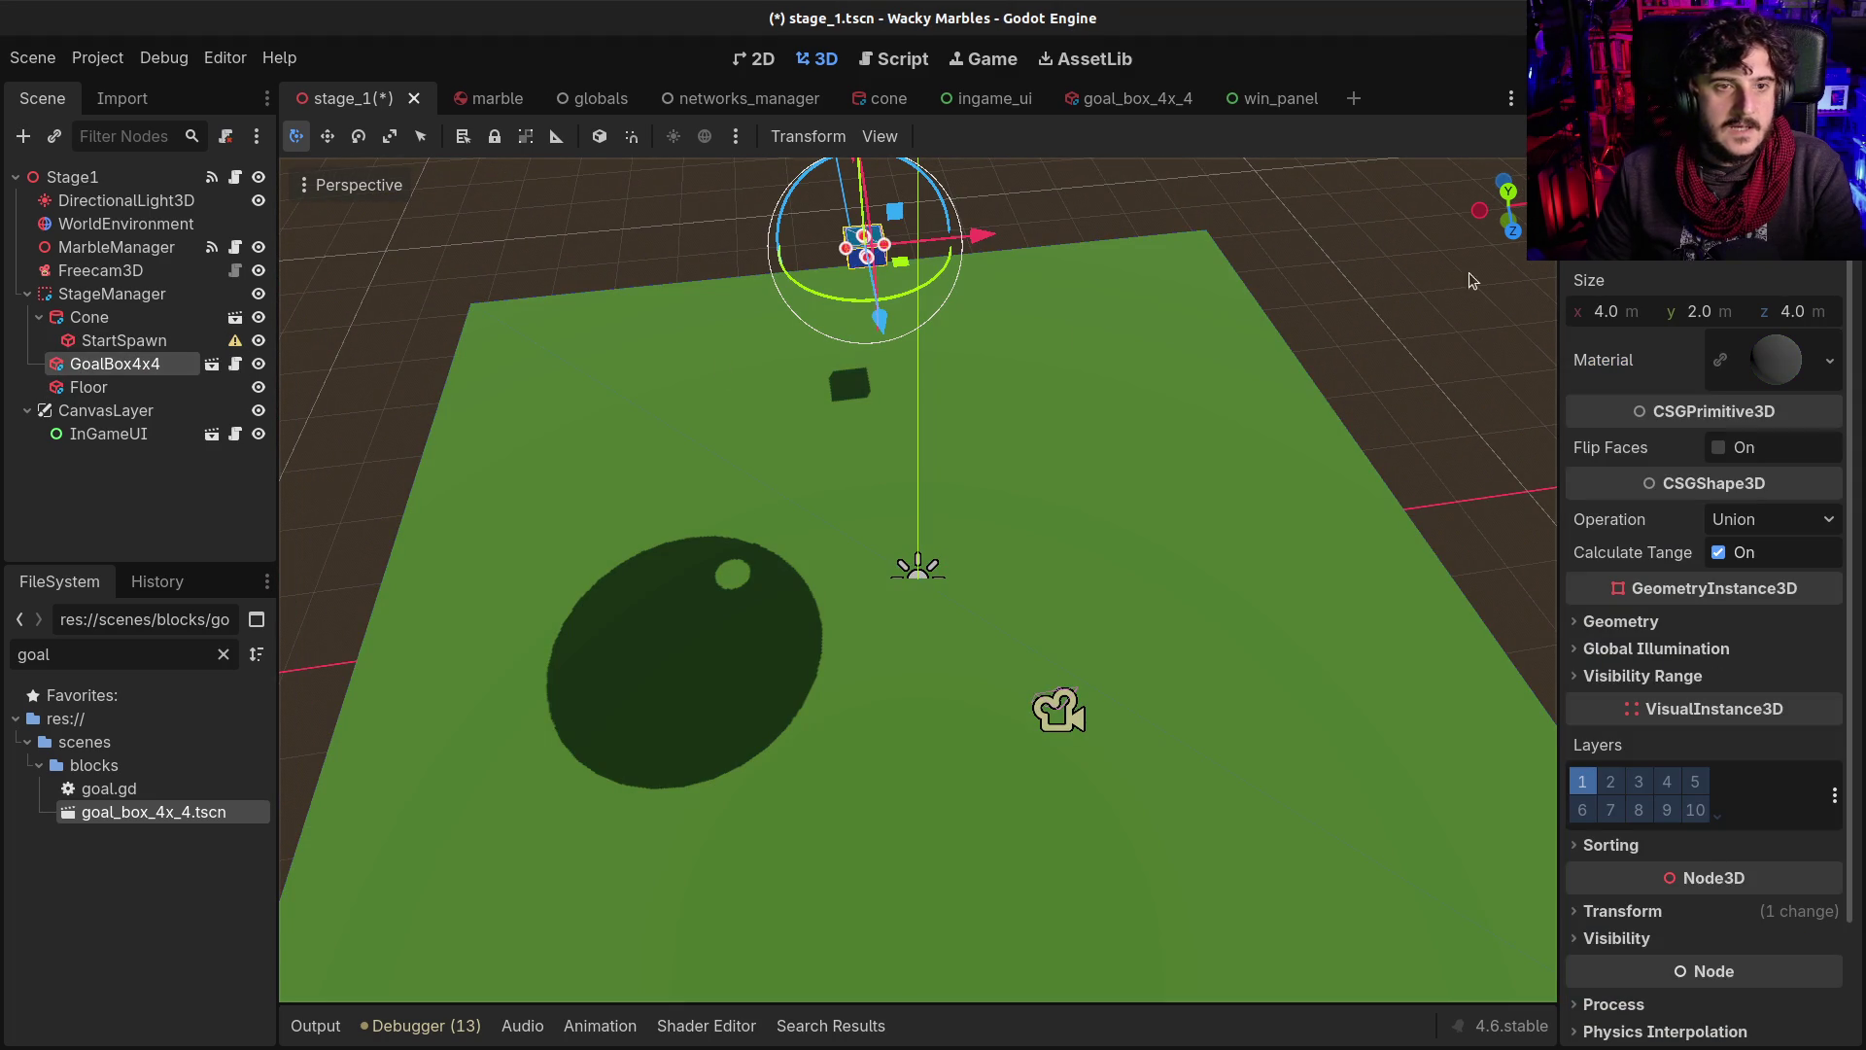
click(1681, 98)
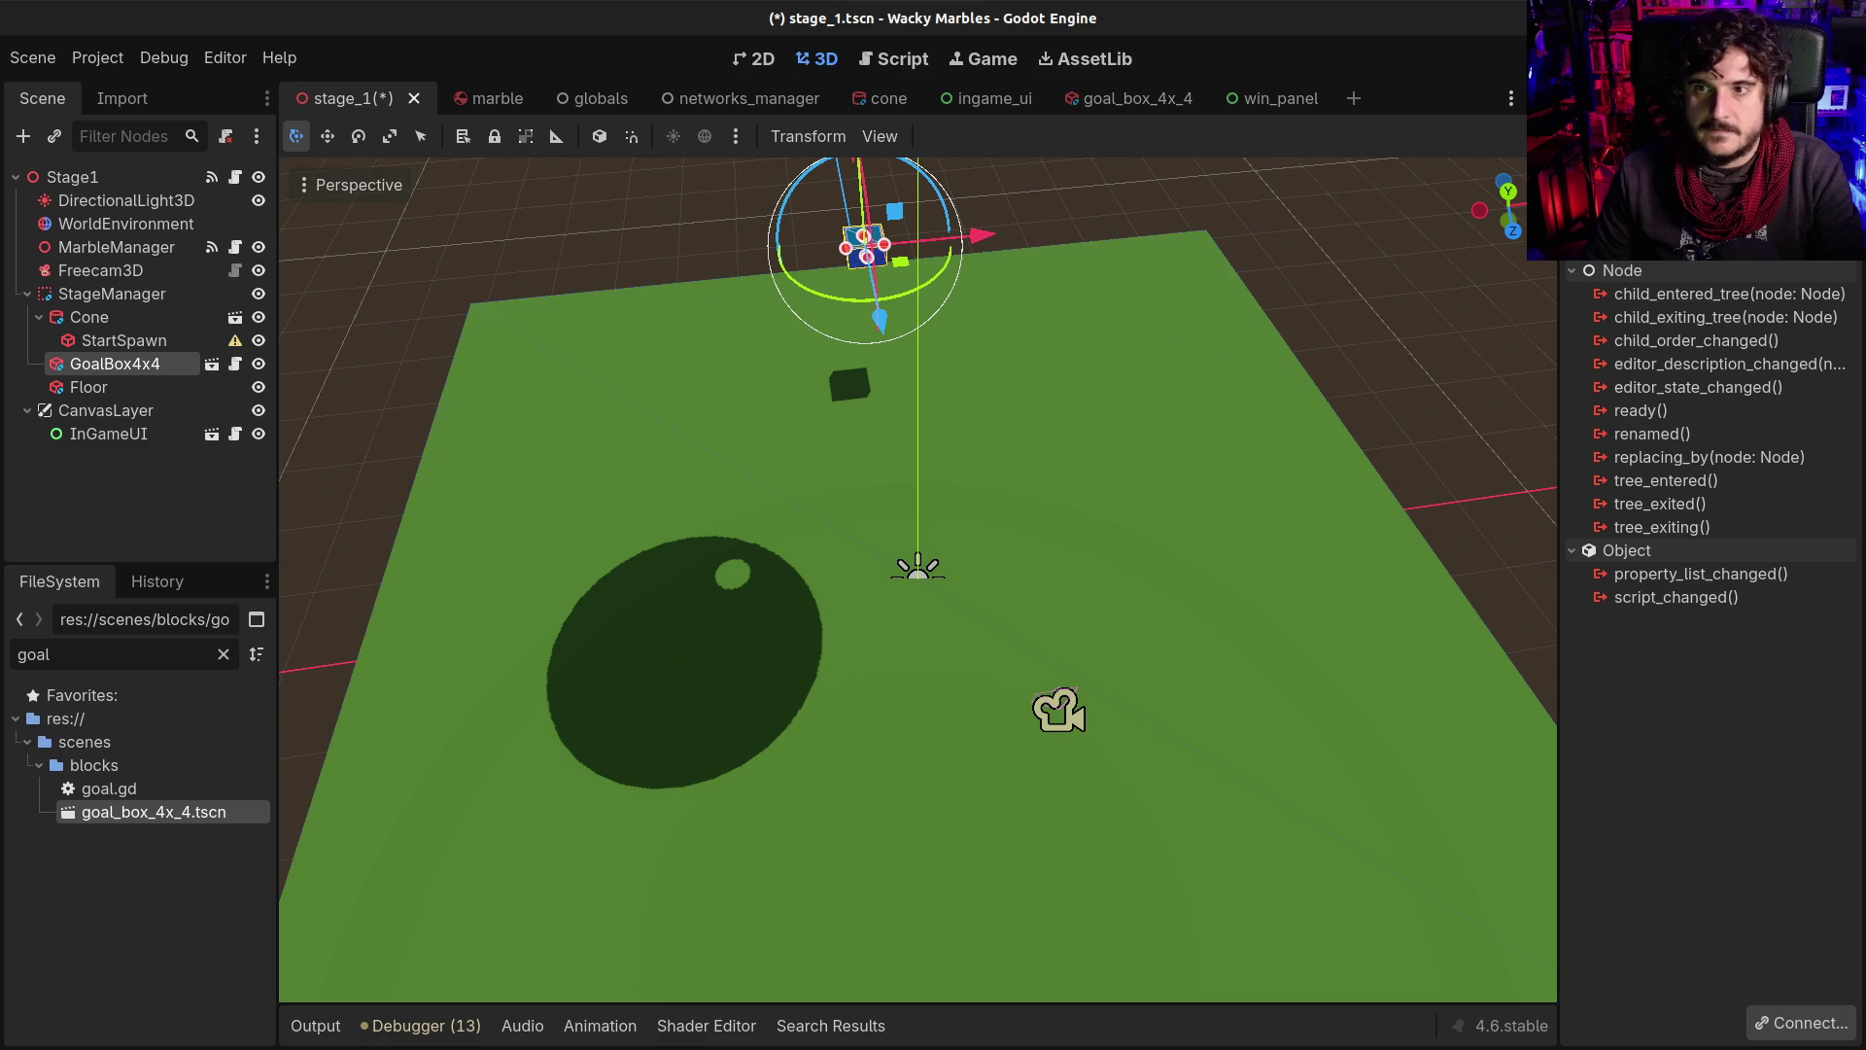
Connect GoalBox4x4's goal signal to stage.gd with the receiver method shortened to _on_goal
click(1801, 1023)
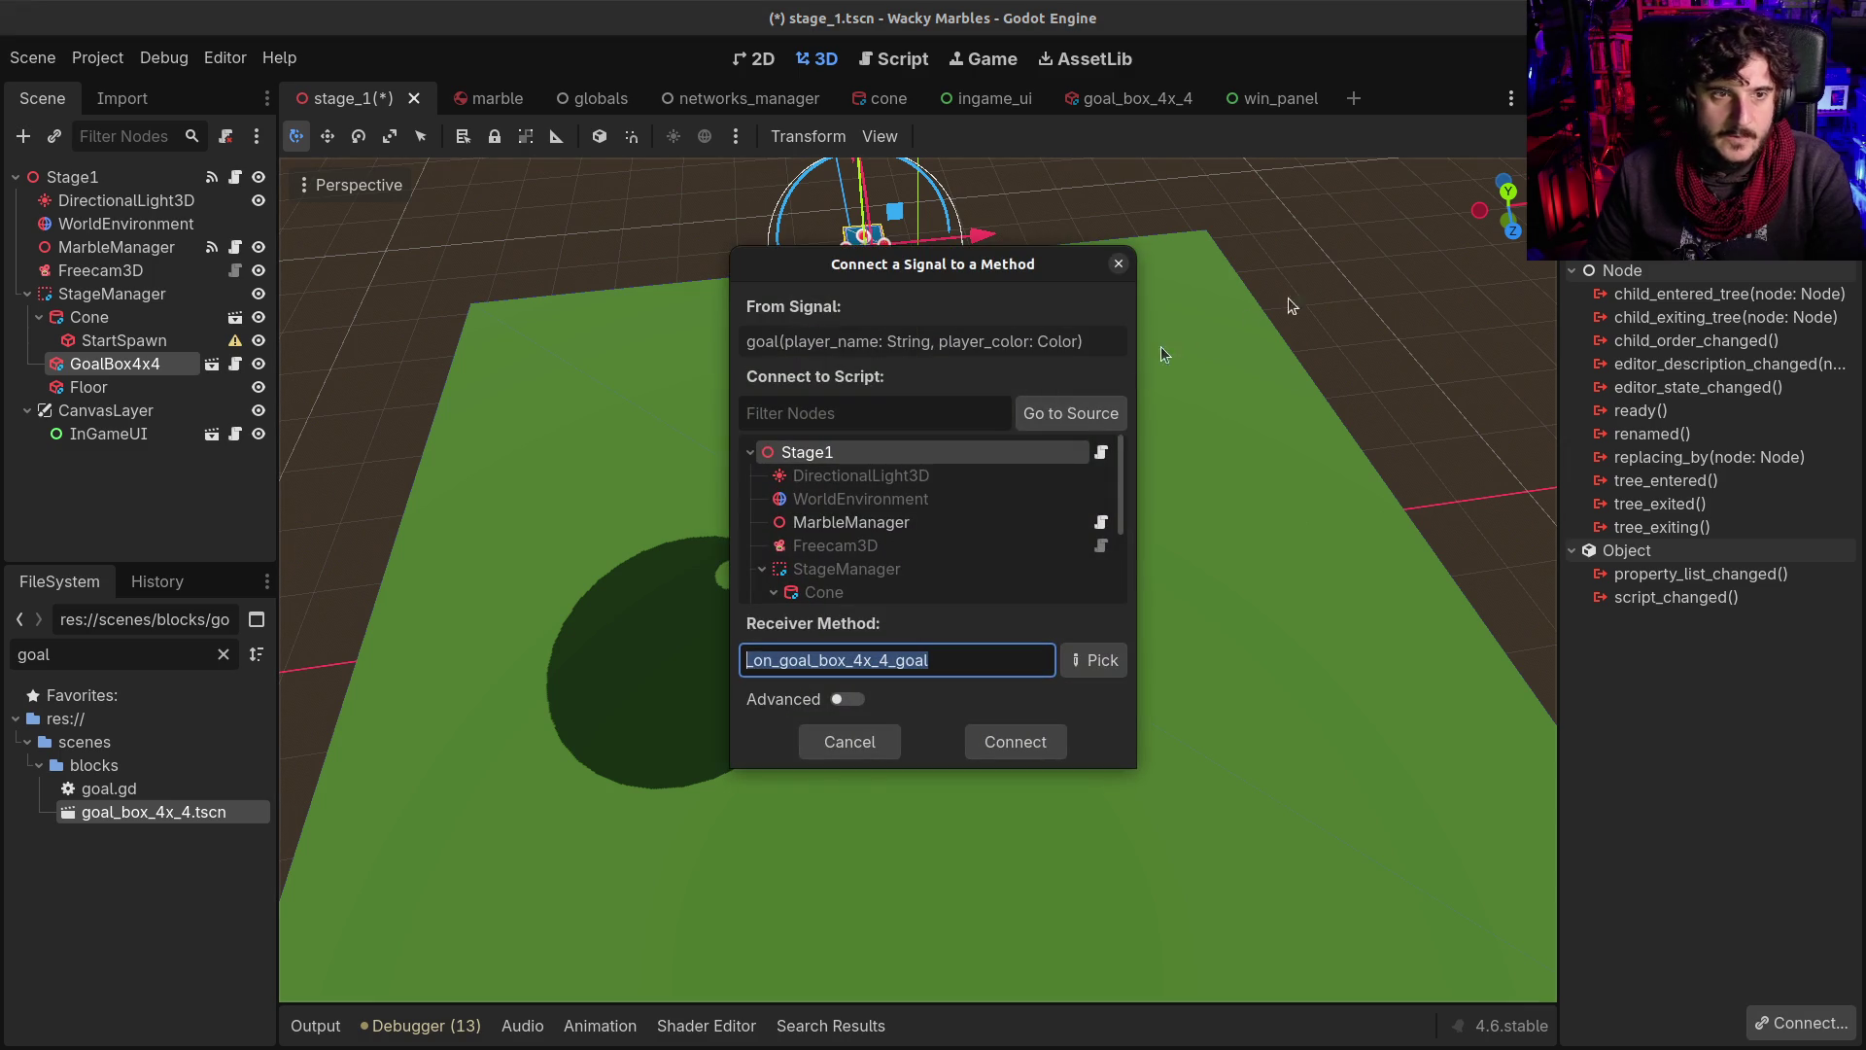
click(886, 662)
key(shift+End)
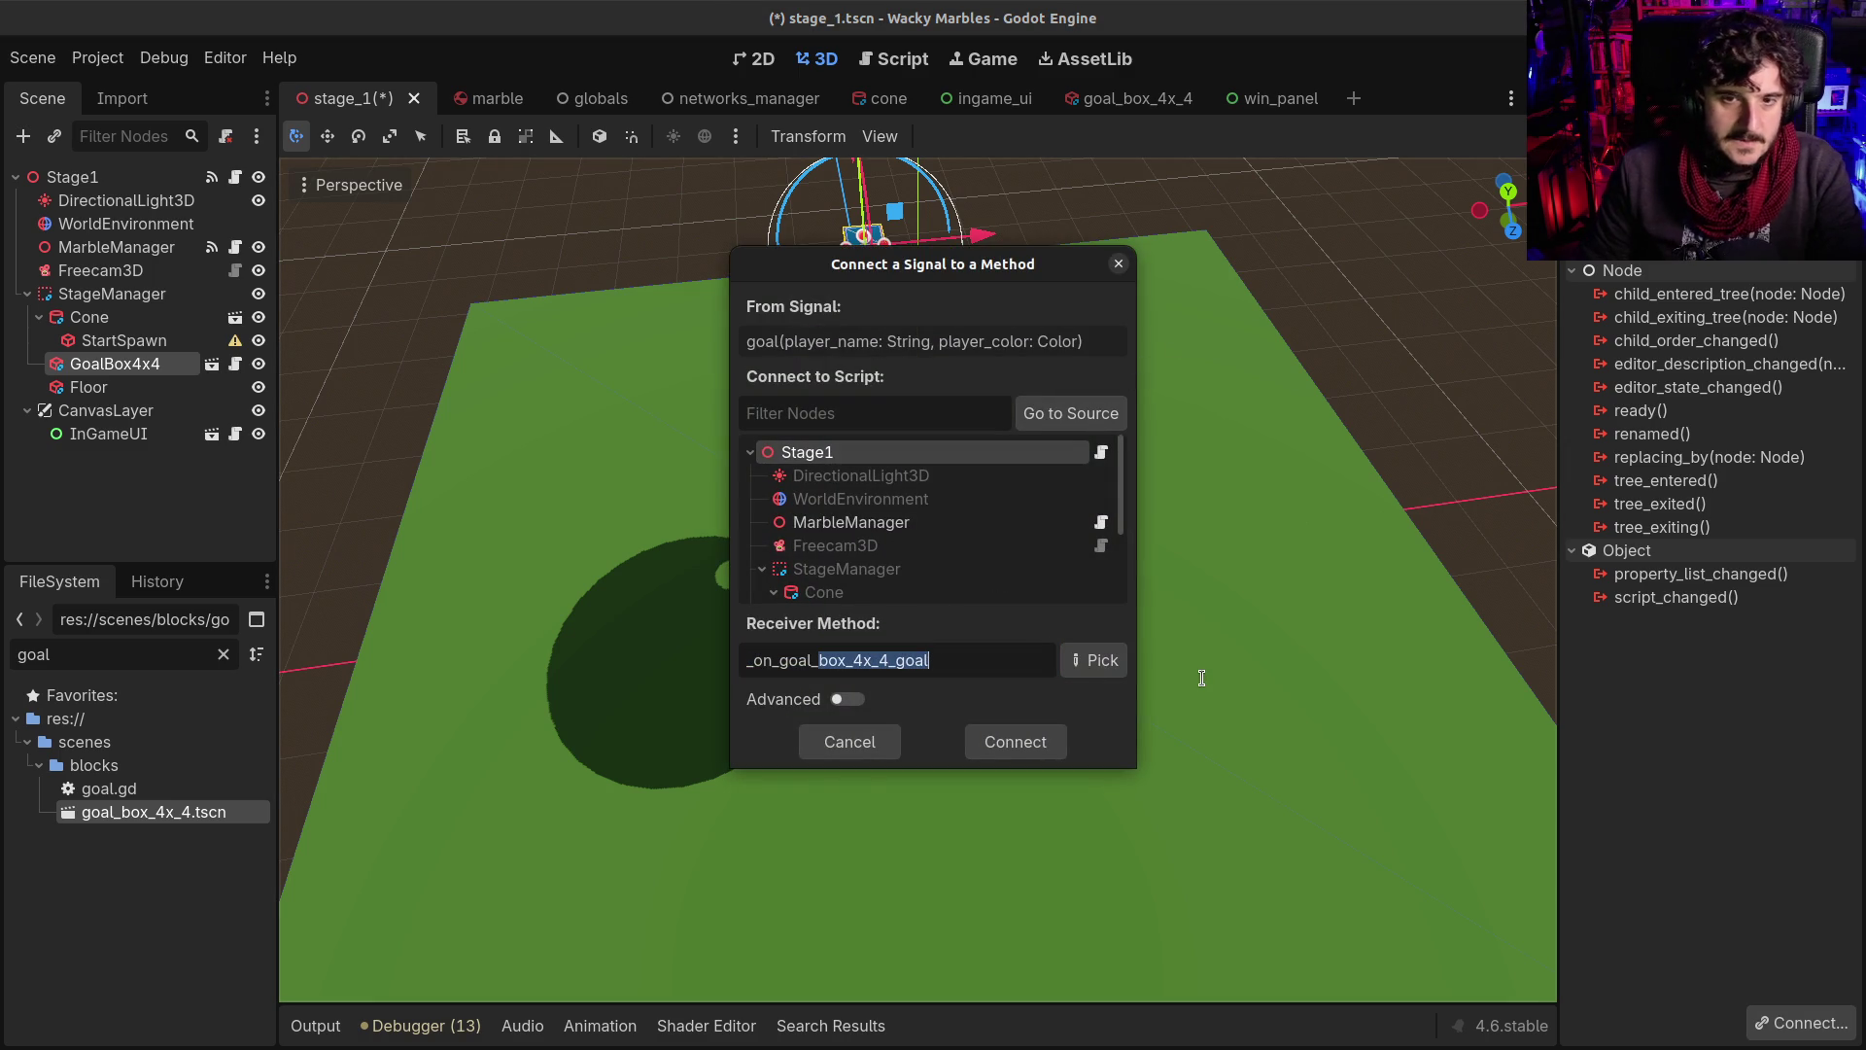
key(BackSpace)
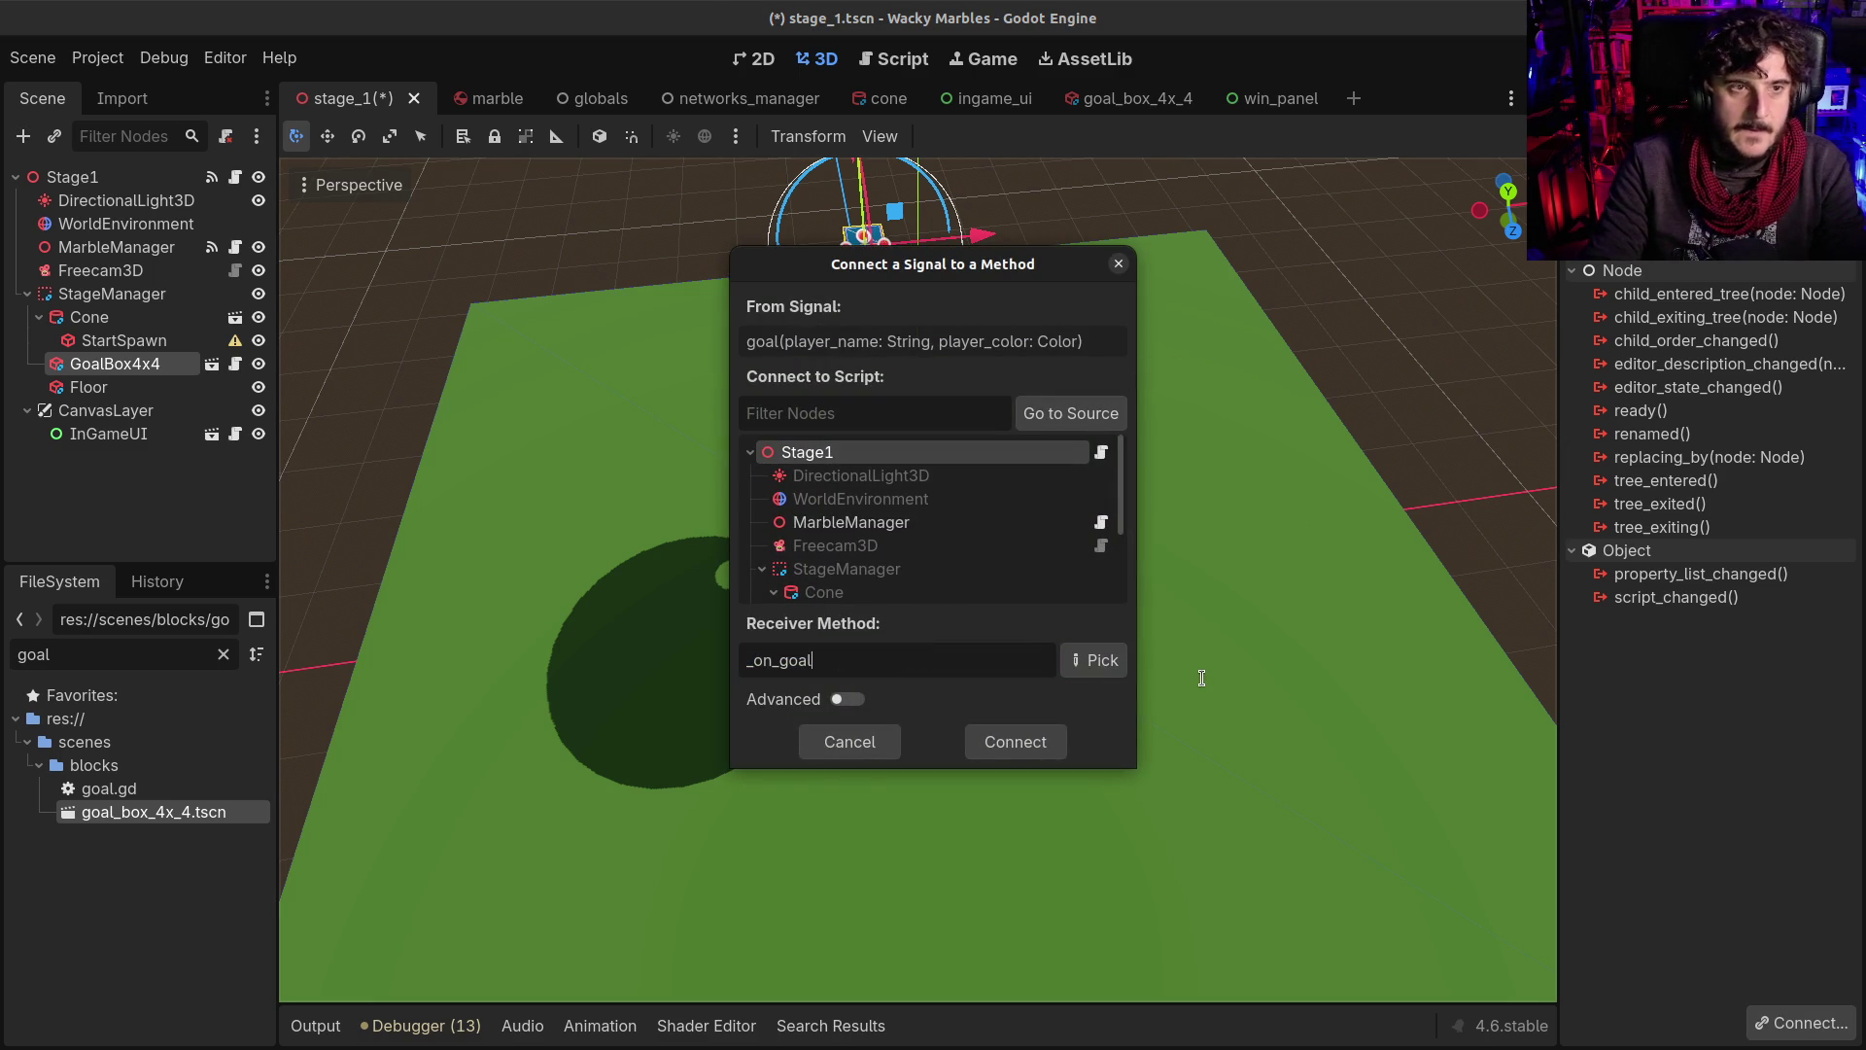
key(Return)
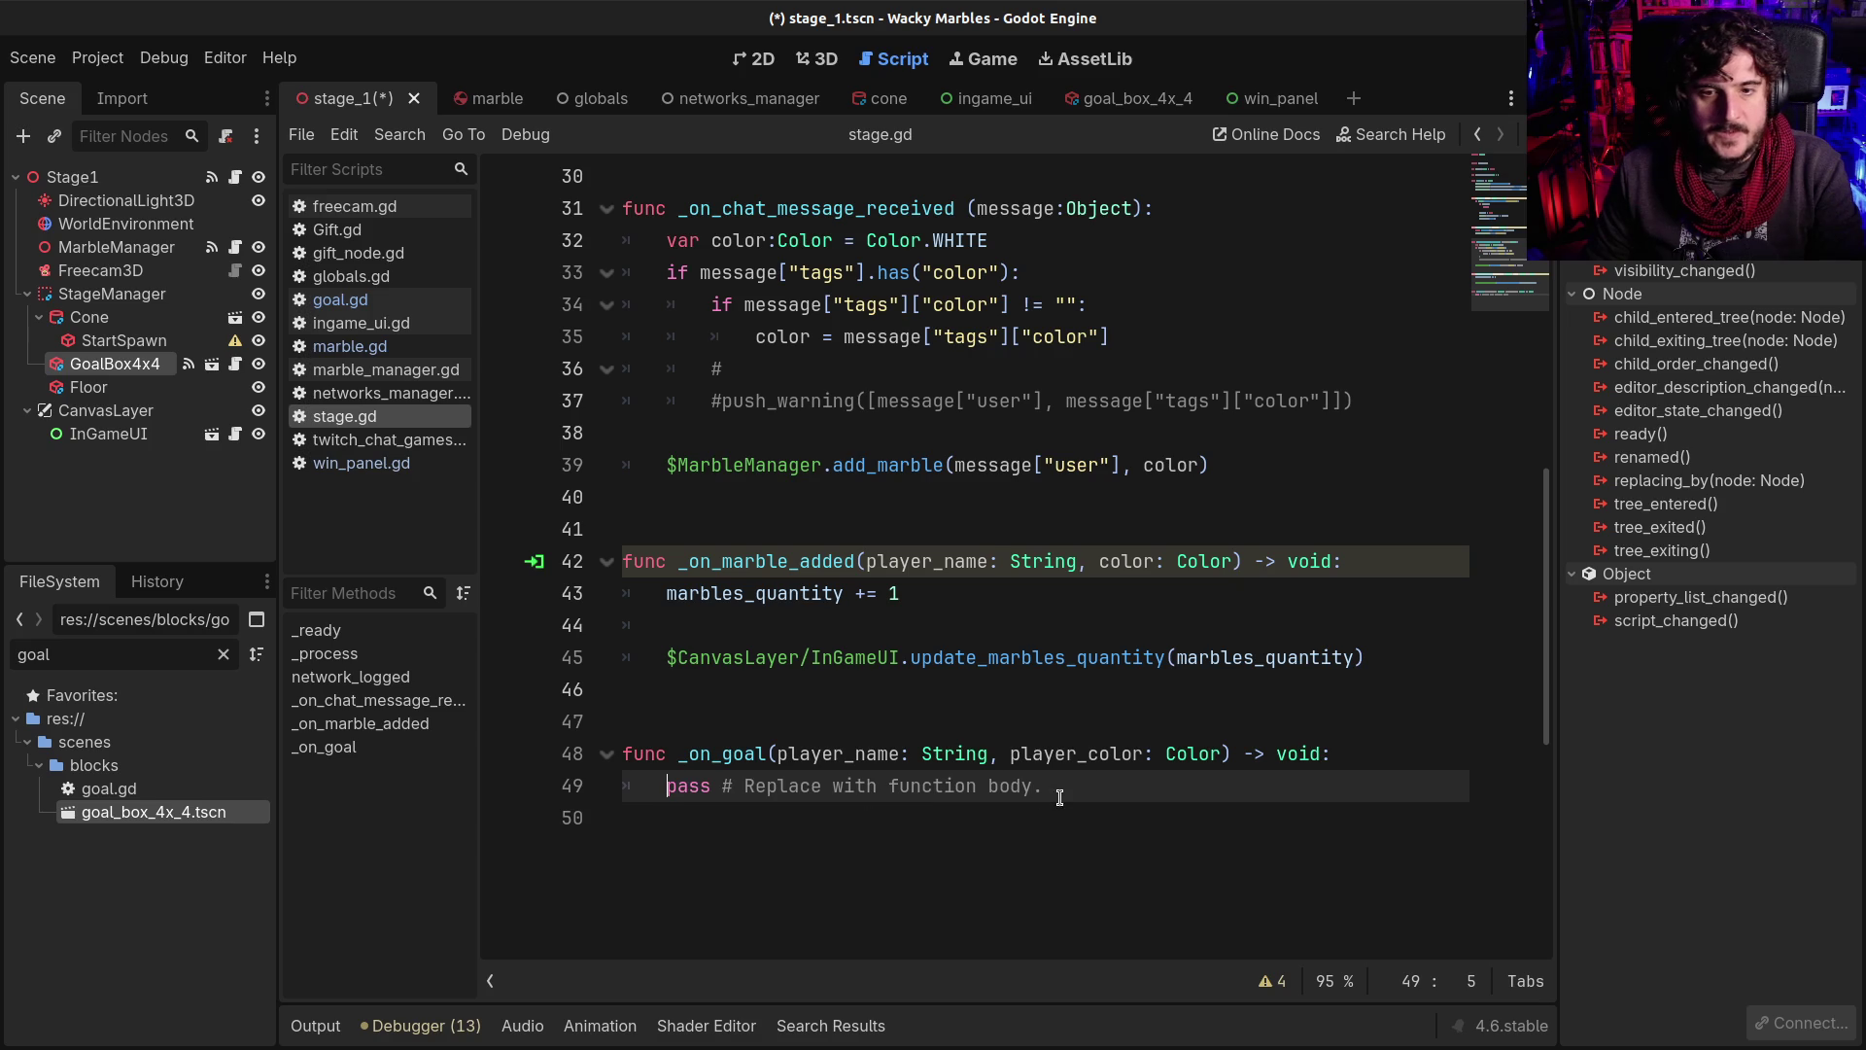
Replace the pass line in _on_goal with 'started = false'
key(shift+End)
key(BackSpace)
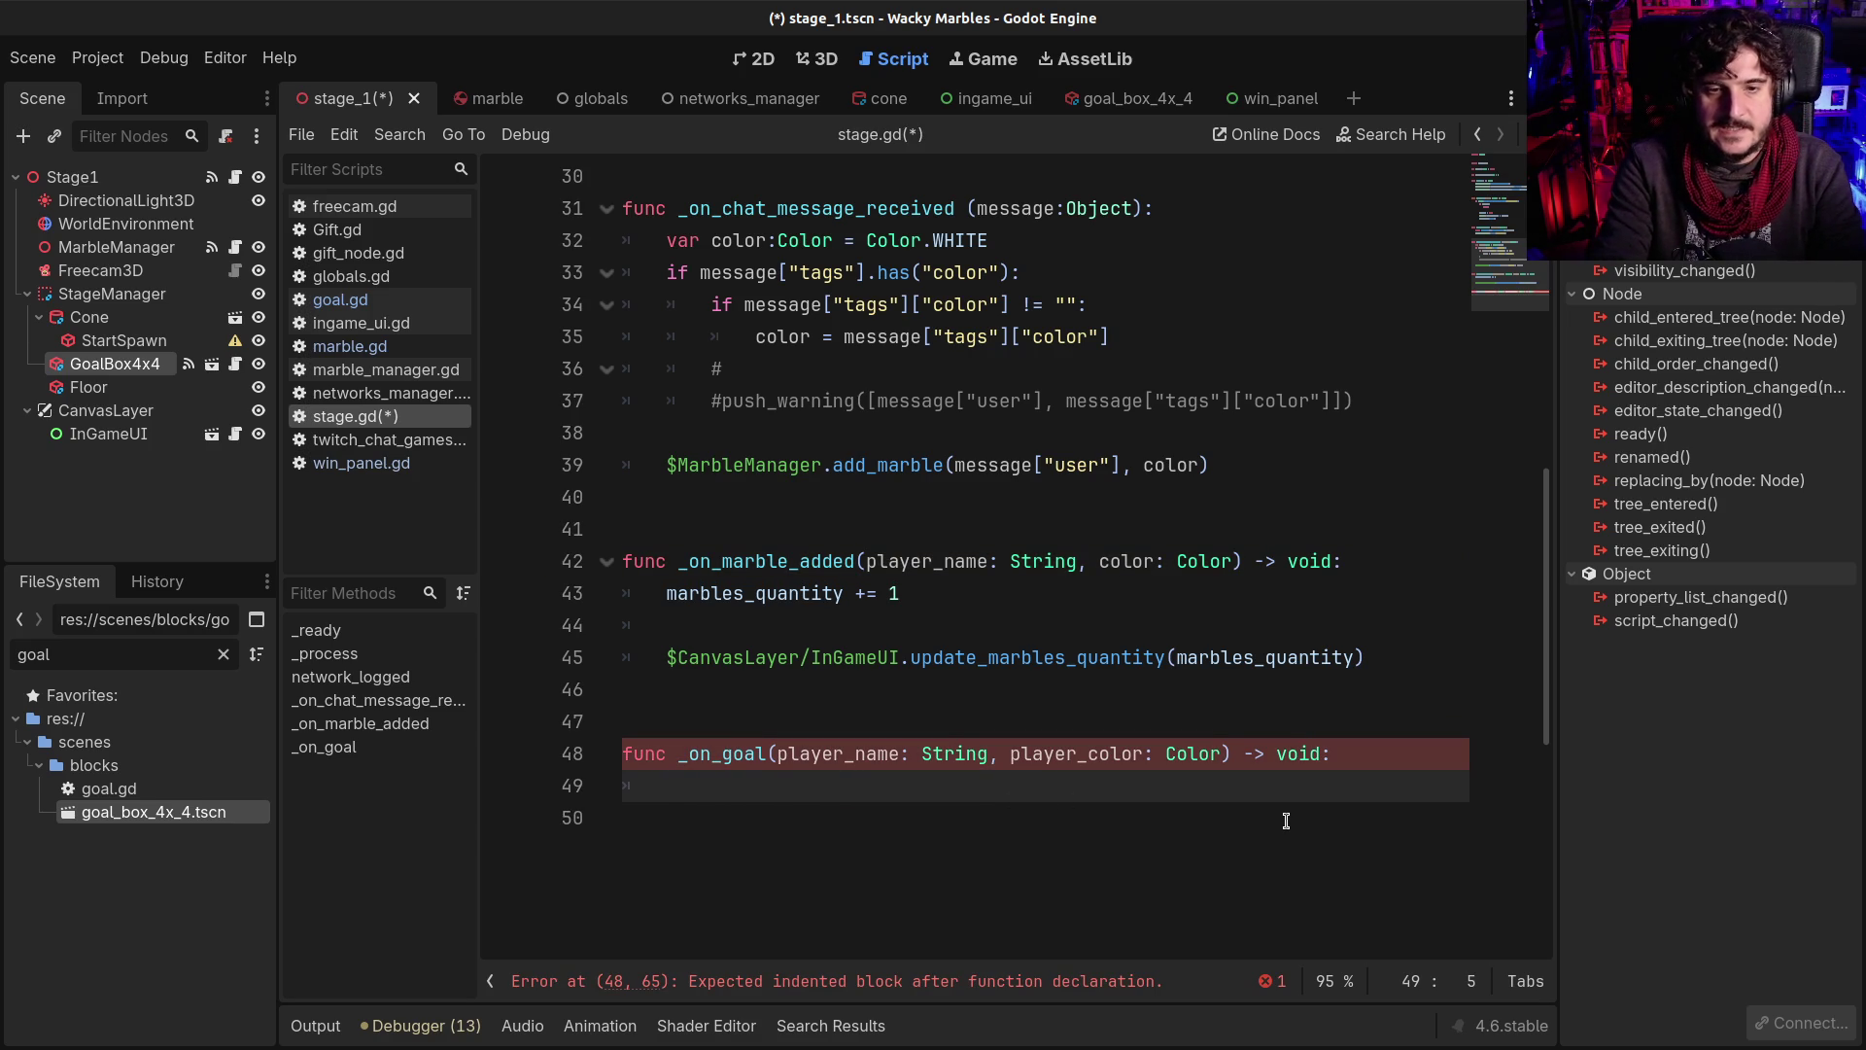
scroll(1286, 821, down, 1)
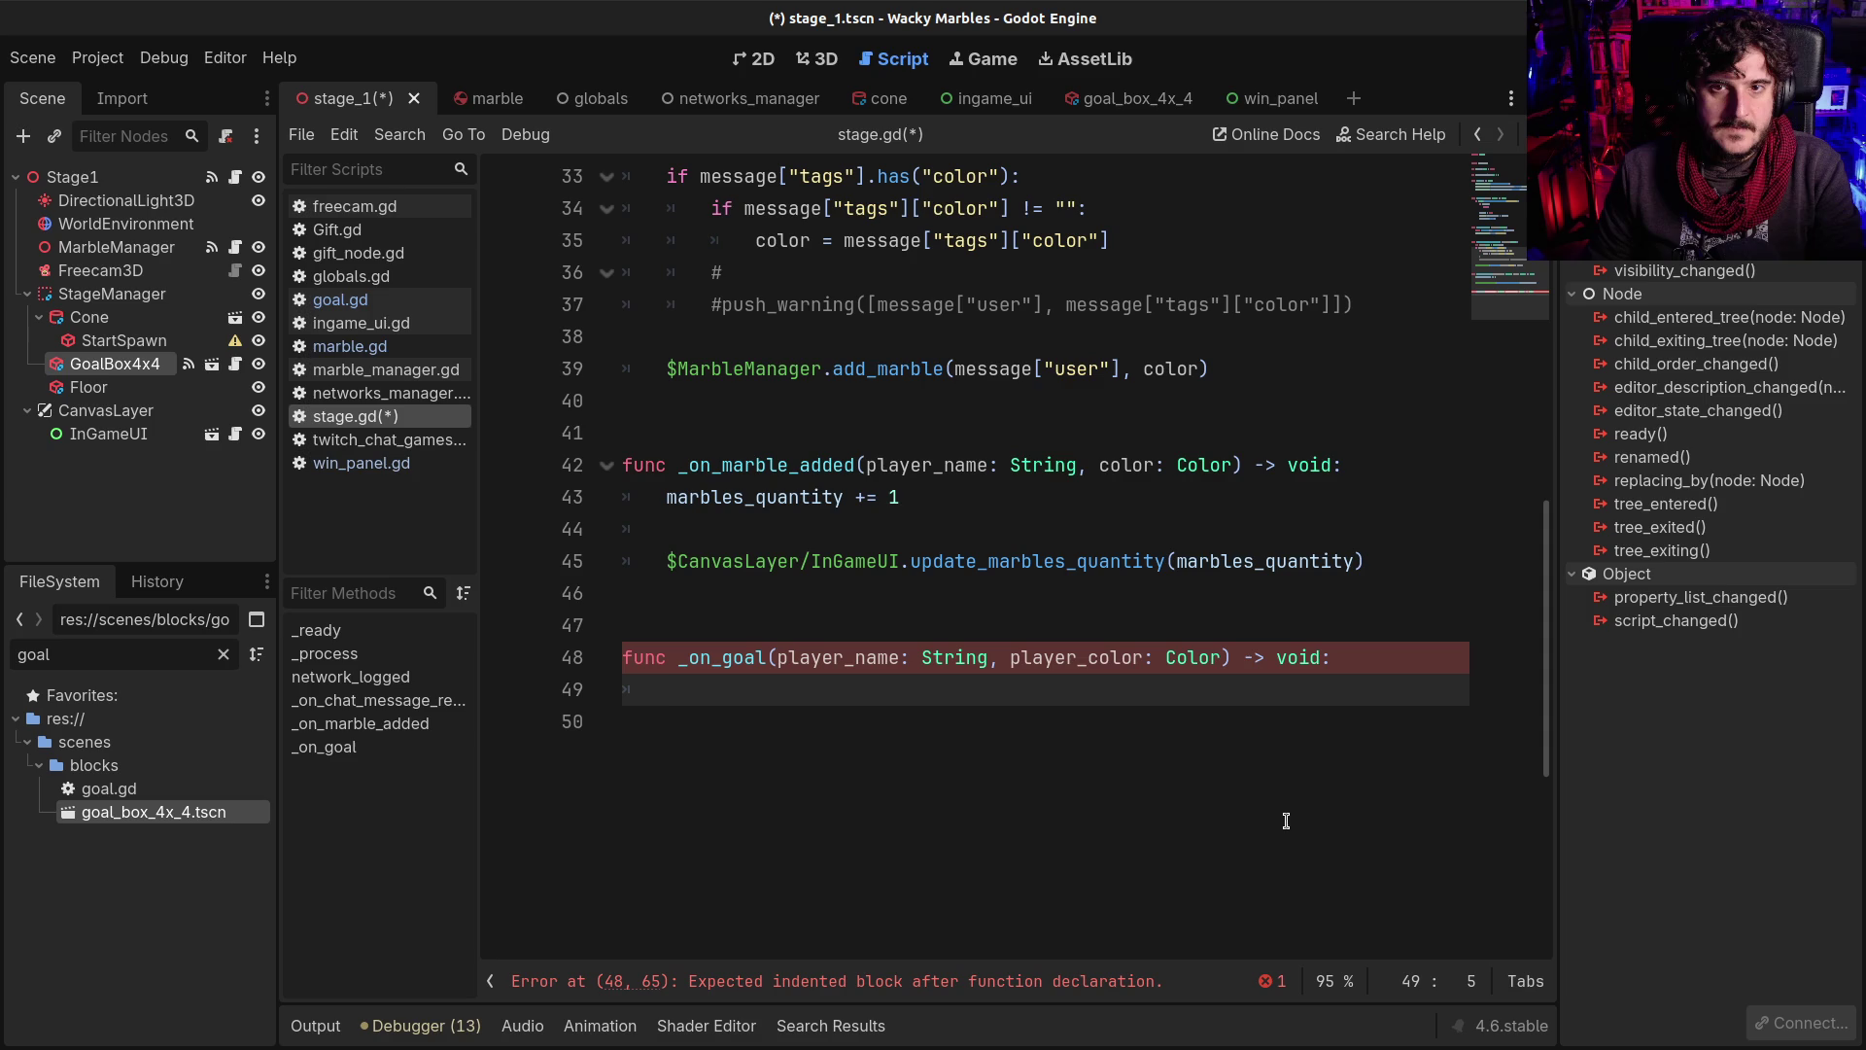
text(G)
key(BackSpace)
text(st)
key(Return)
text(= false)
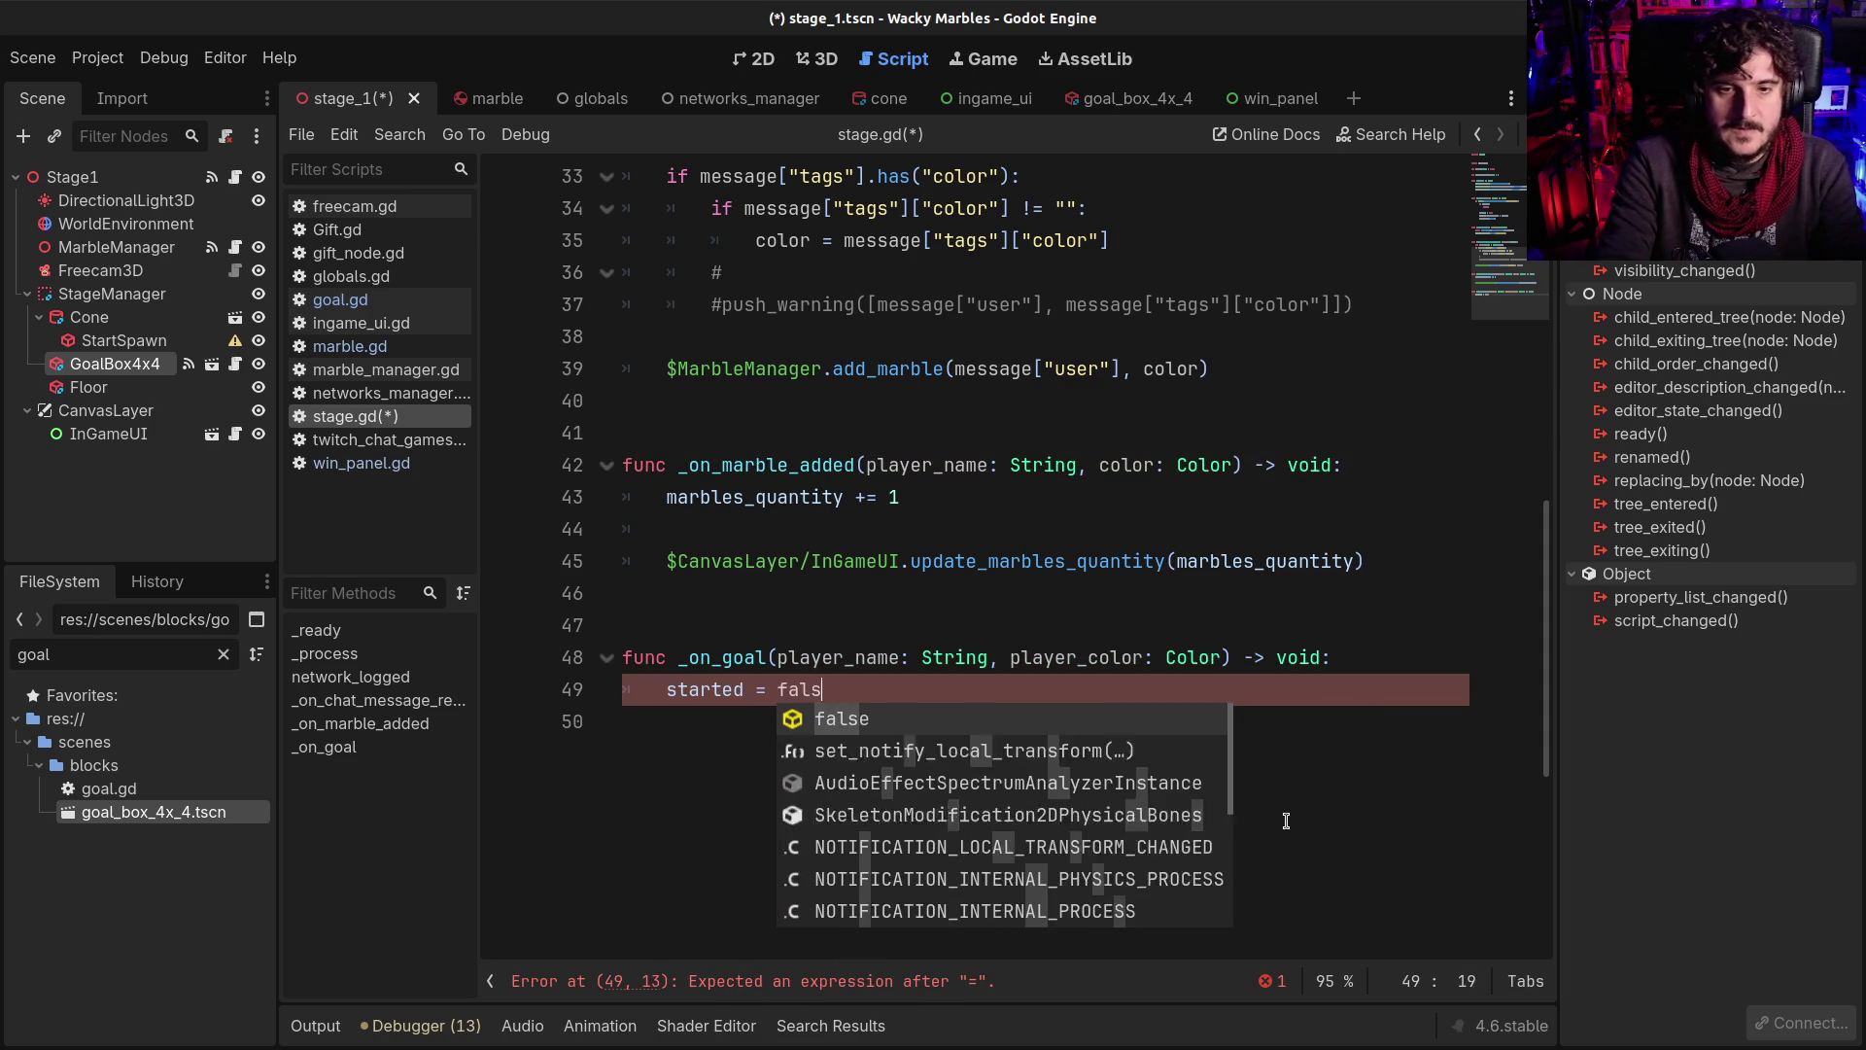
Insert 'if not started: return' above 'started = false'
key(Up)
key(End)
key(Return)
key(BackSpace)
key(BackSpace)
text(if not starte)
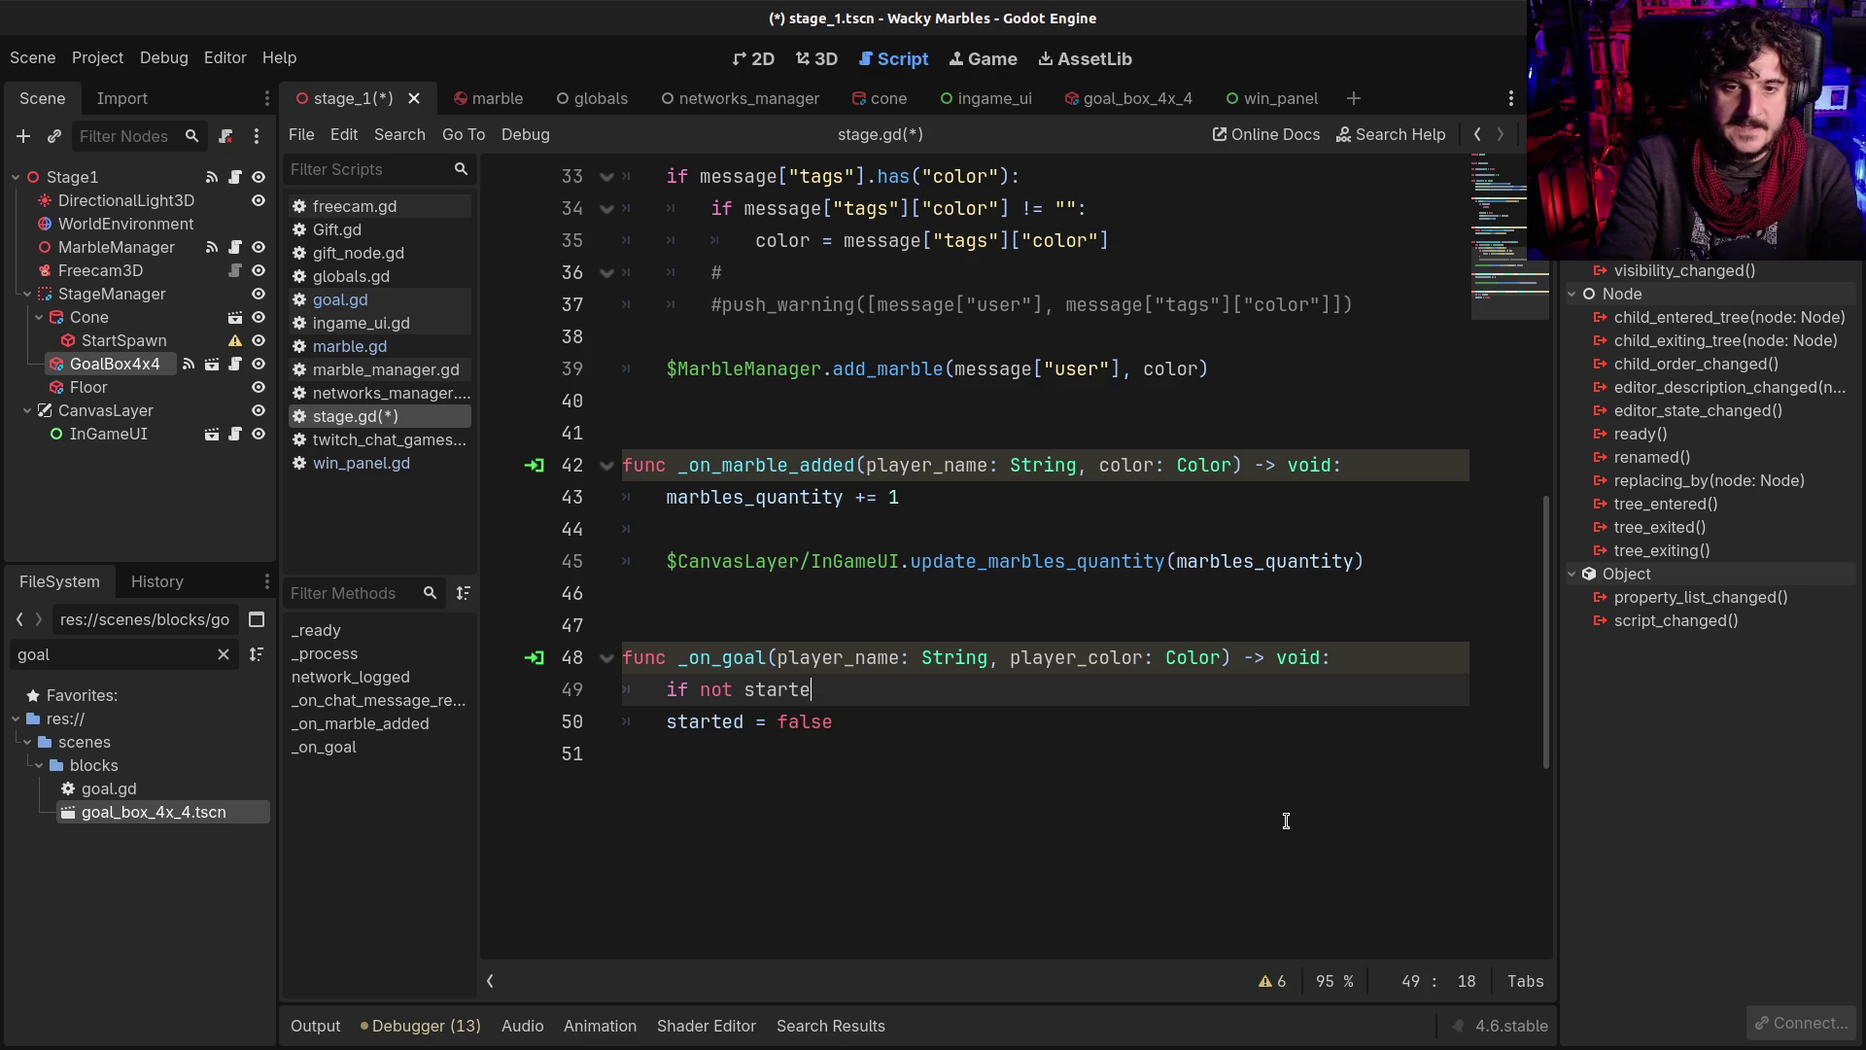
text(d:)
key(Return)
text(return)
key(Return)
key(shift+Home)
key(BackSpace)
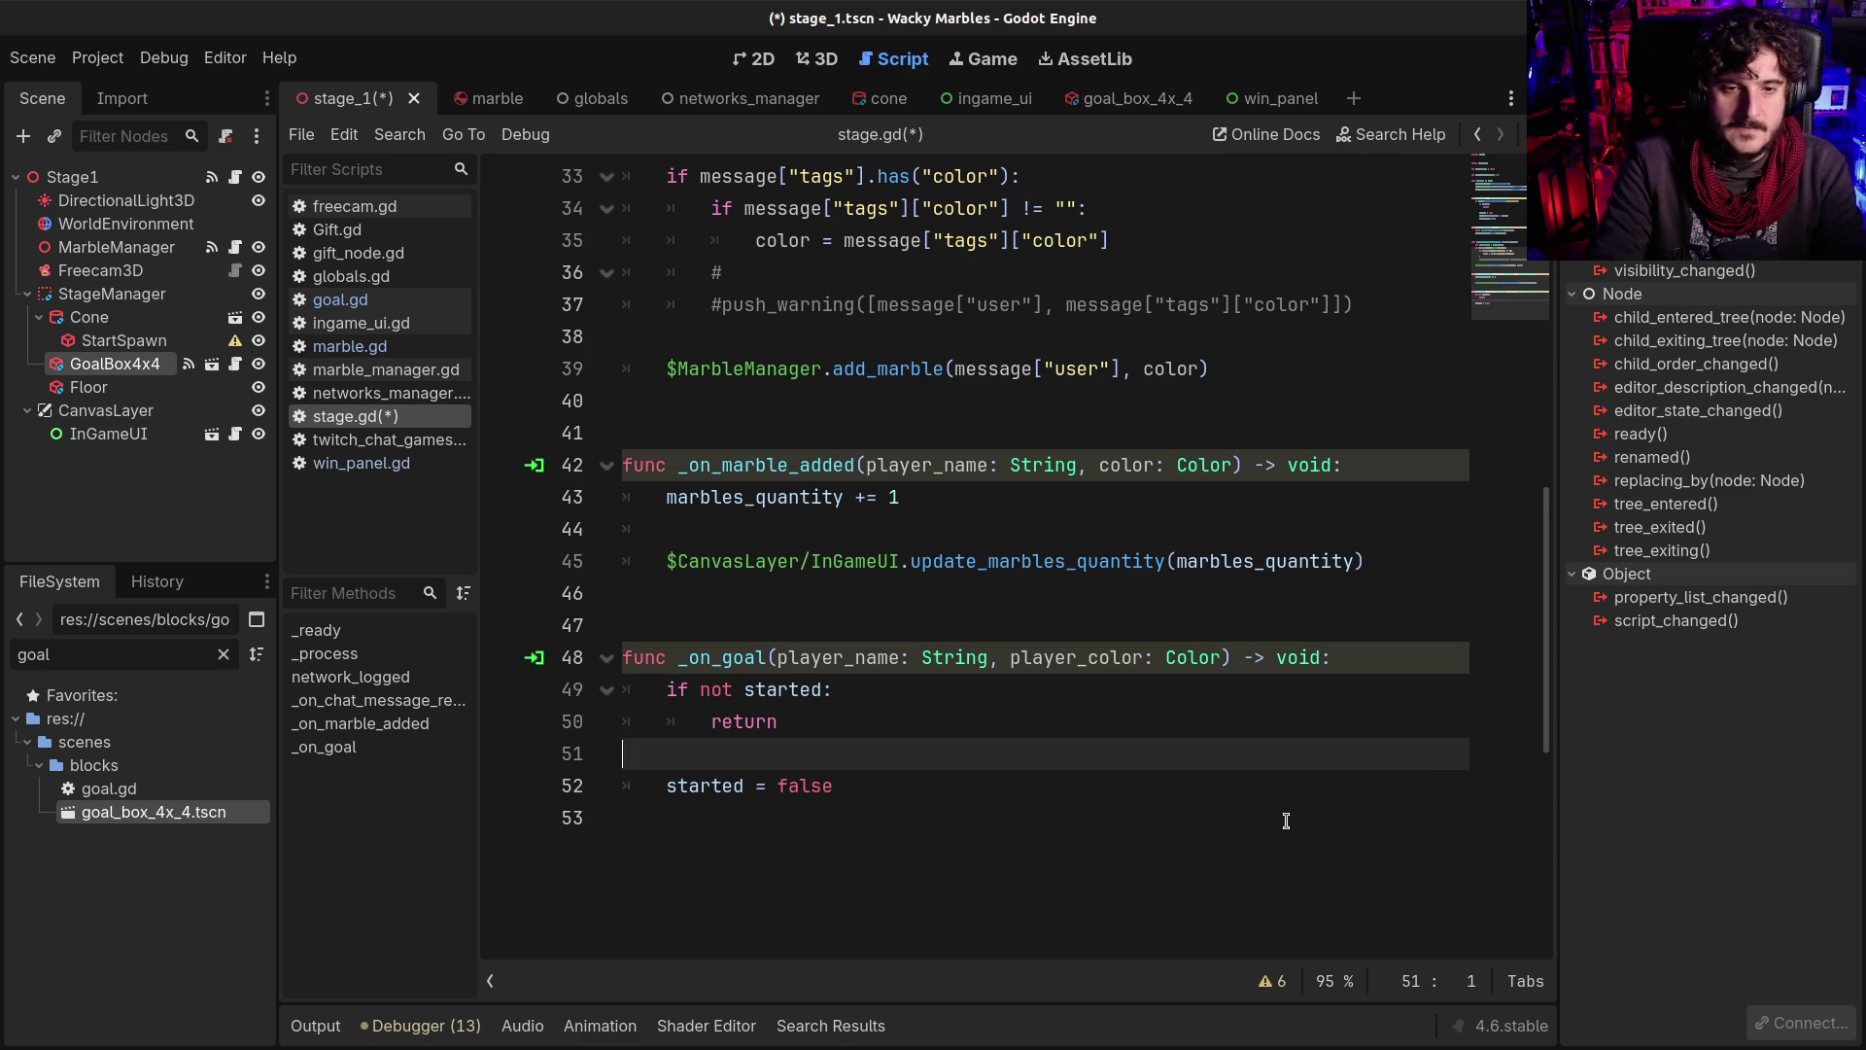
Add 'Globals.race_started = false' below 'started = false'
key(Down)
key(End)
key(Return)
text(Globals.ra)
key(Return)
text(= false)
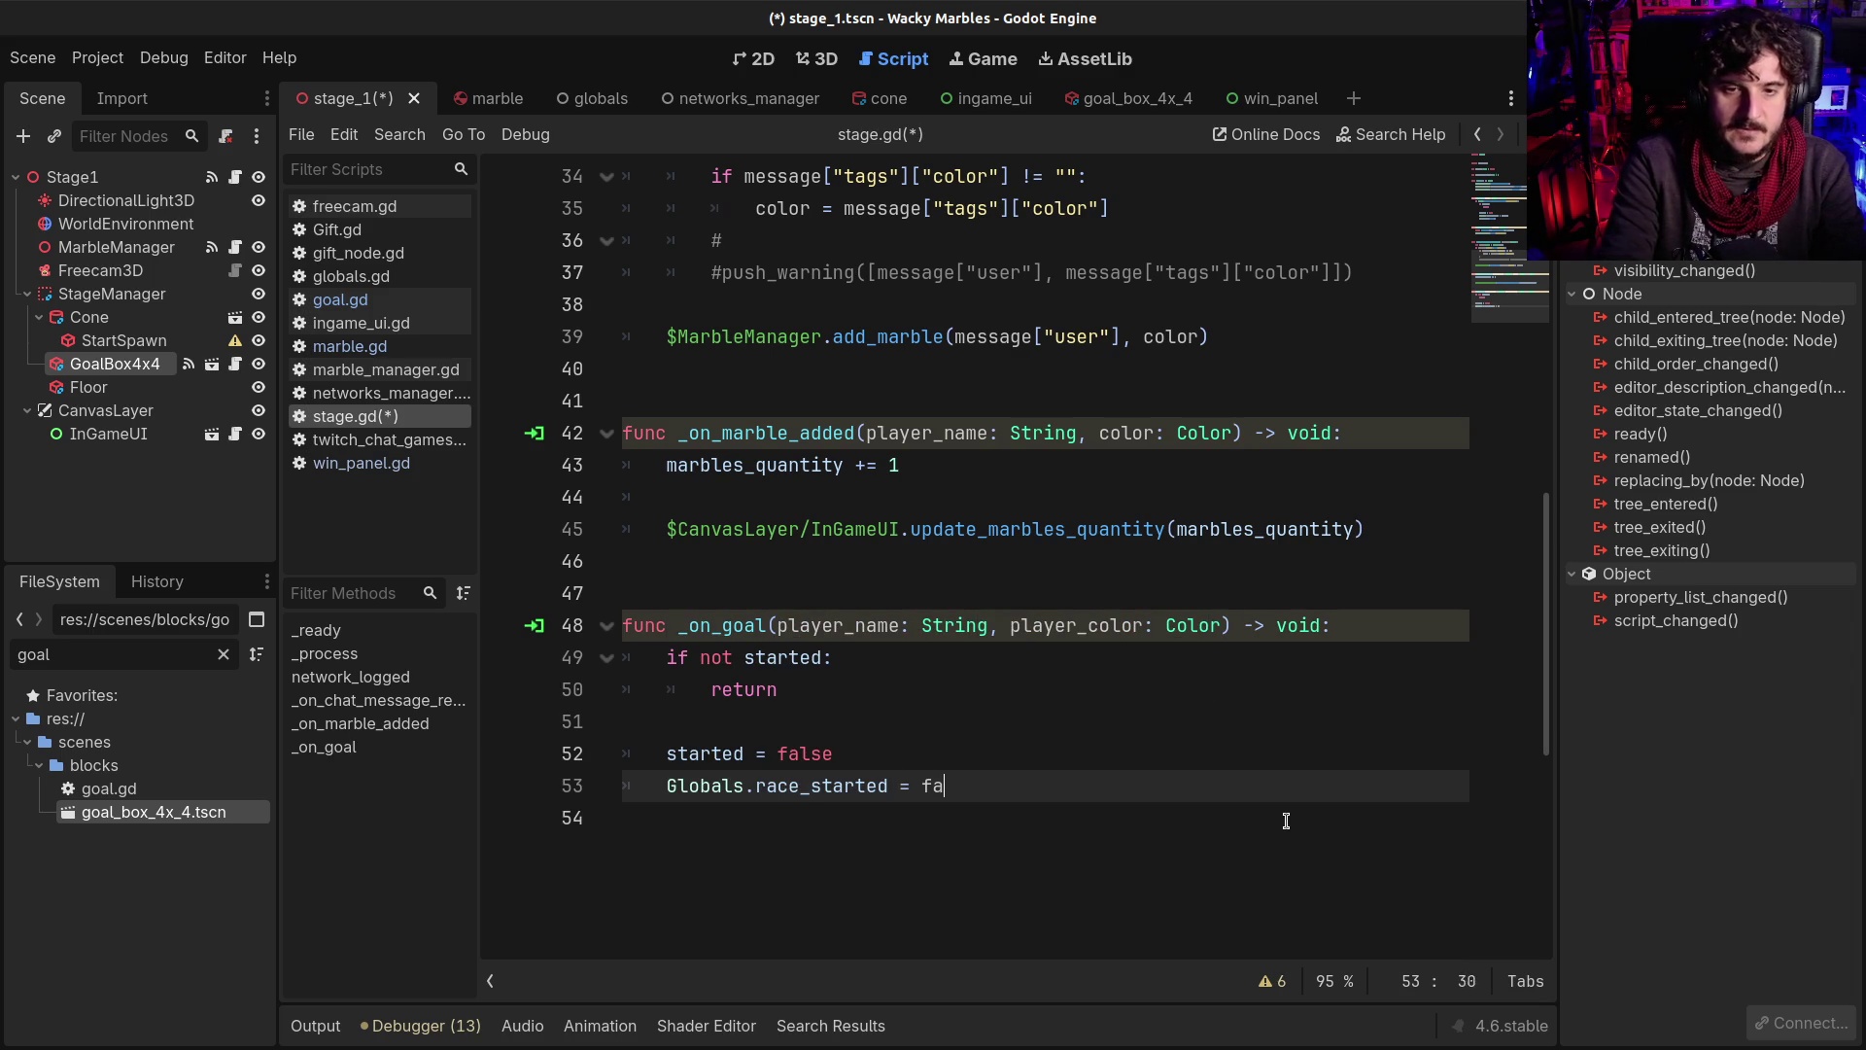
Review the finished _on_goal handler and the started declaration above it
scroll(1284, 818, down, 2)
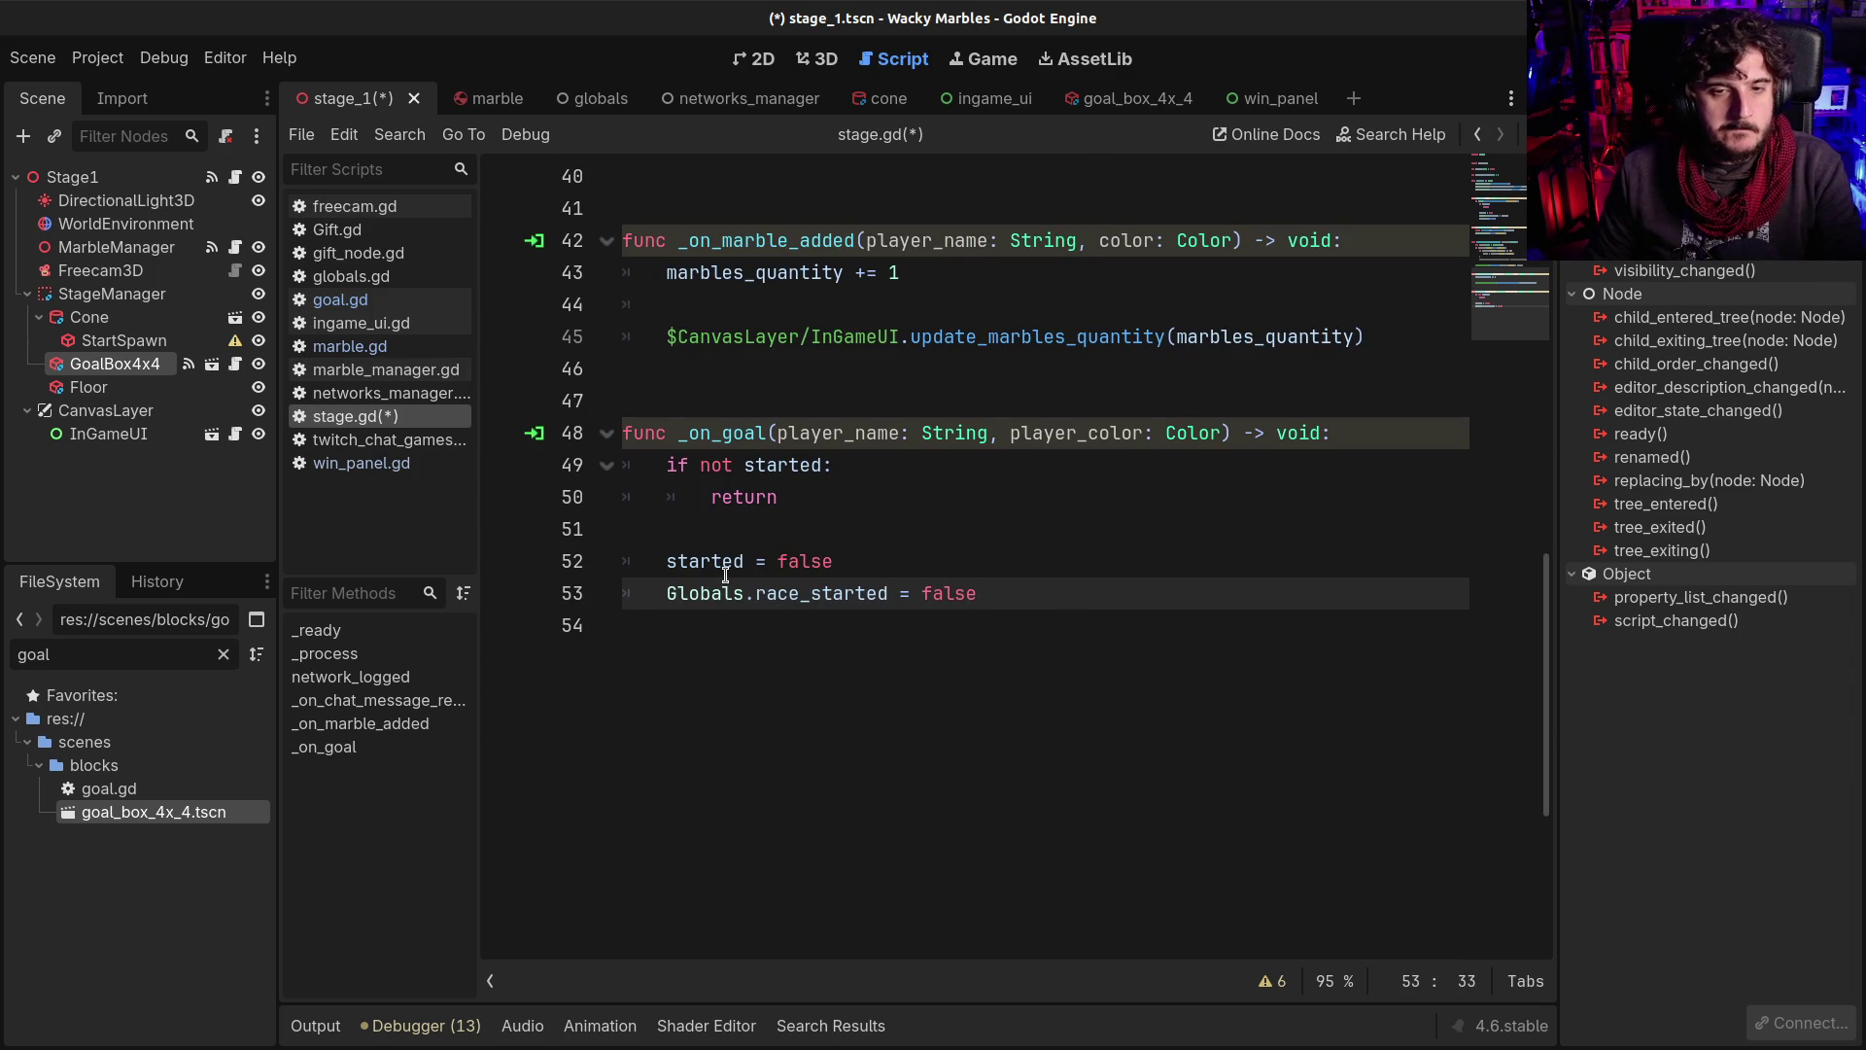
mouse_move(725, 574)
click(745, 496)
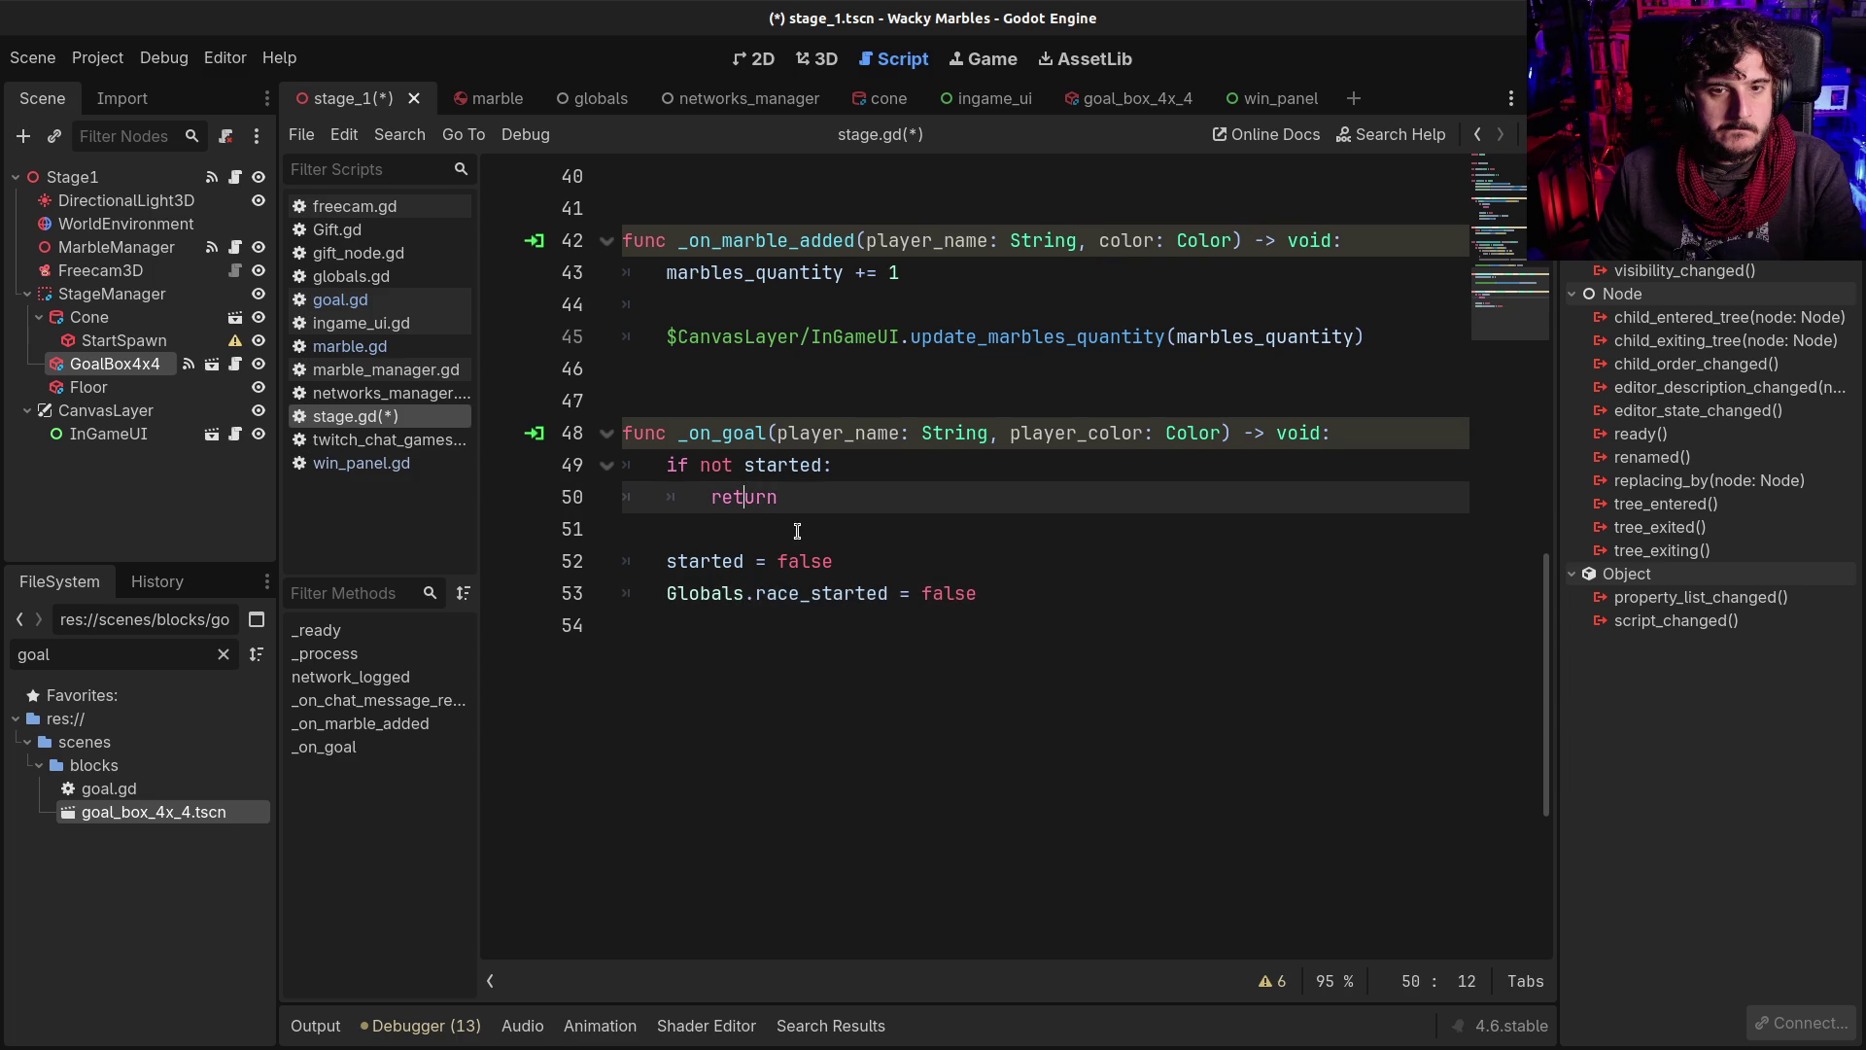
click(725, 593)
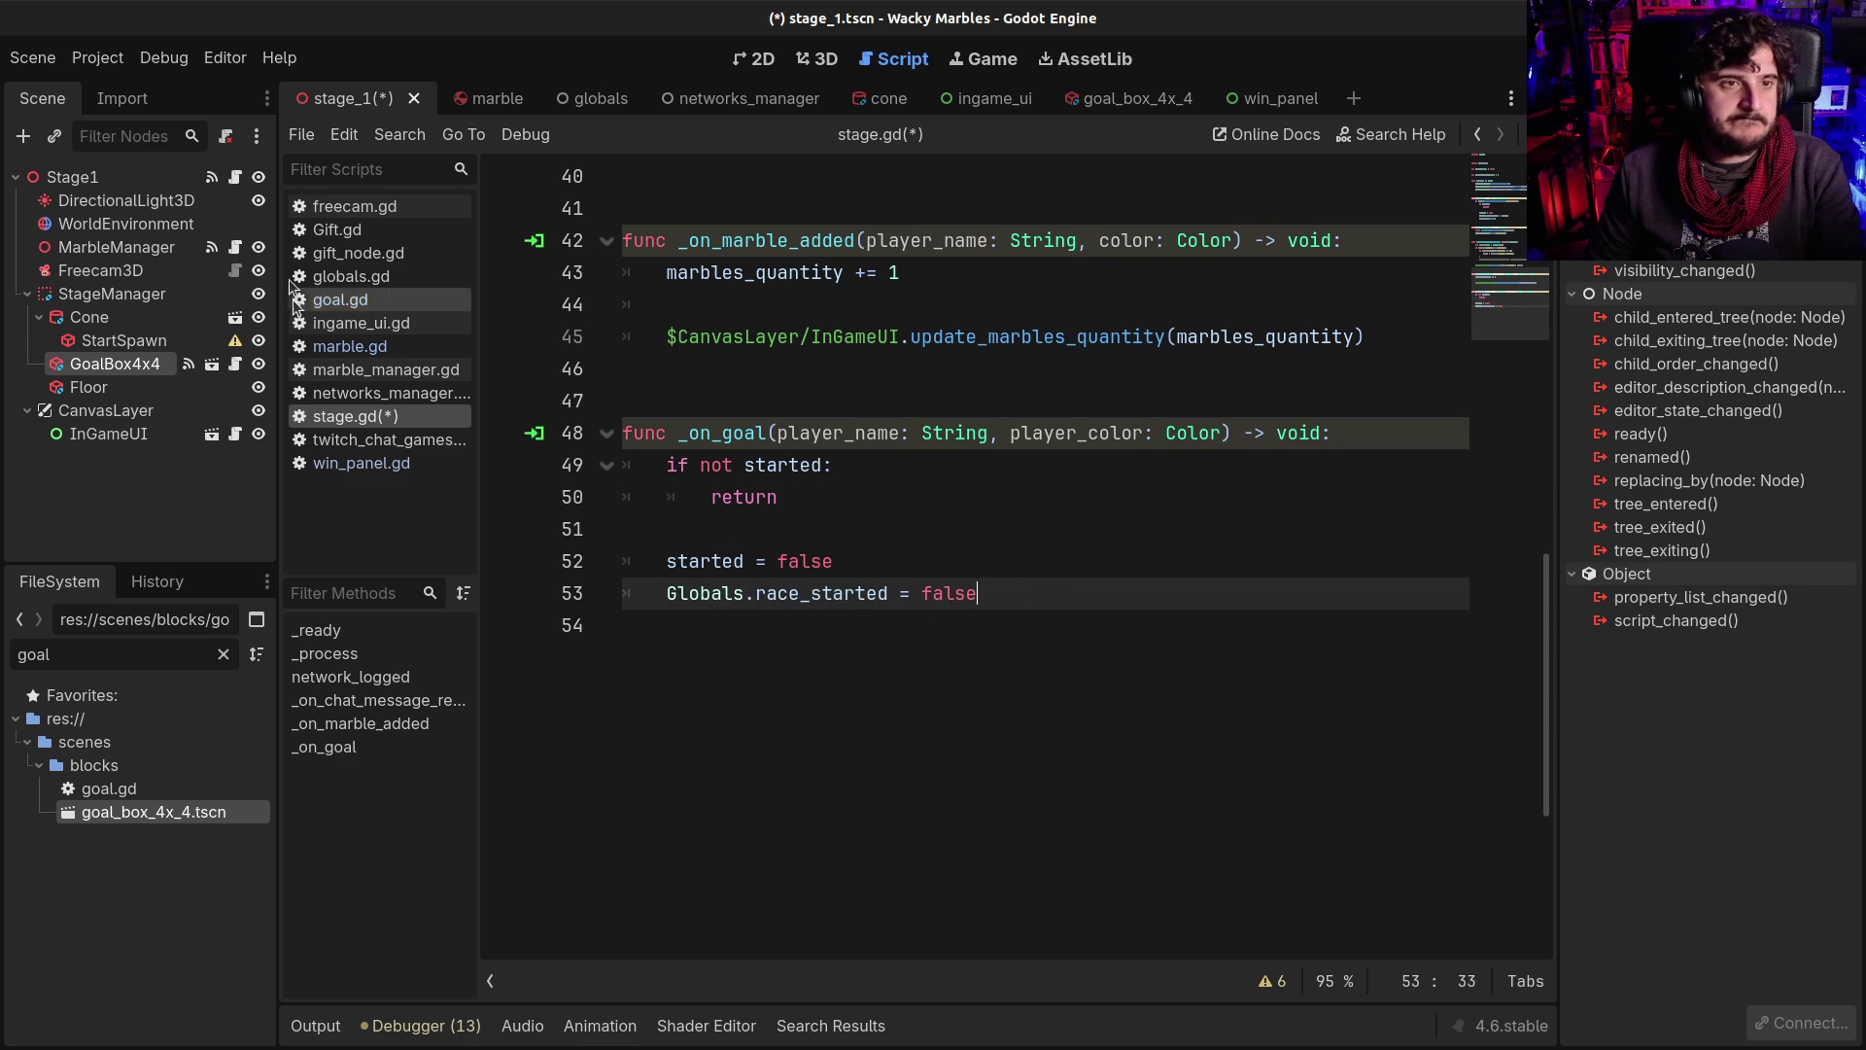
scroll(1009, 514, up, 13)
mouse_move(1009, 513)
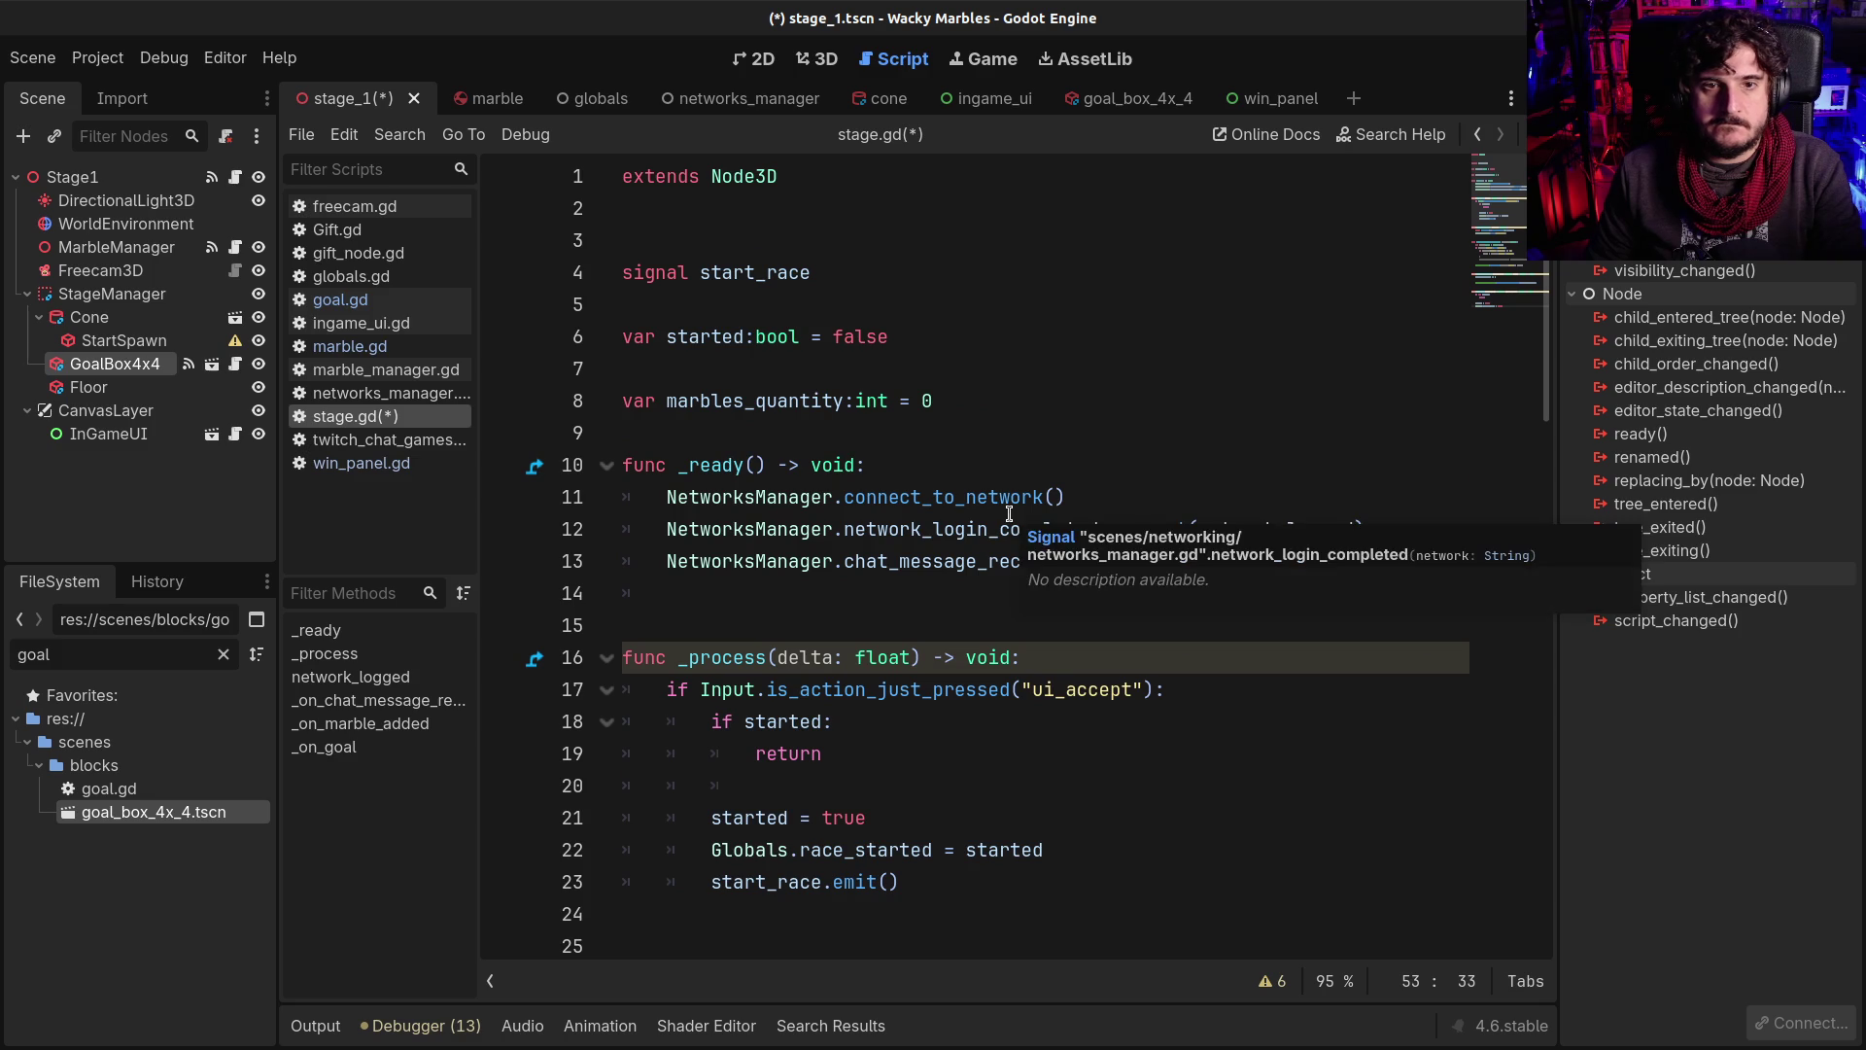
click(952, 336)
Declare 'var ended:bool = false' in stage.gd and save
key(Return)
text(va)
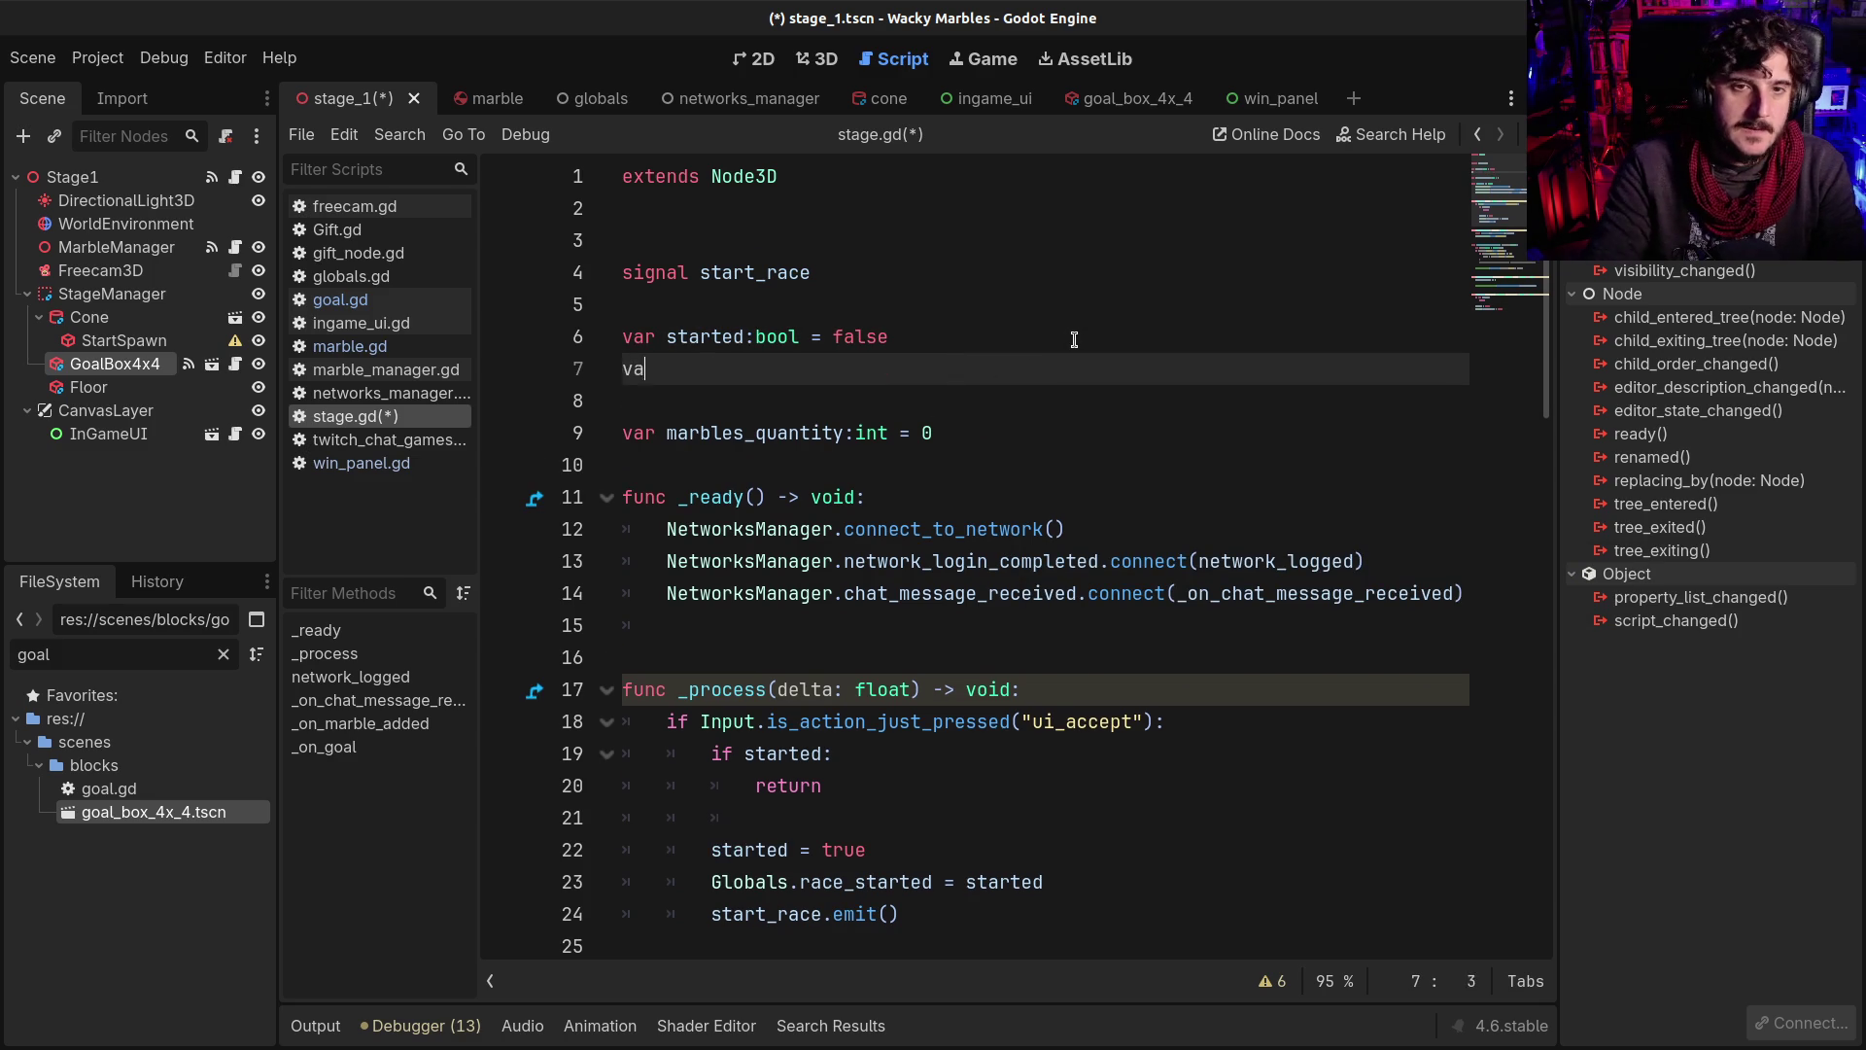
text(r ended:bool = false)
key(ctrl+s)
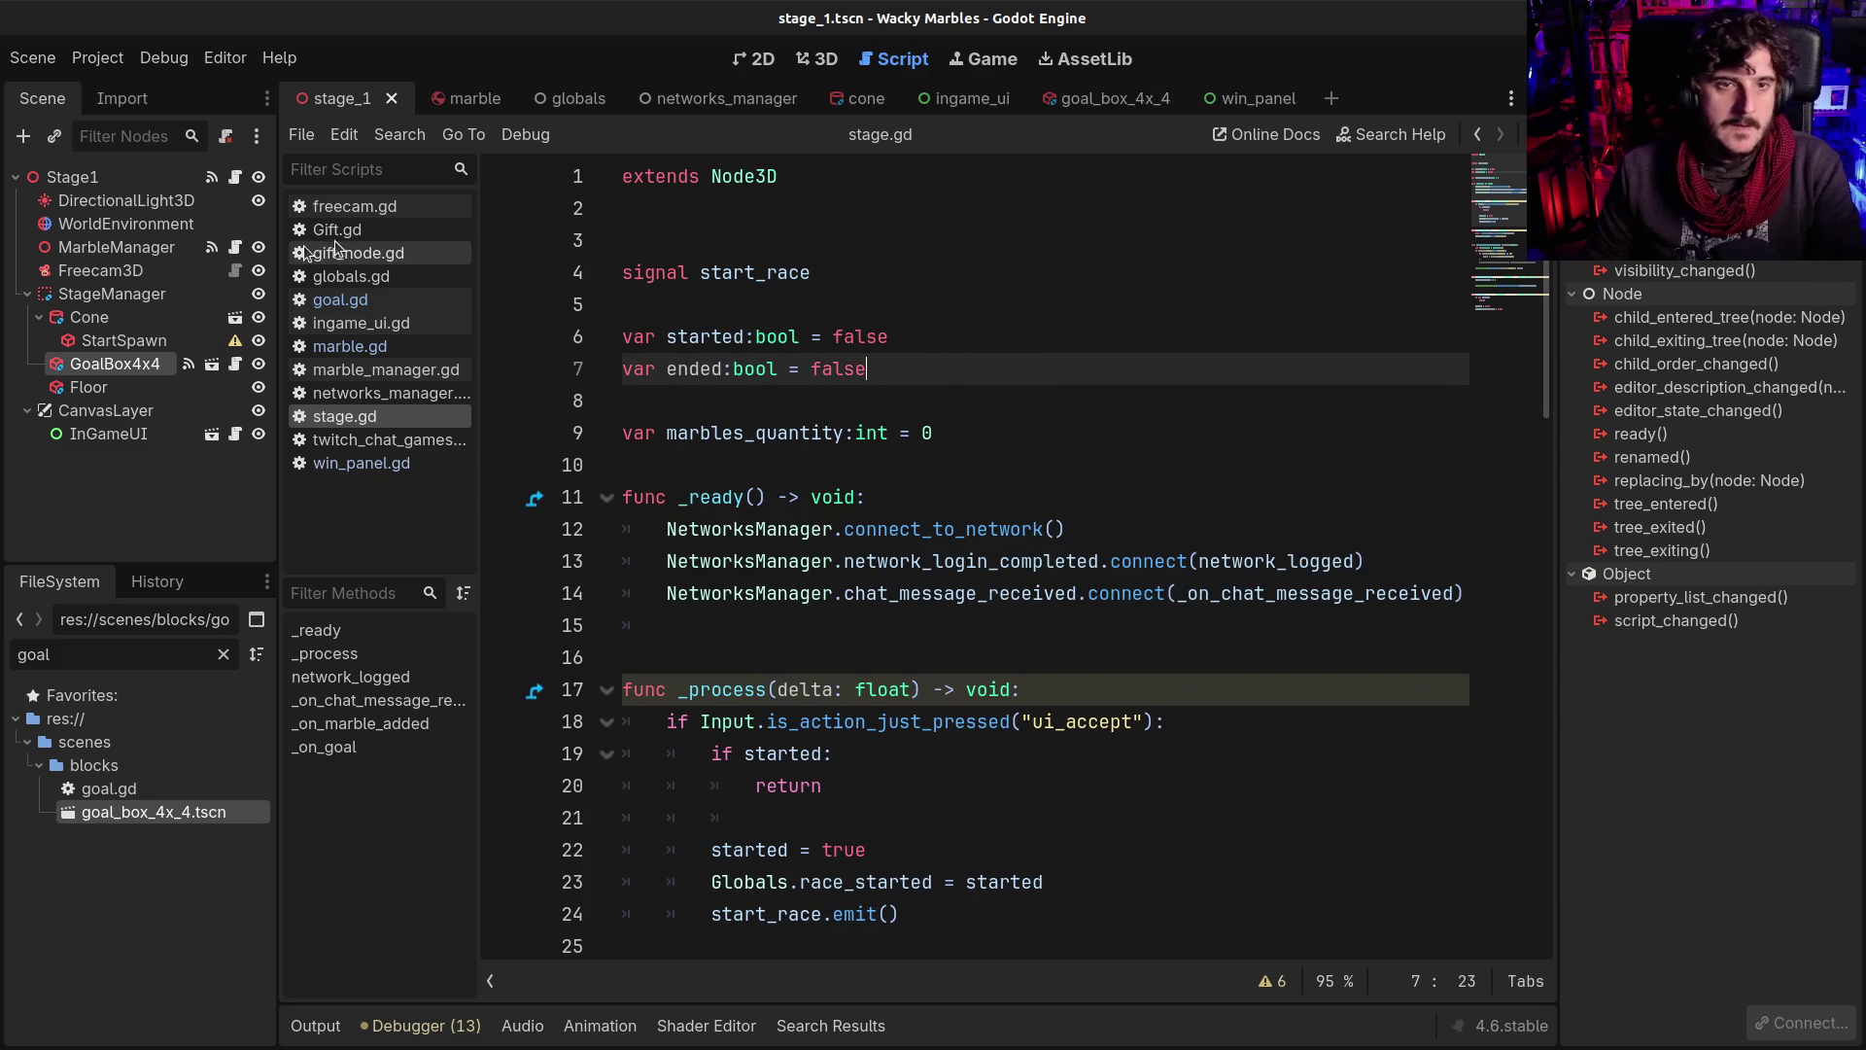
Add a race_ended:bool = false variable to globals.gd, then go back to stage.gd
click(355, 276)
click(1044, 530)
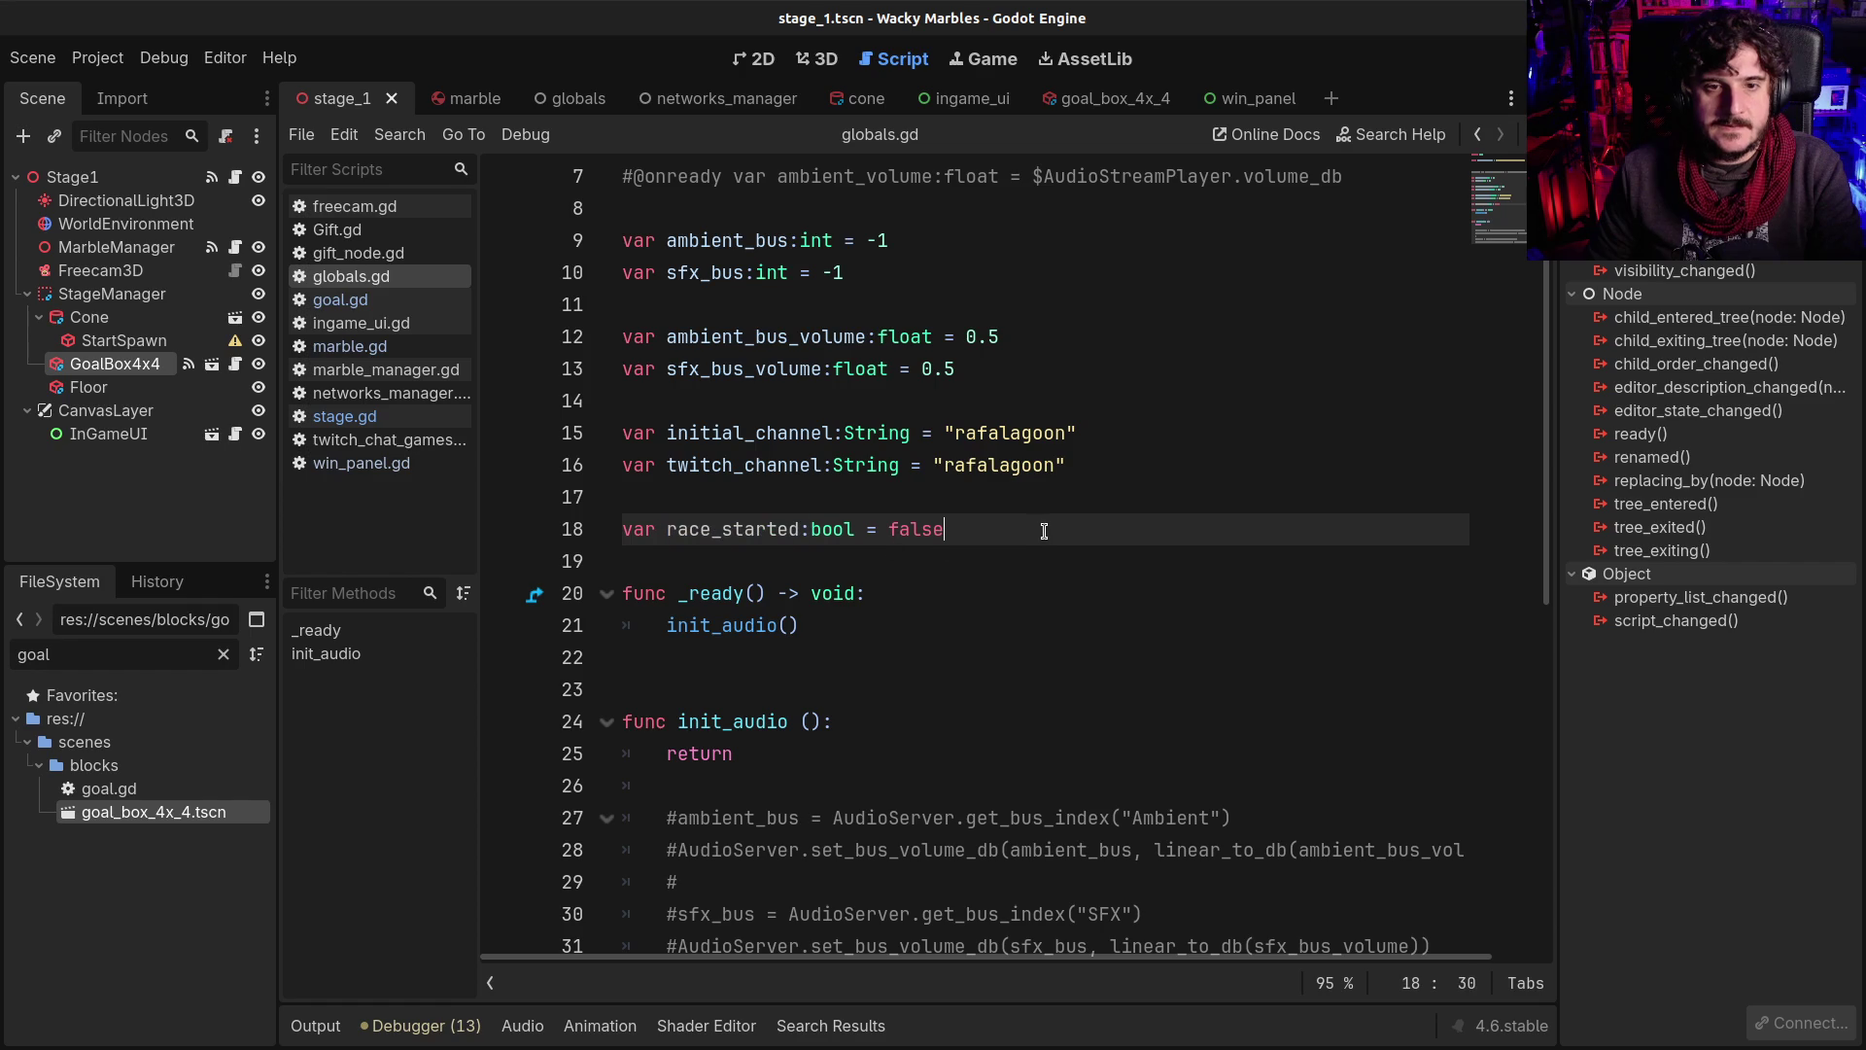
key(Return)
text(r race_ended:)
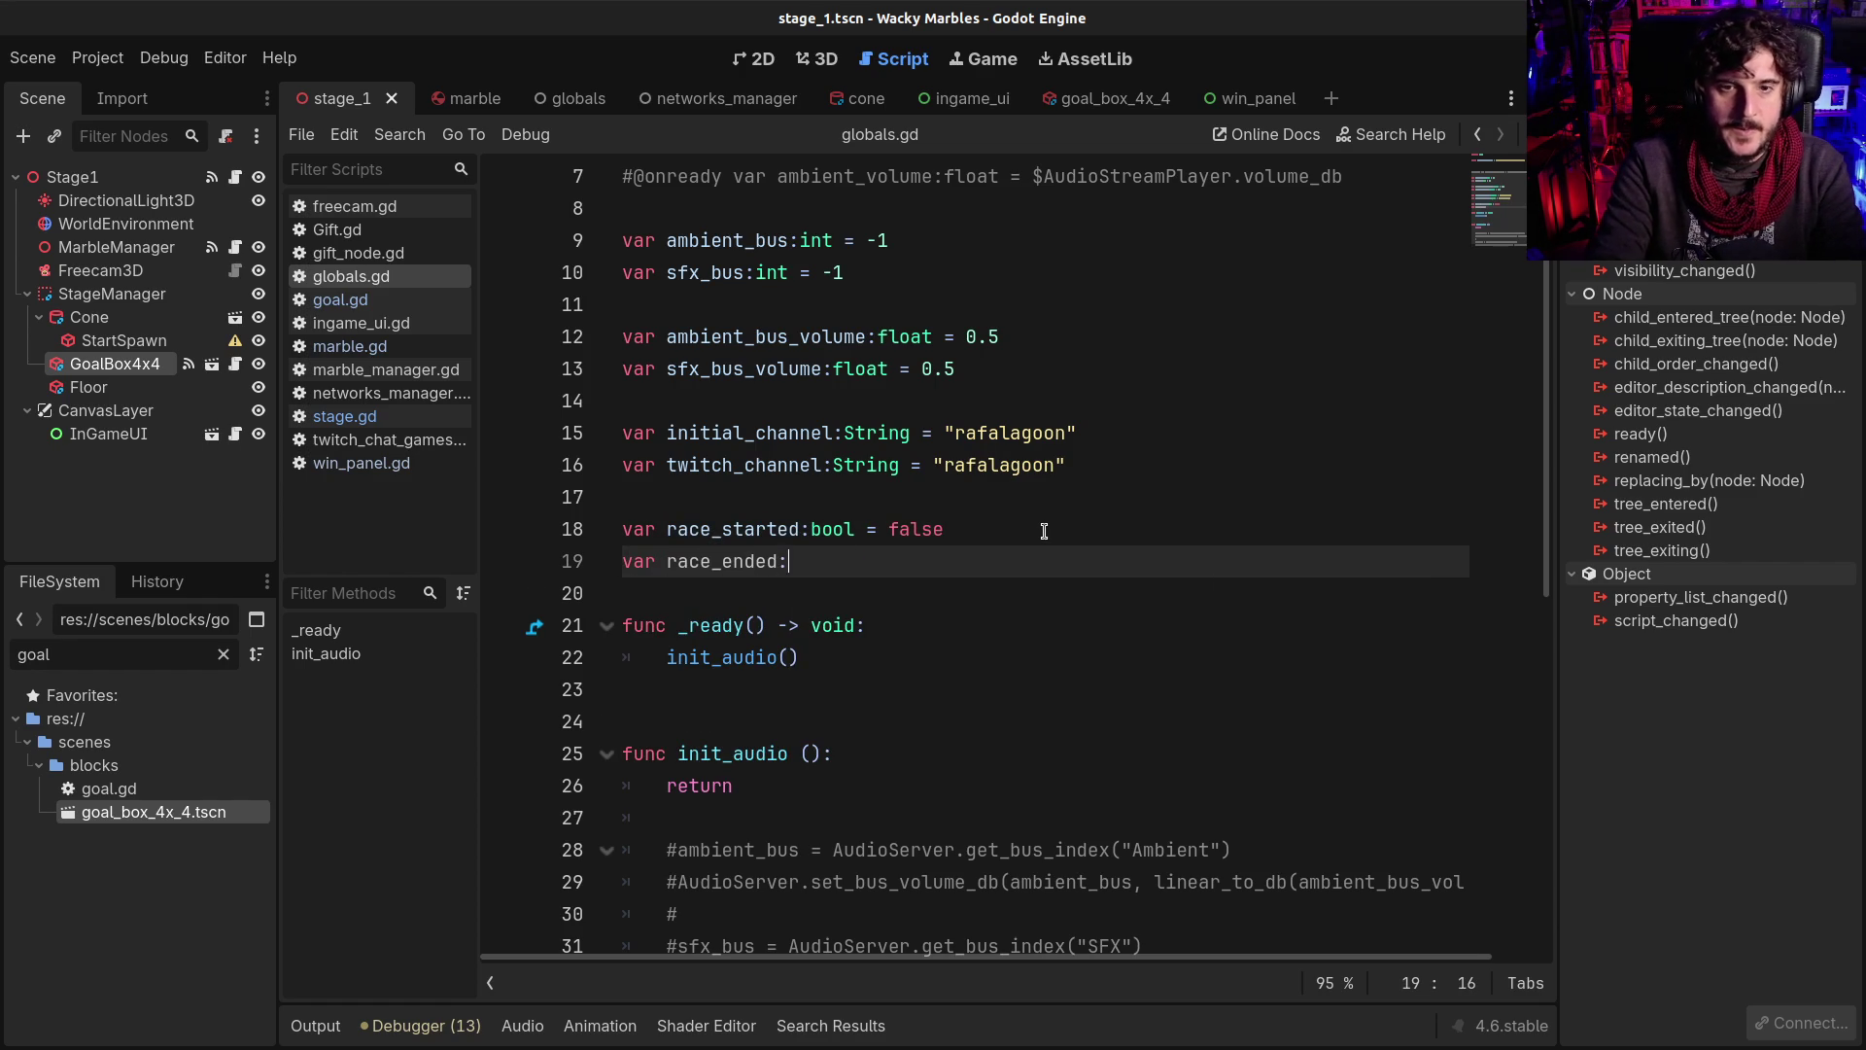
text(bool = false)
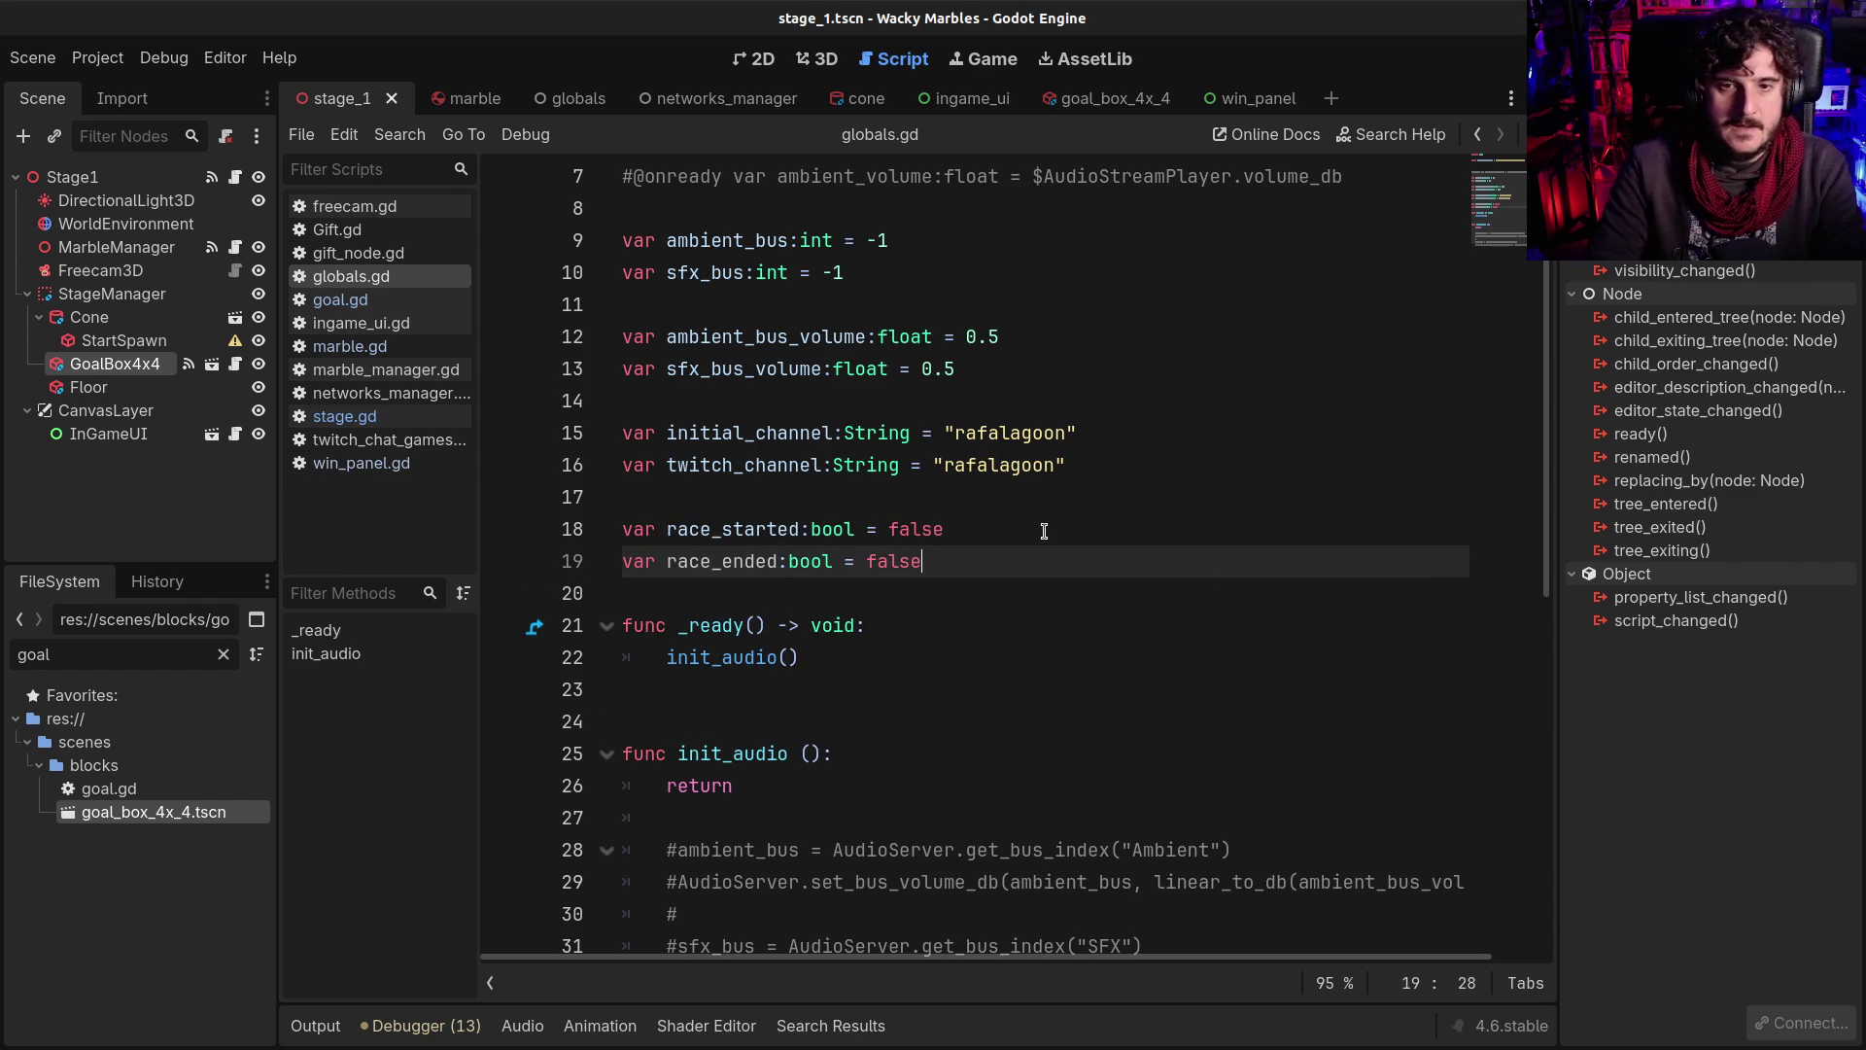
key(alt+Left)
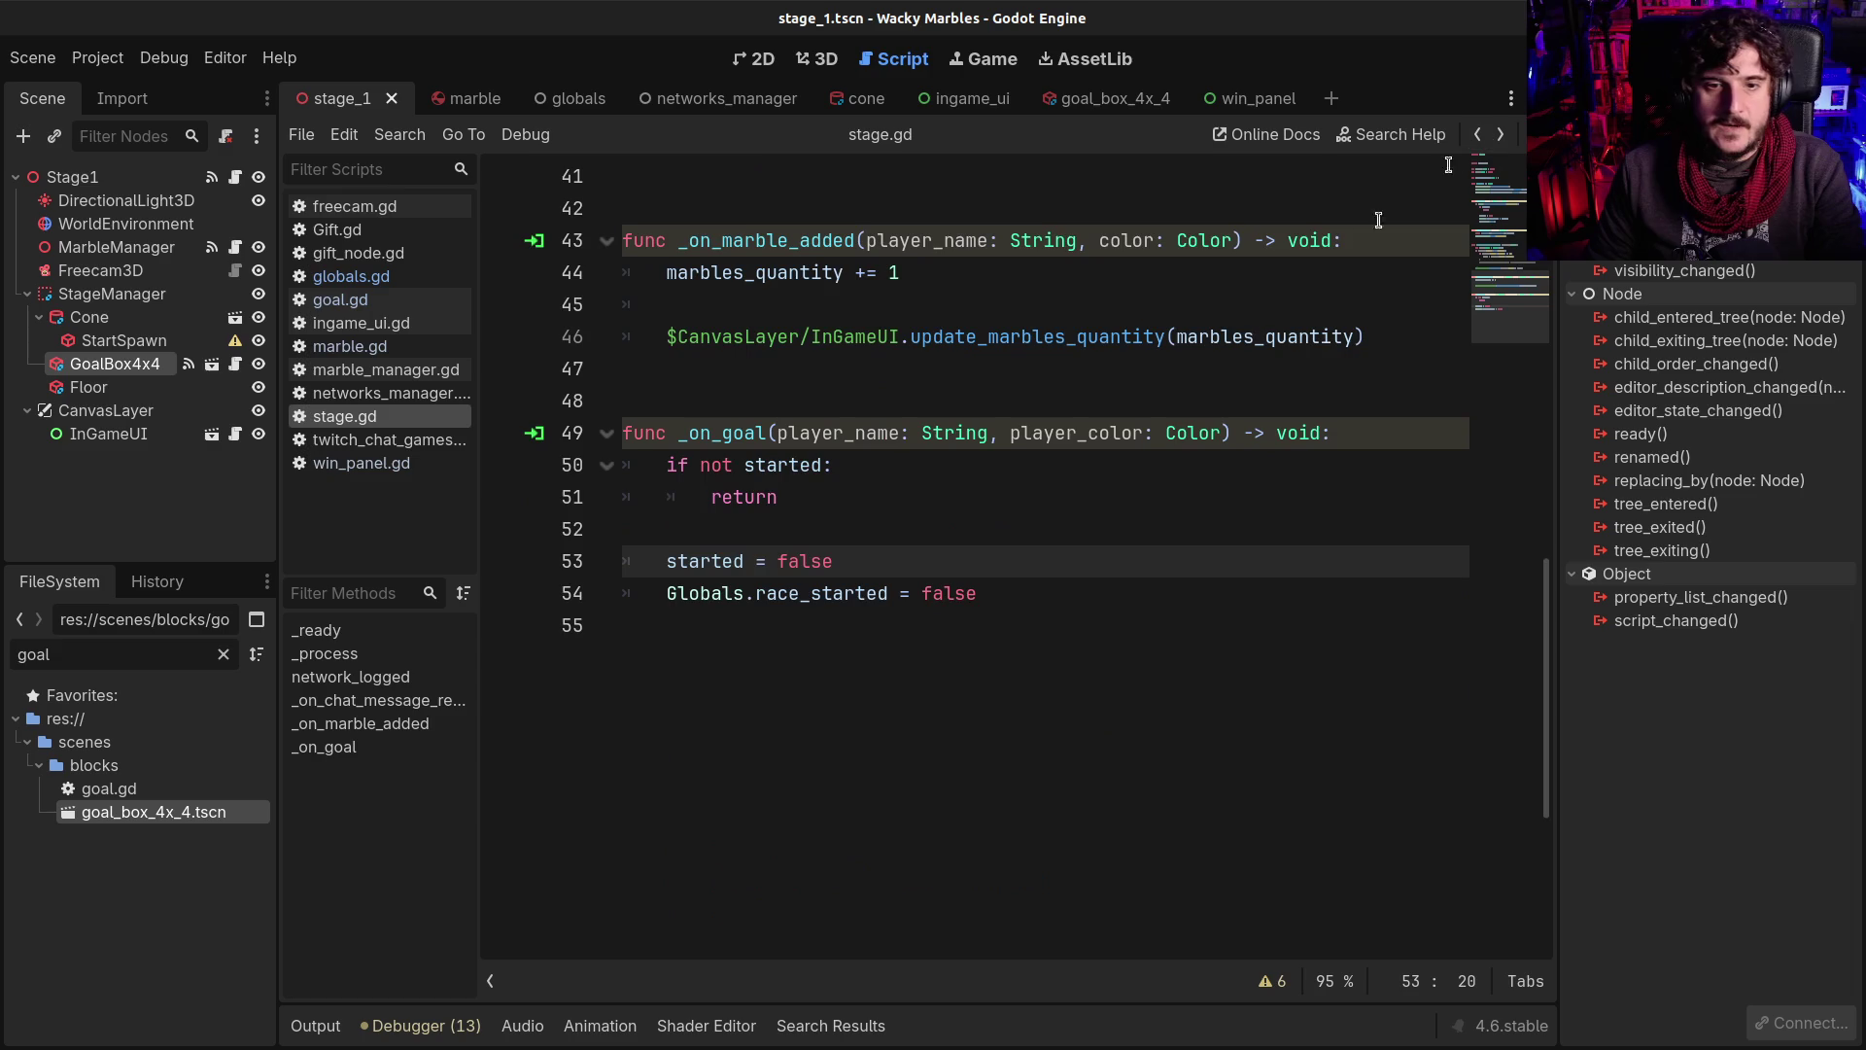
Change the early-return condition to 'if ended: return'
double_click(783, 402)
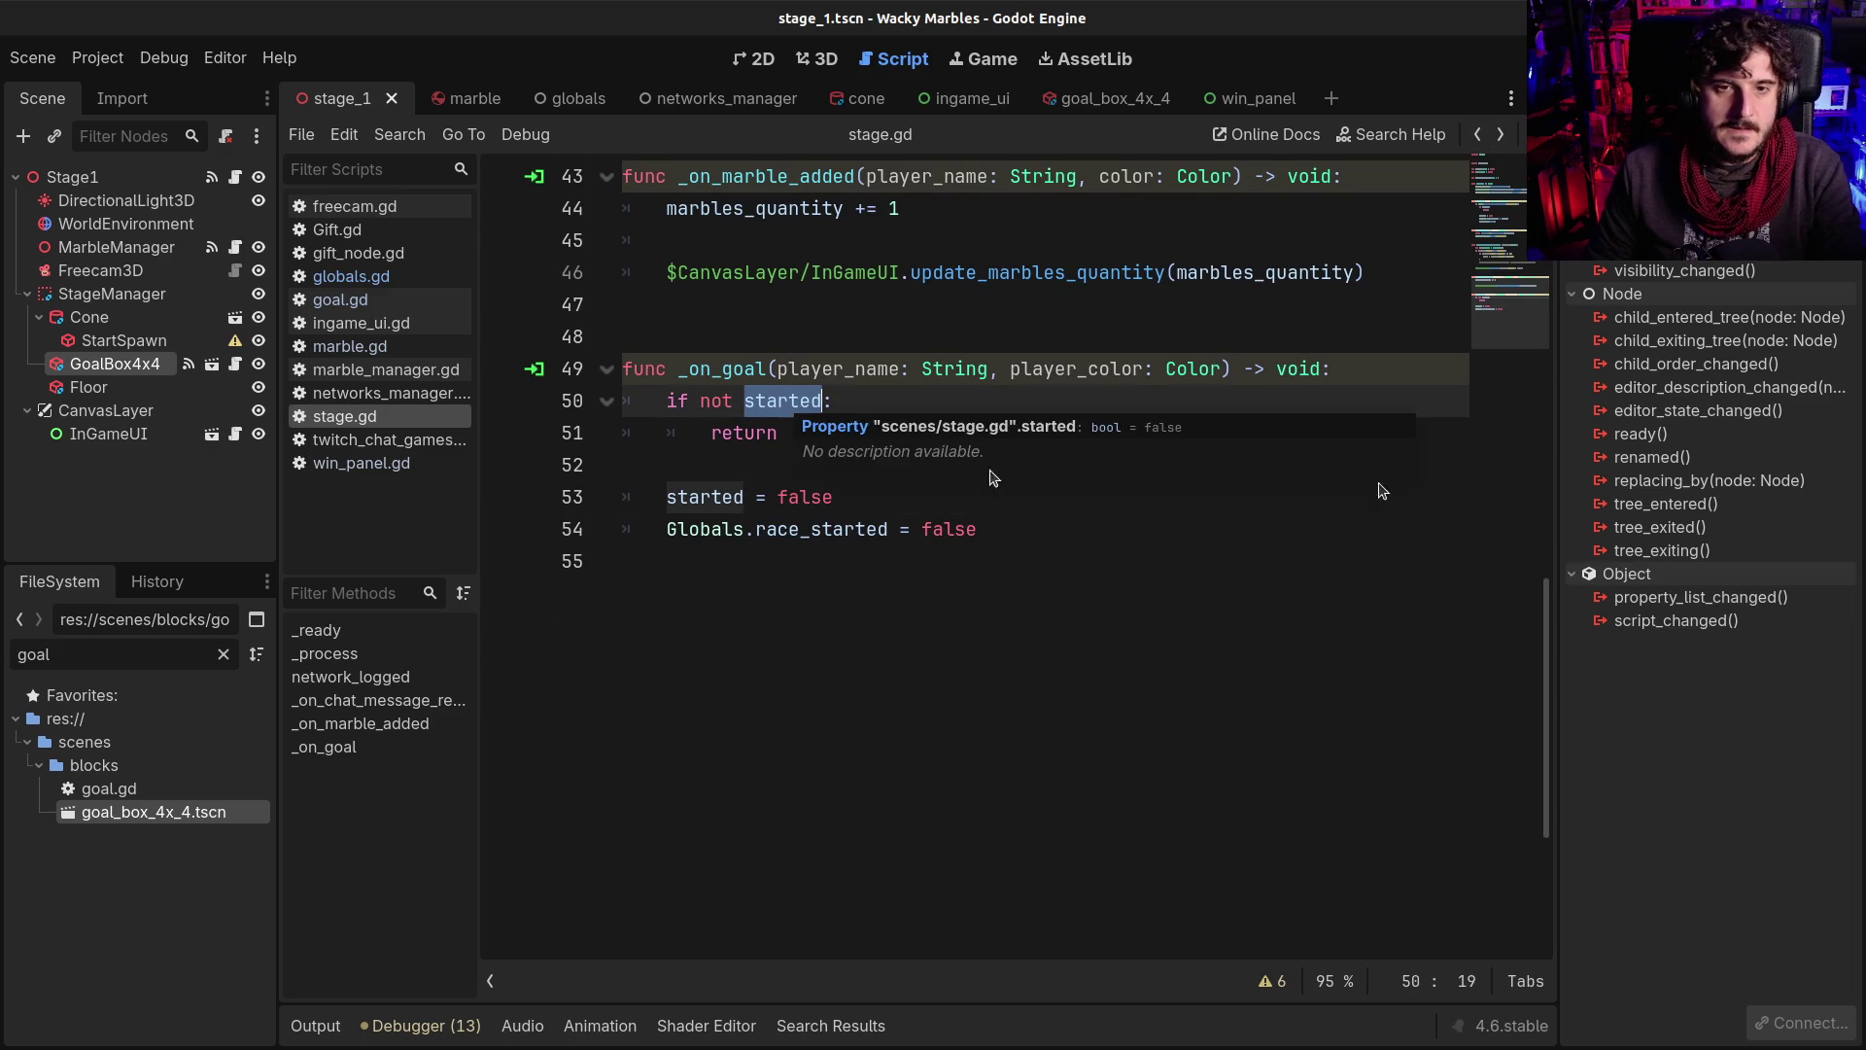
text(ended)
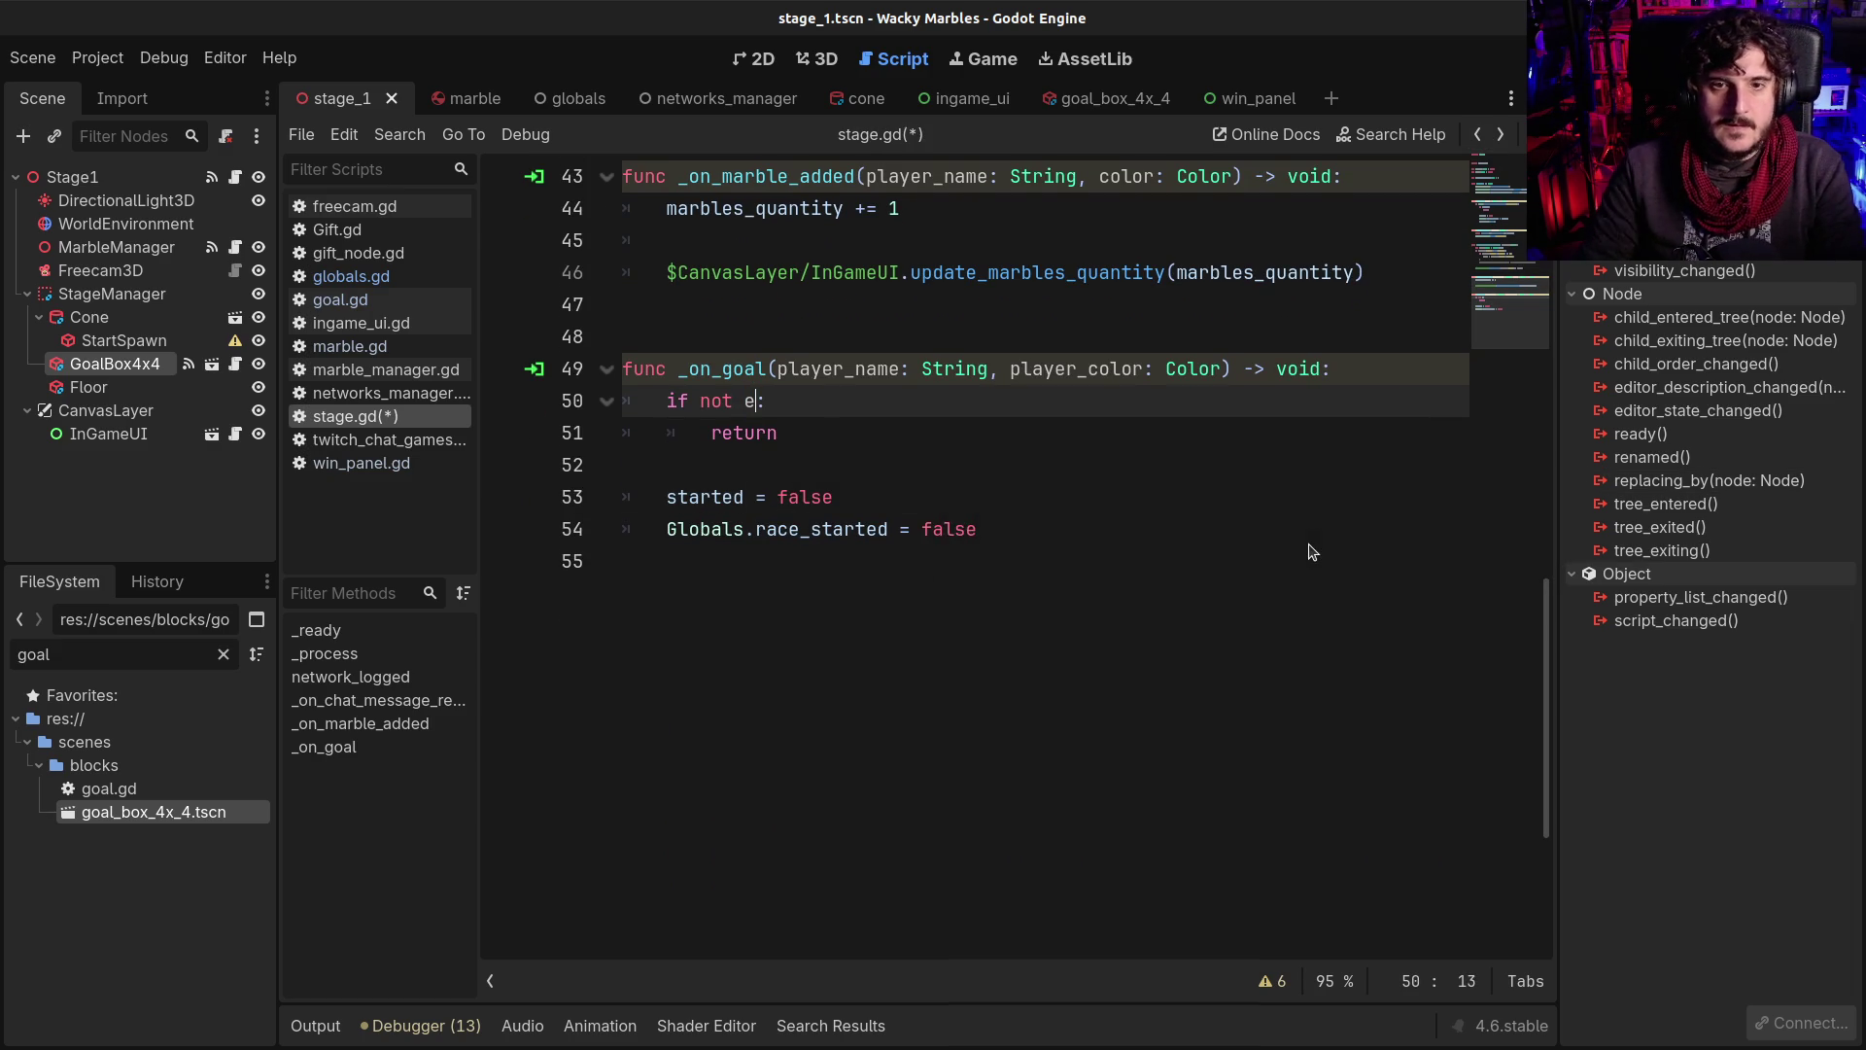
click(813, 368)
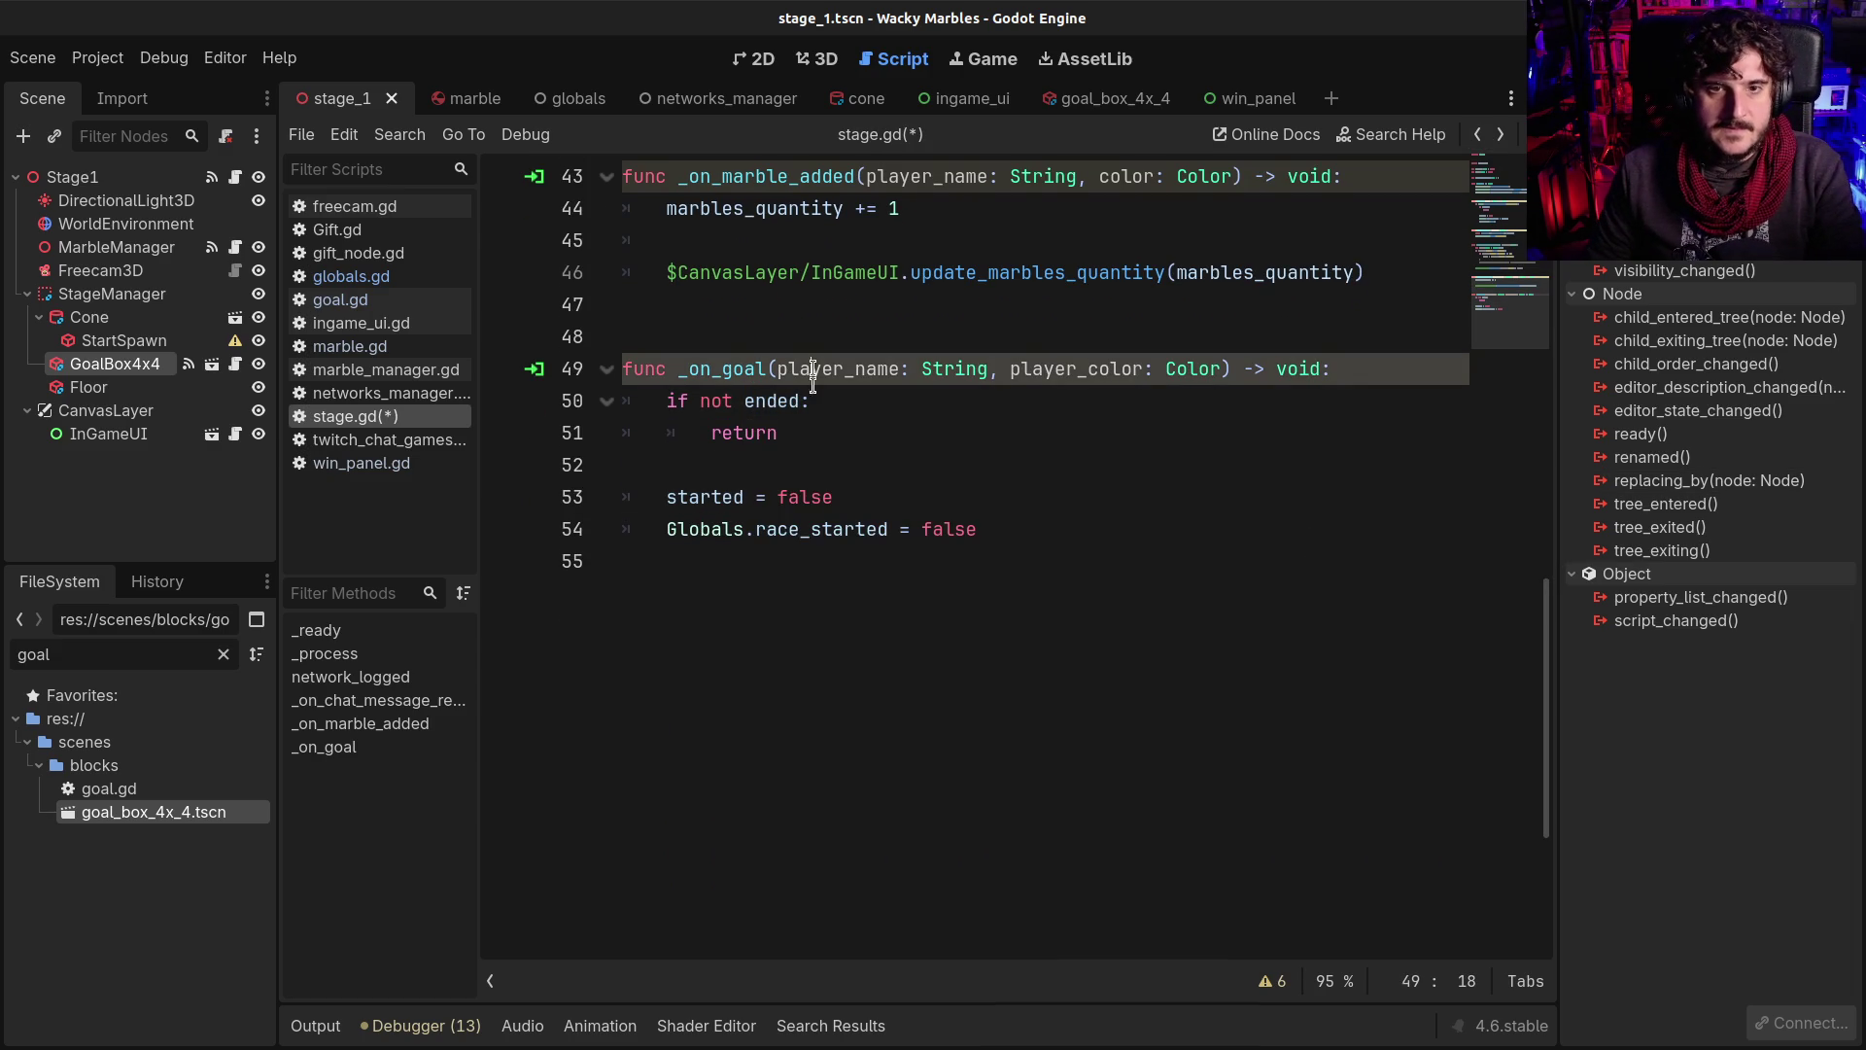
double_click(716, 400)
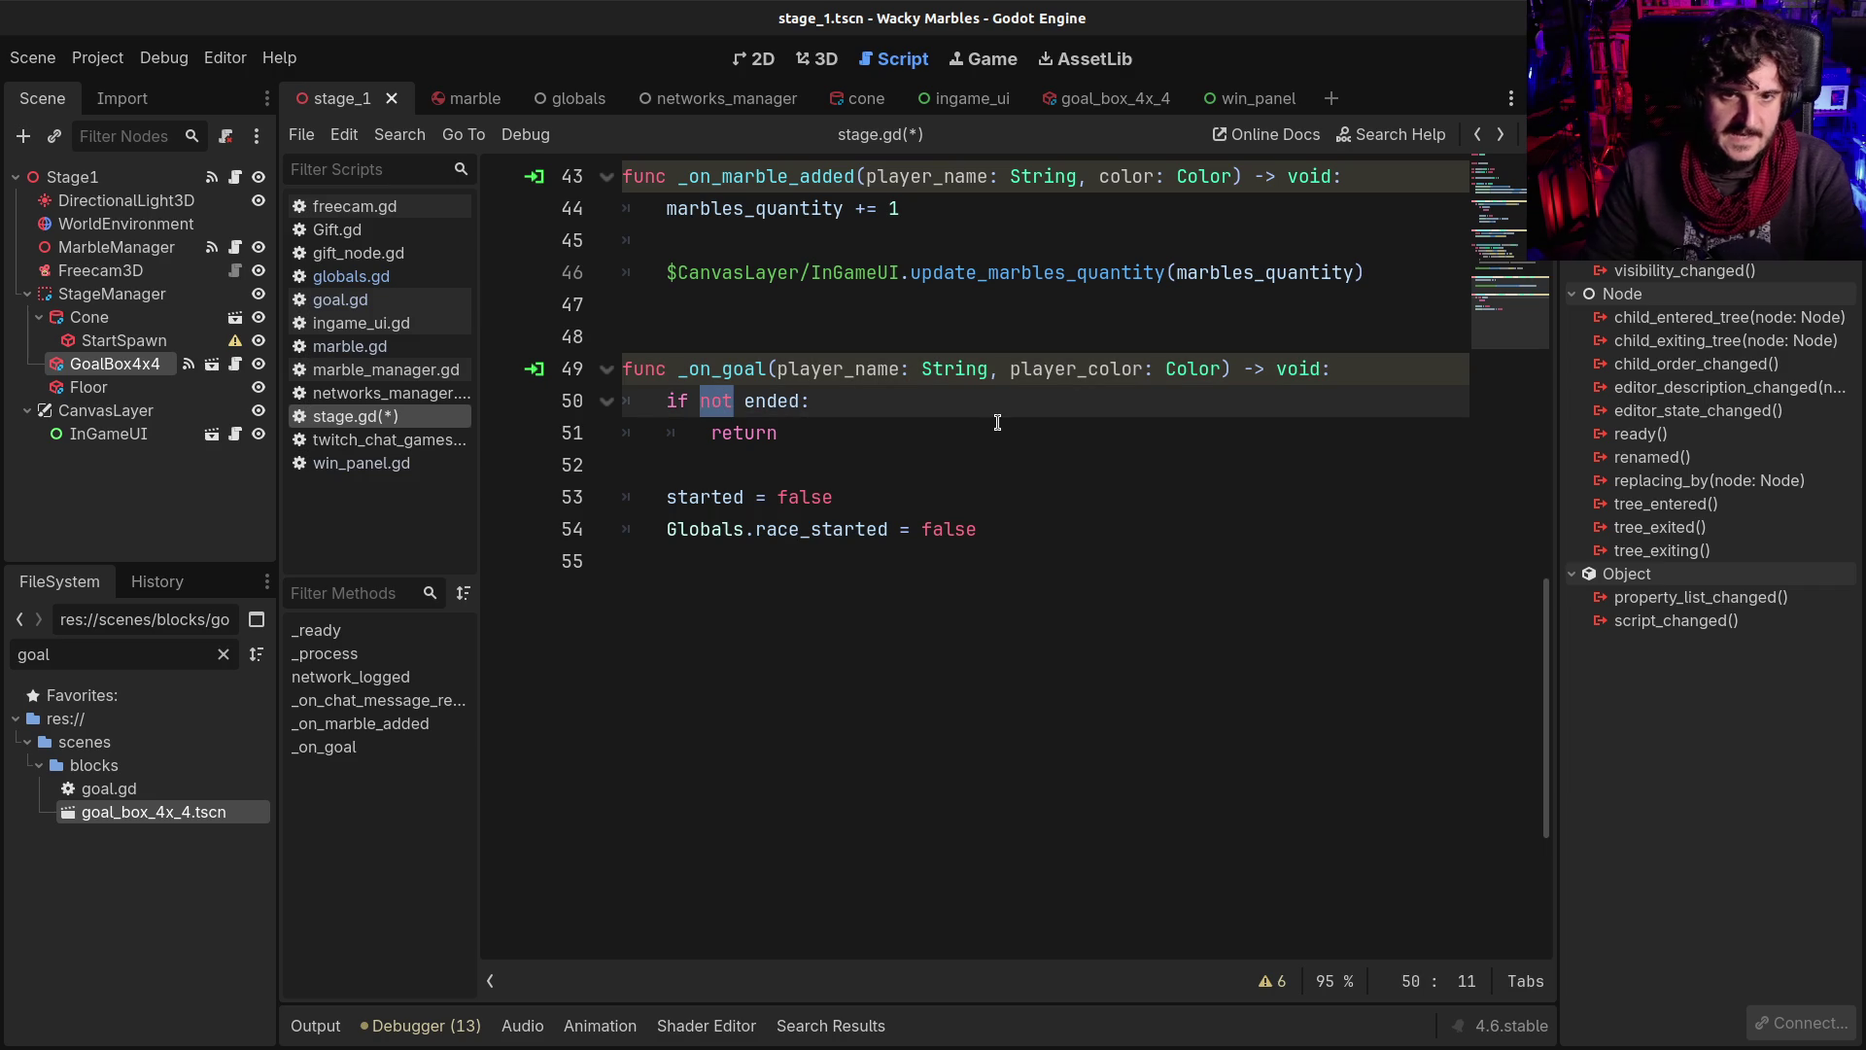
key(BackSpace)
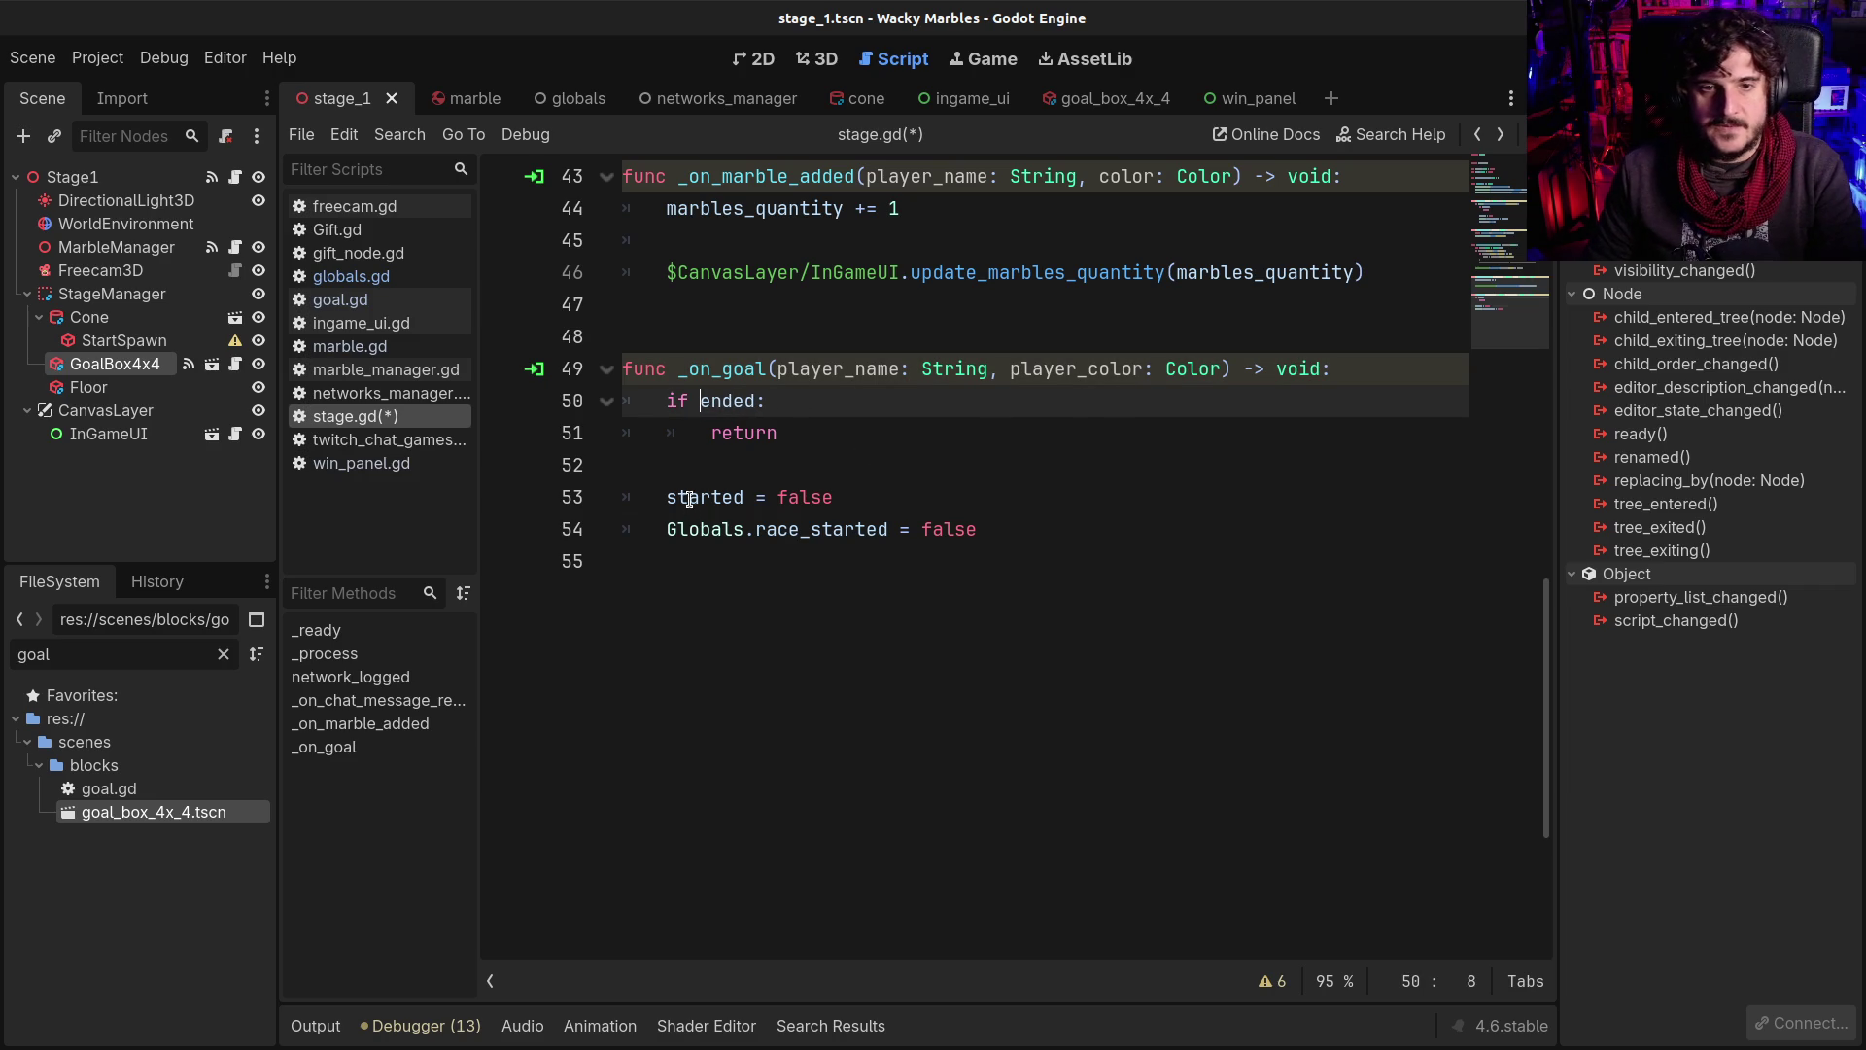
Change the lines to 'ended = true' and 'Globals.race_ended = false', then save
double_click(689, 499)
text(ended)
key(Escape)
double_click(782, 497)
text(true)
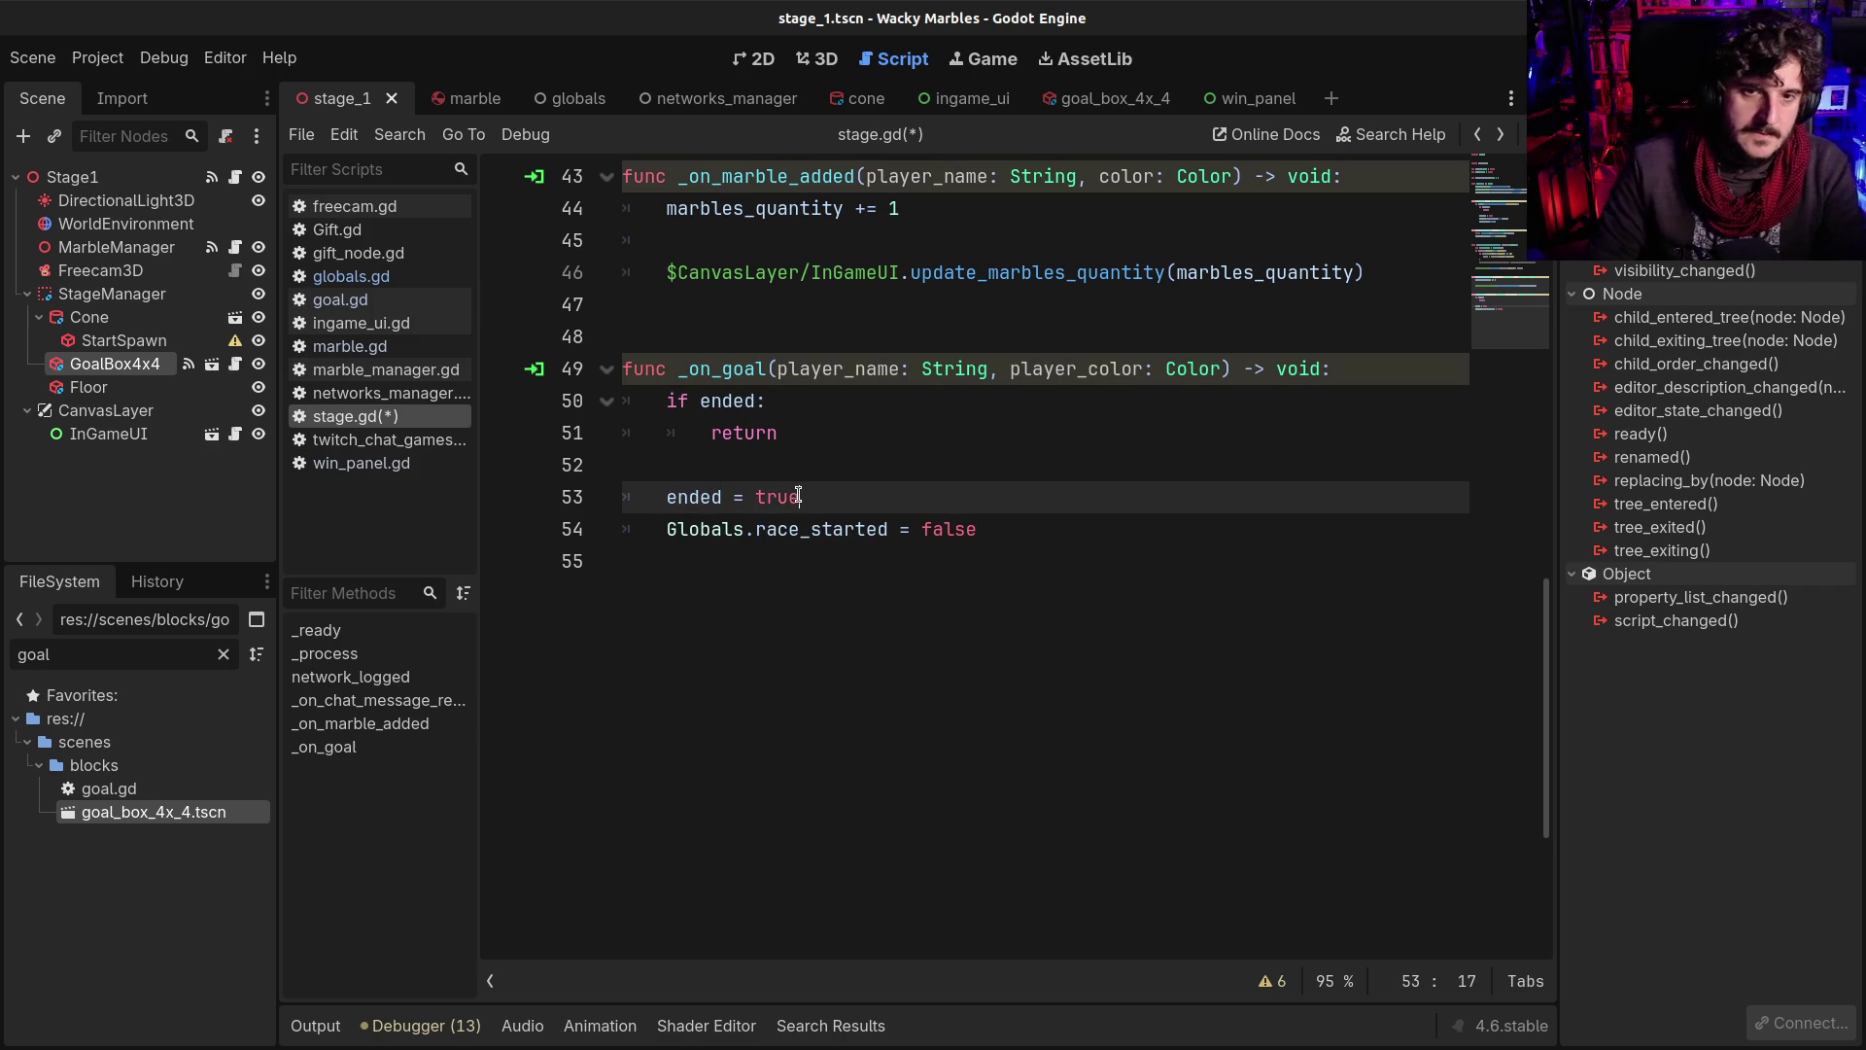
drag(811, 529, 866, 529)
text(end)
key(ctrl+s)
Add a $CanvasLayer/InGameUI line to _on_goal, save, and open ingame_ui.gd
click(790, 497)
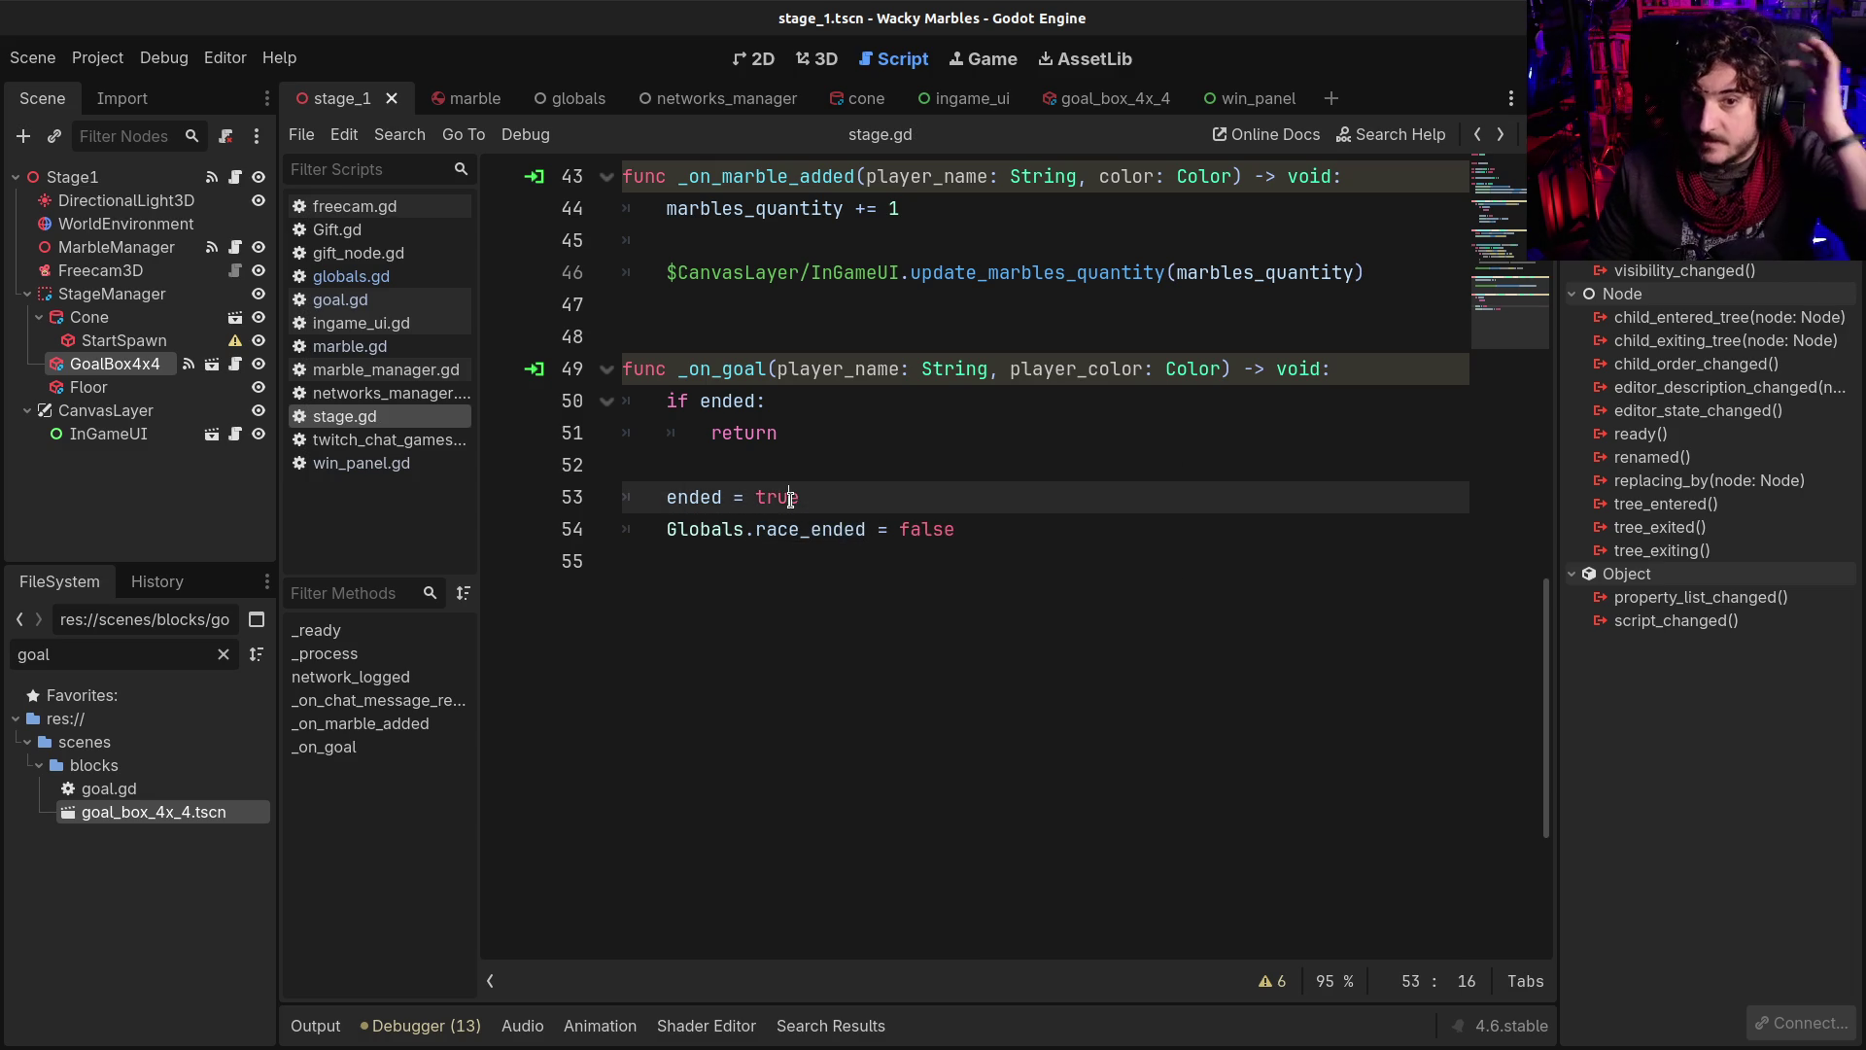
click(647, 330)
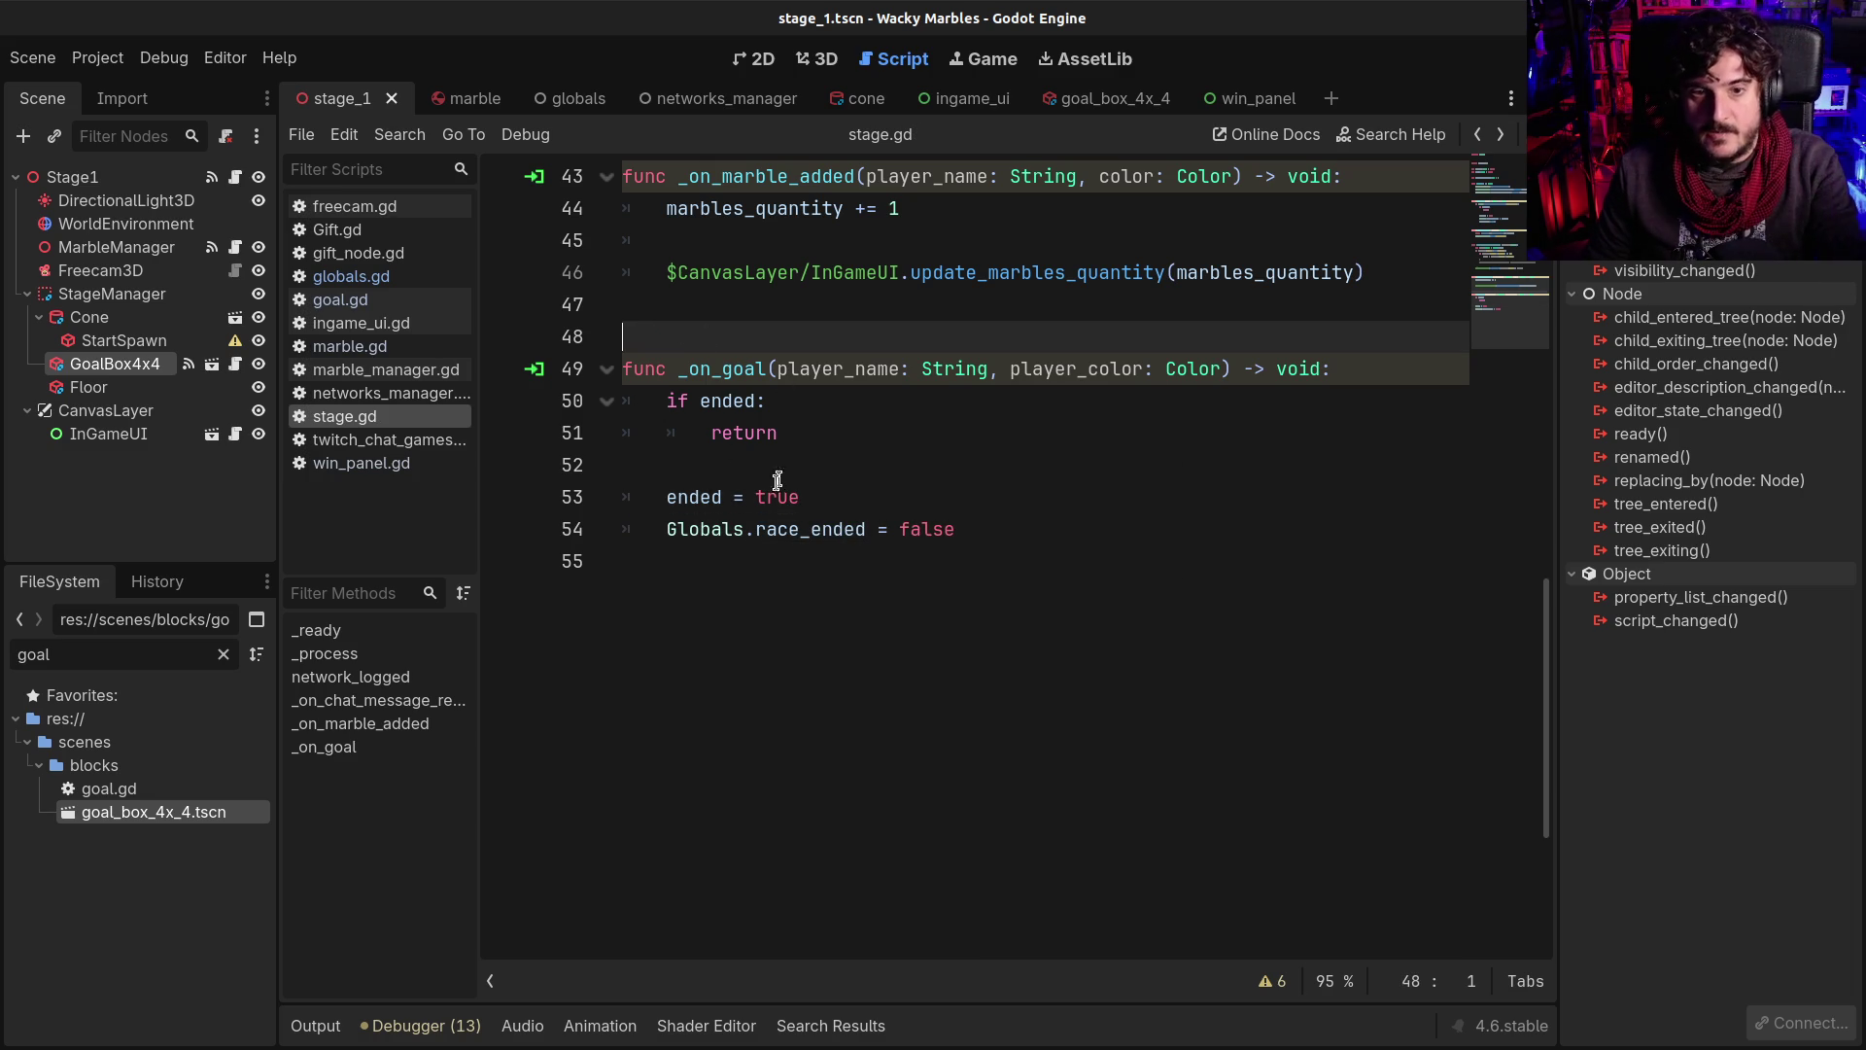
click(1038, 535)
key(Return)
key(Return)
text($)
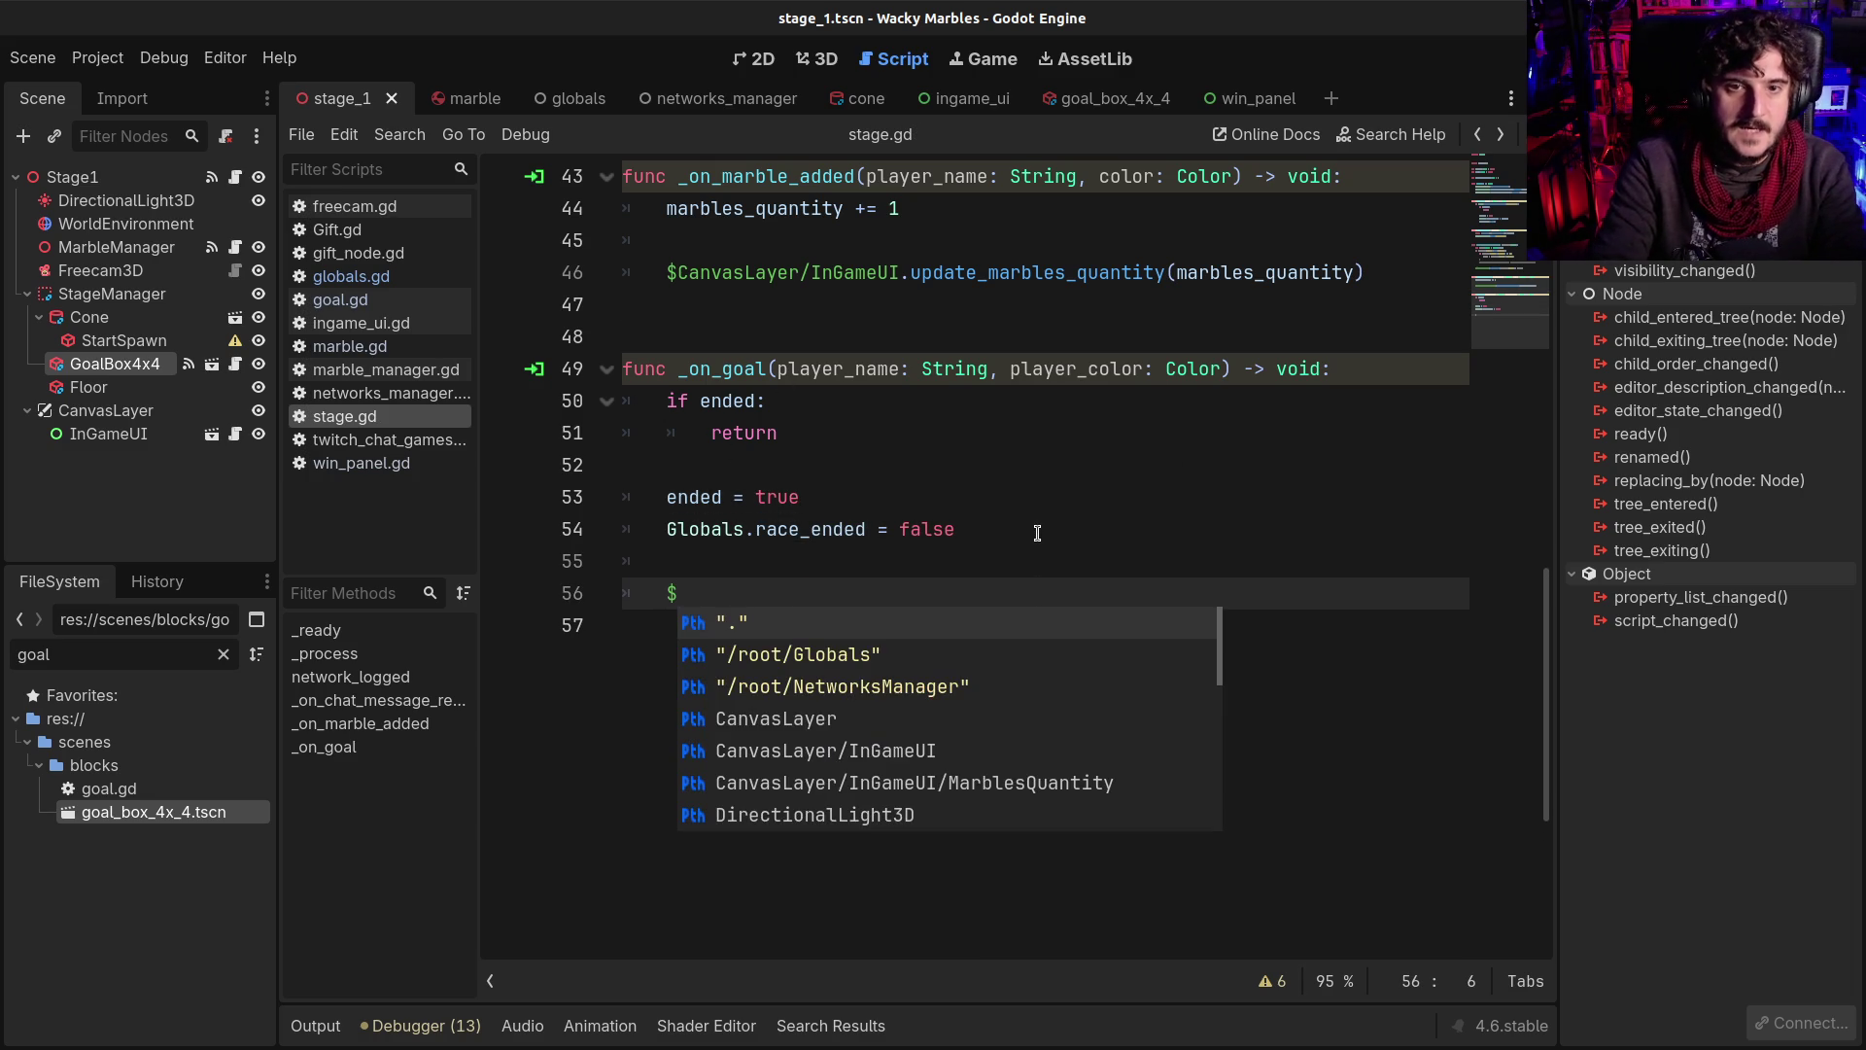
text(Ca)
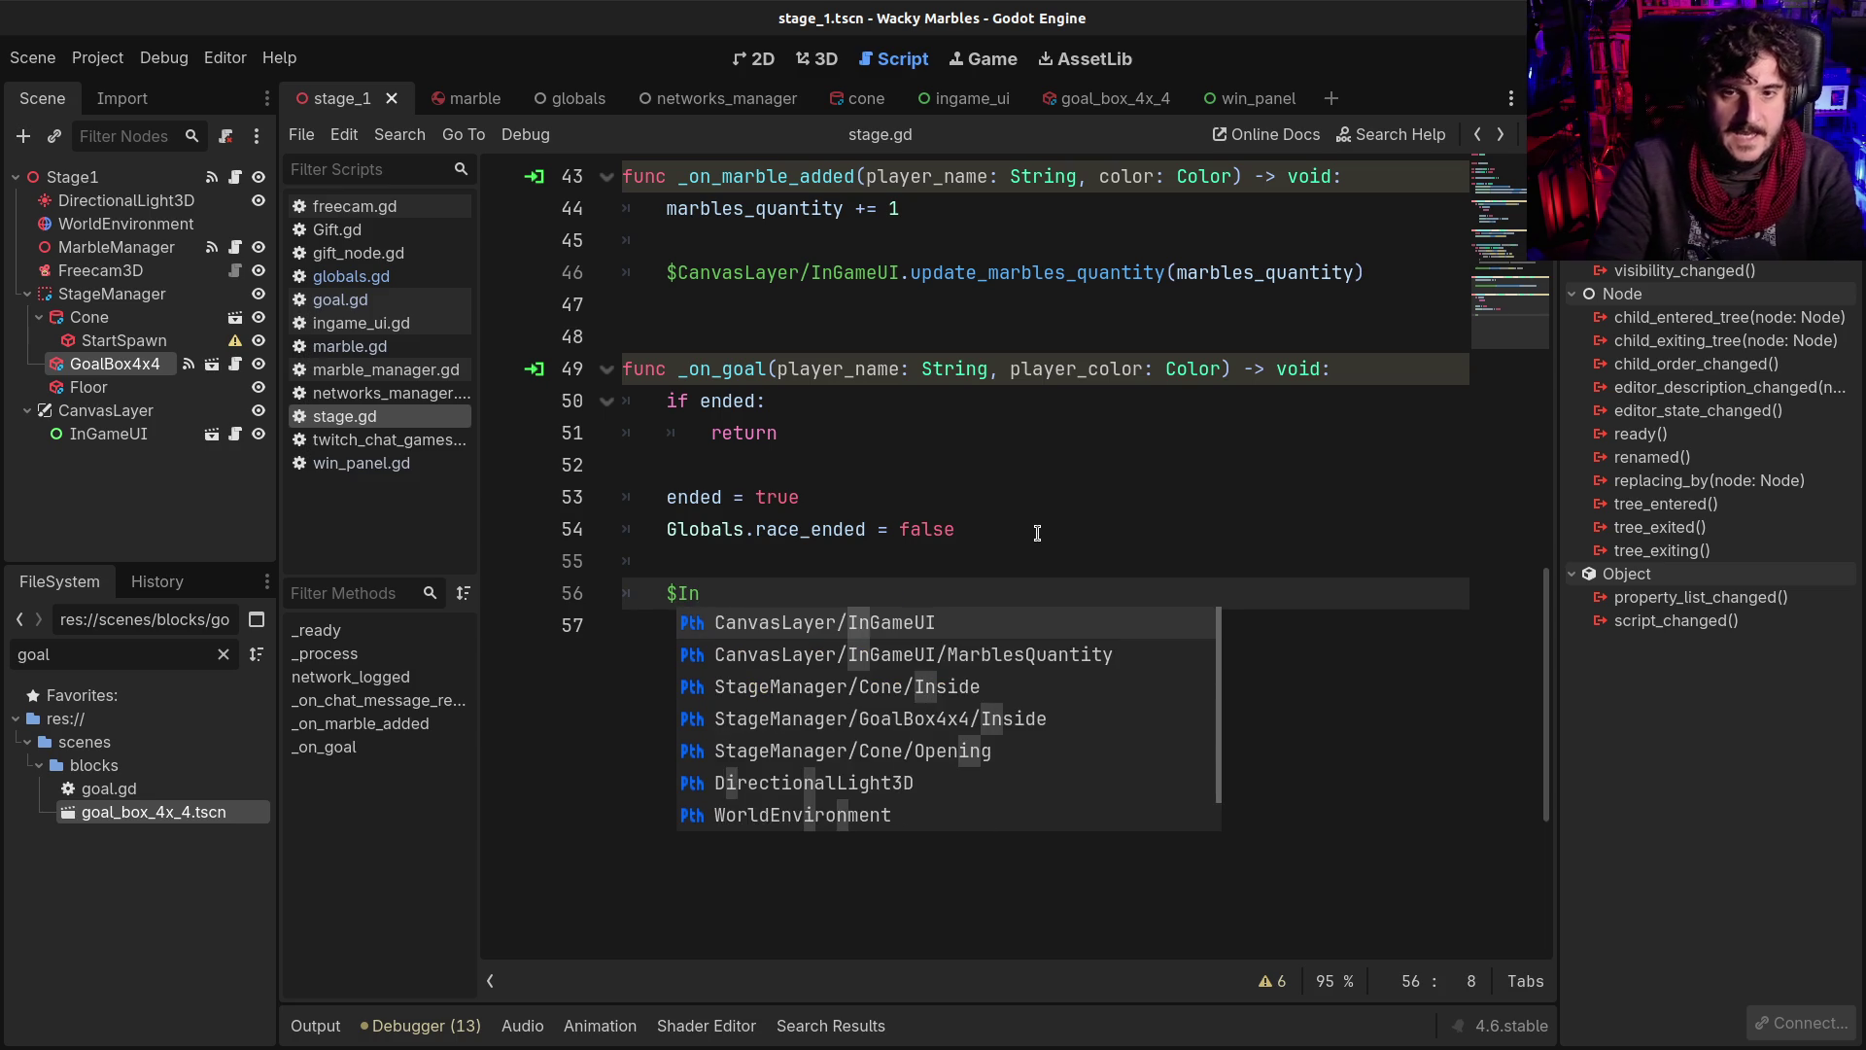
key(Return)
text(.)
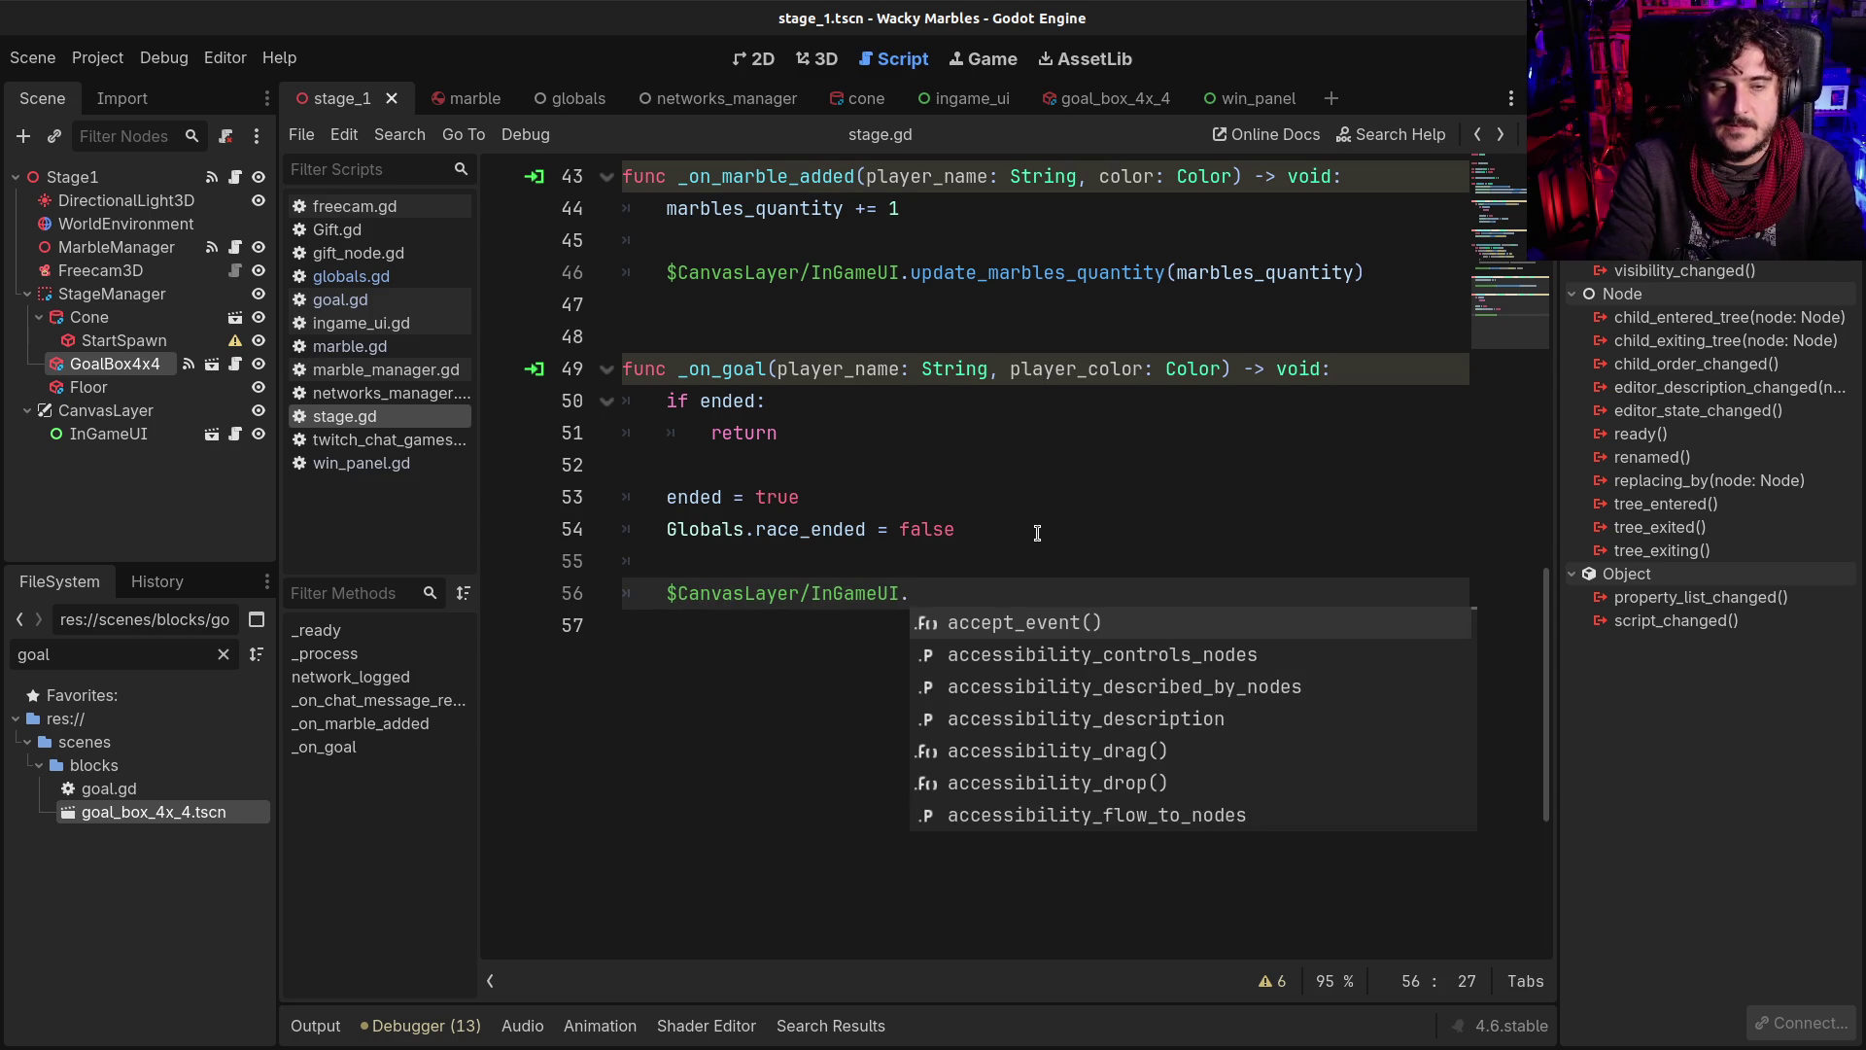
key(BackSpace)
key(ctrl+s)
click(241, 433)
click(857, 365)
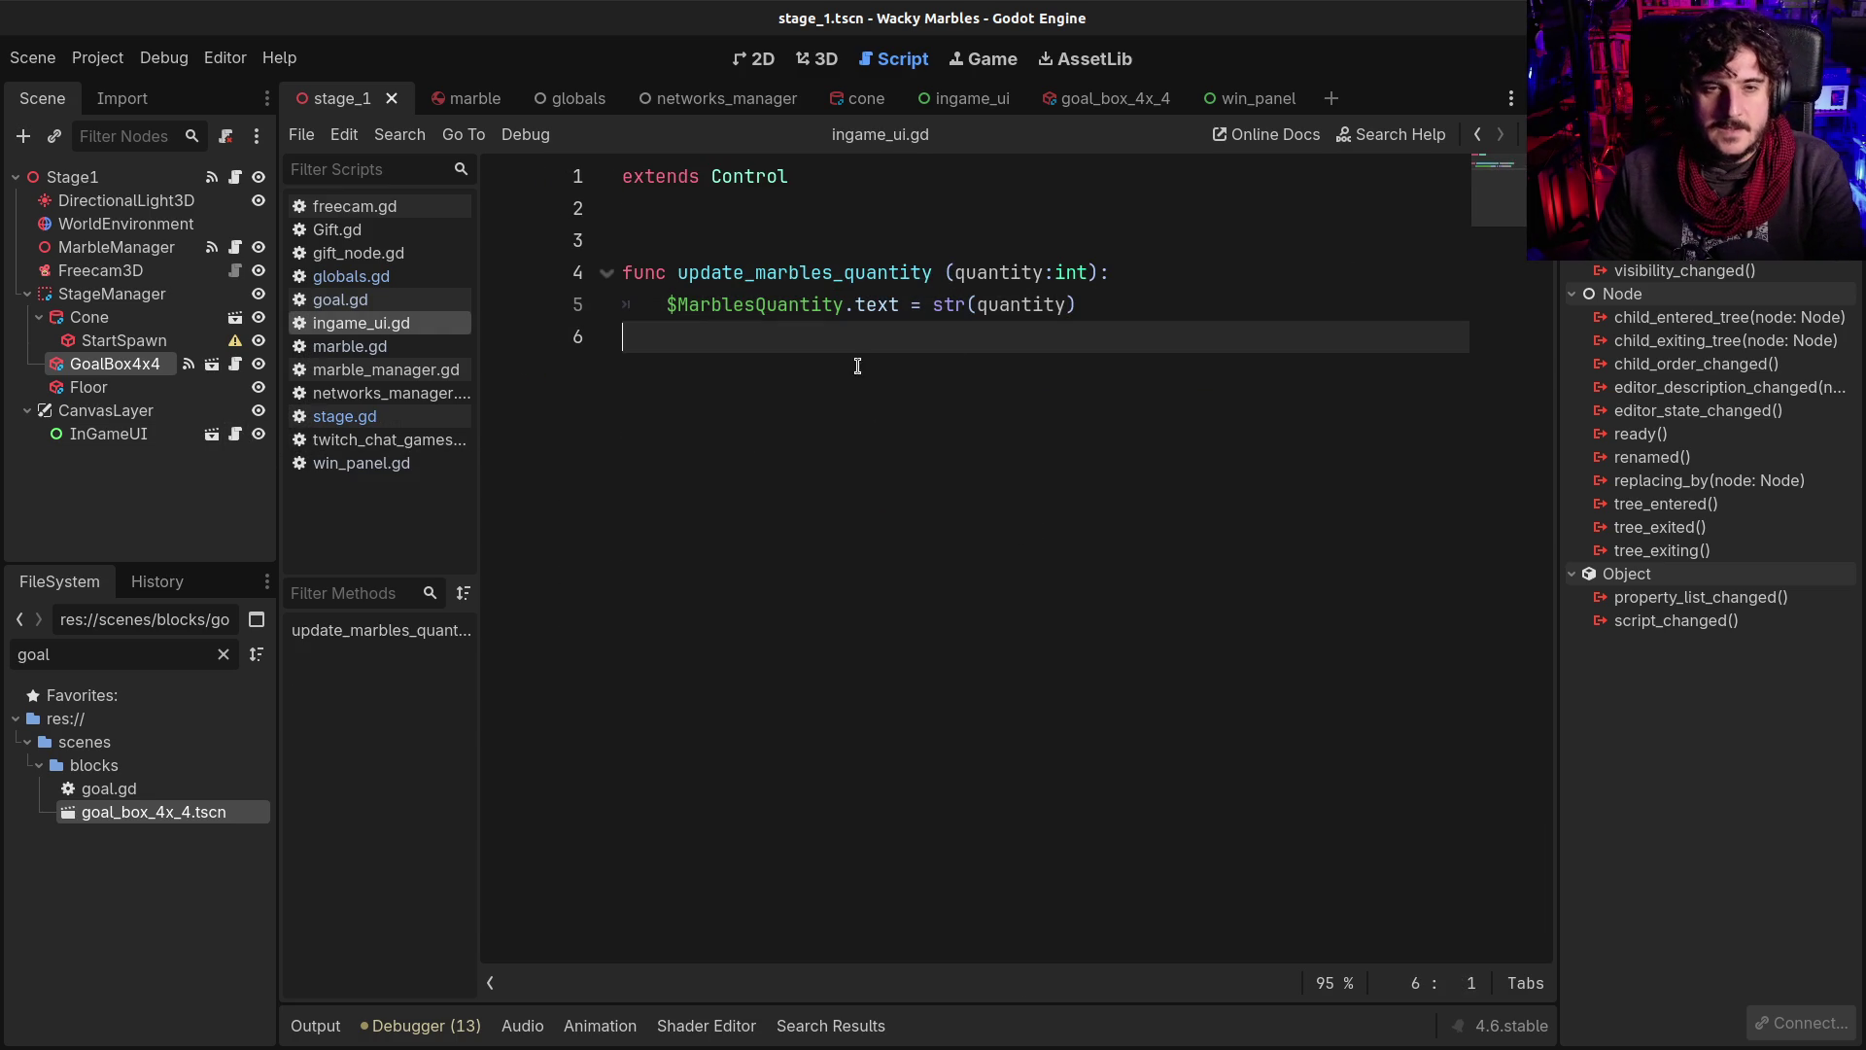
Add a func line to ingame_ui.gd, save, check win_panel.gd, and return to stage.gd
key(Return)
key(Return)
text(func)
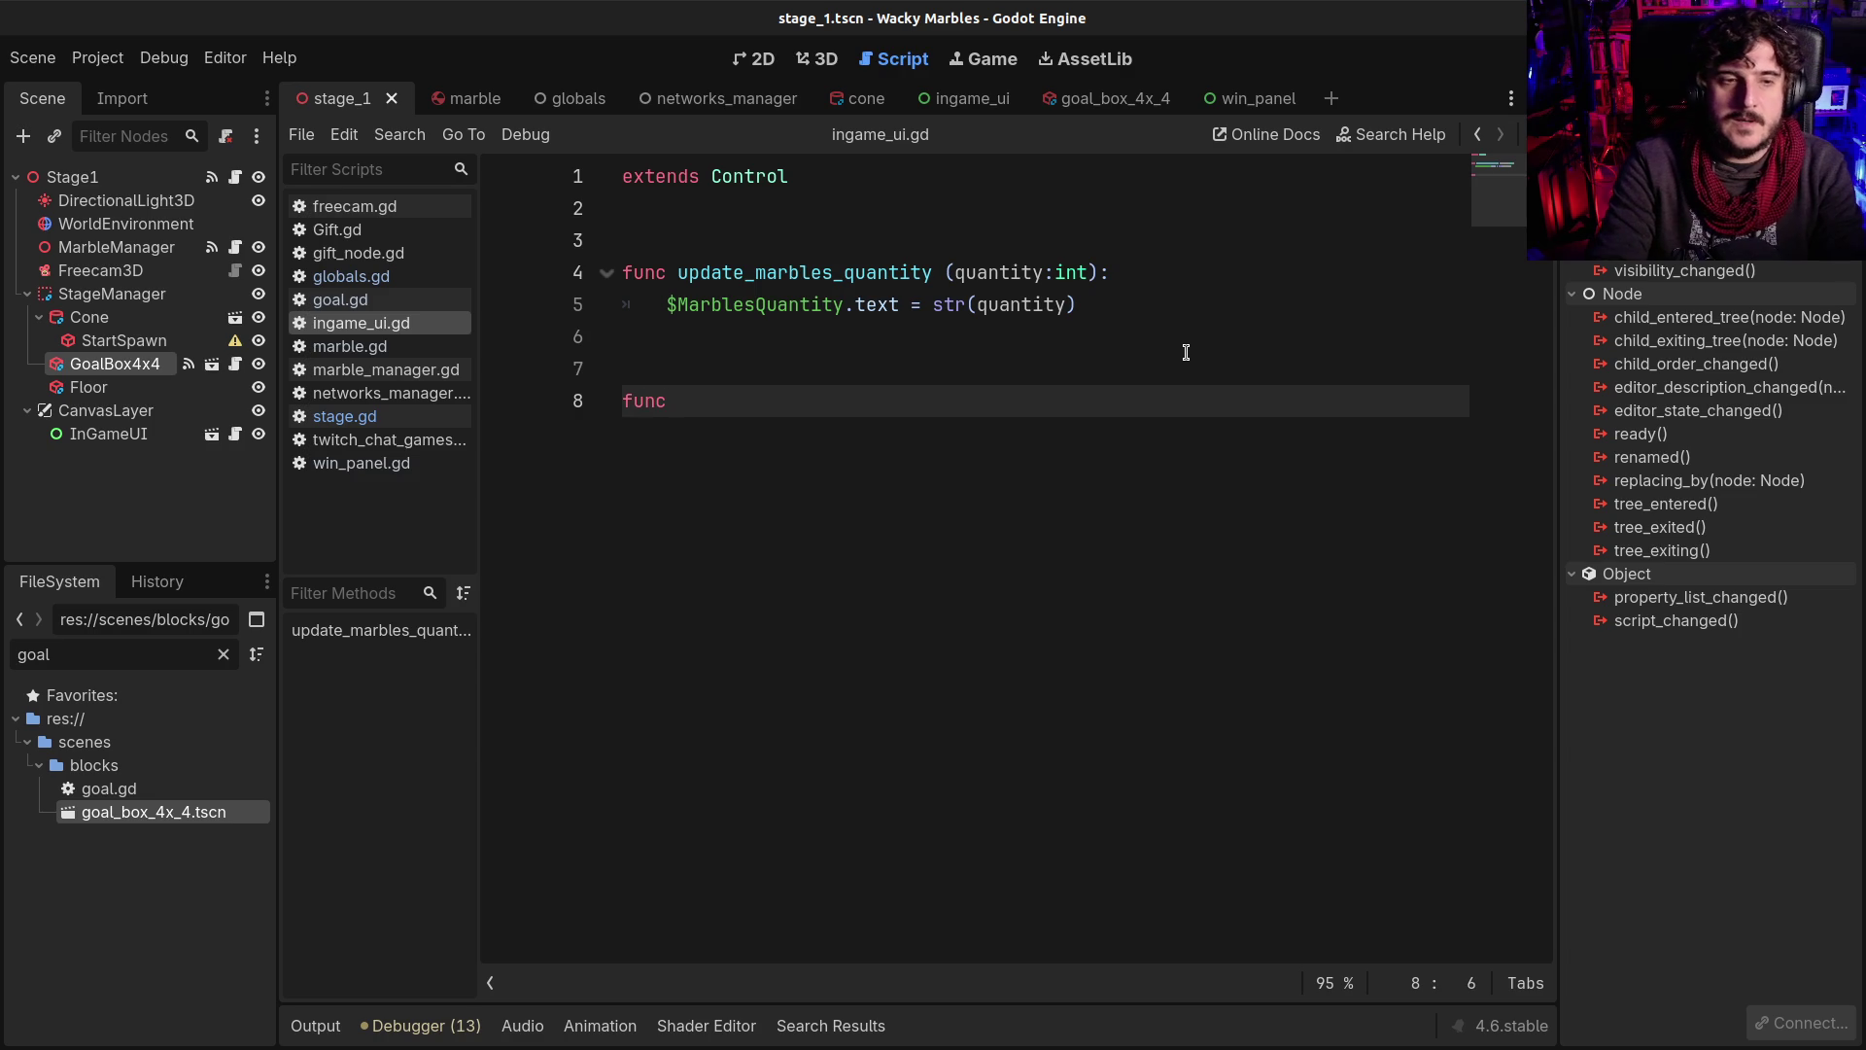
key(ctrl+s)
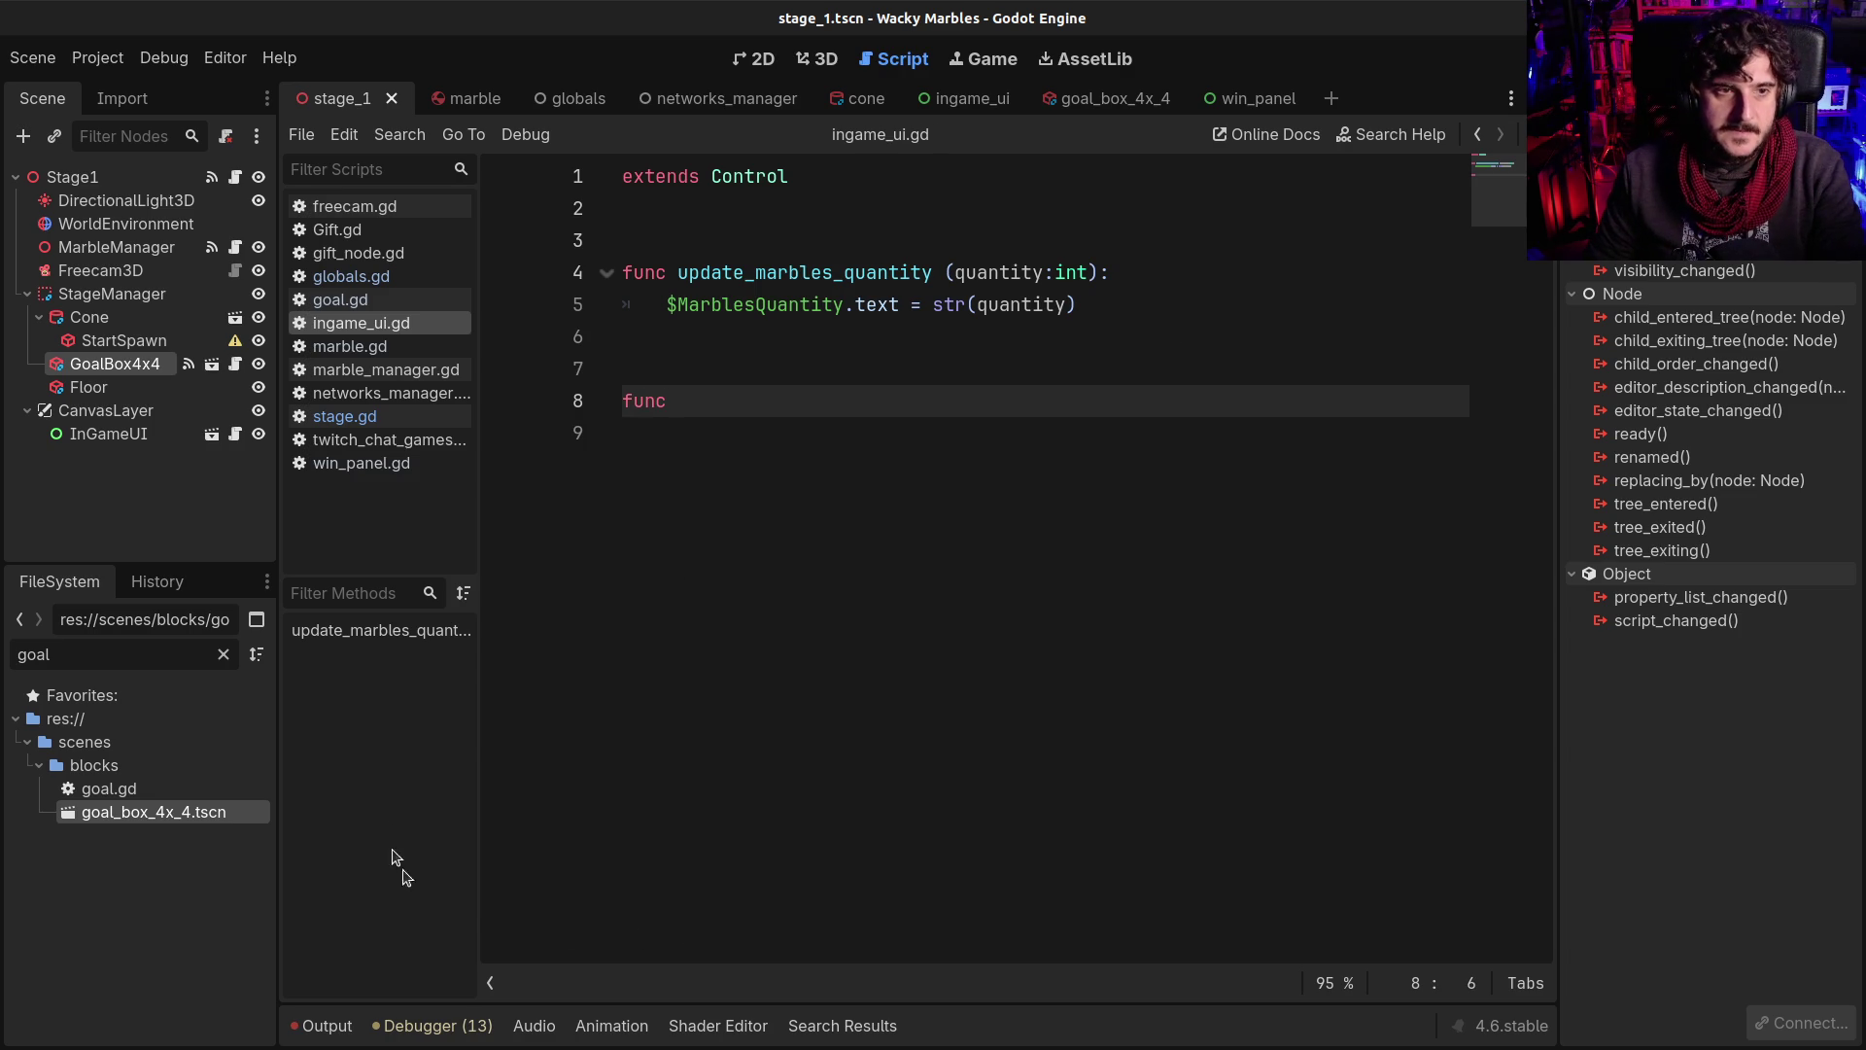
click(1264, 98)
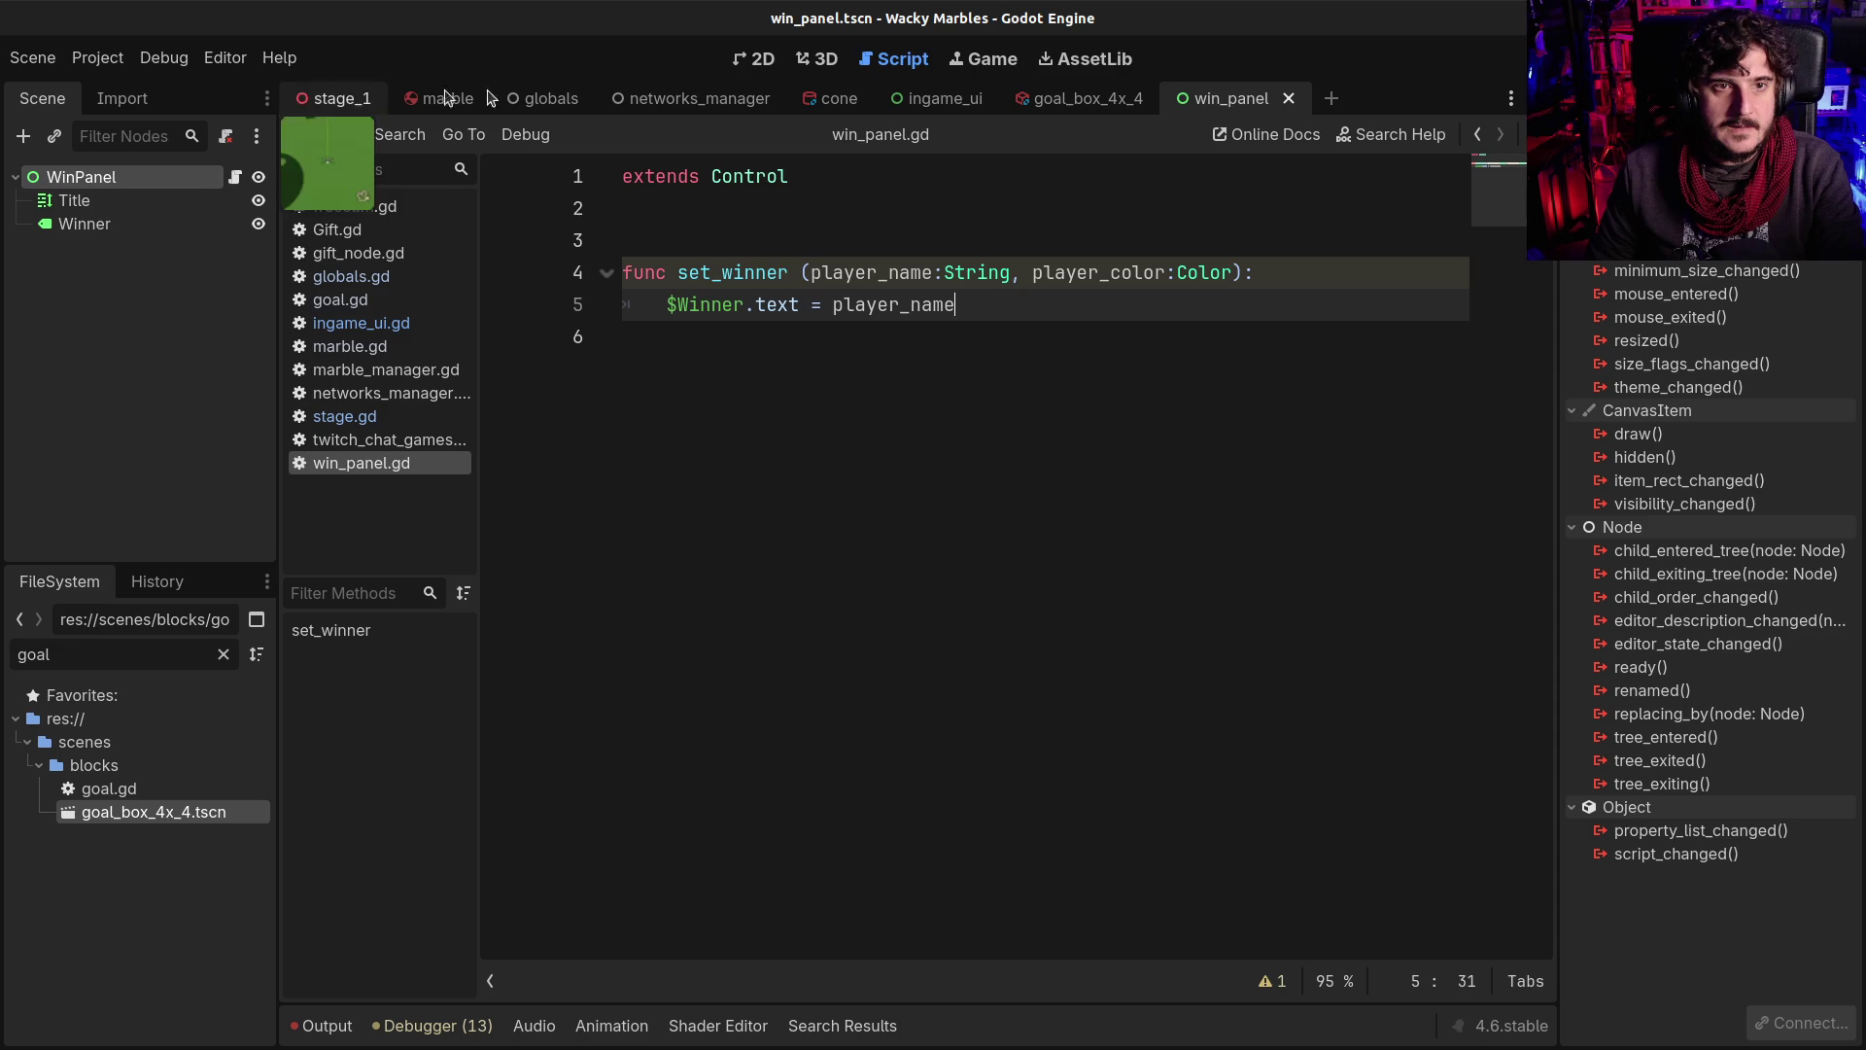
click(350, 99)
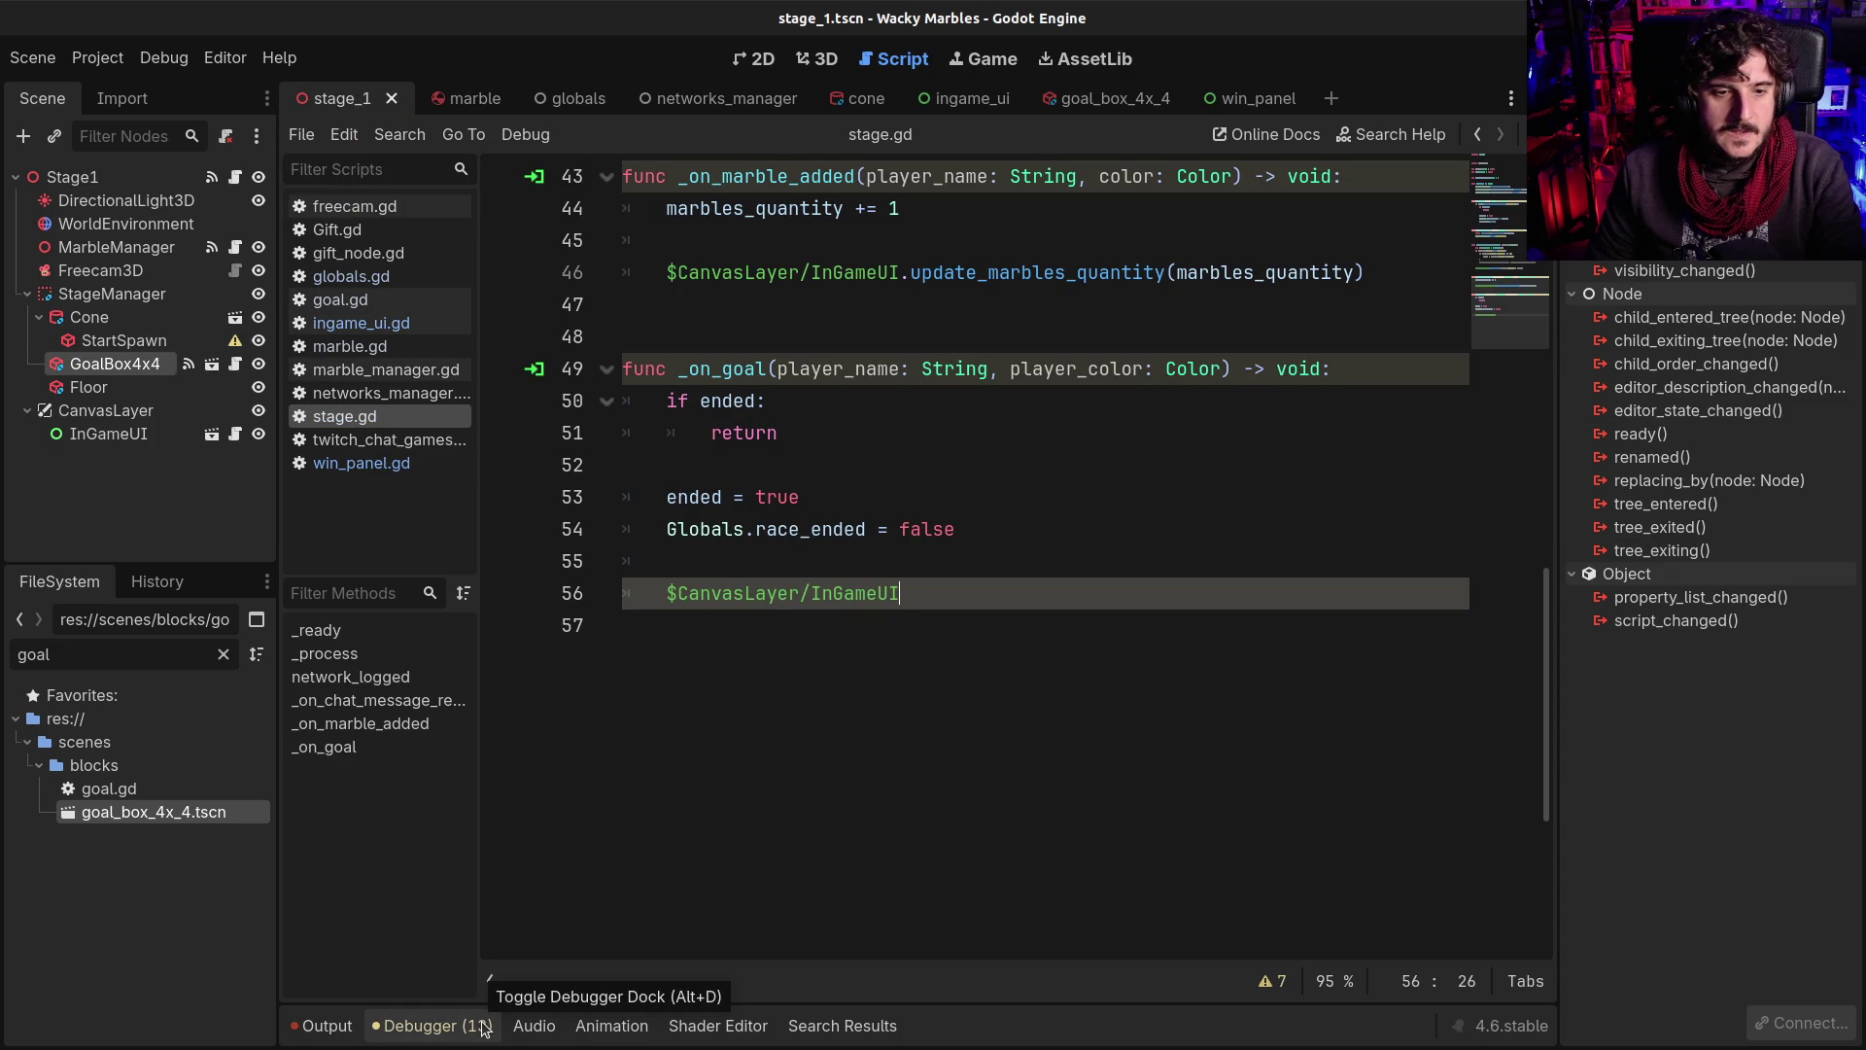
Dock the FileSystem panel at the bottom, close History, and enlarge the bottom panel
click(267, 583)
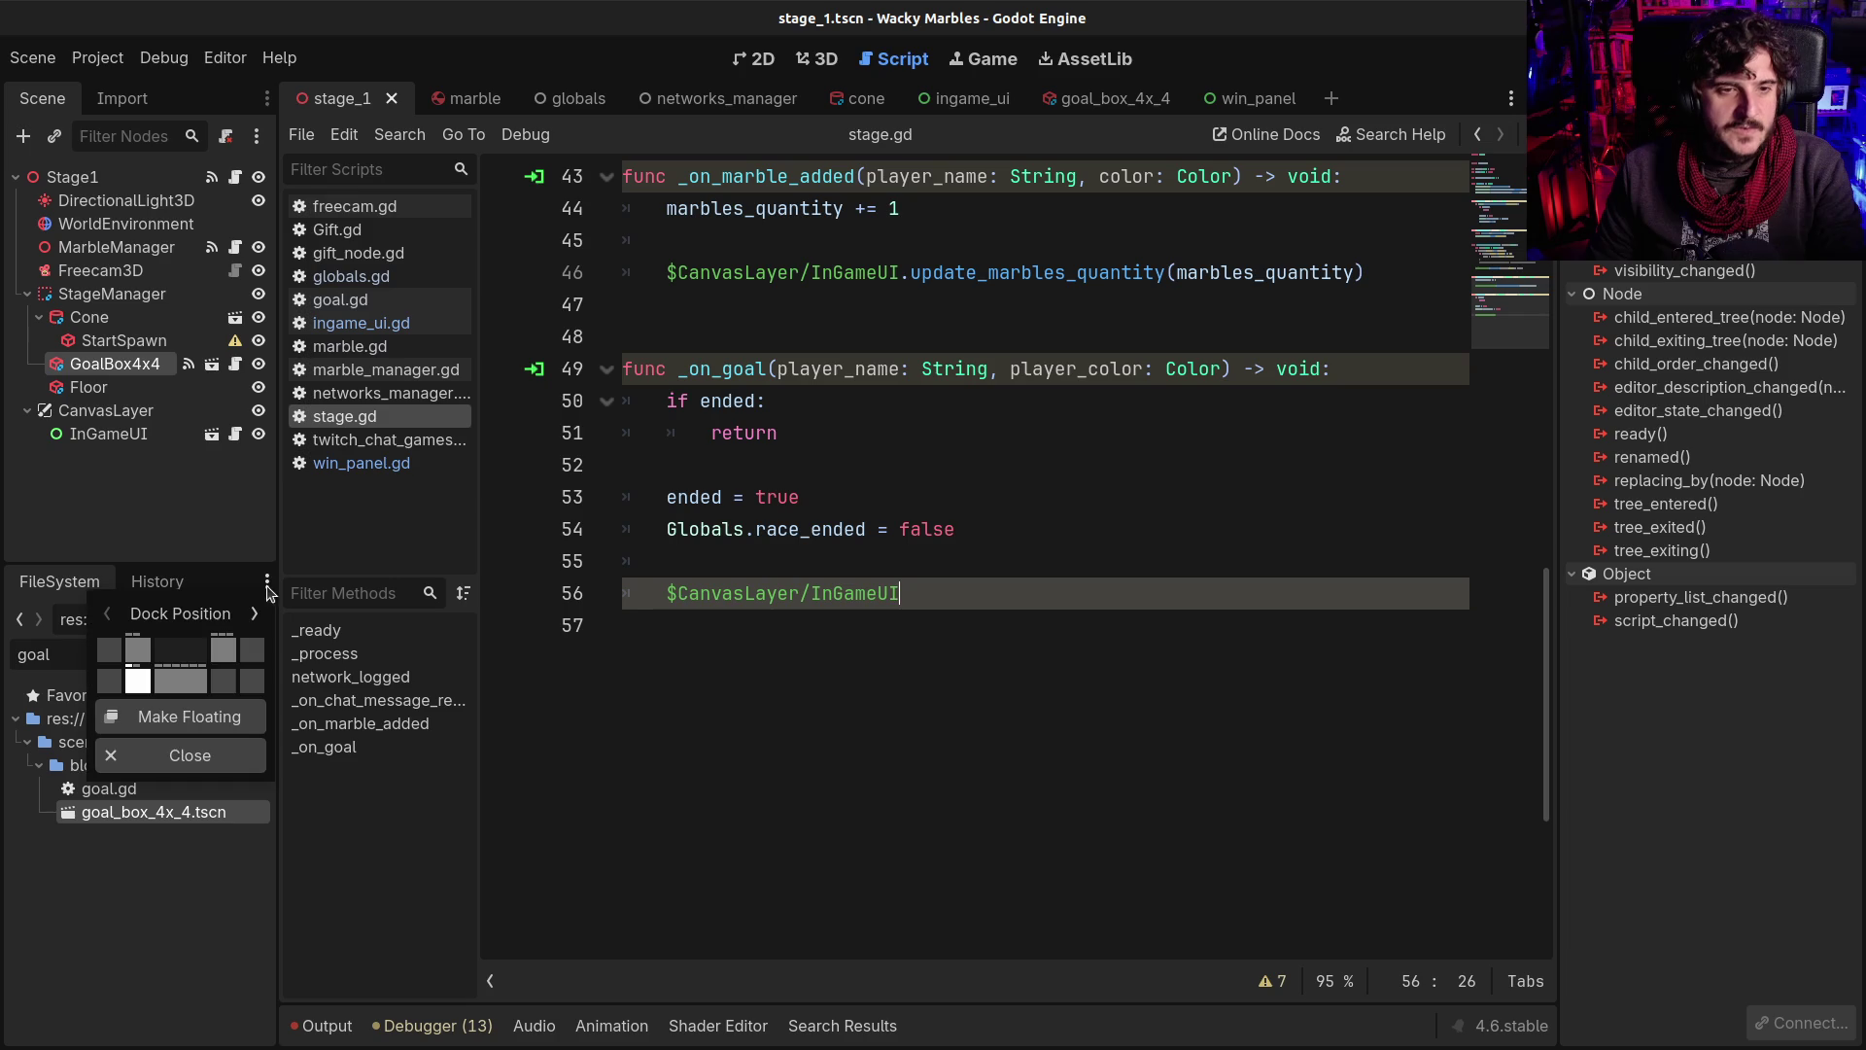
click(177, 680)
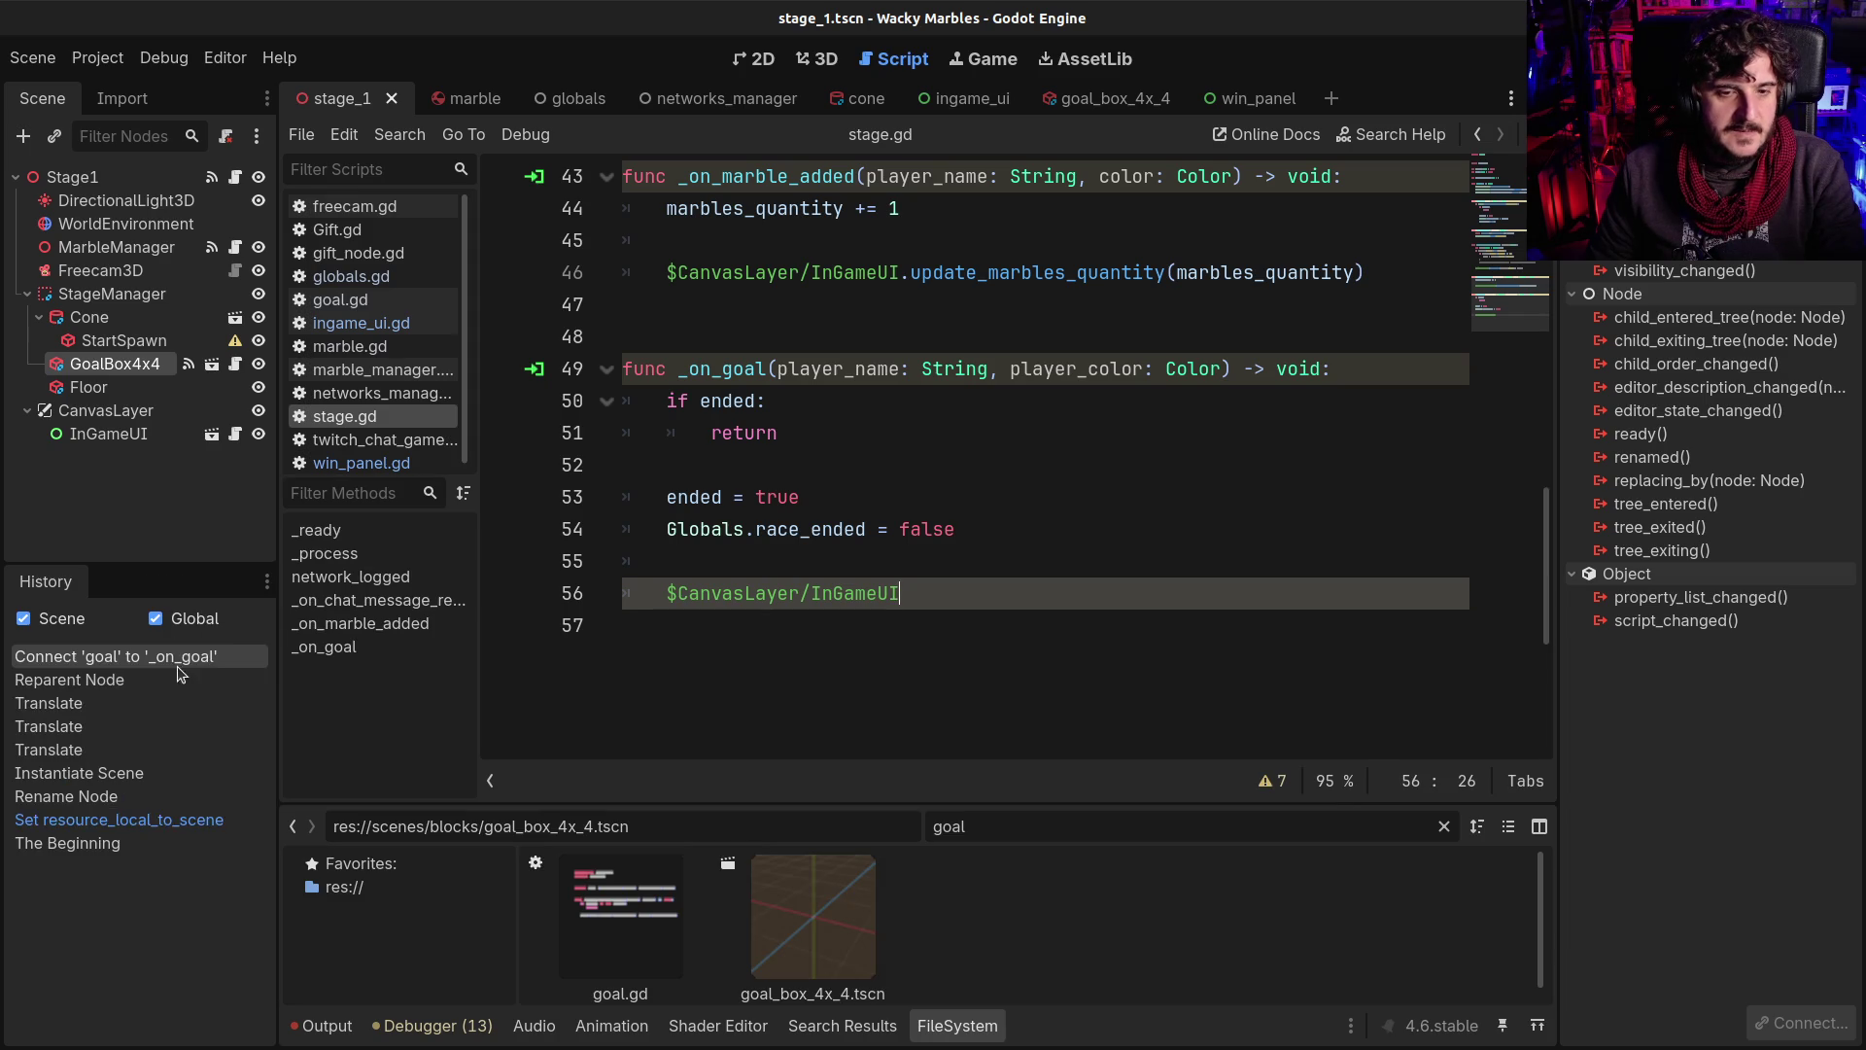
right_click(64, 583)
click(145, 758)
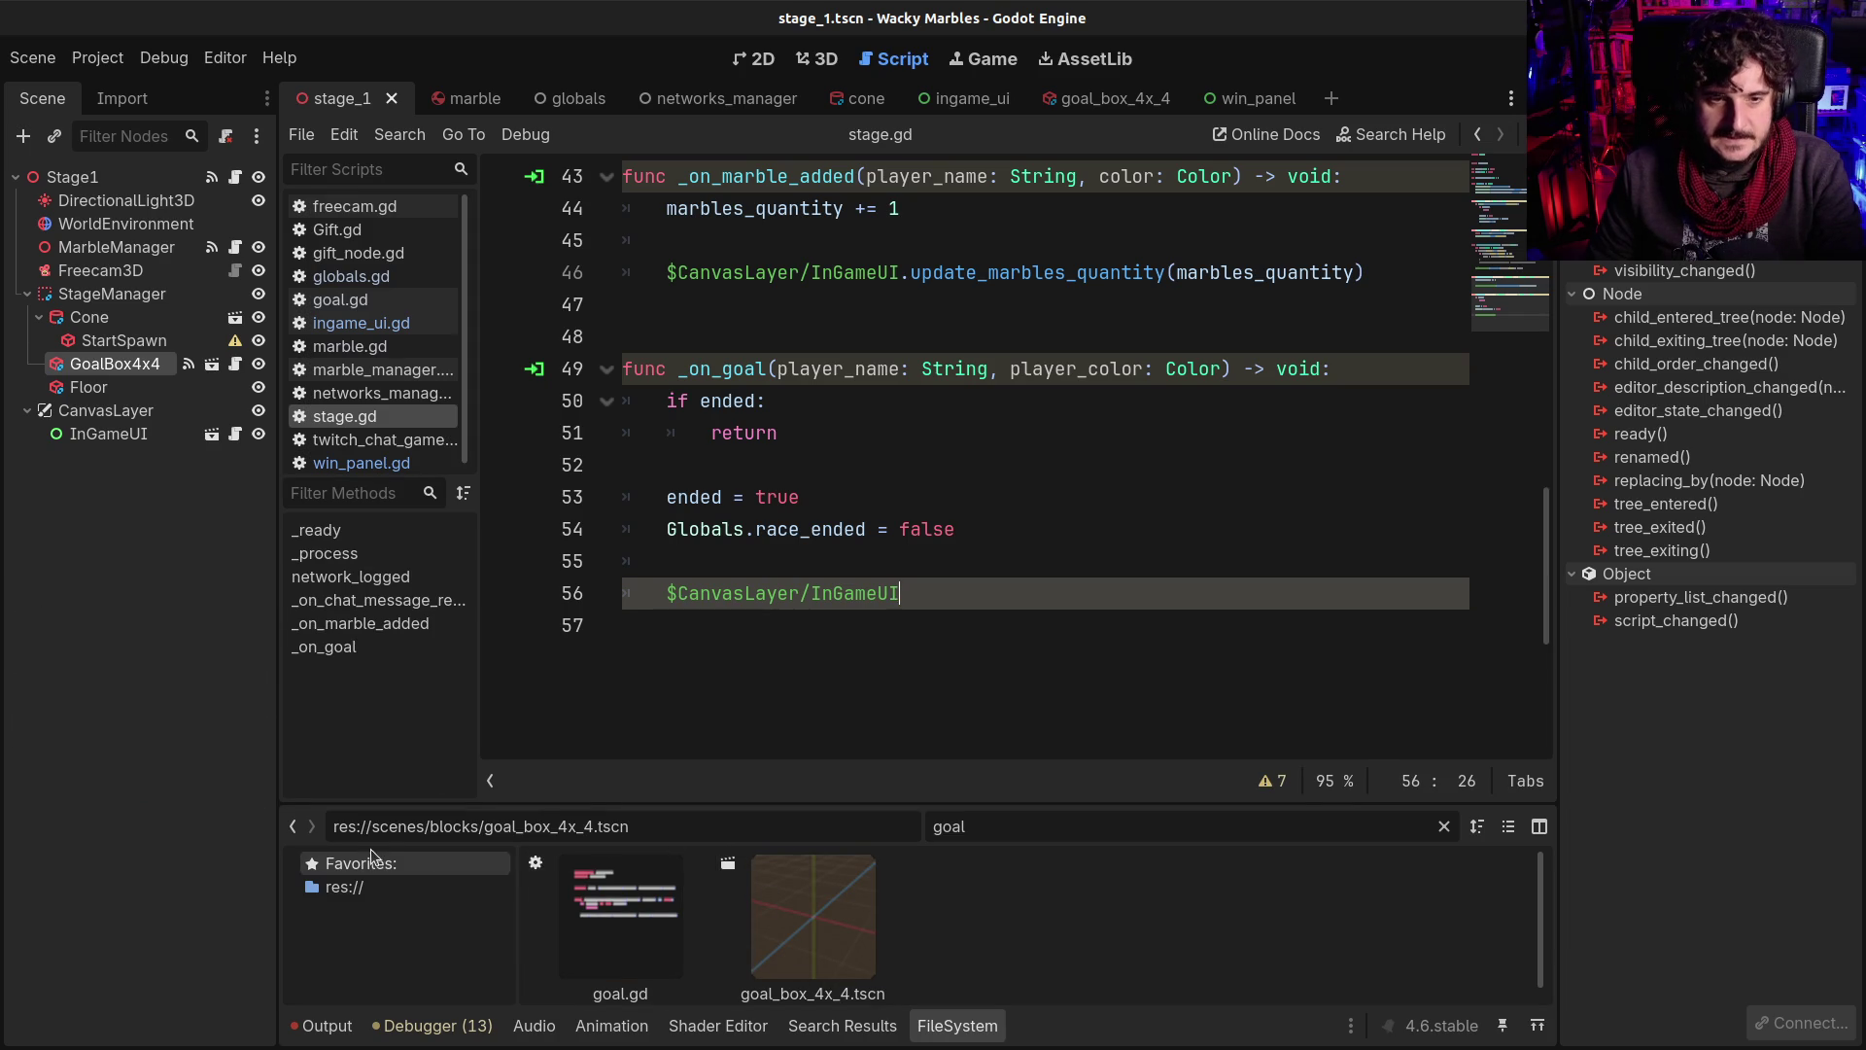
drag(581, 801, 603, 718)
Clear the 'goal' filter, instance win_panel.tscn under CanvasLayer, and save stage_1
double_click(1043, 737)
key(BackSpace)
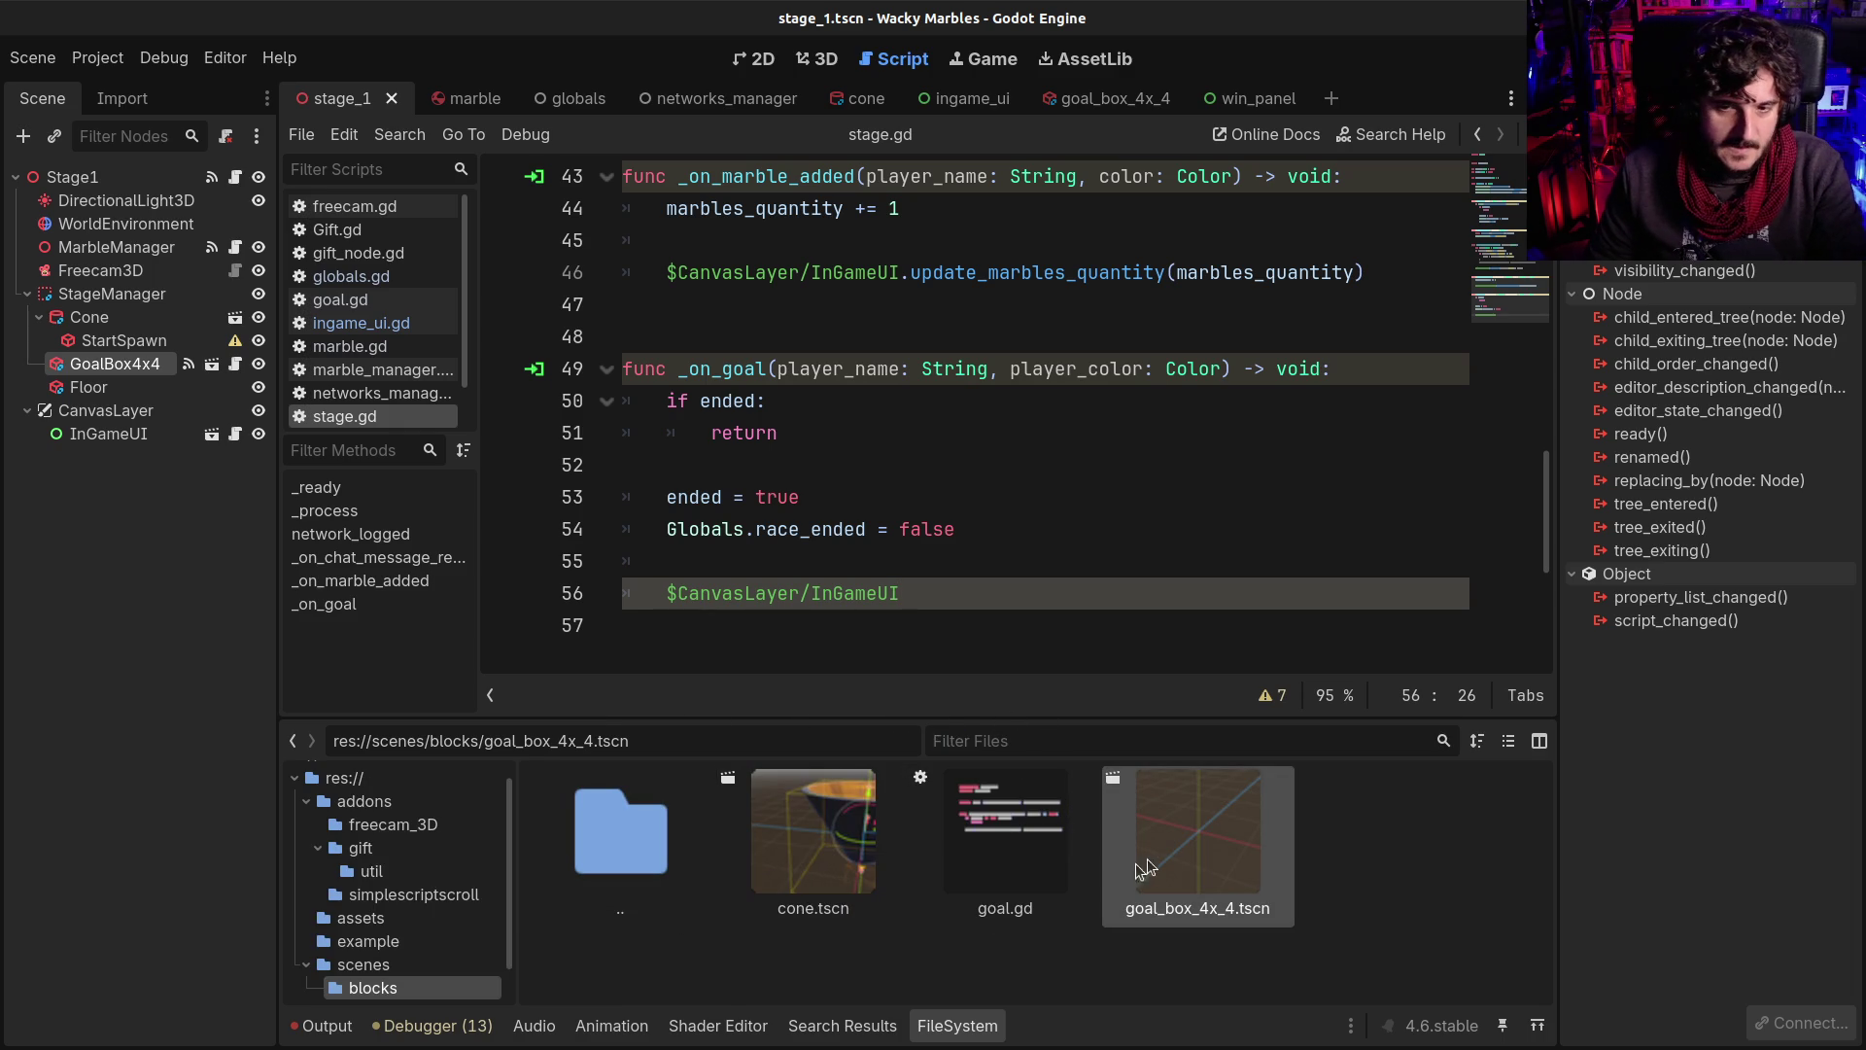
click(831, 850)
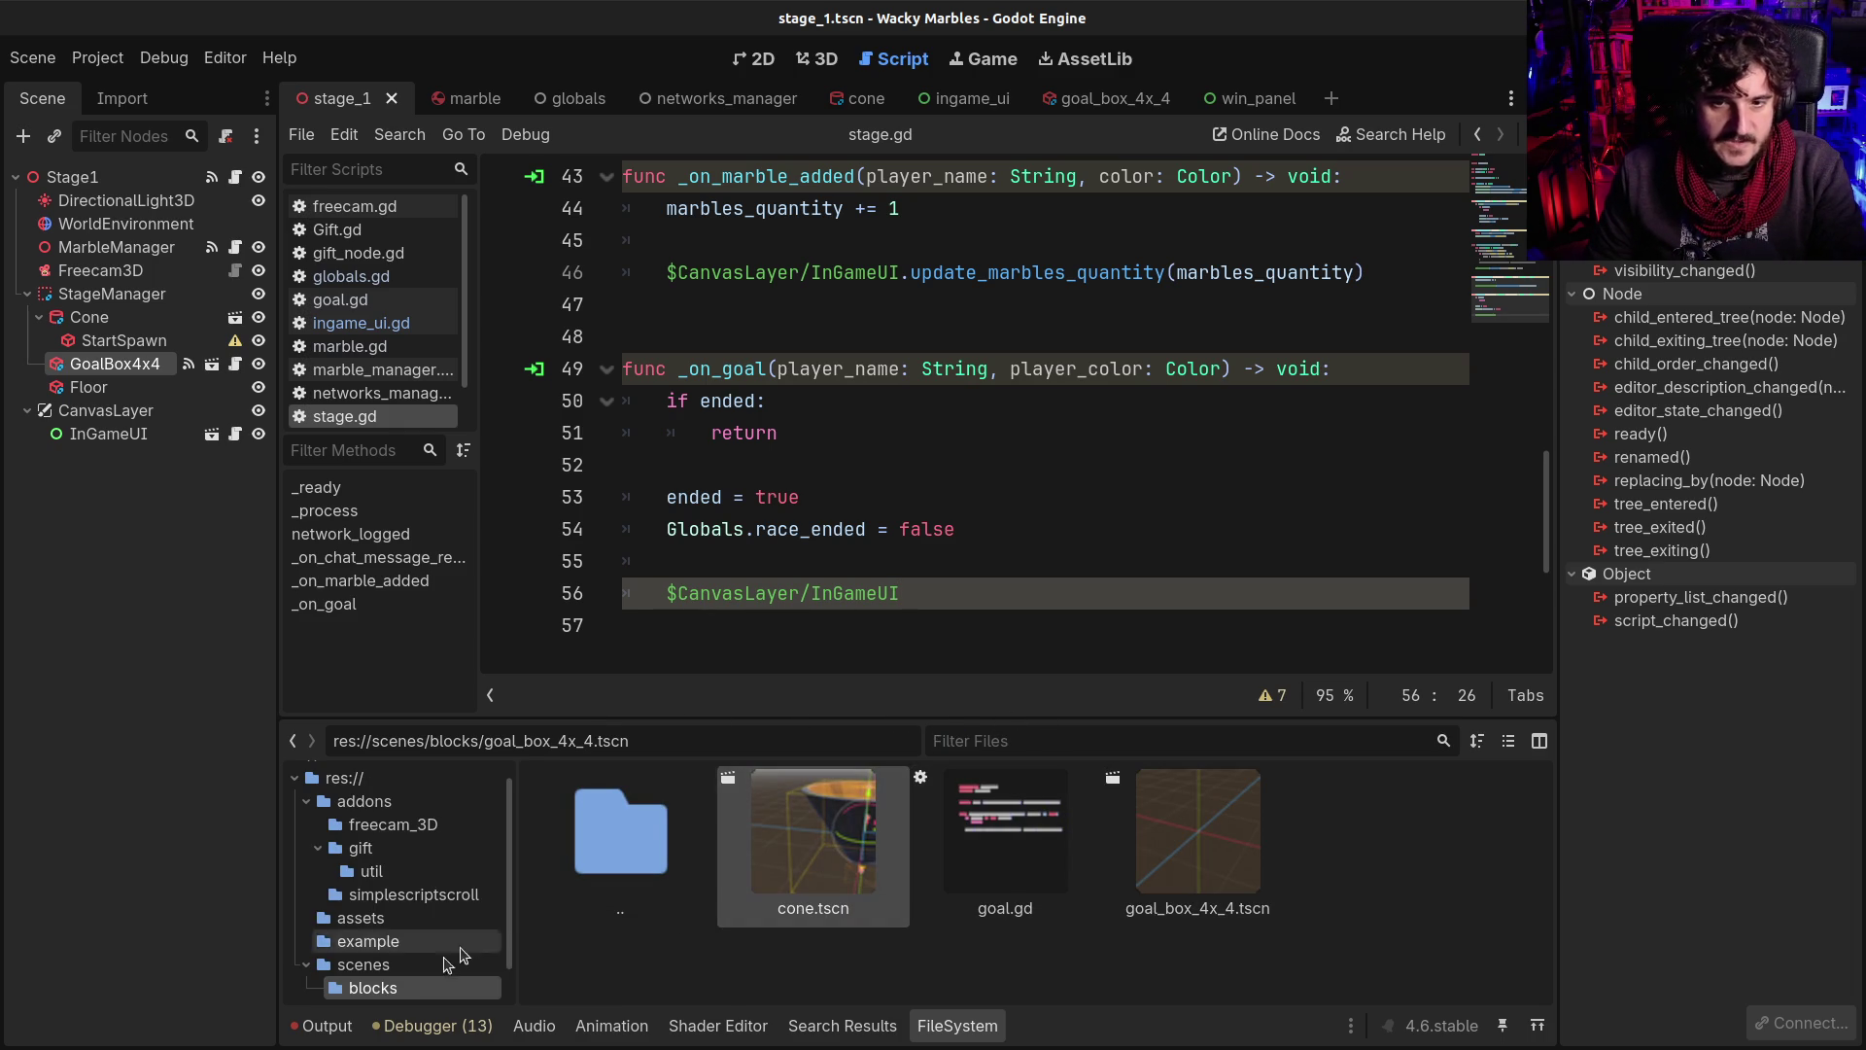
scroll(408, 952, down, 2)
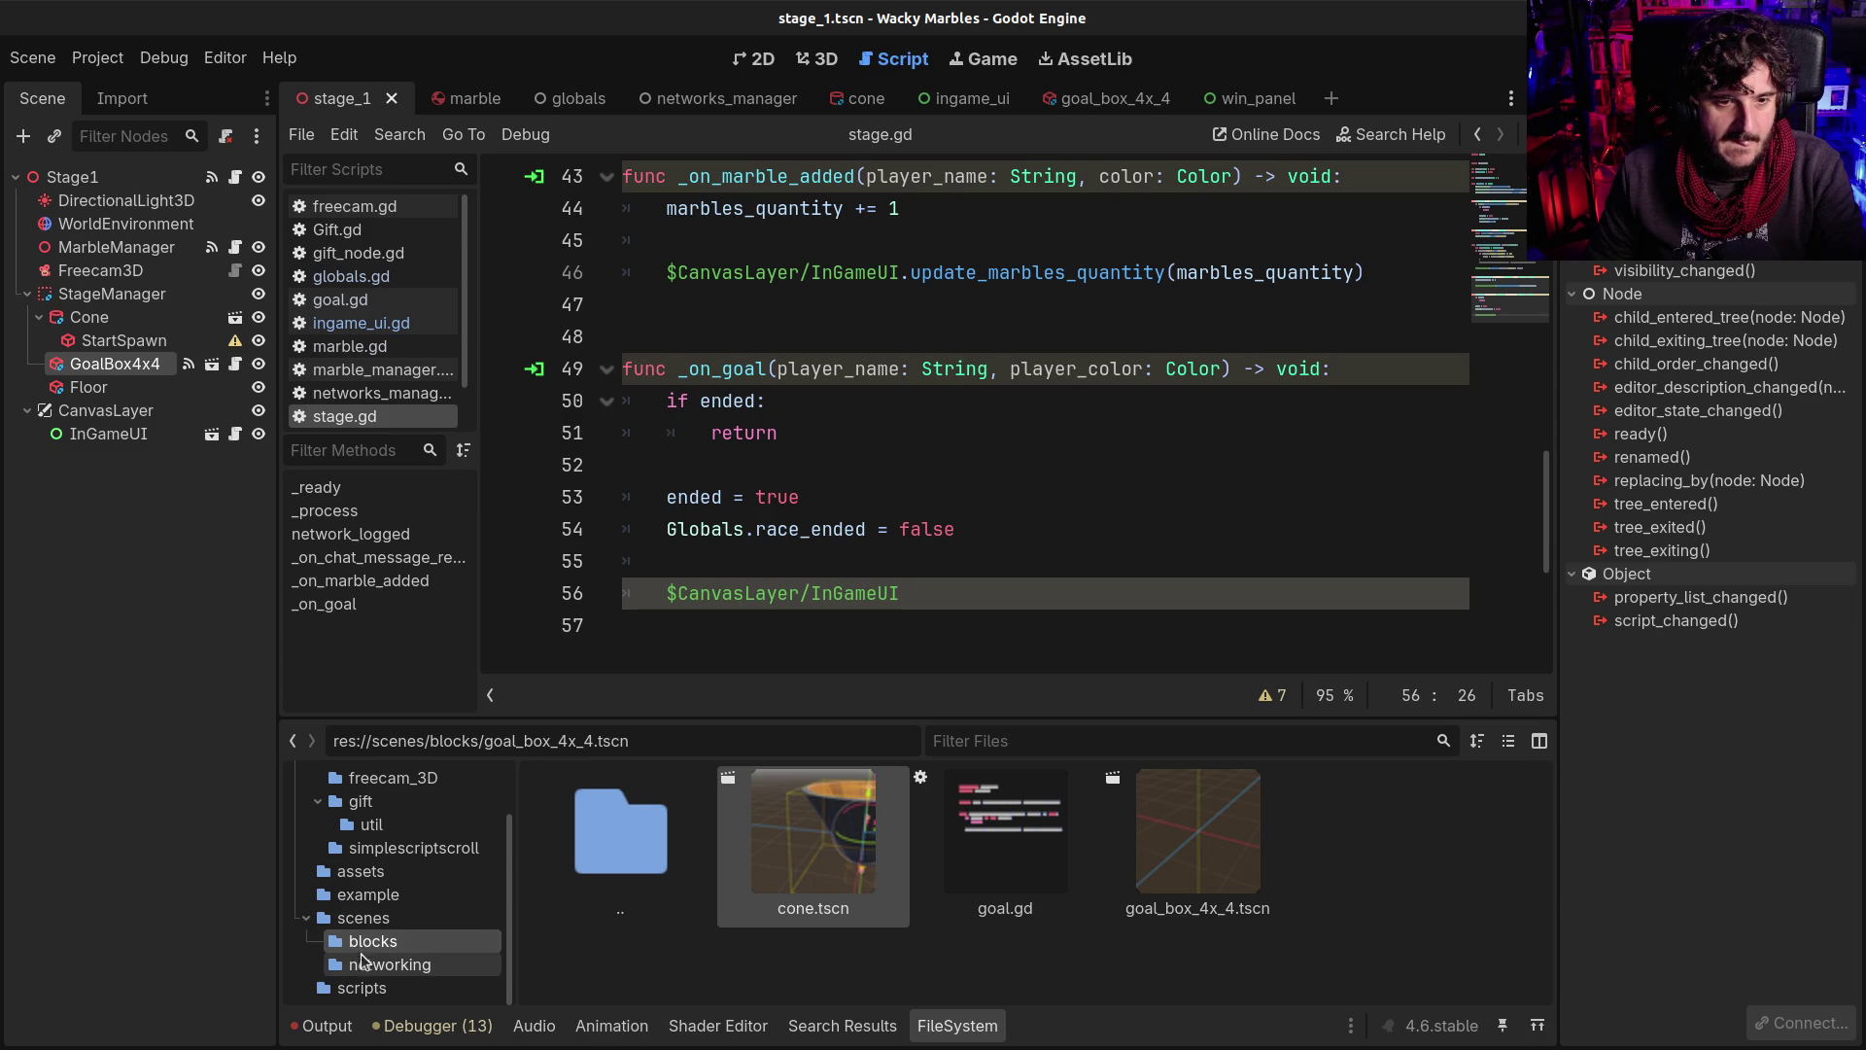
click(364, 919)
scroll(1466, 950, down, 3)
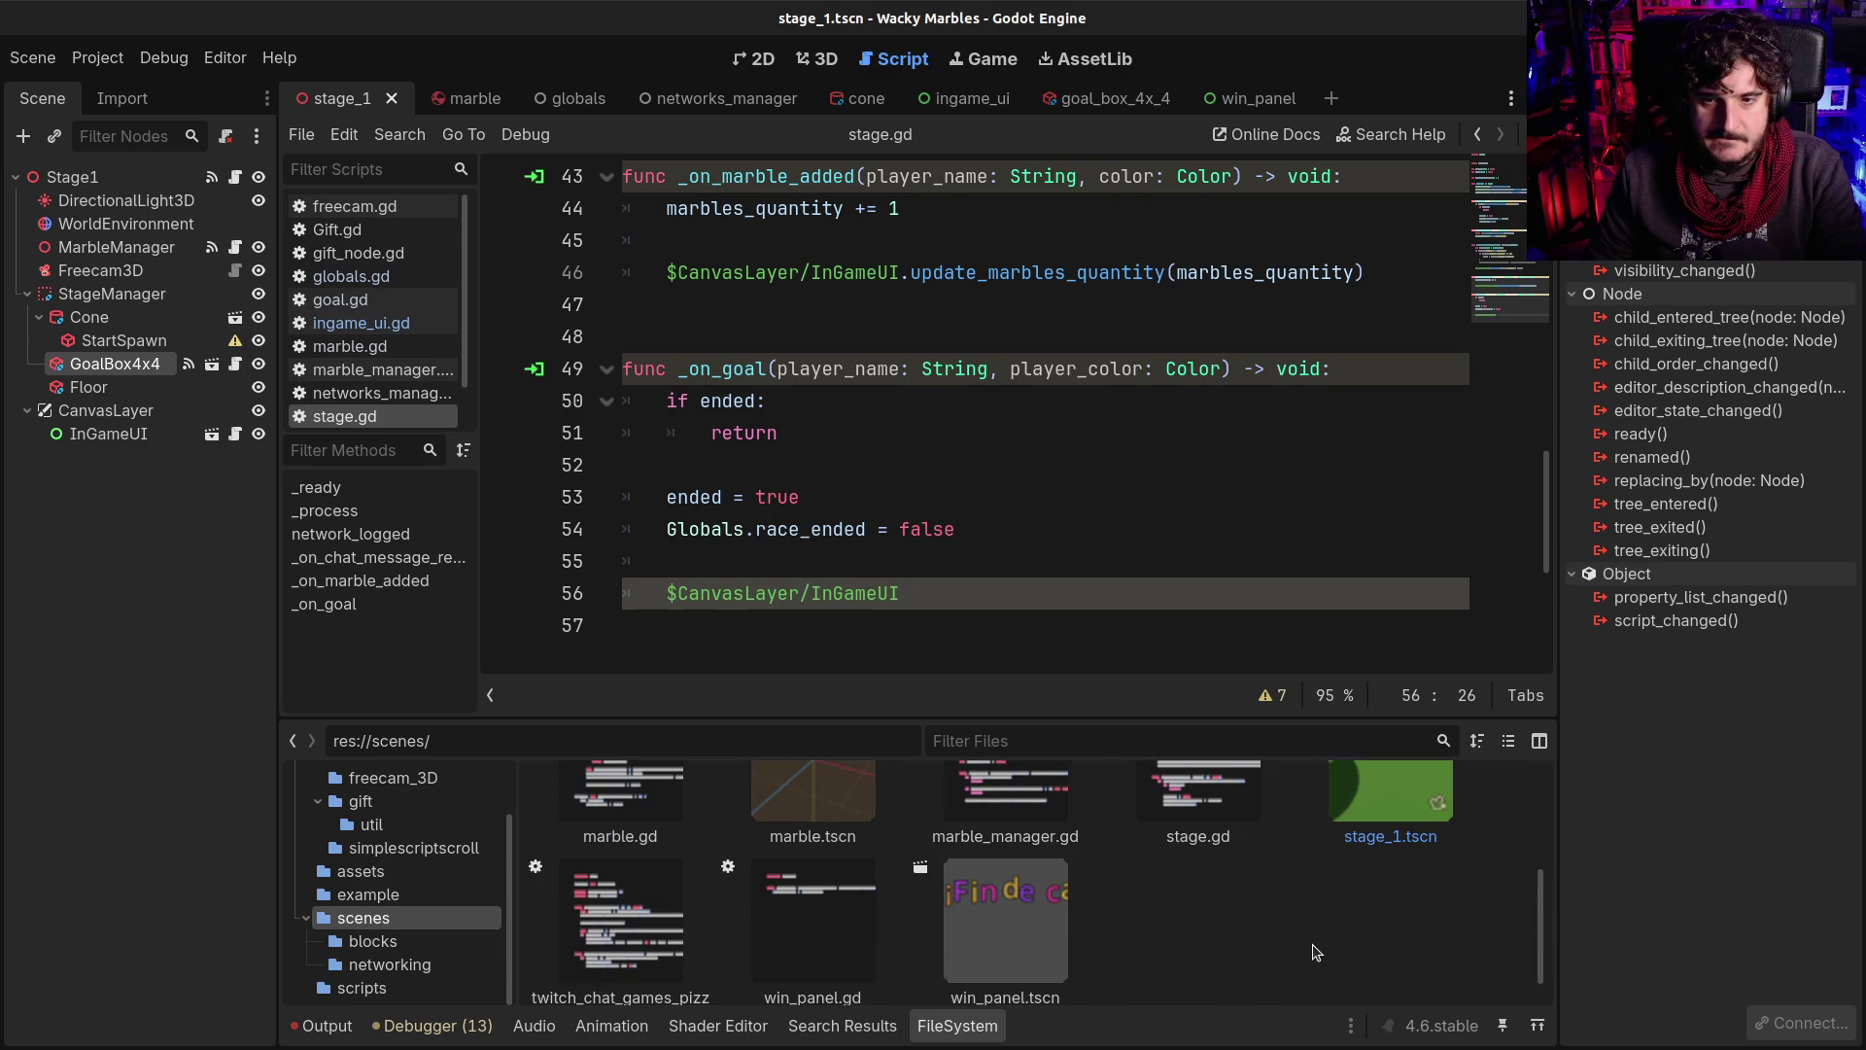
drag(1018, 939, 97, 410)
key(ctrl+s)
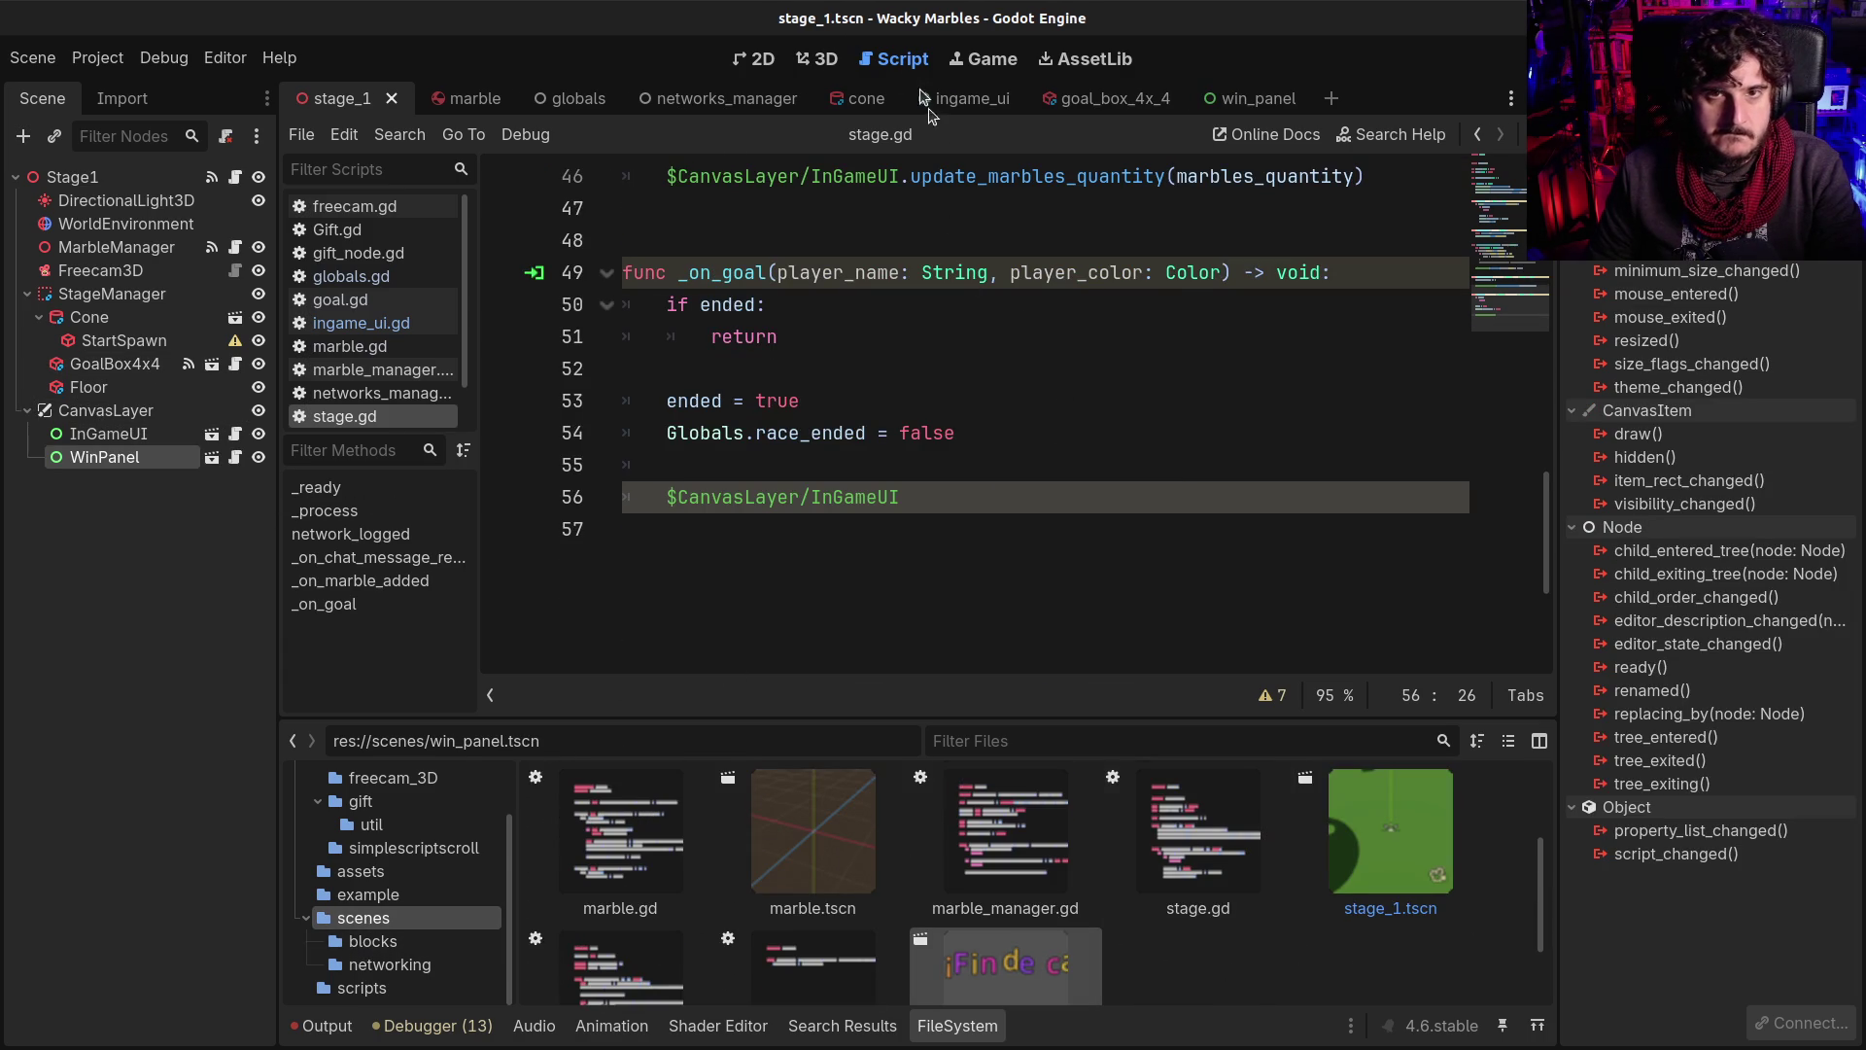
View the win panel in 2D and hide the WinPanel node
click(781, 59)
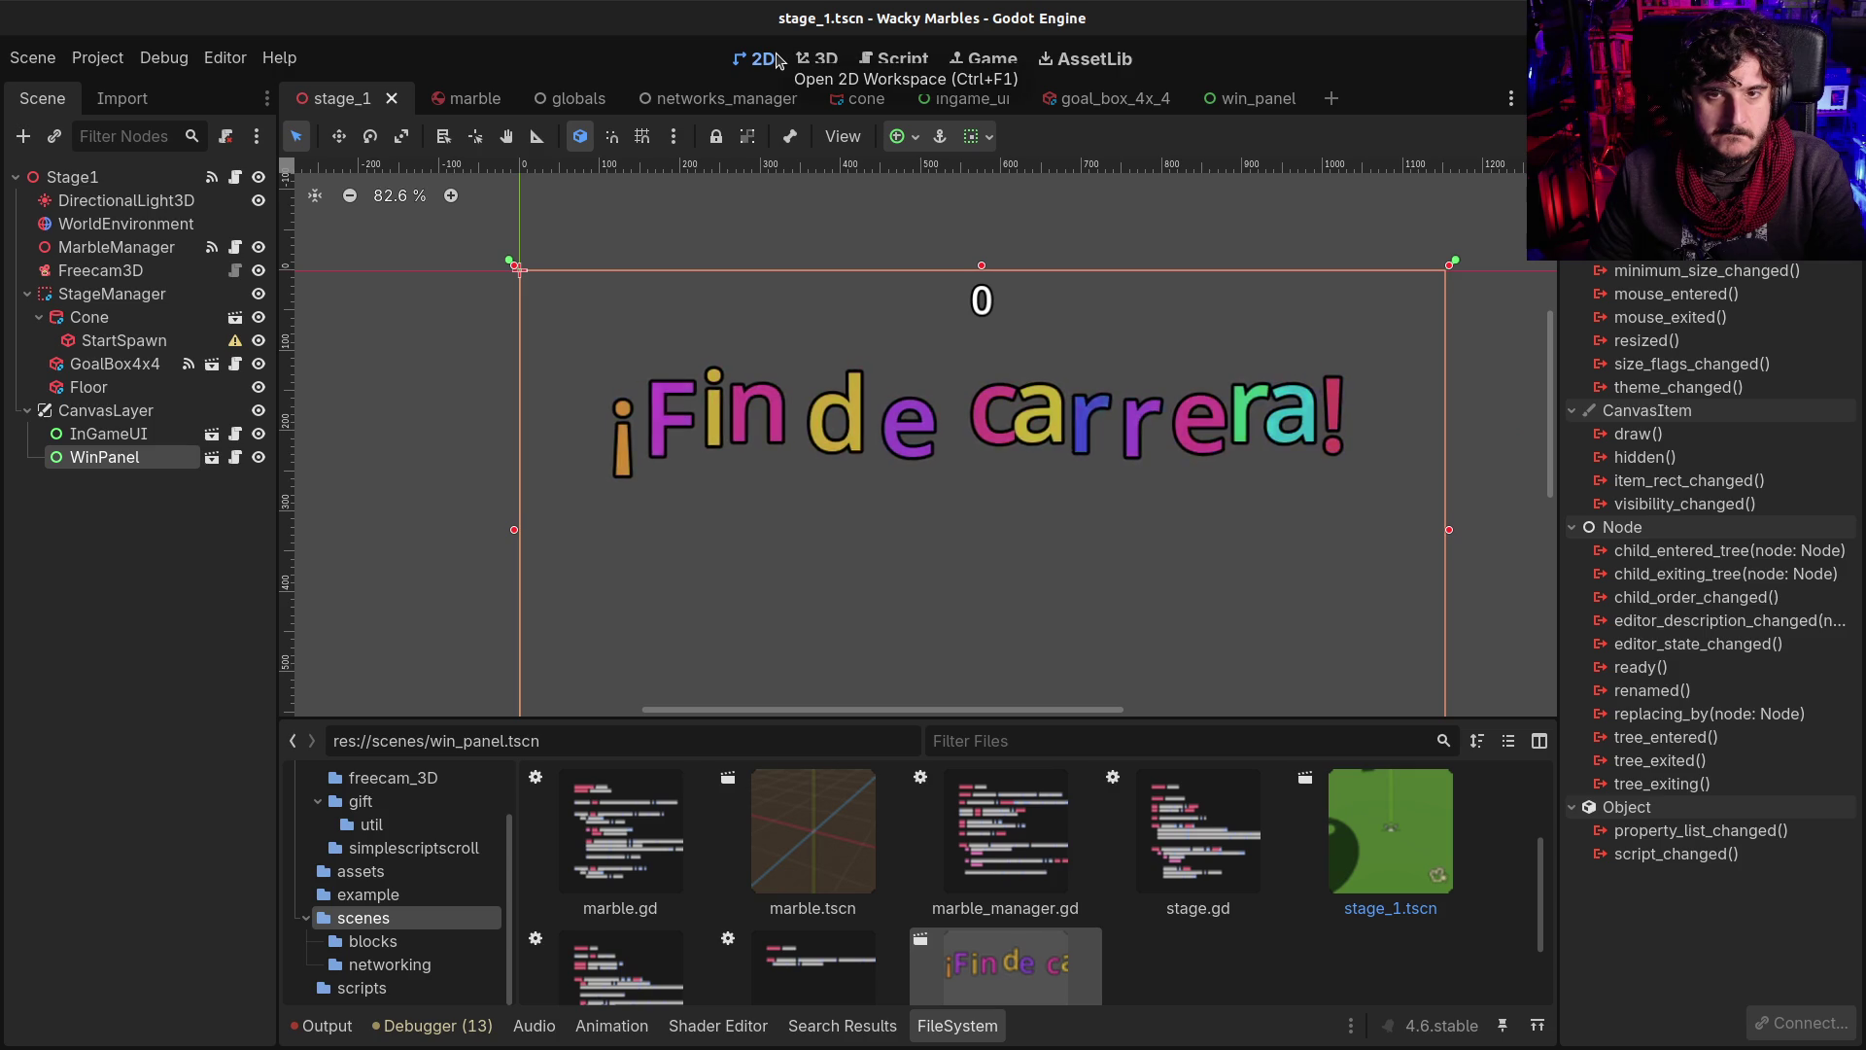
scroll(866, 403, down, 3)
scroll(866, 403, up, 1)
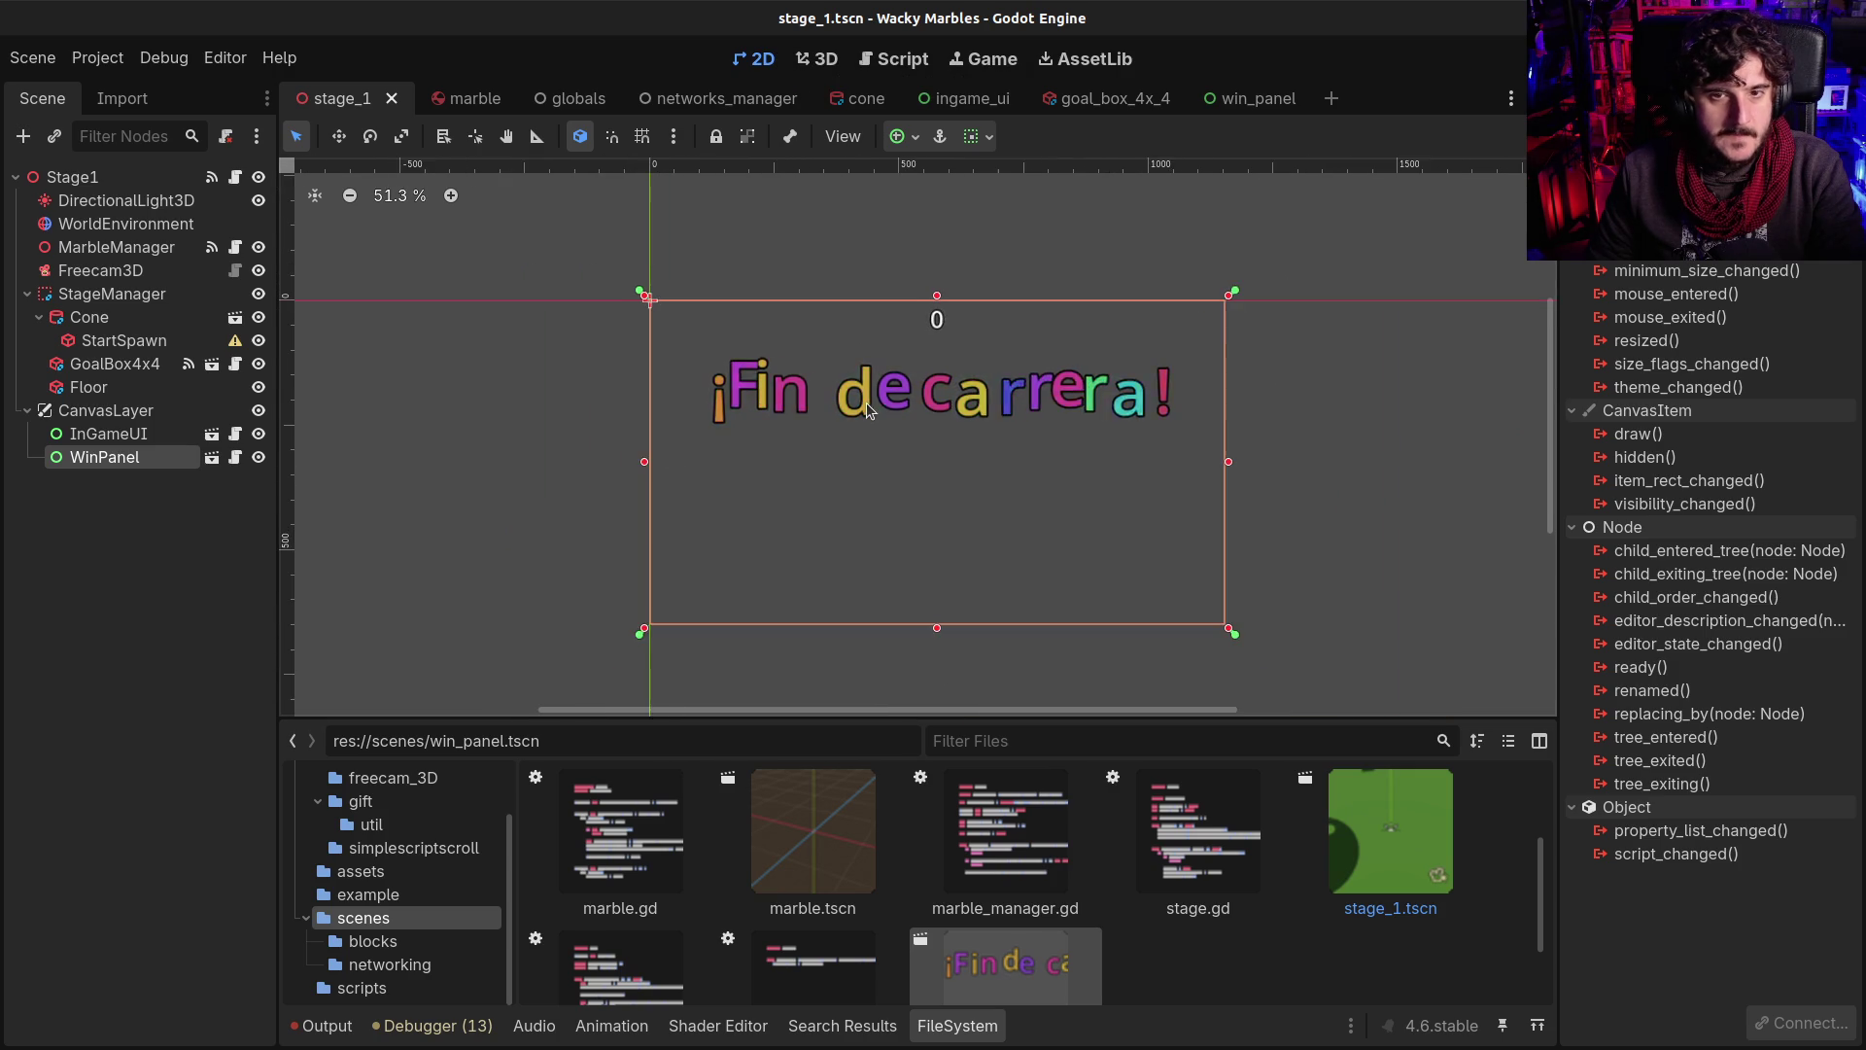
click(260, 456)
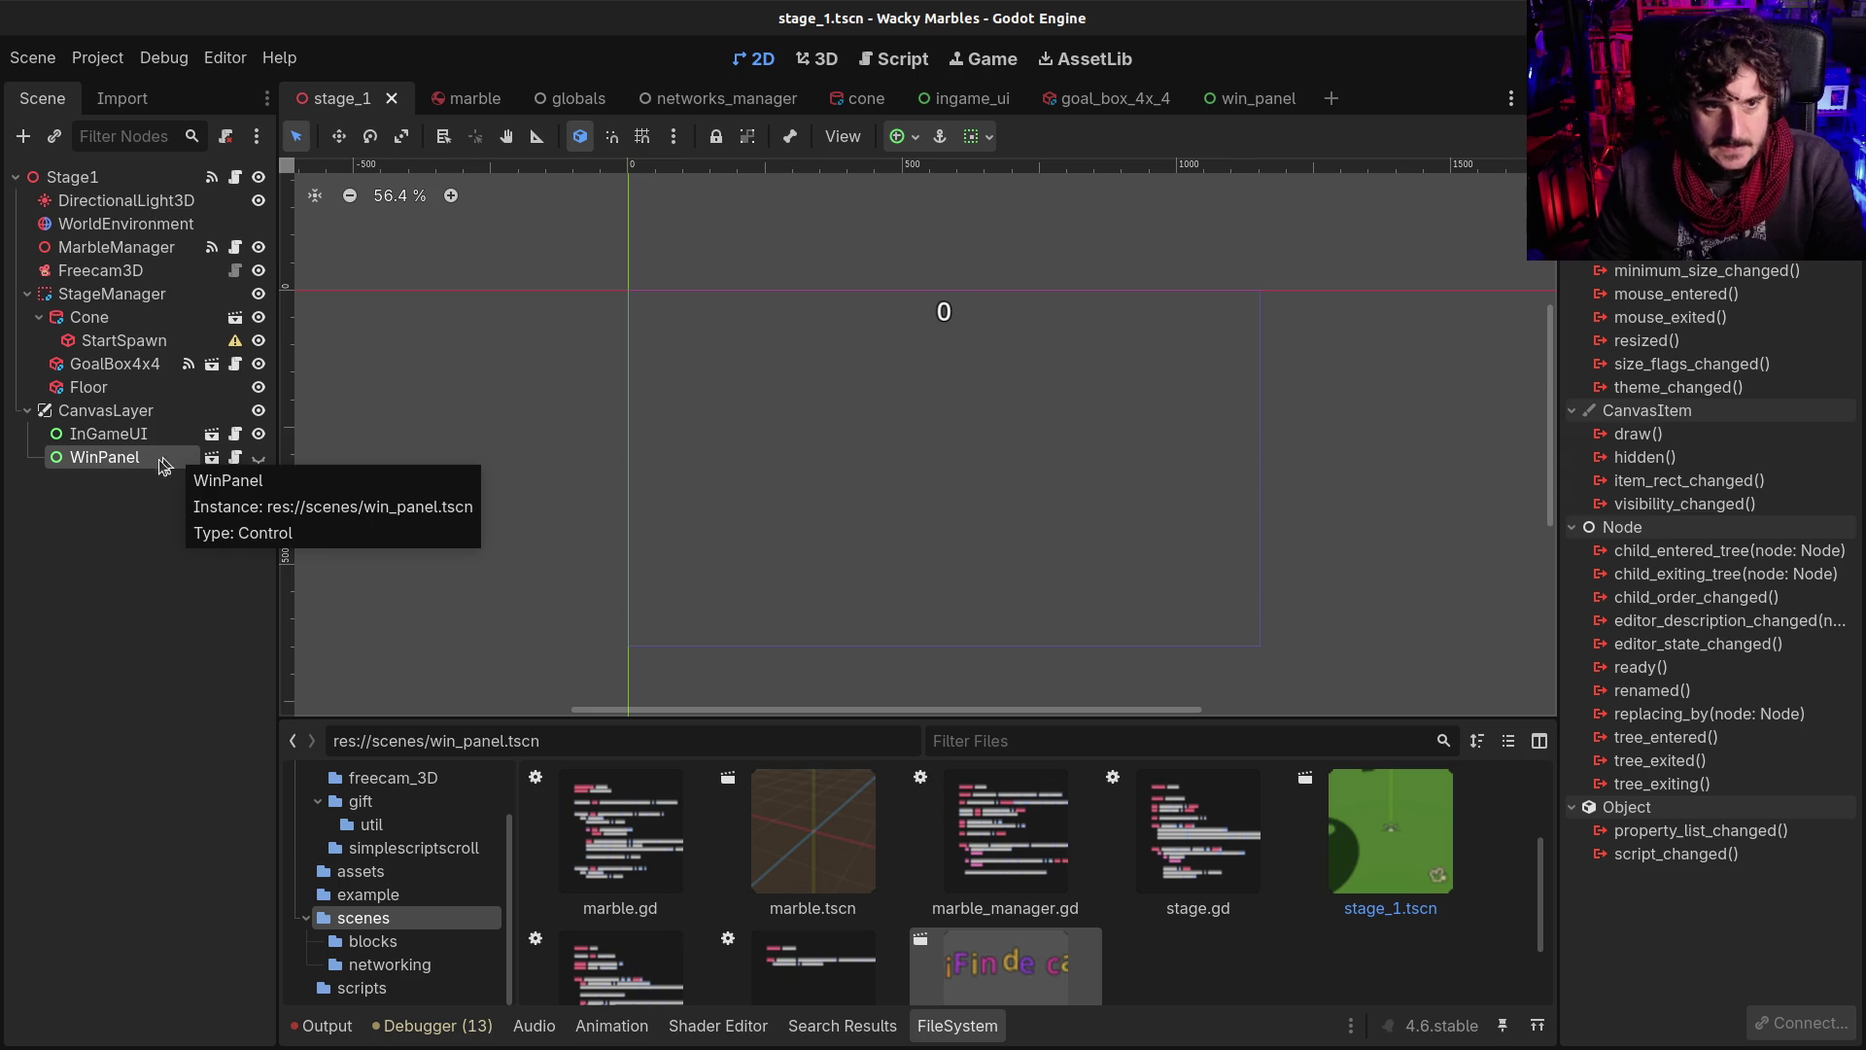
Check WinPanel's set_winner function, then select InGameUI in stage.gd's _on_goal
click(235, 457)
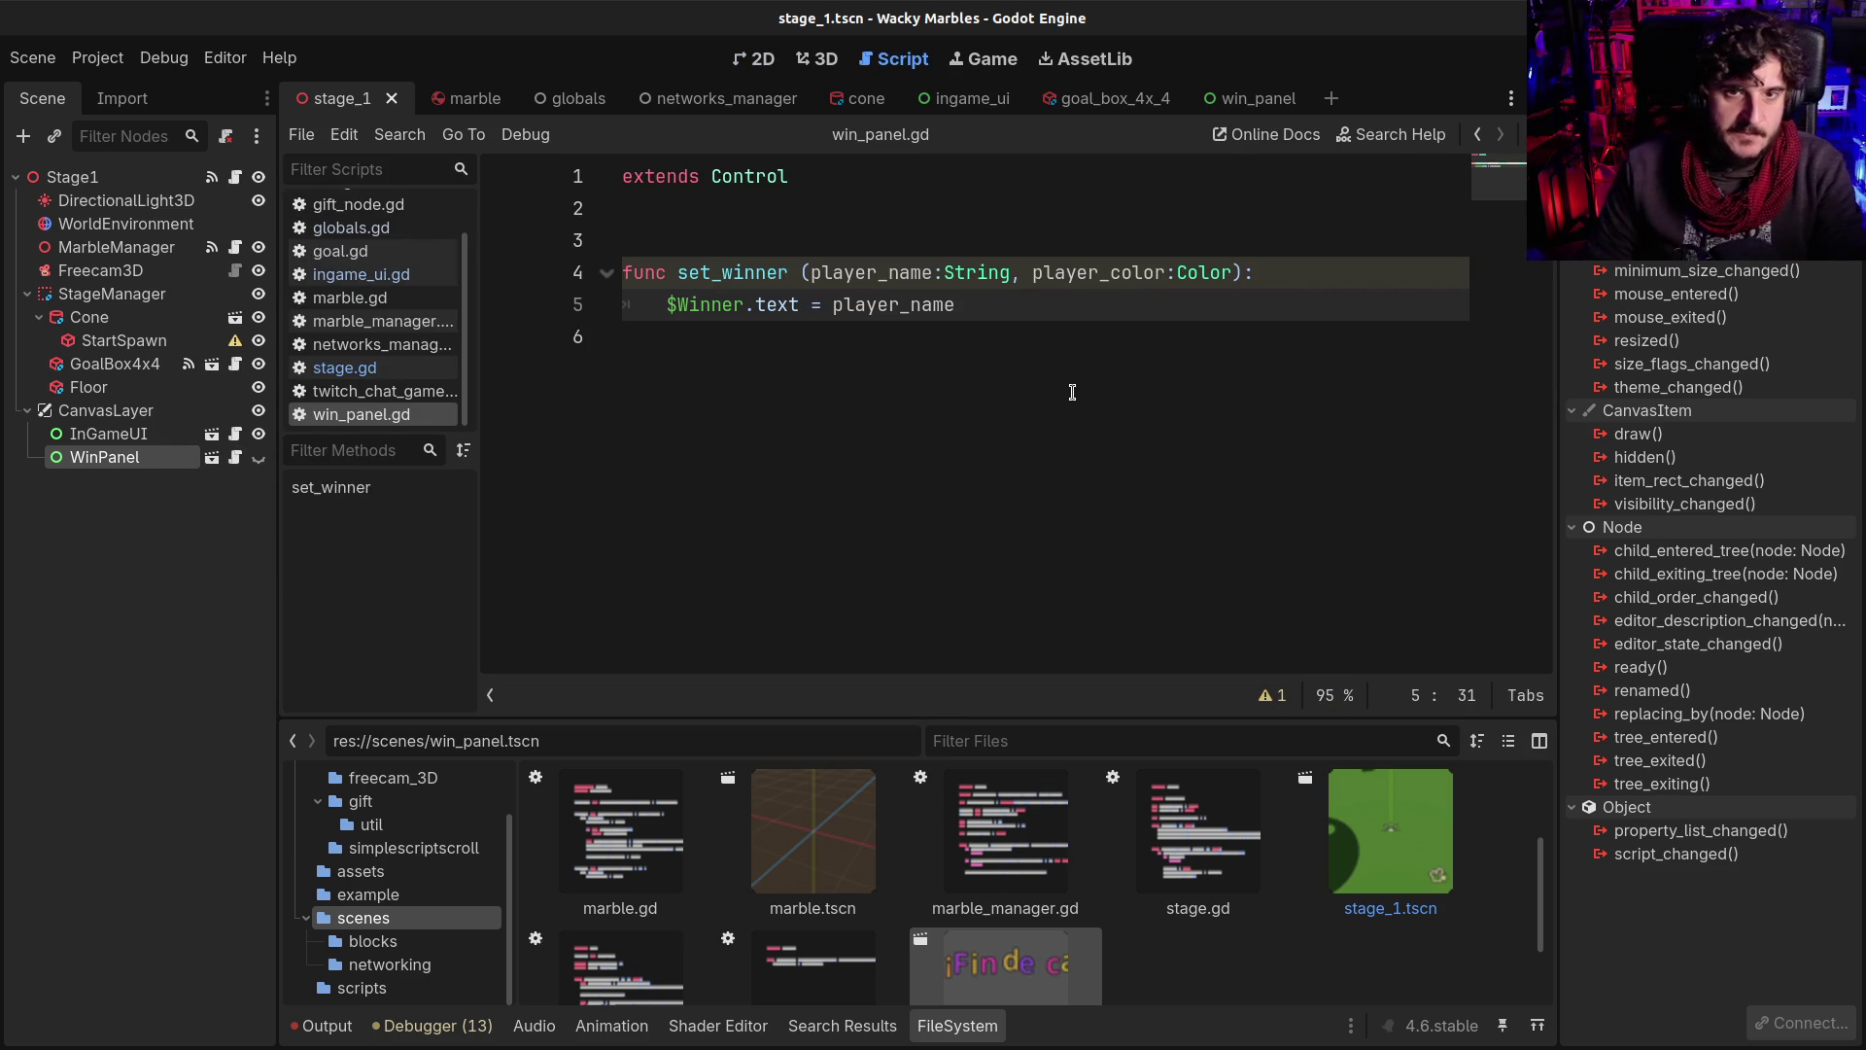
double_click(744, 272)
key(ctrl+c)
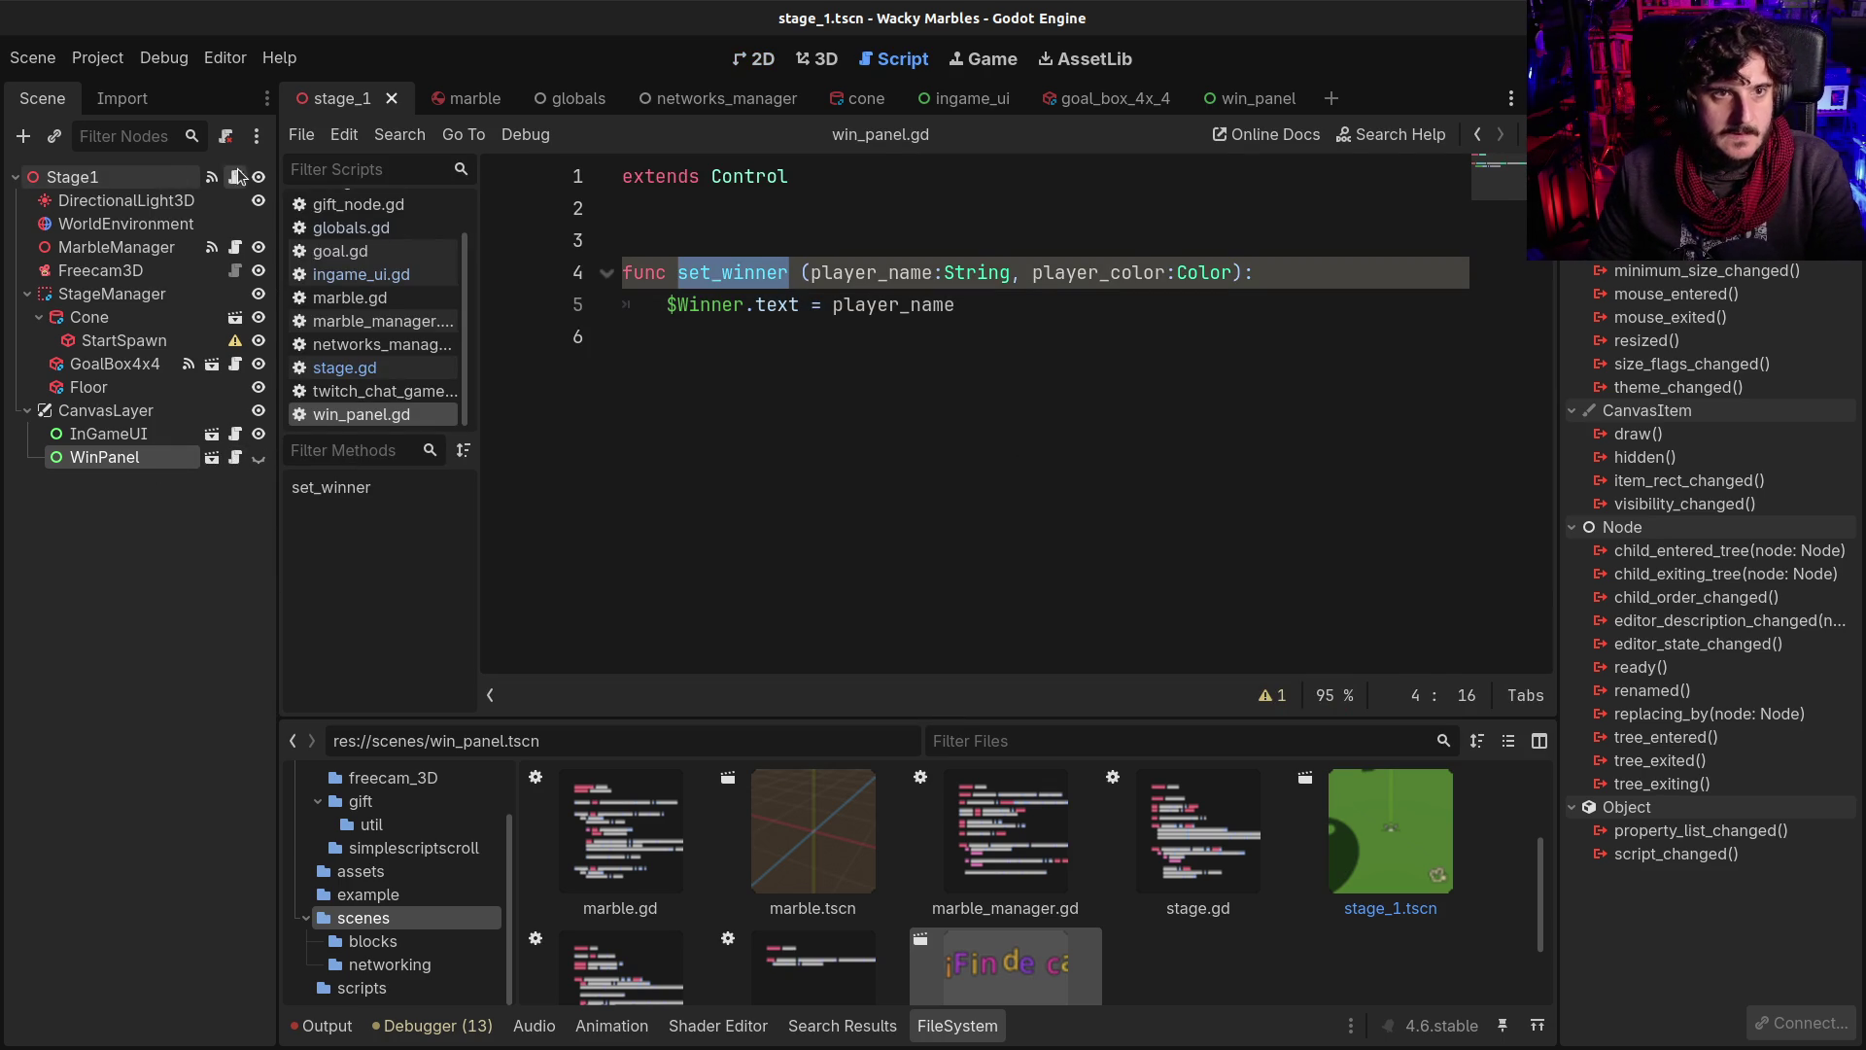
click(235, 176)
double_click(874, 499)
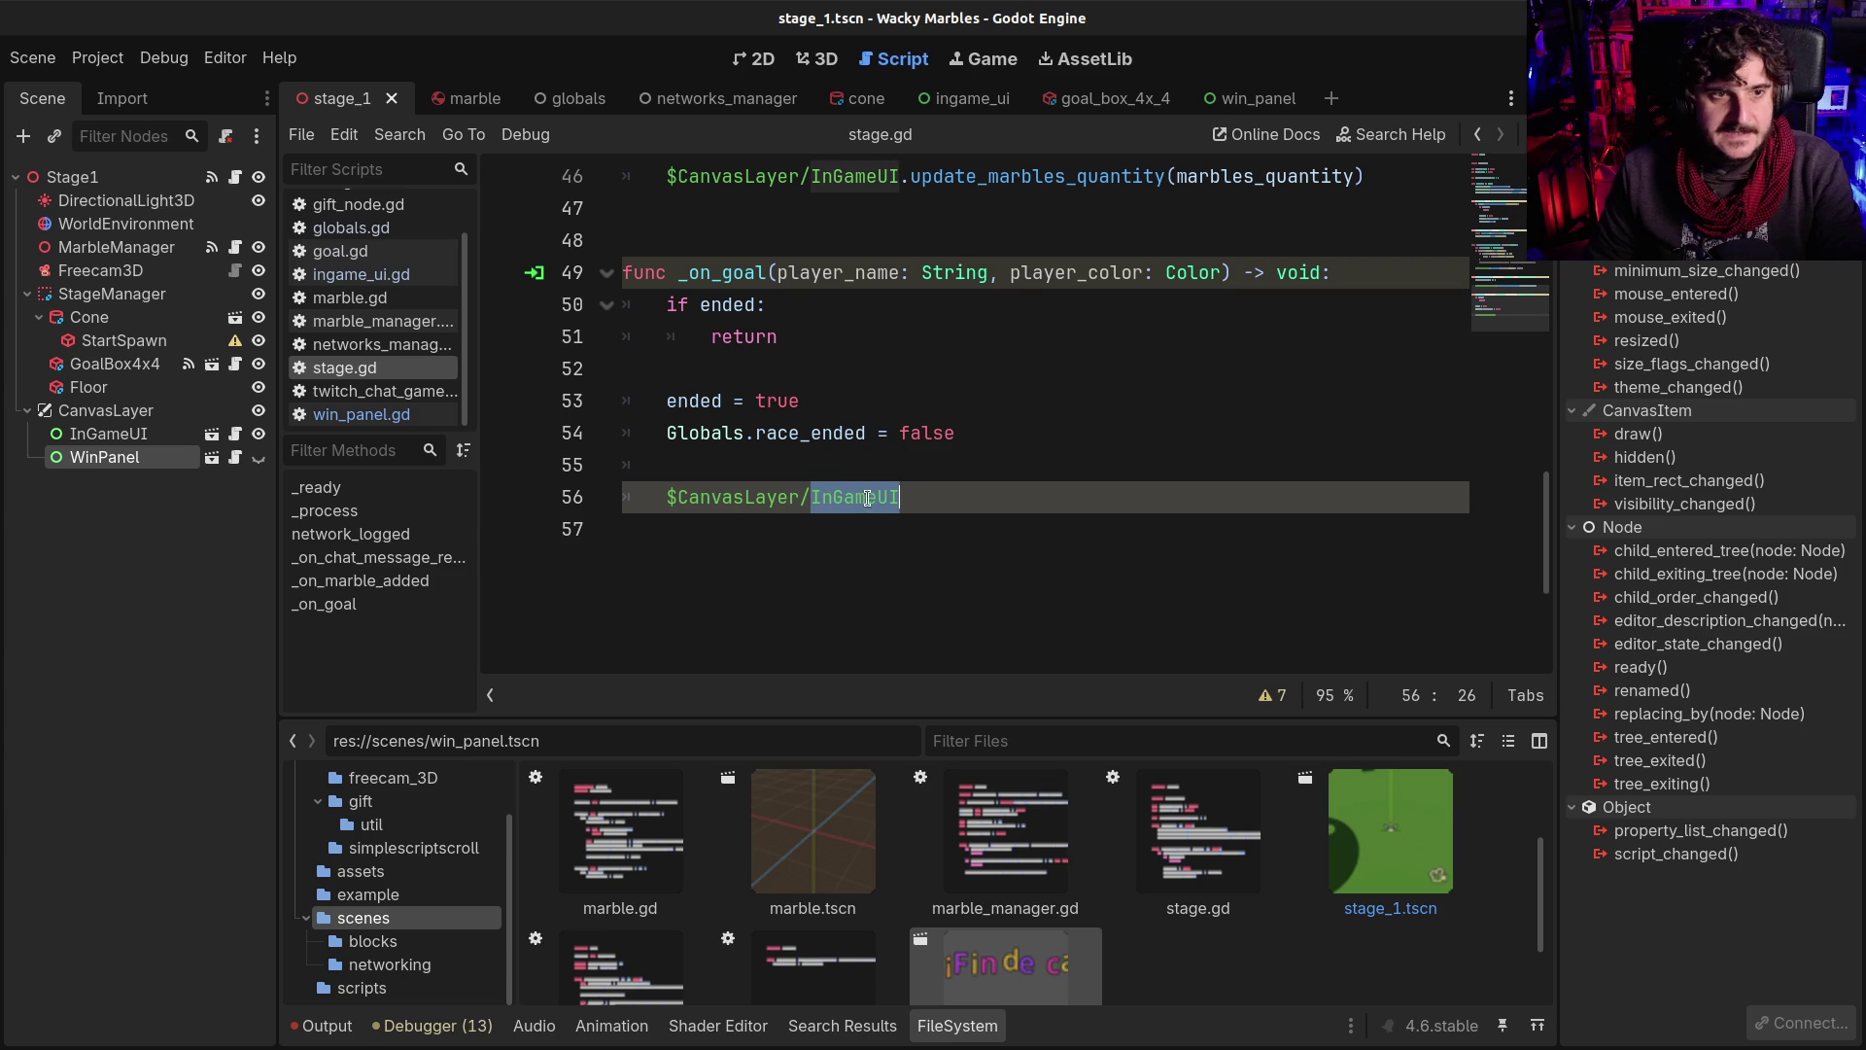
Replace InGameUI with WinPanel.set_winner(player_name, player_color) and save stage.gd
text(Win)
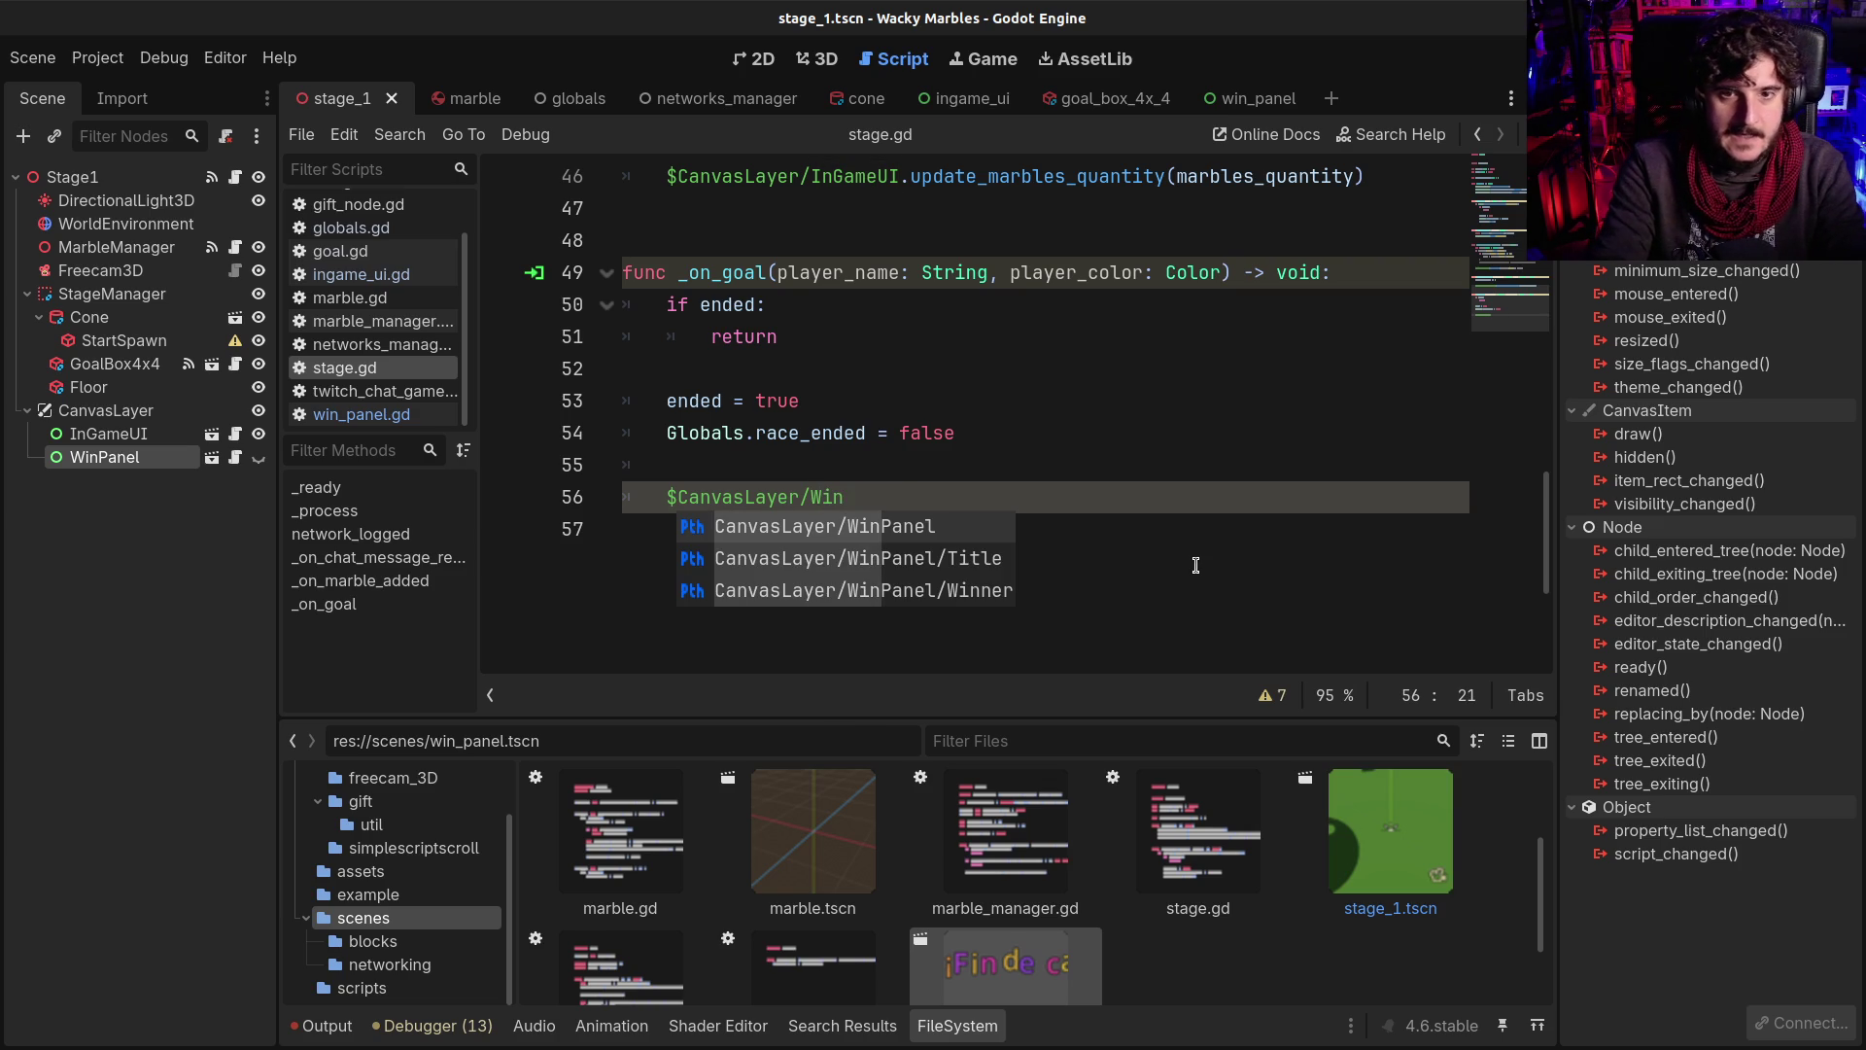
key(Return)
text(.)
key(ctrl+v)
text(()
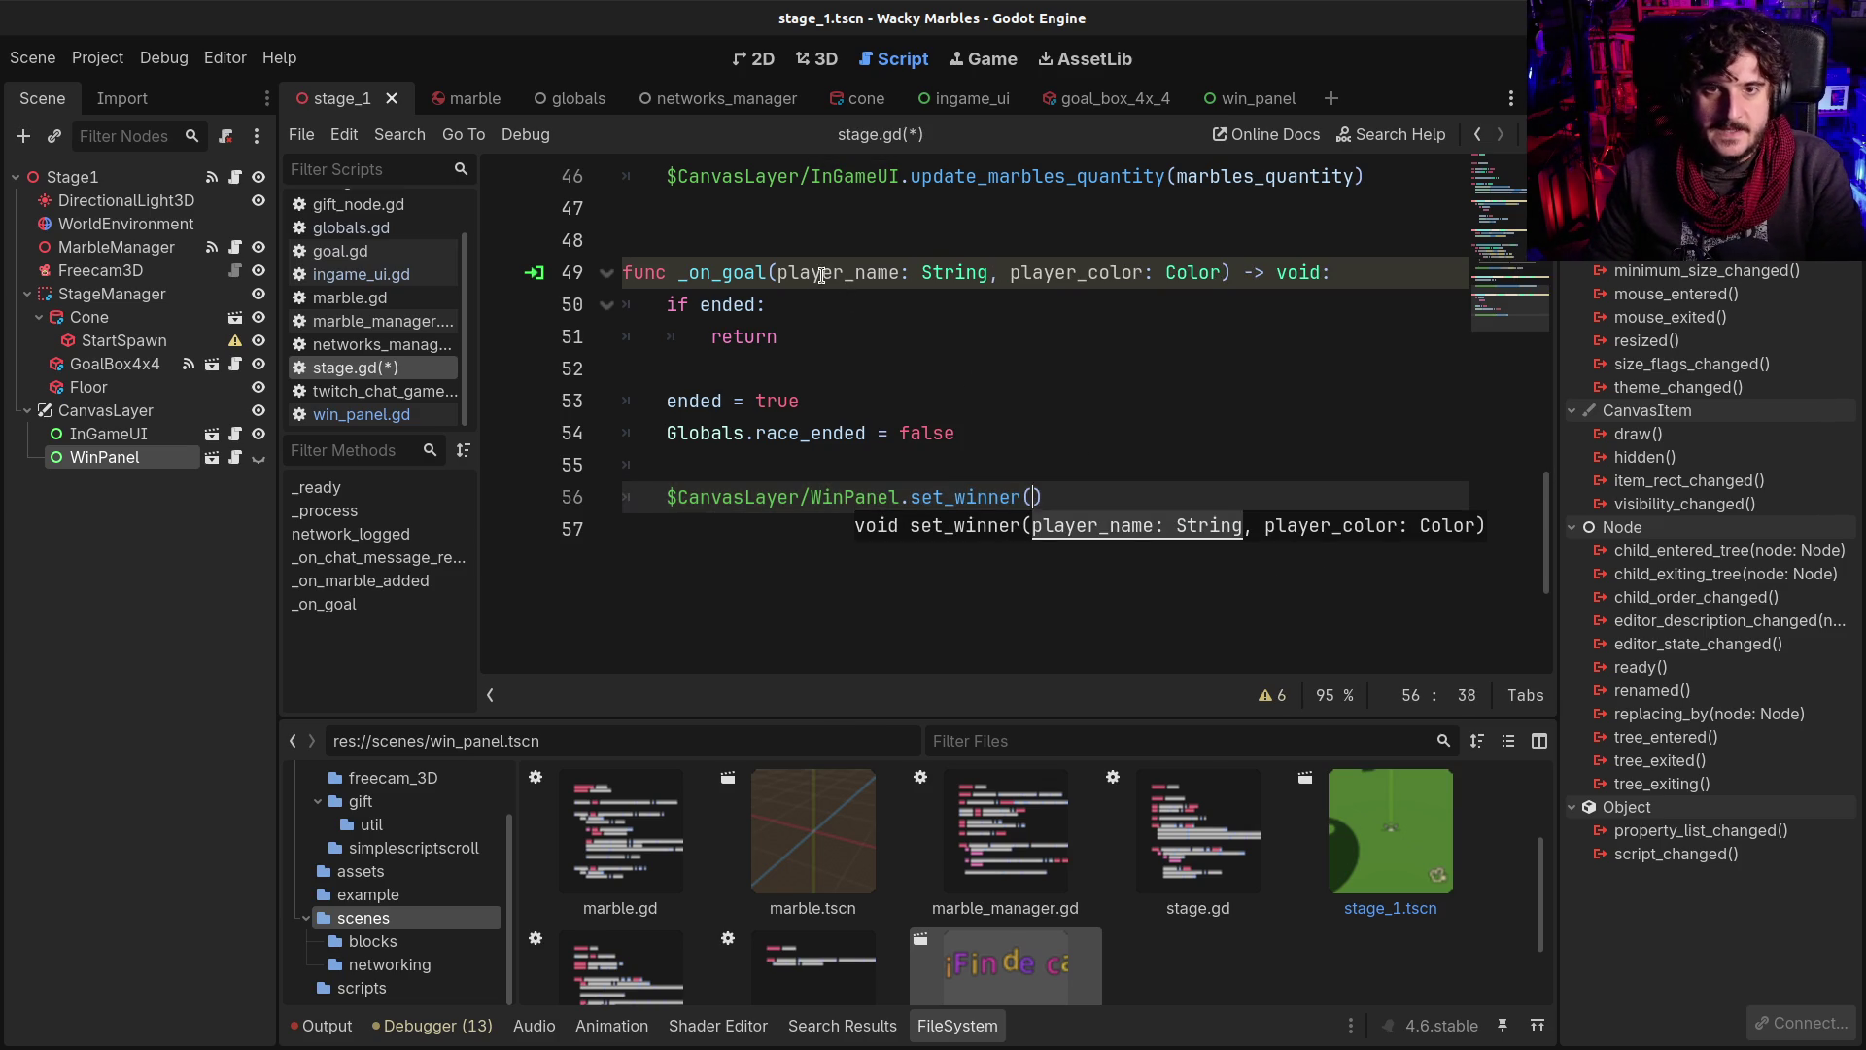
double_click(821, 276)
key(ctrl+c)
click(1032, 496)
key(ctrl+v)
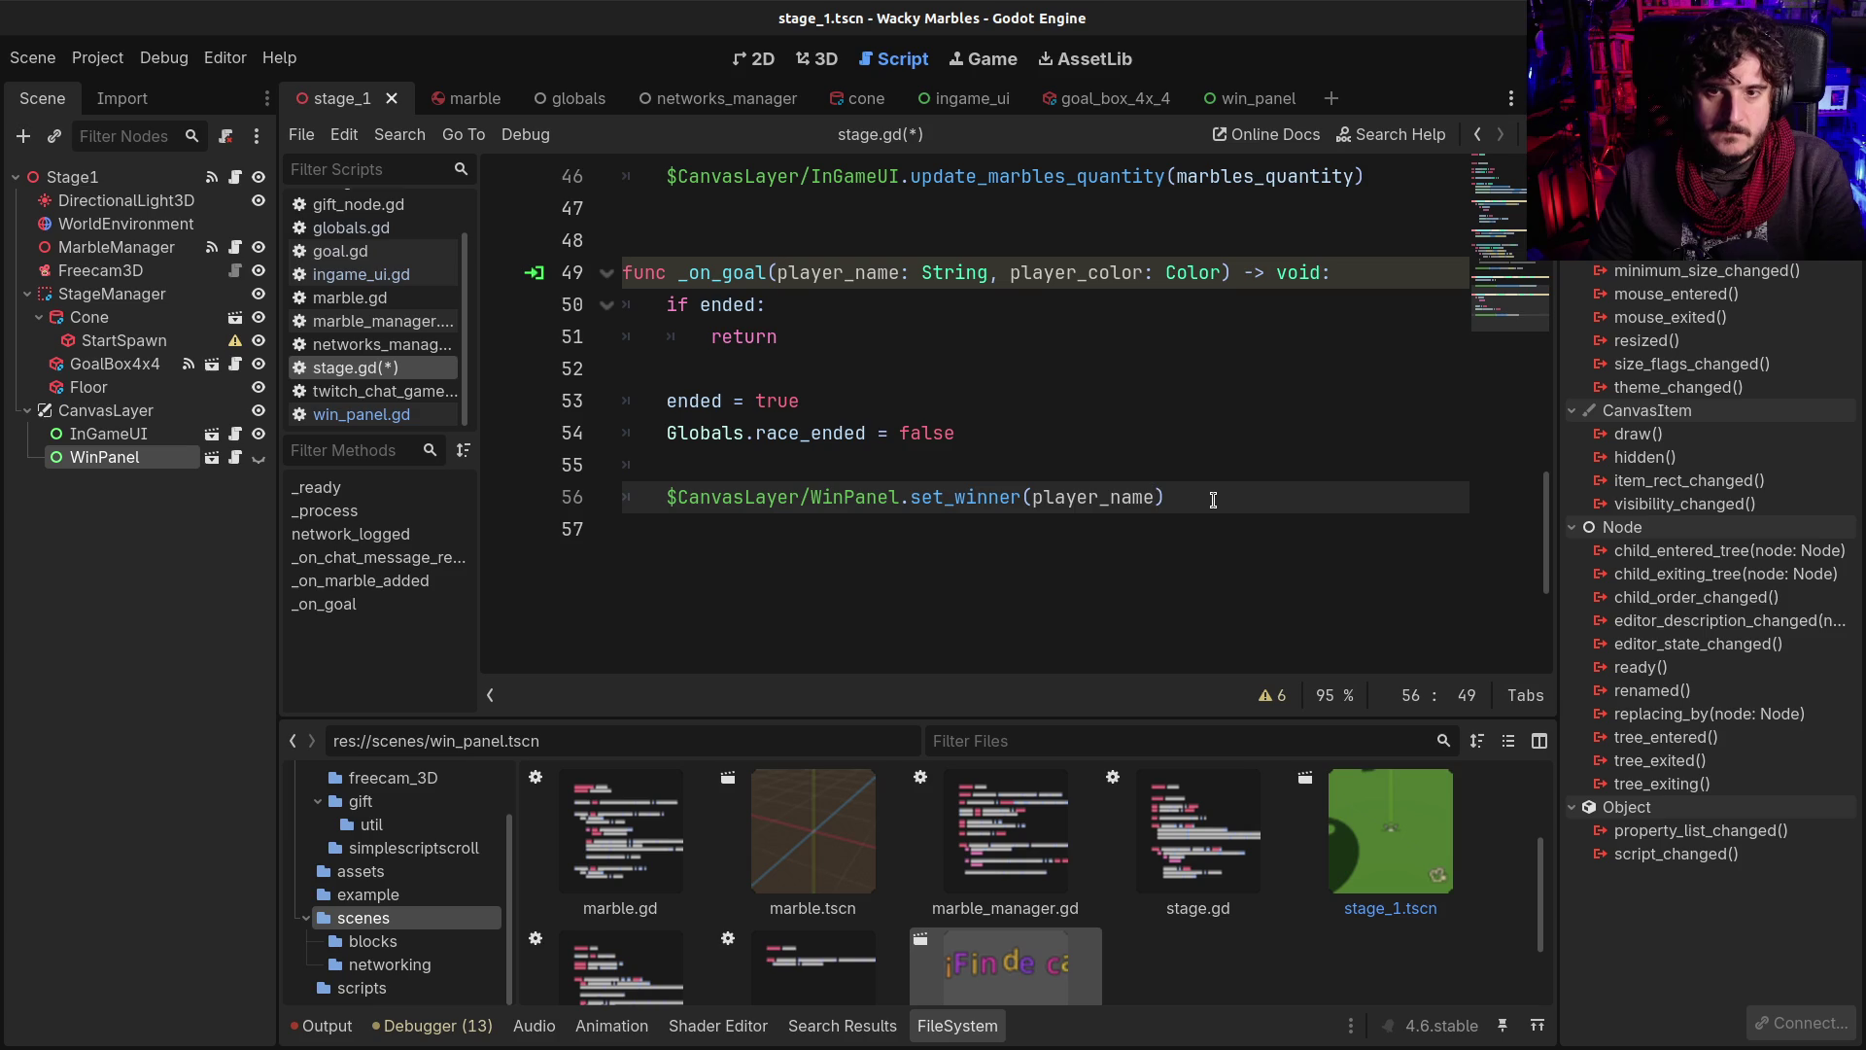
text(,)
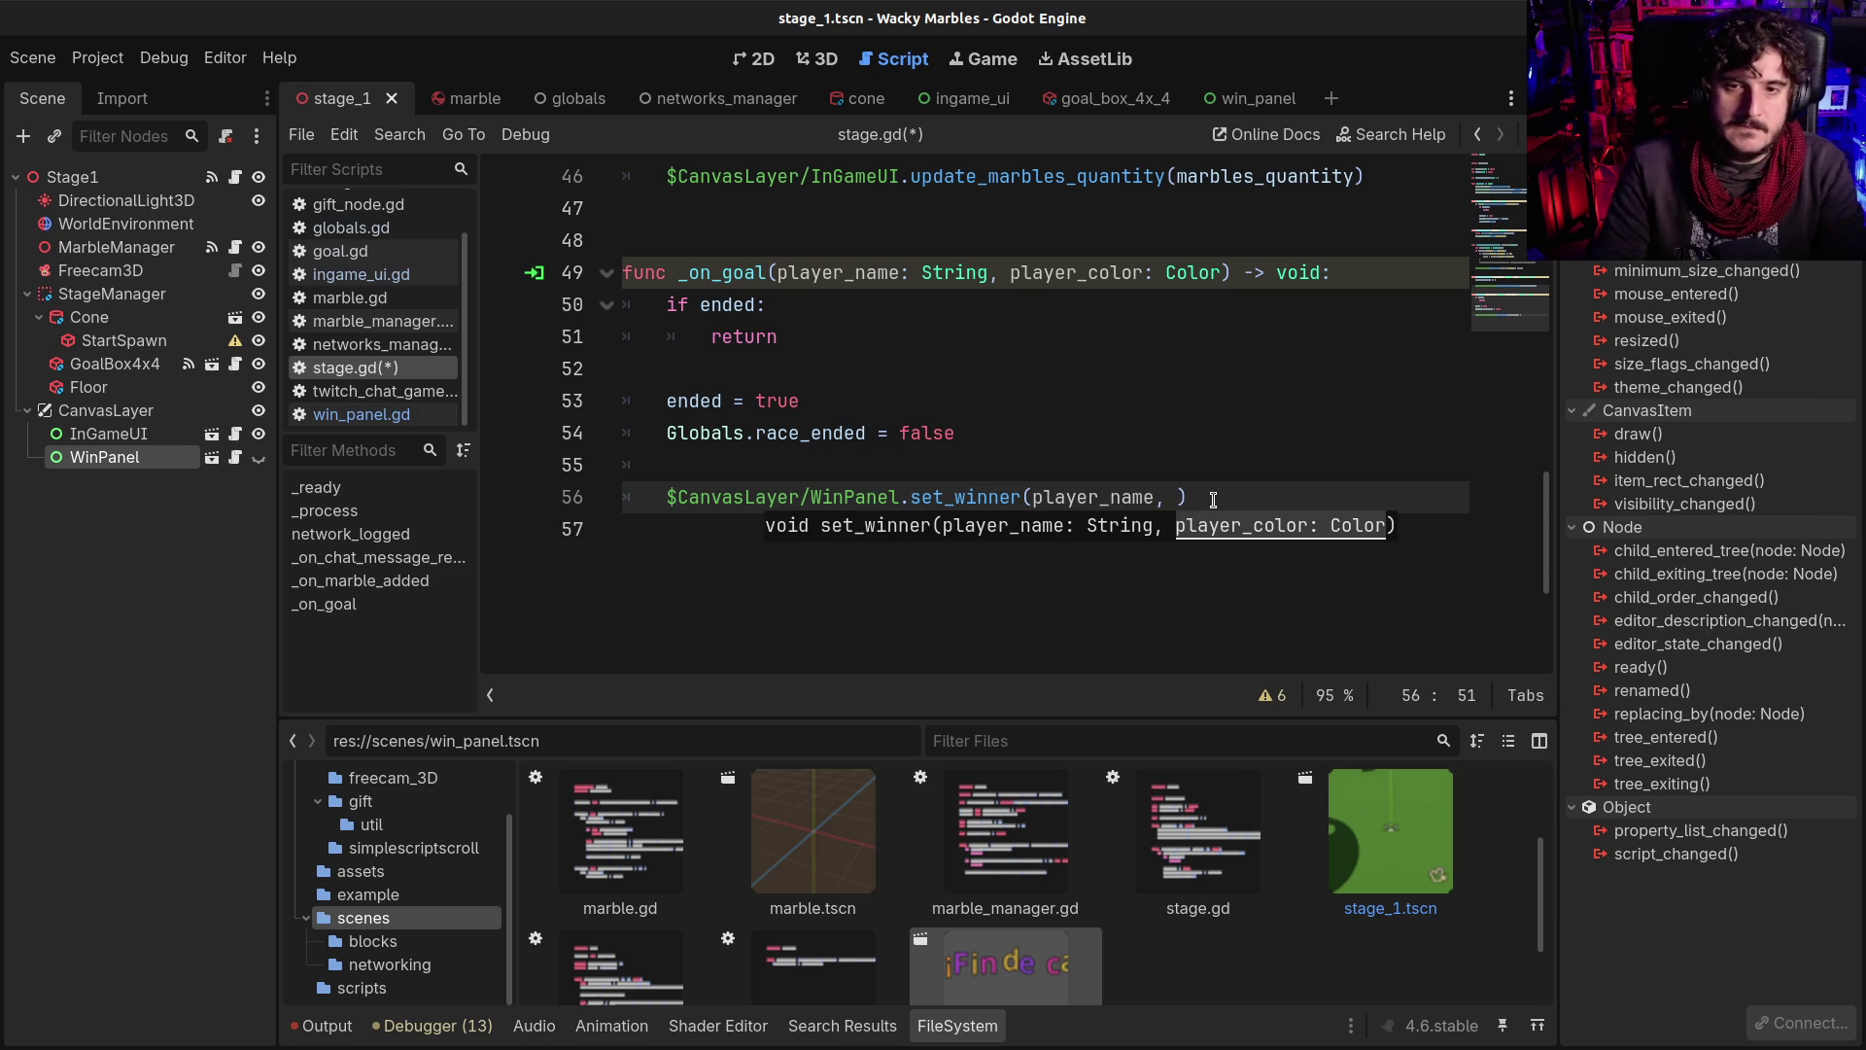
double_click(1068, 276)
key(ctrl+c)
click(1178, 497)
key(ctrl+v)
key(ctrl+s)
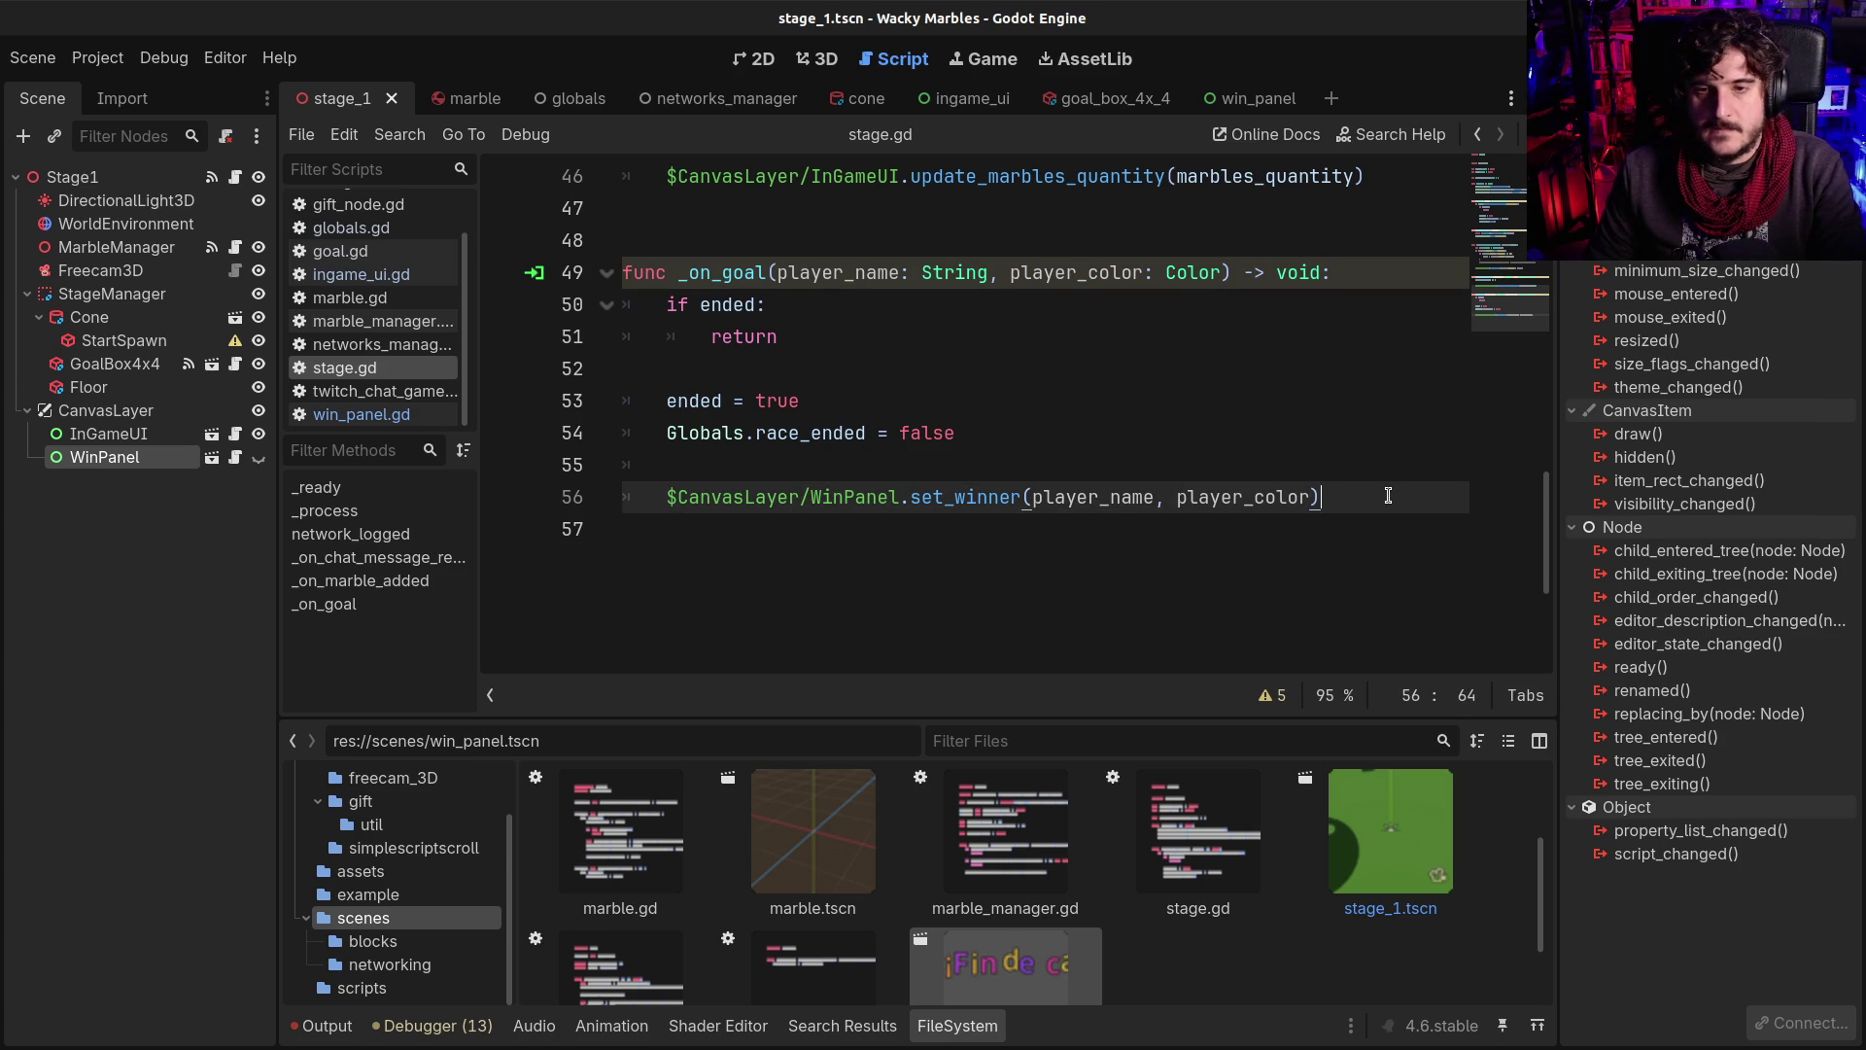
Add '$CanvasLayer/WinPanel.visible = true' on the next line and run the game with F5
click(1388, 495)
key(Home)
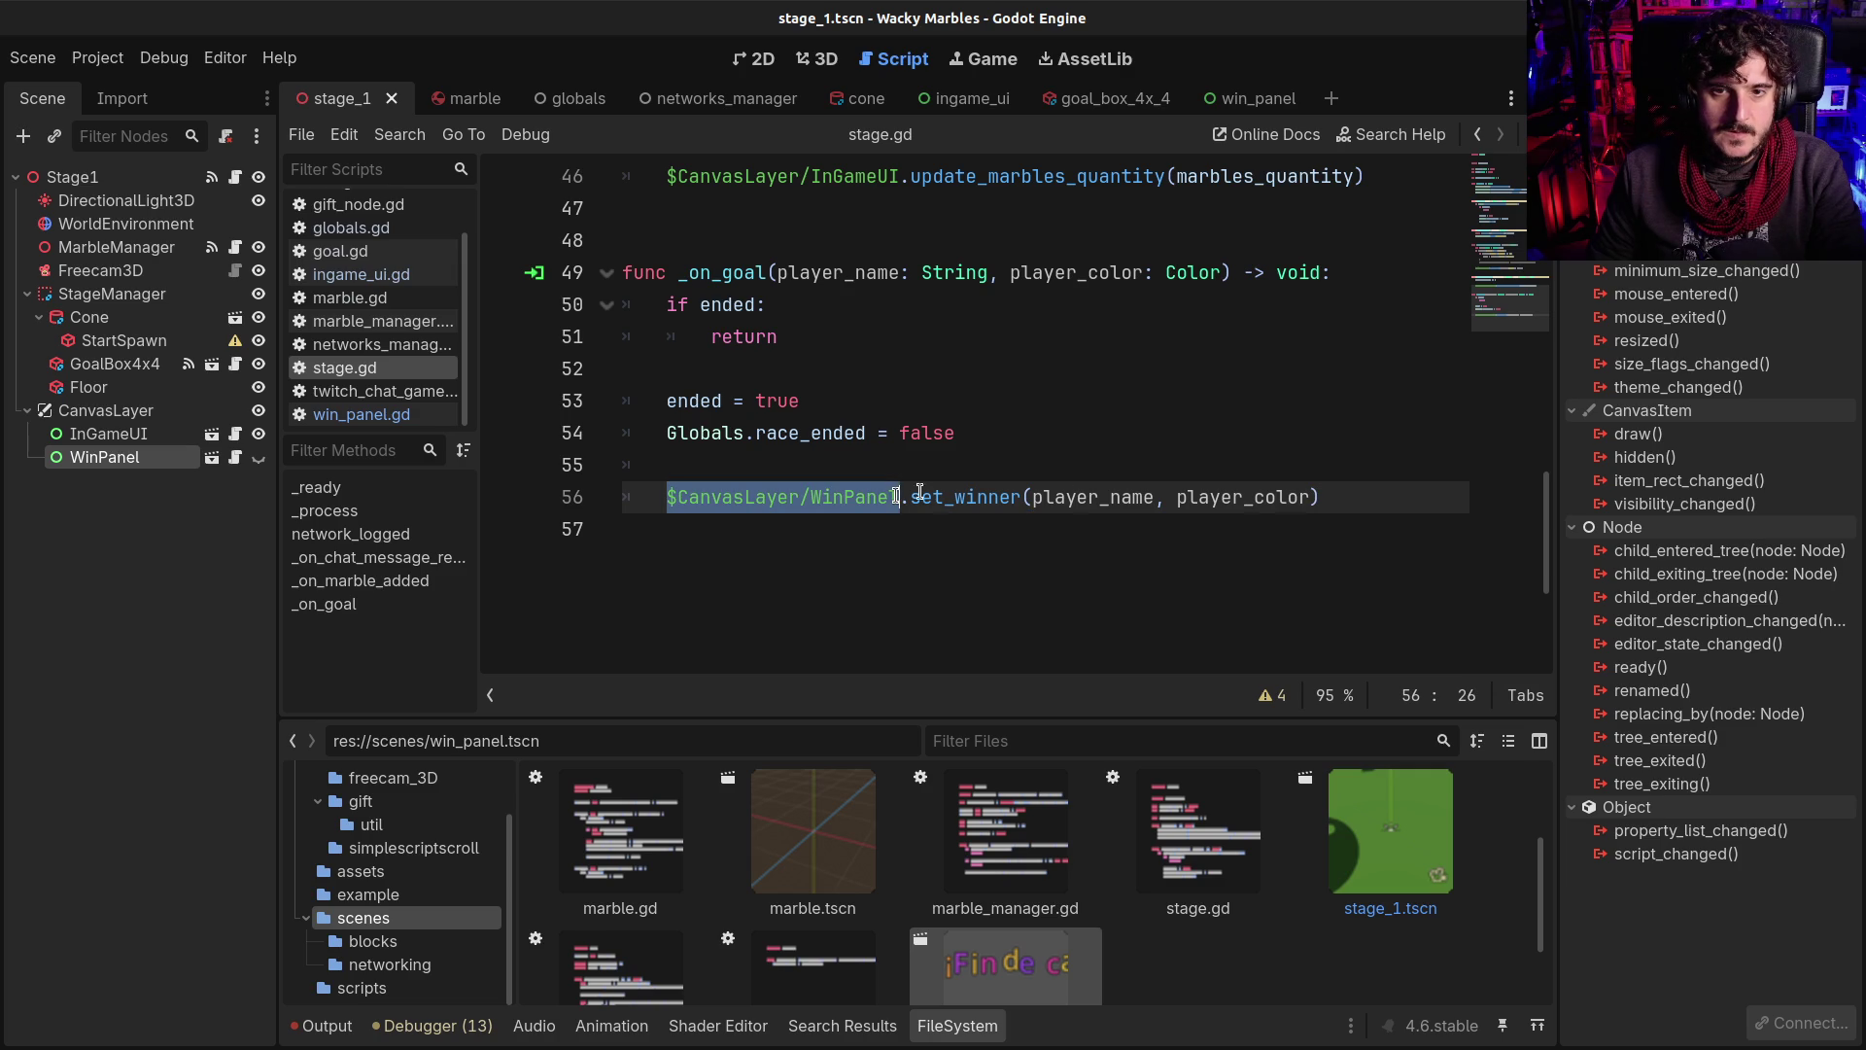
click(1370, 514)
text($CanvasLayer/WinPanel)
key(ctrl+i)
text(.visib)
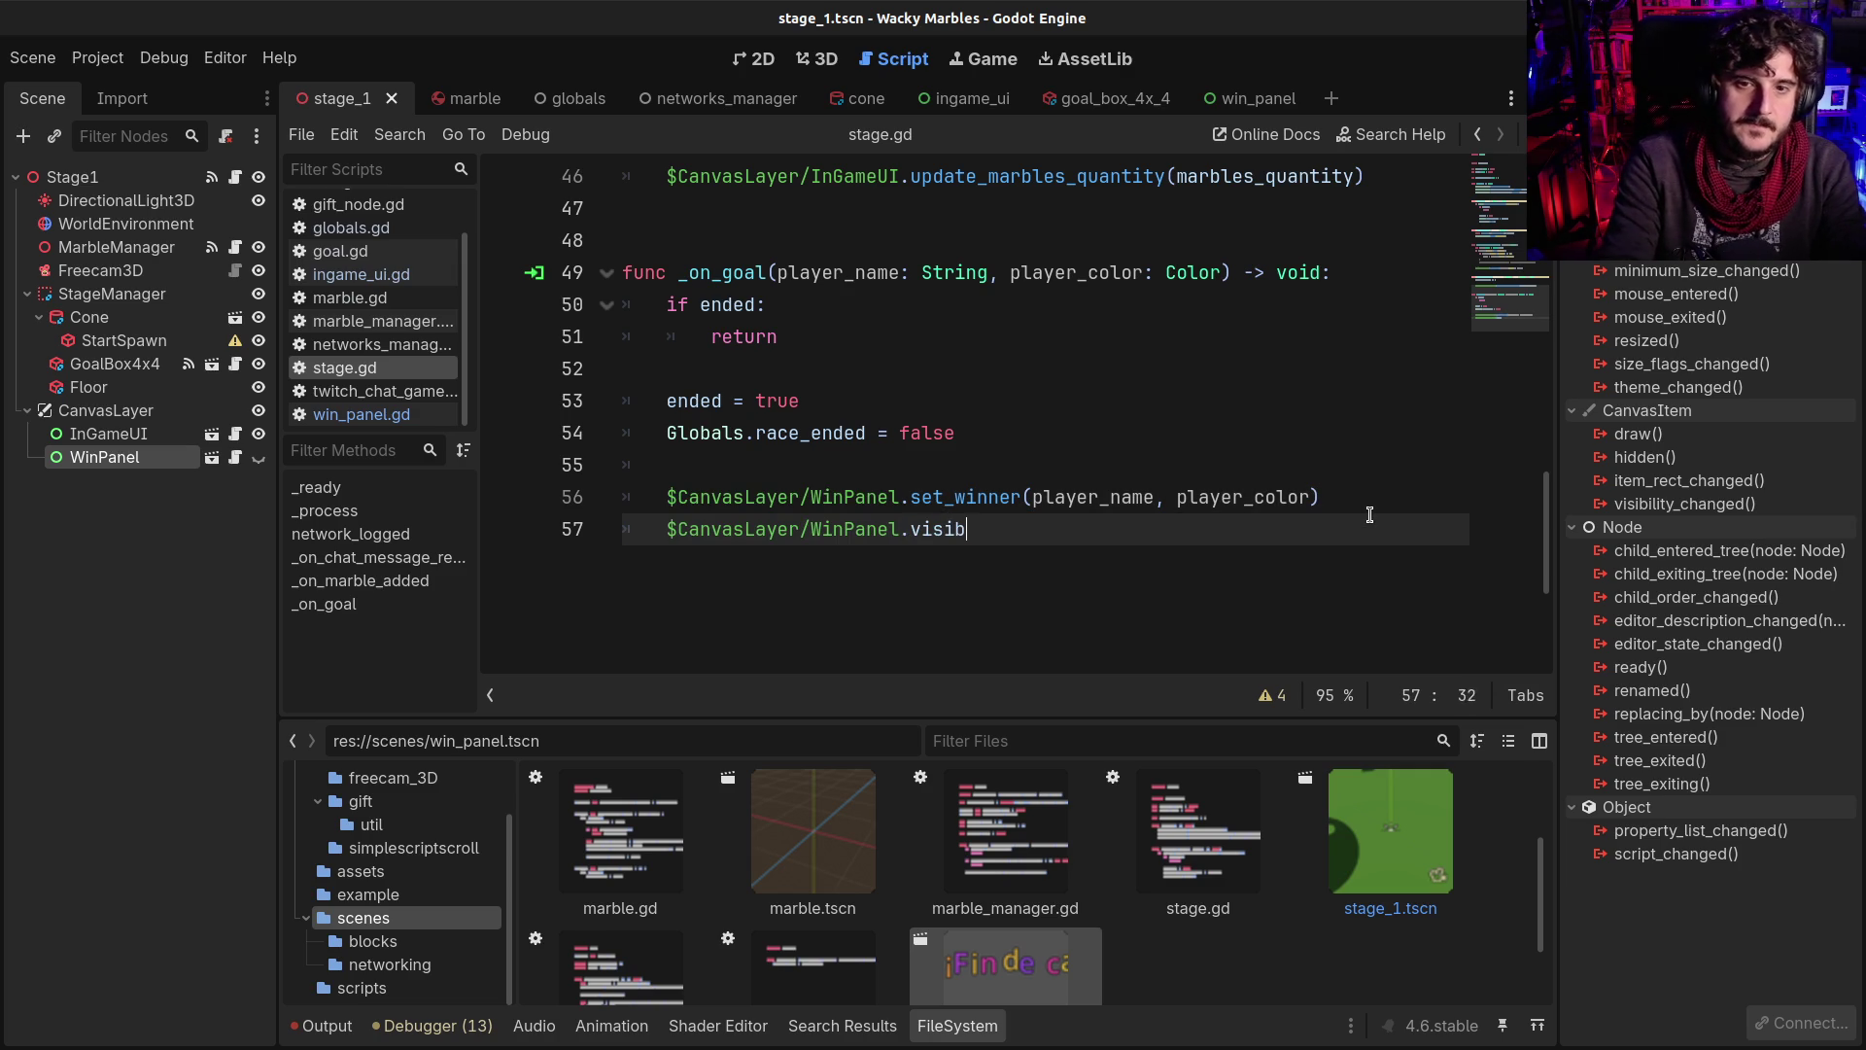
text(le = true)
key(Return)
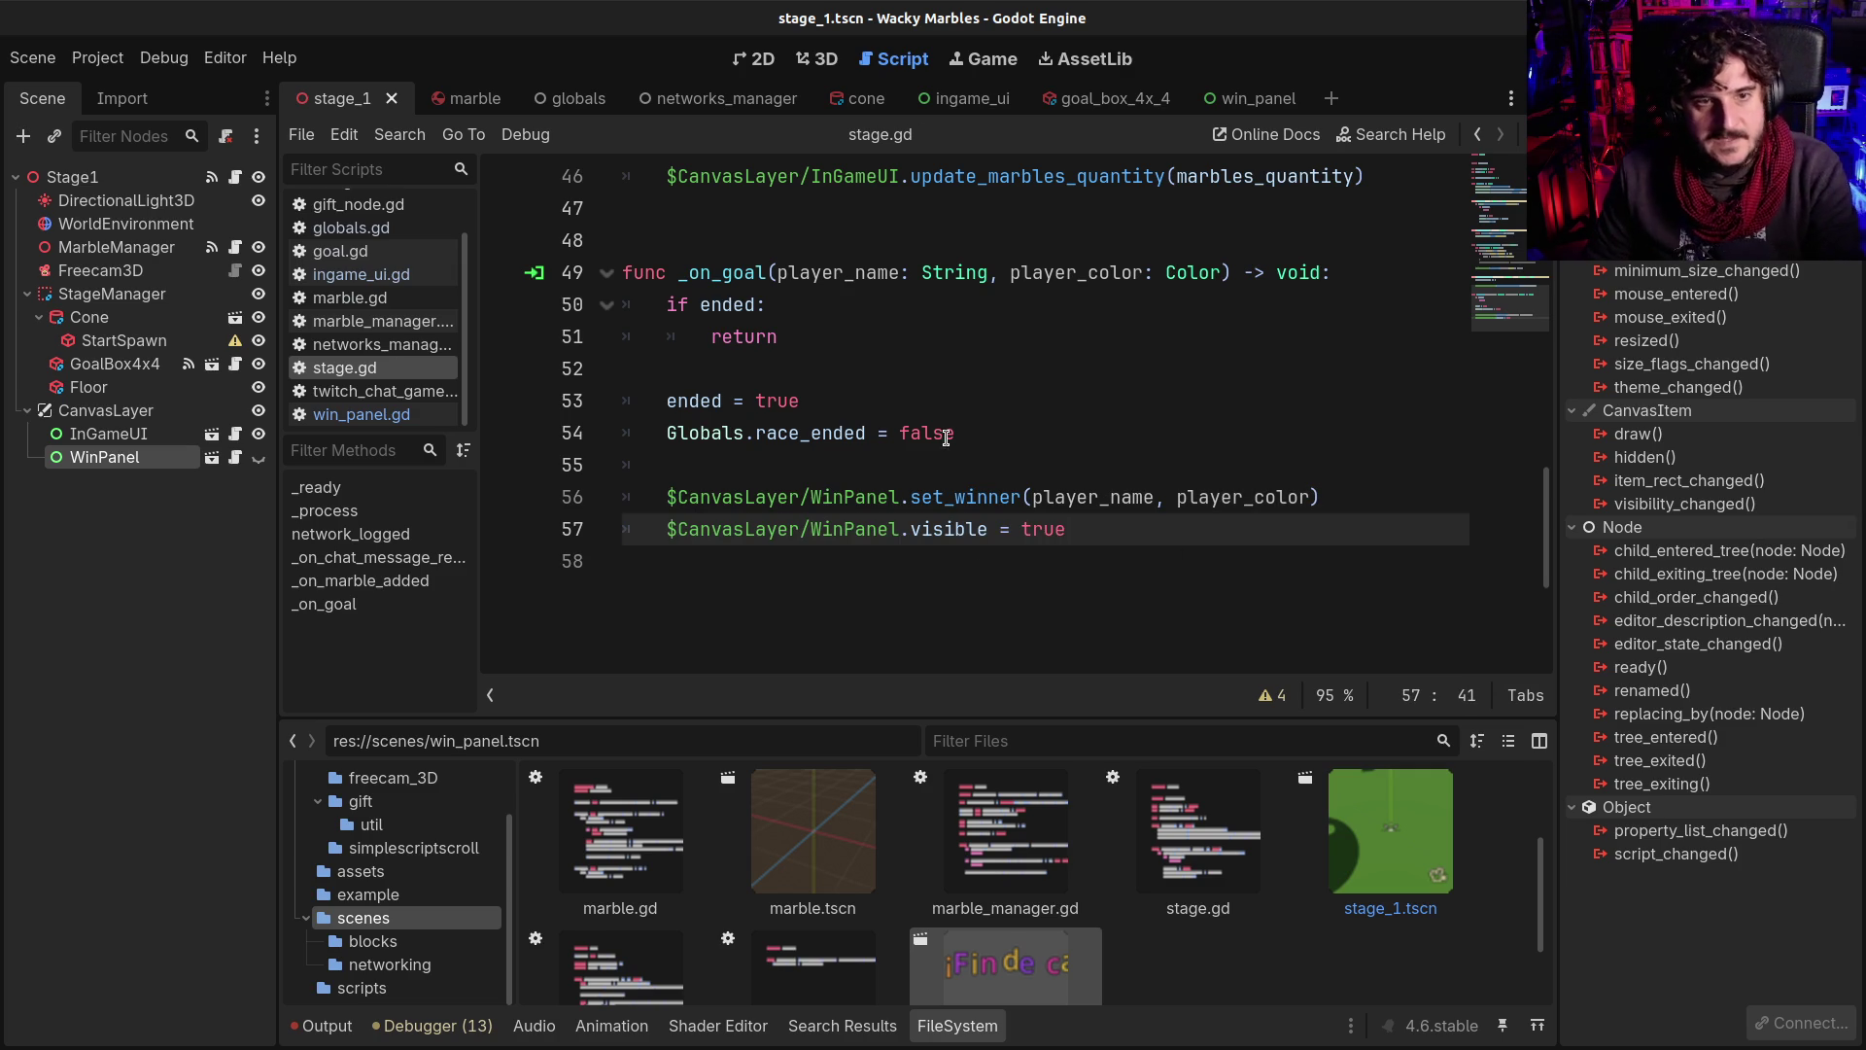
click(947, 433)
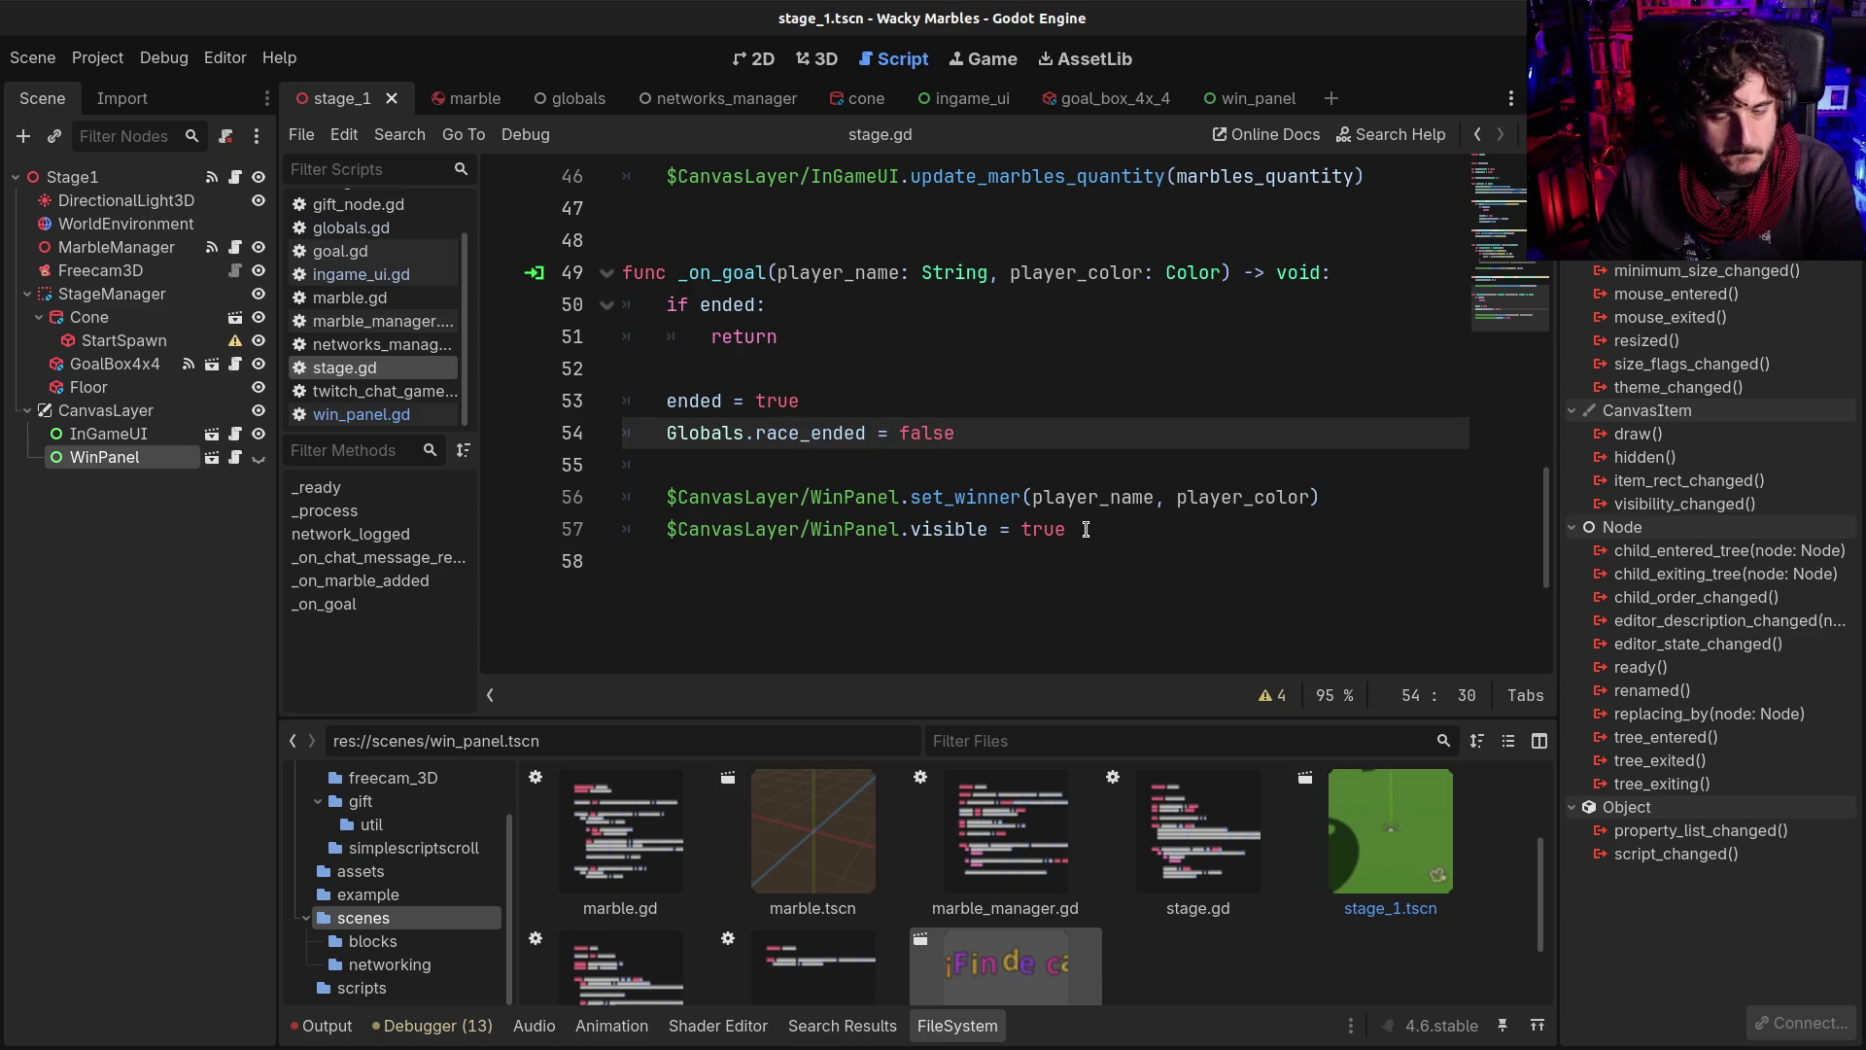
key(F5)
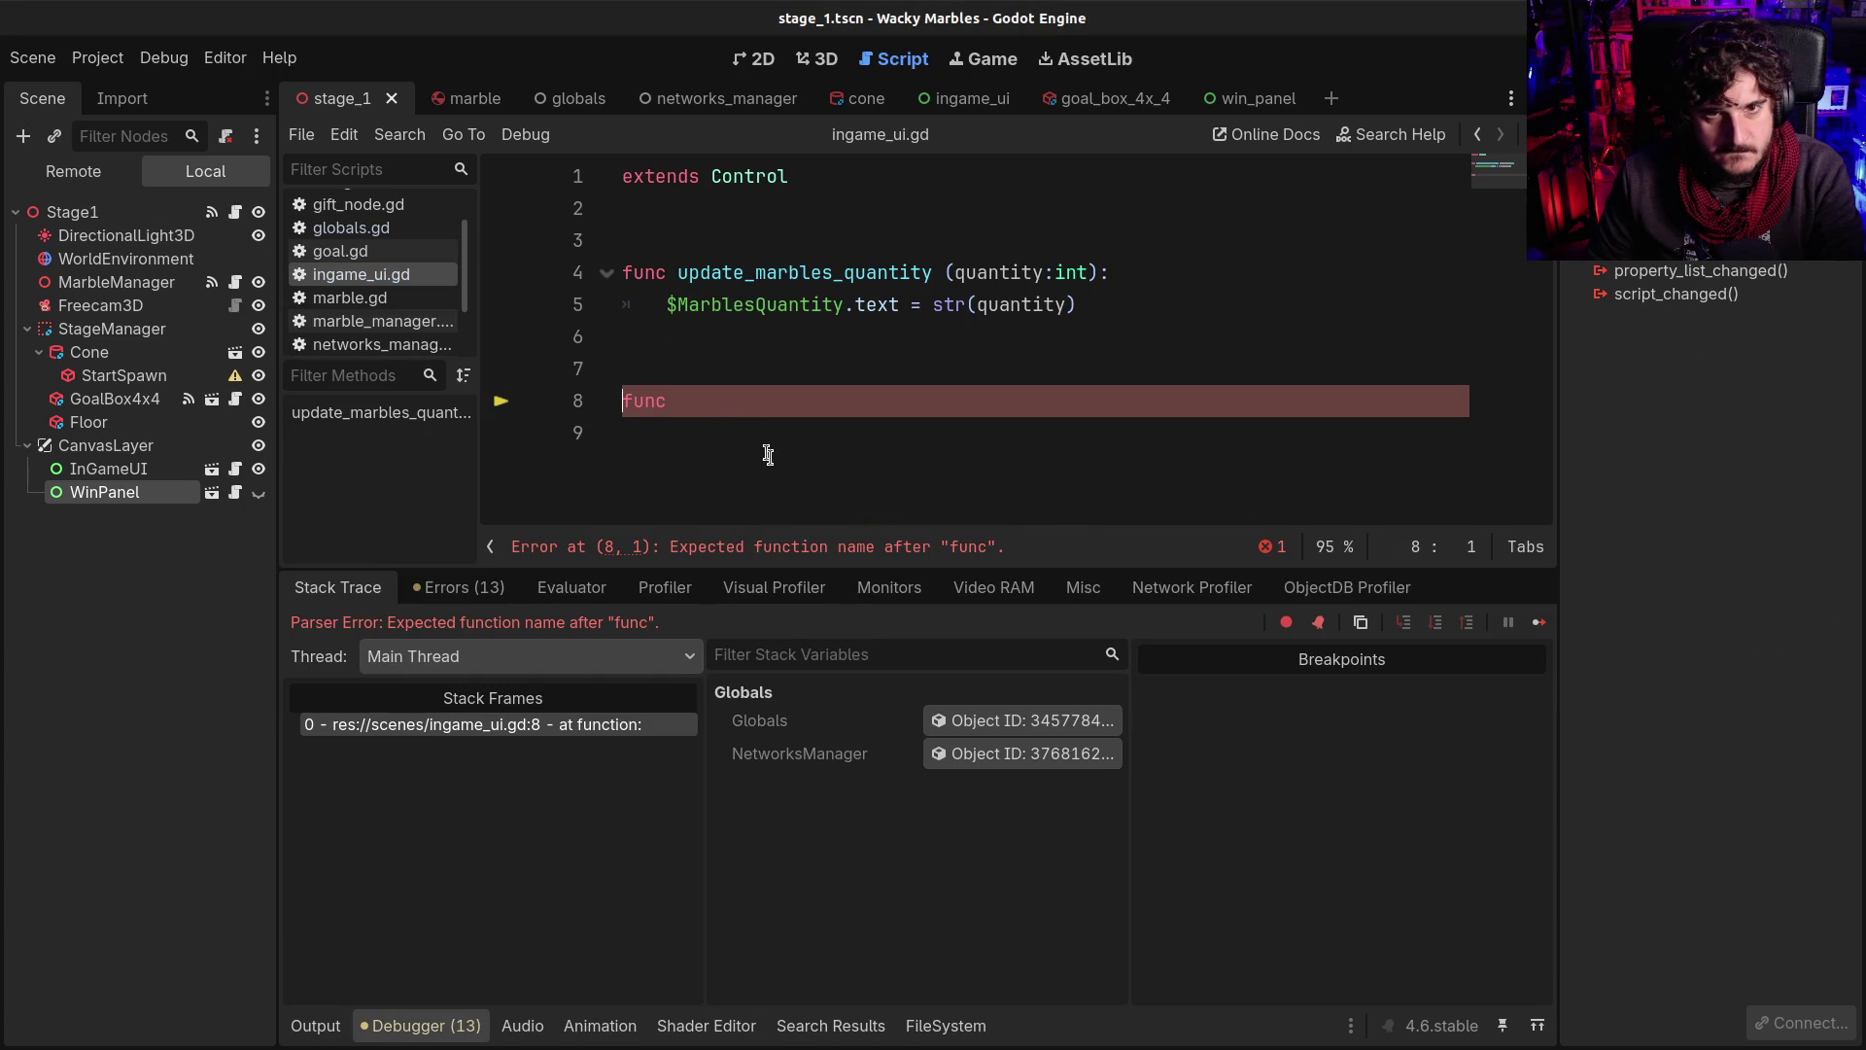
Remove the stray 'func' from line 8 of ingame_ui.gd, then stop and rerun the game
double_click(689, 407)
key(BackSpace)
key(BackSpace)
key(BackSpace)
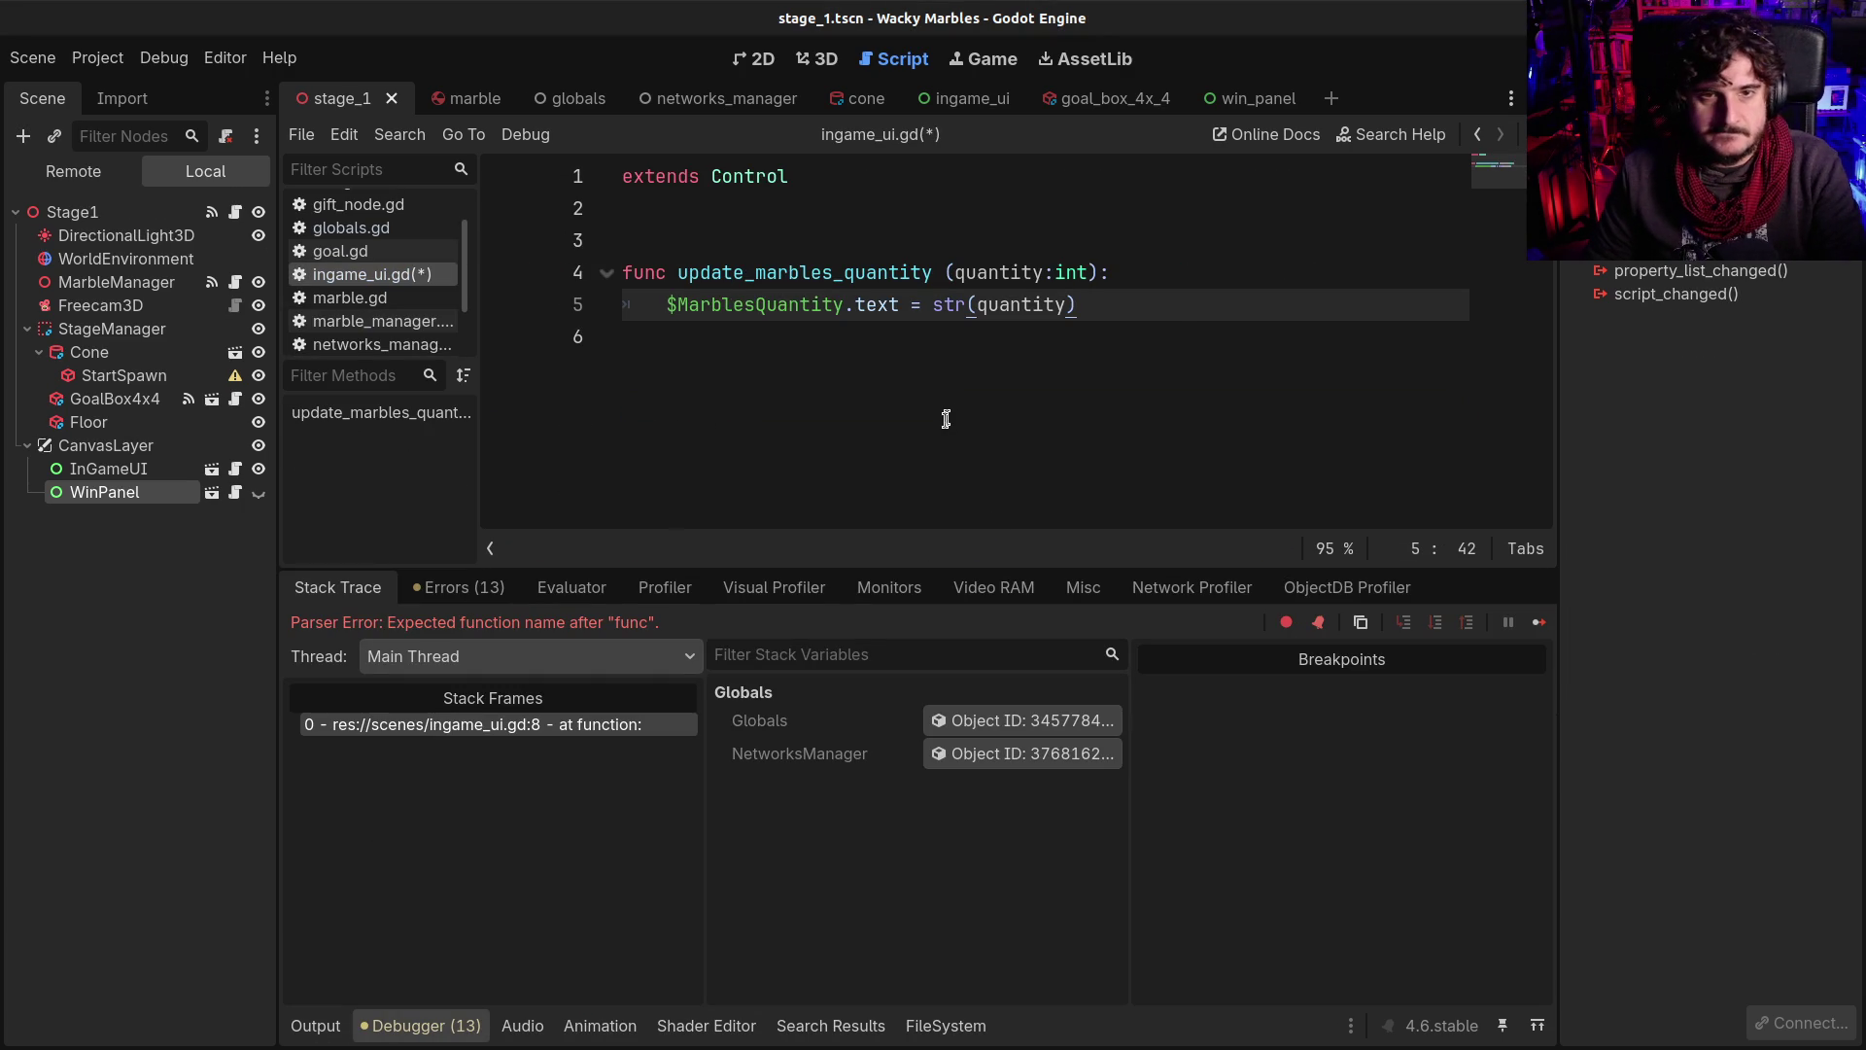
click(700, 379)
key(F8)
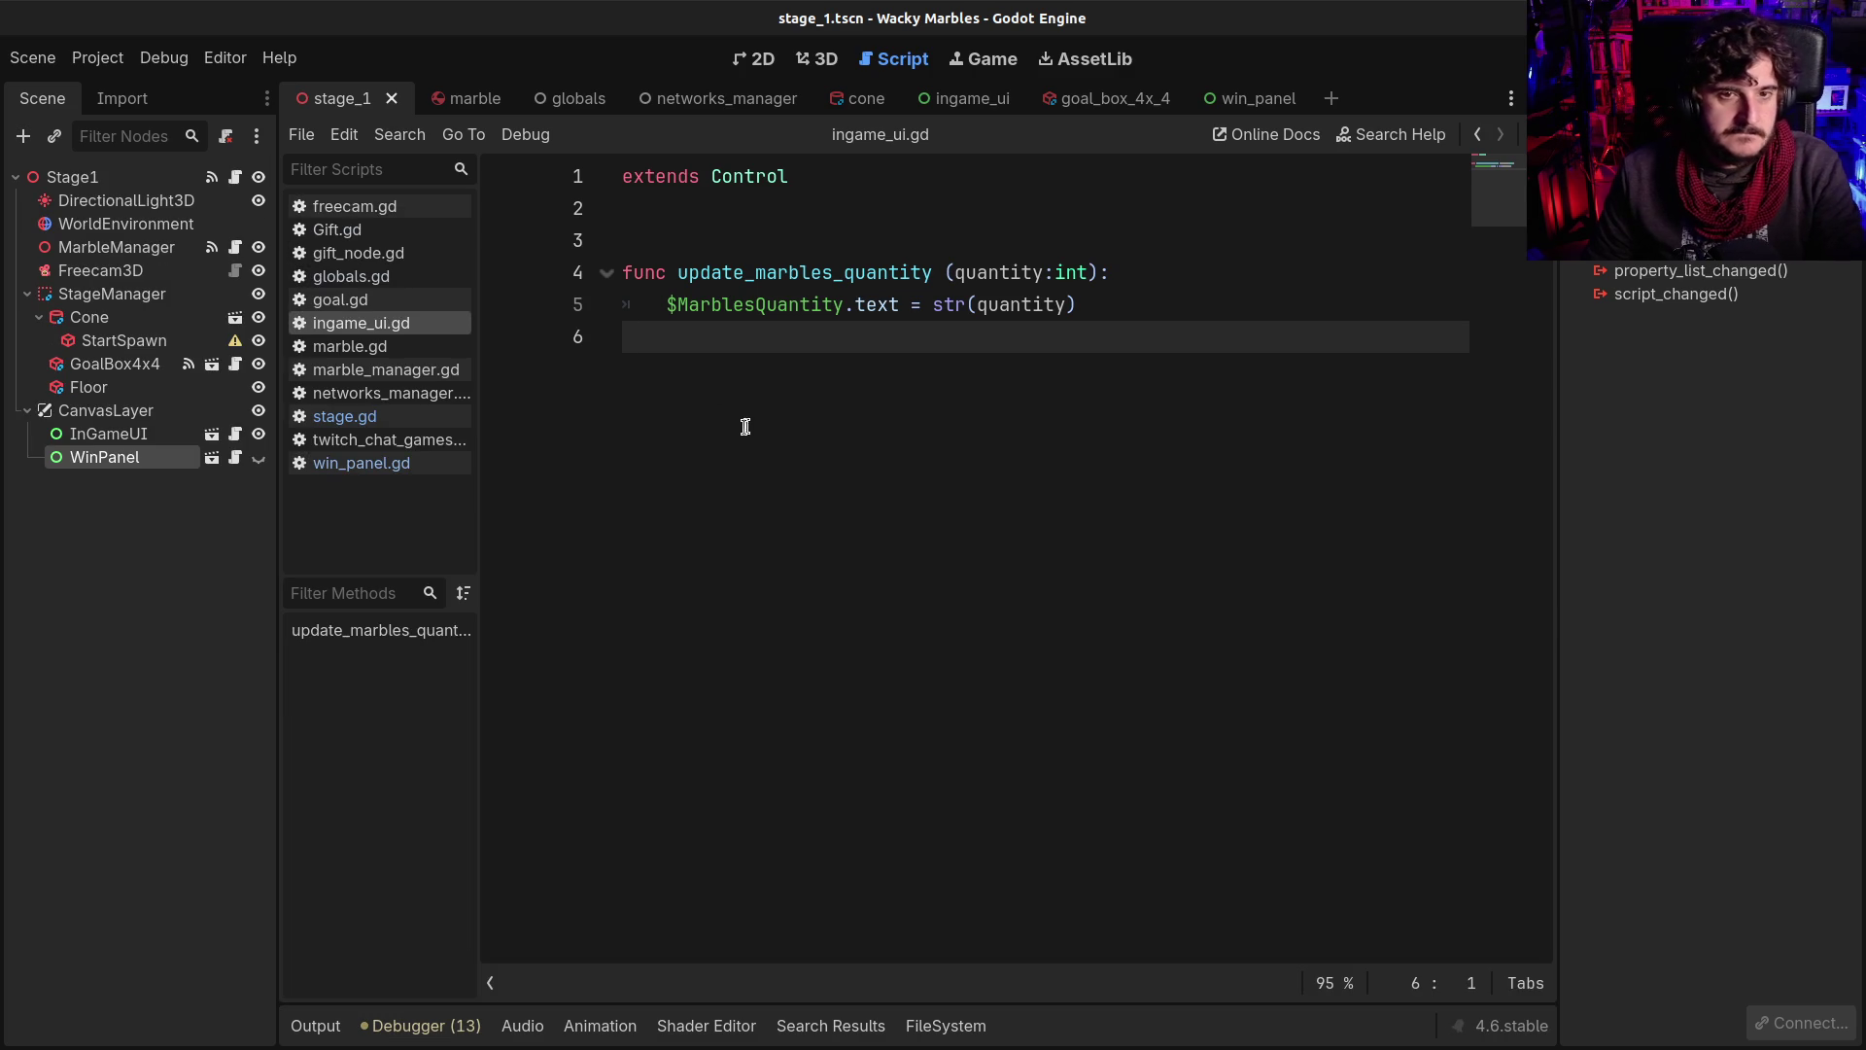
key(F5)
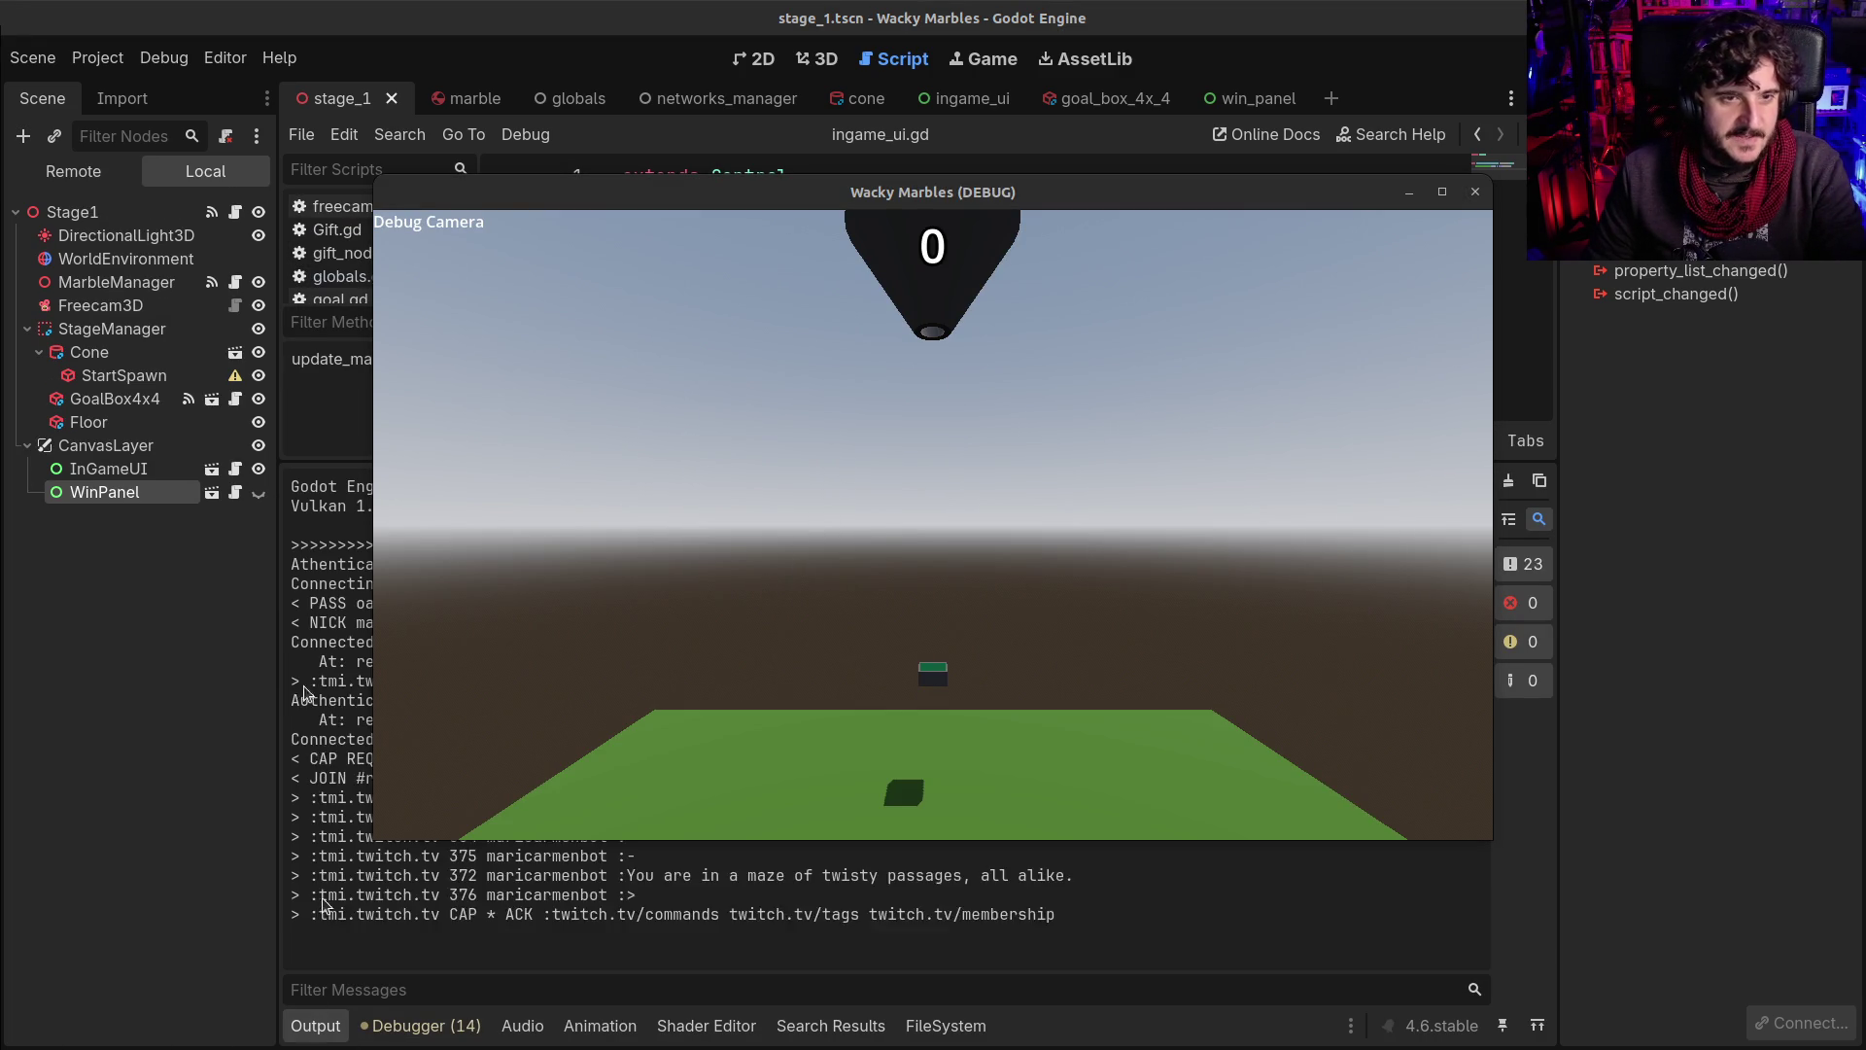
Enlarge the game view and raise the debug camera over the course to watch the marble race finish
drag(296, 459, 296, 613)
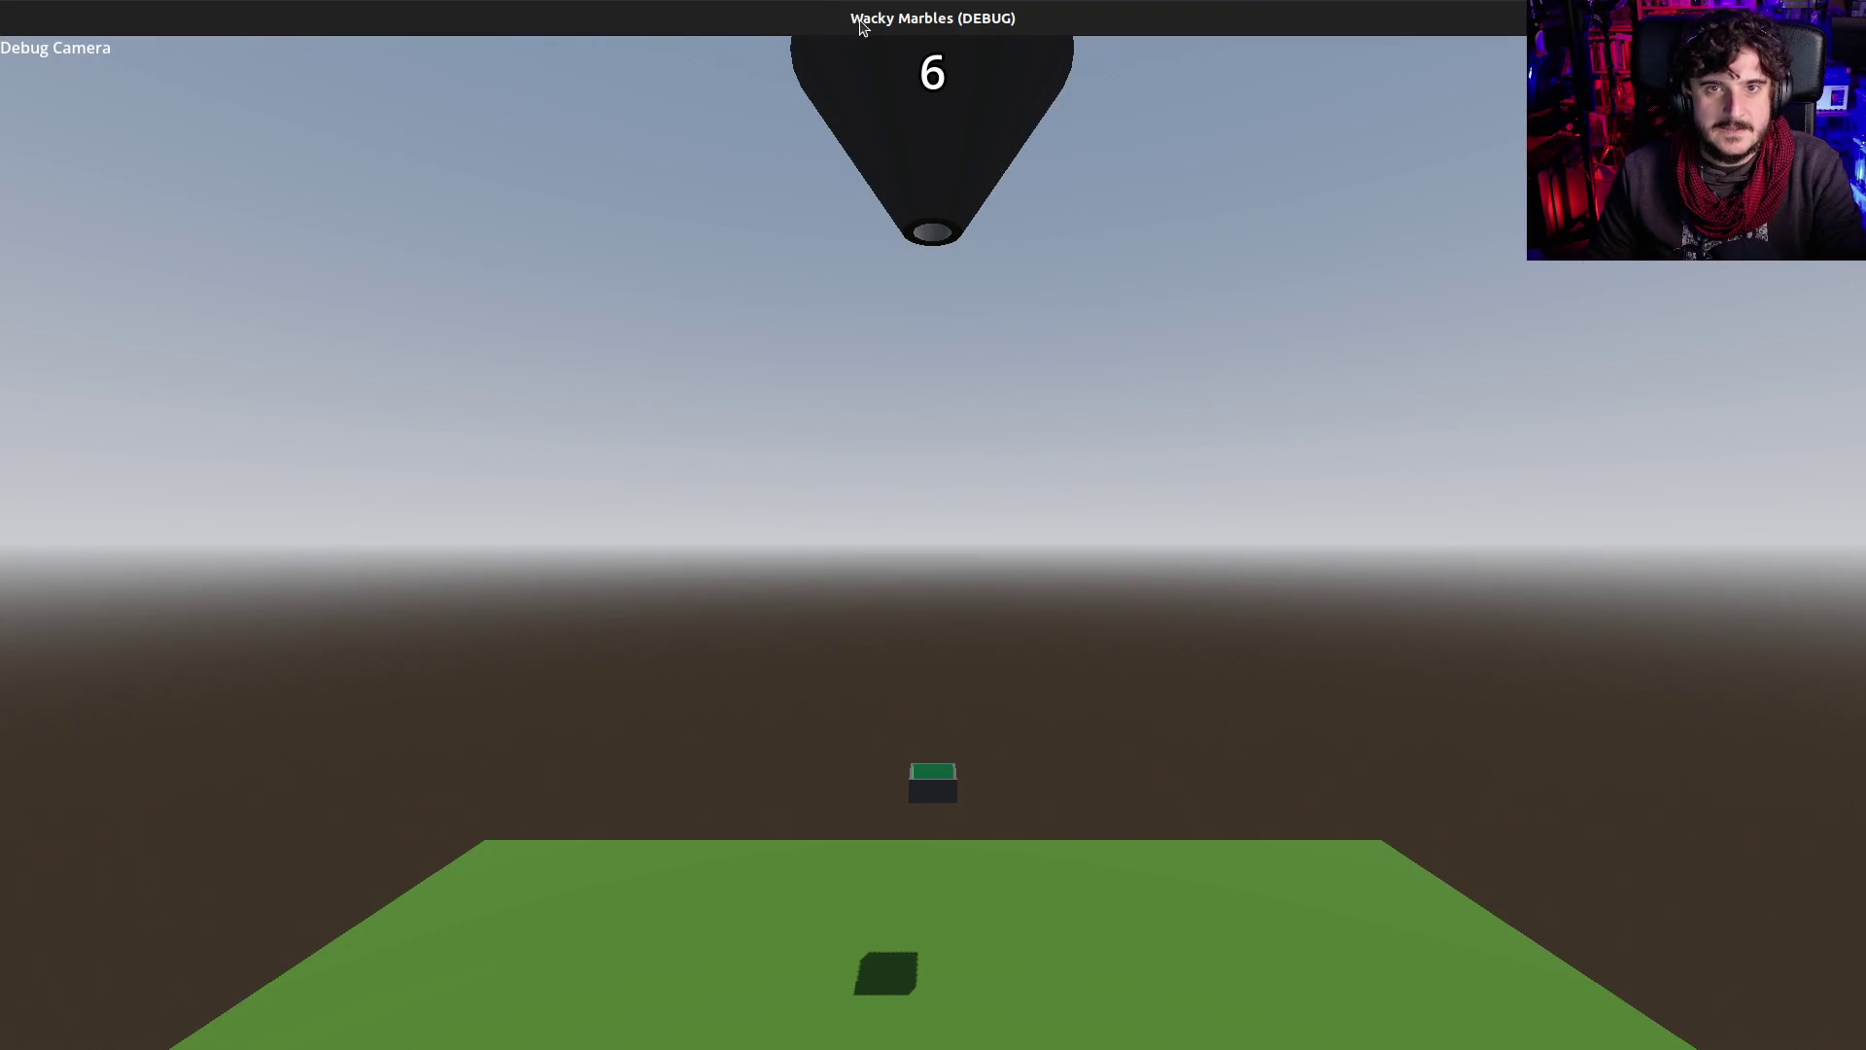
click(895, 621)
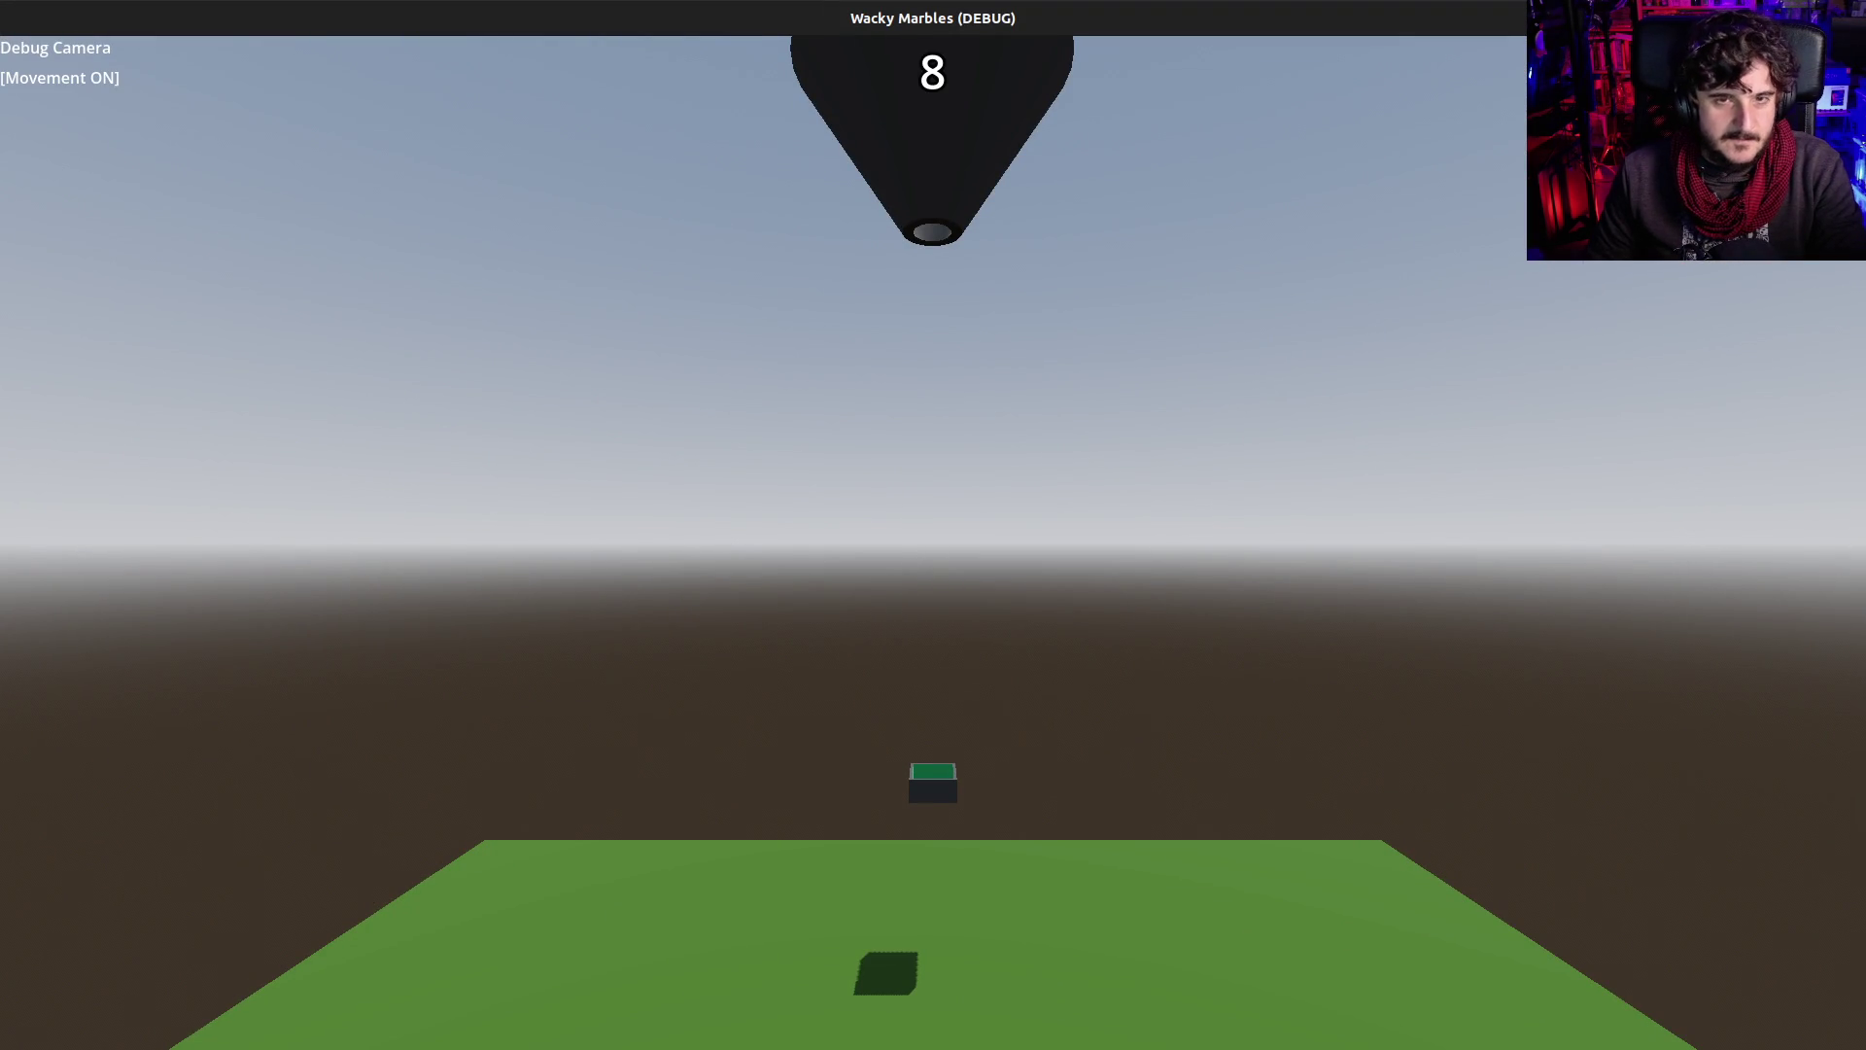
key(e)
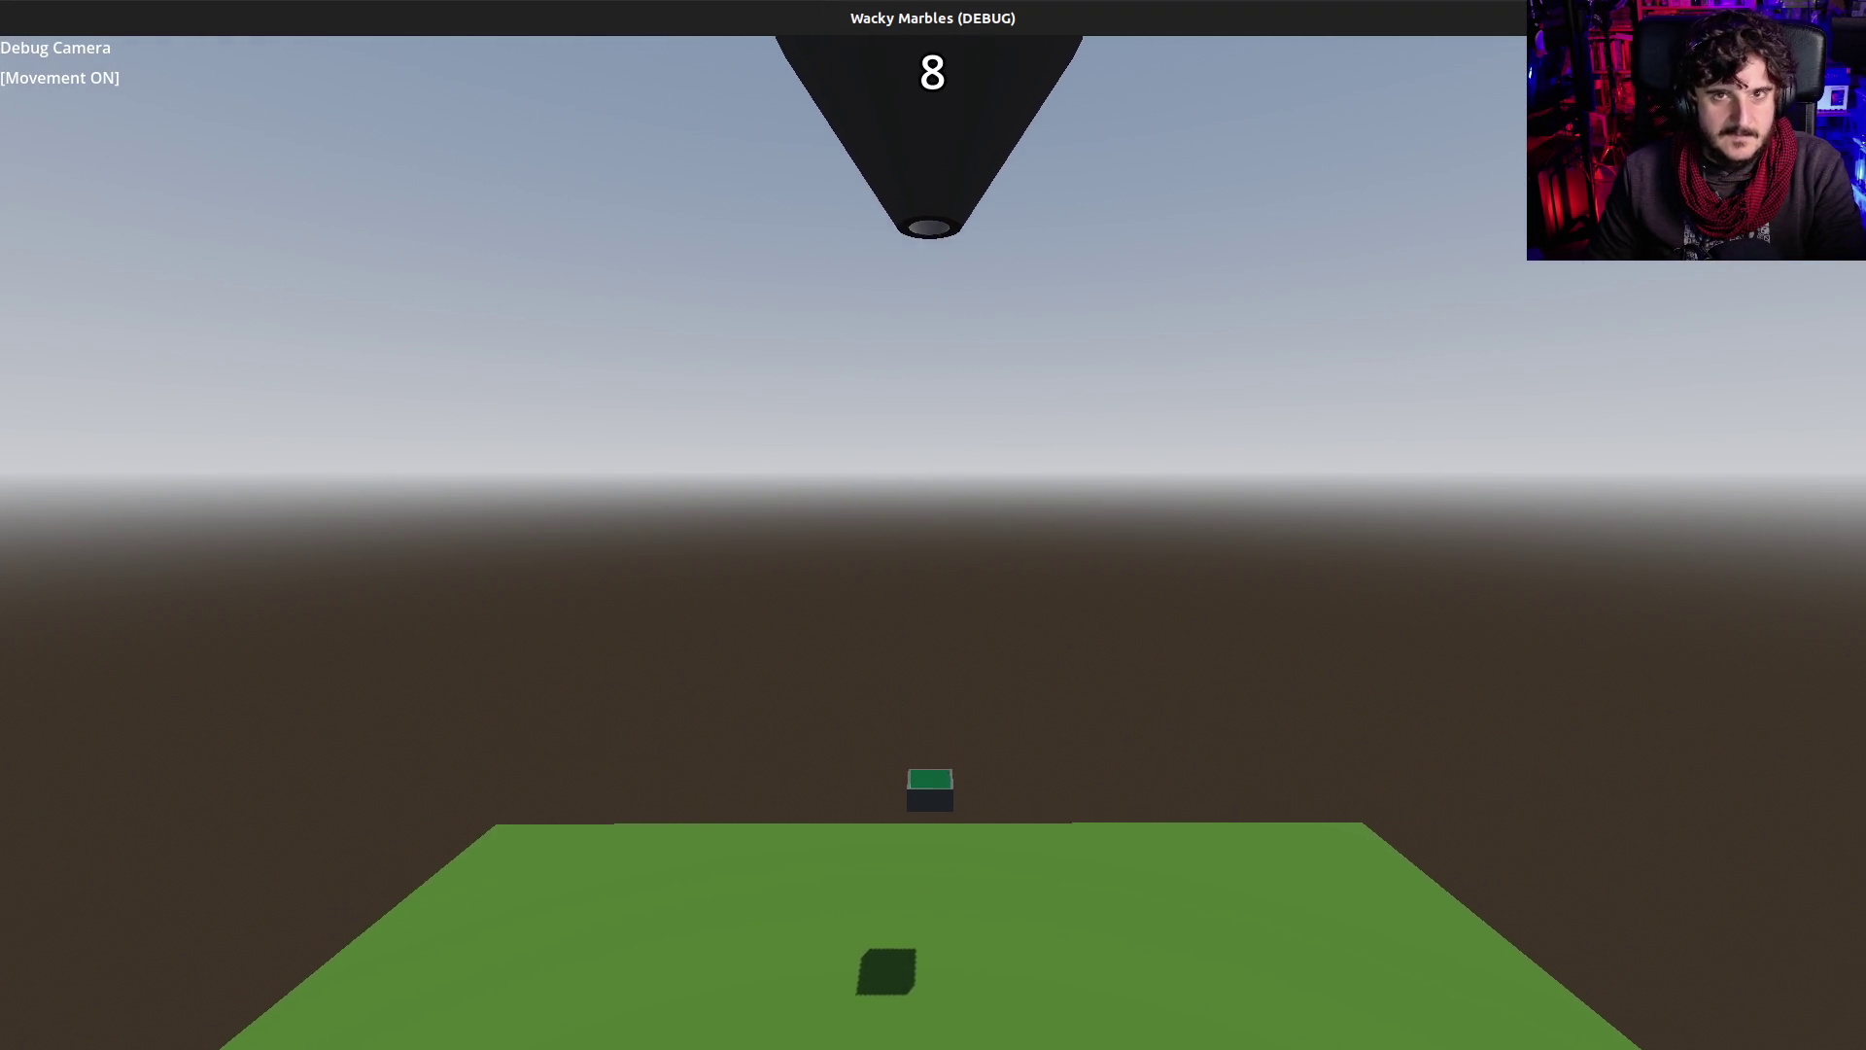
key(e)
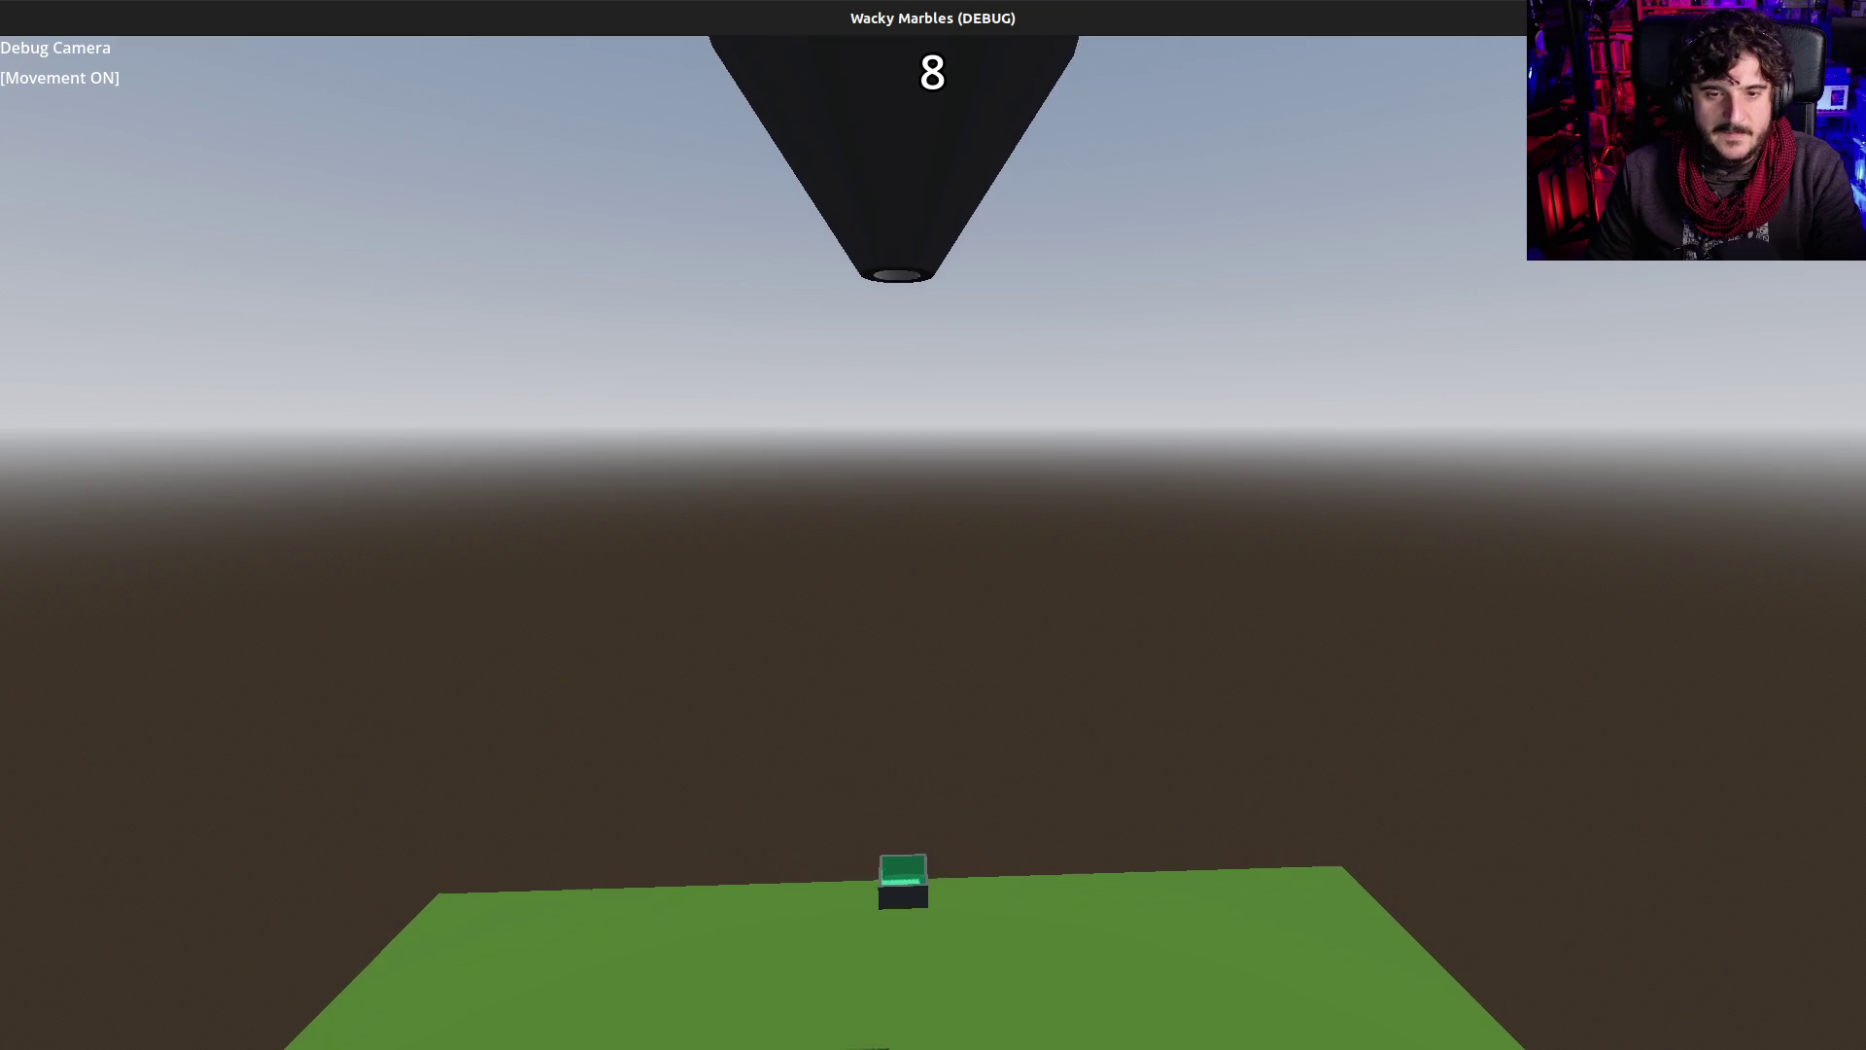
key(e)
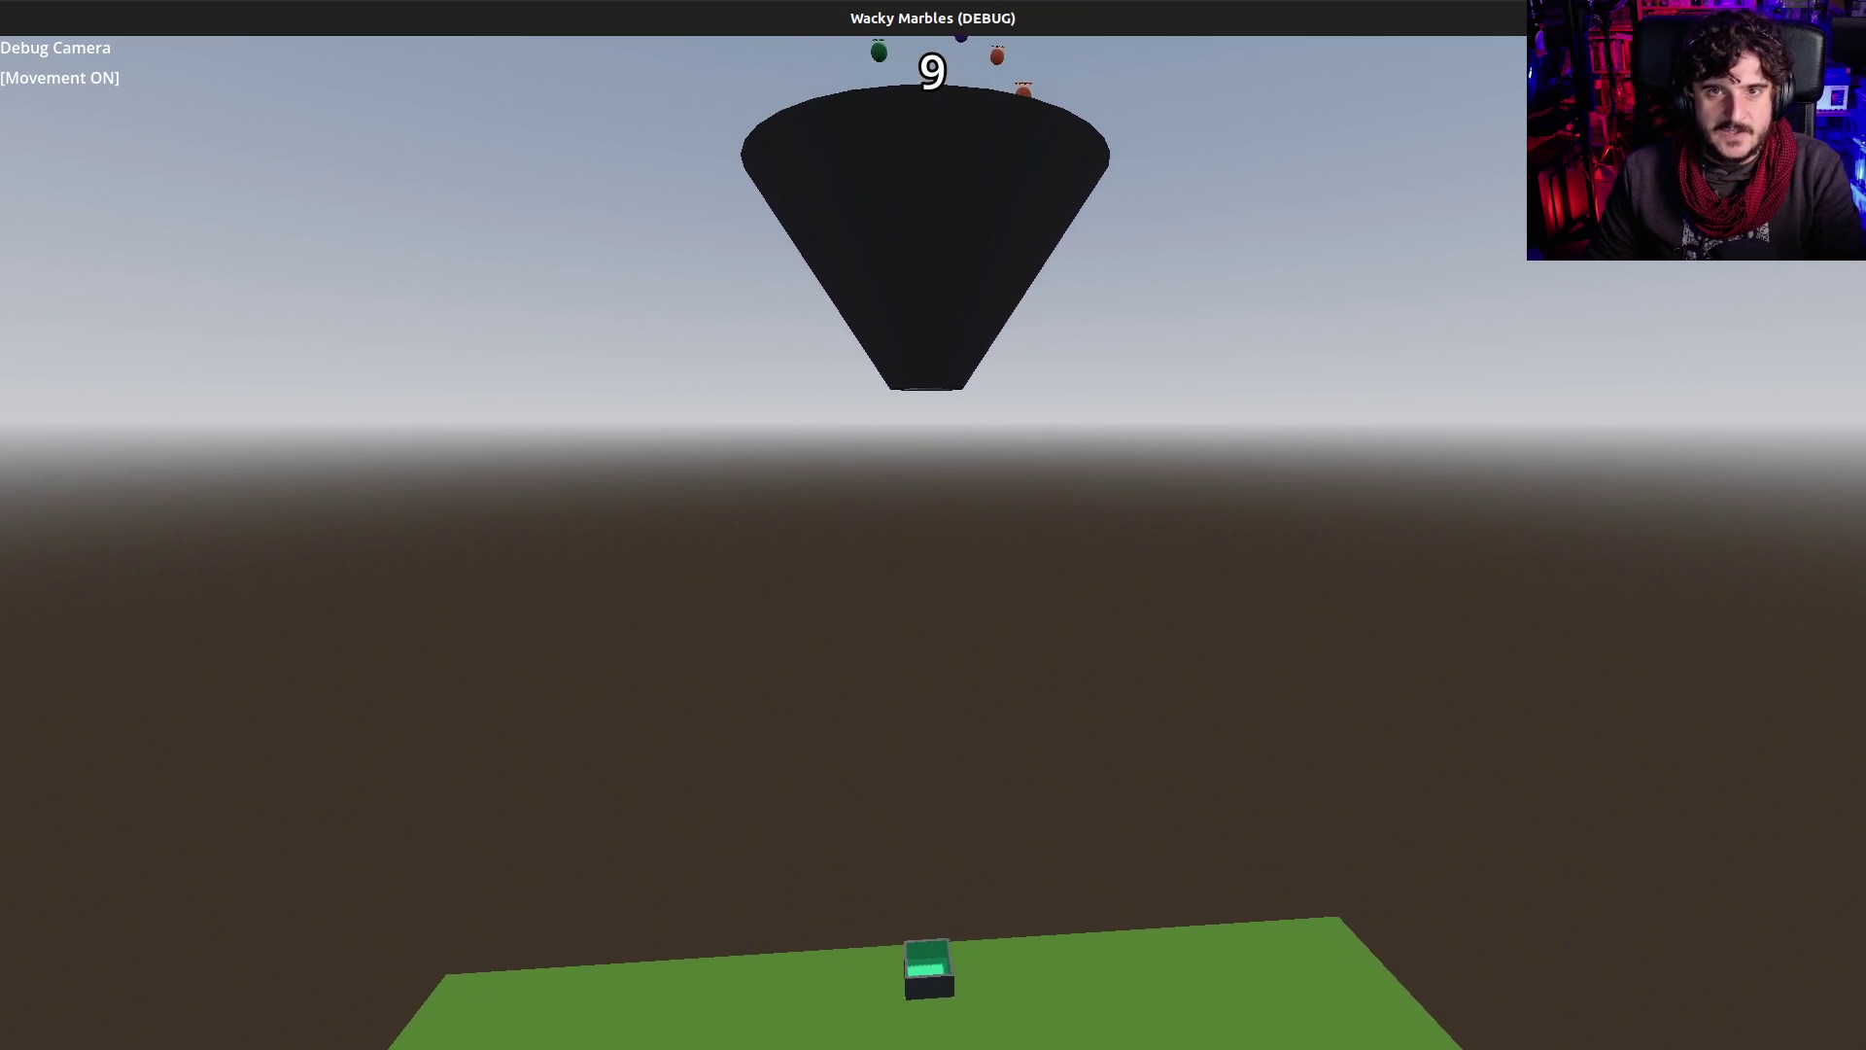
key(e)
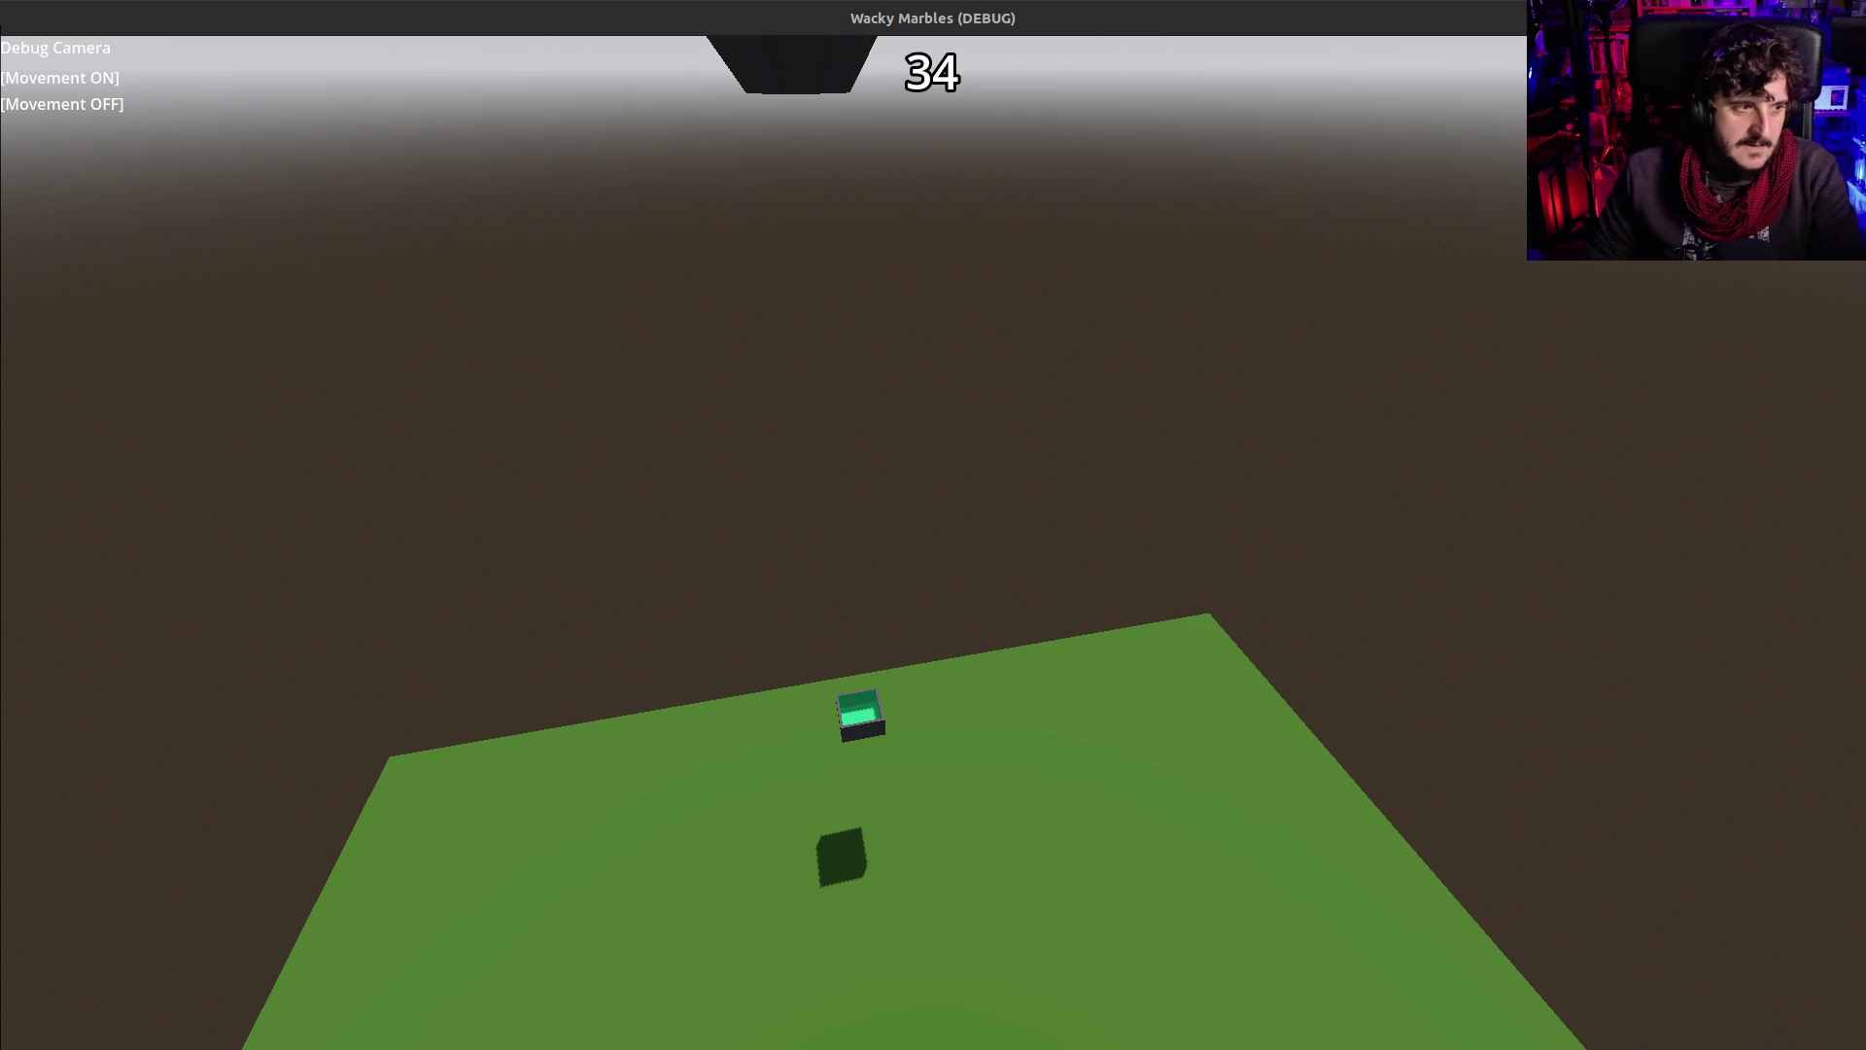
click(686, 453)
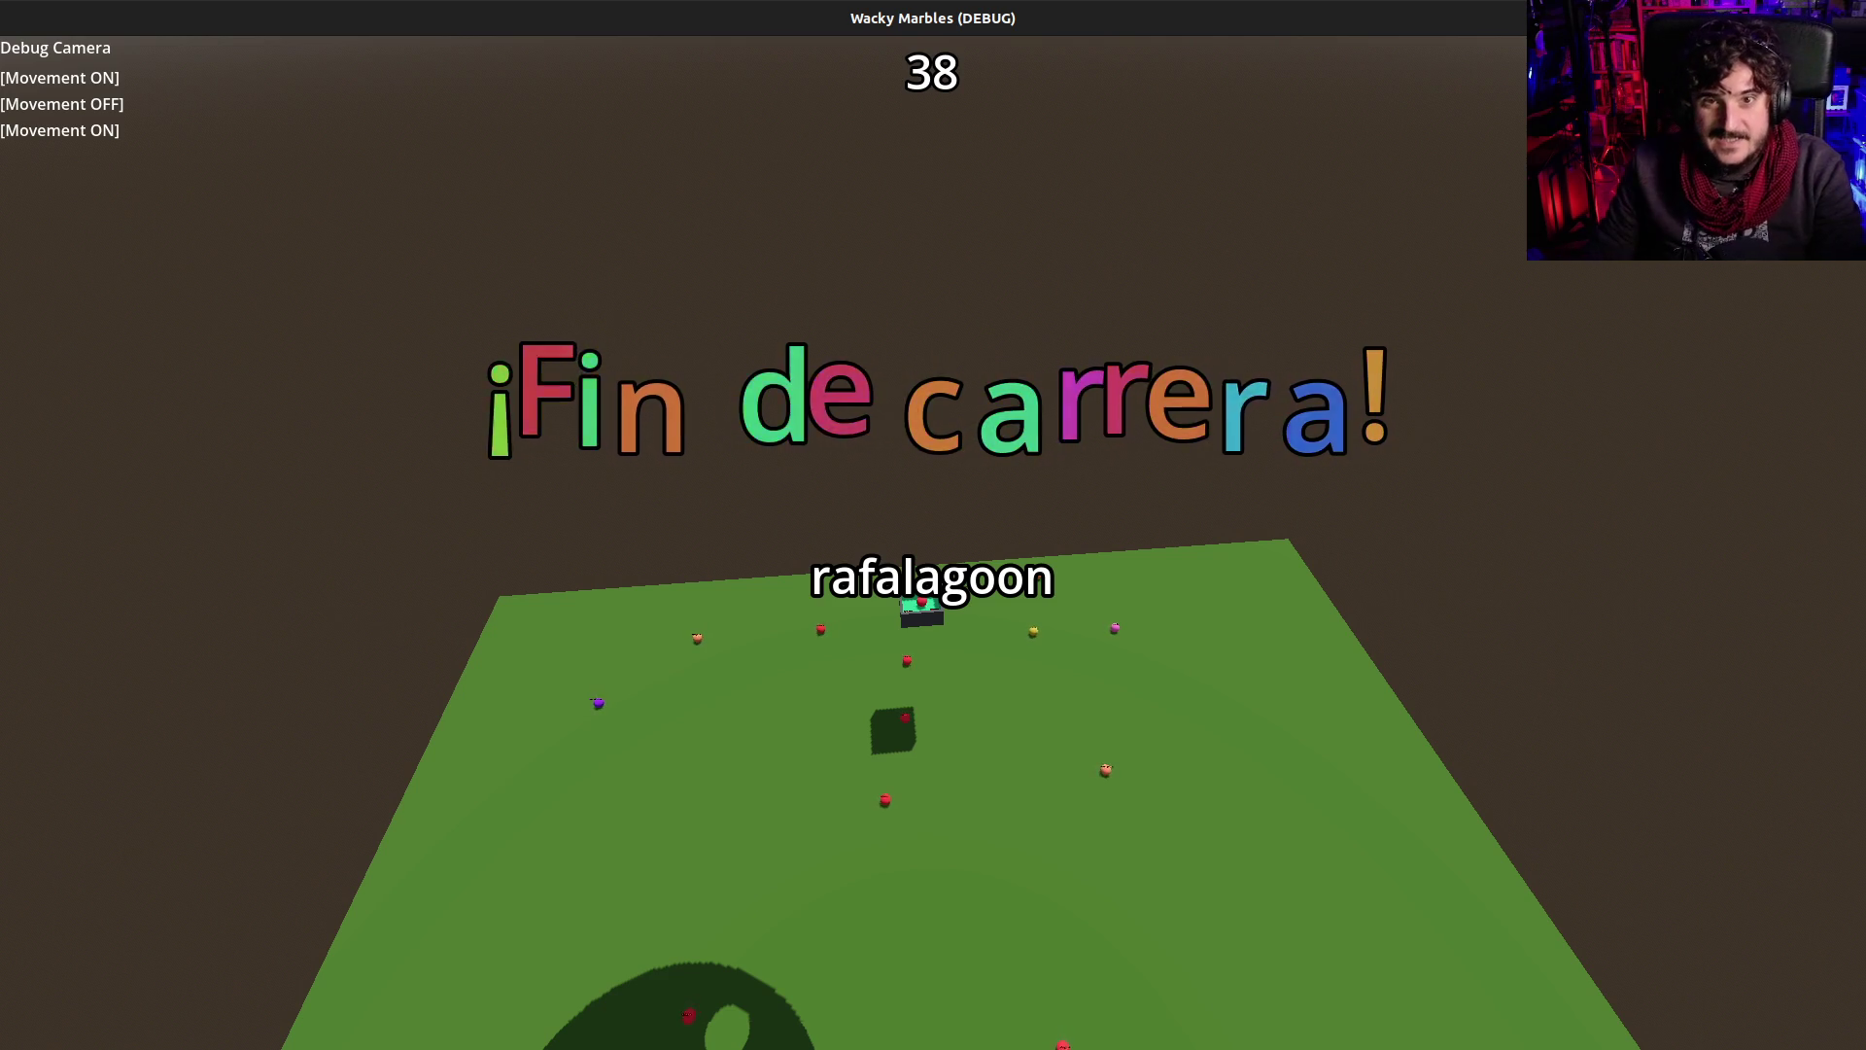
Stop the game and bring up the cone scene in the 3D editor
key(Escape)
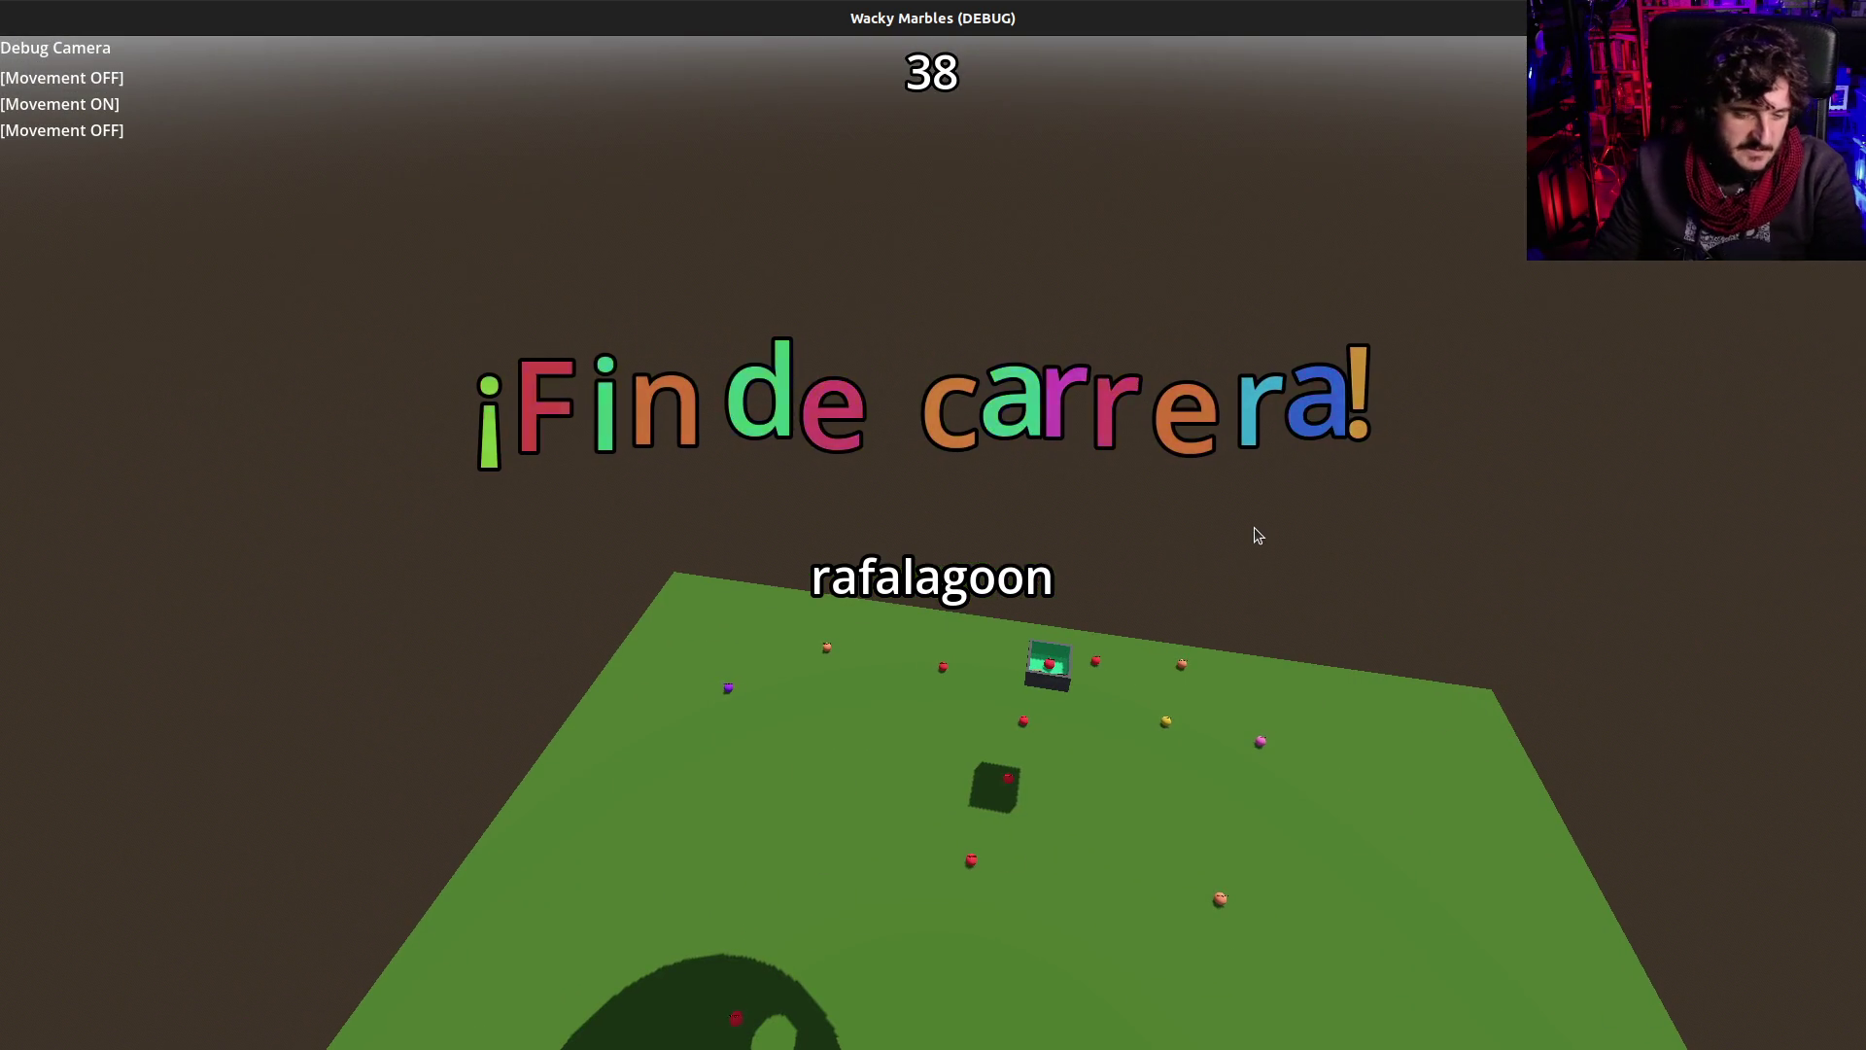
key(F8)
click(817, 58)
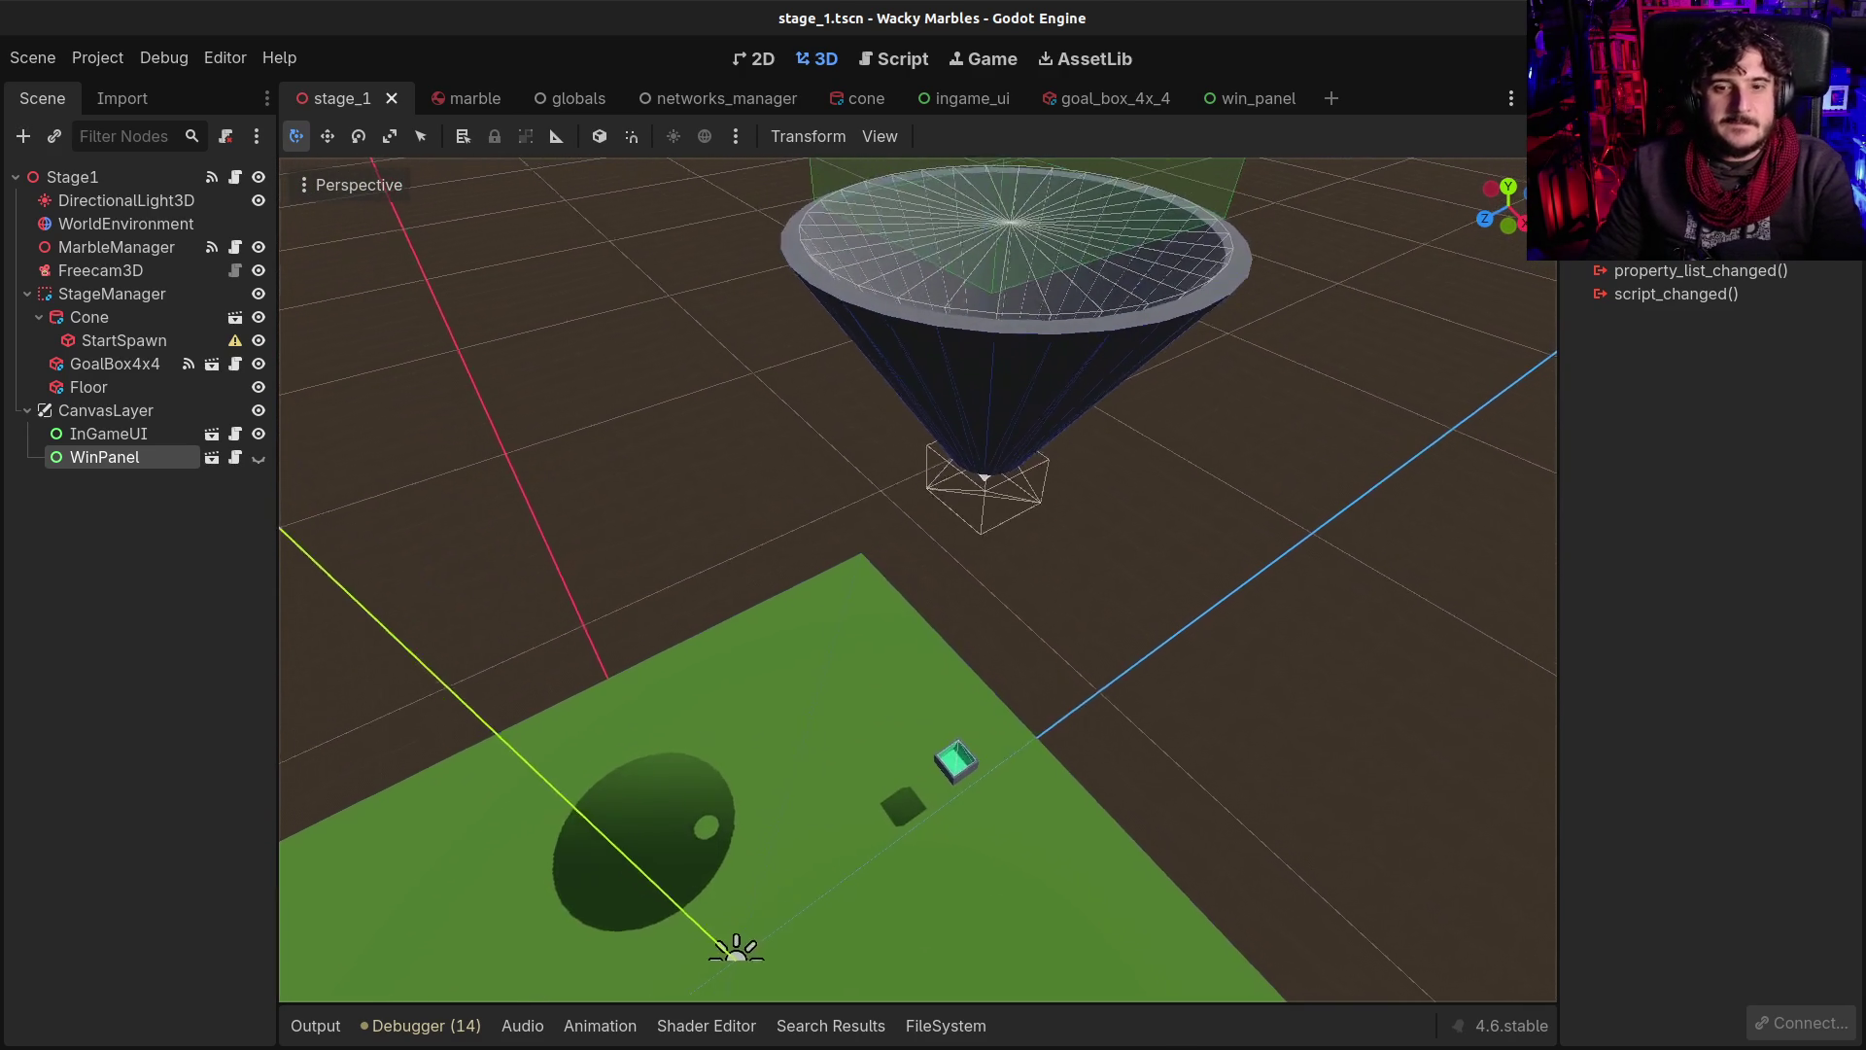
click(856, 98)
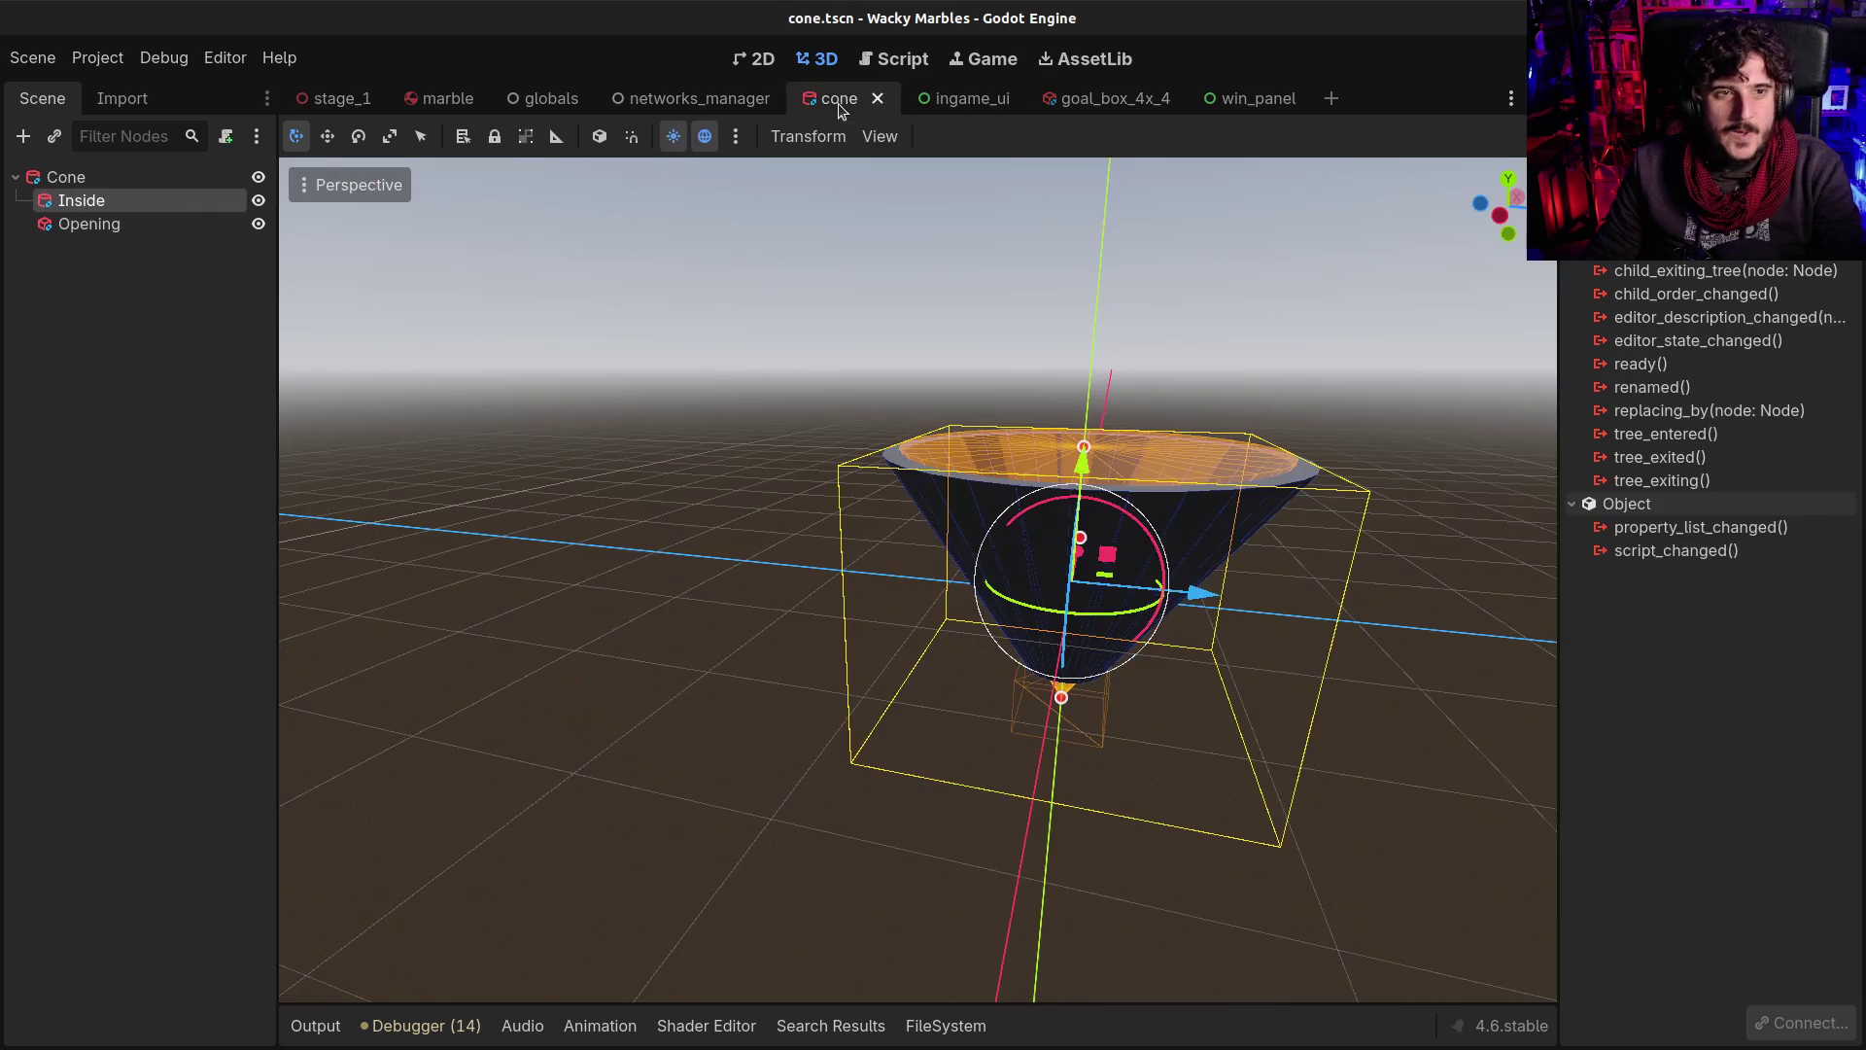
Give the Inside subtracting cone a radius of 11.5 m and height of 17.5 m
click(64, 175)
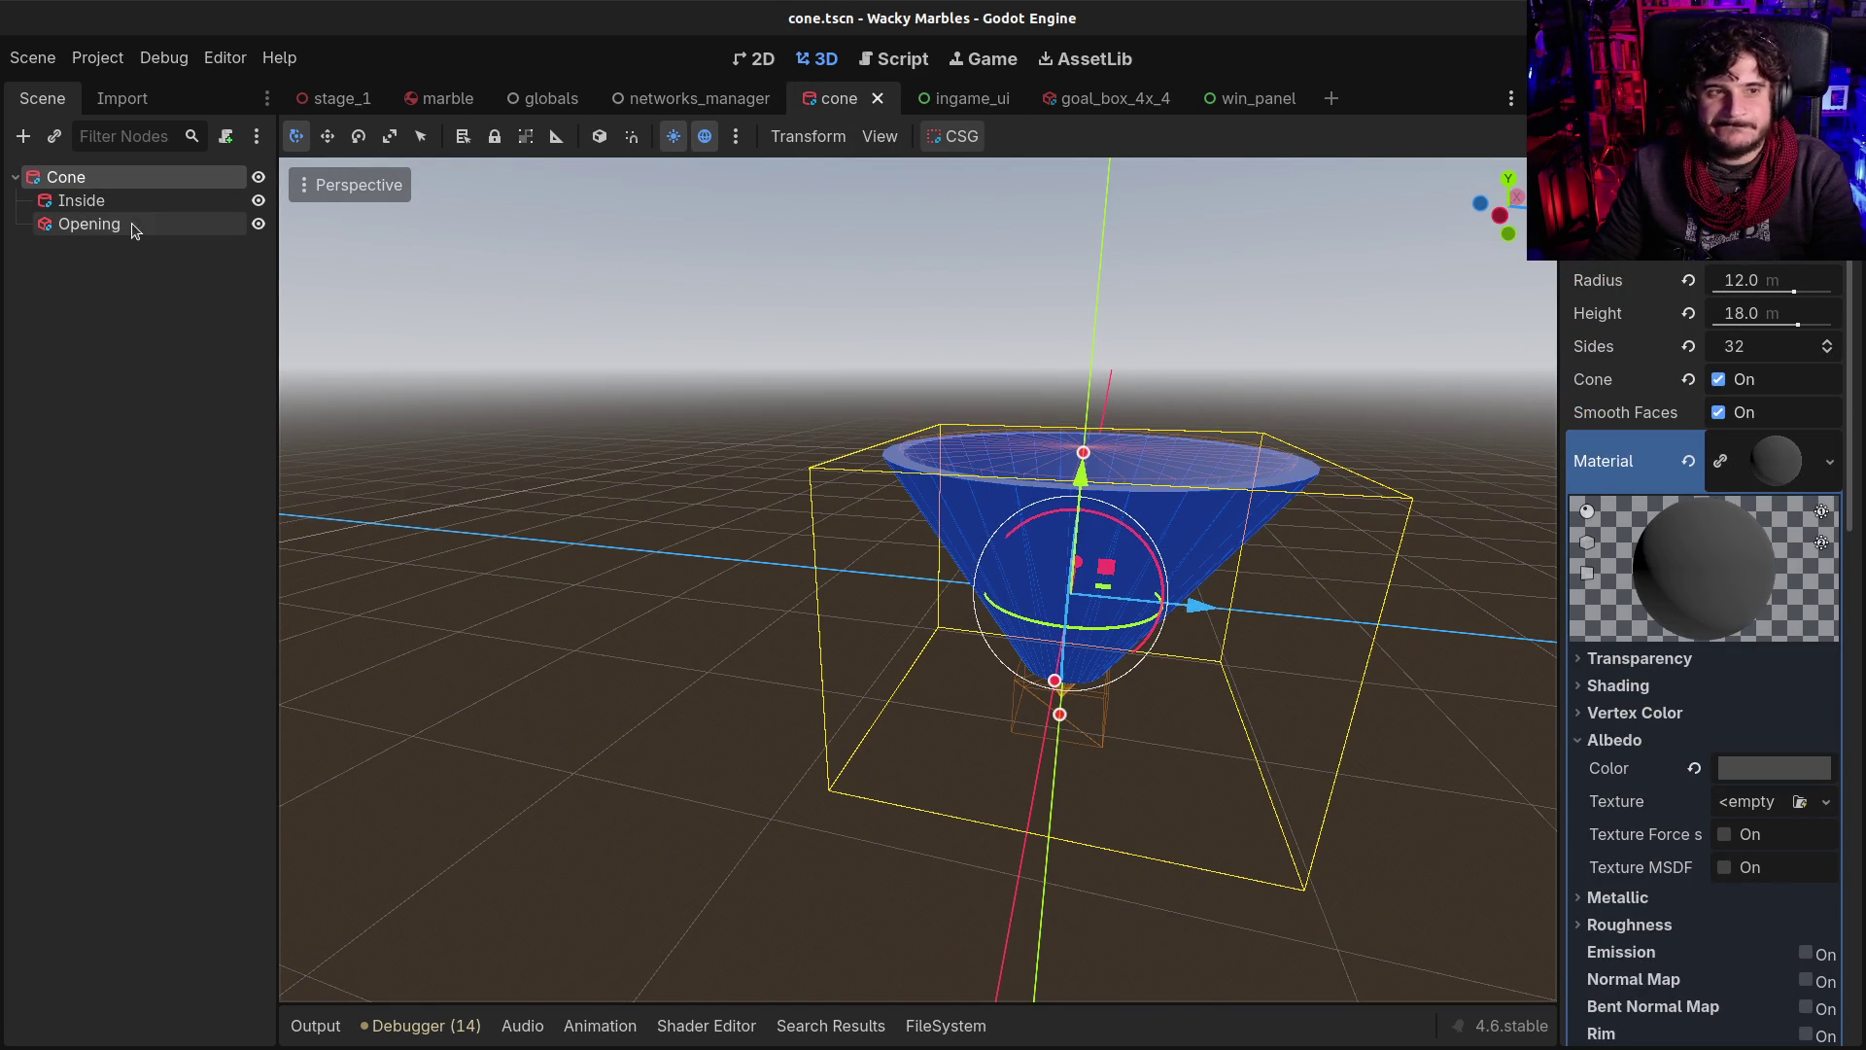
mouse_move(1292, 404)
mouse_down()
mouse_move(1225, 466)
mouse_move(1178, 393)
mouse_up()
click(81, 200)
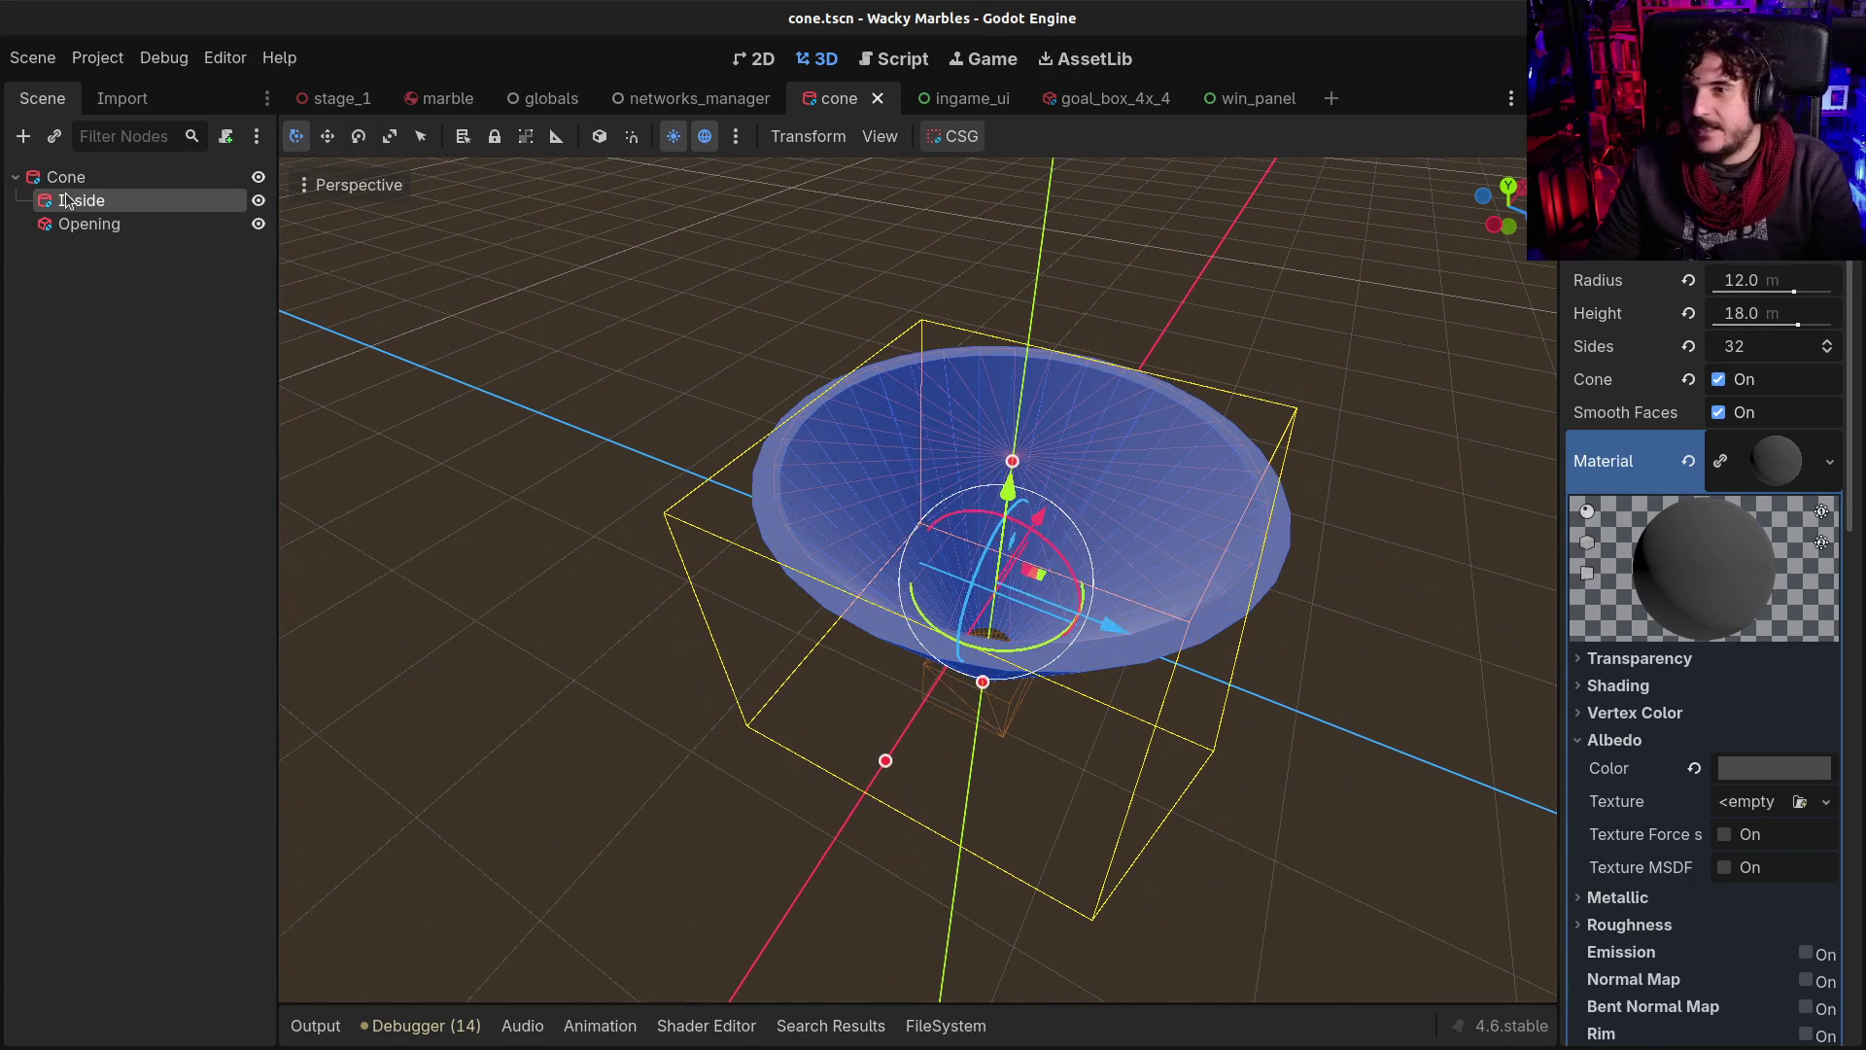
click(1805, 272)
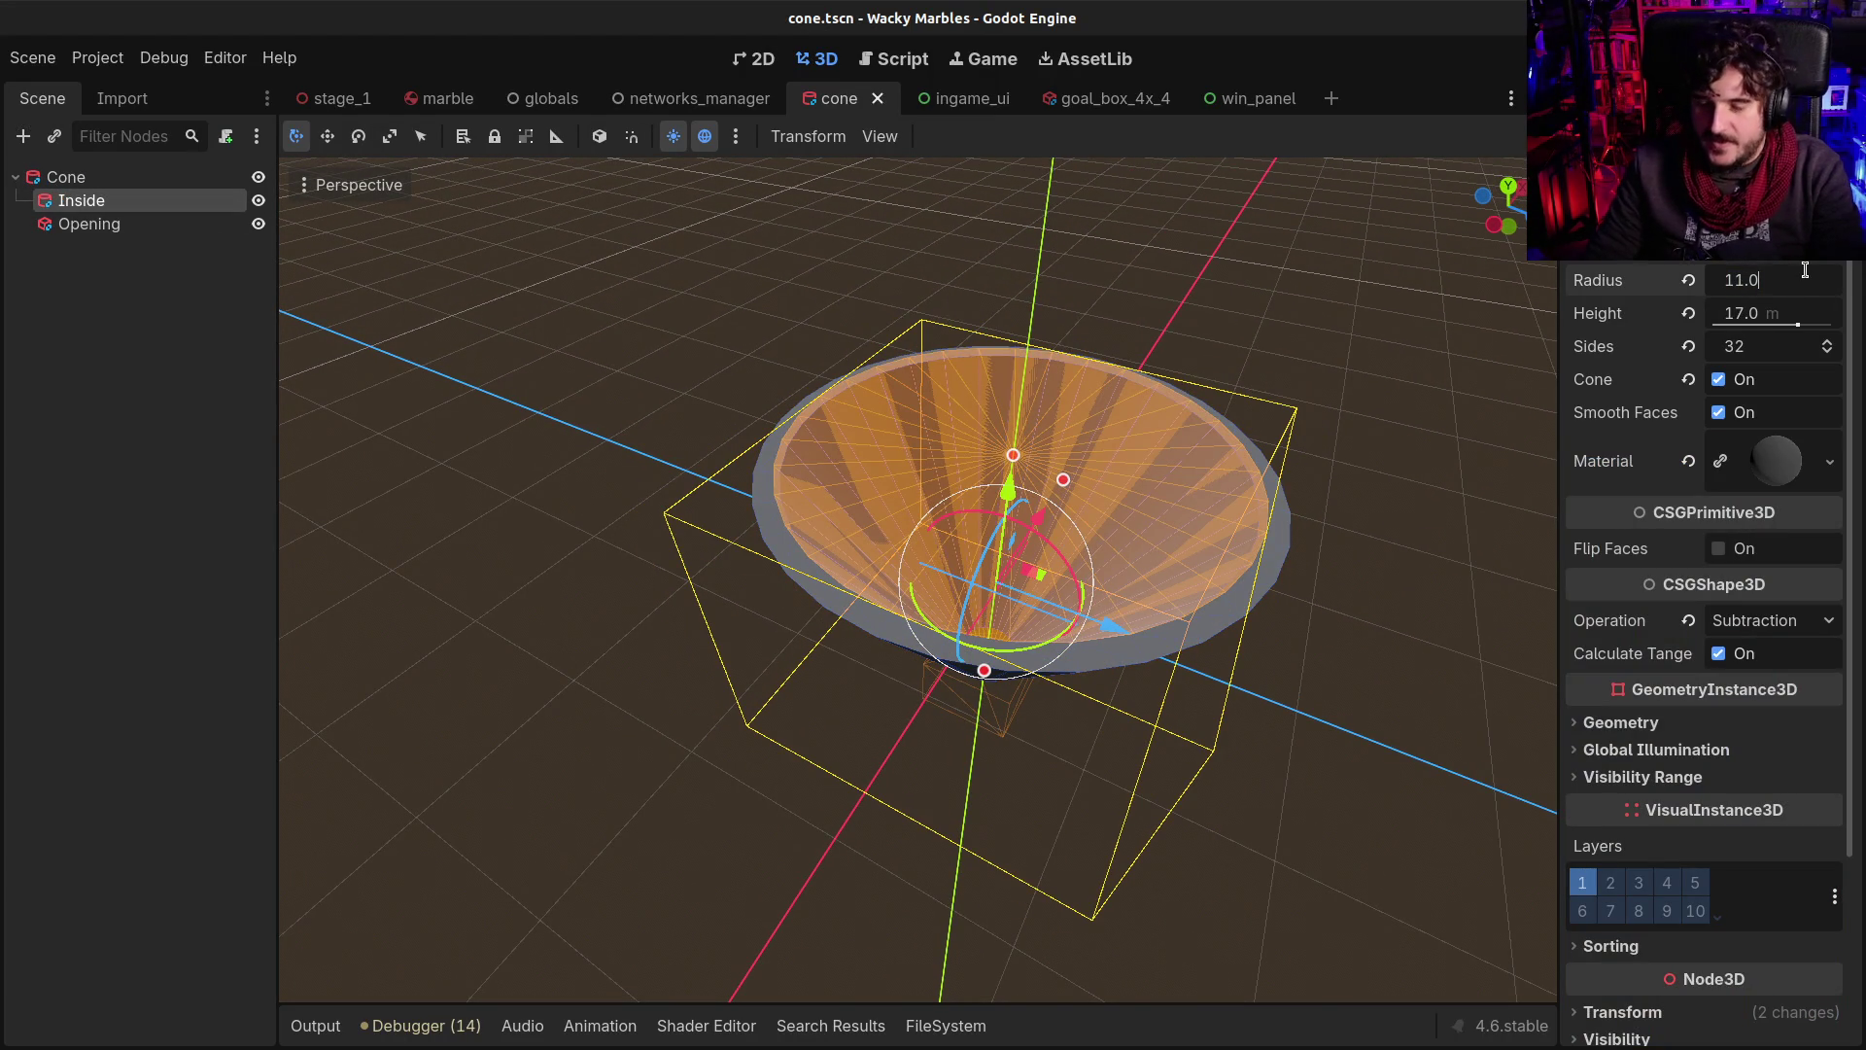
text(11.5)
key(Return)
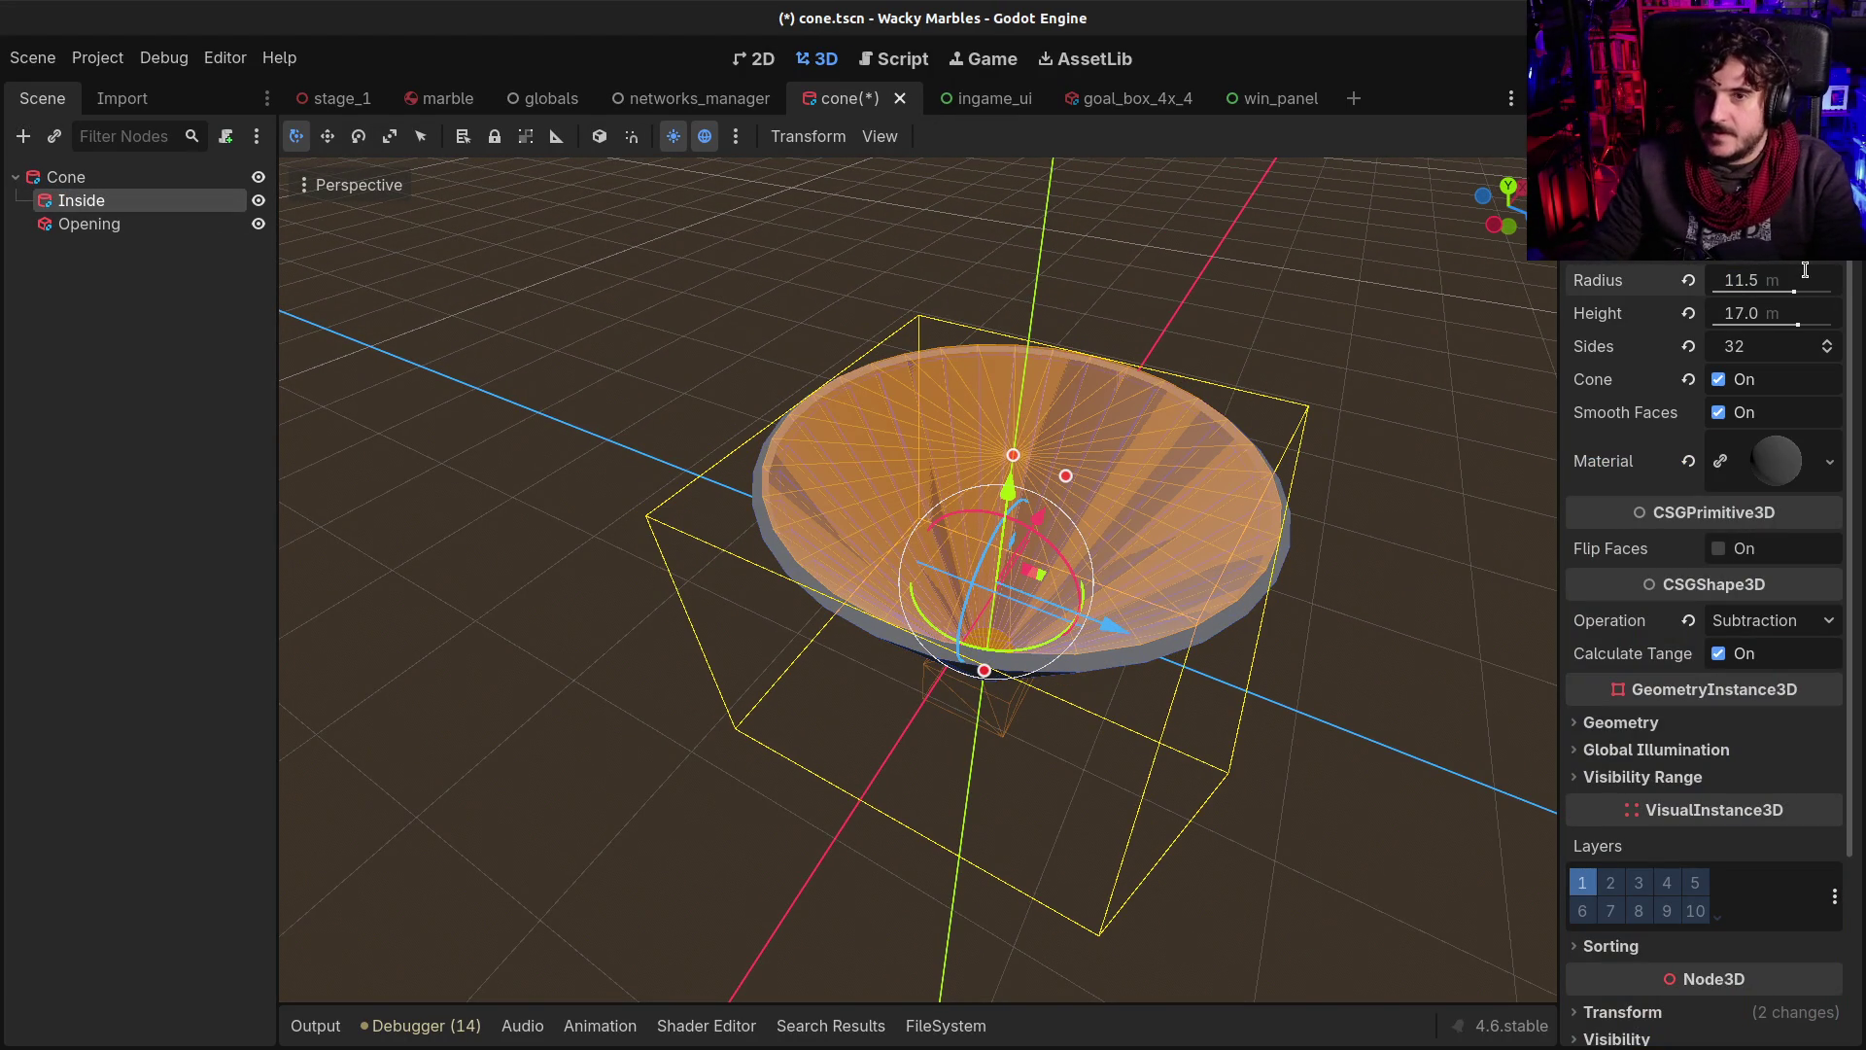
click(1782, 310)
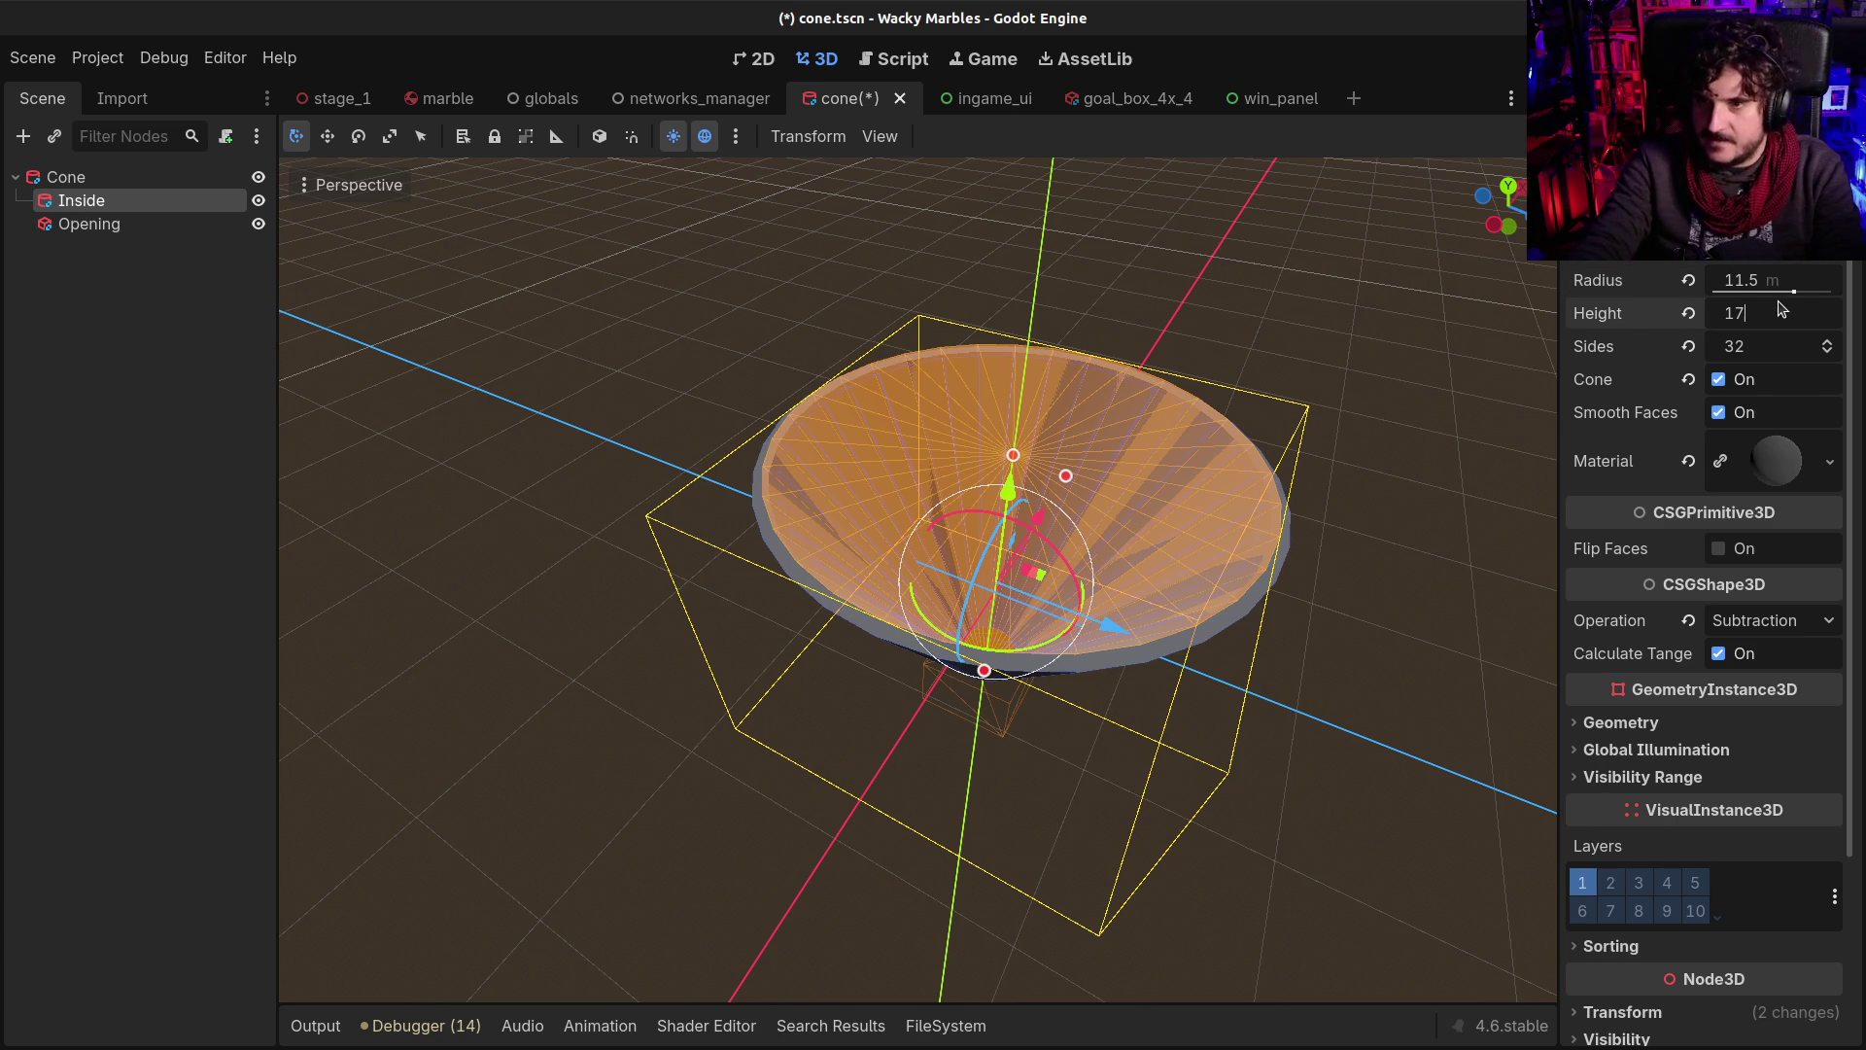
text(.5)
key(Return)
Fly the camera around the cone to check the cut, save cone.tscn, and start a new scene
right_click(881, 472)
scroll(937, 362, up, 2)
key(q)
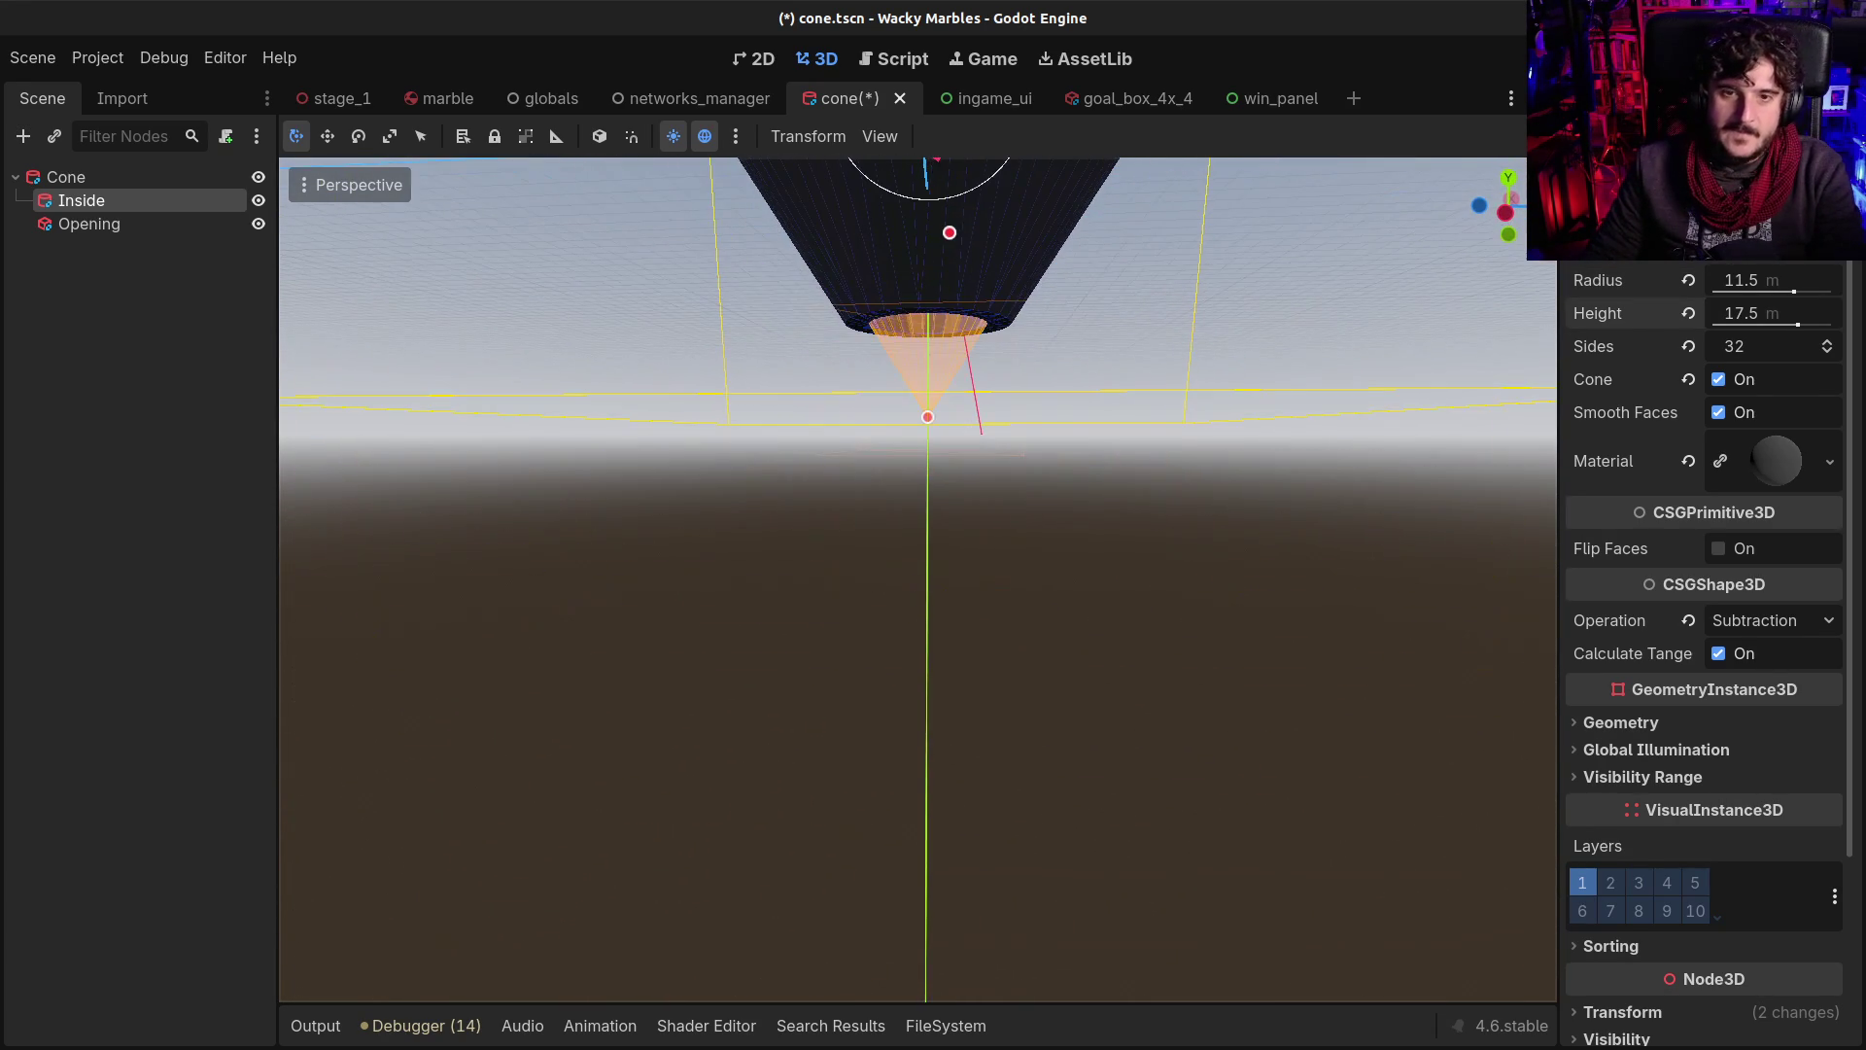
key(w)
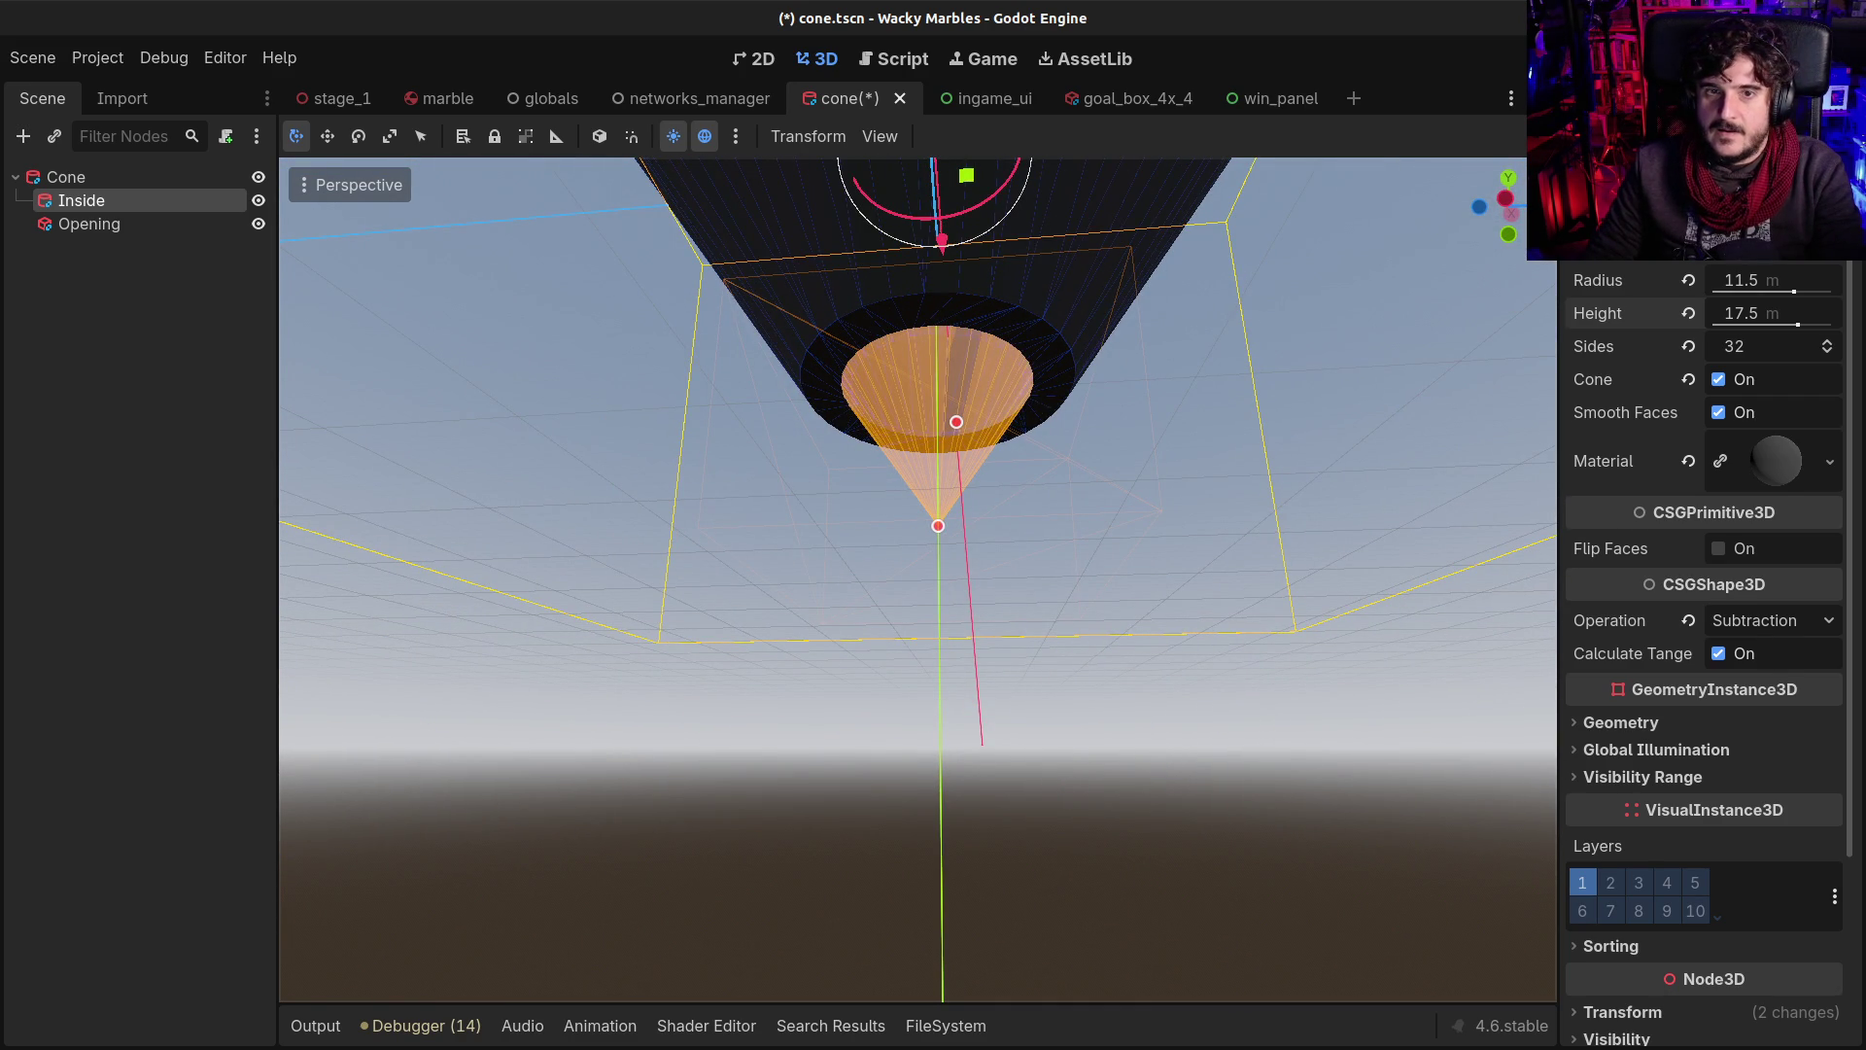
key(e)
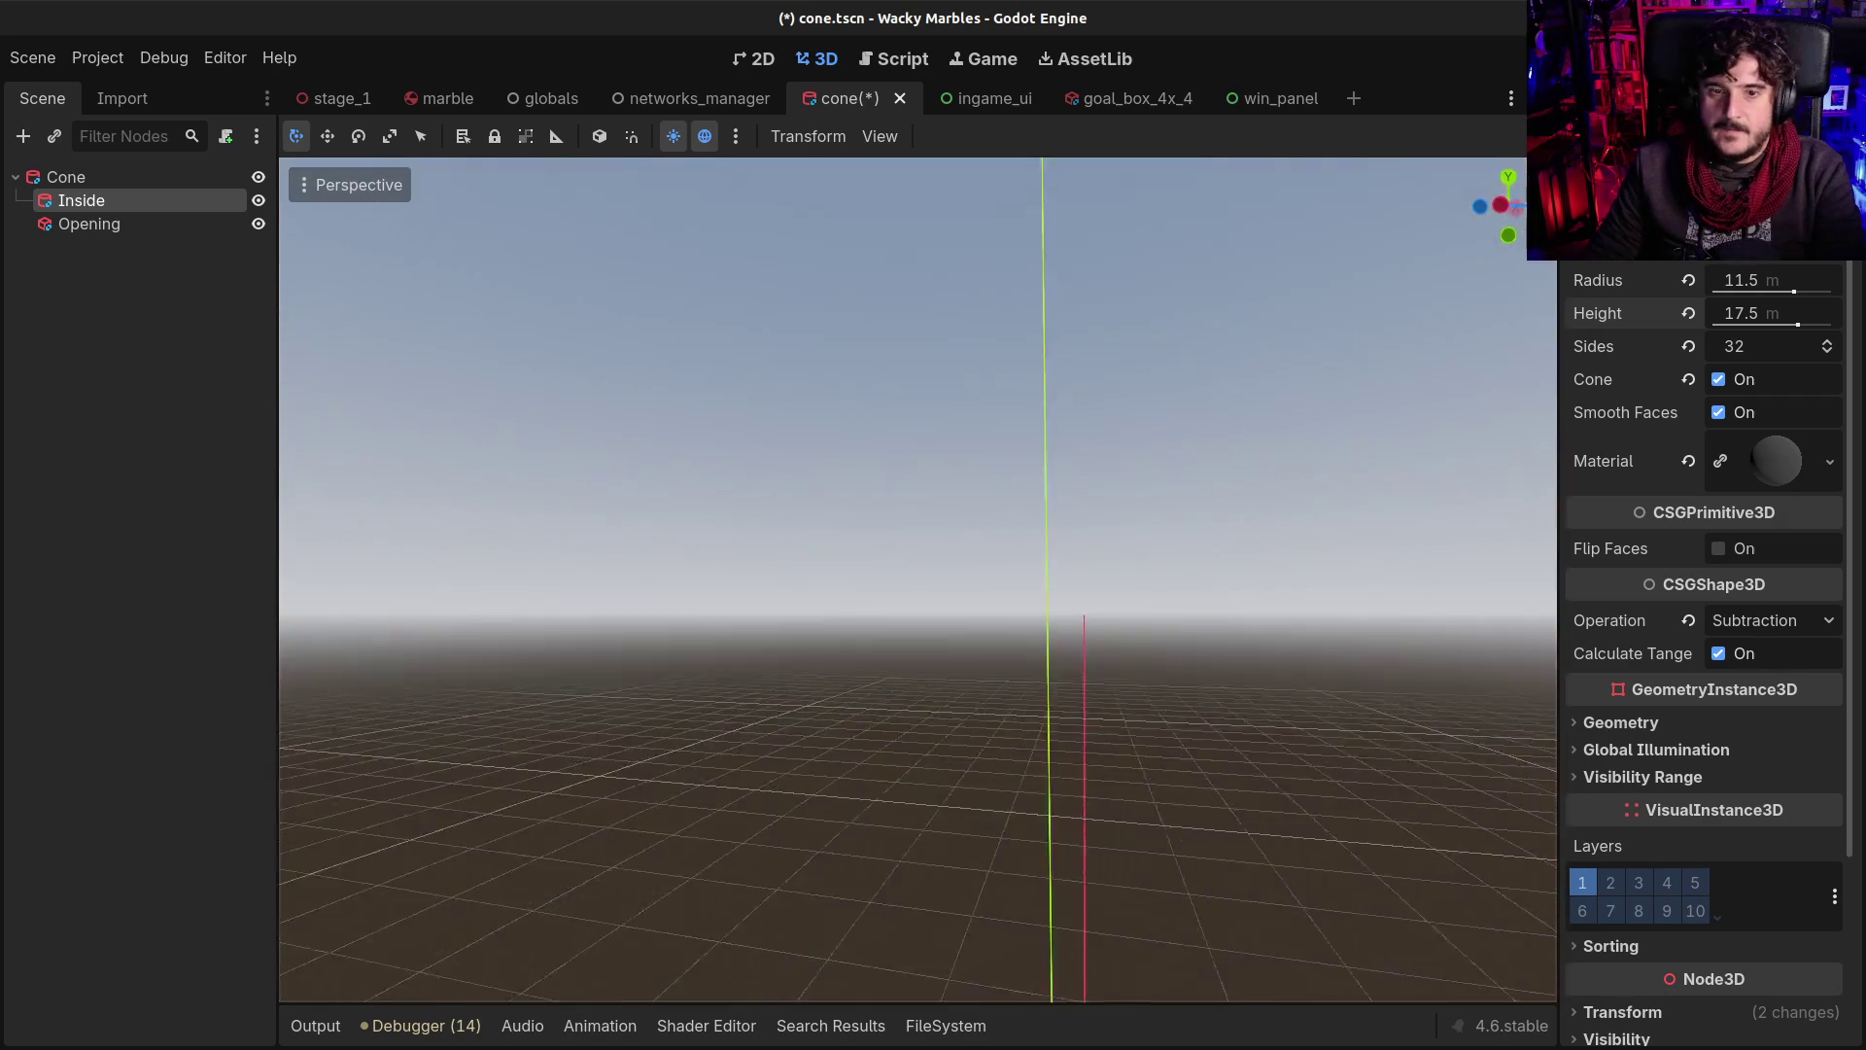
key(ctrl+s)
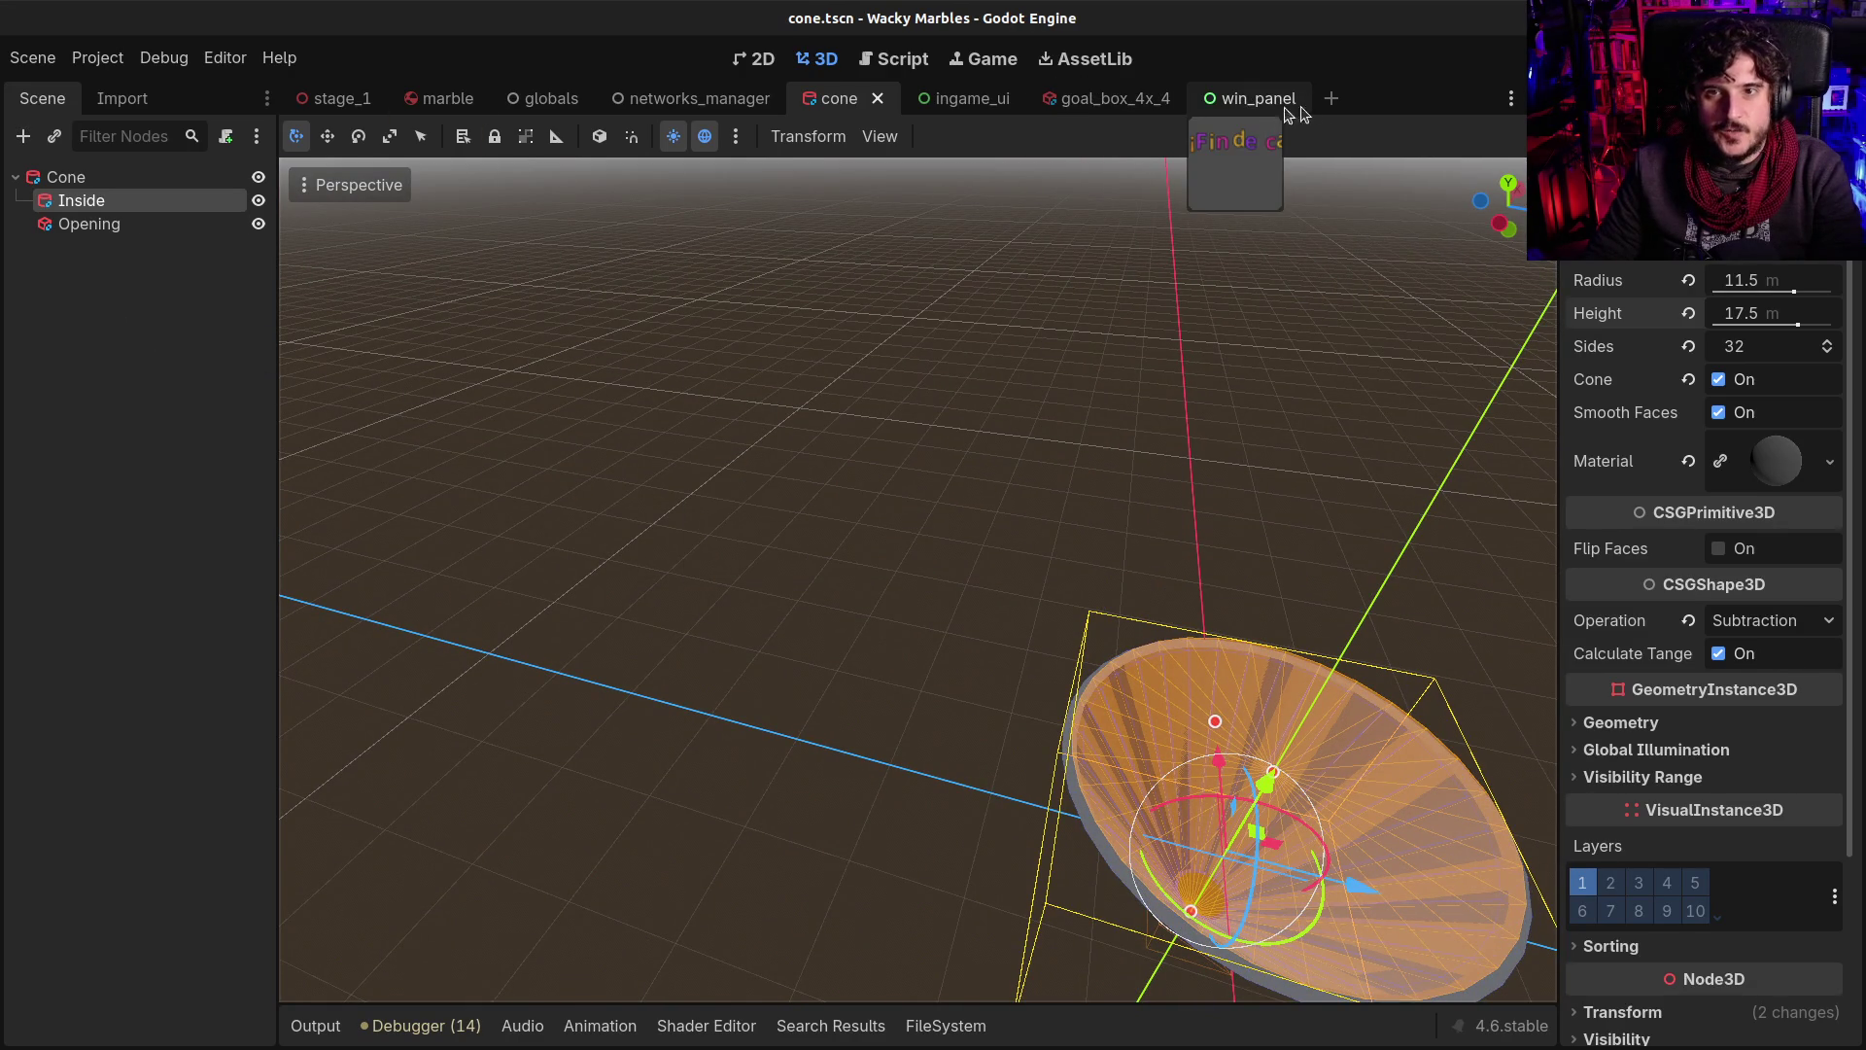
click(1335, 96)
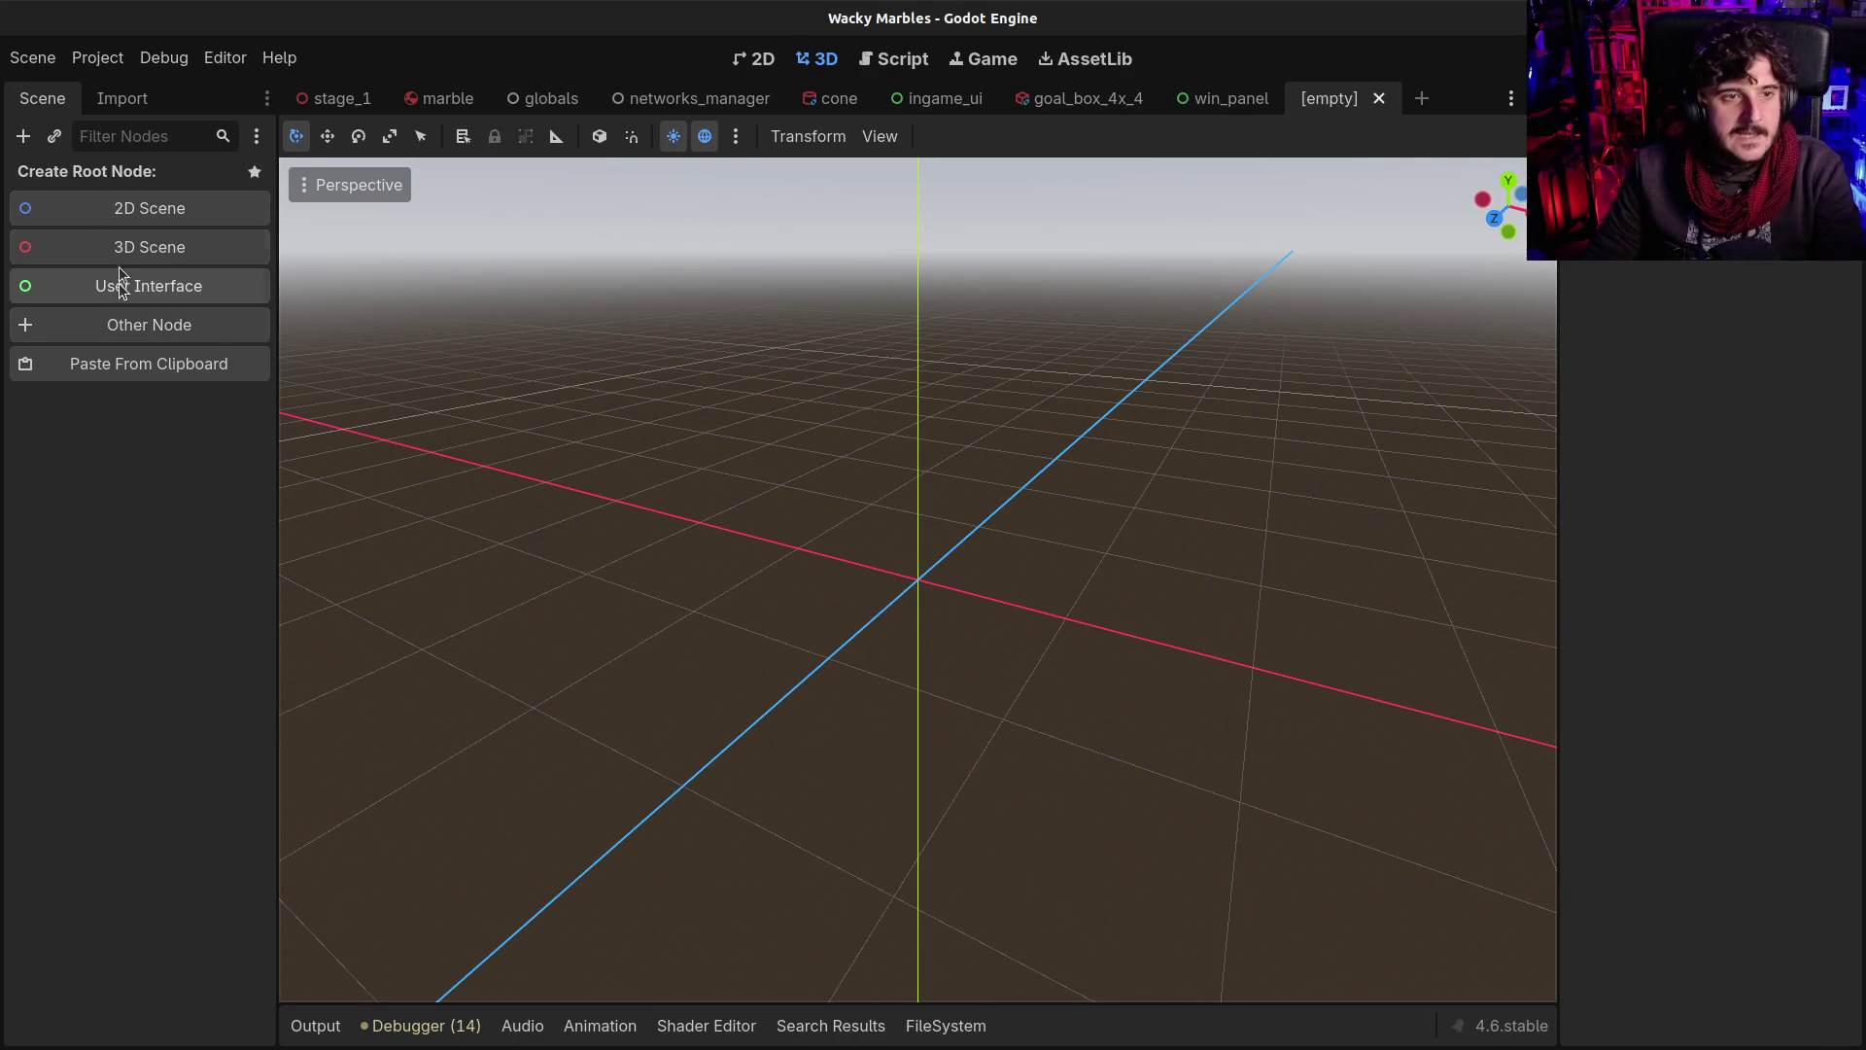
Create a CSGCylinder3D as the new scene's root node and set it to 16 sides
click(106, 325)
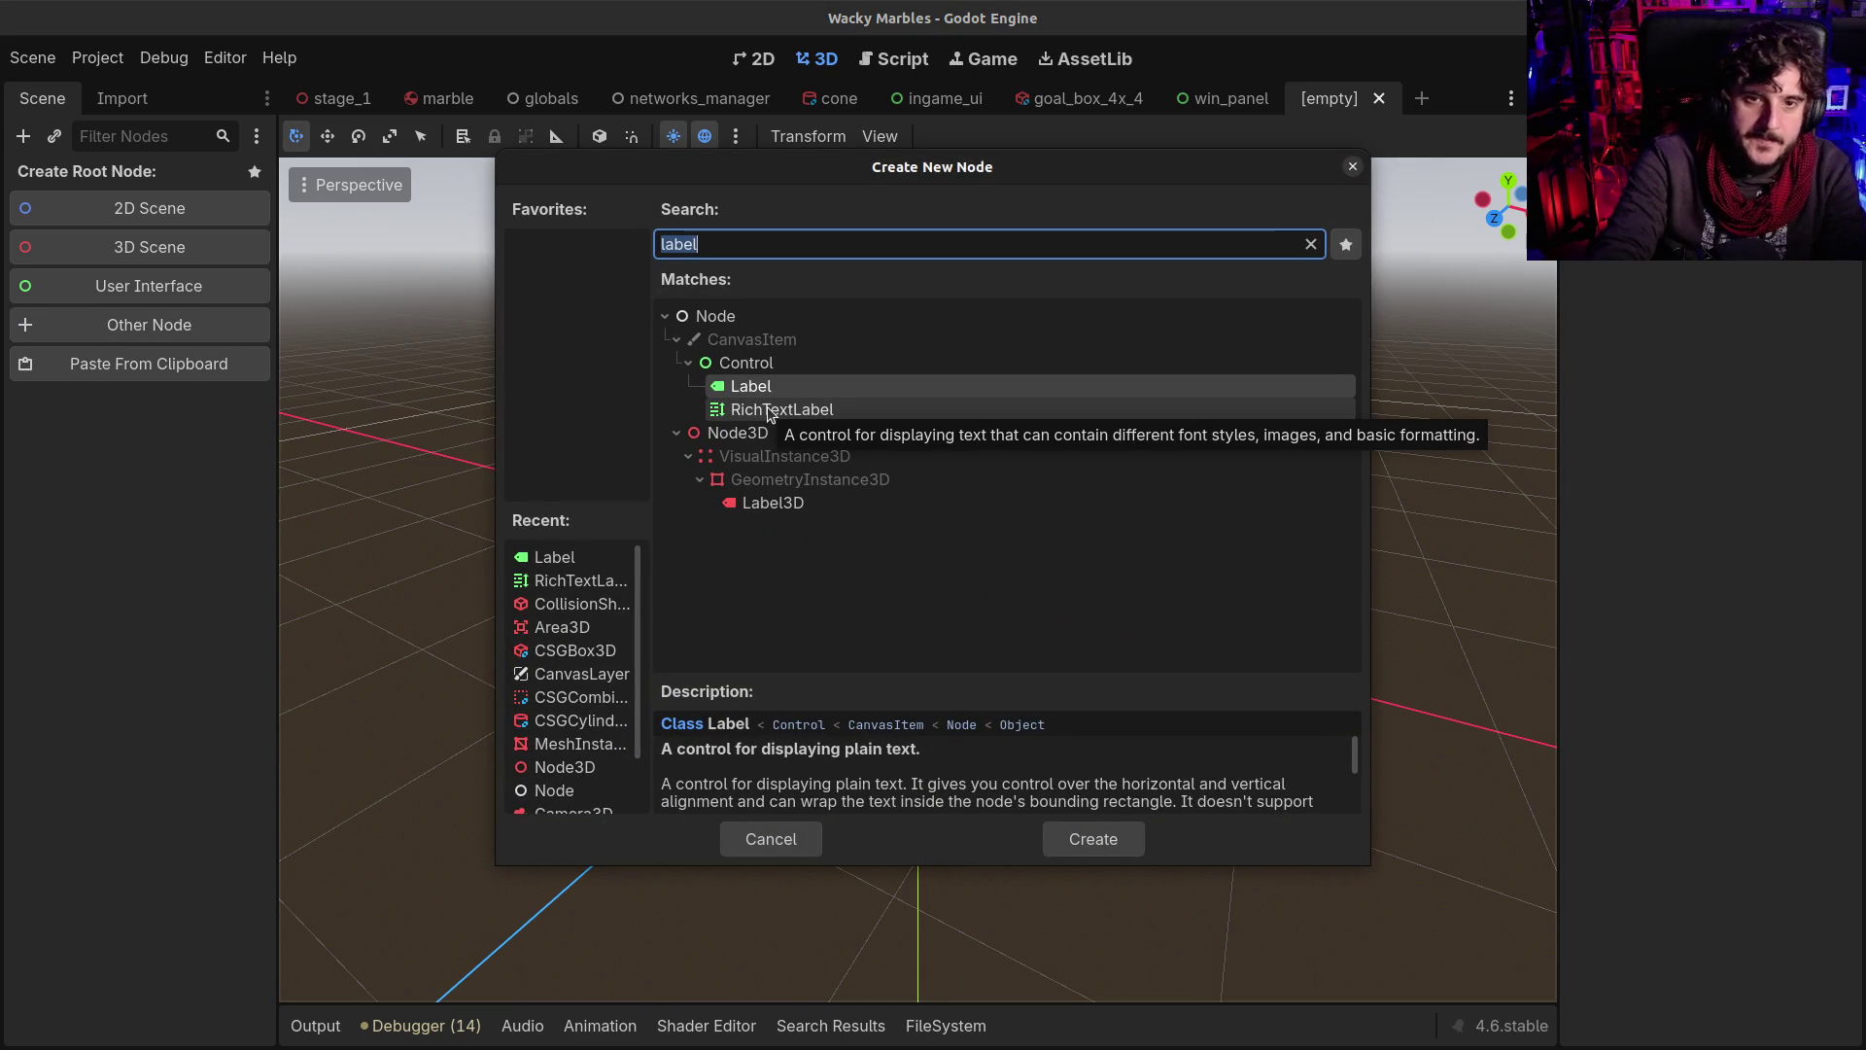
text(csg)
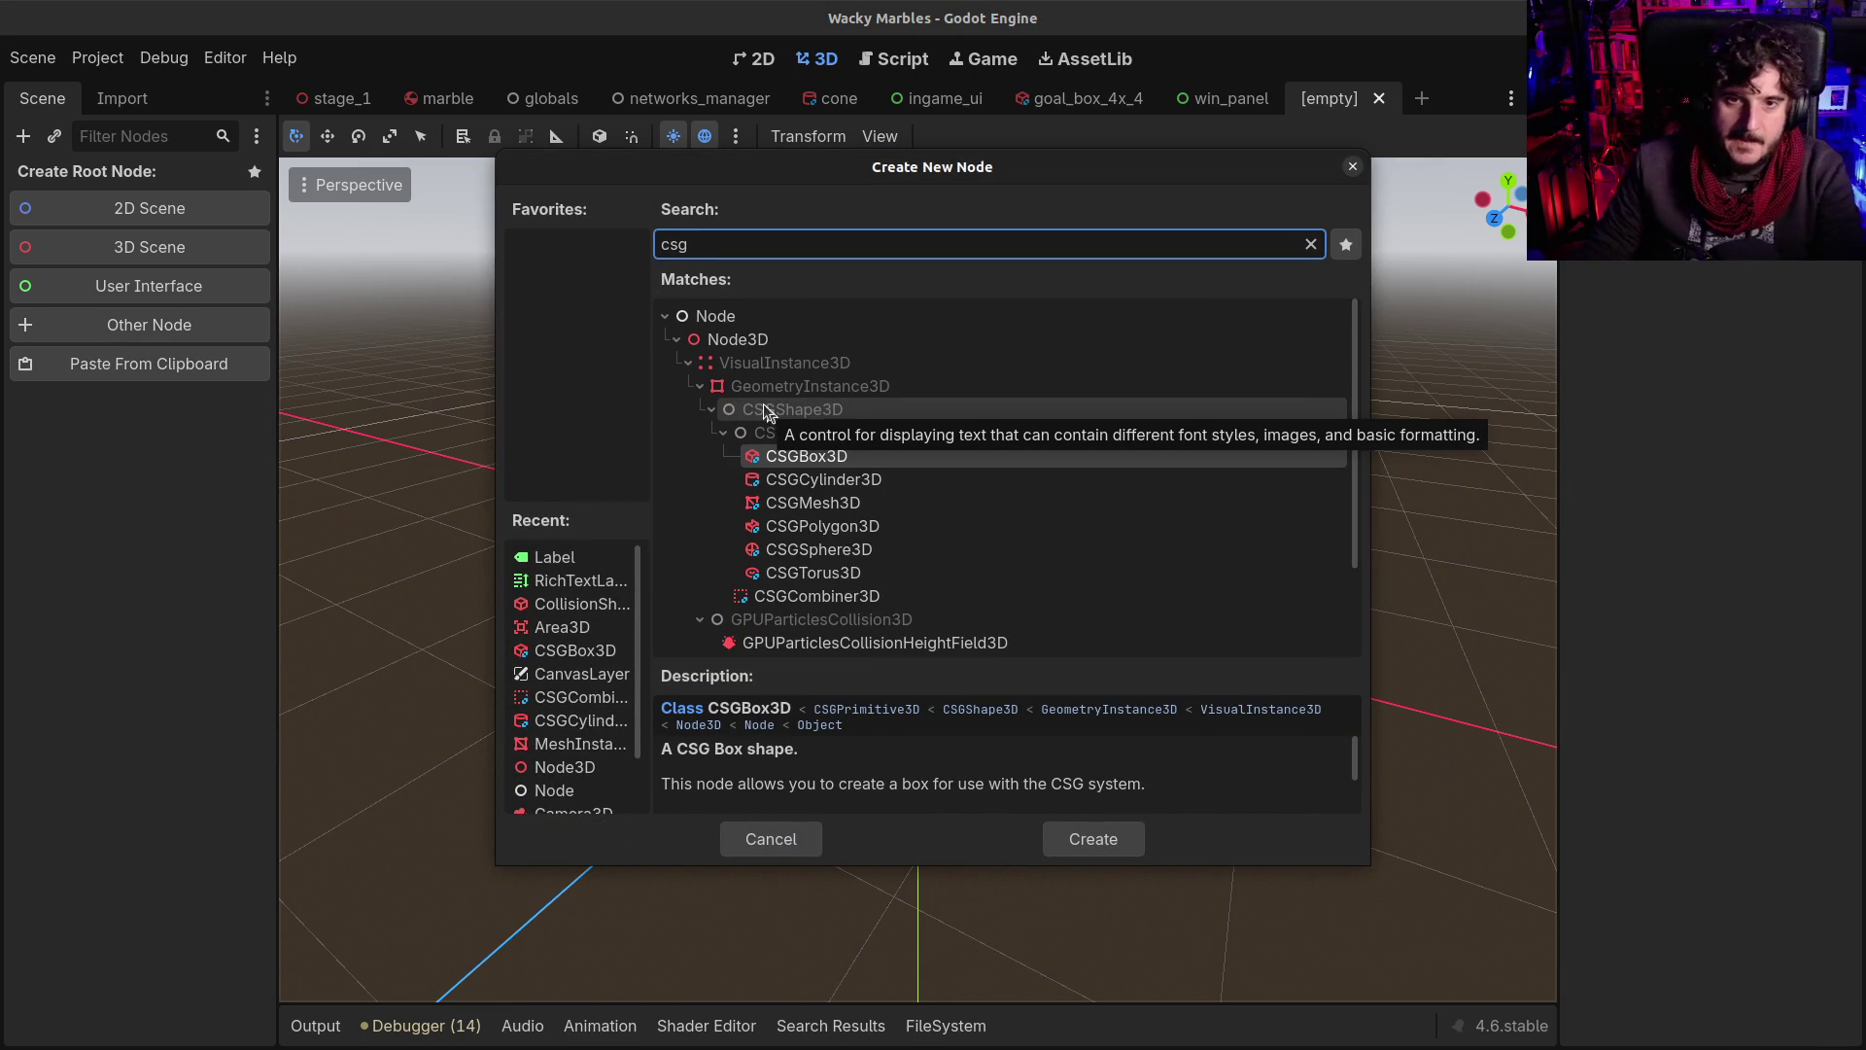
click(781, 479)
double_click(781, 481)
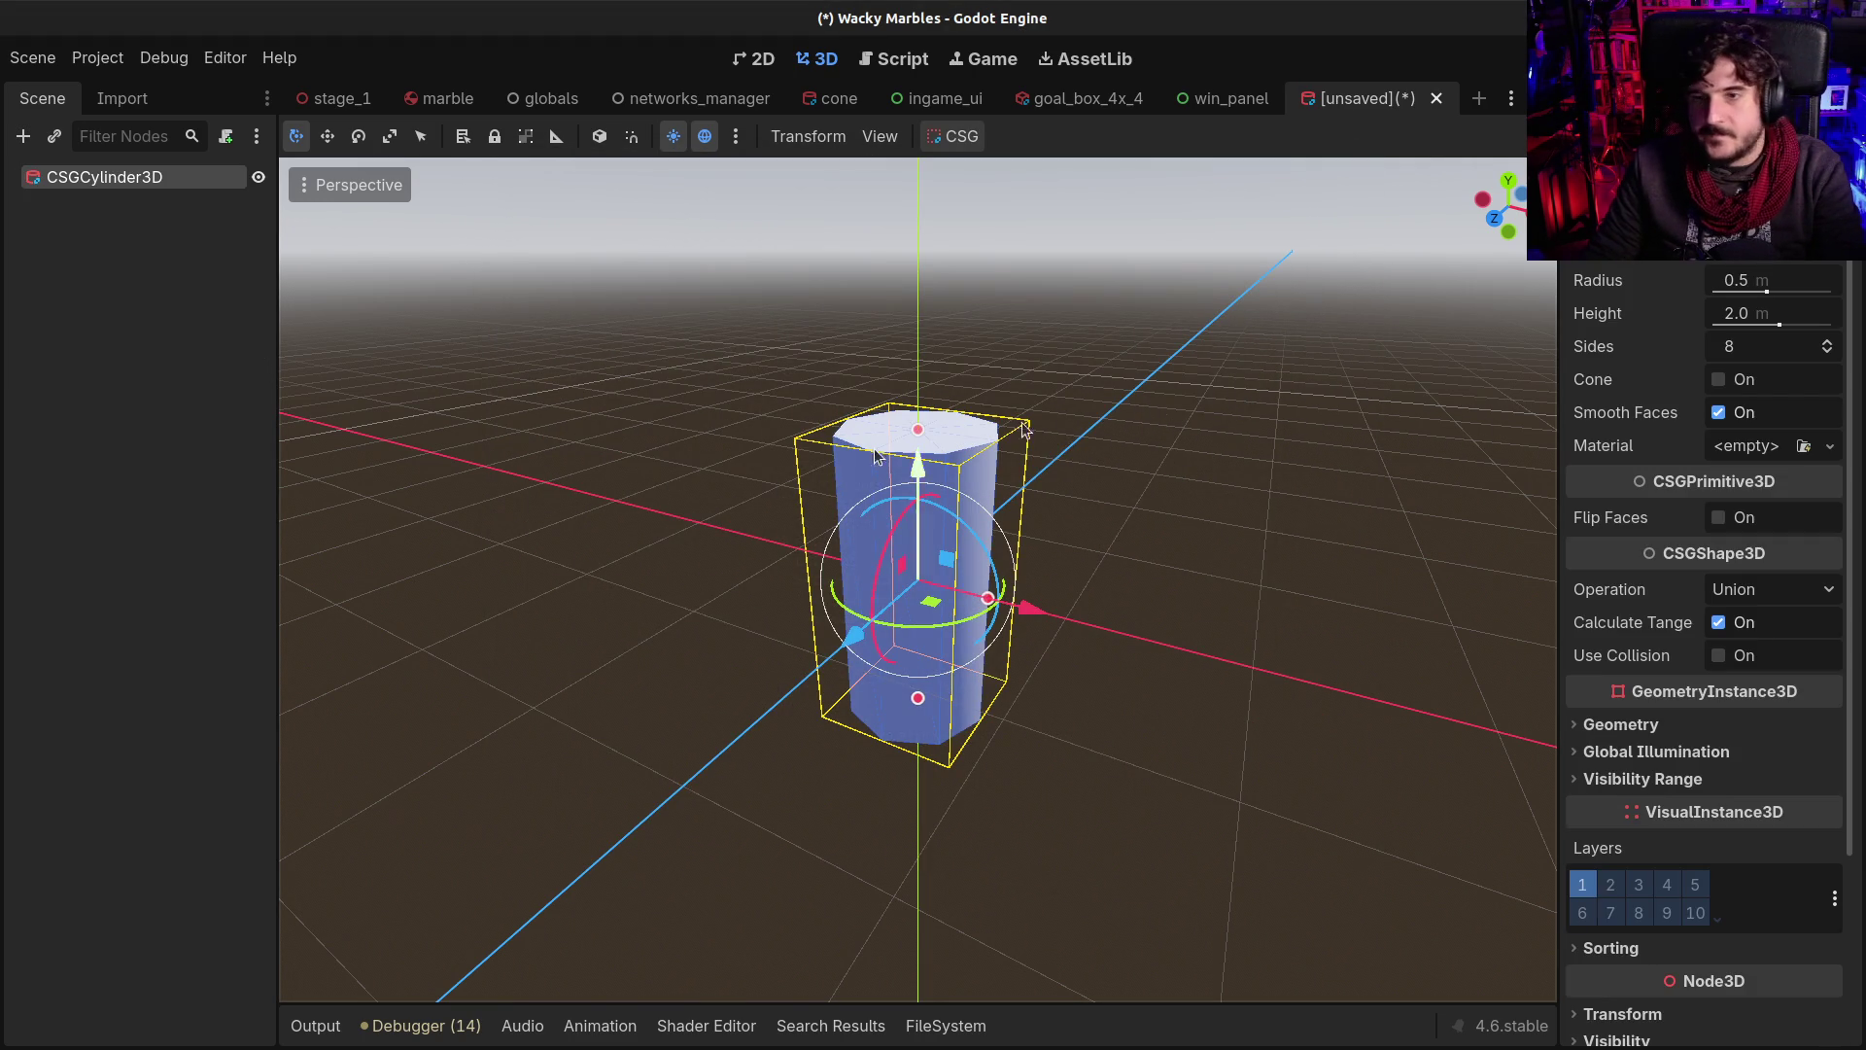
click(1732, 348)
key(Return)
drag(1180, 375, 870, 572)
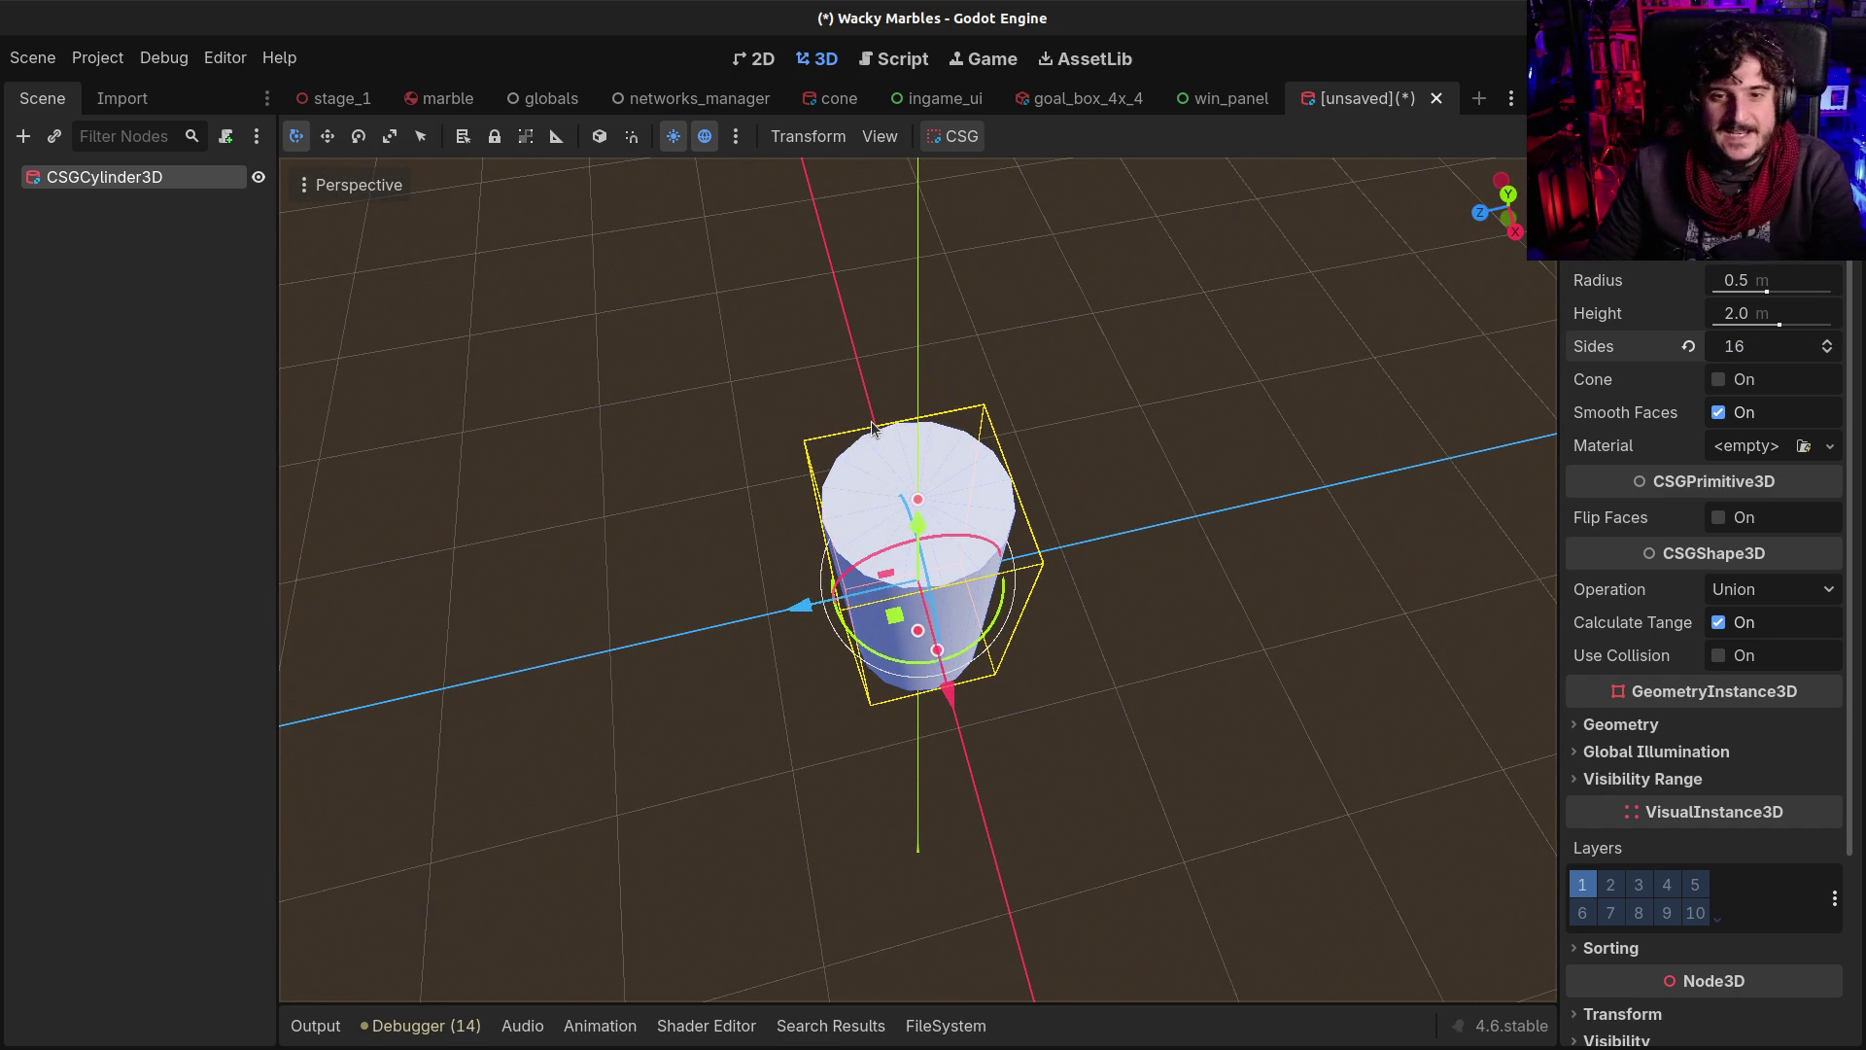
Rename the cylinder root node to Tube, then rename it again to Halfpipe
double_click(107, 176)
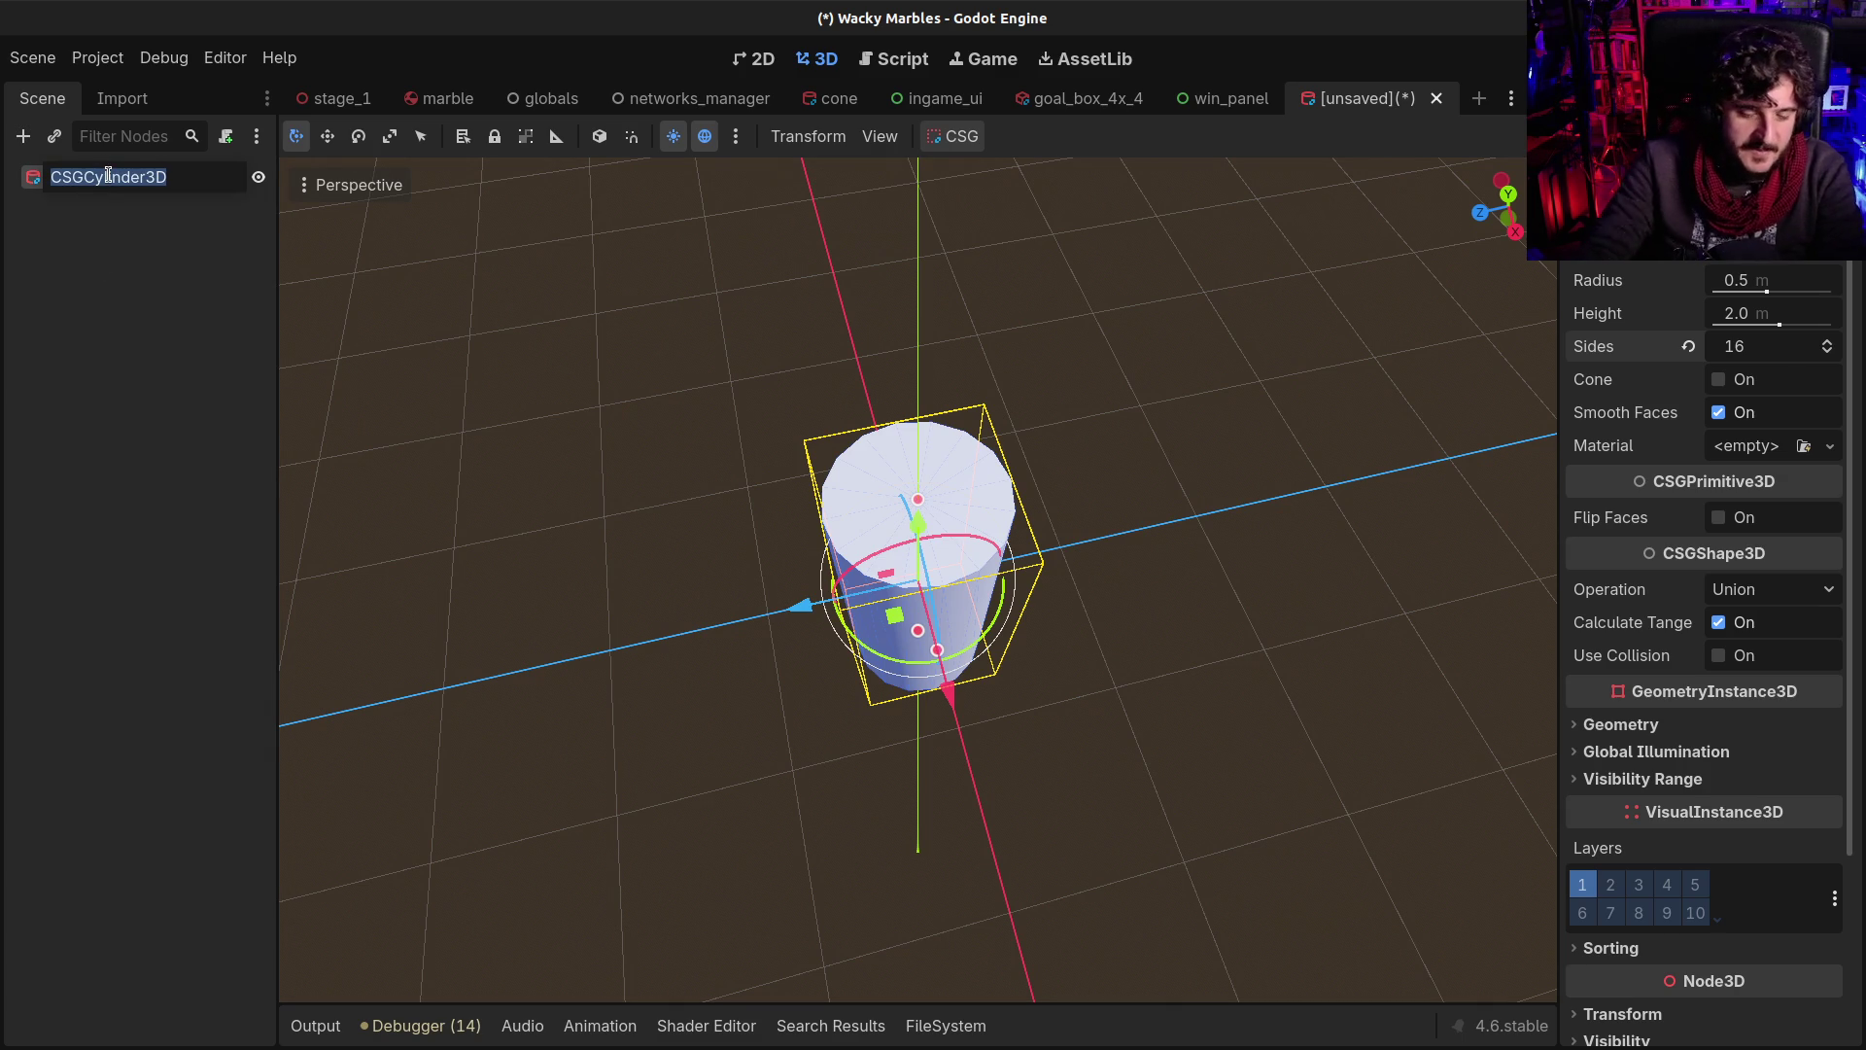
text(C)
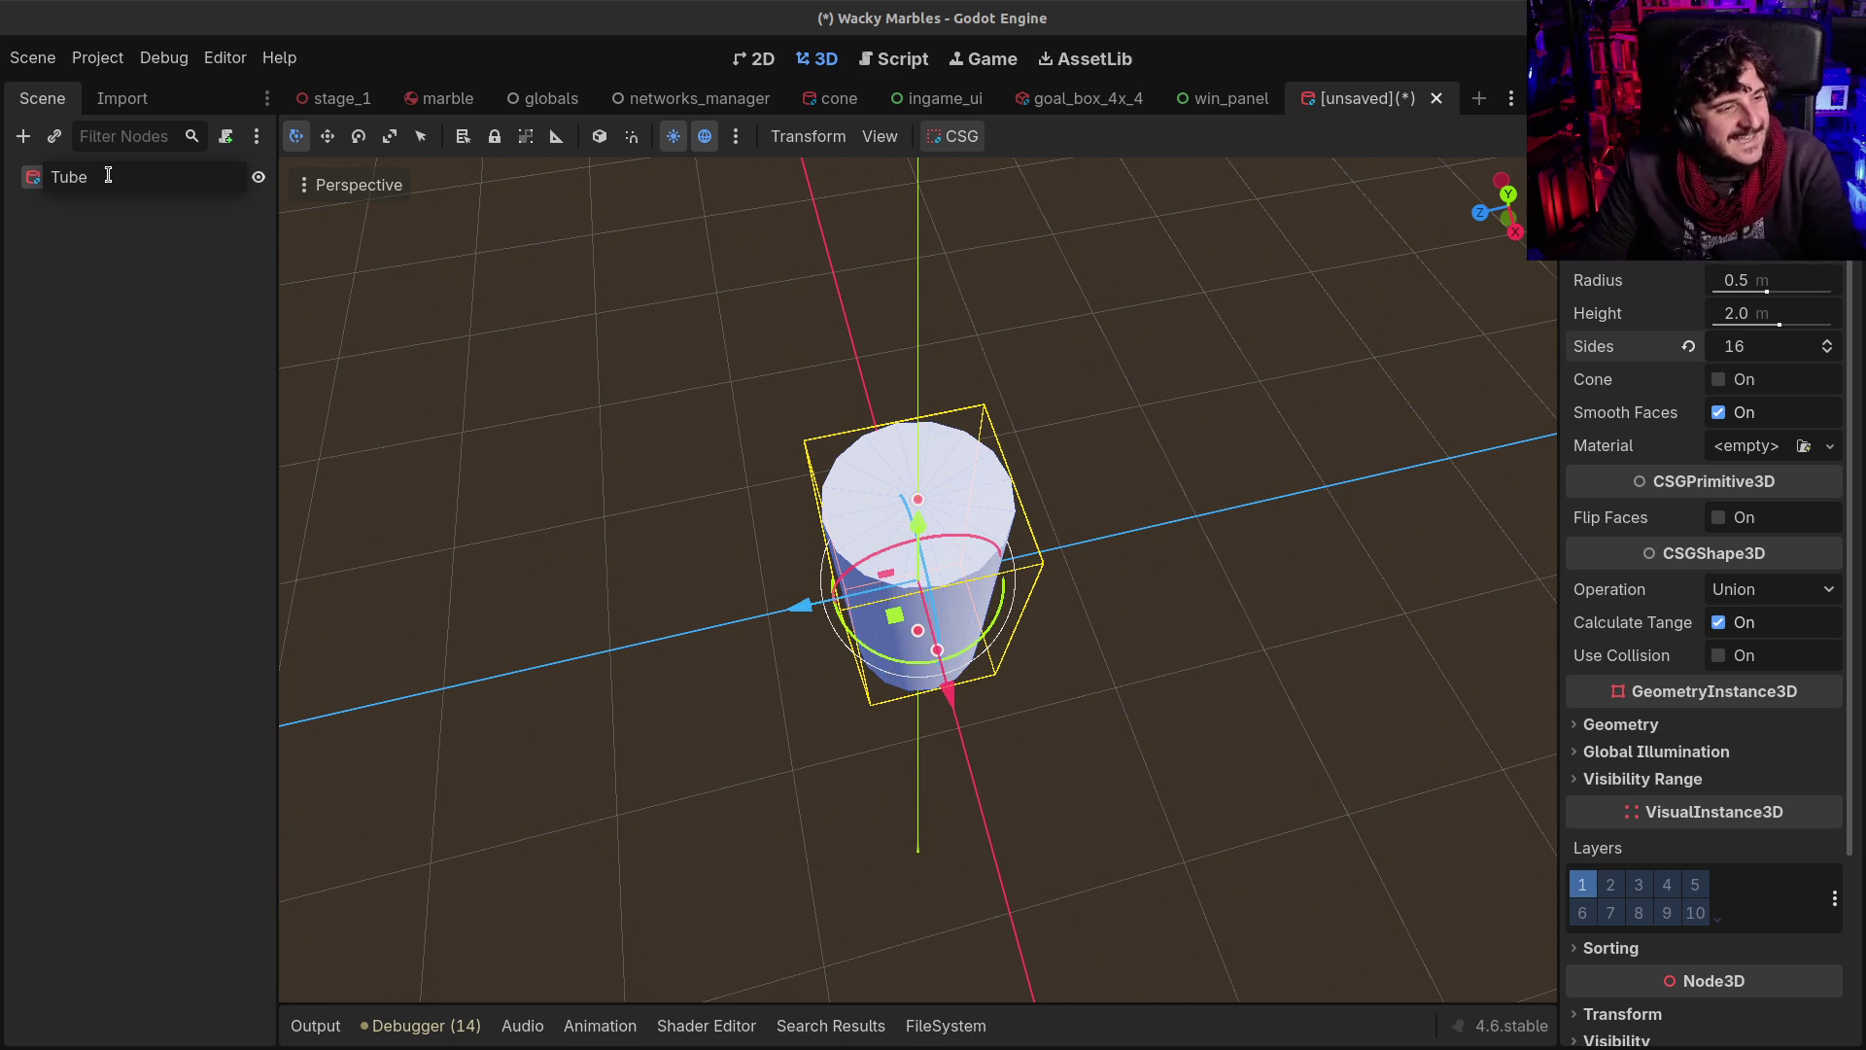
key(Return)
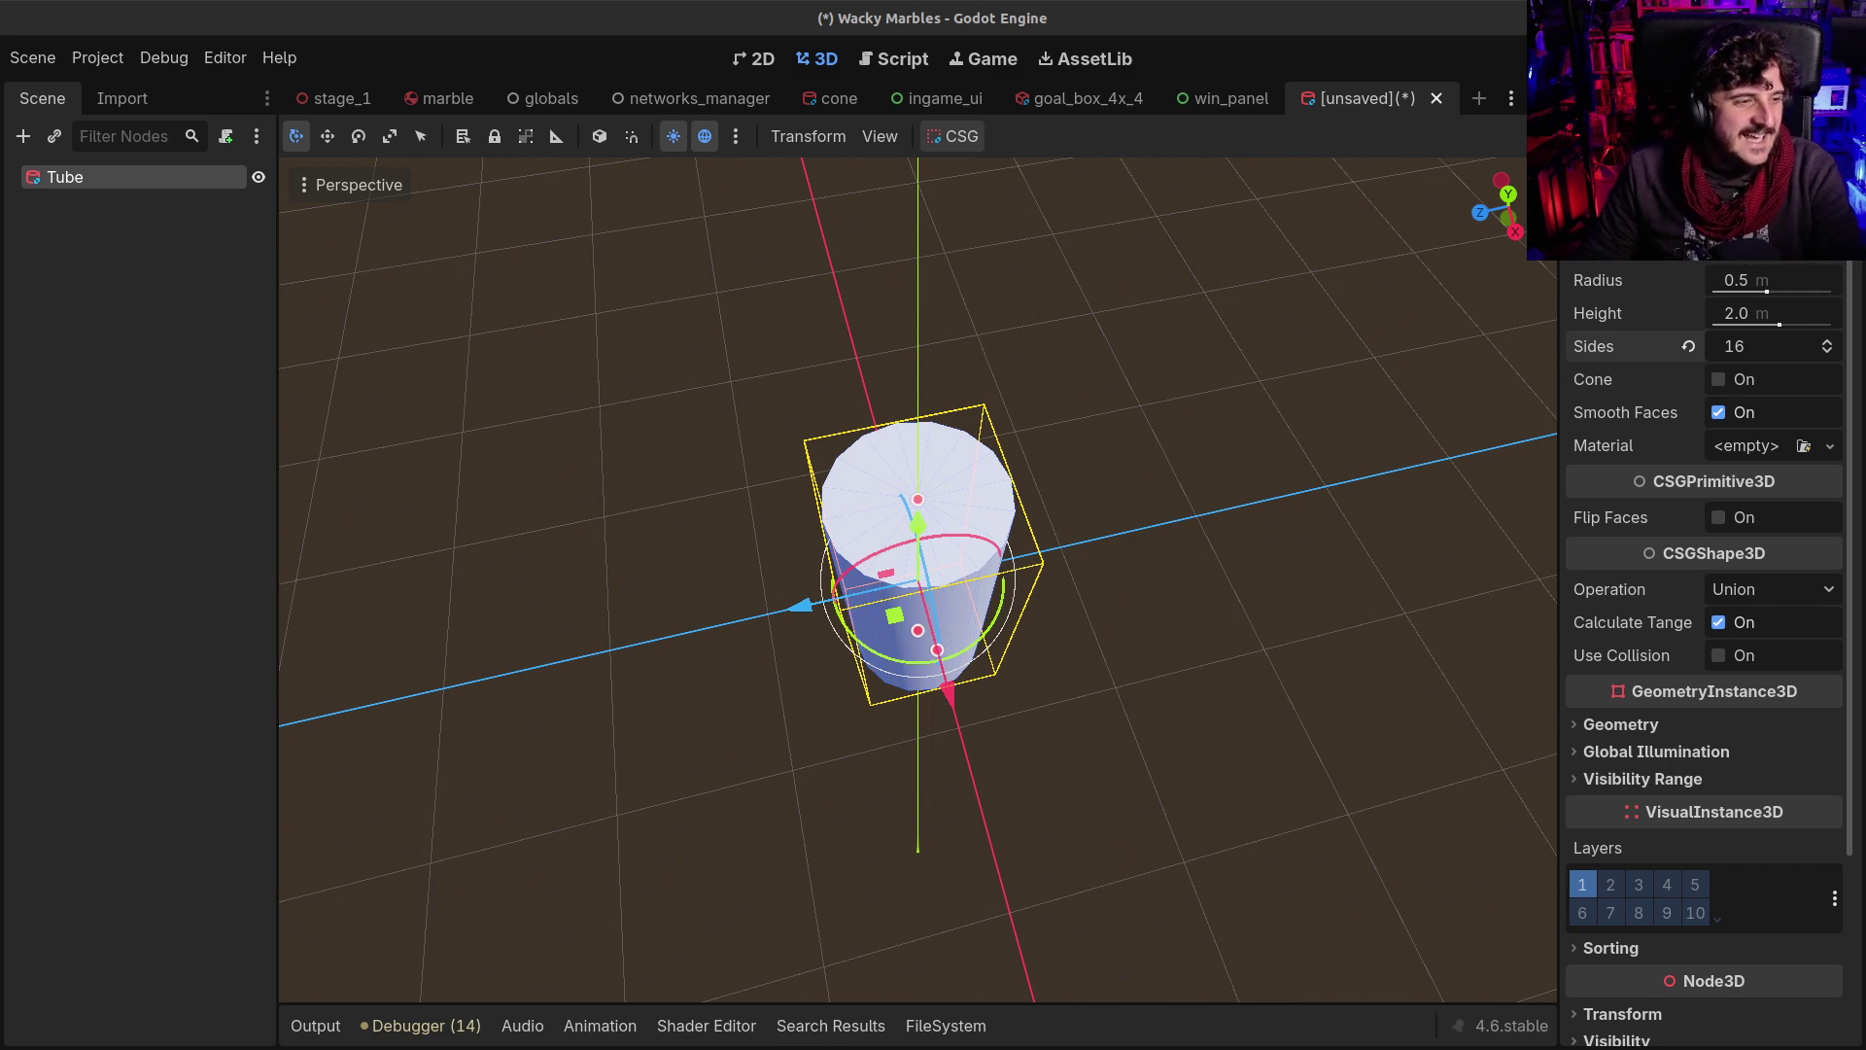
double_click(84, 176)
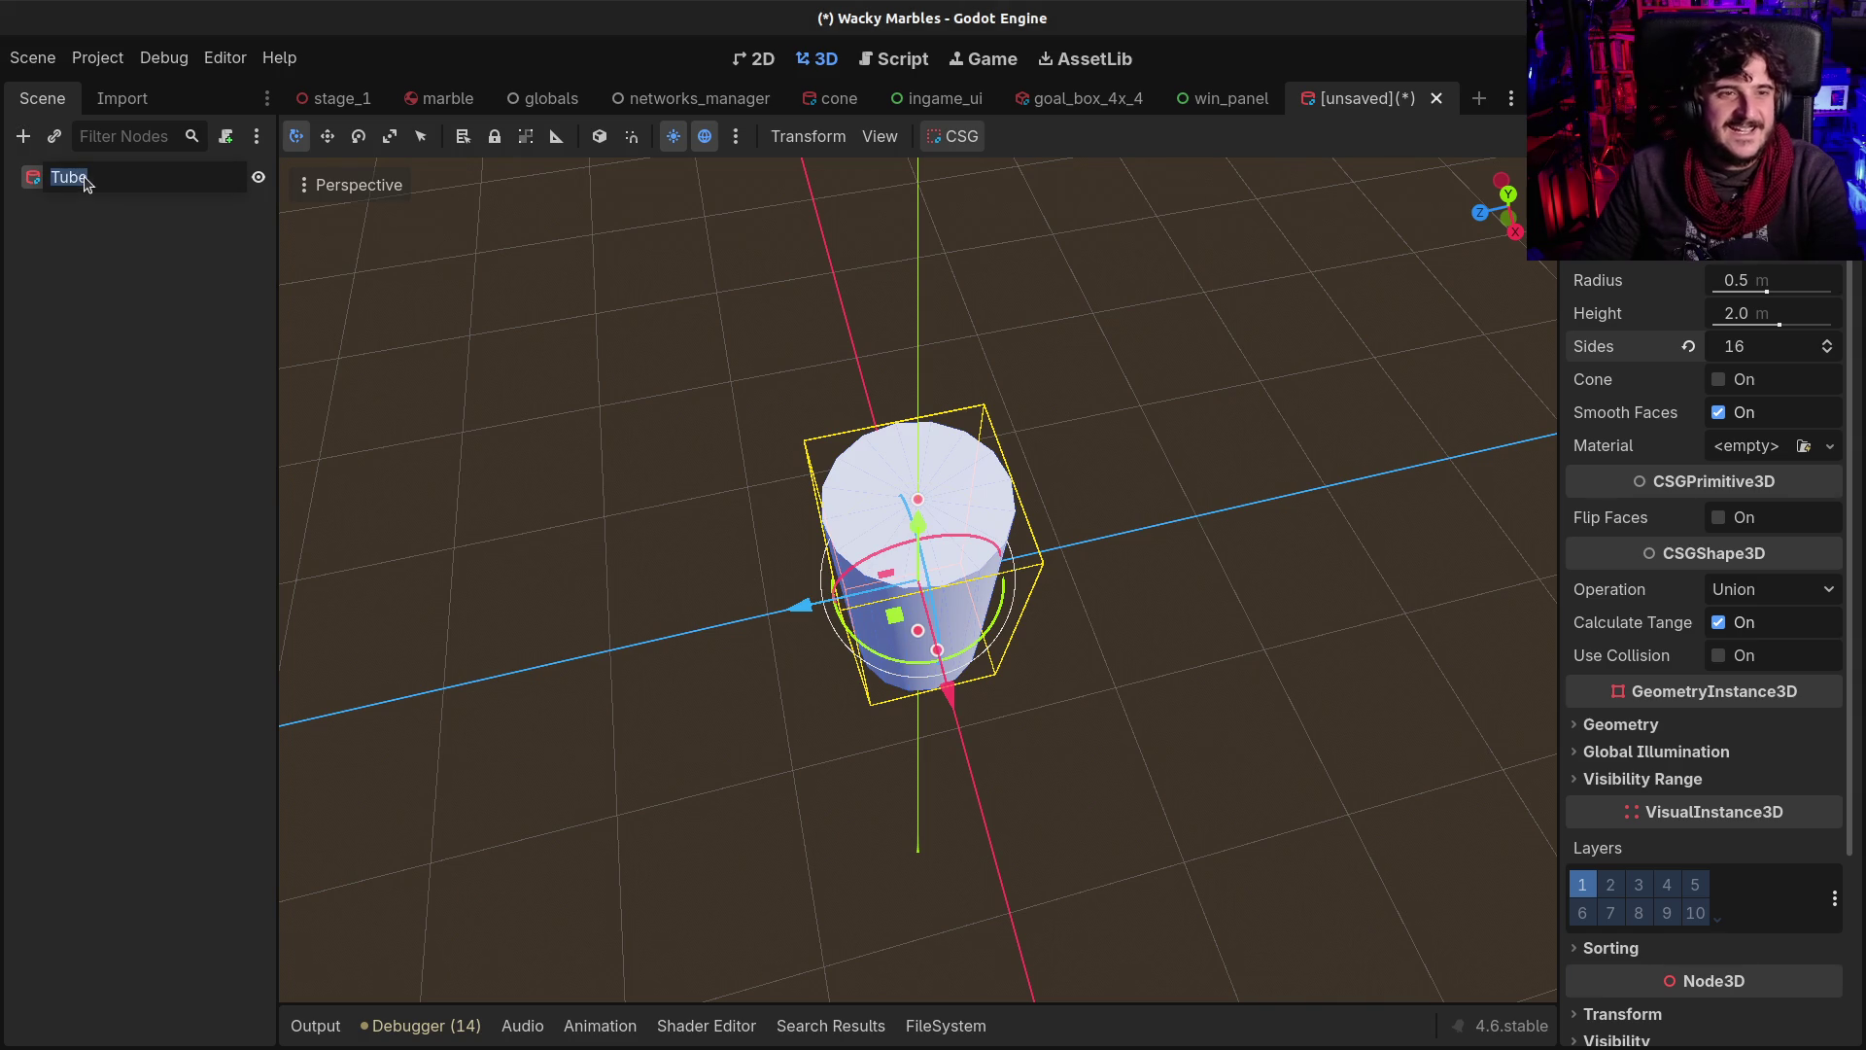
text(Halfpipe)
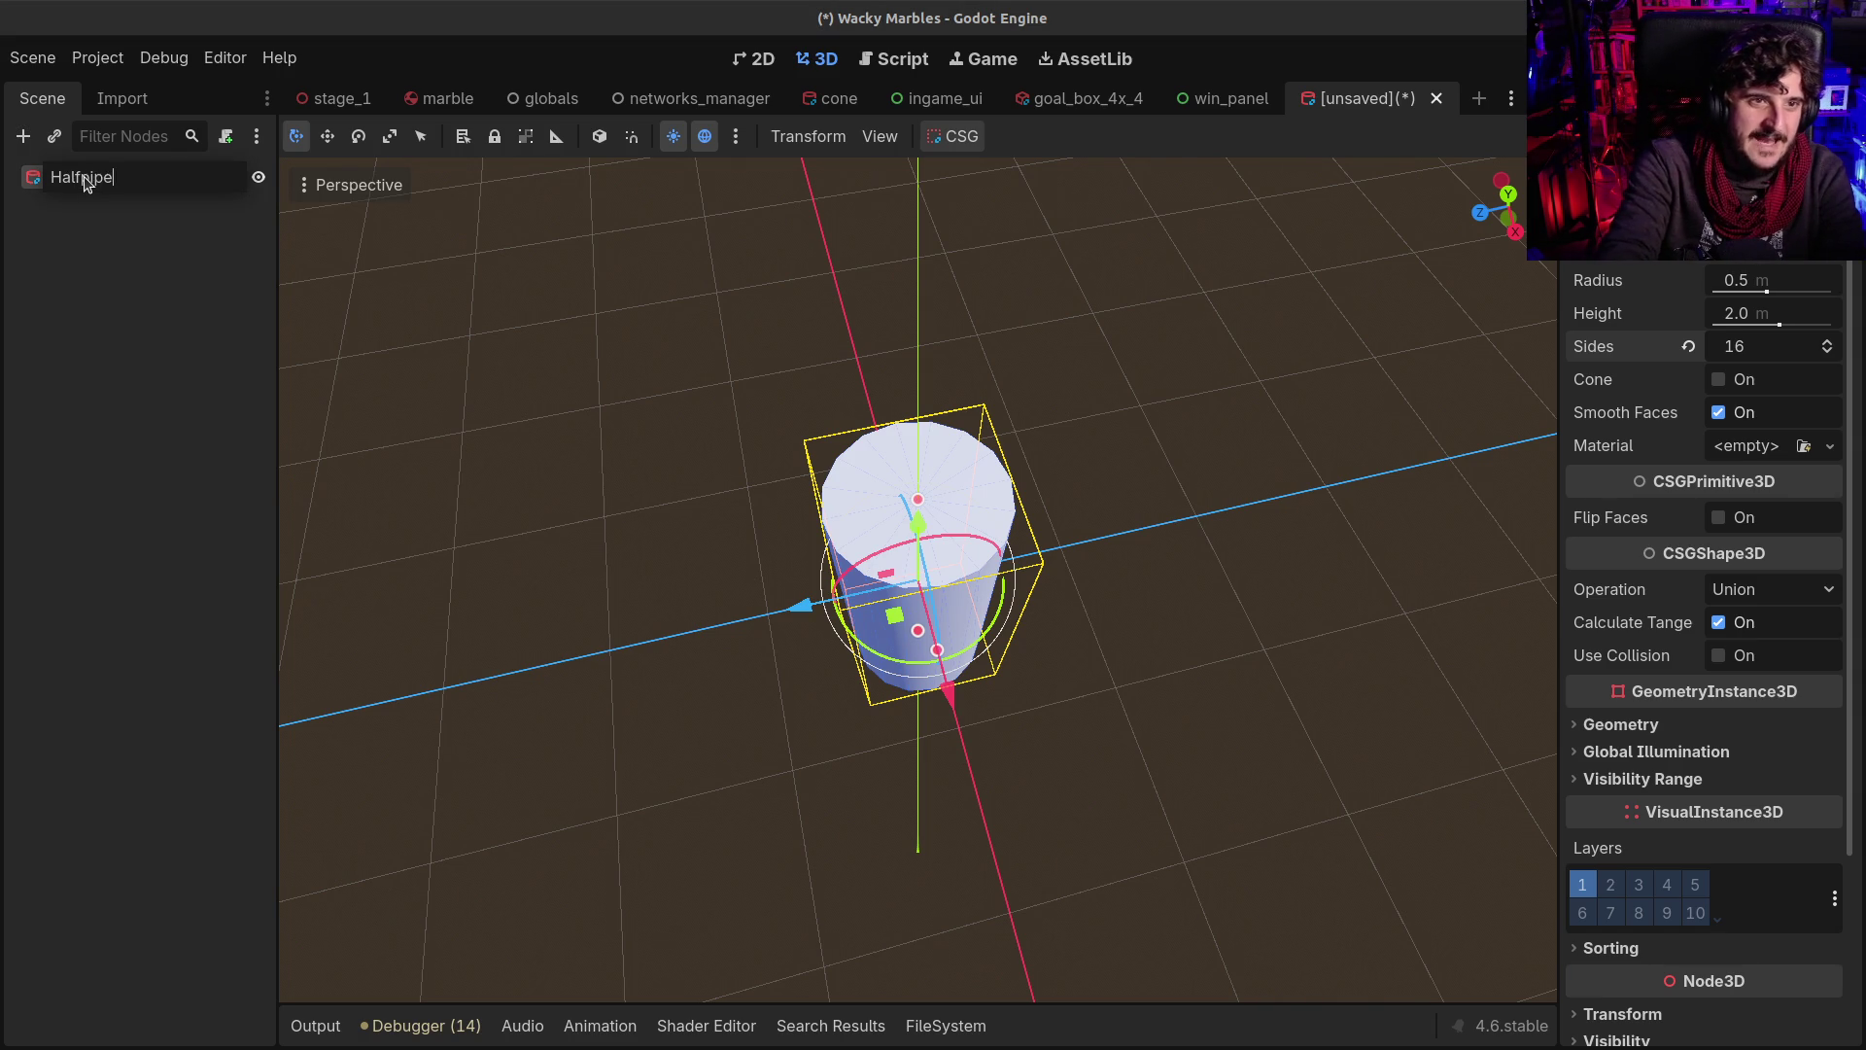
key(Return)
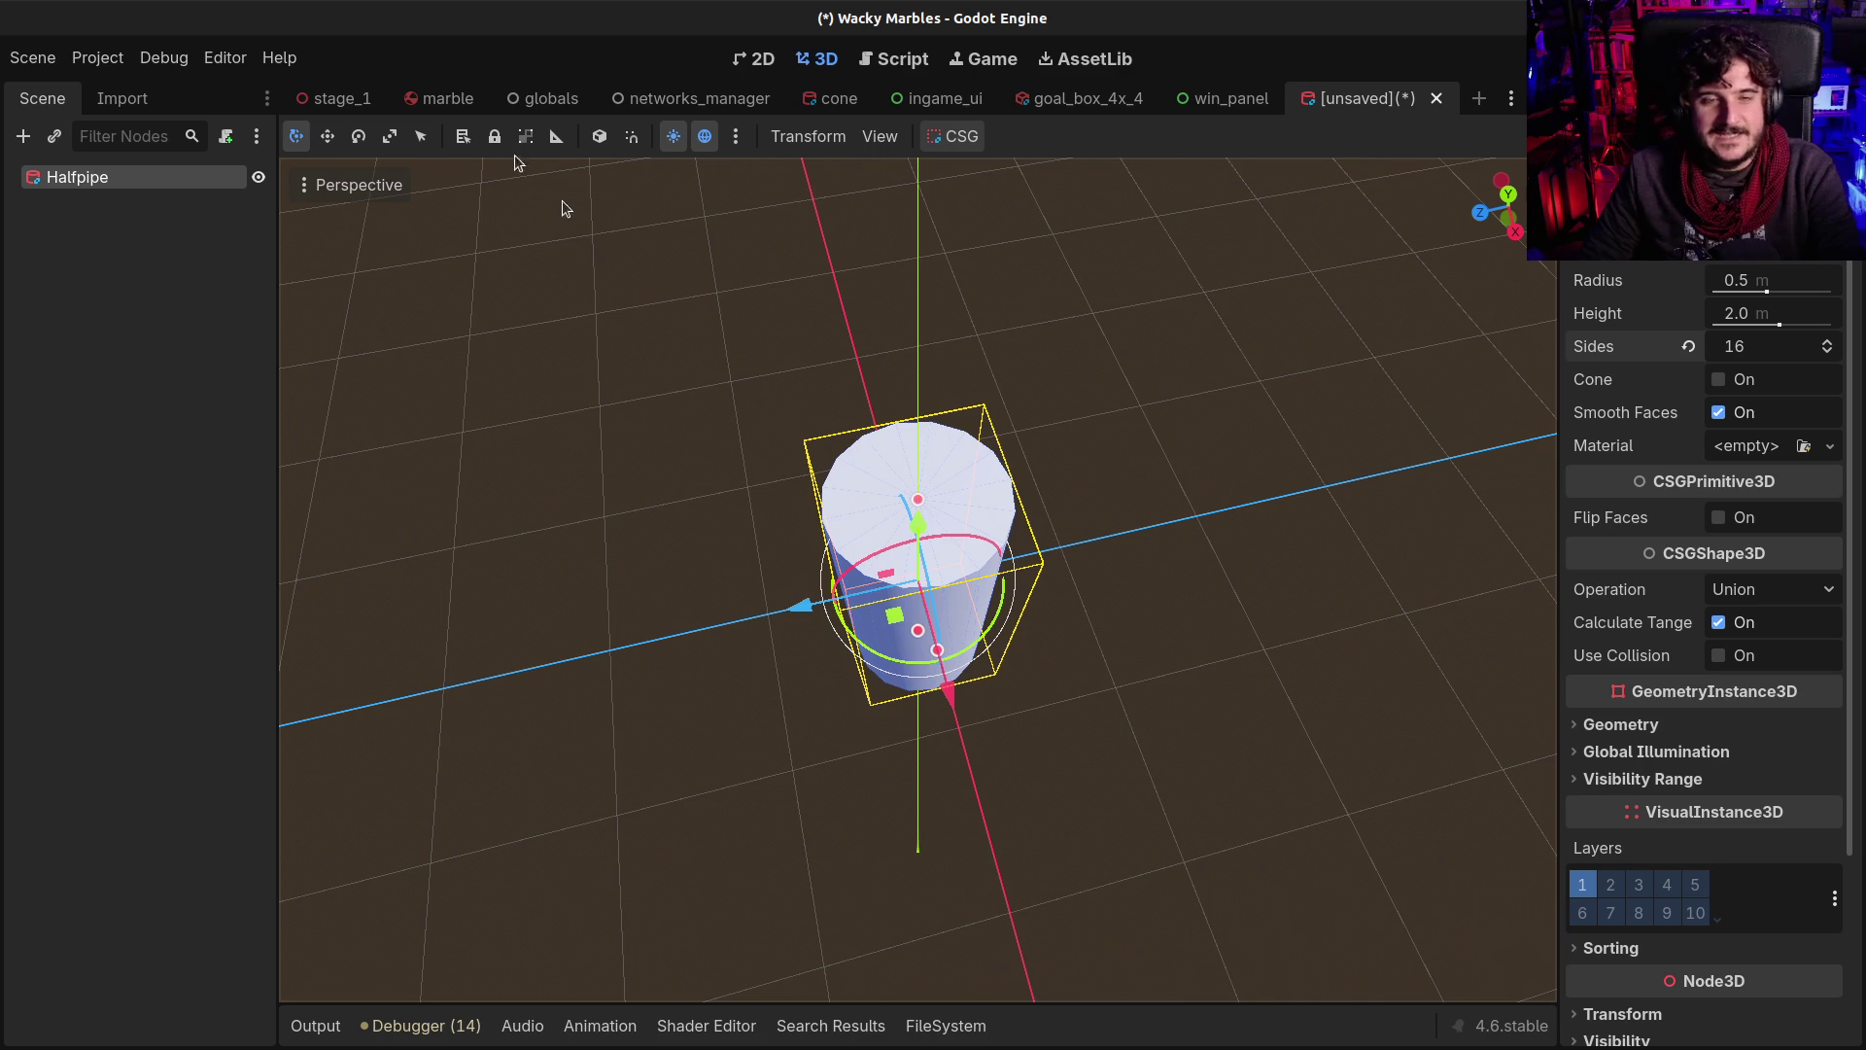
Rotate the cylinder onto its side and set its radius to 8 m
click(359, 136)
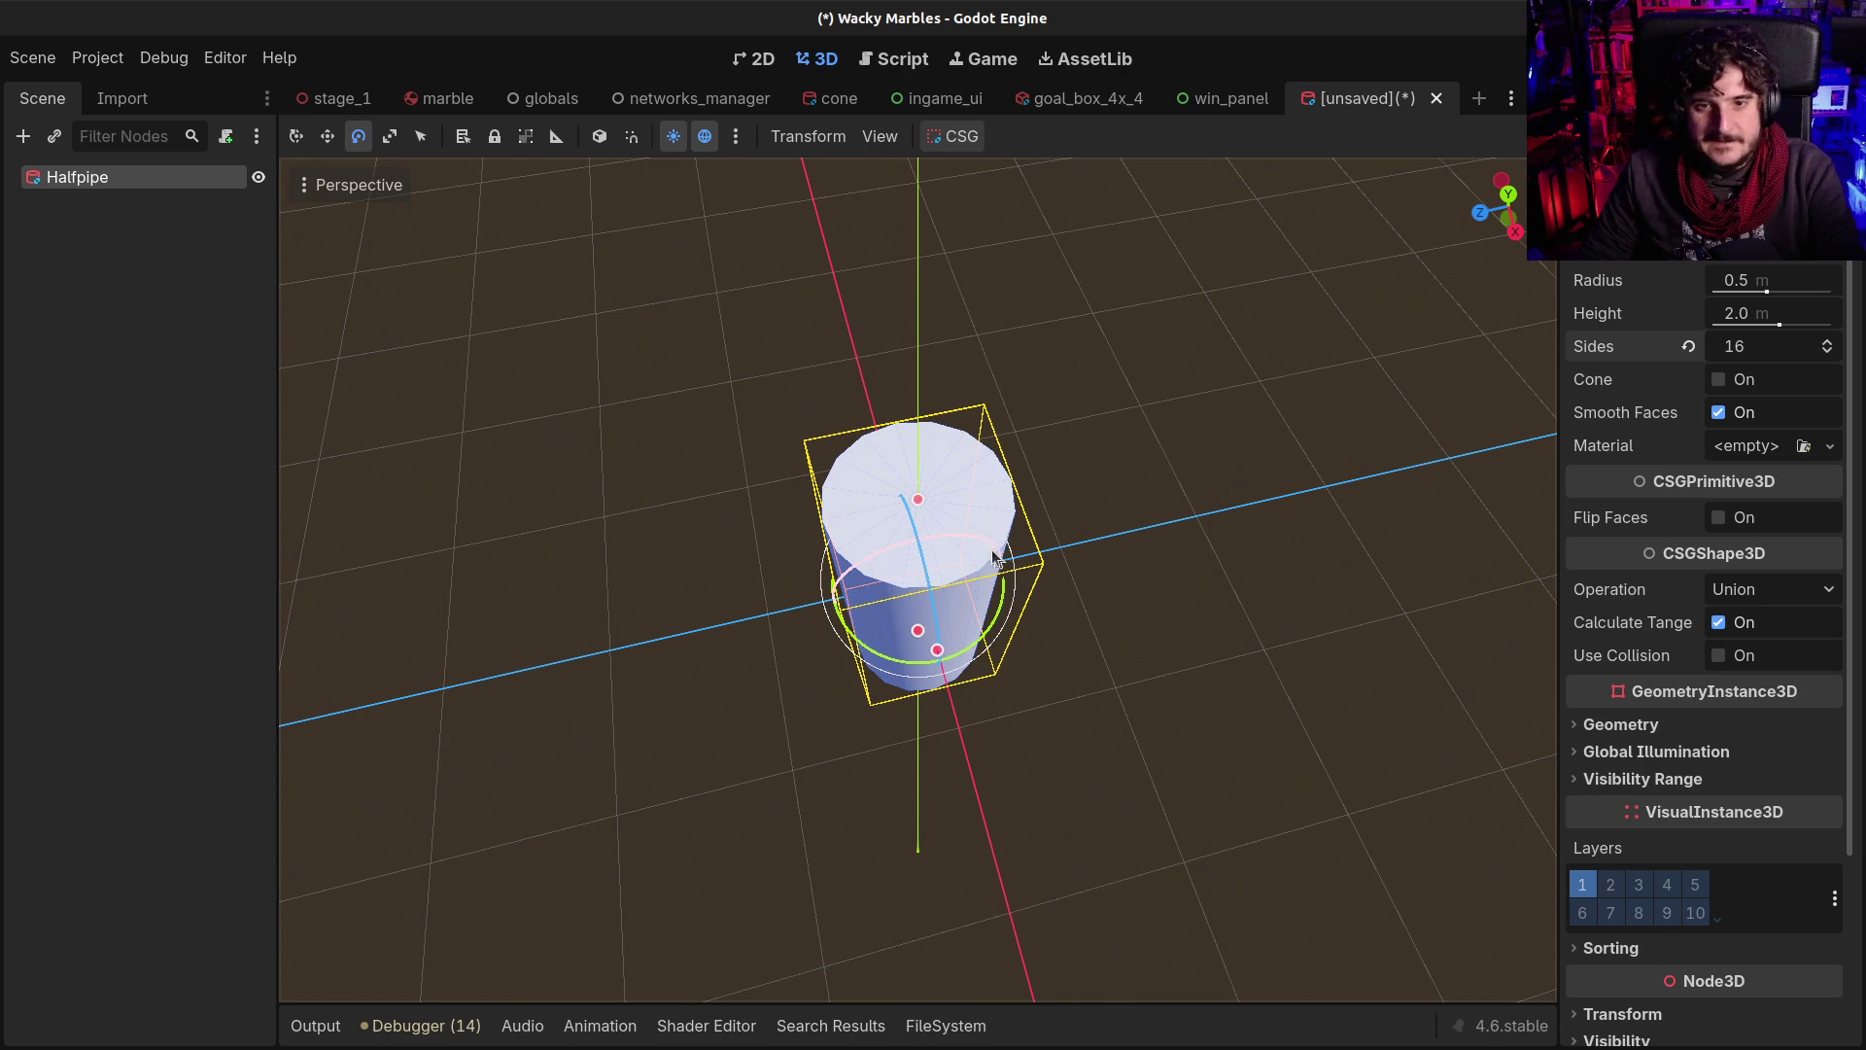
mouse_move(986, 540)
mouse_down()
mouse_move(862, 542)
mouse_move(882, 540)
mouse_move(843, 577)
mouse_move(821, 394)
mouse_move(866, 525)
mouse_move(1229, 420)
mouse_up()
click(1750, 280)
text(6)
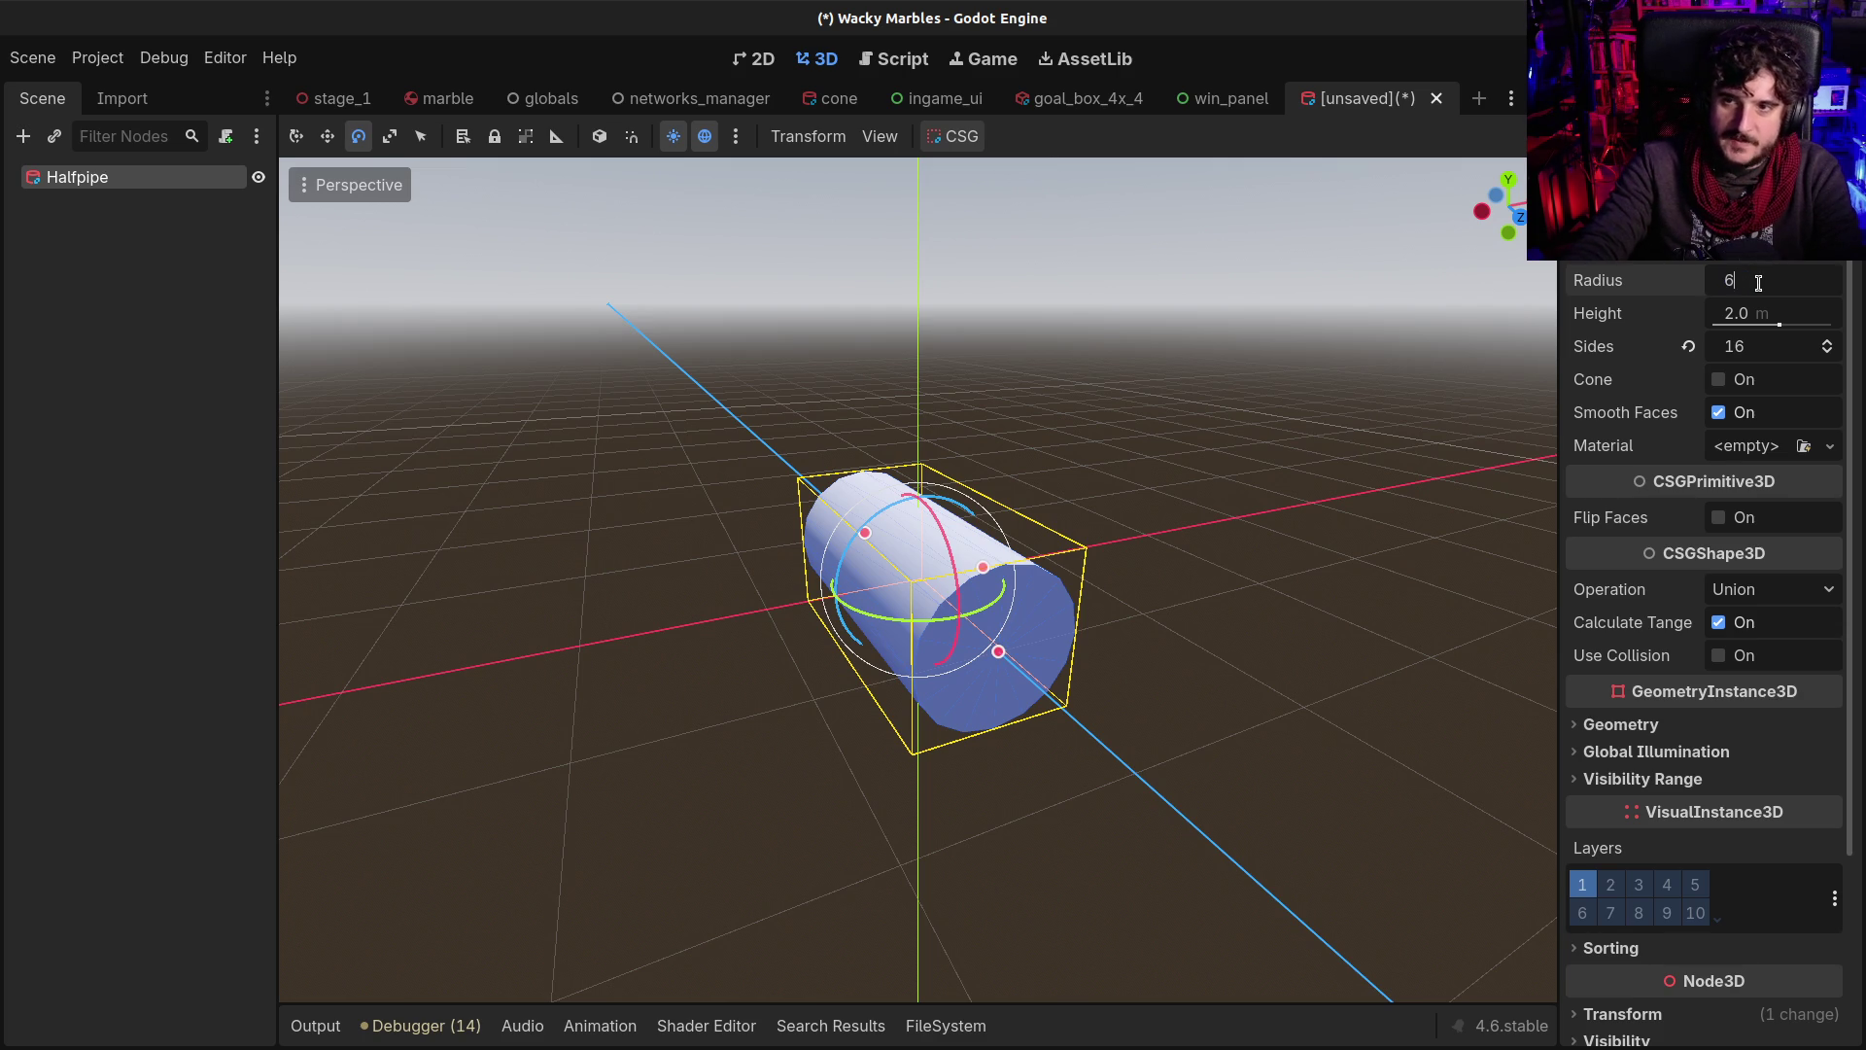
key(BackSpace)
text(8)
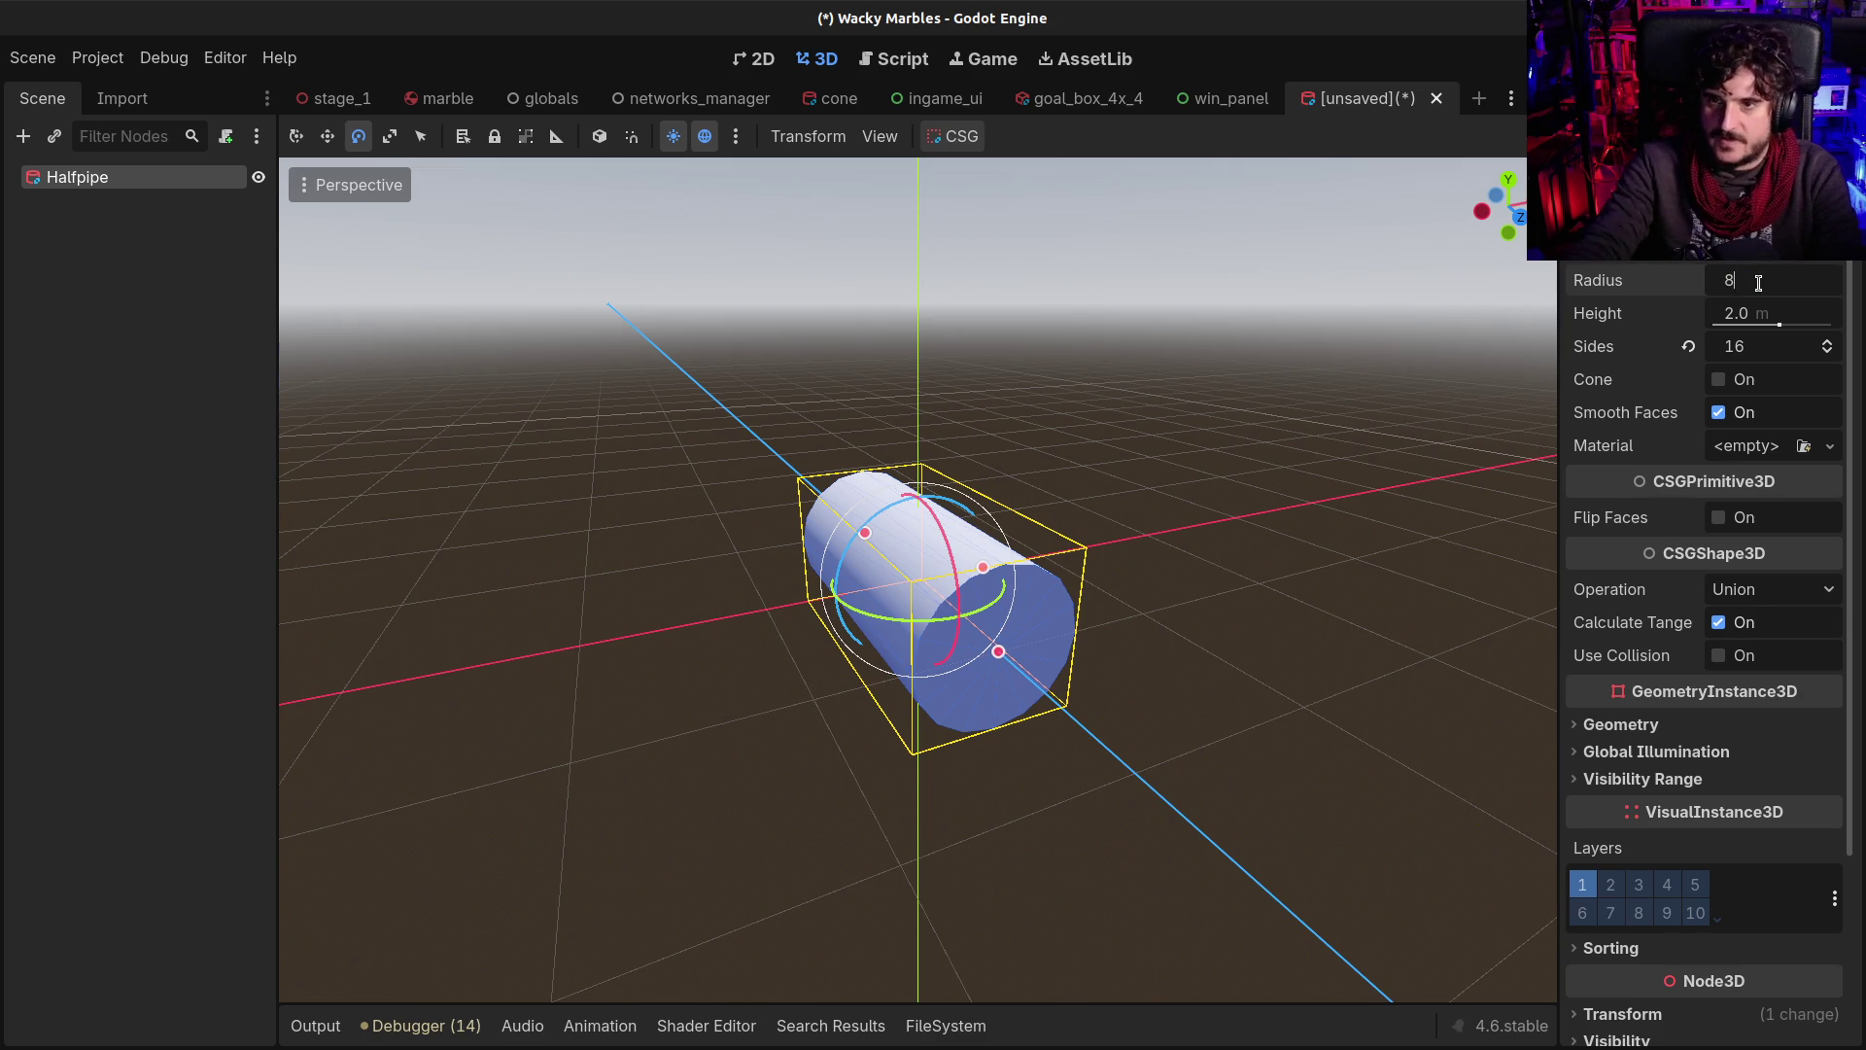
key(Return)
scroll(1150, 521, down, 10)
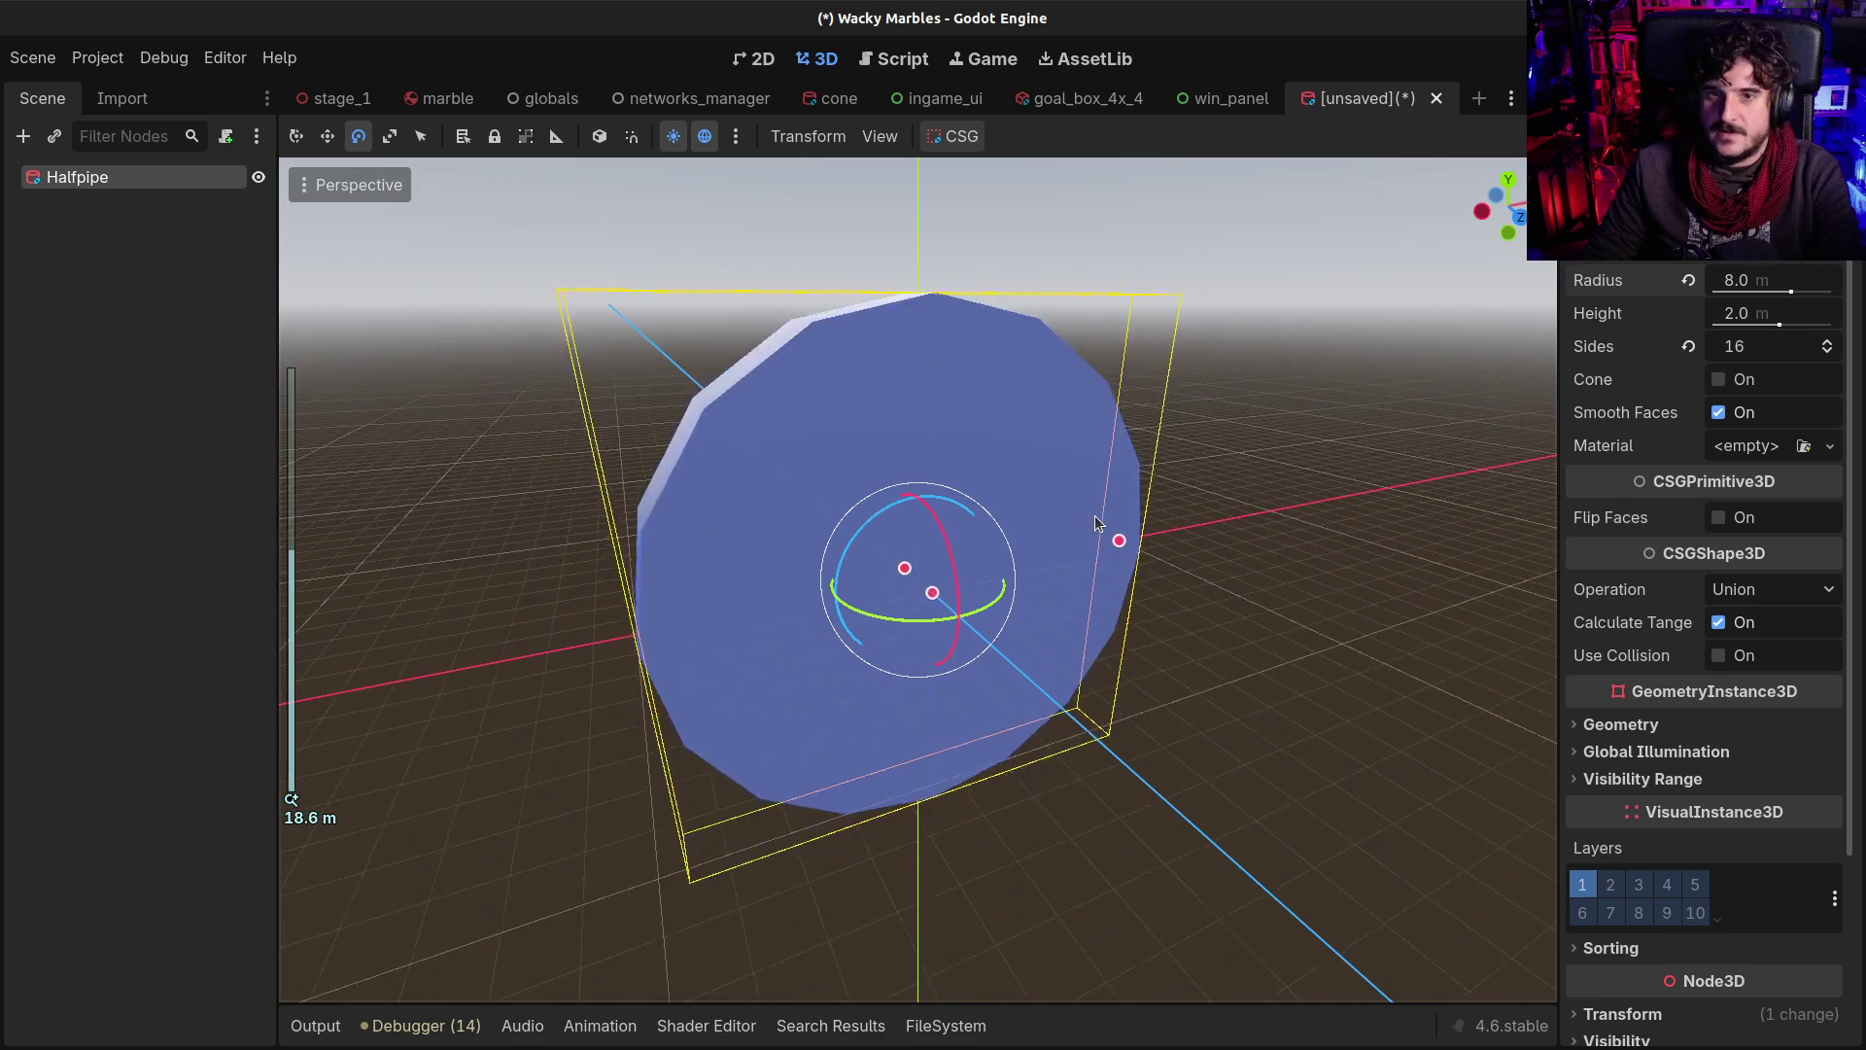
drag(980, 522, 972, 515)
scroll(972, 515, up, 2)
Lengthen the cylinder to an 80 m height, inspect the long tube, and begin saving the scene
click(1756, 313)
text(20)
key(Return)
mouse_move(963, 544)
mouse_down()
mouse_move(971, 605)
mouse_move(982, 544)
mouse_up()
click(1728, 313)
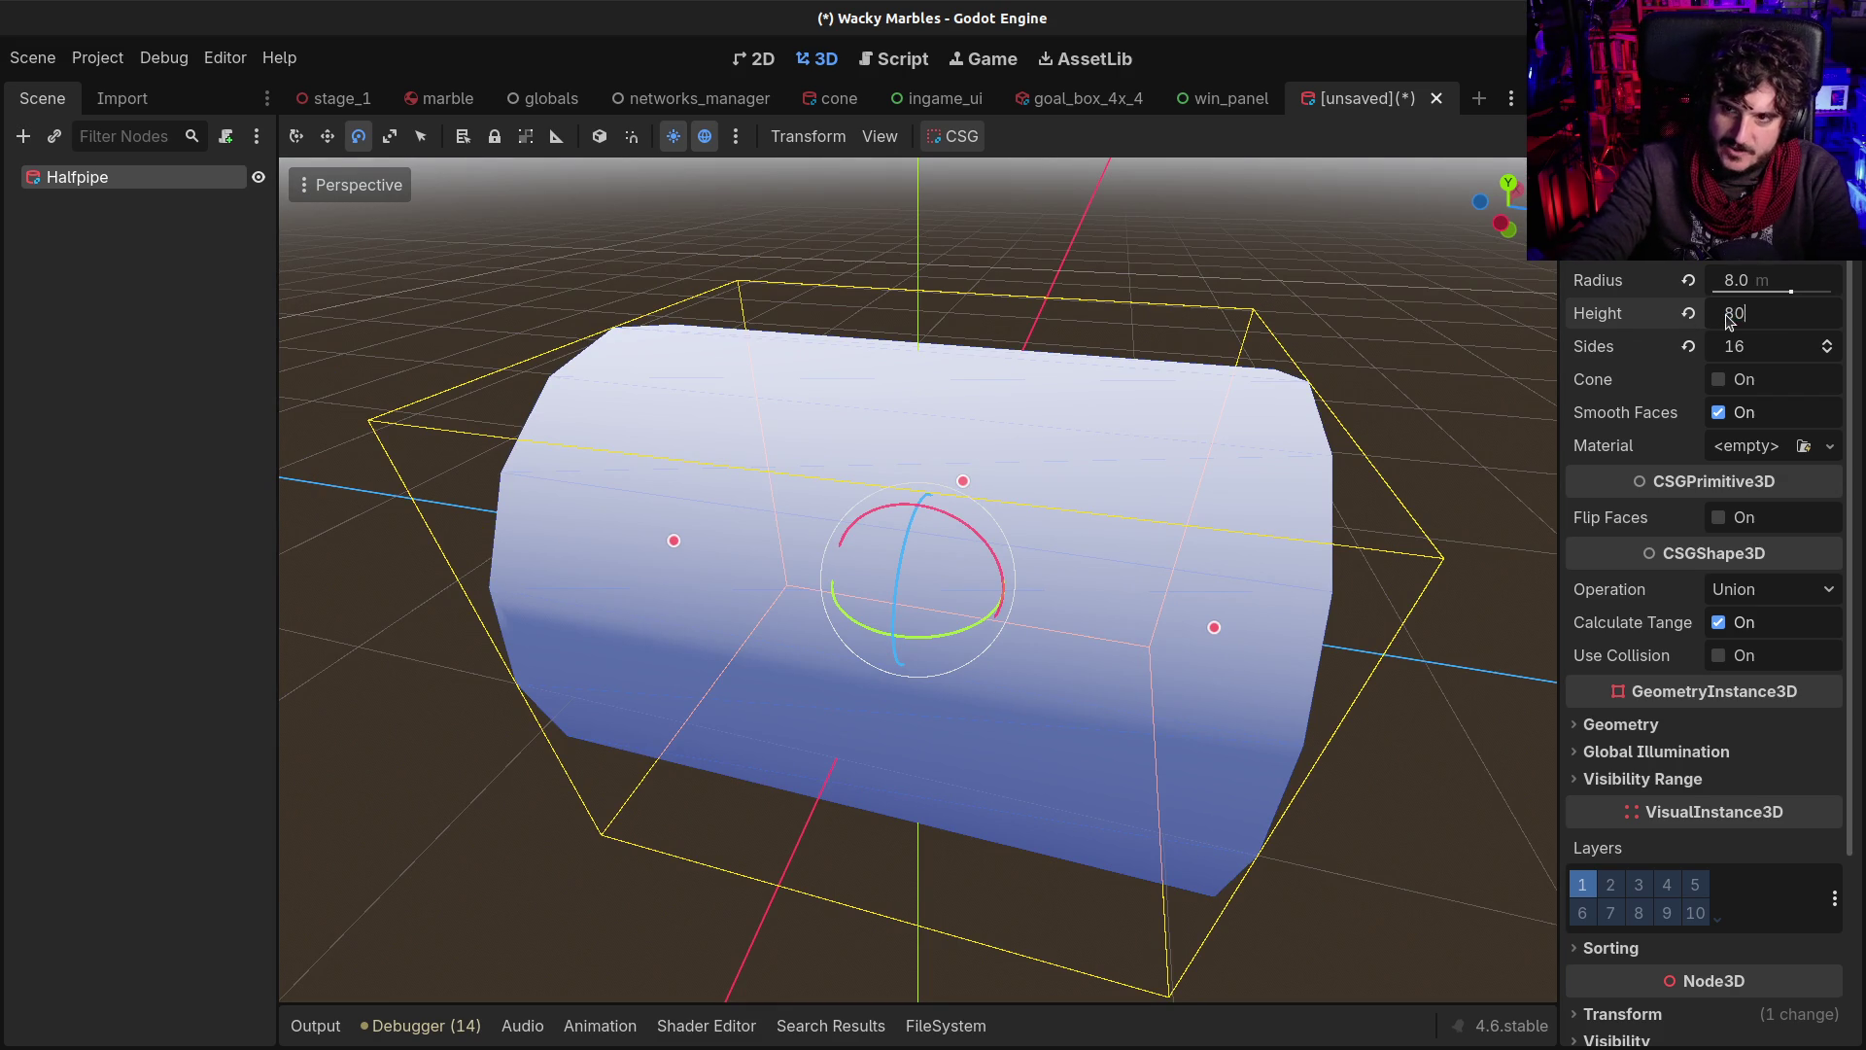
text(0)
key(Return)
scroll(1037, 492, down, 5)
mouse_move(1196, 616)
mouse_down()
mouse_move(782, 476)
mouse_move(1001, 632)
mouse_move(1242, 718)
mouse_move(1293, 573)
mouse_up()
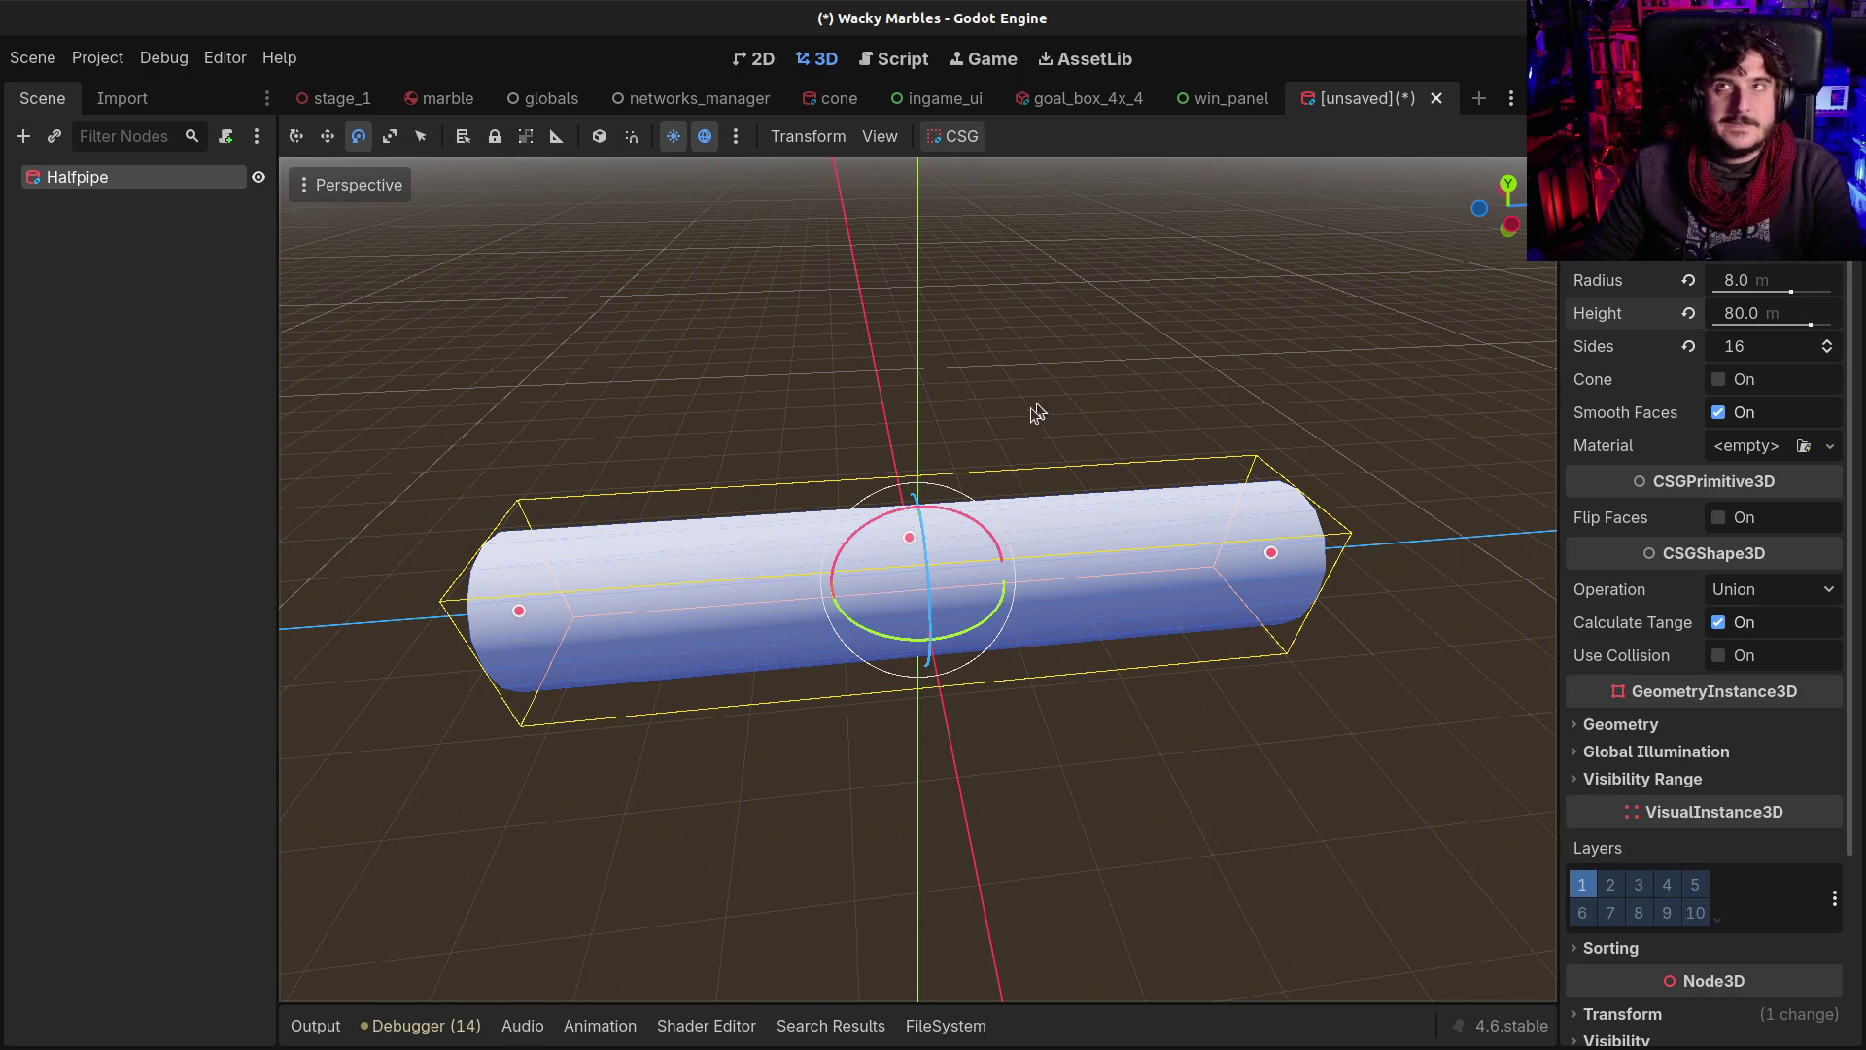
mouse_move(1117, 438)
mouse_down()
mouse_move(804, 388)
mouse_move(1083, 516)
mouse_move(1238, 445)
mouse_move(869, 512)
mouse_up()
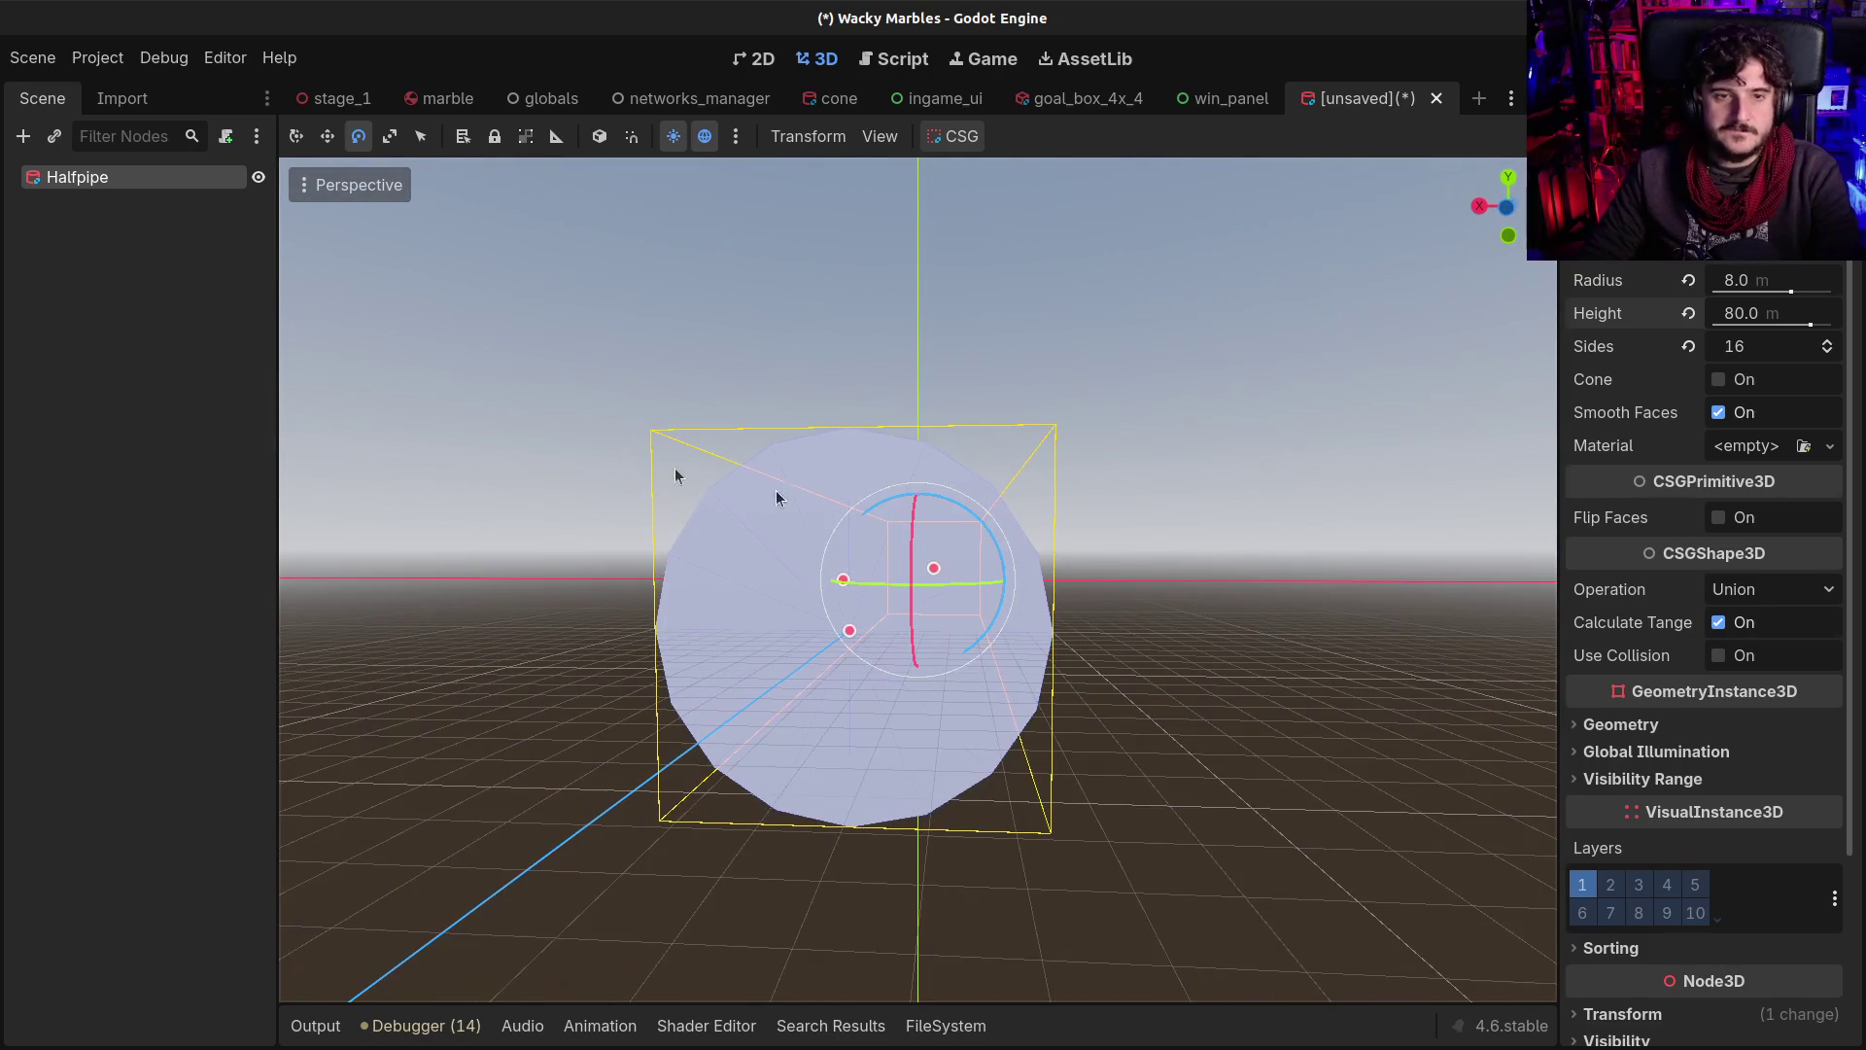
key(ctrl+s)
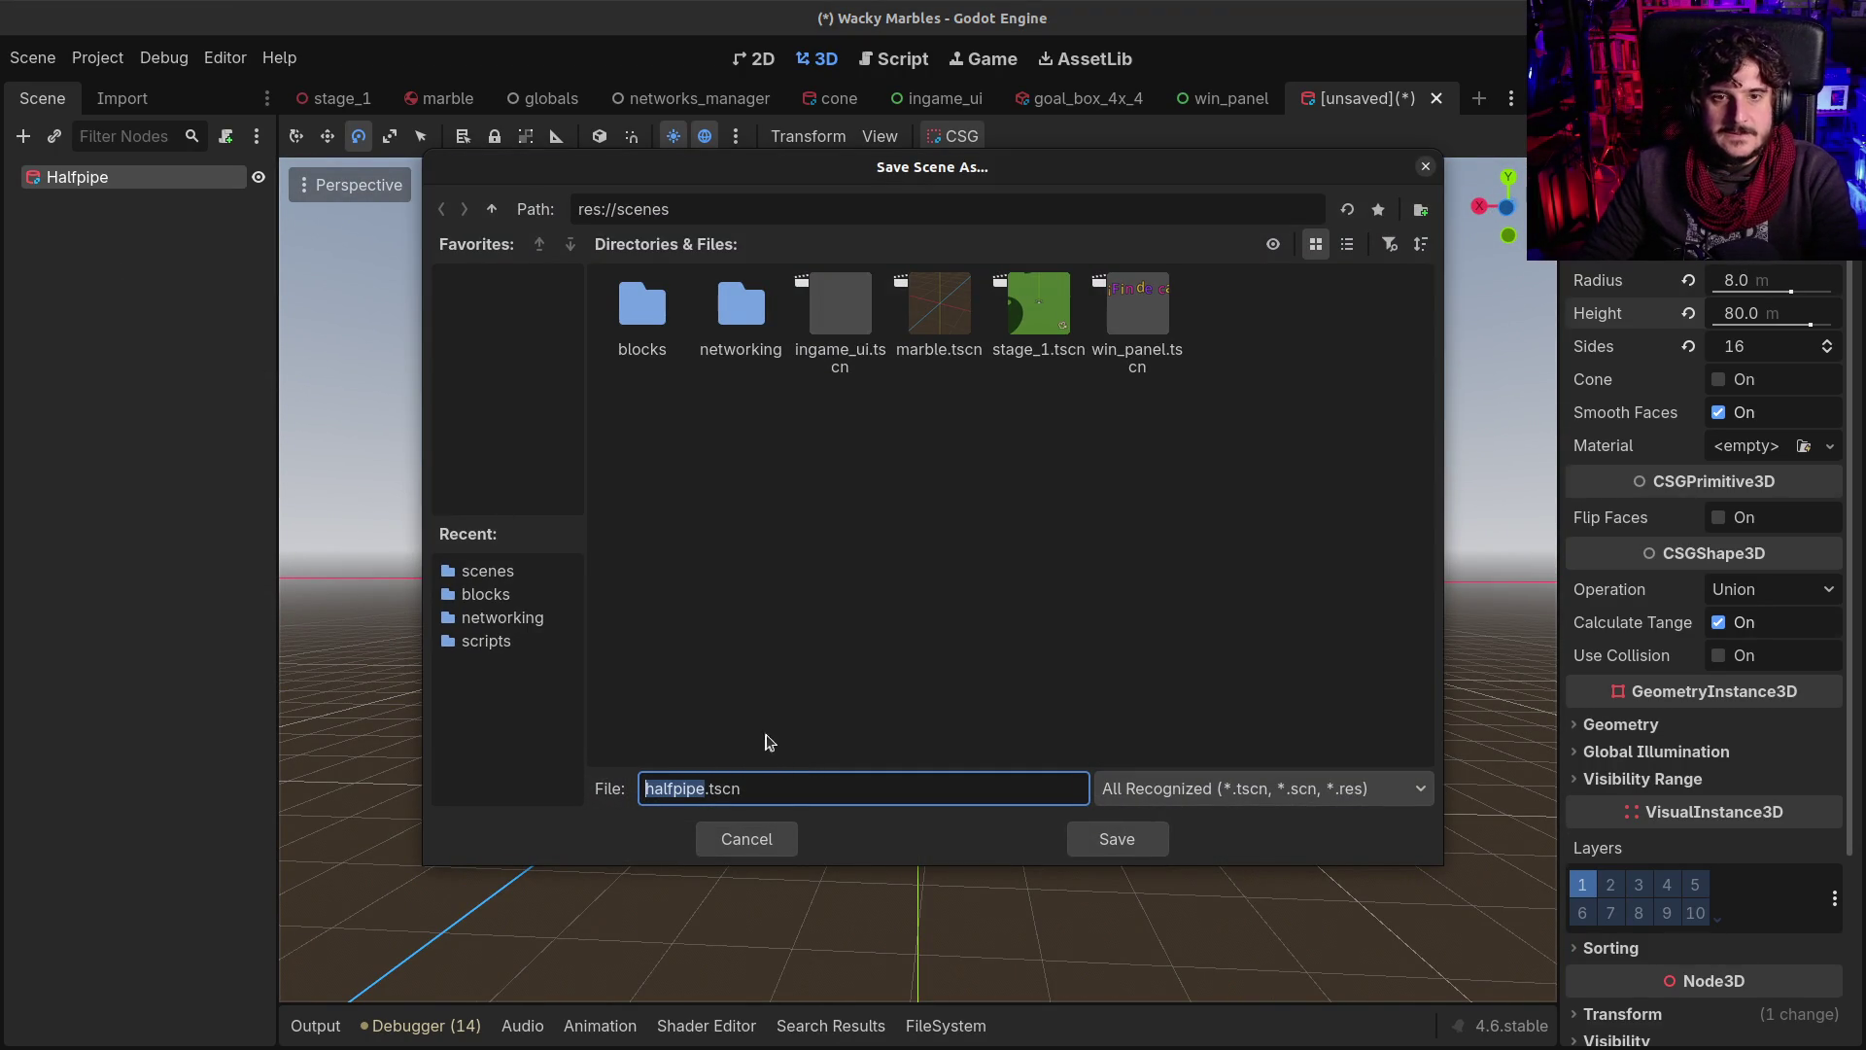
Save the scene as halfpipe.tscn in the scenes/blocks folder
double_click(642, 309)
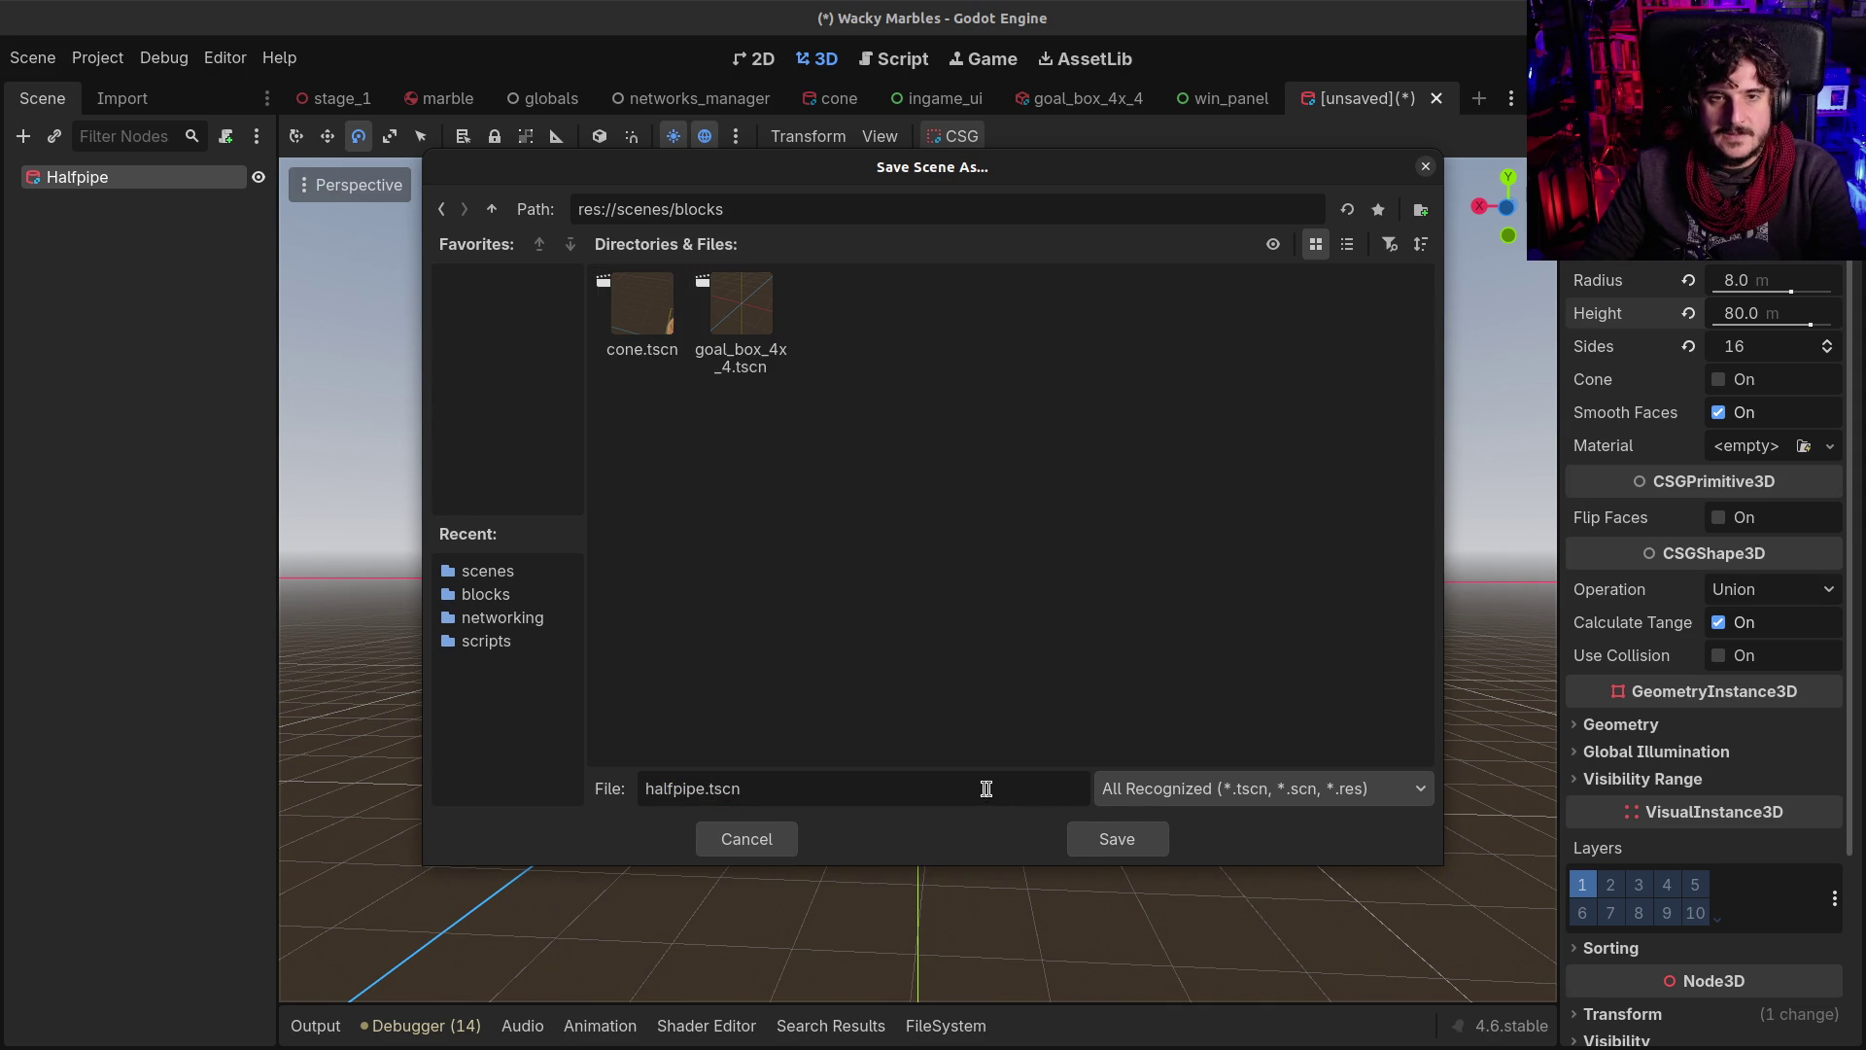
click(1113, 839)
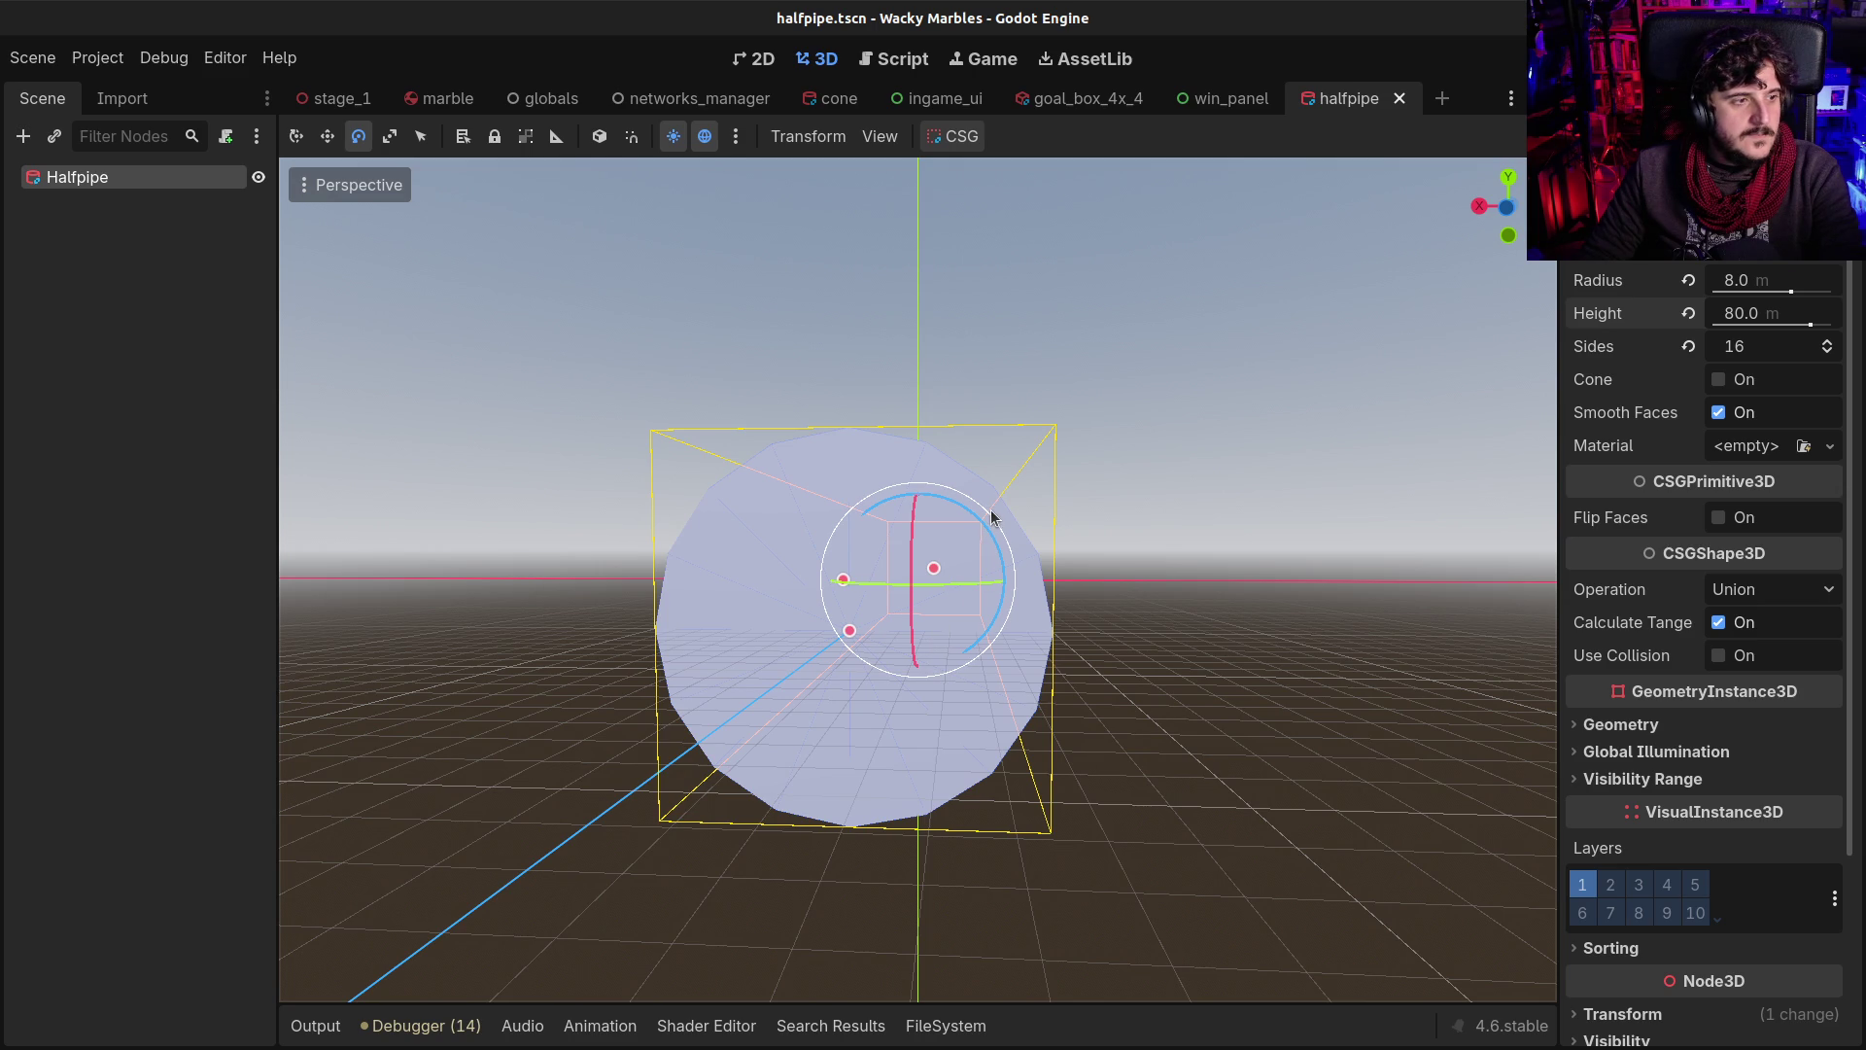
mouse_move(1017, 459)
mouse_down()
mouse_move(938, 529)
mouse_move(742, 567)
mouse_move(1042, 452)
mouse_up()
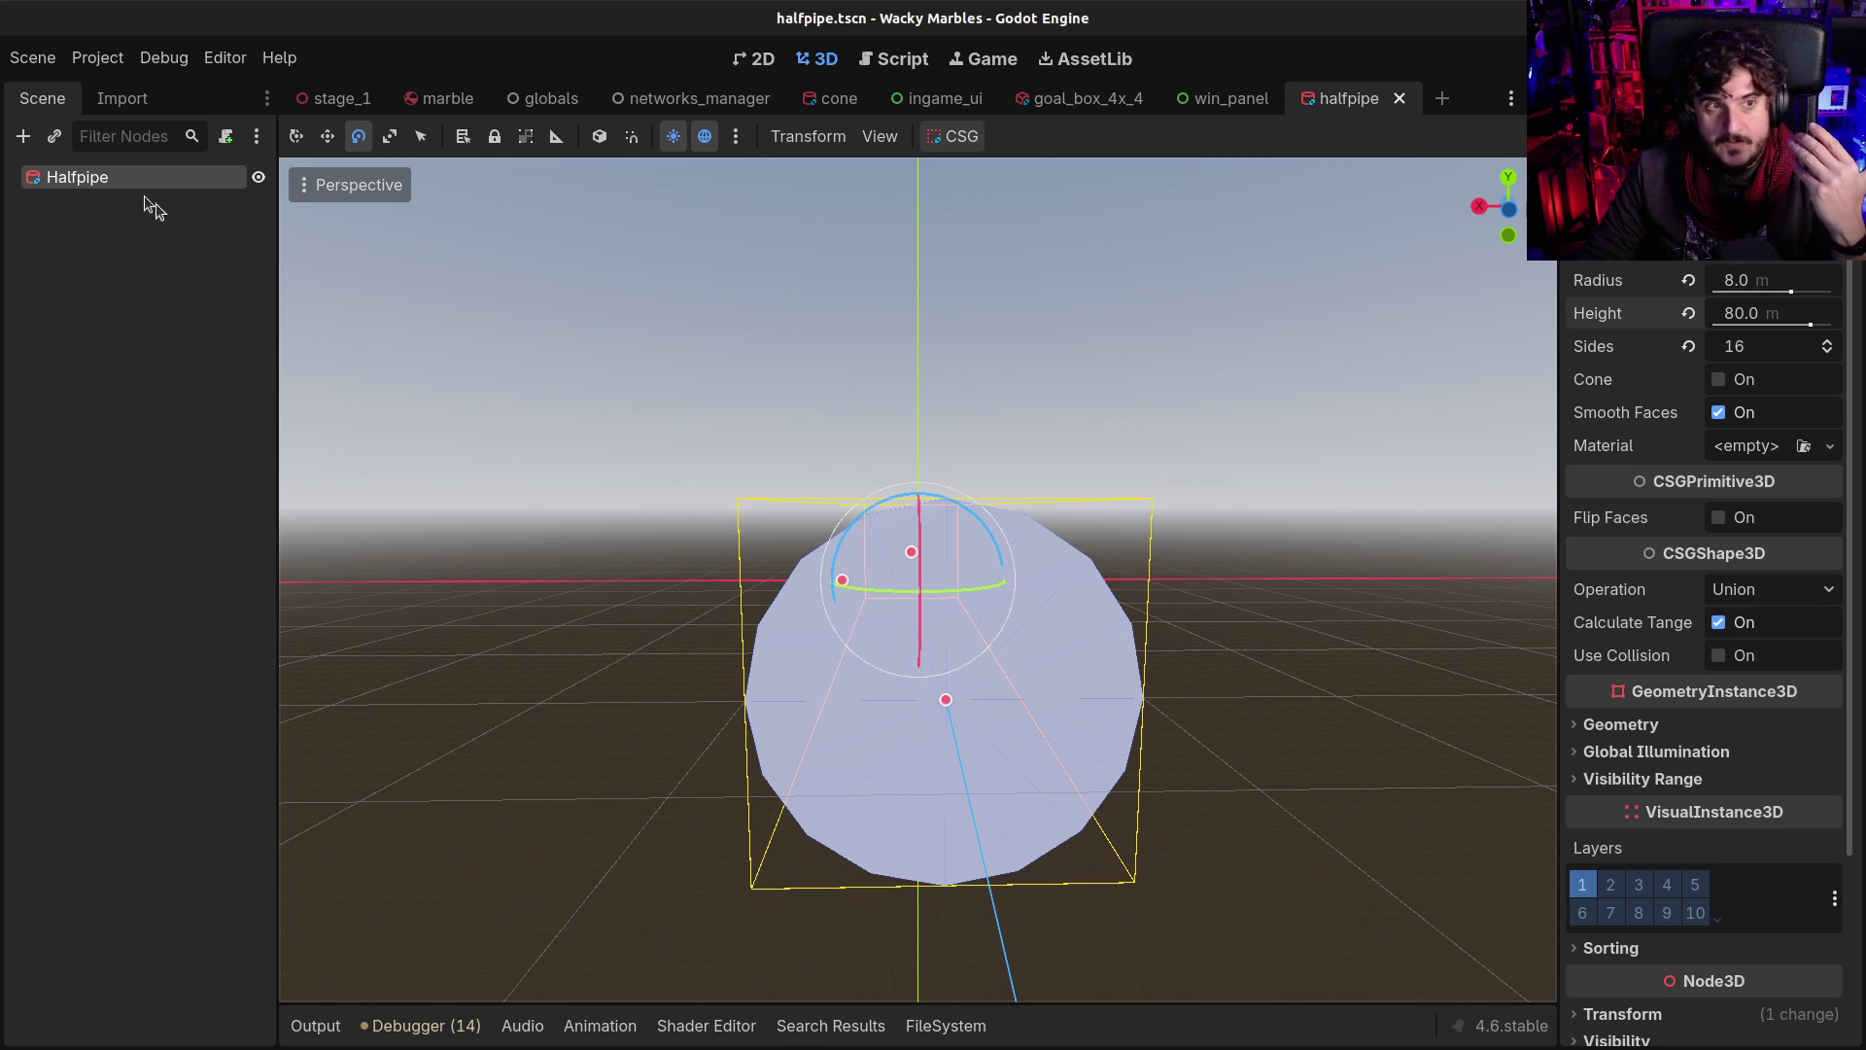
key(ctrl+v)
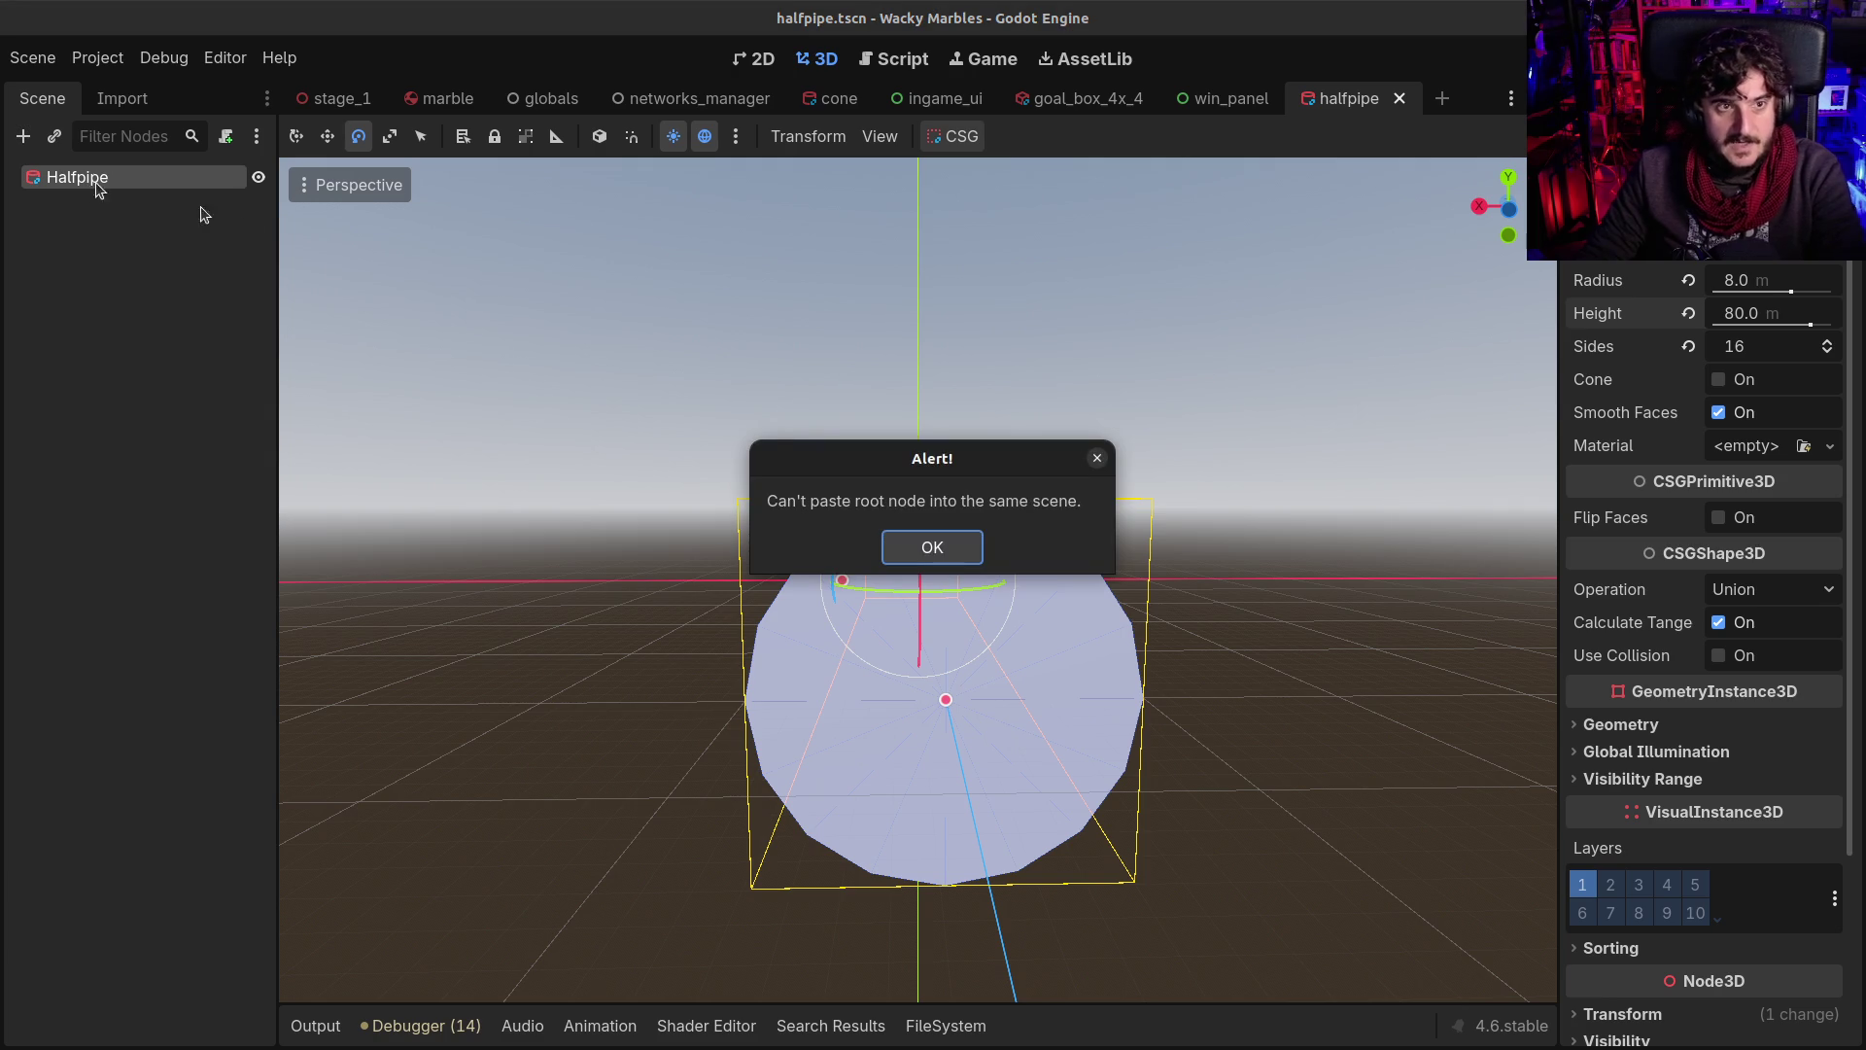
click(900, 546)
click(51, 177)
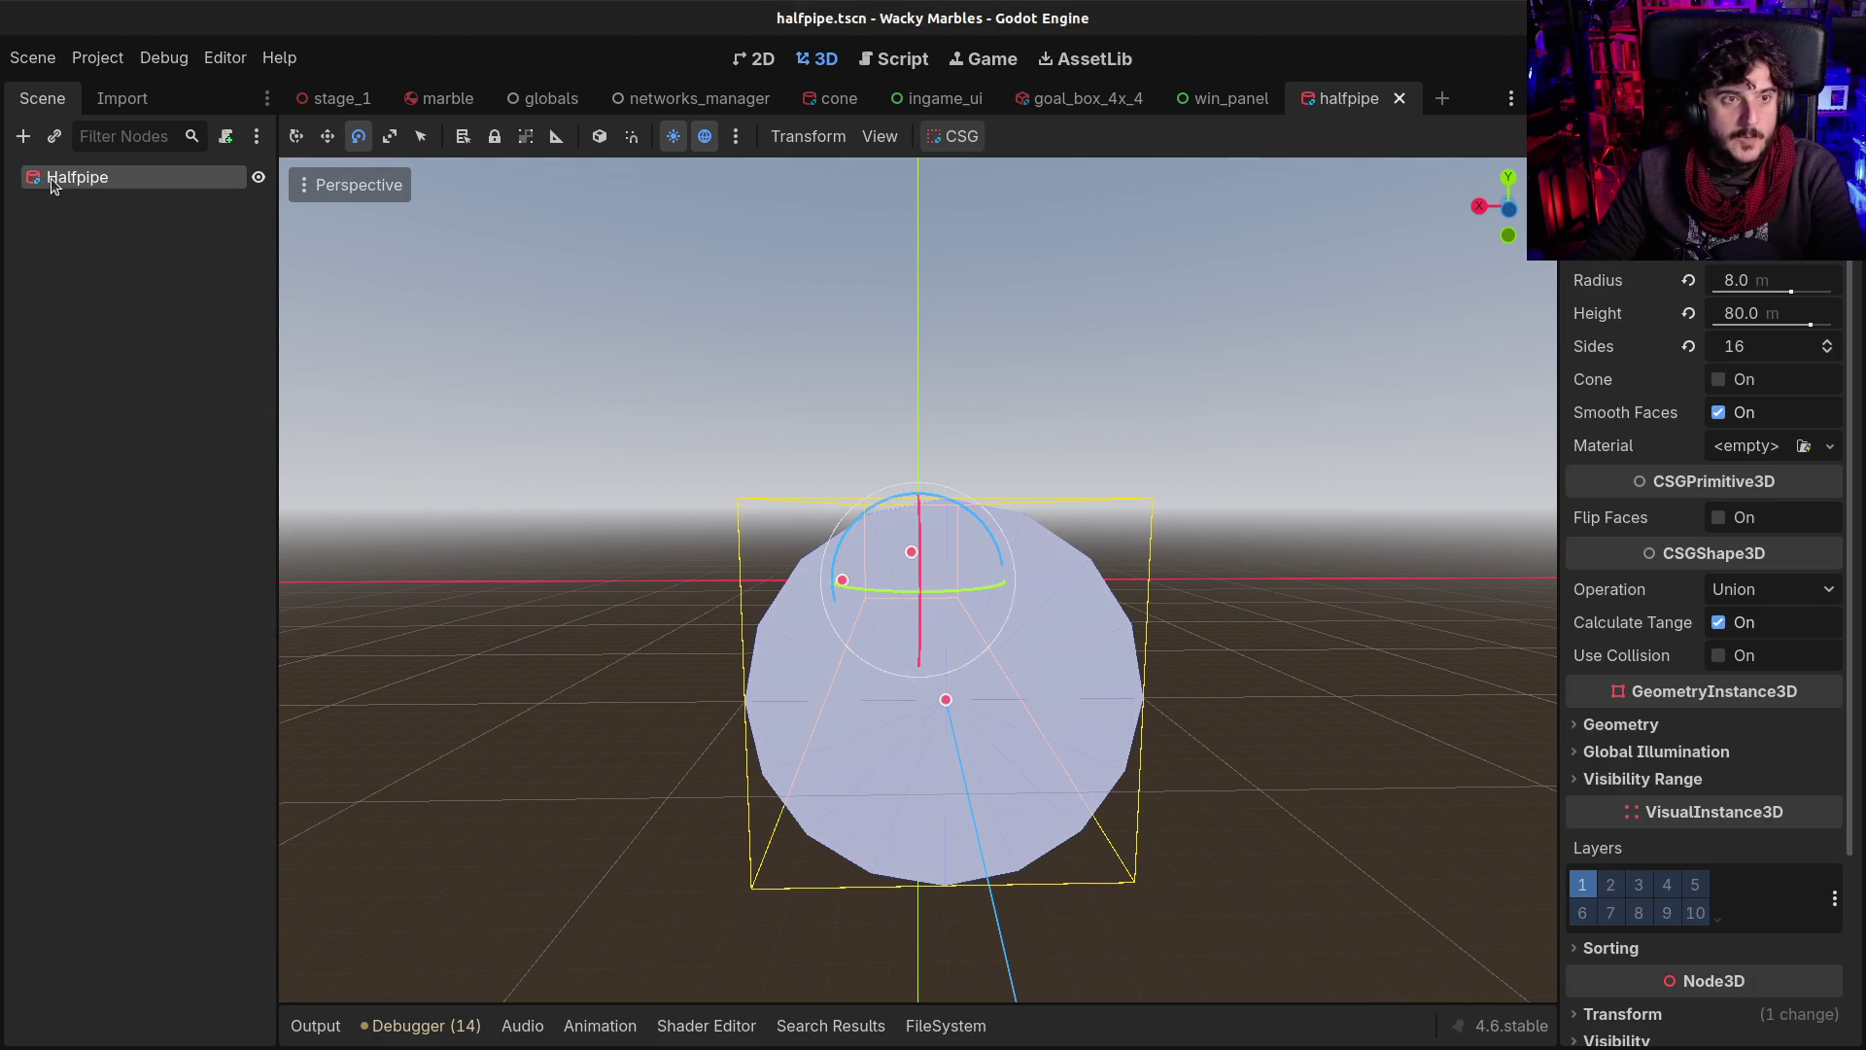
key(ctrl+v)
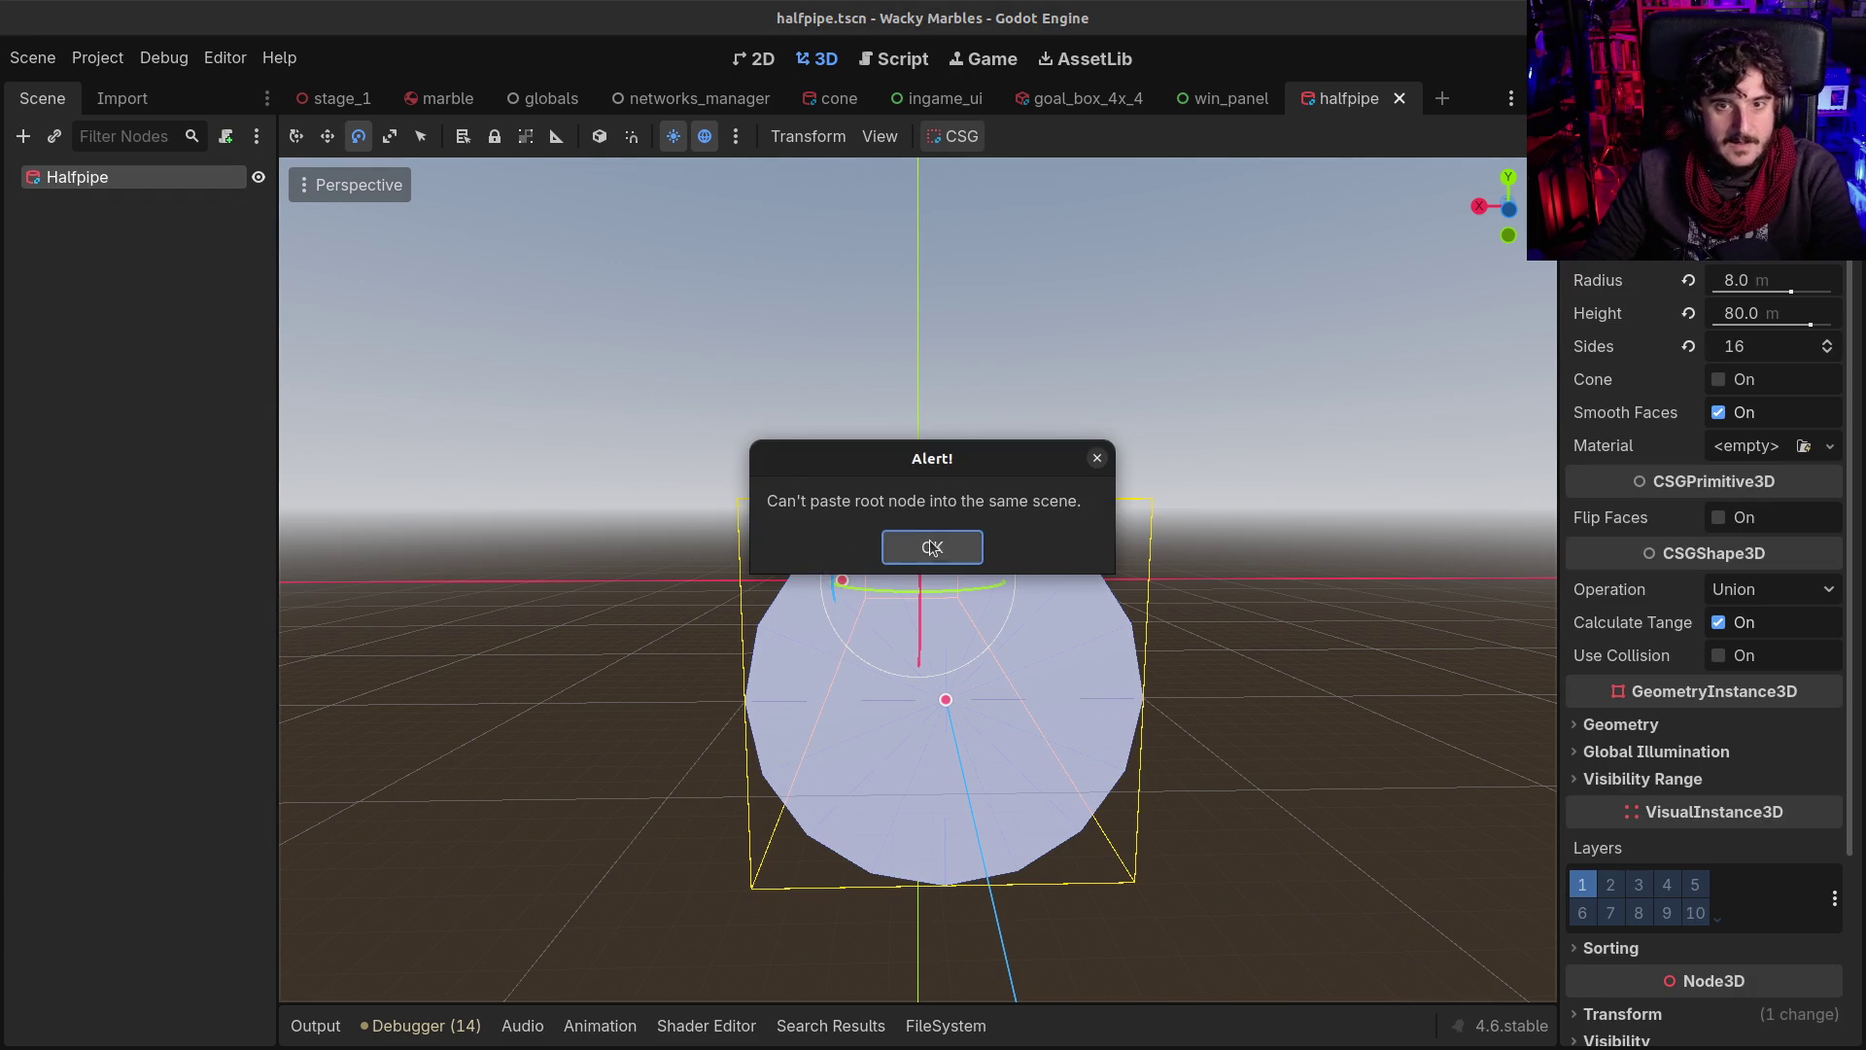
click(900, 546)
right_click(85, 178)
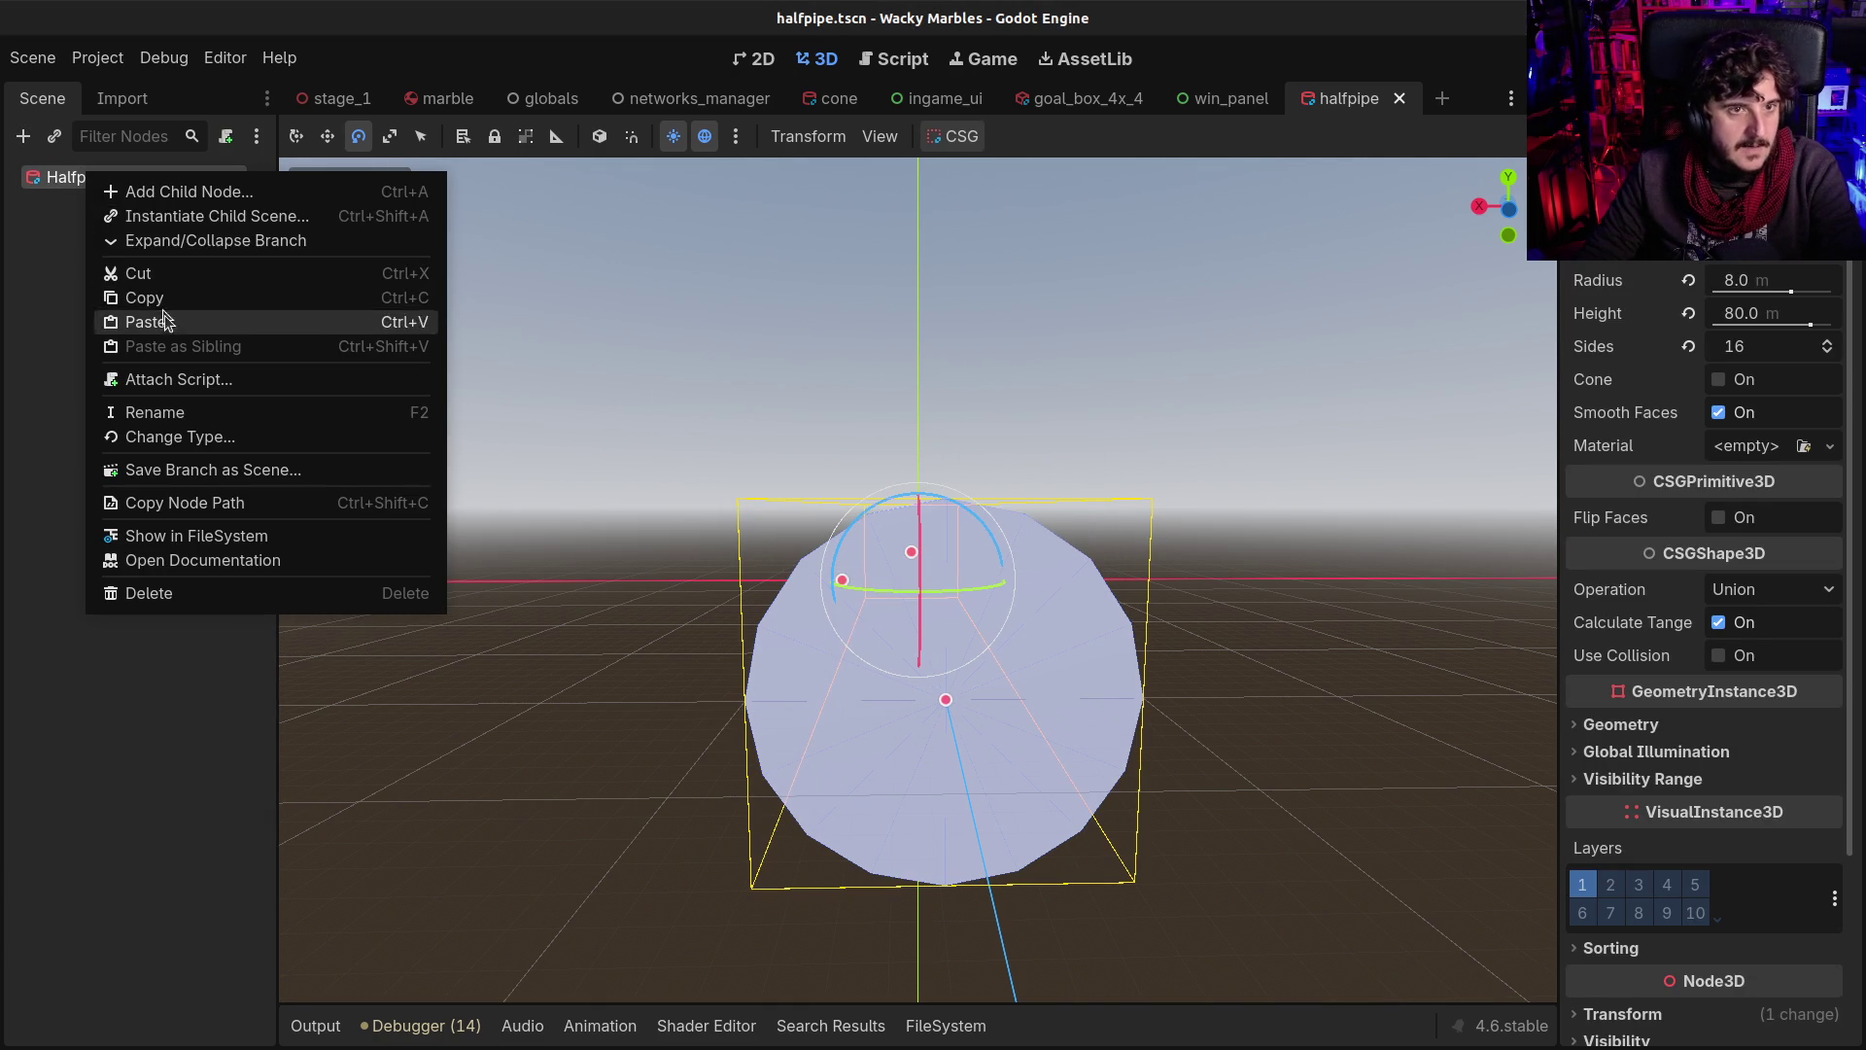
click(161, 302)
right_click(85, 181)
click(157, 326)
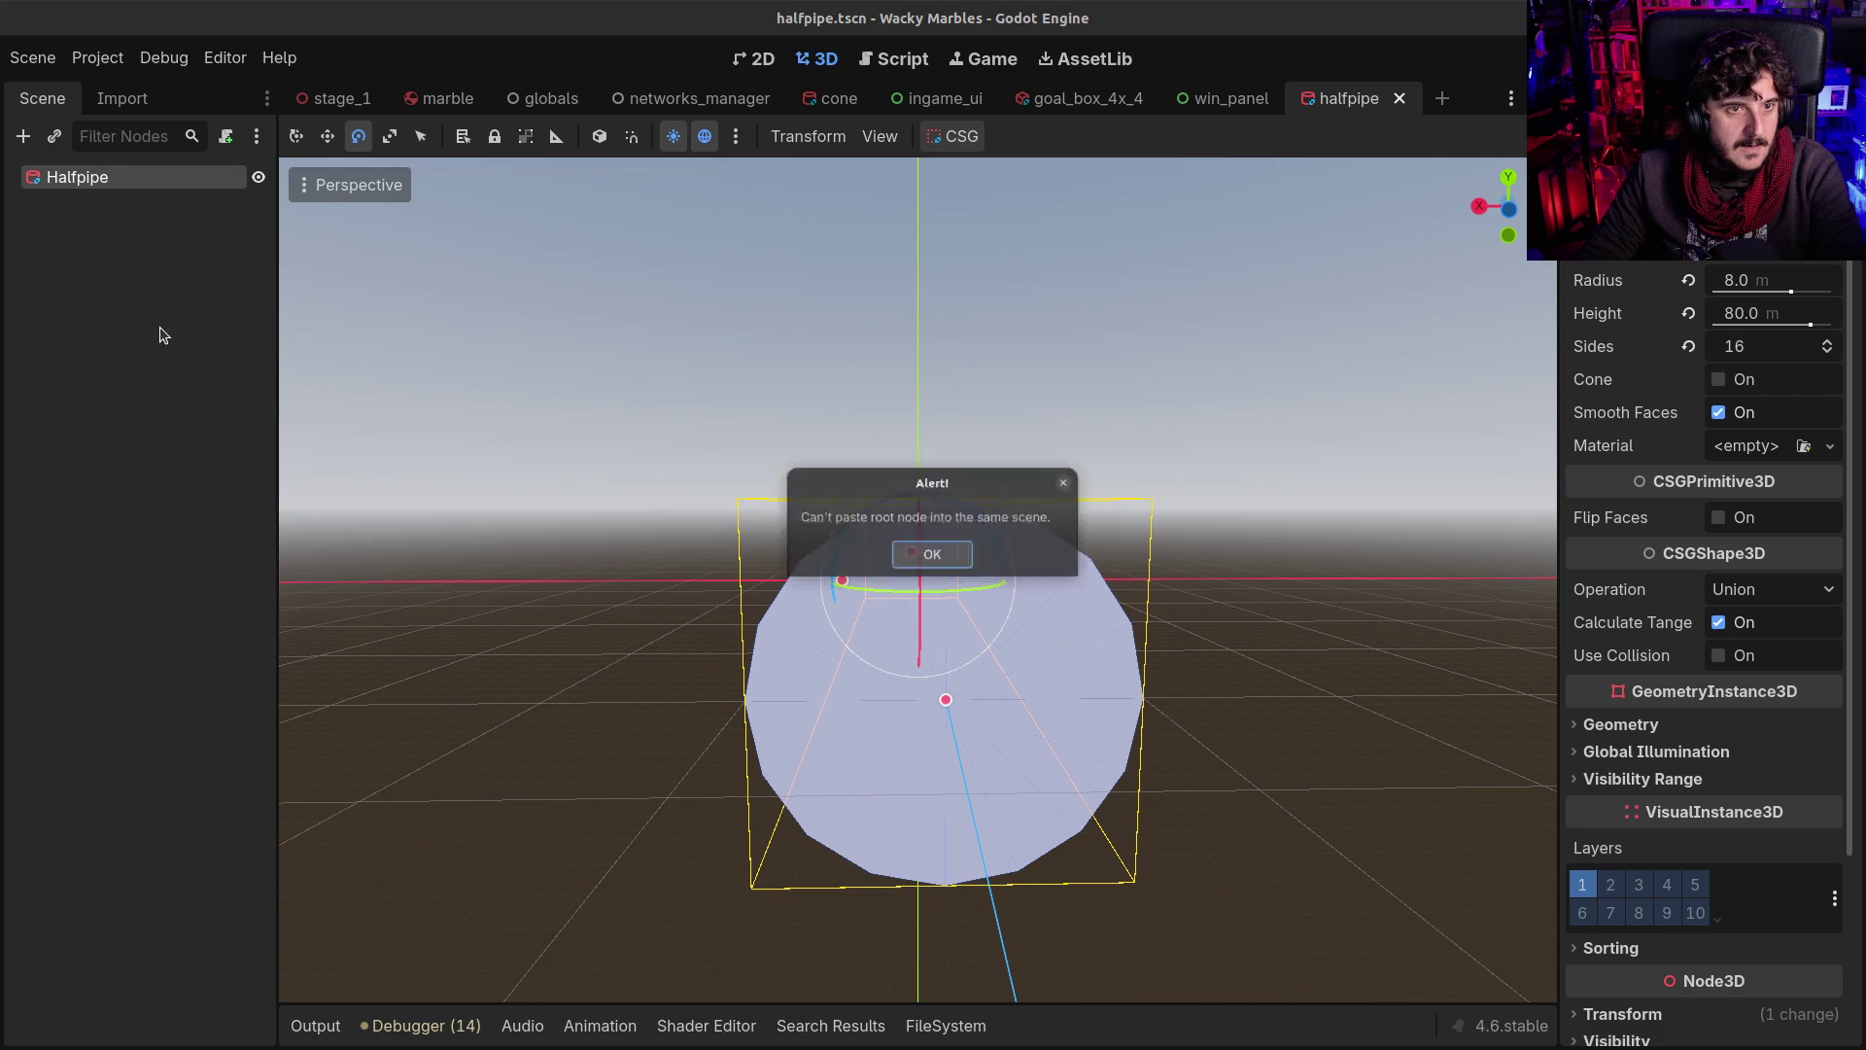
click(958, 547)
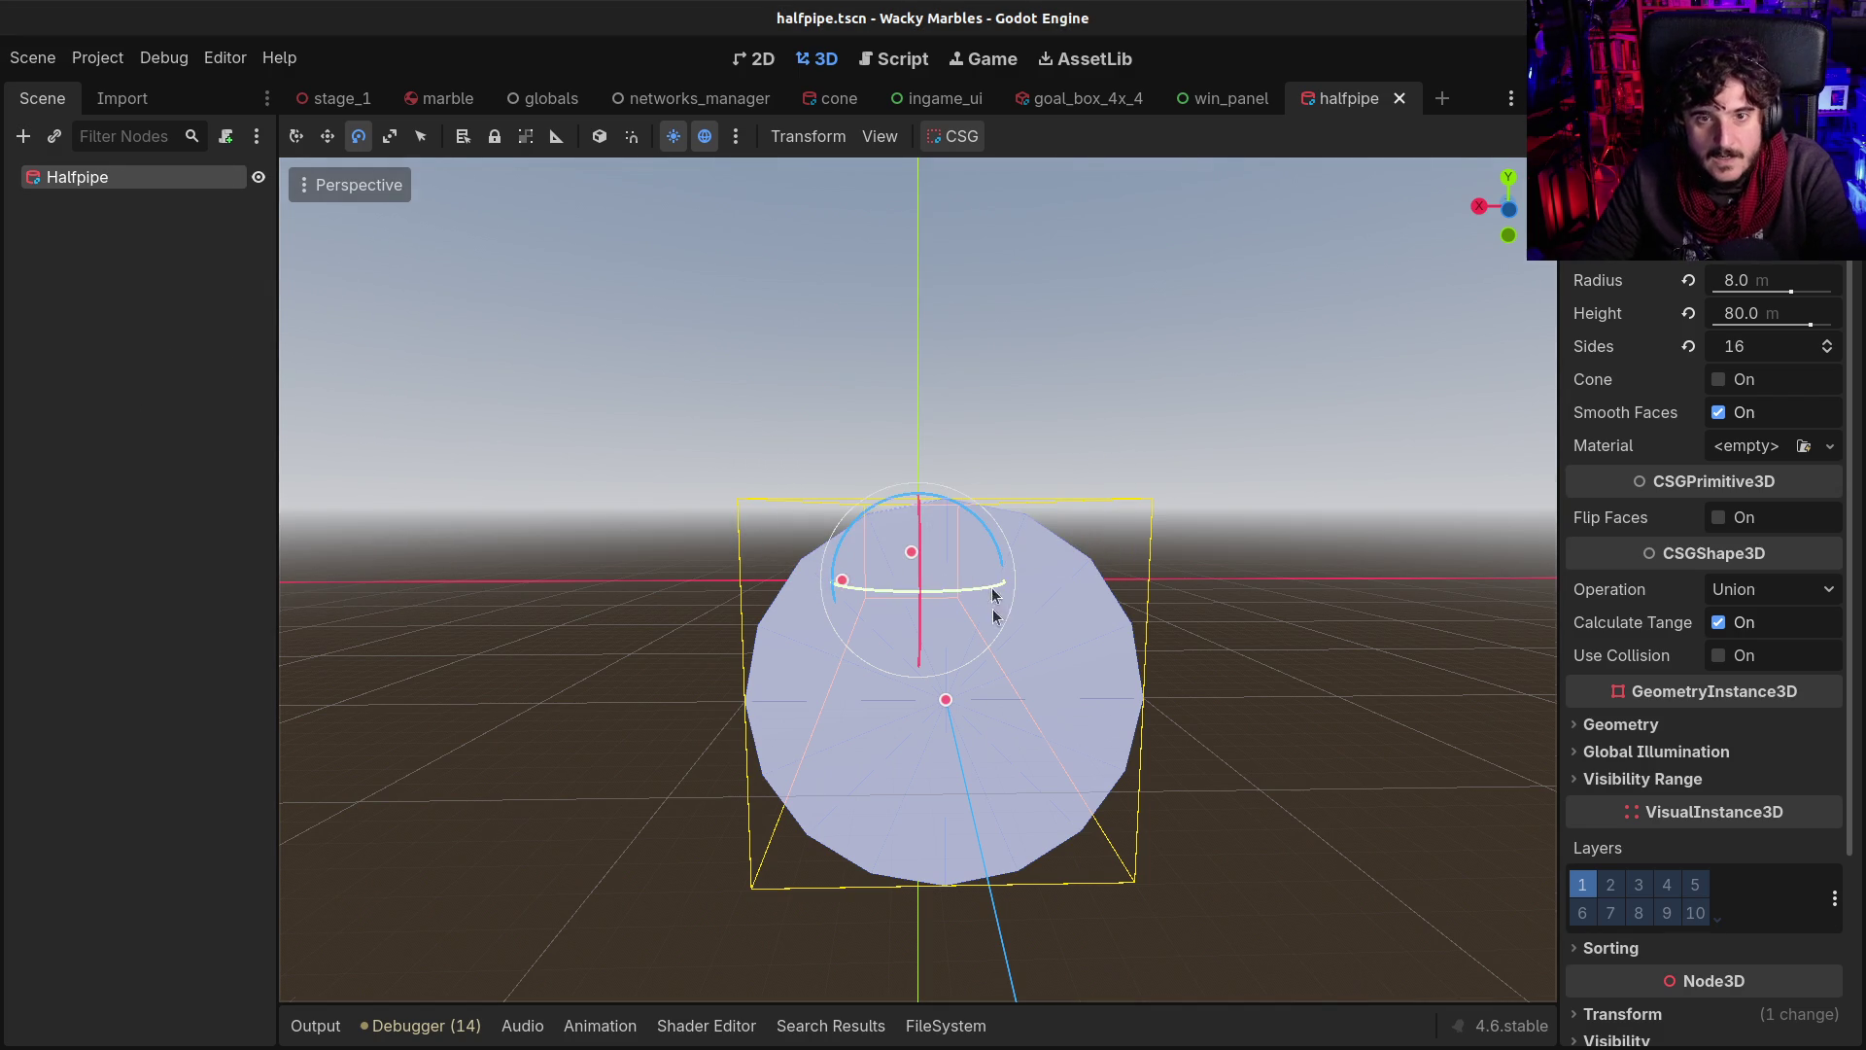
drag(855, 556, 680, 466)
click(124, 239)
click(73, 180)
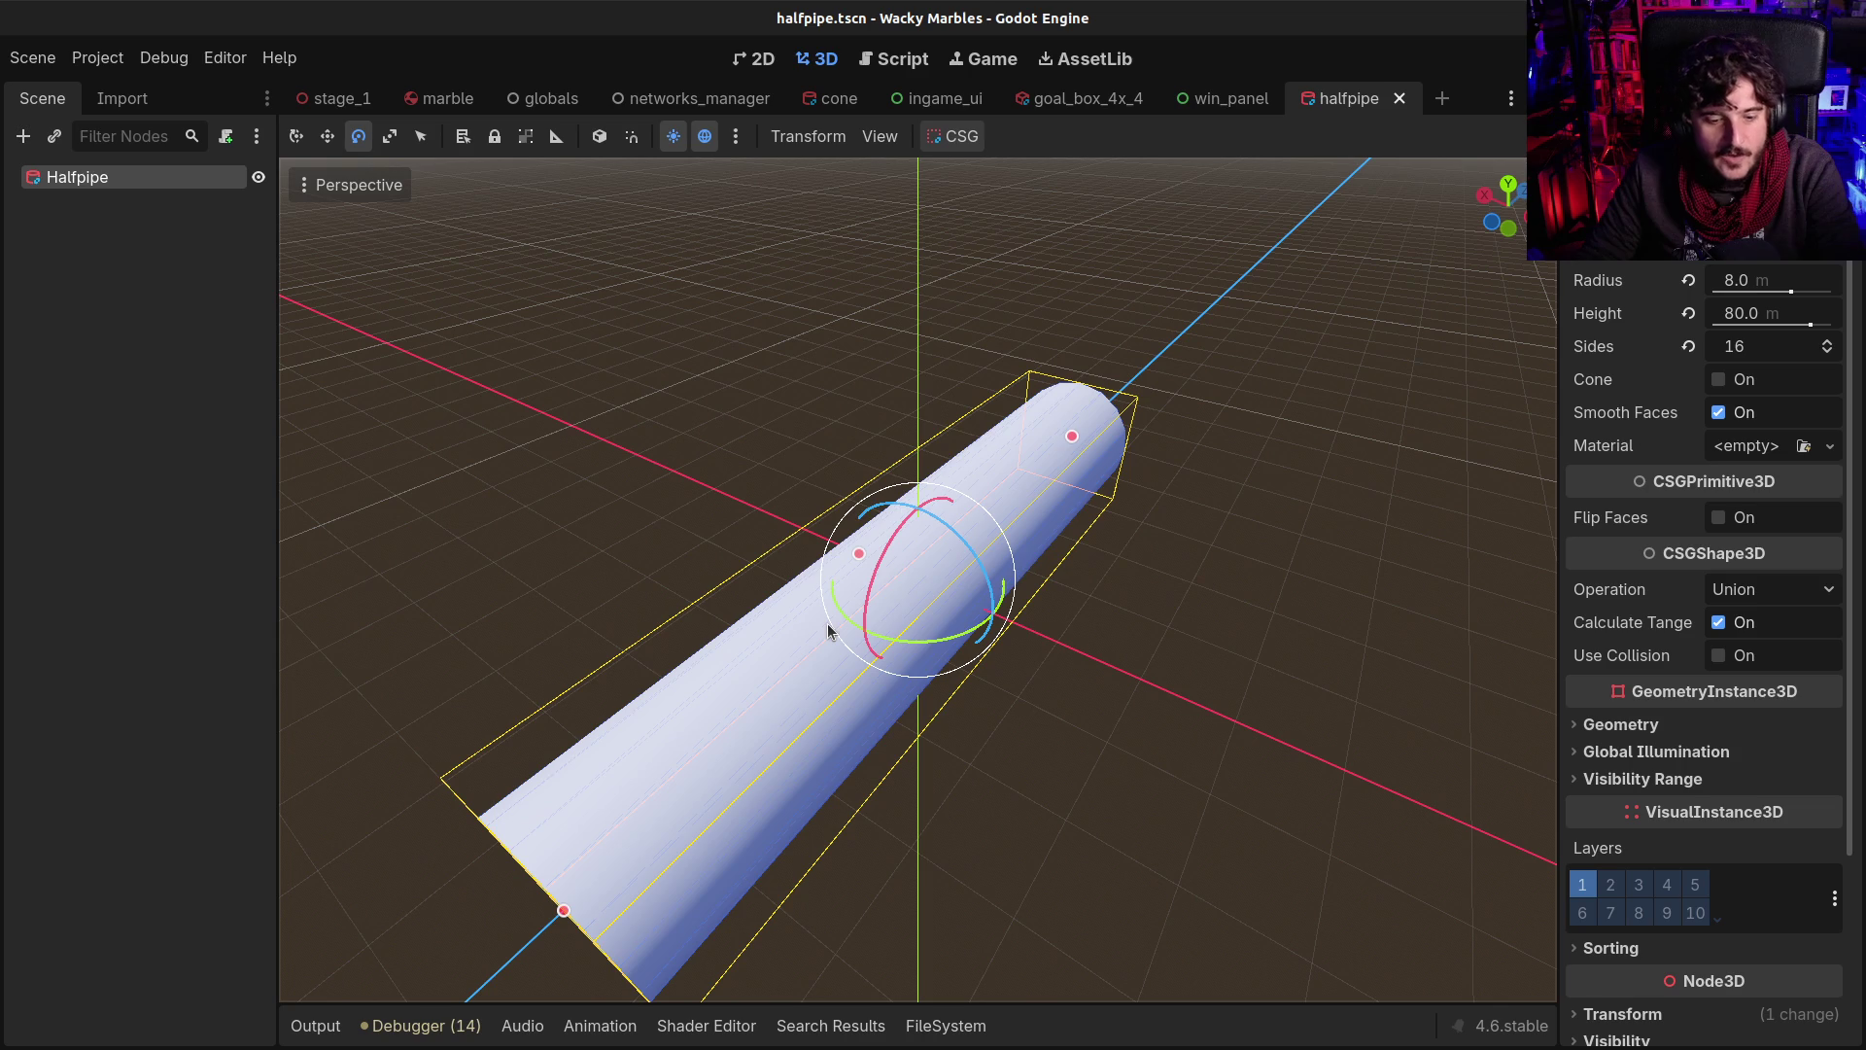
key(ctrl+v)
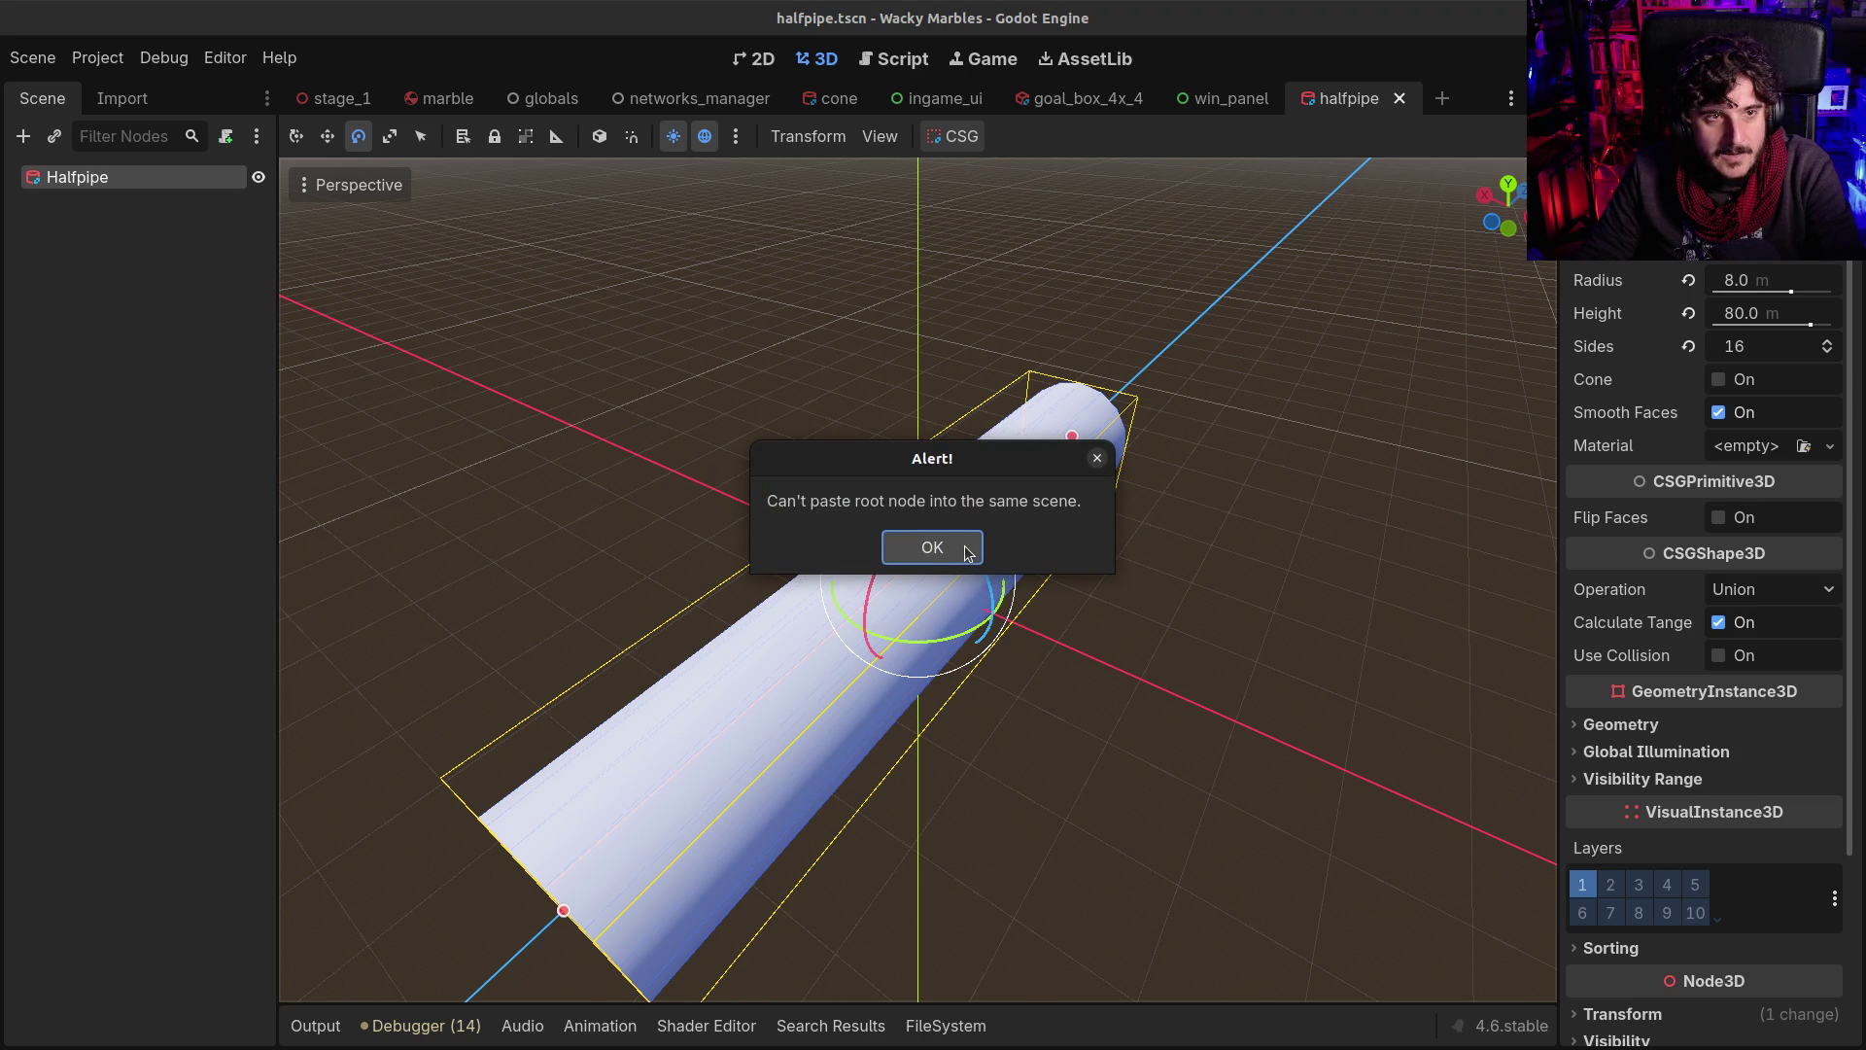
click(932, 548)
click(264, 377)
click(86, 177)
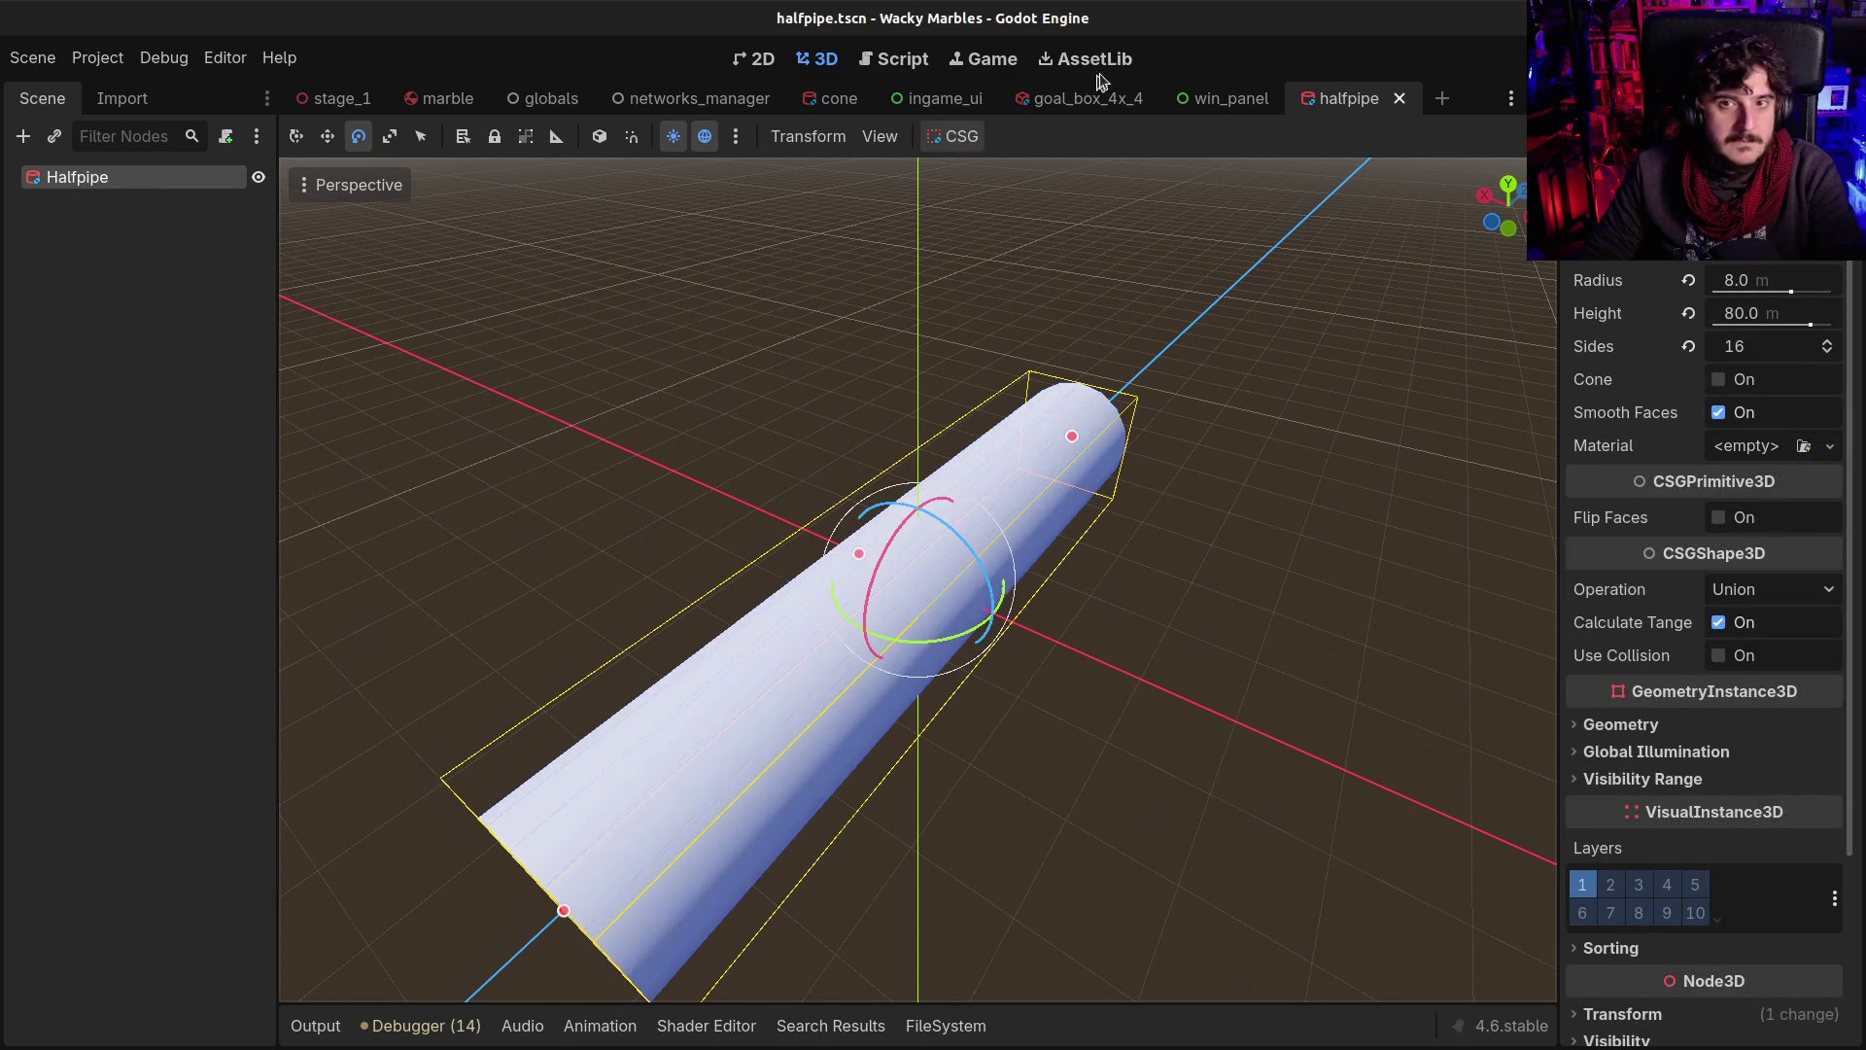
click(1089, 98)
key(ctrl+v)
key(ctrl+z)
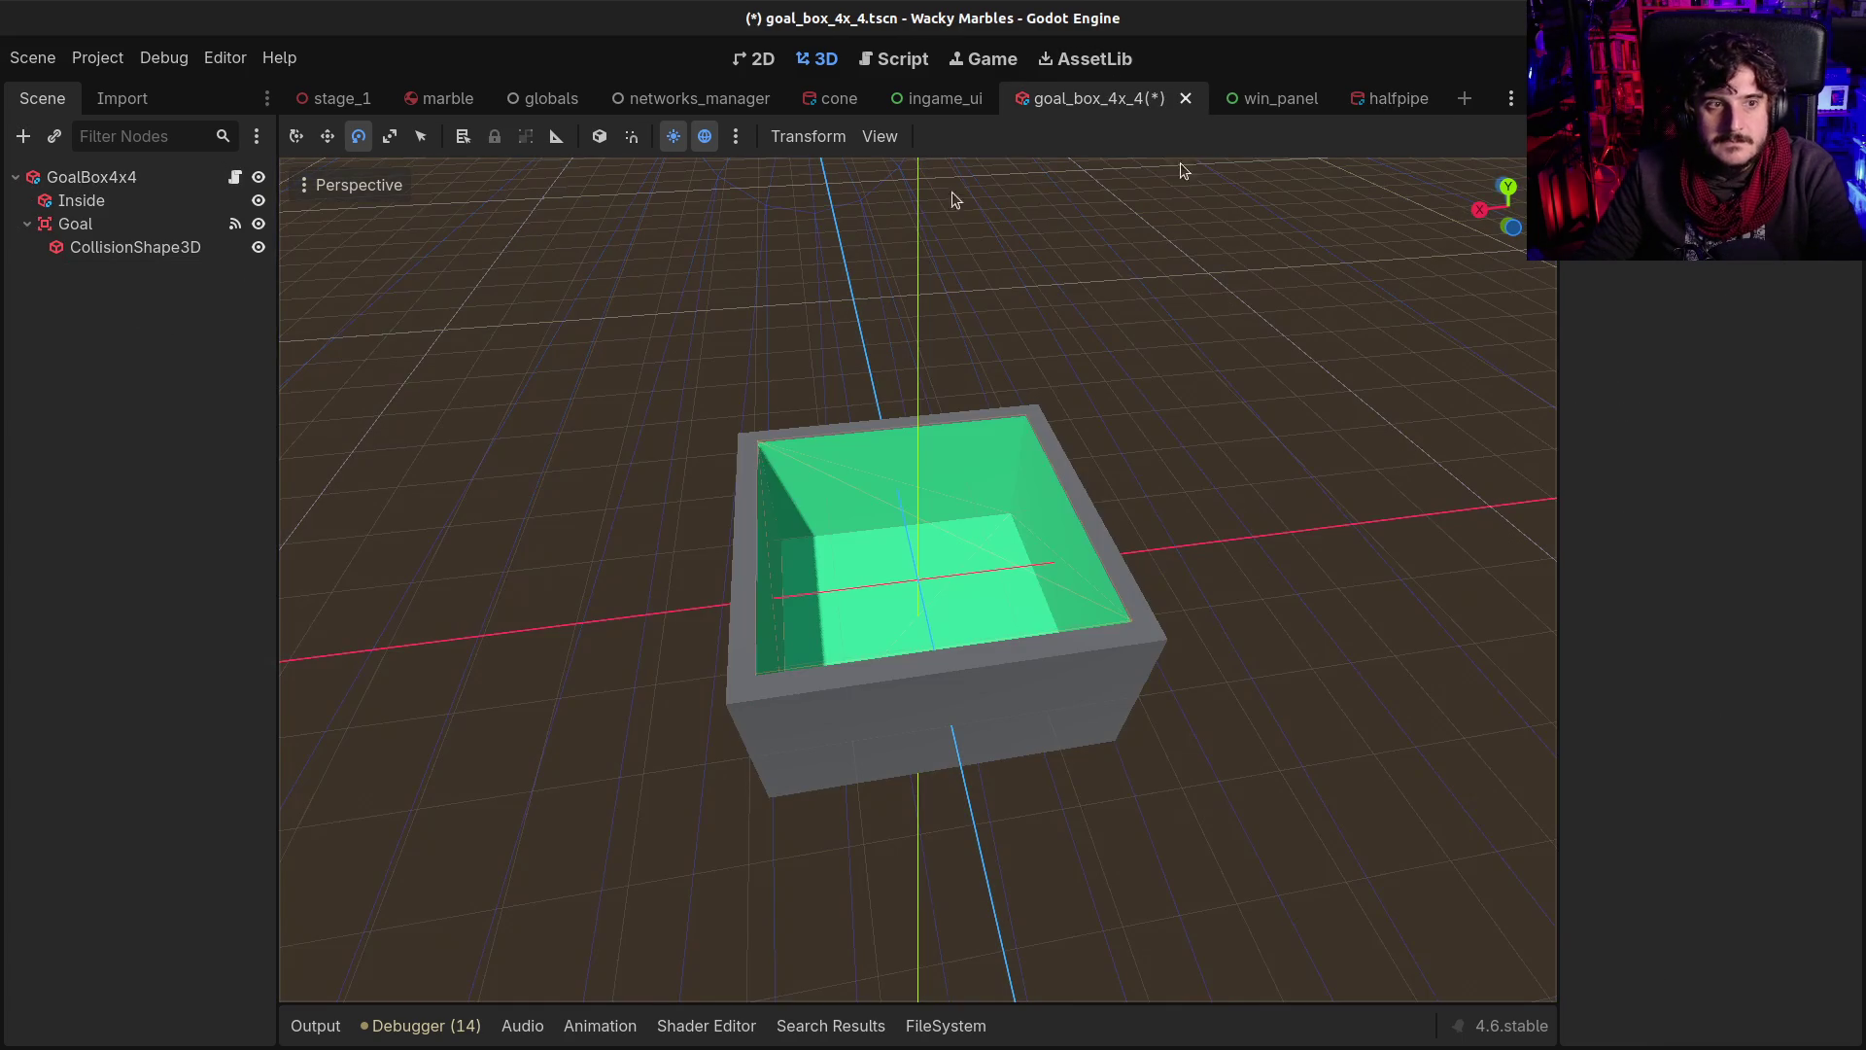
click(1390, 98)
key(ctrl+v)
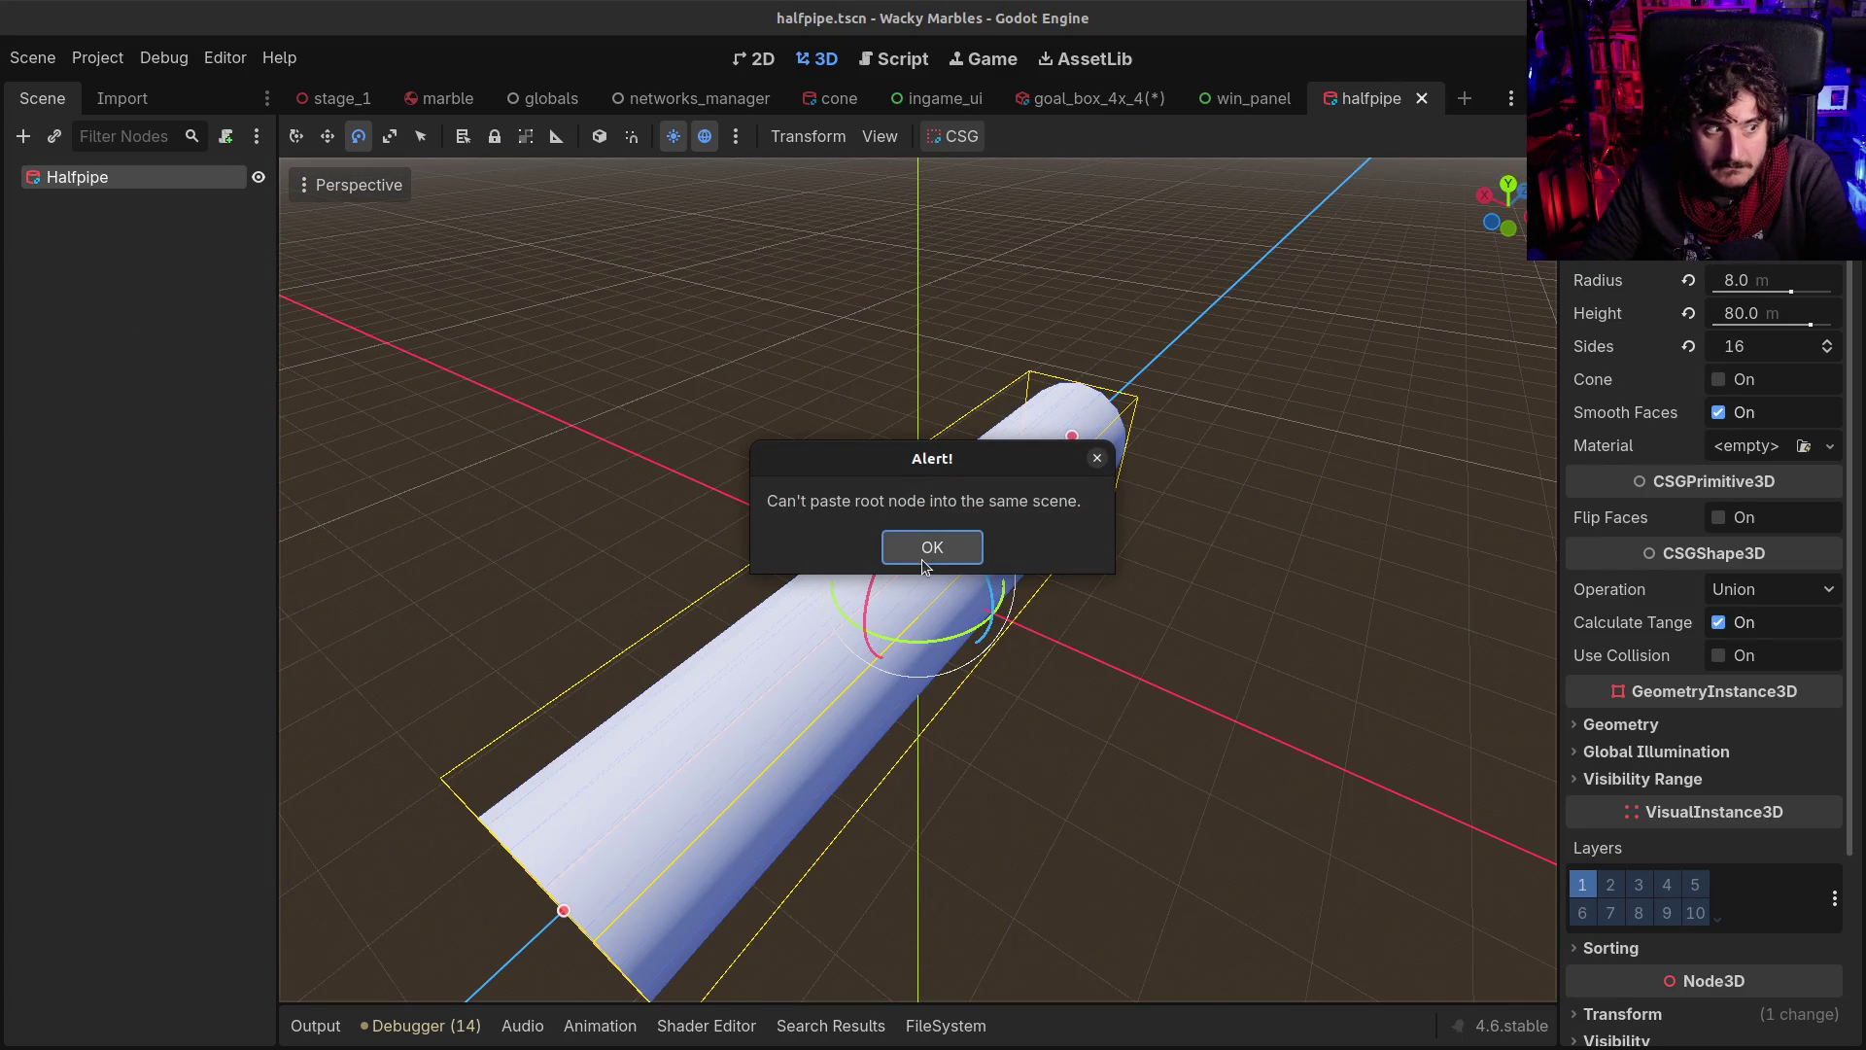
click(924, 564)
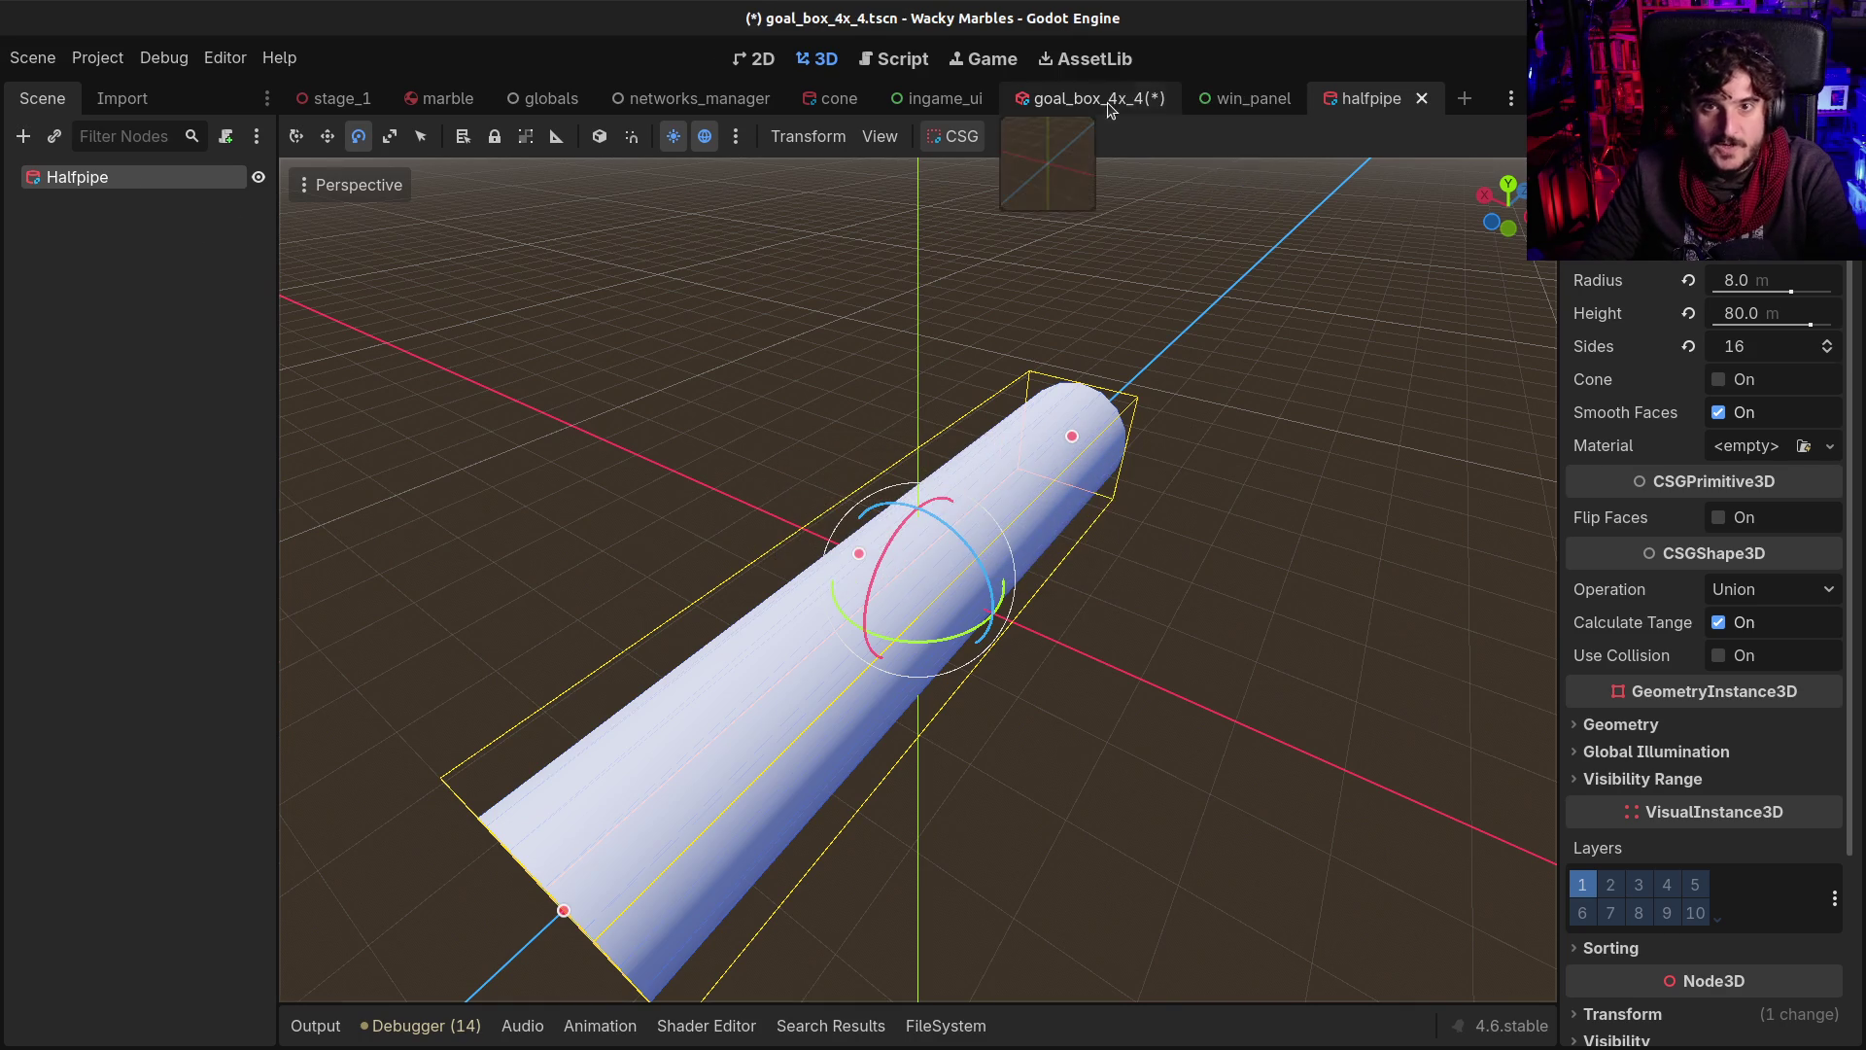
click(1074, 109)
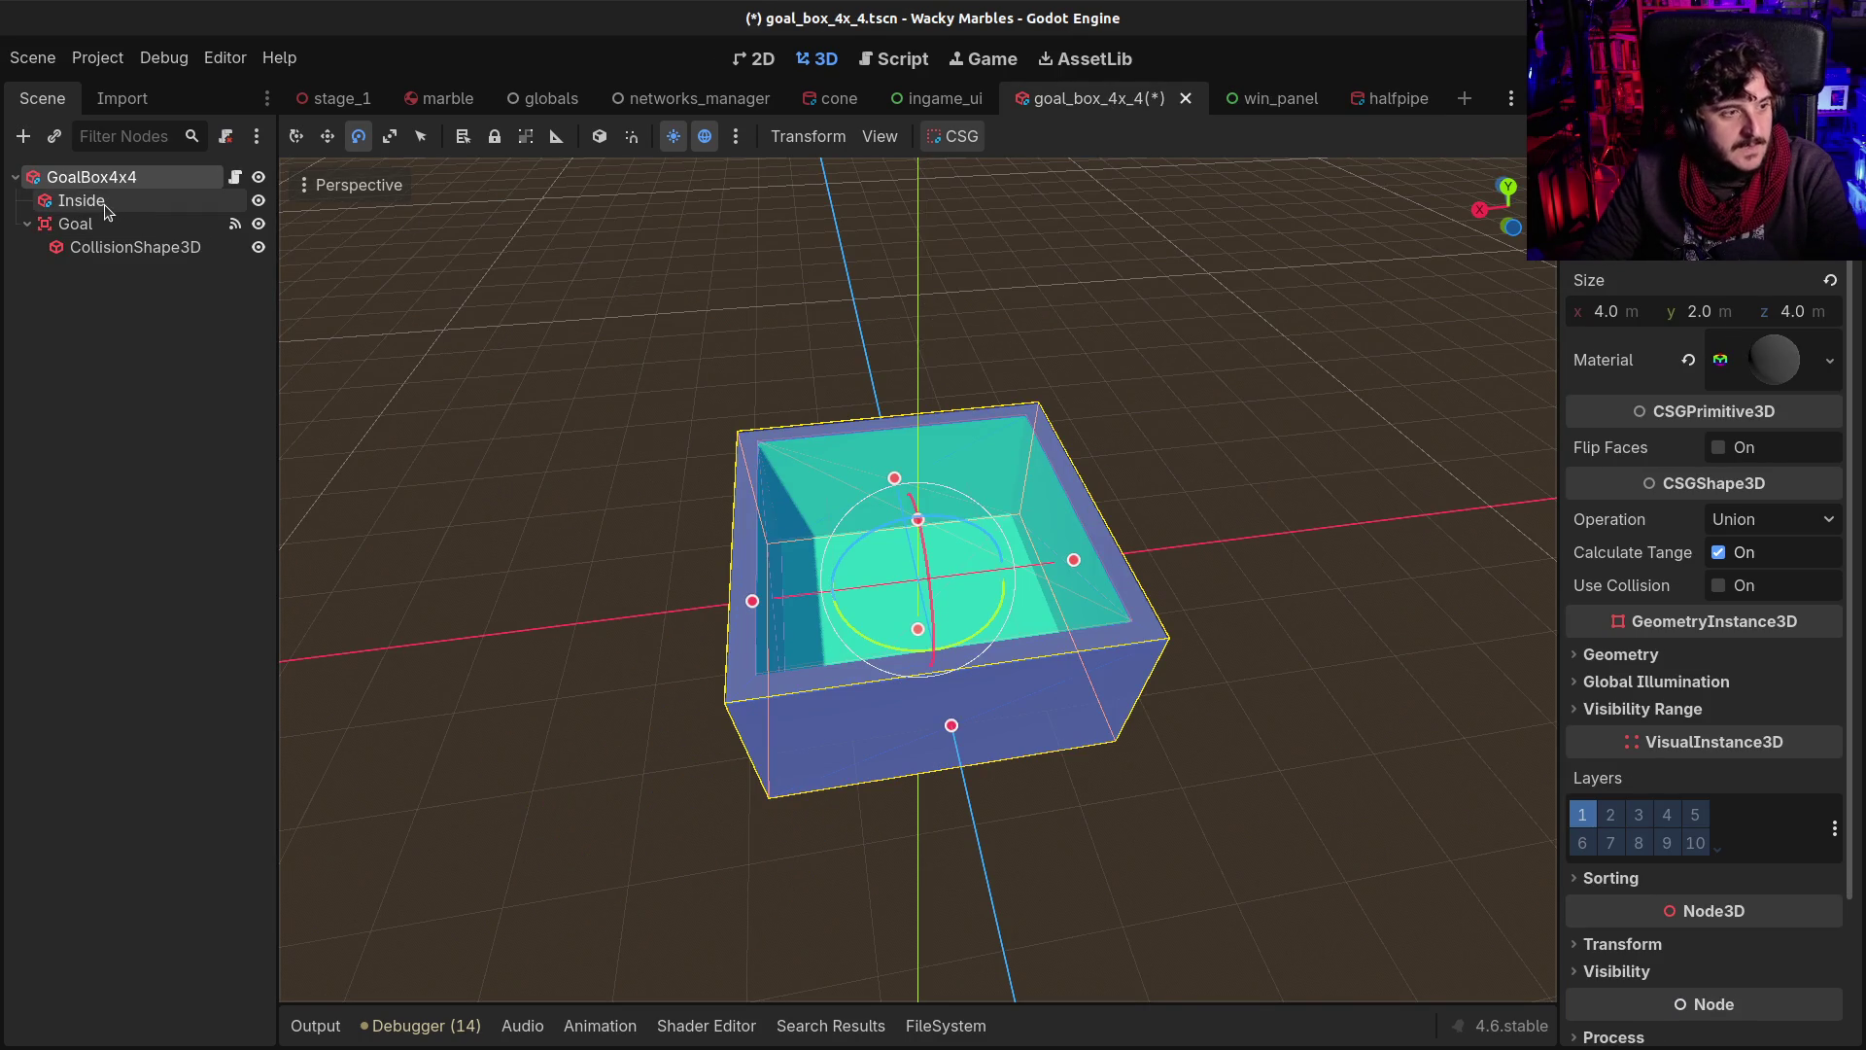
click(1346, 101)
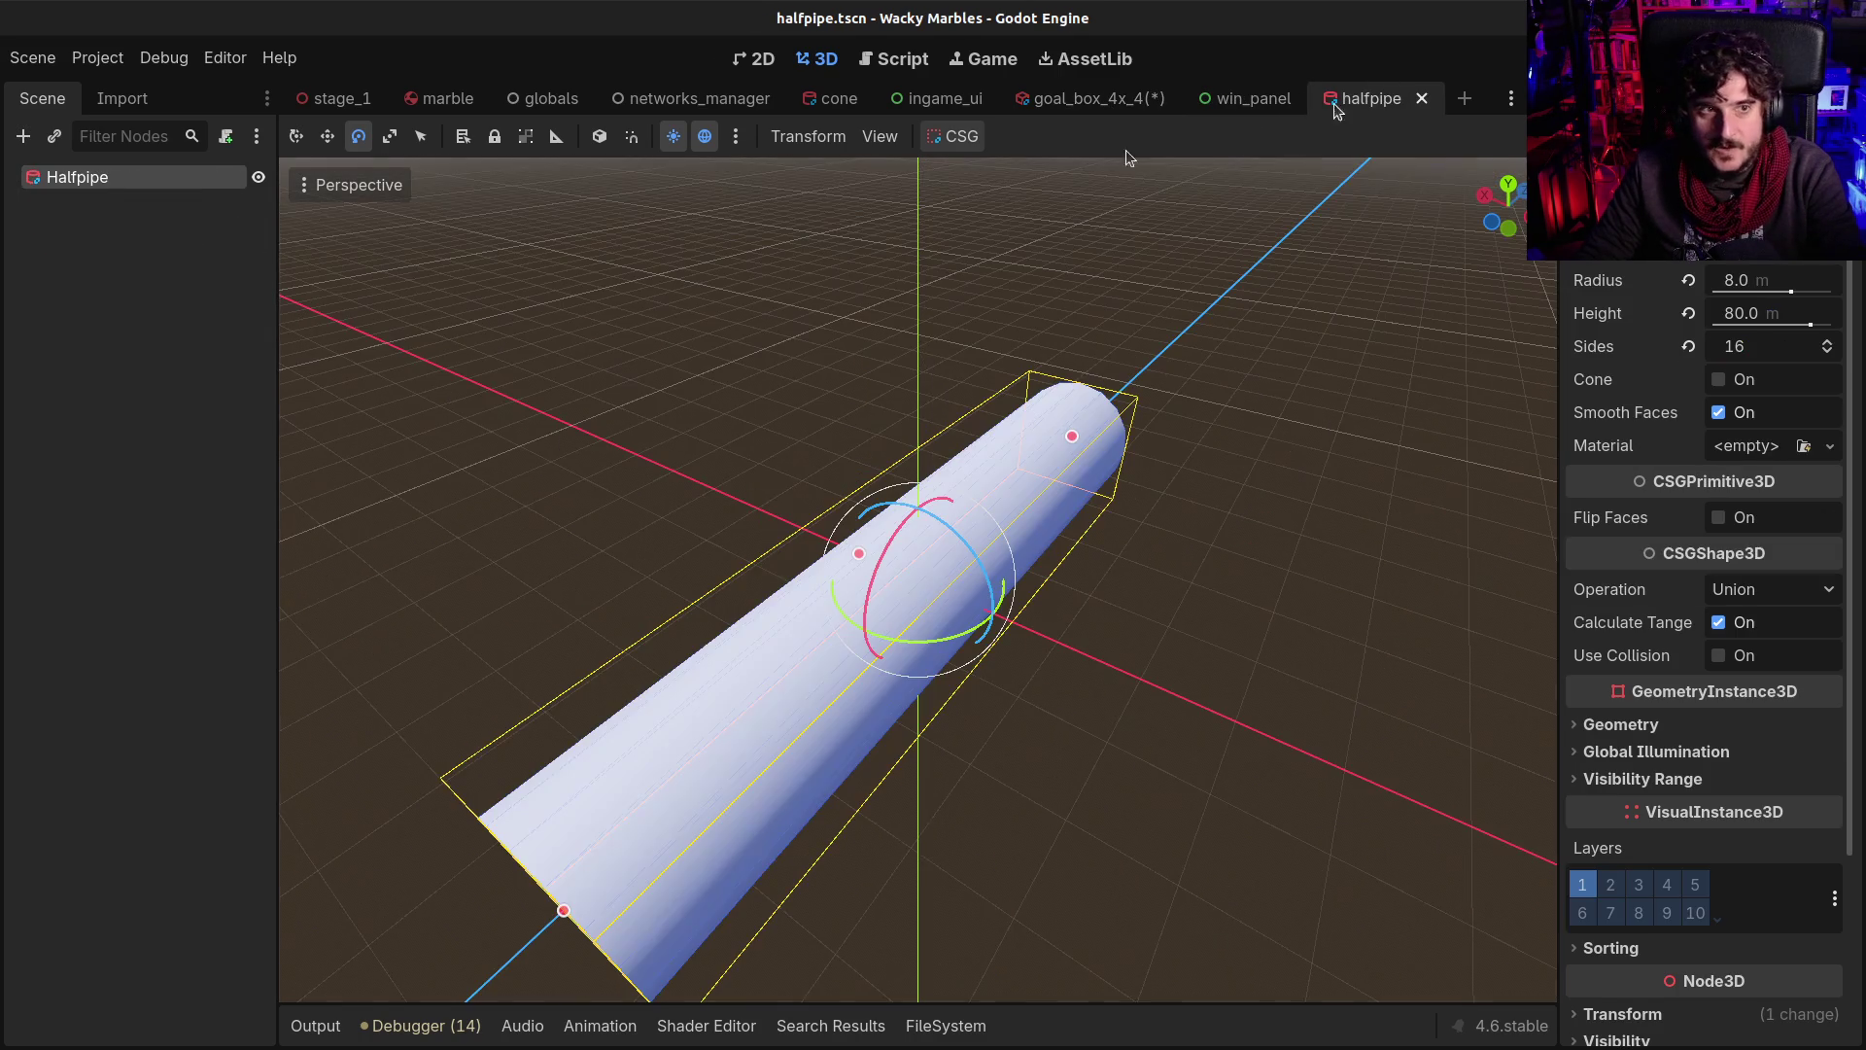
click(64, 199)
click(67, 171)
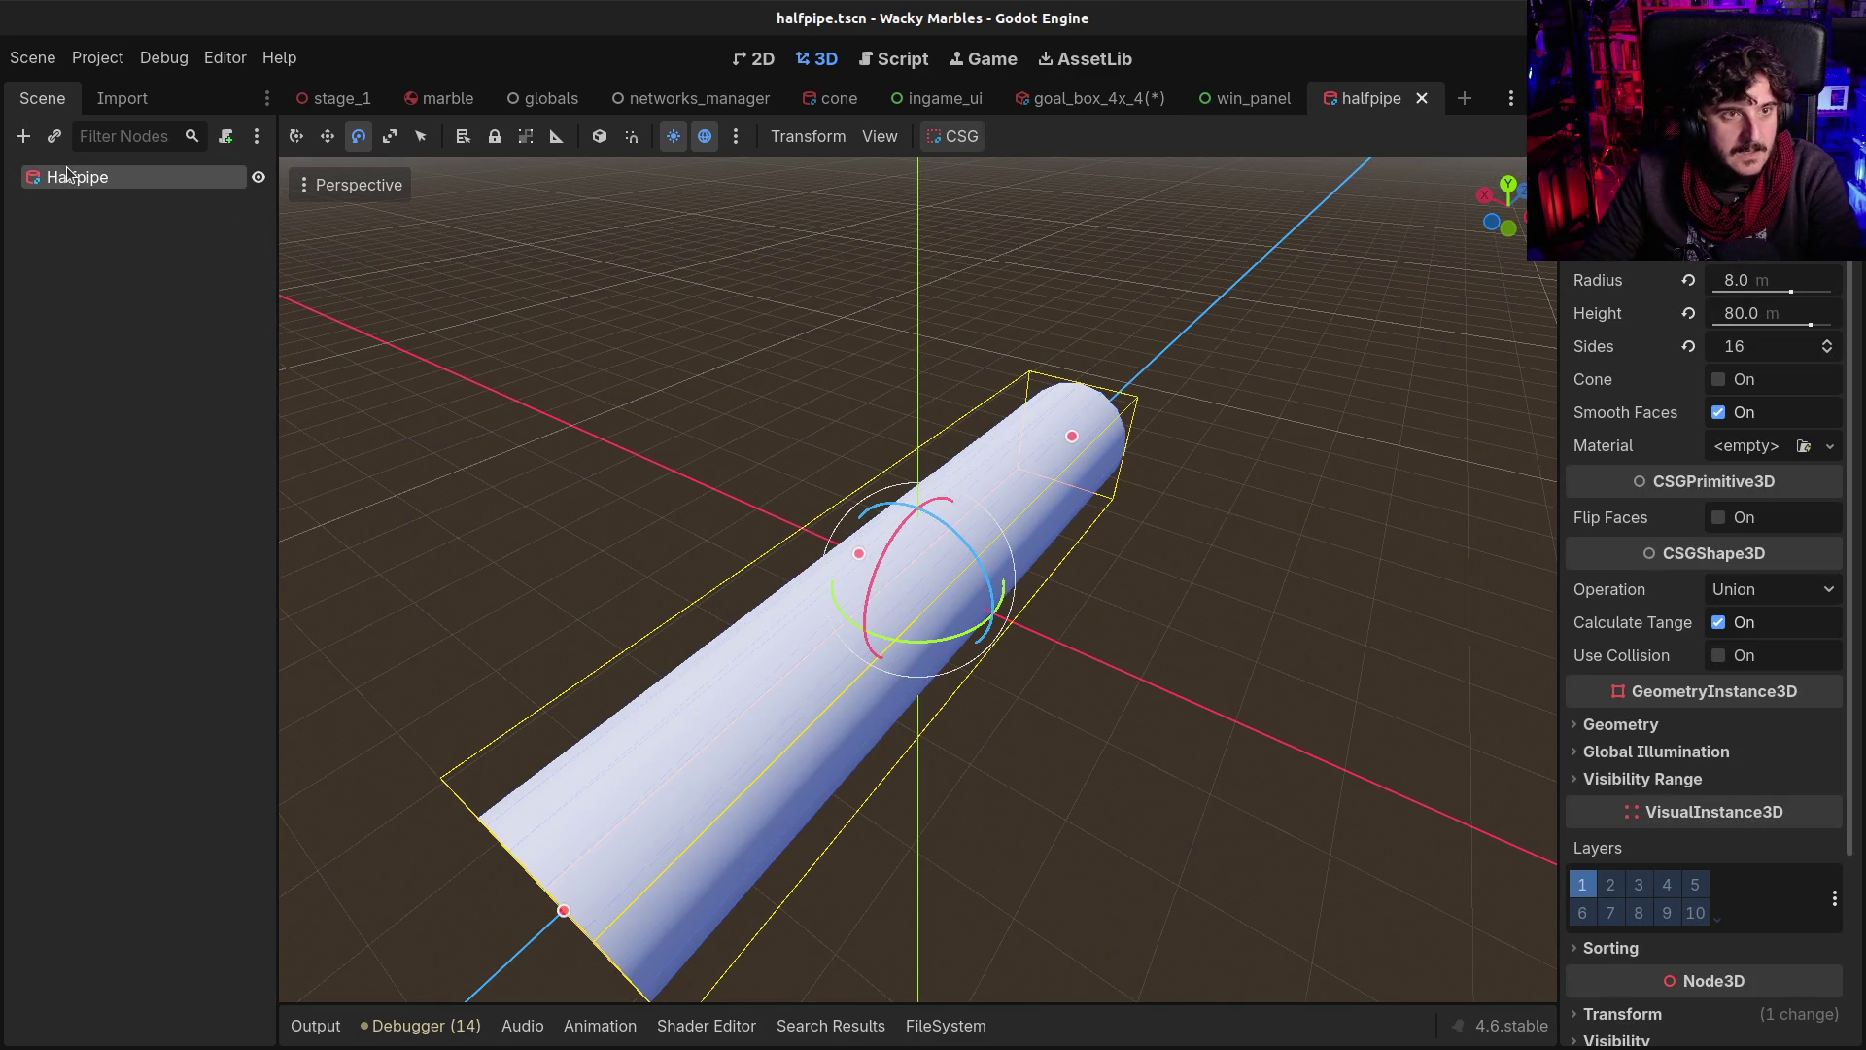
ctrl+click(63, 172)
click(43, 179)
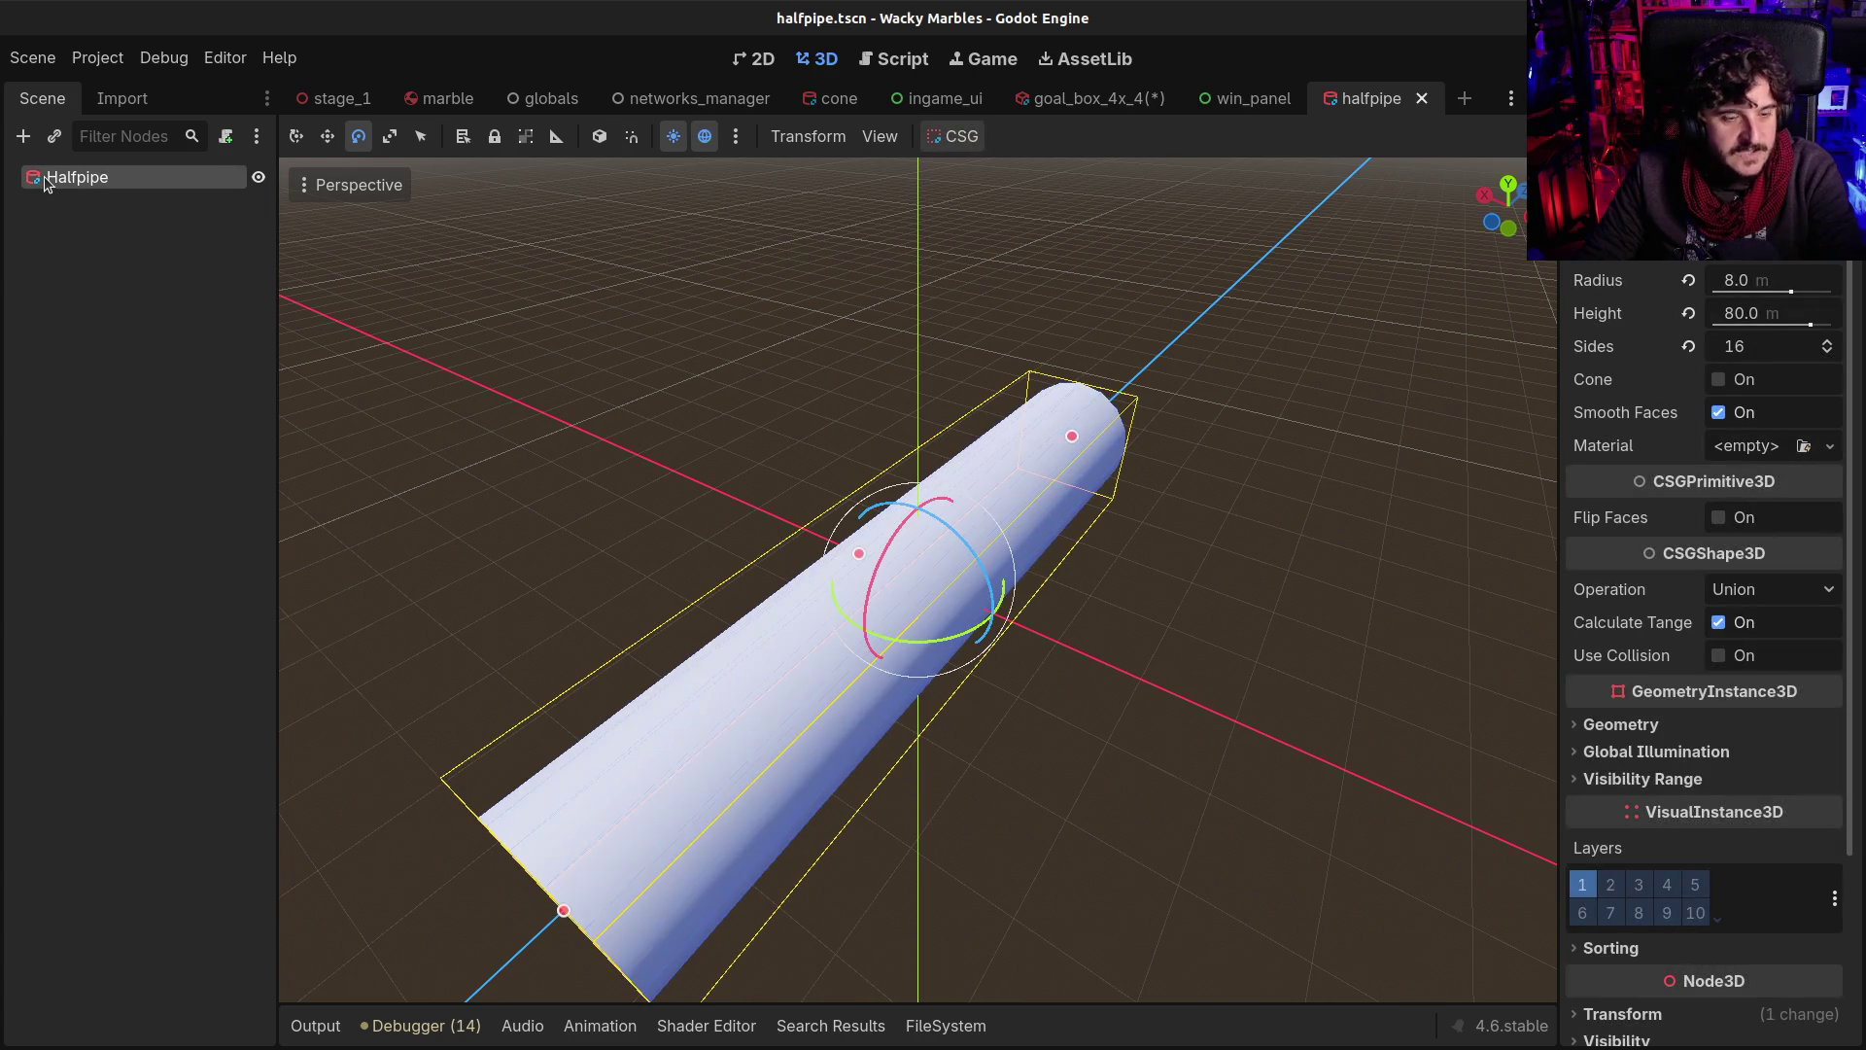
key(ctrl+v)
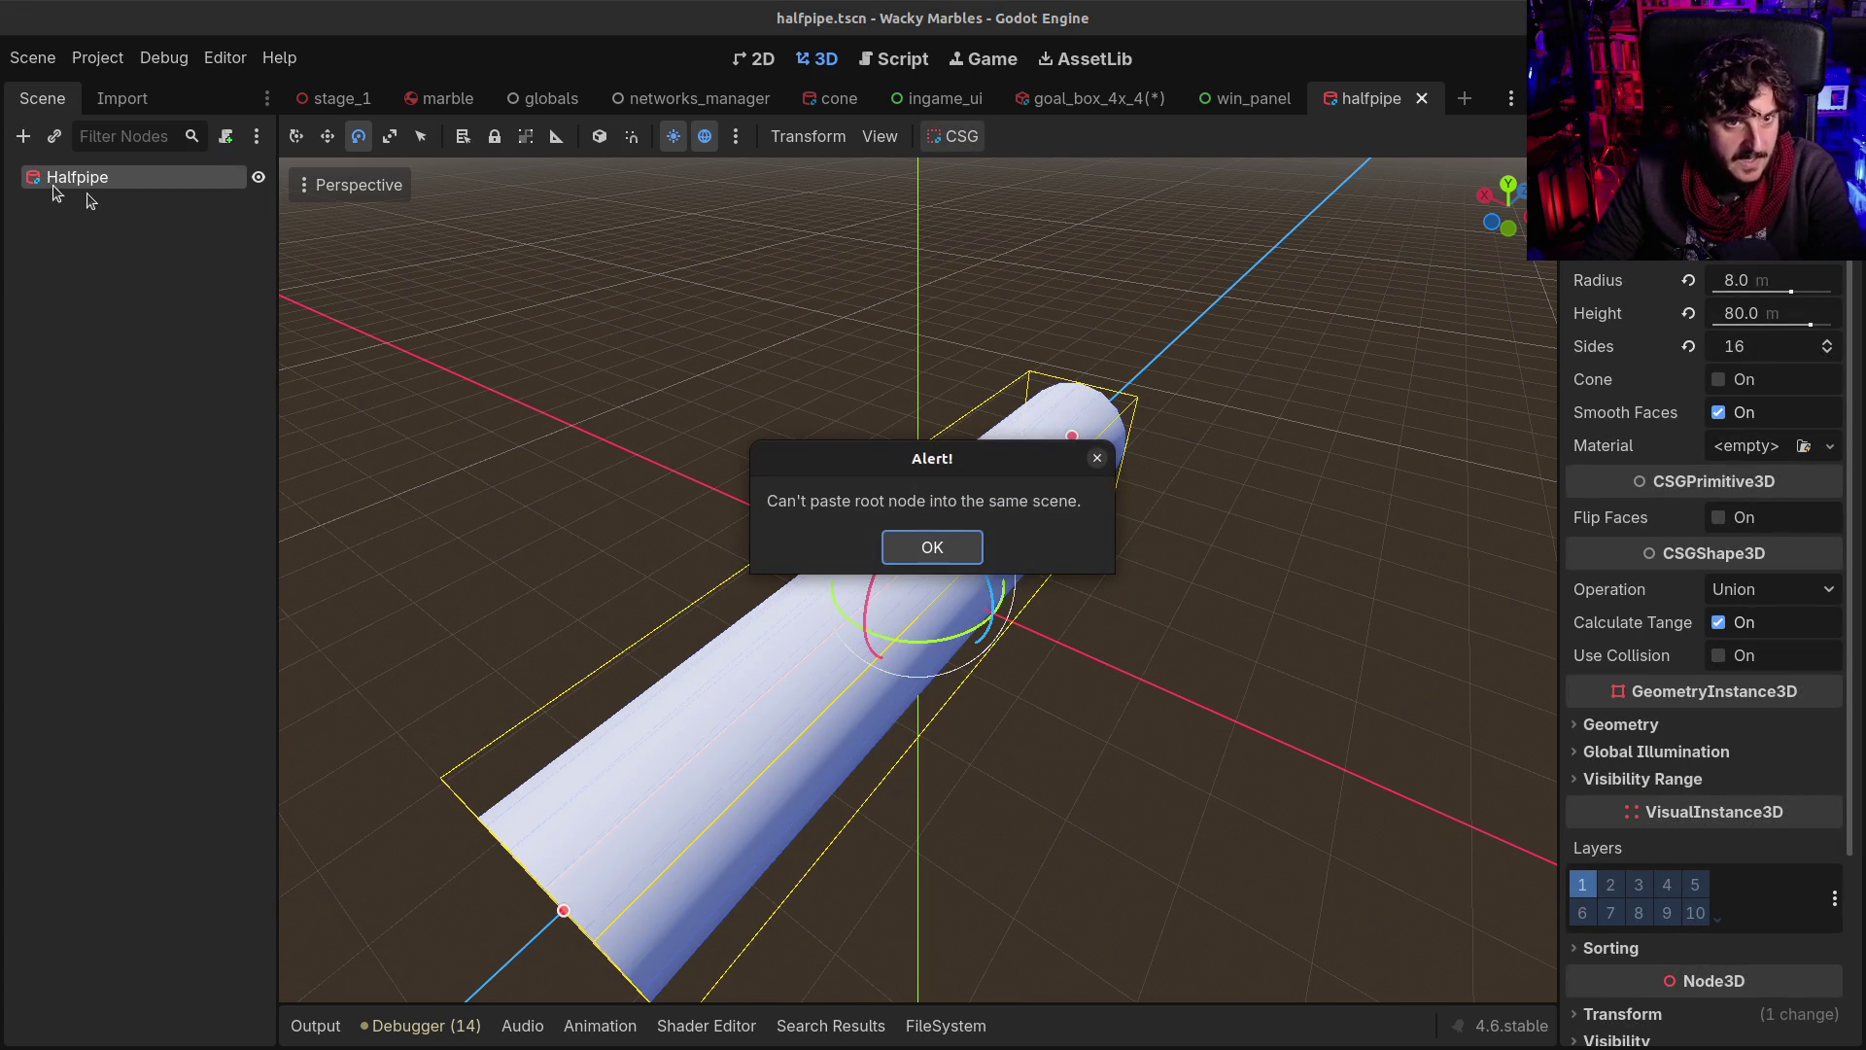
click(907, 549)
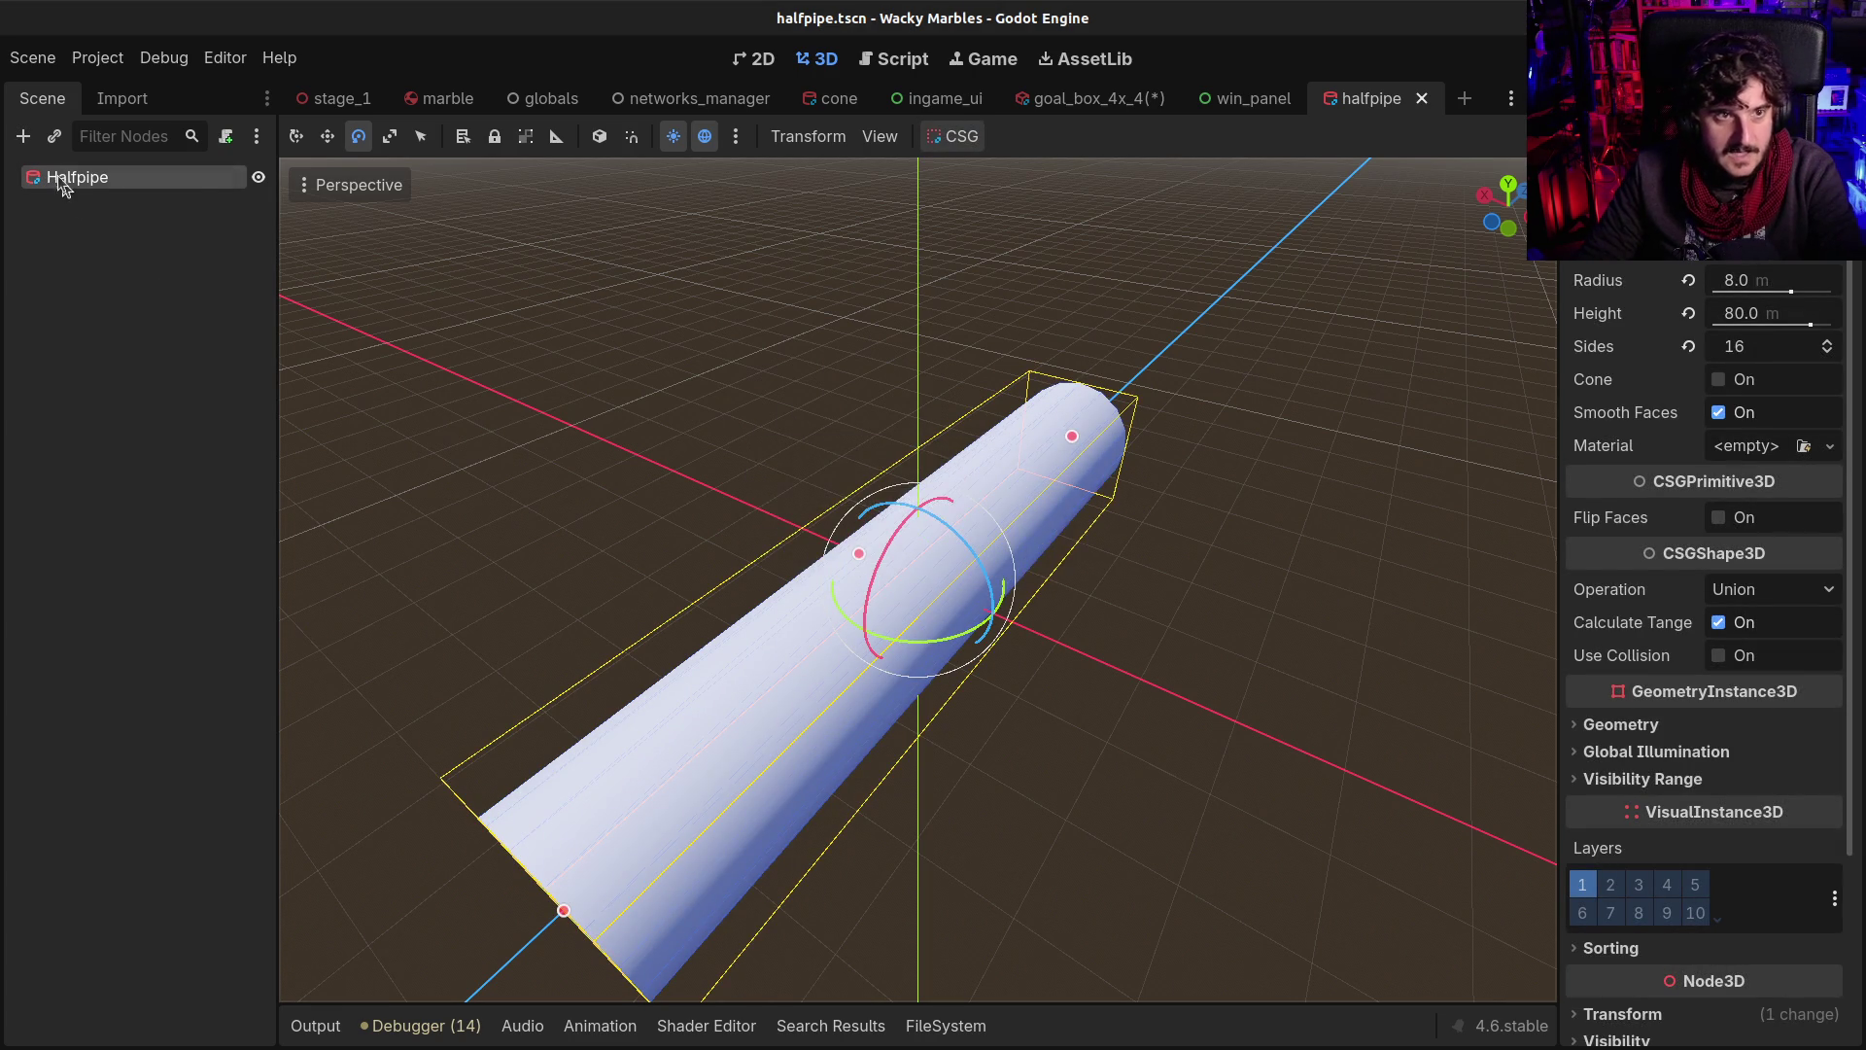
right_click(59, 175)
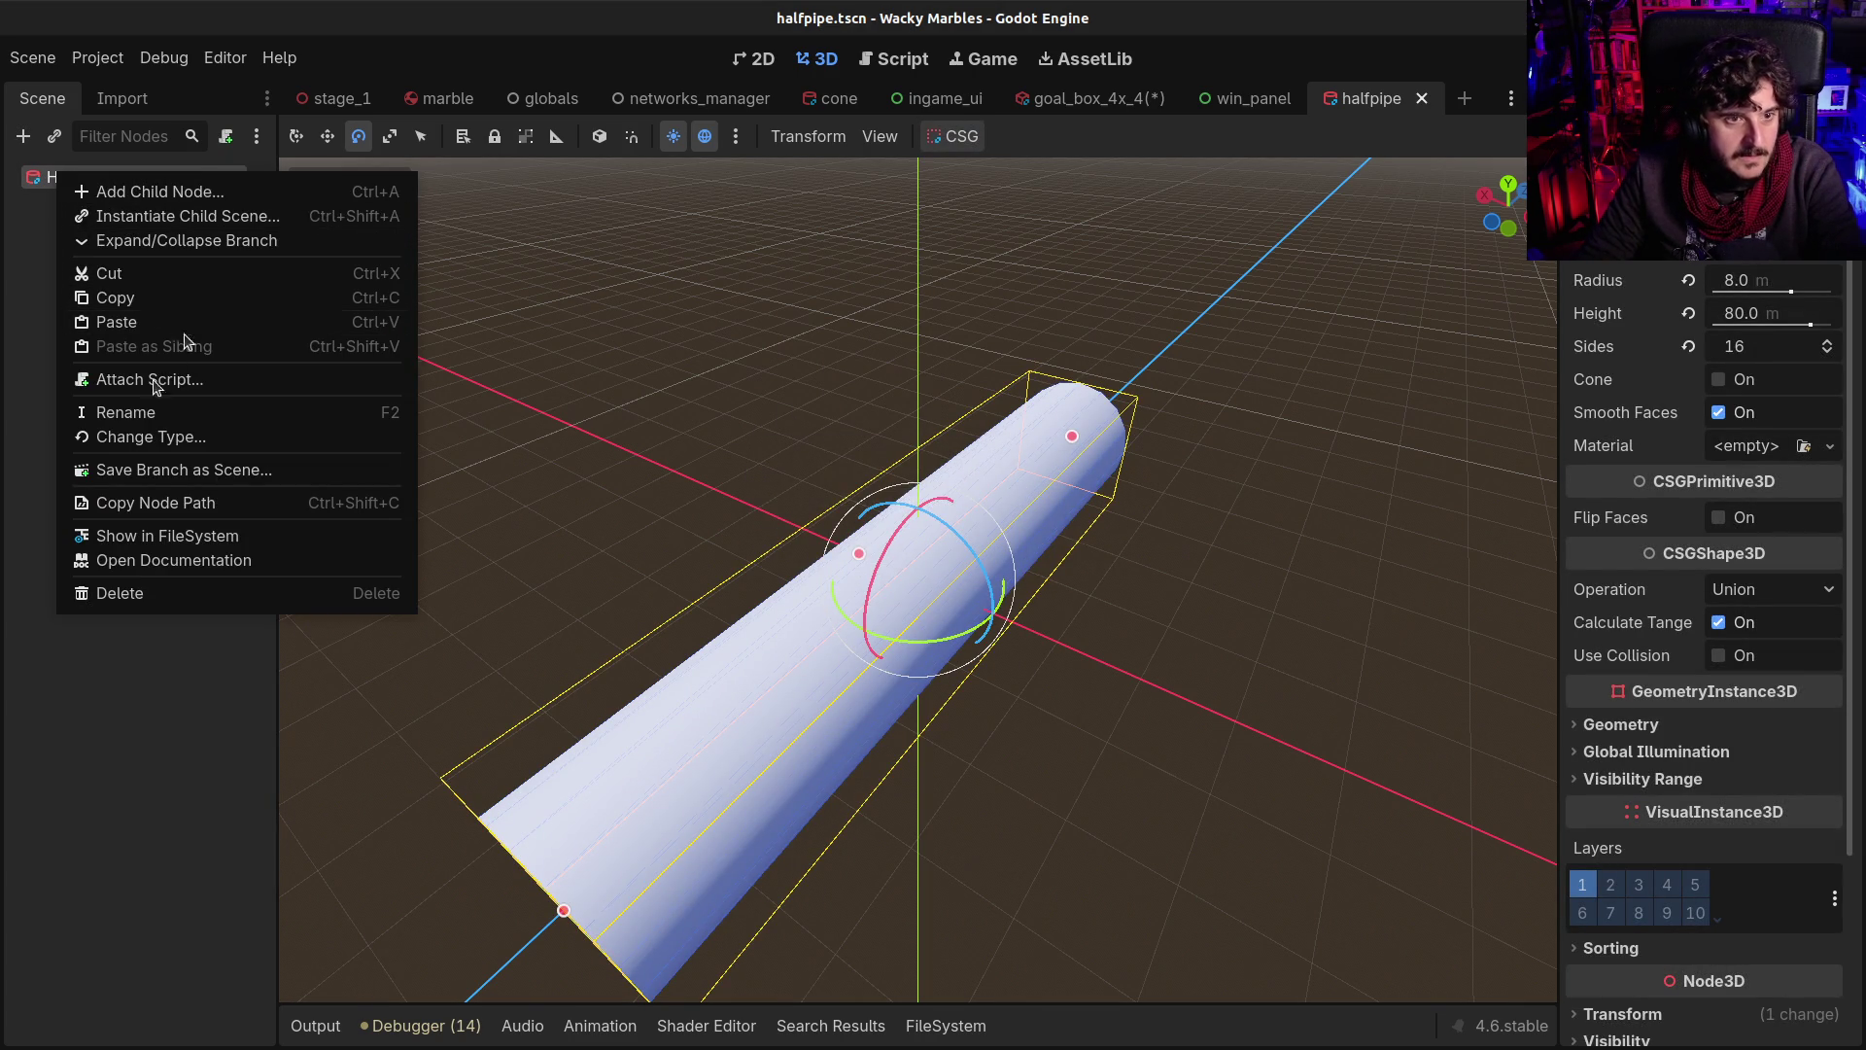
click(112, 595)
key(Escape)
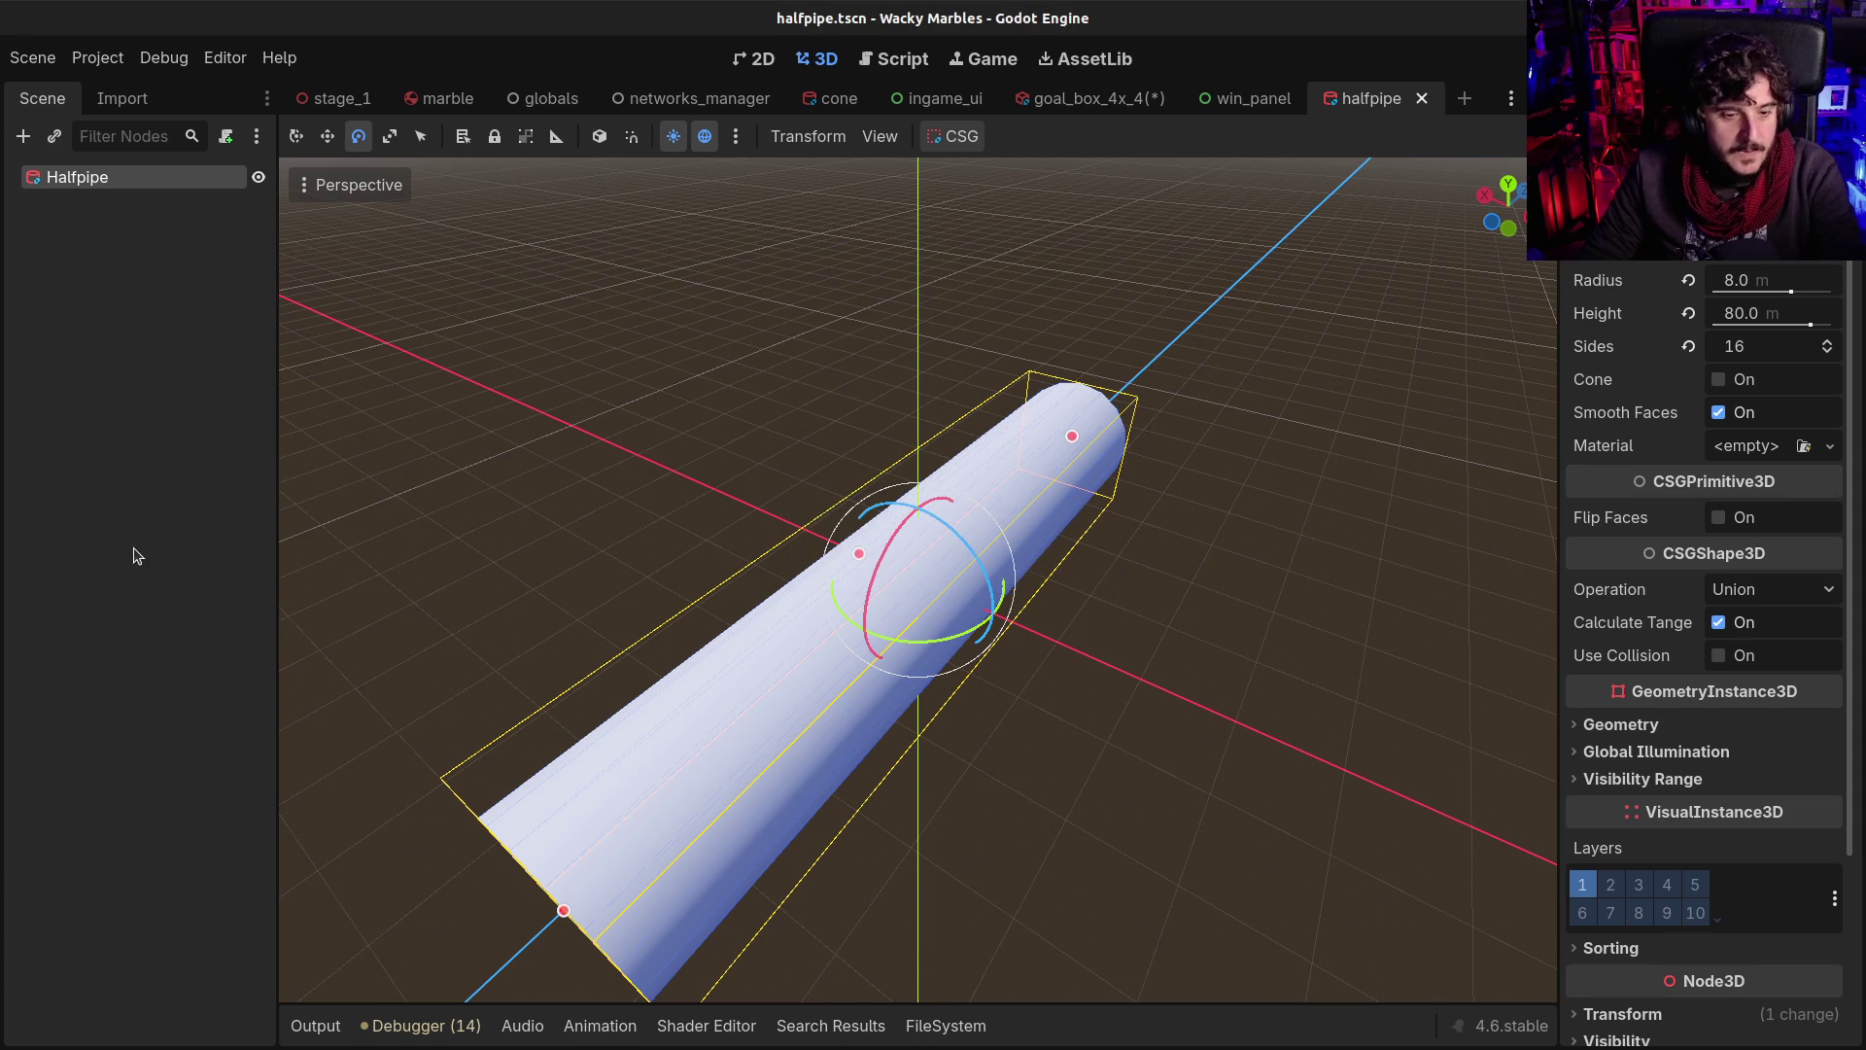
key(ctrl+x)
click(948, 541)
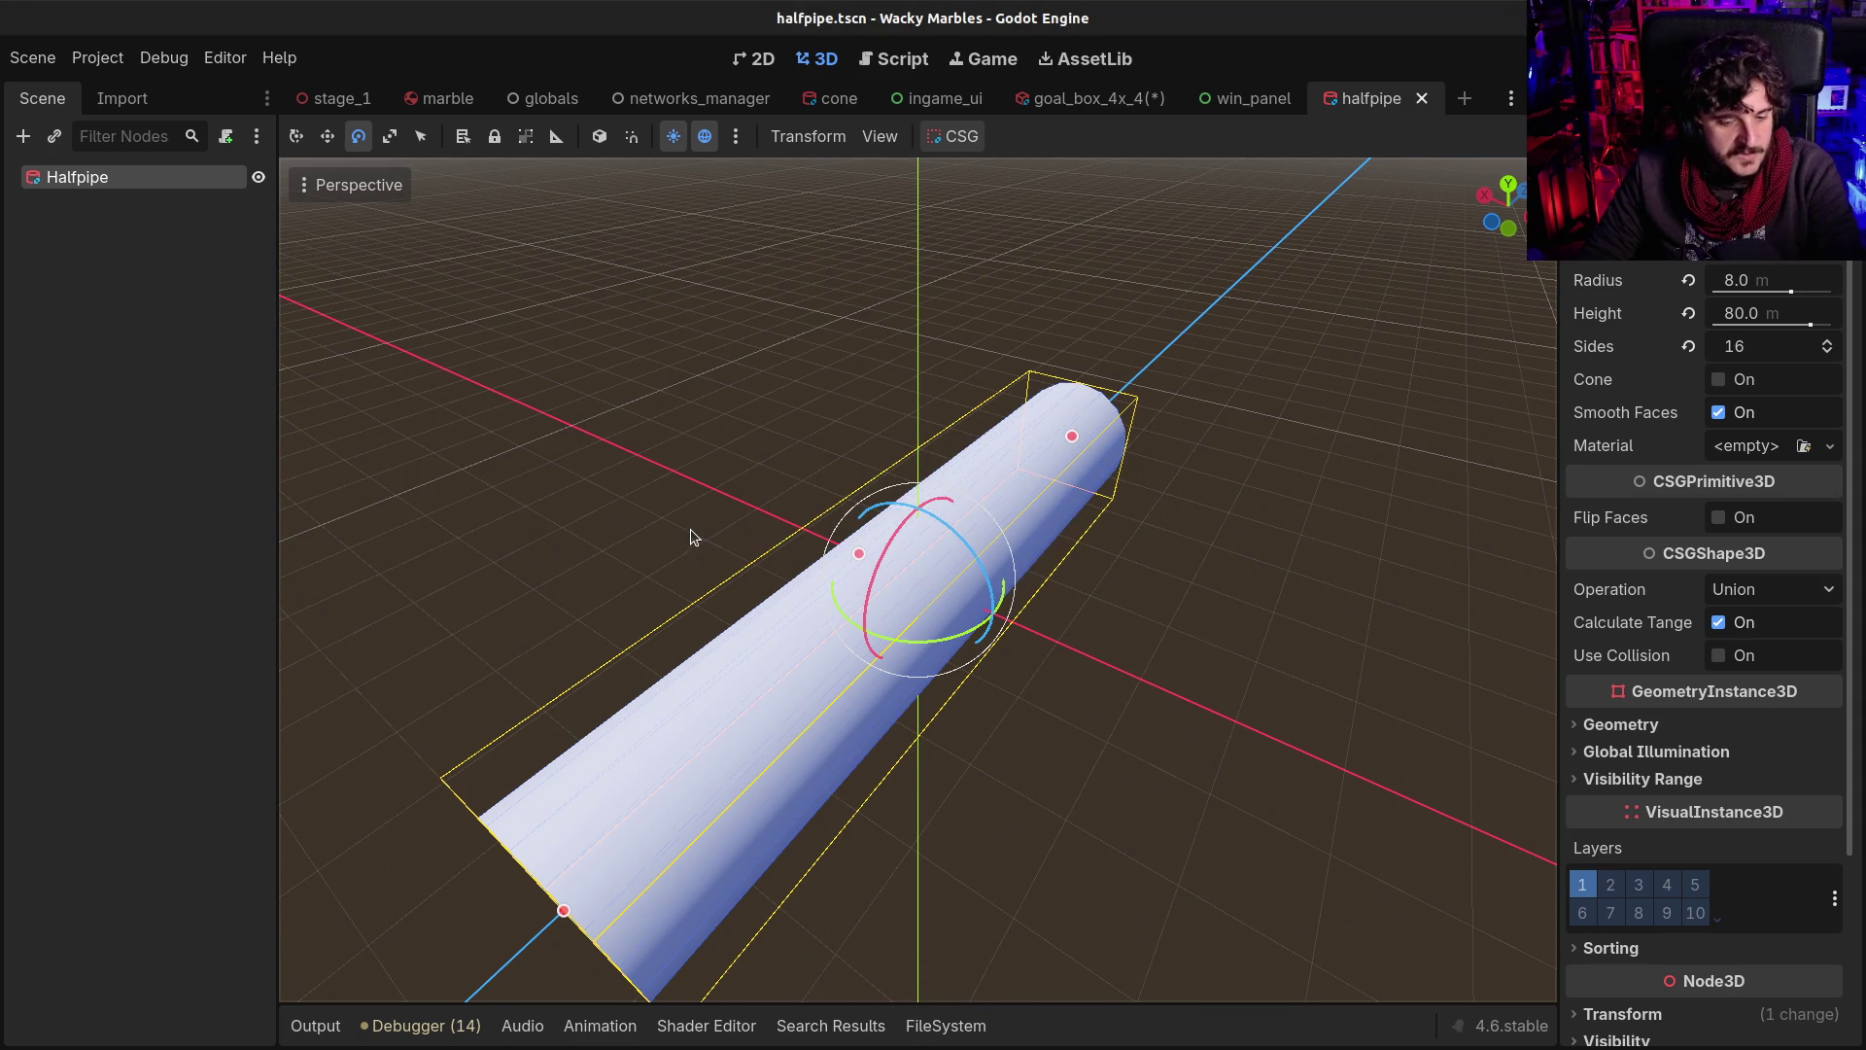
key(ctrl+v)
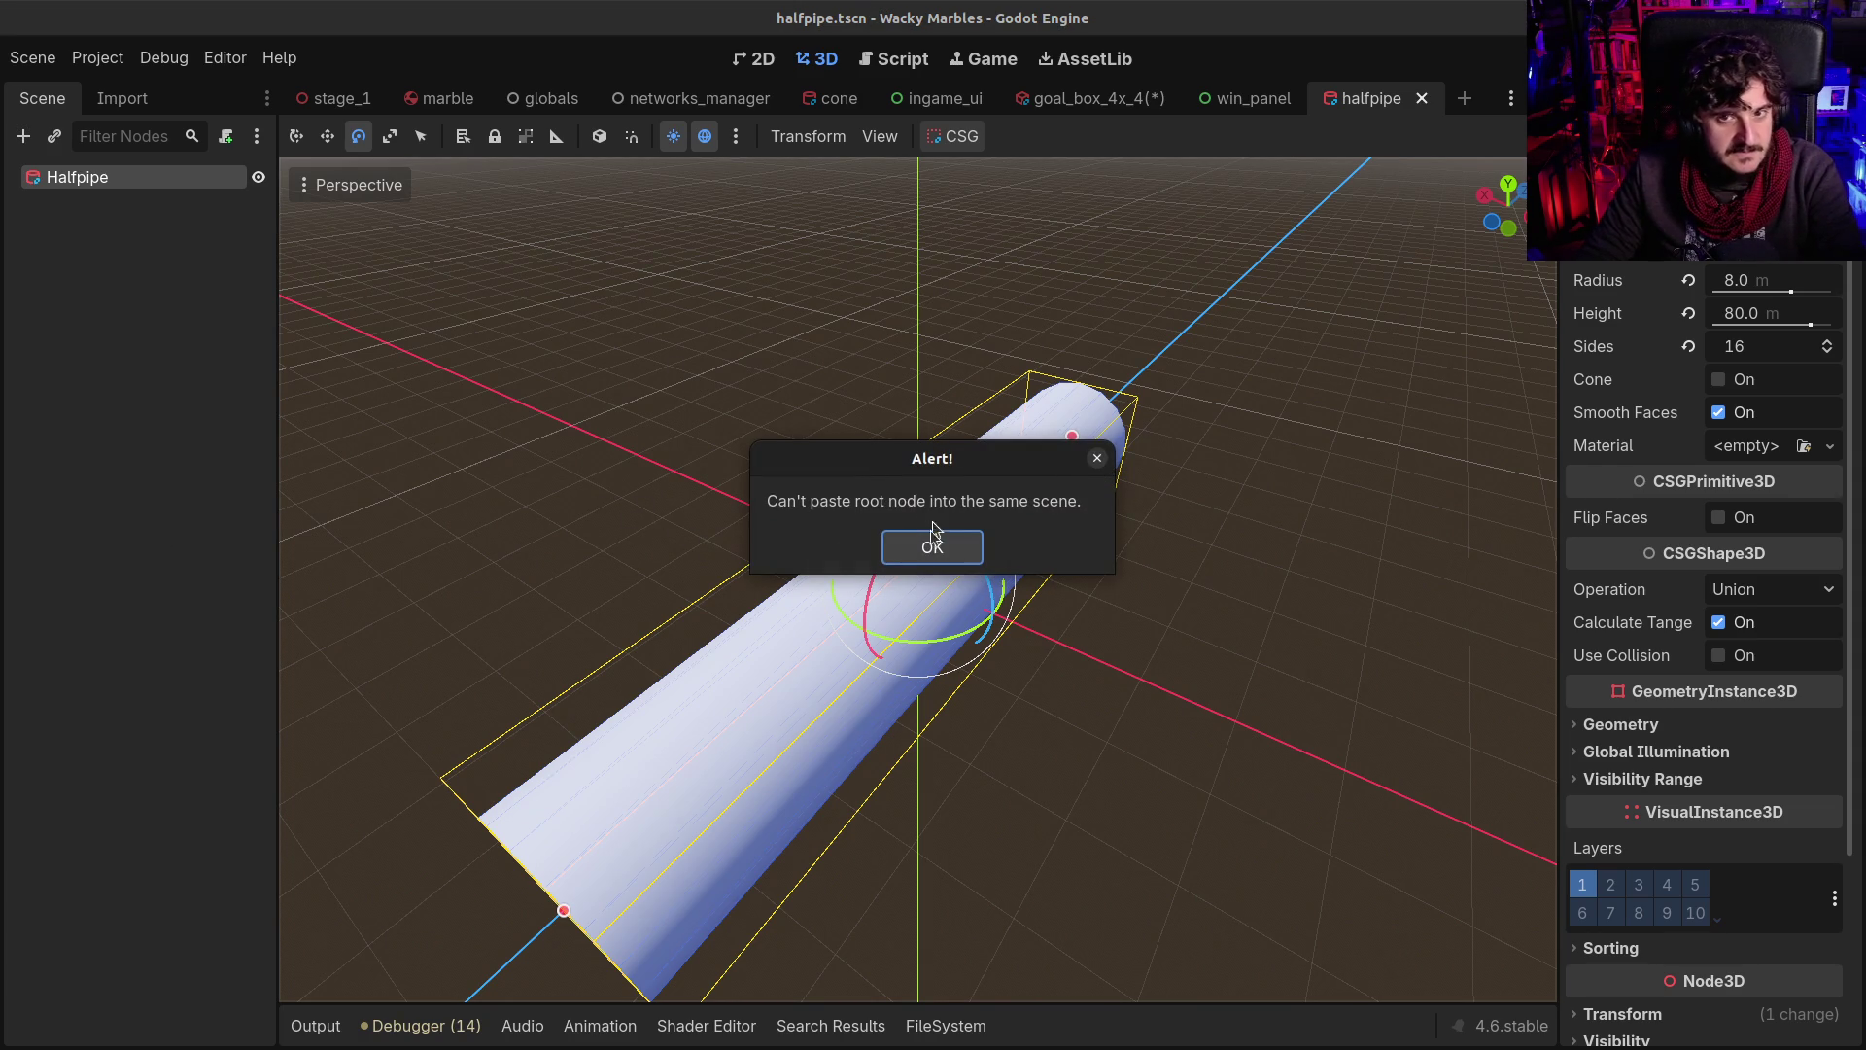
click(933, 541)
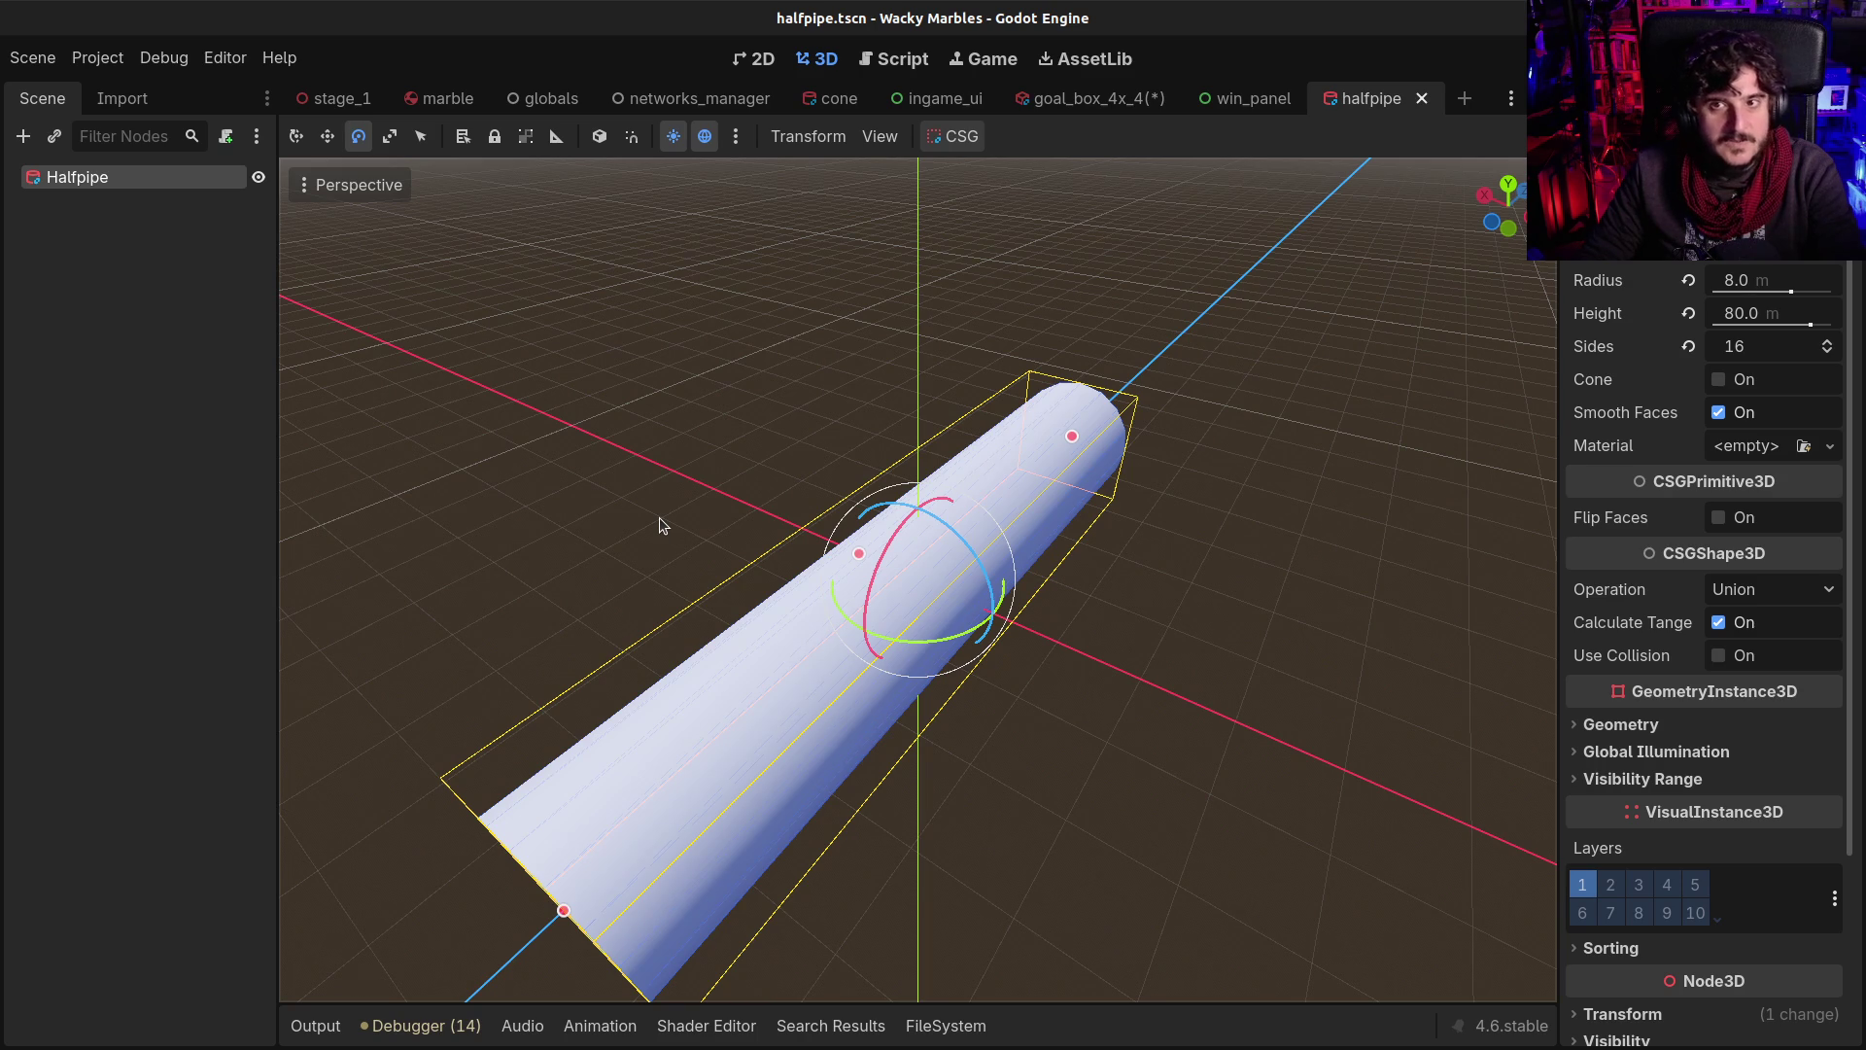
mouse_move(656, 516)
mouse_down()
mouse_move(770, 609)
mouse_move(907, 511)
mouse_move(852, 523)
mouse_up()
click(121, 187)
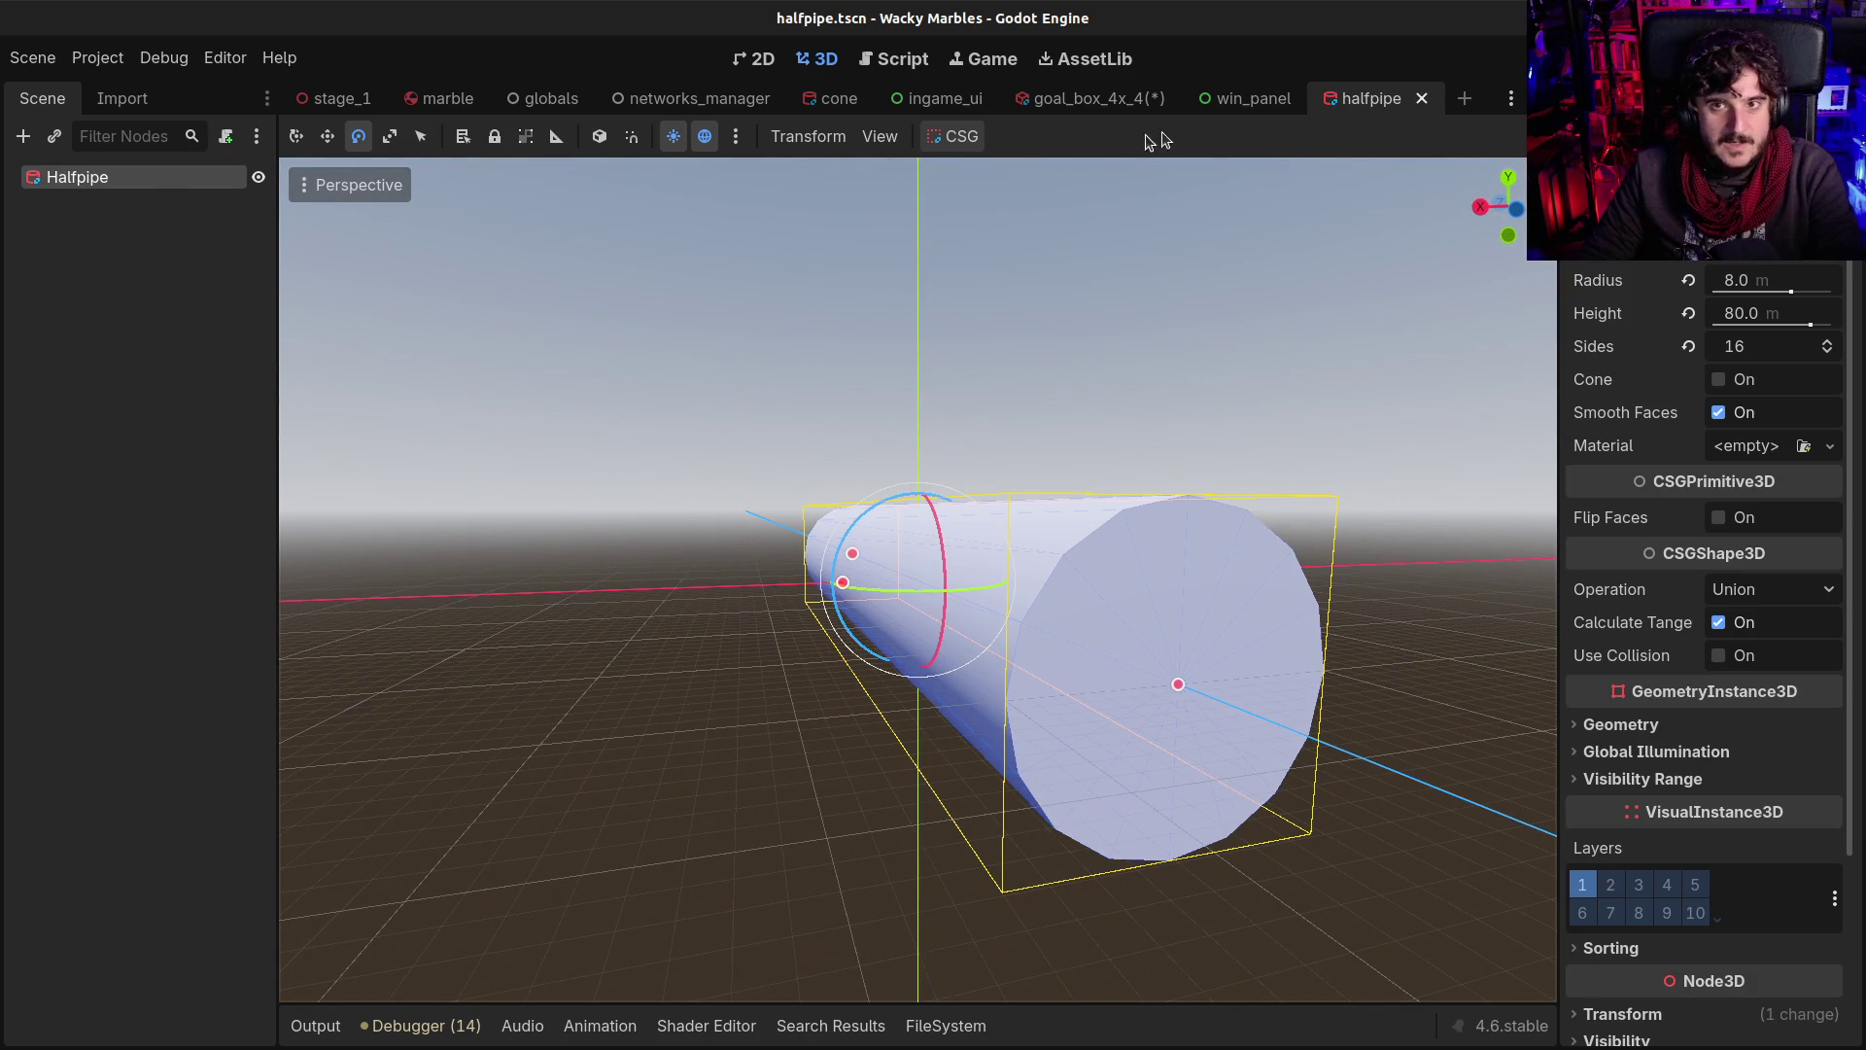
click(1086, 98)
Paste Halfpipe into GoalBox4x4, undo the extra copy, and dismiss the failed paste in the halfpipe scene
key(ctrl+v)
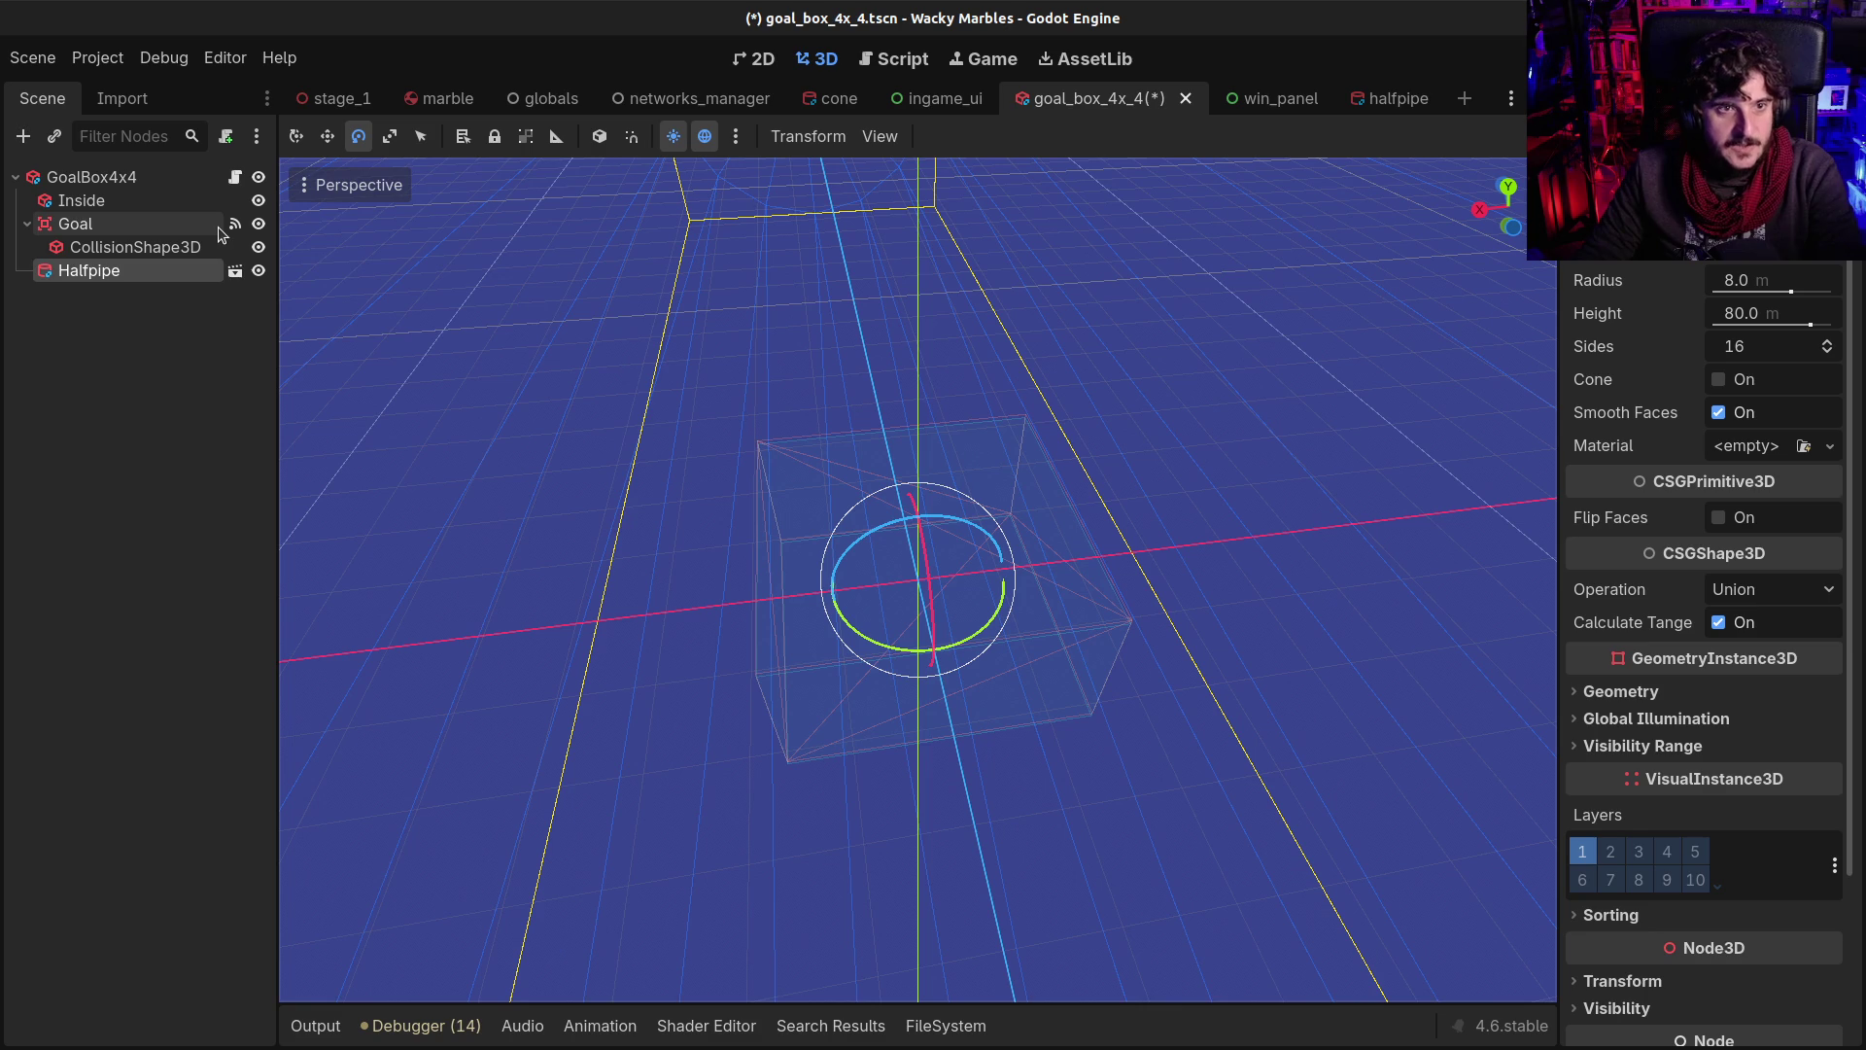
key(ctrl+v)
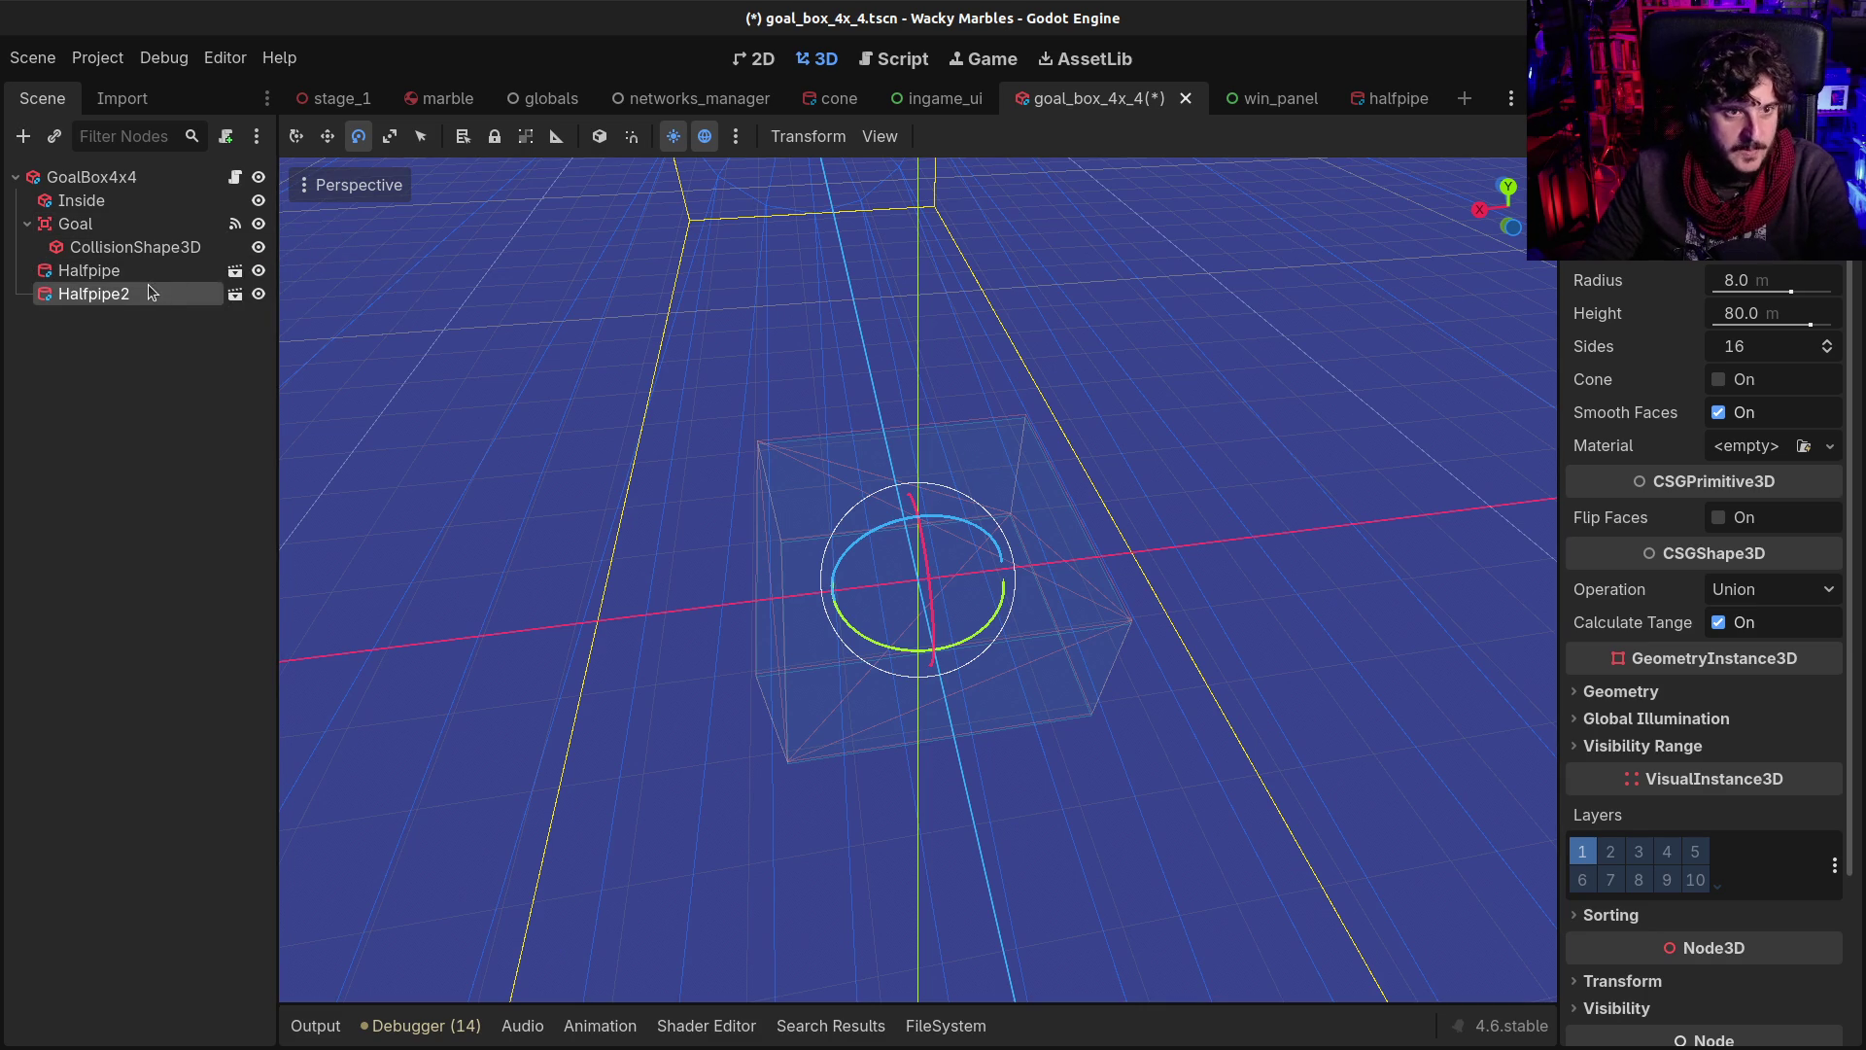
key(ctrl+z)
click(1390, 98)
key(ctrl+v)
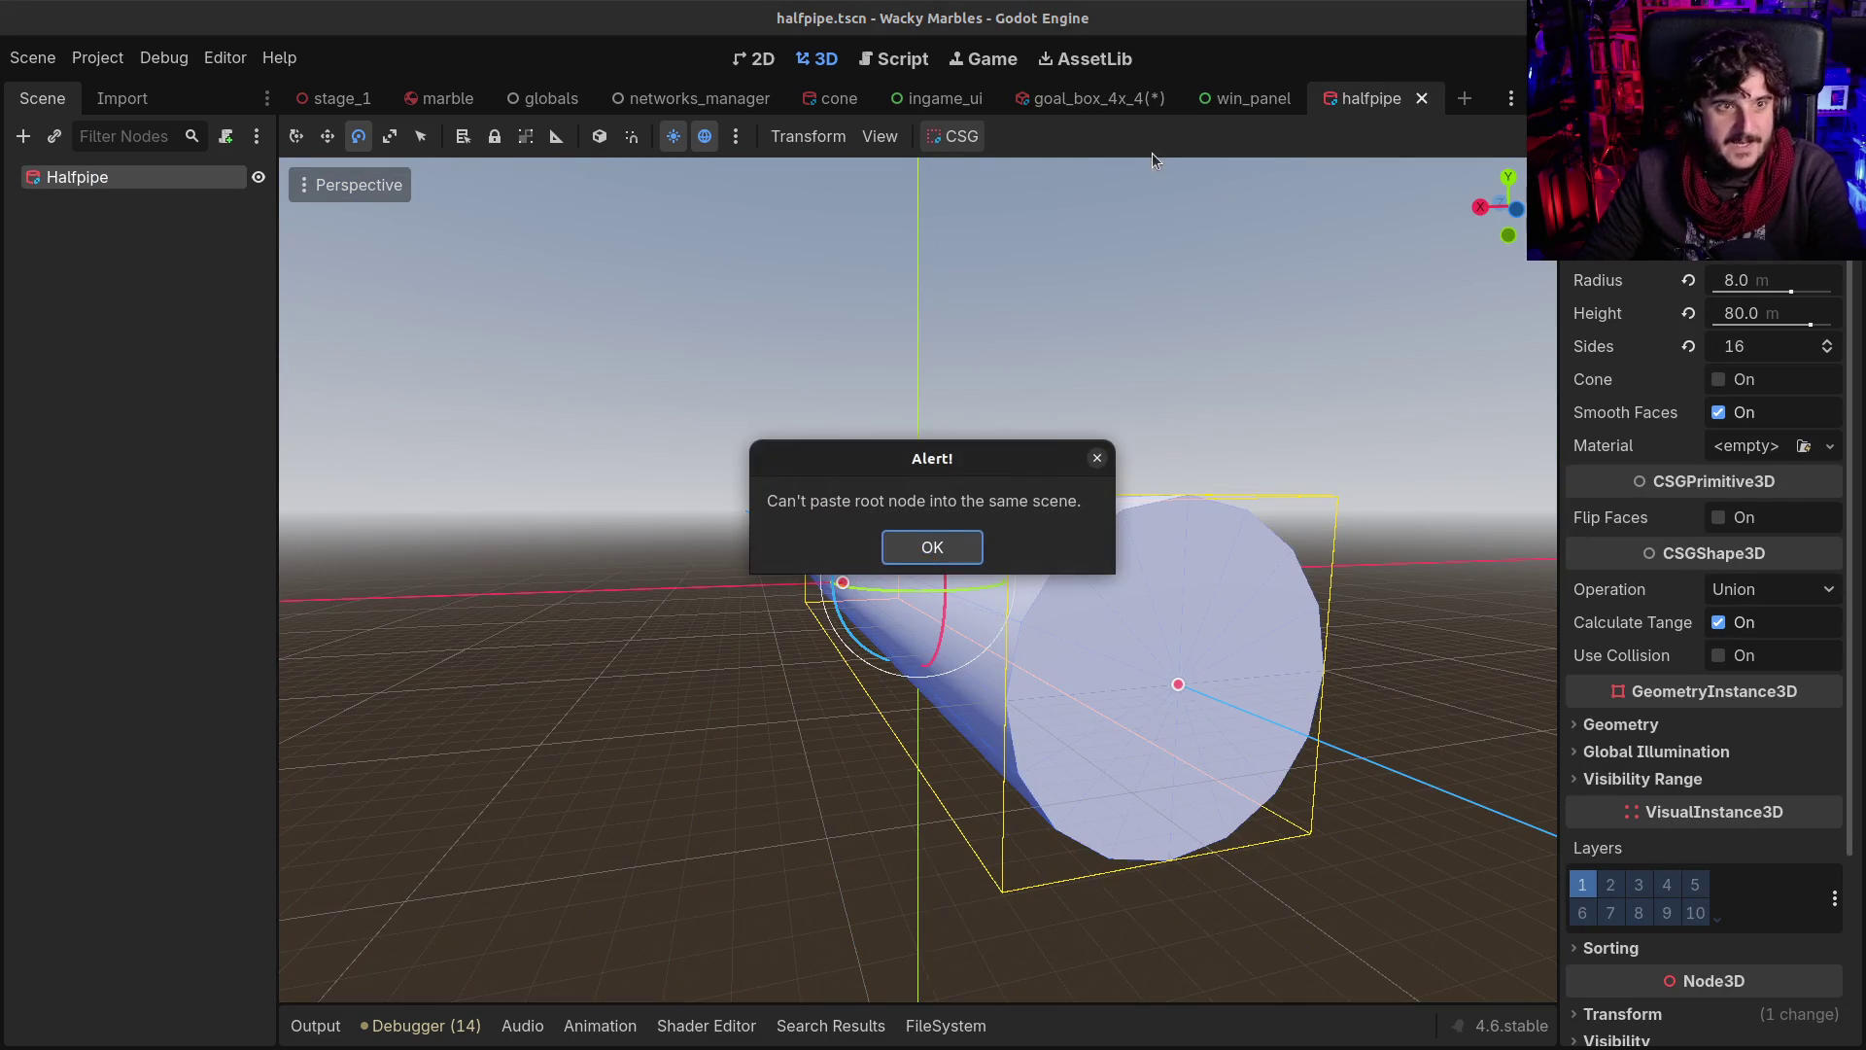
click(943, 557)
Delete the Halfpipe node from goal_box_4x_4 and go back to the halfpipe scene
click(1086, 98)
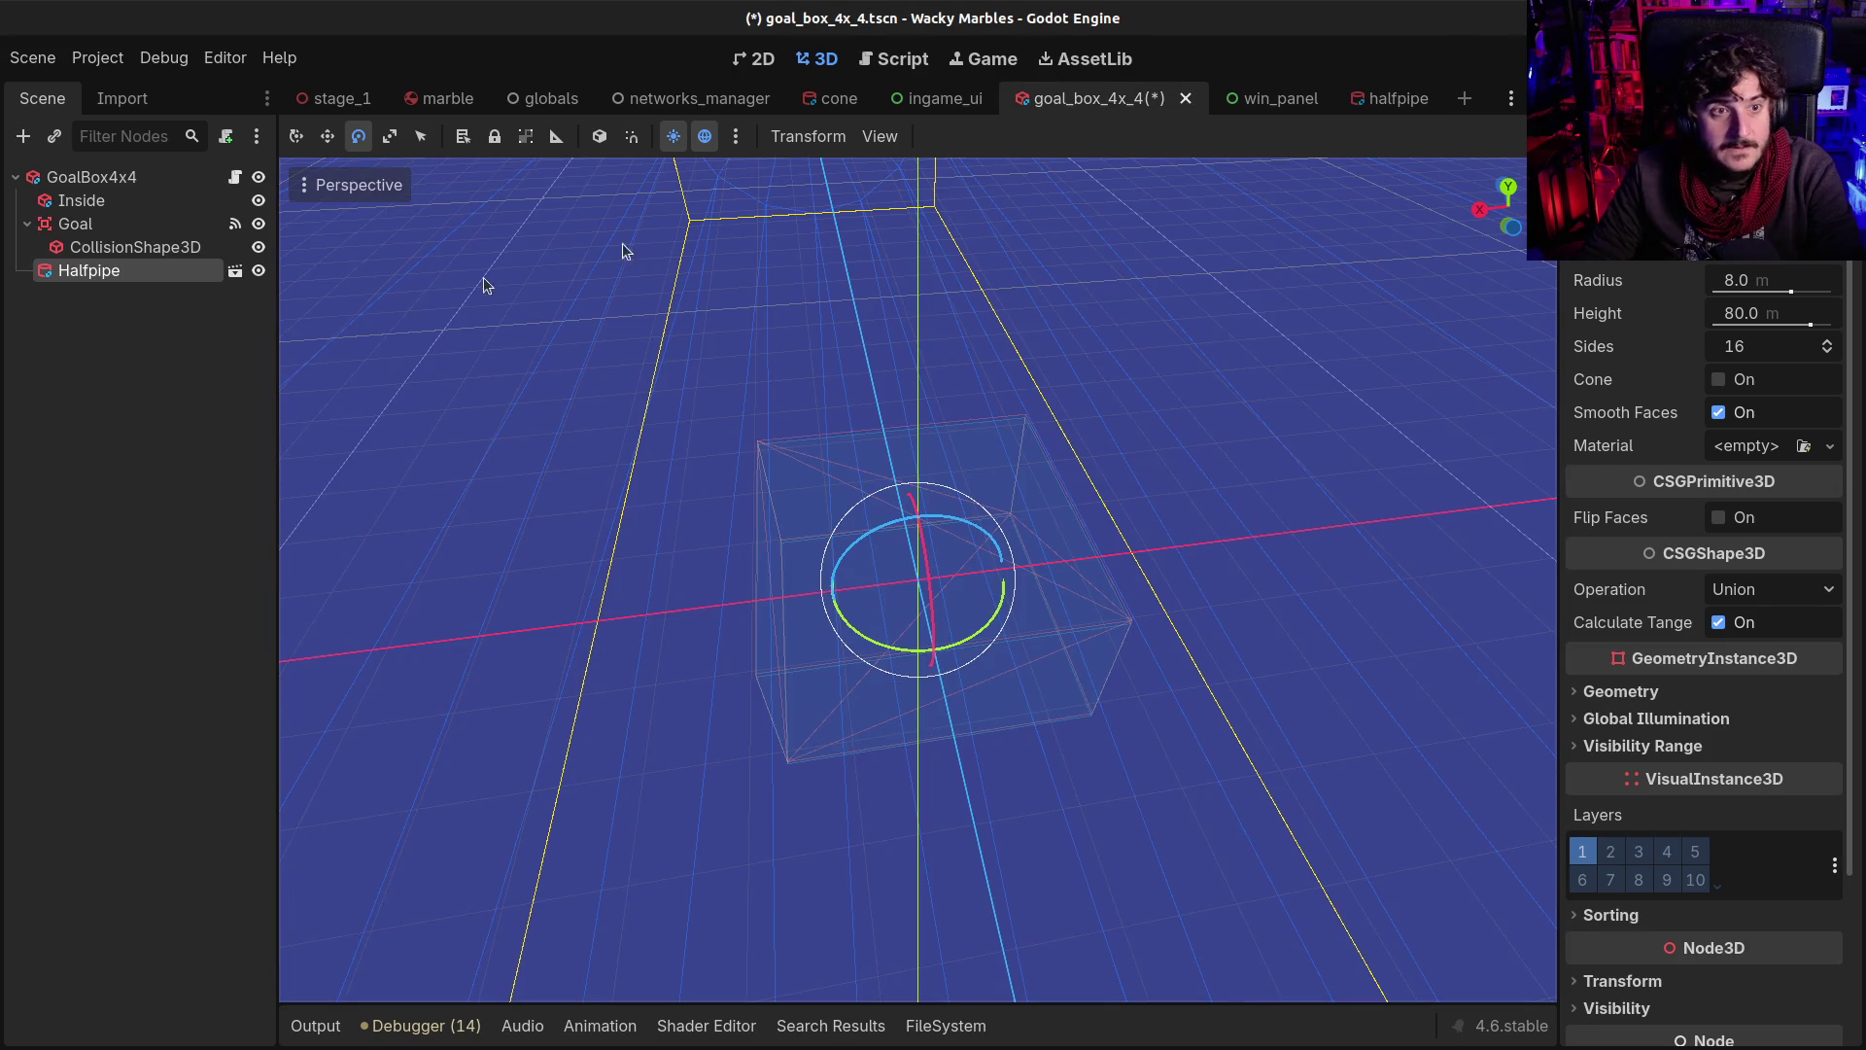
click(172, 363)
click(146, 273)
key(Delete)
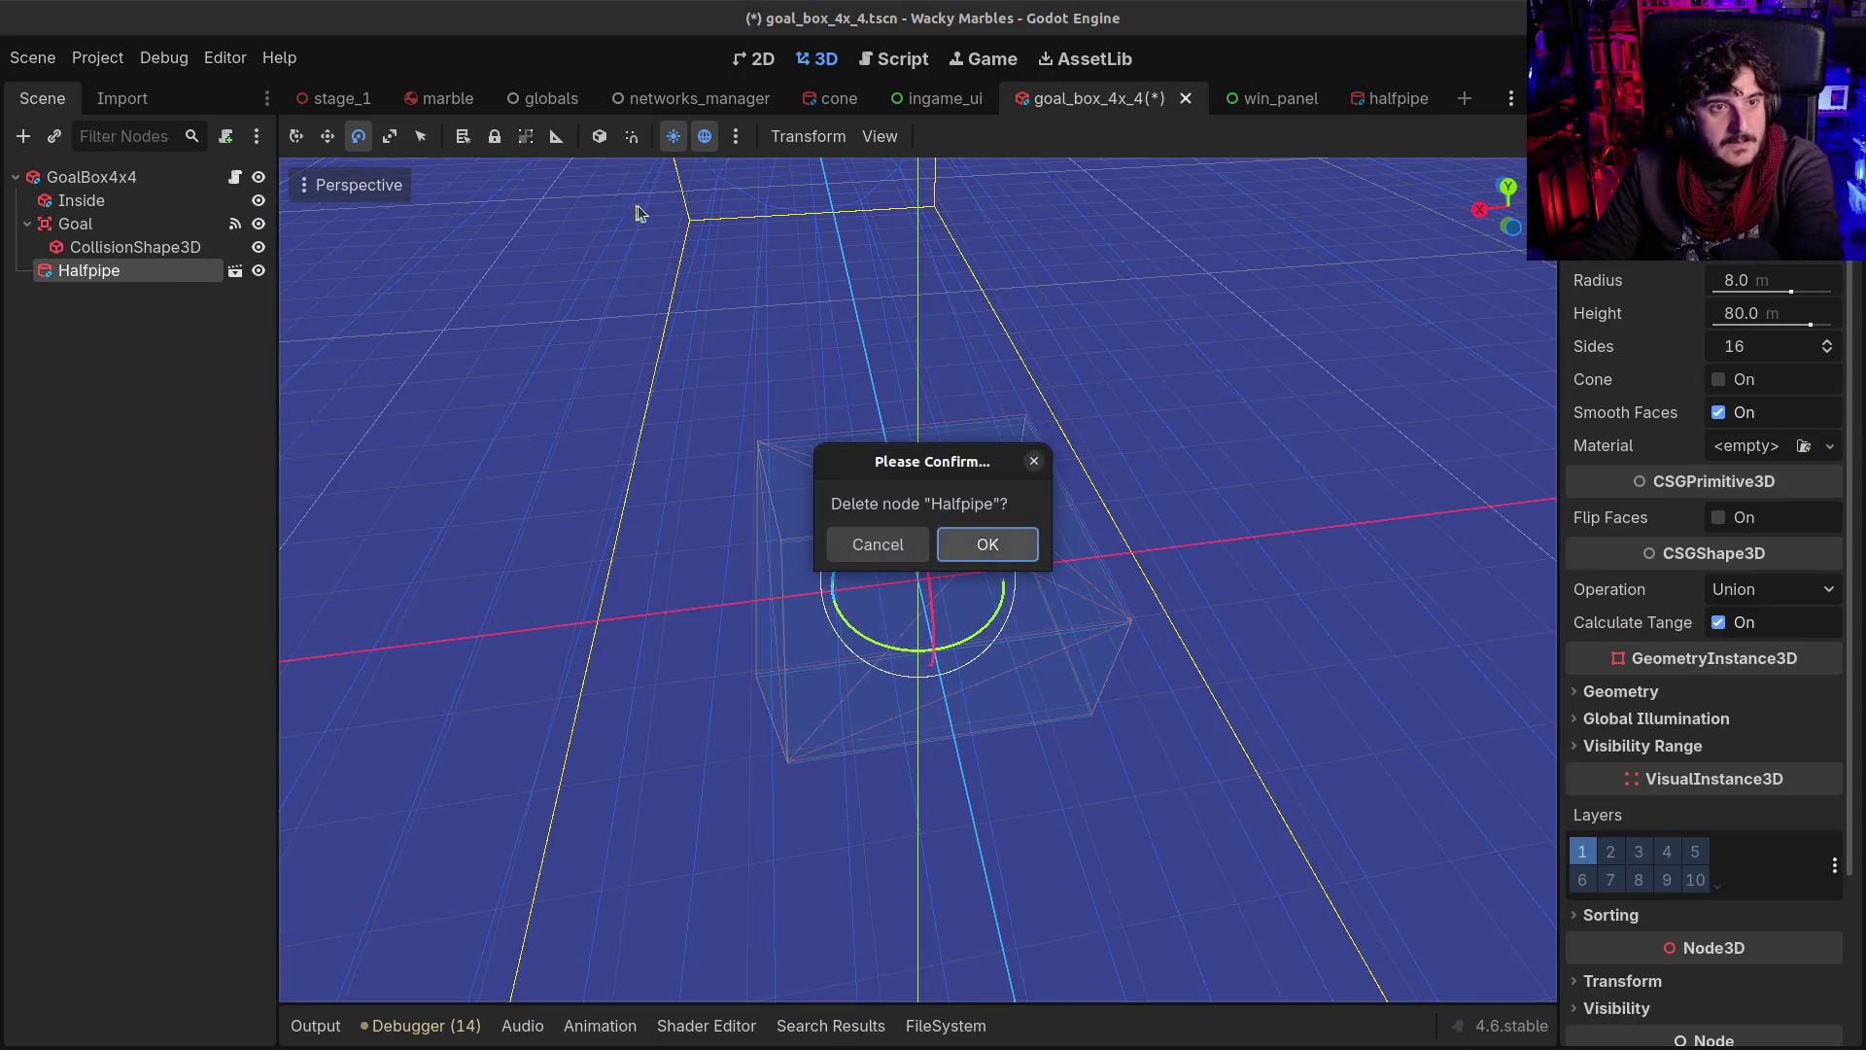
key(Return)
click(1380, 98)
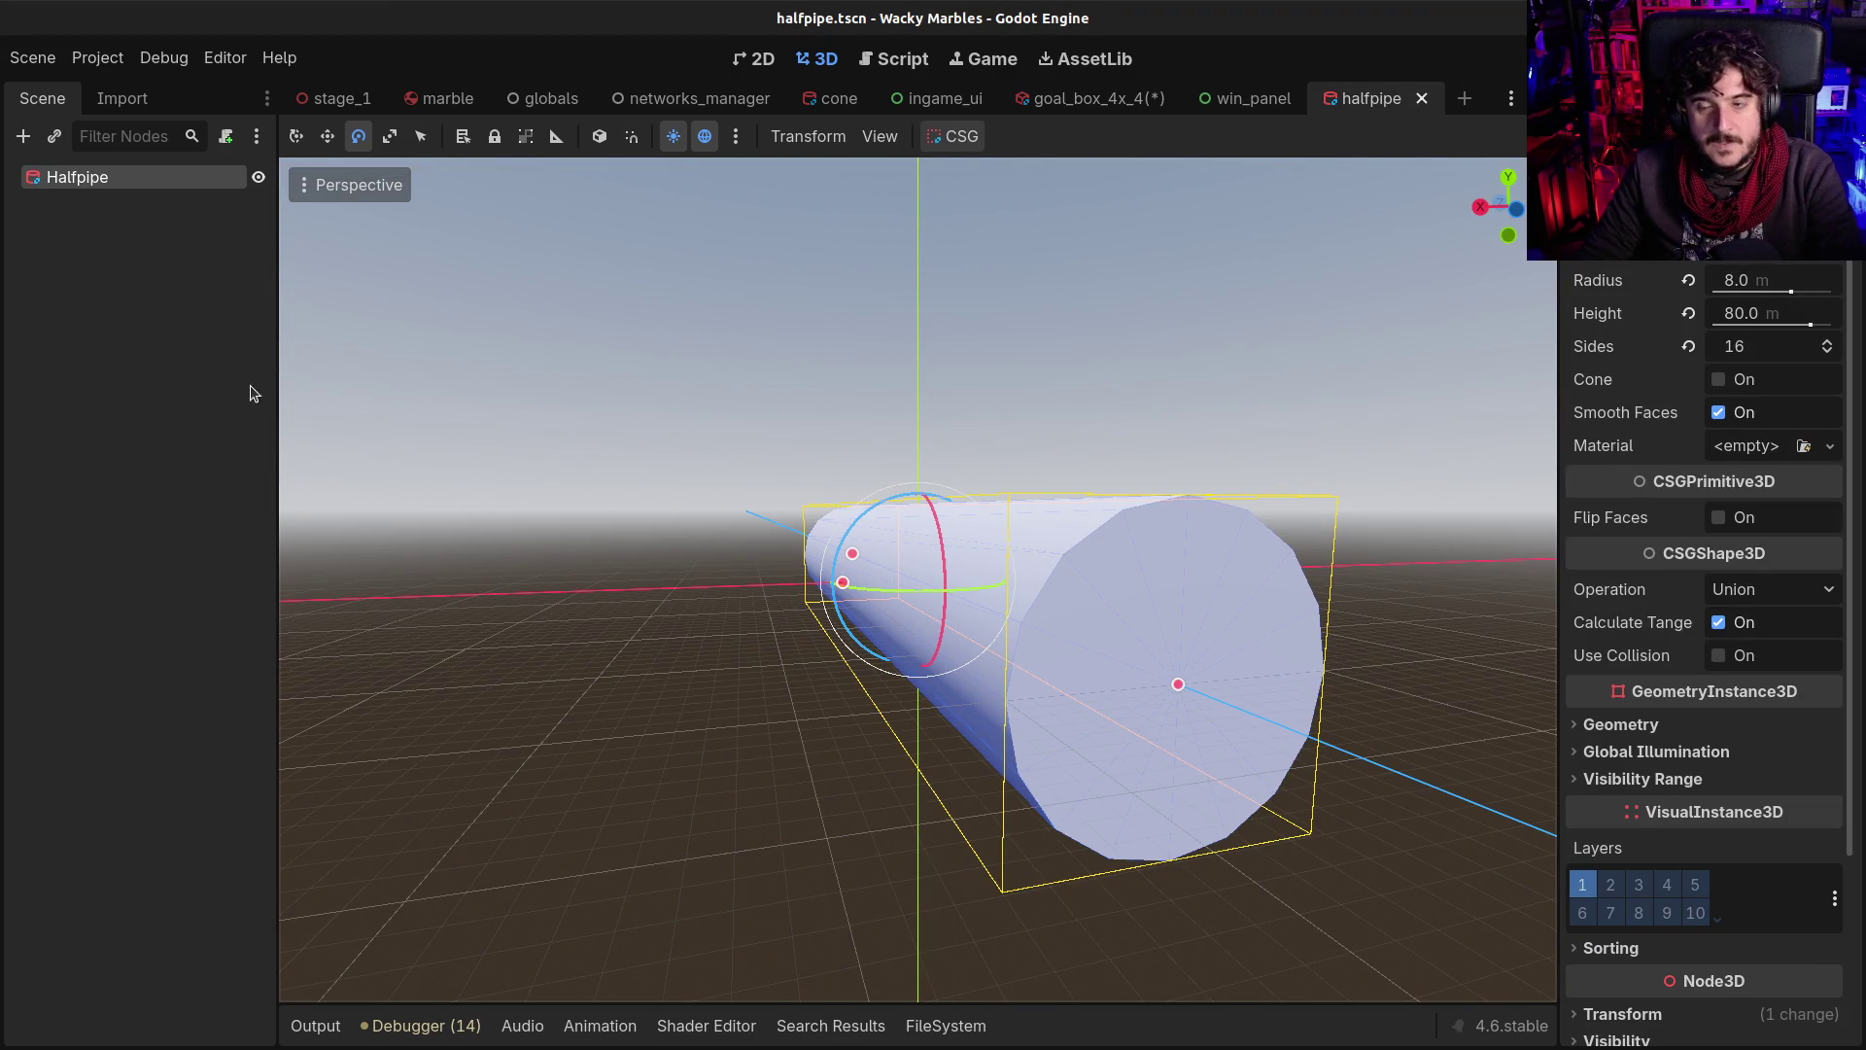
Add a CSGCylinder3D child under Halfpipe, name it Inside, then reselect Halfpipe
drag(1087, 501, 862, 586)
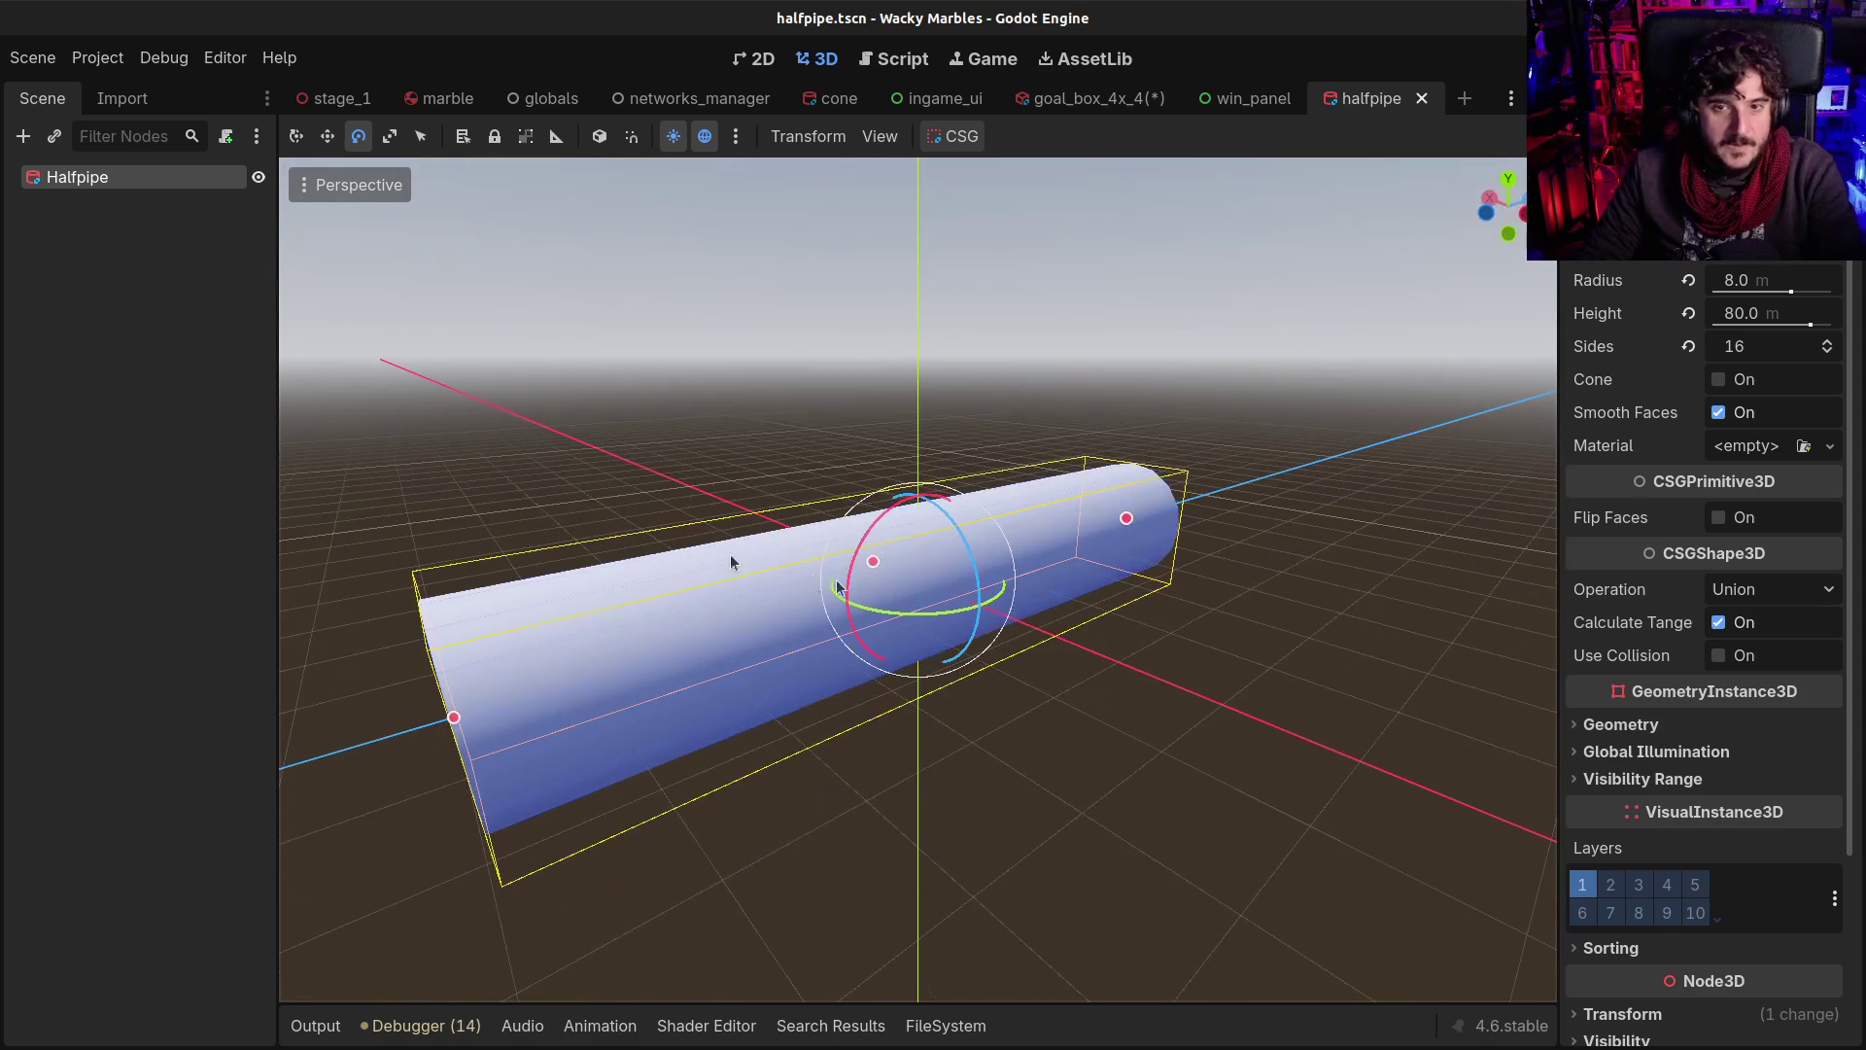
key(ctrl+a)
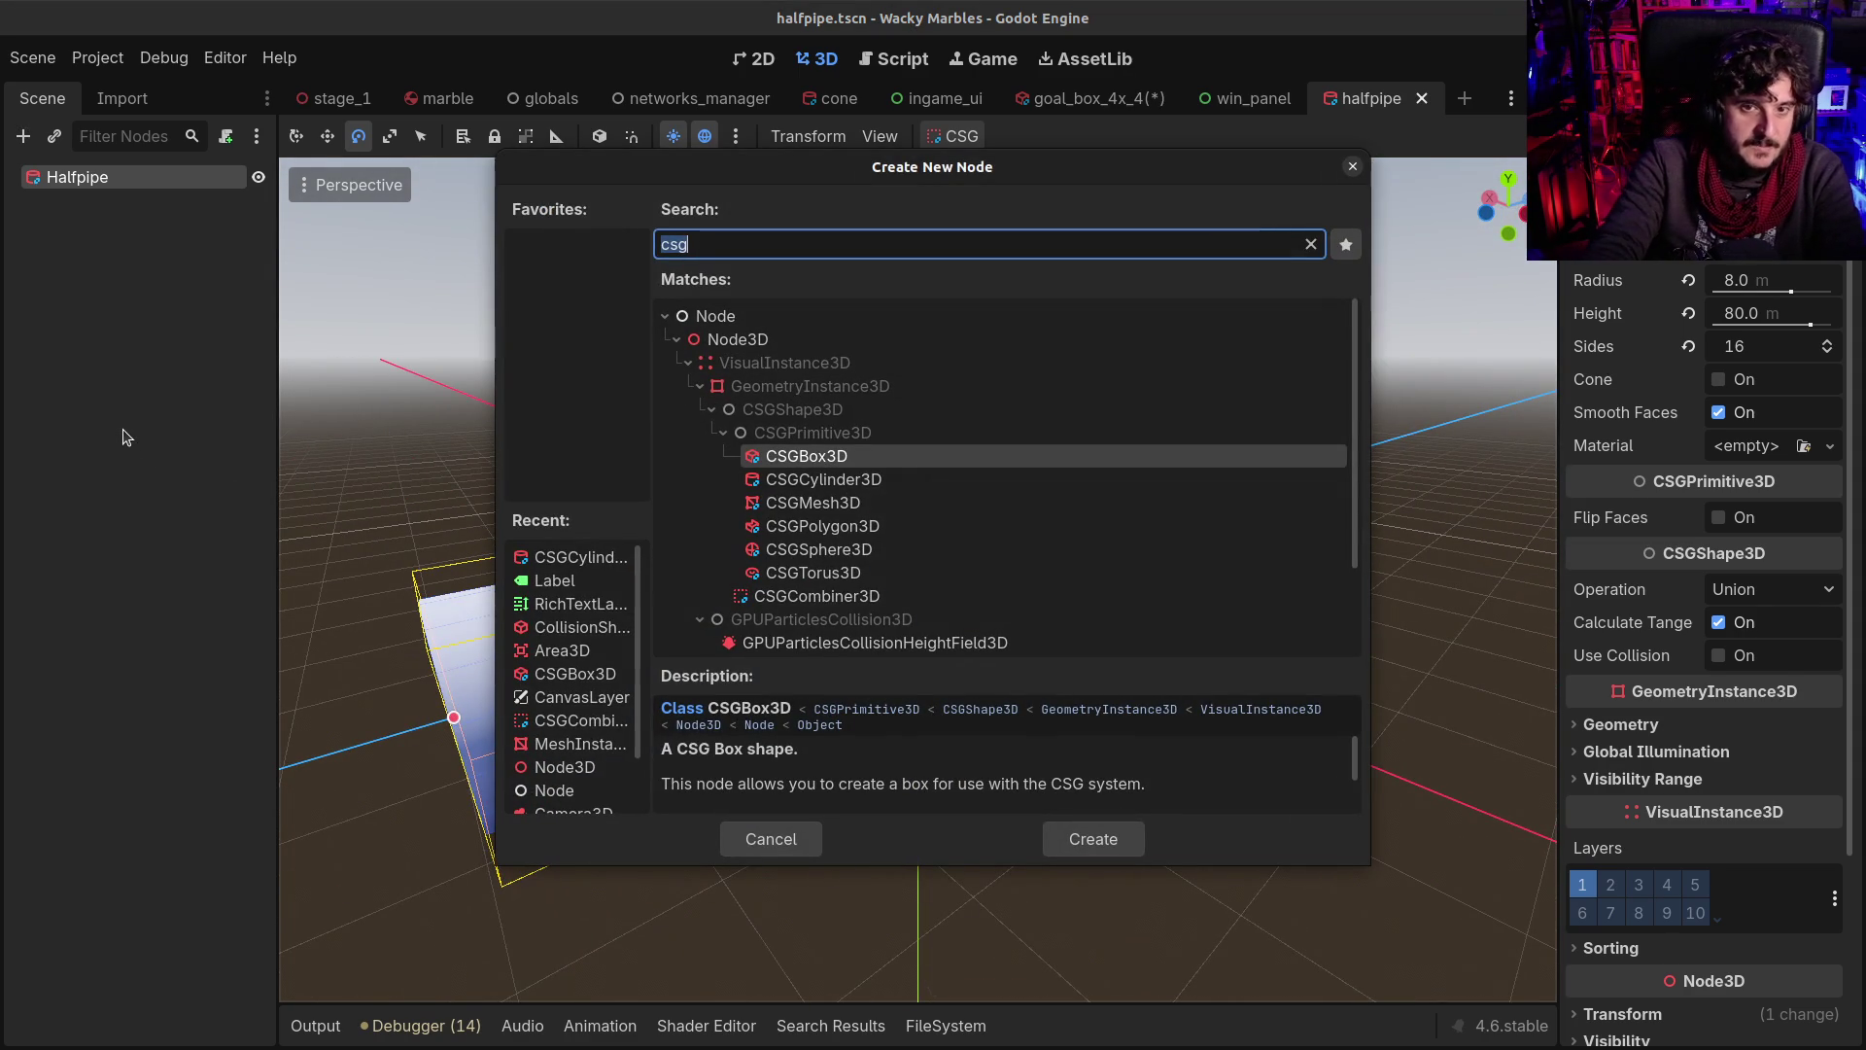
key(Down)
key(Return)
scroll(766, 375, up, 2)
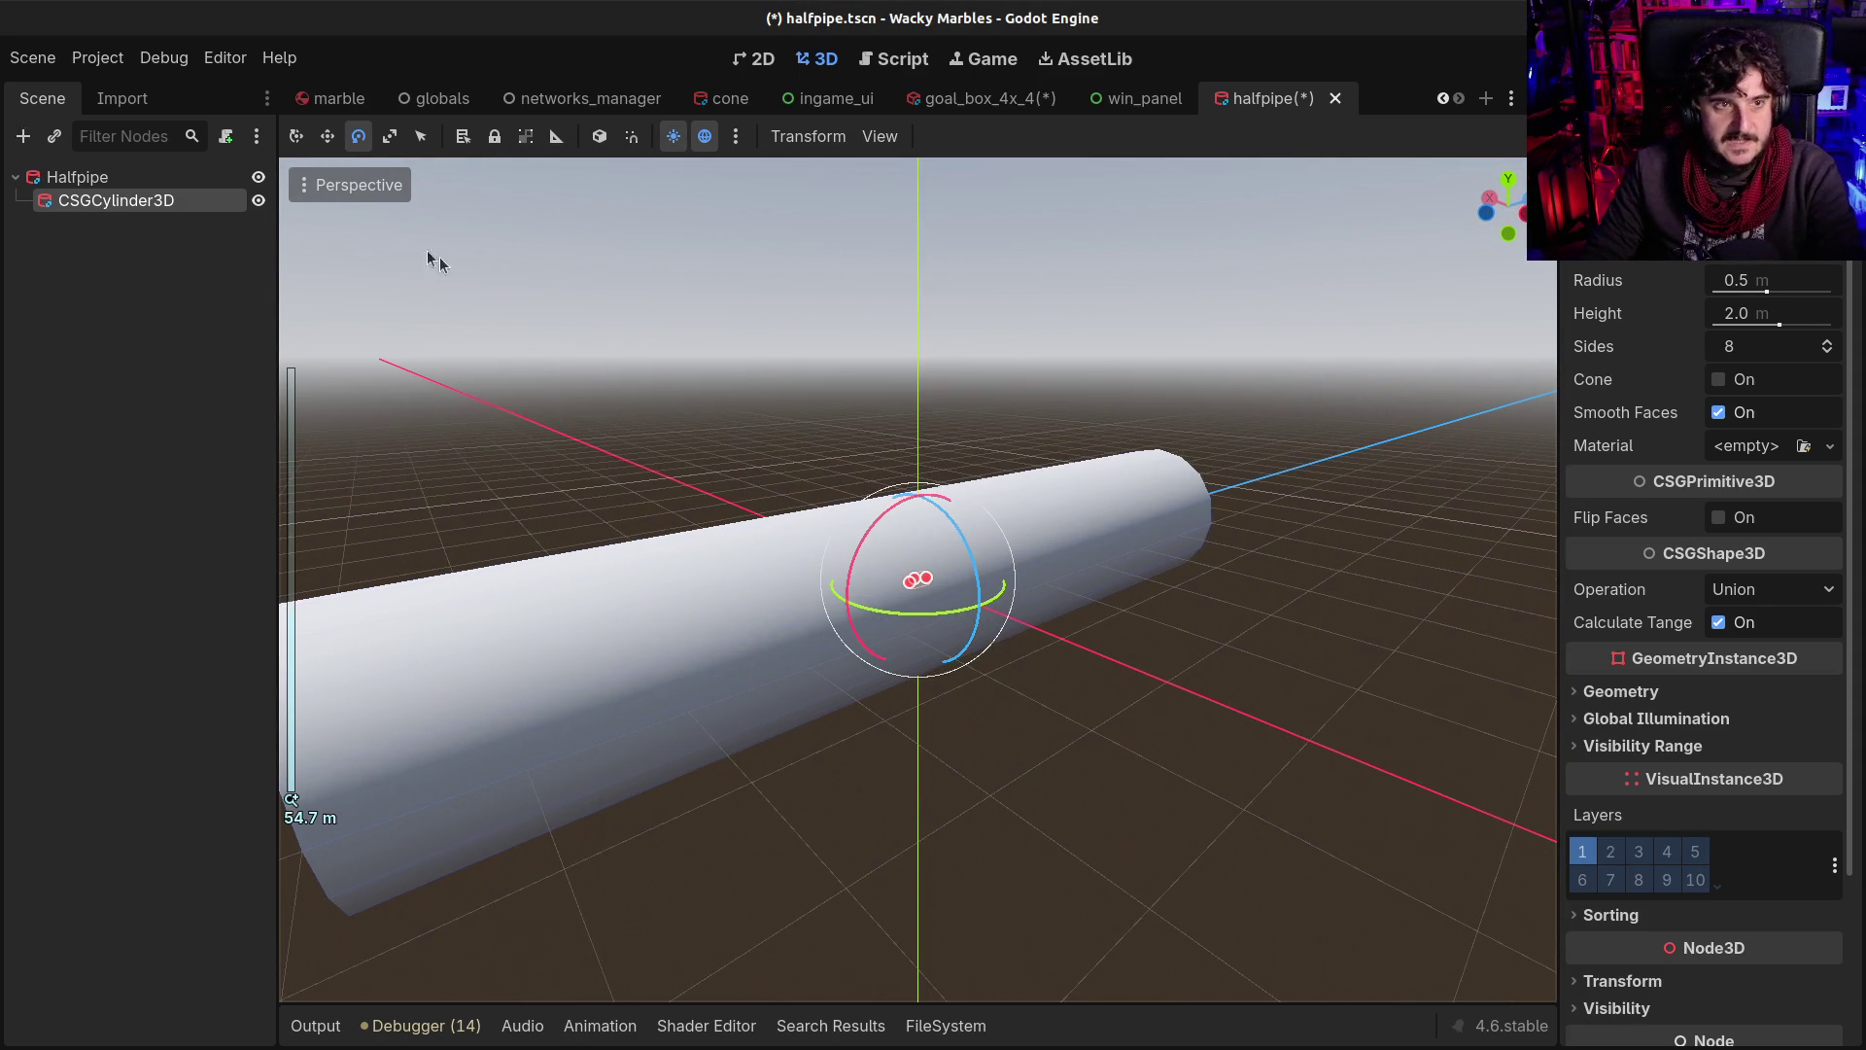
key(F2)
text(Insde)
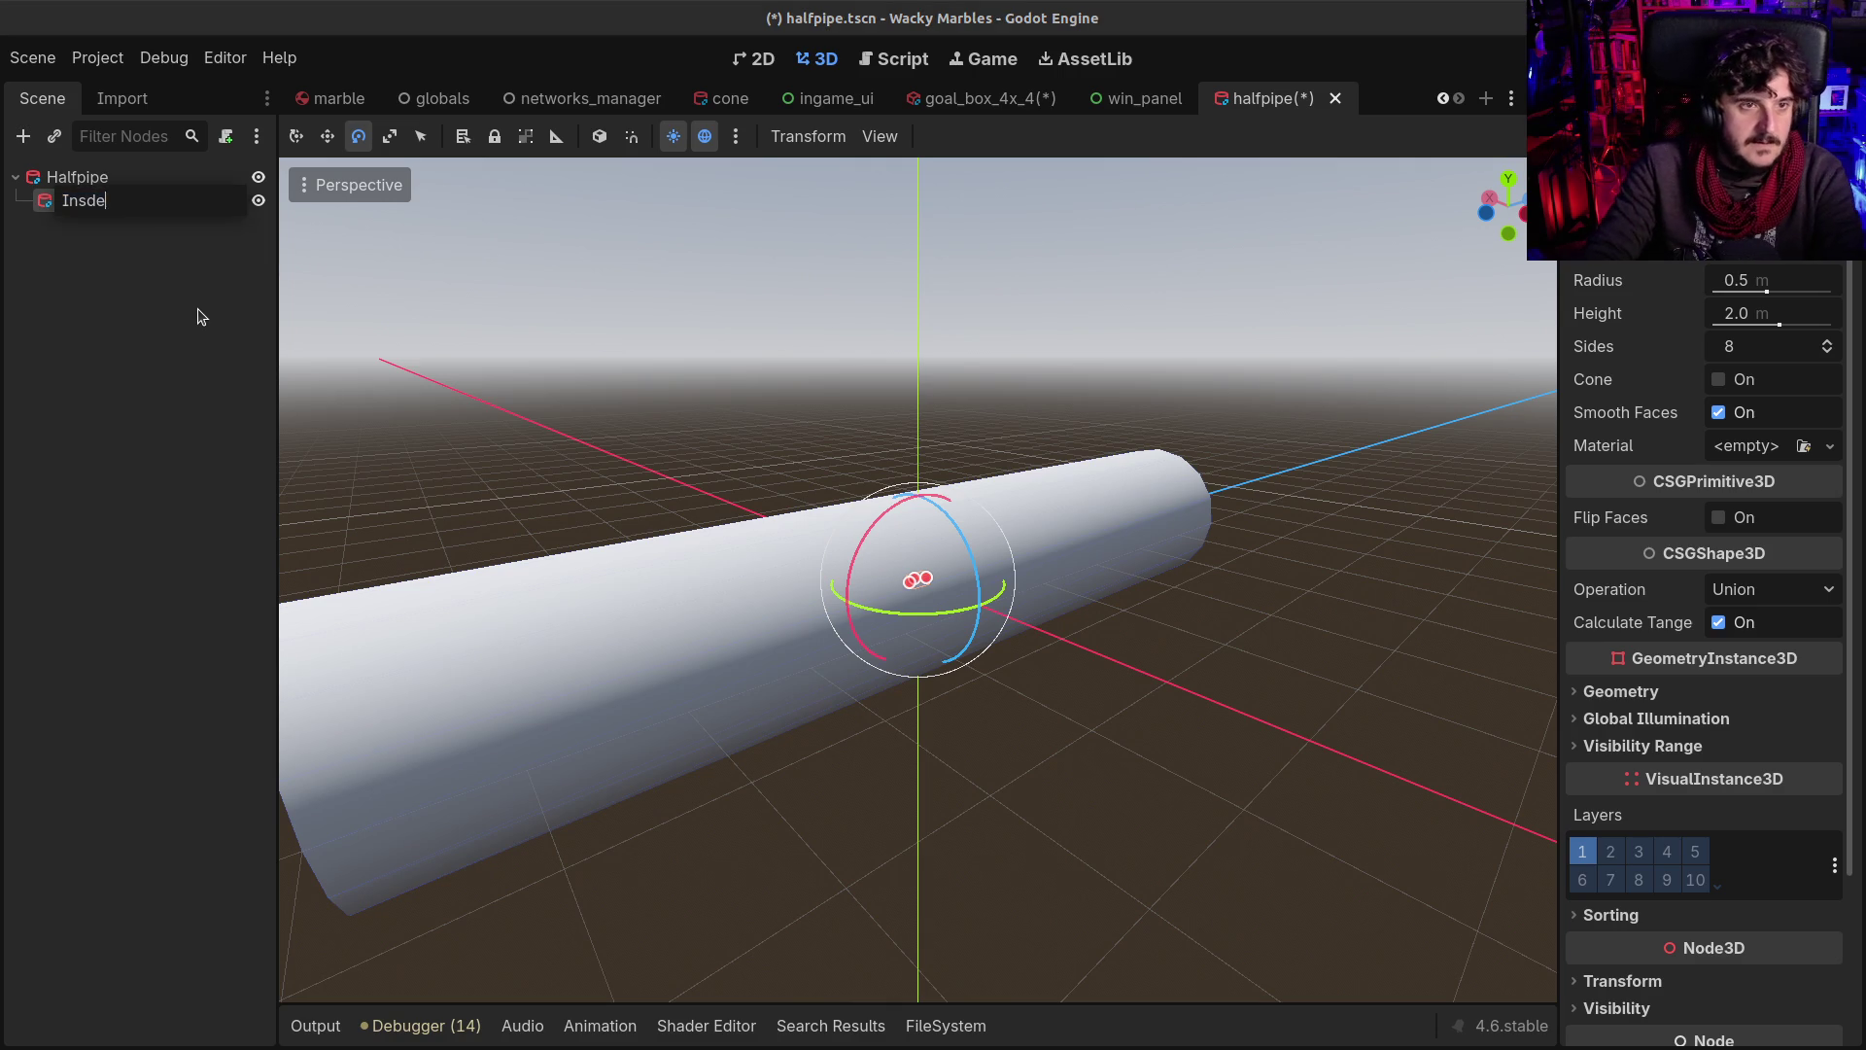
text(i)
key(Return)
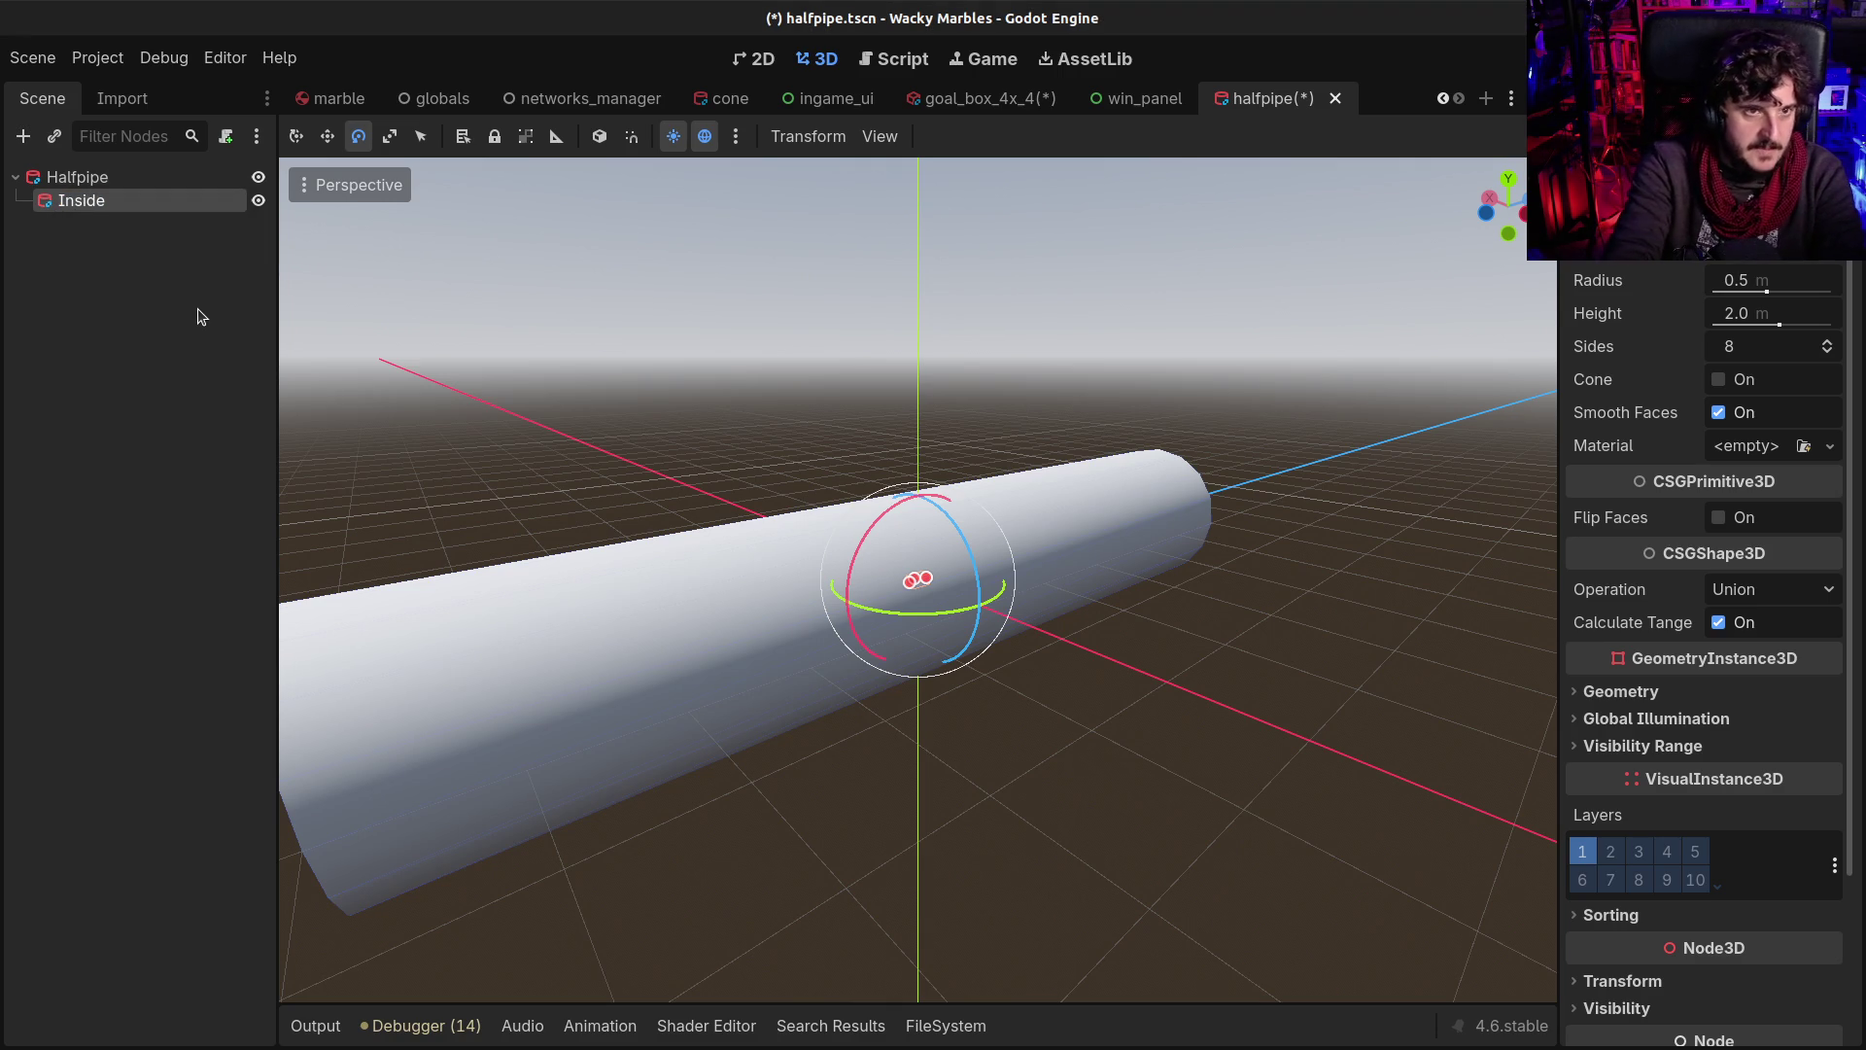
scroll(772, 538, down, 2)
mouse_move(583, 301)
mouse_down()
mouse_move(772, 539)
mouse_move(747, 565)
mouse_up()
scroll(990, 686, down, 2)
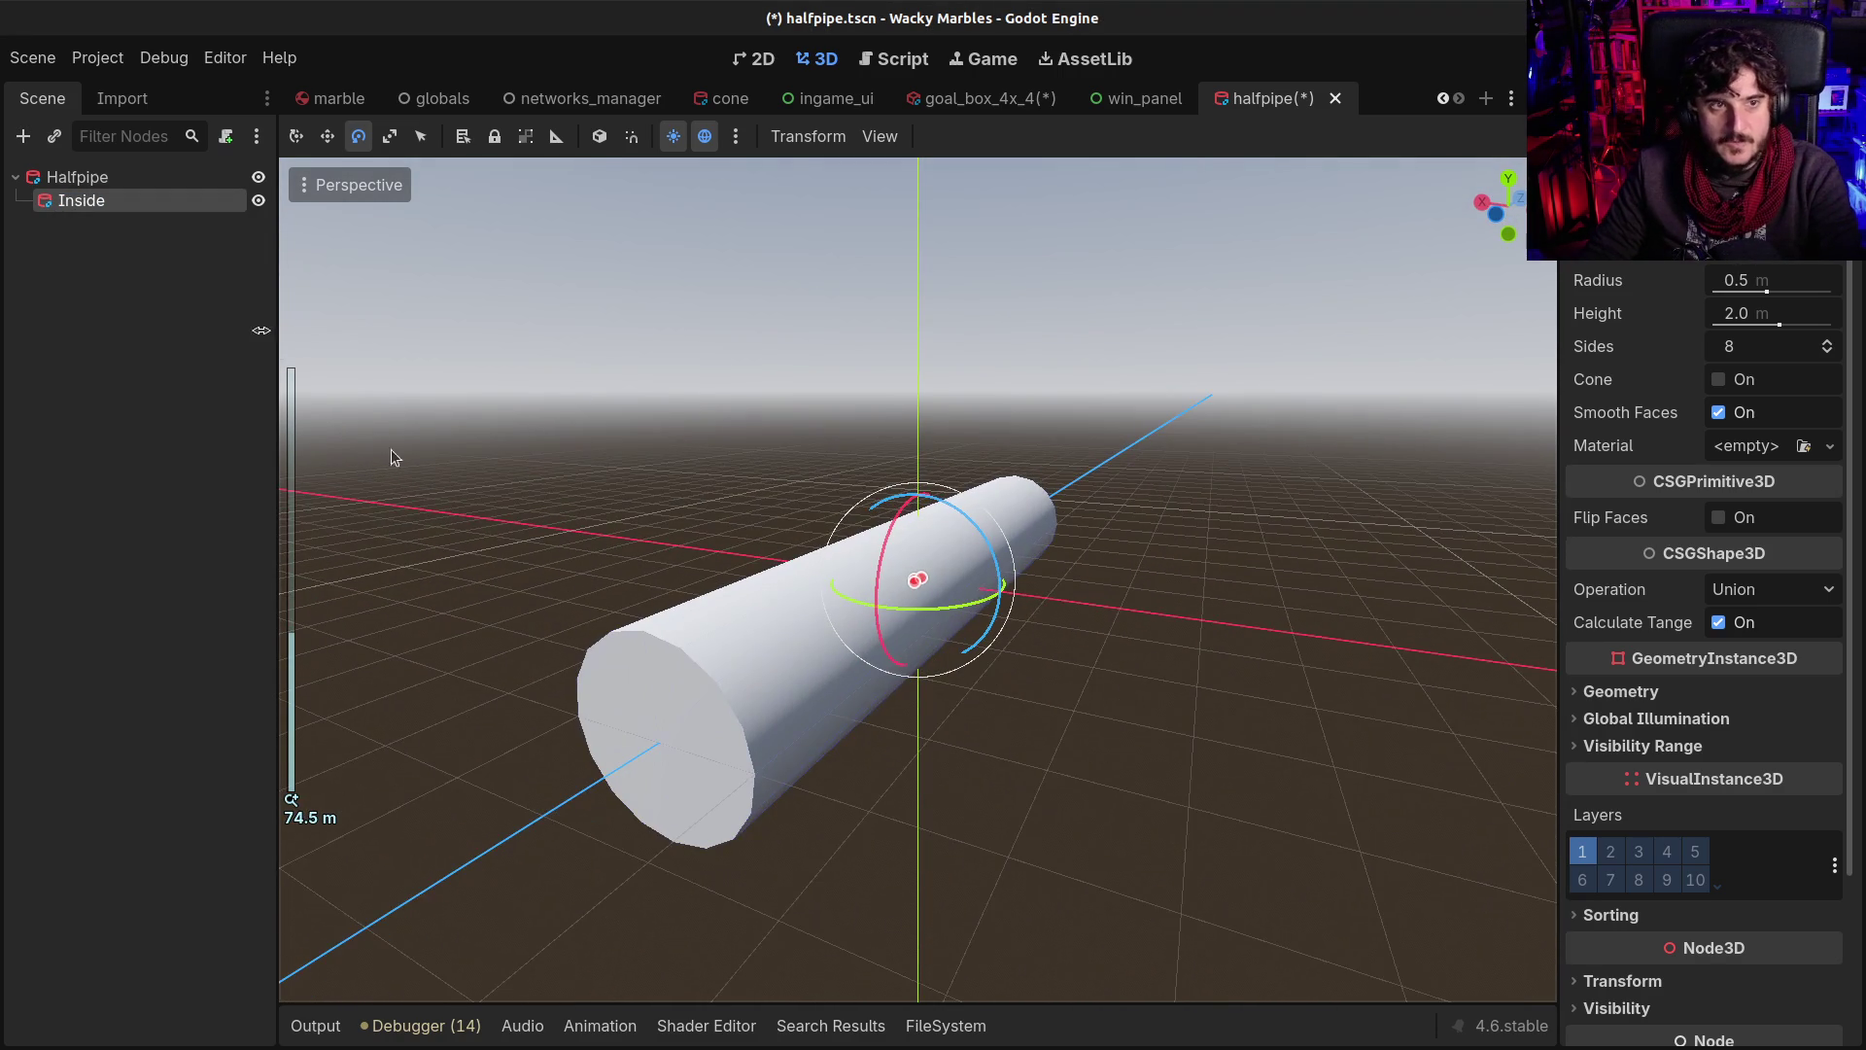
click(77, 177)
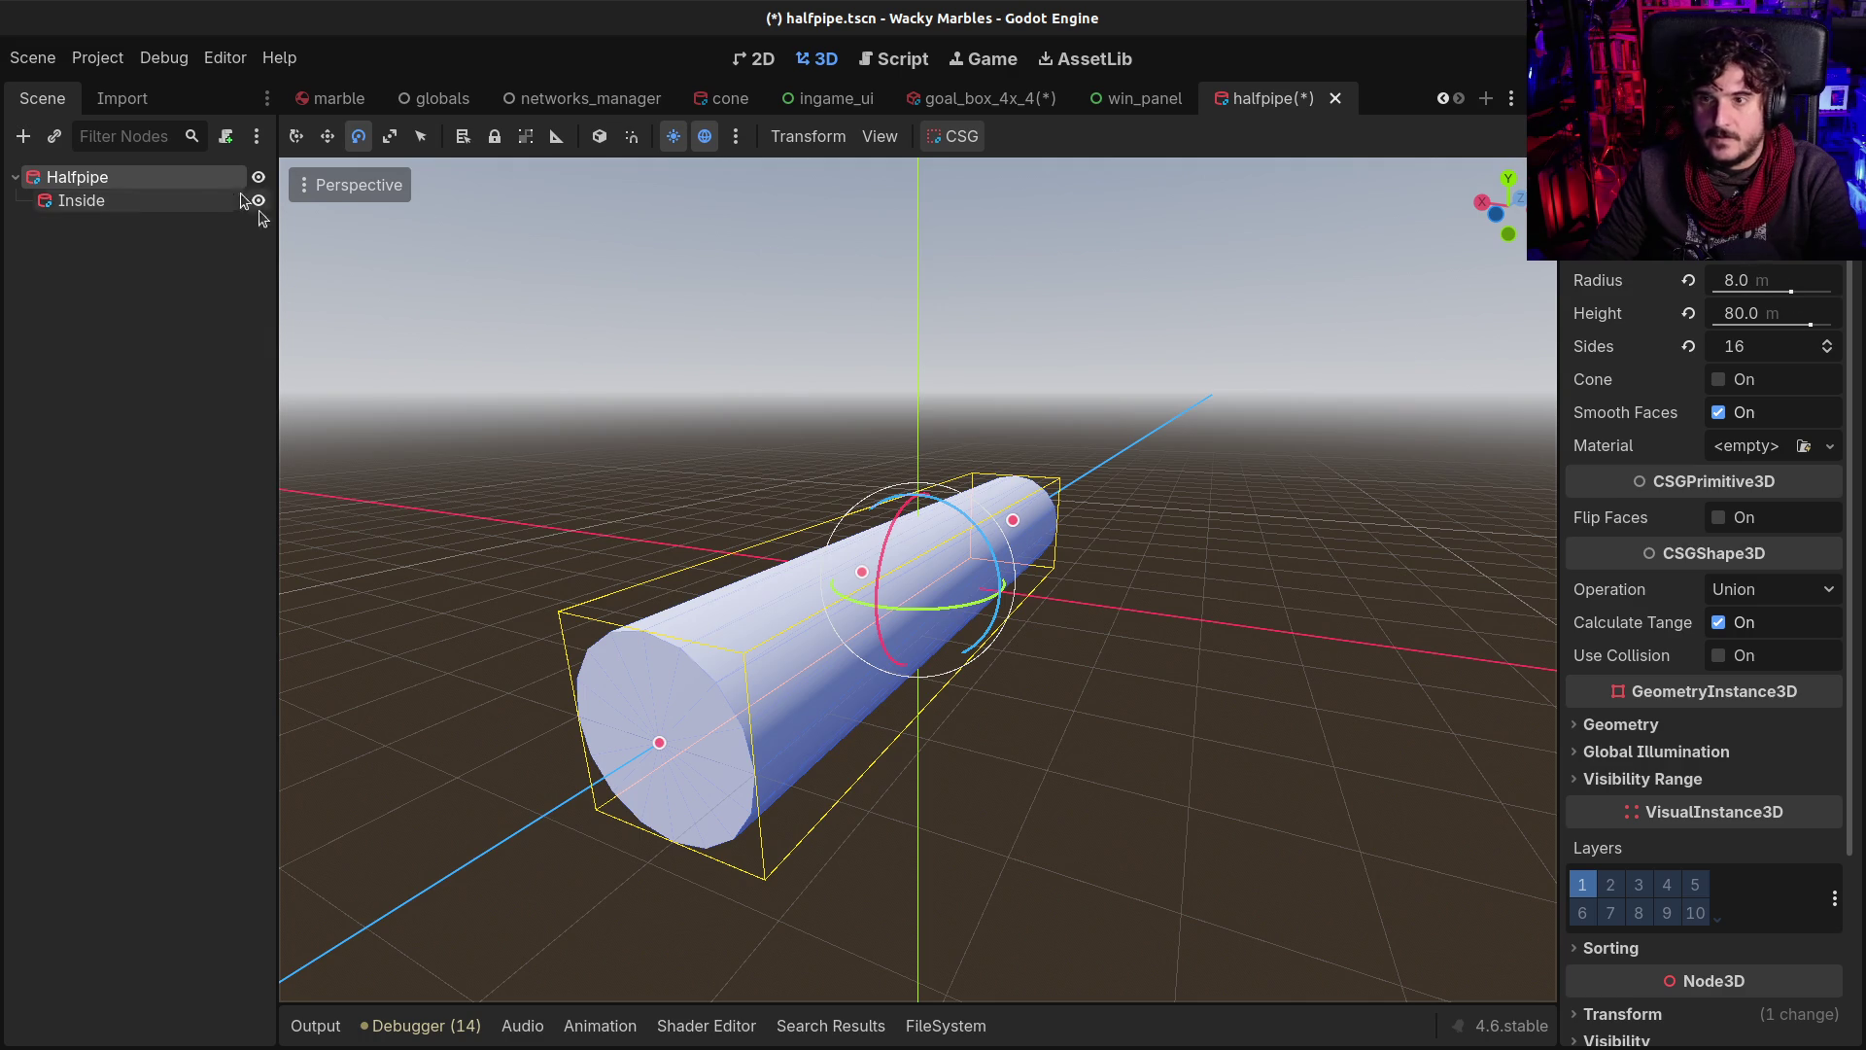
Give the Inside cylinder a first-pass radius of 8.0 m and height of 79.5 m
click(101, 202)
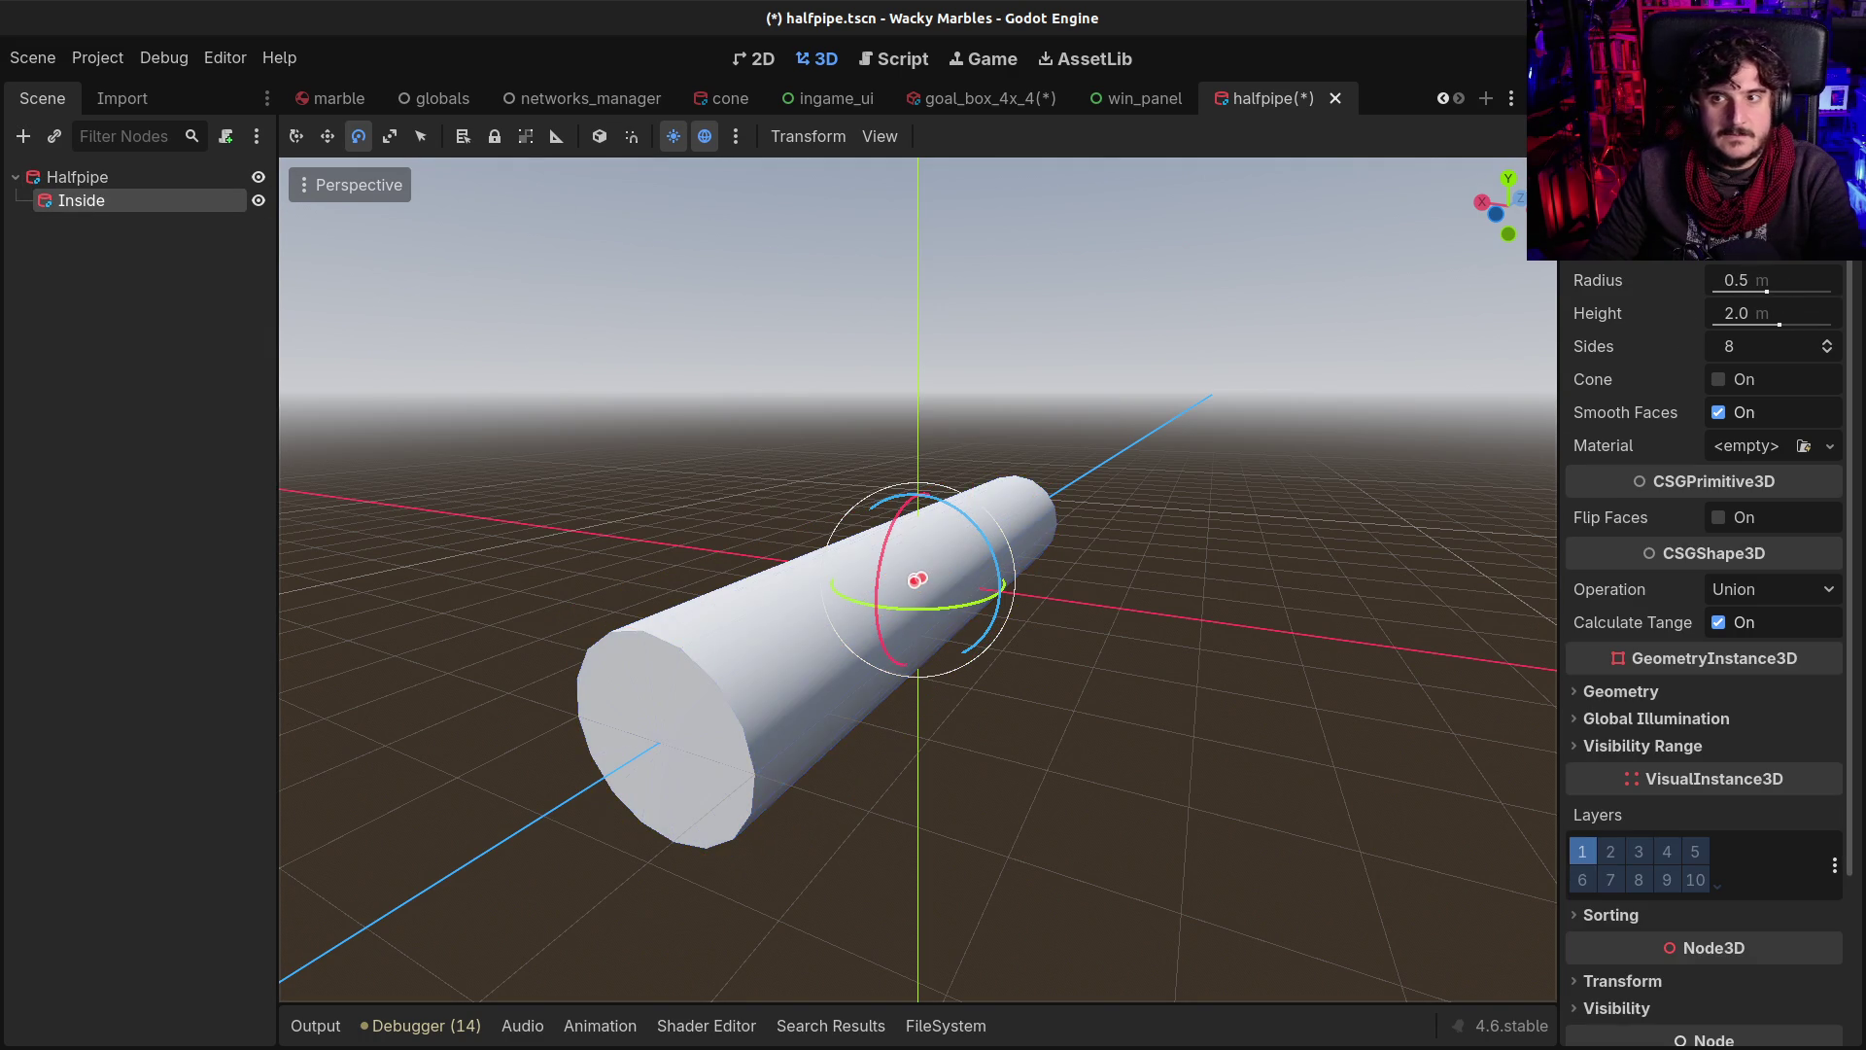
click(1778, 279)
text(8)
key(Return)
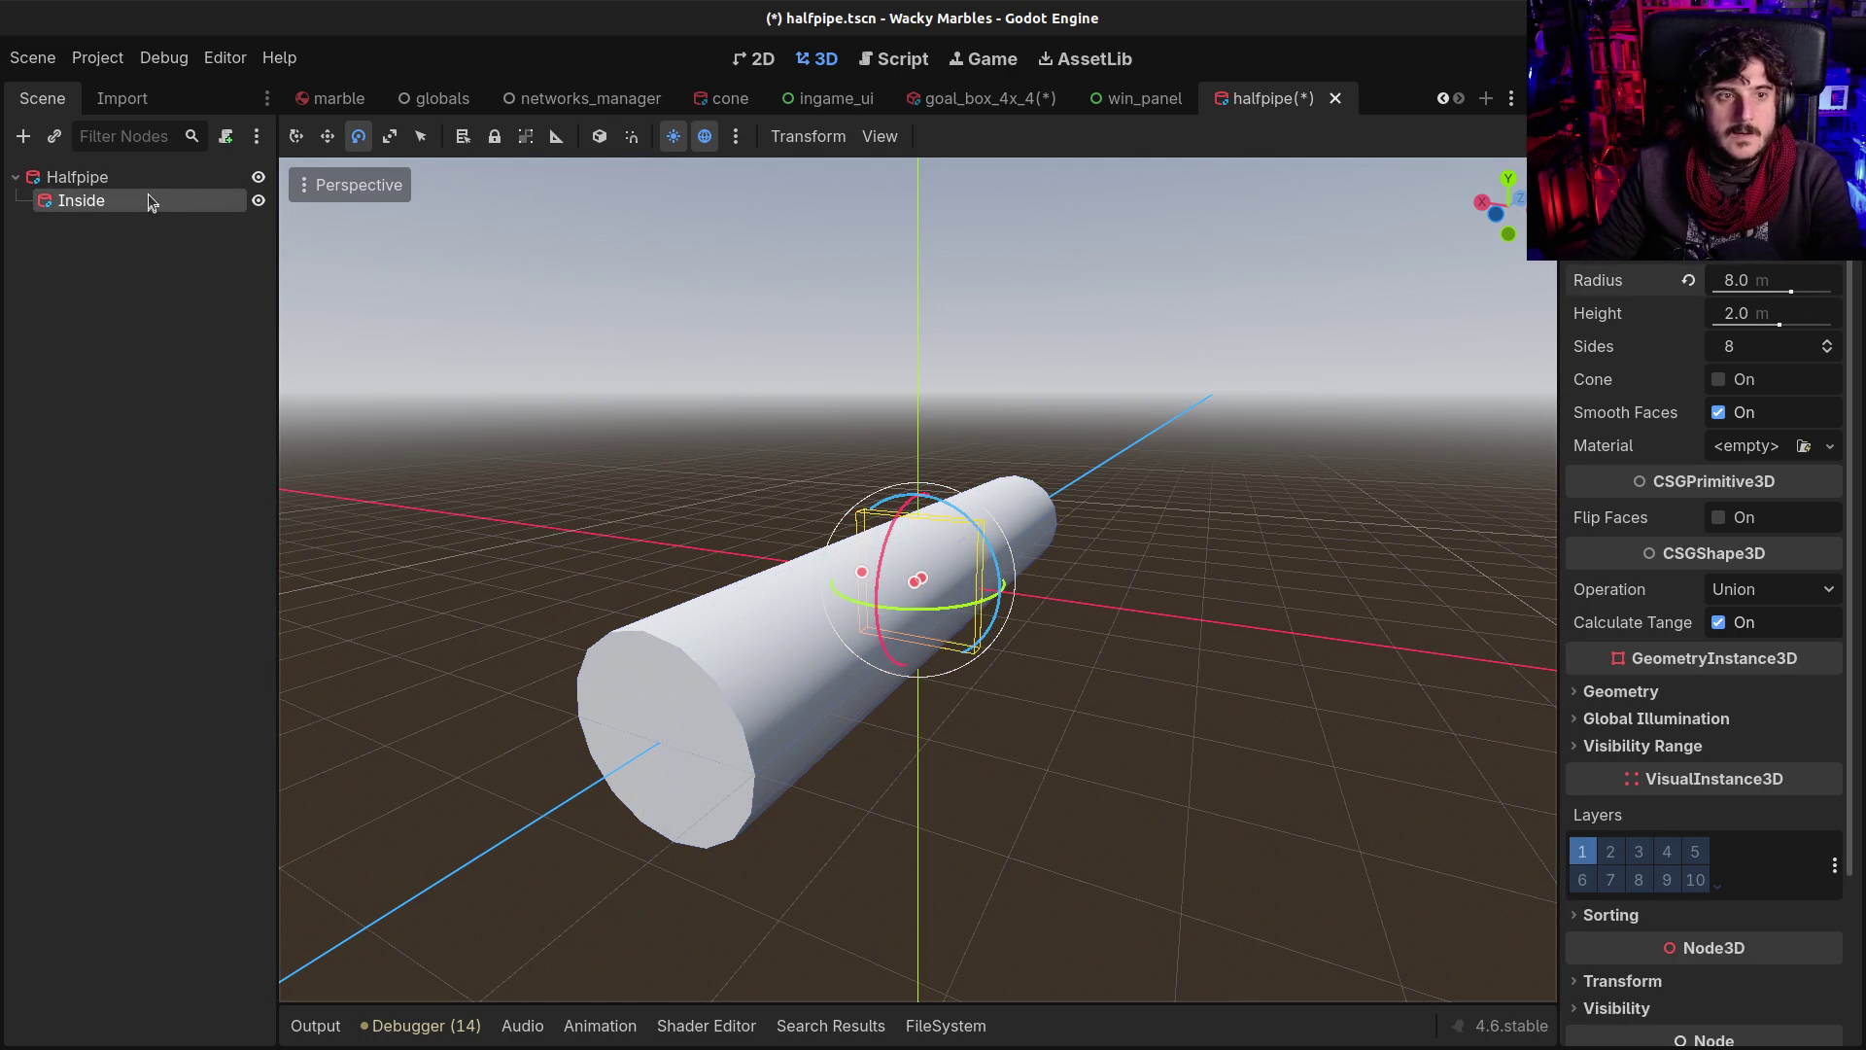
click(1769, 319)
text(79)
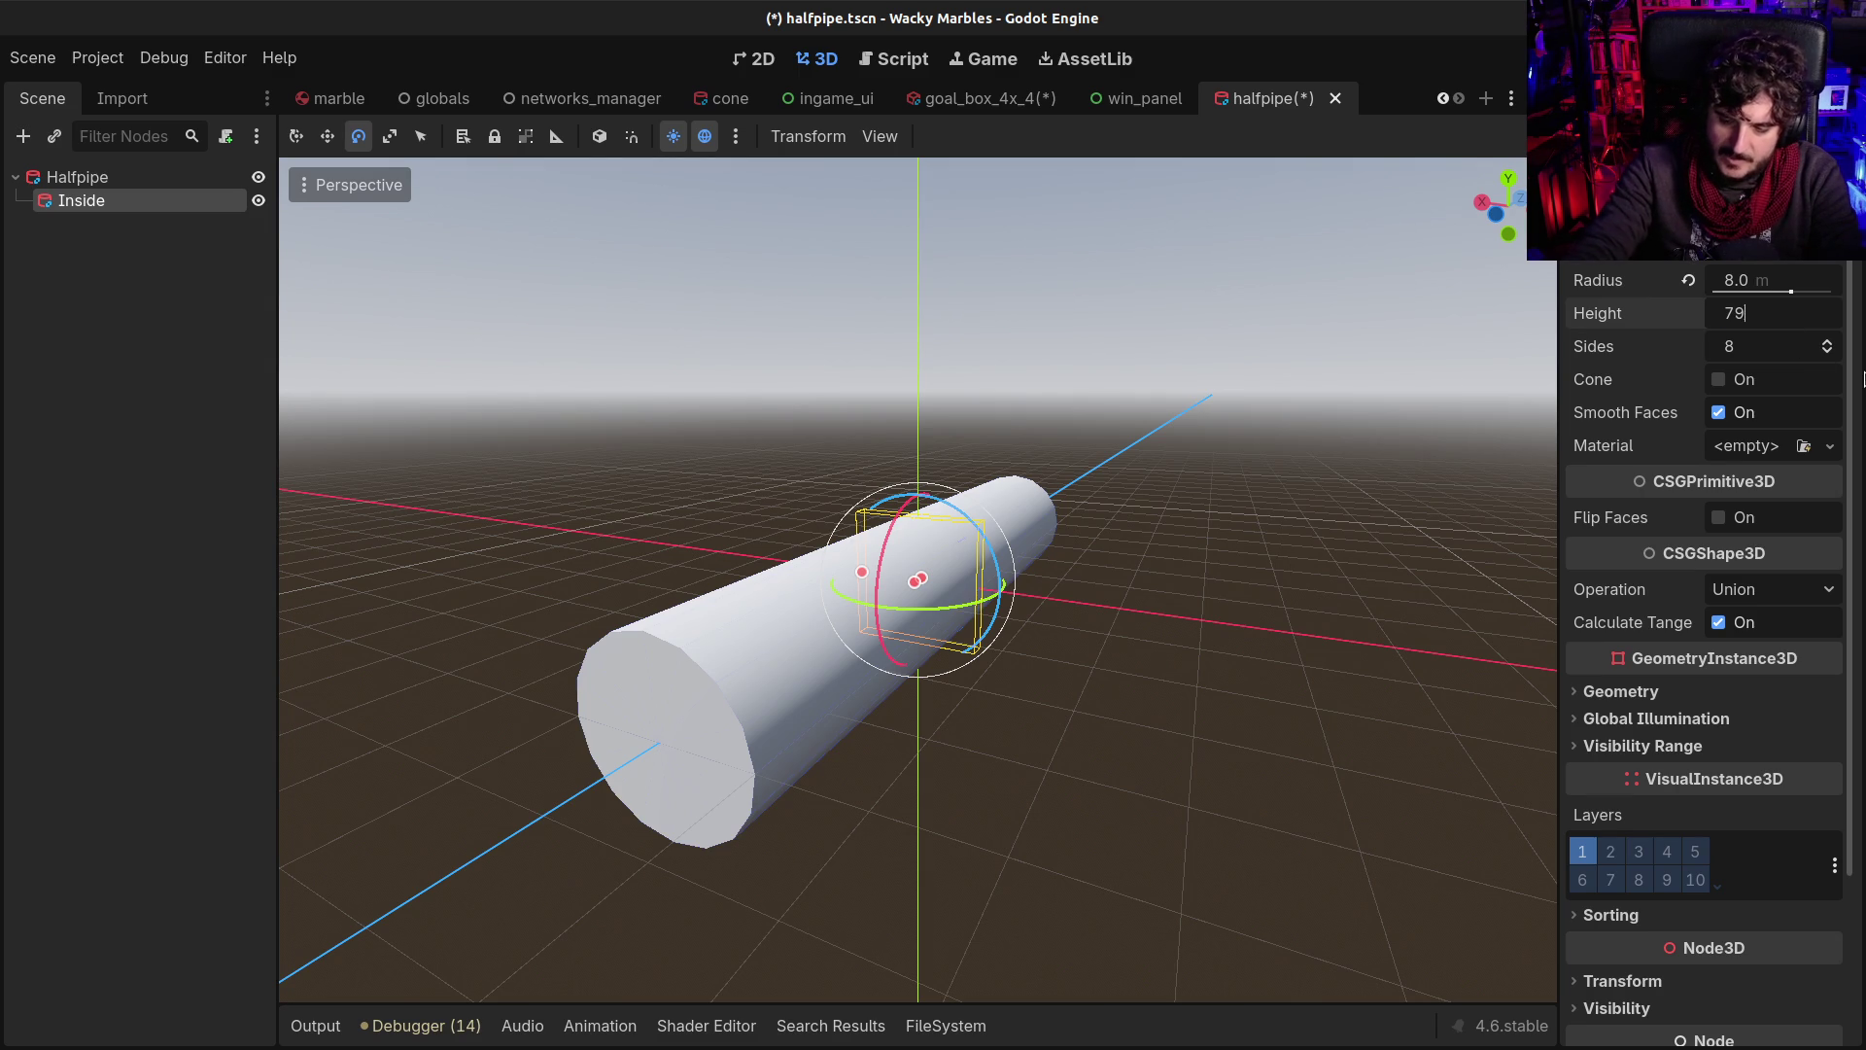
text(.5)
key(Return)
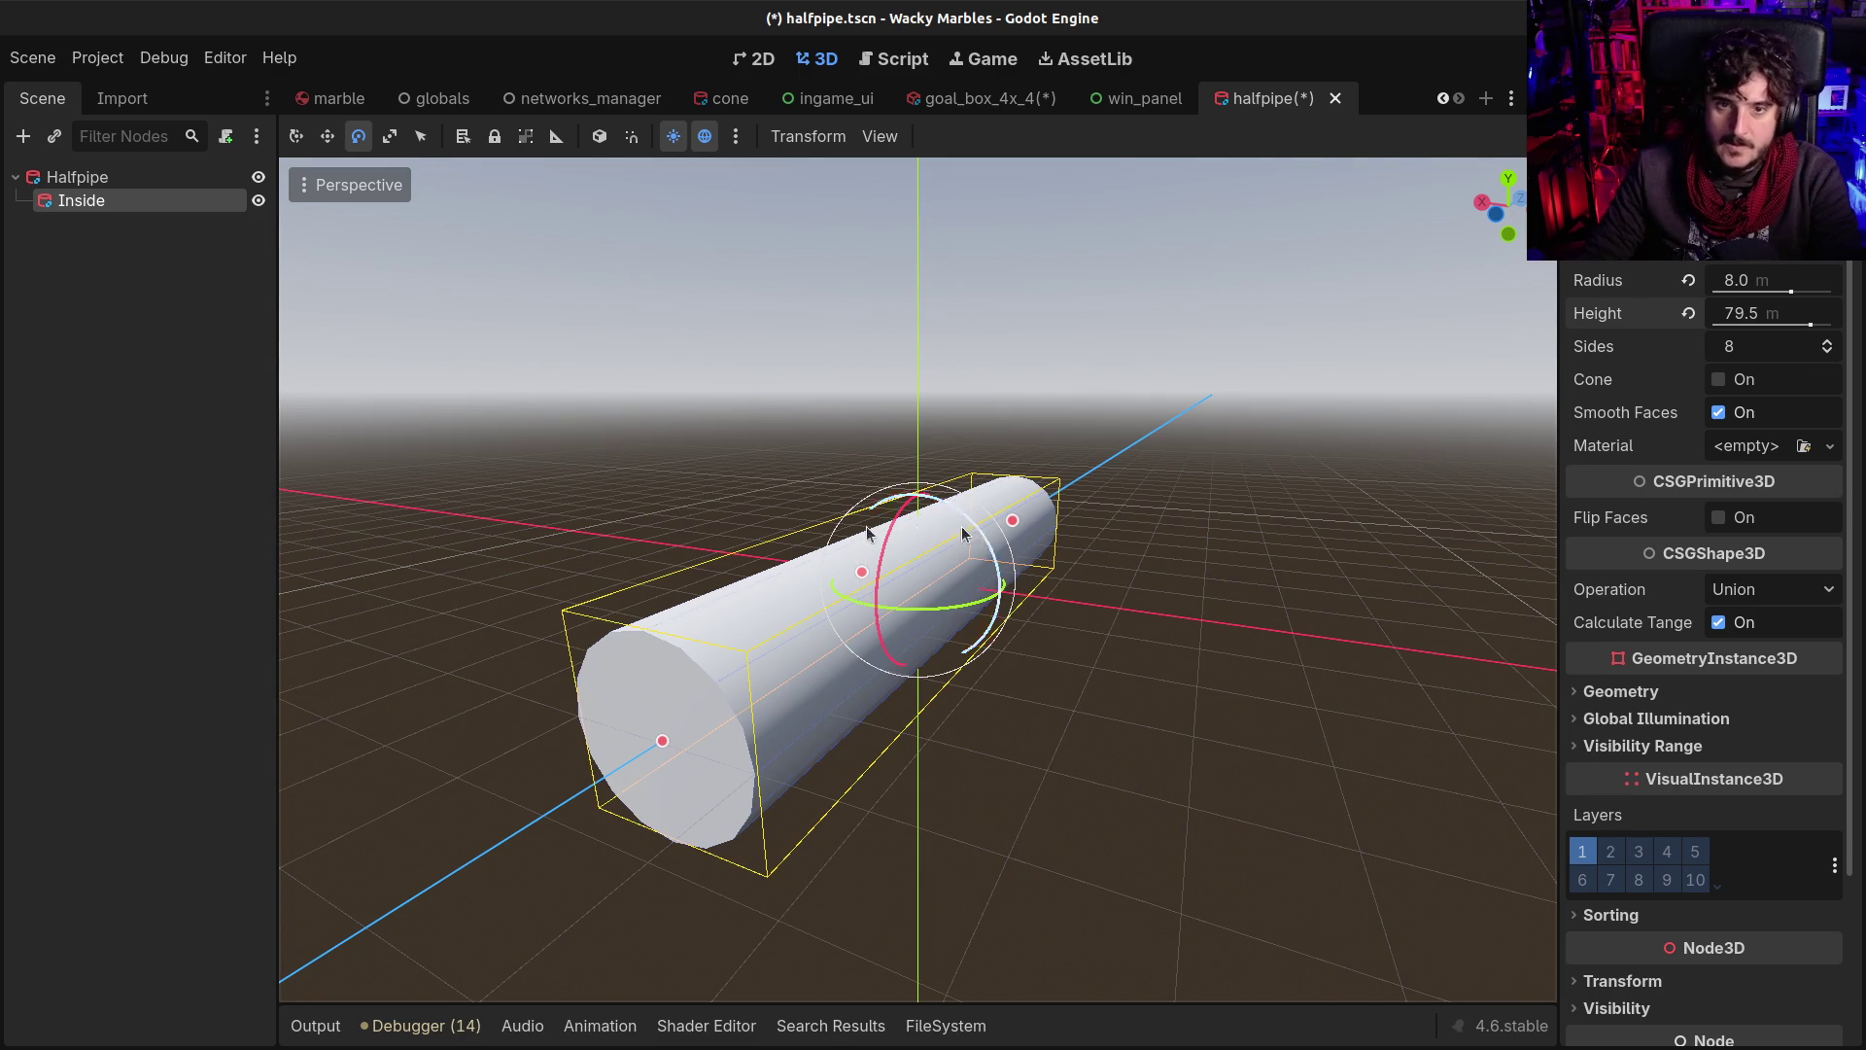
drag(717, 642, 779, 610)
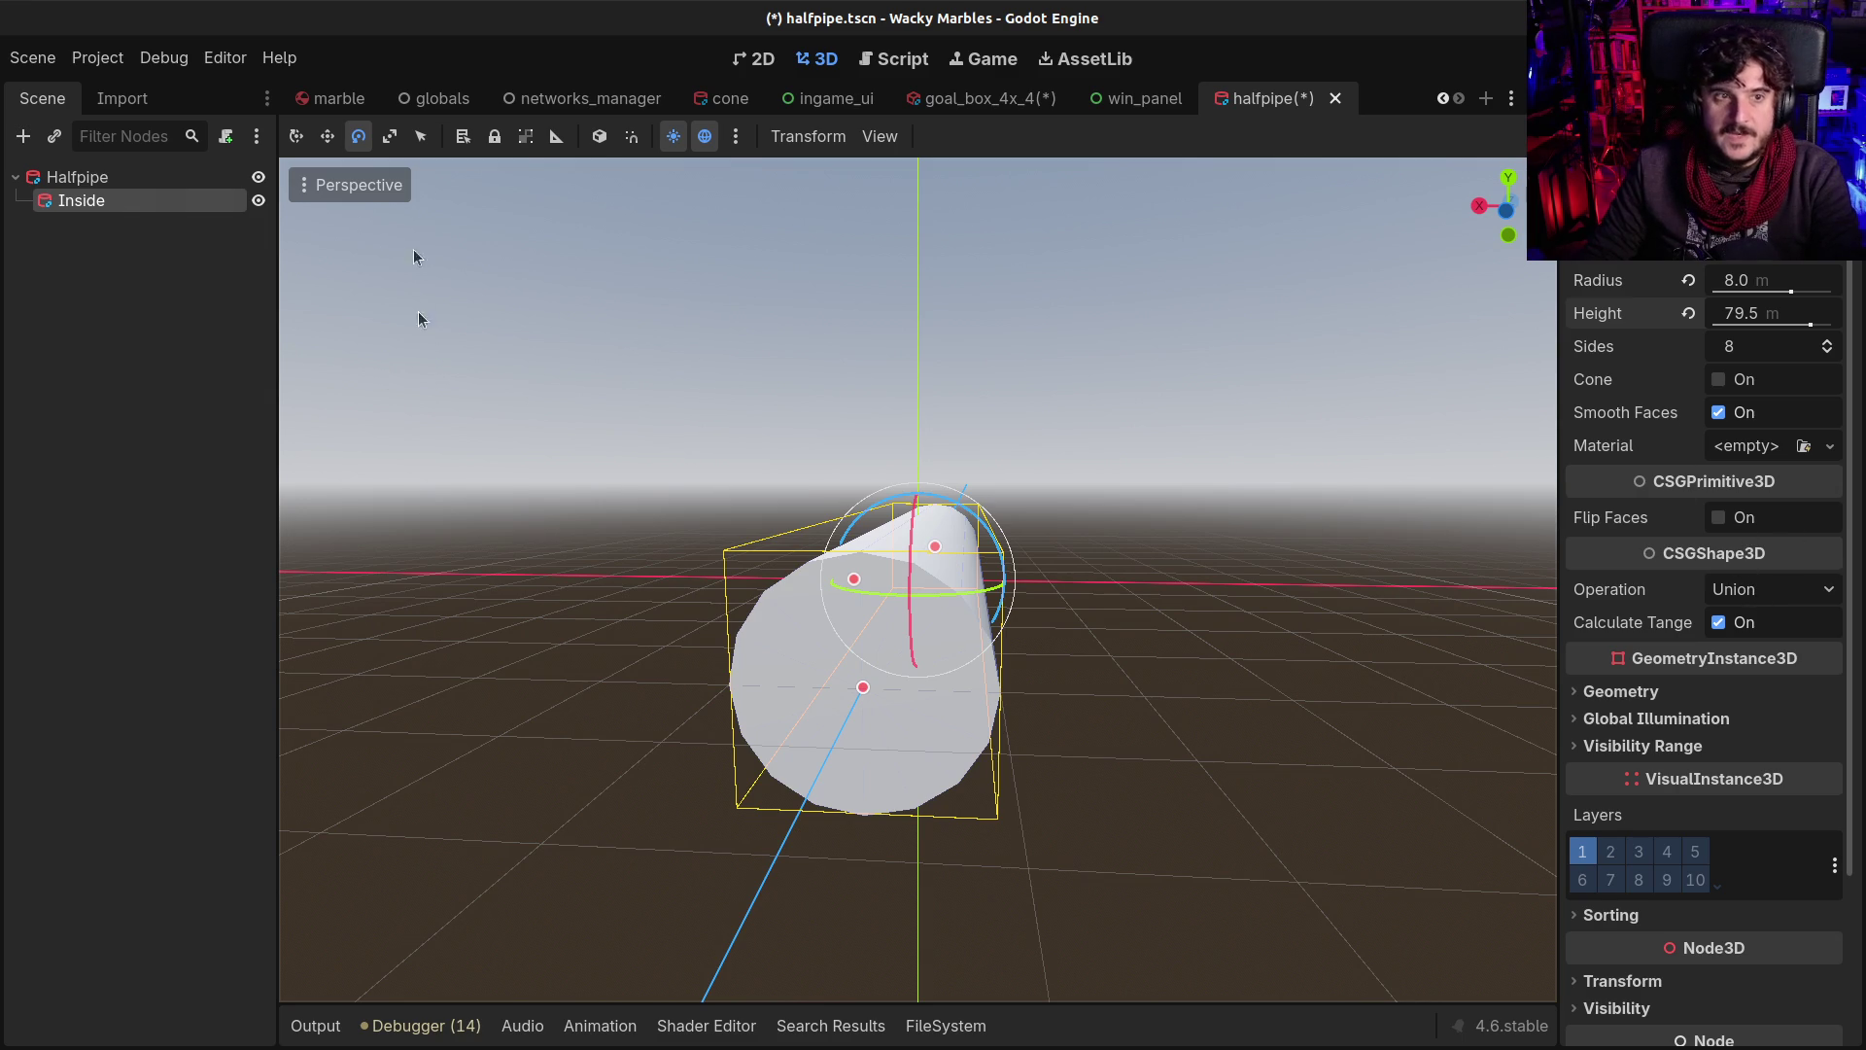
Compare Inside with Halfpipe and re-enter the Inside radius, which mistakenly ends at 80.5 m
click(137, 179)
click(133, 200)
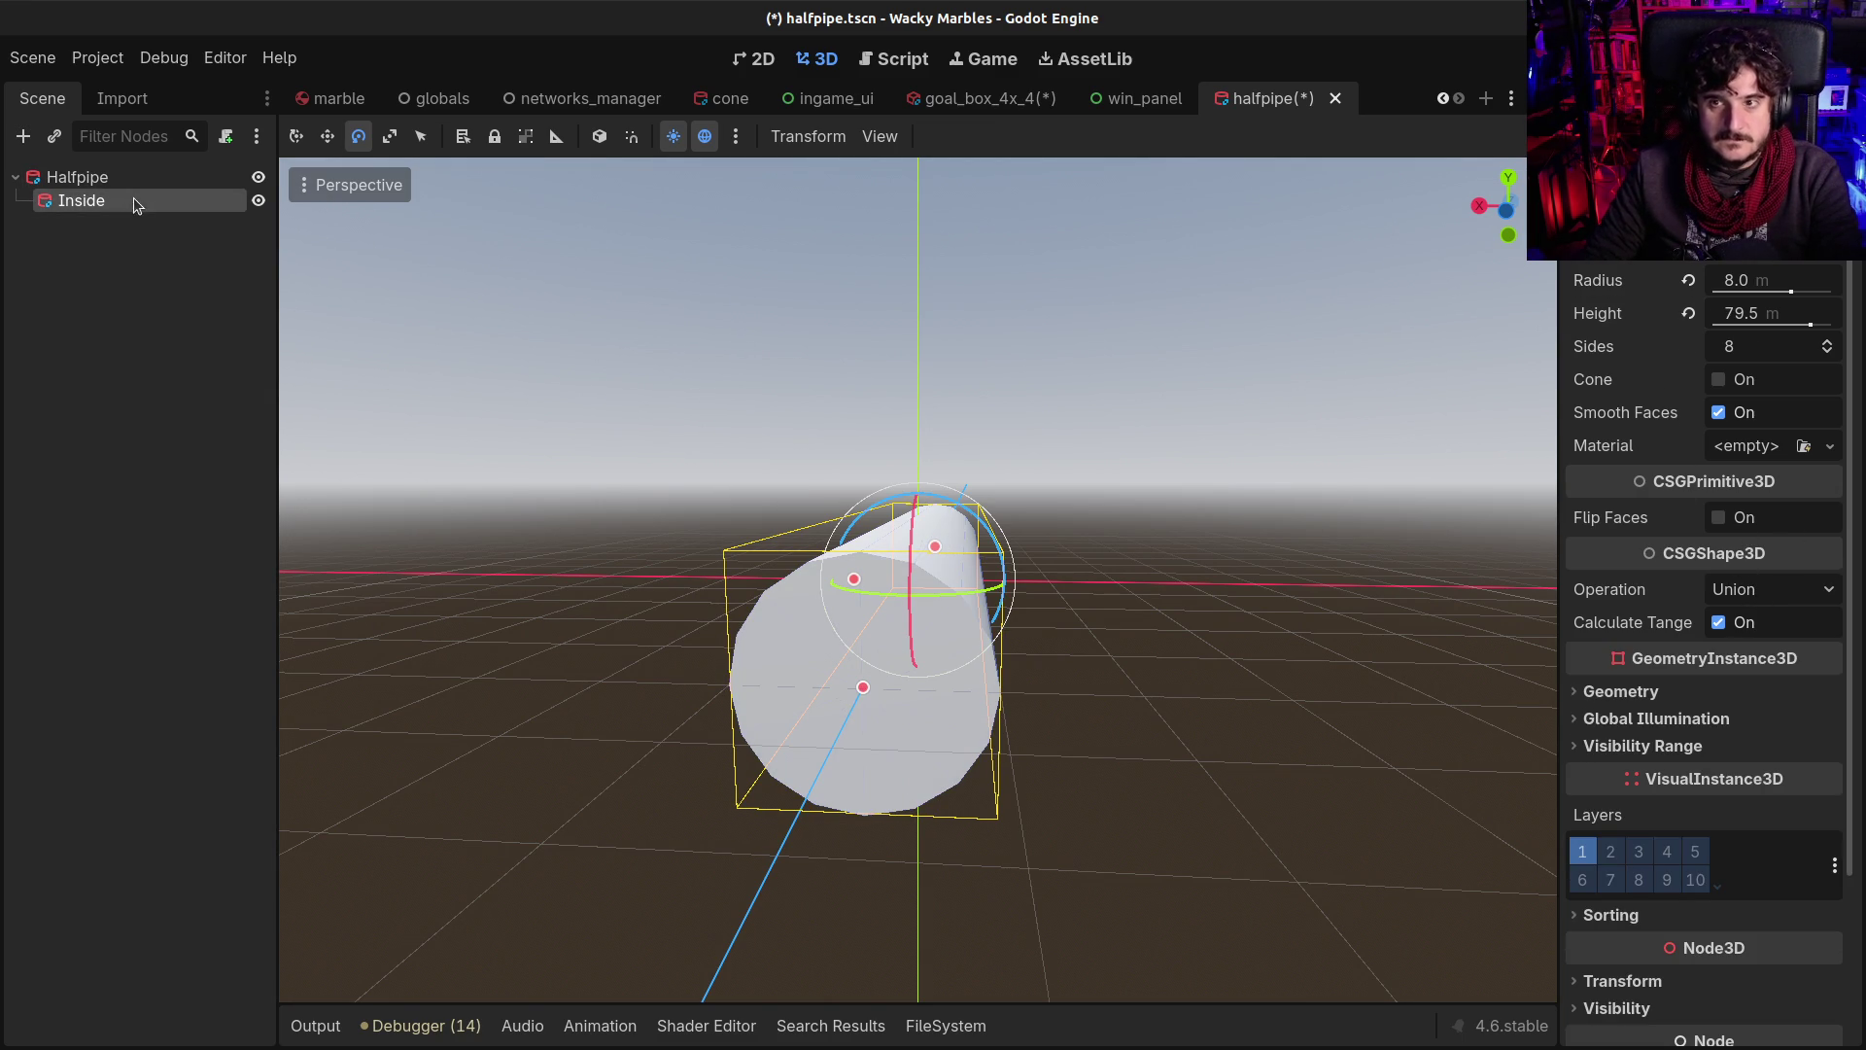
click(137, 179)
click(136, 200)
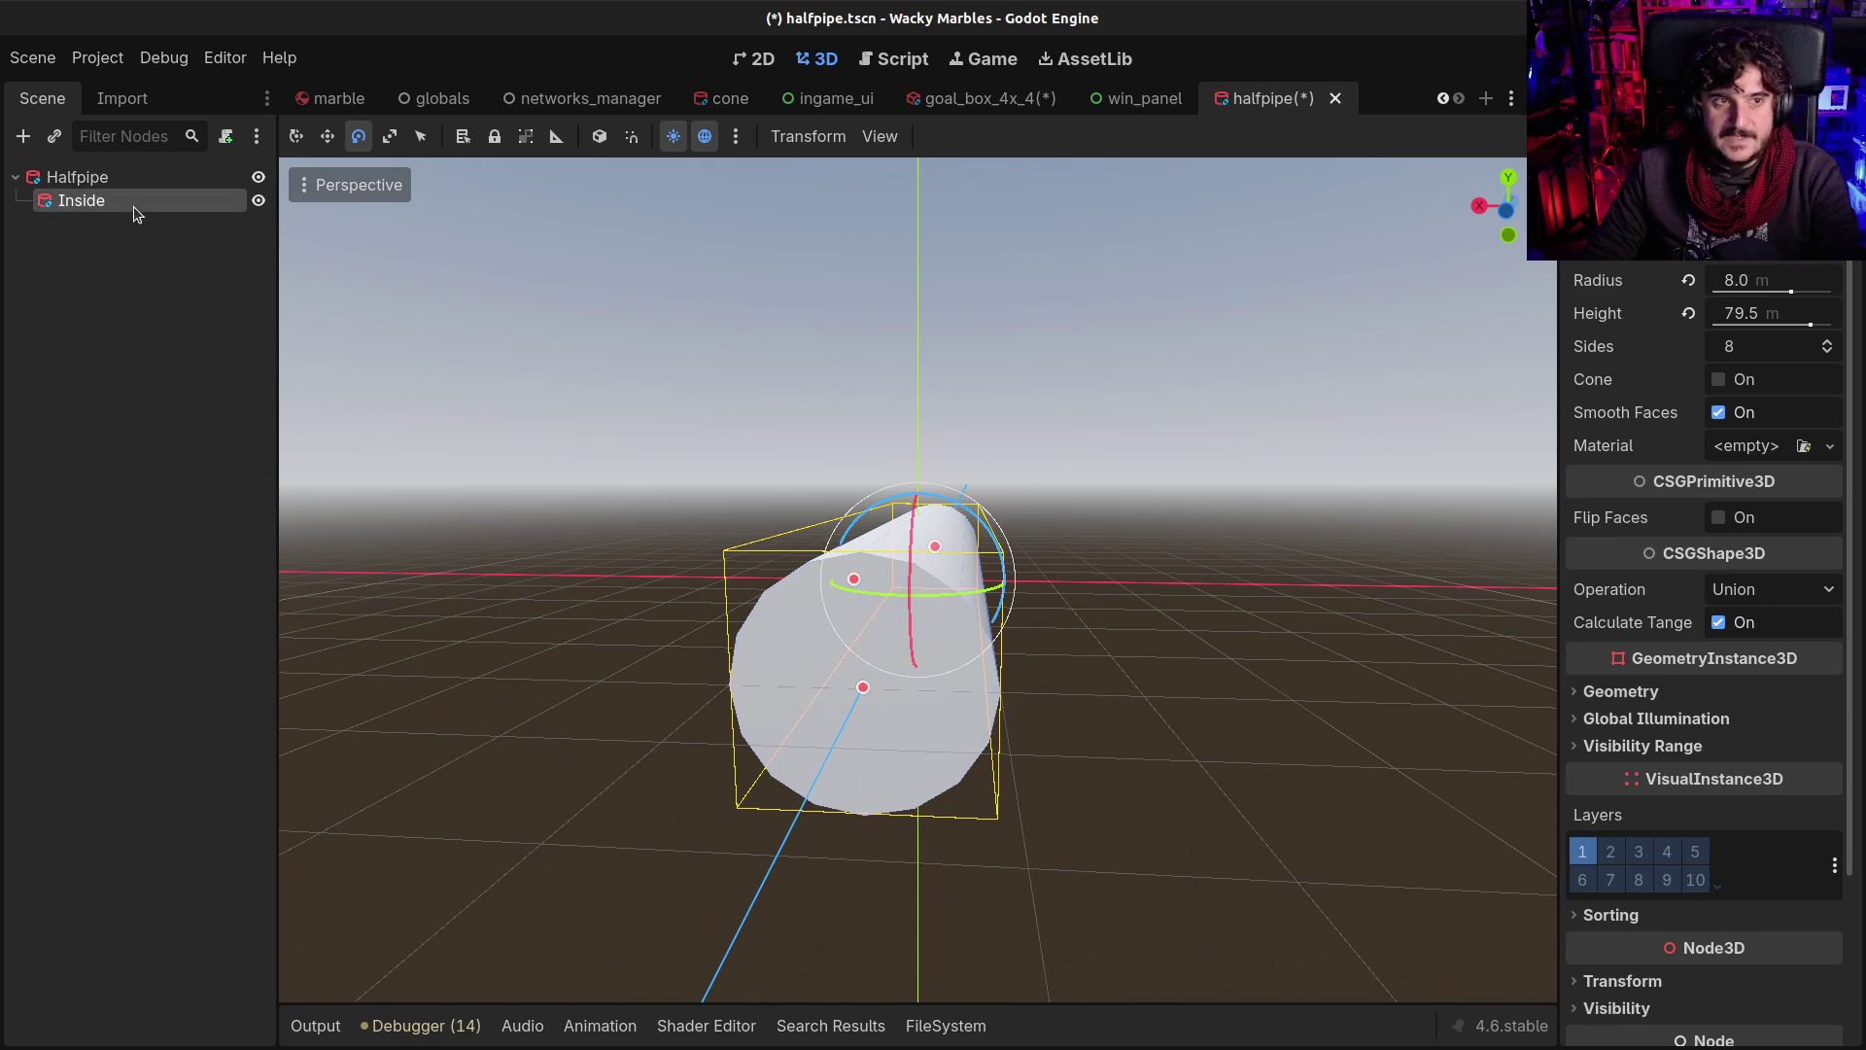
click(1781, 279)
text(8.)
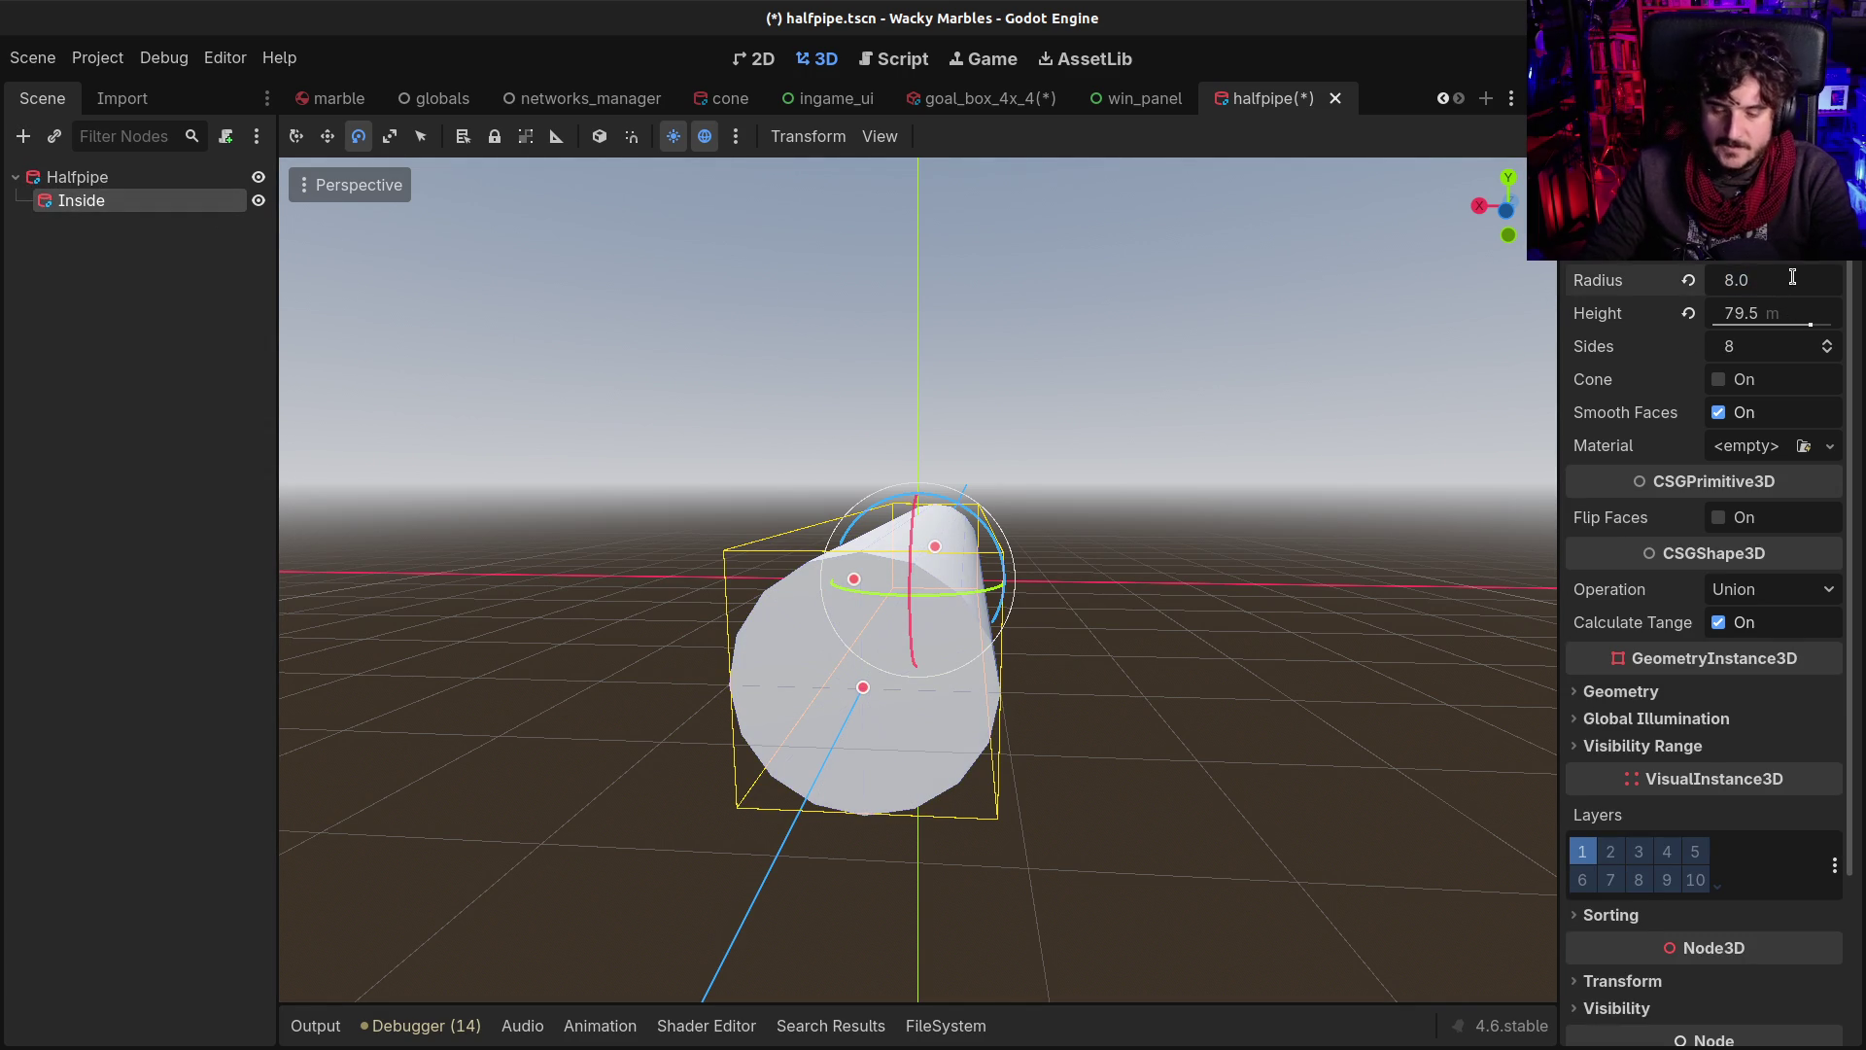
key(BackSpace)
text(0)
key(Return)
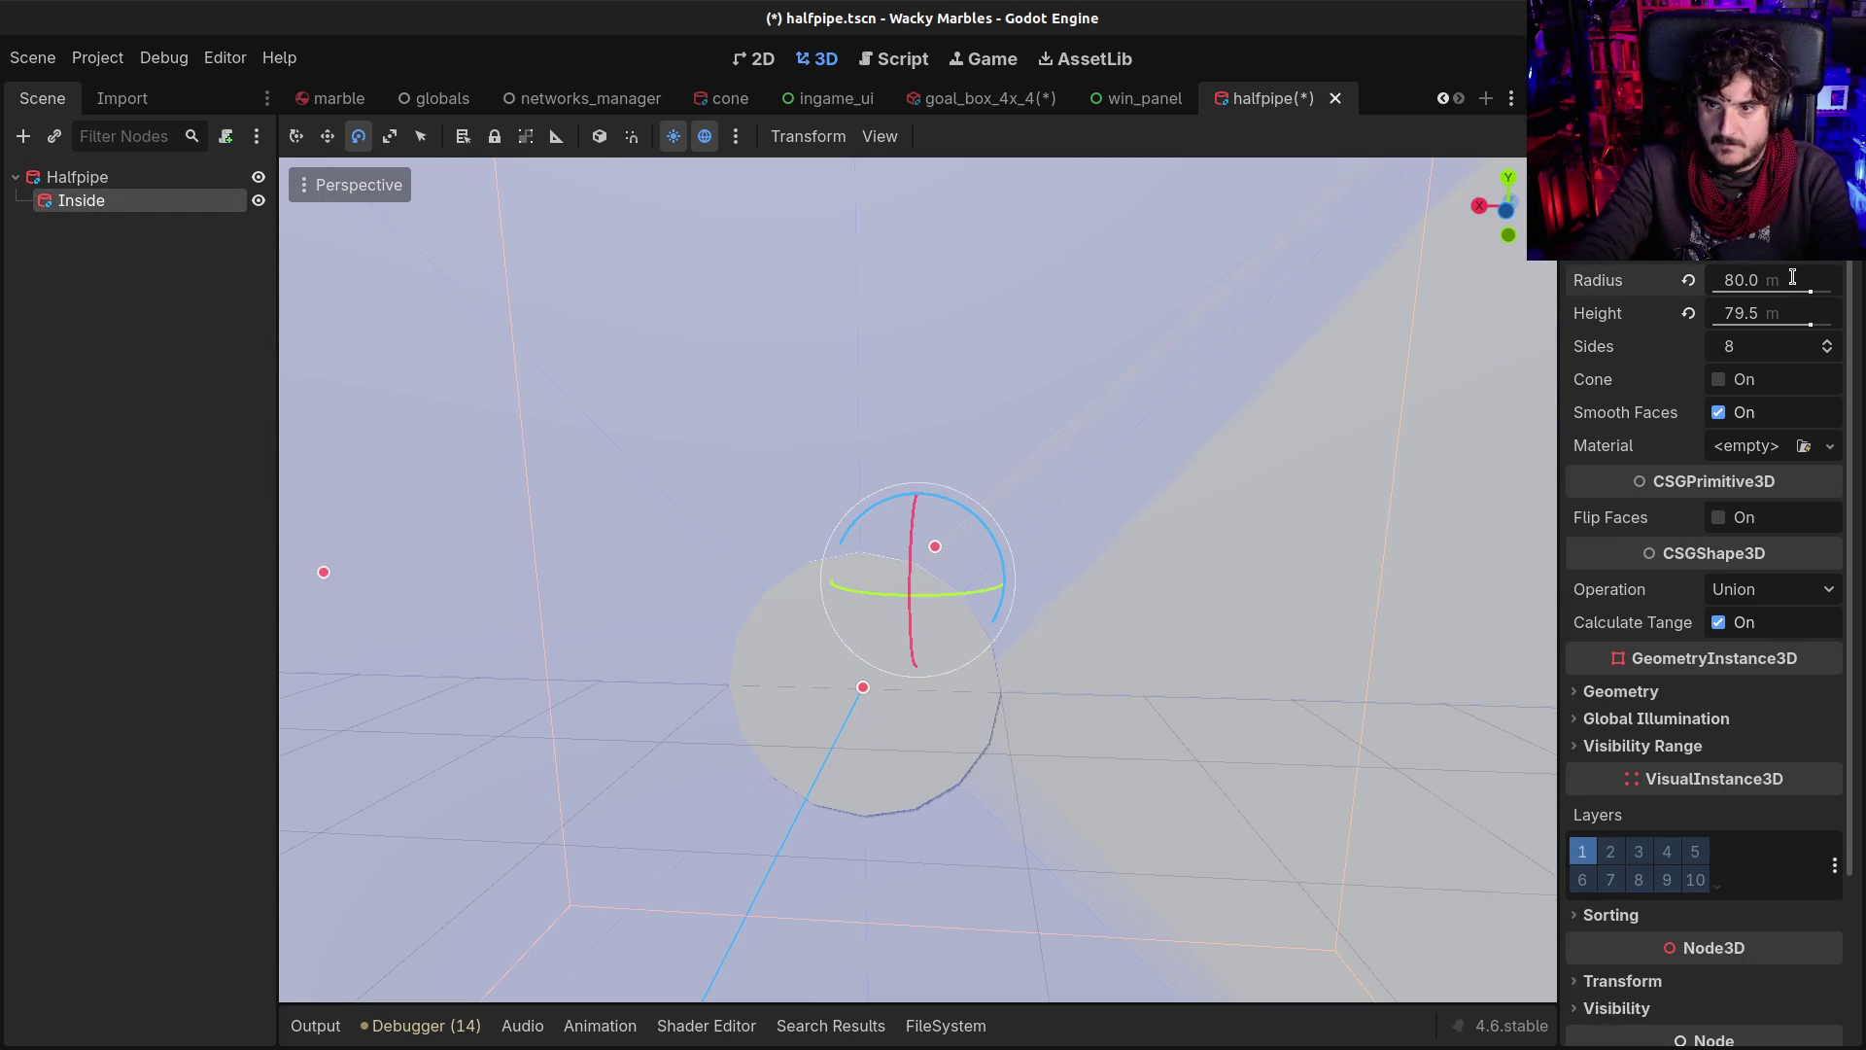
click(1793, 279)
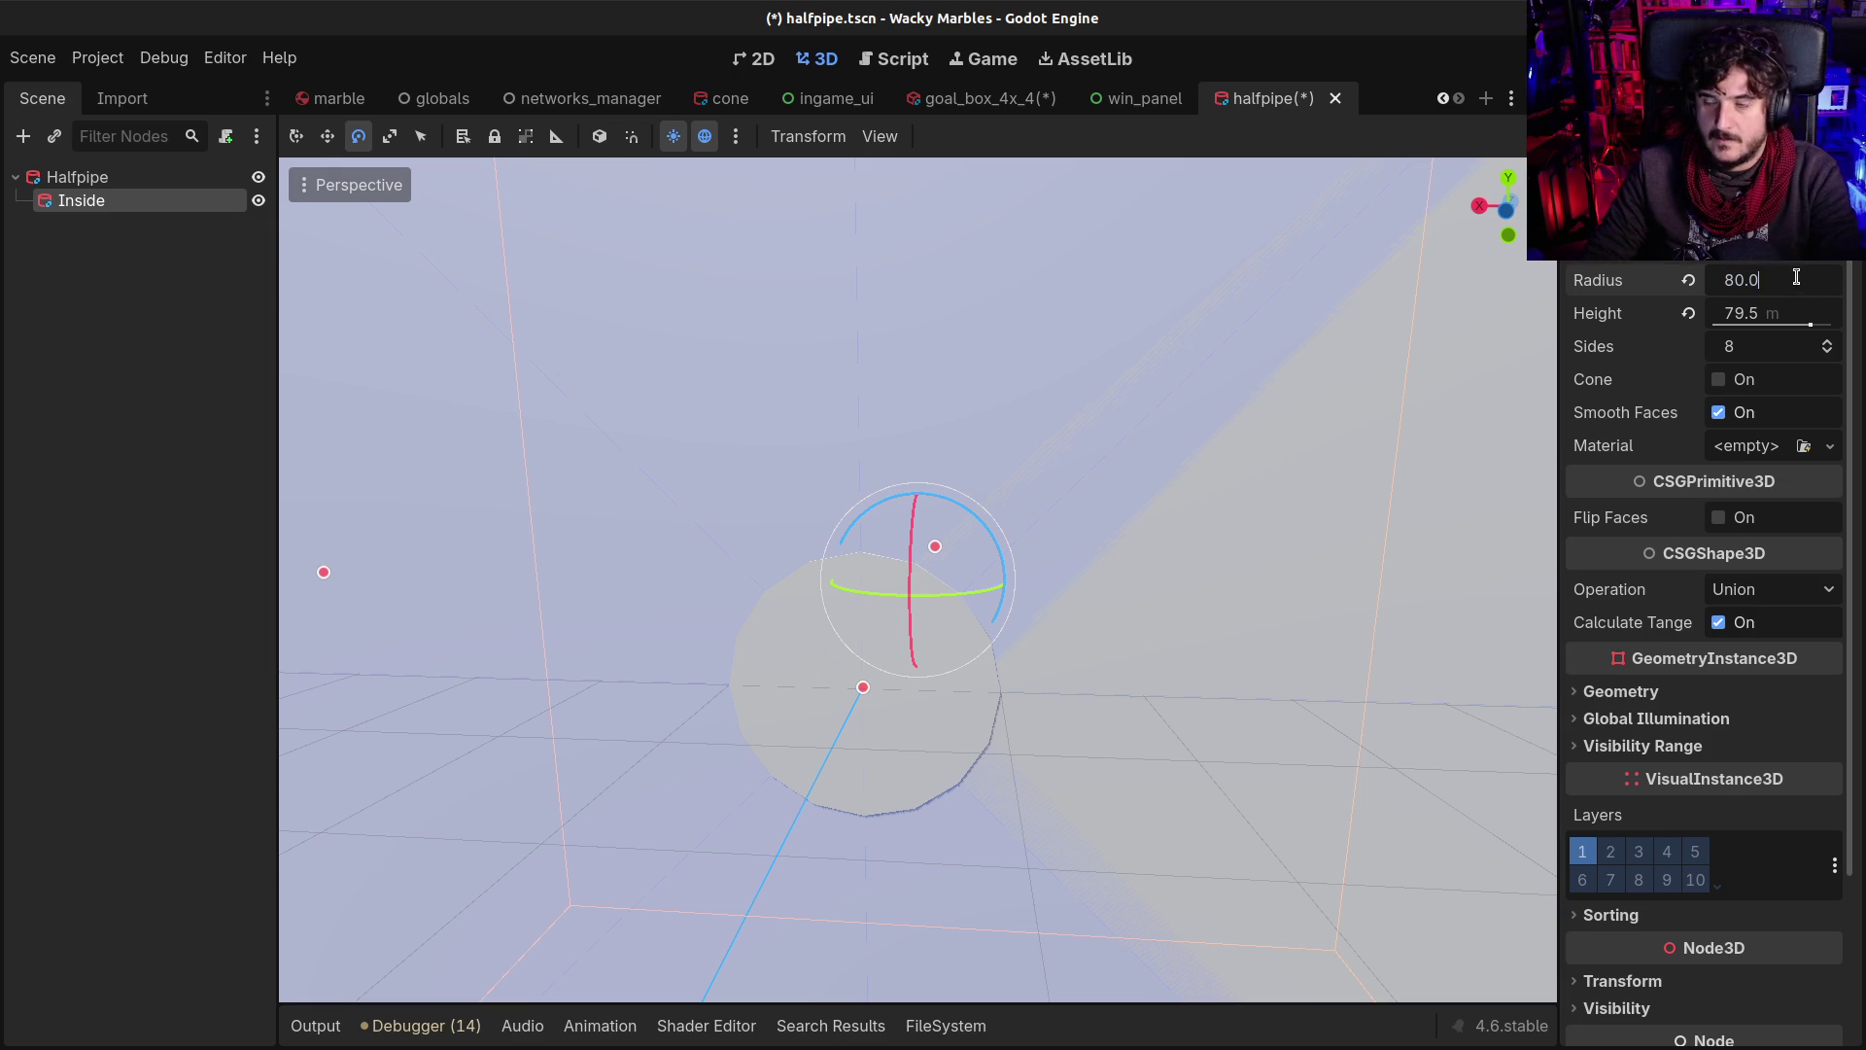
key(BackSpace)
text(5)
key(Return)
scroll(1141, 537, down, 8)
drag(936, 567, 832, 564)
Correct the Inside radius to 8.5 m and recheck it against Halfpipe from the tube's axis
click(1733, 282)
key(BackSpace)
key(Return)
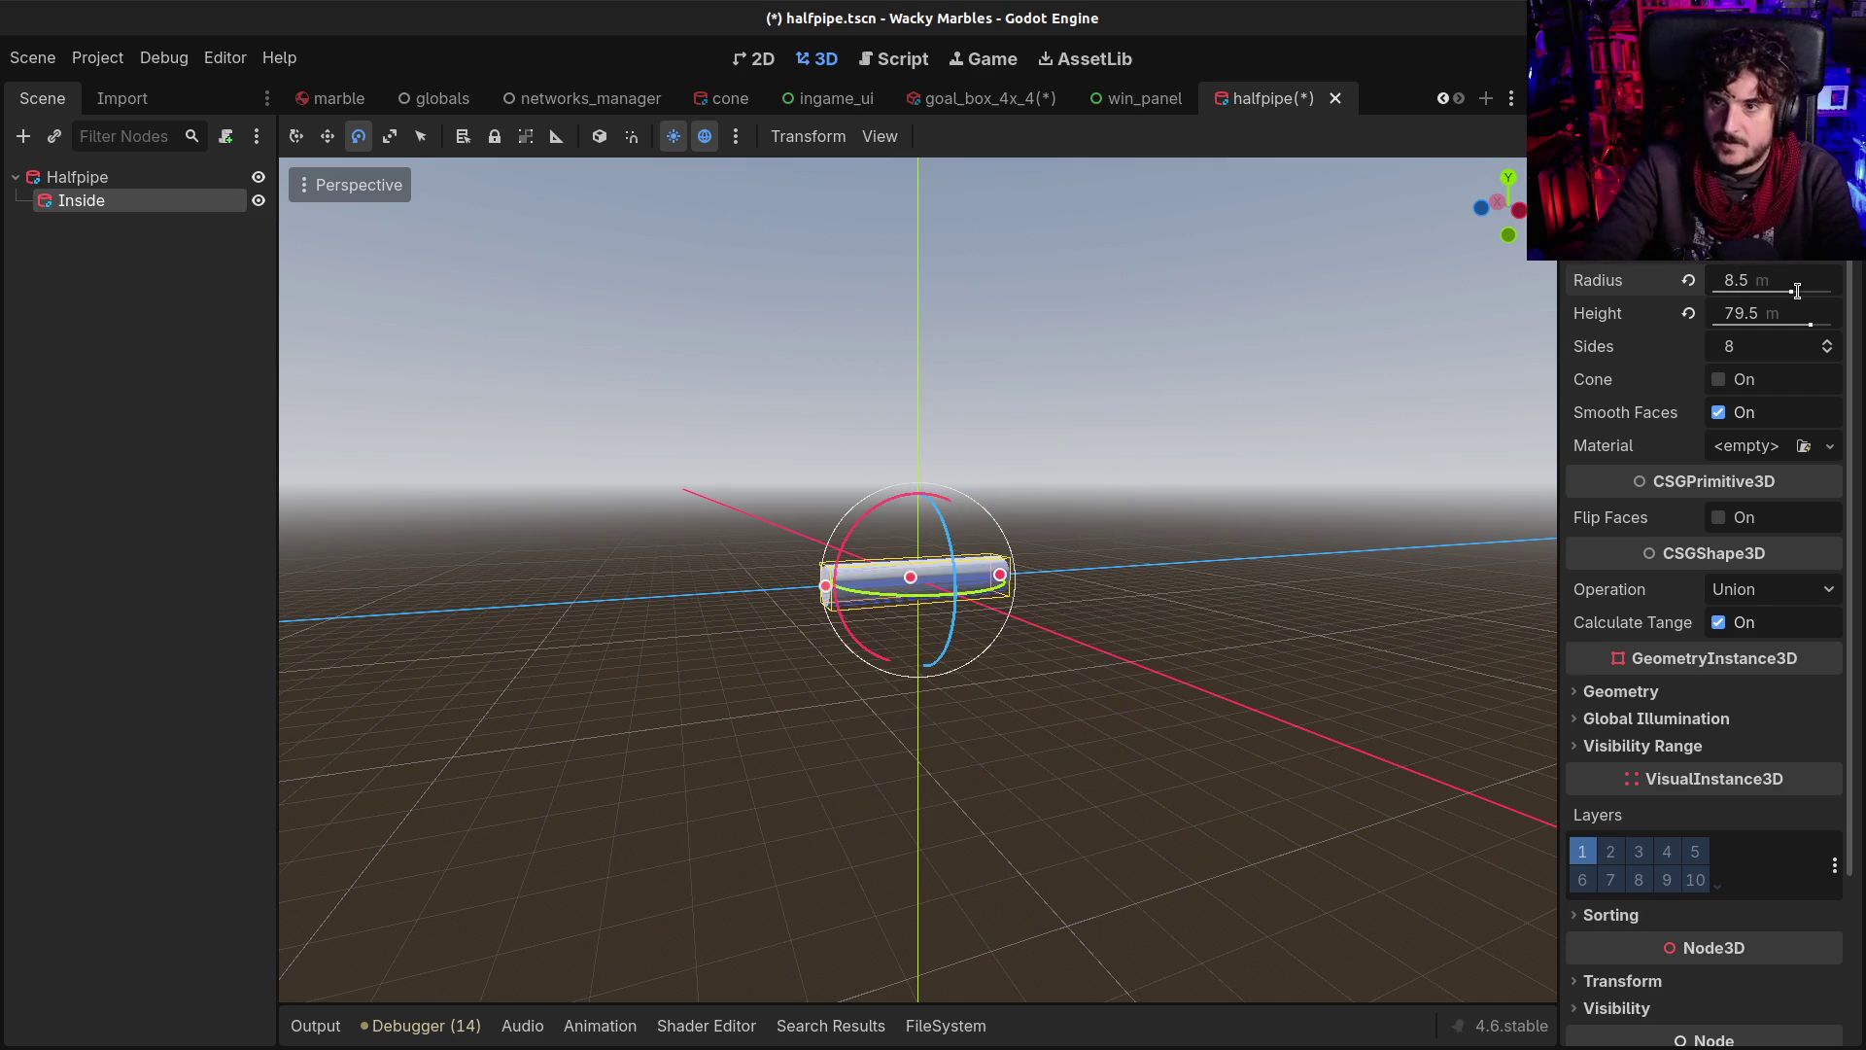
drag(733, 533, 833, 633)
scroll(878, 635, up, 2)
scroll(878, 635, up, 5)
drag(1275, 658, 1076, 625)
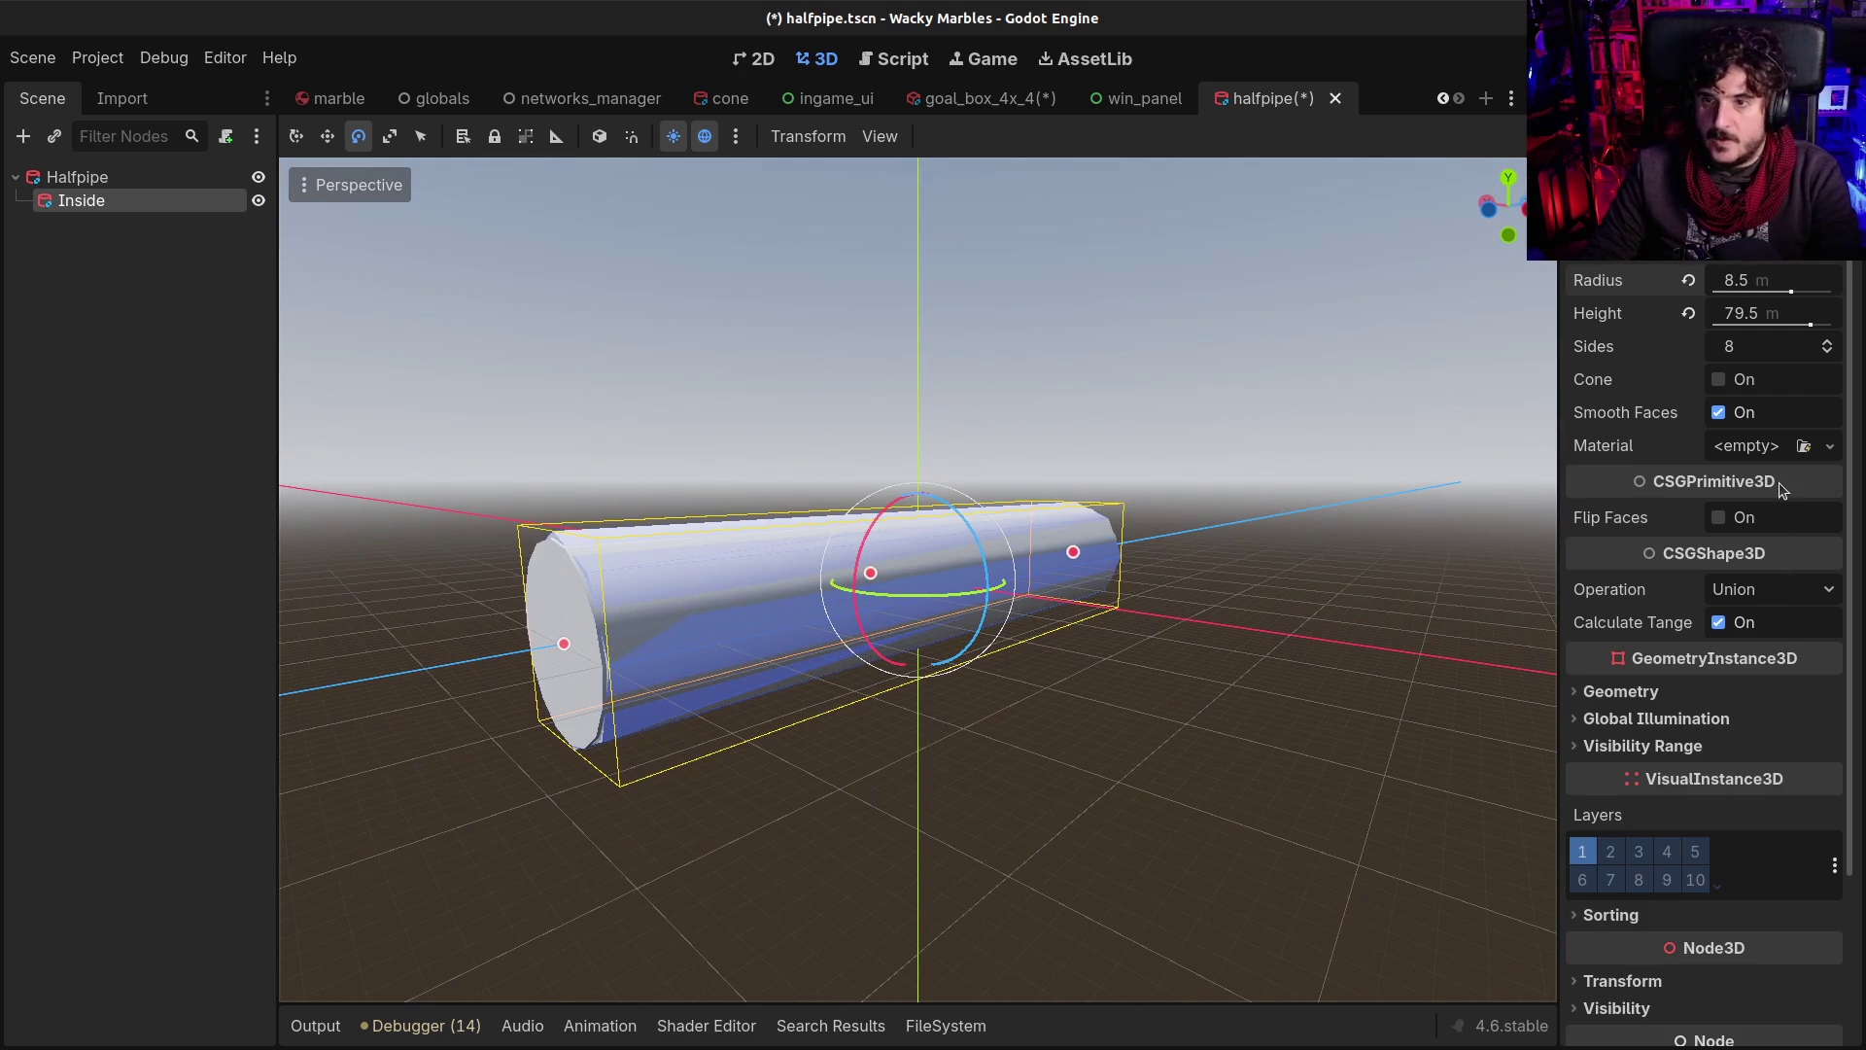
drag(607, 658, 767, 633)
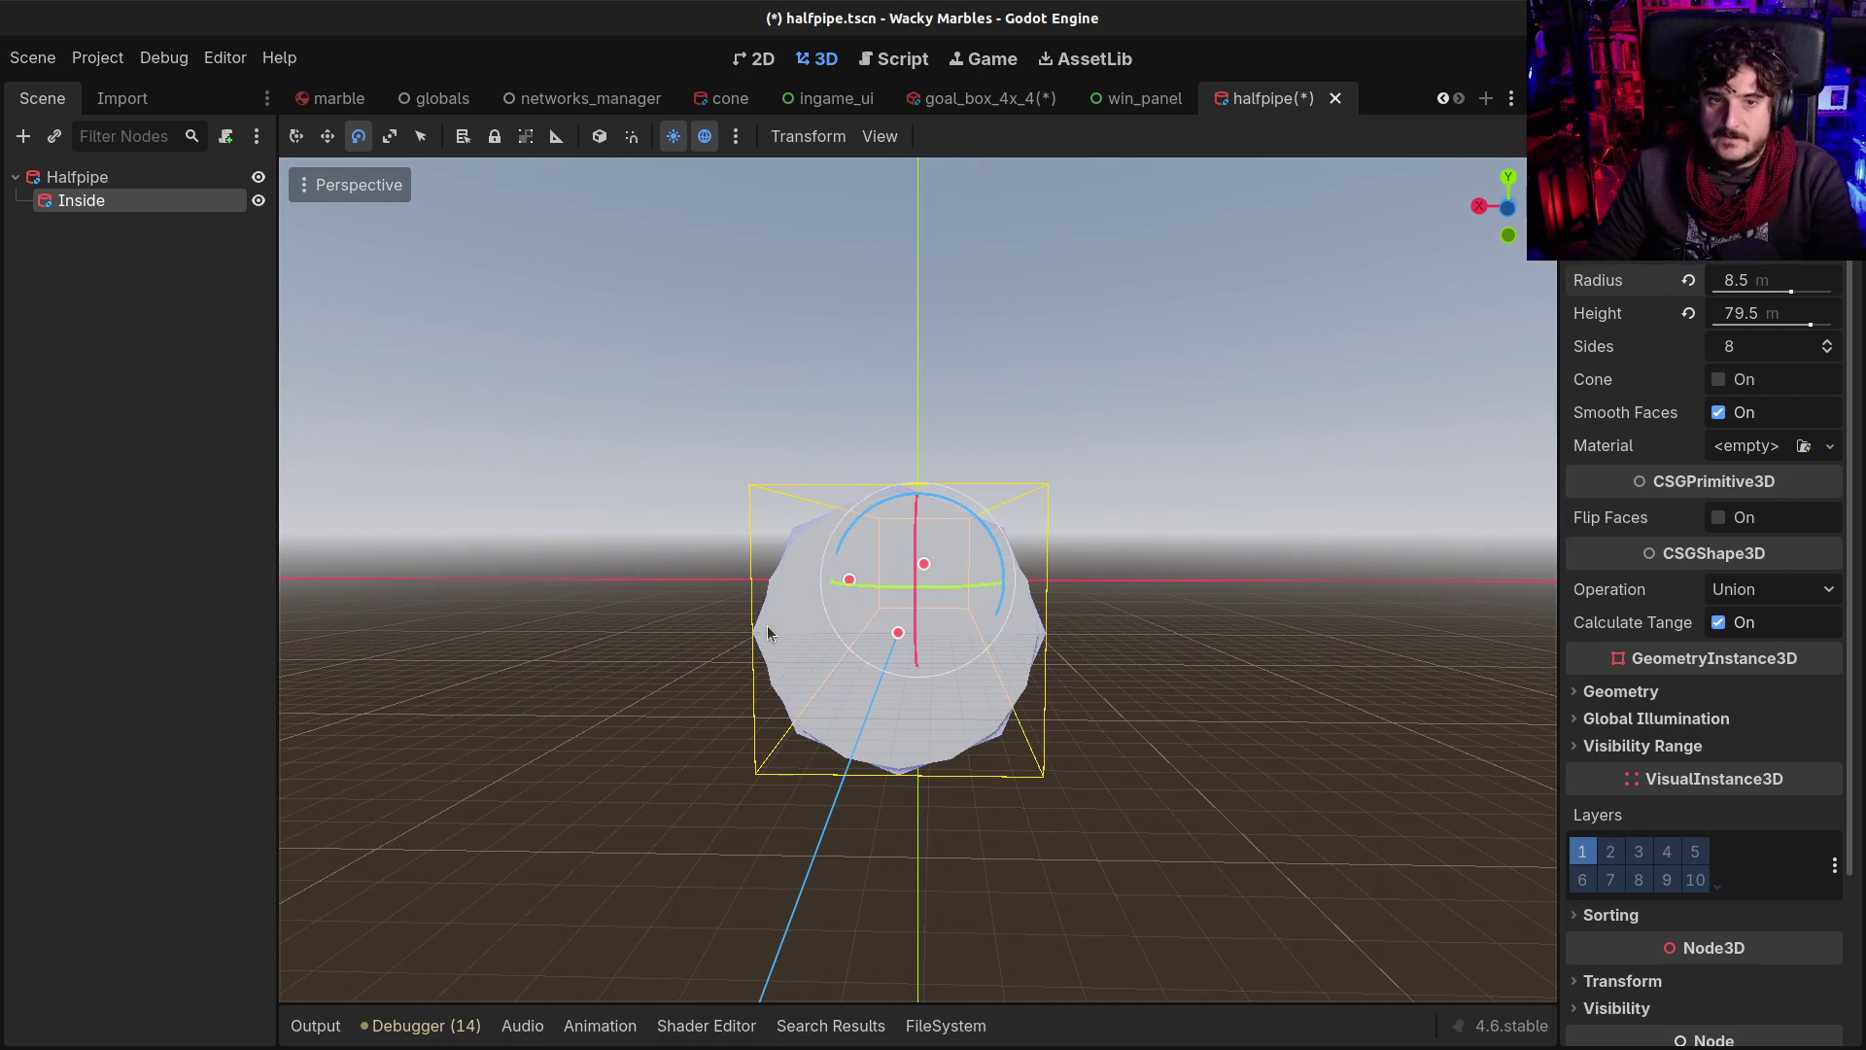
click(152, 177)
click(140, 197)
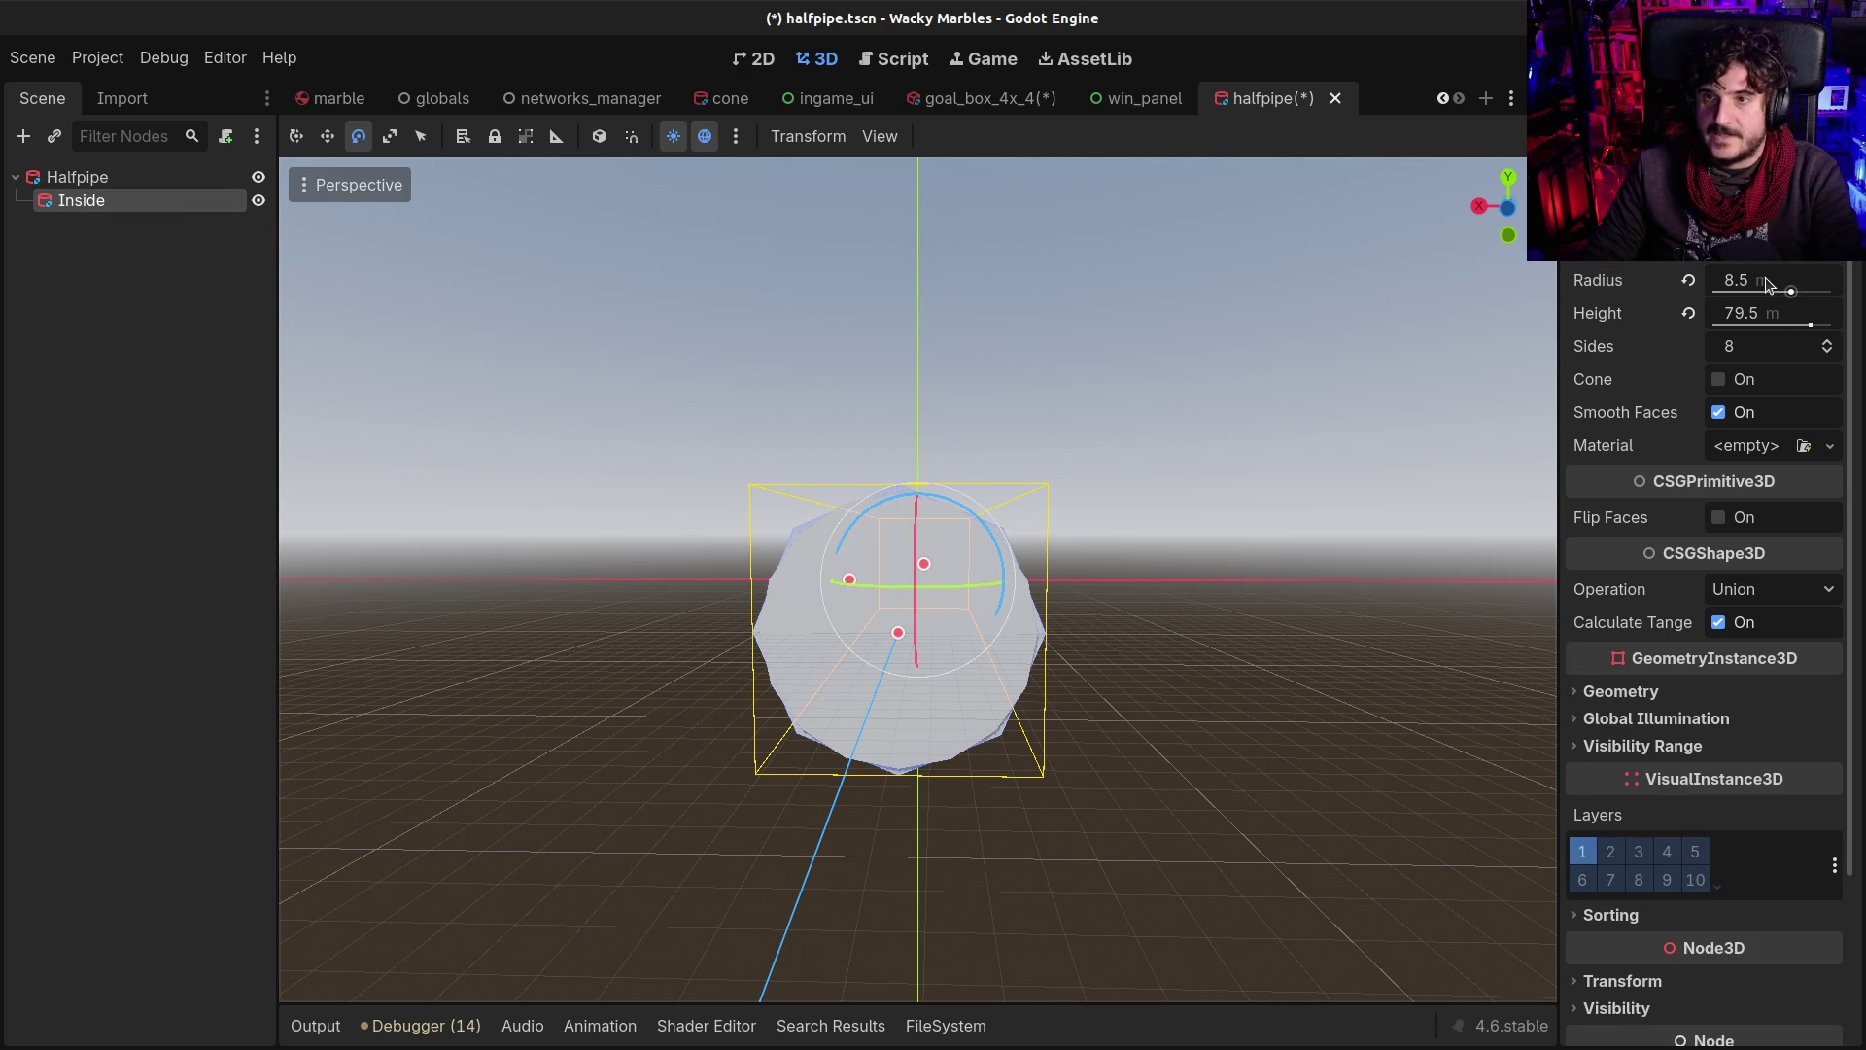
Set the Inside cylinder to height 80.5 m, radius 7.5 m and 16 sides
click(1754, 321)
text(5)
key(Return)
click(1747, 297)
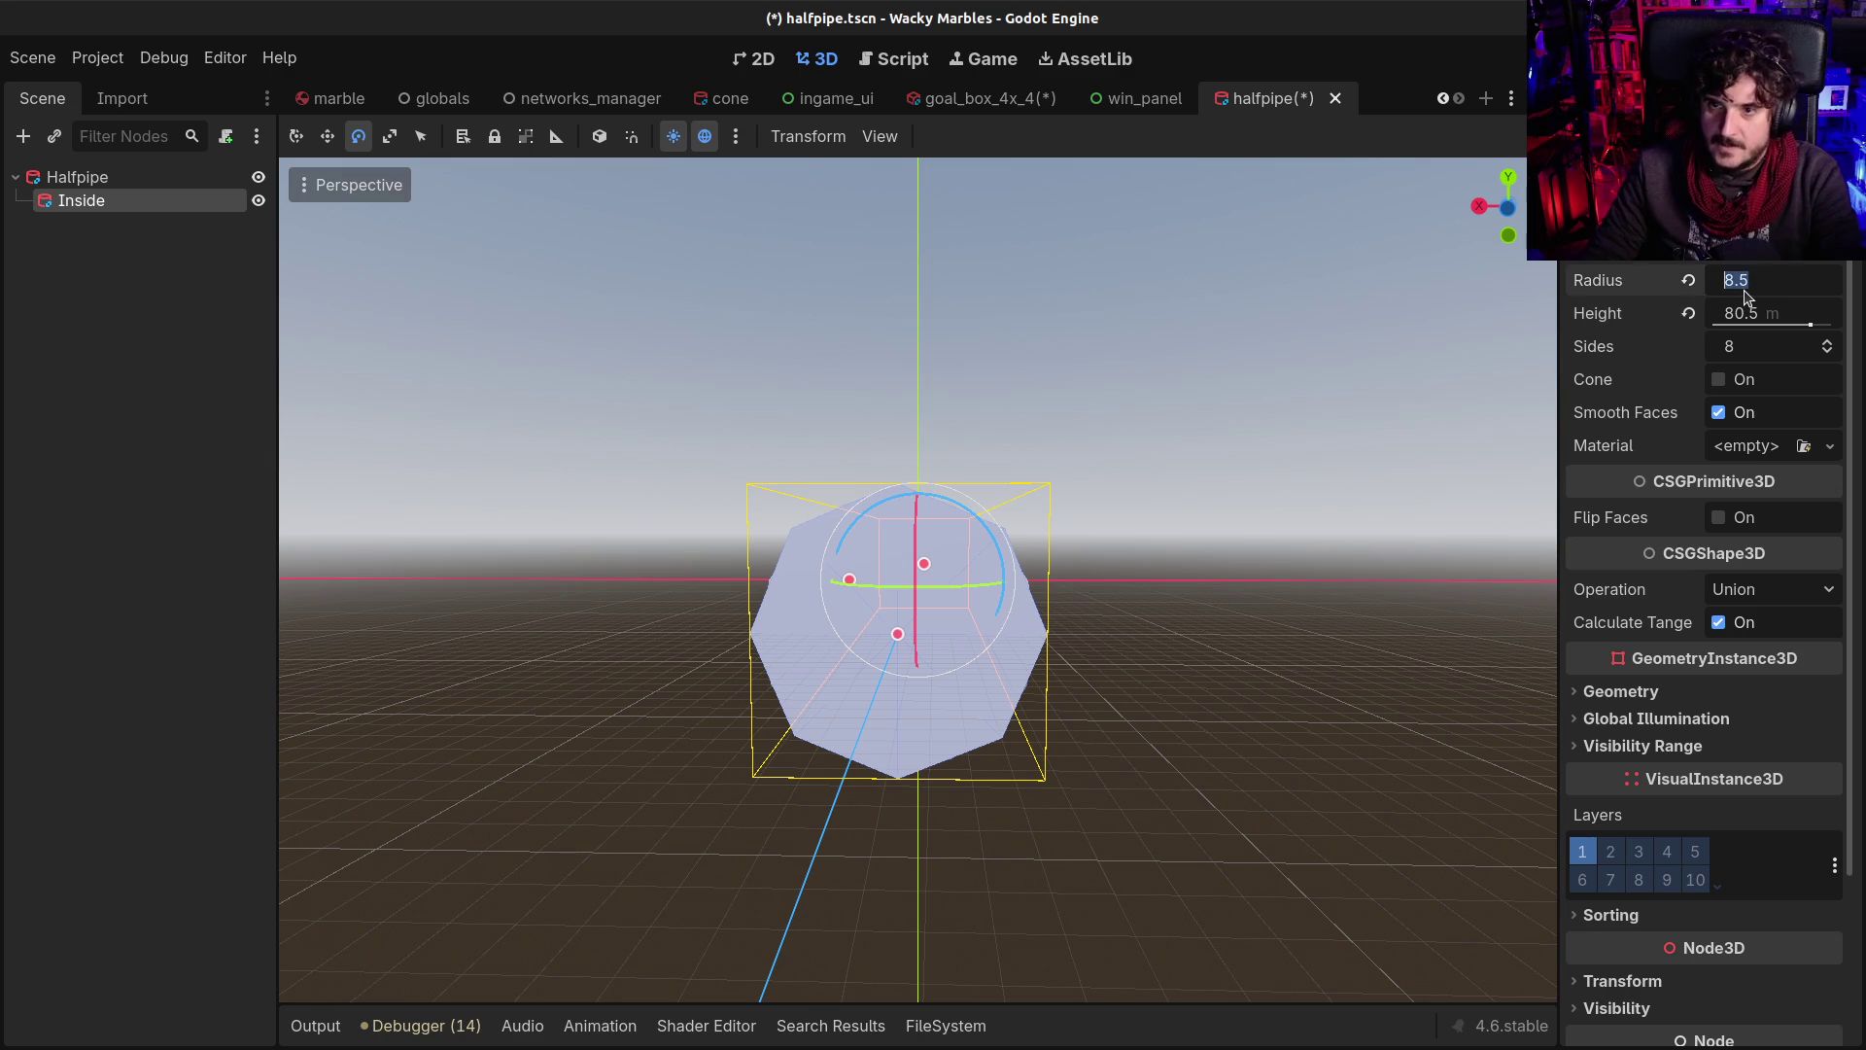
text(75)
key(Return)
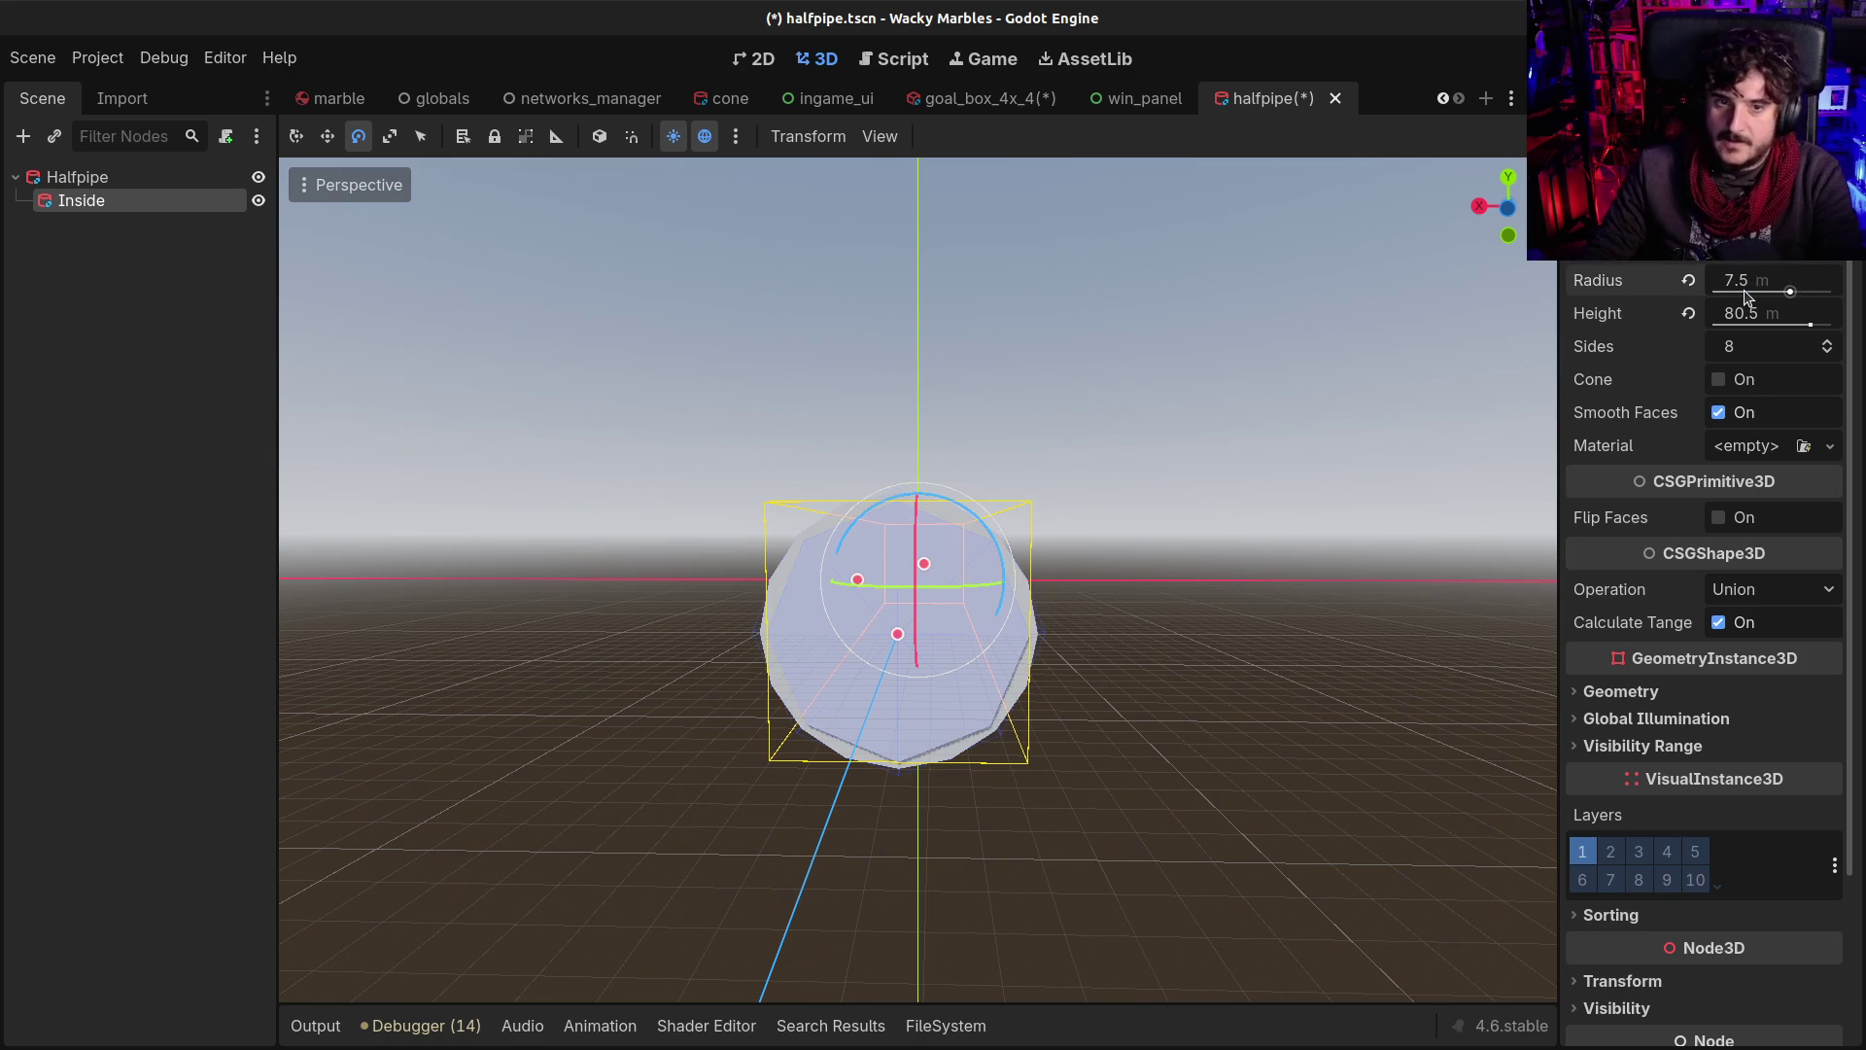
click(1747, 348)
text(16)
key(Return)
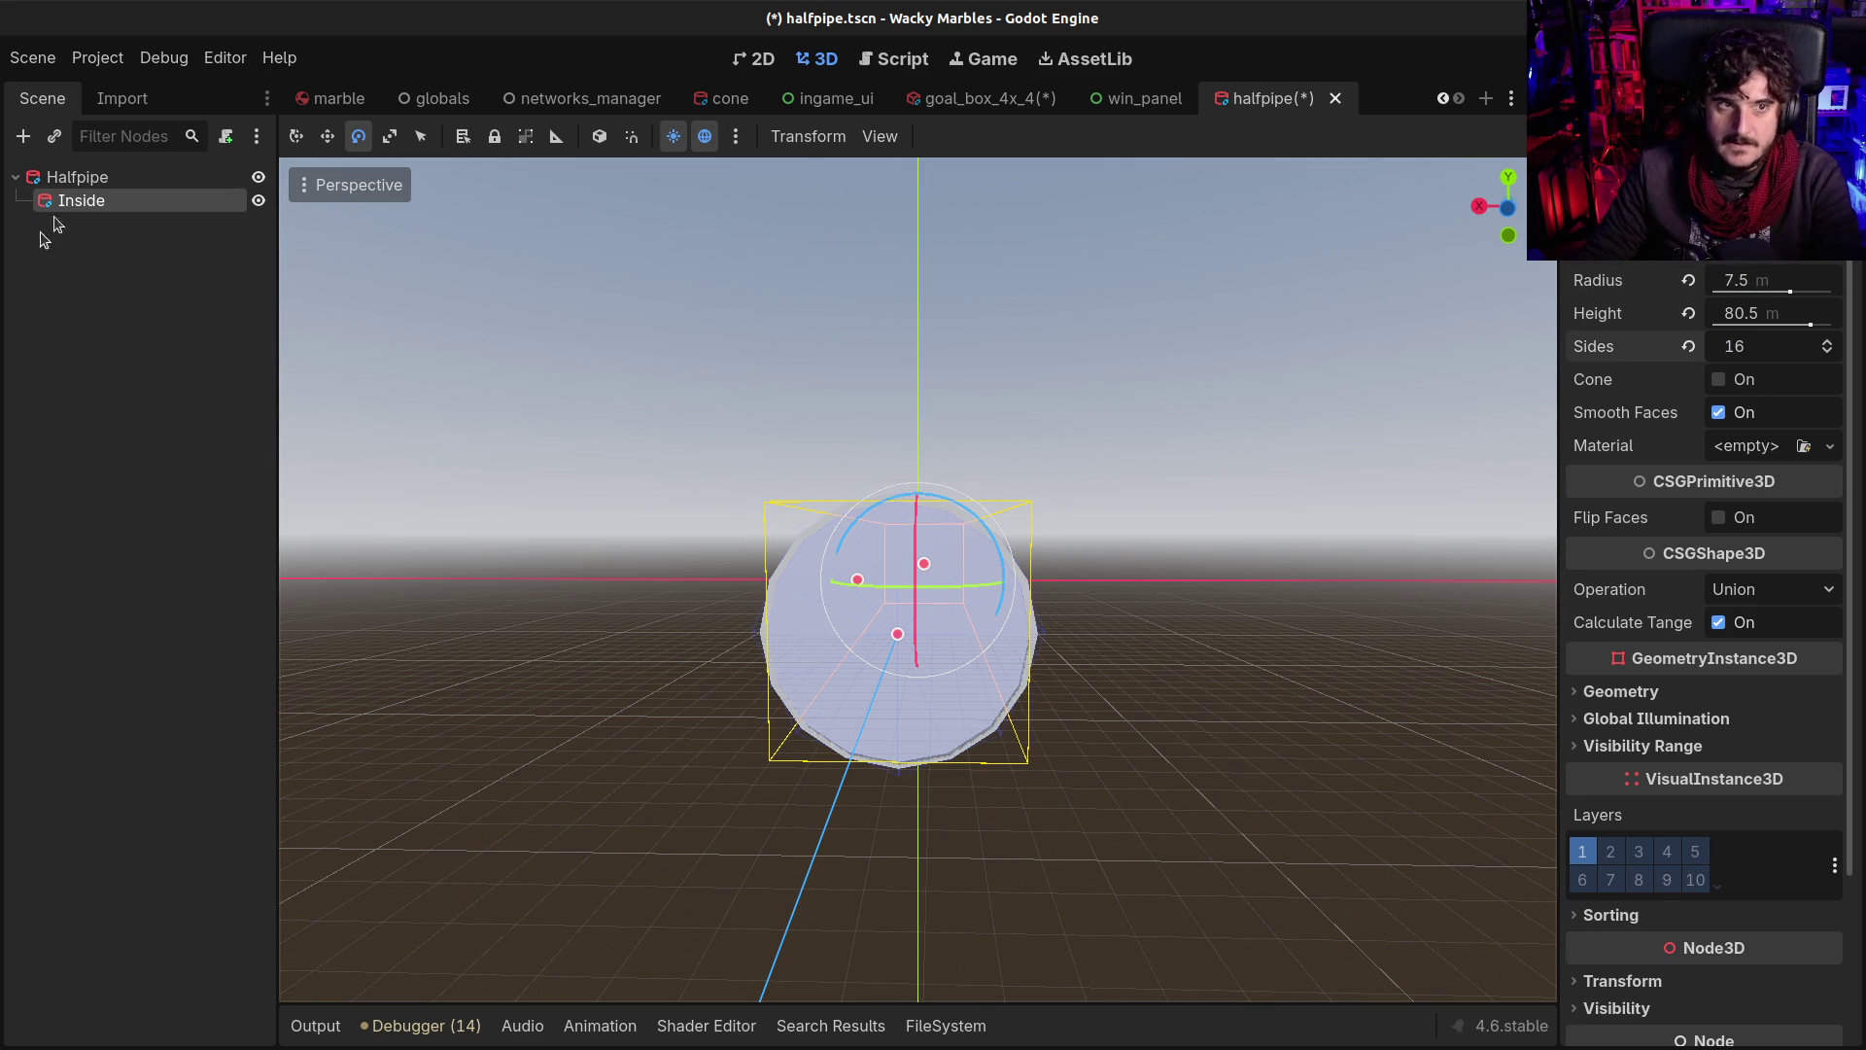
click(91, 175)
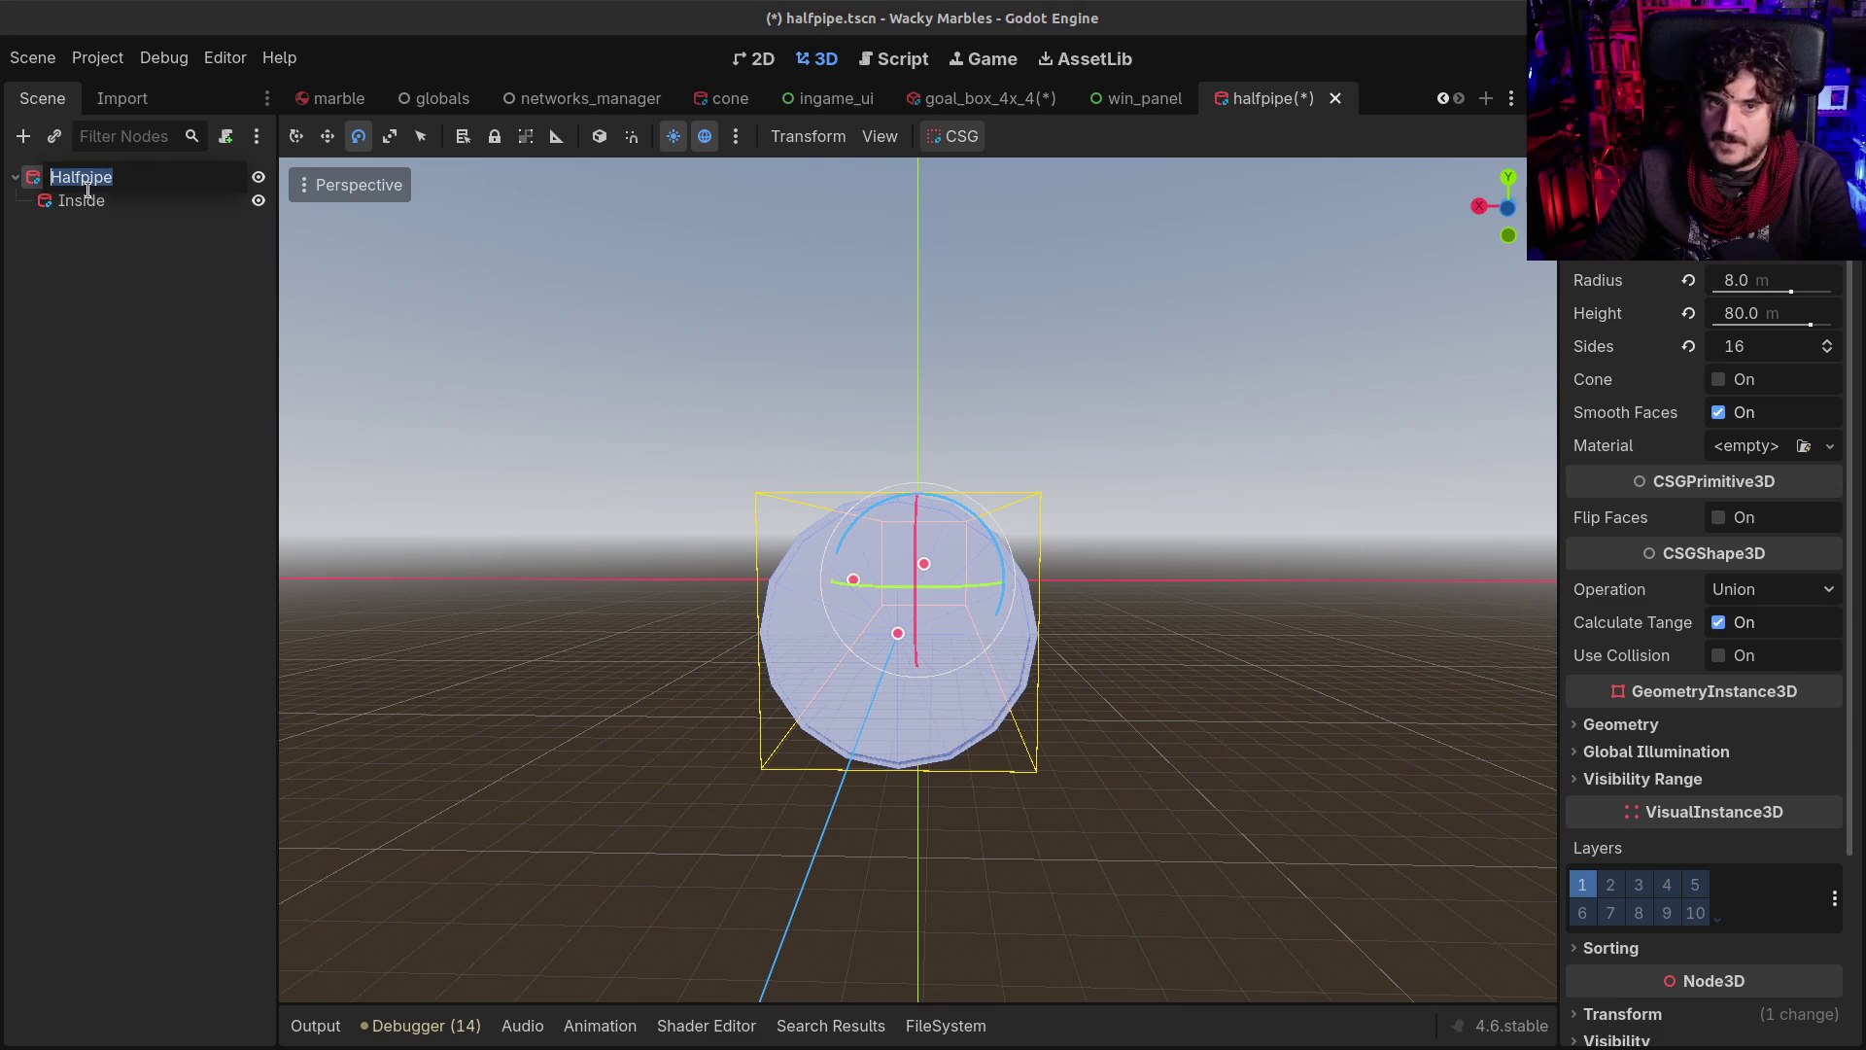
Set the Inside cylinder's CSG operation to Subtraction
click(88, 199)
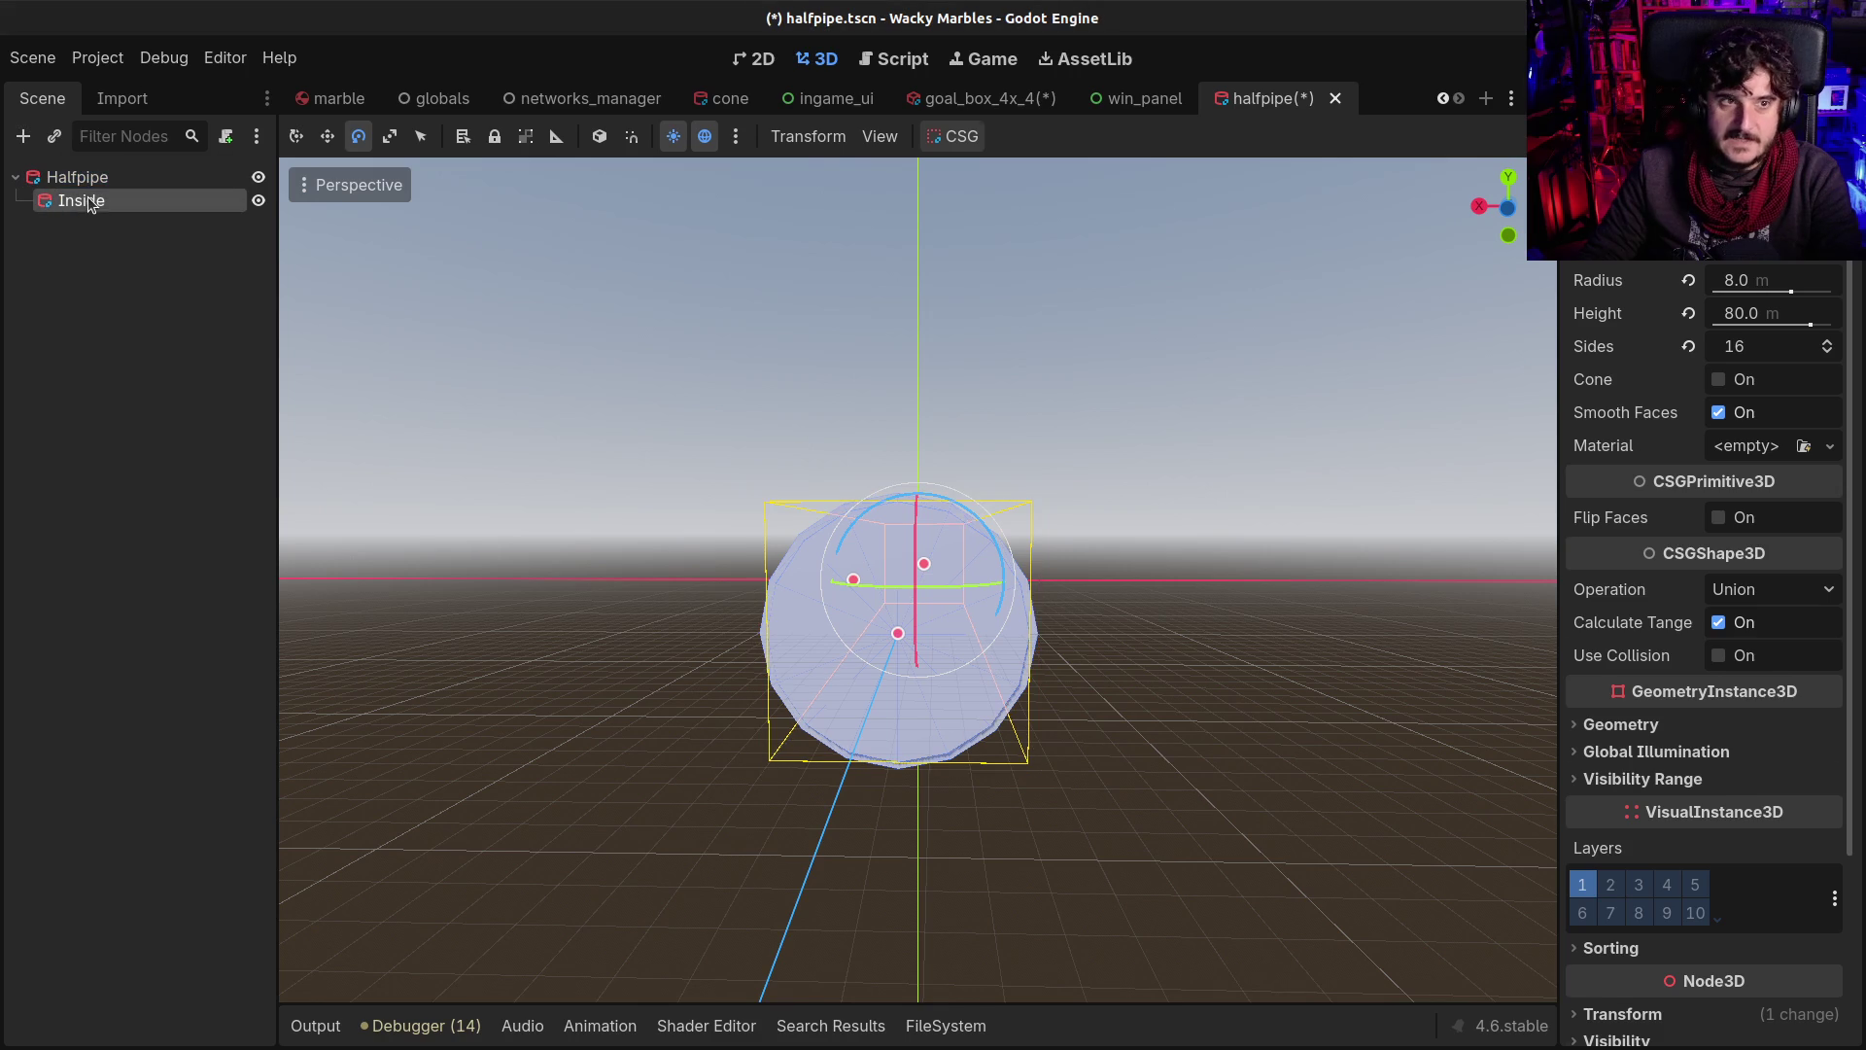
click(1786, 588)
click(1793, 678)
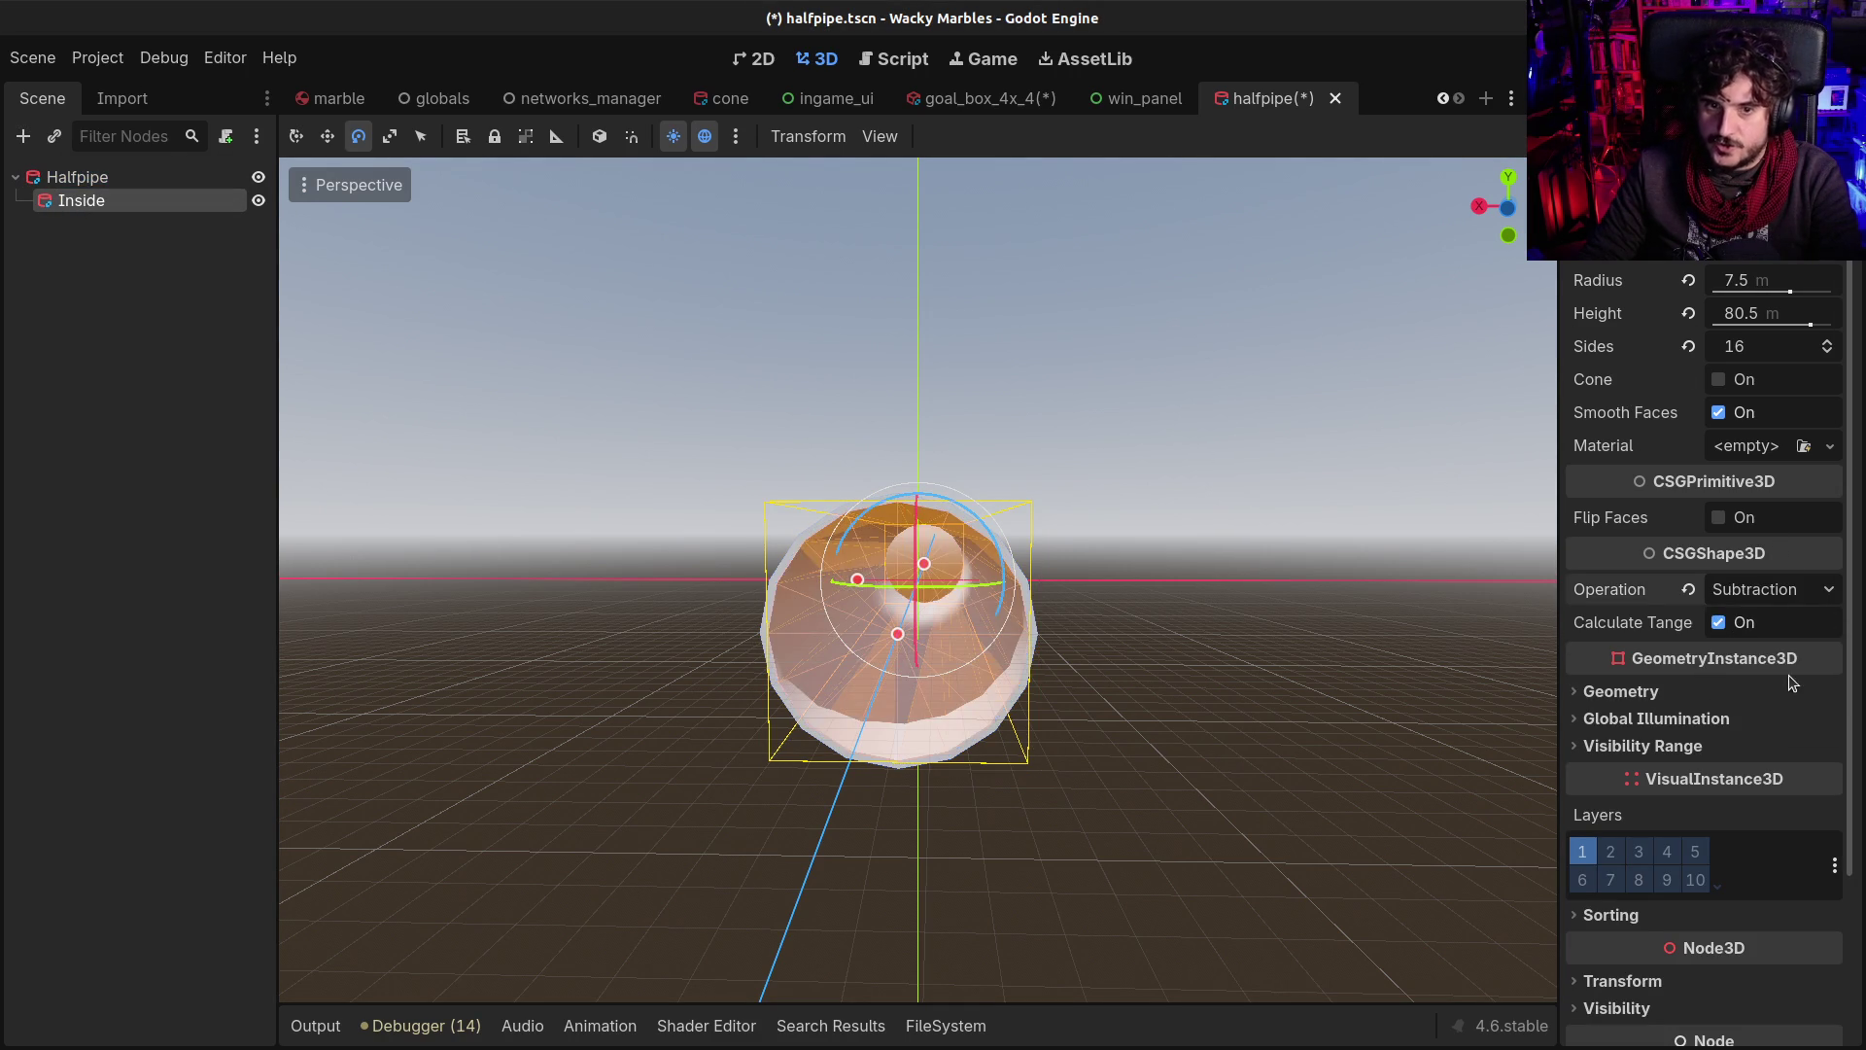
View the hollowed tube, then open the Create New Node dialog for Halfpipe with Ctrl+A
click(23, 575)
mouse_move(625, 553)
mouse_down()
mouse_move(745, 642)
mouse_move(596, 542)
mouse_move(604, 574)
mouse_move(826, 633)
mouse_move(771, 592)
mouse_move(643, 553)
mouse_up()
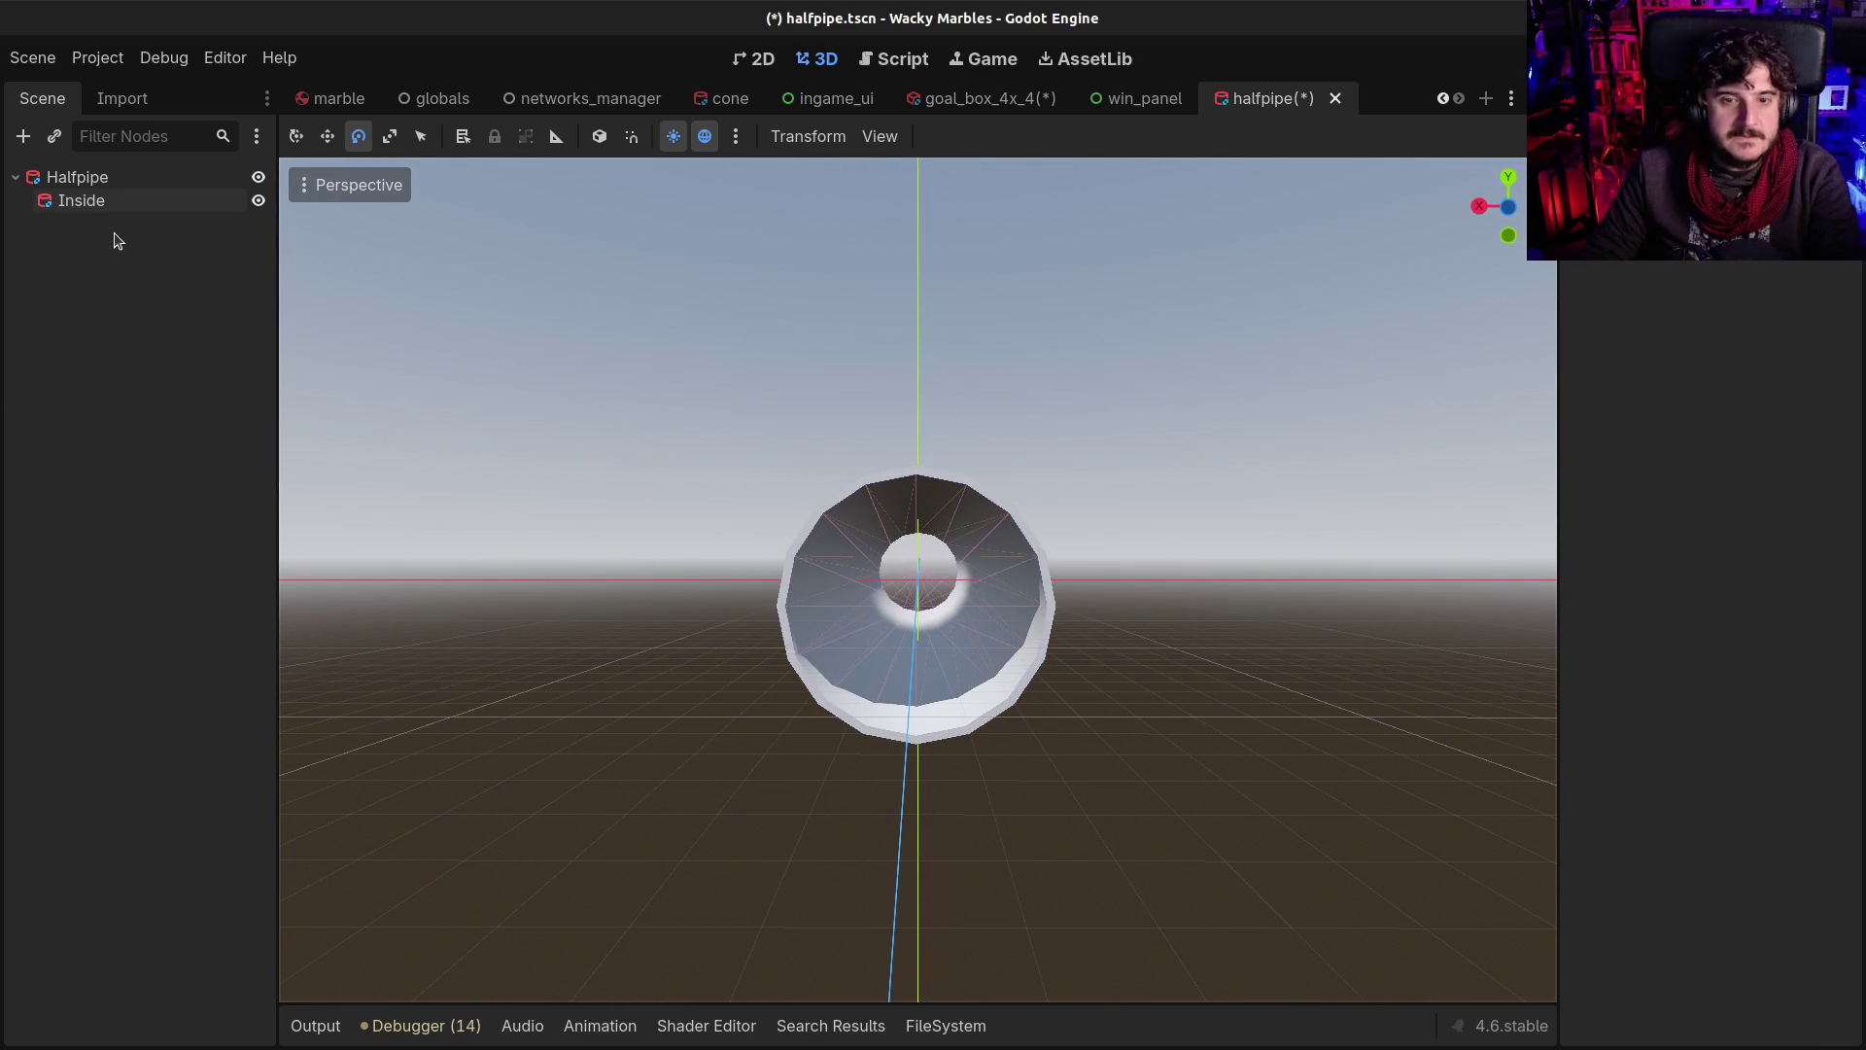
click(64, 180)
key(ctrl+a)
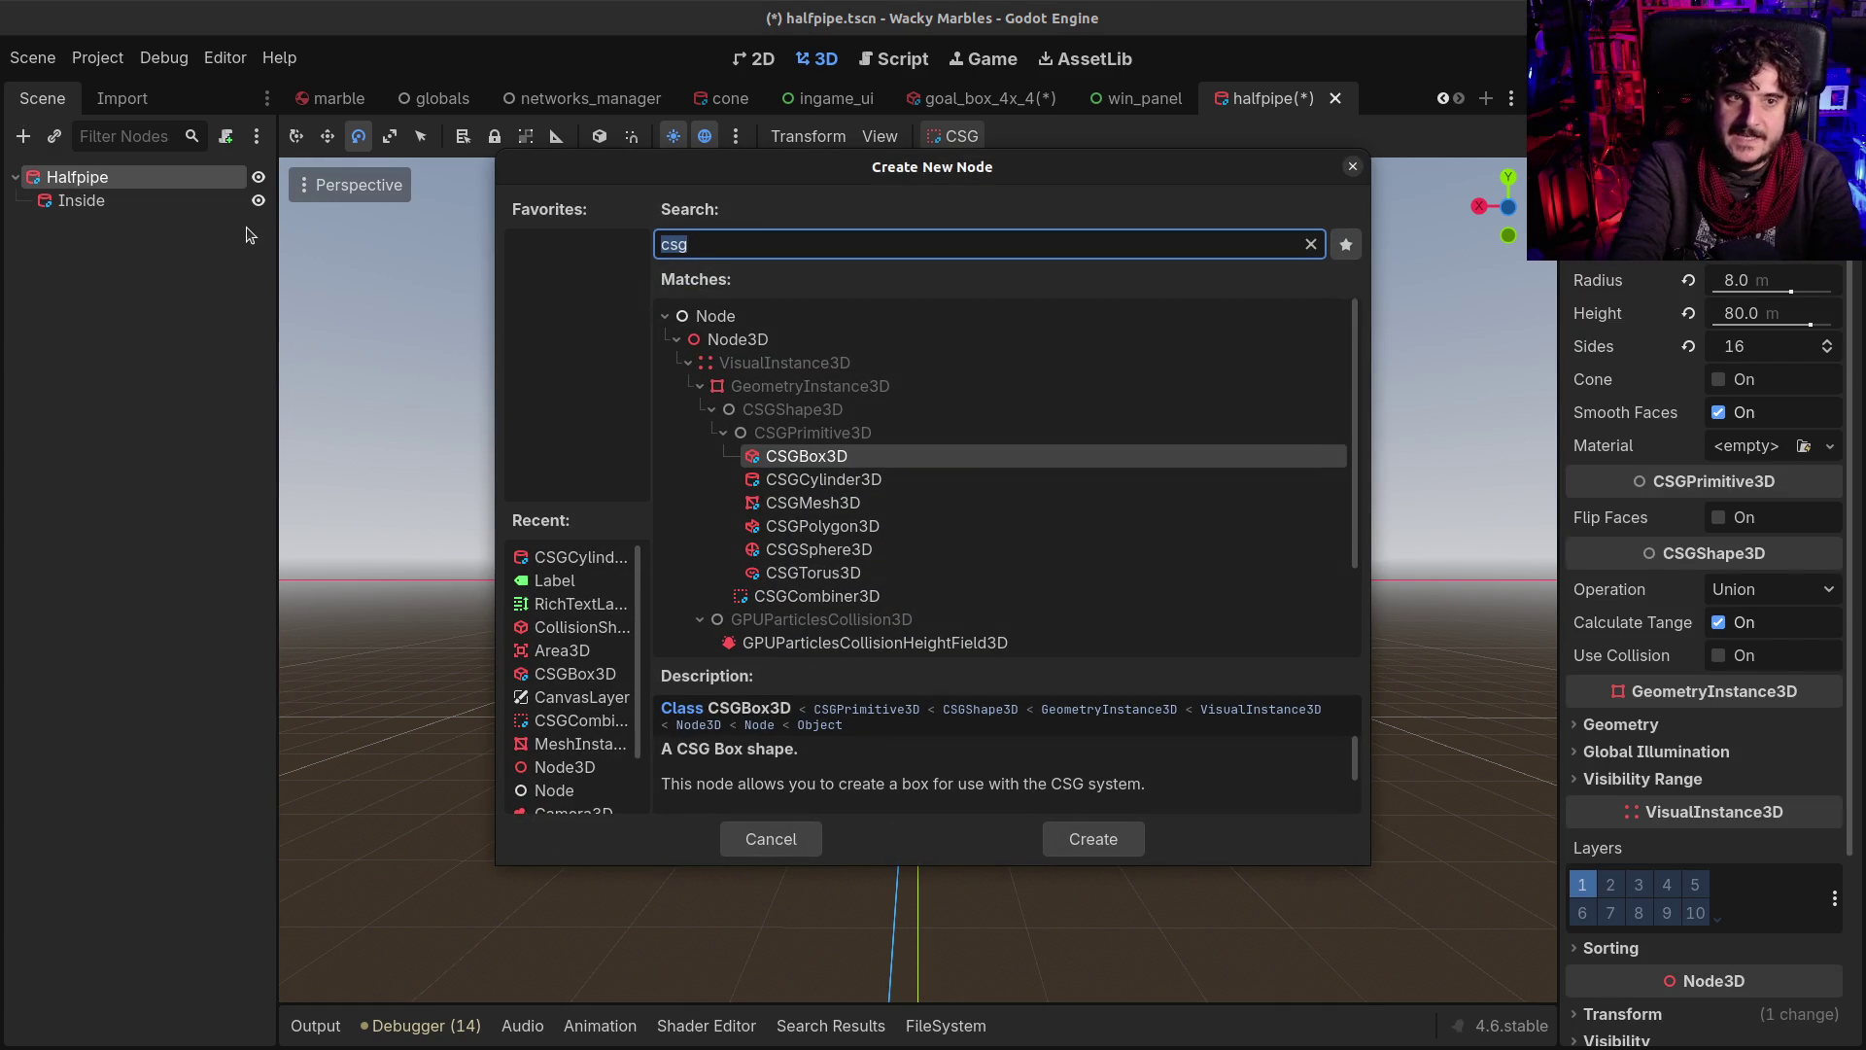
Add a CSGBox3D under Halfpipe and undo a trial z size of 80
key(Return)
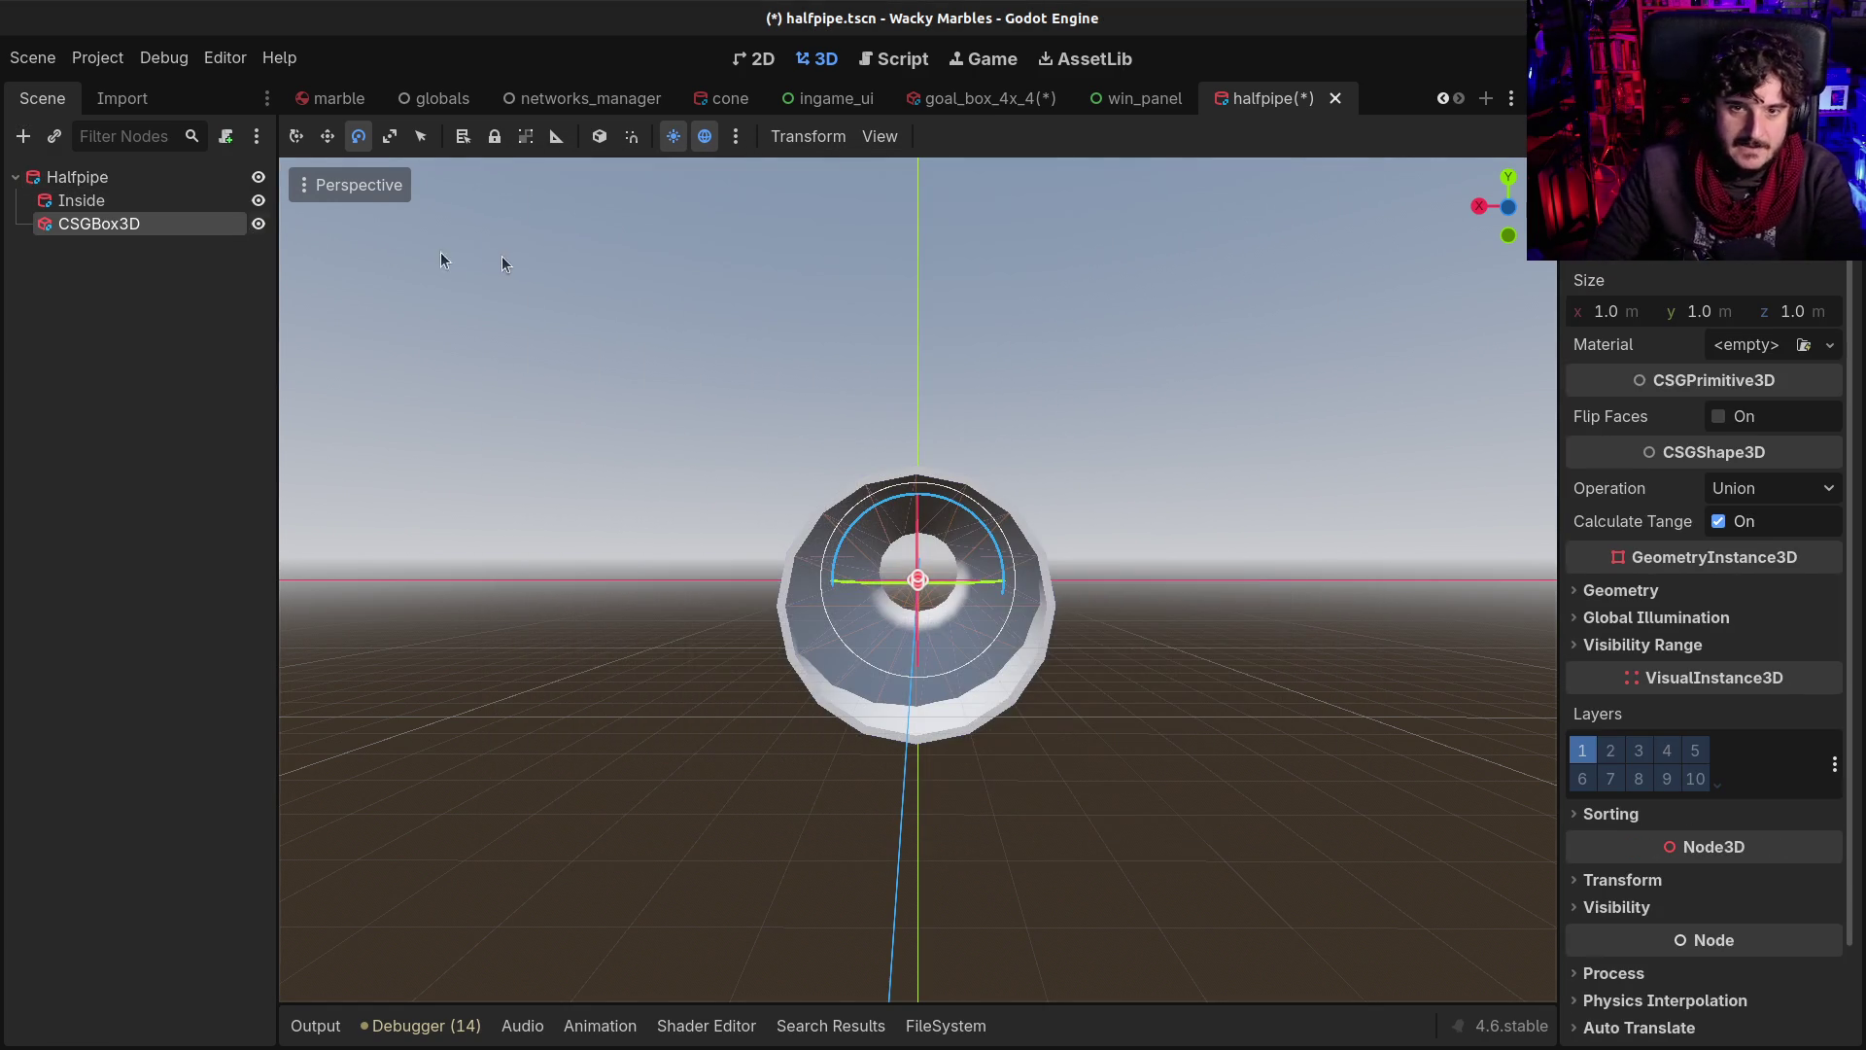
key(KP_1)
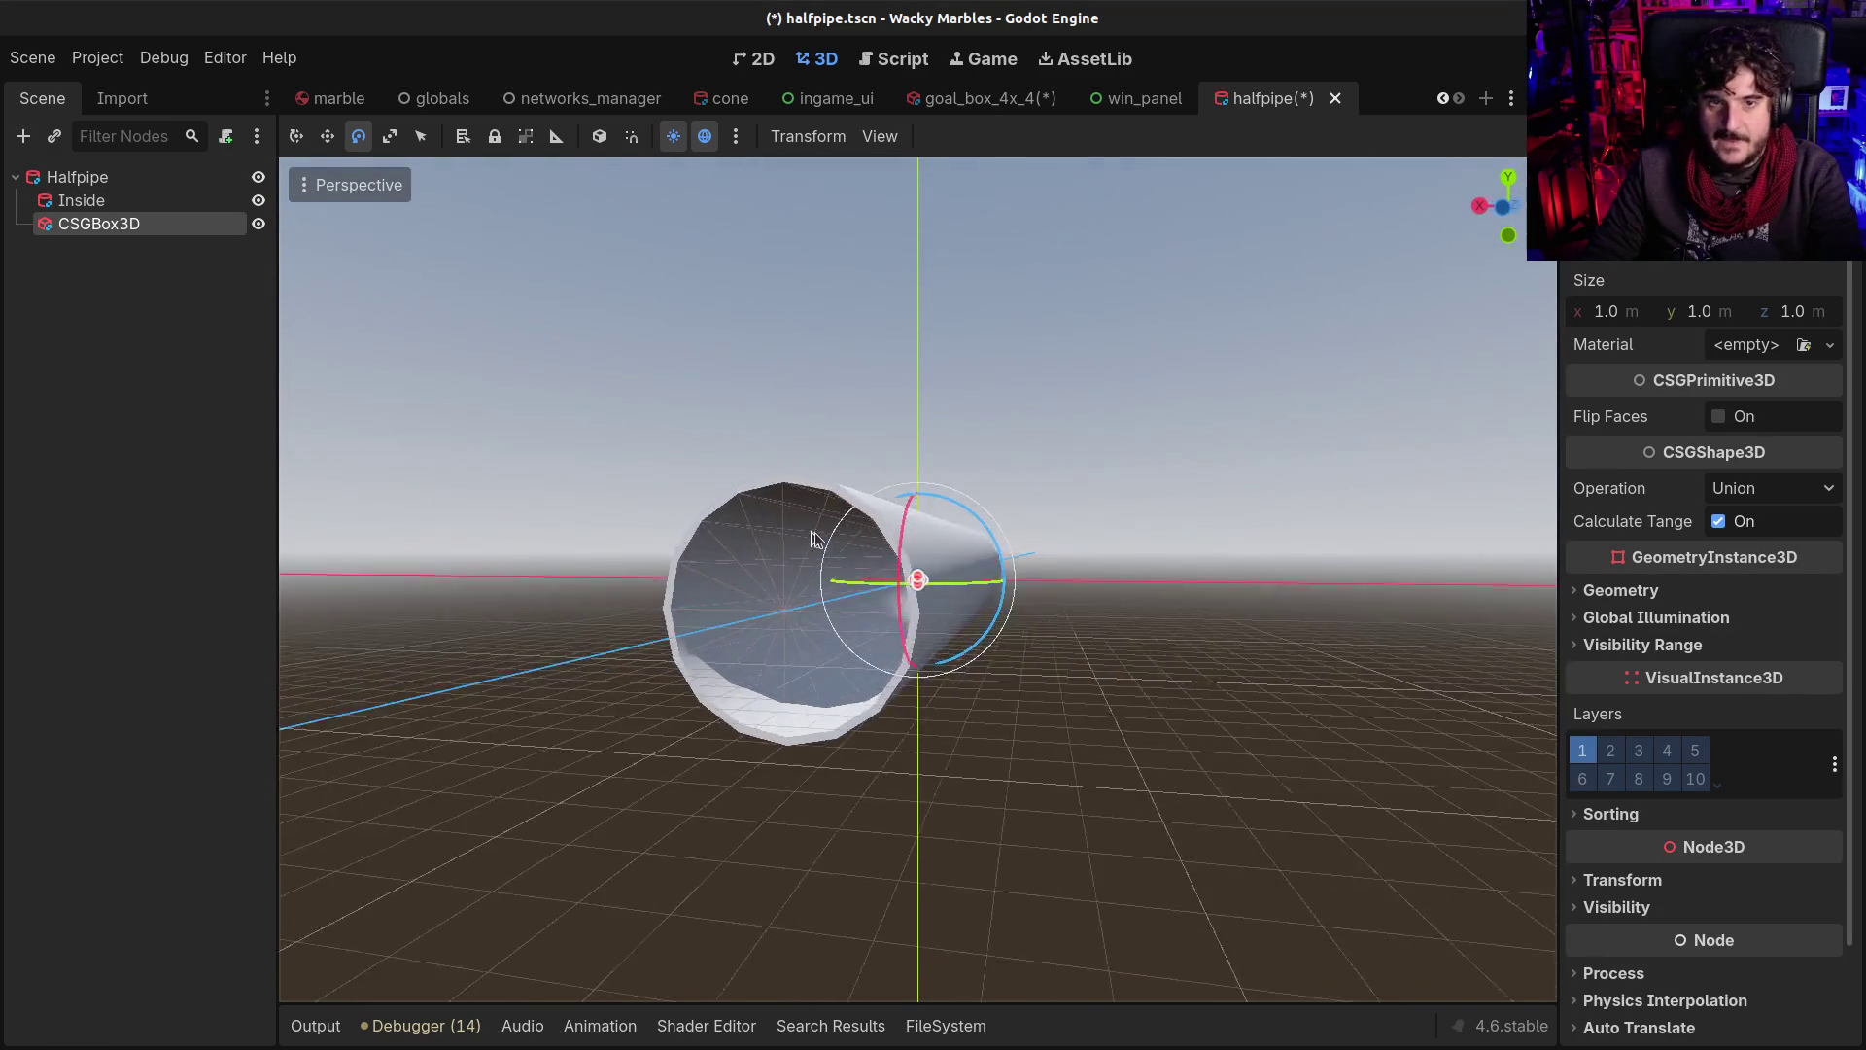
scroll(809, 531, down, 2)
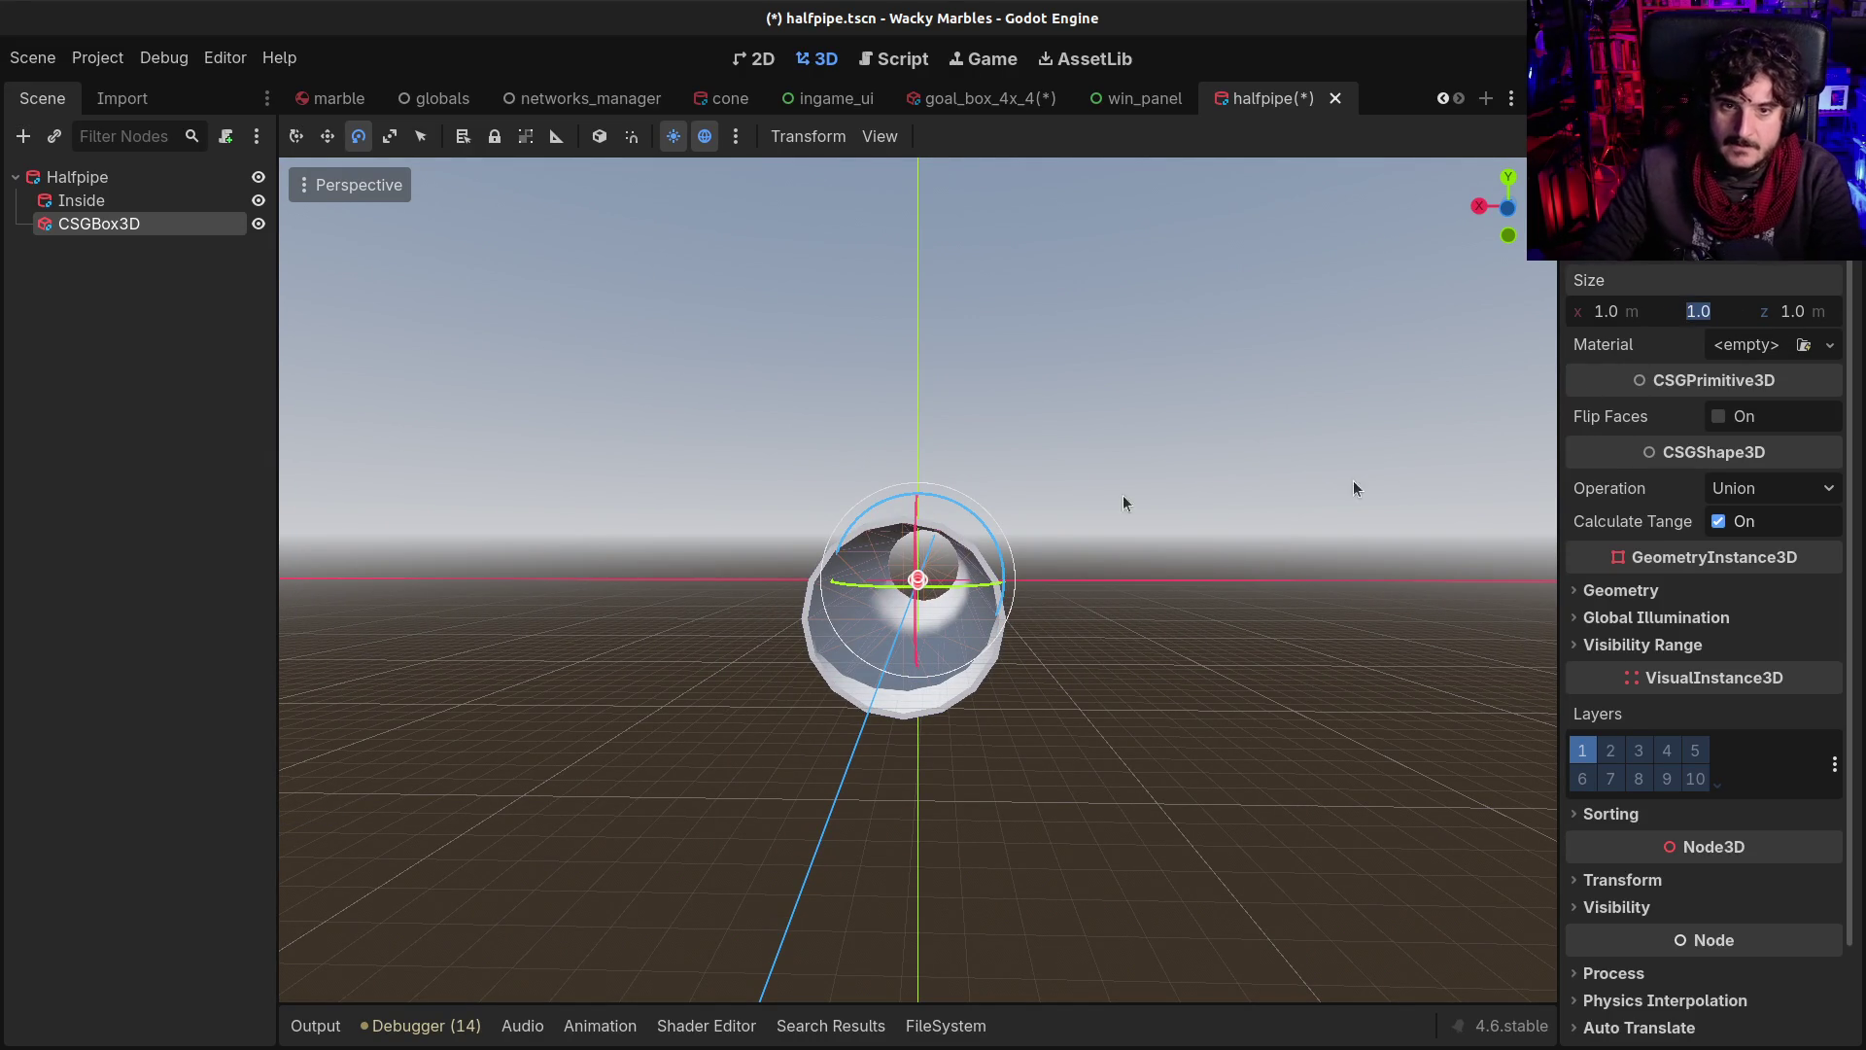
drag(1338, 491, 1708, 376)
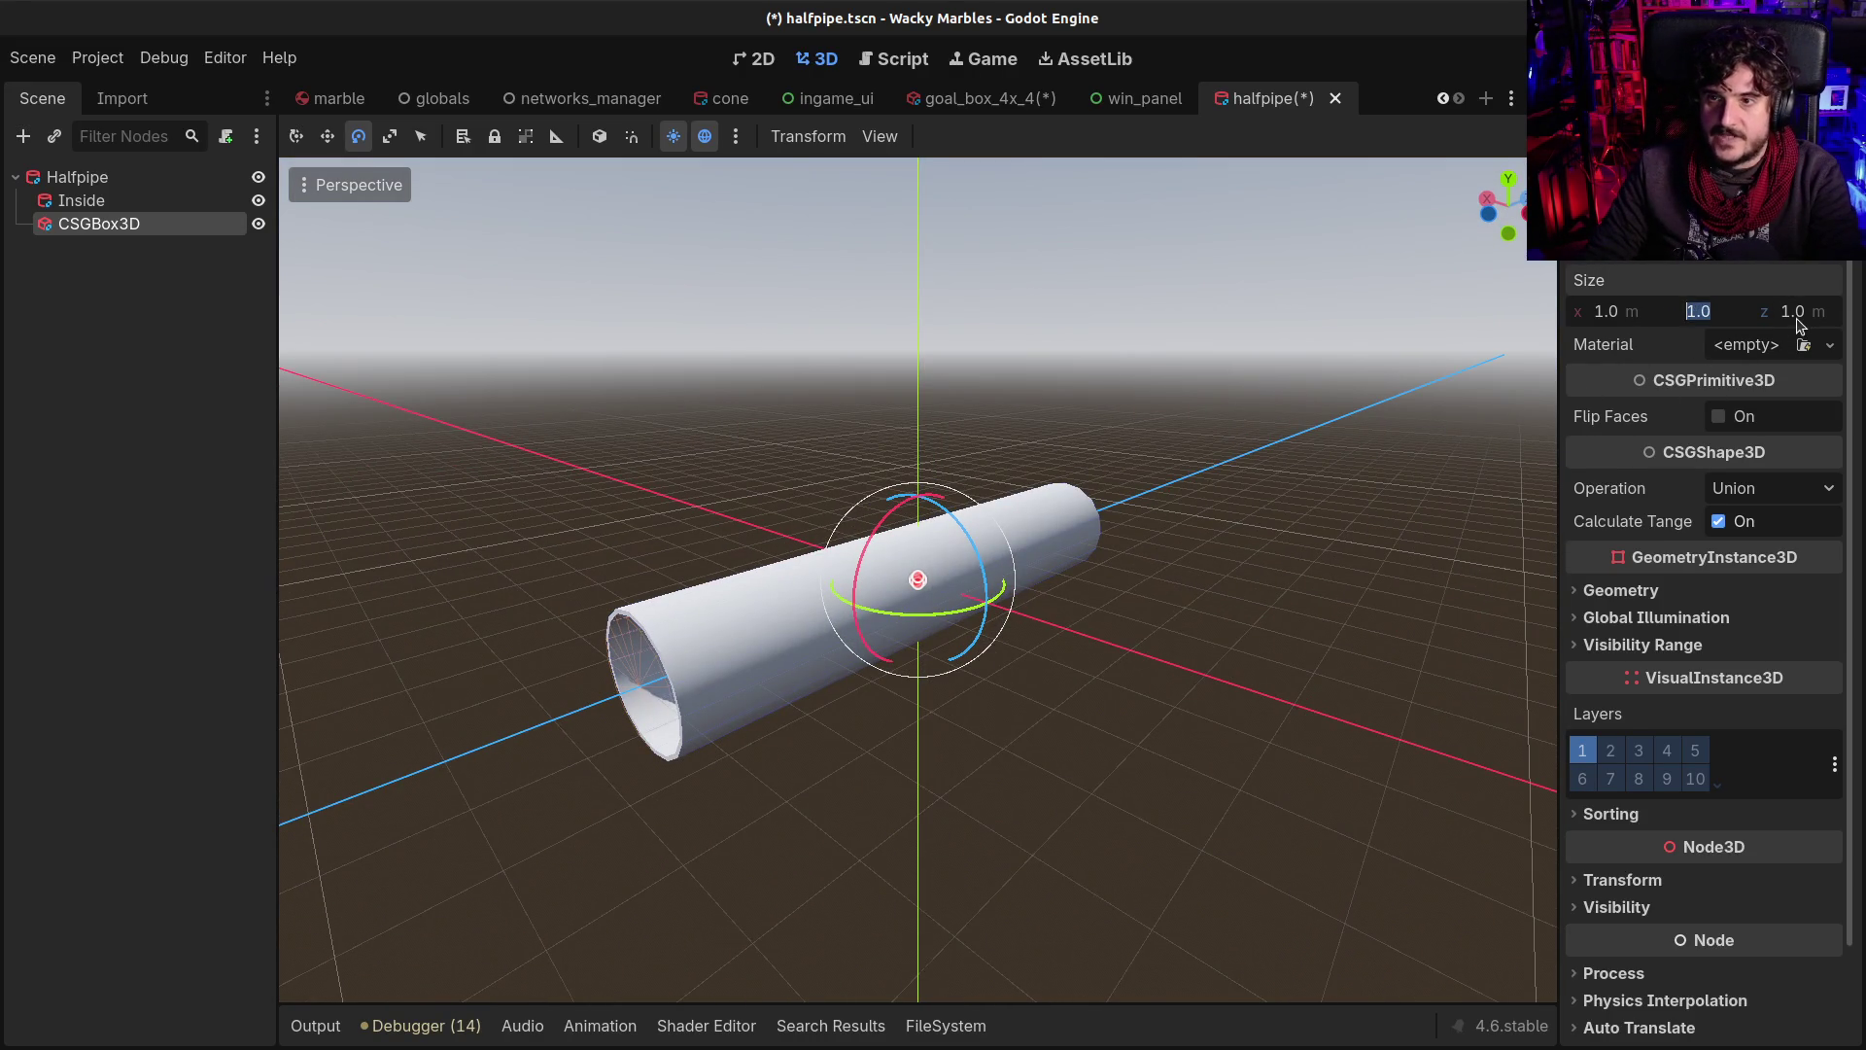
text(80)
key(Return)
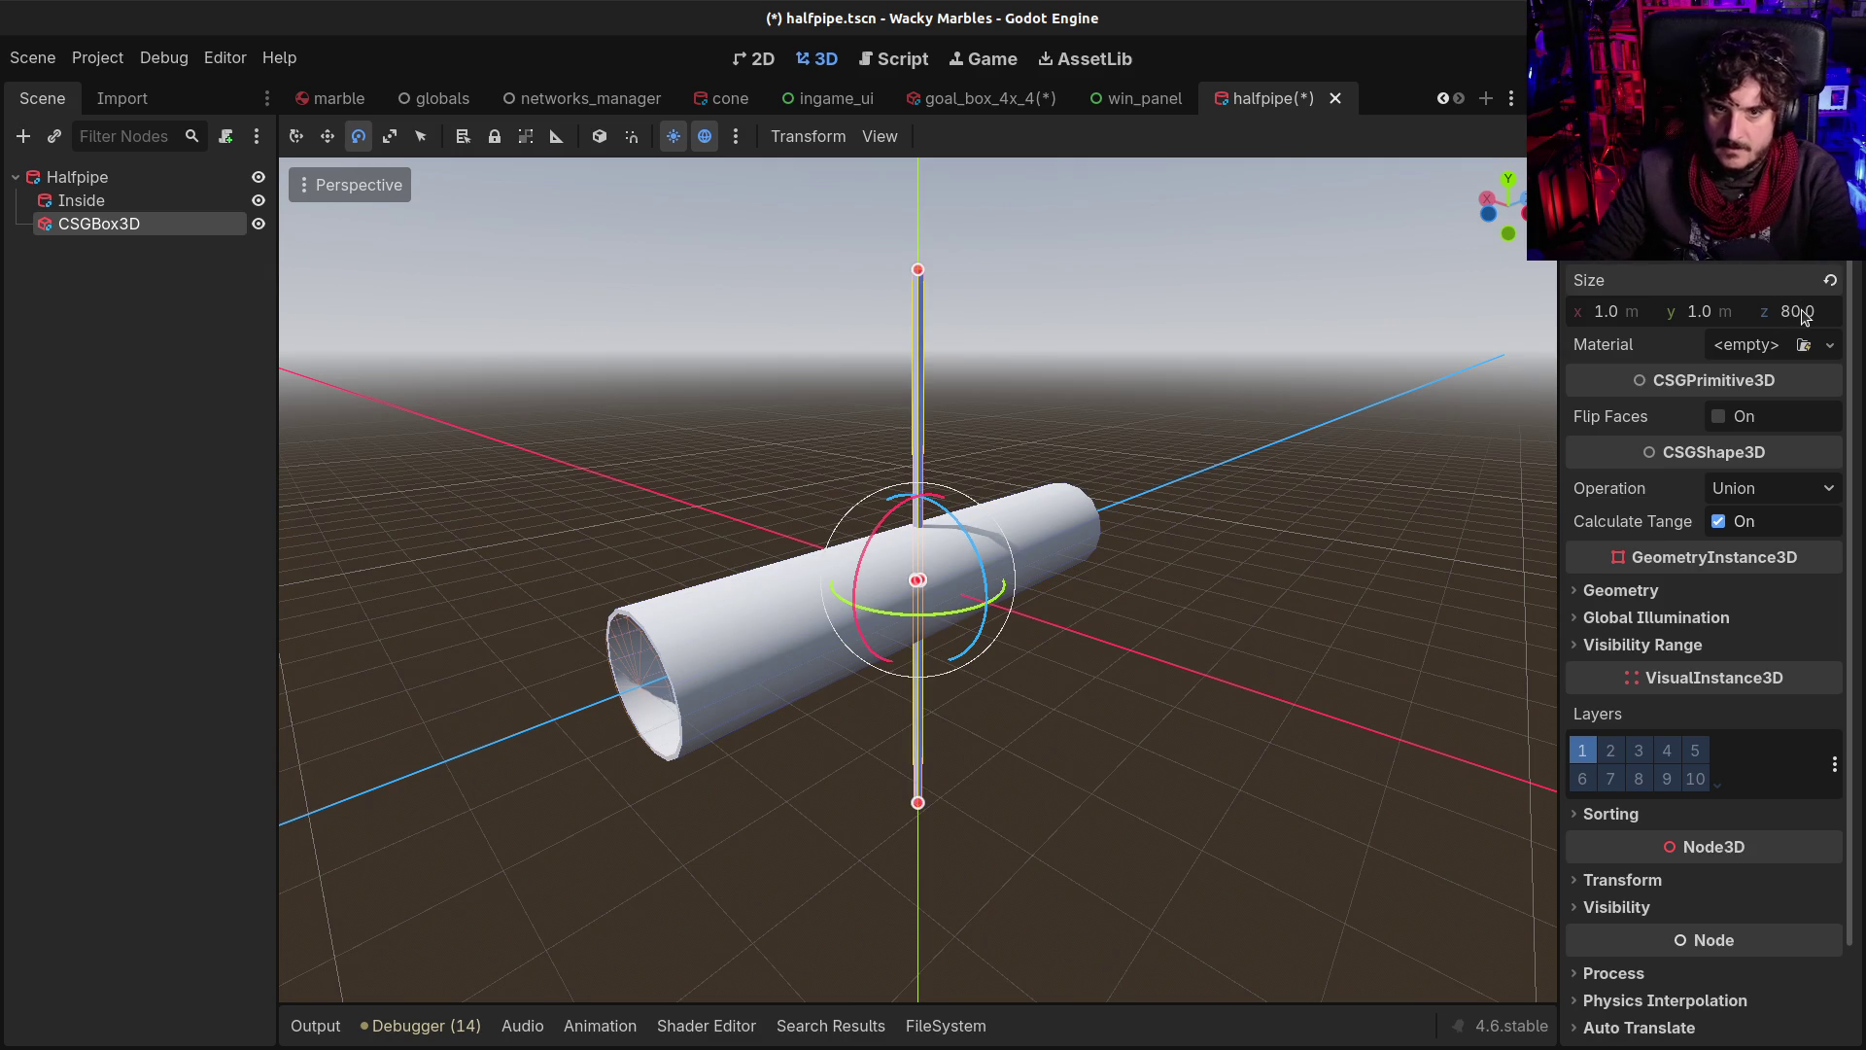
key(ctrl+z)
Set the box's y size to 80 m and compare it with Inside and Halfpipe
mouse_move(763, 496)
mouse_down()
mouse_move(960, 402)
mouse_move(942, 422)
mouse_up()
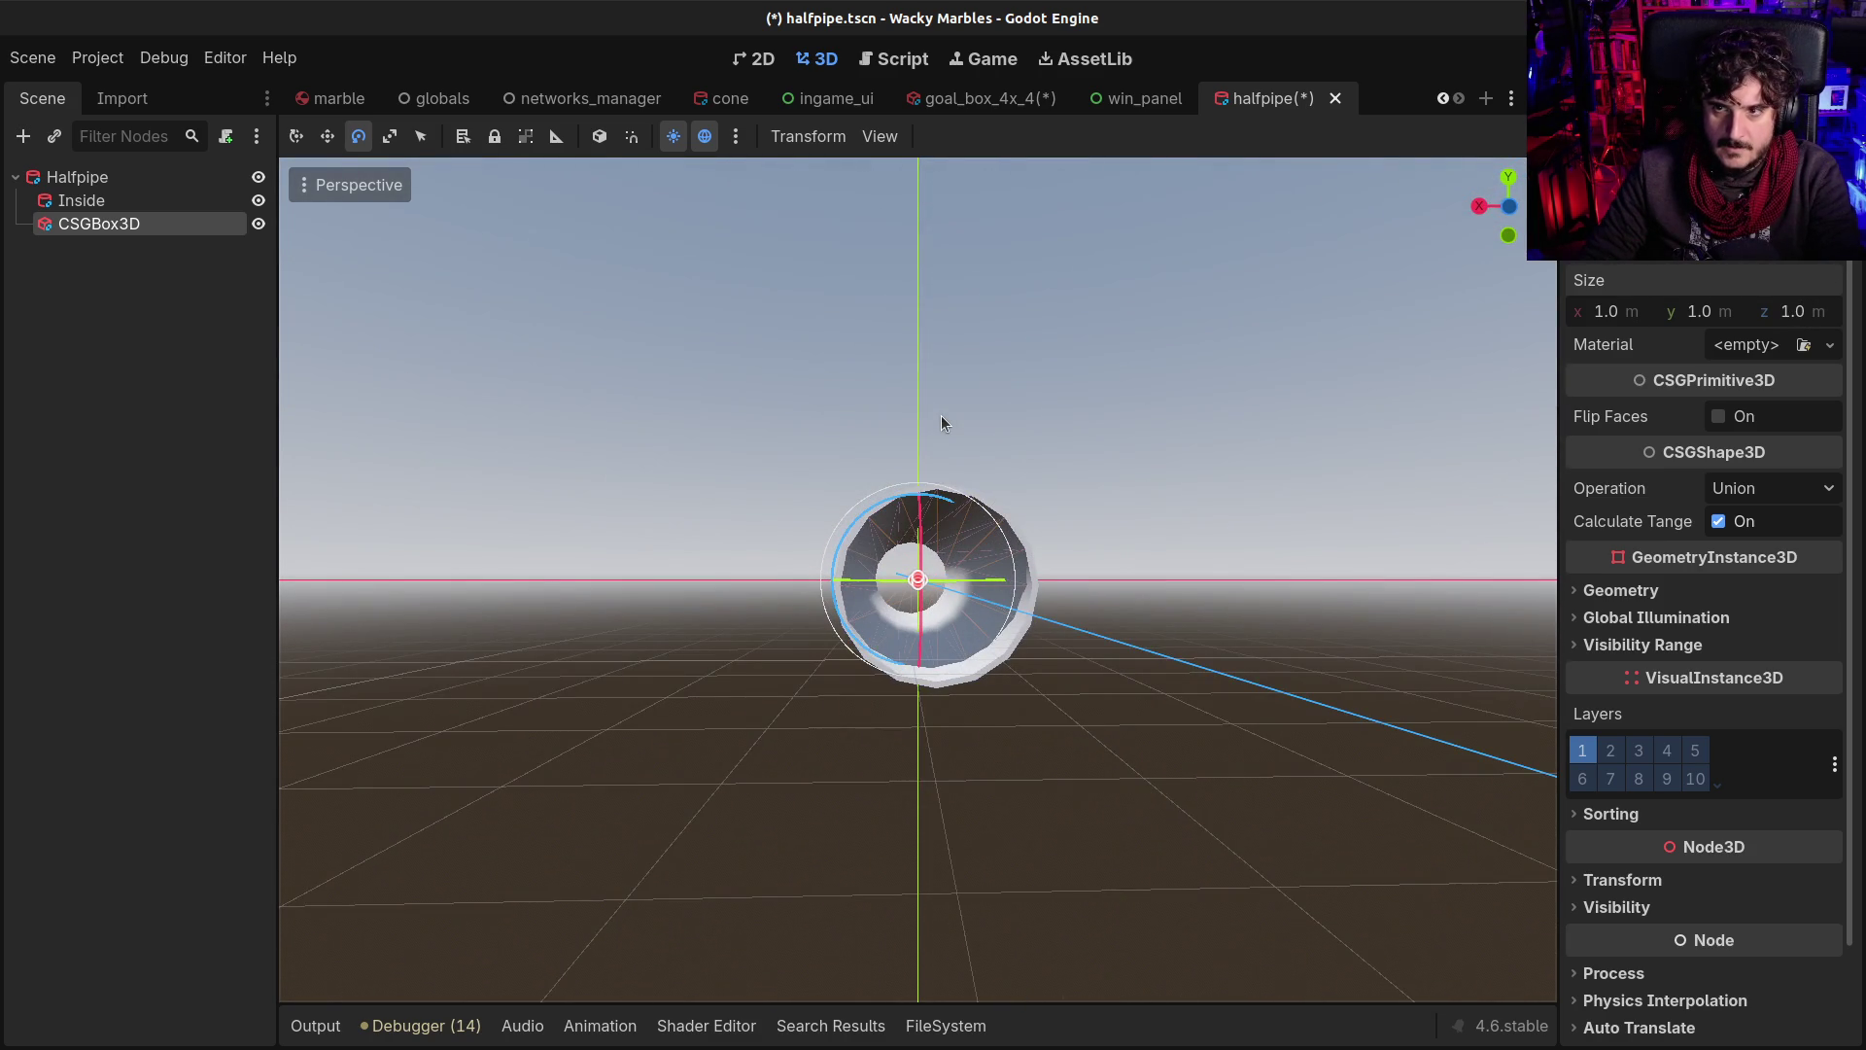
drag(941, 418, 904, 440)
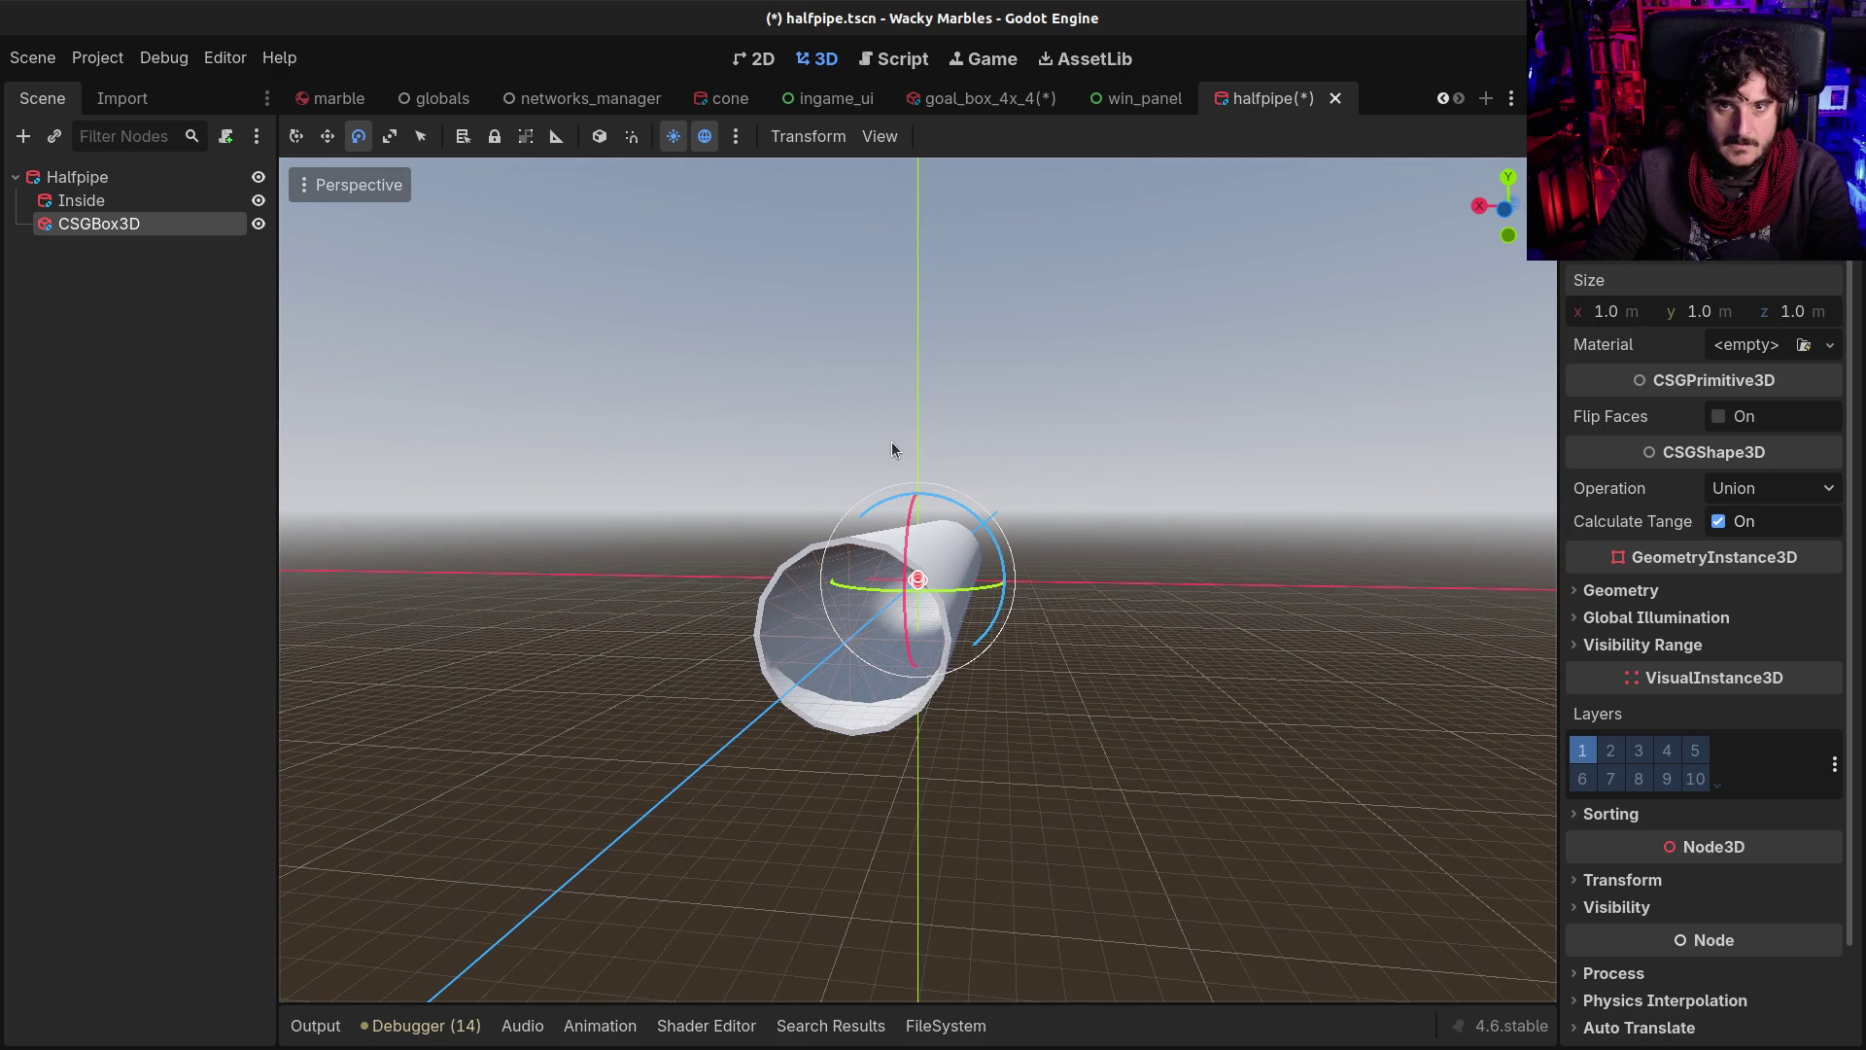
click(1717, 314)
text(80)
key(Return)
mouse_move(1079, 486)
mouse_down()
mouse_move(1066, 529)
mouse_move(975, 549)
mouse_move(1030, 534)
mouse_up()
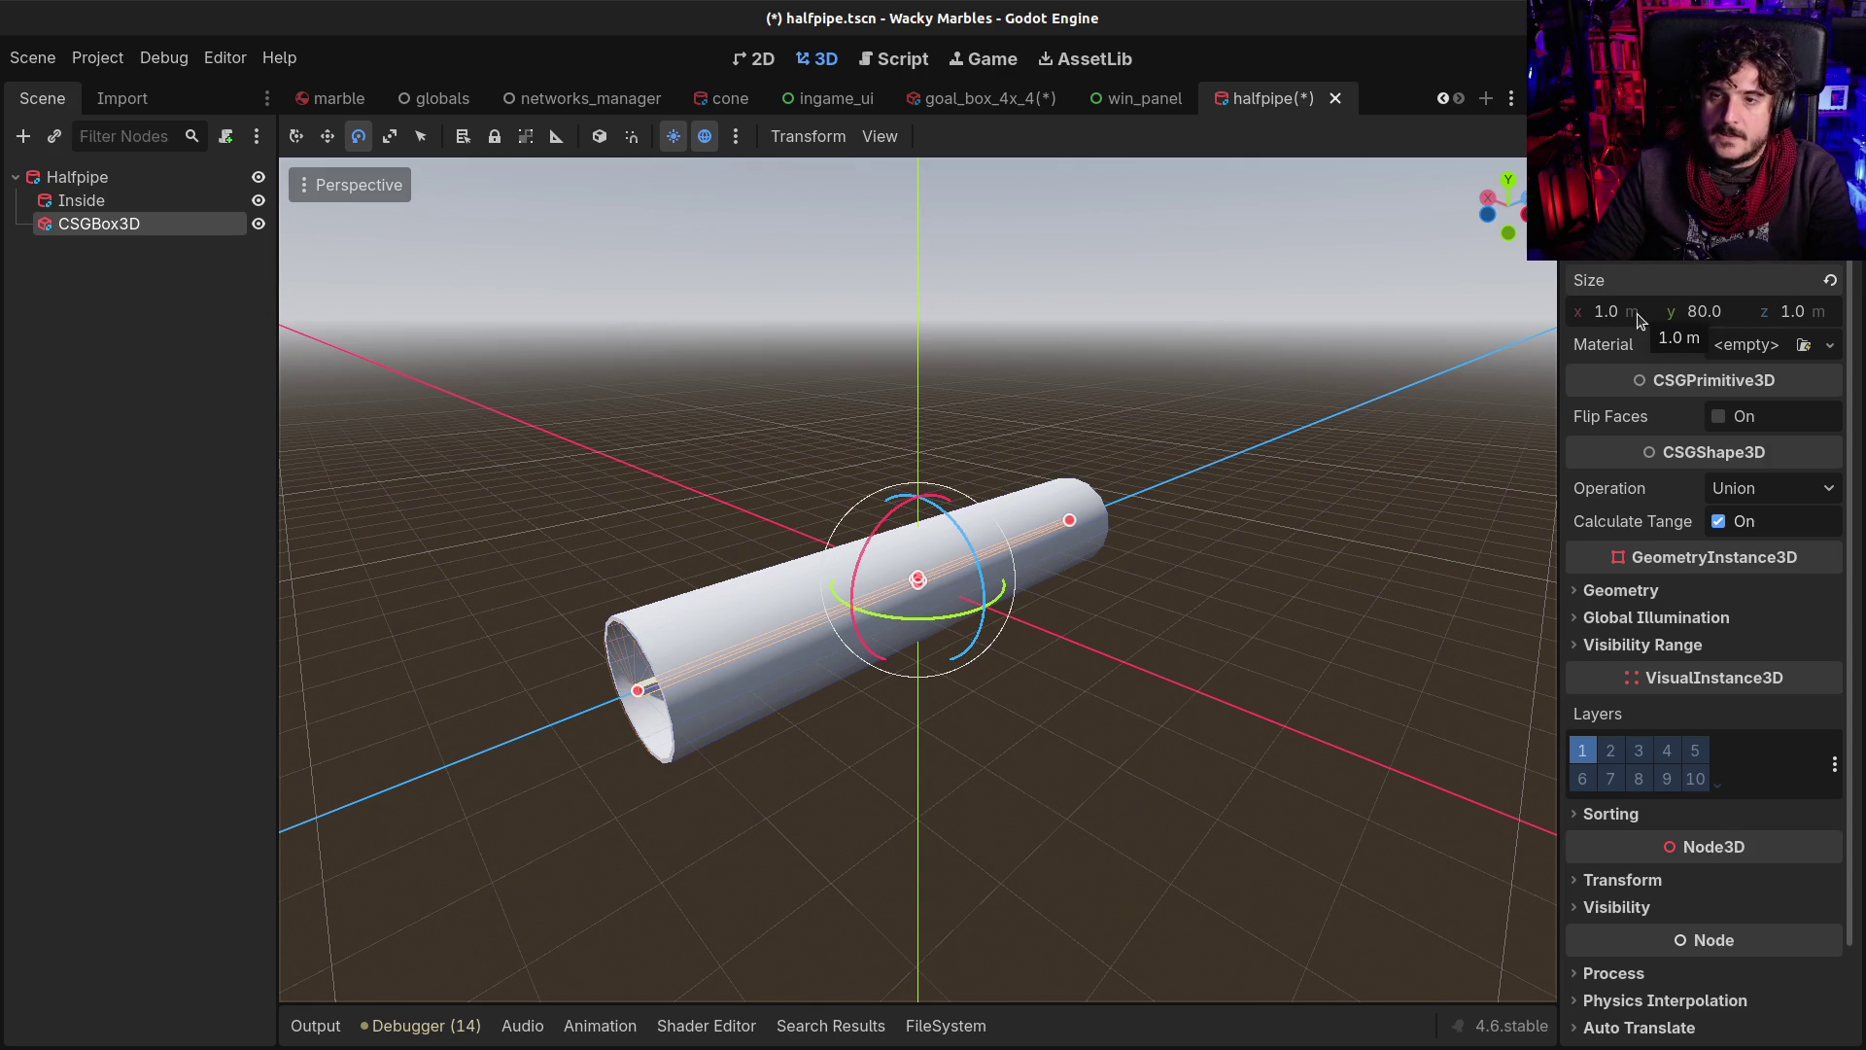
click(125, 198)
click(109, 177)
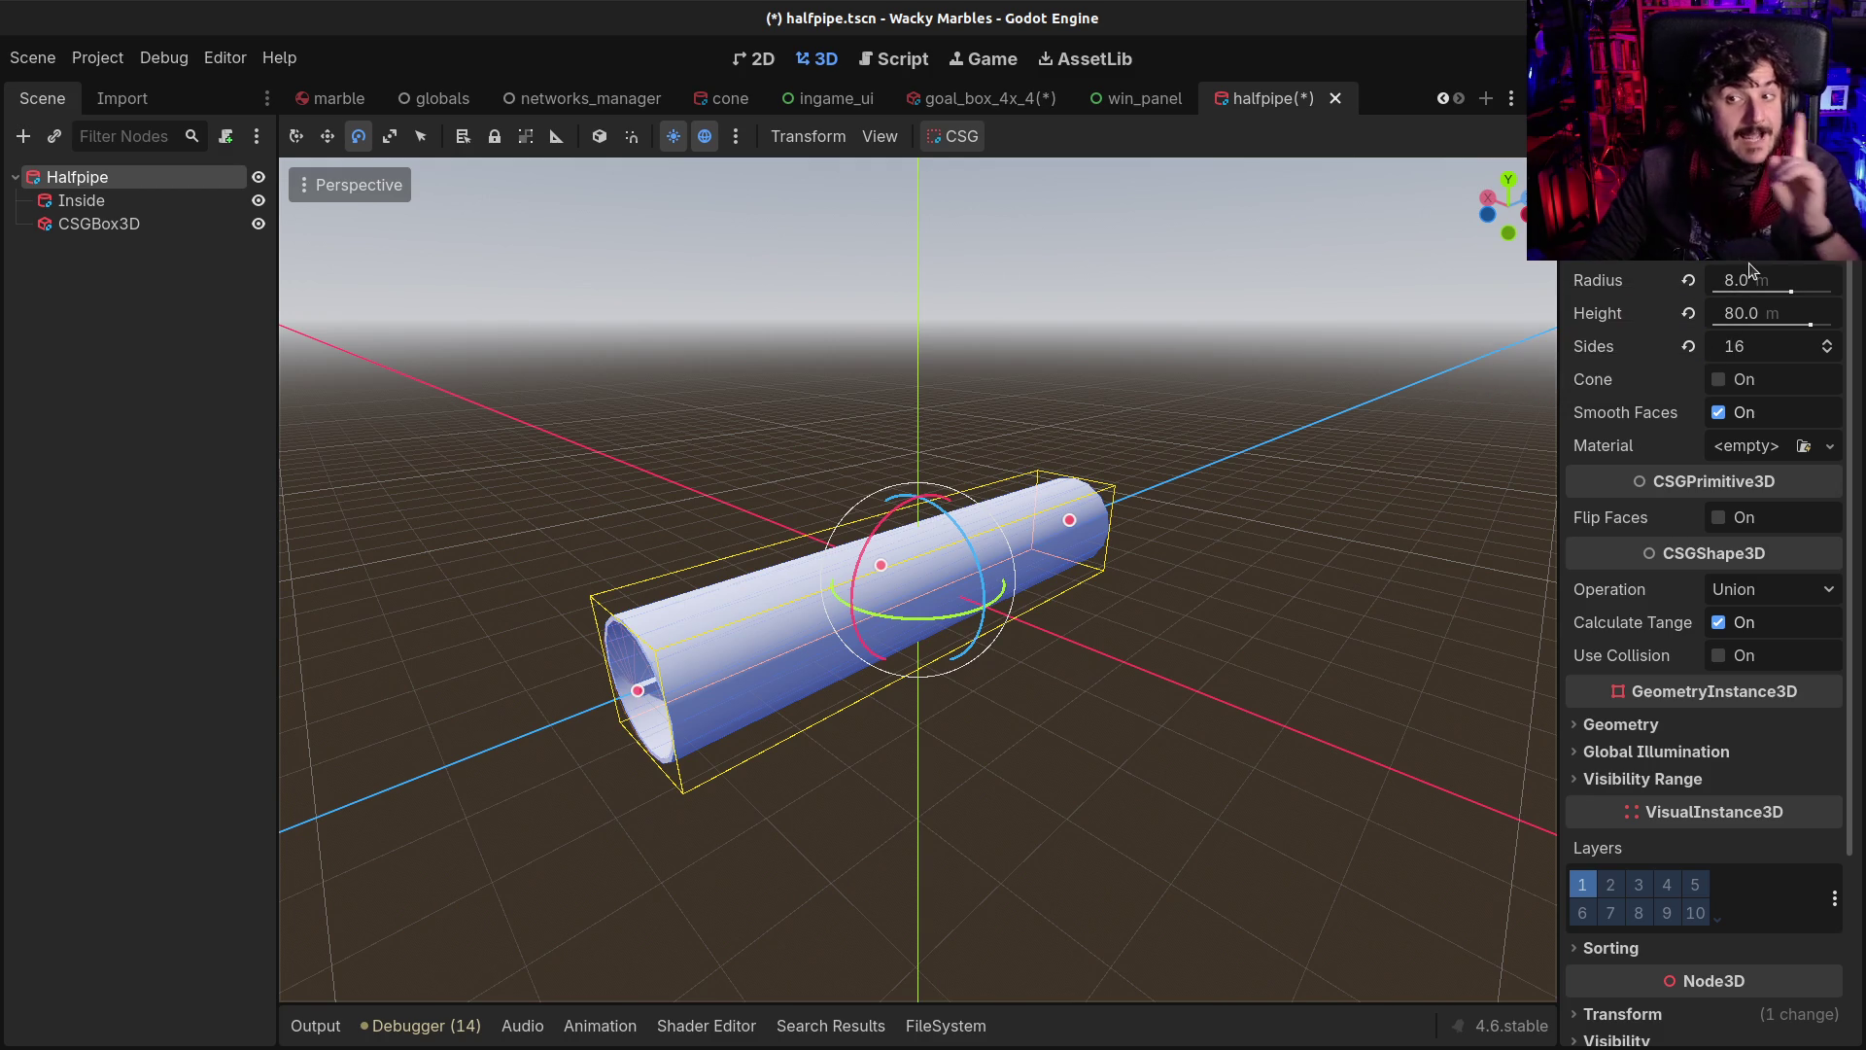
click(99, 224)
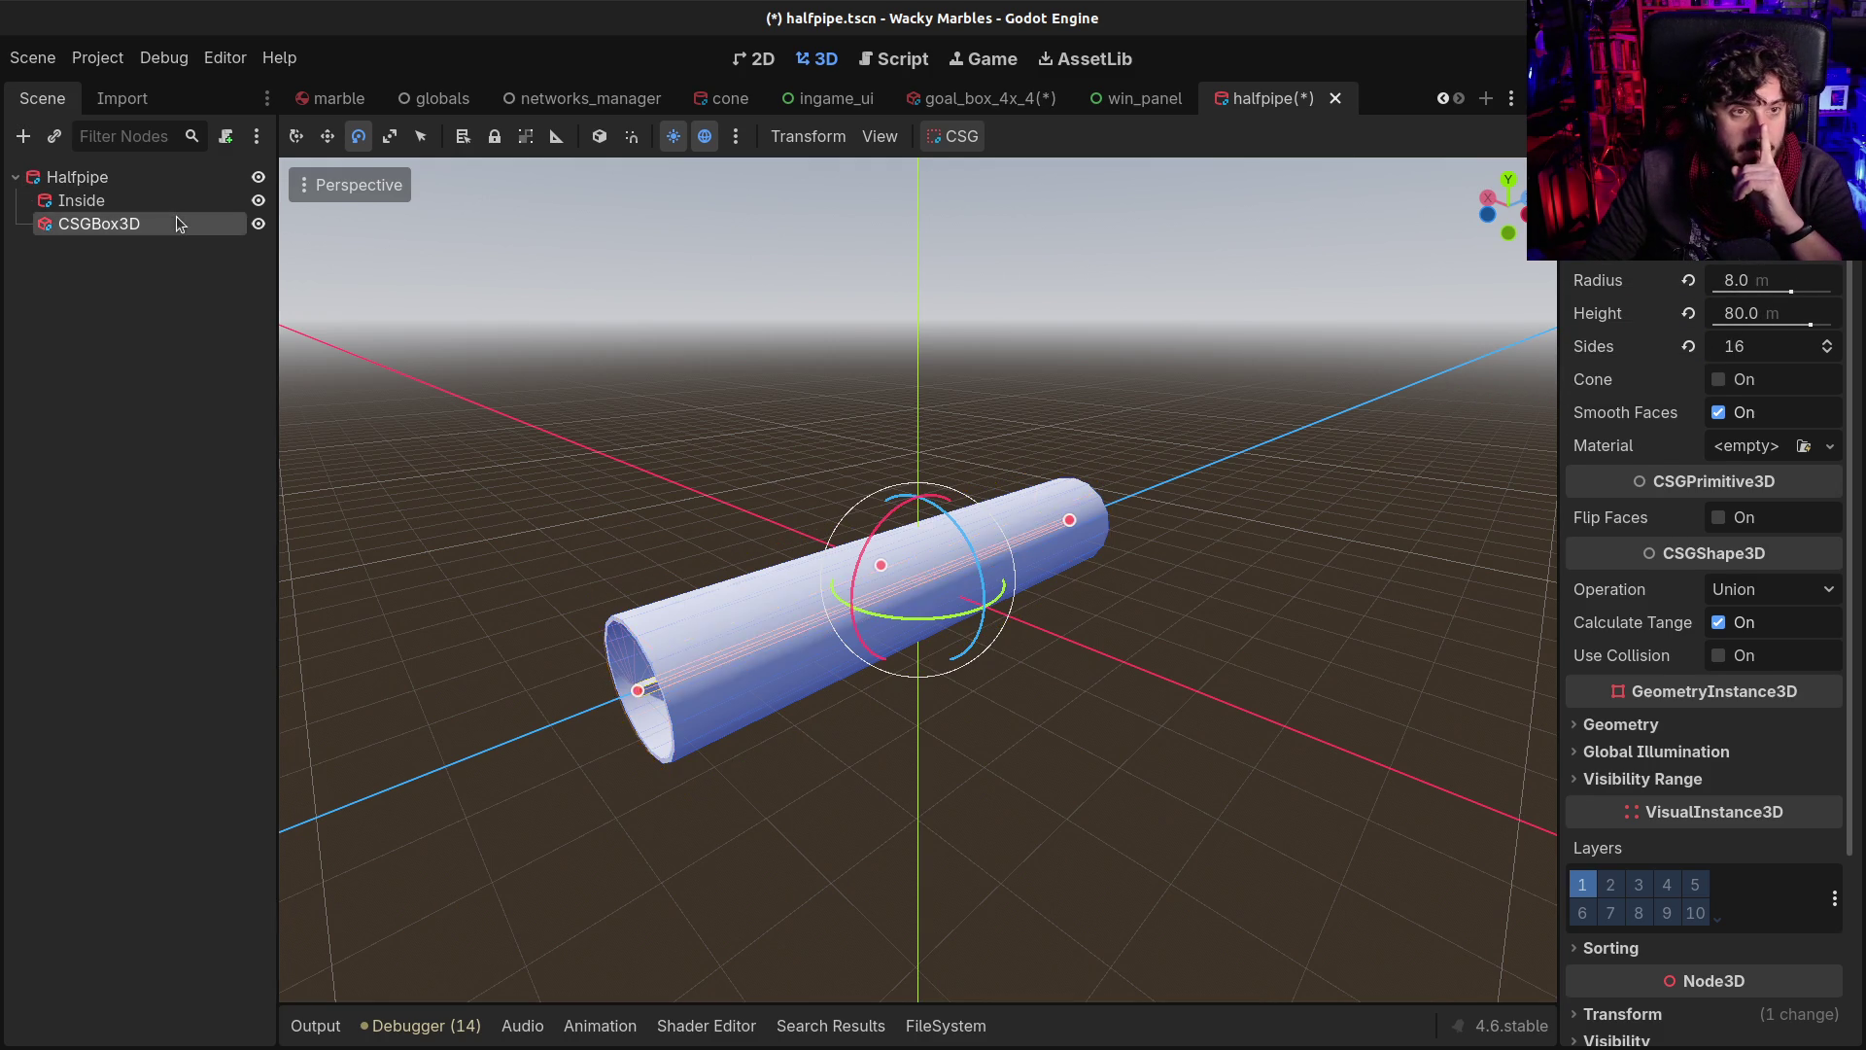
Enter initial box sizes of x 8 and z 8
click(1616, 318)
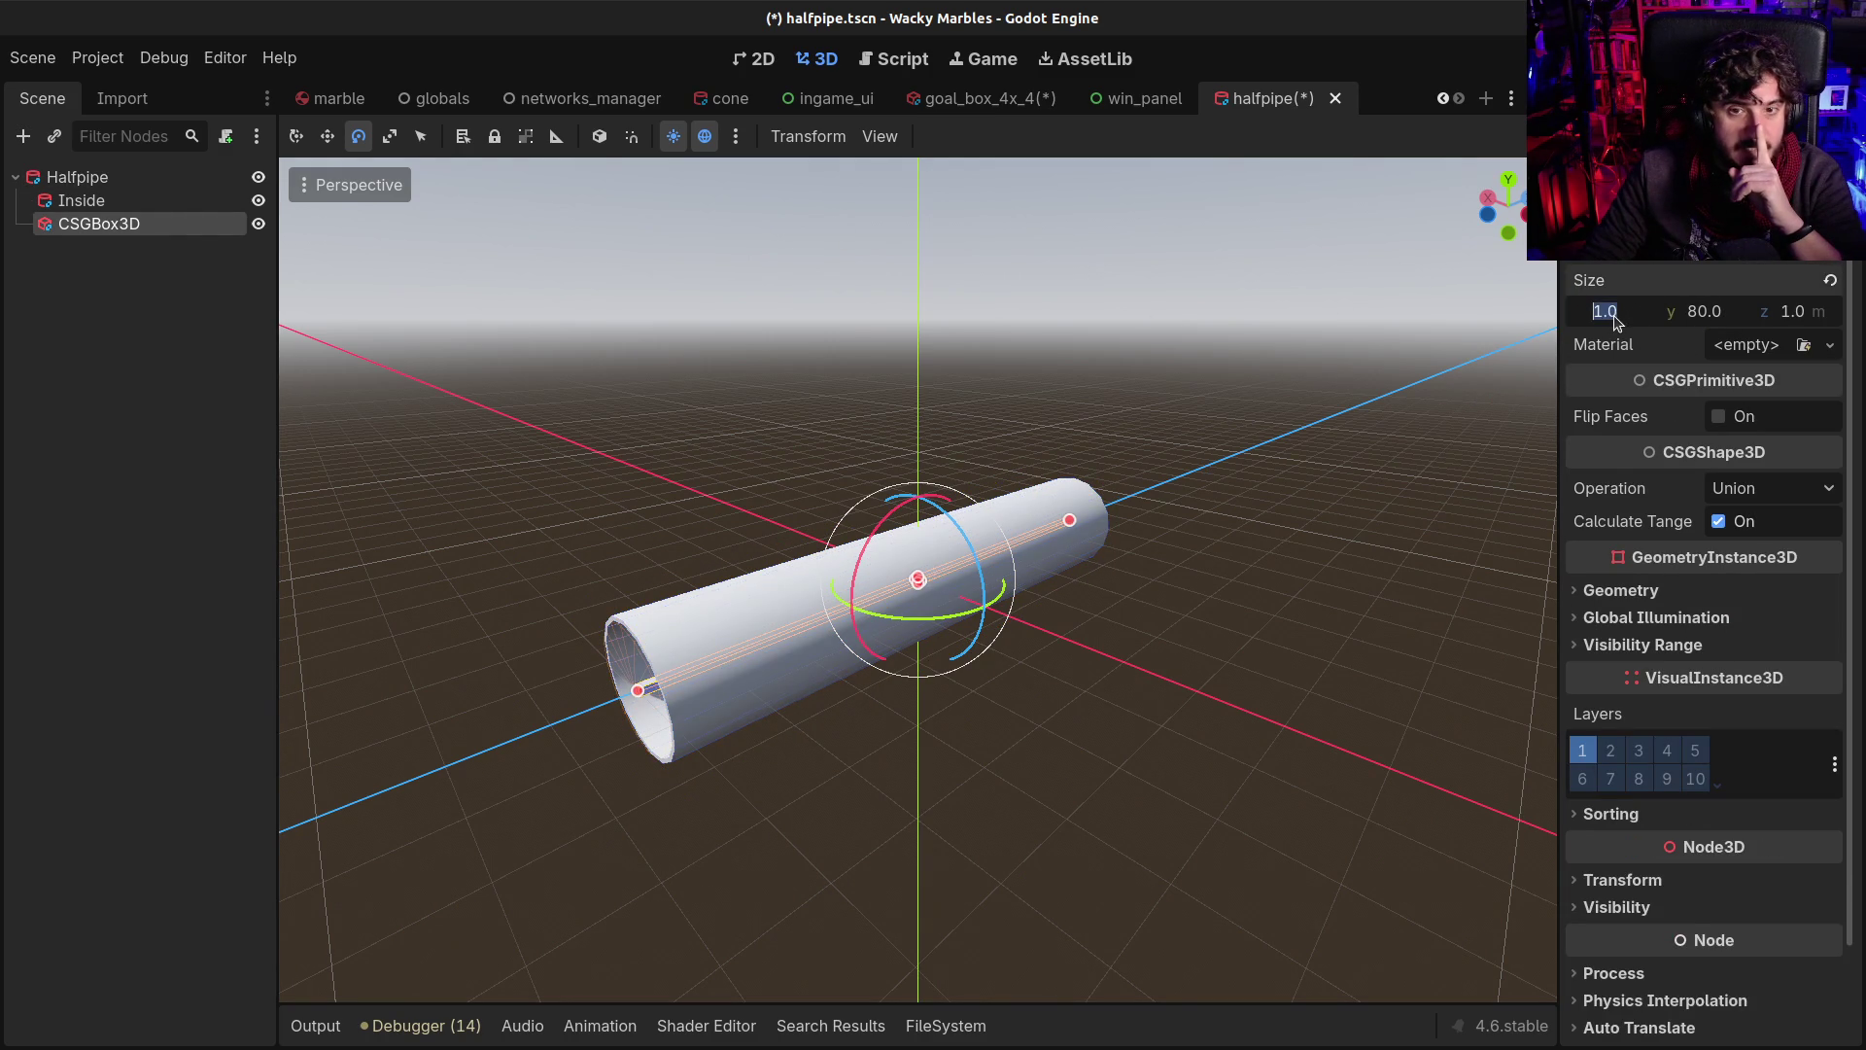
text(8)
key(Return)
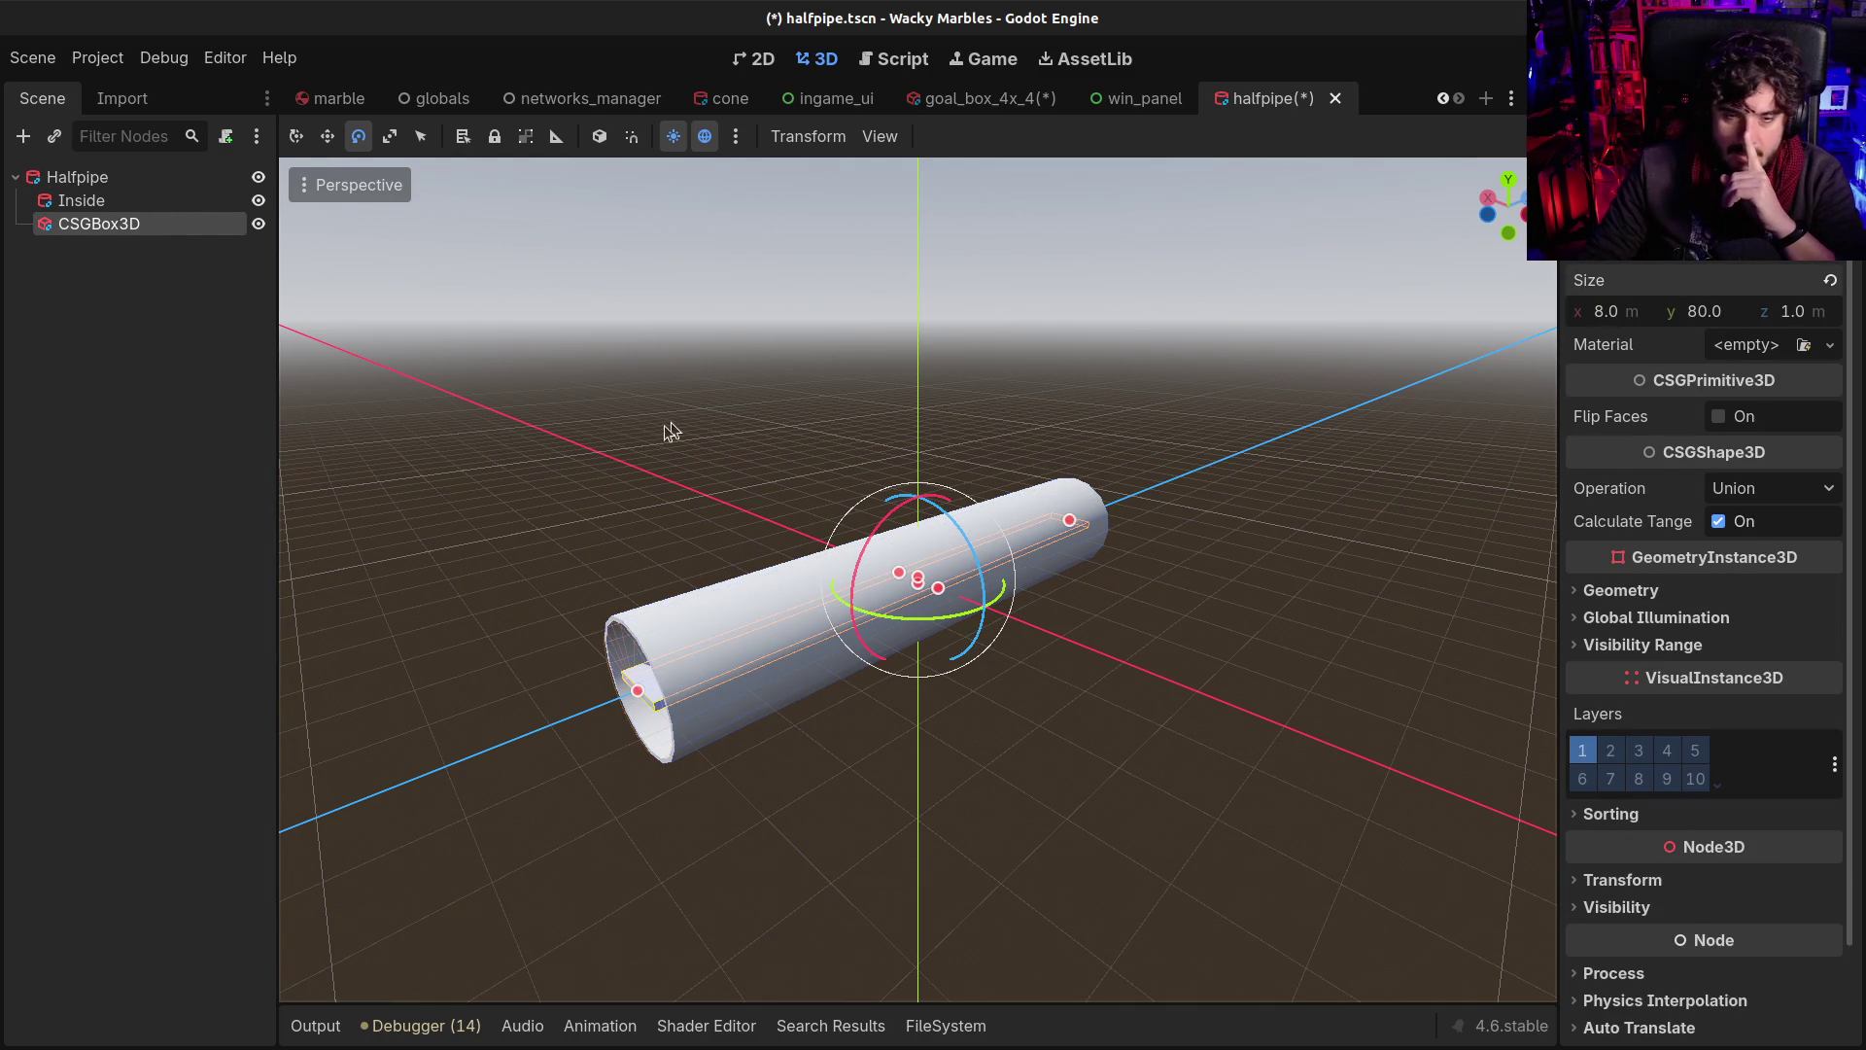
scroll(745, 426, down, 1)
click(1831, 319)
text(8)
key(Return)
mouse_move(971, 417)
mouse_down()
mouse_move(1019, 393)
mouse_move(1024, 358)
mouse_up()
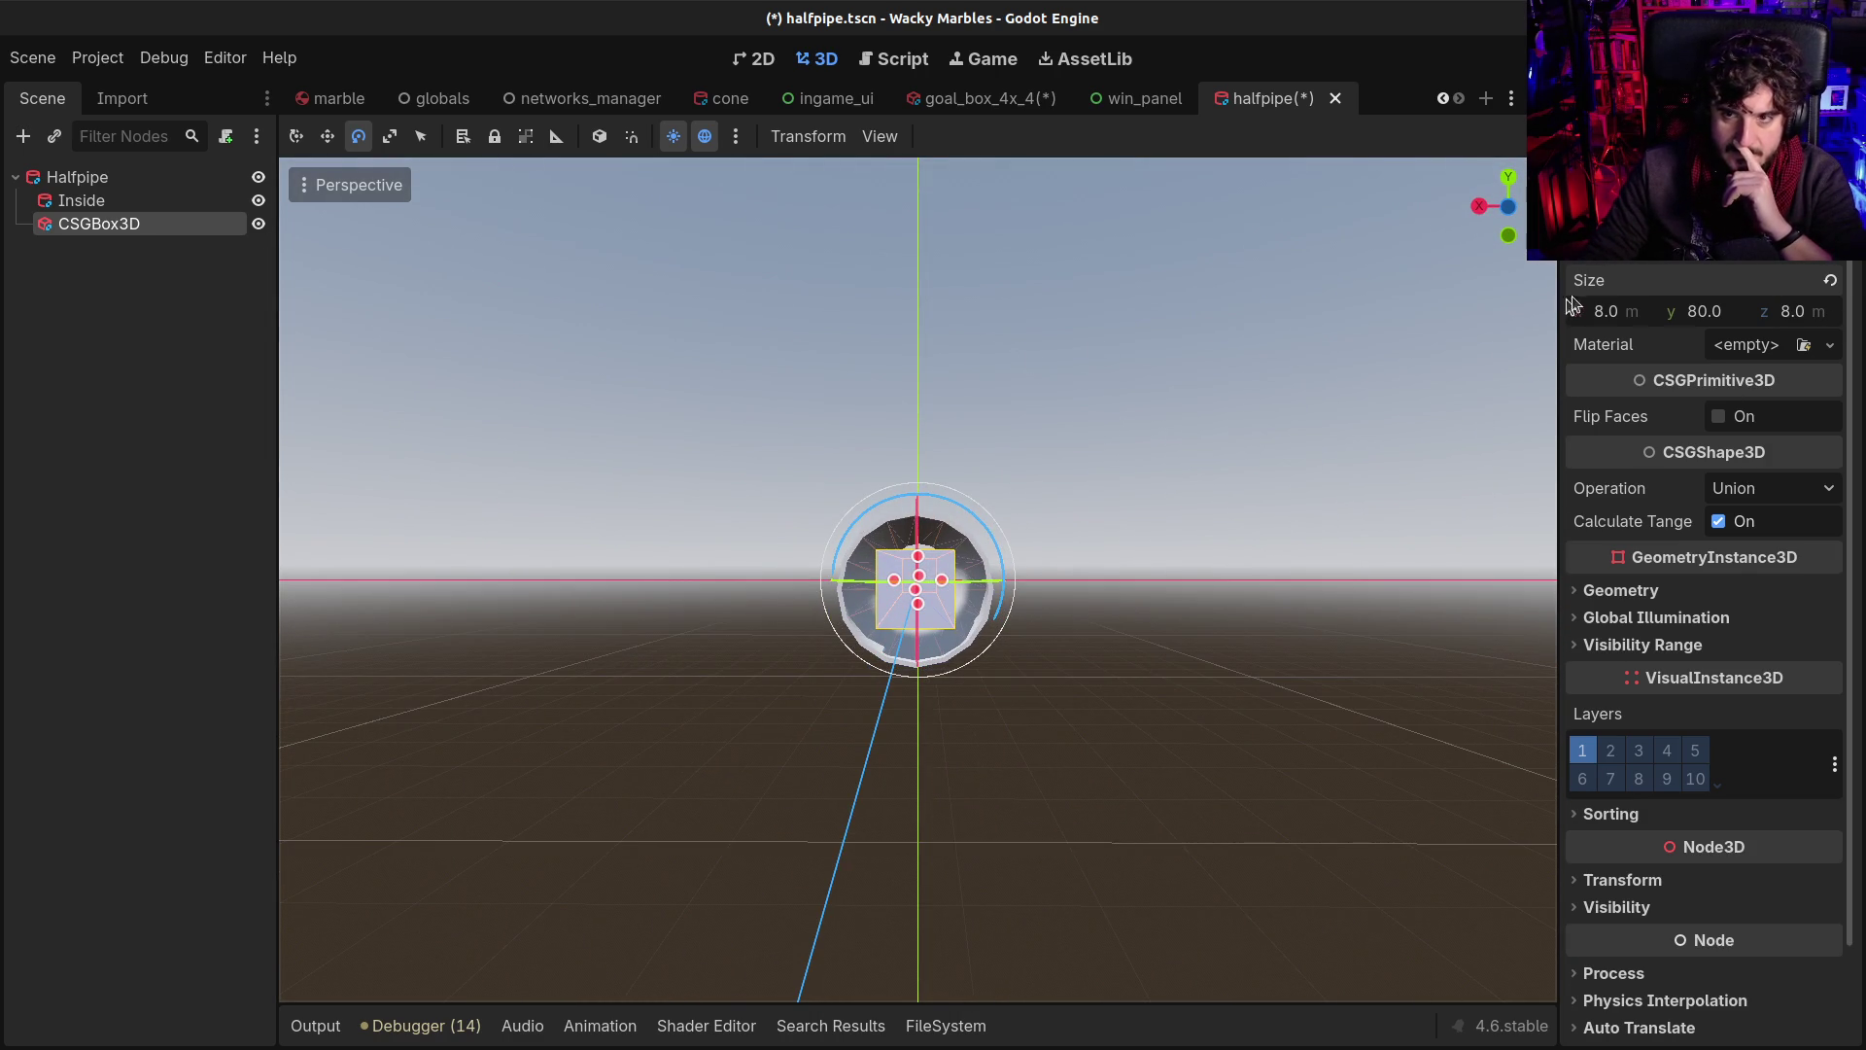
Correct the box size to x 16 and z 8
click(1808, 312)
text(16)
key(Return)
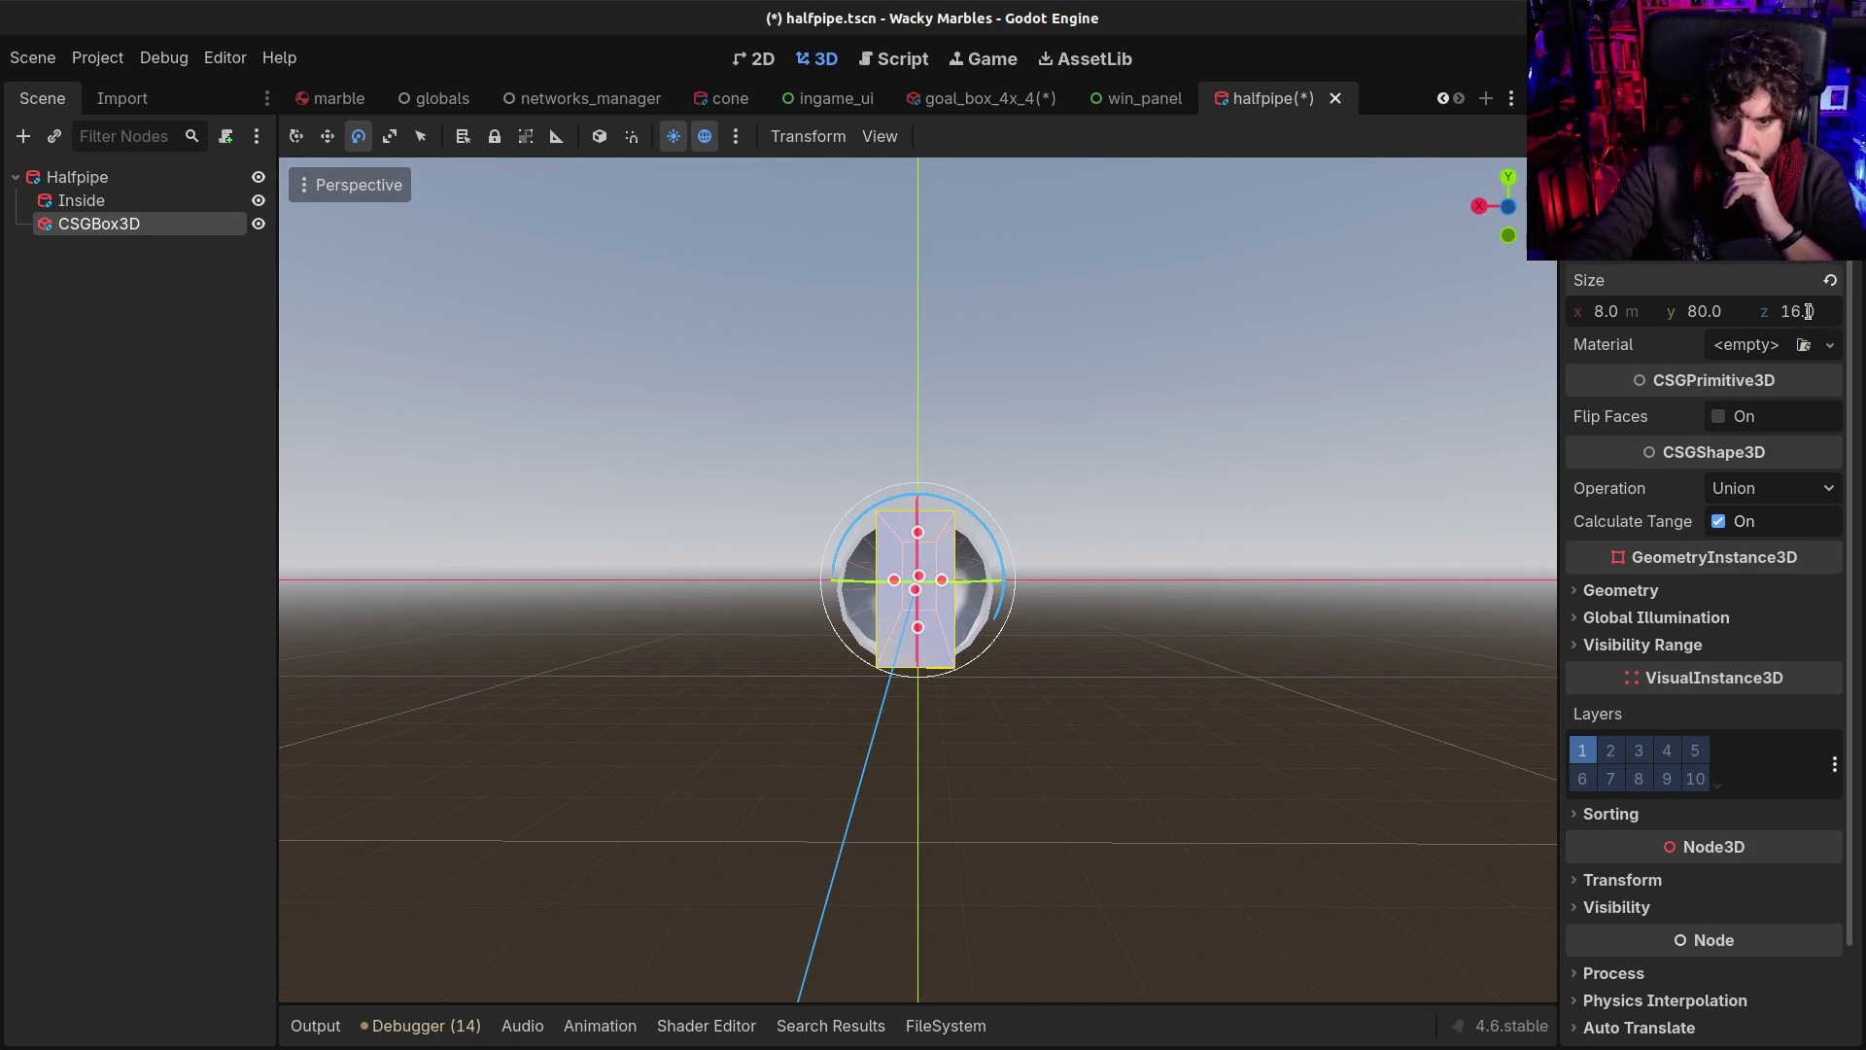
text(16)
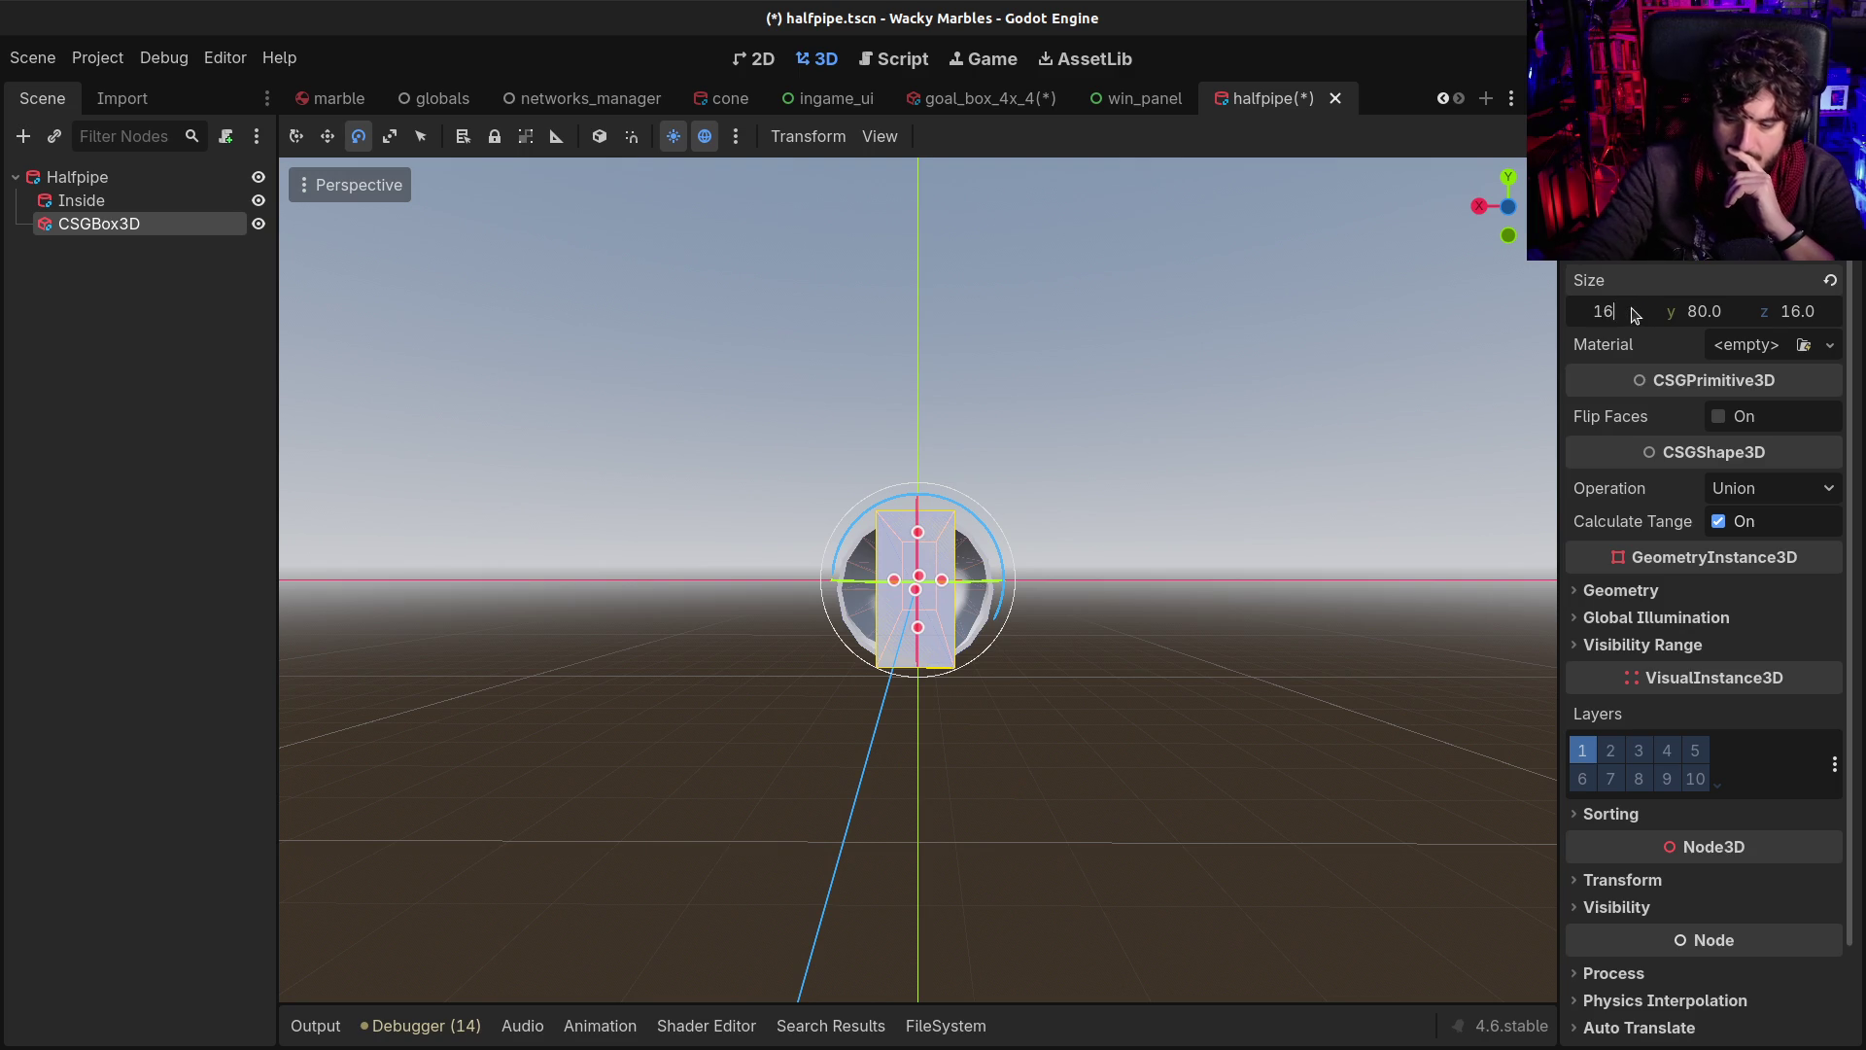
key(Return)
text(8)
key(BackSpace)
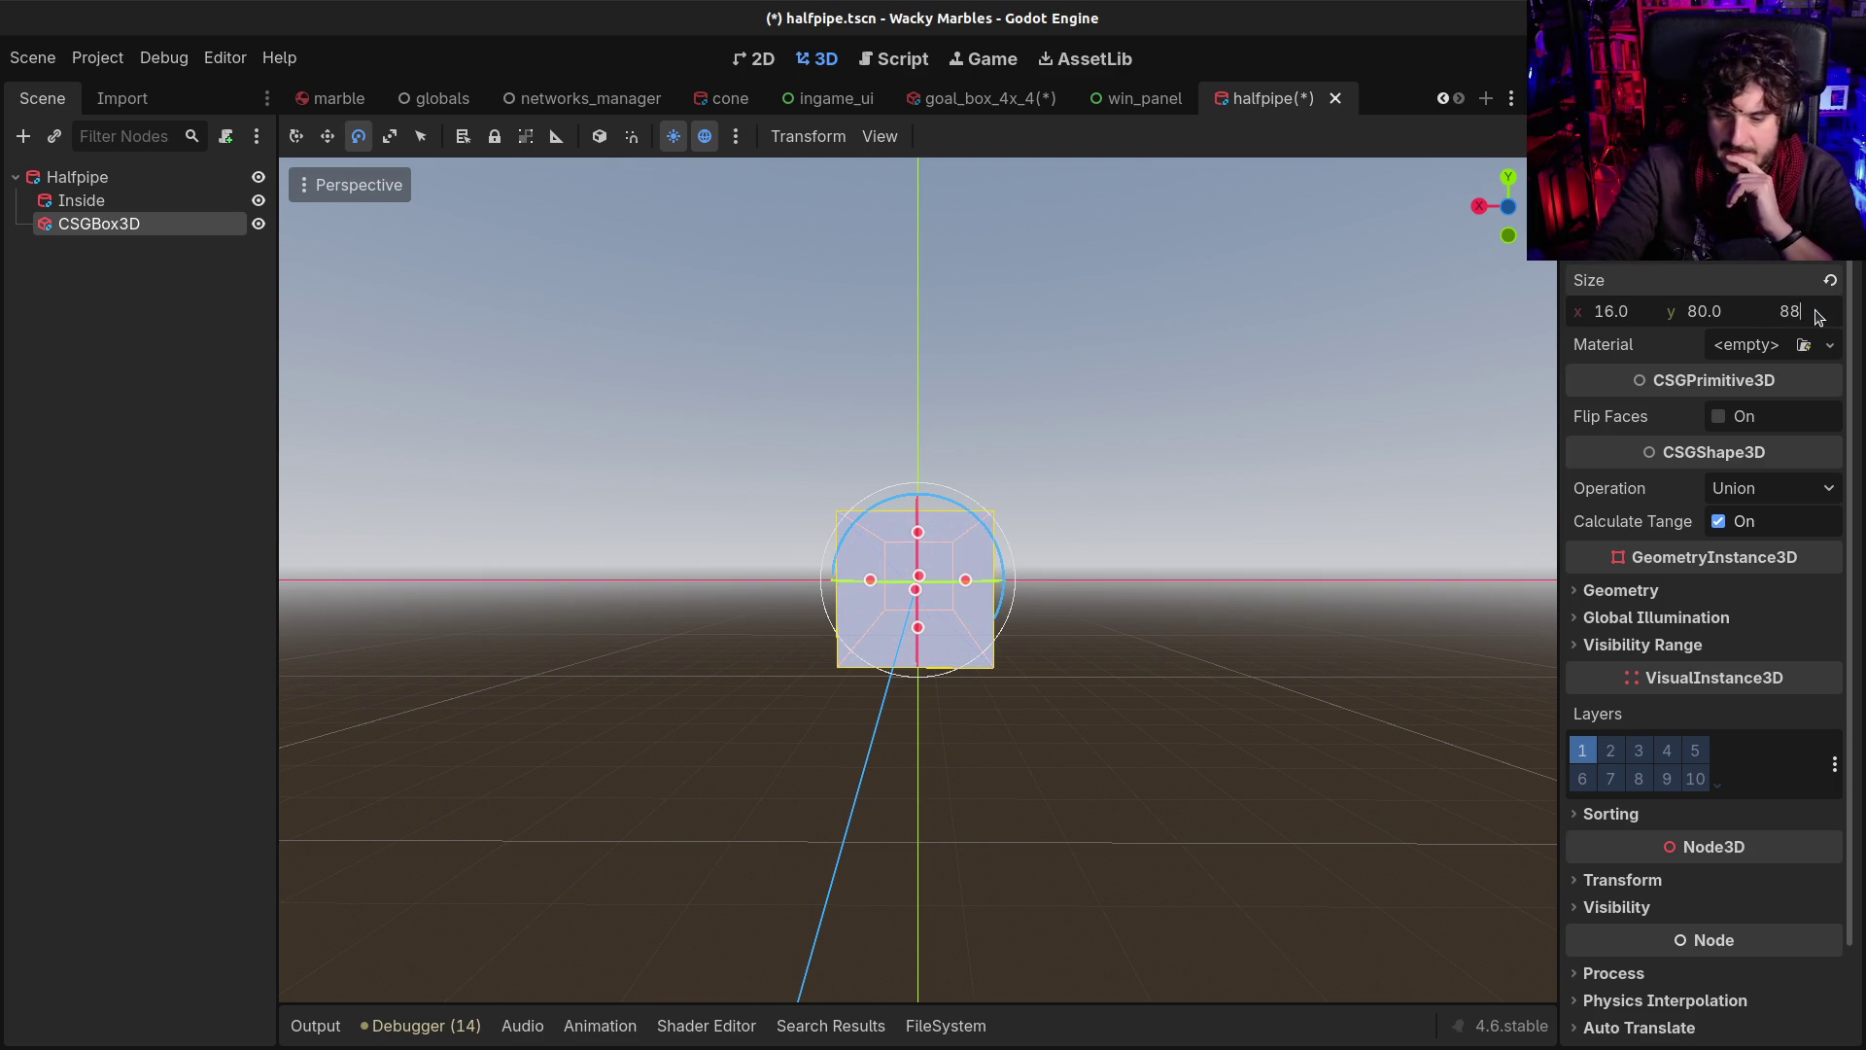
key(Return)
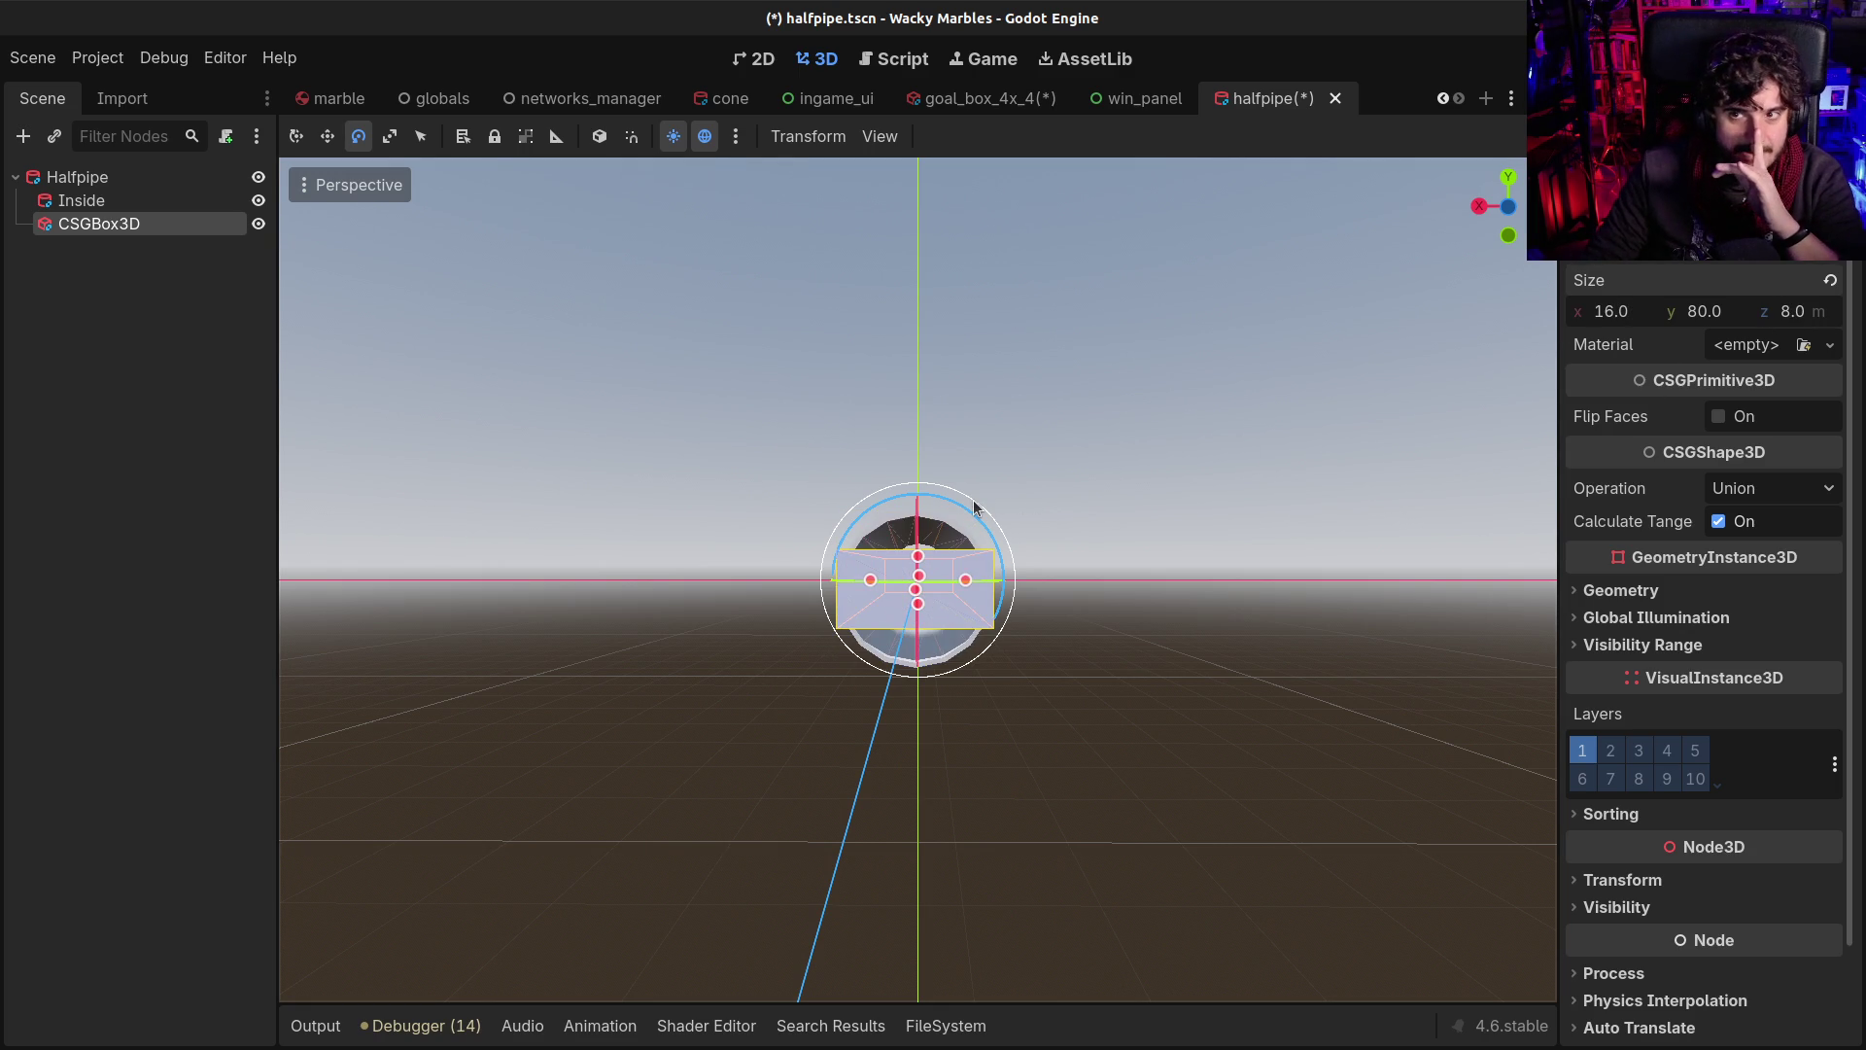
Raise the box with the Move tool over the tube's upper half
mouse_move(486, 389)
mouse_down()
mouse_move(908, 500)
mouse_move(692, 515)
mouse_move(892, 388)
mouse_move(961, 381)
mouse_move(955, 429)
mouse_move(933, 430)
mouse_up()
click(327, 137)
mouse_move(1040, 584)
mouse_down()
mouse_move(1138, 551)
mouse_move(1122, 552)
mouse_up()
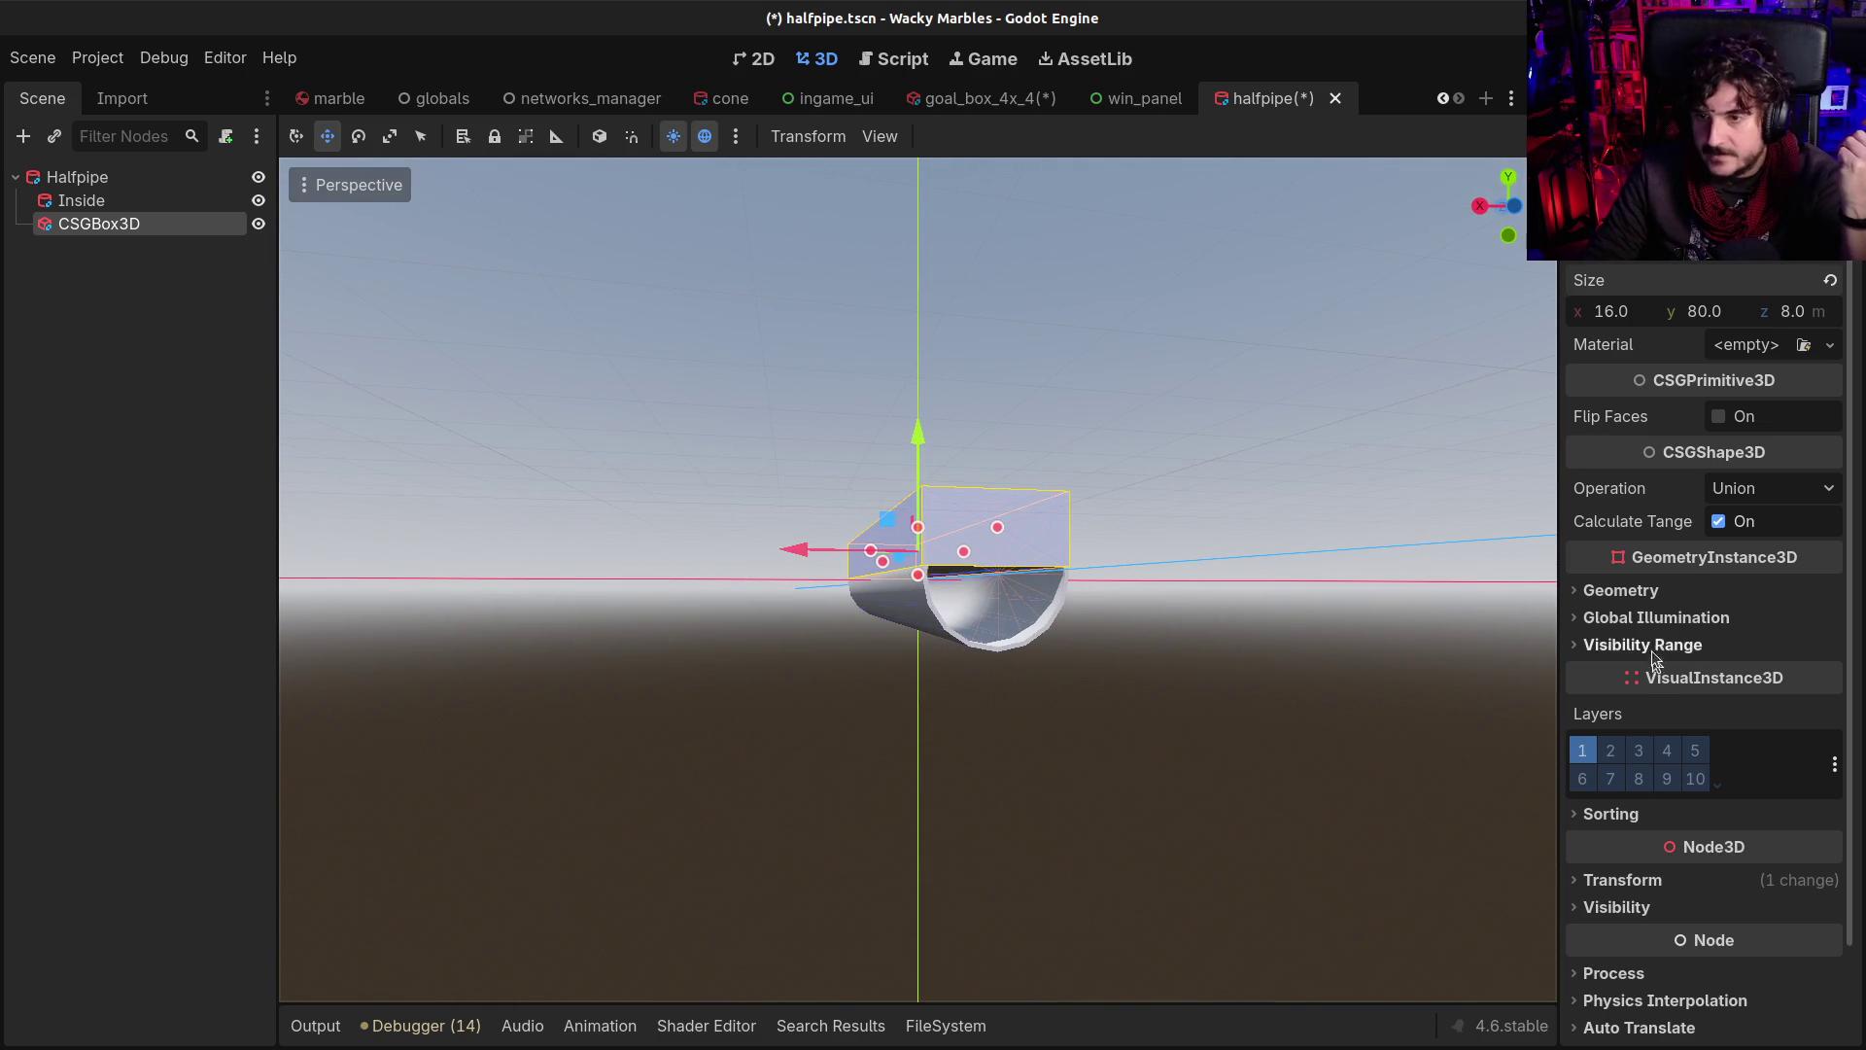
Set the box's position z to -4
click(1634, 879)
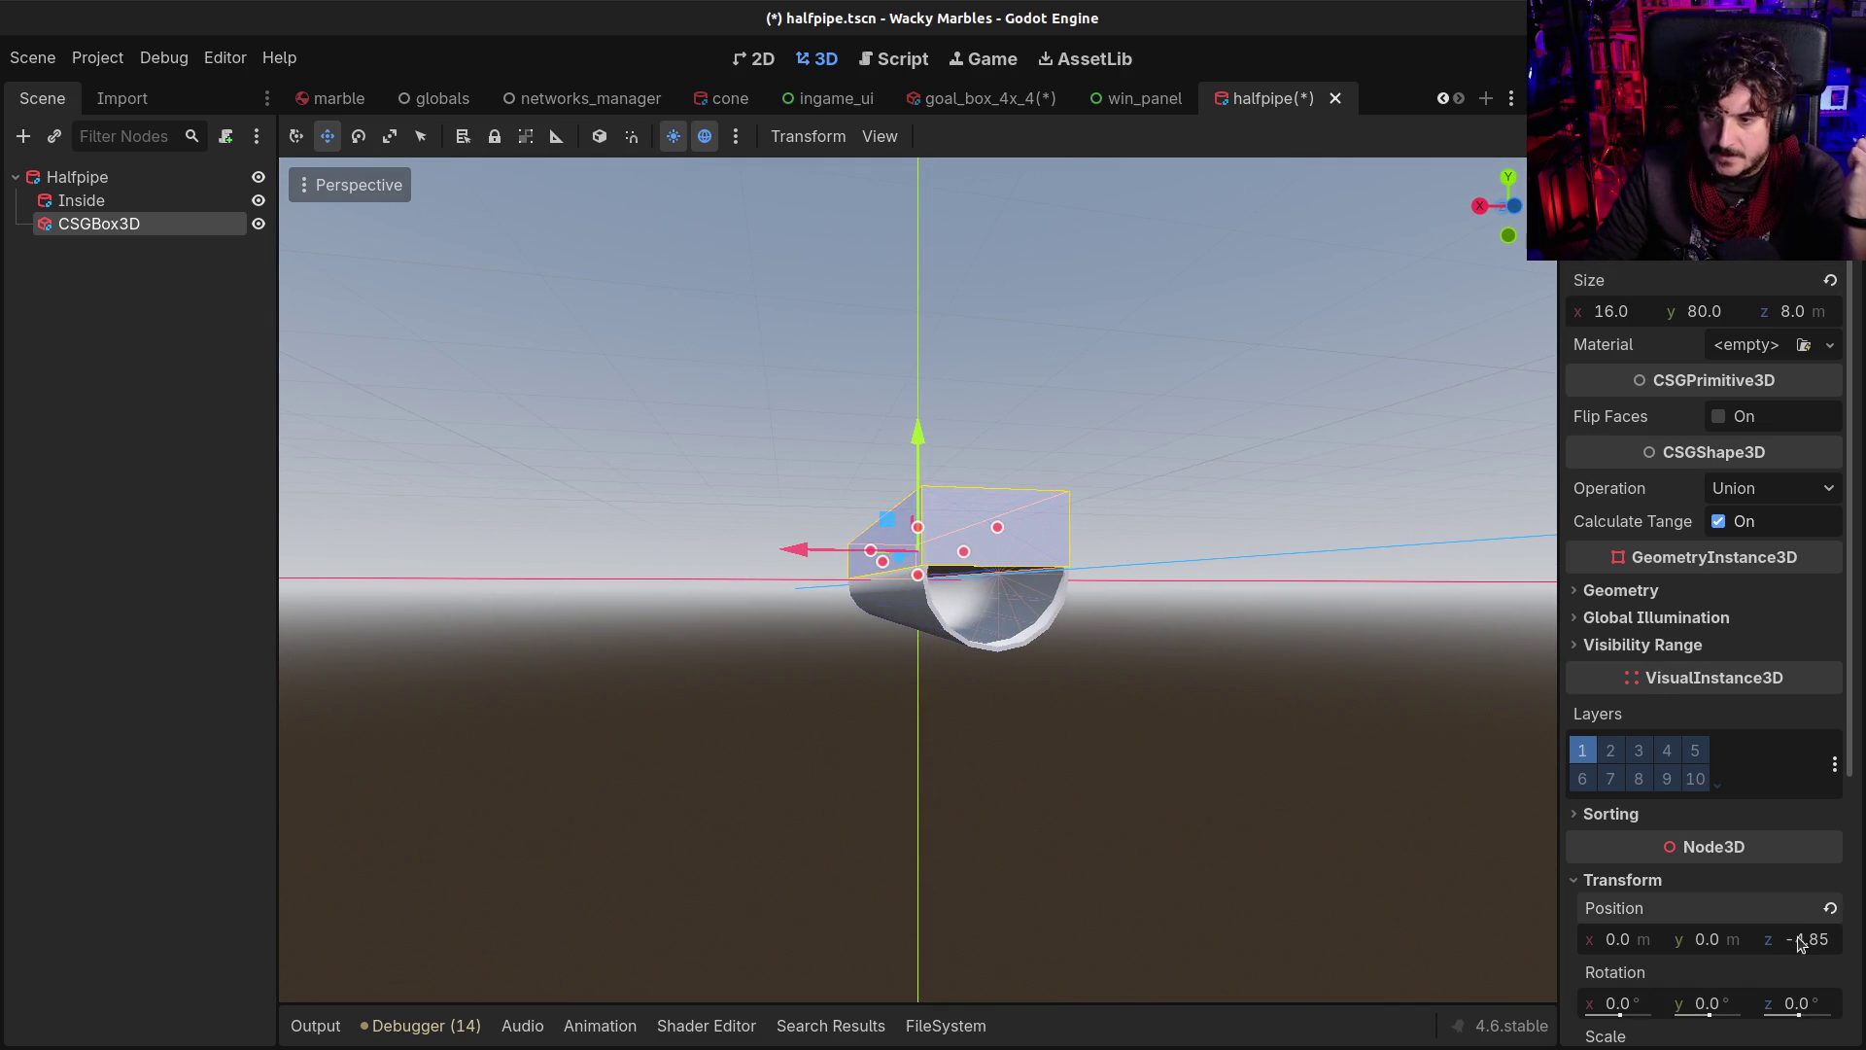
text(-4)
key(Return)
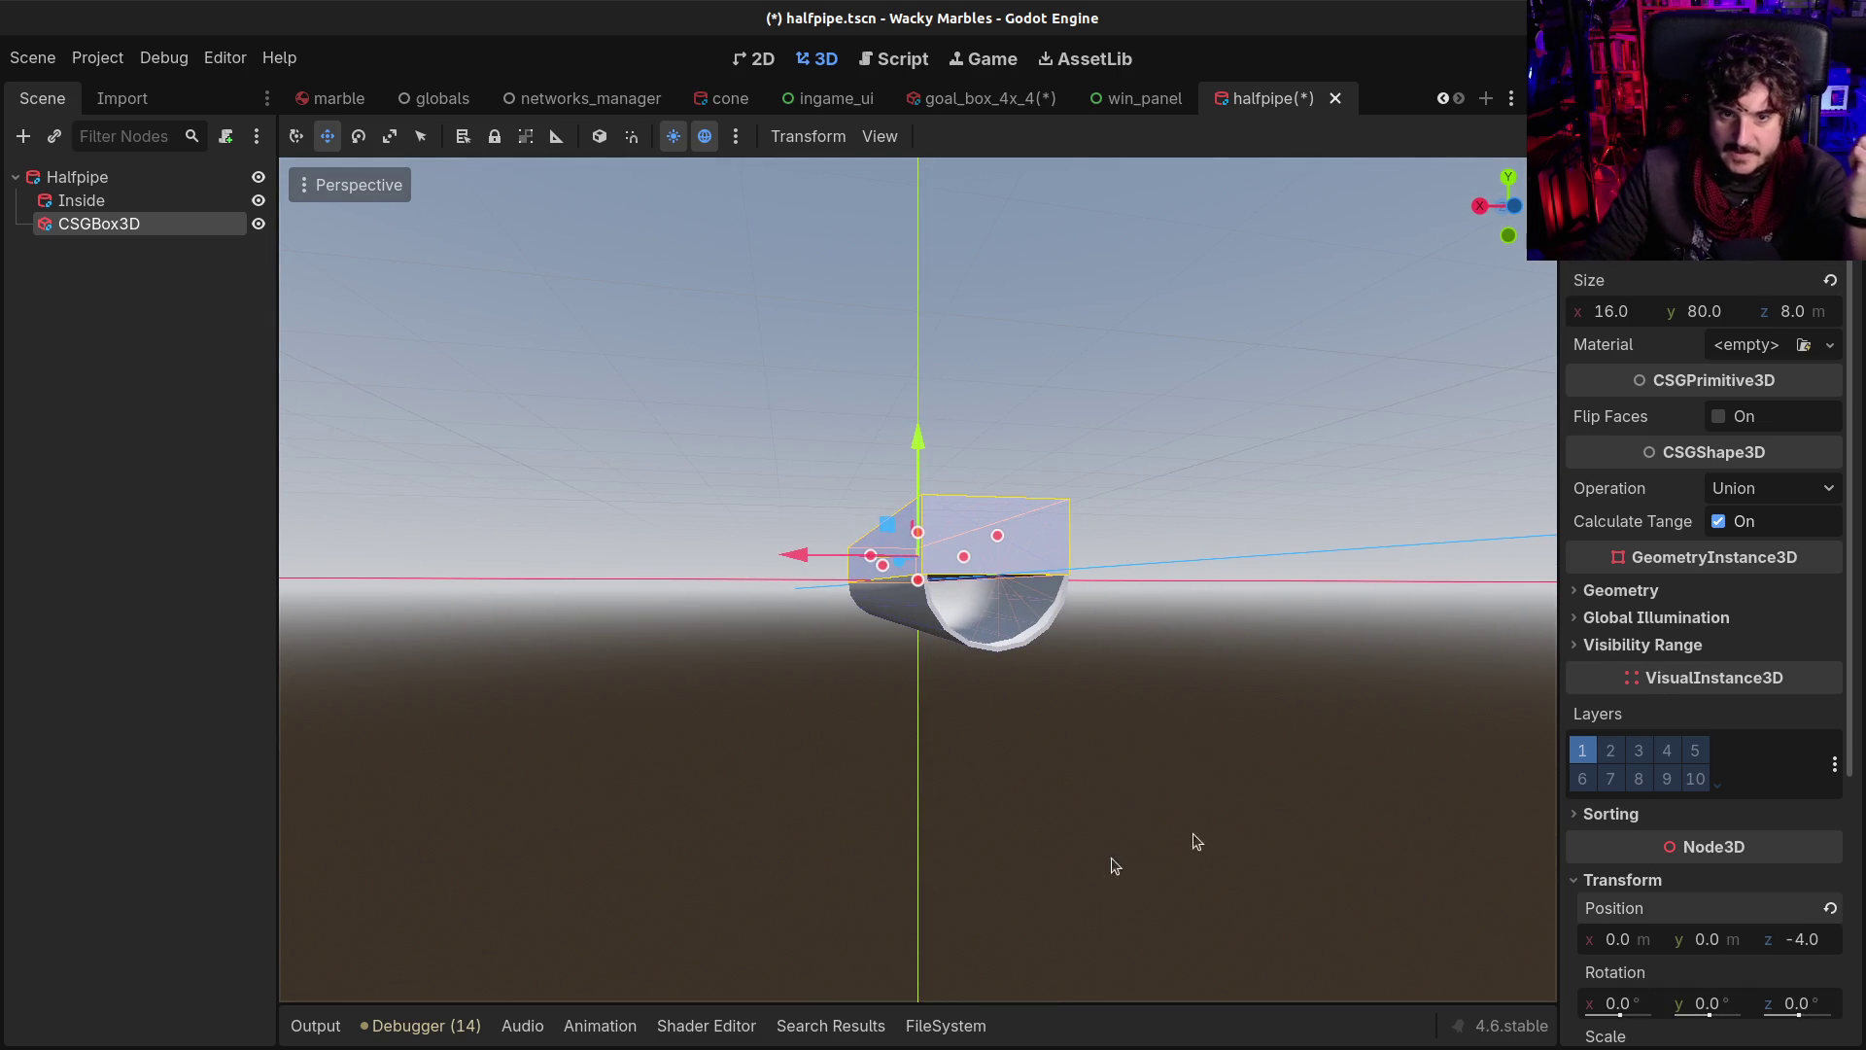
drag(1173, 649, 1079, 724)
Make the box subtract to cut the open halfpipe trough, then switch to cone.tscn
click(1771, 488)
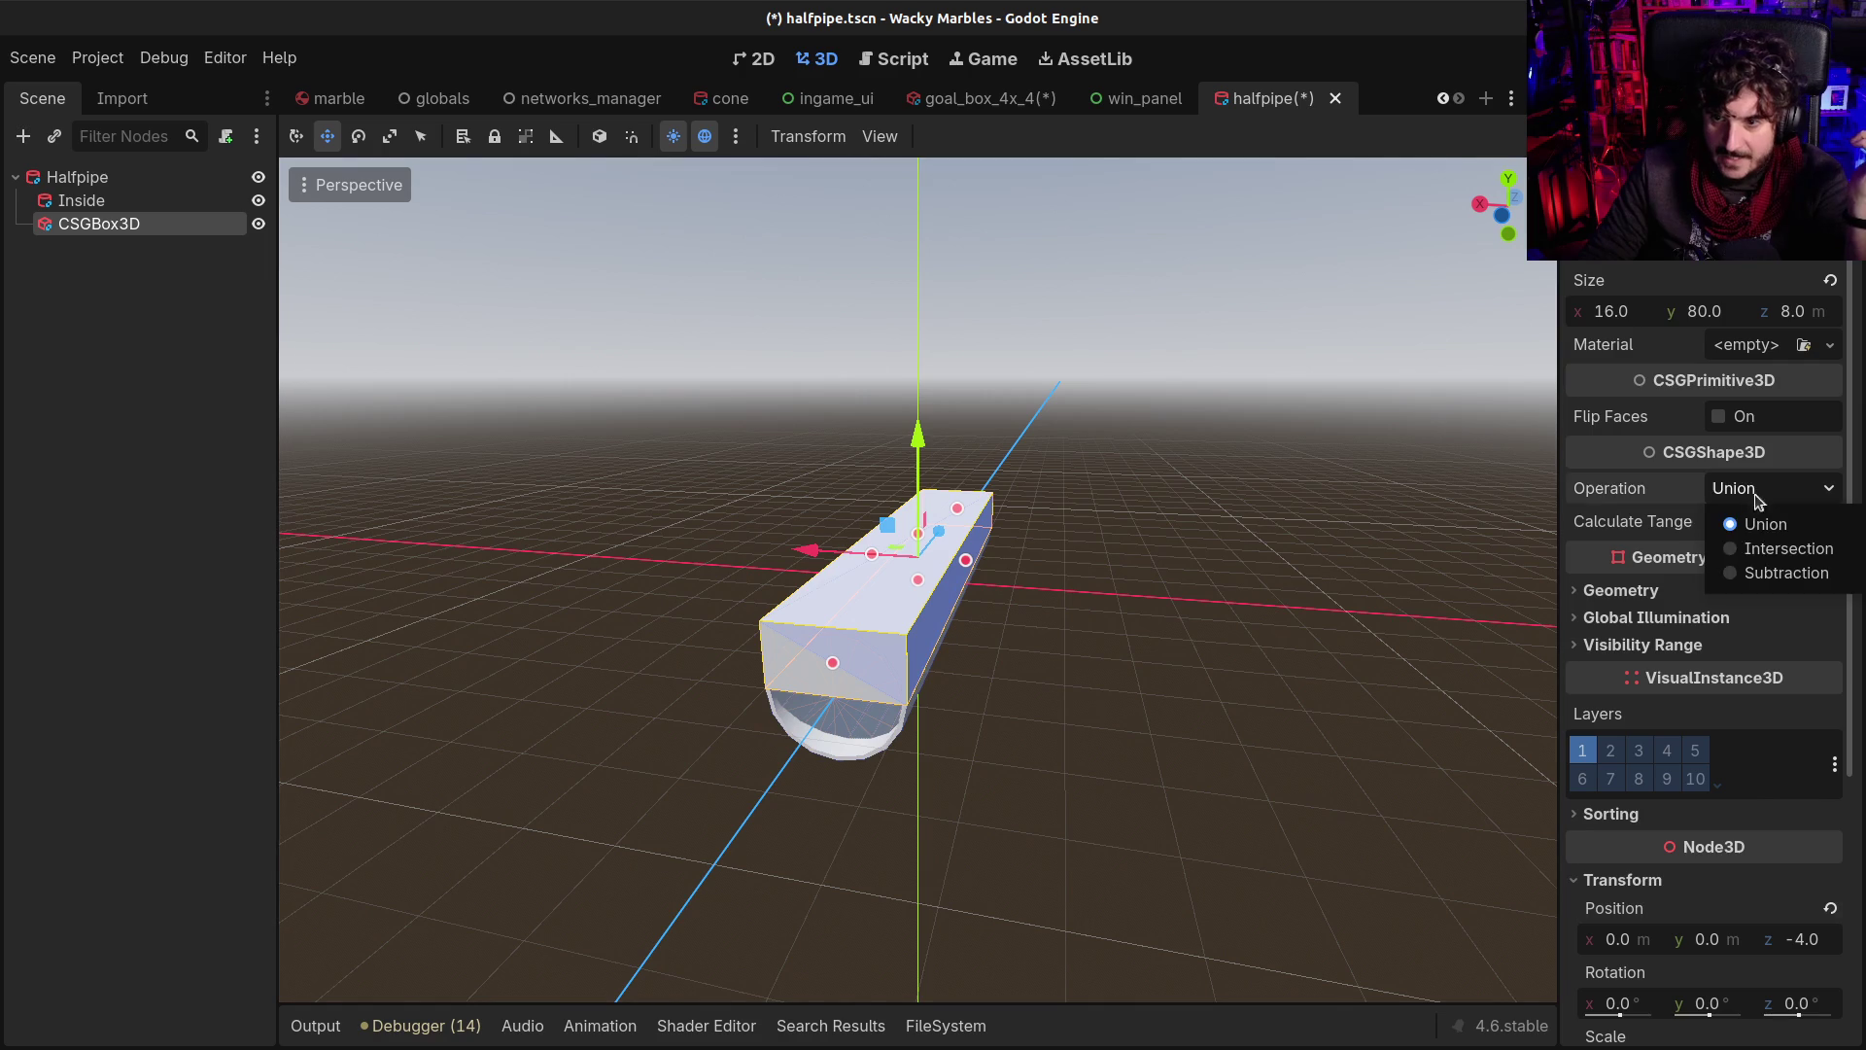
click(1740, 570)
click(937, 776)
mouse_move(937, 776)
mouse_down()
mouse_move(524, 687)
mouse_move(575, 612)
mouse_move(570, 583)
mouse_move(557, 591)
mouse_move(575, 683)
mouse_move(943, 750)
mouse_move(1137, 587)
mouse_move(1258, 613)
mouse_move(1254, 687)
mouse_move(1150, 767)
mouse_move(760, 736)
mouse_move(545, 603)
mouse_move(555, 615)
mouse_move(505, 608)
mouse_up()
click(96, 221)
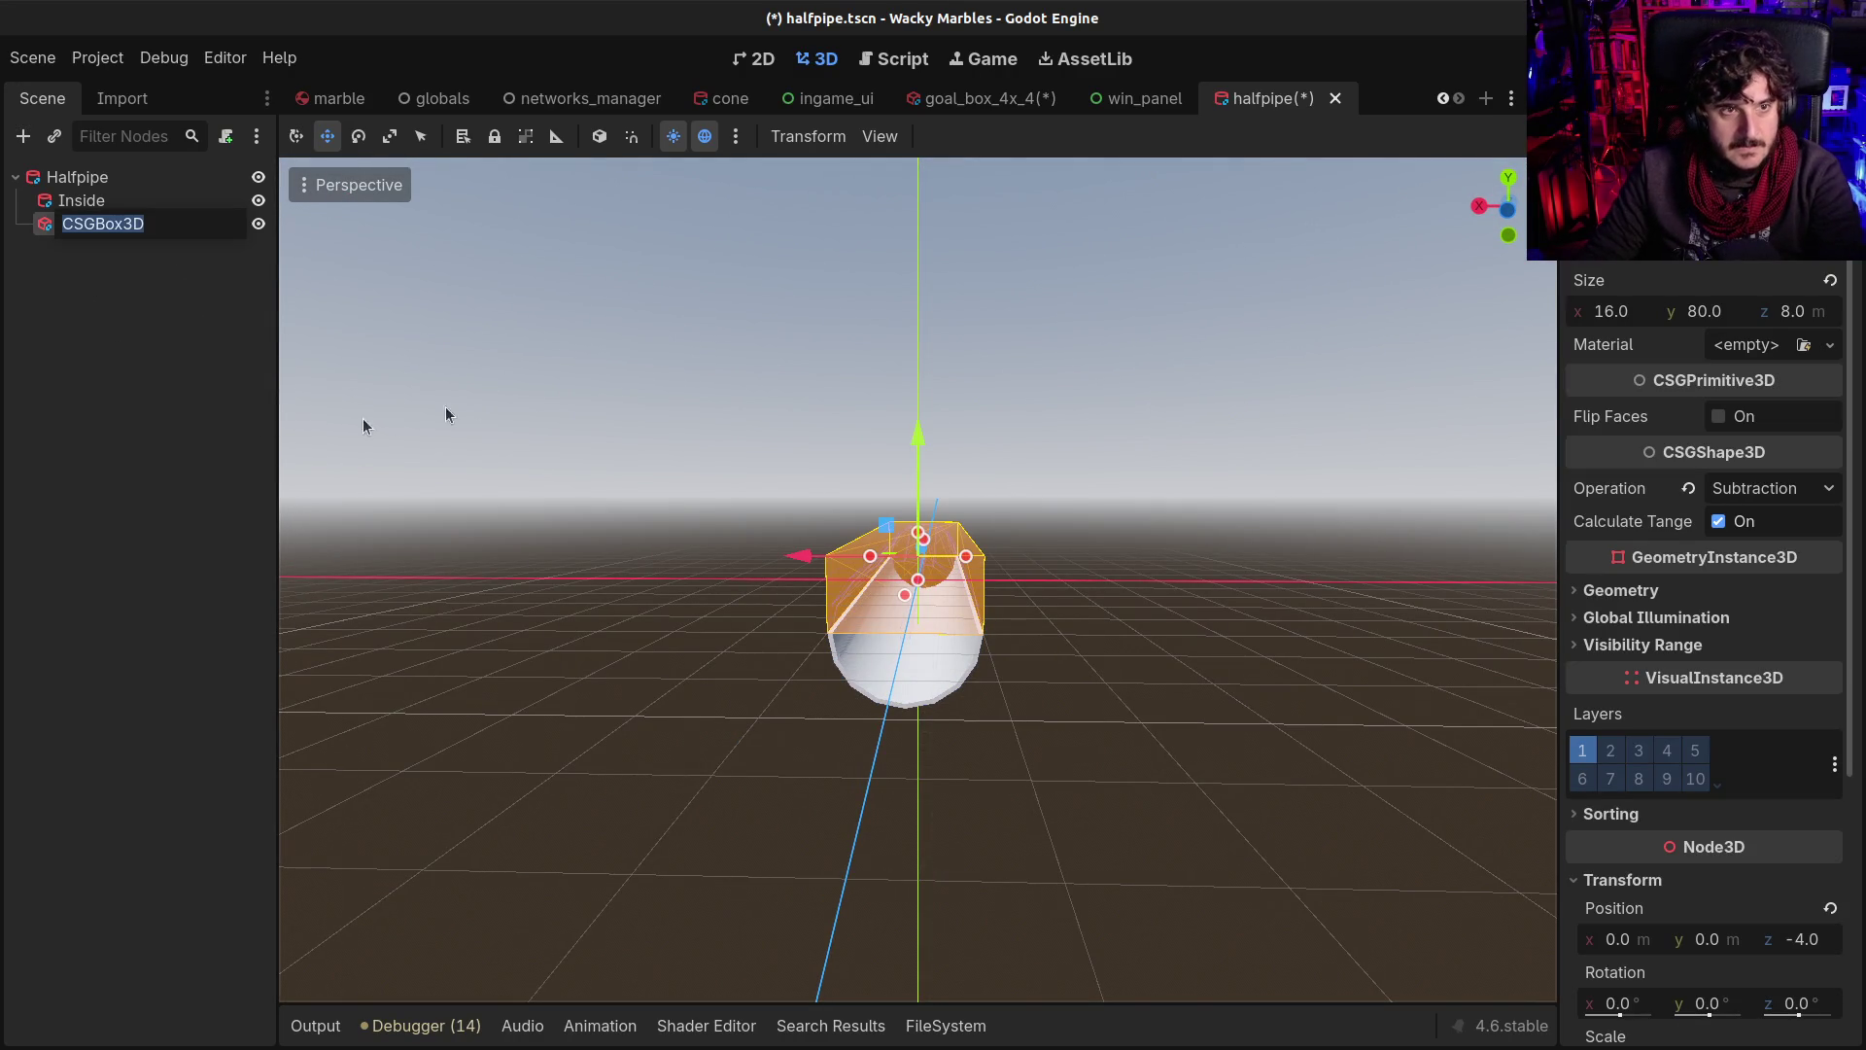
click(704, 97)
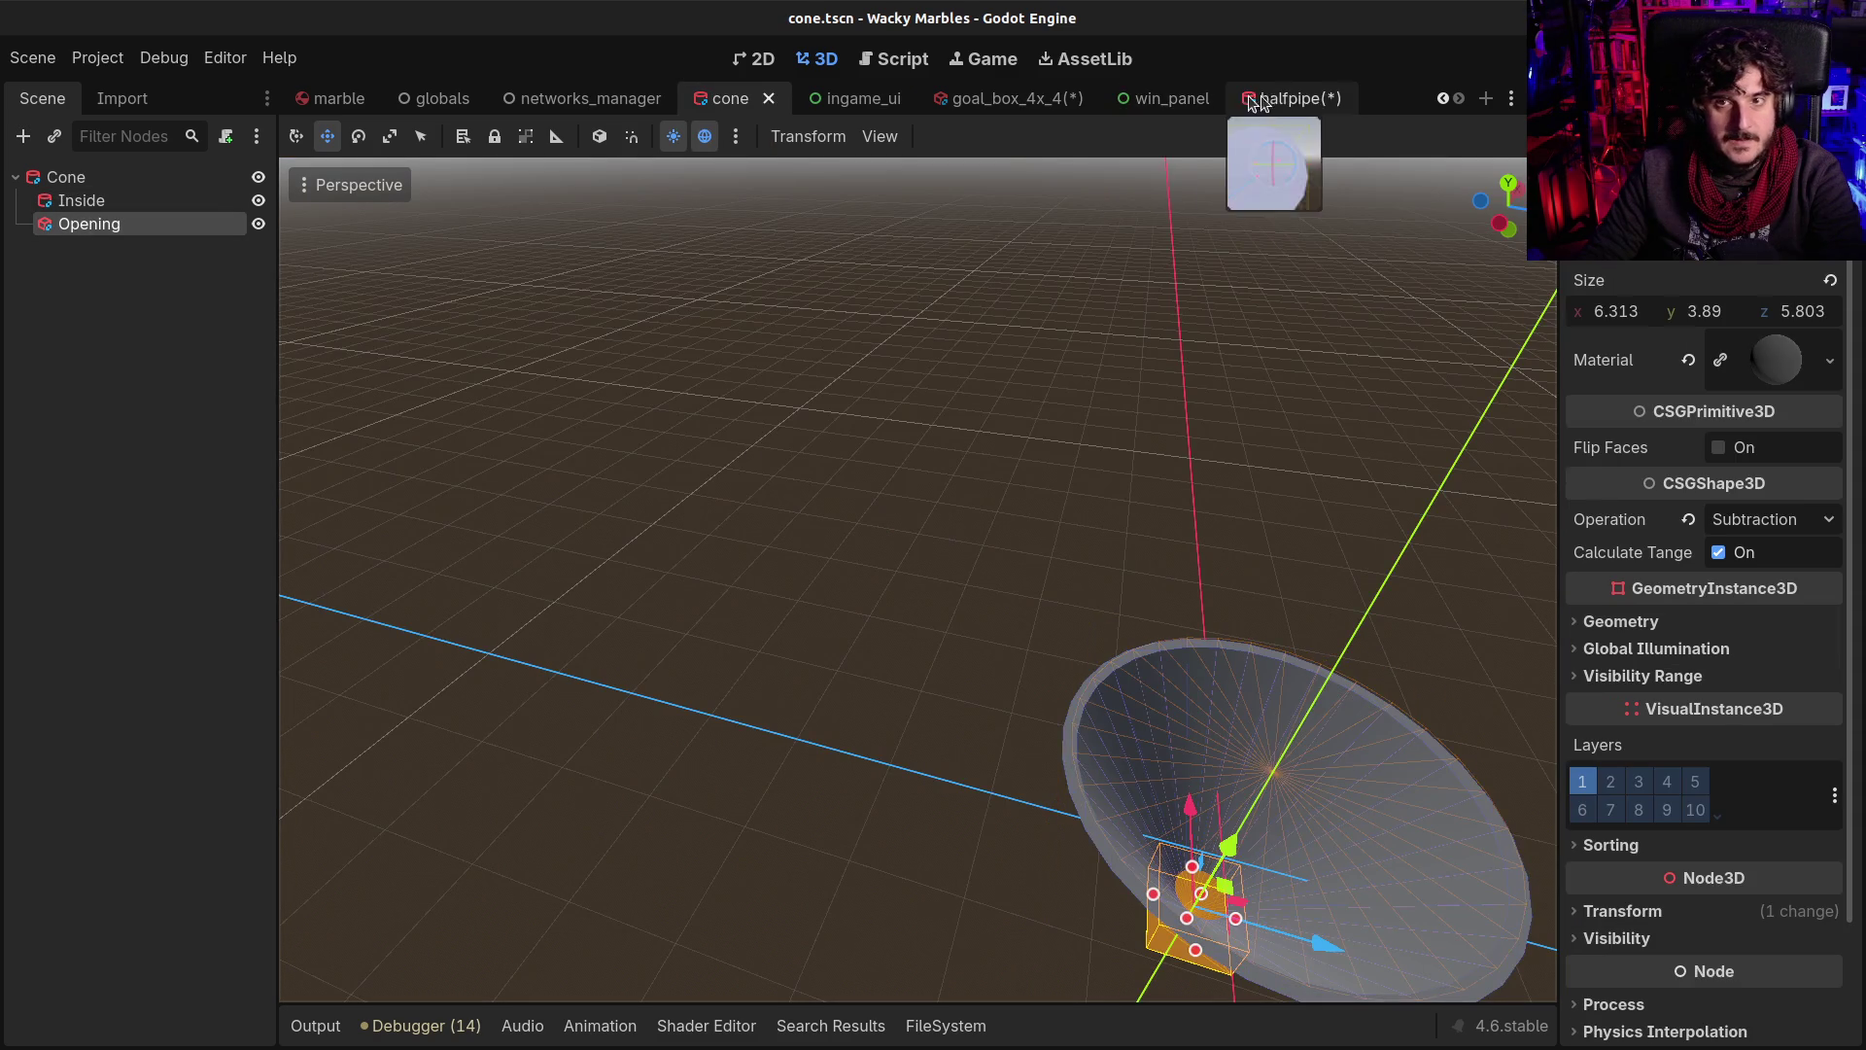
Rename the cutting box to 'Opening' in the halfpipe scene and save it
click(1283, 98)
text(O)
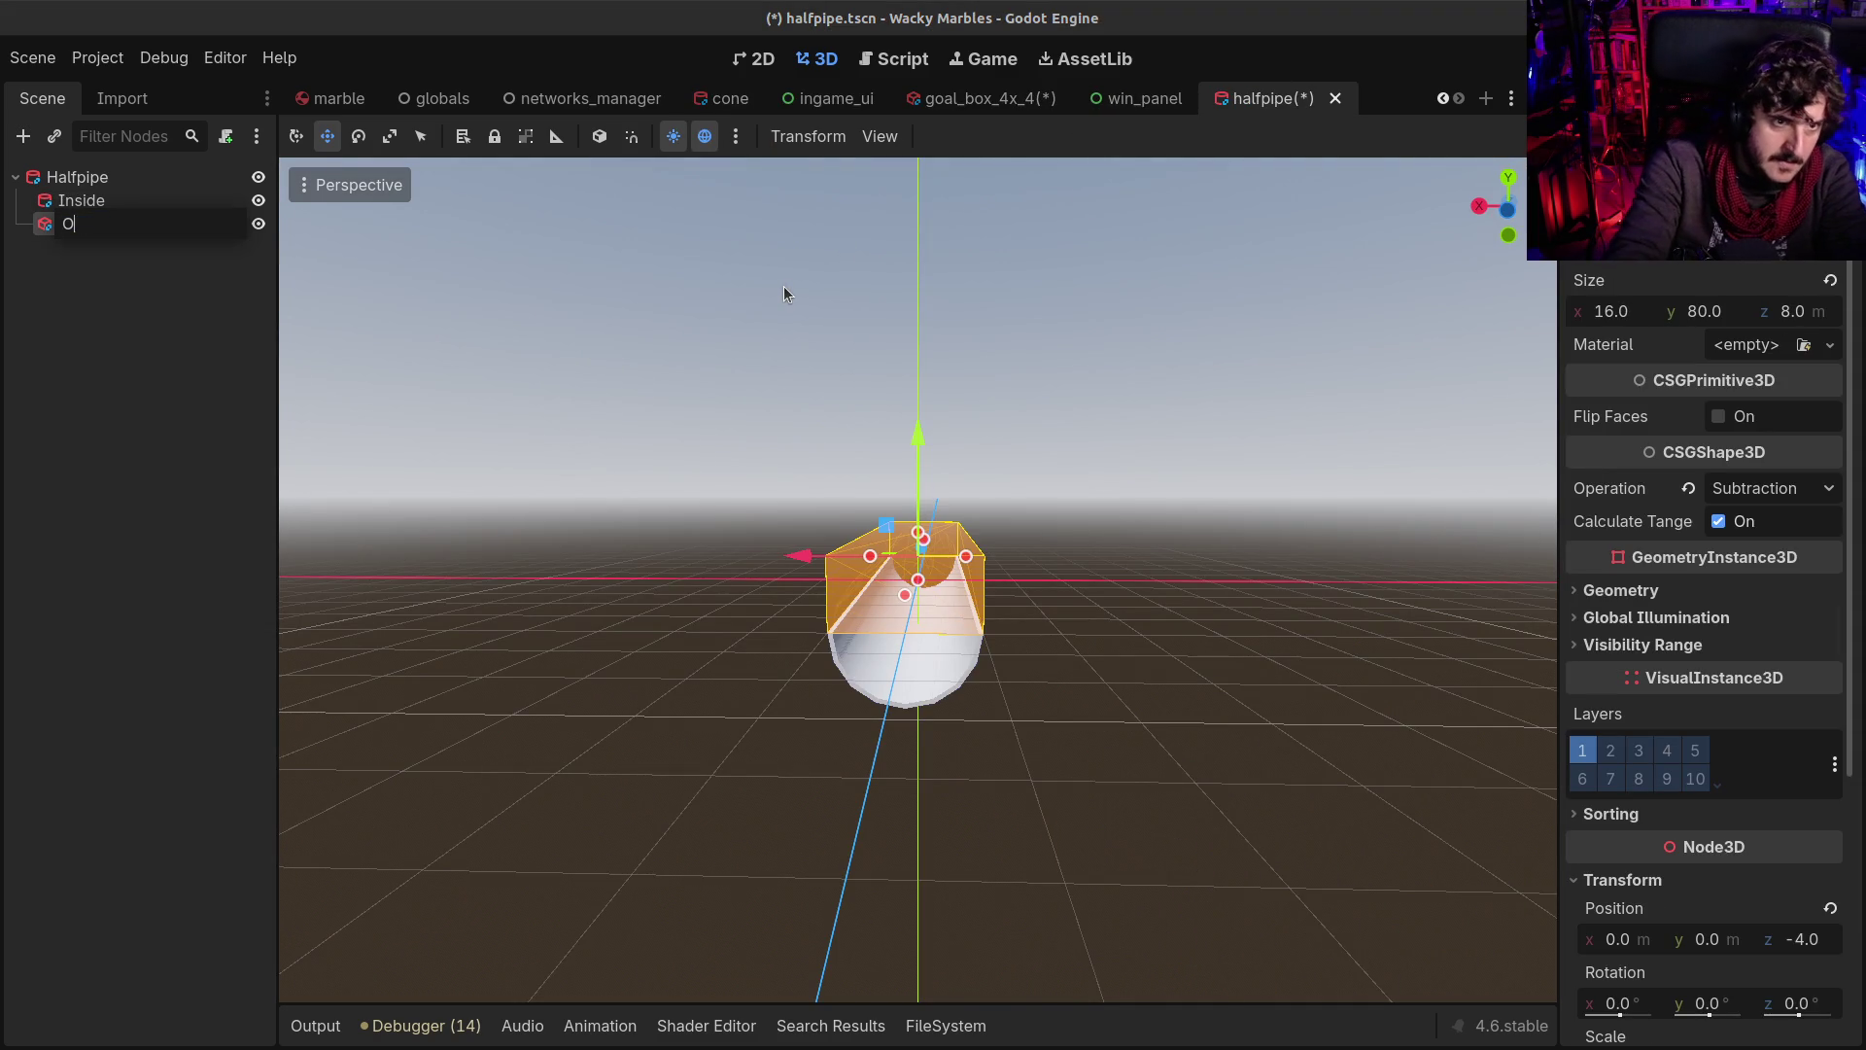
text(pening)
key(Return)
key(ctrl+s)
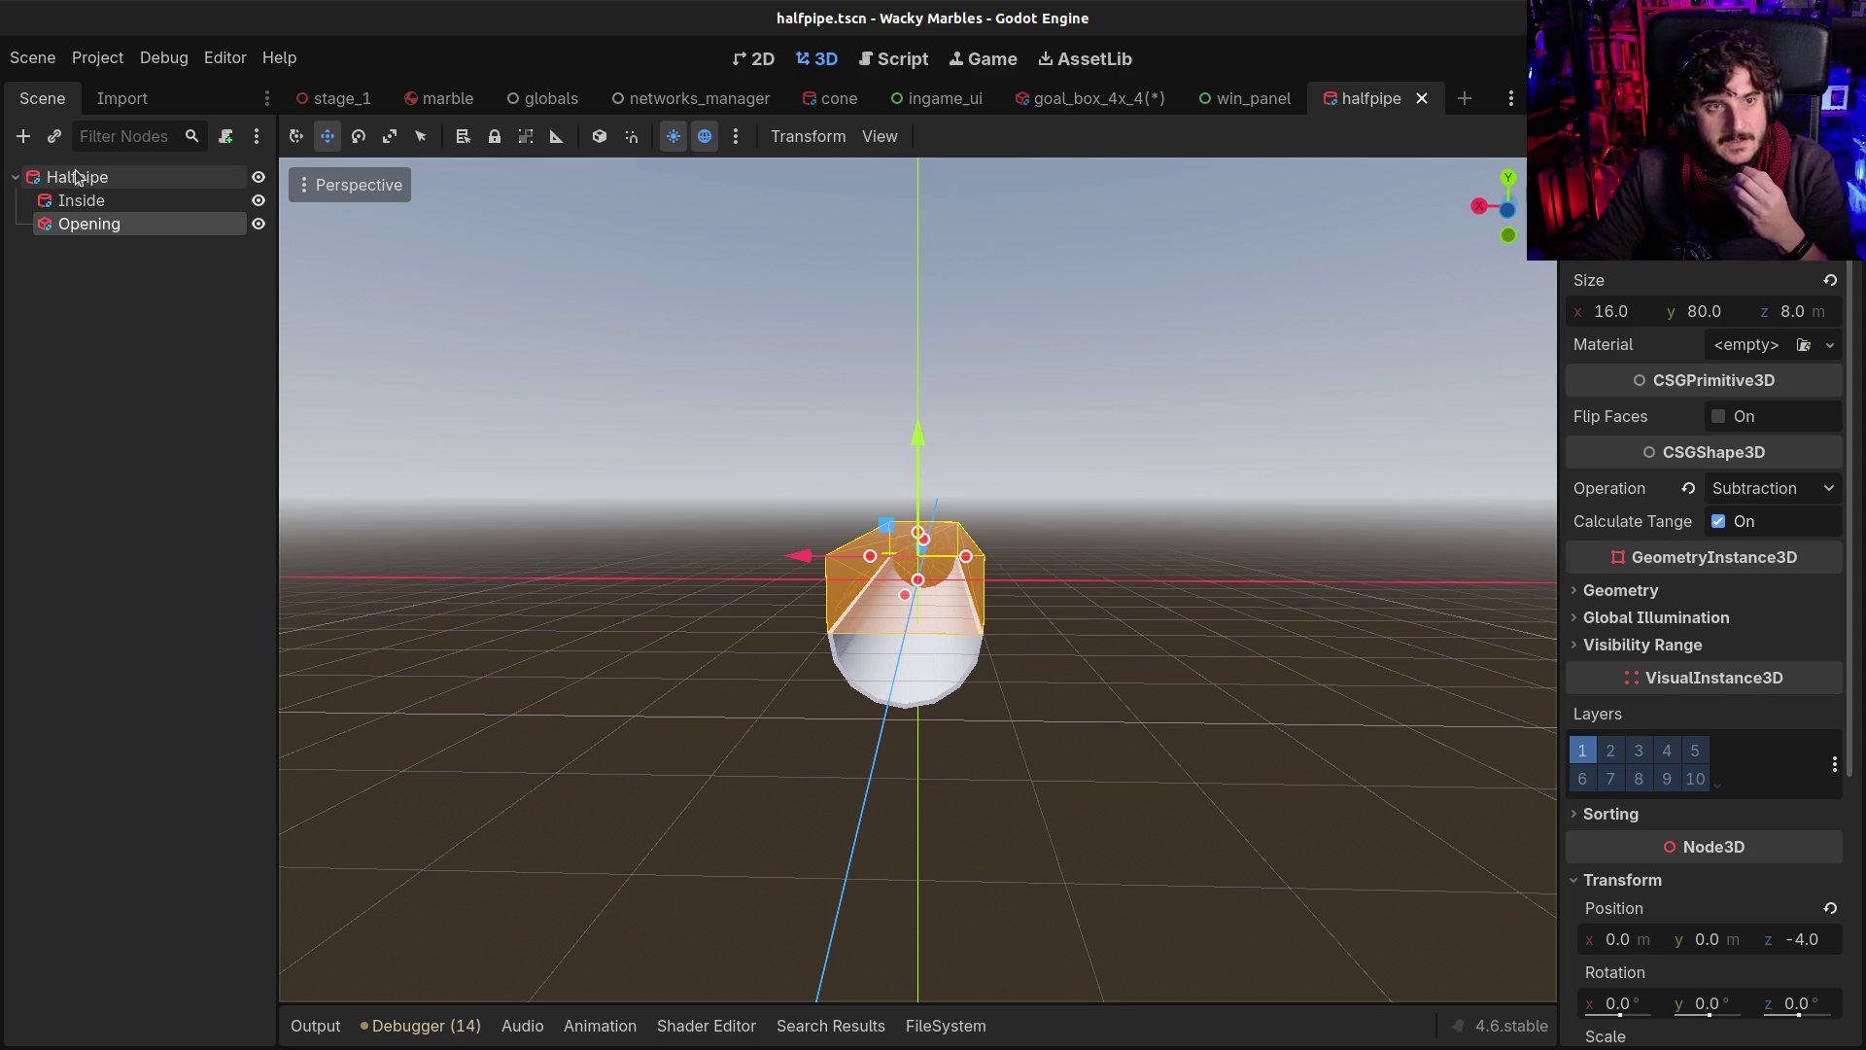
Select Halfpipe and open the Attach Node Script dialog for it
click(107, 177)
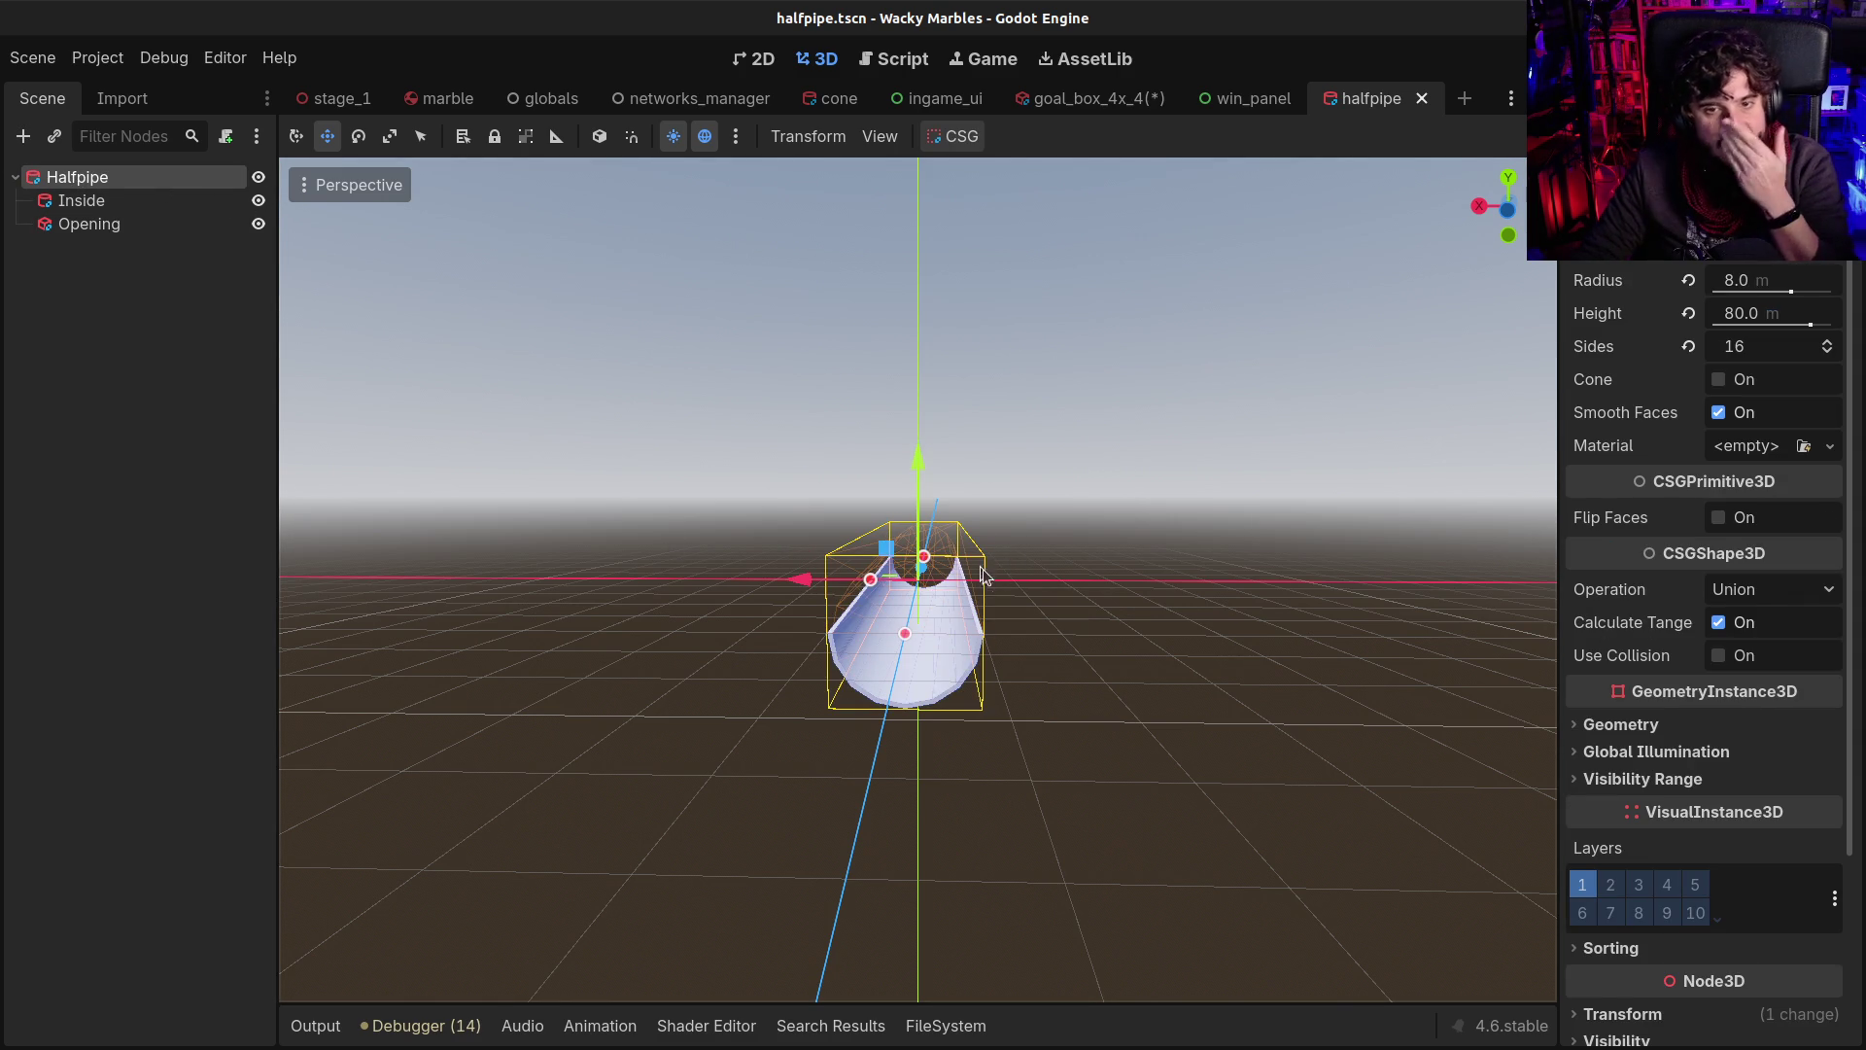
drag(1063, 603, 907, 645)
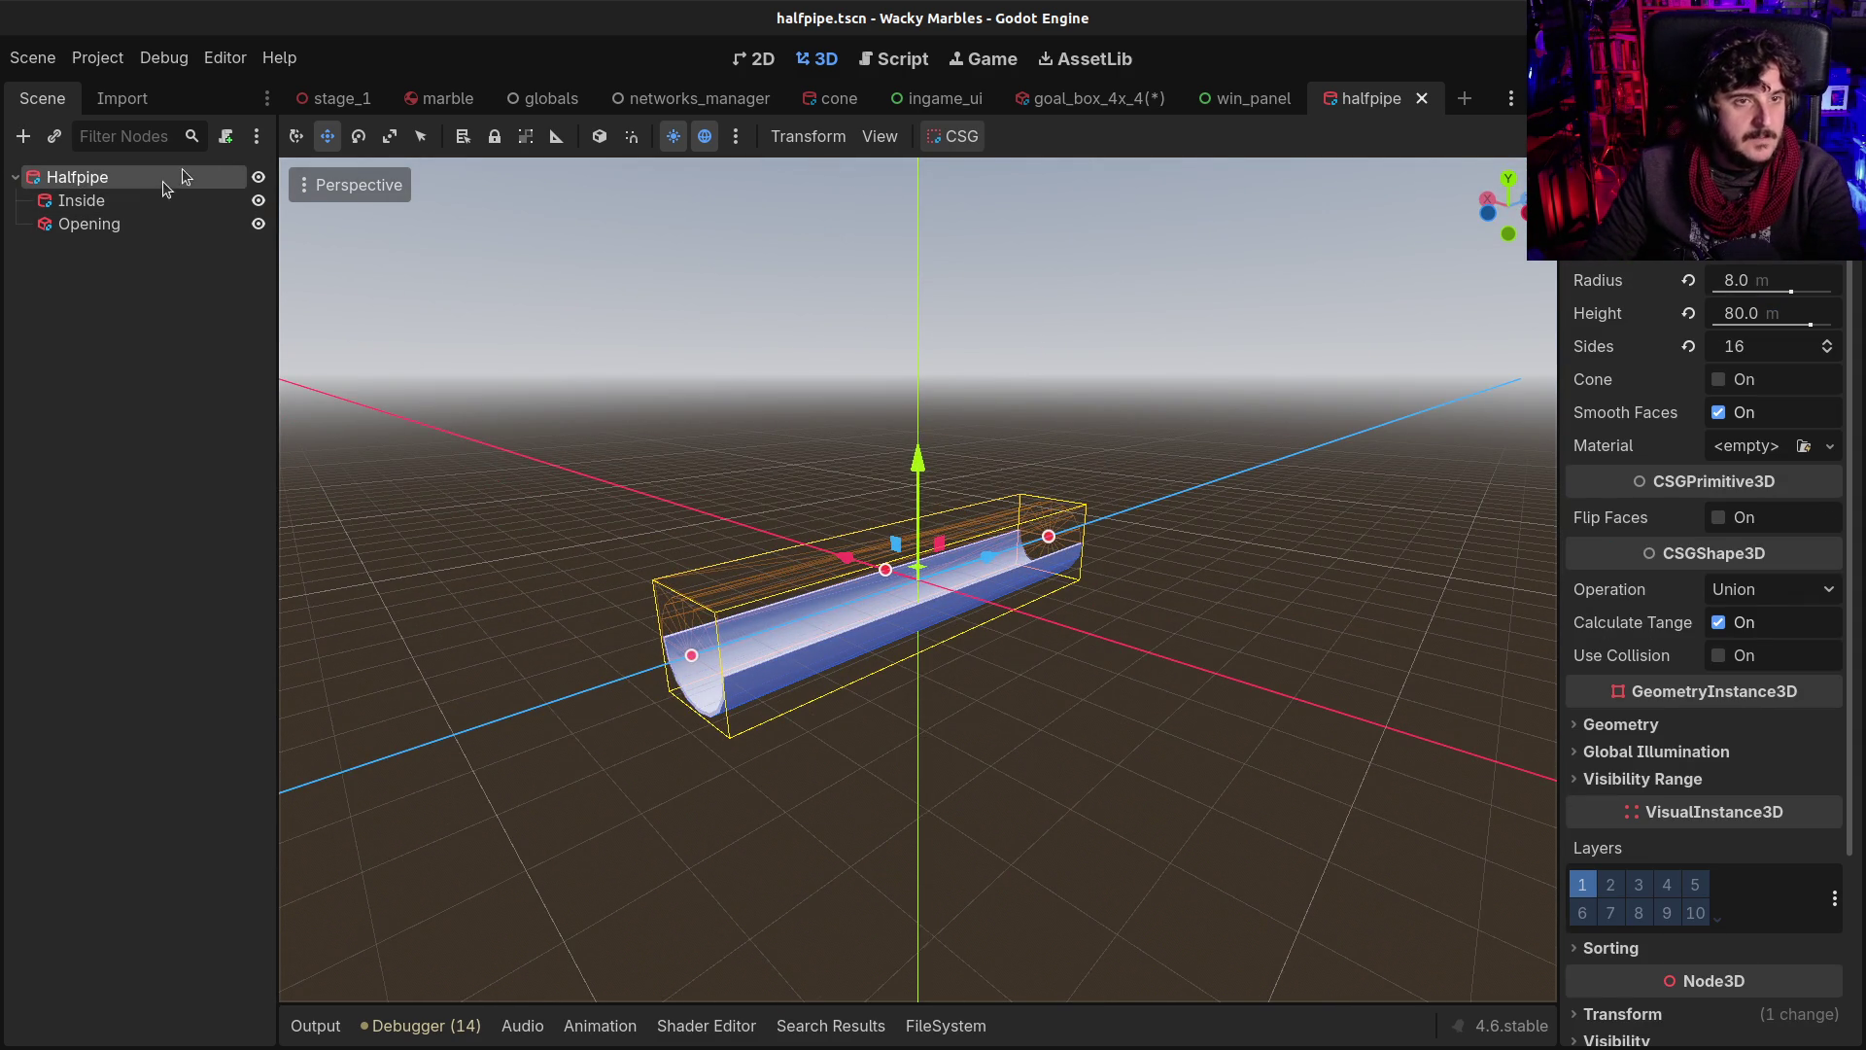
click(225, 138)
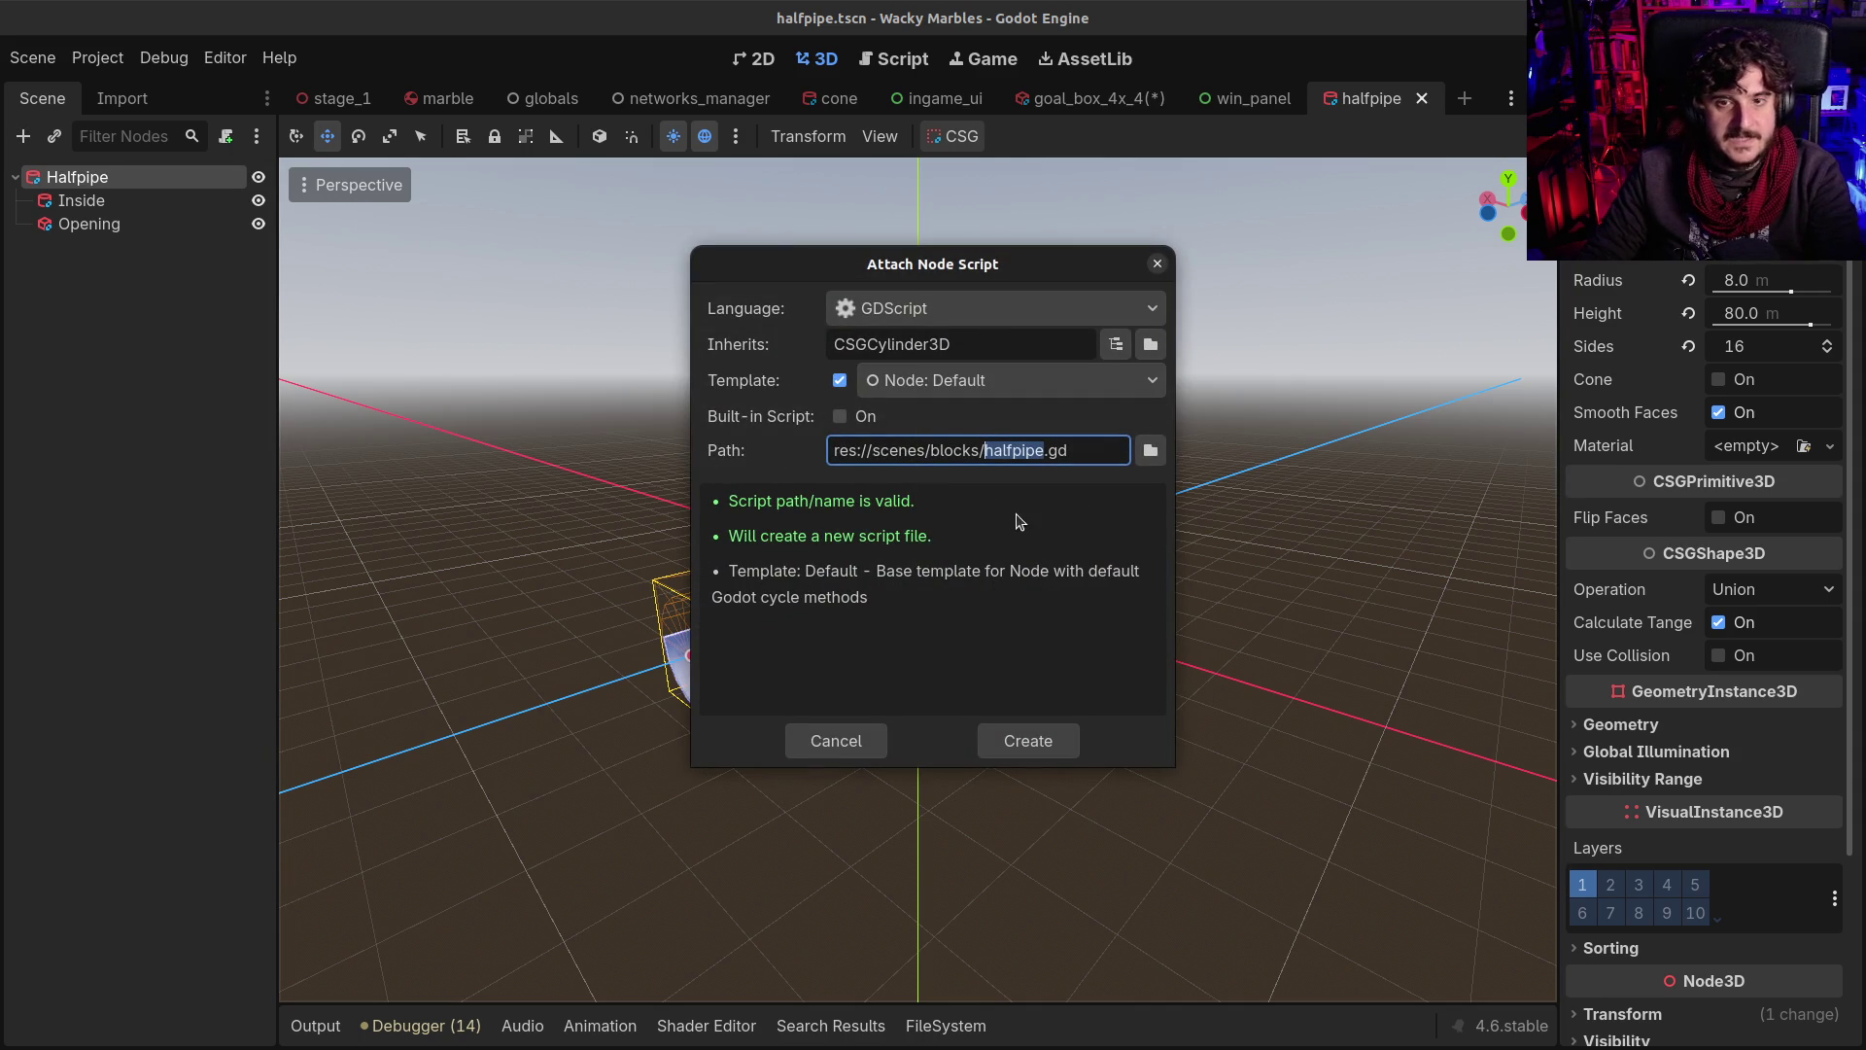
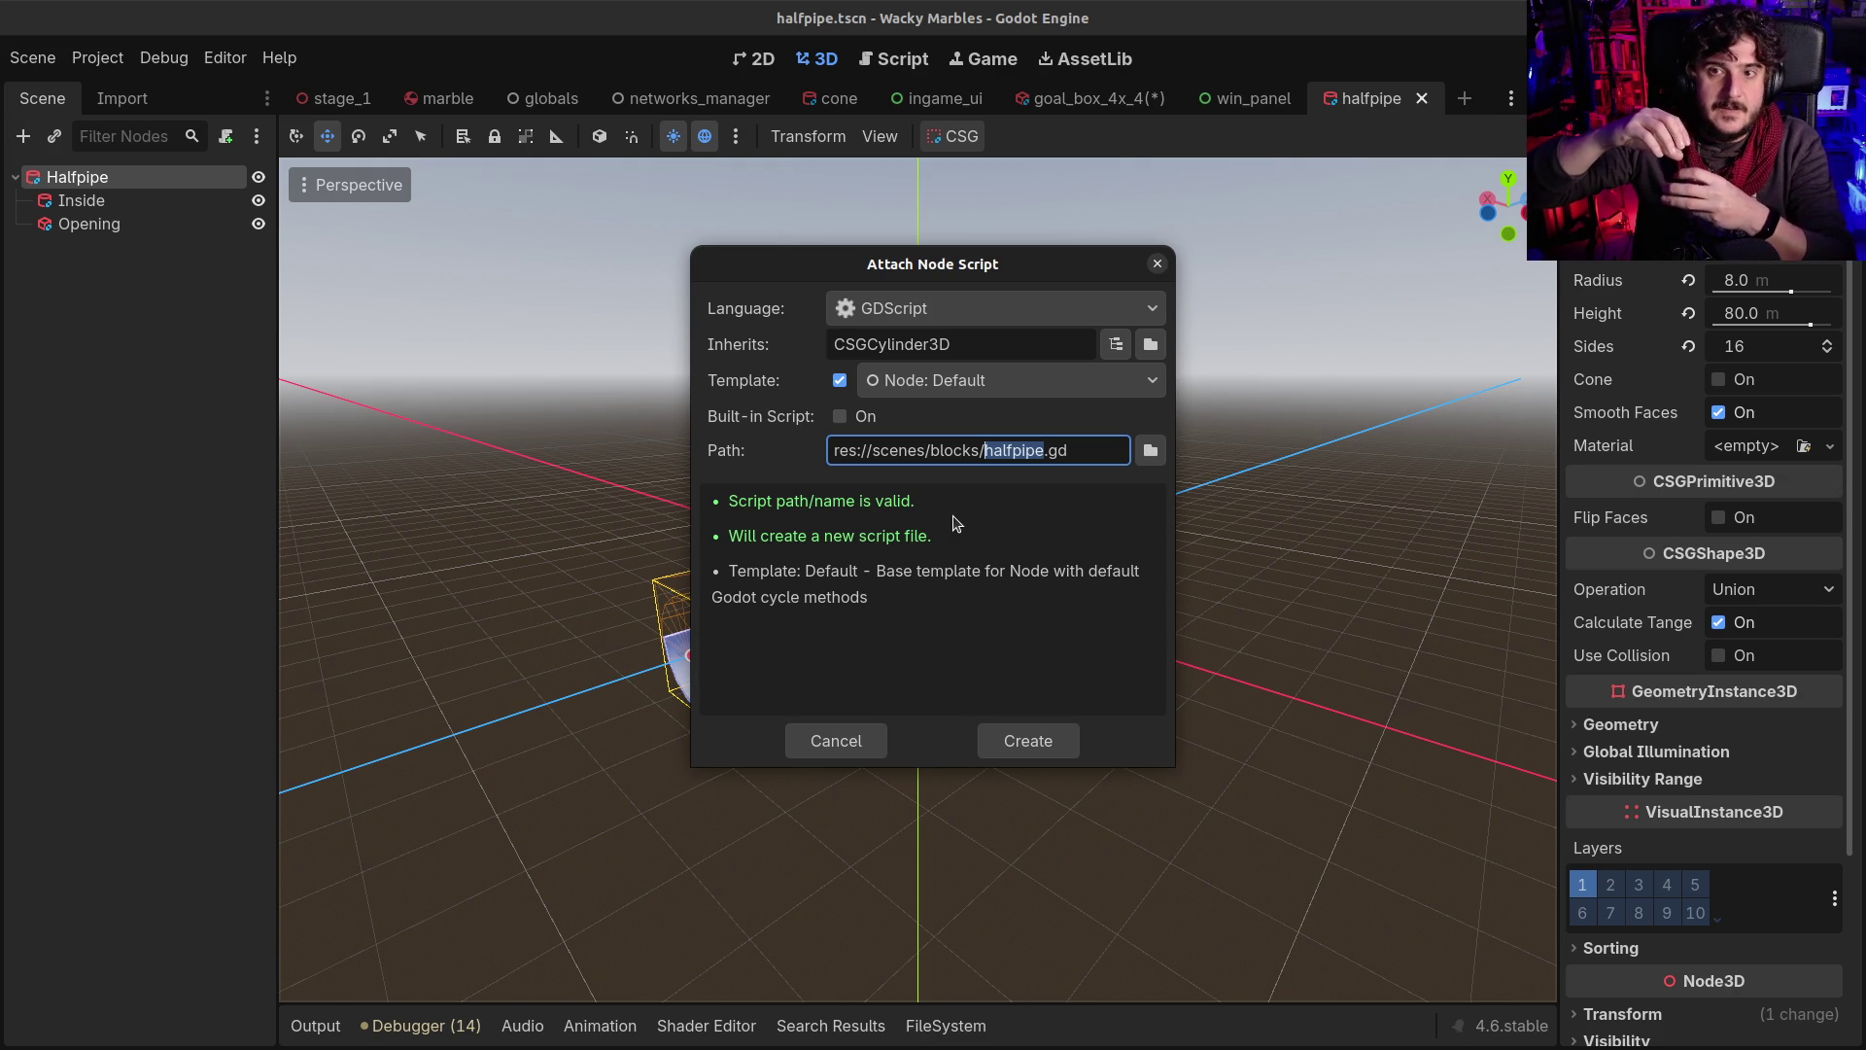
Dismiss the script dialog and switch to stage_1 with its Stage1 root selected
key(Escape)
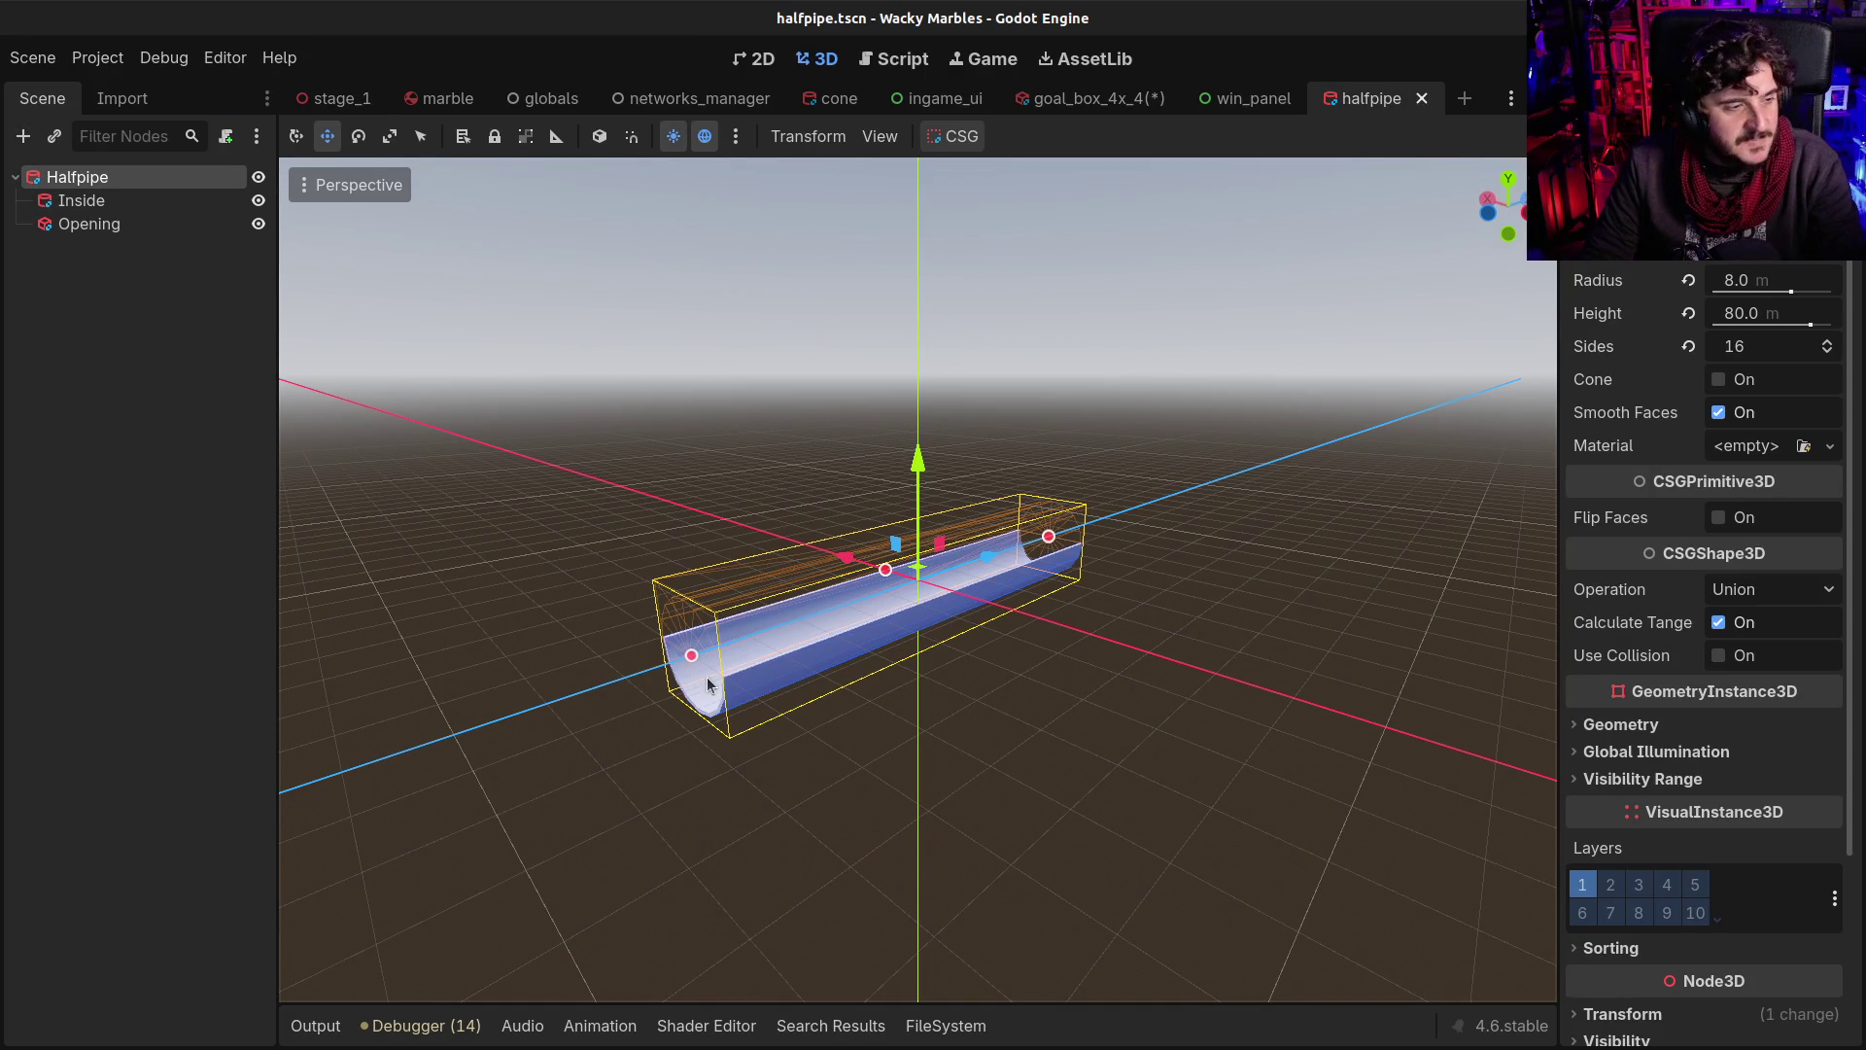
click(328, 100)
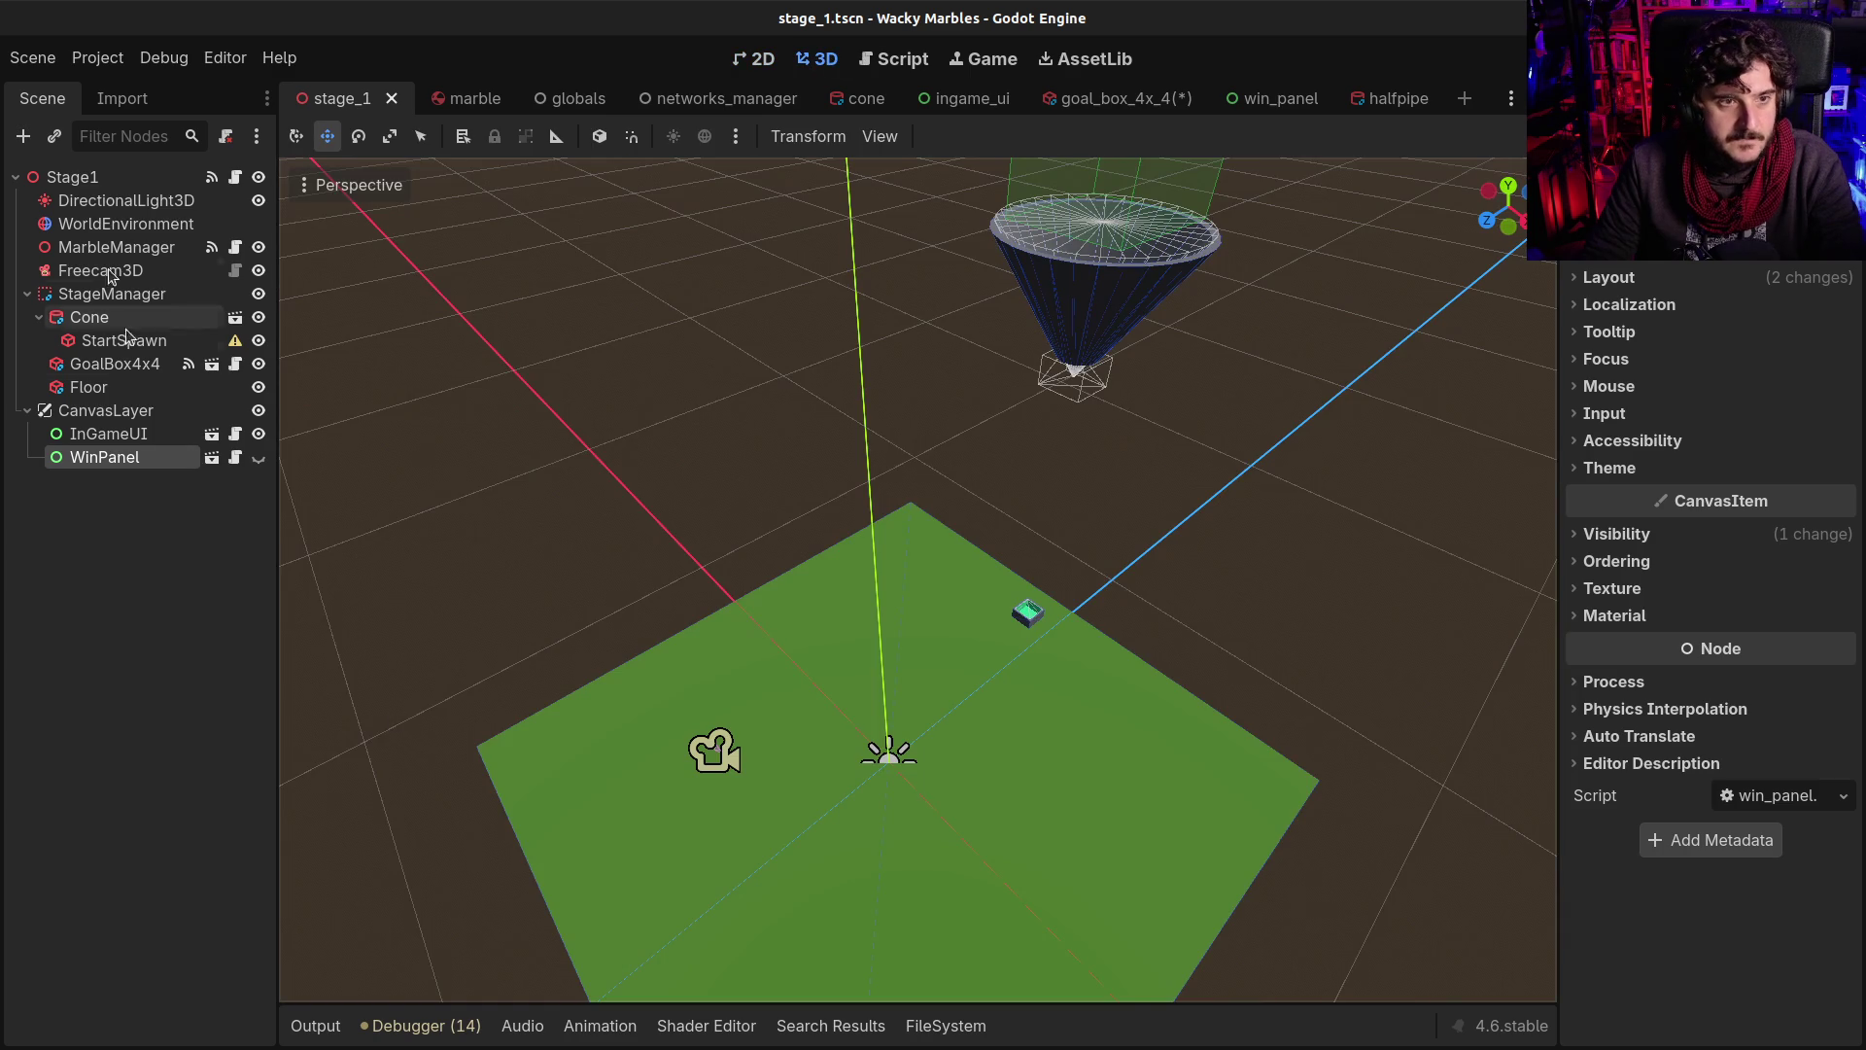
click(73, 177)
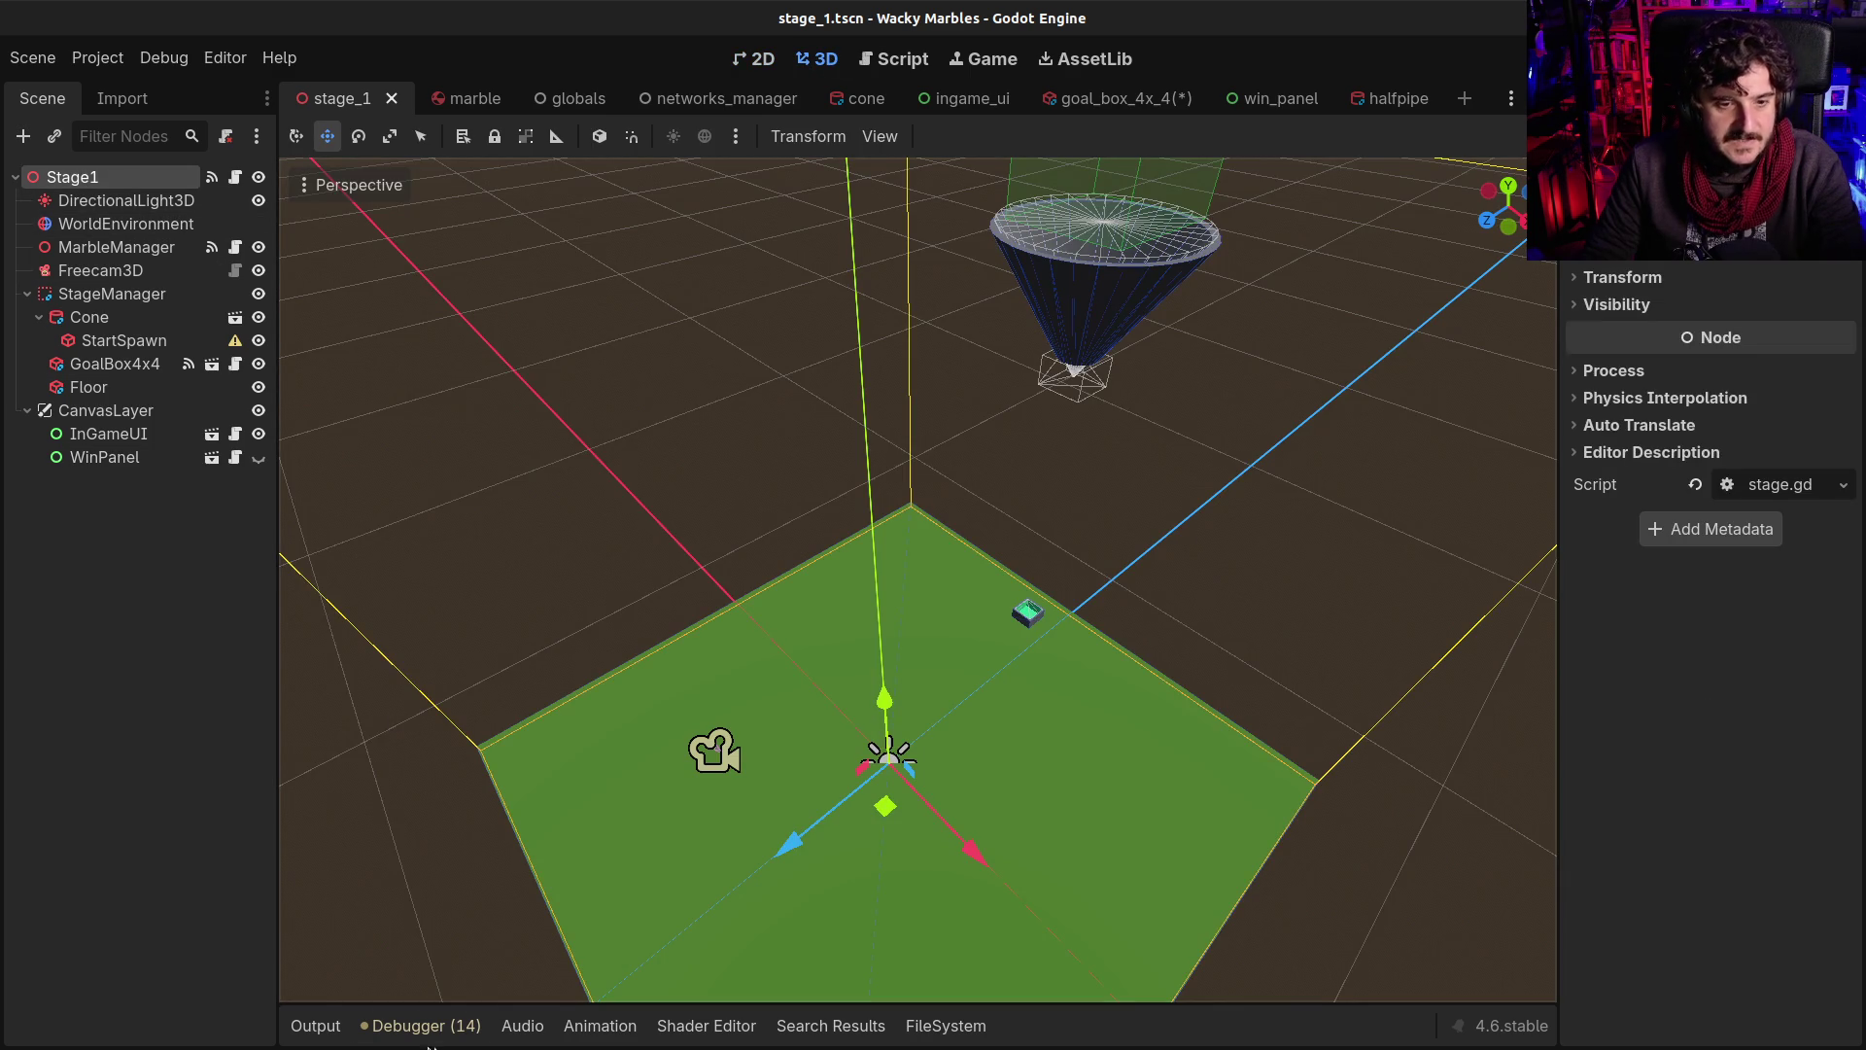
click(331, 1029)
click(27, 410)
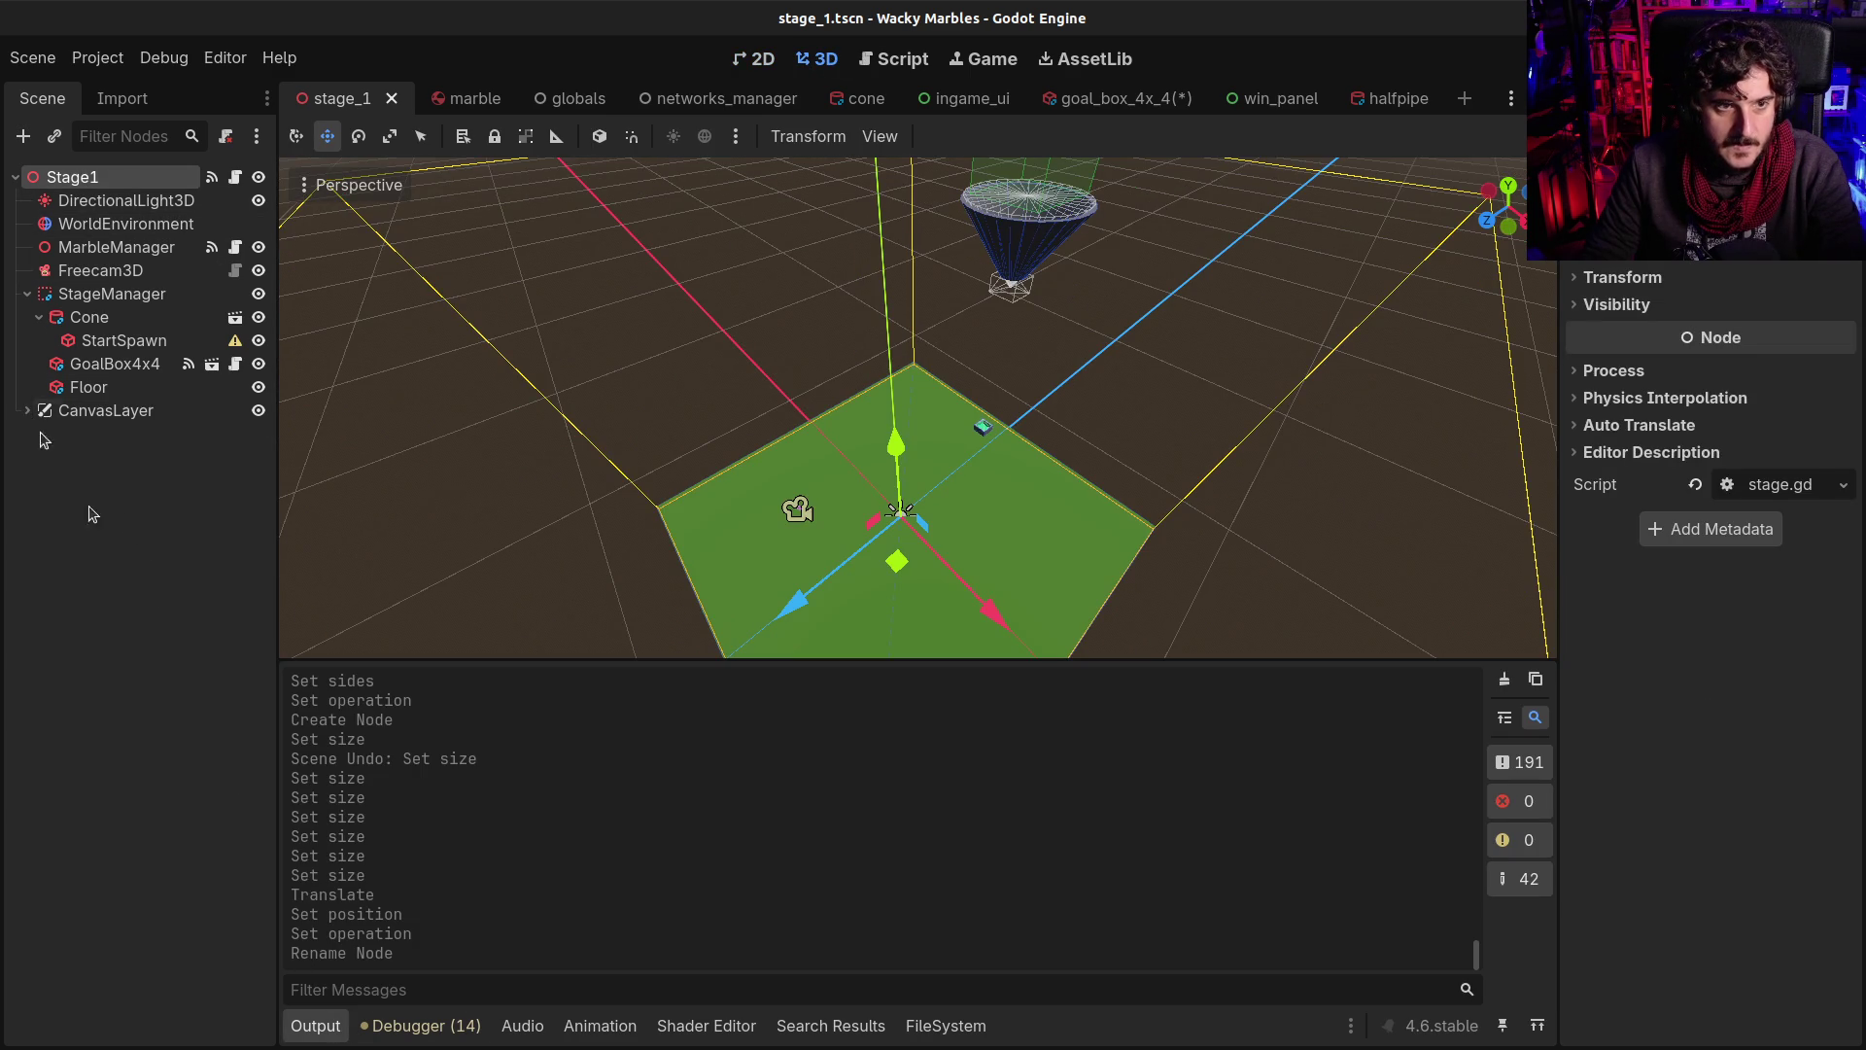
Filter the FileSystem for 'pip' and drag halfpipe.tscn into stage_1 above the floor
click(948, 1026)
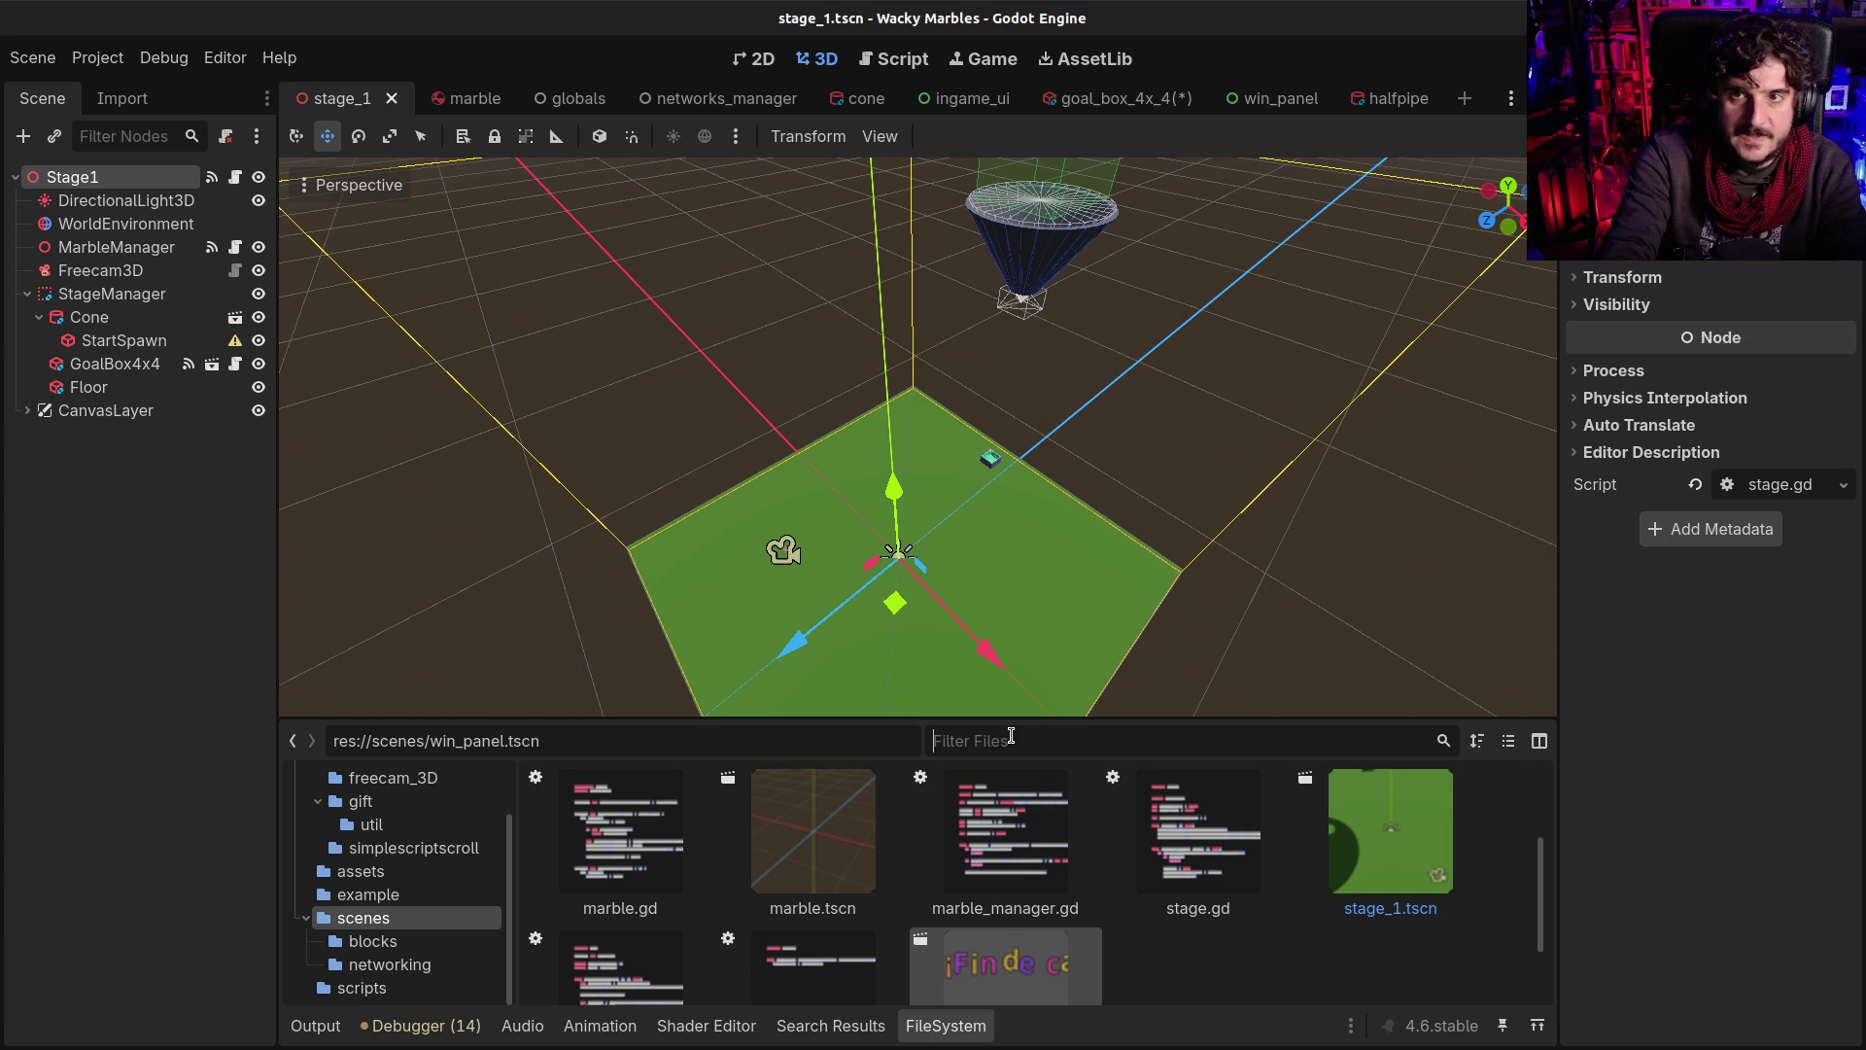
click(1011, 736)
text(pip)
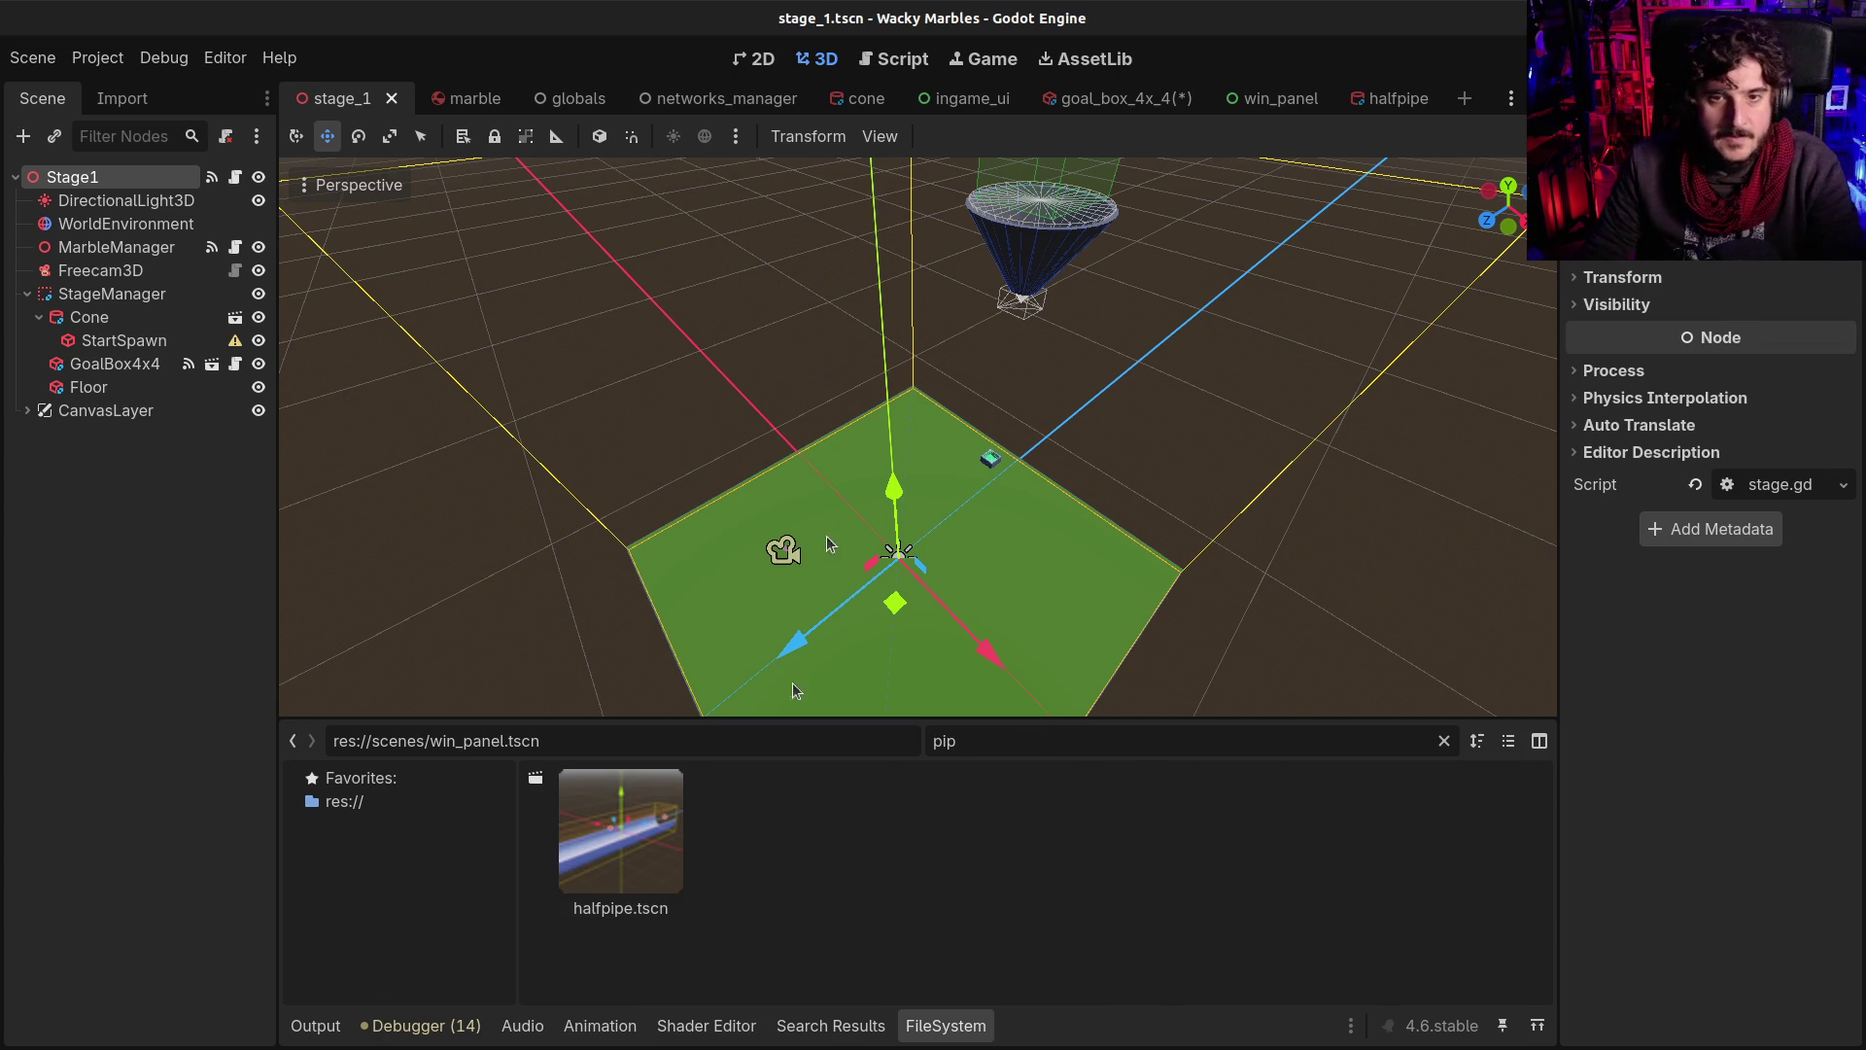
mouse_move(650, 815)
mouse_down()
mouse_move(996, 481)
mouse_move(1005, 507)
mouse_move(1002, 418)
mouse_up()
scroll(1001, 418, up, 3)
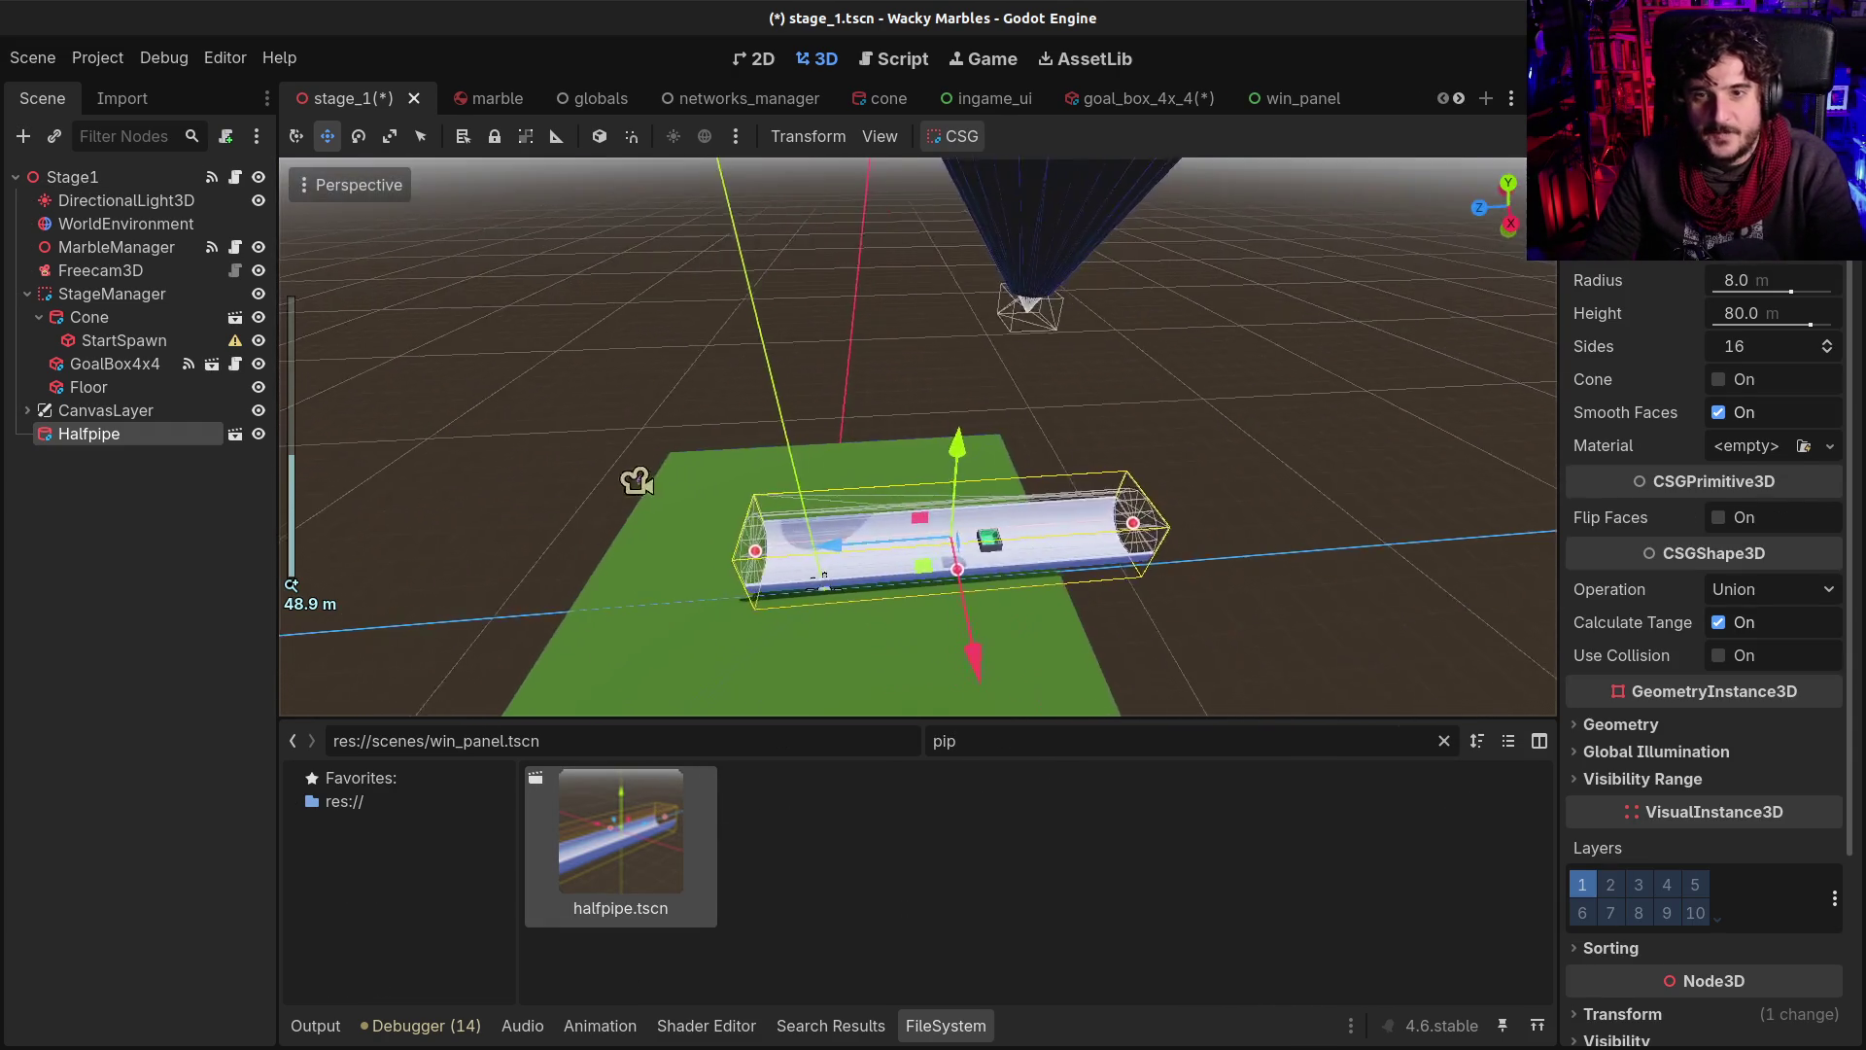
Trial-resize the Halfpipe's length and radius, undo back to 80 m and 8 m, and save stage_1
mouse_move(560, 450)
mouse_down()
mouse_move(437, 387)
mouse_move(359, 295)
mouse_move(878, 354)
mouse_move(1422, 556)
mouse_move(1327, 560)
mouse_move(852, 434)
mouse_move(838, 410)
mouse_move(1054, 441)
mouse_move(1096, 307)
mouse_move(895, 388)
mouse_up()
mouse_move(771, 389)
mouse_down()
mouse_move(1358, 347)
mouse_move(1066, 408)
mouse_up()
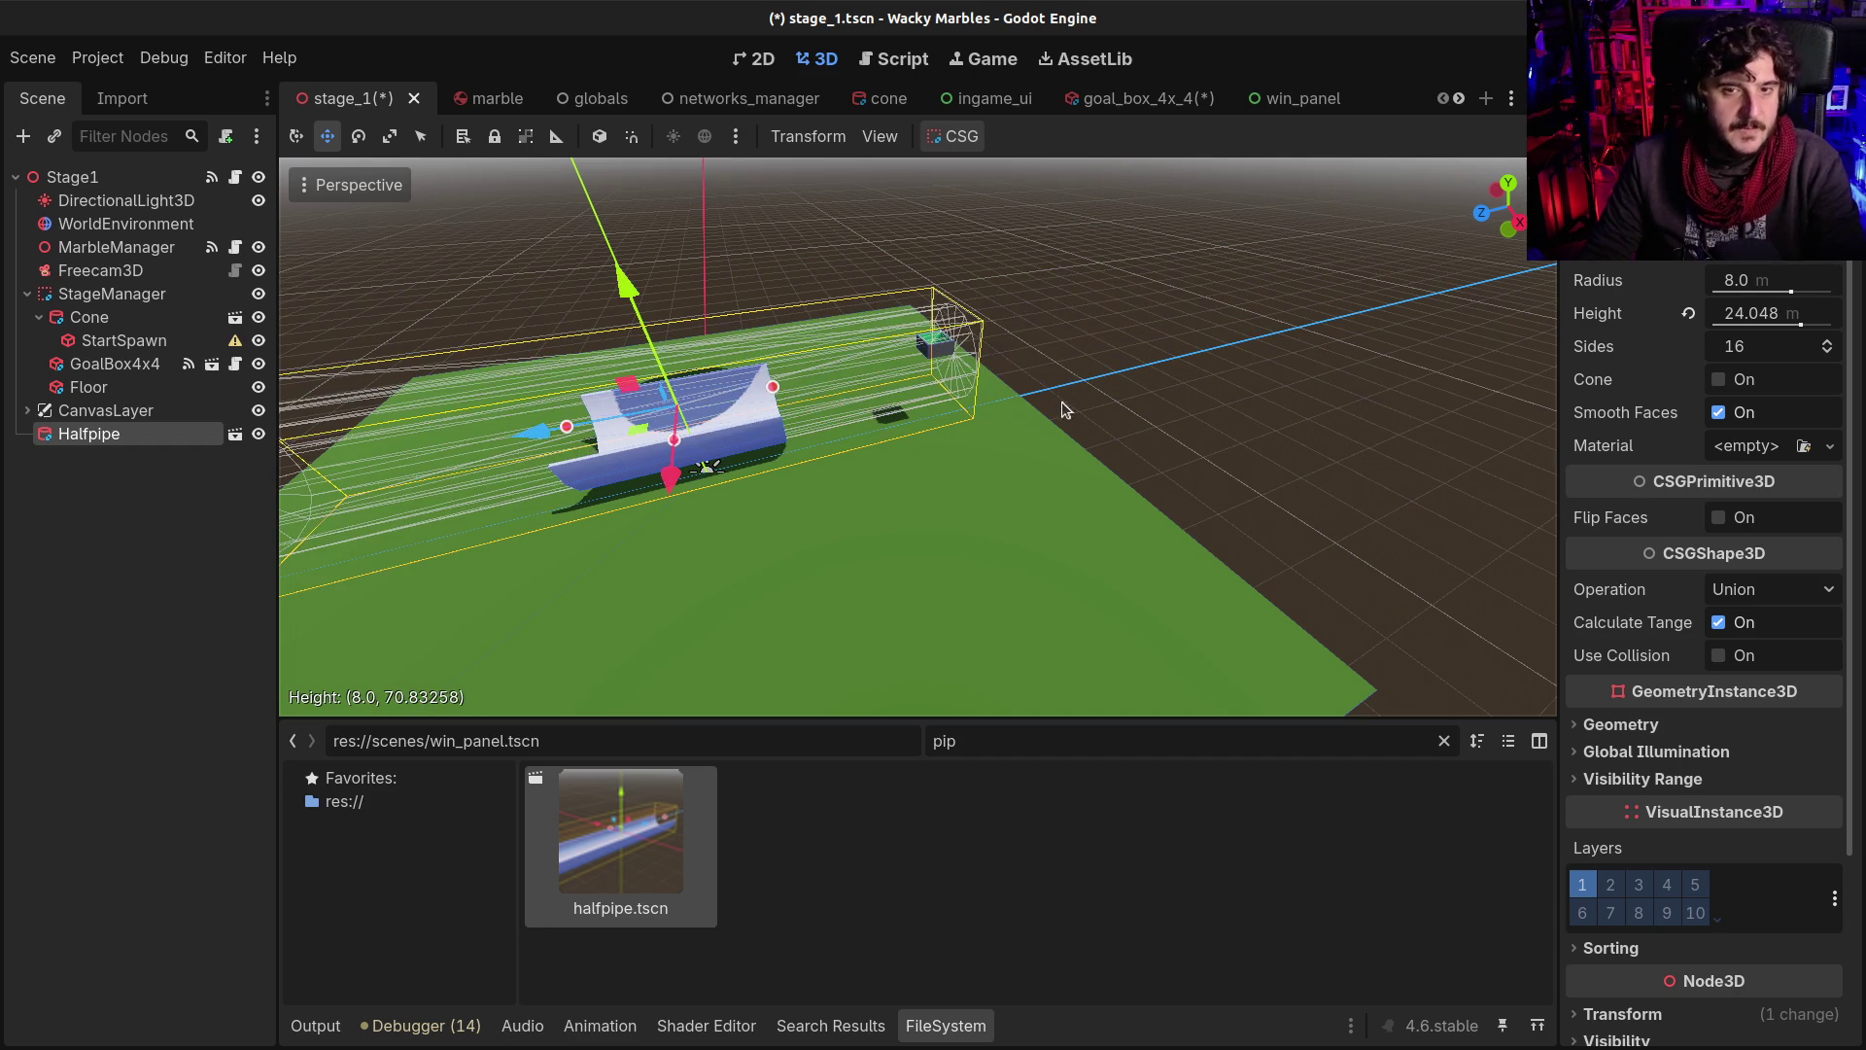
key(ctrl+z)
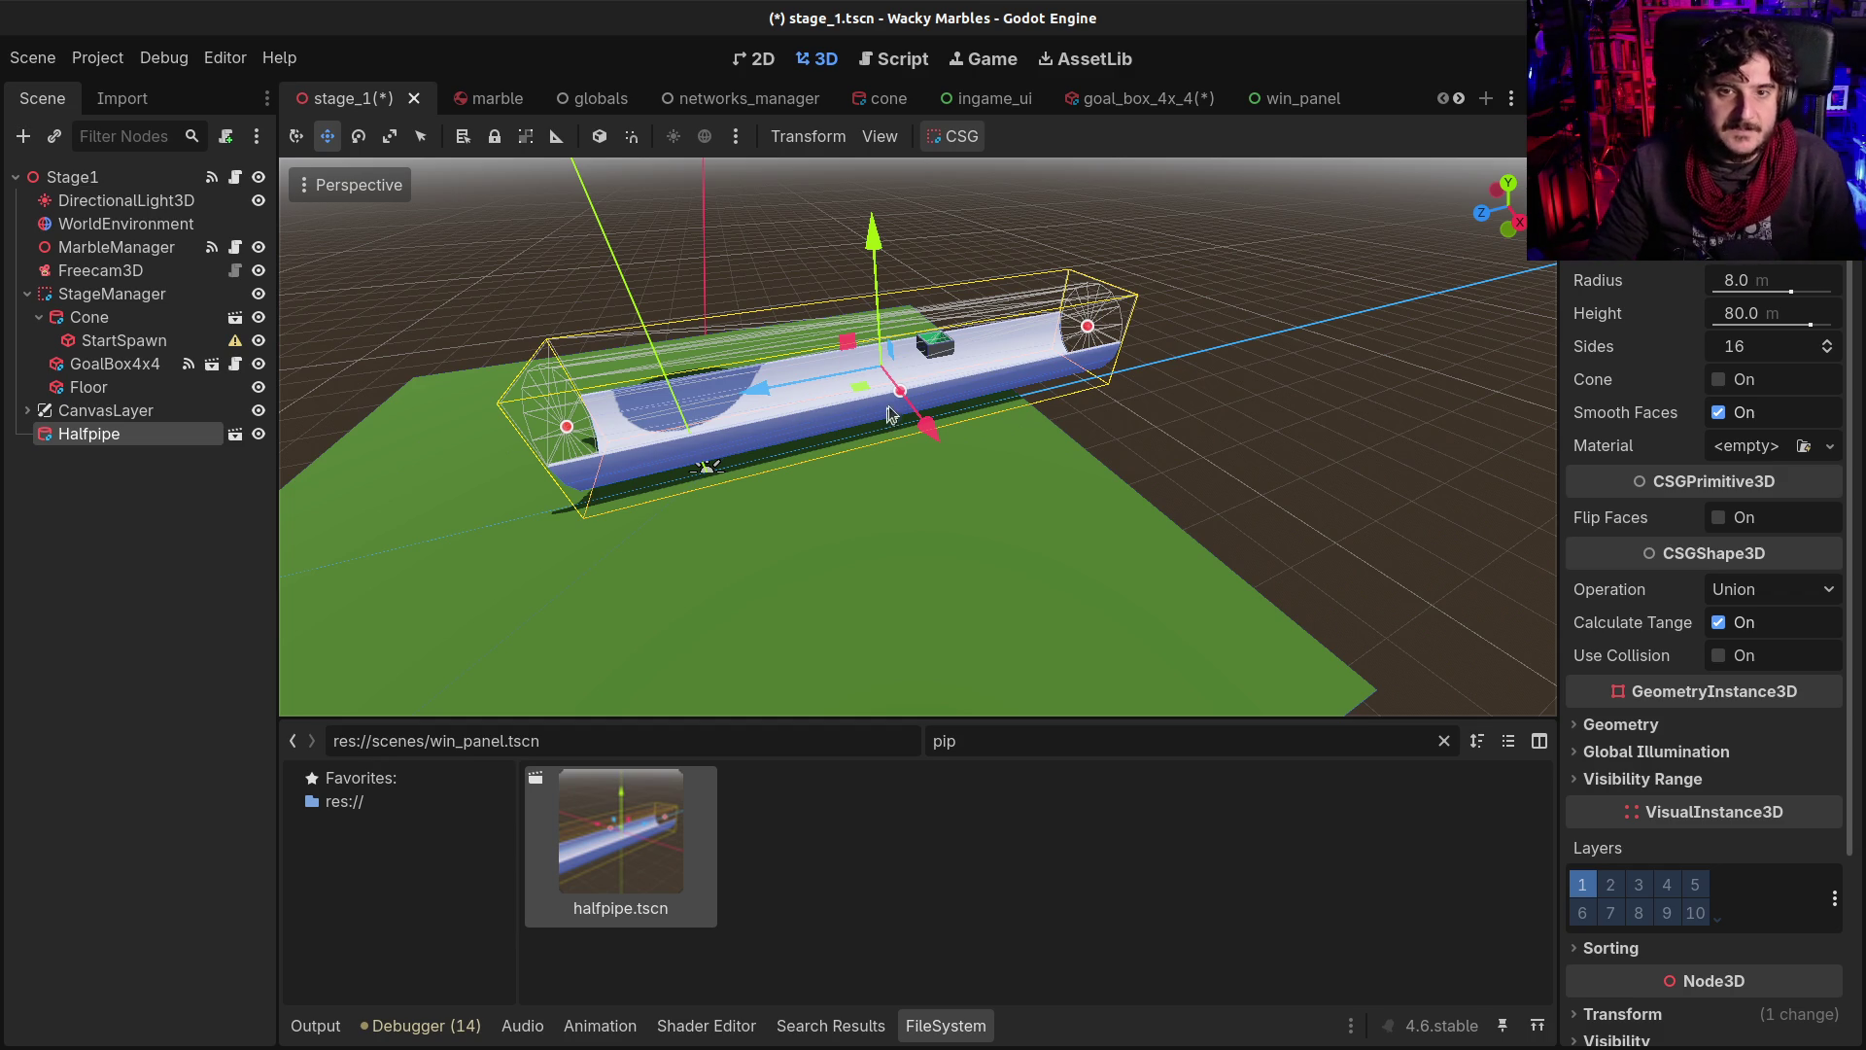
mouse_move(901, 397)
mouse_down()
mouse_move(911, 516)
mouse_move(940, 359)
mouse_up()
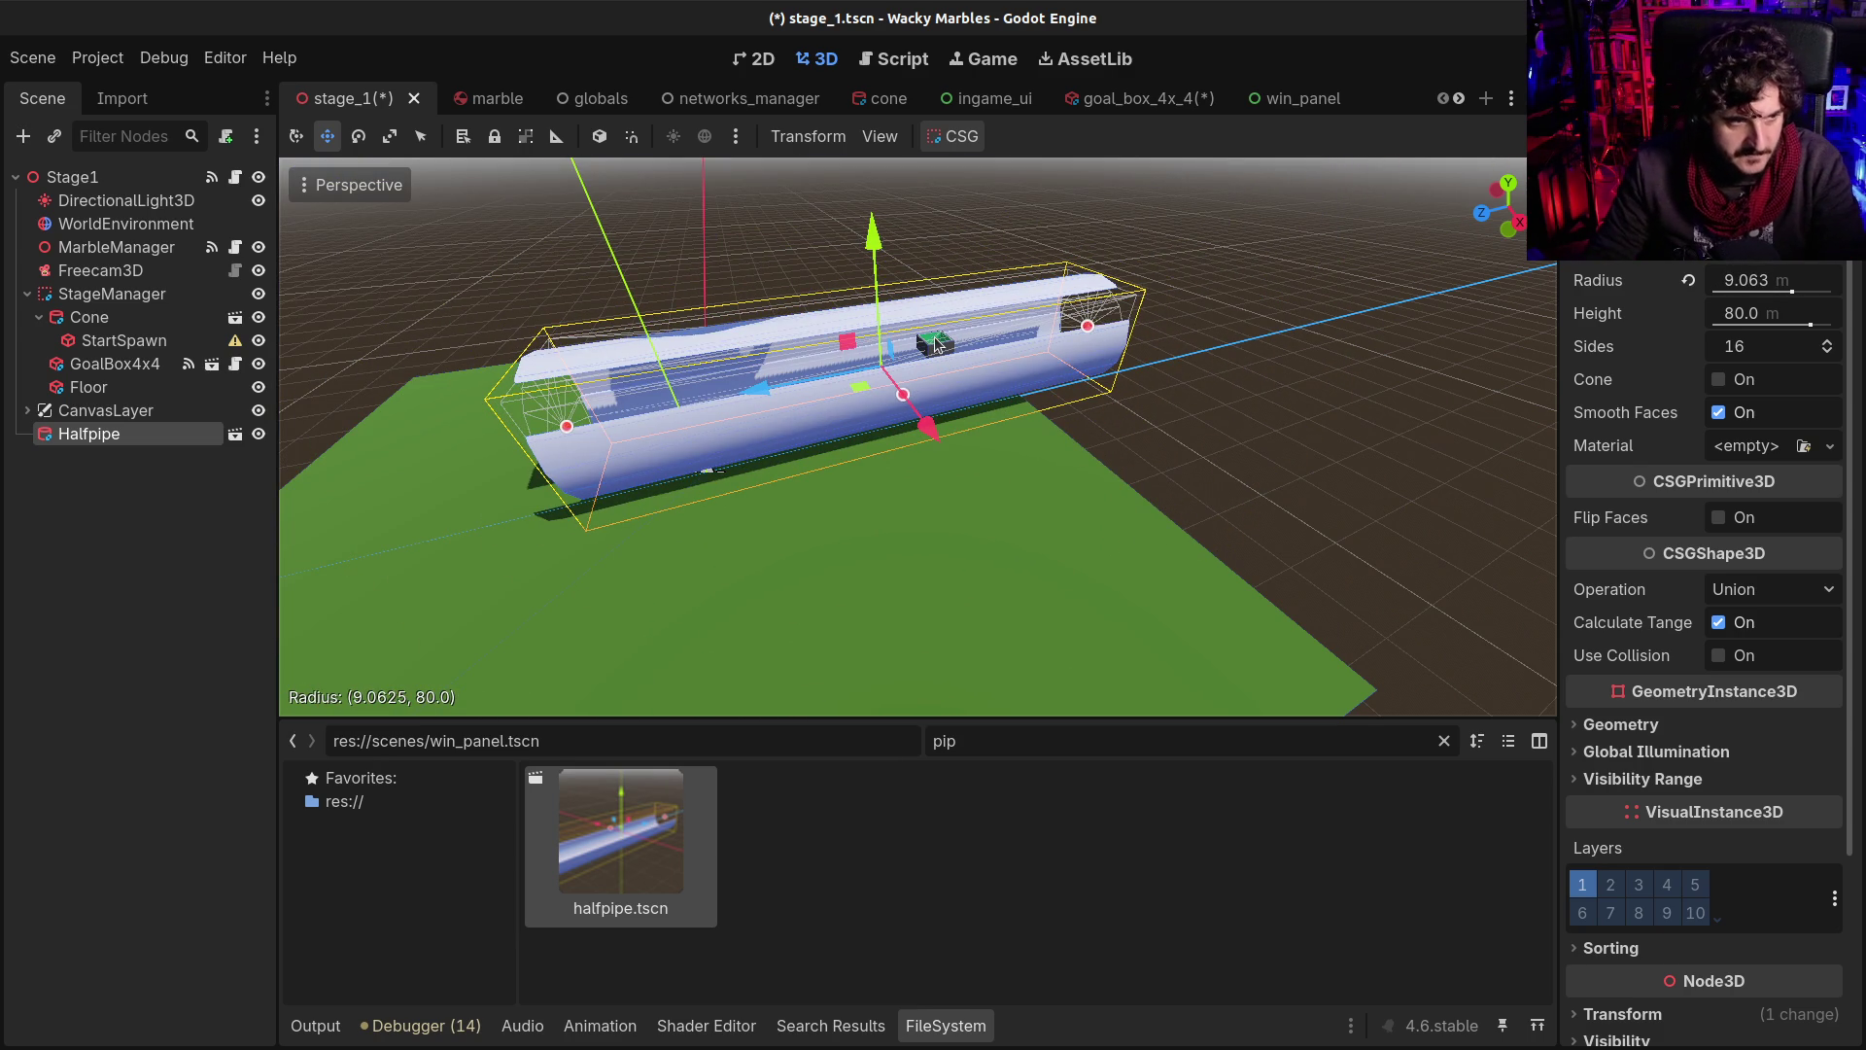
key(ctrl+z)
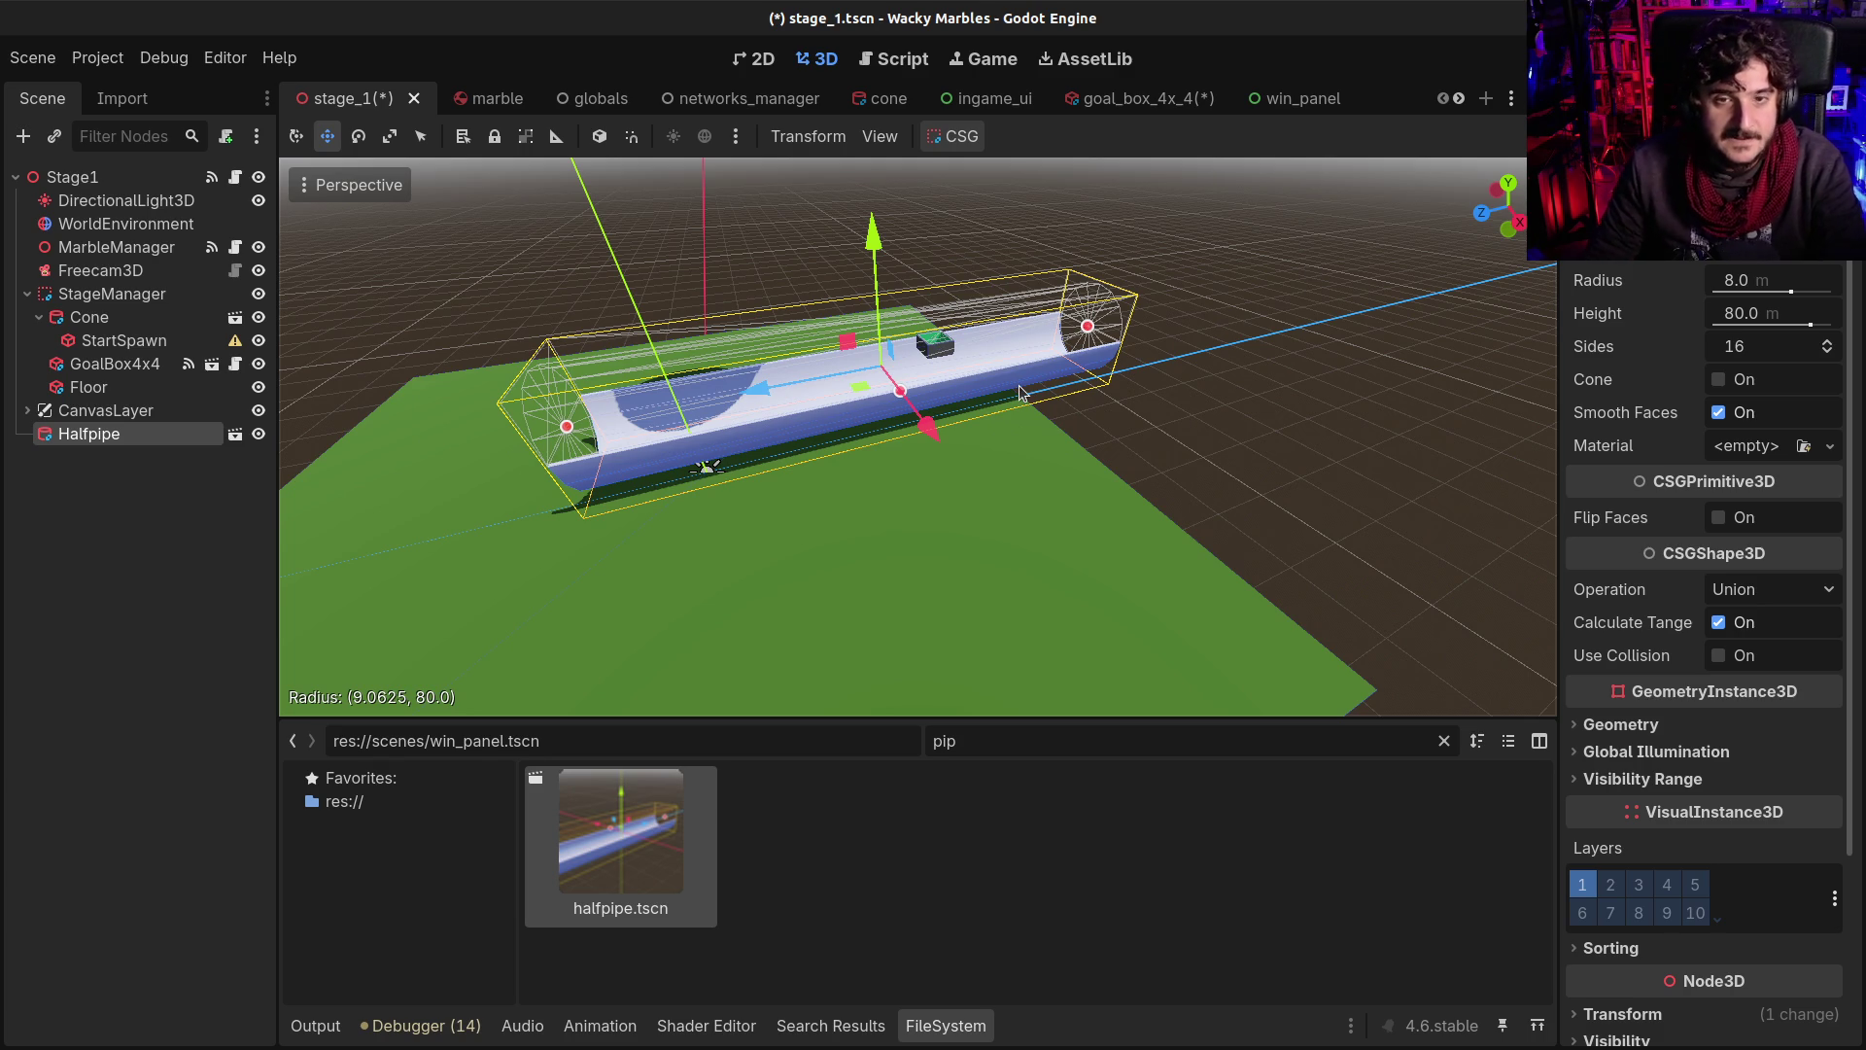
key(ctrl+s)
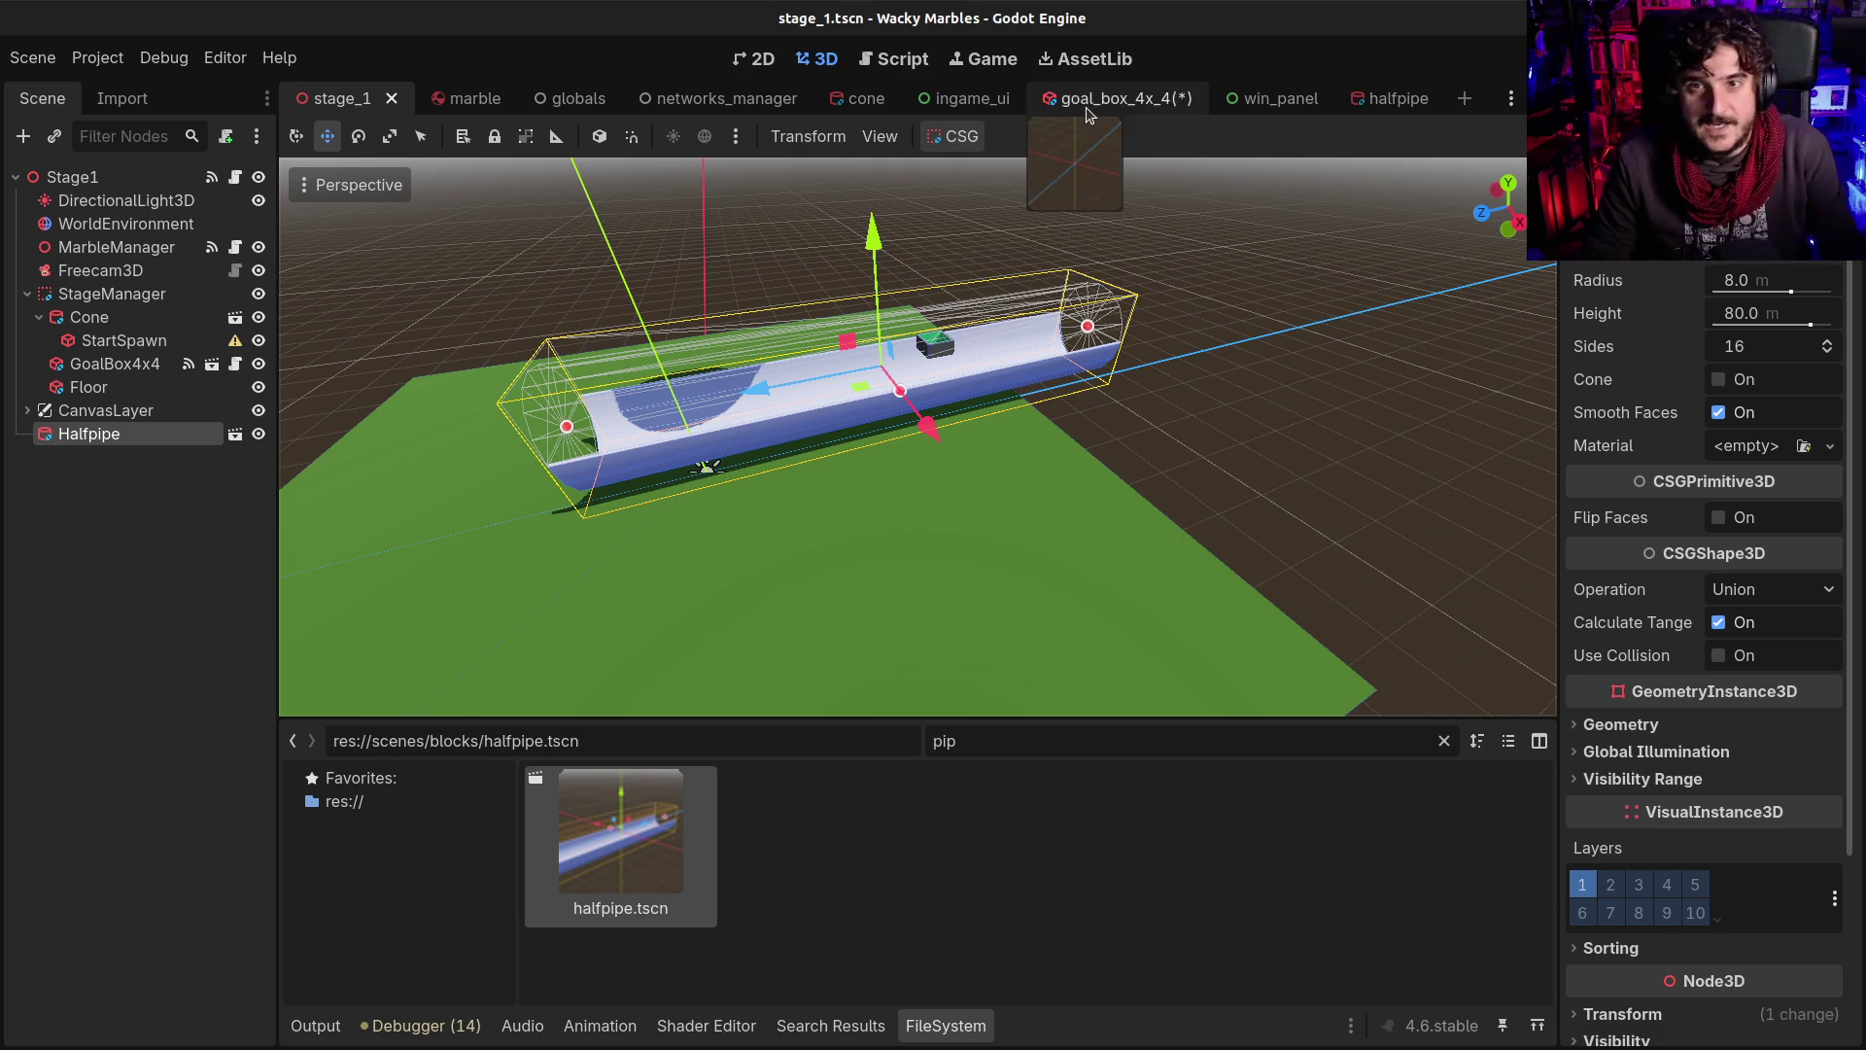
Save and close the goal_box_4x_4 scene, then close the cone scene
click(1088, 110)
key(ctrl+s)
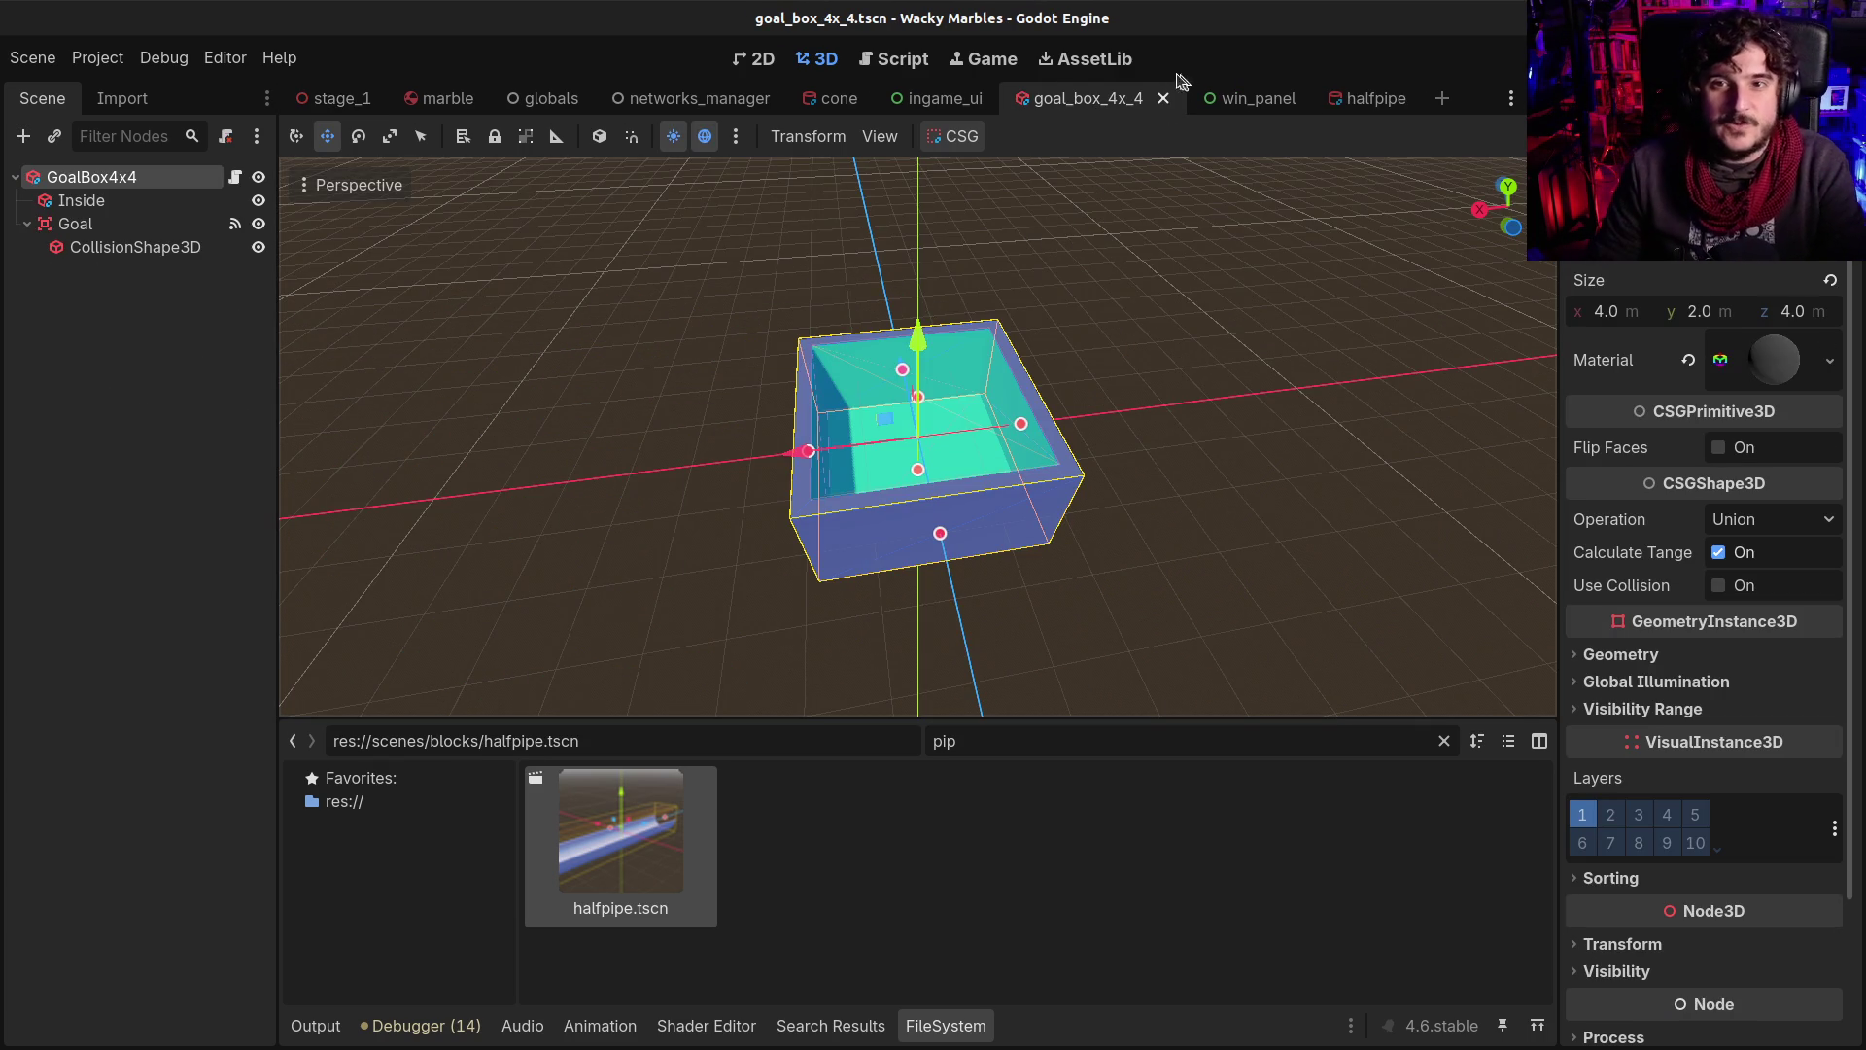
click(1164, 99)
click(842, 115)
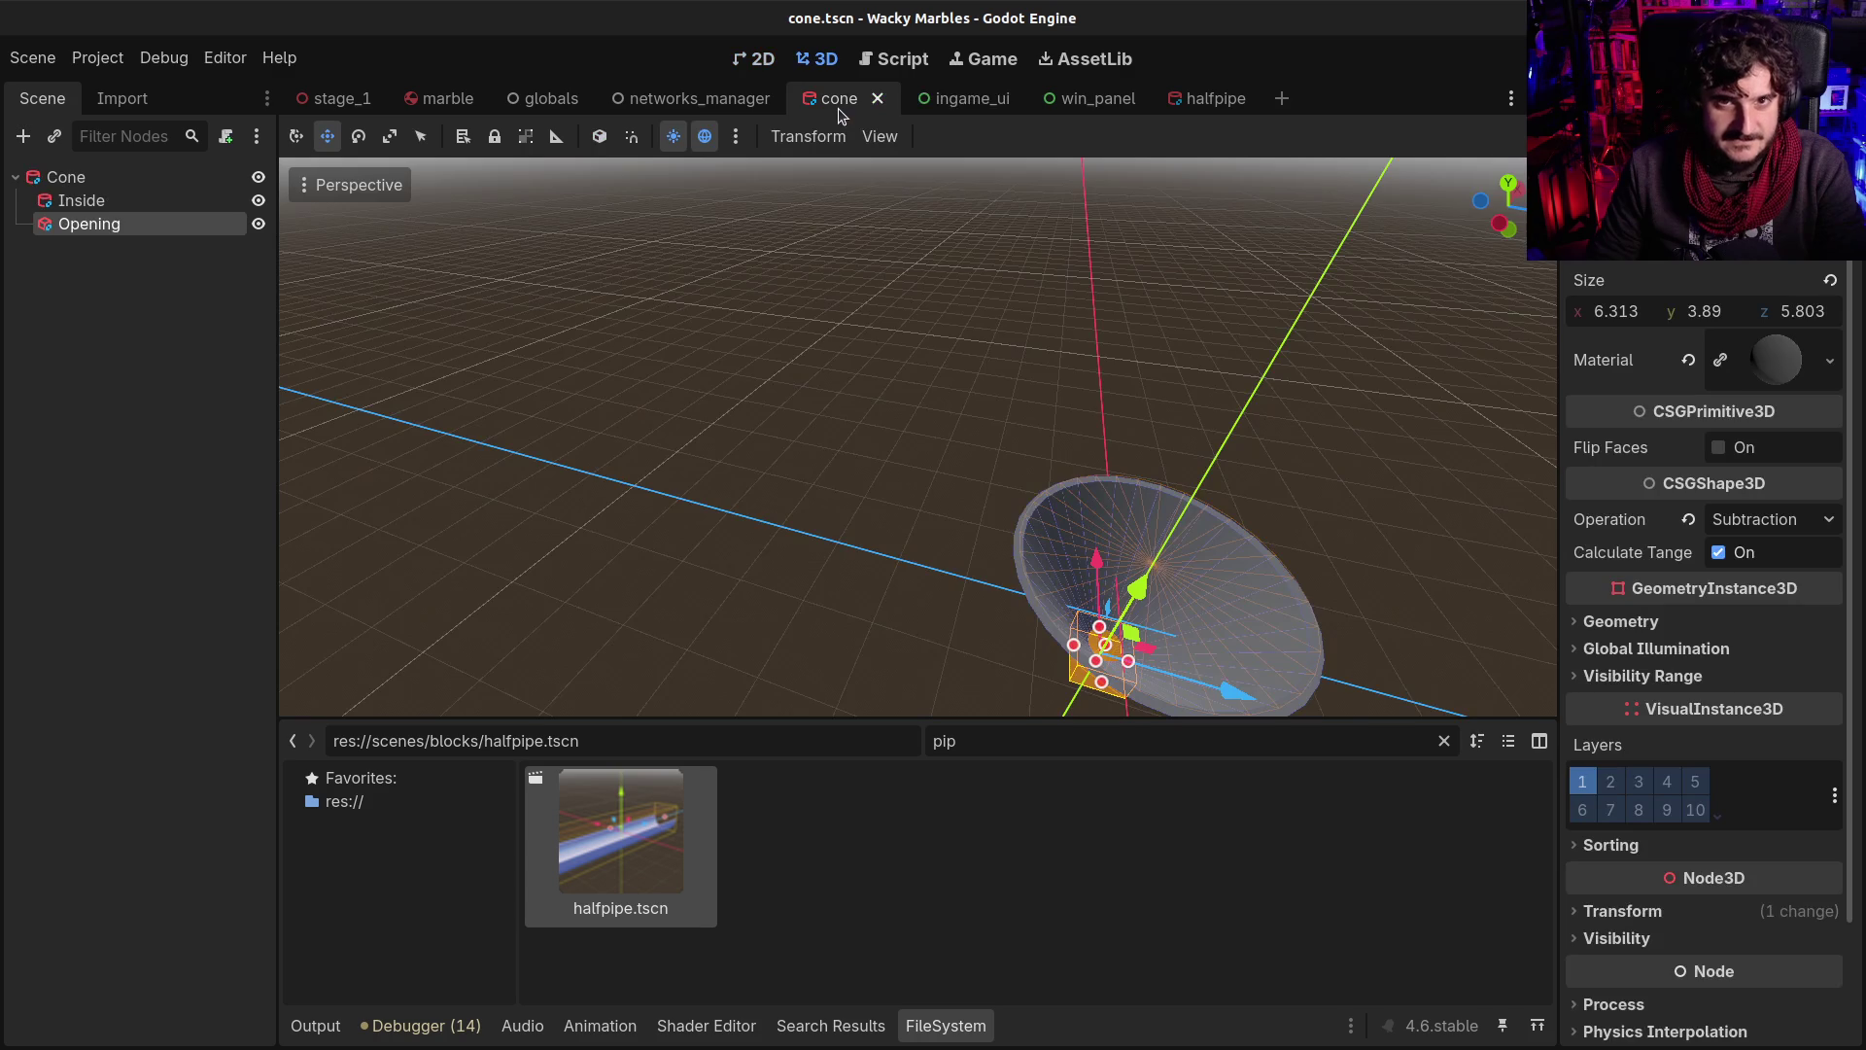
click(880, 98)
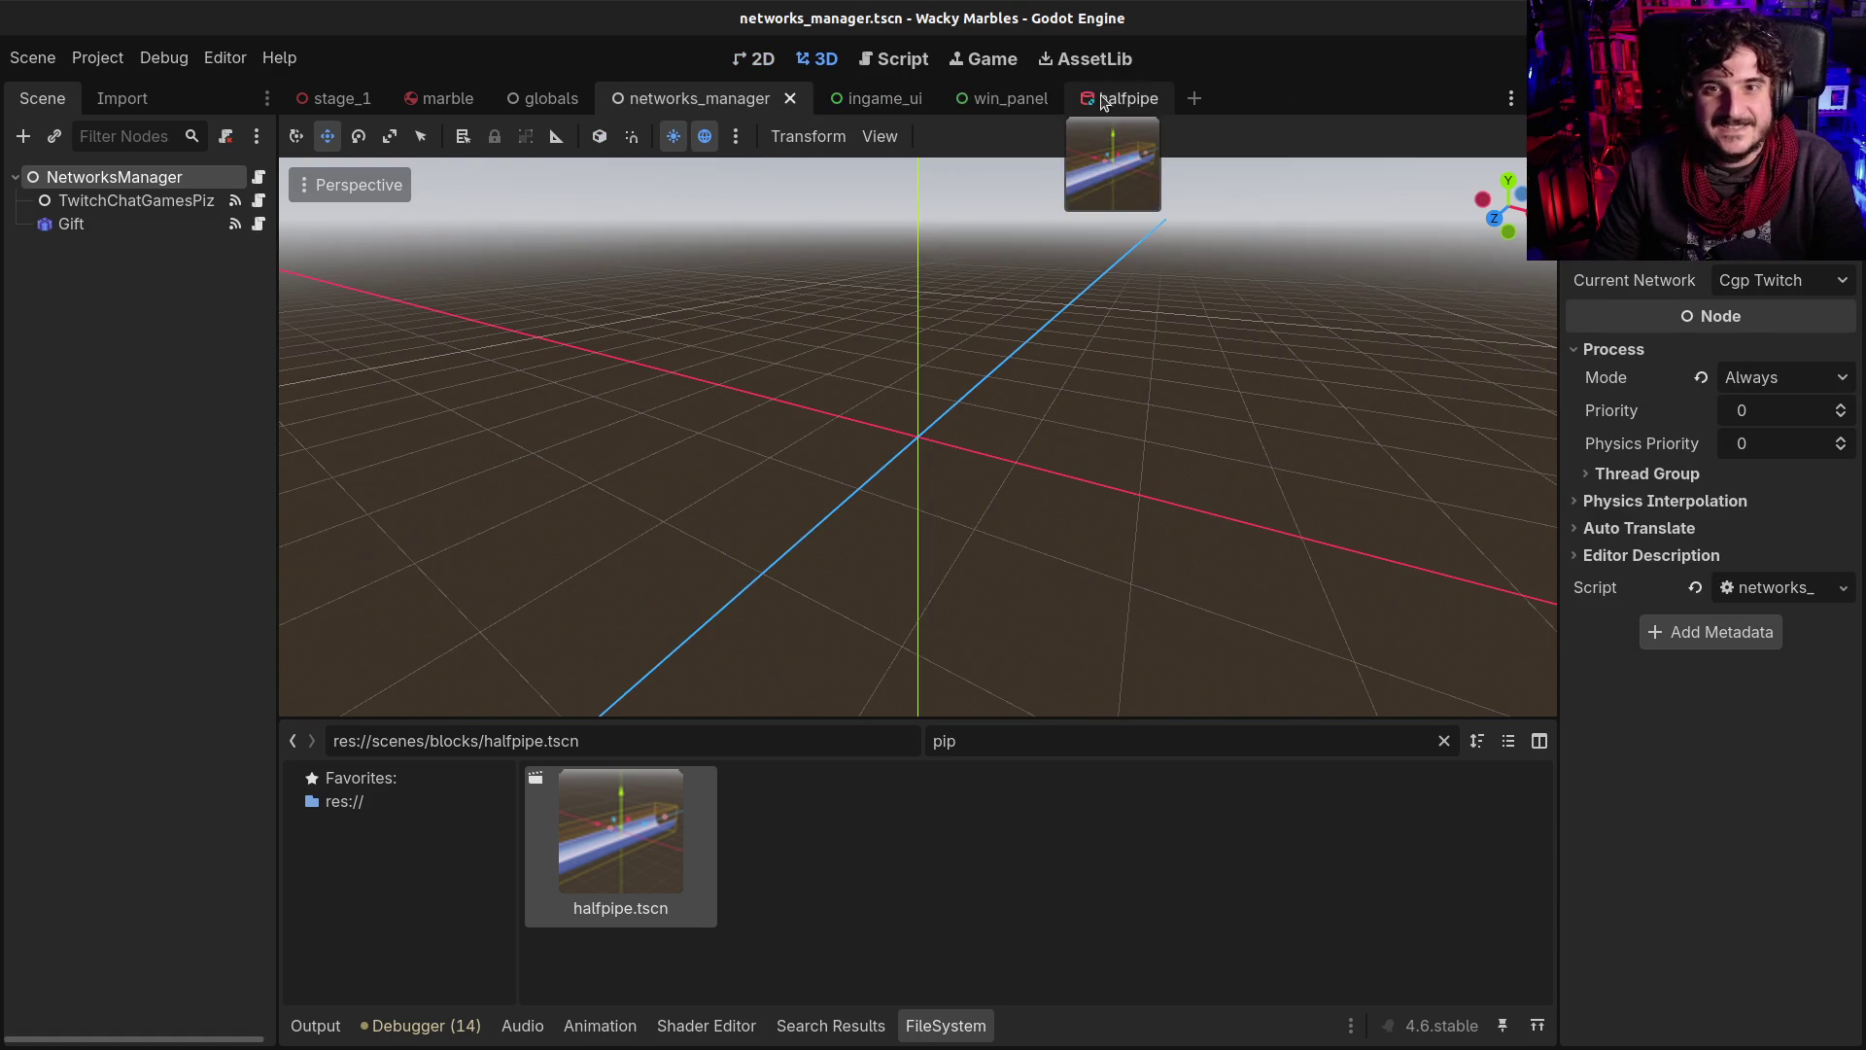
Inspect the halfpipe in its own scene and along stage_1, then return to halfpipe.tscn
click(1096, 103)
mouse_move(884, 429)
mouse_down()
mouse_move(612, 392)
mouse_move(979, 435)
mouse_move(957, 394)
mouse_up()
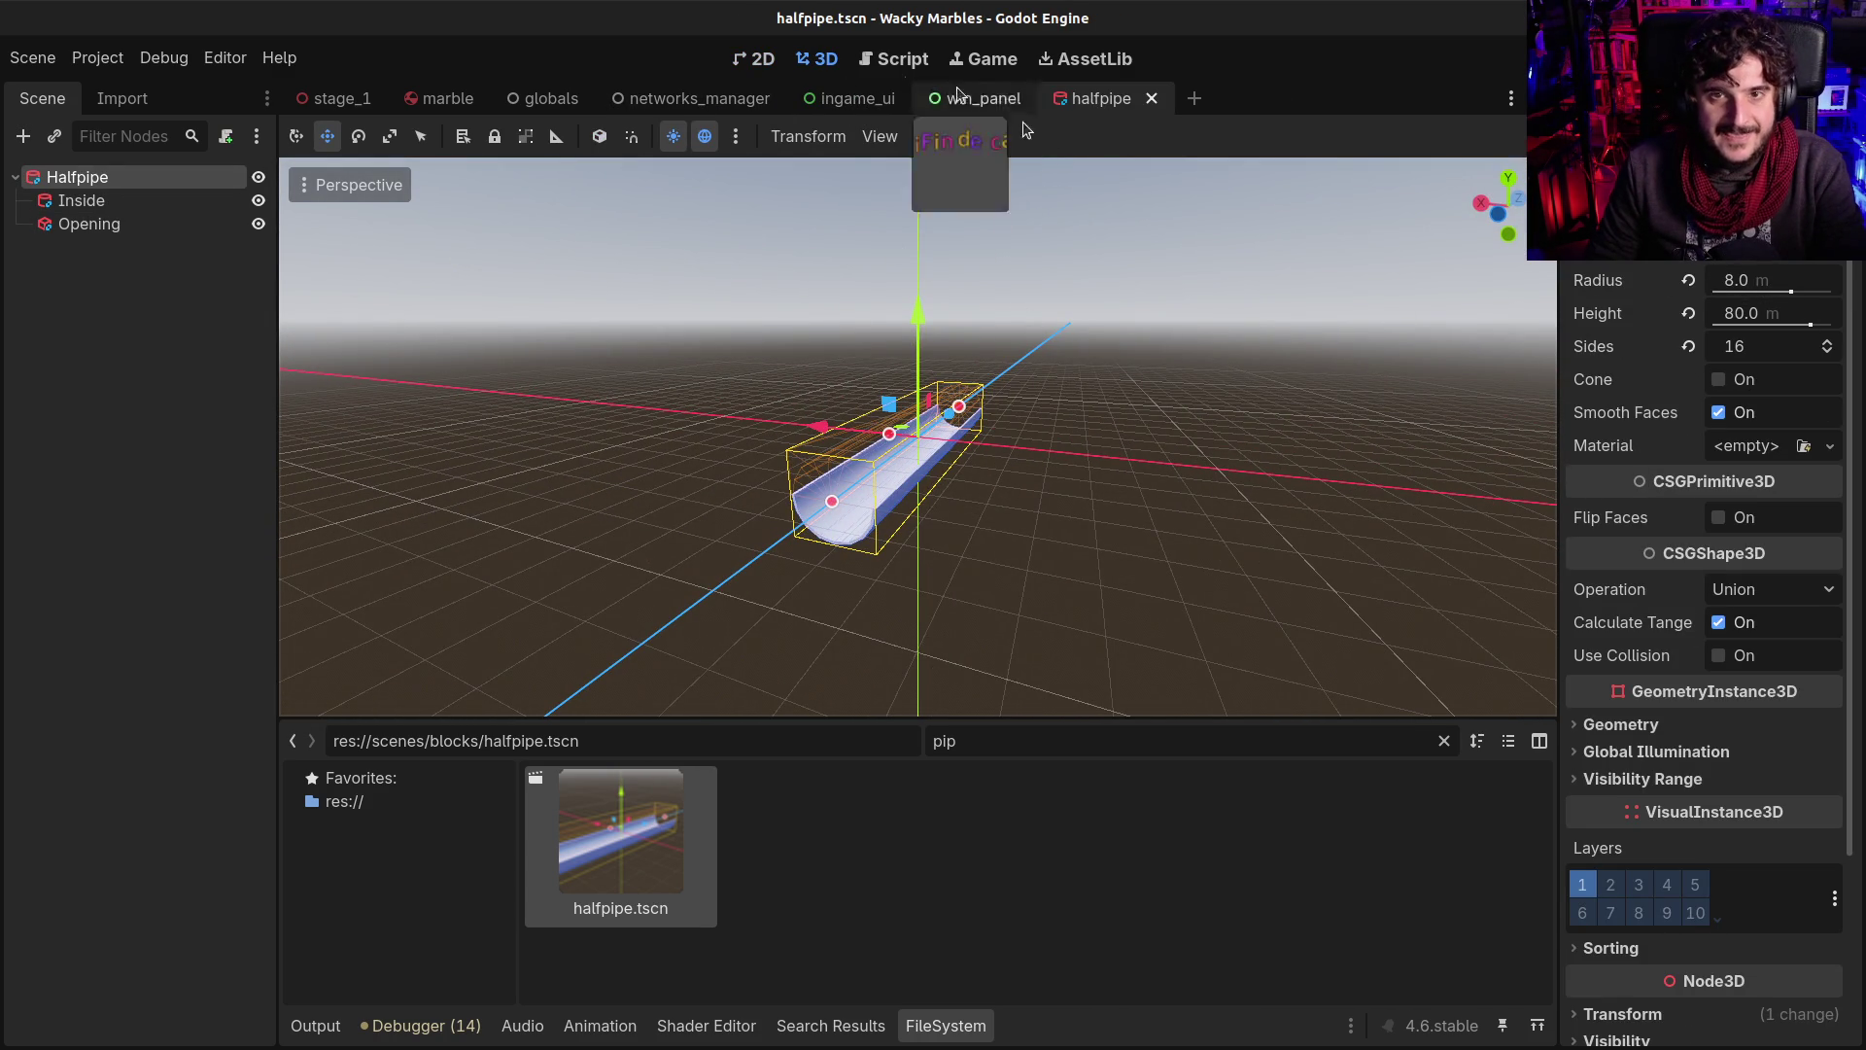
click(313, 98)
scroll(868, 408, up, 8)
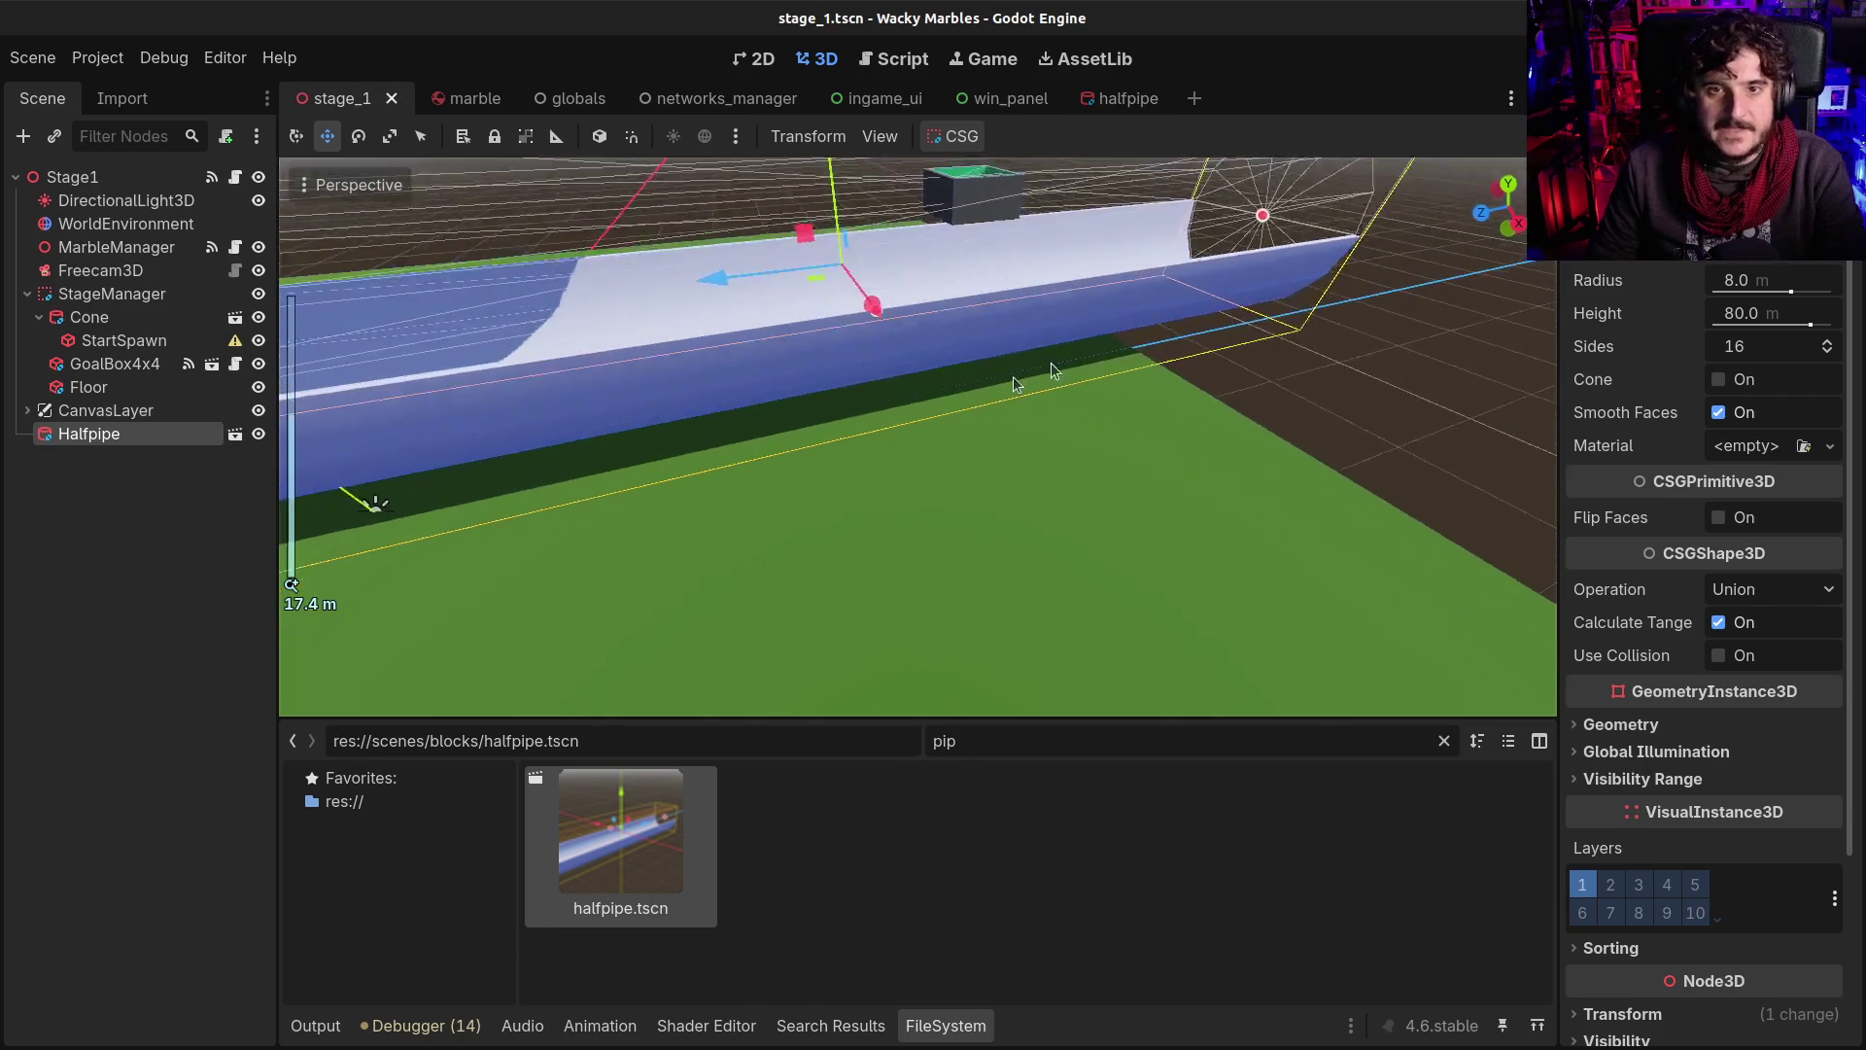
mouse_move(868, 408)
mouse_down()
mouse_move(826, 370)
mouse_move(856, 399)
mouse_move(1004, 370)
mouse_up()
drag(897, 352, 874, 330)
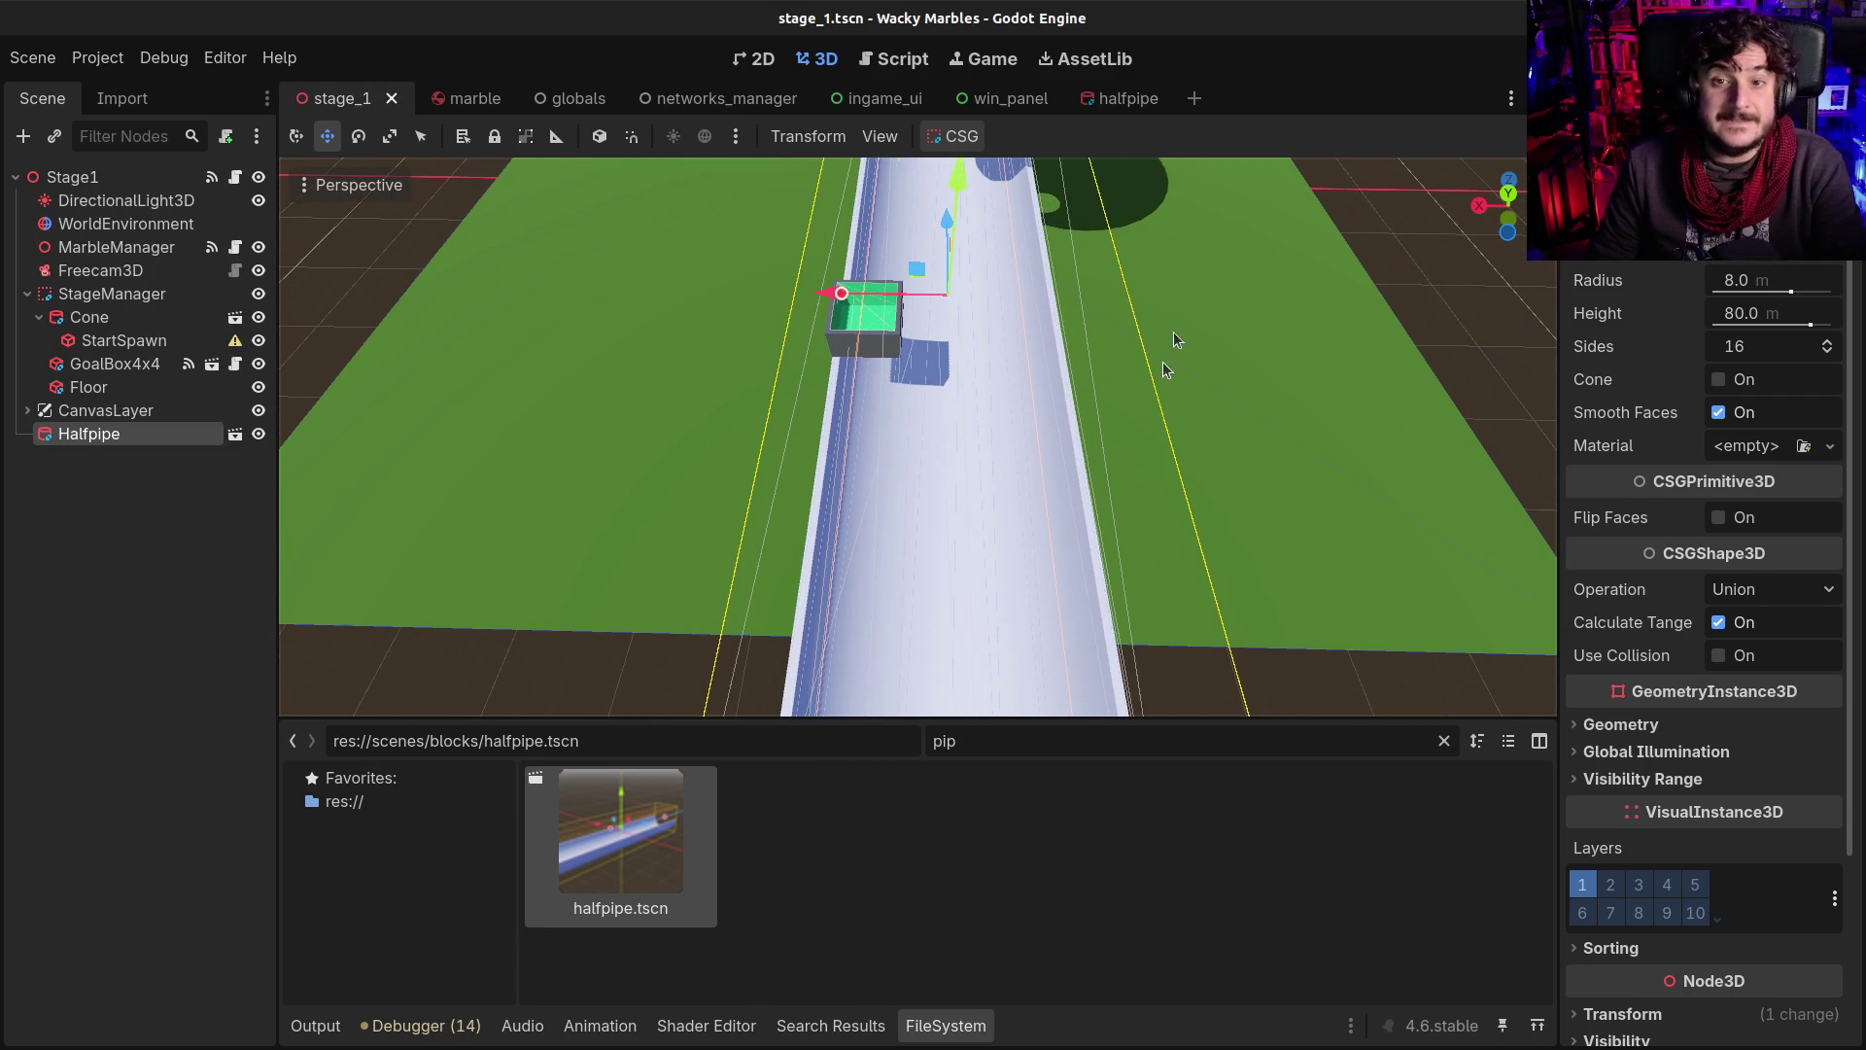
click(1125, 98)
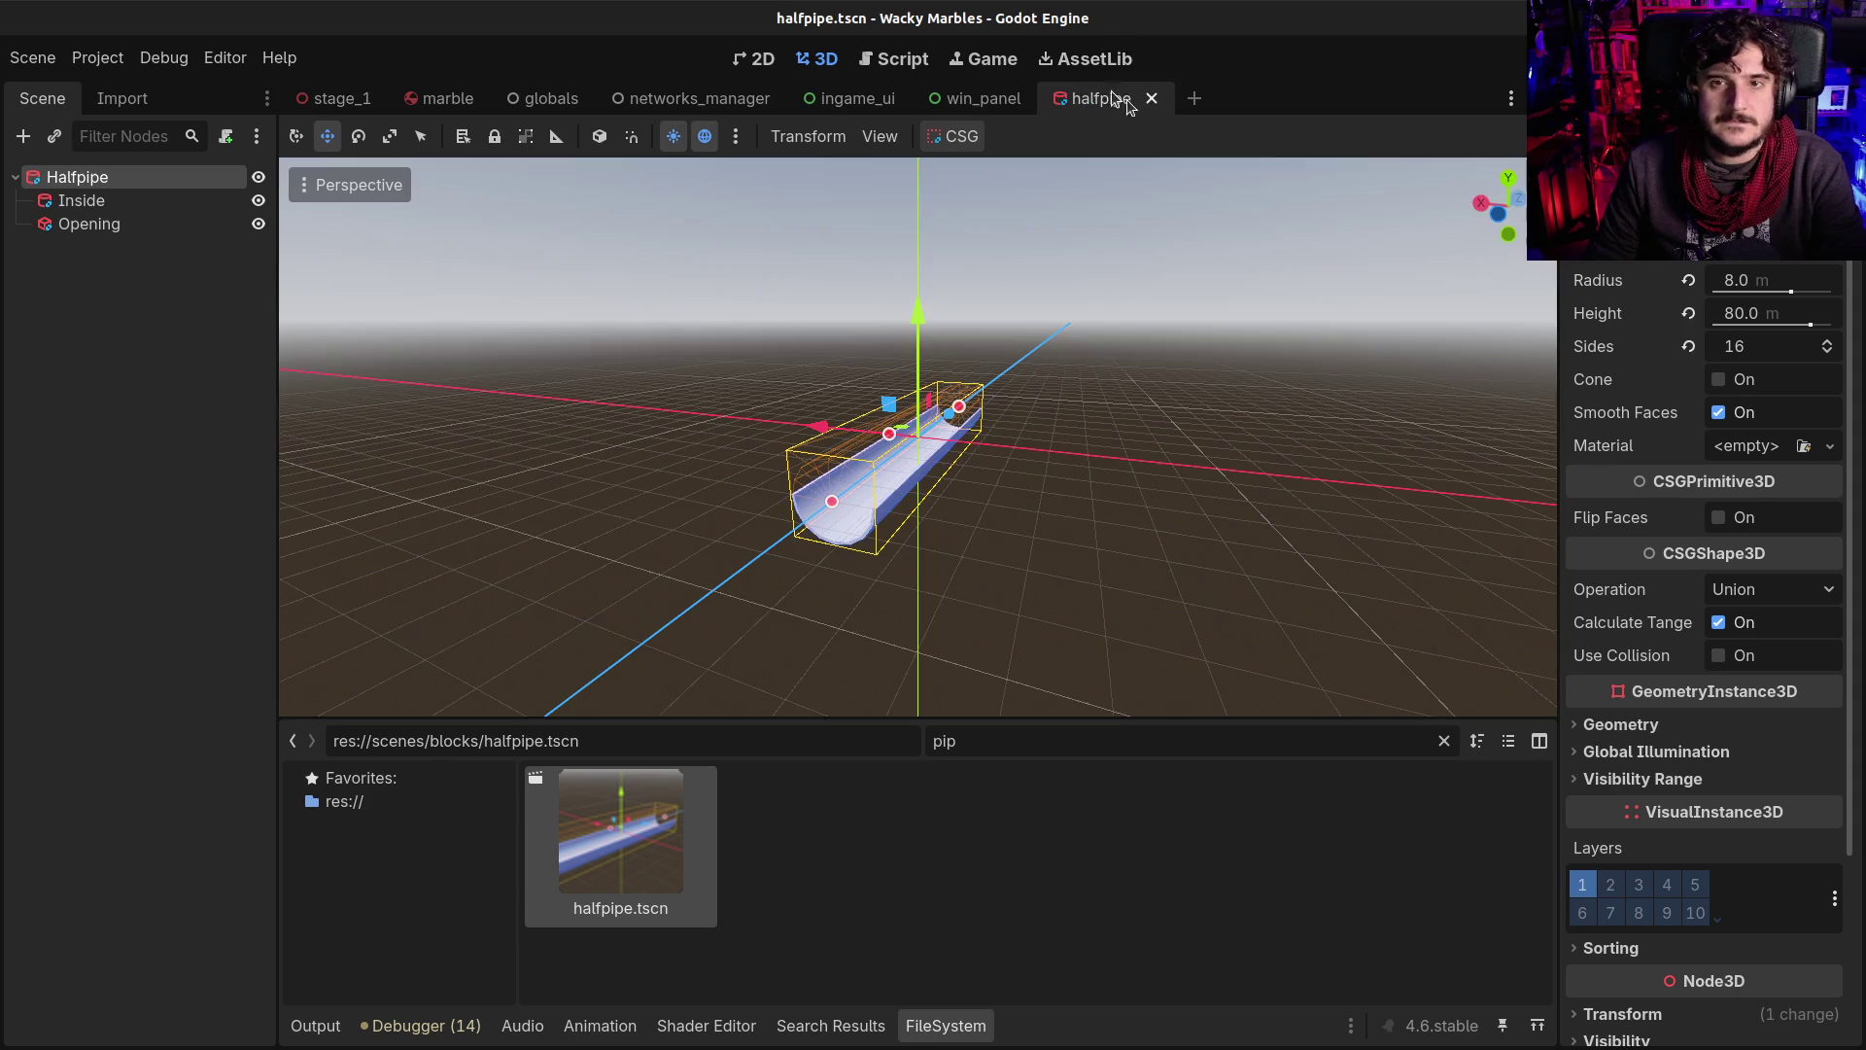
click(1776, 280)
text(4)
Commit the halfpipe radius, then select the Opening box and set its x size to 8
key(Return)
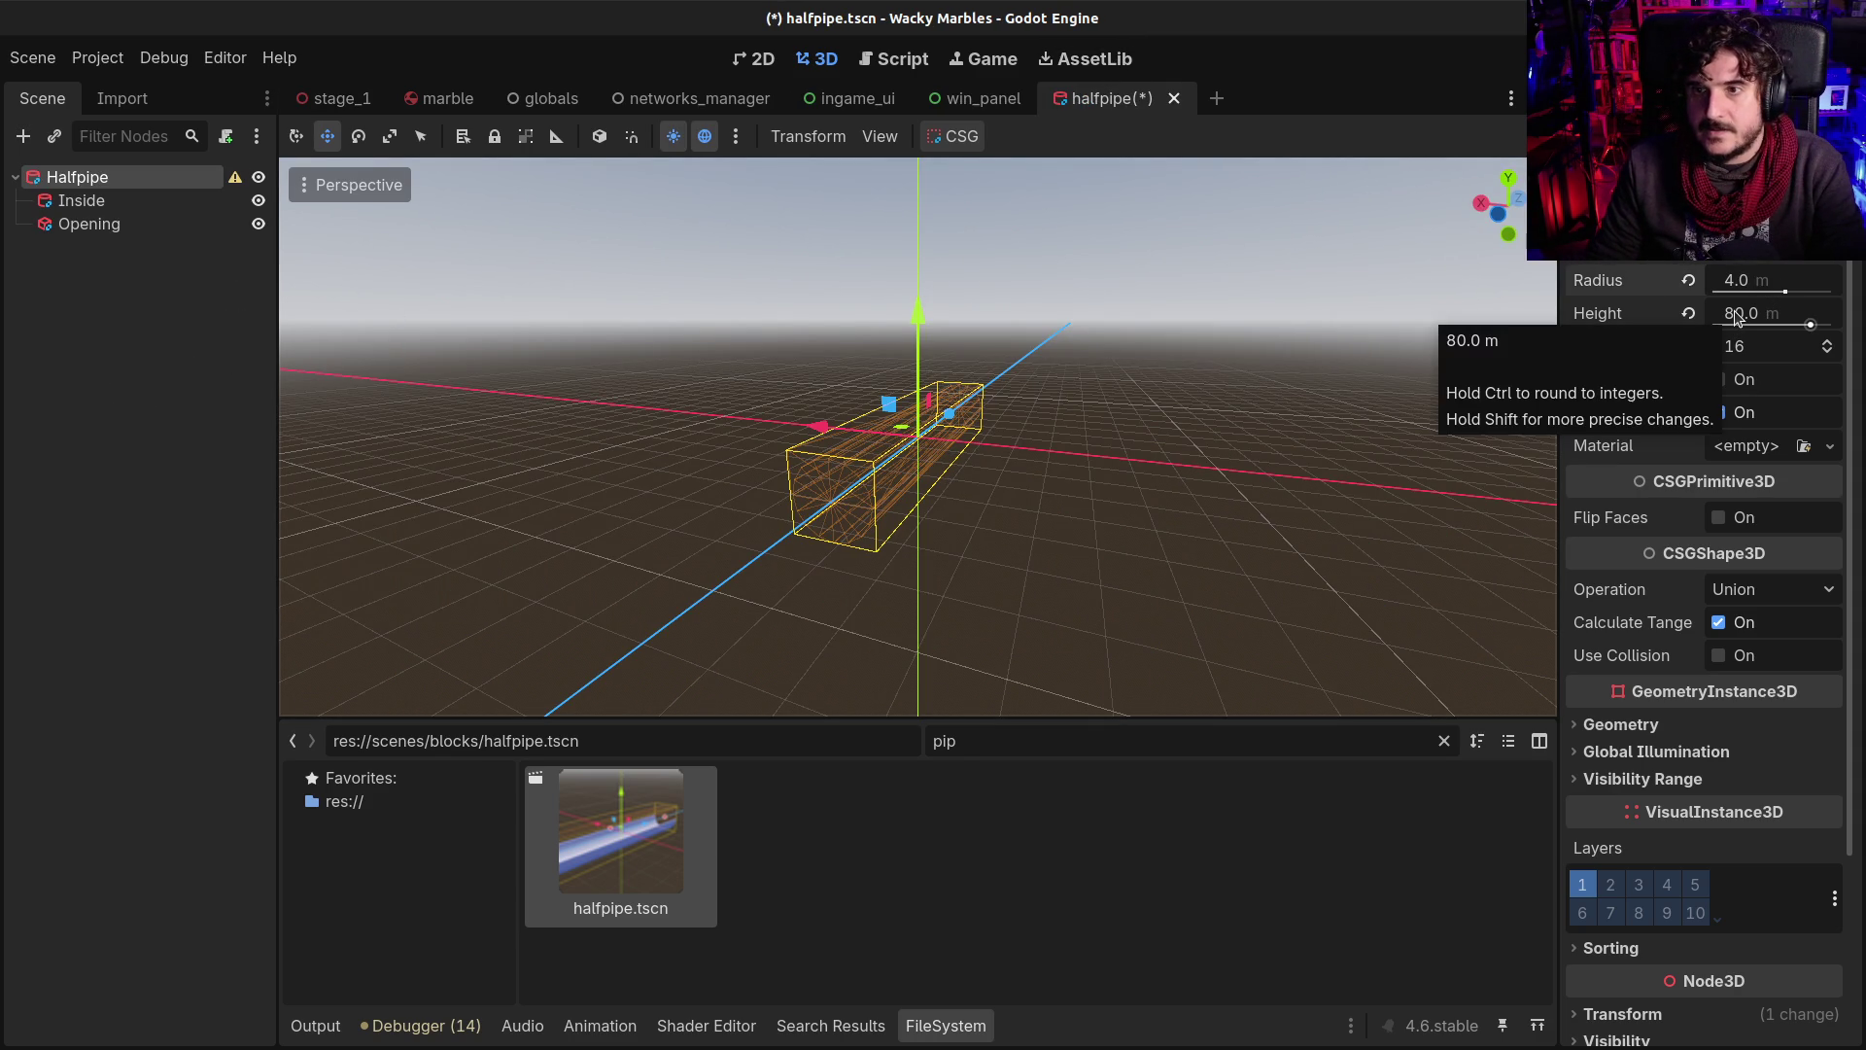
click(98, 200)
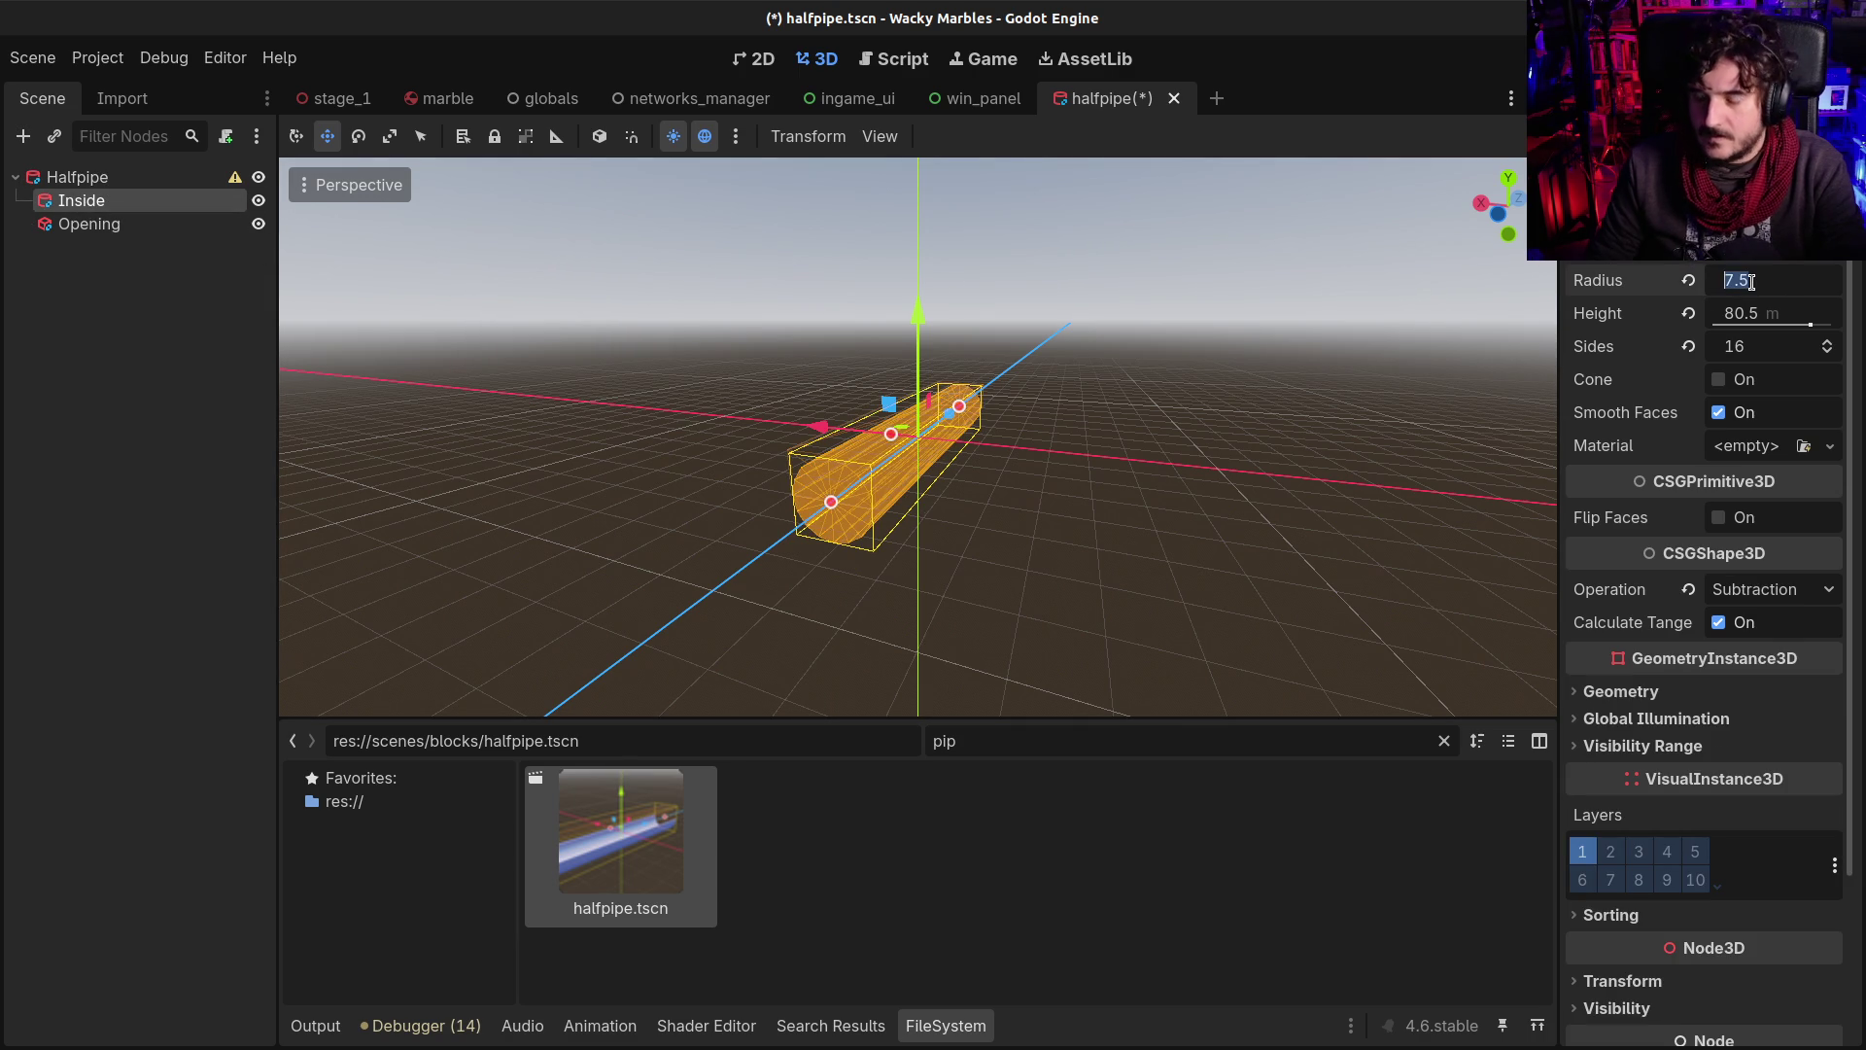
scroll(1725, 282, down, 2)
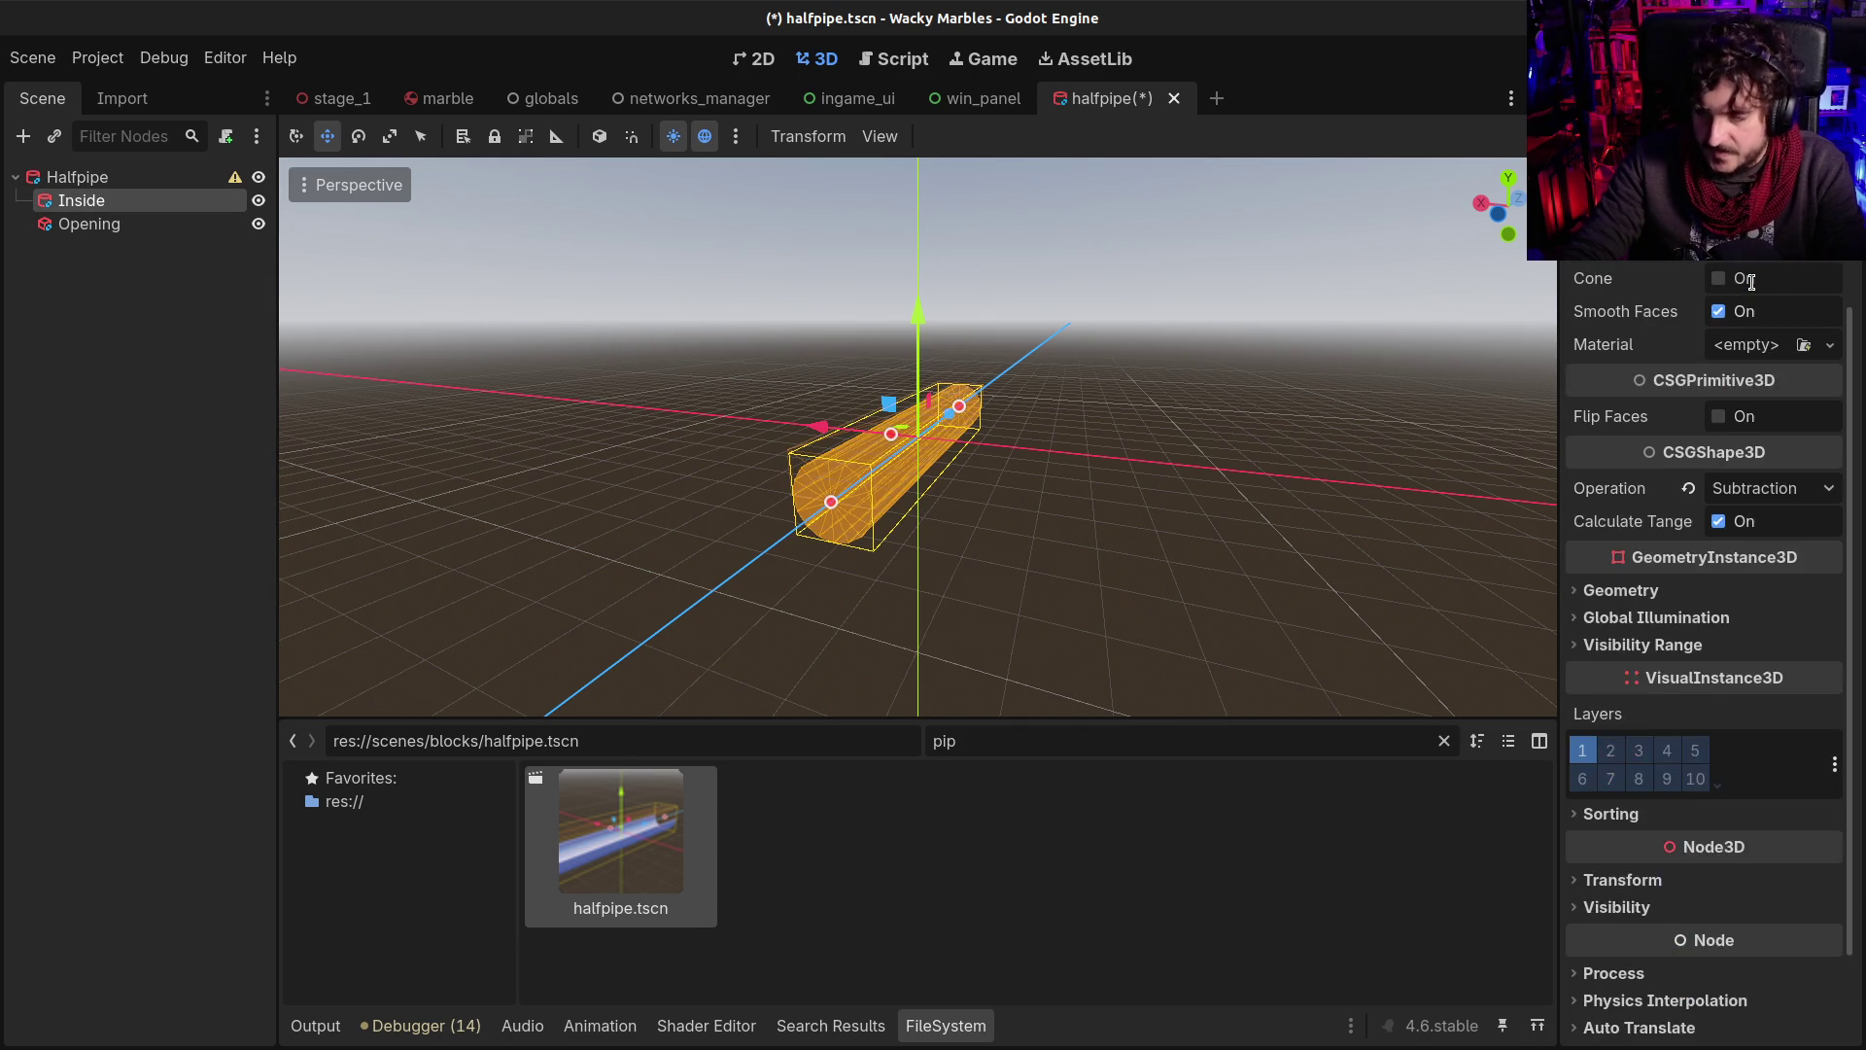
scroll(1740, 282, up, 1)
scroll(836, 506, up, 5)
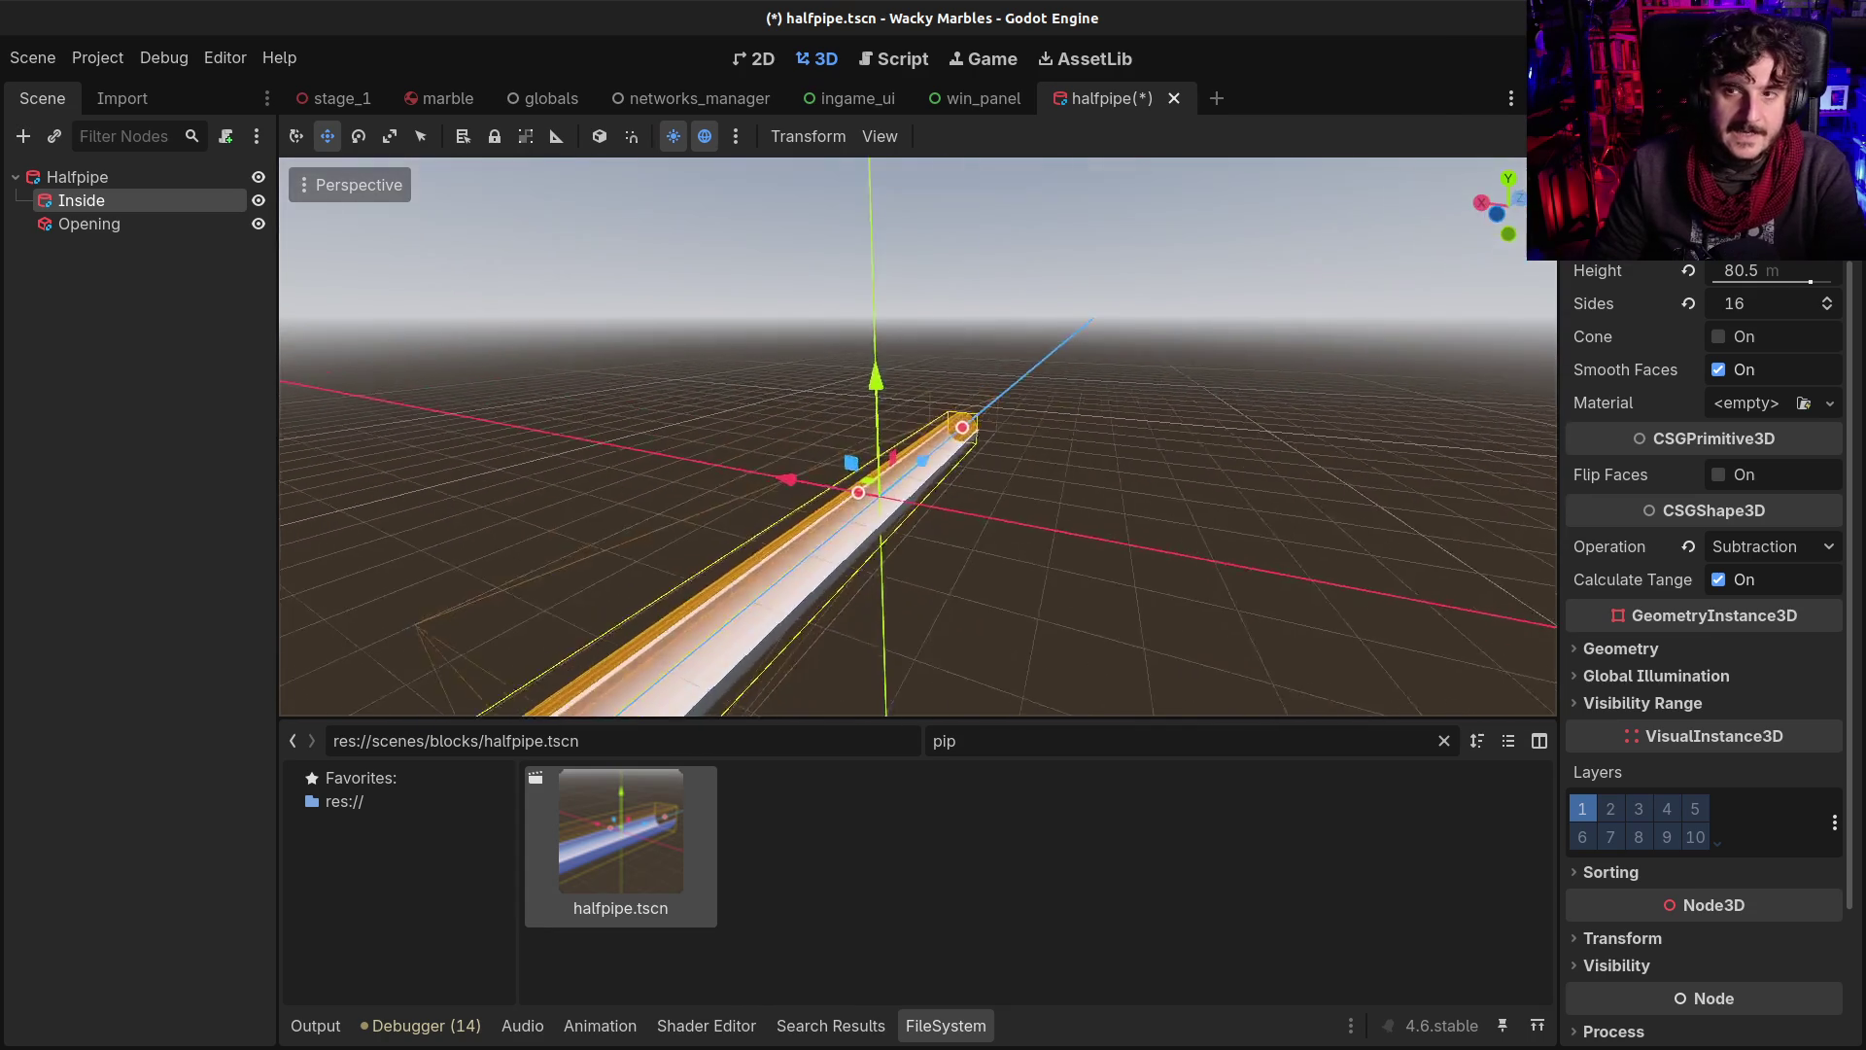
click(94, 223)
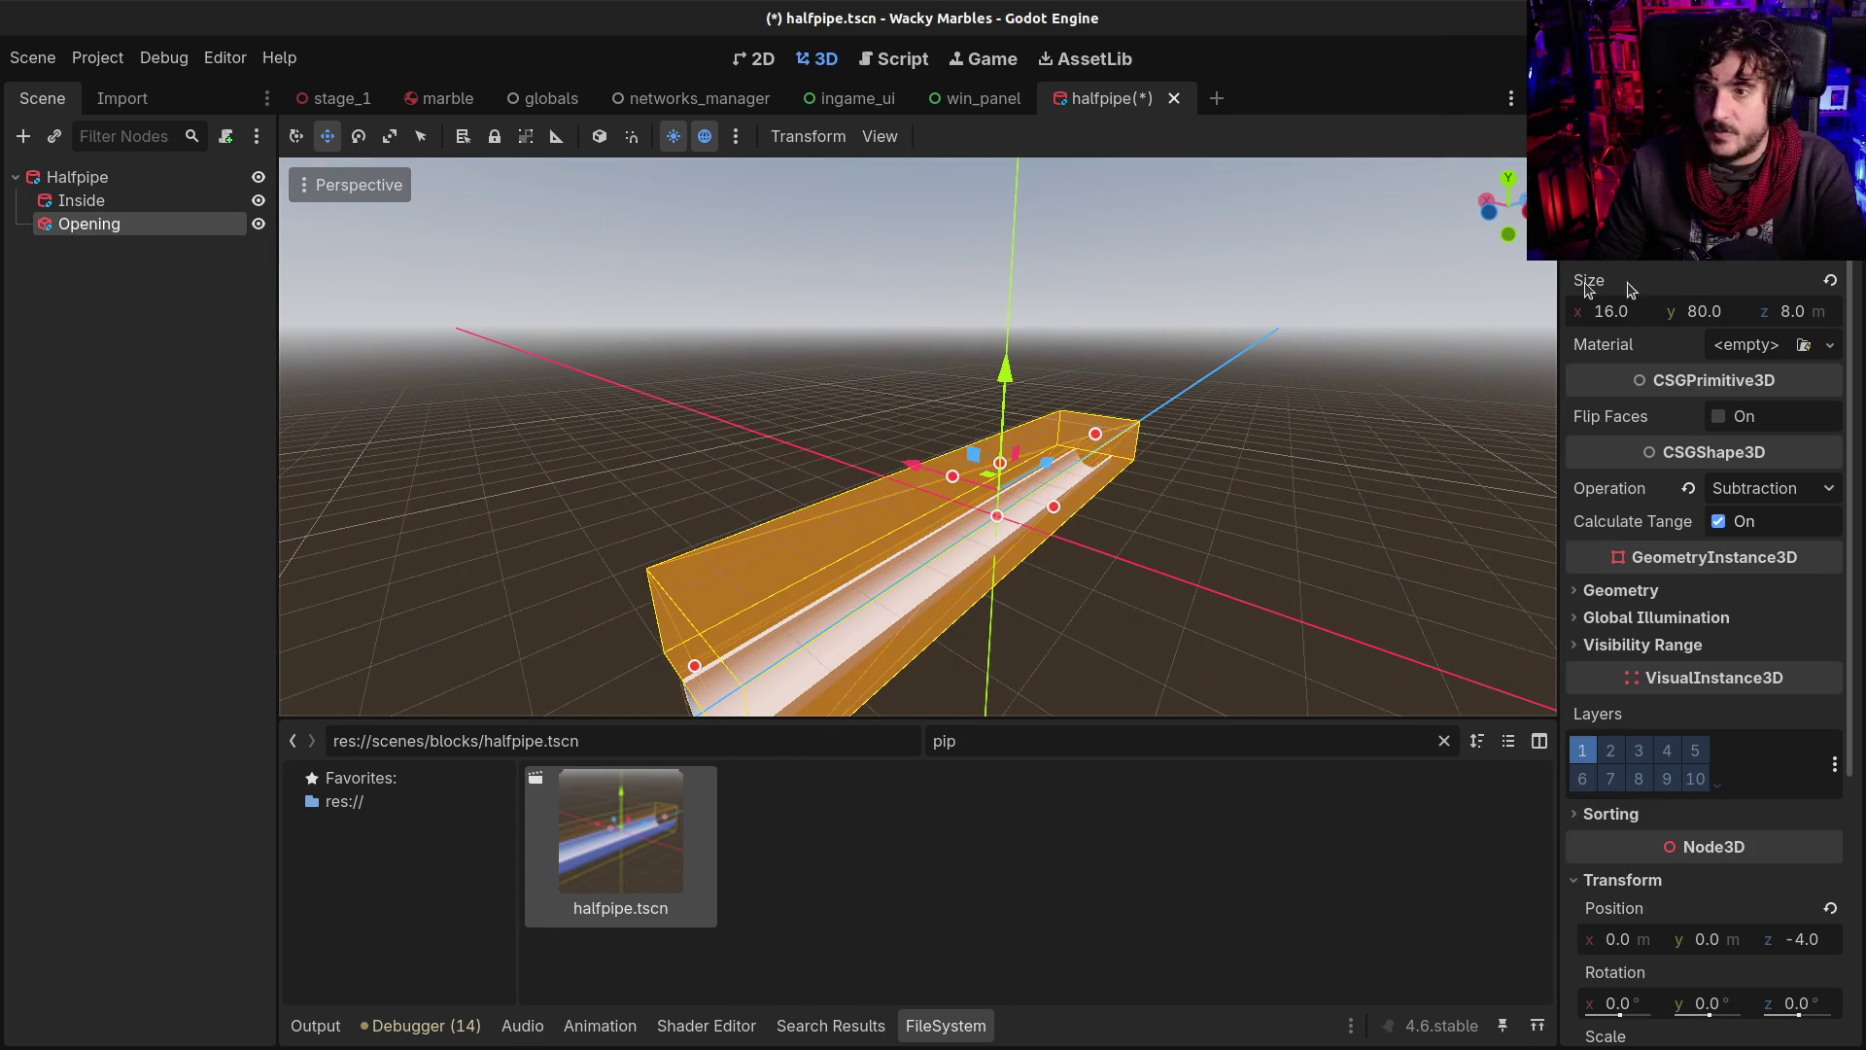
click(1711, 313)
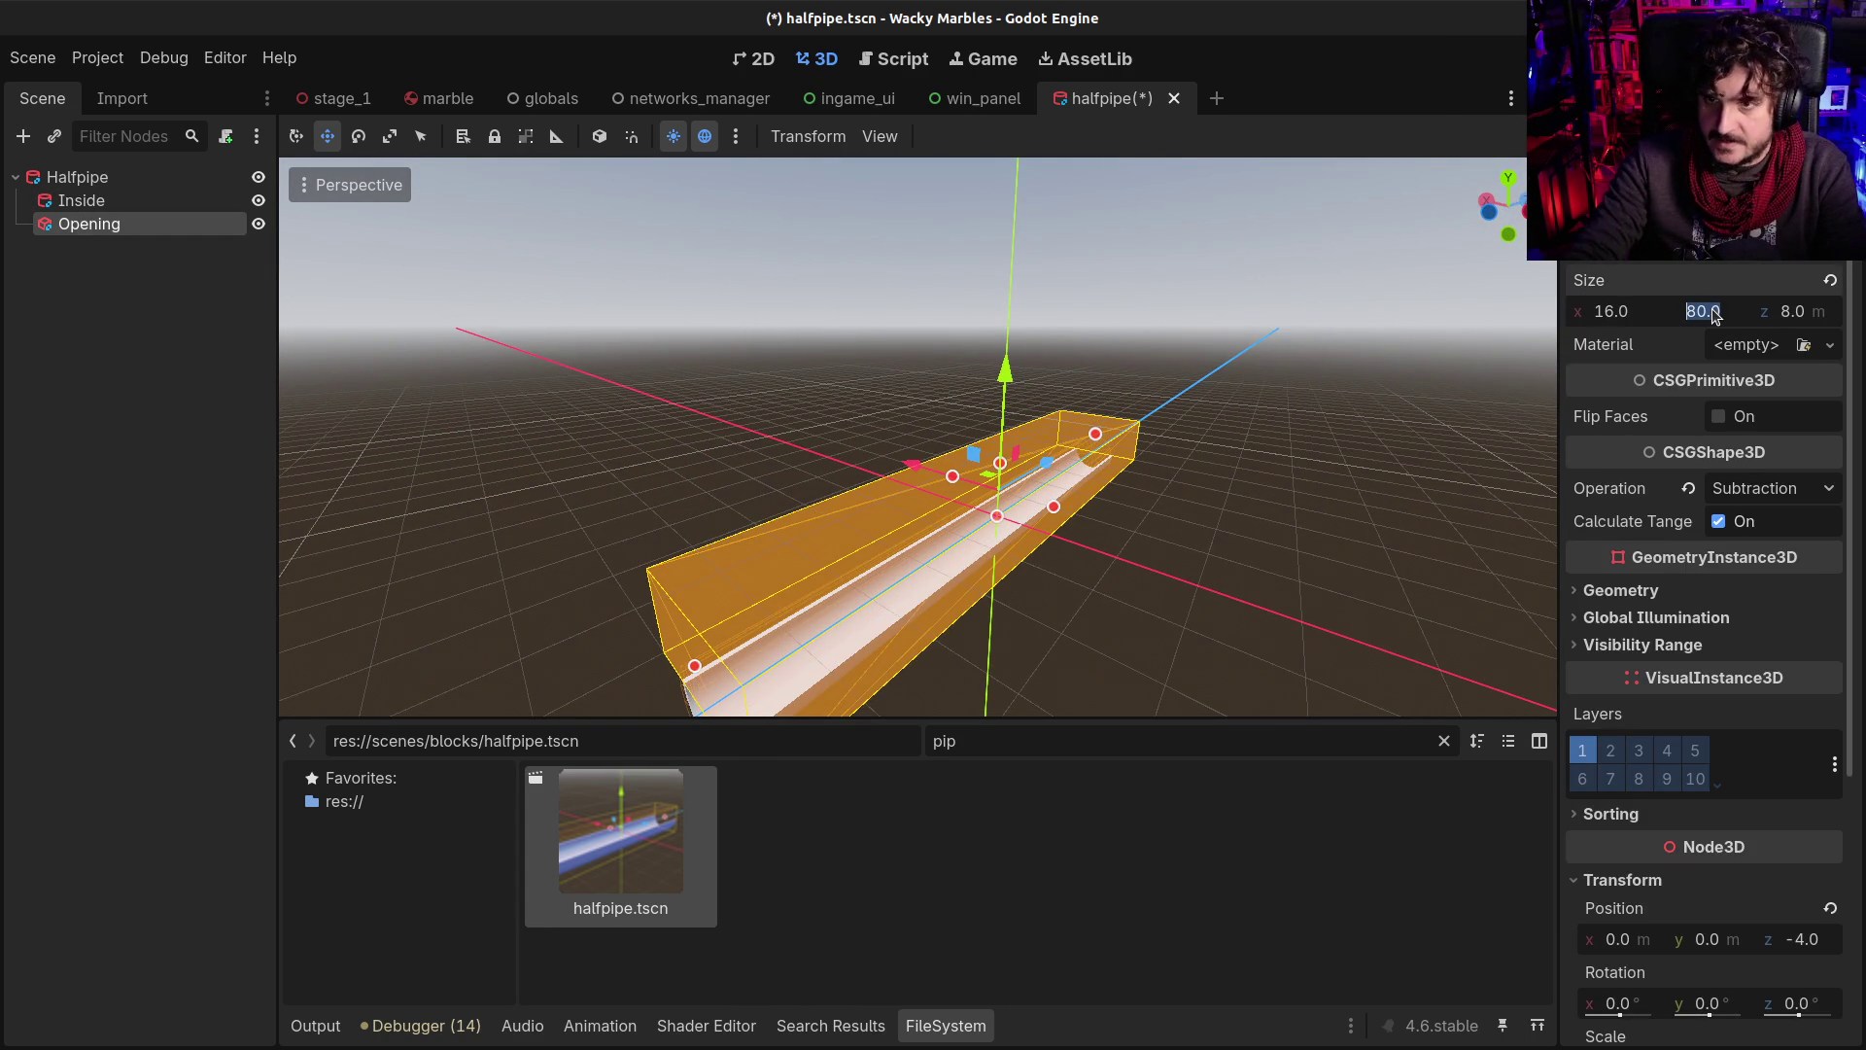
scroll(1205, 398, down, 6)
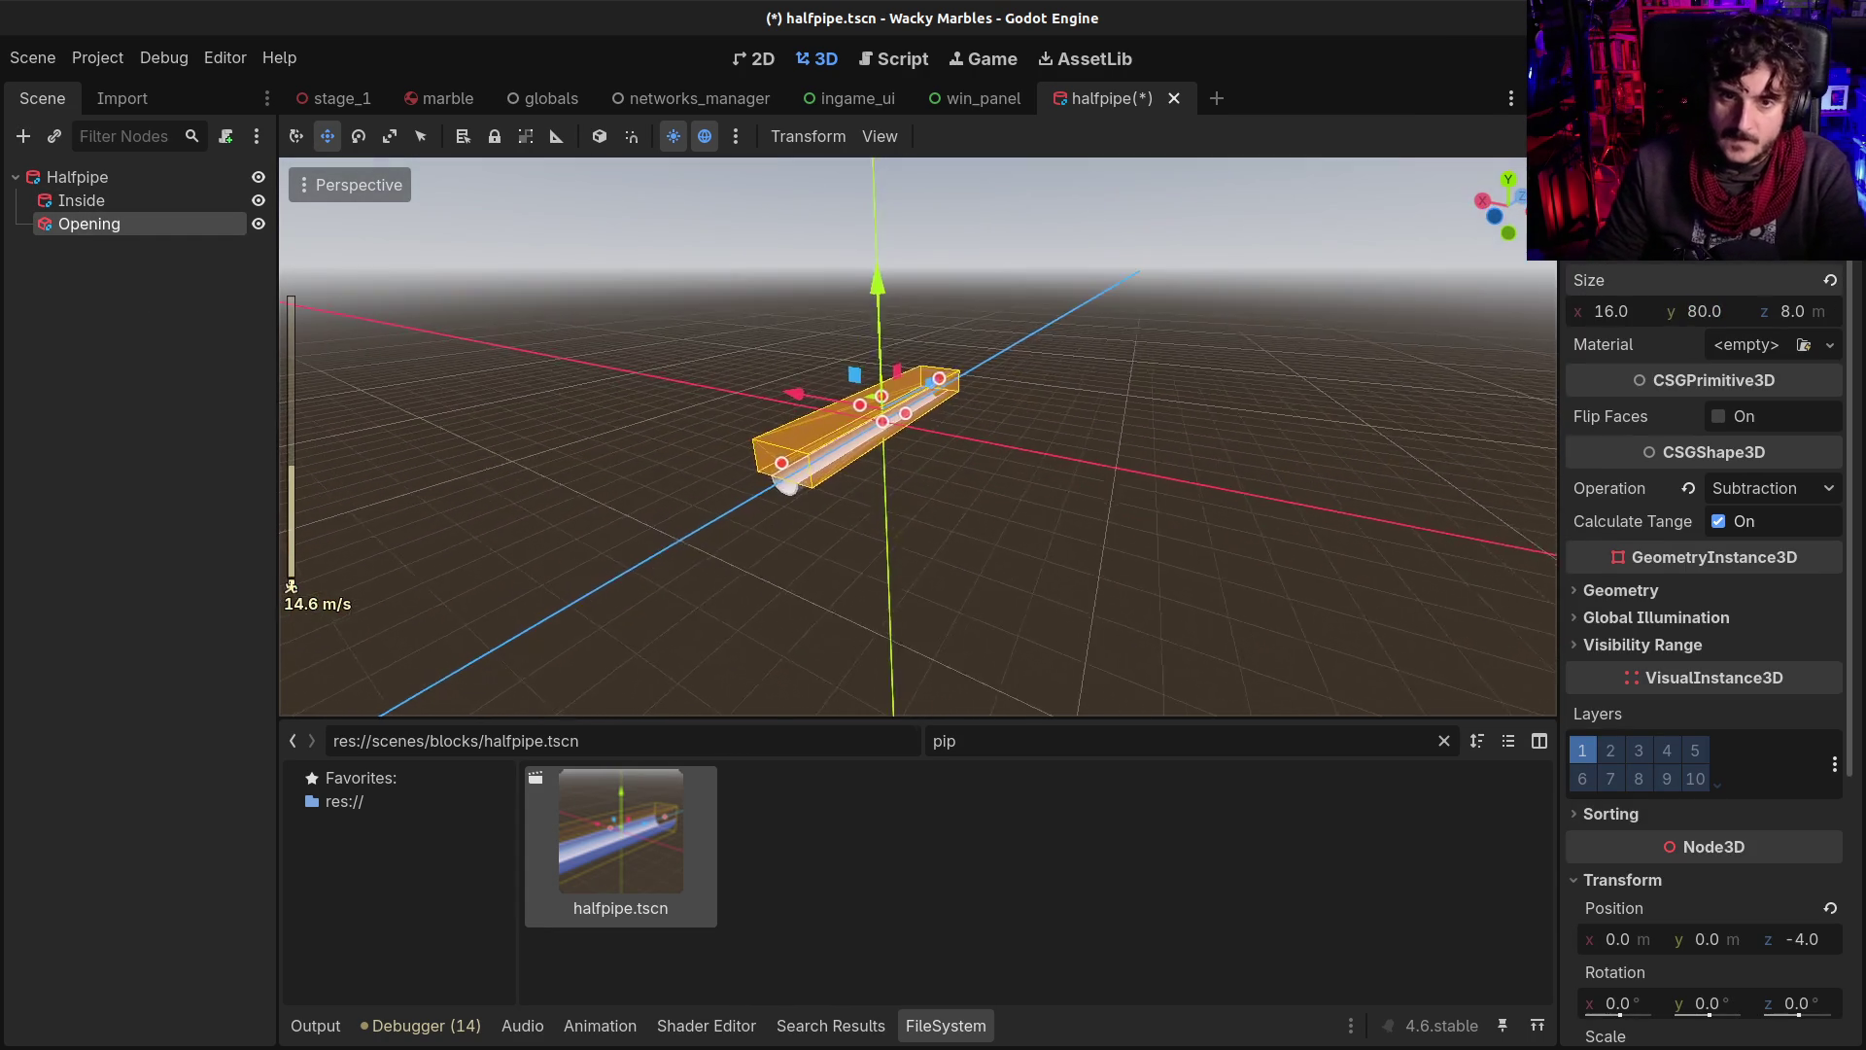
click(1631, 313)
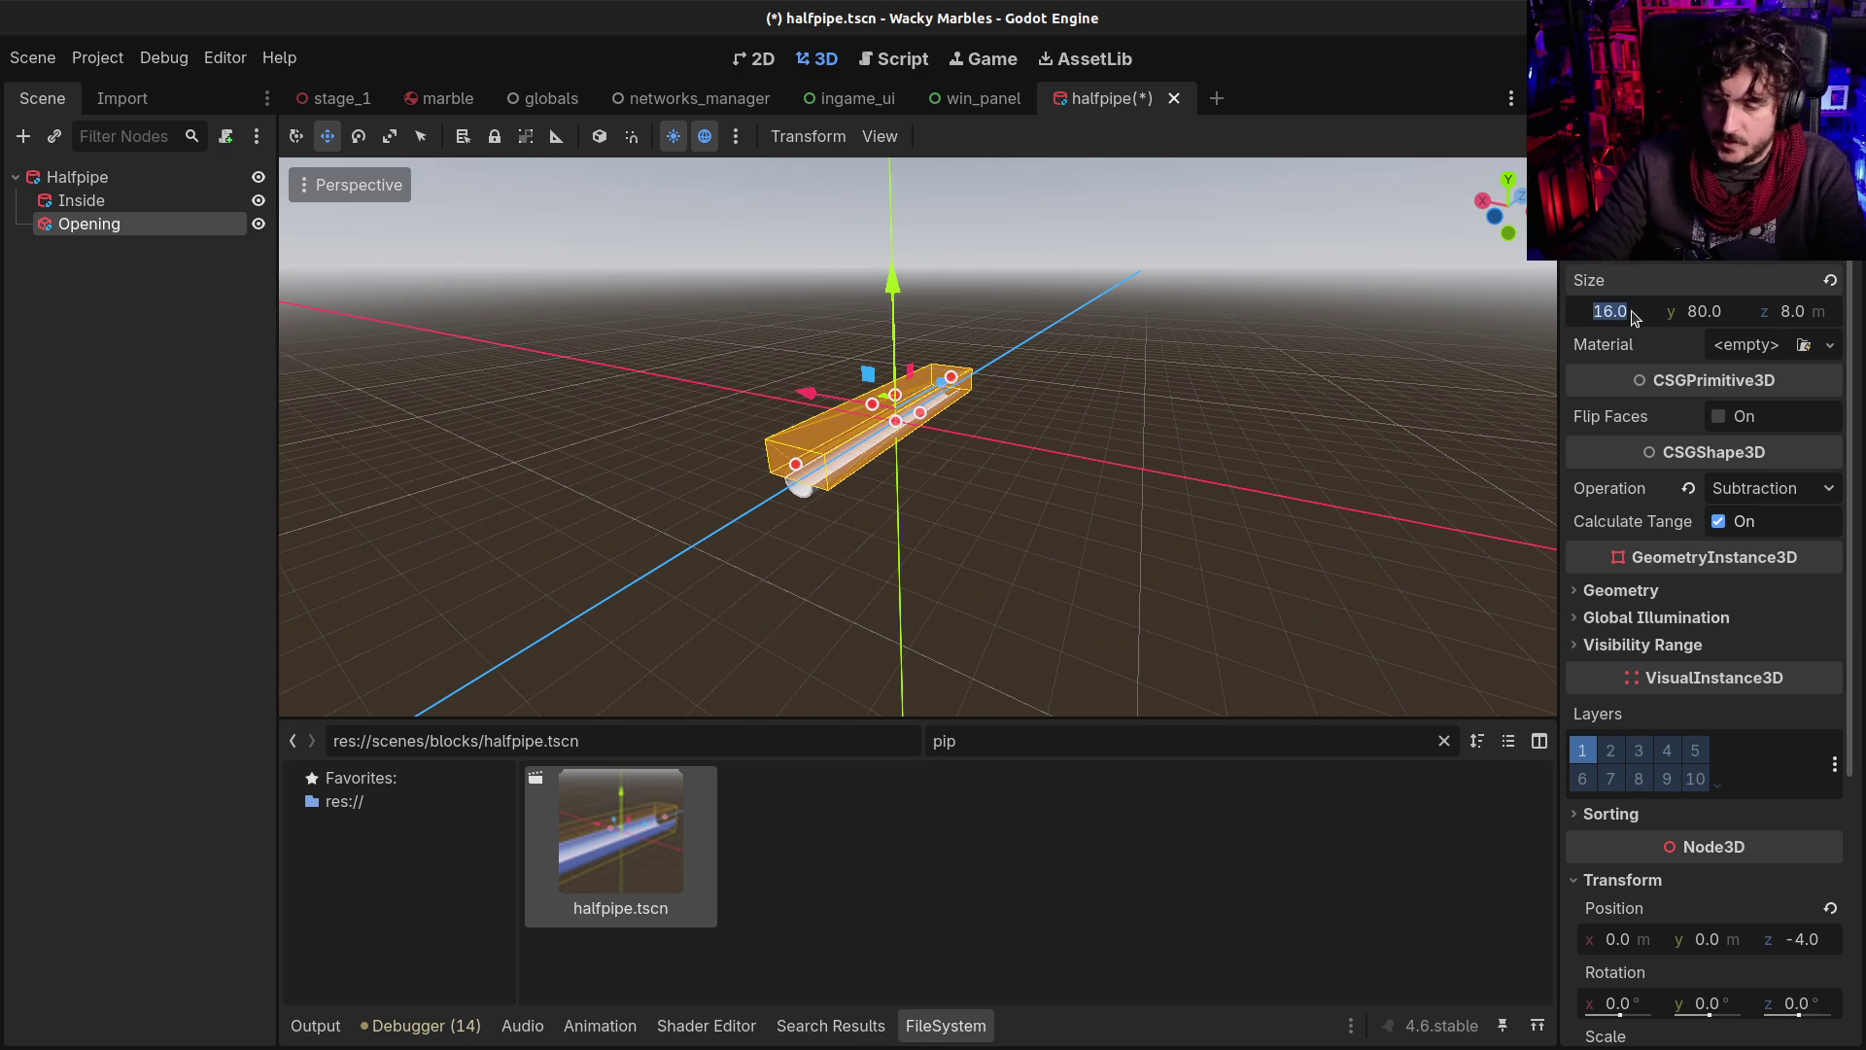
text(8)
key(Return)
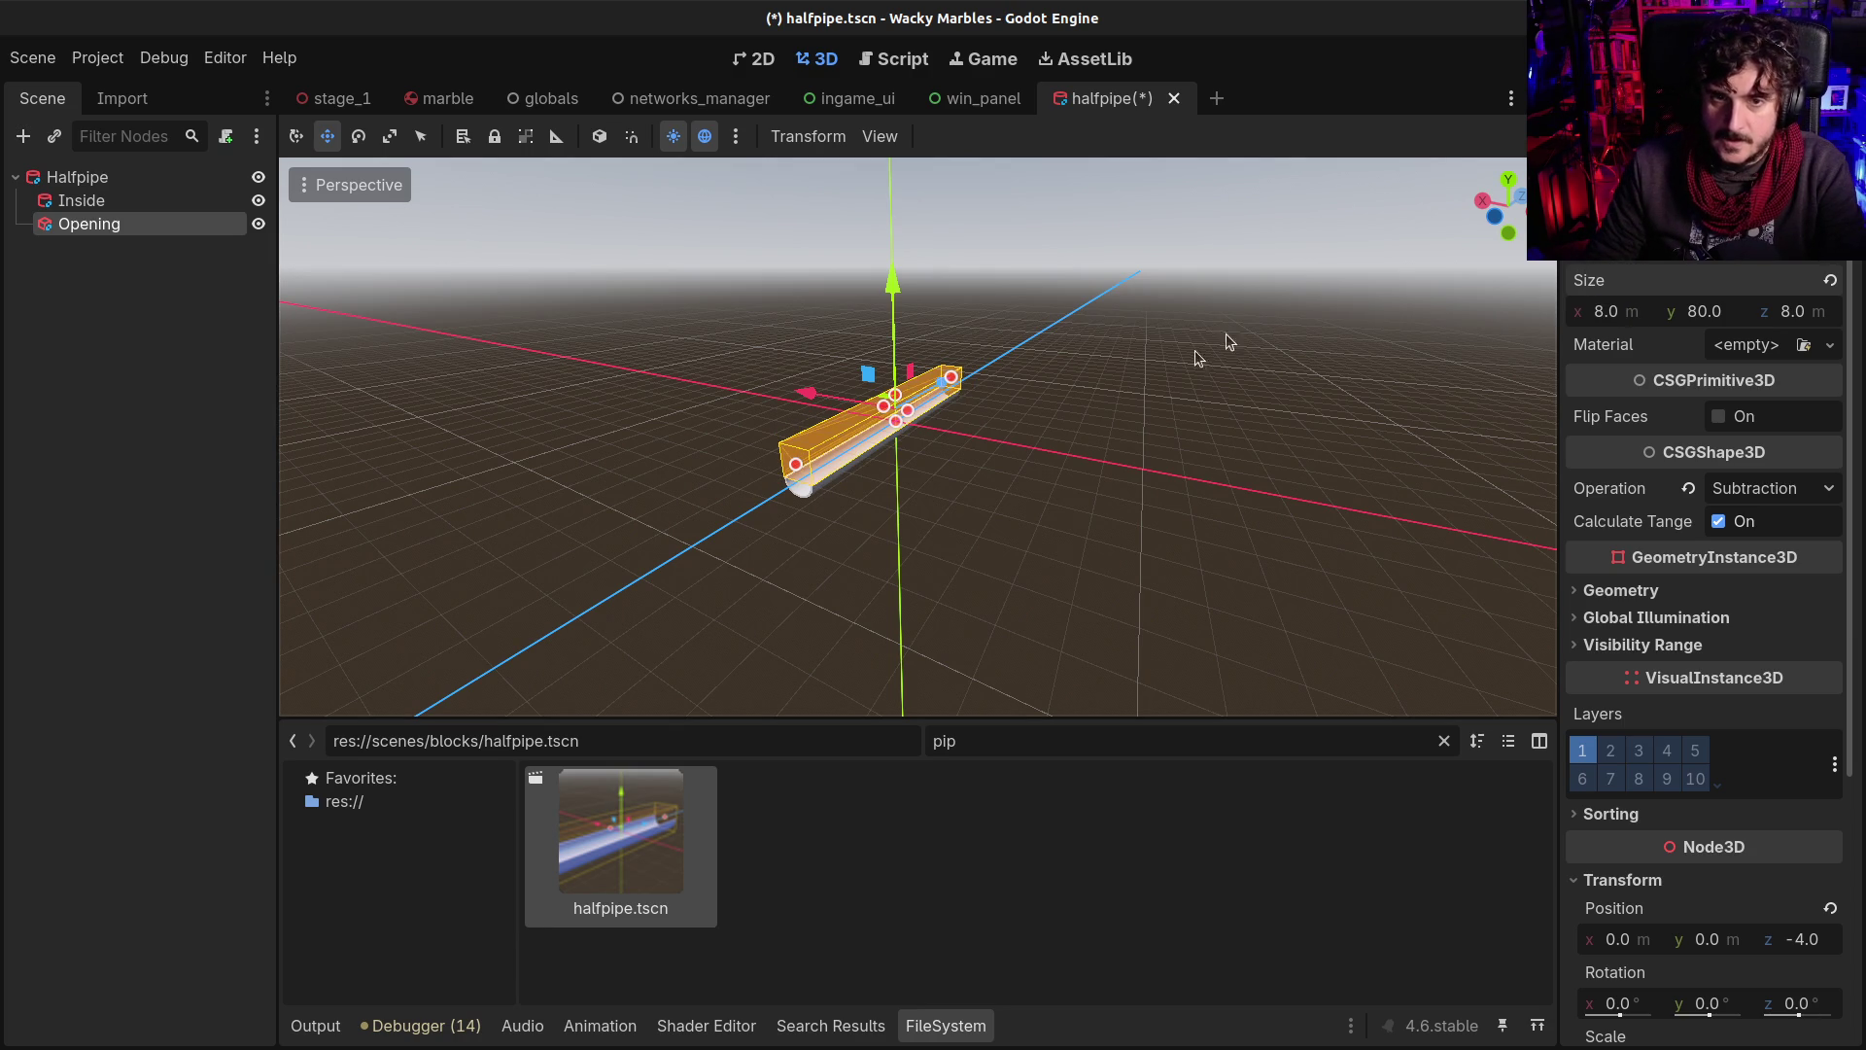
Make the Opening box 4 m deep on z and move it to z -2.0
click(1828, 319)
text(4)
key(Return)
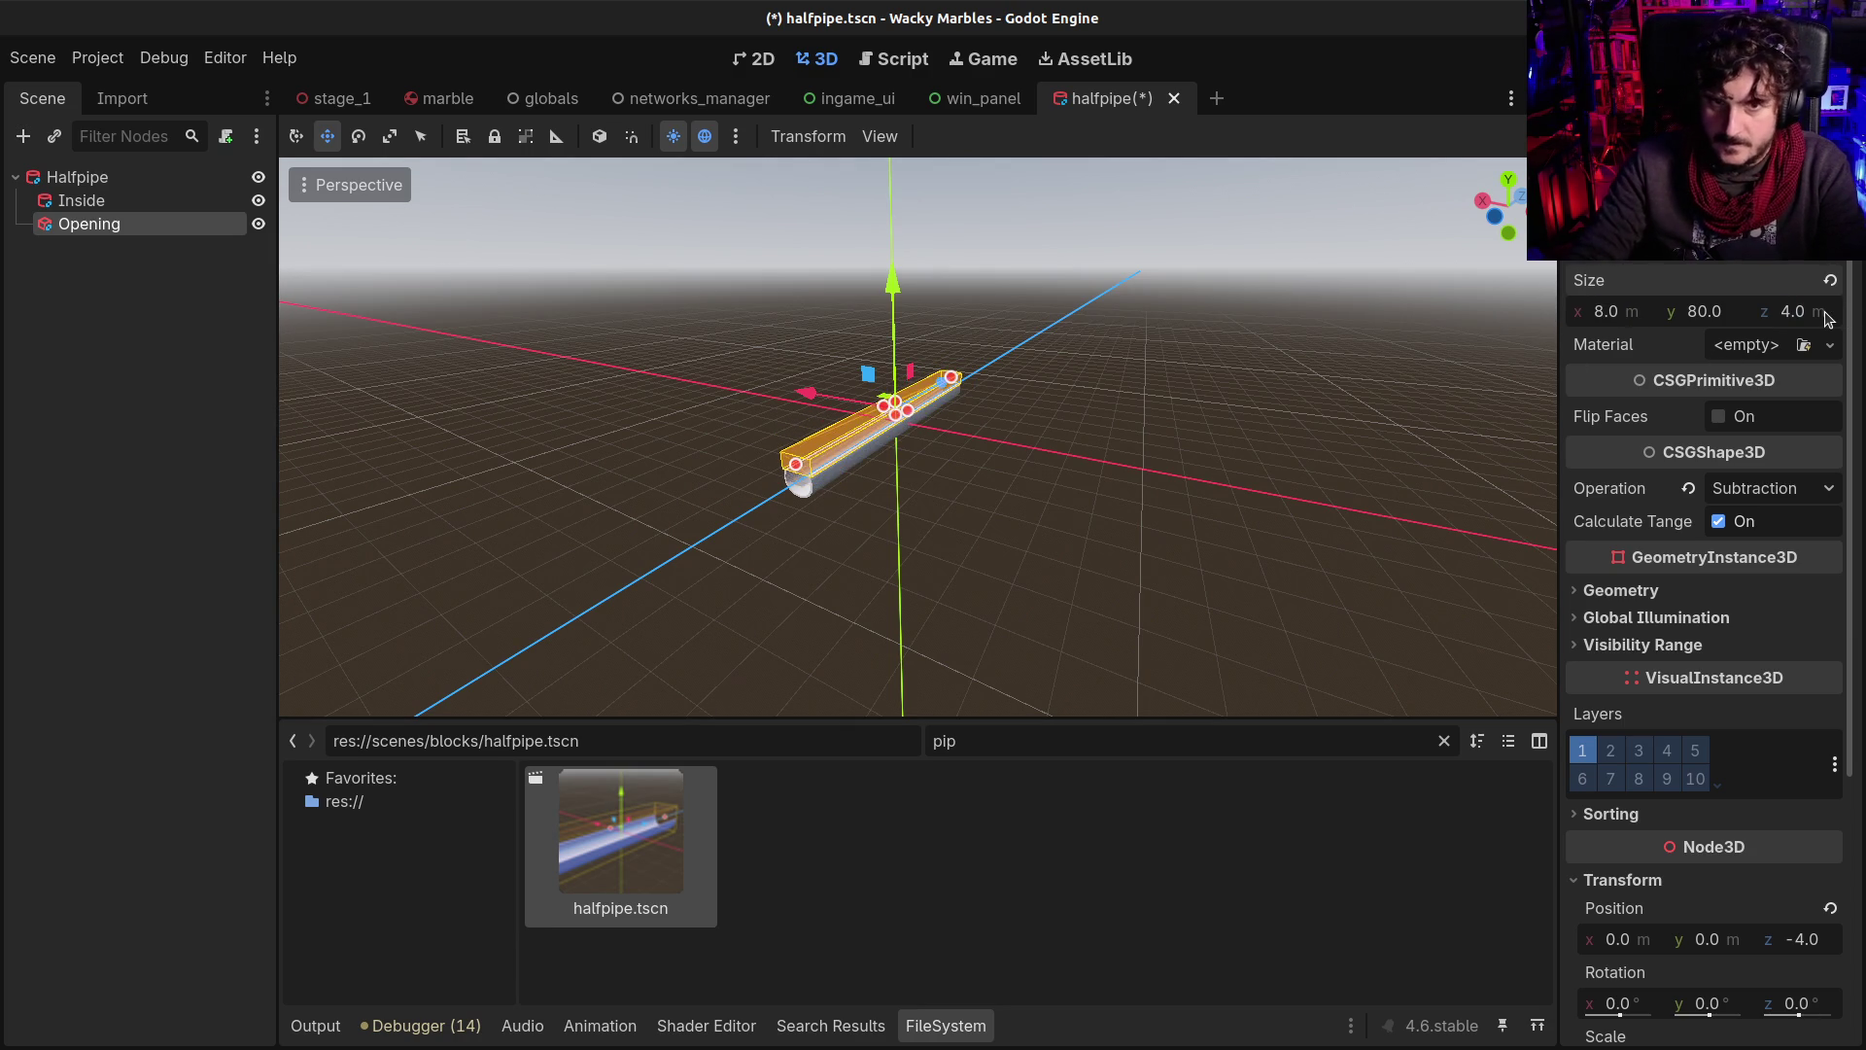
click(1800, 941)
text(-2)
key(Return)
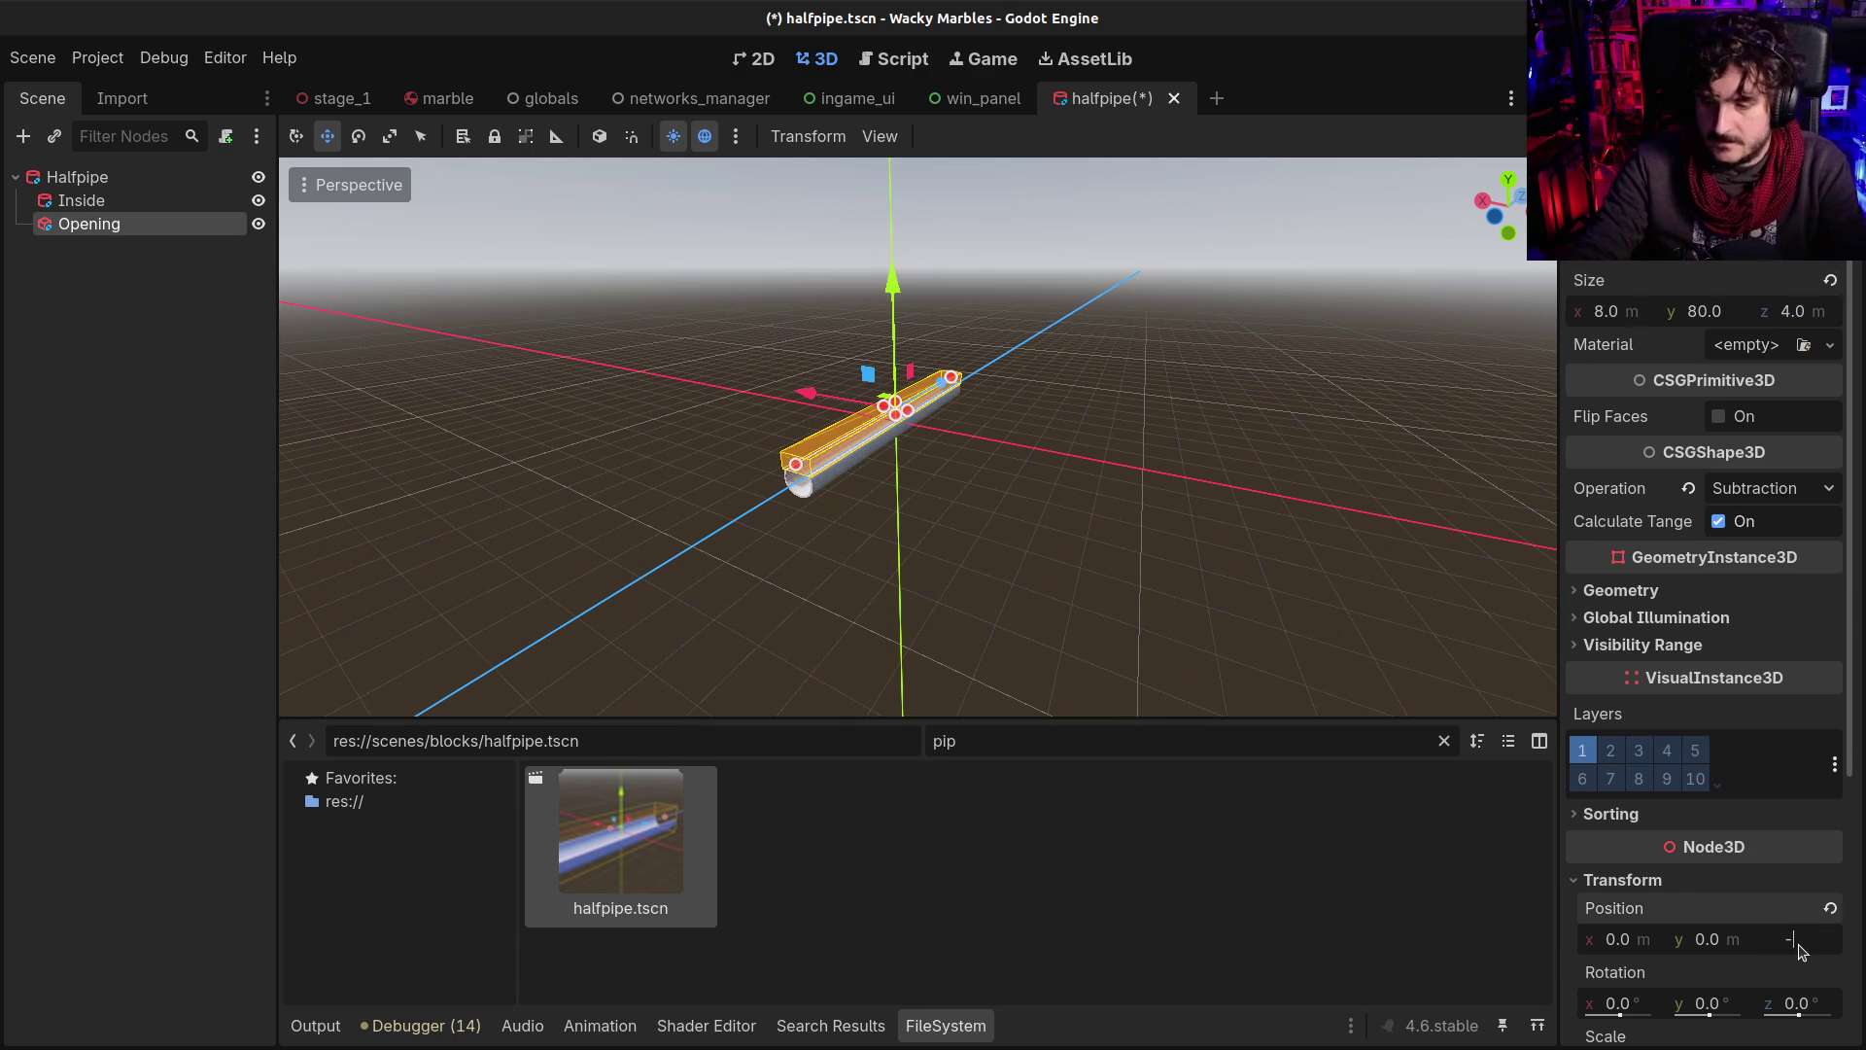
scroll(1711, 875, down, 5)
scroll(637, 418, up, 1)
scroll(637, 418, up, 5)
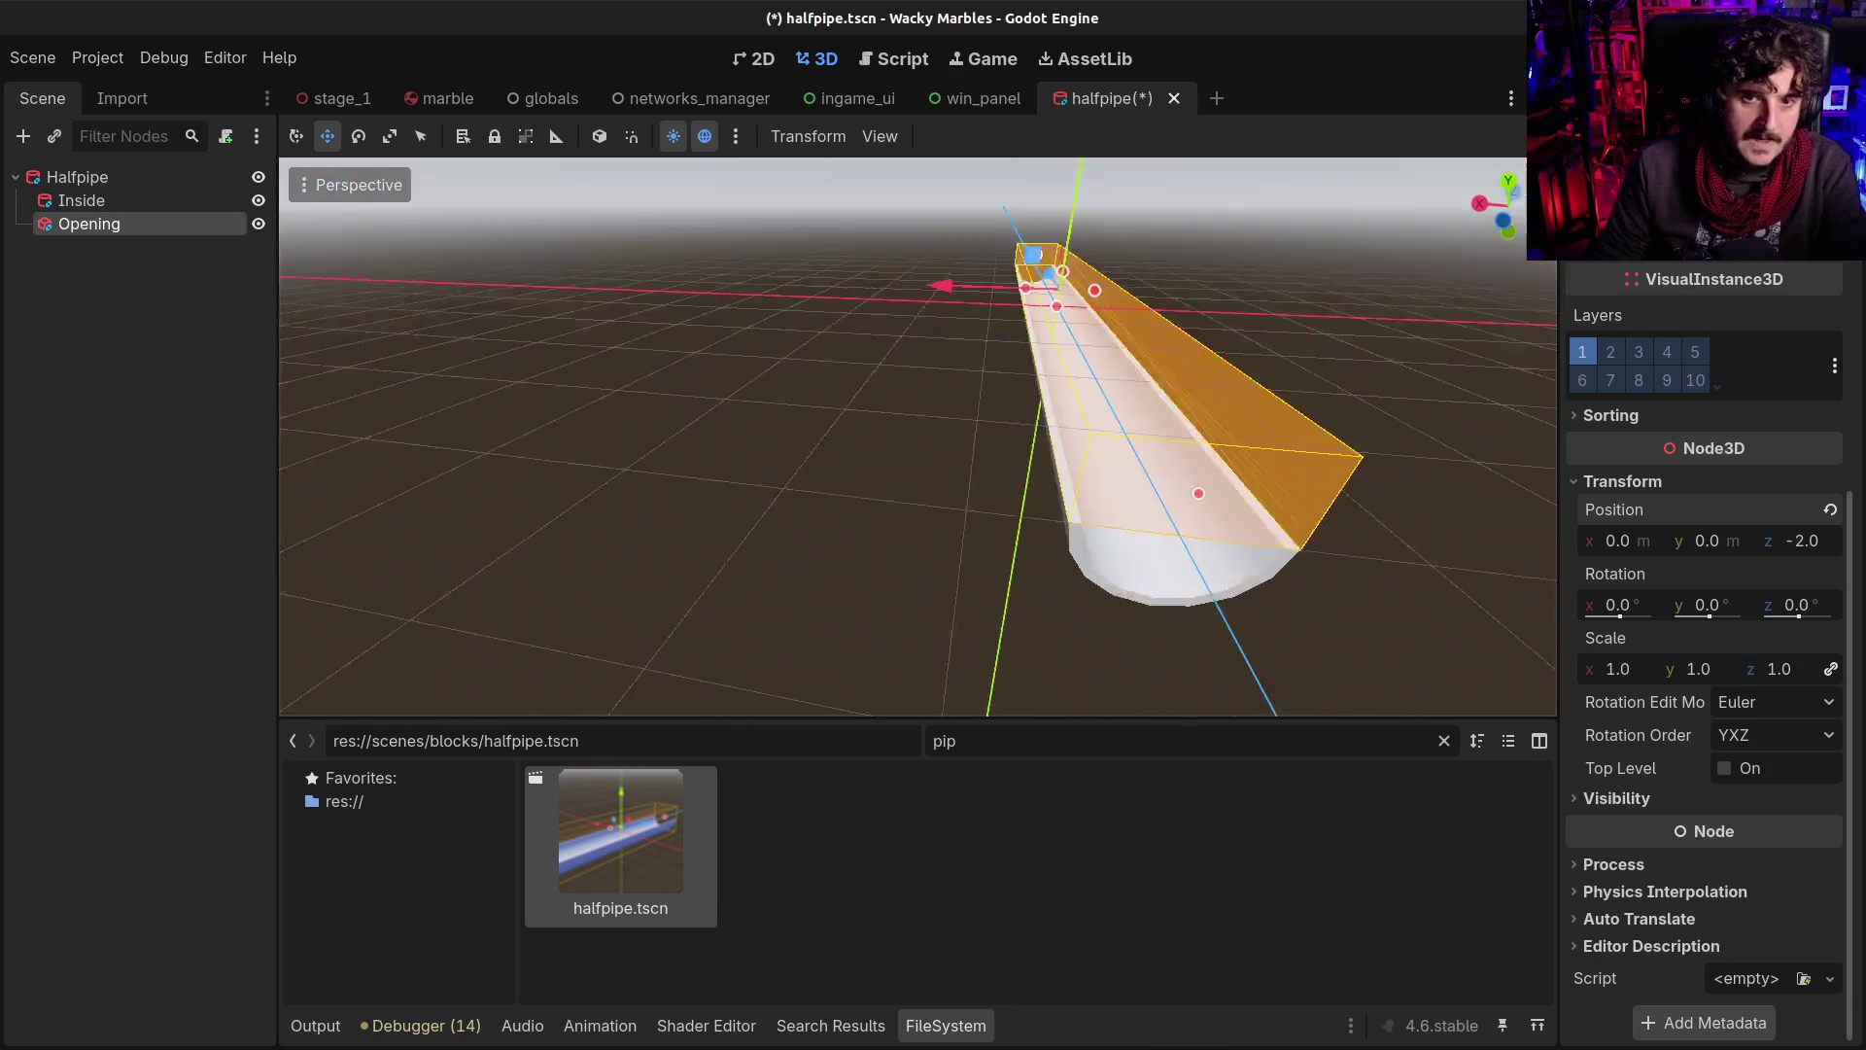
scroll(534, 476, up, 3)
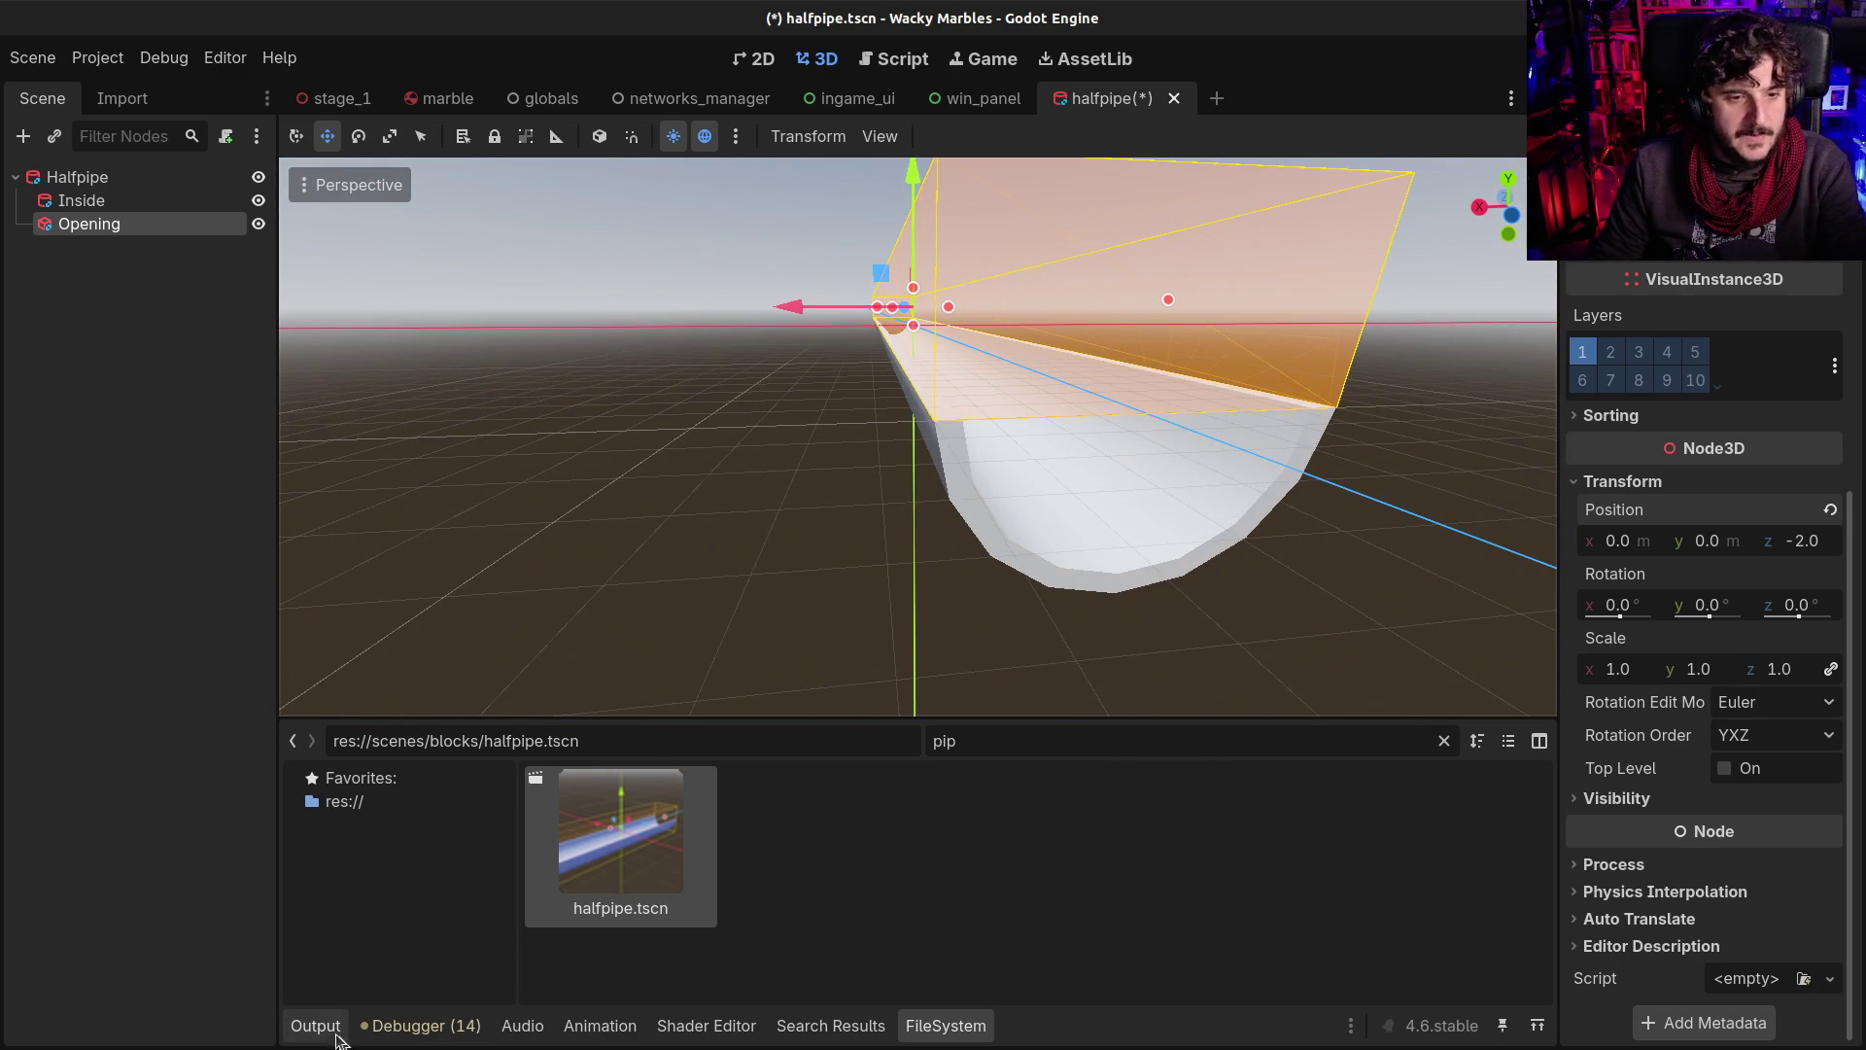
Collapse the bottom panel, save the halfpipe scene, and select the Halfpipe root node
click(315, 1026)
click(315, 1026)
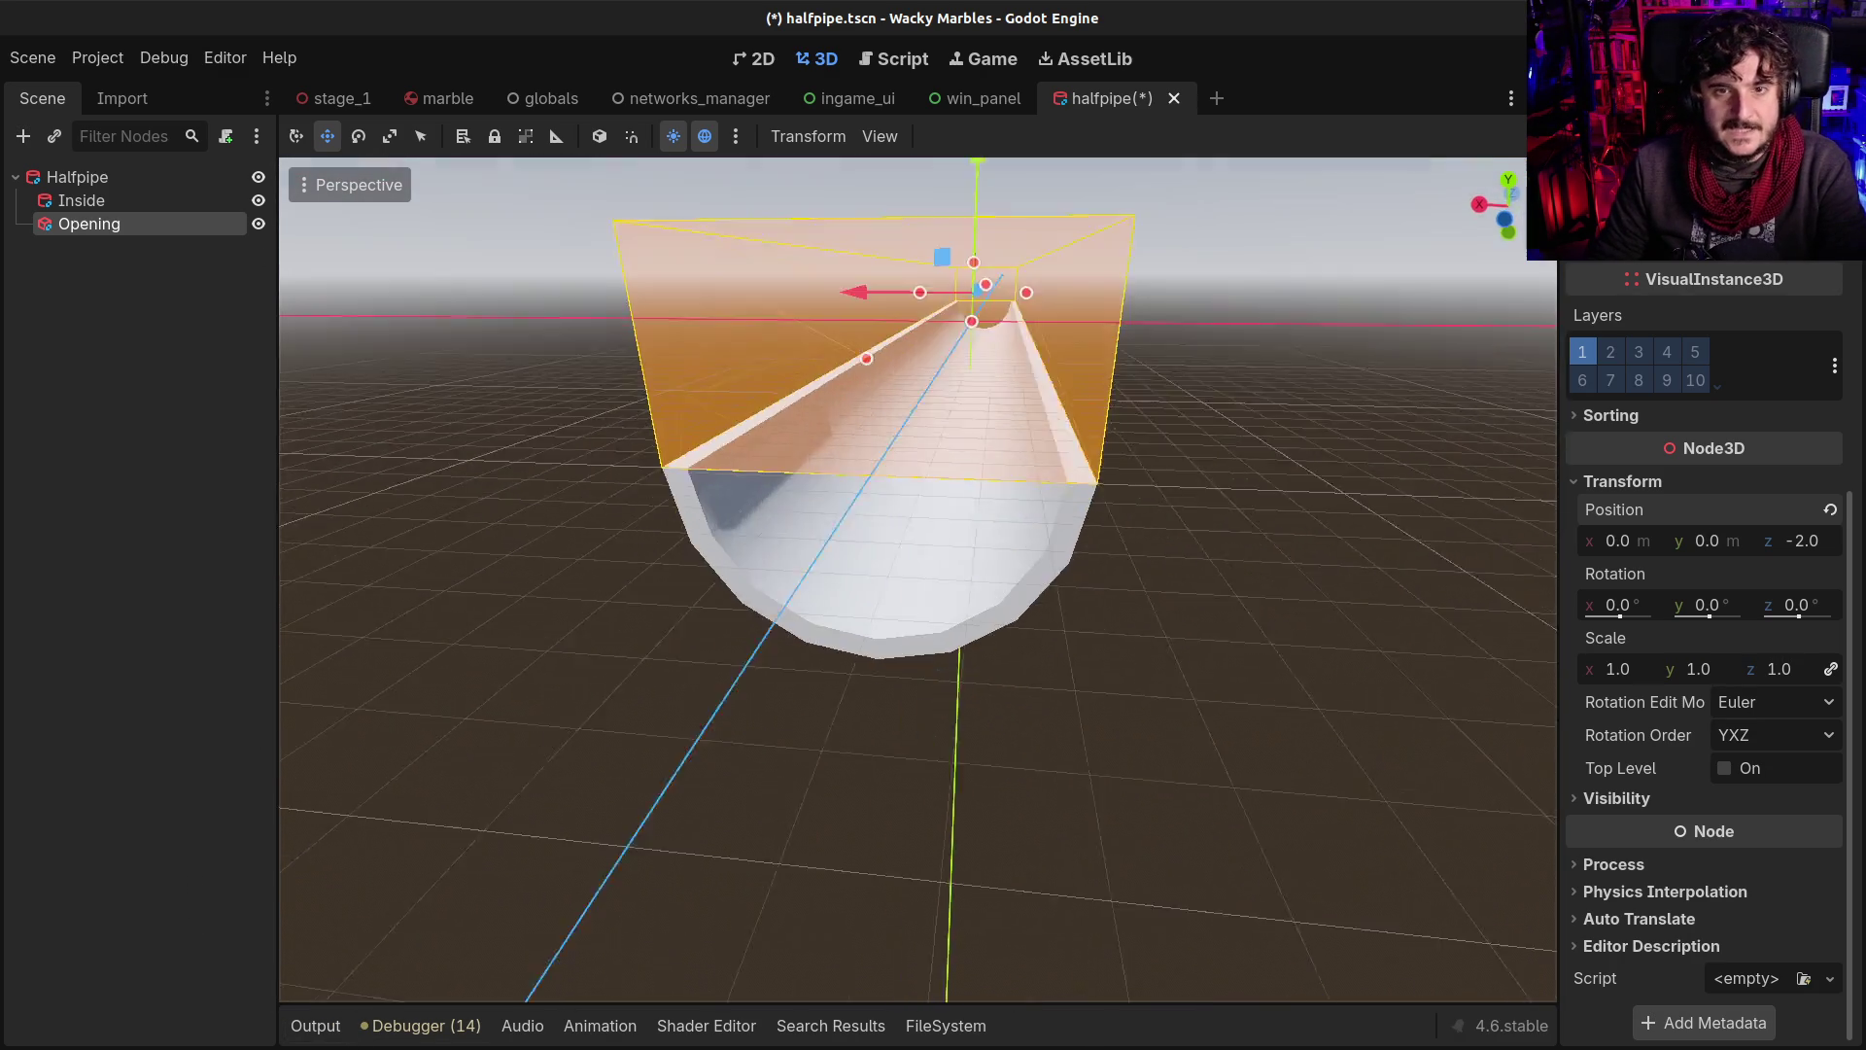
scroll(1135, 387, up, 3)
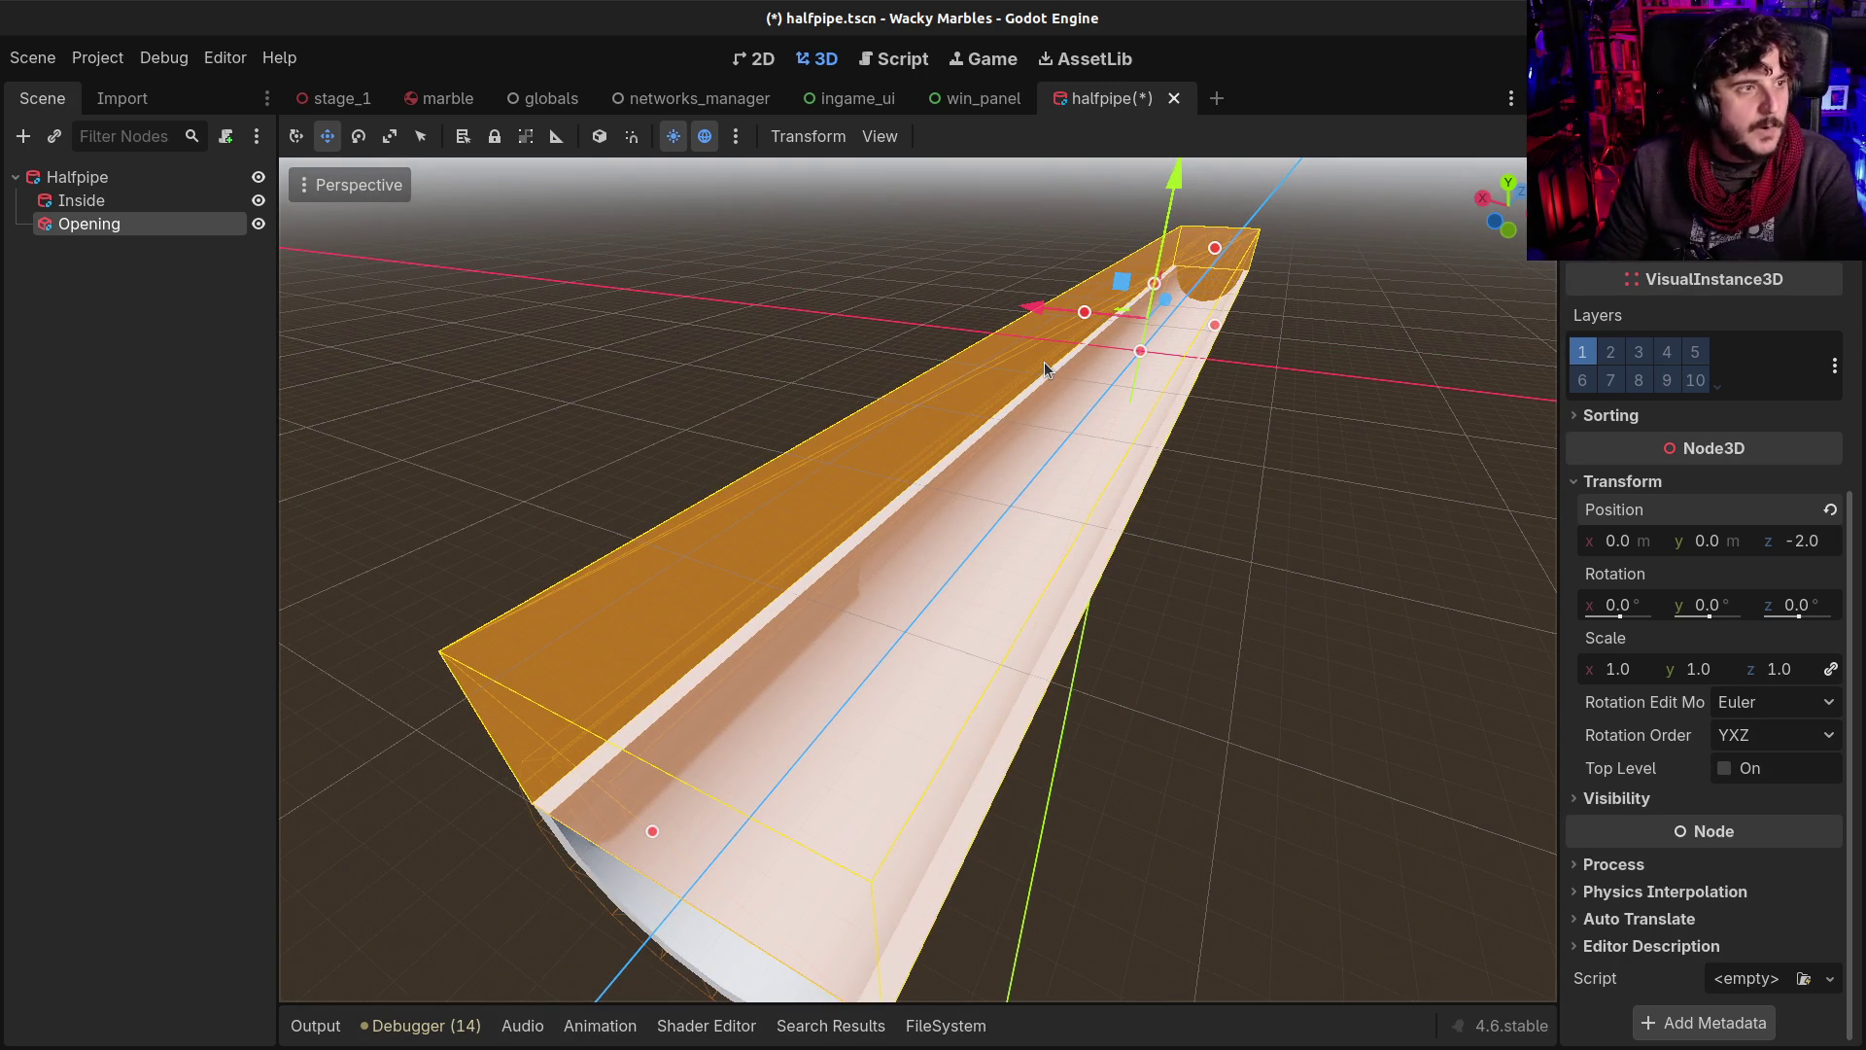
key(ctrl+s)
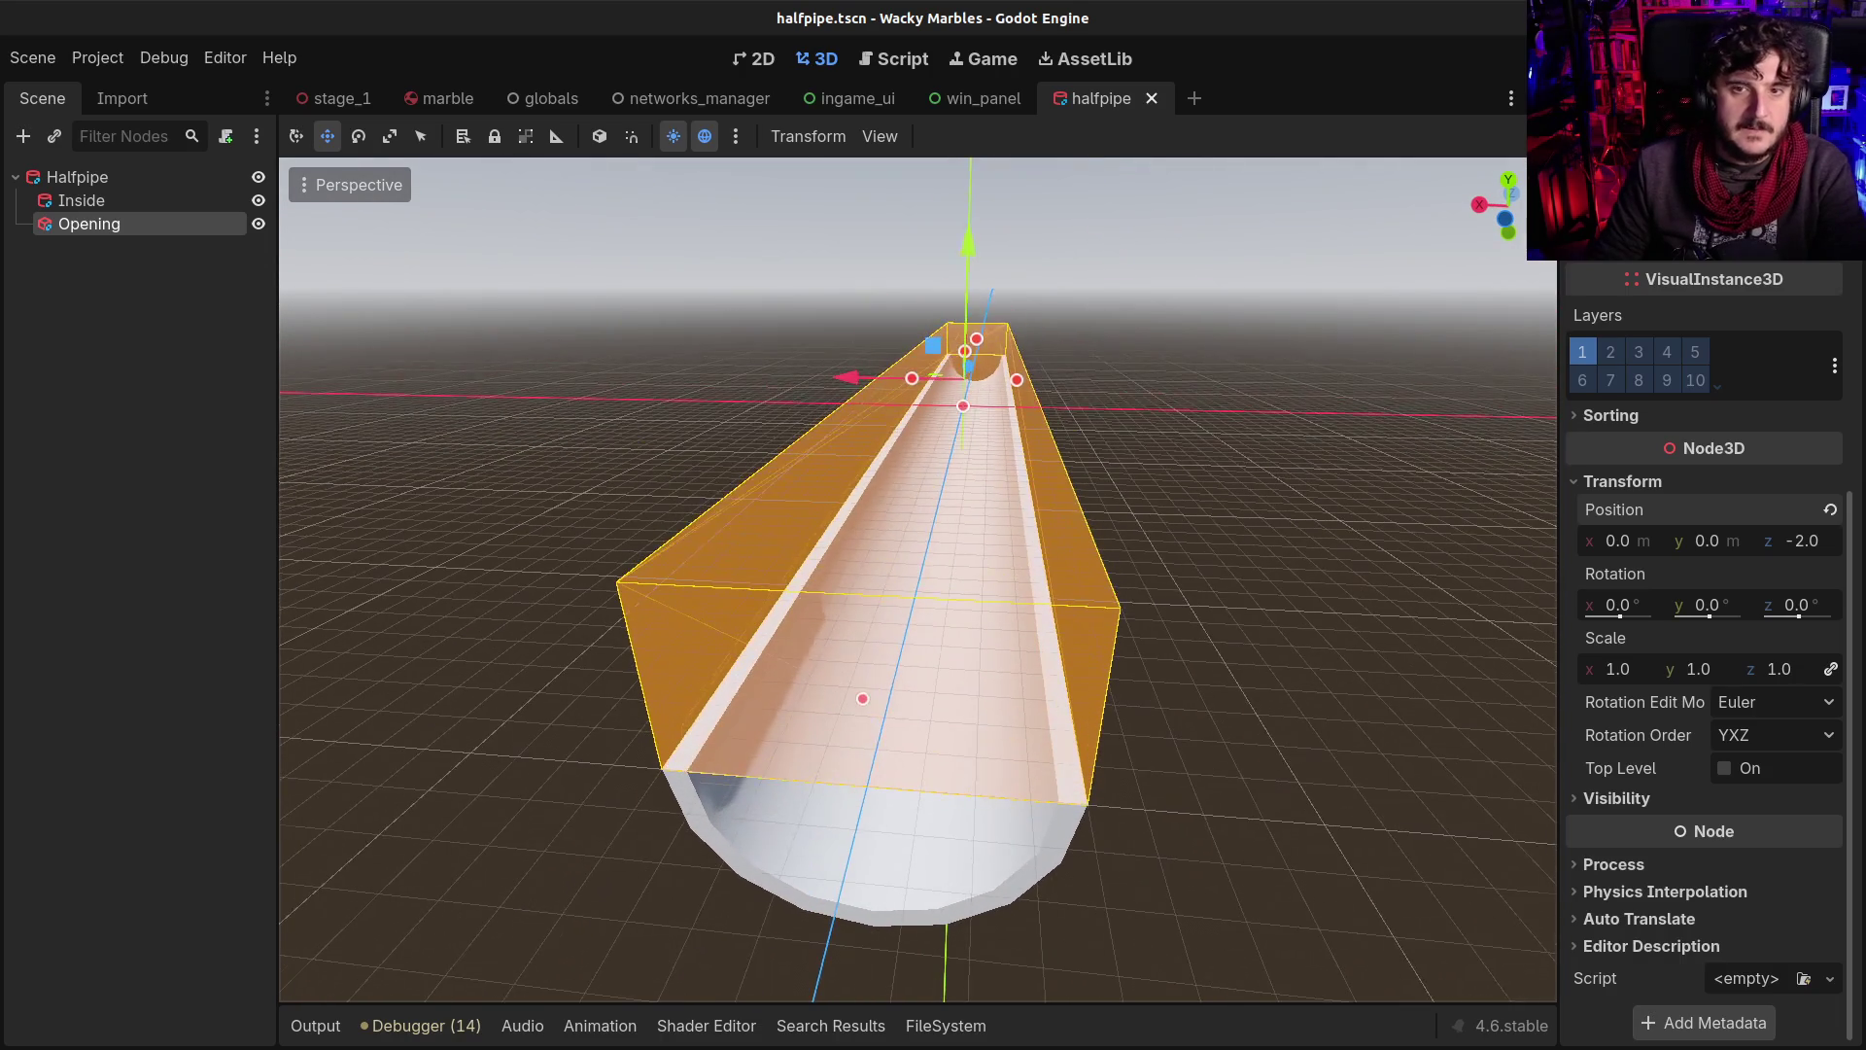
key(Up)
key(Up)
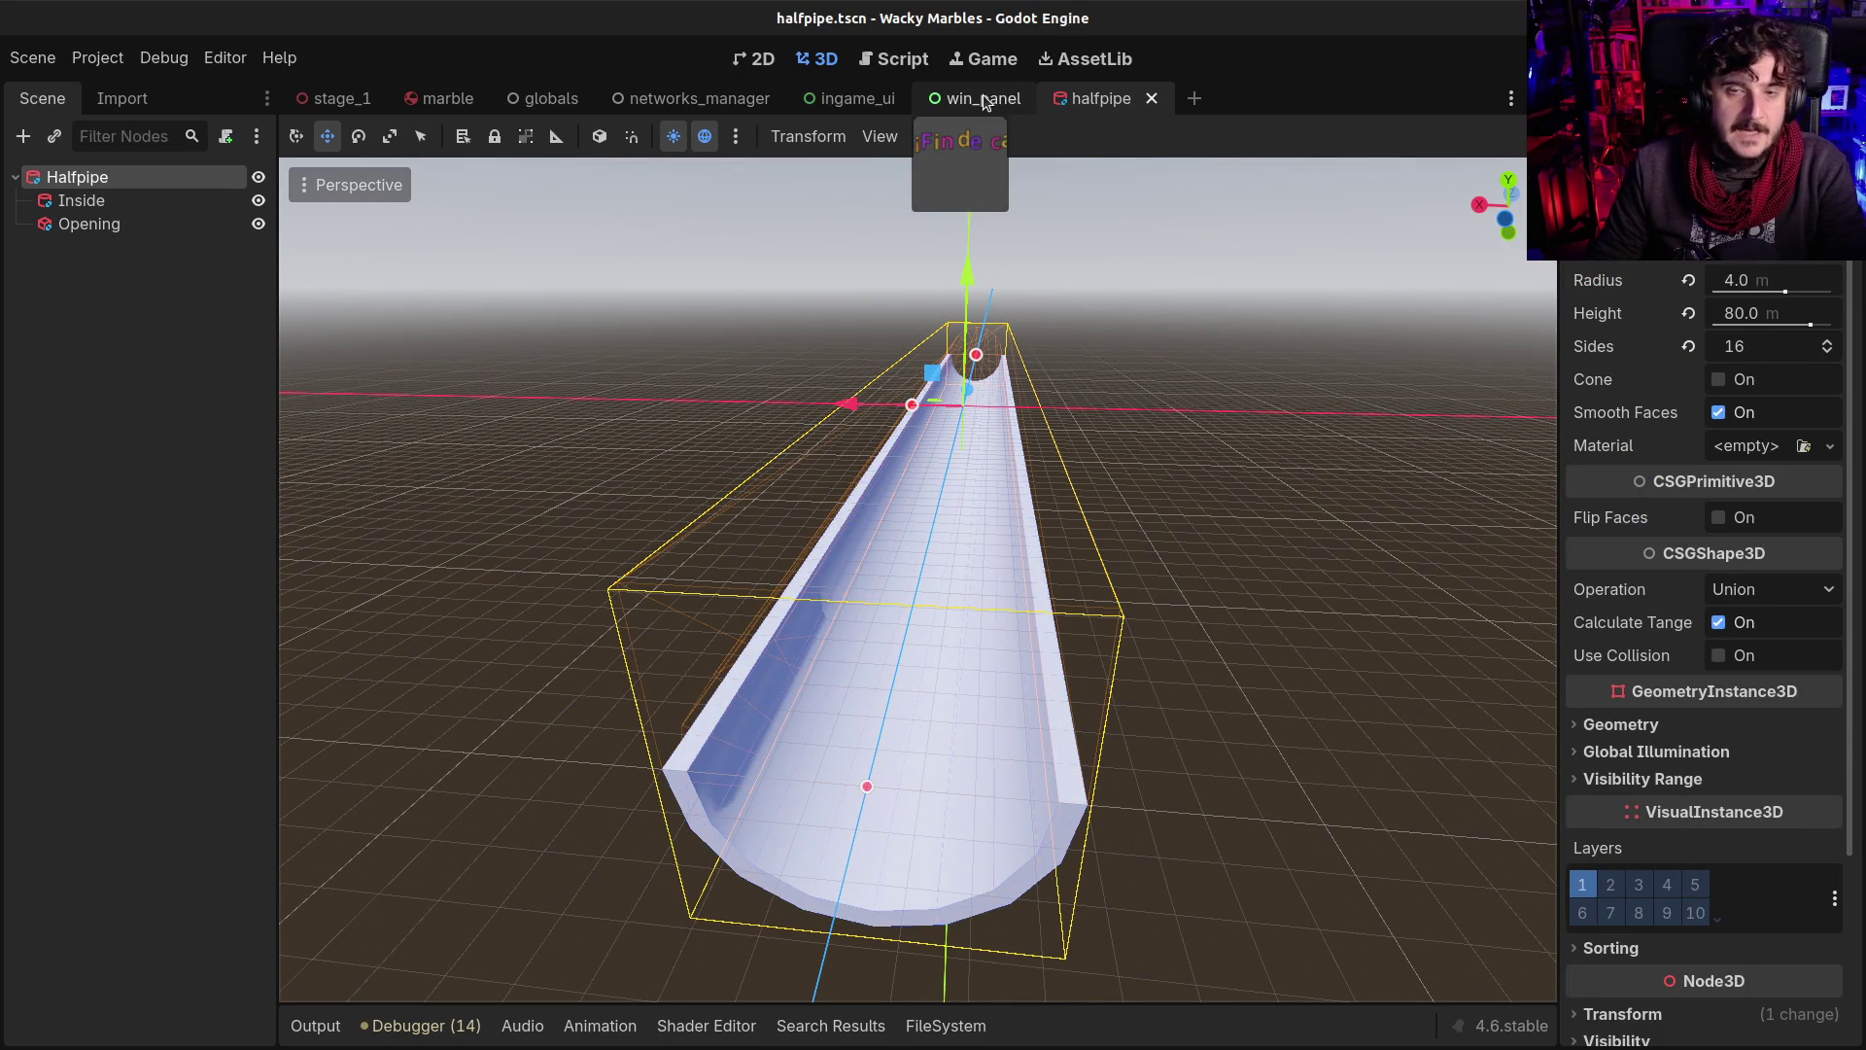
Reparent stage_1's Halfpipe under StageManager and open the GoalBox4x4 scene
click(371, 101)
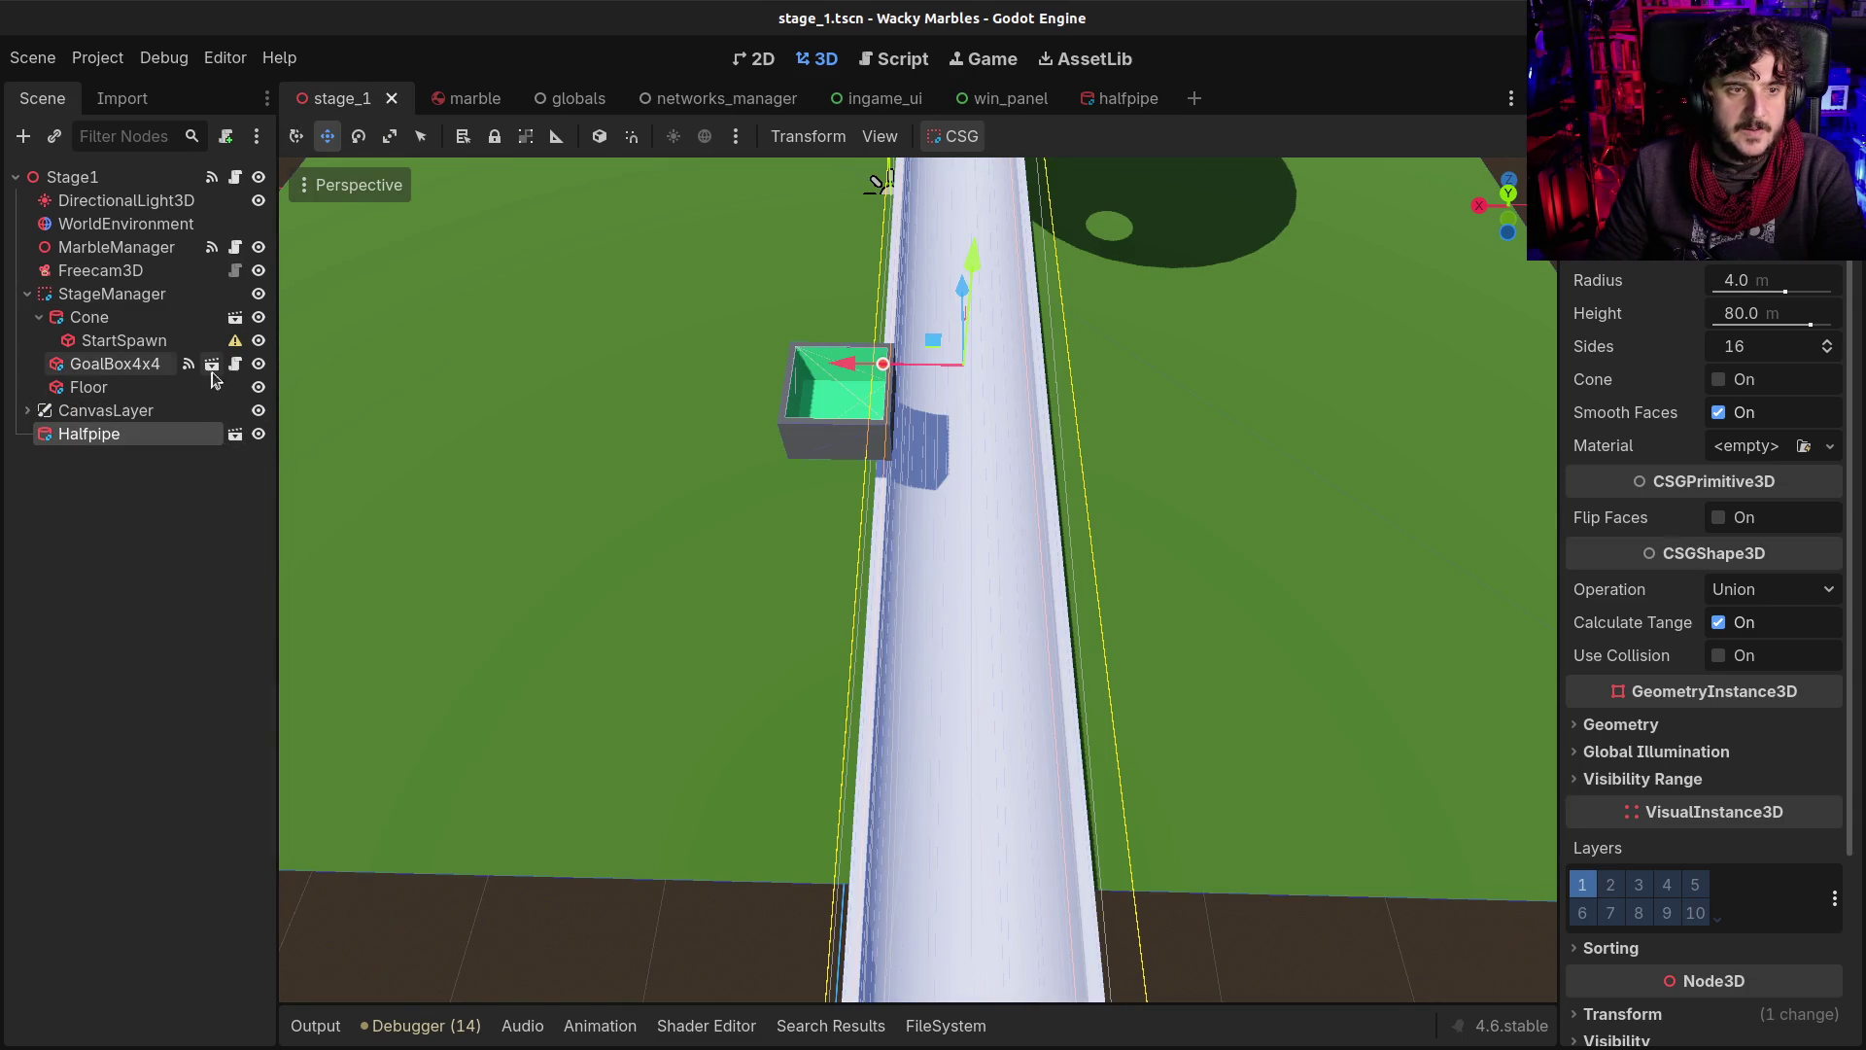
drag(98, 434, 118, 298)
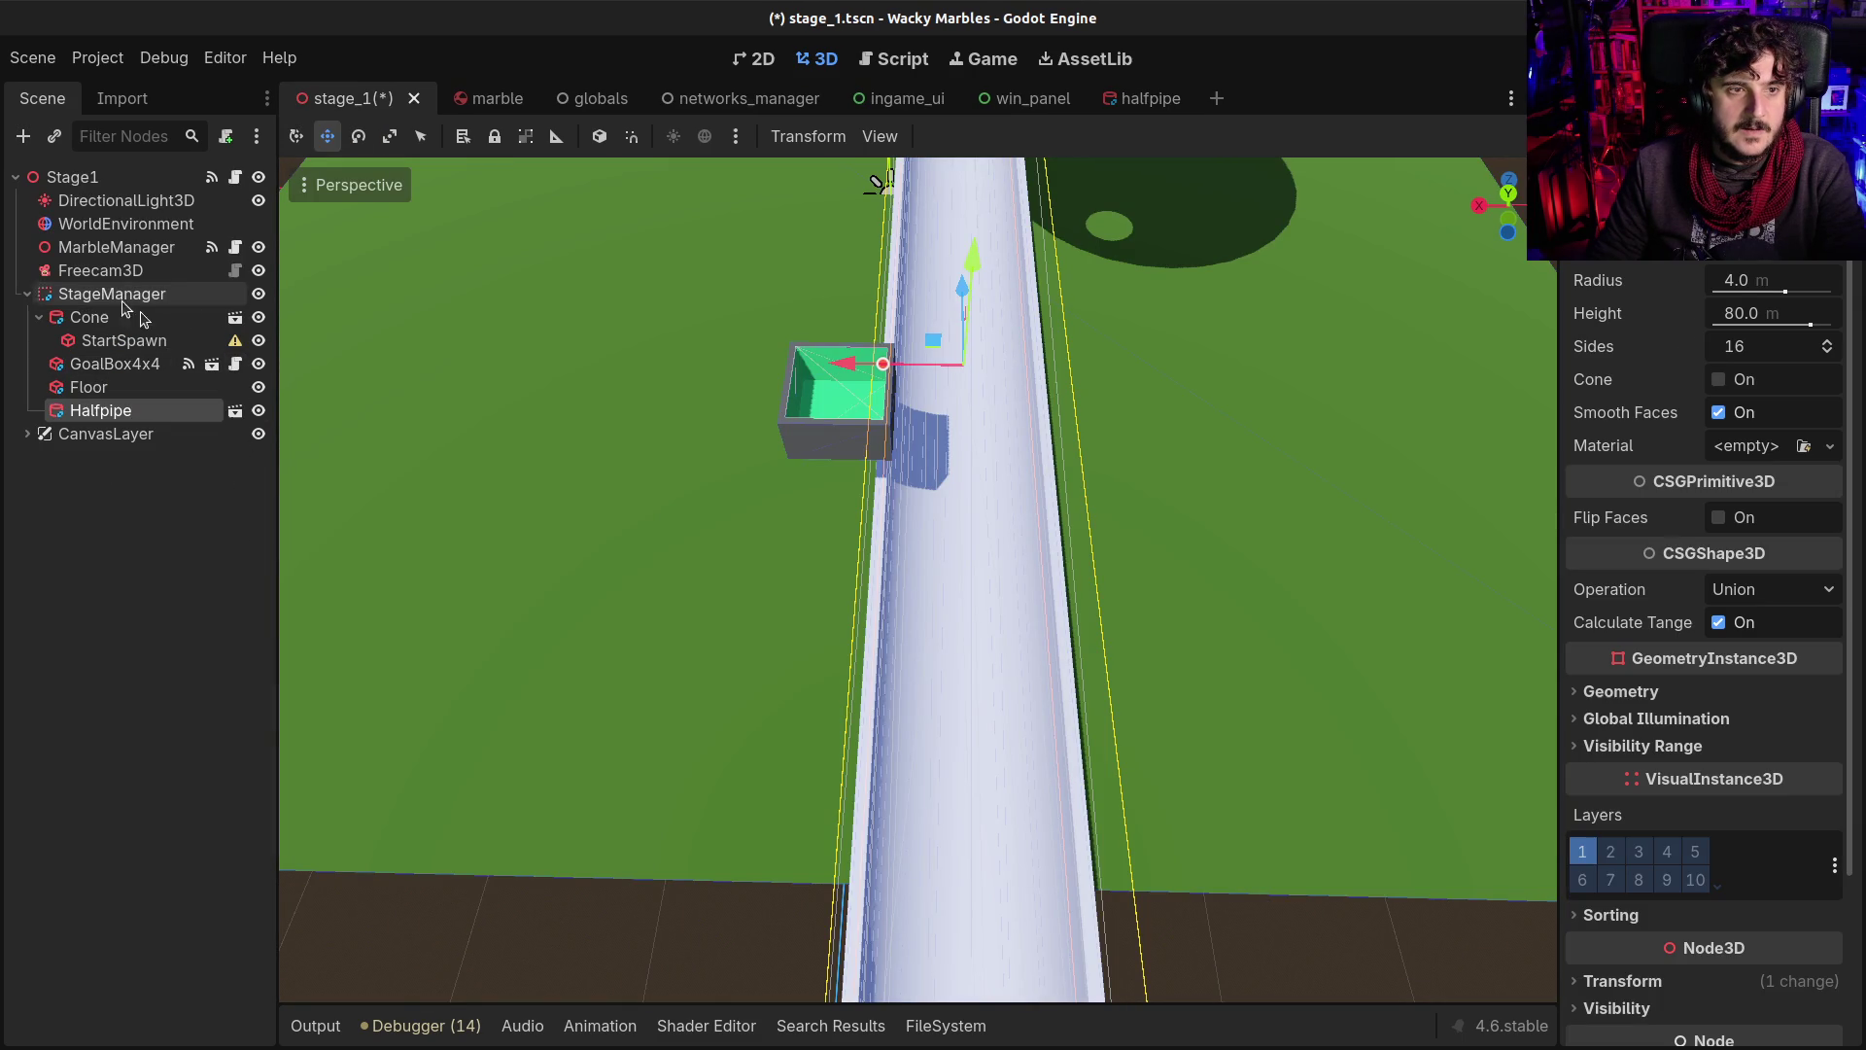
click(212, 365)
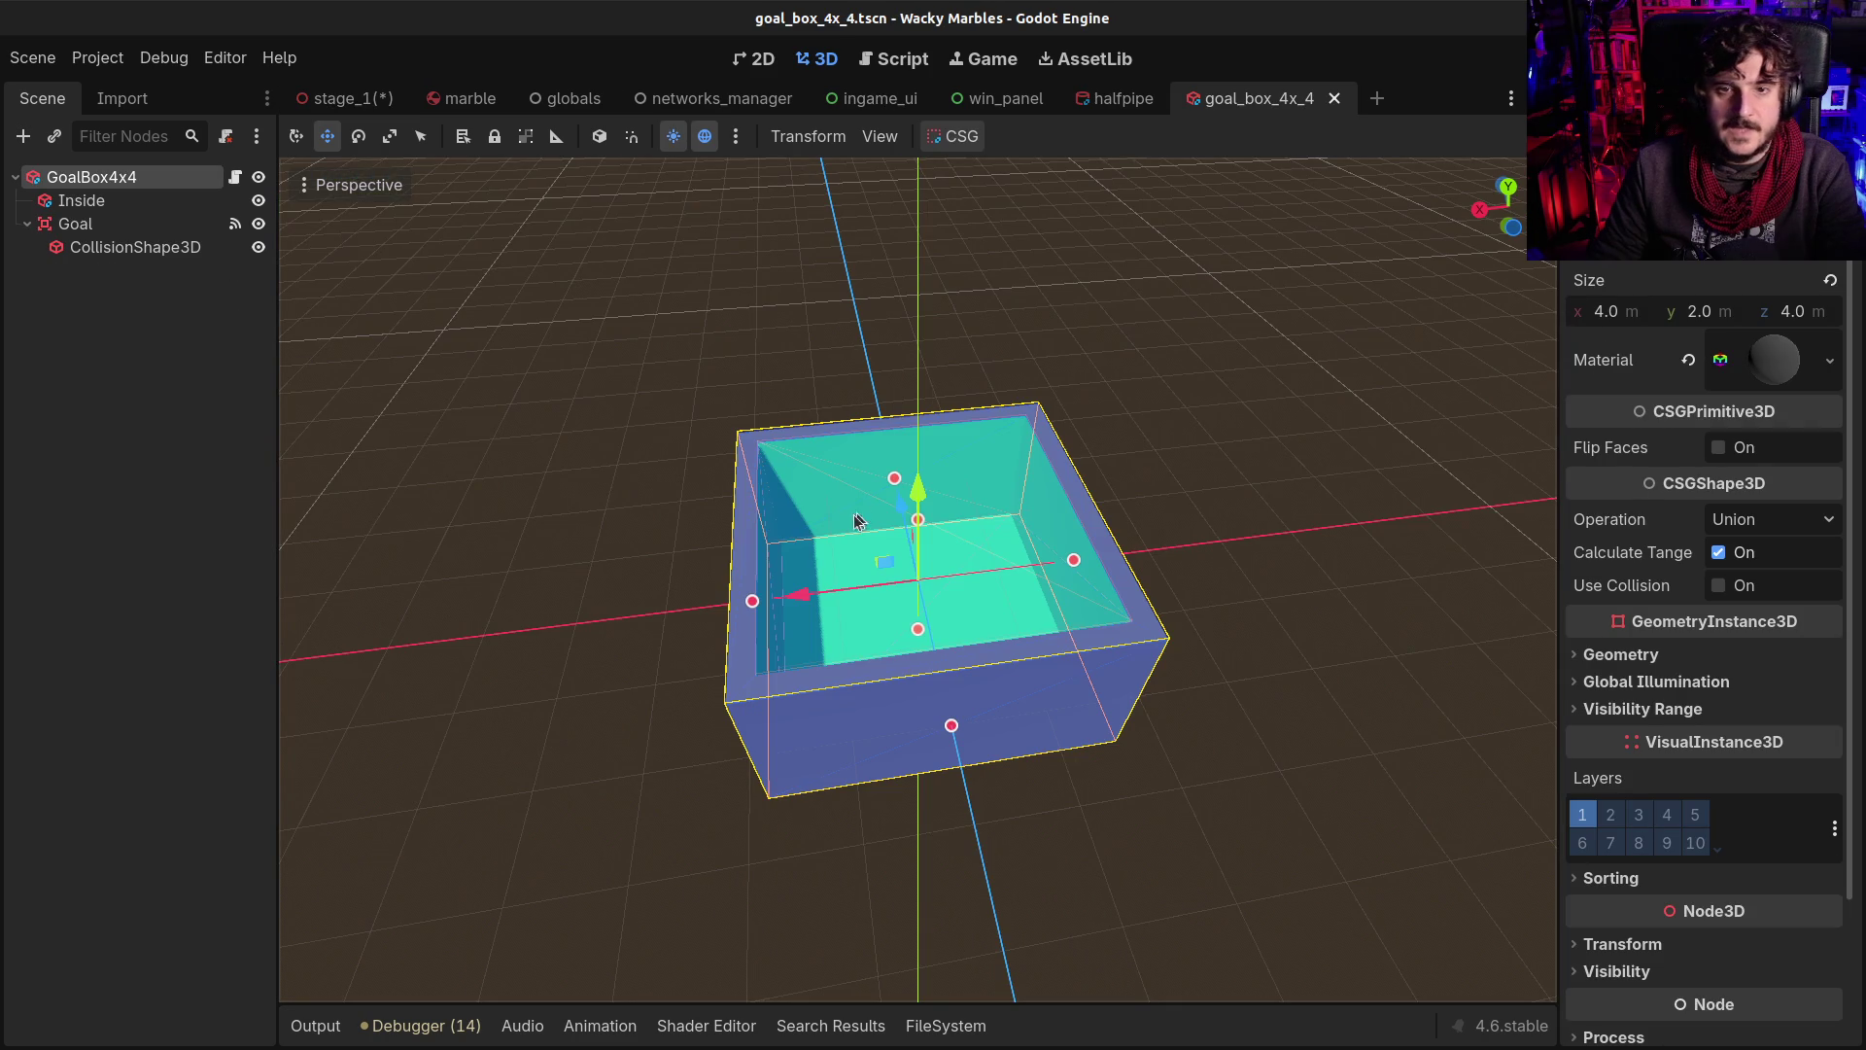
Copy the goal box's material and paste it onto the Halfpipe and its Inside shape
right_click(1787, 356)
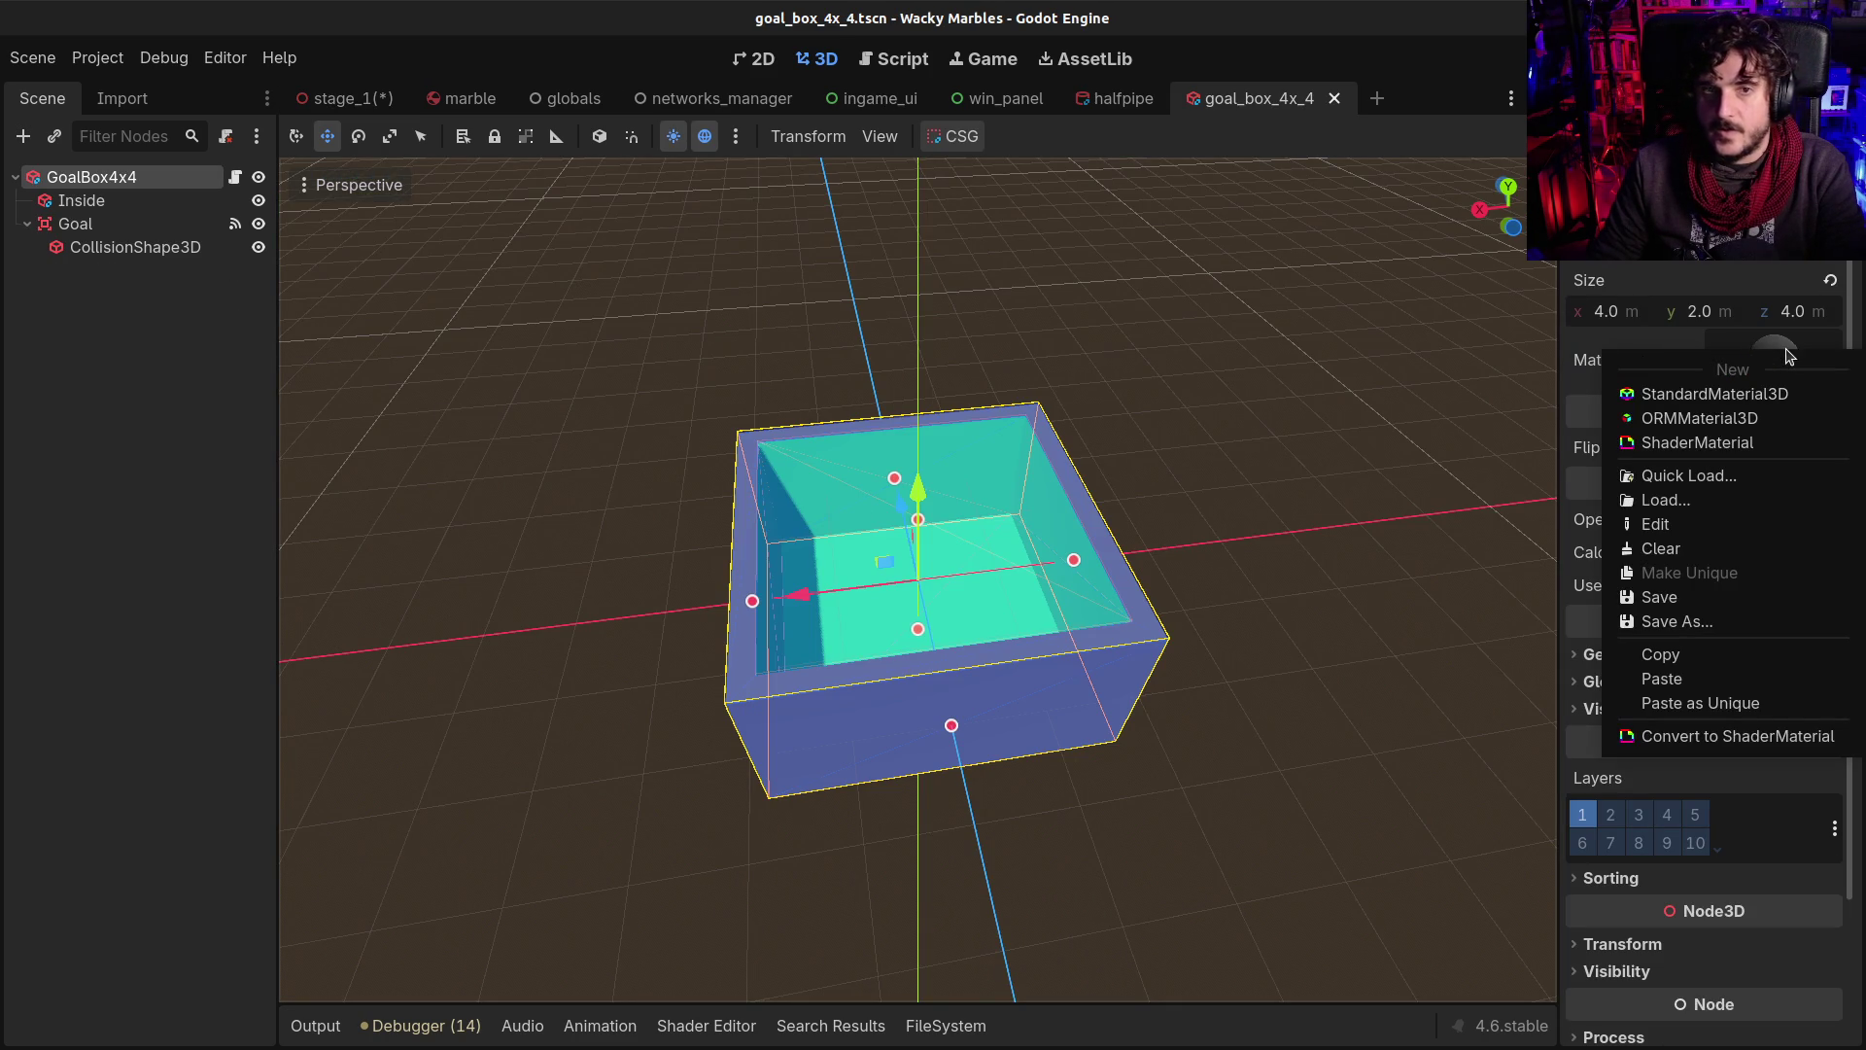
click(1702, 655)
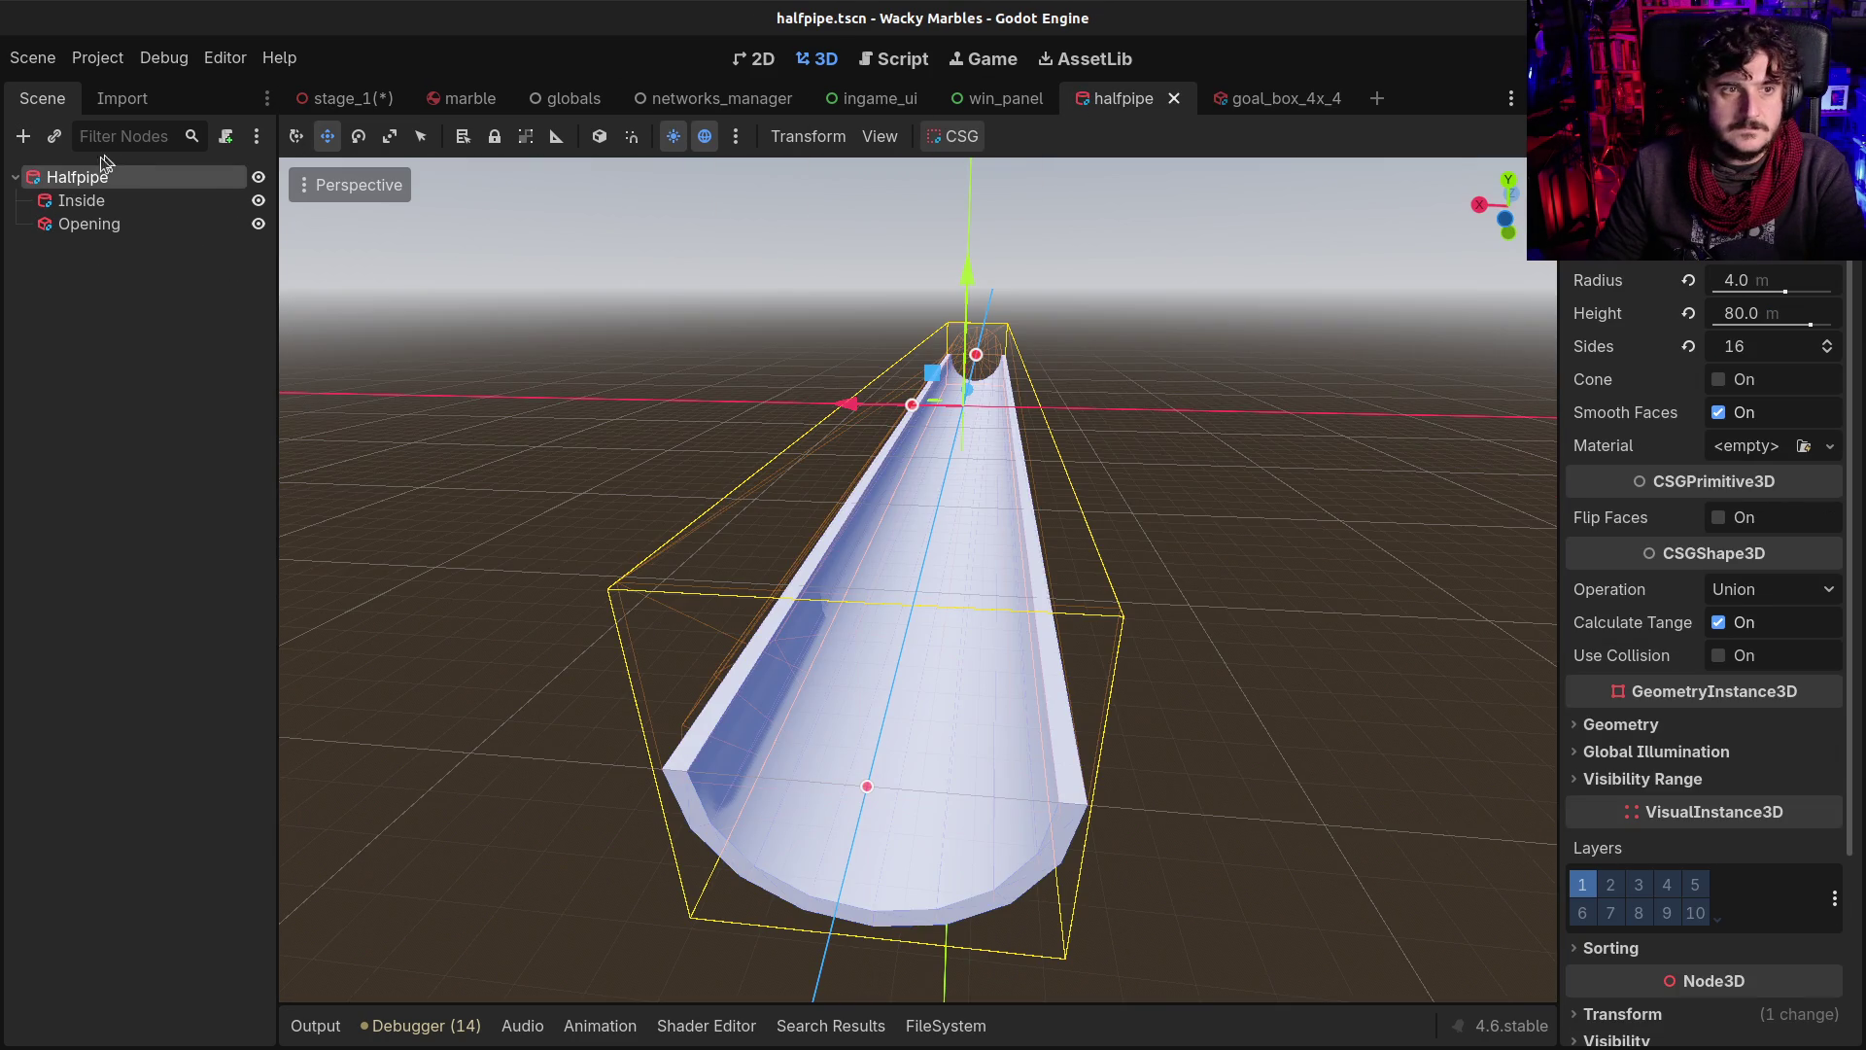
click(1783, 451)
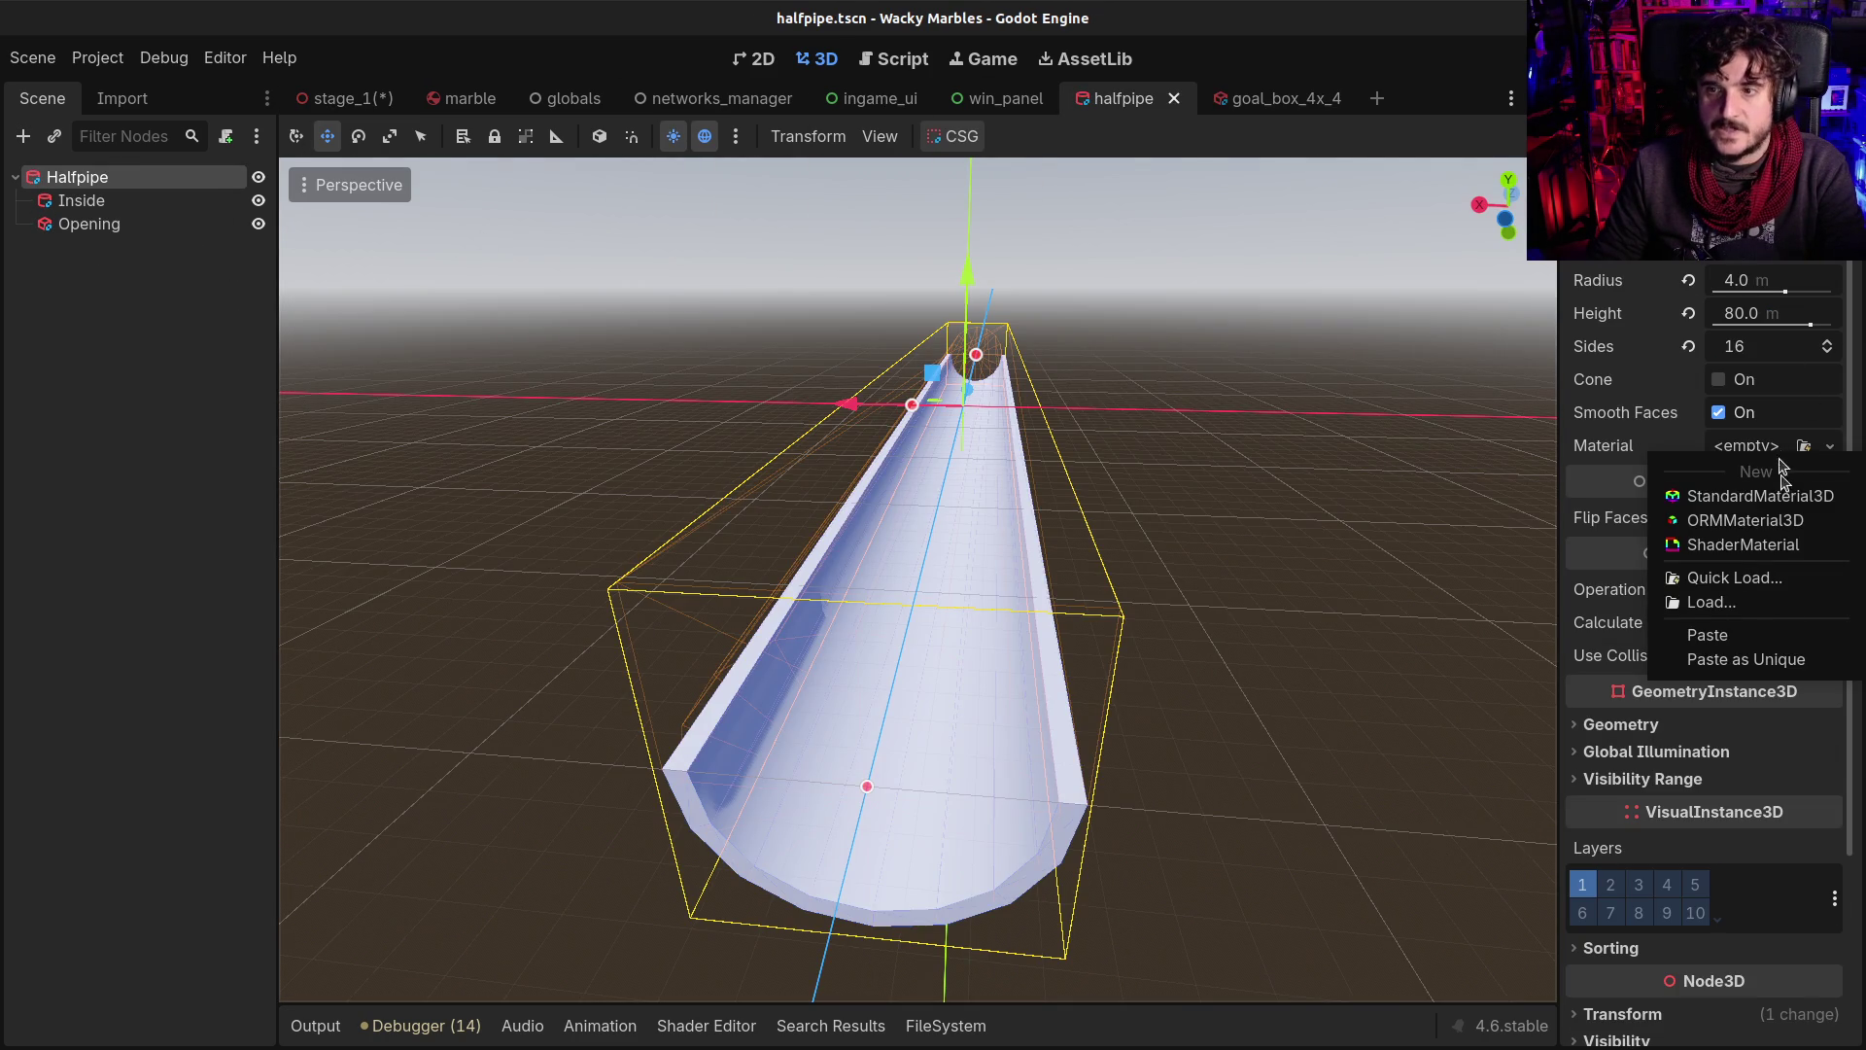
click(1778, 645)
click(64, 202)
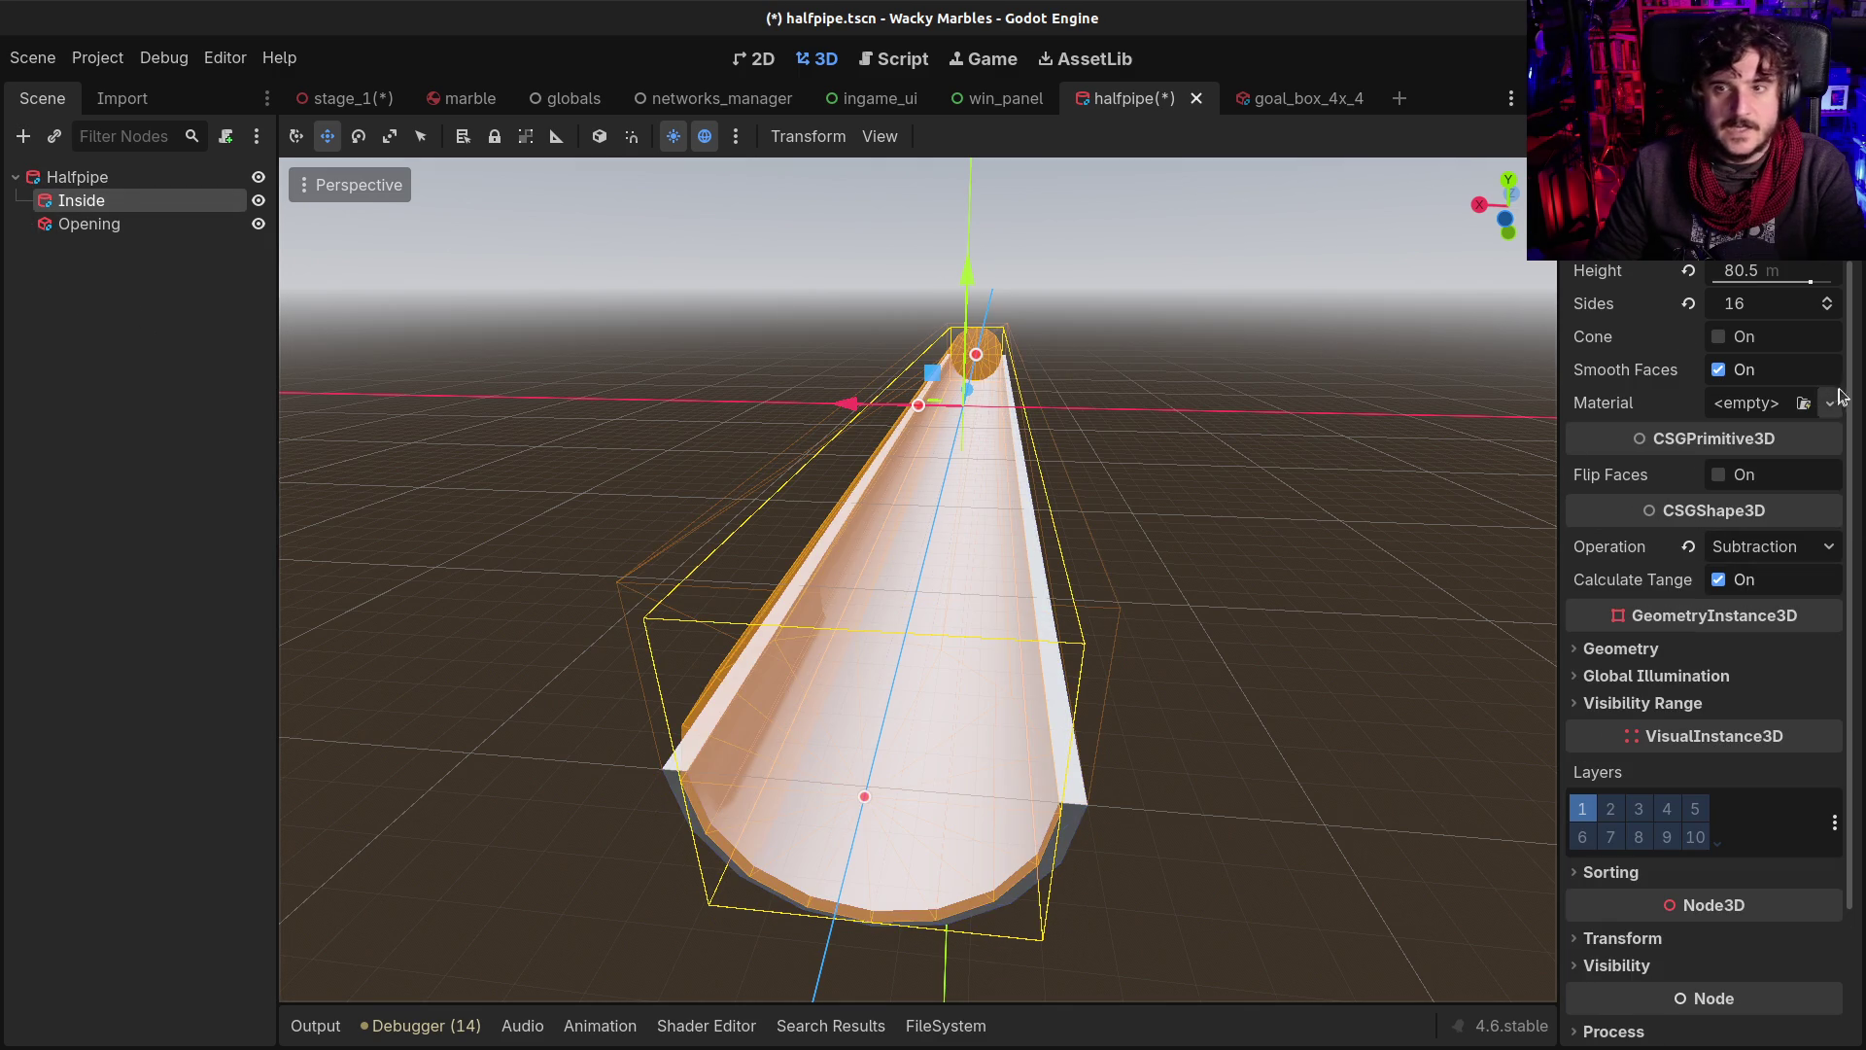
click(1769, 409)
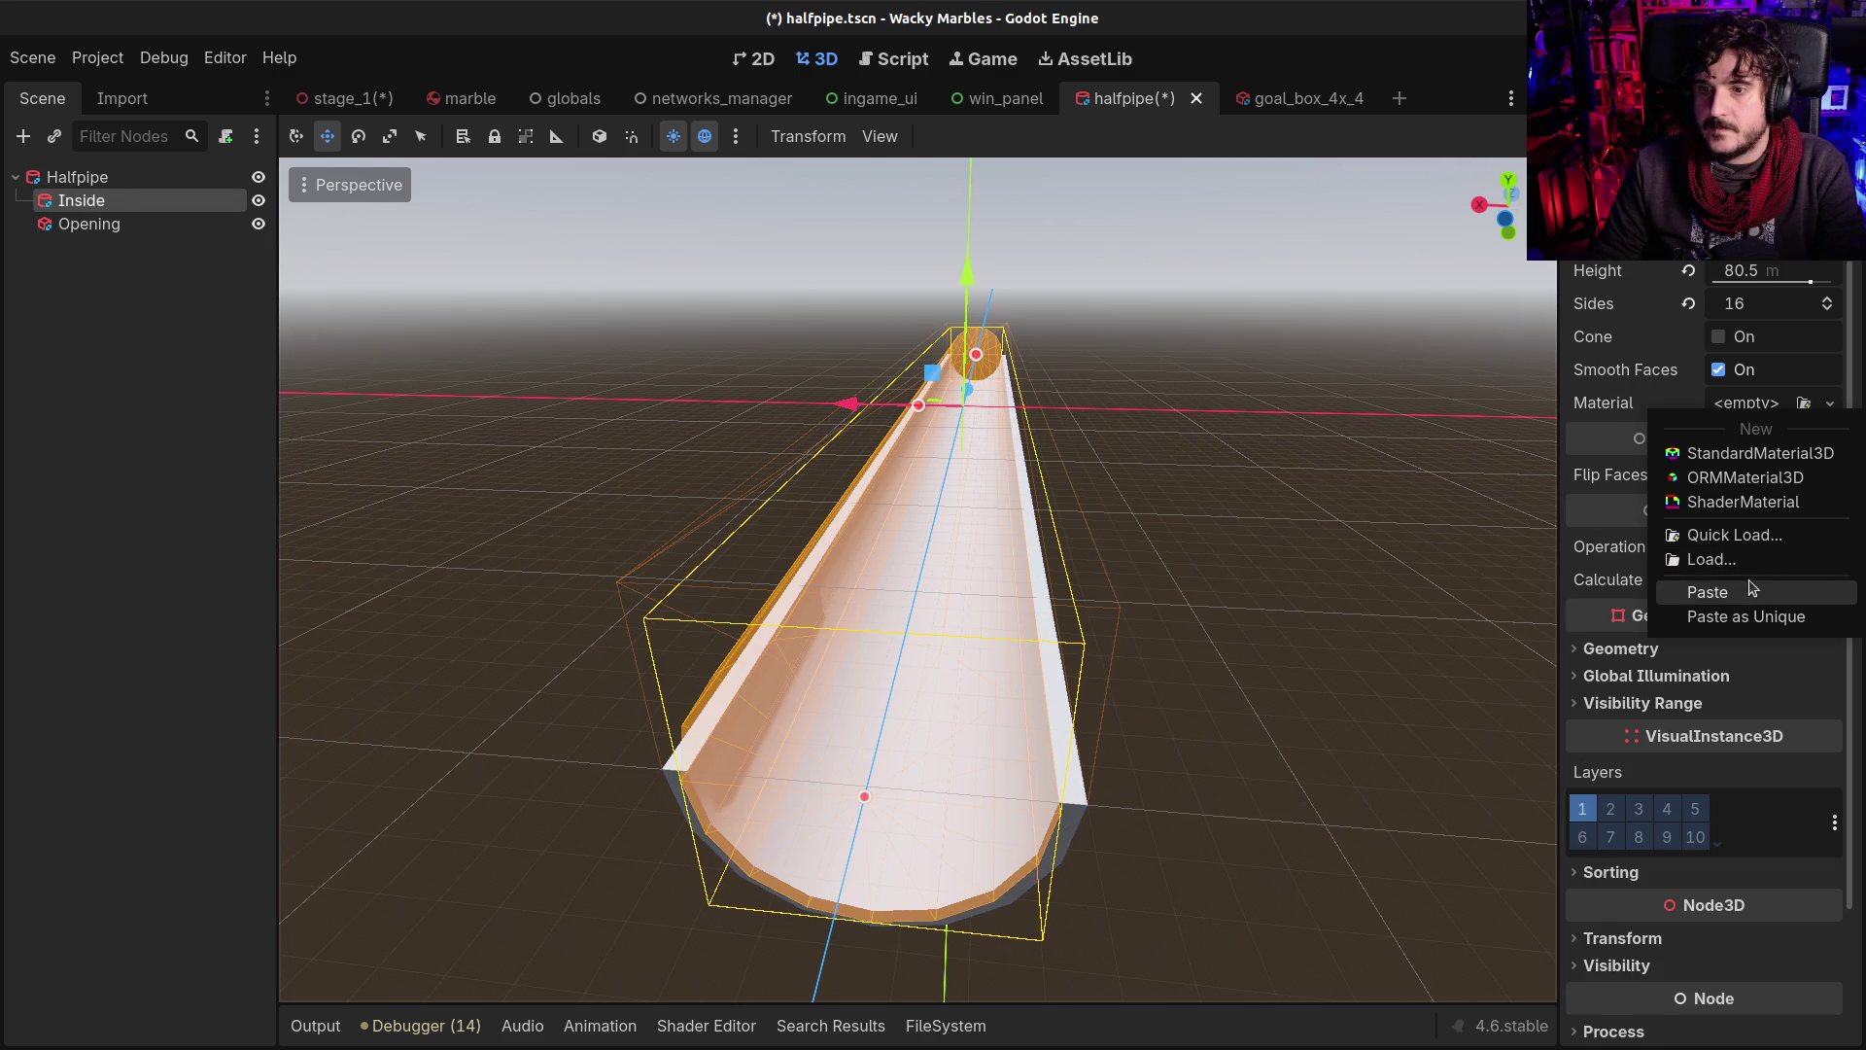
click(1753, 591)
Check the Opening box's material without changing it, then return to stage_1
click(47, 224)
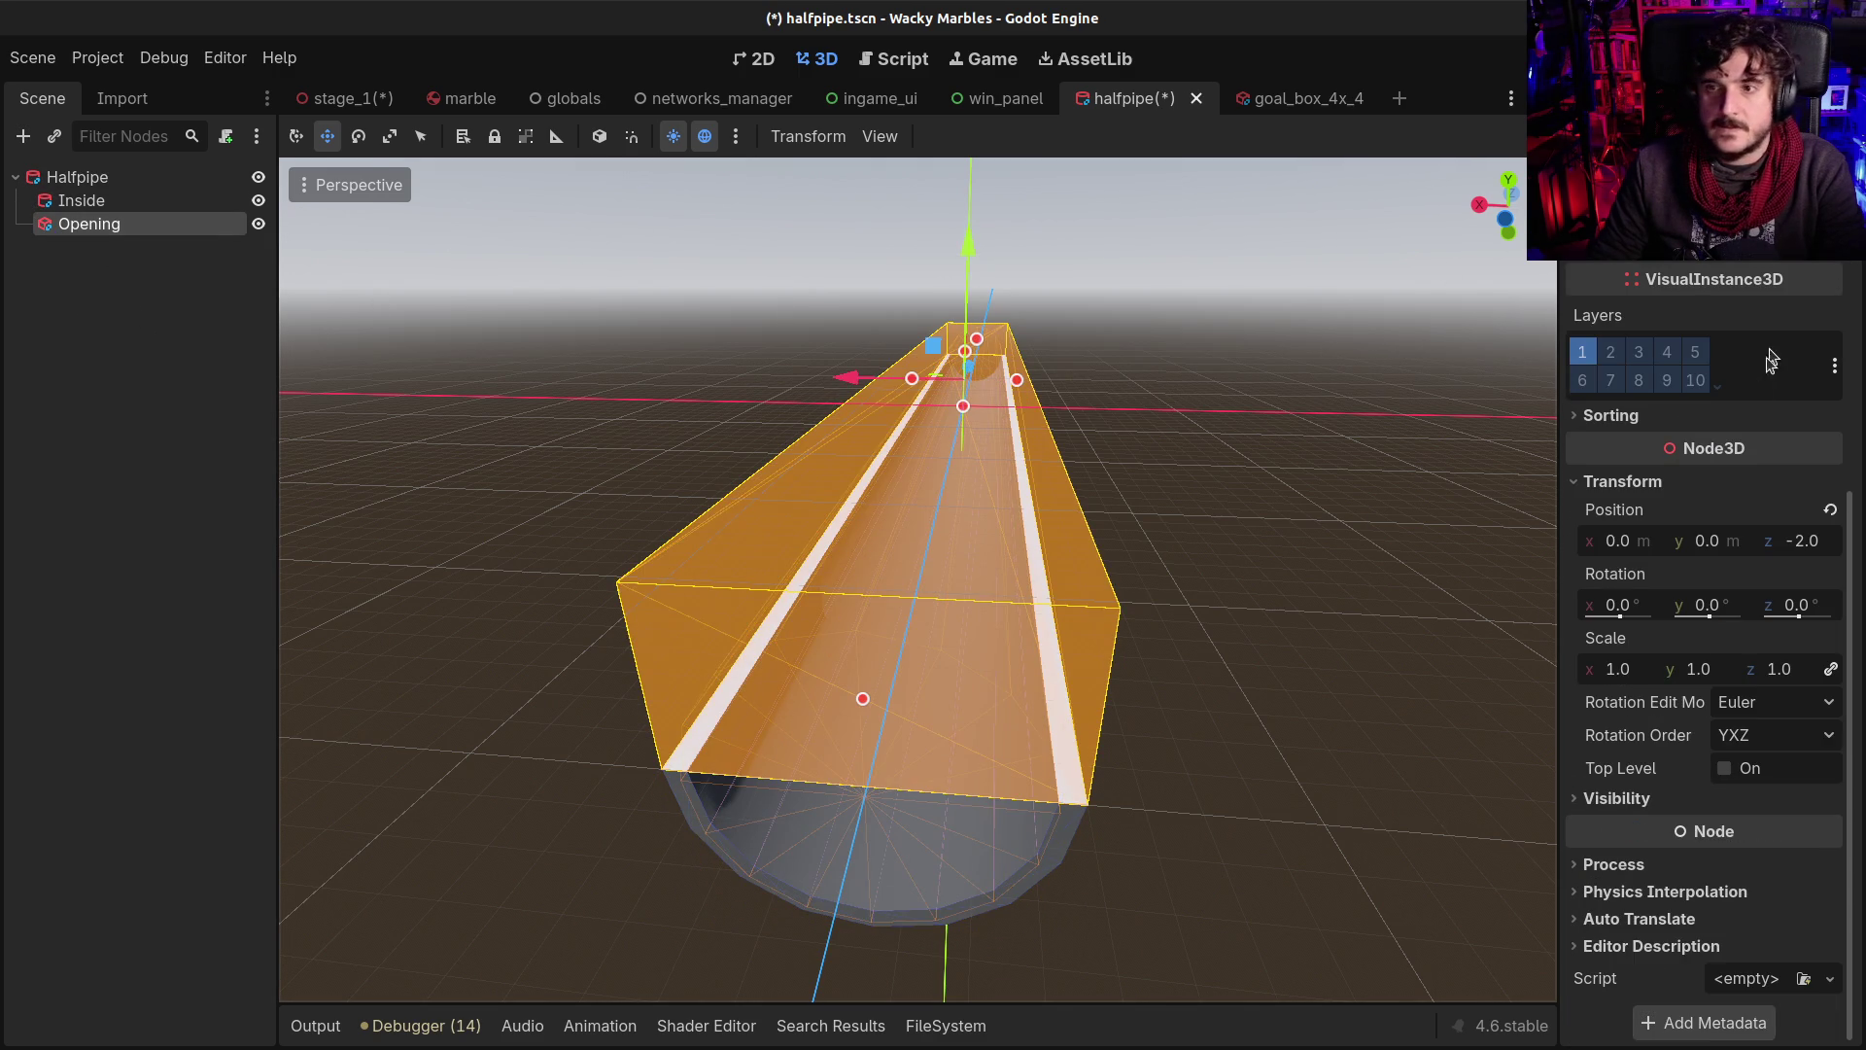
scroll(1769, 541, up, 5)
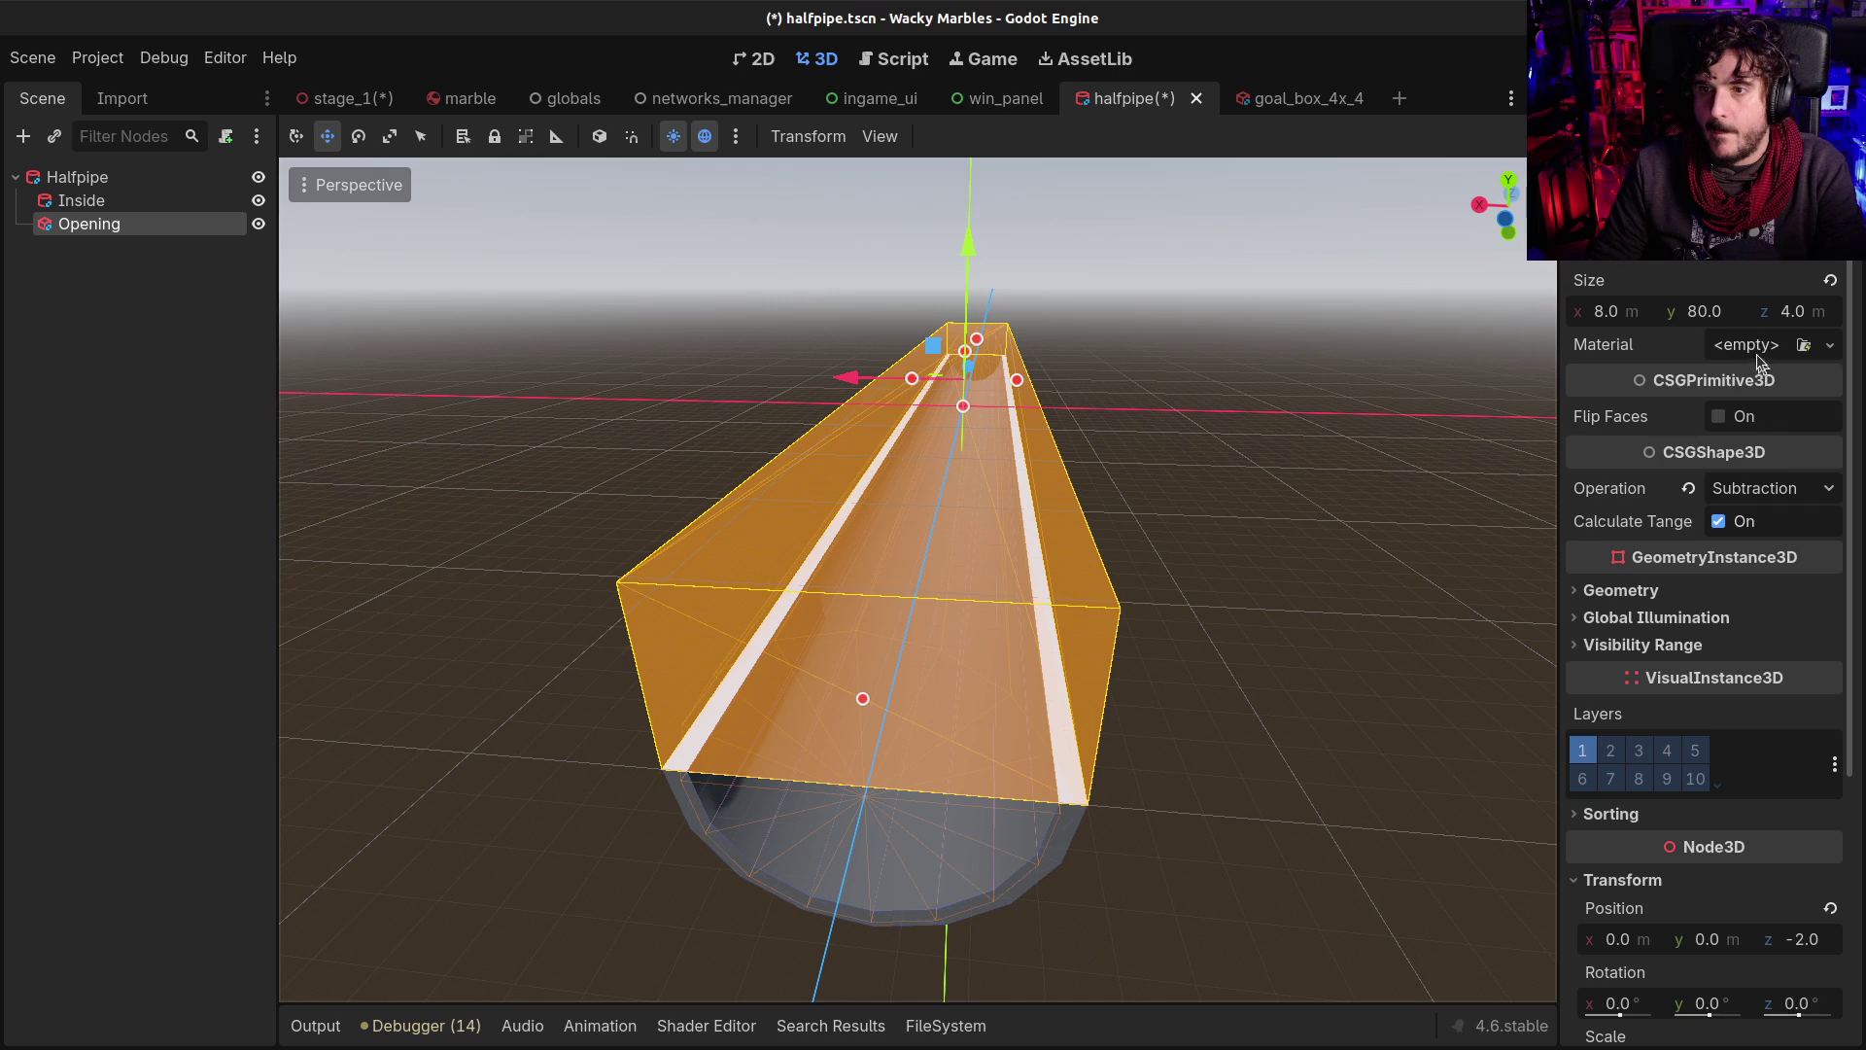
click(1759, 350)
click(1771, 526)
click(90, 414)
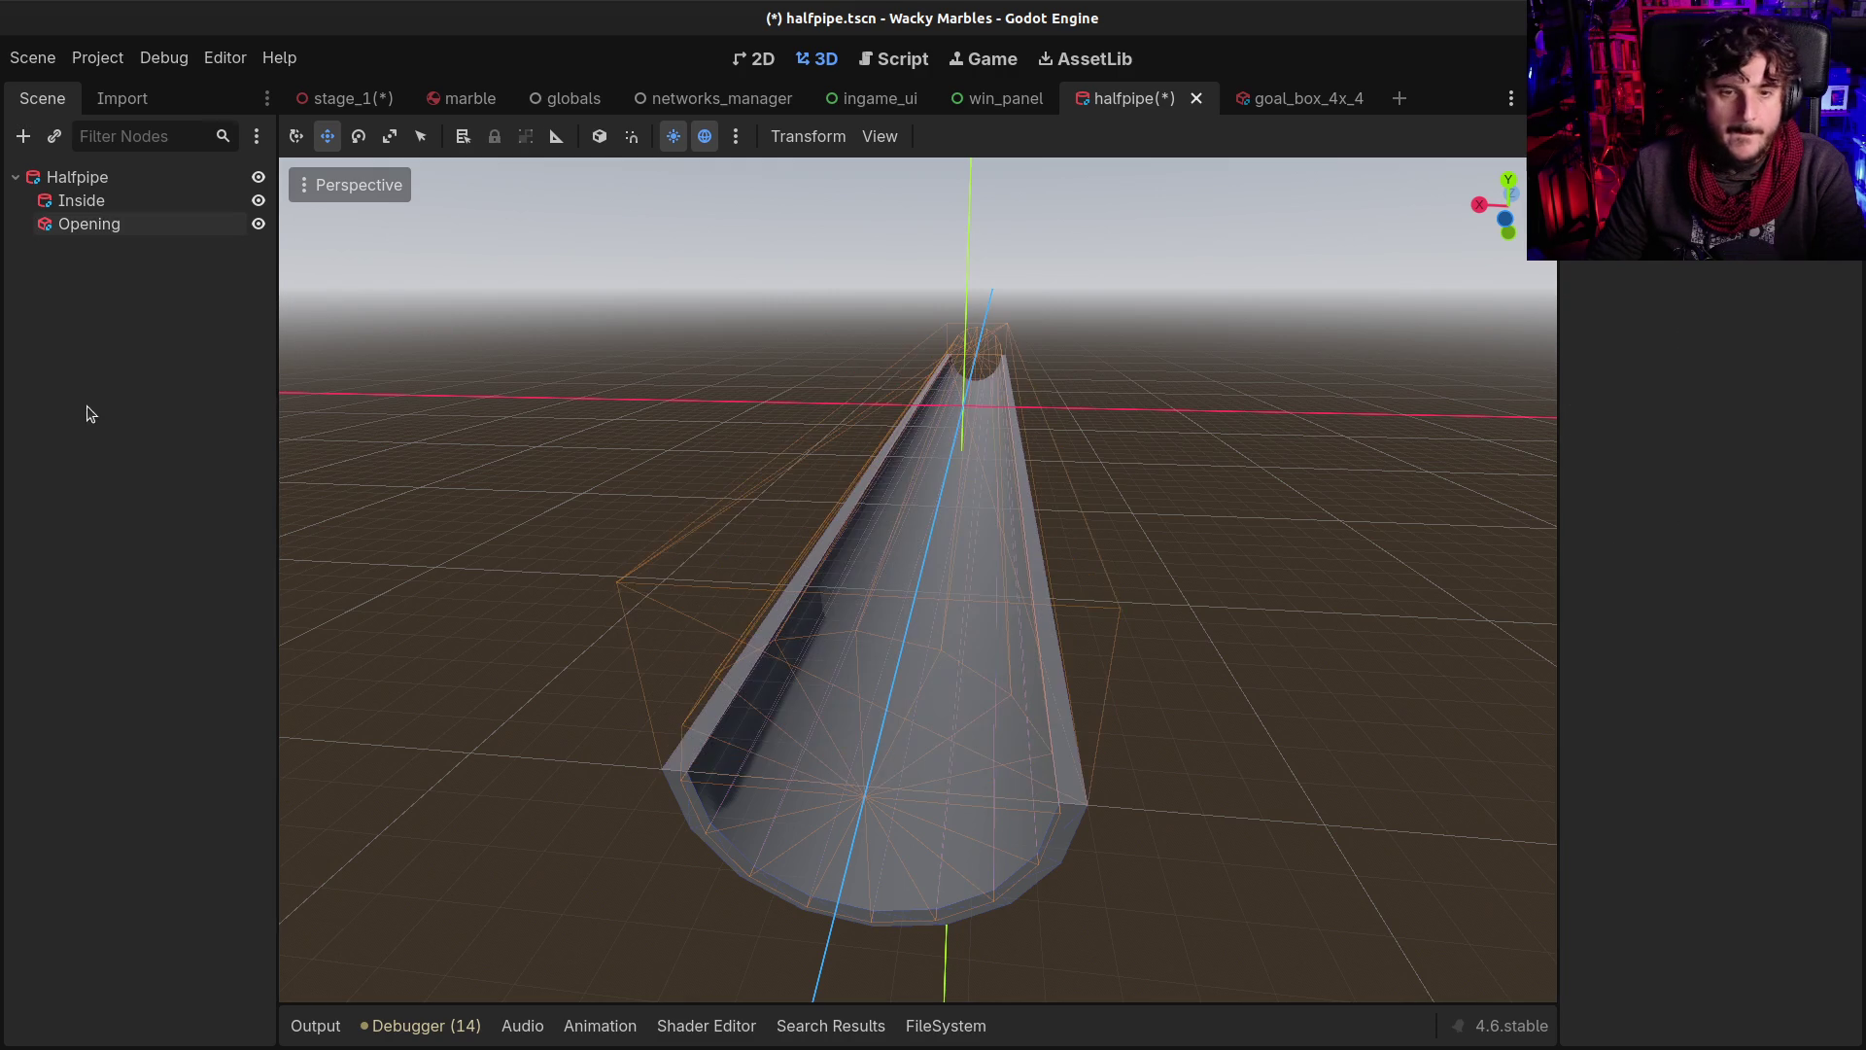
mouse_move(638, 375)
mouse_down()
mouse_move(650, 450)
mouse_move(534, 429)
mouse_move(700, 333)
mouse_up()
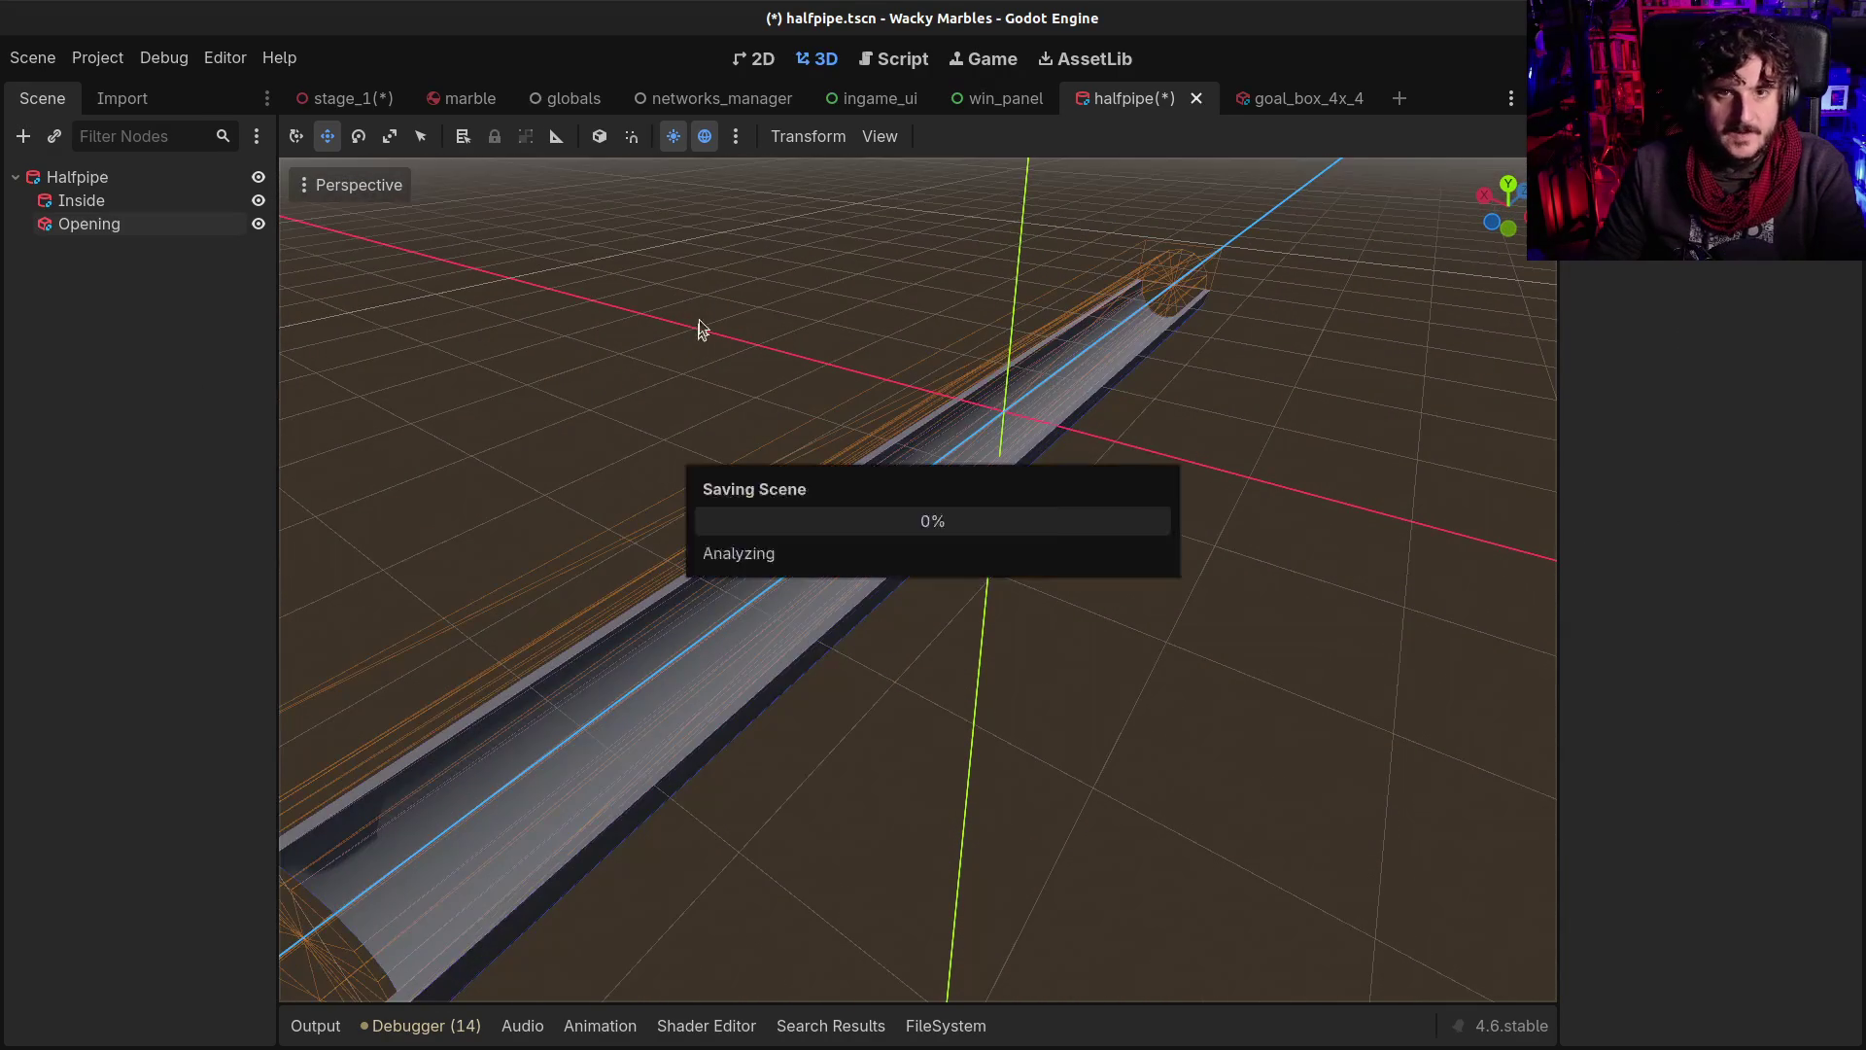
click(340, 98)
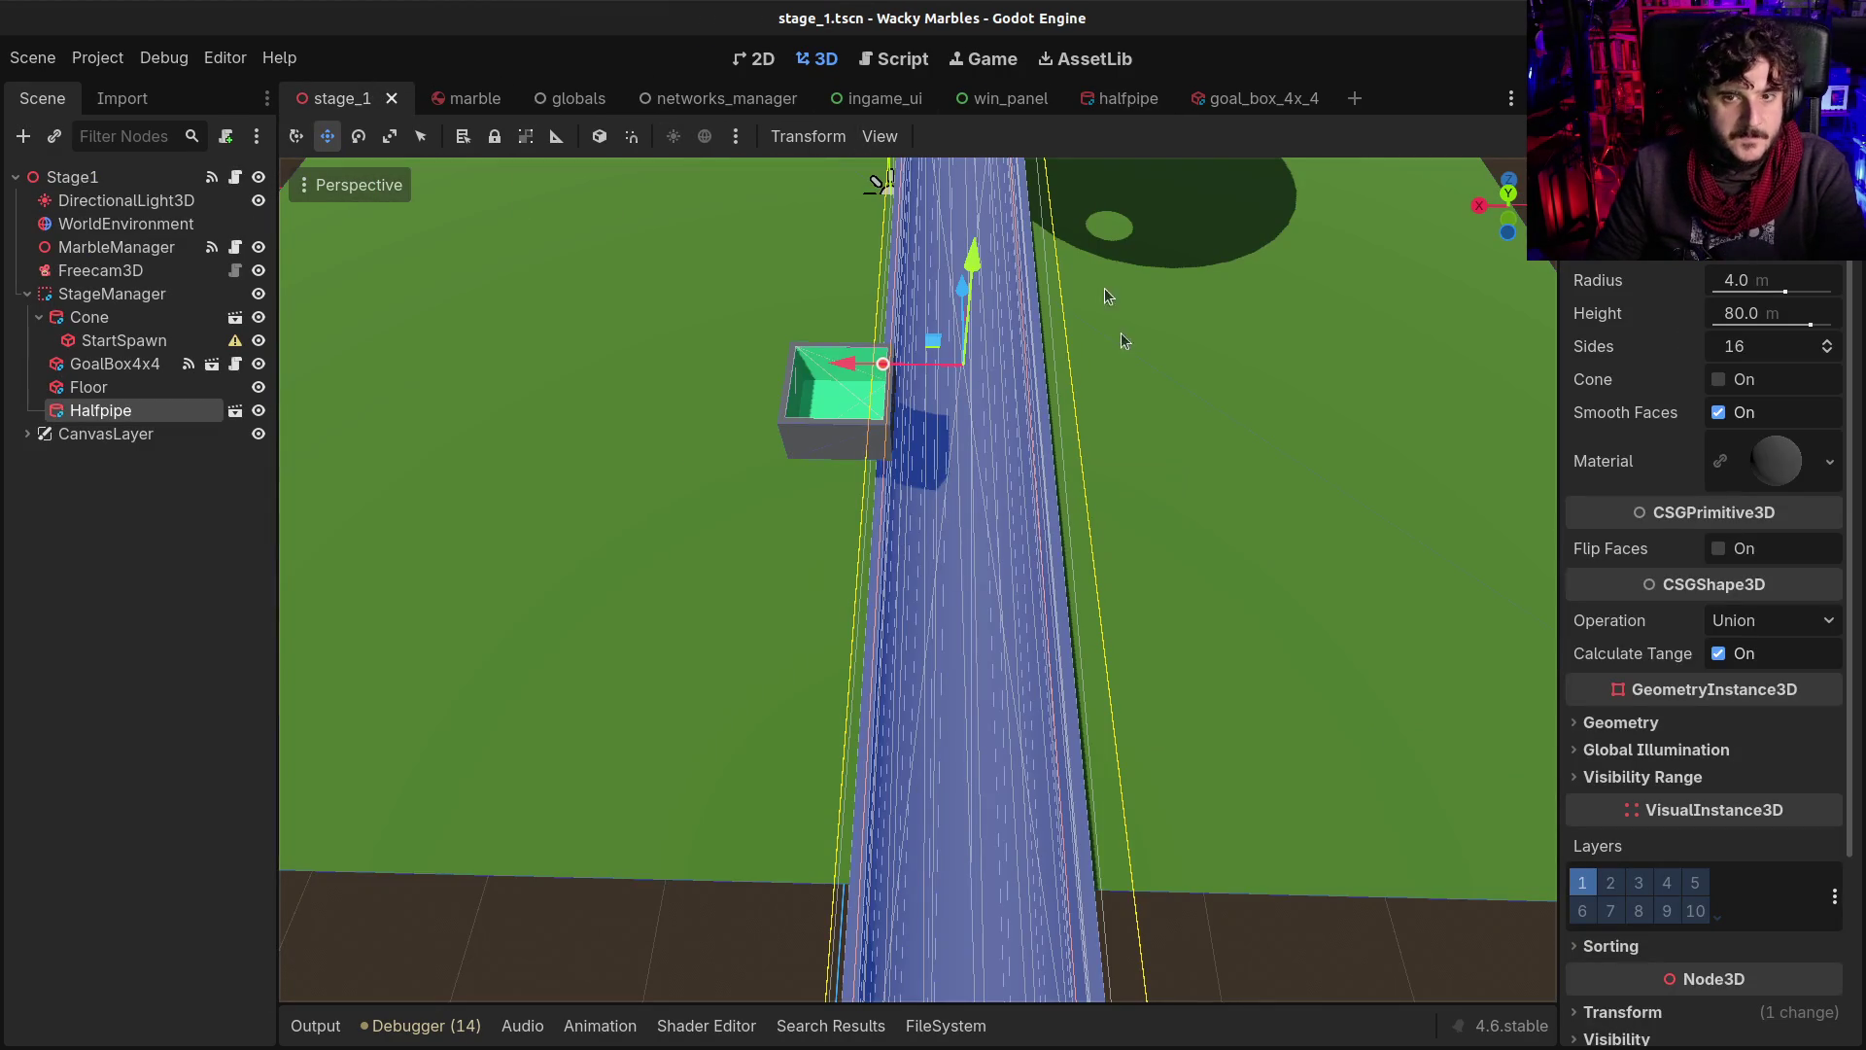
Adjust the halfpipe's radius and move GoalBox4x4 to the halfpipe's left end
mouse_move(1131, 425)
mouse_down()
mouse_move(875, 300)
mouse_move(1069, 458)
mouse_move(1187, 404)
mouse_move(1199, 364)
mouse_up()
mouse_move(828, 465)
mouse_down()
mouse_move(667, 476)
mouse_move(891, 453)
mouse_move(1096, 555)
mouse_move(1117, 466)
mouse_move(1186, 350)
mouse_move(1089, 472)
mouse_move(1113, 510)
mouse_up()
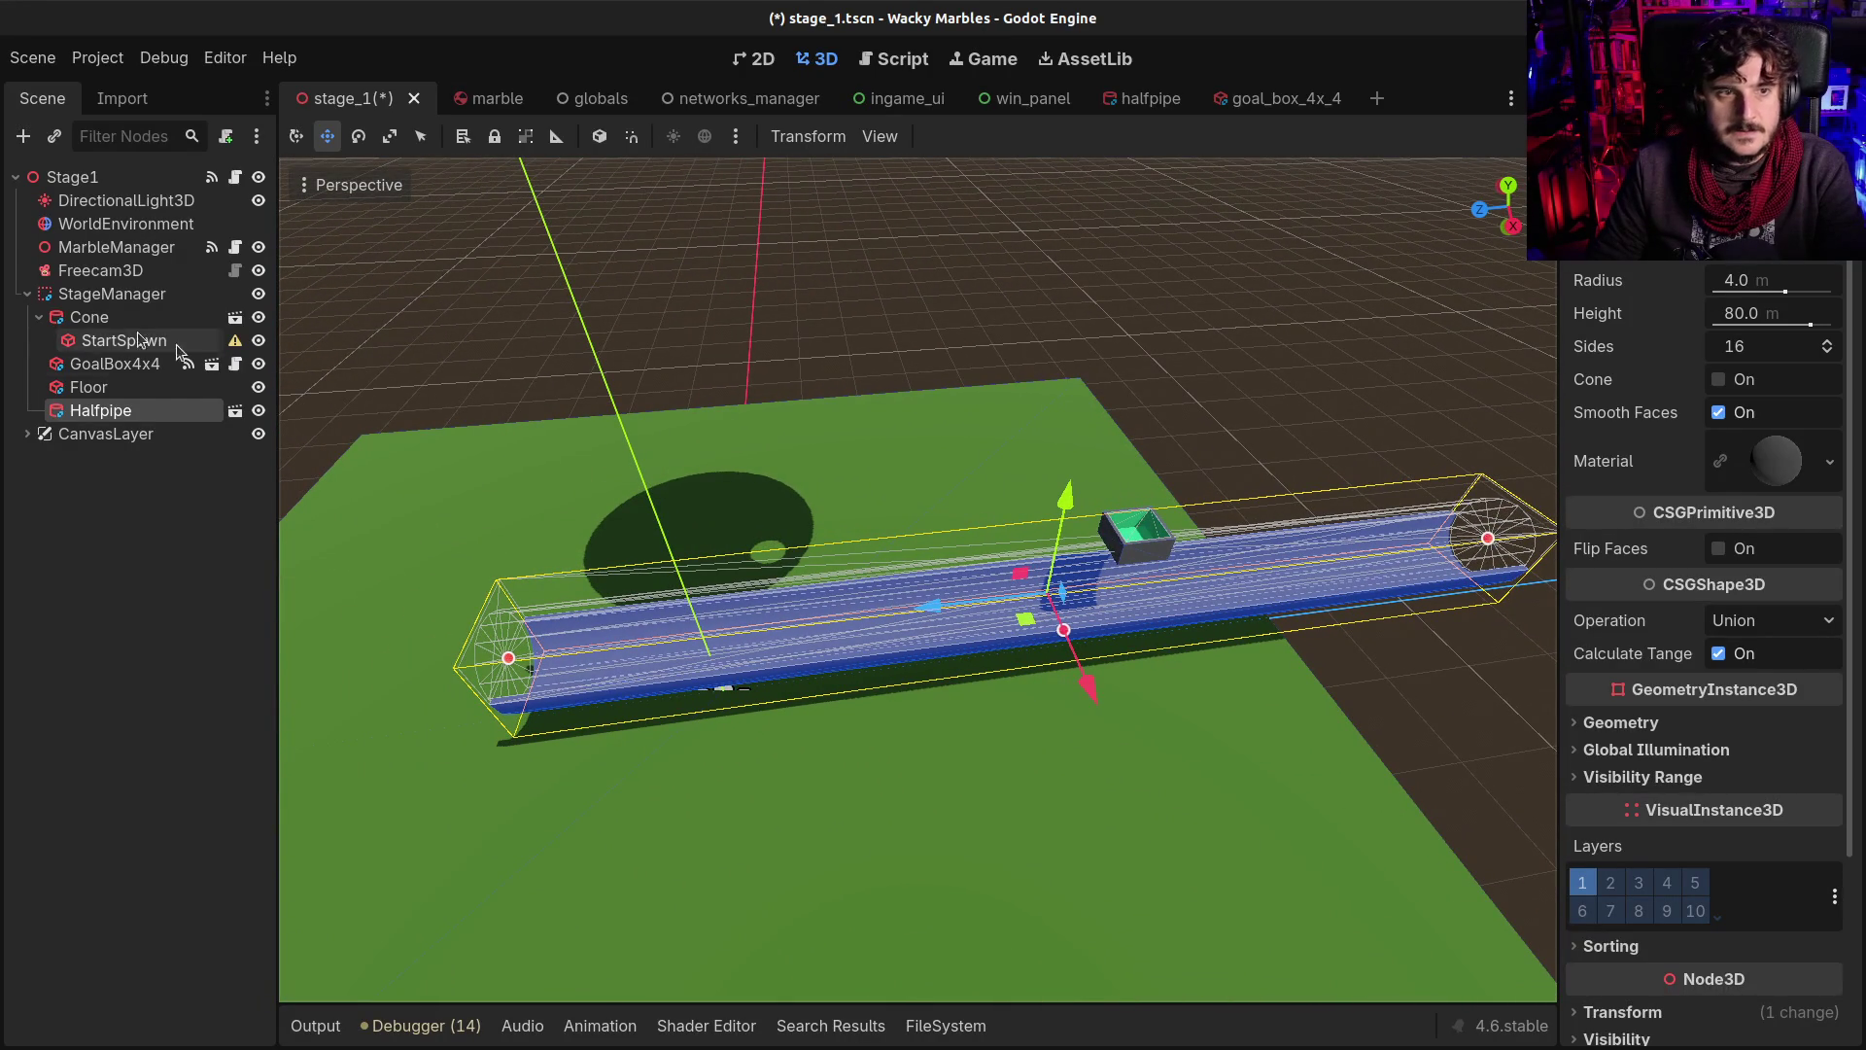
click(170, 366)
drag(1033, 550, 246, 597)
Lift the Halfpipe high above the green floor and switch to rotation
click(100, 410)
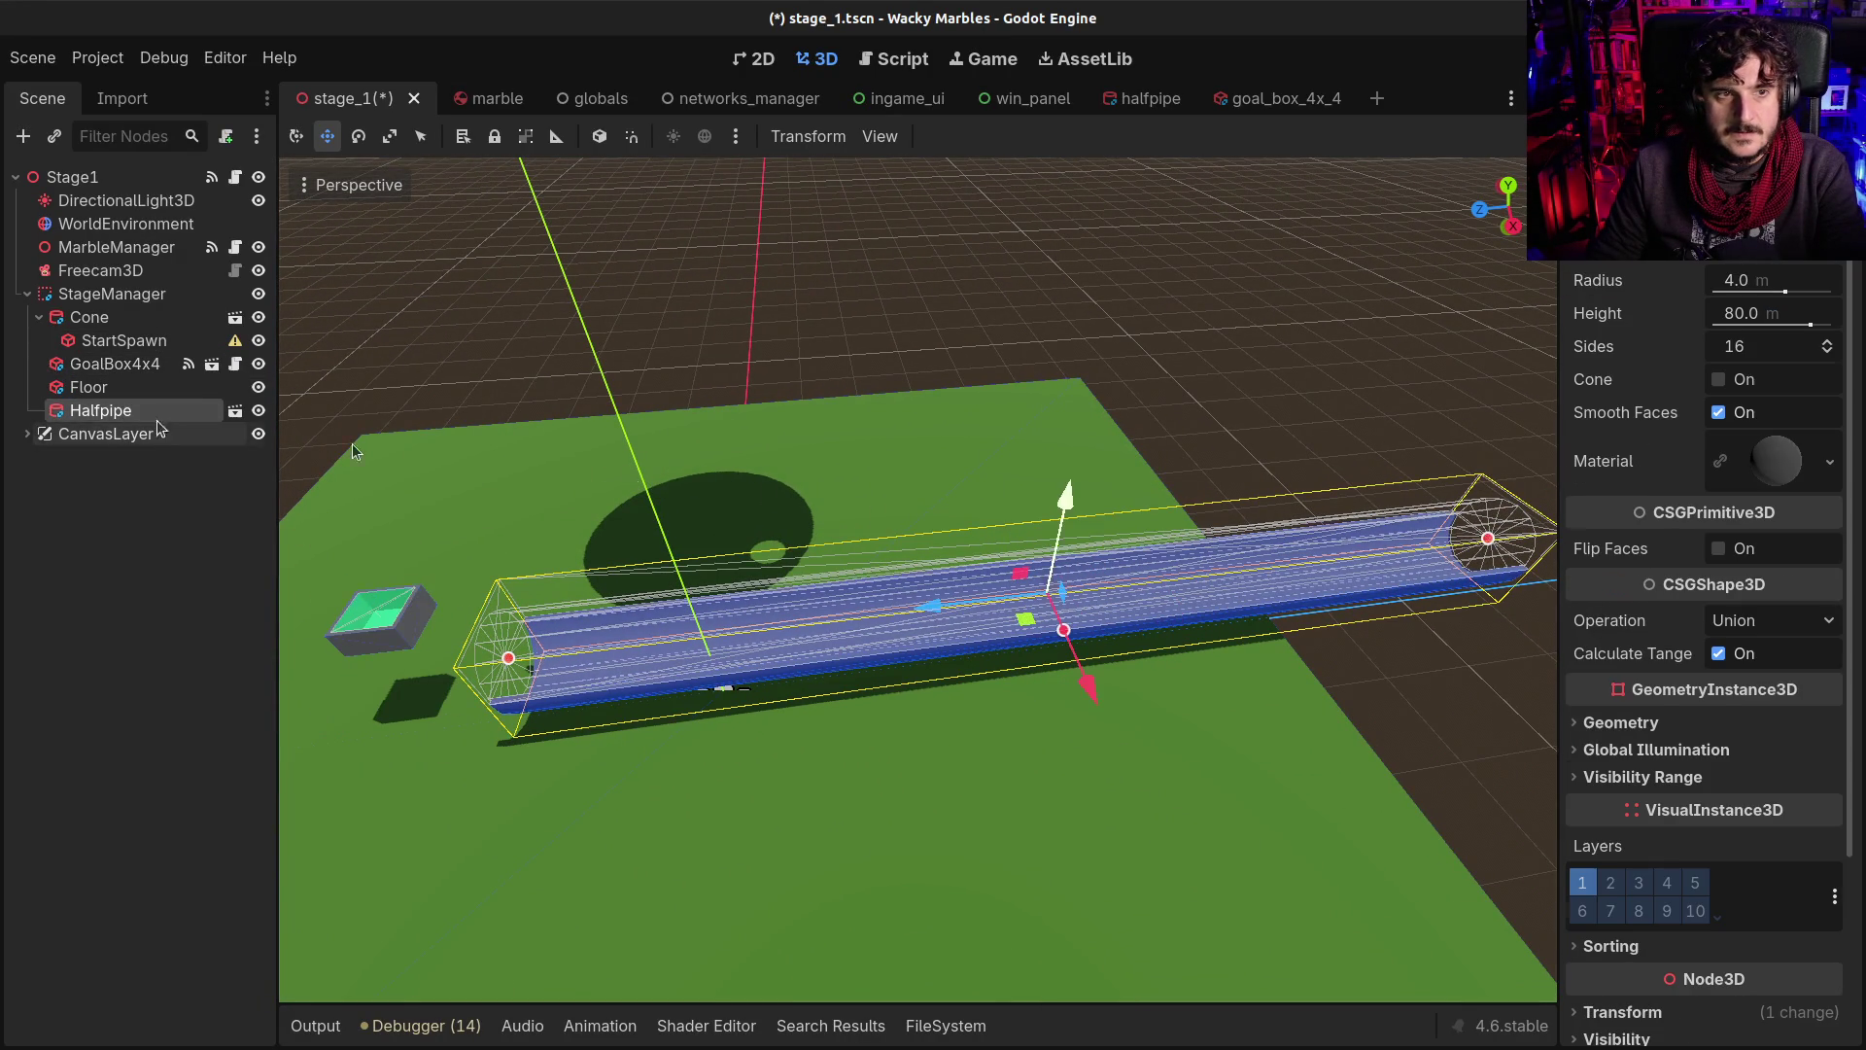
mouse_move(1101, 529)
mouse_down()
mouse_move(1086, 309)
mouse_move(1100, 403)
mouse_move(1082, 453)
mouse_move(941, 437)
mouse_up()
key(e)
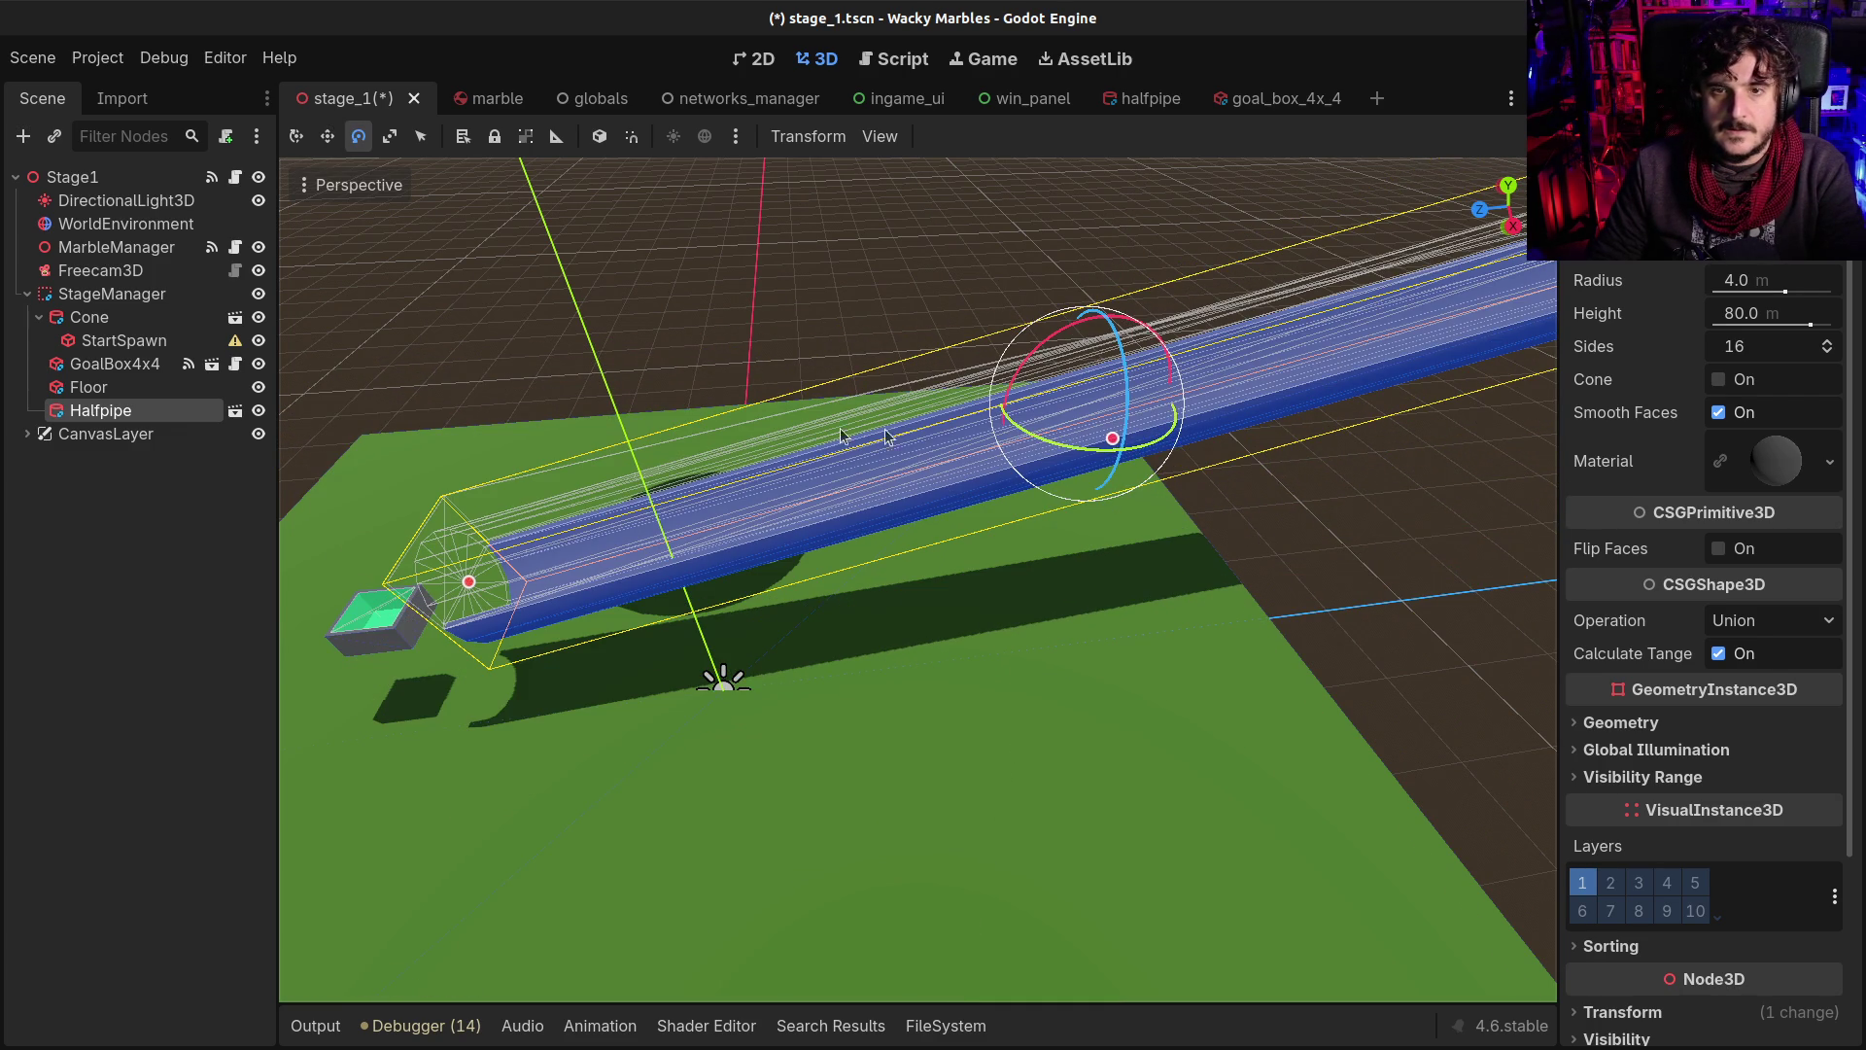
scroll(1161, 307, down, 6)
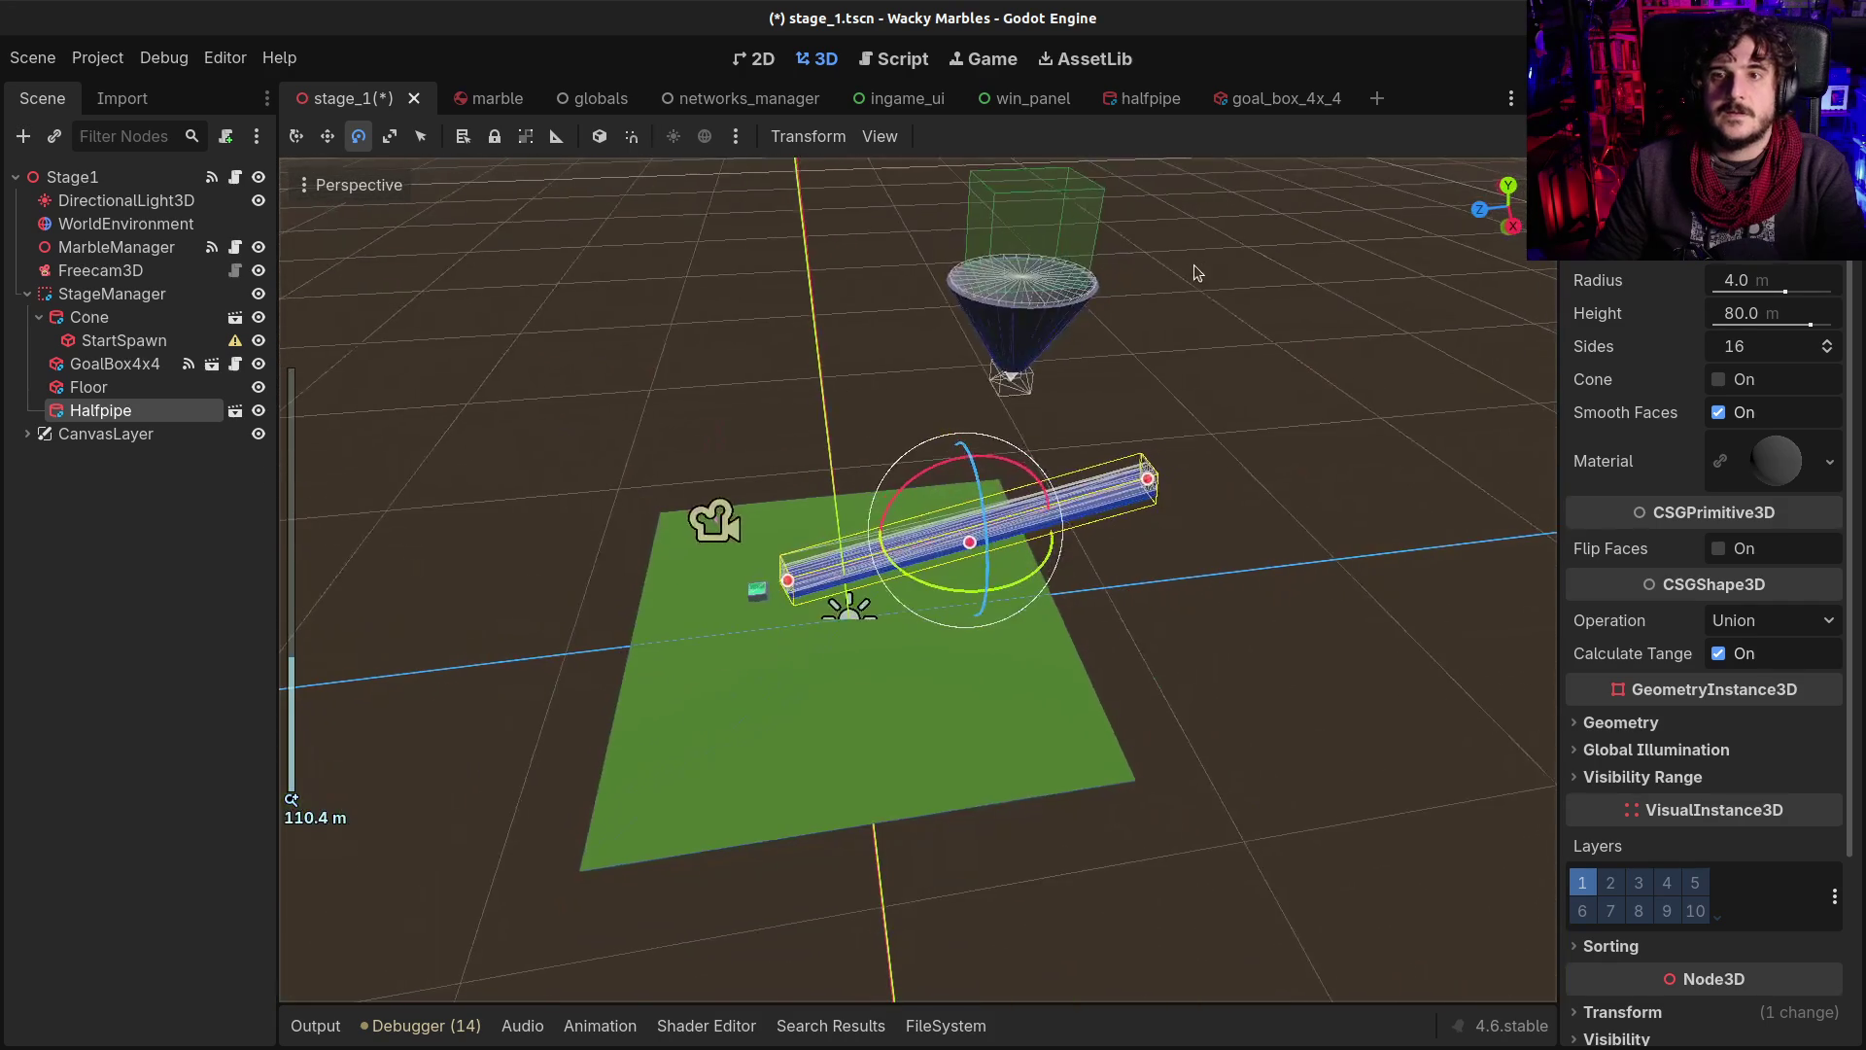
scroll(590, 646, up, 4)
mouse_move(731, 603)
mouse_down()
mouse_move(784, 658)
mouse_move(875, 671)
mouse_move(819, 576)
mouse_move(495, 566)
mouse_up()
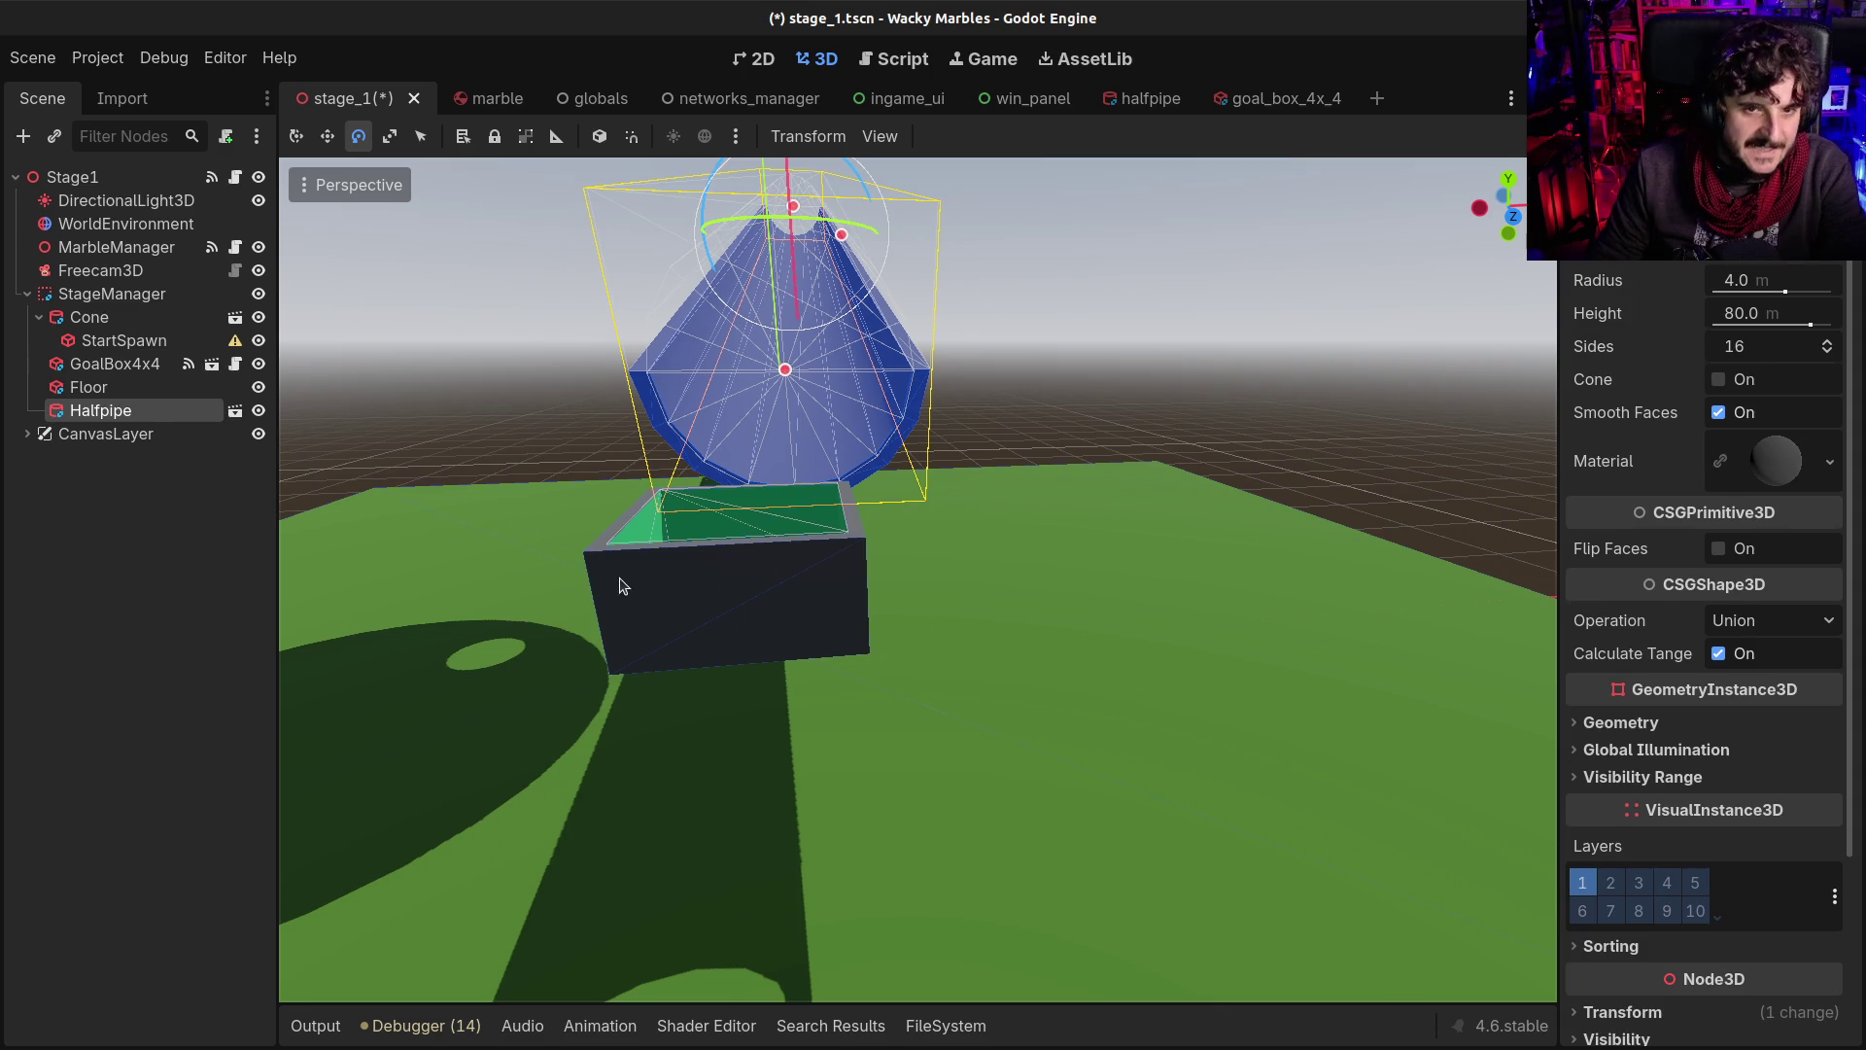
Select the goal box, undo a trial x widening, and lower it slightly
click(623, 584)
key(w)
drag(858, 556, 921, 560)
key(ctrl+z)
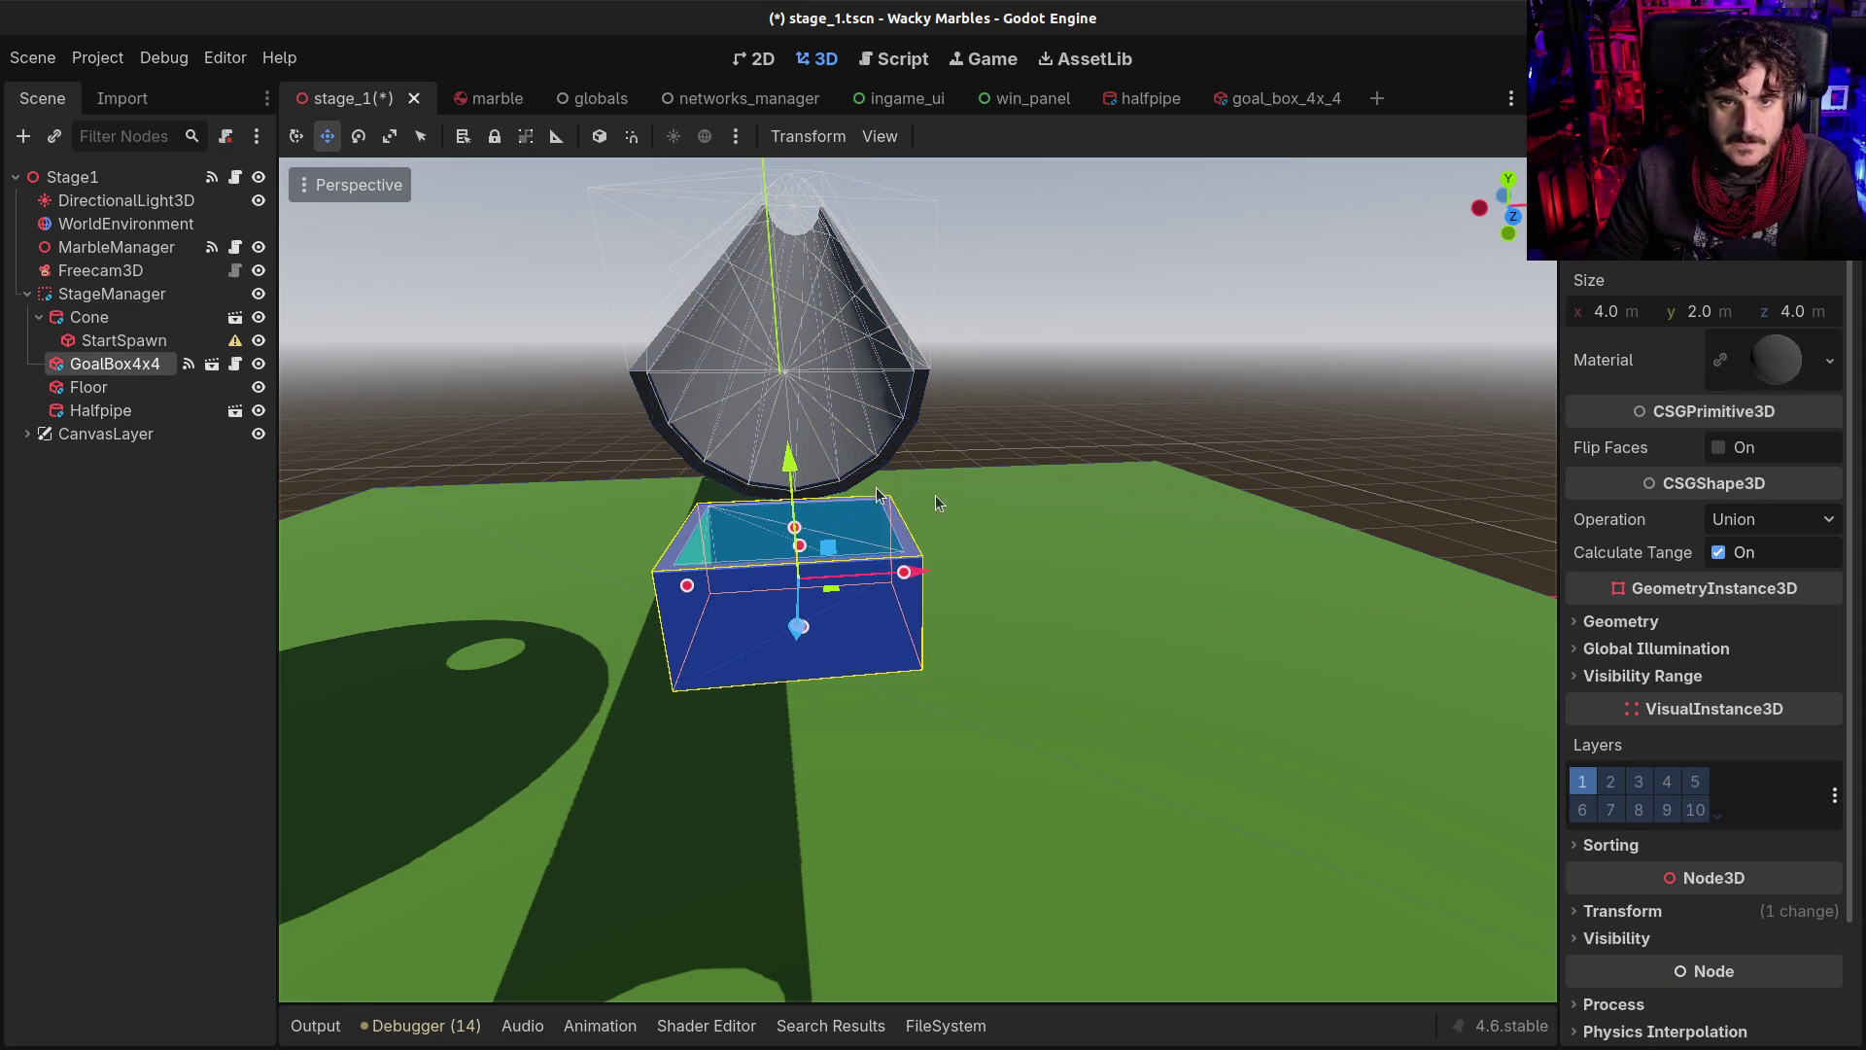
key(f)
scroll(918, 581, up, 5)
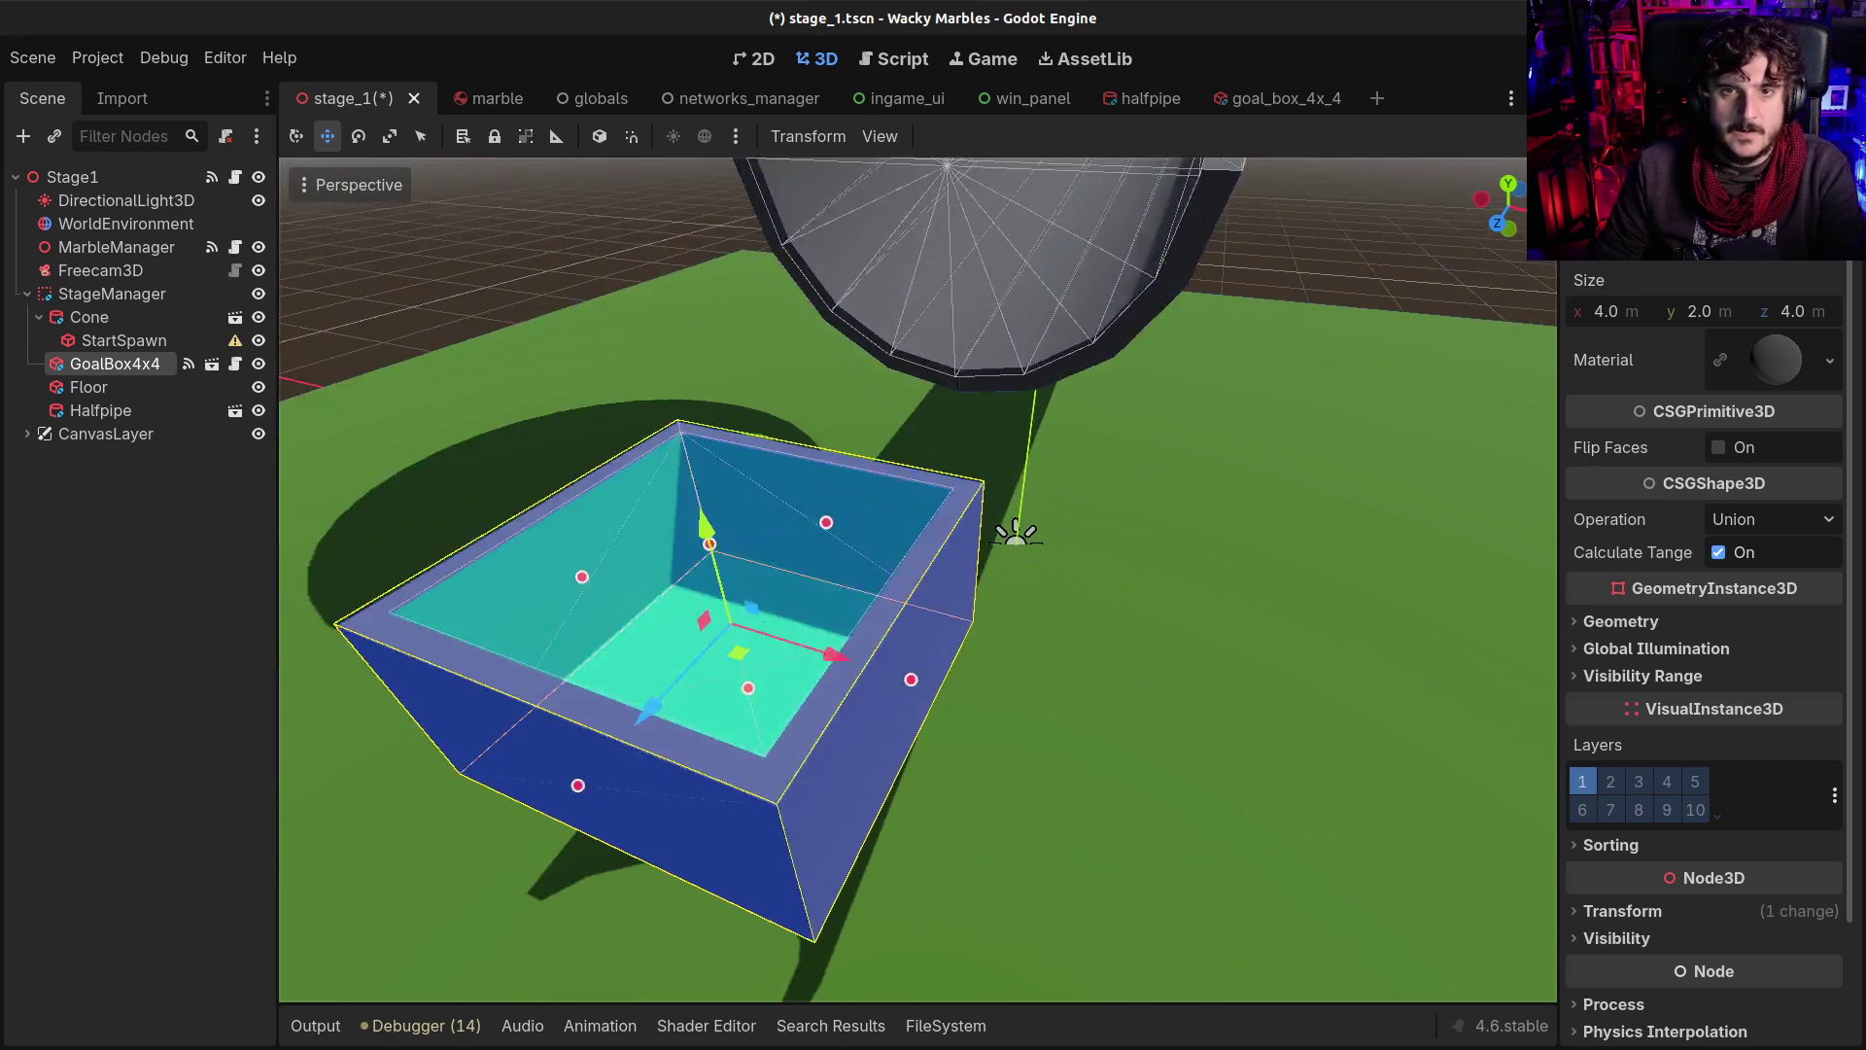
scroll(670, 586, down, 3)
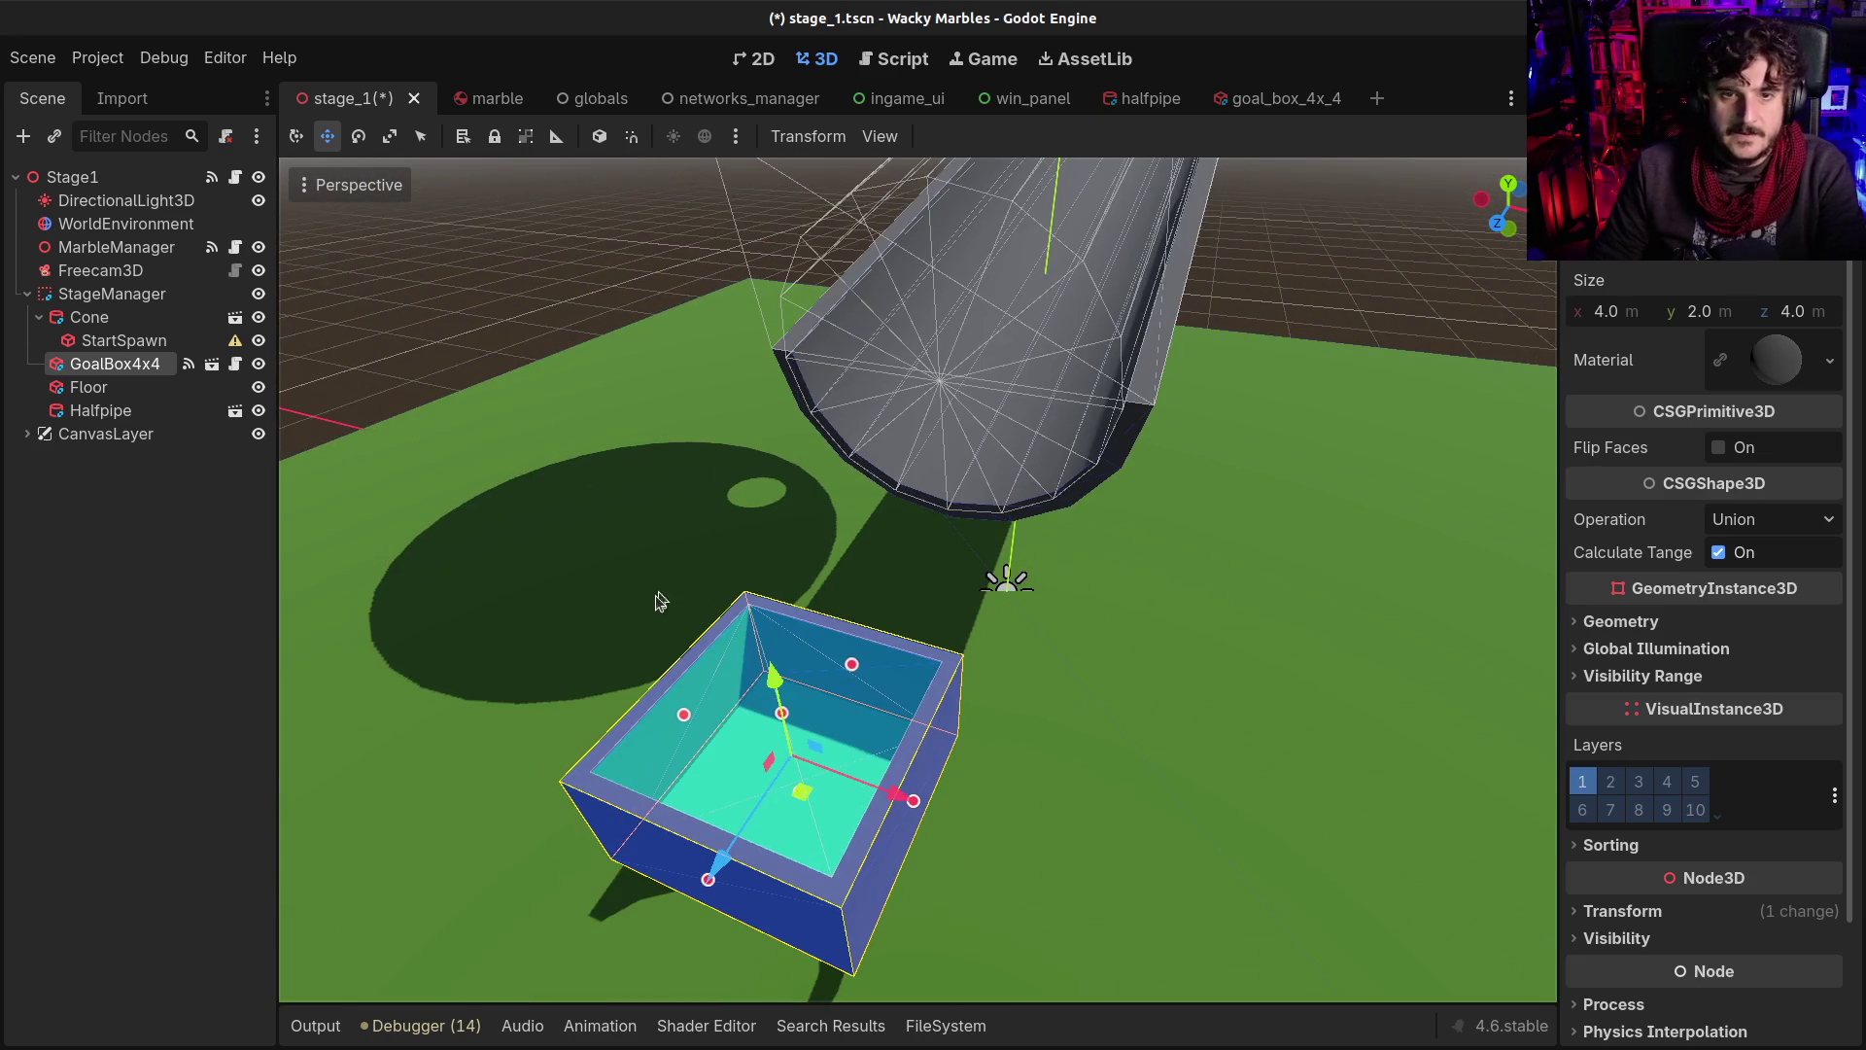
drag(770, 671, 778, 698)
Slide the goal box toward and back from the cone, then lower it beneath the halfpipe end
drag(711, 921, 860, 692)
drag(905, 595, 833, 593)
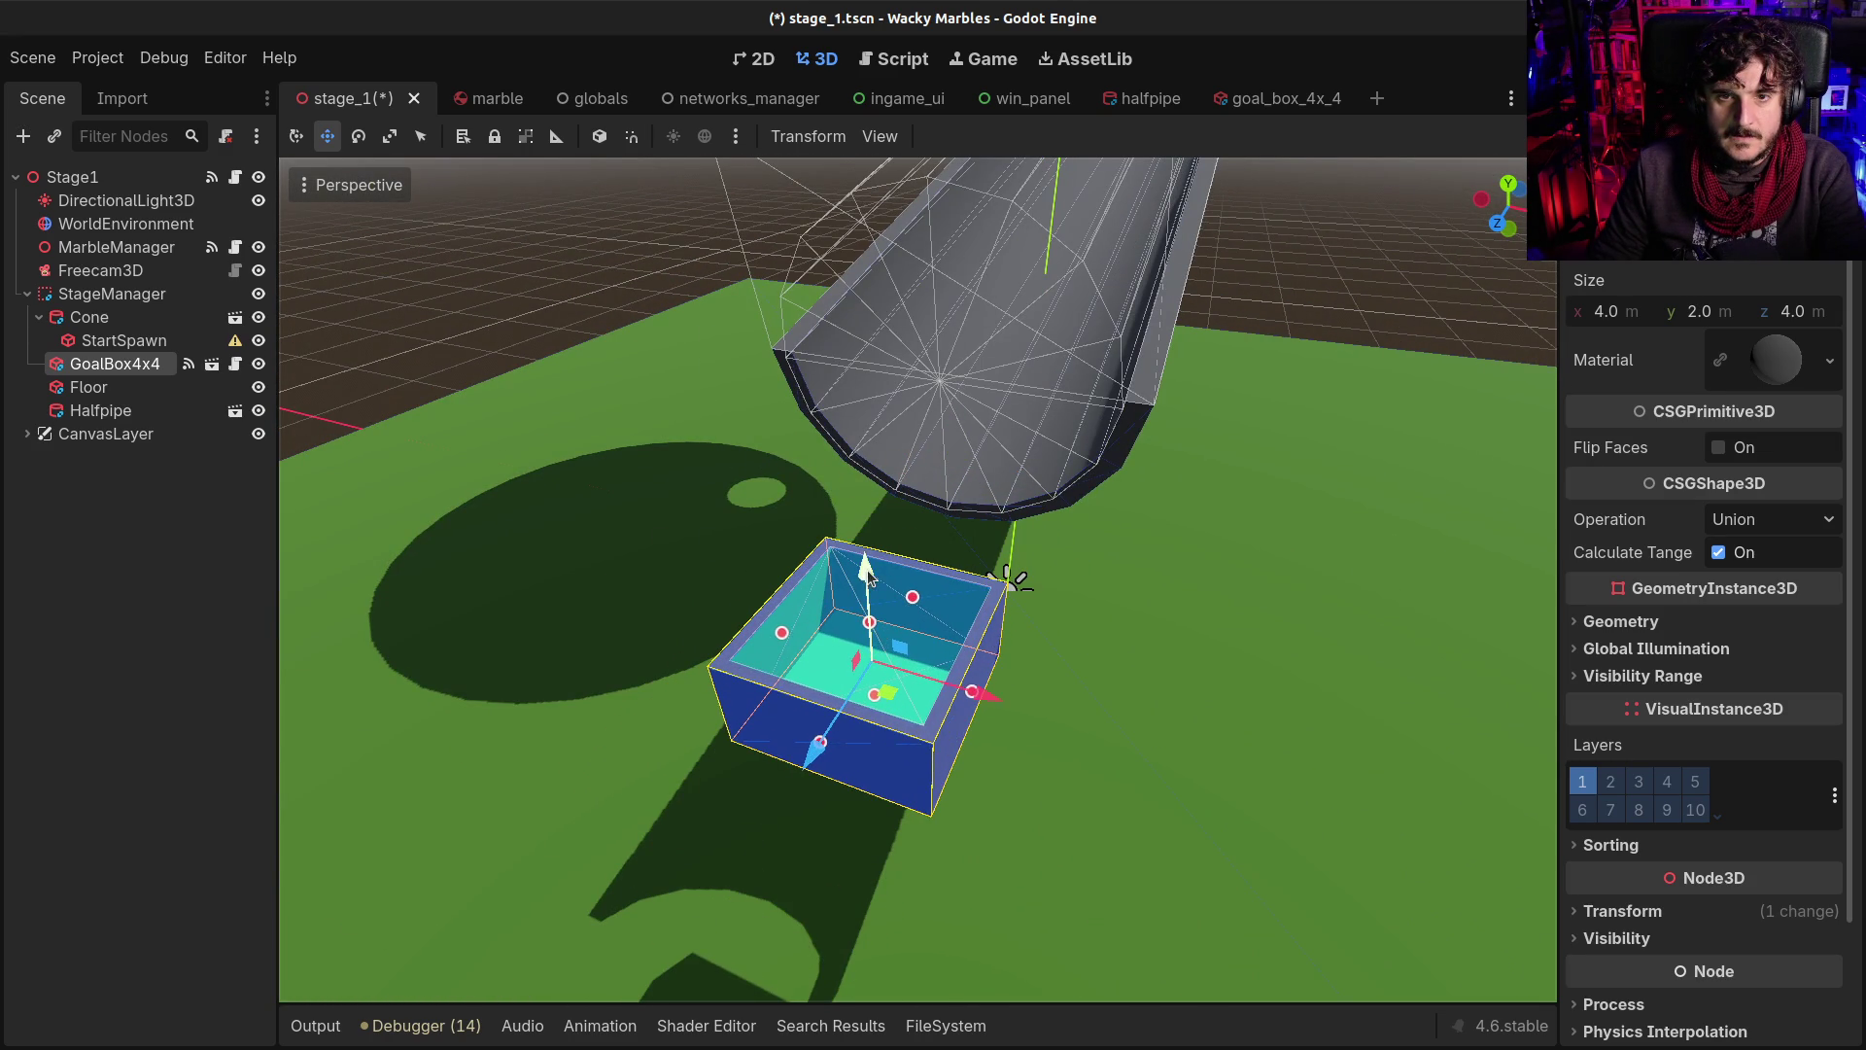
scroll(960, 494, up, 3)
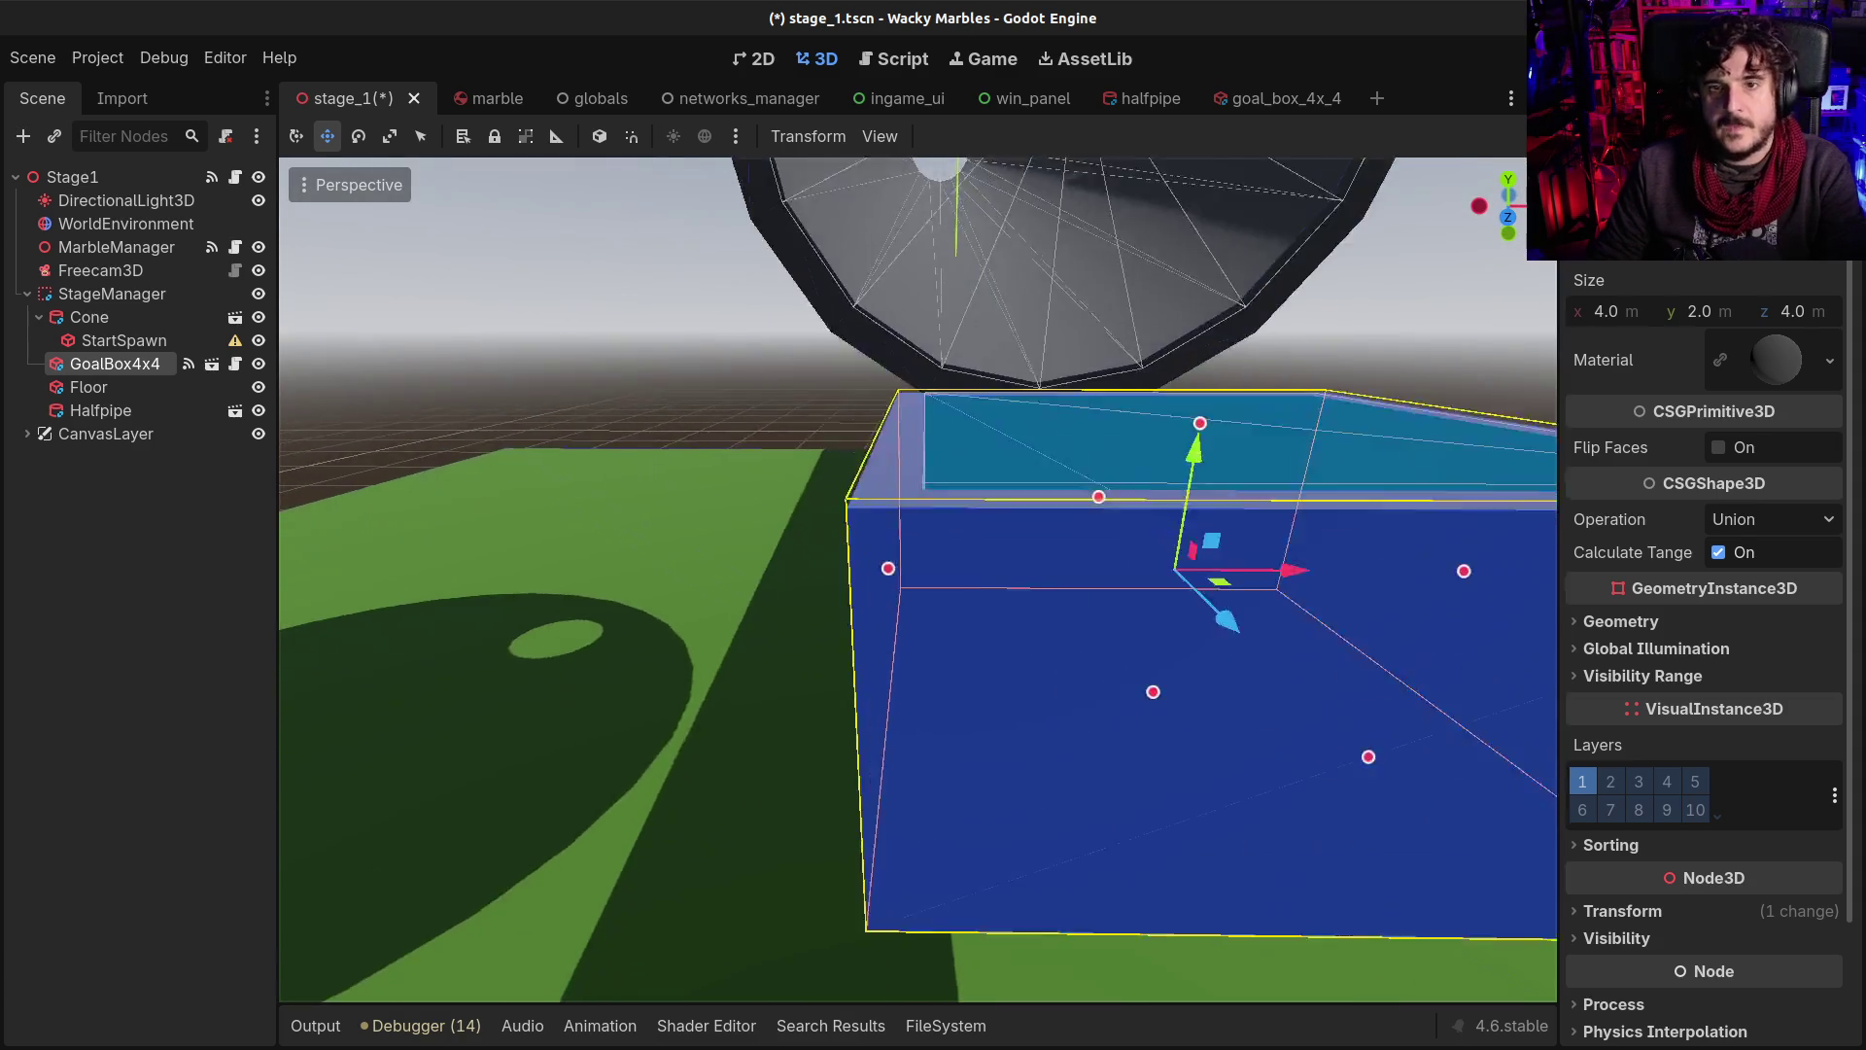
key(q)
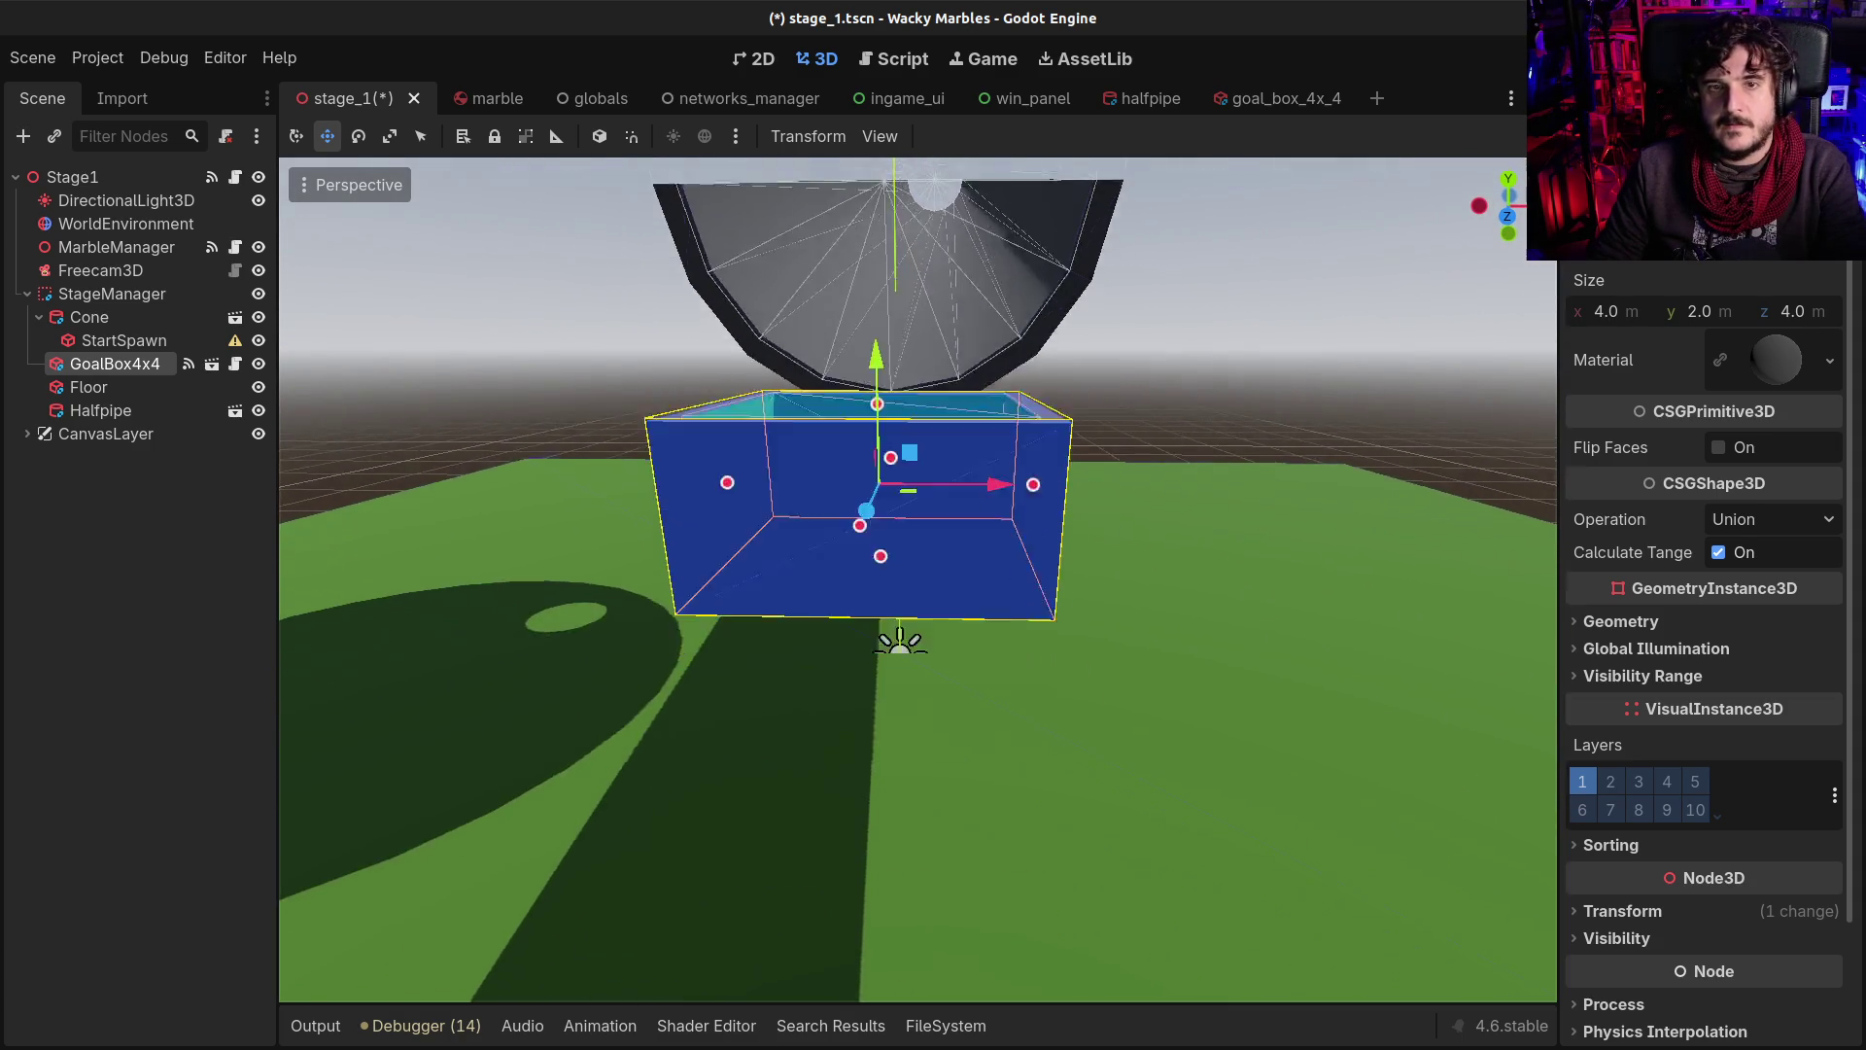
key(e)
drag(881, 377, 874, 409)
key(e)
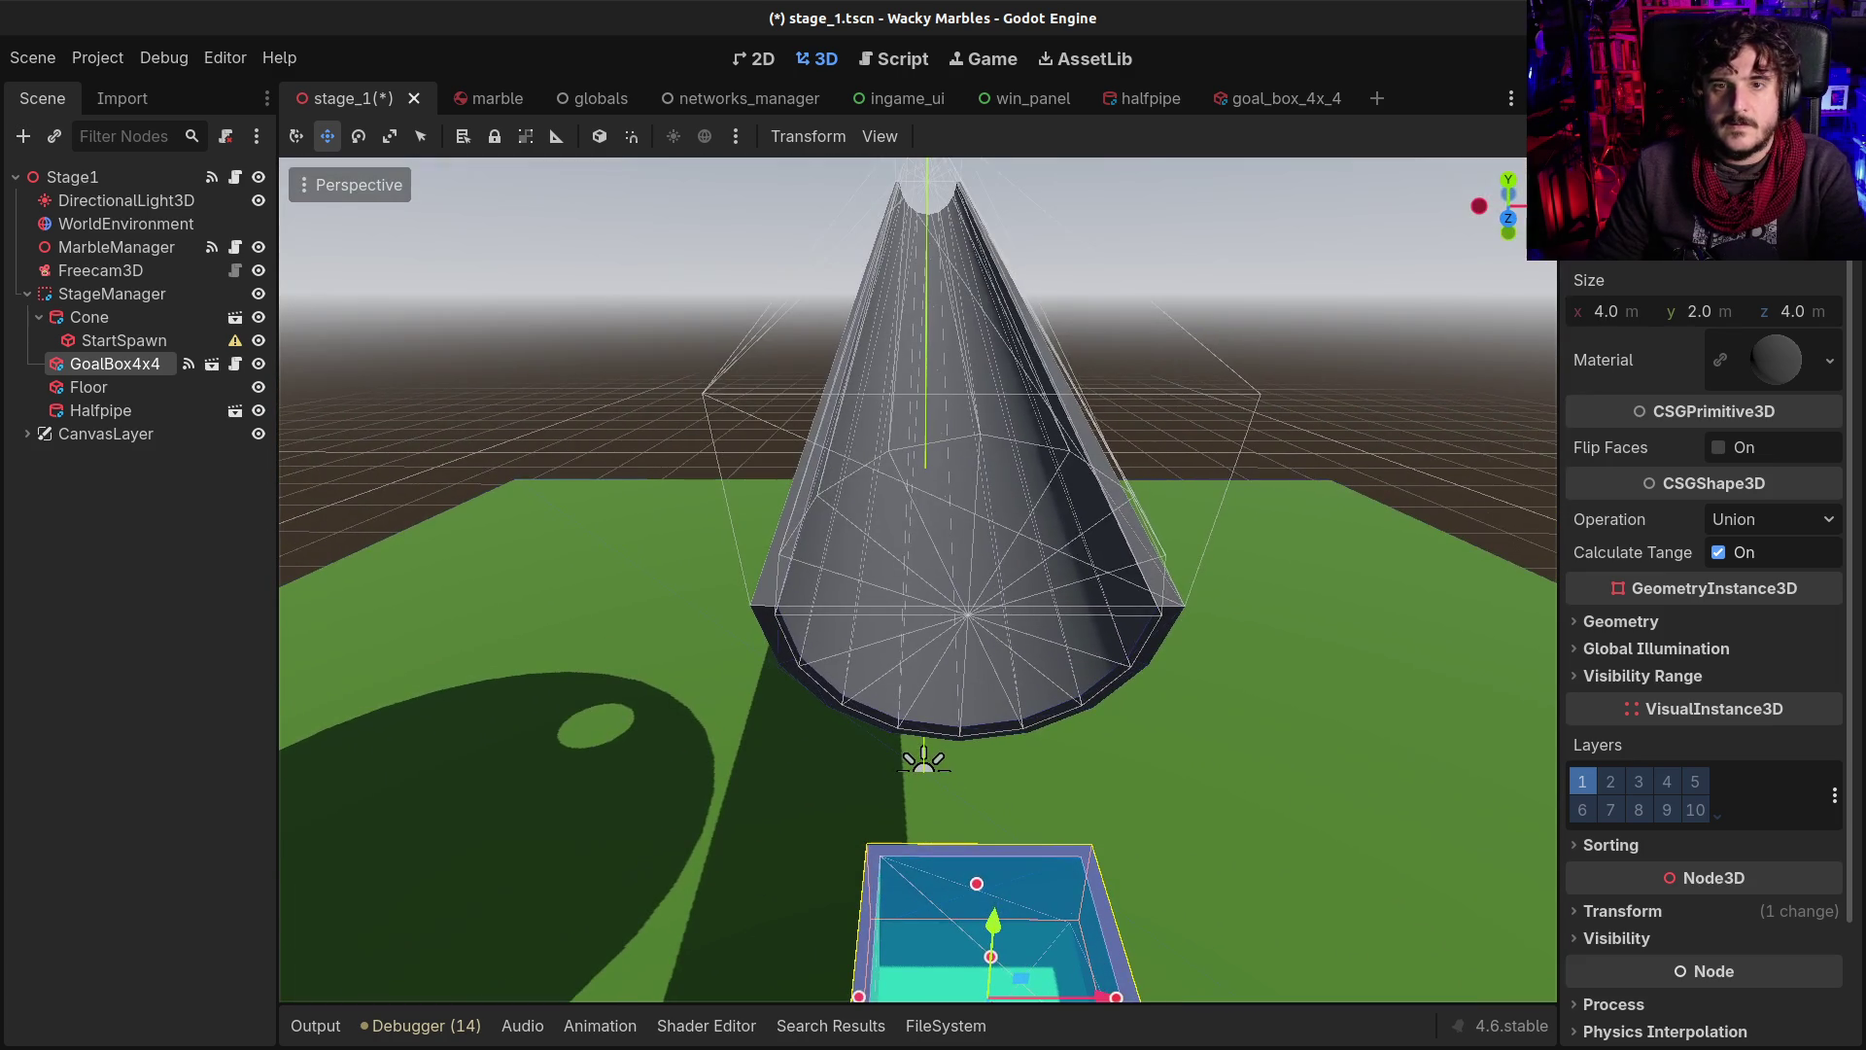
key(q)
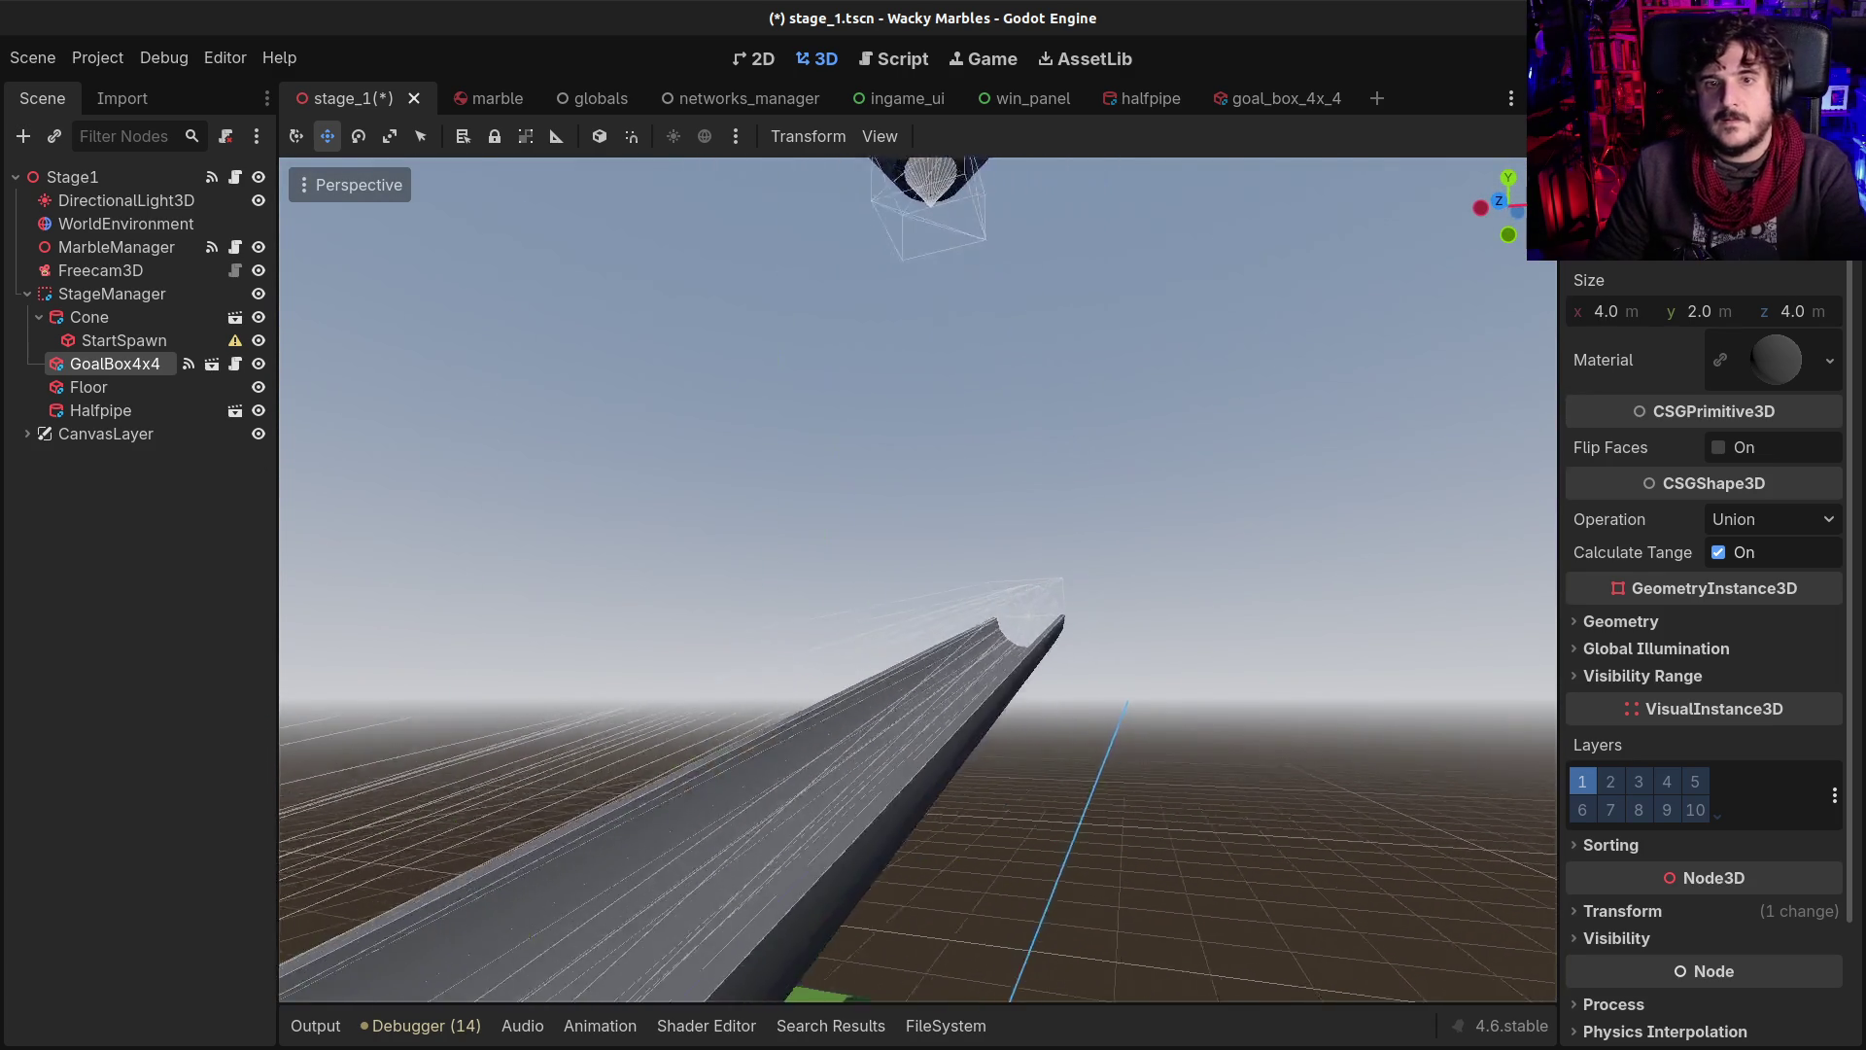
key(e)
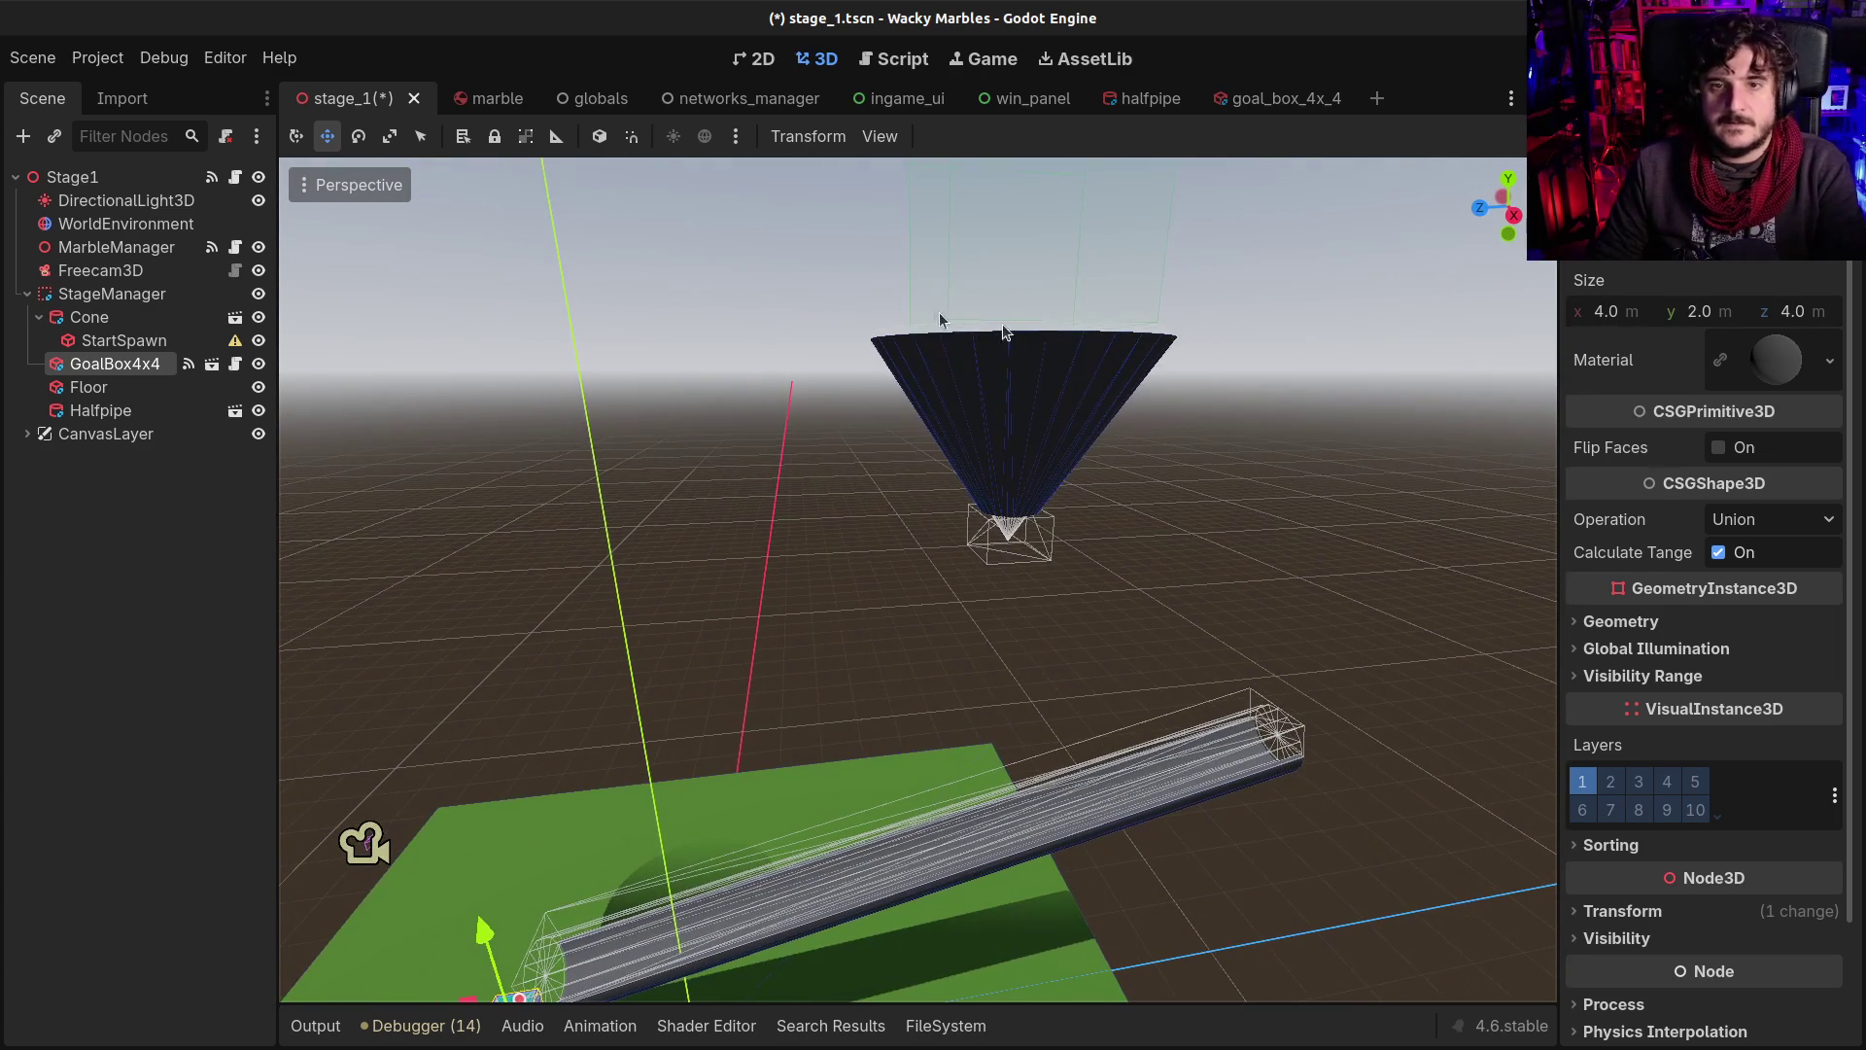
Move the Cone about 17 m along Z, save Stage_1, and run the game with F5
click(1025, 361)
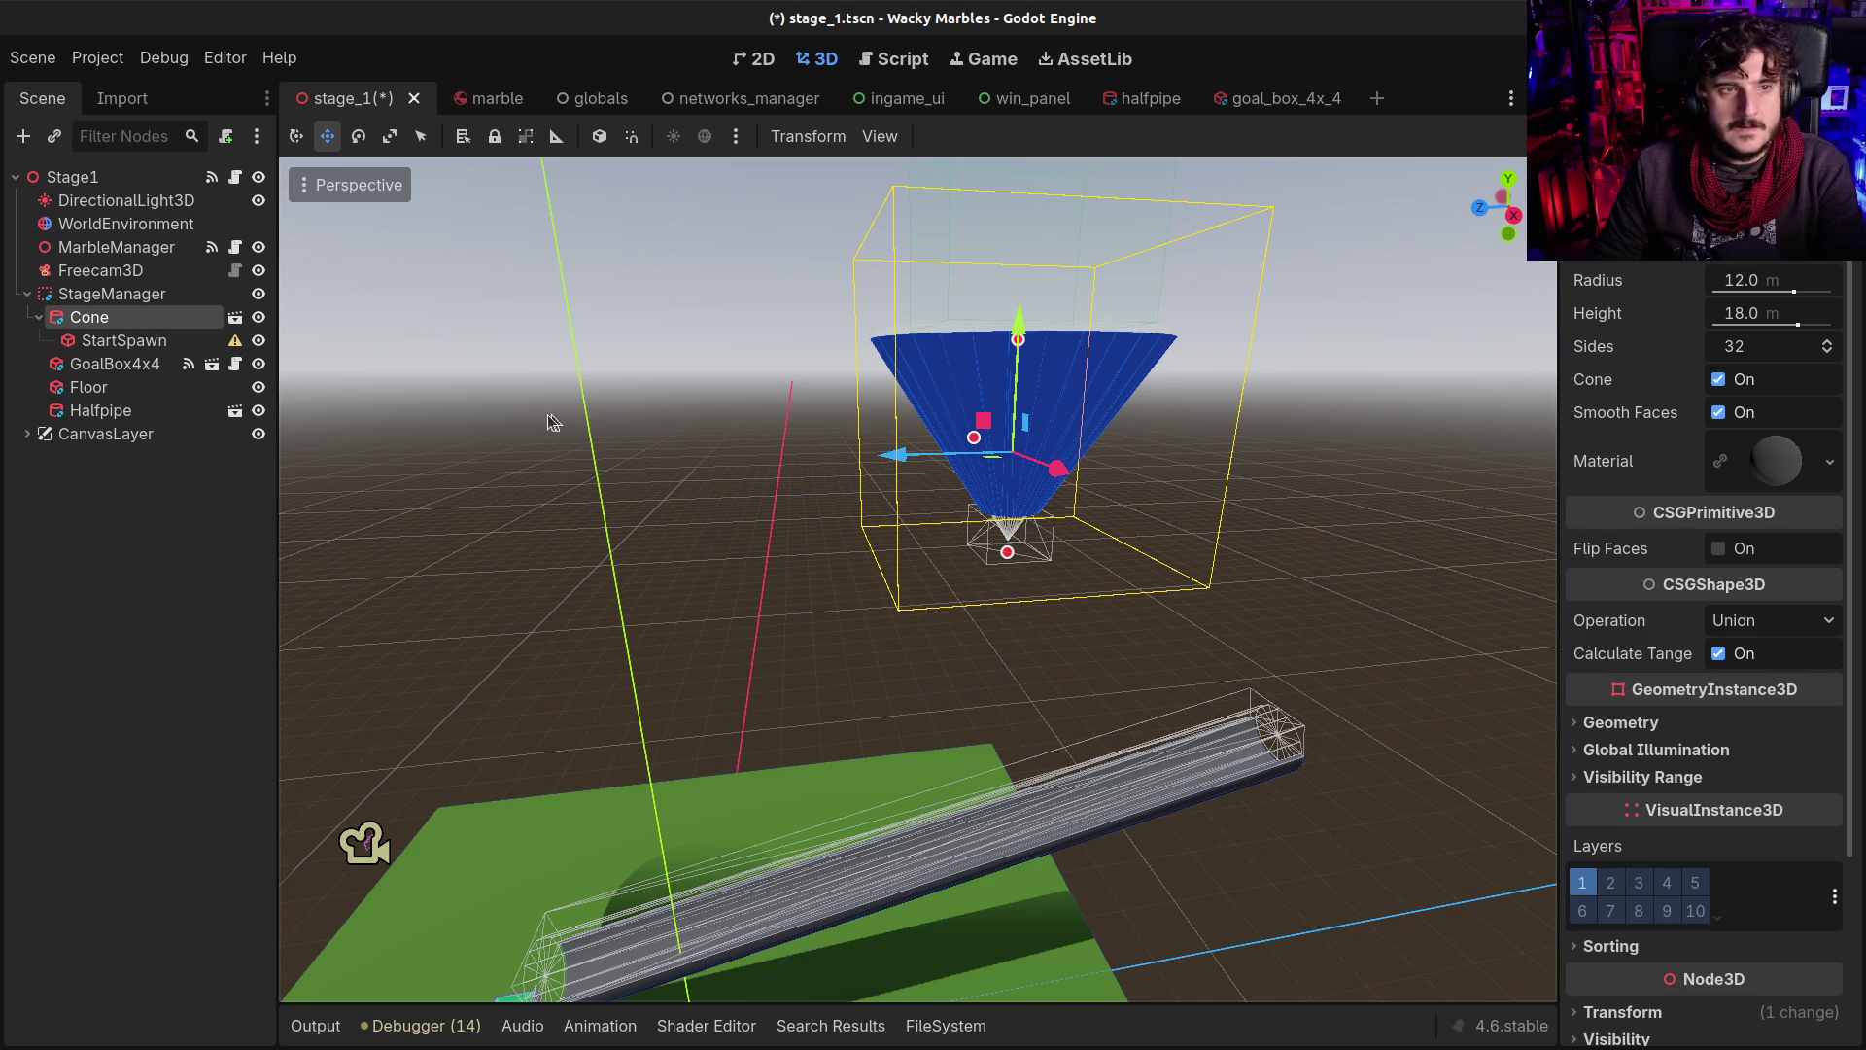
drag(892, 454, 1081, 455)
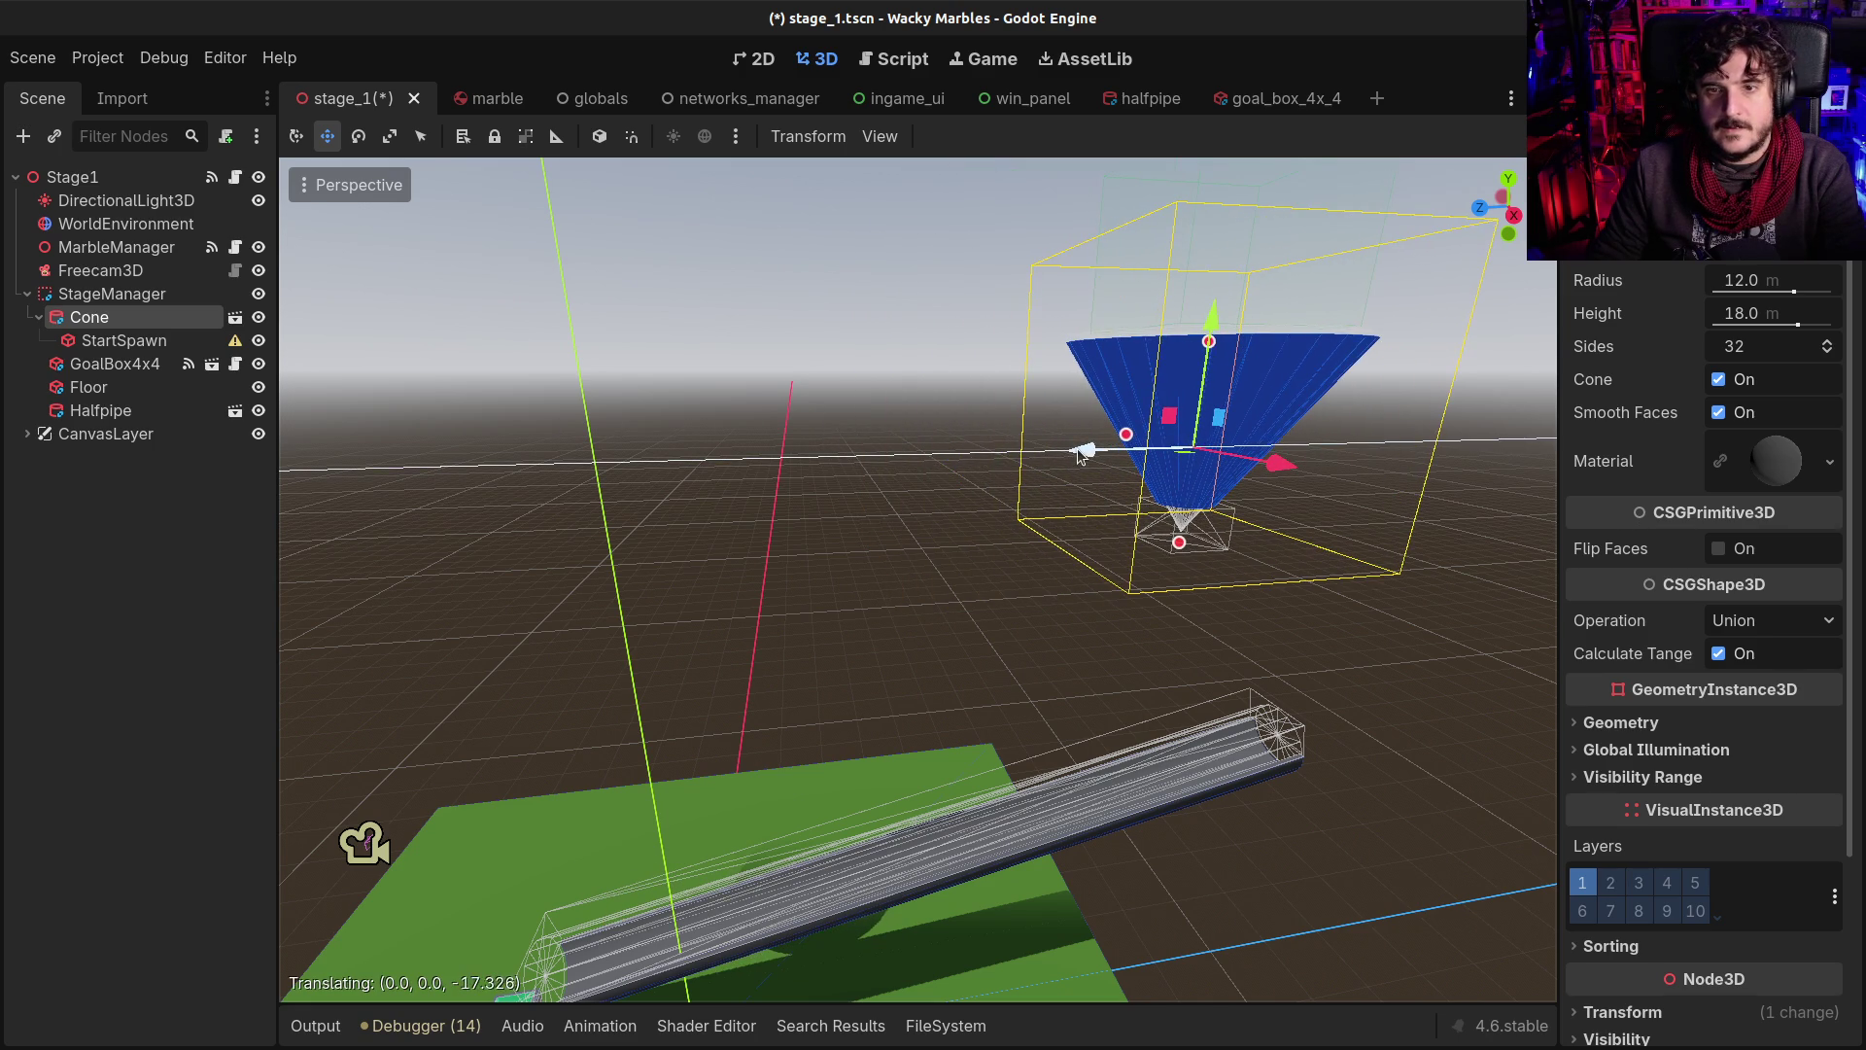
key(ctrl+s)
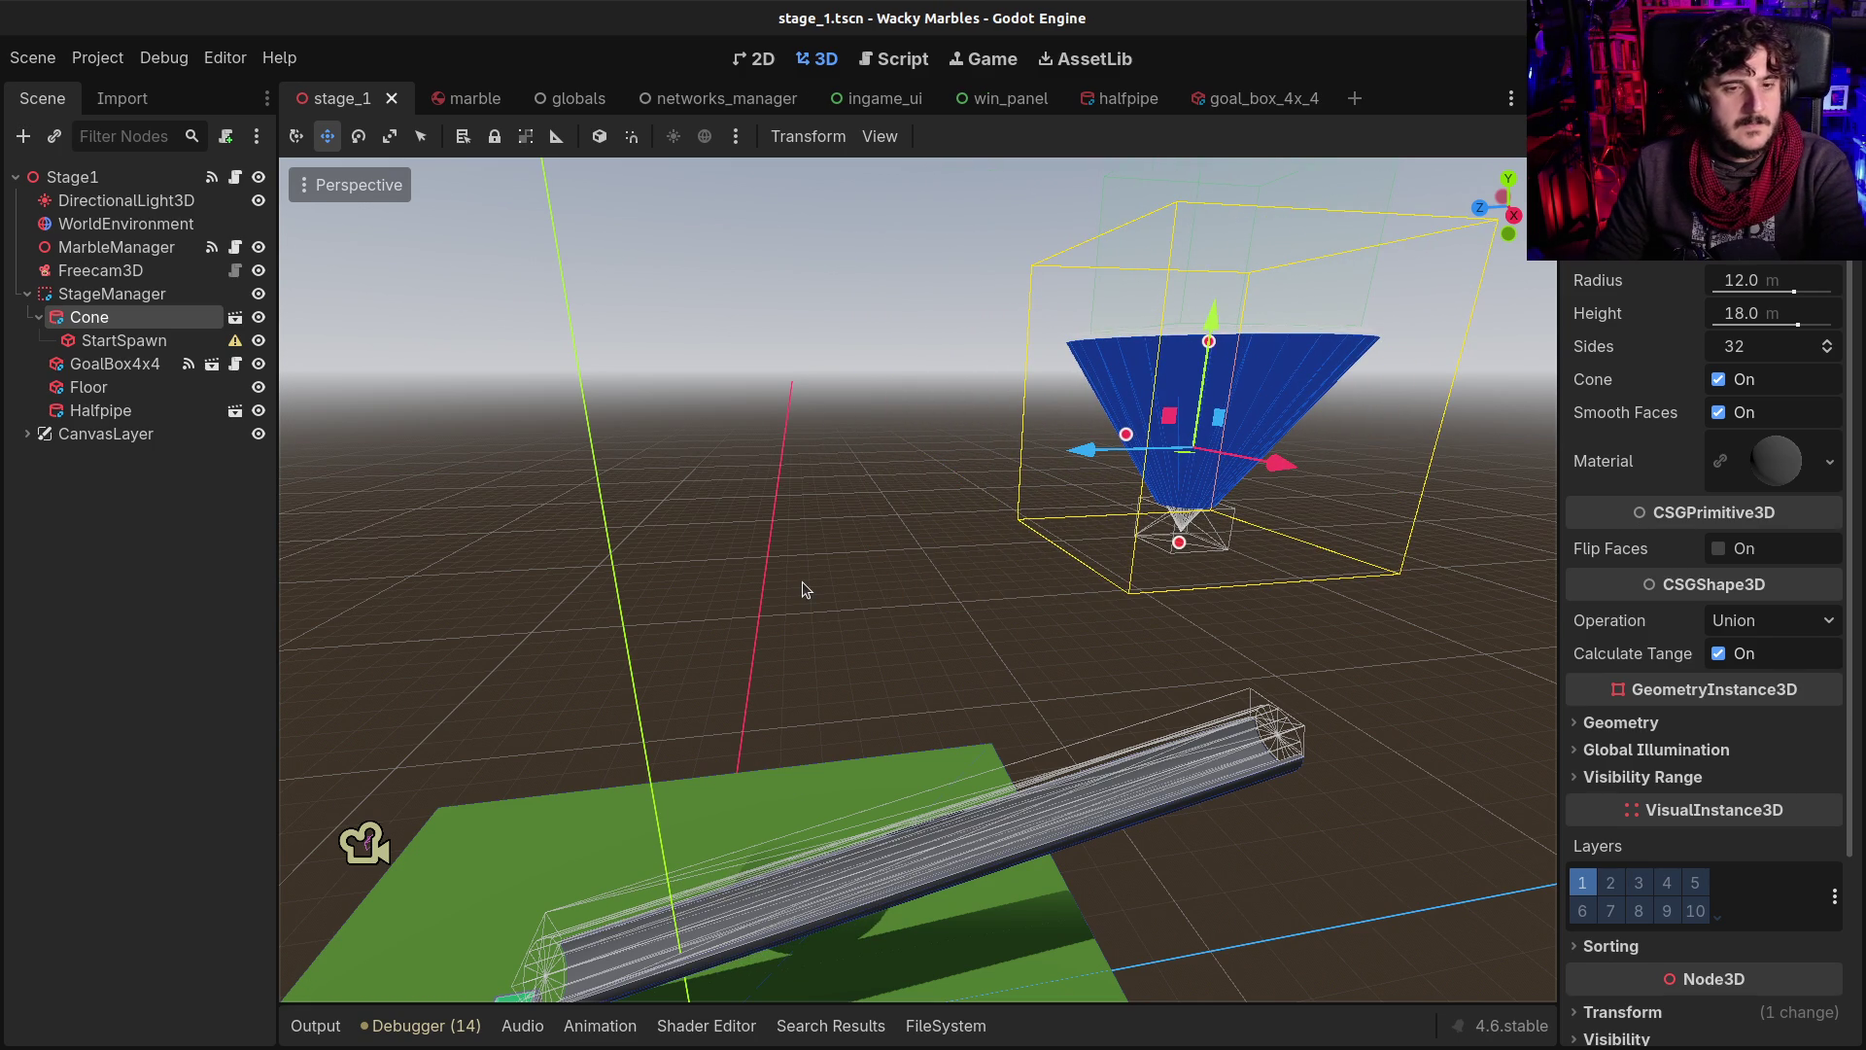
key(F5)
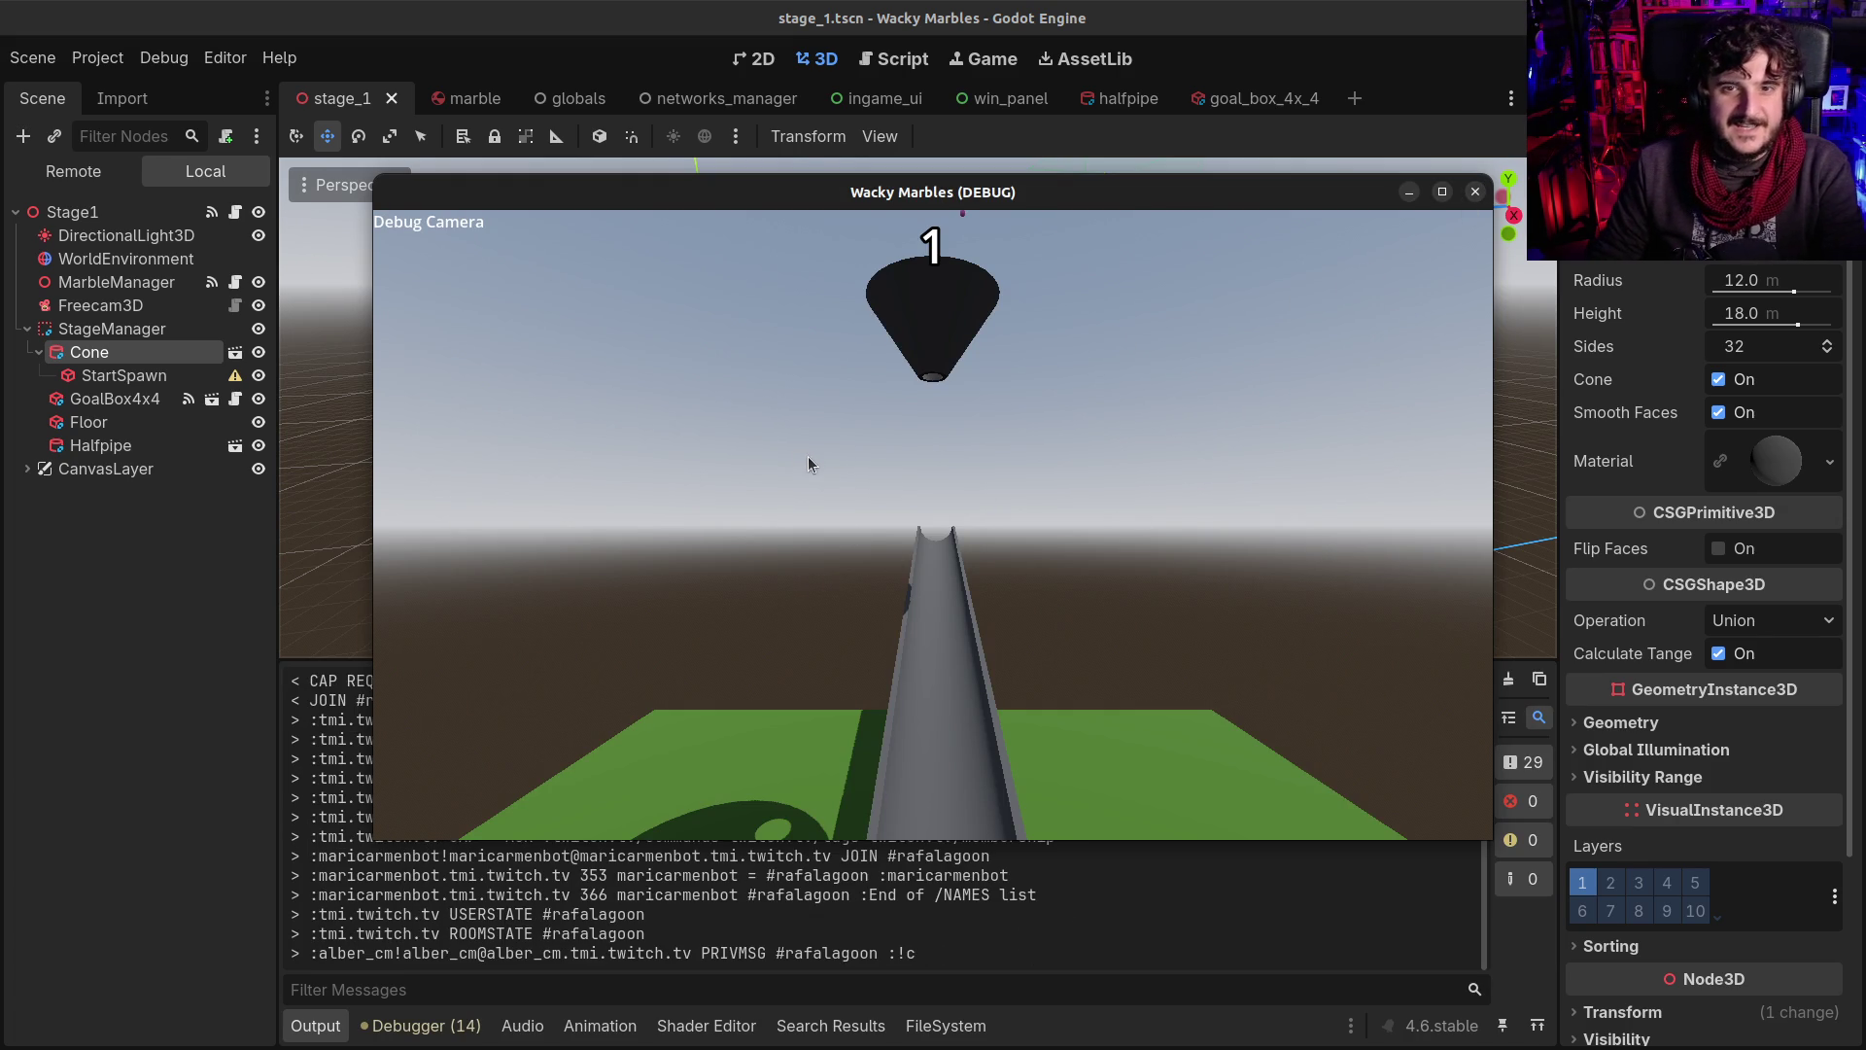
Fly the debug camera to watch the marbles race to the finish, then close the game
key(Tab)
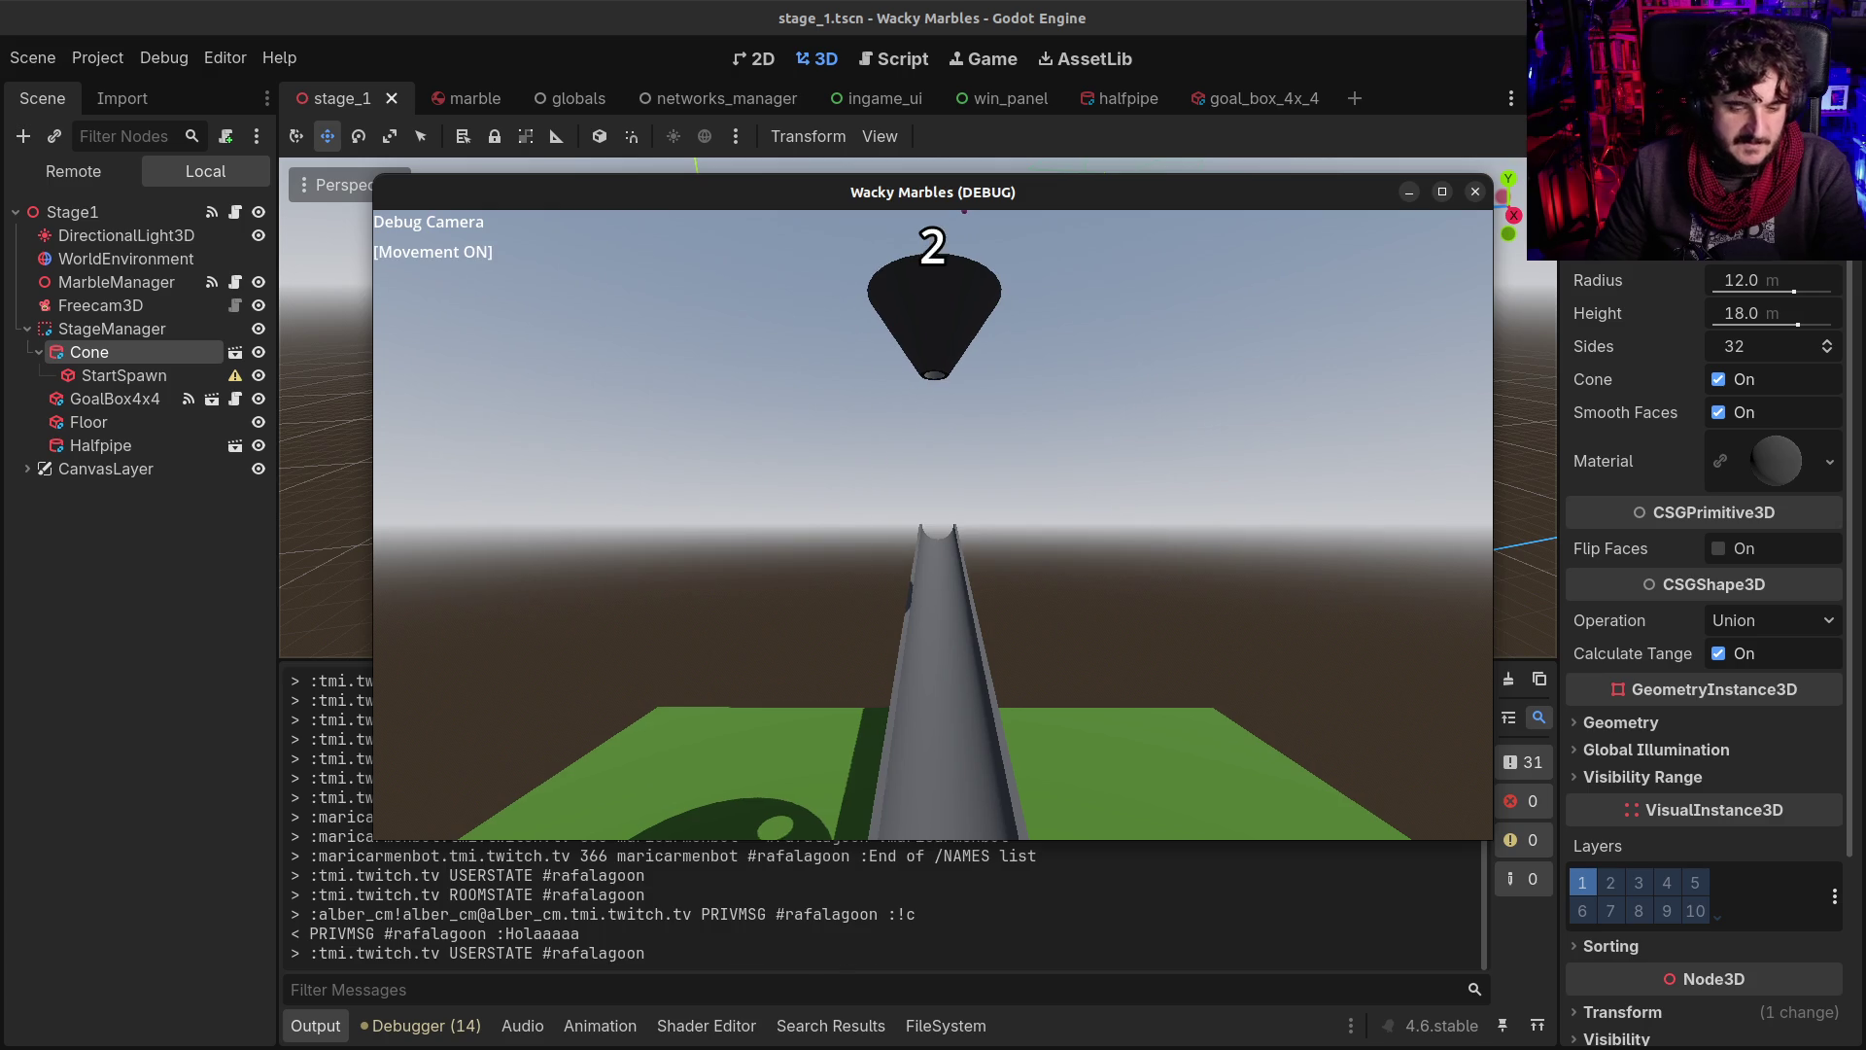
key(e)
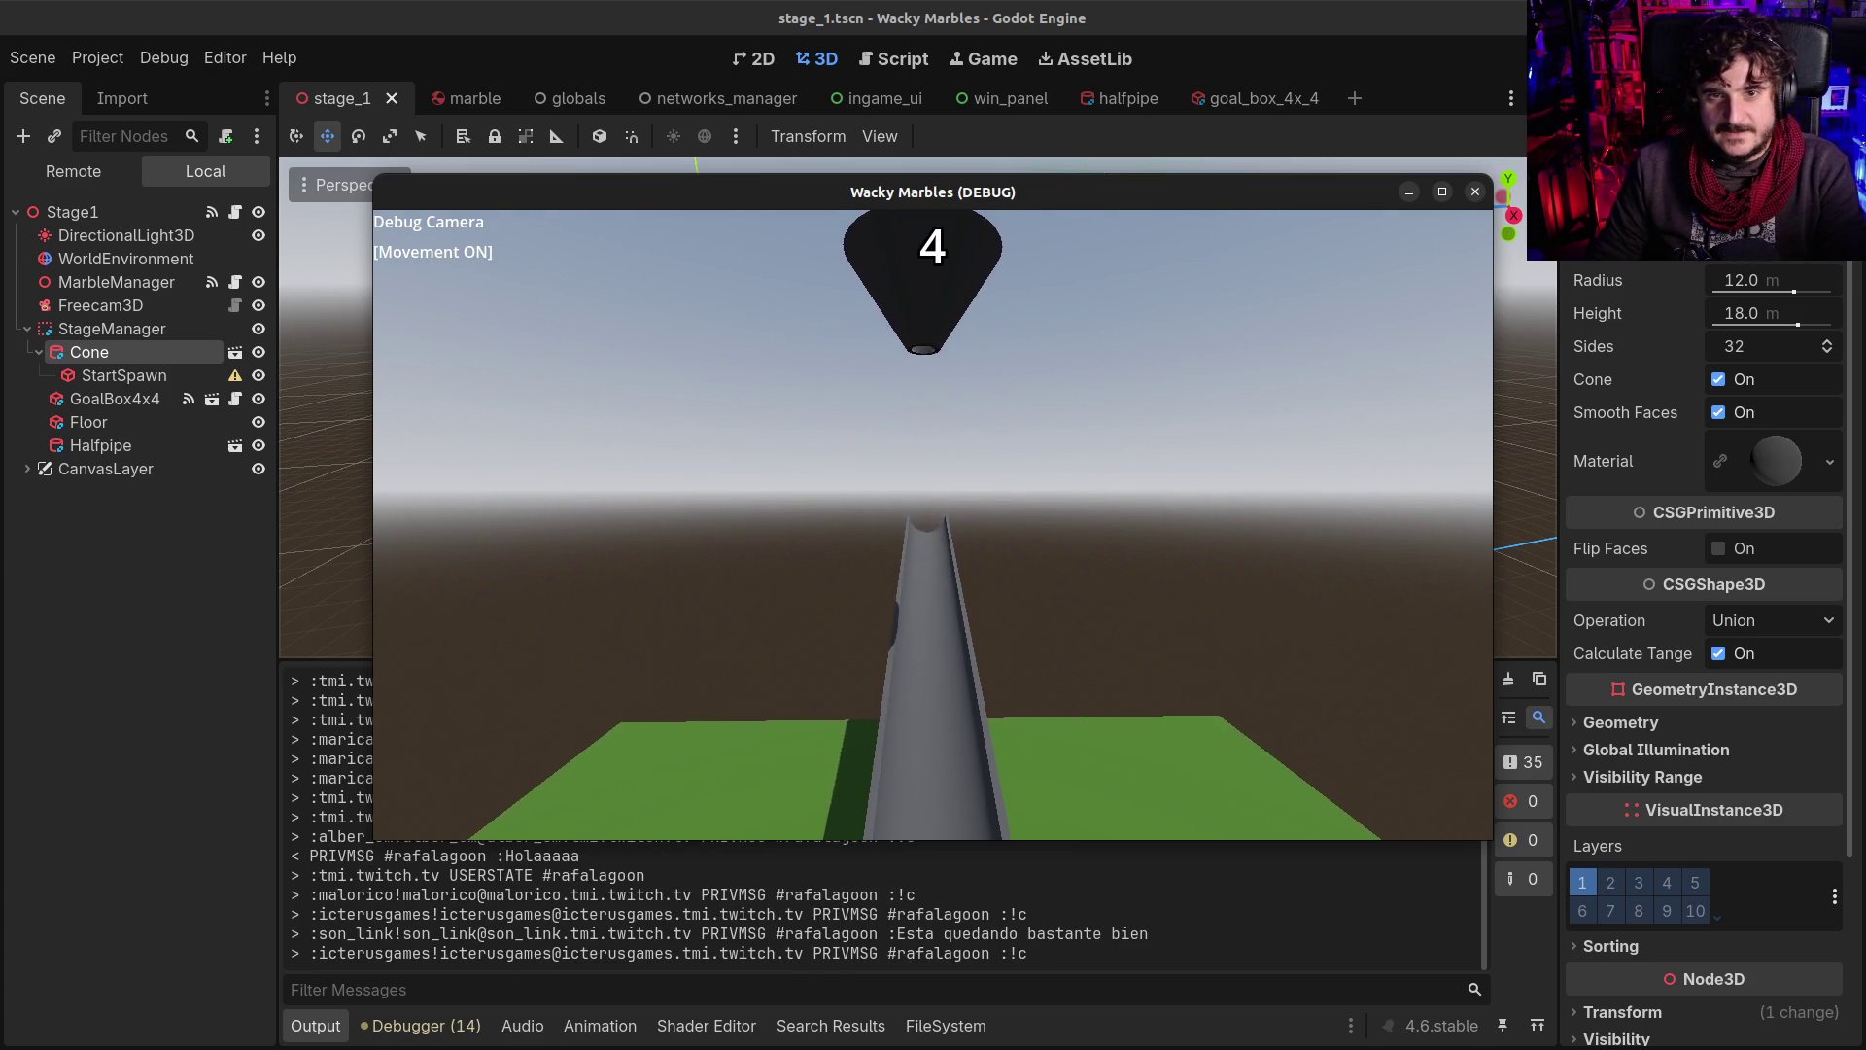
key(e)
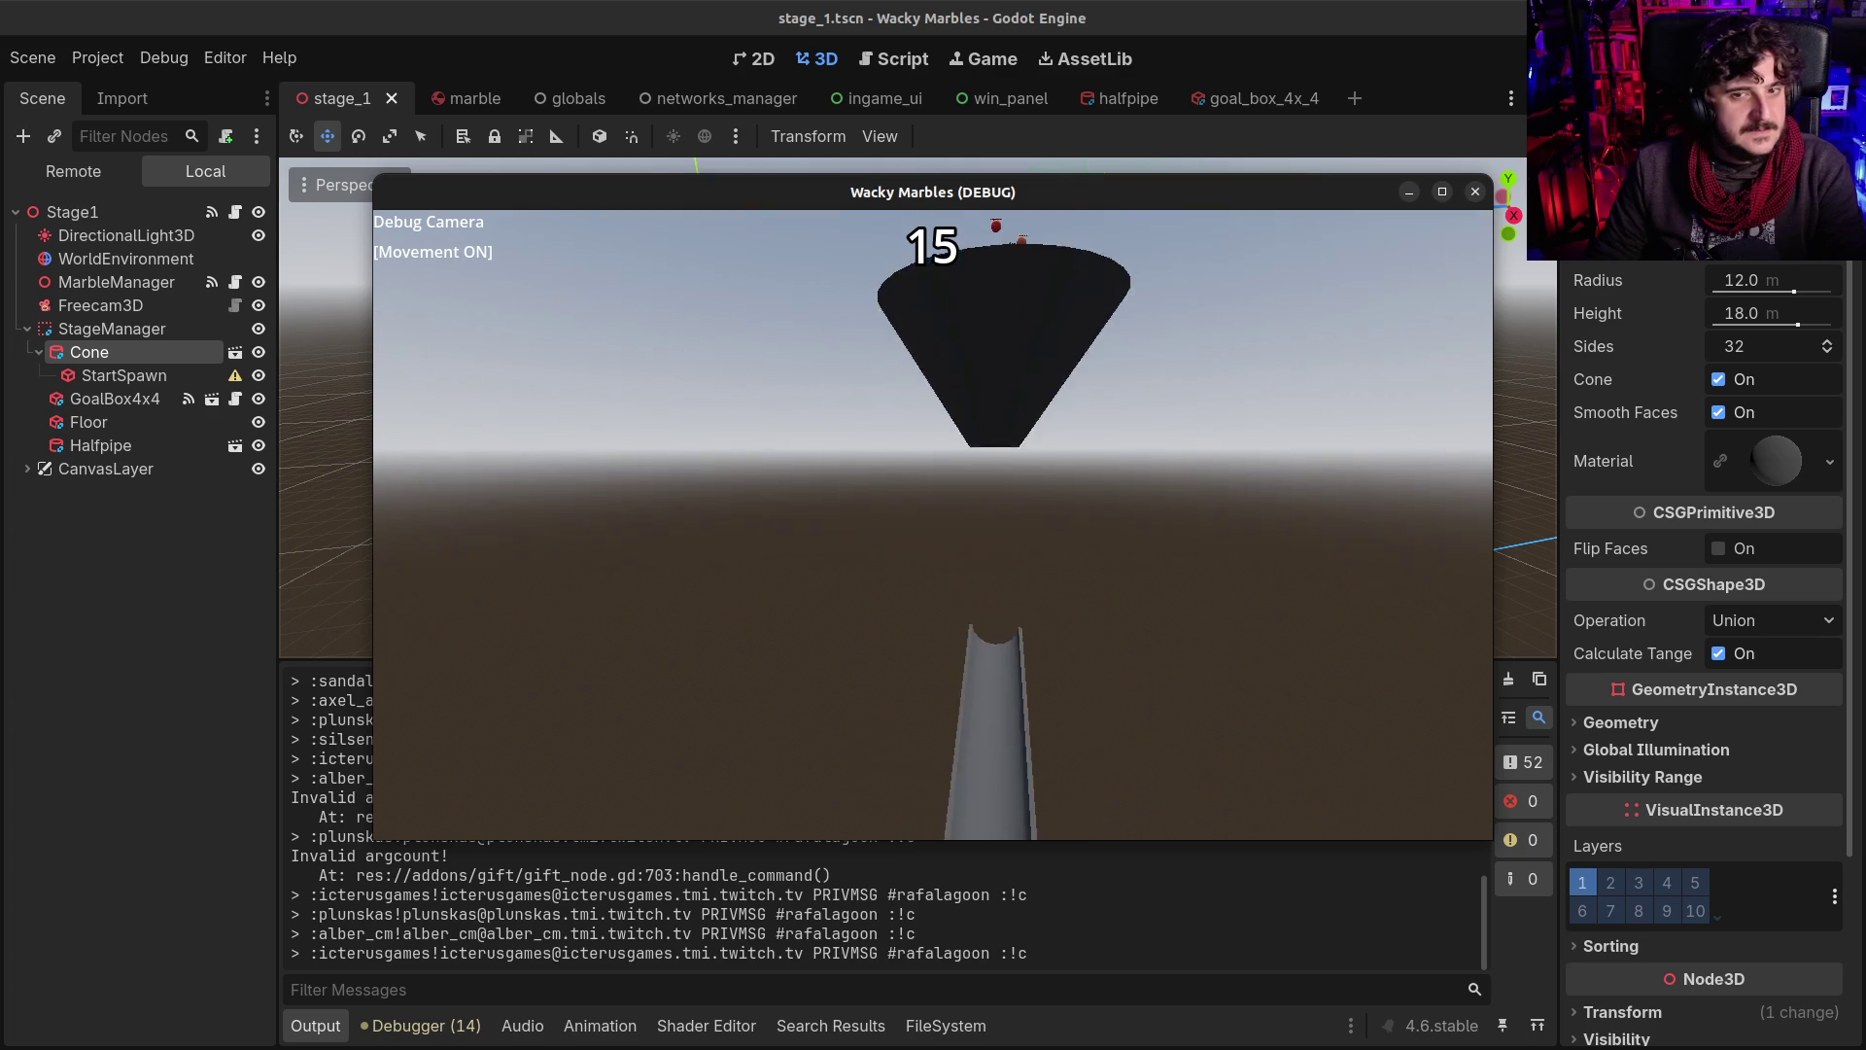
key(m)
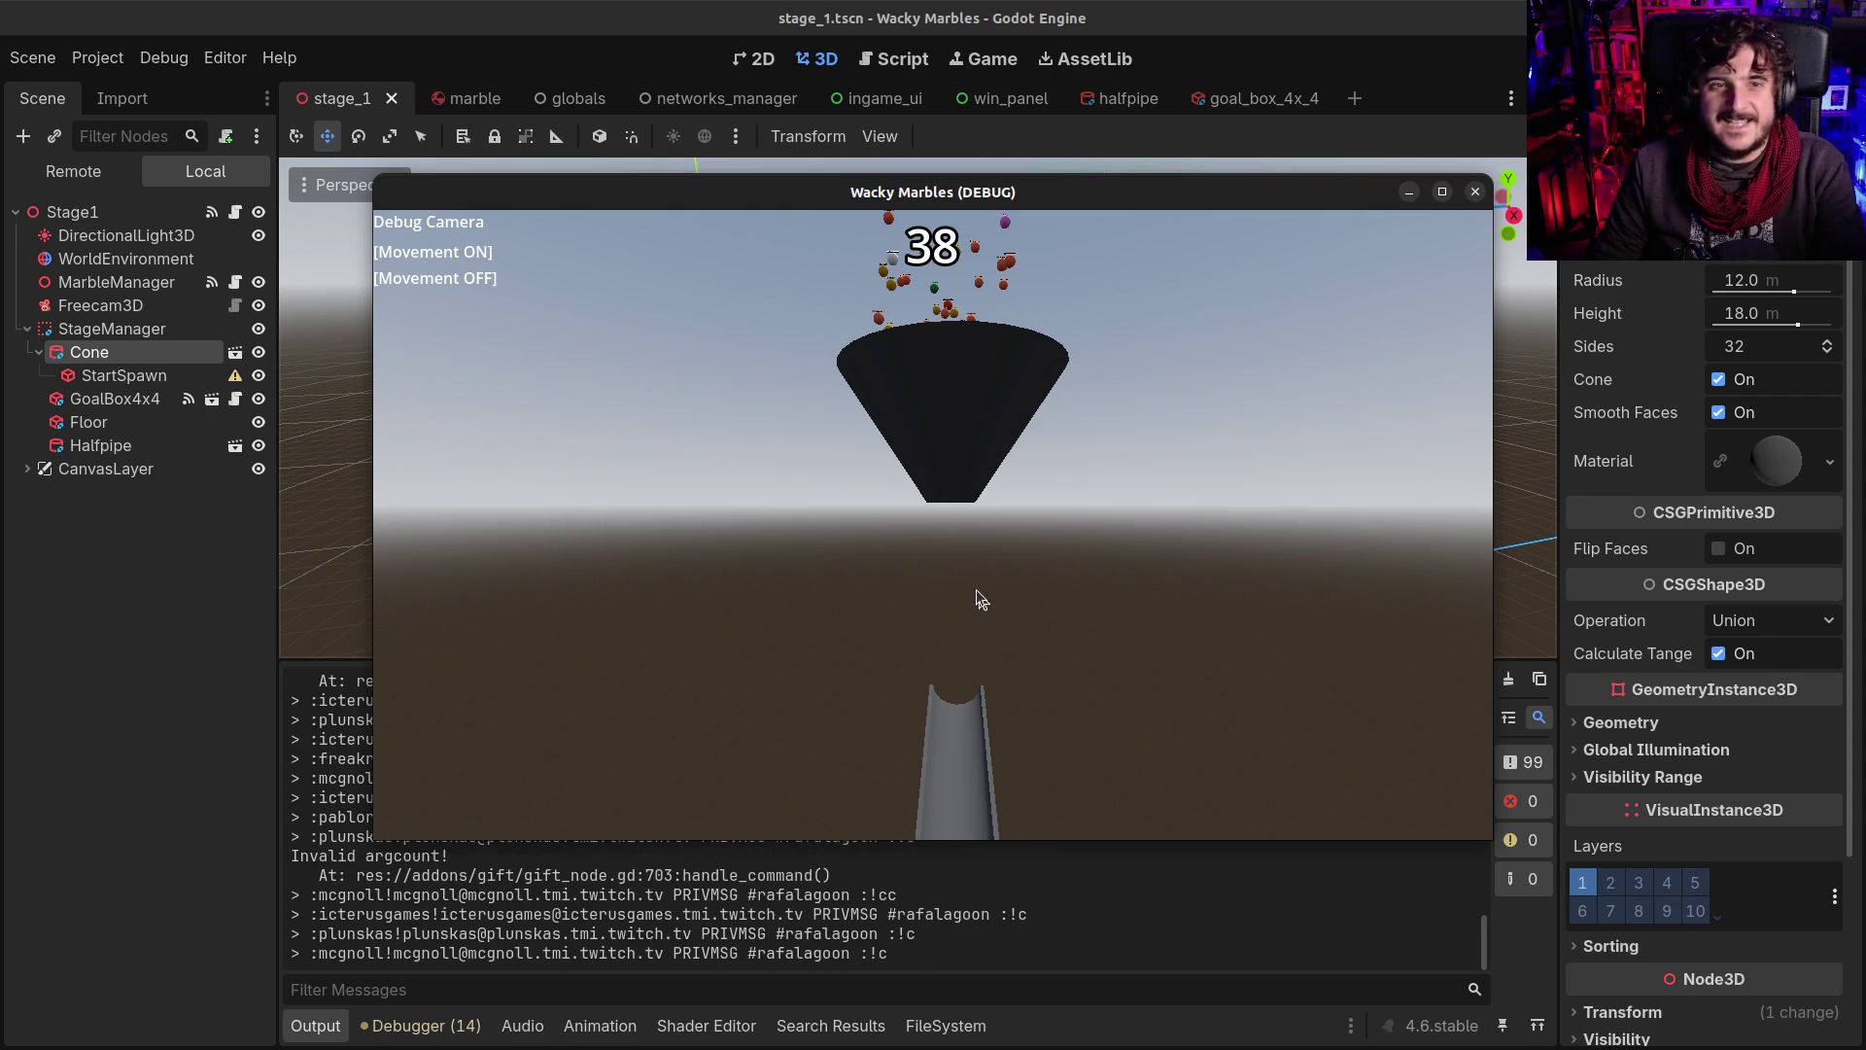
key(Tab)
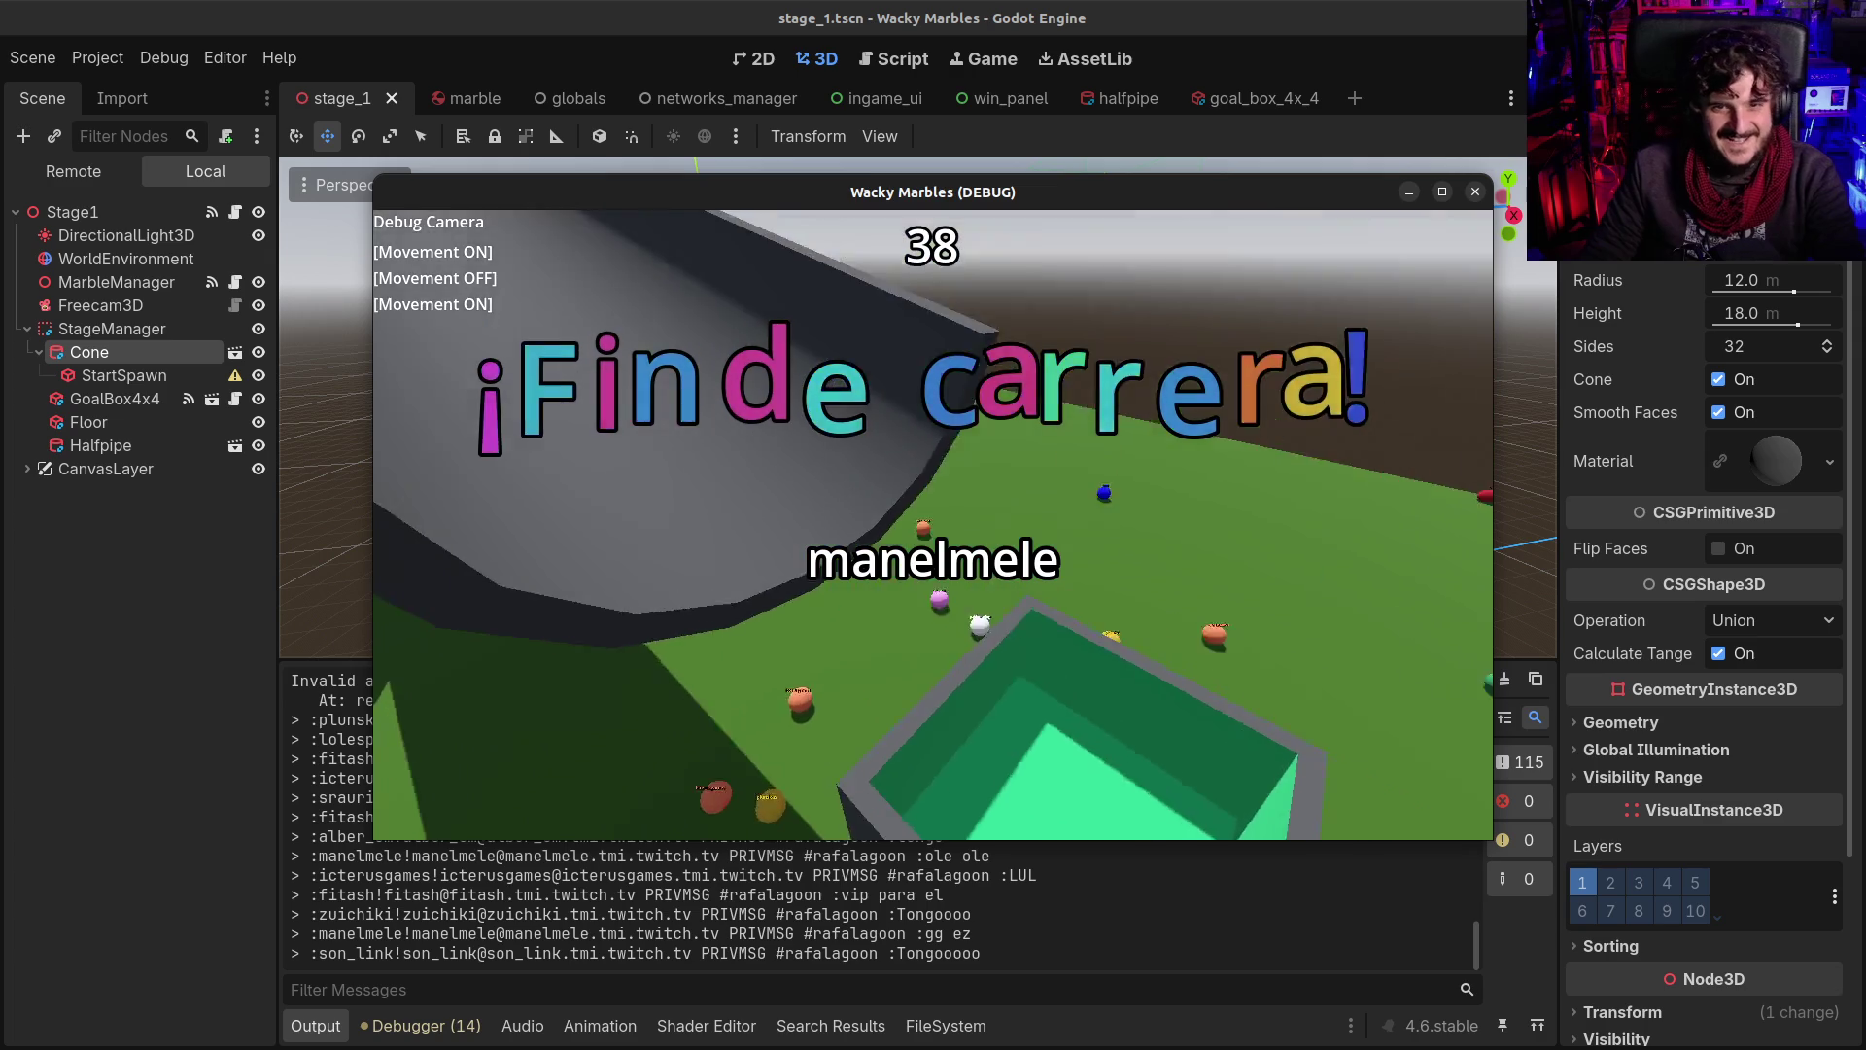
key(F8)
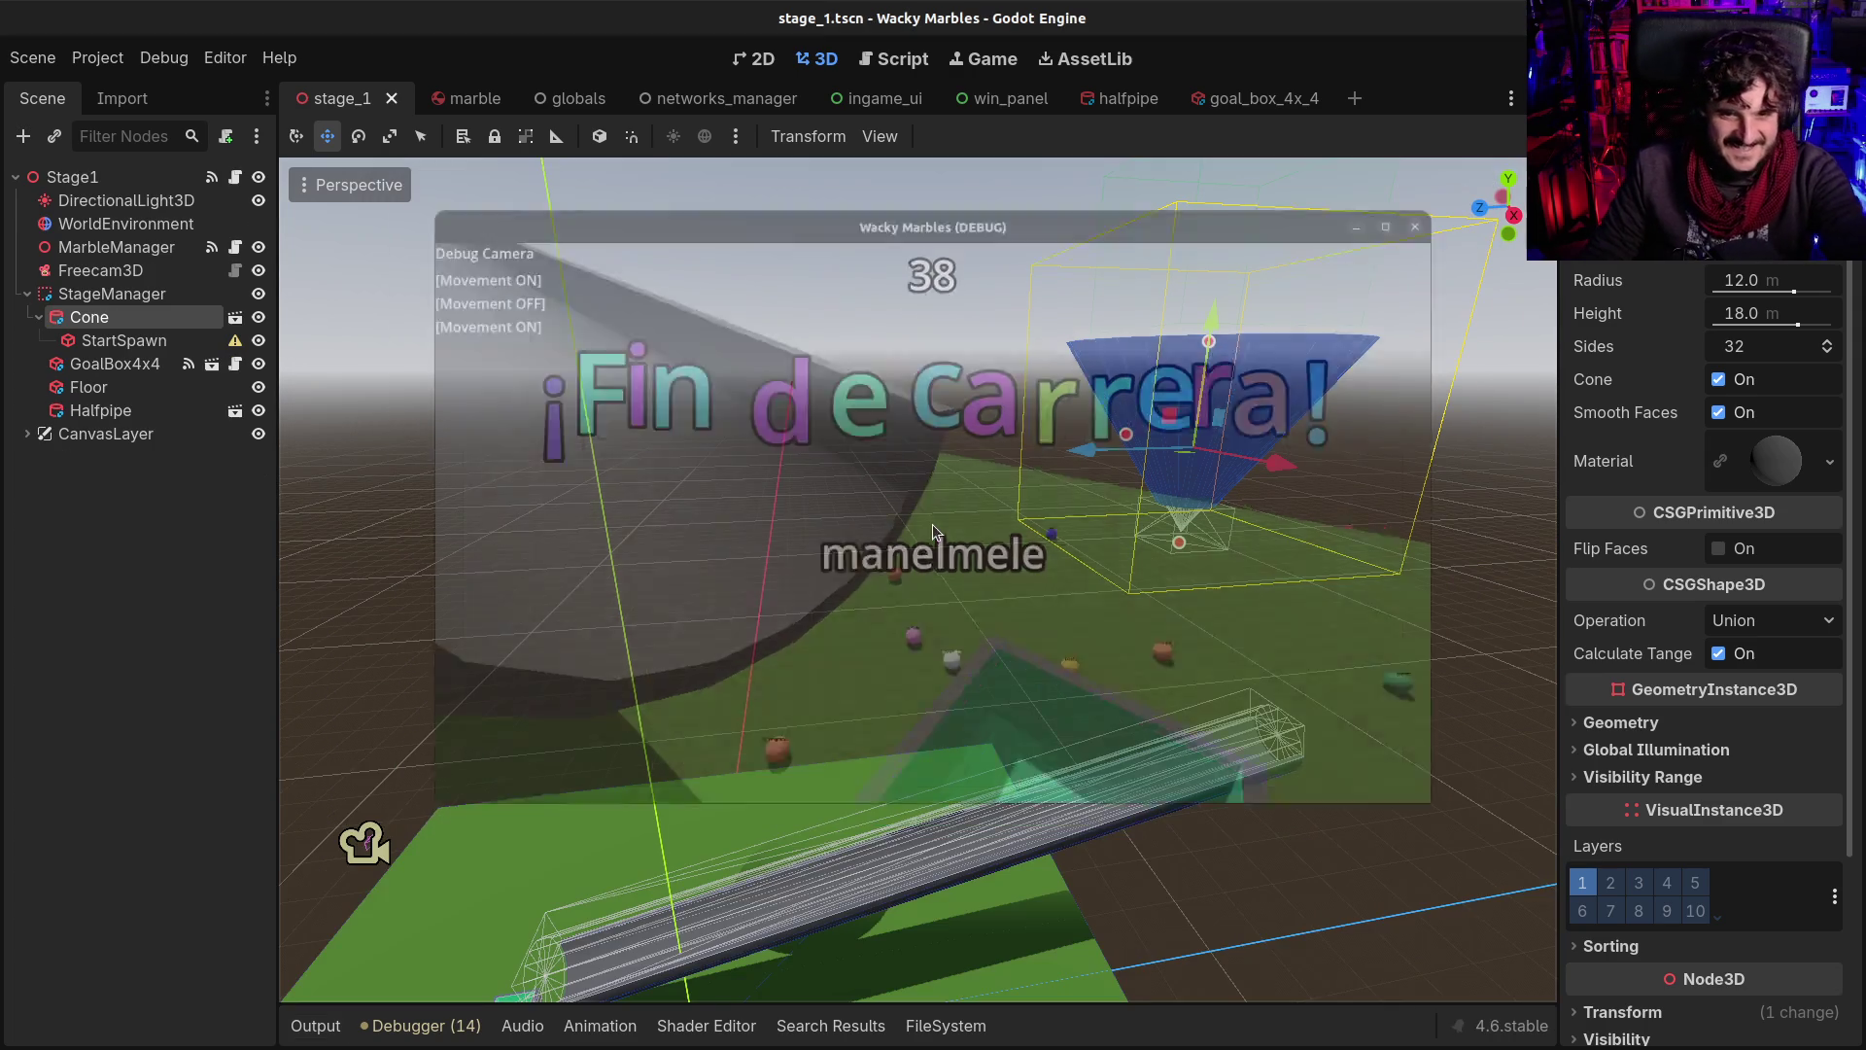
Open the goal box scene from Stage_1 and rename its root node to GoalBox
mouse_move(811, 882)
mouse_down()
mouse_move(739, 845)
mouse_move(768, 934)
mouse_move(977, 675)
mouse_move(985, 762)
mouse_move(791, 880)
mouse_up()
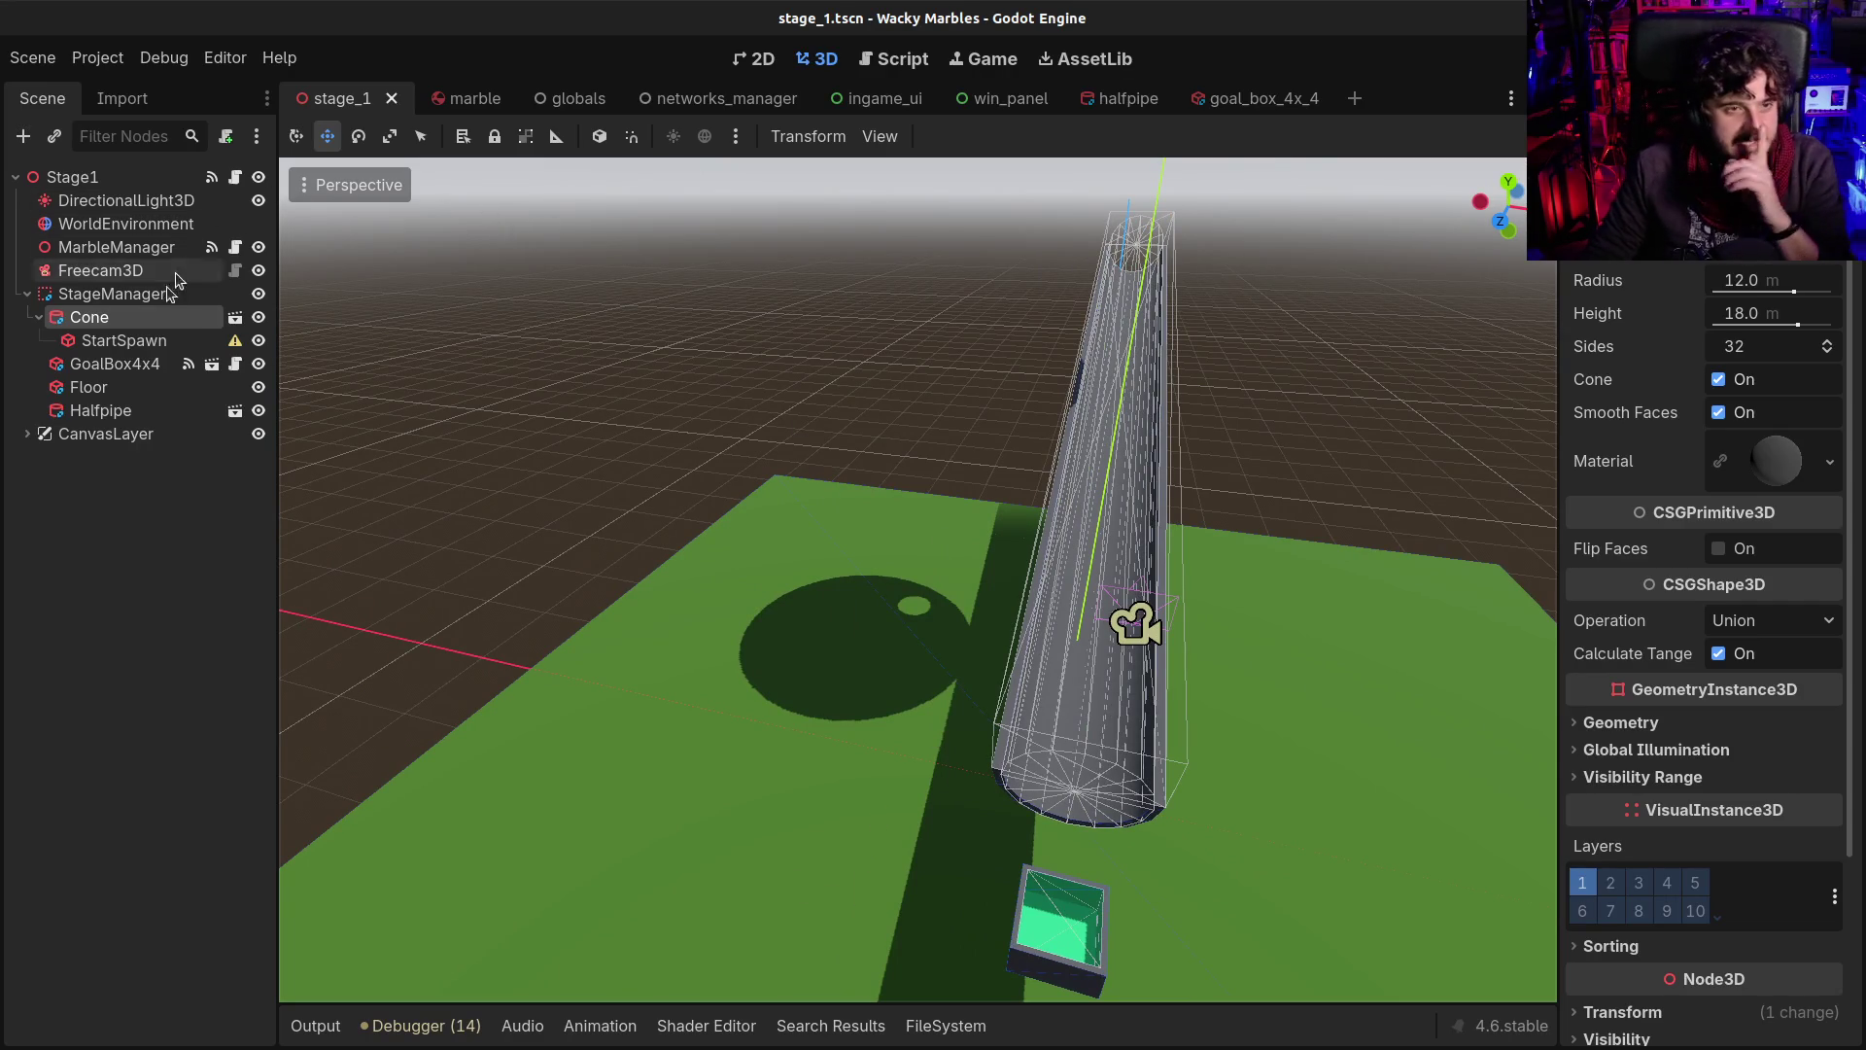
click(107, 344)
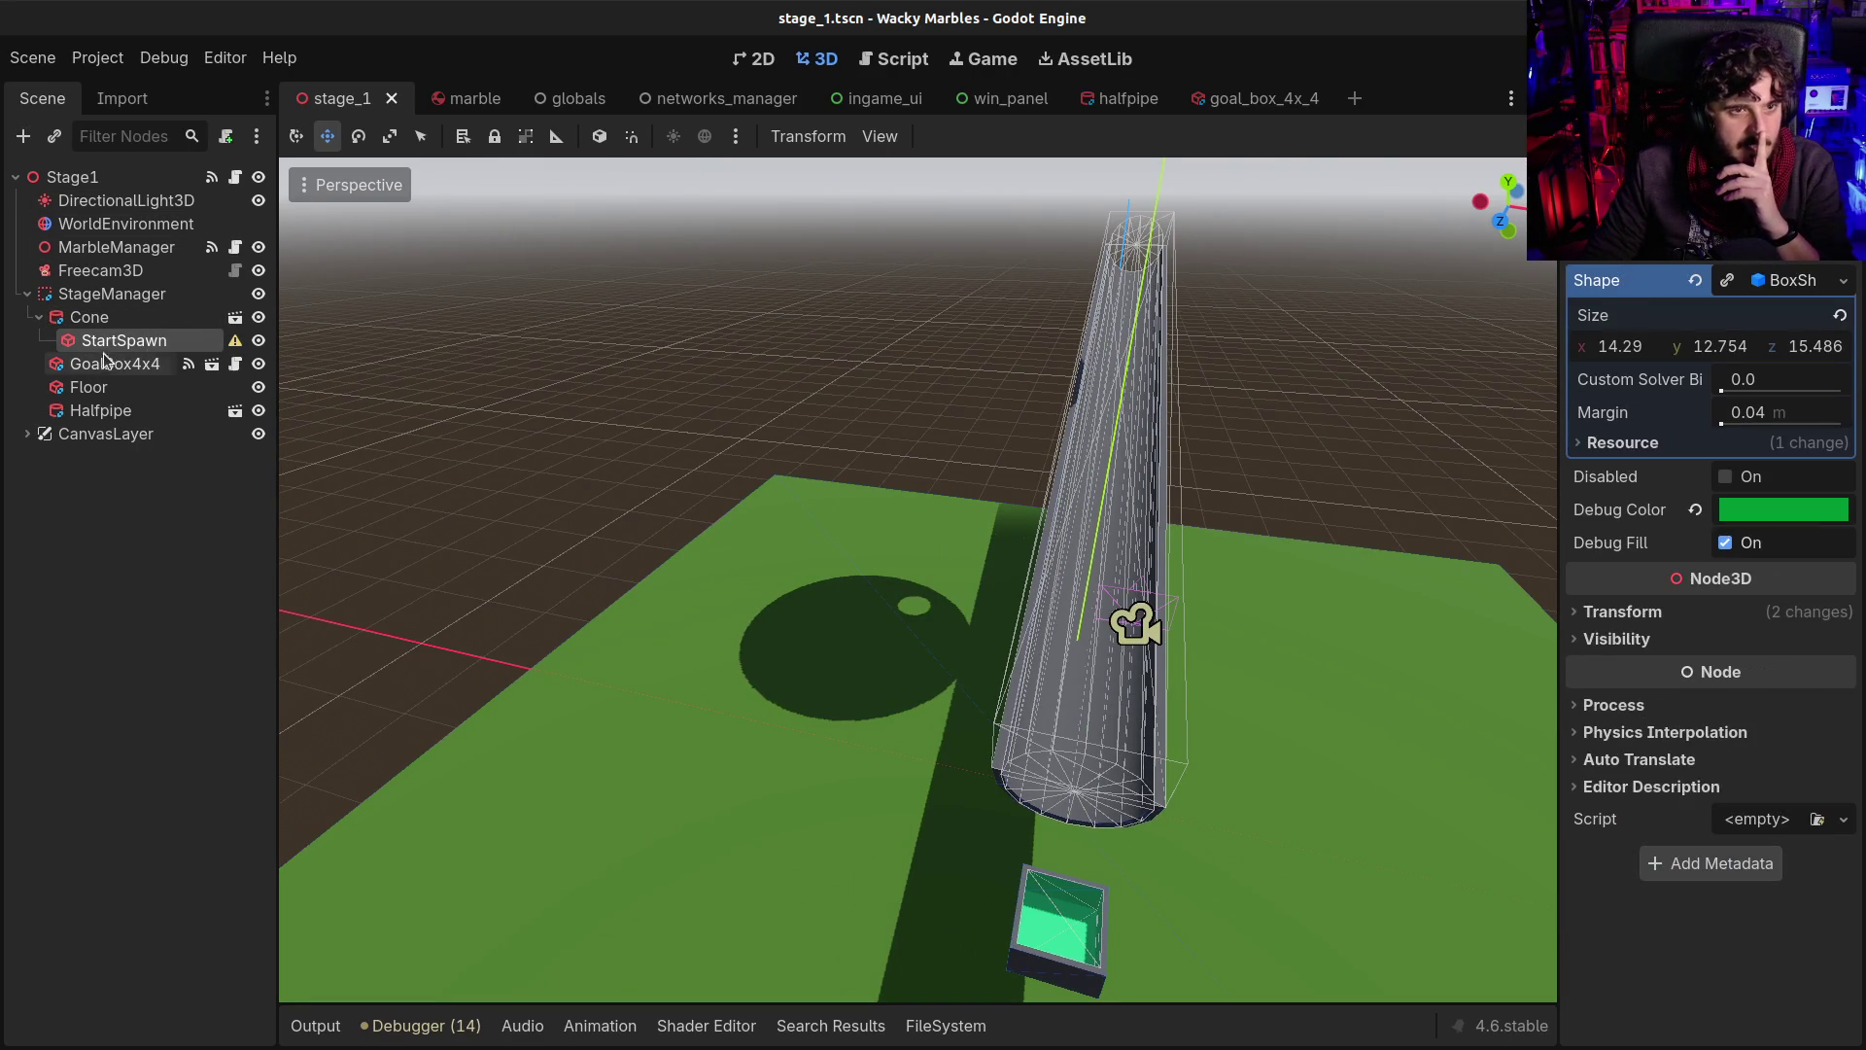
click(107, 364)
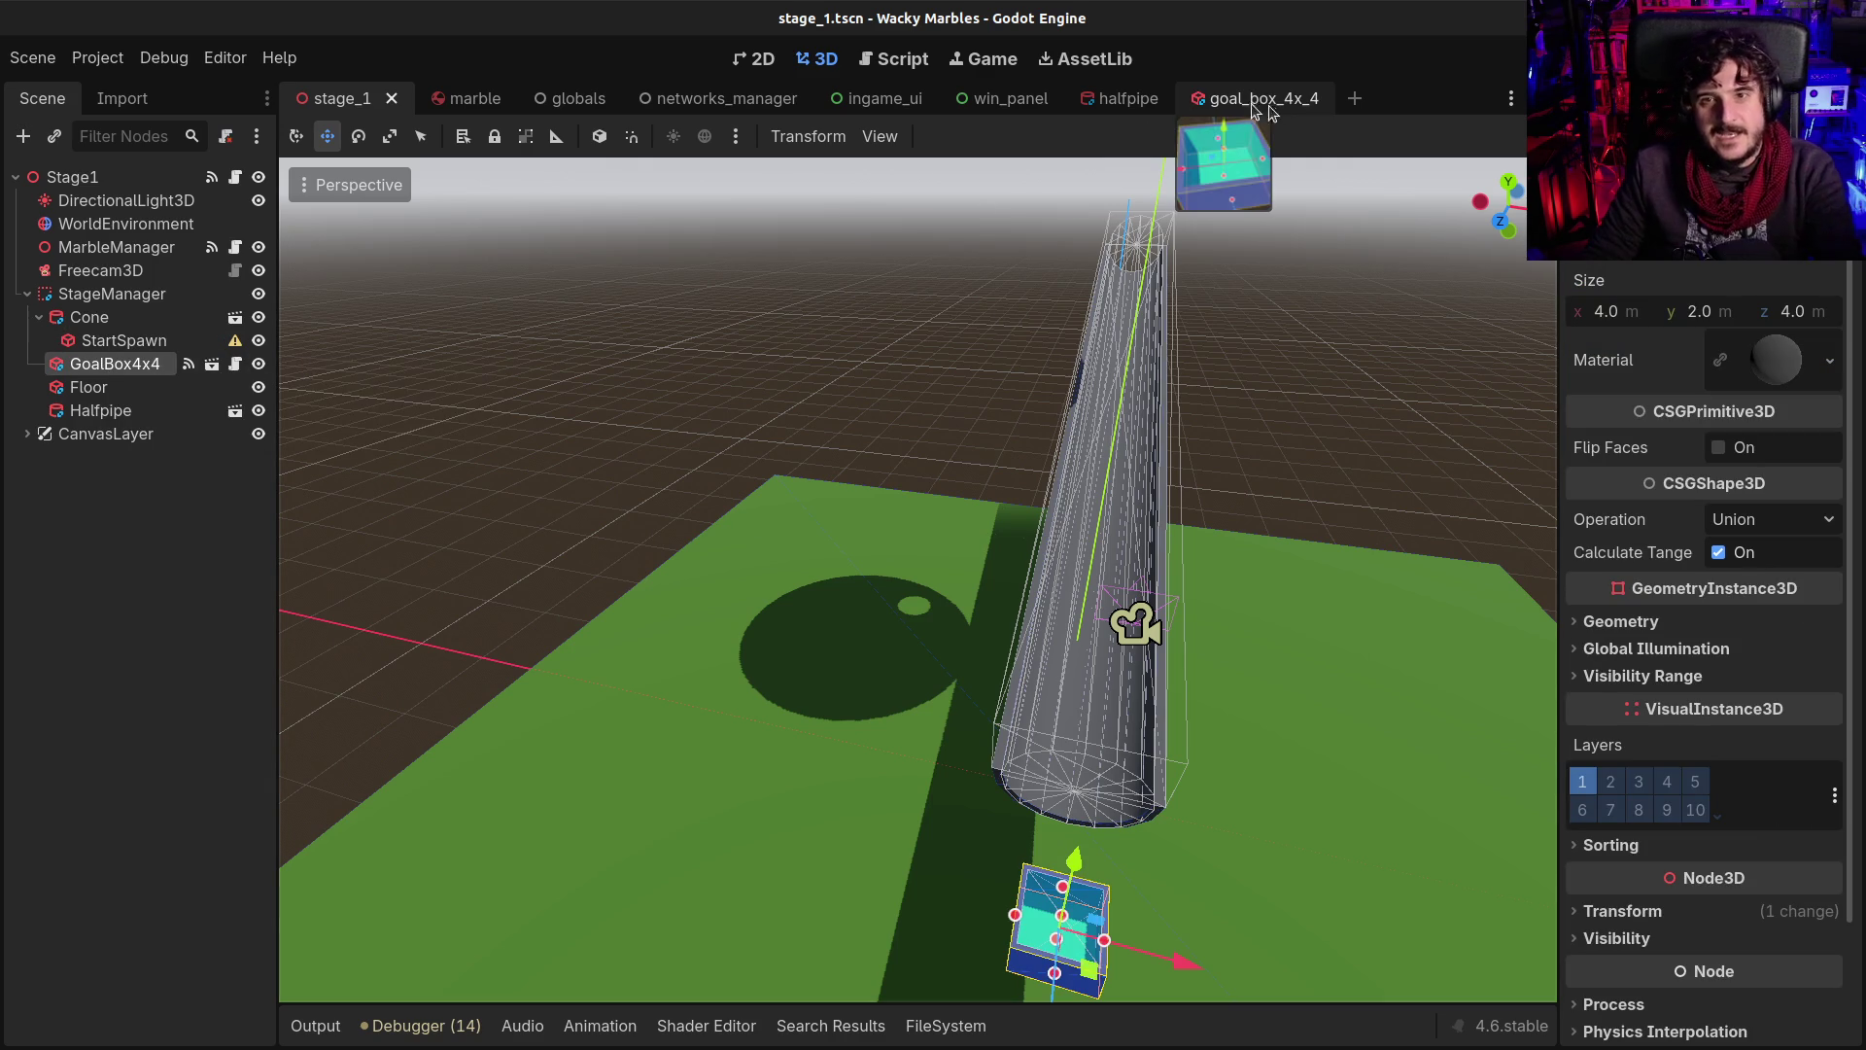
click(1274, 103)
click(157, 182)
text(GoalBox)
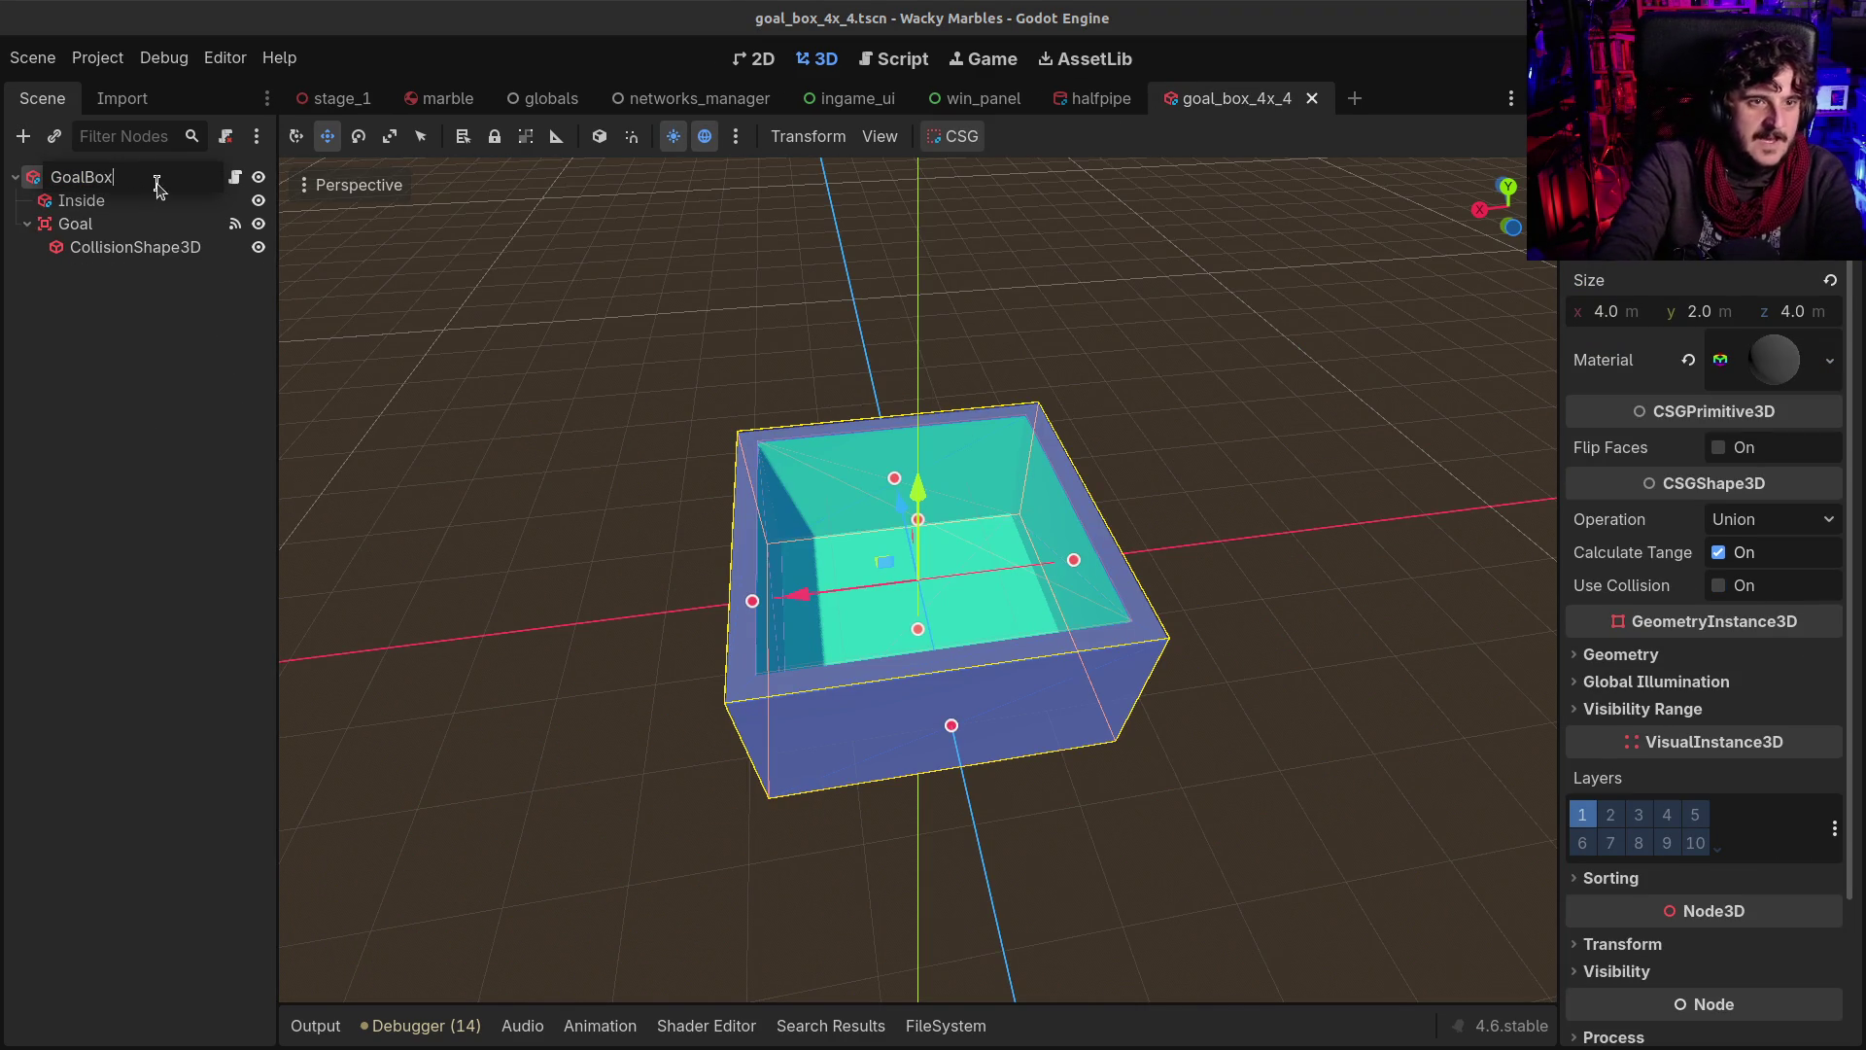
key(Return)
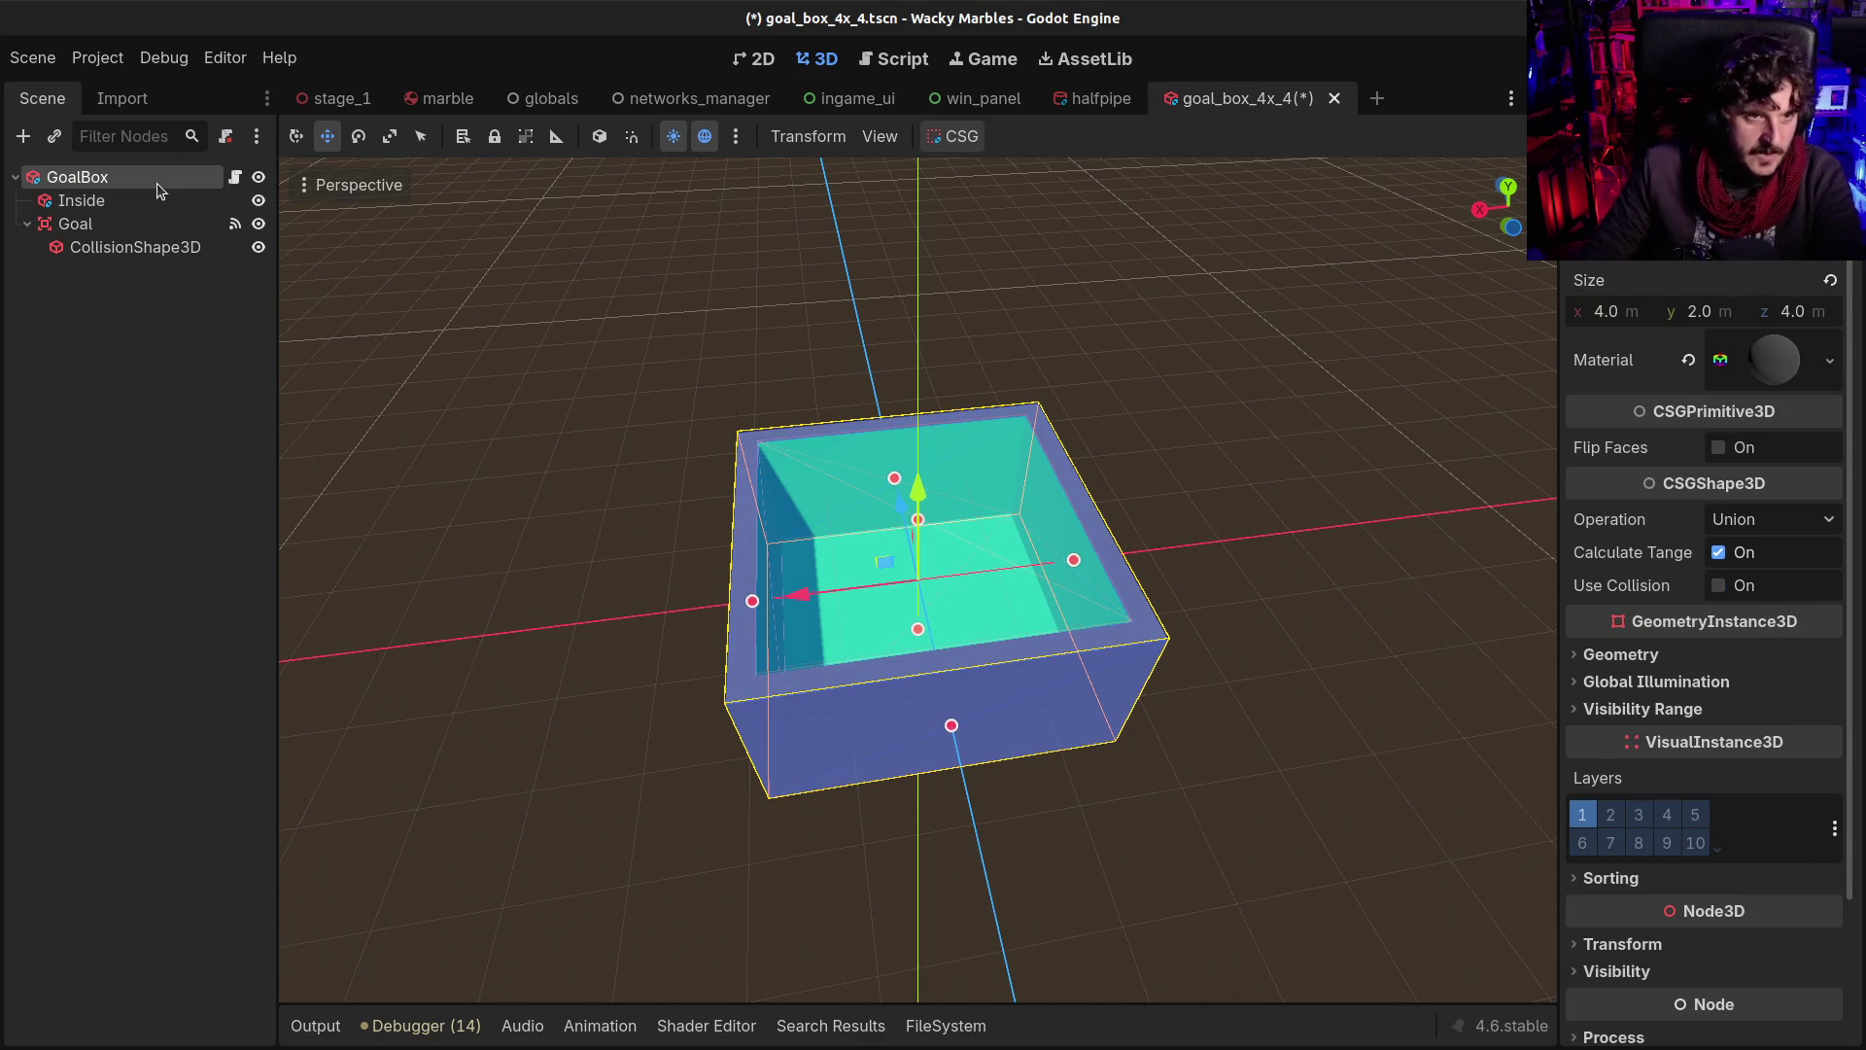
click(87, 226)
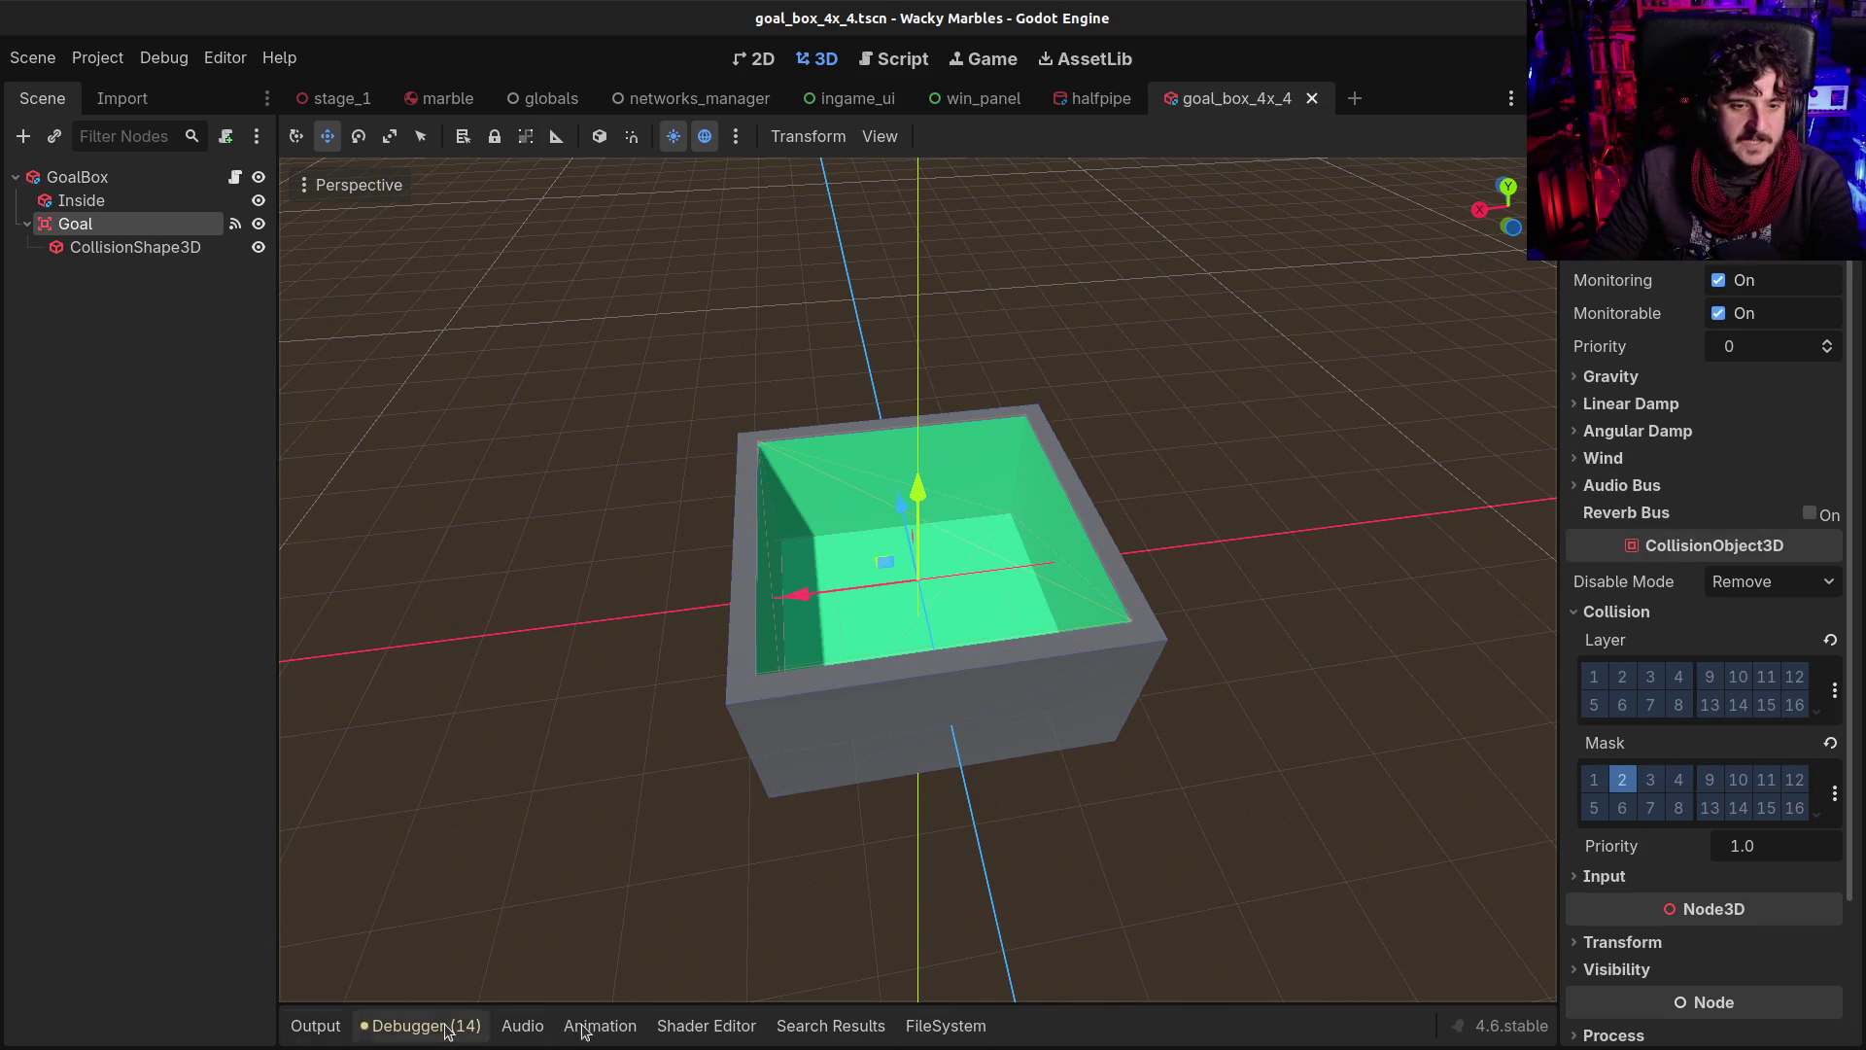
In FileSystem, filter for 'goa' and rename goal_box_4x_4.tscn to goal_box.tscn
click(946, 1025)
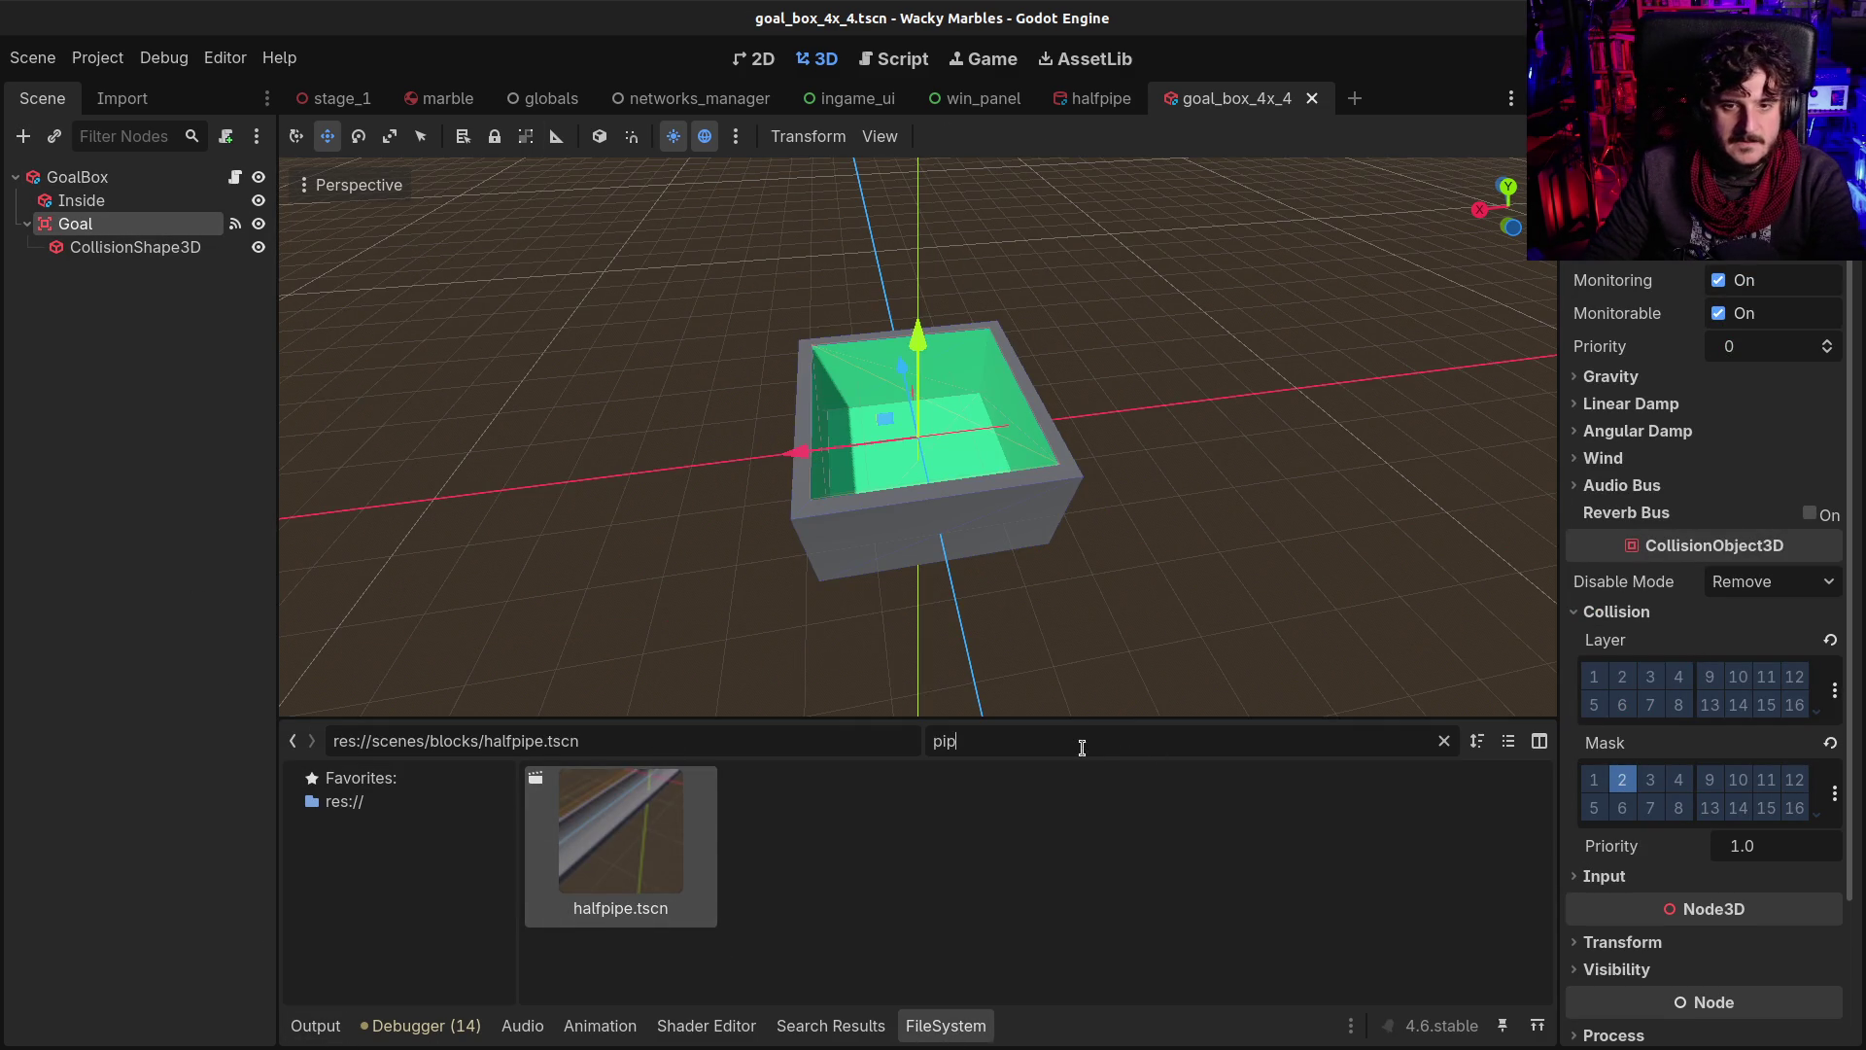
key(ctrl+a)
text(goa)
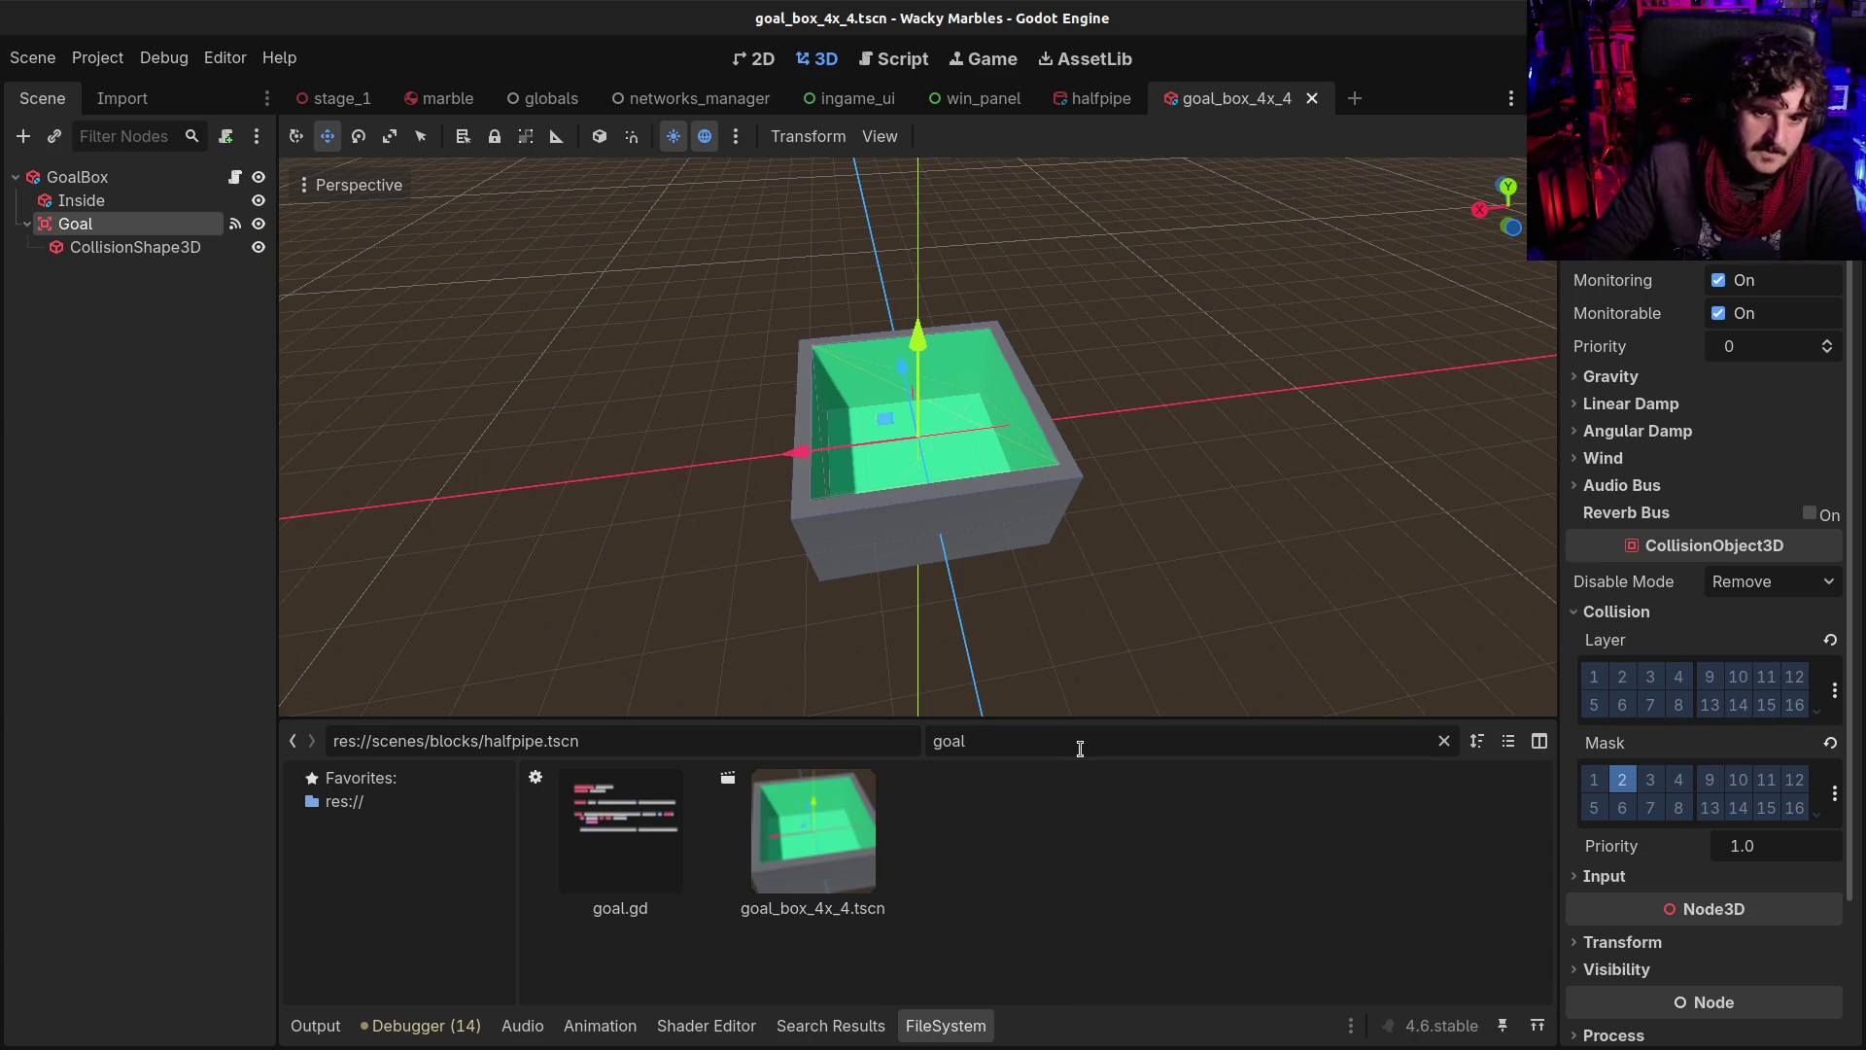
click(868, 861)
key(F2)
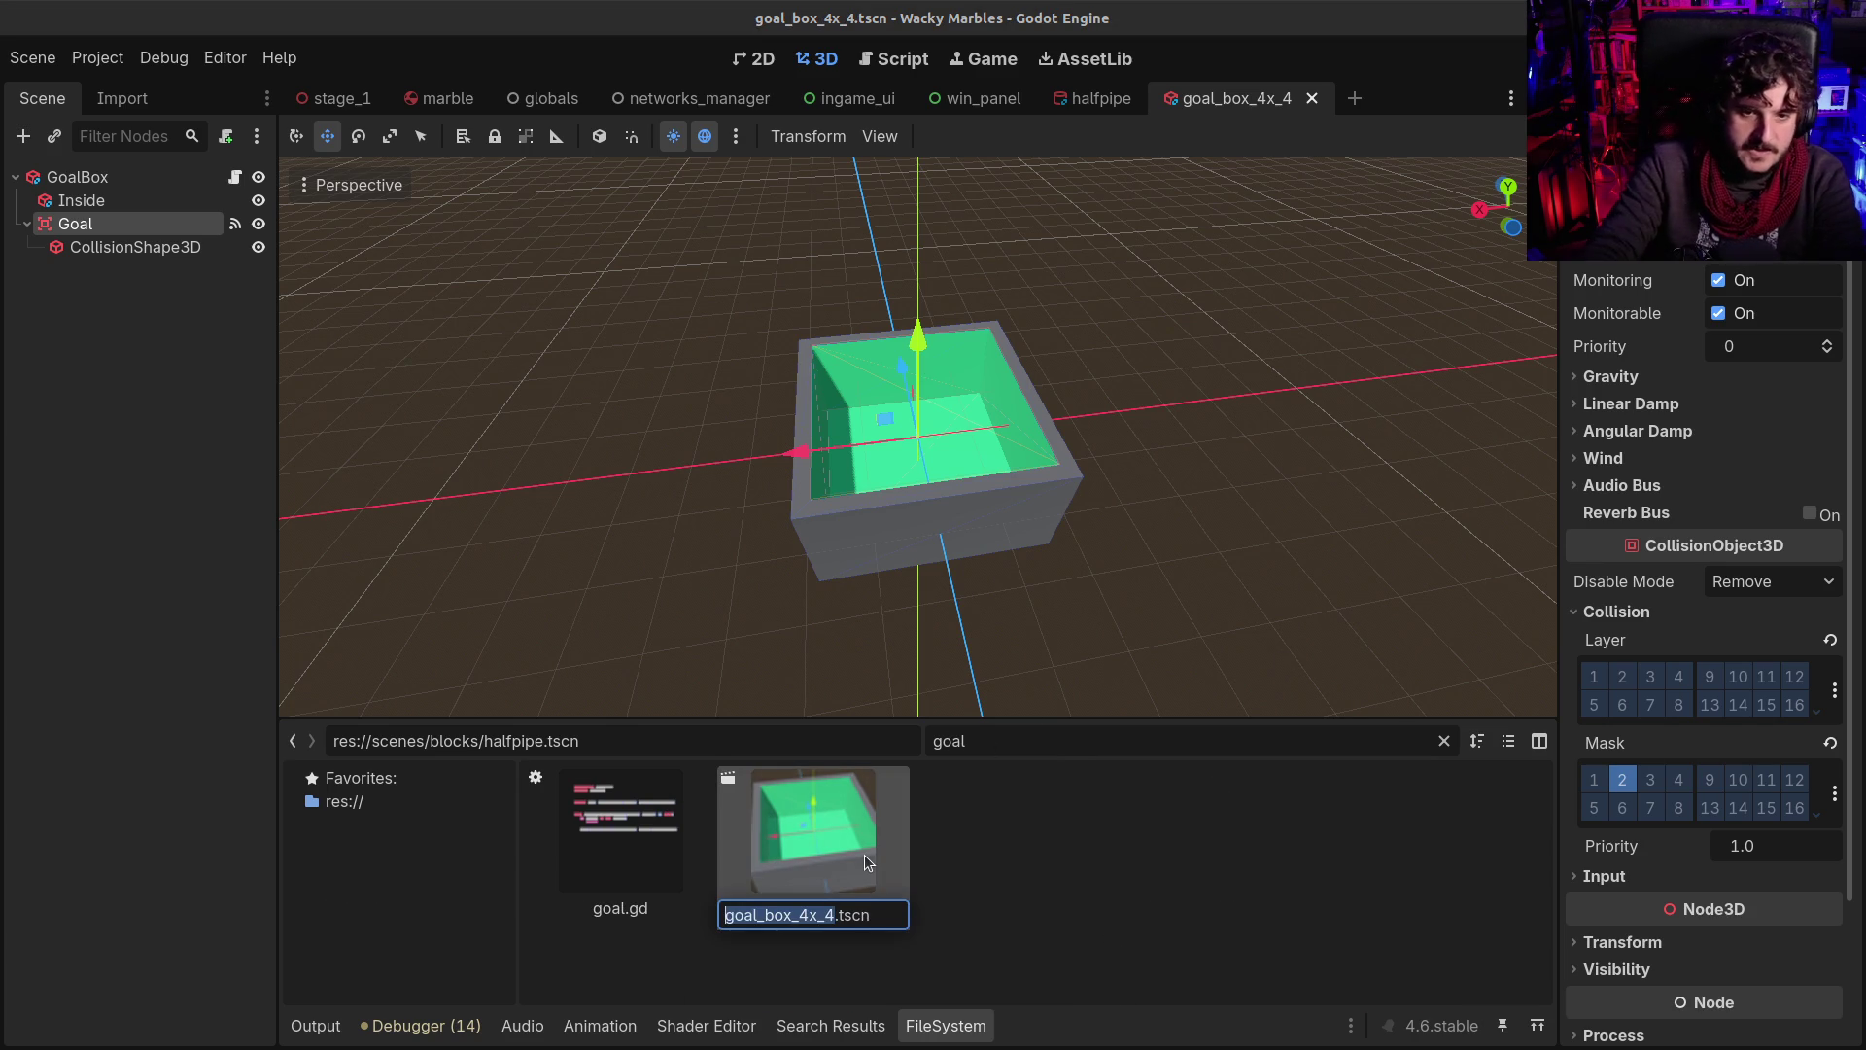
key(Return)
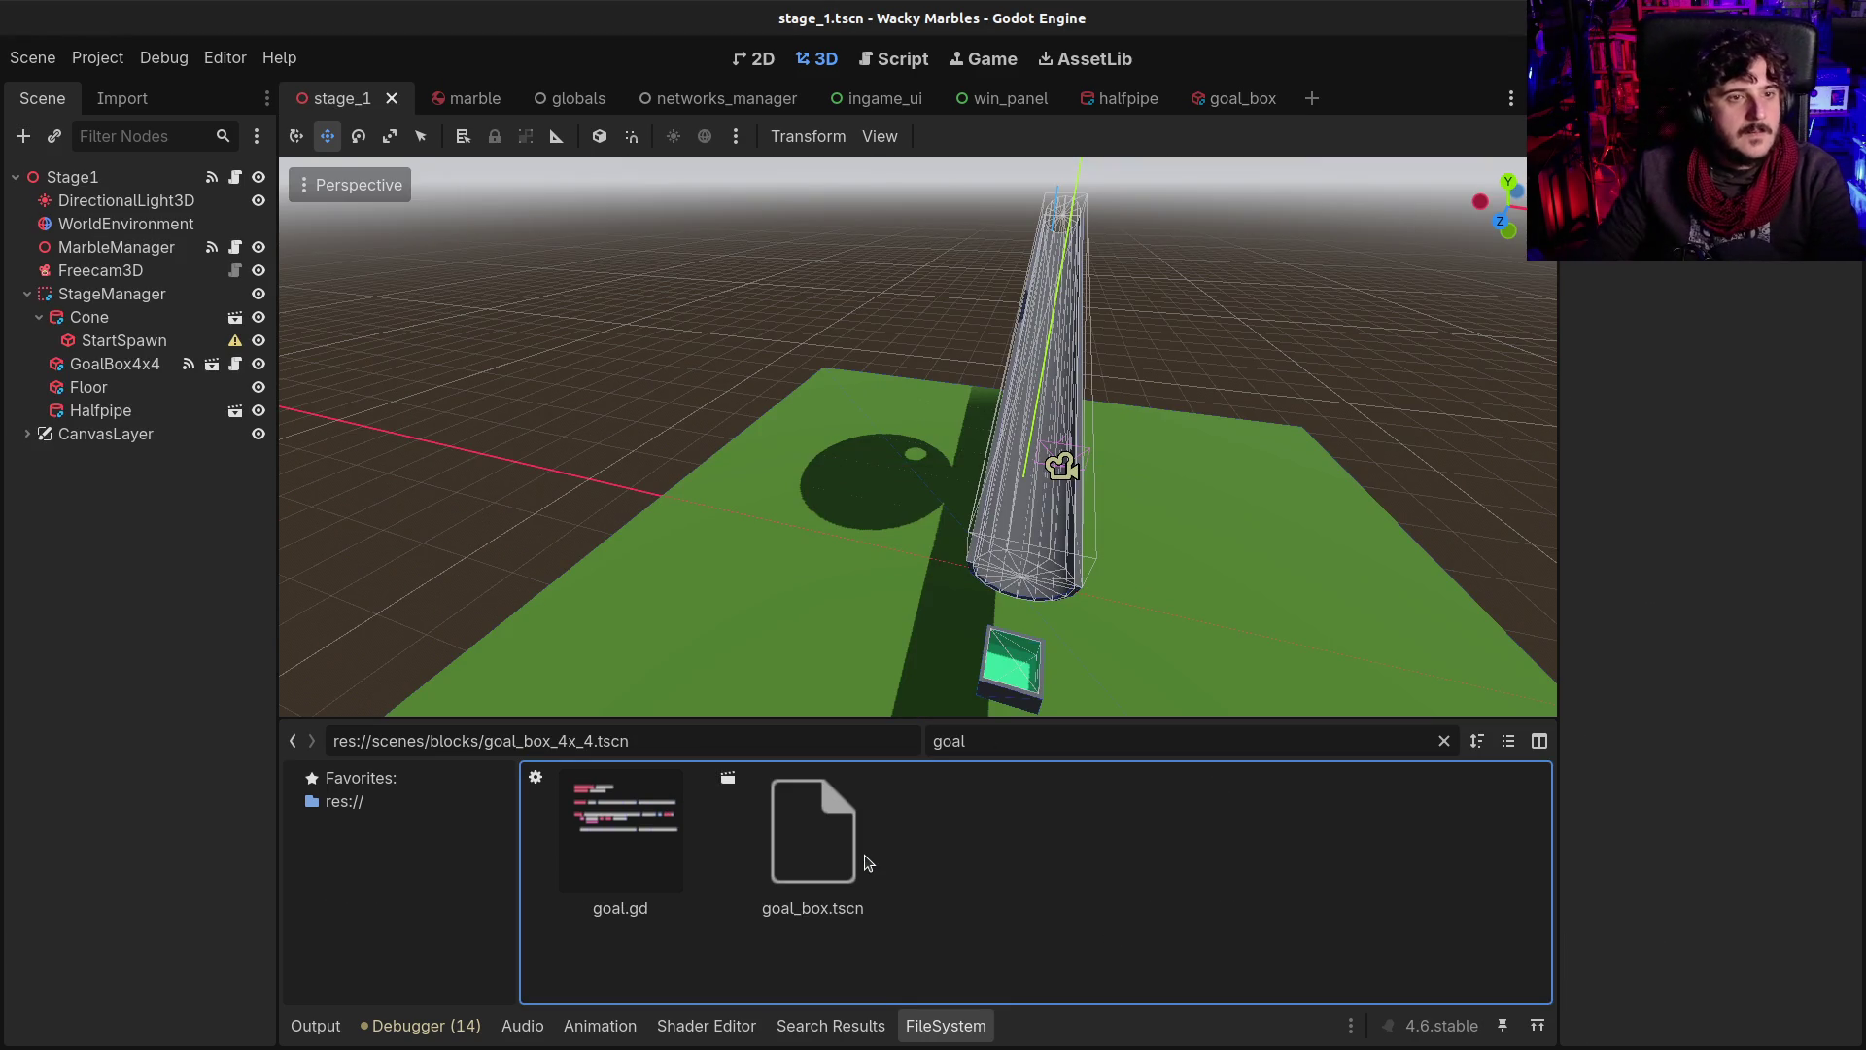
Rename the GoalBox4x4 instance in Stage_1 to GoalBox and save the scene
double_click(132, 366)
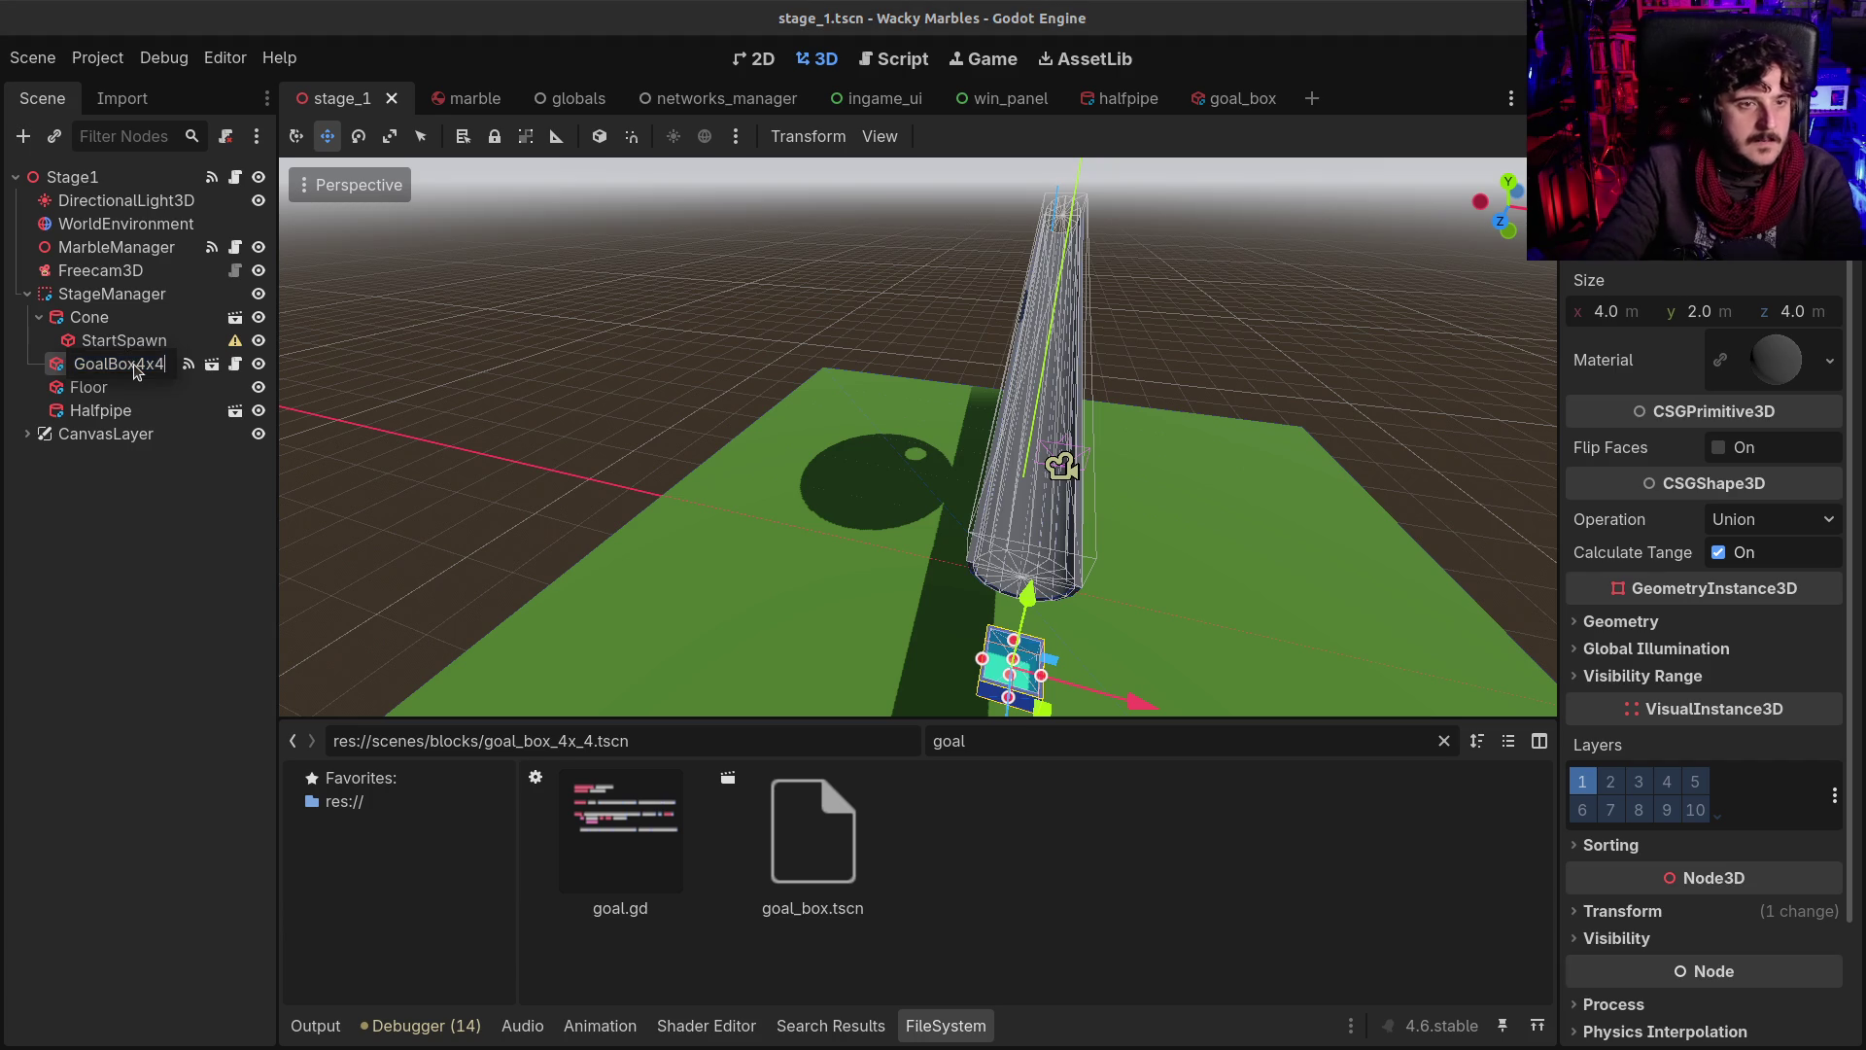
key(BackSpace)
key(Return)
key(BackSpace)
key(BackSpace)
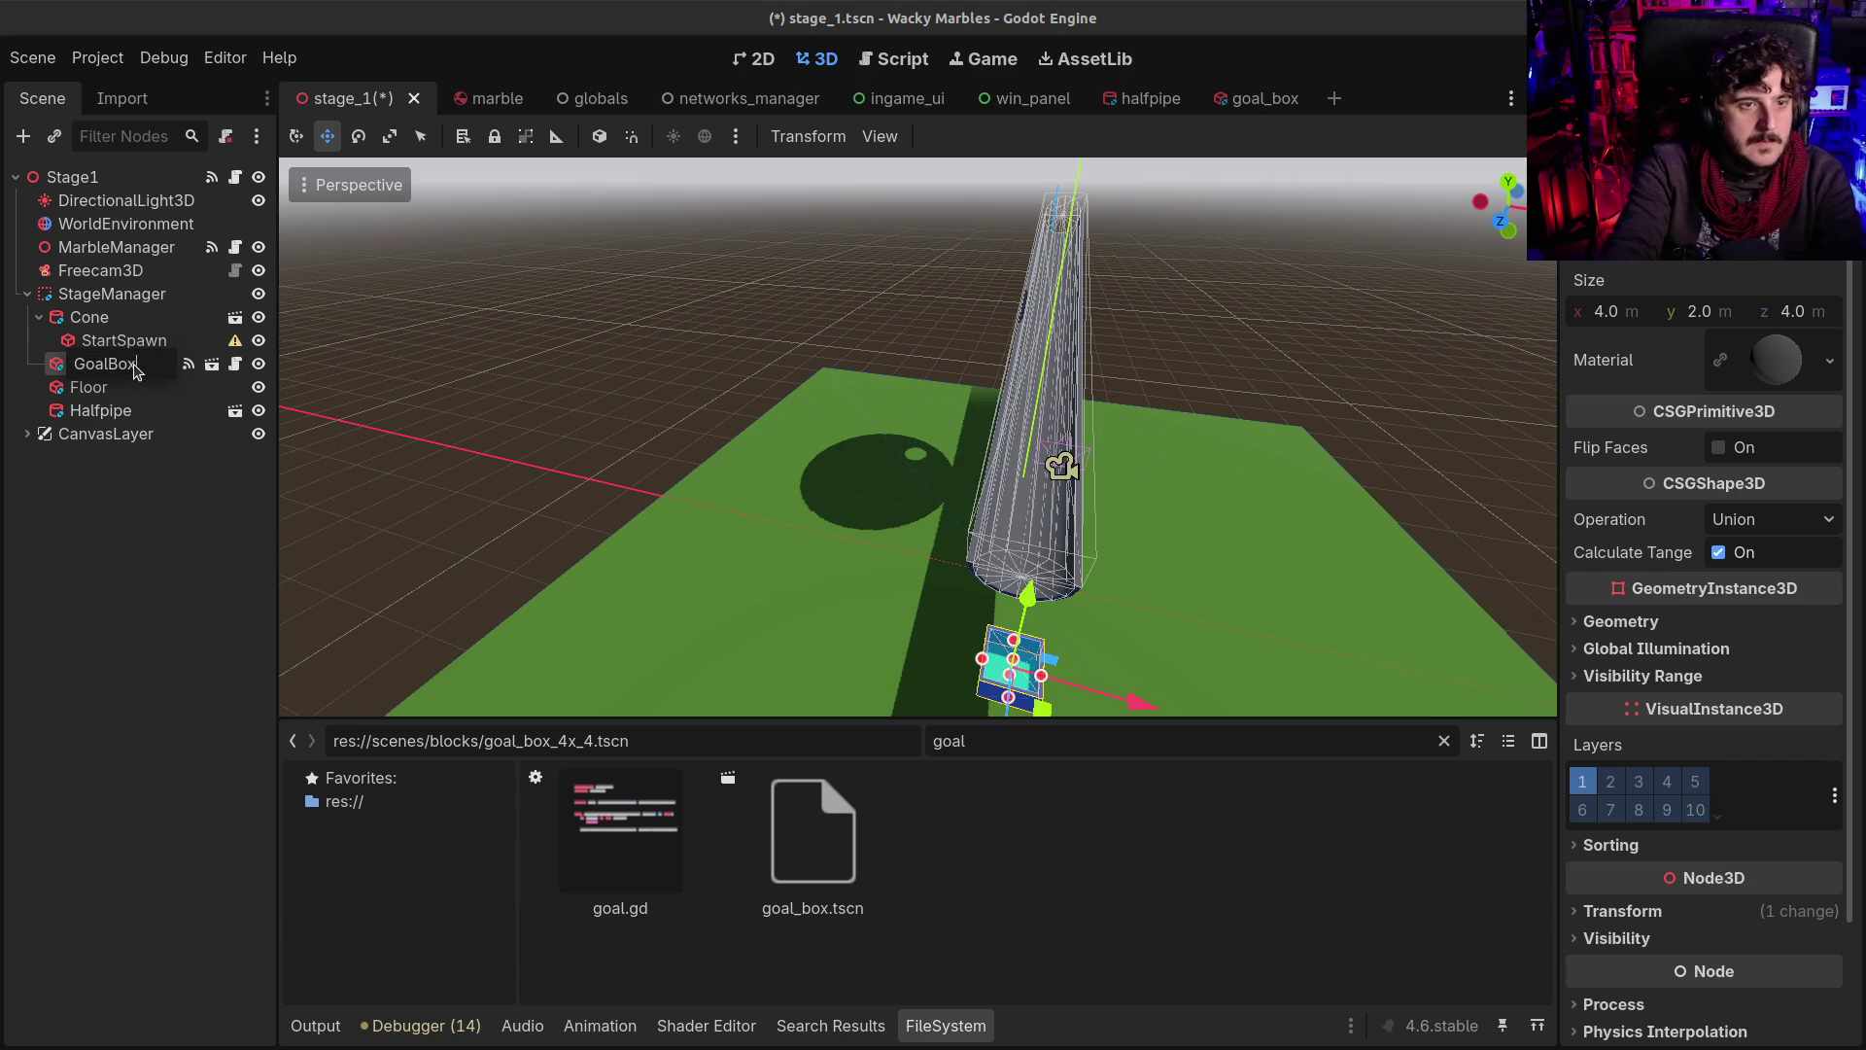
key(Return)
key(ctrl+s)
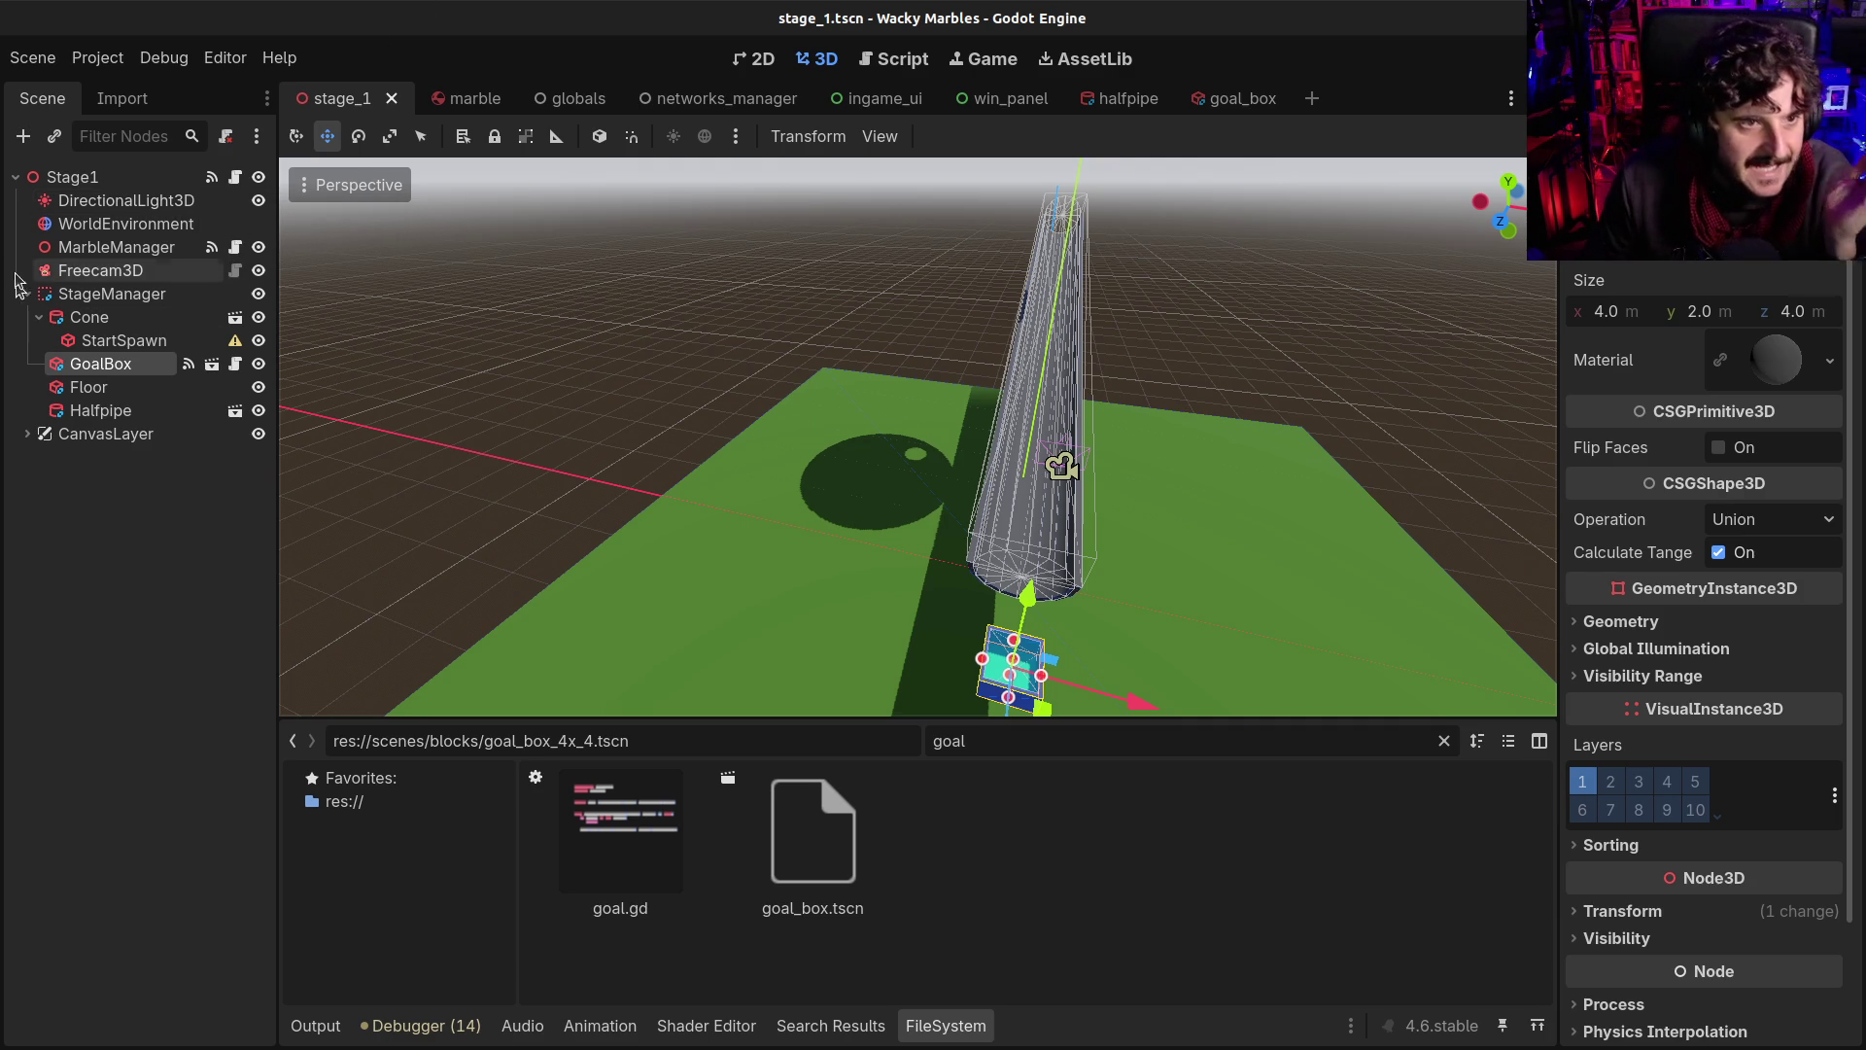
click(100, 270)
Open Freecam3D's freecam.gd script and search it for where MAX_SPEED is used
scroll(1745, 656, down, 3)
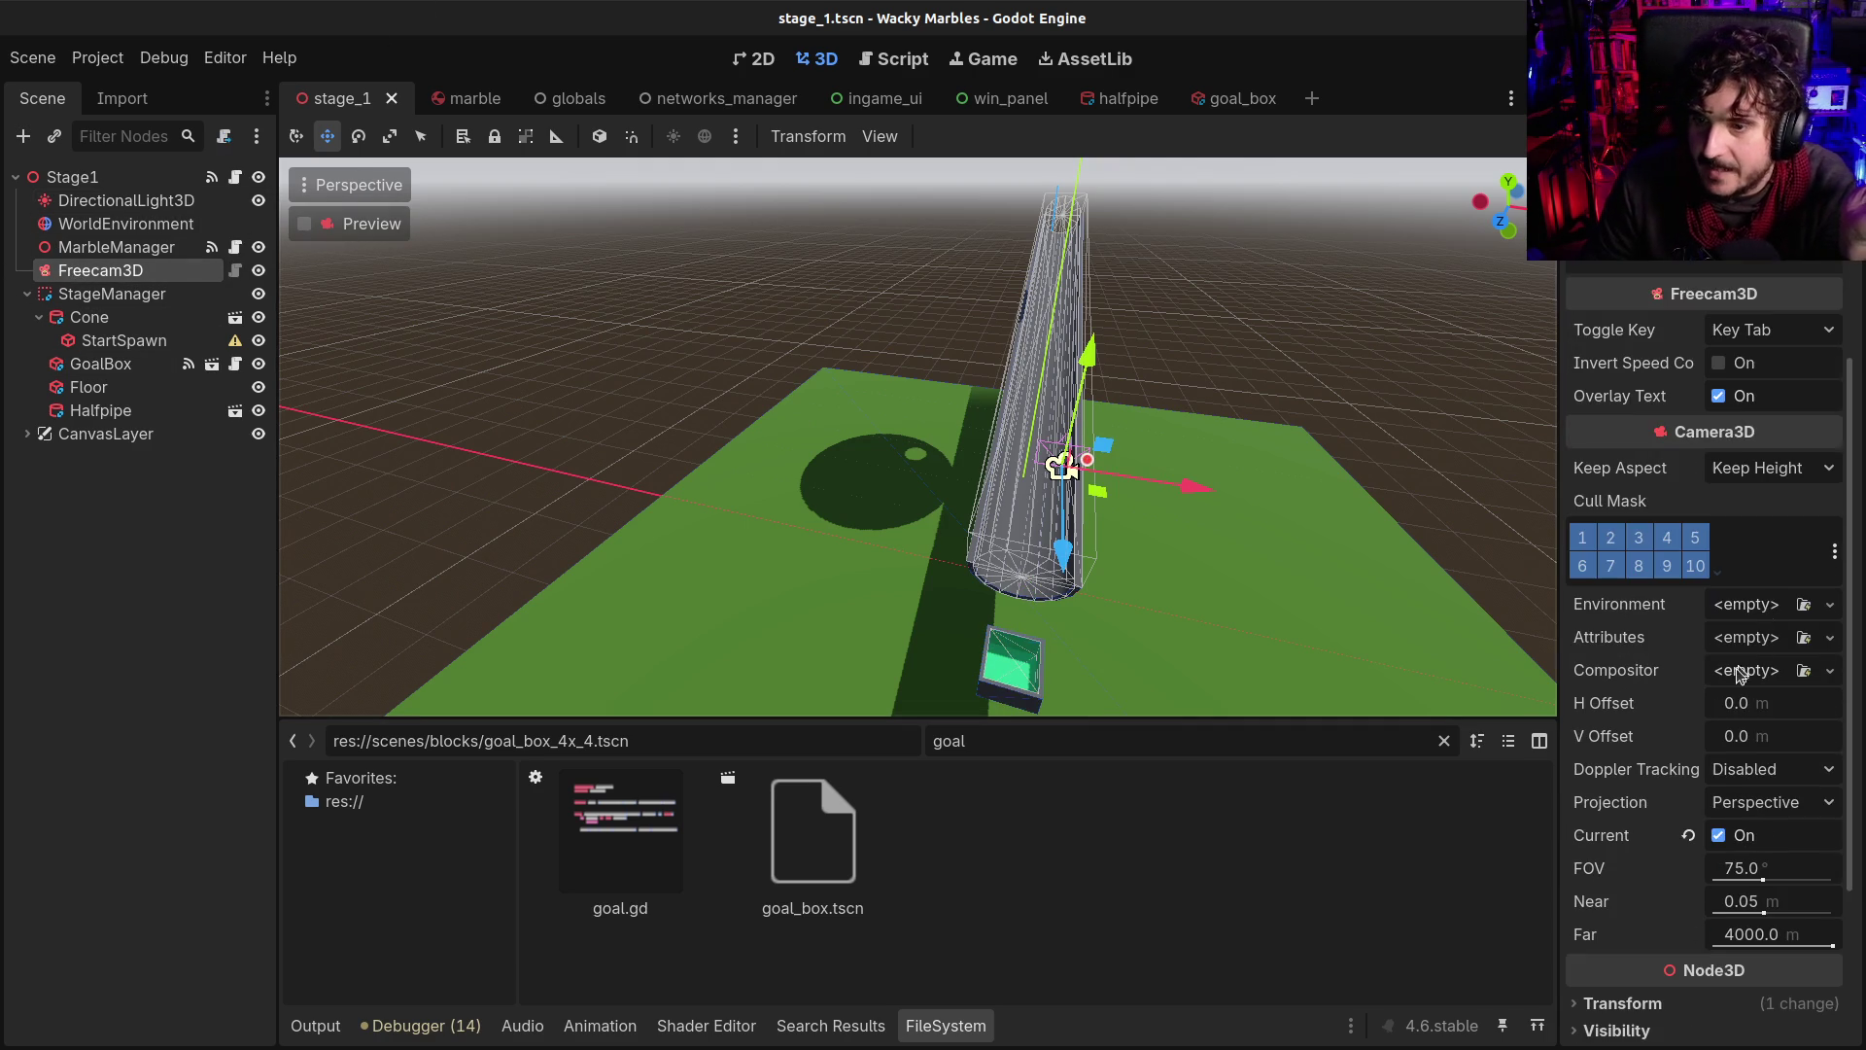
scroll(1740, 675, down, 2)
scroll(1701, 664, down, 3)
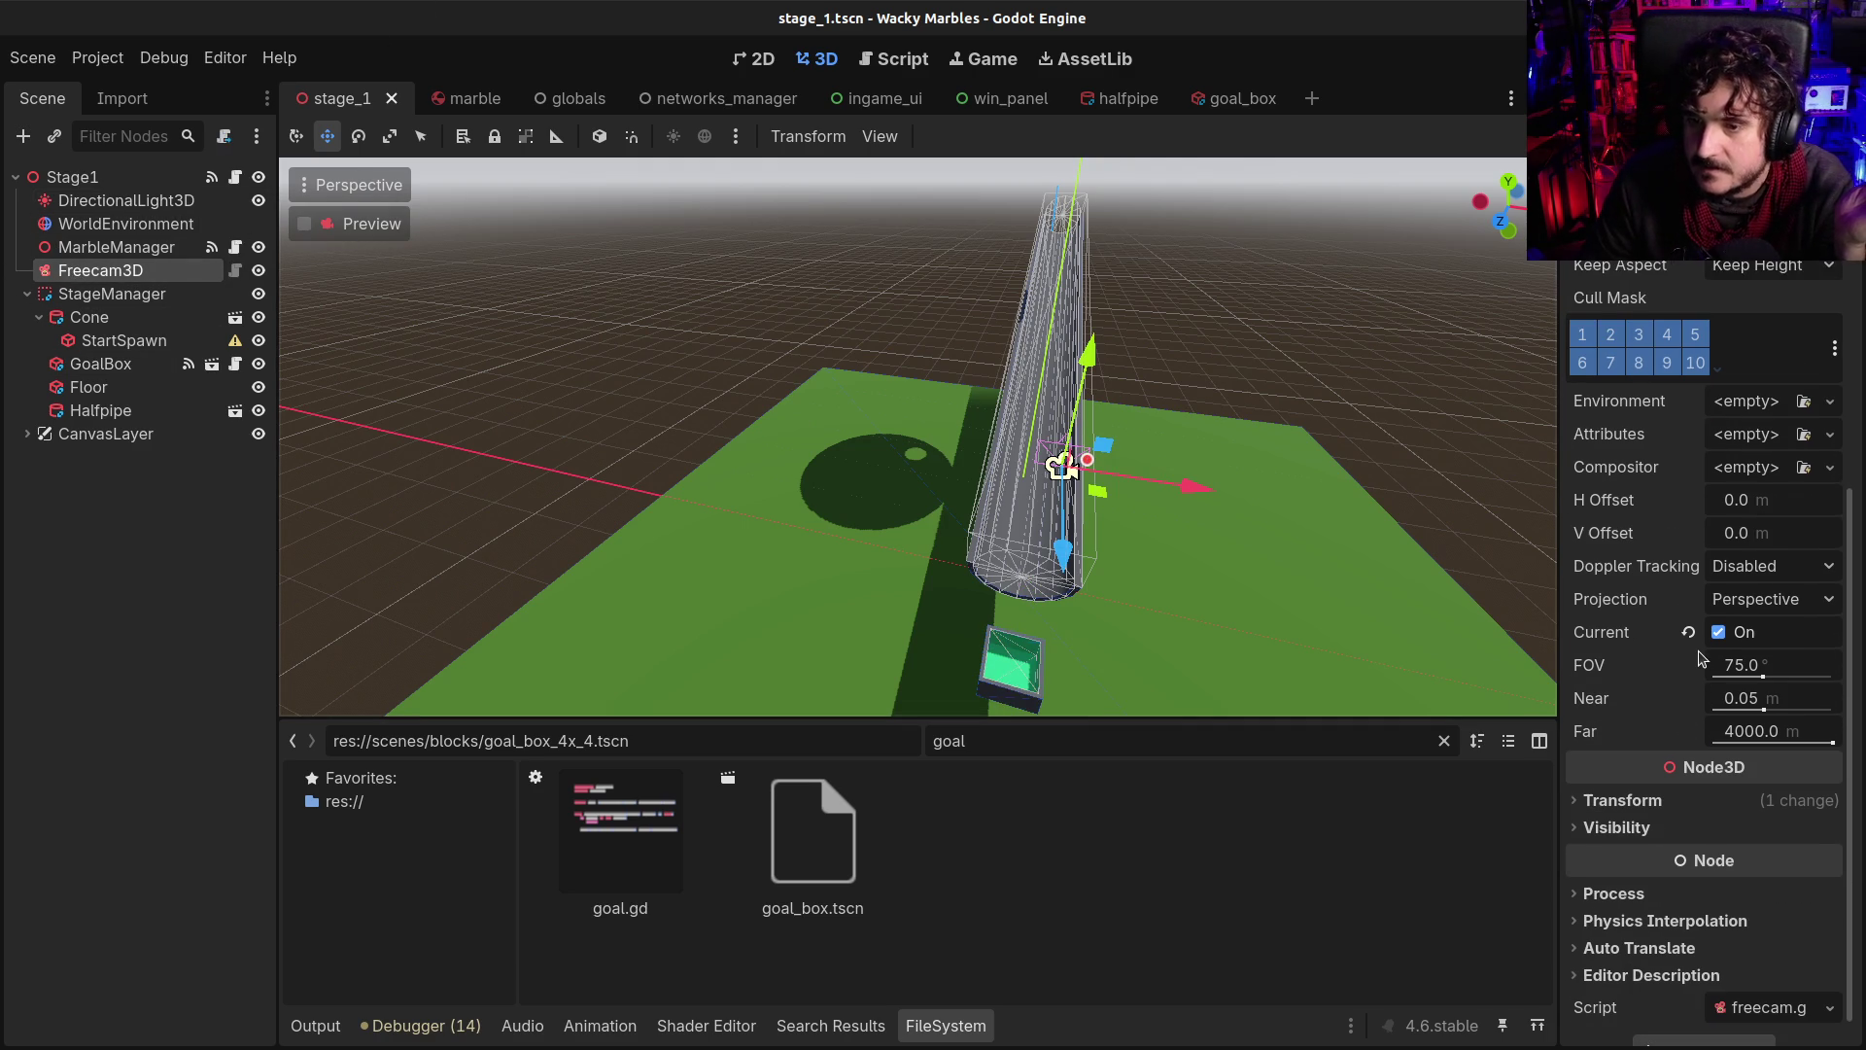
scroll(1701, 661, up, 8)
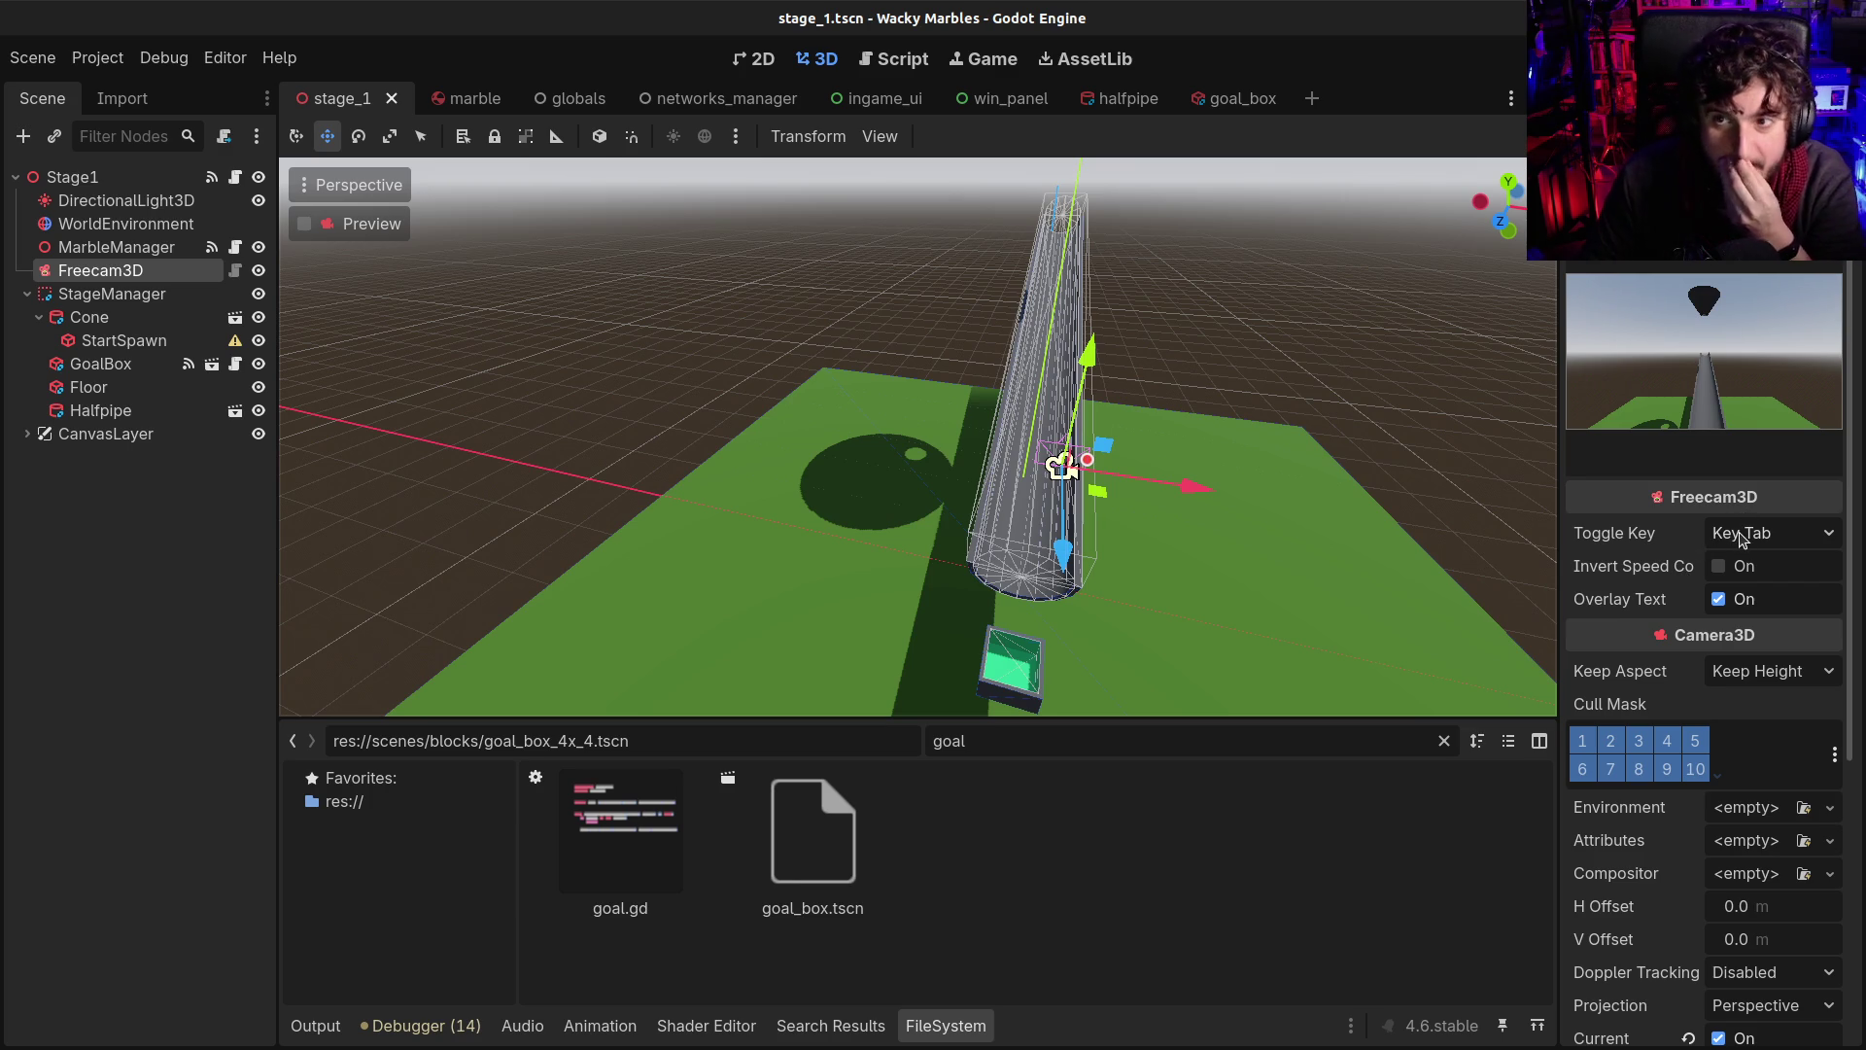
click(235, 271)
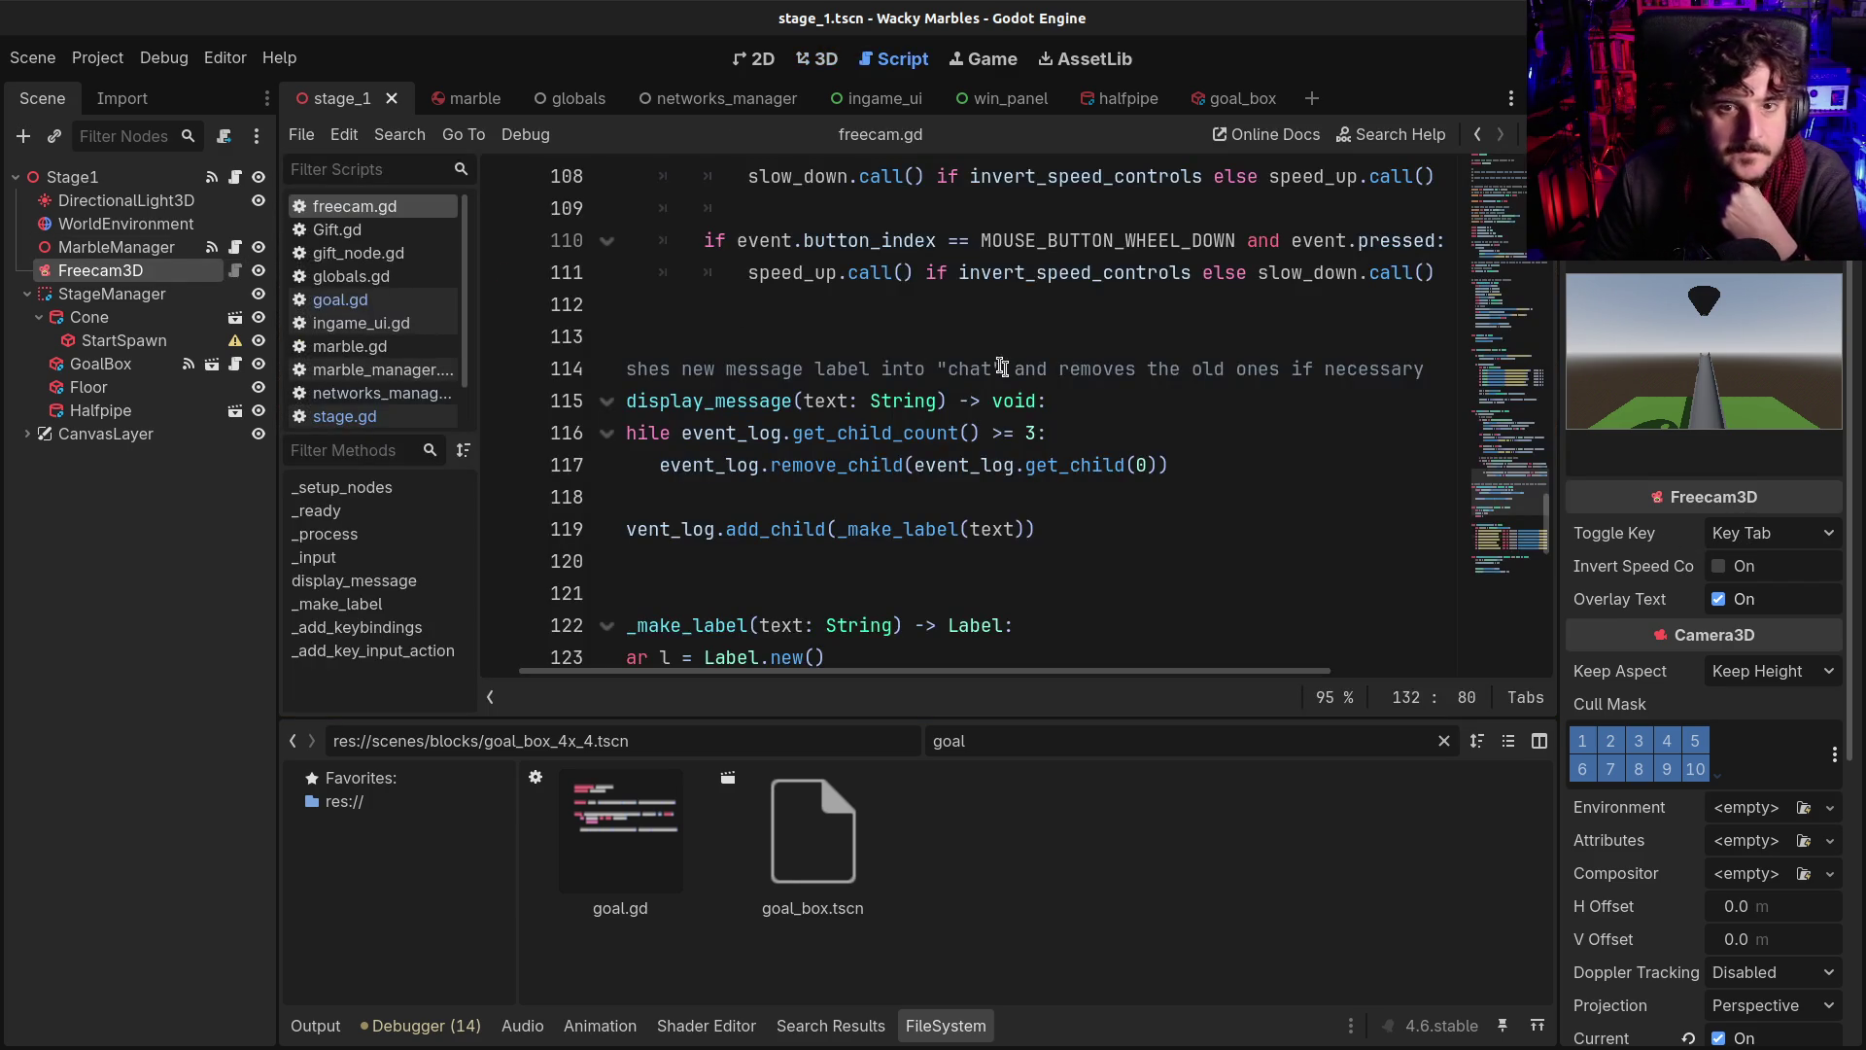
click(999, 364)
scroll(1170, 442, up, 20)
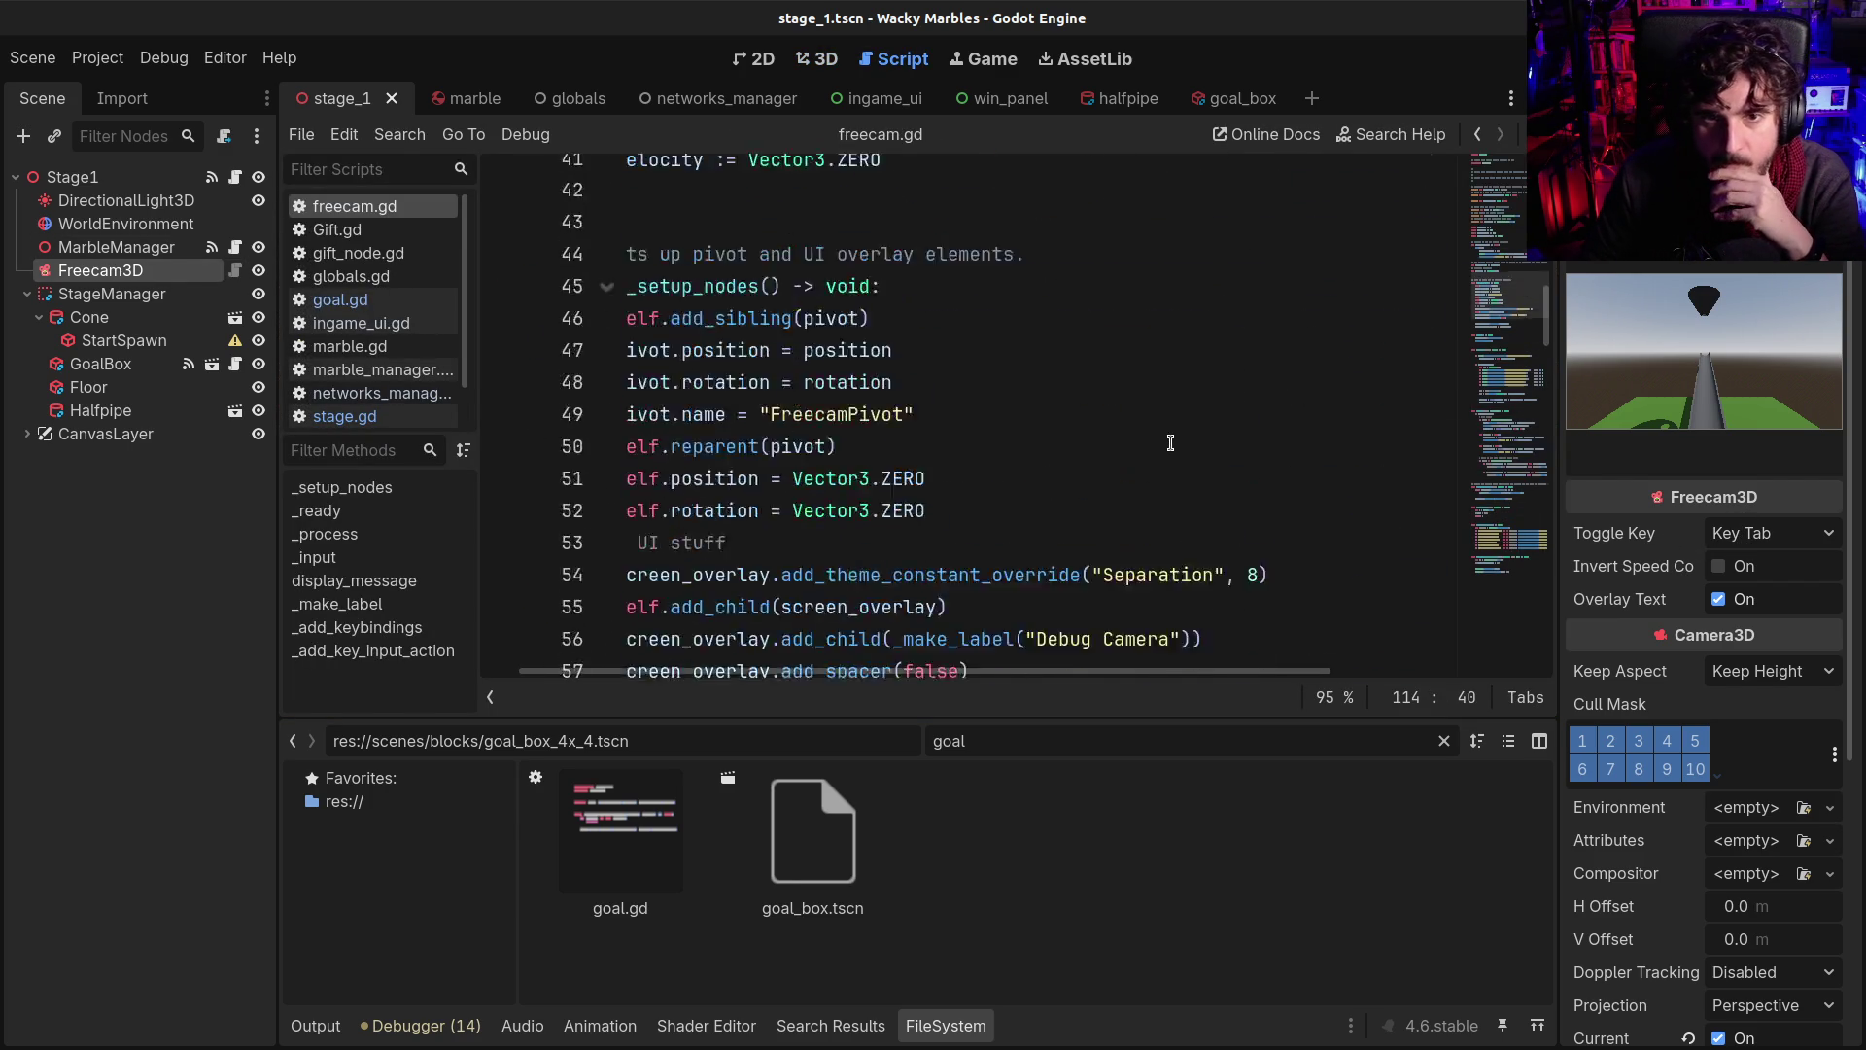
scroll(1170, 442, up, 10)
scroll(972, 583, down, 3)
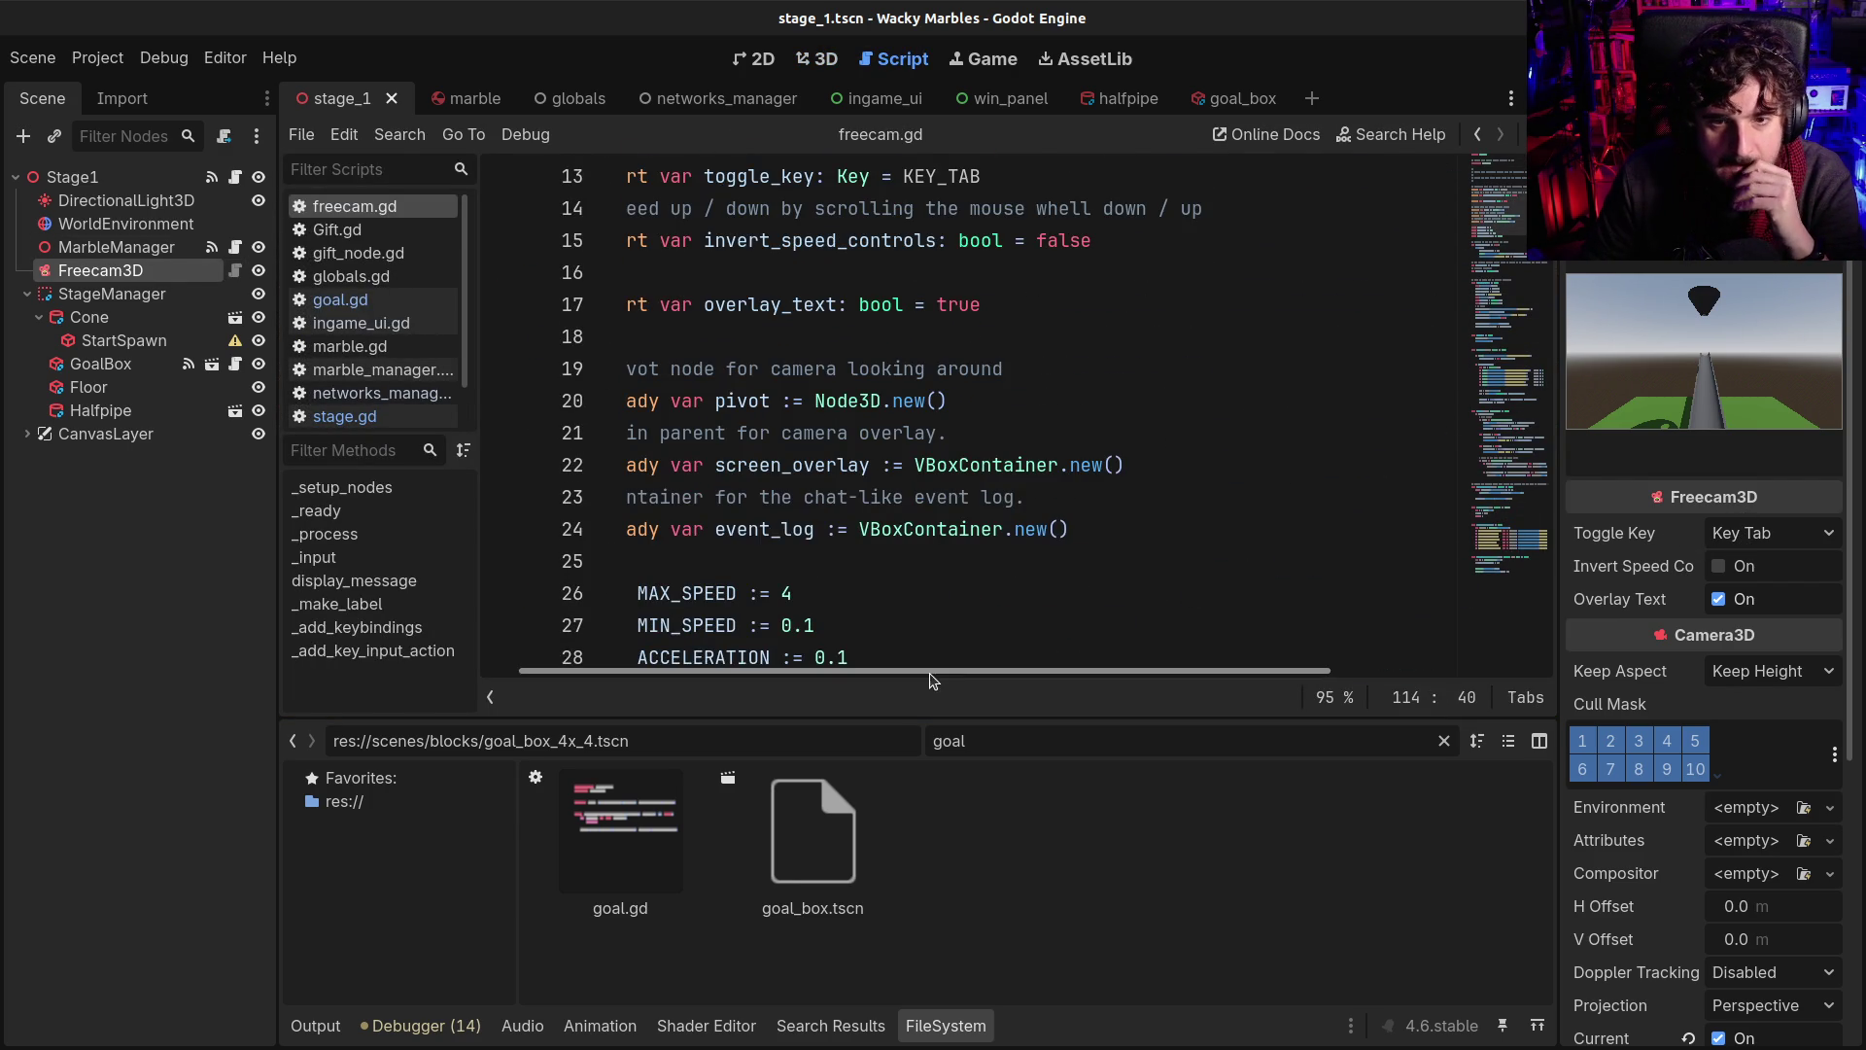
drag(932, 680, 893, 680)
scroll(827, 503, down, 2)
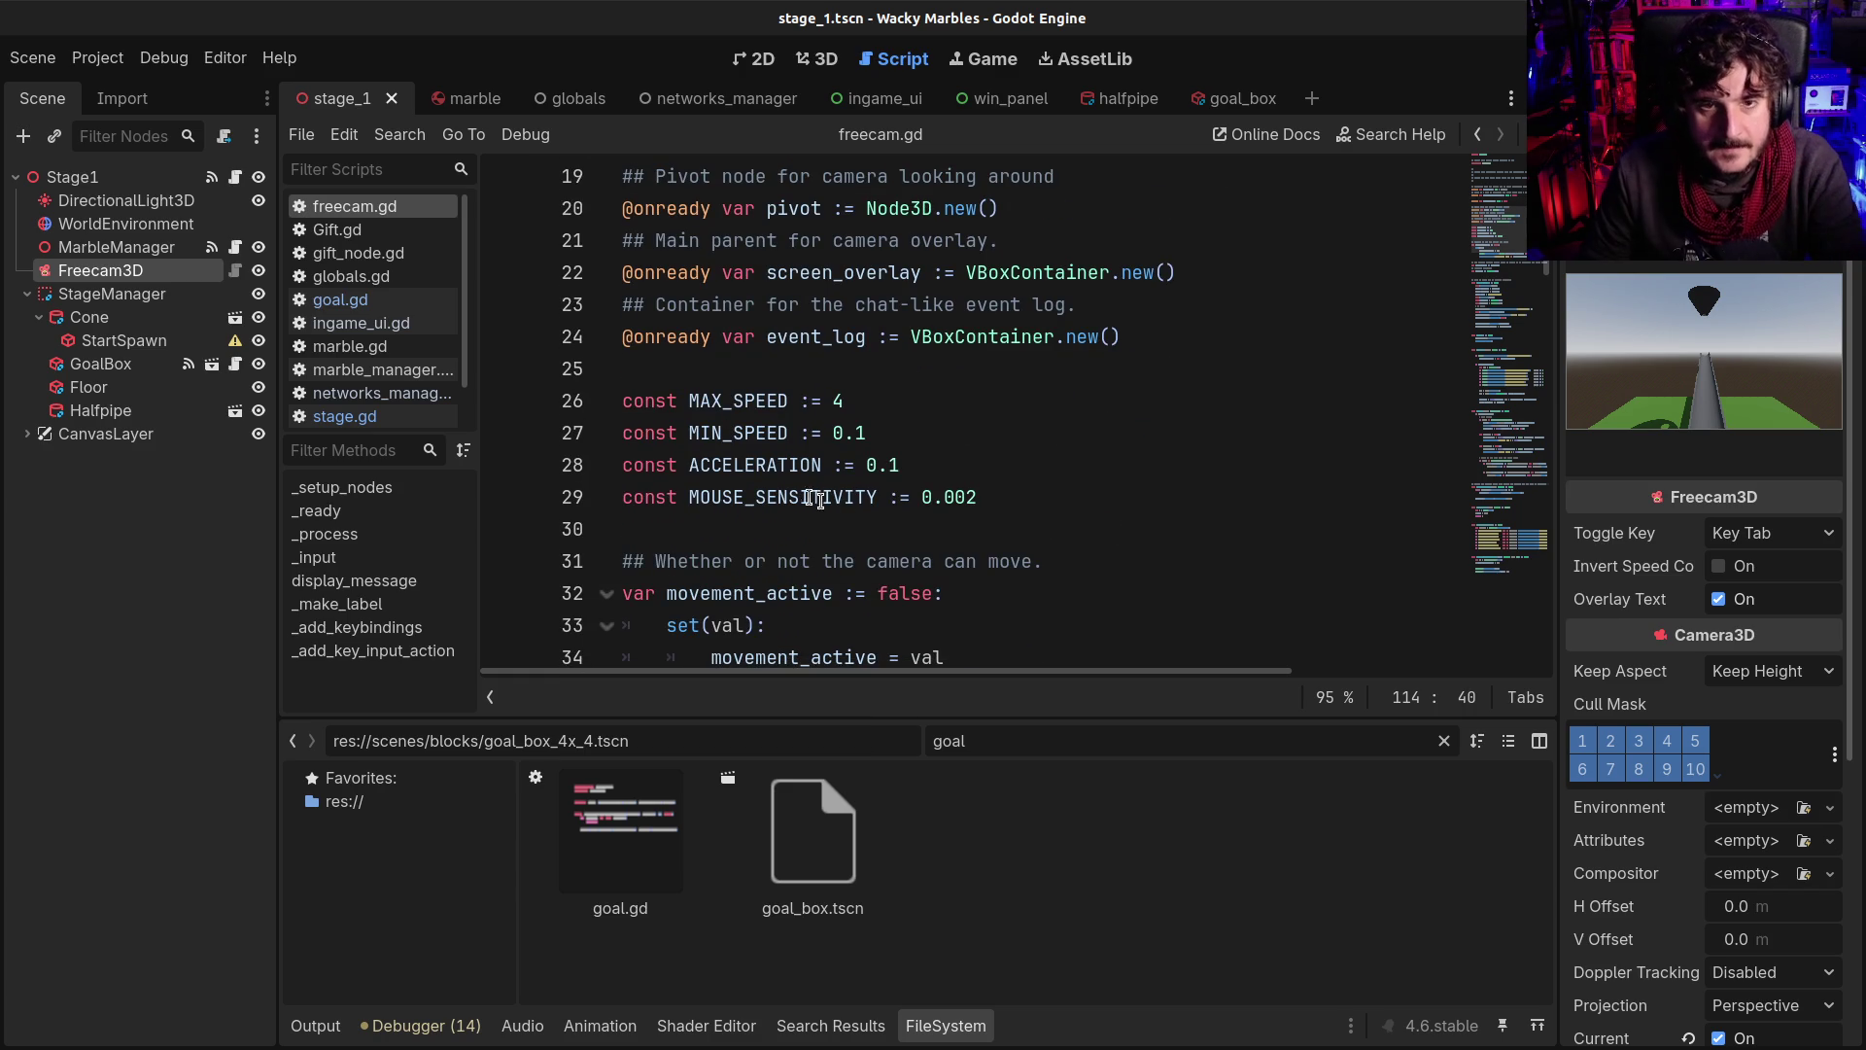
scroll(773, 465, down, 1)
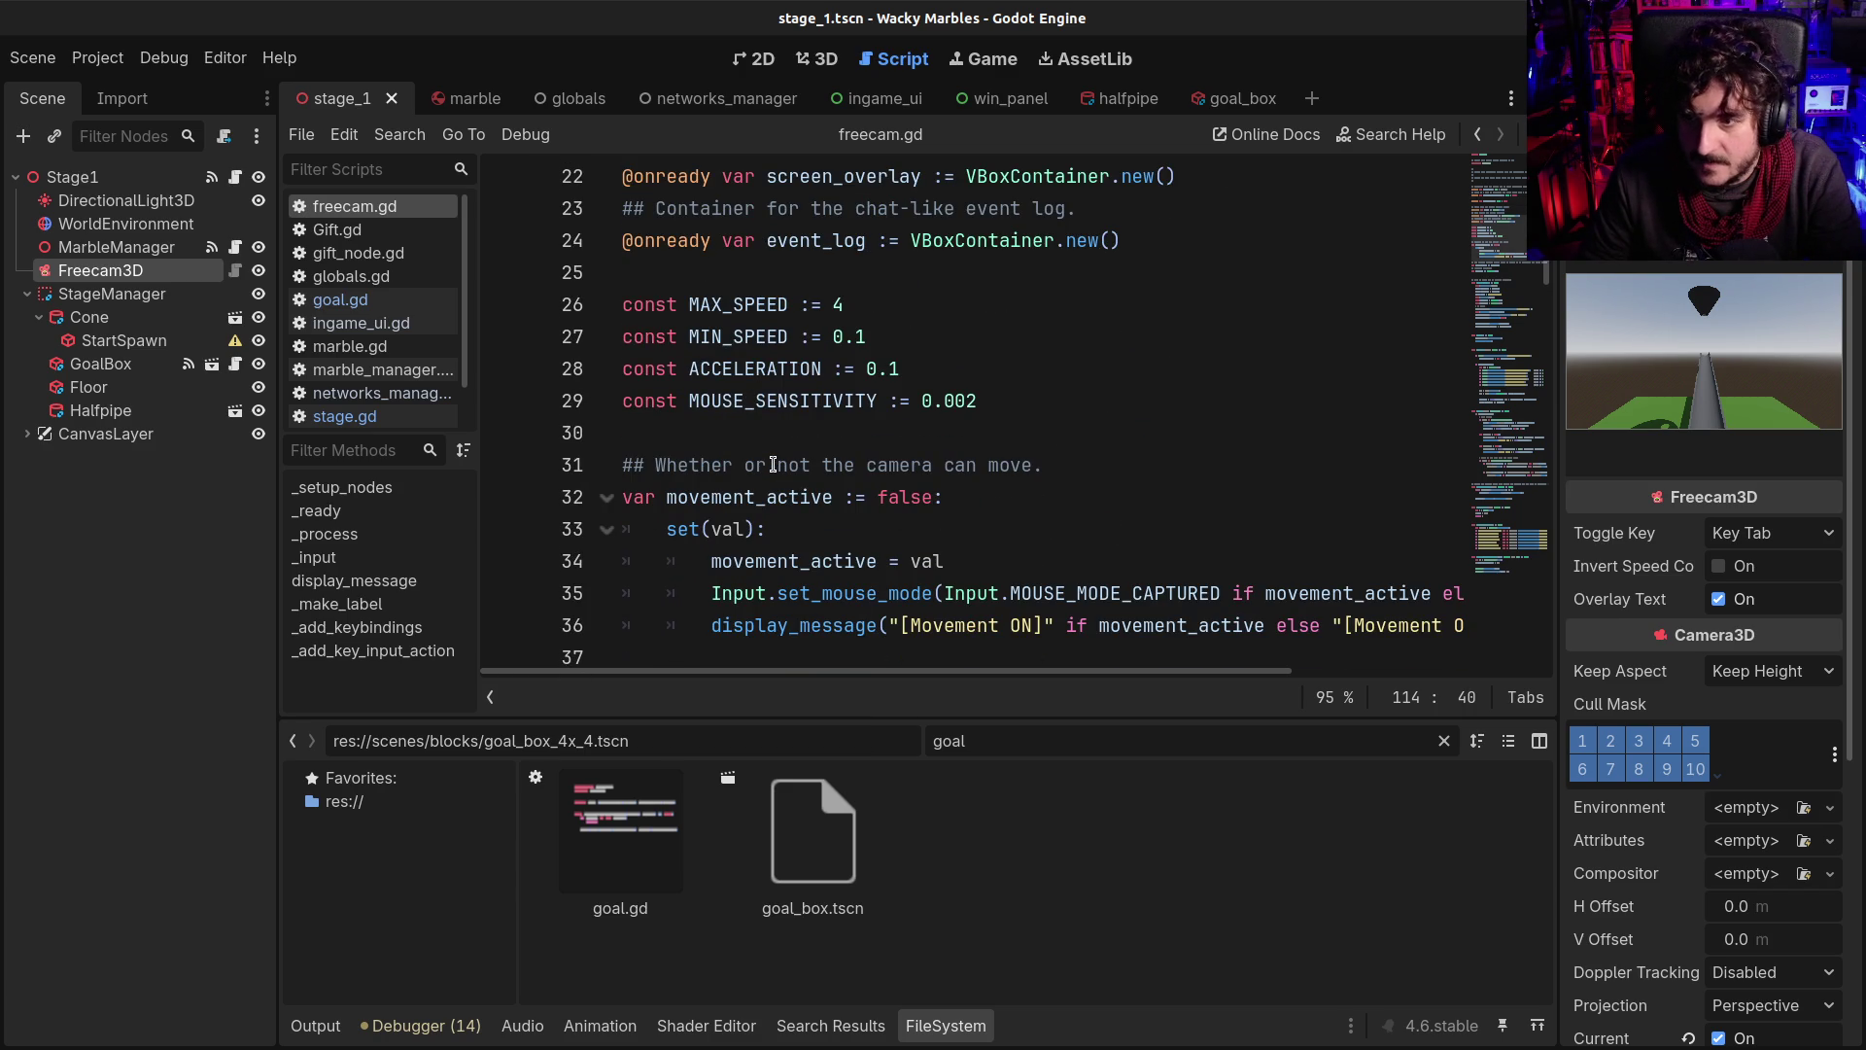
double_click(728, 295)
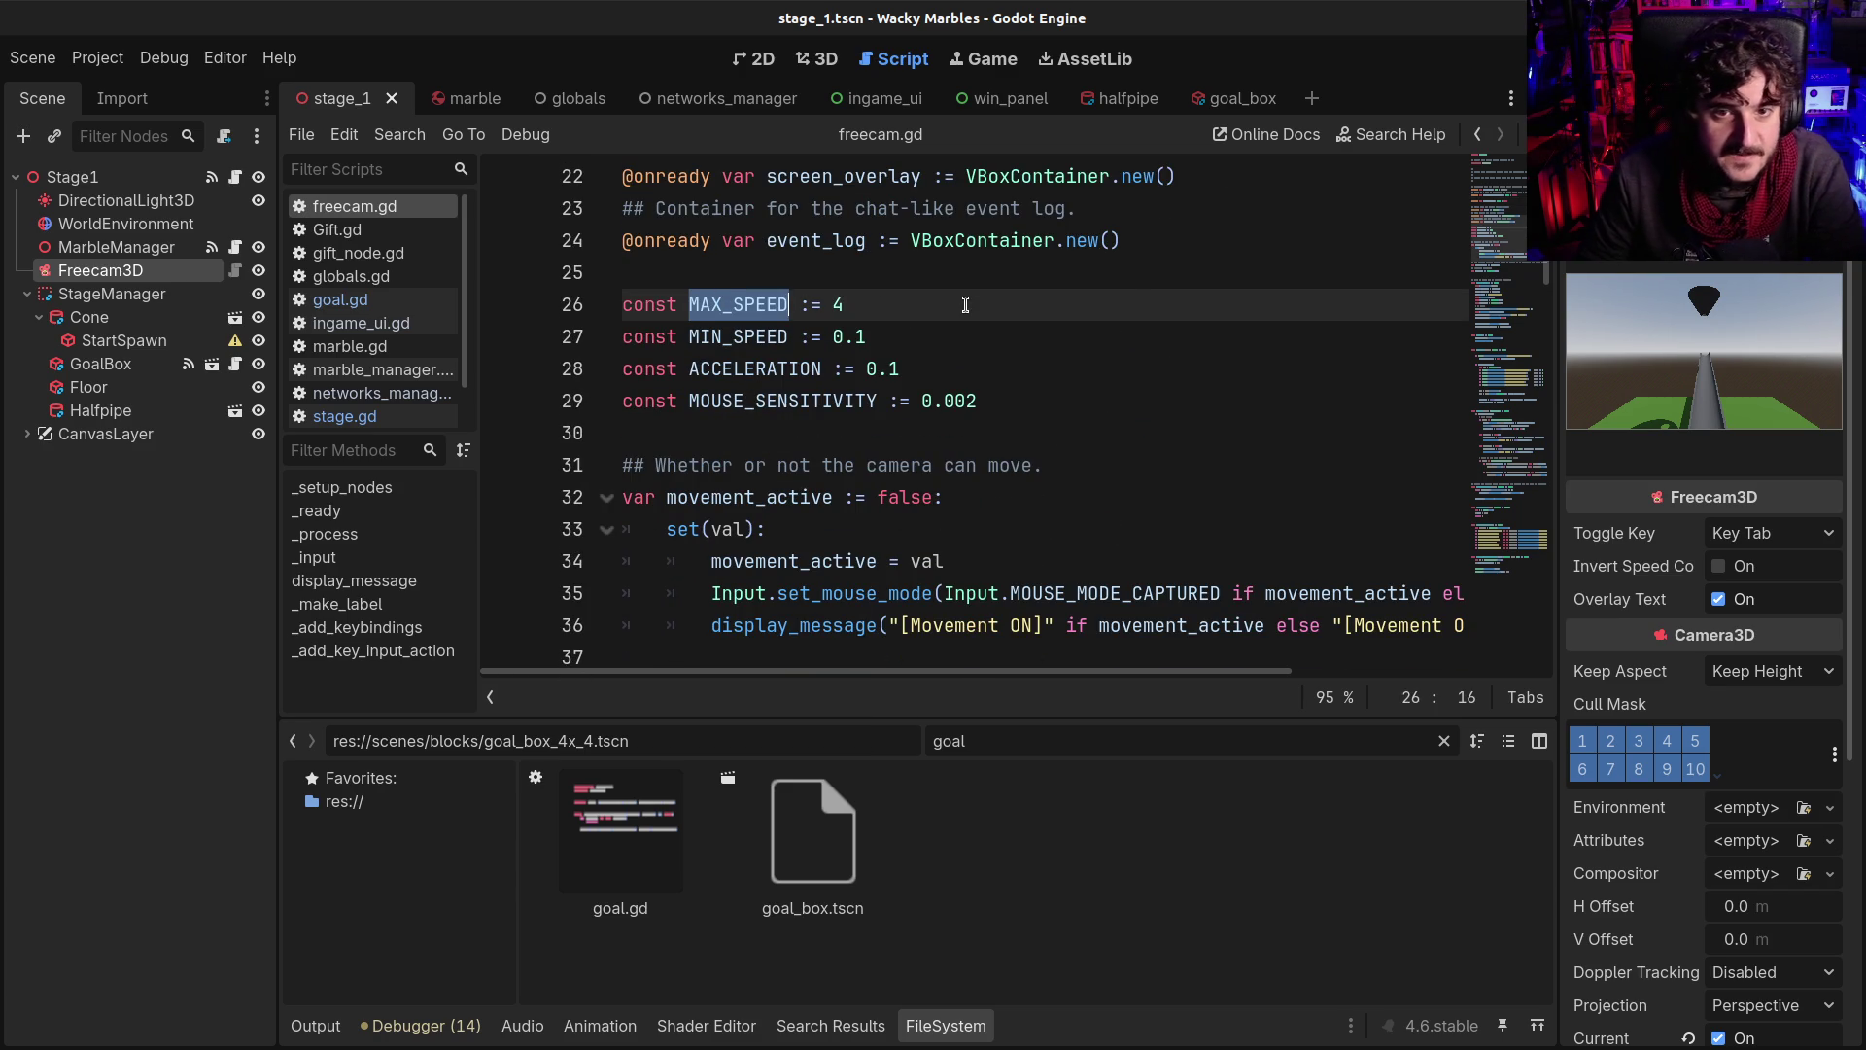
key(ctrl+f)
key(Return)
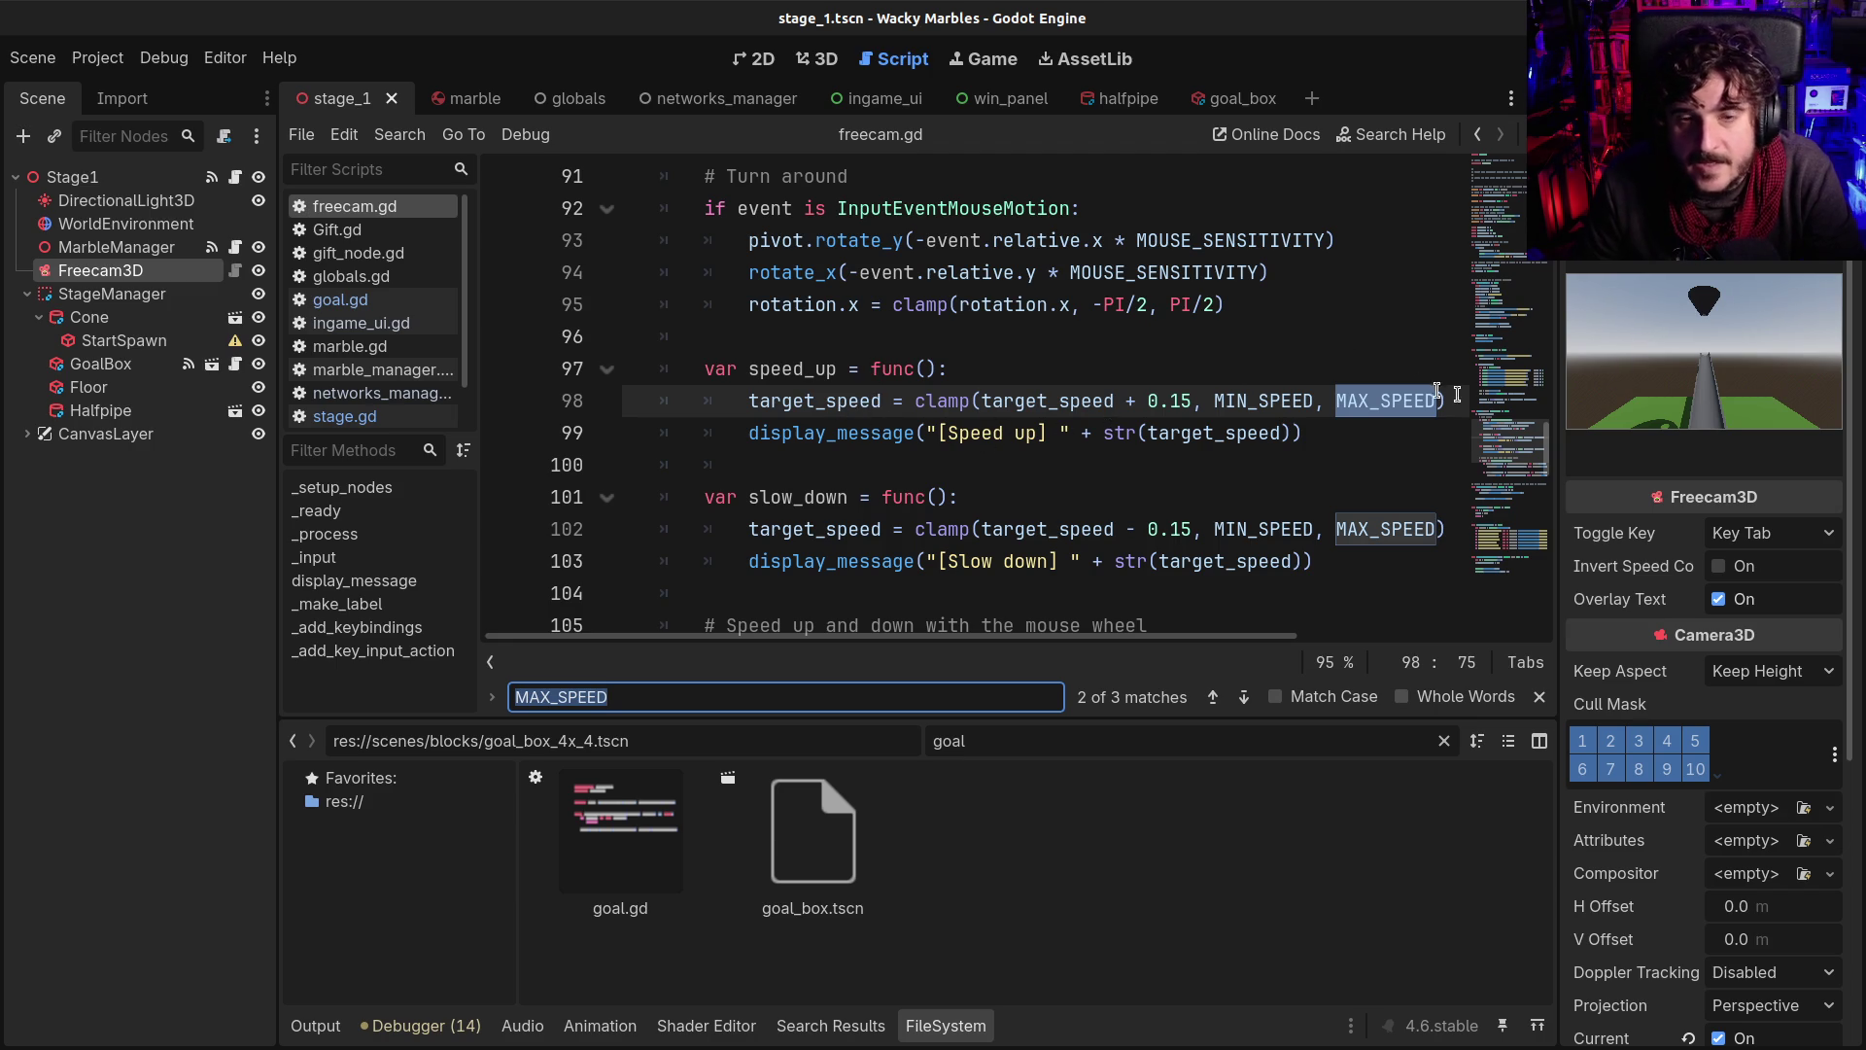
Search freecam.gd for speed_up to trace its 3 matches
drag(1559, 394, 1617, 394)
scroll(1147, 362, down, 1)
scroll(1140, 362, up, 4)
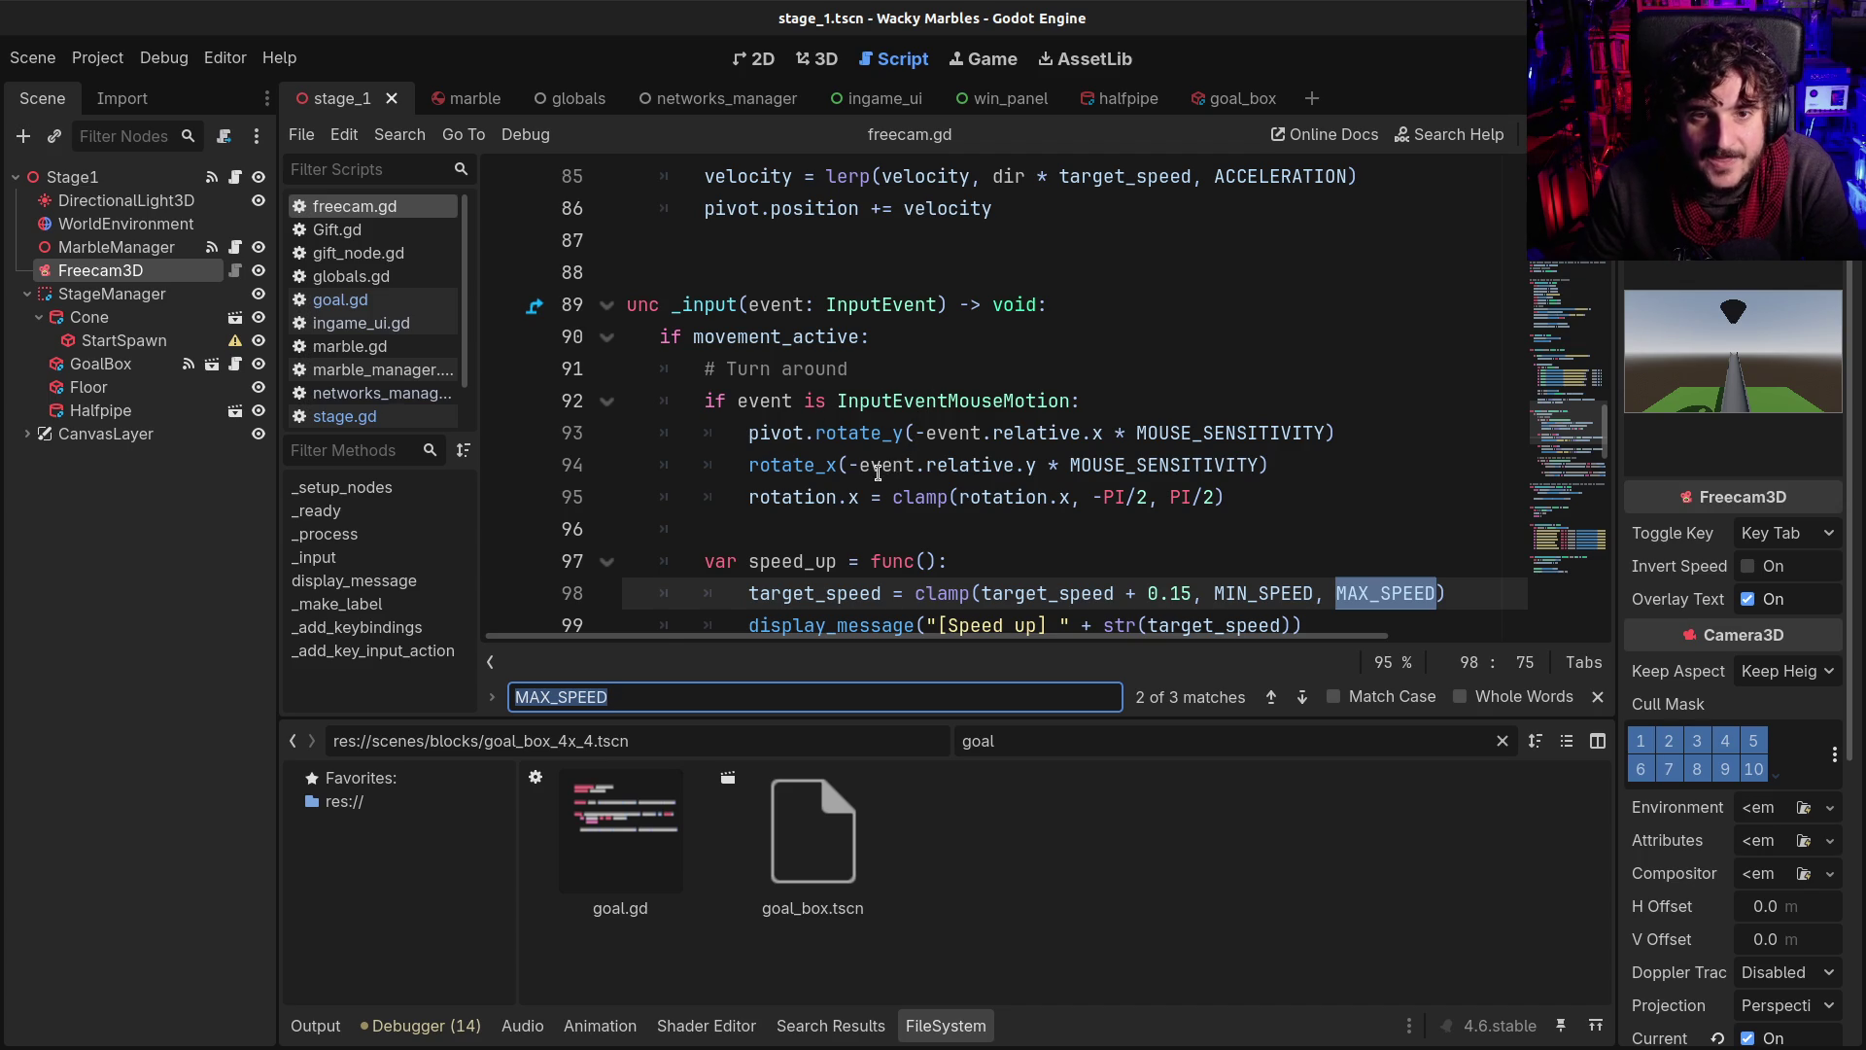
scroll(877, 473, down, 5)
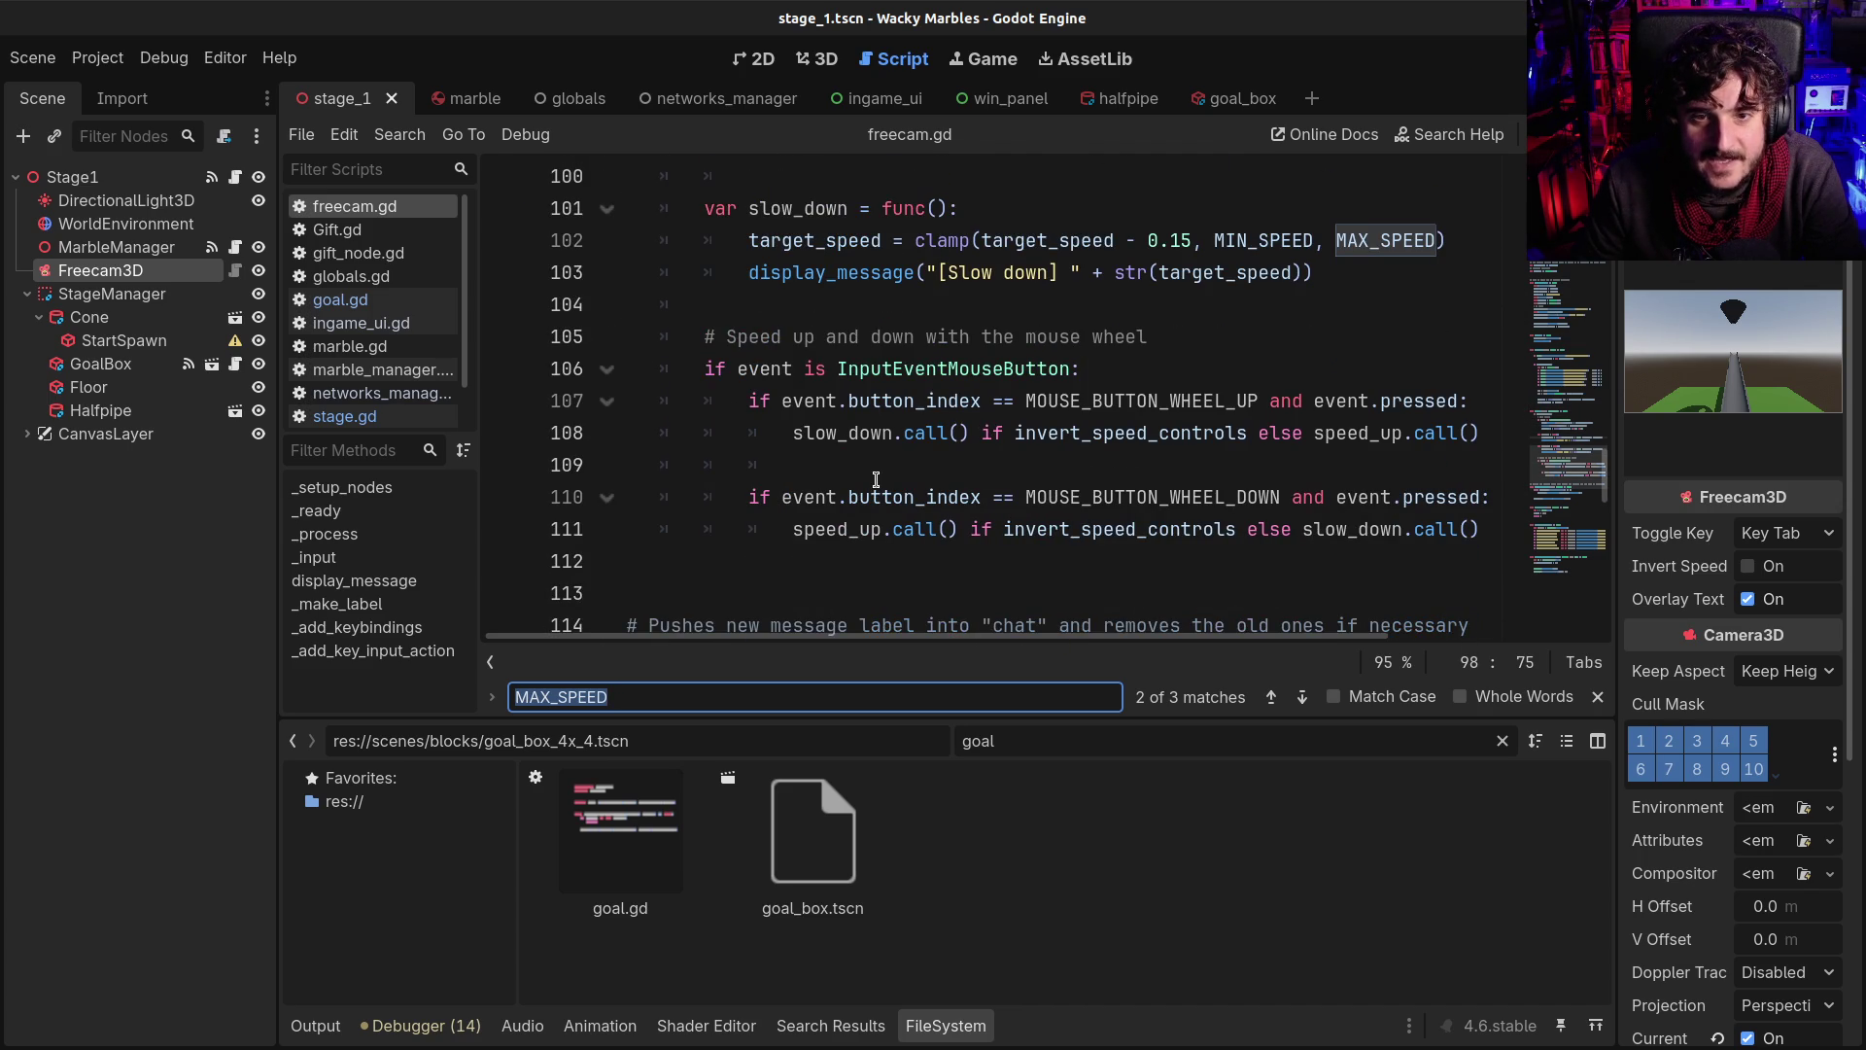
scroll(881, 466, down, 3)
scroll(827, 369, up, 6)
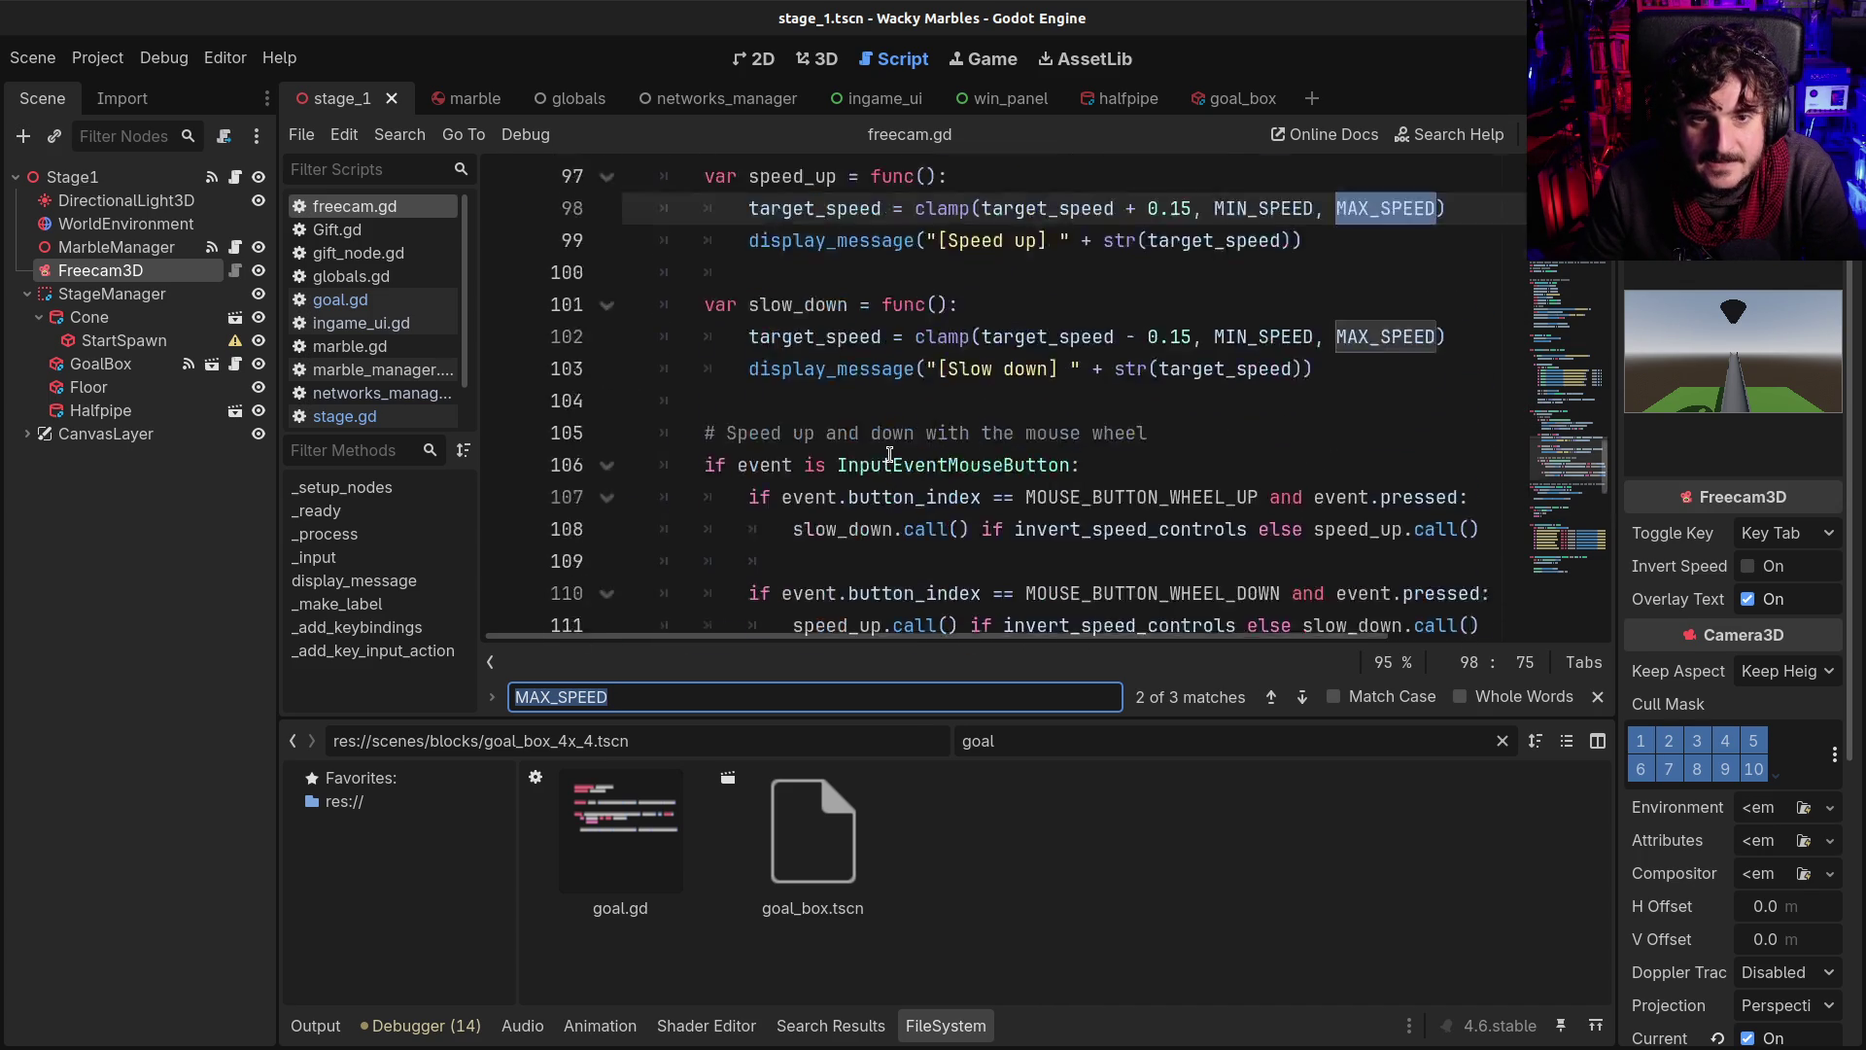
double_click(793, 369)
key(ctrl+f)
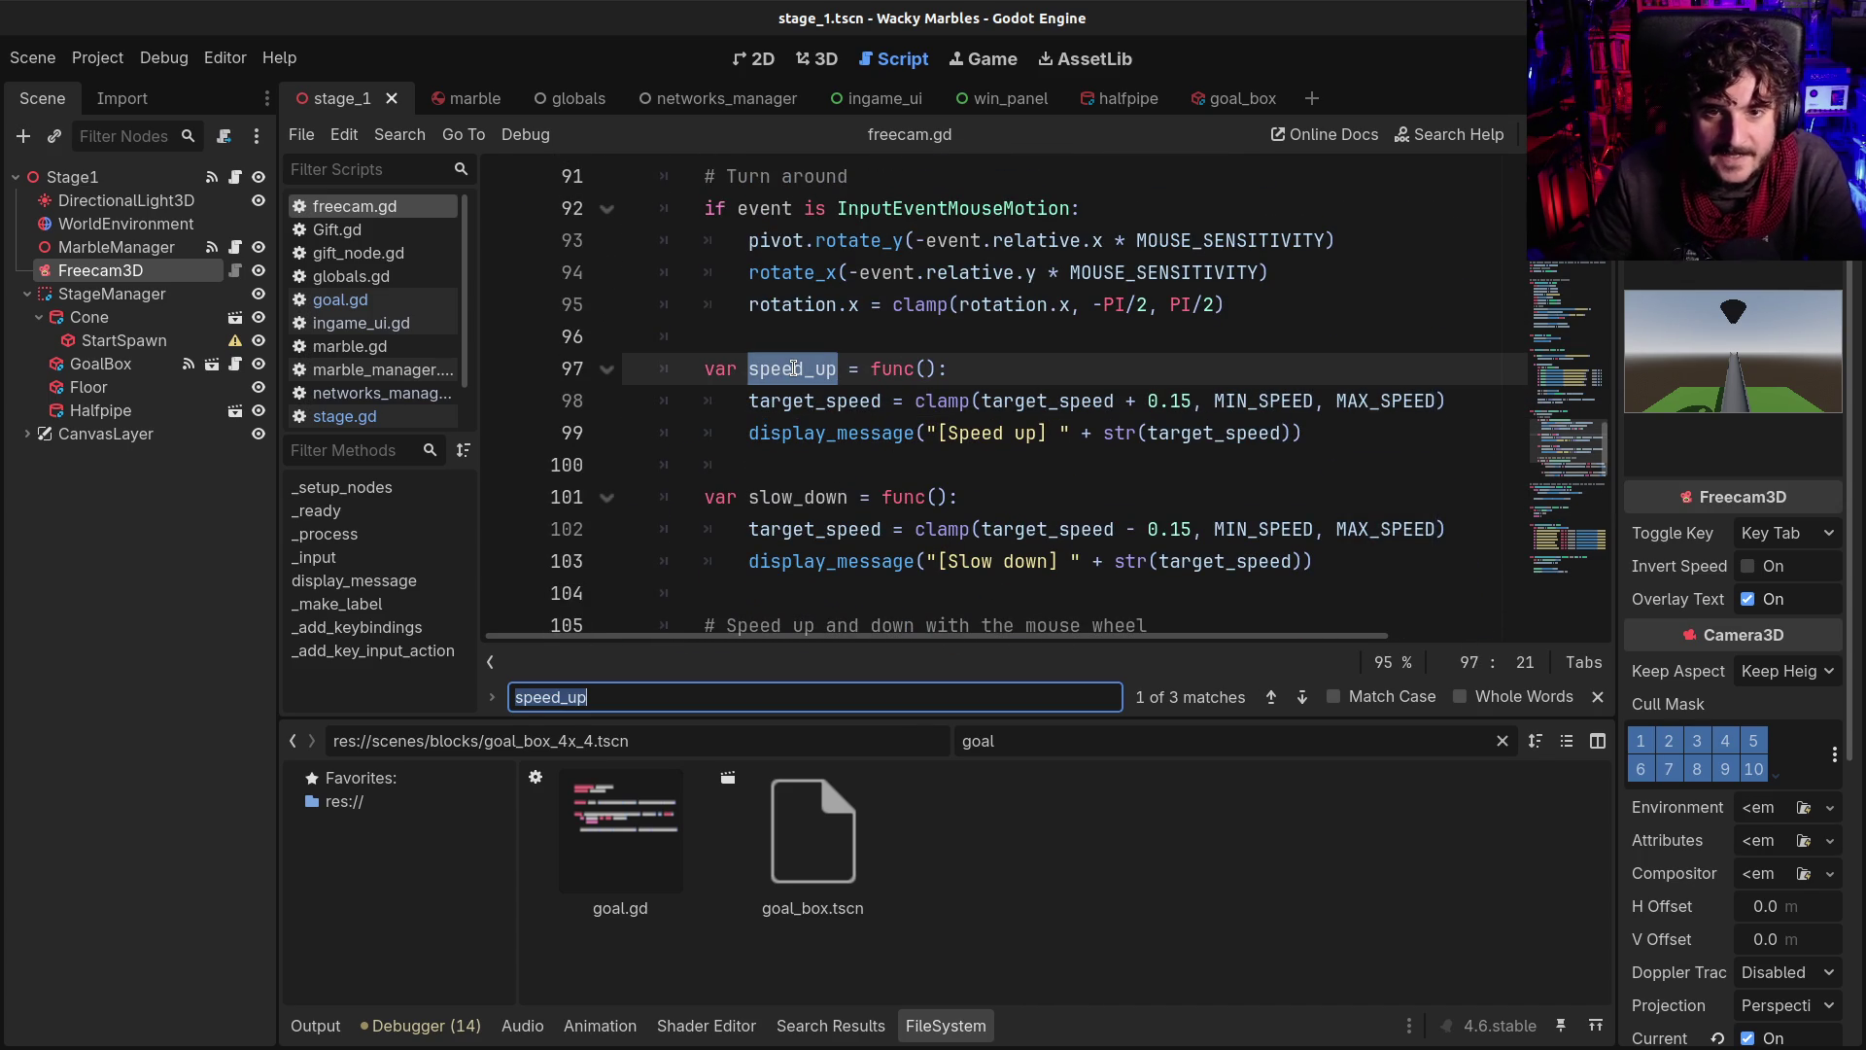
key(Return)
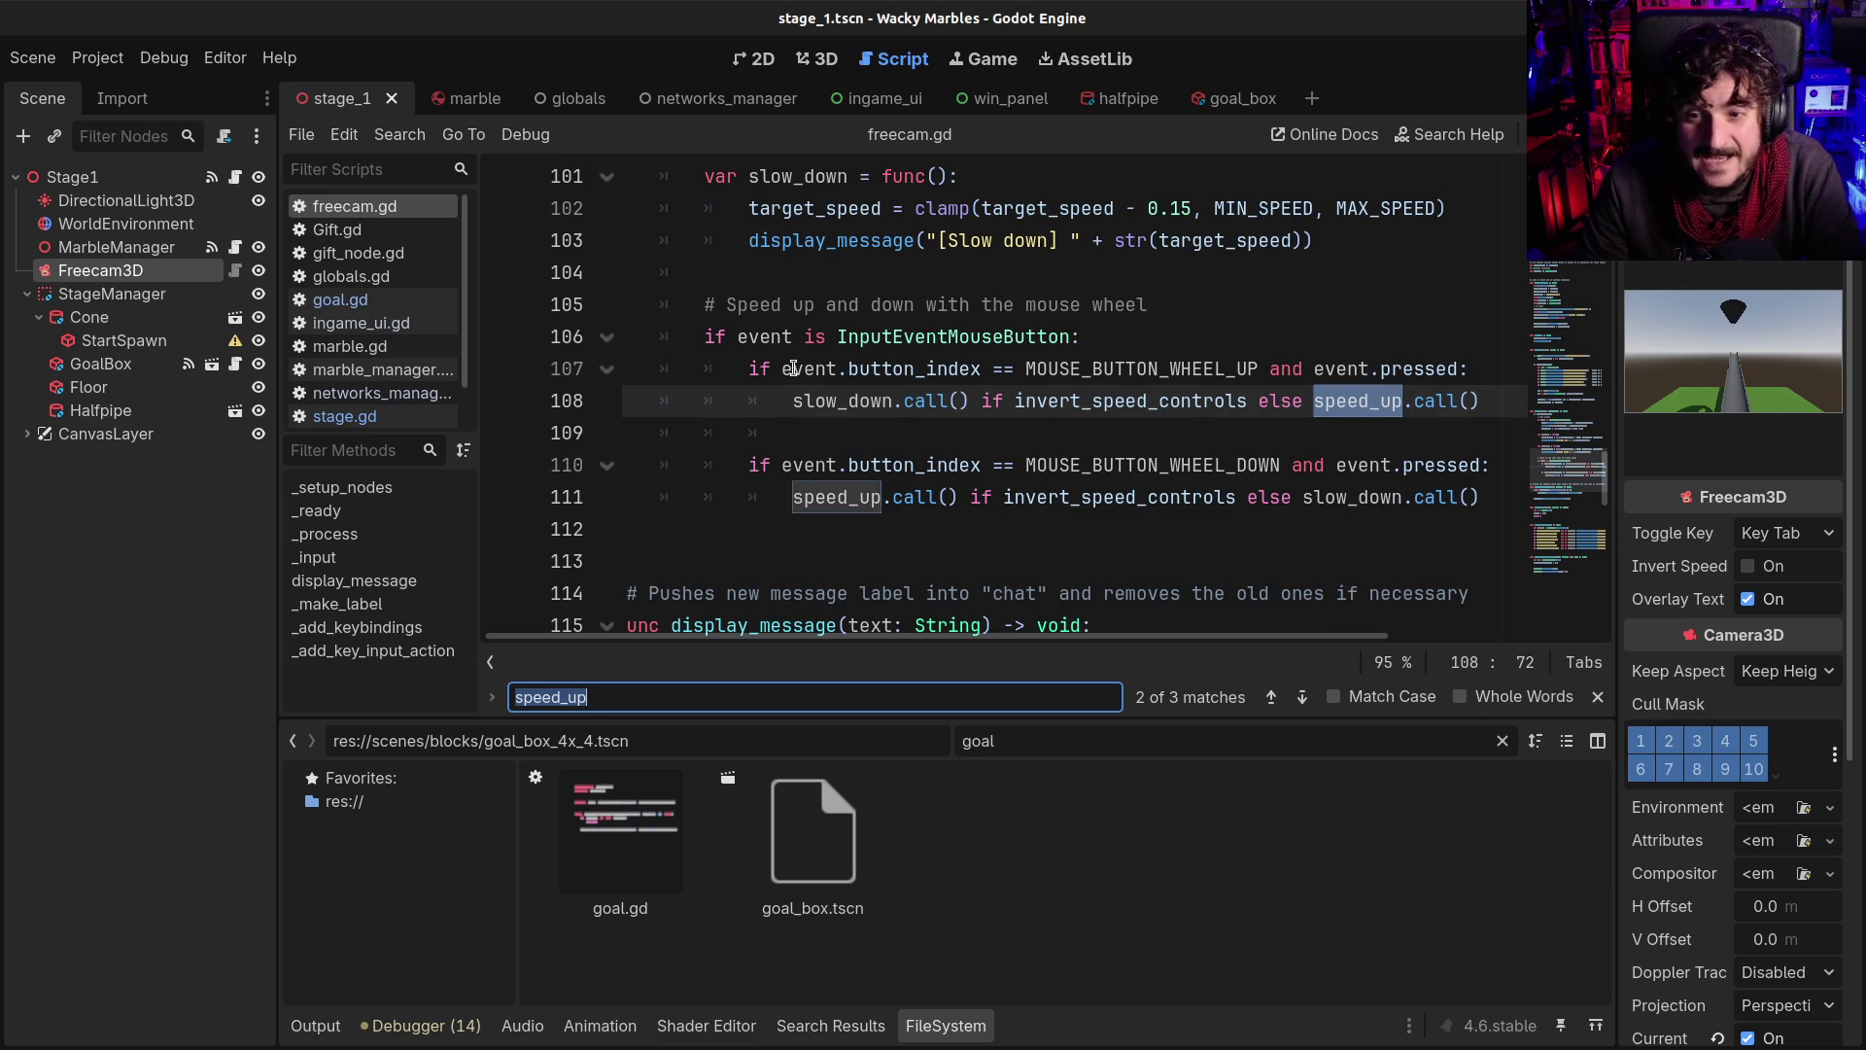
scroll(793, 369, up, 1)
scroll(896, 368, down, 1)
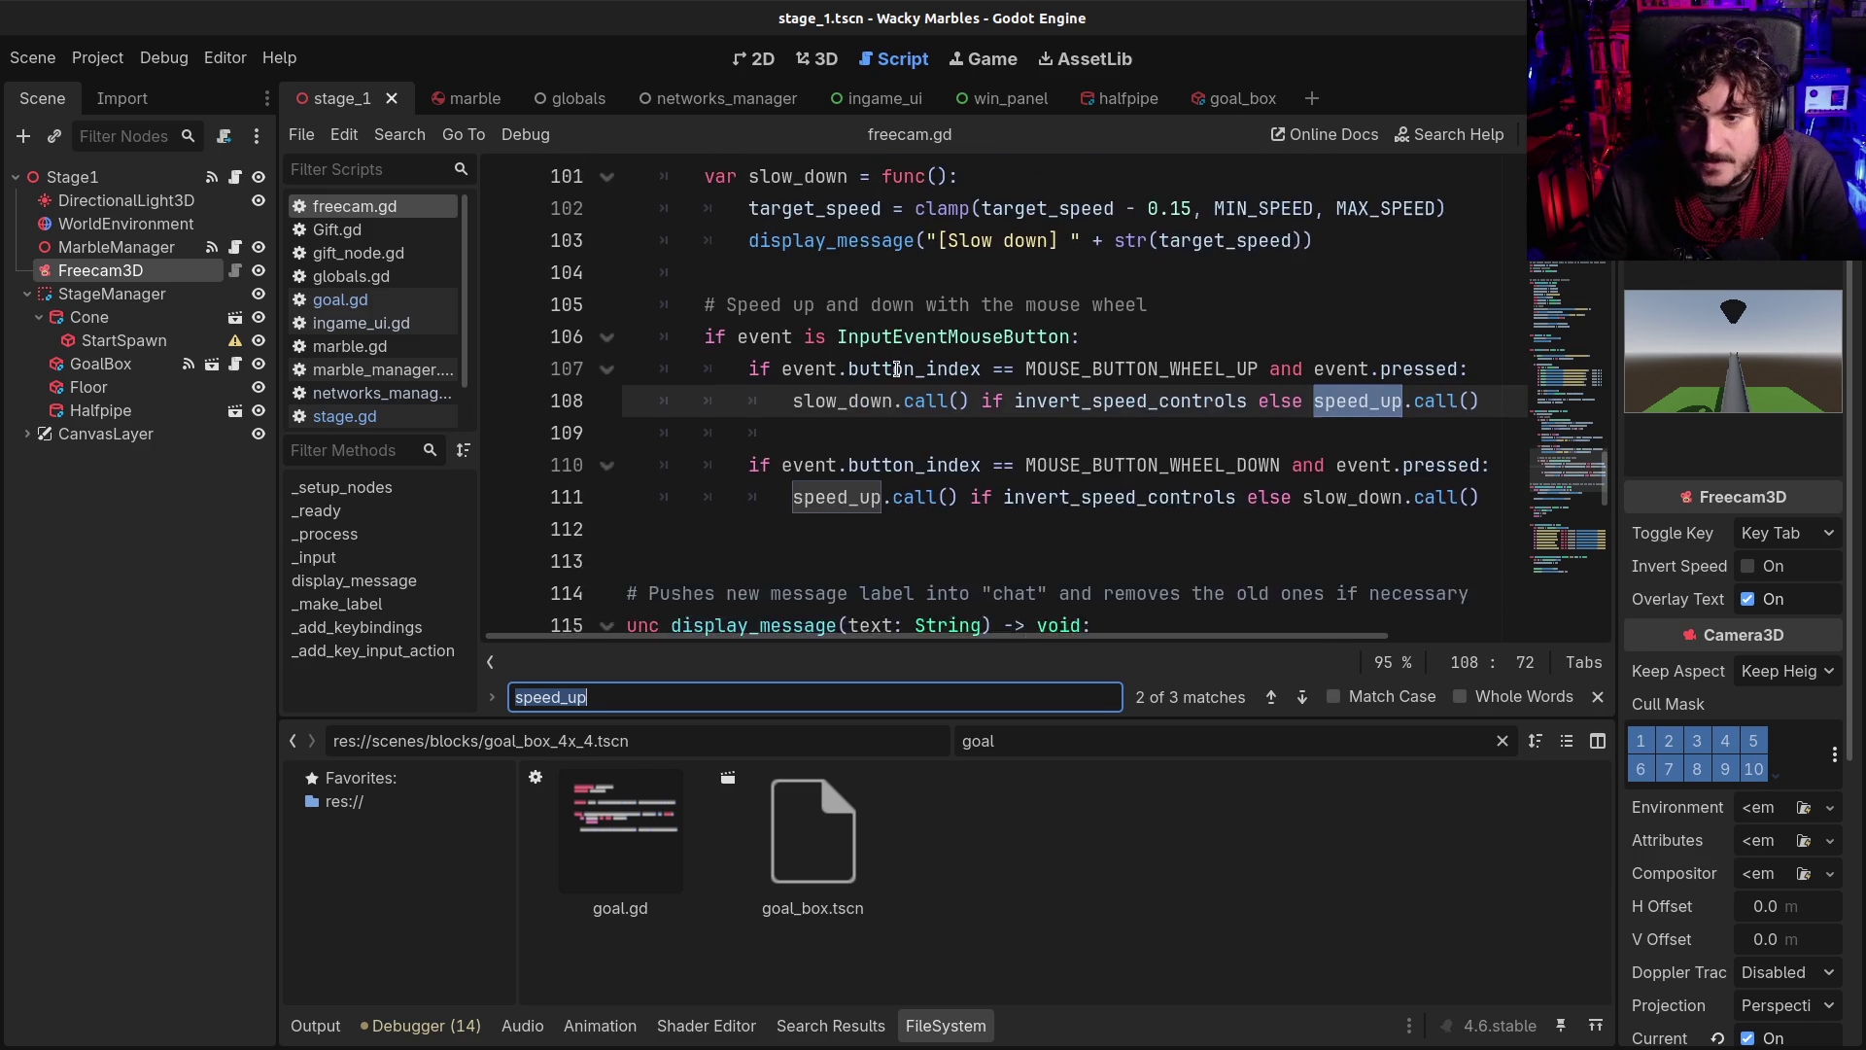
scroll(897, 368, down, 1)
scroll(896, 368, up, 2)
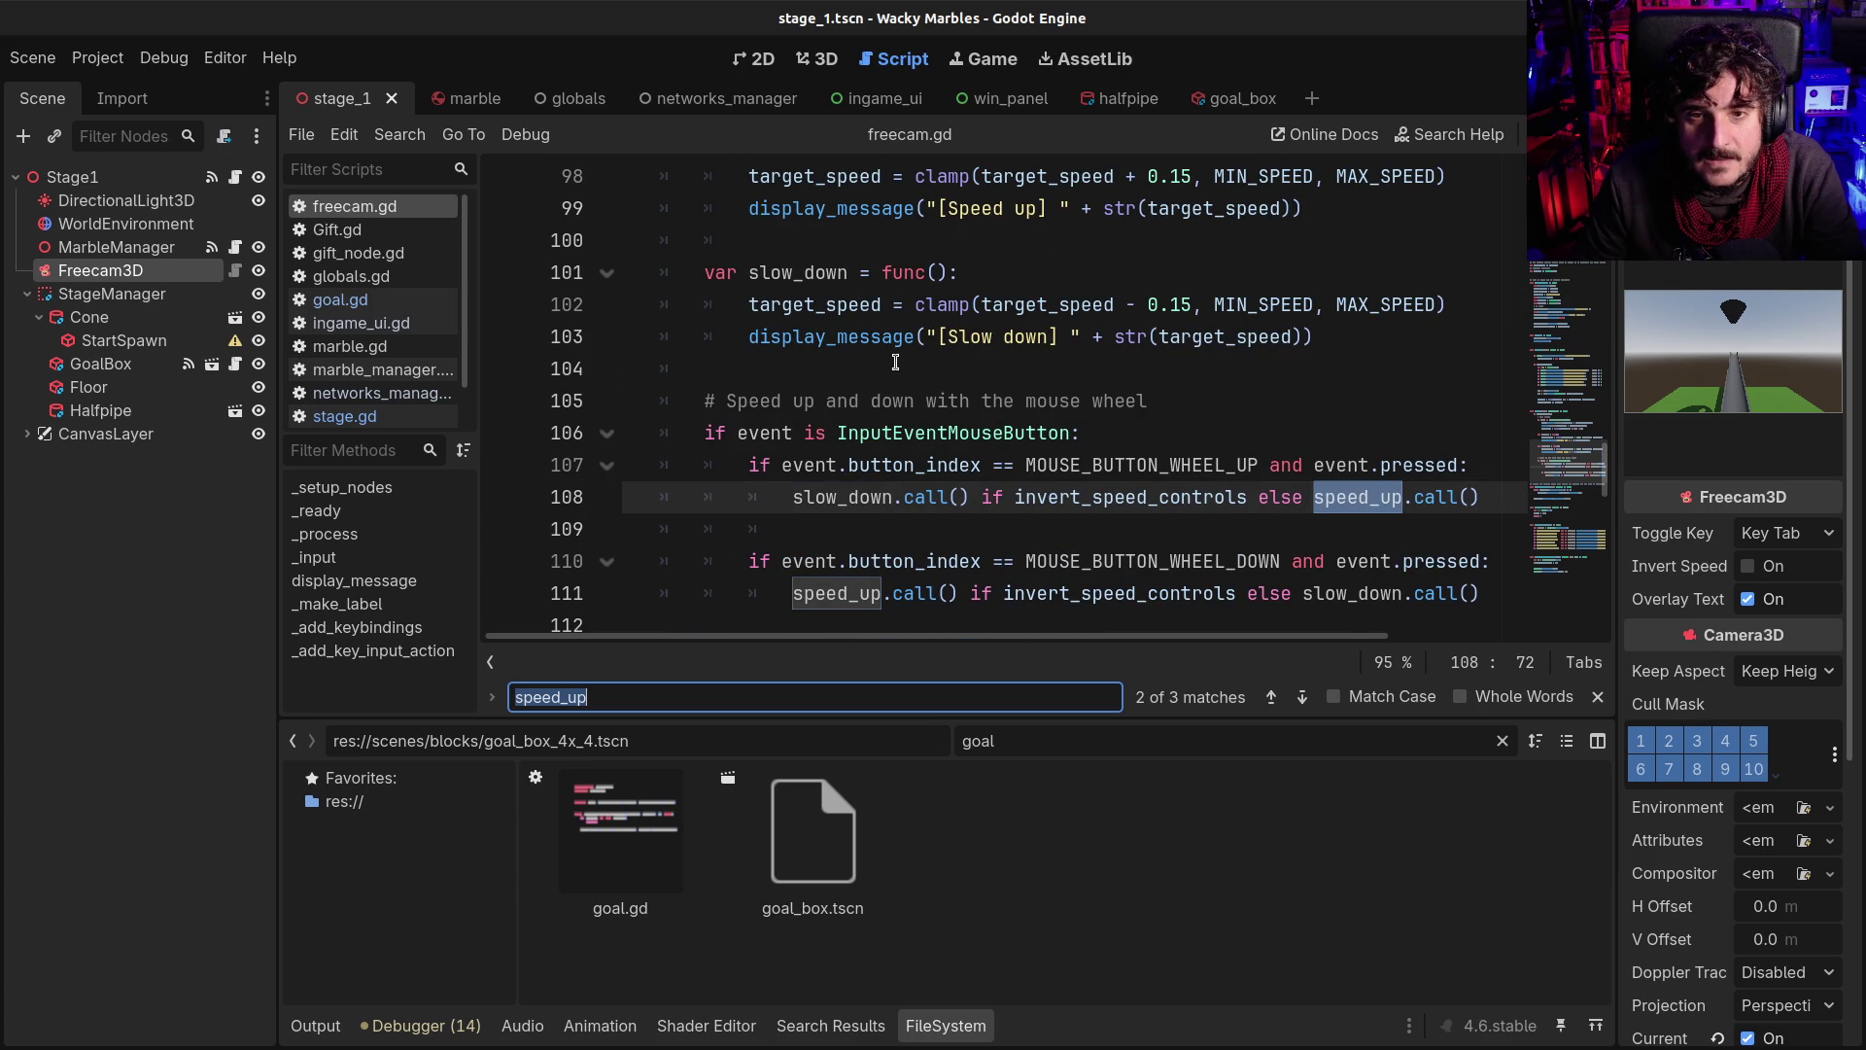
scroll(980, 364, up, 9)
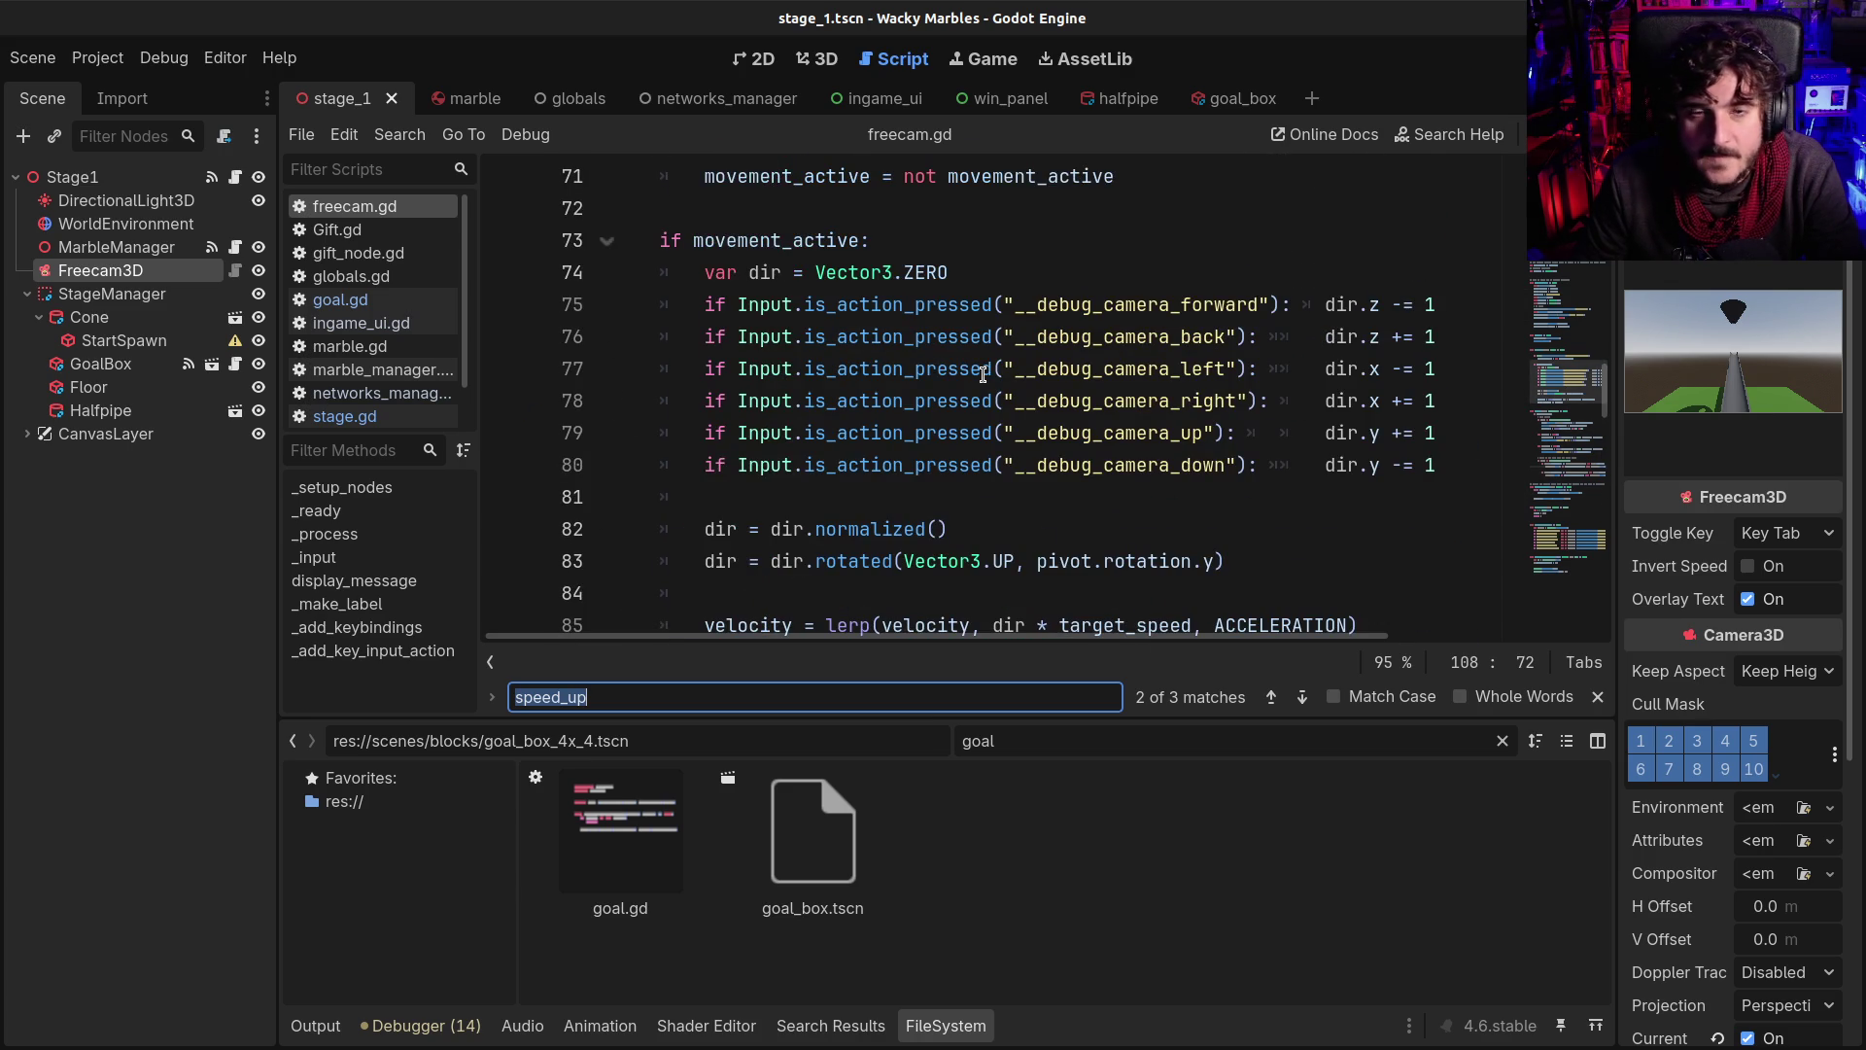
key(F5)
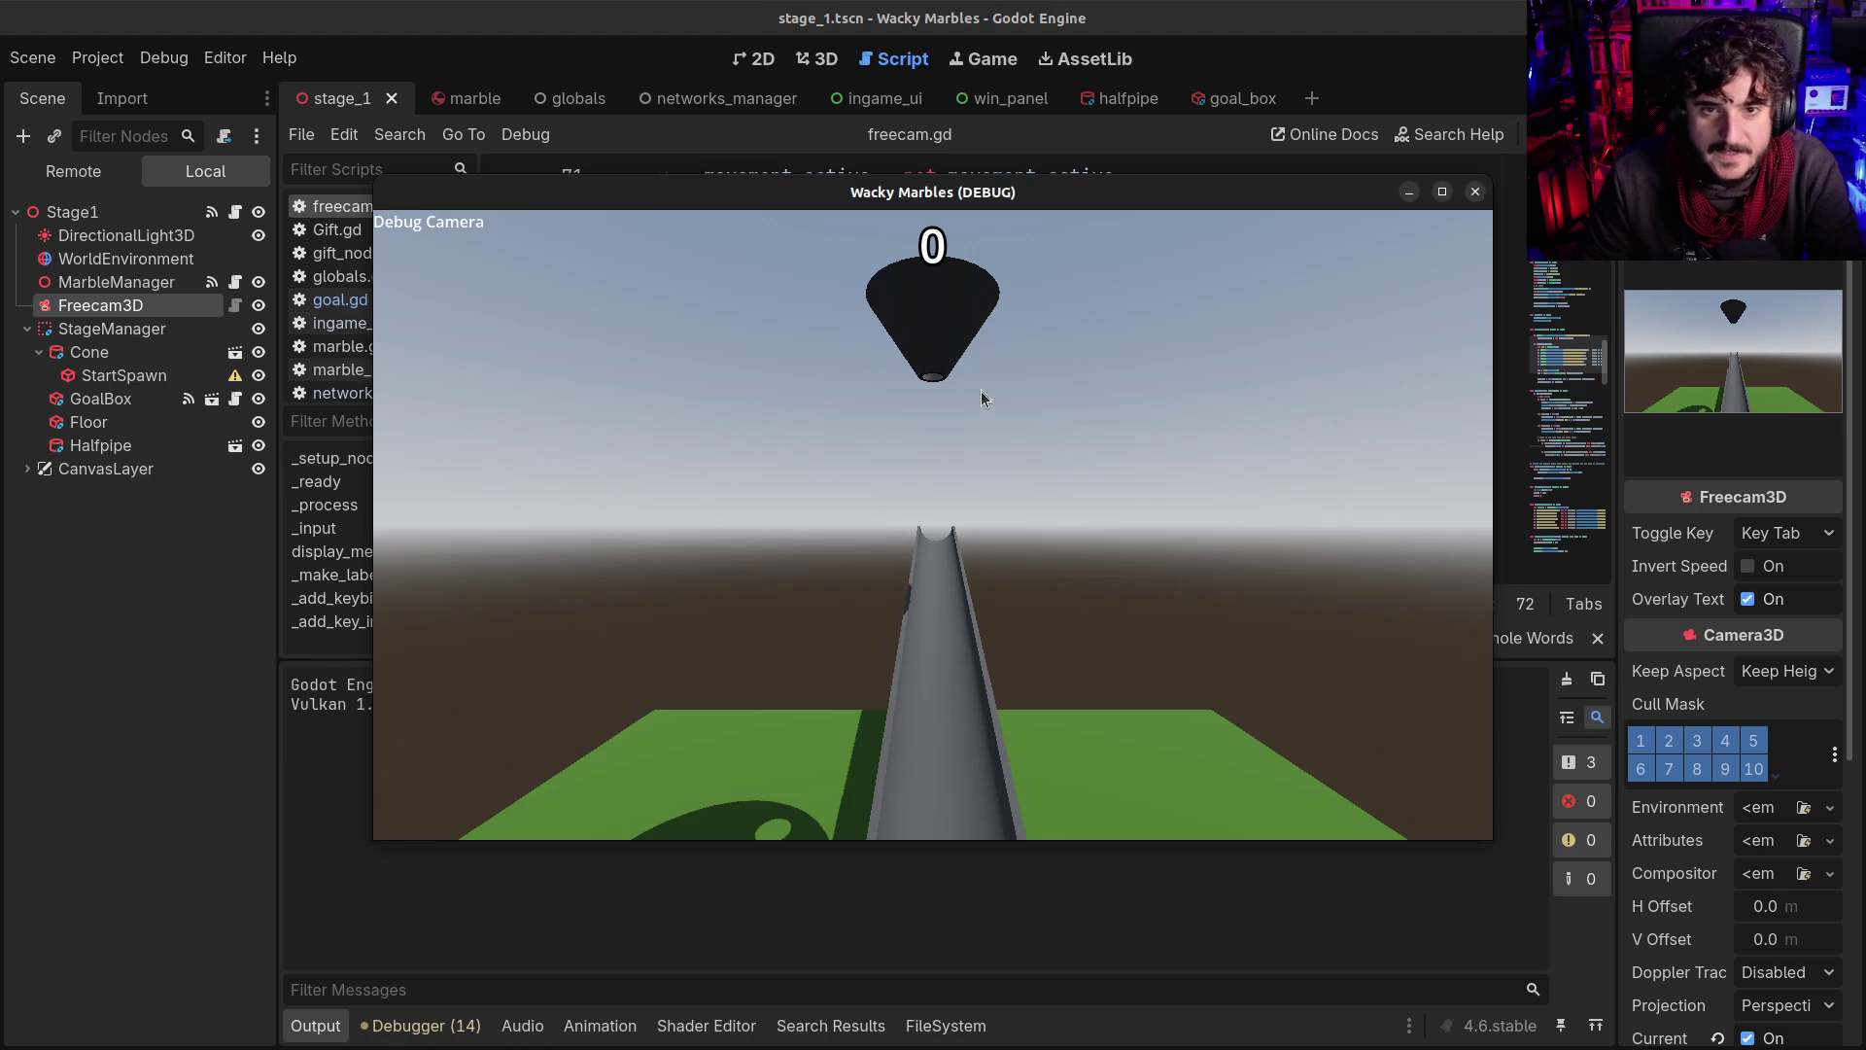
scroll(971, 433, up, 3)
key(w)
scroll(933, 525, down, 3)
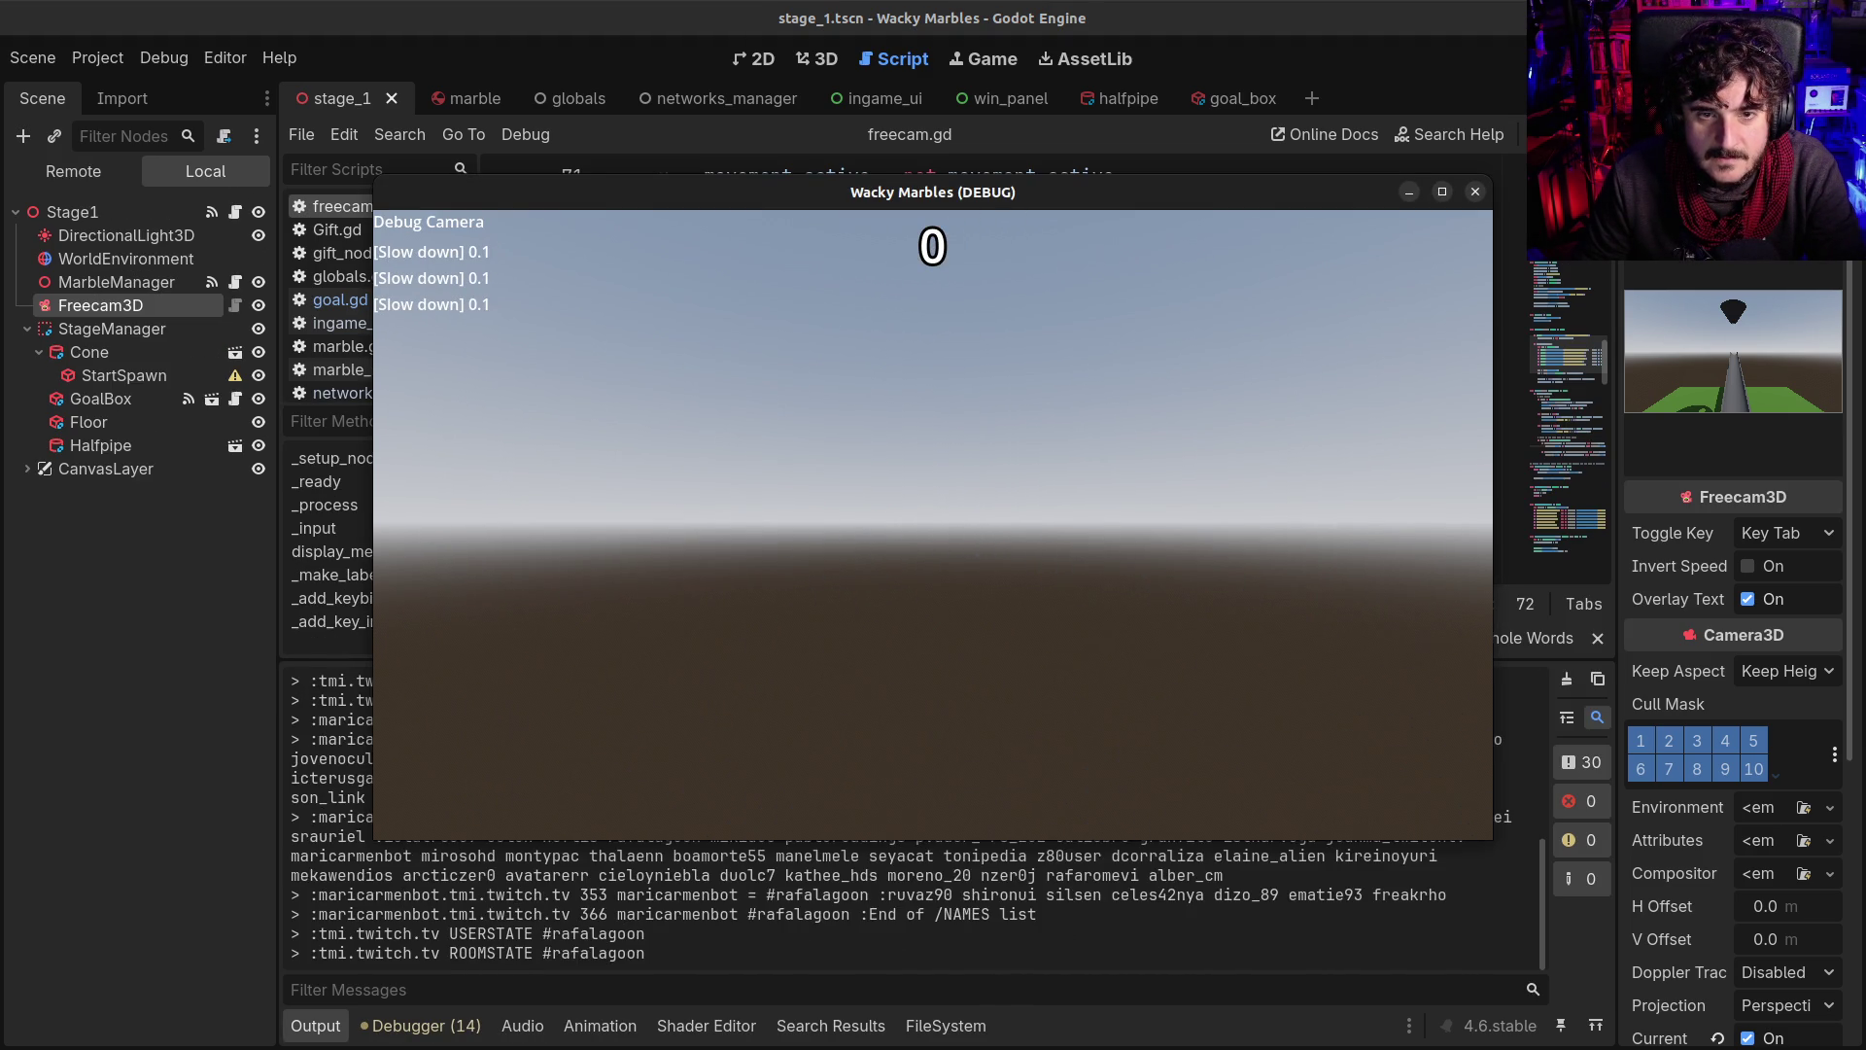
key(s)
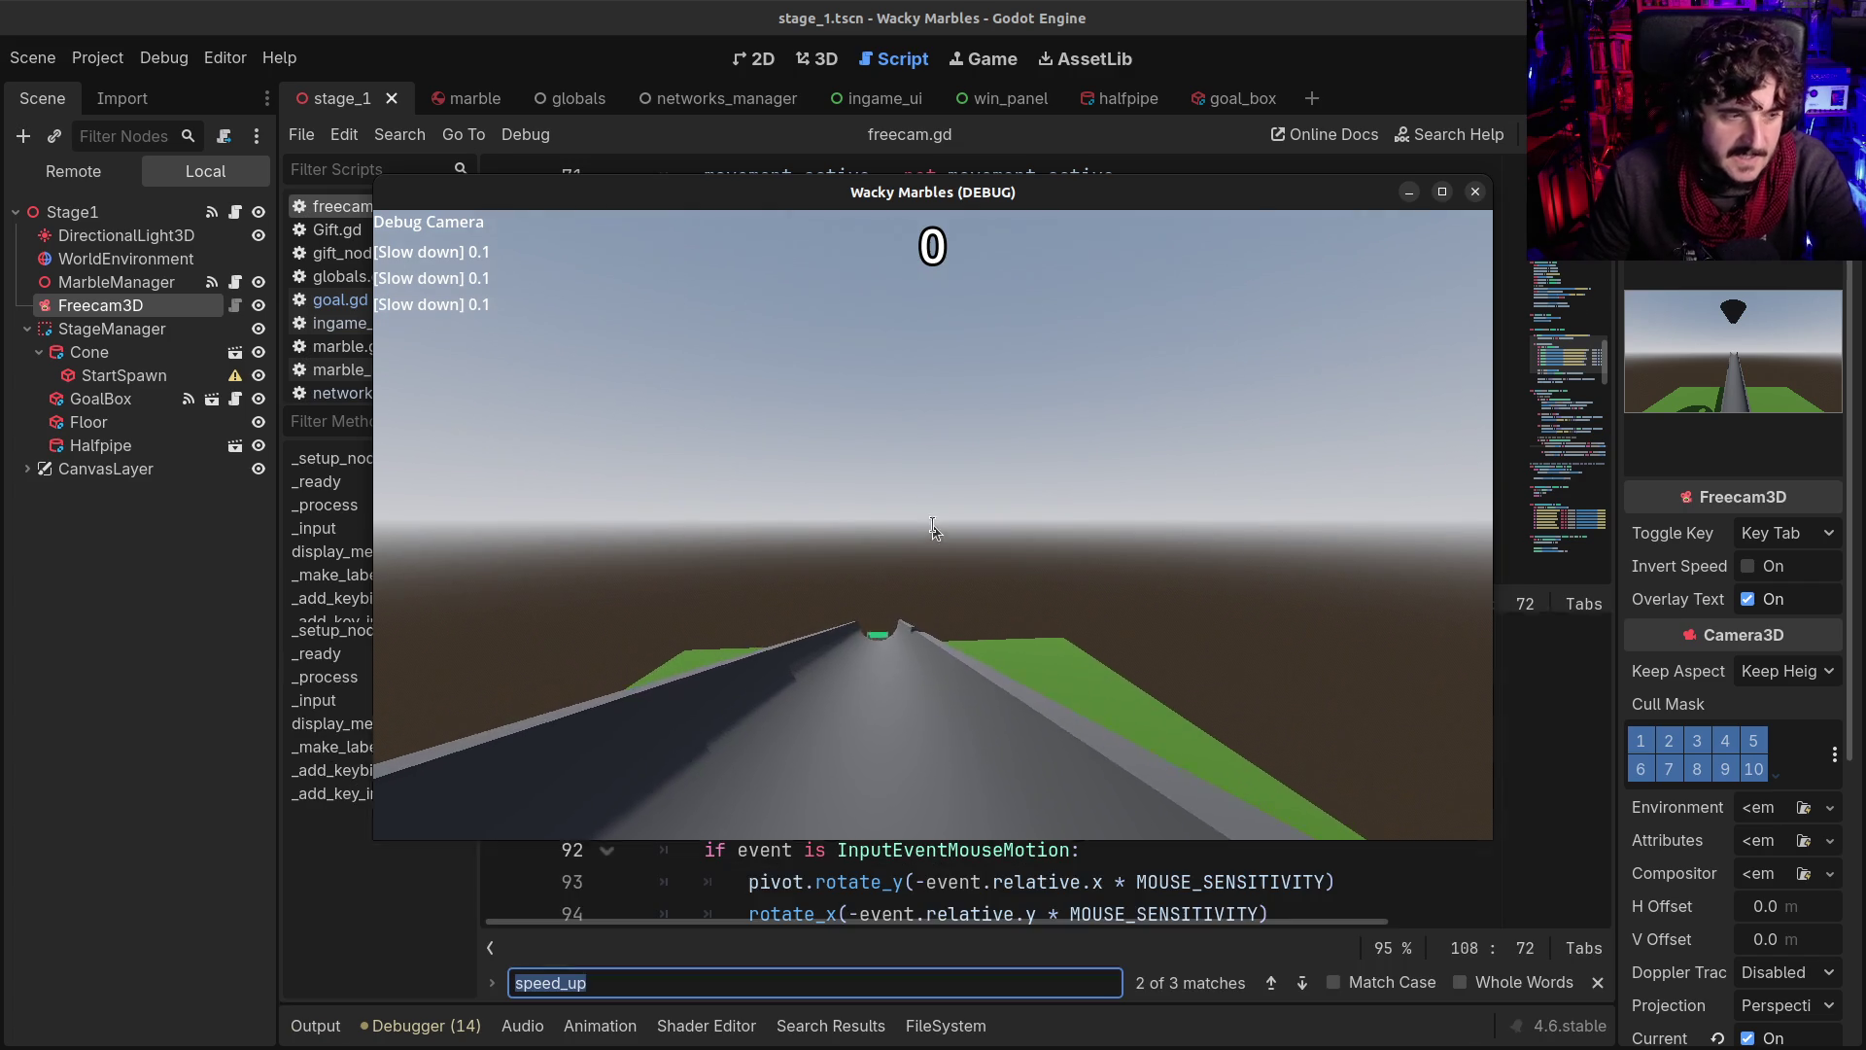
key(F8)
click(908, 549)
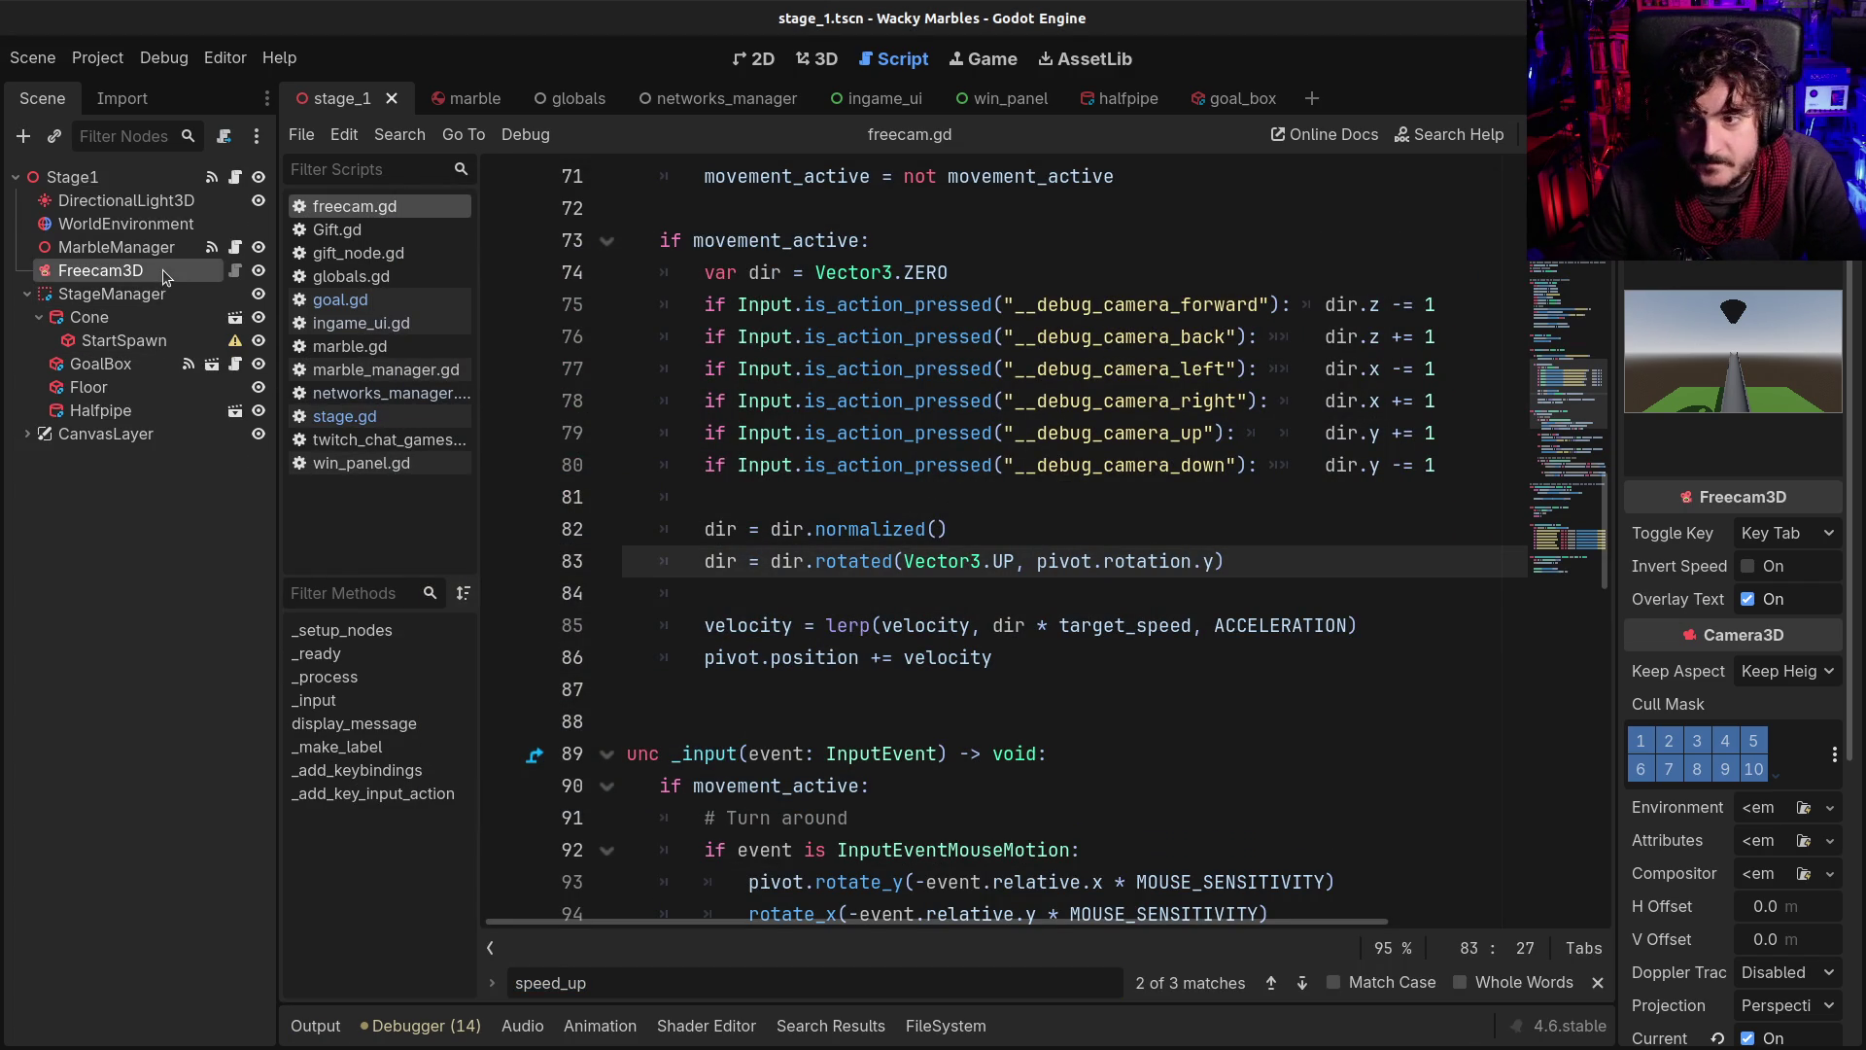
Change MIN_SPEED in freecam.gd from 0.1 to 1, then save and run with F5
scroll(994, 453, up, 20)
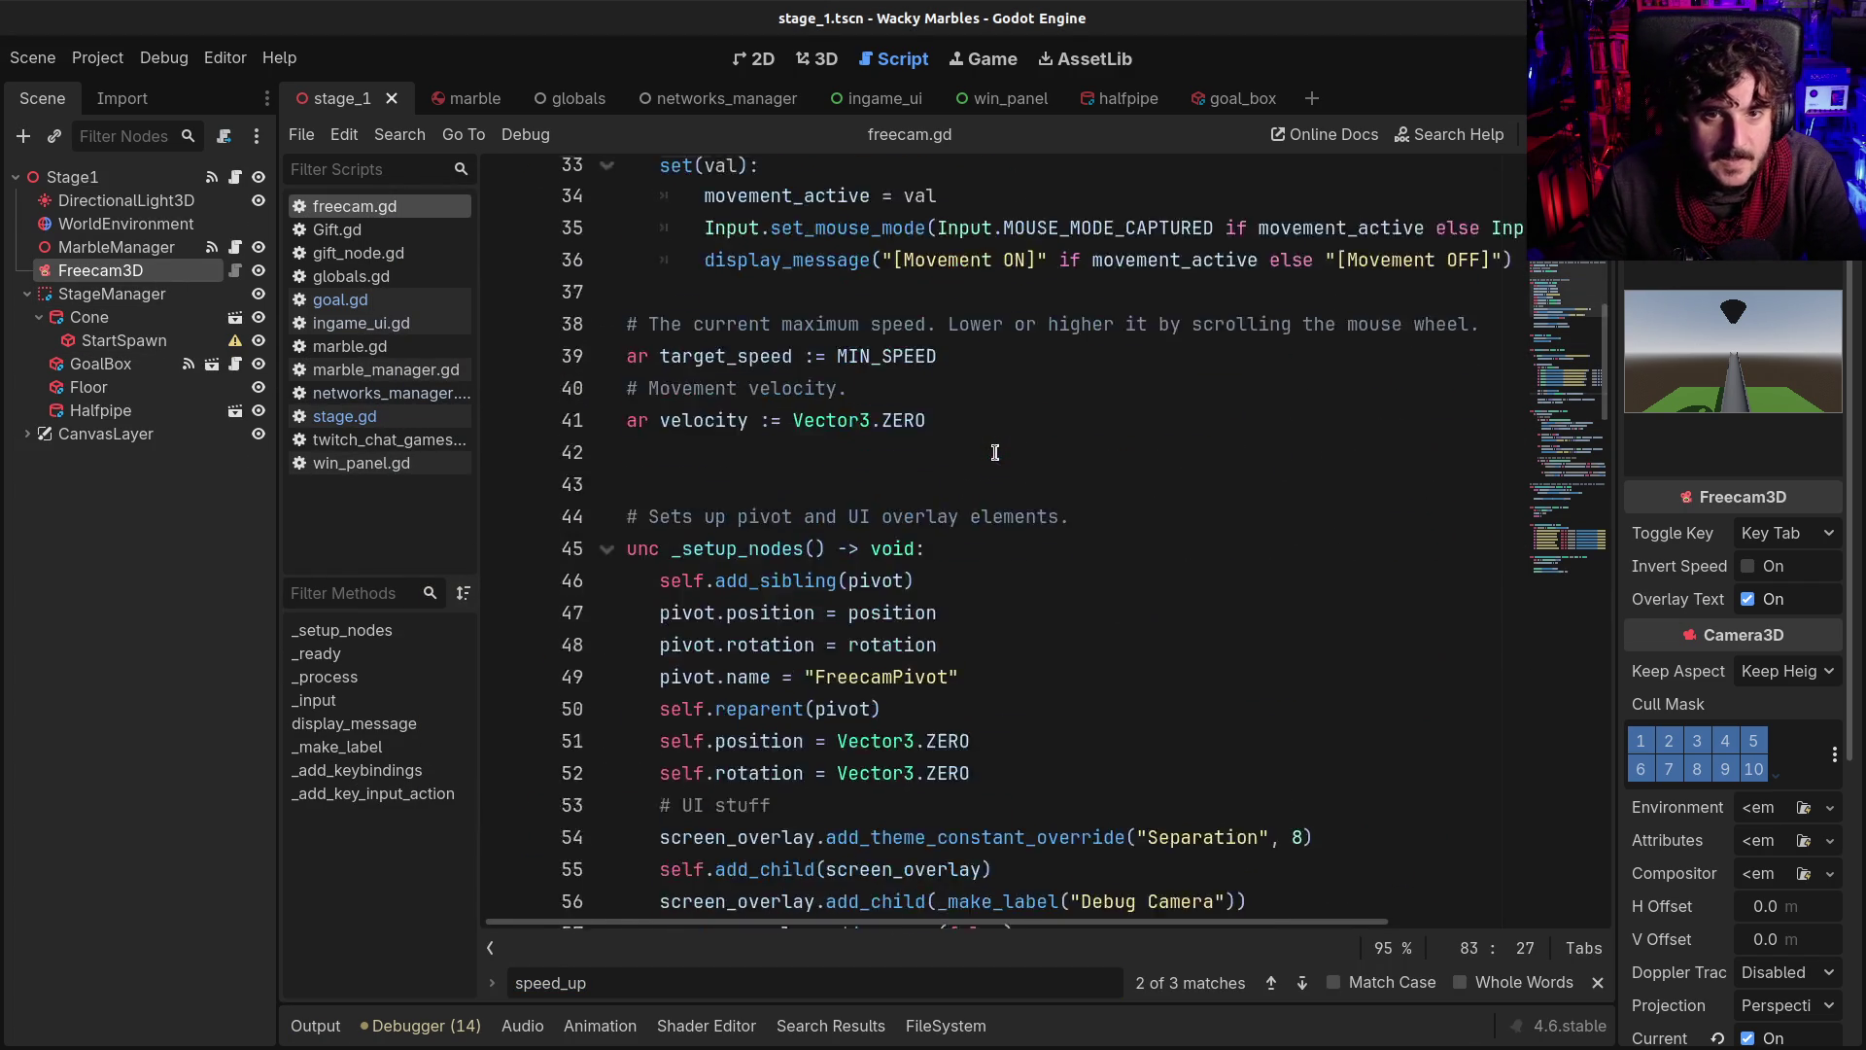
scroll(995, 453, down, 2)
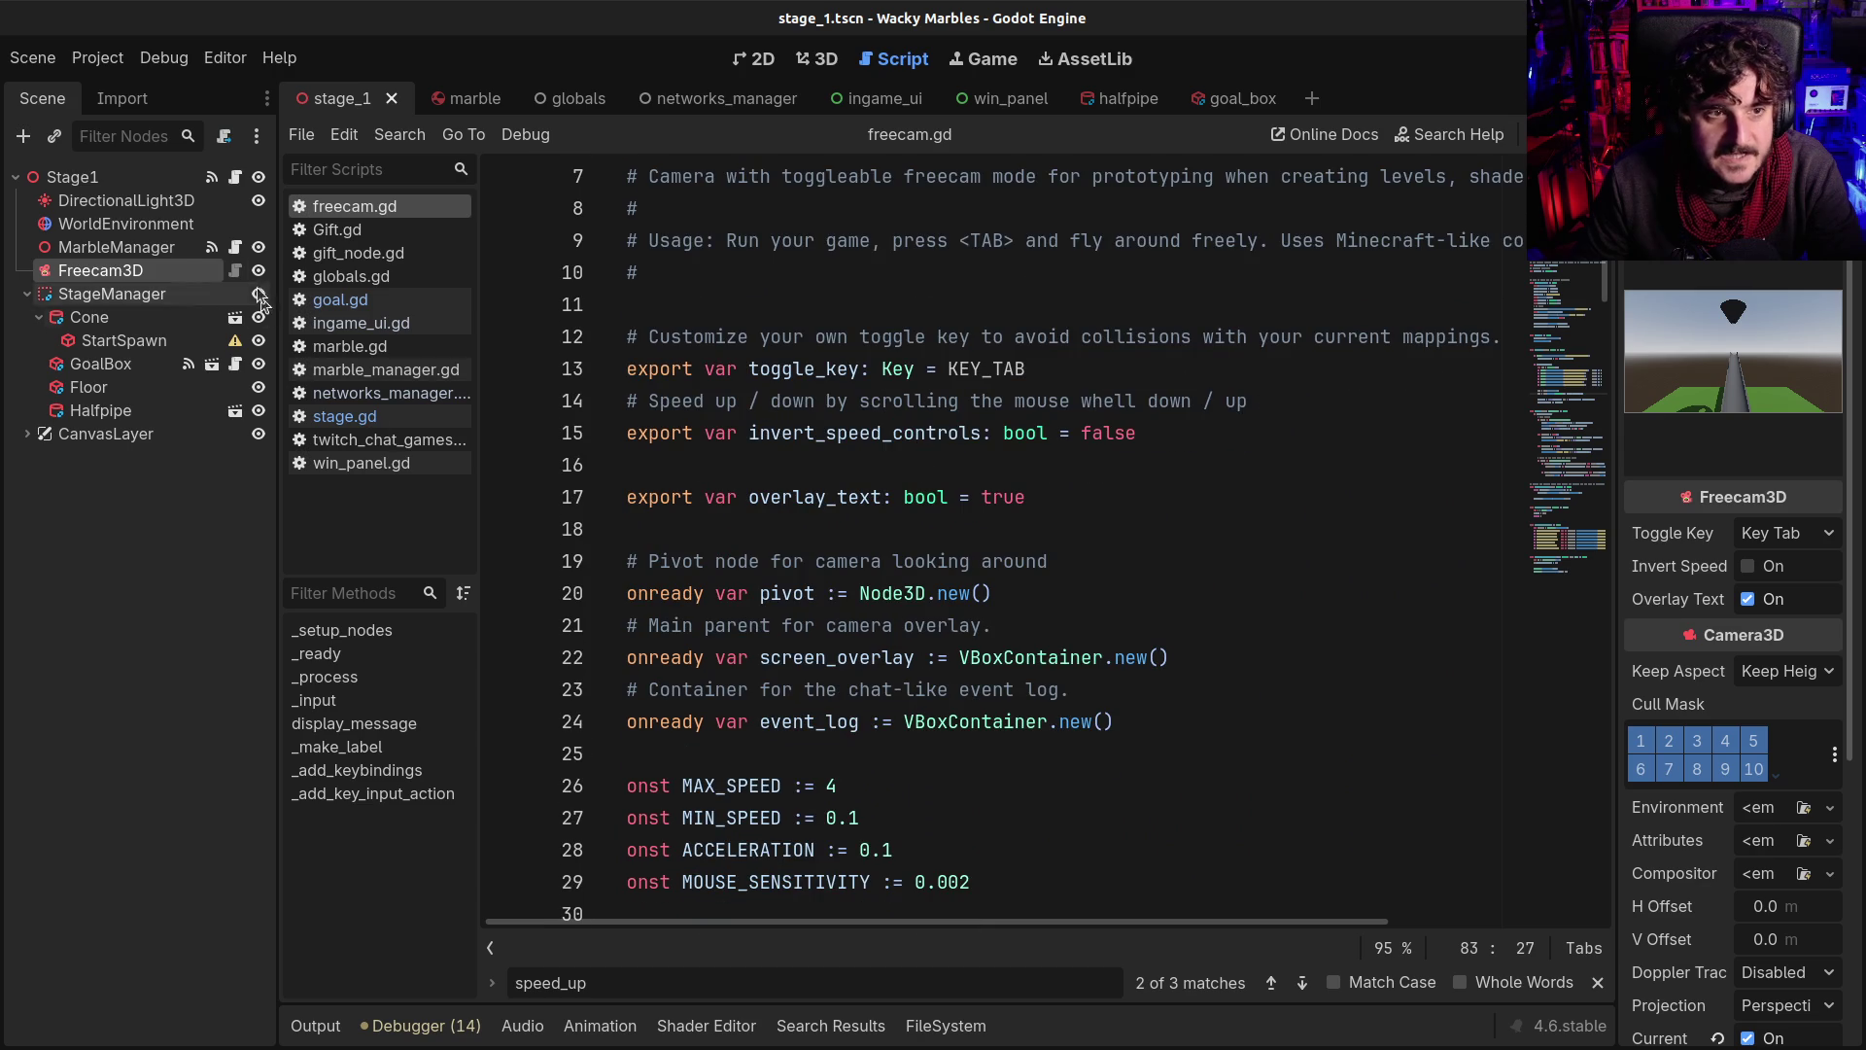
scroll(930, 562, down, 2)
scroll(939, 688, down, 2)
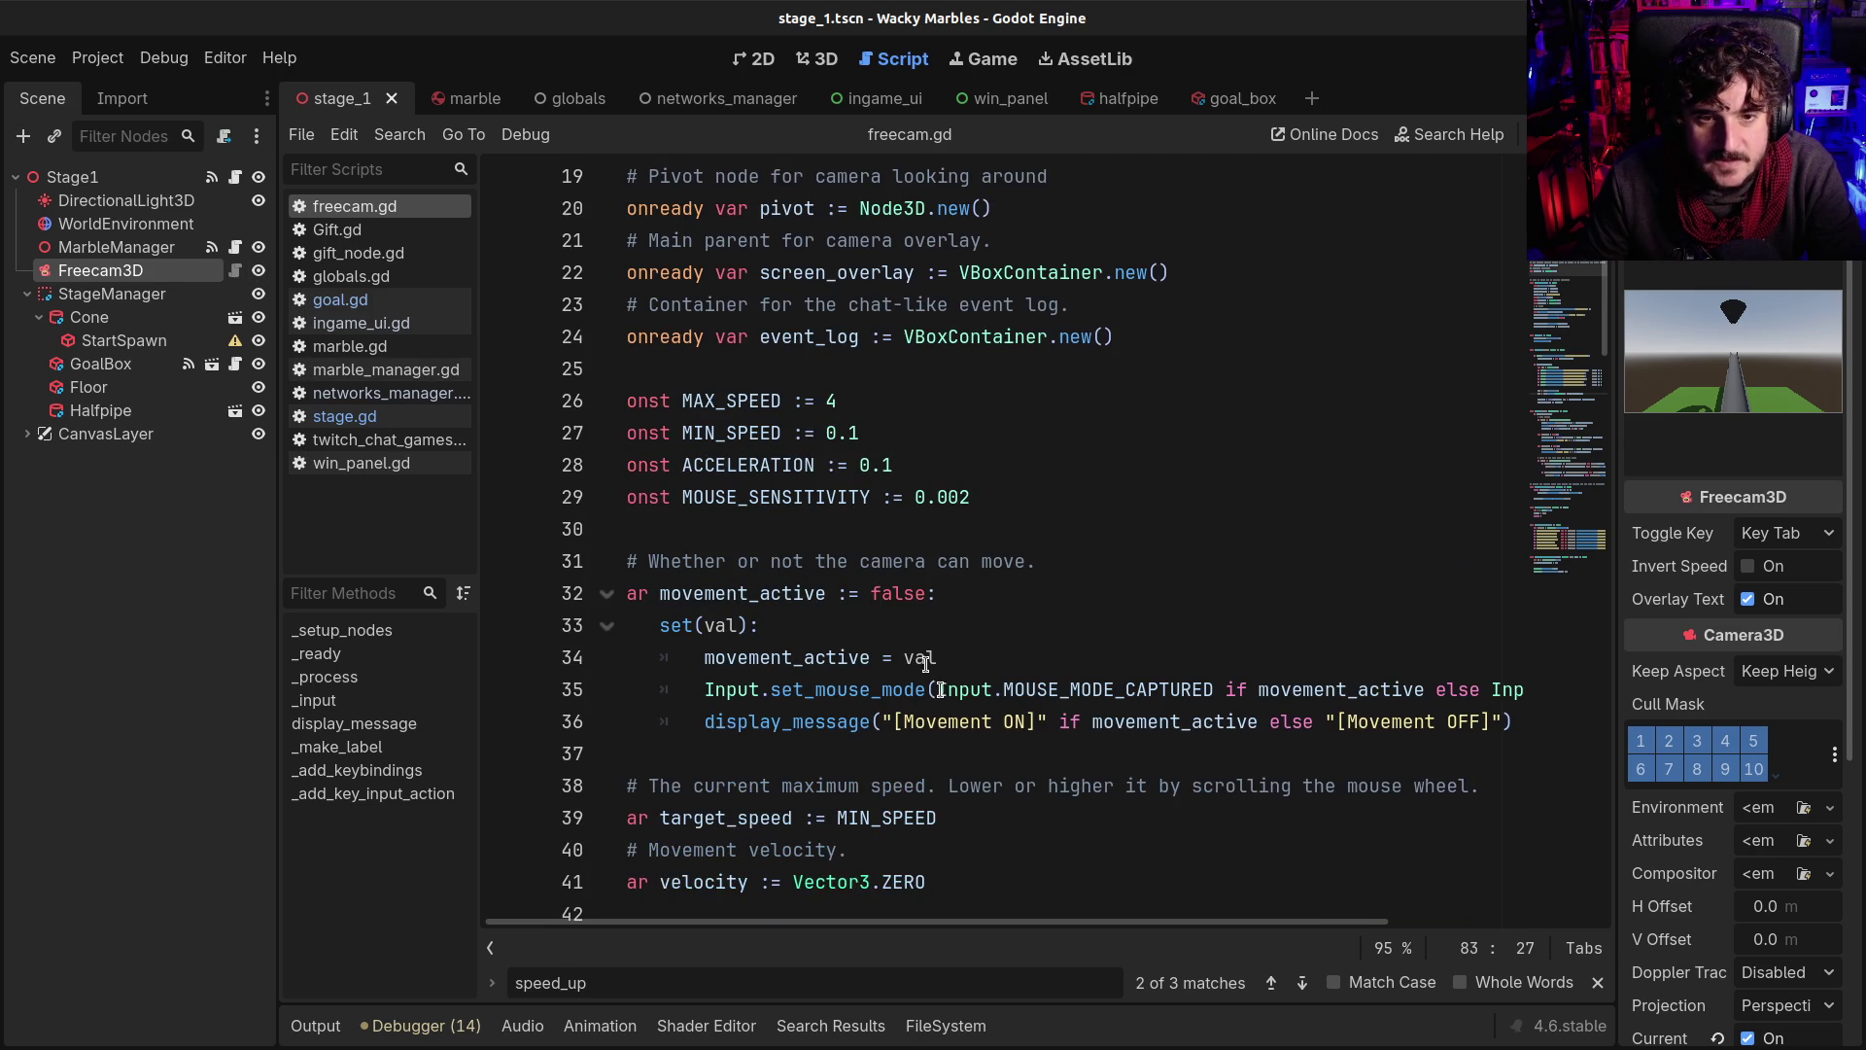
click(828, 401)
drag(828, 401, 833, 400)
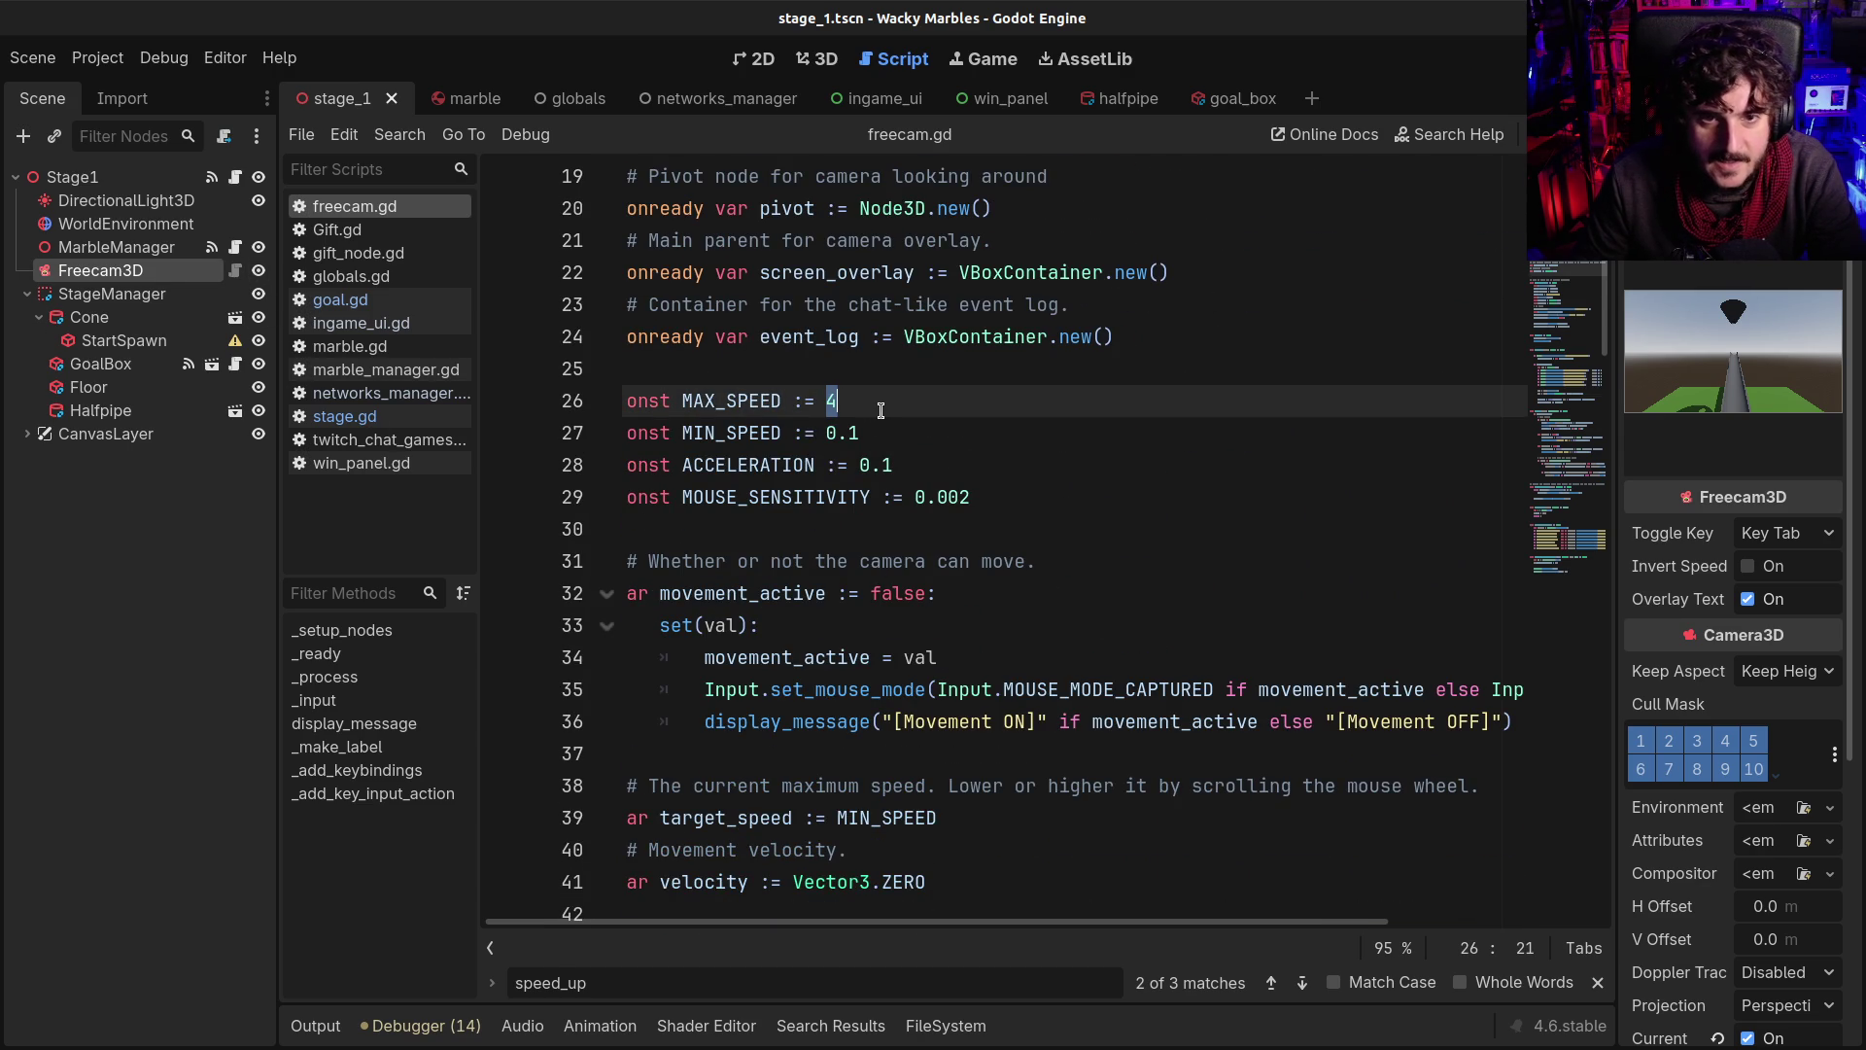
drag(838, 432, 848, 432)
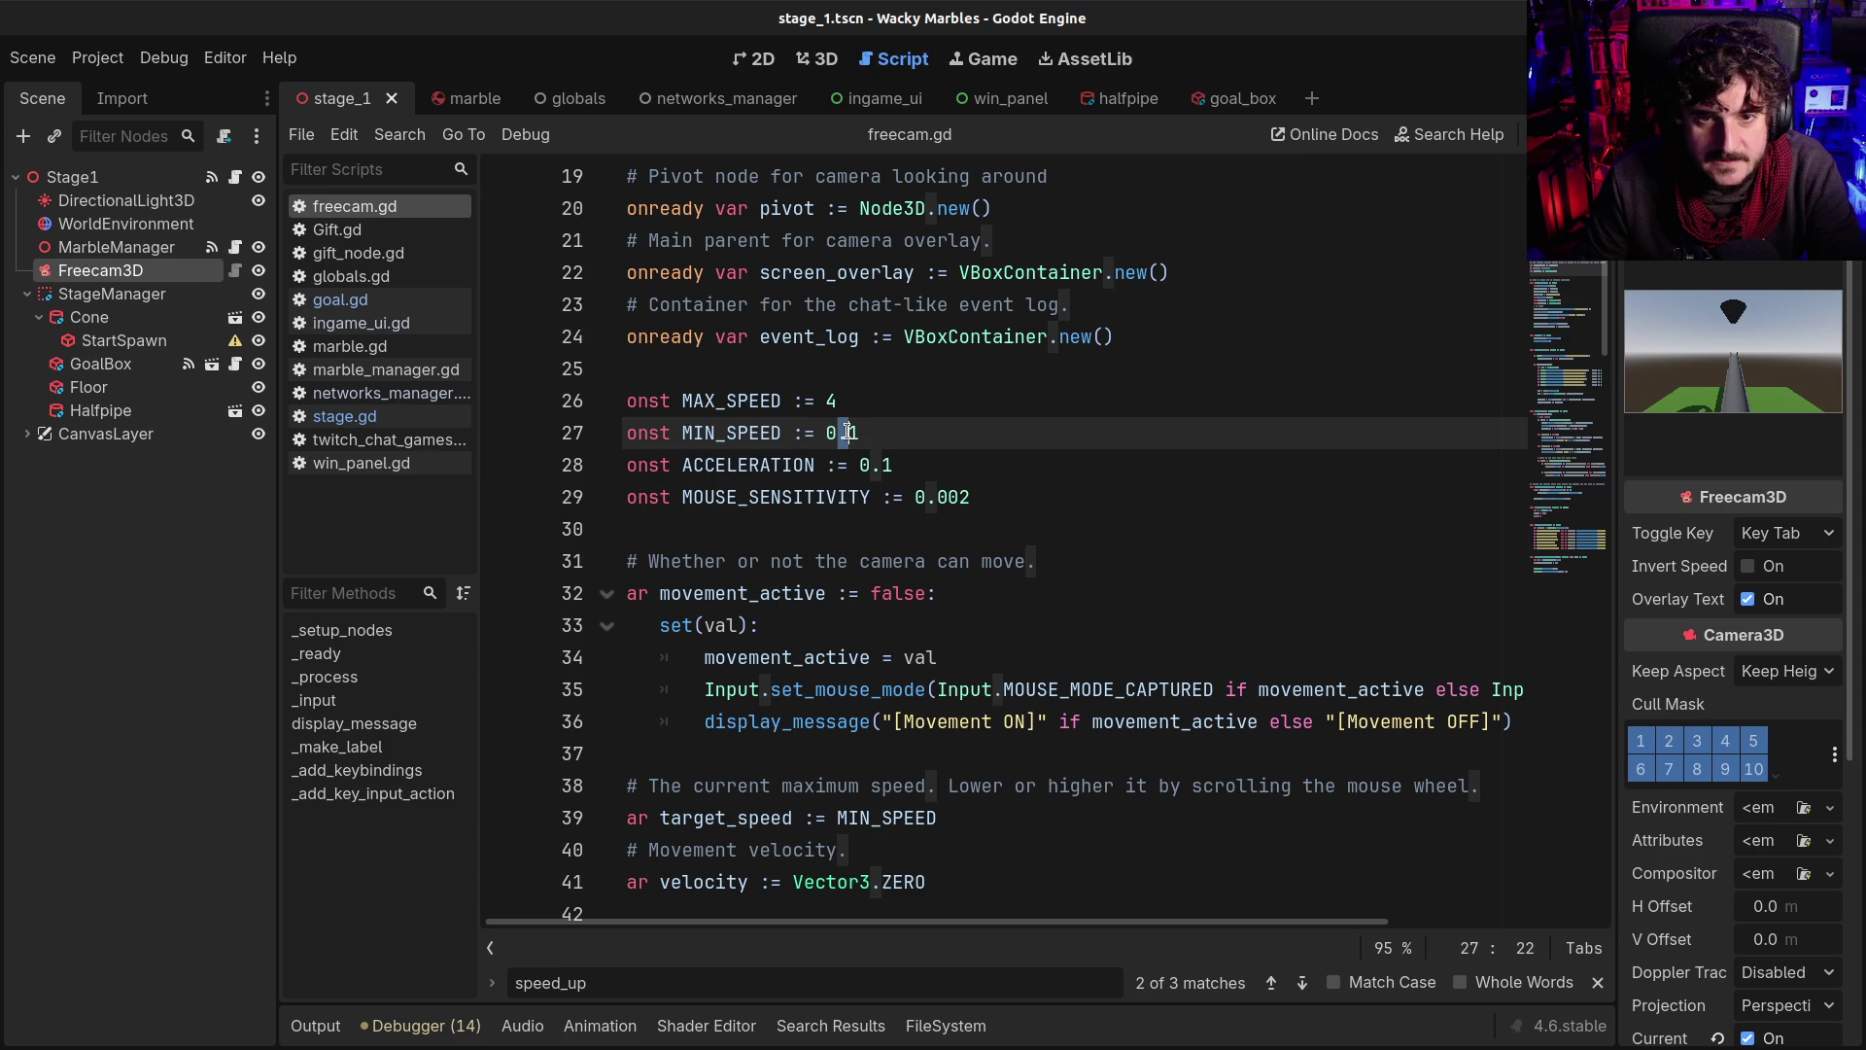
key(Delete)
key(Delete)
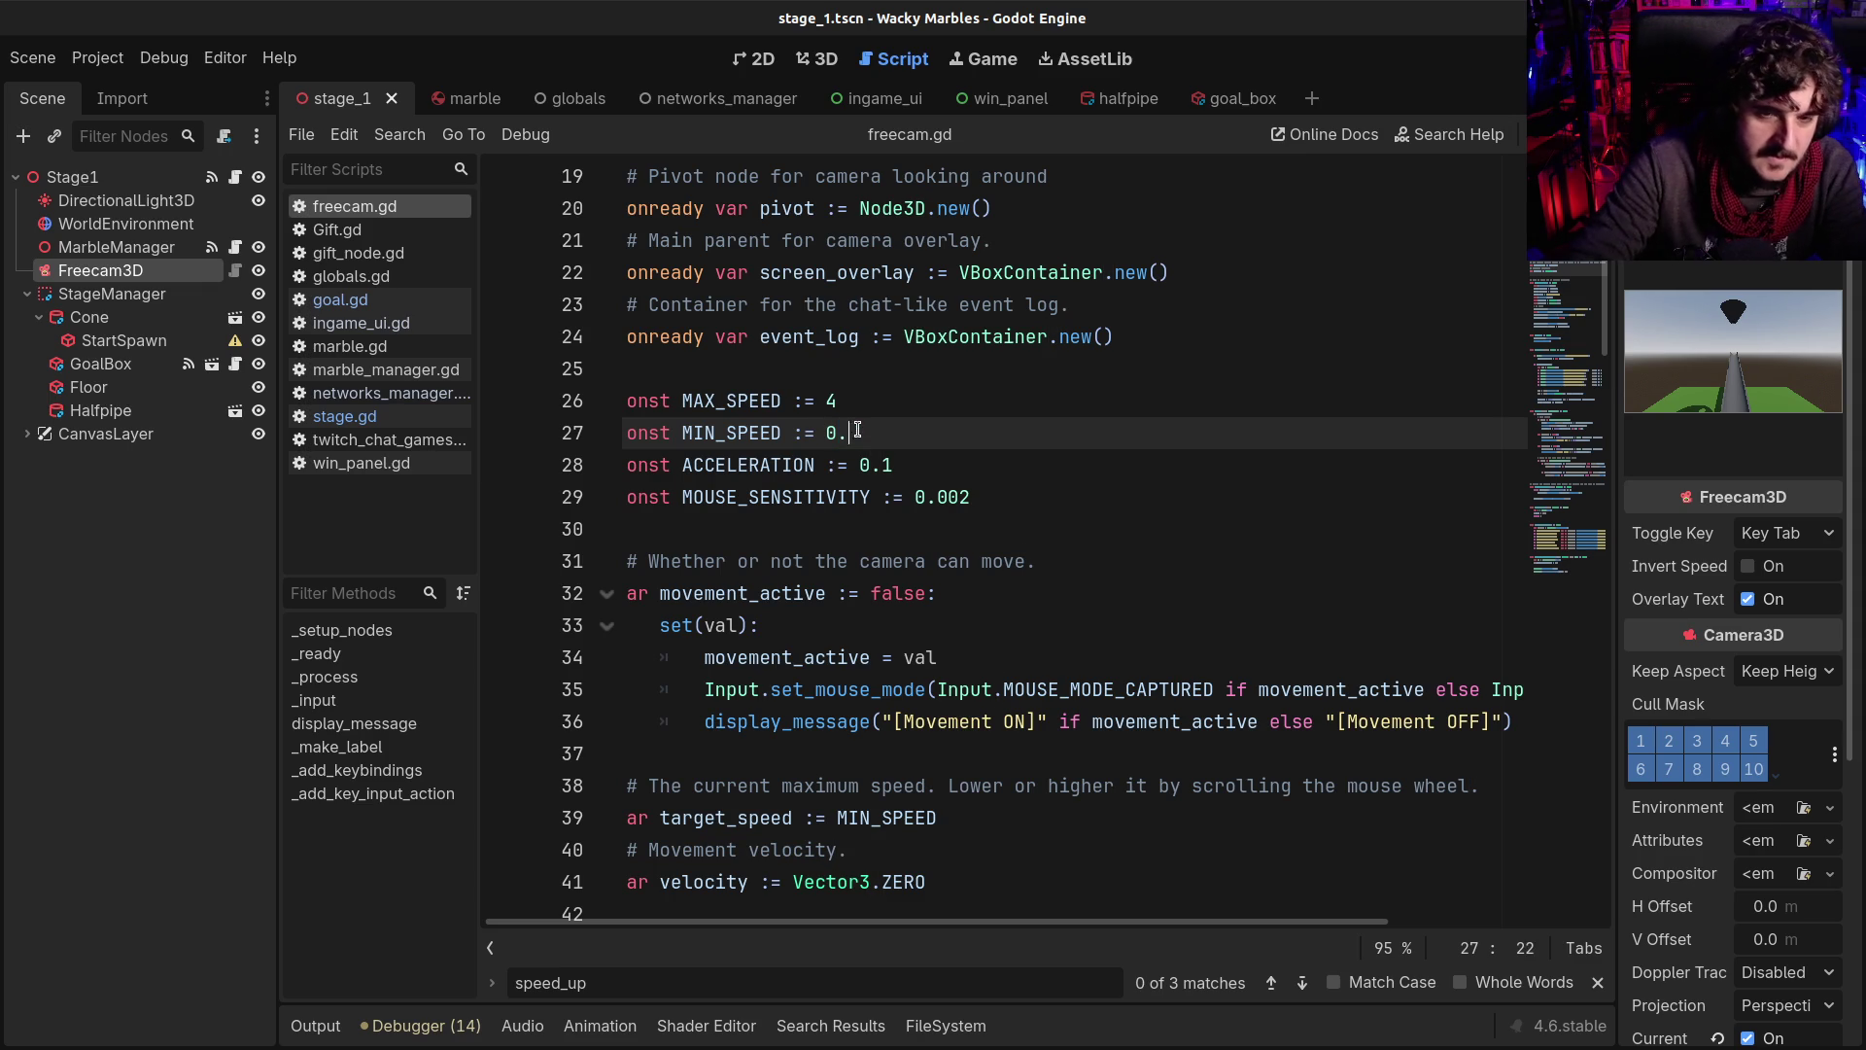
key(BackSpace)
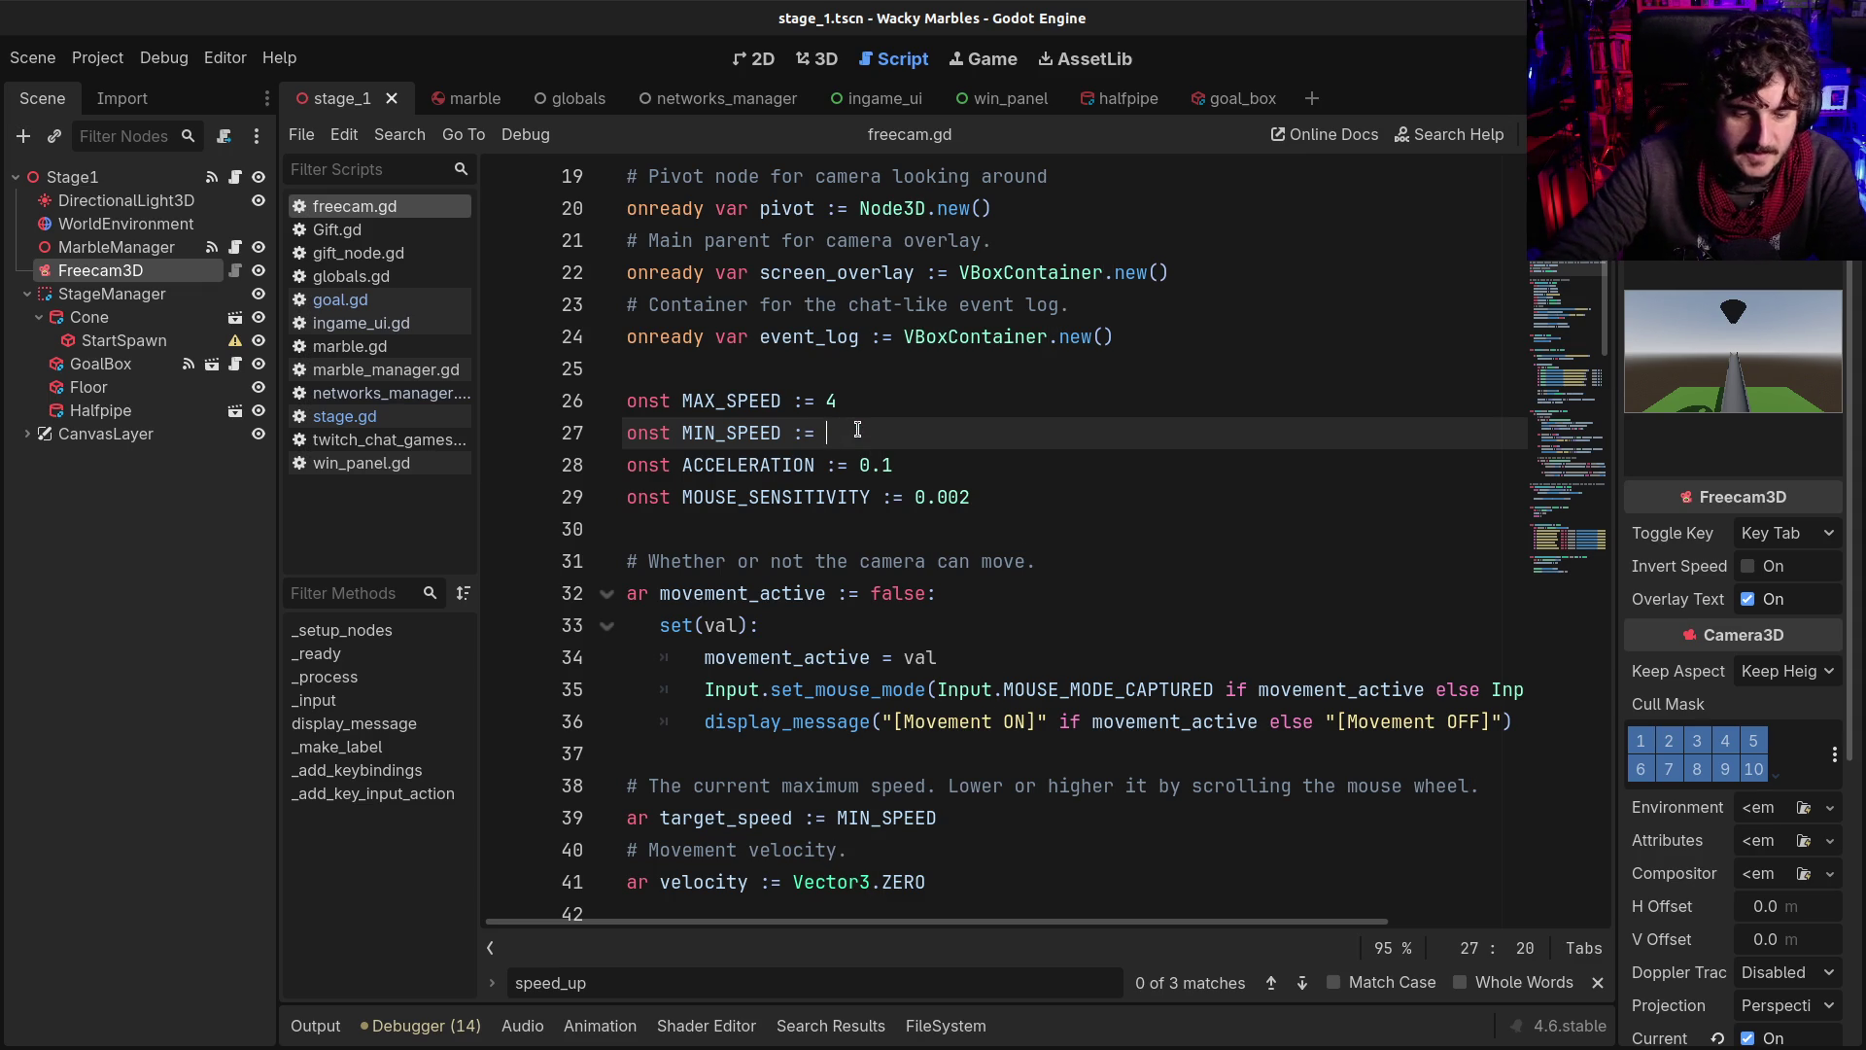
text(1)
key(Up)
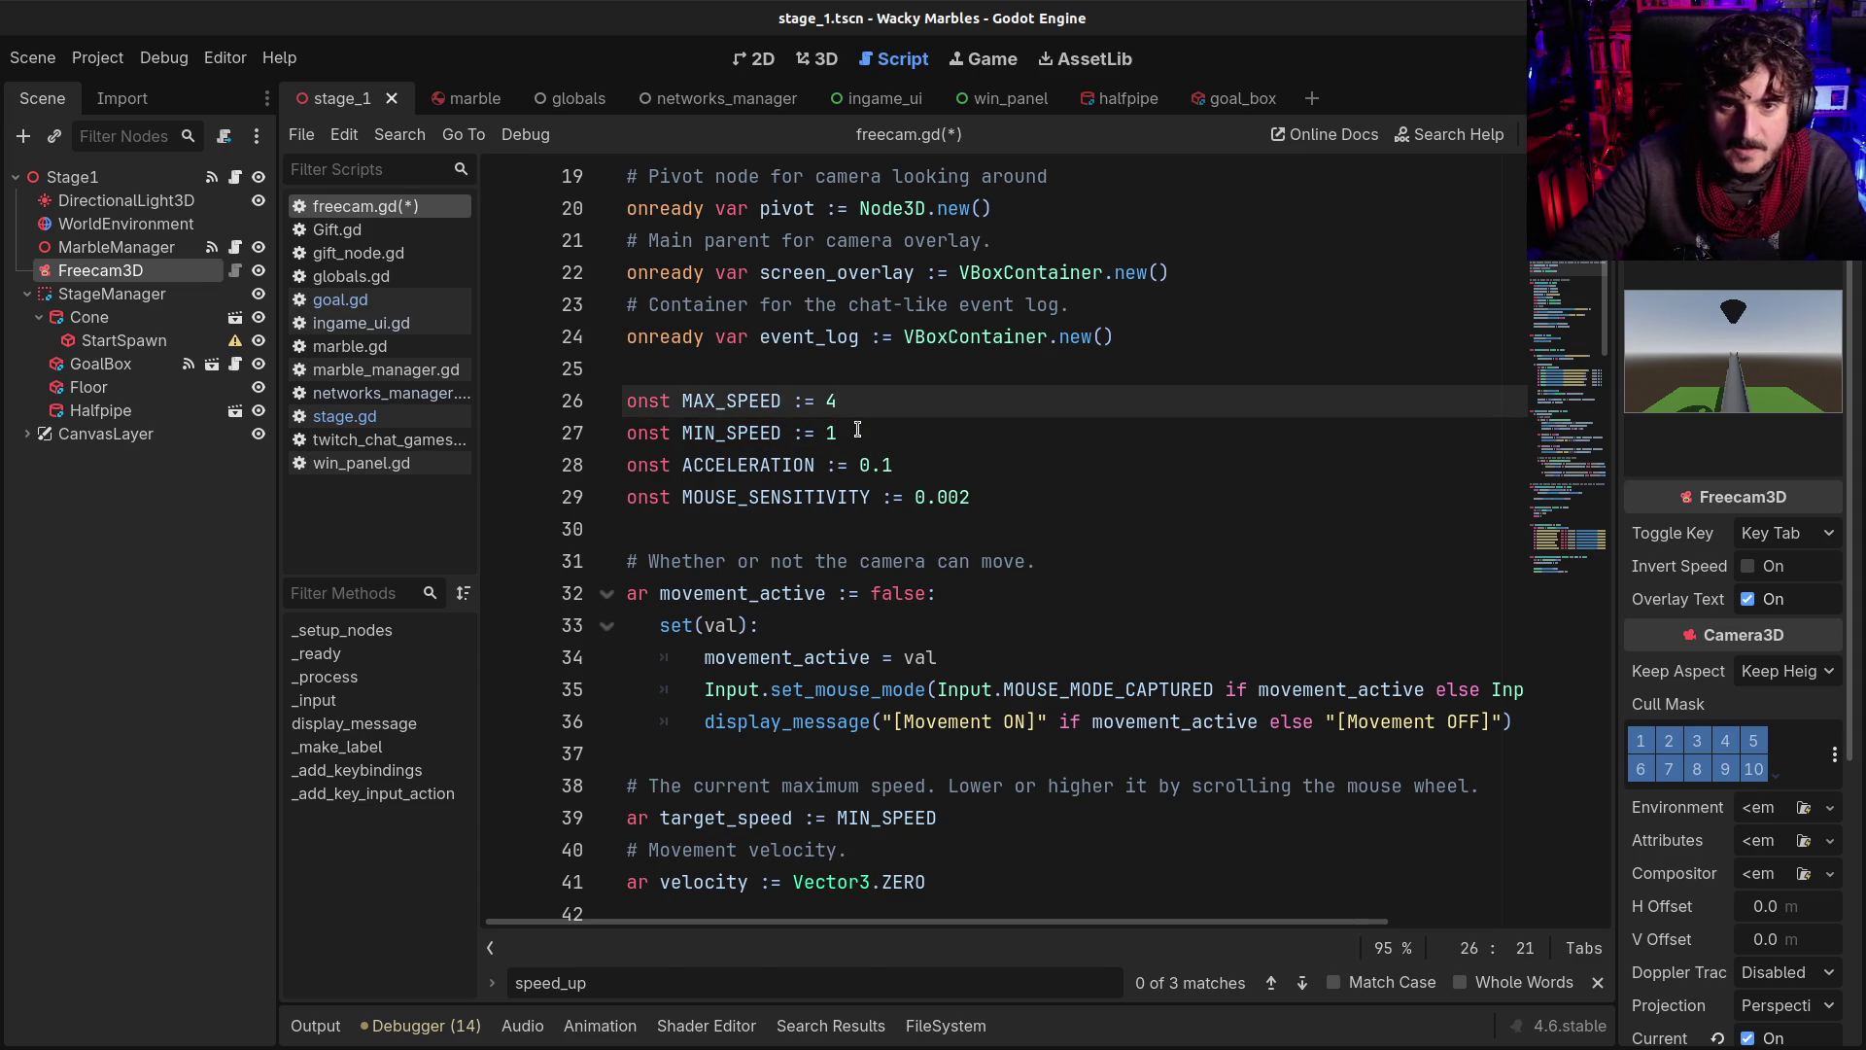
key(F5)
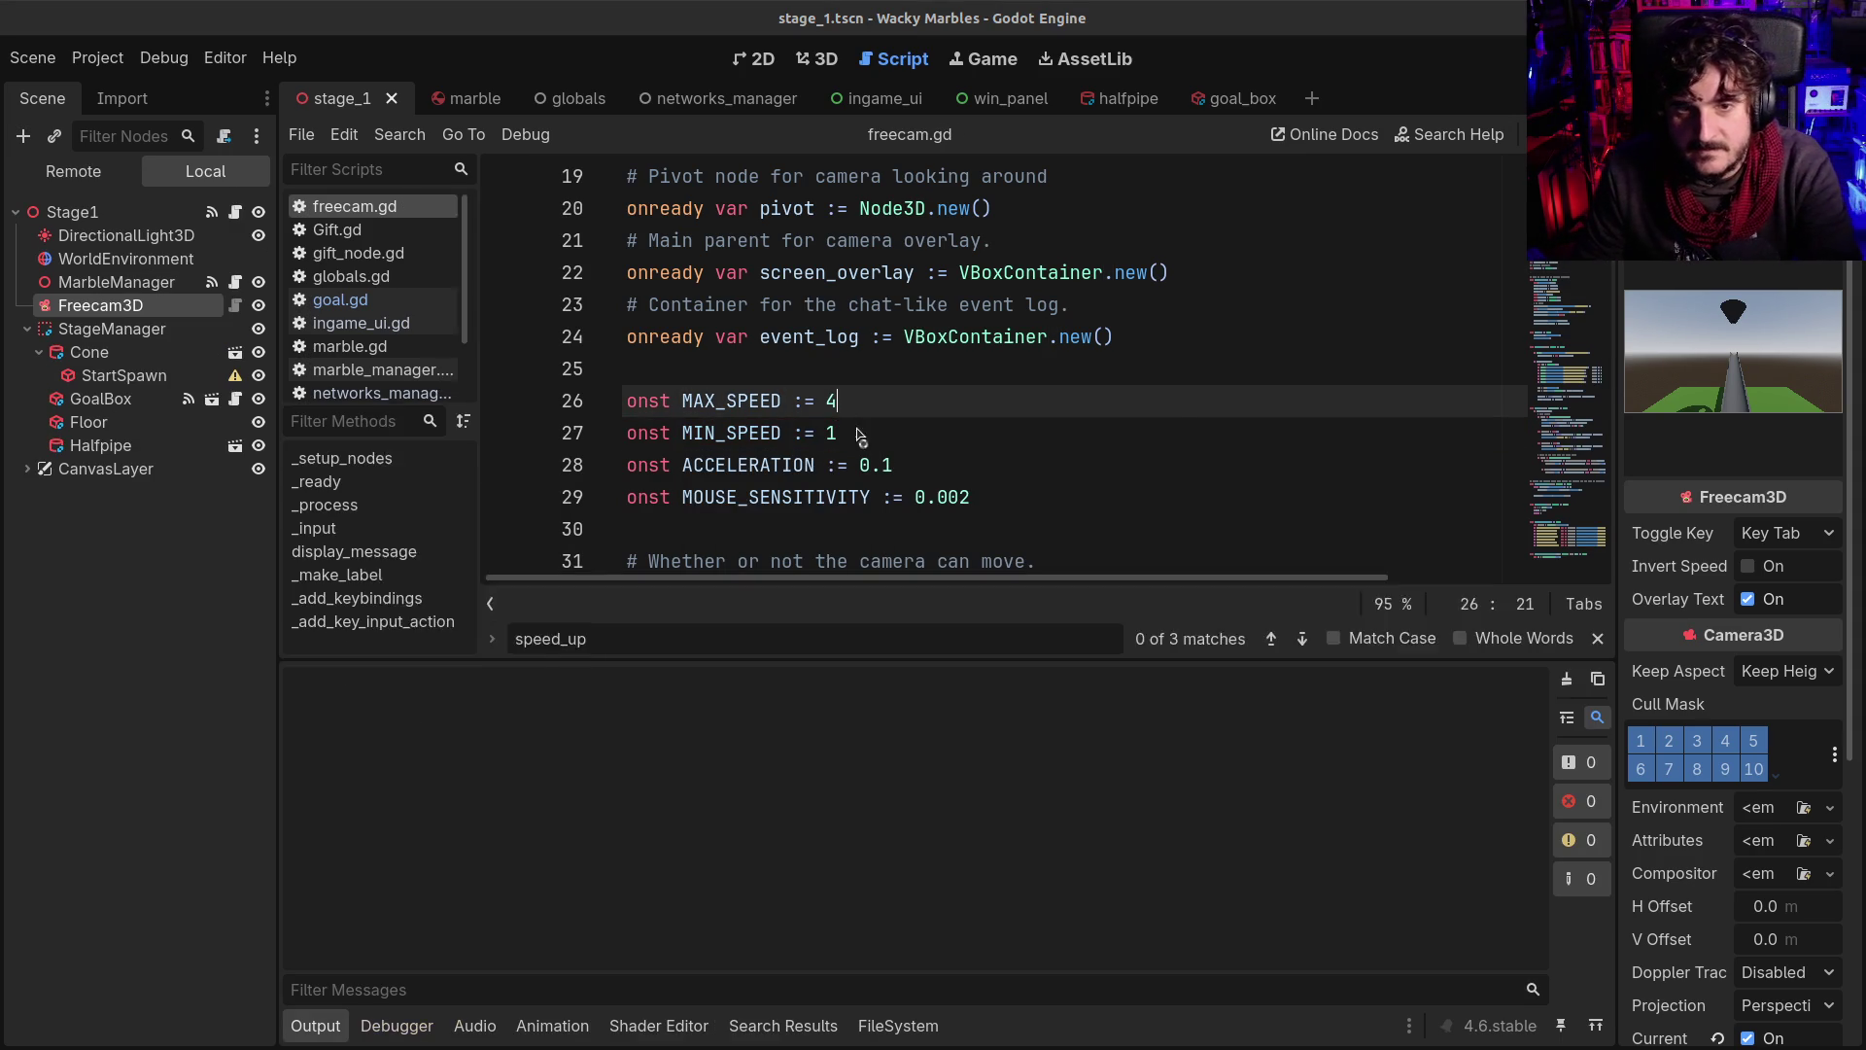
Fly the debug camera forward in the running game, then stop it with F8
key(Tab)
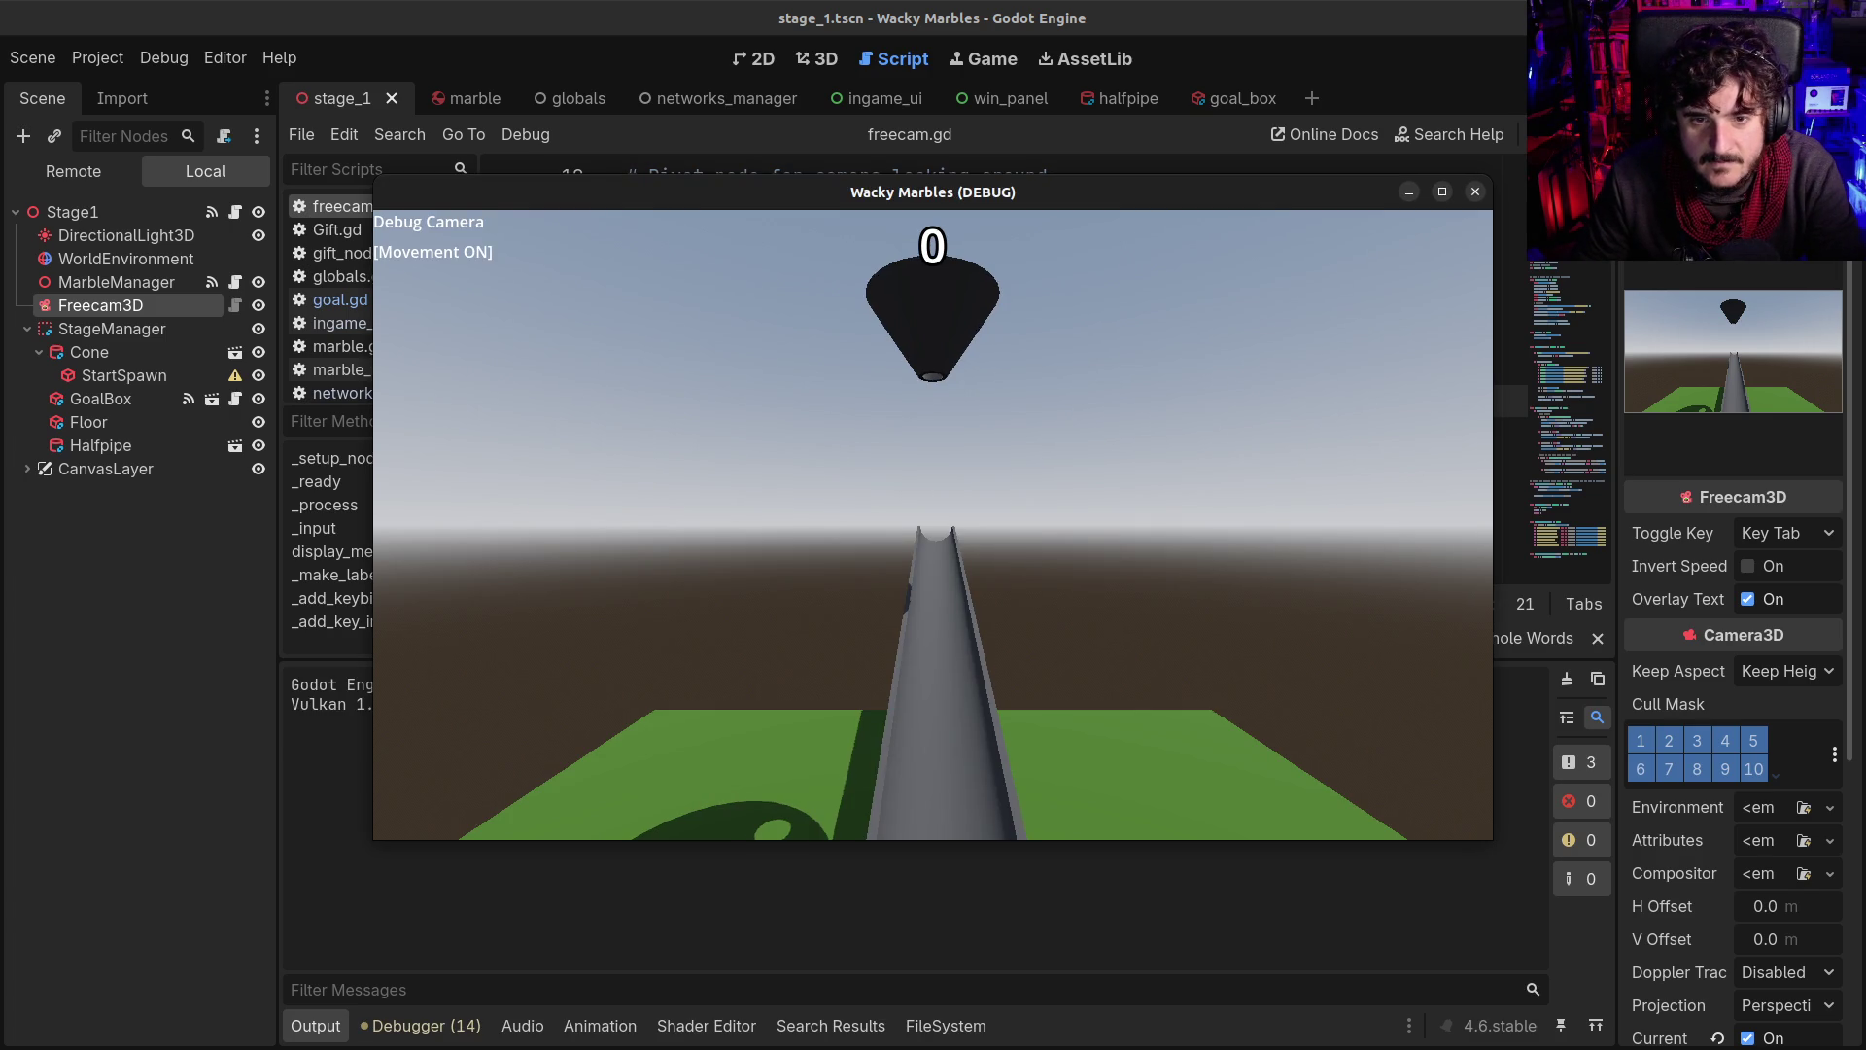
key(w)
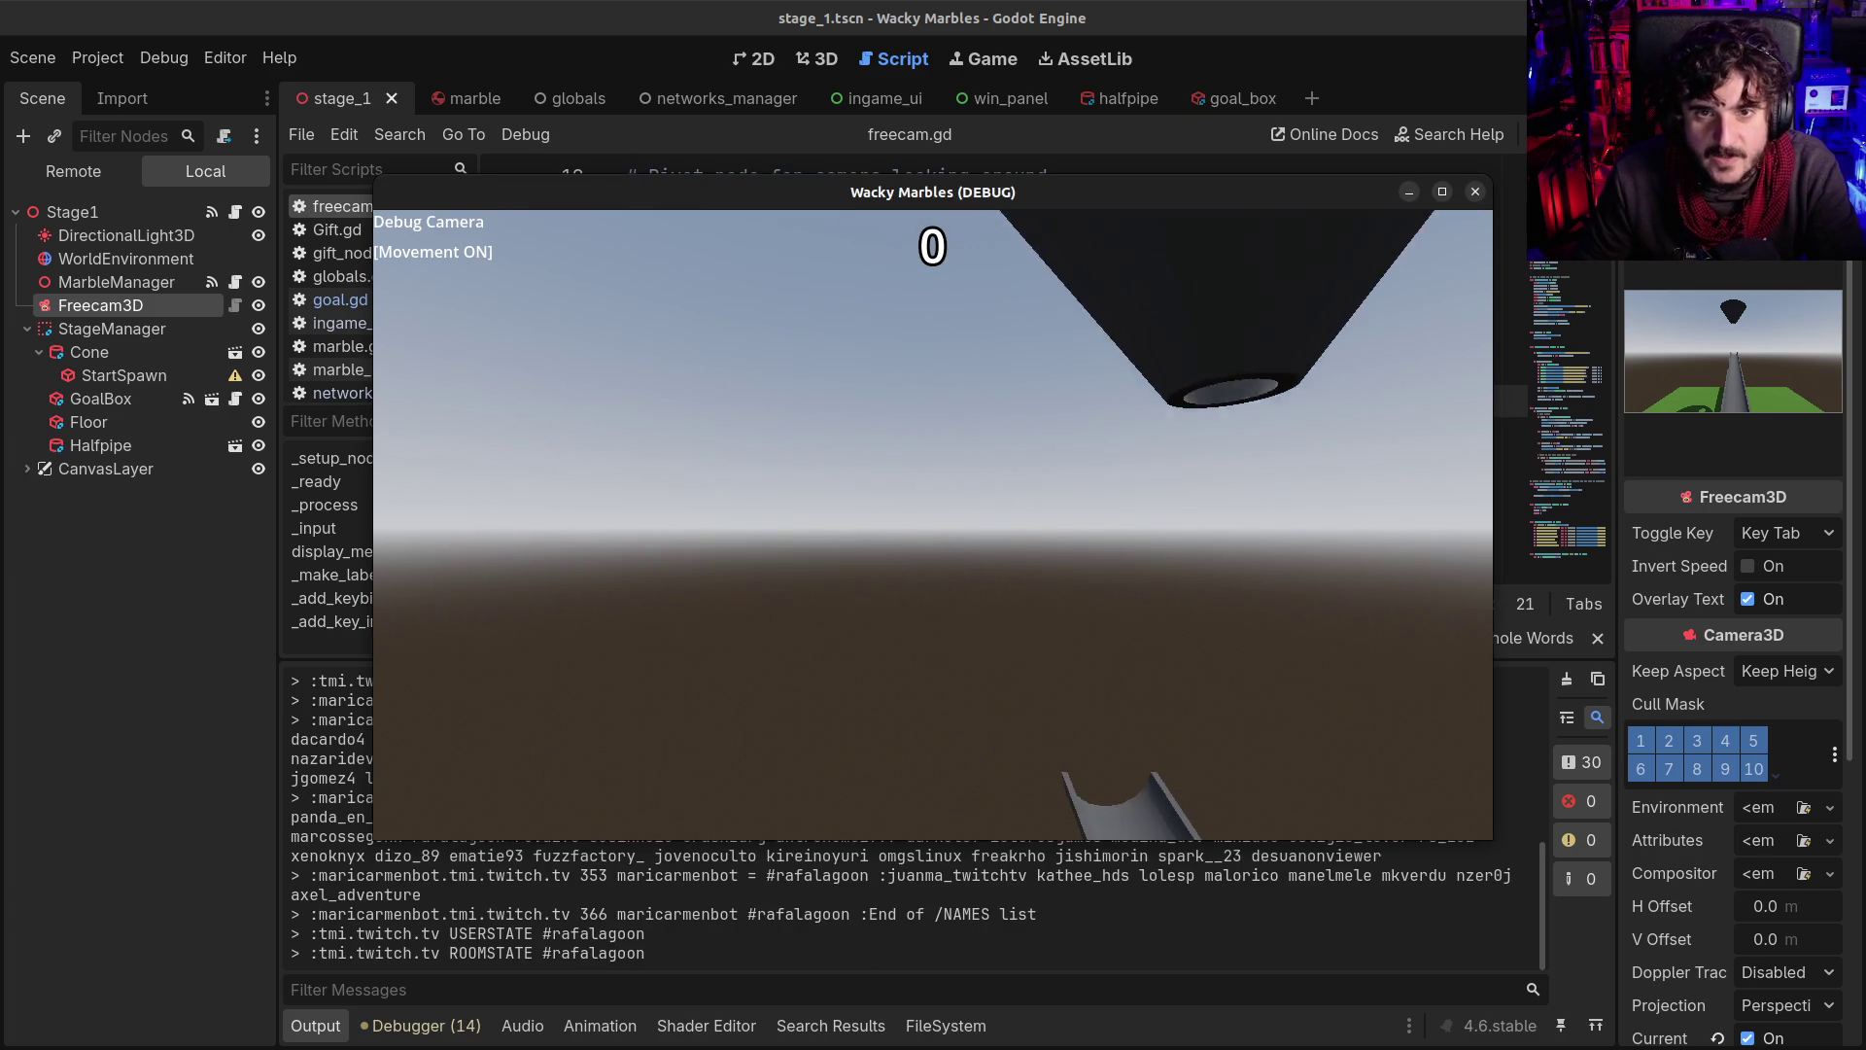
key(F8)
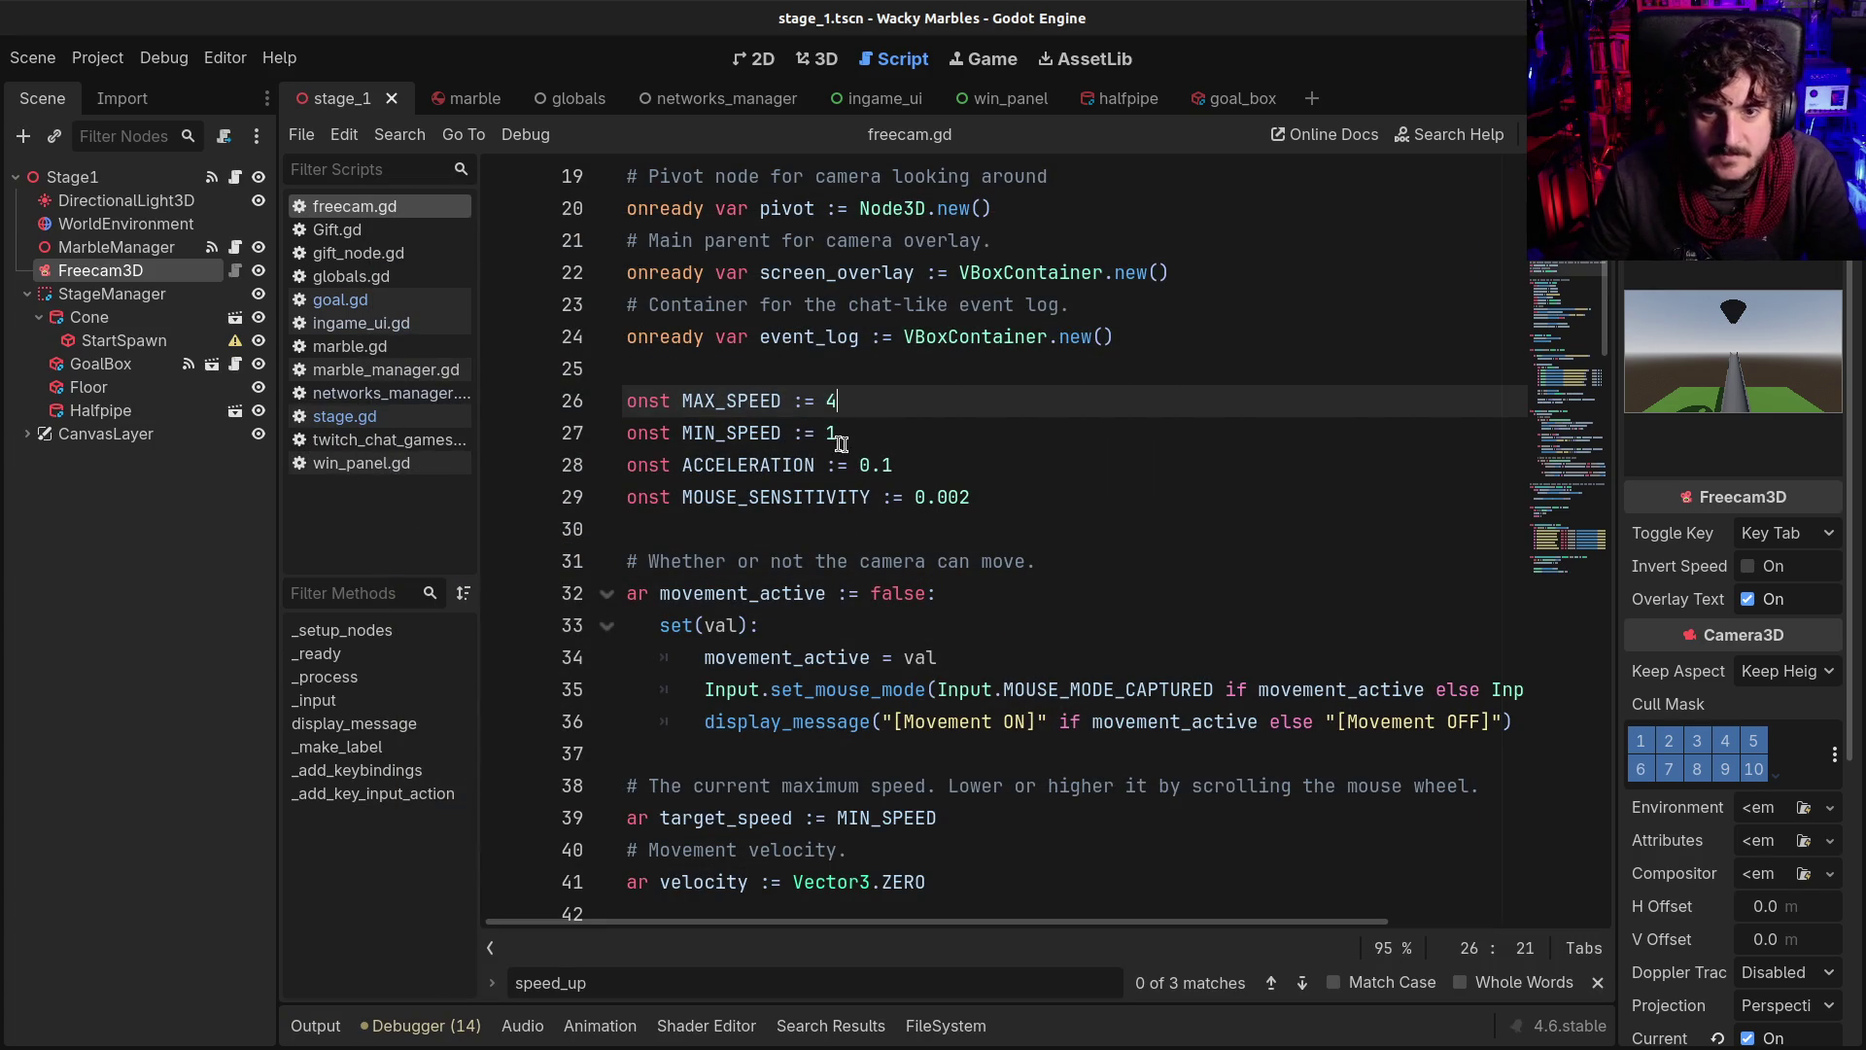
Change MIN_SPEED in freecam.gd to 0.5, then save and run again
click(831, 436)
key(BackSpace)
text(0.5)
key(ctrl+s)
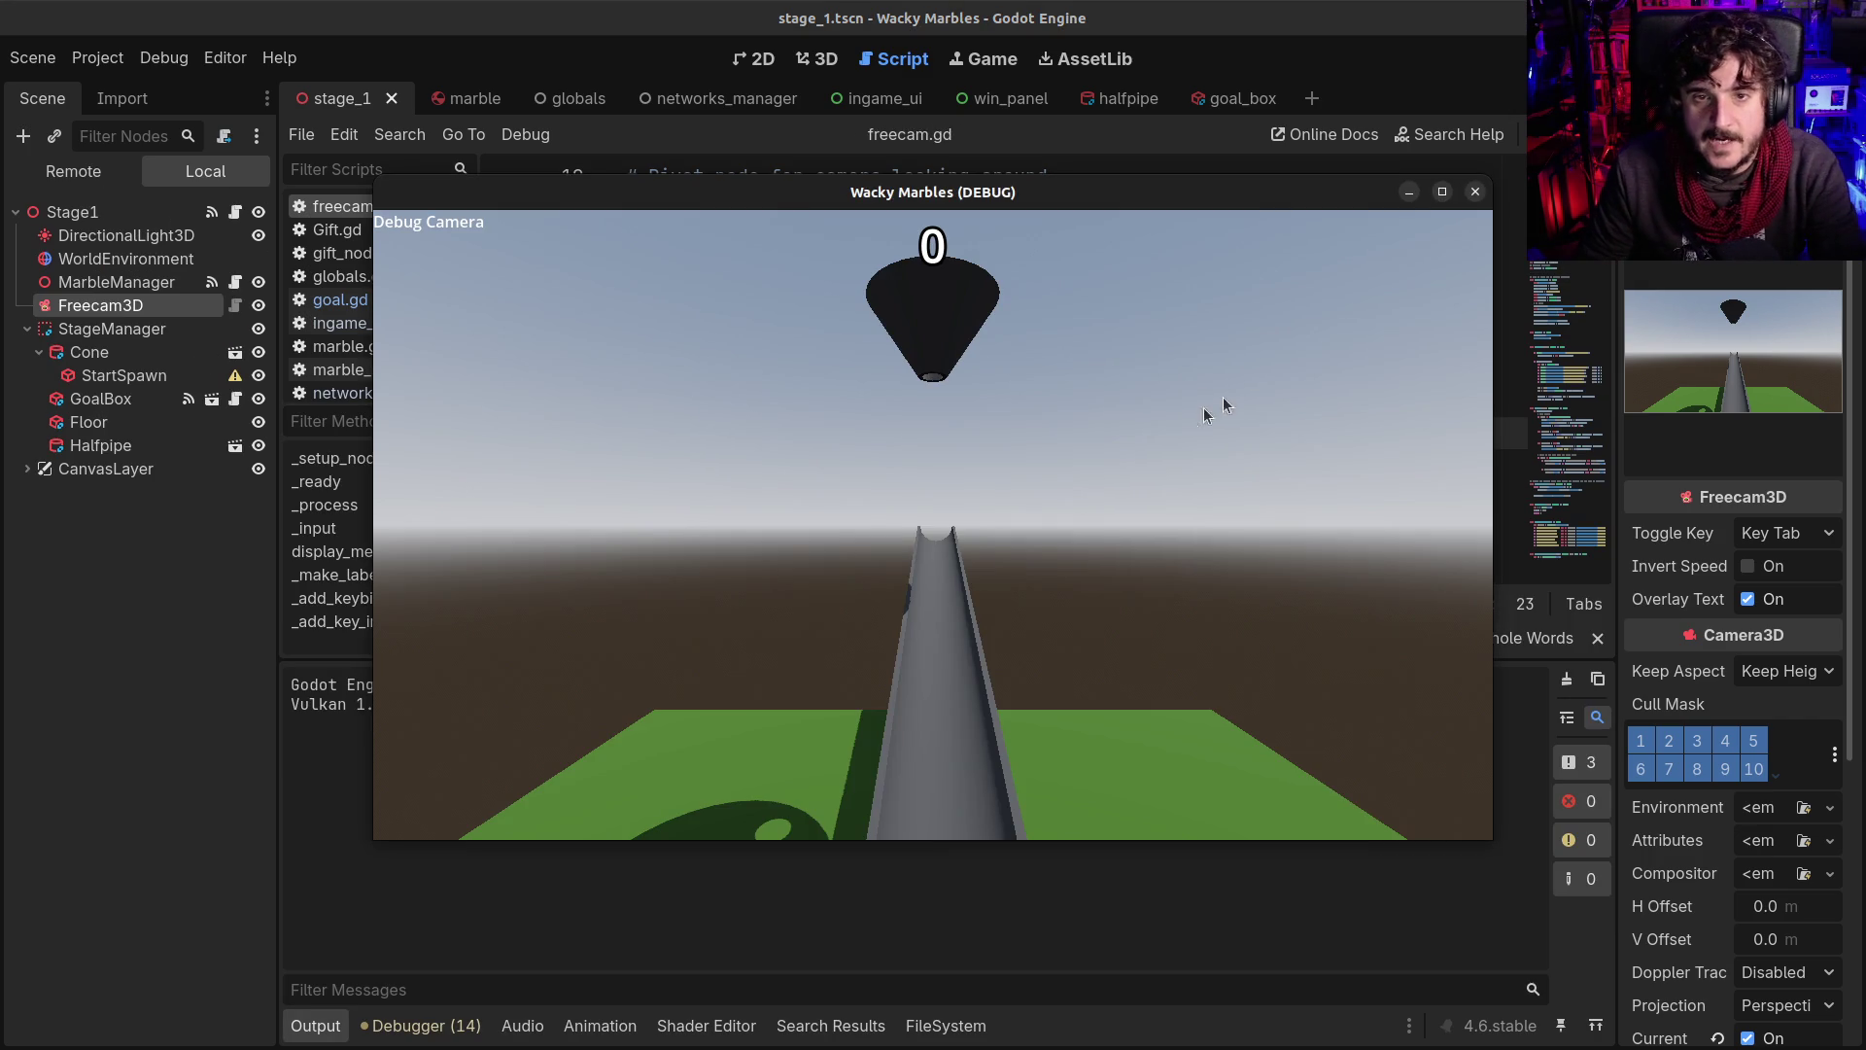
Test the 0.5 minimum speed by flying the debug camera around the halfpipe, then stop the game
key(Tab)
key(w)
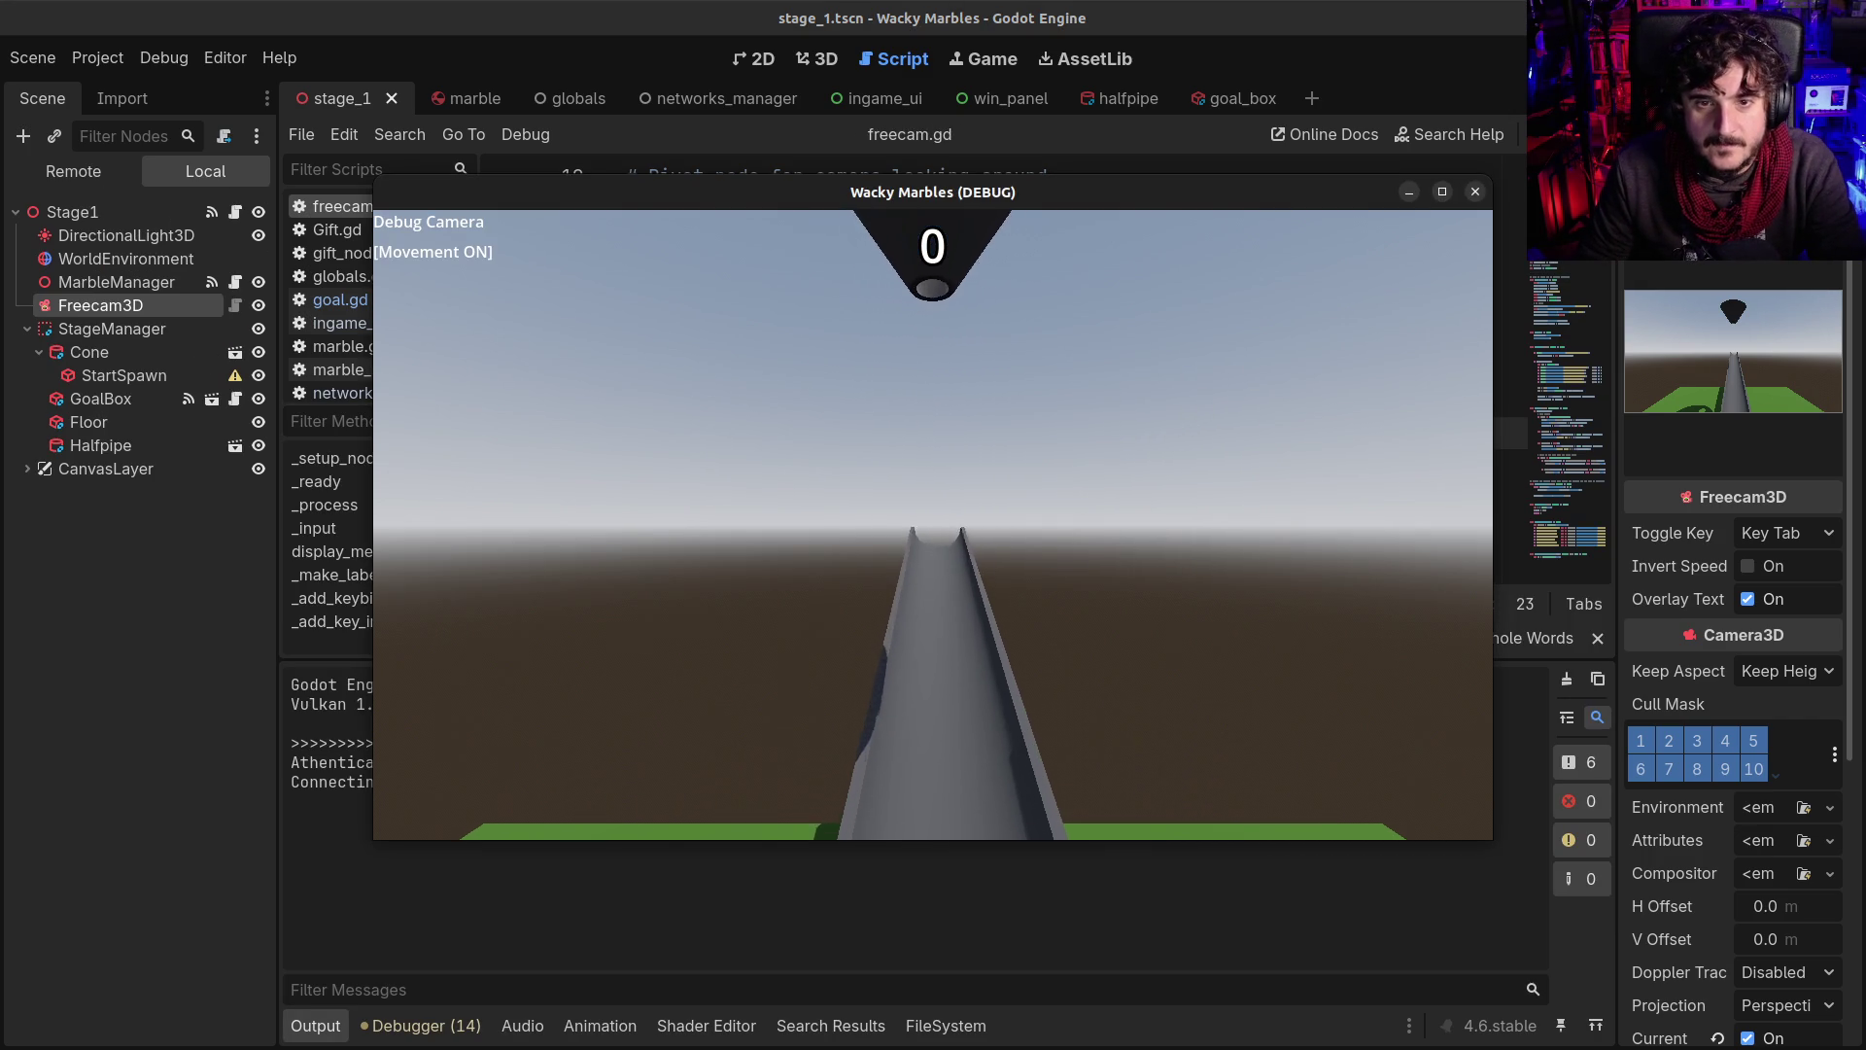
key(e)
key(a)
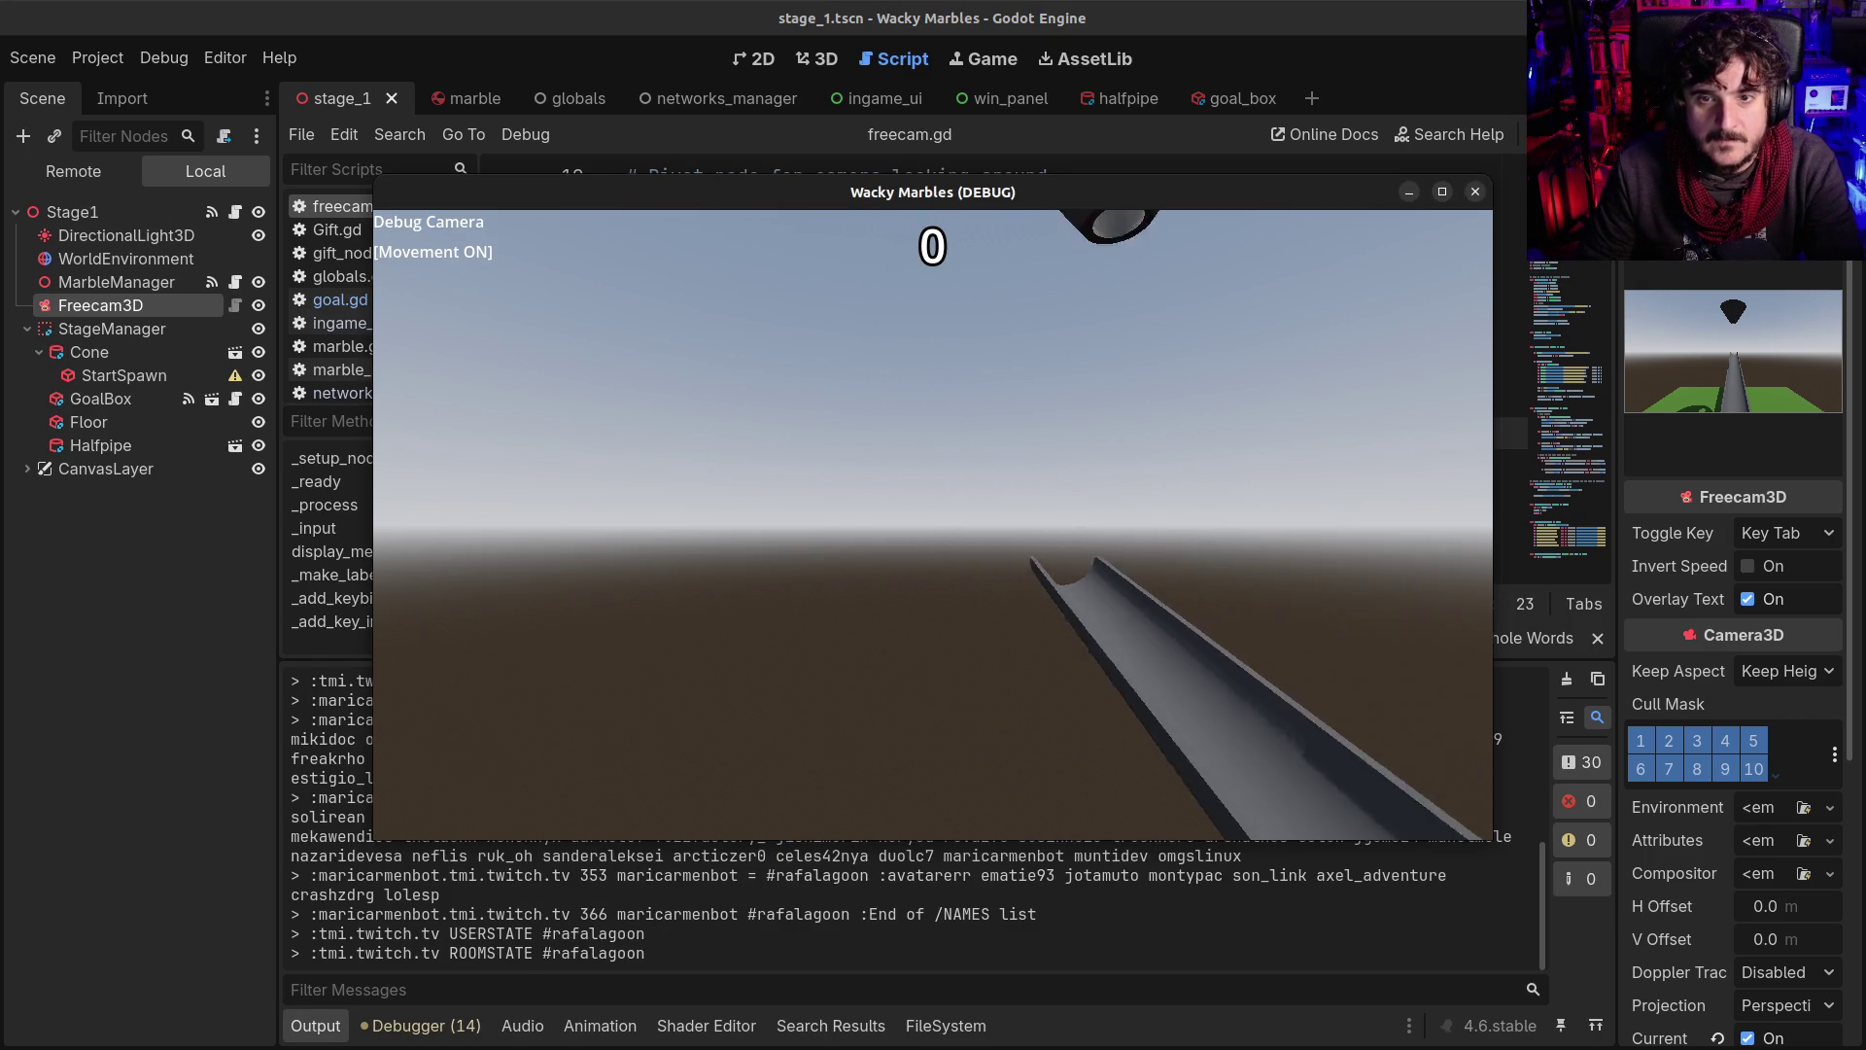
key(s)
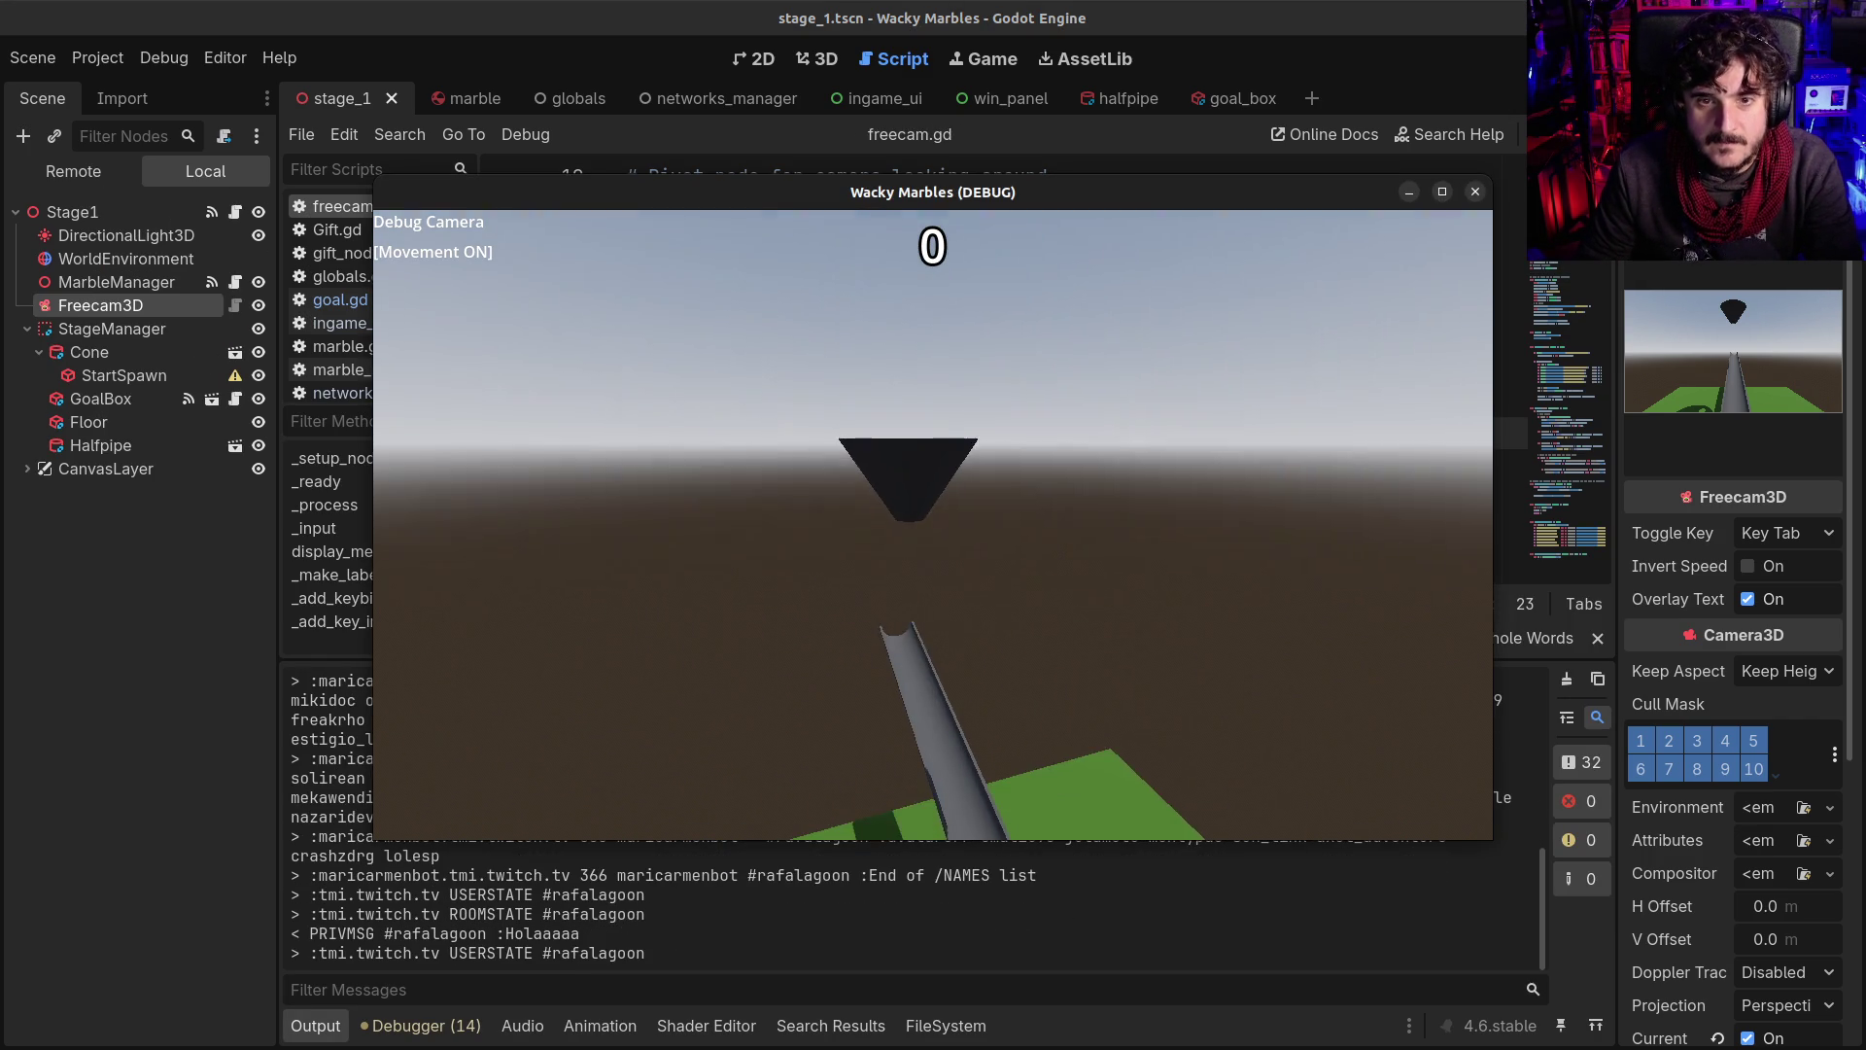
key(Tab)
key(F8)
click(860, 497)
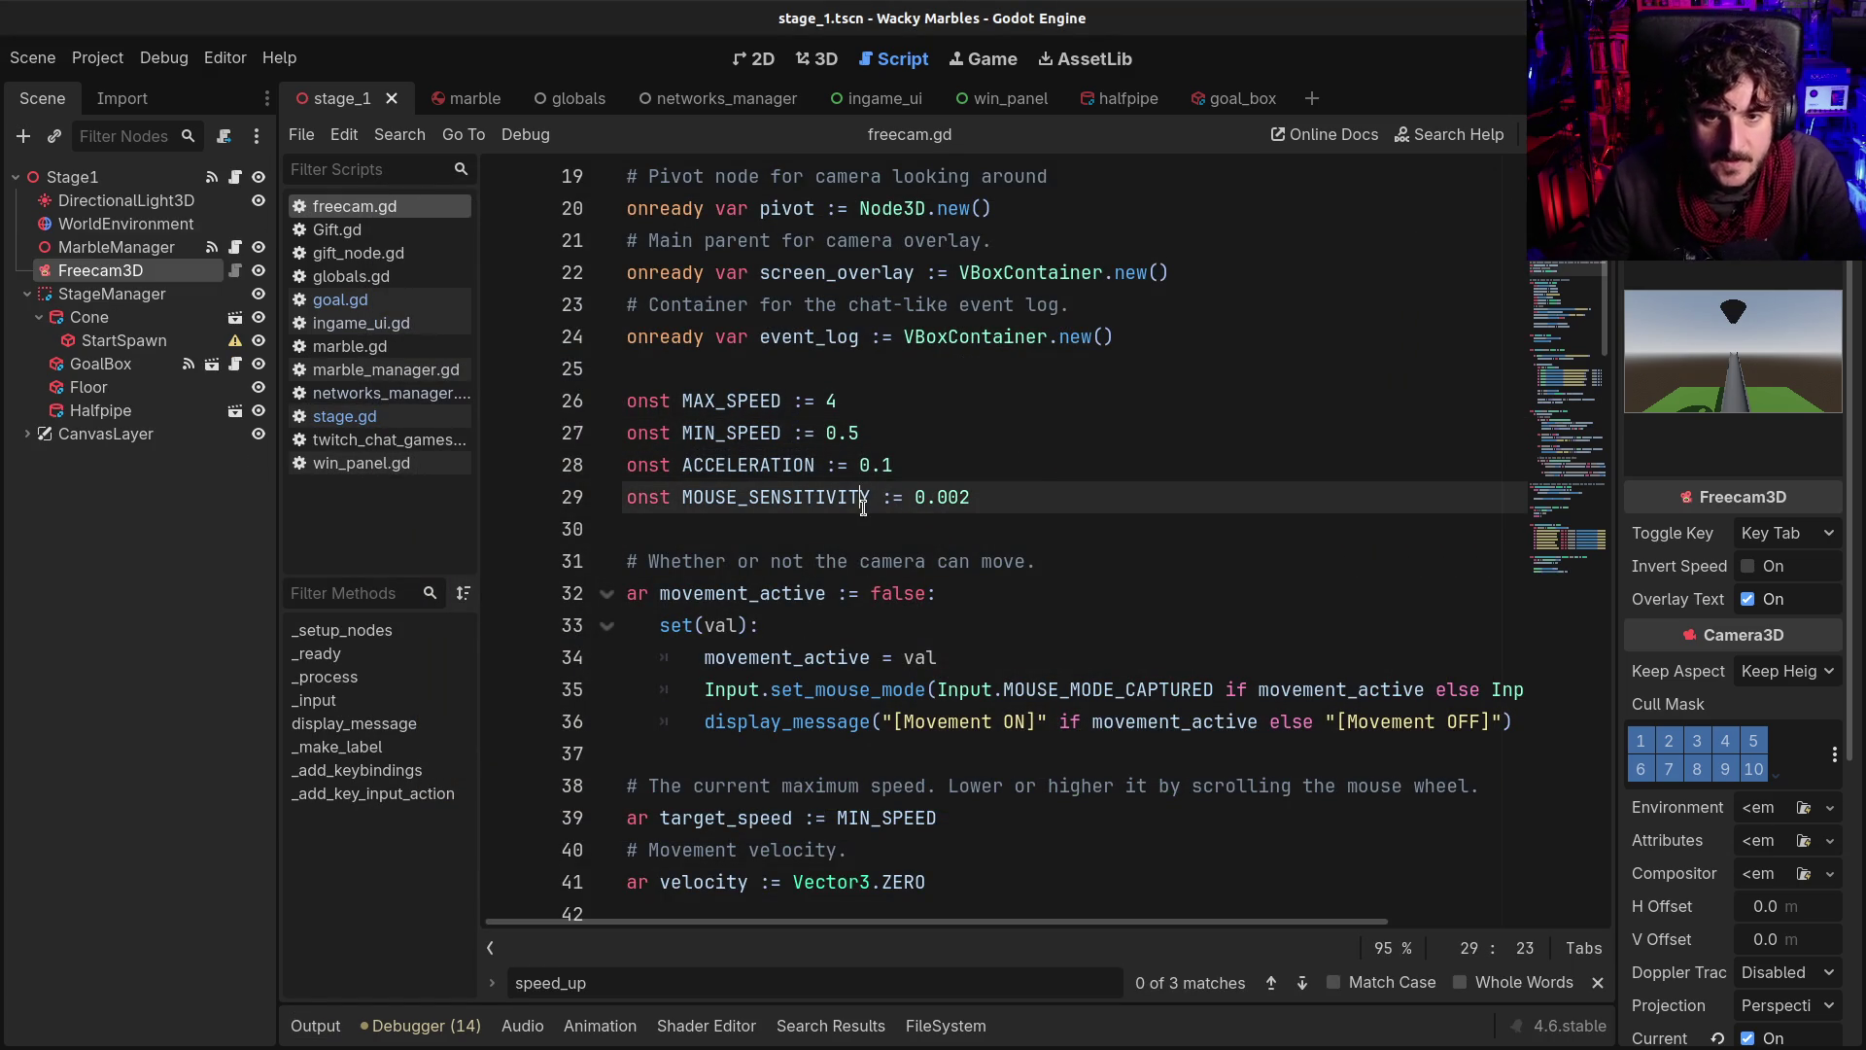
Close every open script, freecam.gd through win_panel.gd, then bring up the goal_box scene
key(ctrl+a)
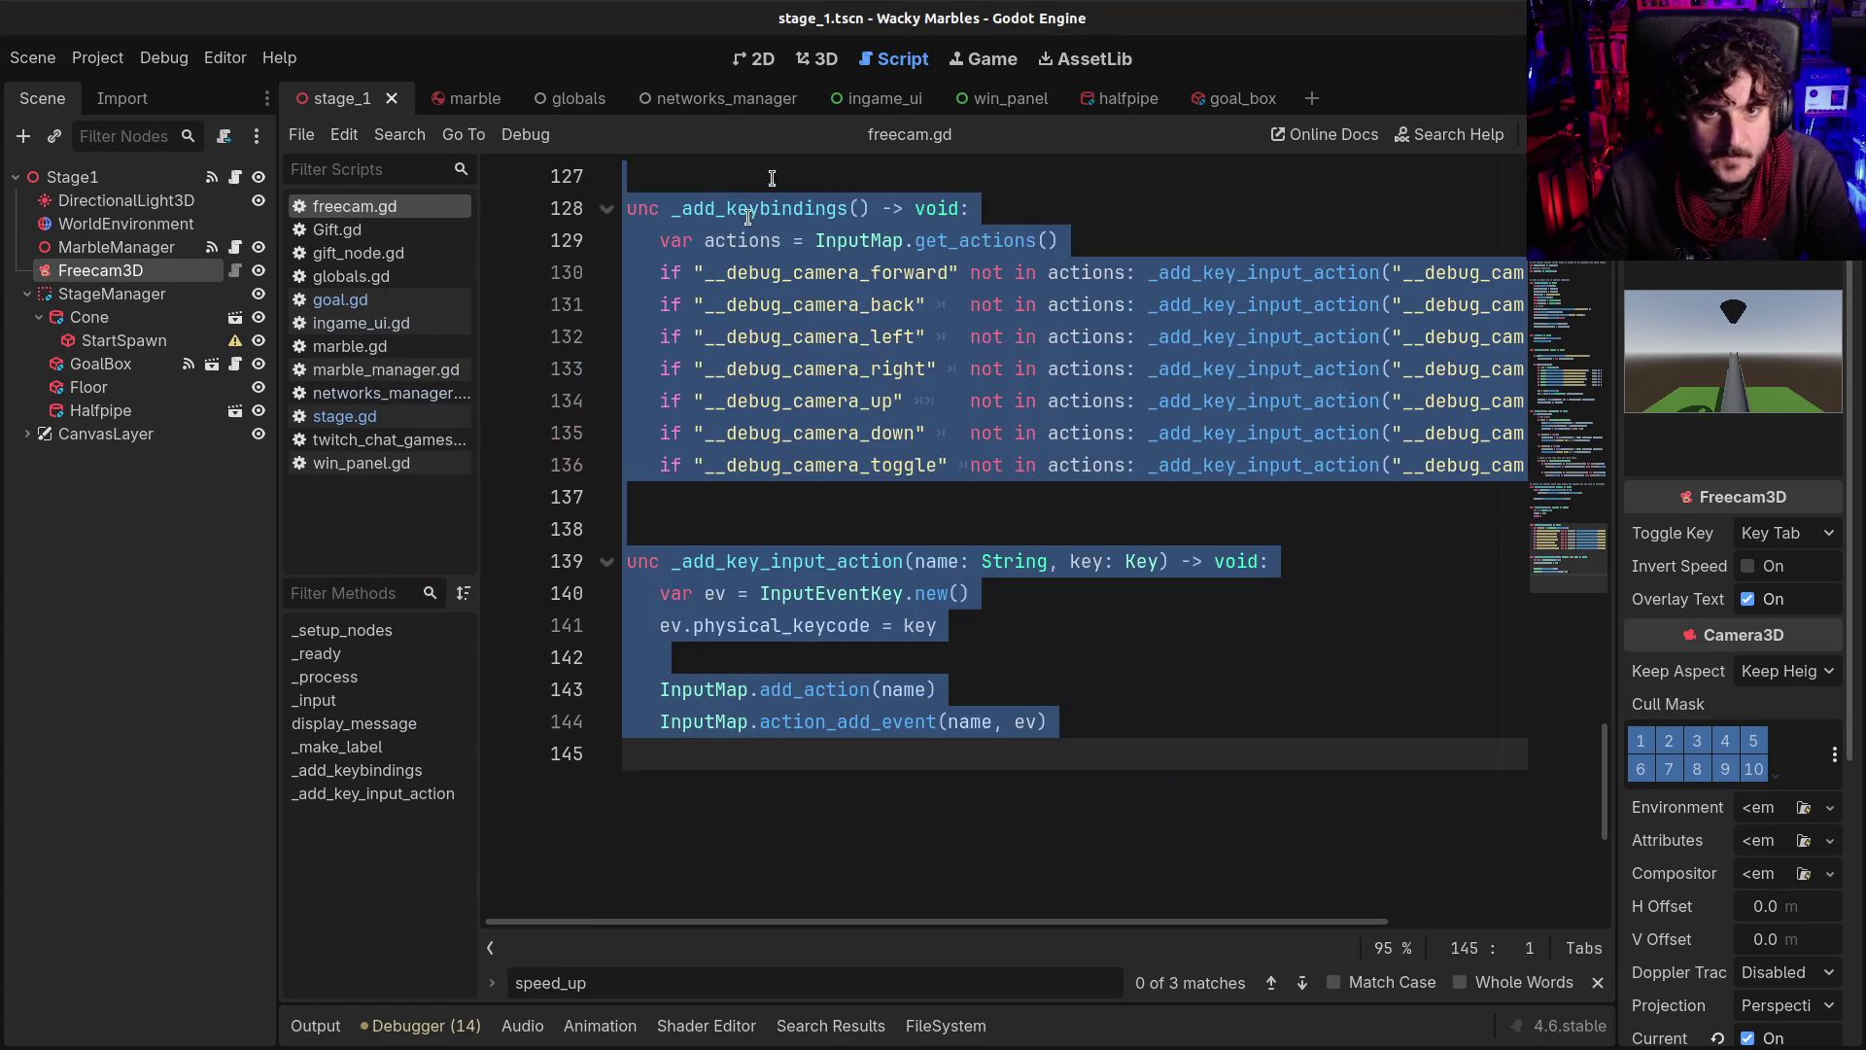
click(825, 305)
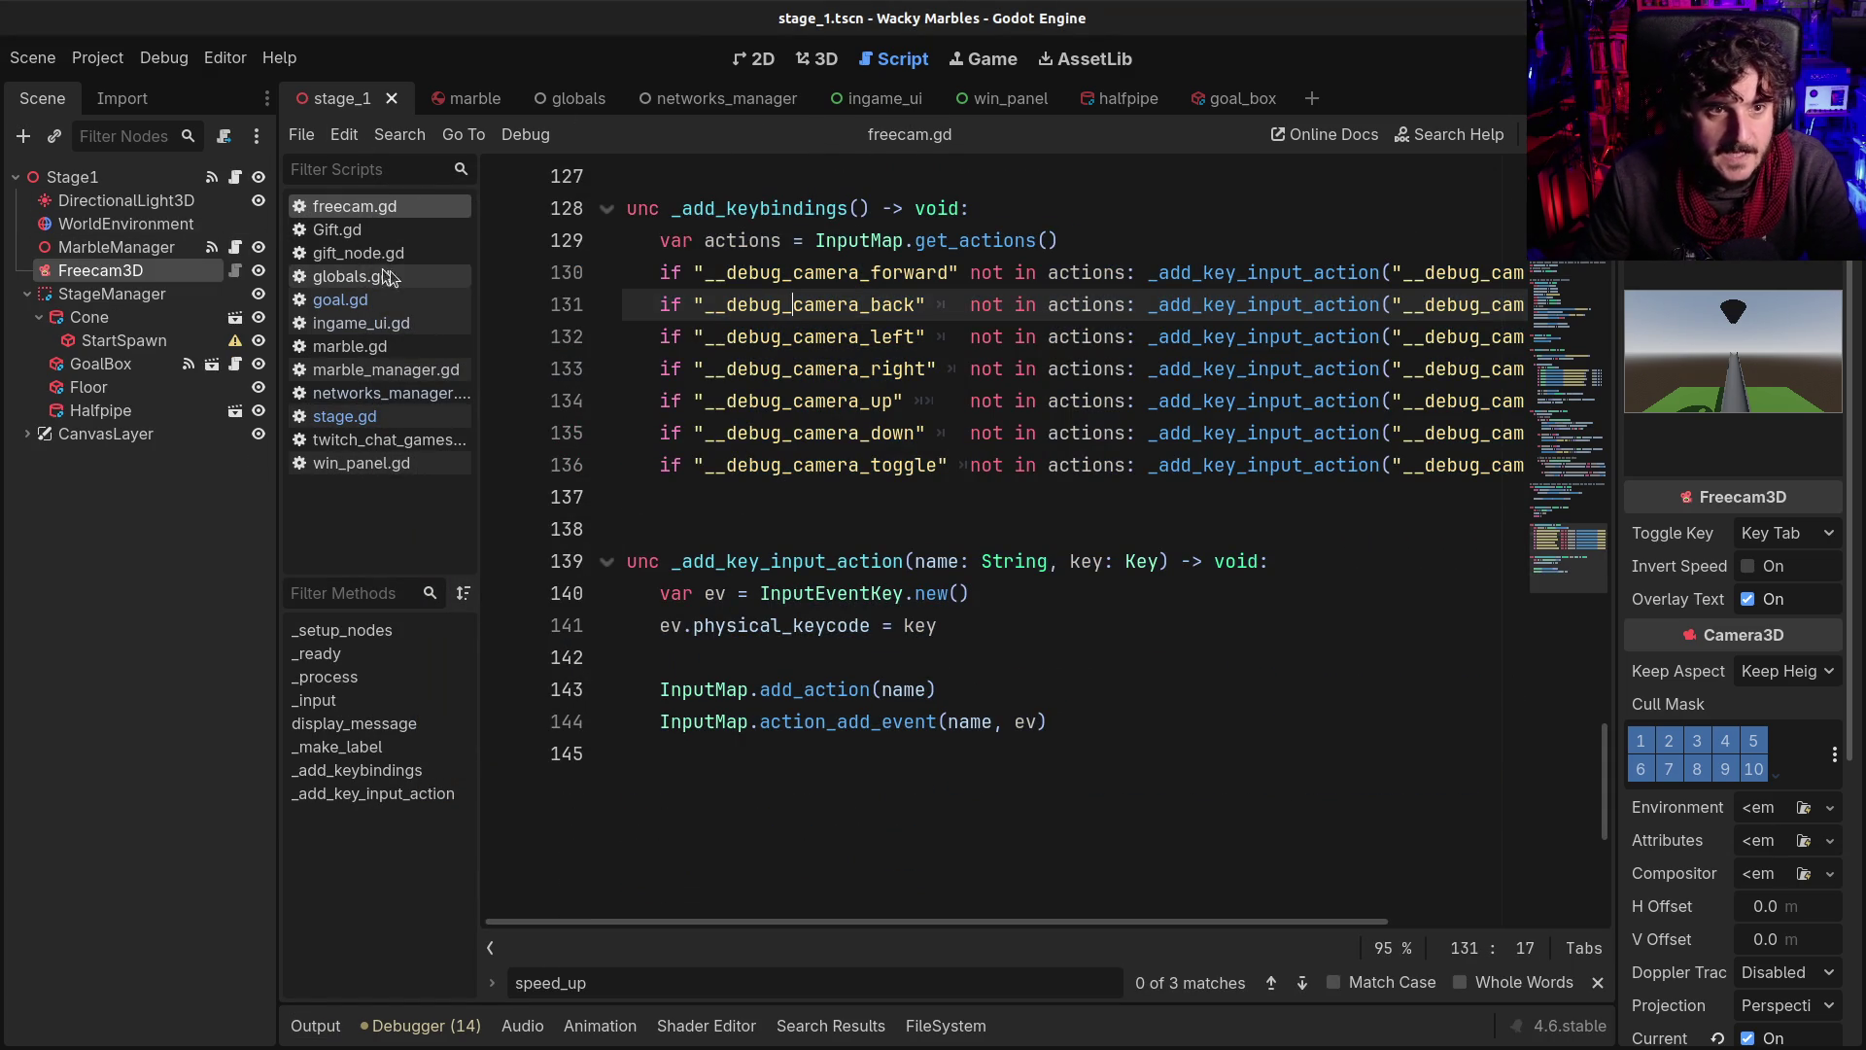
middle_click(379, 208)
middle_click(370, 207)
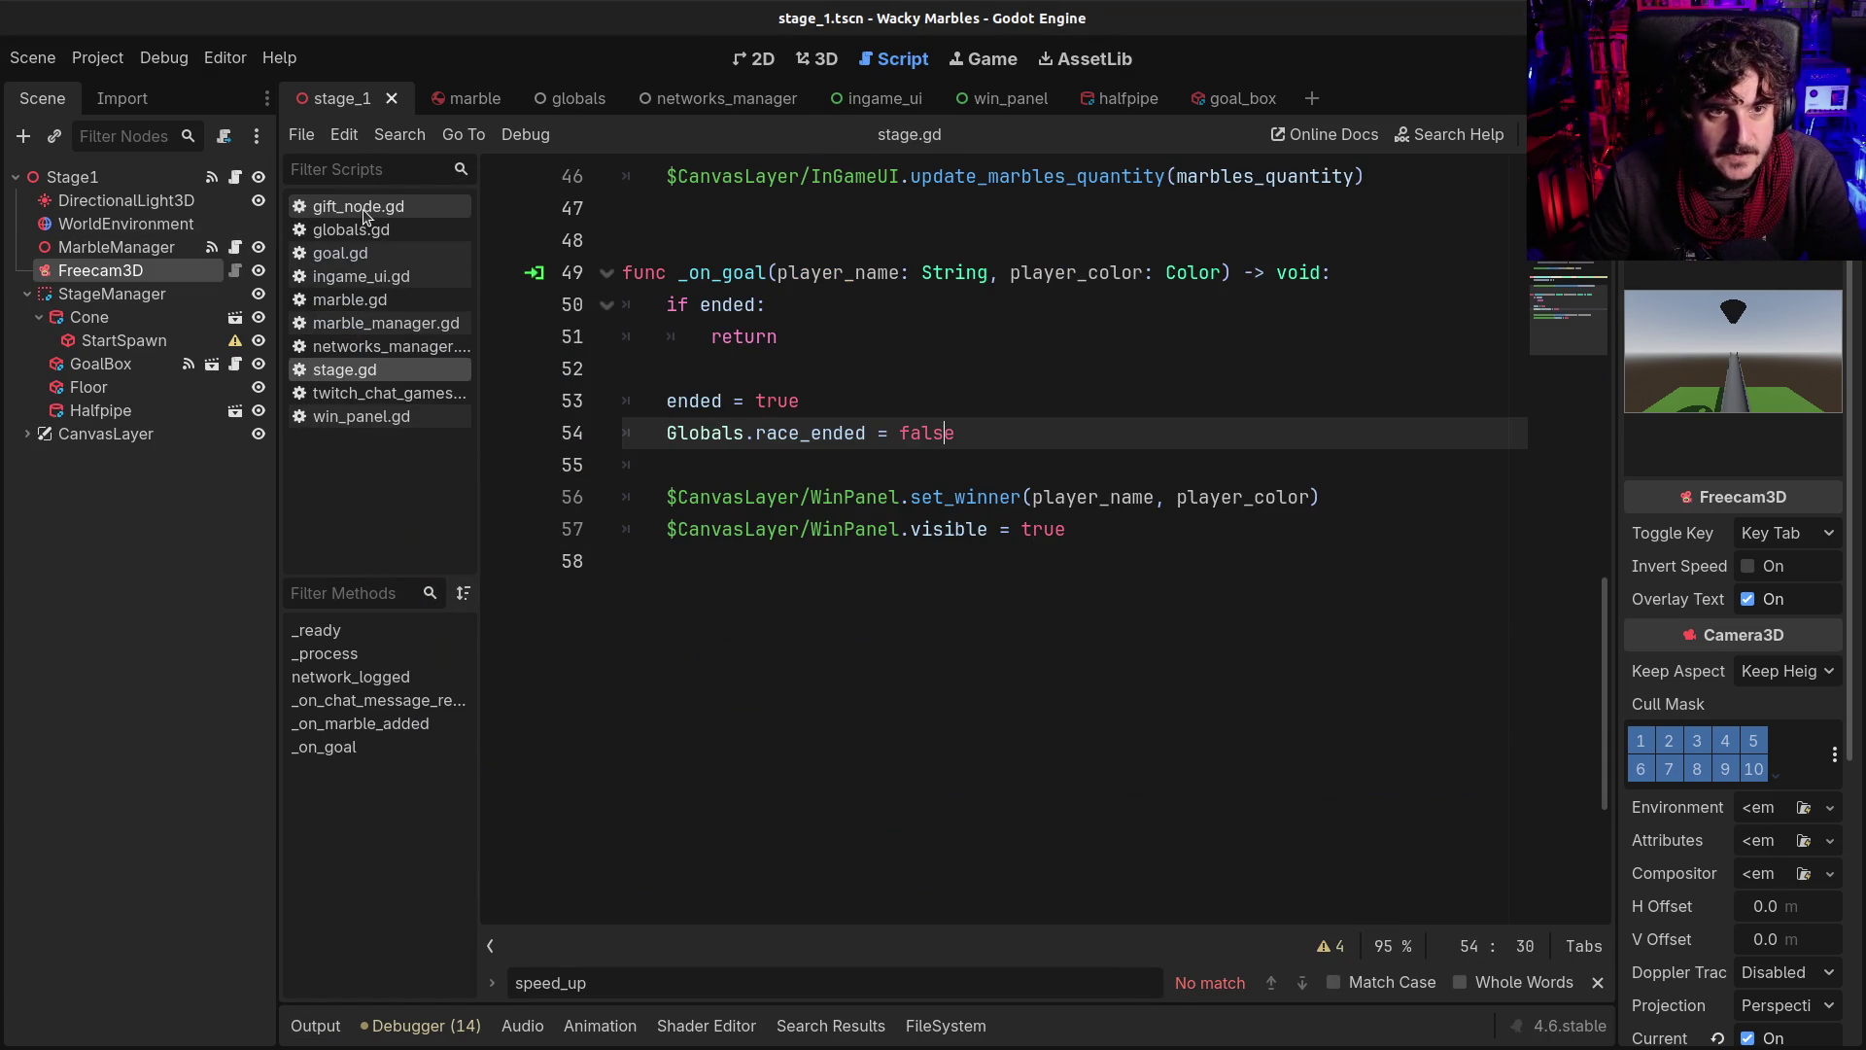
middle_click(365, 214)
middle_click(362, 212)
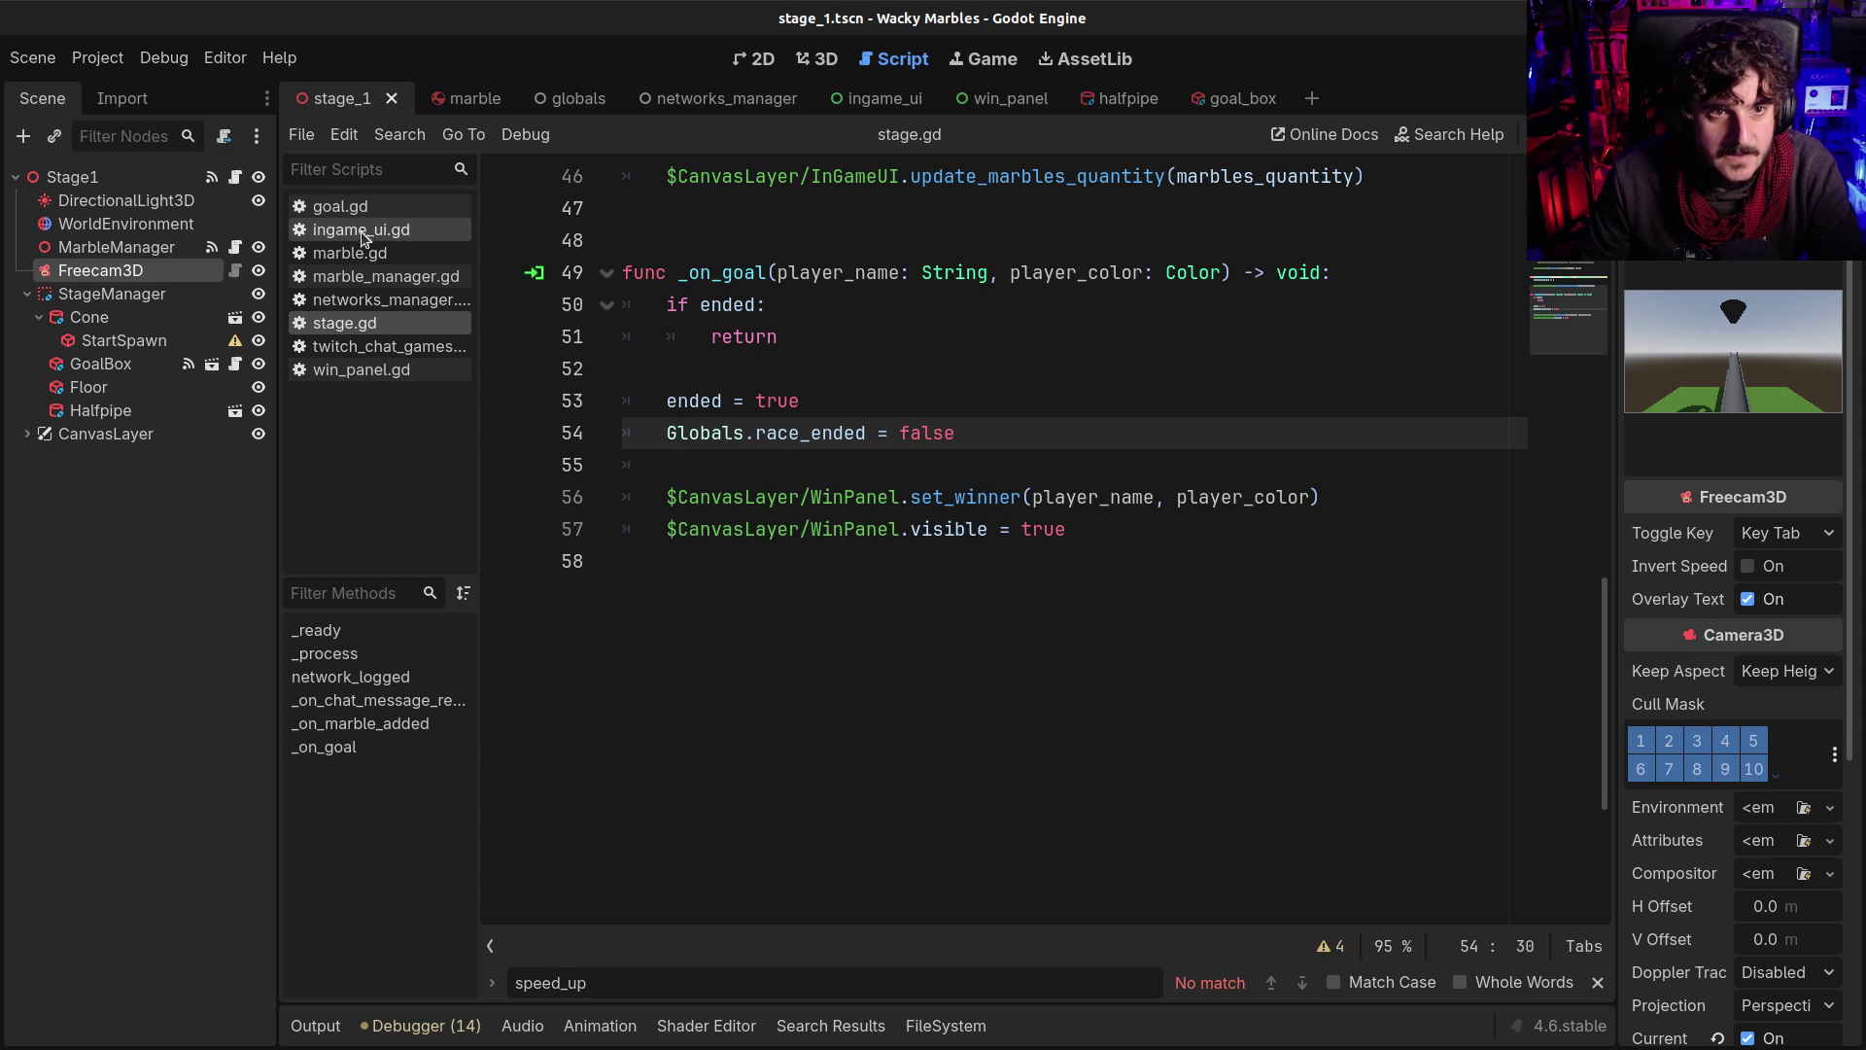
middle_click(352, 208)
right_click(346, 213)
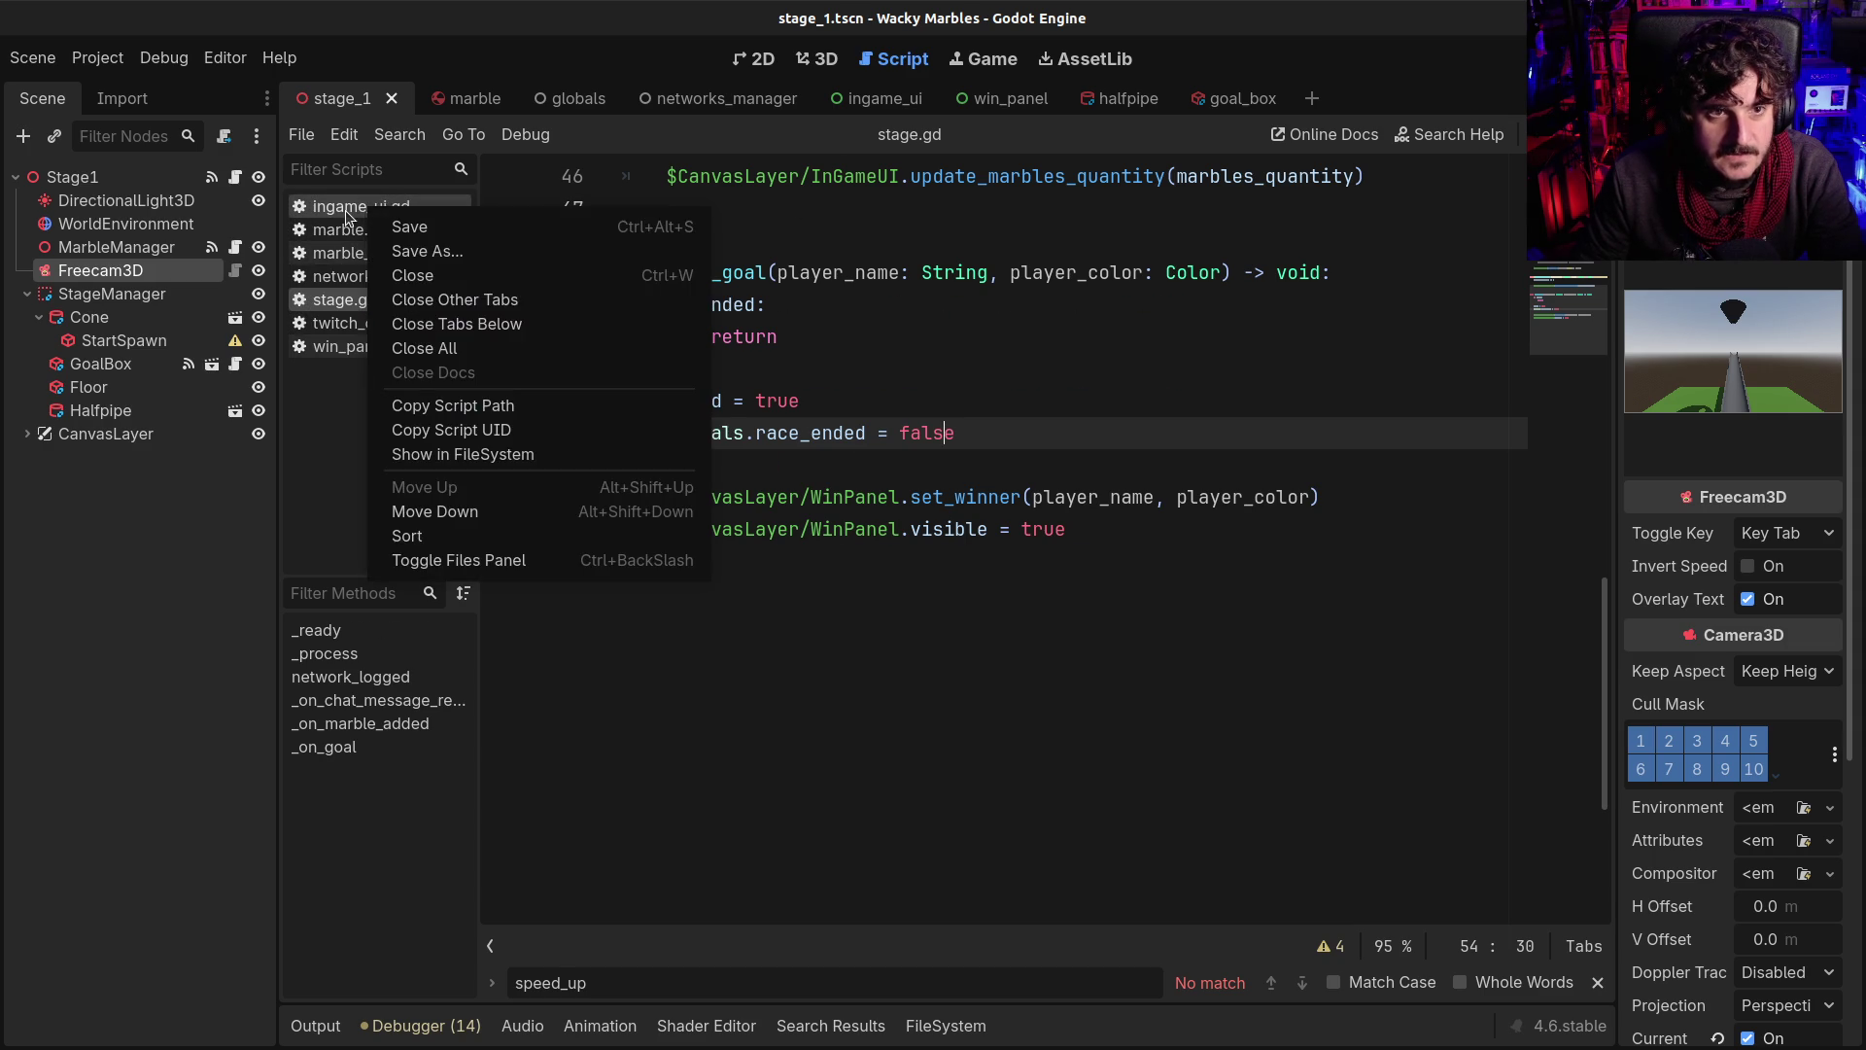
middle_click(346, 213)
middle_click(345, 217)
middle_click(341, 212)
middle_click(339, 214)
middle_click(338, 224)
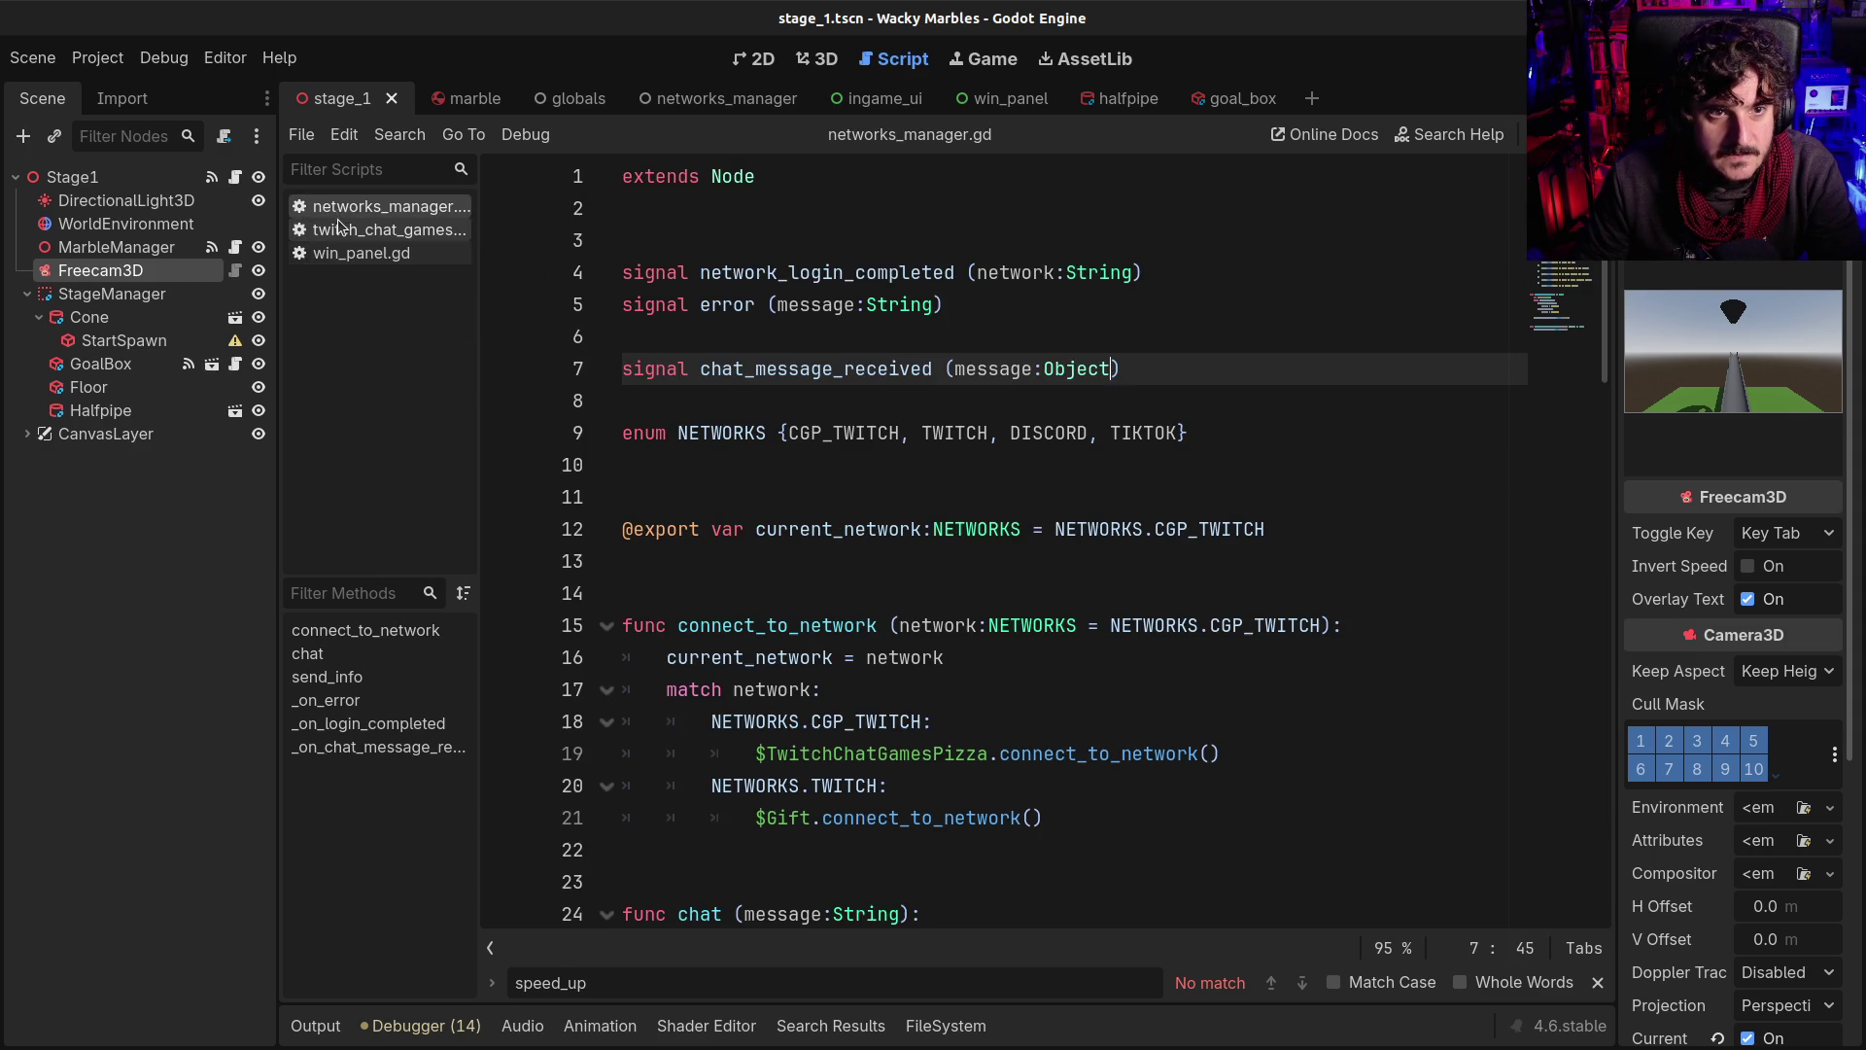
middle_click(340, 213)
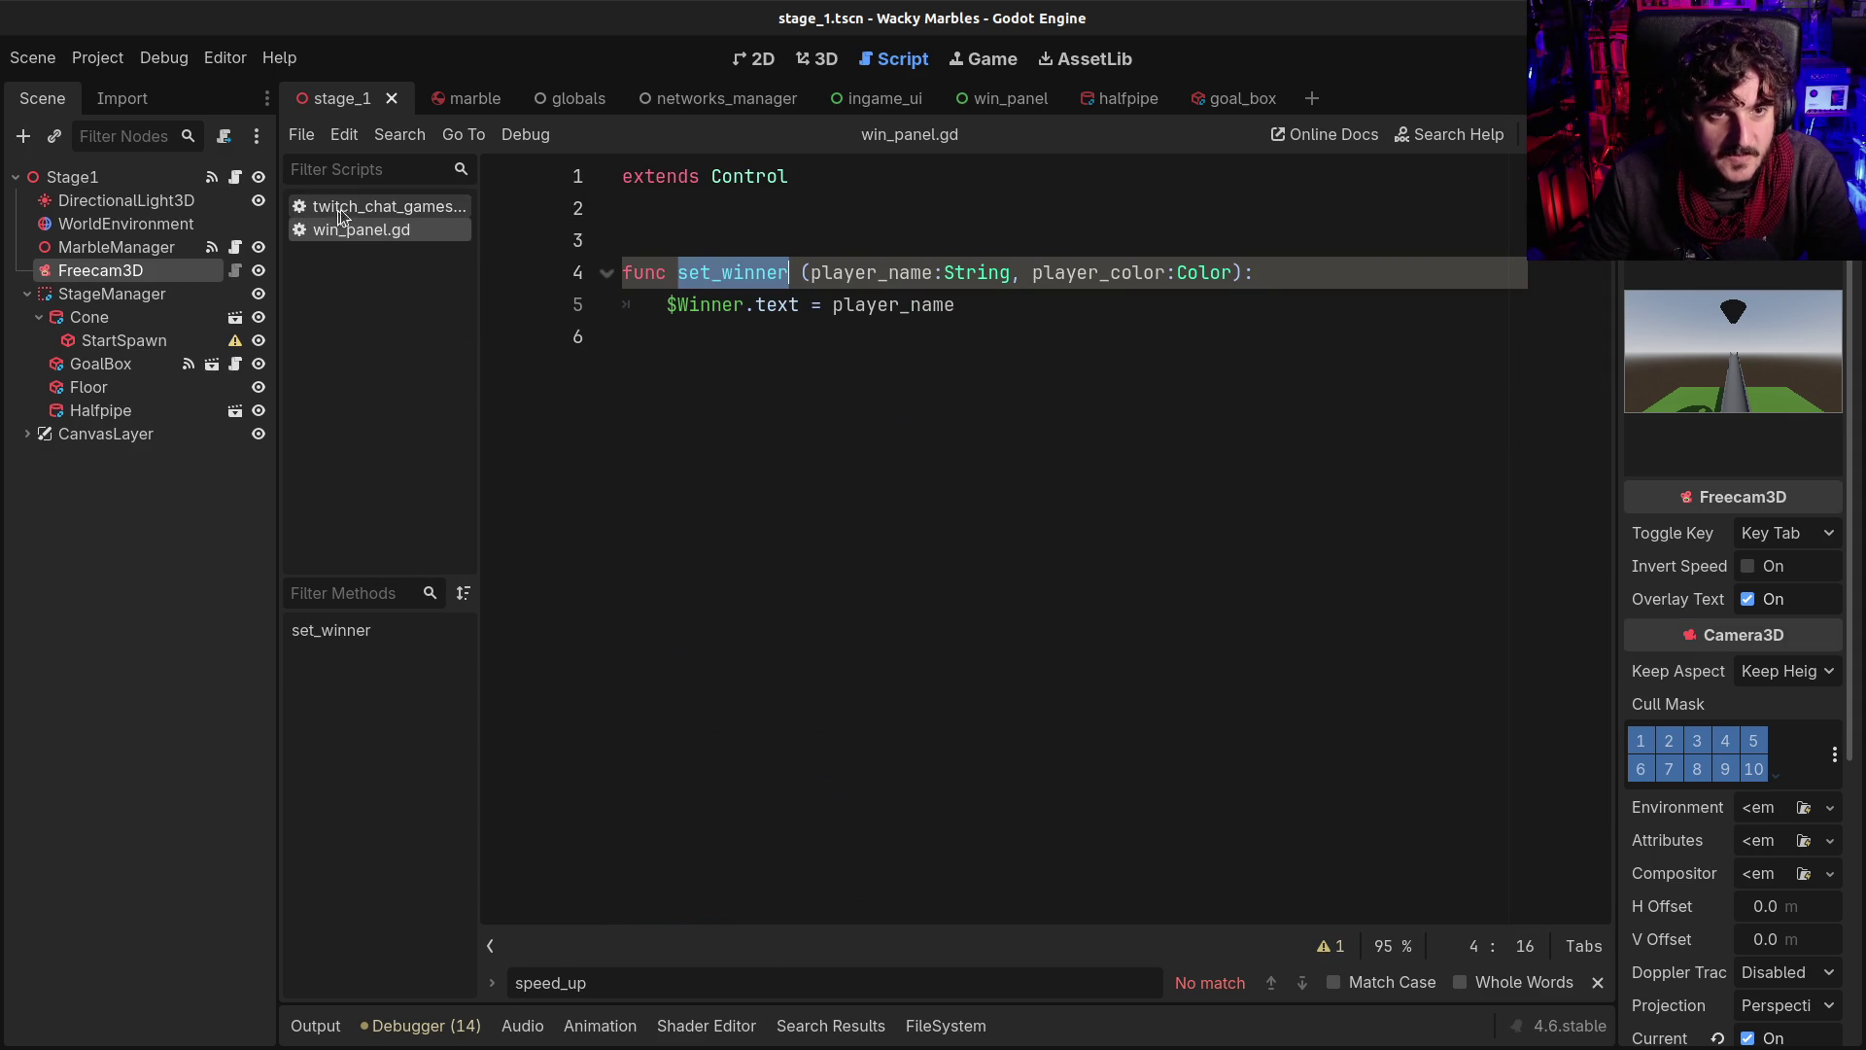
middle_click(340, 208)
middle_click(345, 214)
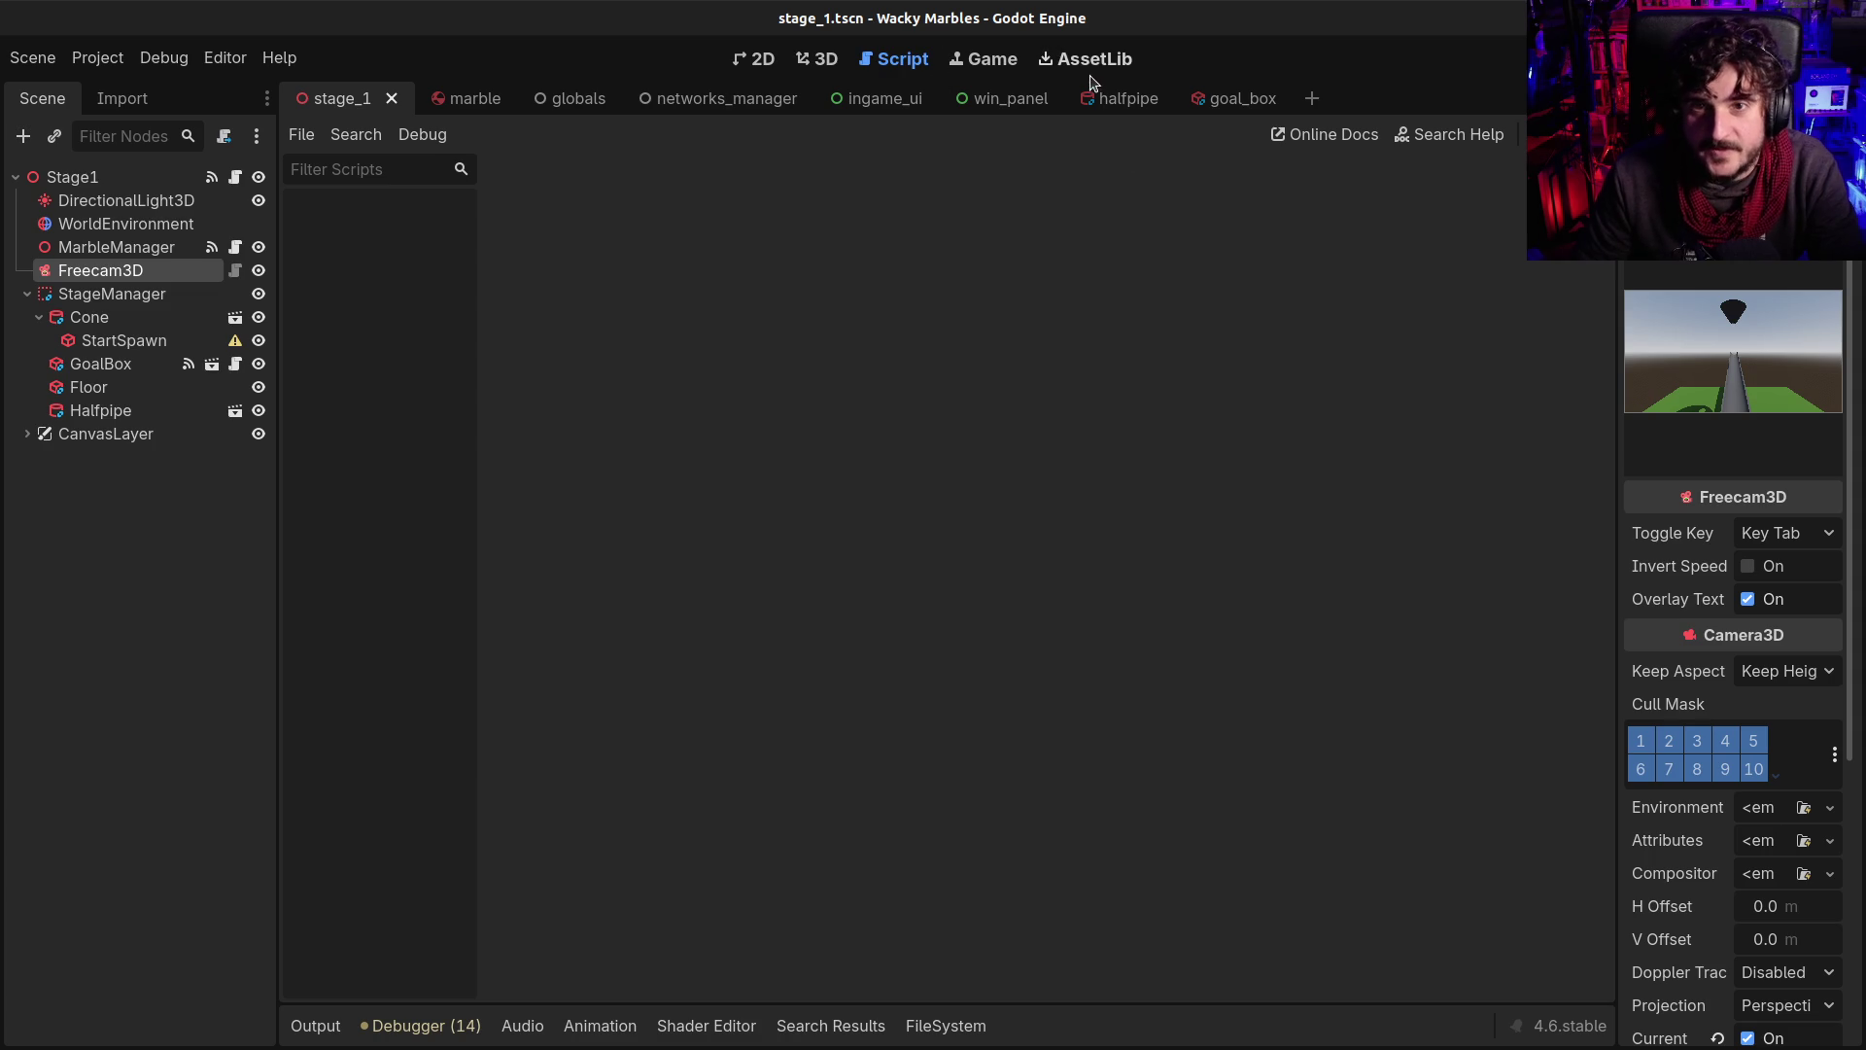
click(1109, 98)
click(1223, 98)
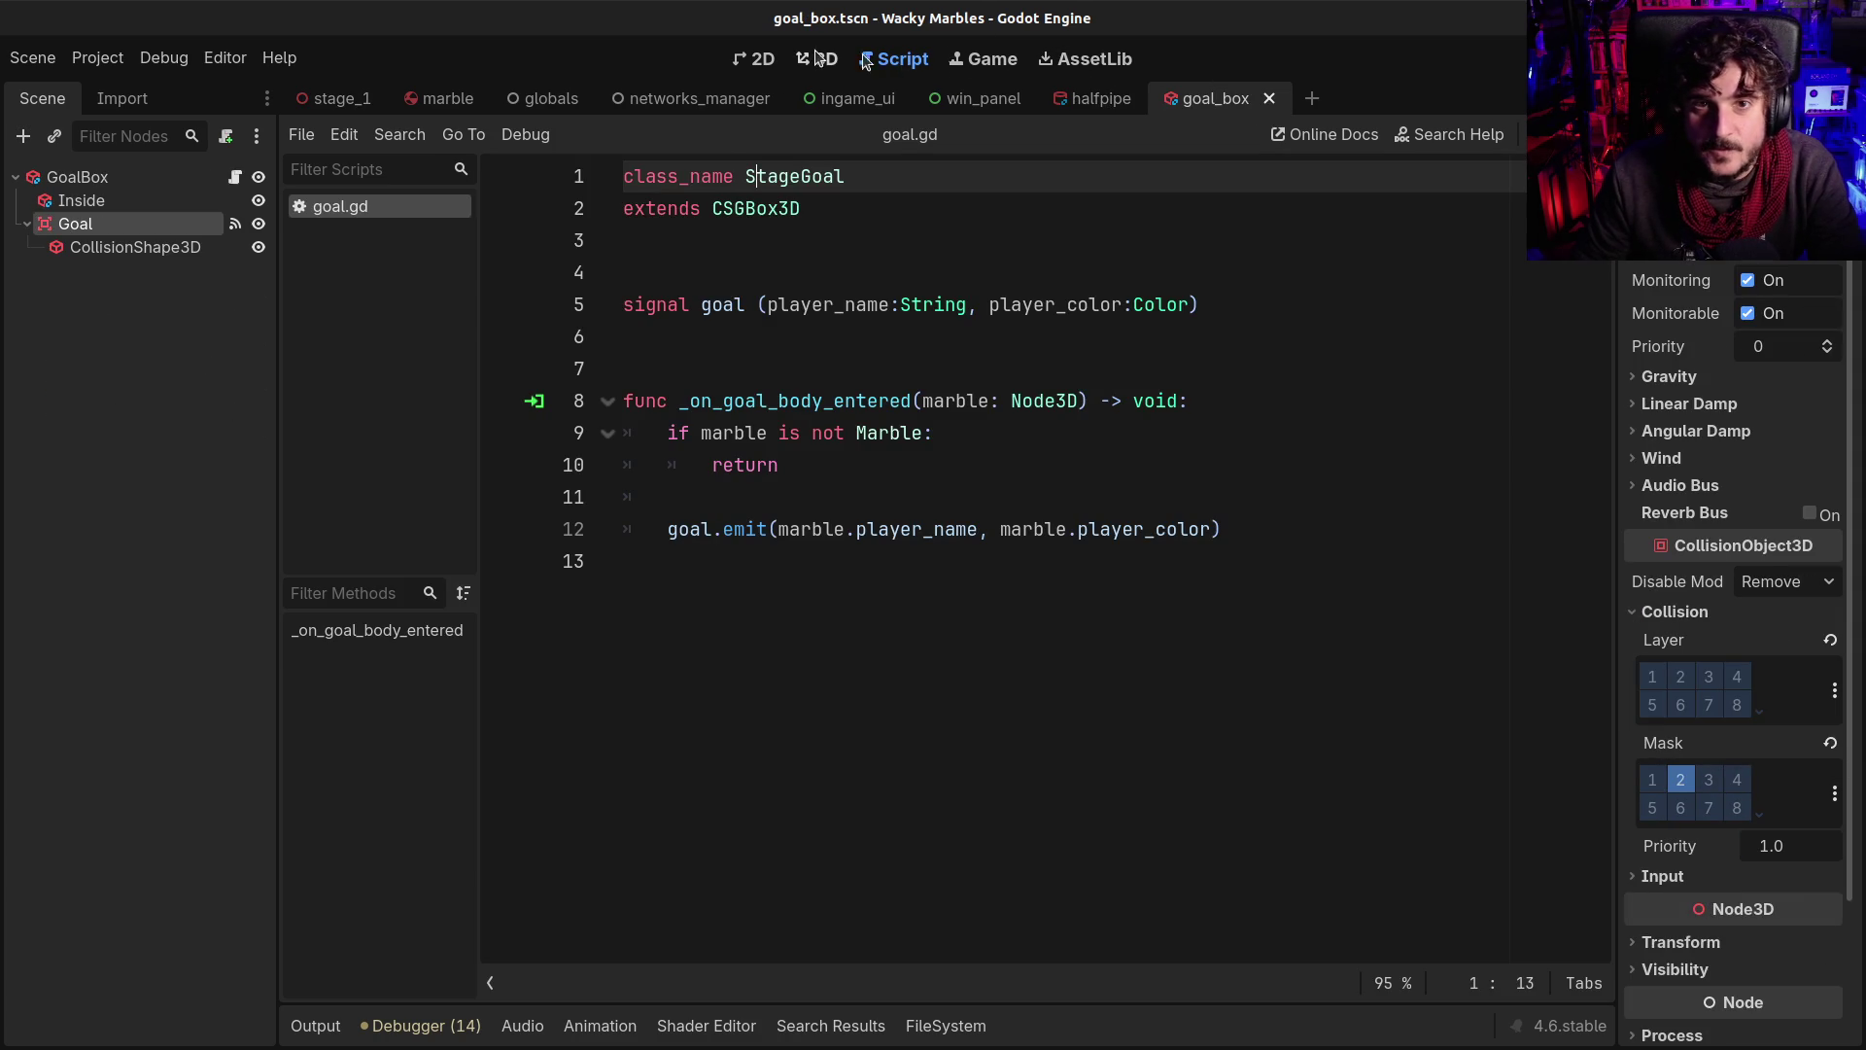
Show goal_box in the 3D workspace and select GoalBox to read its 4 × 2 × 4 m size
click(962, 61)
click(899, 60)
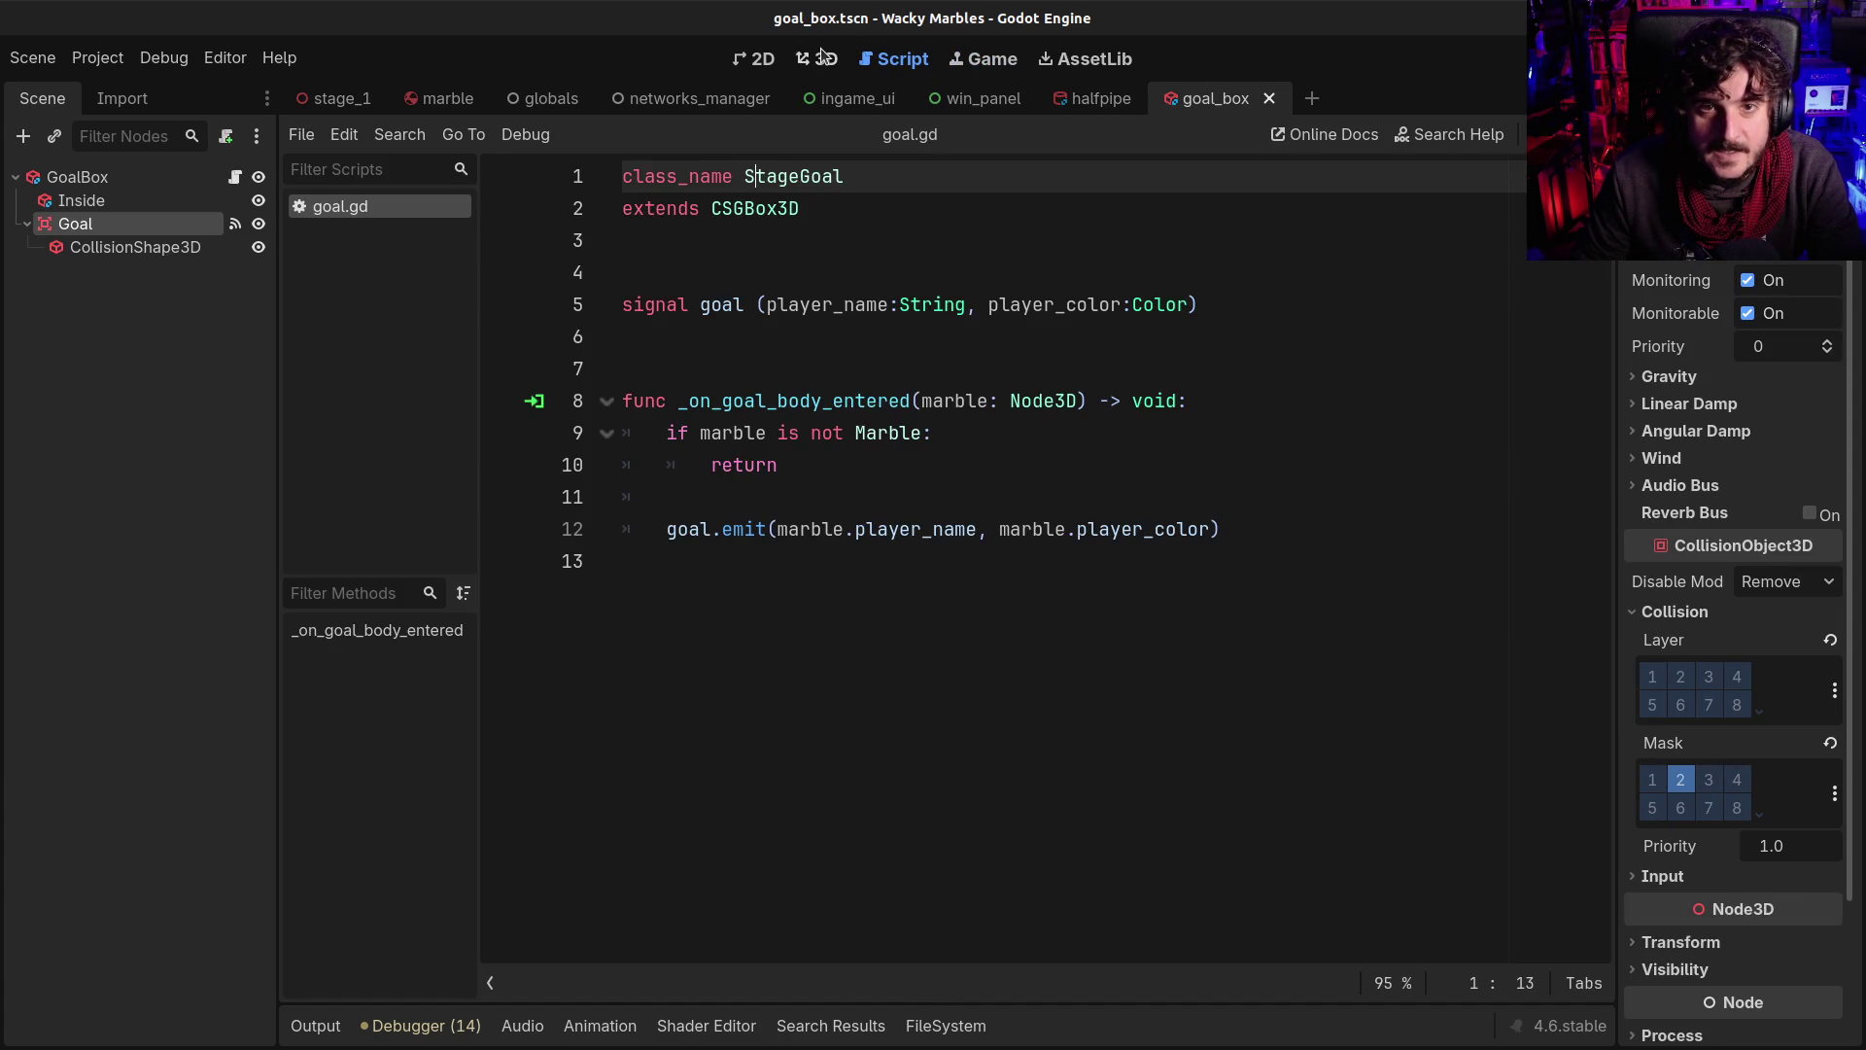
click(827, 58)
scroll(989, 477, down, 5)
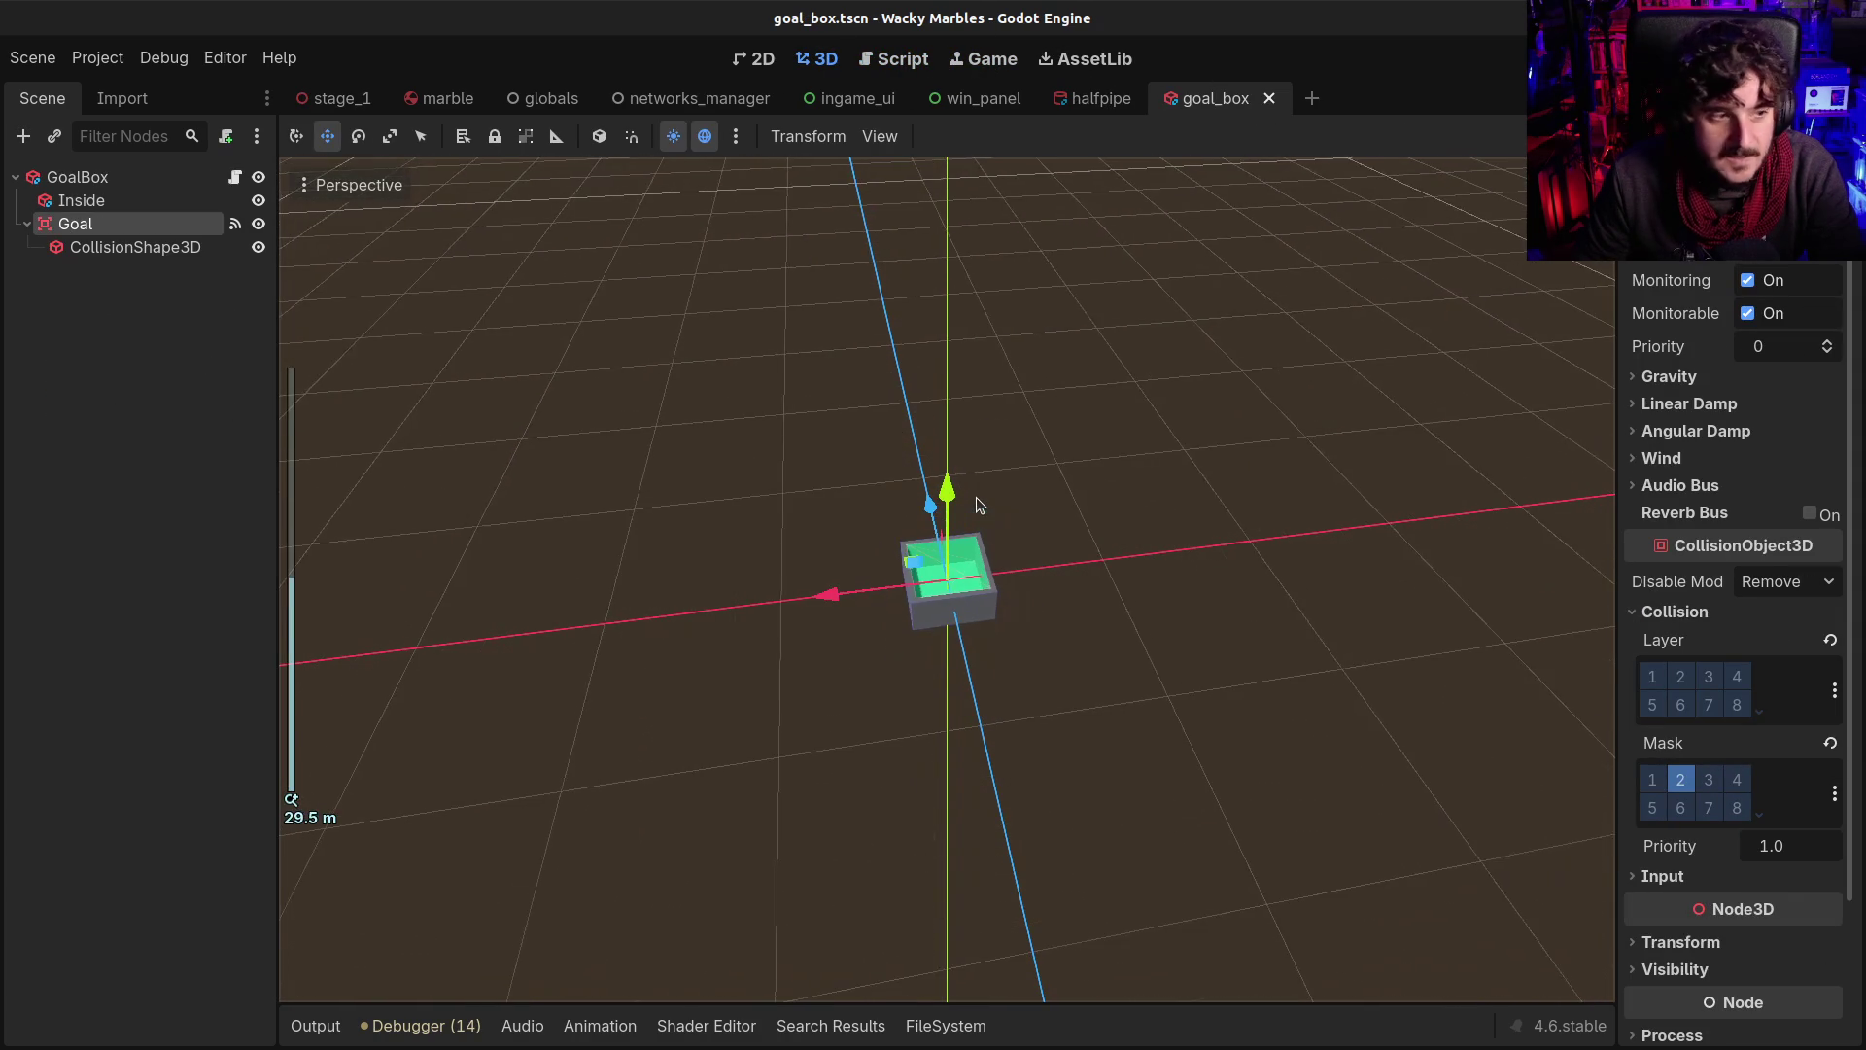
scroll(979, 504, up, 3)
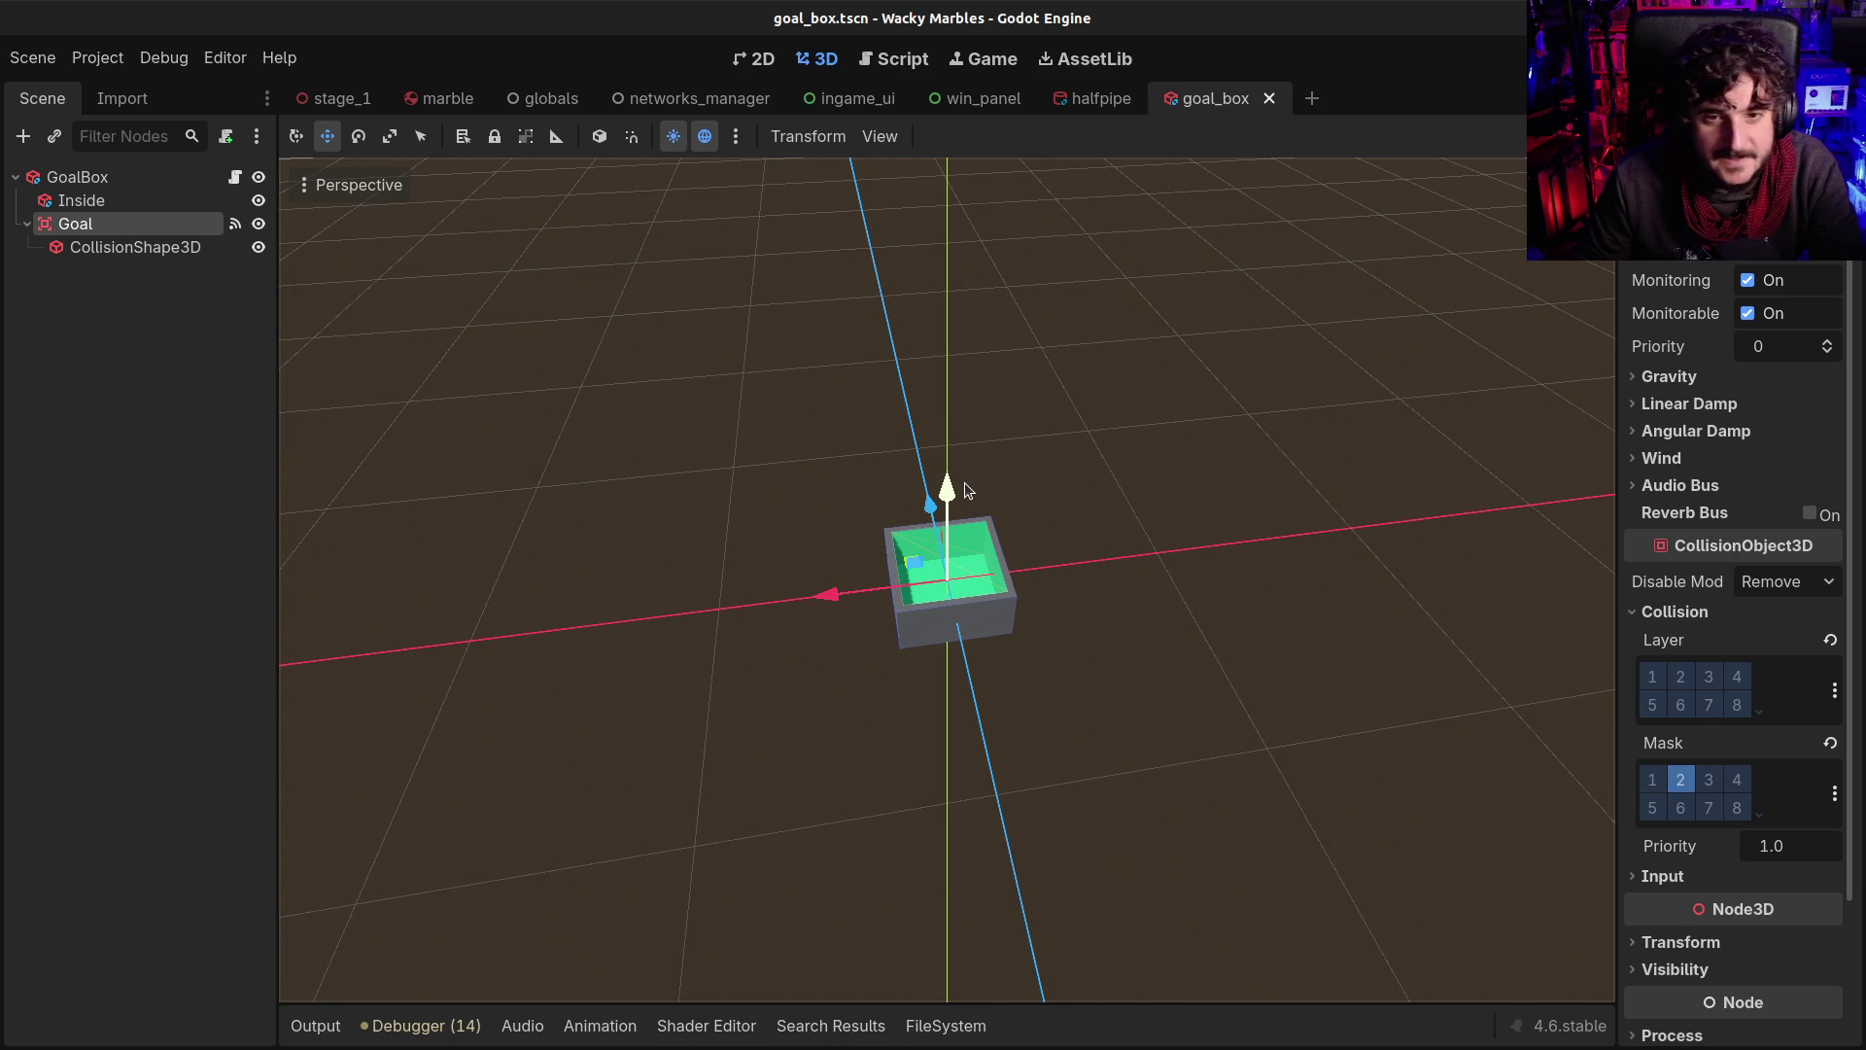
click(70, 176)
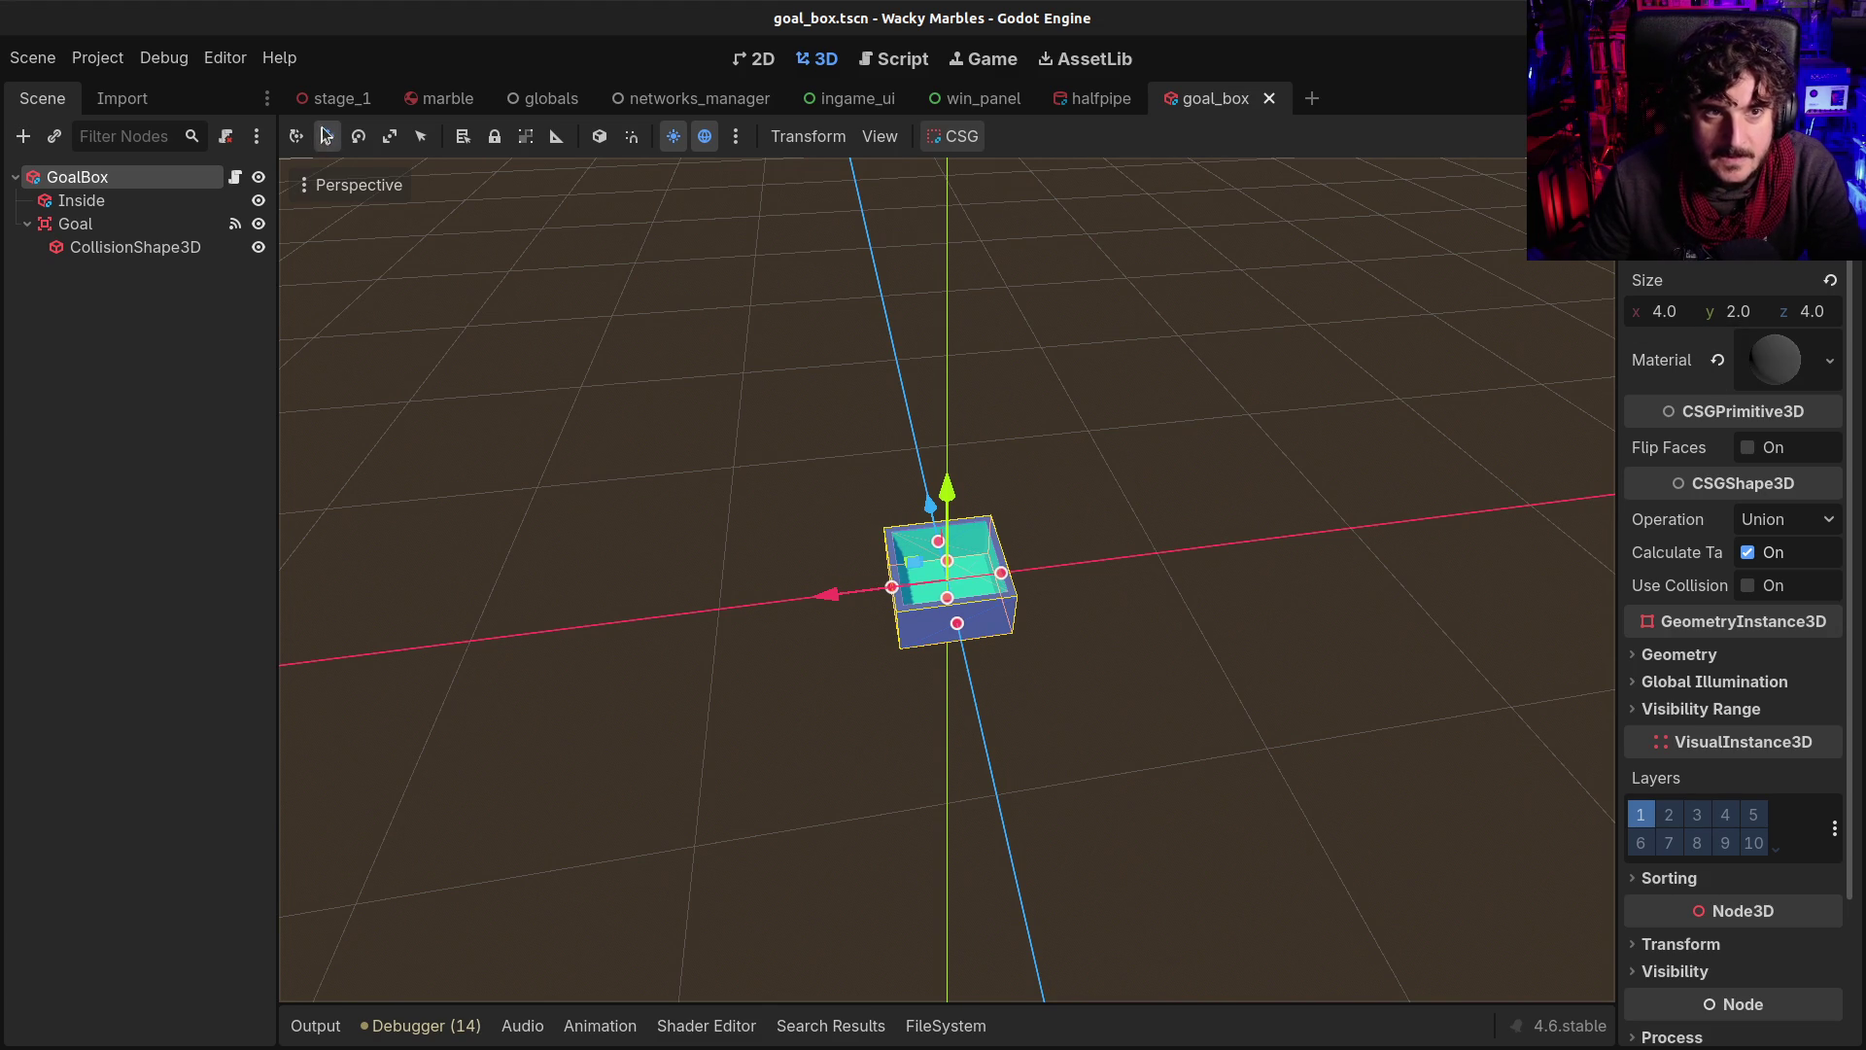
mouse_move(335, 106)
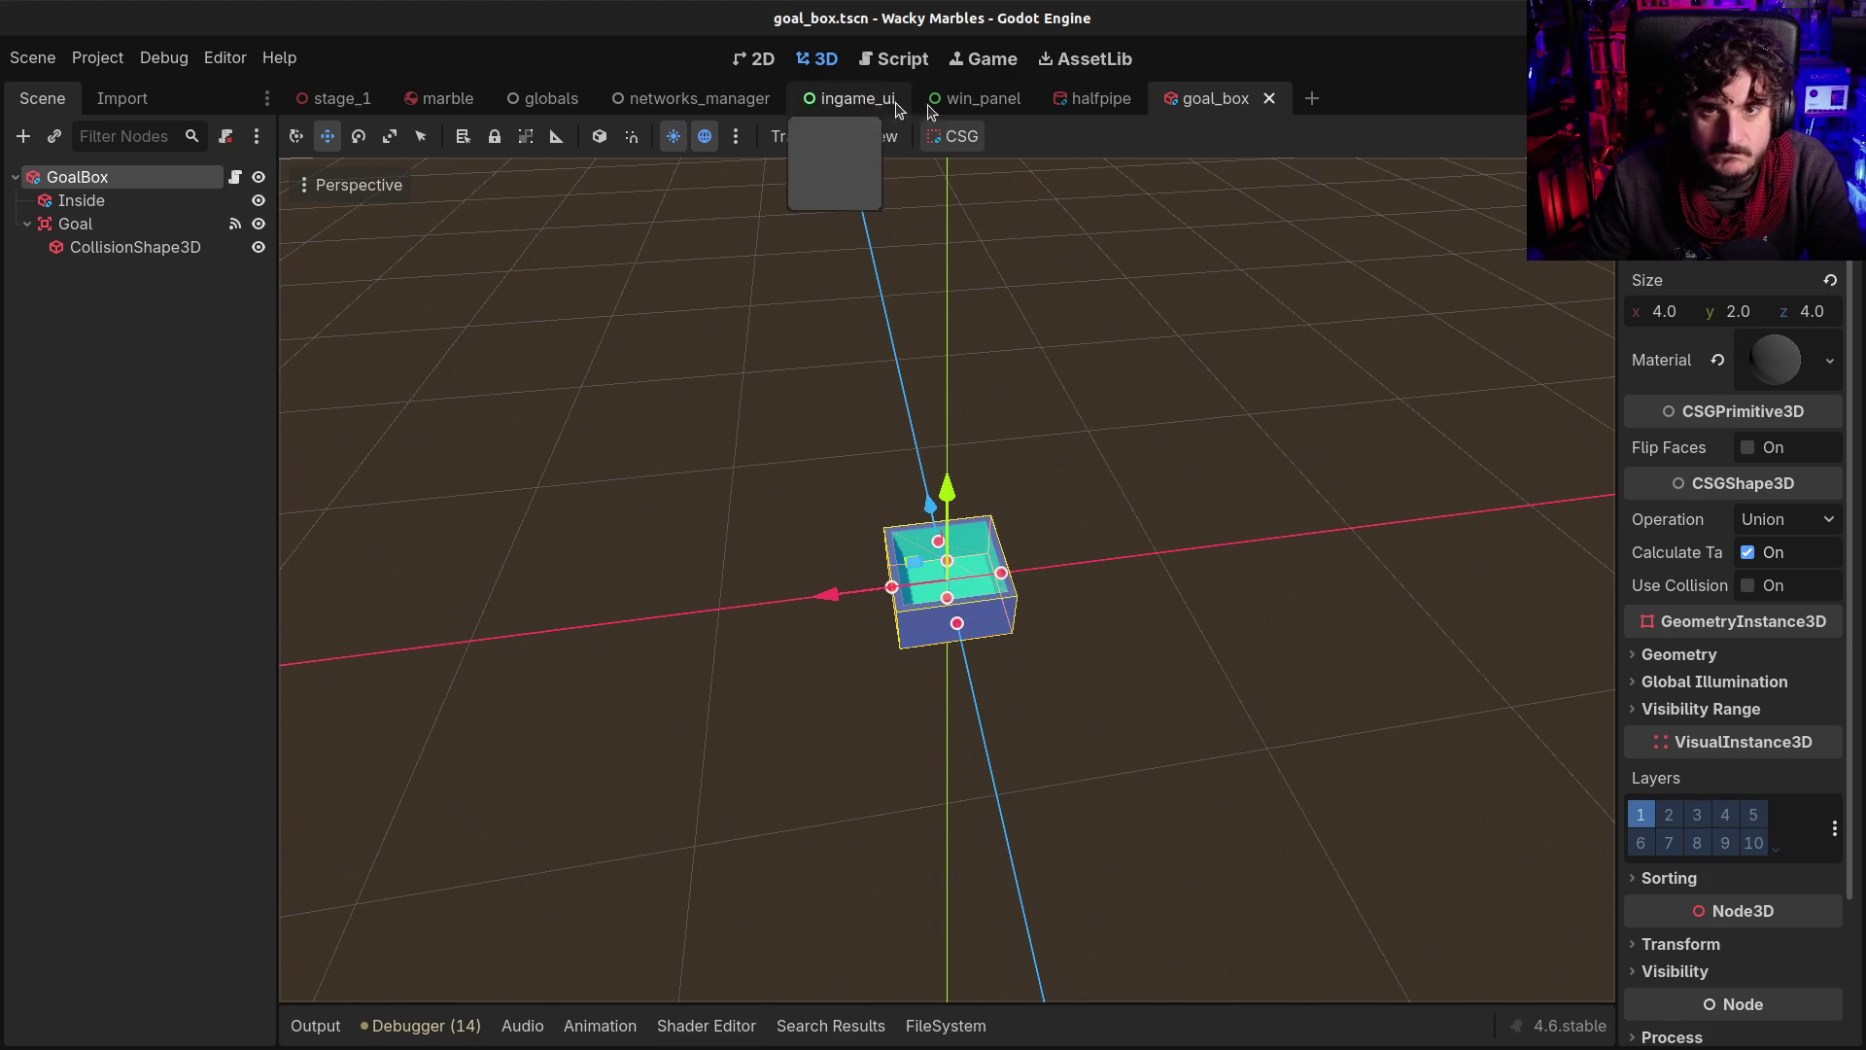
click(1098, 98)
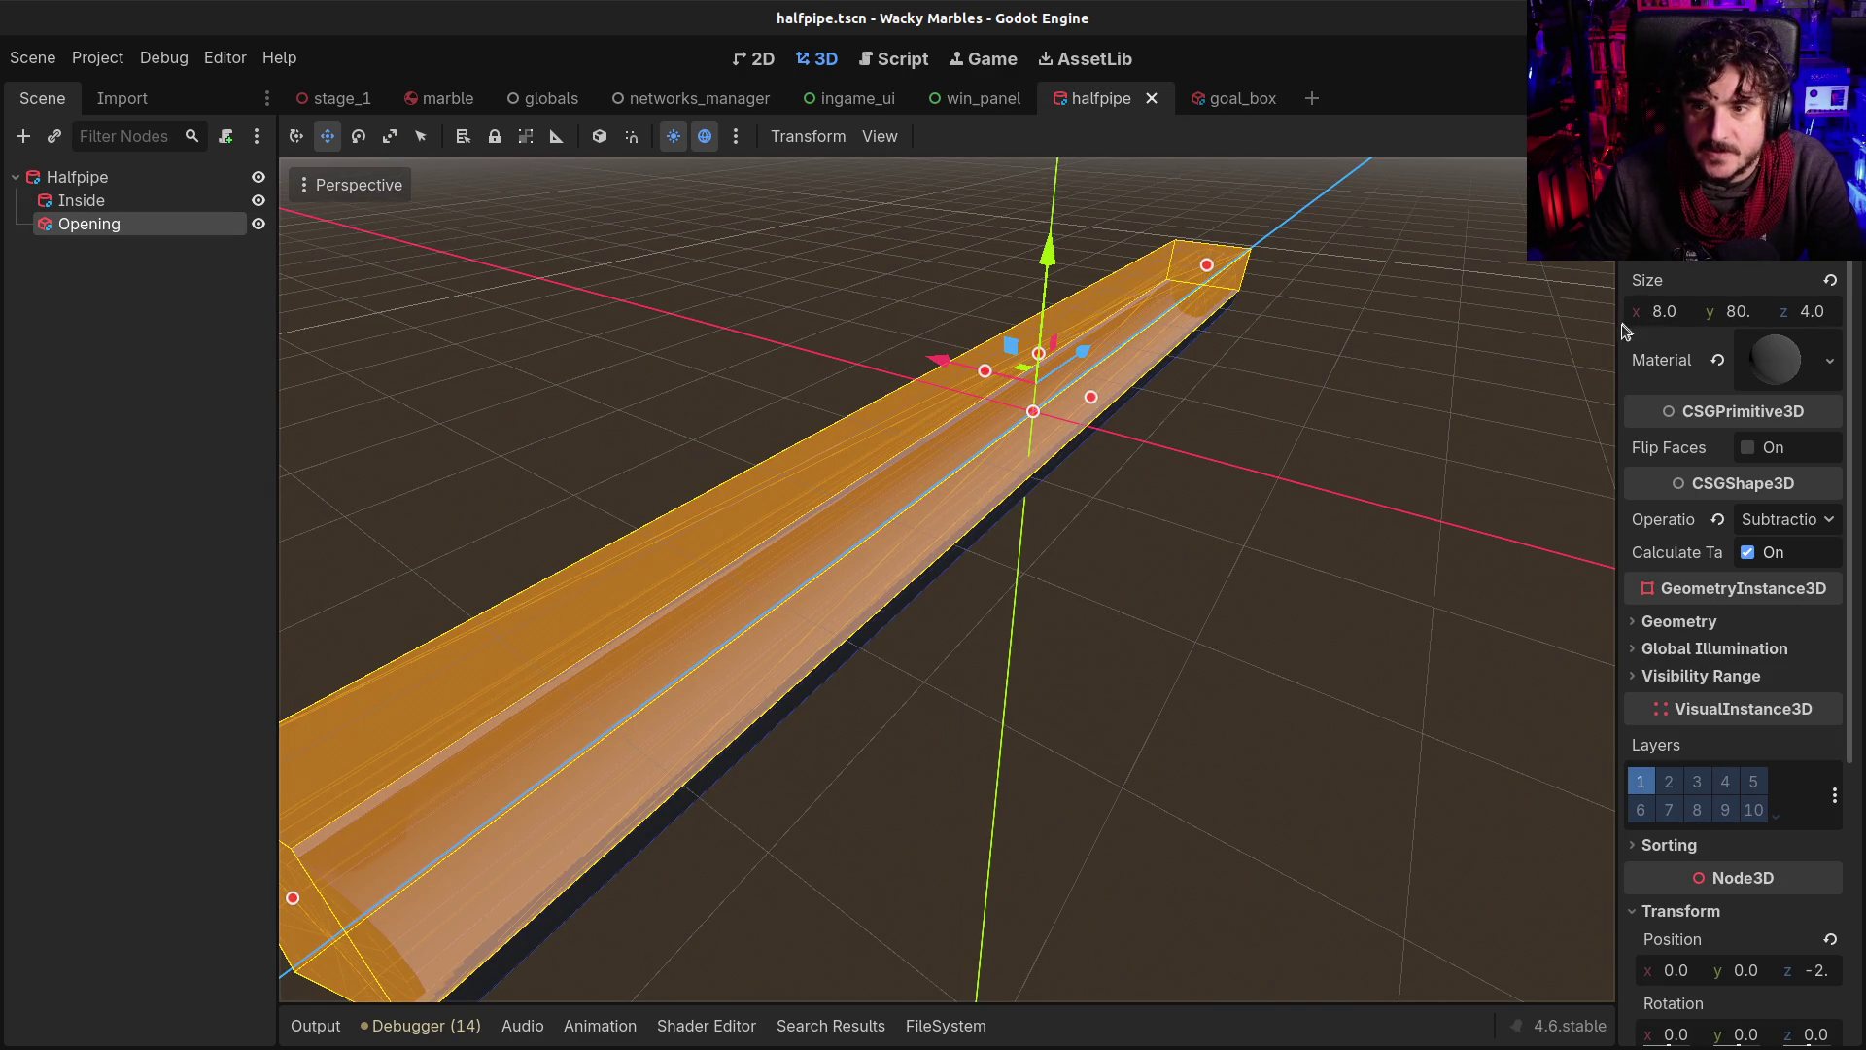
Widen the Inspector, check the halfpipe's Inside cylinder size, then edit goal_box's Size x field
drag(1616, 326, 1519, 321)
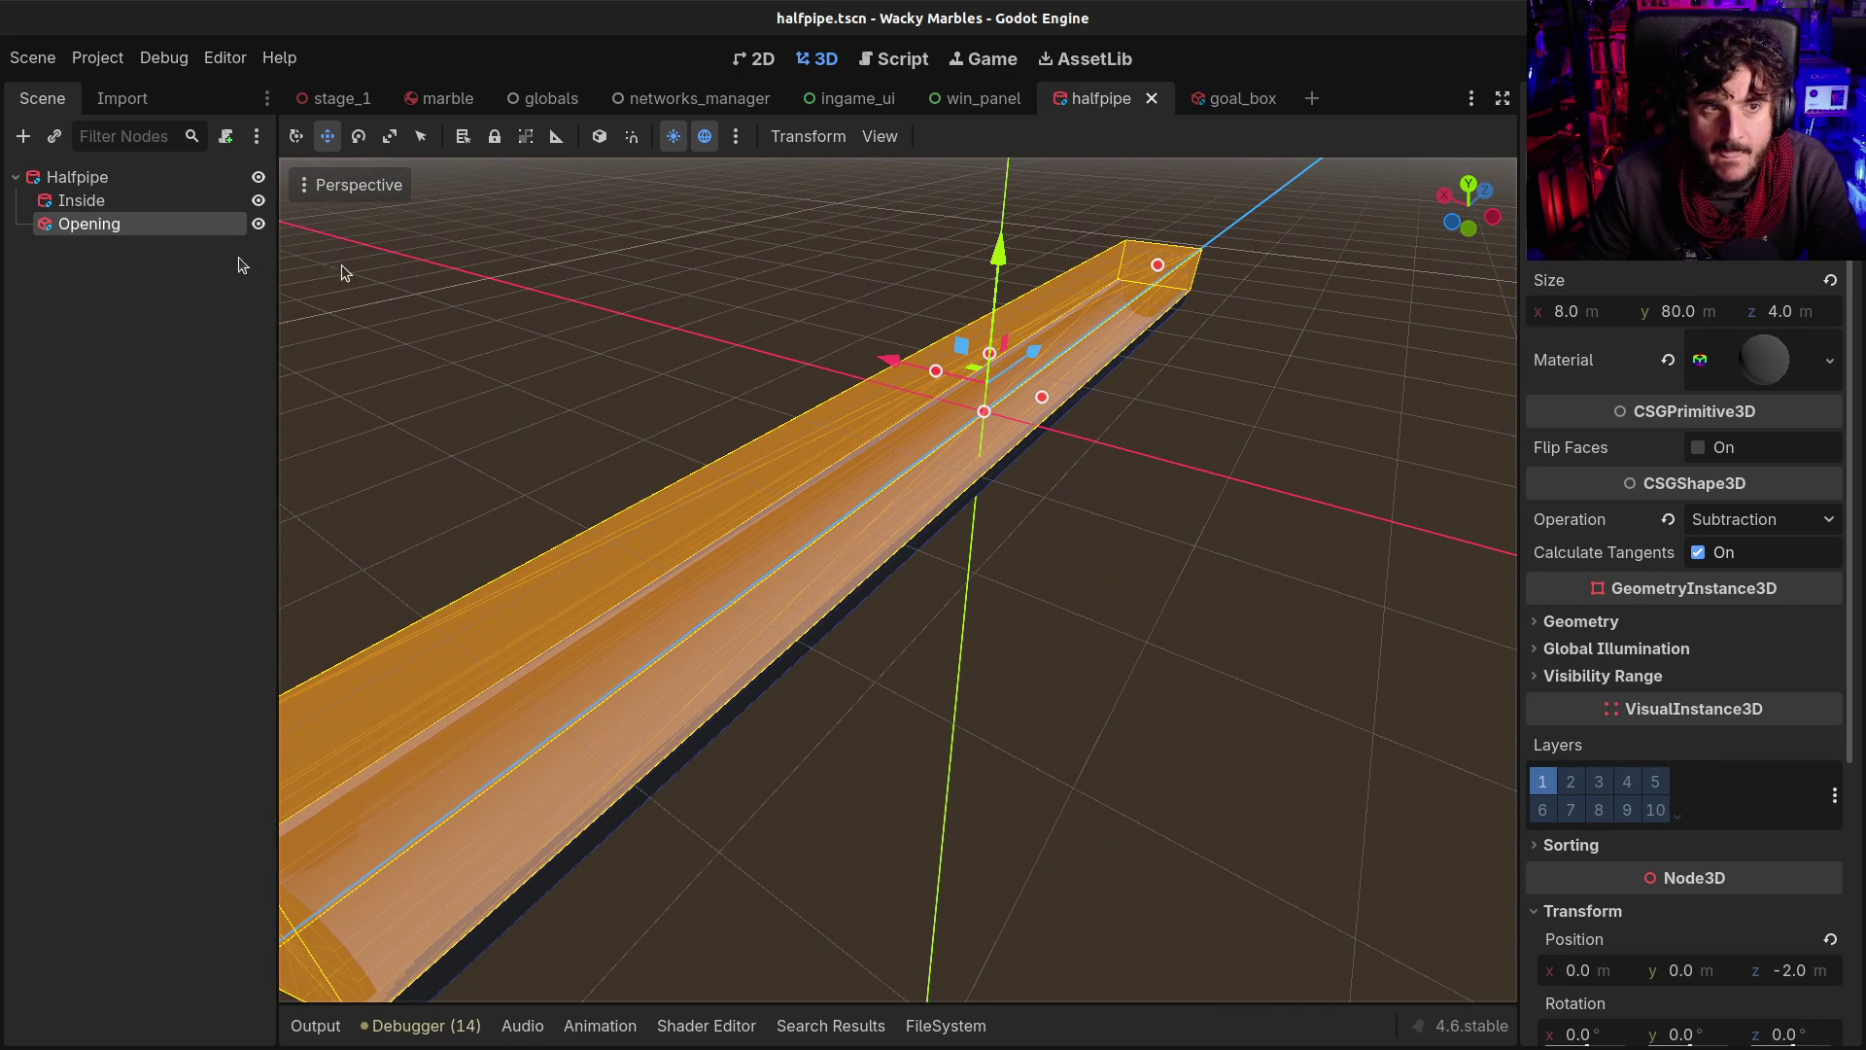
click(103, 200)
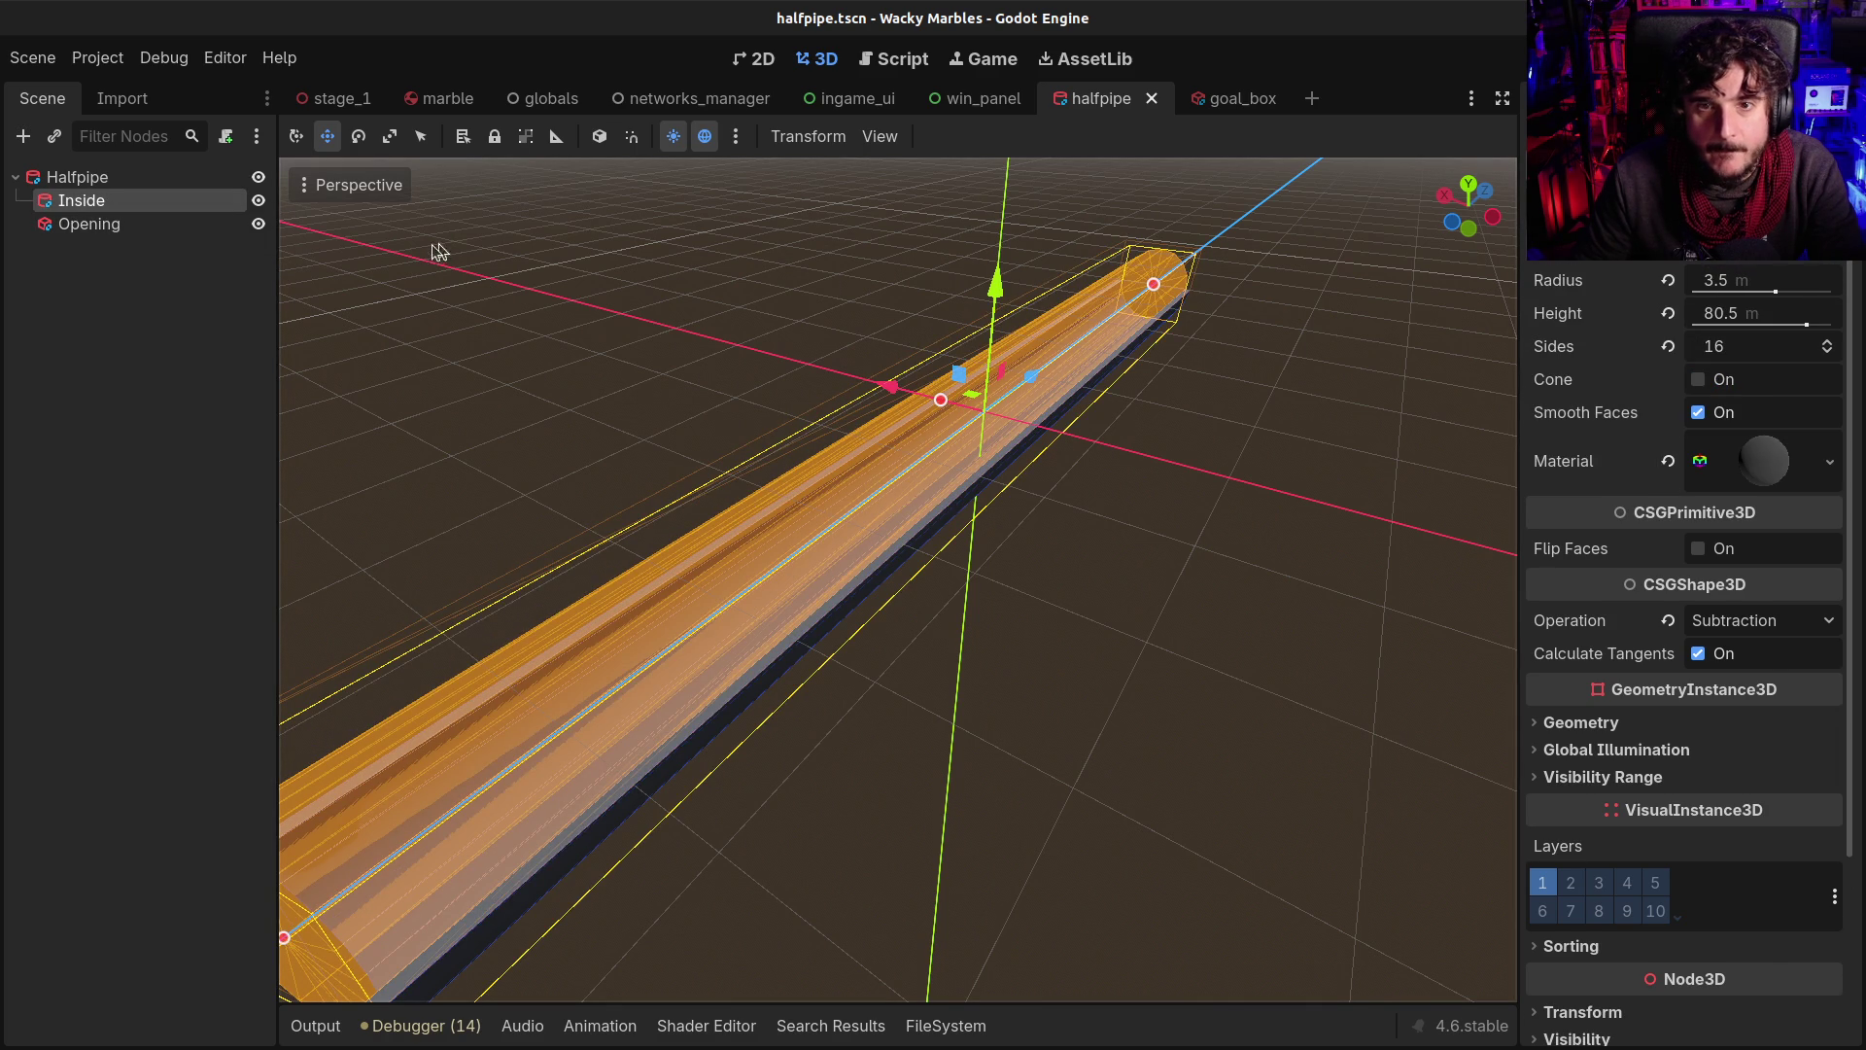
click(1217, 98)
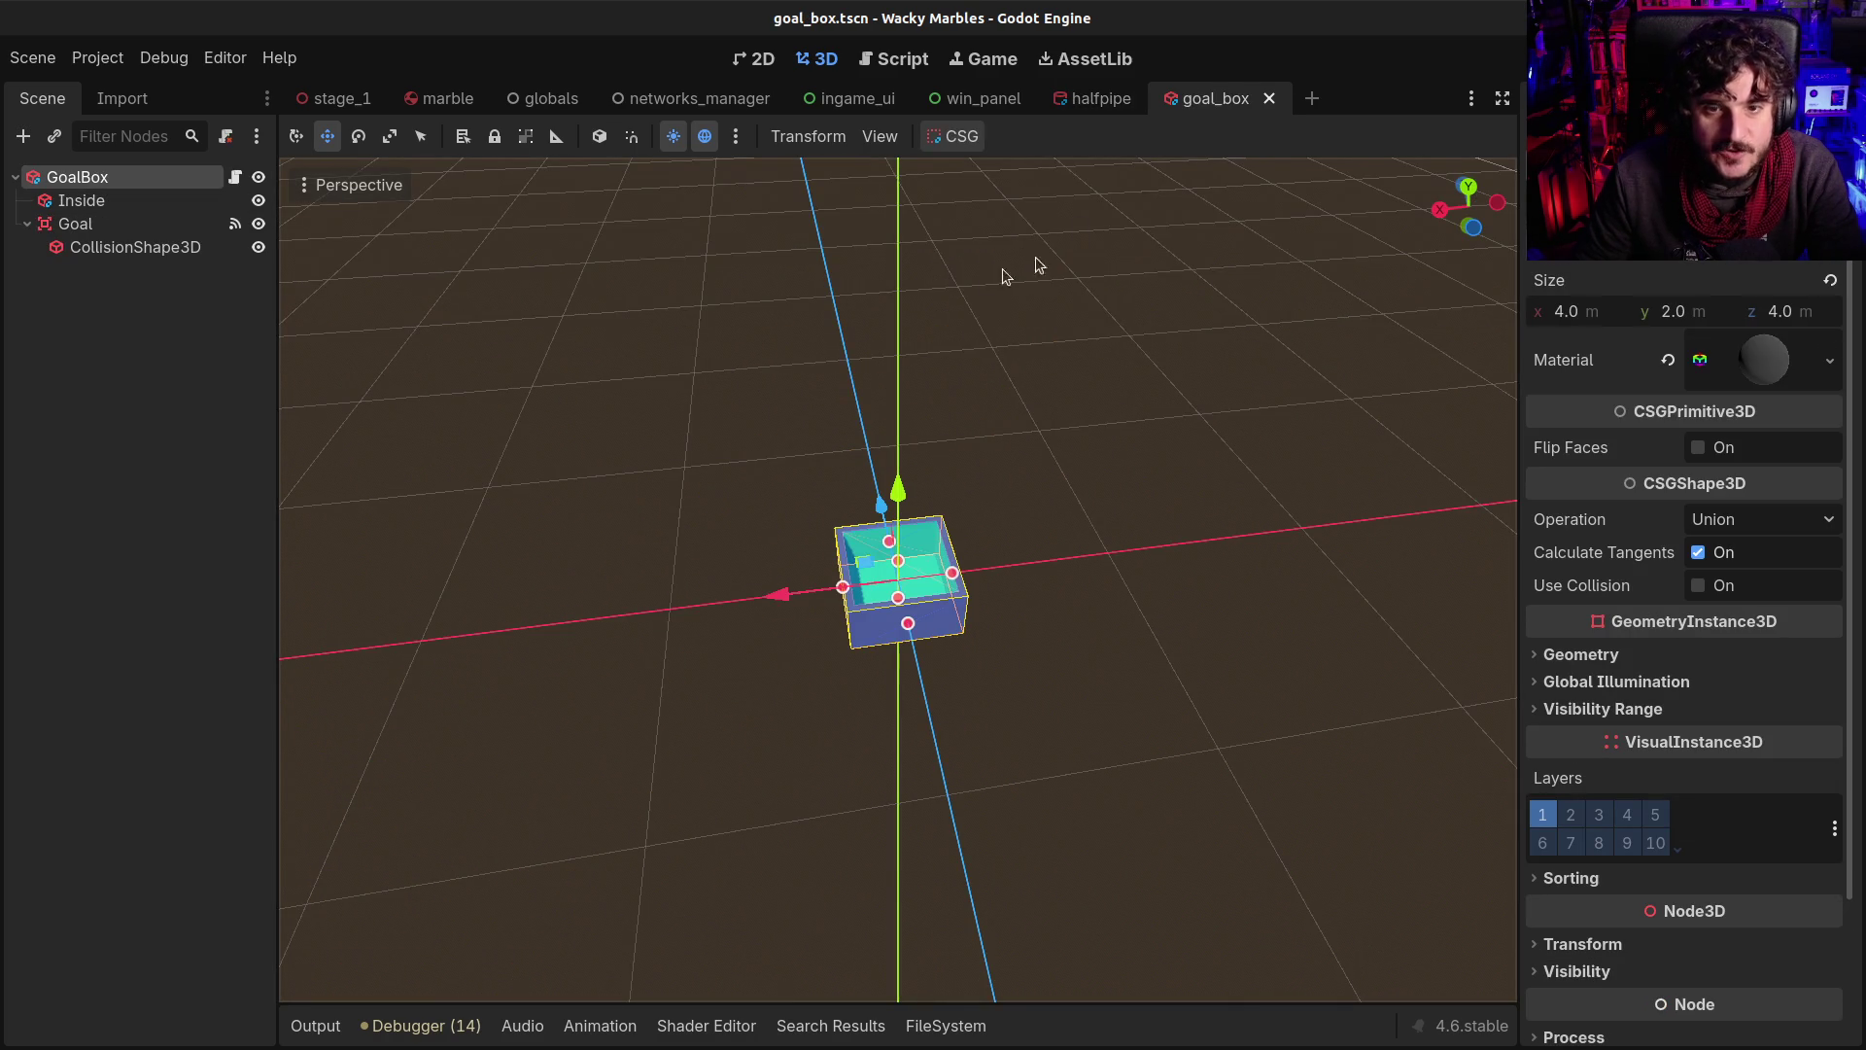
click(1562, 311)
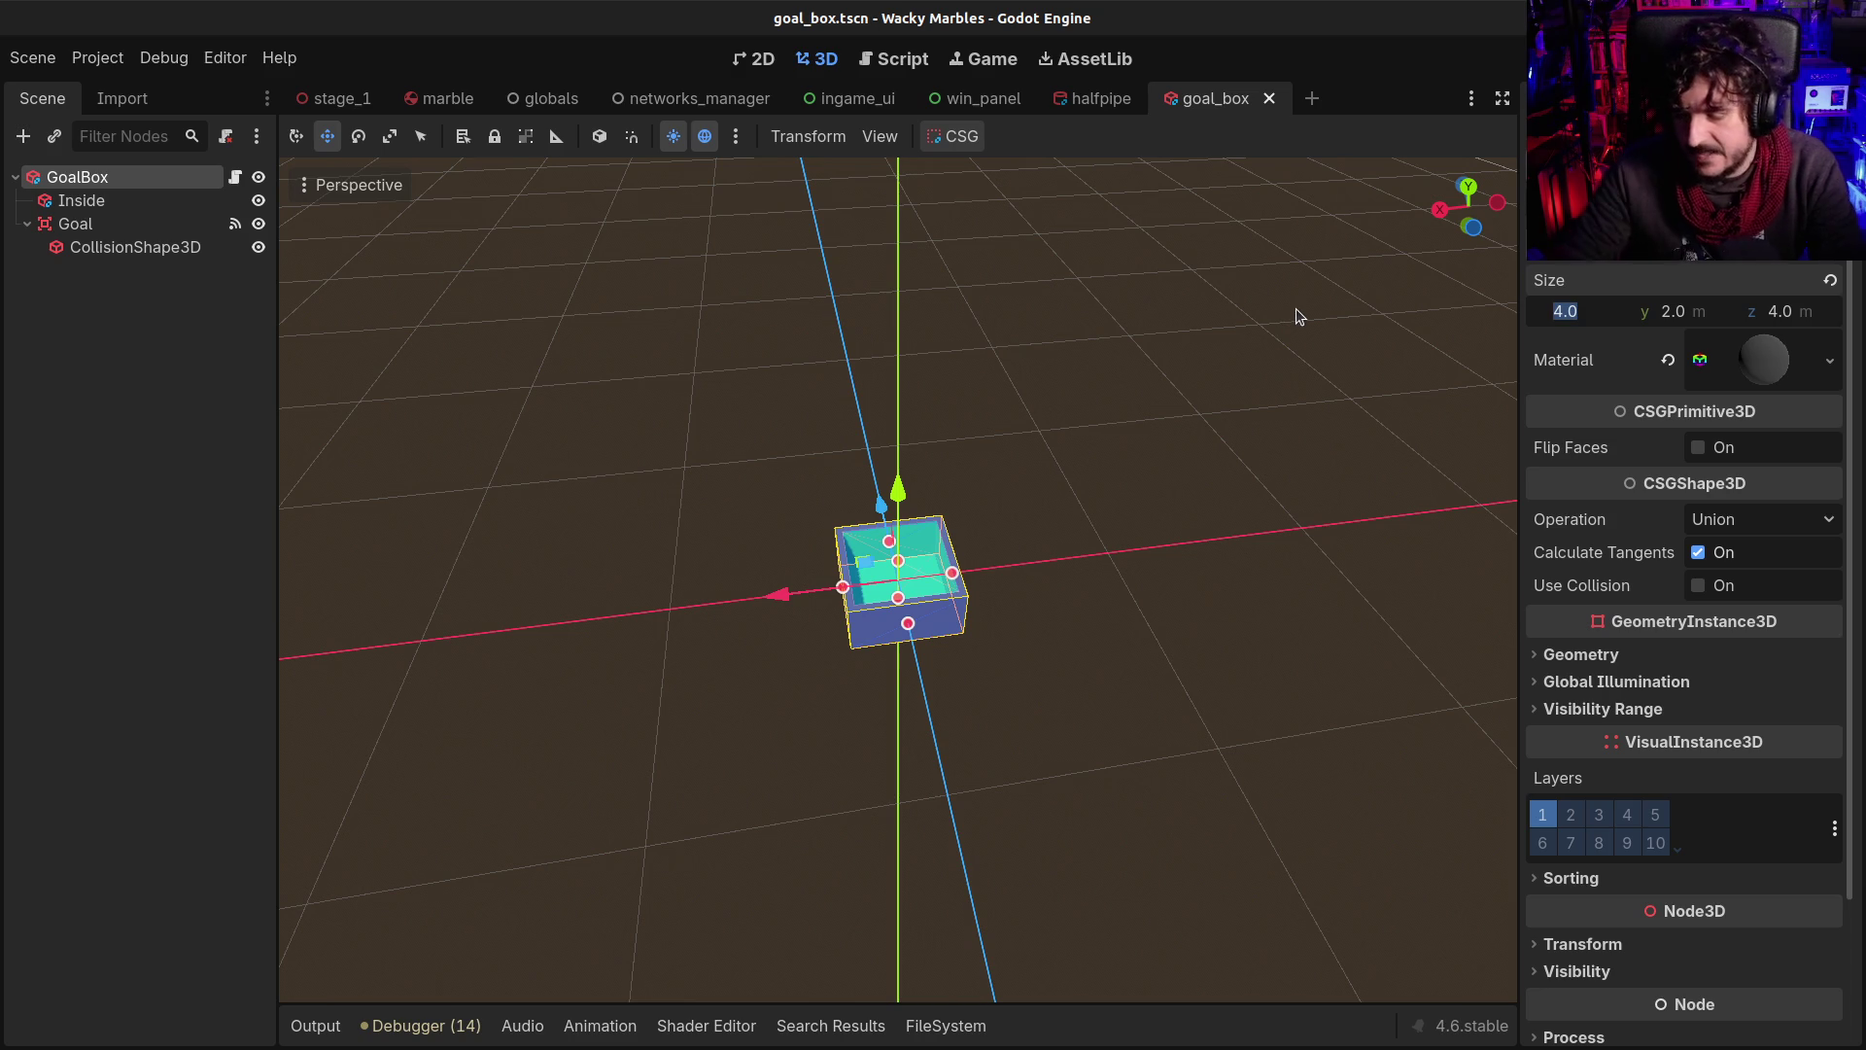
Set the GoalBox outer box Size x and z to 8 m
text(8)
key(Tab)
key(Tab)
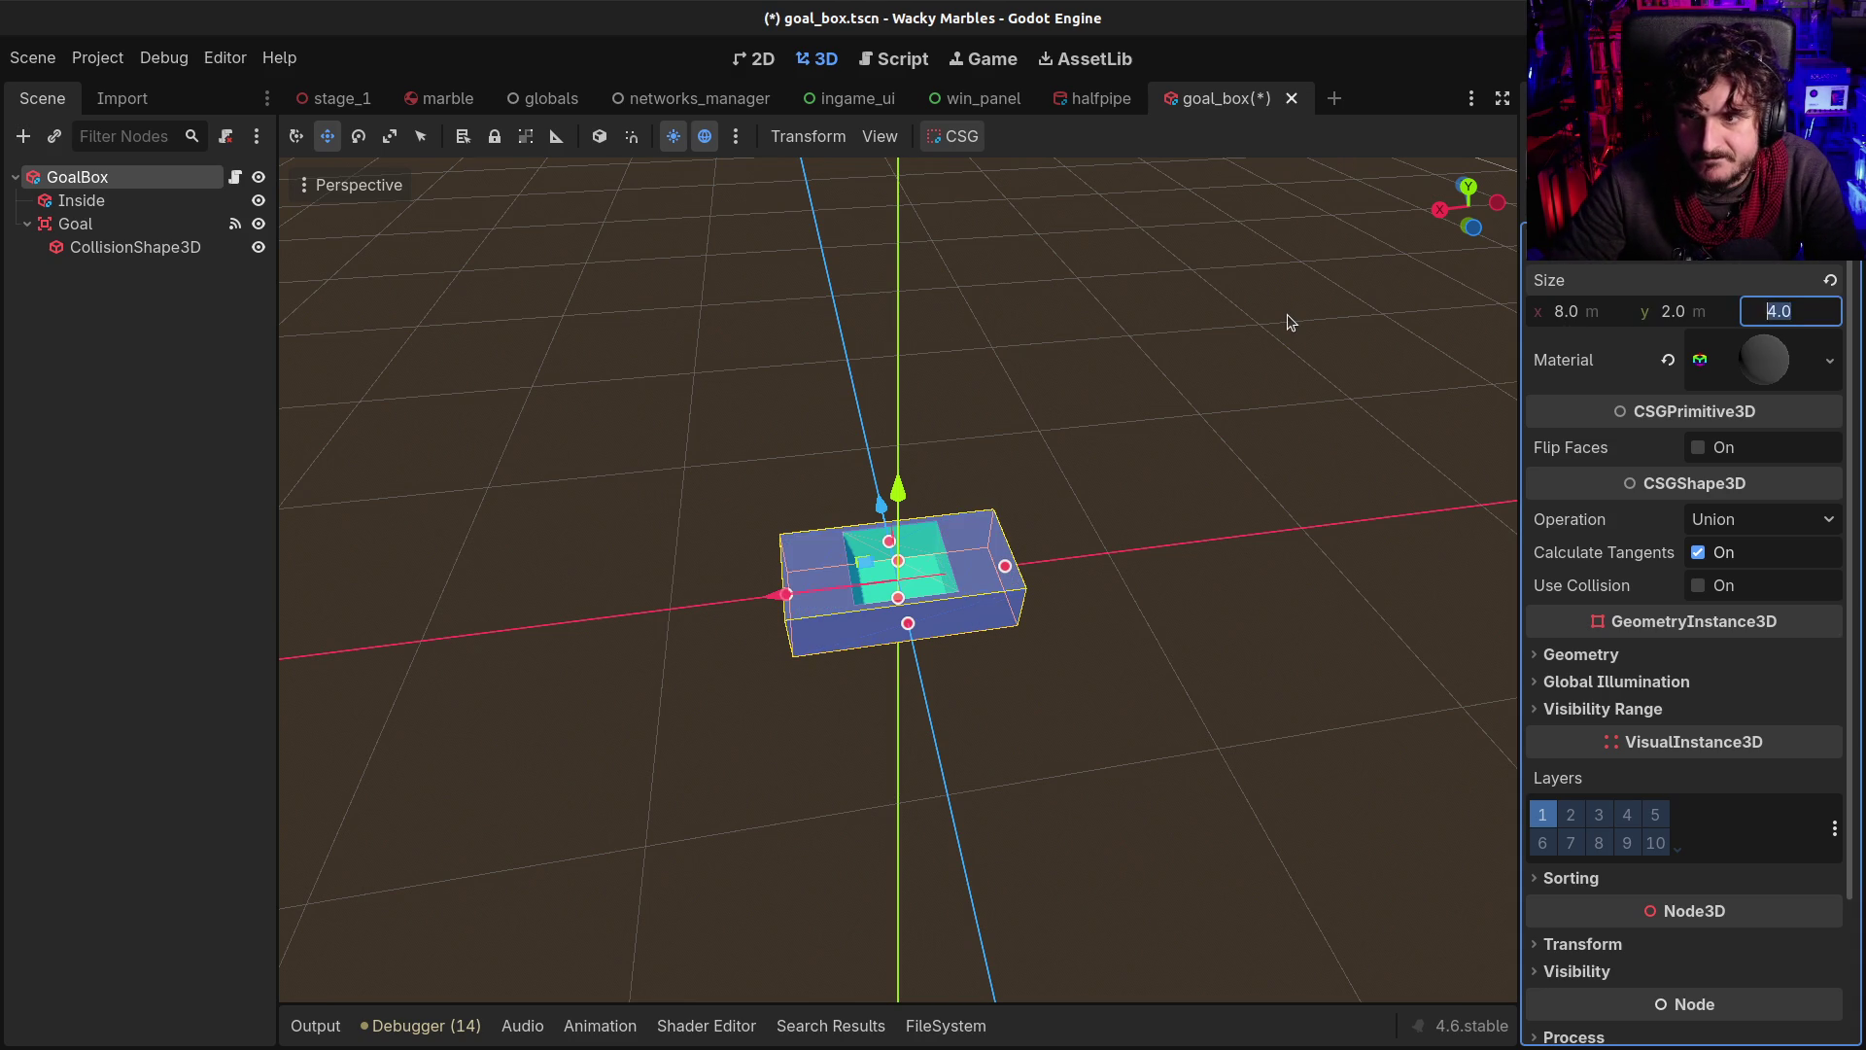
text(8)
key(Return)
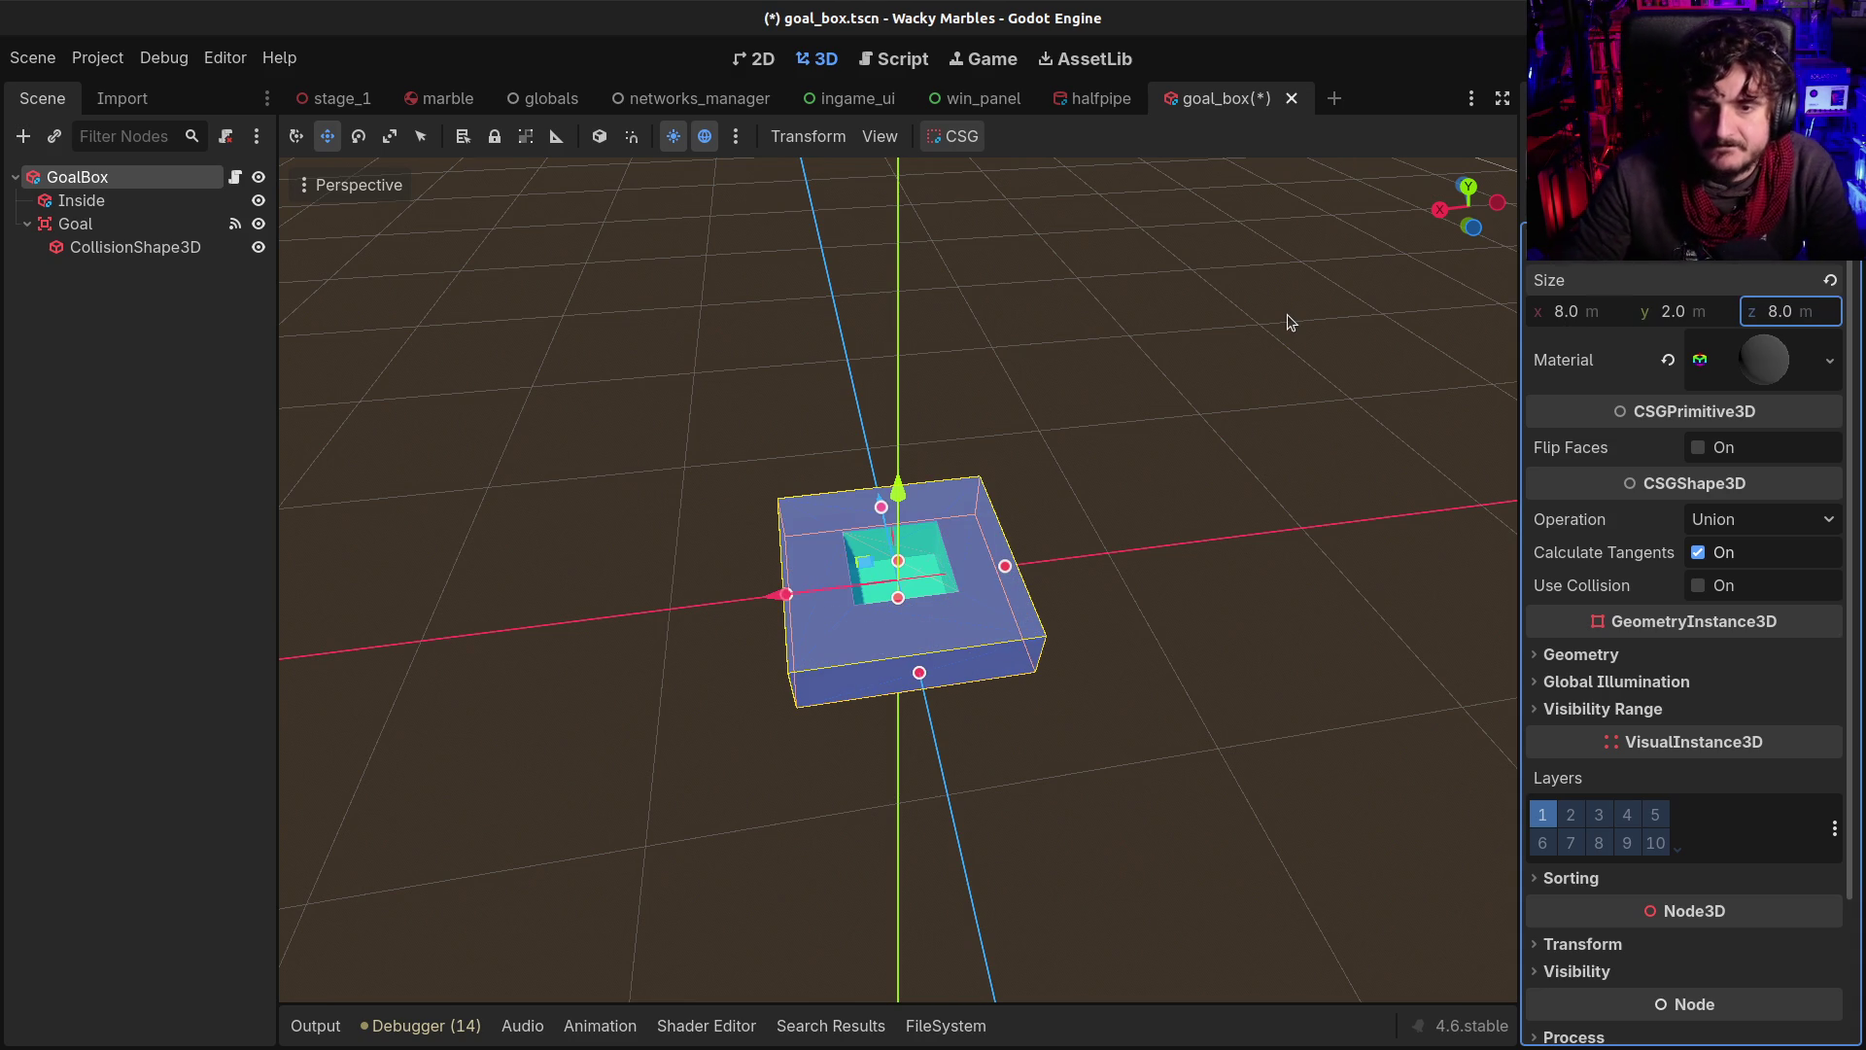
Select the Inside cavity and set its width to 7.5 m
click(89, 201)
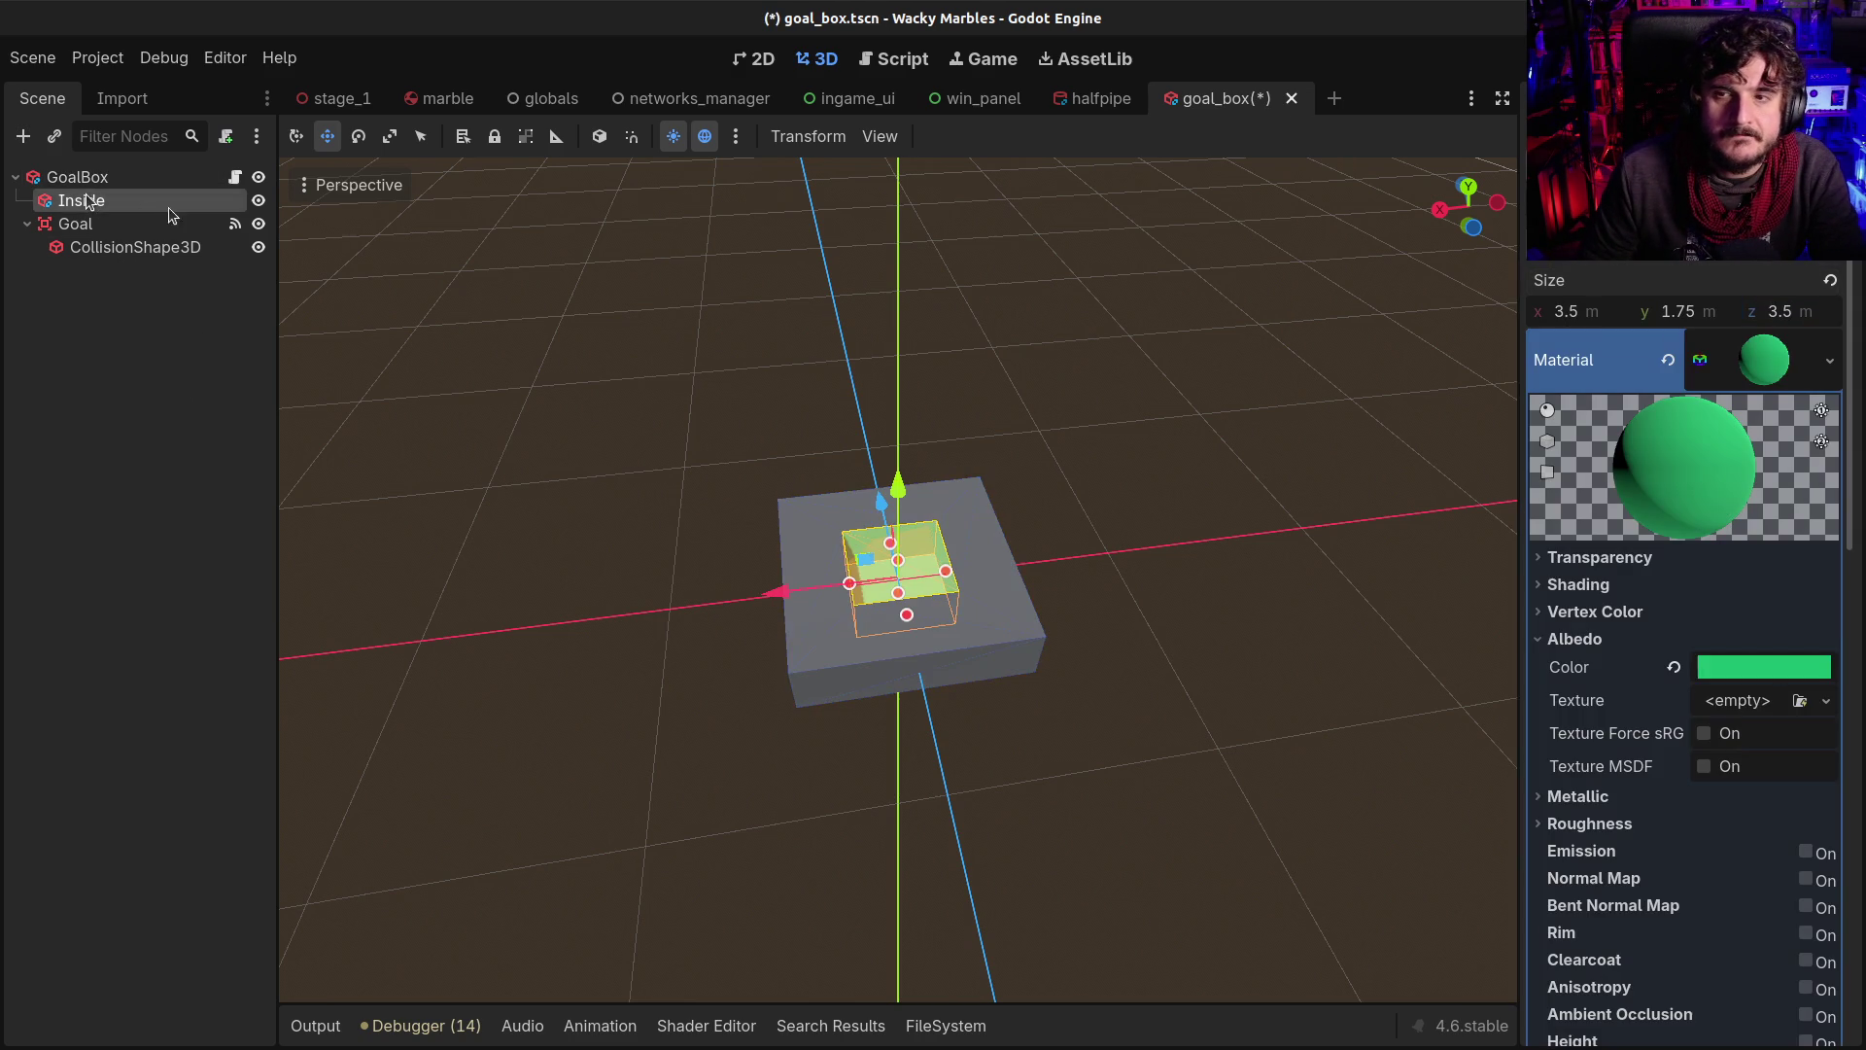
click(1568, 313)
text(8)
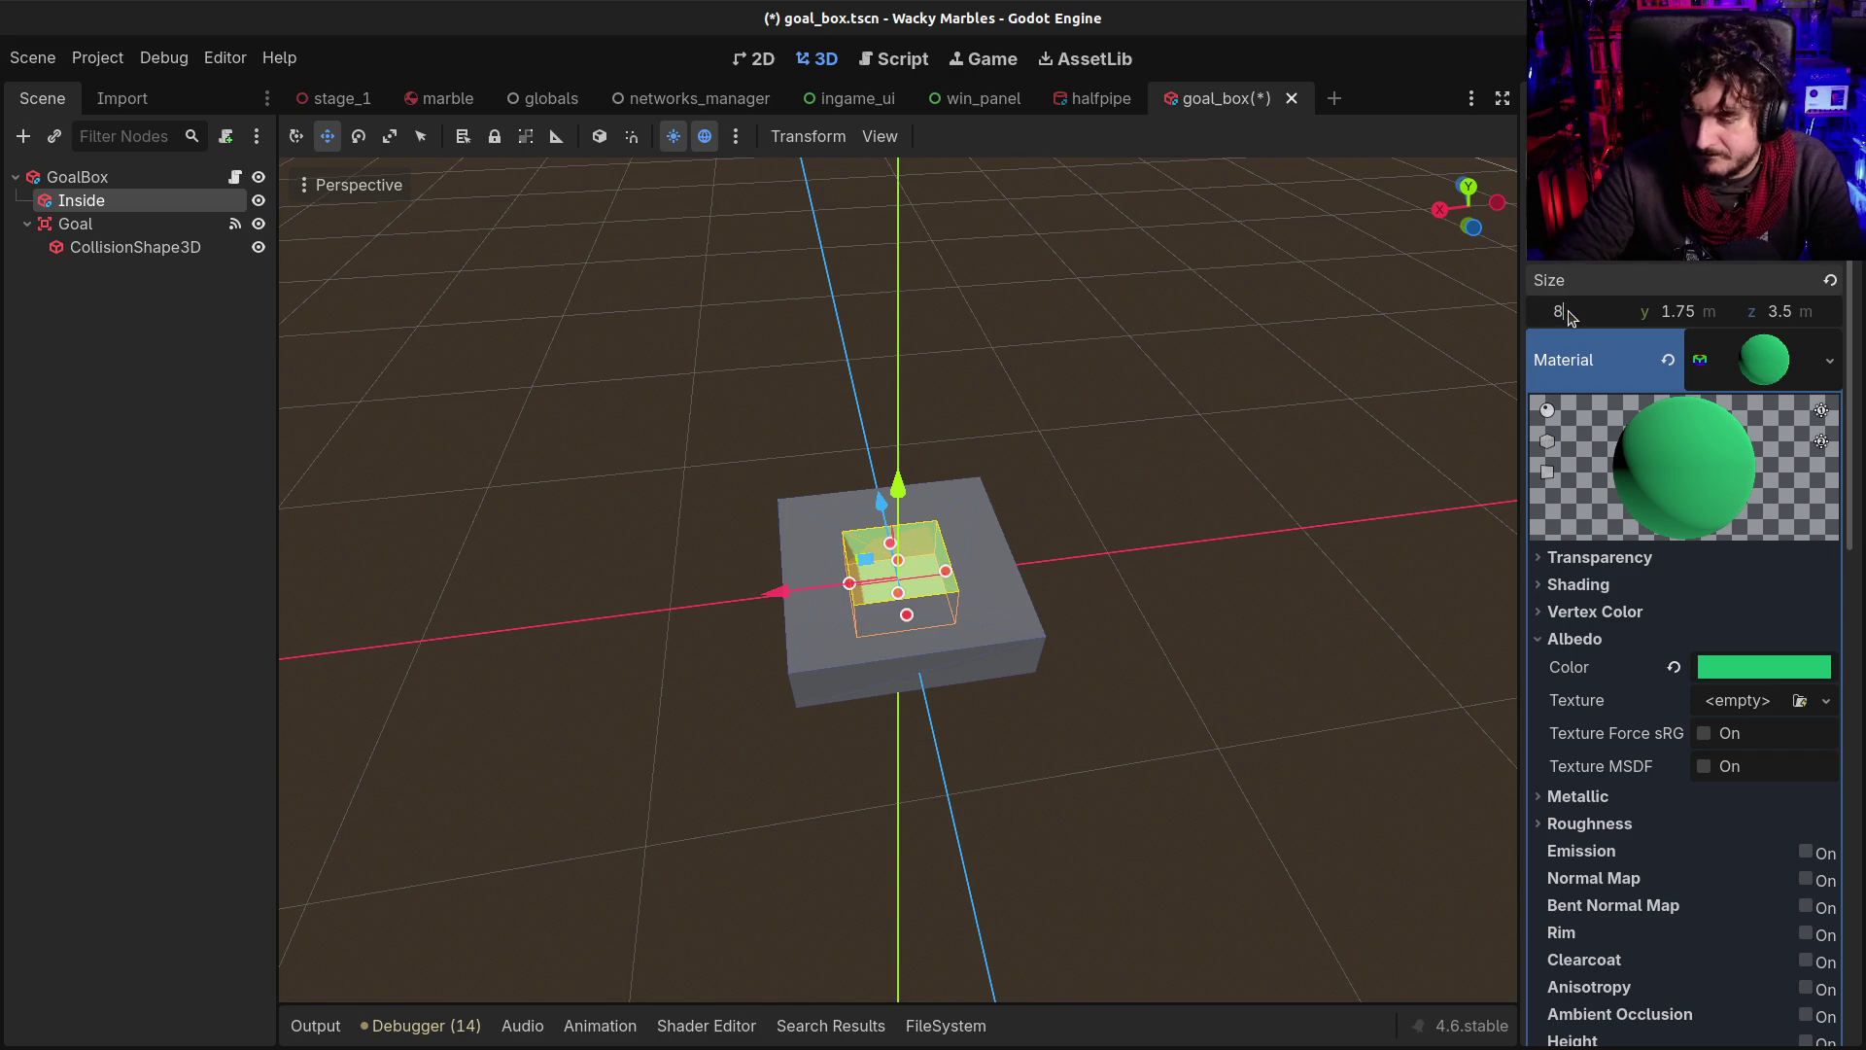
text(.5)
key(Tab)
key(Tab)
text(8)
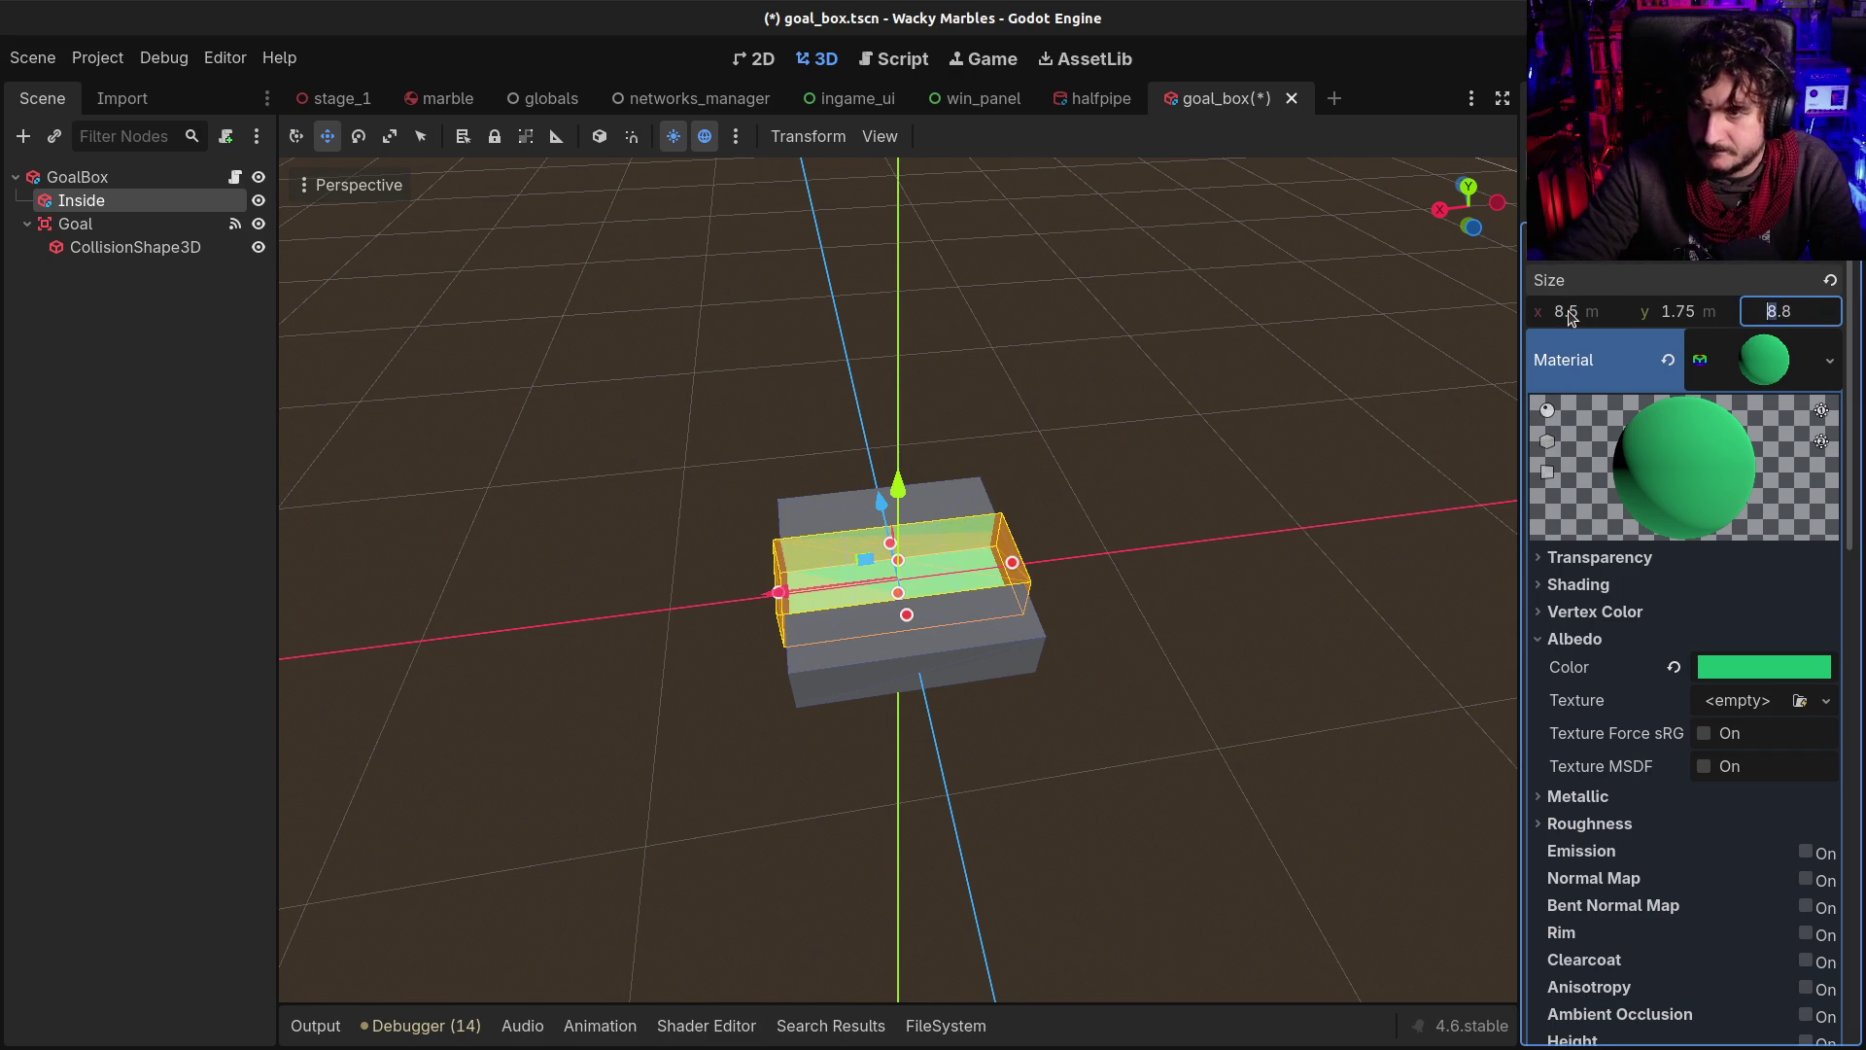
key(Return)
click(1568, 312)
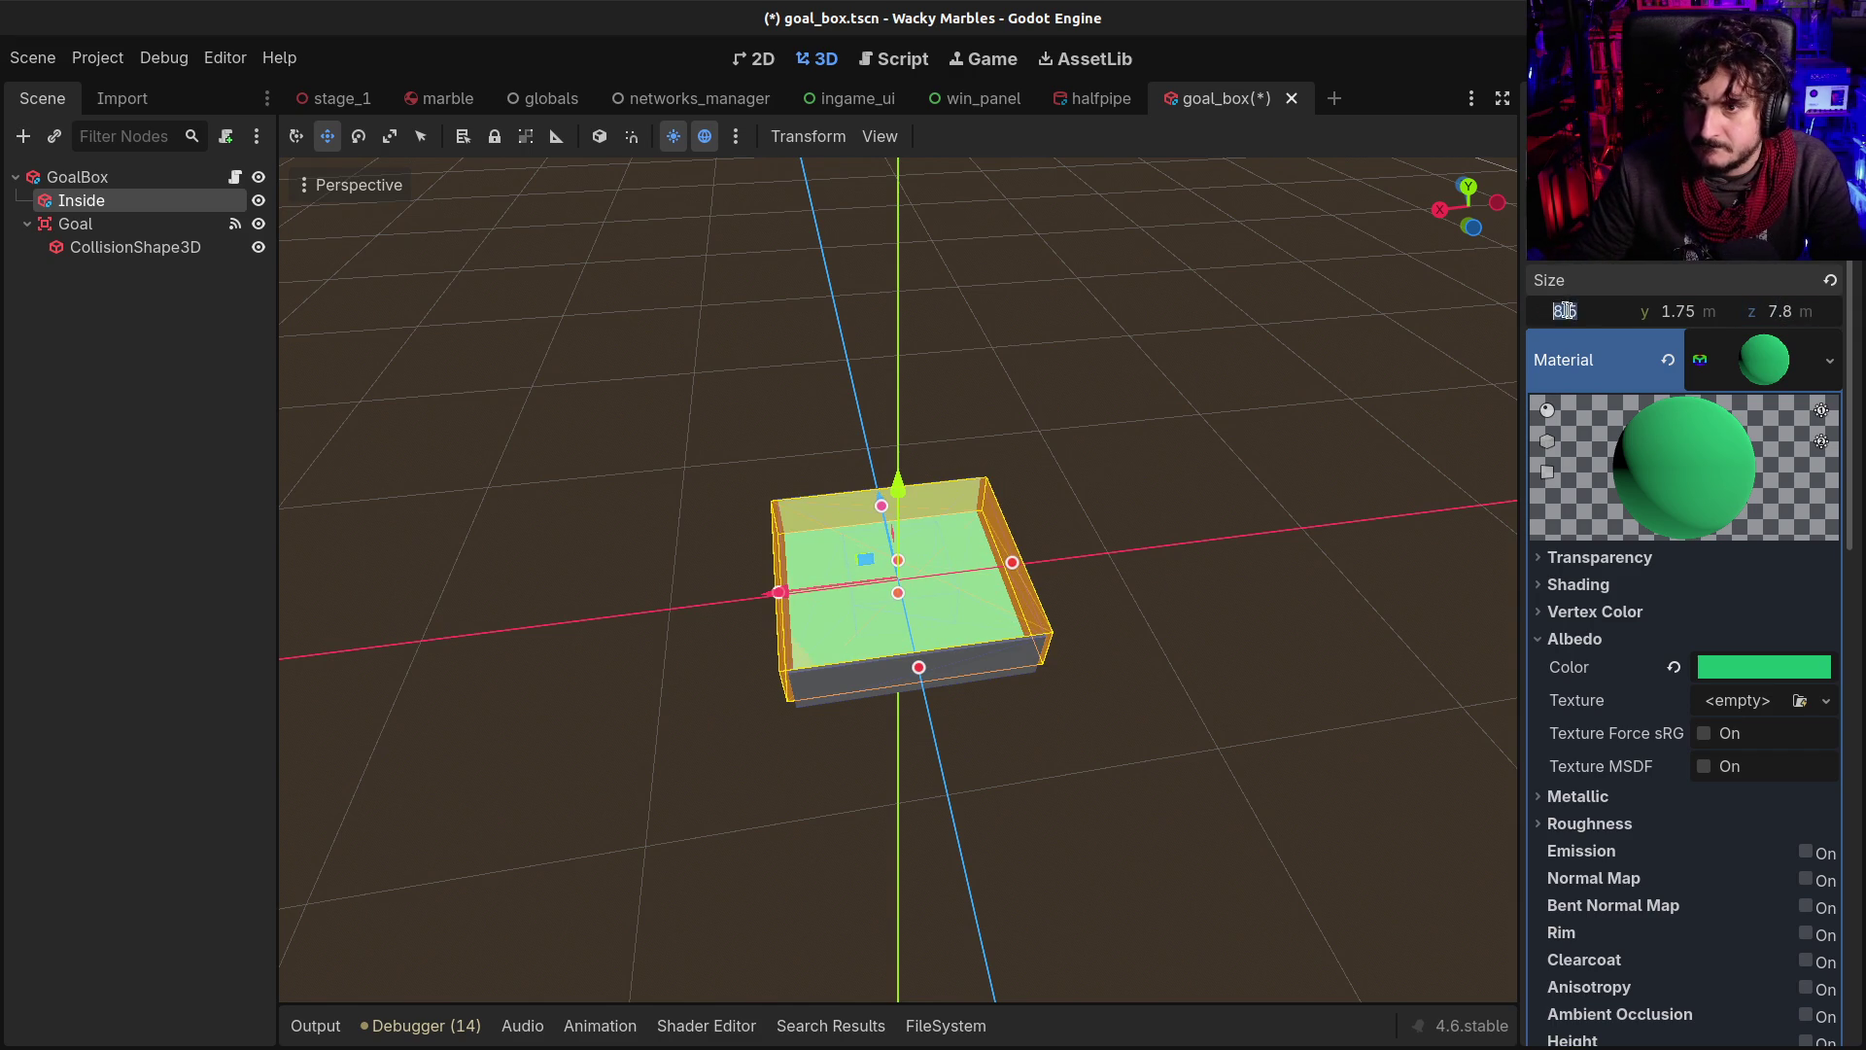
text(8.57.5)
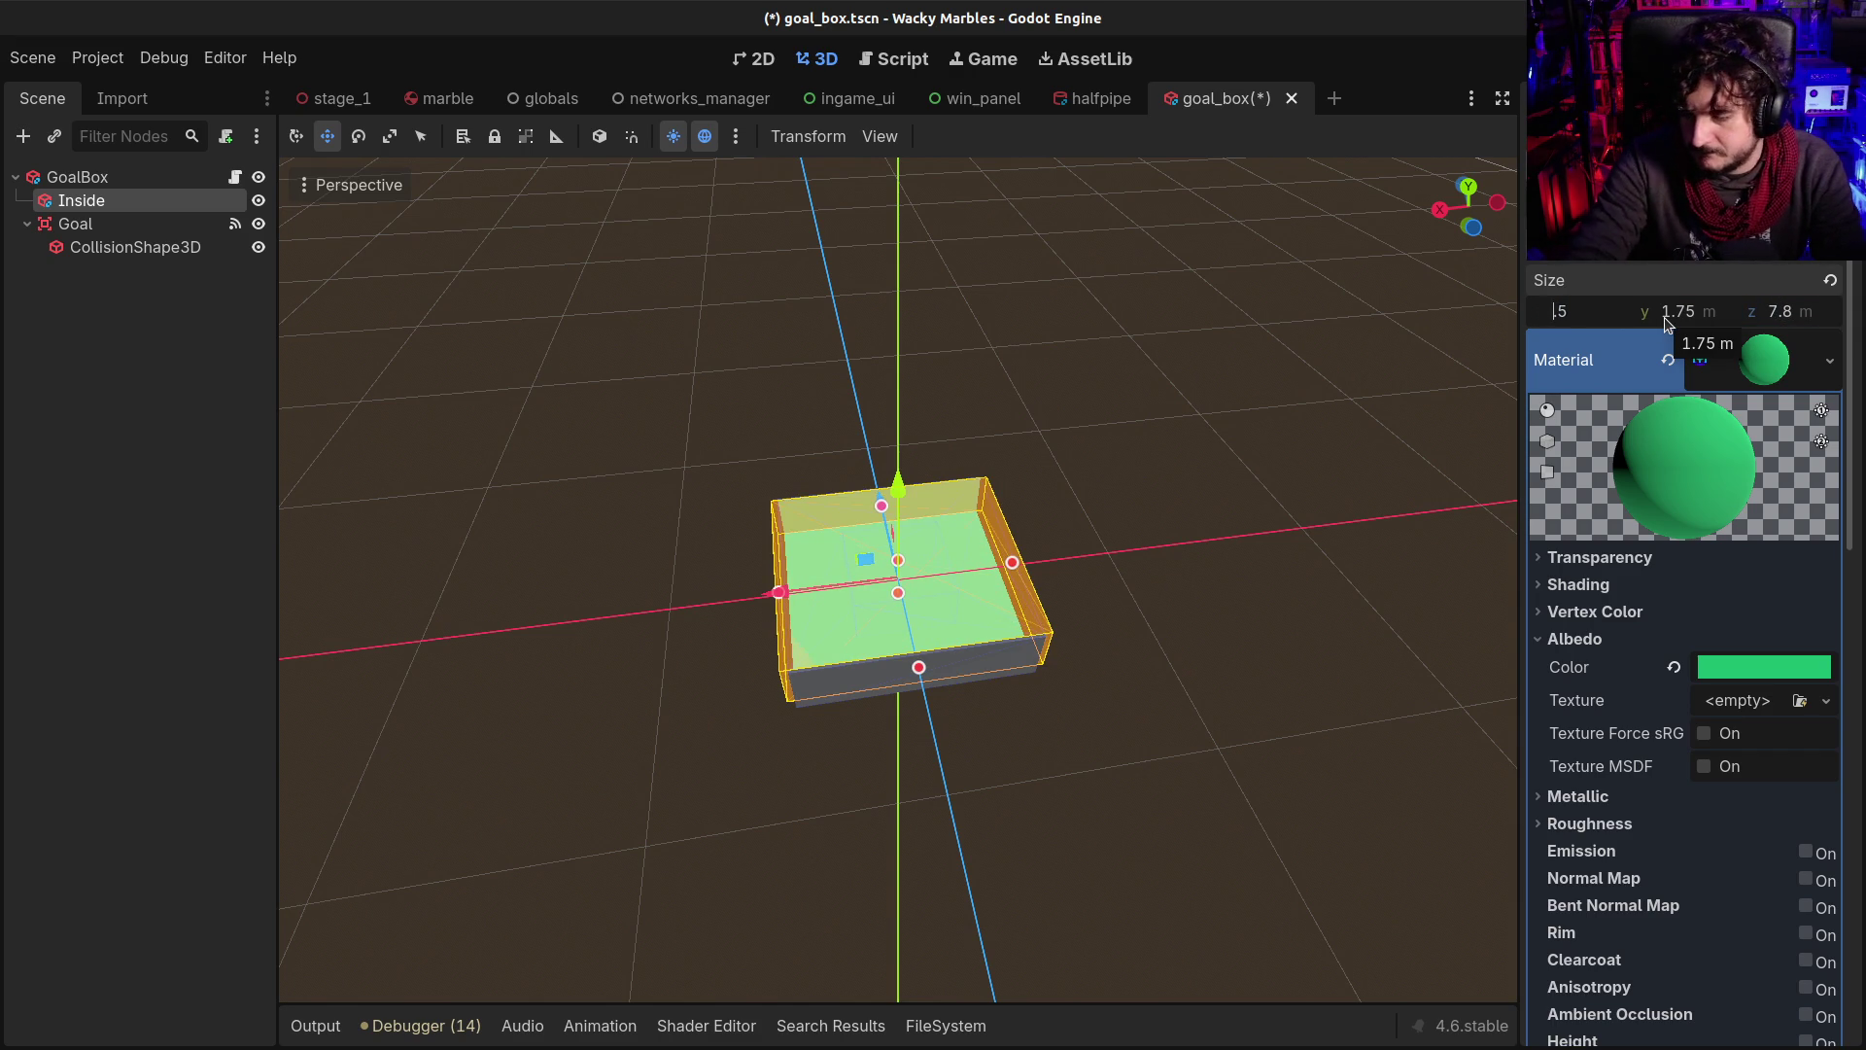
key(Return)
Set the Inside cavity depth to 7.5 m and save goal_box.tscn
click(1211, 639)
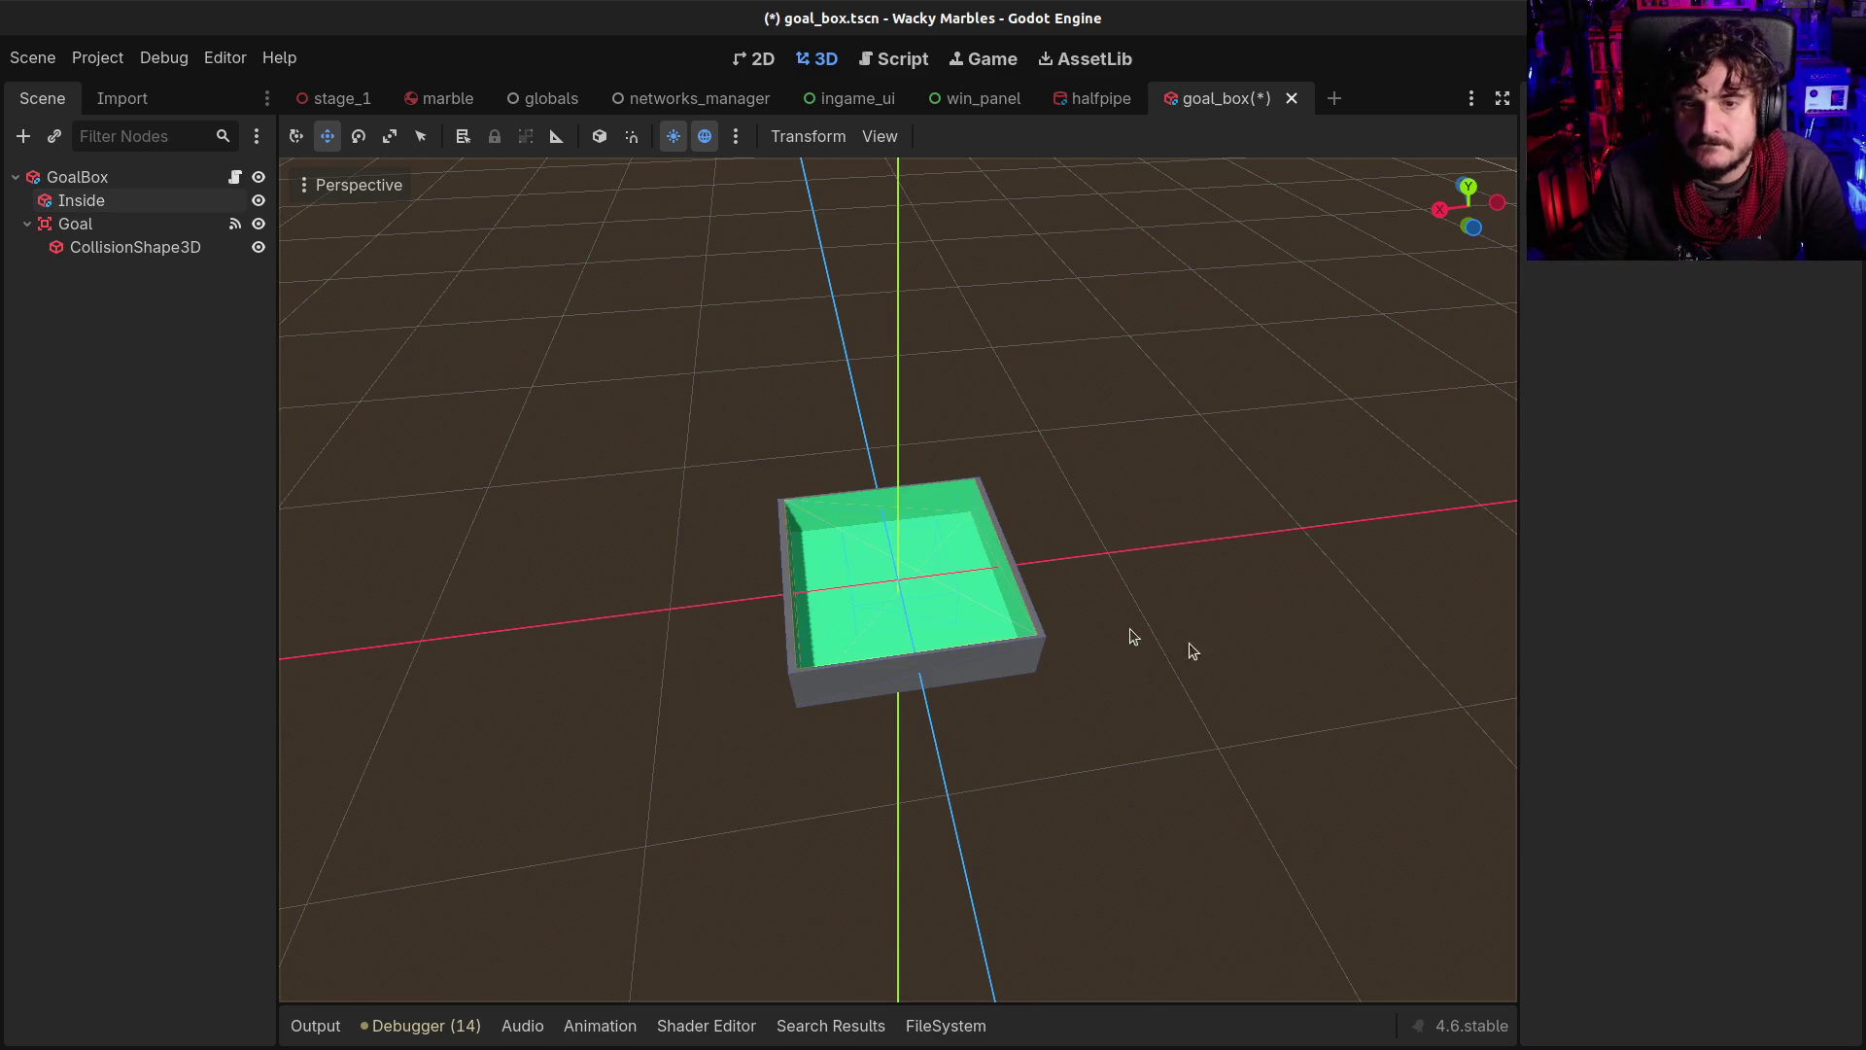
mouse_move(621, 533)
mouse_down()
mouse_move(767, 687)
mouse_move(924, 629)
mouse_up()
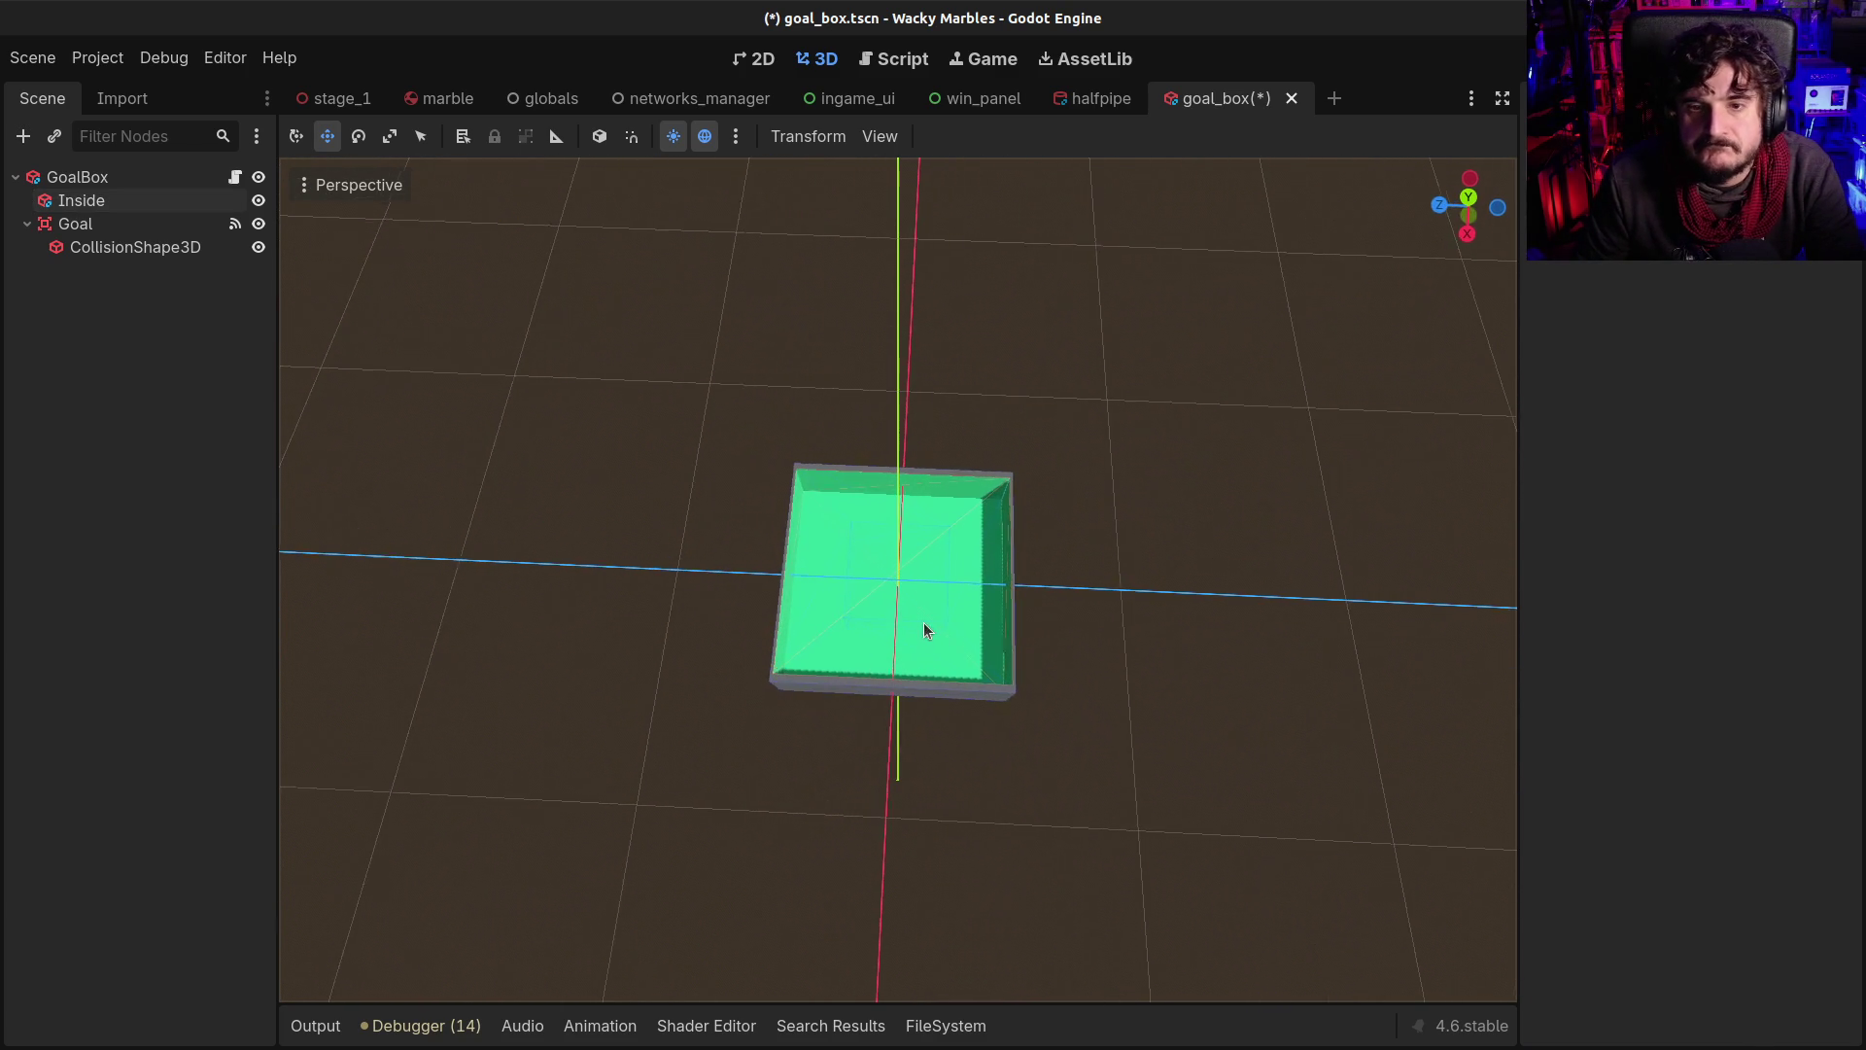
click(85, 178)
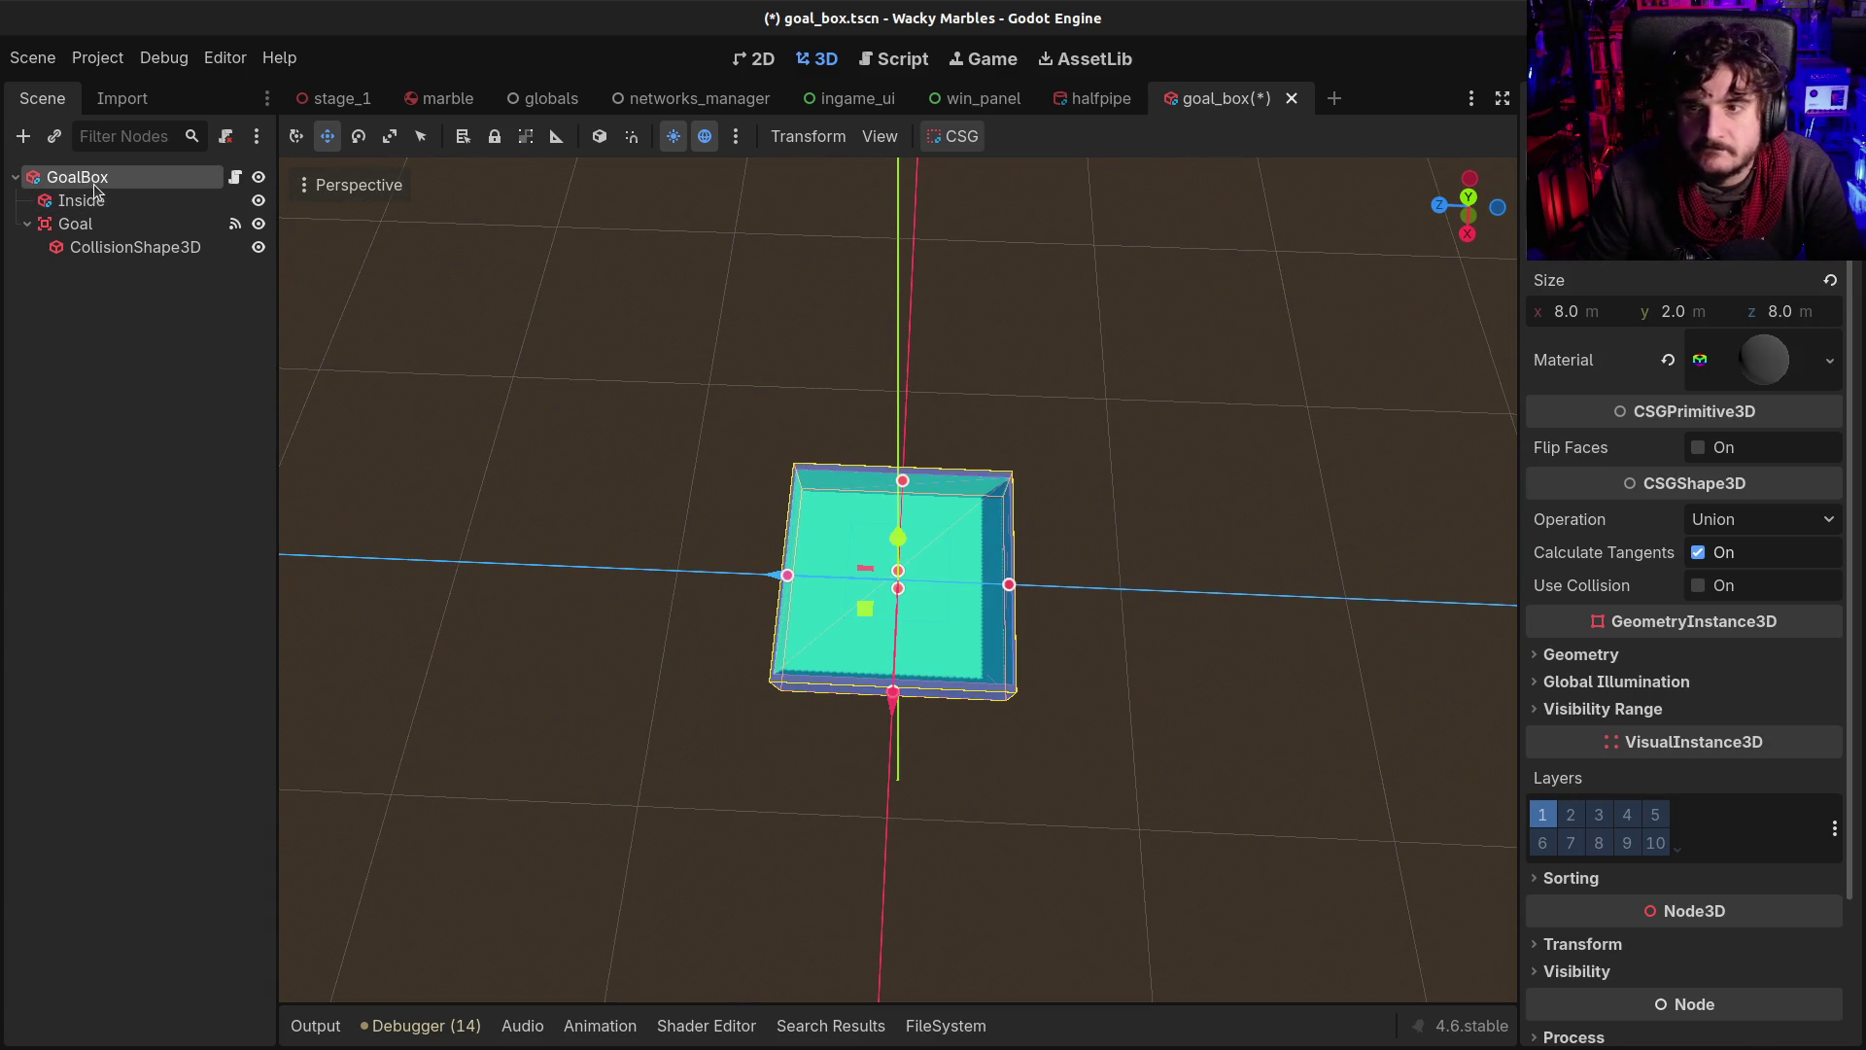
click(99, 202)
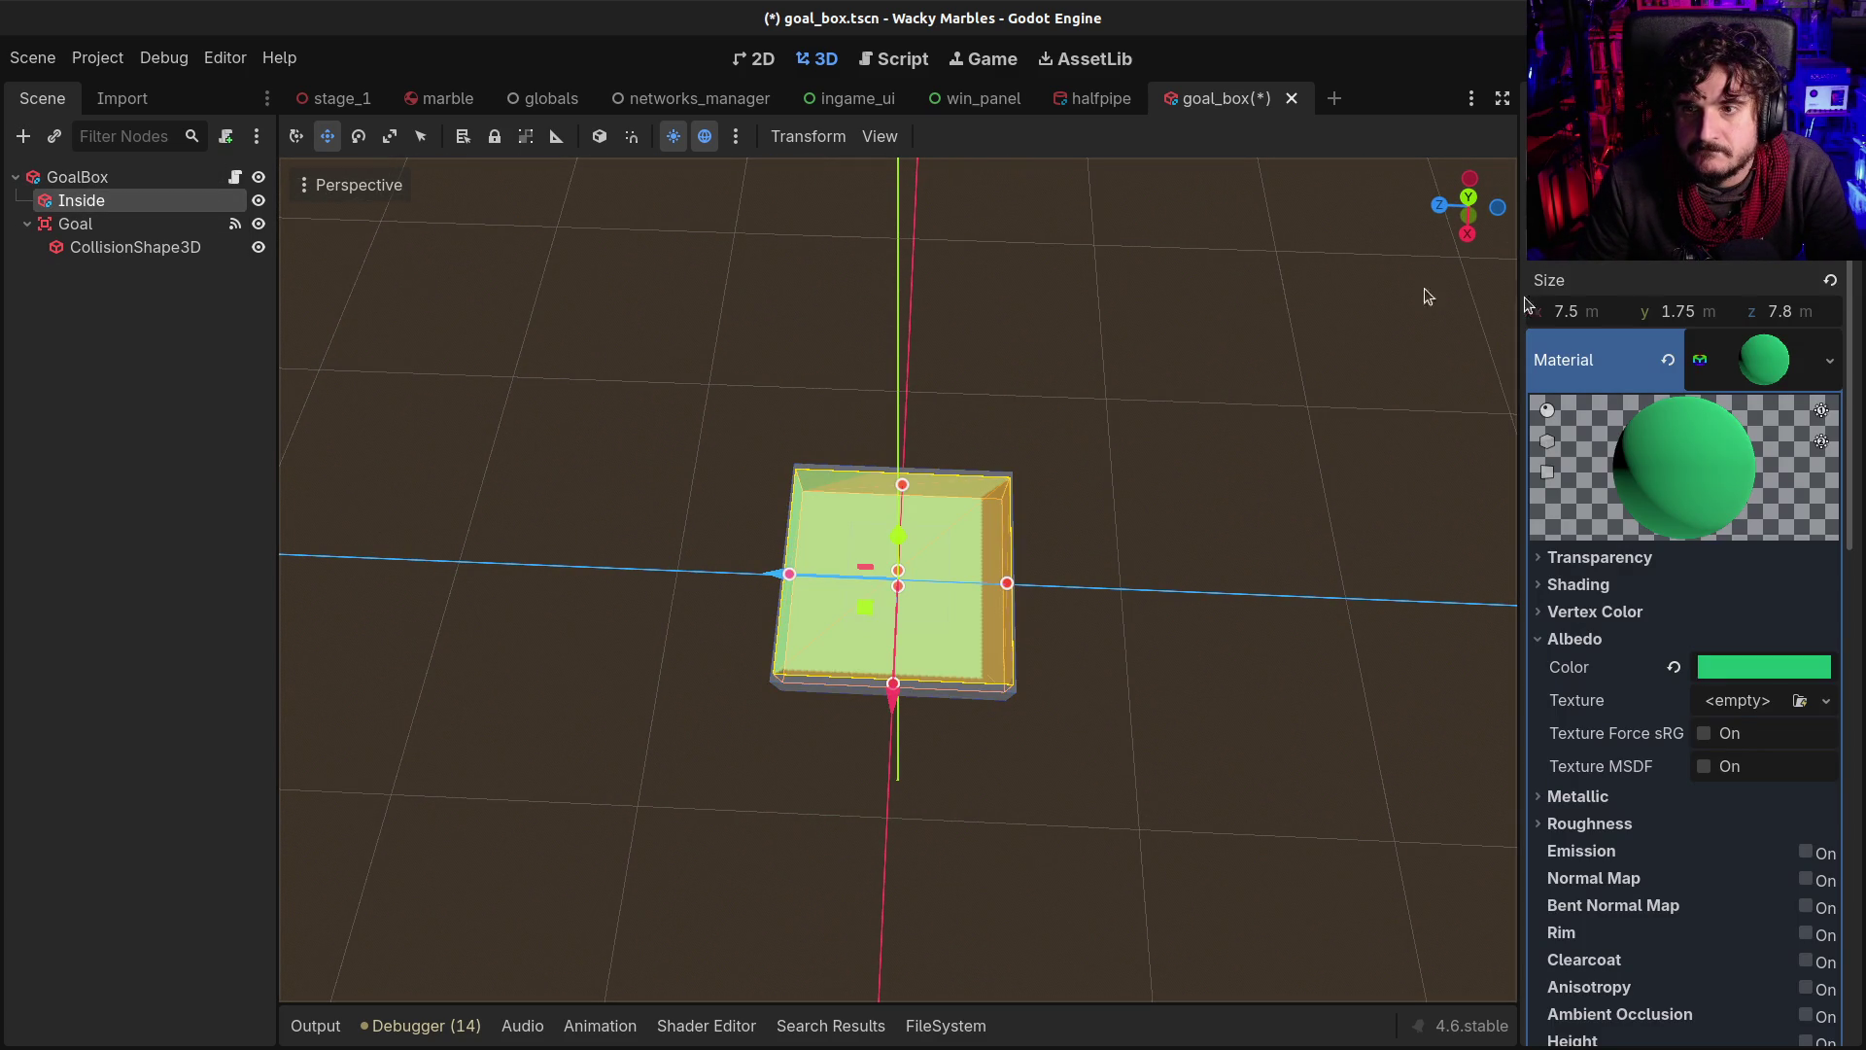
click(1787, 311)
text(7.5)
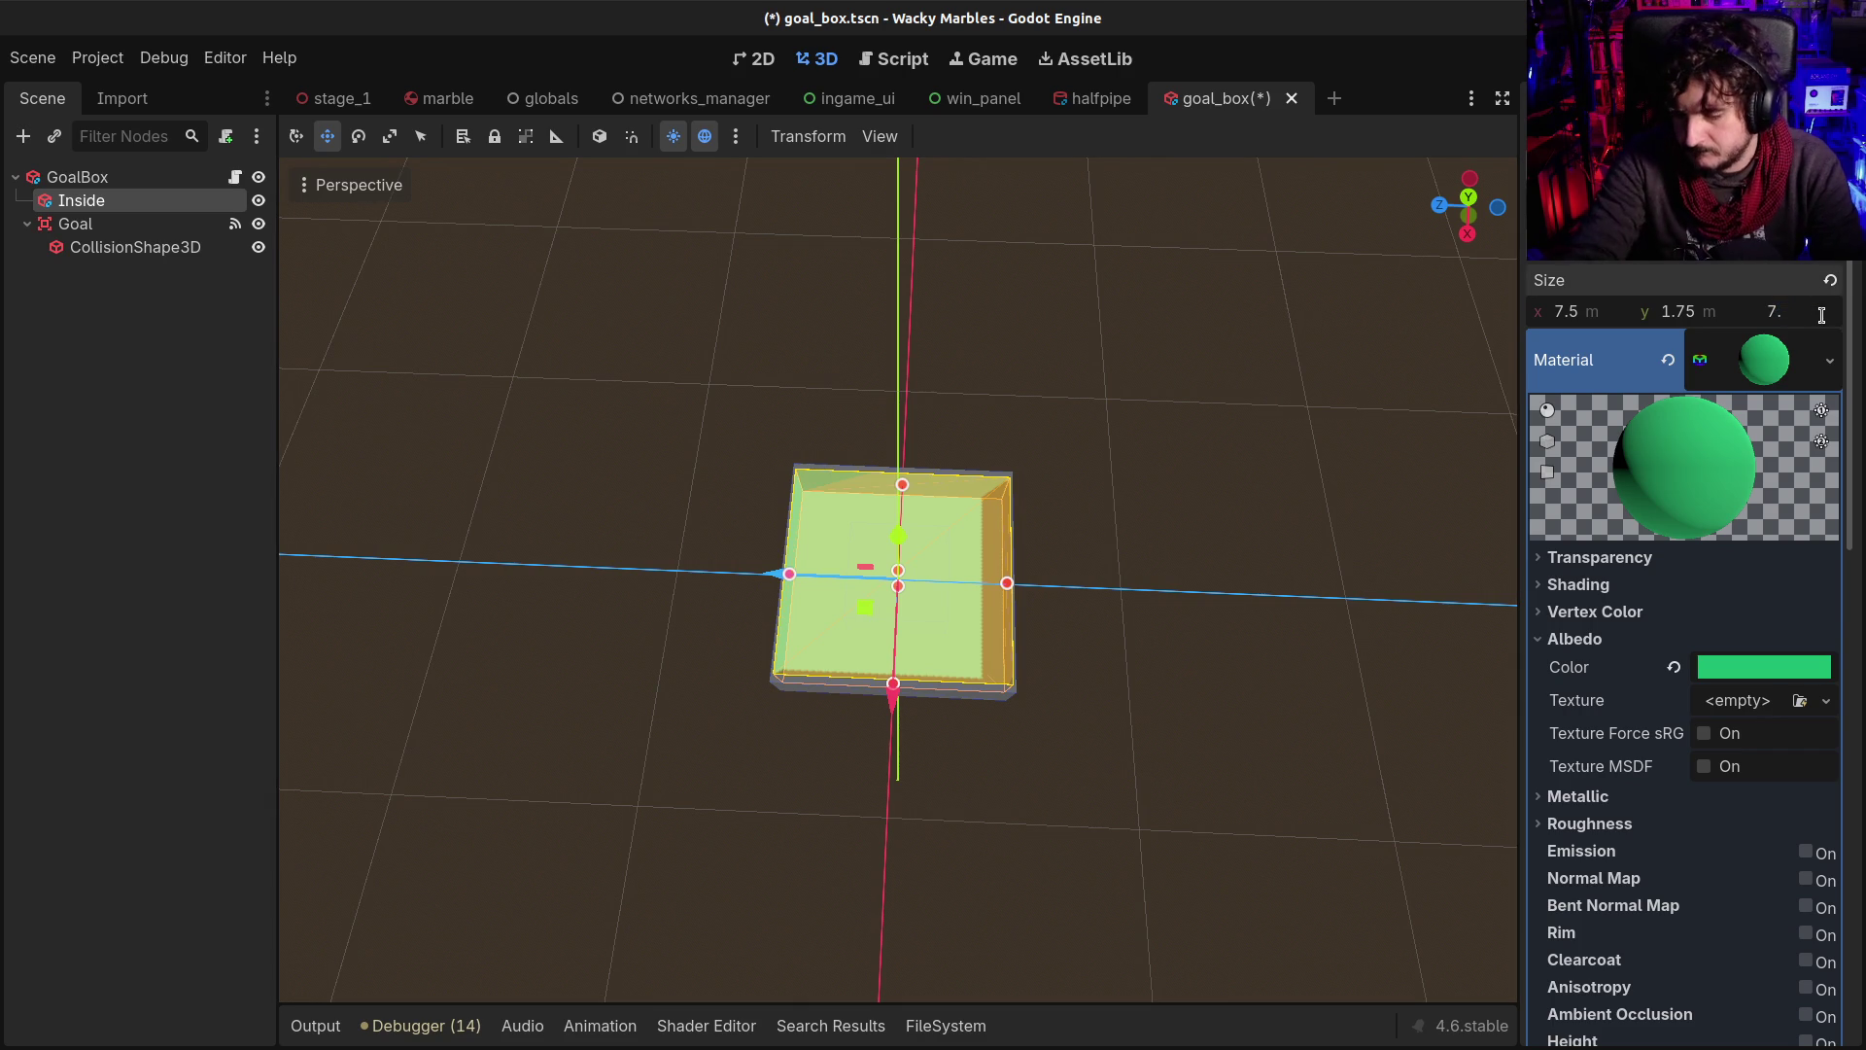
key(Return)
key(ctrl+s)
mouse_move(1069, 496)
mouse_down()
mouse_move(1003, 527)
mouse_move(760, 327)
mouse_move(883, 447)
mouse_up()
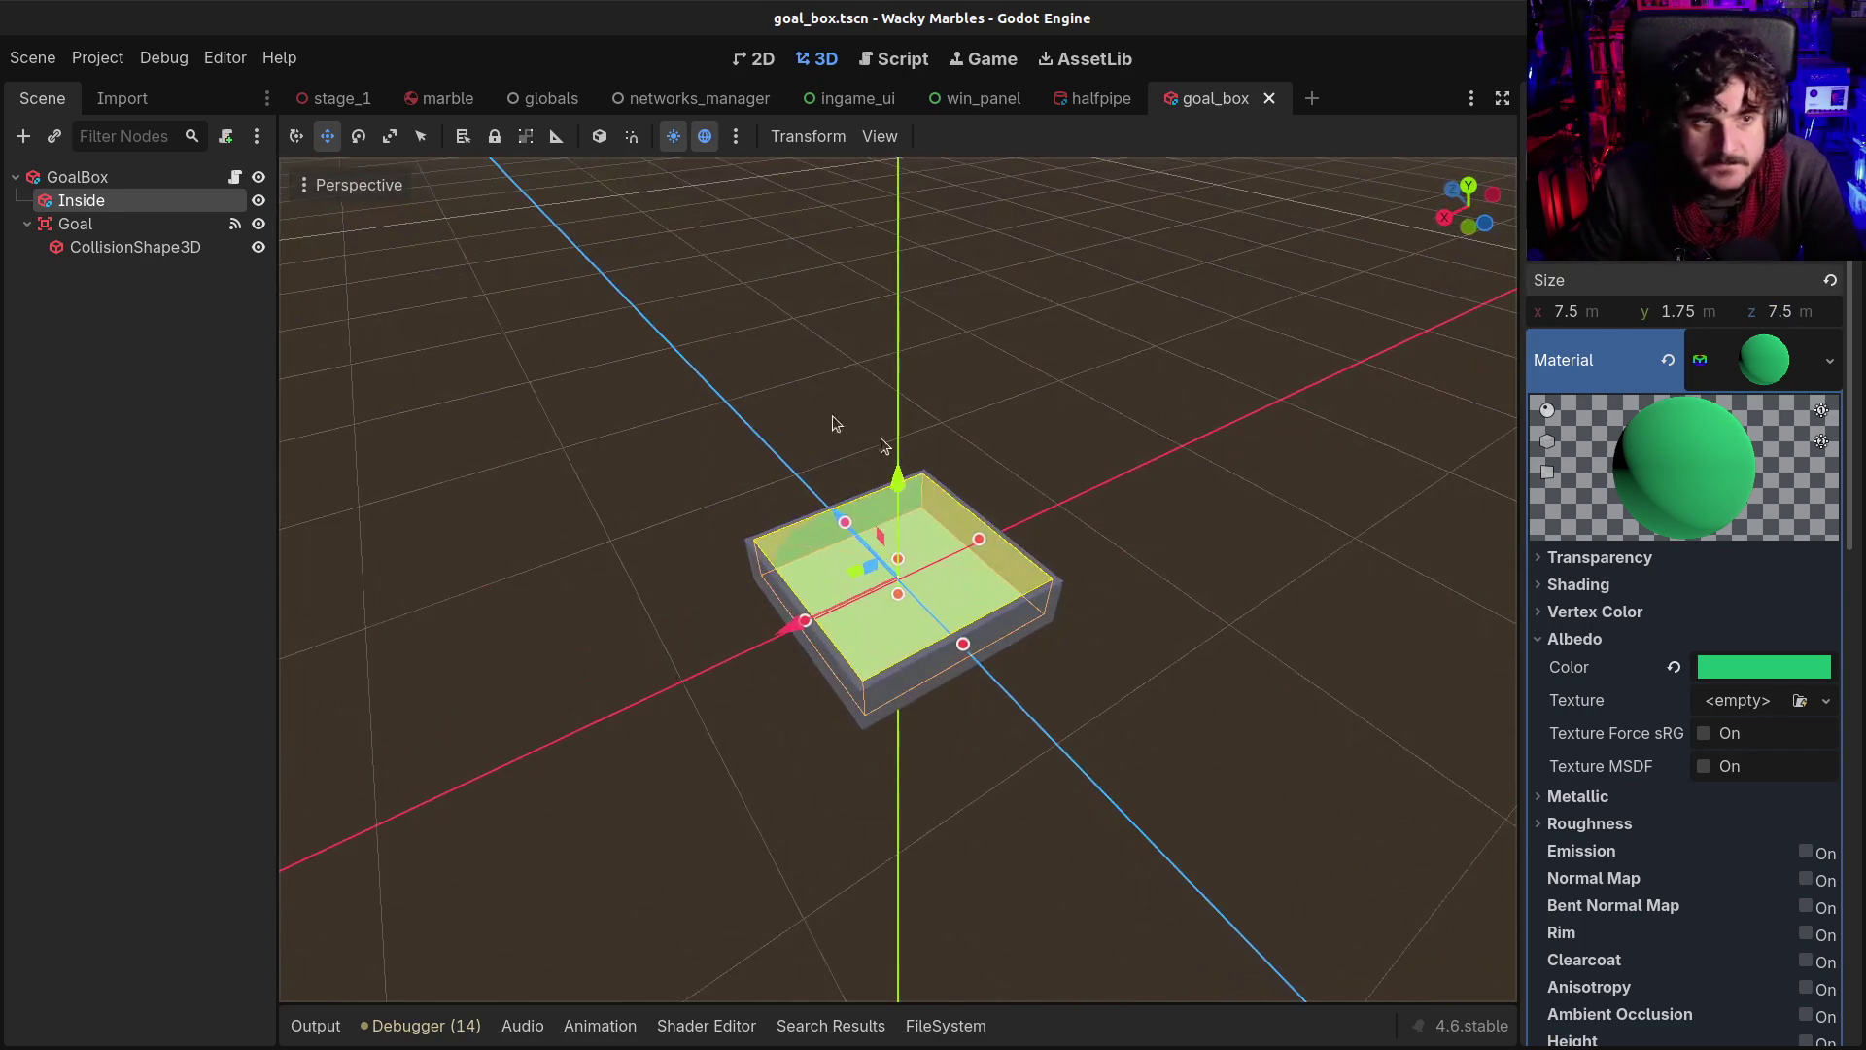
click(90, 225)
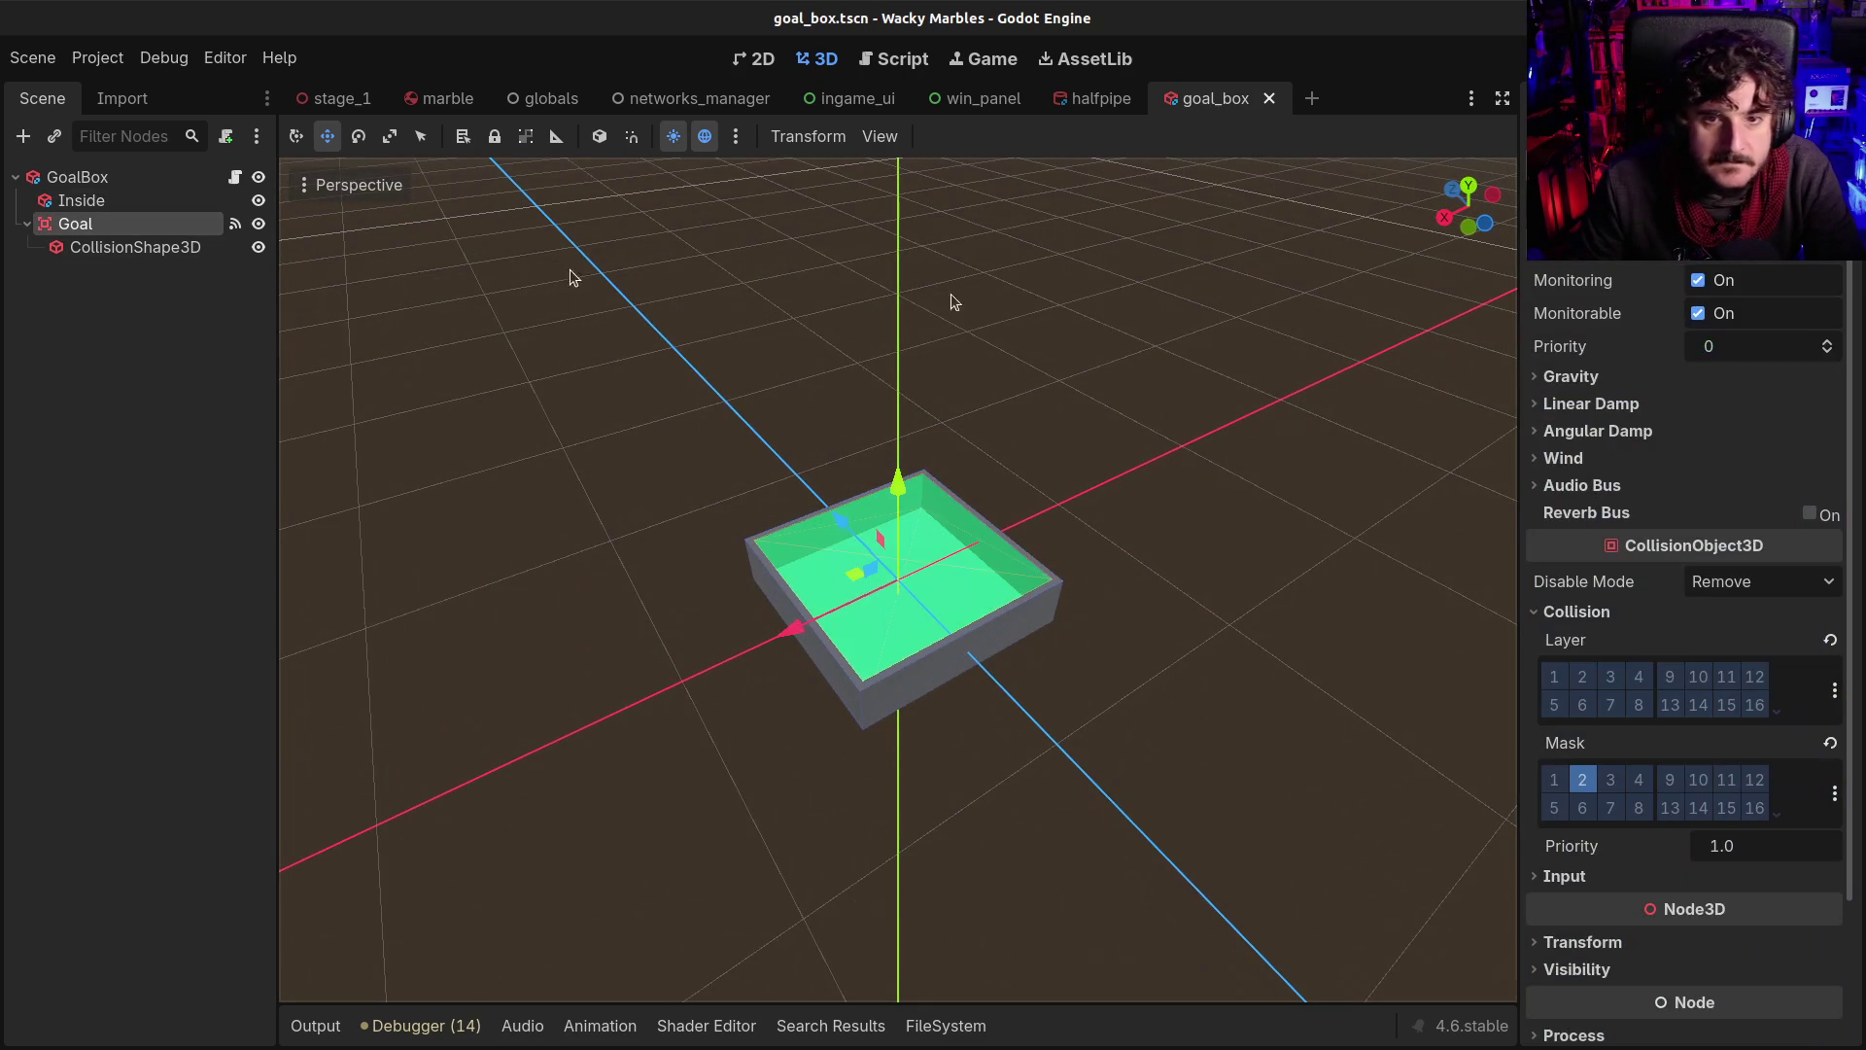
Set the Goal collision box width and depth to 7.5 m
click(146, 248)
click(1617, 352)
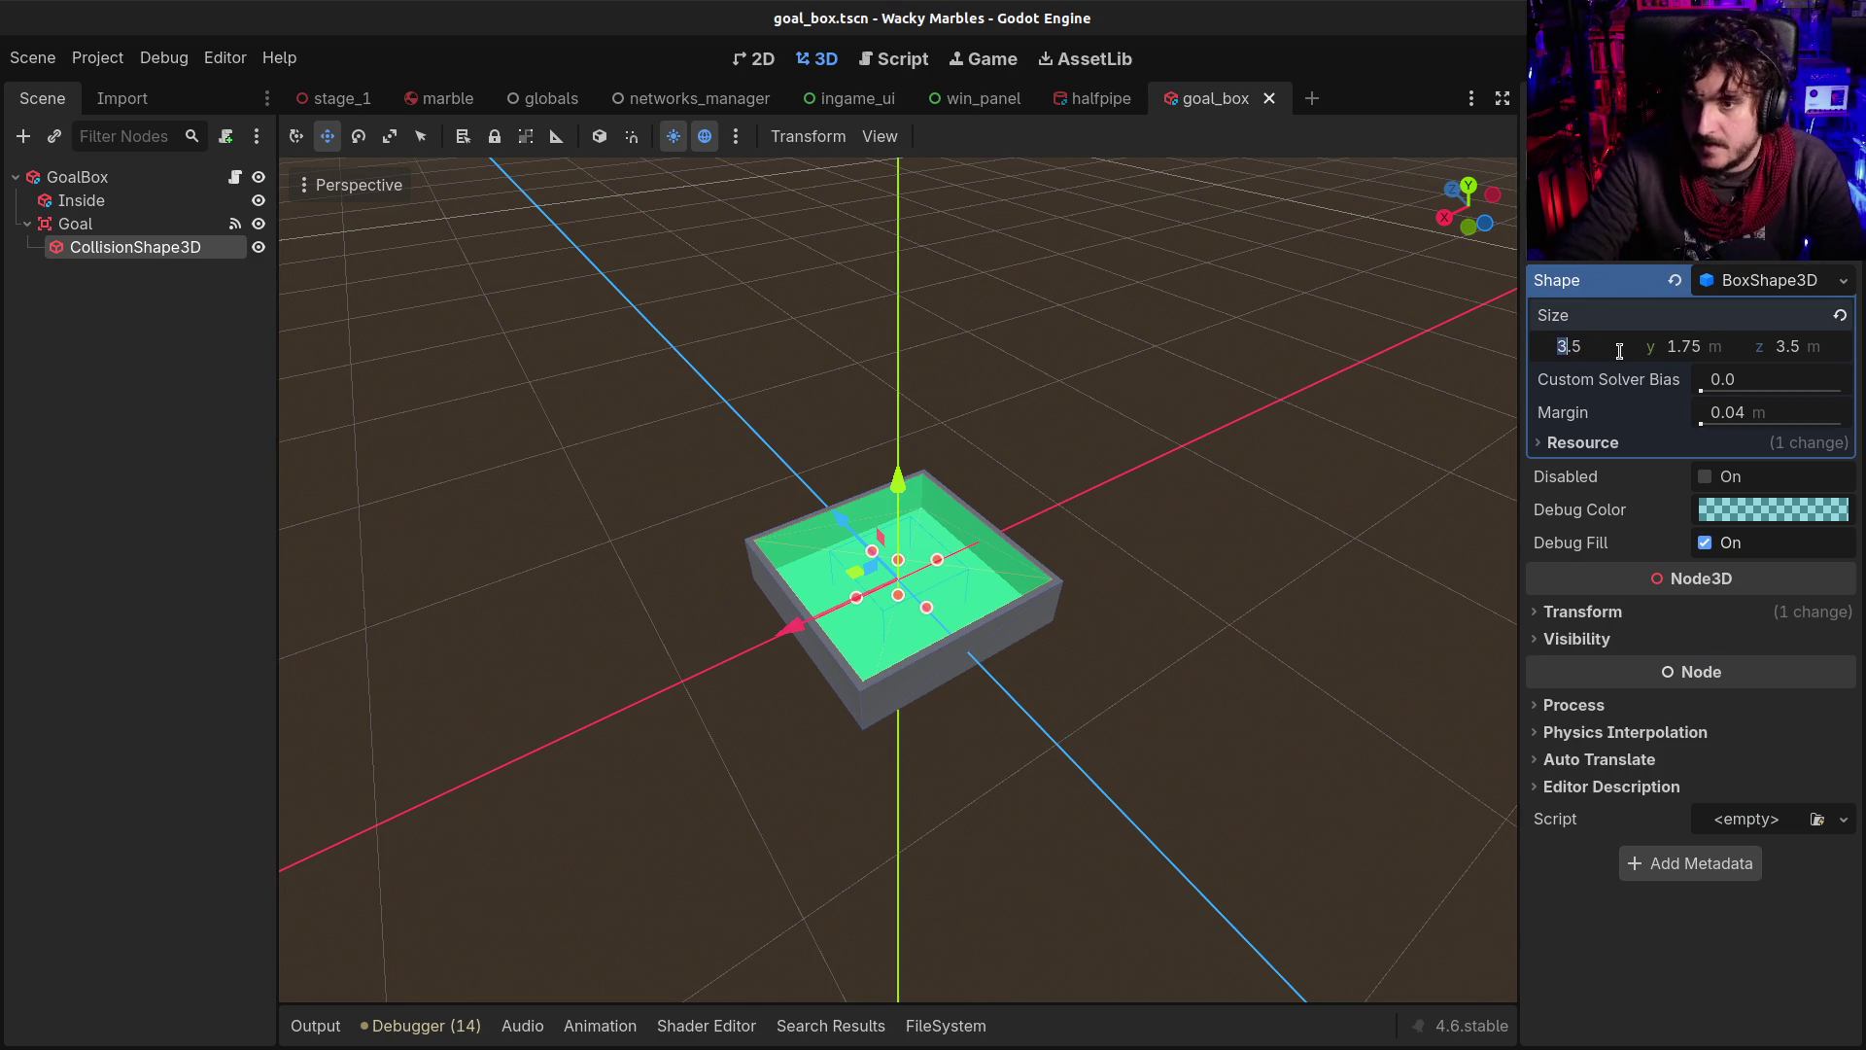
text(7)
key(Return)
click(1786, 349)
text(7)
key(Return)
Save goal_box and go back to the stage_1 scene in a side view
scroll(820, 570, up, 5)
mouse_move(848, 613)
mouse_down()
mouse_move(954, 650)
mouse_move(648, 532)
mouse_move(720, 611)
mouse_move(878, 622)
mouse_up()
key(ctrl+s)
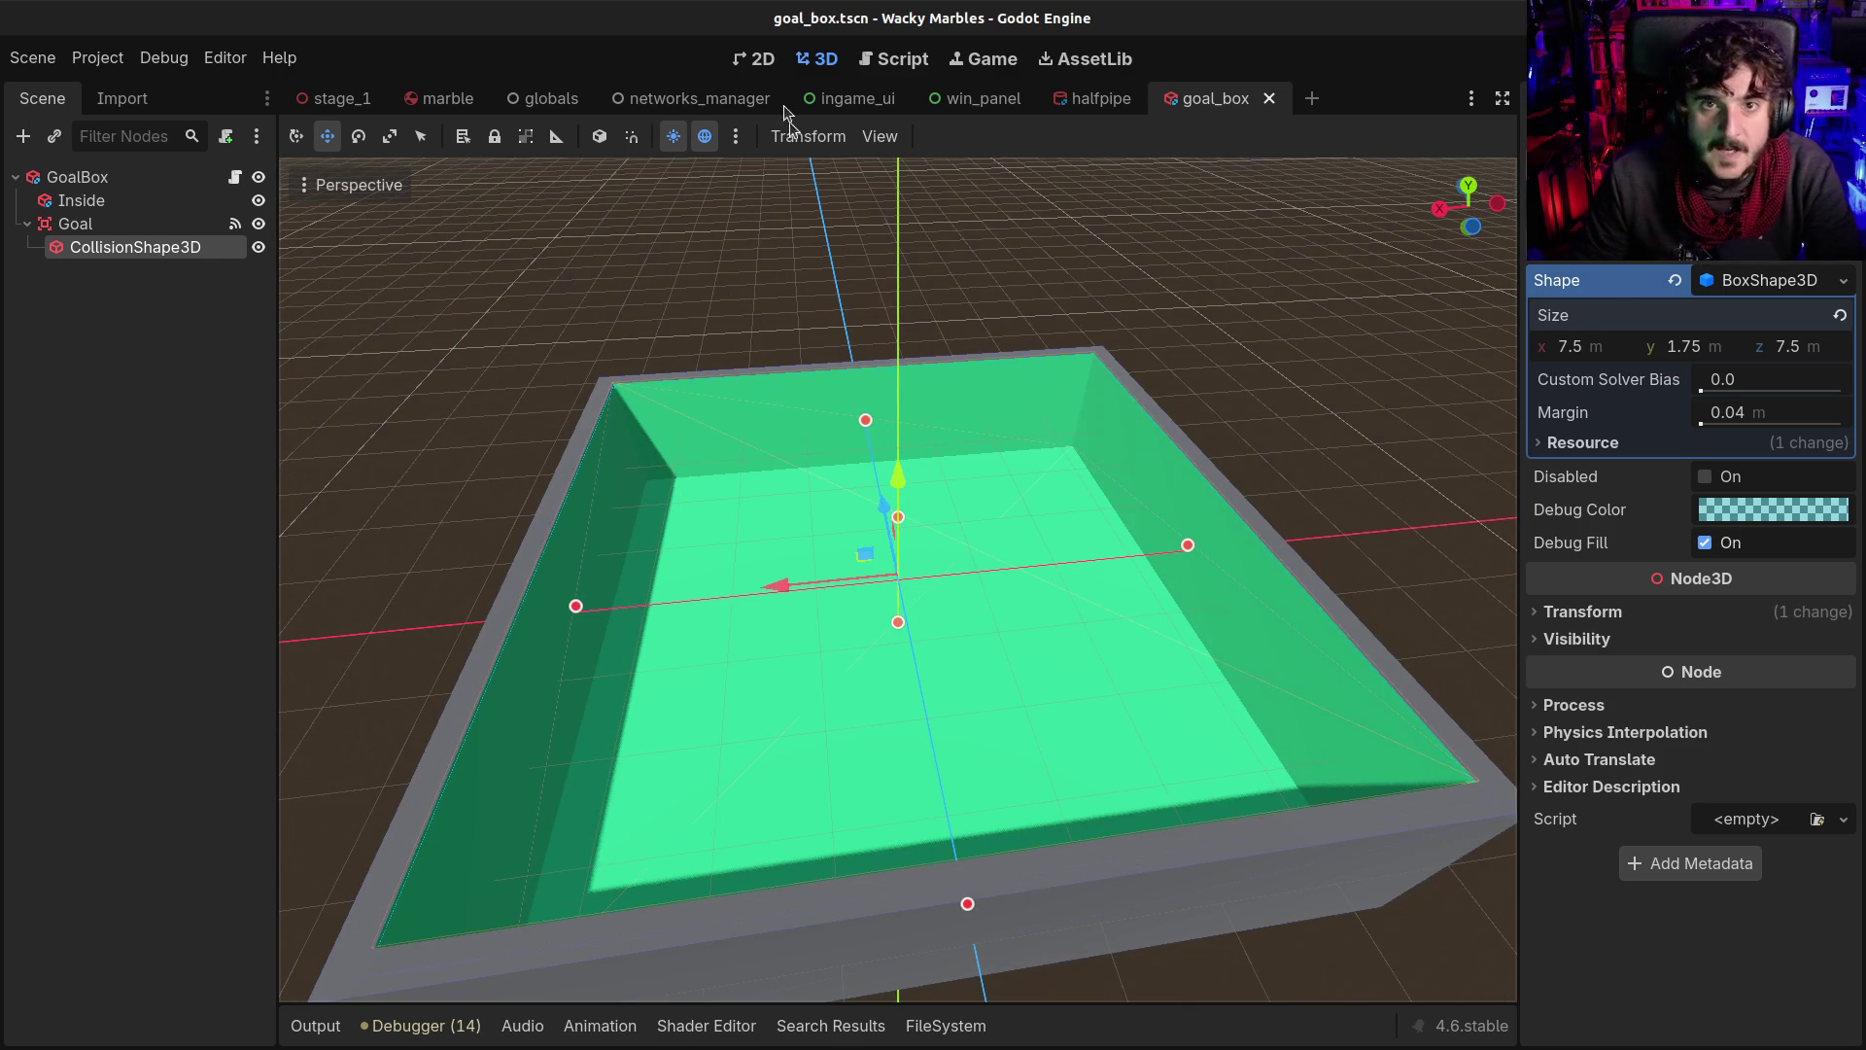
click(361, 99)
mouse_move(860, 442)
mouse_down()
mouse_move(1093, 663)
mouse_move(871, 614)
mouse_move(813, 522)
mouse_move(903, 486)
mouse_move(933, 516)
mouse_move(1027, 535)
mouse_move(1053, 706)
mouse_move(1057, 571)
mouse_up()
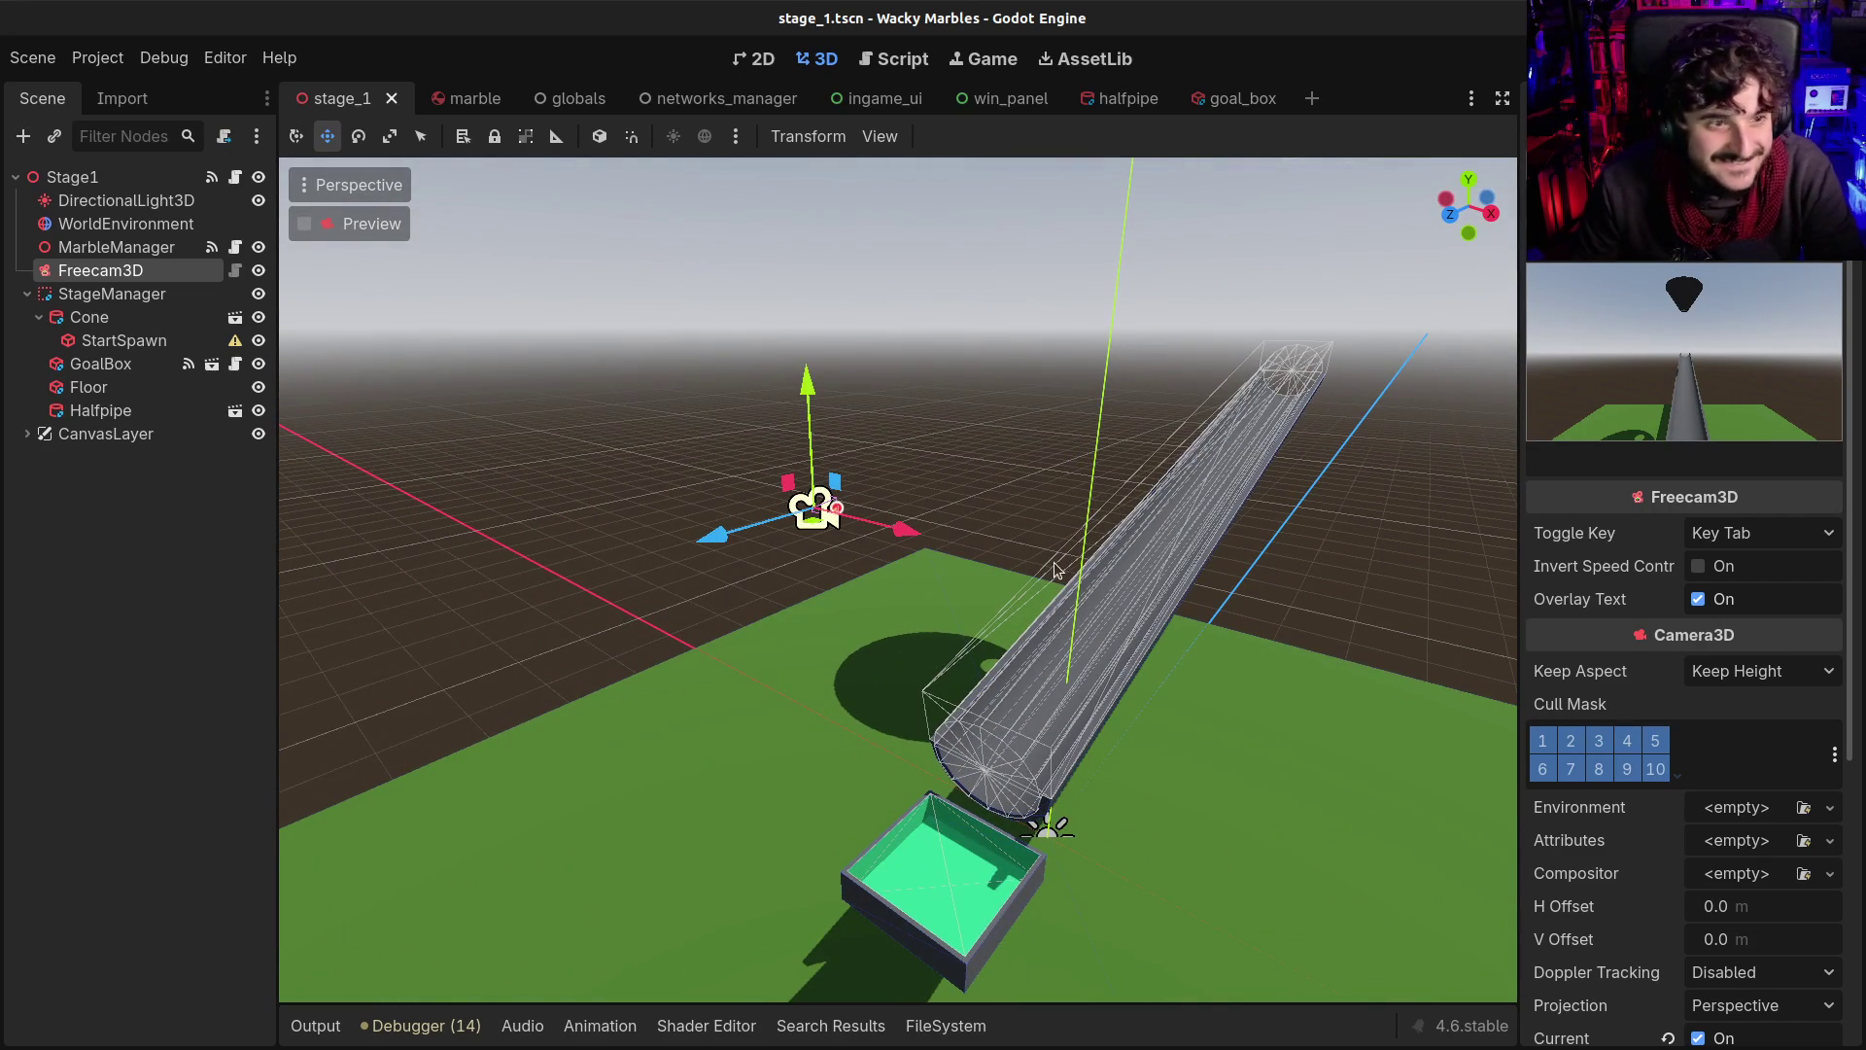
Raise the Freecam3D higher above the cone, save stage_1, and switch to the browser
scroll(877, 539, up, 2)
scroll(879, 556, down, 5)
mouse_move(887, 559)
mouse_down()
mouse_move(829, 400)
mouse_move(1110, 399)
mouse_move(978, 384)
mouse_up()
drag(1024, 227, 1046, 159)
drag(1045, 309, 1163, 276)
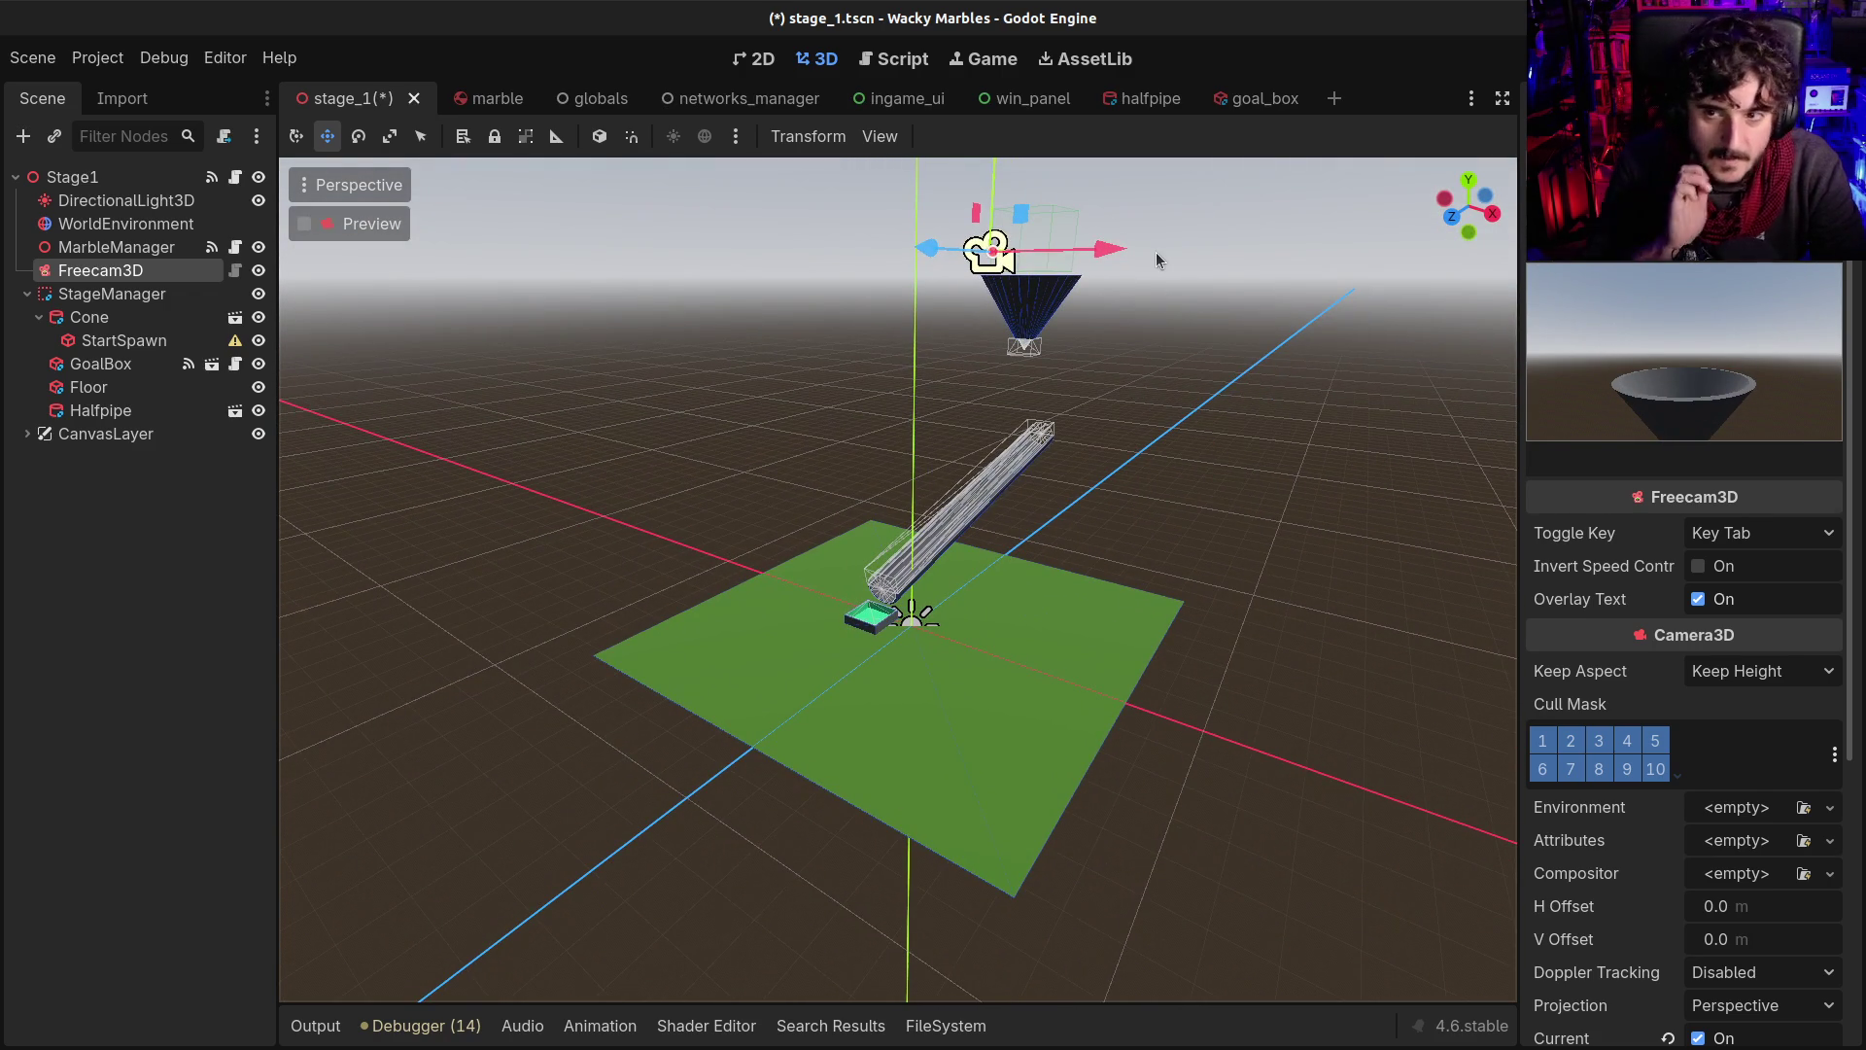
key(ctrl+s)
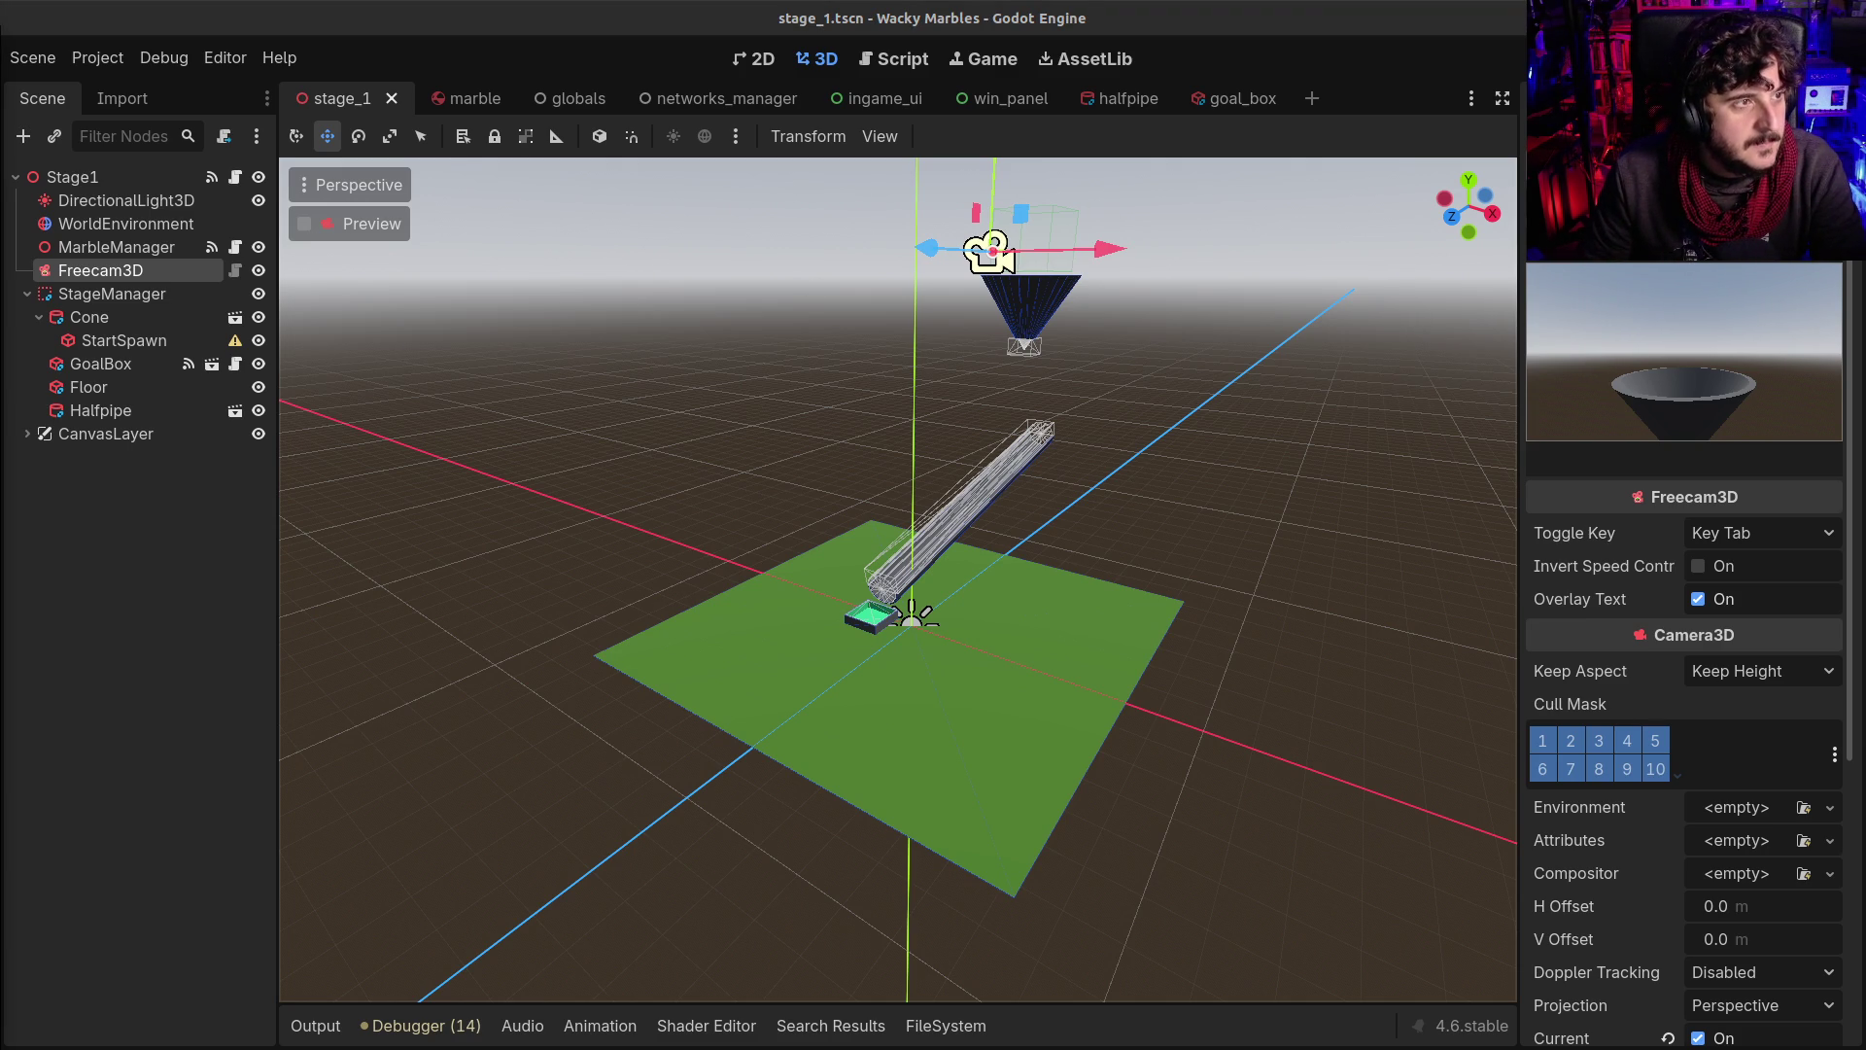
key(alt+Tab)
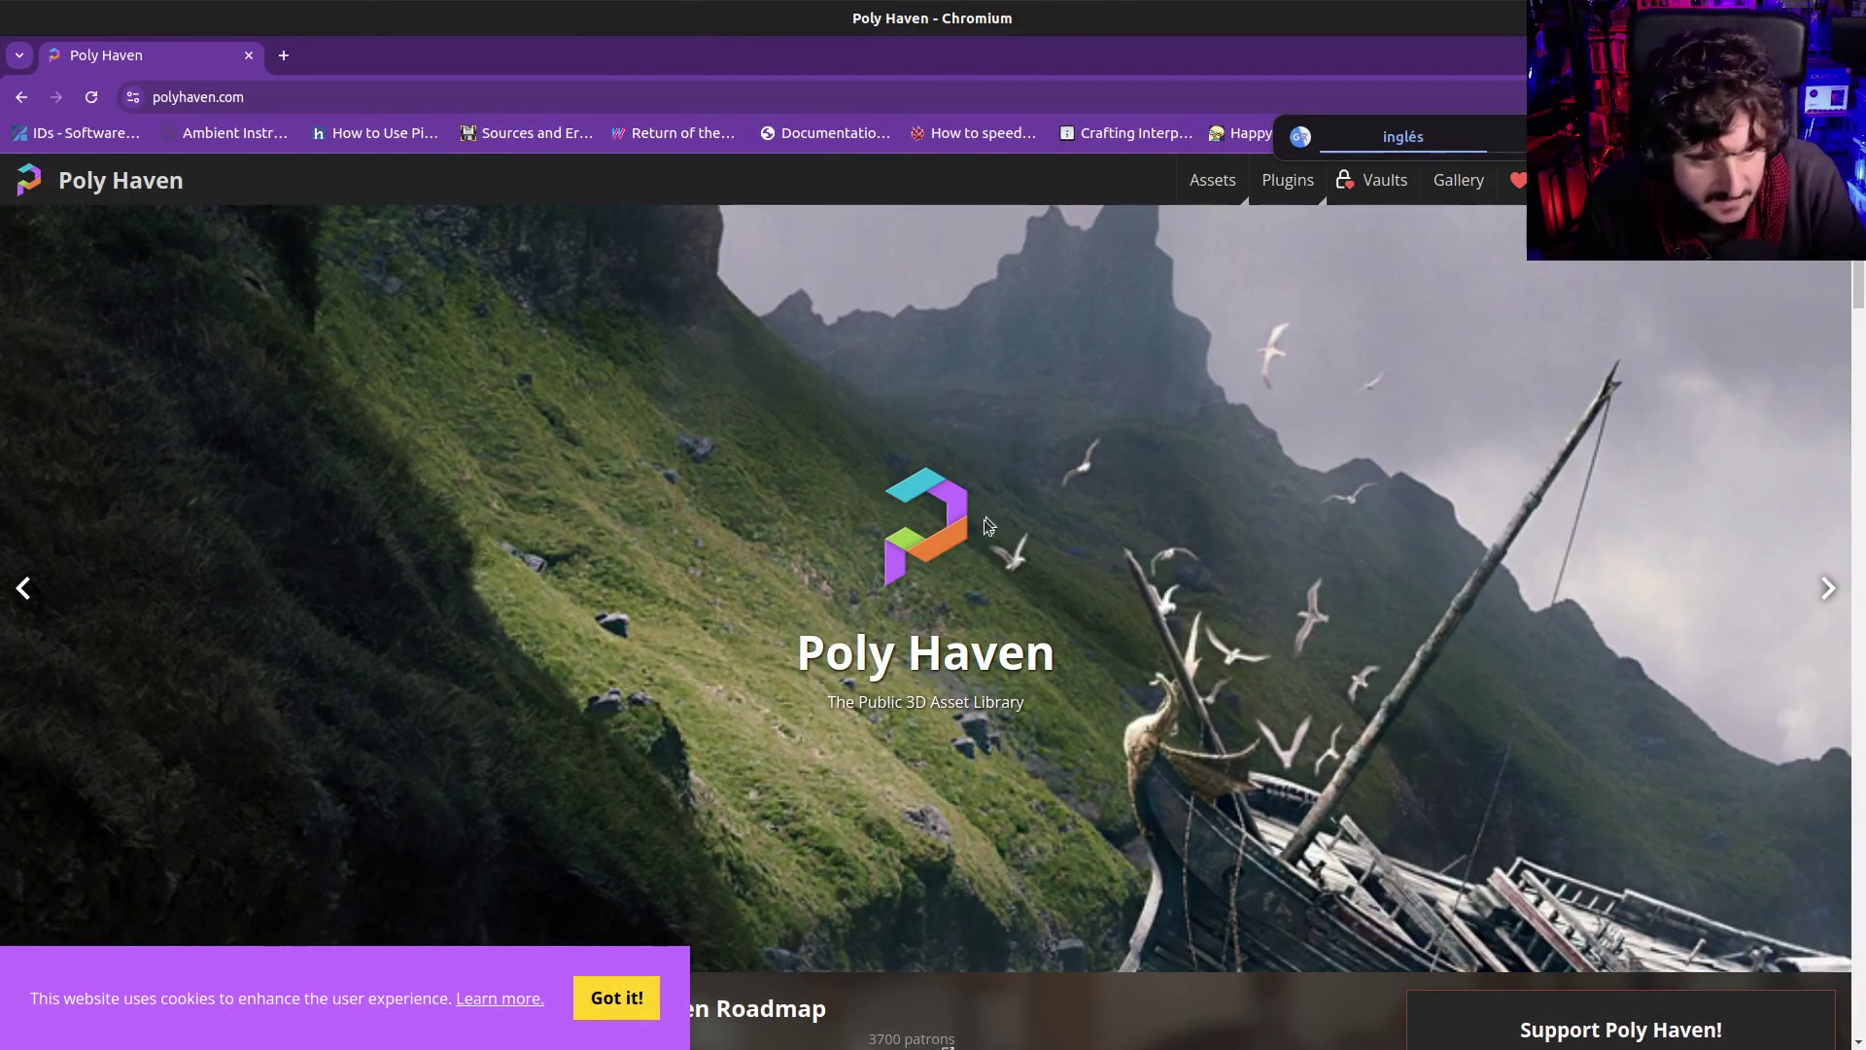
Dismiss Poly Haven's cookie notice and go to the HDRIs catalogue from Assets
click(639, 1001)
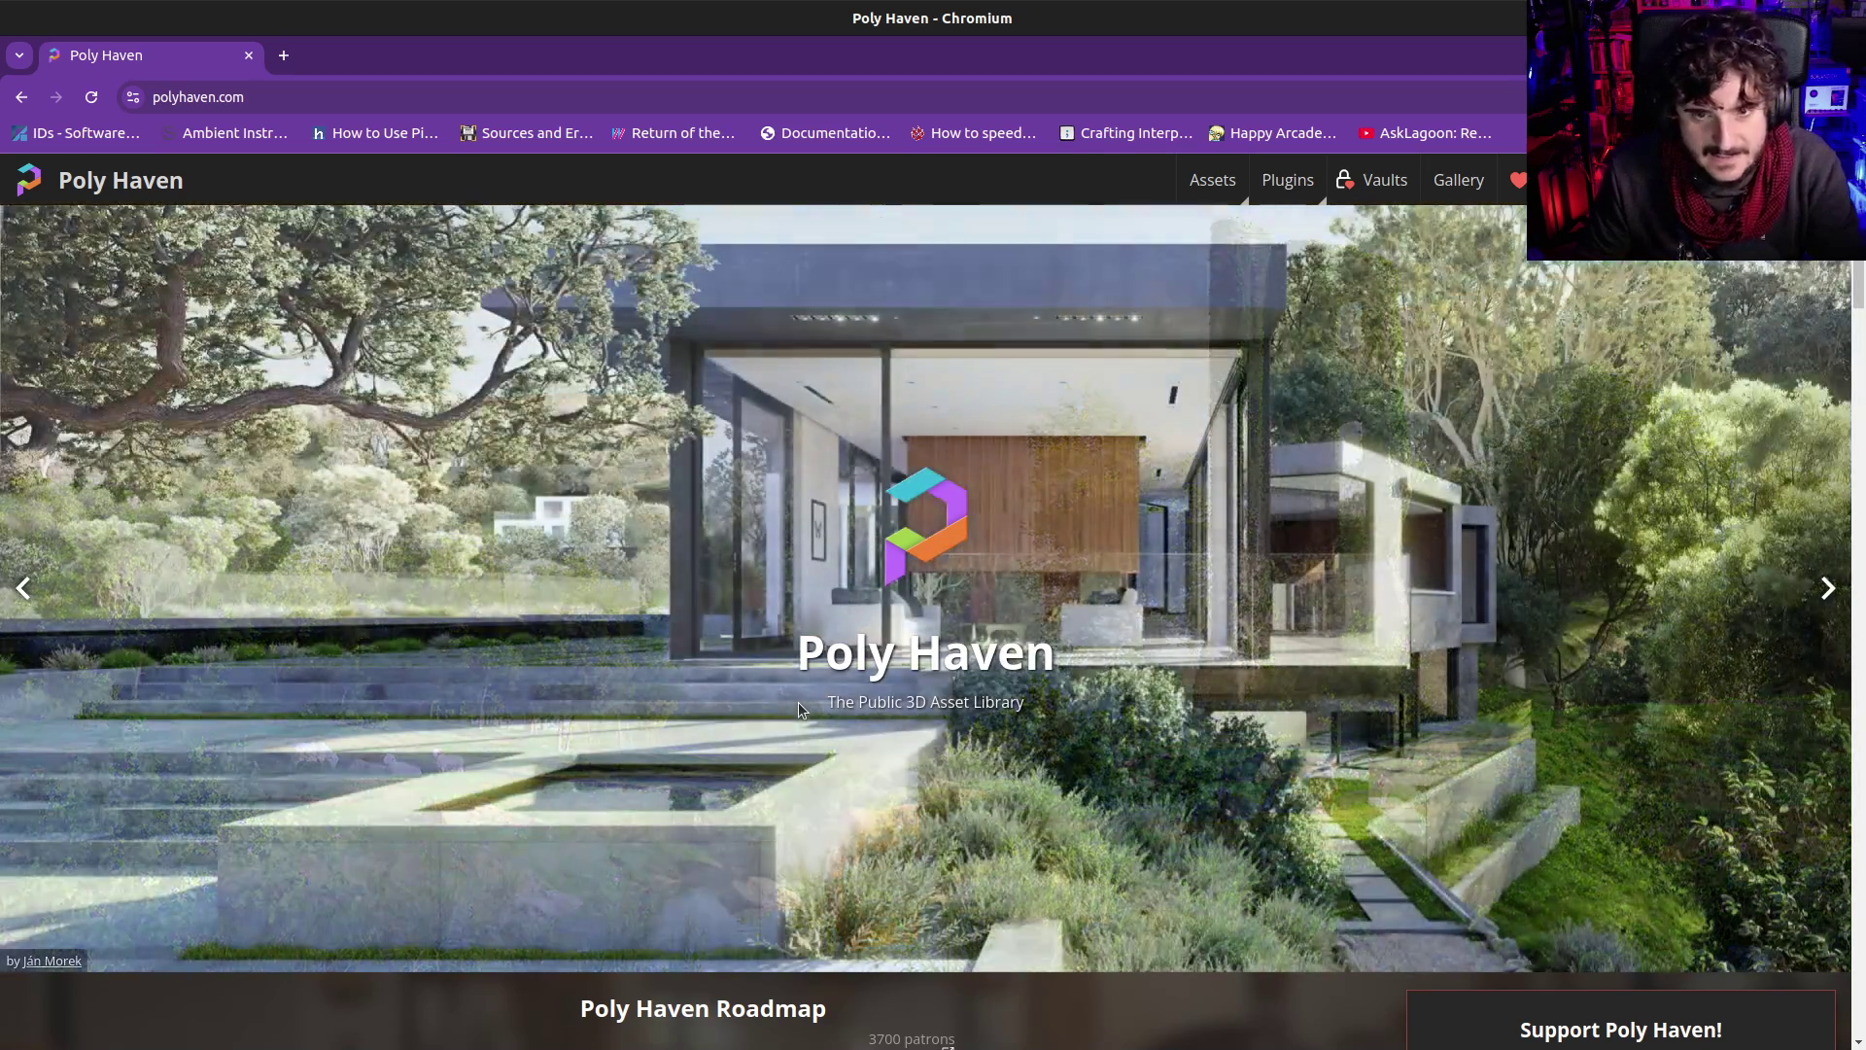
scroll(963, 732, down, 1)
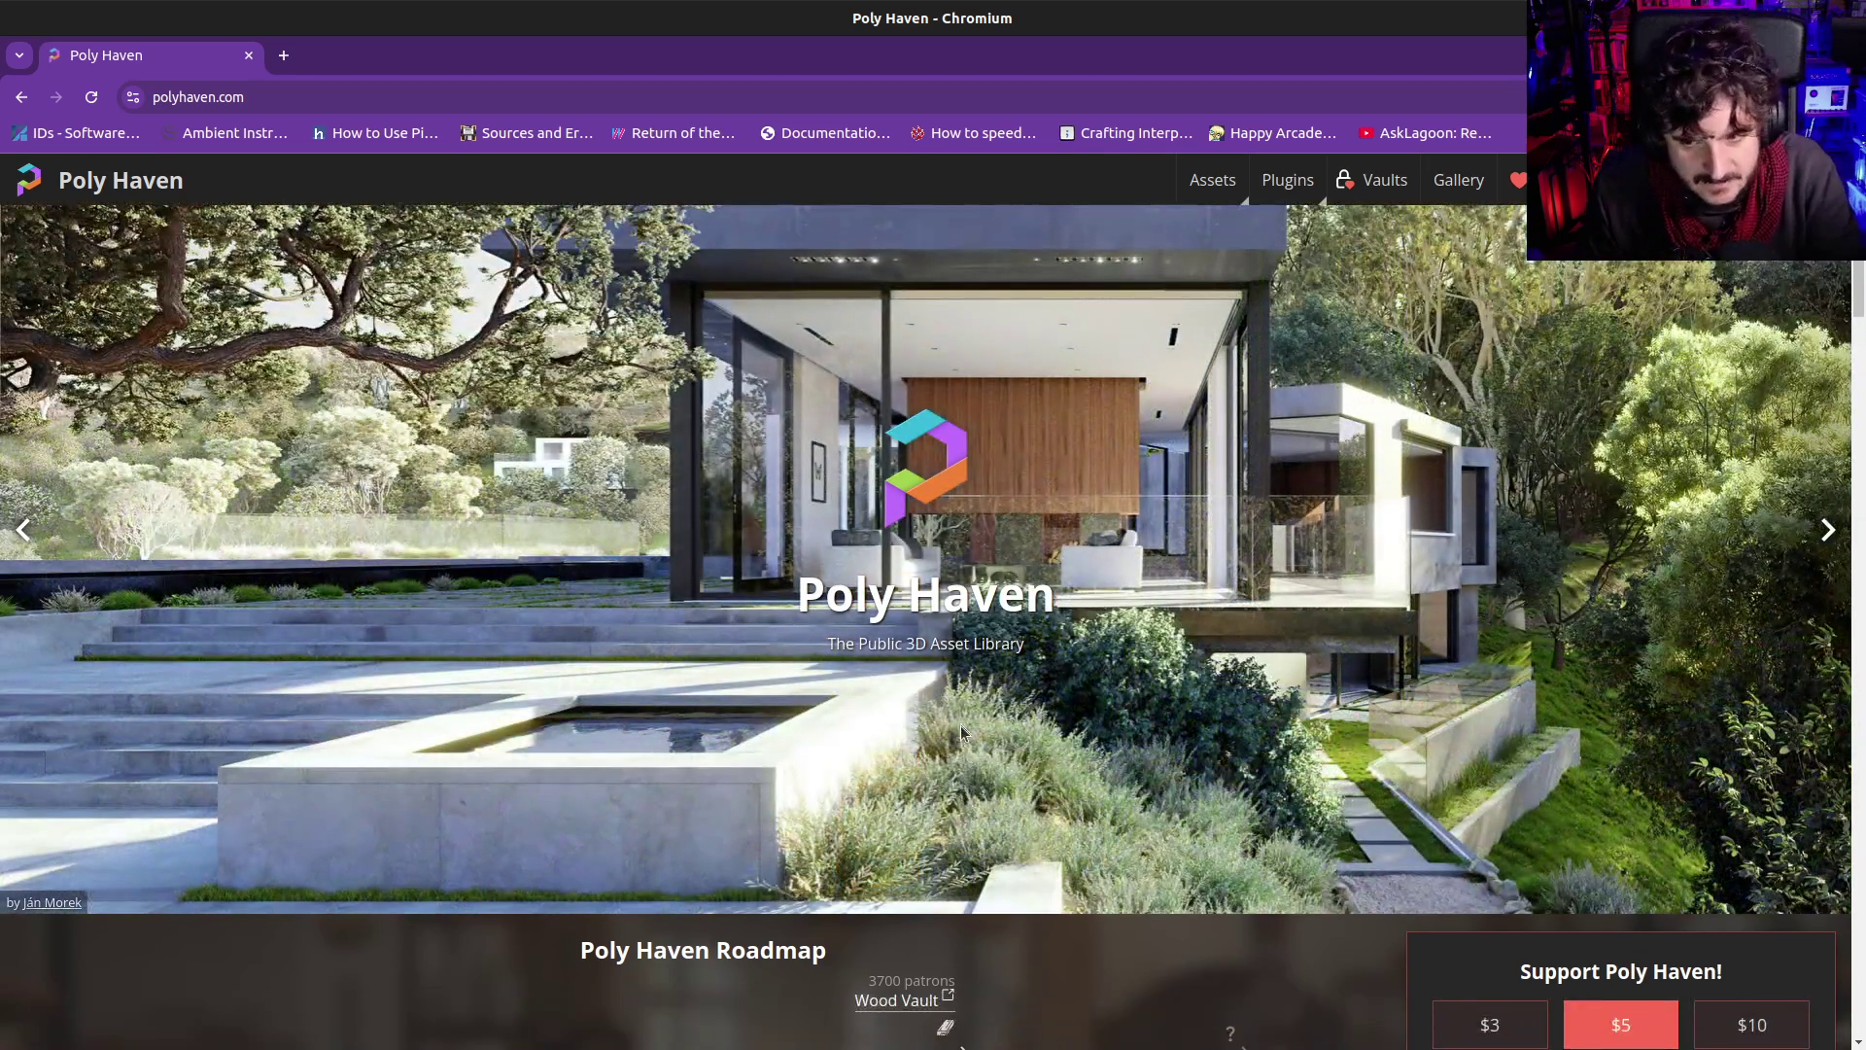
scroll(962, 732, up, 1)
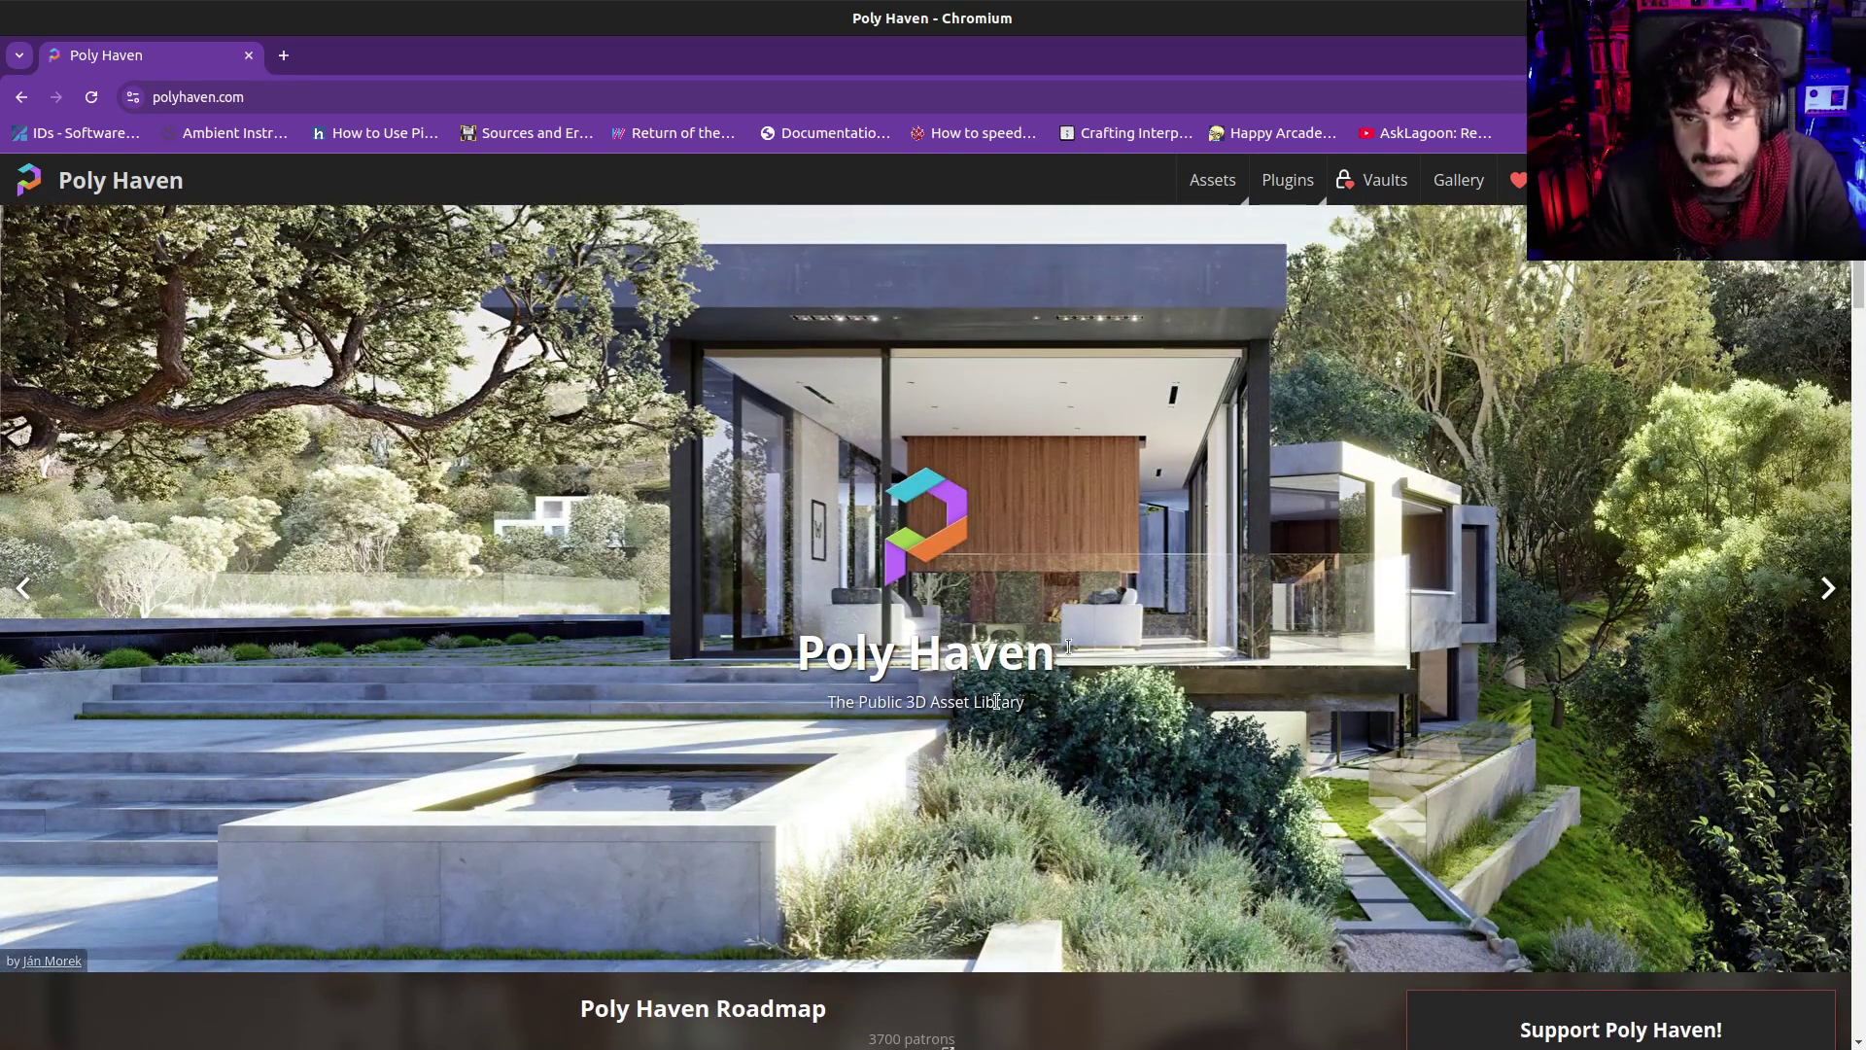
mouse_move(1202, 198)
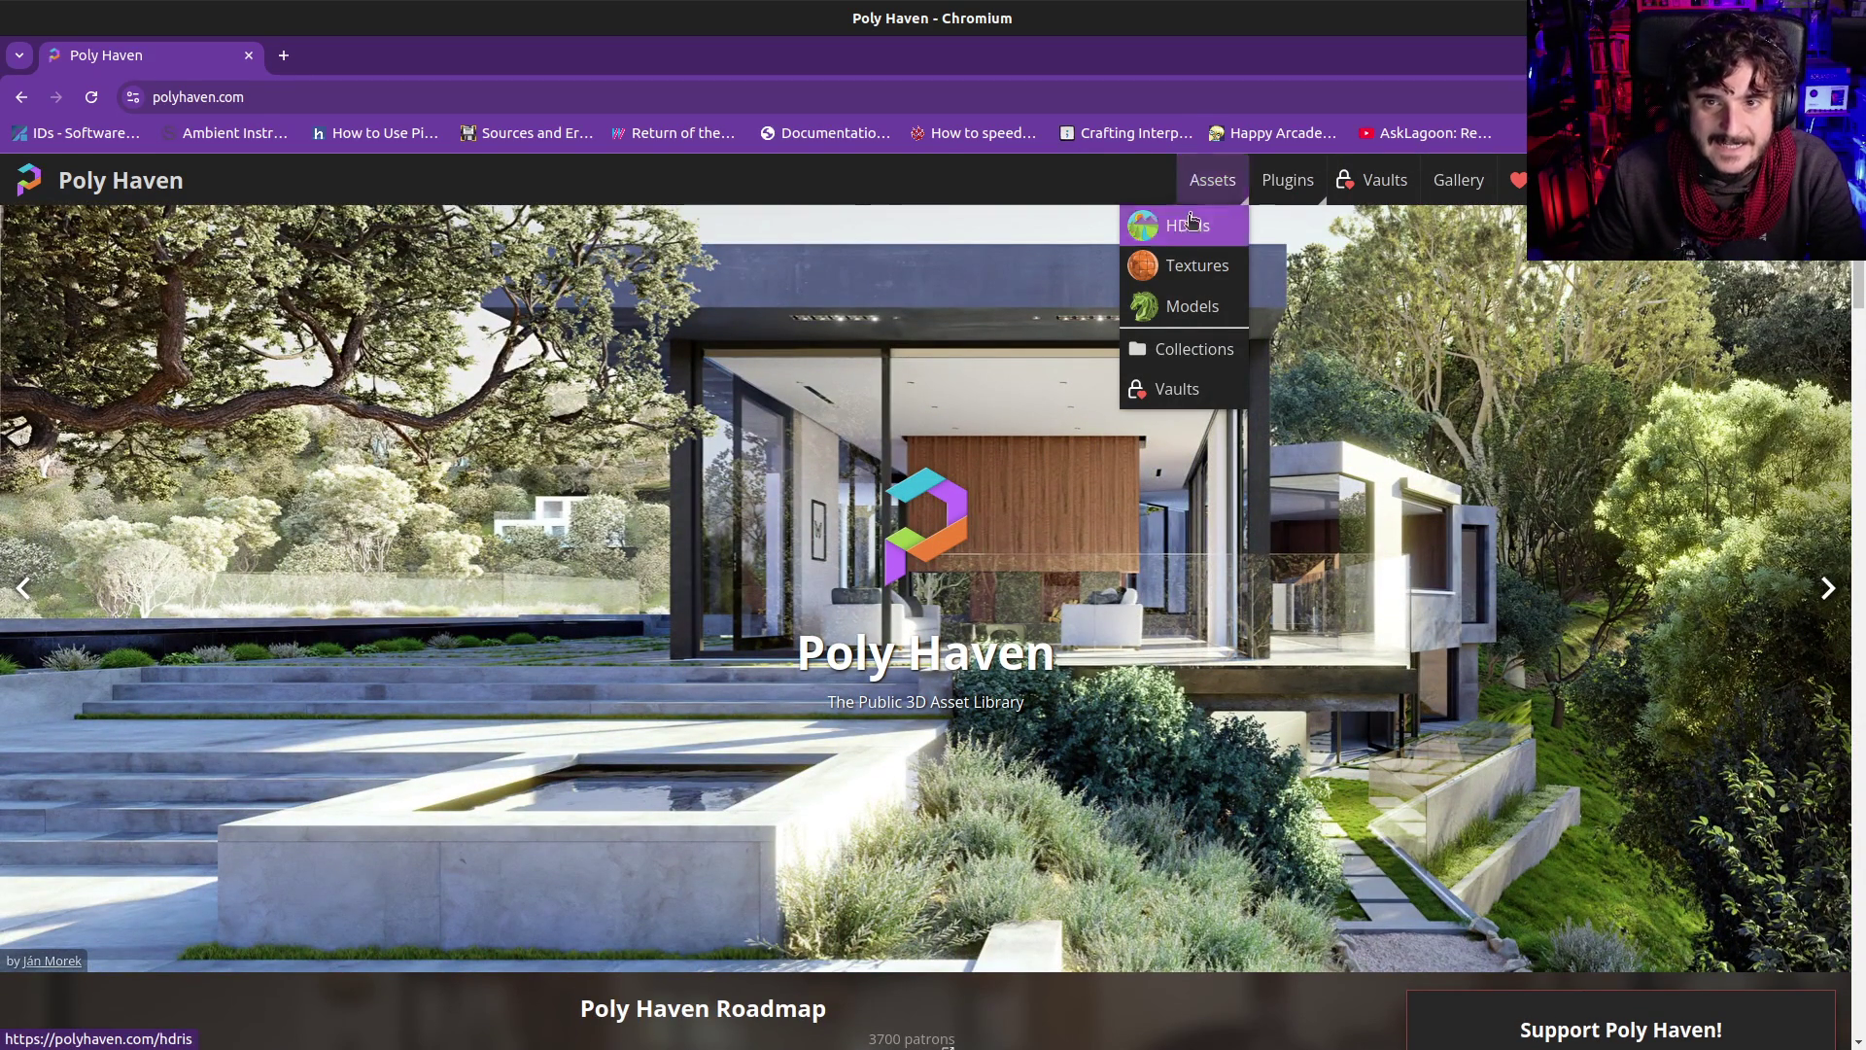
click(1186, 228)
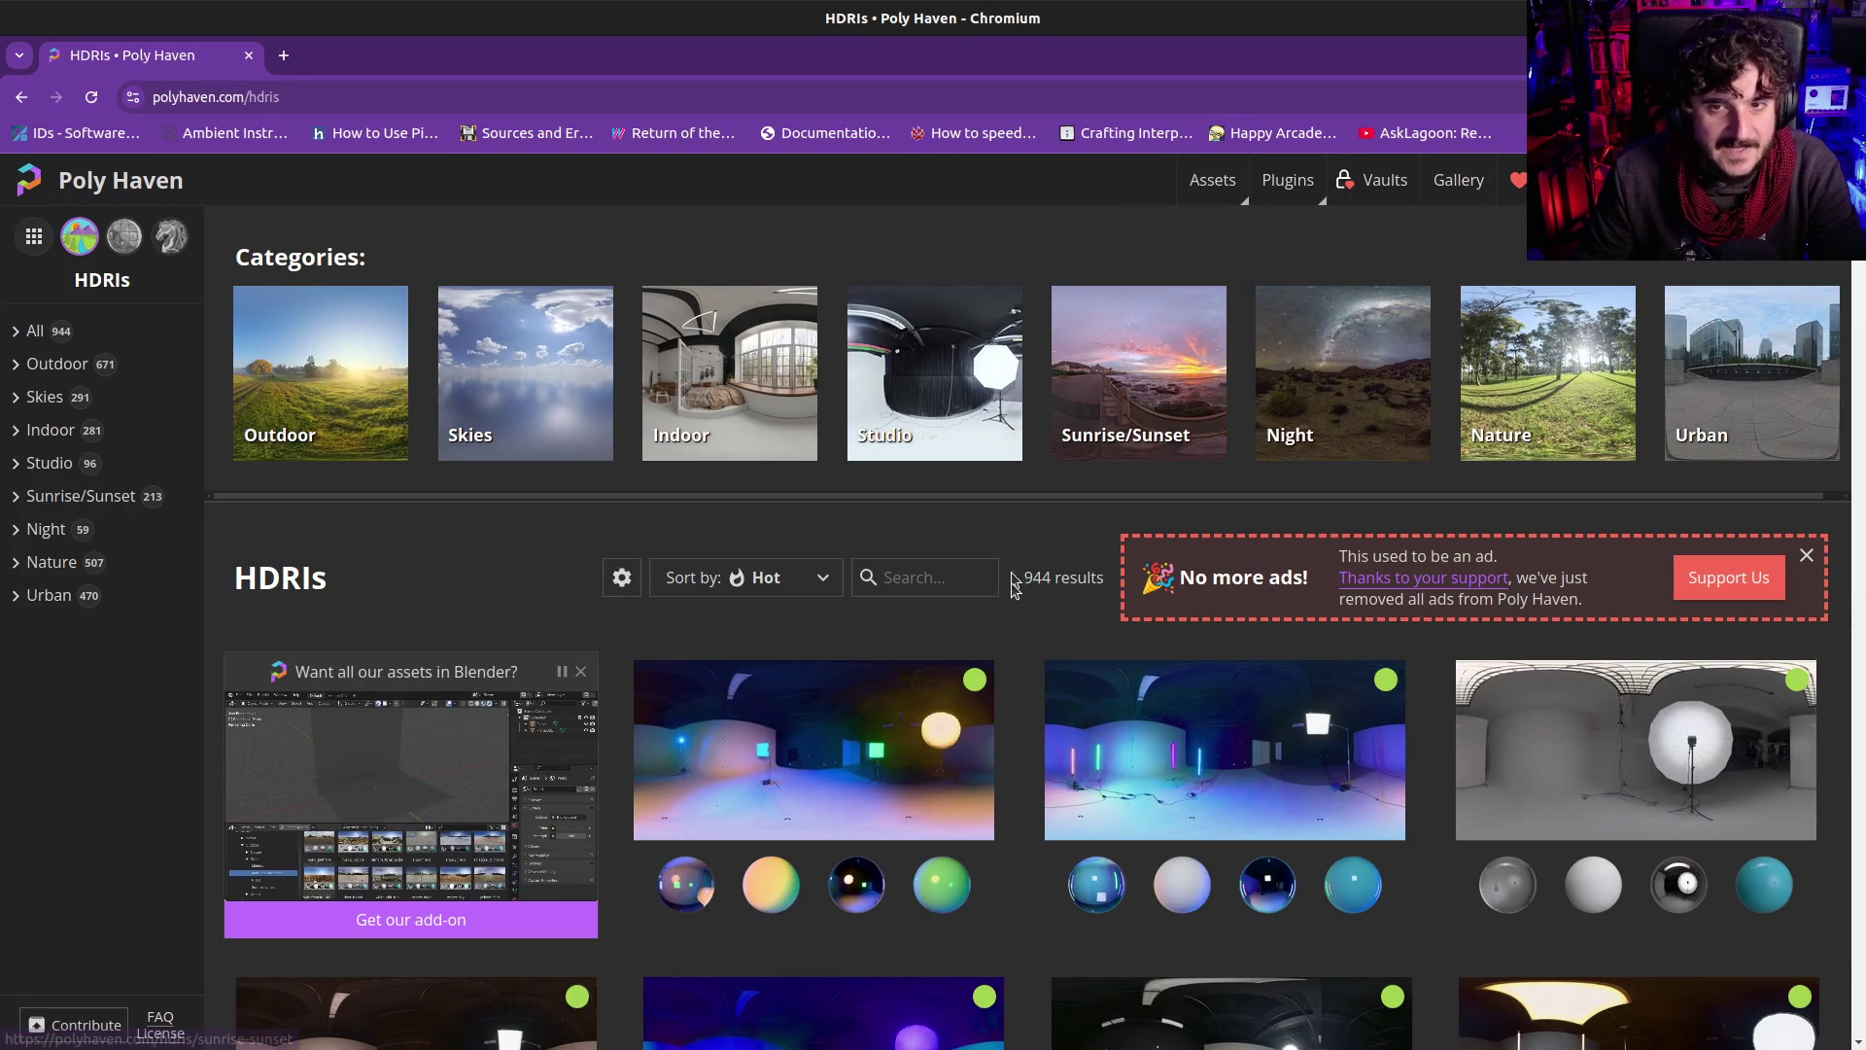
click(1214, 317)
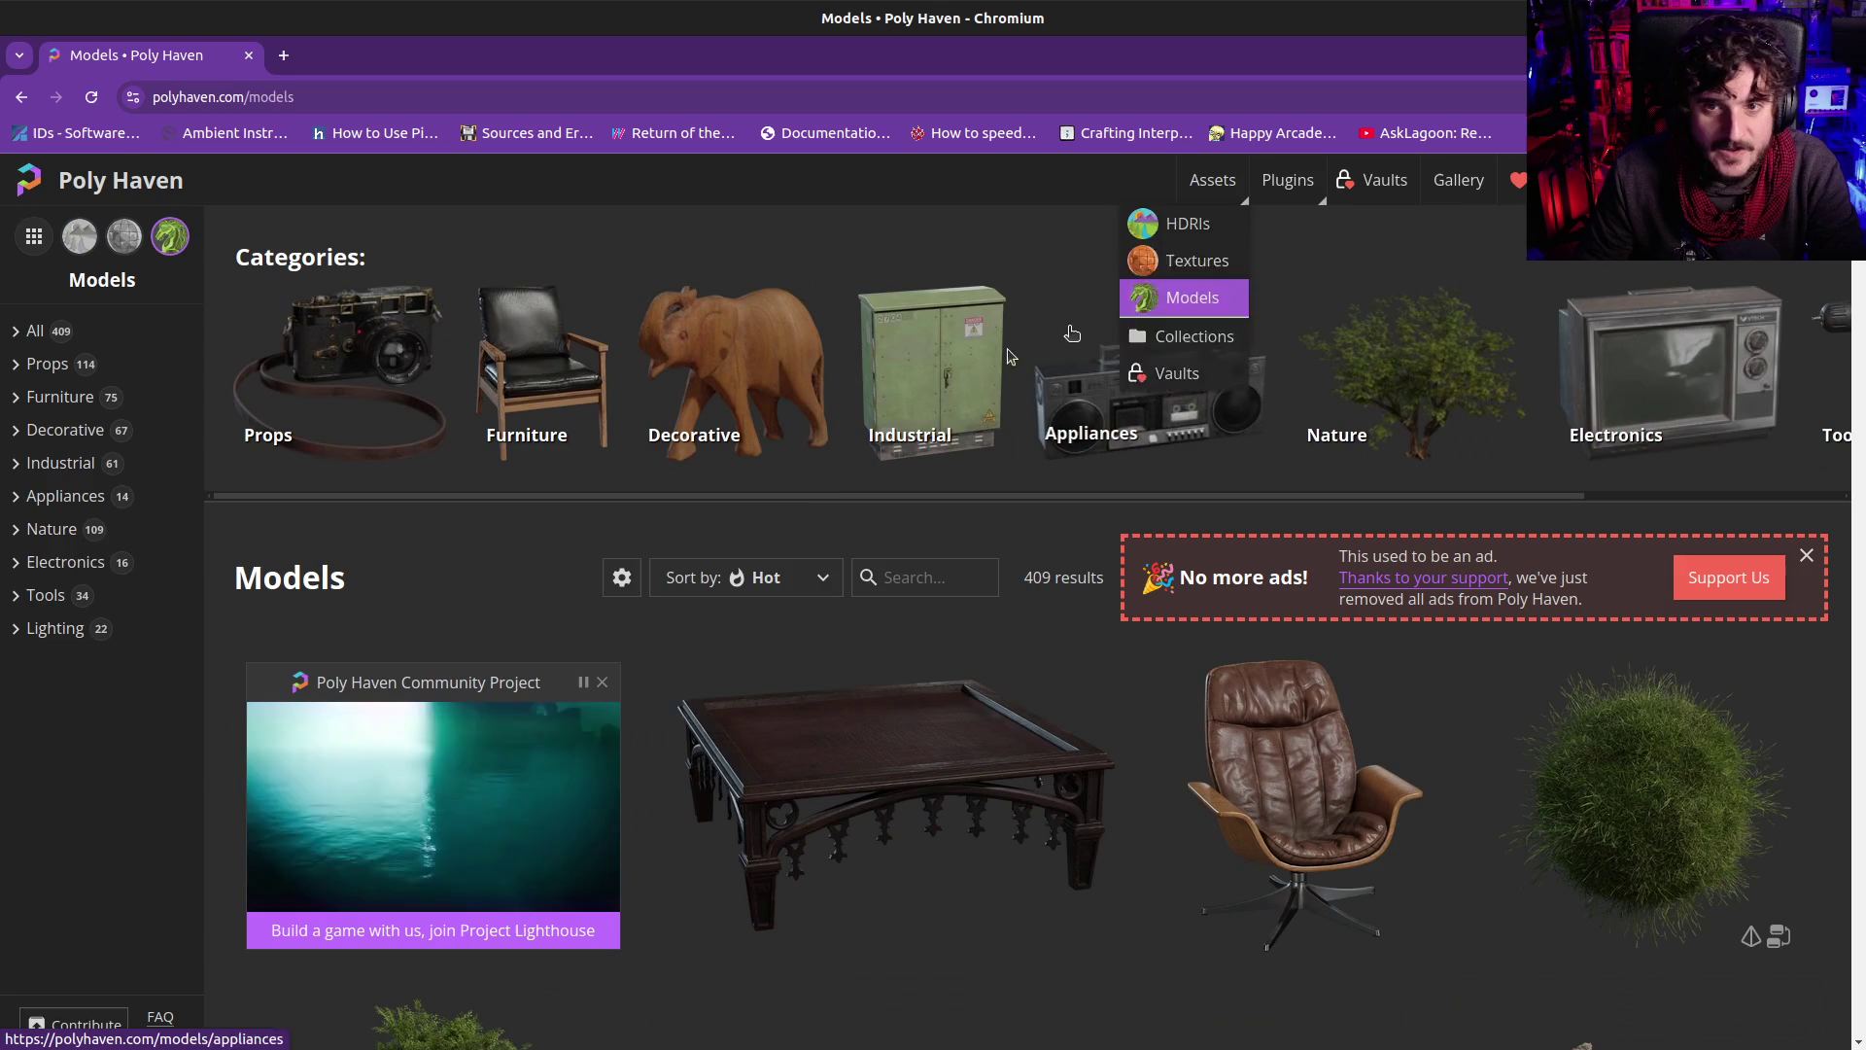
click(22, 97)
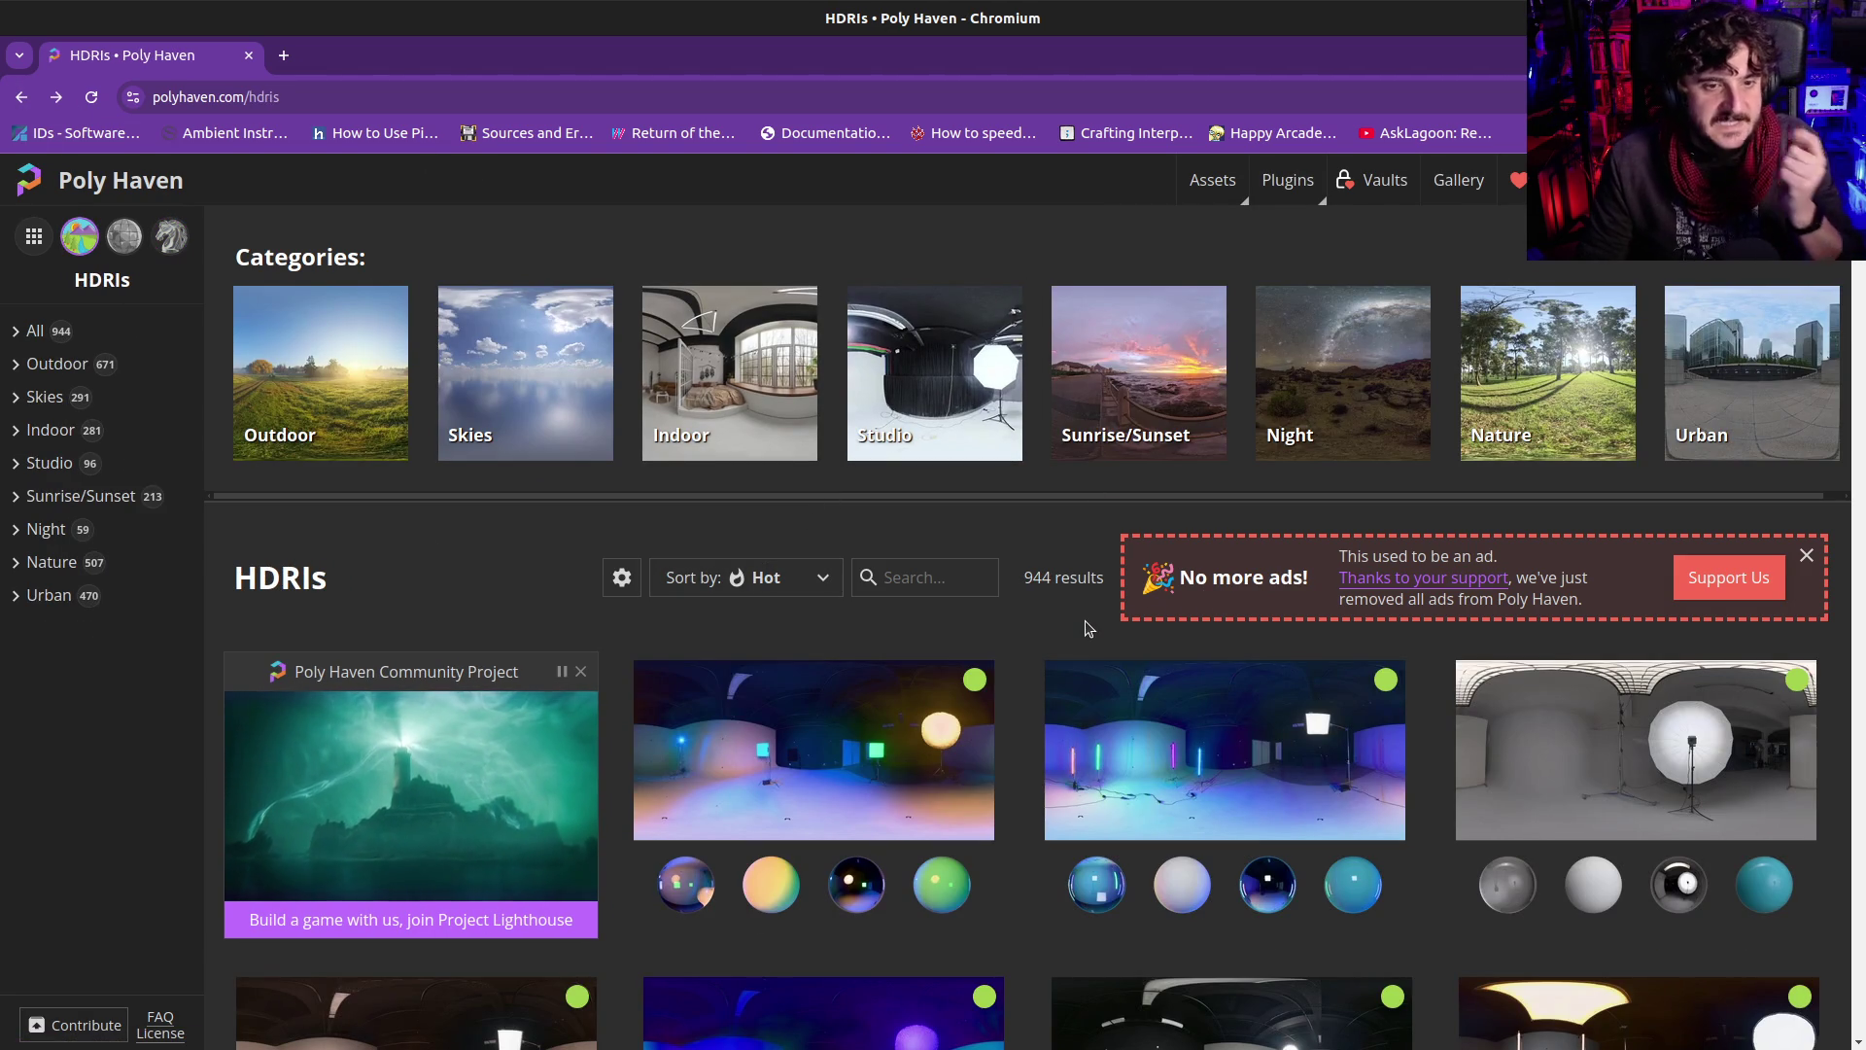
scroll(787, 537, down, 3)
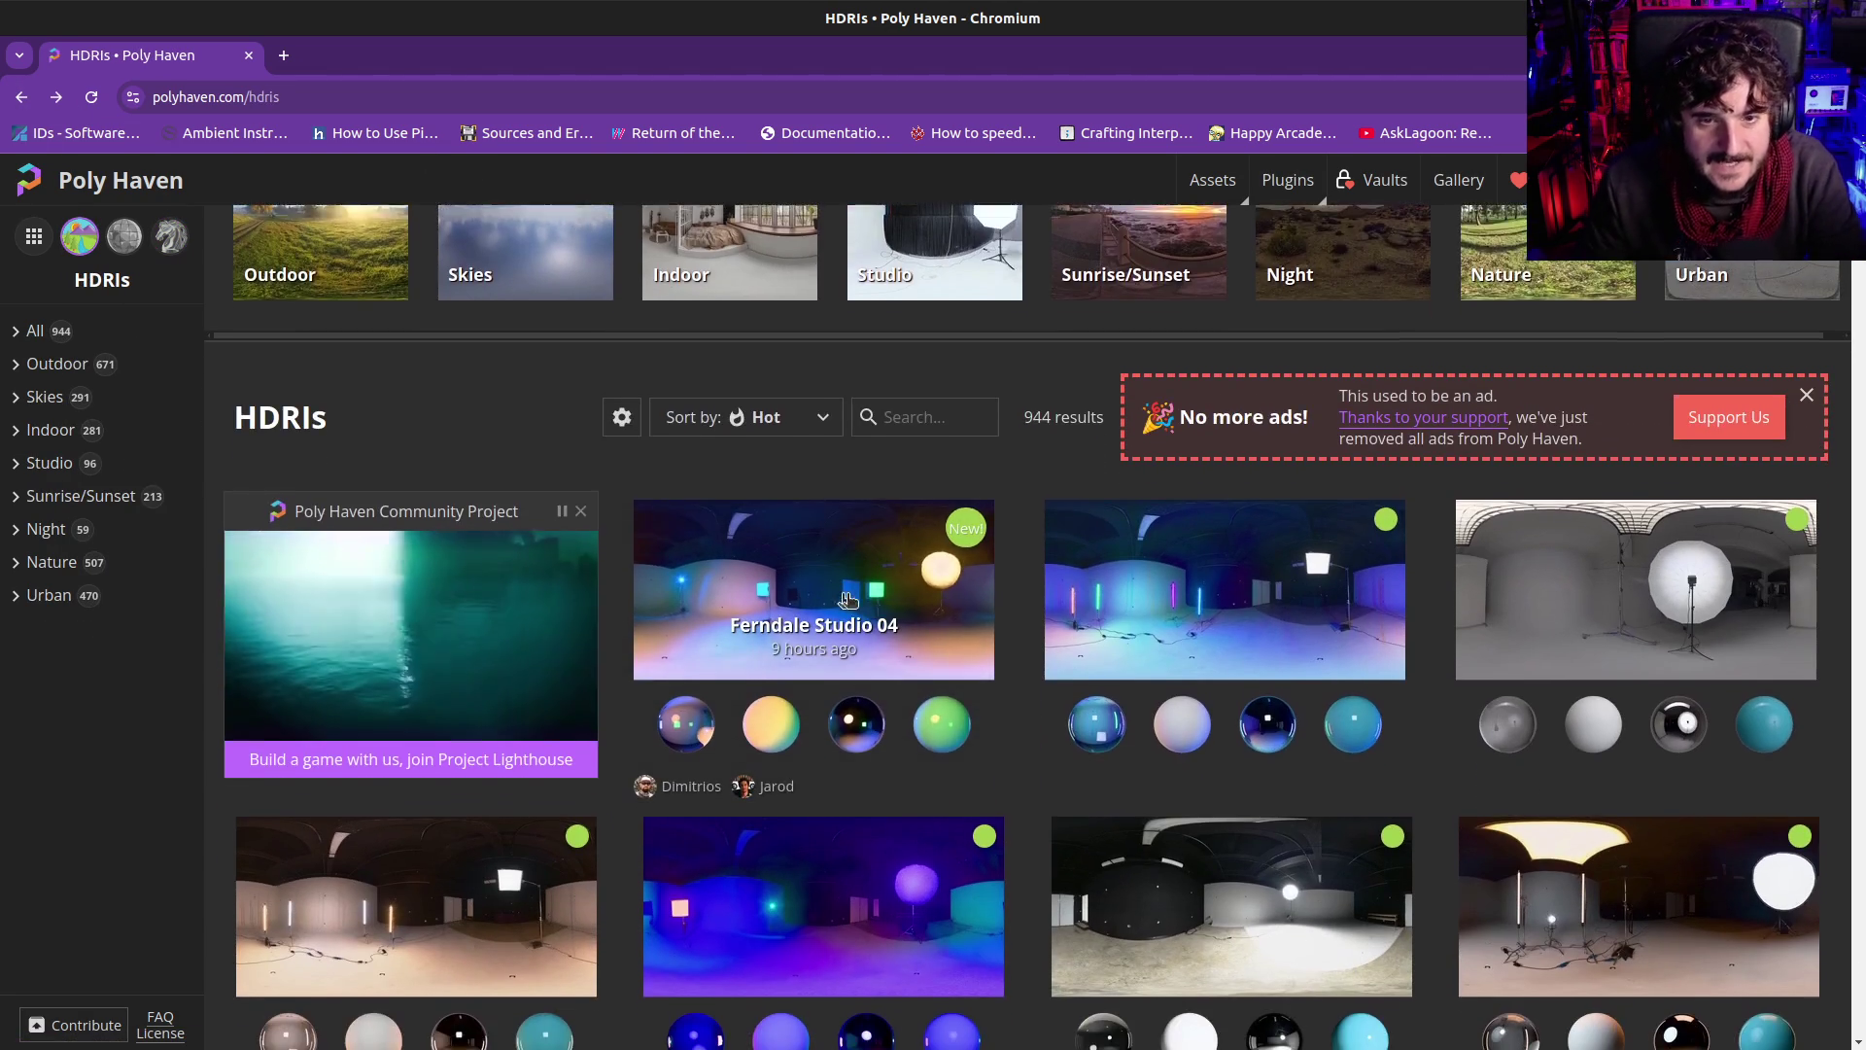
scroll(477, 648, down, 2)
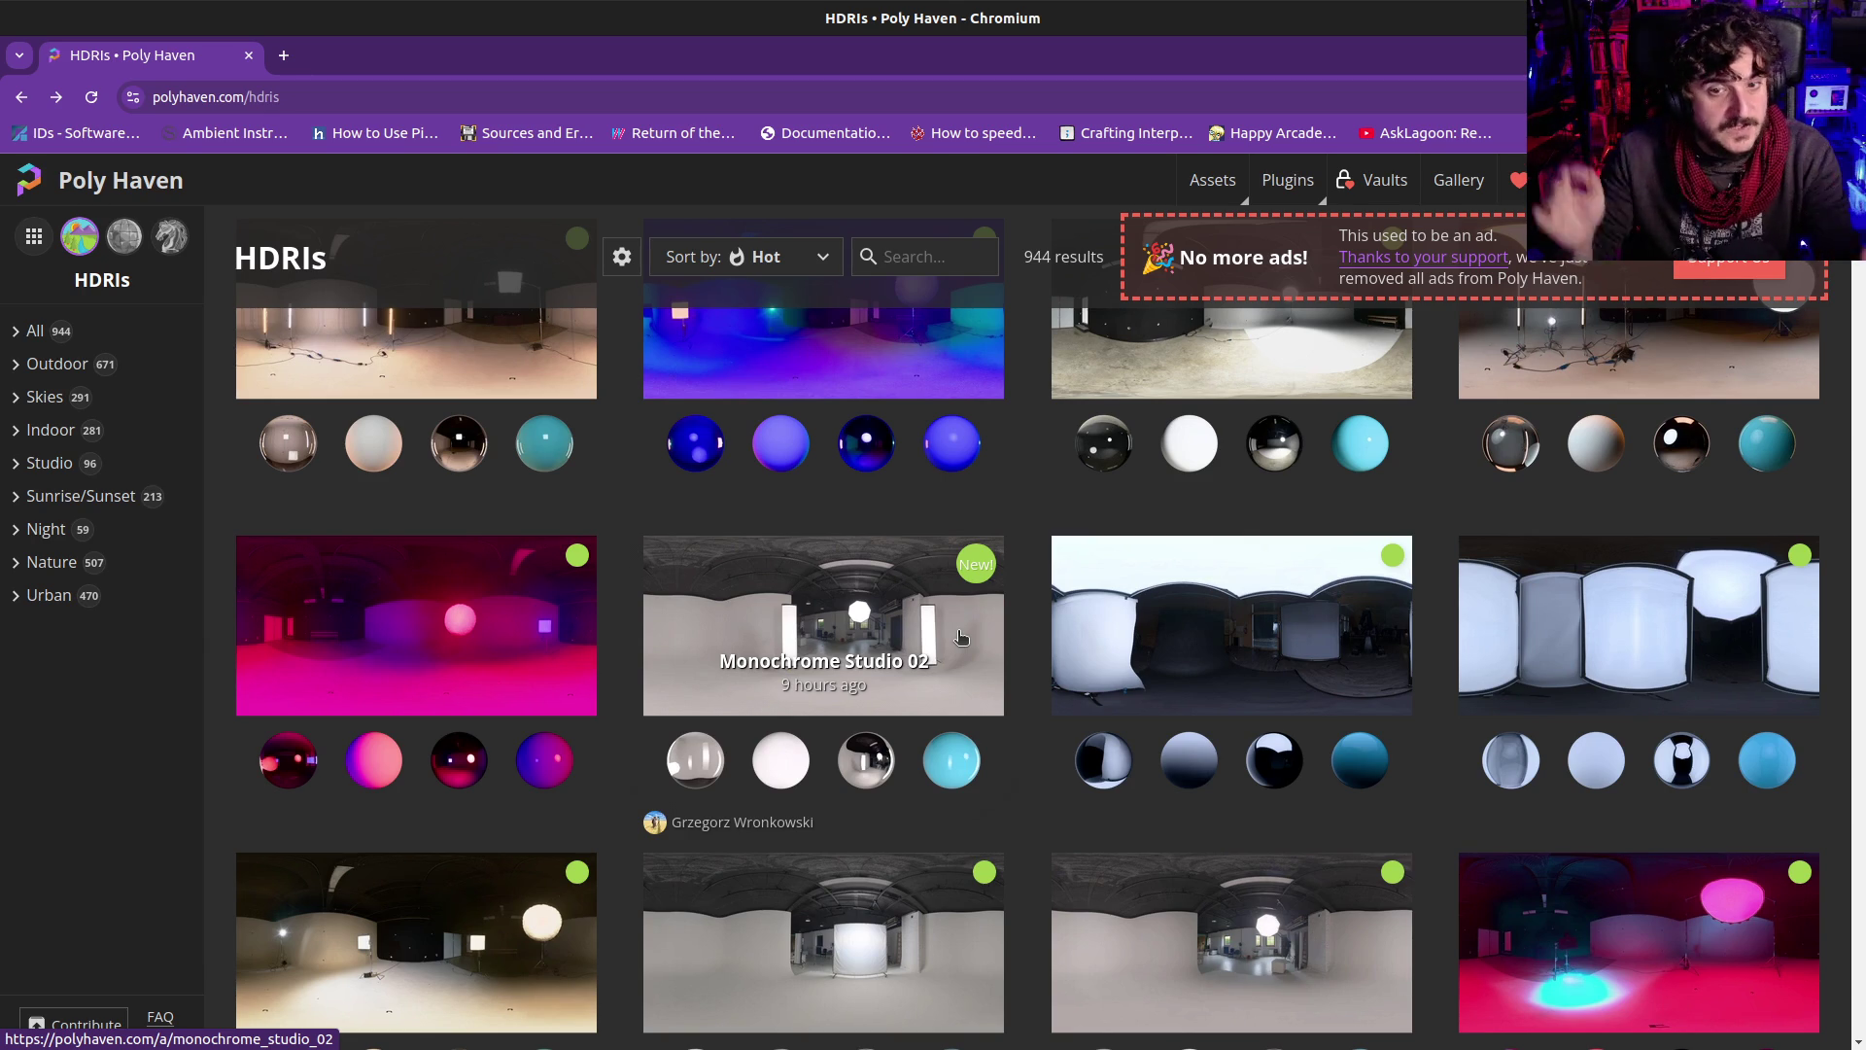
scroll(834, 696, down, 1)
scroll(835, 696, down, 10)
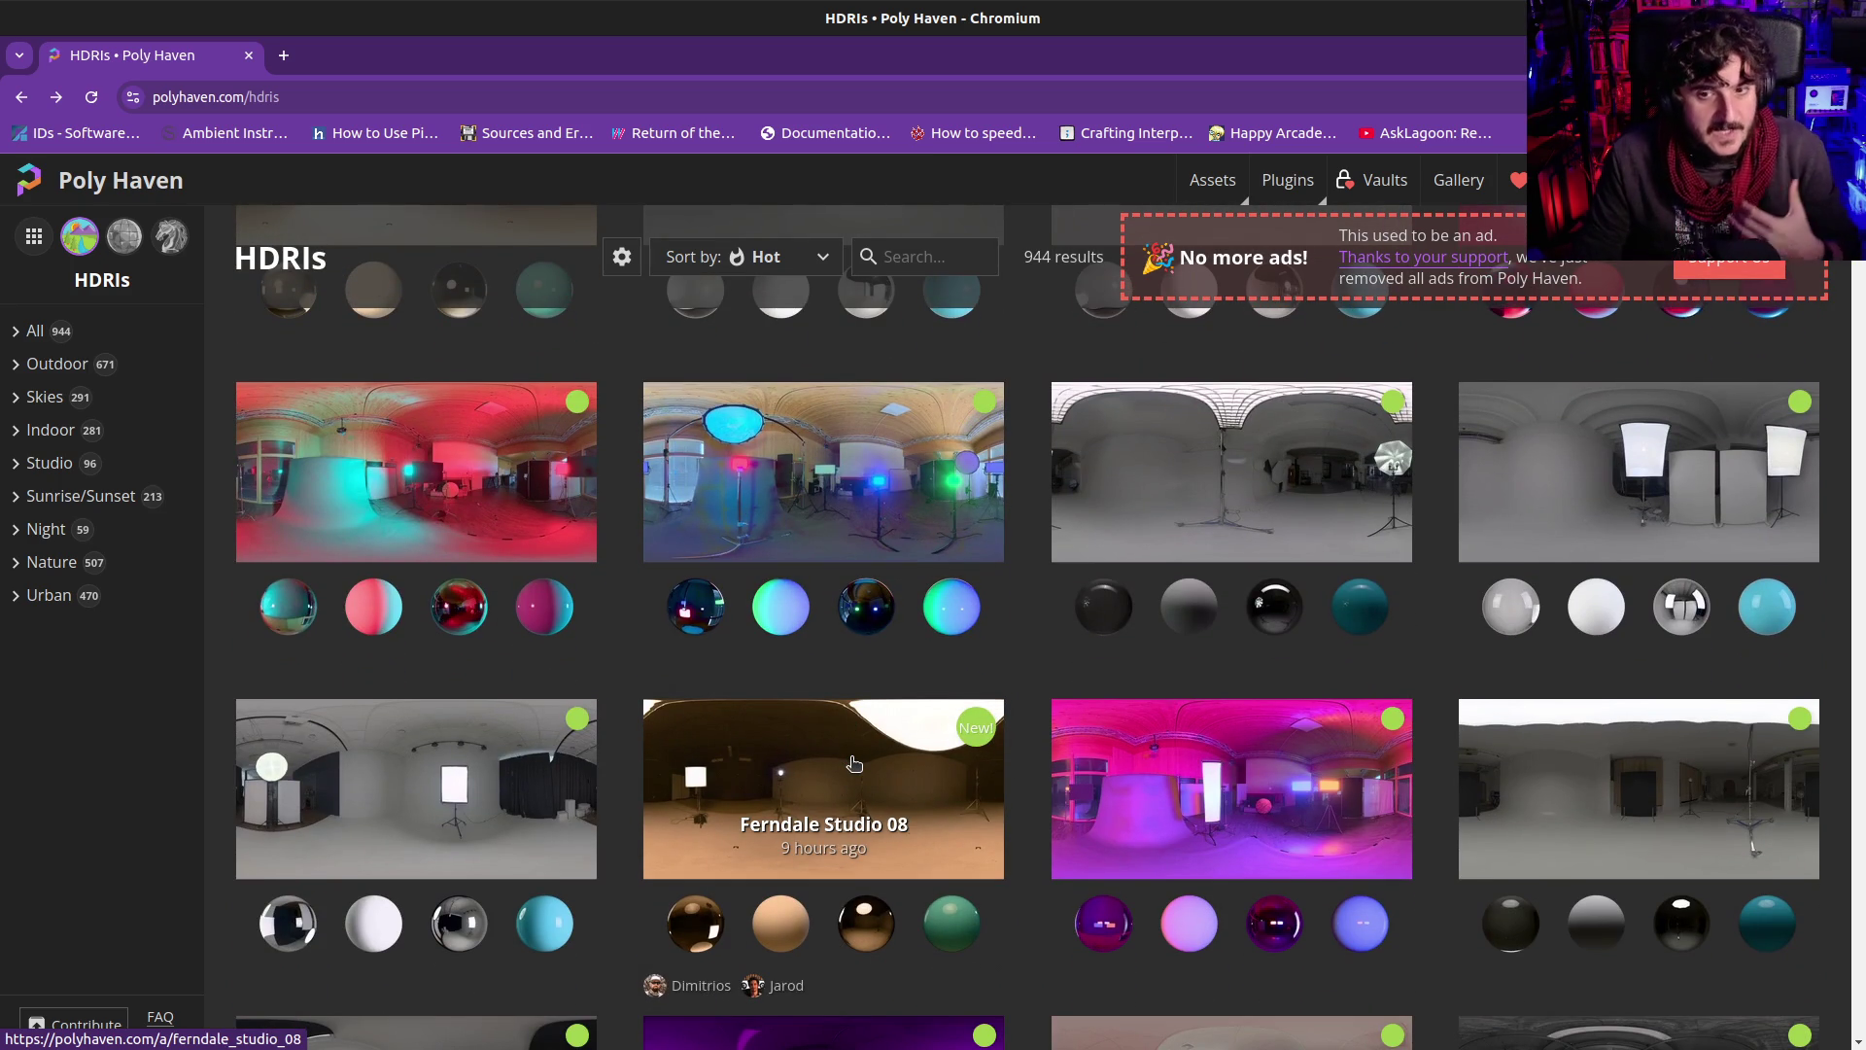
scroll(1194, 907, down, 1)
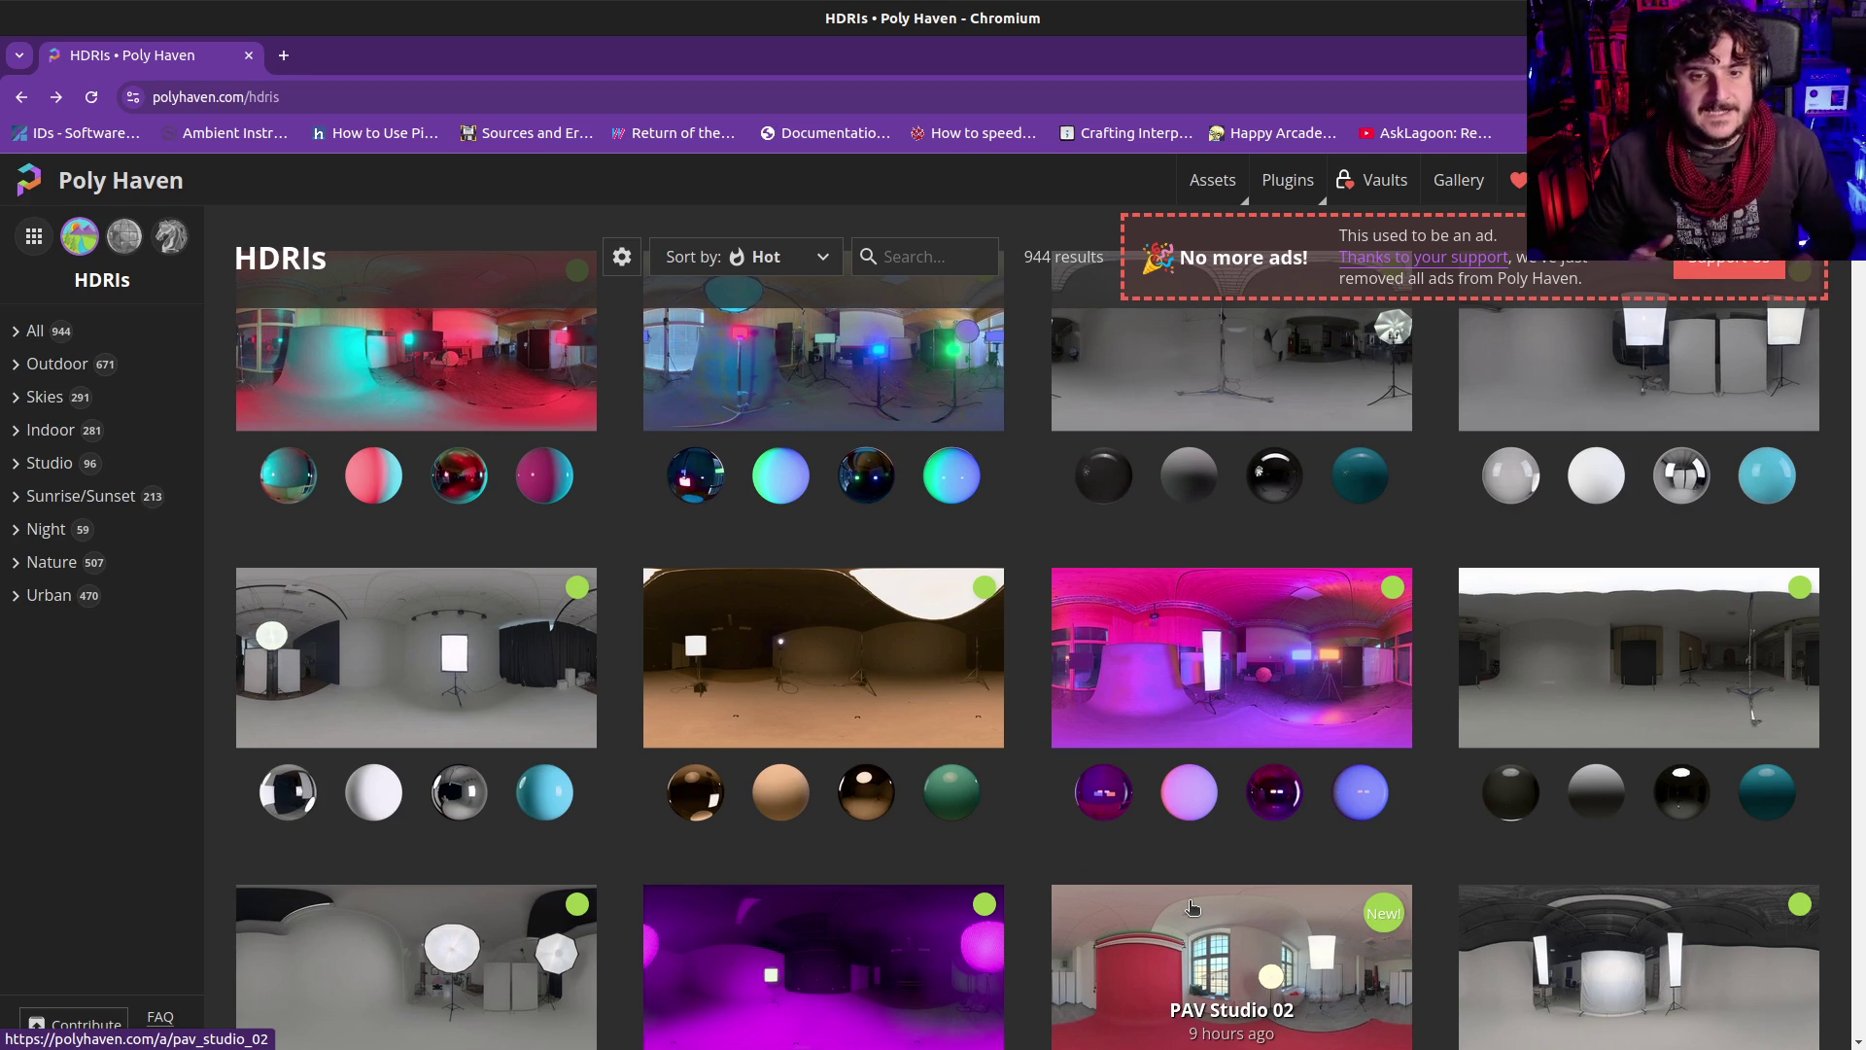
scroll(1192, 907, up, 3)
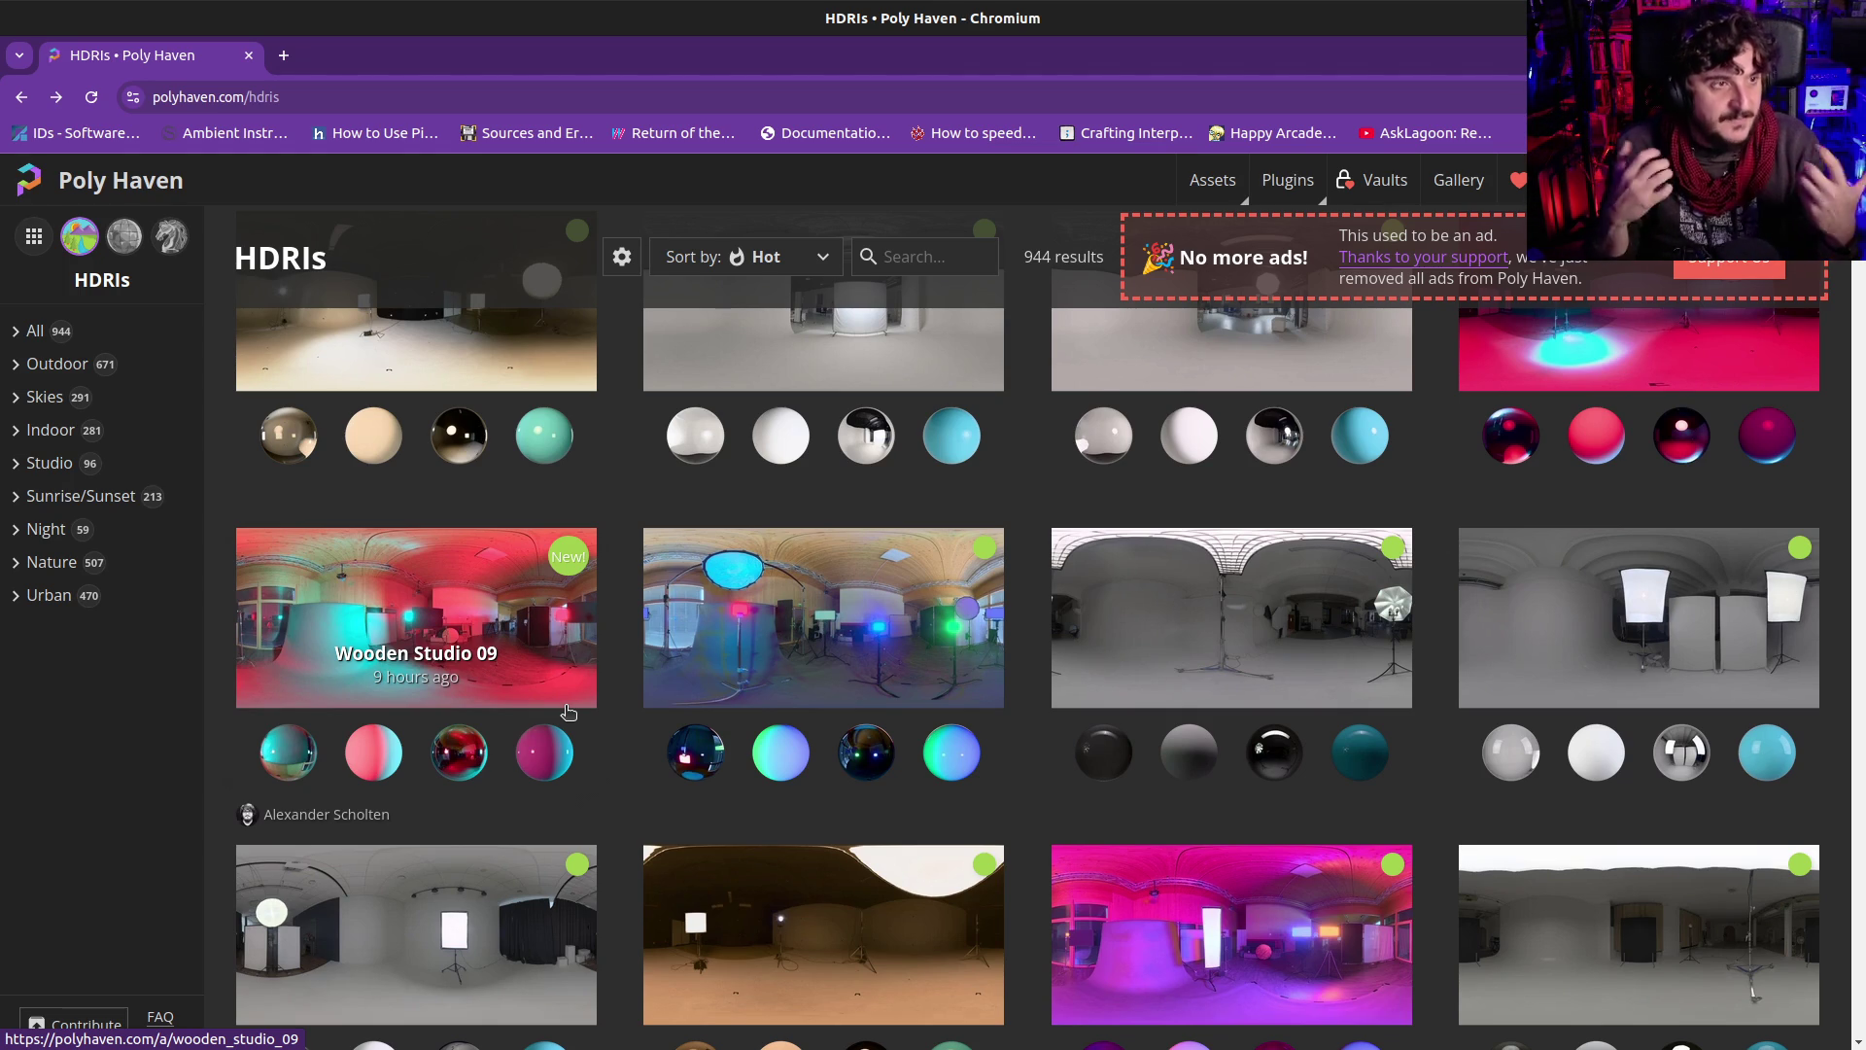
scroll(680, 758, up, 10)
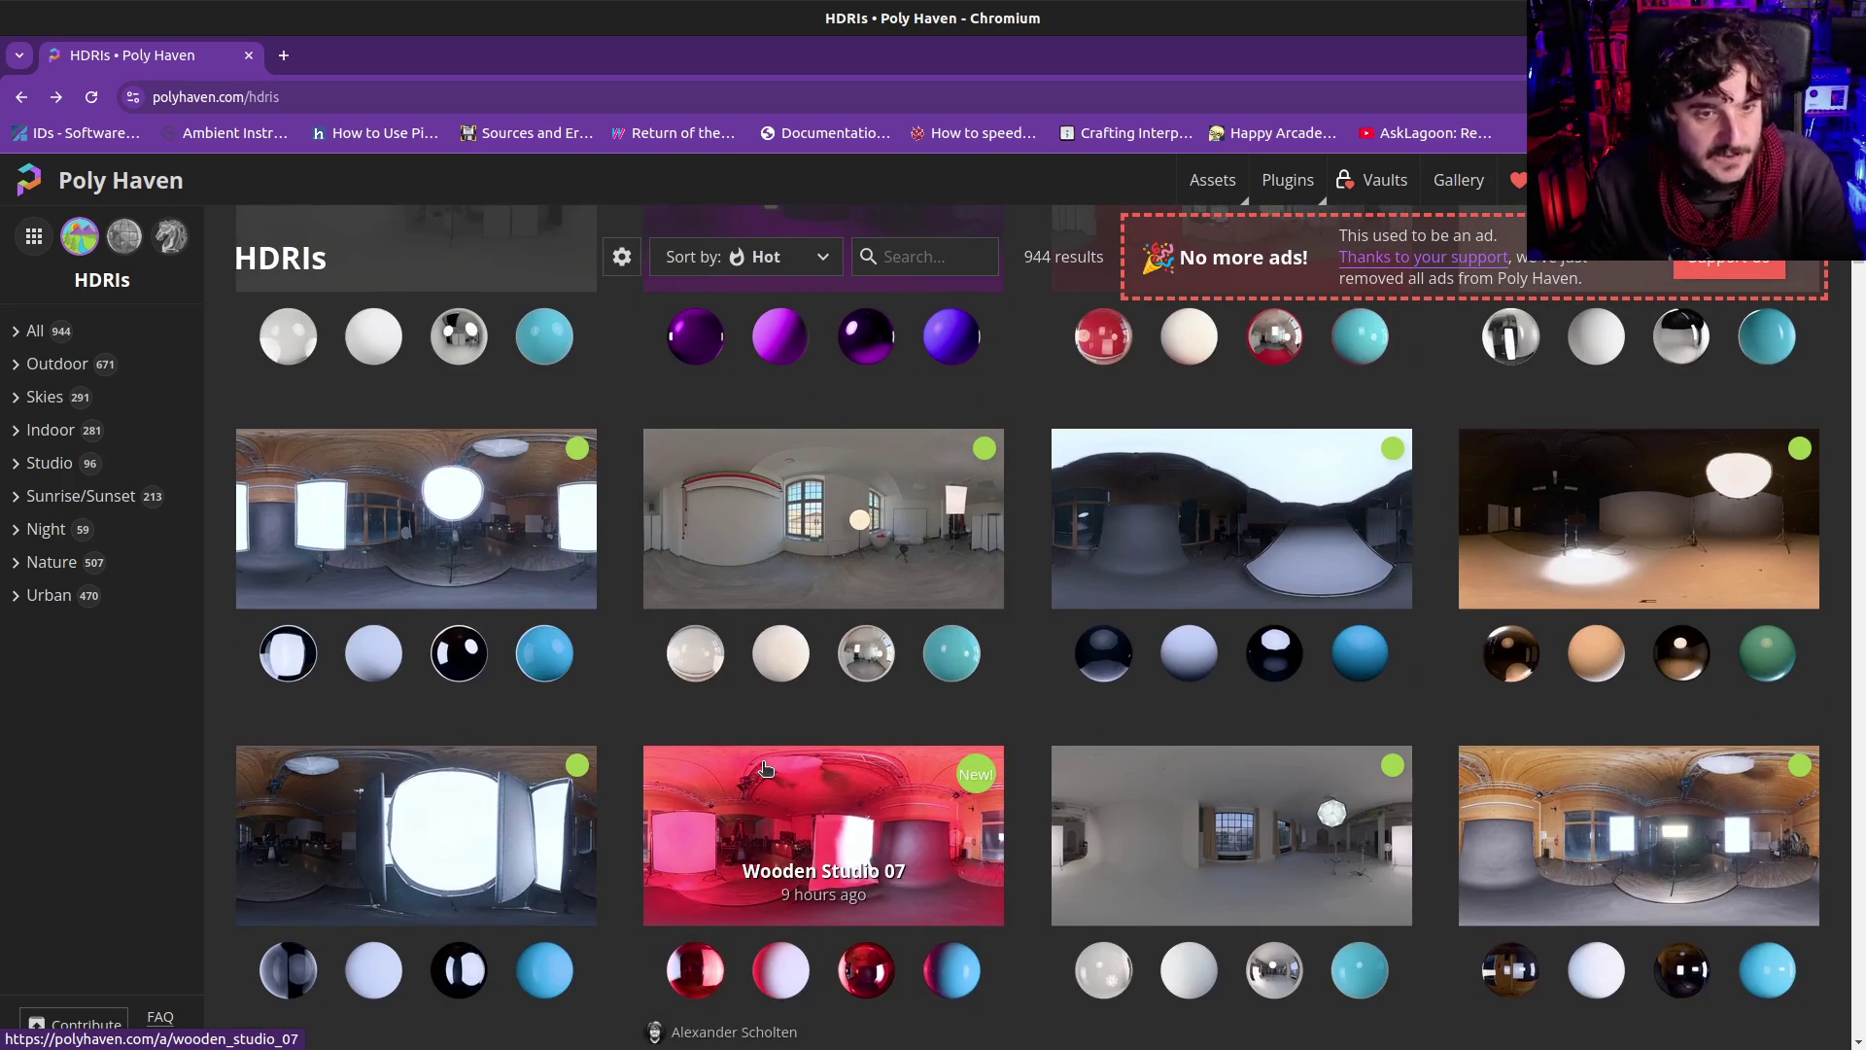
scroll(924, 826, down, 10)
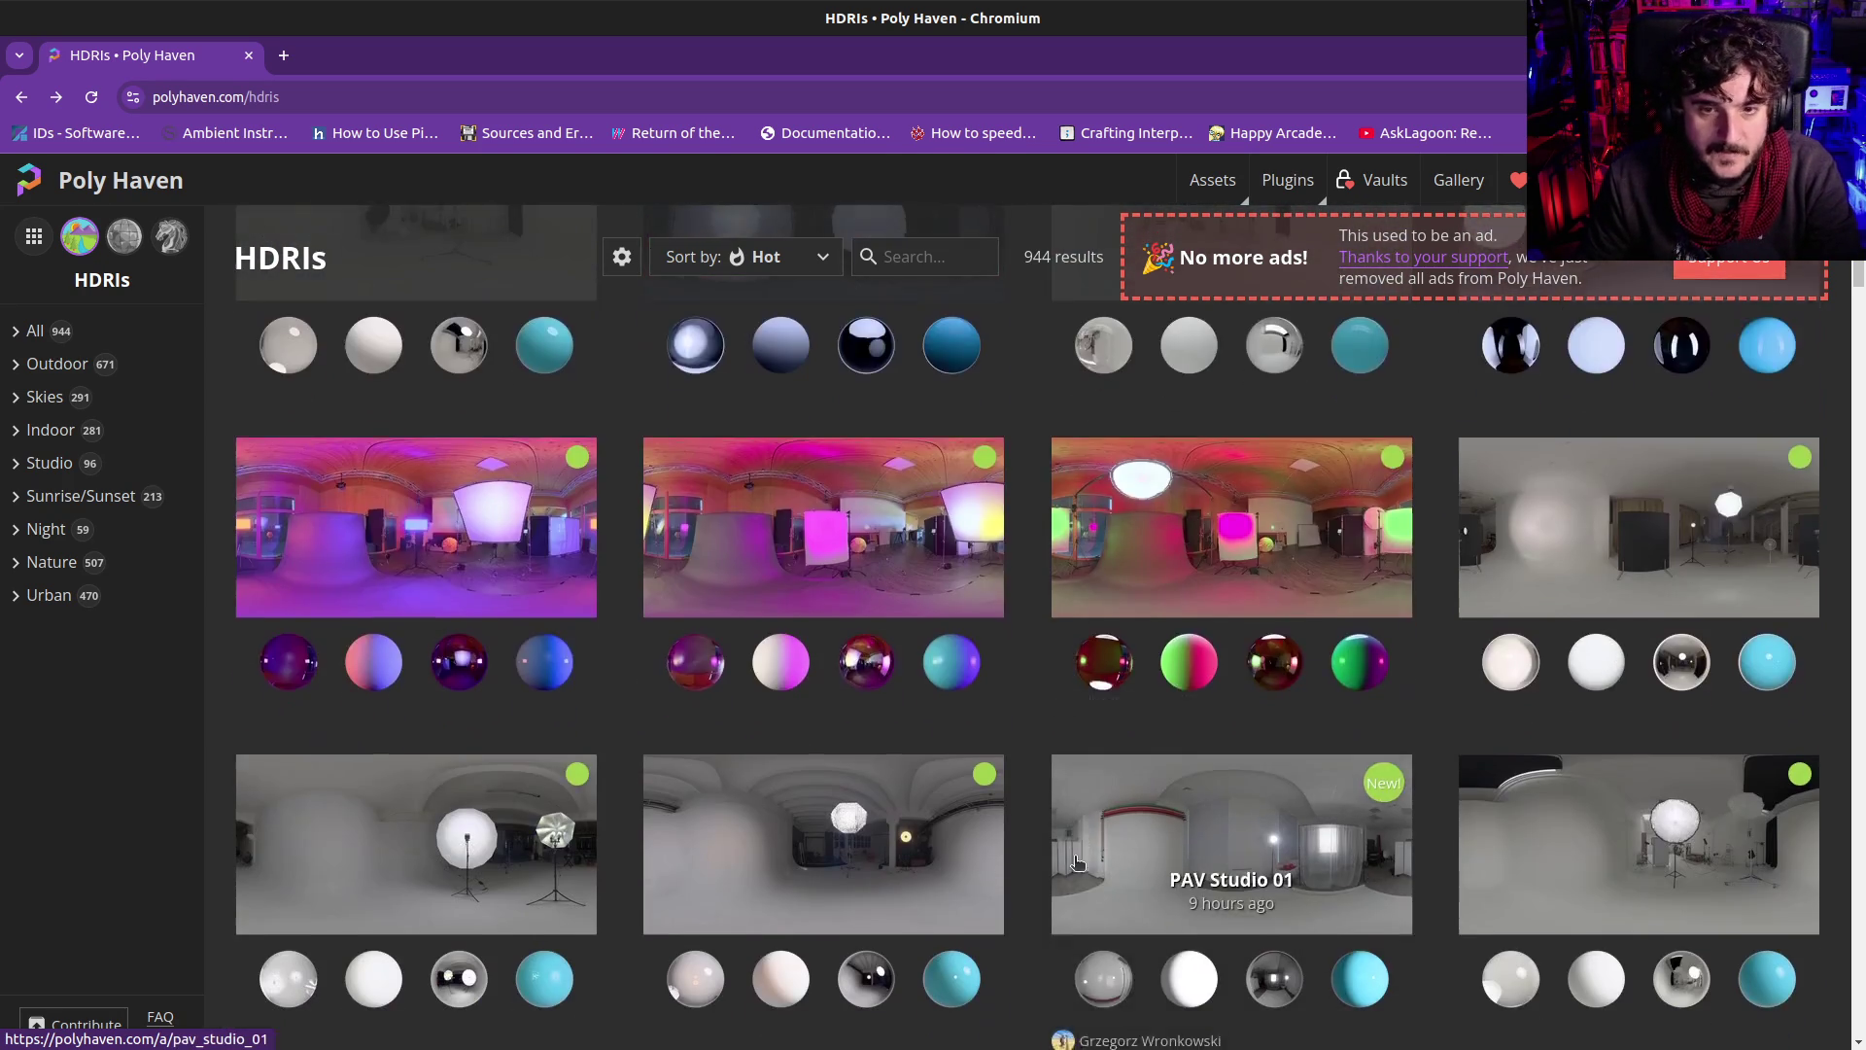
scroll(1070, 700, down, 6)
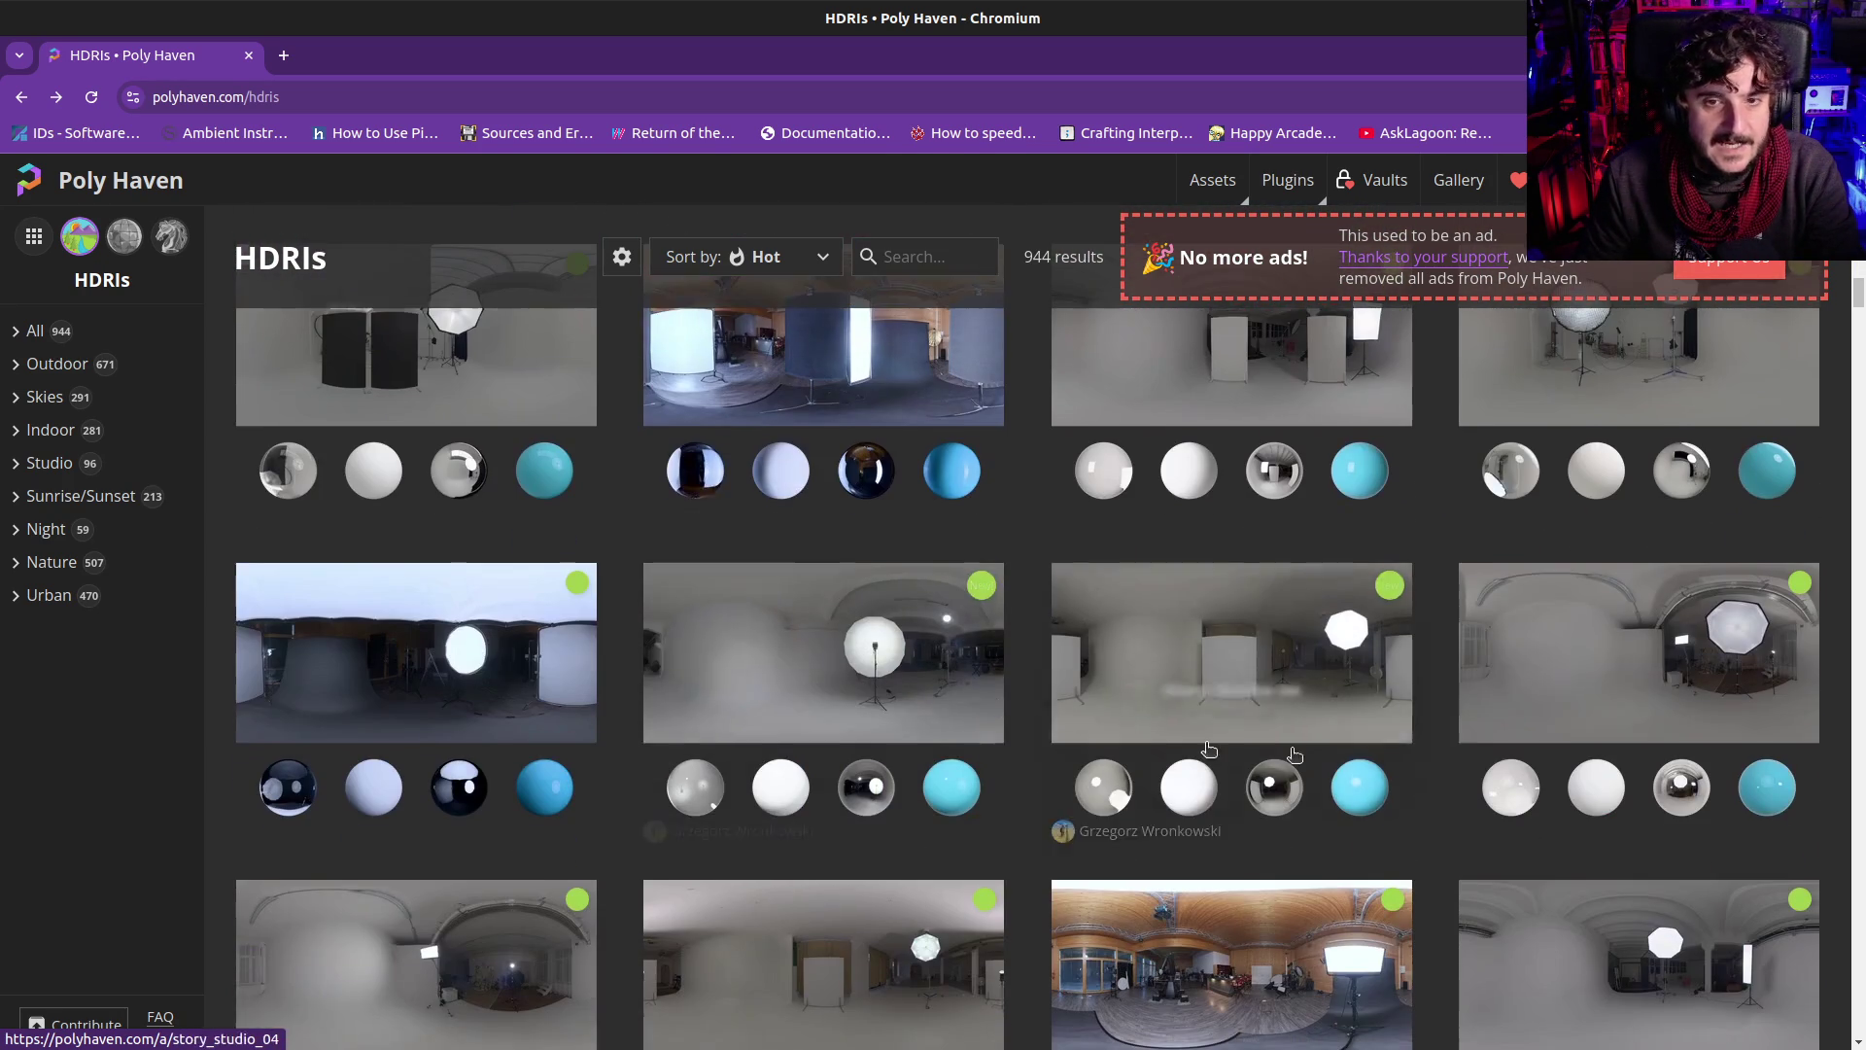
scroll(1729, 705, down, 15)
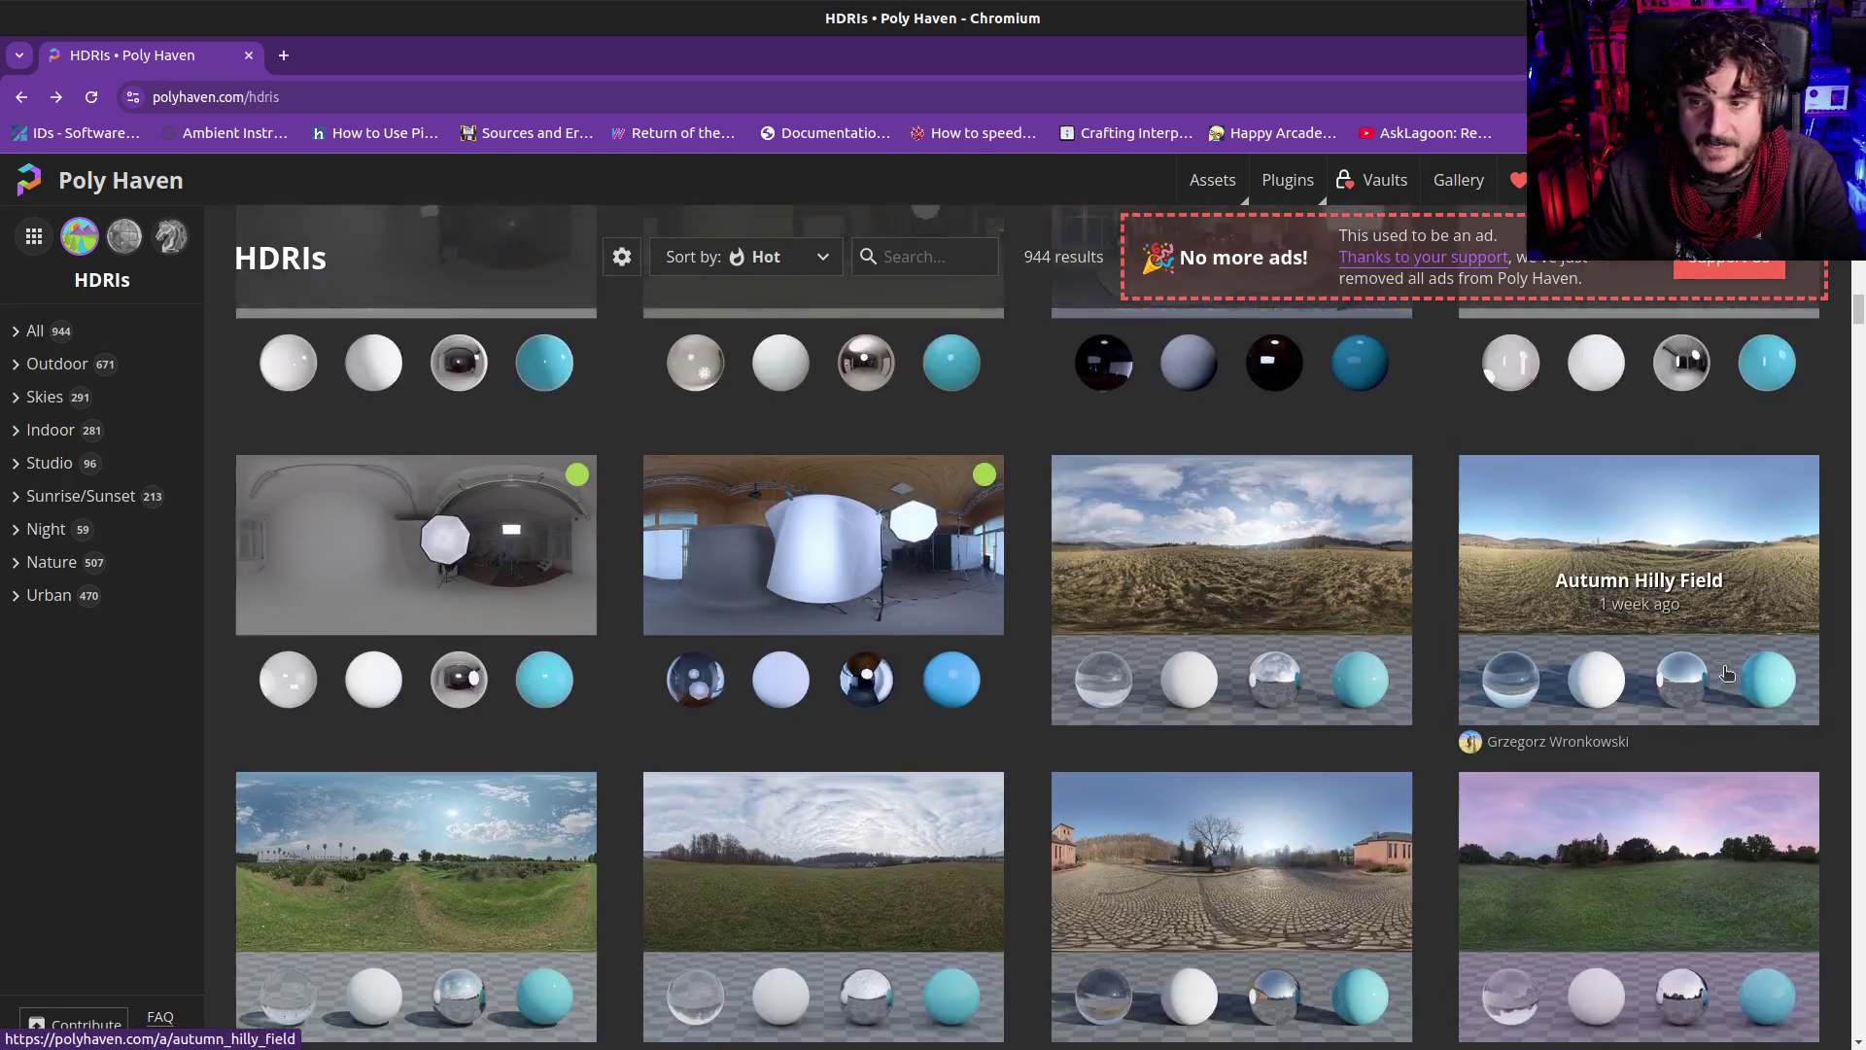
scroll(1728, 710, down, 7)
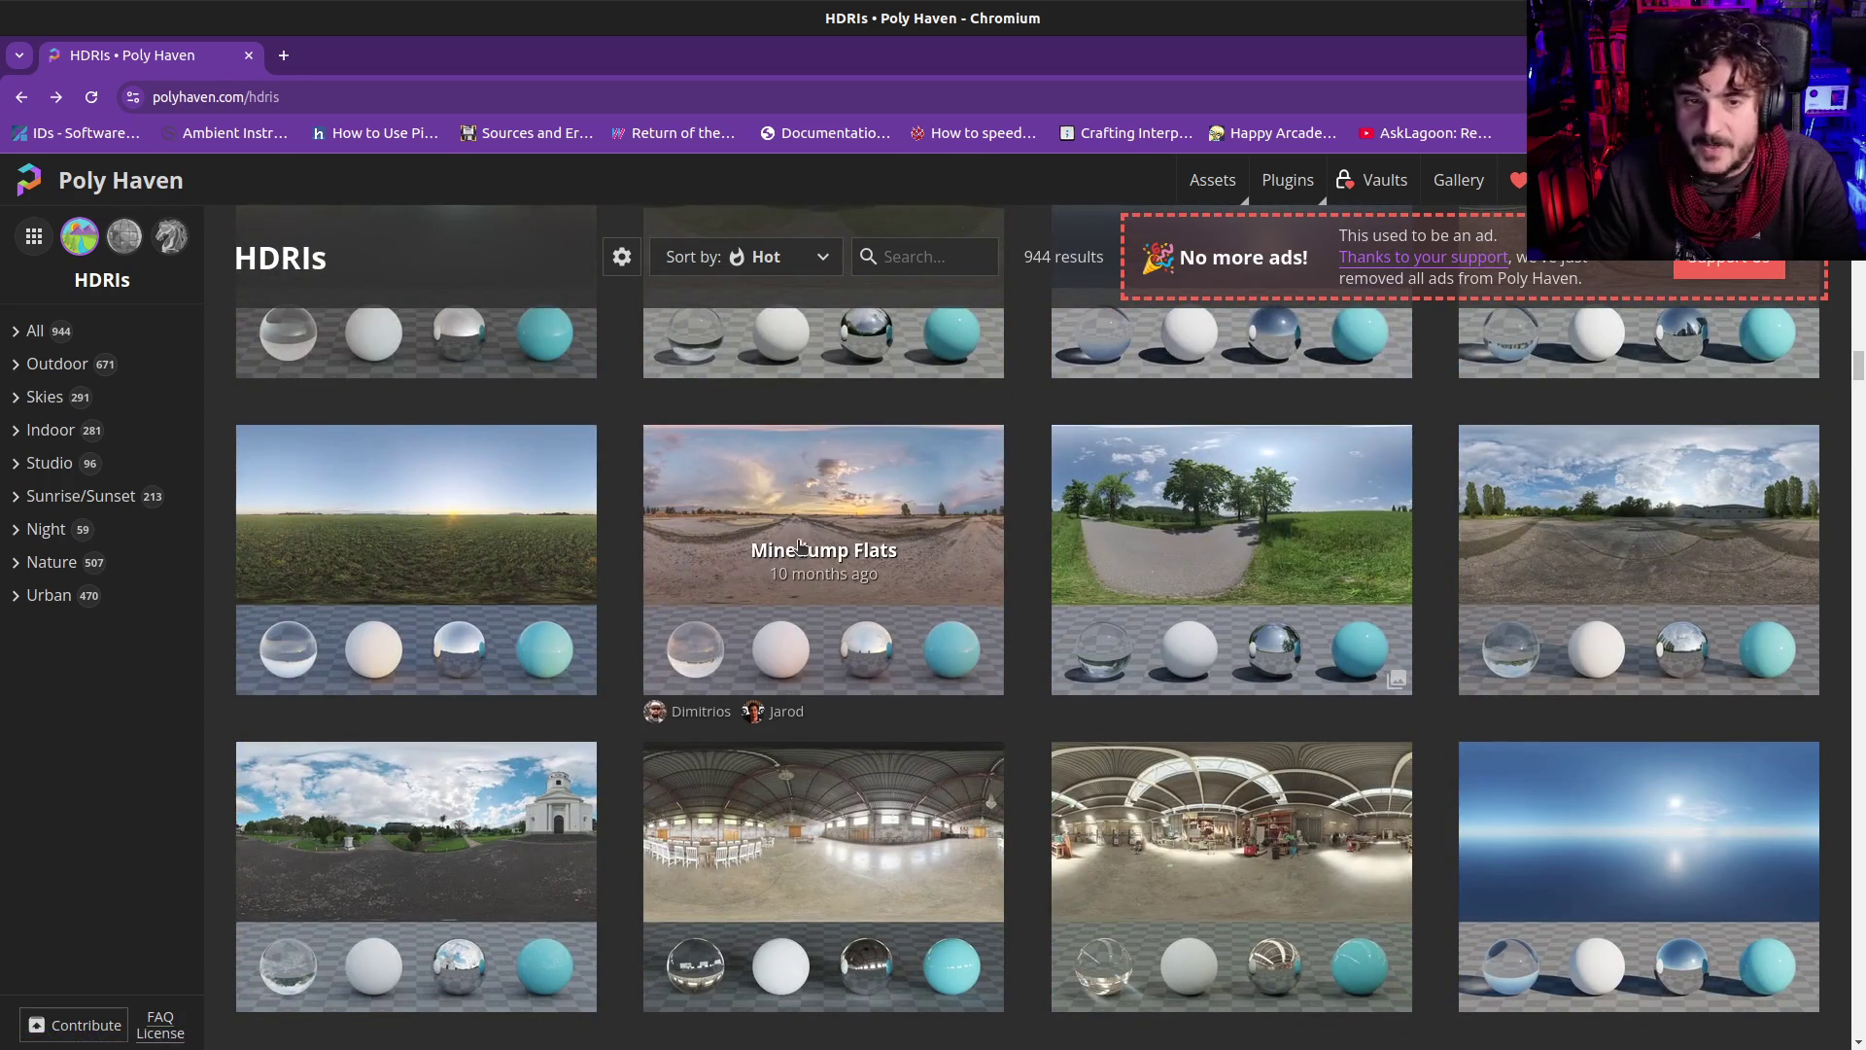
scroll(799, 548, down, 1)
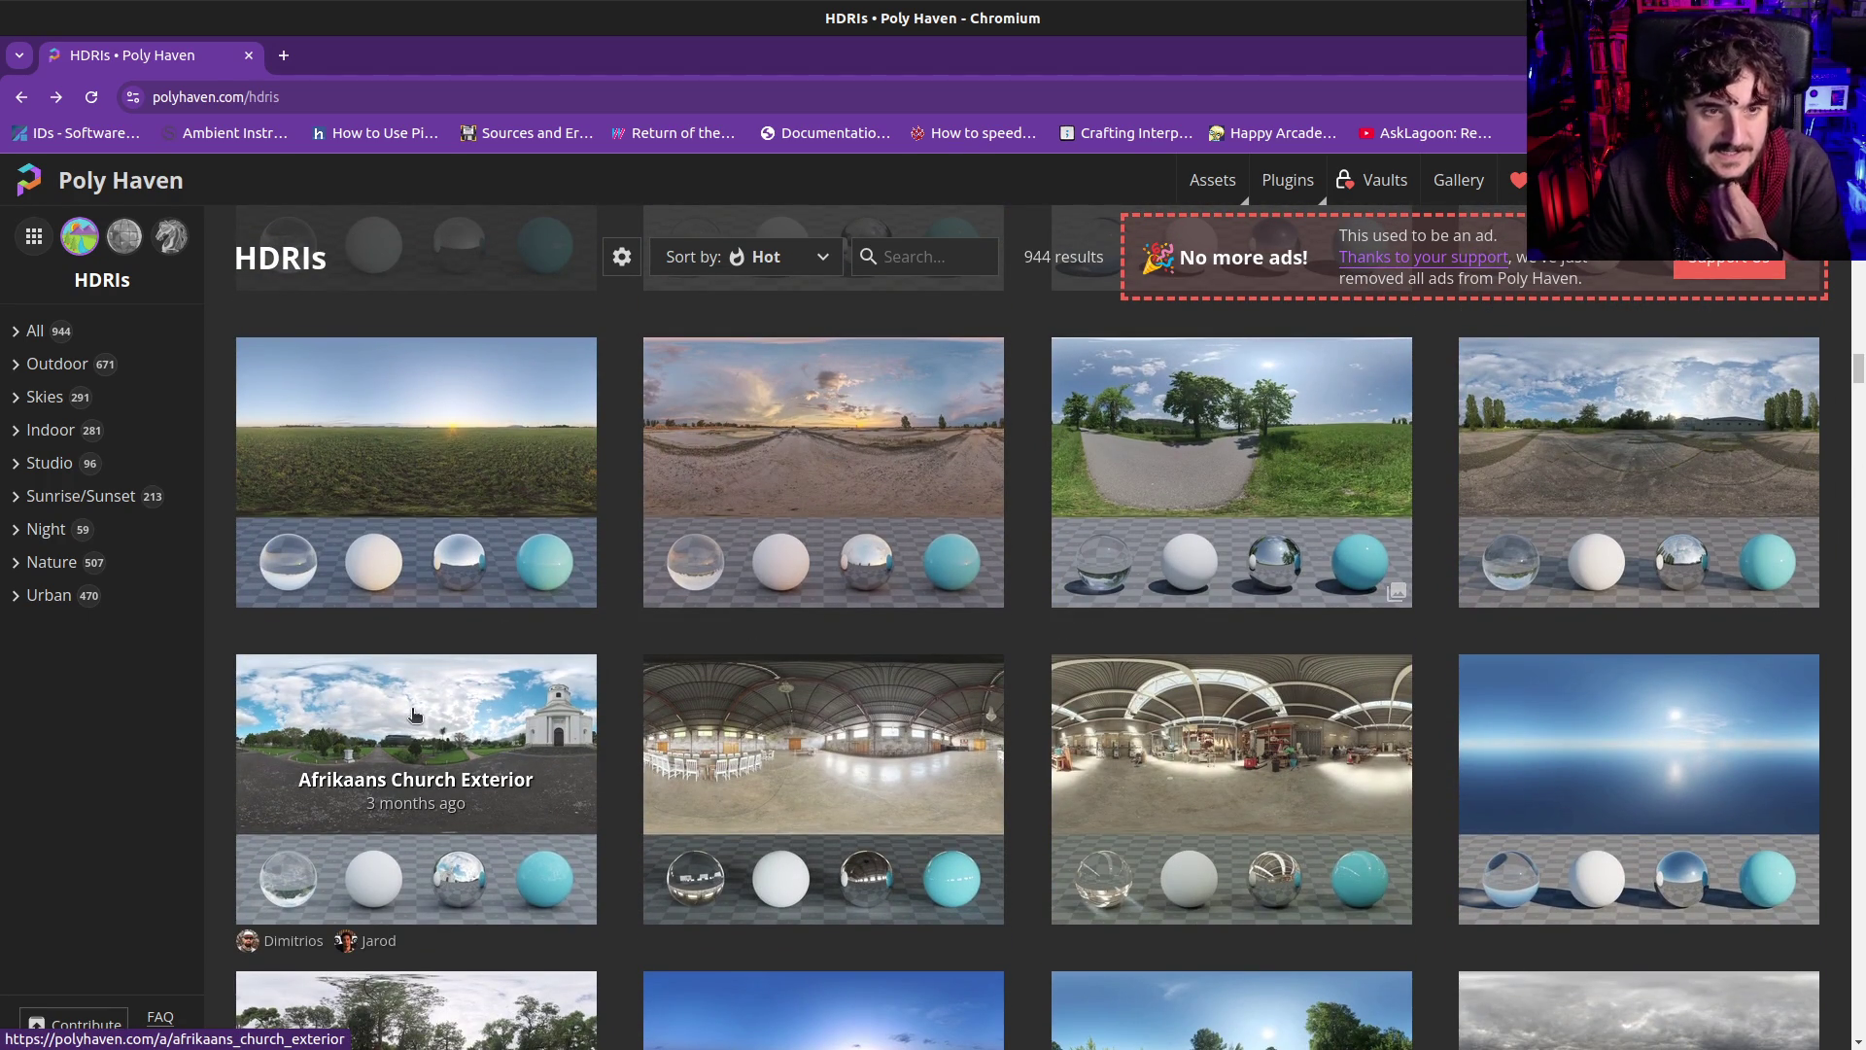
scroll(415, 714, up, 1)
scroll(418, 700, up, 2)
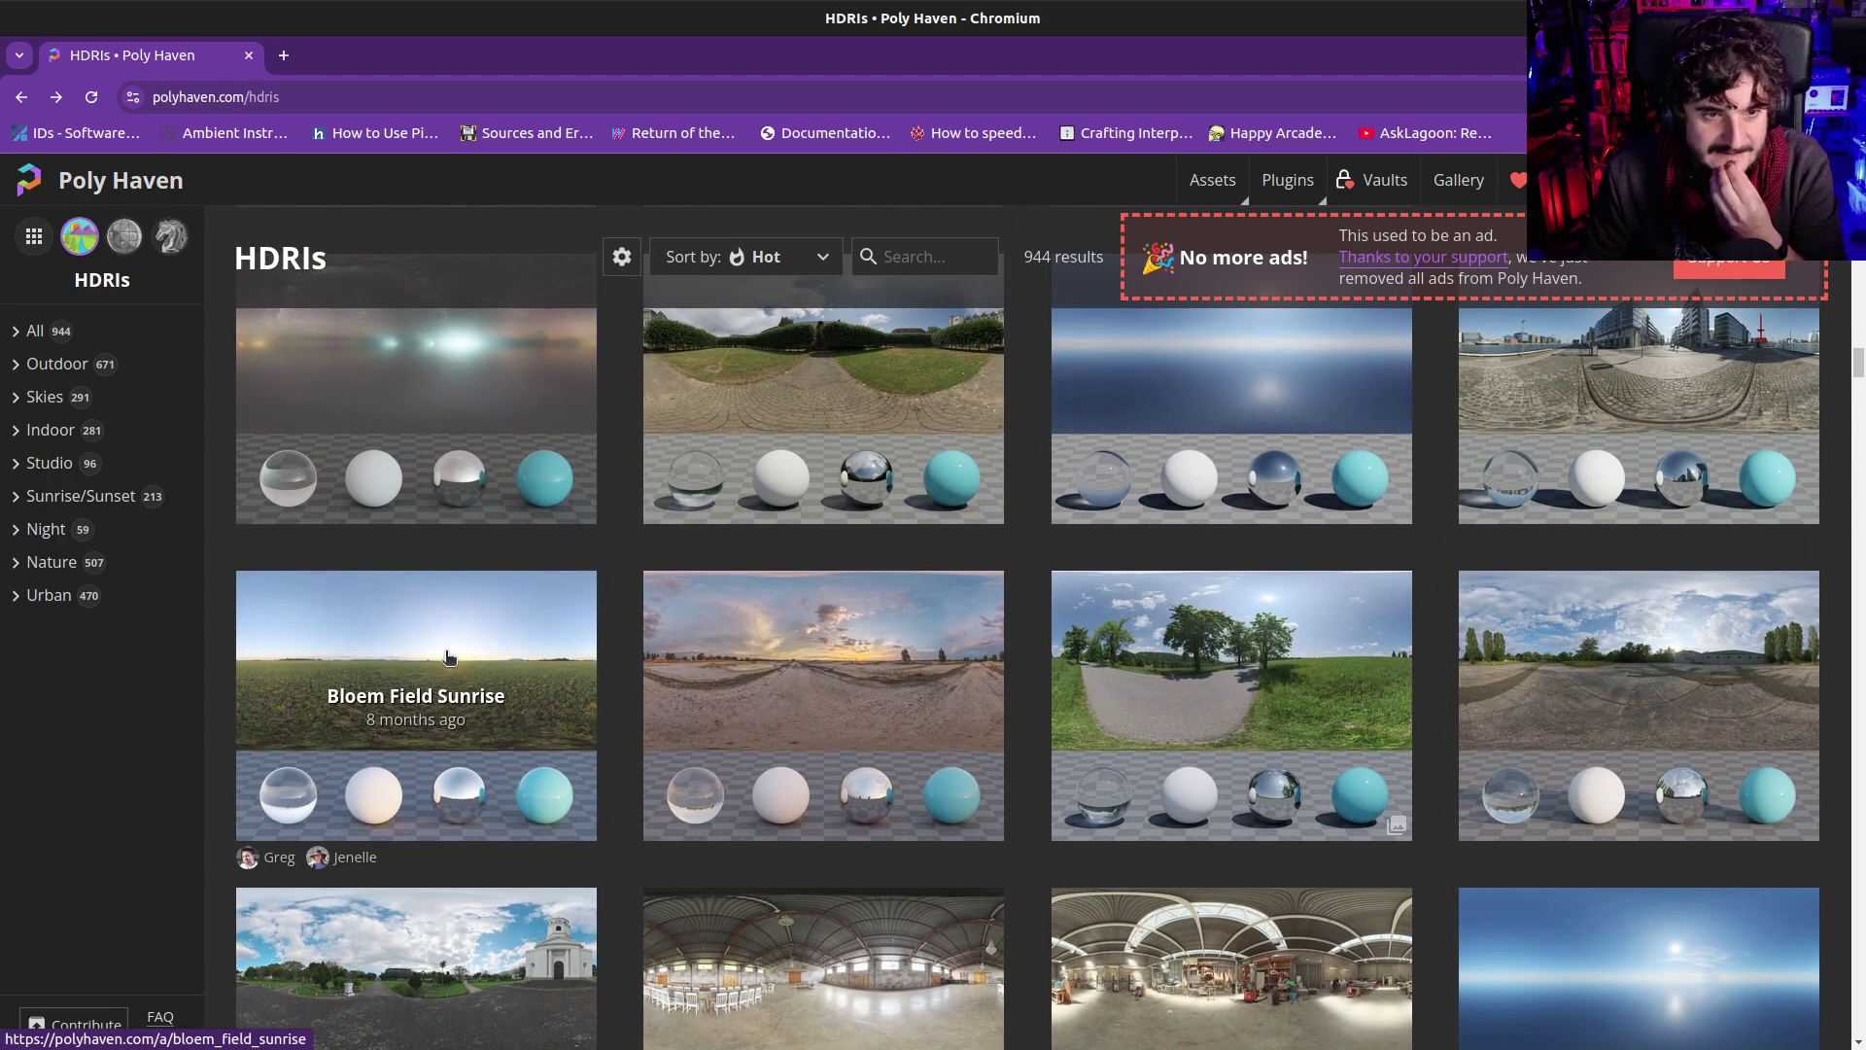
click(447, 657)
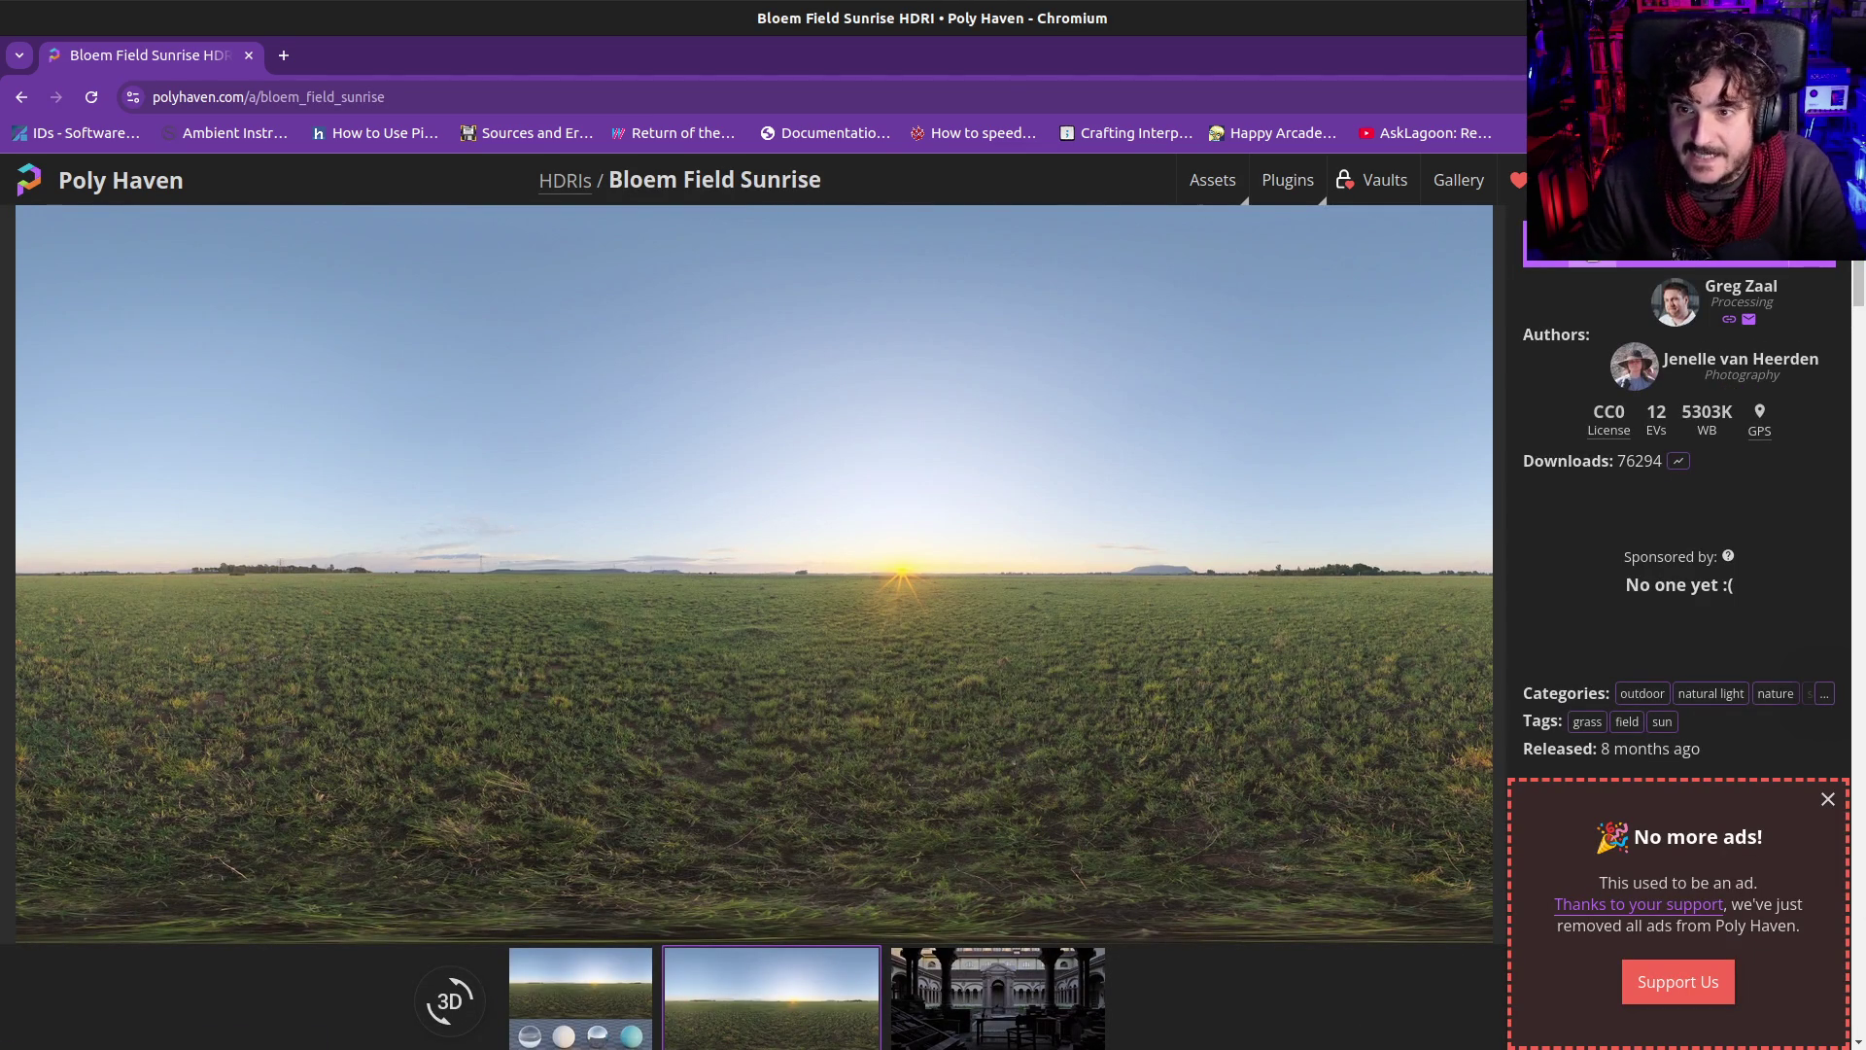
Download the Bloem Field Sunrise HDRI at 1K resolution
click(1553, 248)
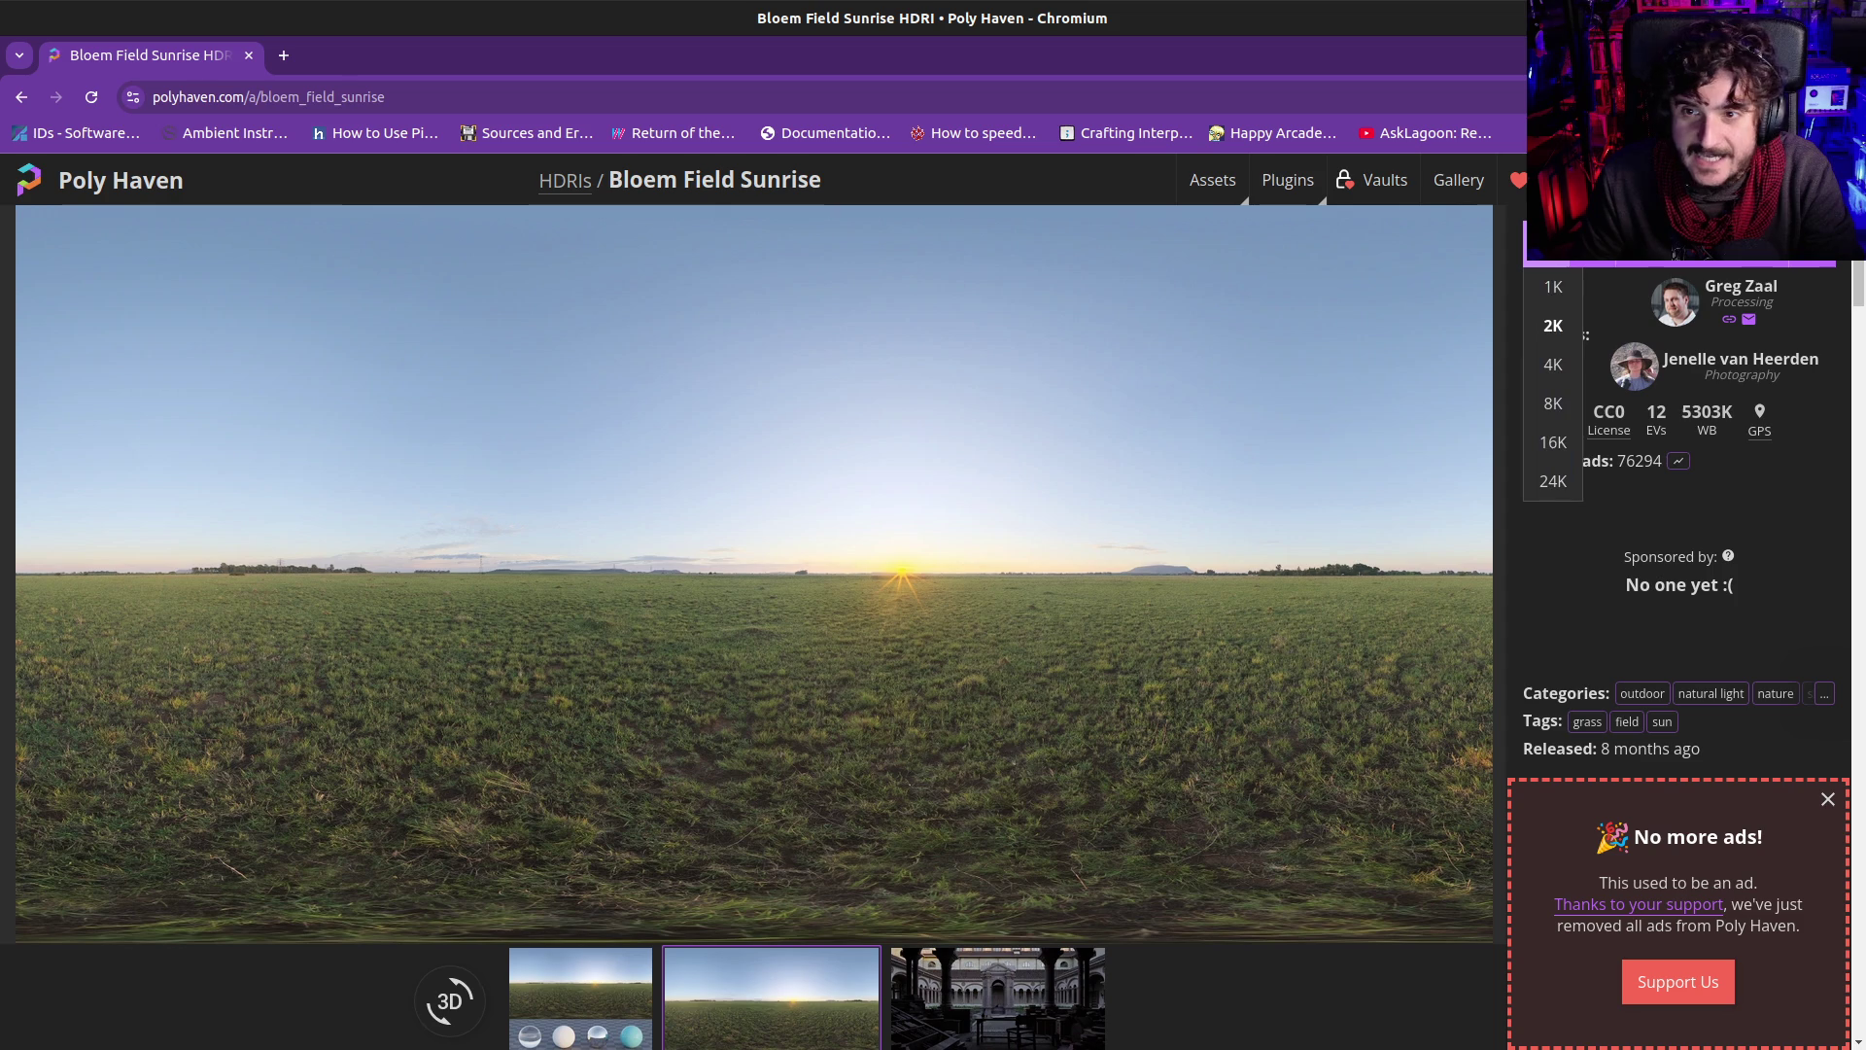
click(1552, 249)
click(1553, 248)
click(1548, 283)
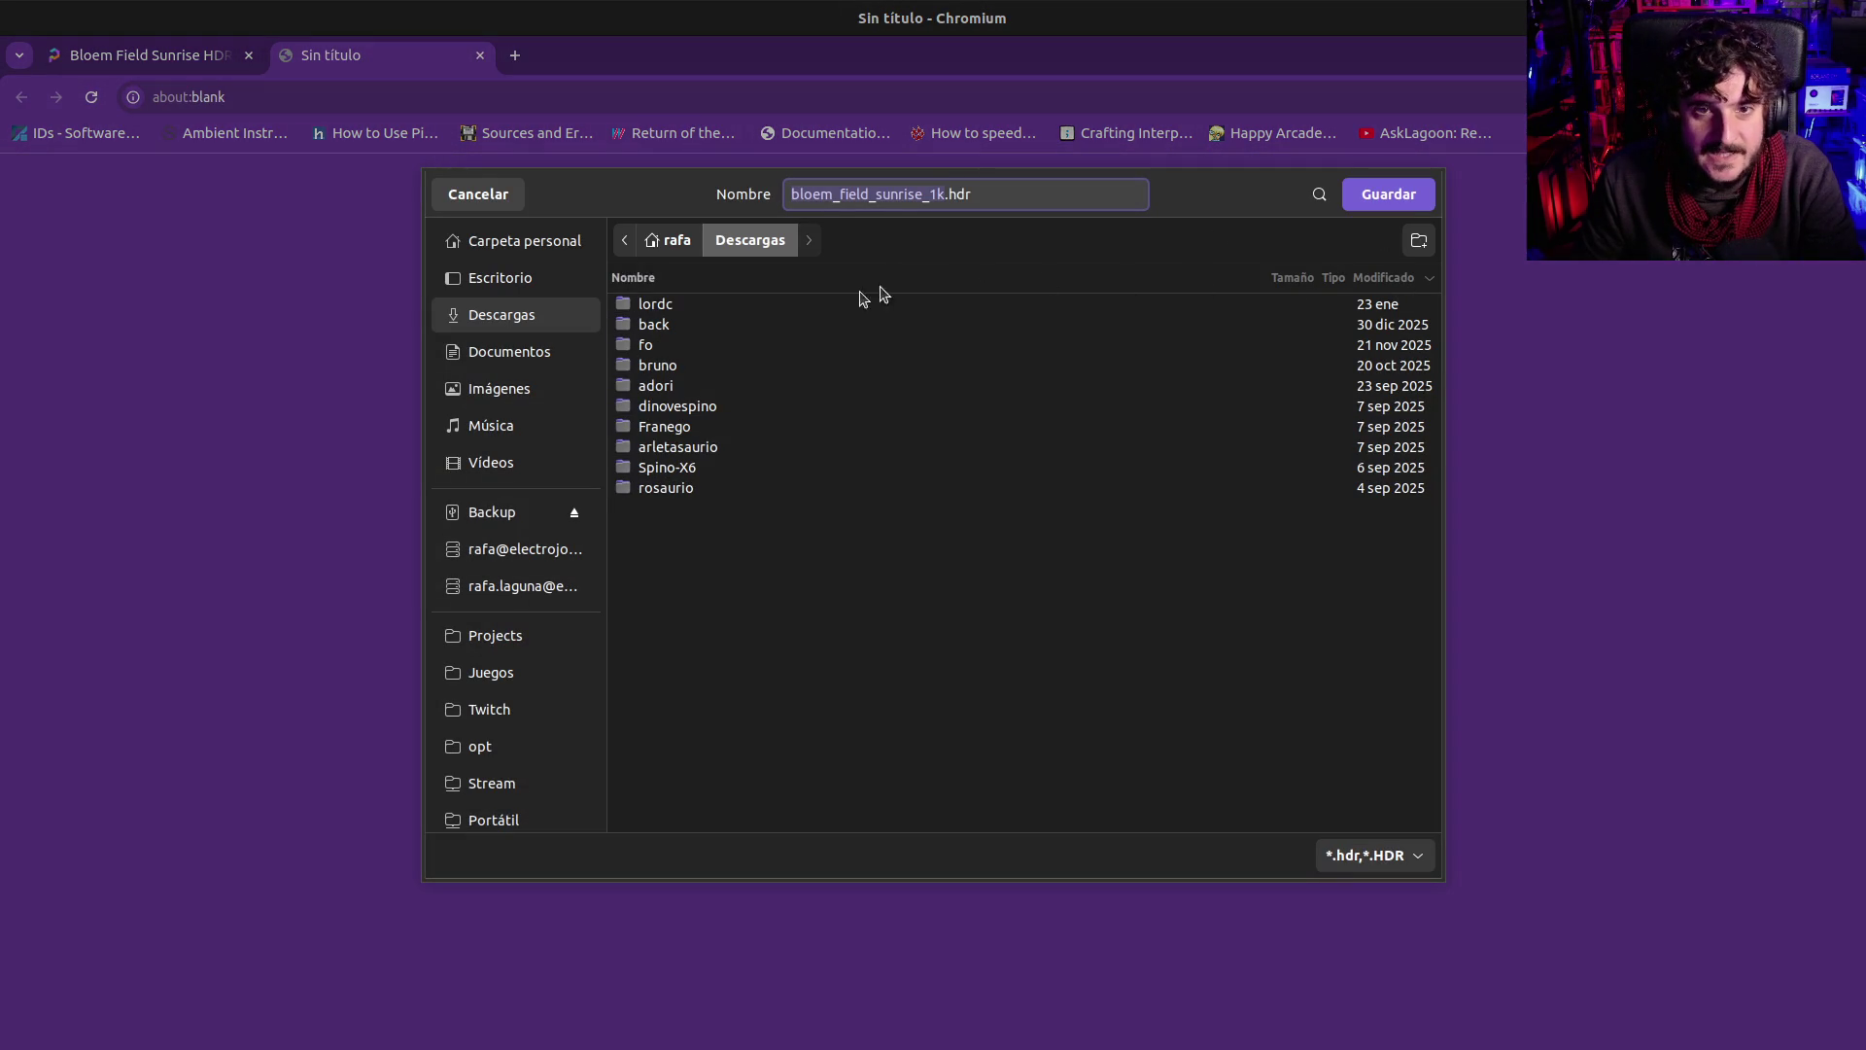
Save bloem_field_sunrise_1k.hdr into a new hdri folder under wacky-marbles/assets, then return to Godot
click(480, 636)
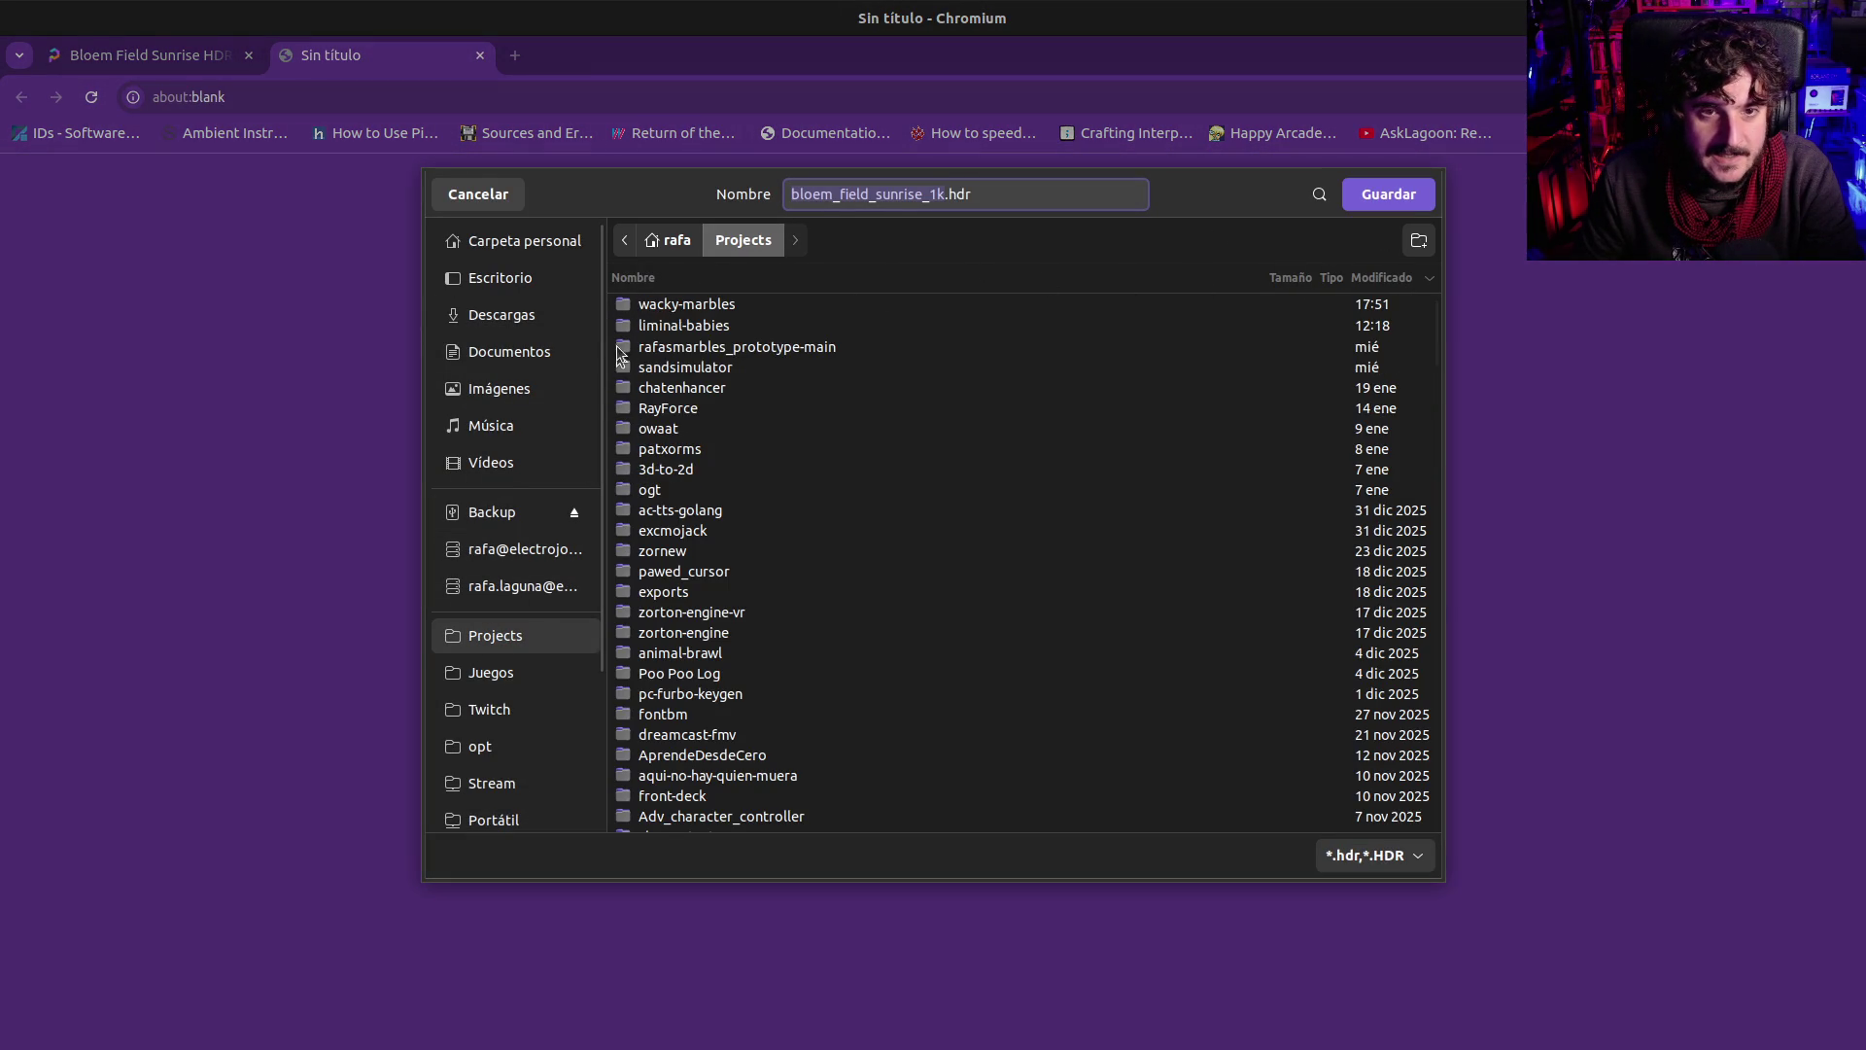
double_click(700, 307)
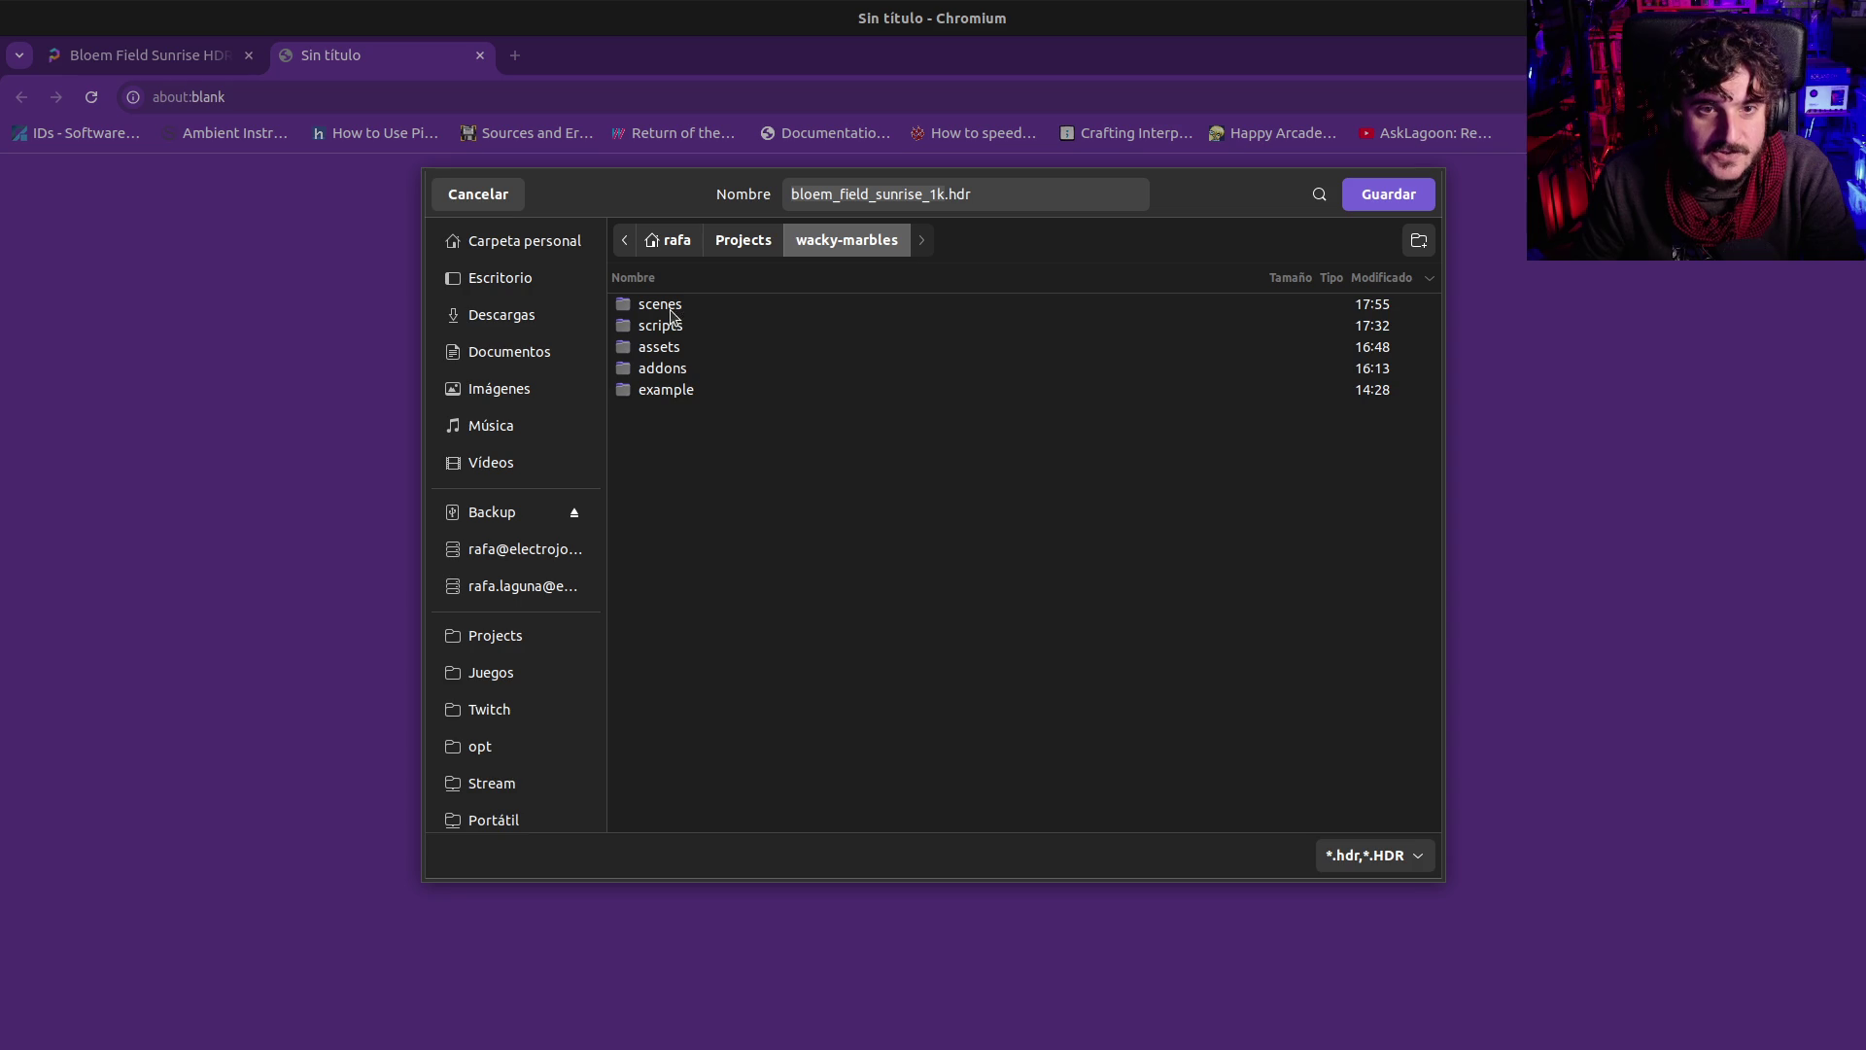
double_click(659, 348)
click(1418, 240)
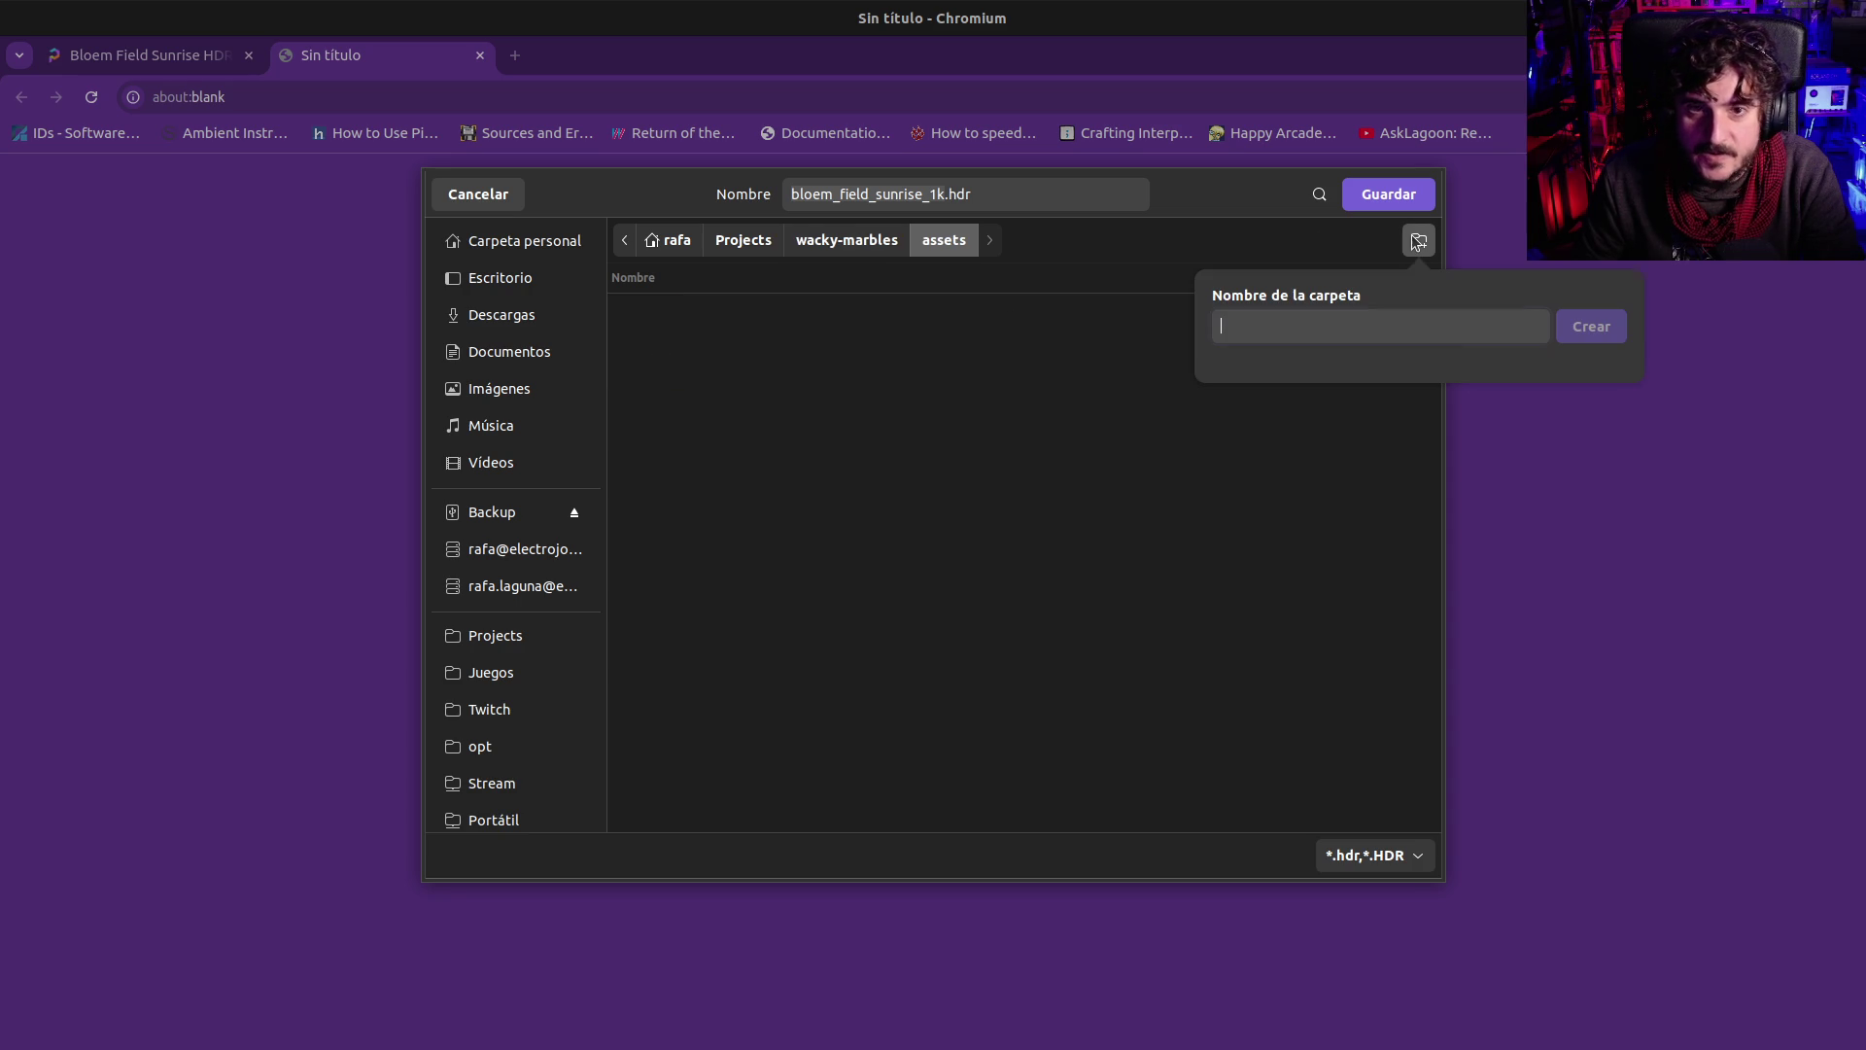
text(hdri)
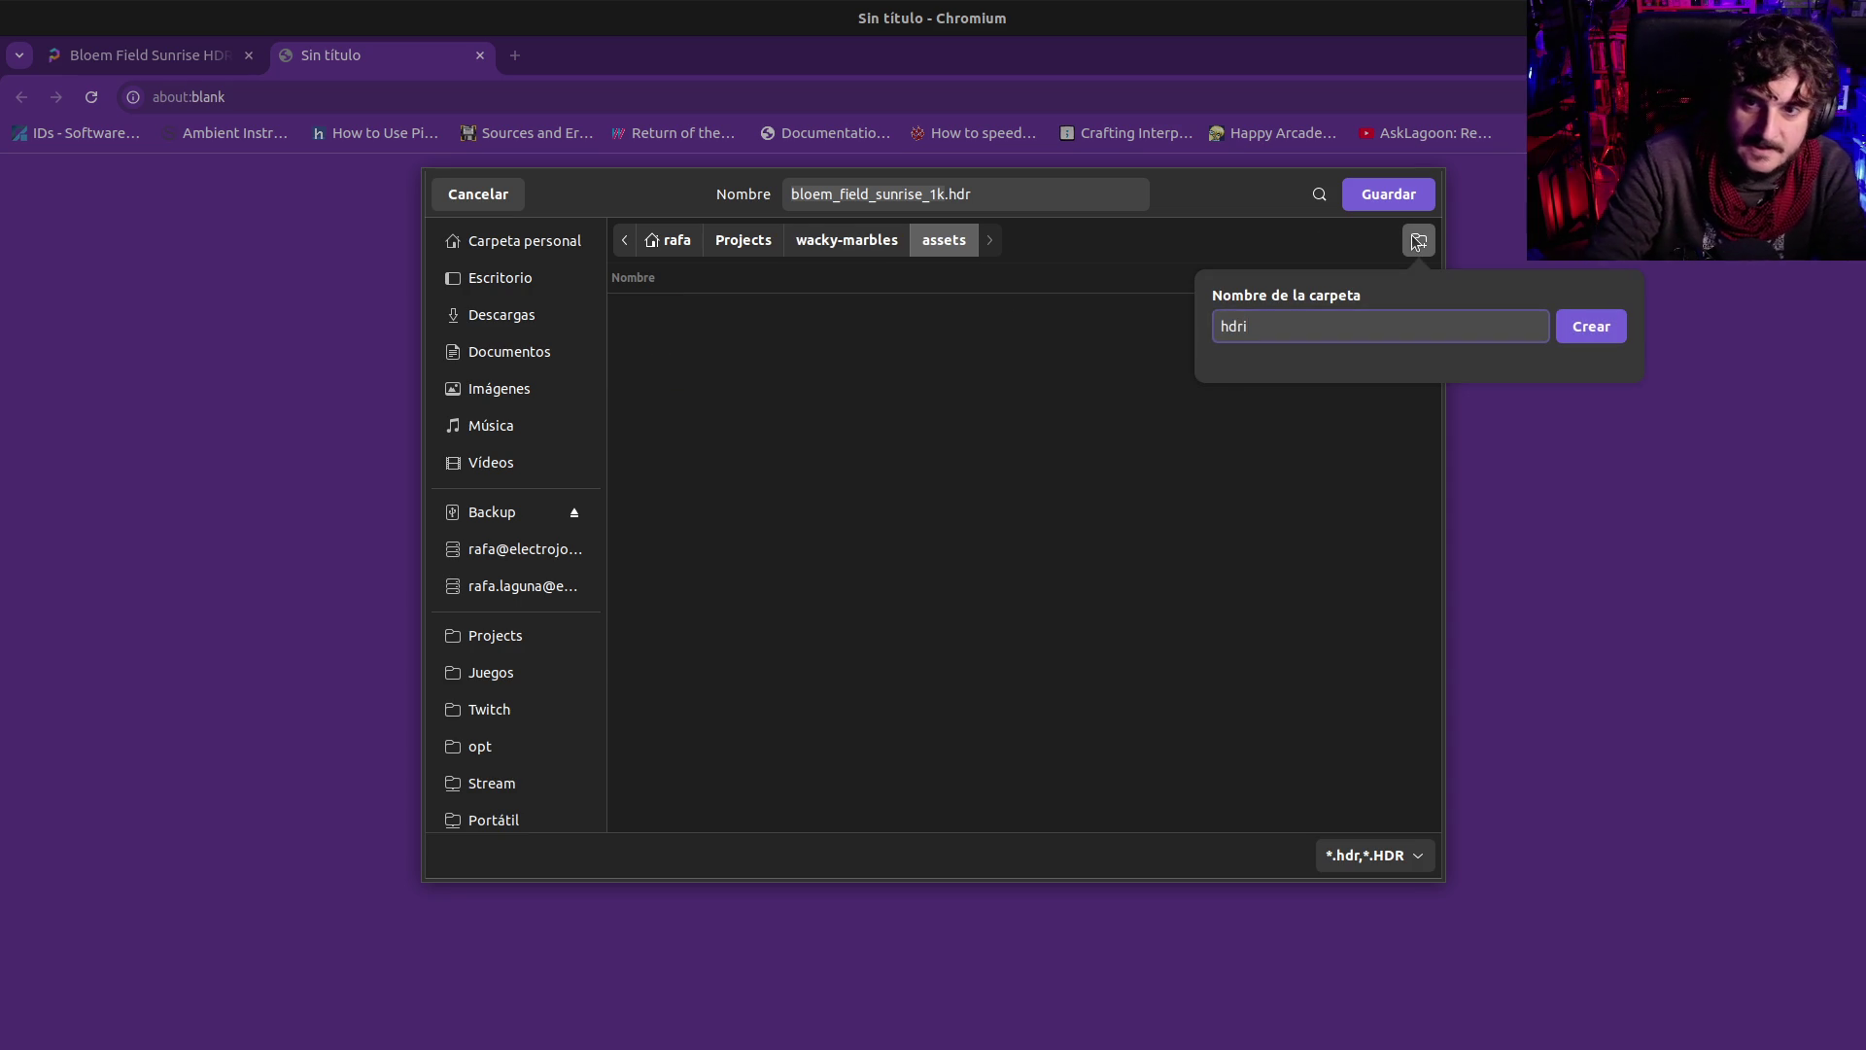
key(Return)
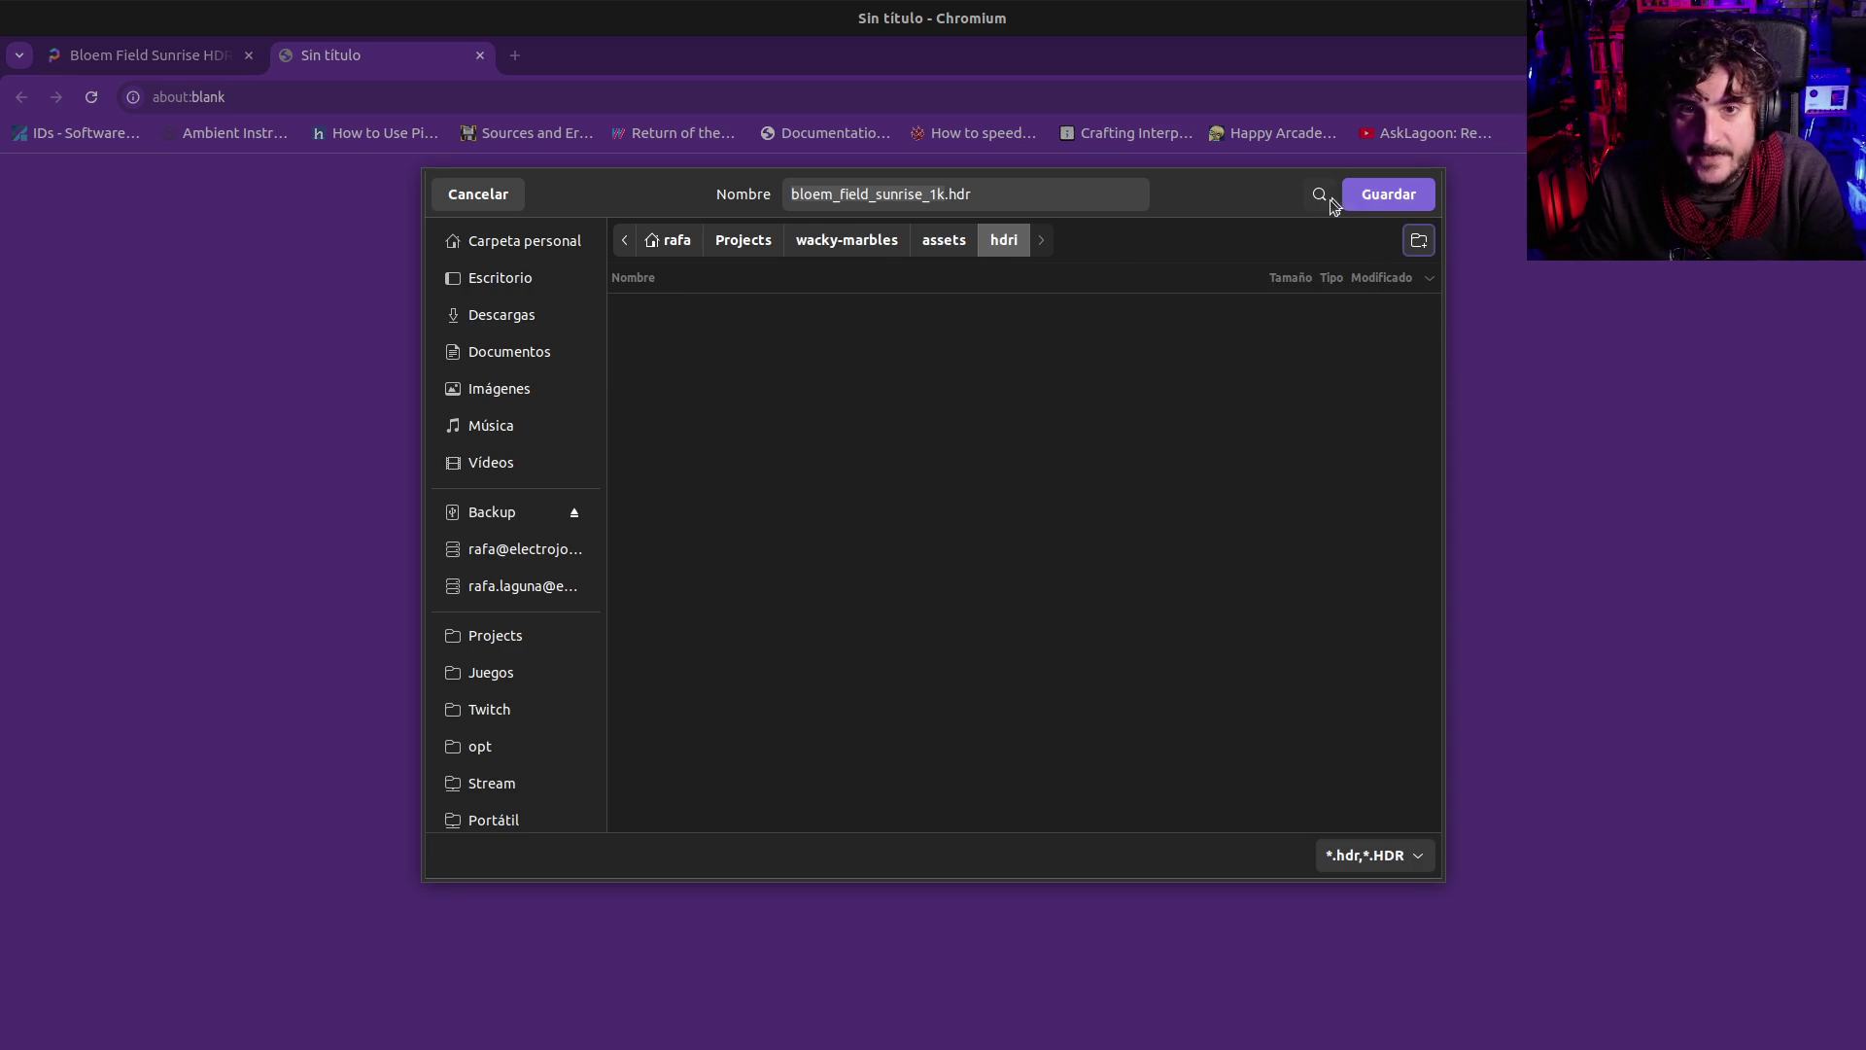
click(1388, 194)
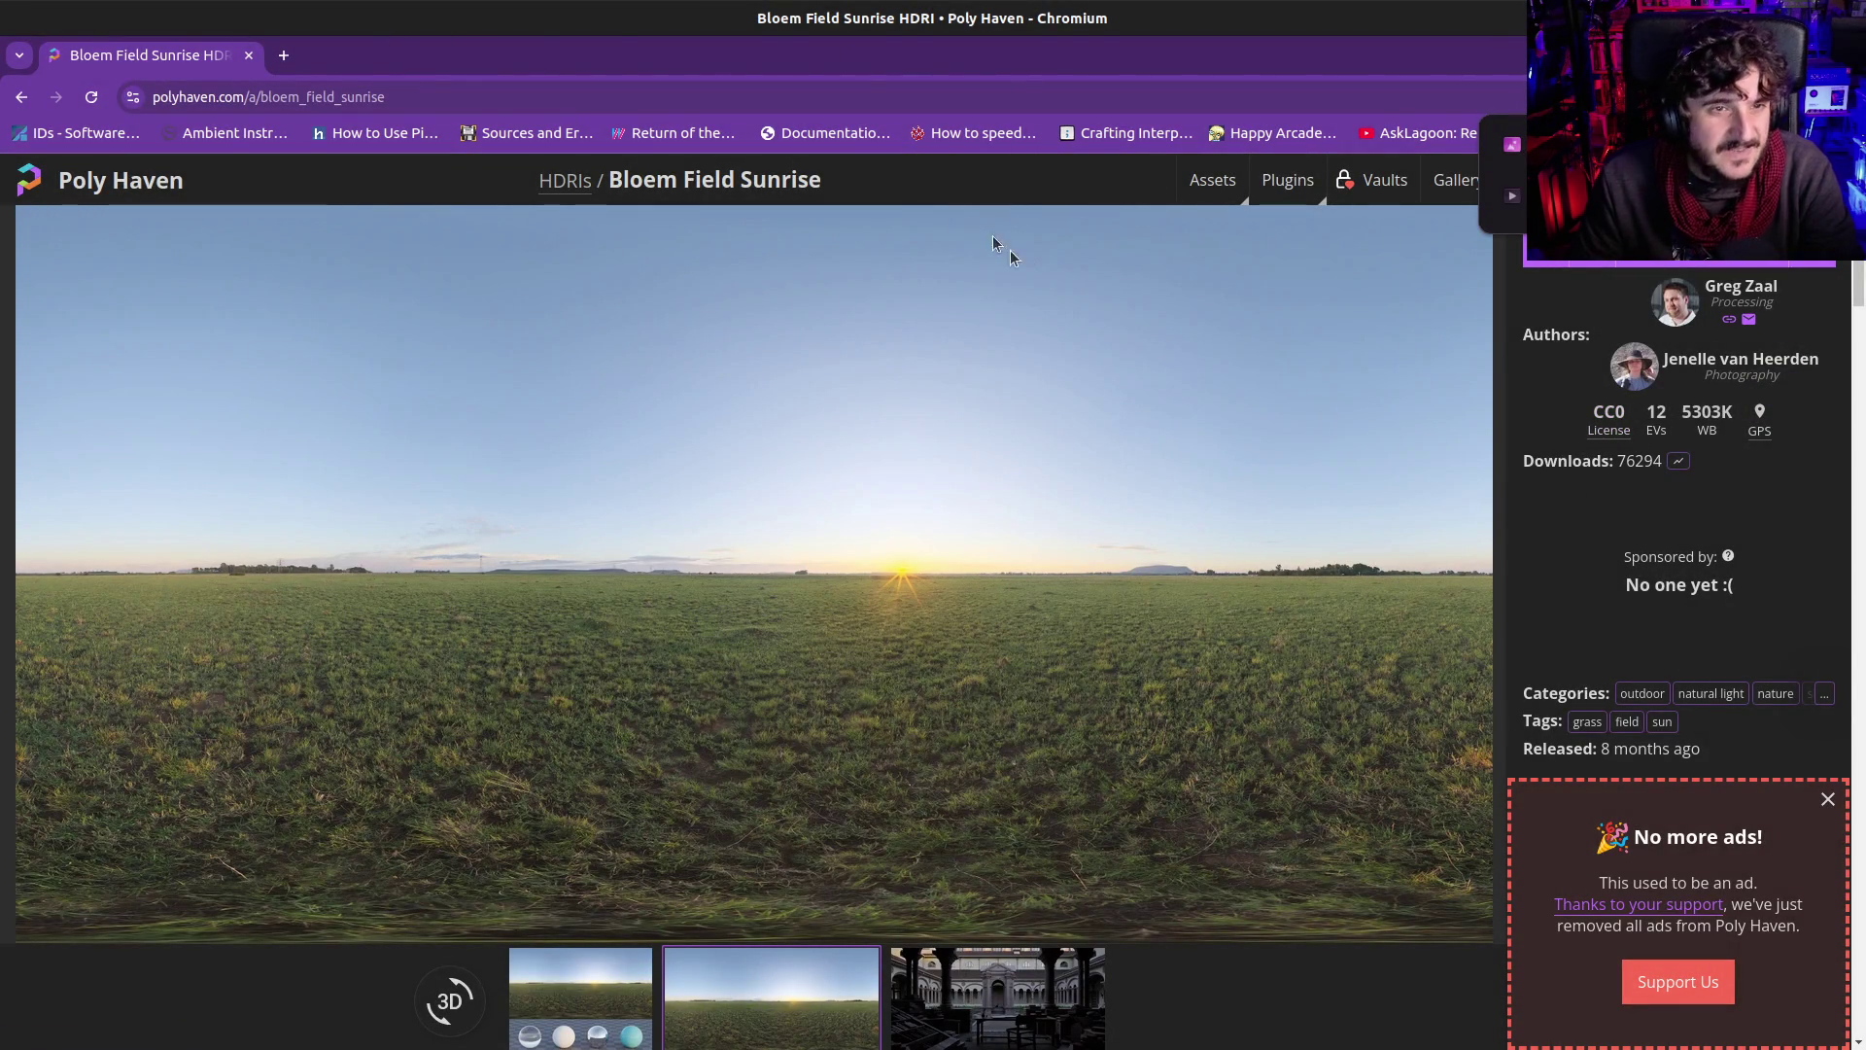
key(alt+Tab)
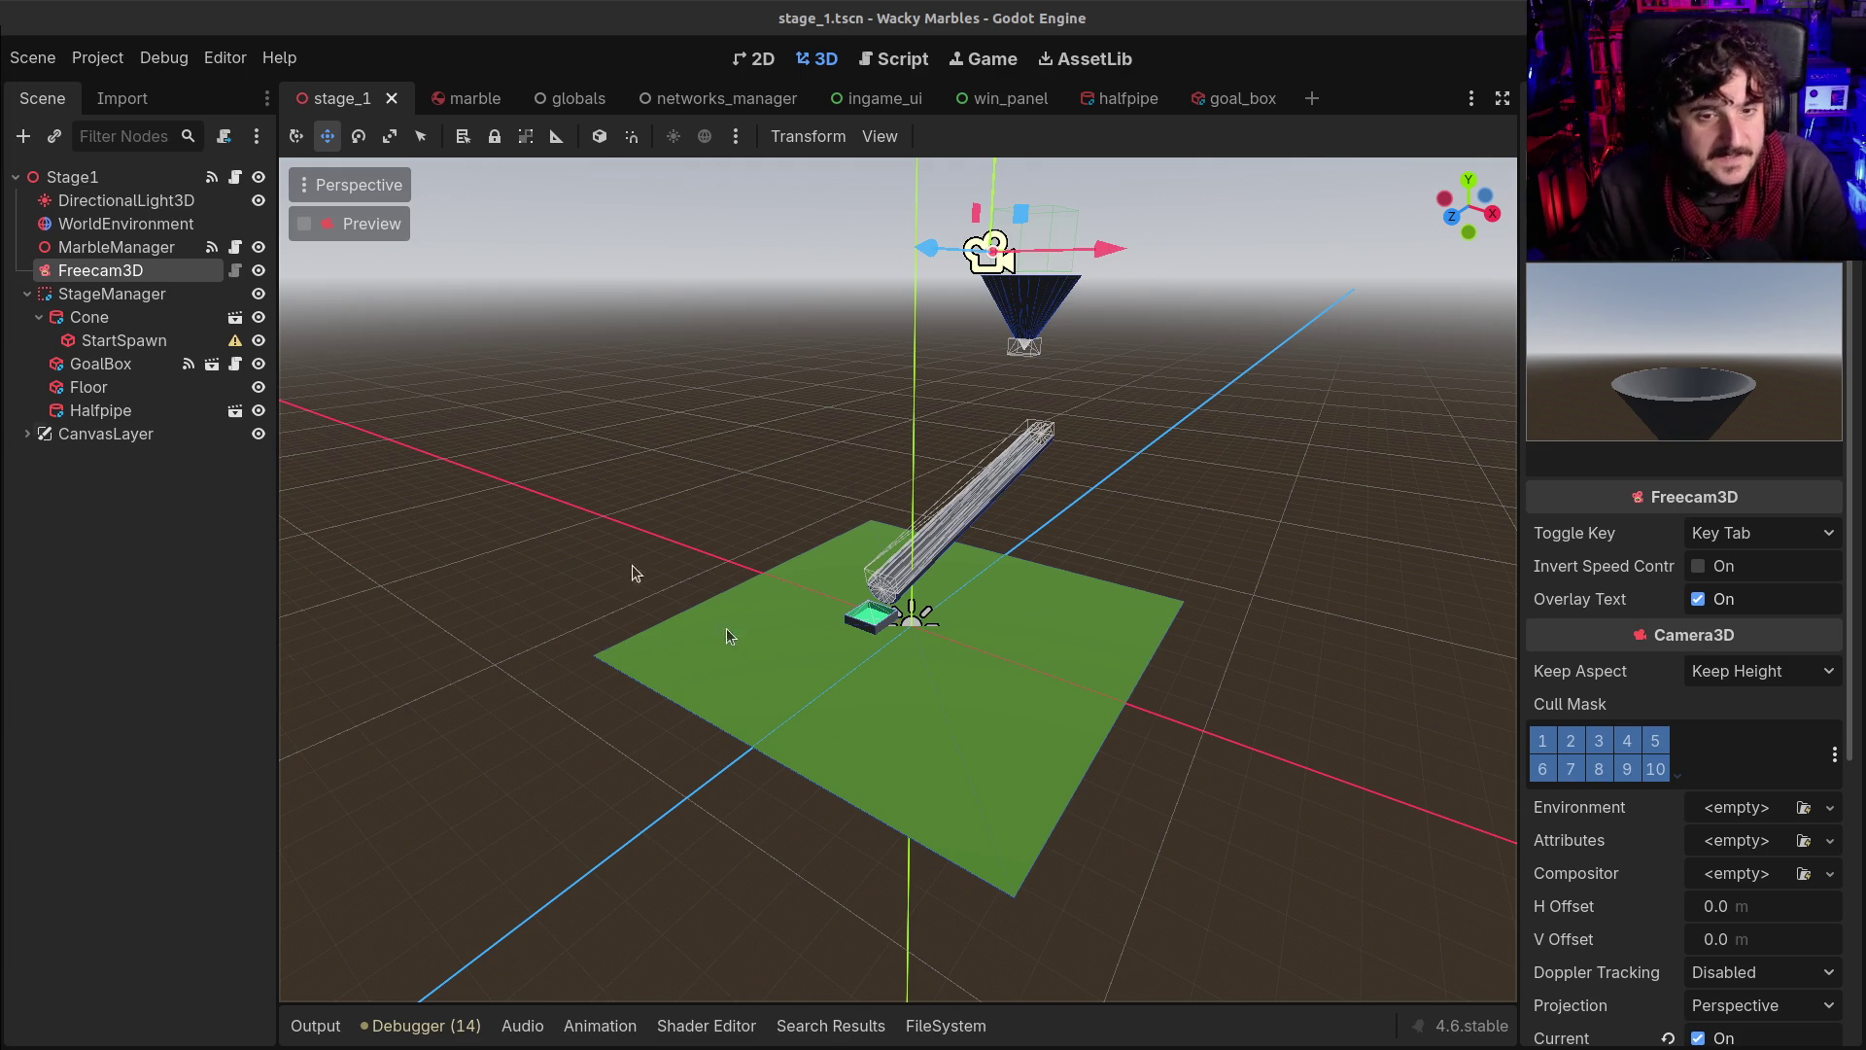
Delete the Floor node from stage_1 and save the scene
click(750, 651)
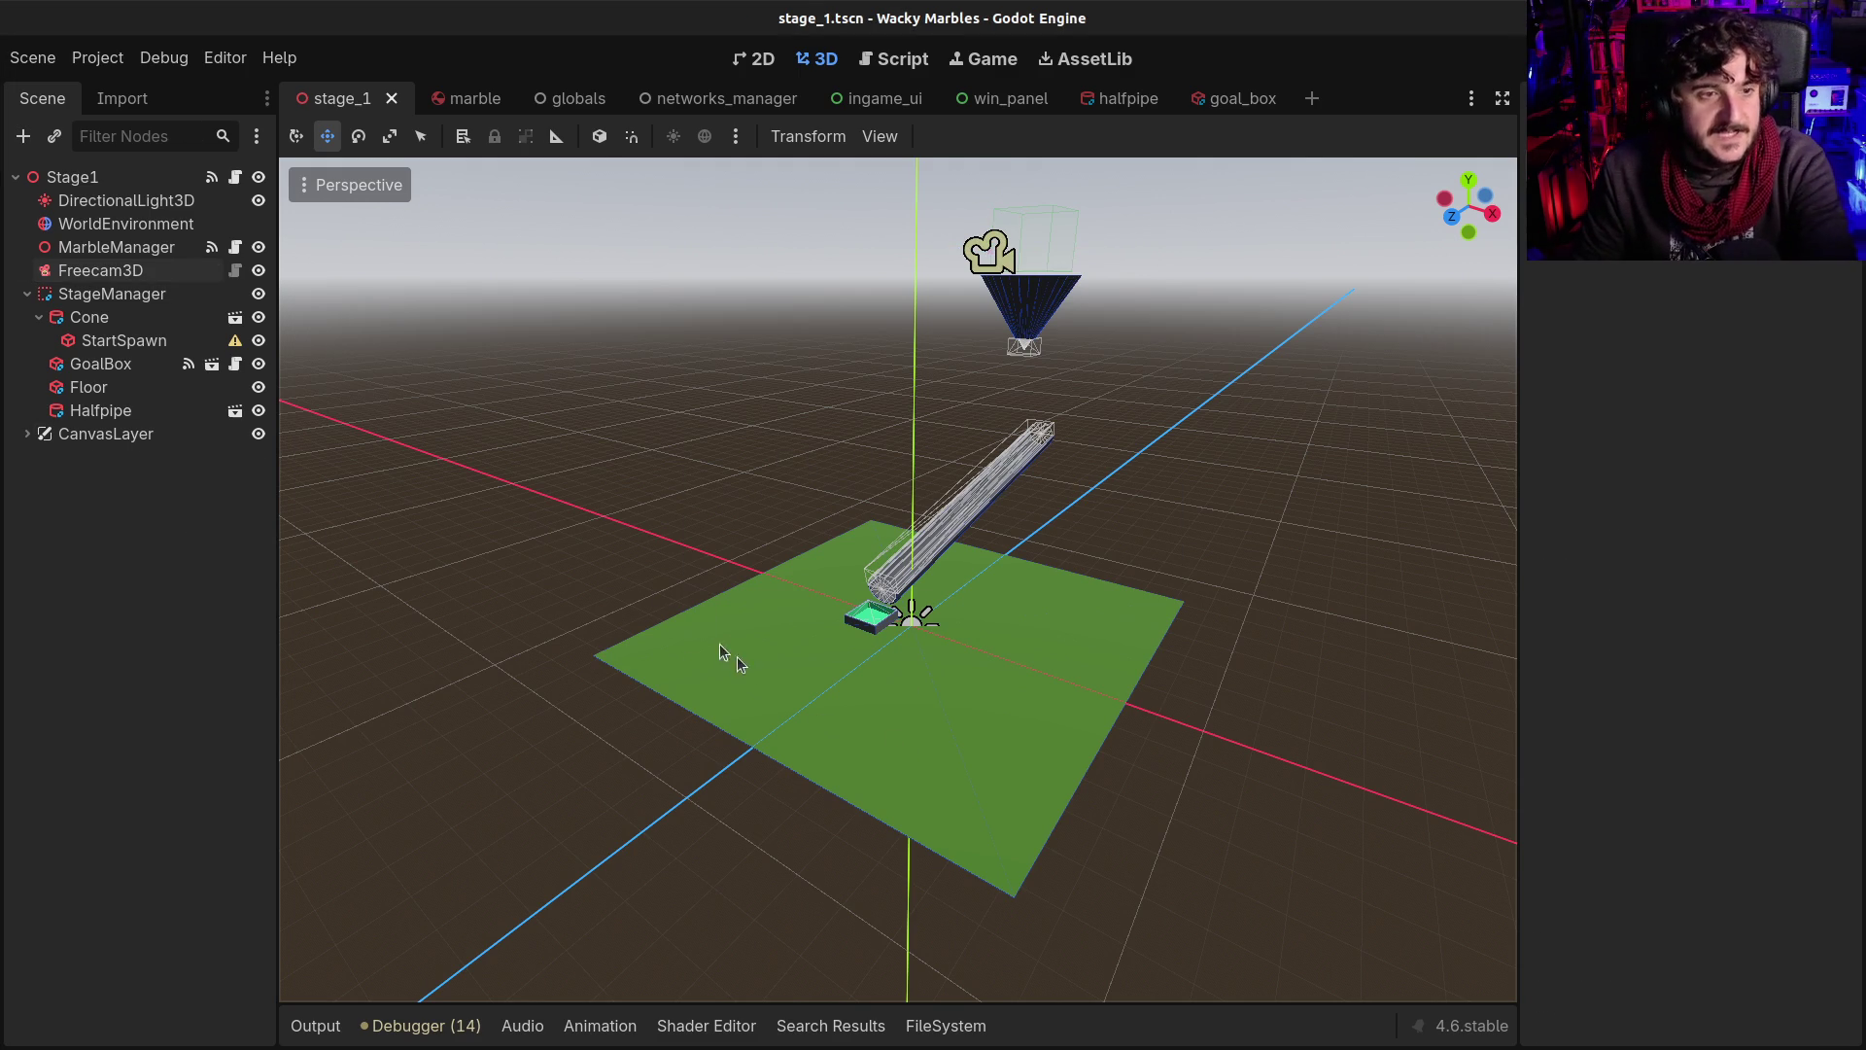
click(85, 386)
key(Delete)
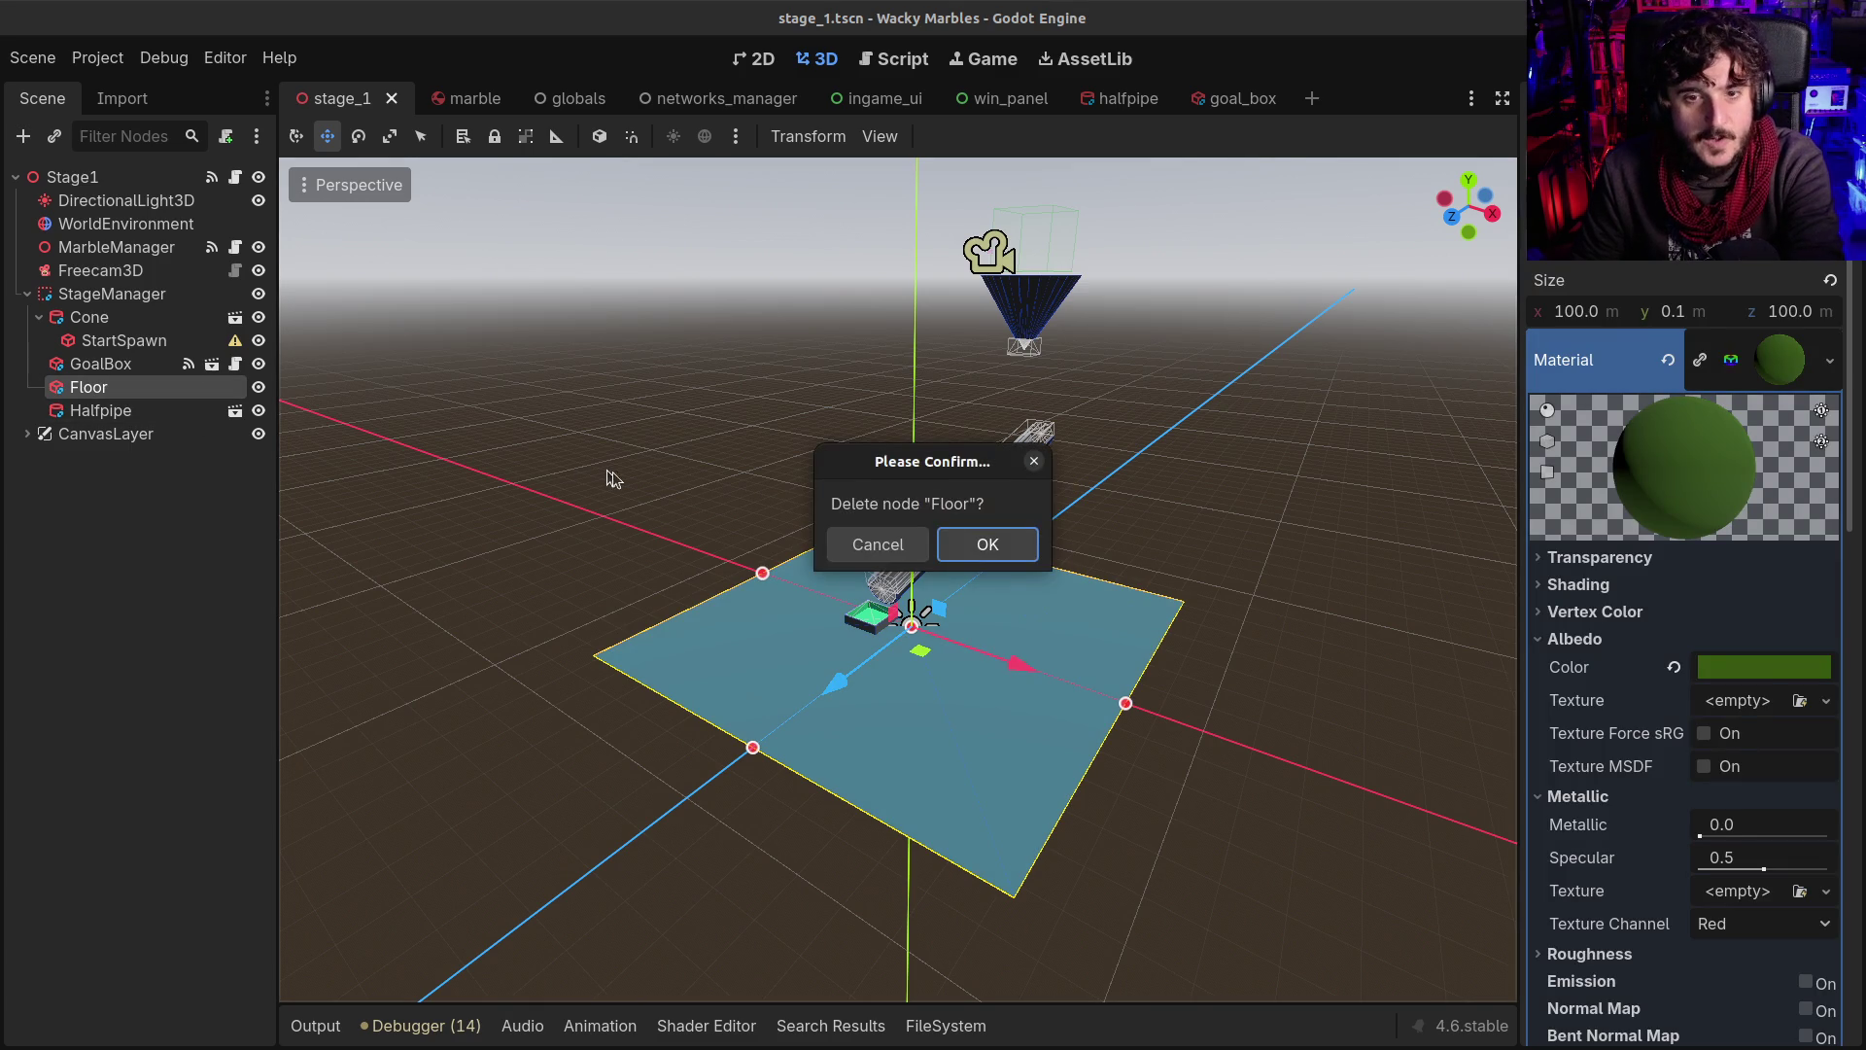
key(Return)
key(ctrl+s)
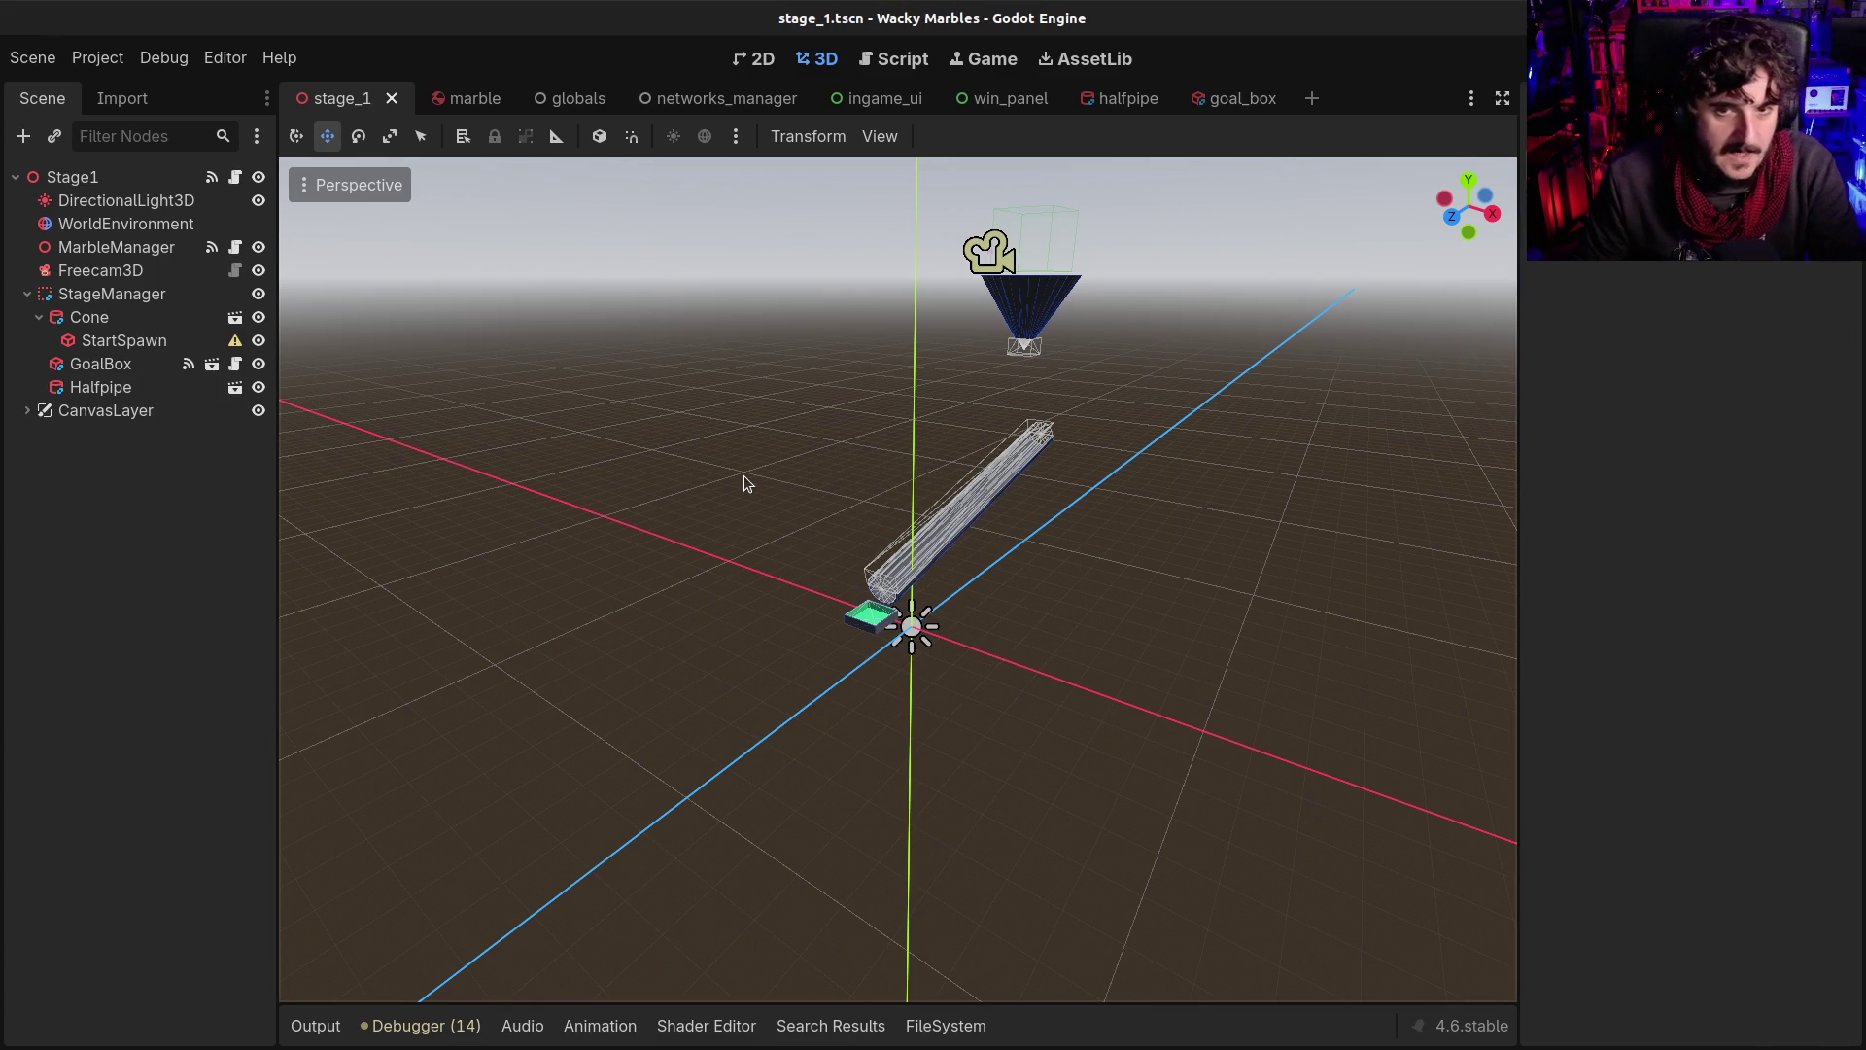
View the scene from a low angle and start adding a node to the Stage1 root
scroll(696, 501, down, 2)
mouse_move(696, 500)
mouse_down()
mouse_move(720, 528)
mouse_move(691, 570)
mouse_move(766, 597)
mouse_up()
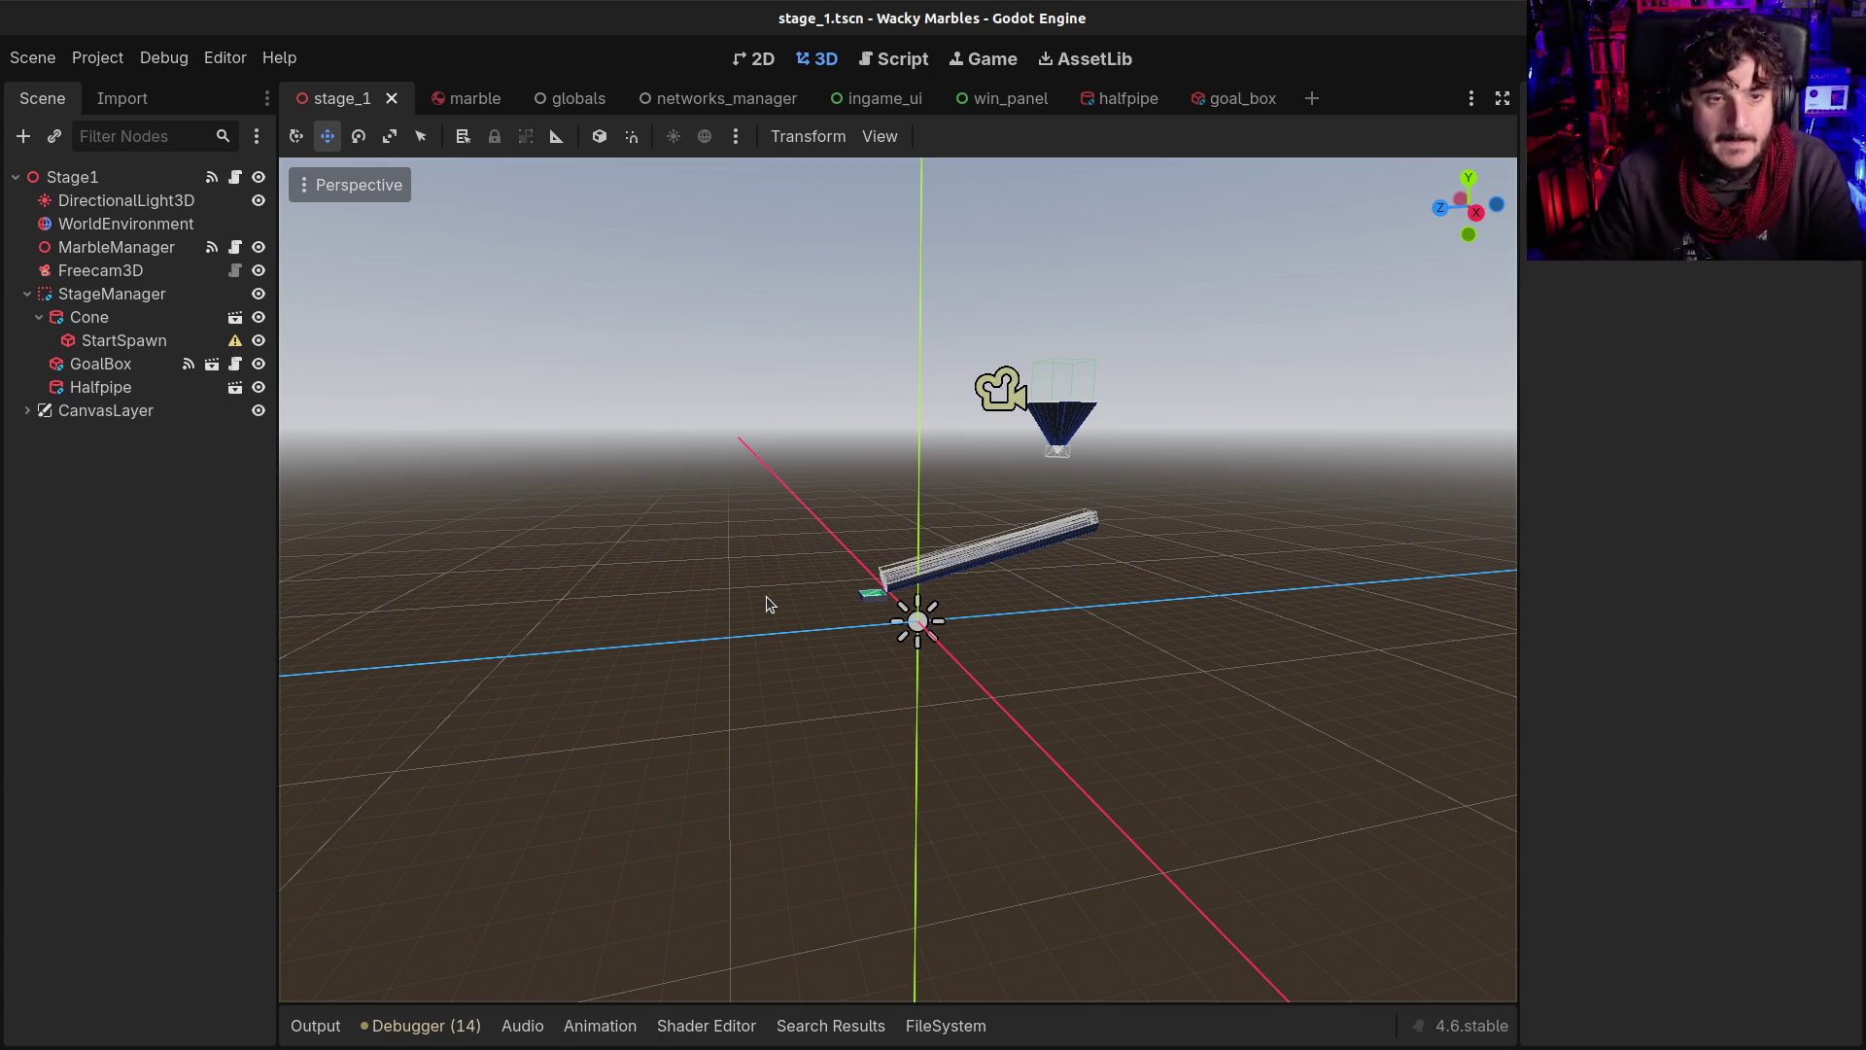
click(109, 289)
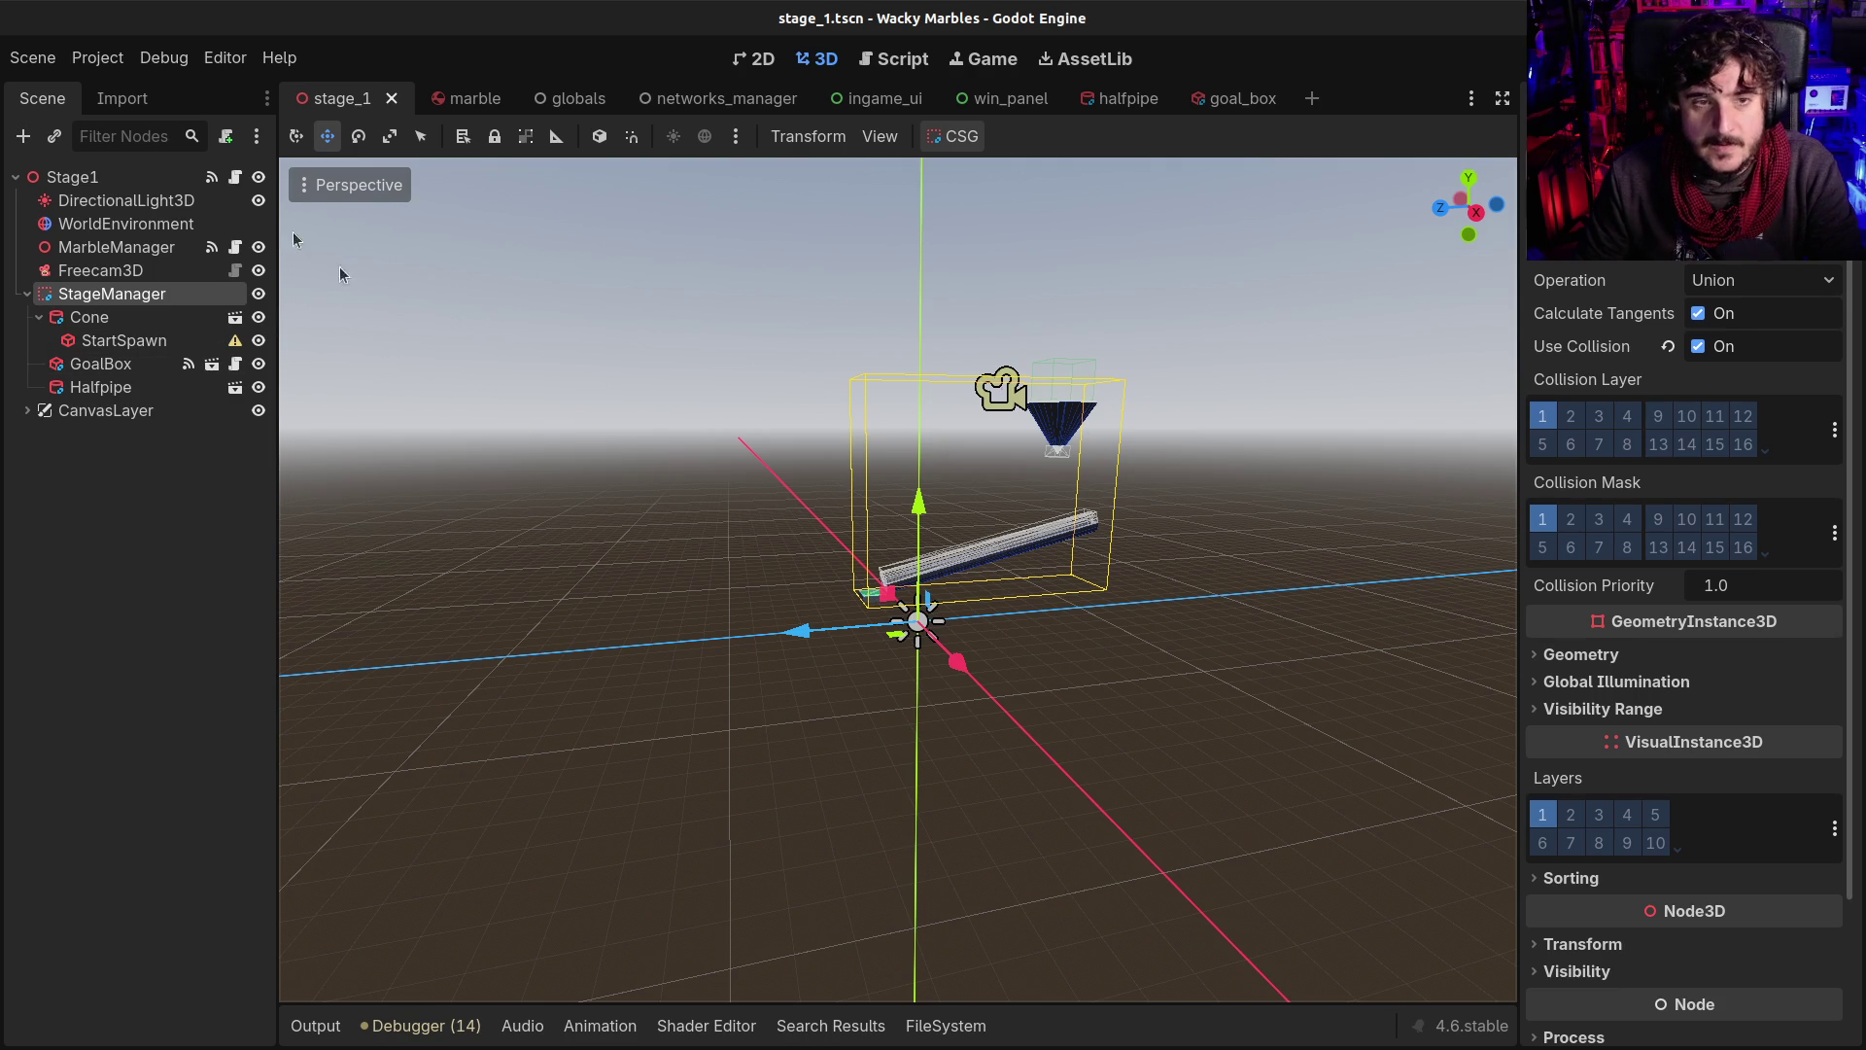
click(101, 176)
key(ctrl+a)
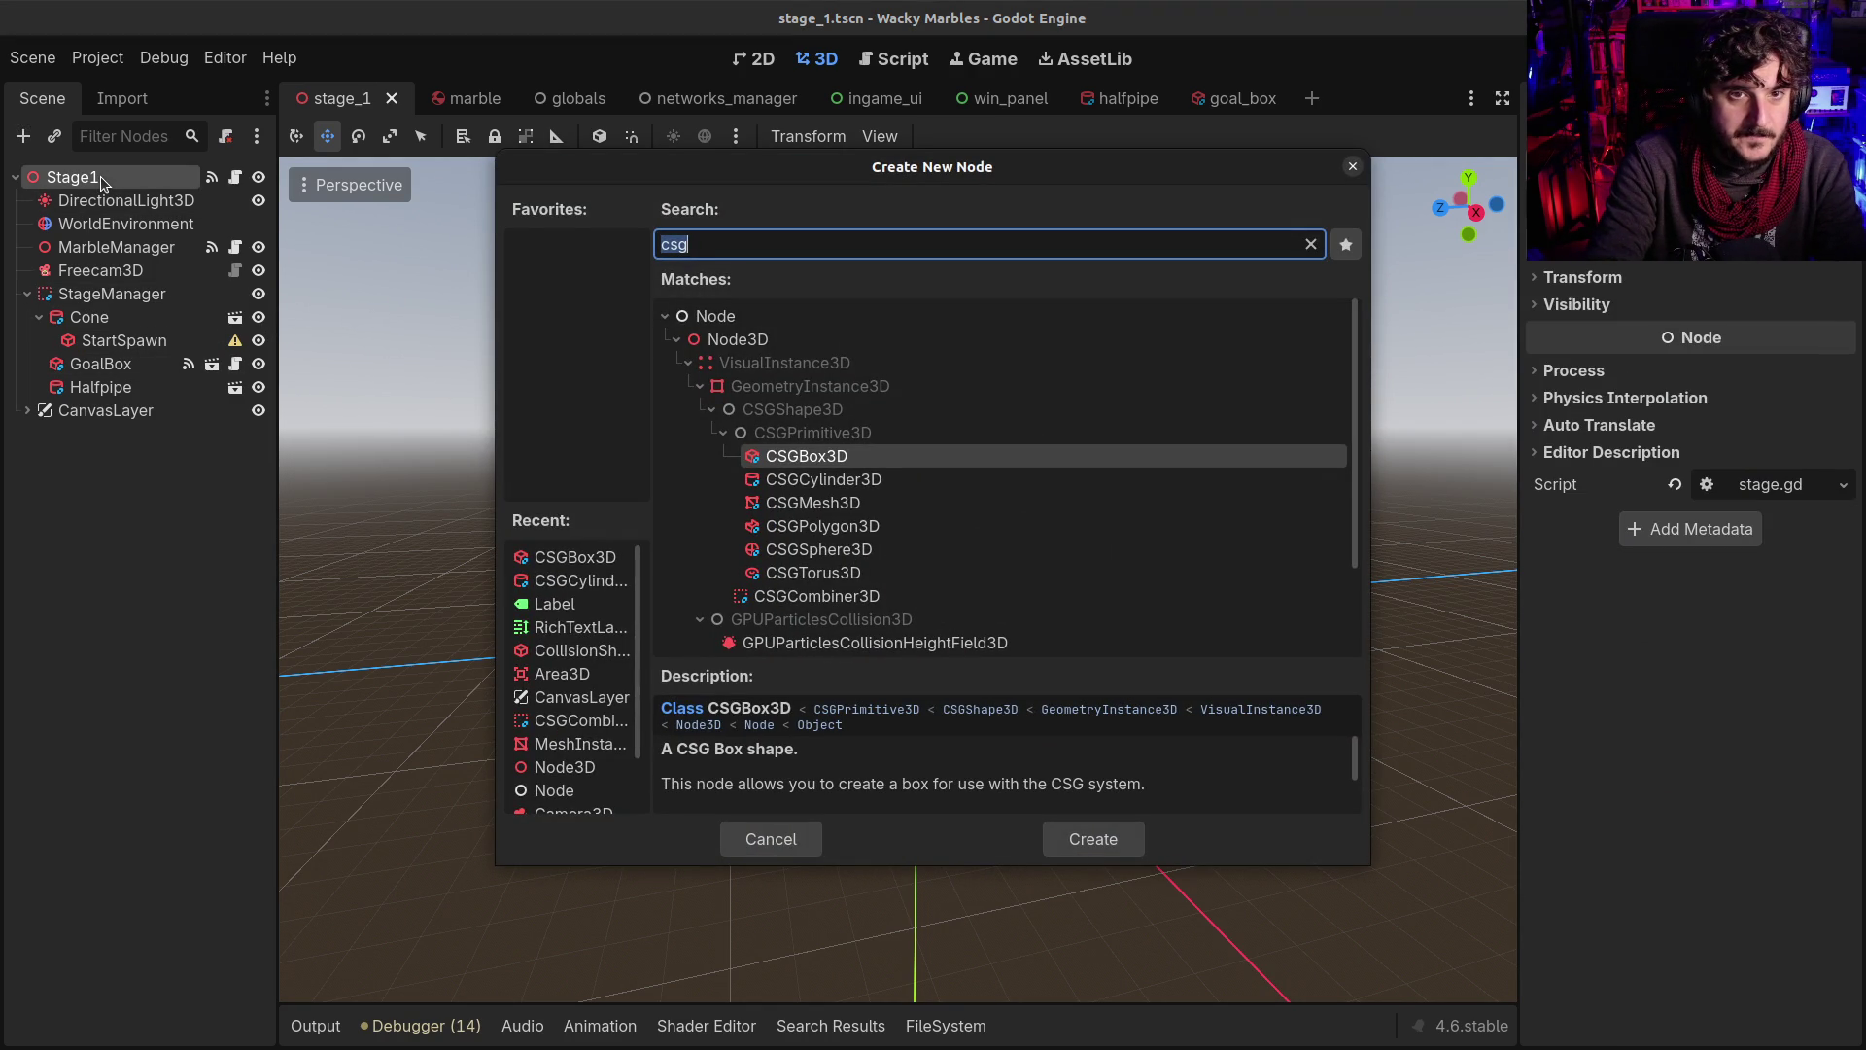
Add an Area3D named Floor and place it under StageManager
text(area)
key(Return)
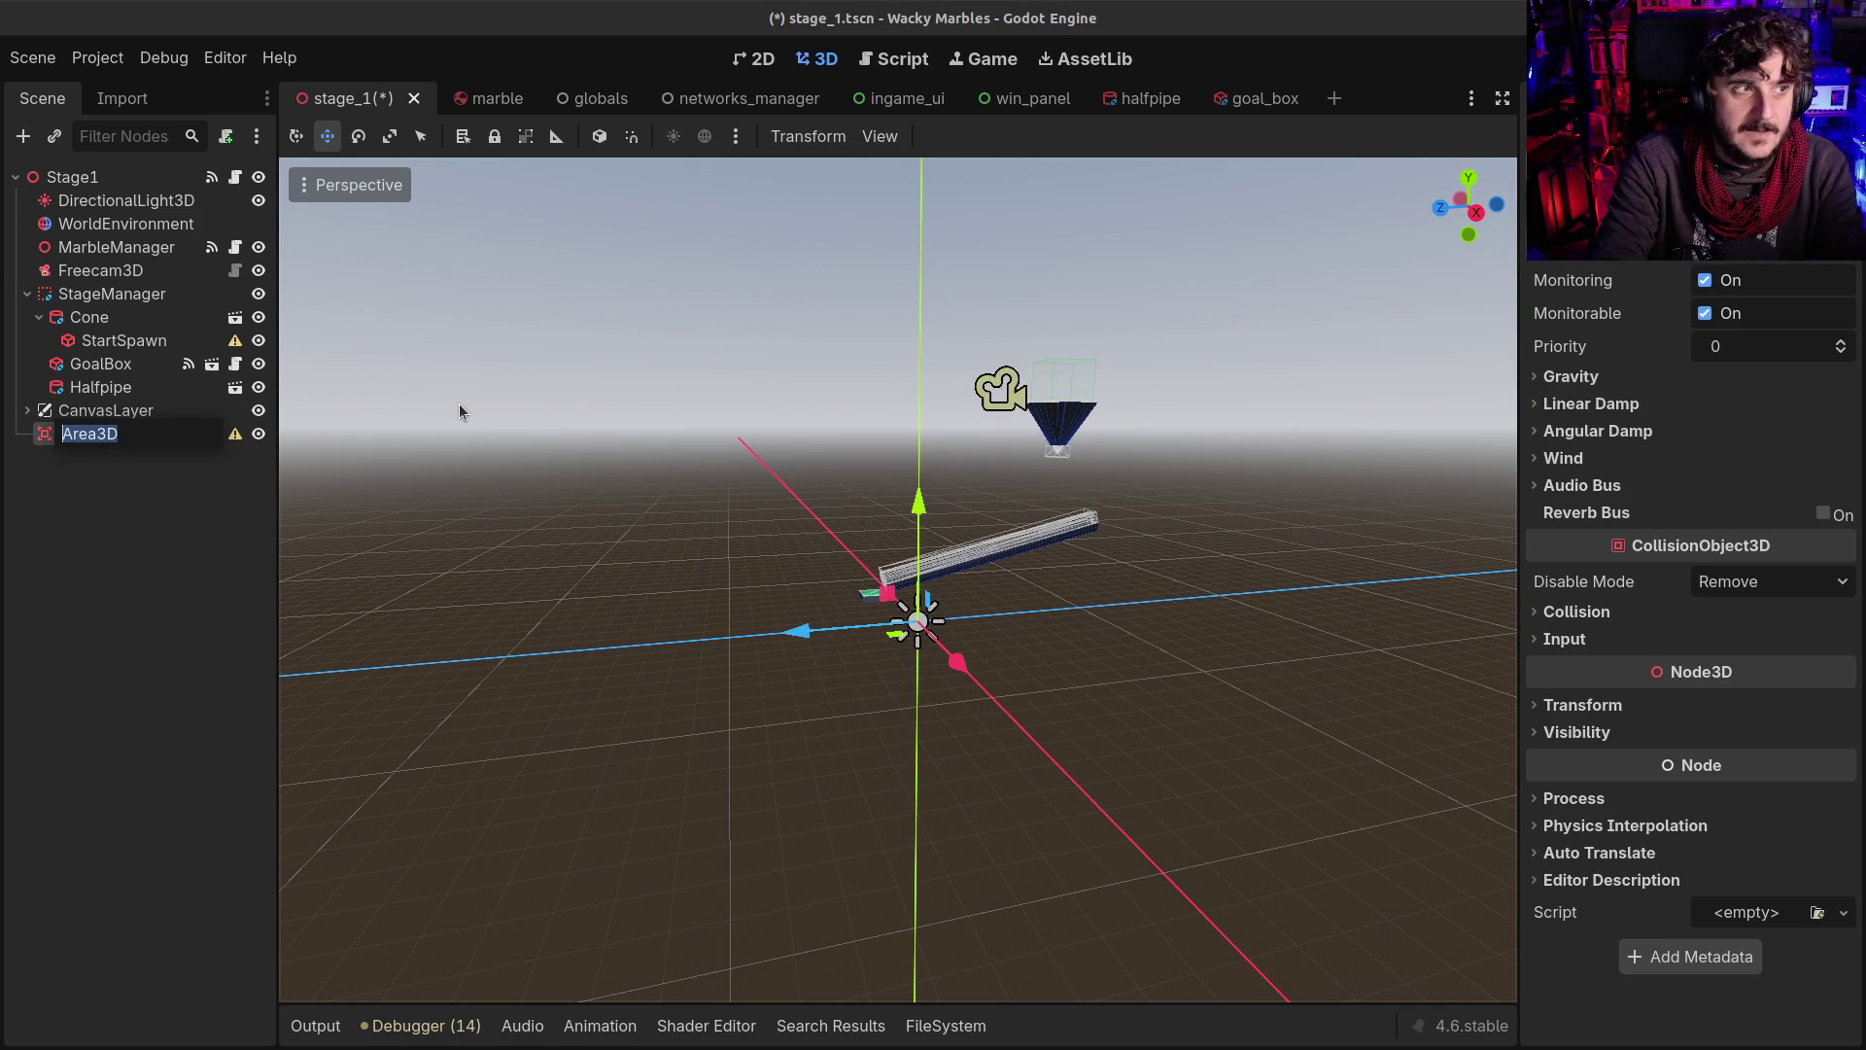
text(Floor)
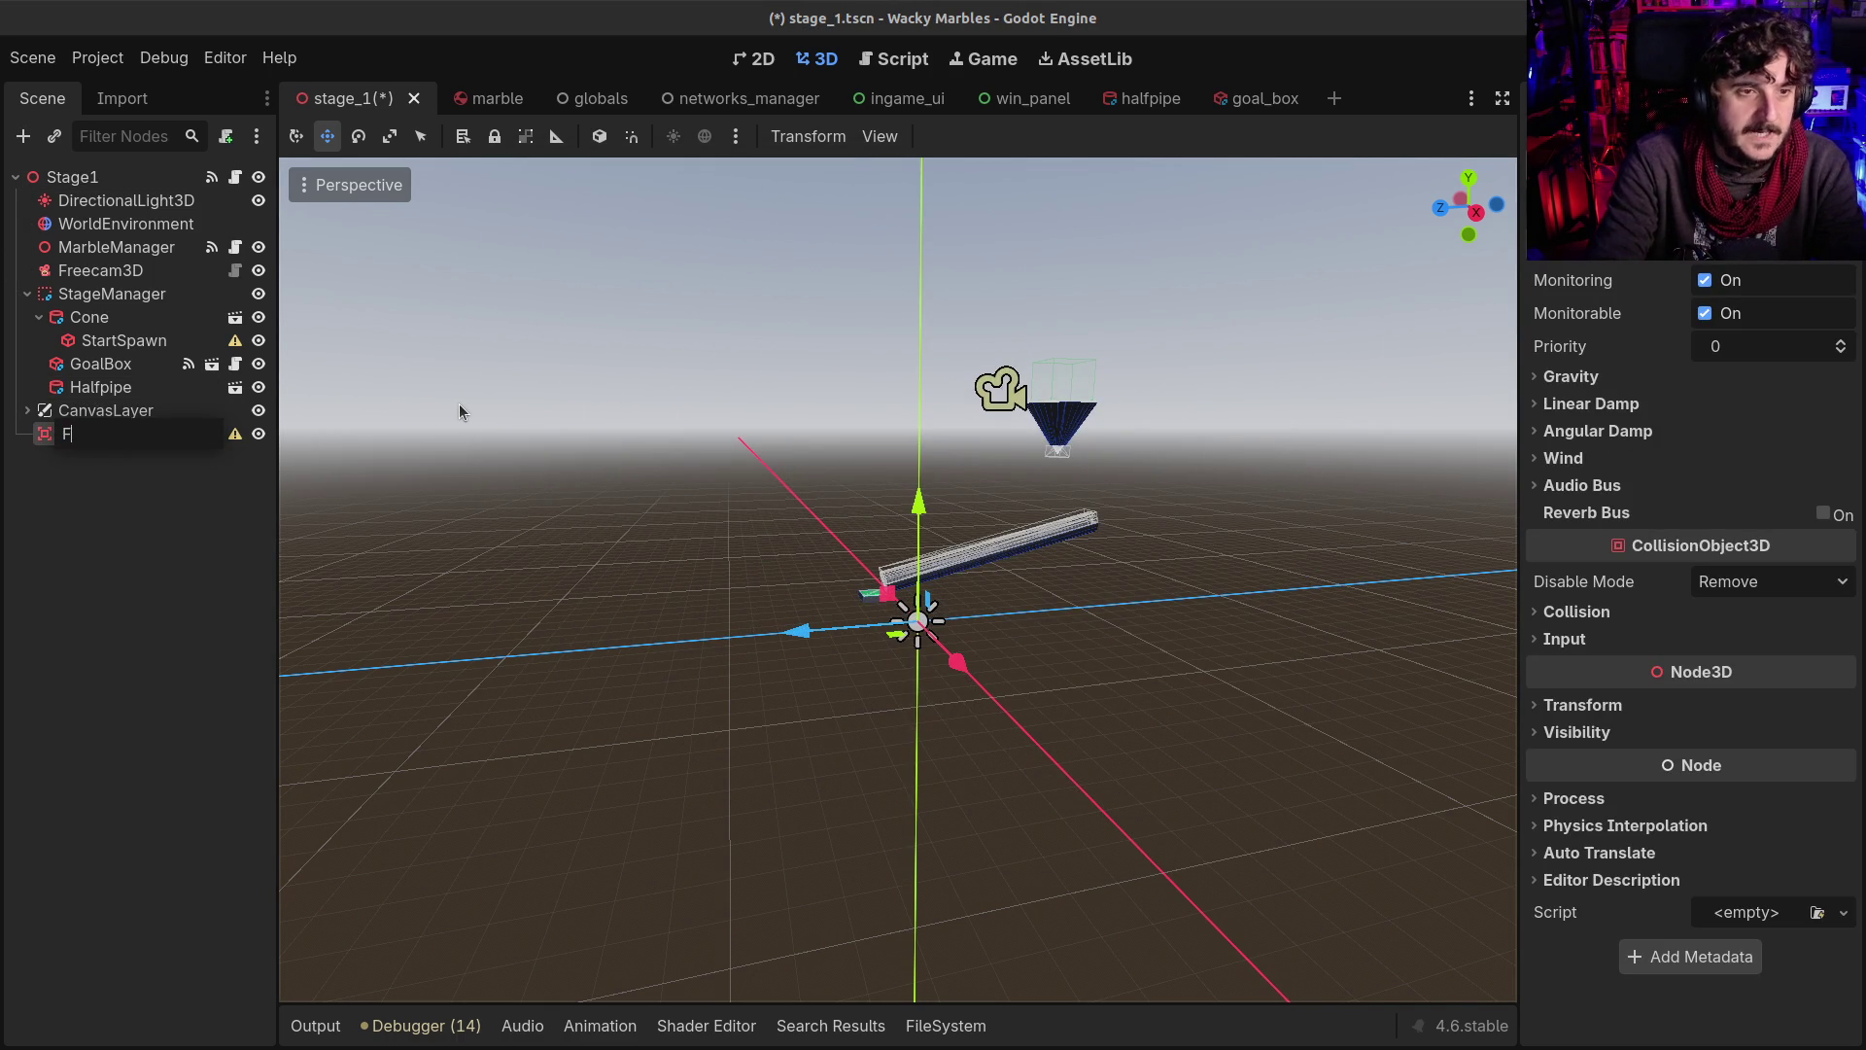
key(Return)
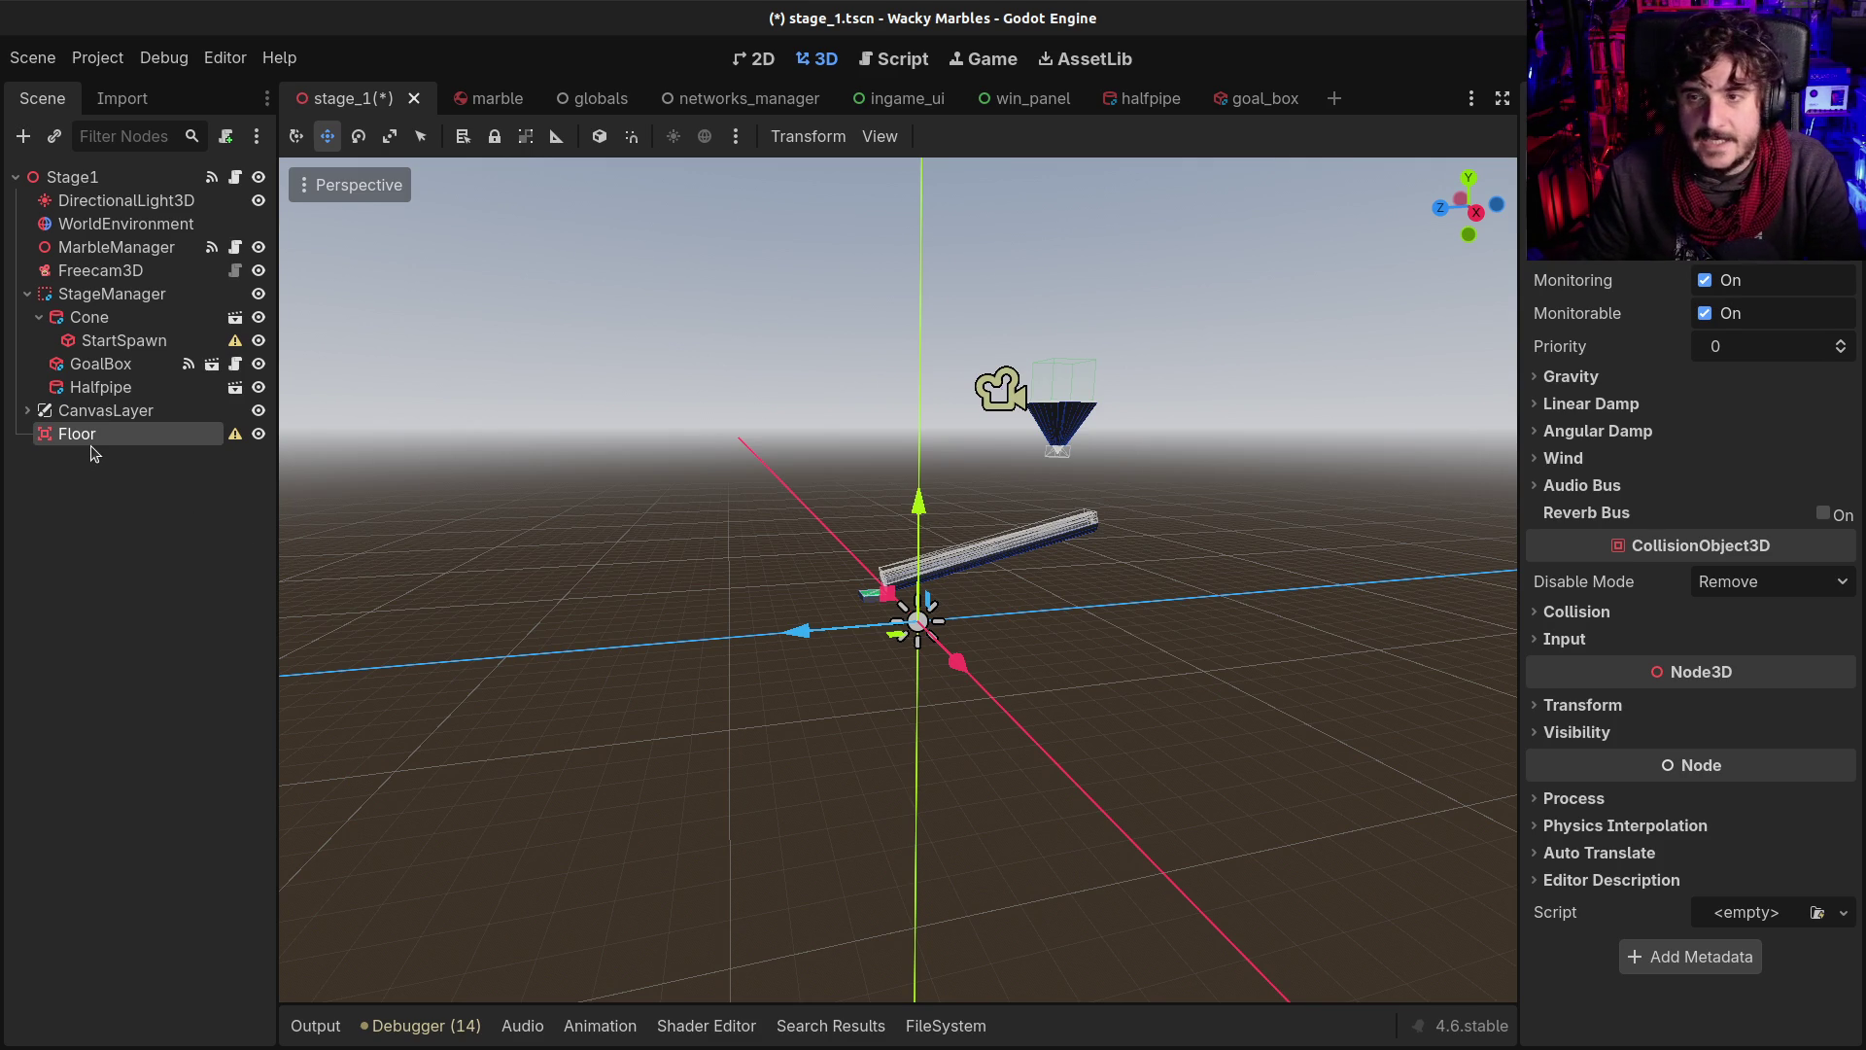
drag(83, 443, 73, 284)
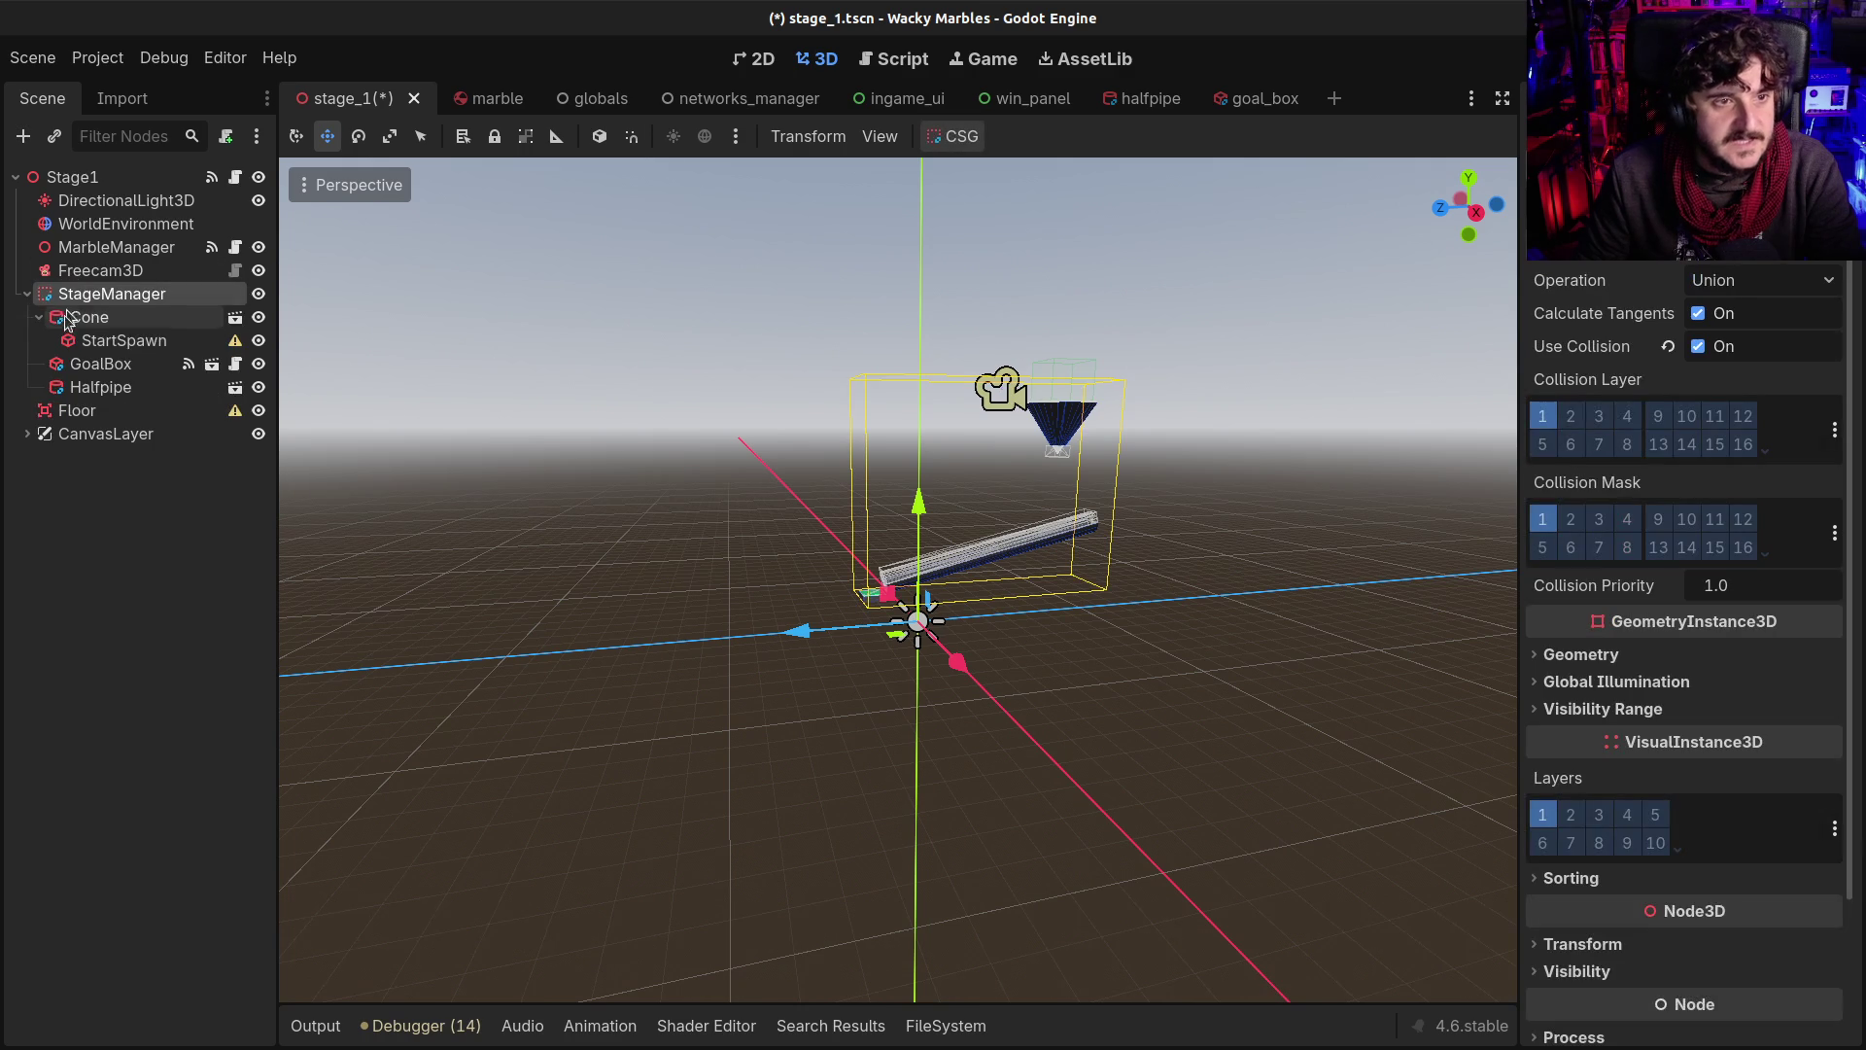
click(26, 294)
Add a CollisionShape3D child to the Floor area
click(72, 317)
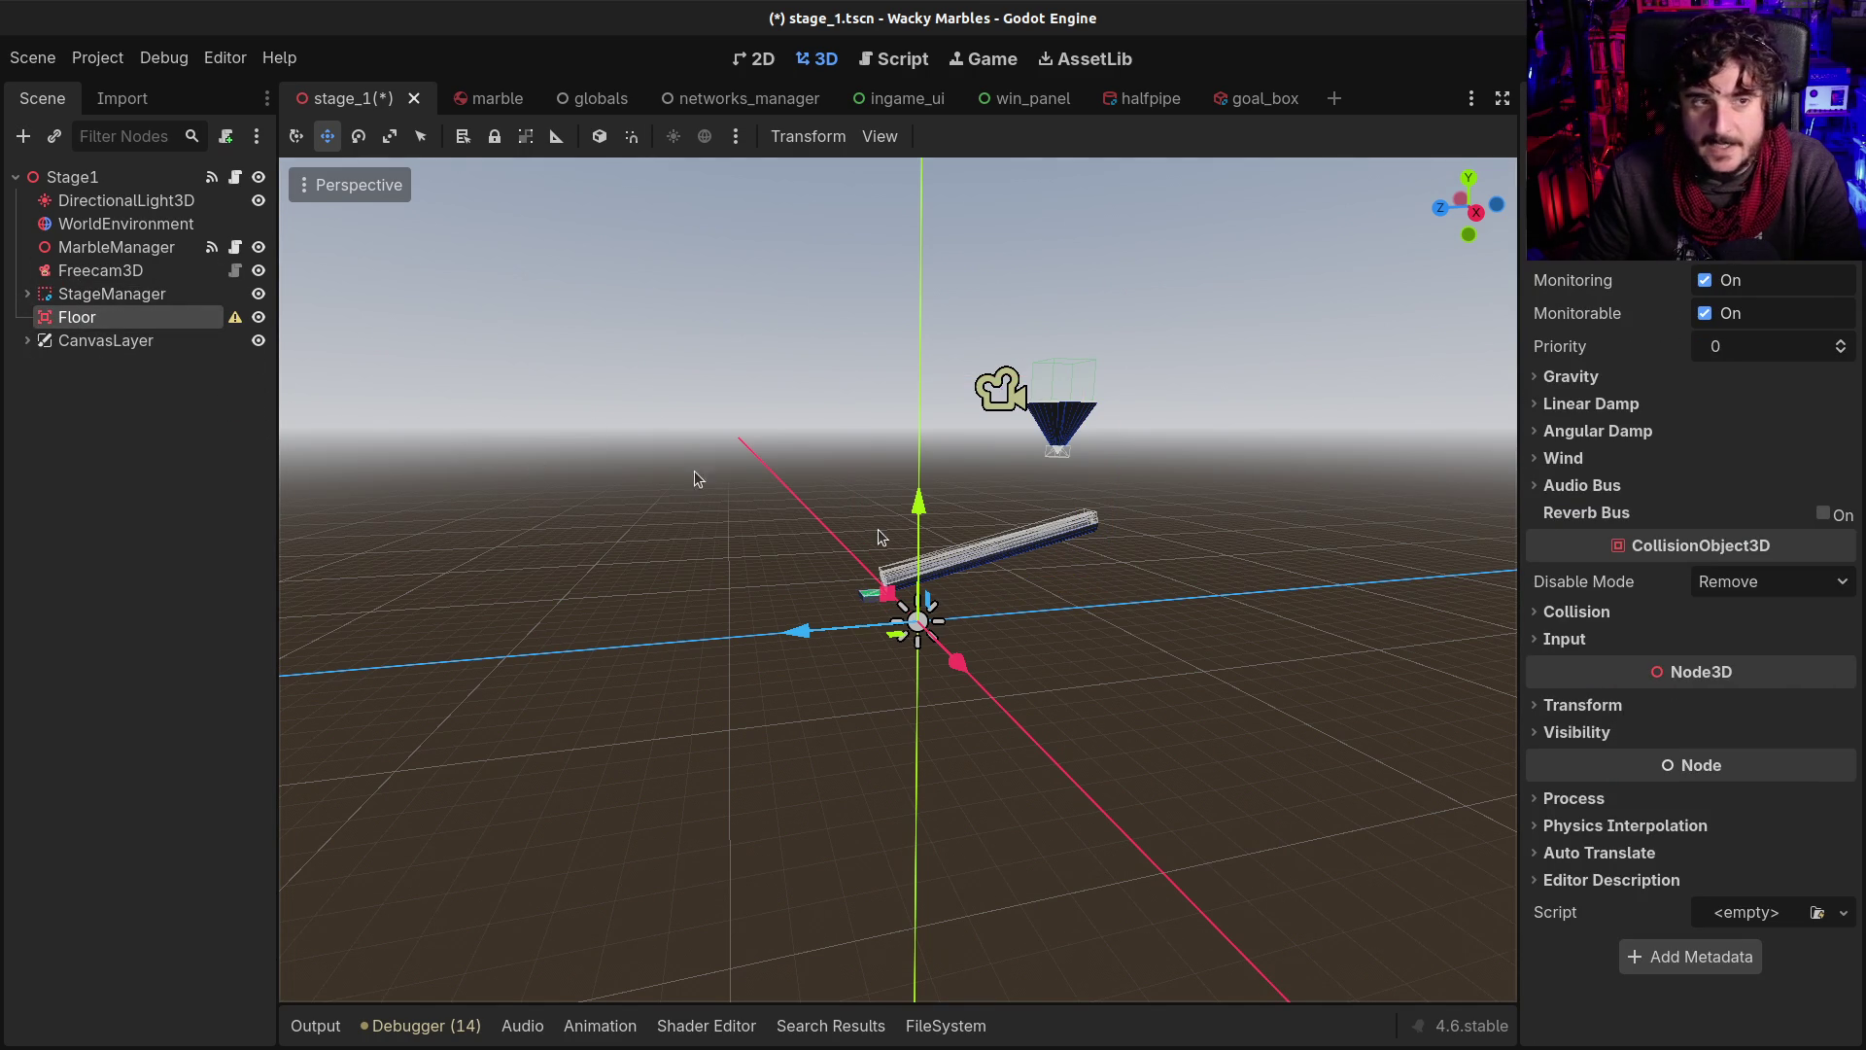
key(ctrl+a)
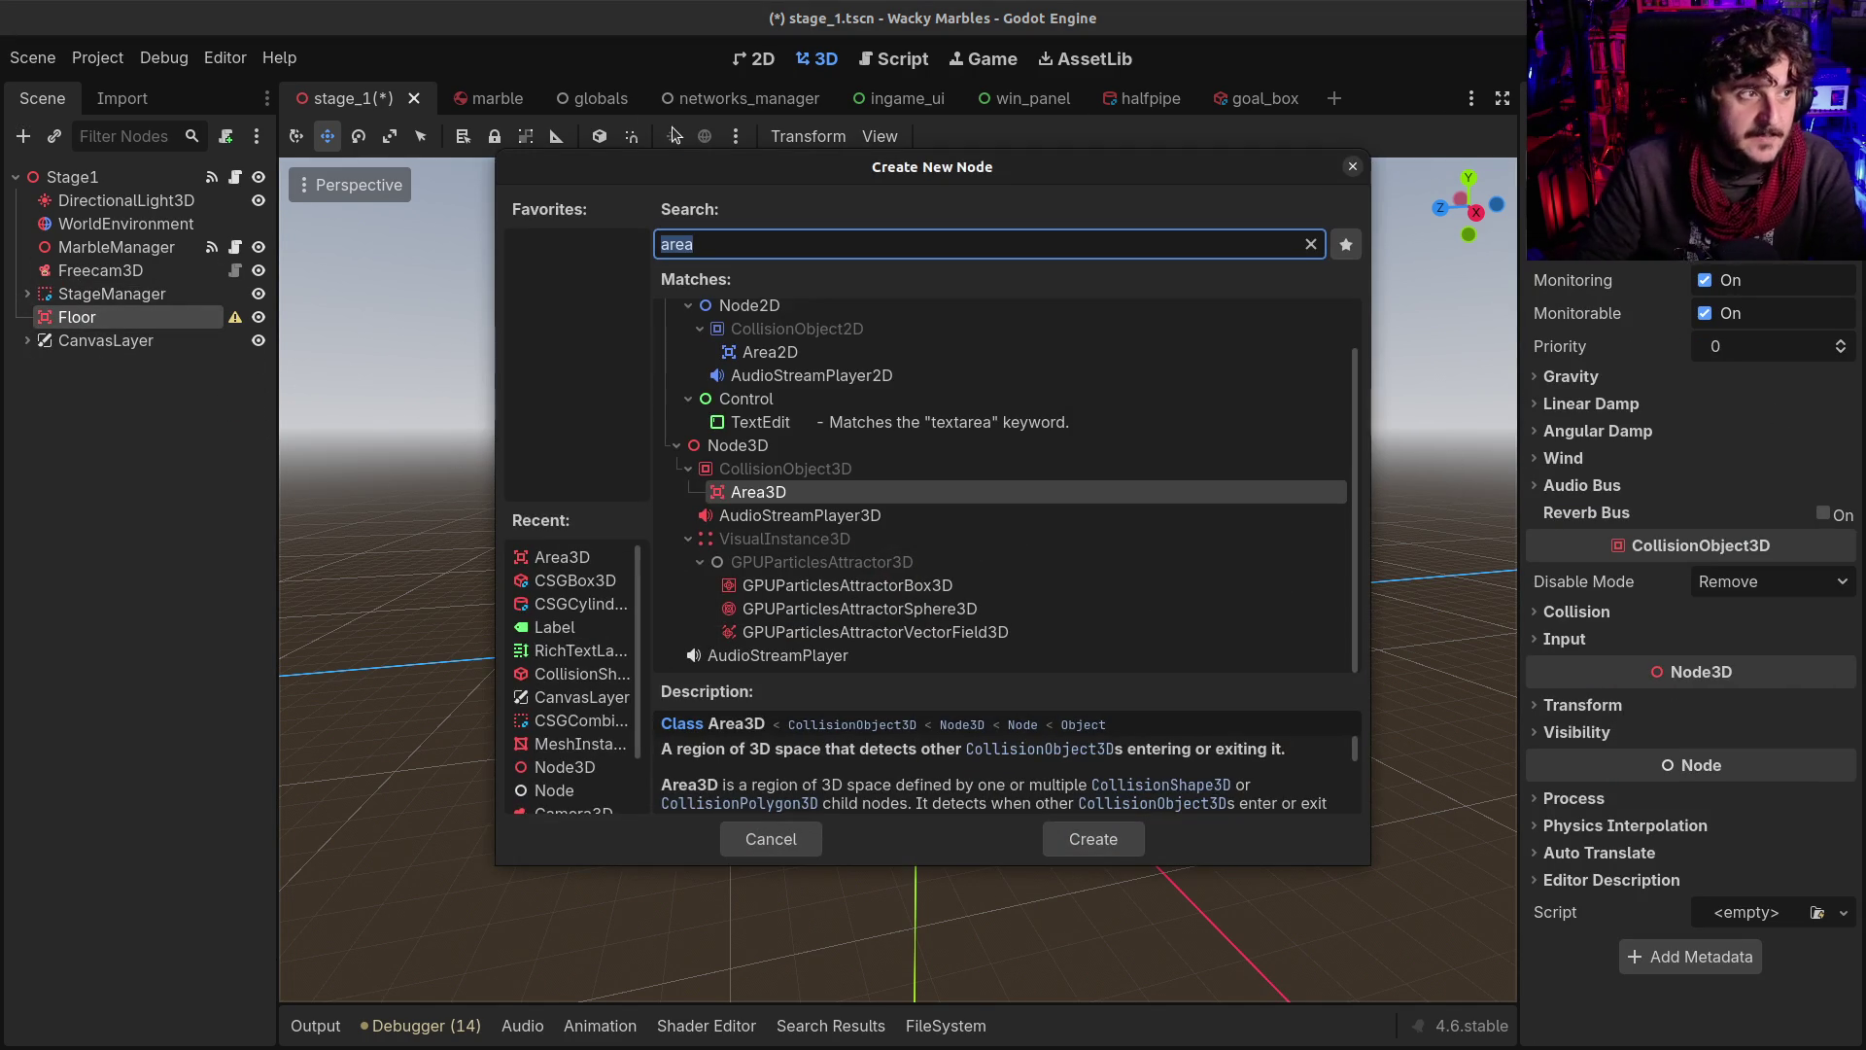
text(coll)
key(Return)
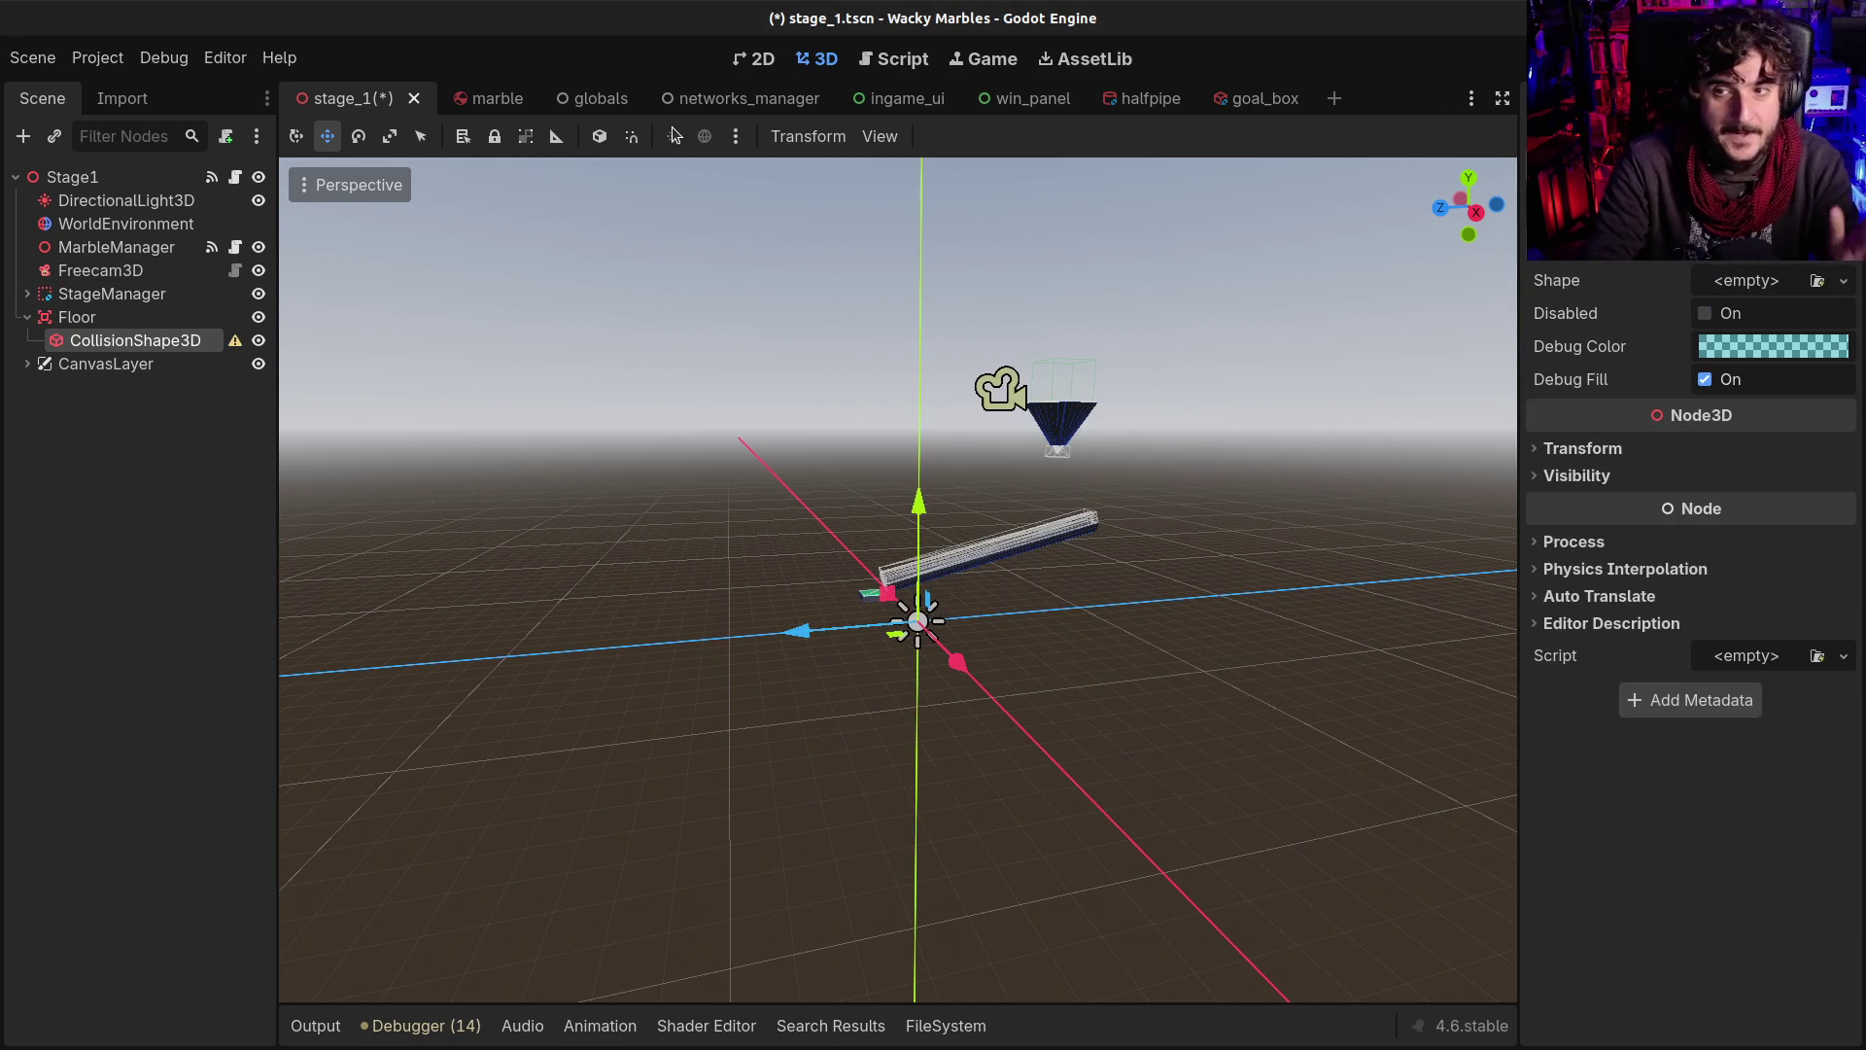
click(1732, 282)
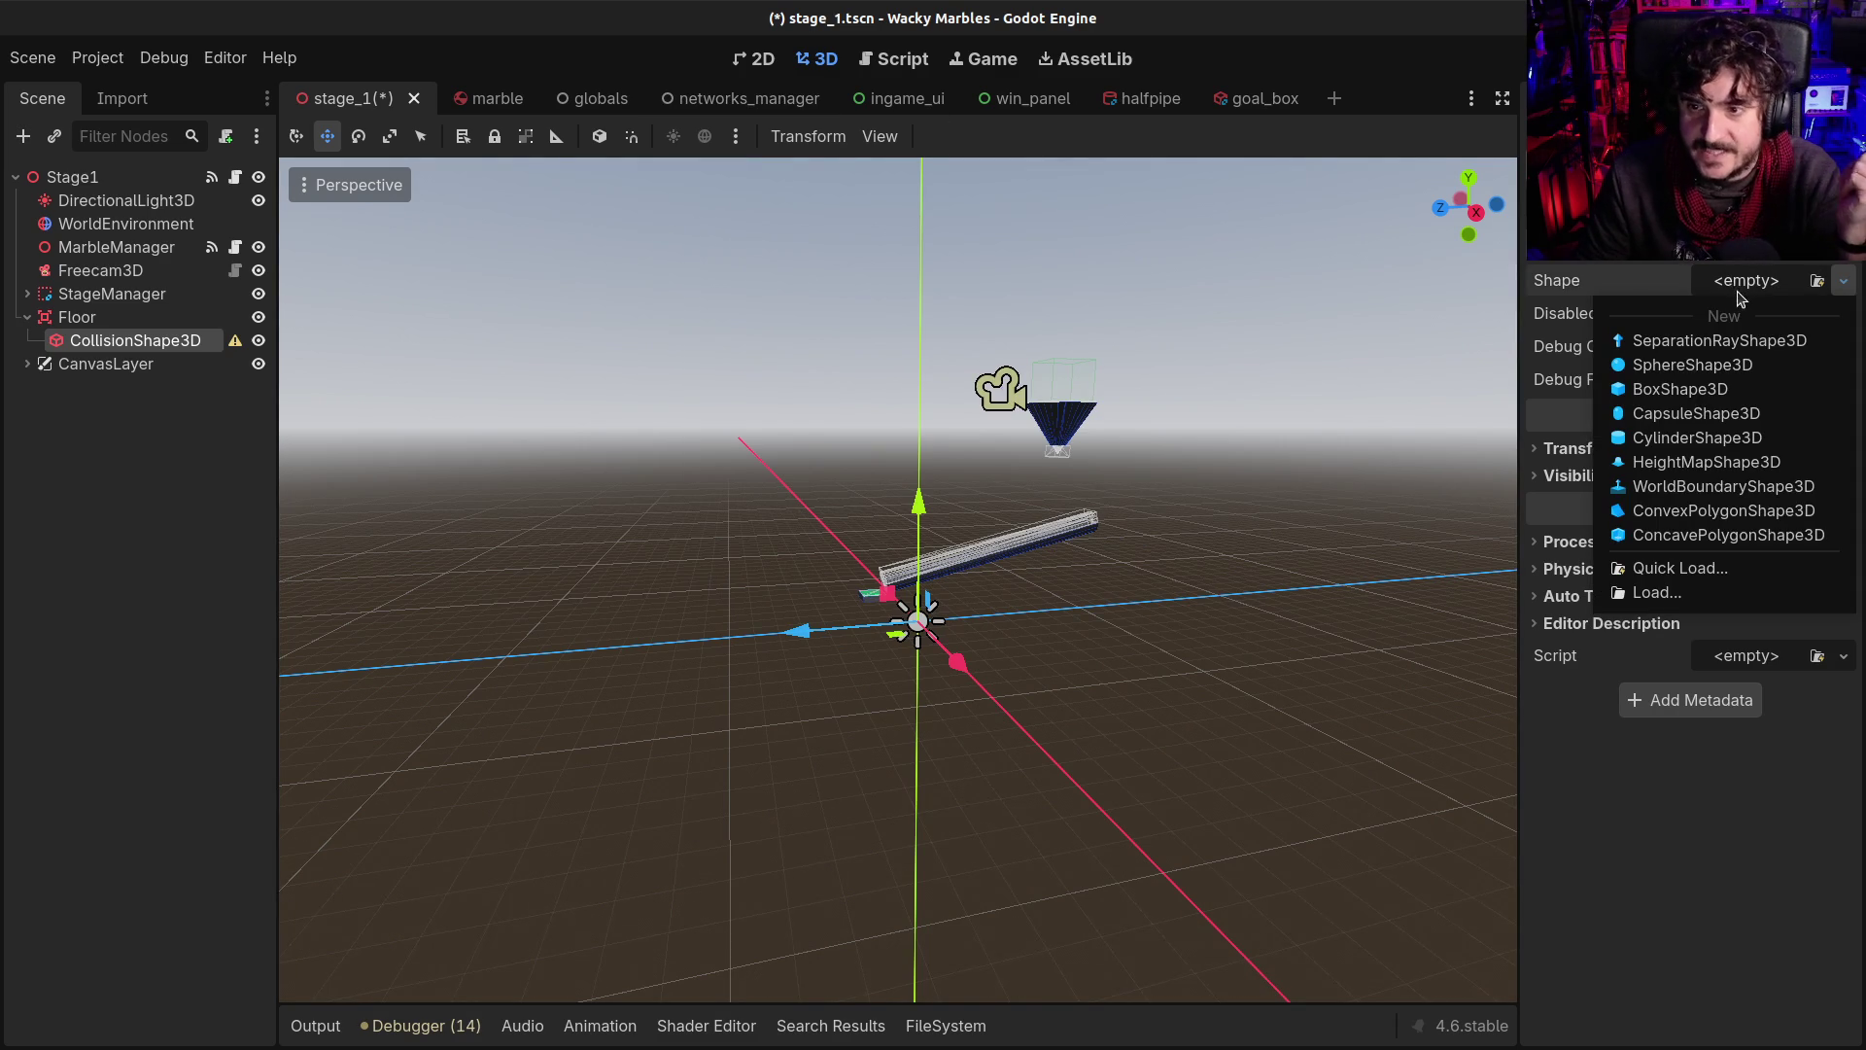
Give the shape a WorldBoundaryShape3D and lower it beneath the track
click(1723, 486)
scroll(928, 633, up, 2)
scroll(929, 633, up, 5)
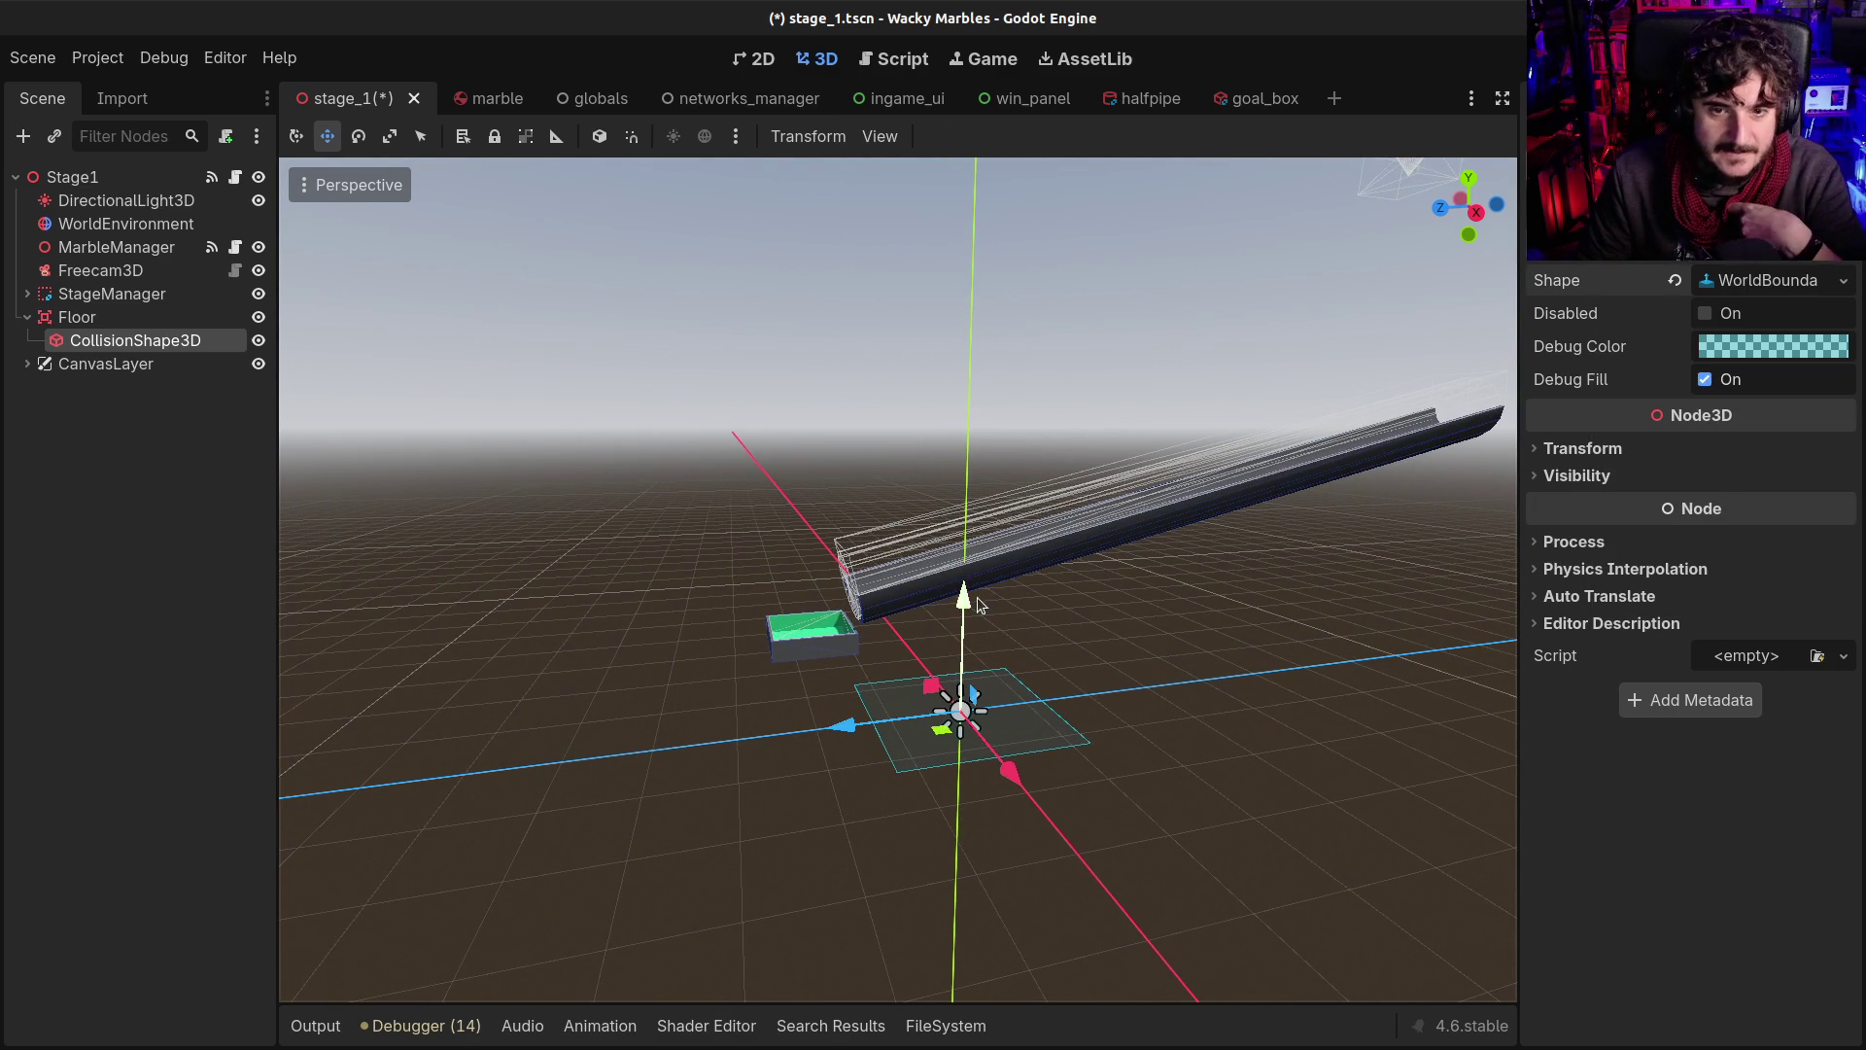
mouse_move(975, 600)
mouse_down()
mouse_move(931, 884)
mouse_move(1351, 846)
mouse_move(1196, 817)
mouse_up()
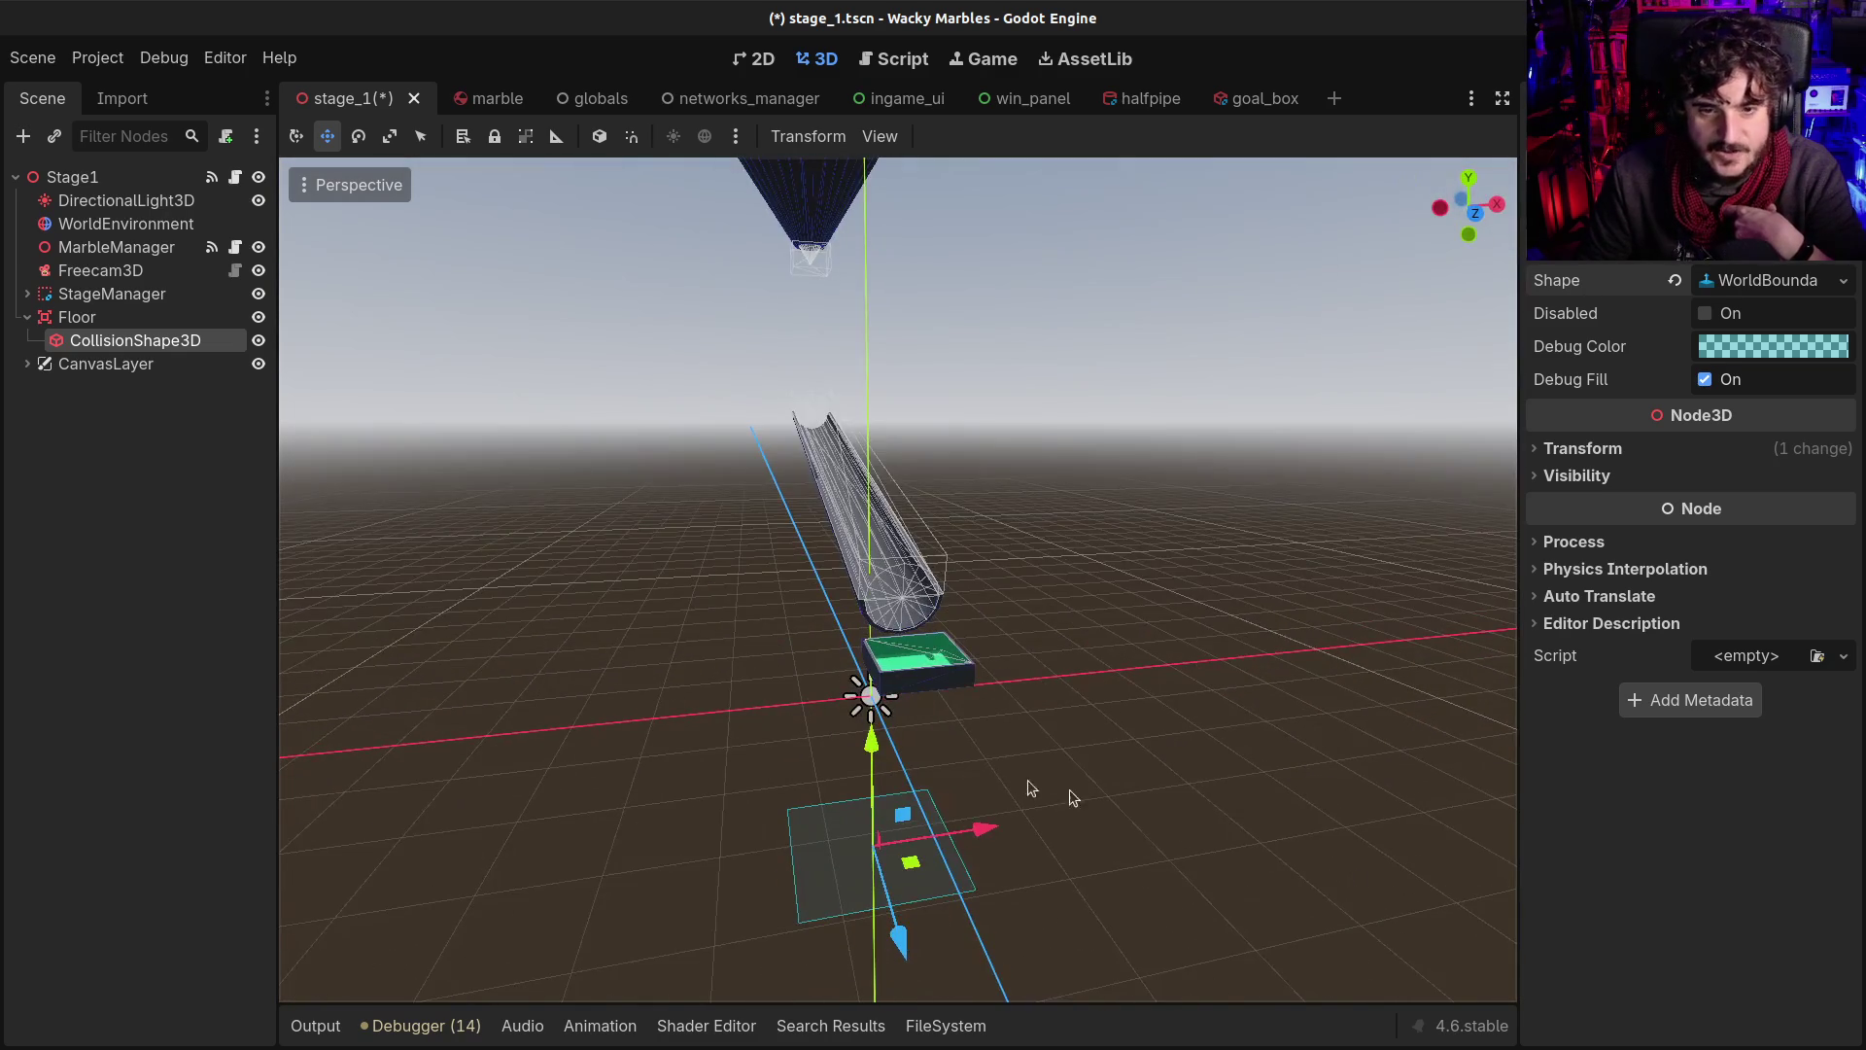
drag(706, 745, 1020, 783)
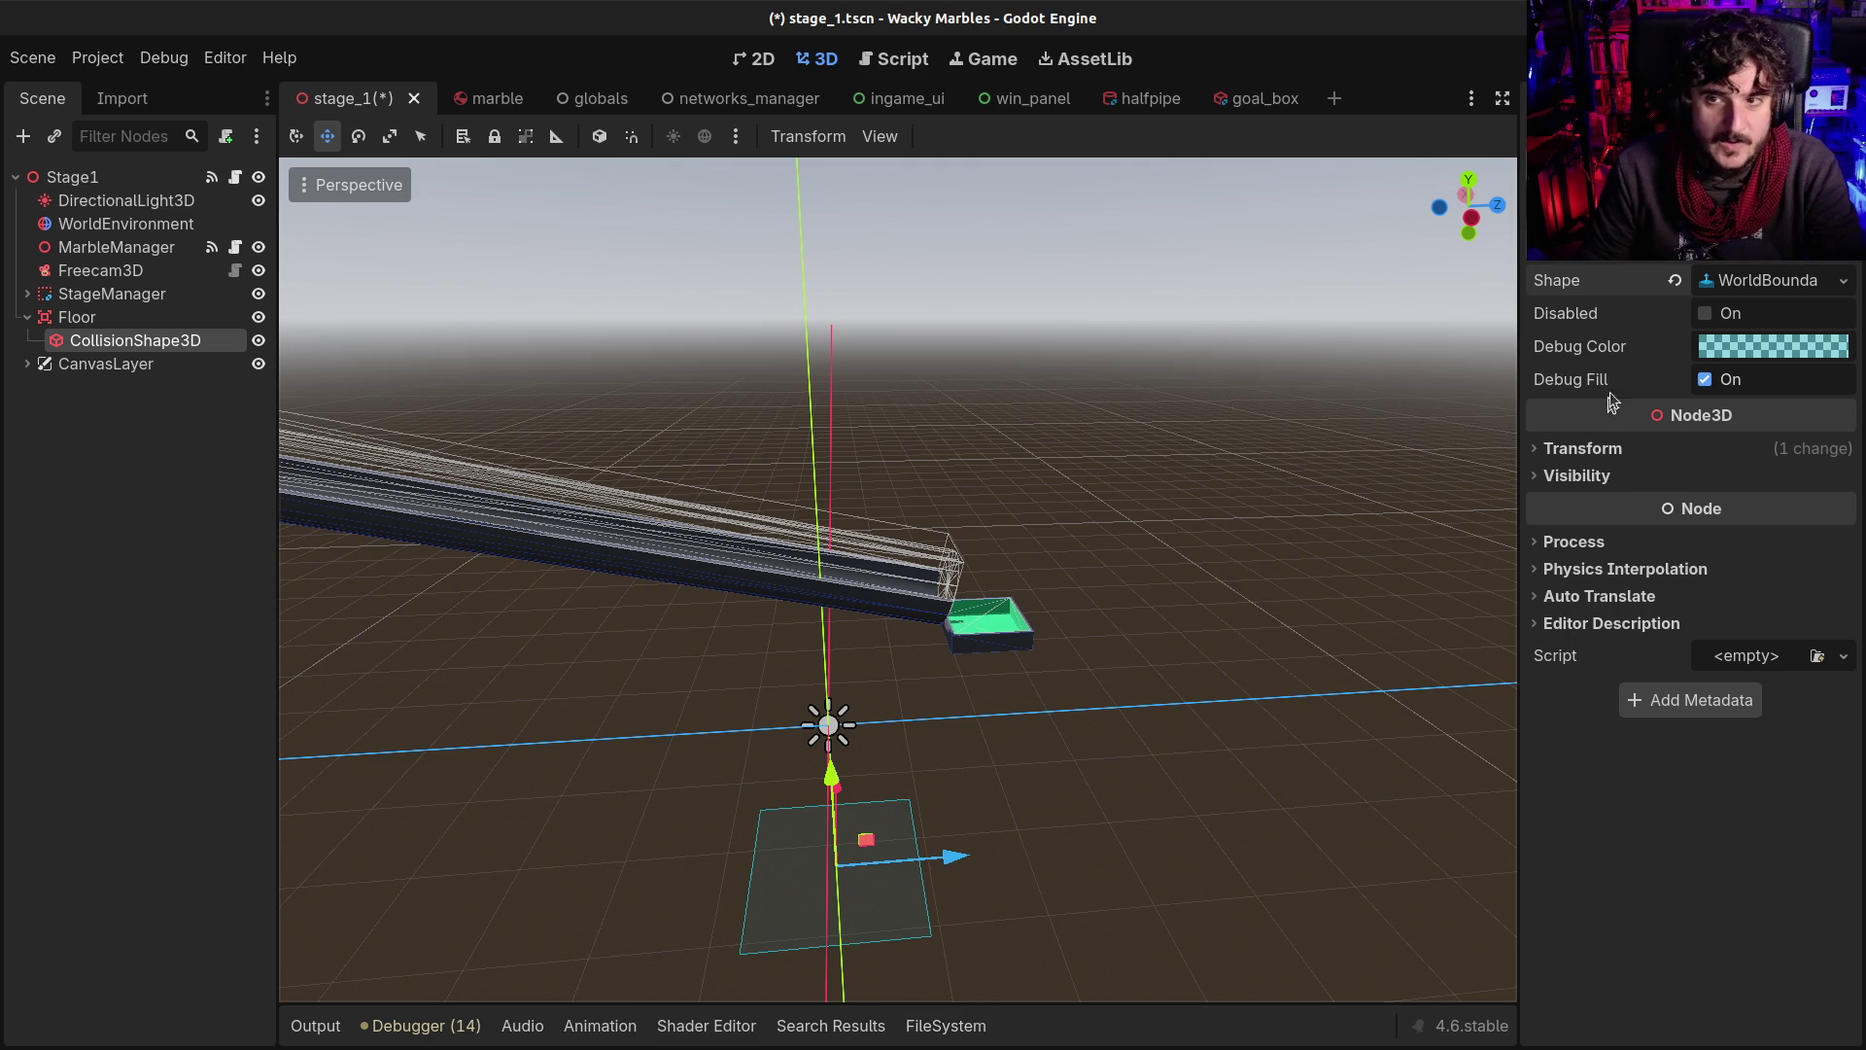
Set the boundary's debug colour to pinkish red (d100496b), save, and select the Floor area
click(1744, 347)
mouse_move(1750, 535)
mouse_down()
mouse_move(1779, 600)
mouse_move(1853, 512)
mouse_up()
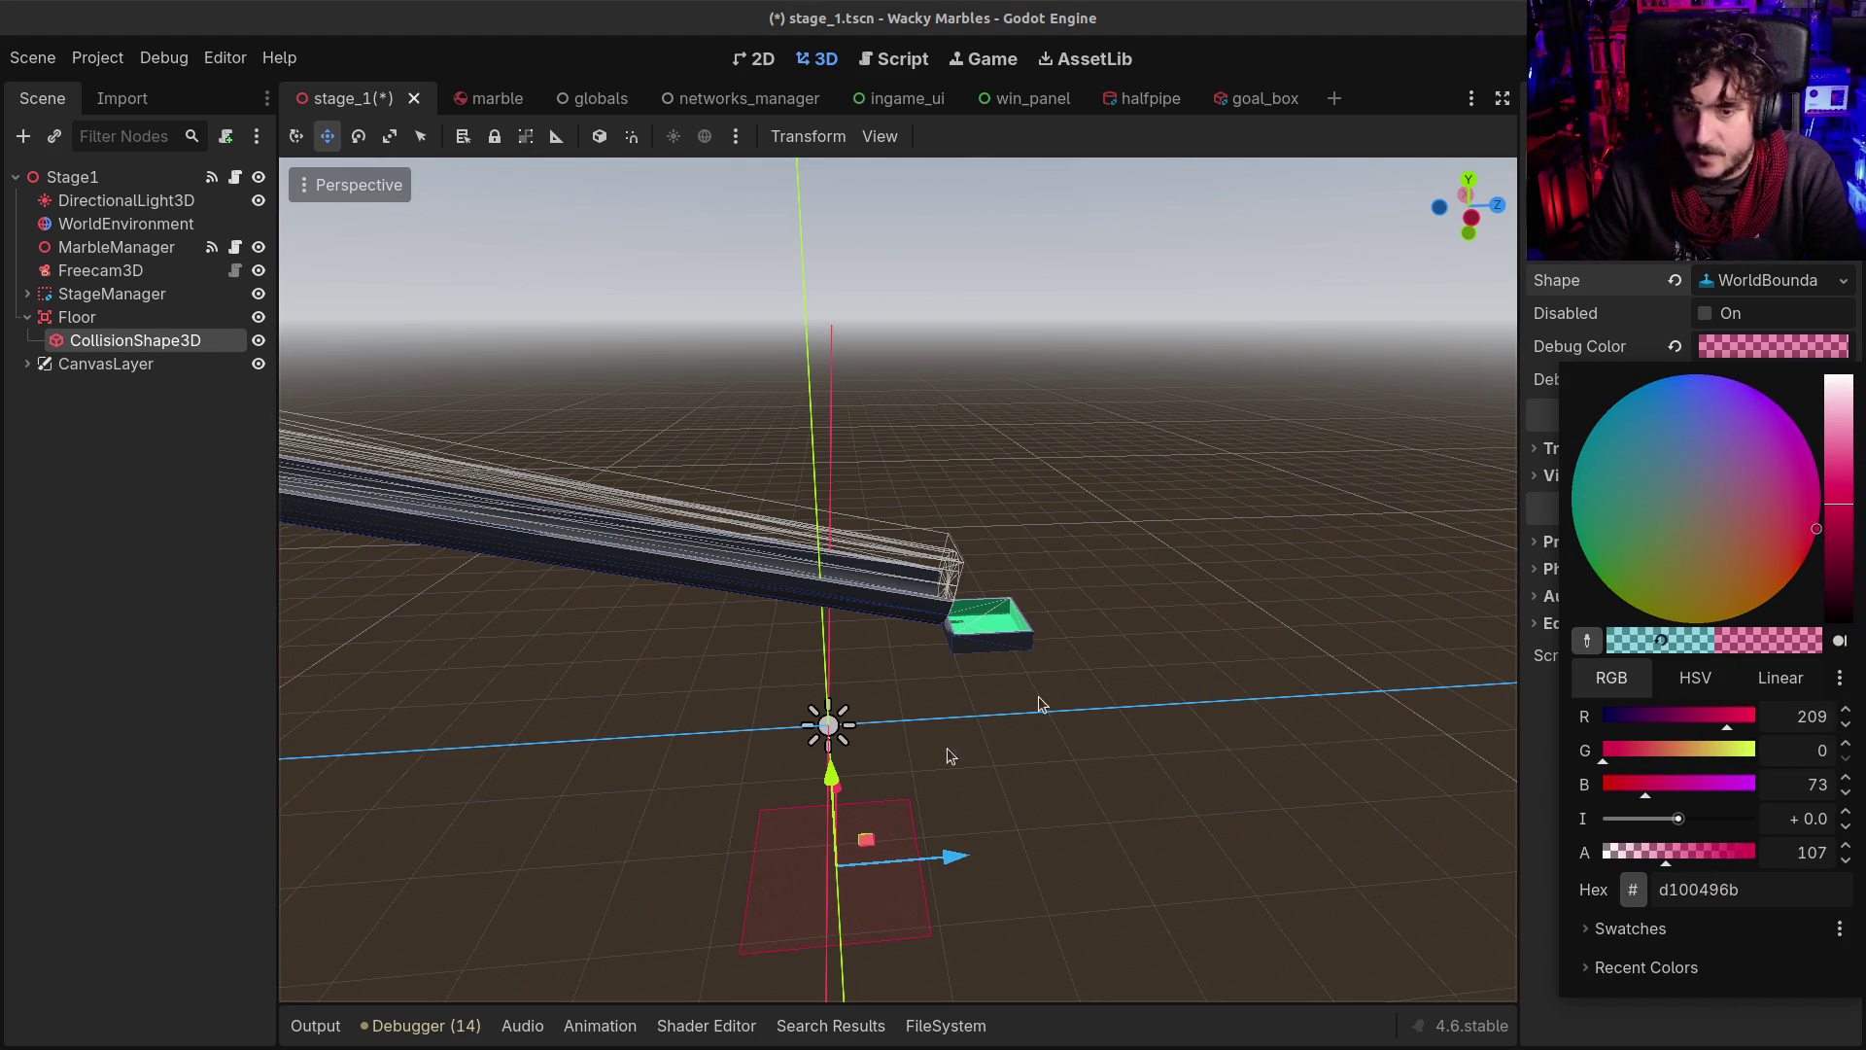
click(3, 567)
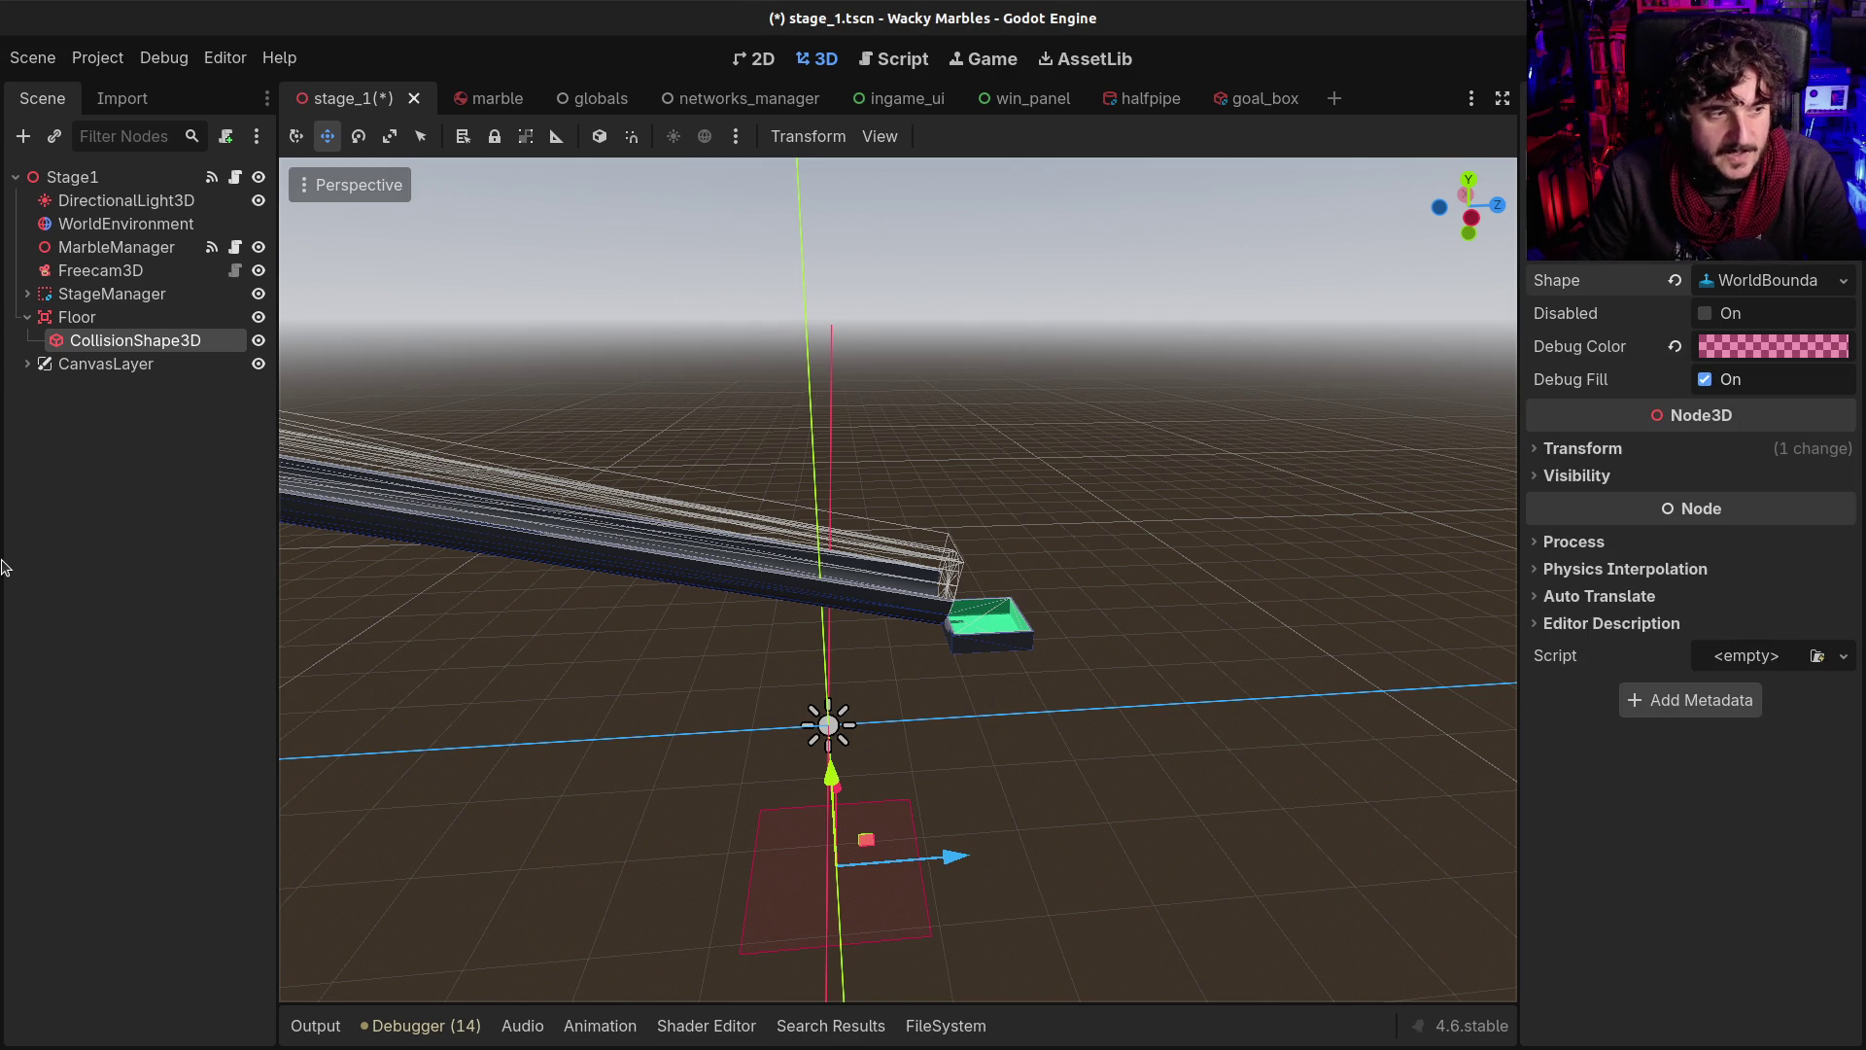
key(ctrl+s)
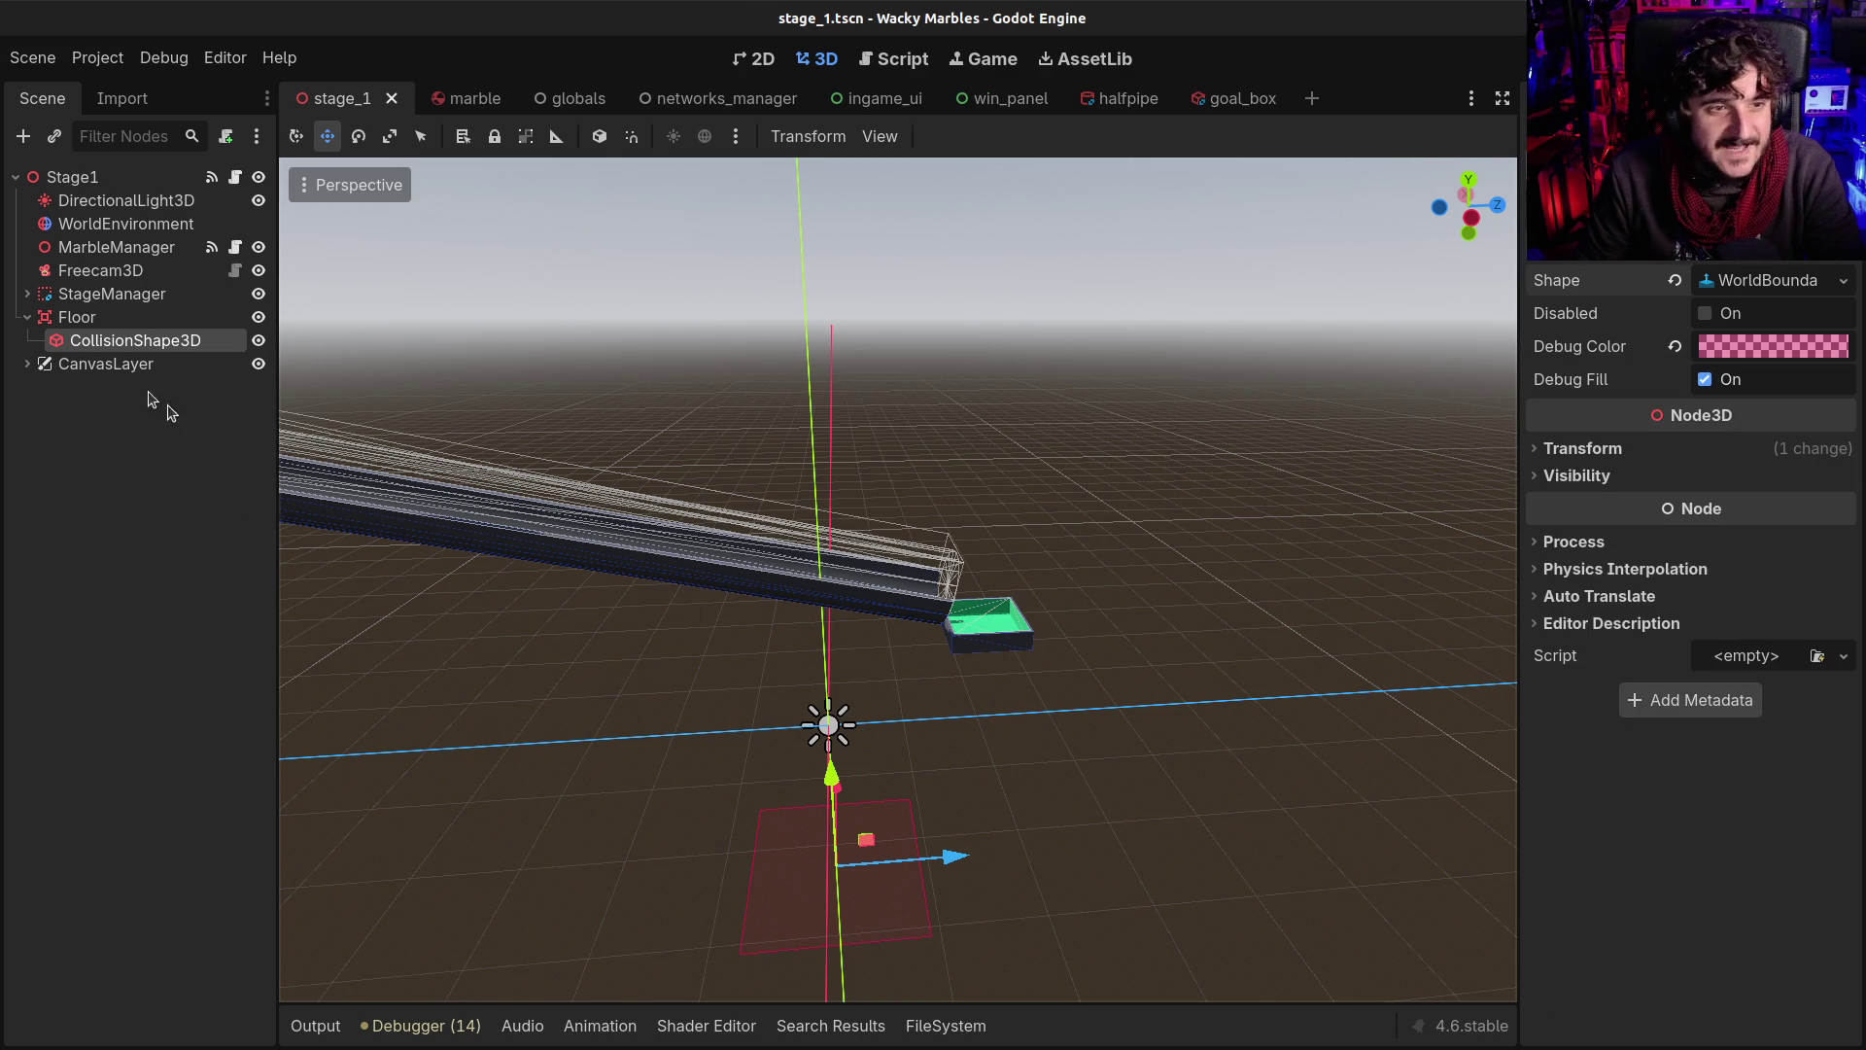
click(89, 315)
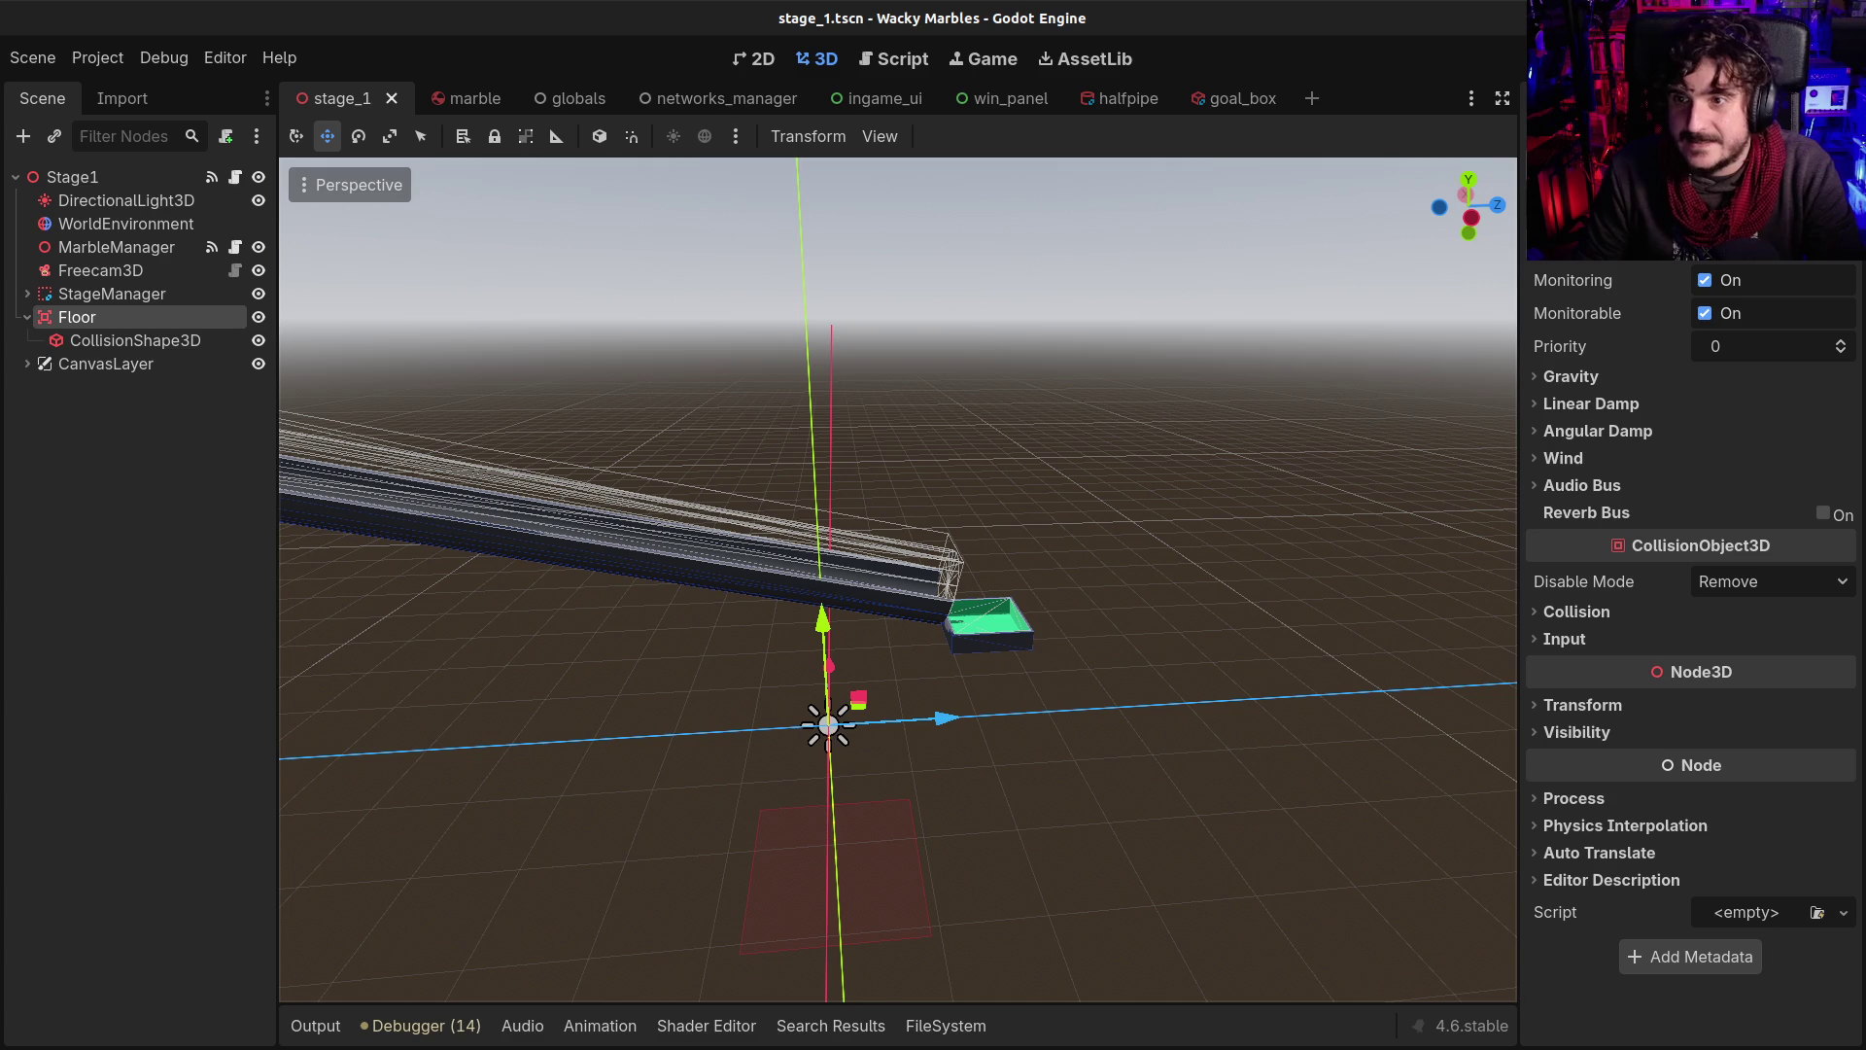
click(80, 317)
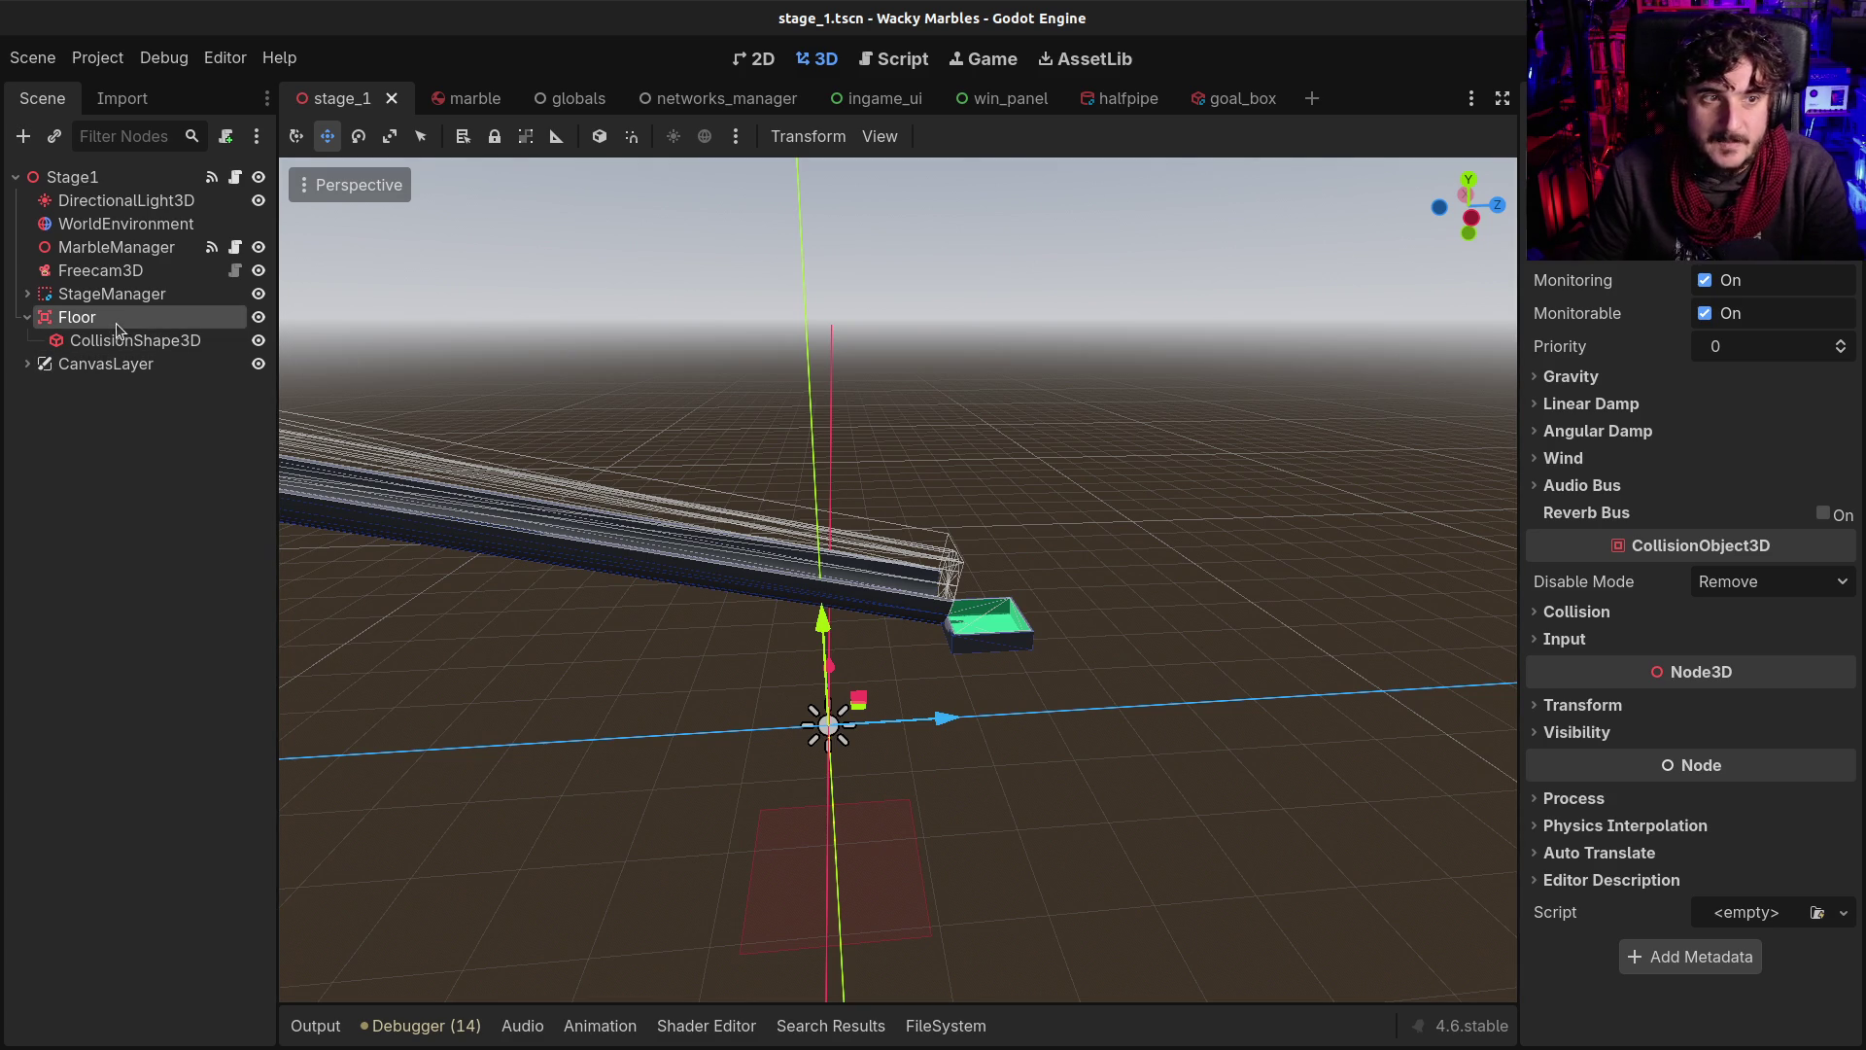
Rename the Floor area to OutOfBounds and save the scene
key(Home)
text(OutOfBound)
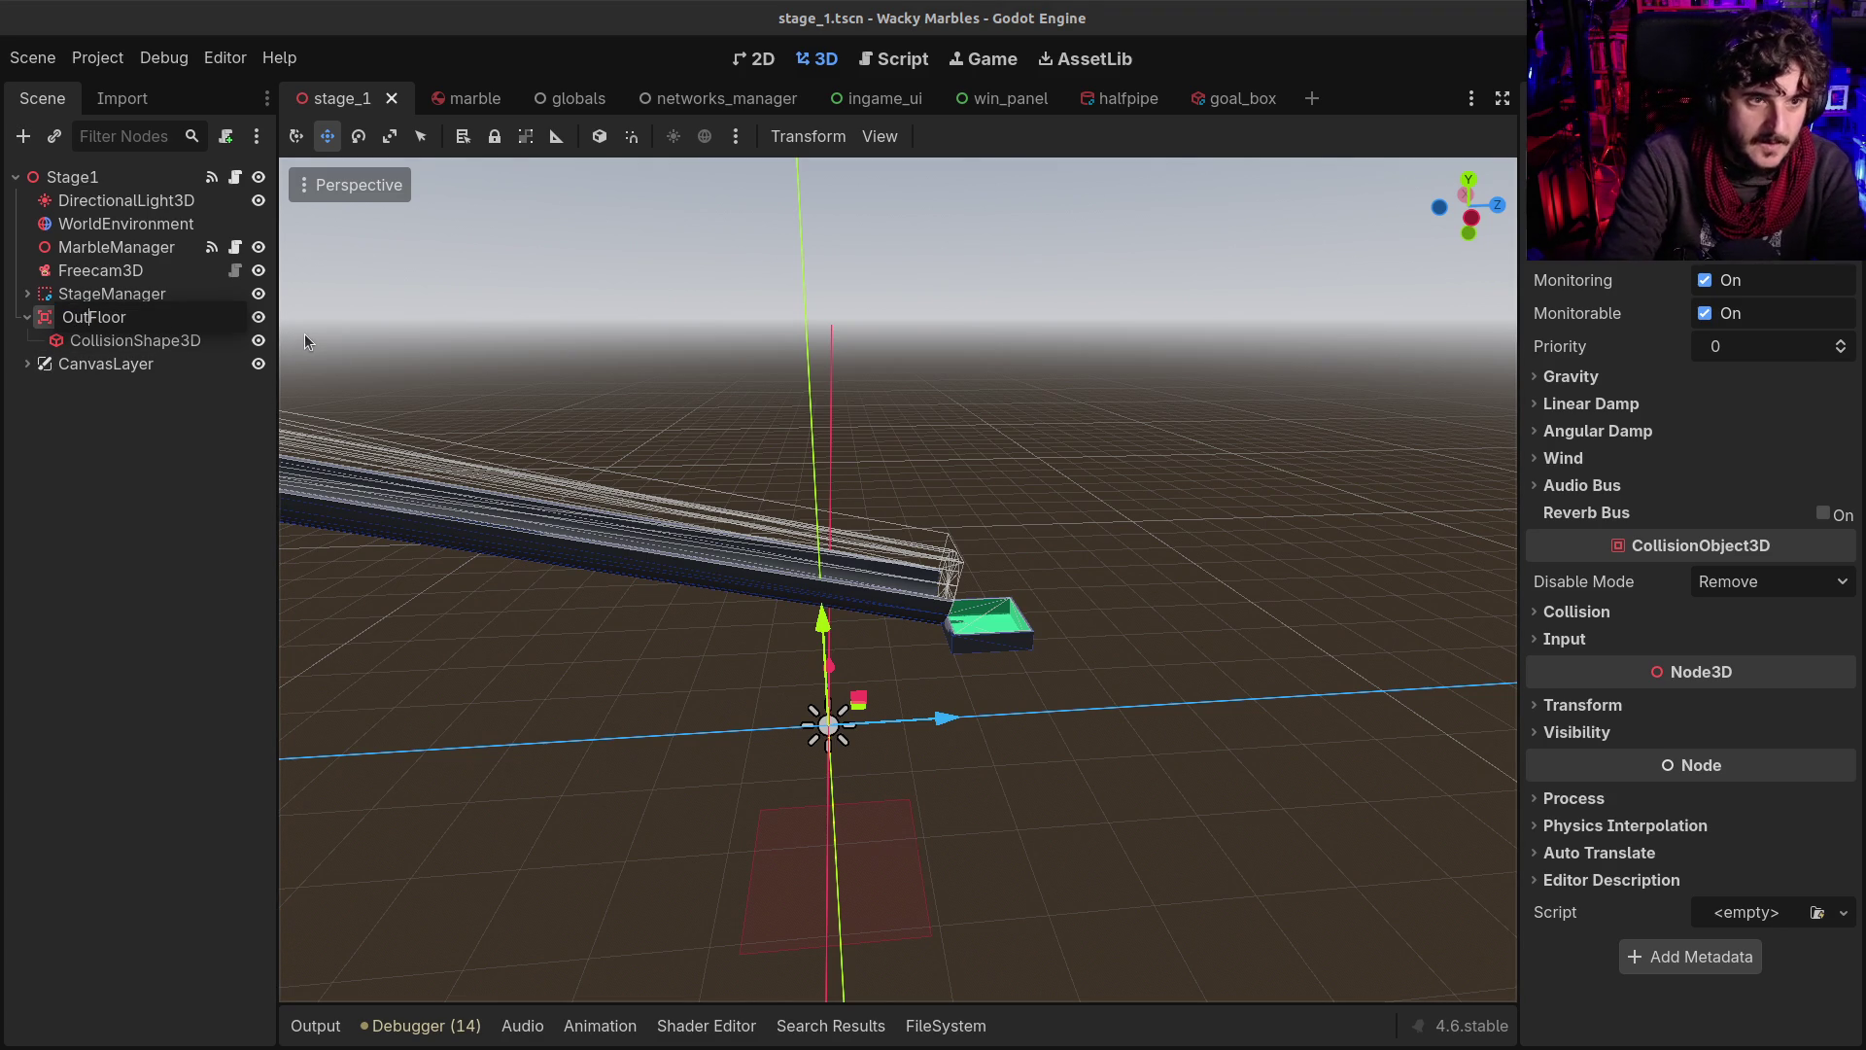
key(shift+End)
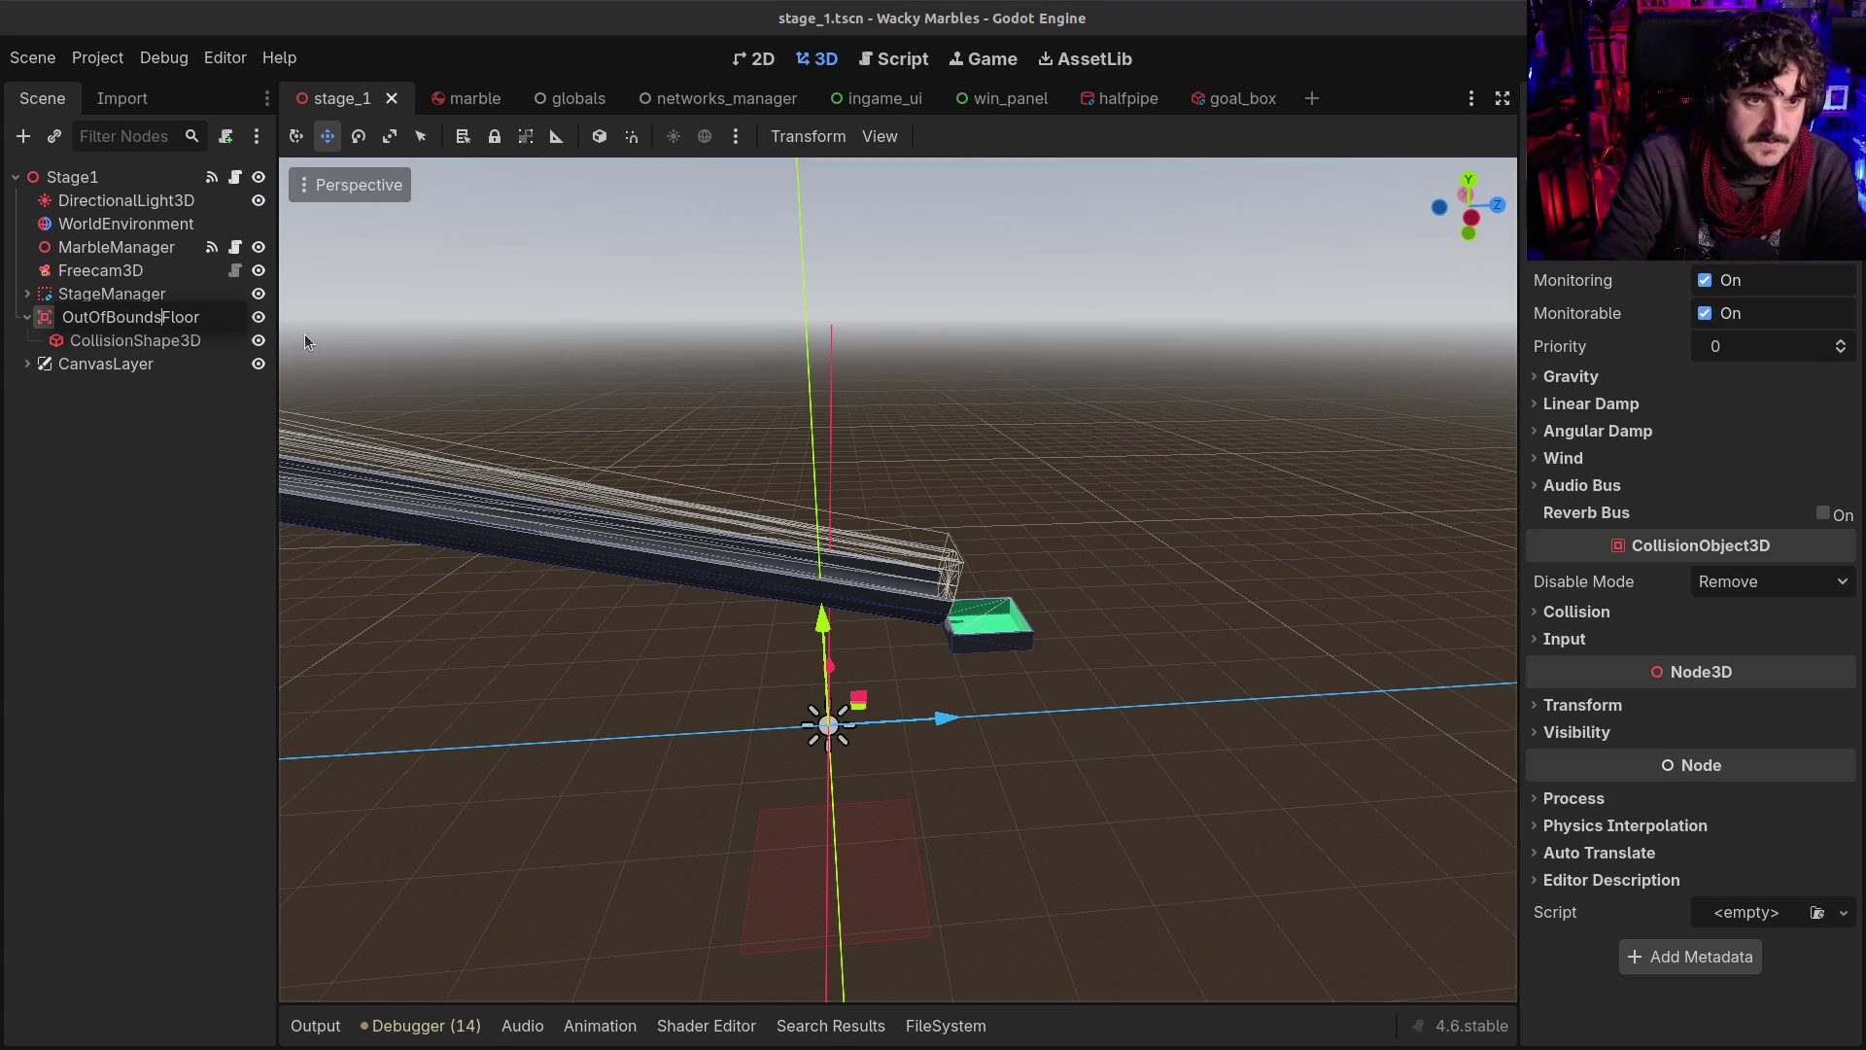
text(s)
key(Return)
key(ctrl+s)
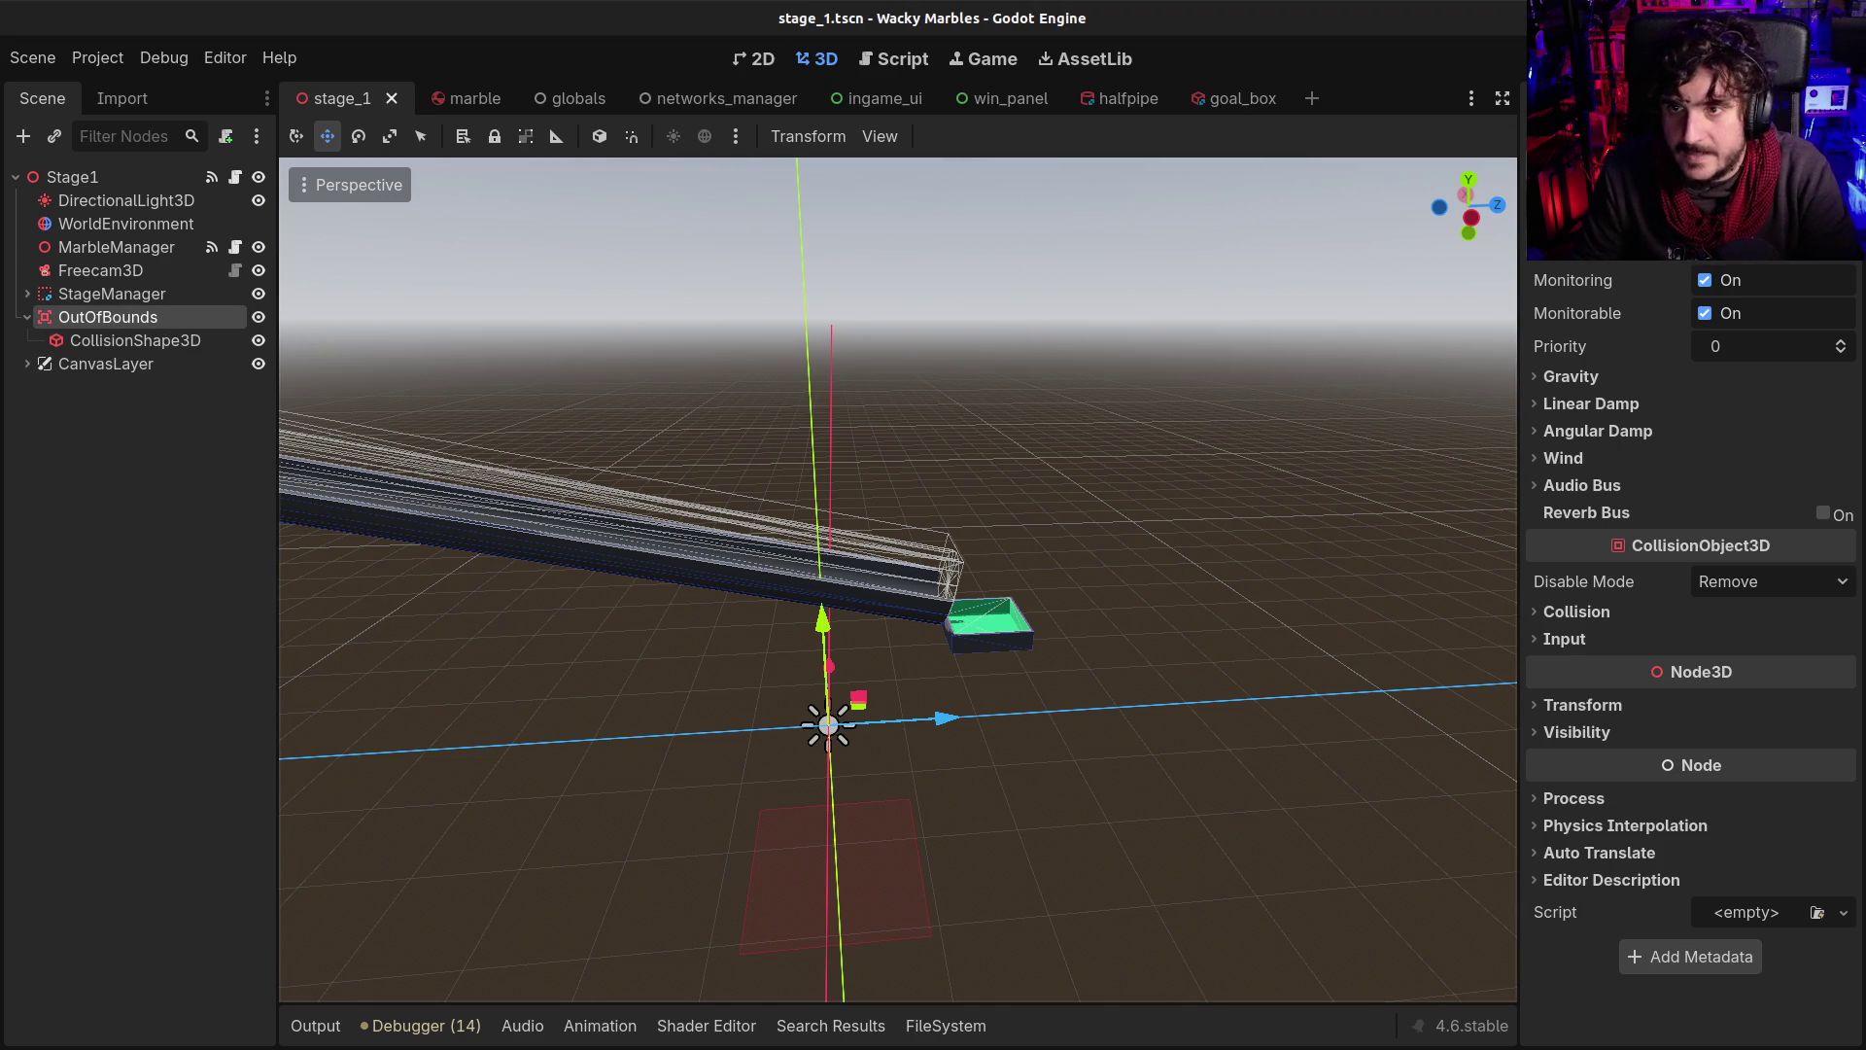
Look at the area's body_entered signal connection, then cancel it
click(1643, 98)
click(1595, 294)
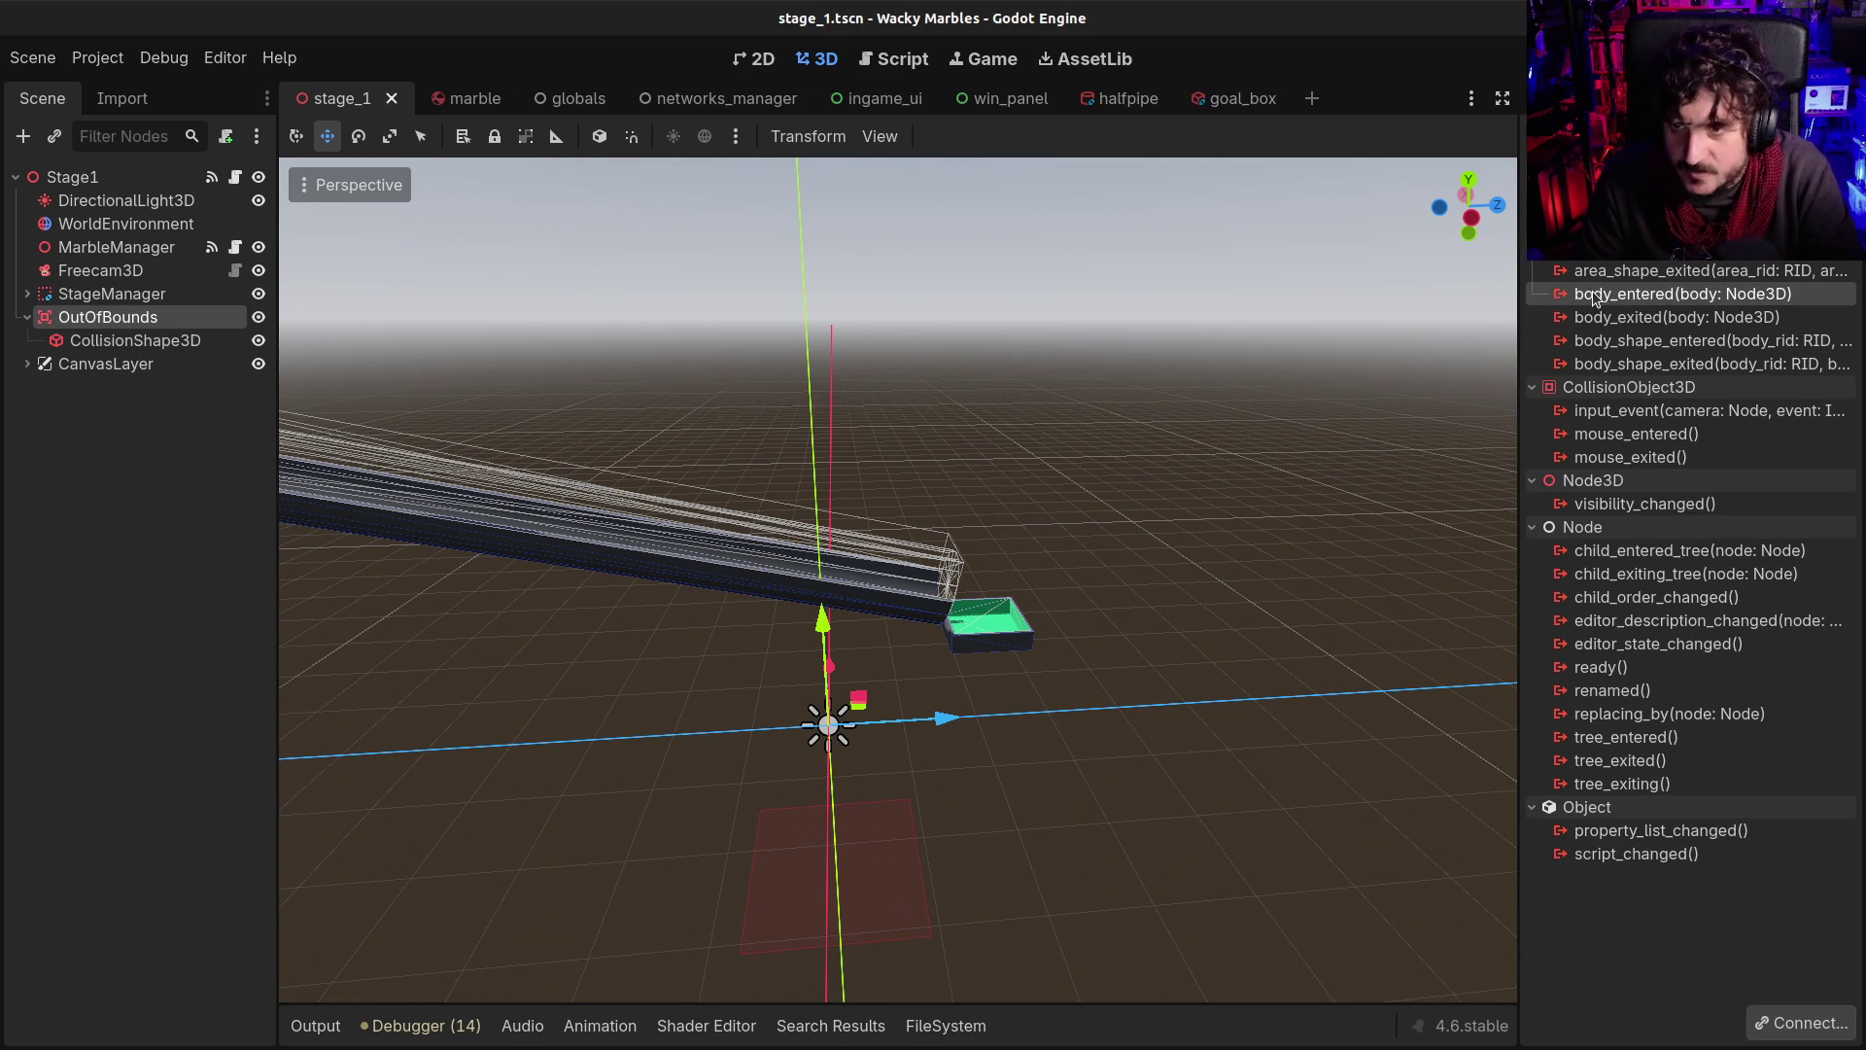
double_click(1595, 294)
key(Escape)
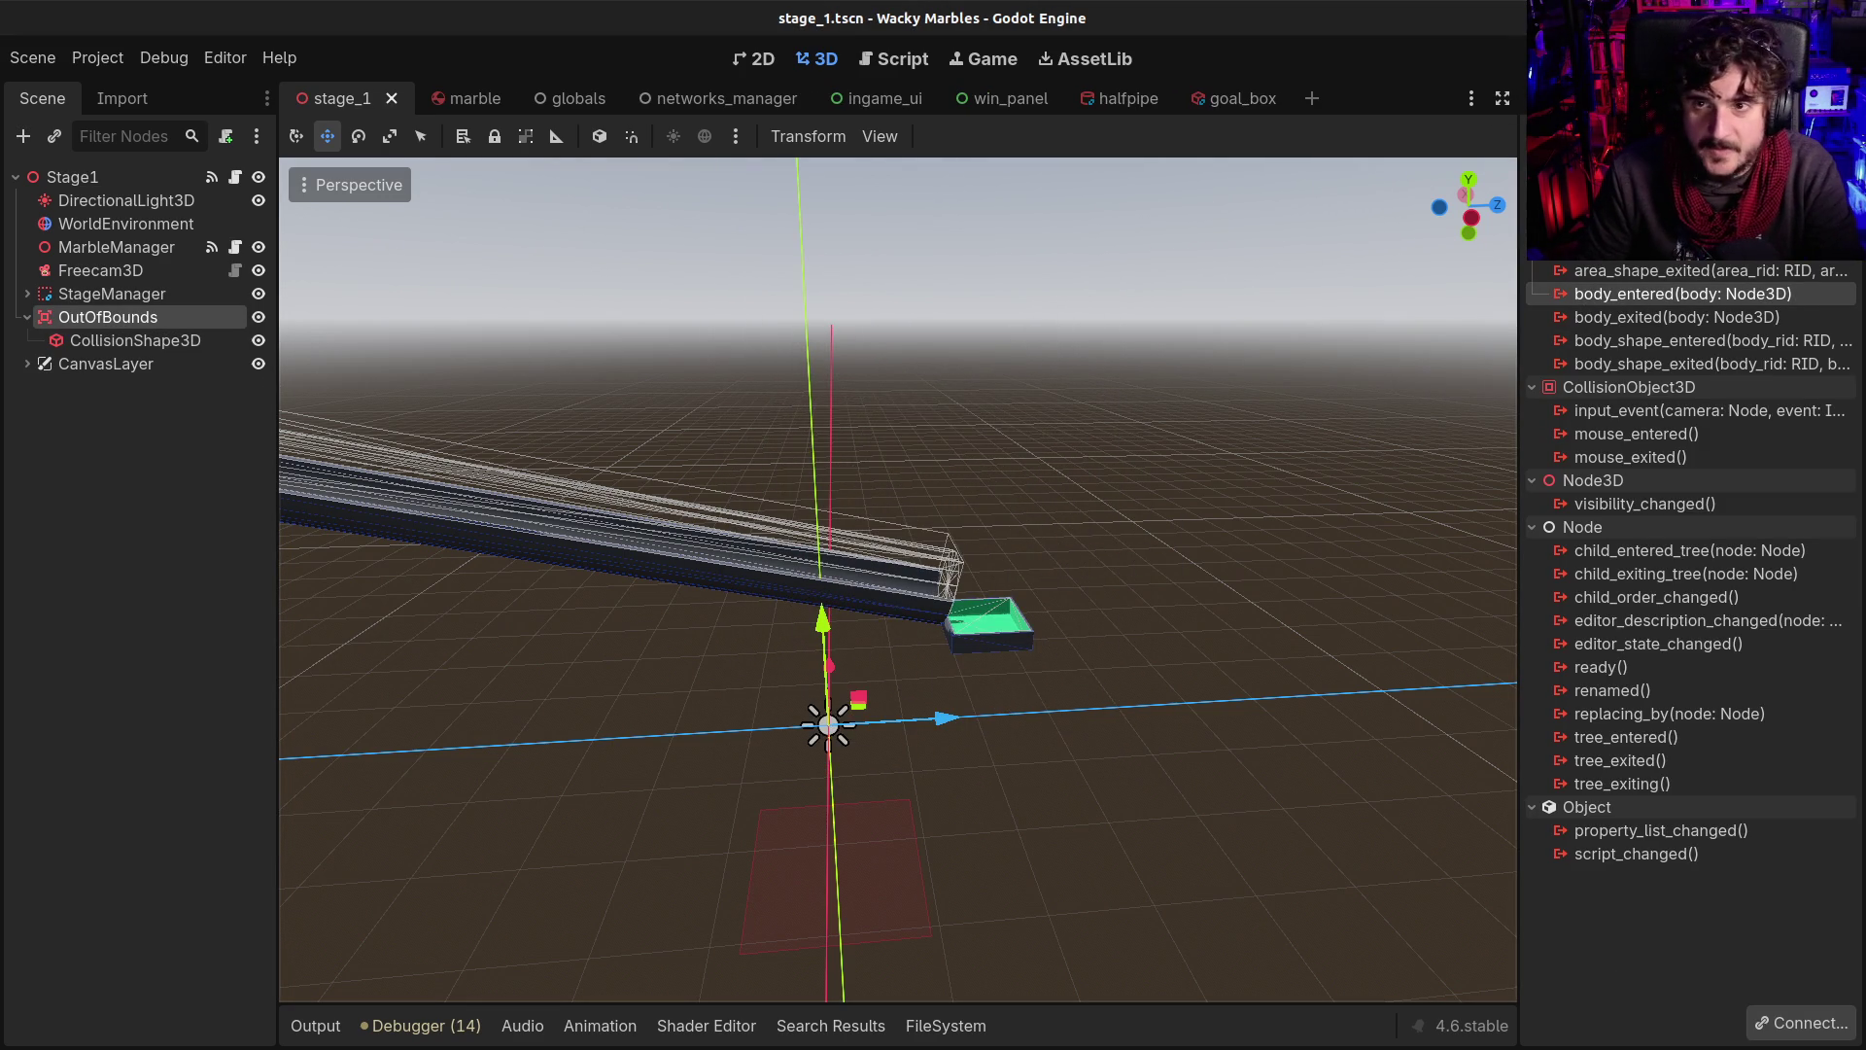
click(1565, 98)
Turn off collision layer 1 and mask 1, enable mask 2, and save
click(1567, 611)
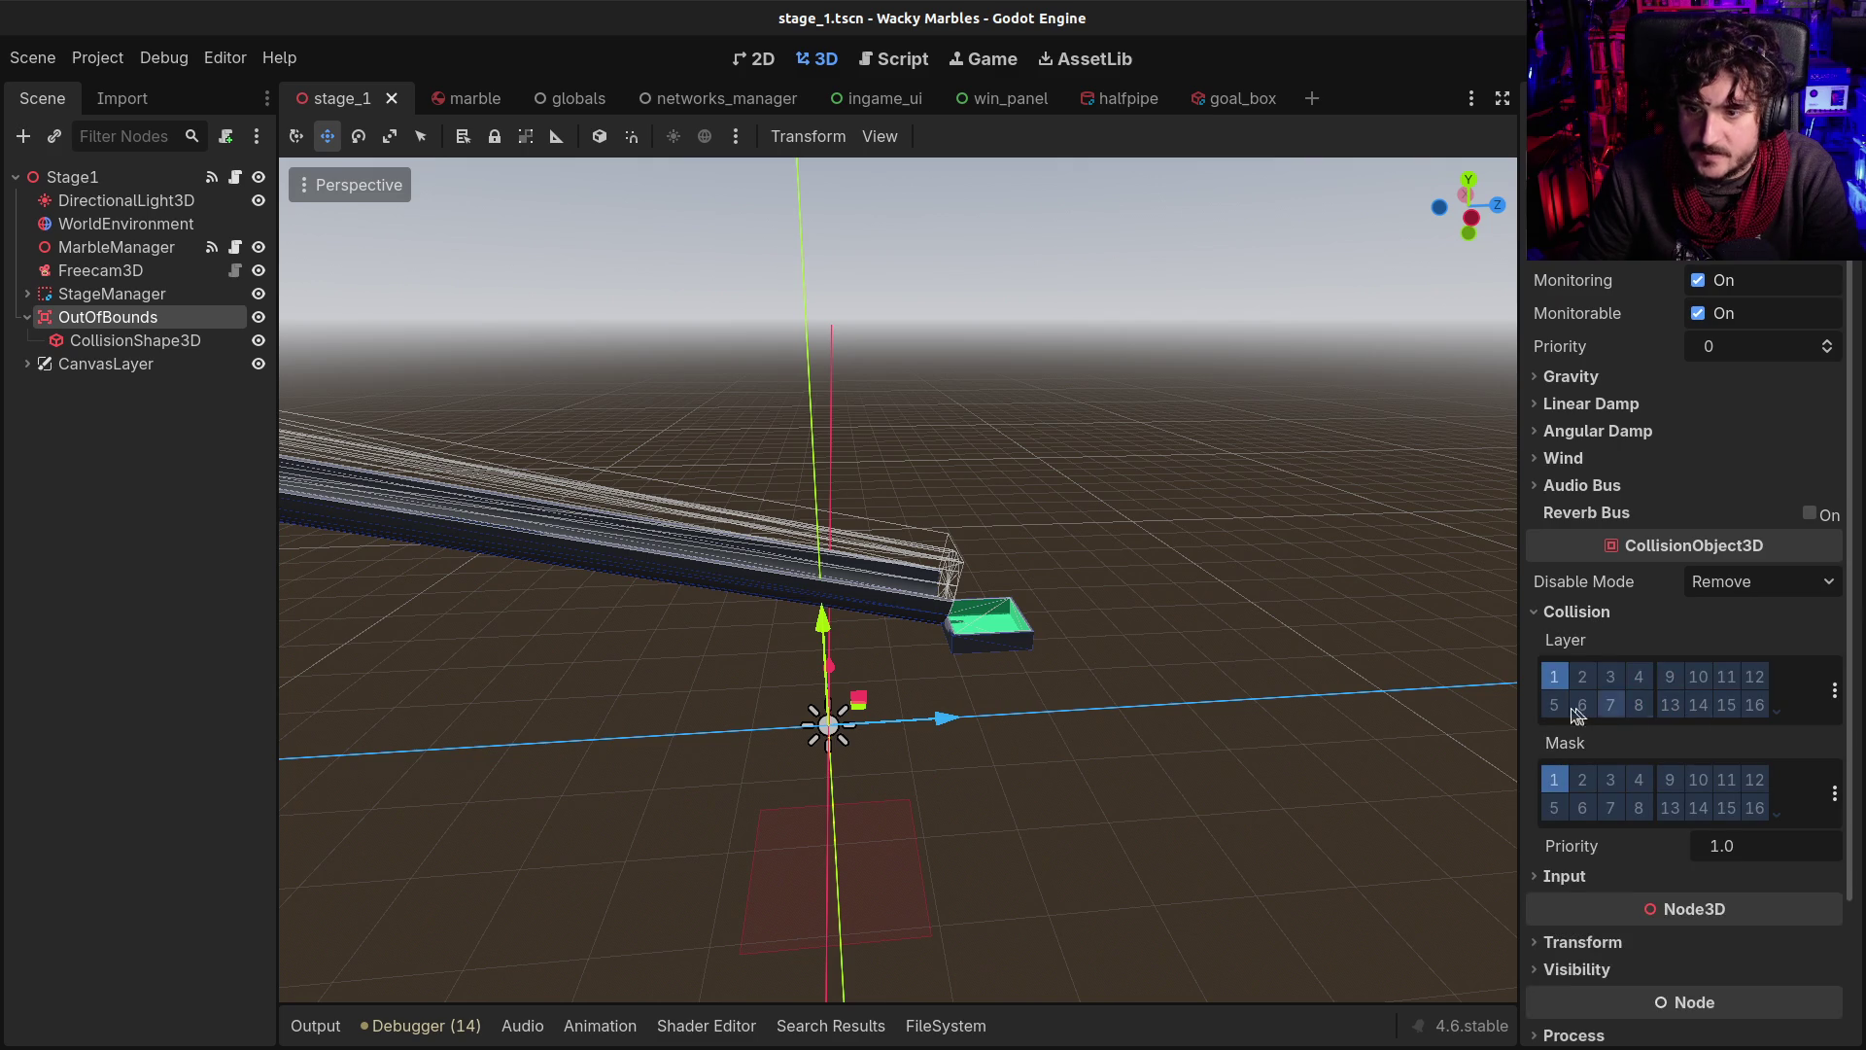
click(1553, 677)
click(1553, 780)
click(1583, 780)
key(ctrl+s)
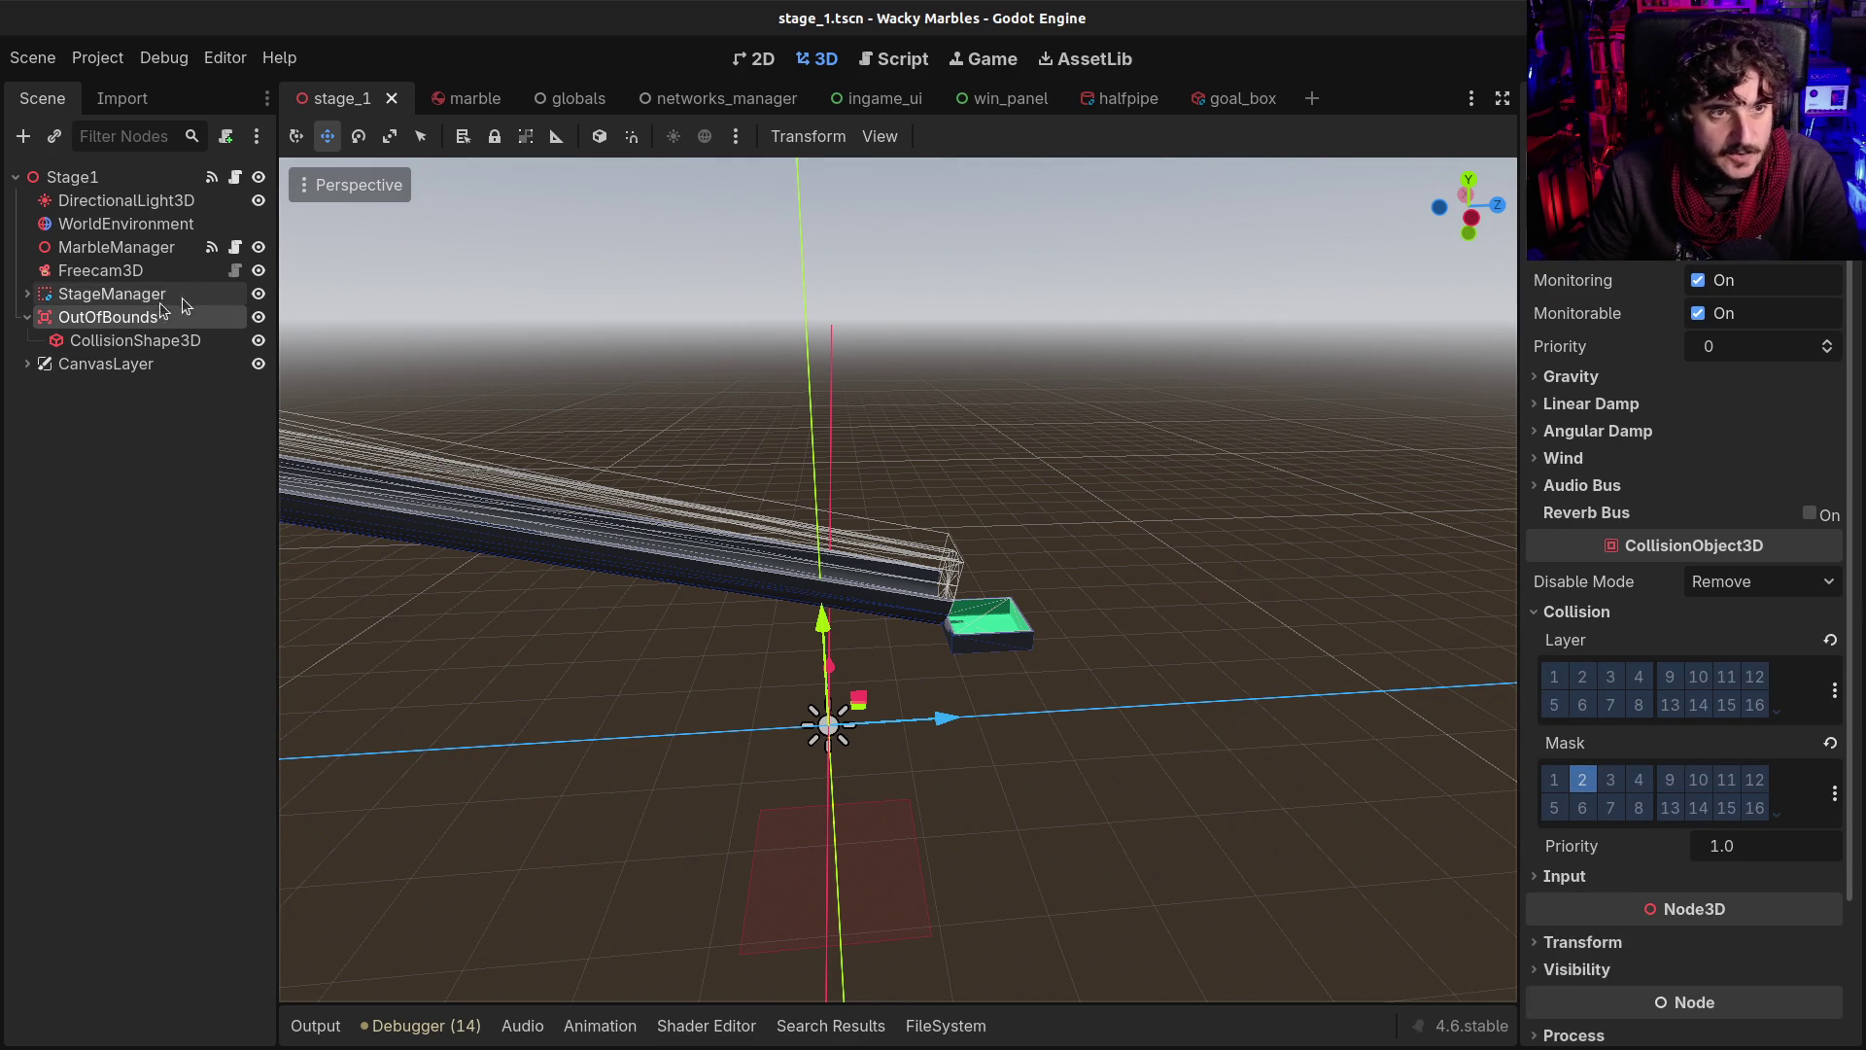
Reopen the body_entered connection dialog, cancel it, and check StageManager's children
click(1647, 98)
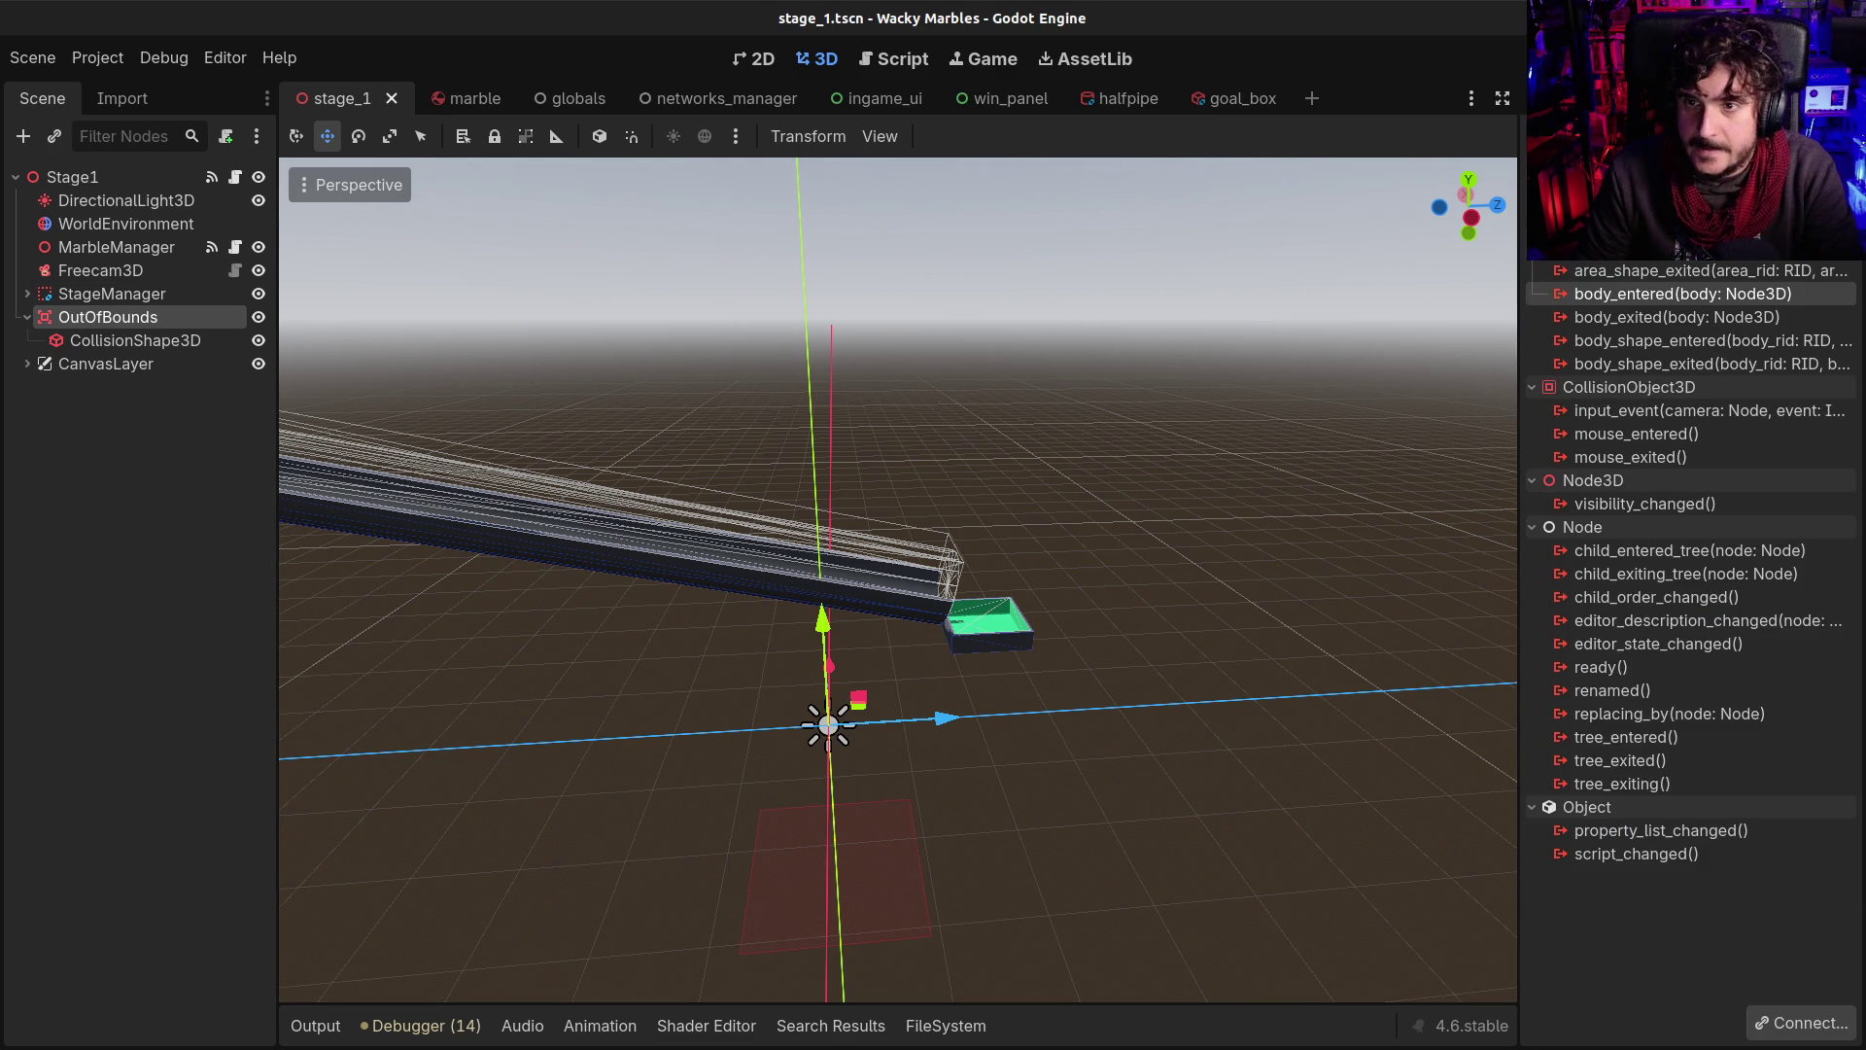
double_click(1631, 292)
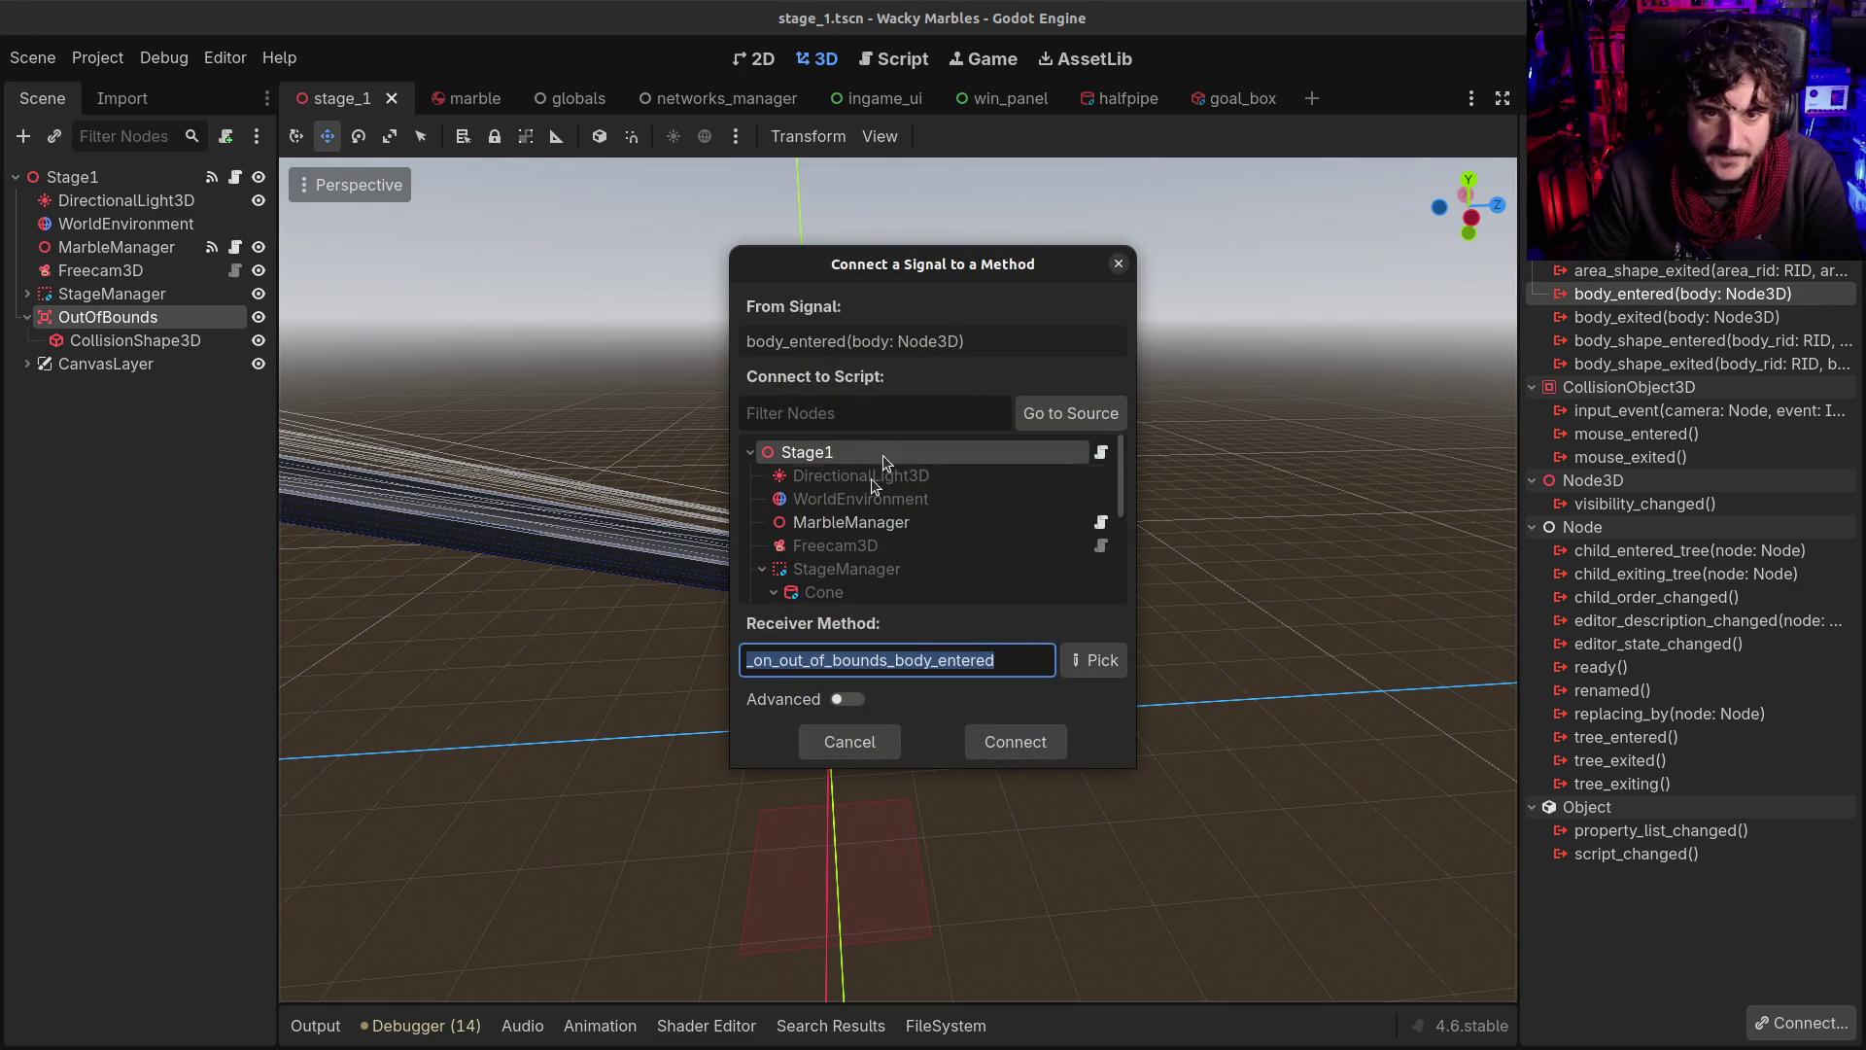
click(831, 663)
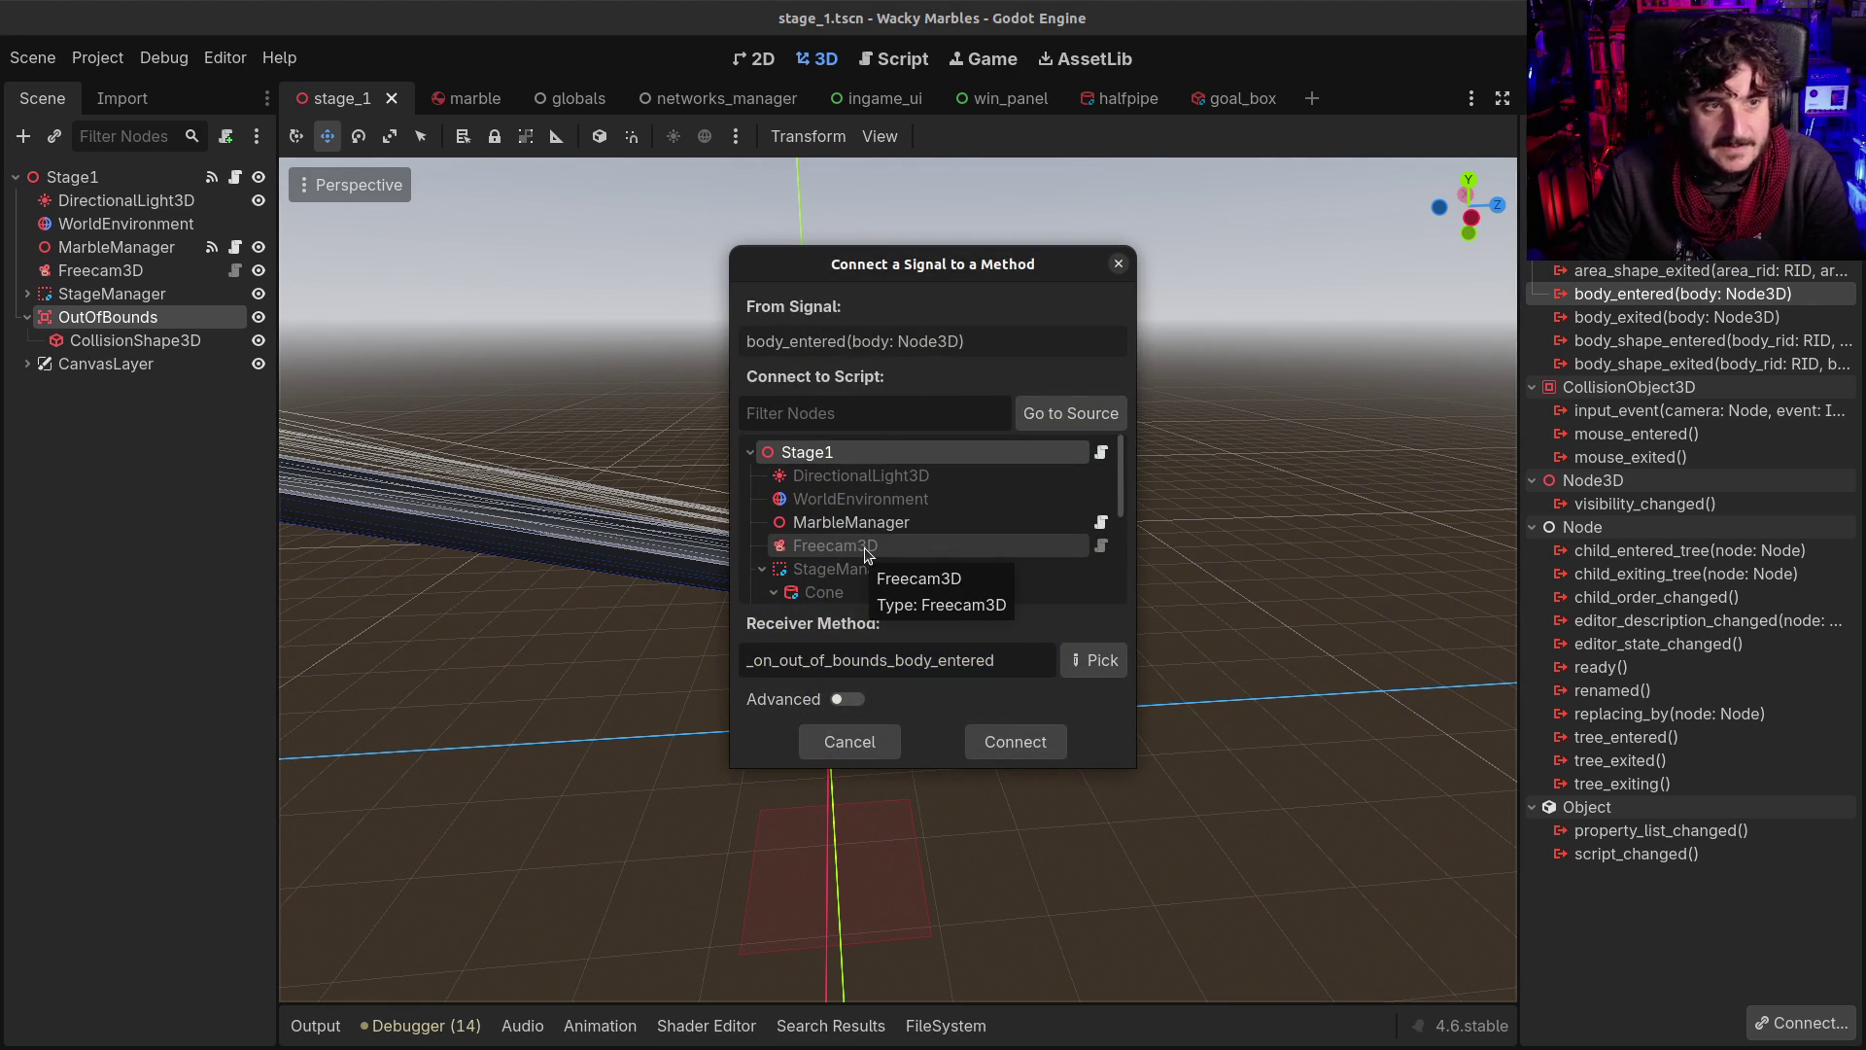
key(Escape)
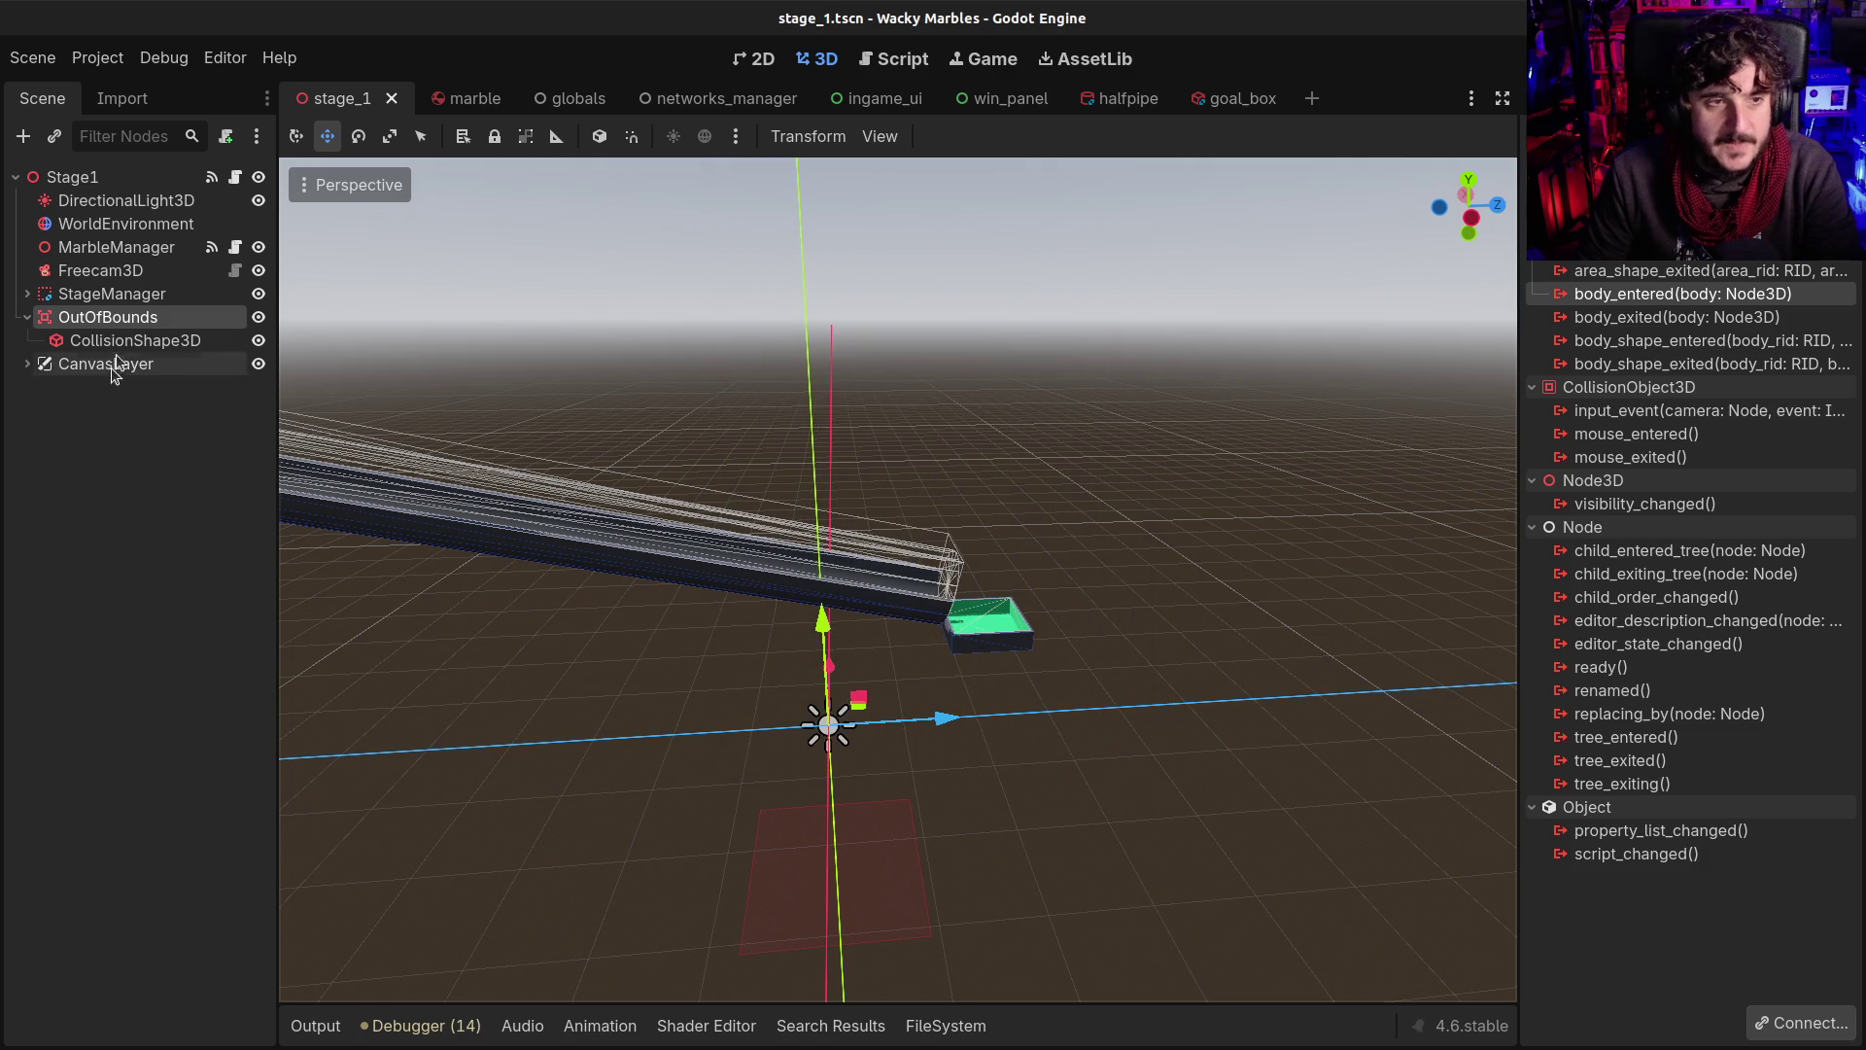
click(25, 294)
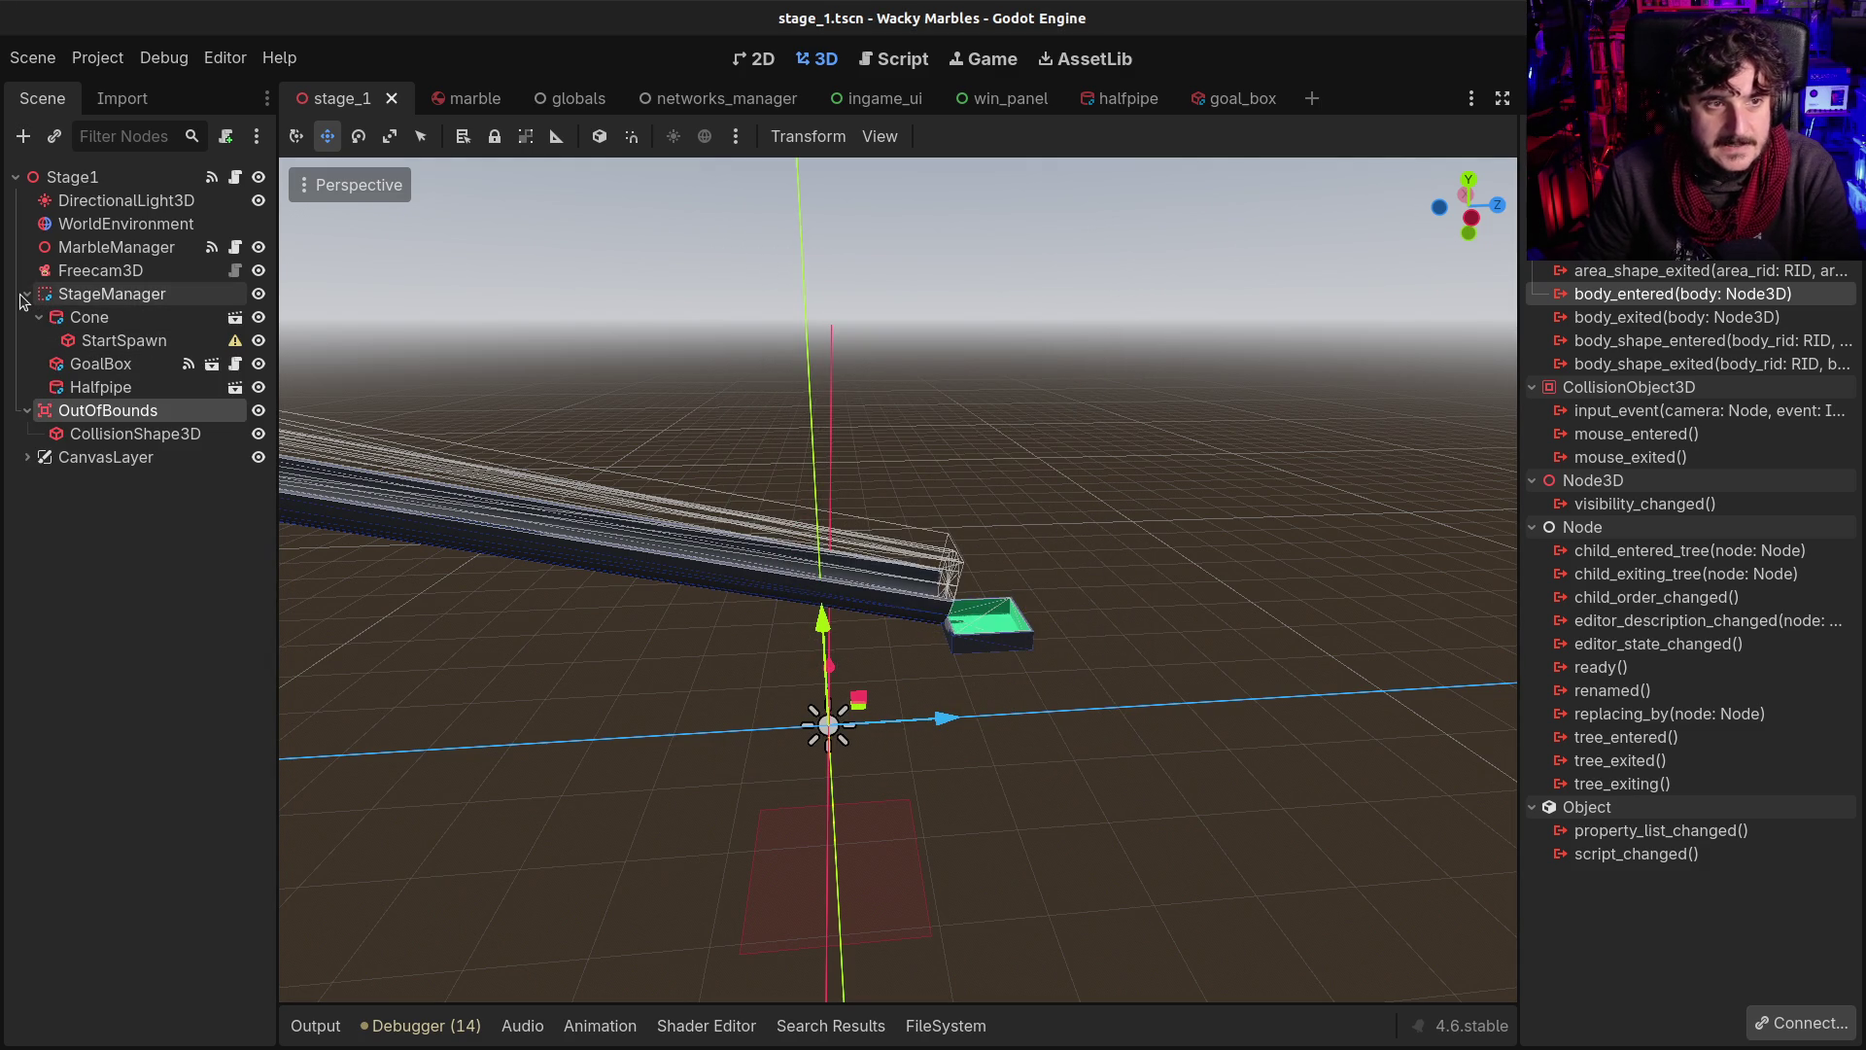
click(25, 296)
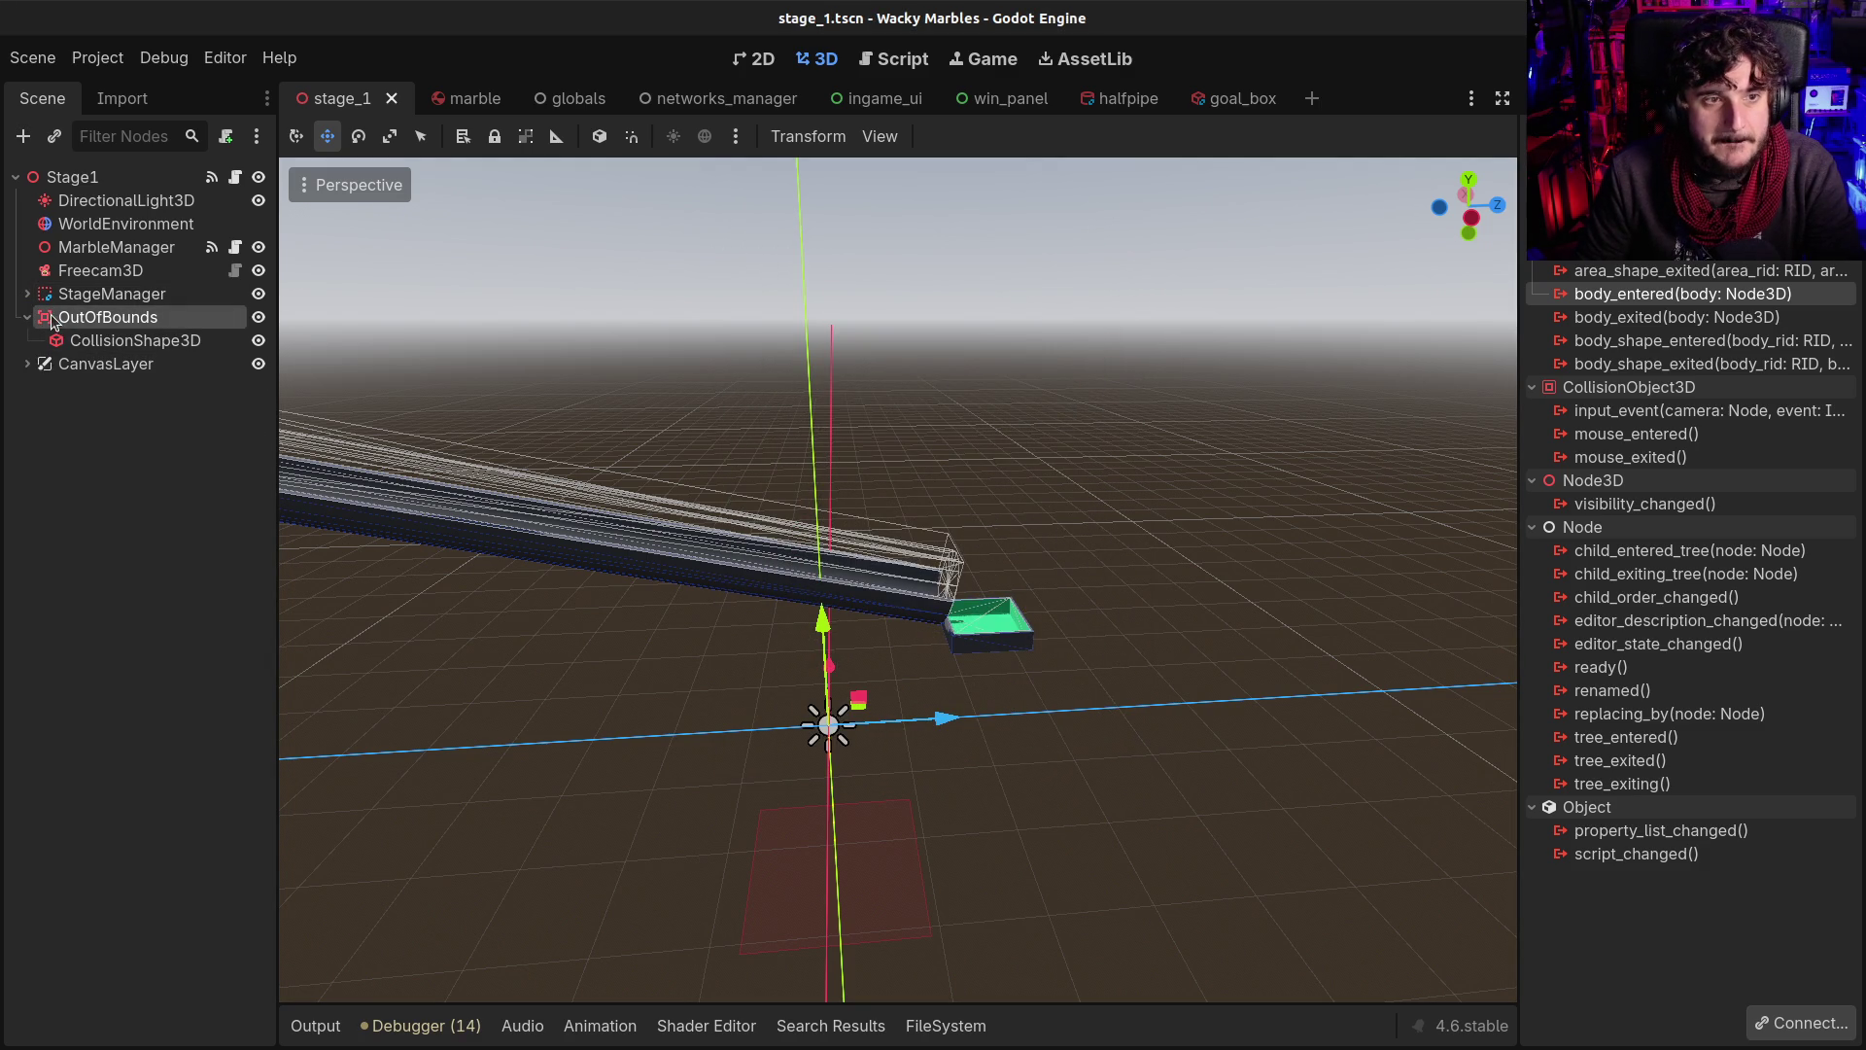